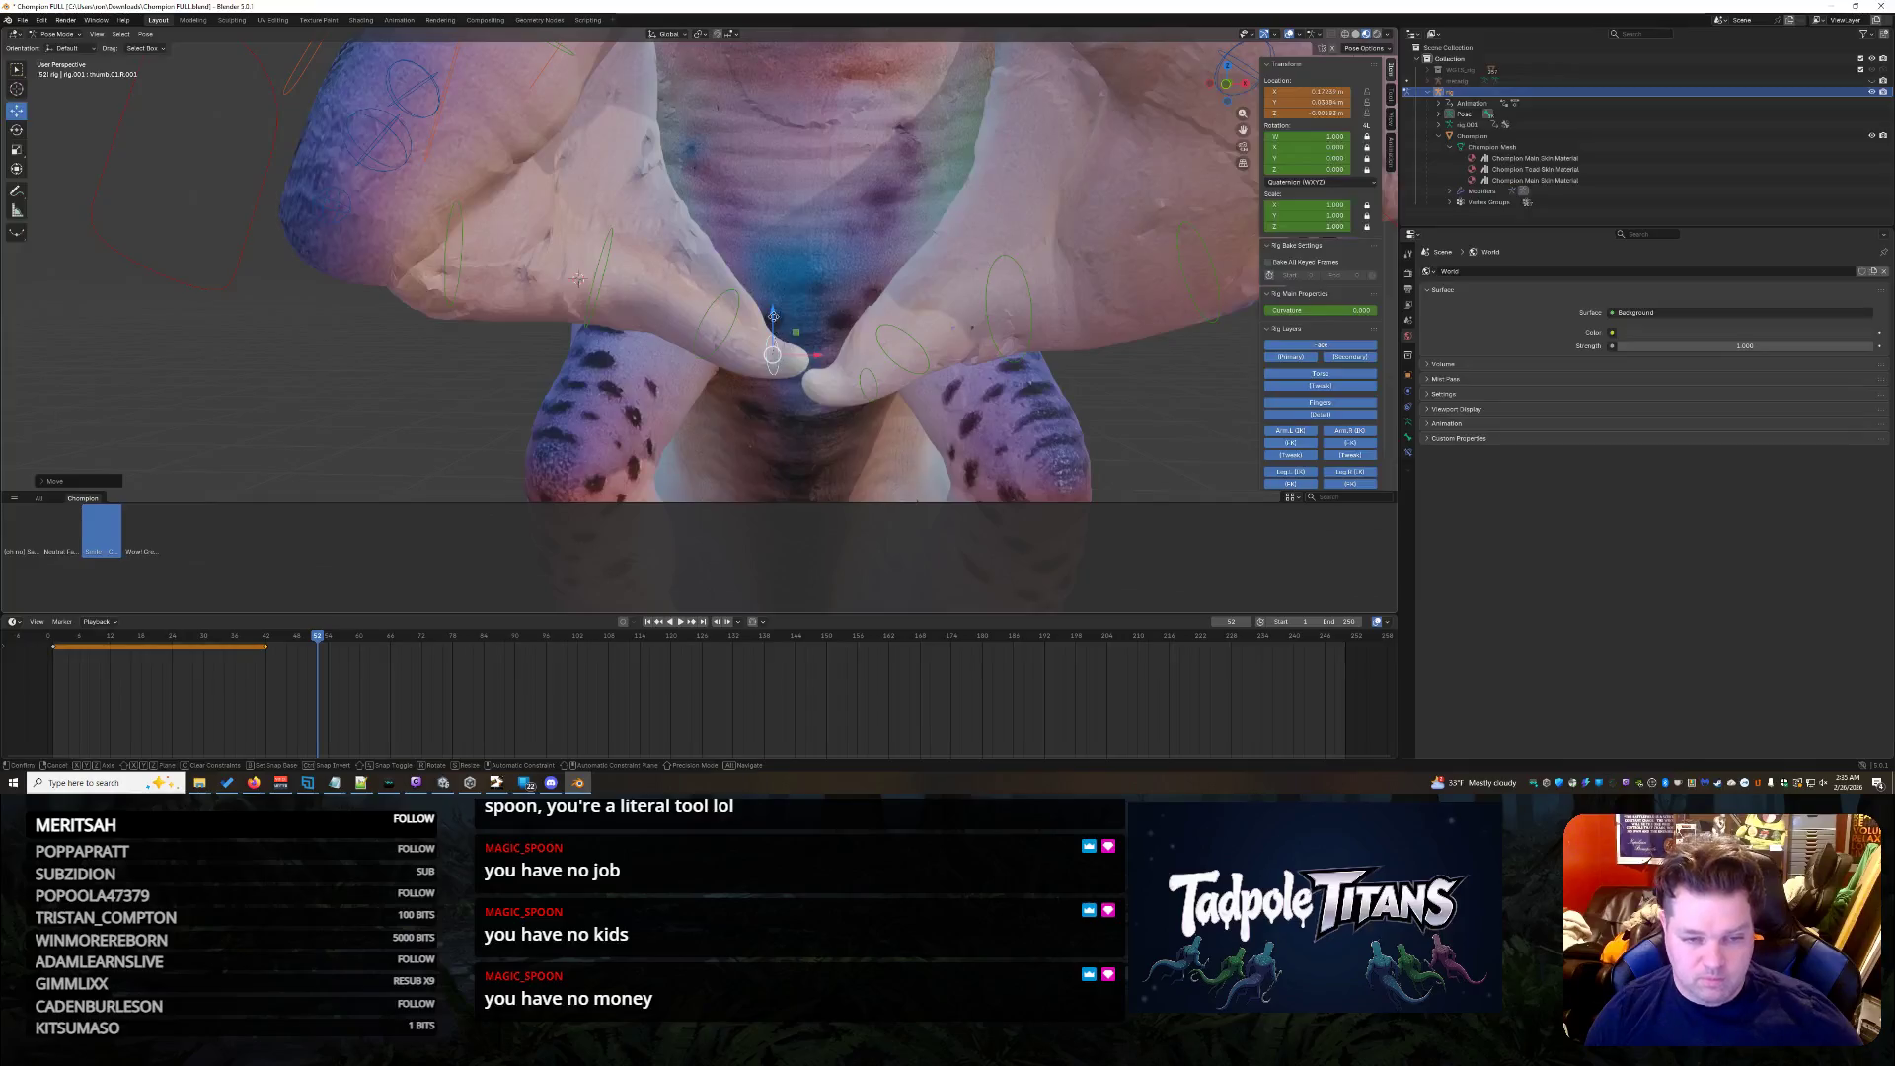
{"action": "scroll", "coordinate": [1032, 431], "scroll_direction": "down", "scroll_amount": 5}
{"action": "scroll", "coordinate": [1033, 430], "scroll_direction": "down", "scroll_amount": 2}
{"action": "scroll", "coordinate": [1032, 431], "scroll_direction": "down", "scroll_amount": 2}
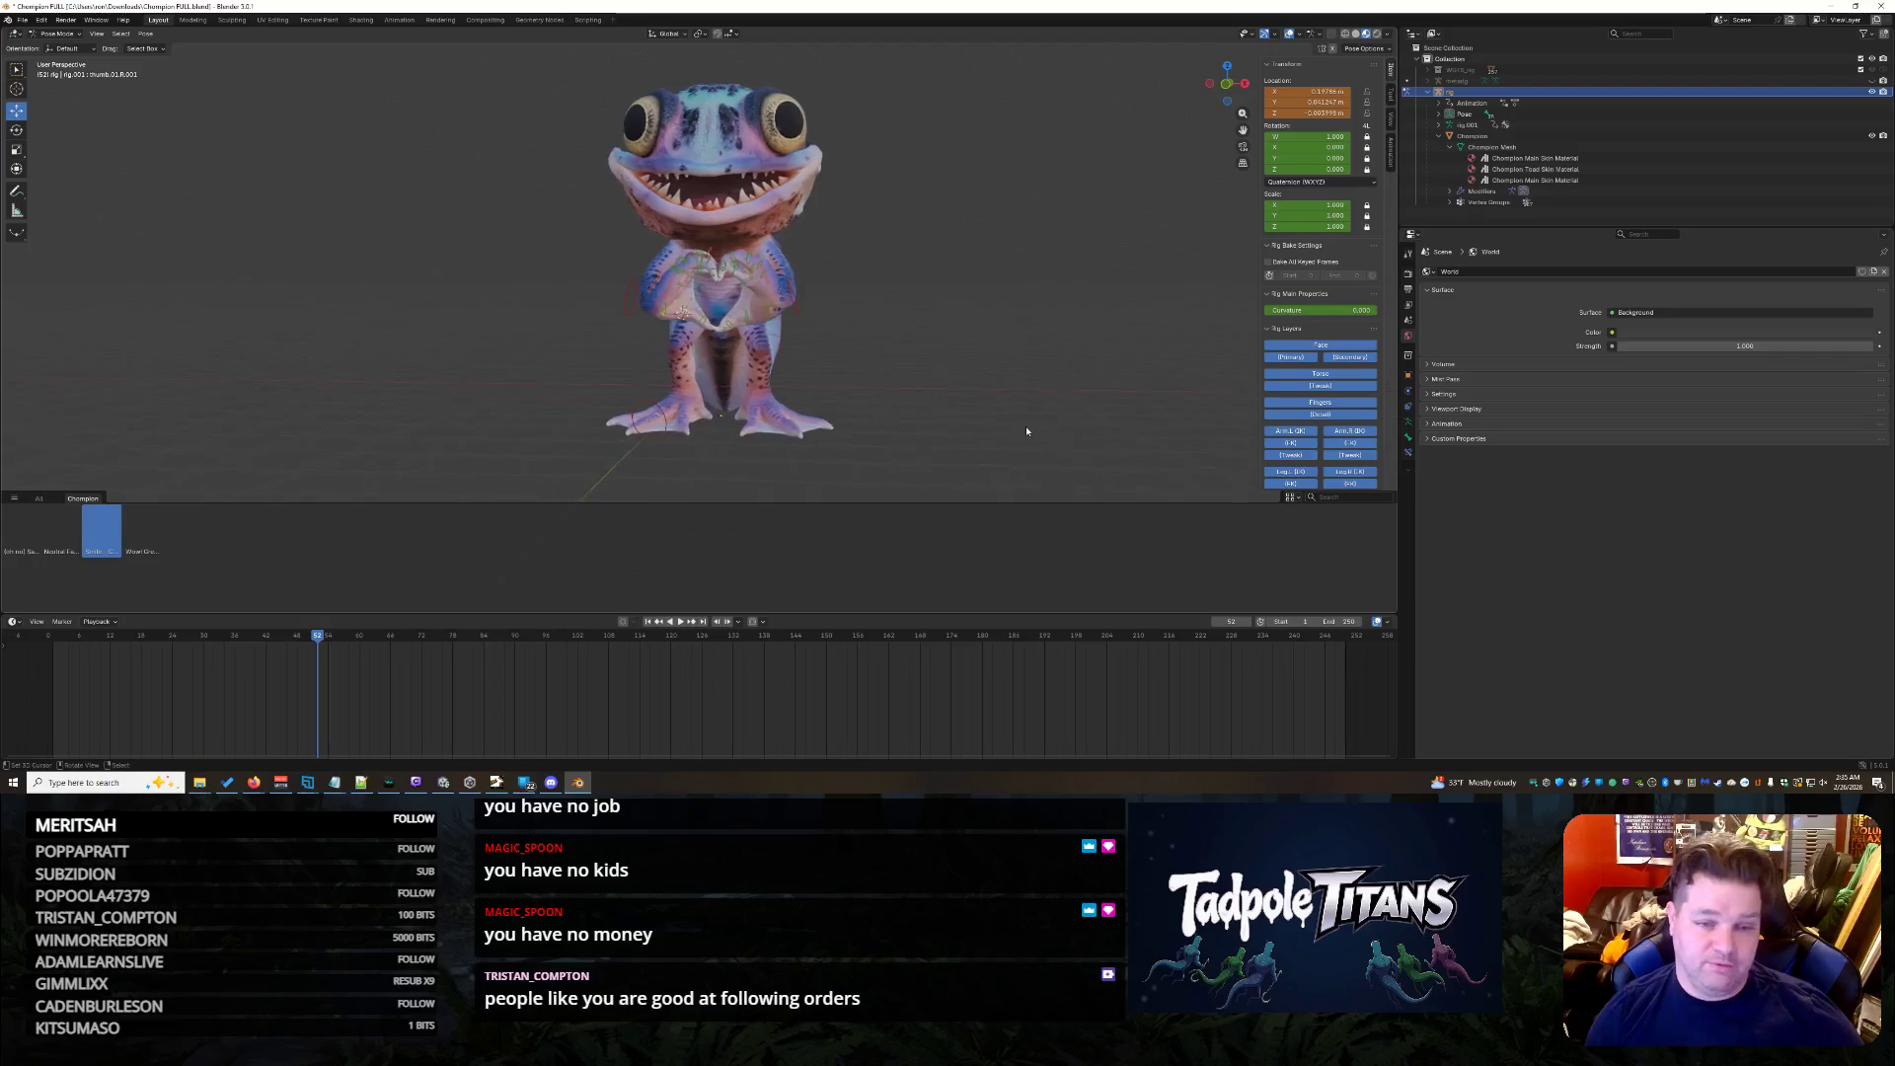
{"action": "scroll", "coordinate": [1027, 432], "scroll_direction": "up", "scroll_amount": 3}
- Nudge an arm control bone sideways along X to refine the heart-shaped hand pose
{"action": "middle_click_drag", "start_coordinate": [1028, 425], "coordinate": [1007, 438]}
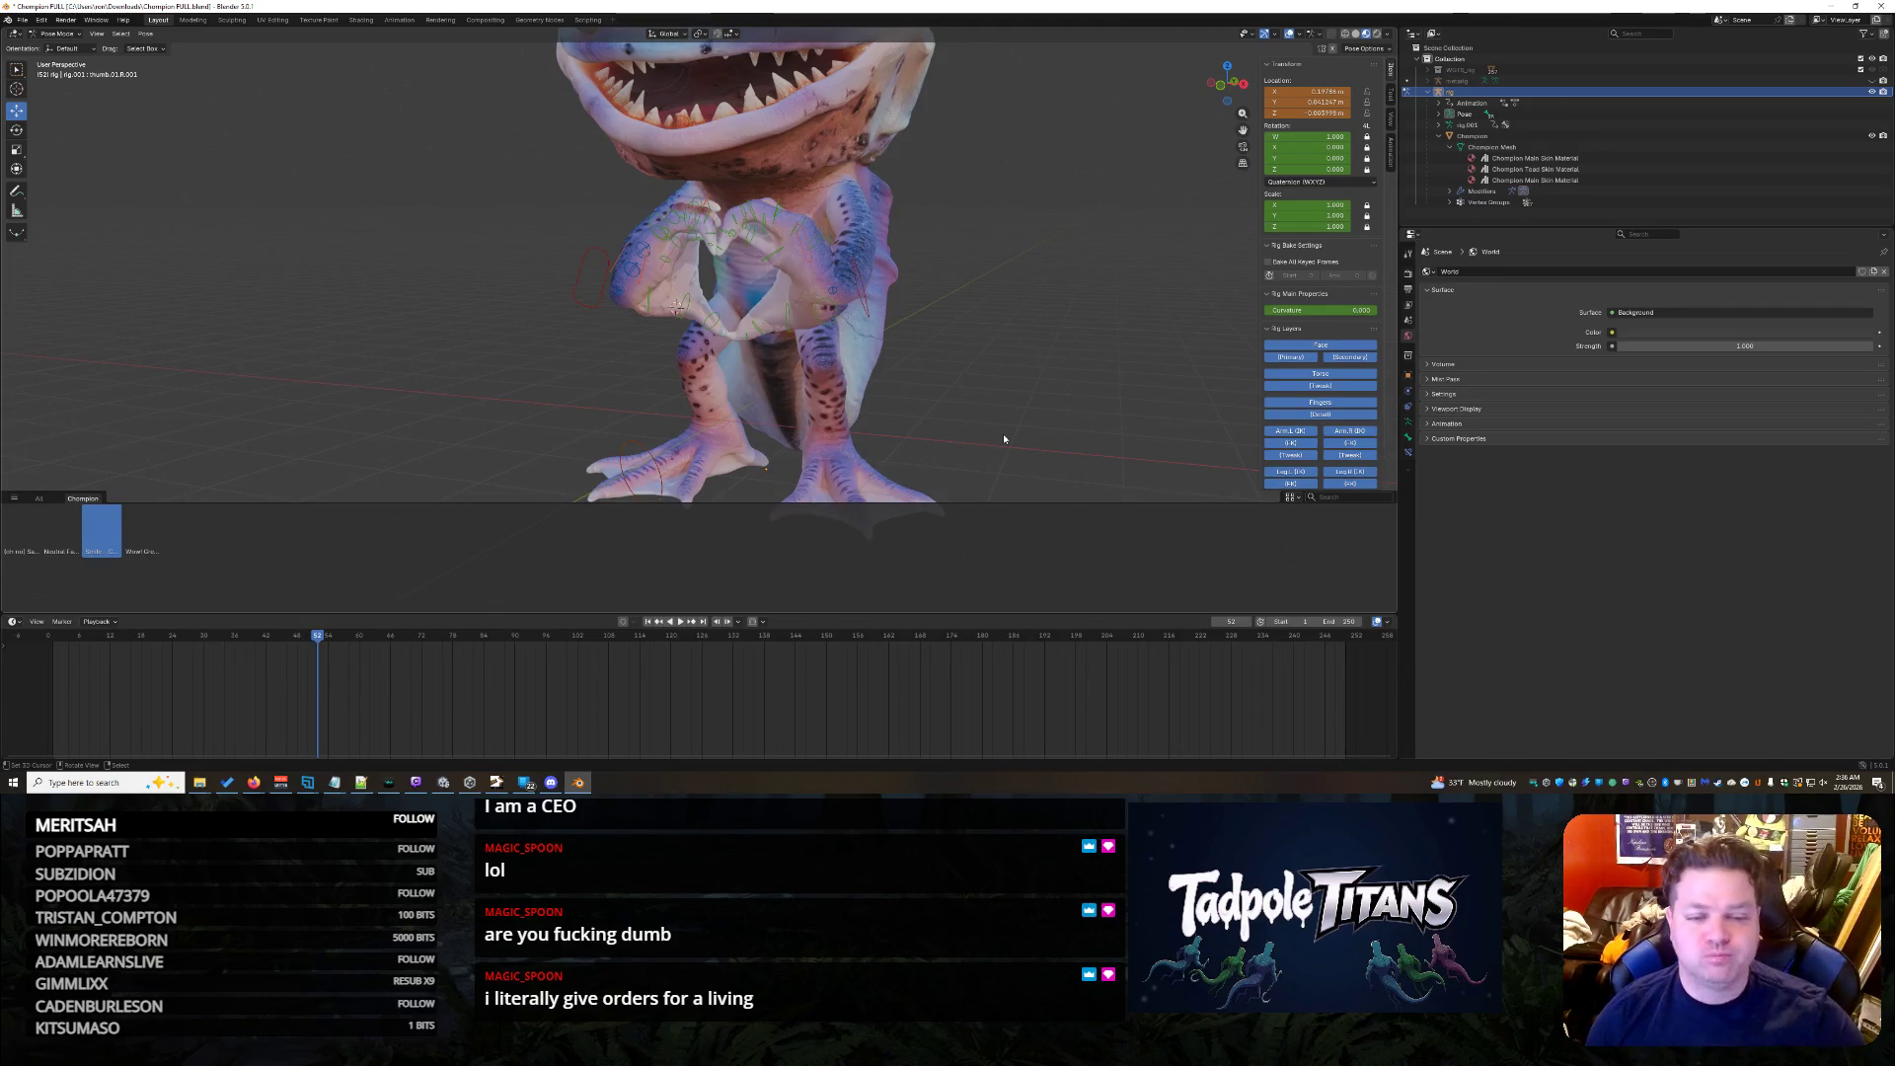
{"action": "mouse_move", "coordinate": [762, 333]}
{"action": "middle_mouse_down"}
{"action": "mouse_move", "coordinate": [1035, 369]}
{"action": "mouse_move", "coordinate": [983, 374]}
{"action": "mouse_move", "coordinate": [1136, 371]}
{"action": "mouse_move", "coordinate": [1042, 352]}
{"action": "middle_mouse_up"}
{"action": "scroll", "coordinate": [962, 365], "scroll_direction": "up", "scroll_amount": 3}
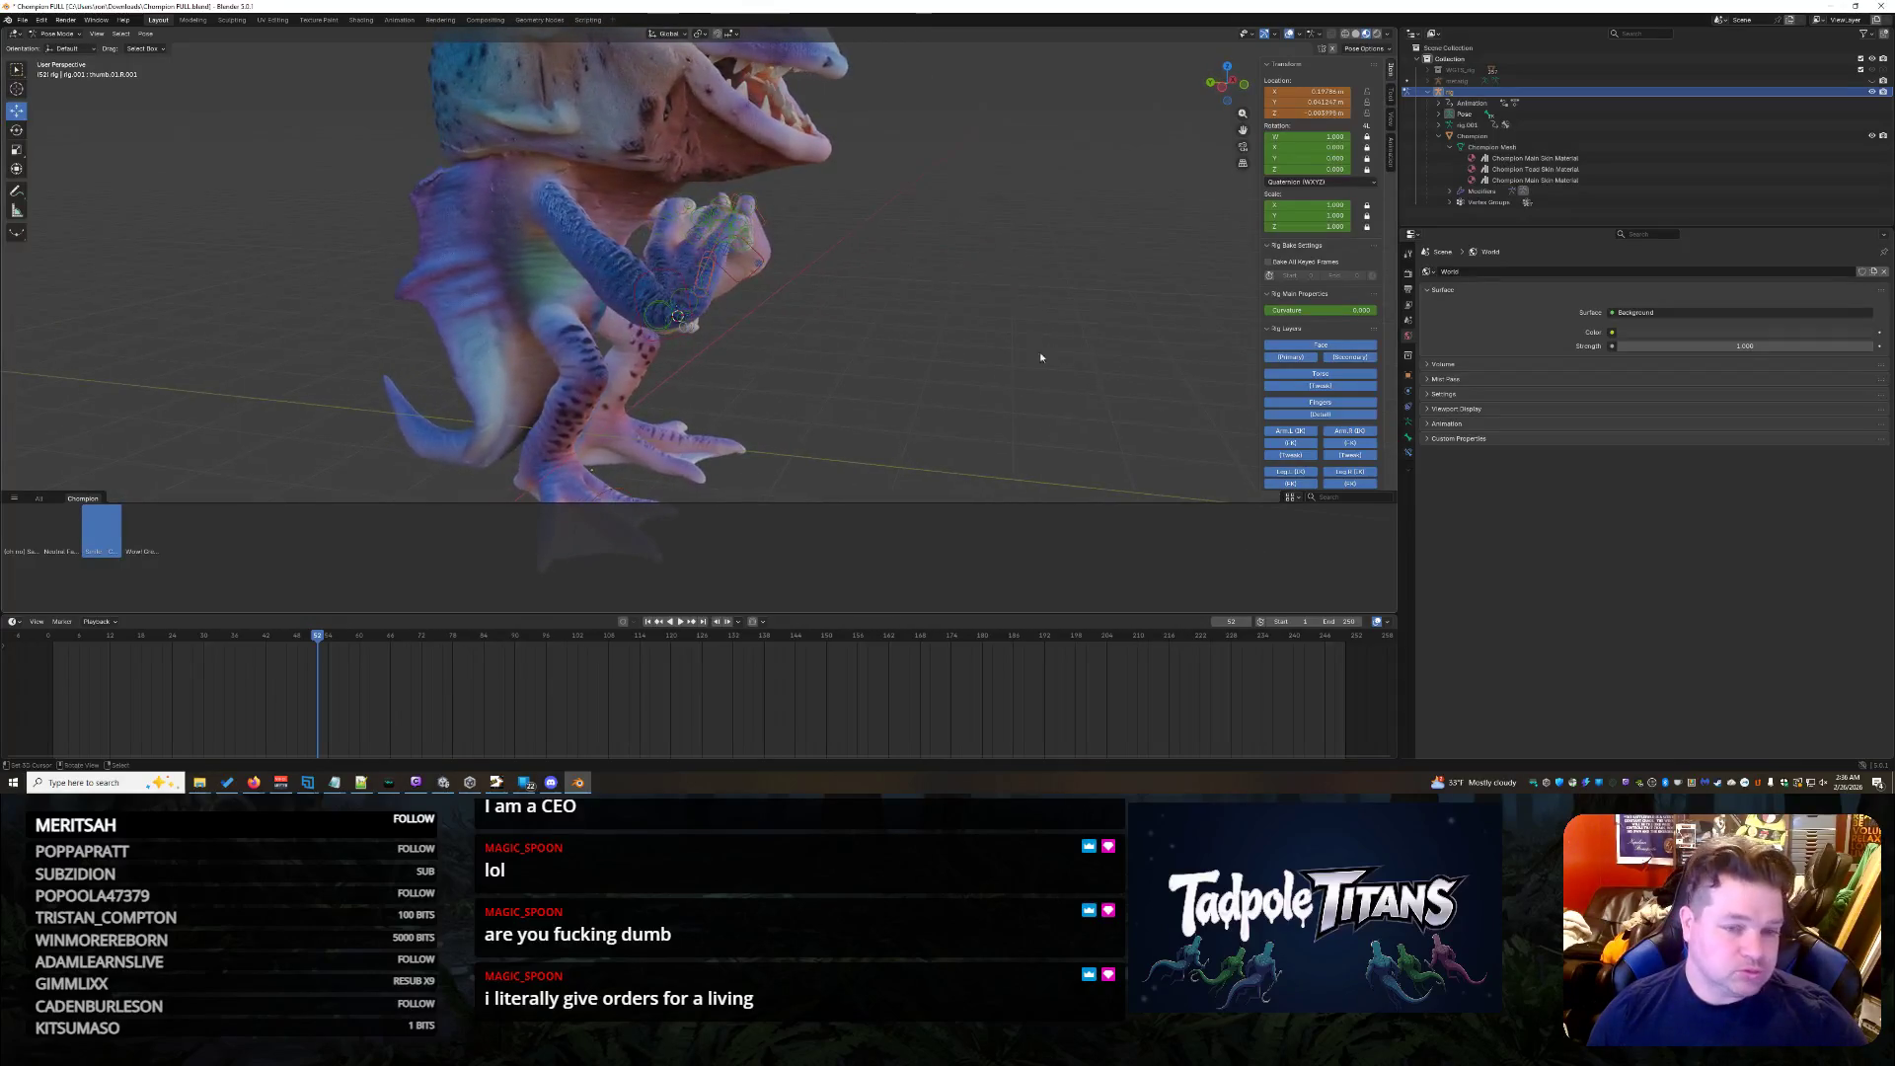
{"action": "scroll", "coordinate": [774, 311], "scroll_direction": "up", "scroll_amount": 3}
{"action": "left_click", "coordinate": [522, 261]}
{"action": "middle_click_drag", "start_coordinate": [523, 262], "coordinate": [562, 187]}
{"action": "key", "text": "g"}
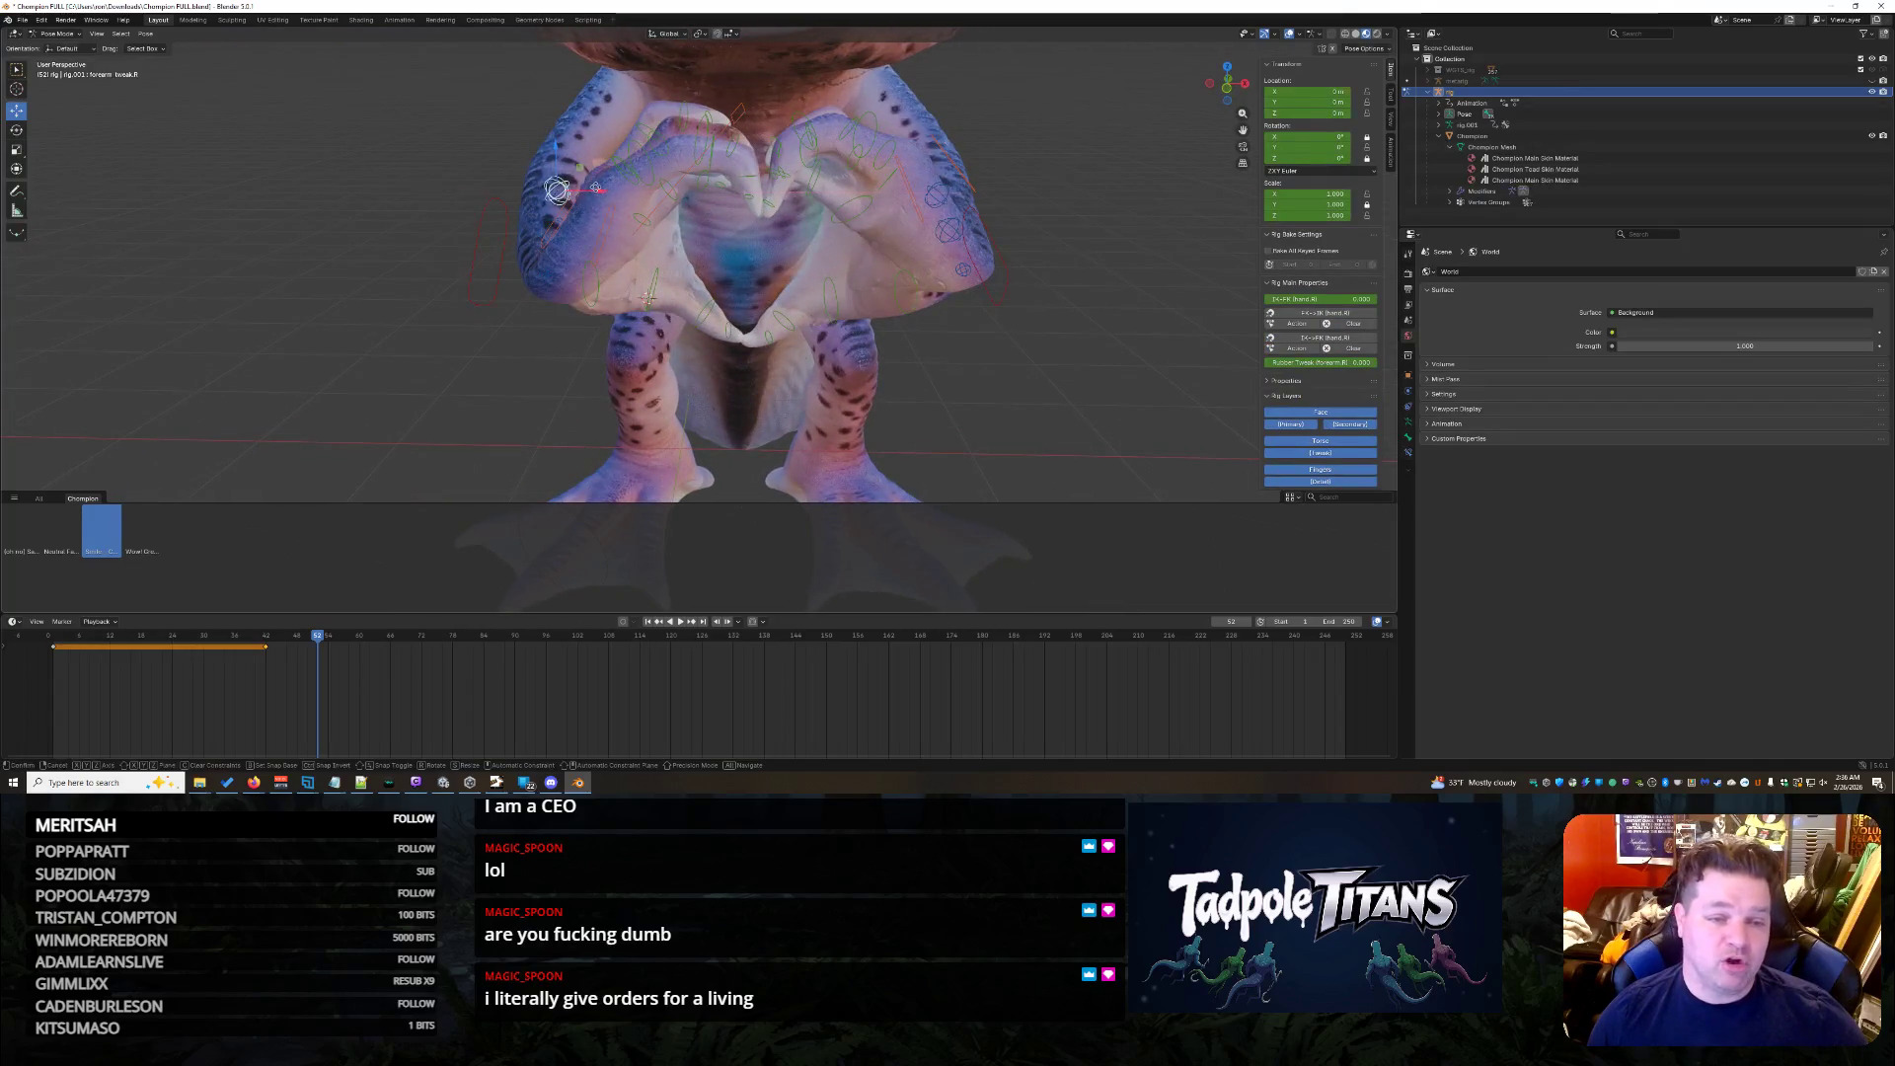
{"action": "key", "text": "x"}
{"action": "left_click", "coordinate": [534, 188]}
{"action": "mouse_move", "coordinate": [1033, 296]}
{"action": "middle_mouse_down"}
{"action": "mouse_move", "coordinate": [902, 234]}
{"action": "mouse_move", "coordinate": [947, 248]}
{"action": "middle_mouse_up"}
{"action": "scroll", "coordinate": [903, 234], "scroll_direction": "up", "scroll_amount": 3}
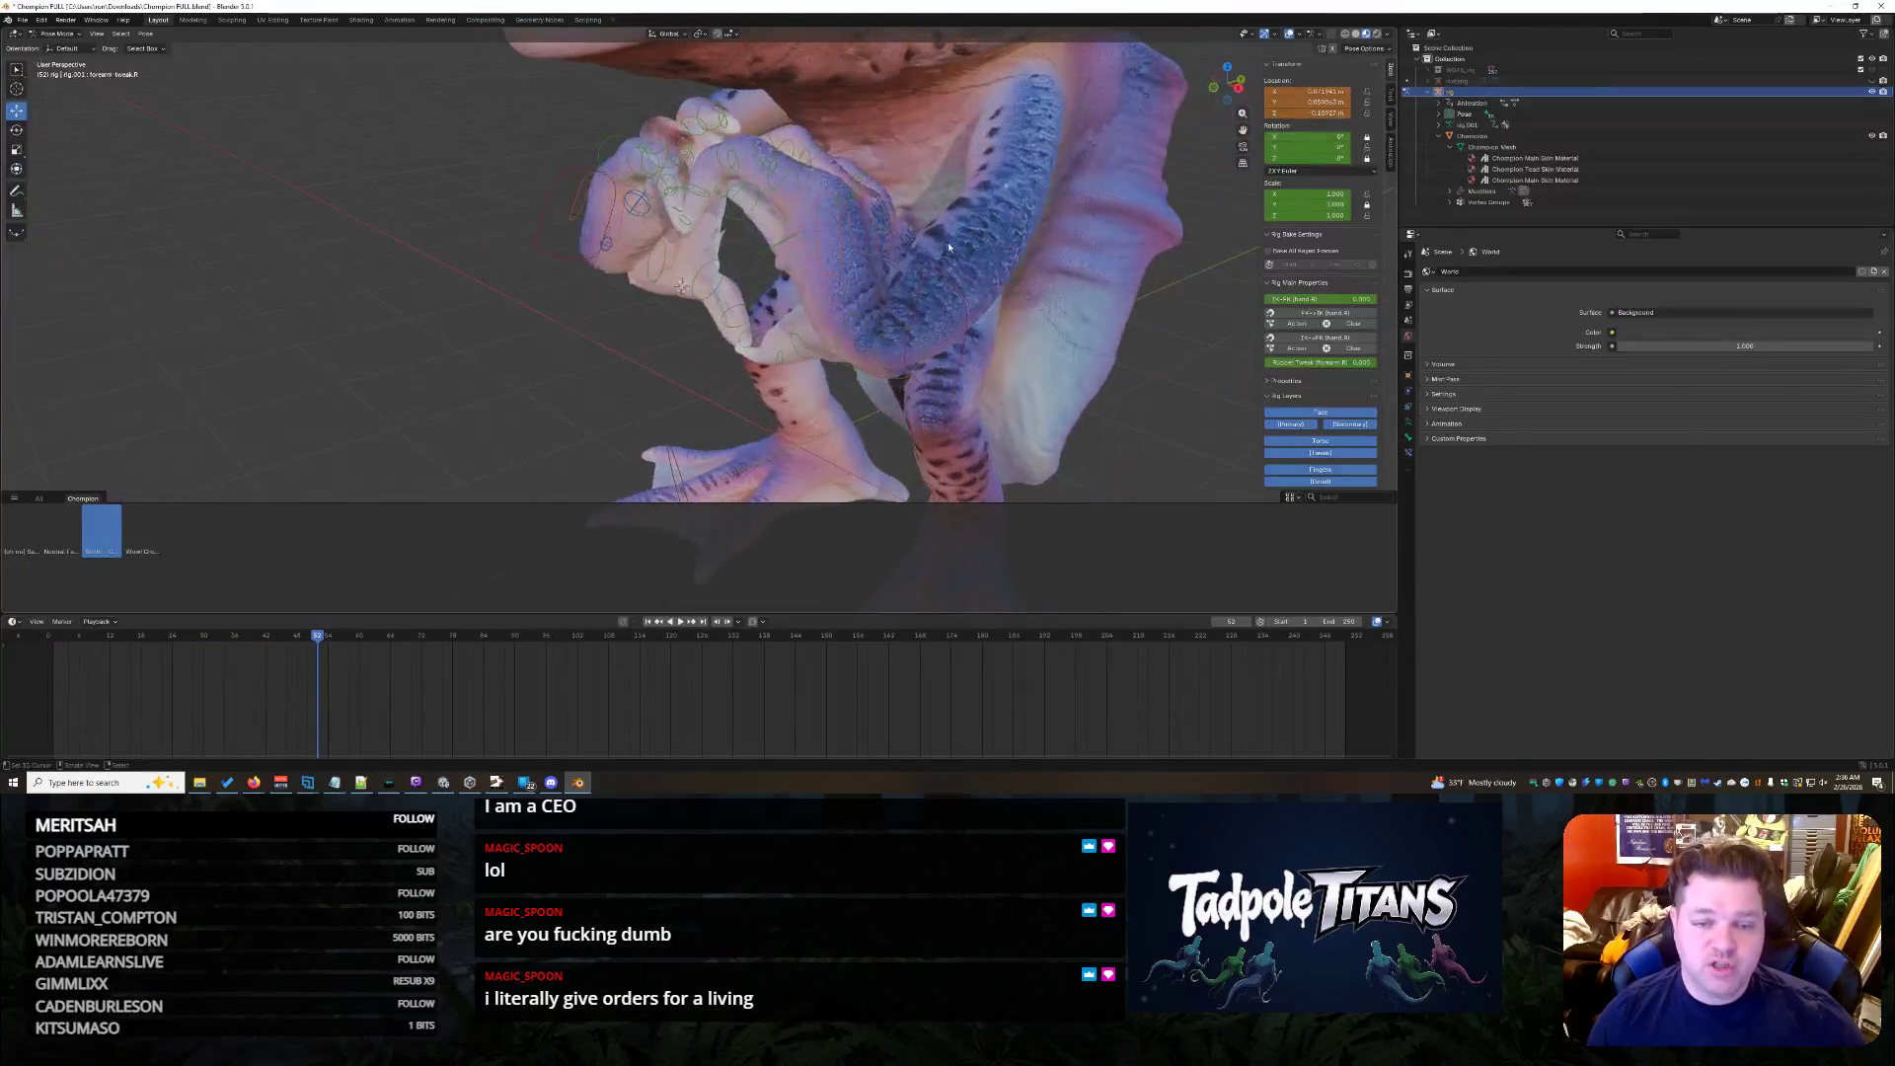
- Reveal the hidden rig bones with Alt+H and deselect everything
{"action": "key", "text": "alt+h"}
{"action": "mouse_move", "coordinate": [1028, 232]}
{"action": "middle_mouse_down"}
{"action": "mouse_move", "coordinate": [1003, 278]}
{"action": "mouse_move", "coordinate": [1154, 289]}
{"action": "mouse_move", "coordinate": [499, 268]}
{"action": "mouse_move", "coordinate": [1133, 149]}
{"action": "middle_mouse_up"}
{"action": "key", "text": "alt+a"}
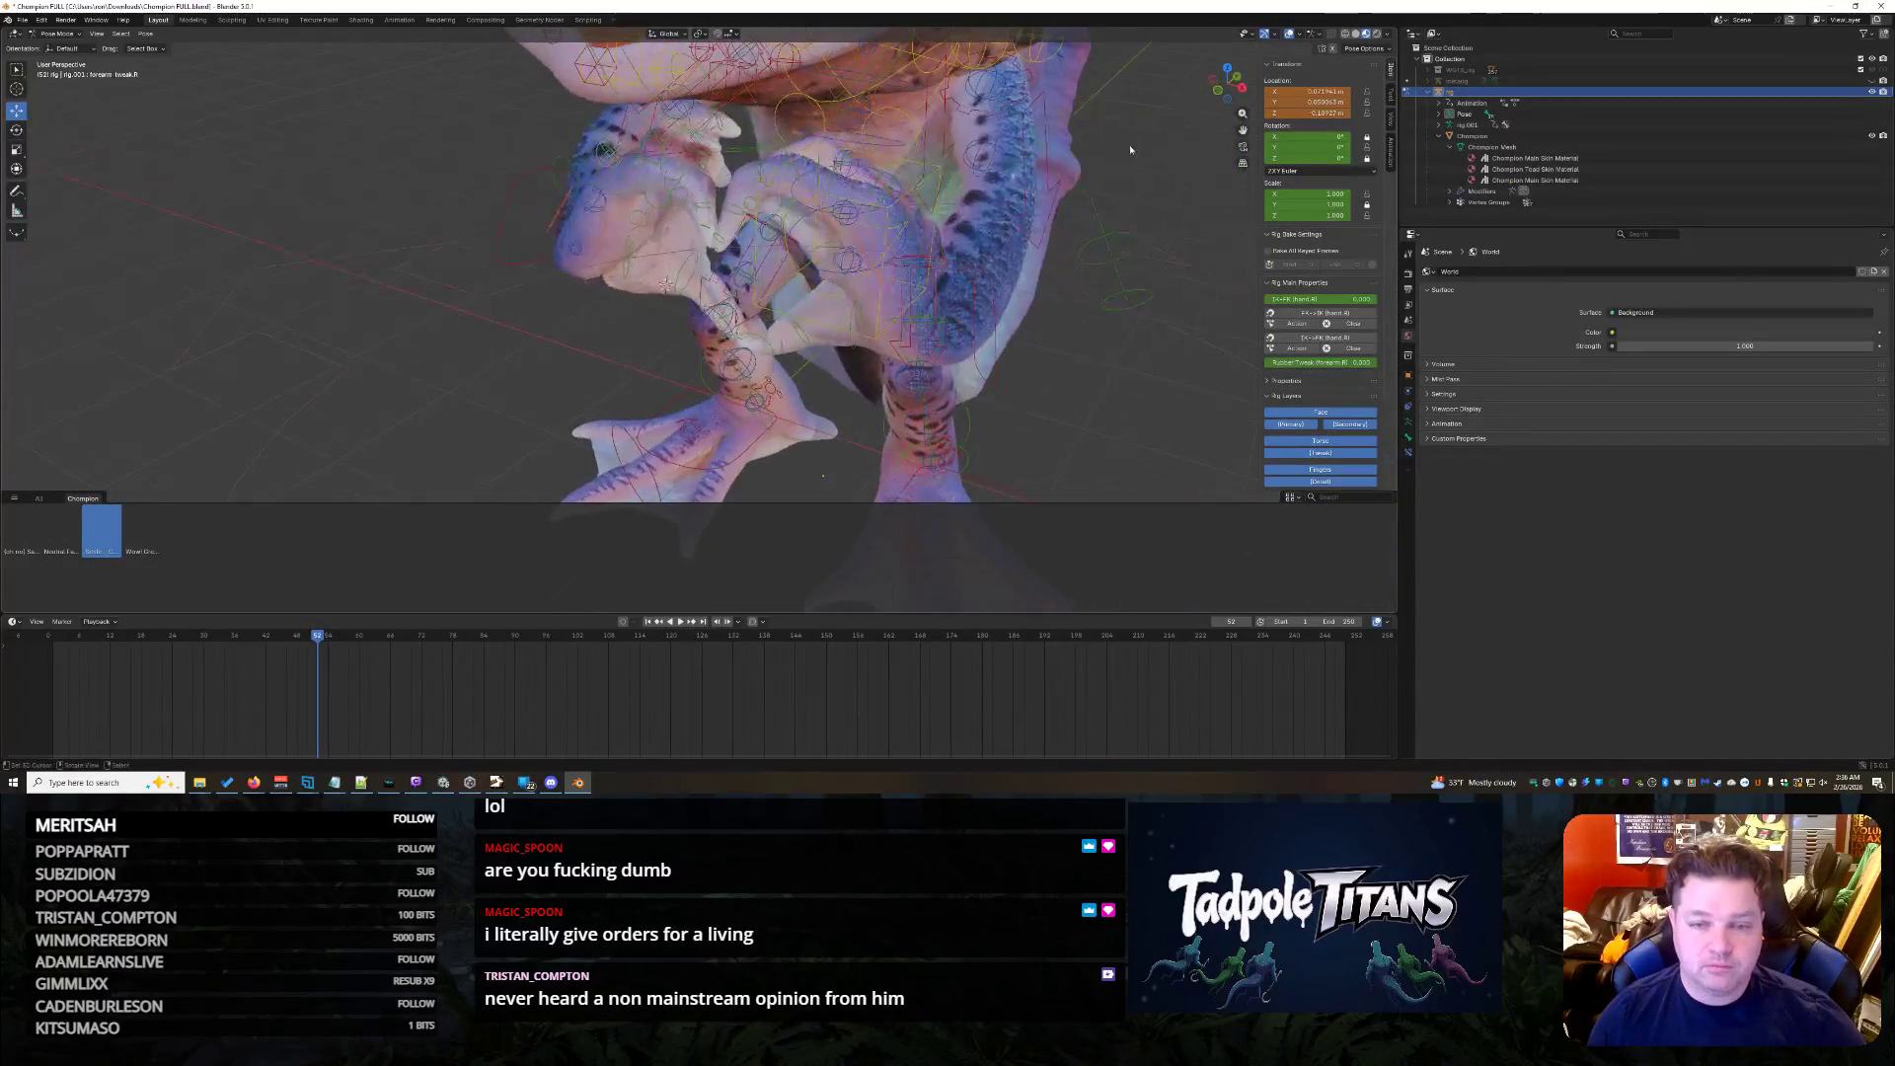
{"action": "mouse_move", "coordinate": [978, 168]}
{"action": "middle_mouse_down"}
{"action": "mouse_move", "coordinate": [1122, 351]}
{"action": "mouse_move", "coordinate": [979, 339]}
{"action": "mouse_move", "coordinate": [960, 315]}
{"action": "middle_mouse_up"}
- Select another control bone and shift it sideways along X
{"action": "left_click", "coordinate": [871, 263]}
{"action": "mouse_move", "coordinate": [872, 262]}
{"action": "middle_mouse_down"}
{"action": "mouse_move", "coordinate": [997, 395]}
{"action": "mouse_move", "coordinate": [984, 356]}
{"action": "mouse_move", "coordinate": [1014, 331]}
{"action": "mouse_move", "coordinate": [953, 283]}
{"action": "middle_mouse_up"}
{"action": "left_click", "coordinate": [985, 356]}
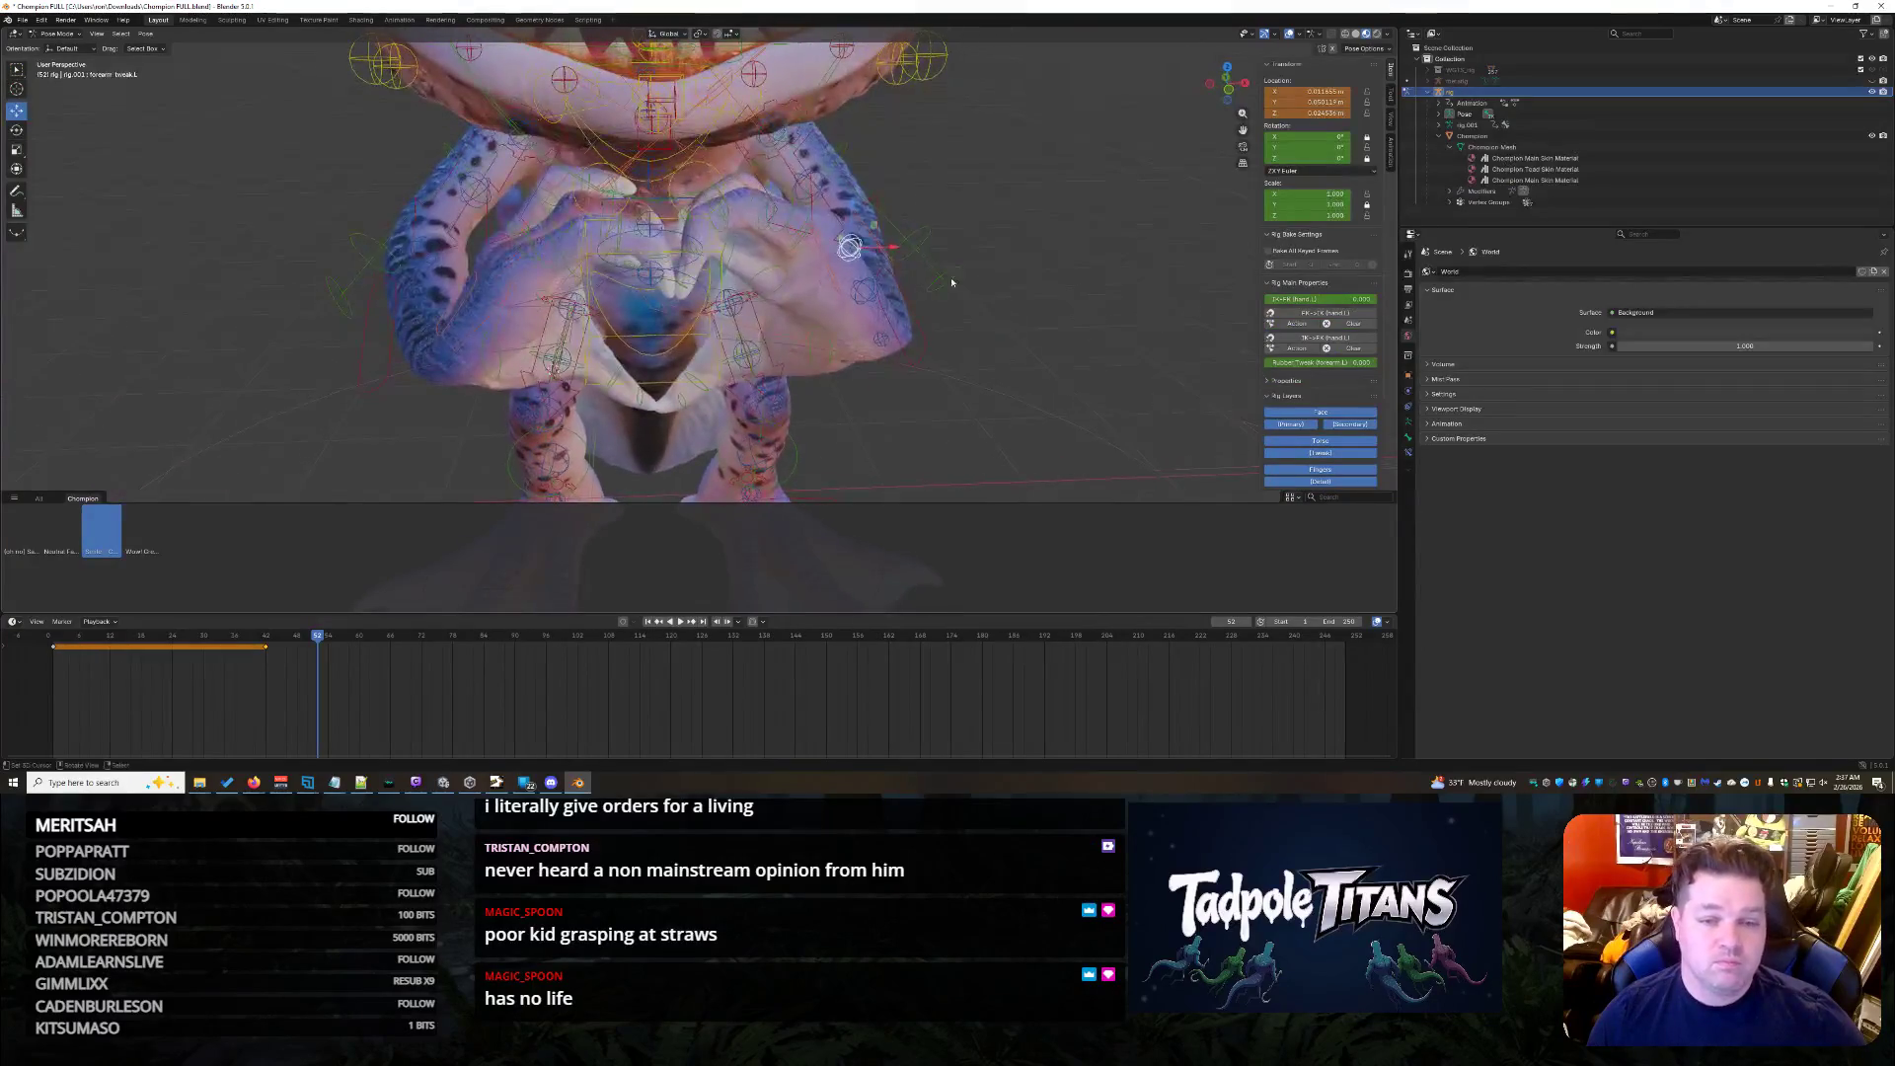
{"action": "key", "text": "g"}
{"action": "key", "text": "x"}
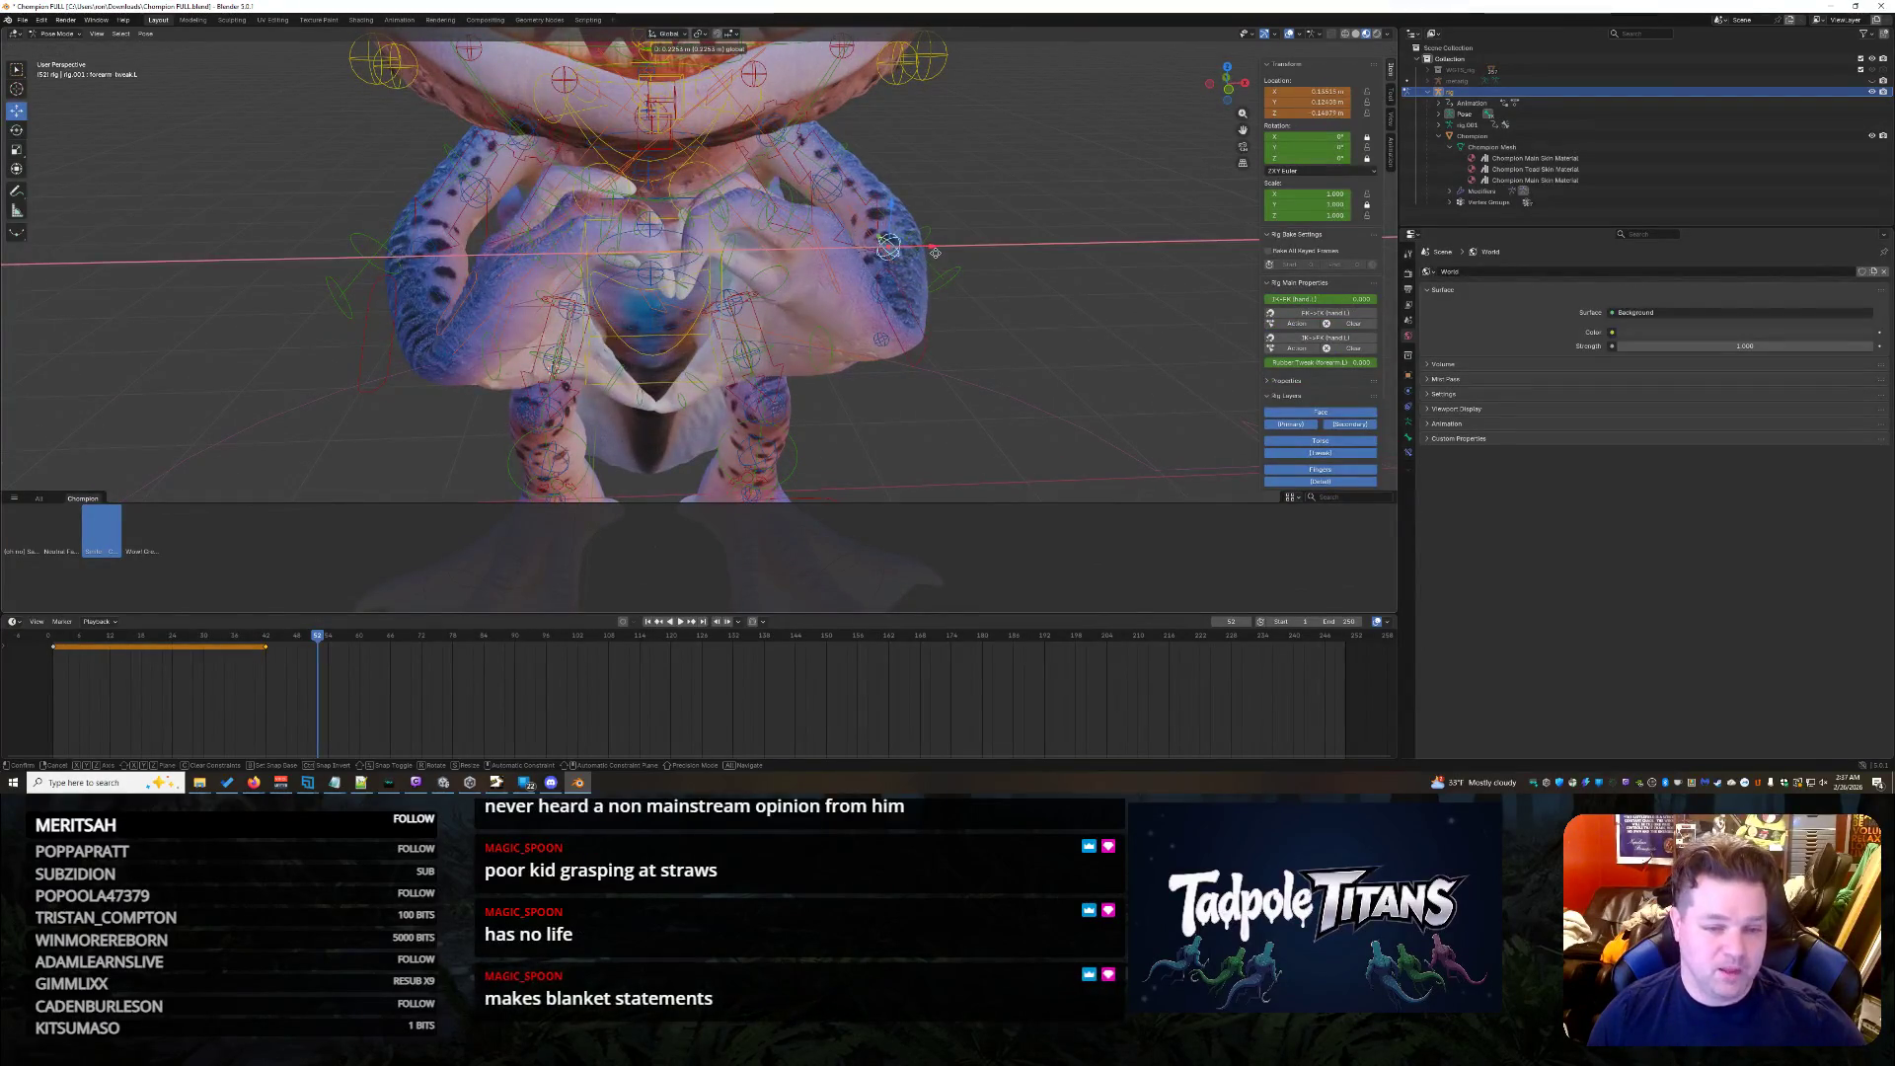
{"action": "left_click", "coordinate": [991, 315]}
{"action": "middle_click_drag", "start_coordinate": [991, 314], "coordinate": [1043, 340]}
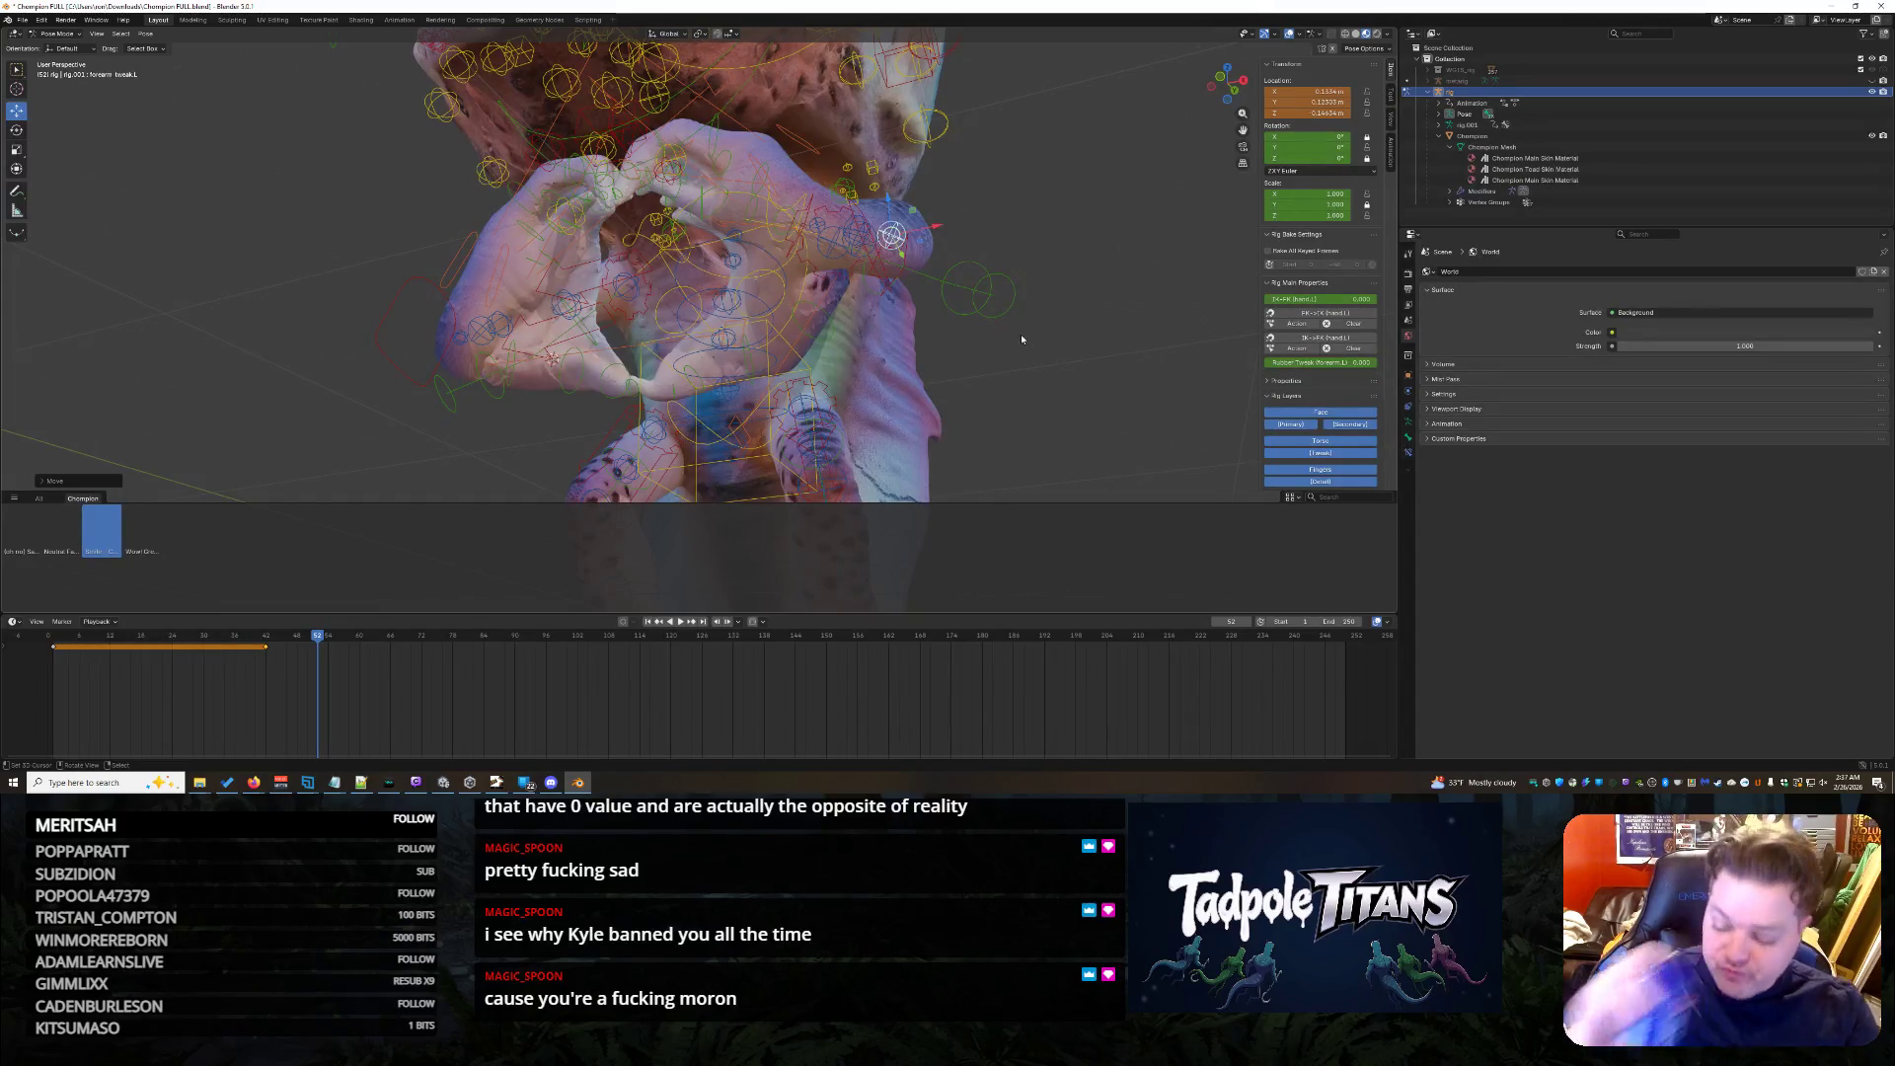
- Raise the hand bone along Z twice so the fingertips line up
{"action": "mouse_move", "coordinate": [974, 385]}
{"action": "middle_mouse_down"}
{"action": "mouse_move", "coordinate": [997, 433]}
{"action": "mouse_move", "coordinate": [900, 416]}
{"action": "middle_mouse_up"}
{"action": "scroll", "coordinate": [971, 442], "scroll_direction": "up", "scroll_amount": 1}
{"action": "scroll", "coordinate": [965, 427], "scroll_direction": "up", "scroll_amount": 1}
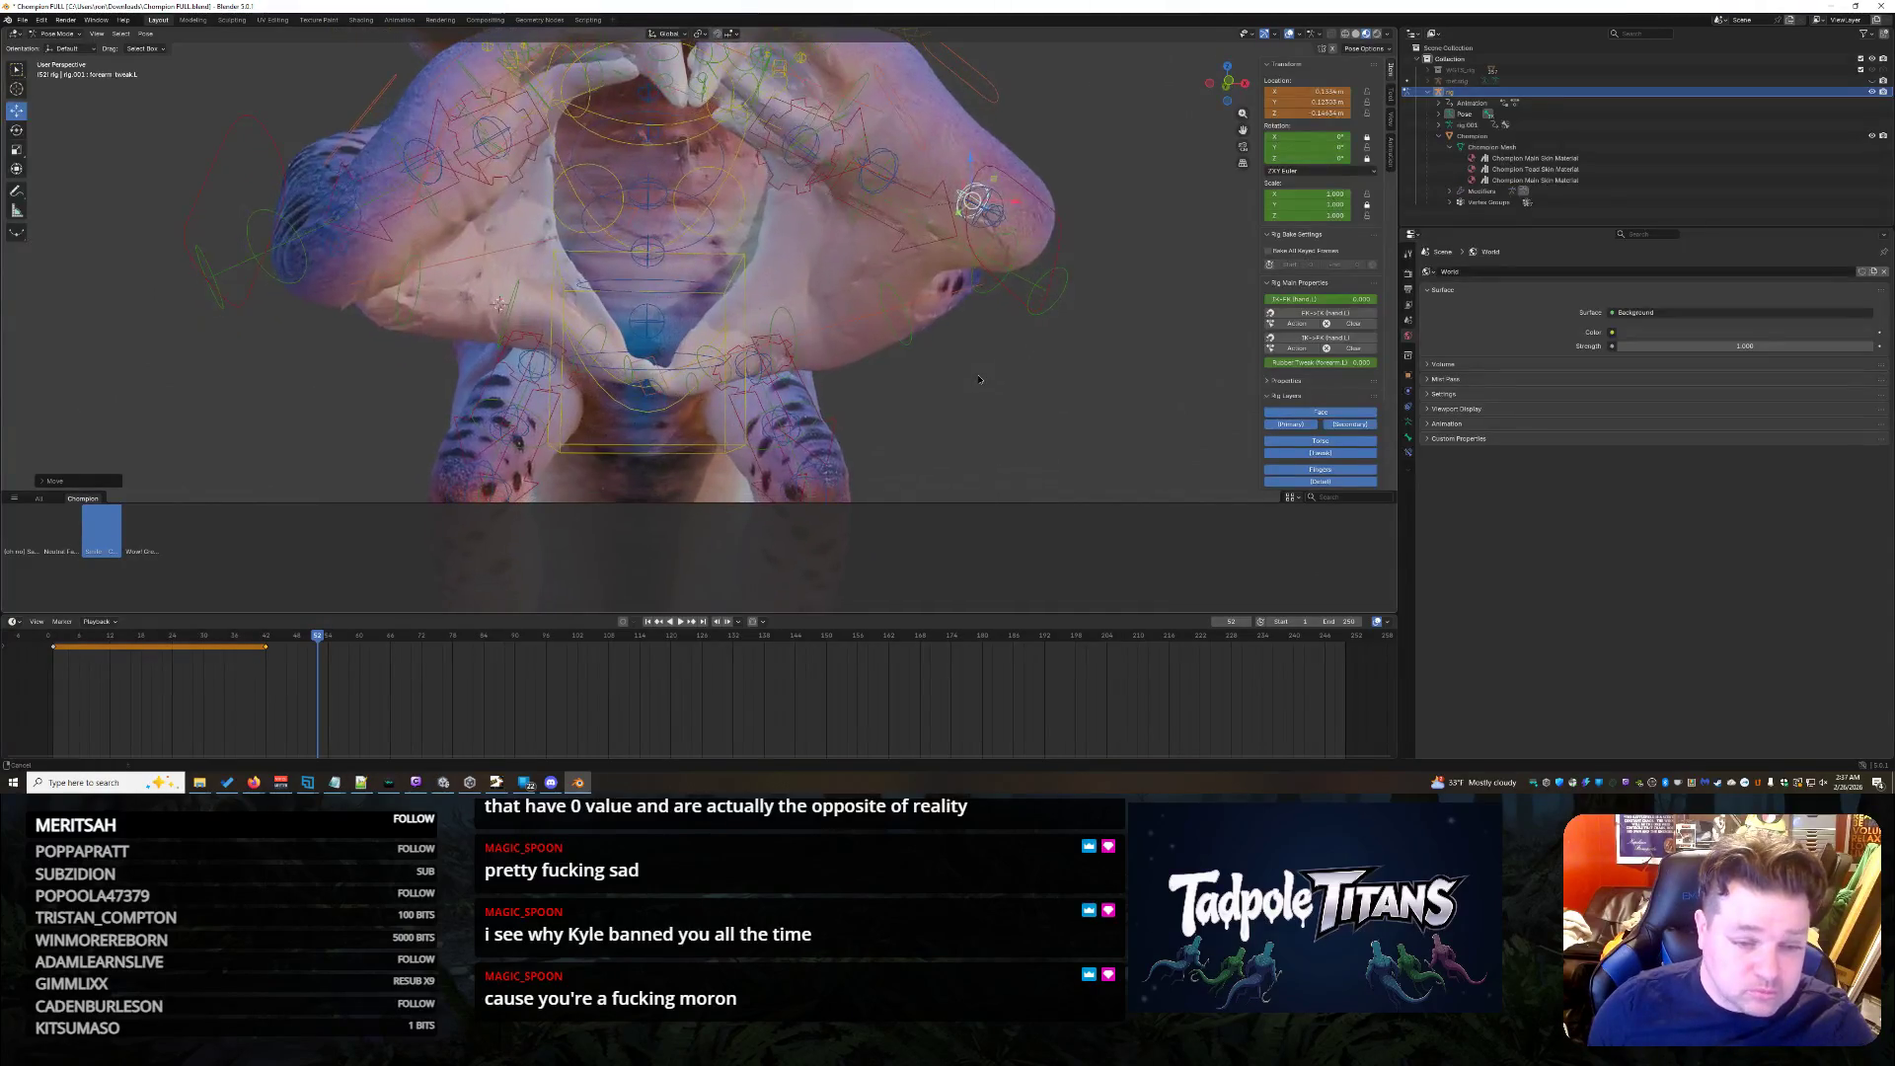
{"action": "scroll", "coordinate": [900, 420], "scroll_direction": "up", "scroll_amount": 2}
{"action": "middle_click_drag", "start_coordinate": [900, 420], "coordinate": [882, 386]}
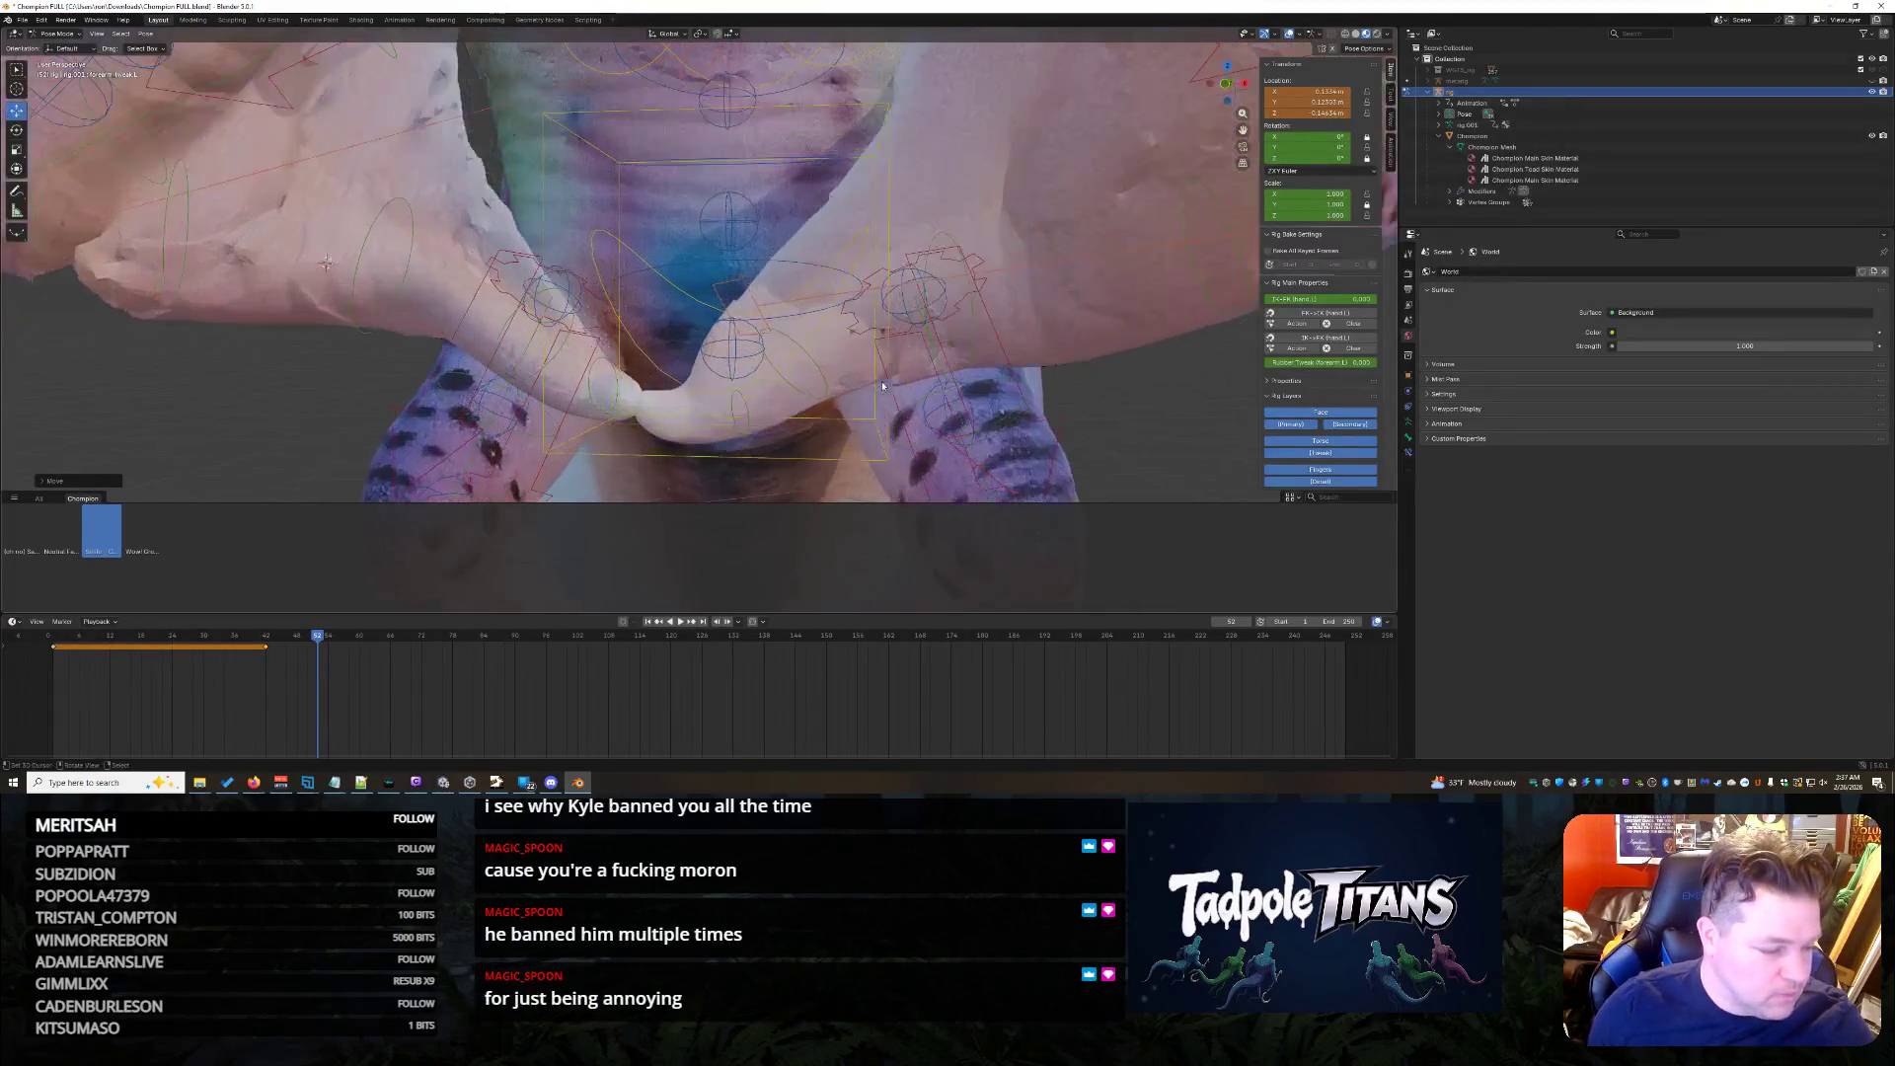
{"action": "left_click", "coordinate": [744, 403]}
{"action": "key", "text": "g"}
{"action": "key", "text": "z"}
{"action": "left_click", "coordinate": [744, 365]}
{"action": "middle_click_drag", "start_coordinate": [744, 366], "coordinate": [672, 393]}
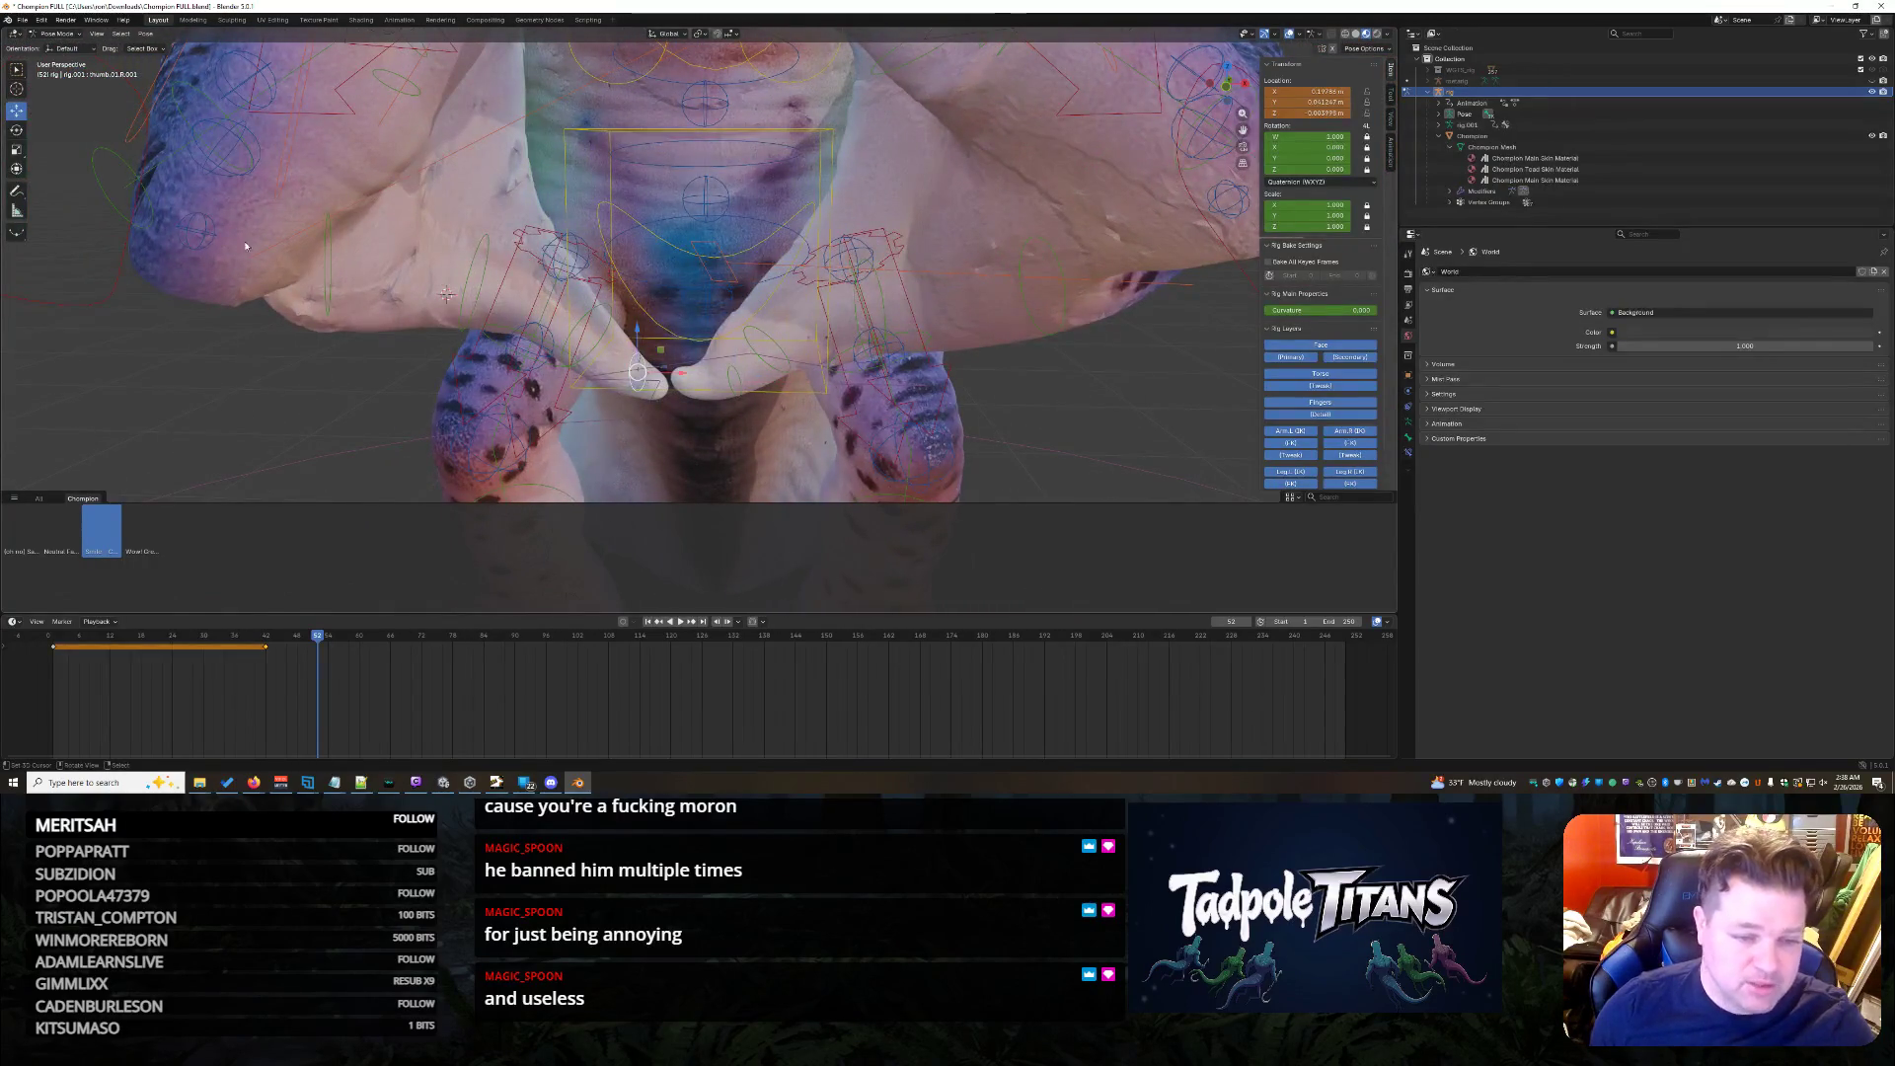
{"action": "key", "text": "g"}
{"action": "key", "text": "z"}
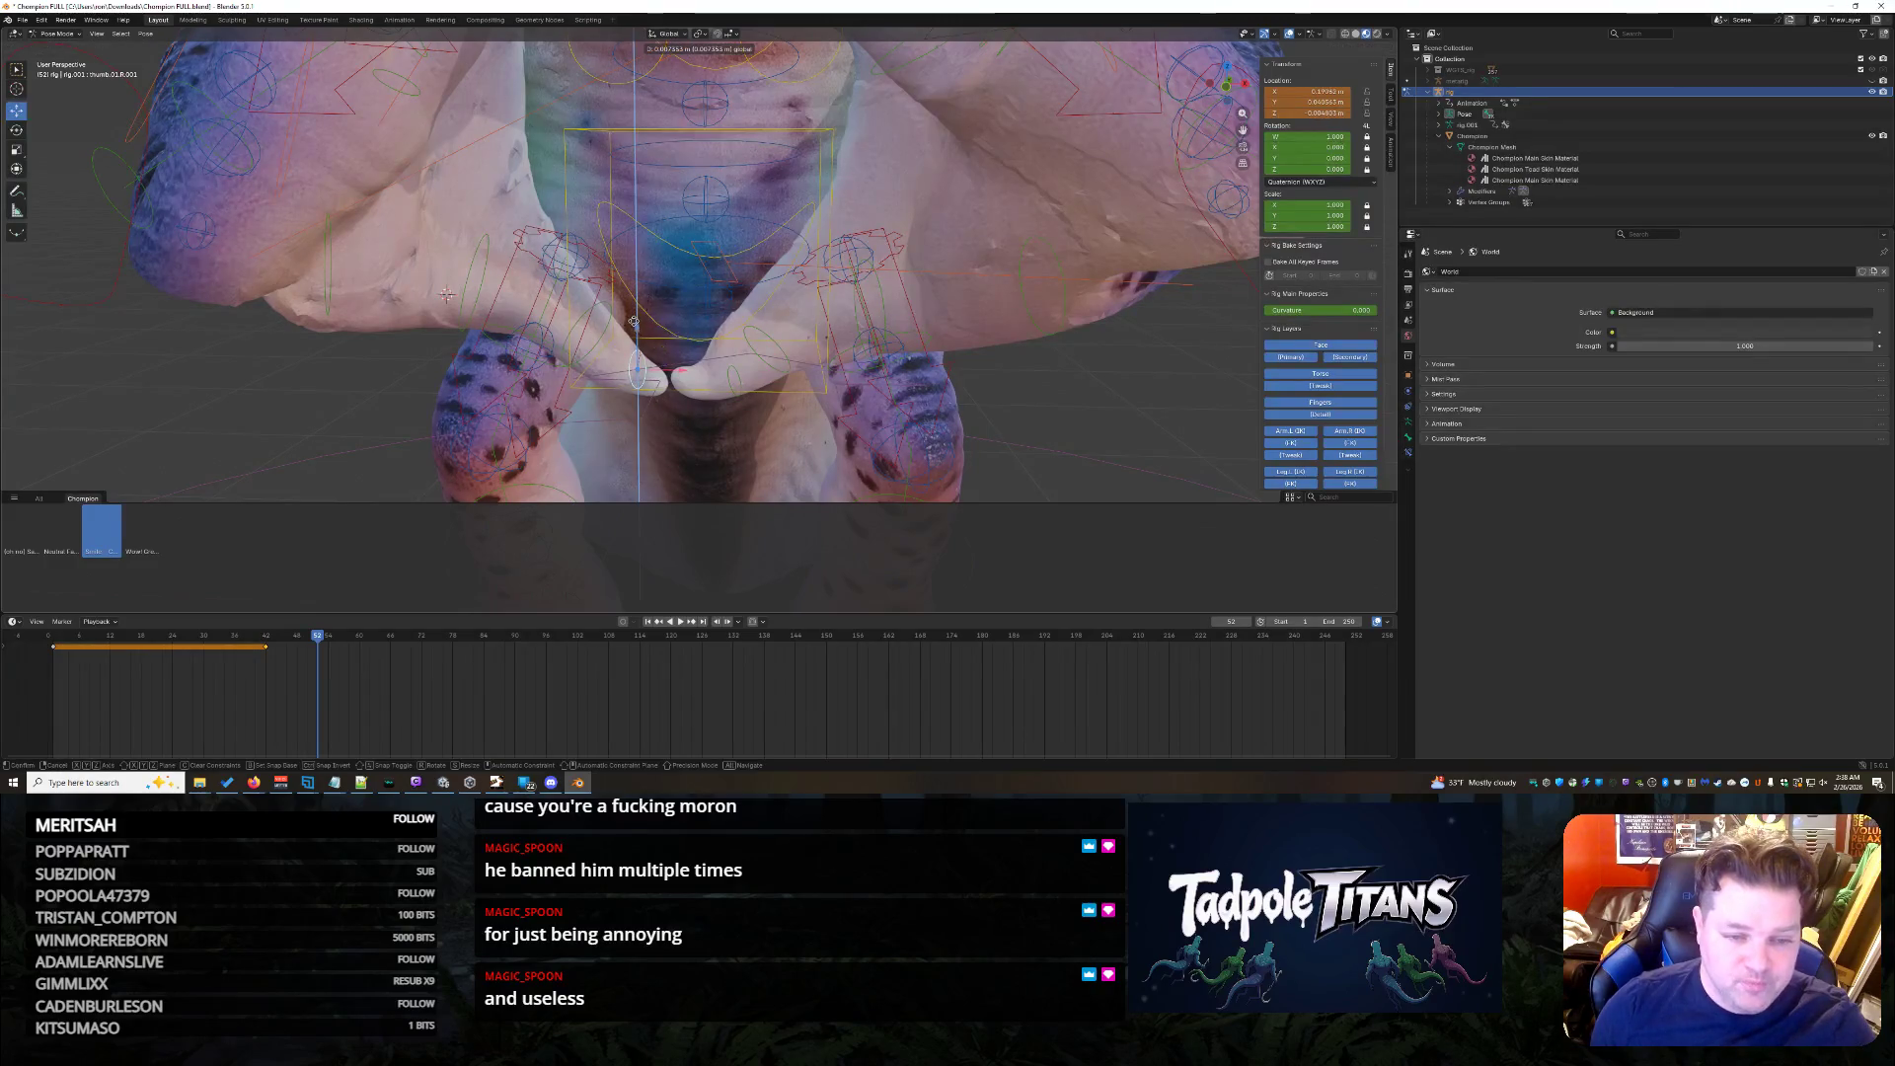
{"action": "left_click", "coordinate": [630, 318]}
{"action": "scroll", "coordinate": [859, 394], "scroll_direction": "down", "scroll_amount": 3}
{"action": "scroll", "coordinate": [948, 390], "scroll_direction": "down", "scroll_amount": 2}
{"action": "scroll", "coordinate": [949, 388], "scroll_direction": "down", "scroll_amount": 2}
{"action": "scroll", "coordinate": [946, 386], "scroll_direction": "down", "scroll_amount": 1}
{"action": "scroll", "coordinate": [946, 385], "scroll_direction": "up", "scroll_amount": 3}
- Check the hands from a low angle and select the other hand control bone
{"action": "mouse_move", "coordinate": [947, 381]}
{"action": "middle_mouse_down"}
{"action": "mouse_move", "coordinate": [1041, 384]}
{"action": "mouse_move", "coordinate": [859, 353]}
{"action": "middle_mouse_up"}
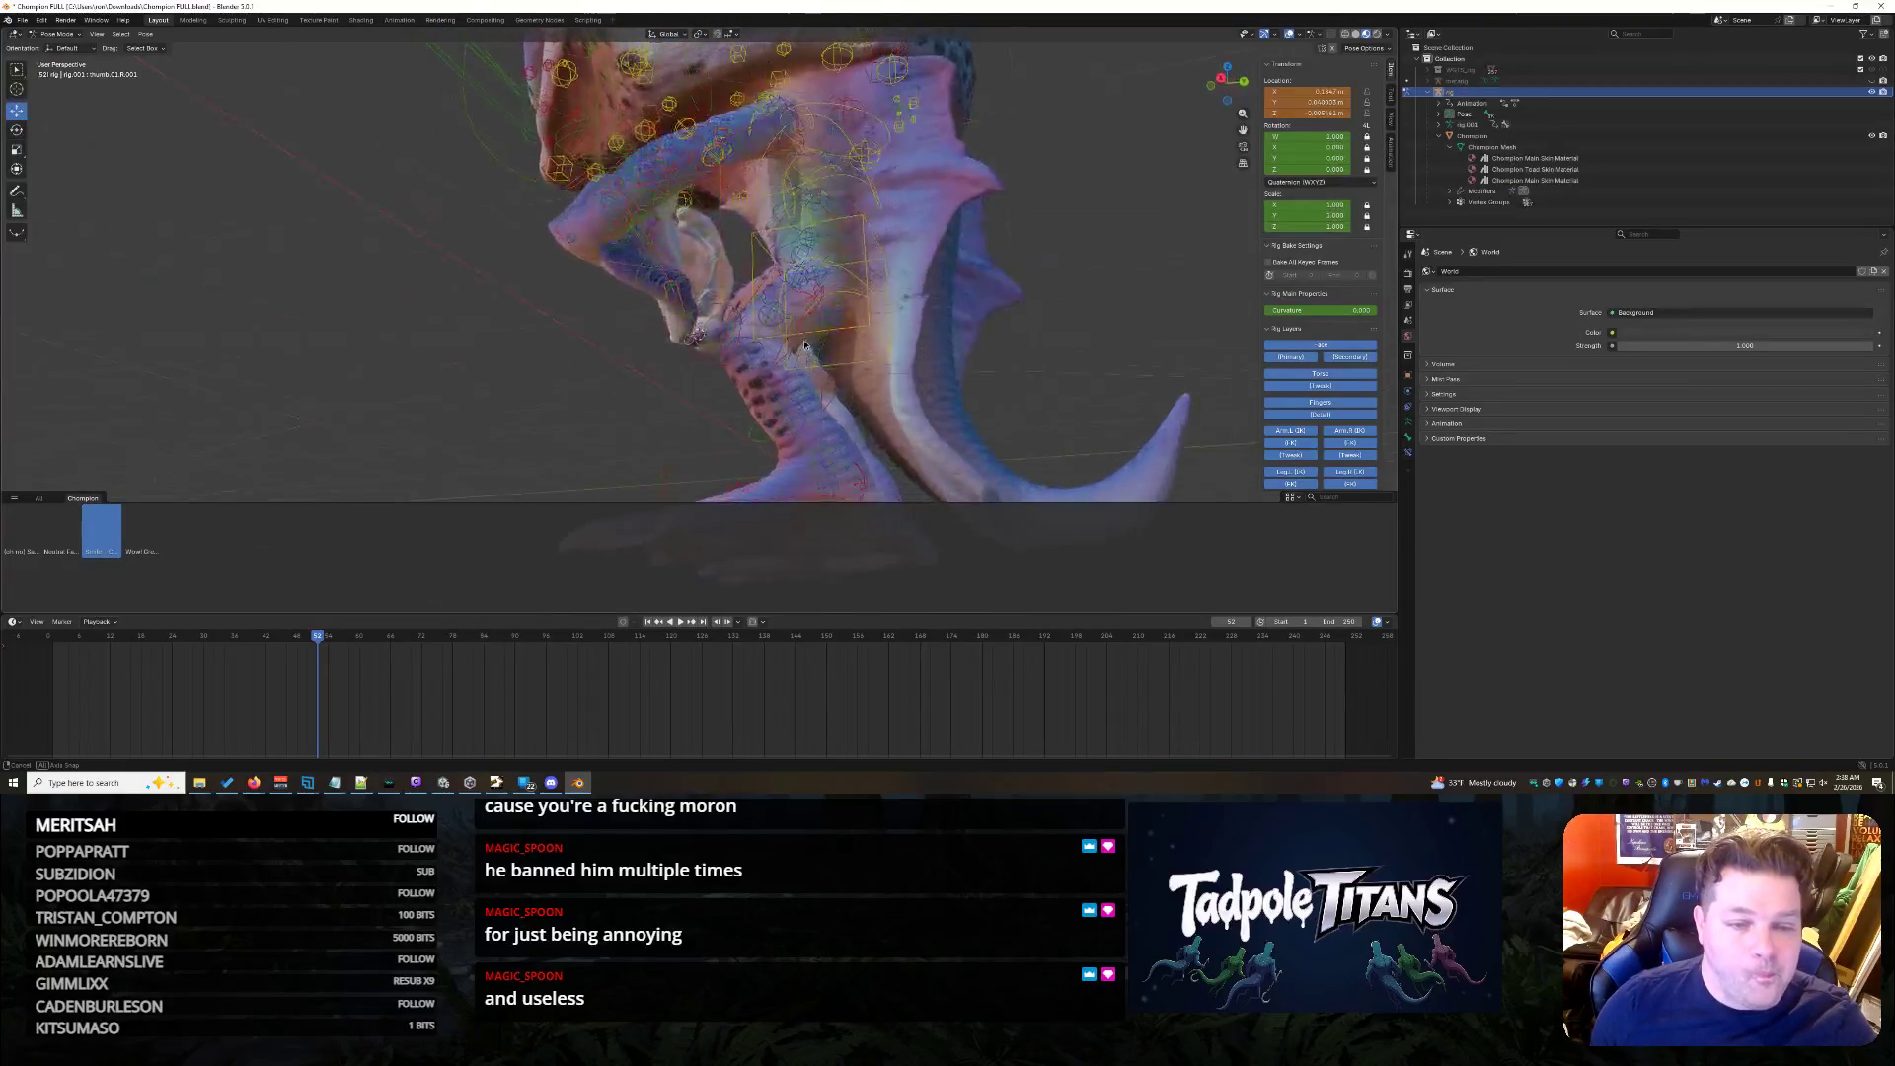
{"action": "mouse_move", "coordinate": [861, 352]}
{"action": "middle_mouse_down"}
{"action": "mouse_move", "coordinate": [907, 388]}
{"action": "mouse_move", "coordinate": [1031, 390]}
{"action": "mouse_move", "coordinate": [800, 328]}
{"action": "middle_mouse_up"}
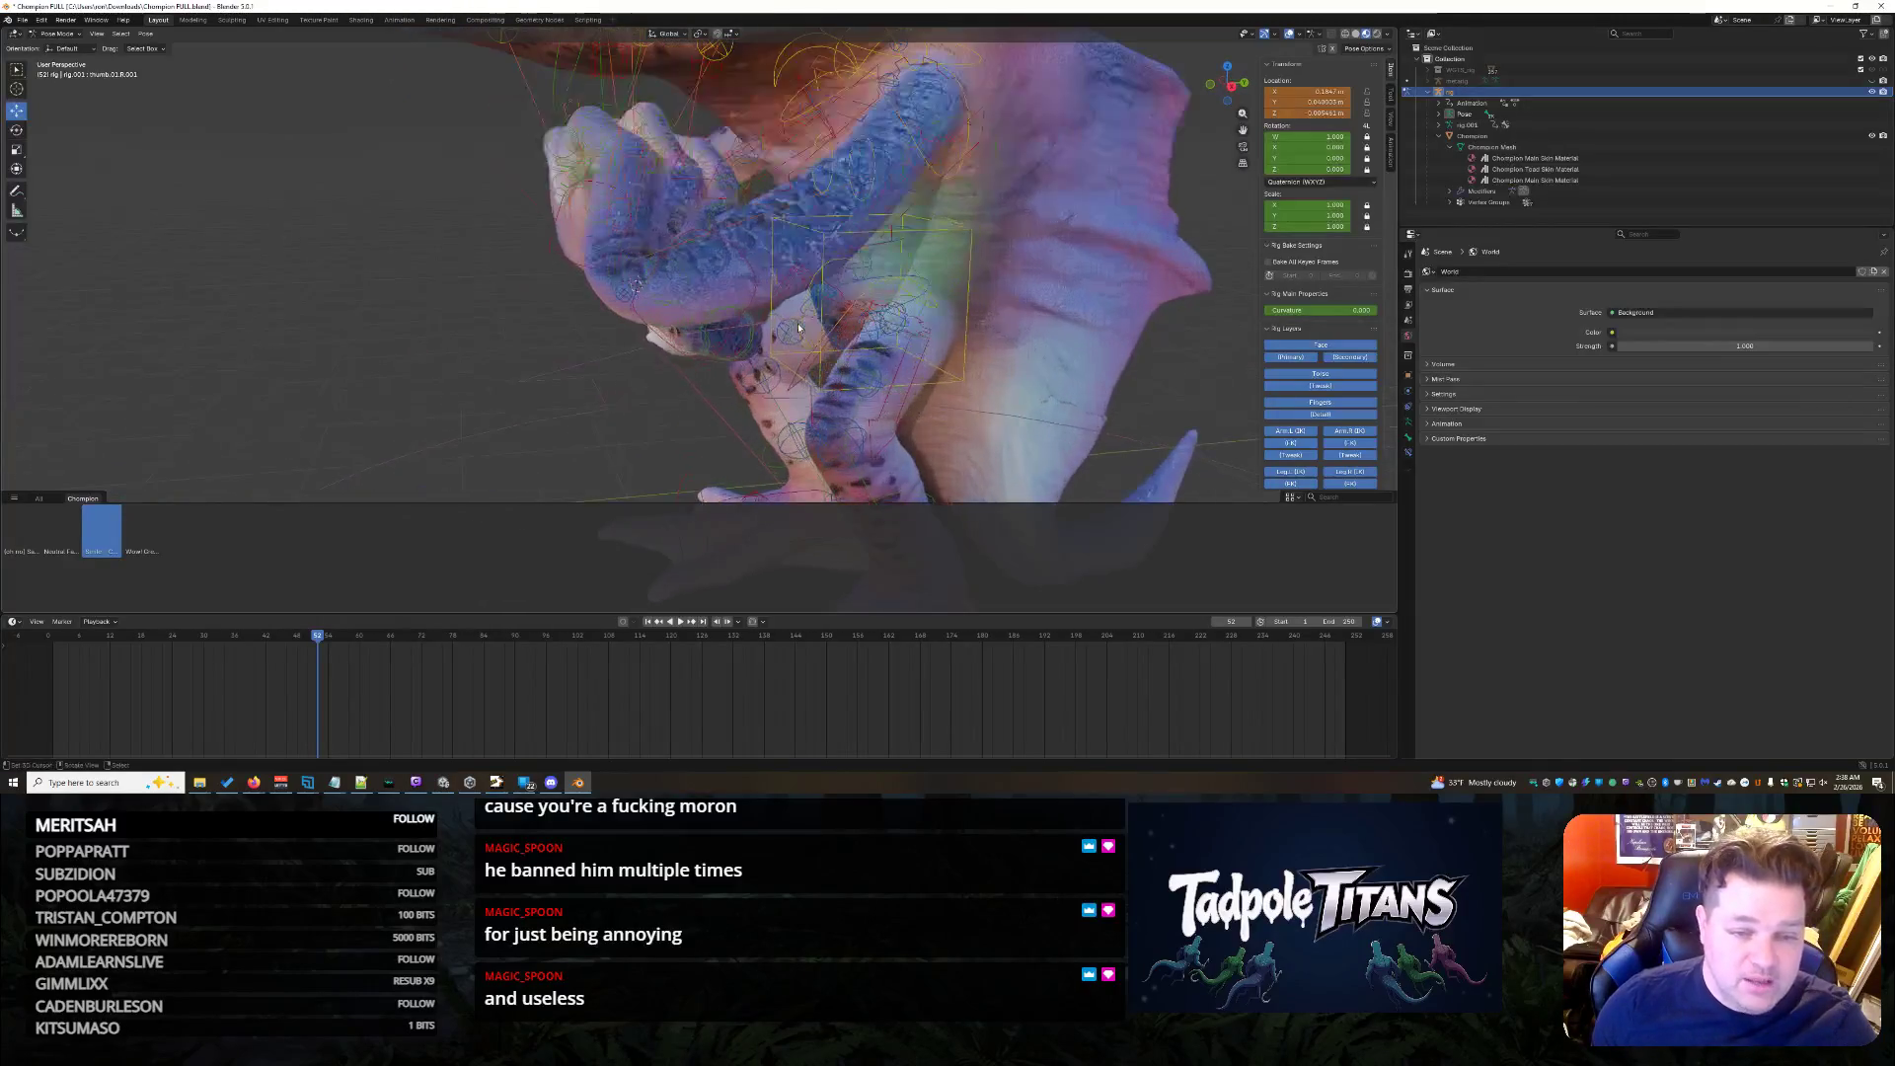
{"action": "left_click", "coordinate": [744, 266]}
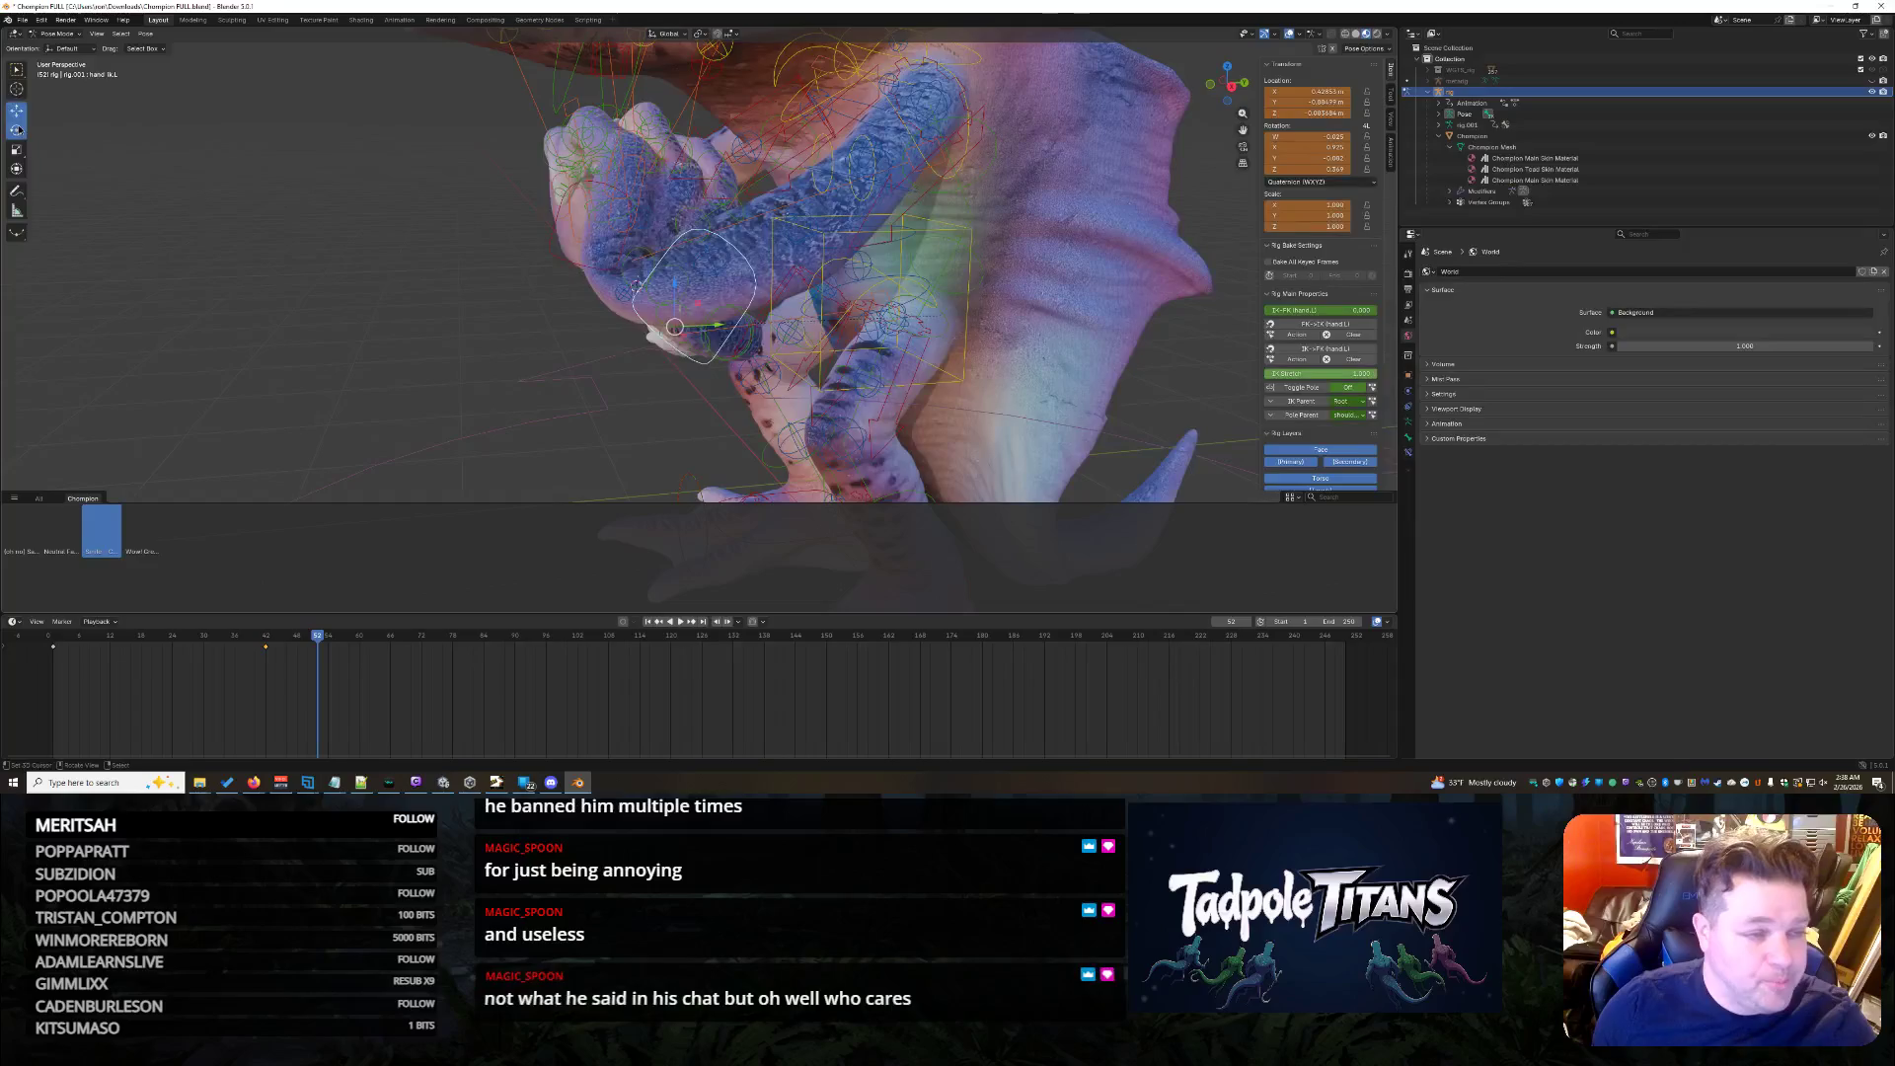
- Rotate the hand control about 20° around X with the Rotate tool and review from below
{"action": "left_click", "coordinate": [17, 128]}
{"action": "left_click_drag", "start_coordinate": [655, 298], "coordinate": [641, 297]}
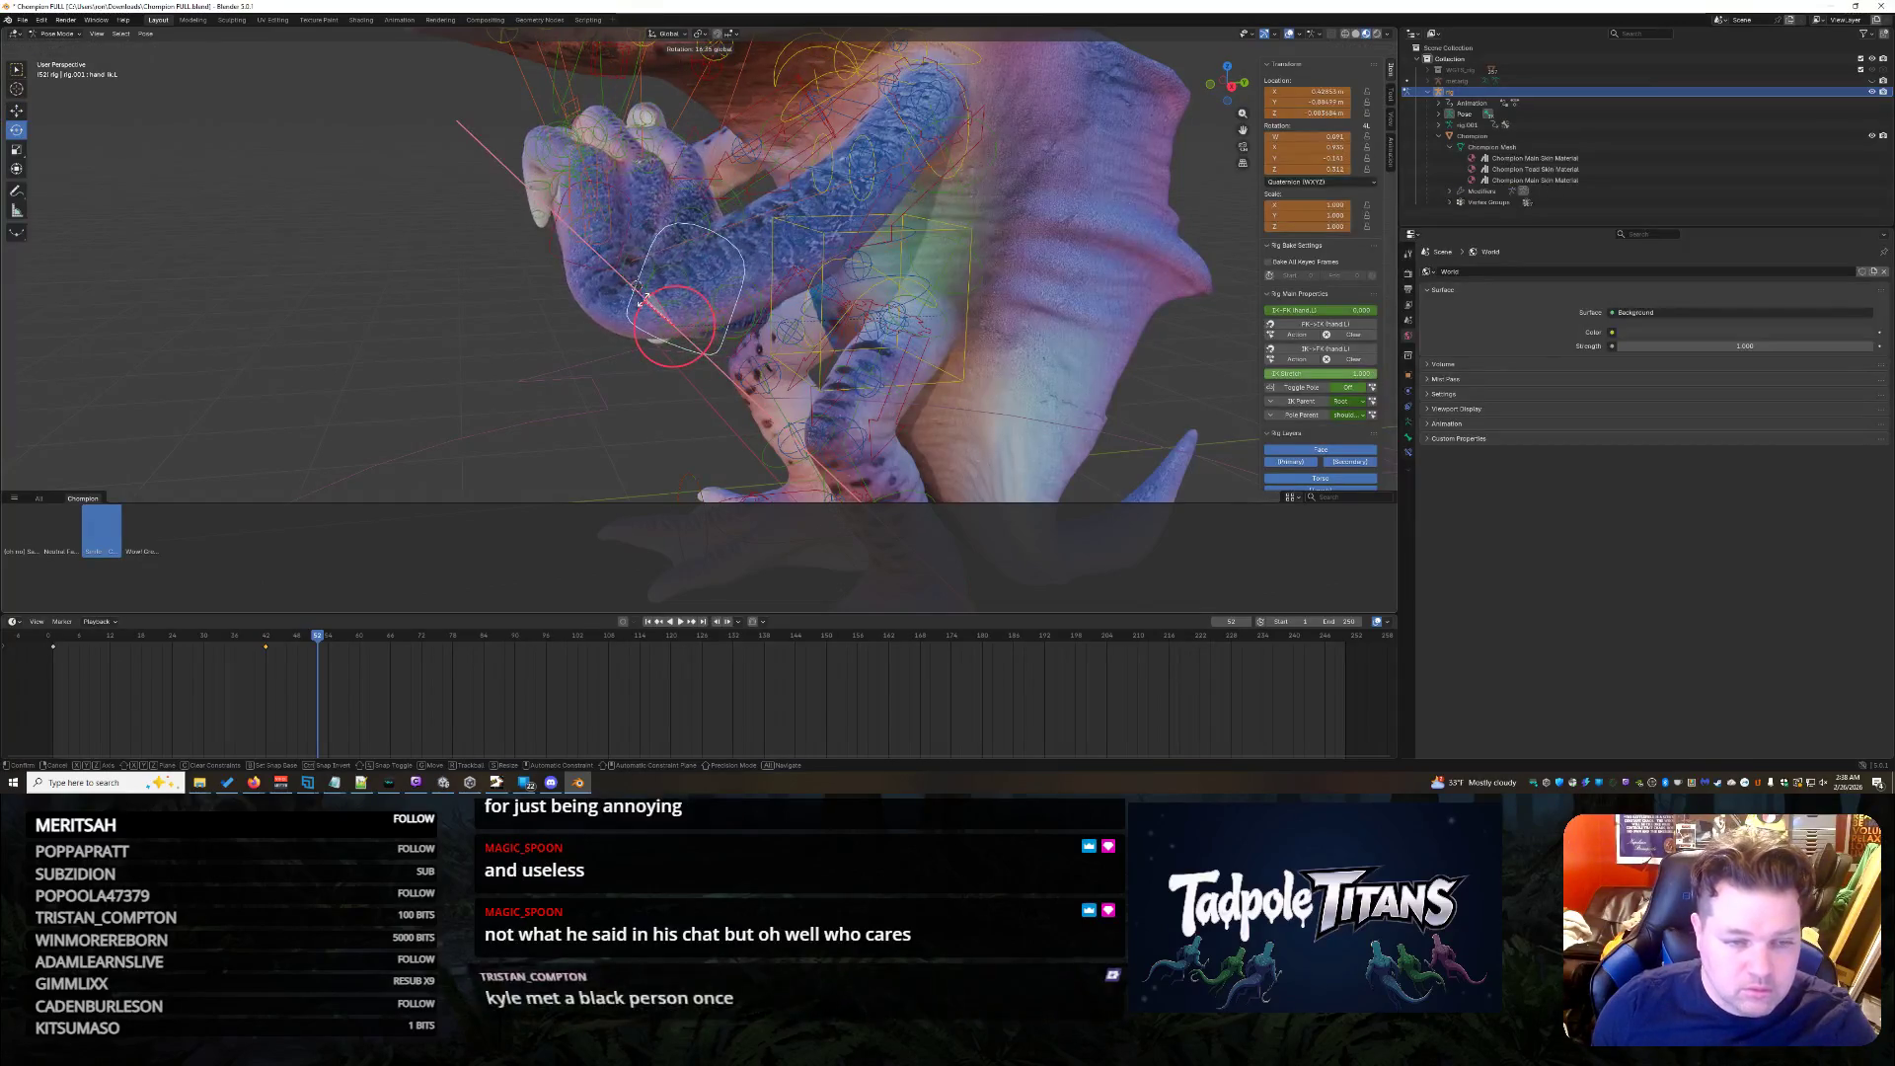
{"action": "left_click", "coordinate": [639, 298]}
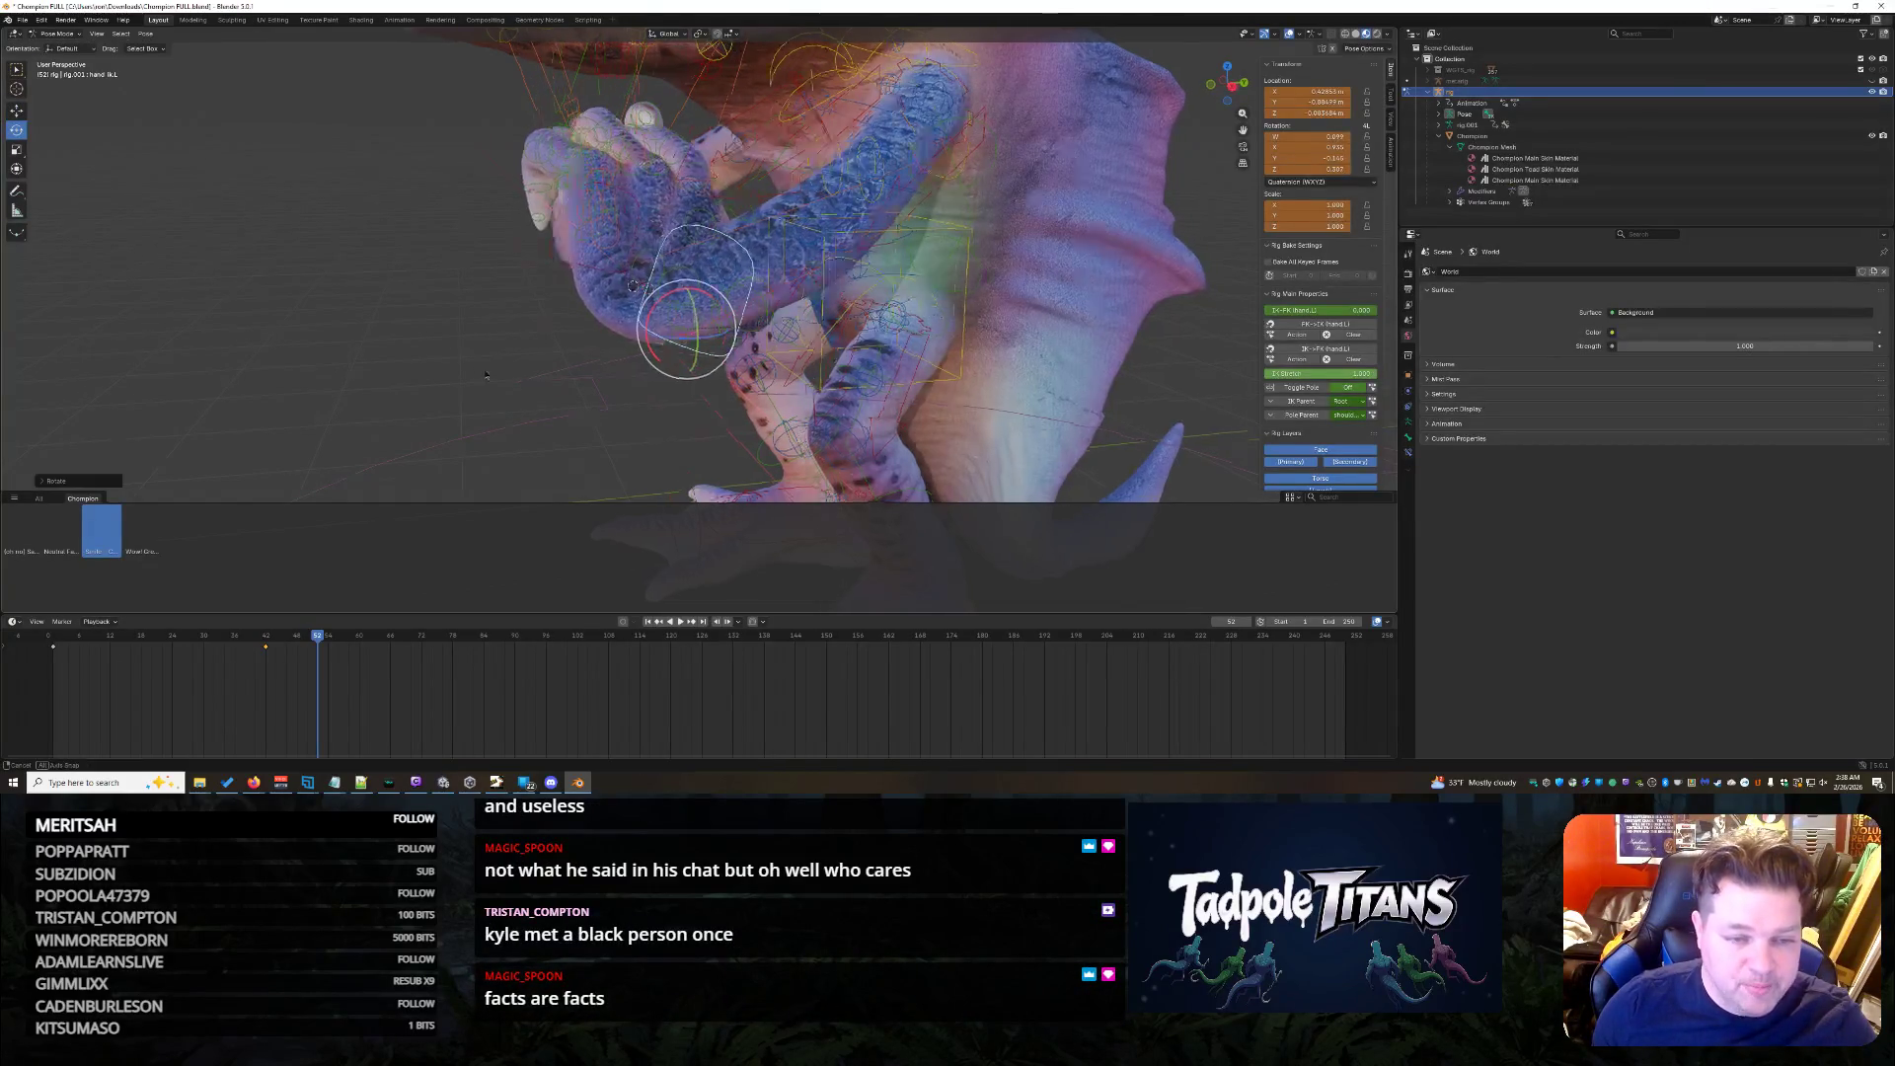
{"action": "middle_click_drag", "start_coordinate": [638, 298], "coordinate": [830, 296]}
{"action": "mouse_move", "coordinate": [580, 354]}
{"action": "middle_mouse_down"}
{"action": "mouse_move", "coordinate": [676, 329]}
{"action": "mouse_move", "coordinate": [769, 403]}
{"action": "mouse_move", "coordinate": [847, 404]}
{"action": "middle_mouse_up"}
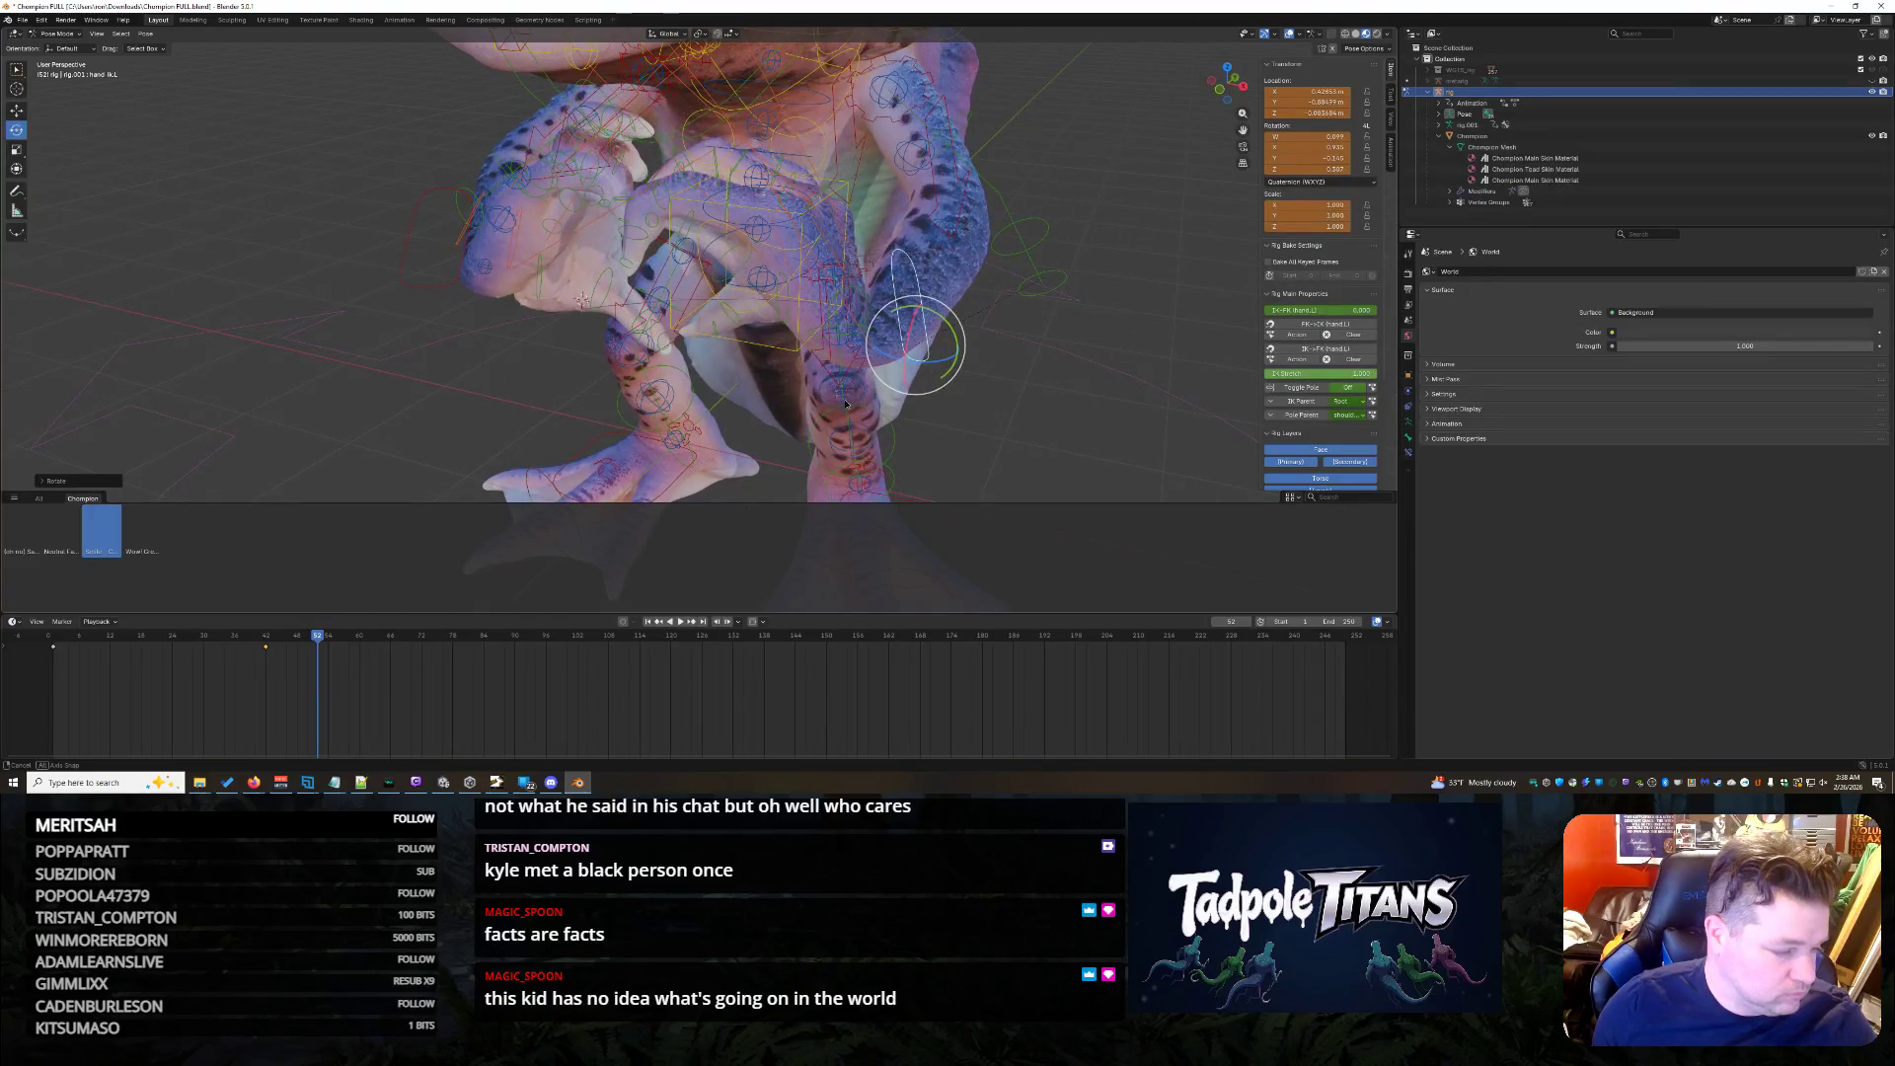
{"action": "mouse_move", "coordinate": [846, 403]}
{"action": "middle_mouse_down"}
{"action": "mouse_move", "coordinate": [931, 362]}
{"action": "mouse_move", "coordinate": [742, 357]}
{"action": "mouse_move", "coordinate": [694, 484]}
{"action": "mouse_move", "coordinate": [624, 444]}
{"action": "middle_mouse_up"}
- Rotate a different arm controller and then the hand control bone to refine the pose
{"action": "left_click", "coordinate": [412, 343]}
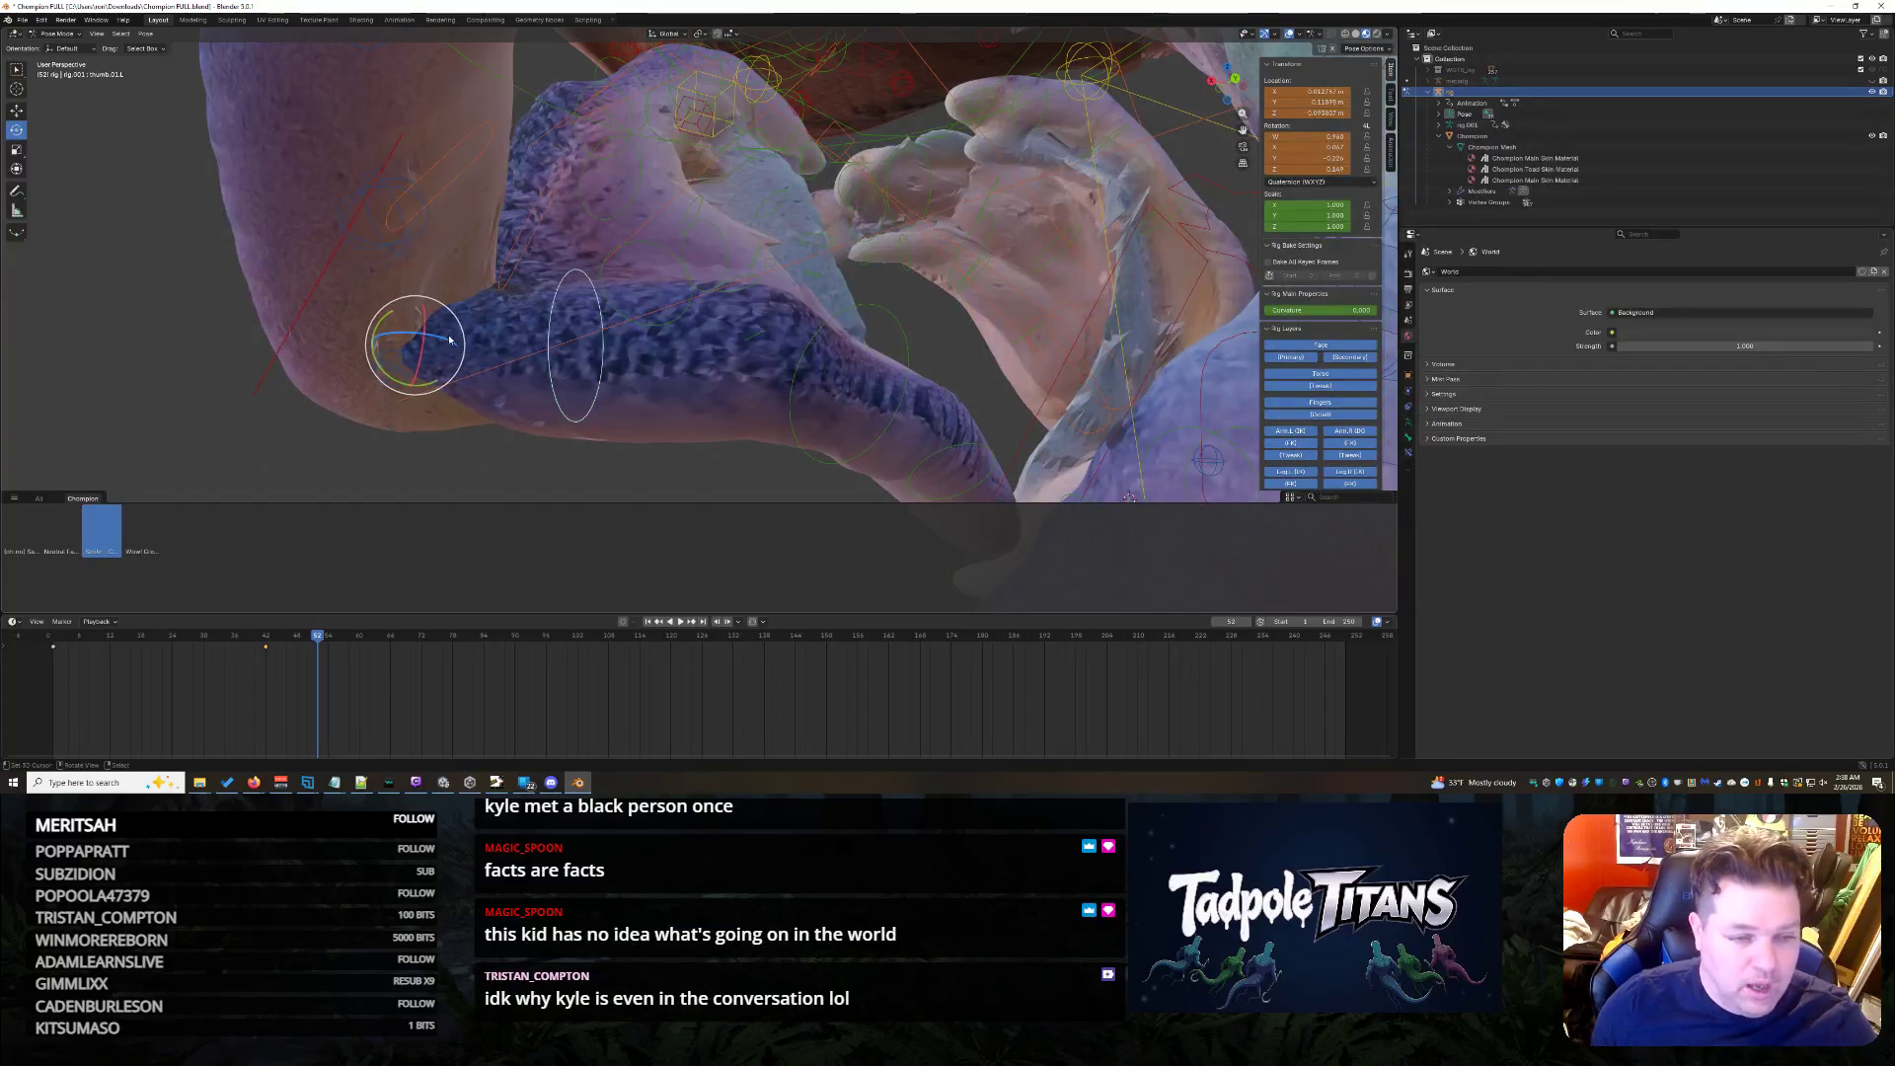
{"action": "key", "text": "r"}
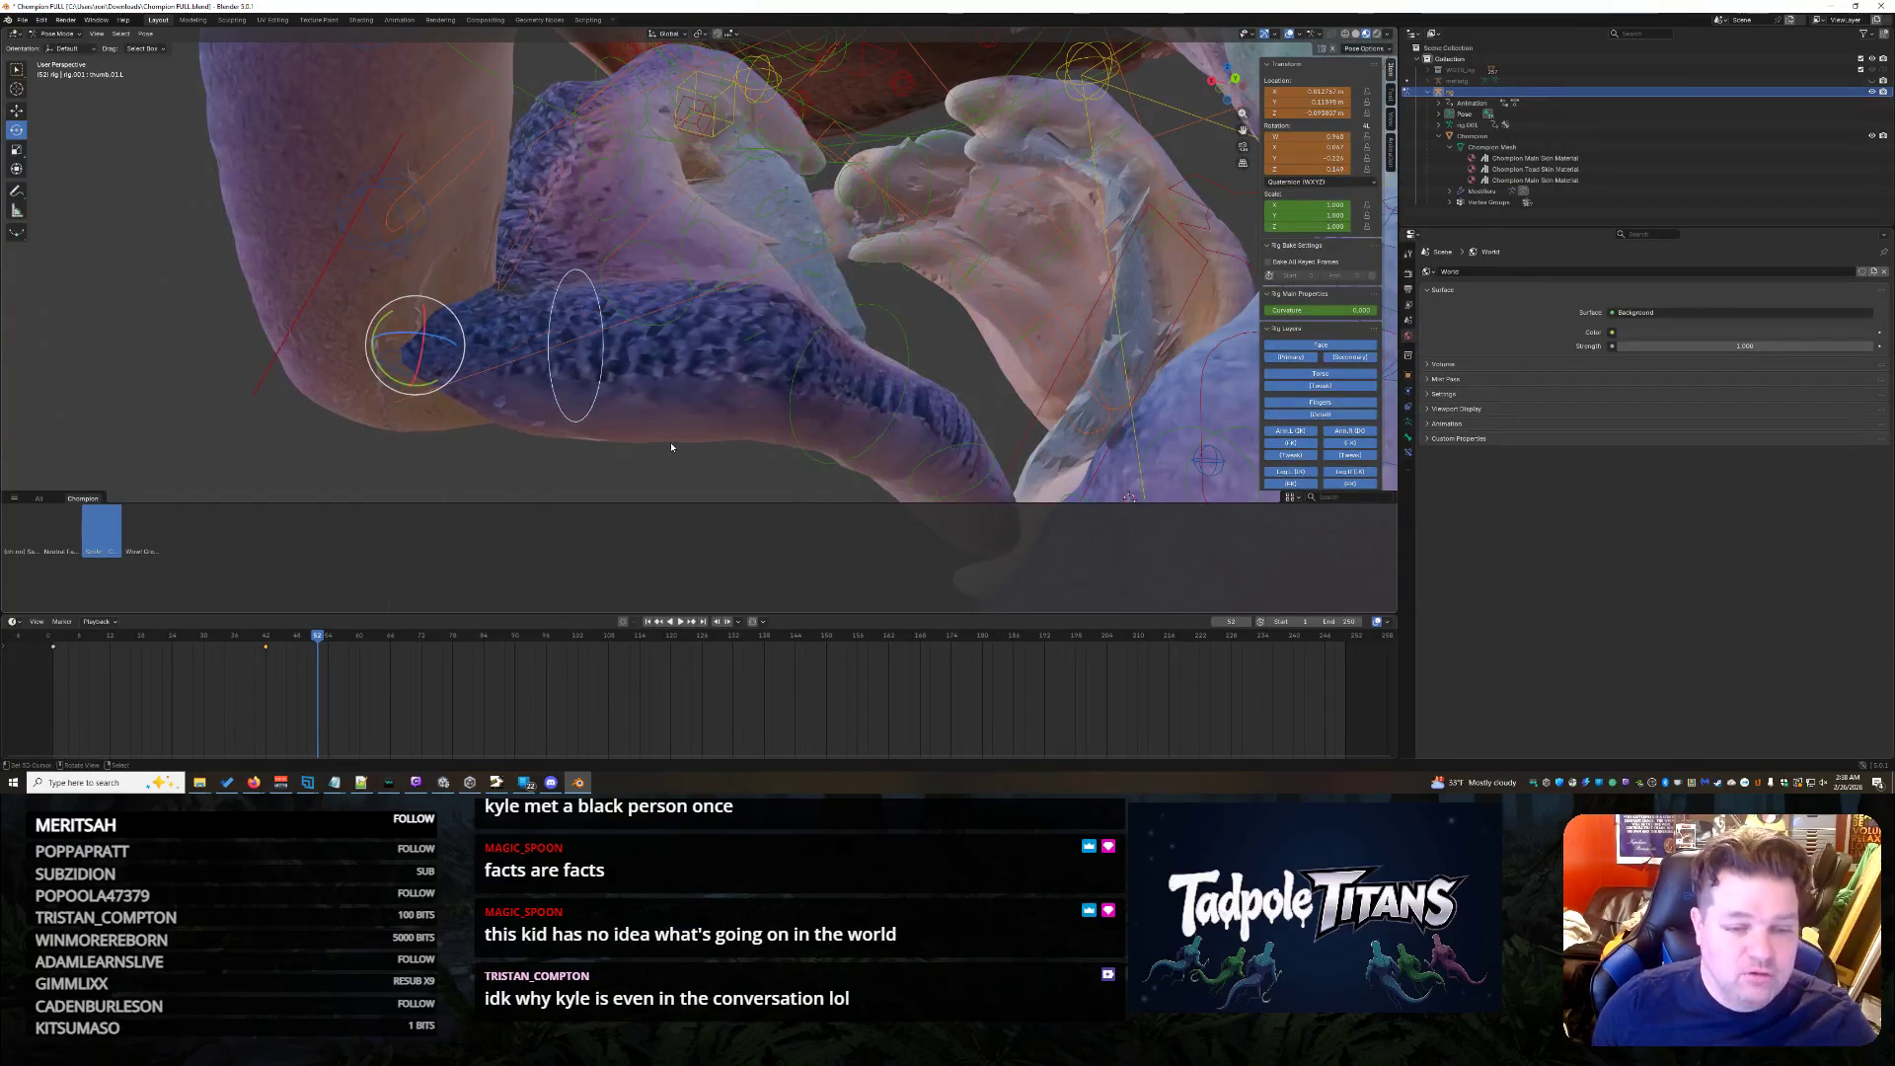
{"action": "left_click", "coordinate": [446, 339]}
{"action": "mouse_move", "coordinate": [445, 339]}
{"action": "middle_mouse_down"}
{"action": "mouse_move", "coordinate": [803, 447]}
{"action": "mouse_move", "coordinate": [889, 370]}
{"action": "mouse_move", "coordinate": [997, 401]}
{"action": "mouse_move", "coordinate": [640, 345]}
{"action": "middle_mouse_up"}
{"action": "scroll", "coordinate": [891, 361], "scroll_direction": "down", "scroll_amount": 4}
{"action": "scroll", "coordinate": [997, 401], "scroll_direction": "up", "scroll_amount": 4}
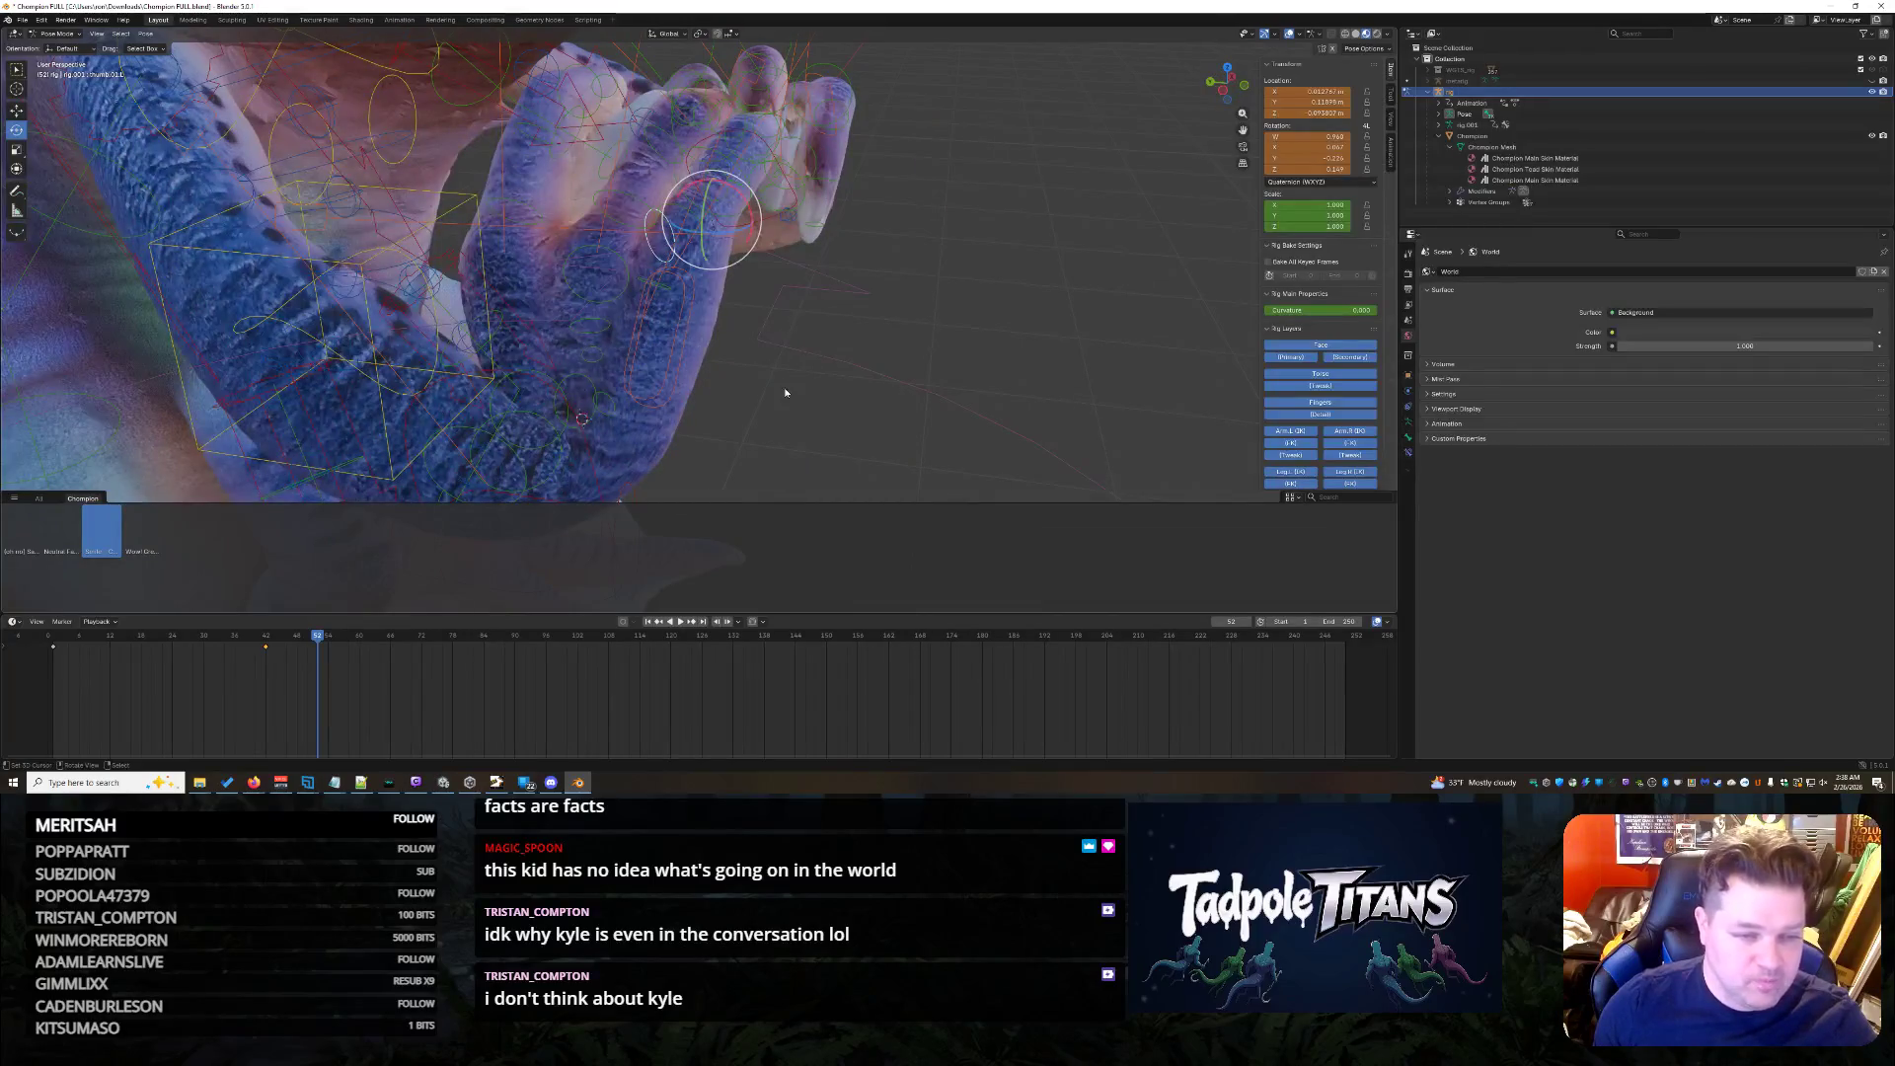
{"action": "middle_click_drag", "start_coordinate": [787, 392], "coordinate": [831, 361]}
{"action": "left_click", "coordinate": [825, 362]}
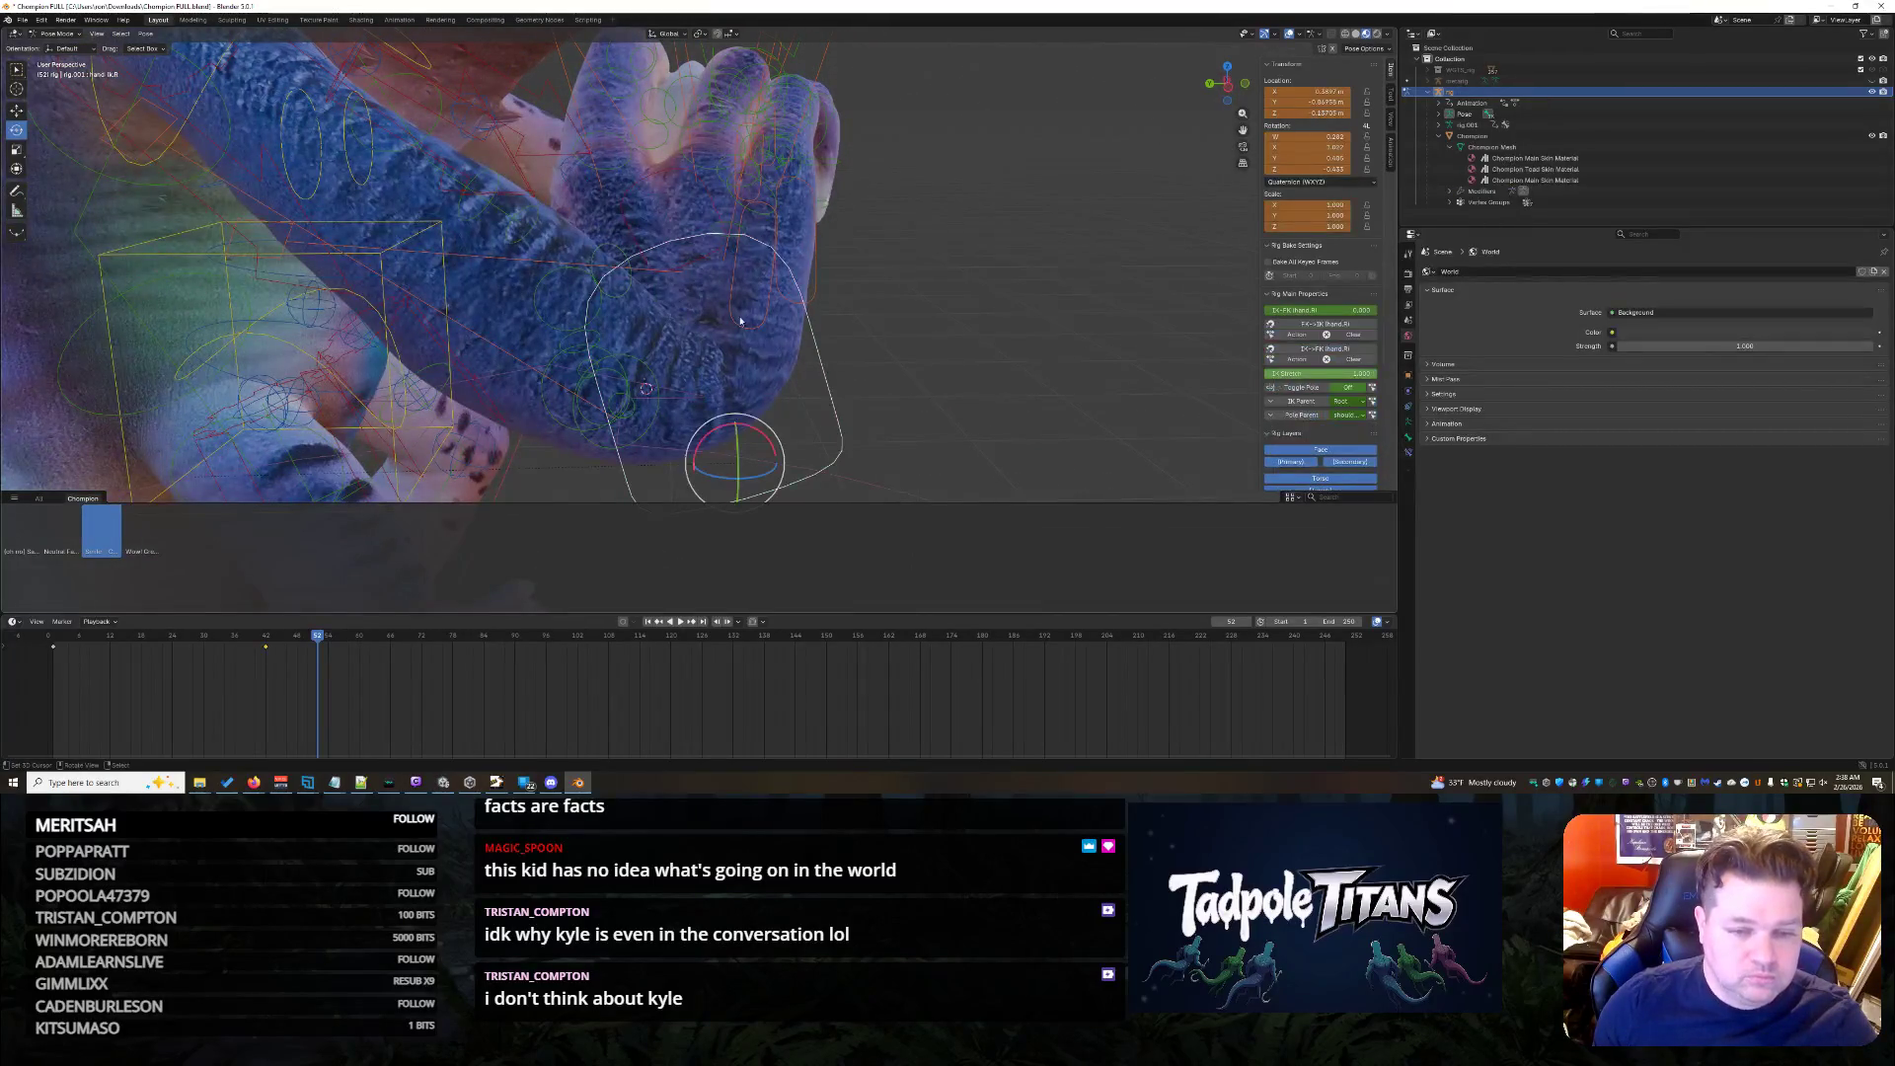
{"action": "left_click", "coordinate": [778, 388]}
{"action": "mouse_move", "coordinate": [778, 388]}
{"action": "middle_mouse_down"}
{"action": "mouse_move", "coordinate": [862, 309]}
{"action": "mouse_move", "coordinate": [749, 316]}
{"action": "mouse_move", "coordinate": [721, 382]}
{"action": "middle_mouse_up"}
{"action": "scroll", "coordinate": [862, 308], "scroll_direction": "up", "scroll_amount": 2}
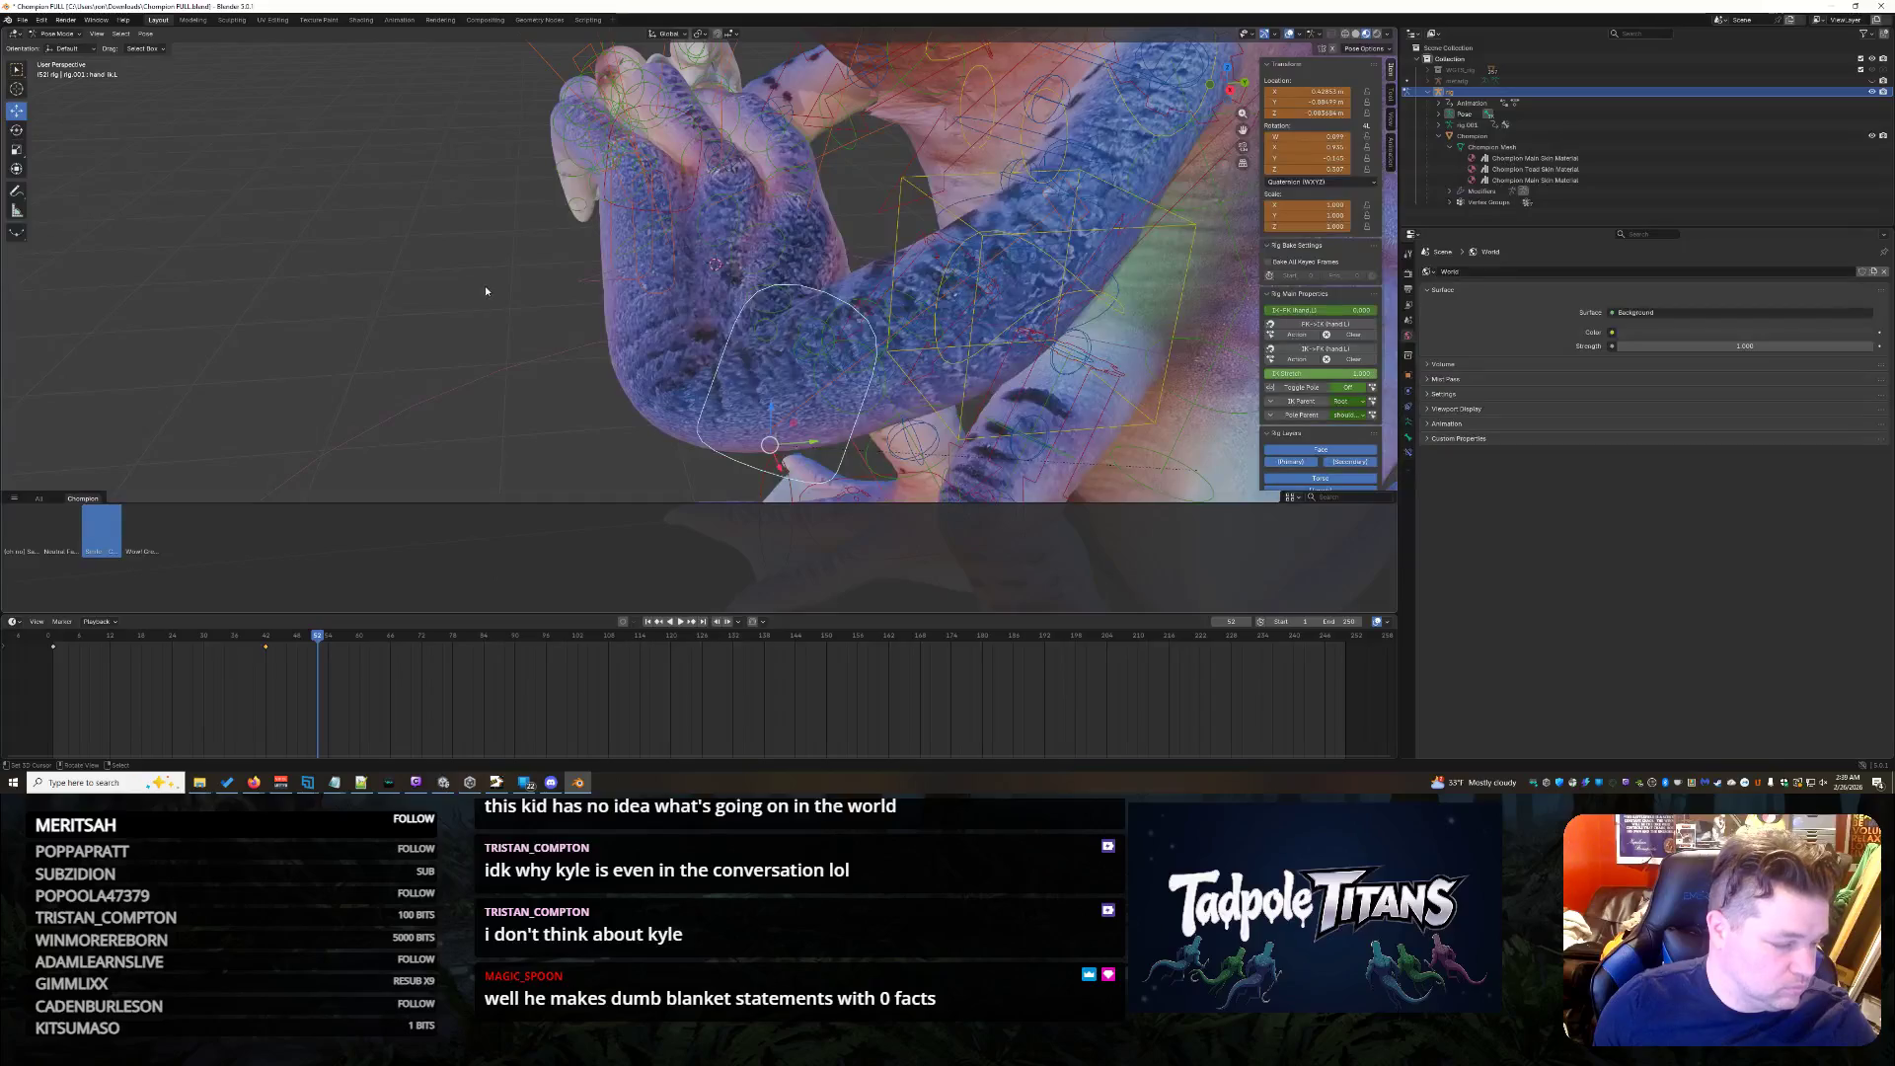
- Move the thumb bone so the thumbs meet at the bottom of the heart, checking from several angles
{"action": "mouse_move", "coordinate": [816, 449]}
{"action": "middle_mouse_down"}
{"action": "mouse_move", "coordinate": [445, 297]}
{"action": "mouse_move", "coordinate": [501, 248]}
{"action": "middle_mouse_up"}
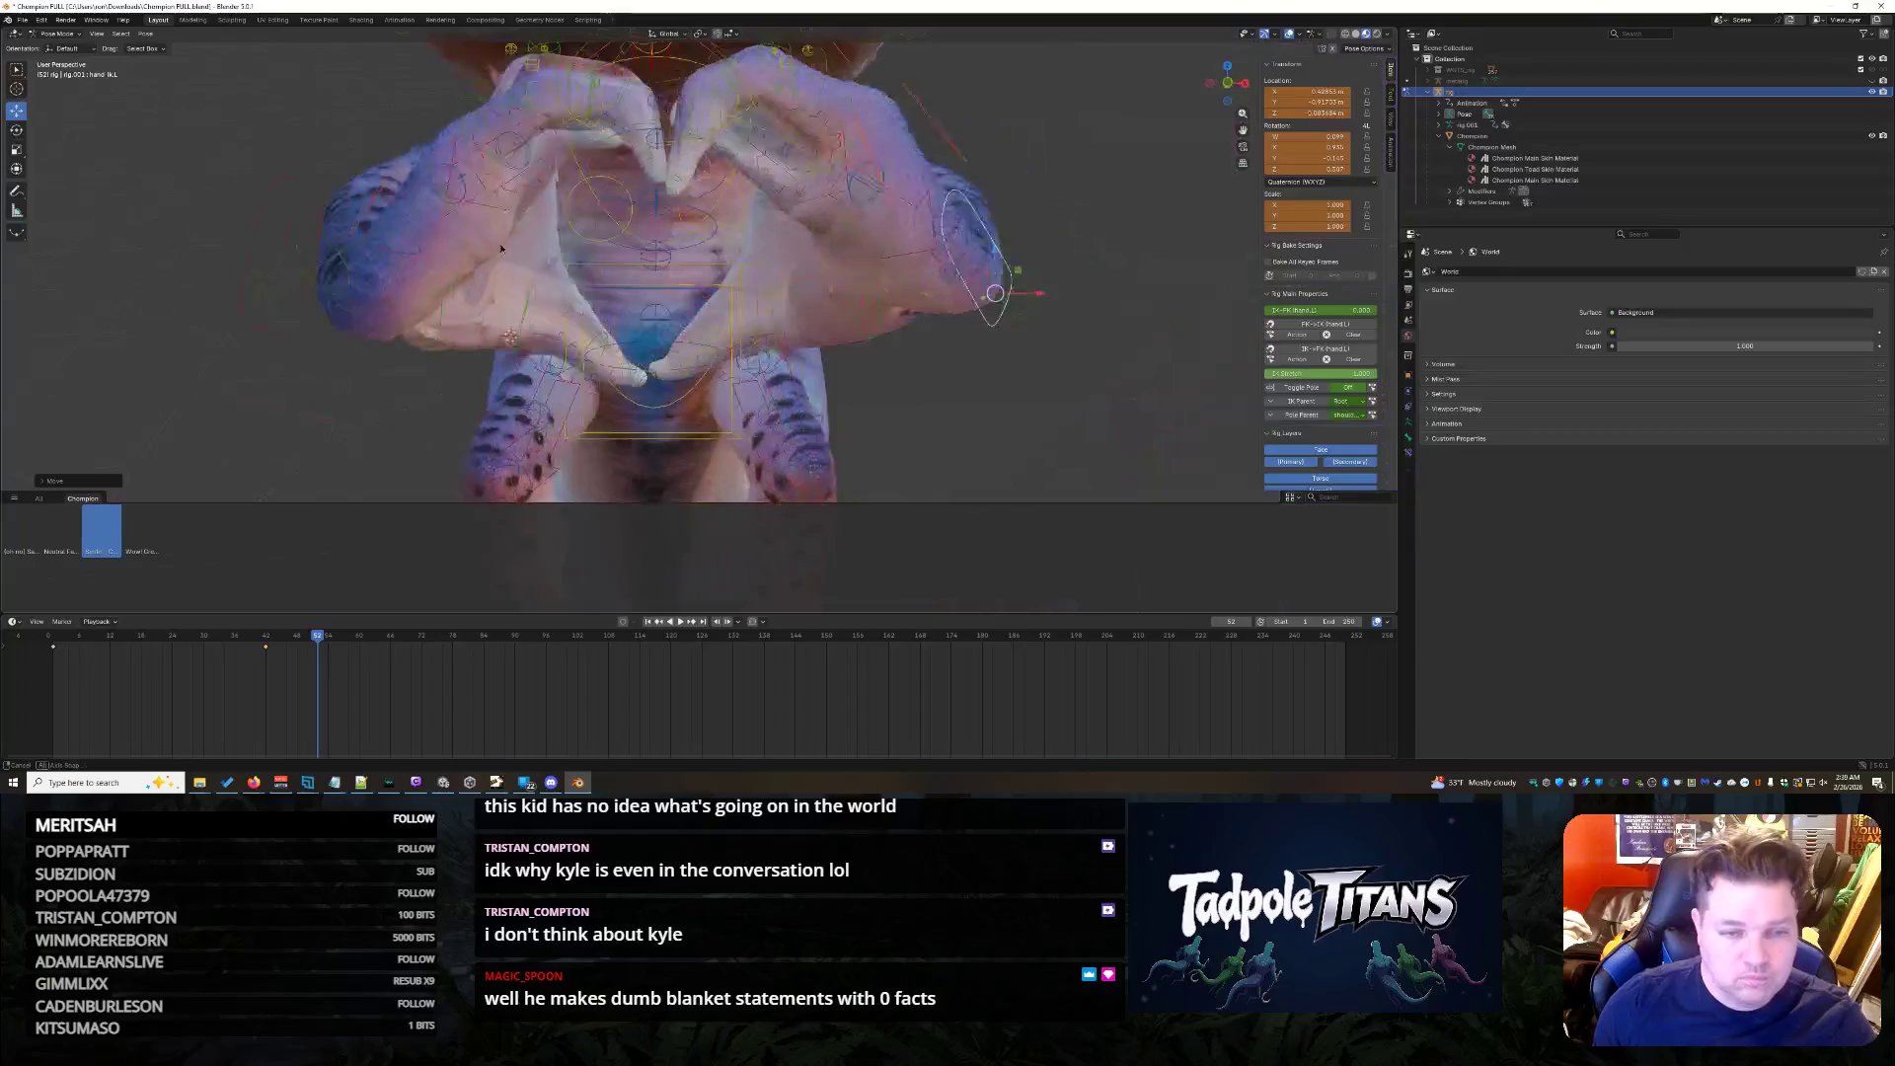
{"action": "scroll", "coordinate": [533, 273], "scroll_direction": "up", "scroll_amount": 2}
{"action": "scroll", "coordinate": [578, 297], "scroll_direction": "up", "scroll_amount": 2}
{"action": "scroll", "coordinate": [649, 335], "scroll_direction": "up", "scroll_amount": 2}
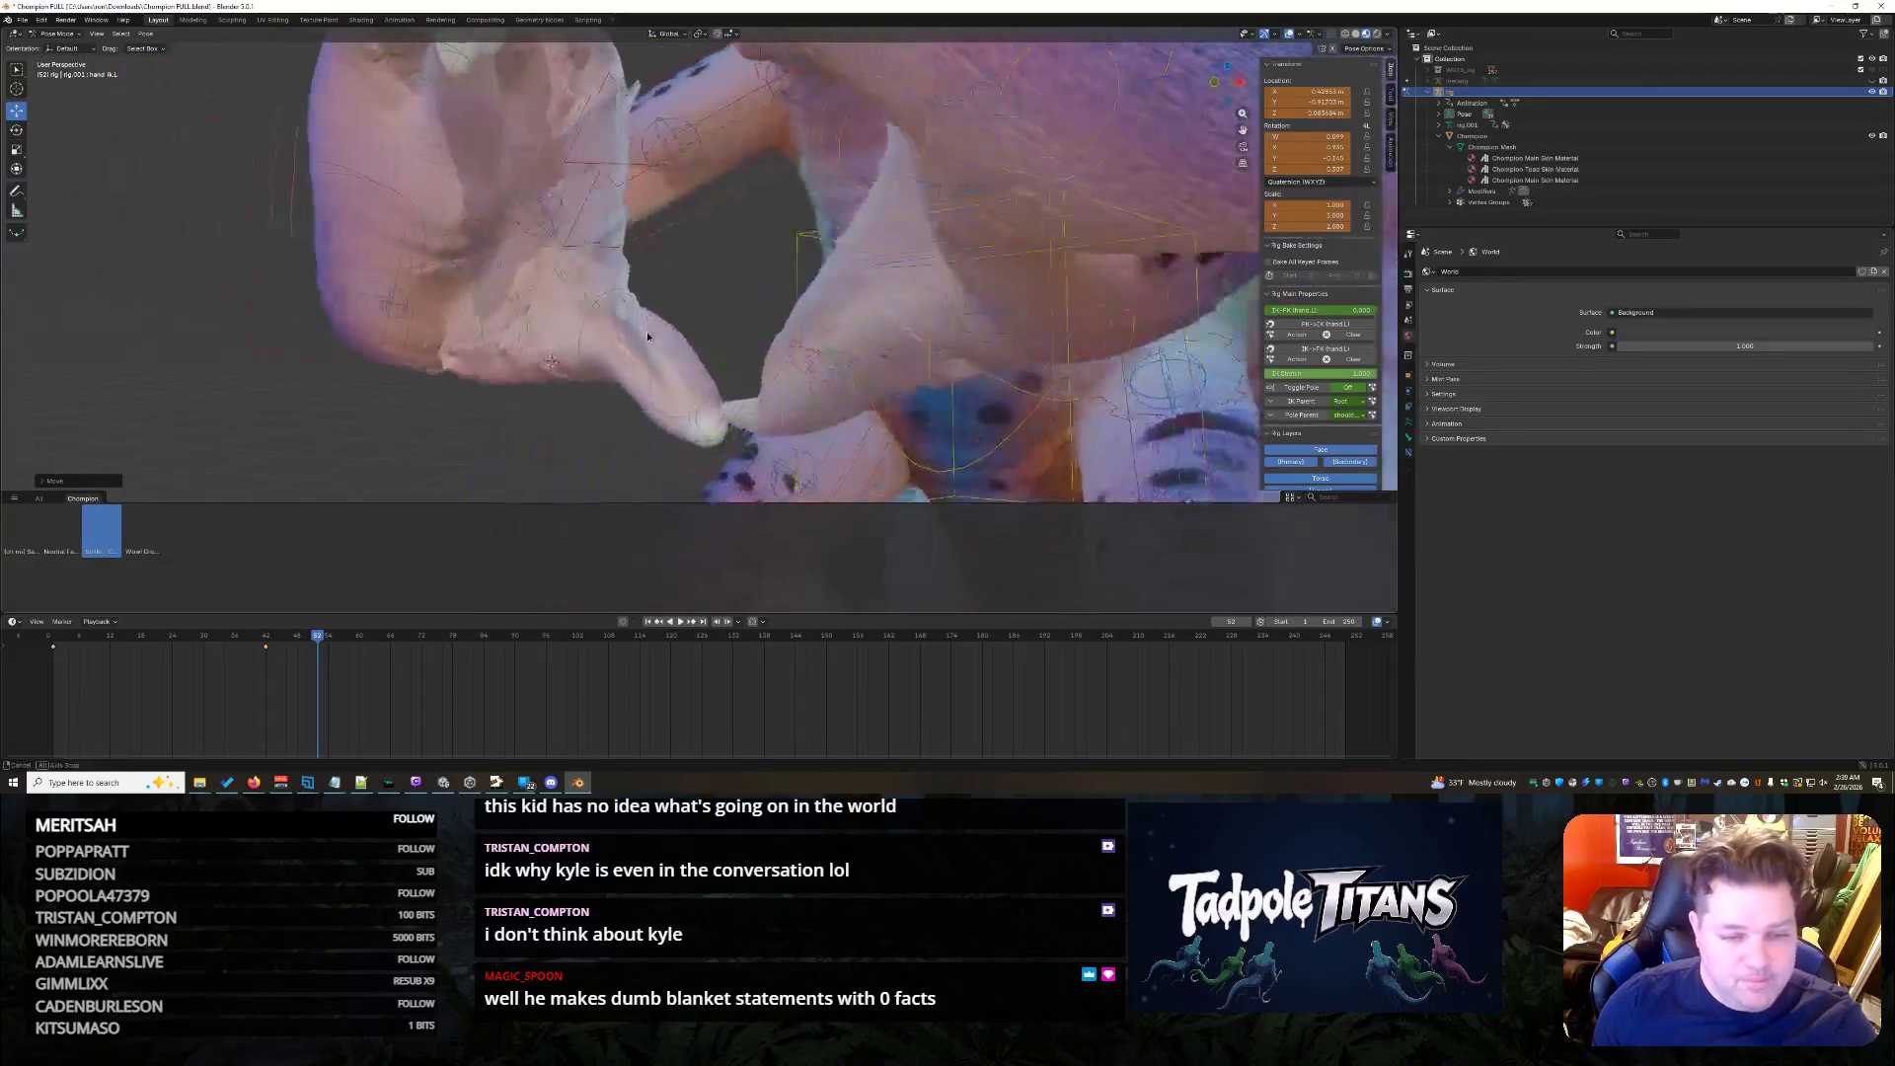
{"action": "middle_click_drag", "start_coordinate": [648, 336], "coordinate": [616, 328]}
{"action": "left_click", "coordinate": [804, 448]}
{"action": "key", "text": "g"}
{"action": "left_click", "coordinate": [793, 444]}
{"action": "middle_click_drag", "start_coordinate": [793, 445], "coordinate": [594, 381]}
{"action": "scroll", "coordinate": [577, 358], "scroll_direction": "down", "scroll_amount": 2}
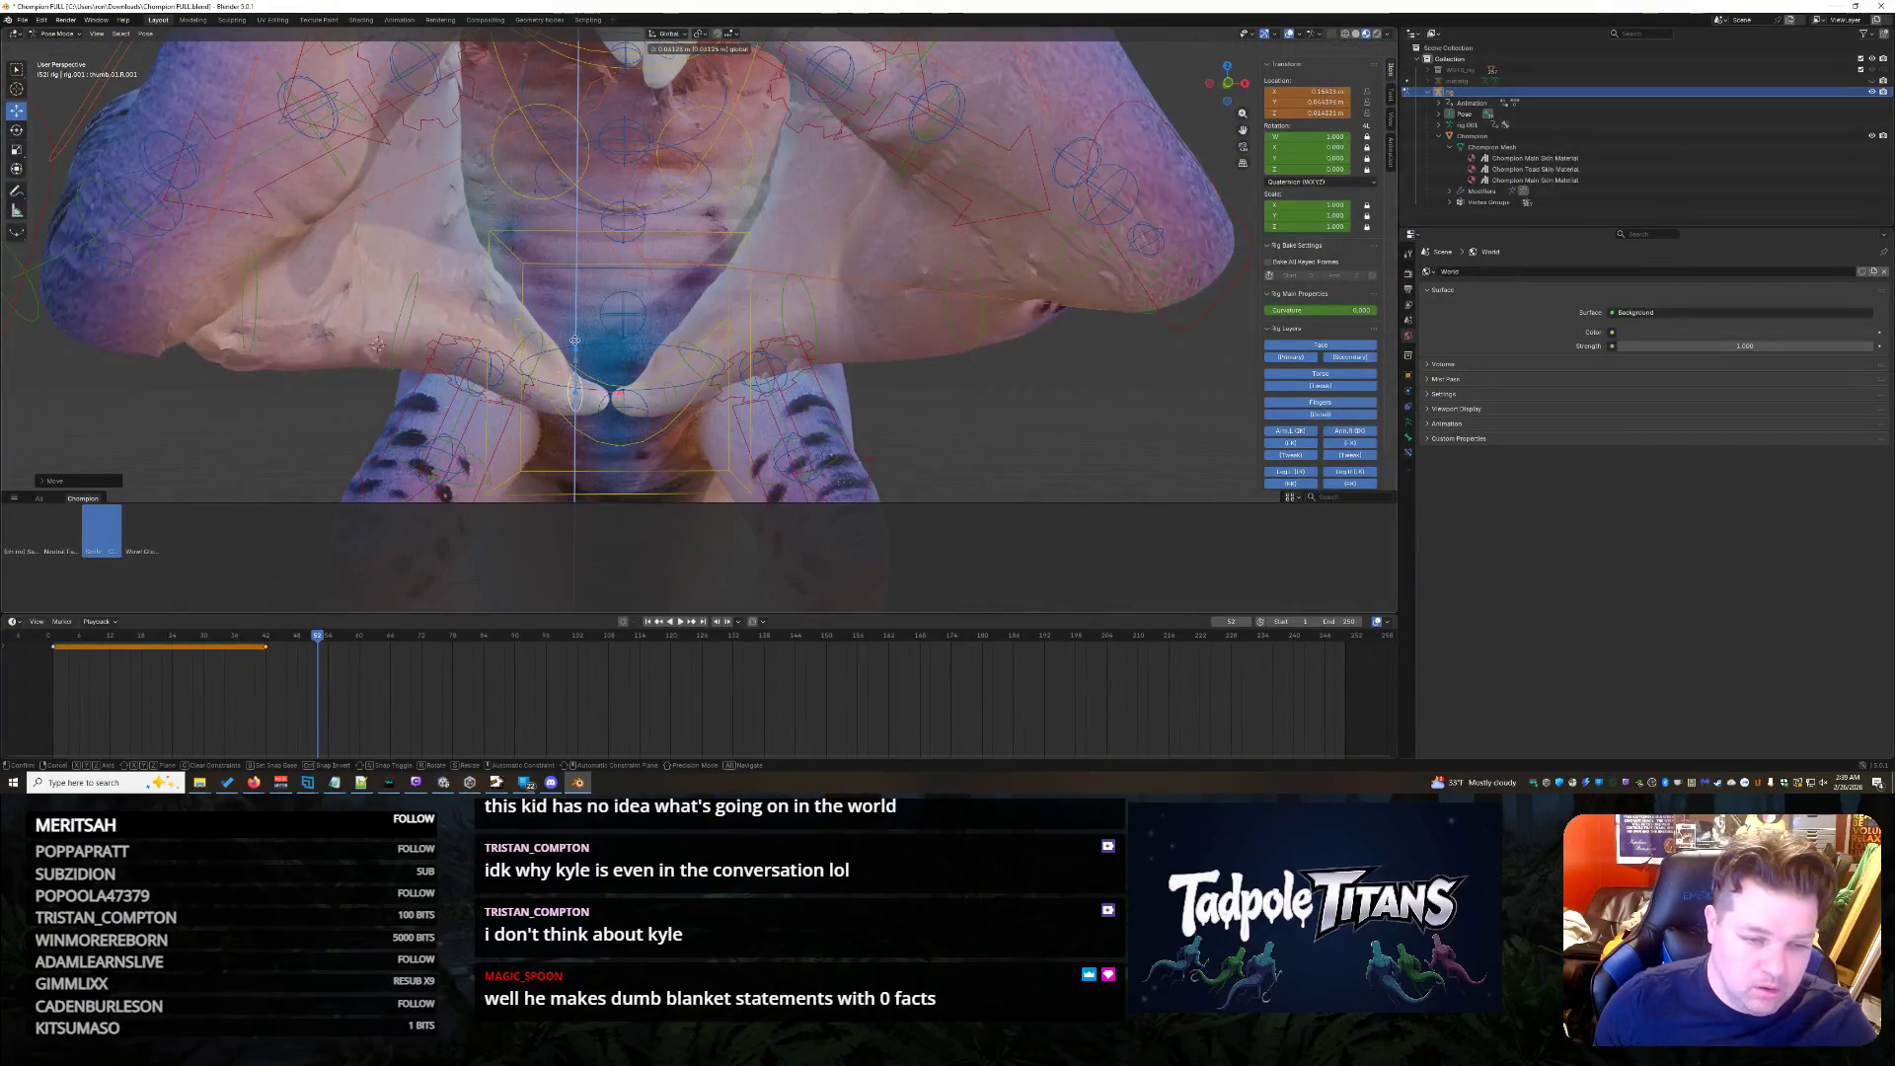
{"action": "scroll", "coordinate": [668, 356], "scroll_direction": "down", "scroll_amount": 2}
{"action": "scroll", "coordinate": [770, 353], "scroll_direction": "down", "scroll_amount": 2}
{"action": "scroll", "coordinate": [955, 347], "scroll_direction": "down", "scroll_amount": 2}
{"action": "scroll", "coordinate": [953, 346], "scroll_direction": "up", "scroll_amount": 2}
{"action": "mouse_move", "coordinate": [953, 344]}
{"action": "middle_mouse_down"}
{"action": "mouse_move", "coordinate": [936, 395]}
{"action": "mouse_move", "coordinate": [897, 403]}
{"action": "mouse_move", "coordinate": [721, 341]}
{"action": "mouse_move", "coordinate": [812, 307]}
{"action": "middle_mouse_up"}
{"action": "scroll", "coordinate": [944, 380], "scroll_direction": "up", "scroll_amount": 3}
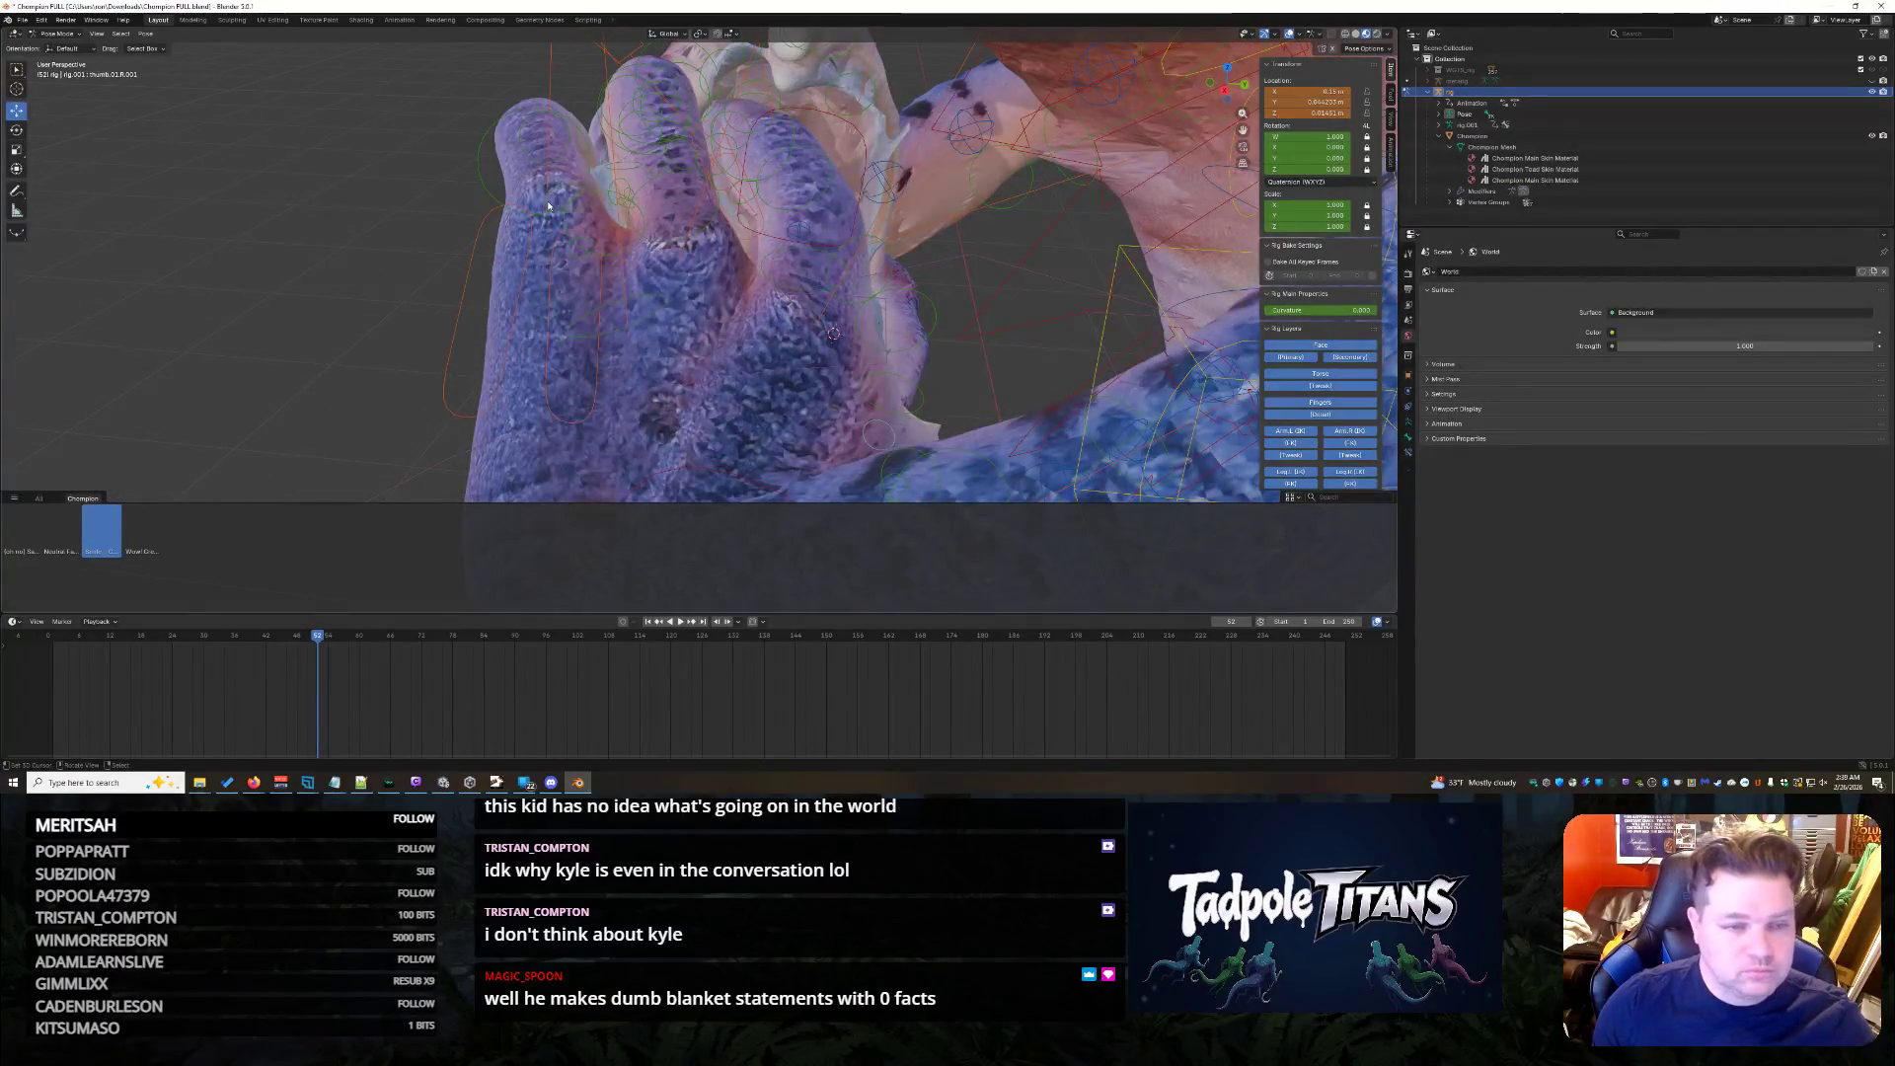
{"action": "mouse_move", "coordinate": [580, 221]}
{"action": "middle_mouse_down"}
{"action": "mouse_move", "coordinate": [681, 215]}
{"action": "mouse_move", "coordinate": [670, 249]}
{"action": "mouse_move", "coordinate": [783, 299]}
{"action": "mouse_move", "coordinate": [786, 282]}
{"action": "mouse_move", "coordinate": [875, 346]}
{"action": "middle_mouse_up"}
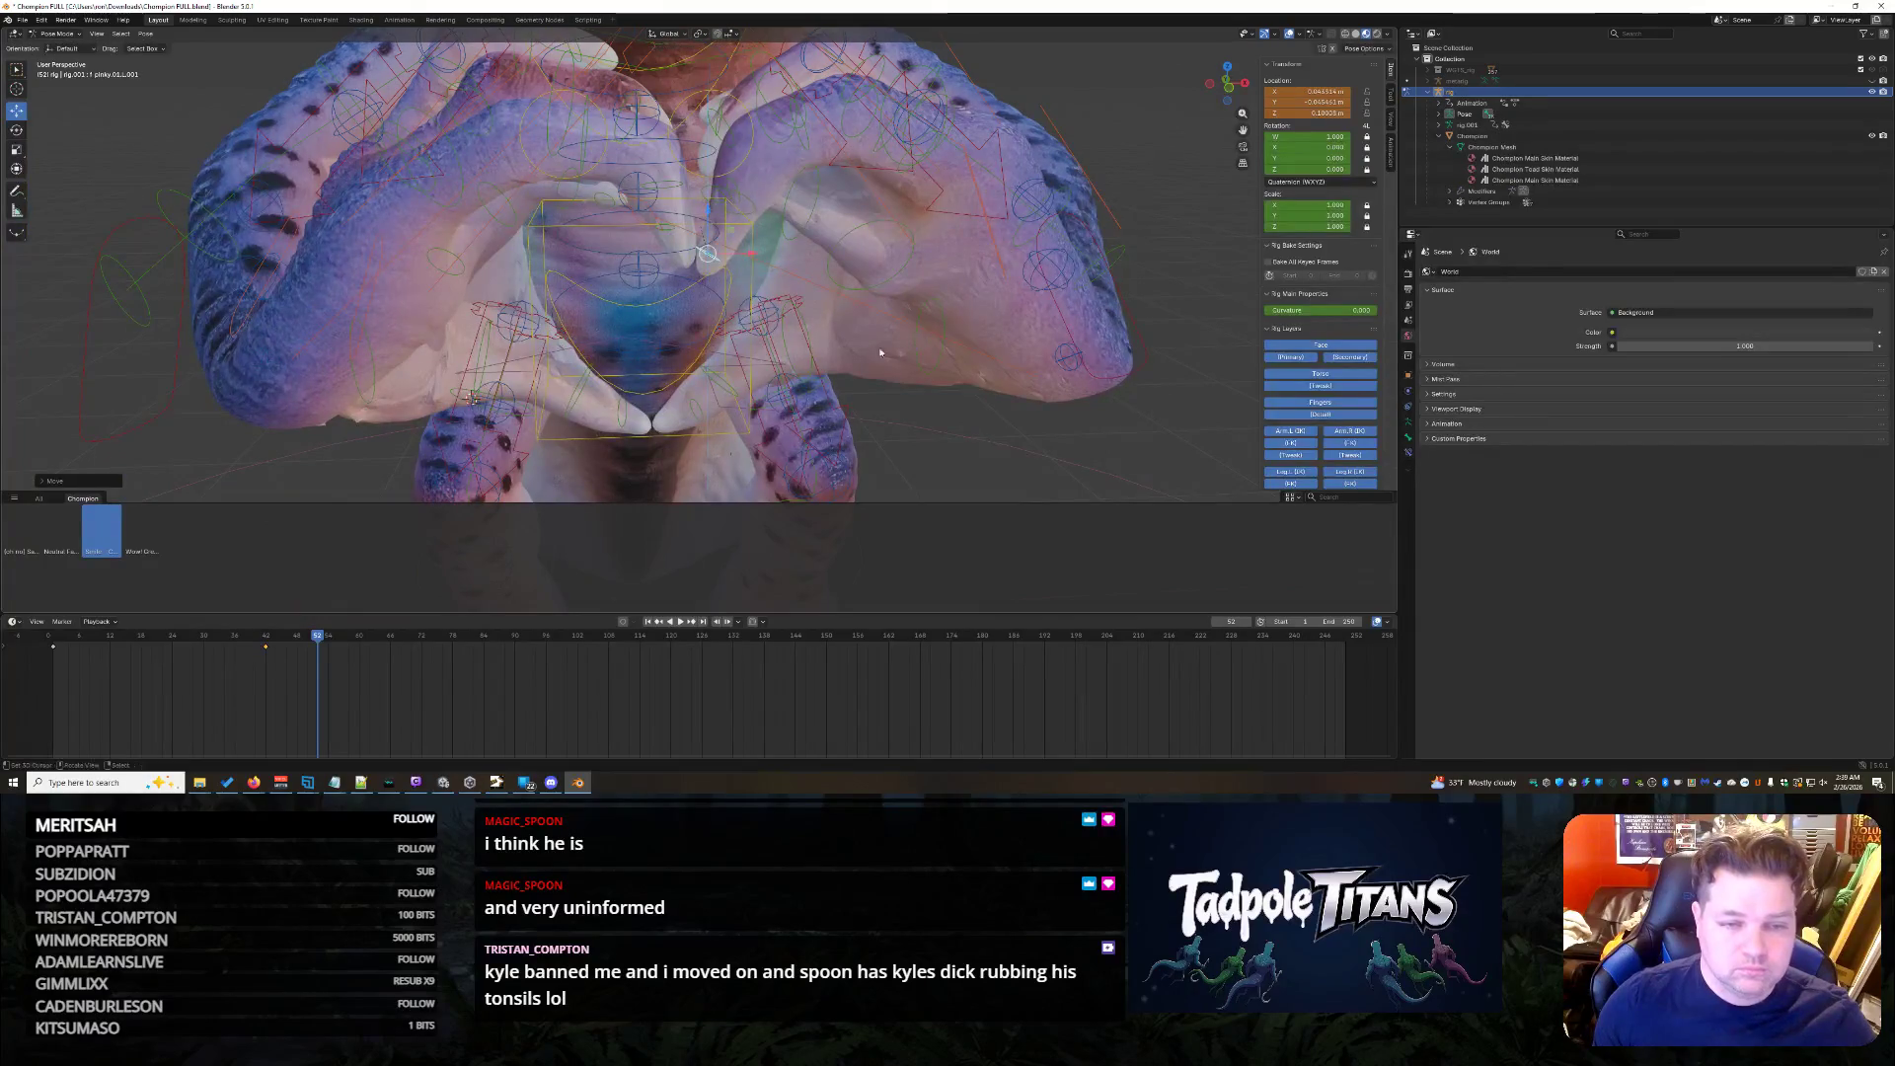
{"action": "scroll", "coordinate": [957, 426], "scroll_direction": "down", "scroll_amount": 5}
{"action": "scroll", "coordinate": [956, 416], "scroll_direction": "down", "scroll_amount": 2}
{"action": "scroll", "coordinate": [958, 395], "scroll_direction": "down", "scroll_amount": 3}
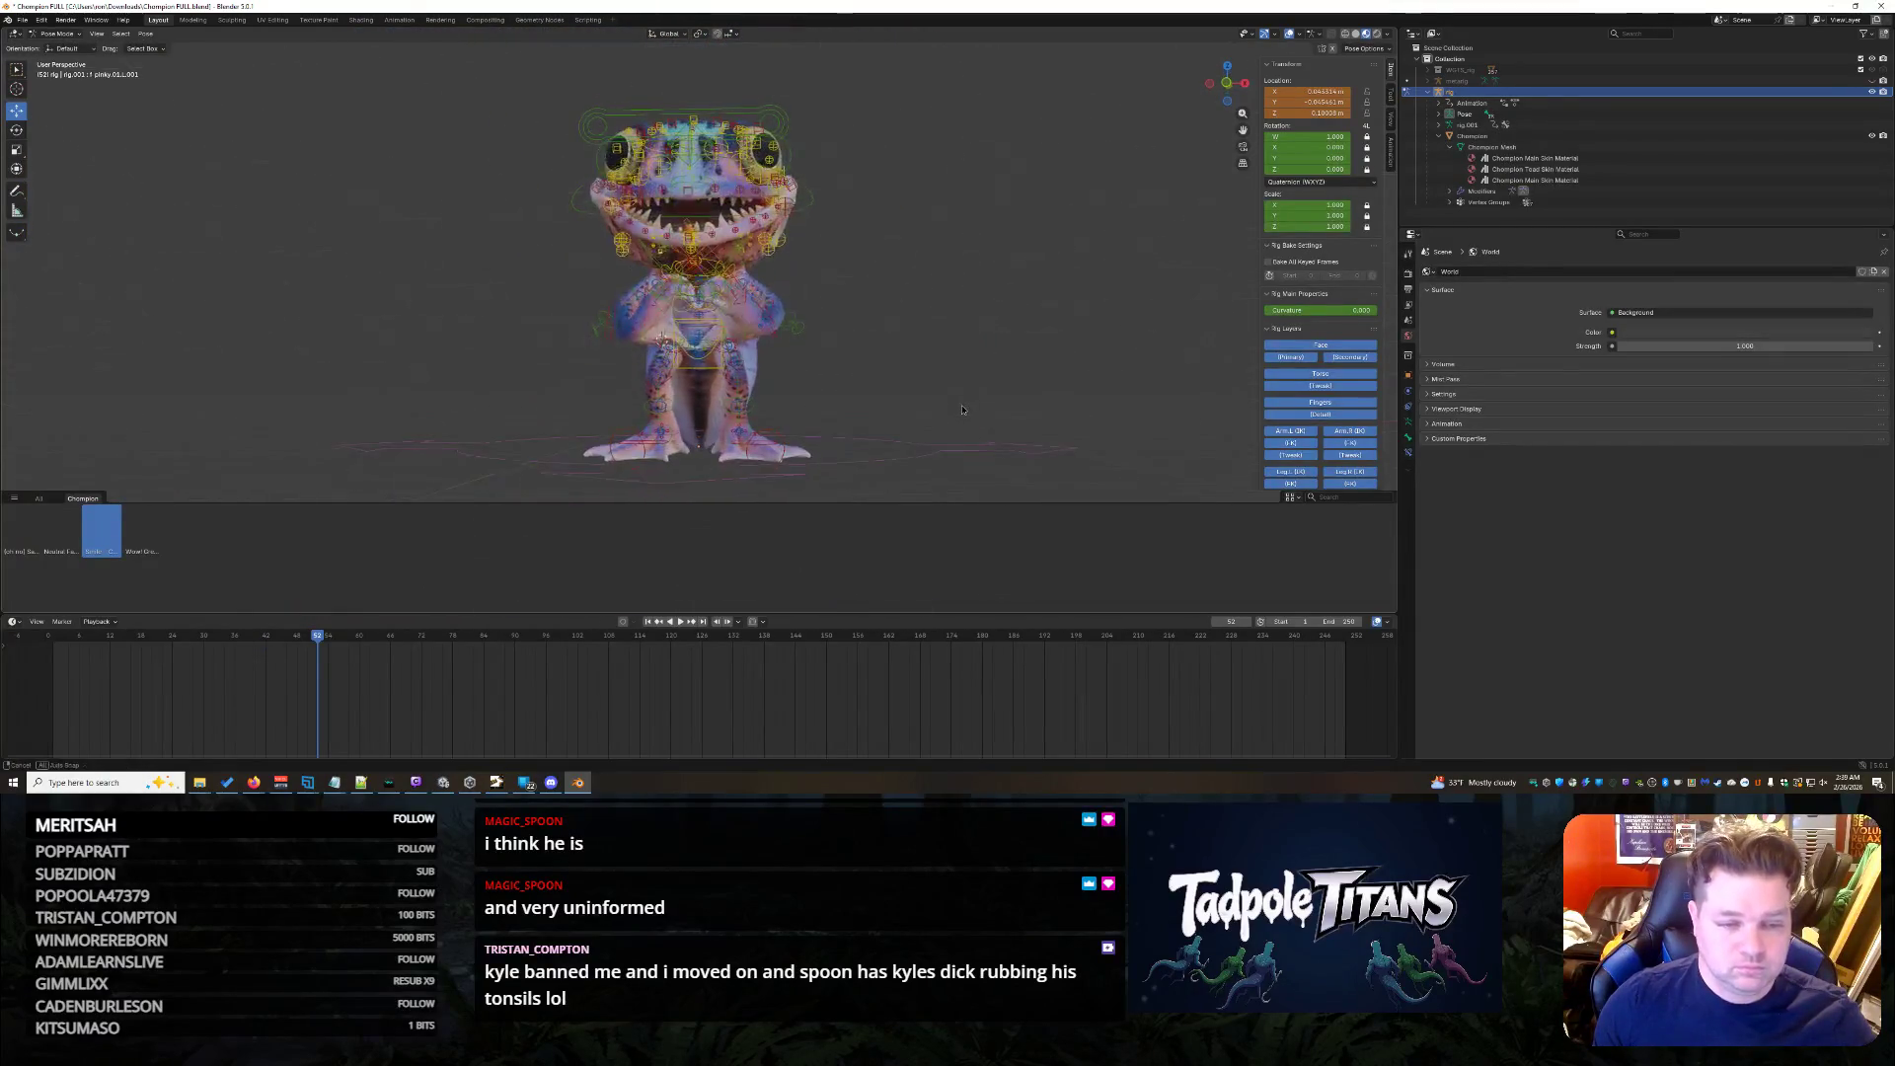
{"action": "scroll", "coordinate": [854, 448], "scroll_direction": "up", "scroll_amount": 3}
{"action": "scroll", "coordinate": [859, 444], "scroll_direction": "up", "scroll_amount": 3}
{"action": "scroll", "coordinate": [868, 445], "scroll_direction": "up", "scroll_amount": 2}
{"action": "scroll", "coordinate": [921, 305], "scroll_direction": "up", "scroll_amount": 2}
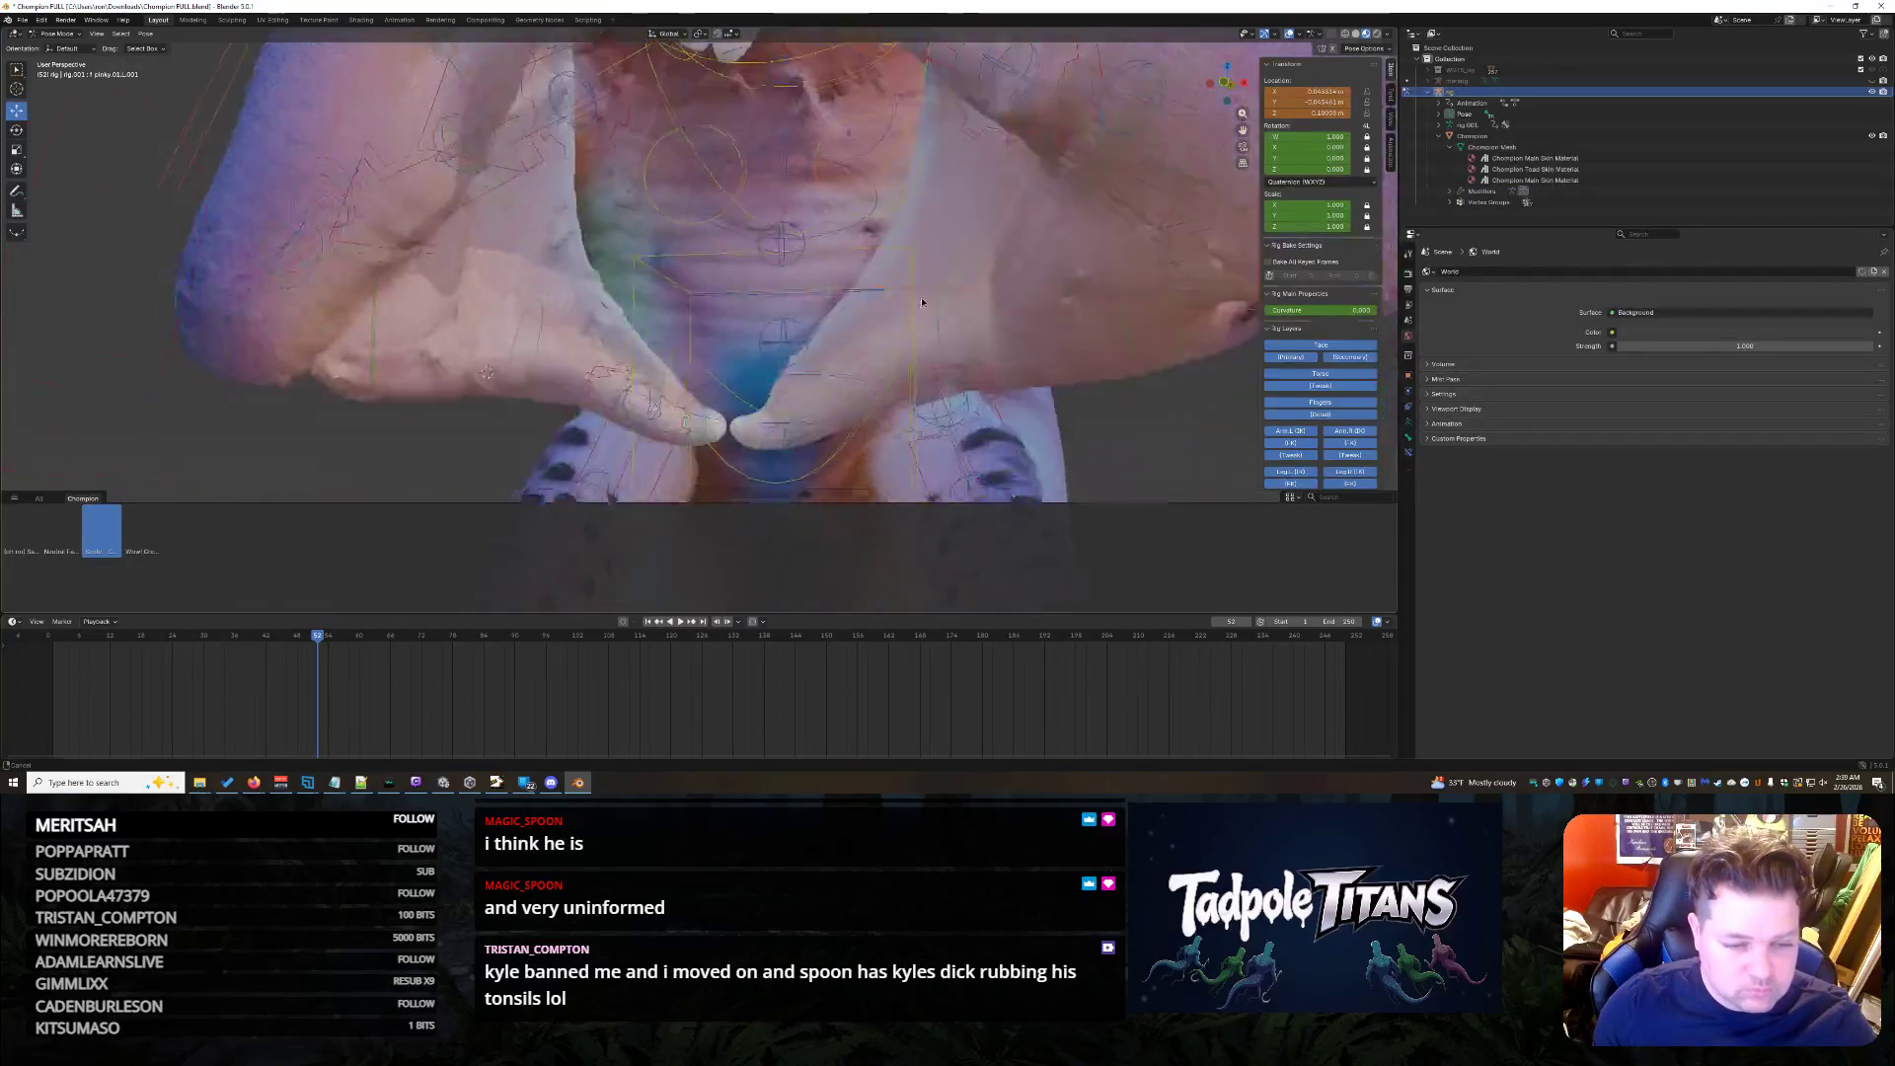
- Shift one hand control slightly along X, then select every bone in the rig
{"action": "middle_click_drag", "start_coordinate": [921, 305], "coordinate": [659, 353]}
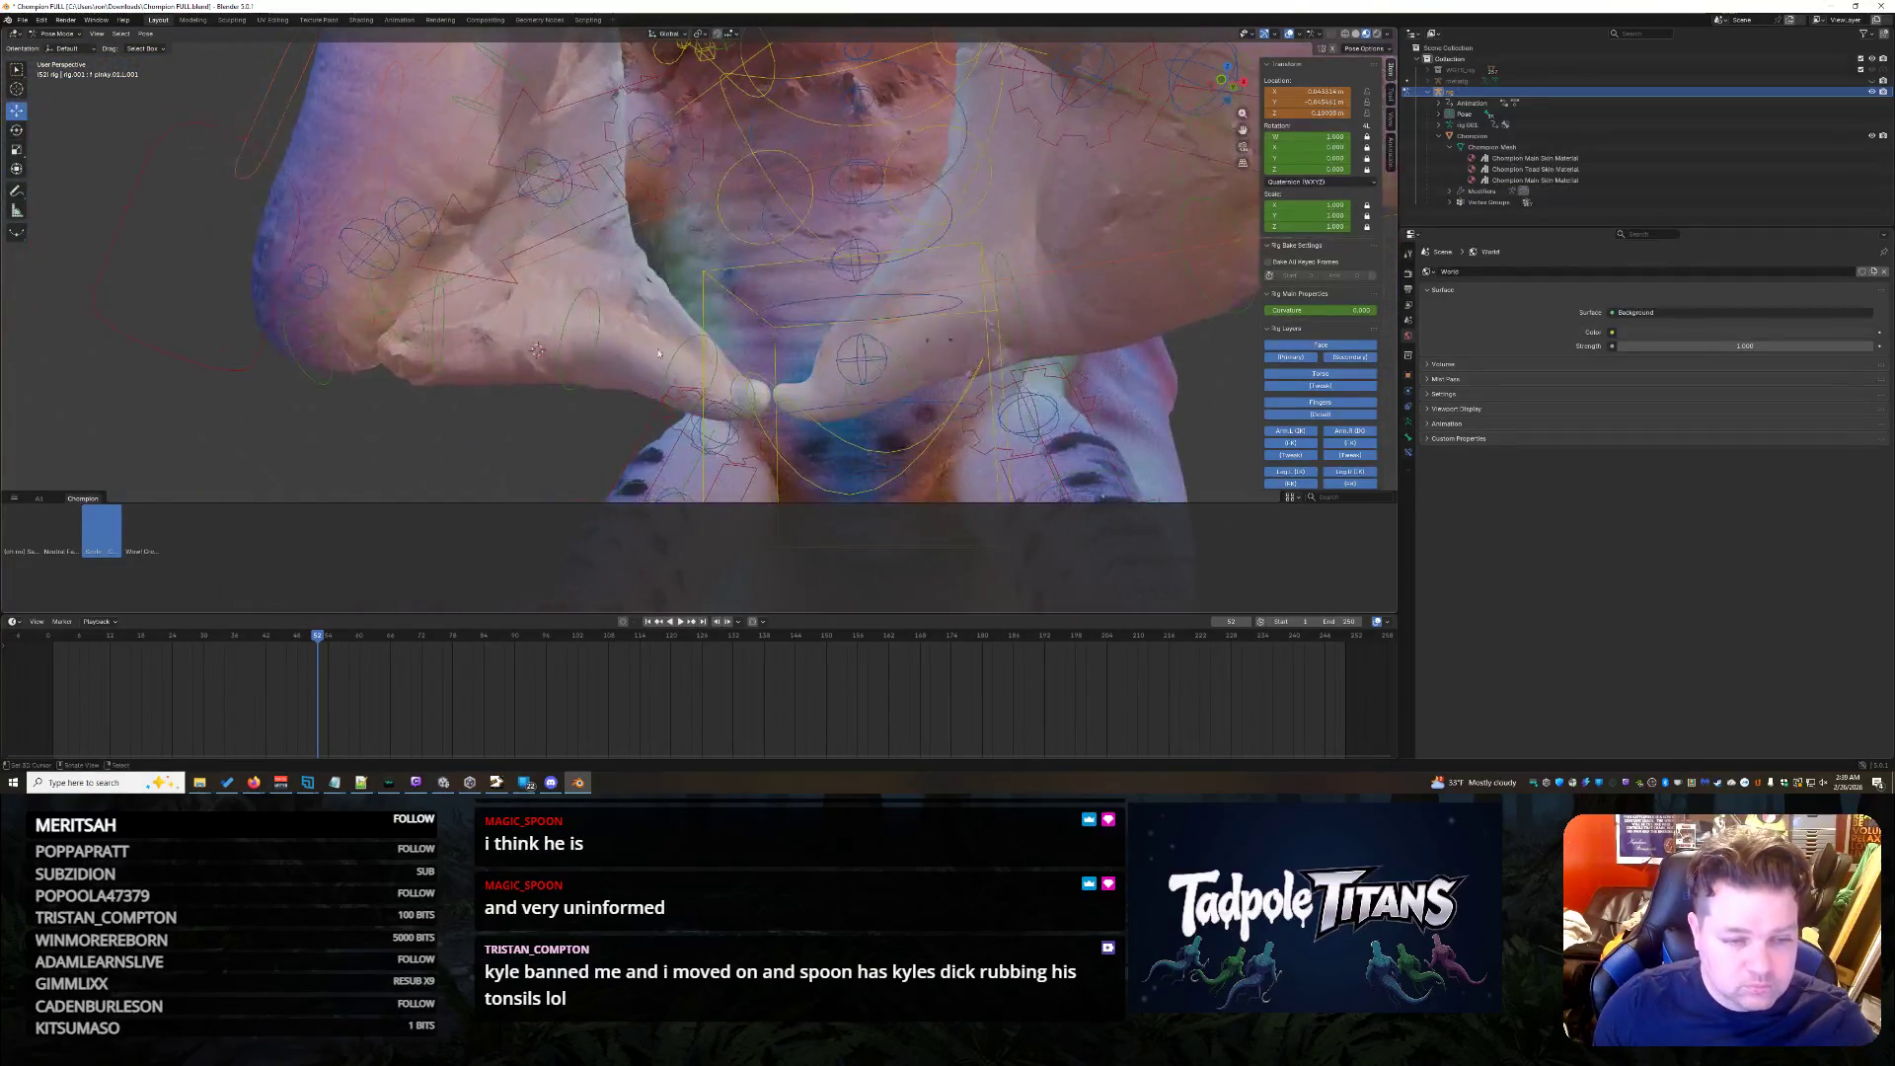
{"action": "left_click", "coordinate": [854, 412]}
{"action": "middle_click_drag", "start_coordinate": [832, 421], "coordinate": [428, 286]}
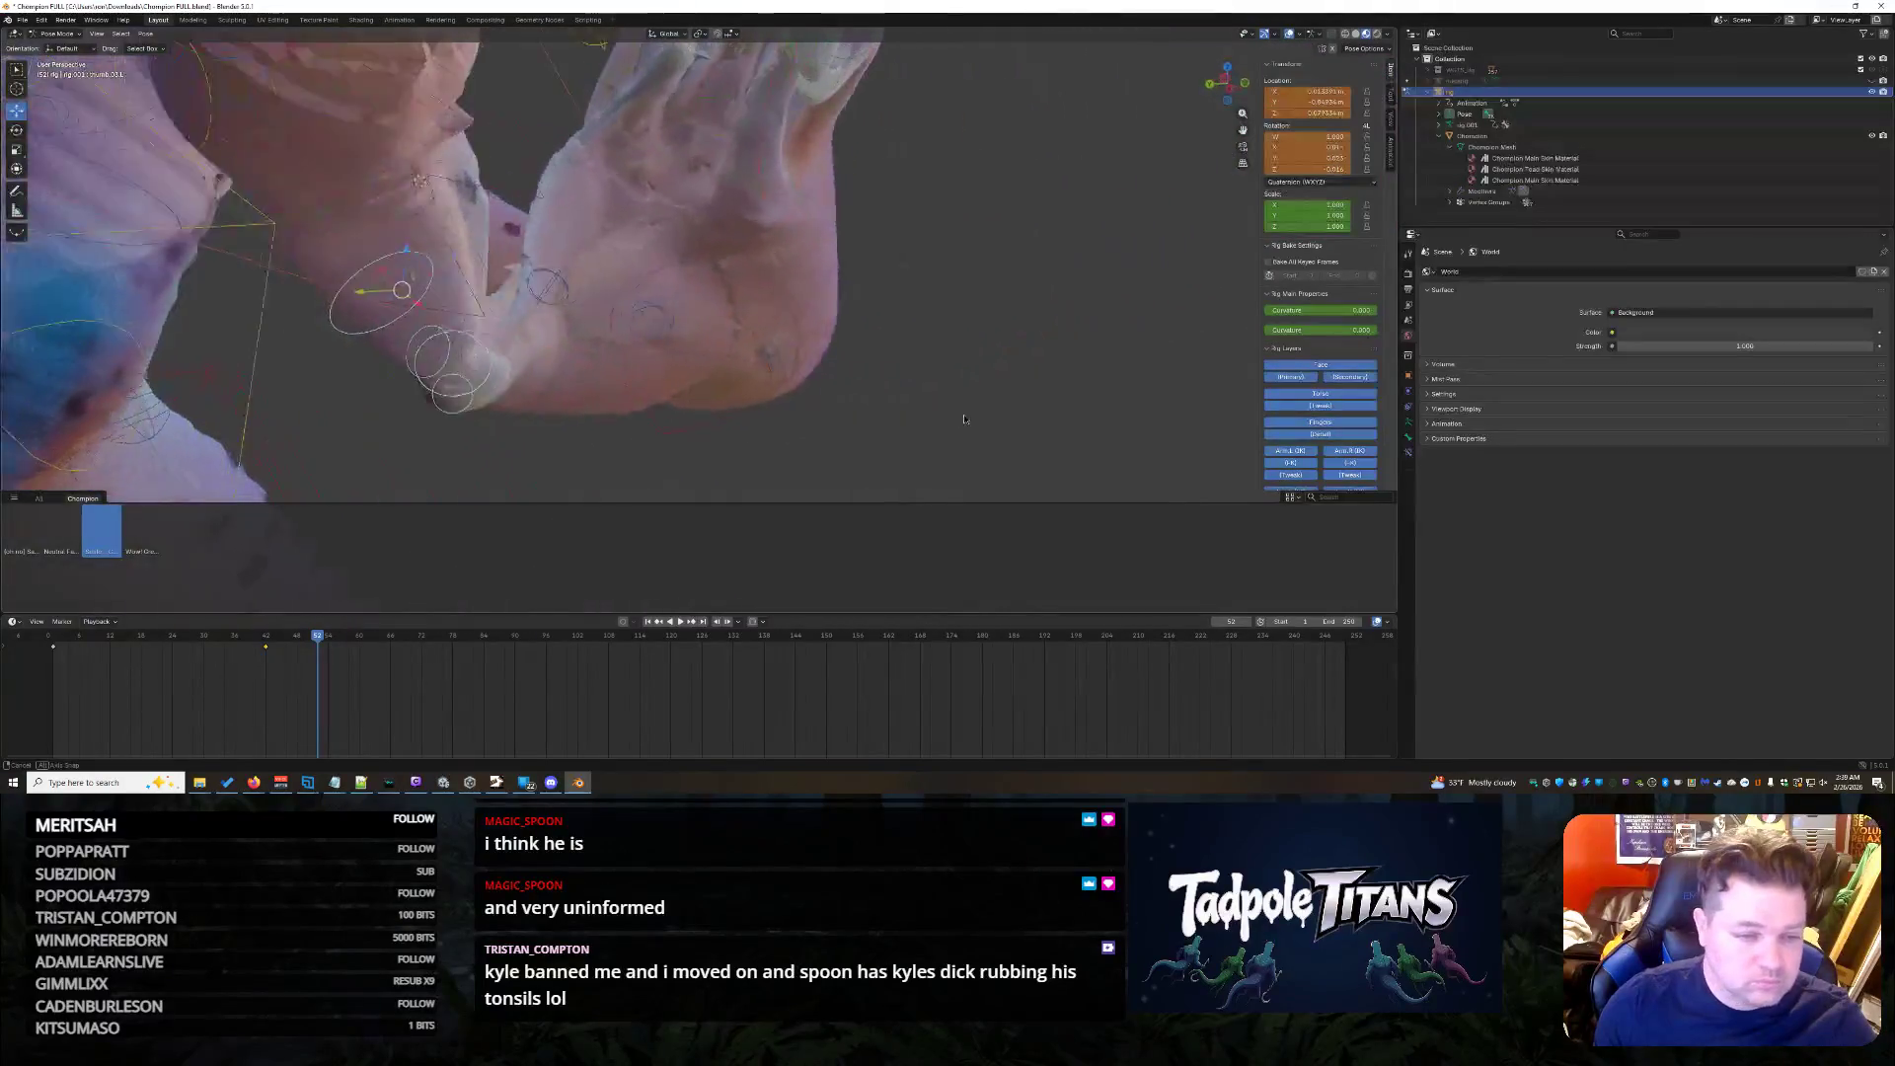
{"action": "key", "text": "g"}
{"action": "key", "text": "x"}
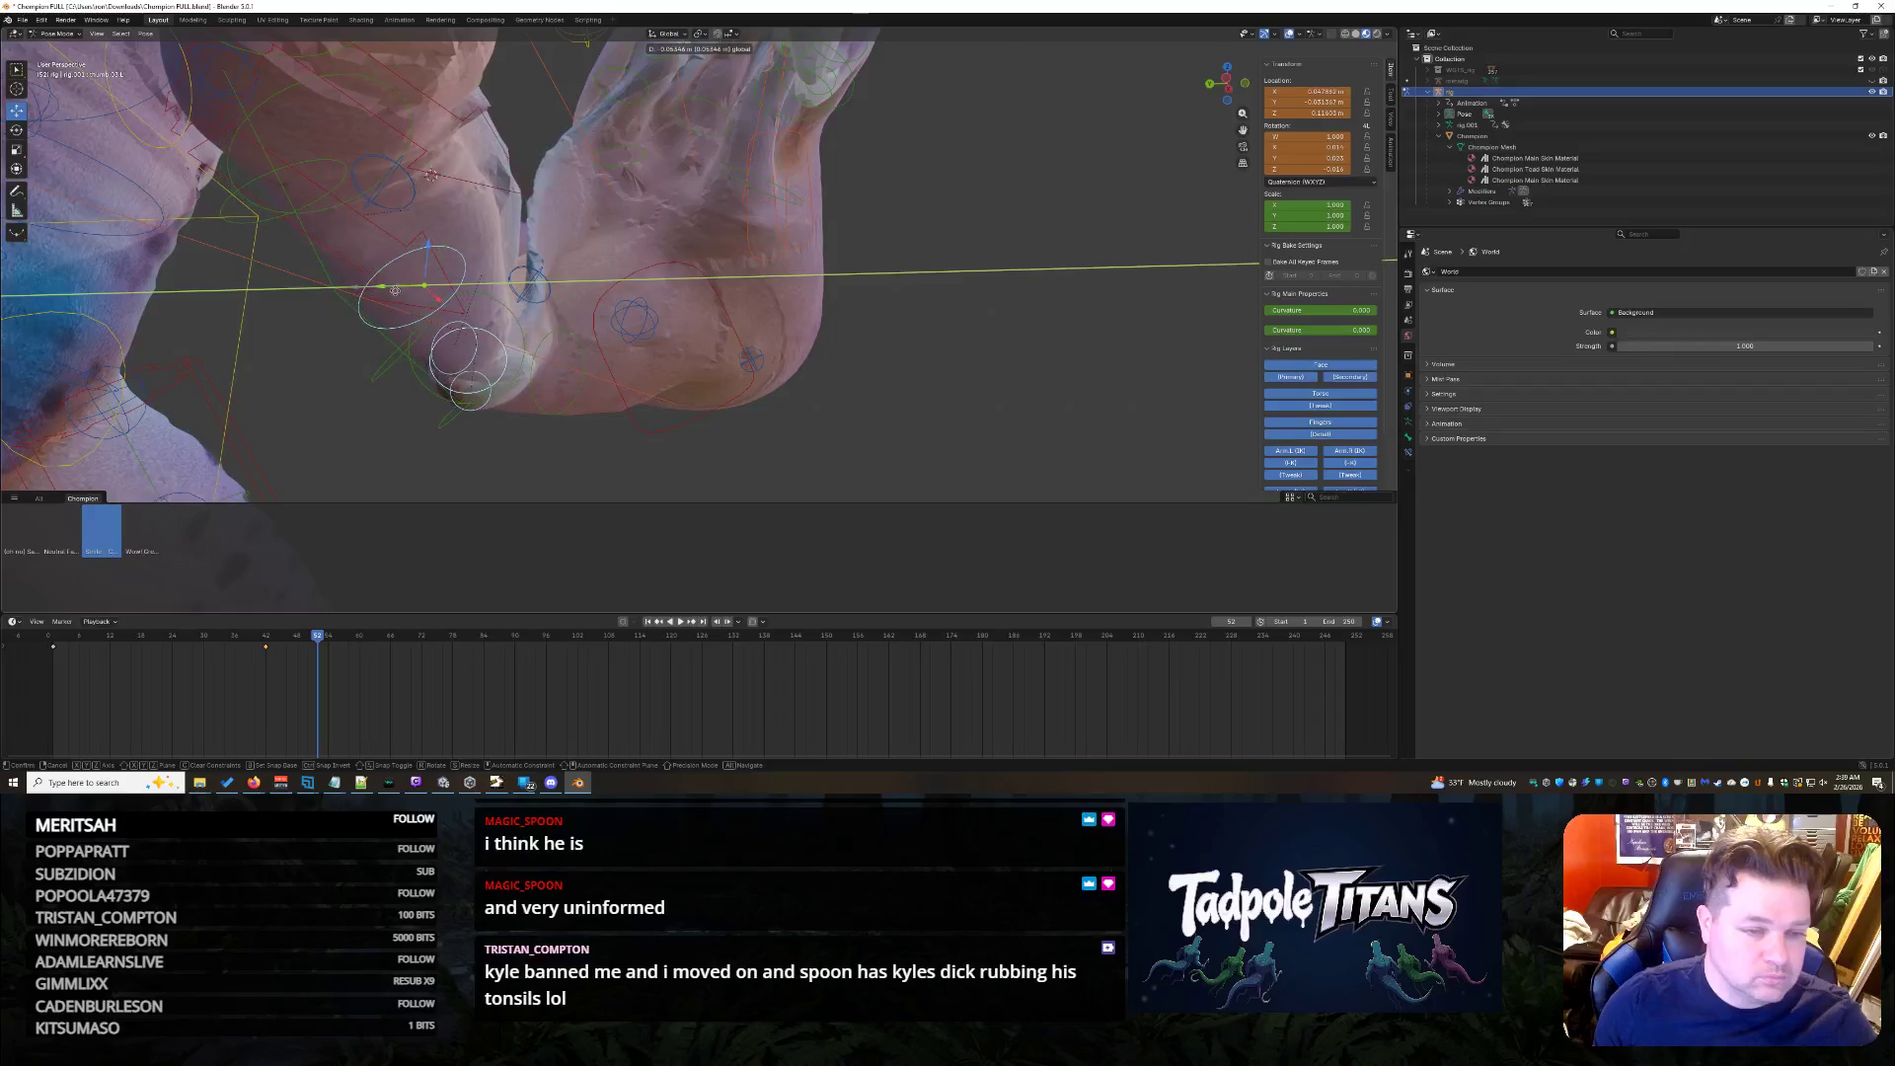
{"action": "left_click", "coordinate": [391, 296]}
{"action": "mouse_move", "coordinate": [392, 296]}
{"action": "middle_mouse_down"}
{"action": "mouse_move", "coordinate": [797, 383]}
{"action": "mouse_move", "coordinate": [784, 404]}
{"action": "middle_mouse_up"}
{"action": "scroll", "coordinate": [785, 398], "scroll_direction": "down", "scroll_amount": 4}
{"action": "scroll", "coordinate": [784, 398], "scroll_direction": "down", "scroll_amount": 3}
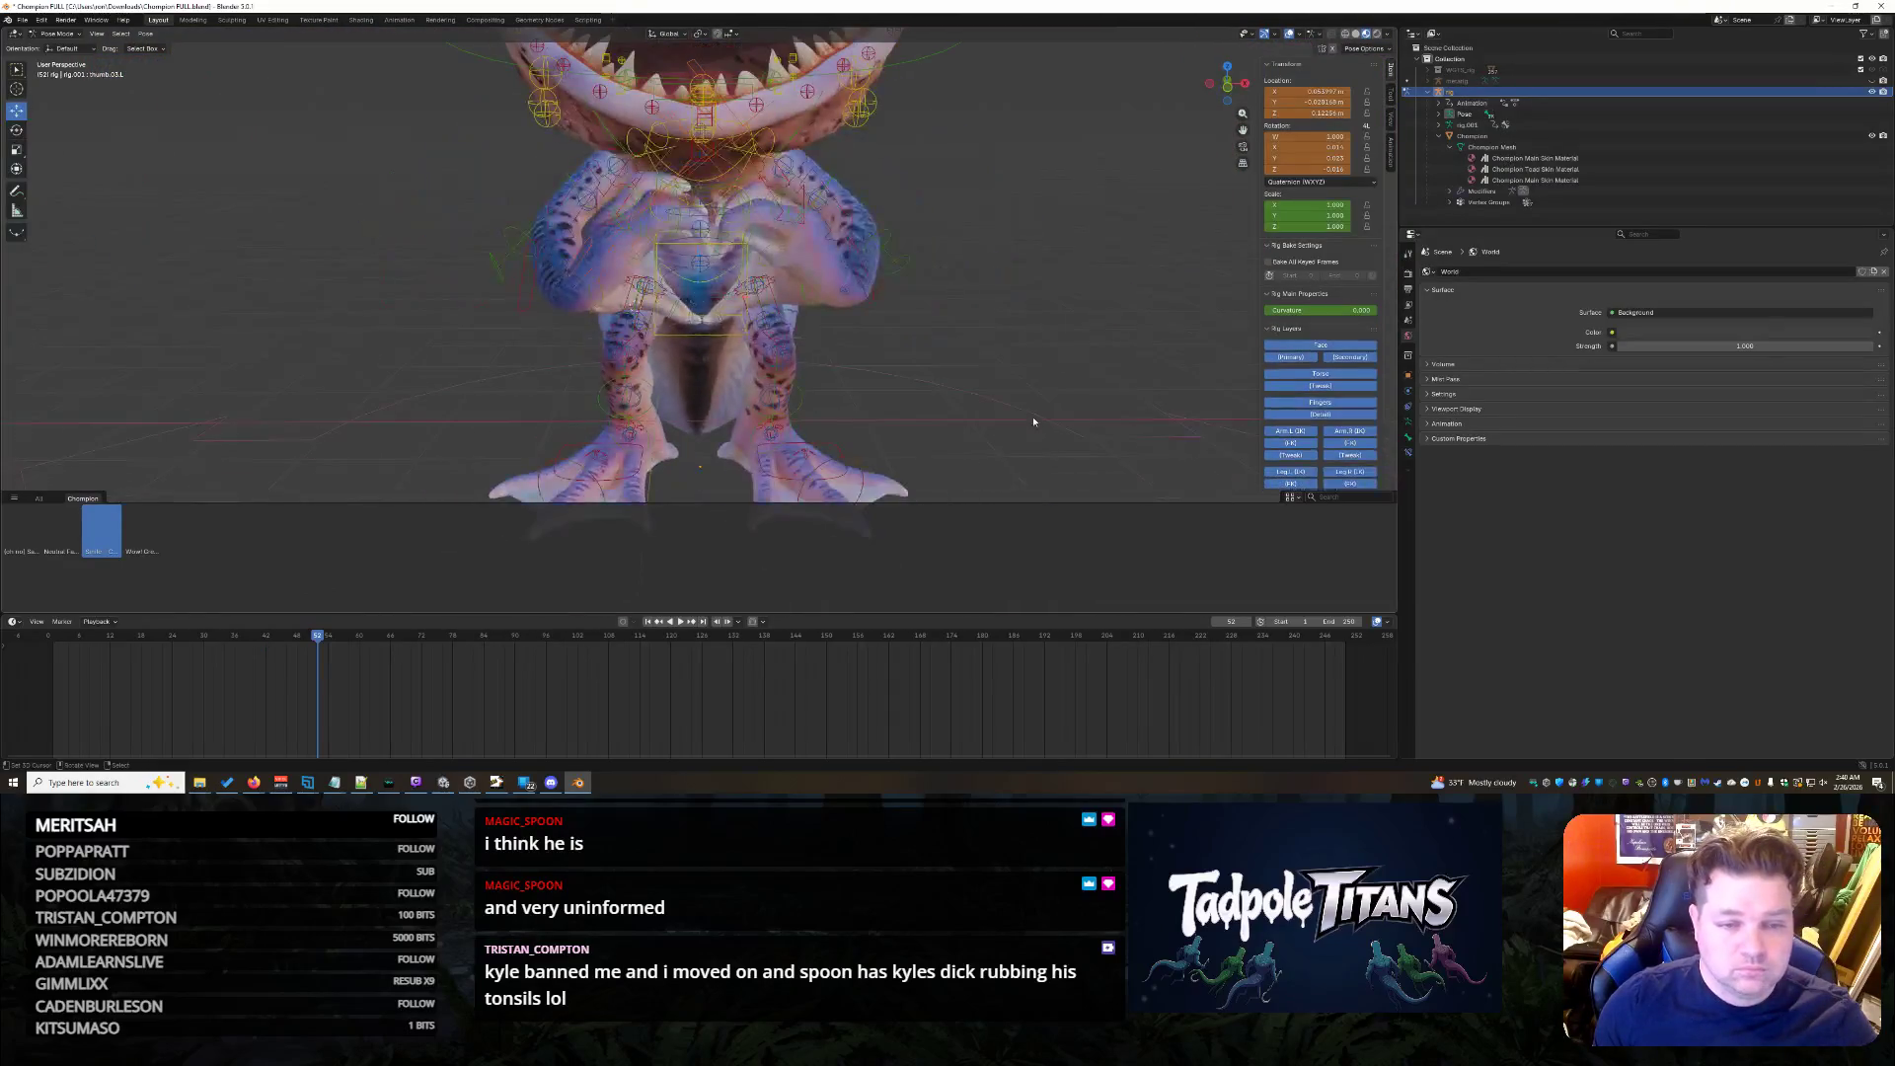
{"action": "scroll", "coordinate": [1025, 403], "scroll_direction": "down", "scroll_amount": 4}
{"action": "scroll", "coordinate": [1007, 393], "scroll_direction": "down", "scroll_amount": 1}
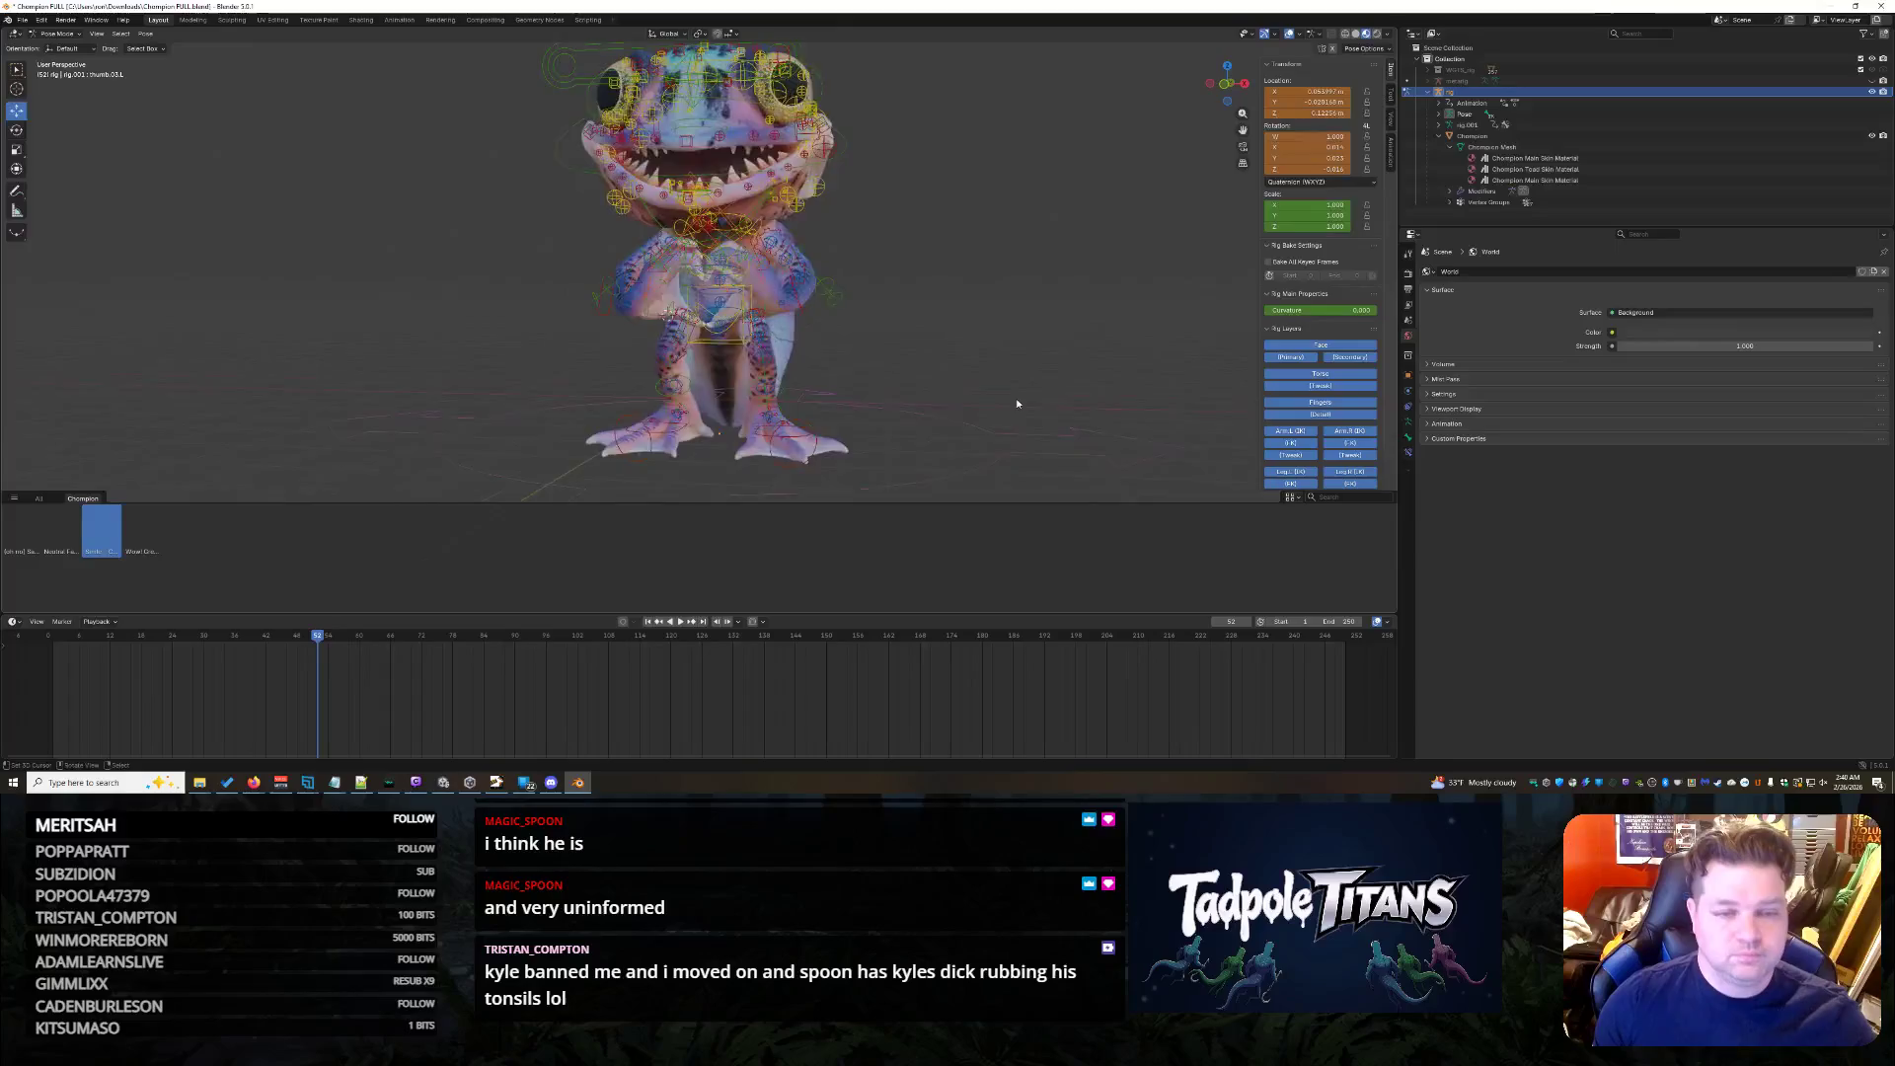
{"action": "scroll", "coordinate": [970, 374], "scroll_direction": "down", "scroll_amount": 2}
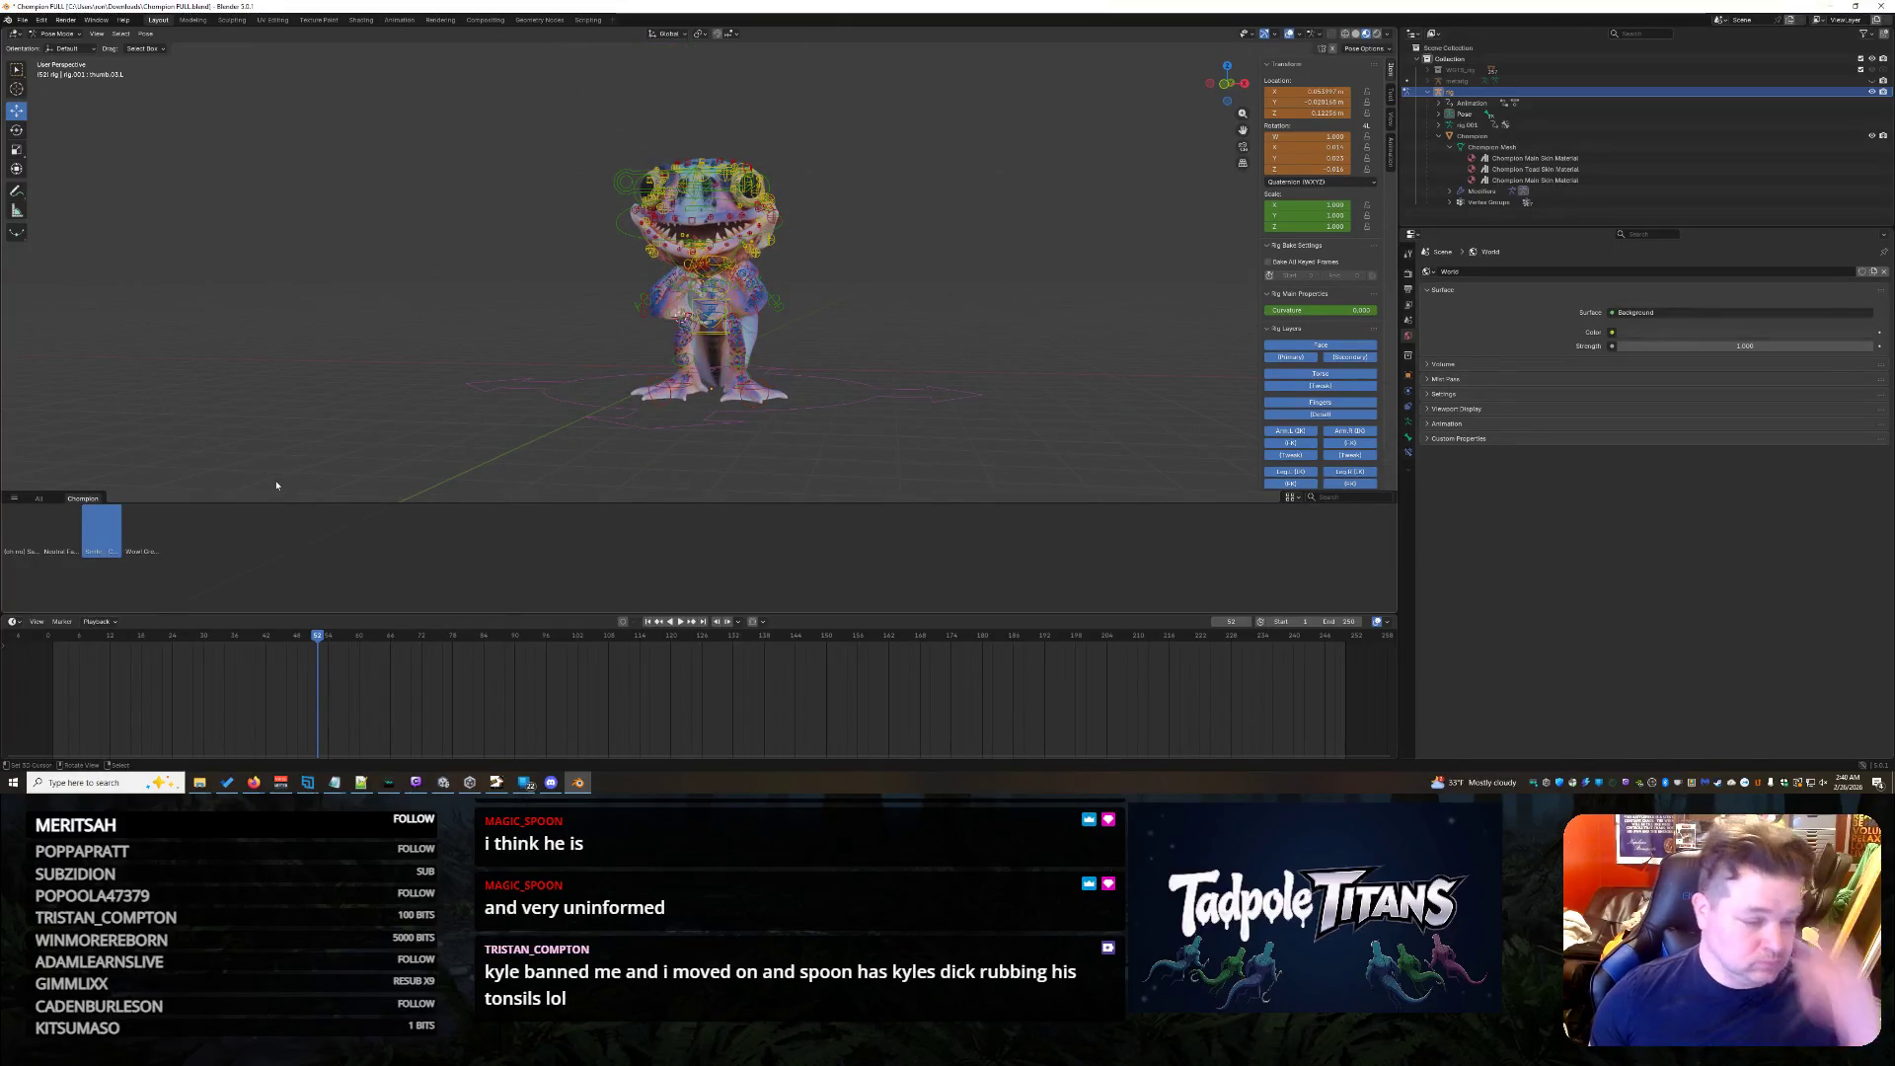
{"action": "key", "text": "a"}
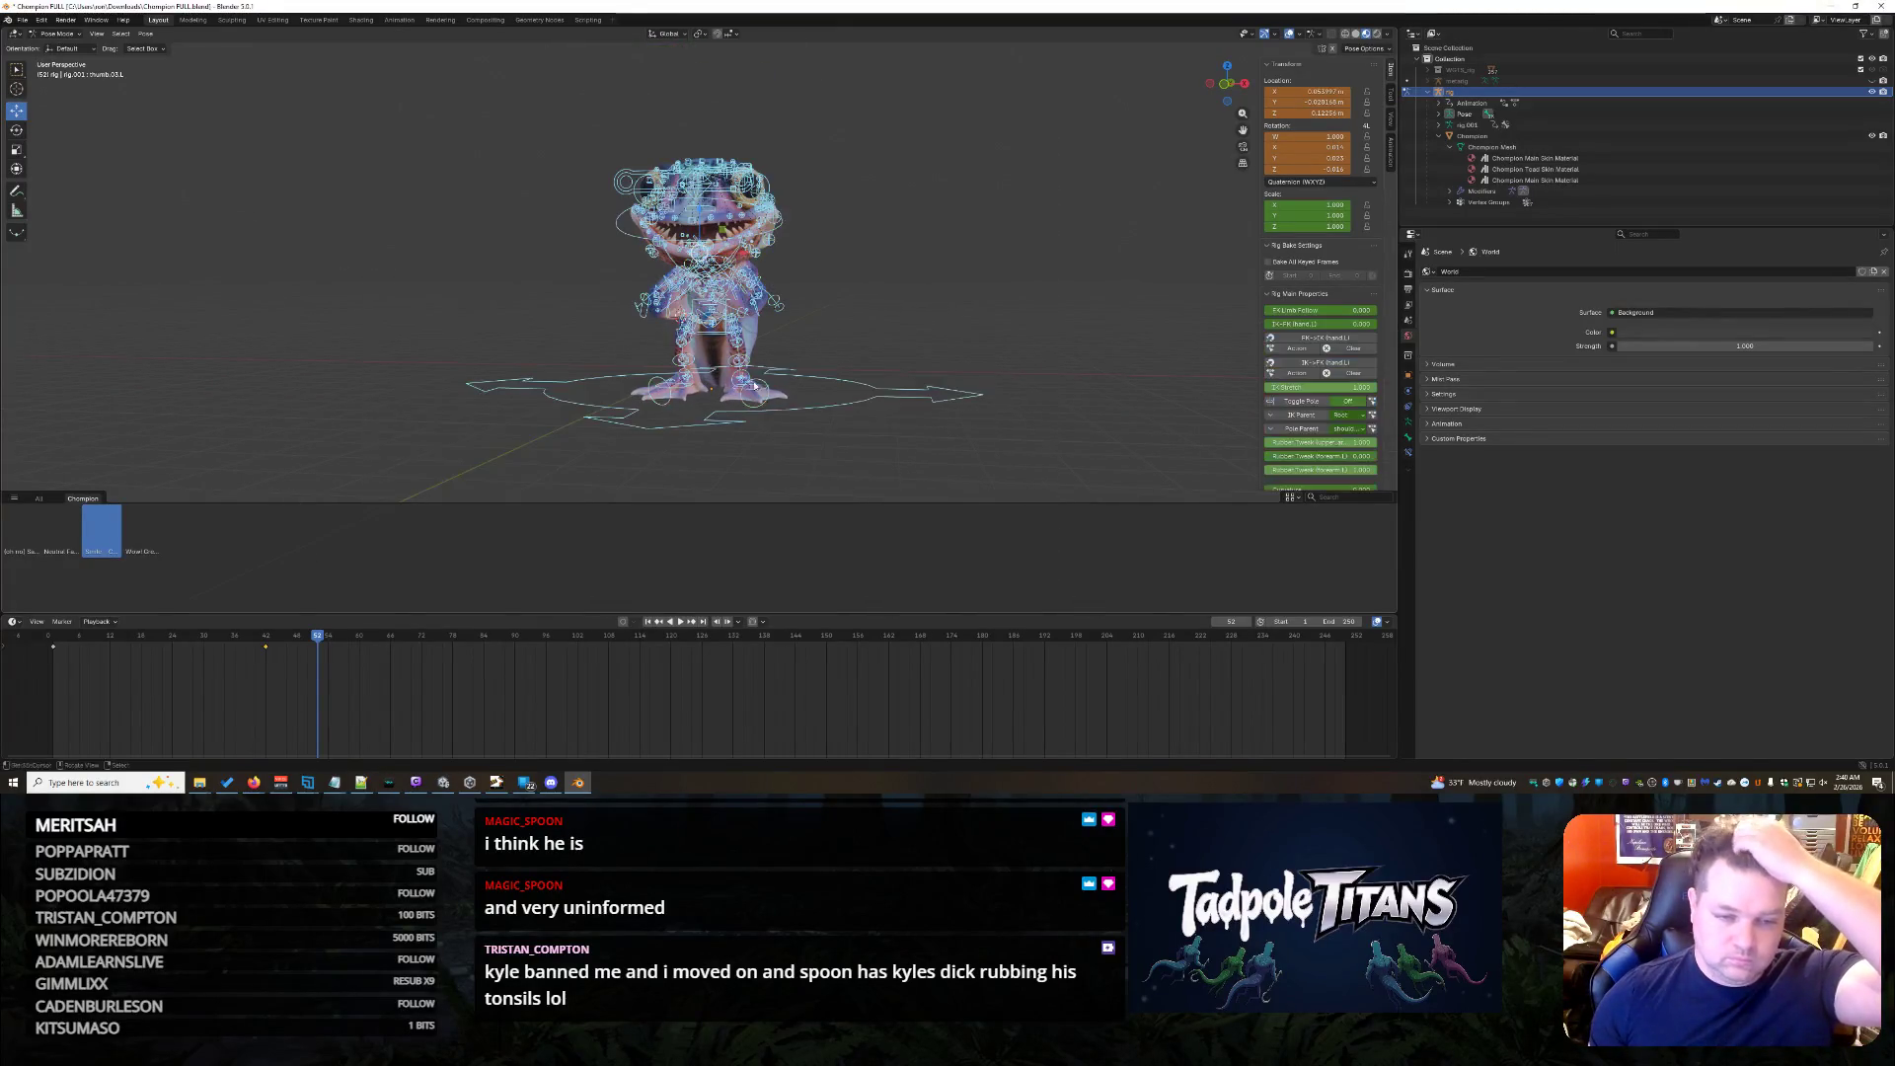
- Start Create Pose Asset from the Pose menu for the current heart-hands pose
{"action": "left_click", "coordinate": [145, 32]}
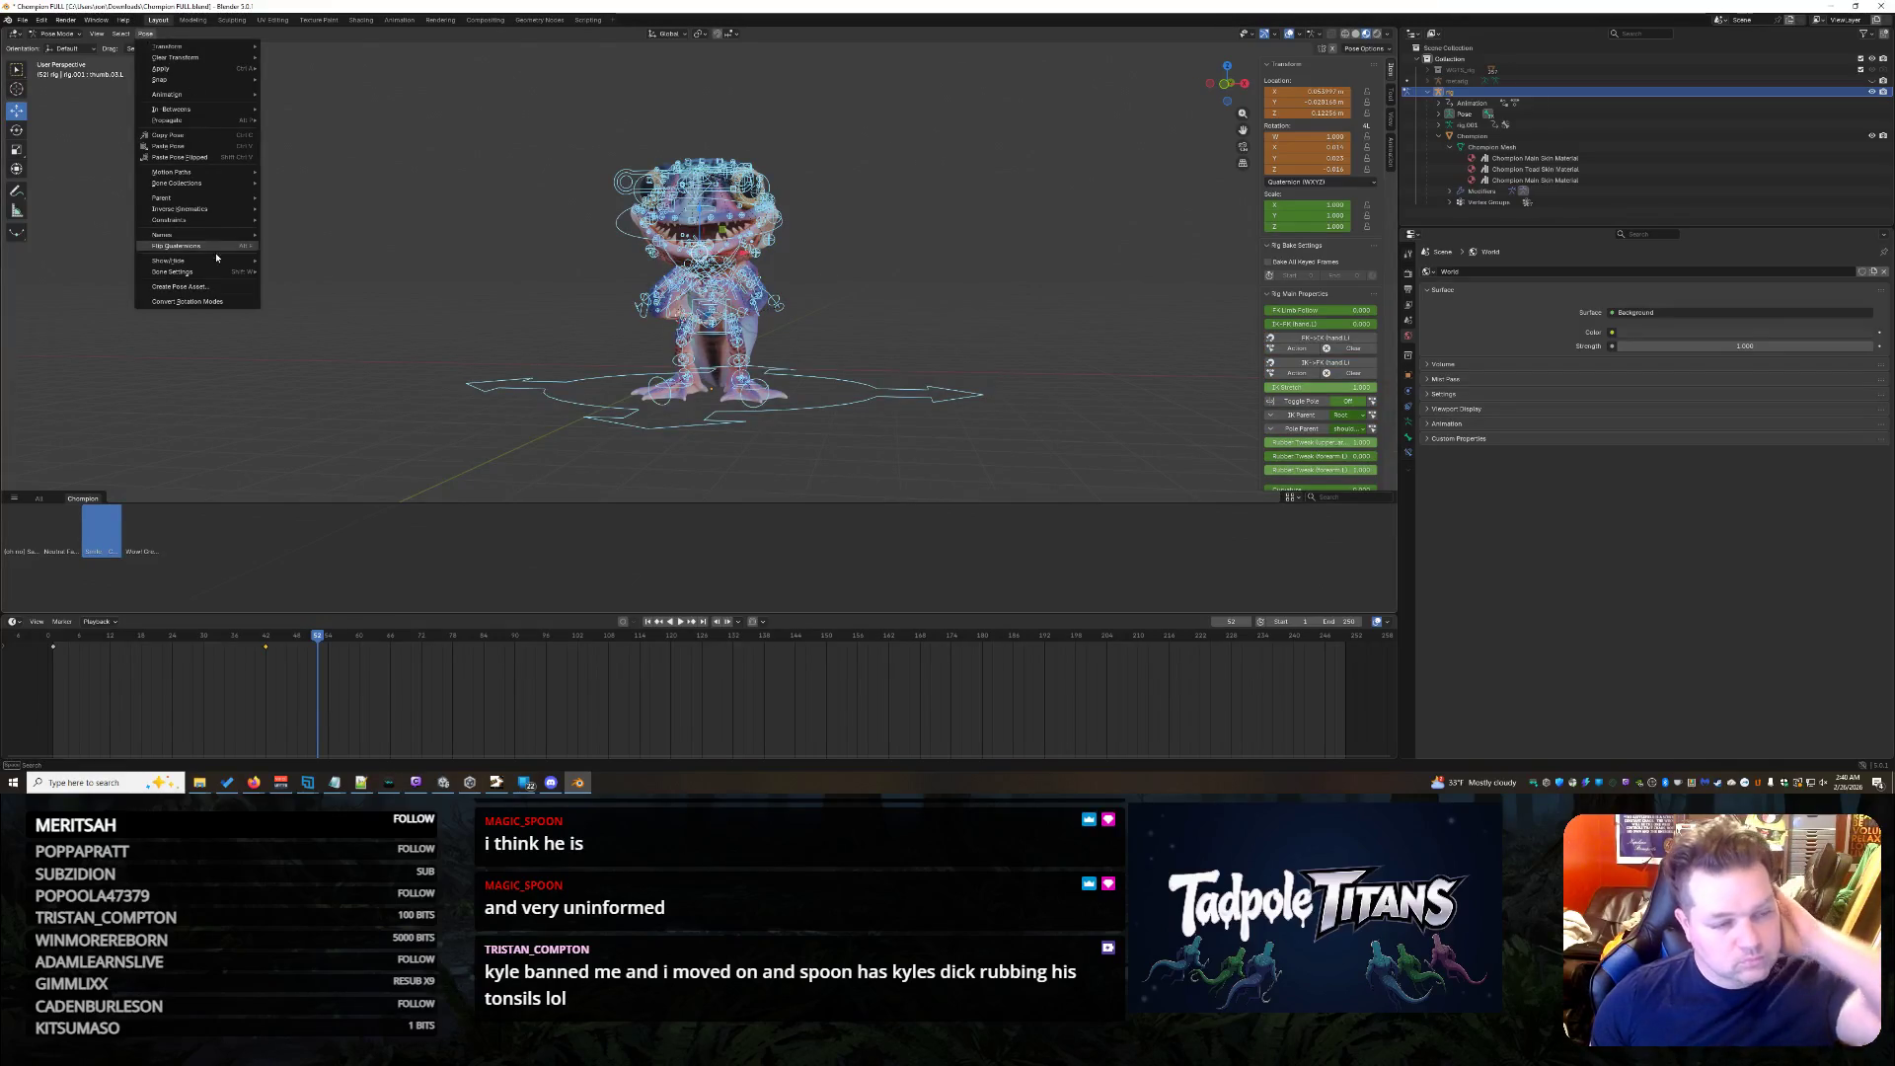
{"action": "left_click", "coordinate": [217, 291]}
{"action": "type", "text": "Hair Snap"}
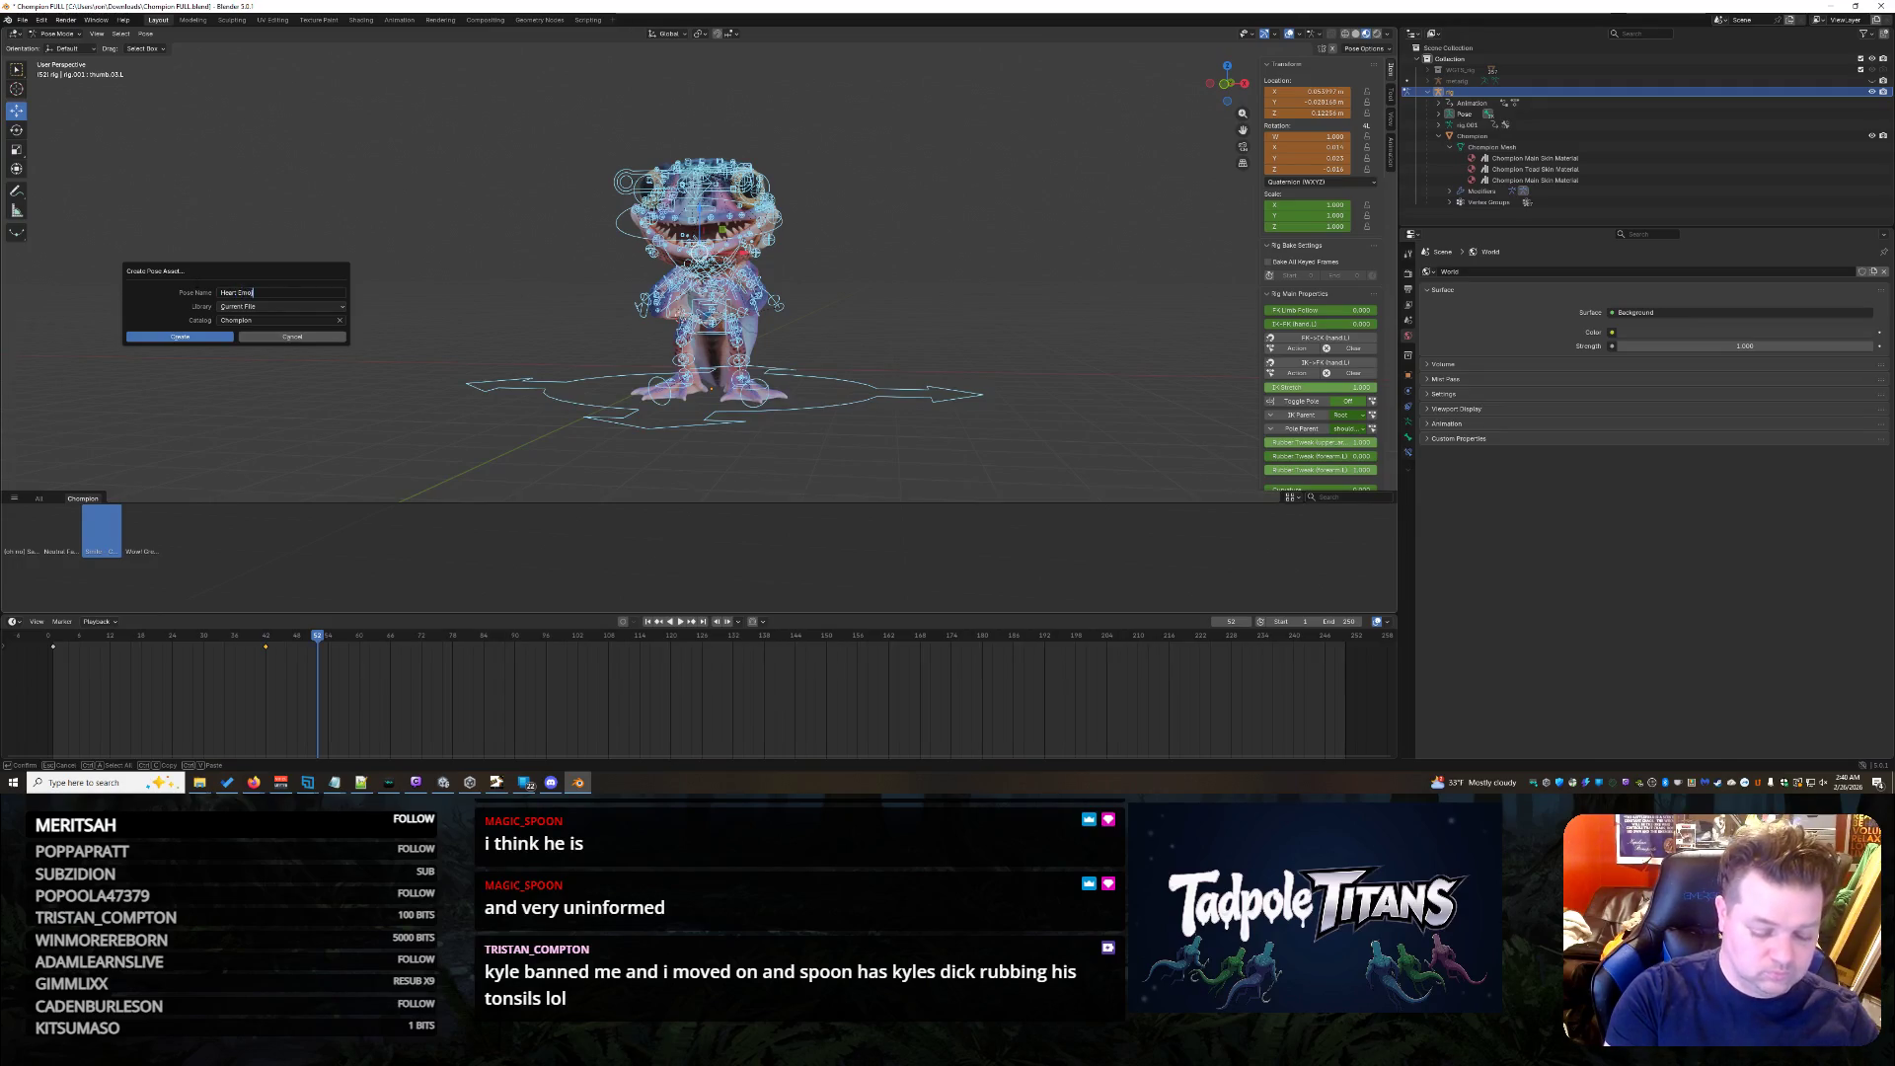
- Create the Heart Emoji pose asset and apply several other saved poses from the shelf
{"action": "left_click", "coordinate": [171, 336]}
{"action": "left_click", "coordinate": [176, 542]}
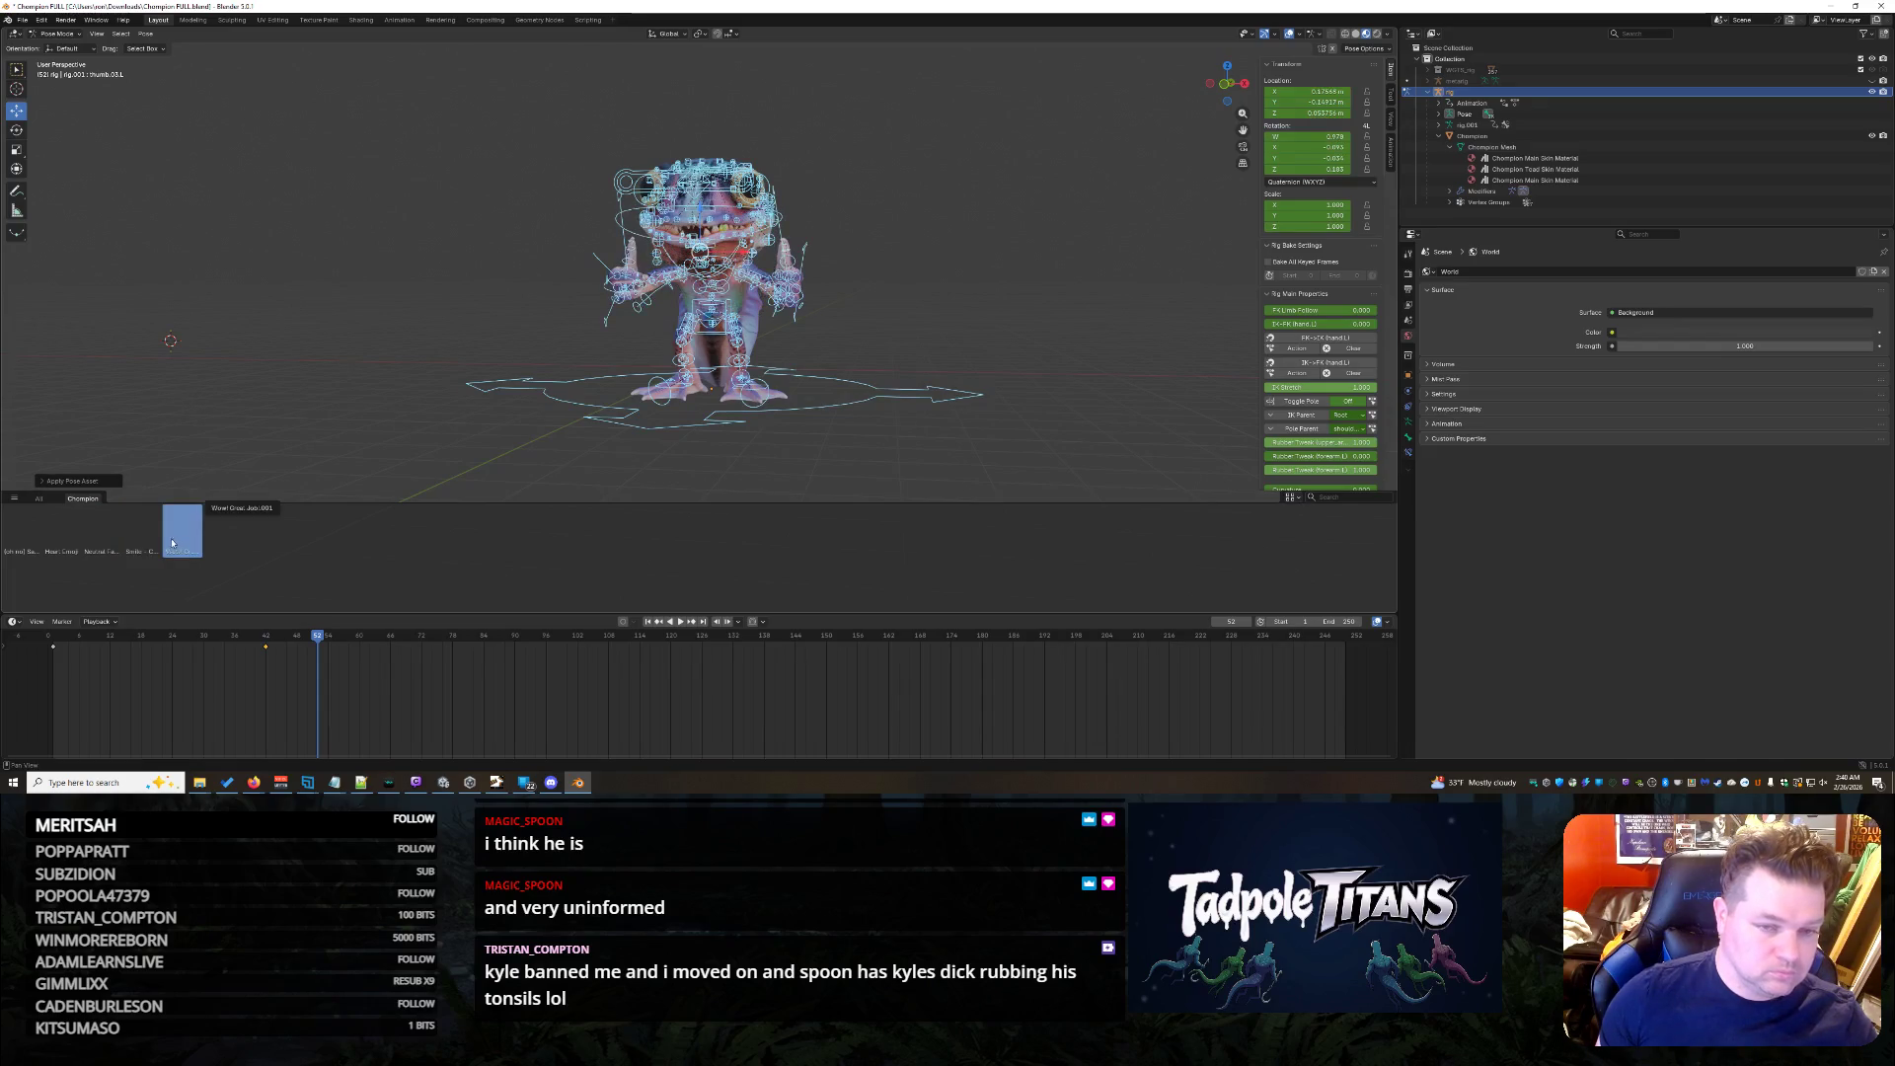
{"action": "left_click", "coordinate": [100, 536]}
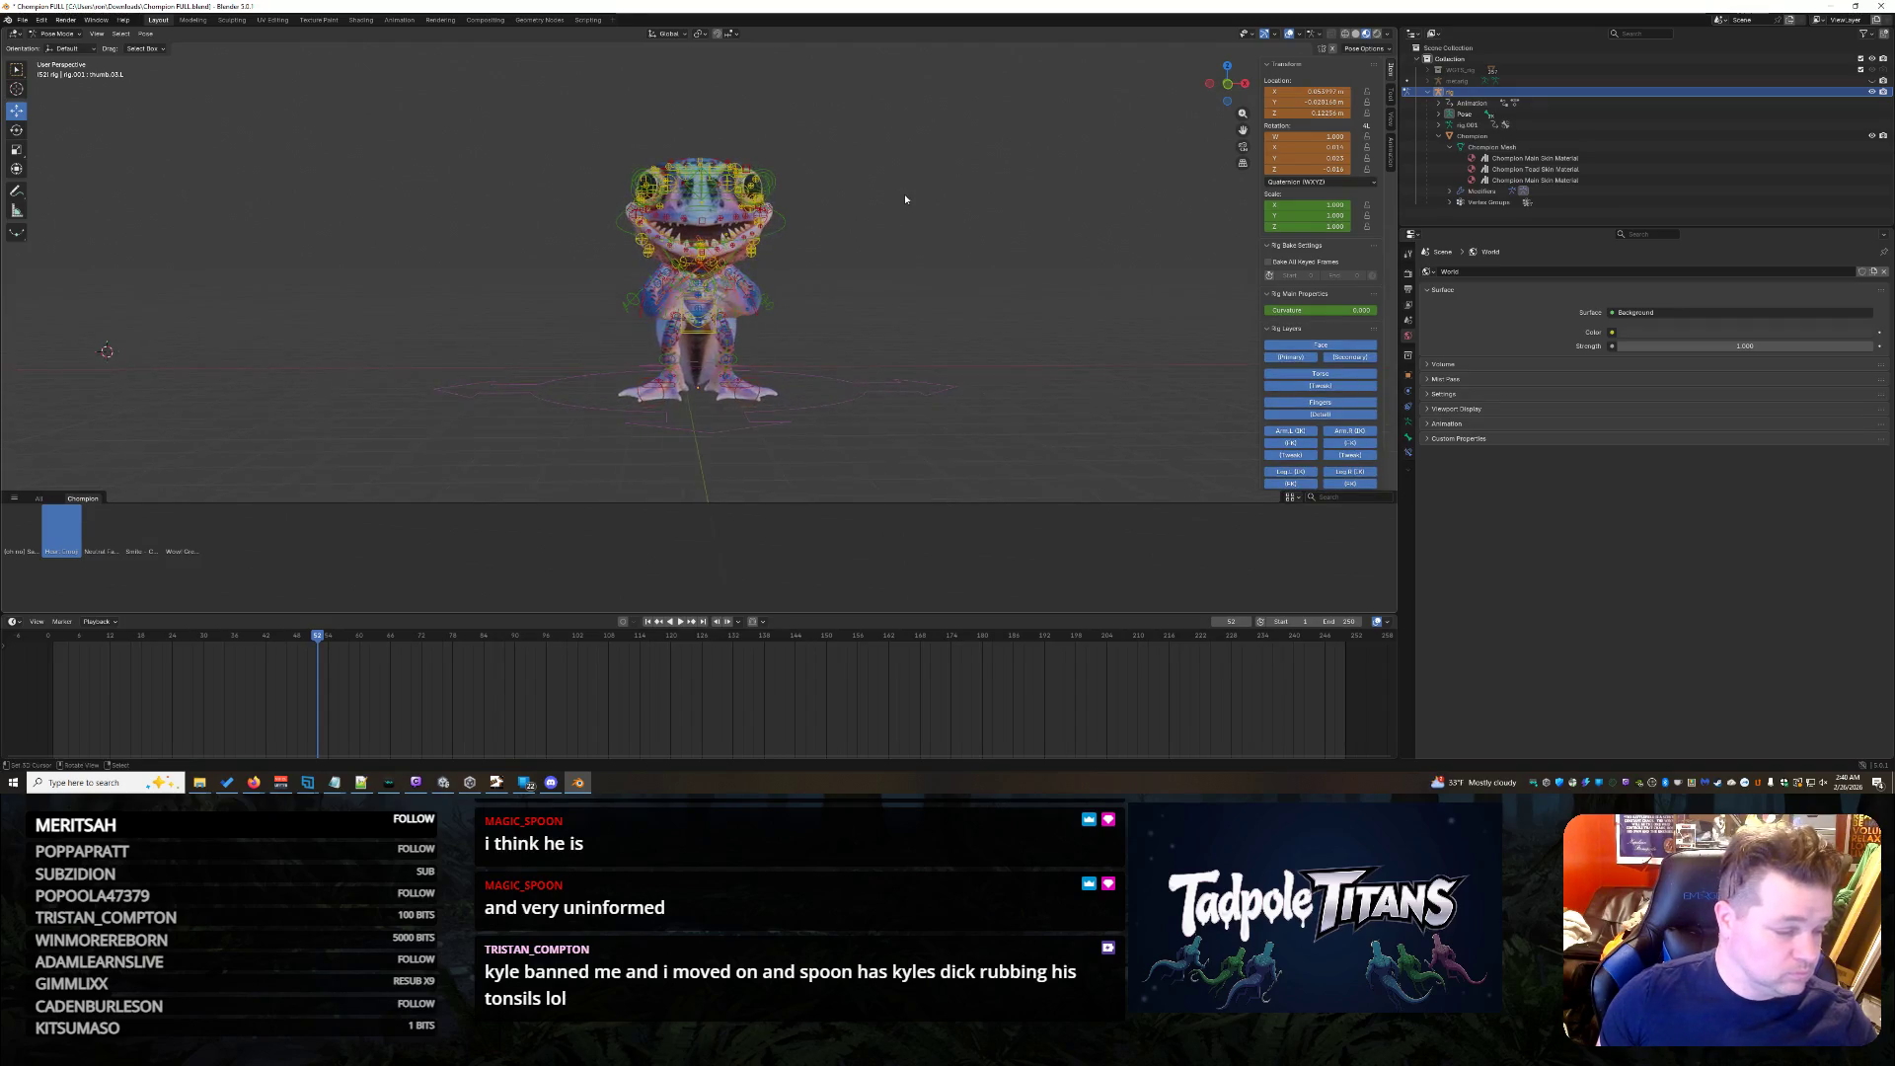
{"action": "scroll", "coordinate": [905, 194], "scroll_direction": "up", "scroll_amount": 6}
{"action": "scroll", "coordinate": [906, 195], "scroll_direction": "down", "scroll_amount": 4}
{"action": "scroll", "coordinate": [921, 196], "scroll_direction": "down", "scroll_amount": 2}
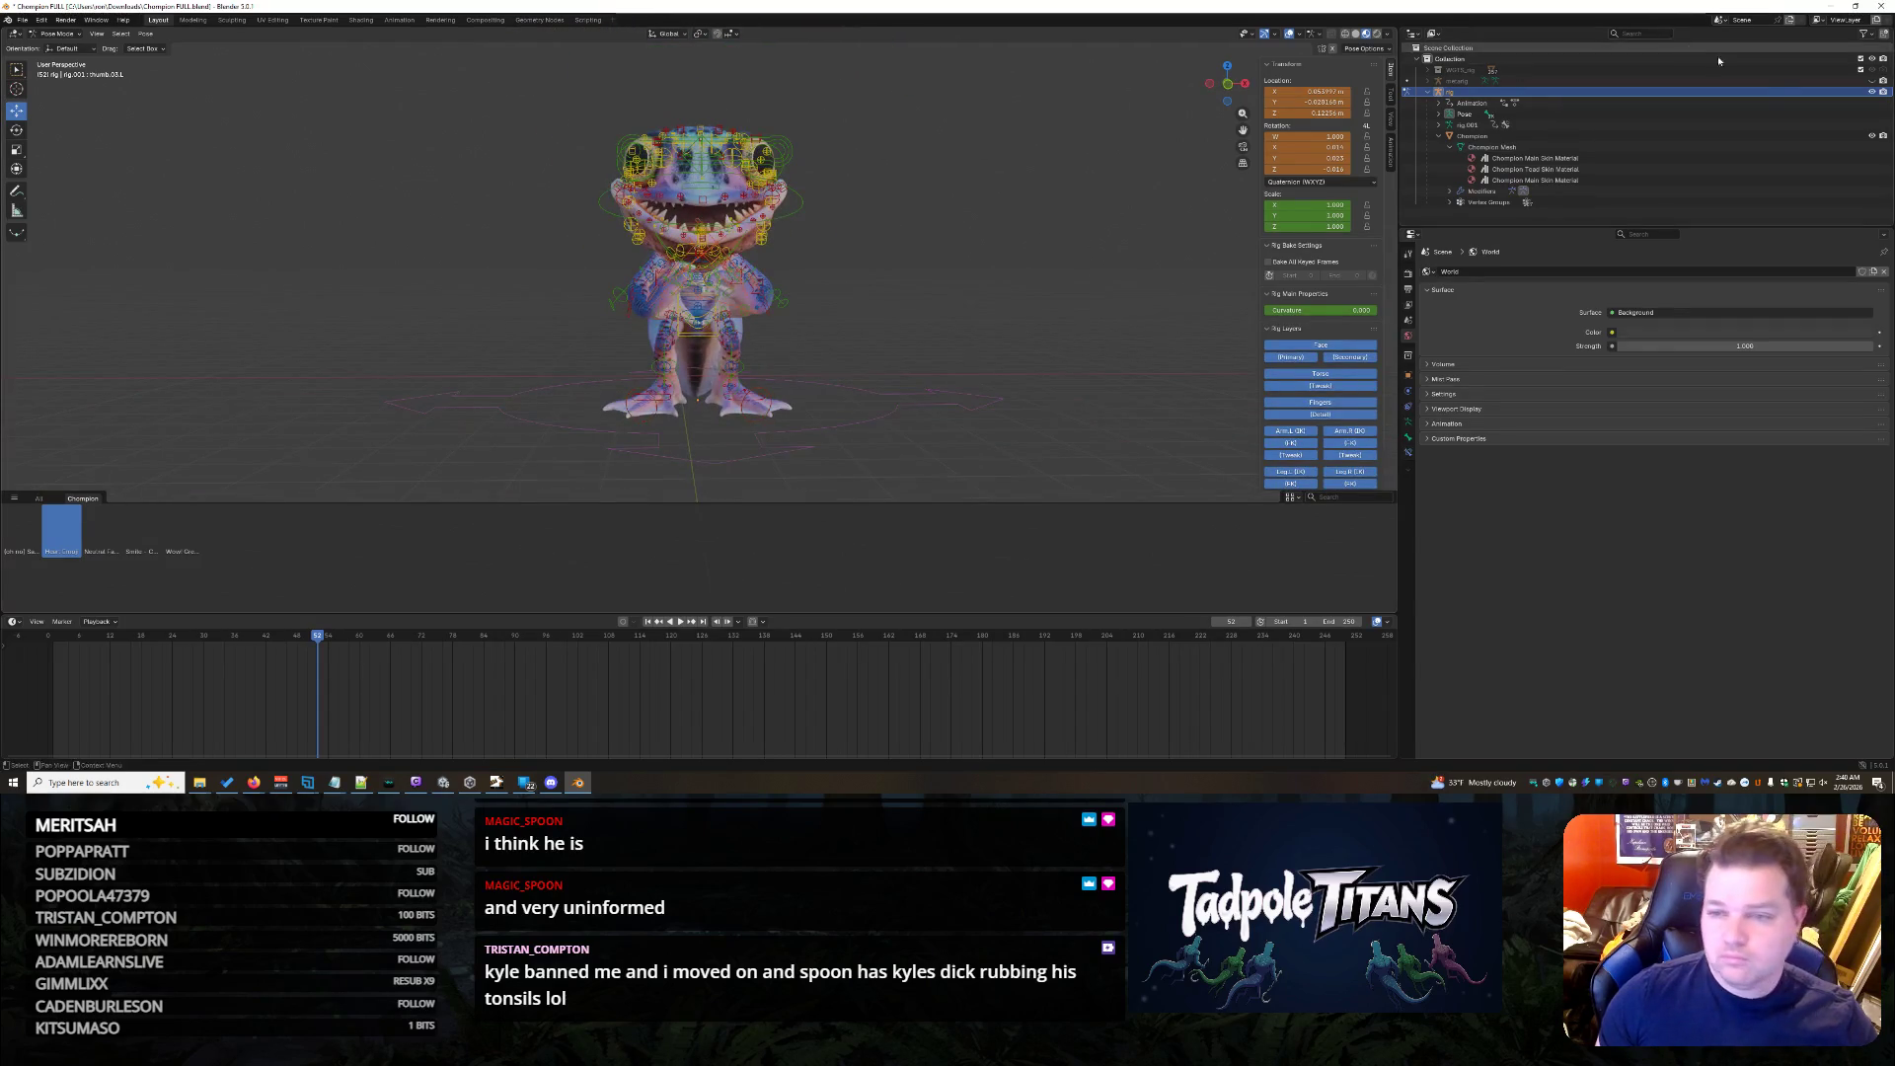
{"action": "scroll", "coordinate": [1010, 194], "scroll_direction": "up", "scroll_amount": 1}
{"action": "scroll", "coordinate": [1011, 194], "scroll_direction": "up", "scroll_amount": 1}
{"action": "scroll", "coordinate": [1007, 207], "scroll_direction": "up", "scroll_amount": 1}
{"action": "scroll", "coordinate": [1004, 376], "scroll_direction": "up", "scroll_amount": 2}
{"action": "scroll", "coordinate": [1010, 355], "scroll_direction": "up", "scroll_amount": 1}
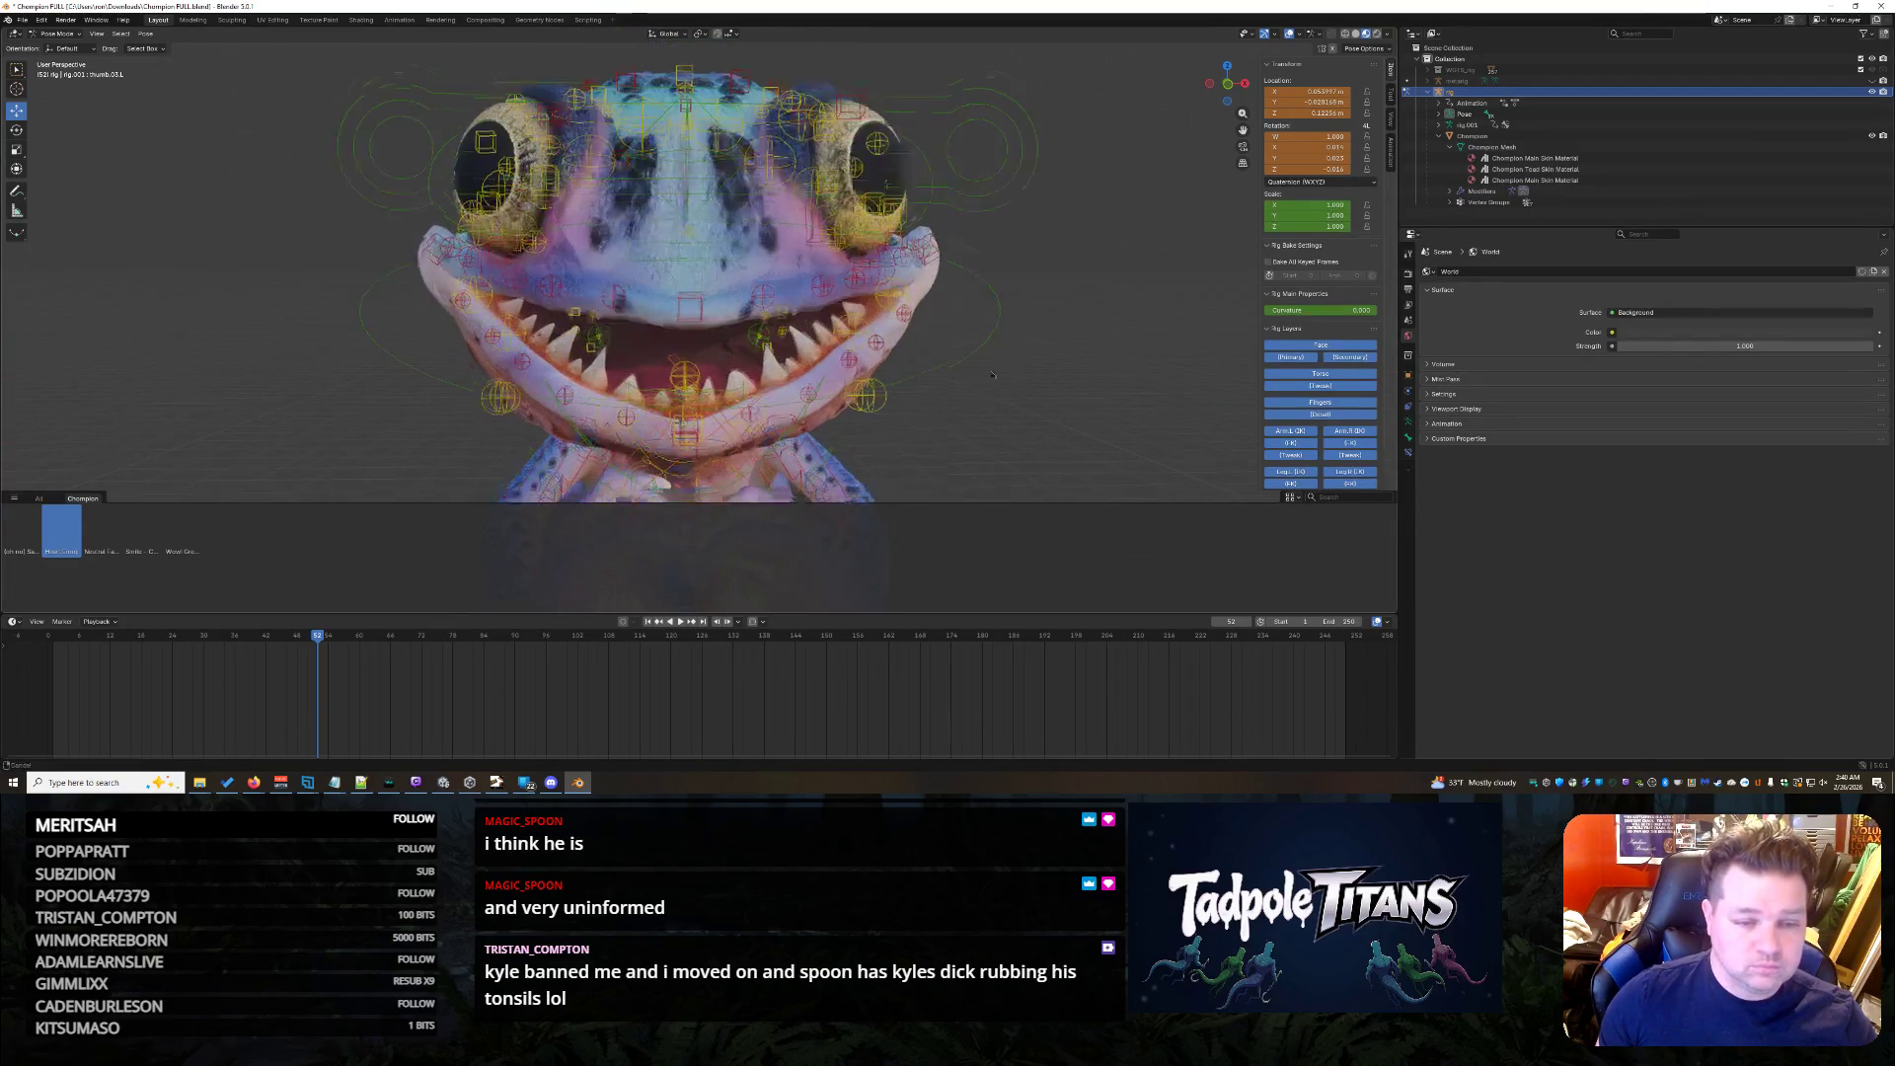
{"action": "scroll", "coordinate": [1017, 334], "scroll_direction": "up", "scroll_amount": 1}
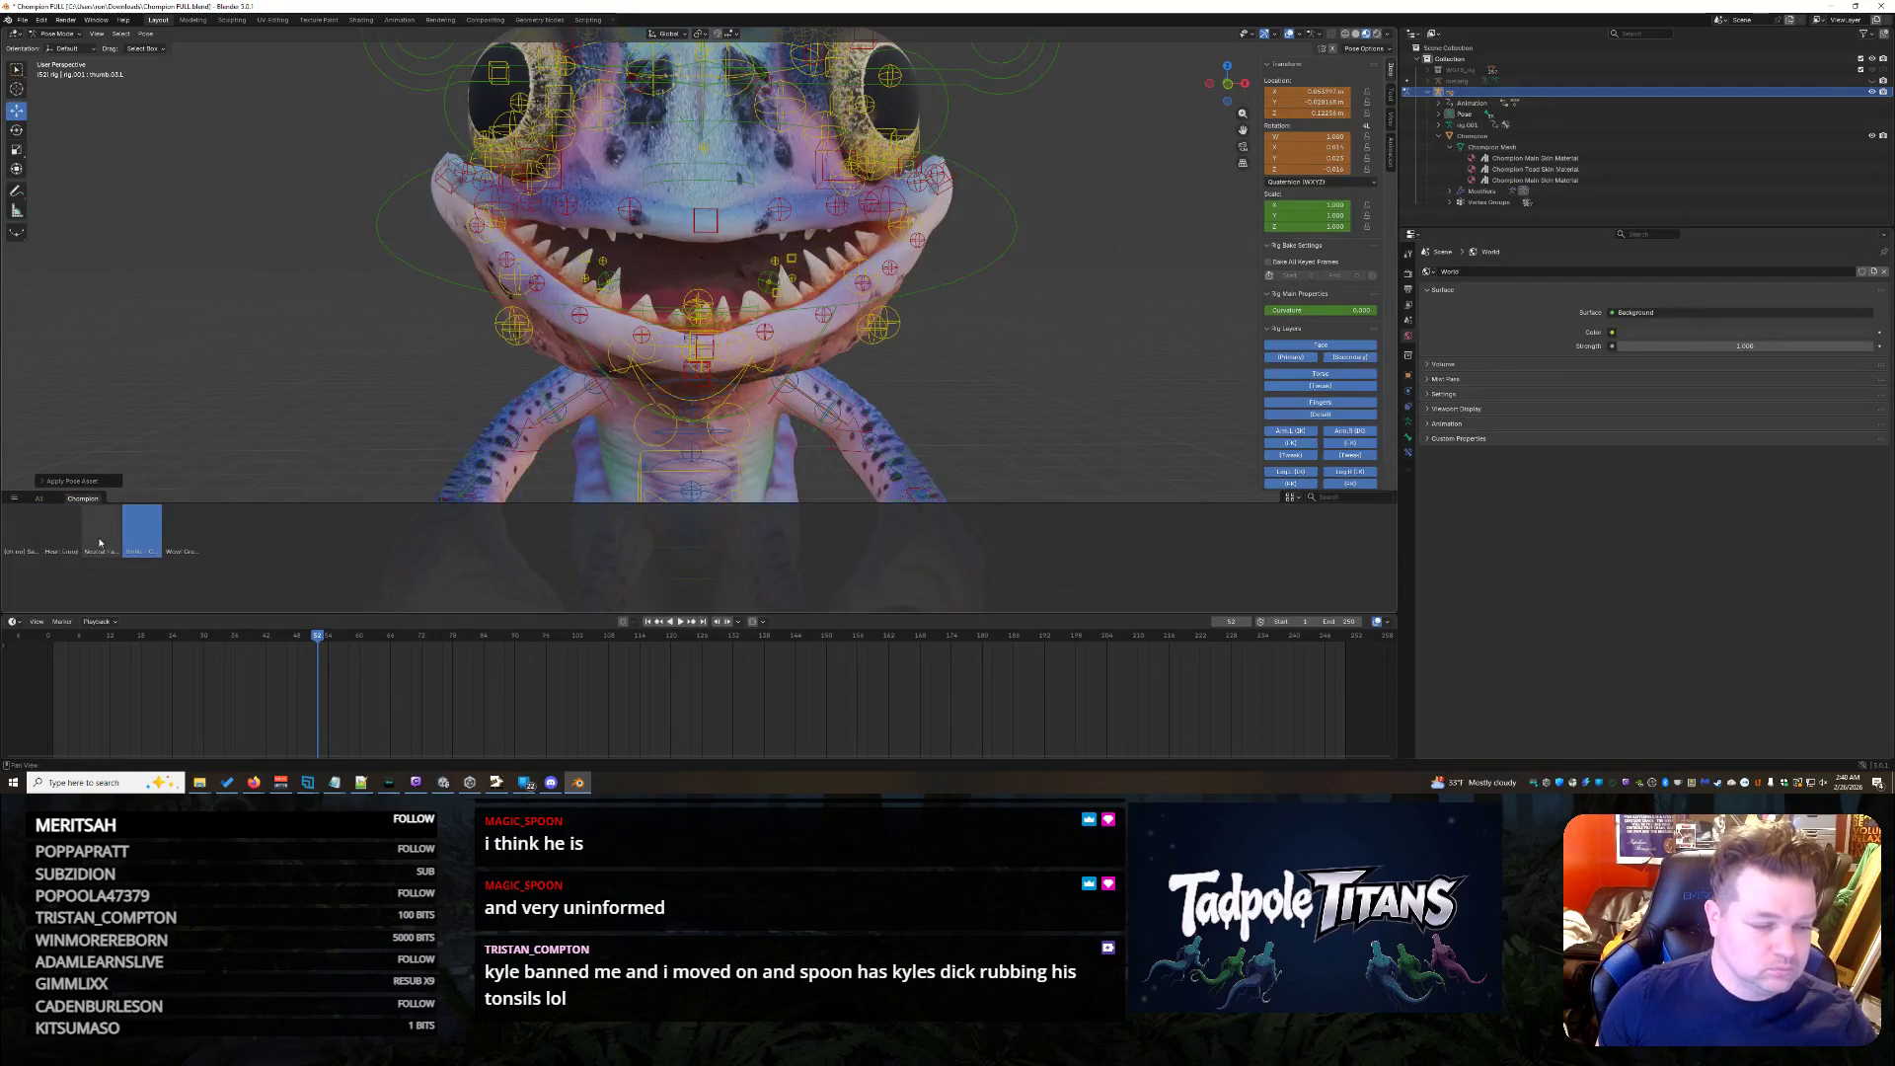
{"action": "left_click", "coordinate": [64, 532]}
{"action": "scroll", "coordinate": [970, 397], "scroll_direction": "down", "scroll_amount": 3}
- Face the creature head-on and box-select all the rig's controls
{"action": "middle_click_drag", "start_coordinate": [971, 397], "coordinate": [995, 366]}
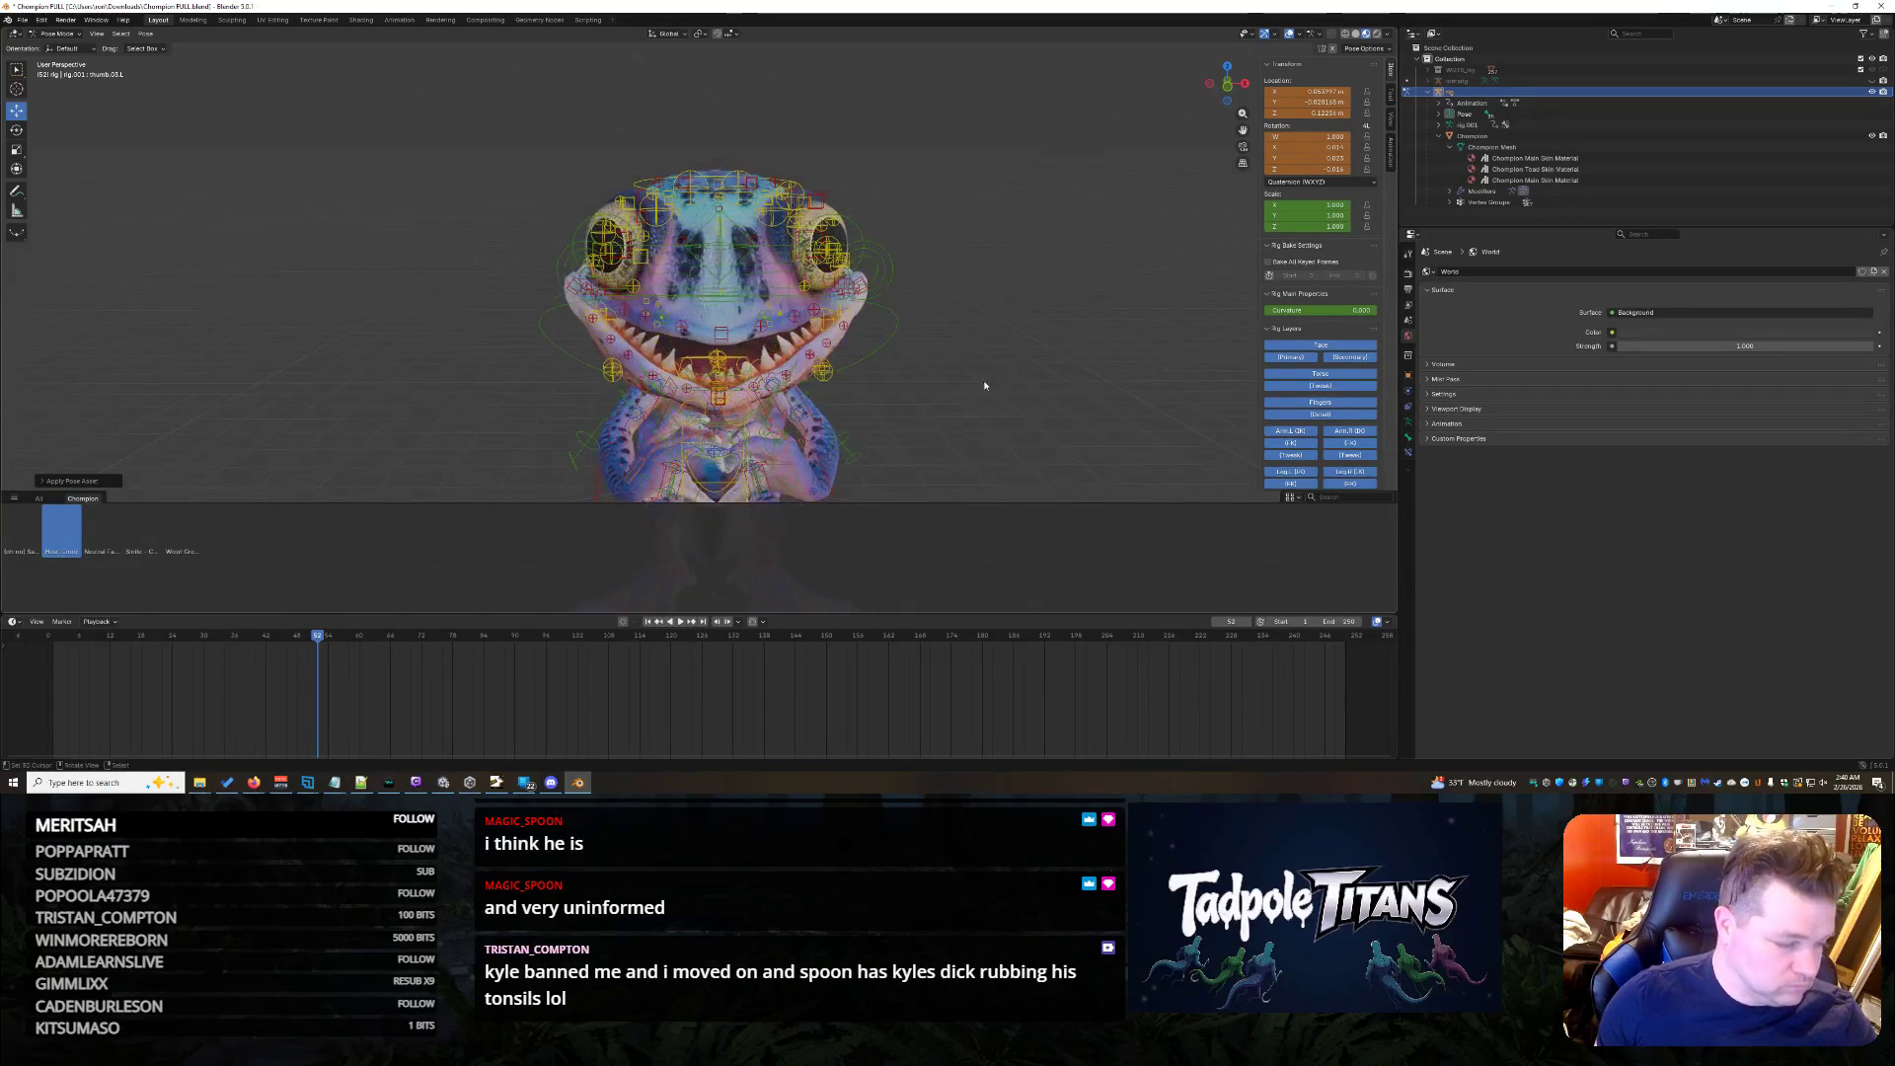
{"action": "middle_click_drag", "start_coordinate": [979, 374], "coordinate": [985, 366]}
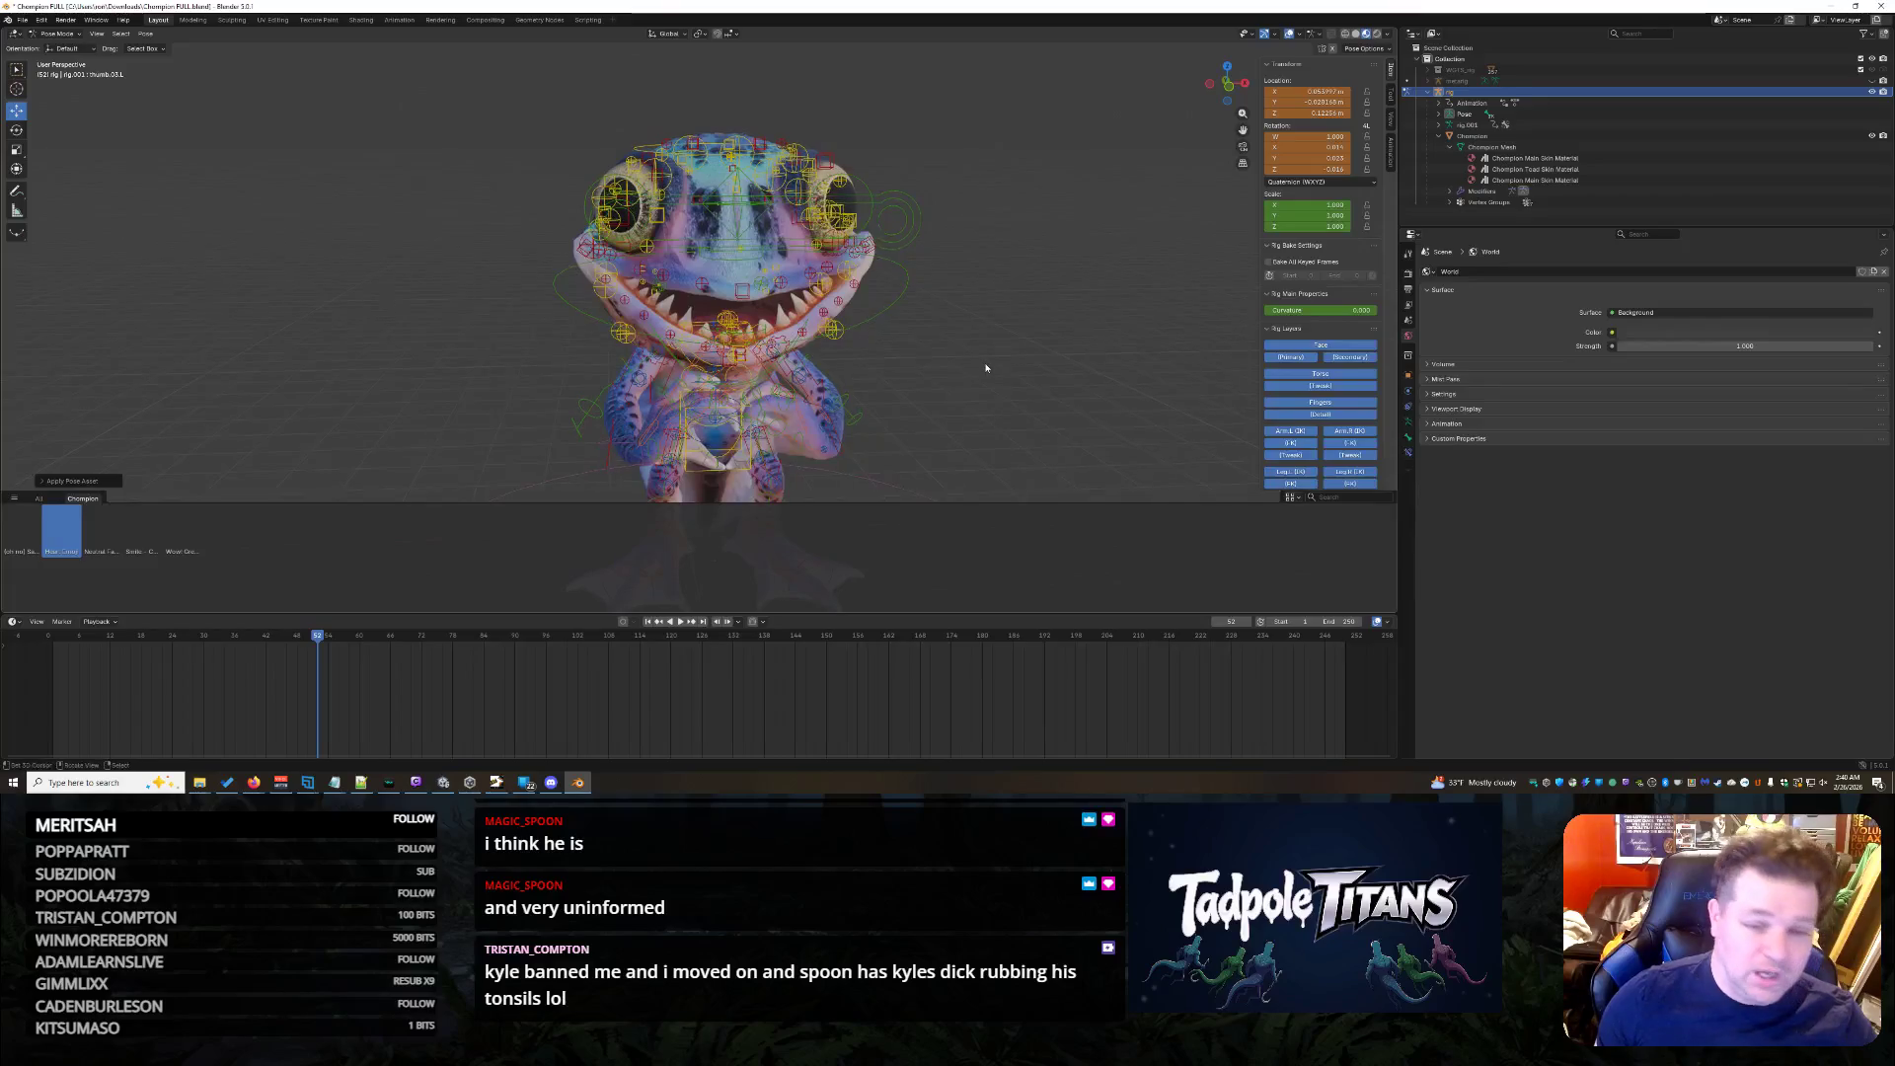
{"action": "scroll", "coordinate": [985, 366], "scroll_direction": "up", "scroll_amount": 2}
{"action": "scroll", "coordinate": [1024, 366], "scroll_direction": "up", "scroll_amount": 1}
{"action": "scroll", "coordinate": [821, 342], "scroll_direction": "up", "scroll_amount": 1}
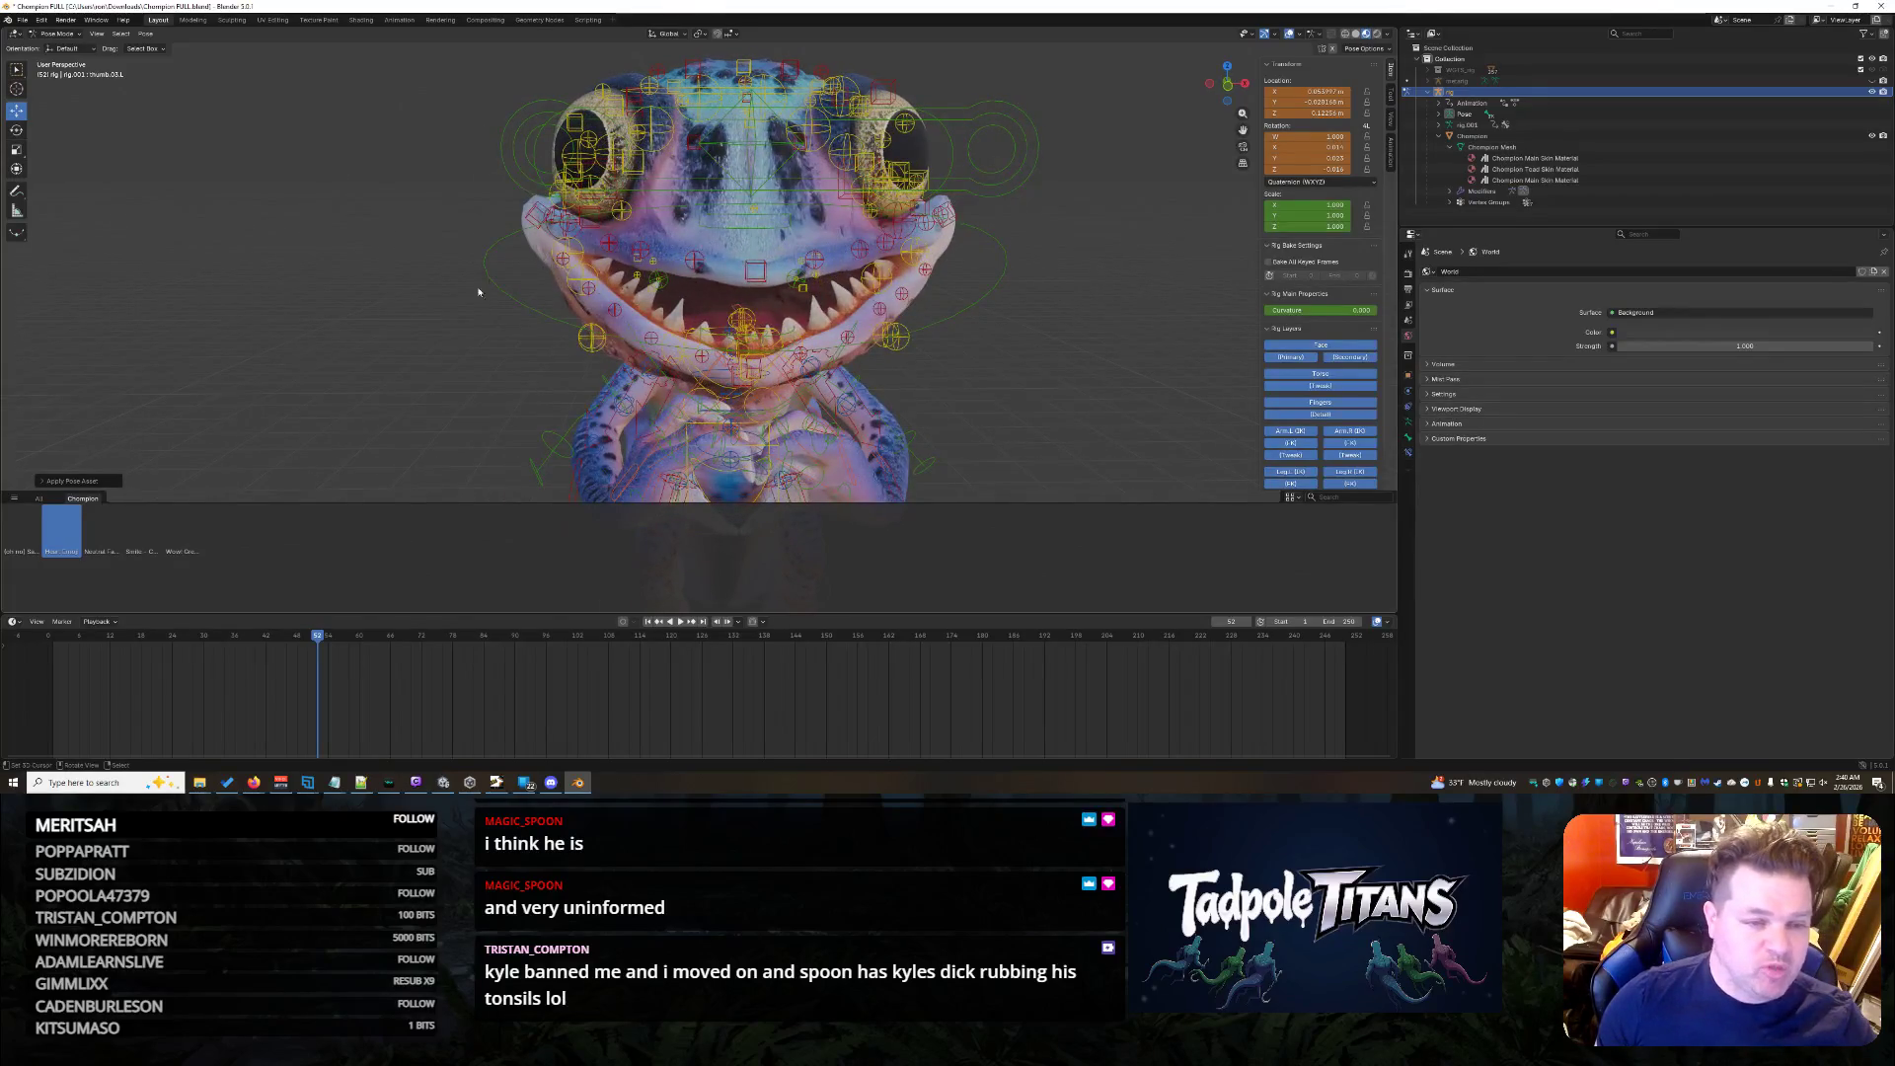
{"action": "scroll", "coordinate": [496, 245], "scroll_direction": "down", "scroll_amount": 2}
{"action": "scroll", "coordinate": [497, 244], "scroll_direction": "down", "scroll_amount": 1}
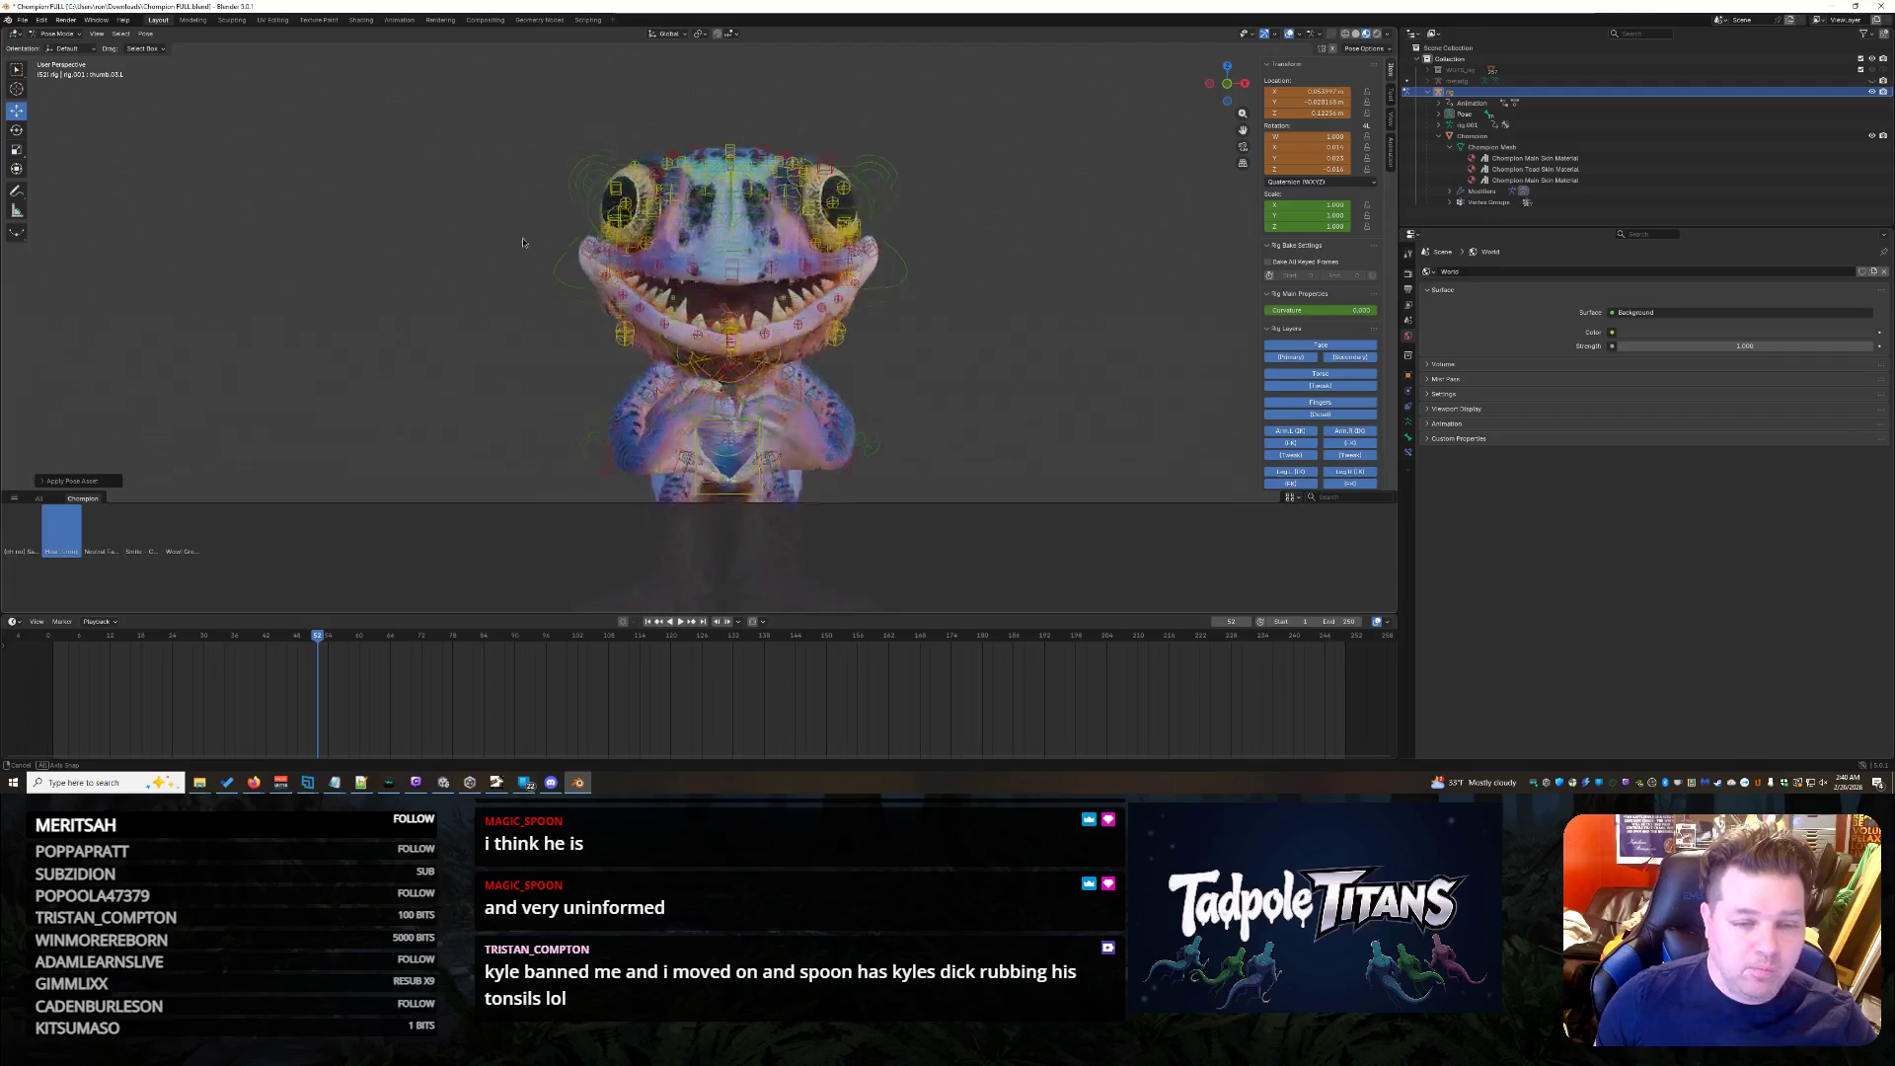
{"action": "left_click_drag", "start_coordinate": [471, 102], "coordinate": [992, 397]}
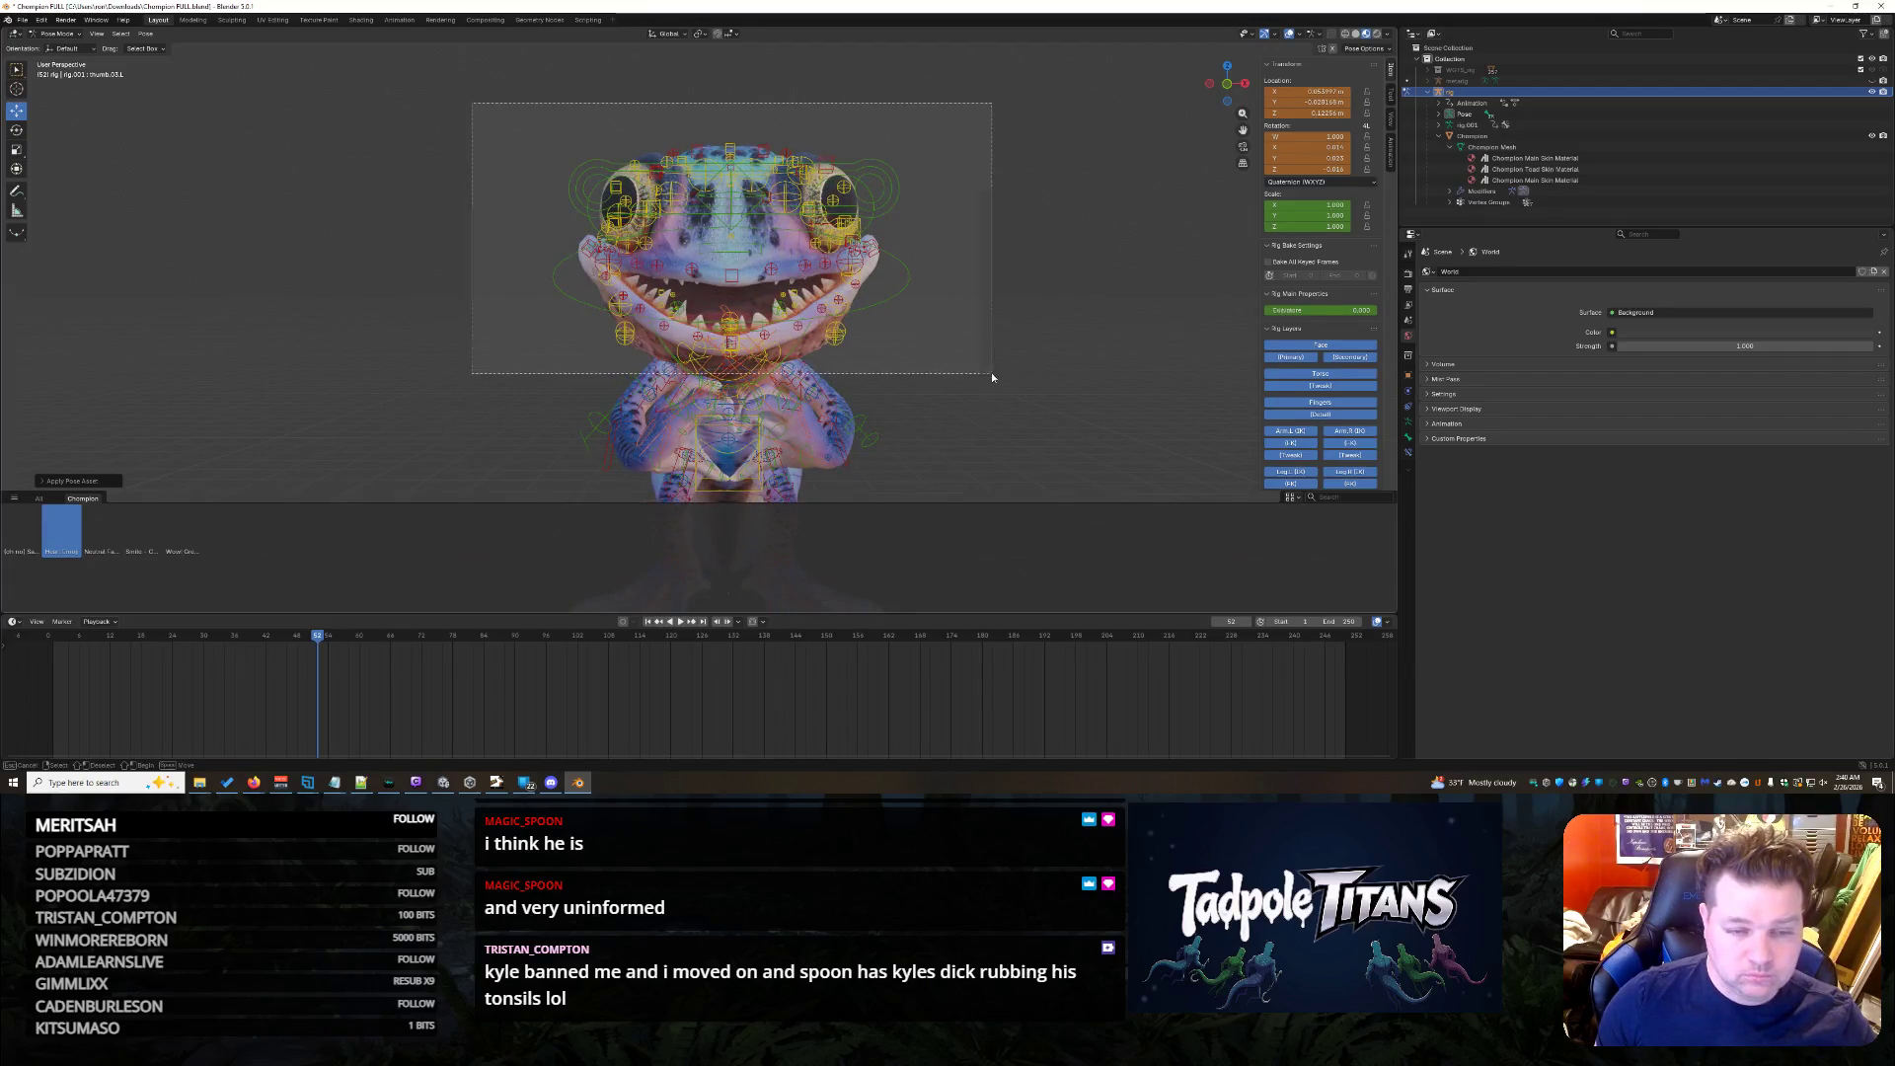
- Clear all bone transforms, then scale the large face control circle into a wide, flat ellipse
{"action": "left_click", "coordinate": [149, 35]}
{"action": "mouse_move", "coordinate": [178, 57]}
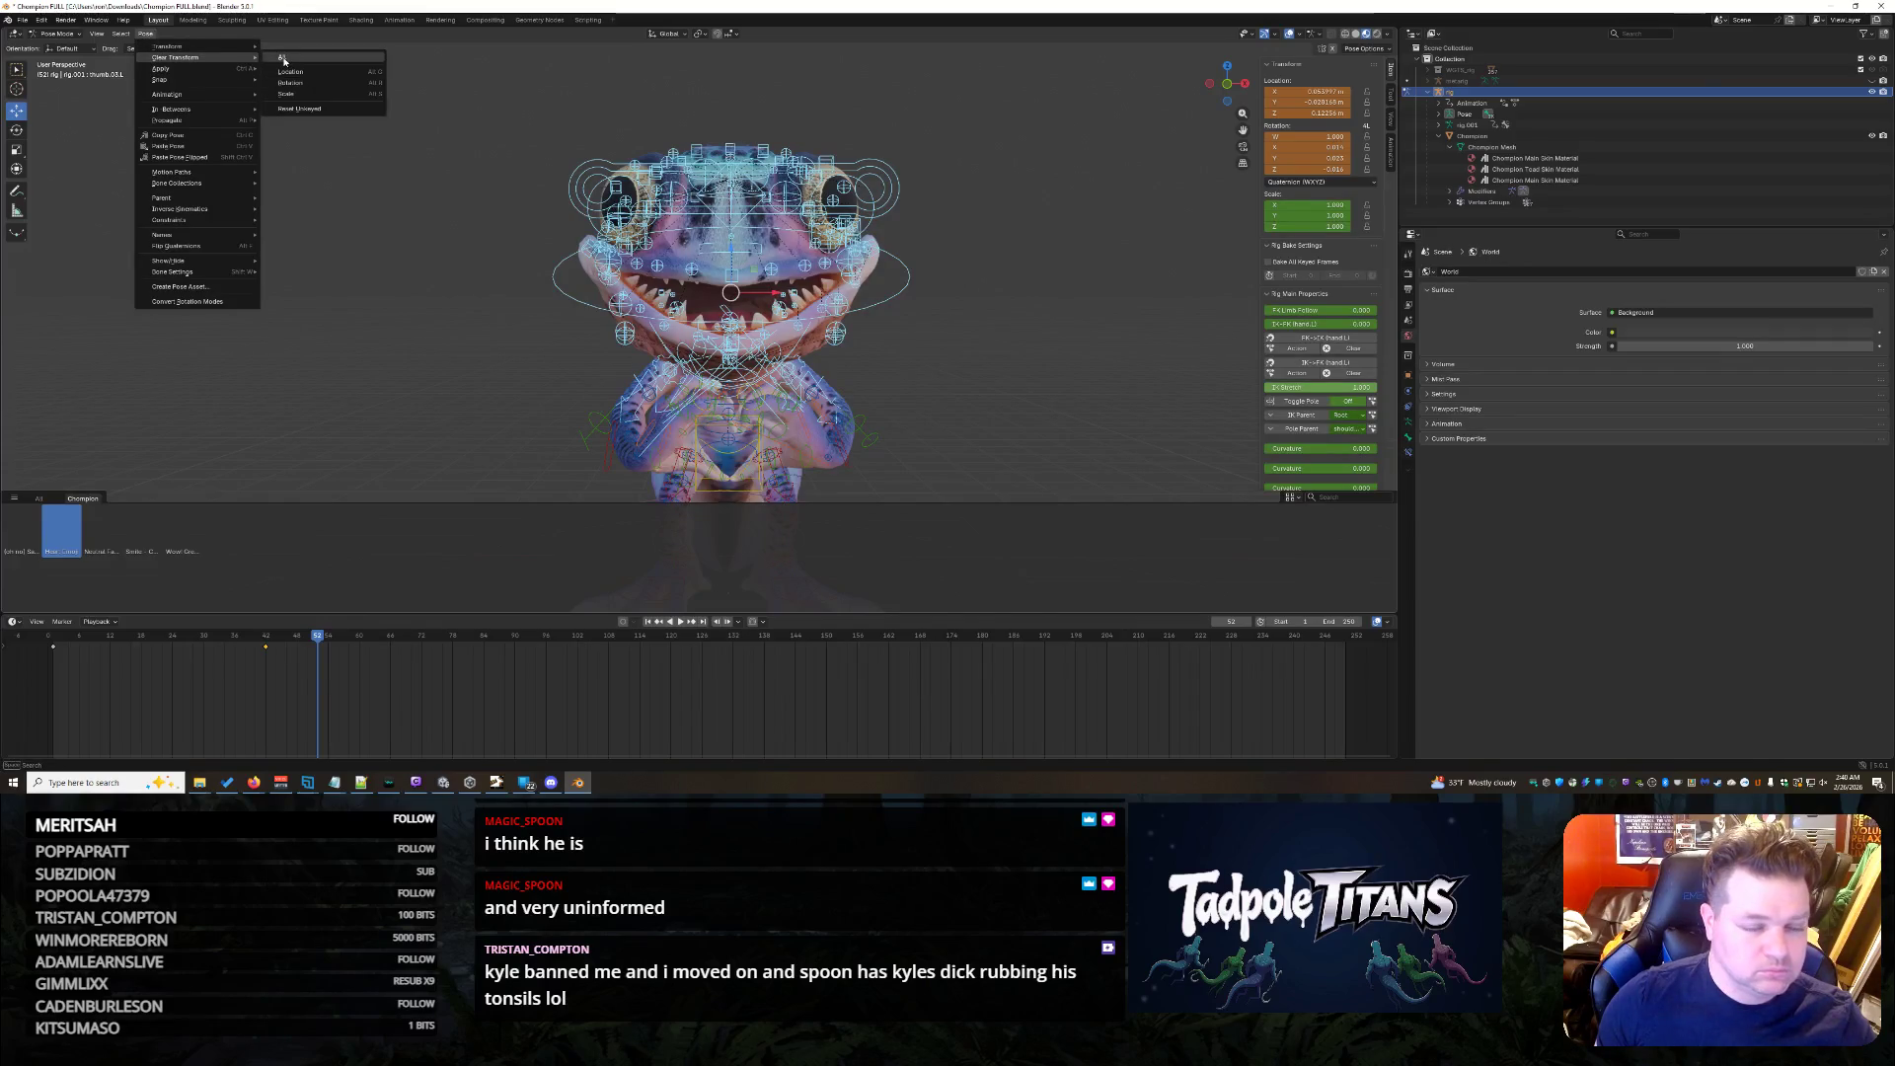
{"action": "left_click", "coordinate": [301, 71]}
{"action": "scroll", "coordinate": [1067, 356], "scroll_direction": "up", "scroll_amount": 1}
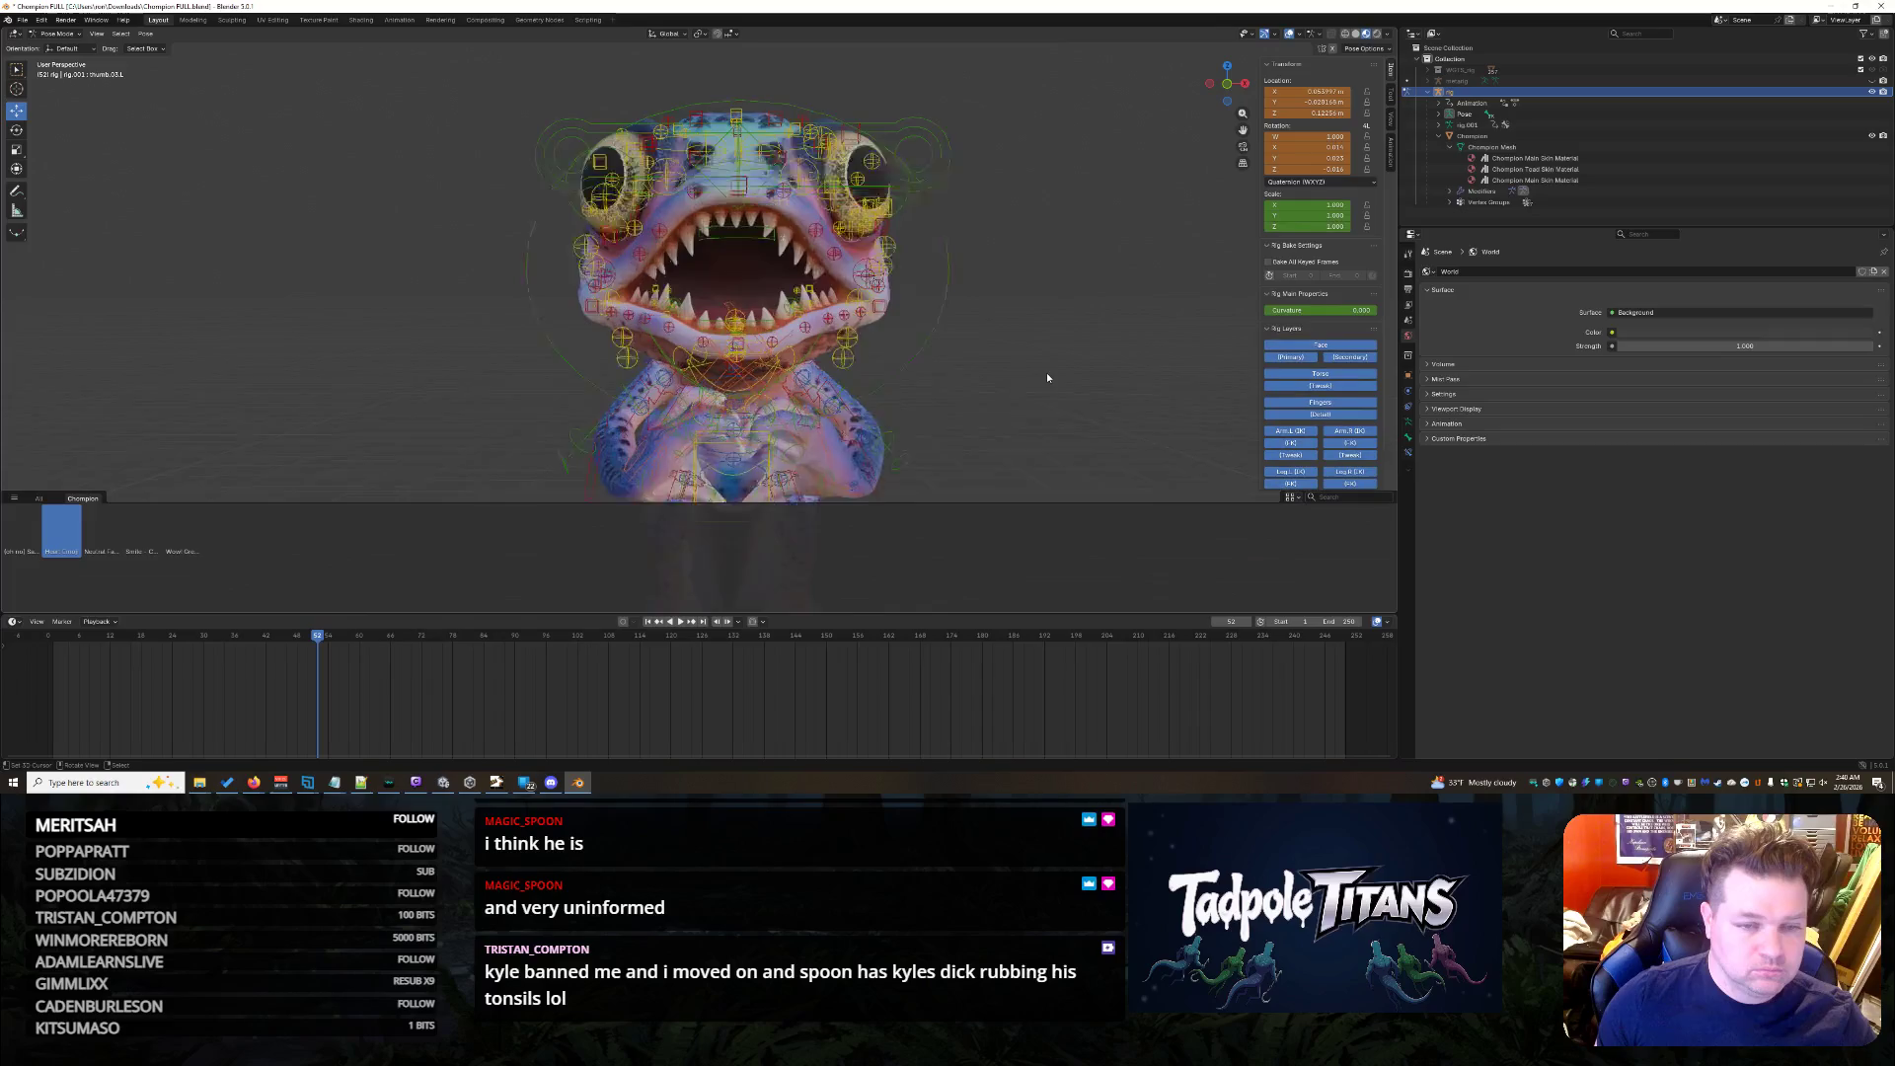
{"action": "scroll", "coordinate": [1046, 371], "scroll_direction": "up", "scroll_amount": 1}
{"action": "scroll", "coordinate": [1060, 374], "scroll_direction": "up", "scroll_amount": 1}
{"action": "scroll", "coordinate": [1069, 376], "scroll_direction": "up", "scroll_amount": 1}
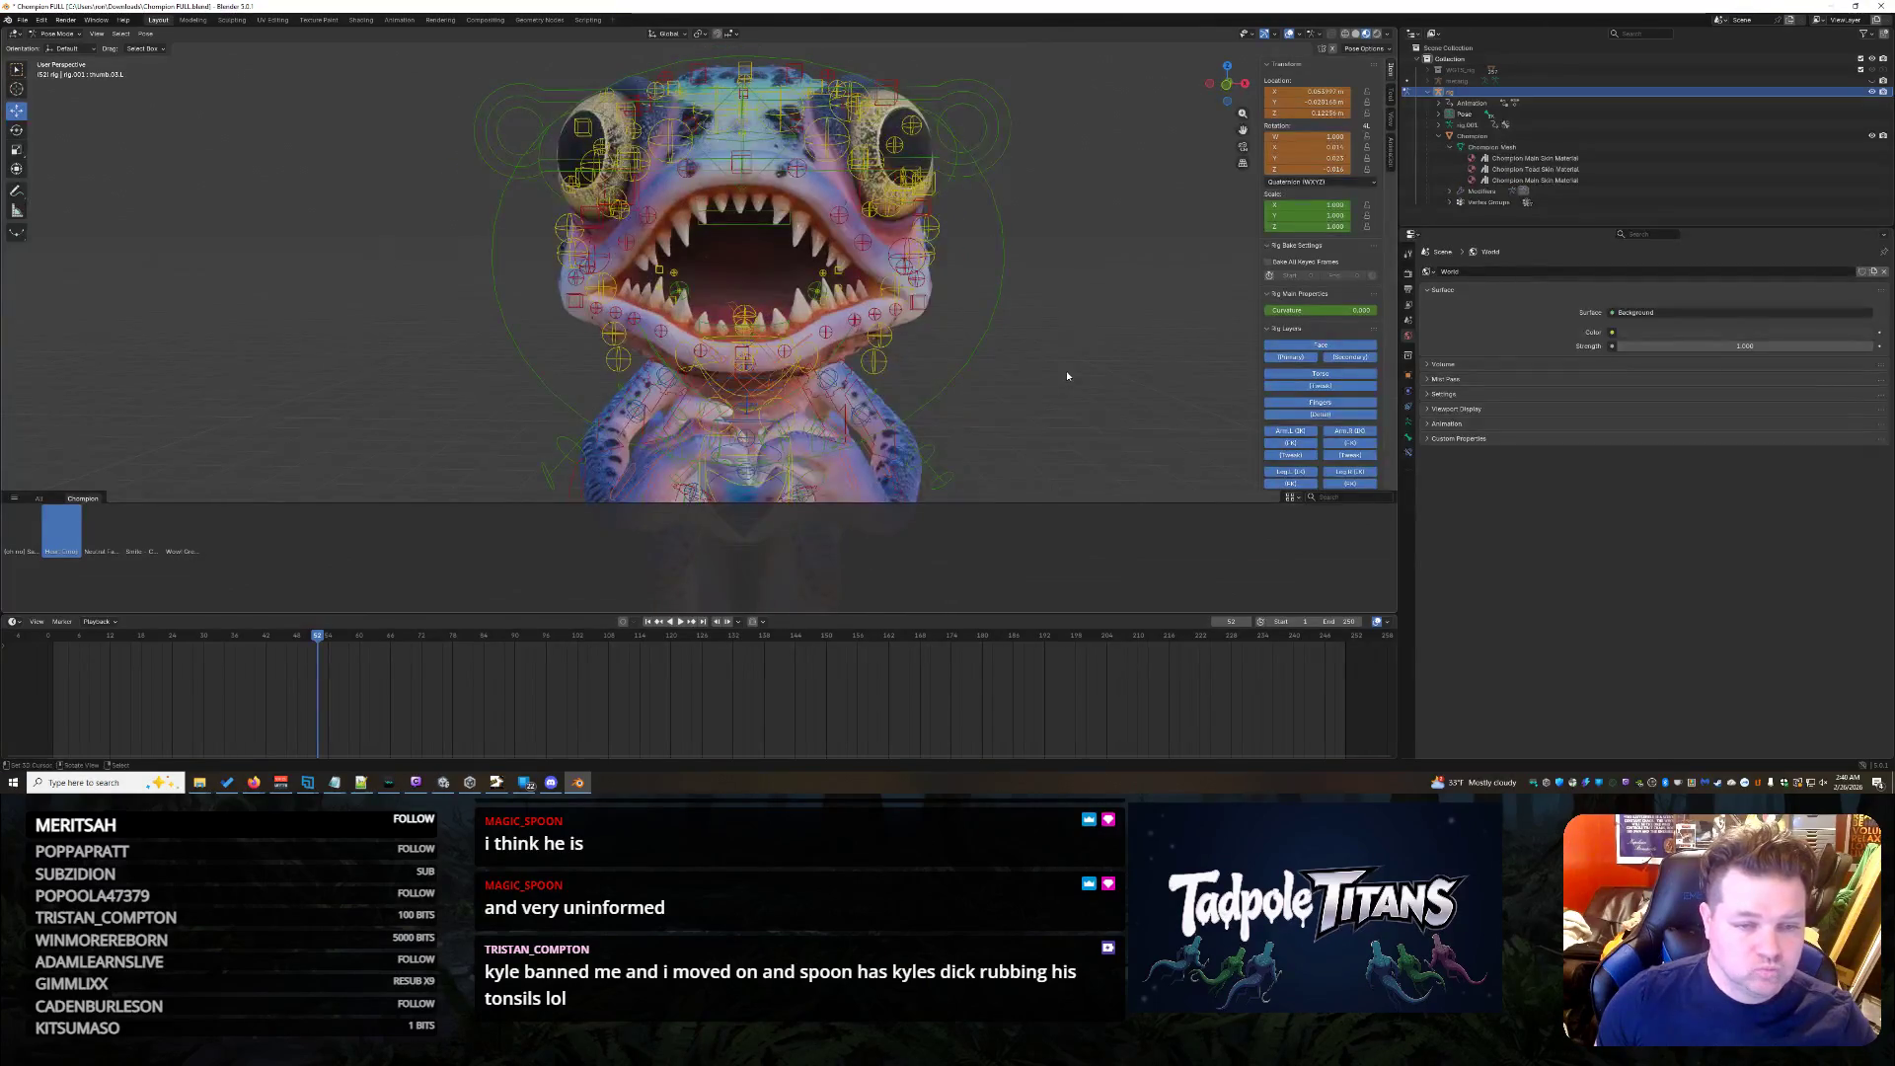
{"action": "scroll", "coordinate": [731, 340], "scroll_direction": "up", "scroll_amount": 2}
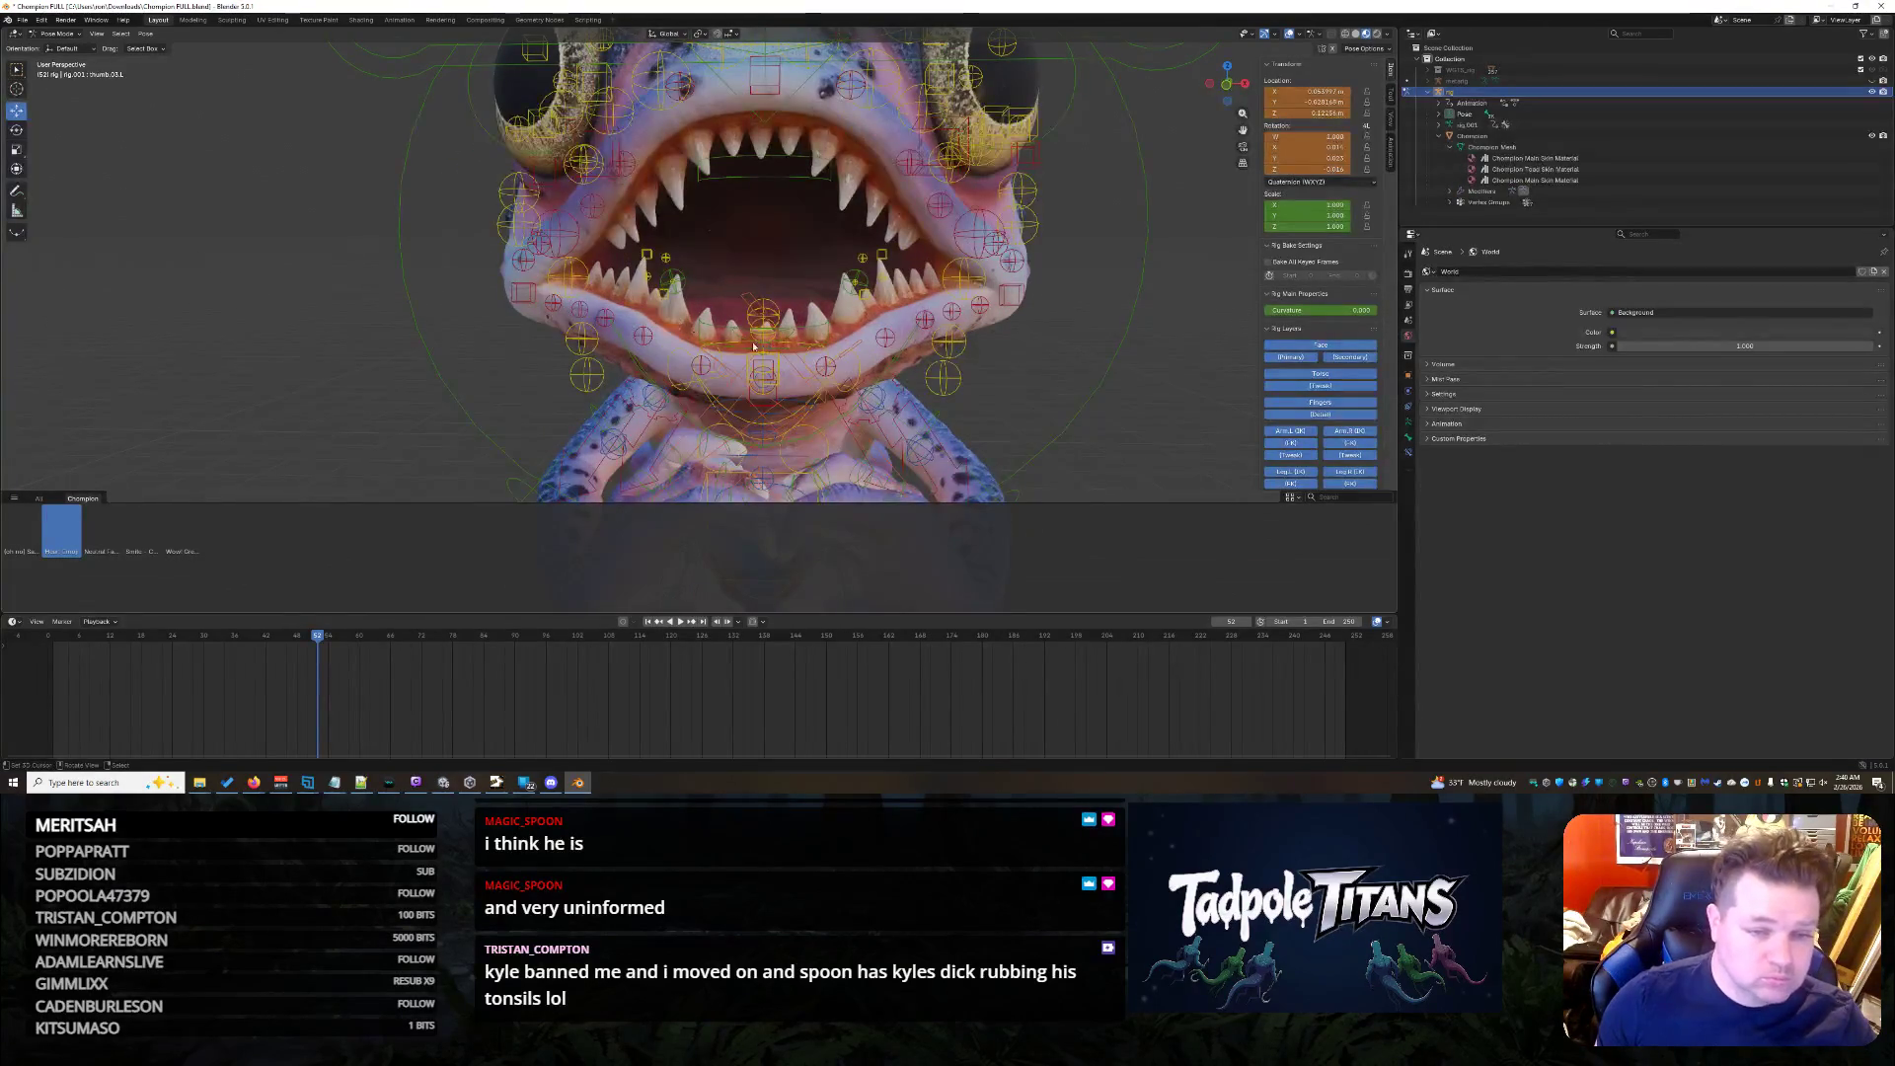
{"action": "scroll", "coordinate": [1002, 348], "scroll_direction": "down", "scroll_amount": 2}
{"action": "left_click", "coordinate": [997, 304]}
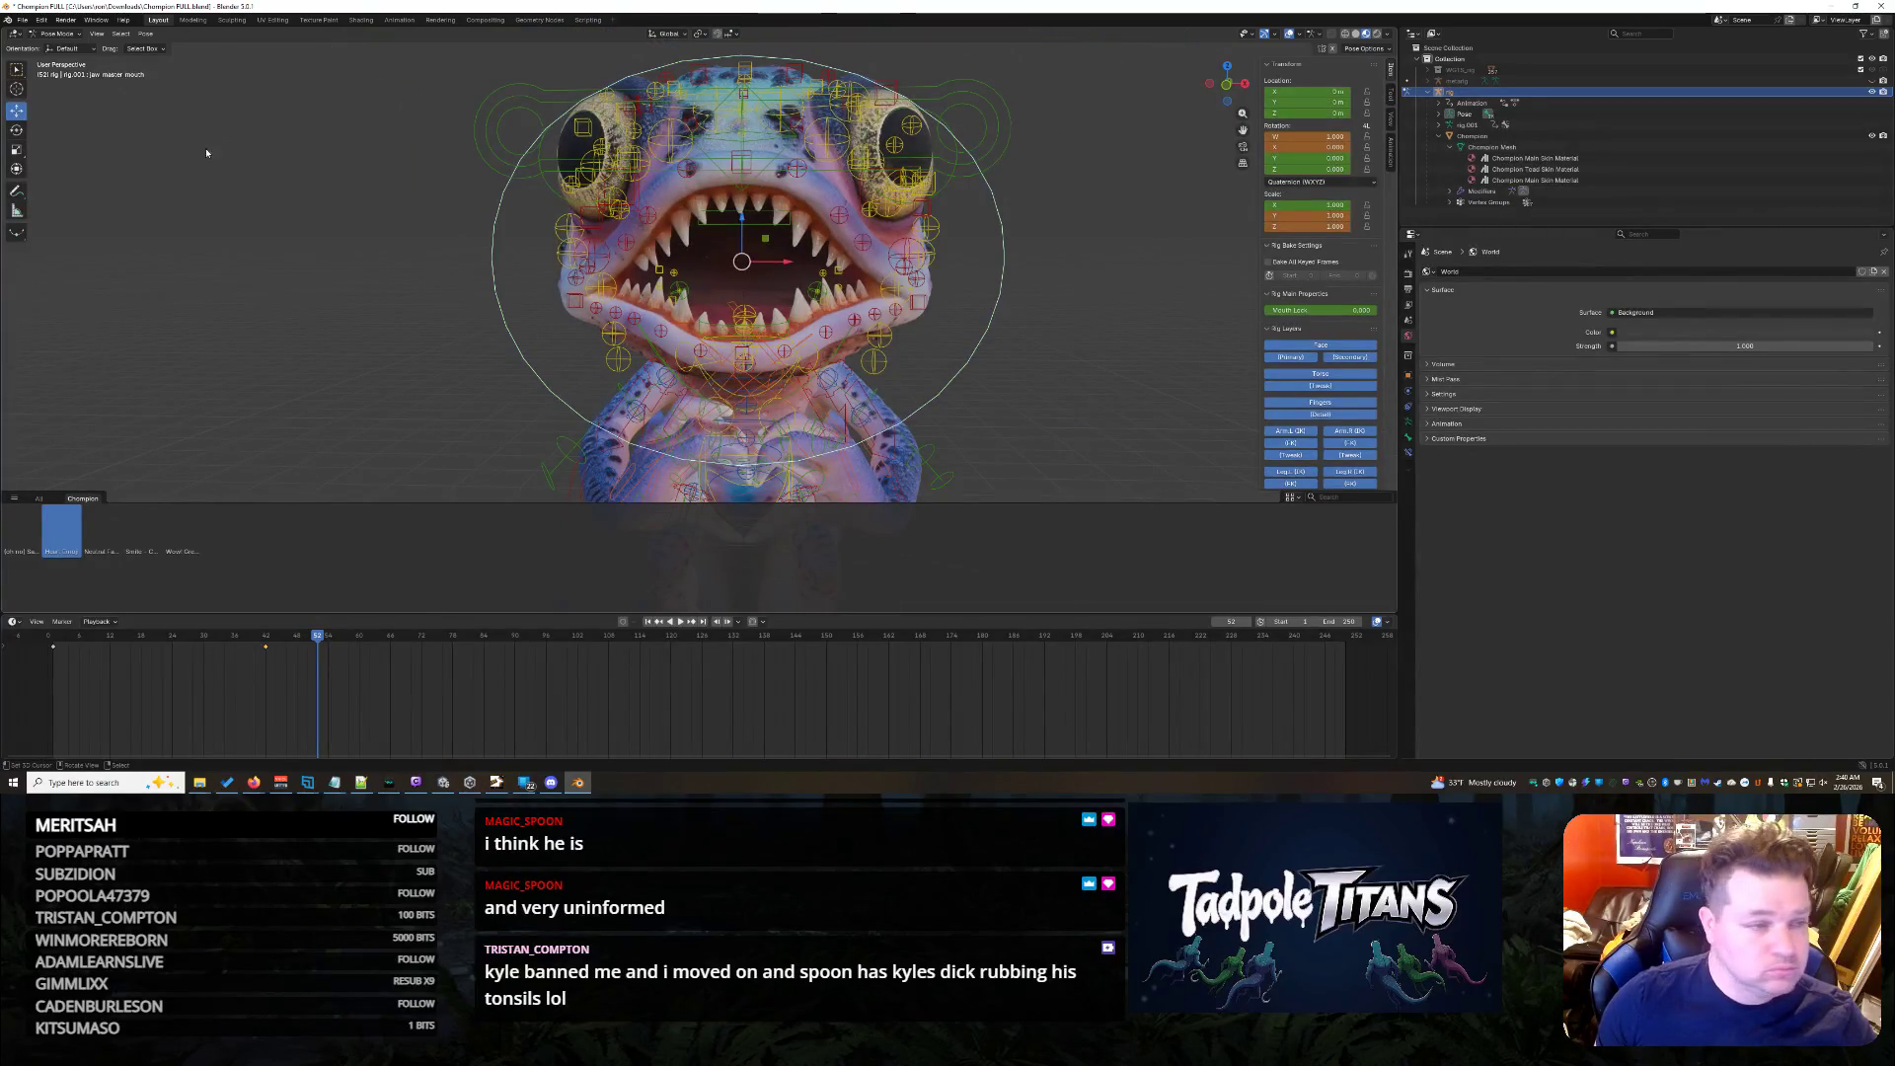
{"action": "left_click", "coordinate": [17, 150]}
{"action": "left_click_drag", "start_coordinate": [741, 230], "coordinate": [749, 242]}
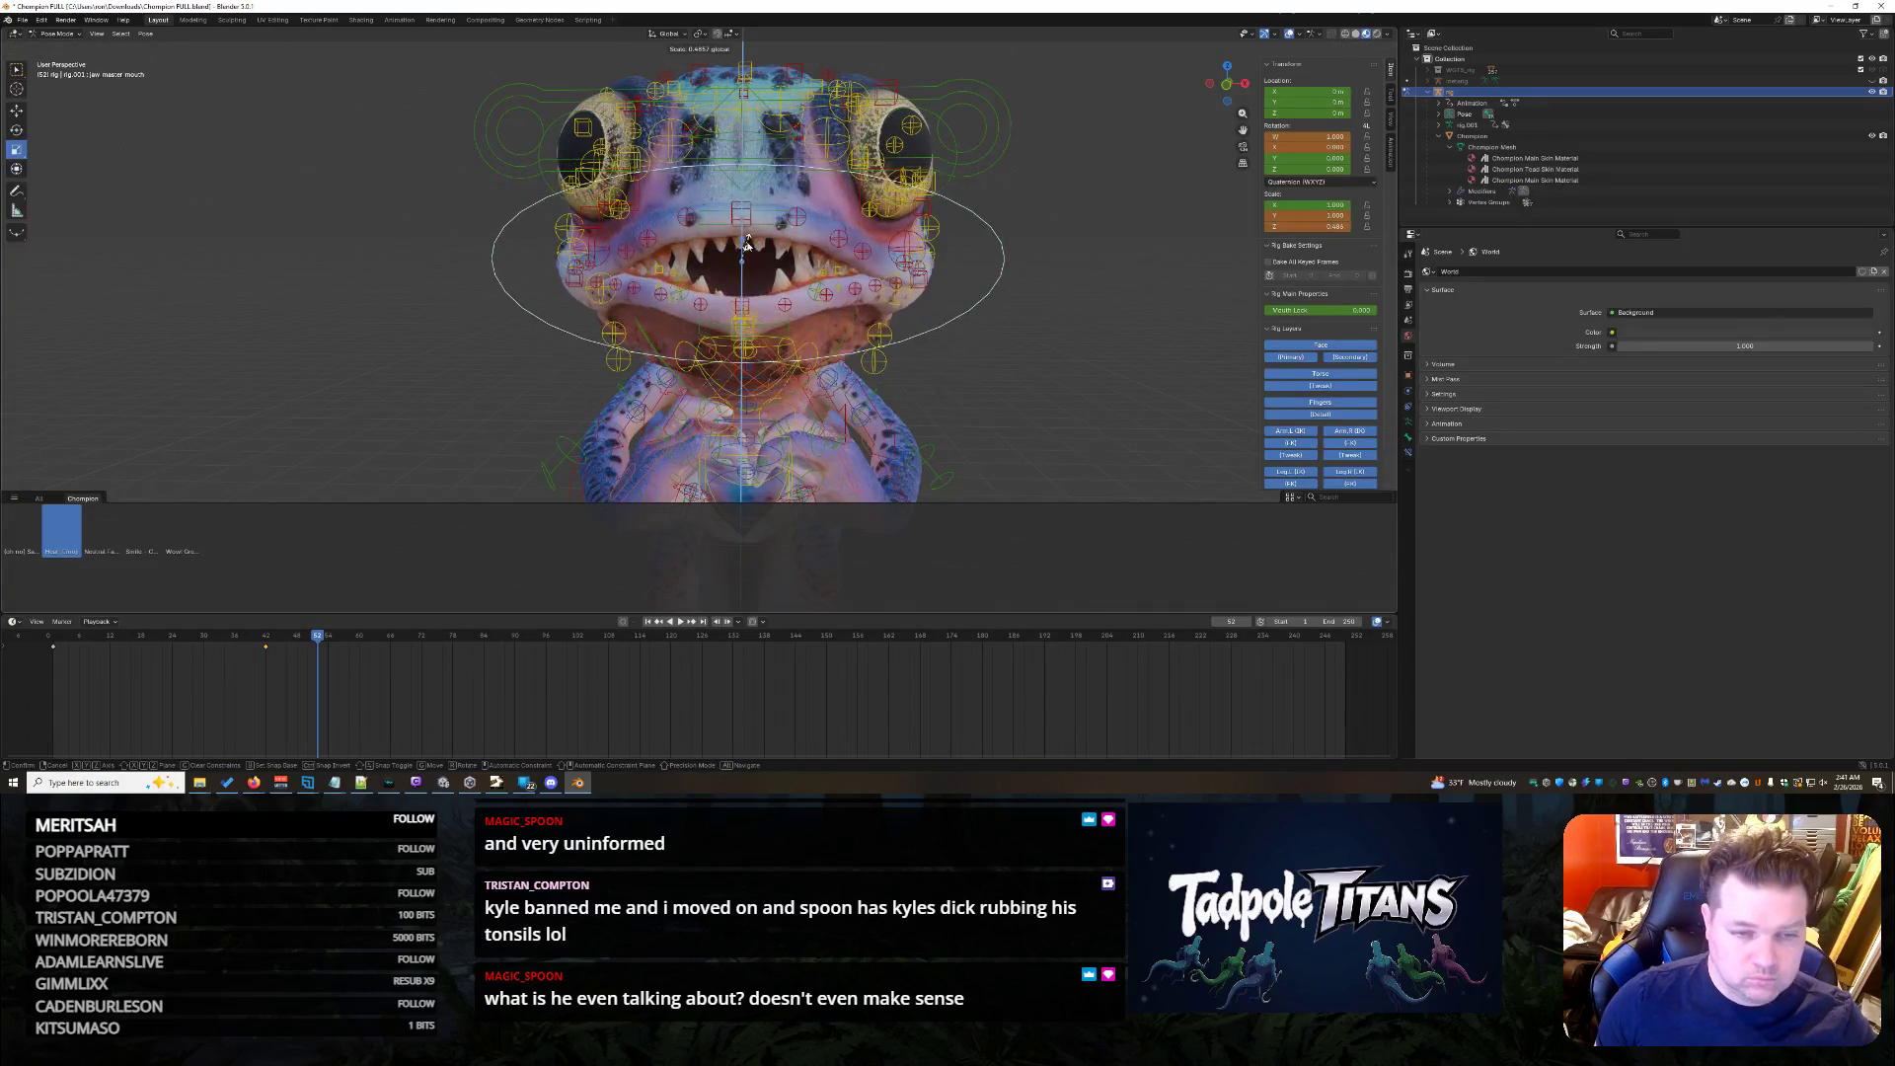
{"action": "key", "text": "x"}
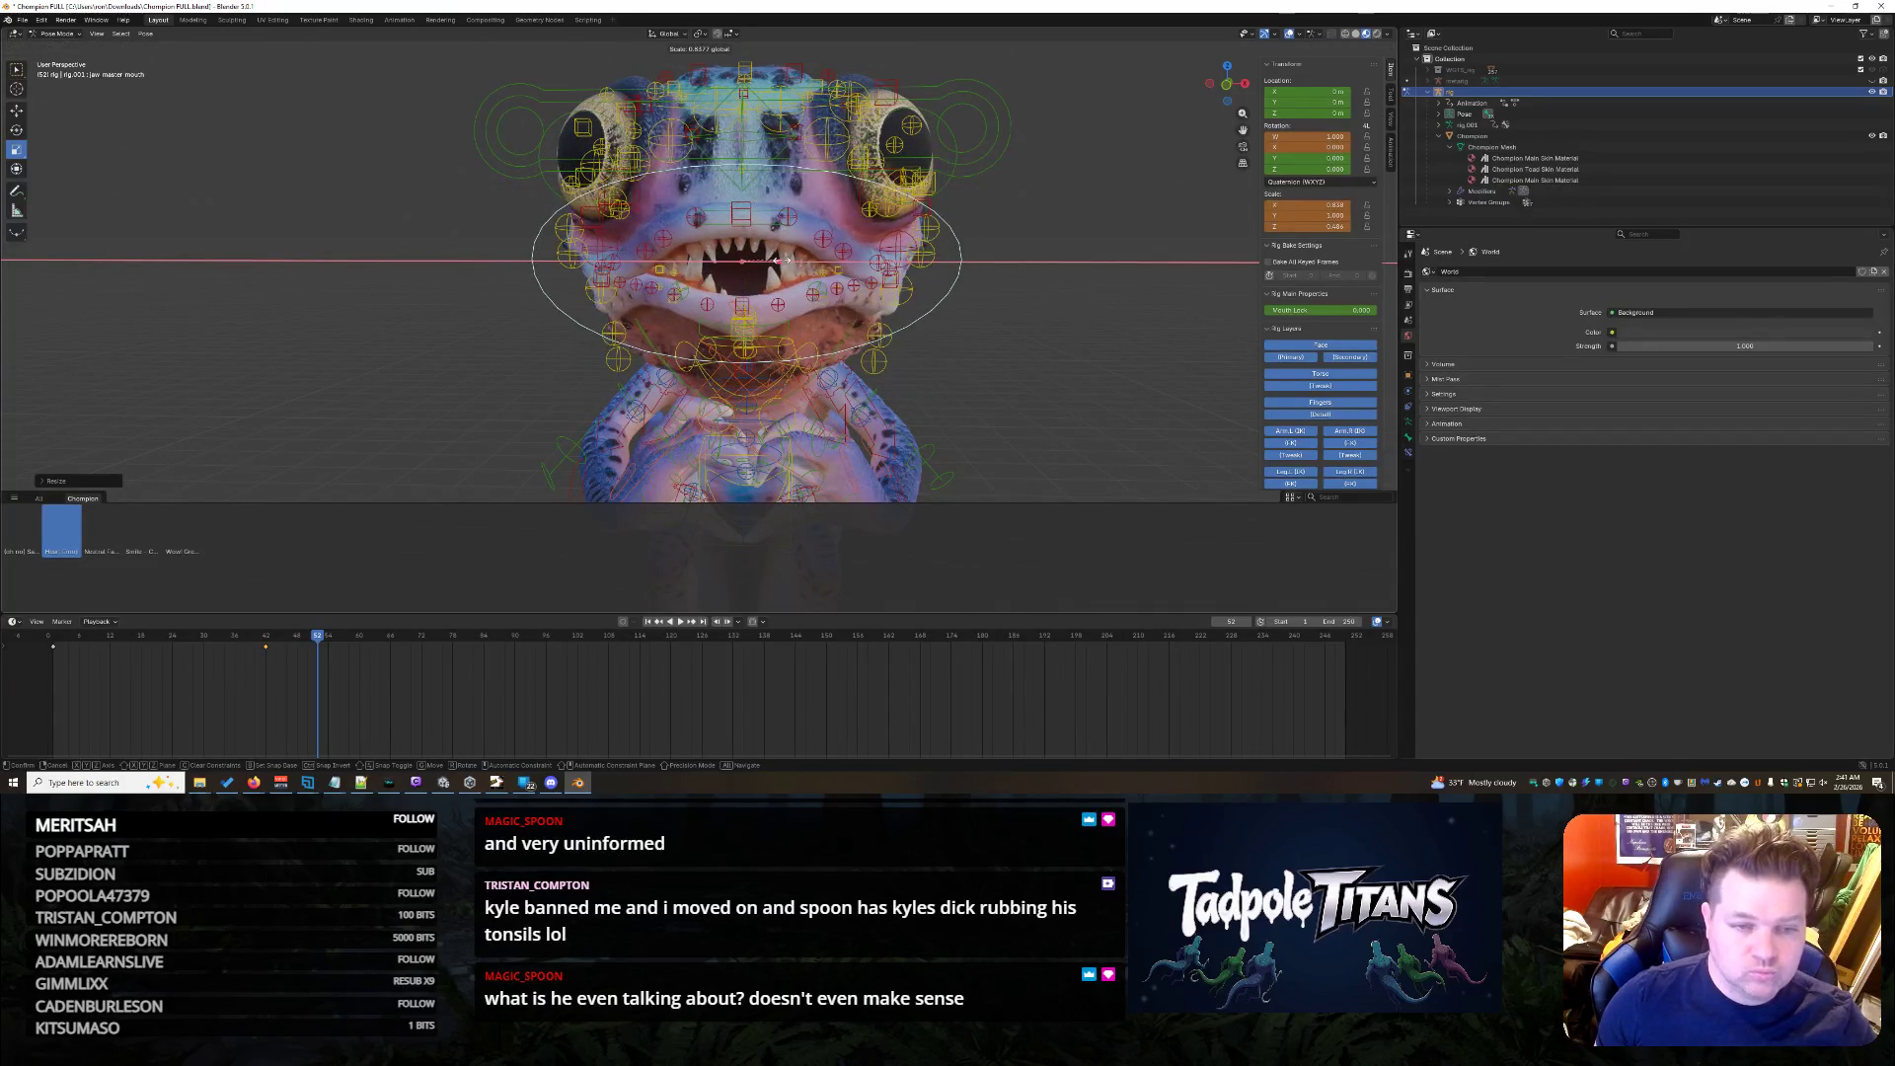
{"action": "left_click", "coordinate": [1038, 313]}
{"action": "scroll", "coordinate": [1053, 343], "scroll_direction": "up", "scroll_amount": 2}
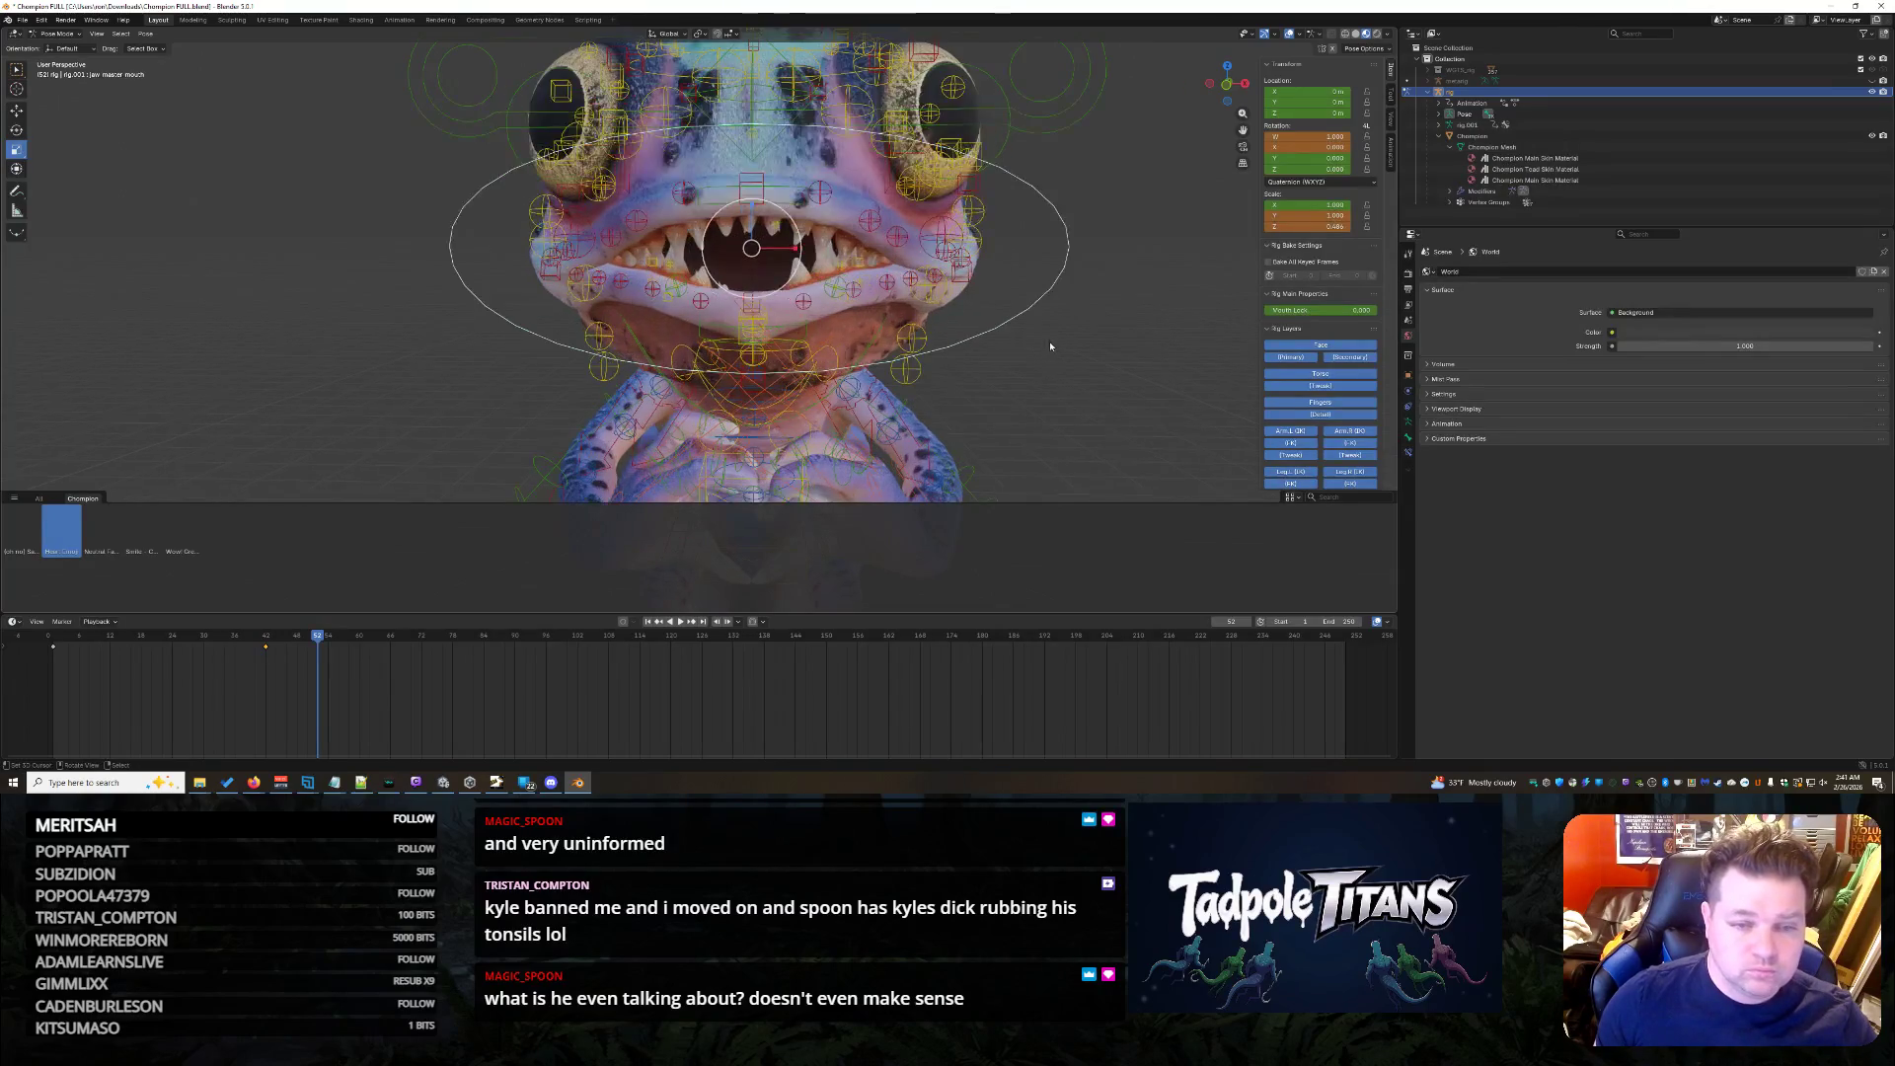
- Open the creature's mouth wider and select a mouth control bone
{"action": "left_click_drag", "start_coordinate": [747, 211], "coordinate": [1060, 351]}
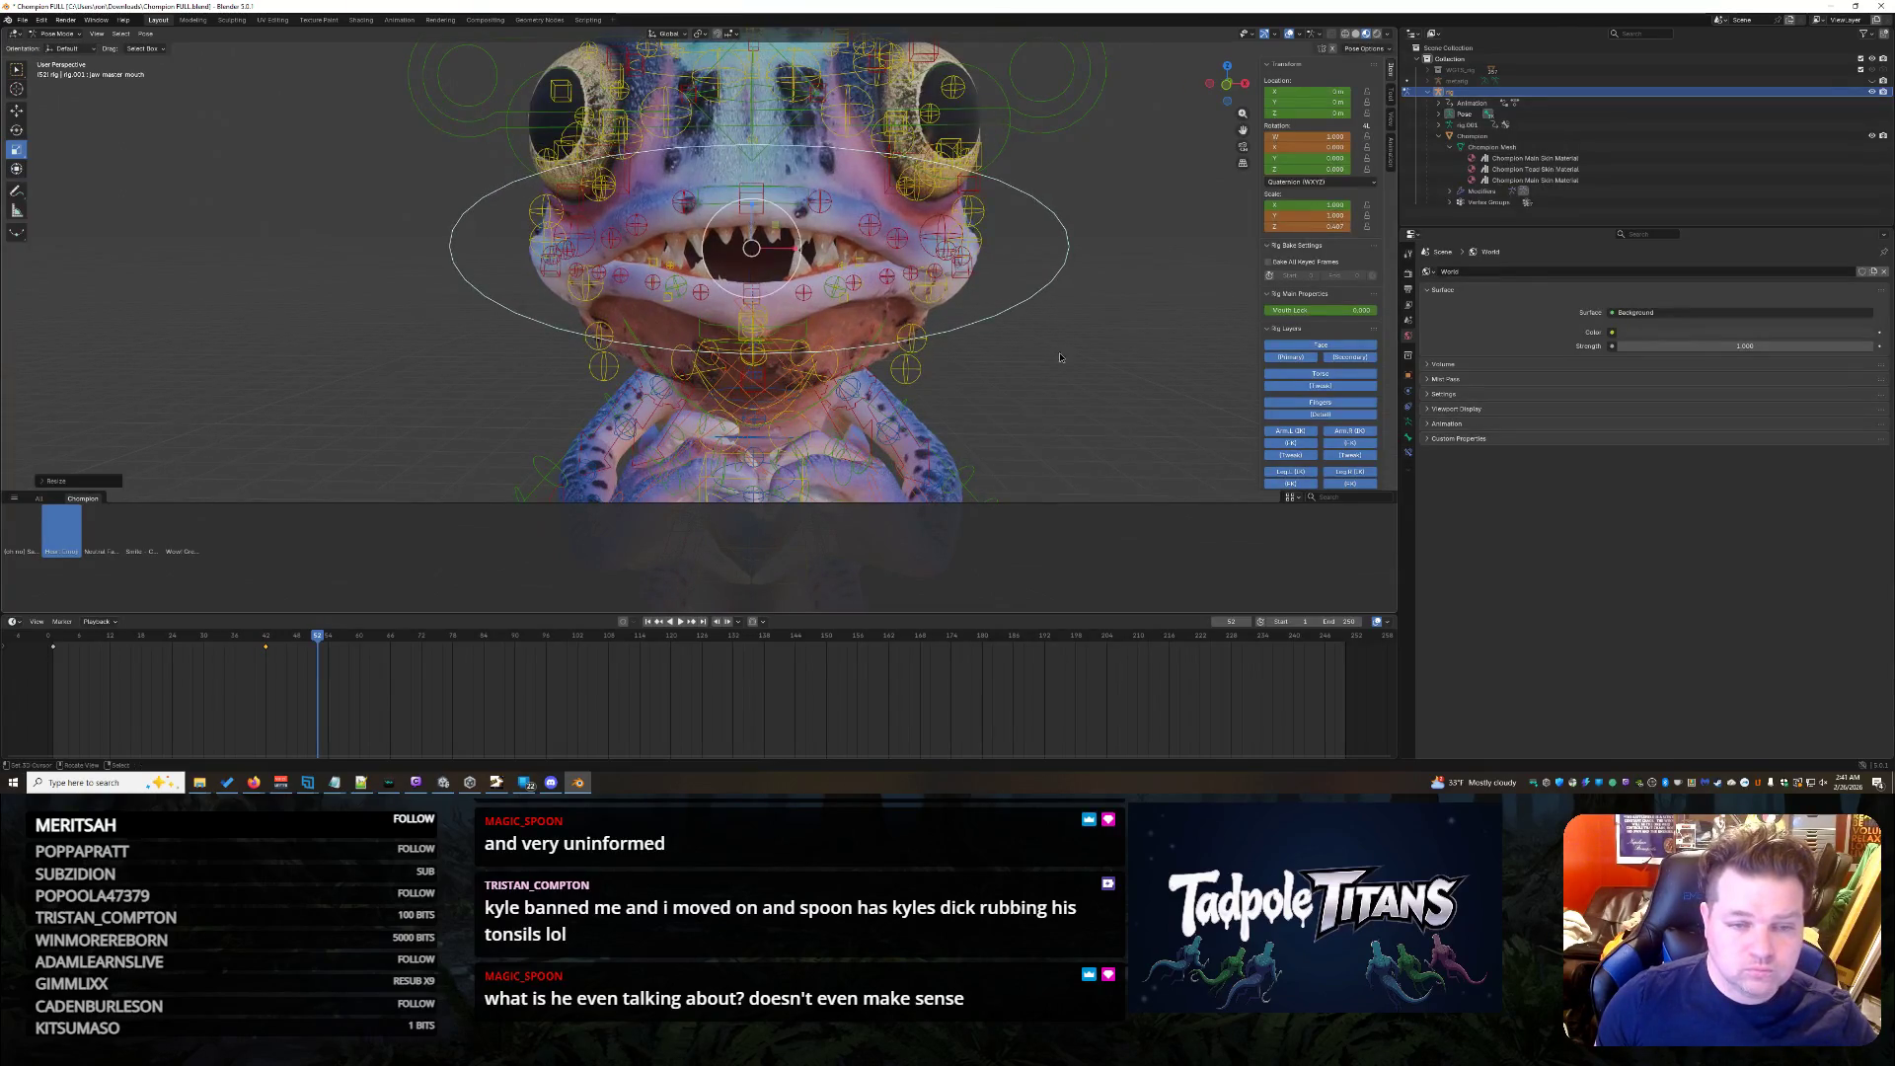
{"action": "middle_click_drag", "start_coordinate": [1036, 348], "coordinate": [1052, 347]}
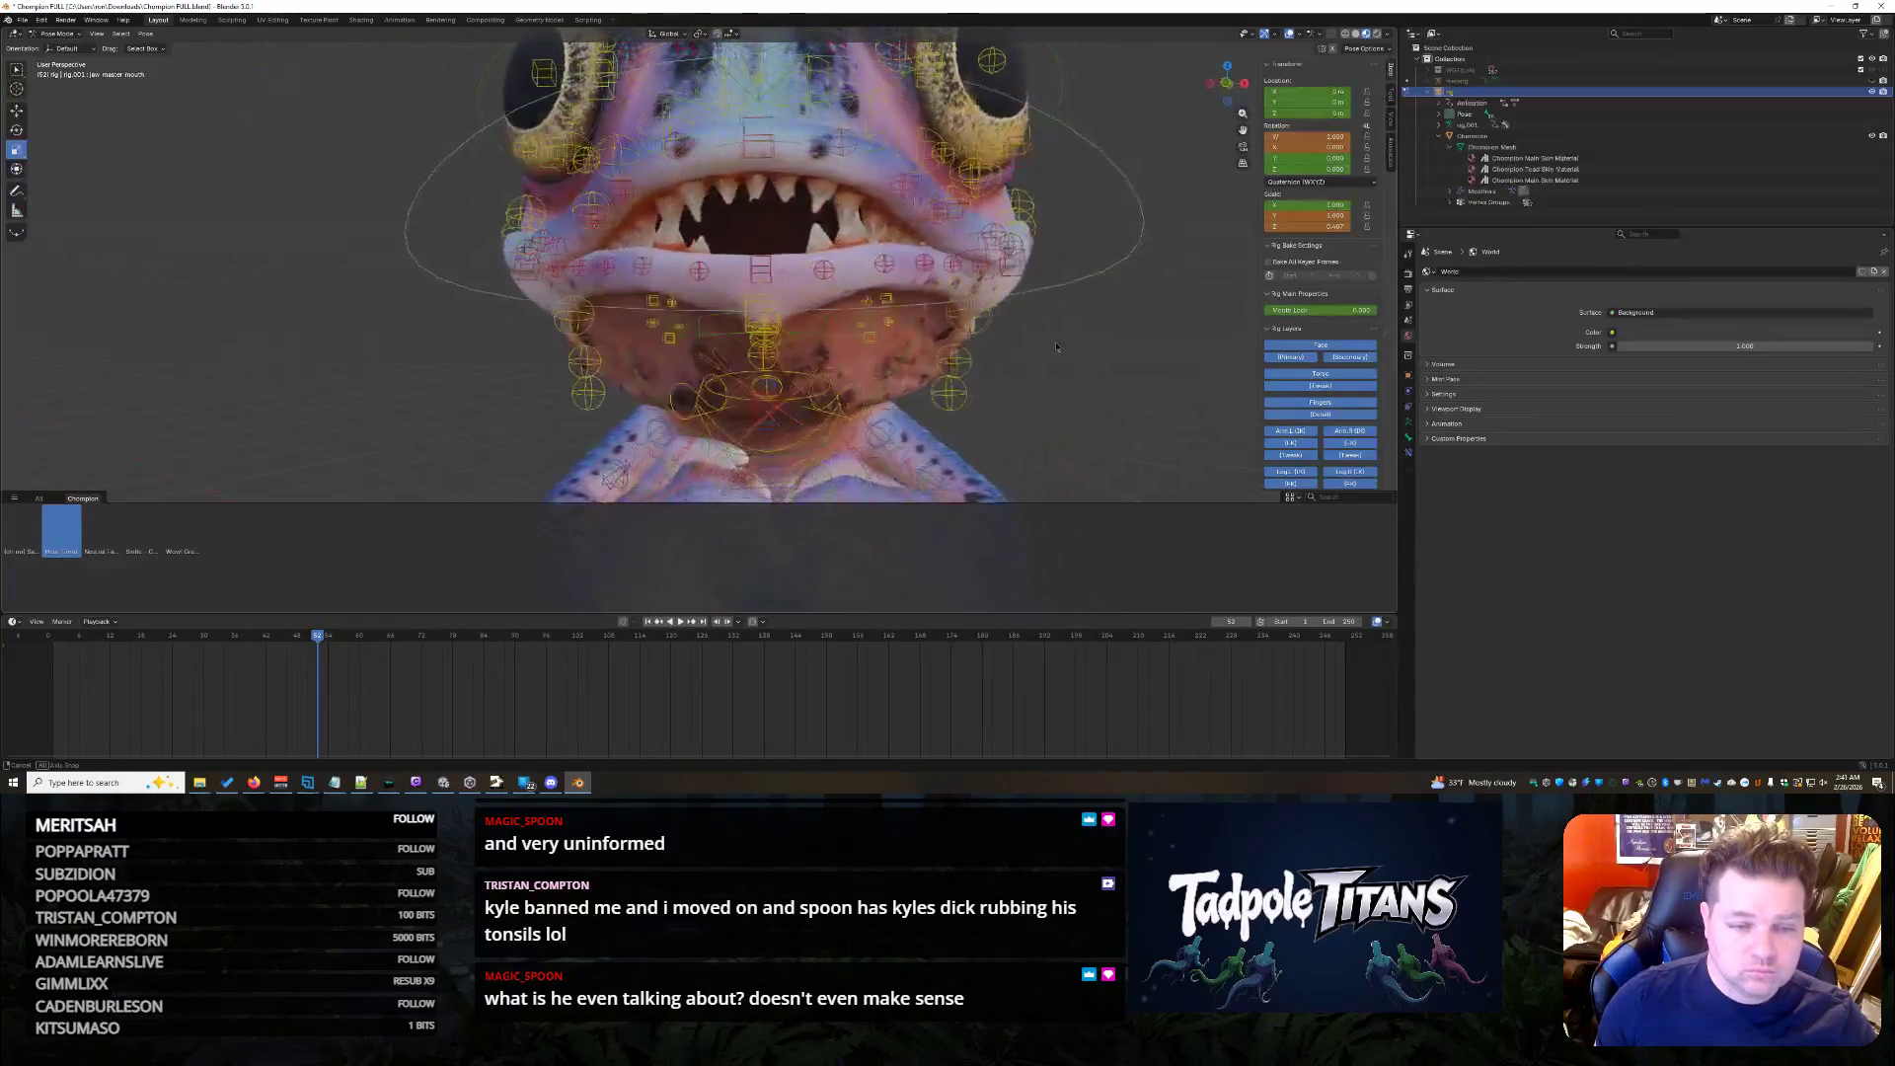
{"action": "scroll", "coordinate": [1052, 346], "scroll_direction": "up", "scroll_amount": 2}
{"action": "left_click", "coordinate": [838, 257]}
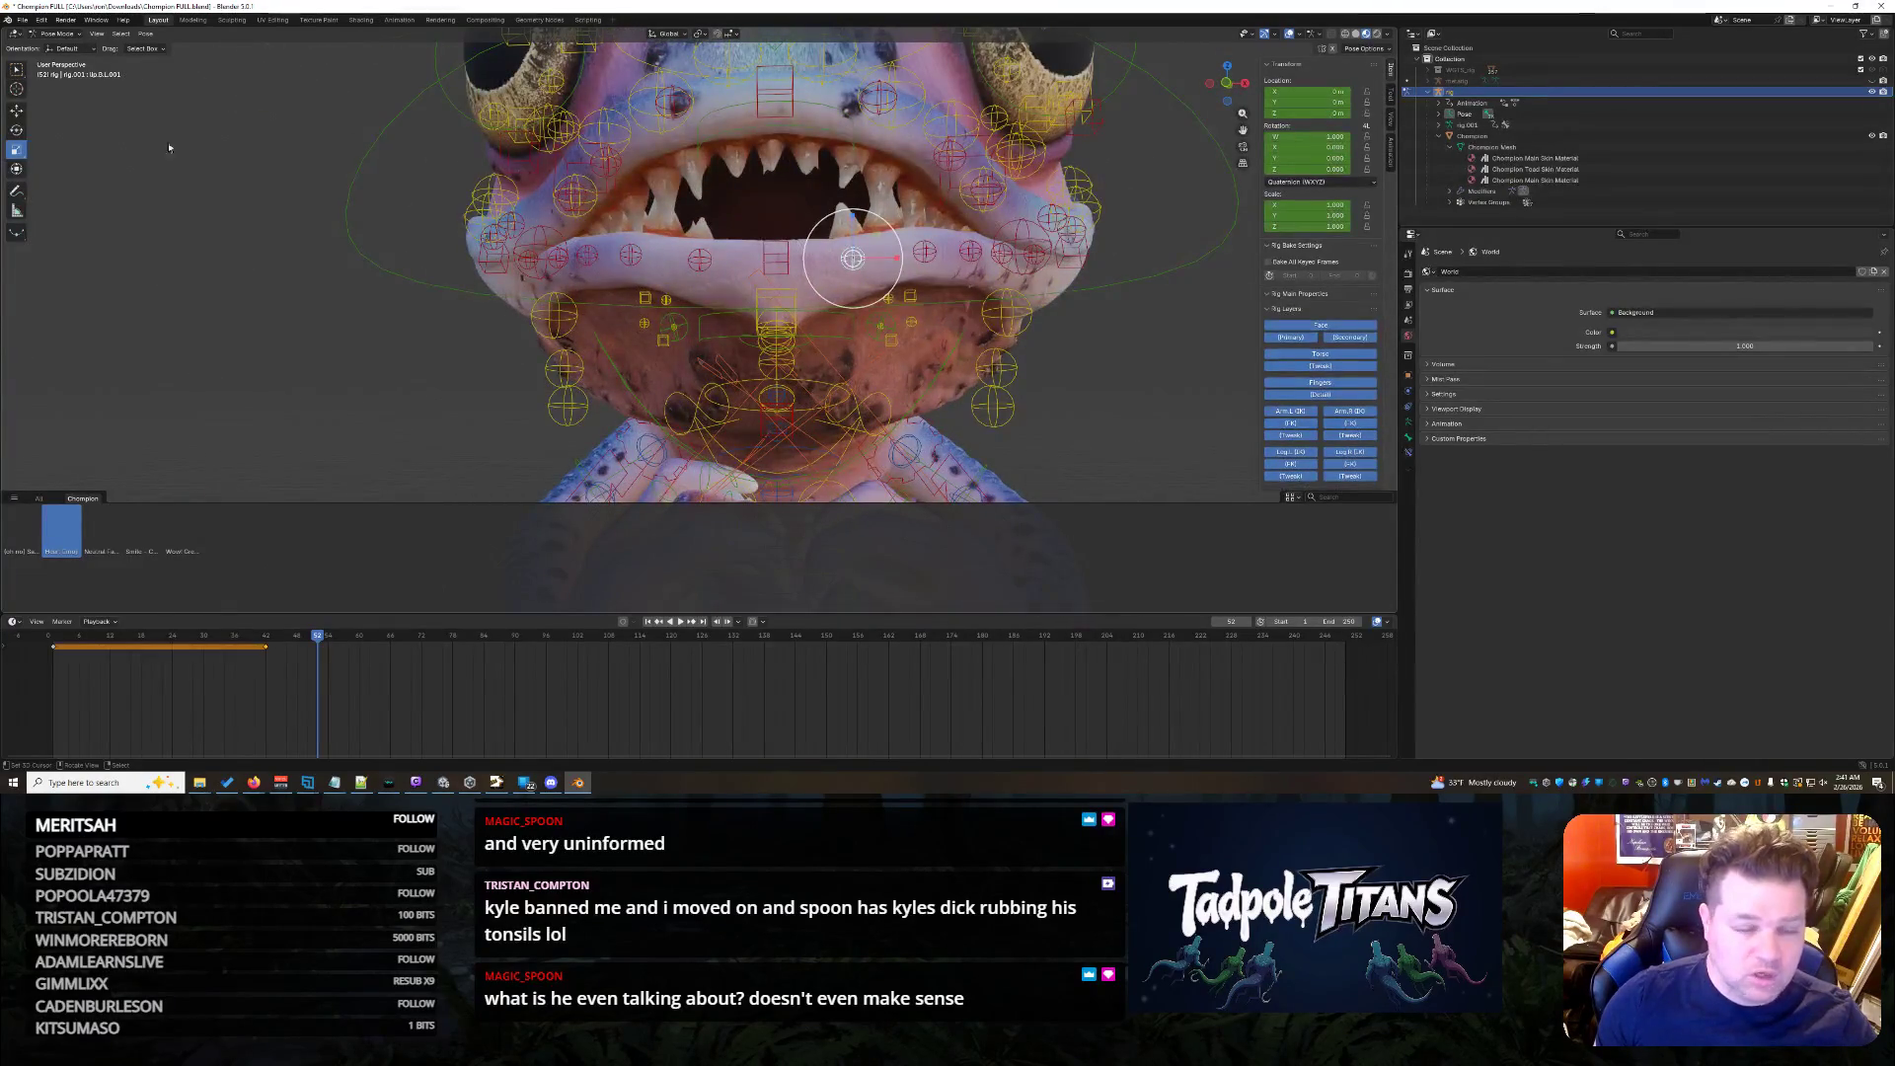
- Raise two lower lip control bones along Z for a wavier lip, then select the centre lip control
{"action": "left_click", "coordinate": [665, 253]}
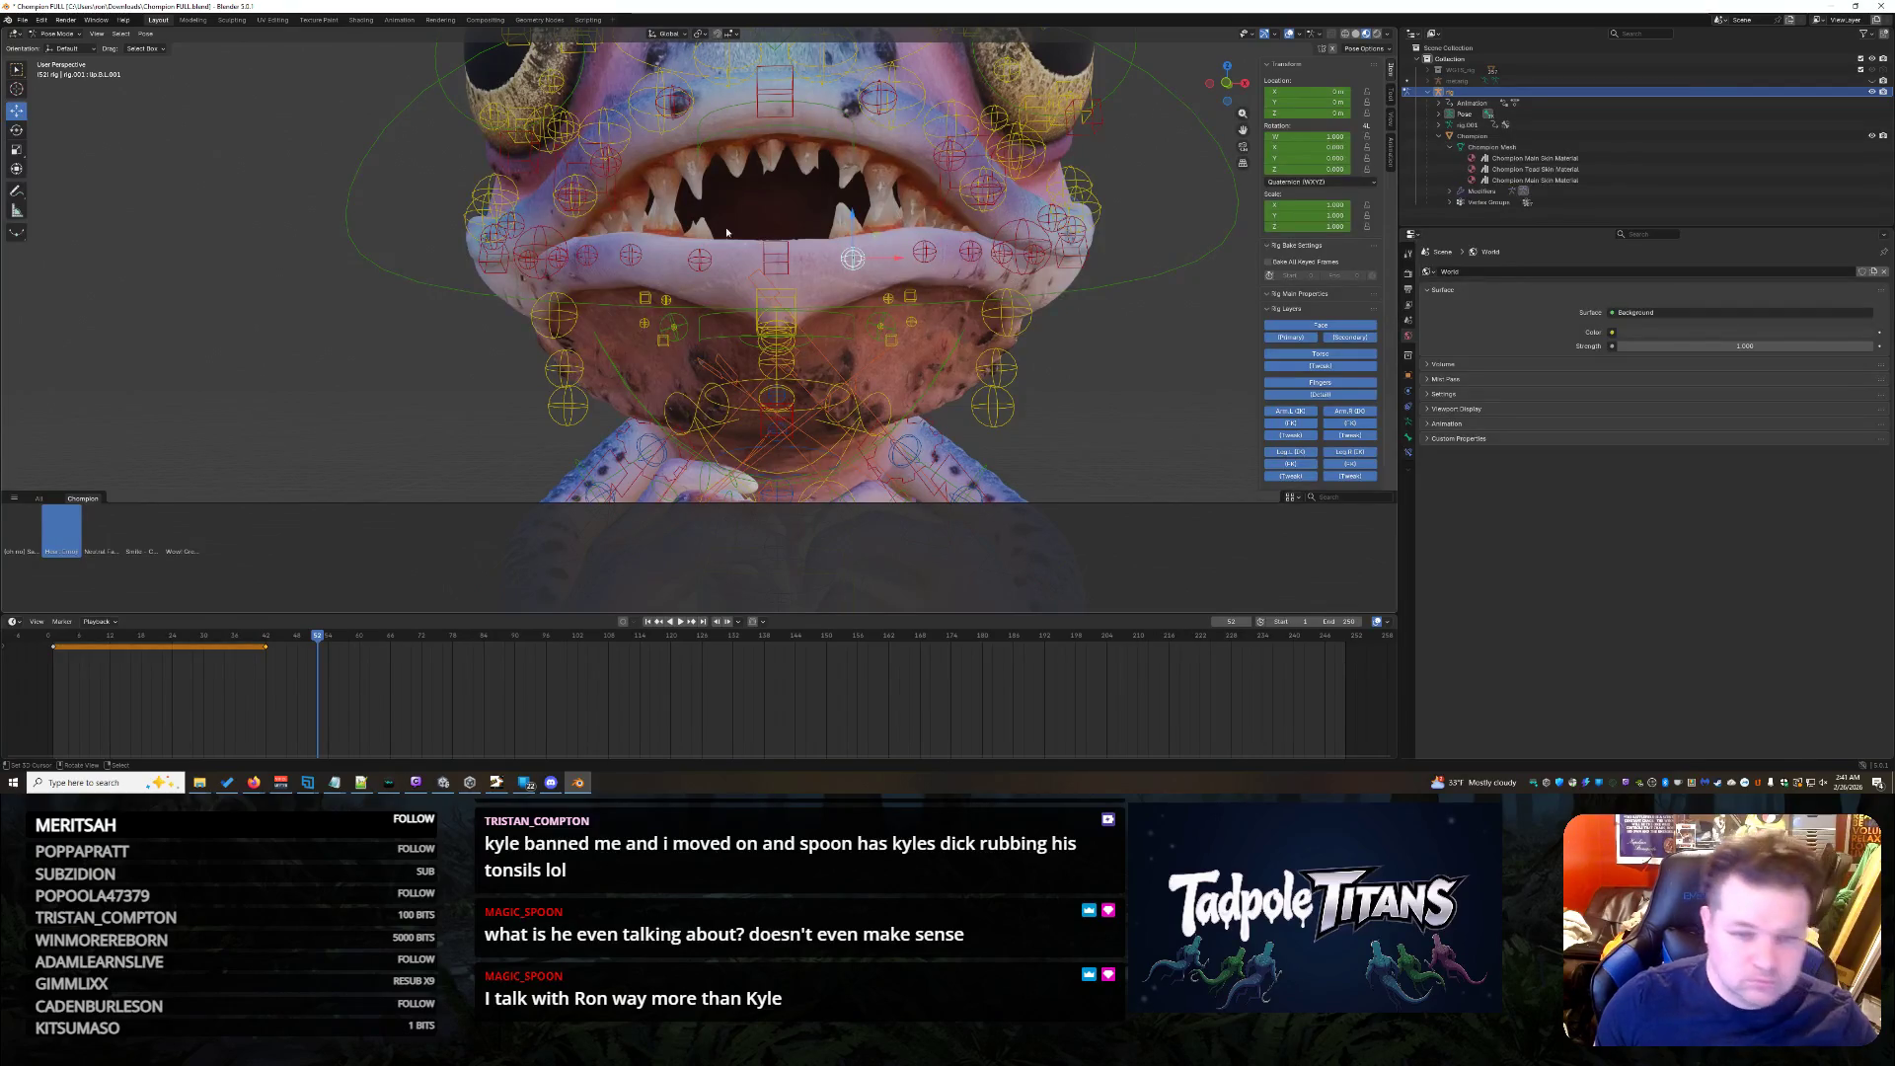
{"action": "key", "text": "g"}
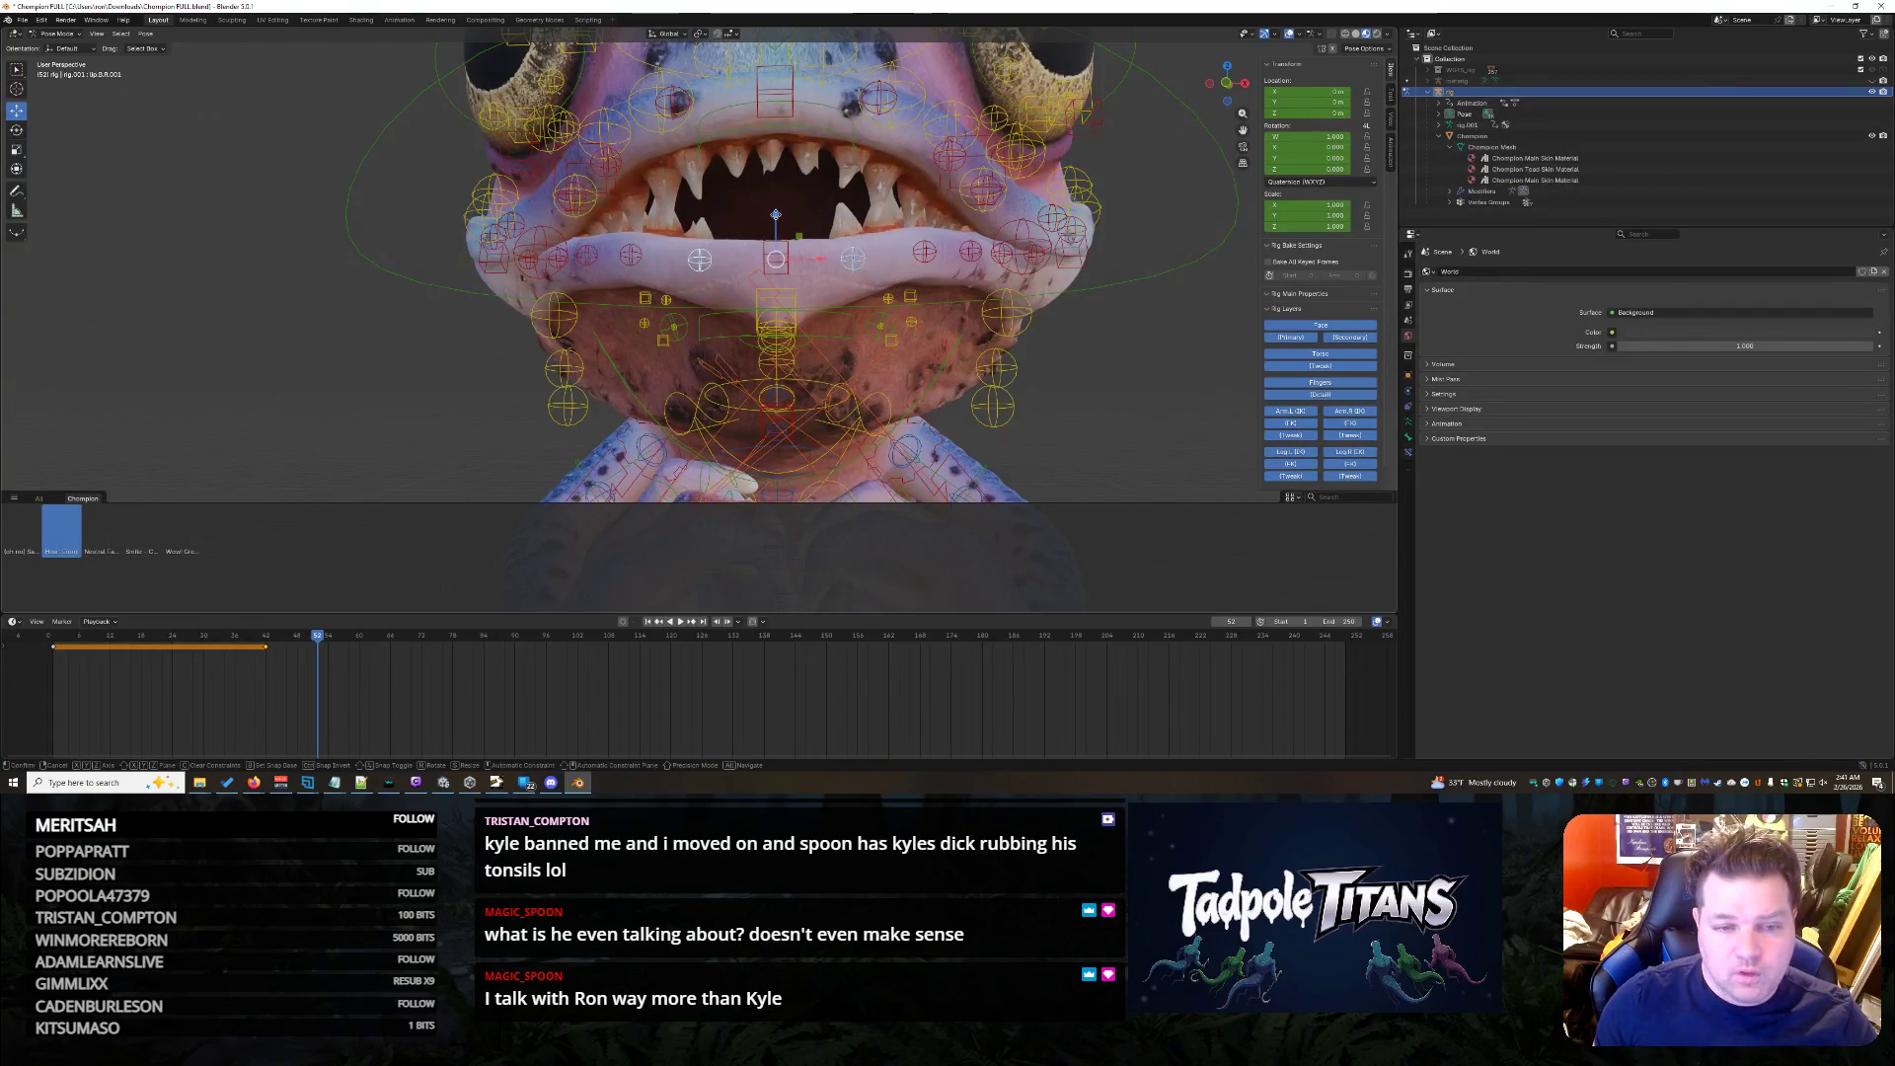
{"action": "key", "text": "z"}
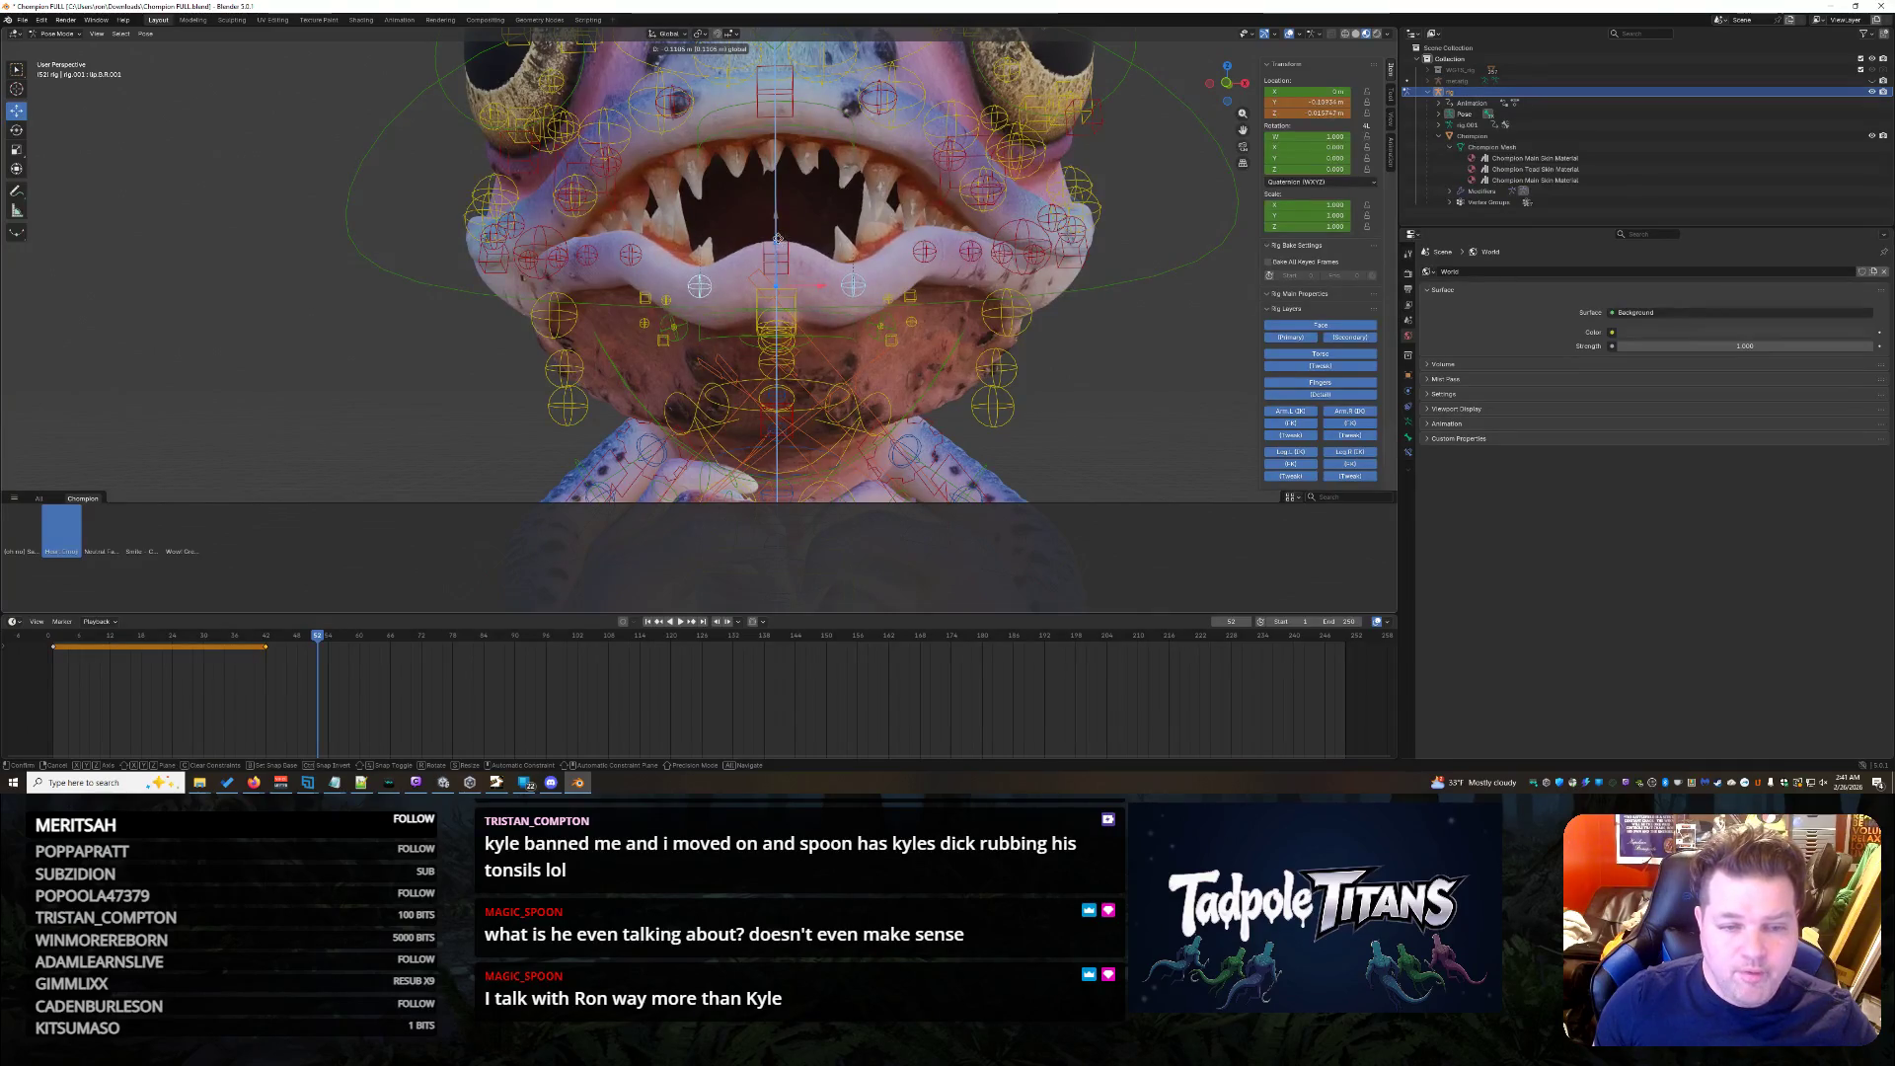
{"action": "left_click", "coordinate": [774, 227]}
{"action": "middle_click_drag", "start_coordinate": [774, 226], "coordinate": [723, 337]}
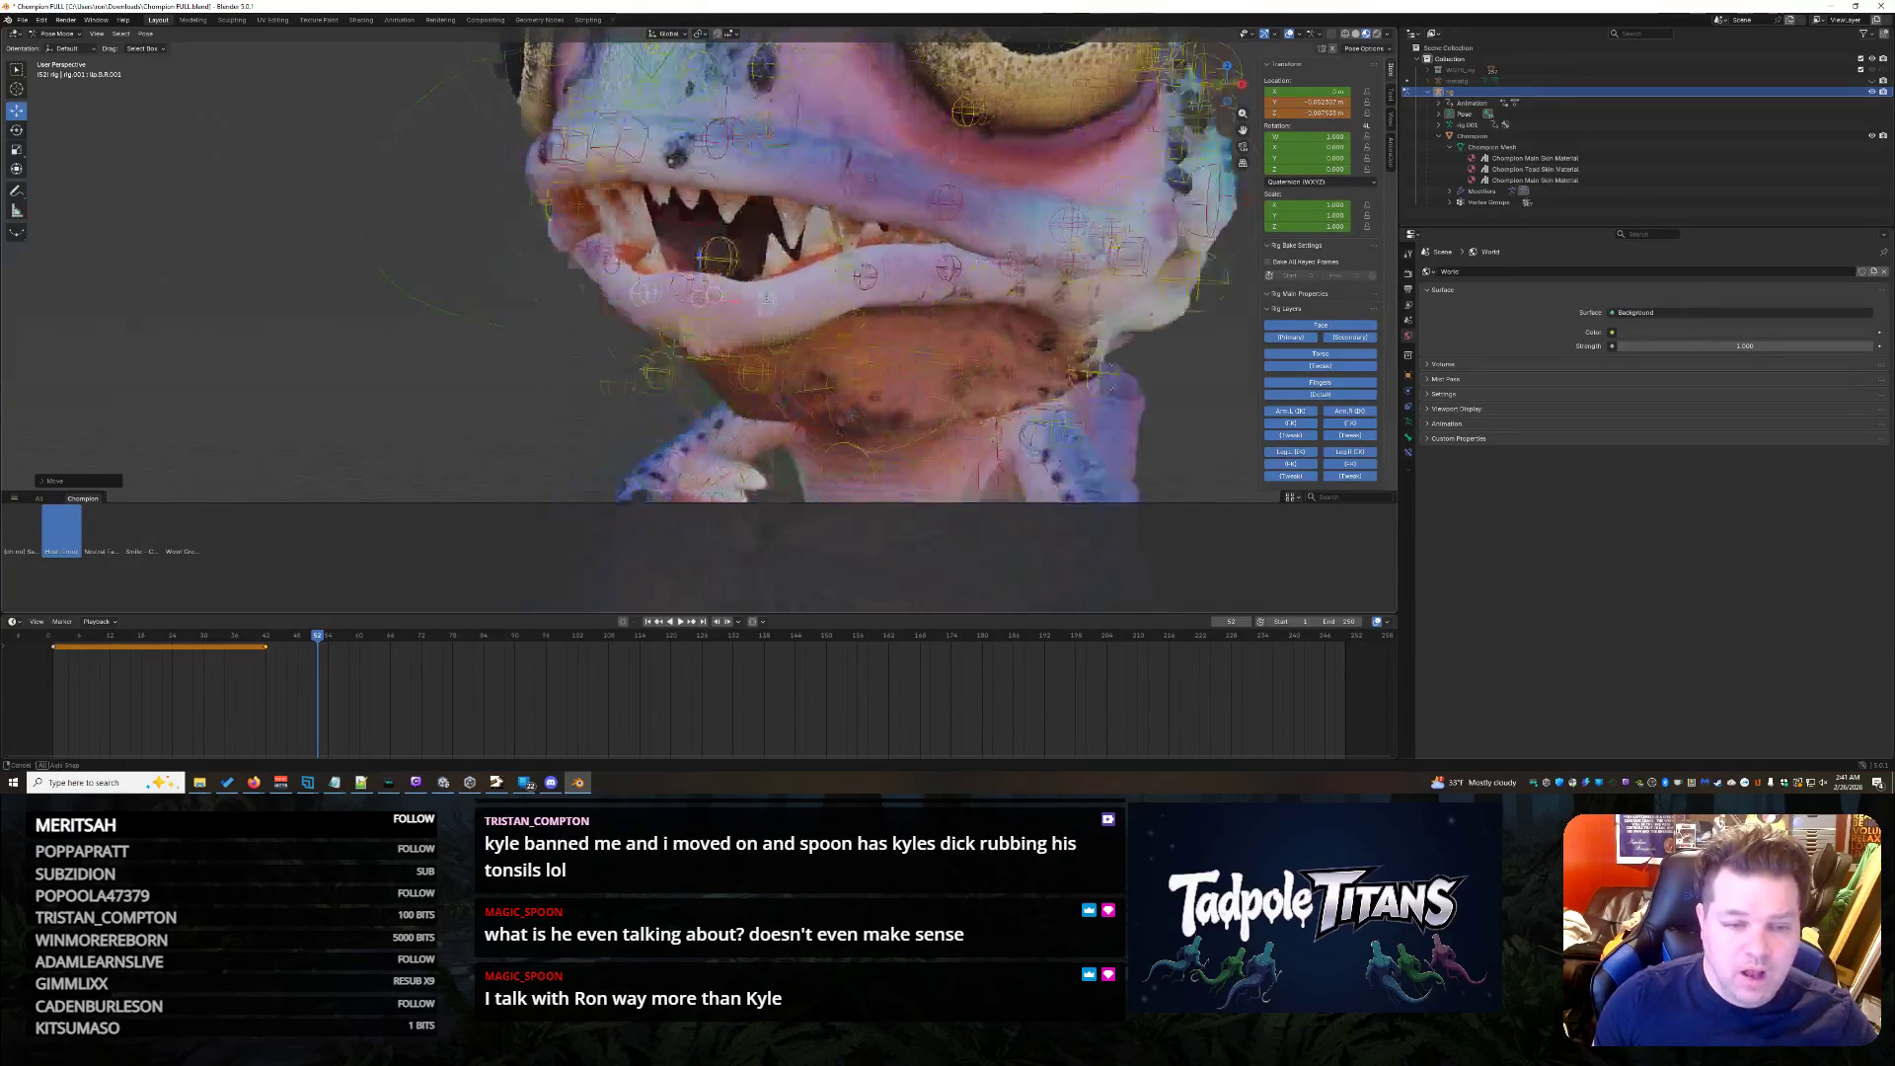
{"action": "scroll", "coordinate": [724, 338], "scroll_direction": "up", "scroll_amount": 3}
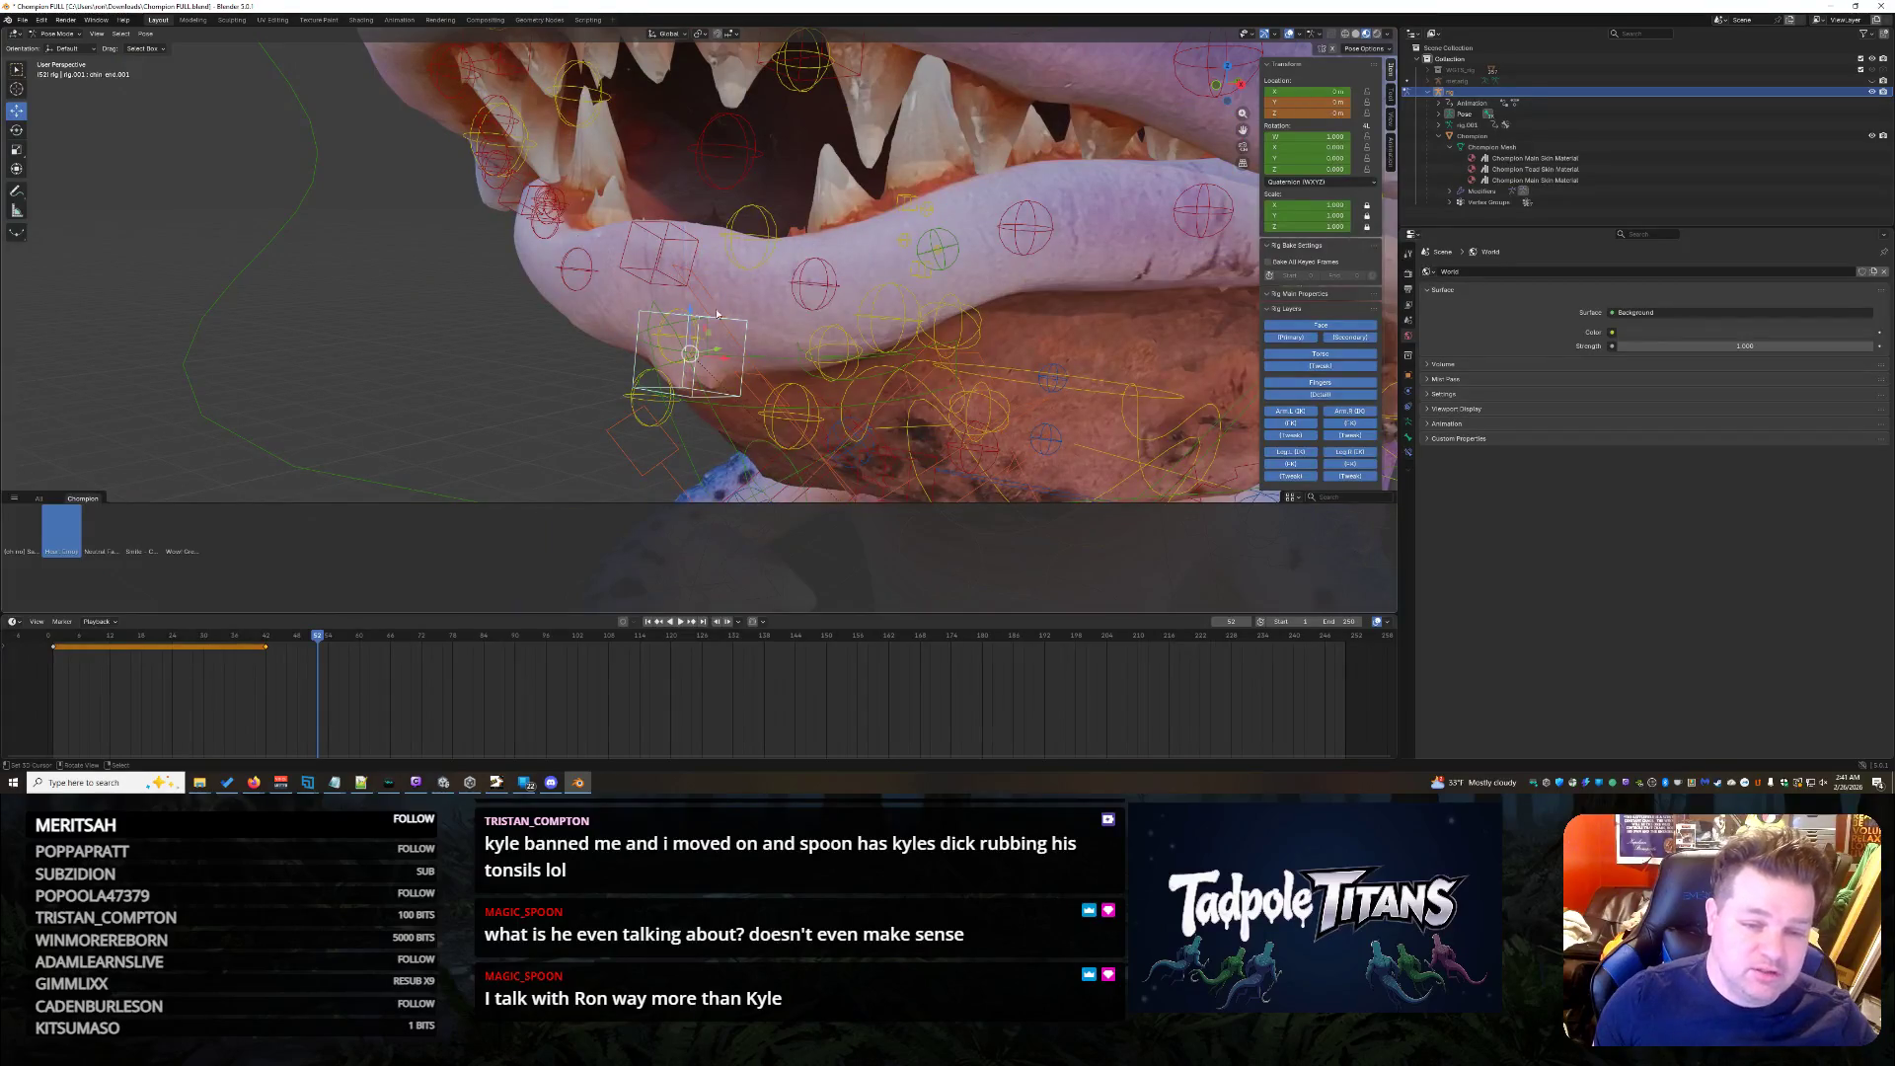
{"action": "left_click", "coordinate": [699, 344]}
{"action": "key", "text": "g"}
{"action": "key", "text": "z"}
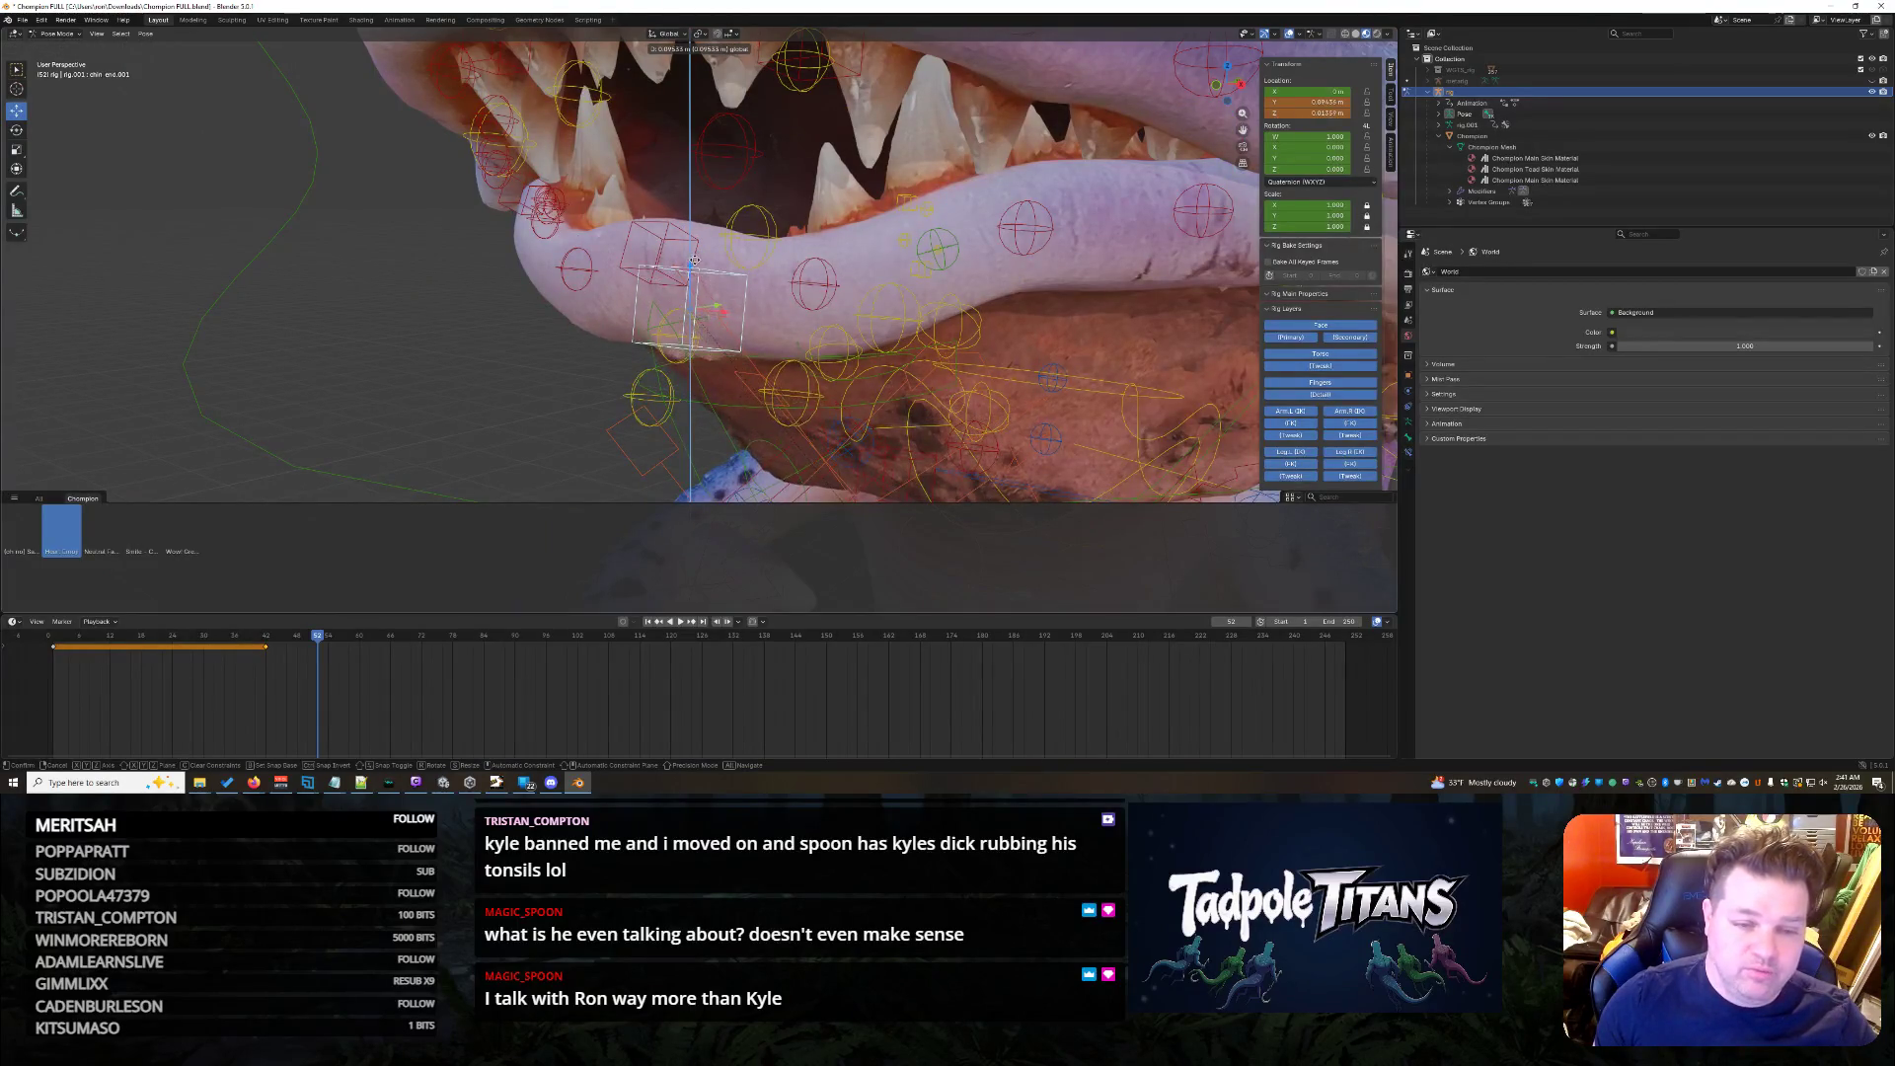
{"action": "left_click", "coordinate": [690, 276]}
{"action": "mouse_move", "coordinate": [690, 275]}
{"action": "middle_mouse_down"}
{"action": "mouse_move", "coordinate": [845, 284]}
{"action": "mouse_move", "coordinate": [711, 251]}
{"action": "middle_mouse_up"}
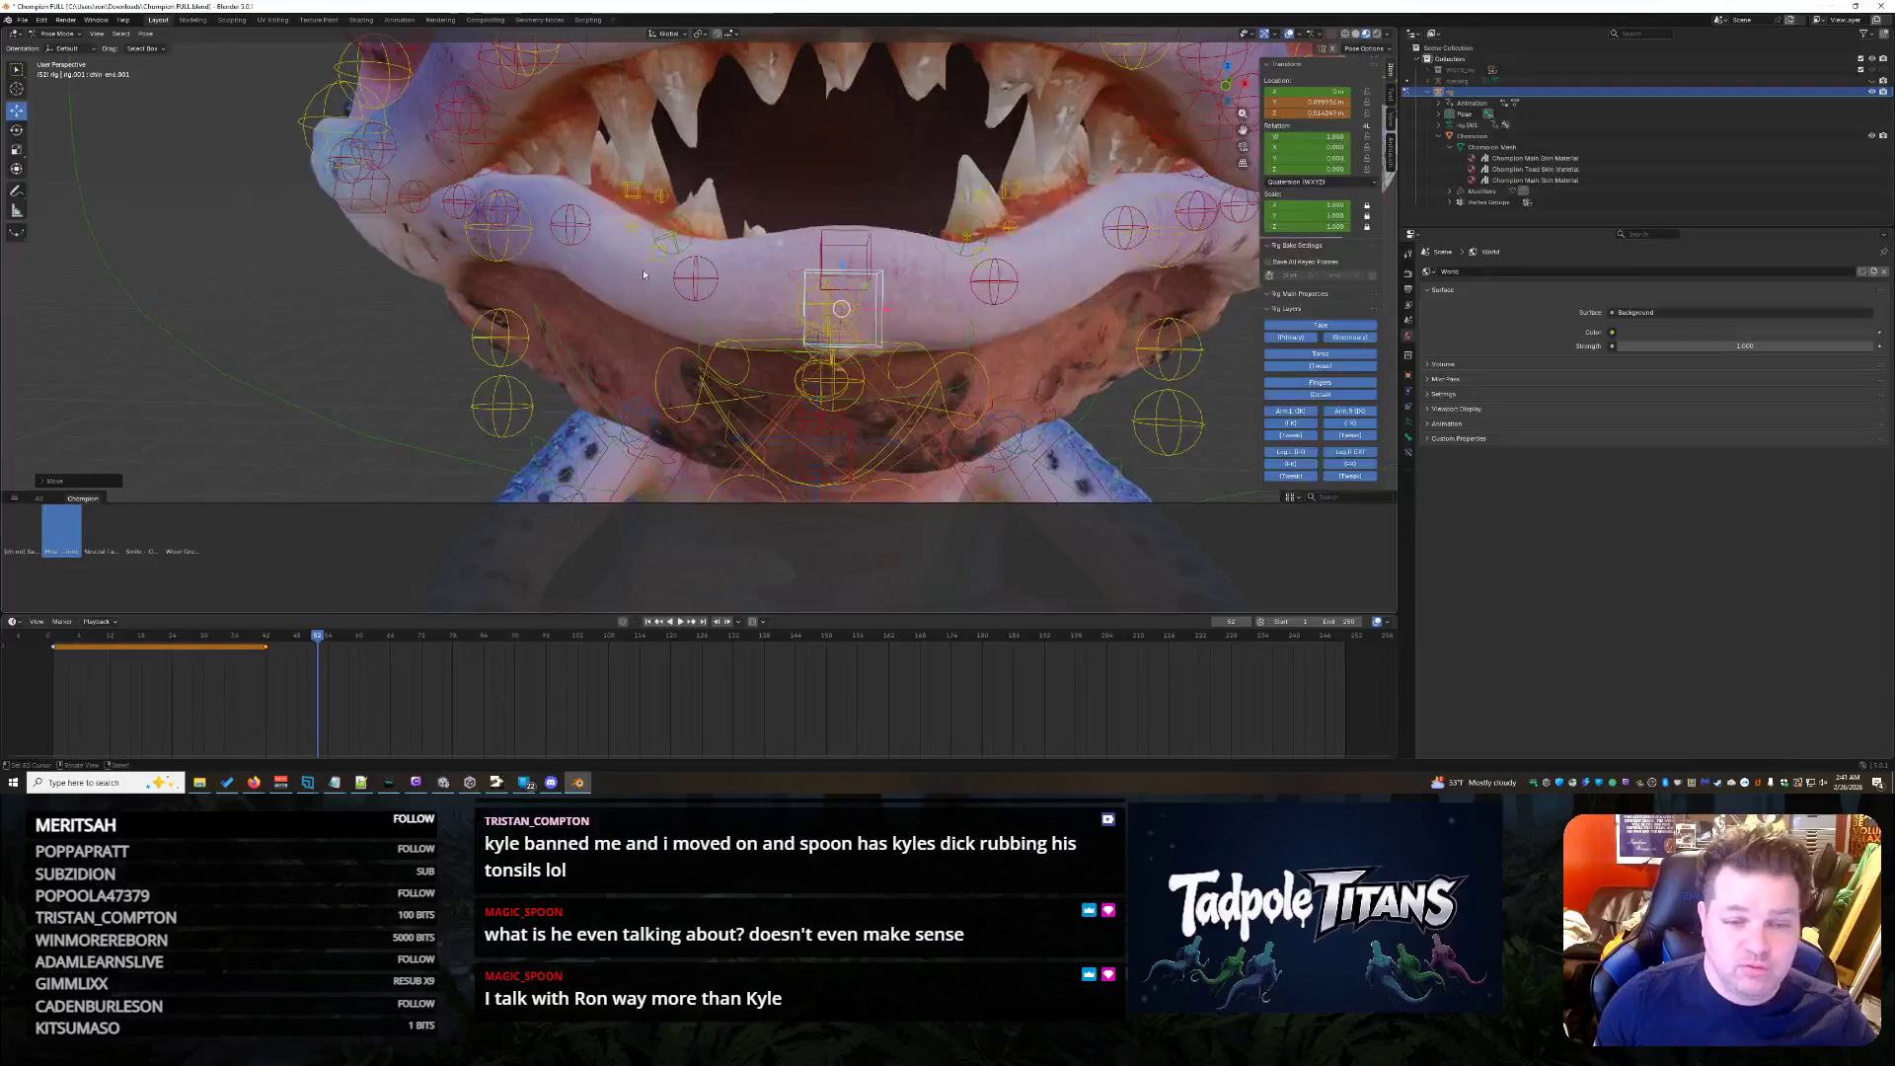
{"action": "left_click", "coordinate": [568, 225]}
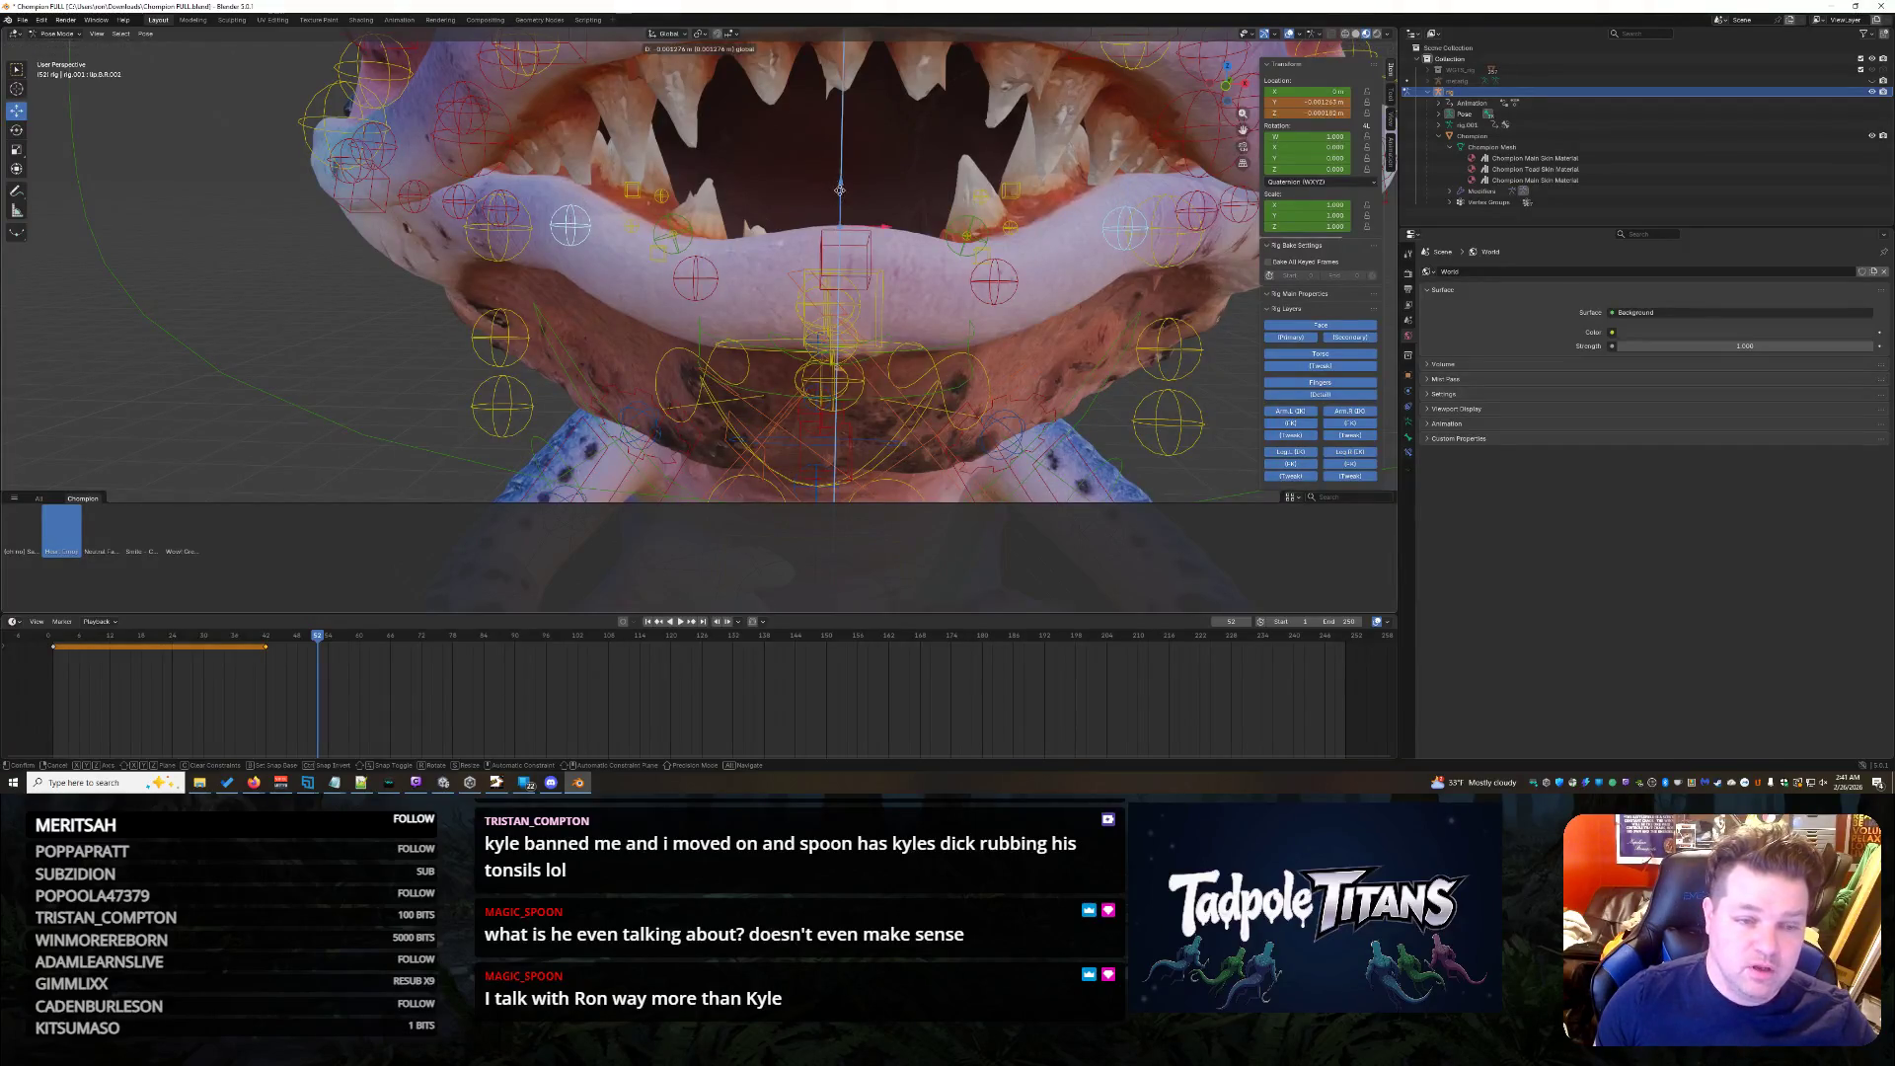
{"action": "scroll", "coordinate": [1128, 343], "scroll_direction": "down", "scroll_amount": 5}
{"action": "scroll", "coordinate": [1150, 364], "scroll_direction": "down", "scroll_amount": 3}
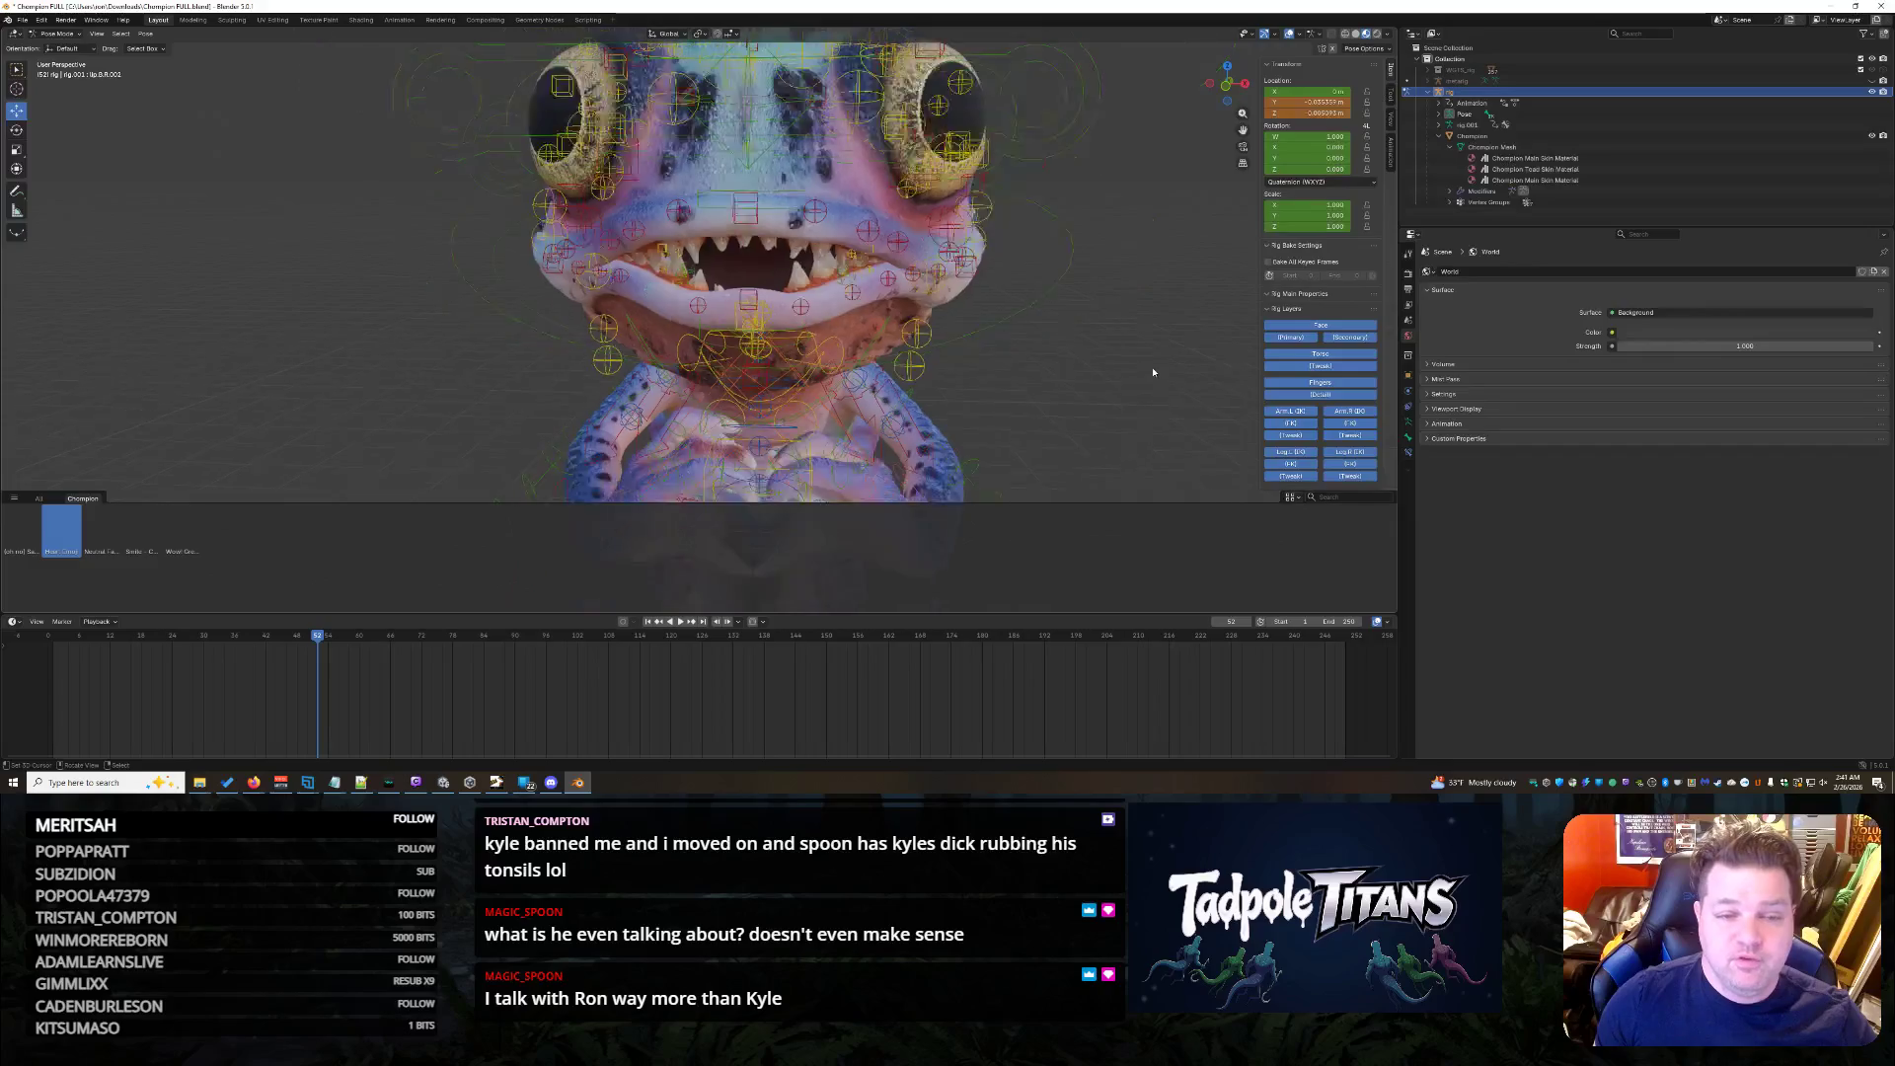
{"action": "scroll", "coordinate": [1055, 365], "scroll_direction": "down", "scroll_amount": 2}
{"action": "scroll", "coordinate": [1057, 366], "scroll_direction": "up", "scroll_amount": 1}
{"action": "scroll", "coordinate": [1075, 375], "scroll_direction": "up", "scroll_amount": 2}
{"action": "scroll", "coordinate": [1074, 370], "scroll_direction": "up", "scroll_amount": 1}
{"action": "scroll", "coordinate": [1071, 378], "scroll_direction": "up", "scroll_amount": 2}
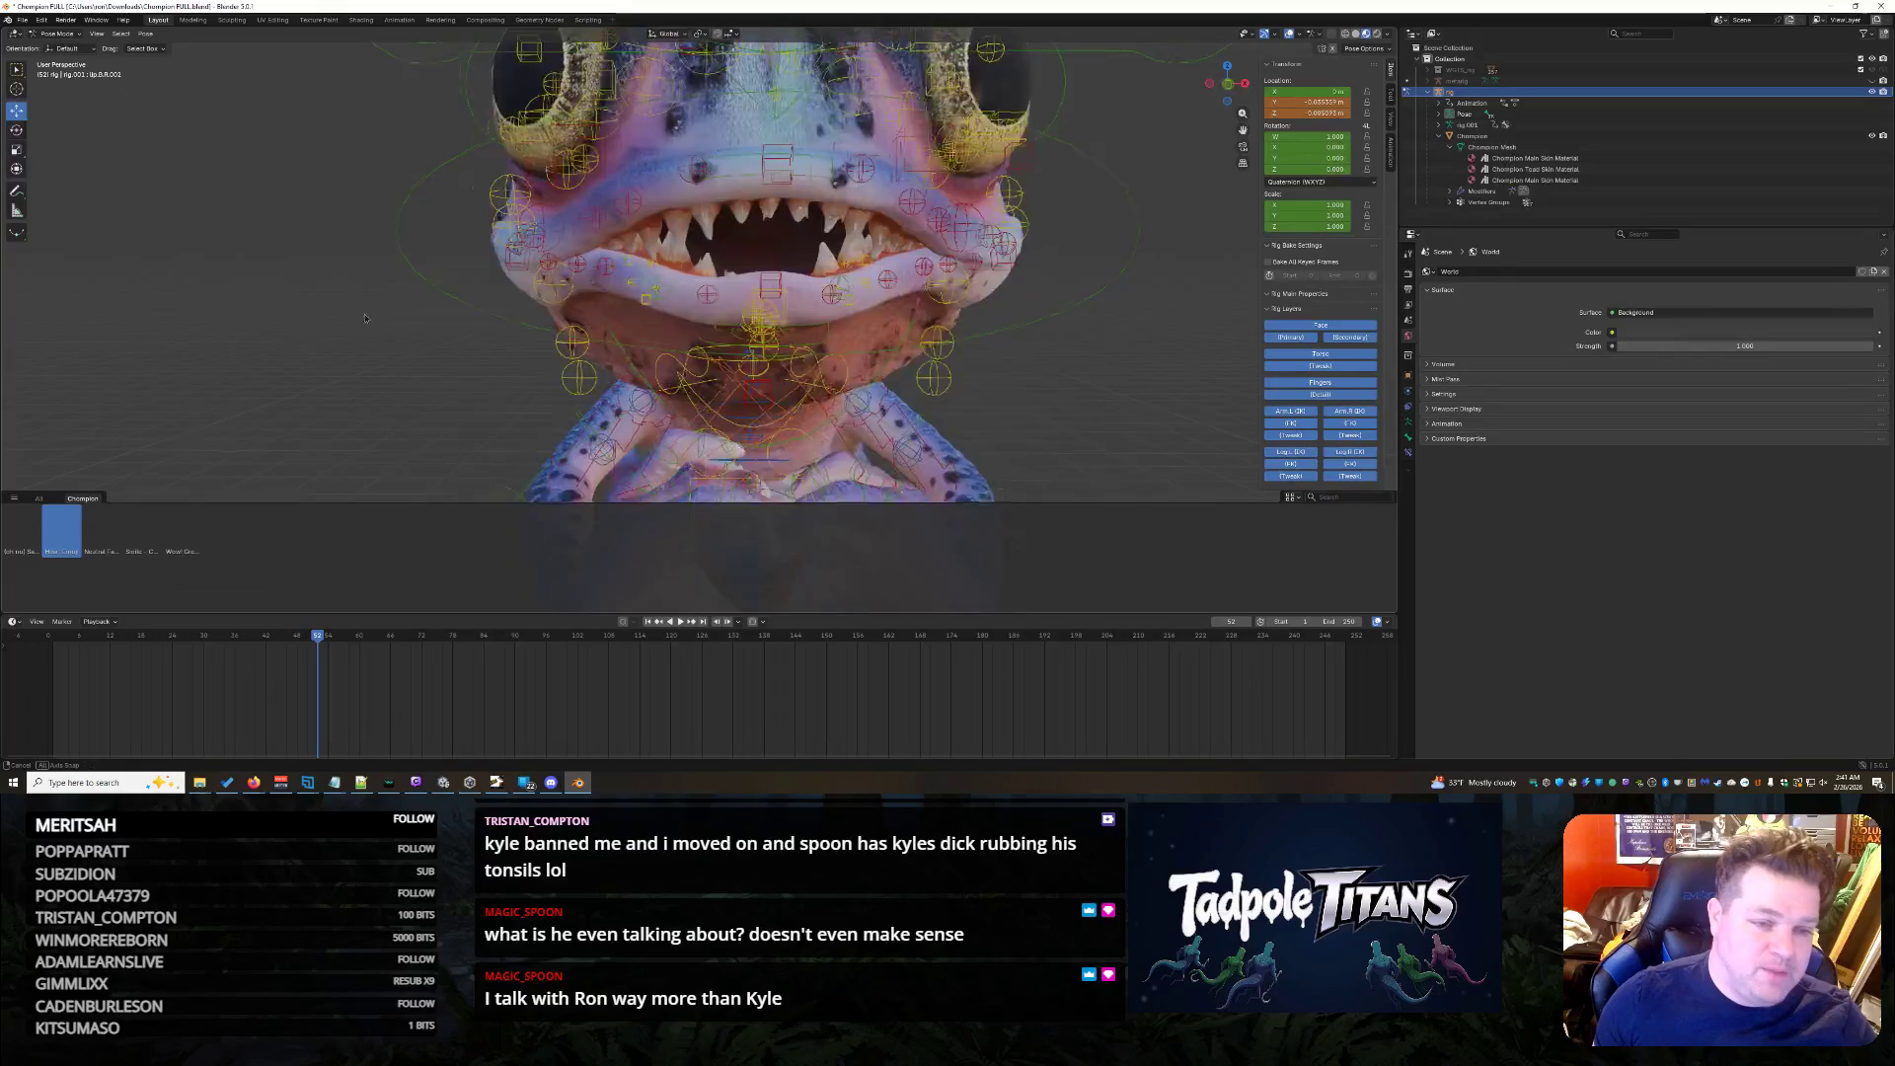
- Shrink the large face-control ellipse slightly
{"action": "middle_click_drag", "start_coordinate": [360, 313], "coordinate": [1183, 414]}
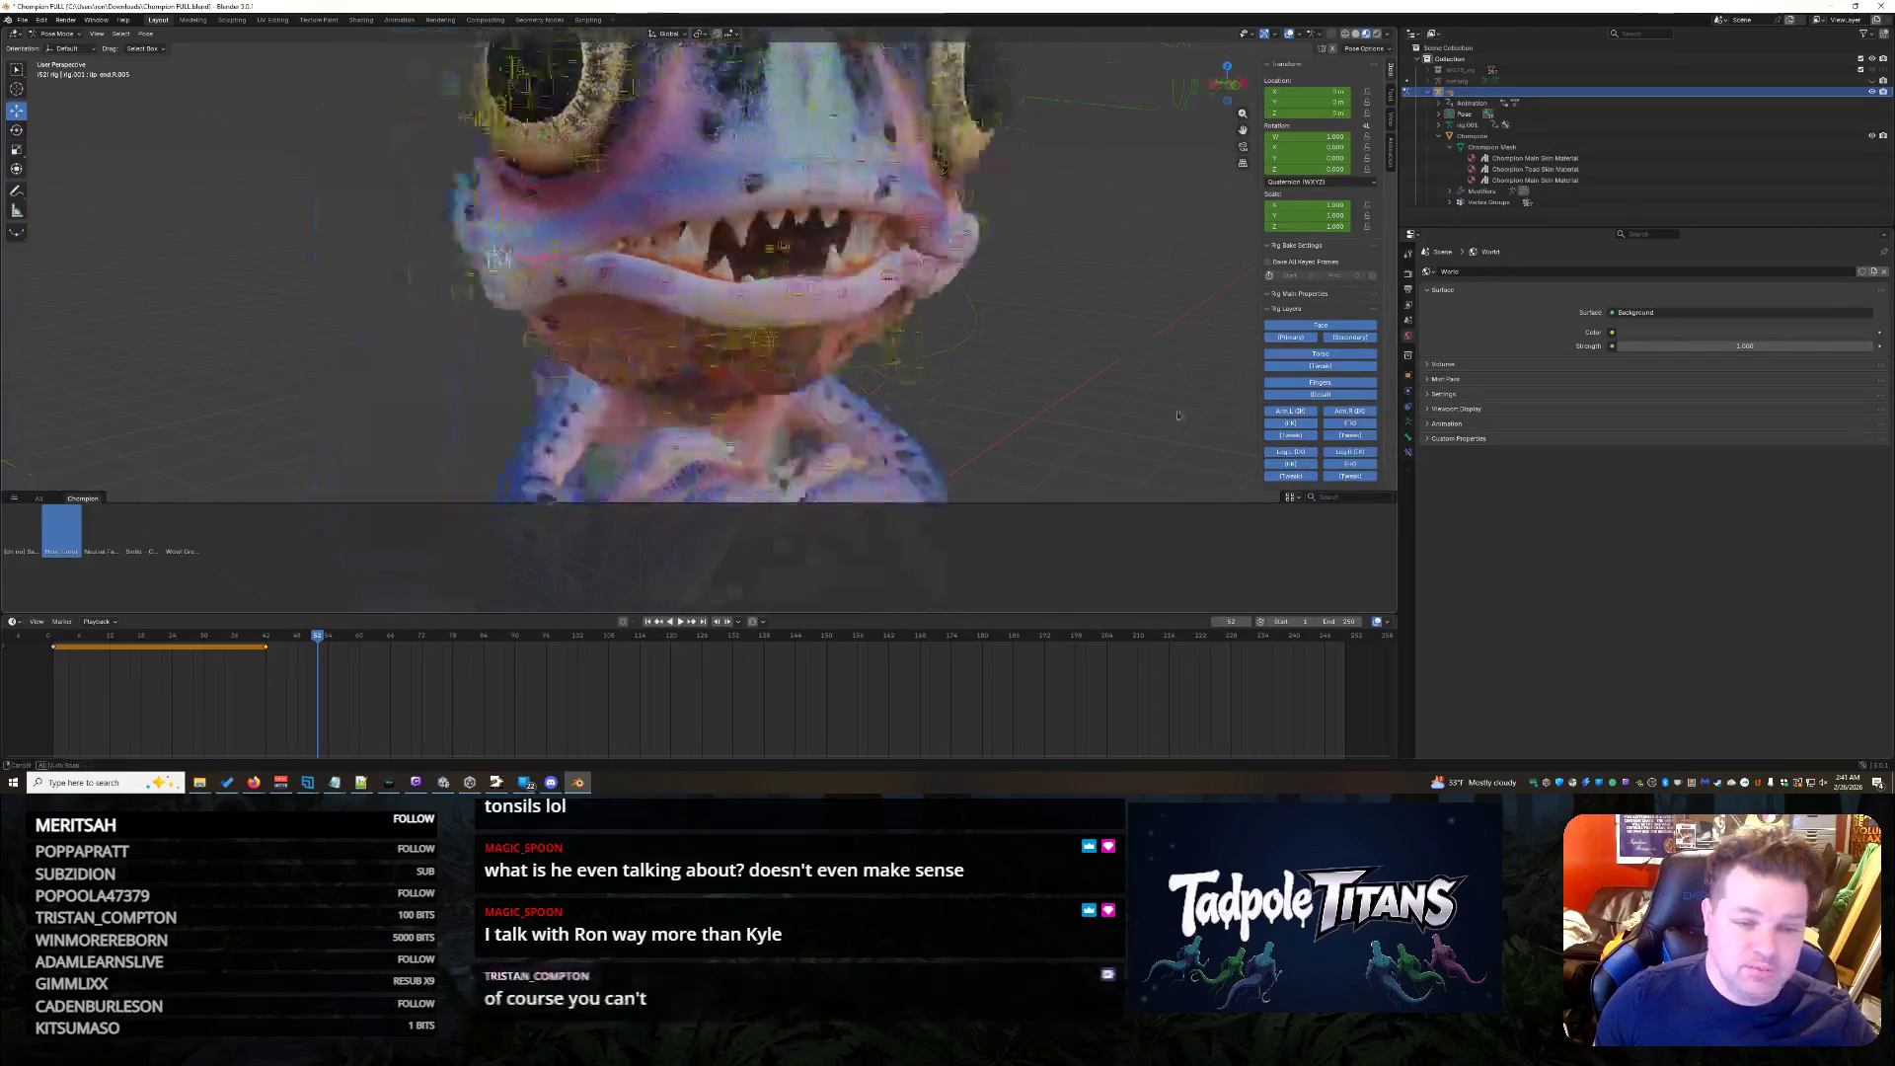
{"action": "left_click", "coordinate": [1137, 247]}
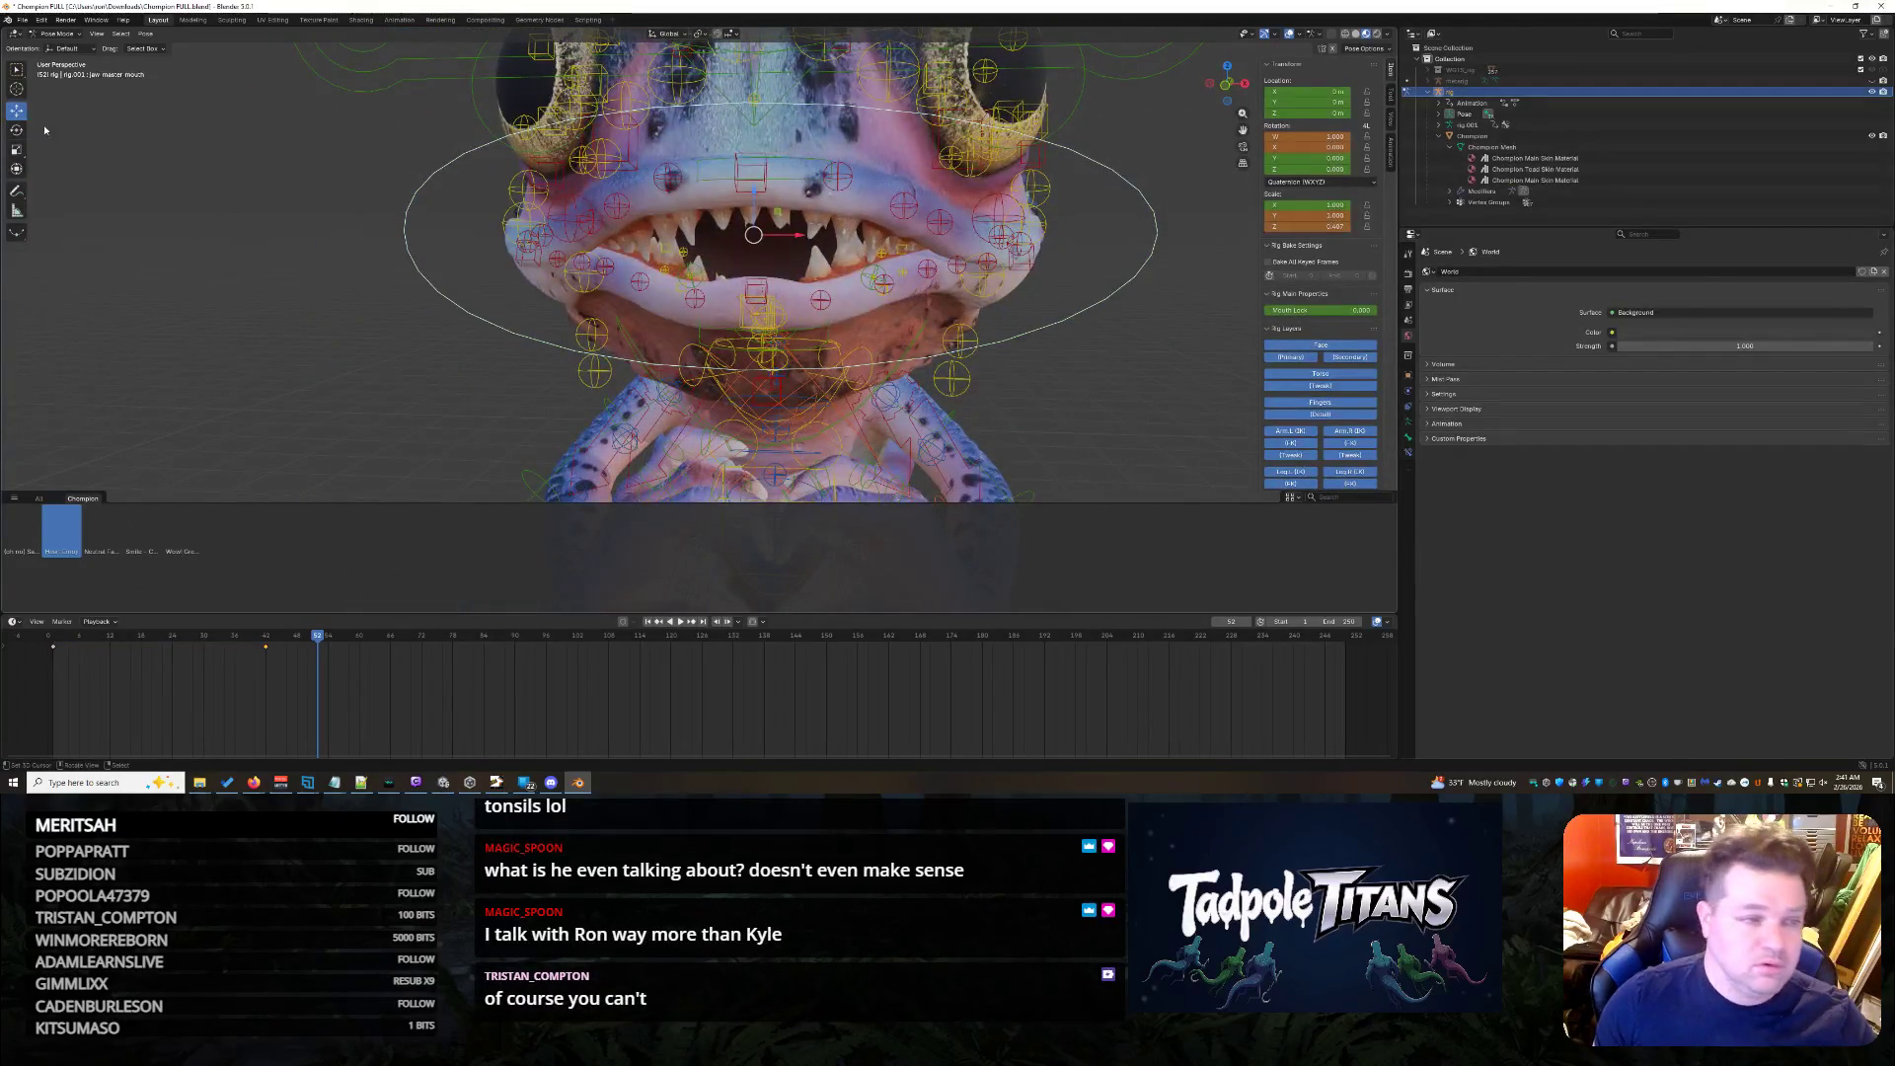
{"action": "left_click", "coordinate": [17, 151]}
{"action": "left_click_drag", "start_coordinate": [796, 244], "coordinate": [758, 237]}
{"action": "mouse_move", "coordinate": [758, 237]}
{"action": "middle_mouse_down"}
{"action": "mouse_move", "coordinate": [1211, 378]}
{"action": "mouse_move", "coordinate": [1008, 390]}
{"action": "middle_mouse_up"}
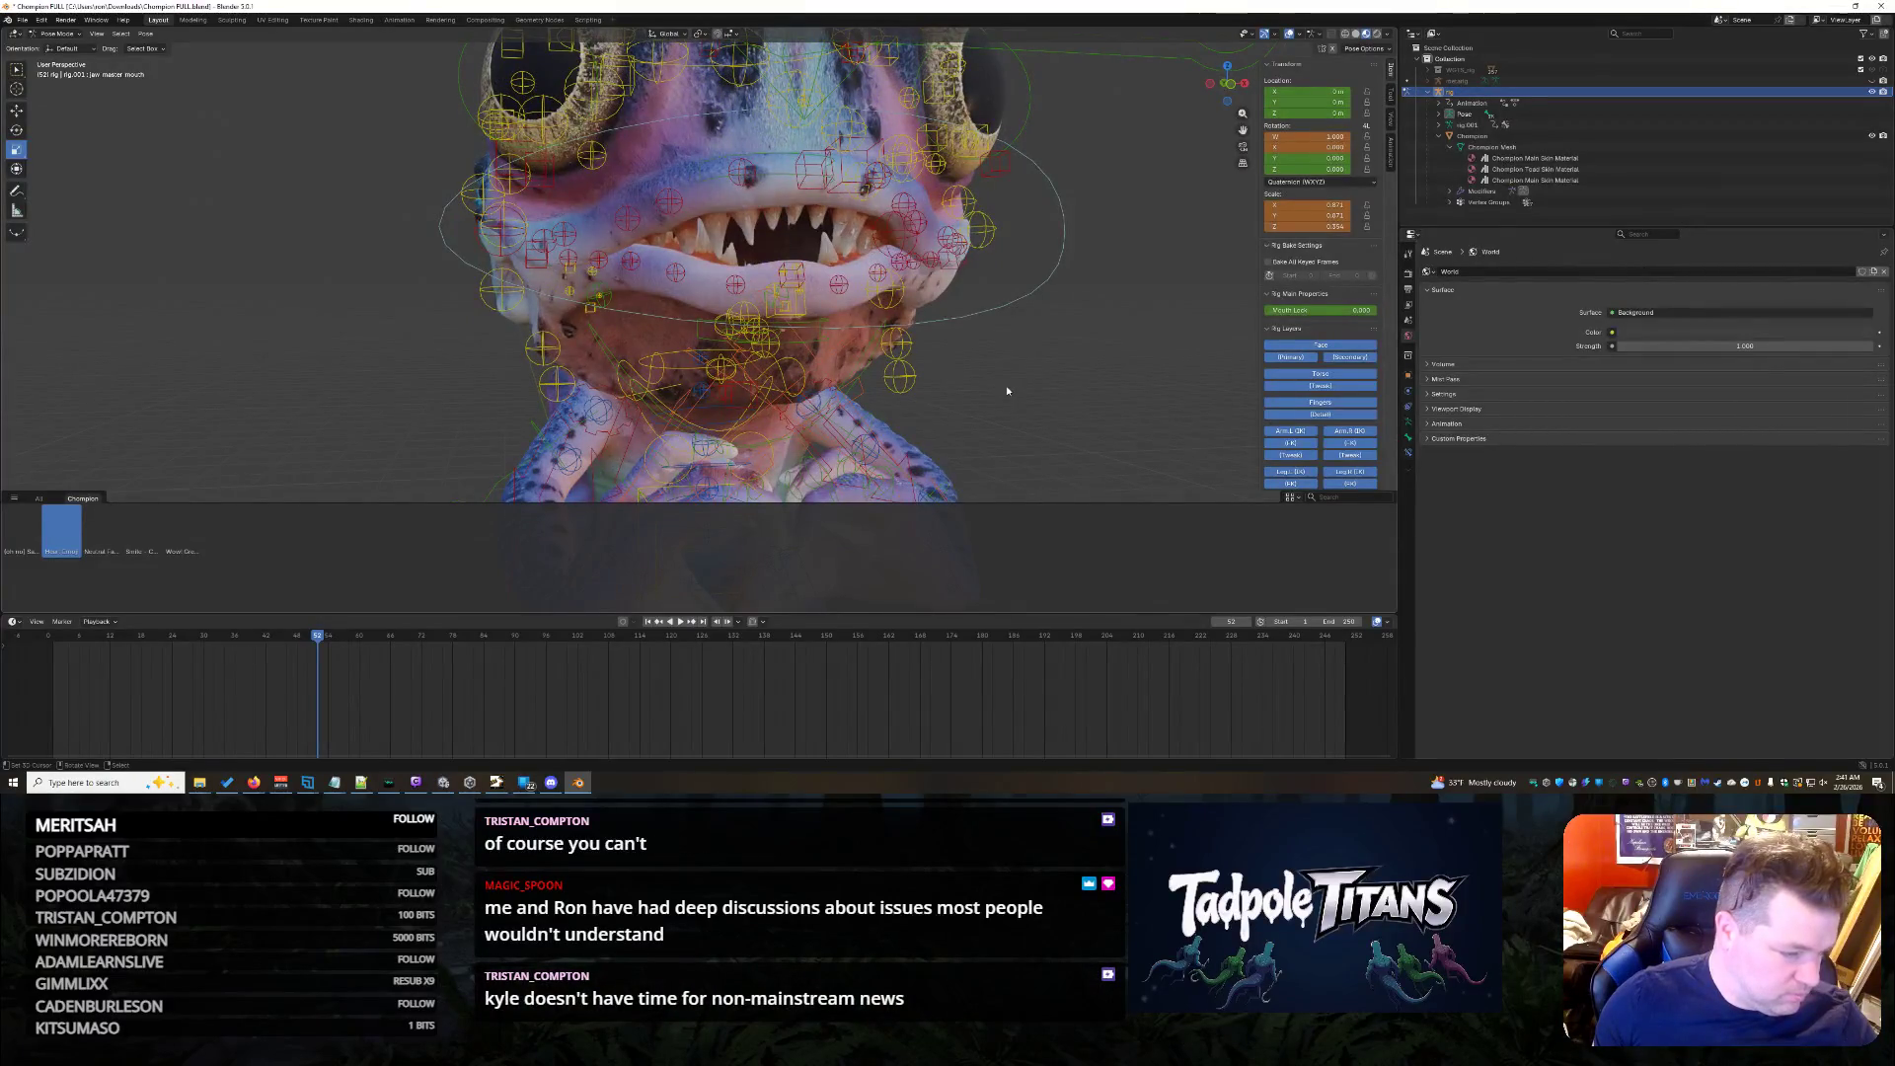
{"action": "scroll", "coordinate": [1022, 389], "scroll_direction": "up", "scroll_amount": 1}
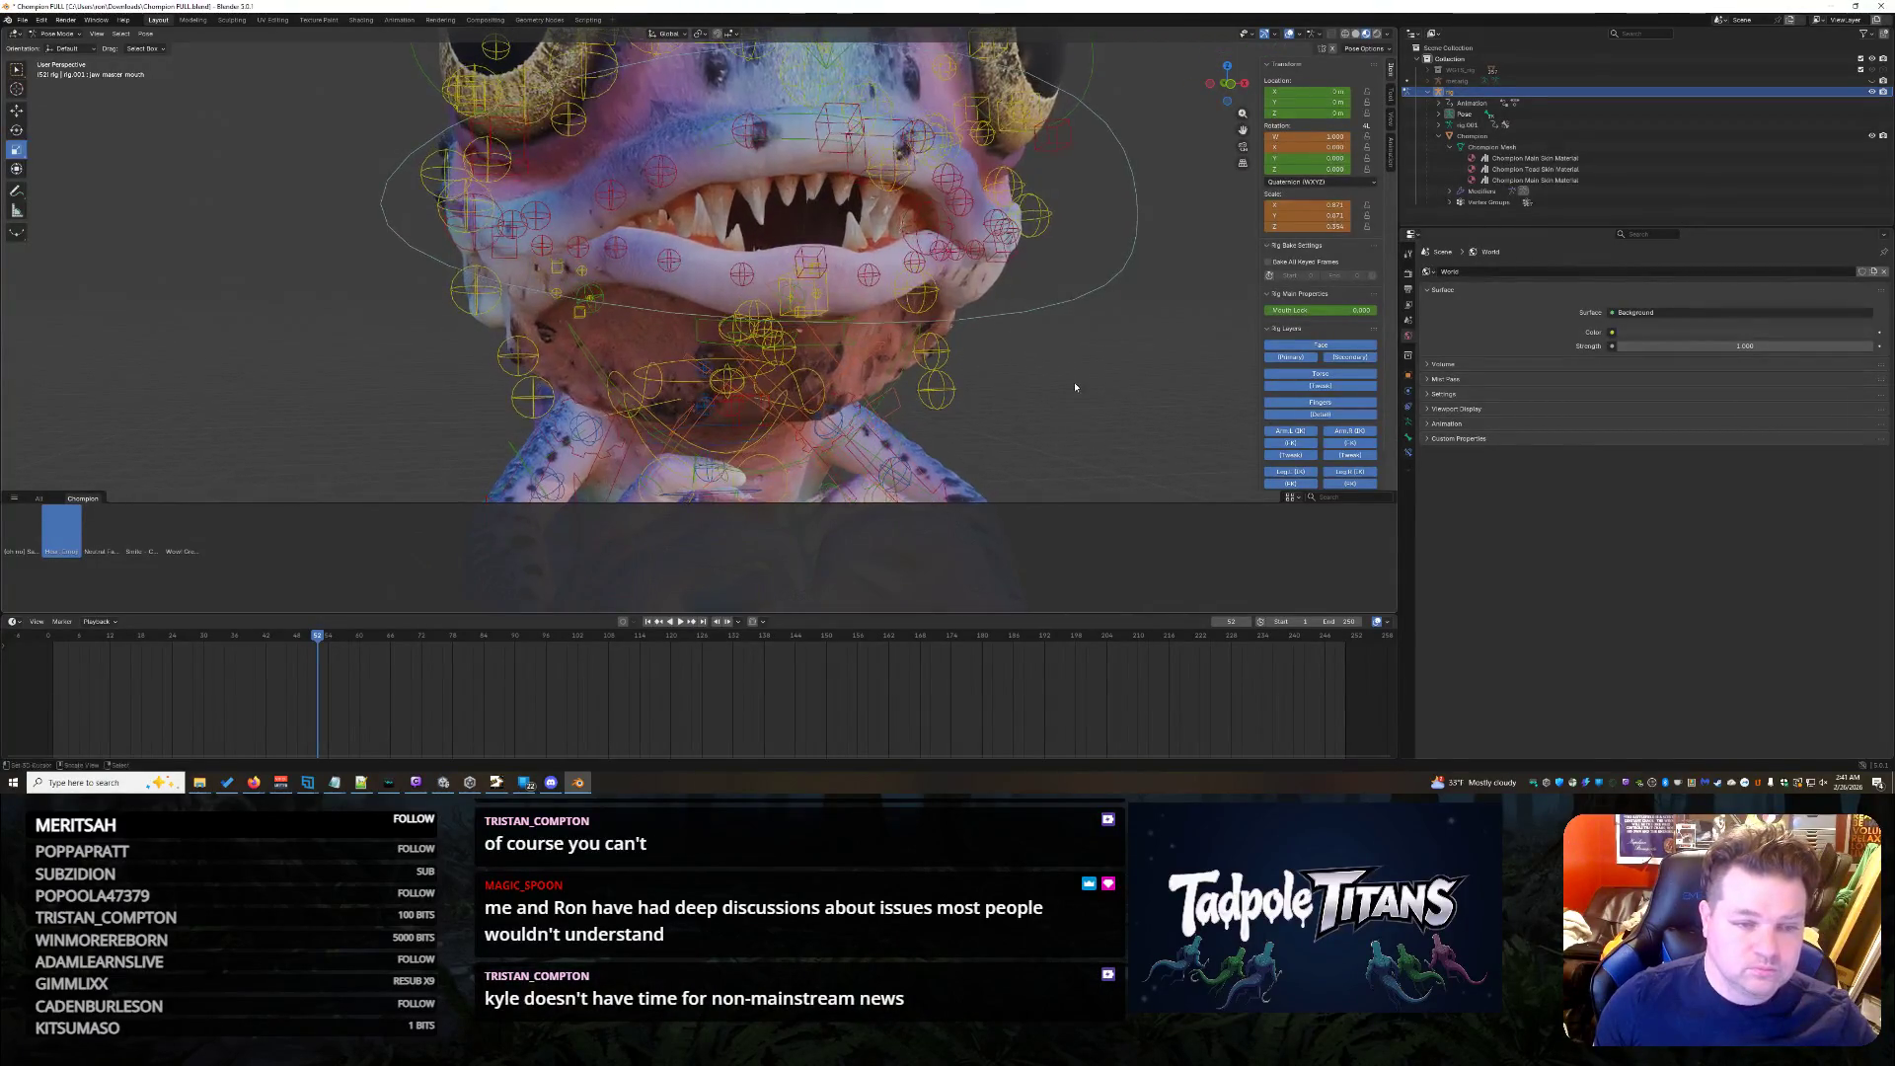
{"action": "scroll", "coordinate": [1076, 388], "scroll_direction": "up", "scroll_amount": 2}
- Move the control above the upper lip vertically along Z
{"action": "left_click", "coordinate": [615, 291]}
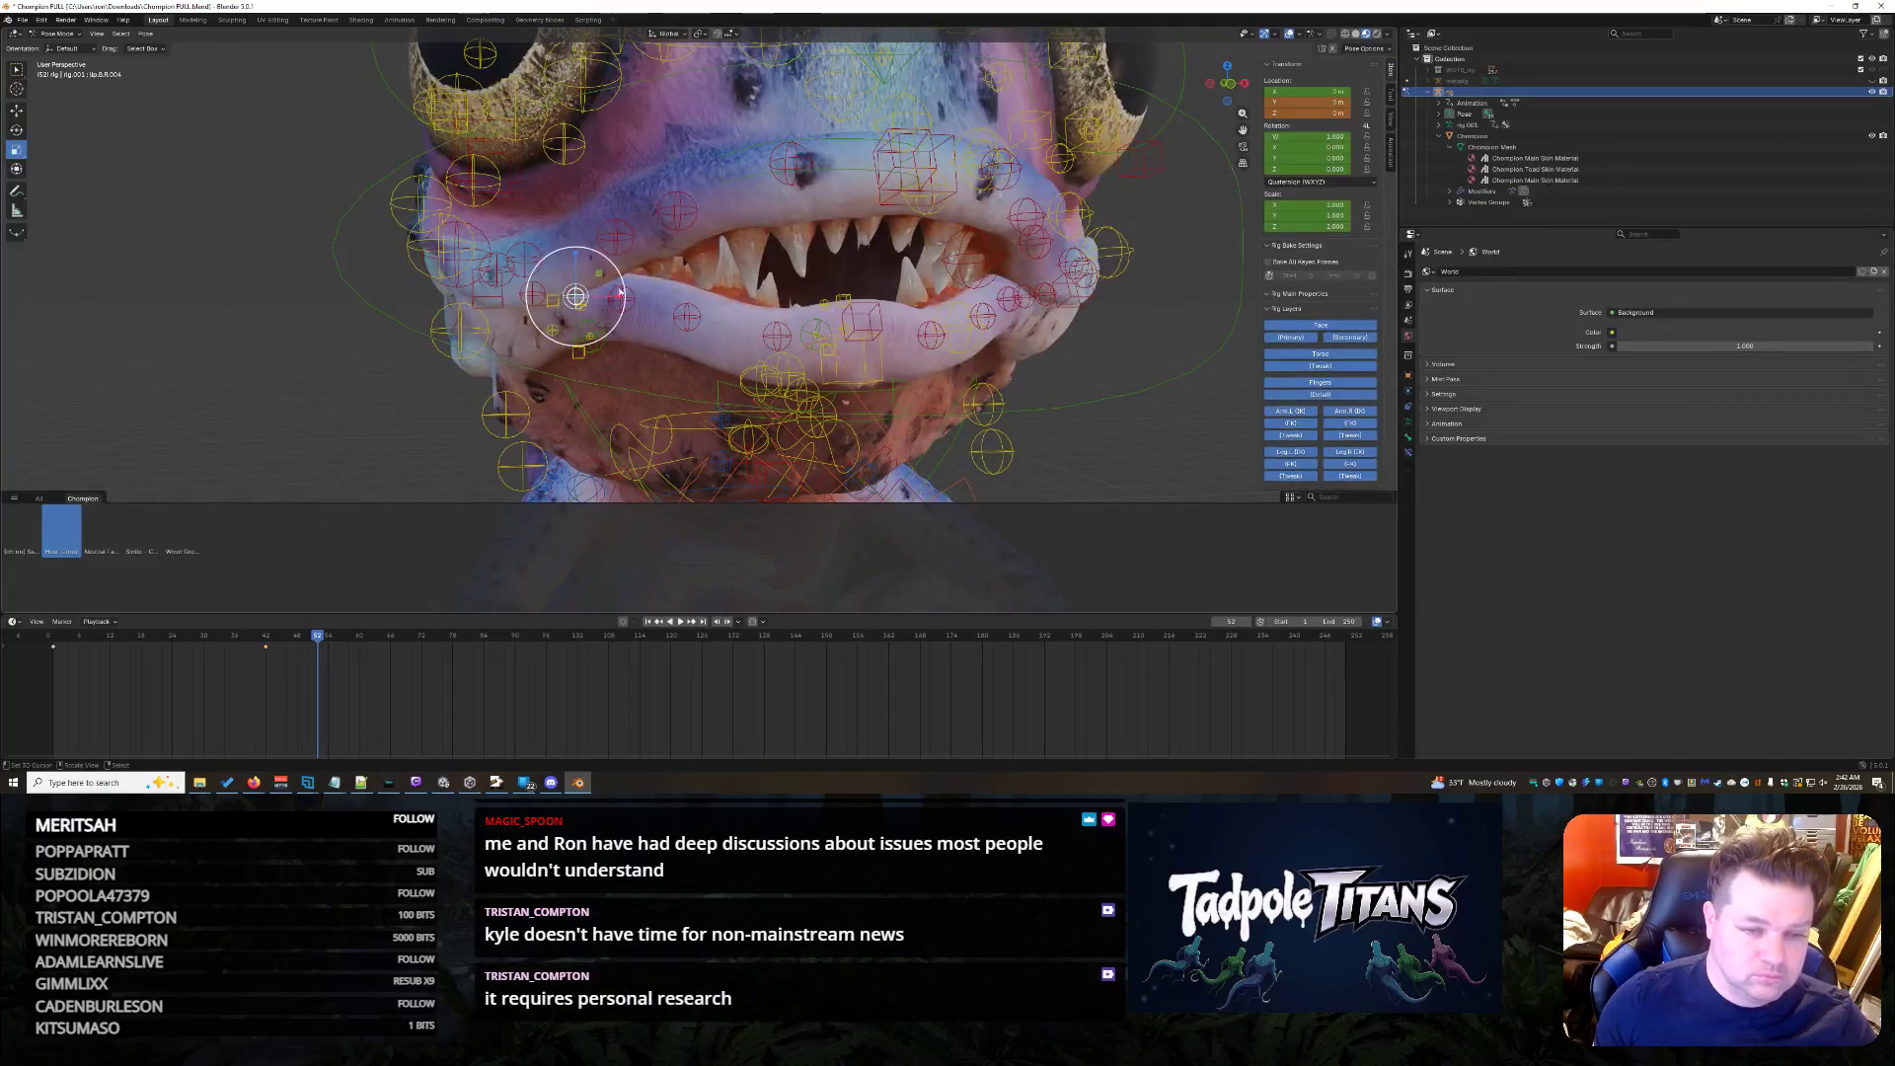
{"action": "middle_click_drag", "start_coordinate": [614, 291], "coordinate": [1027, 369]}
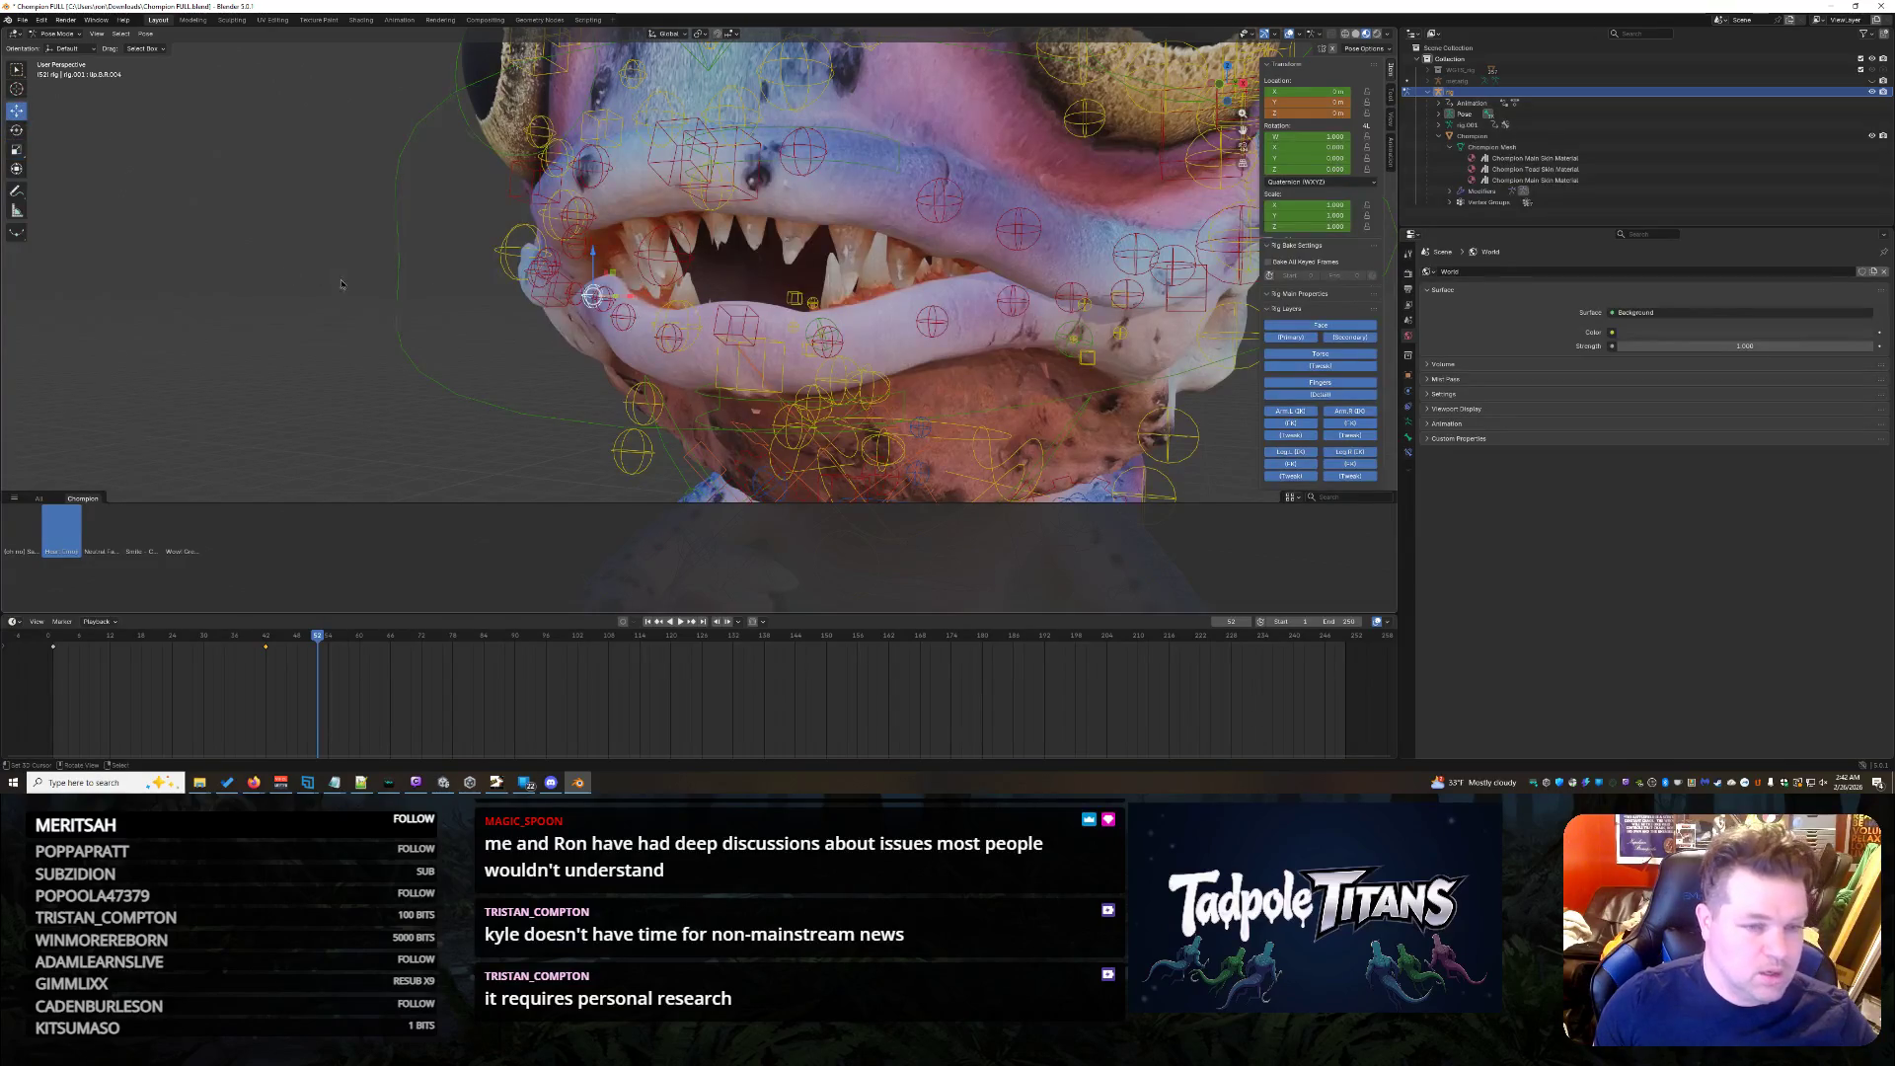
{"action": "middle_click_drag", "start_coordinate": [338, 278], "coordinate": [382, 276]}
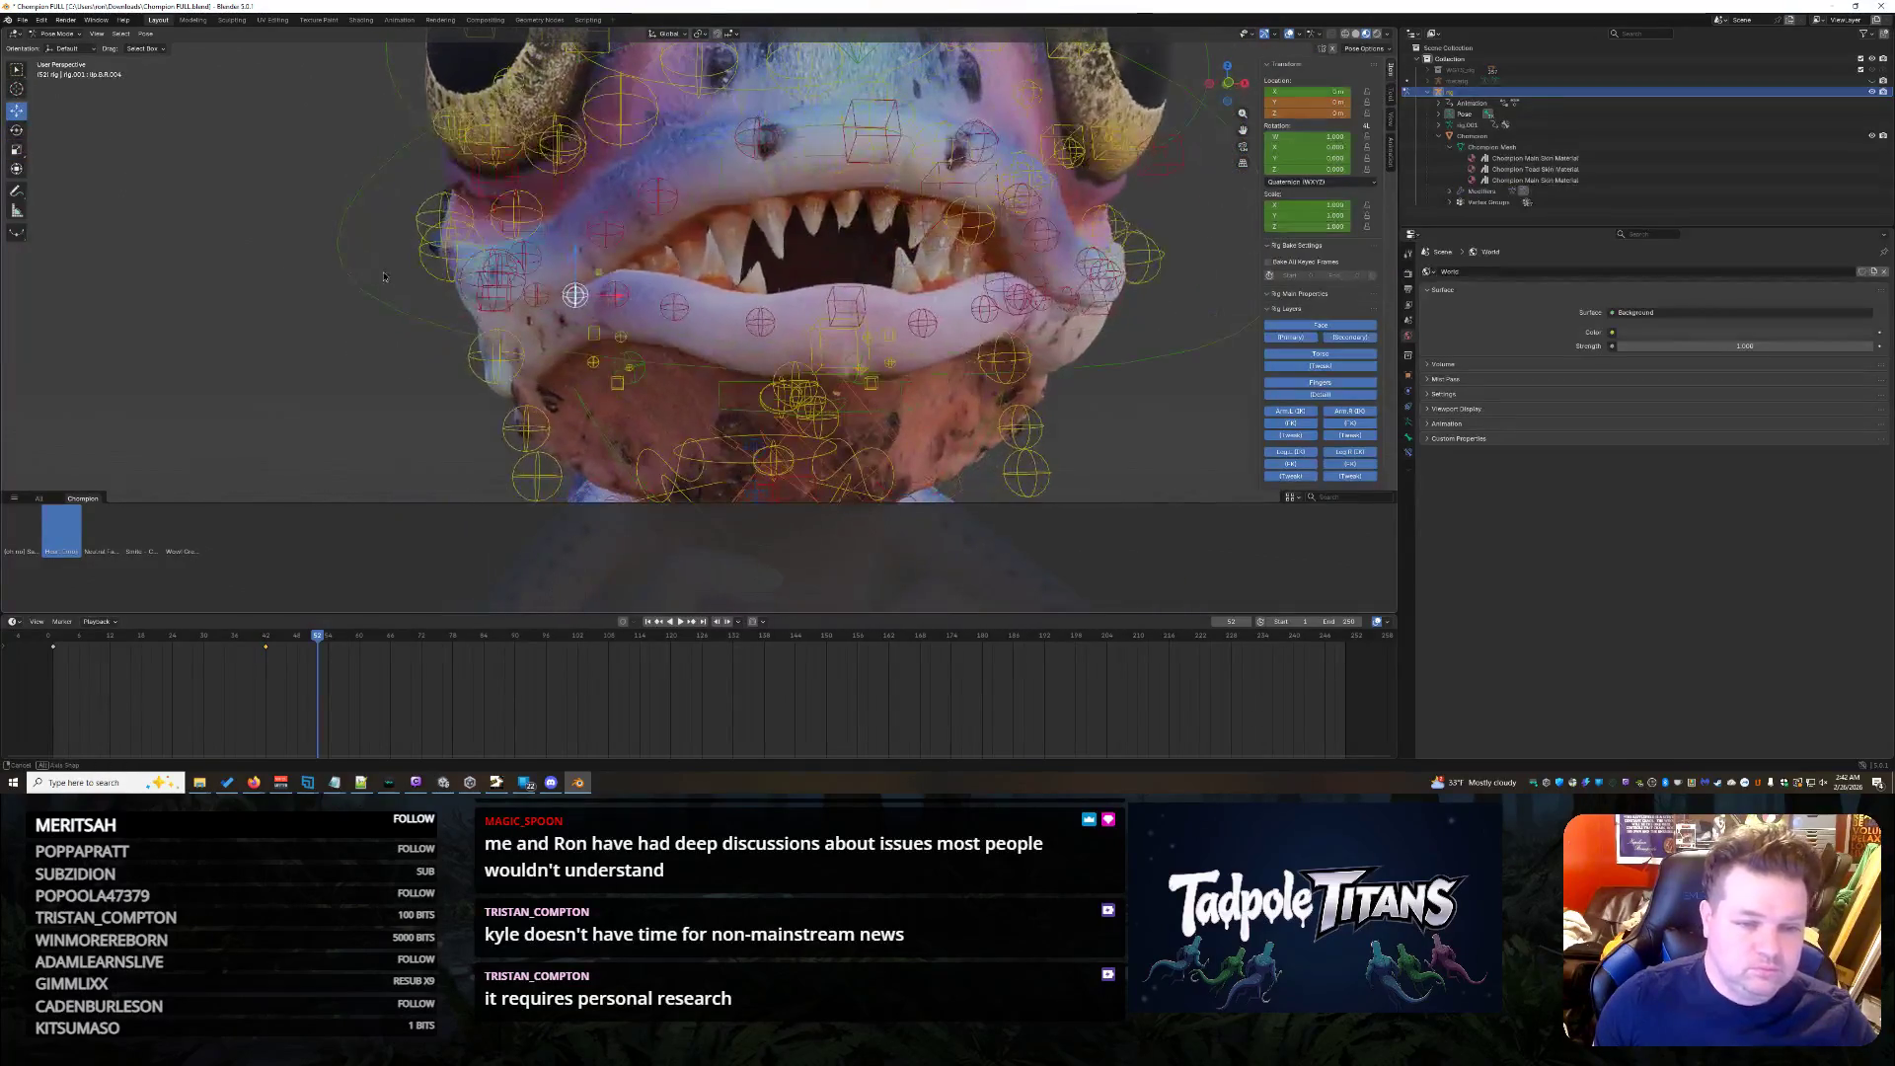
{"action": "left_click", "coordinate": [608, 231]}
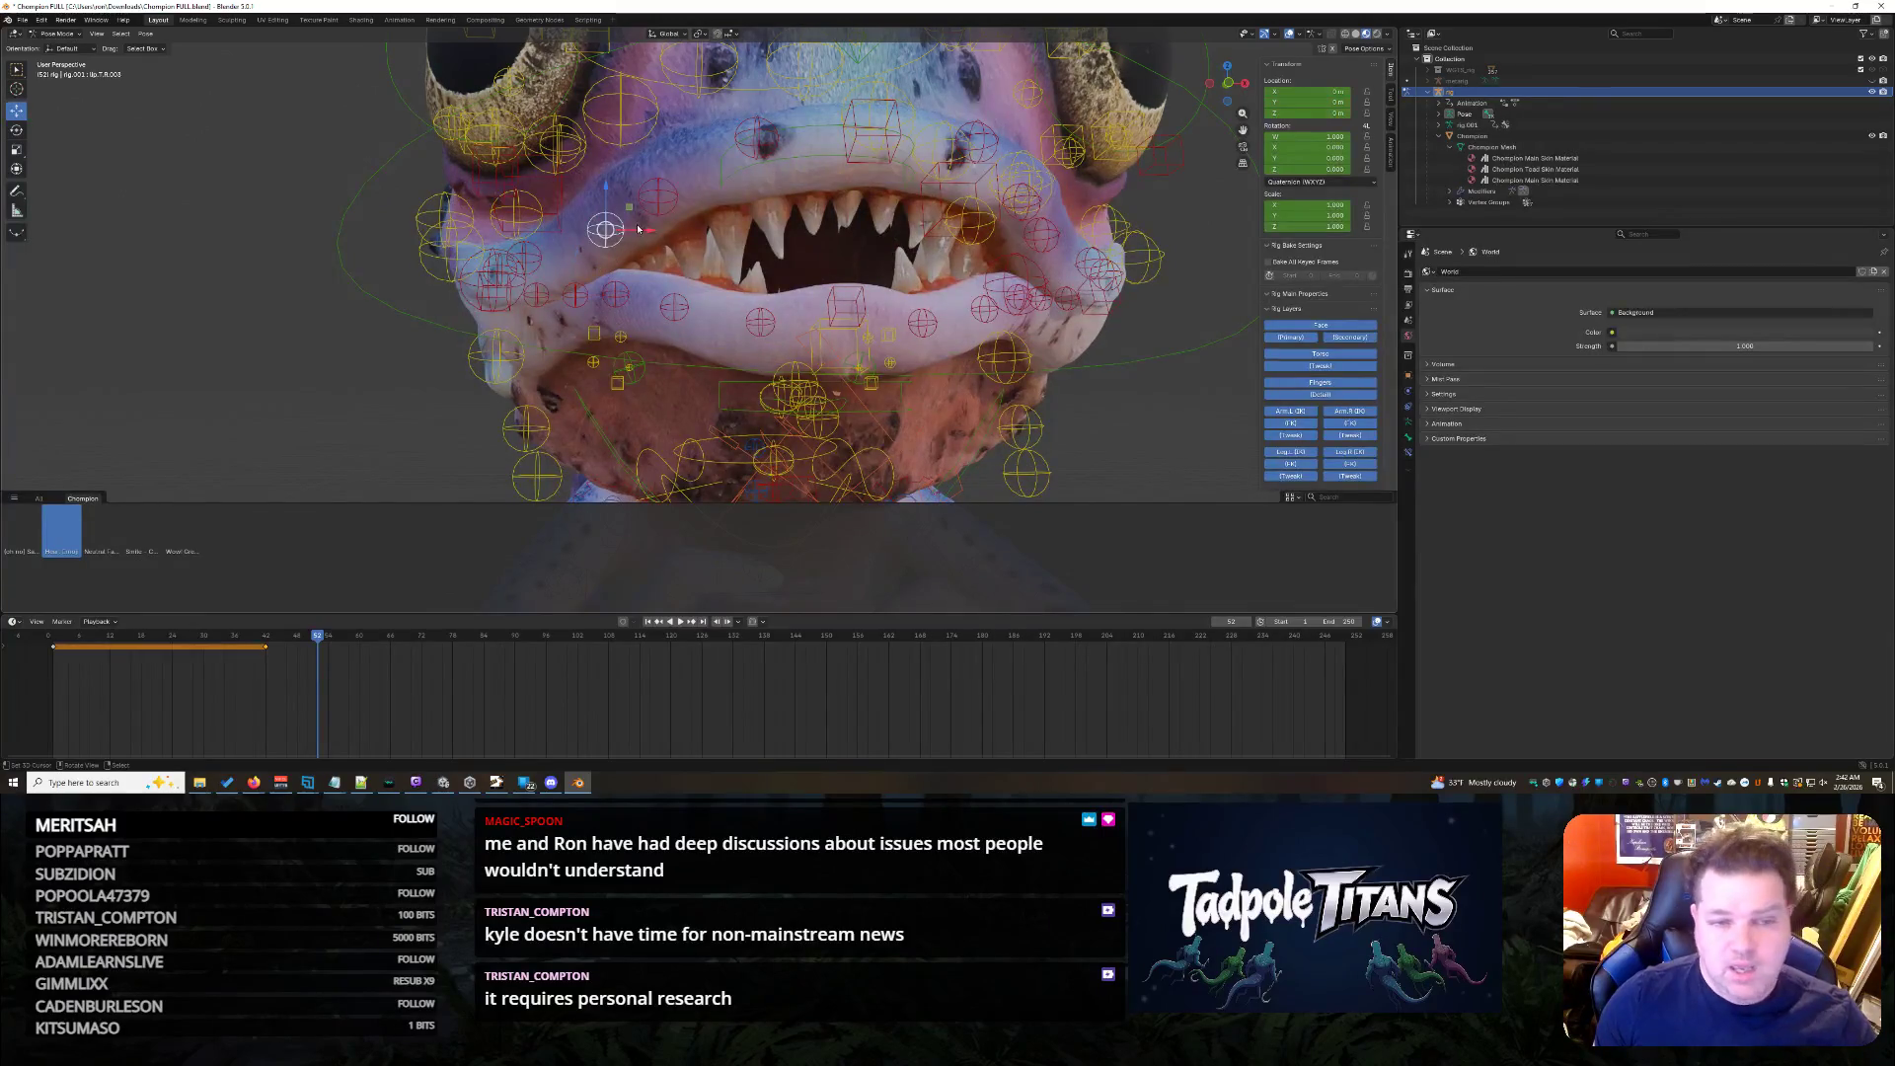
{"action": "scroll", "coordinate": [1107, 332], "scroll_direction": "down", "scroll_amount": 2}
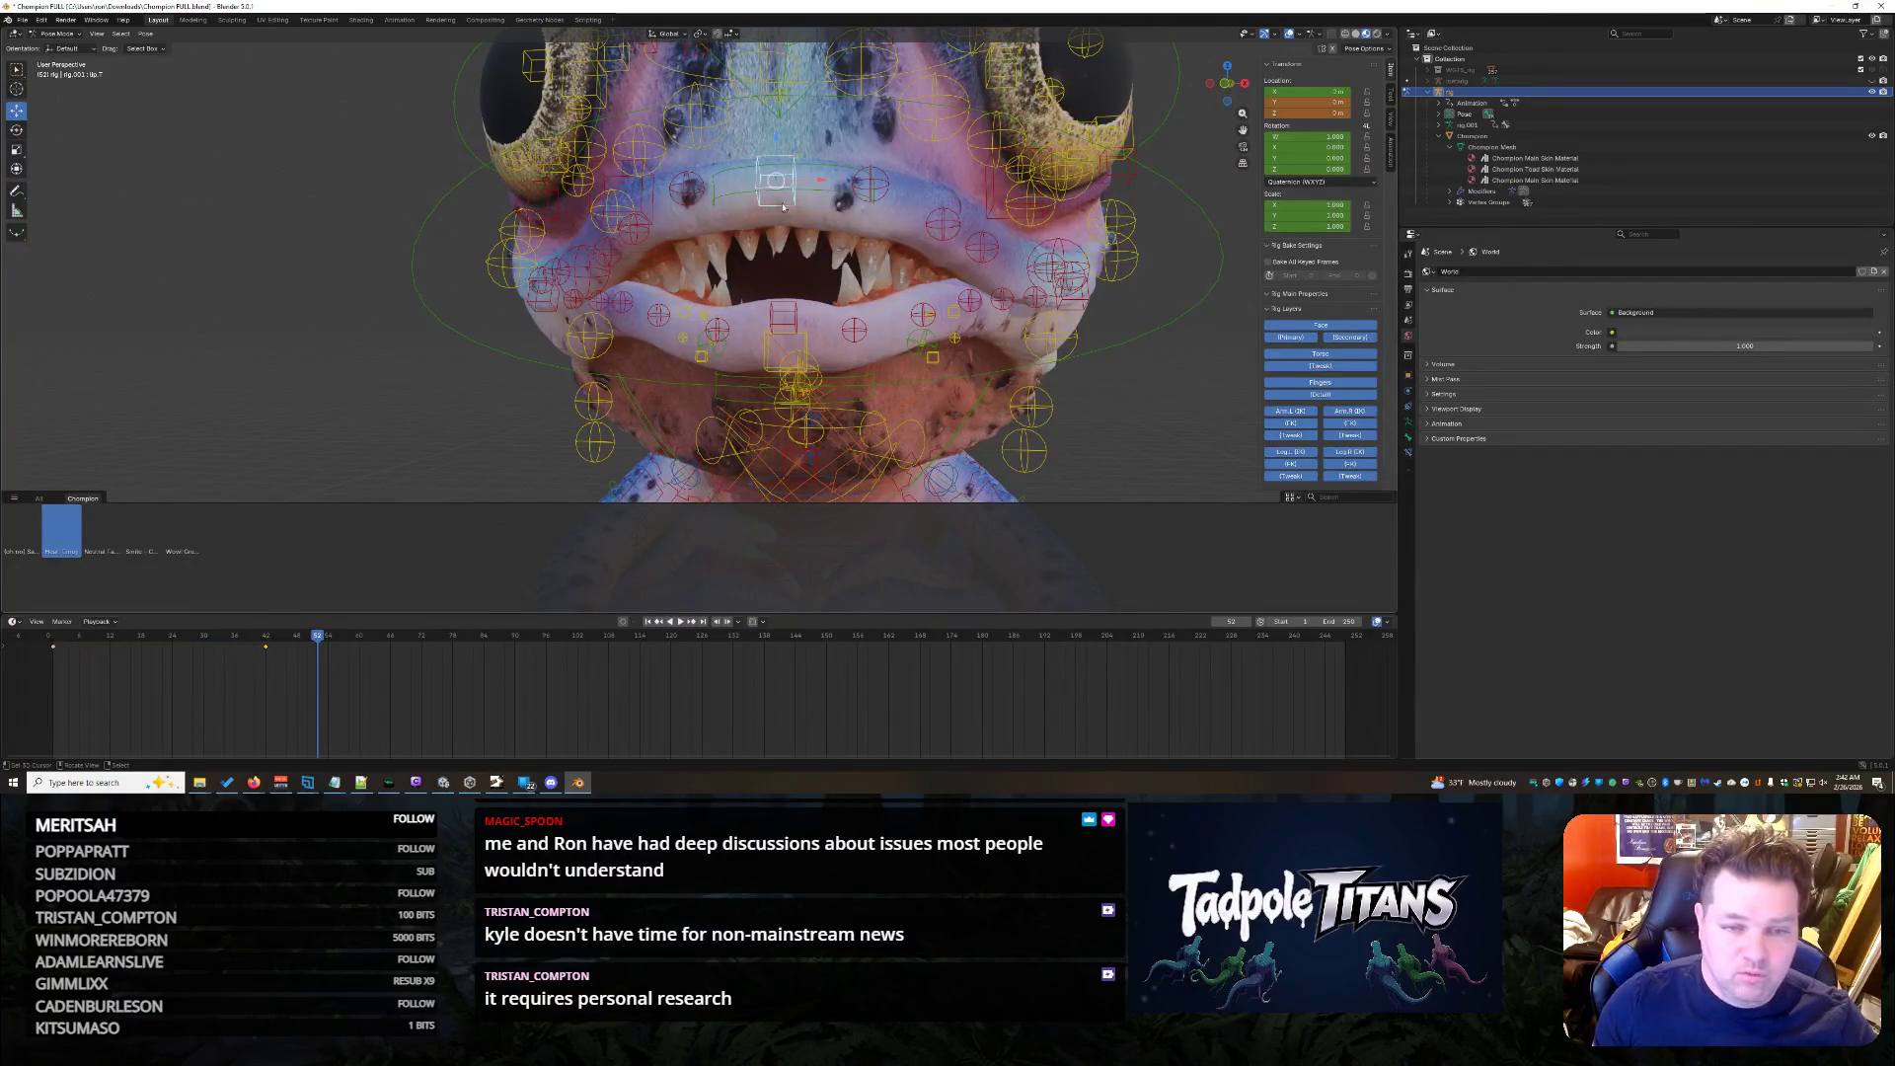
{"action": "key", "text": "g"}
{"action": "key", "text": "z"}
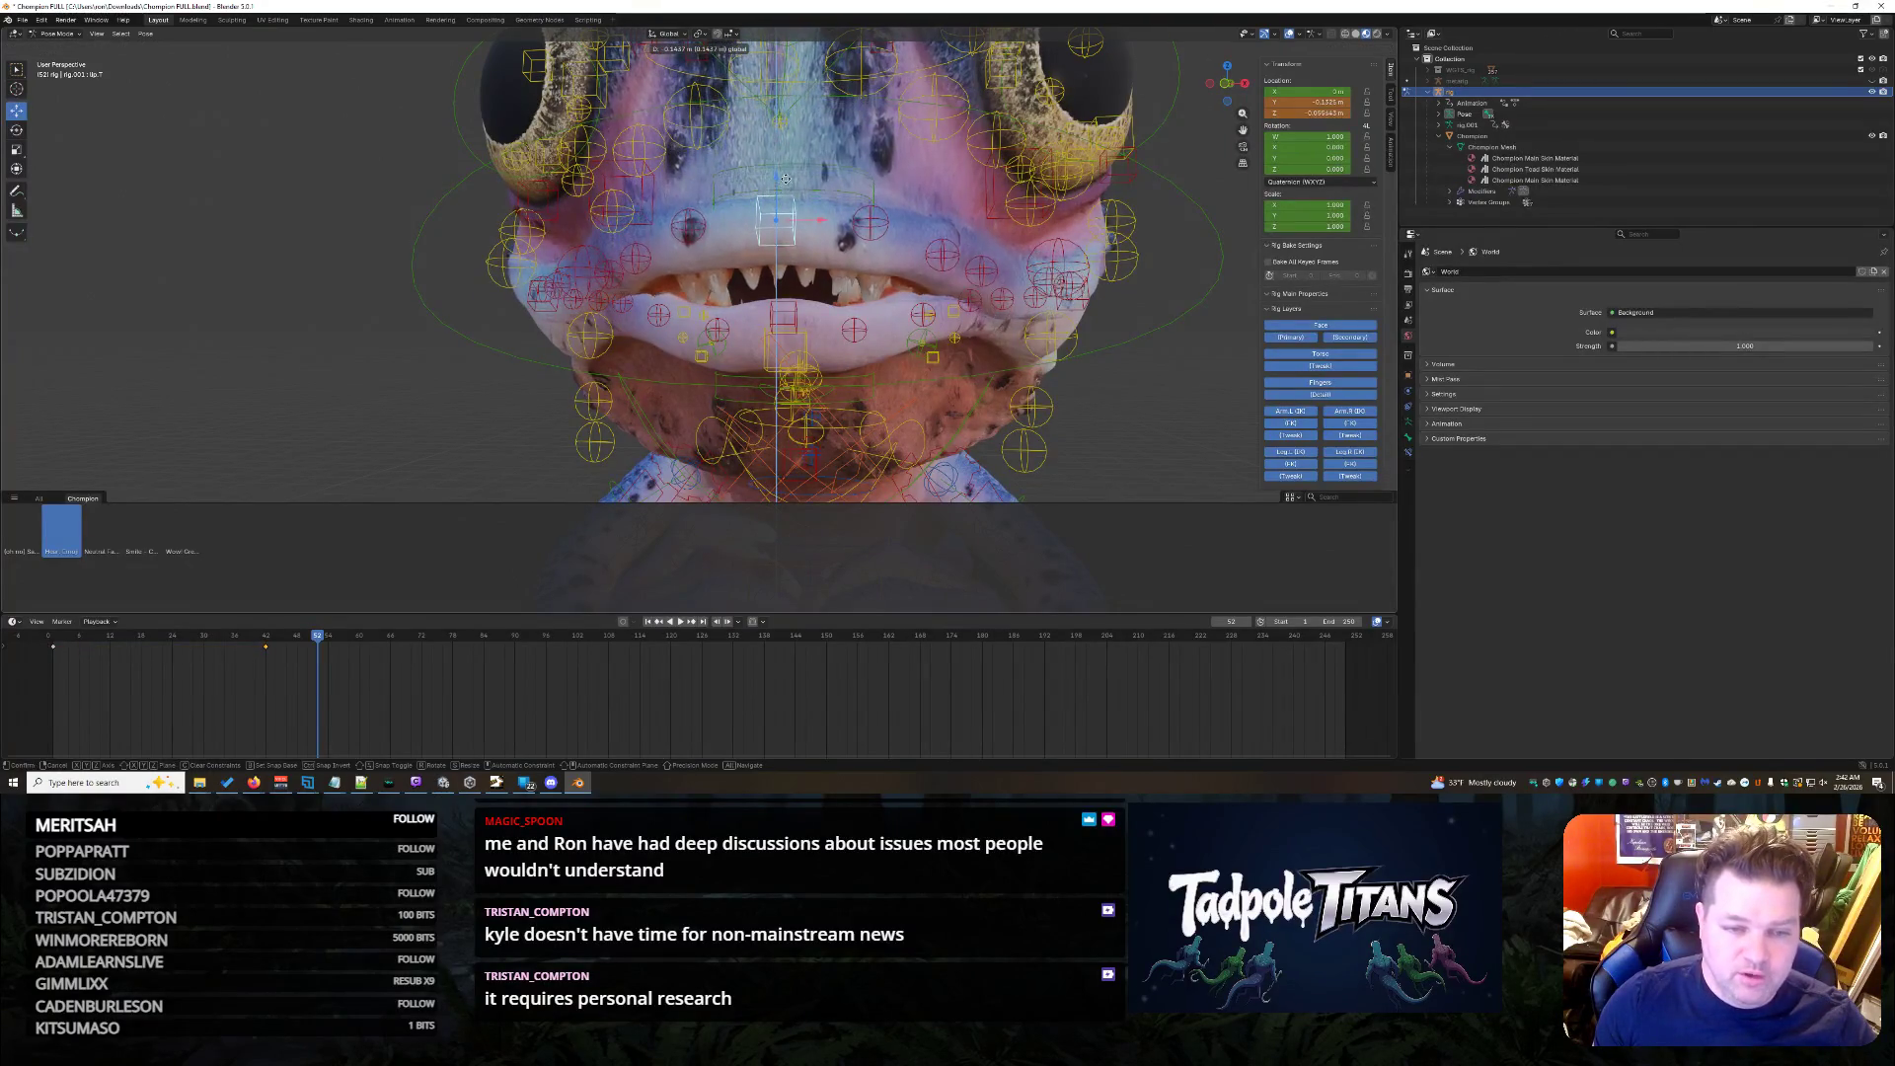
{"action": "left_click", "coordinate": [796, 194]}
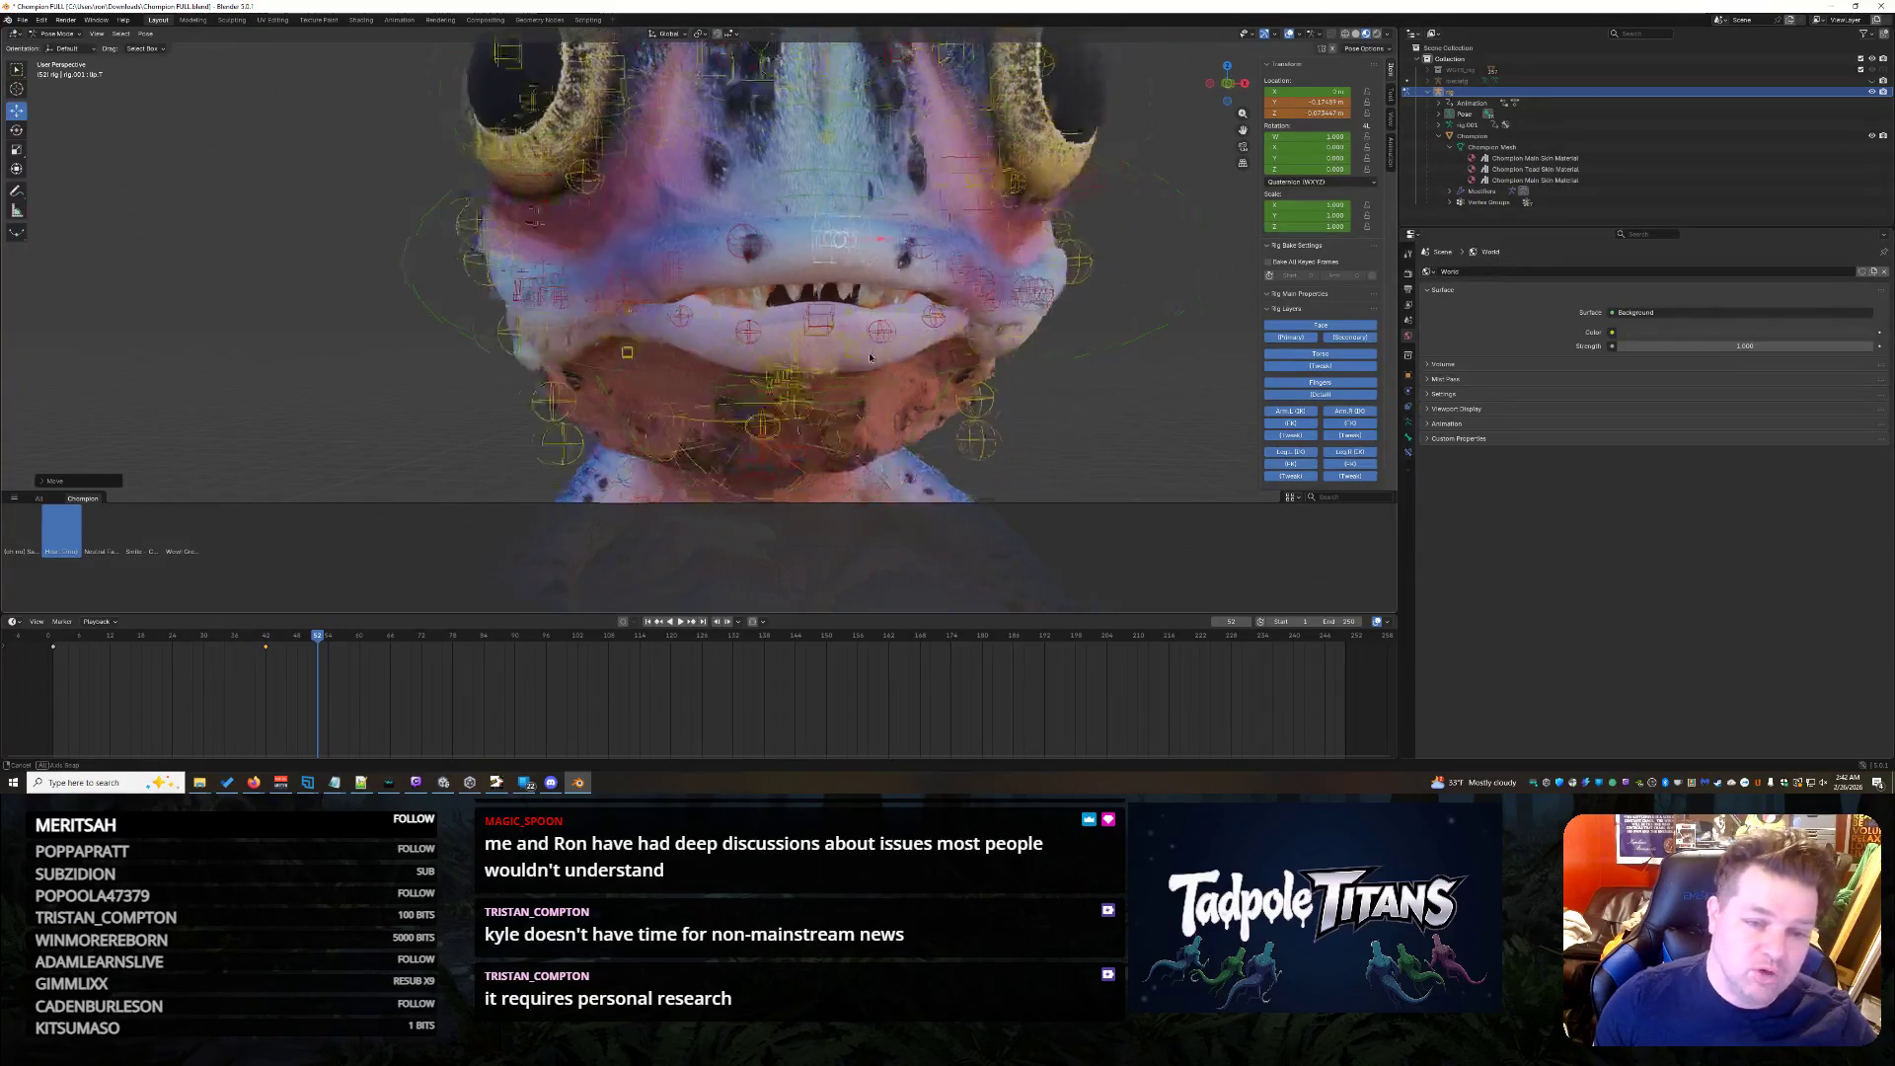
- Rotate the jaw to close the mouth and lower the face control along Z
{"action": "middle_click_drag", "start_coordinate": [795, 194], "coordinate": [856, 348]}
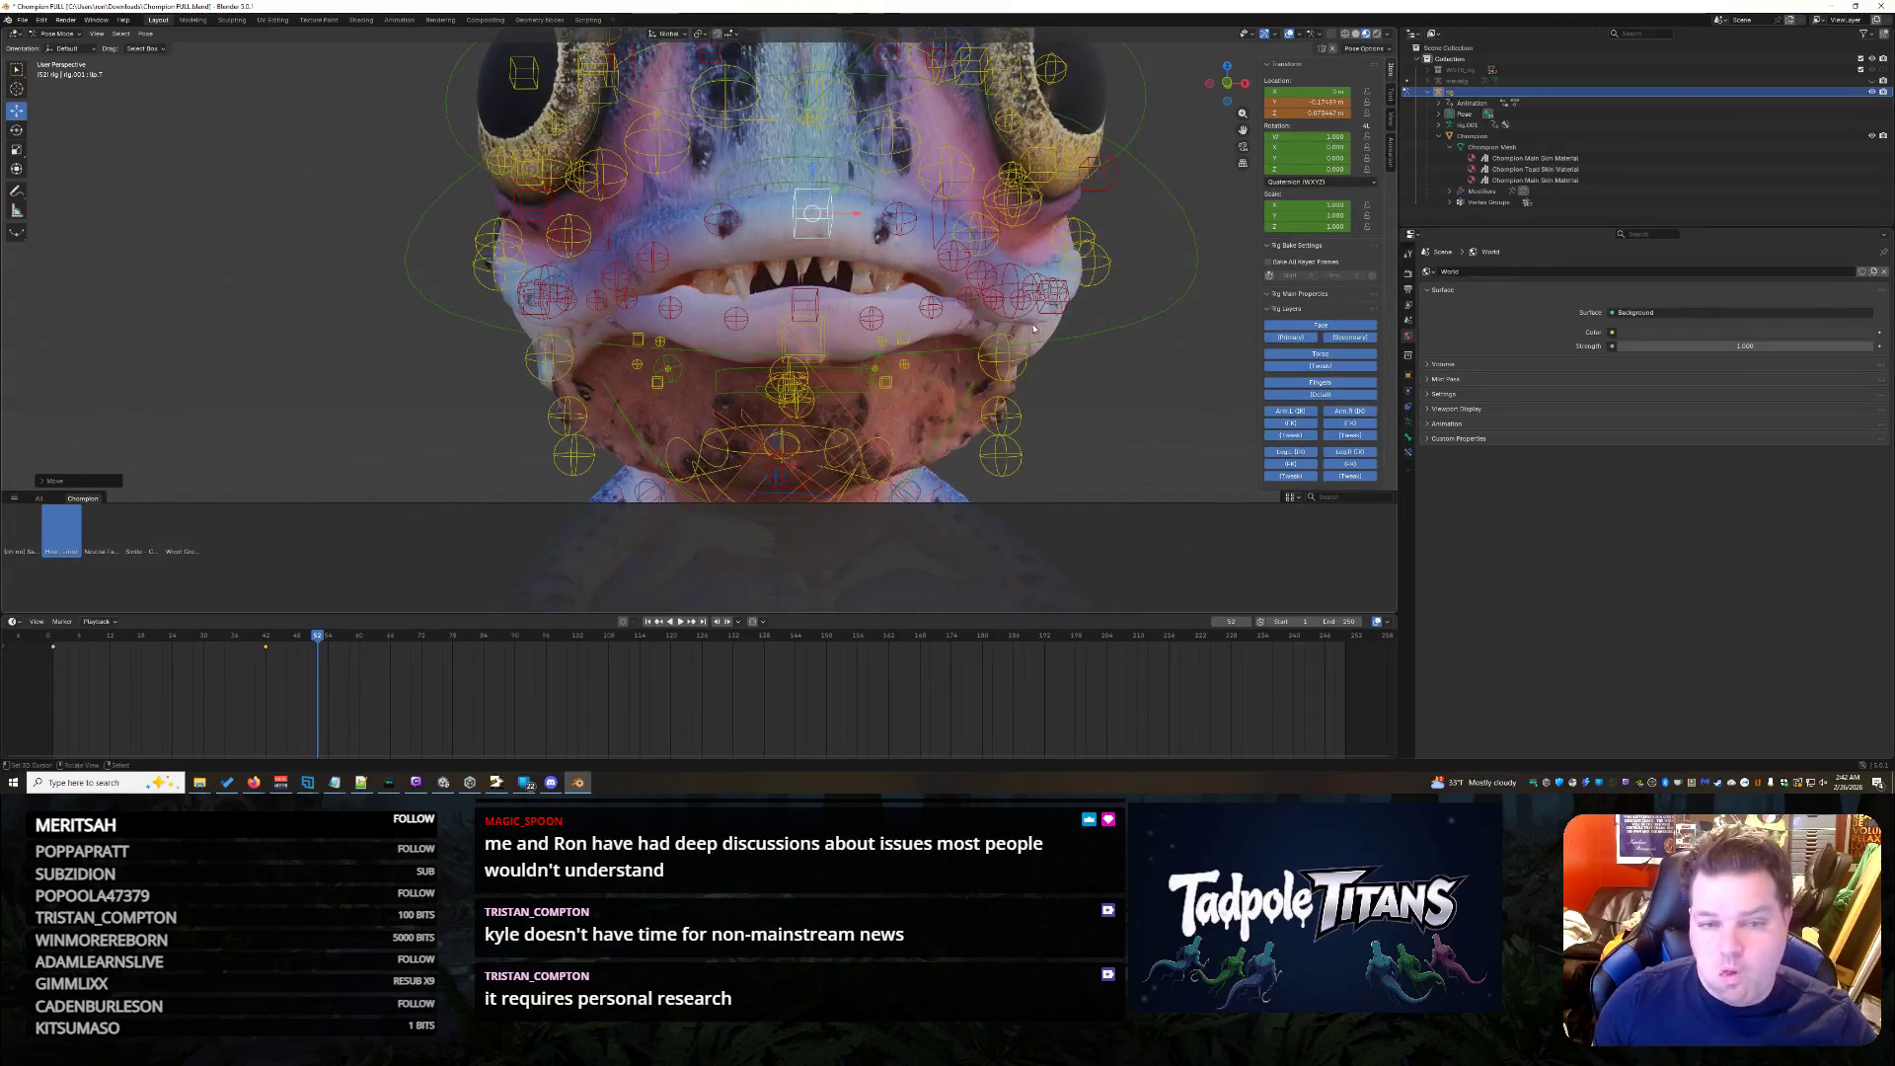
{"action": "middle_click_drag", "start_coordinate": [400, 281], "coordinate": [1074, 242]}
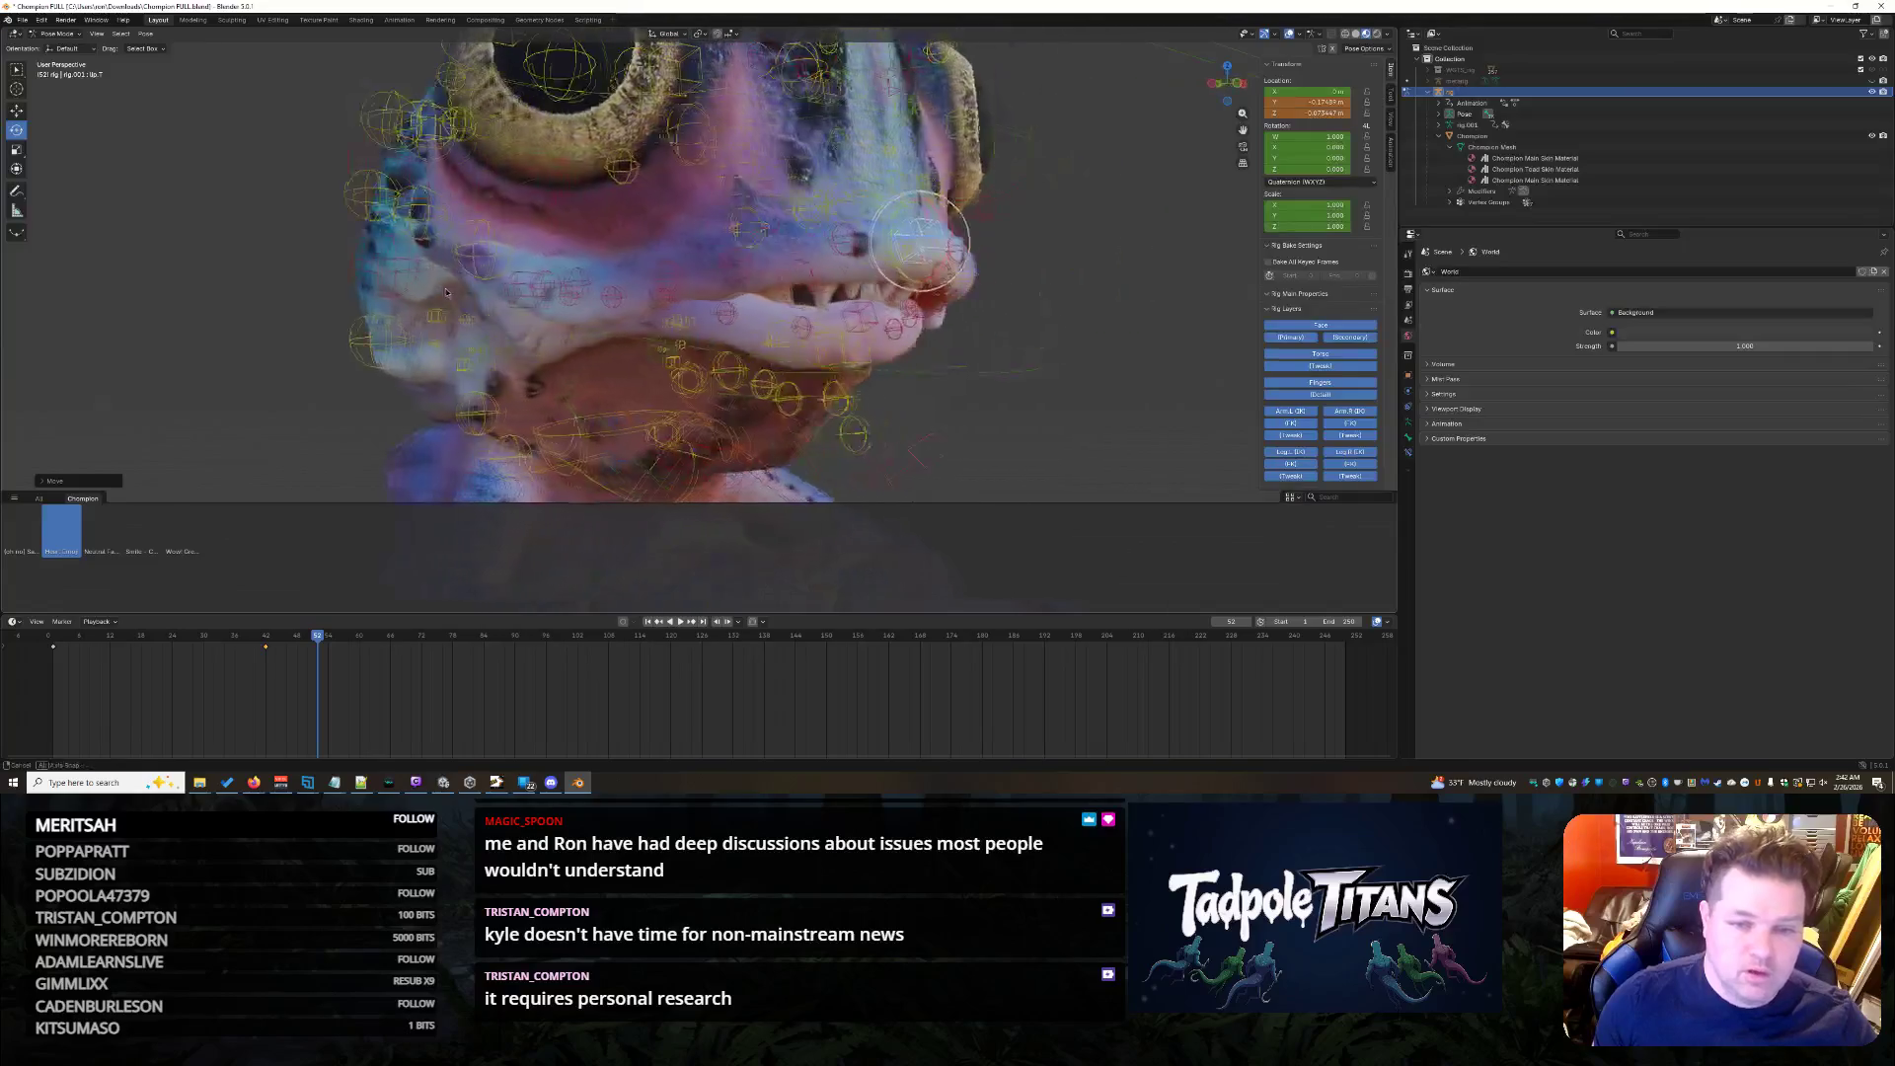
{"action": "key", "text": "r"}
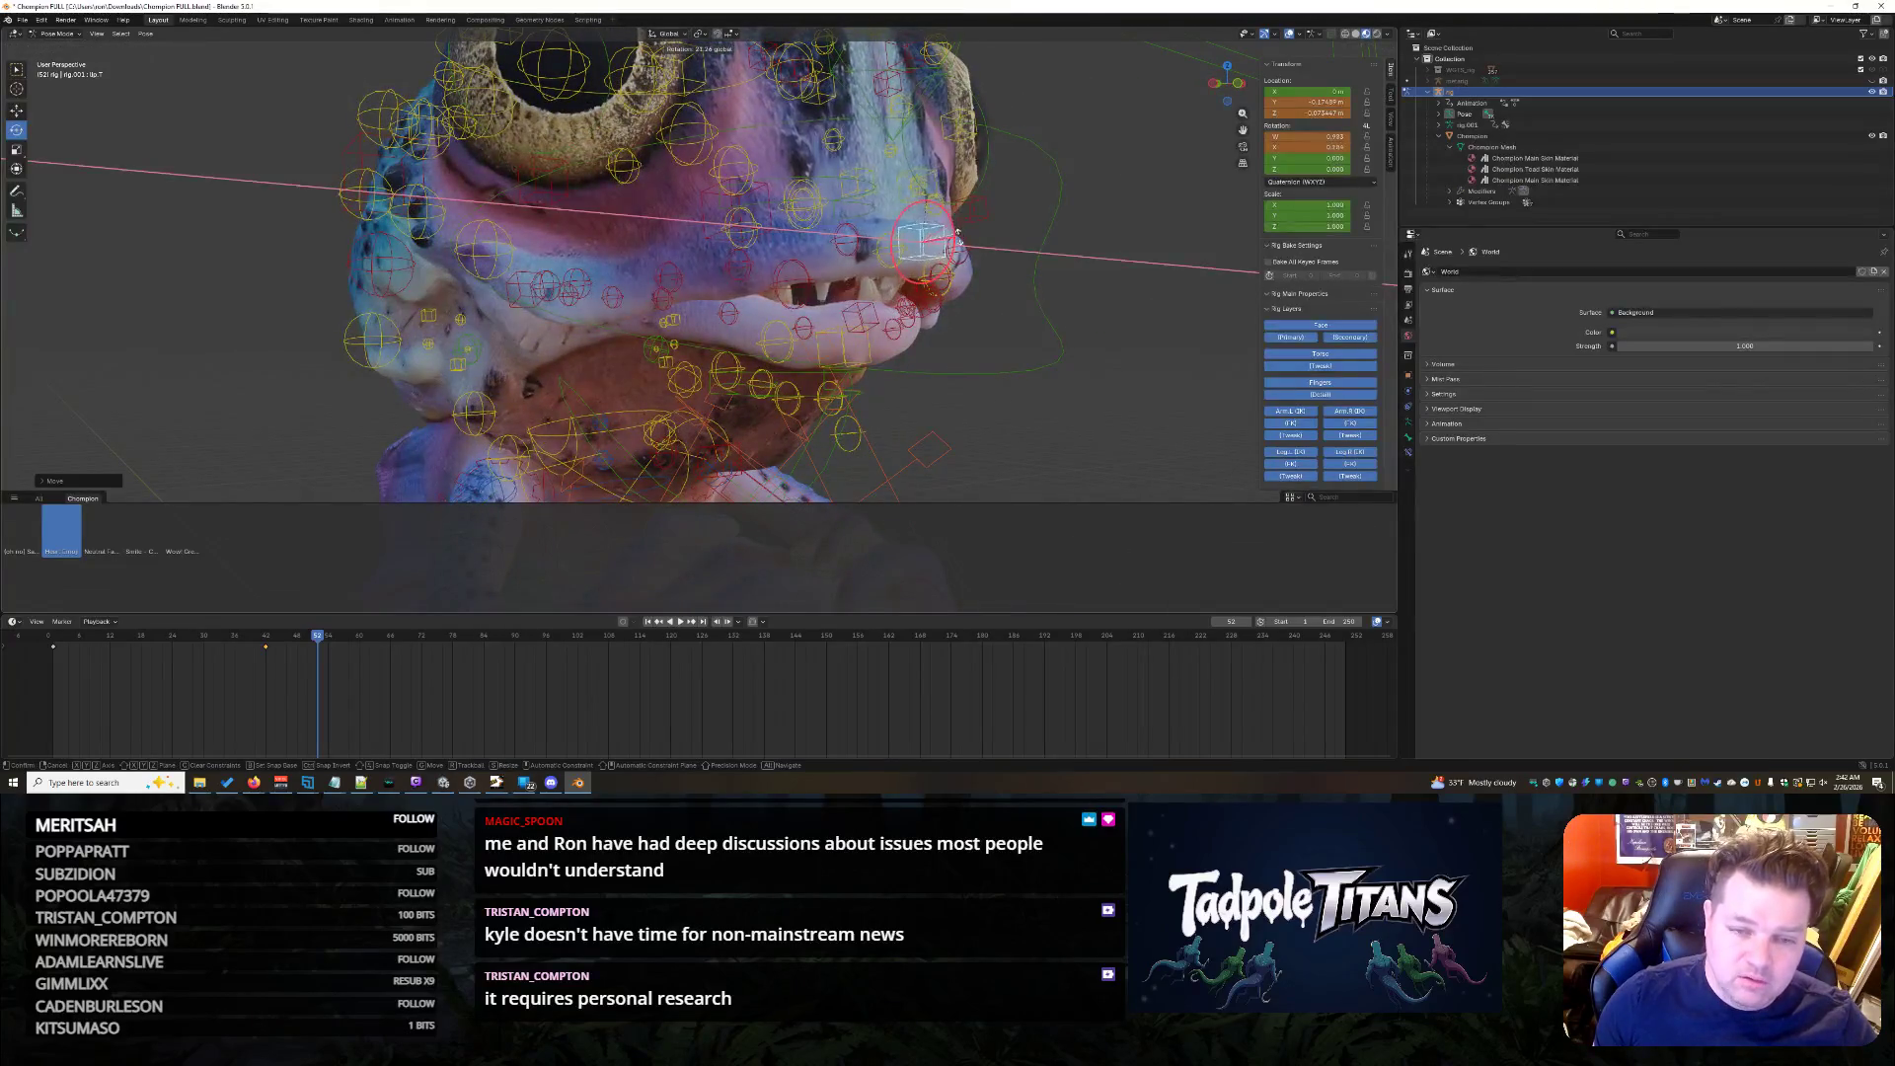
{"action": "left_click", "coordinate": [1064, 372]}
{"action": "middle_click_drag", "start_coordinate": [1066, 372], "coordinate": [802, 221]}
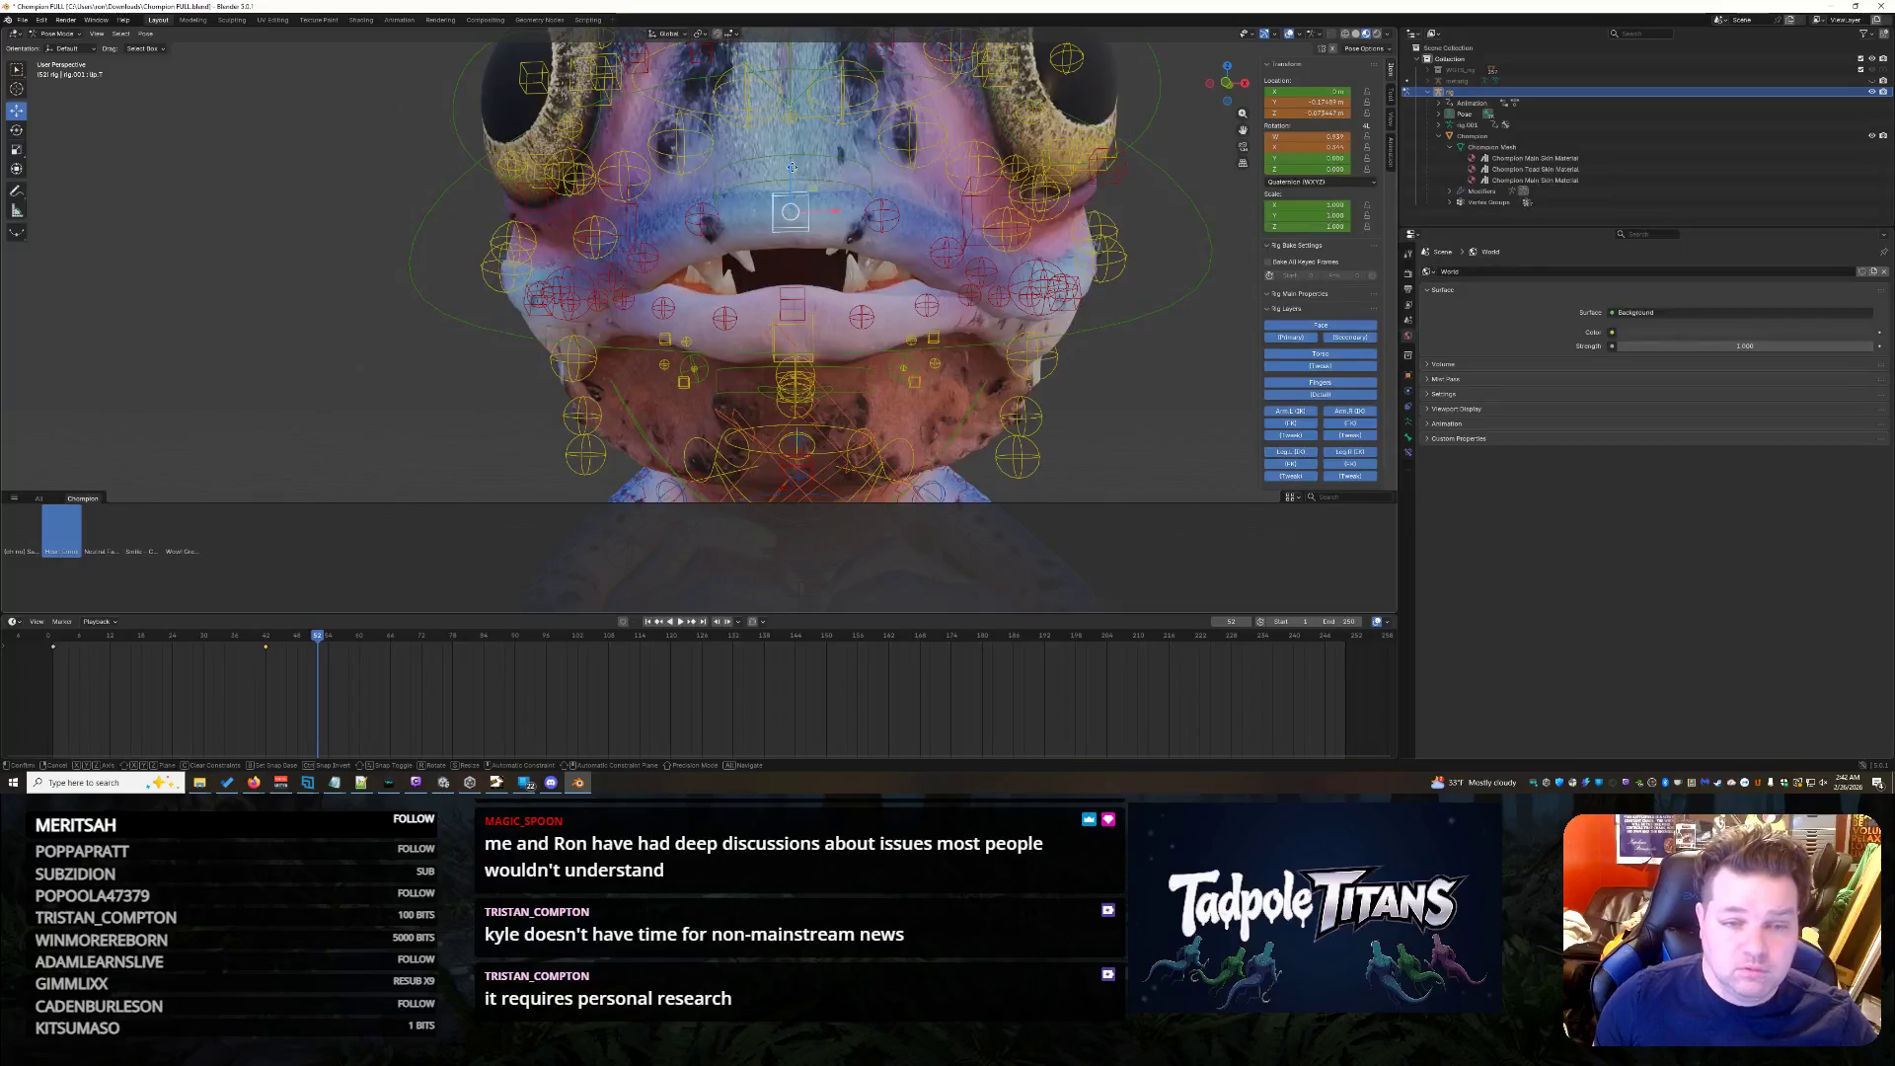
{"action": "key", "text": "g"}
{"action": "key", "text": "z"}
{"action": "left_click", "coordinate": [800, 181]}
{"action": "middle_click_drag", "start_coordinate": [800, 181], "coordinate": [1048, 397]}
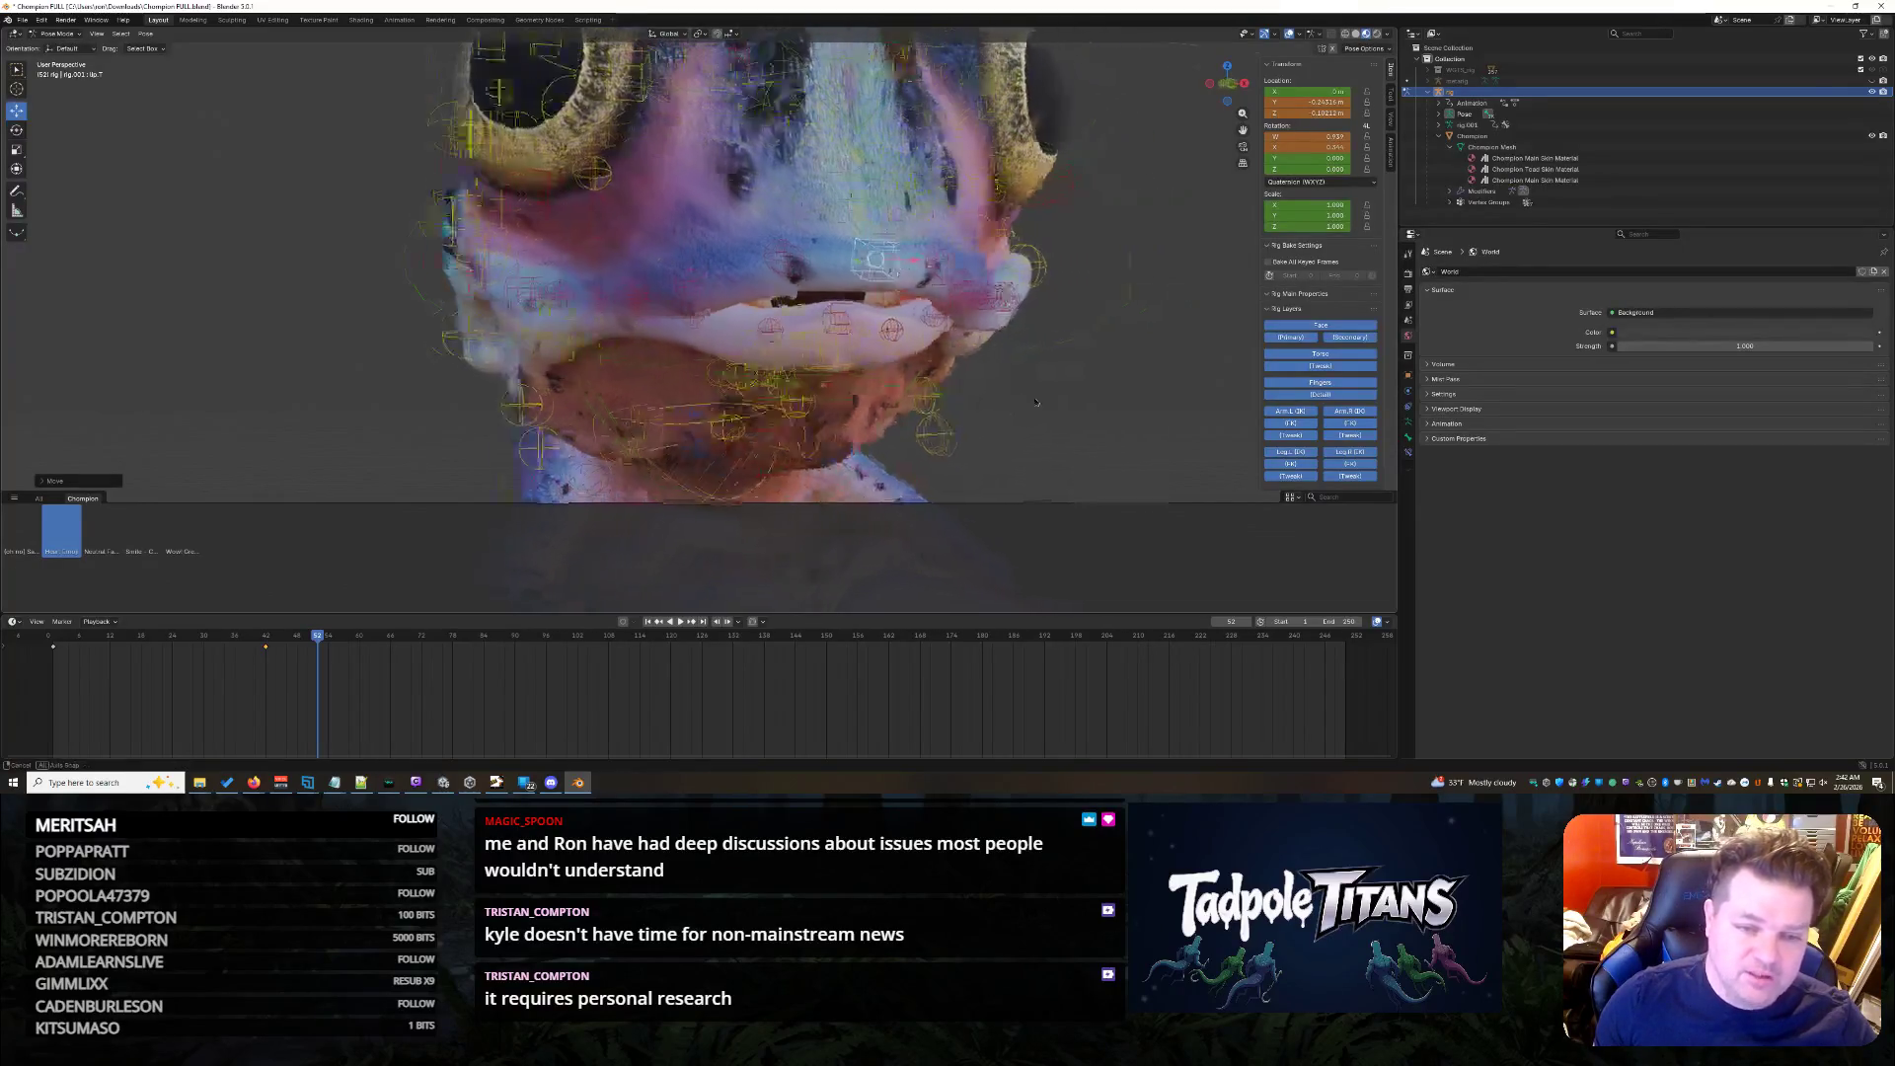
- Shift another lip control bone along the Y axis
{"action": "left_click", "coordinate": [863, 319]}
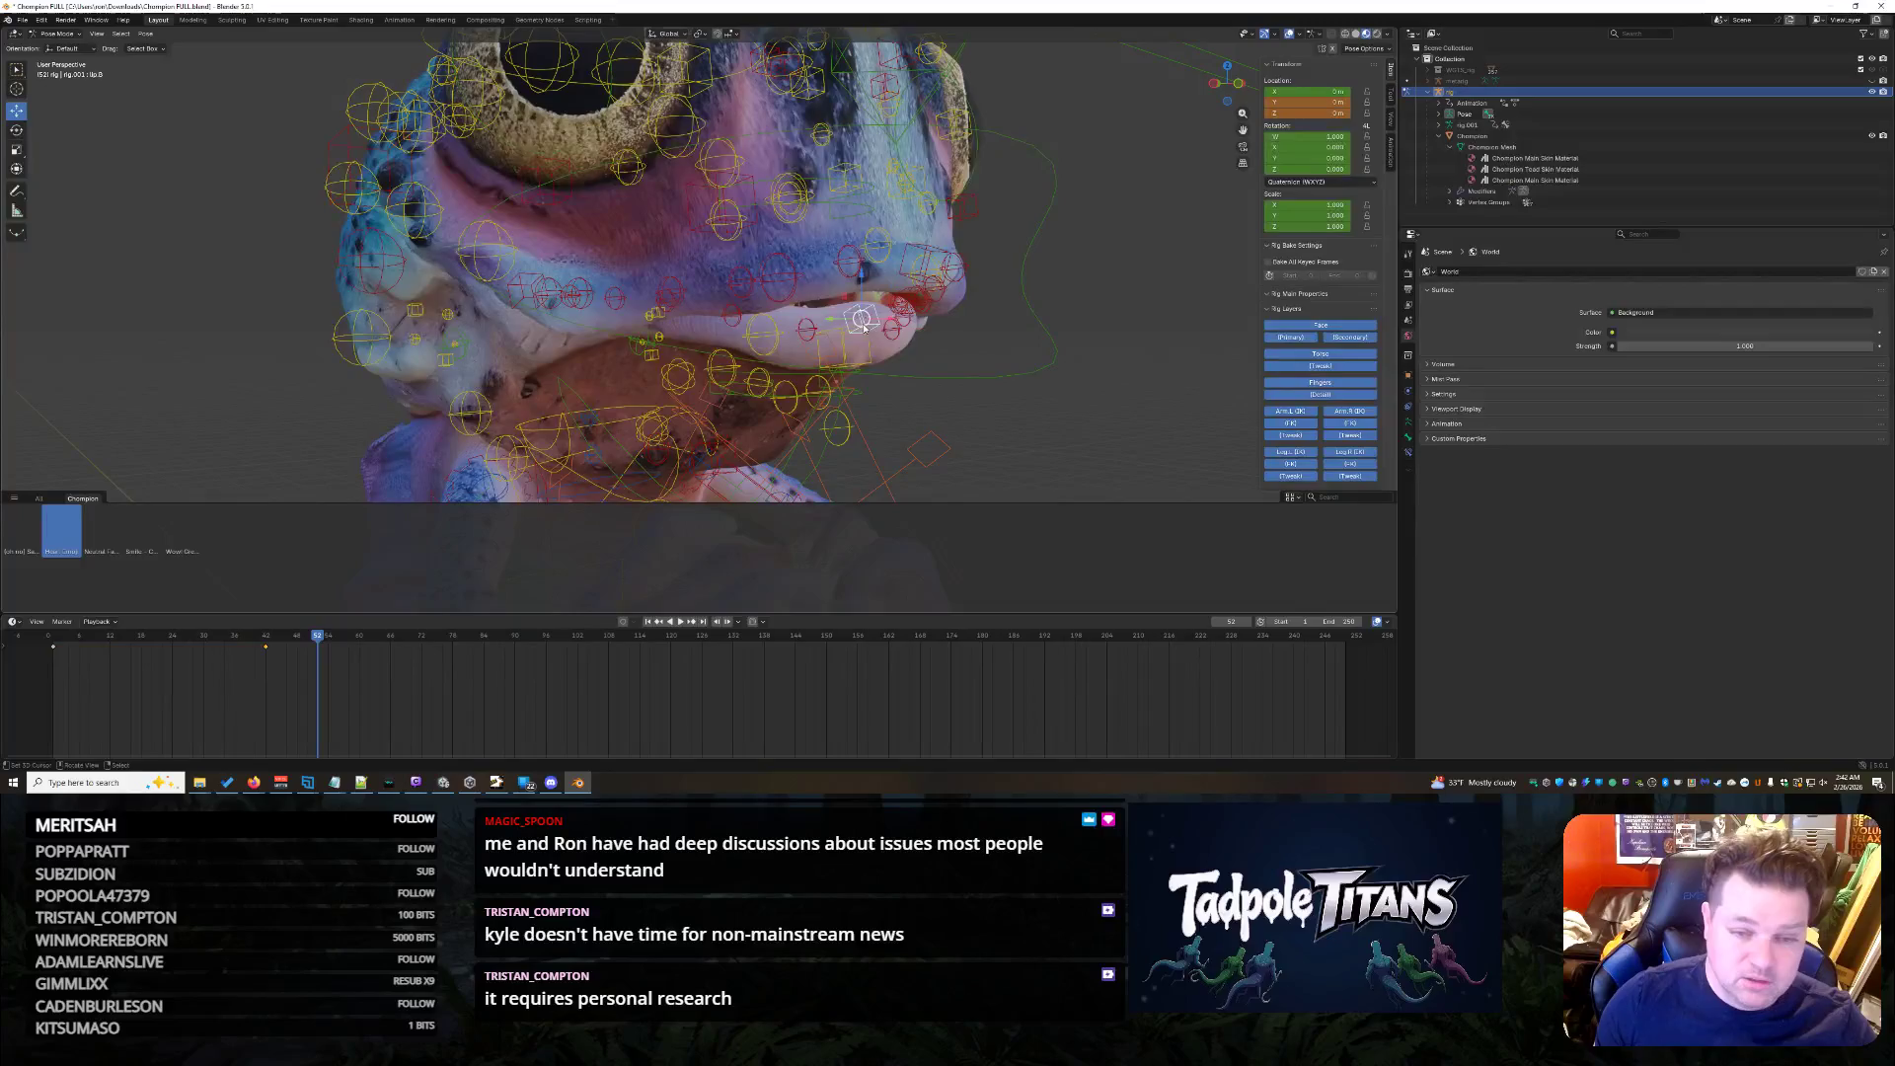
{"action": "key", "text": "g"}
{"action": "key", "text": "y"}
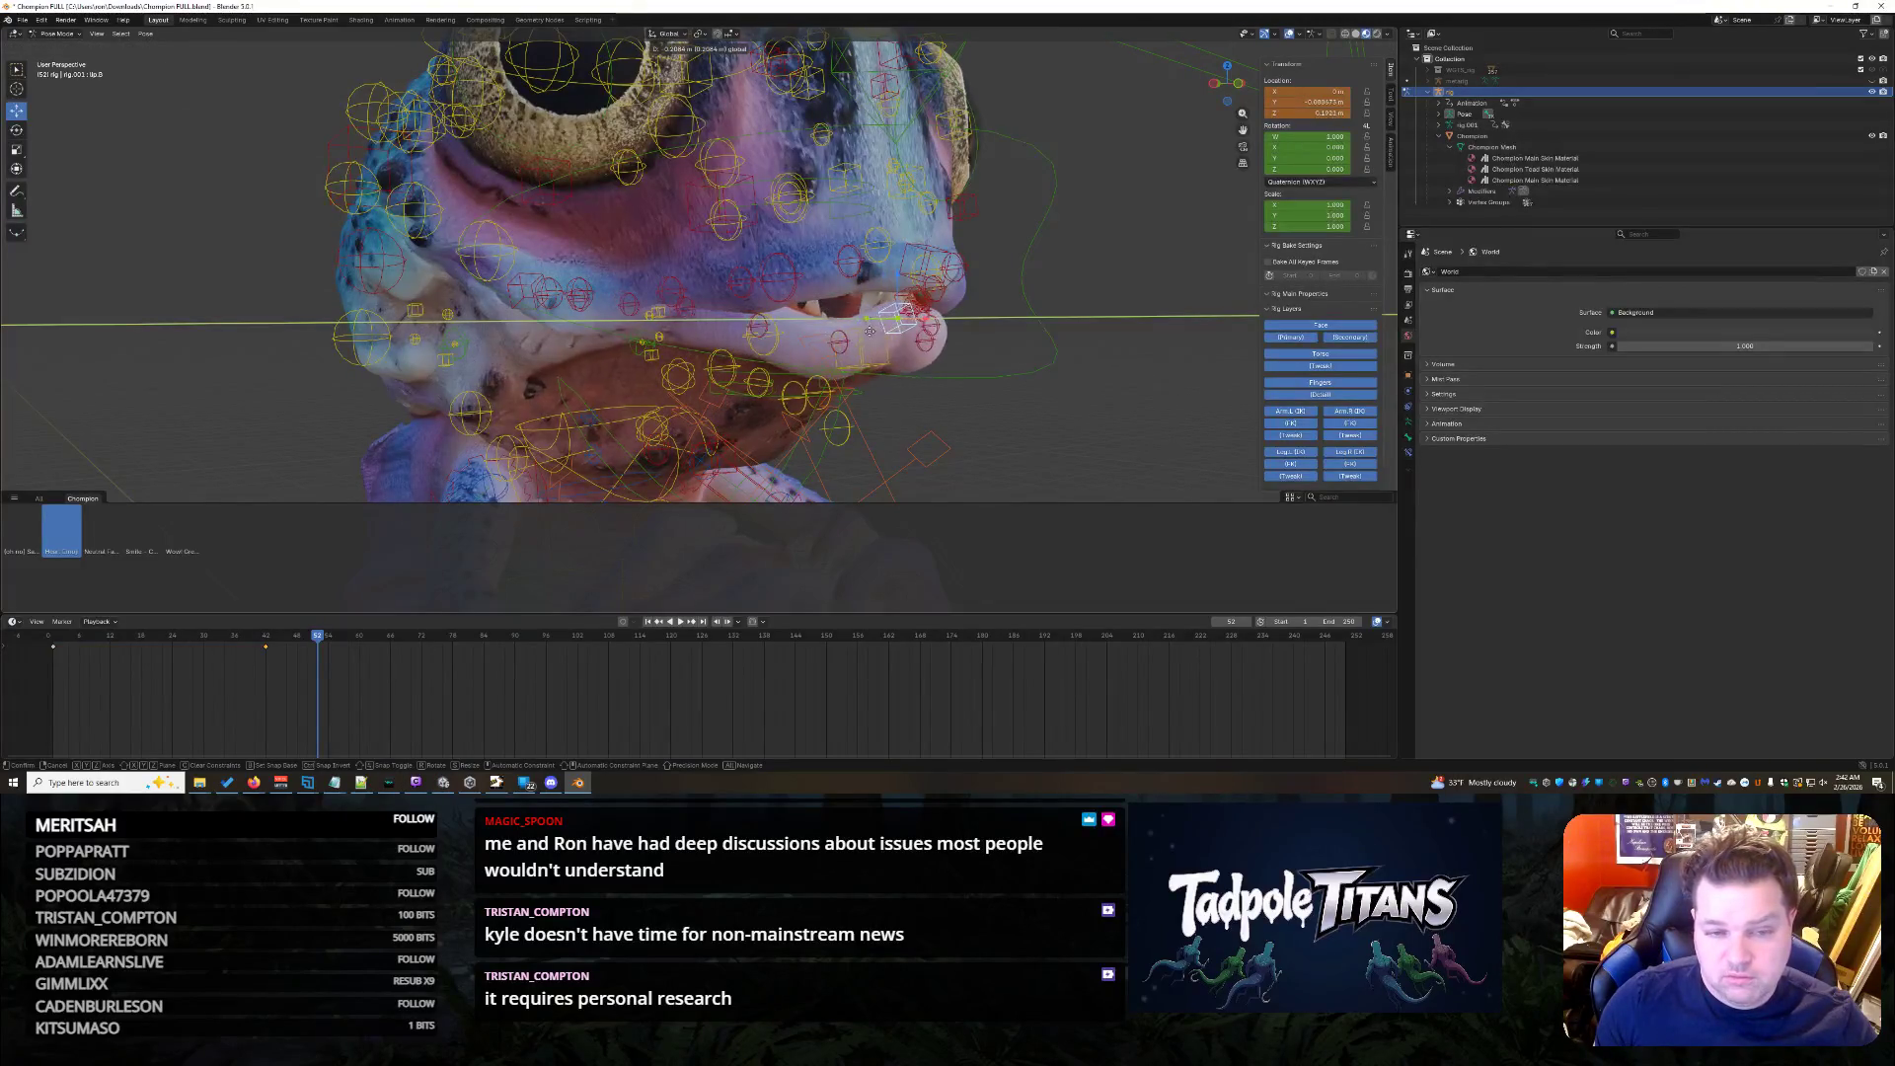
{"action": "left_click", "coordinate": [836, 326]}
{"action": "mouse_move", "coordinate": [837, 327]}
{"action": "middle_mouse_down"}
{"action": "mouse_move", "coordinate": [1084, 401]}
{"action": "mouse_move", "coordinate": [899, 329]}
{"action": "middle_mouse_up"}
{"action": "scroll", "coordinate": [1061, 397], "scroll_direction": "down", "scroll_amount": 3}
{"action": "scroll", "coordinate": [1084, 402], "scroll_direction": "up", "scroll_amount": 3}
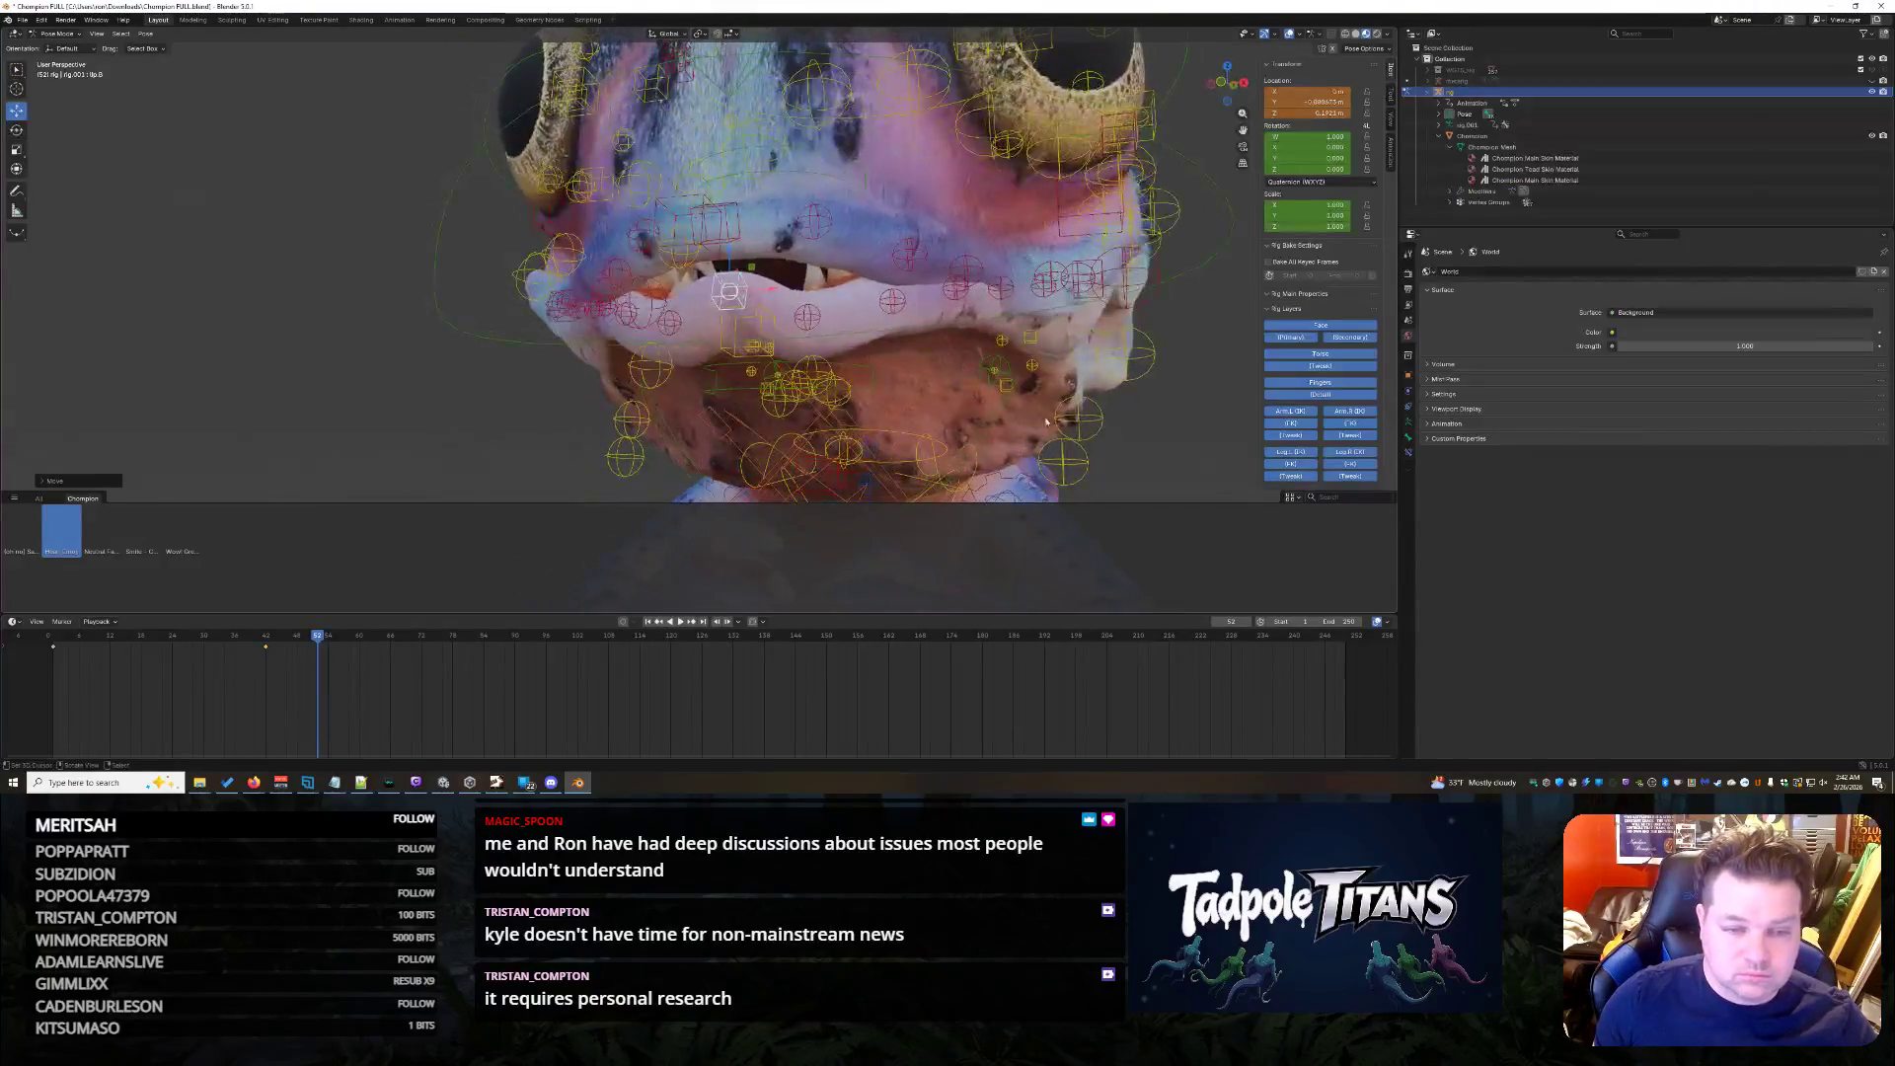
{"action": "scroll", "coordinate": [898, 330], "scroll_direction": "up", "scroll_amount": 3}
- Adjust the heights of the right, left and centre lower lip bones along Z for a fuller lip
{"action": "left_click", "coordinate": [899, 329]}
{"action": "key", "text": "g"}
{"action": "key", "text": "z"}
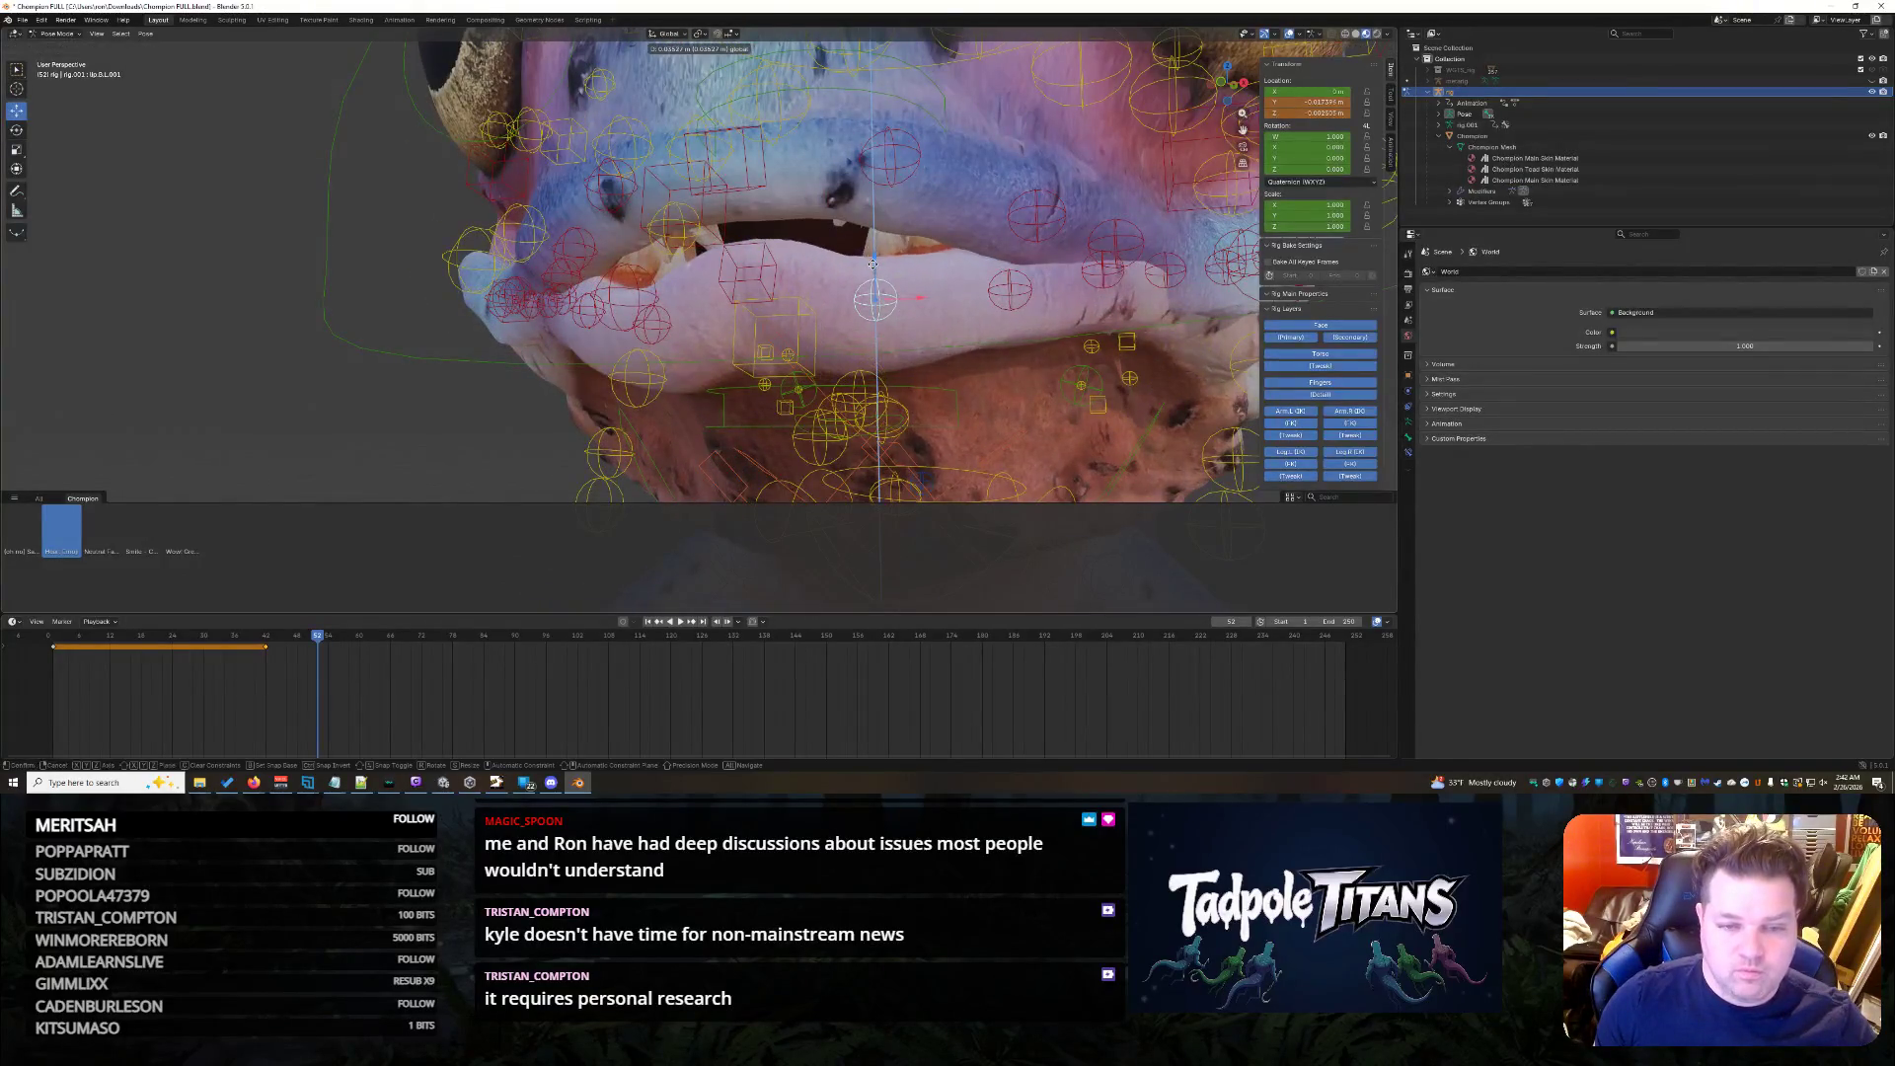
{"action": "left_click", "coordinate": [876, 276]}
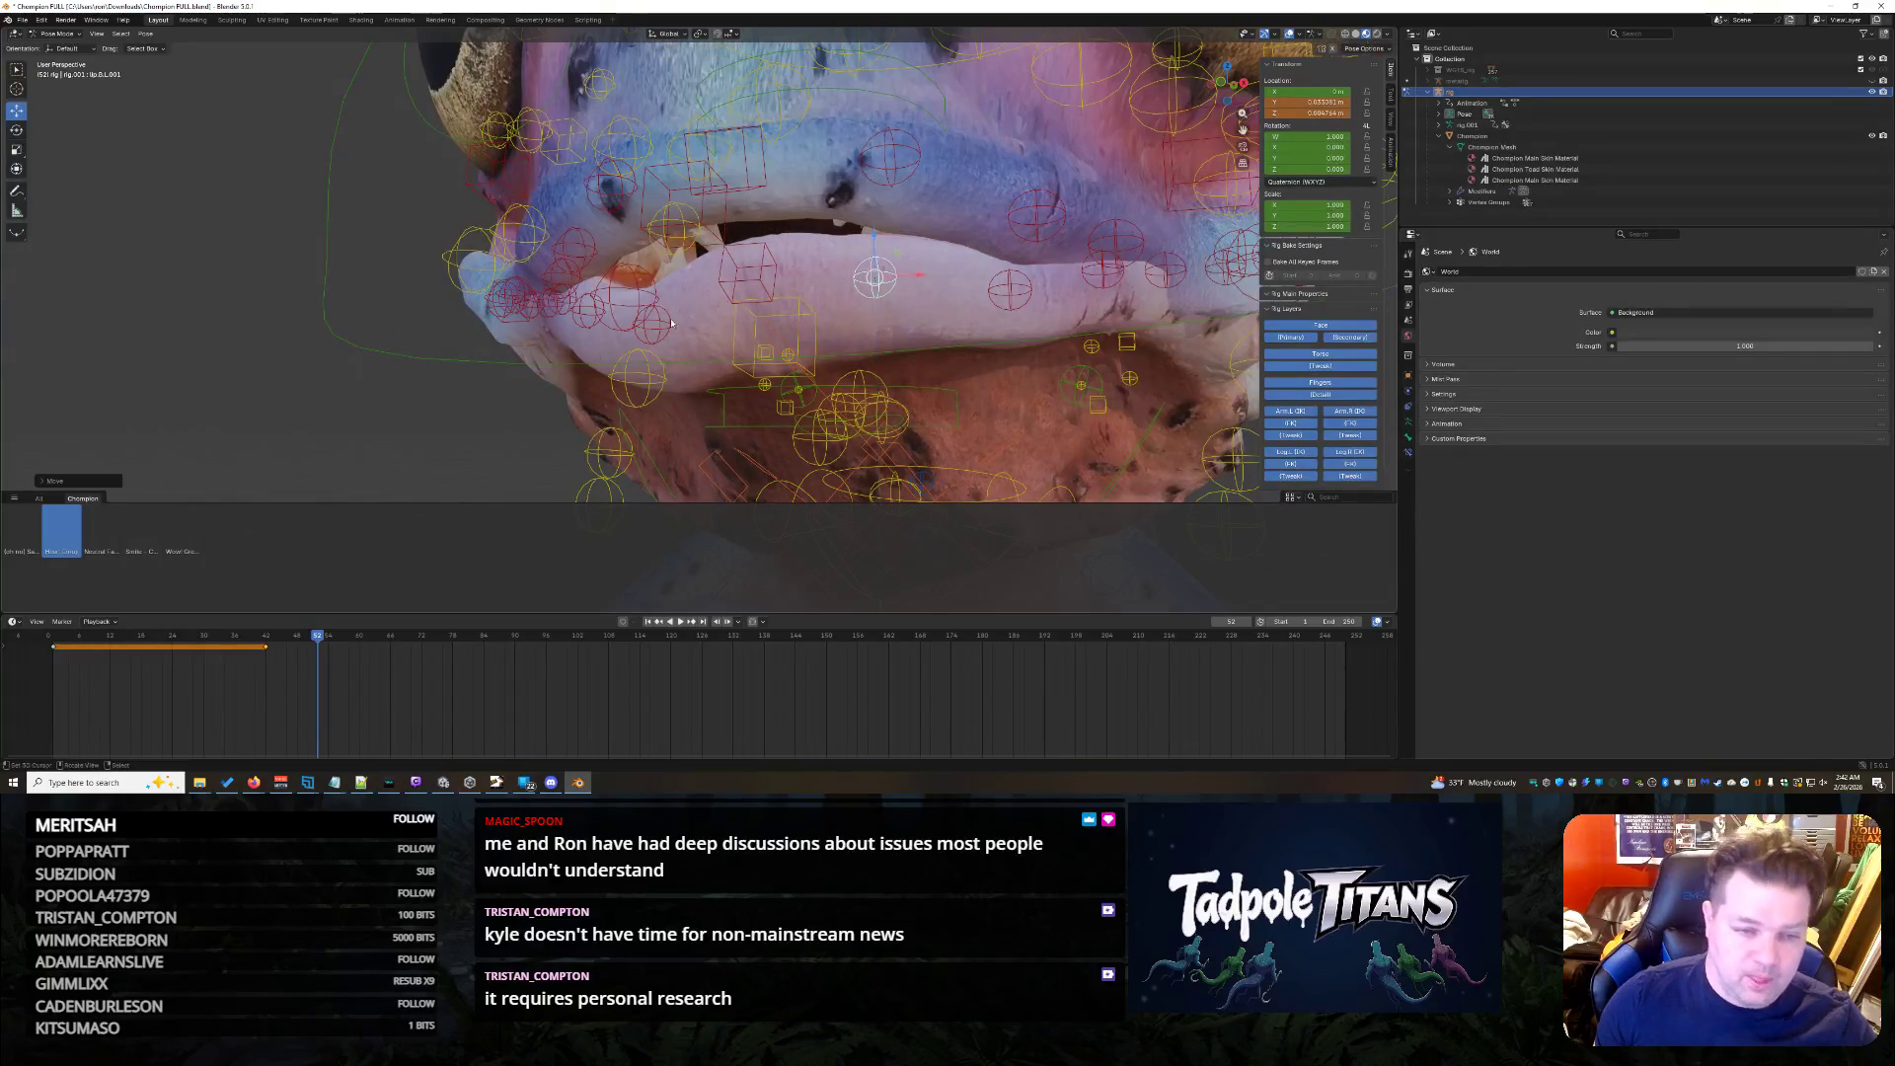
{"action": "left_click", "coordinate": [652, 302]}
{"action": "key", "text": "g"}
{"action": "key", "text": "z"}
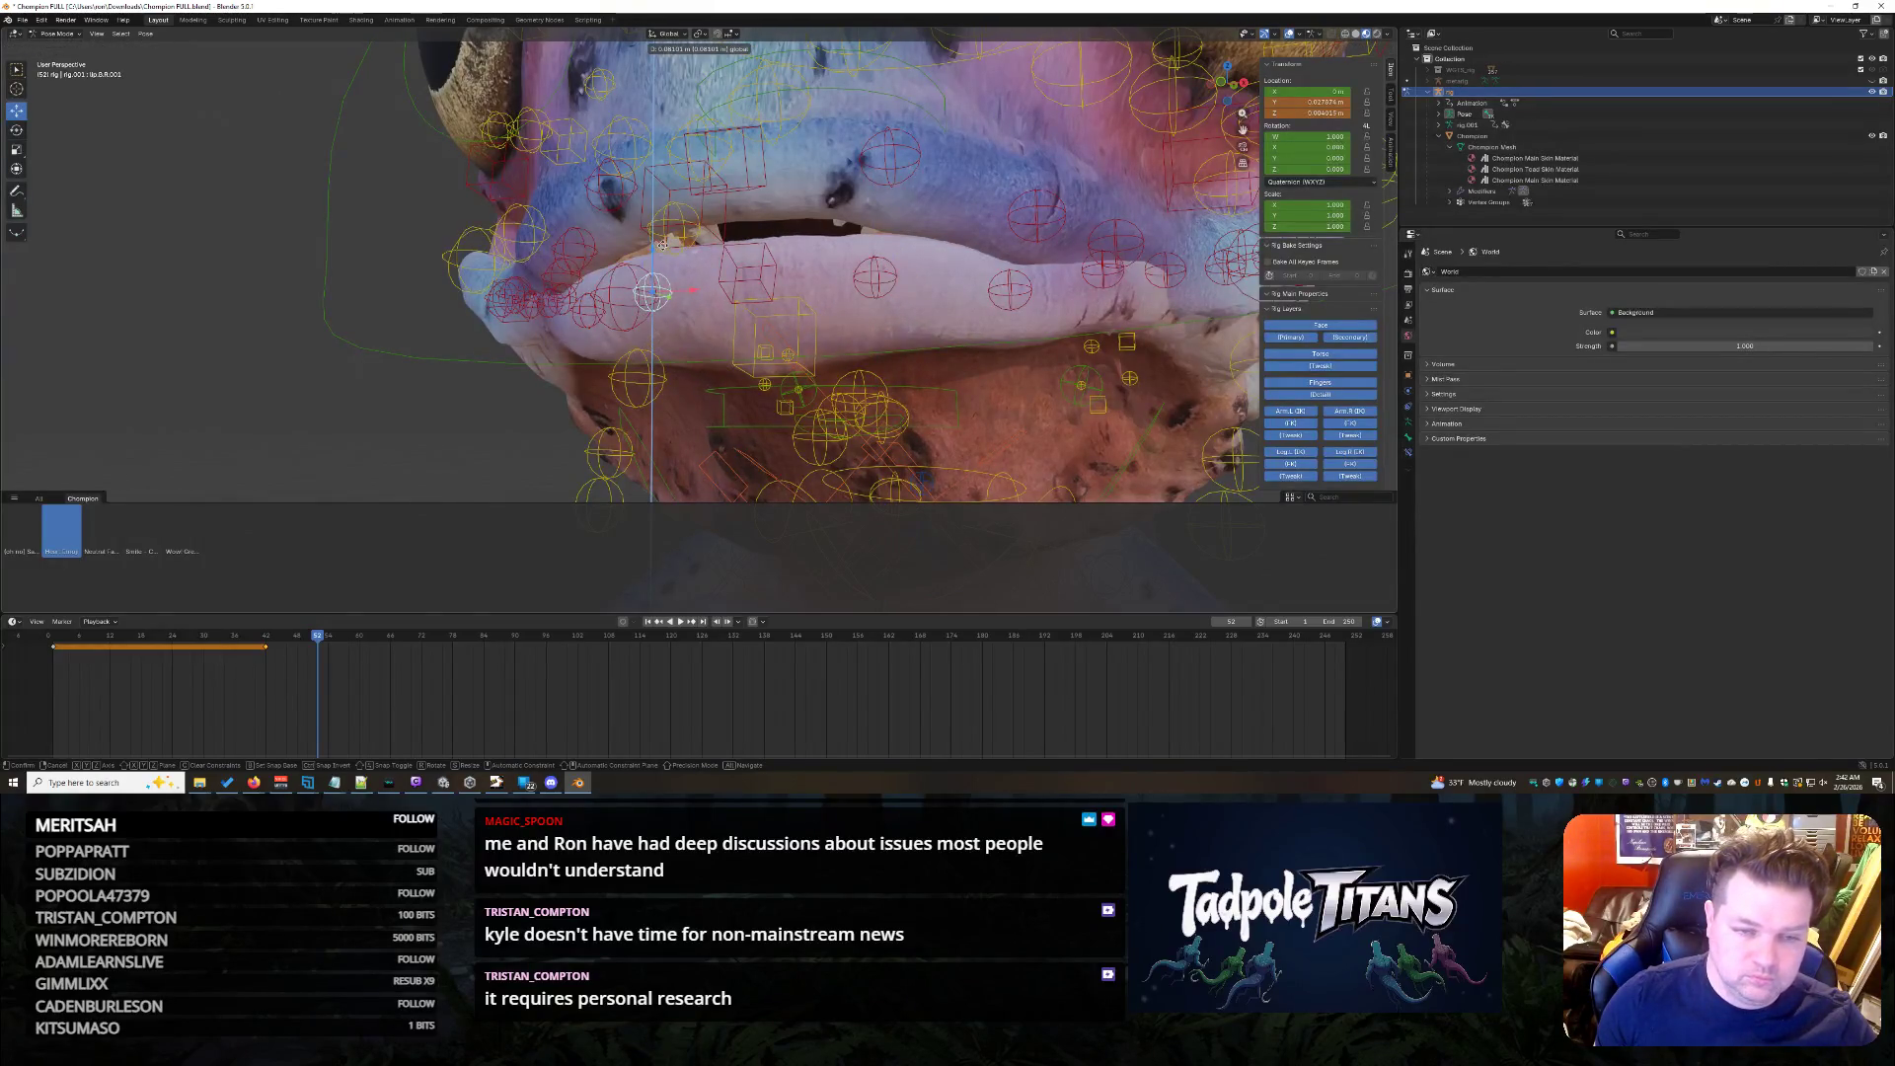
{"action": "left_click", "coordinate": [666, 248]}
{"action": "middle_click_drag", "start_coordinate": [666, 248], "coordinate": [771, 258]}
{"action": "left_click", "coordinate": [825, 264]}
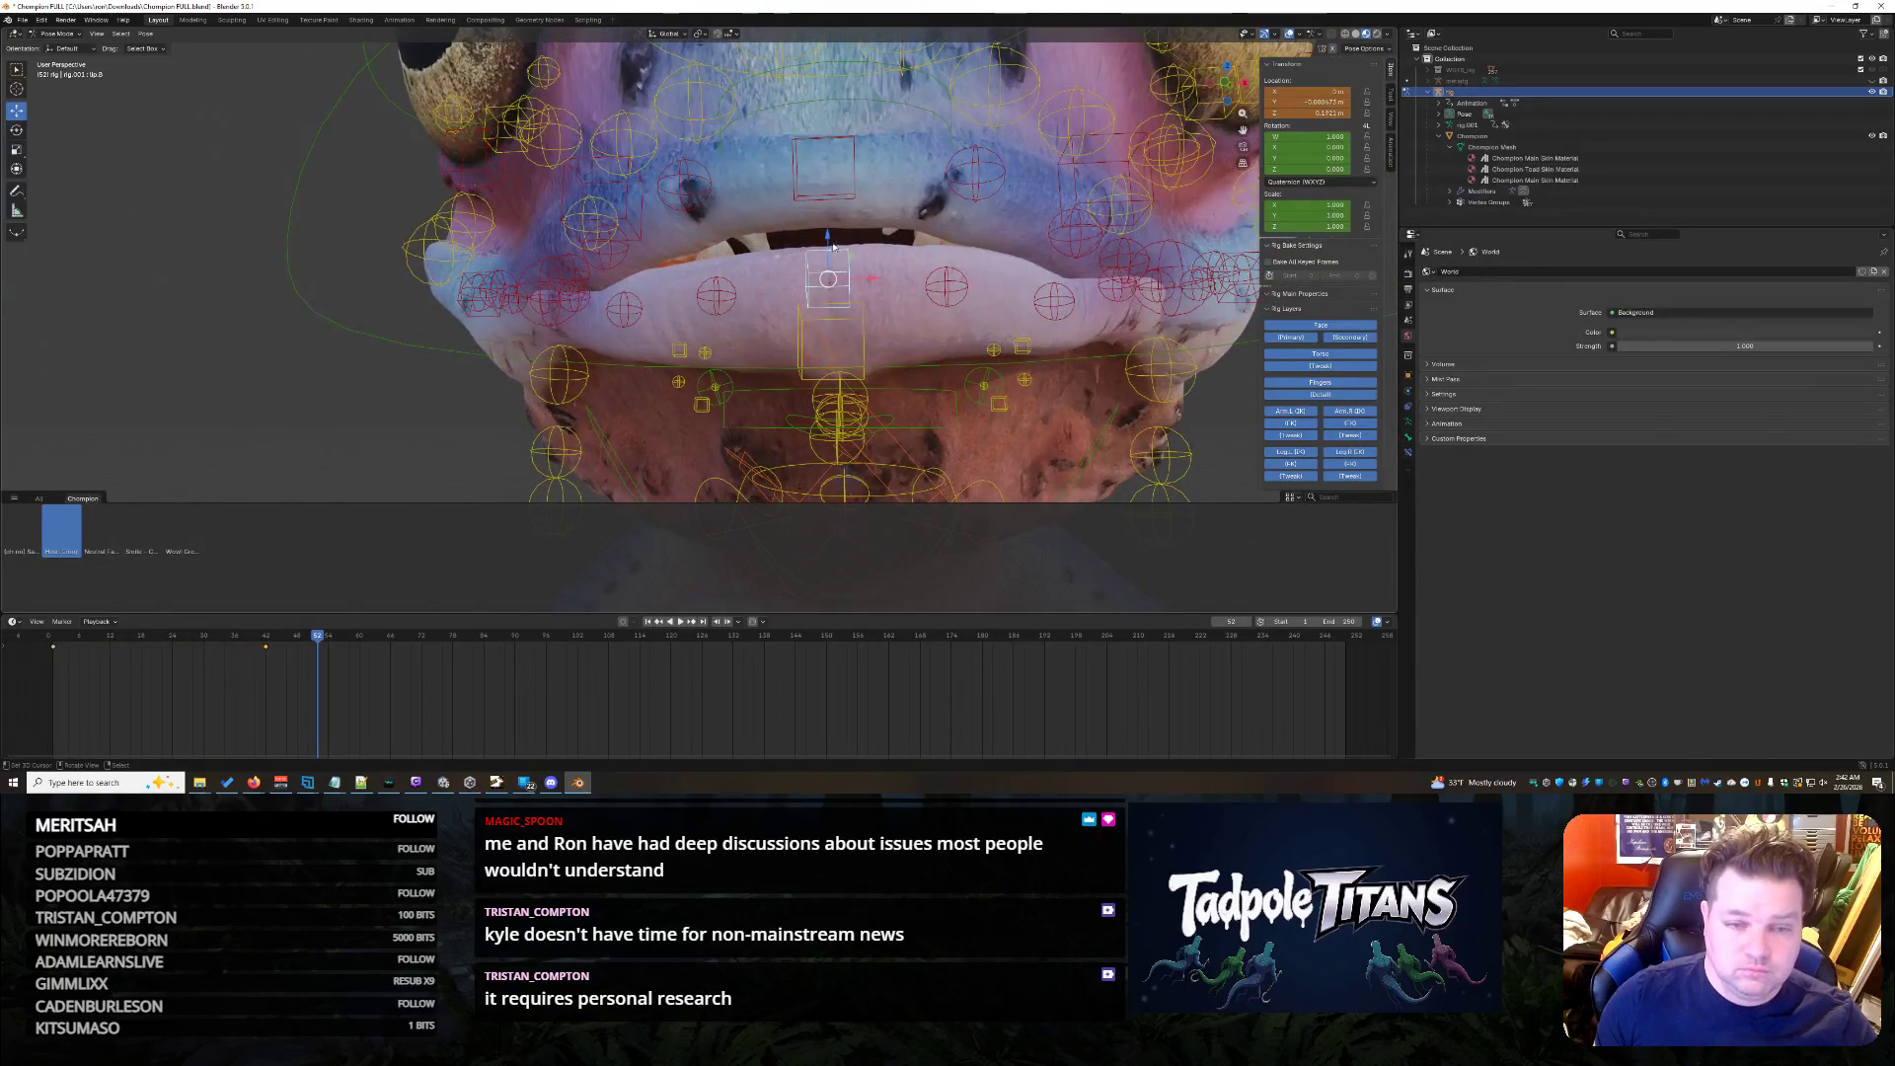
{"action": "key", "text": "g"}
{"action": "key", "text": "z"}
{"action": "left_click", "coordinate": [949, 341]}
{"action": "scroll", "coordinate": [957, 348], "scroll_direction": "down", "scroll_amount": 5}
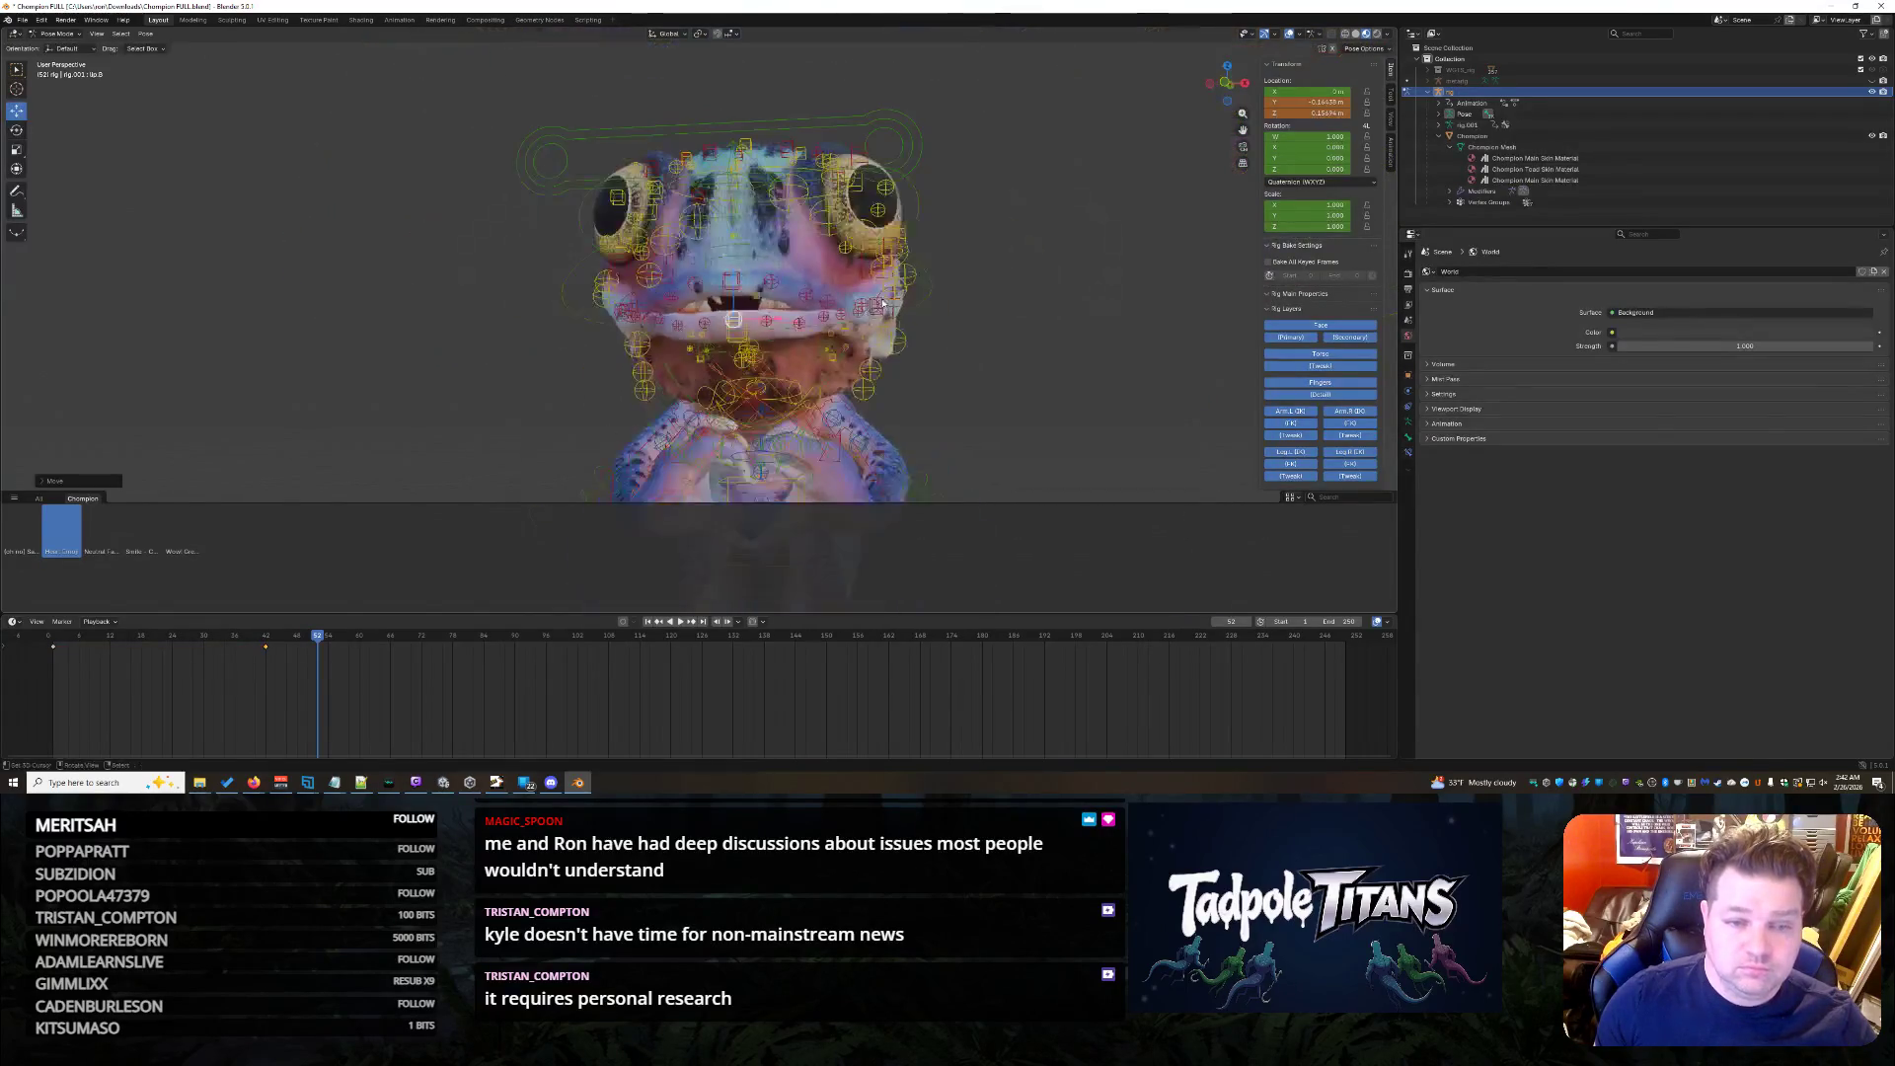
{"action": "scroll", "coordinate": [808, 337], "scroll_direction": "up", "scroll_amount": 2}
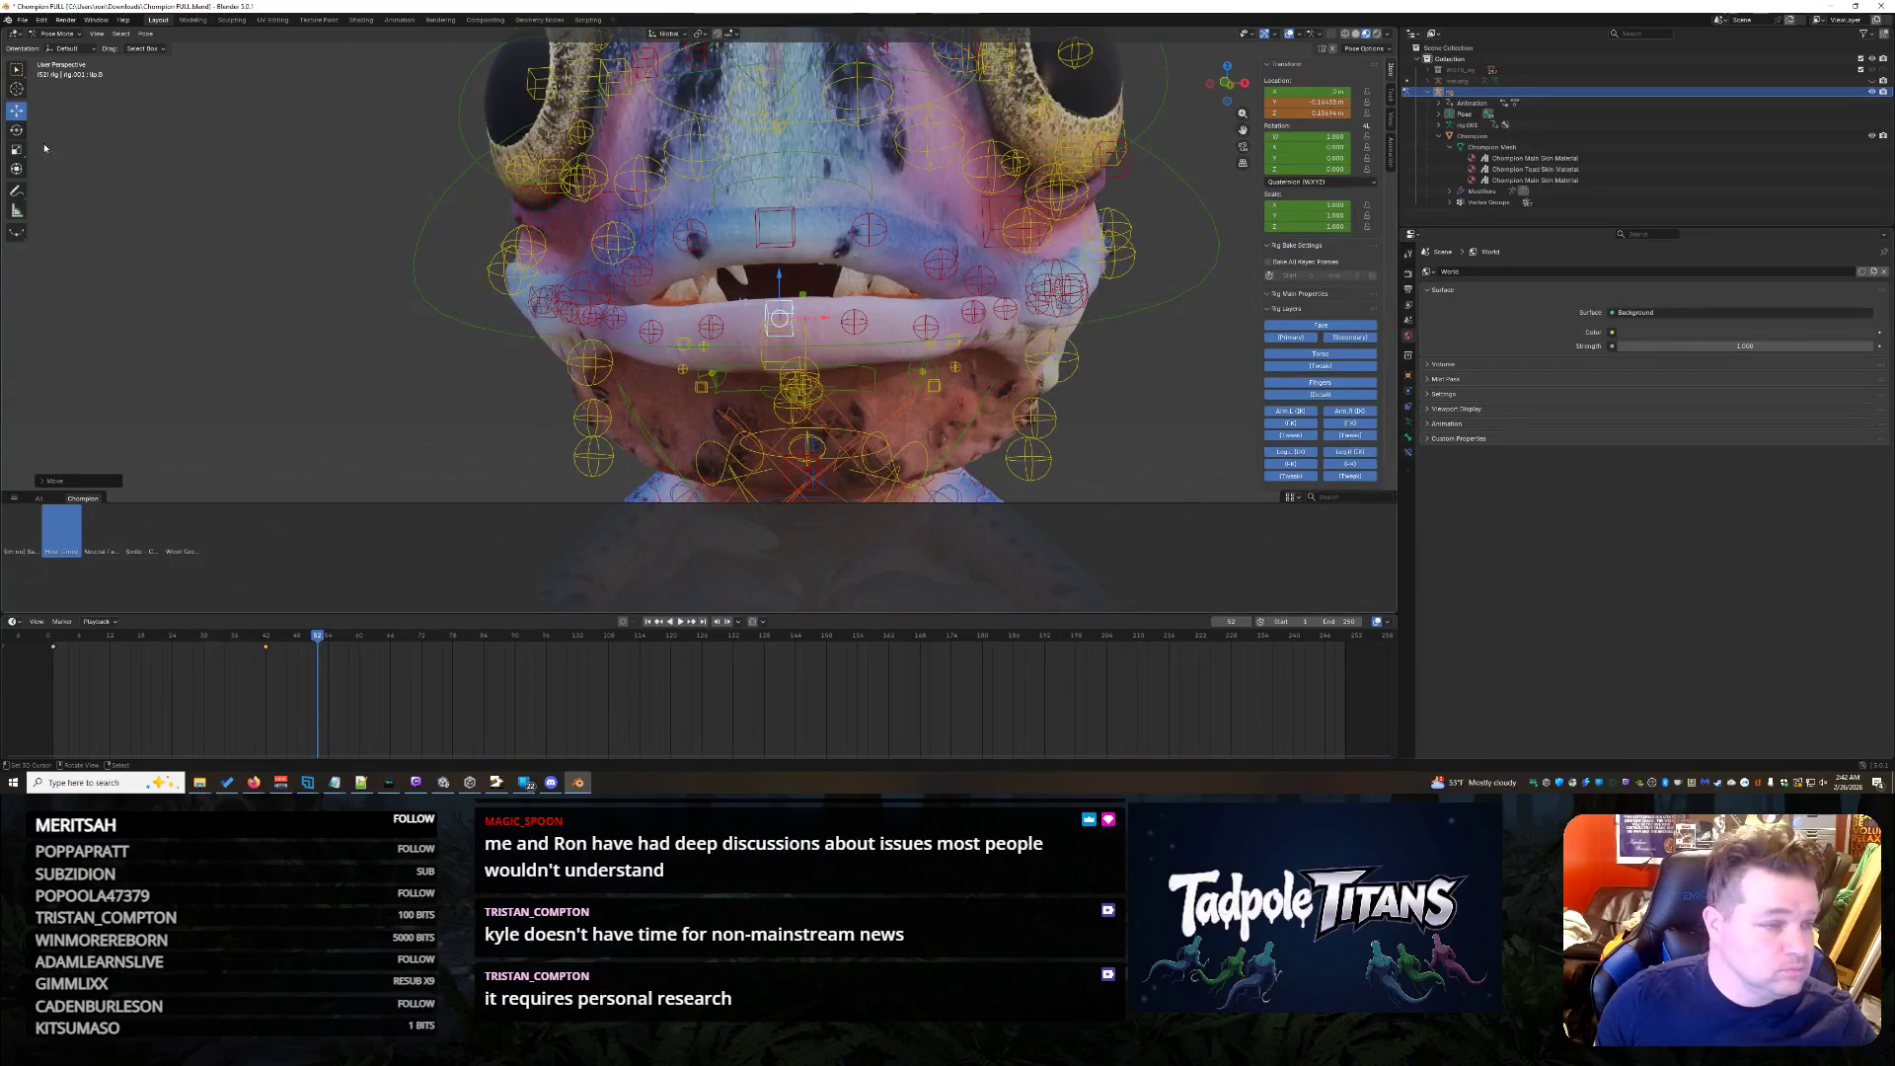
- Tilt the lip corner control bone with the rotate gizmo from a side view
{"action": "left_click", "coordinate": [17, 131]}
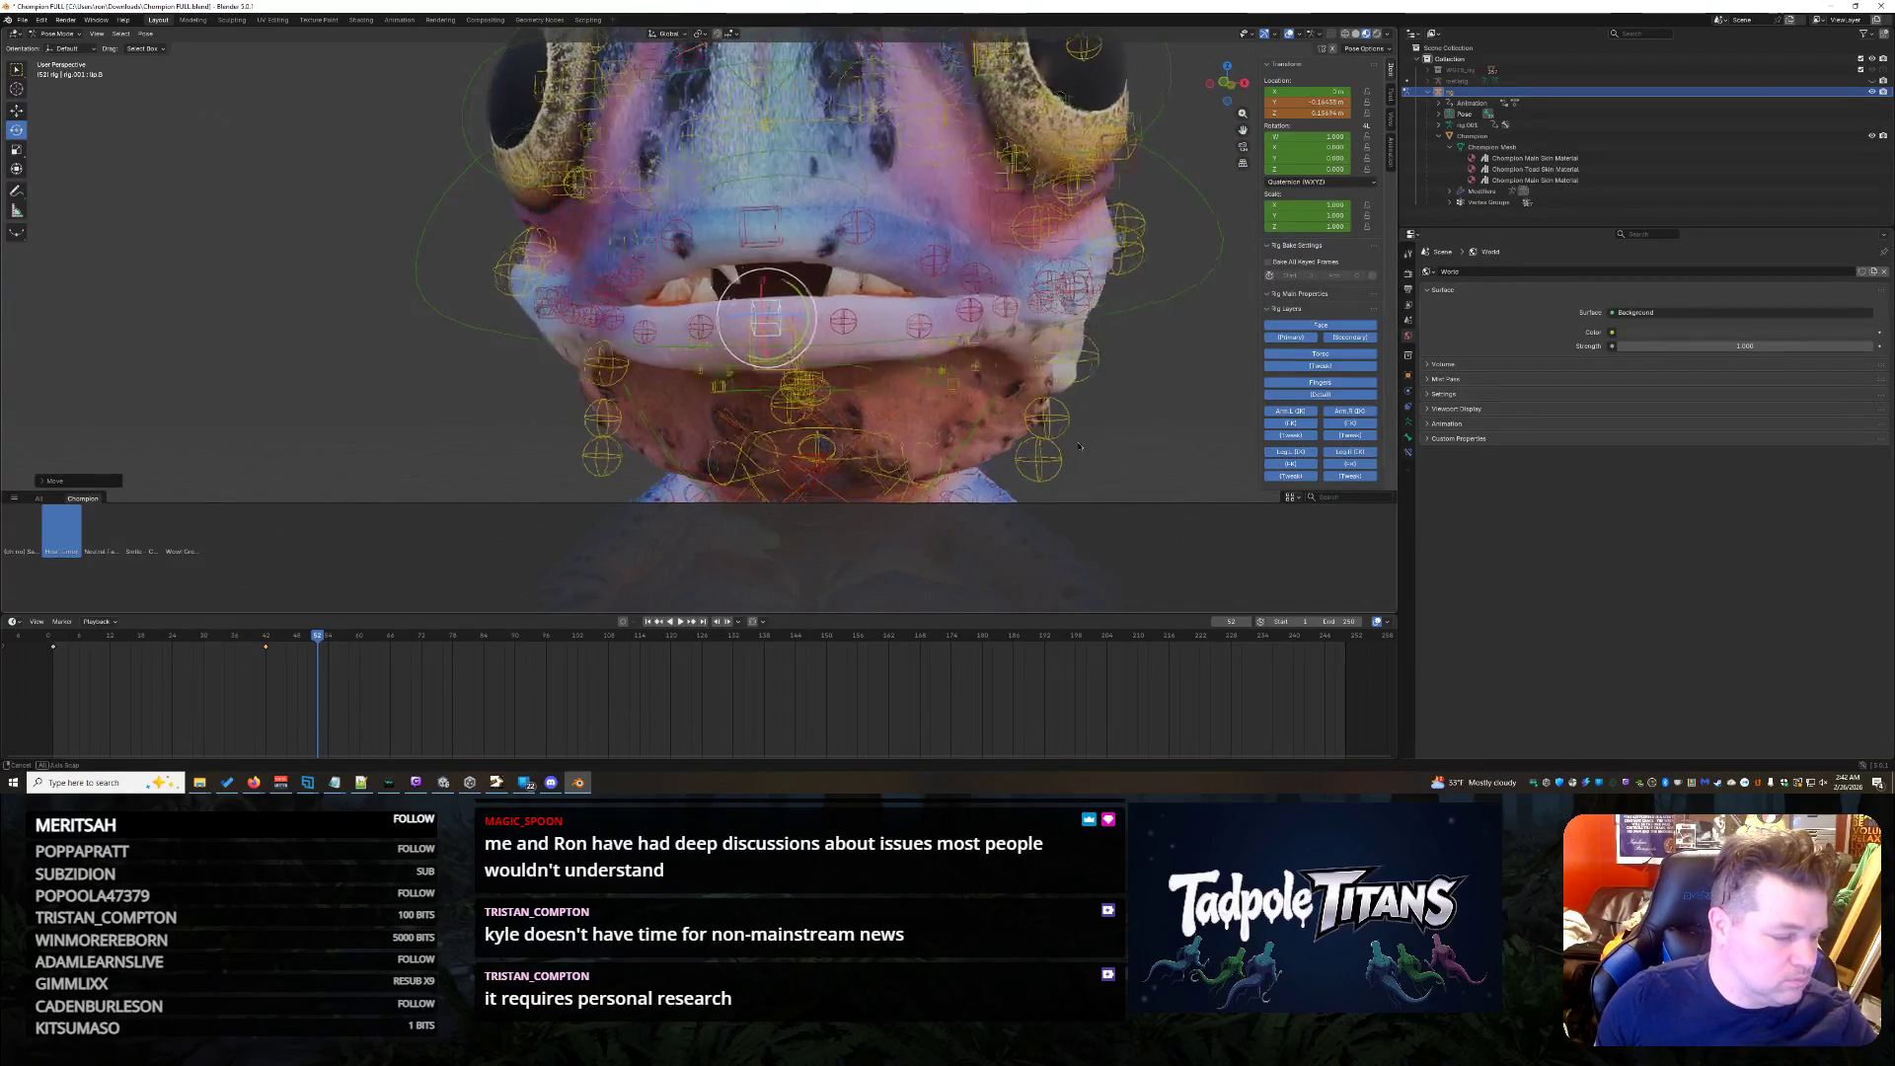
{"action": "middle_click_drag", "start_coordinate": [1086, 446], "coordinate": [1042, 446]}
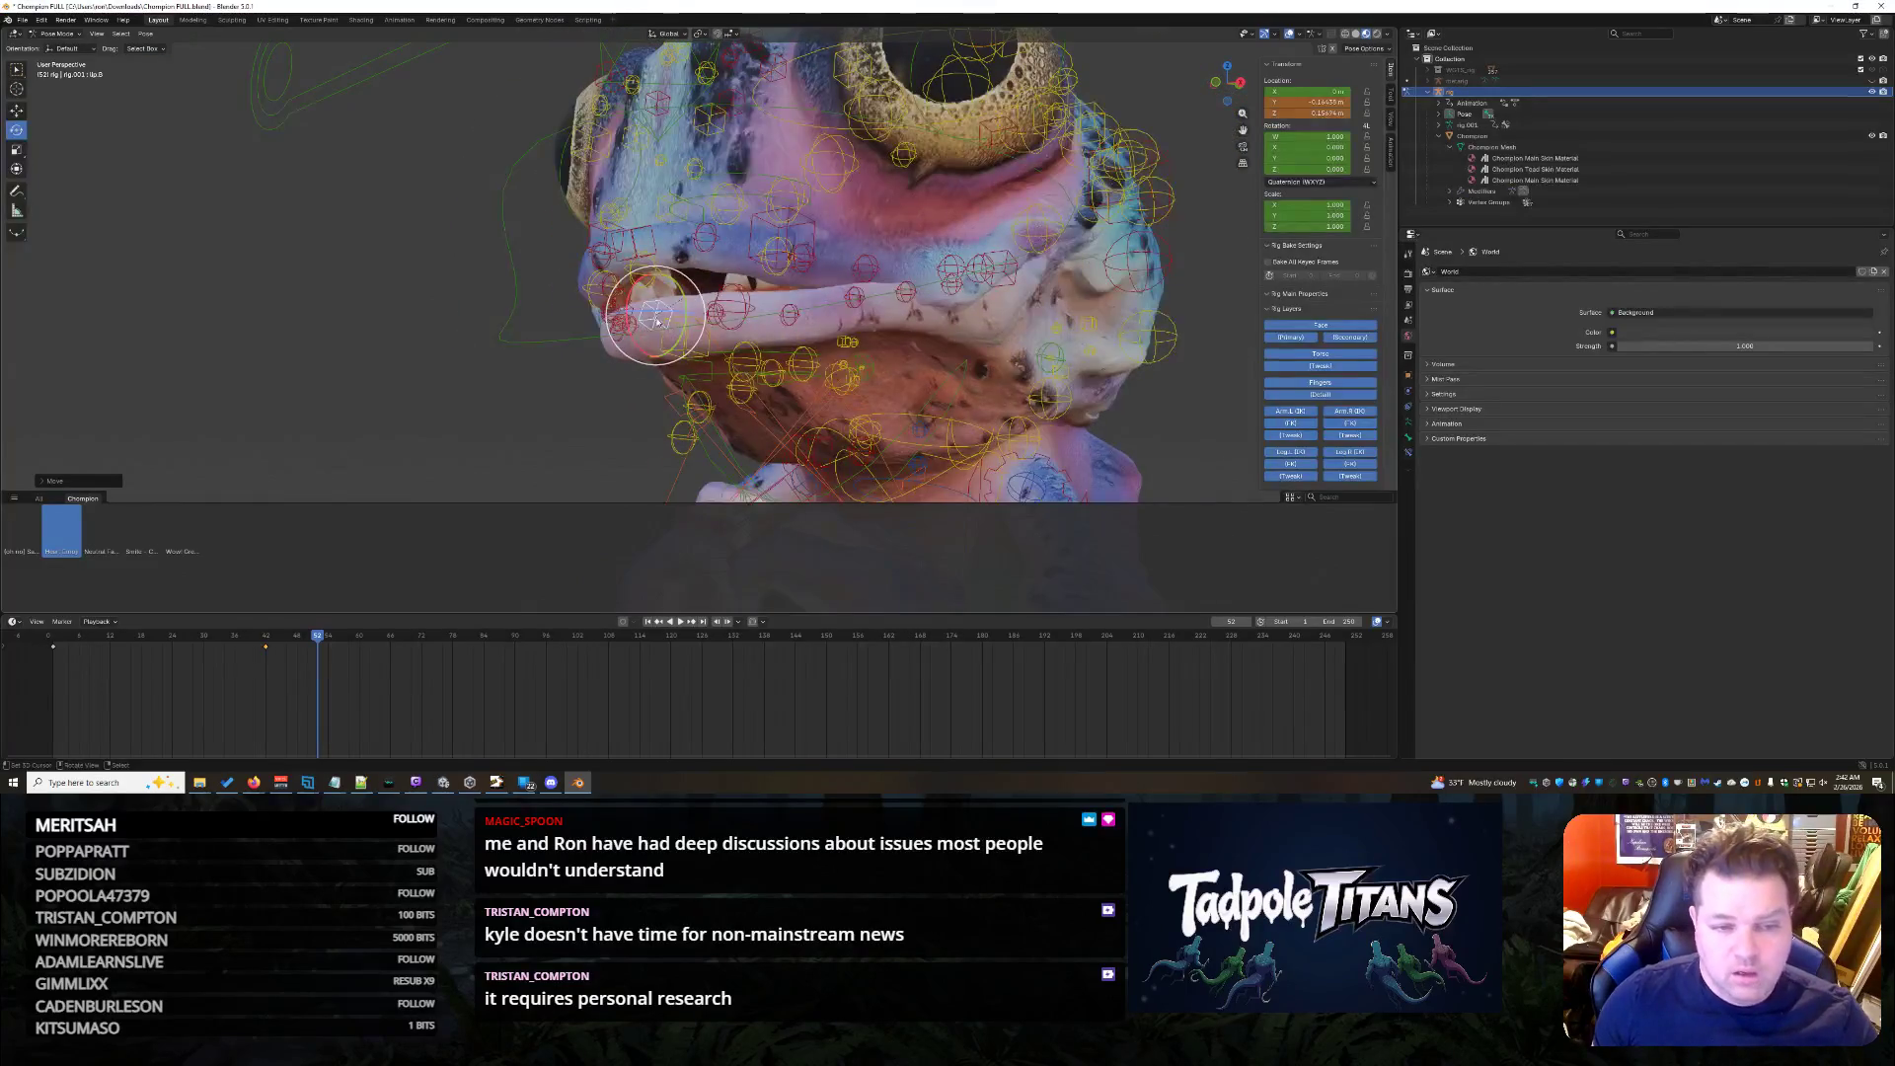
{"action": "mouse_move", "coordinate": [630, 302]}
{"action": "left_mouse_down"}
{"action": "mouse_move", "coordinate": [622, 320]}
{"action": "mouse_move", "coordinate": [637, 283]}
{"action": "left_mouse_up"}
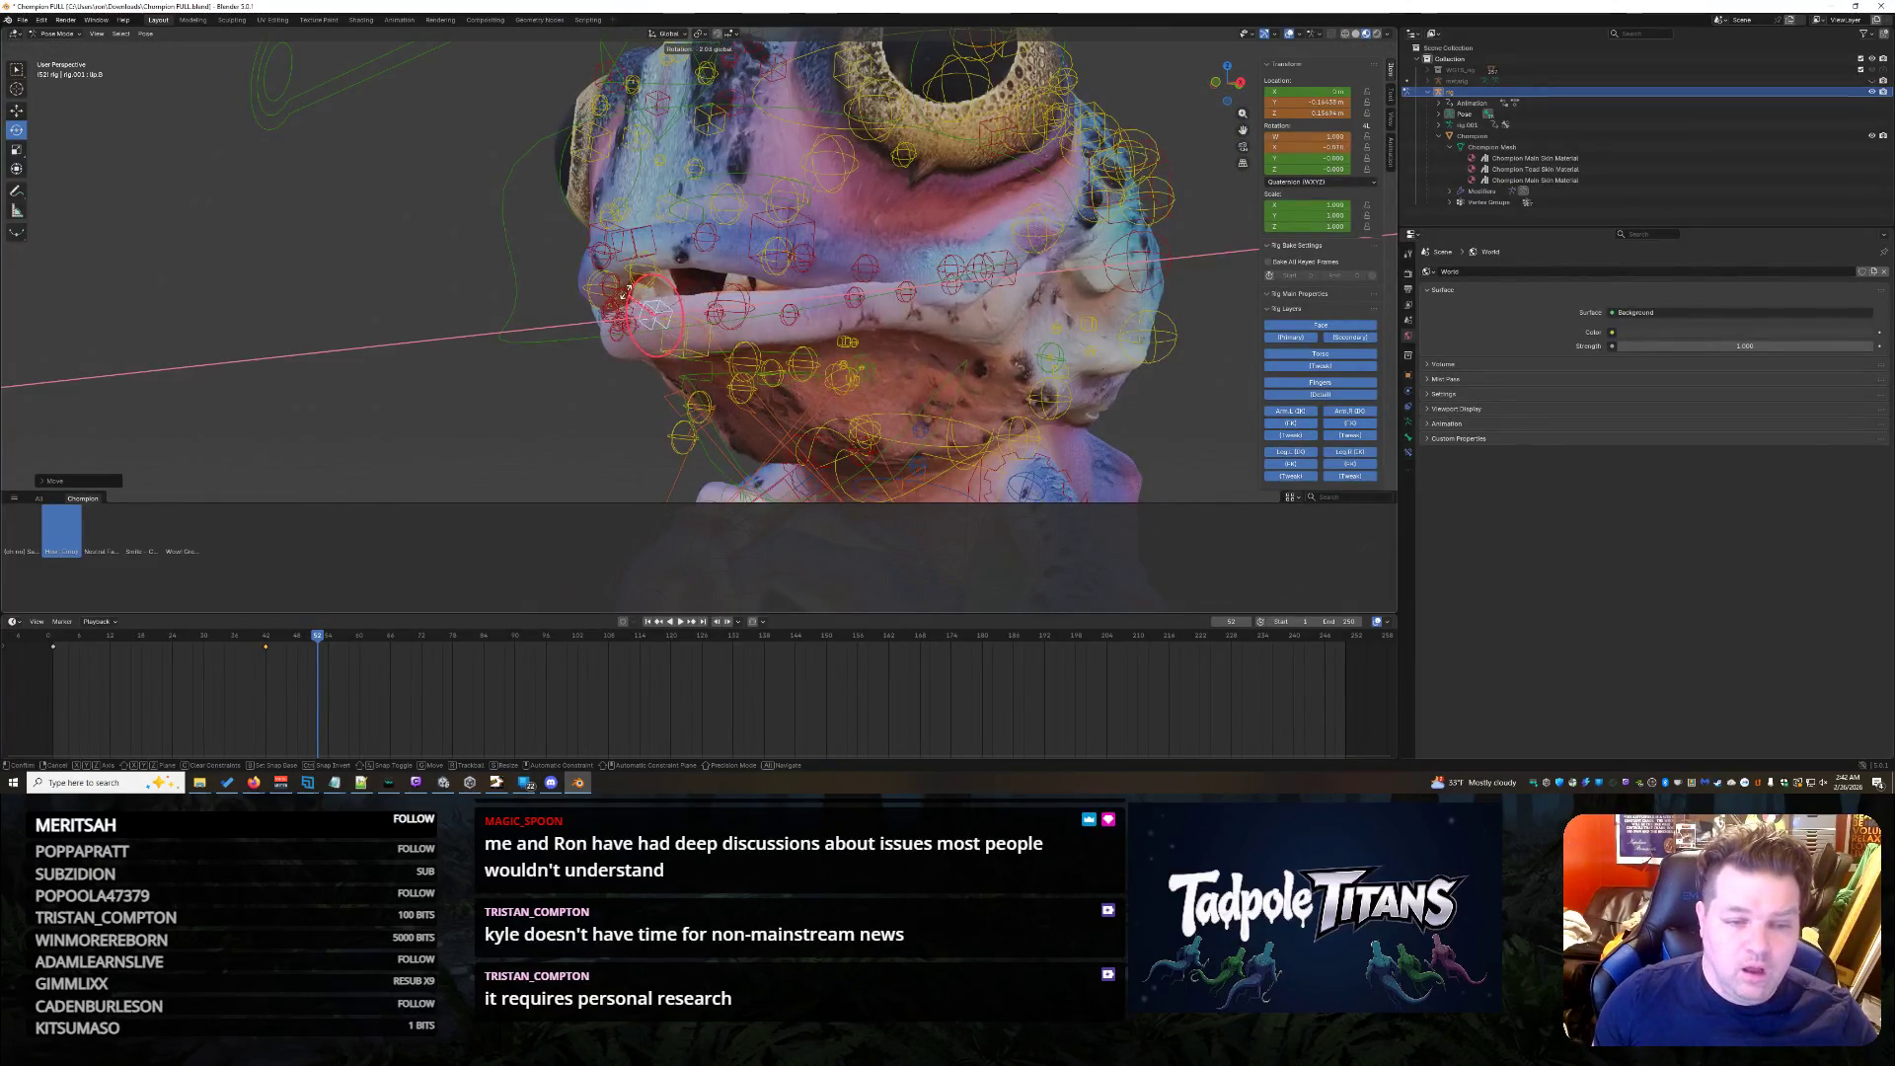
{"action": "left_click_drag", "start_coordinate": [587, 357], "coordinate": [586, 357]}
{"action": "middle_click_drag", "start_coordinate": [587, 357], "coordinate": [635, 381]}
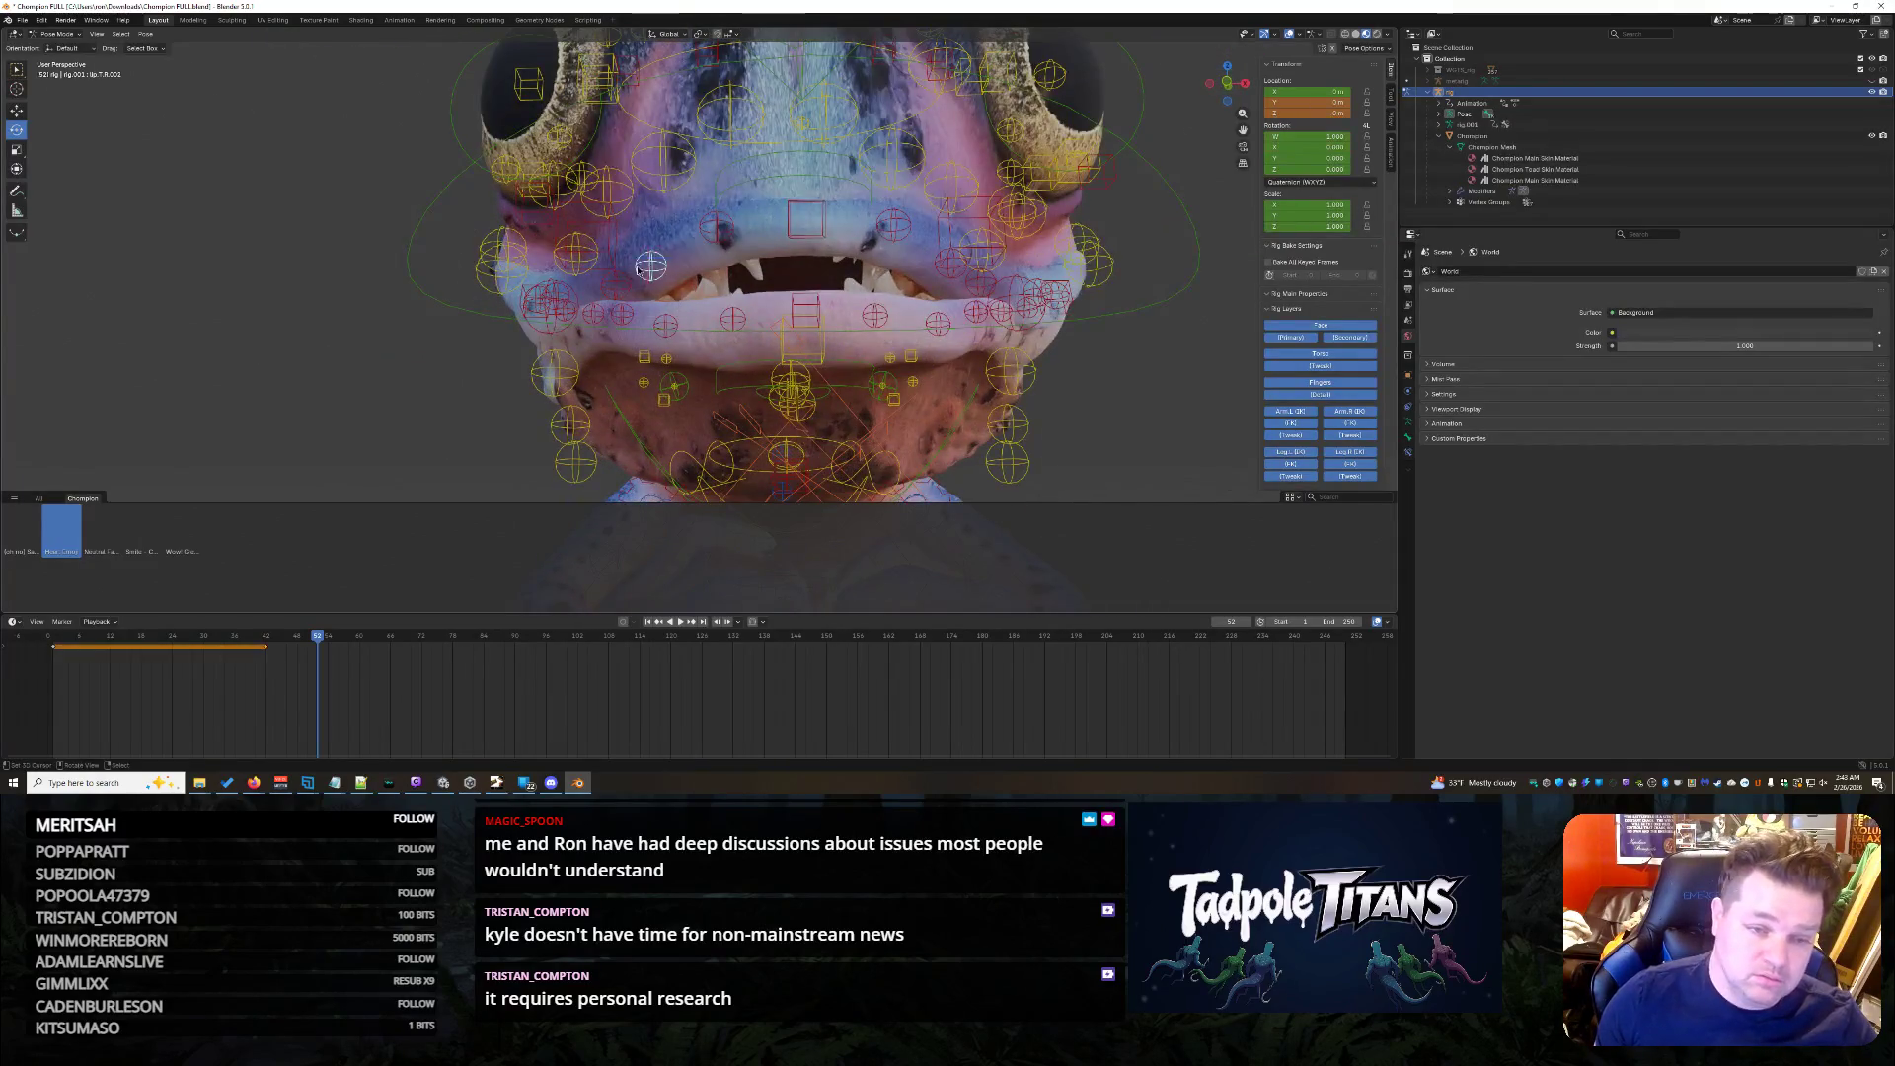
- Pull the central mouth control down to open the creature's mouth
{"action": "left_click", "coordinate": [805, 305]}
{"action": "left_click", "coordinate": [731, 317]}
{"action": "left_click", "coordinate": [1170, 434]}
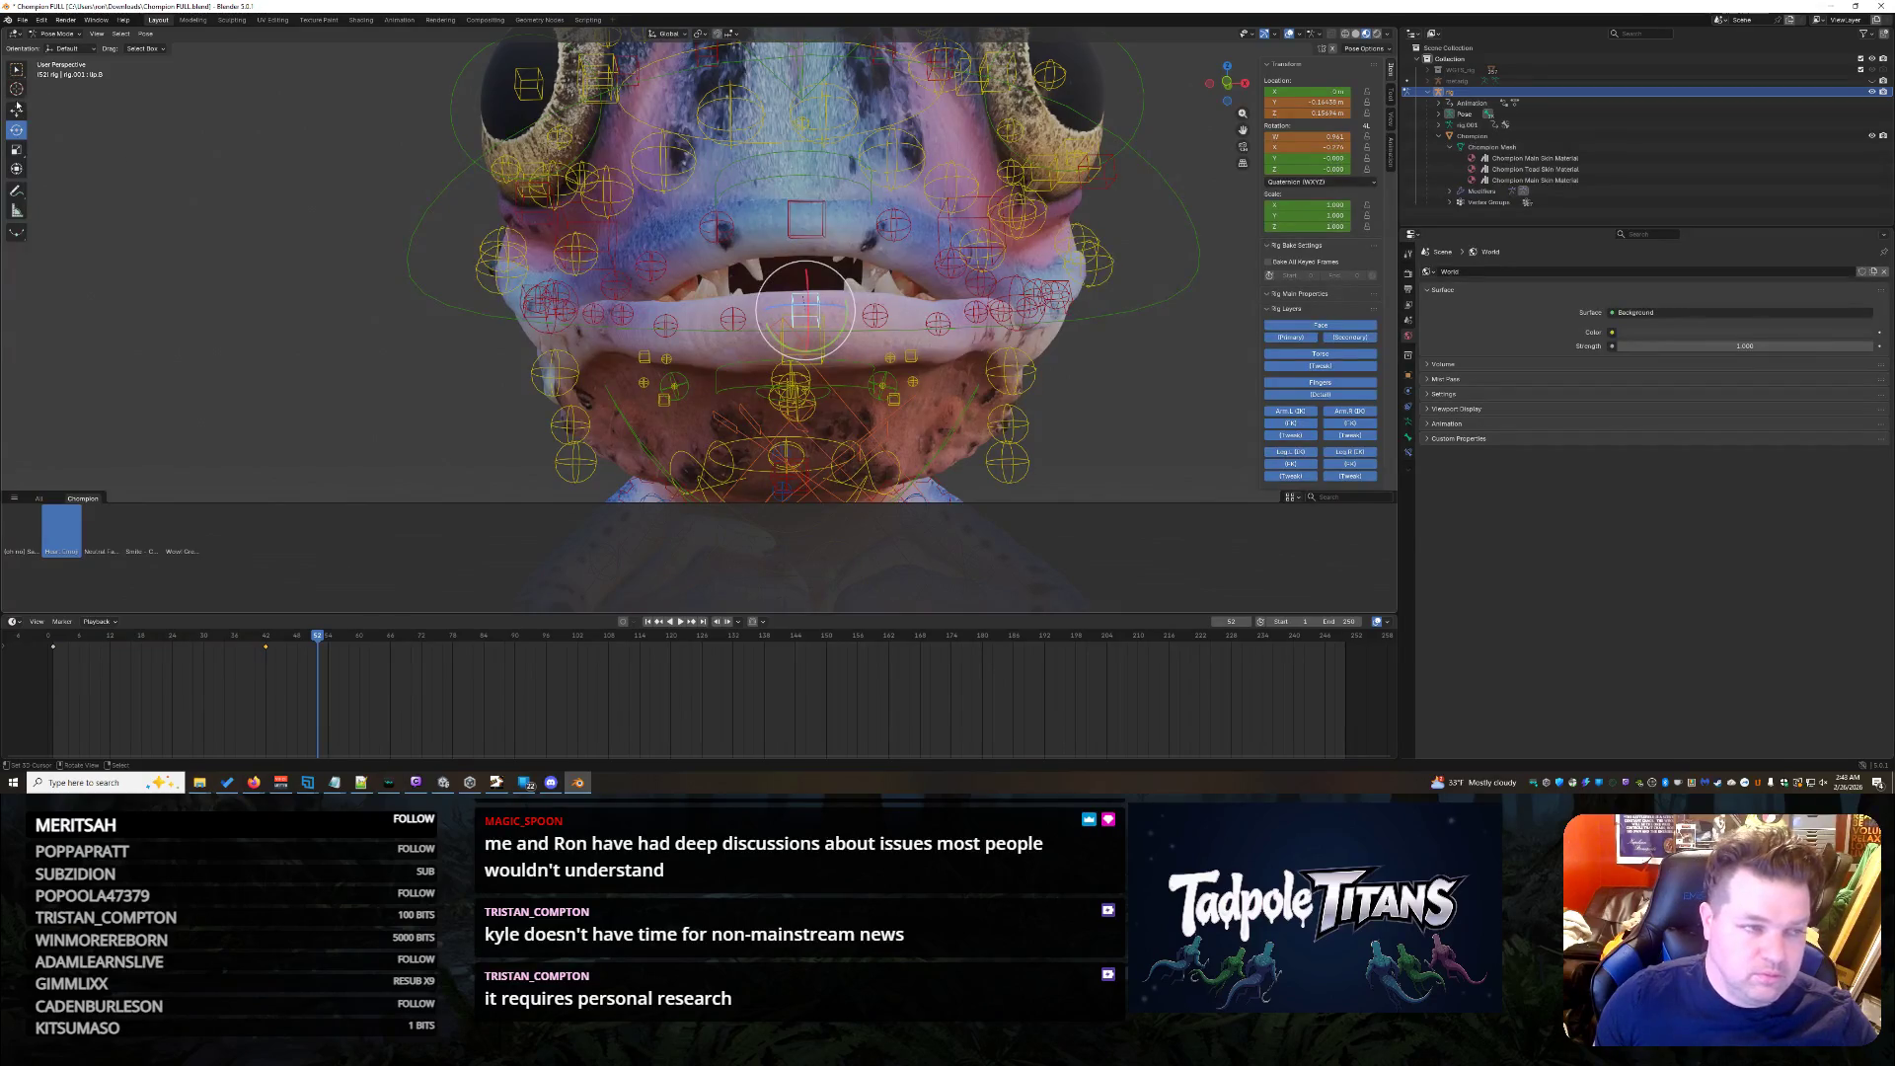
{"action": "left_click_drag", "start_coordinate": [810, 287], "coordinate": [809, 318]}
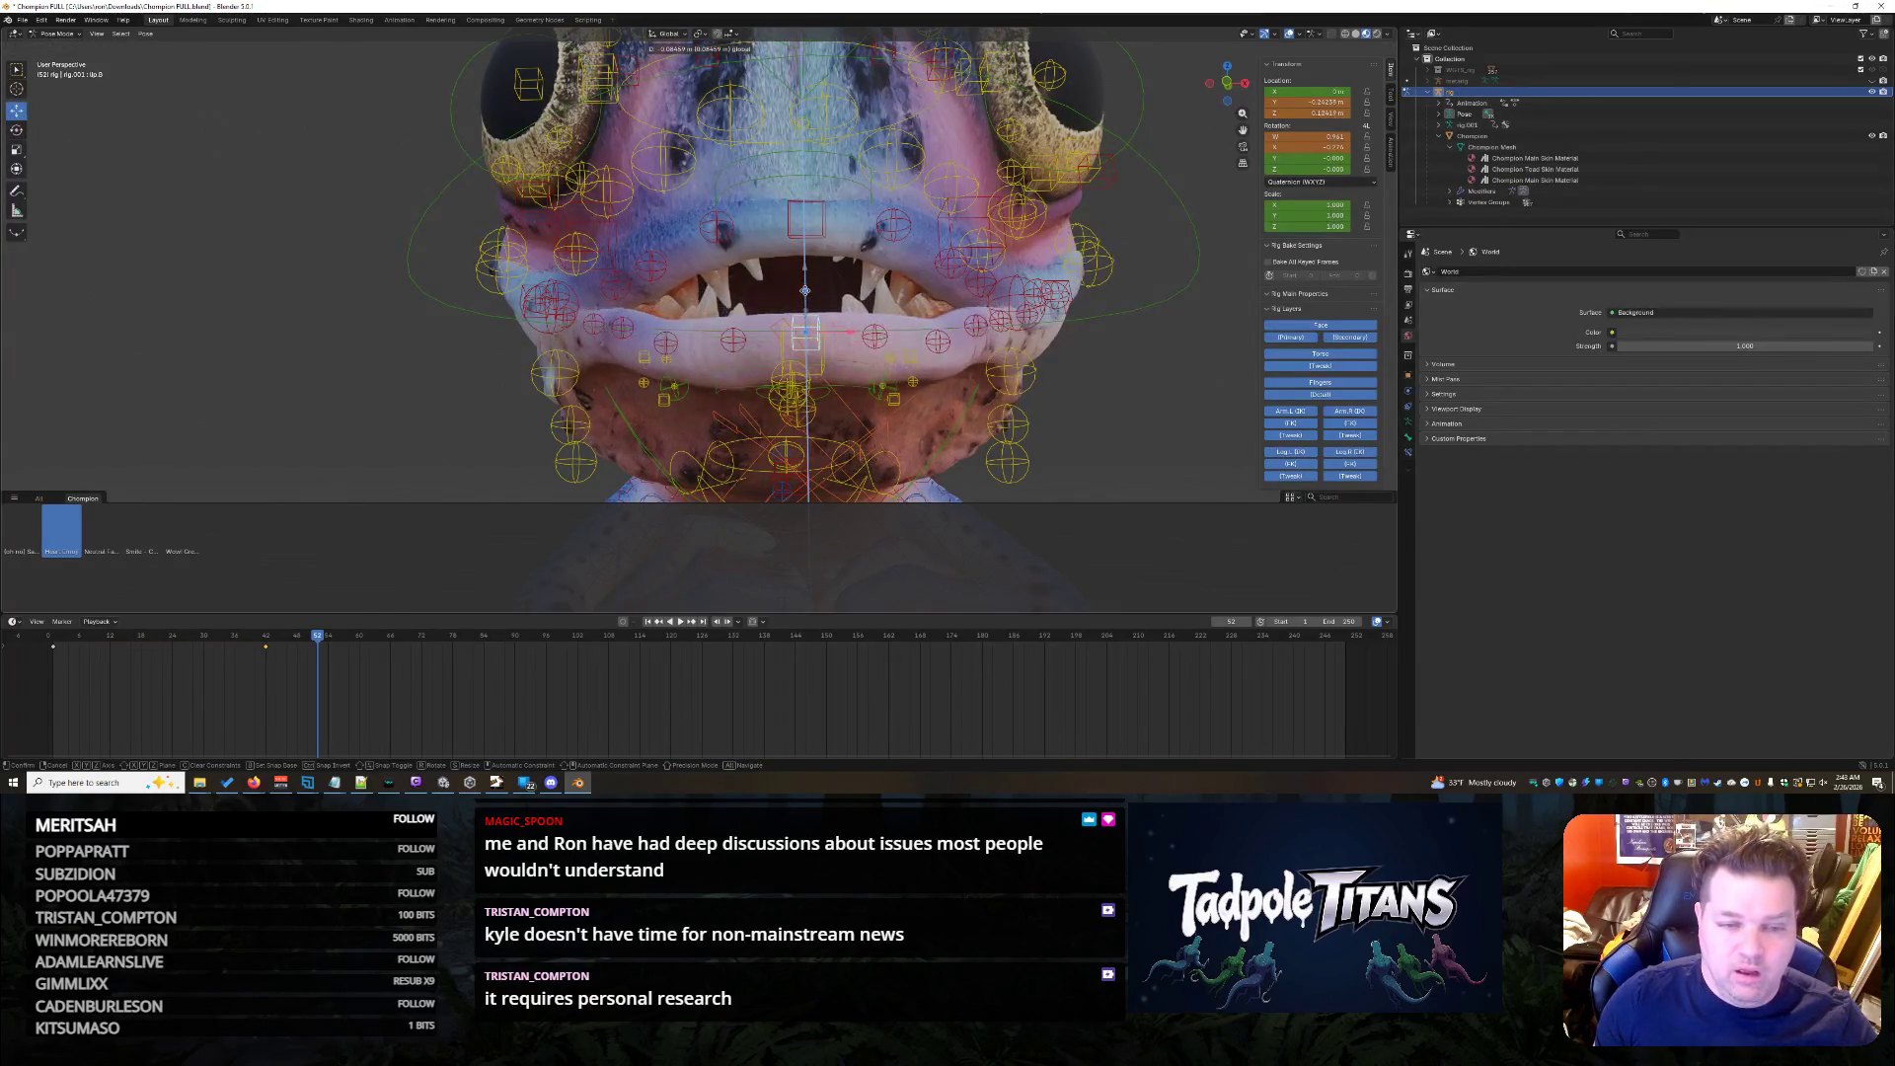
- Raise a left-side lip control bone along Z in a few moves, checking from an angle
{"action": "left_click", "coordinate": [664, 344]}
{"action": "key", "text": "g"}
{"action": "key", "text": "z"}
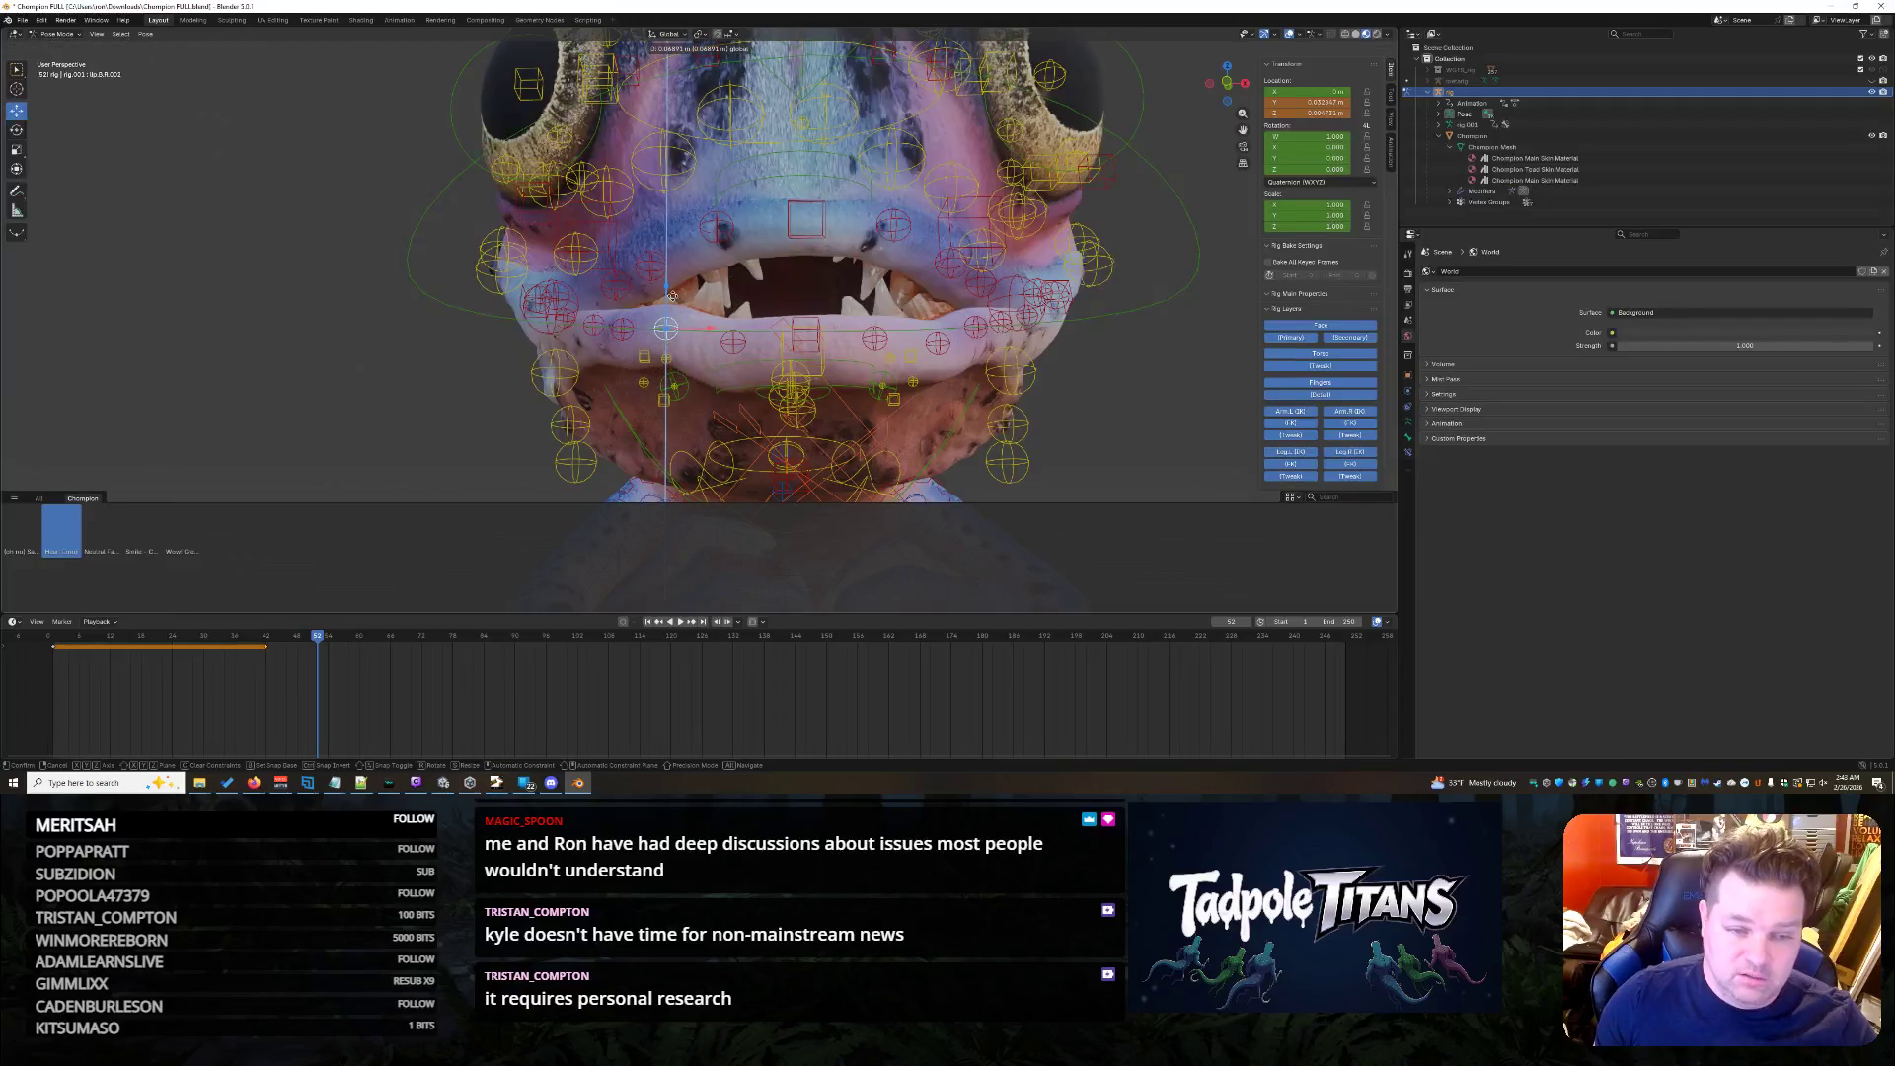
{"action": "left_click", "coordinate": [674, 291]}
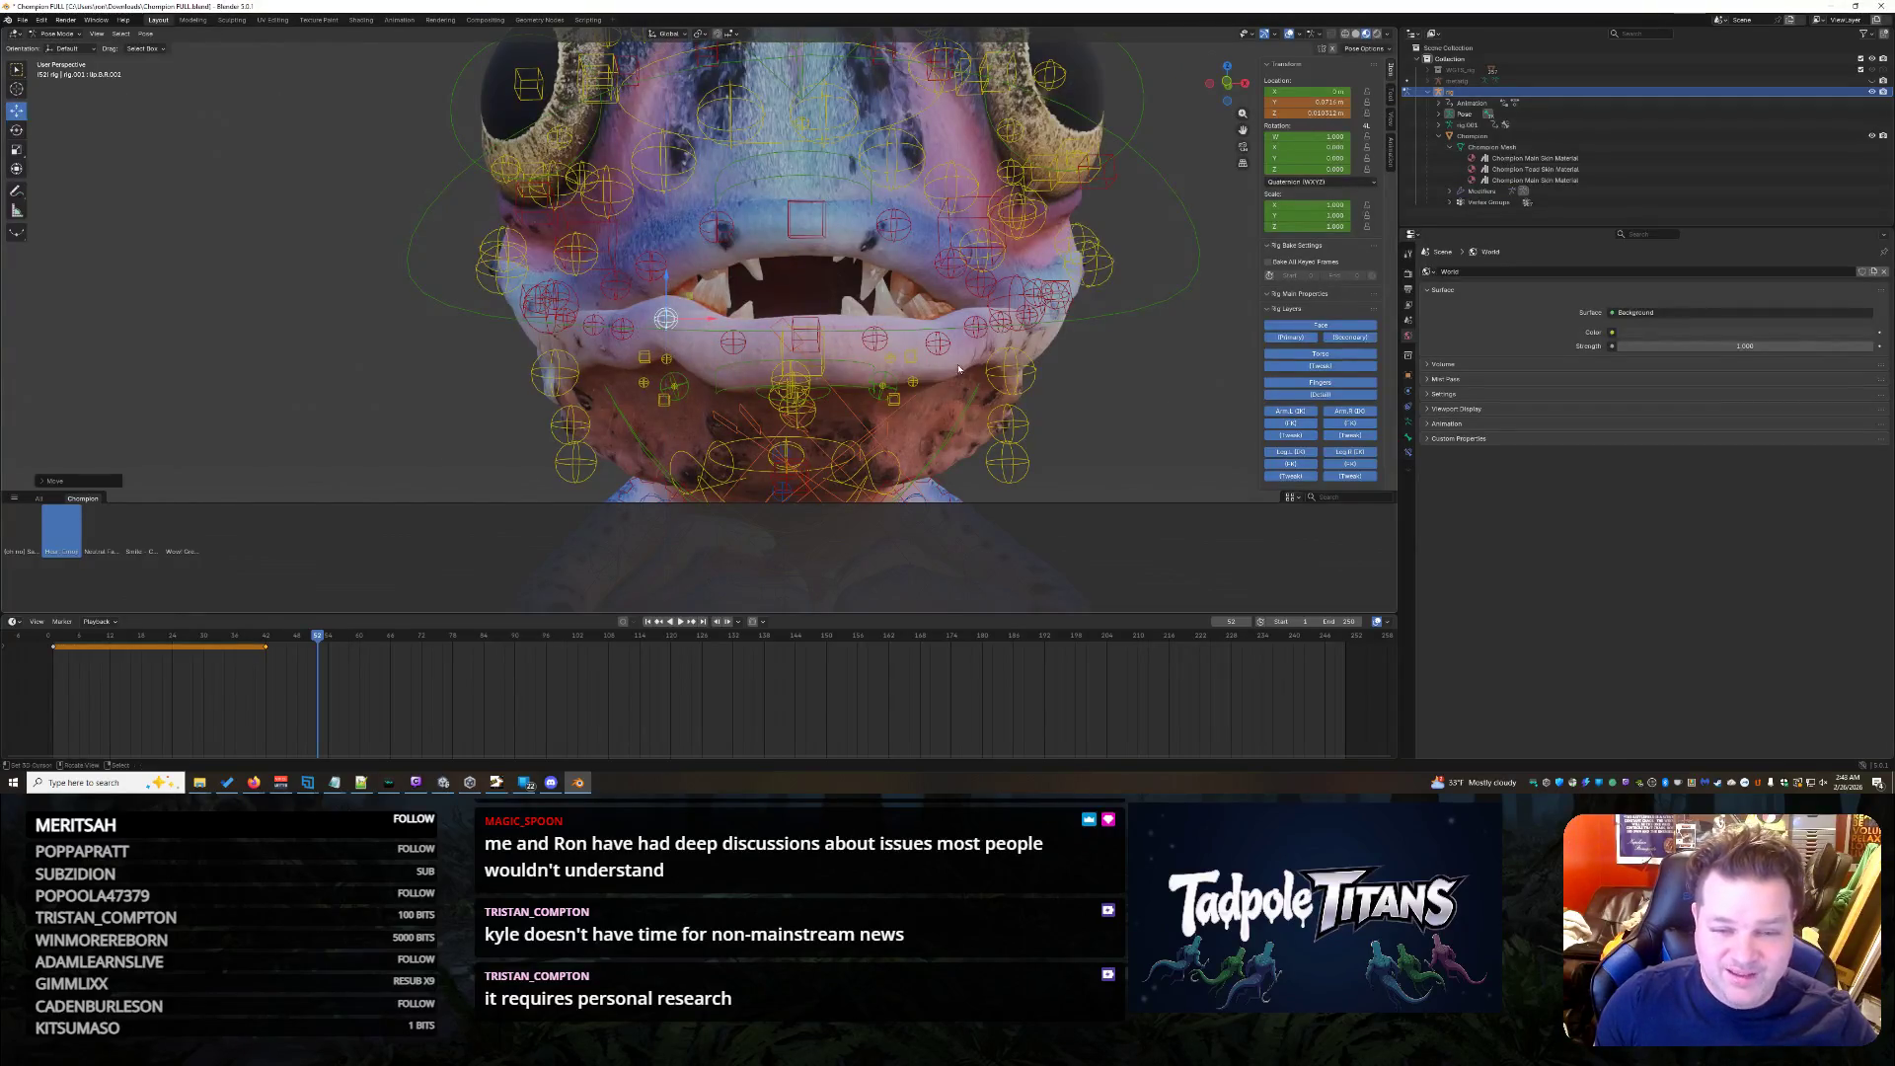
{"action": "key", "text": "g"}
{"action": "key", "text": "z"}
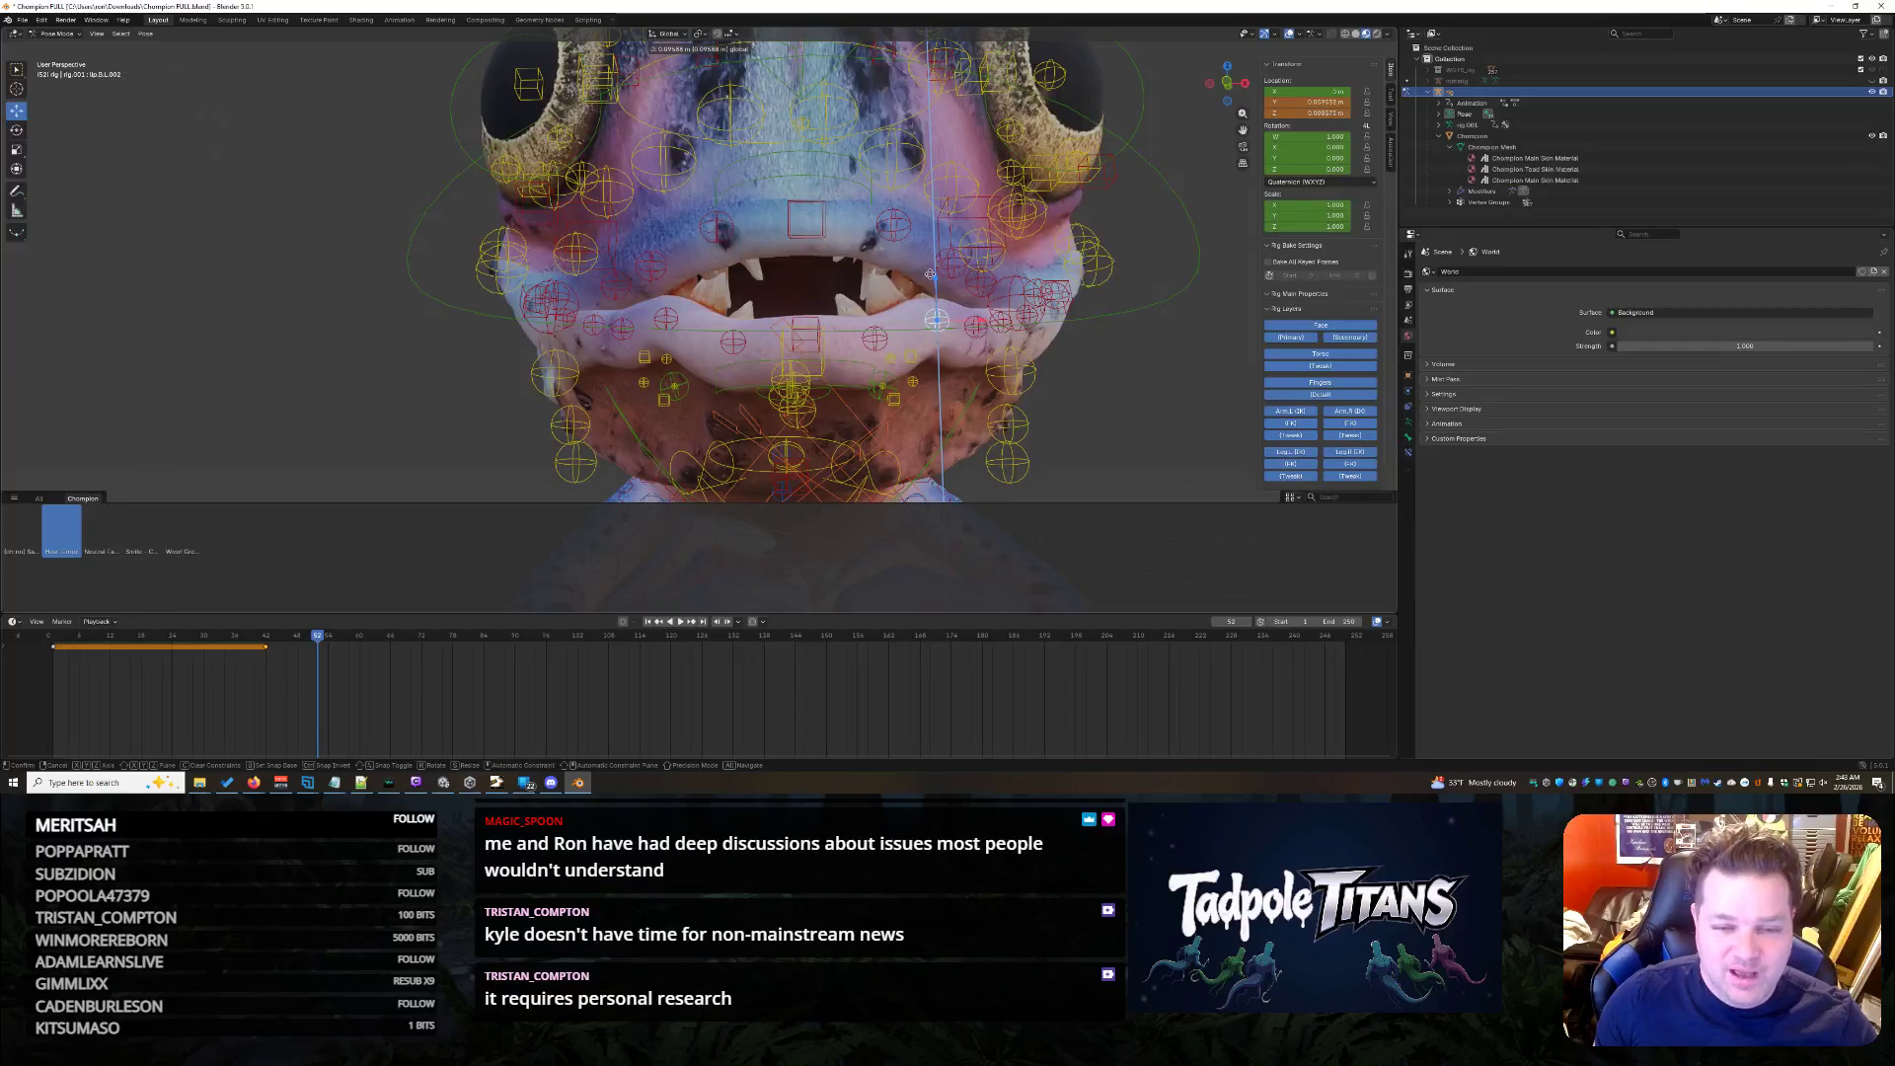
{"action": "left_click", "coordinate": [1019, 388]}
{"action": "scroll", "coordinate": [1020, 388], "scroll_direction": "down", "scroll_amount": 3}
{"action": "mouse_move", "coordinate": [1019, 388]}
{"action": "middle_mouse_down"}
{"action": "mouse_move", "coordinate": [1110, 420]}
{"action": "mouse_move", "coordinate": [1041, 424]}
{"action": "mouse_move", "coordinate": [659, 335]}
{"action": "middle_mouse_up"}
{"action": "scroll", "coordinate": [1103, 418], "scroll_direction": "up", "scroll_amount": 3}
{"action": "scroll", "coordinate": [1115, 418], "scroll_direction": "up", "scroll_amount": 2}
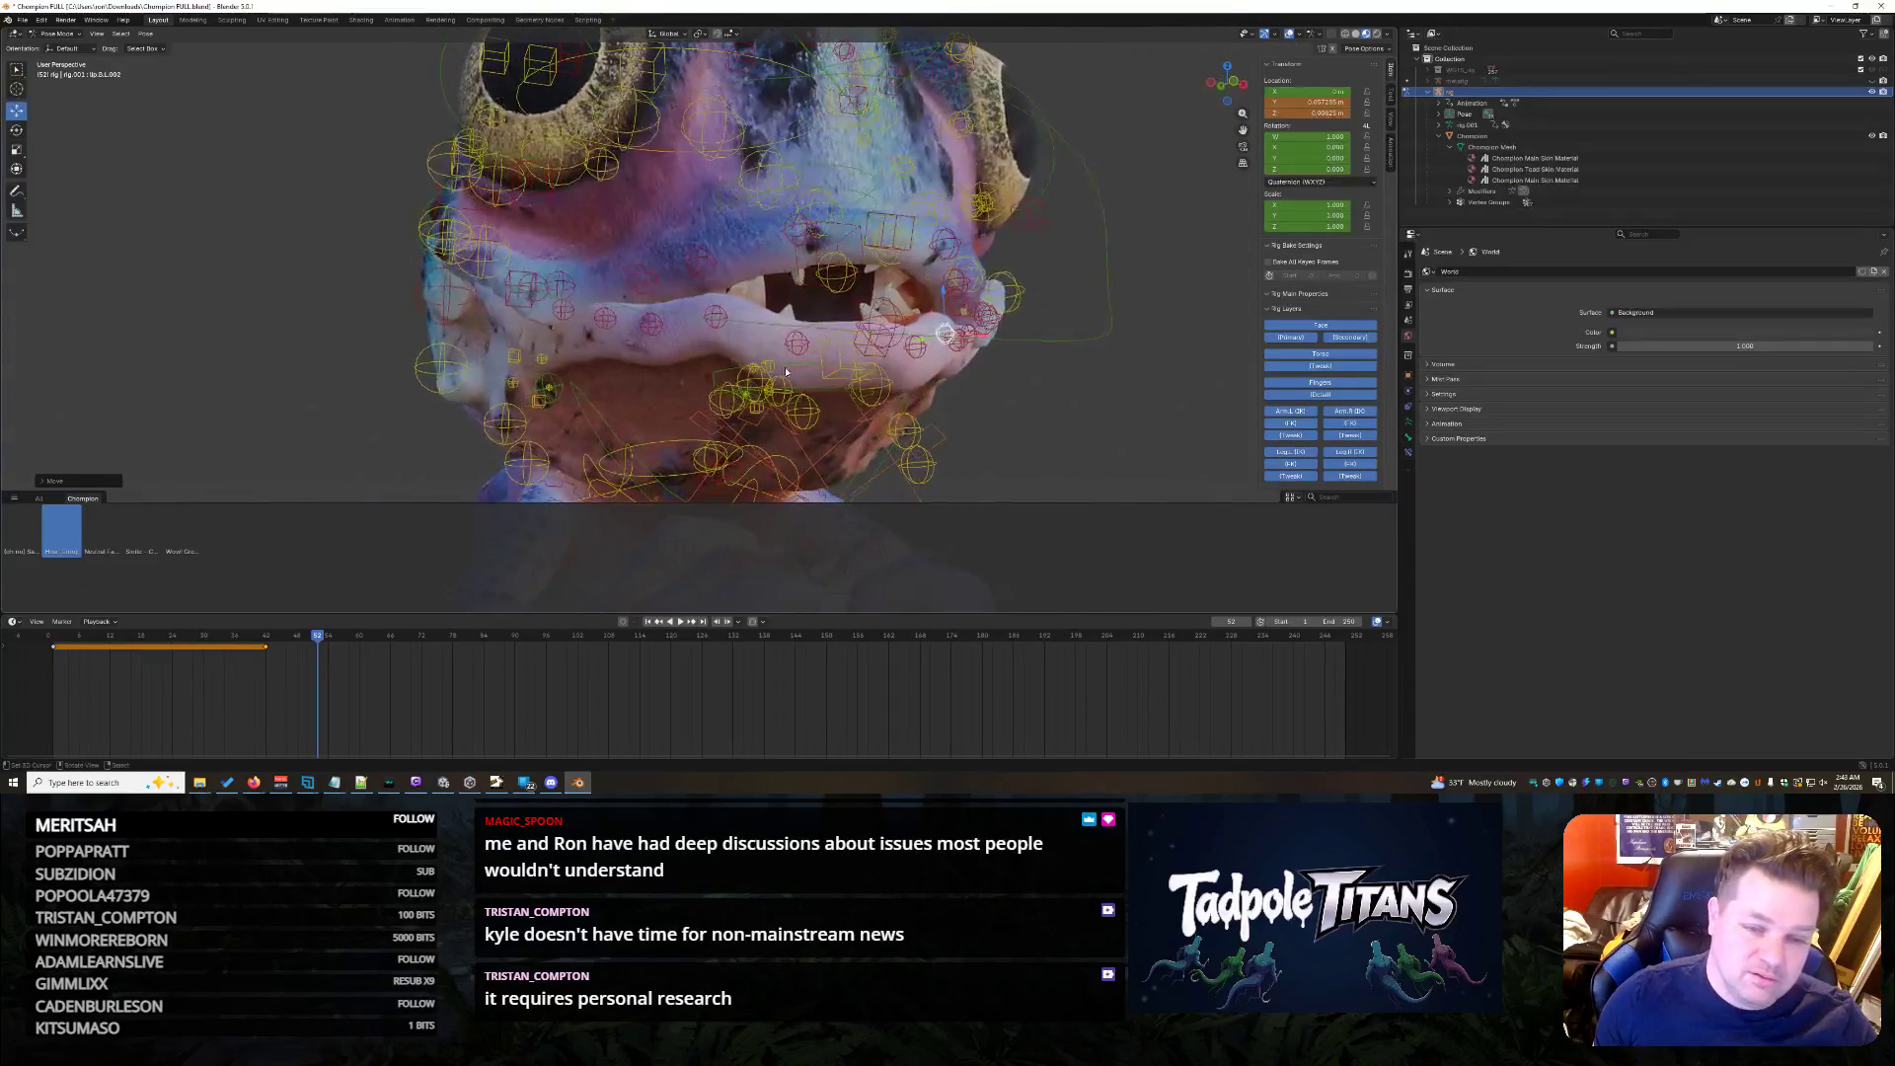
{"action": "key", "text": "g"}
{"action": "key", "text": "z"}
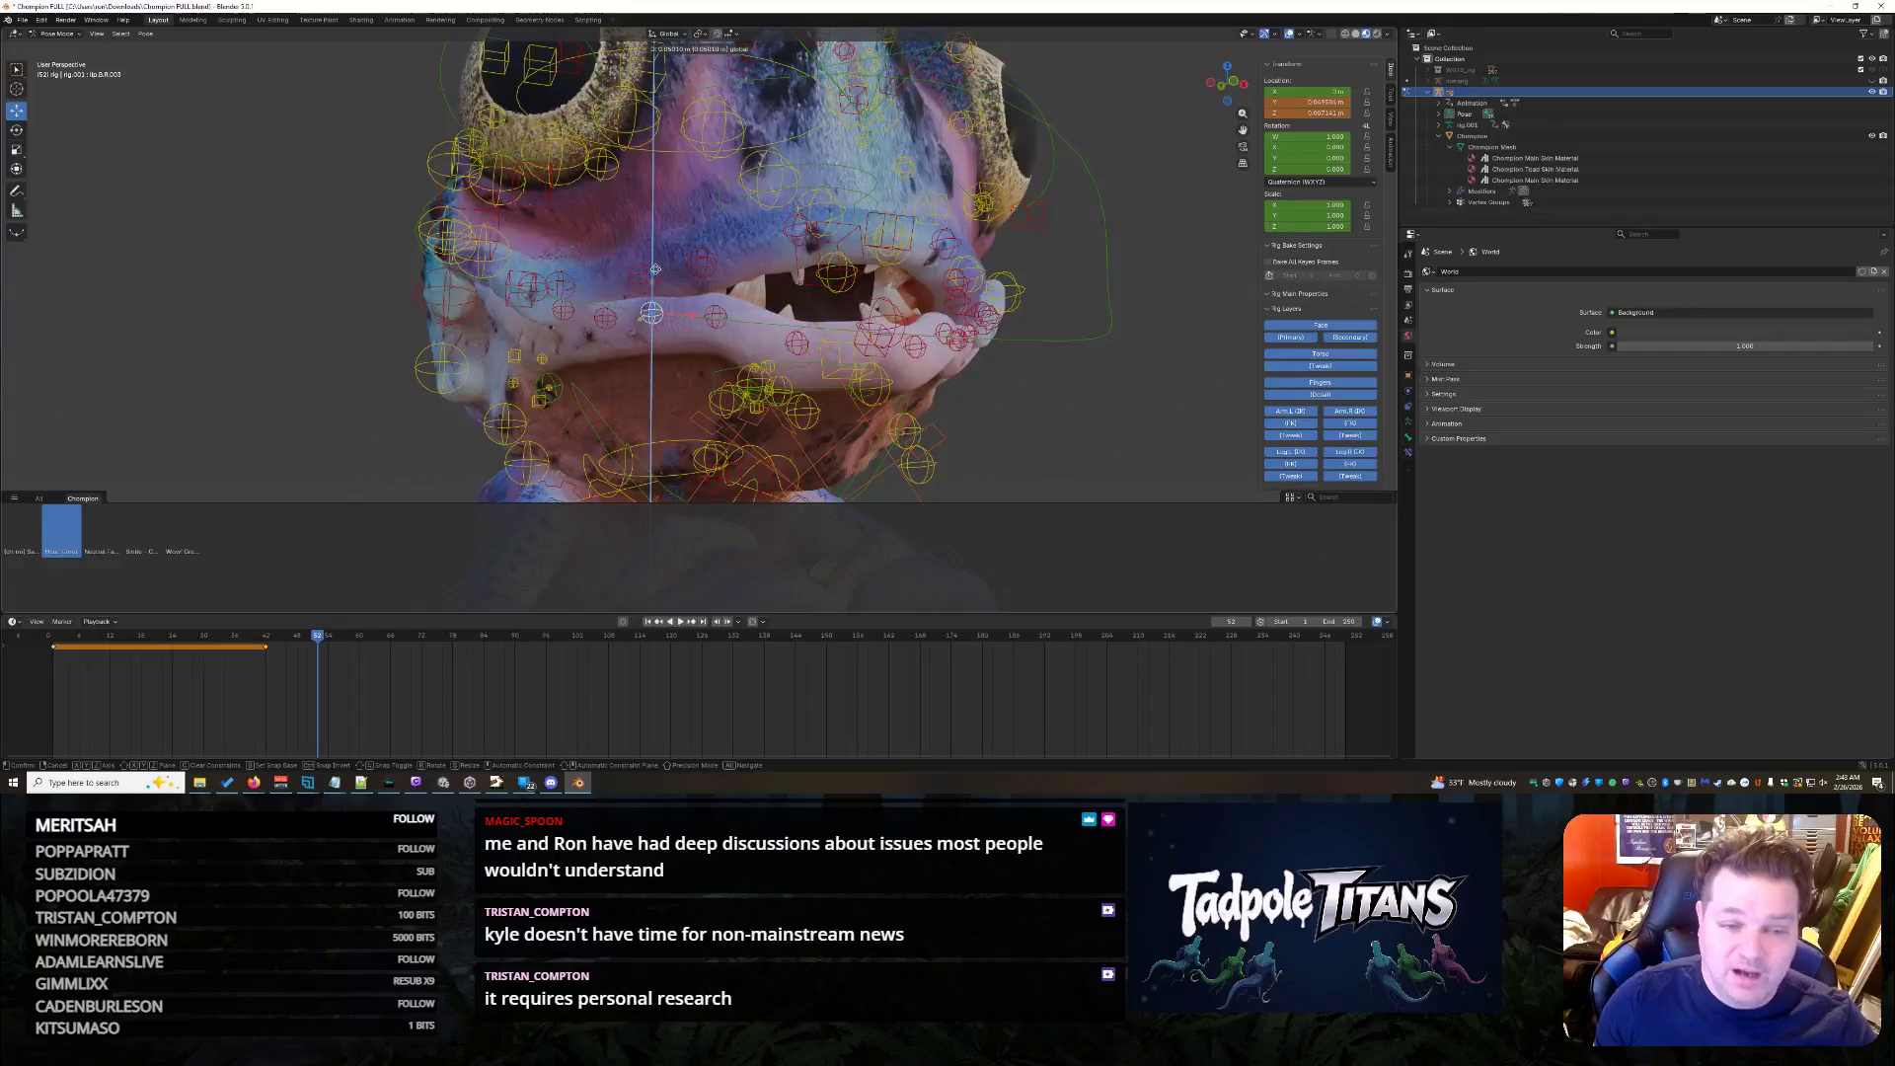
{"action": "left_click", "coordinate": [813, 344]}
{"action": "middle_click_drag", "start_coordinate": [813, 344], "coordinate": [1092, 427]}
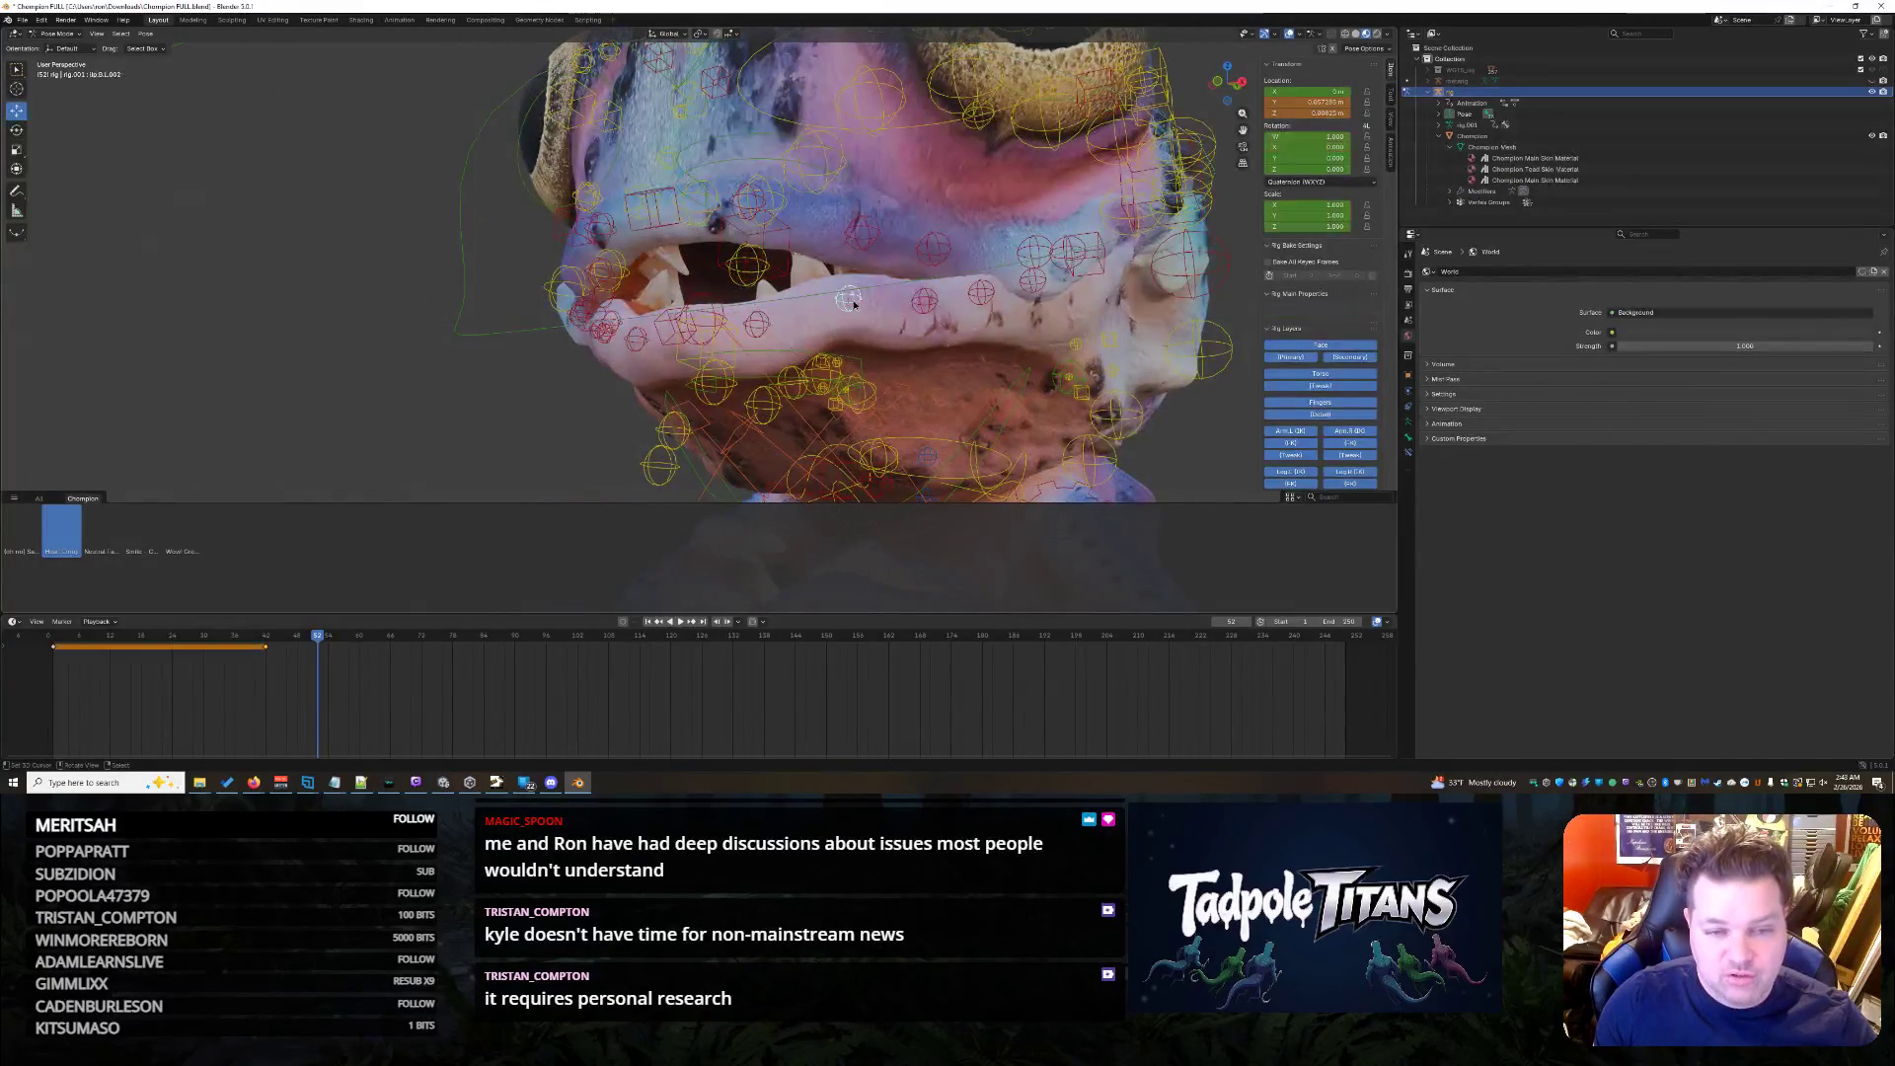
- Raise another lip control bone along Z twice to reshape the lip curve
{"action": "left_click", "coordinate": [851, 267]}
{"action": "key", "text": "g"}
{"action": "key", "text": "z"}
{"action": "left_click", "coordinate": [924, 300]}
{"action": "key", "text": "g"}
{"action": "key", "text": "z"}
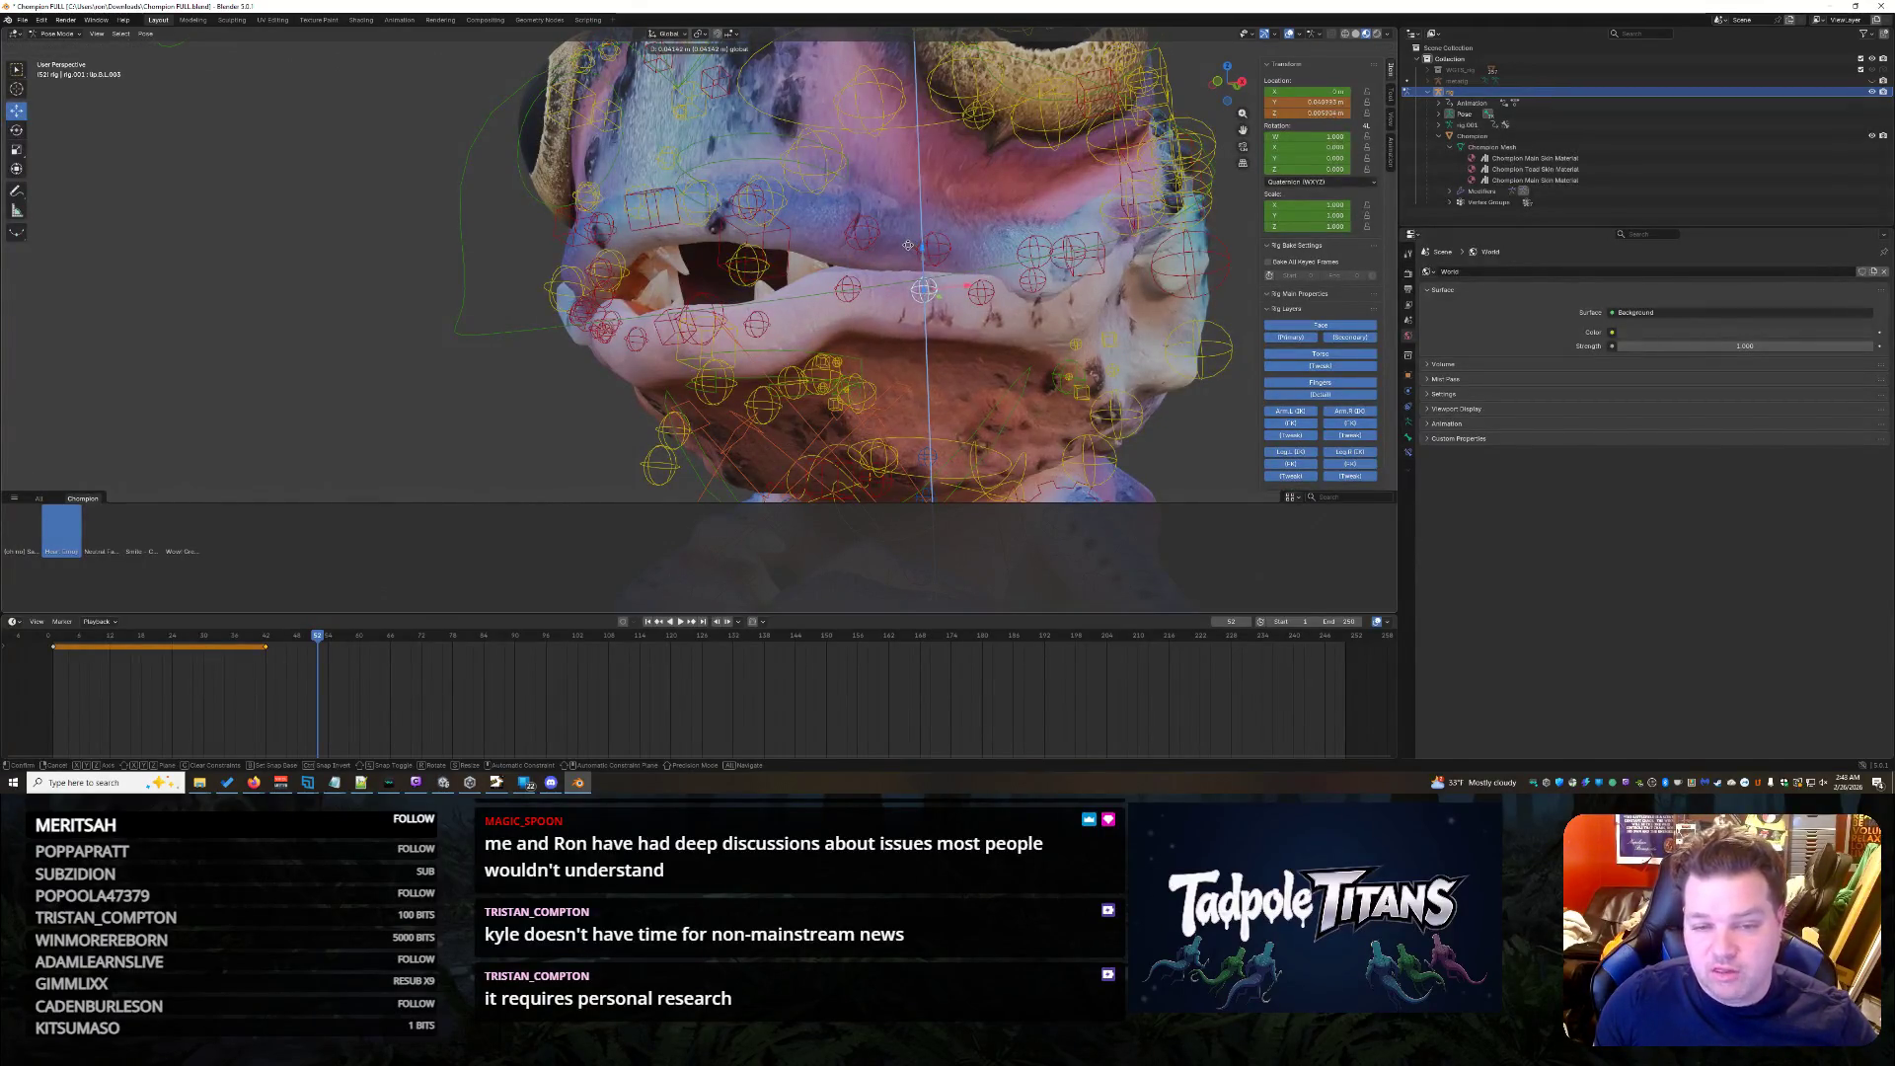
{"action": "left_click", "coordinate": [909, 250]}
{"action": "mouse_move", "coordinate": [909, 249]}
{"action": "middle_mouse_down"}
{"action": "mouse_move", "coordinate": [1282, 478]}
{"action": "mouse_move", "coordinate": [795, 335]}
{"action": "middle_mouse_up"}
- Freely reposition a different lip control bone and check it from front and side
{"action": "left_click", "coordinate": [650, 290]}
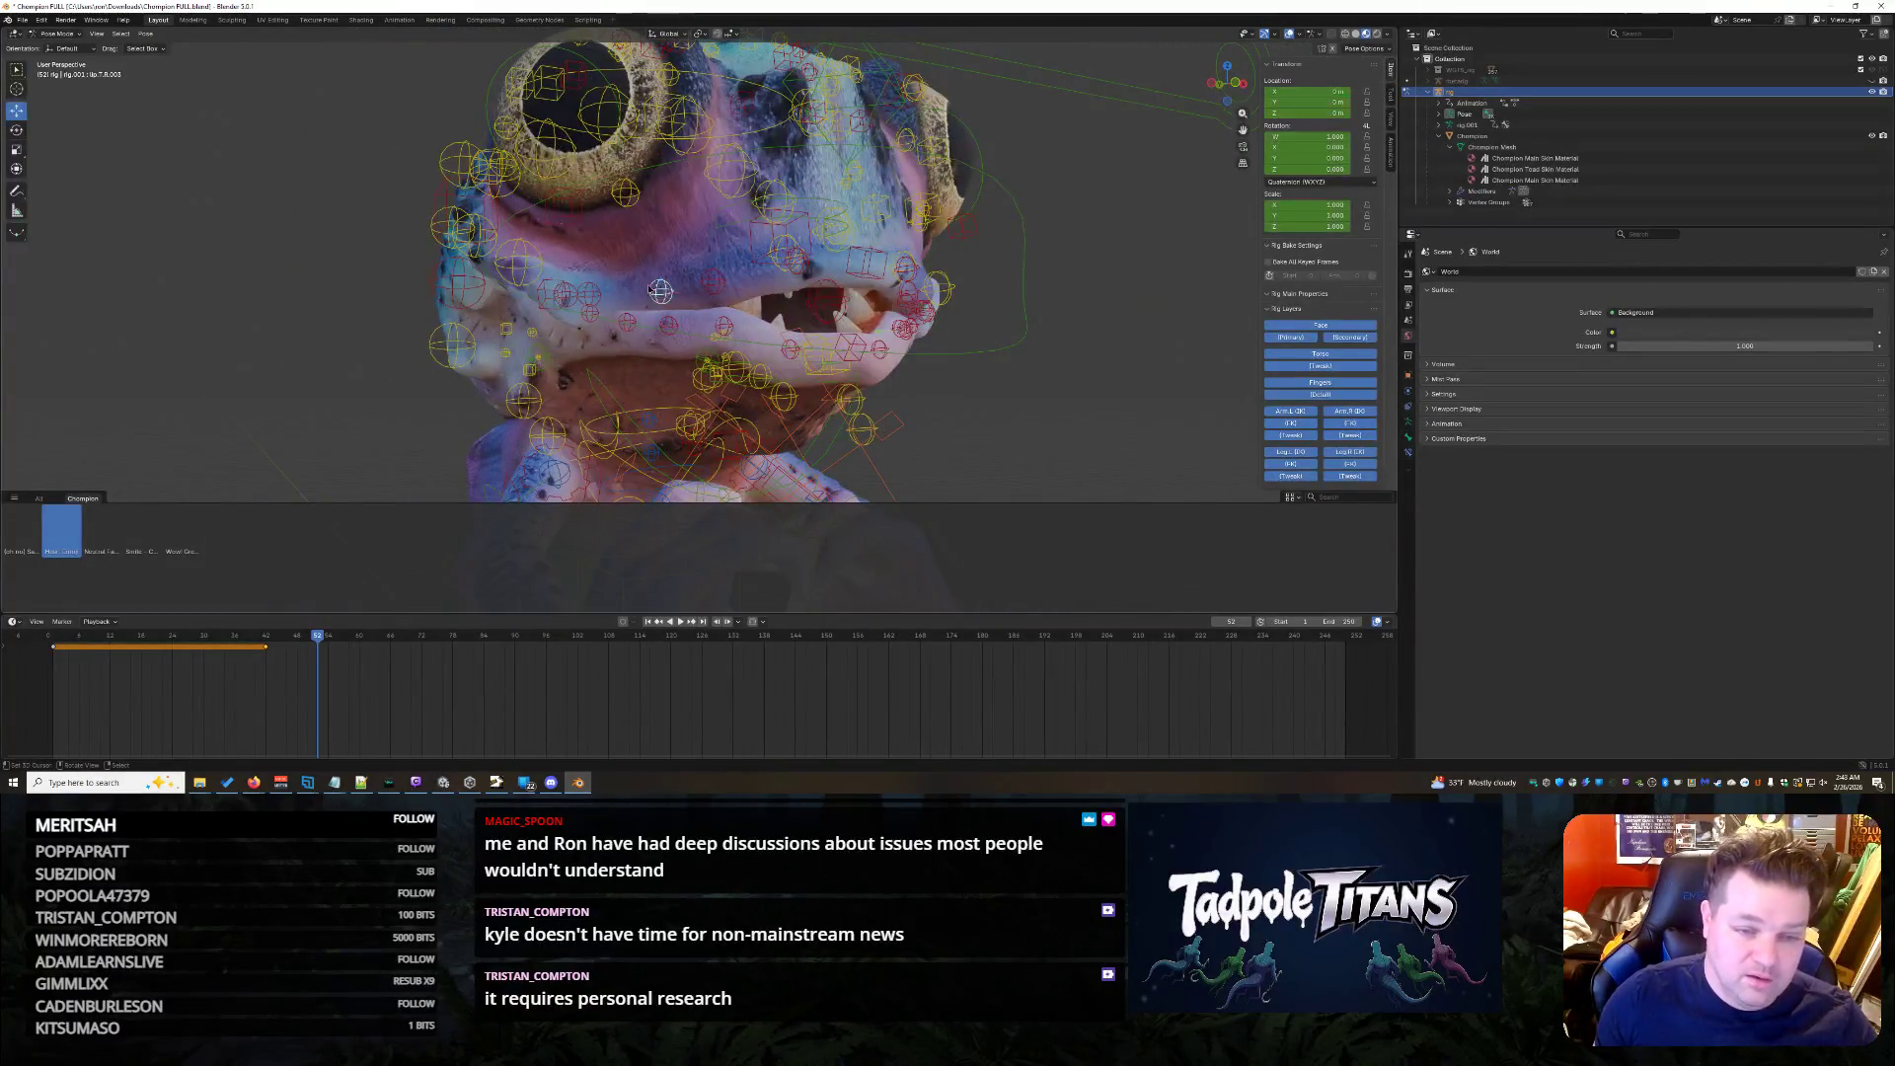
{"action": "middle_click_drag", "start_coordinate": [650, 291], "coordinate": [757, 311]}
{"action": "key", "text": "g"}
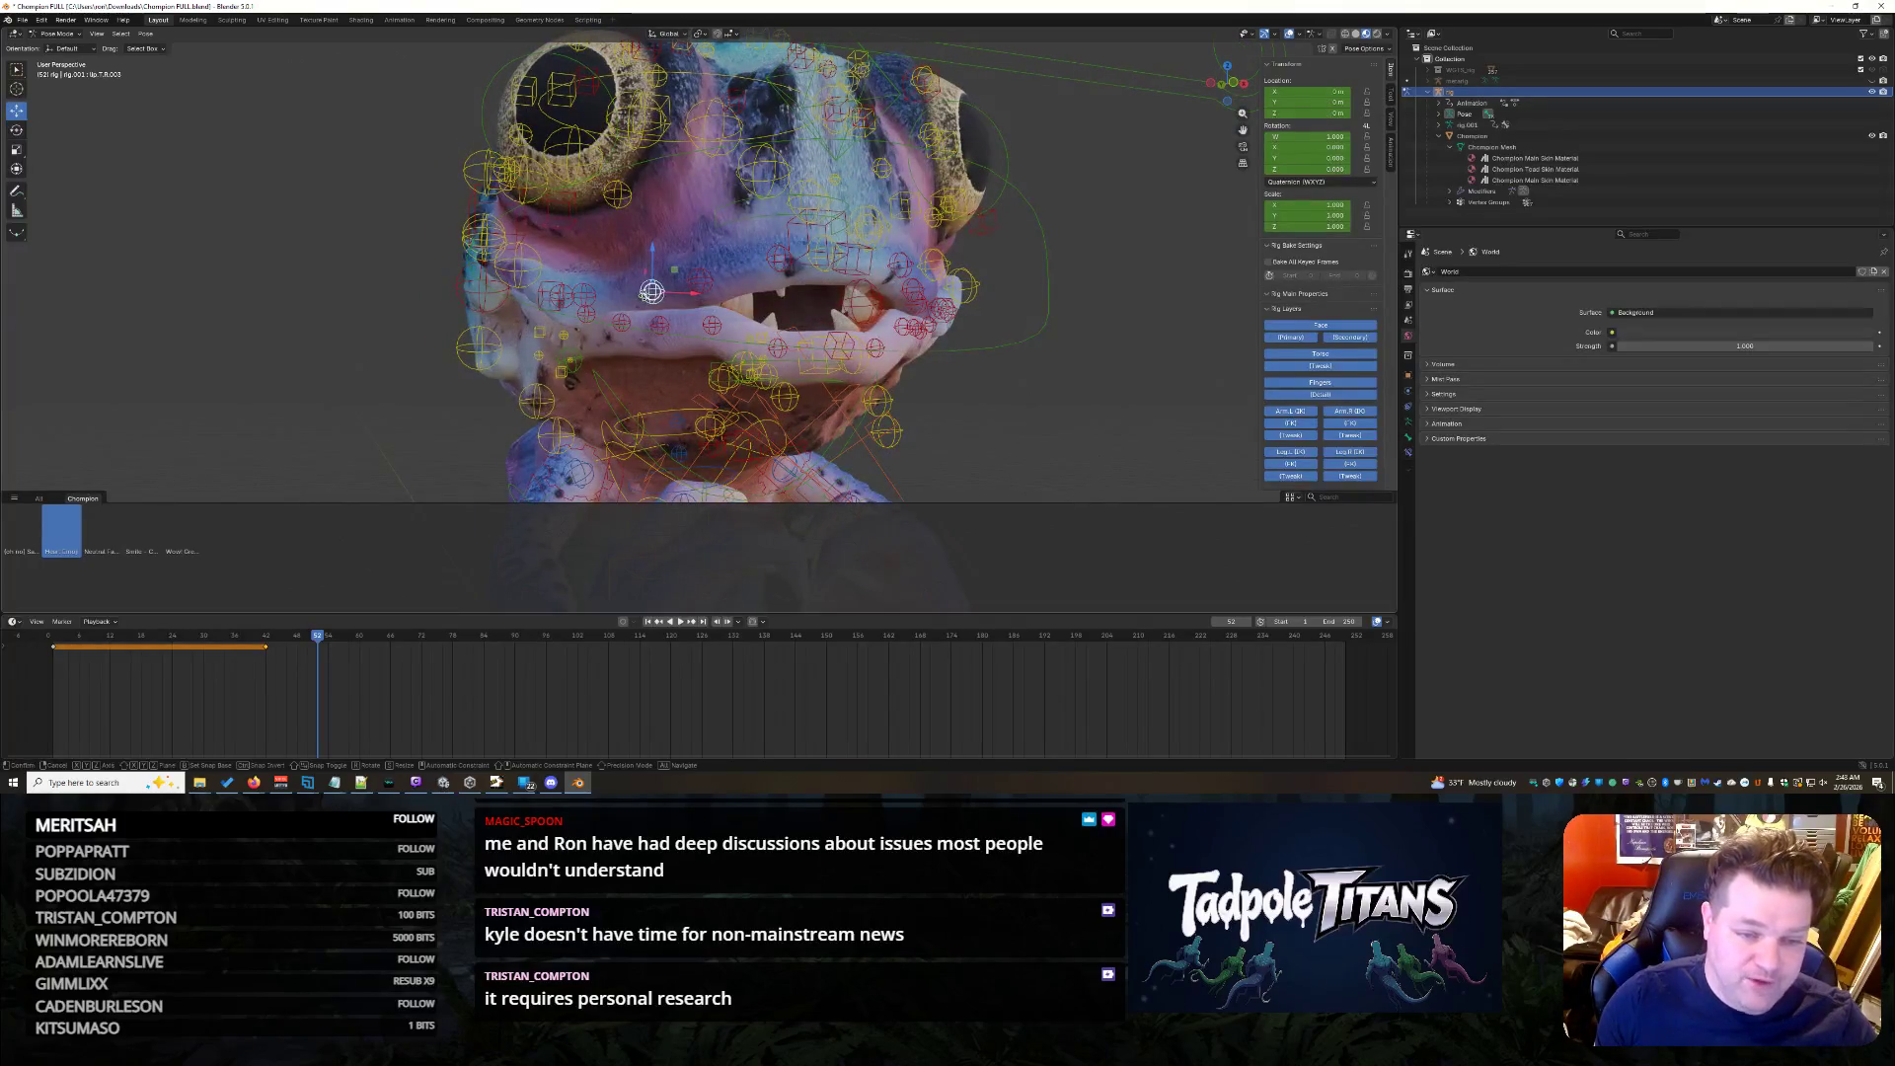
{"action": "left_click", "coordinate": [647, 293]}
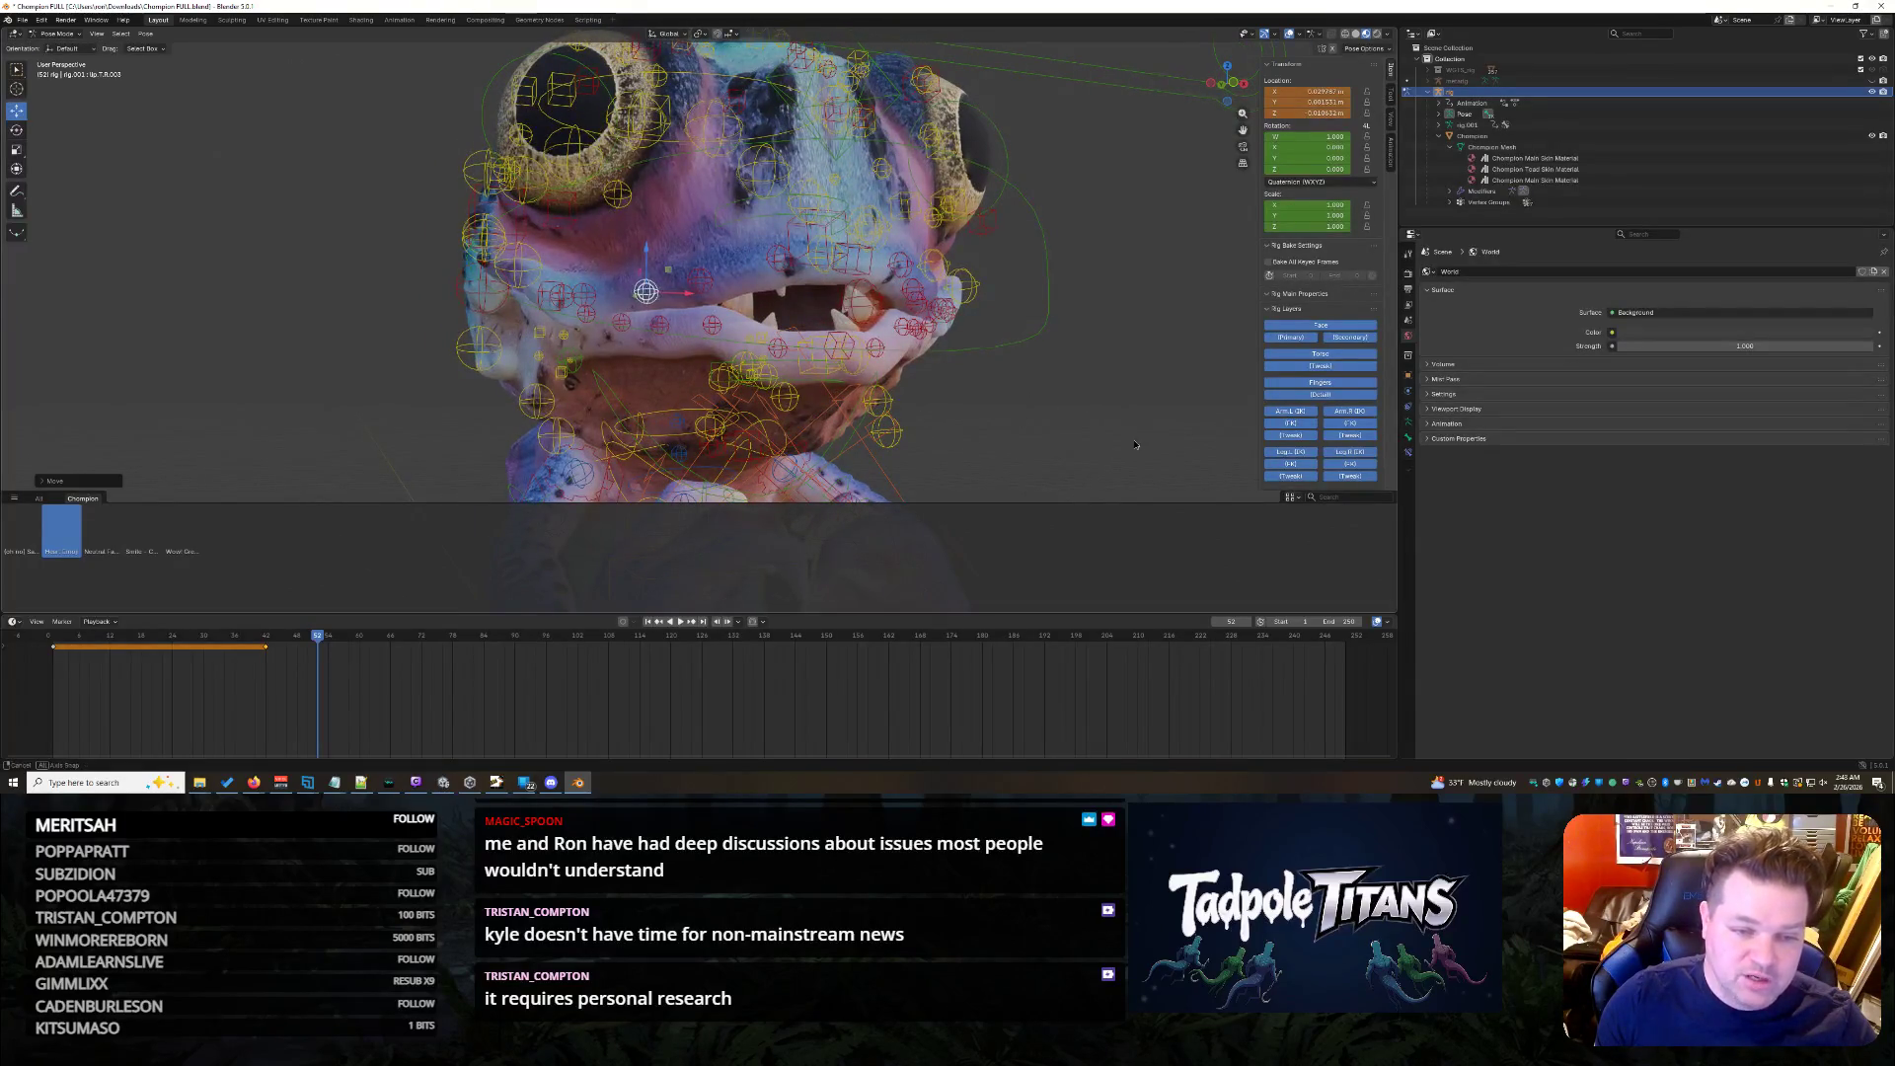
{"action": "middle_click_drag", "start_coordinate": [647, 293], "coordinate": [1077, 452]}
{"action": "mouse_move", "coordinate": [945, 313]}
{"action": "middle_mouse_down"}
{"action": "mouse_move", "coordinate": [1195, 432]}
{"action": "mouse_move", "coordinate": [1089, 438]}
{"action": "mouse_move", "coordinate": [334, 293]}
{"action": "mouse_move", "coordinate": [1081, 411]}
{"action": "mouse_move", "coordinate": [896, 274]}
{"action": "mouse_move", "coordinate": [1078, 308]}
{"action": "middle_mouse_up"}
{"action": "scroll", "coordinate": [1196, 433], "scroll_direction": "up", "scroll_amount": 3}
- Shift an upper lip control bone sideways along X, cancelling a second nudge
{"action": "left_click", "coordinate": [889, 268]}
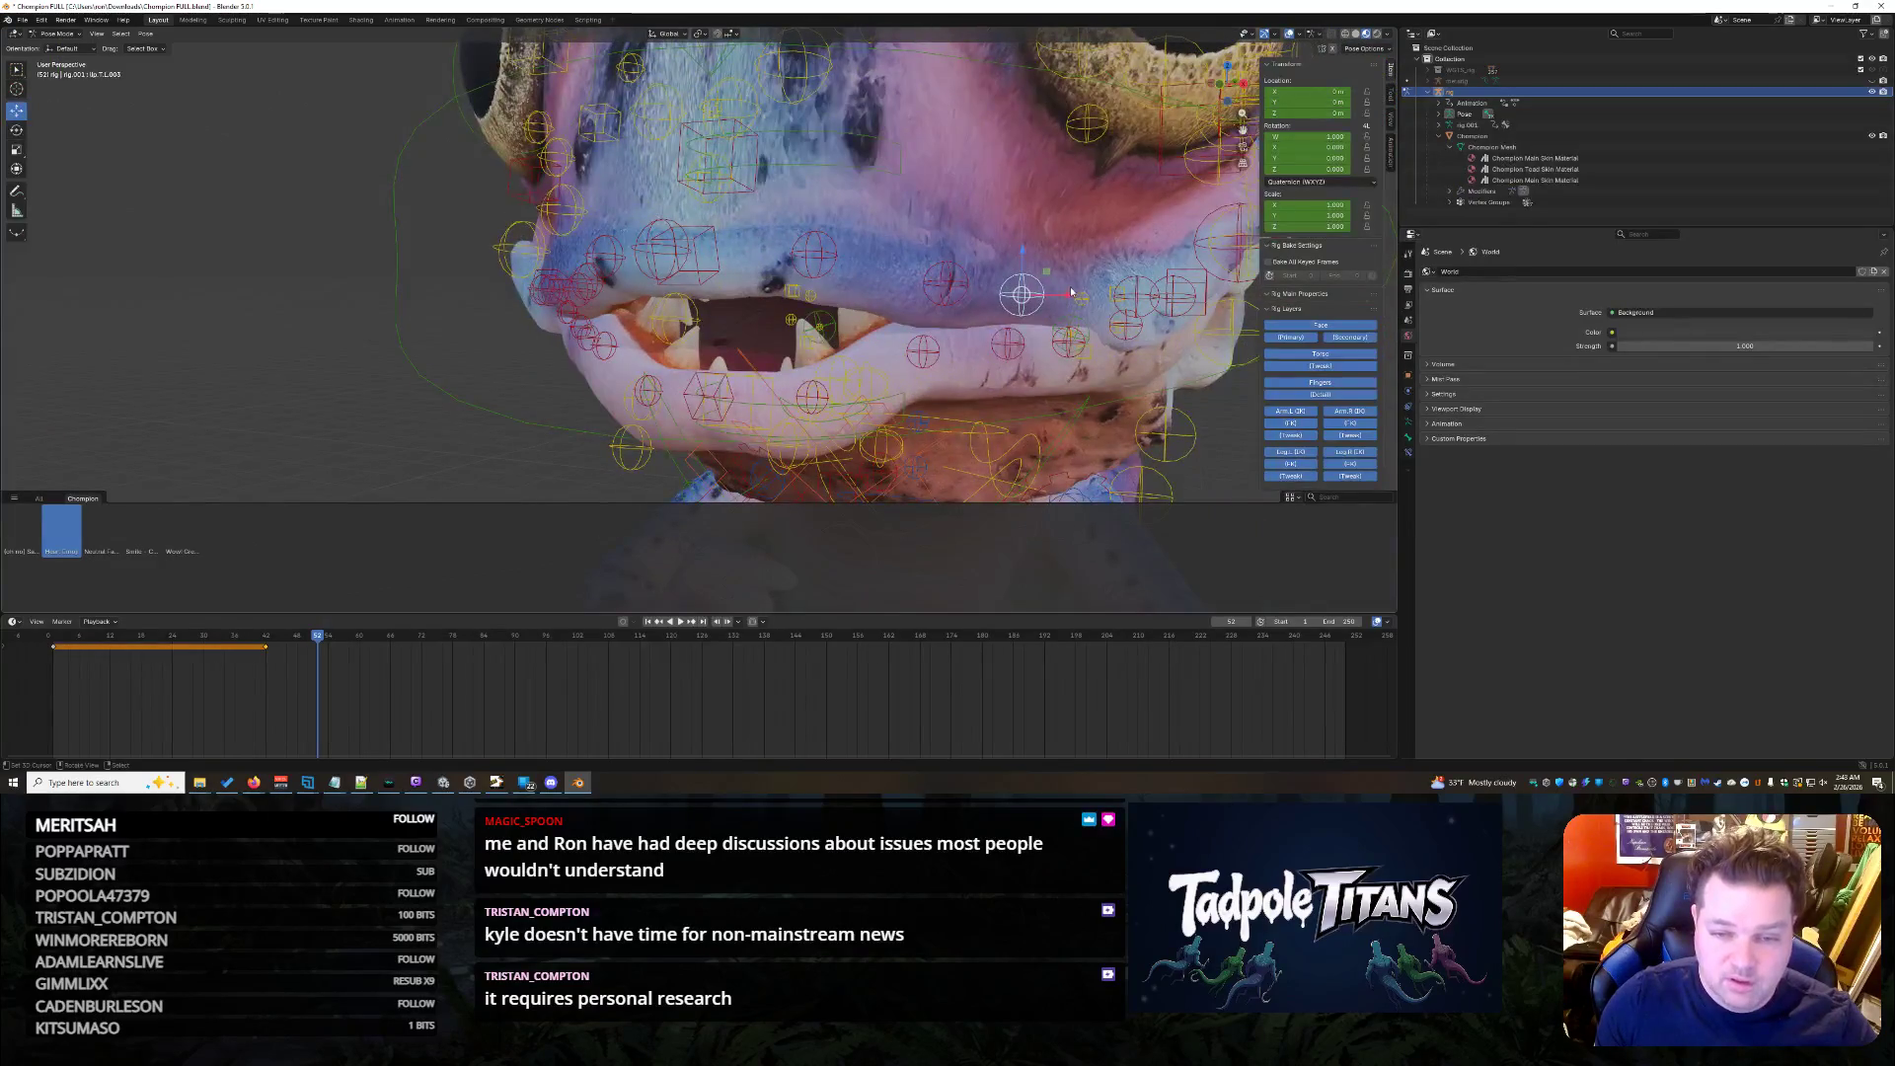
{"action": "key", "text": "g"}
{"action": "key", "text": "x"}
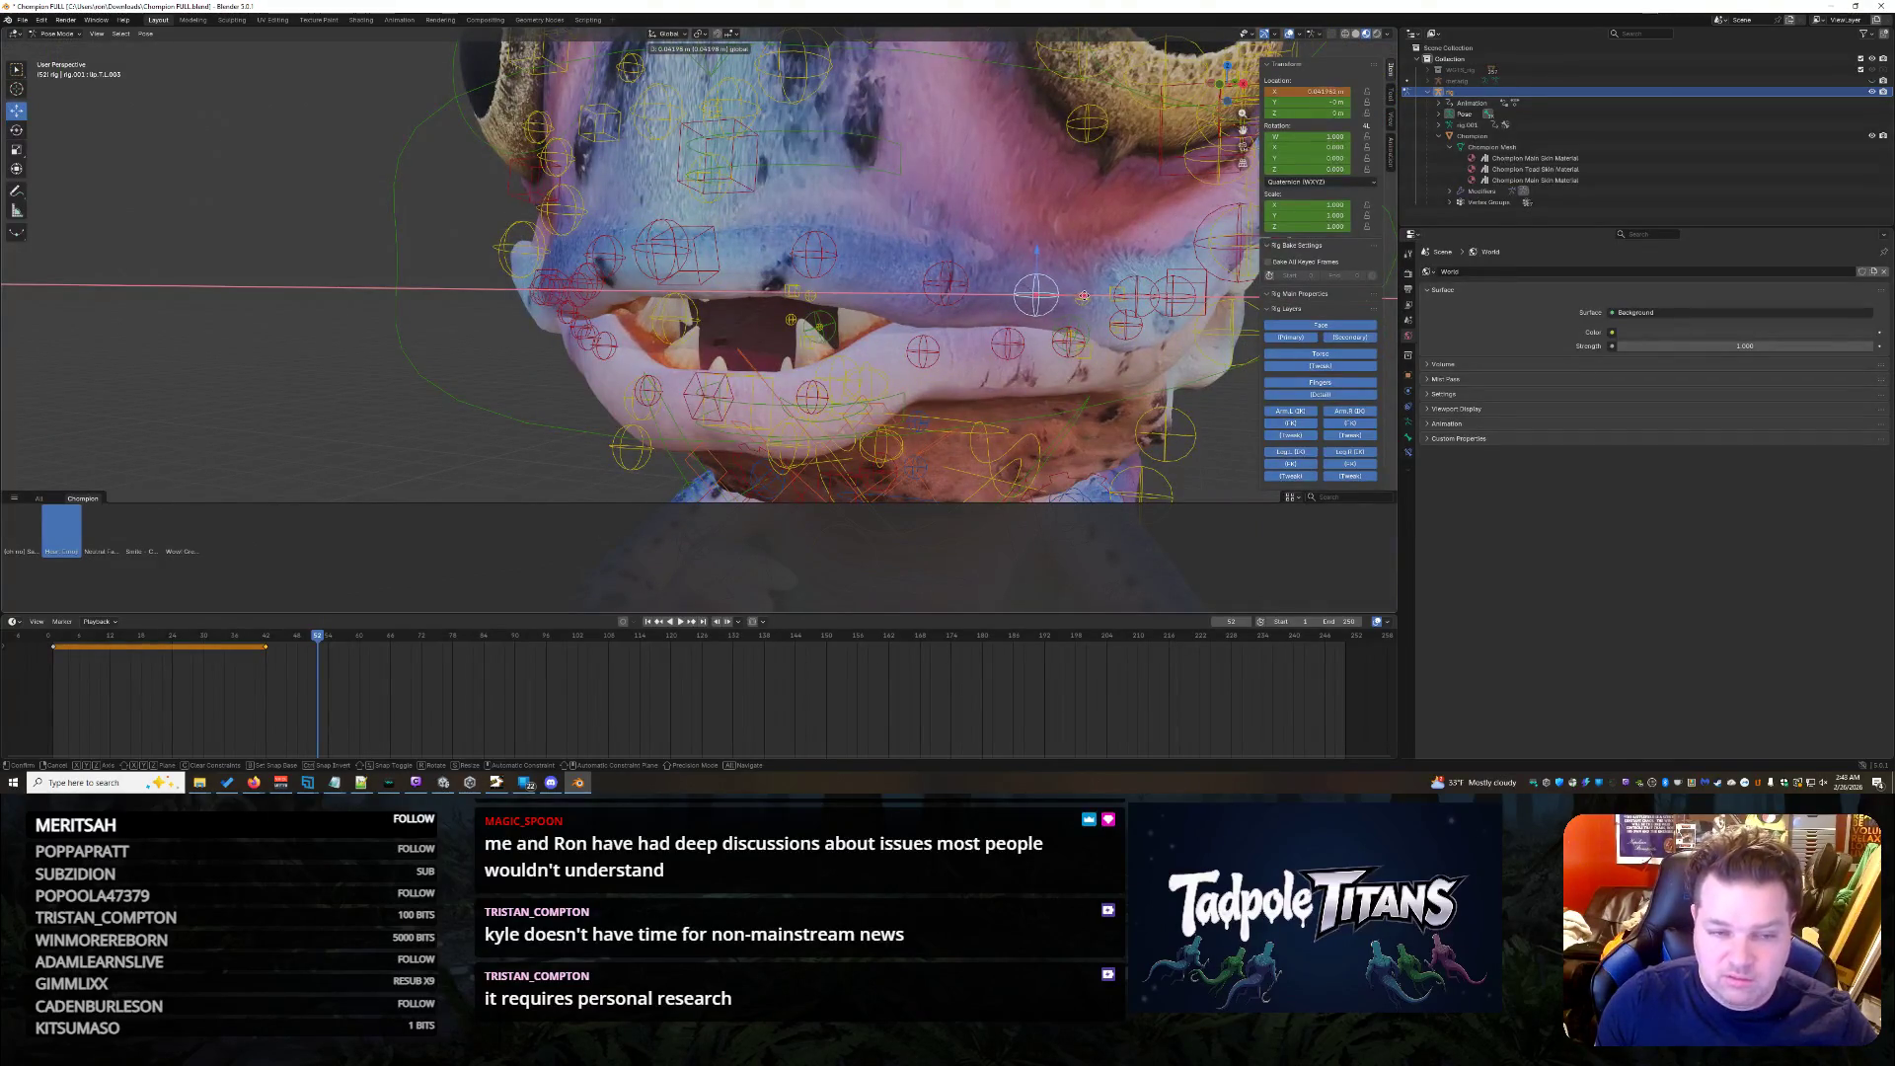
{"action": "left_click", "coordinate": [1086, 298]}
{"action": "mouse_move", "coordinate": [1088, 298]}
{"action": "middle_mouse_down"}
{"action": "mouse_move", "coordinate": [1098, 435]}
{"action": "mouse_move", "coordinate": [934, 286]}
{"action": "middle_mouse_up"}
{"action": "key", "text": "g"}
{"action": "key", "text": "x"}
{"action": "key", "text": "Escape"}
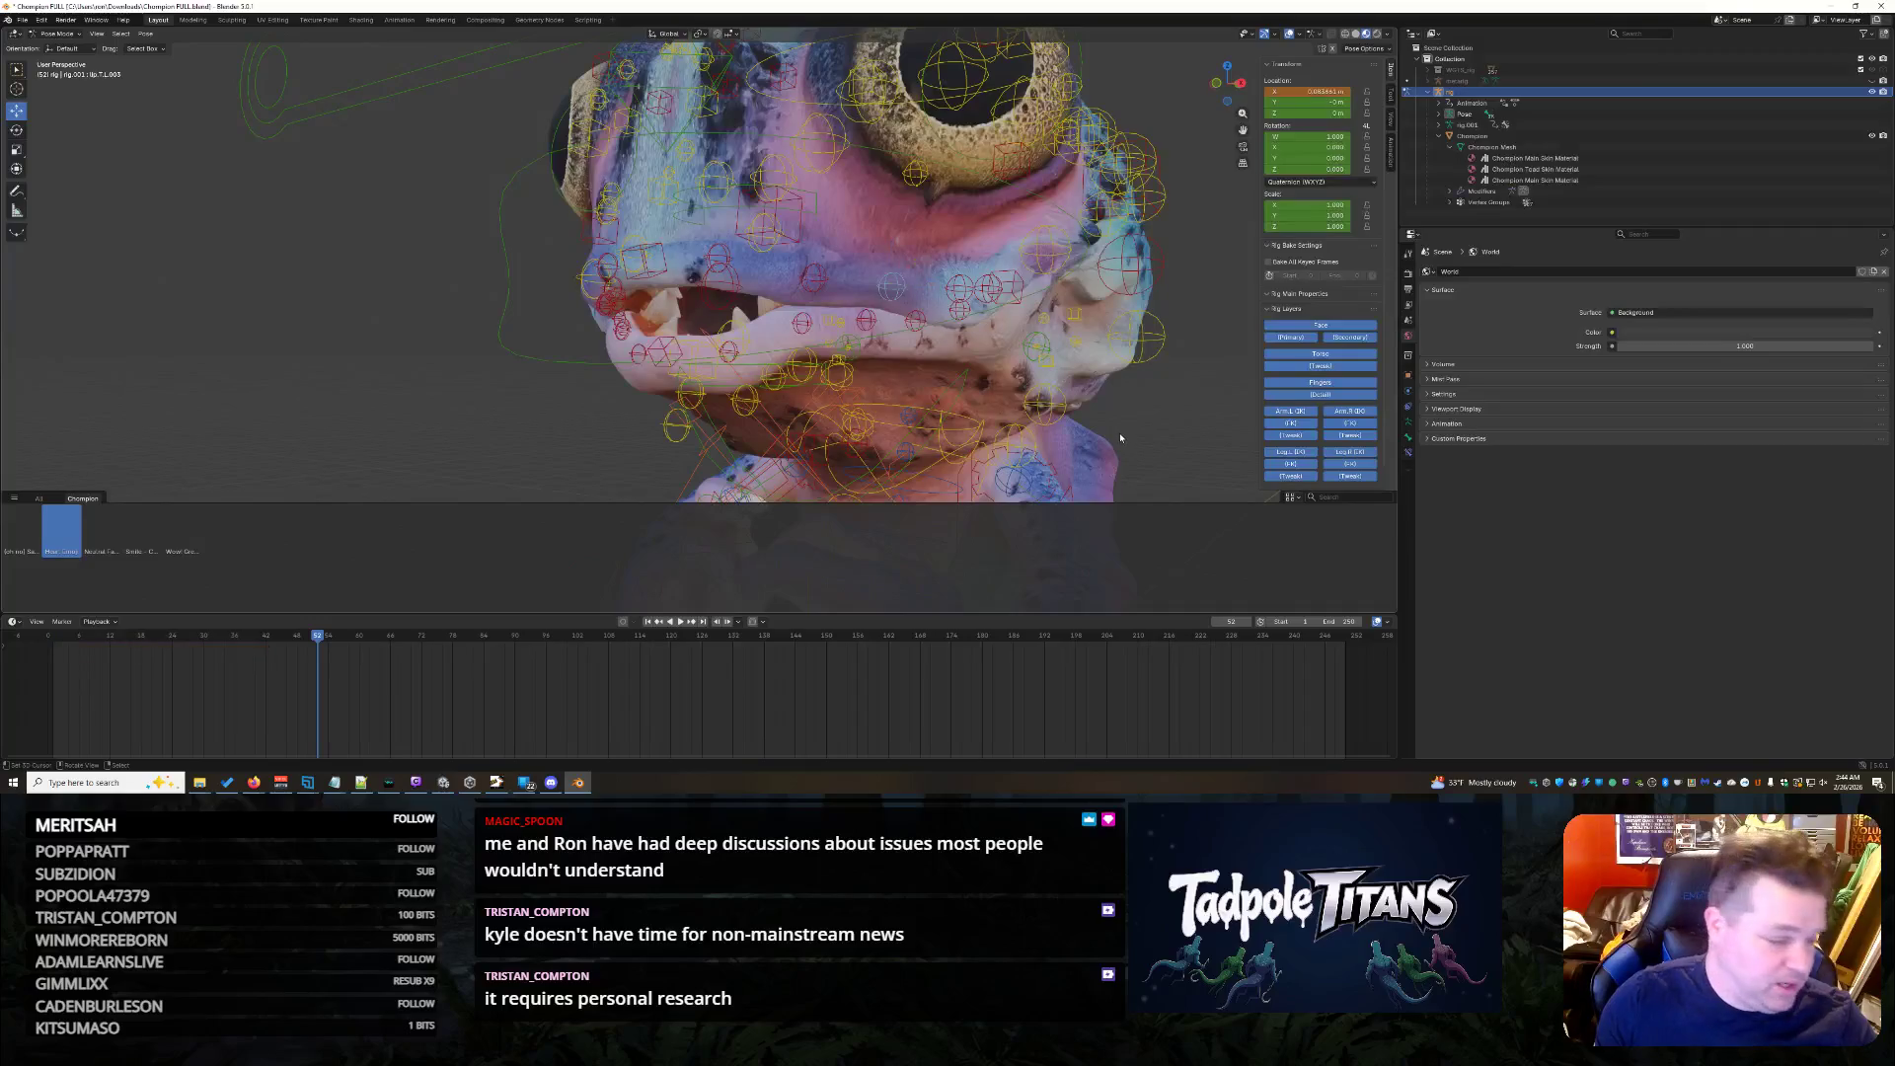
{"action": "middle_click_drag", "start_coordinate": [1083, 423], "coordinate": [1114, 442]}
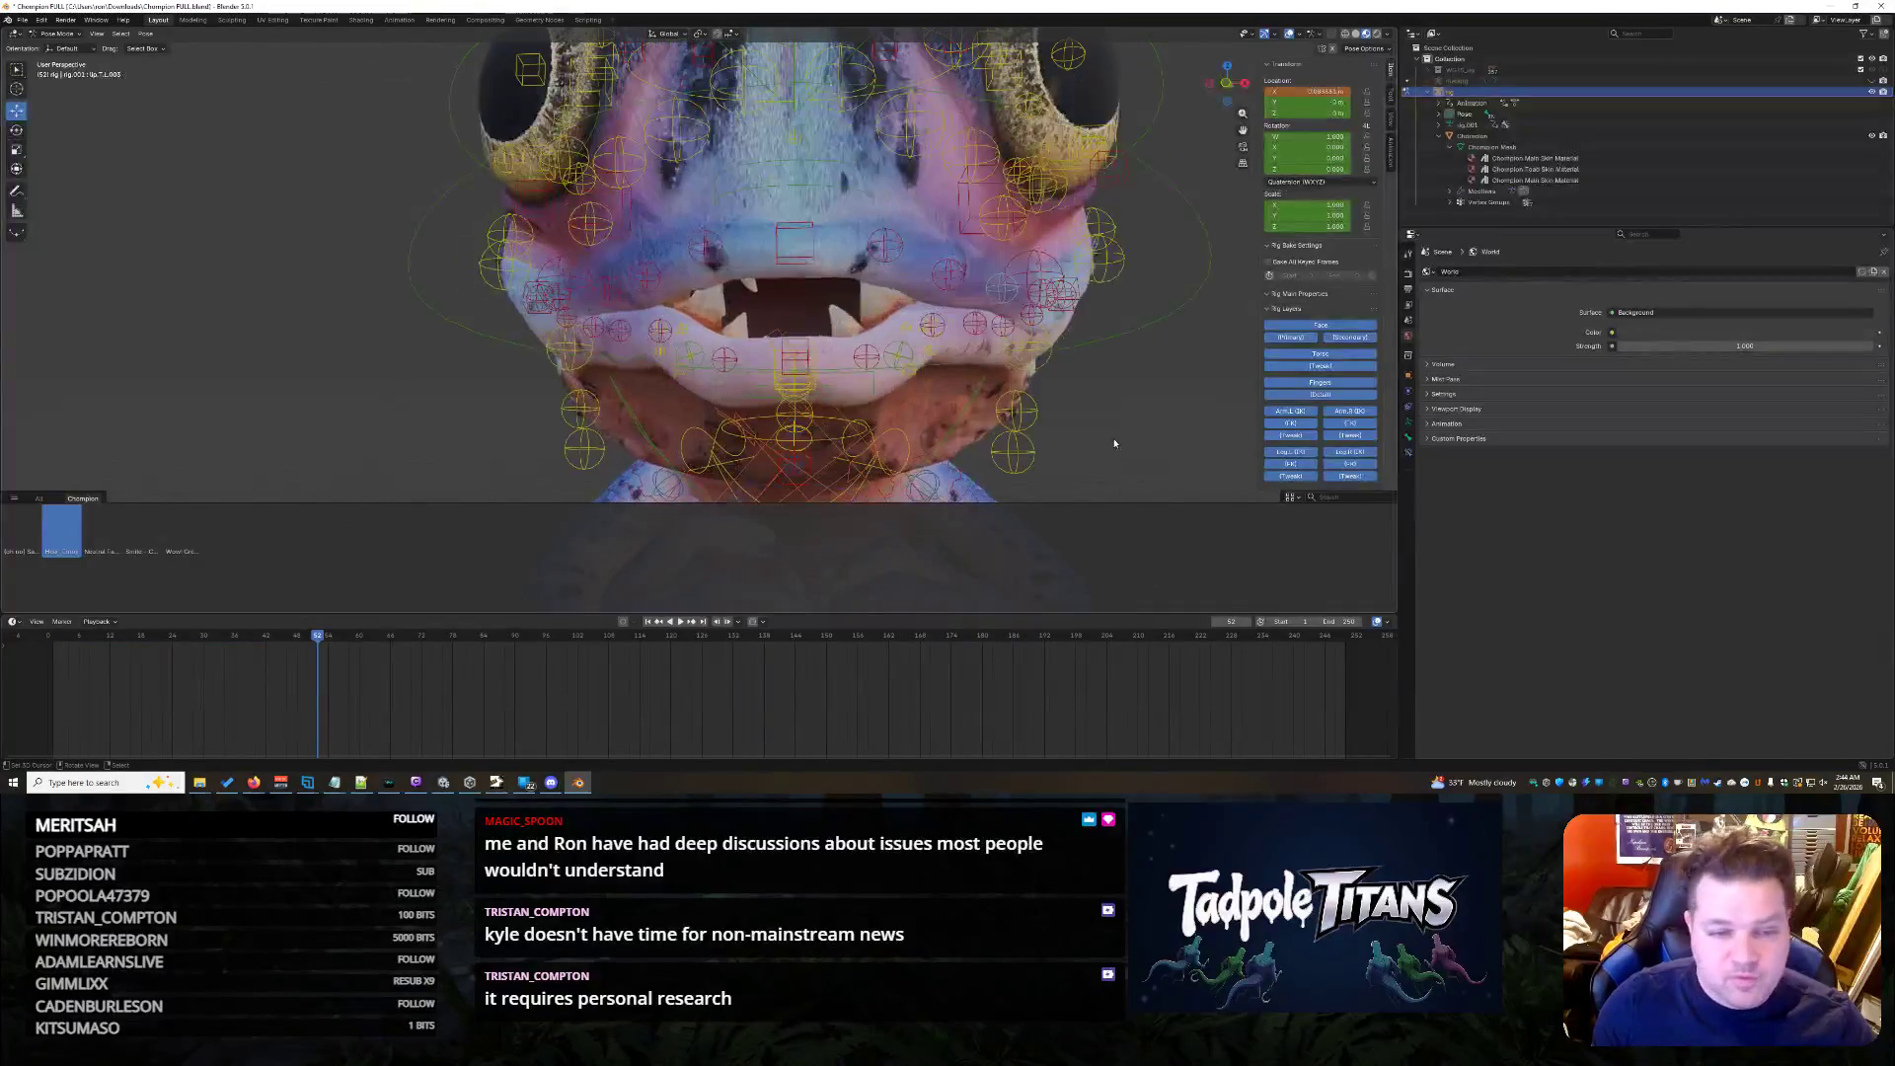
{"action": "scroll", "coordinate": [958, 392], "scroll_direction": "up", "scroll_amount": 2}
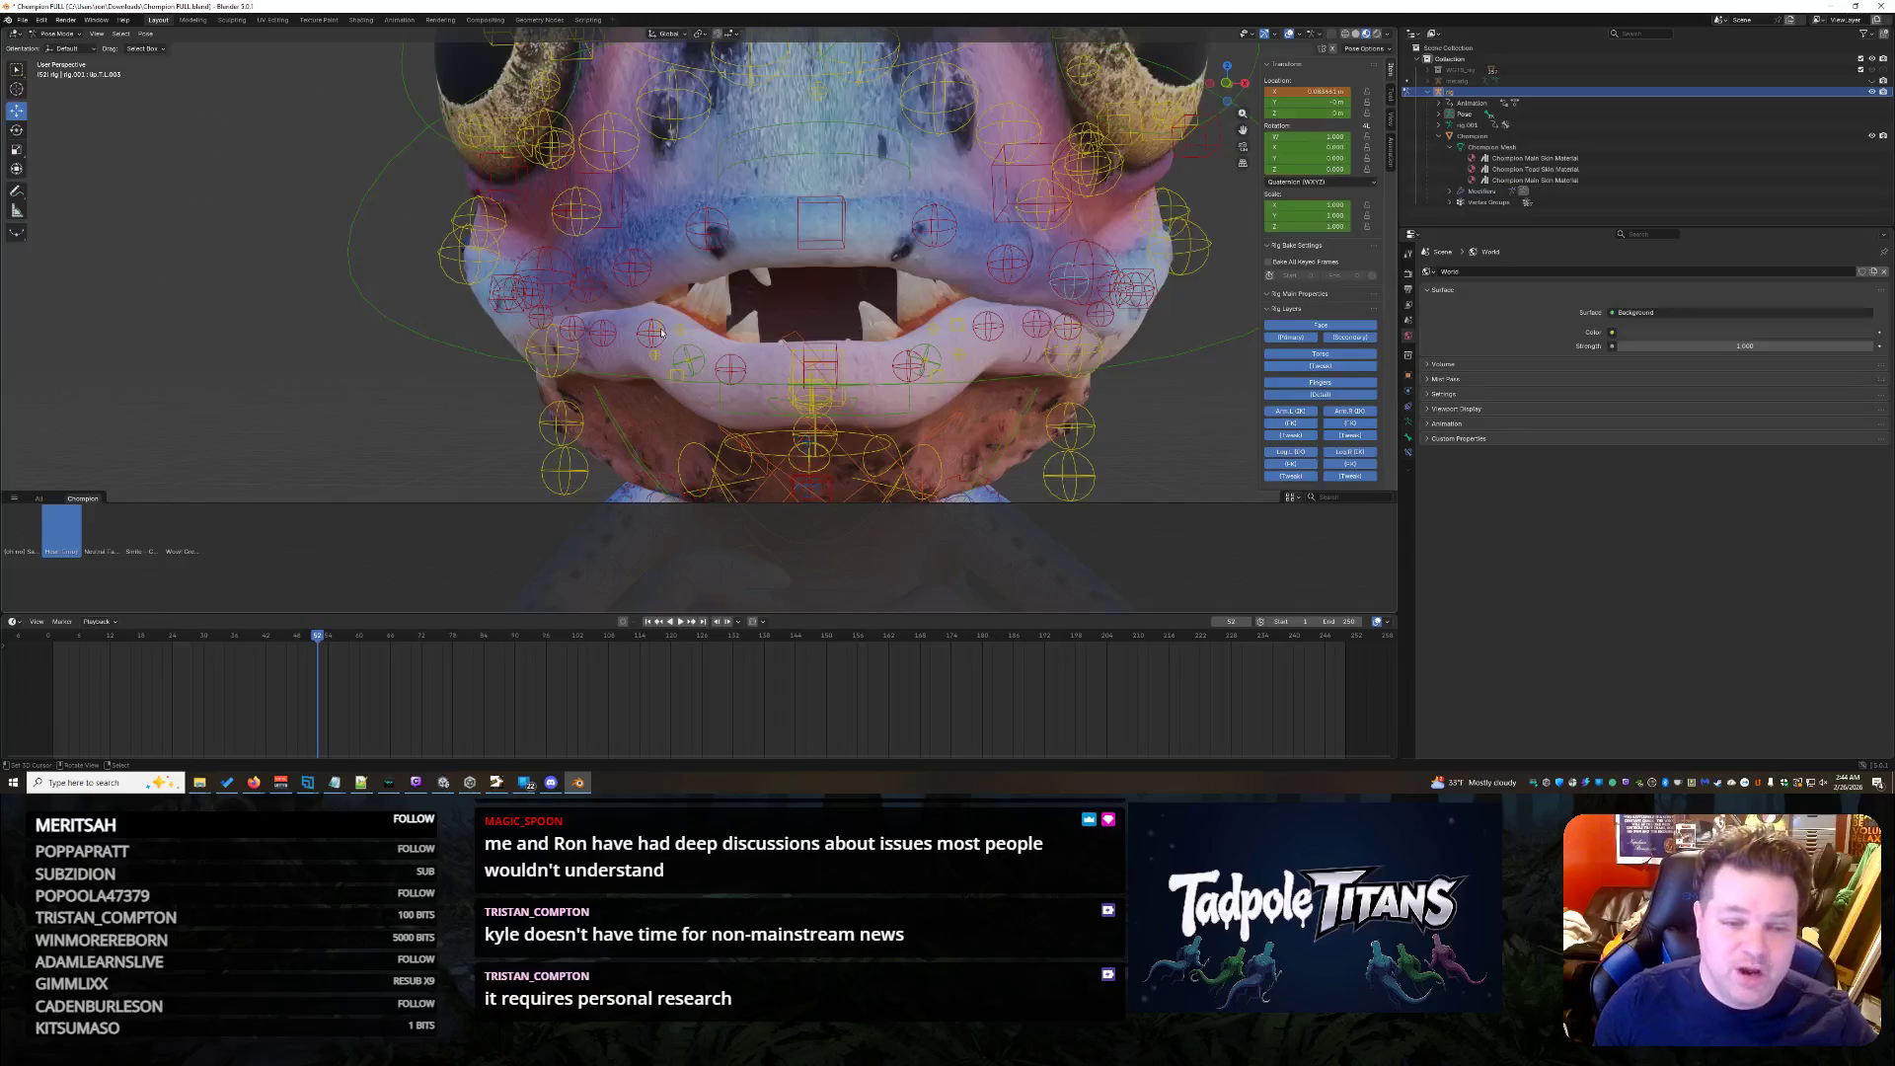
- Adjust a lower lip bone's height, then lower the mouth control along Z
{"action": "left_click", "coordinate": [727, 366]}
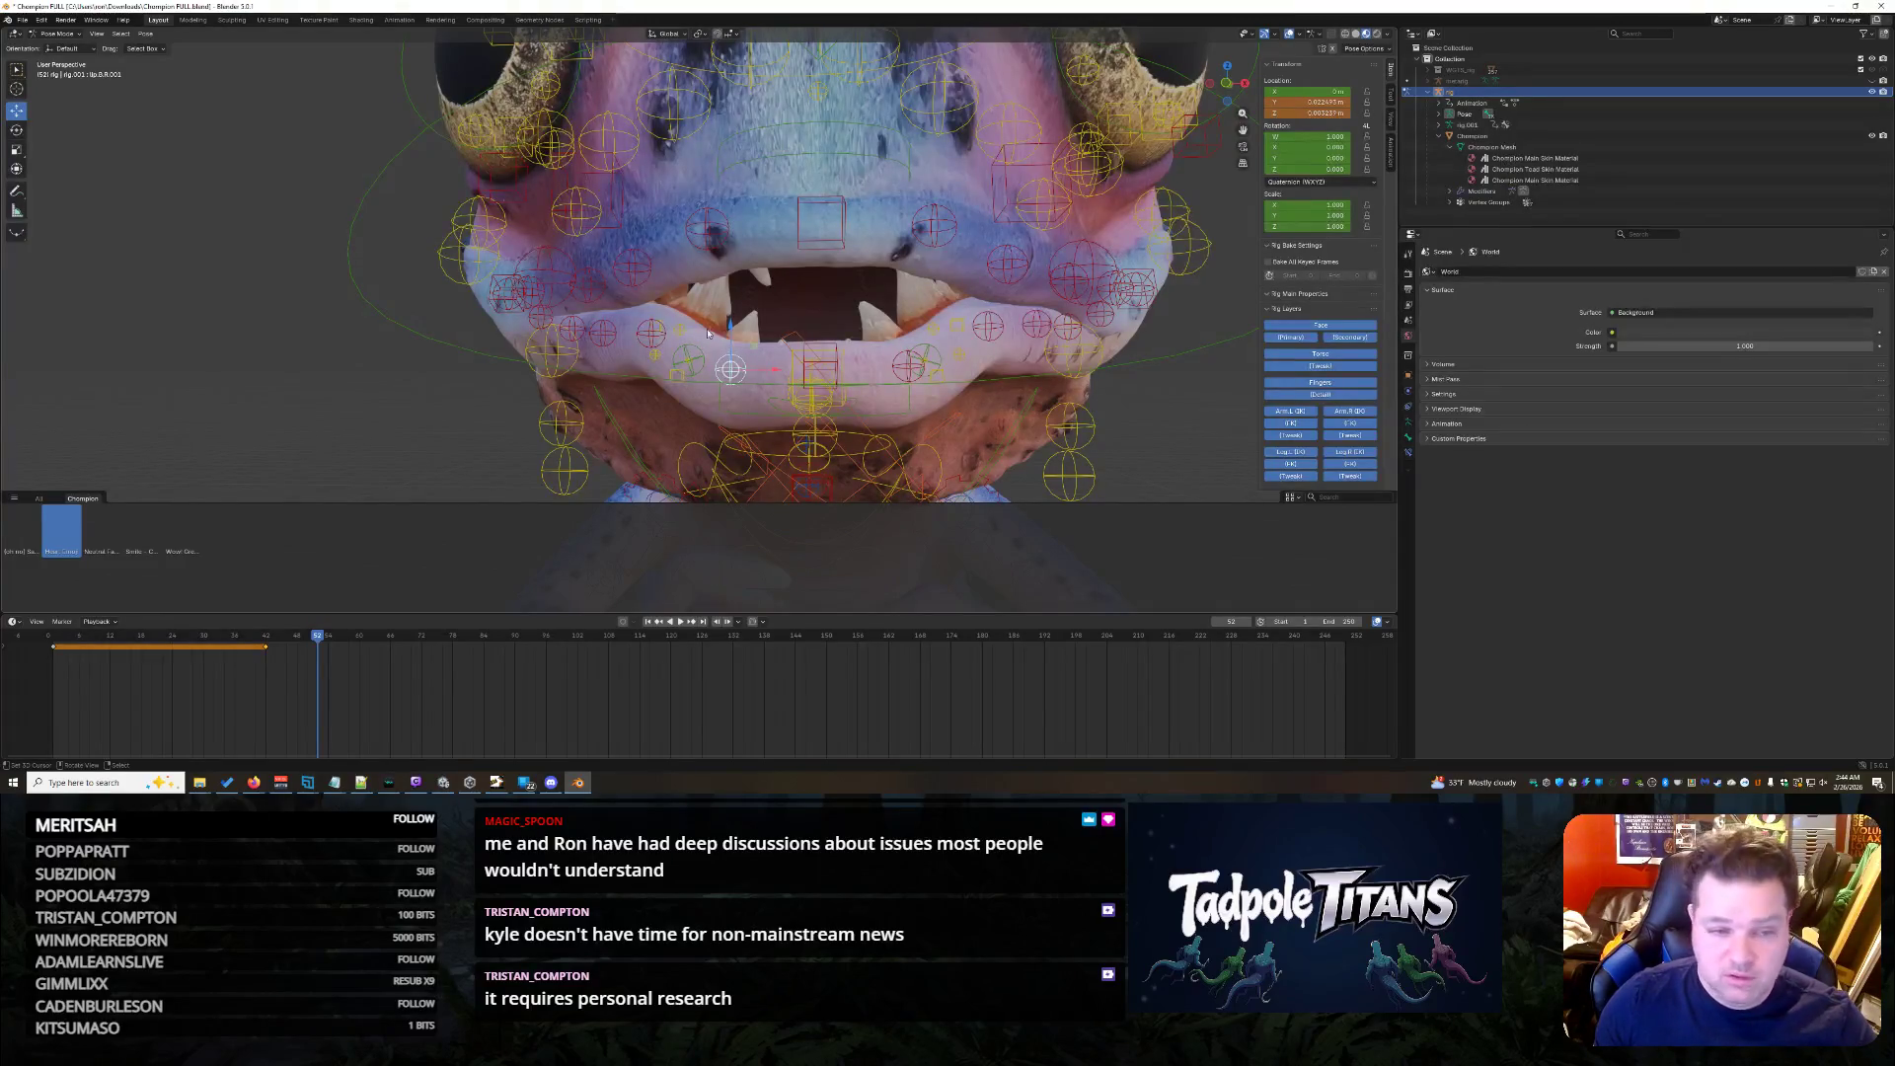
{"action": "key", "text": "g"}
{"action": "key", "text": "z"}
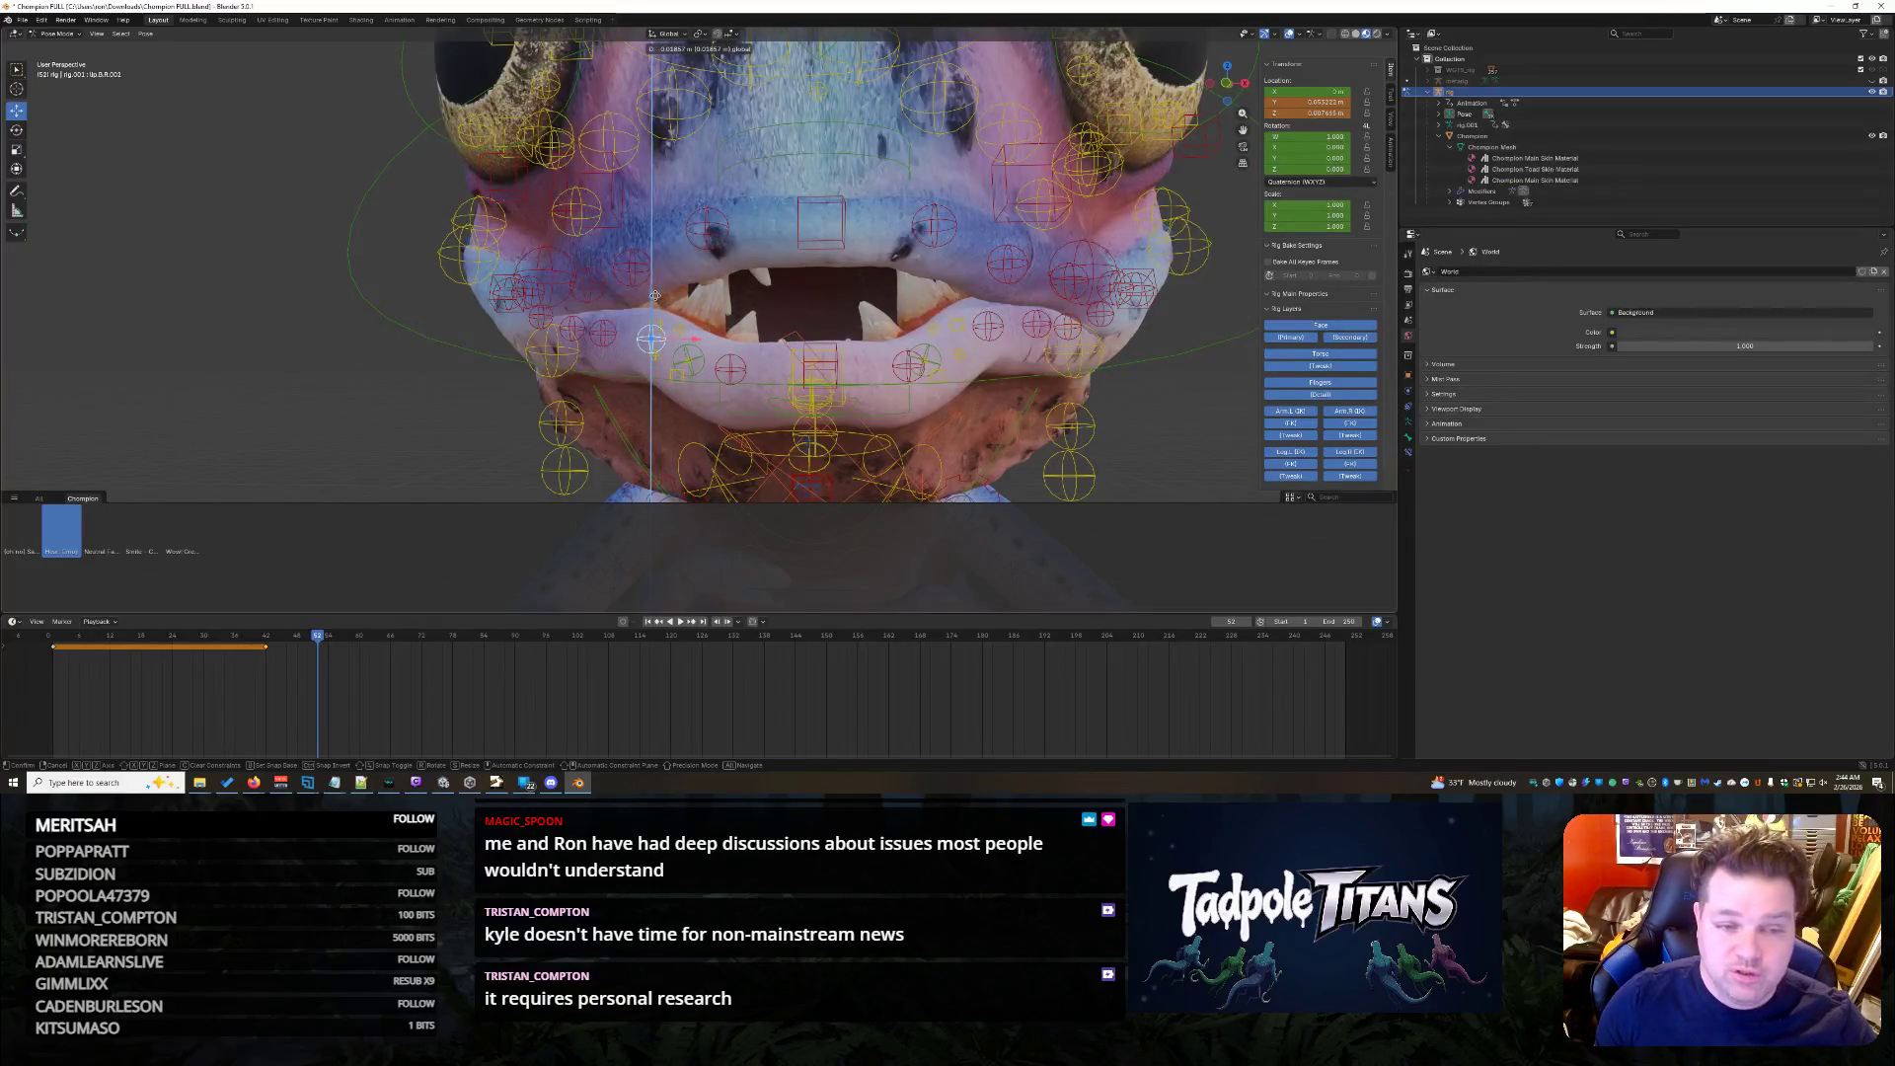
{"action": "left_click", "coordinate": [657, 297]}
{"action": "key", "text": "ctrl+z"}
{"action": "key", "text": "alt+a"}
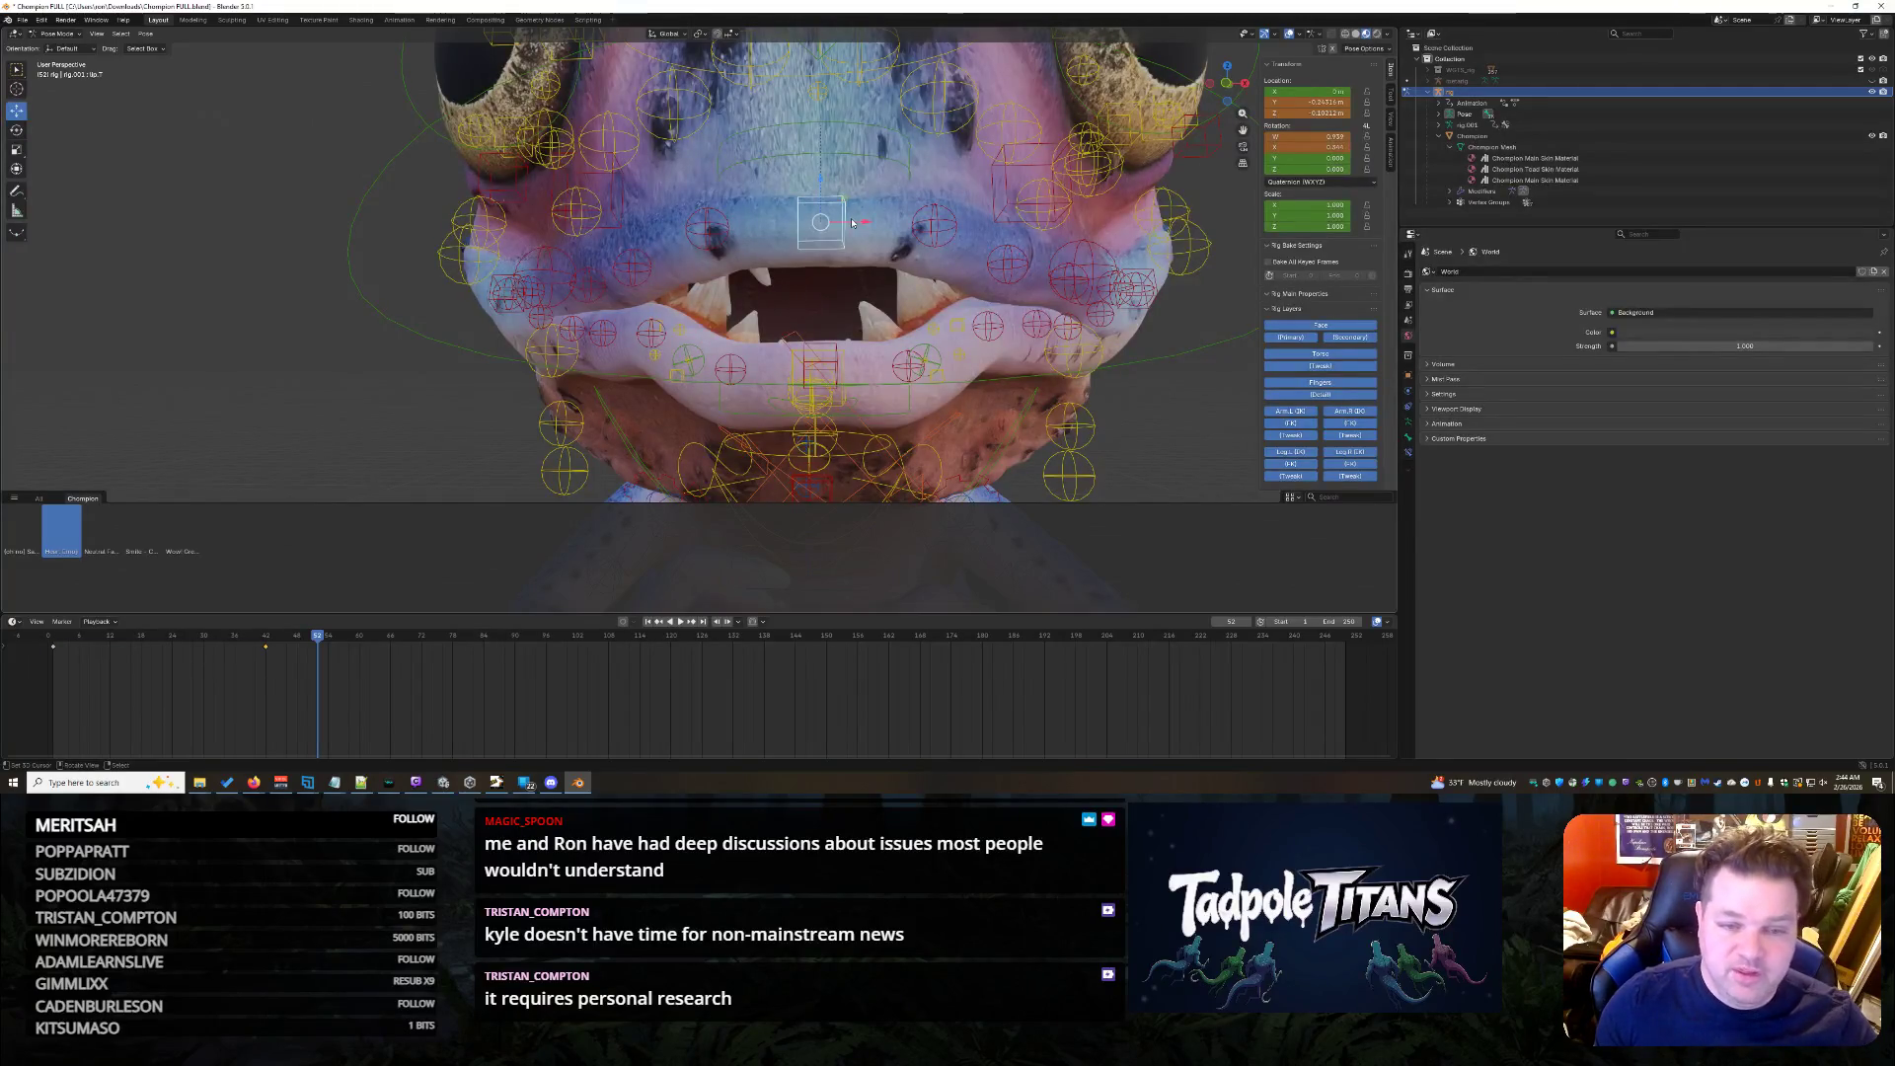
{"action": "key", "text": "g"}
{"action": "key", "text": "z"}
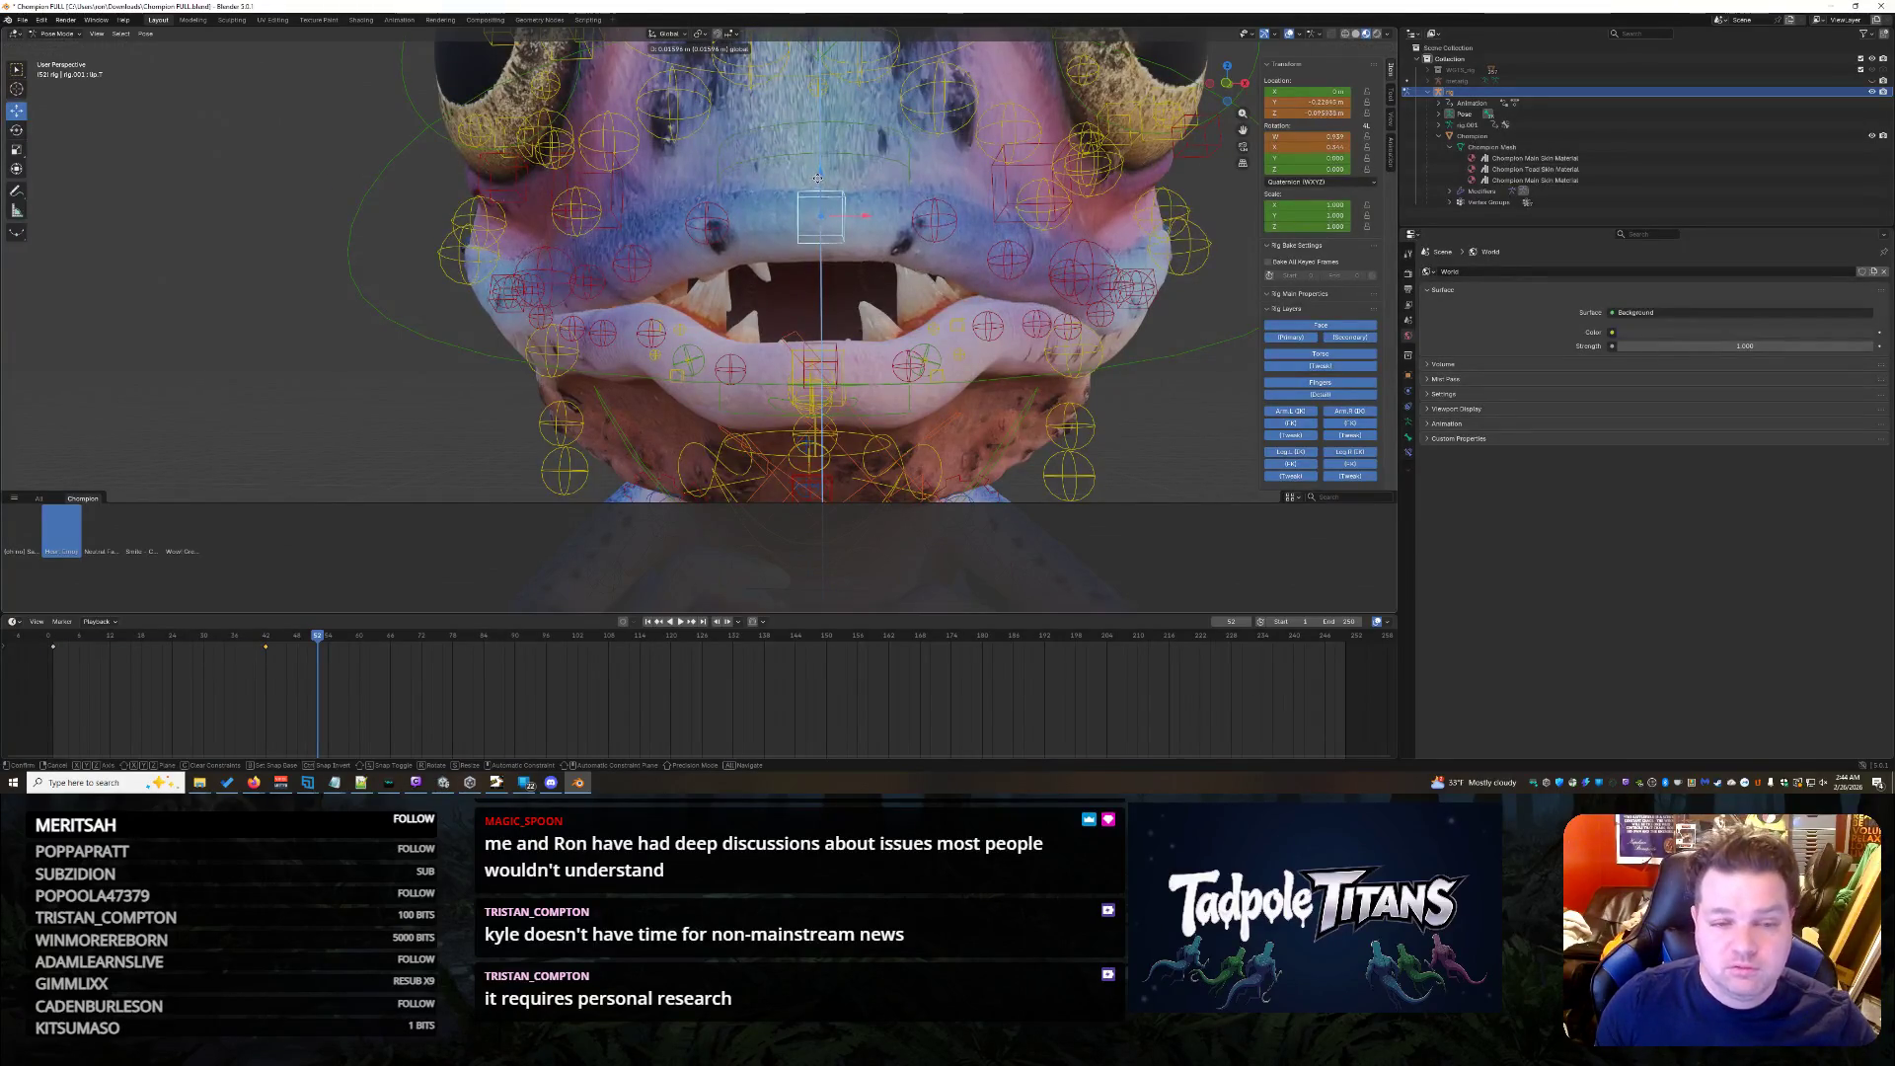
{"action": "left_click", "coordinate": [816, 261]}
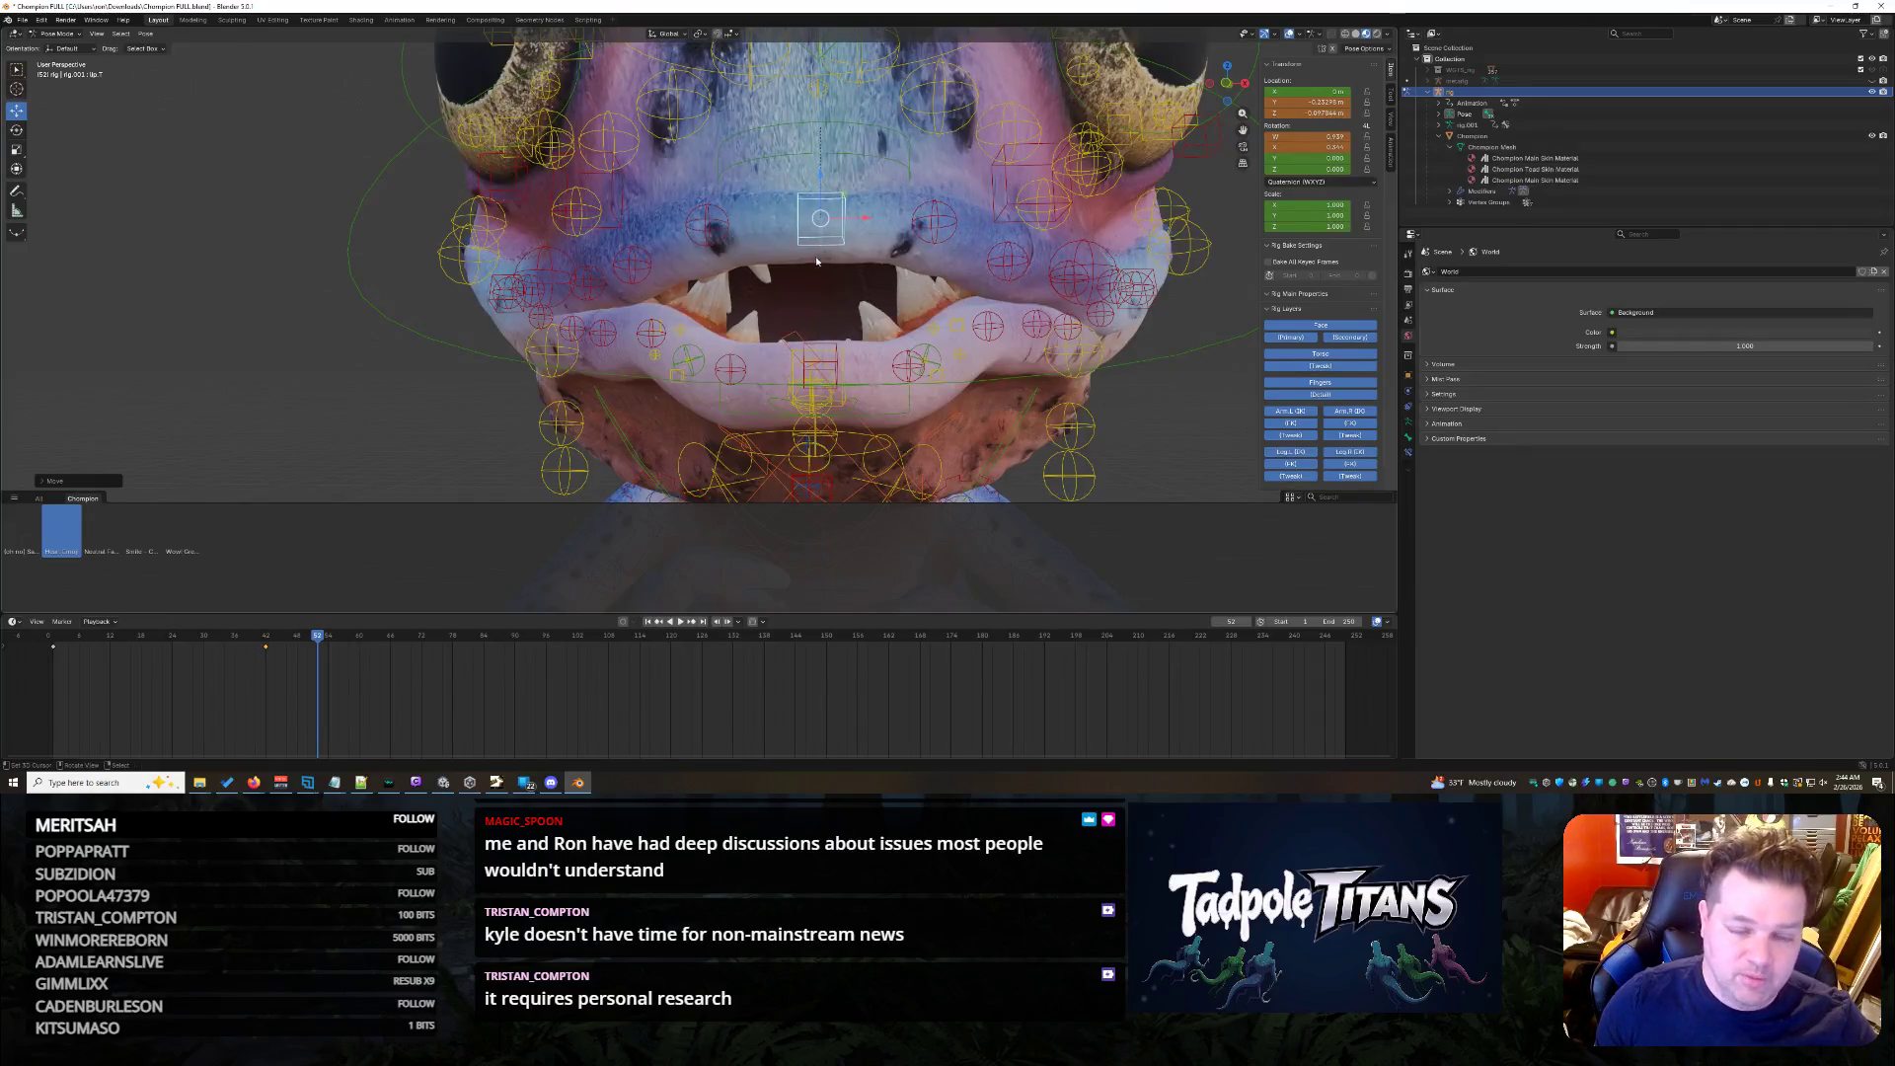
- Rotate the right-hand lower lip control about the X axis
{"action": "left_click", "coordinate": [730, 369]}
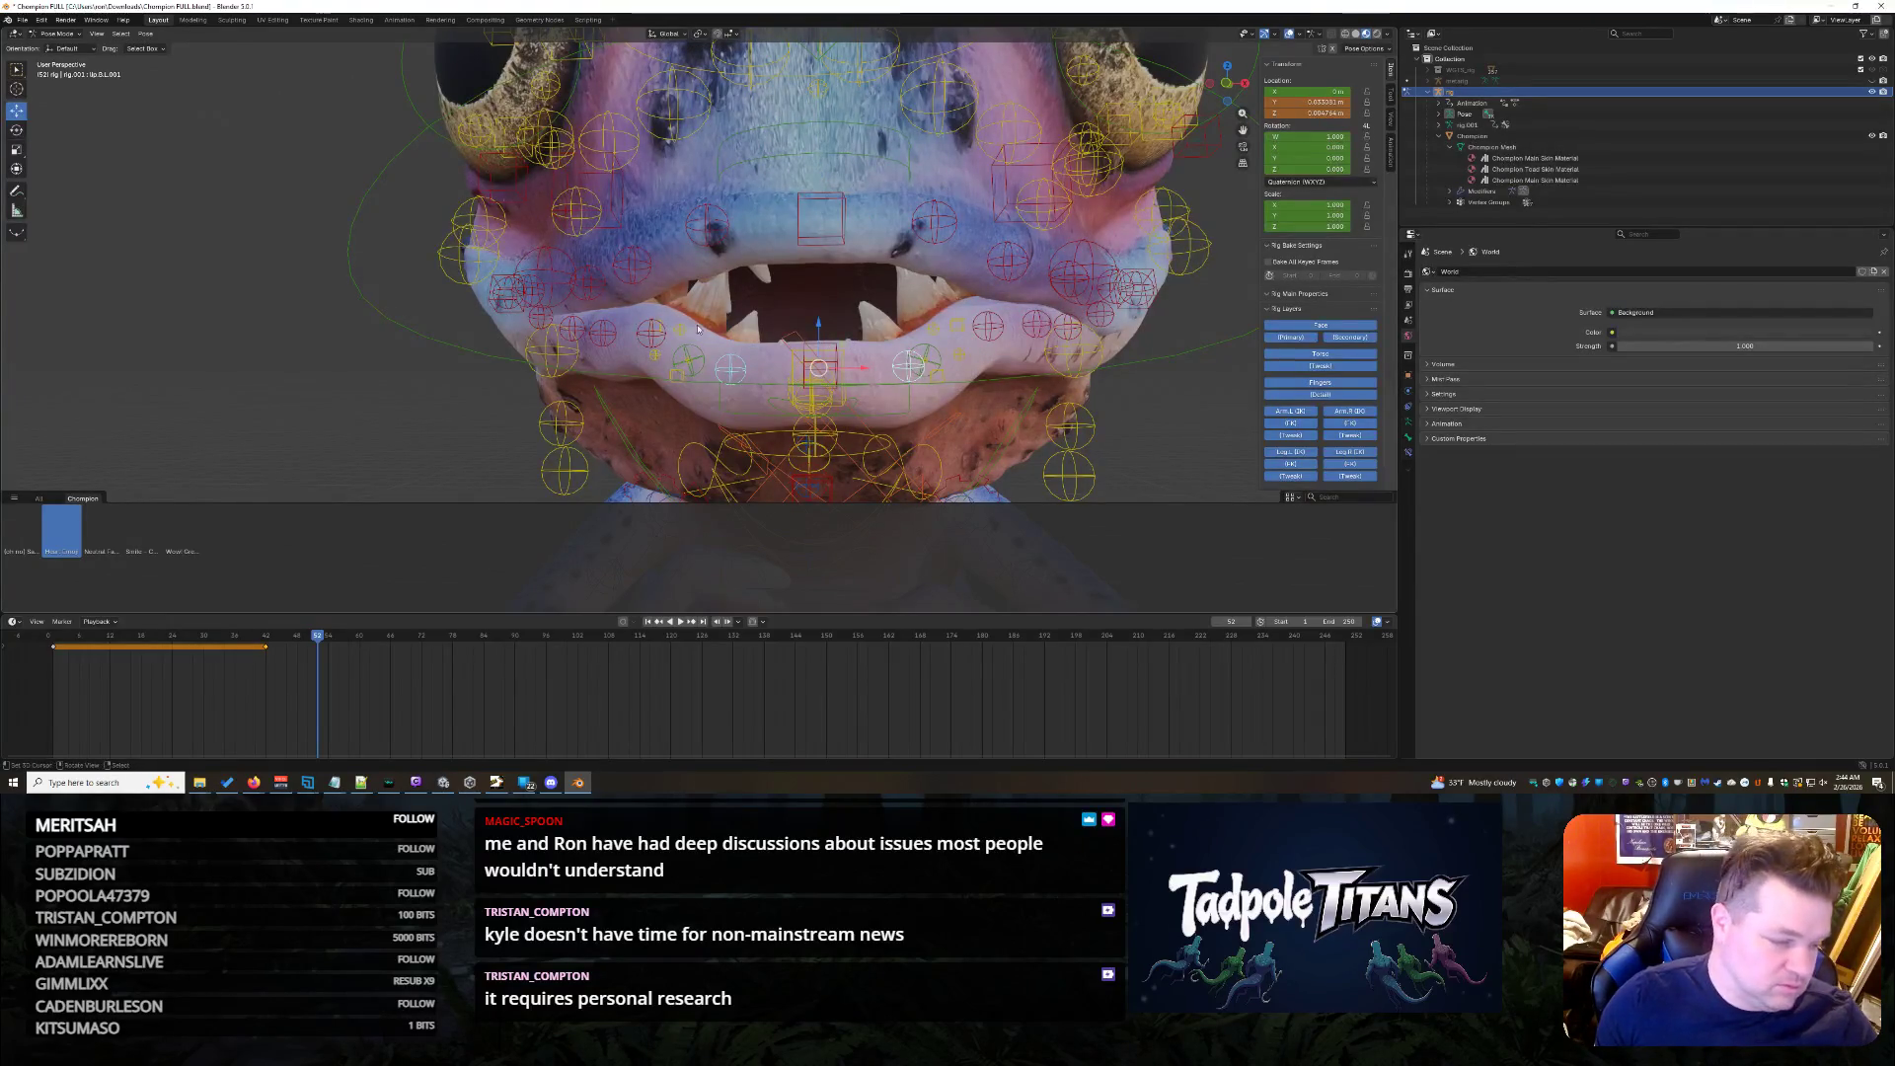
{"action": "left_click", "coordinate": [18, 132]}
{"action": "middle_click_drag", "start_coordinate": [815, 371], "coordinate": [686, 330]}
{"action": "key", "text": "r"}
{"action": "key", "text": "x"}
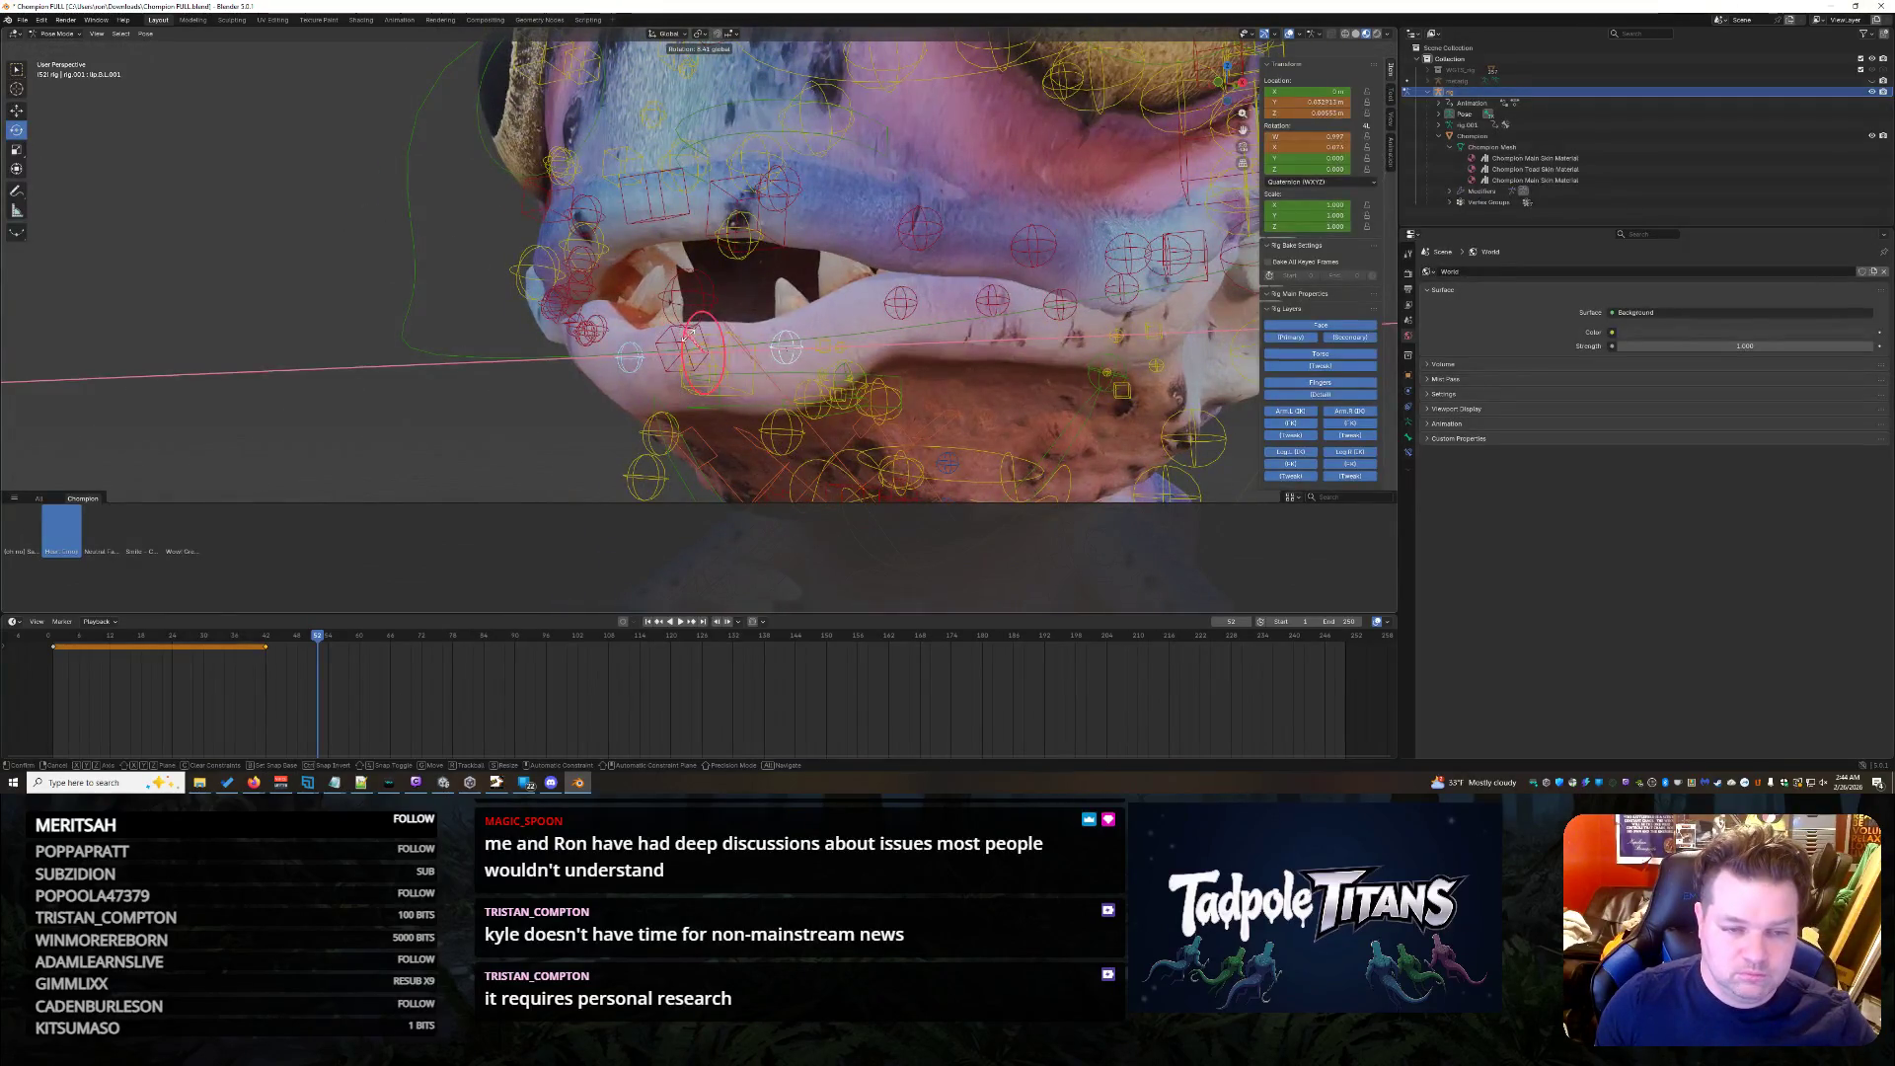
{"action": "left_click", "coordinate": [694, 310]}
{"action": "middle_click_drag", "start_coordinate": [695, 309], "coordinate": [665, 427]}
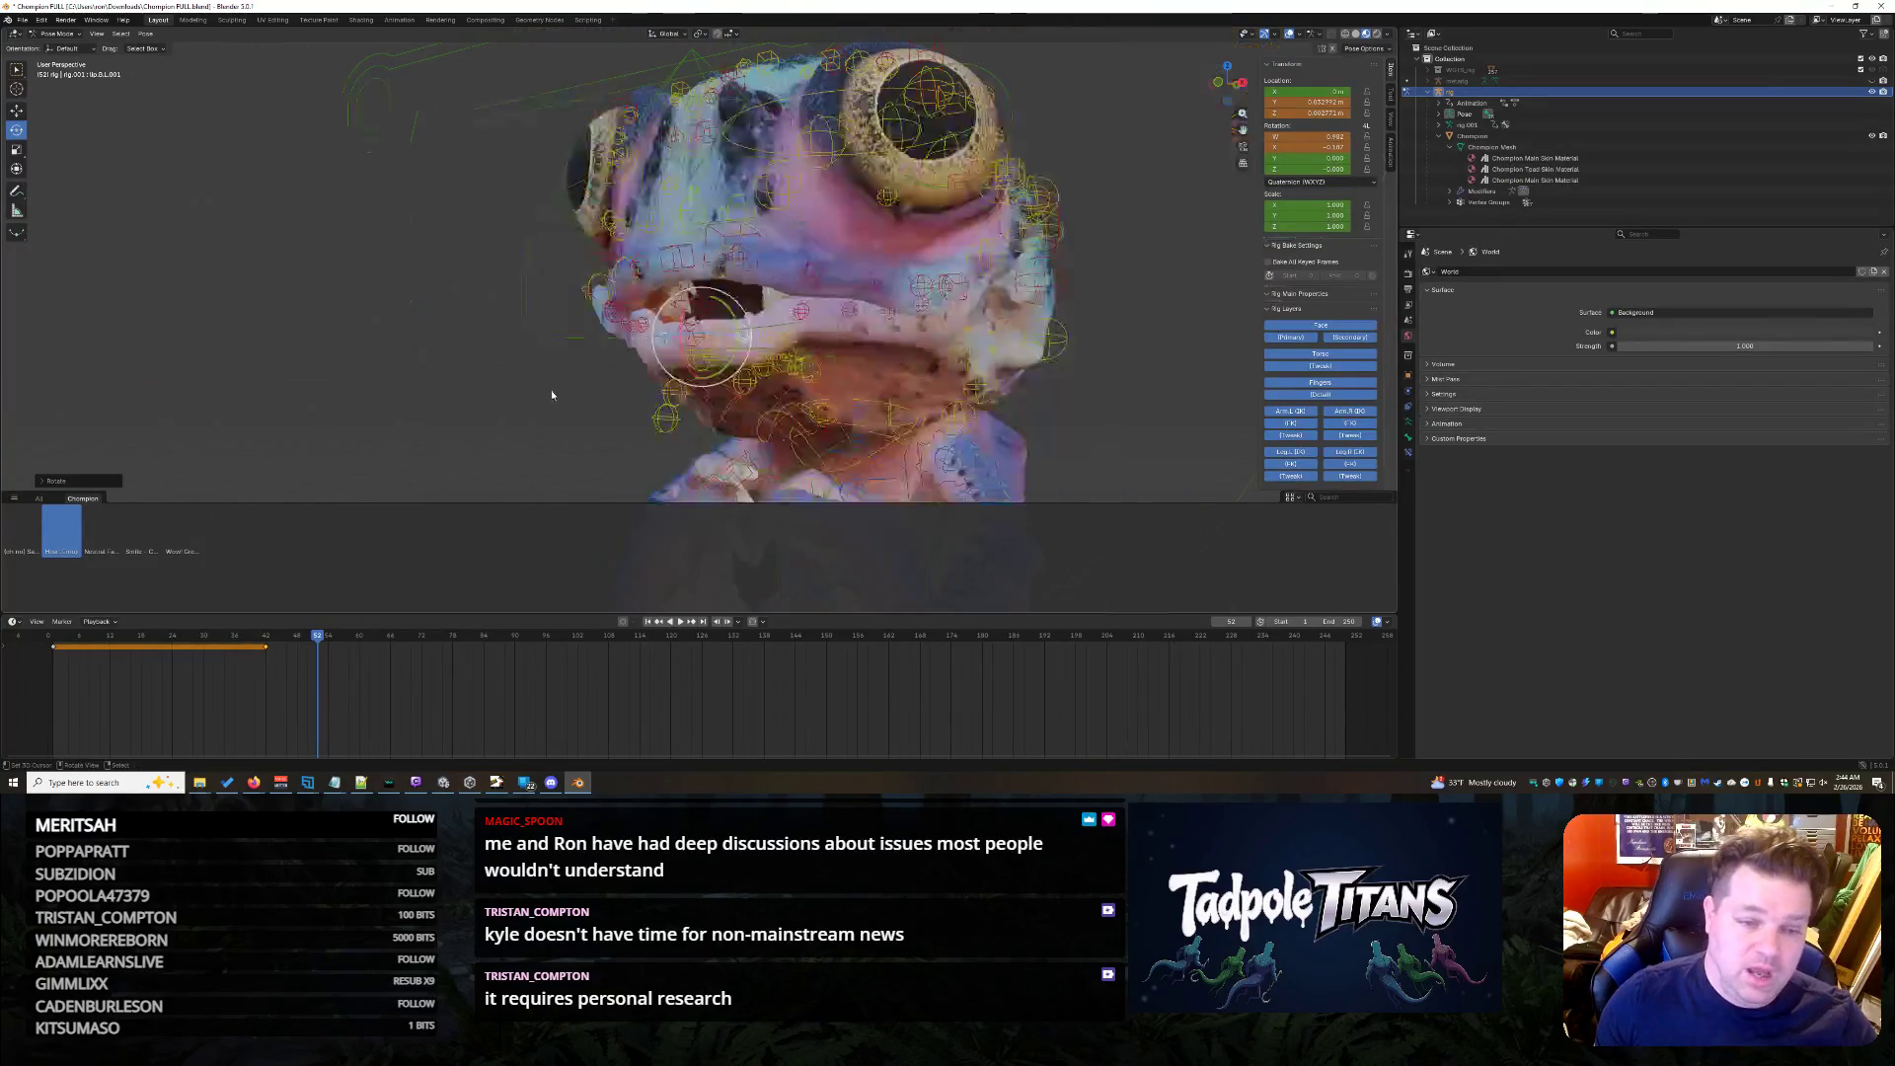
{"action": "scroll", "coordinate": [665, 426], "scroll_direction": "up", "scroll_amount": 3}
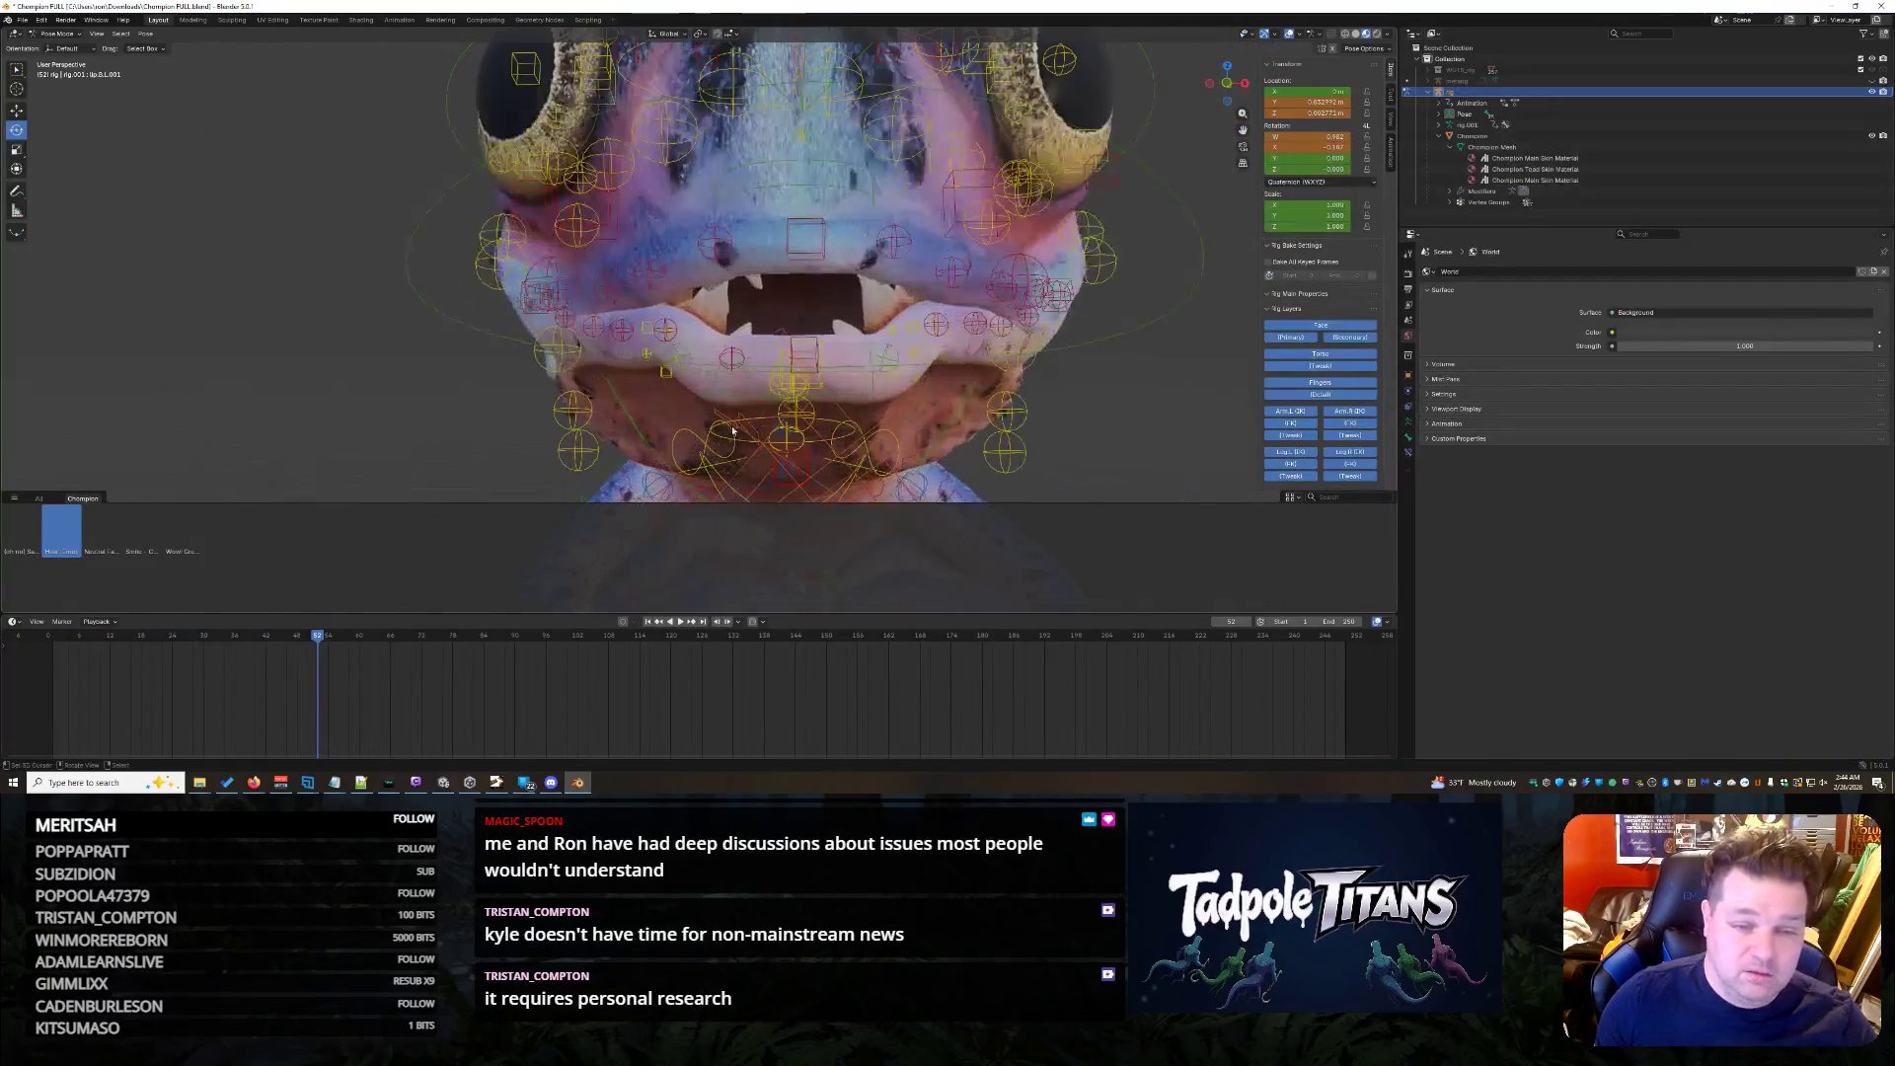
- Tilt the head control around its X axis with the rotate gizmo
{"action": "left_click", "coordinate": [843, 262]}
{"action": "middle_click_drag", "start_coordinate": [828, 315], "coordinate": [791, 321]}
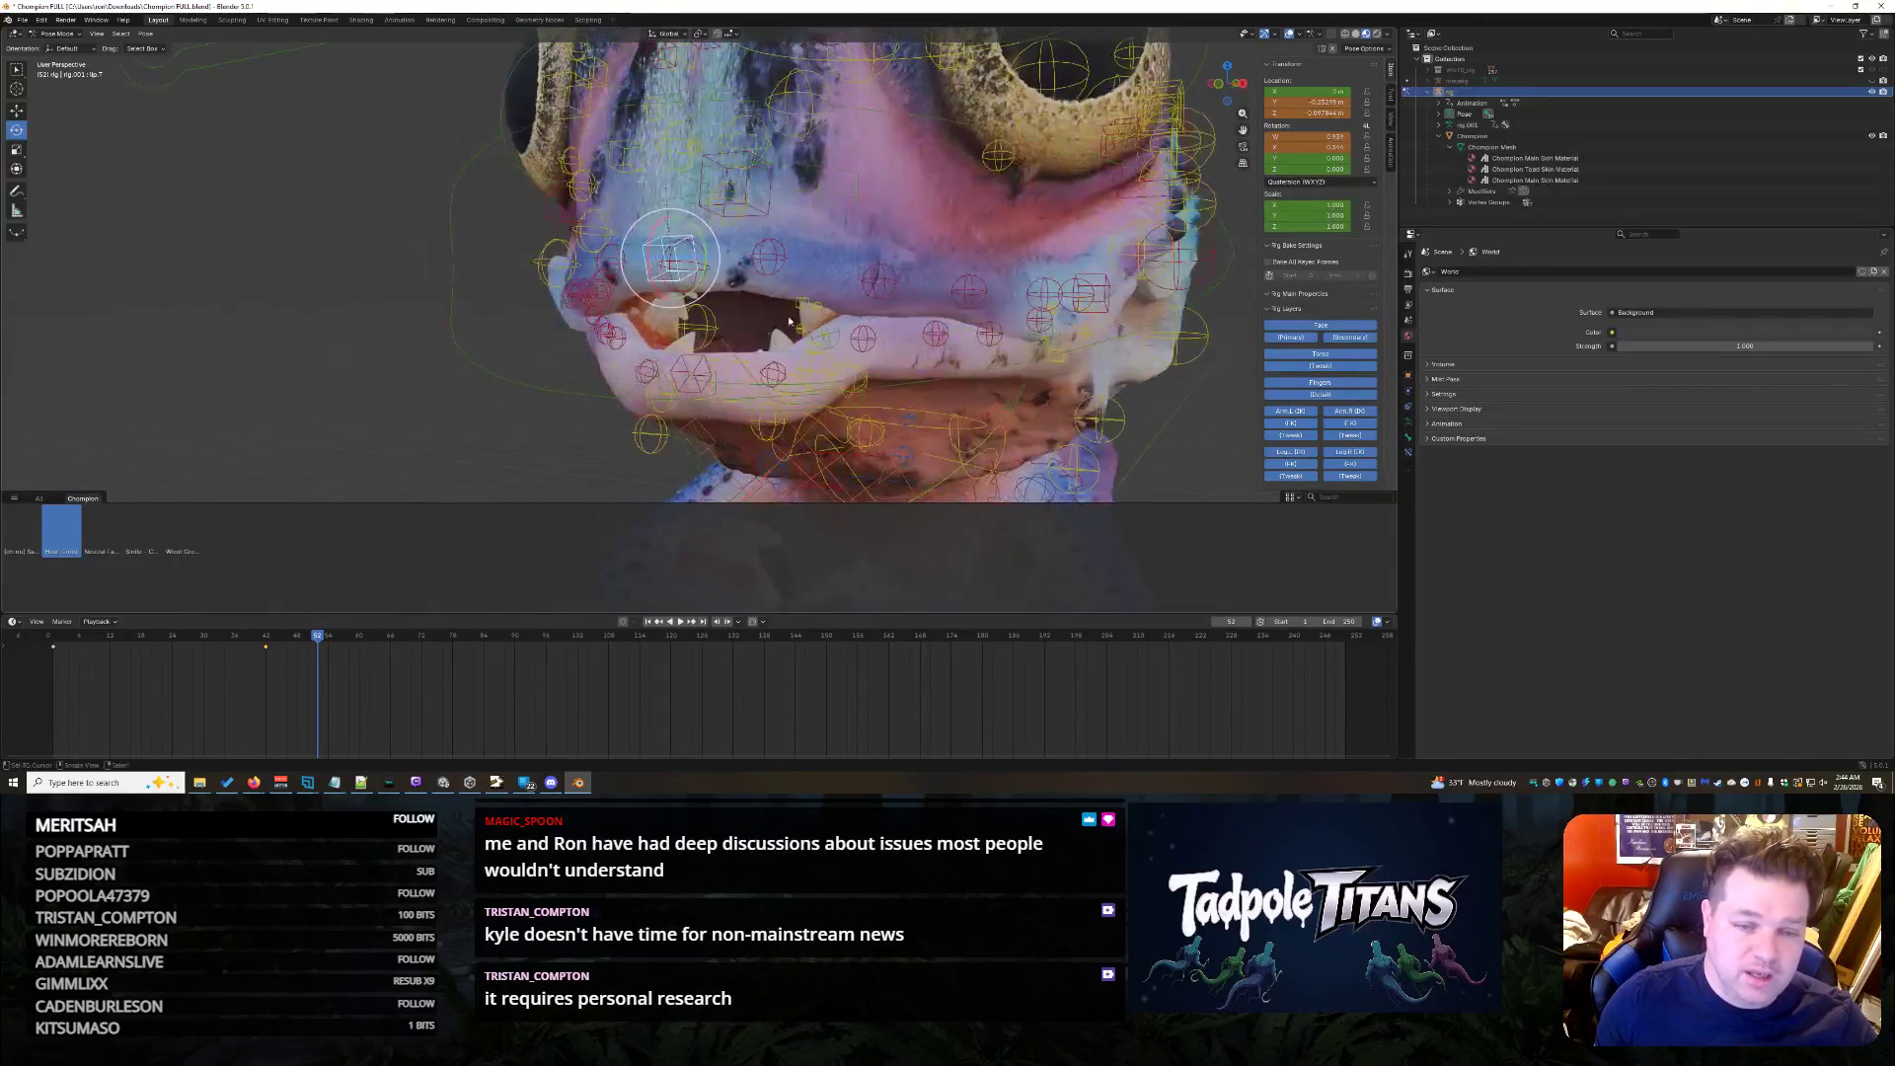
{"action": "mouse_move", "coordinate": [666, 223]}
{"action": "left_mouse_down"}
{"action": "mouse_move", "coordinate": [708, 230]}
{"action": "mouse_move", "coordinate": [670, 249]}
{"action": "left_mouse_up"}
{"action": "middle_click_drag", "start_coordinate": [454, 414], "coordinate": [698, 430]}
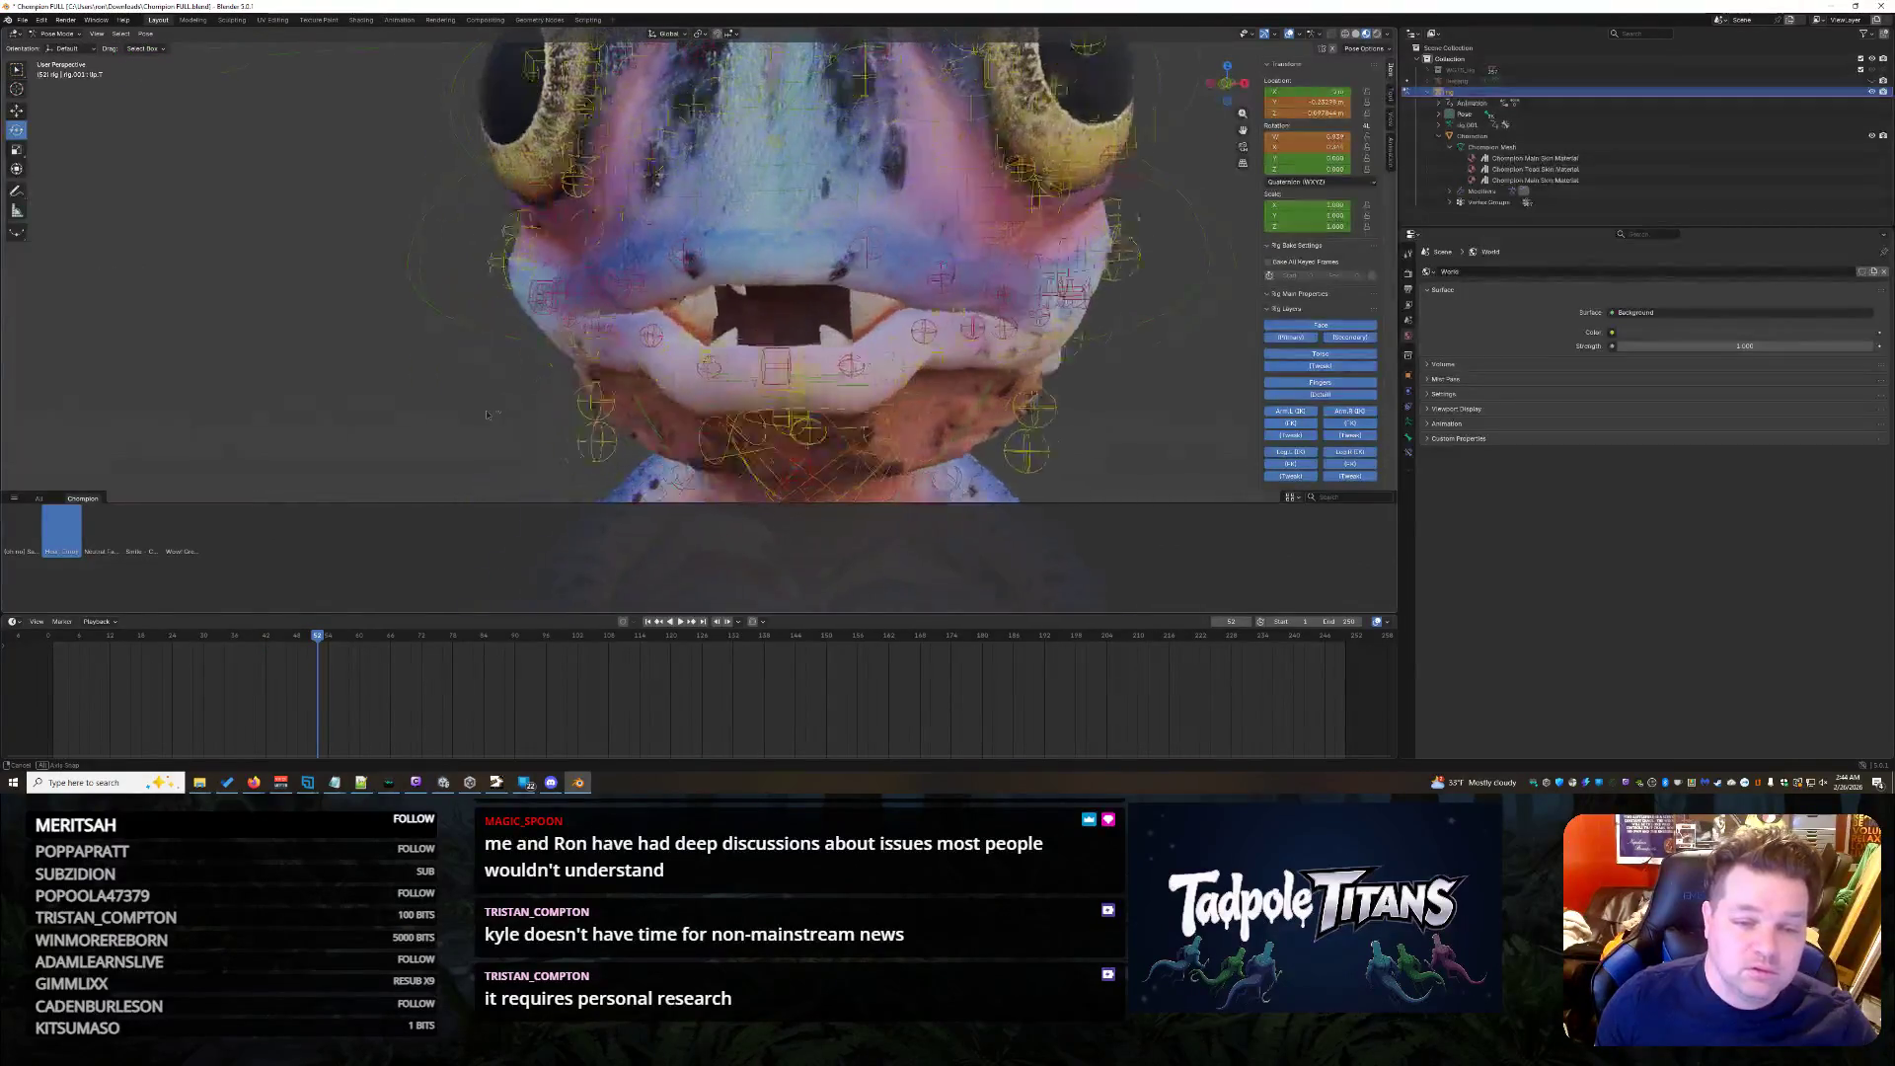
{"action": "scroll", "coordinate": [698, 431], "scroll_direction": "up", "scroll_amount": 1}
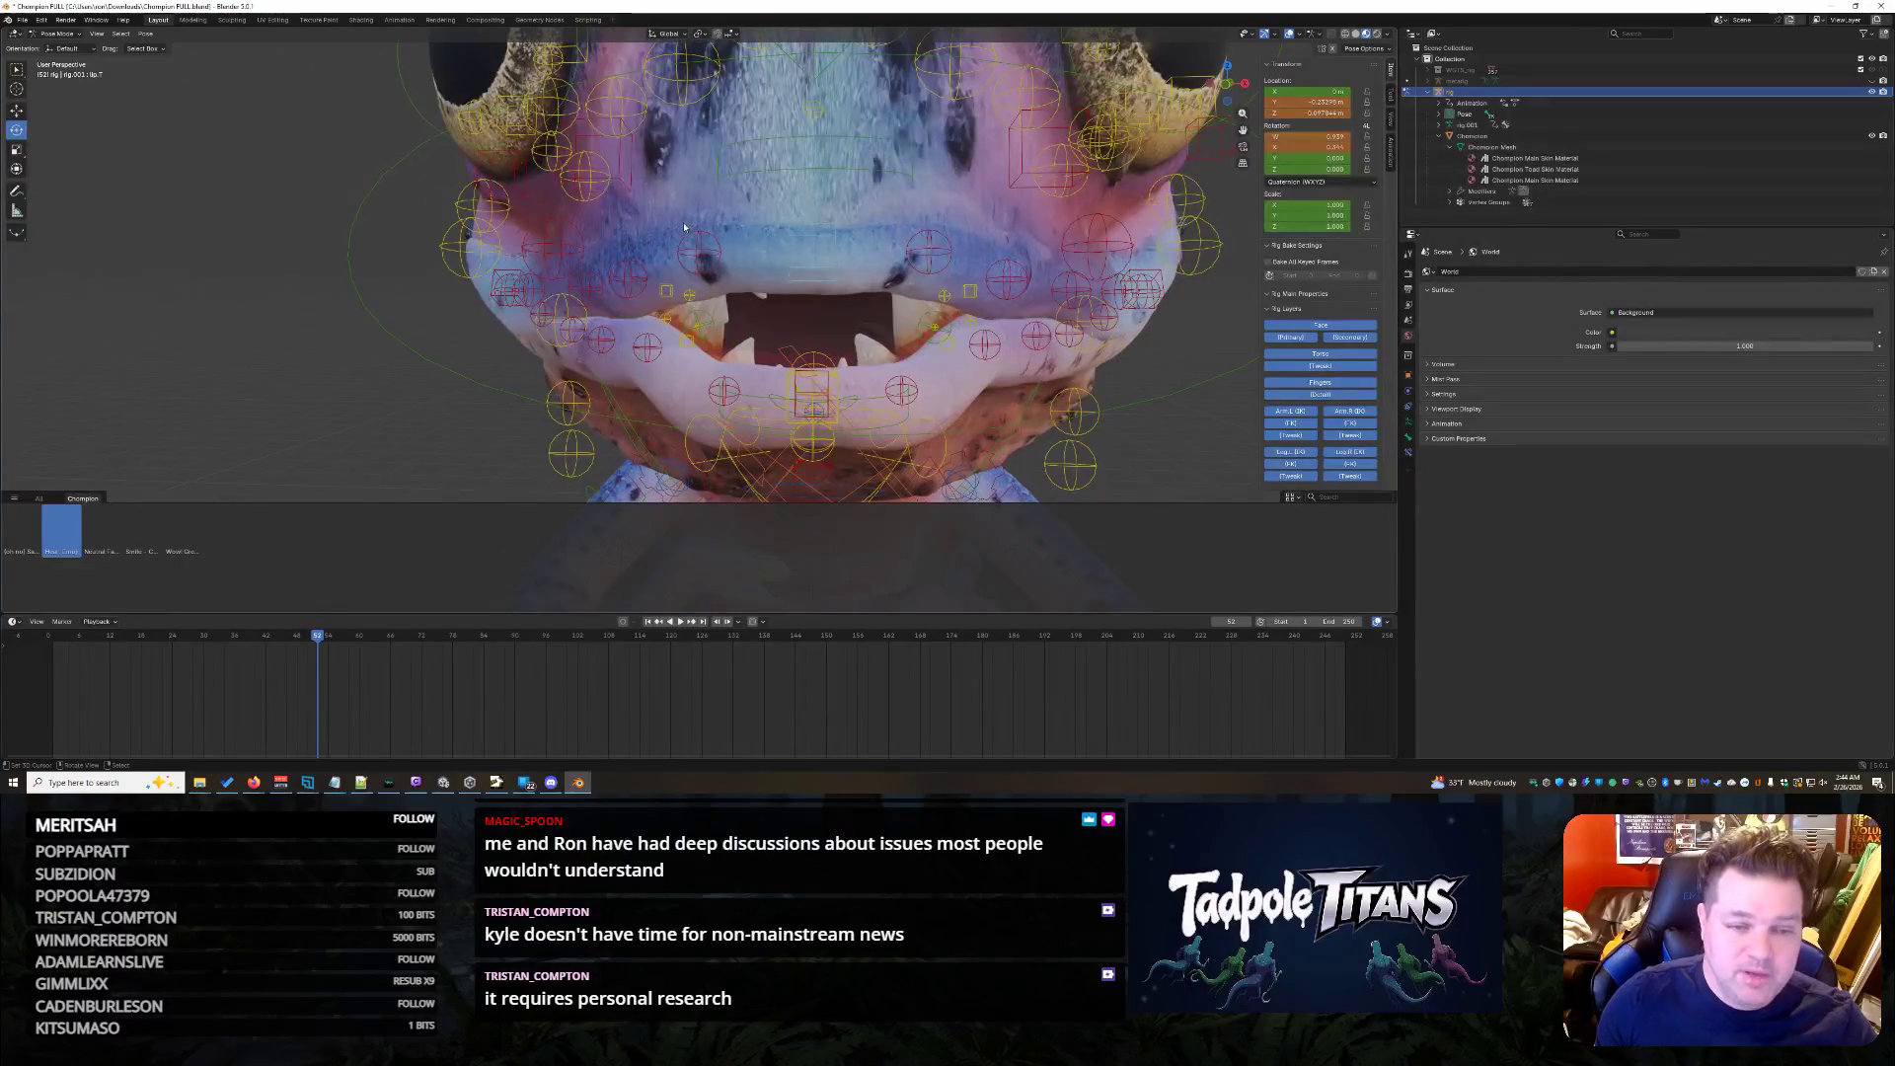
- Shift the cheek control sideways along X and review the head from the side
{"action": "left_click", "coordinate": [635, 281]}
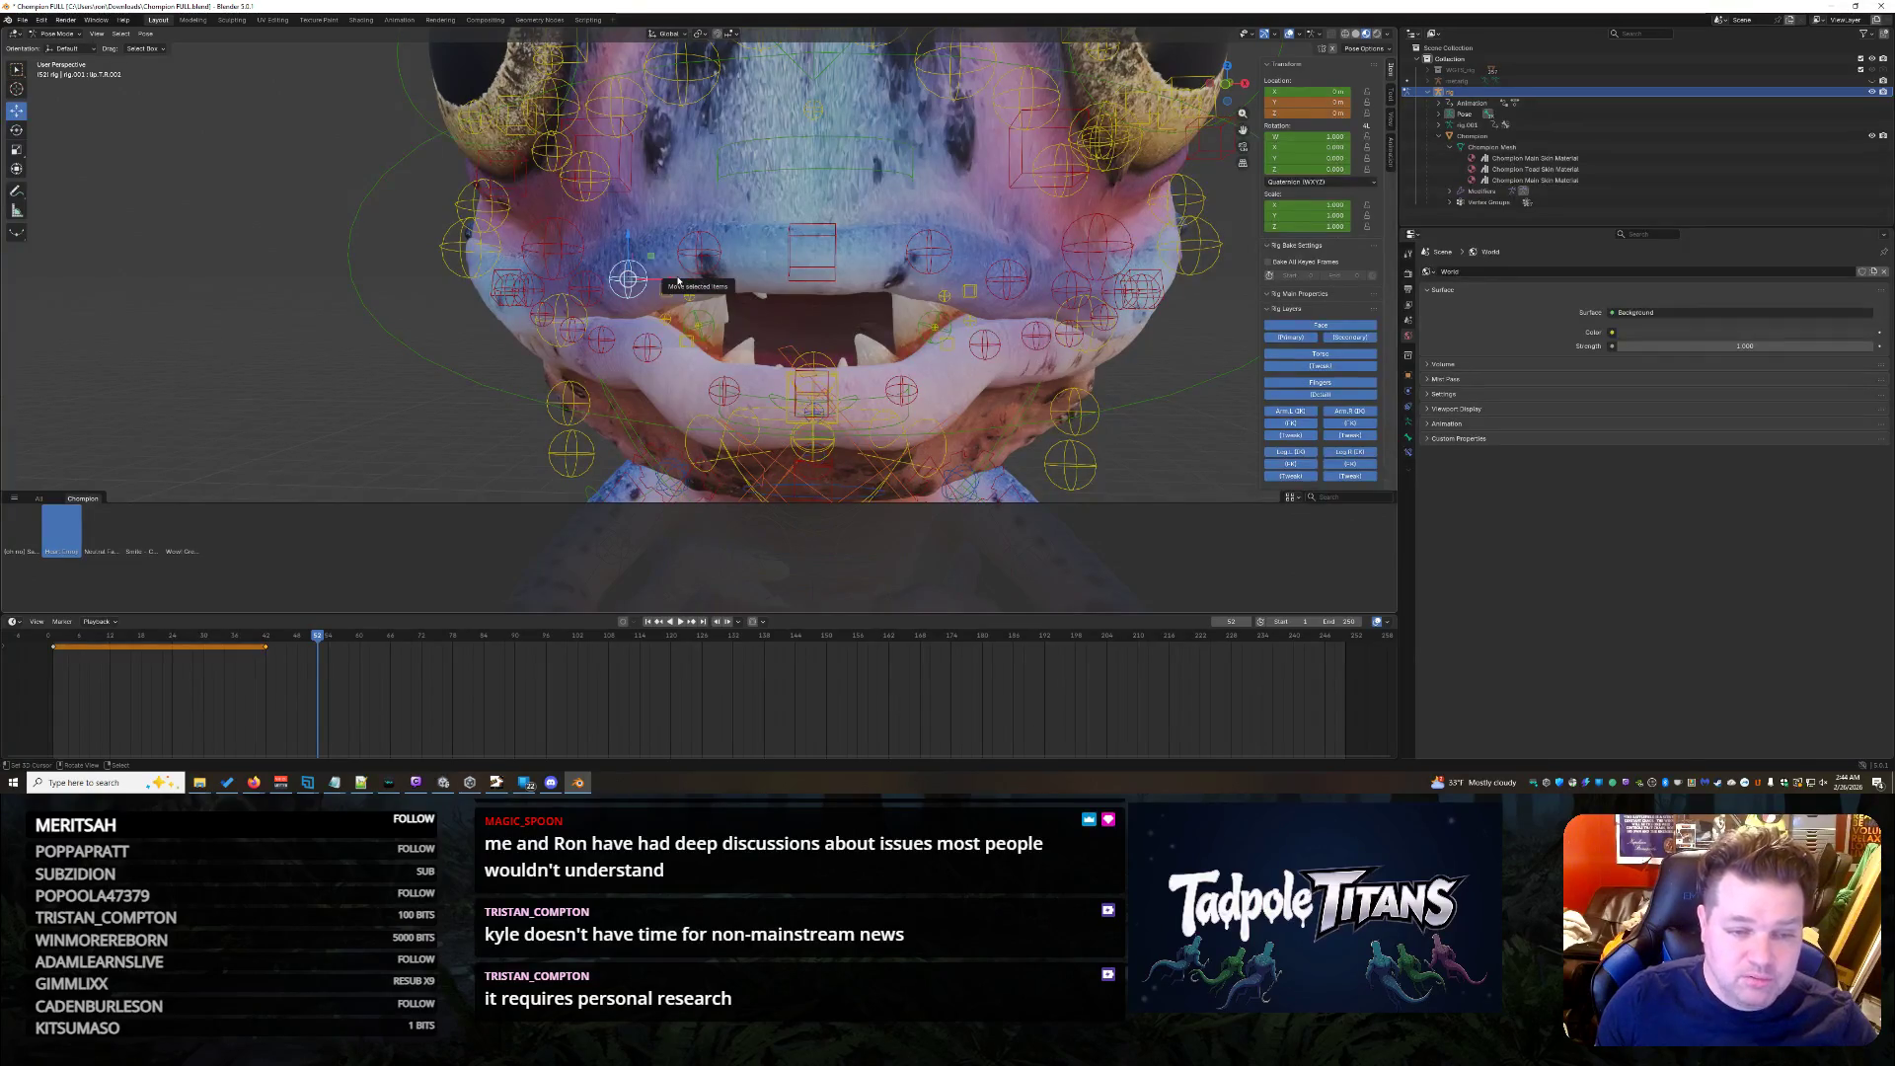
{"action": "key", "text": "g"}
{"action": "key", "text": "x"}
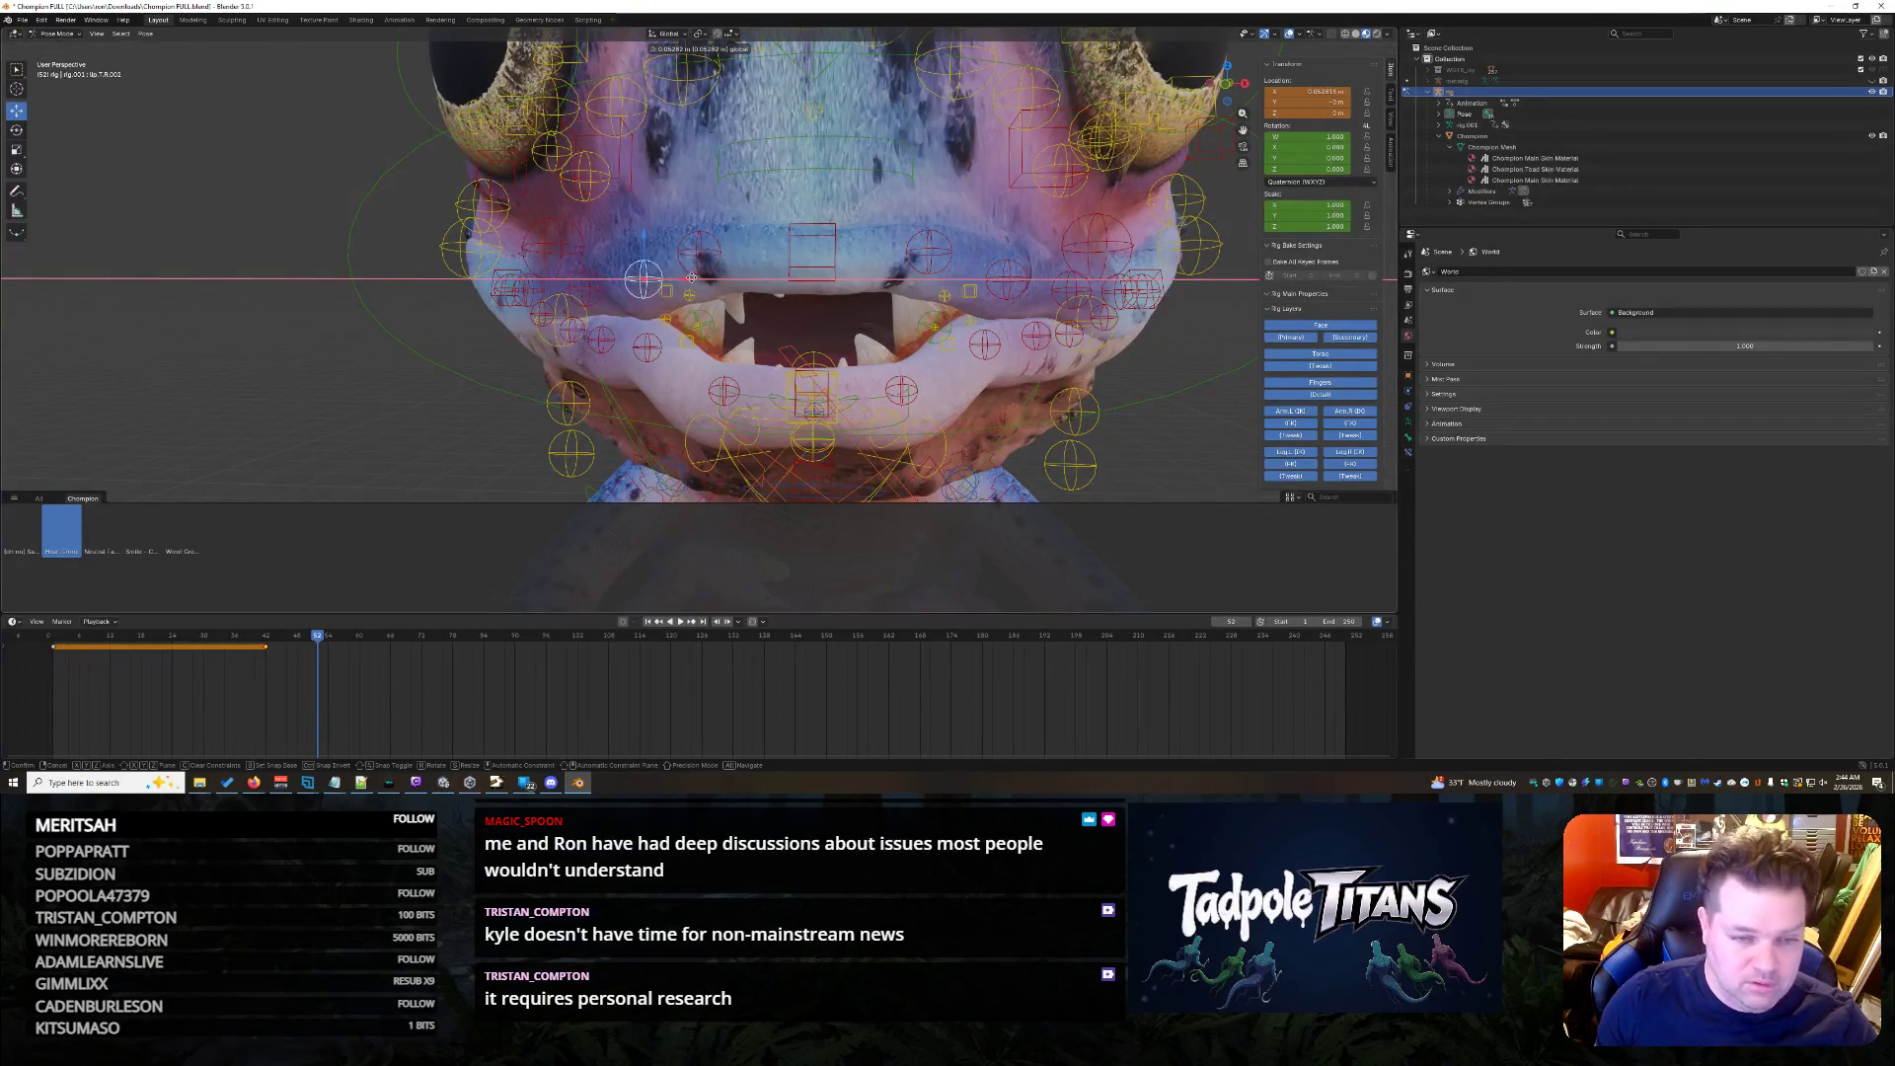
{"action": "left_click", "coordinate": [689, 278]}
{"action": "left_click", "coordinate": [1011, 286]}
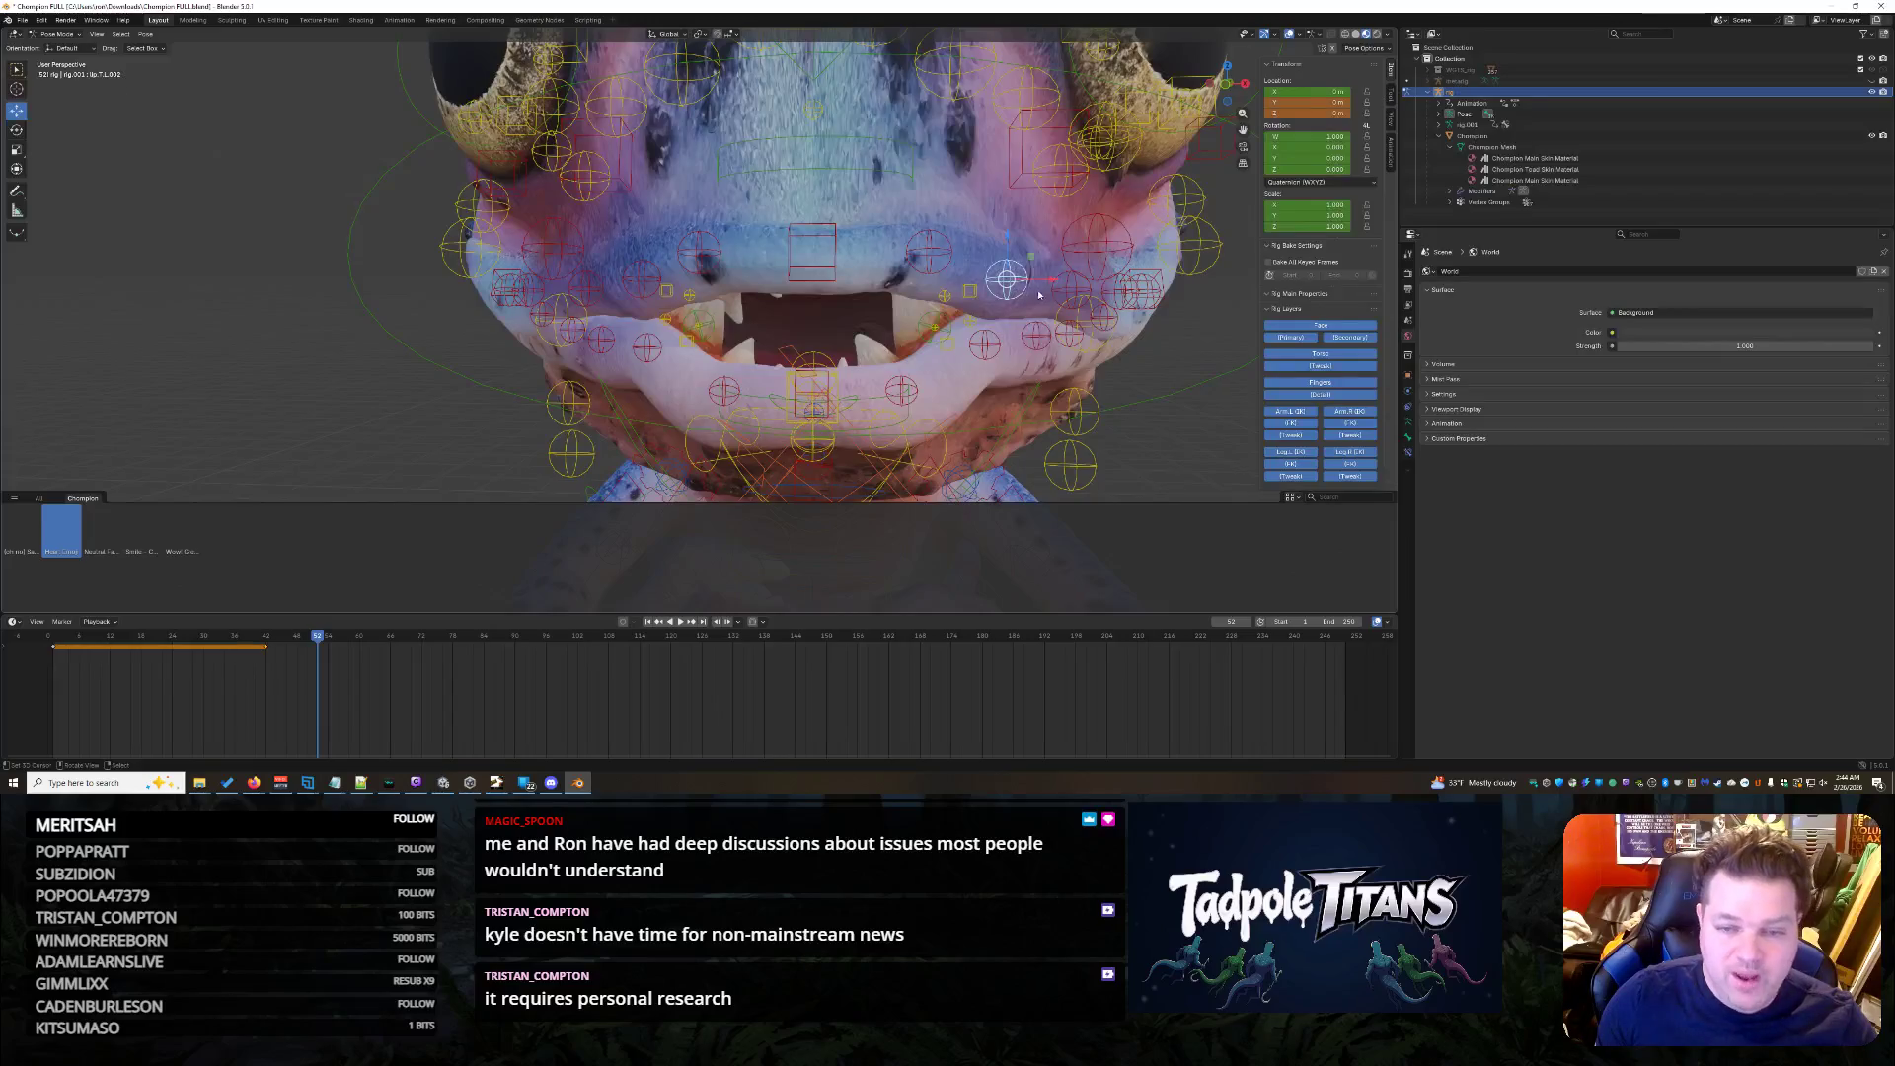
{"action": "left_click", "coordinate": [1144, 449]}
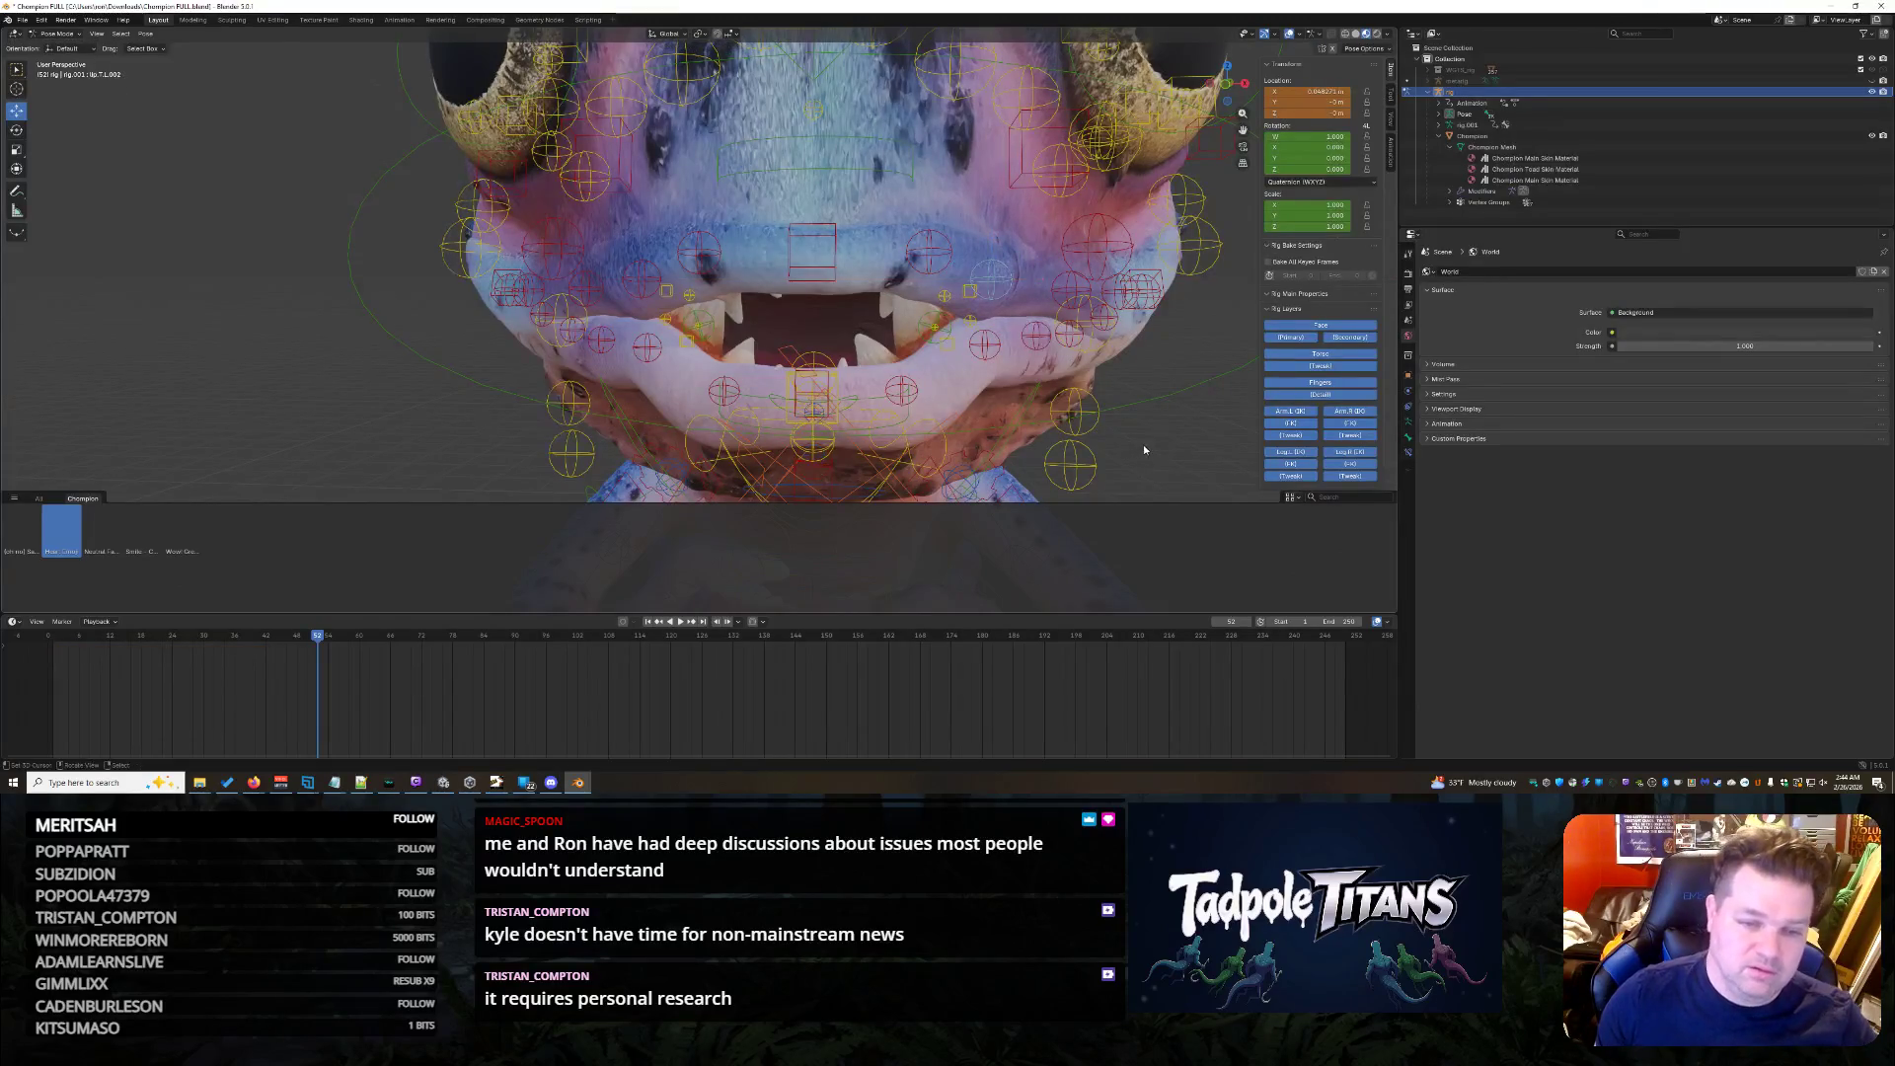
{"action": "scroll", "coordinate": [1144, 444], "scroll_direction": "down", "scroll_amount": 5}
{"action": "mouse_move", "coordinate": [1143, 422]}
{"action": "middle_mouse_down"}
{"action": "mouse_move", "coordinate": [1097, 408]}
{"action": "mouse_move", "coordinate": [1143, 411]}
{"action": "middle_mouse_up"}
{"action": "scroll", "coordinate": [1148, 411], "scroll_direction": "up", "scroll_amount": 2}
{"action": "scroll", "coordinate": [1148, 411], "scroll_direction": "up", "scroll_amount": 2}
{"action": "scroll", "coordinate": [1129, 420], "scroll_direction": "up", "scroll_amount": 3}
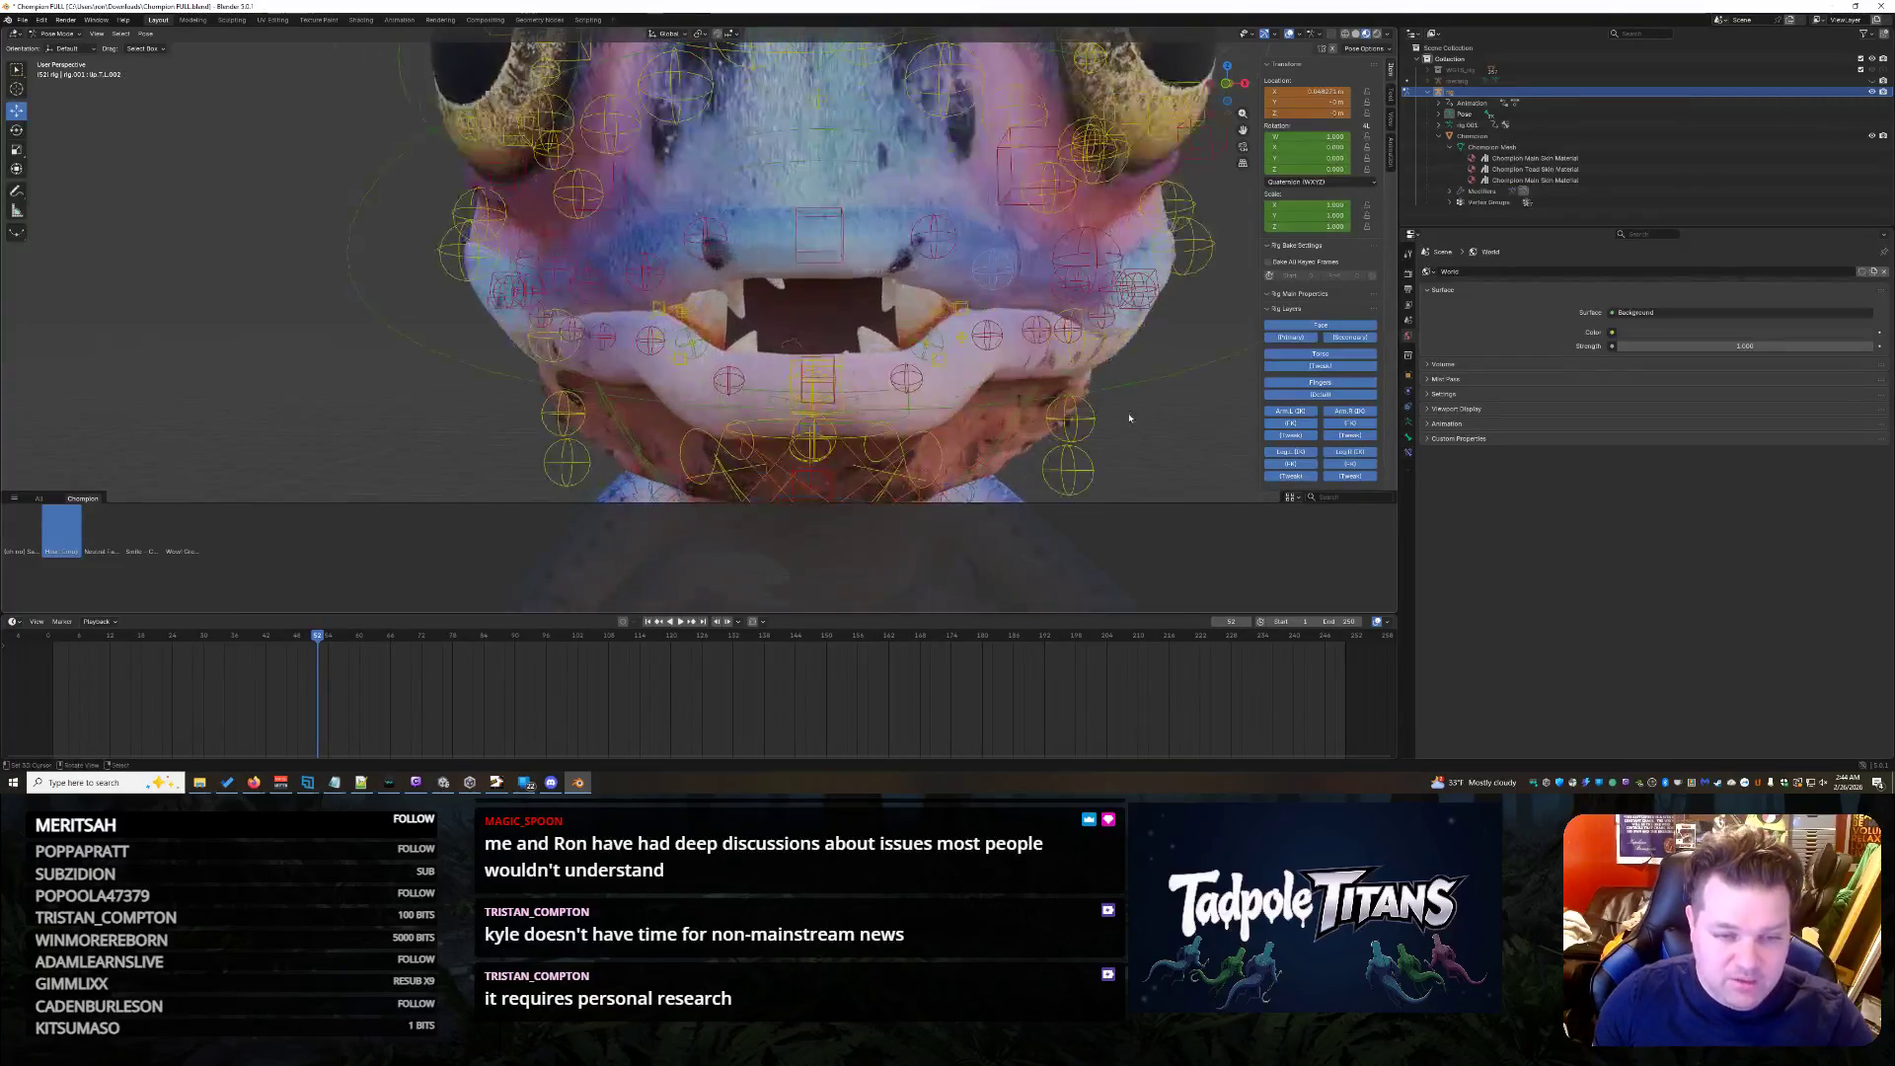
{"action": "middle_click_drag", "start_coordinate": [871, 420], "coordinate": [780, 452]}
{"action": "scroll", "coordinate": [781, 452], "scroll_direction": "up", "scroll_amount": 2}
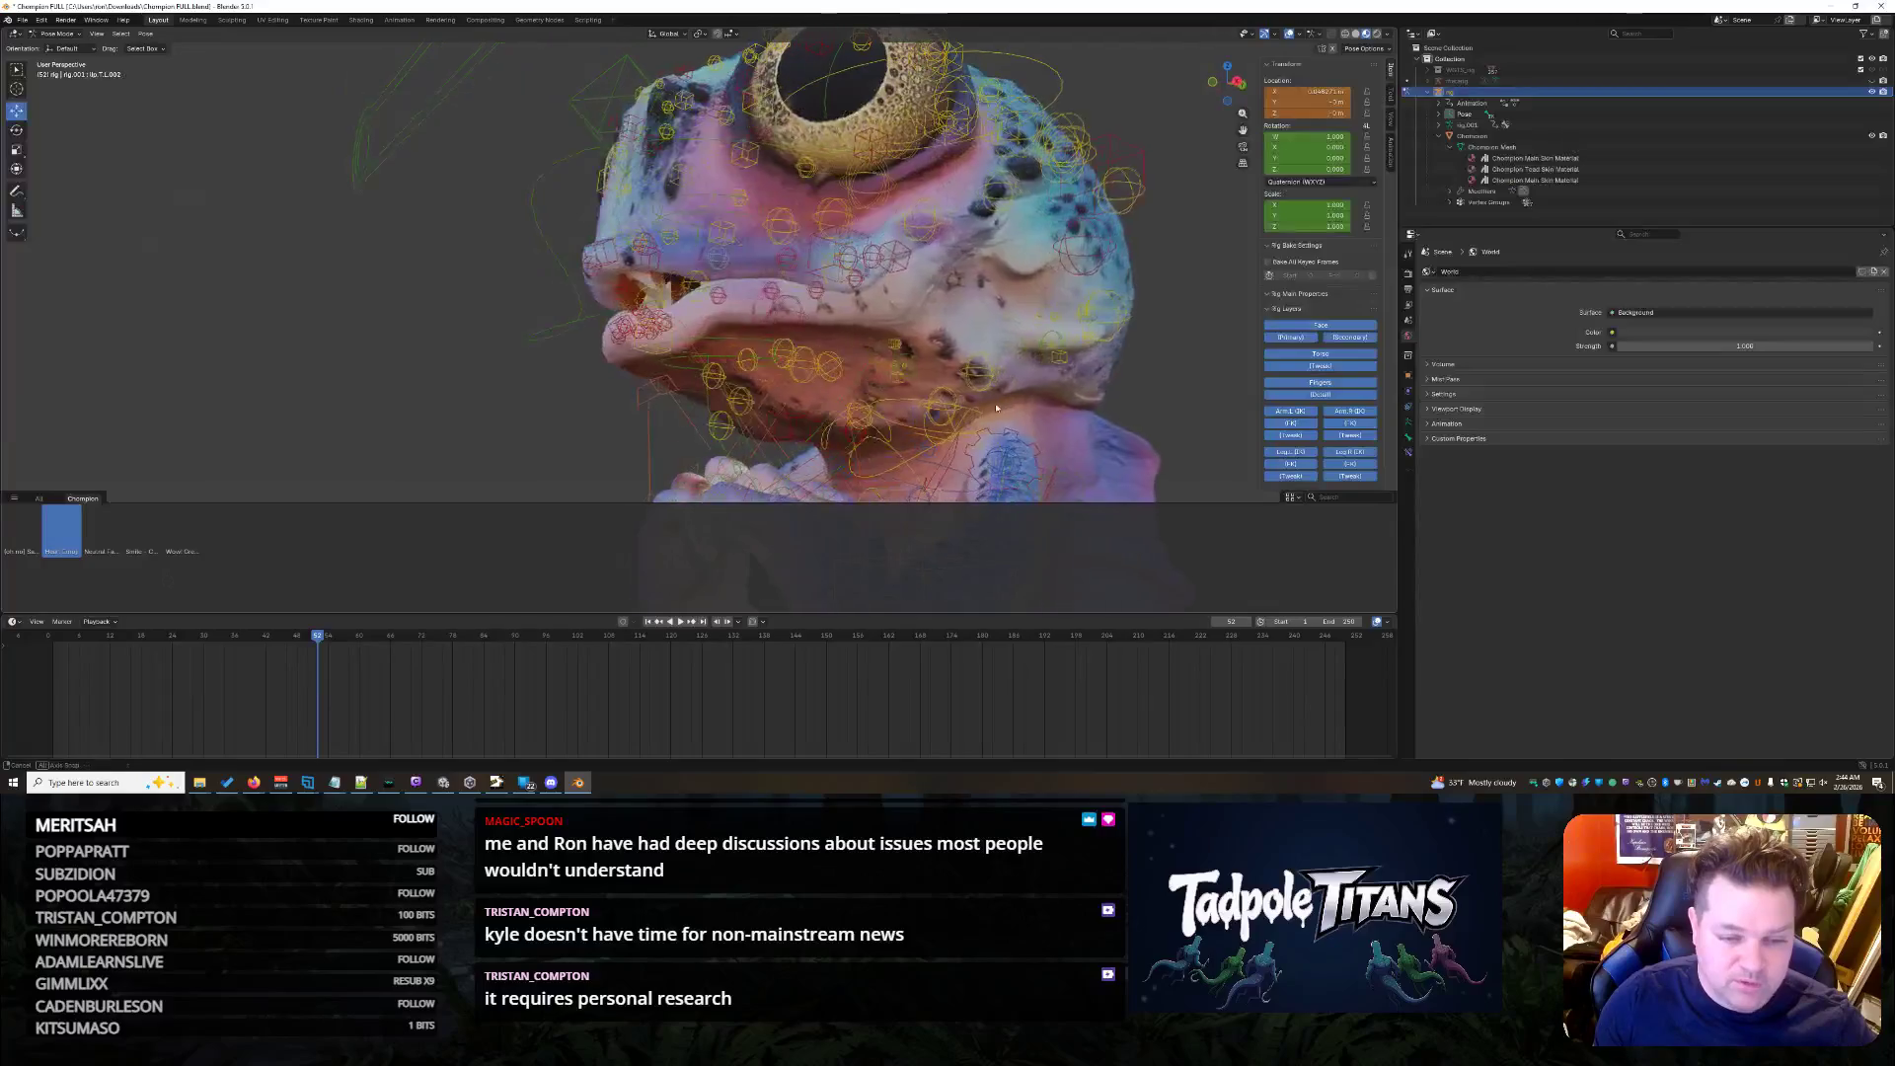
- Move the mouth control along the Y axis and check from the front
{"action": "left_click", "coordinate": [751, 445]}
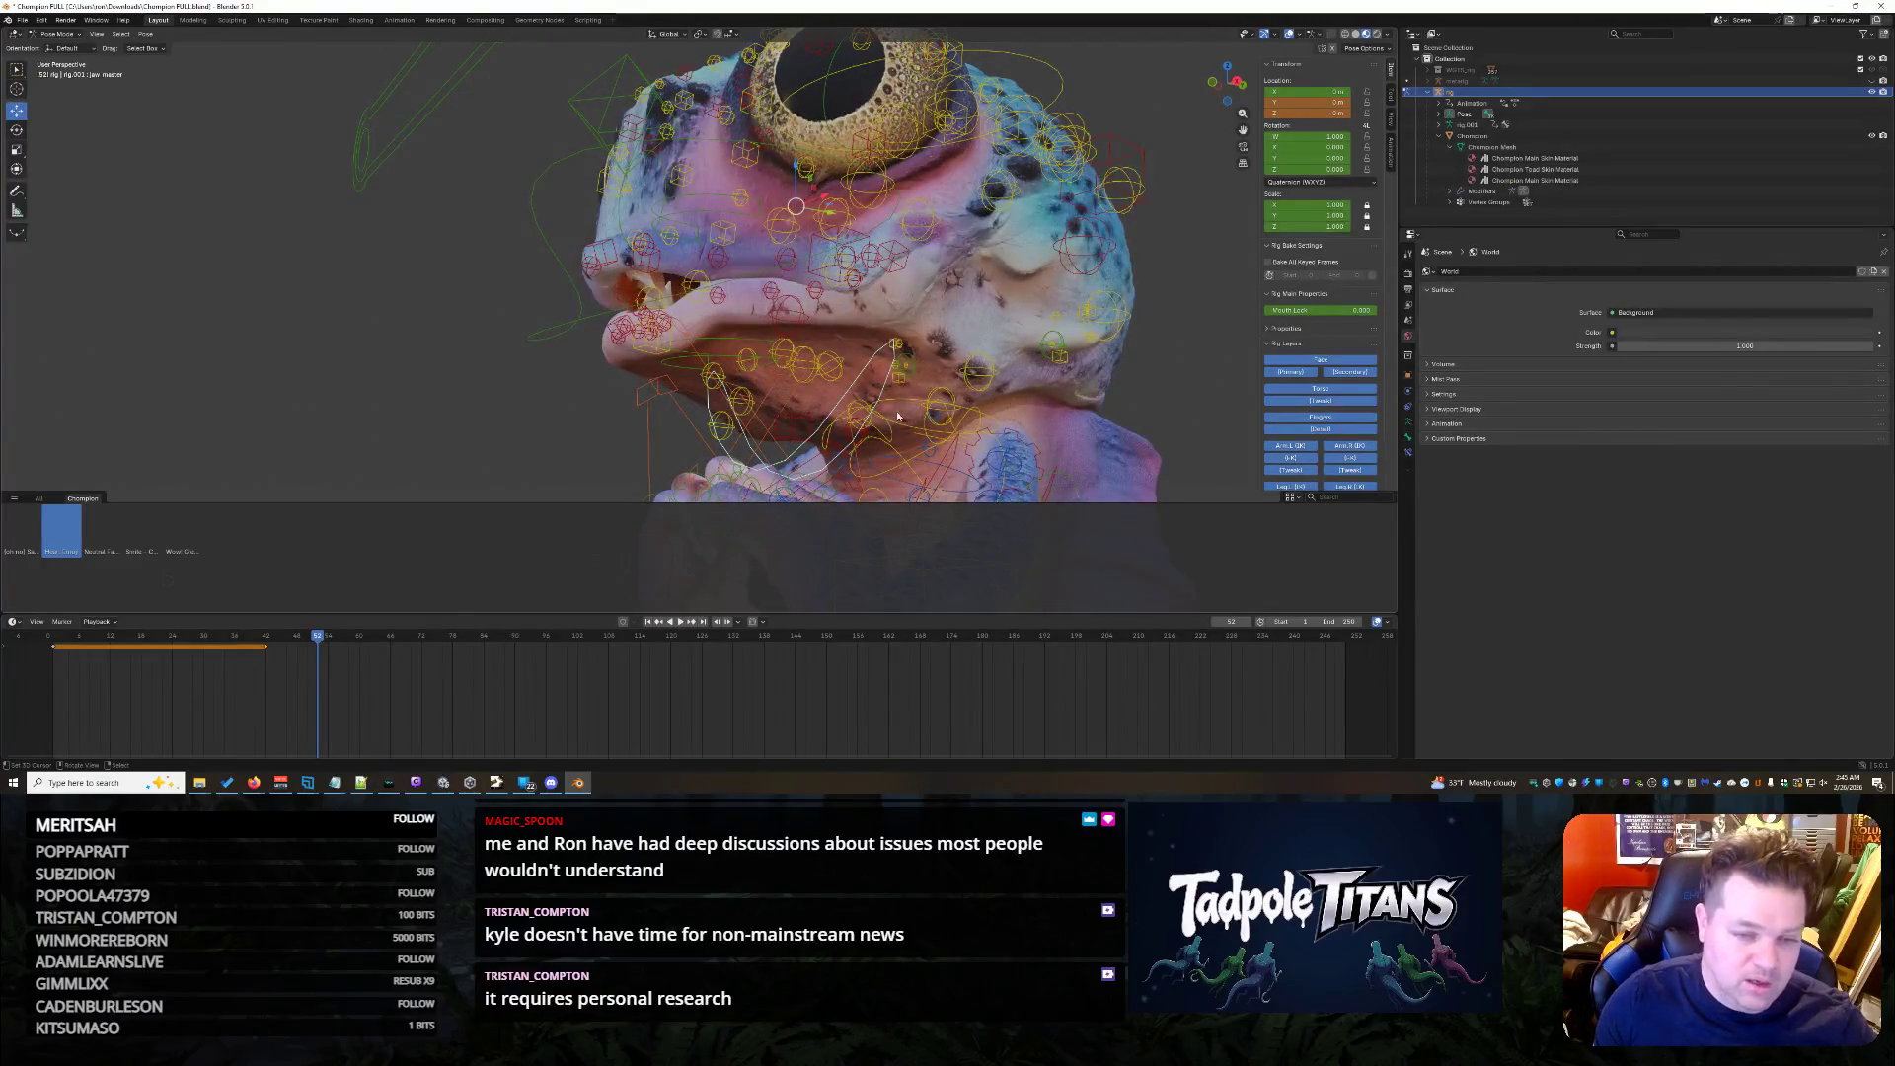
{"action": "key", "text": "g"}
{"action": "key", "text": "y"}
{"action": "left_click", "coordinate": [1108, 400]}
{"action": "middle_click_drag", "start_coordinate": [1109, 401], "coordinate": [1037, 386]}
{"action": "scroll", "coordinate": [1186, 422], "scroll_direction": "up", "scroll_amount": 2}
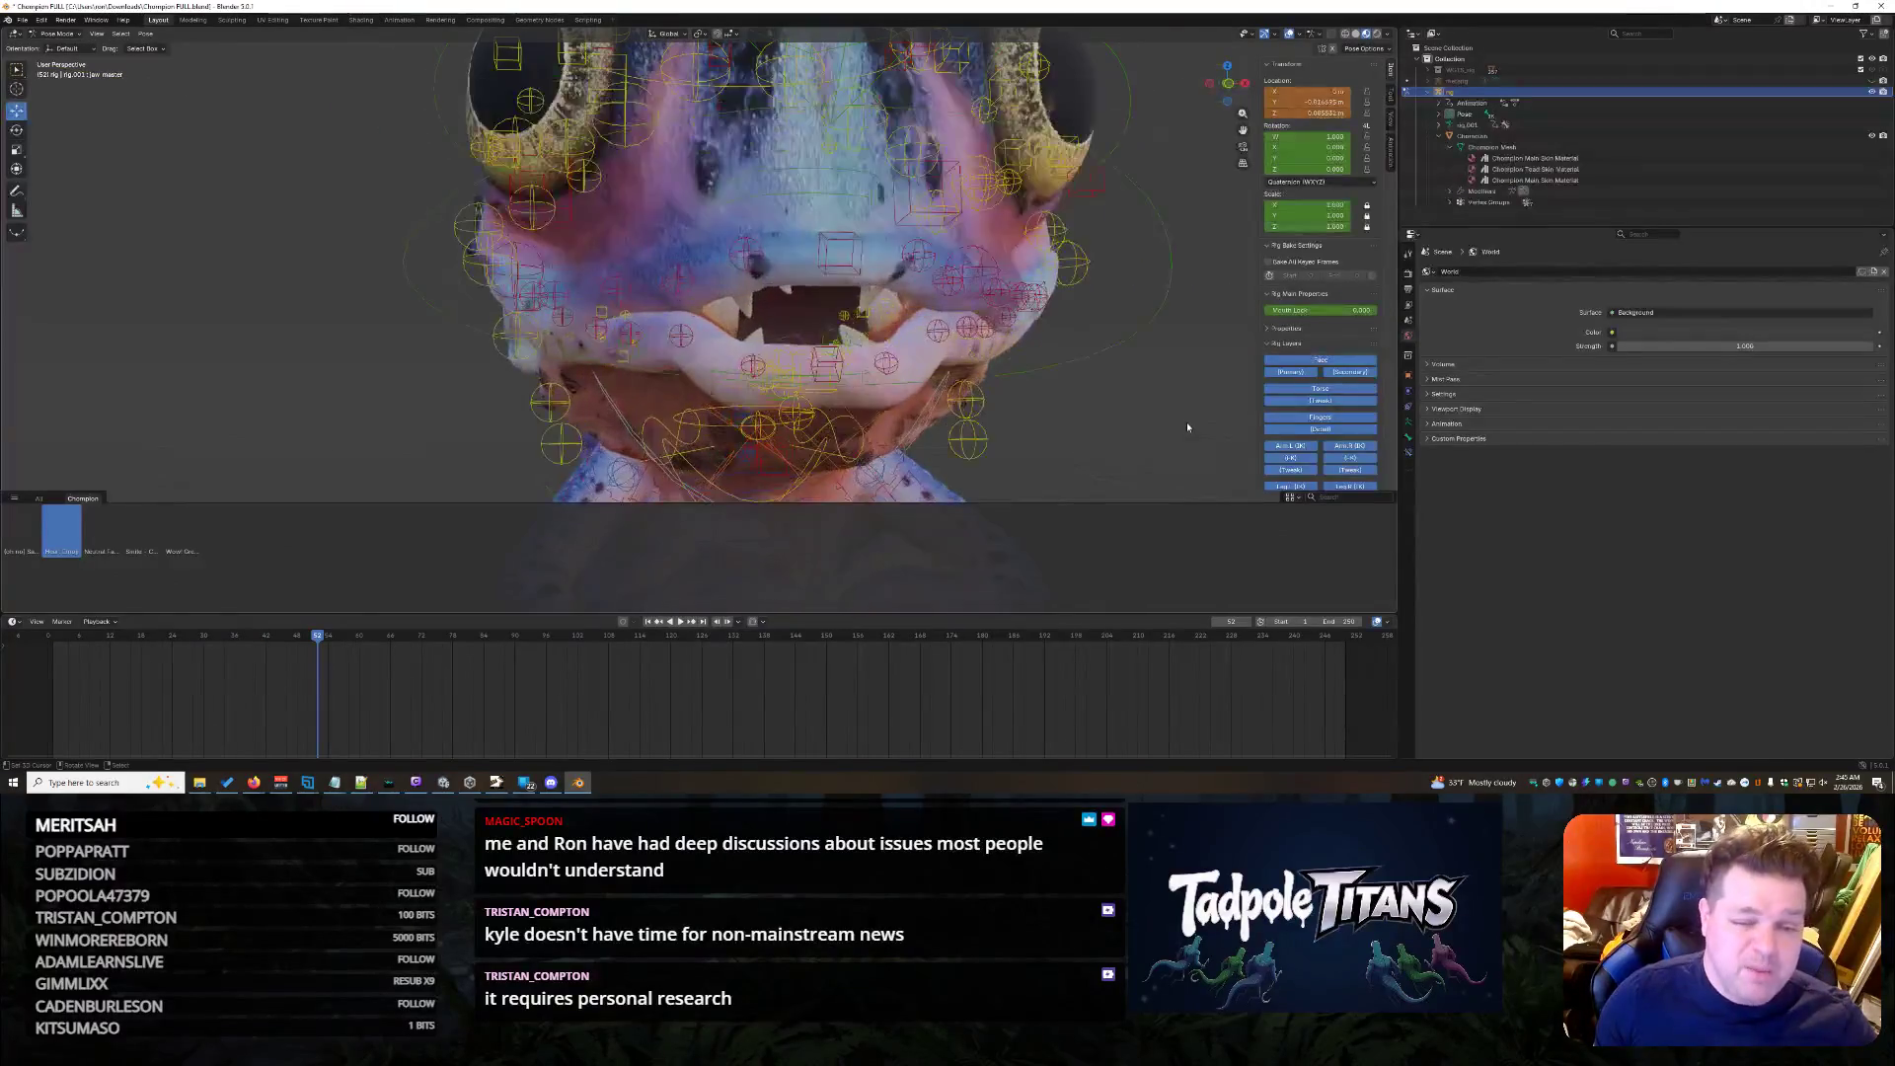
{"action": "mouse_move", "coordinate": [1174, 430]}
{"action": "middle_mouse_down"}
{"action": "mouse_move", "coordinate": [1195, 432]}
{"action": "mouse_move", "coordinate": [1153, 430]}
{"action": "mouse_move", "coordinate": [1180, 430]}
{"action": "middle_mouse_up"}
- Raise an upper lip control along Z in two moves
{"action": "left_click", "coordinate": [652, 331]}
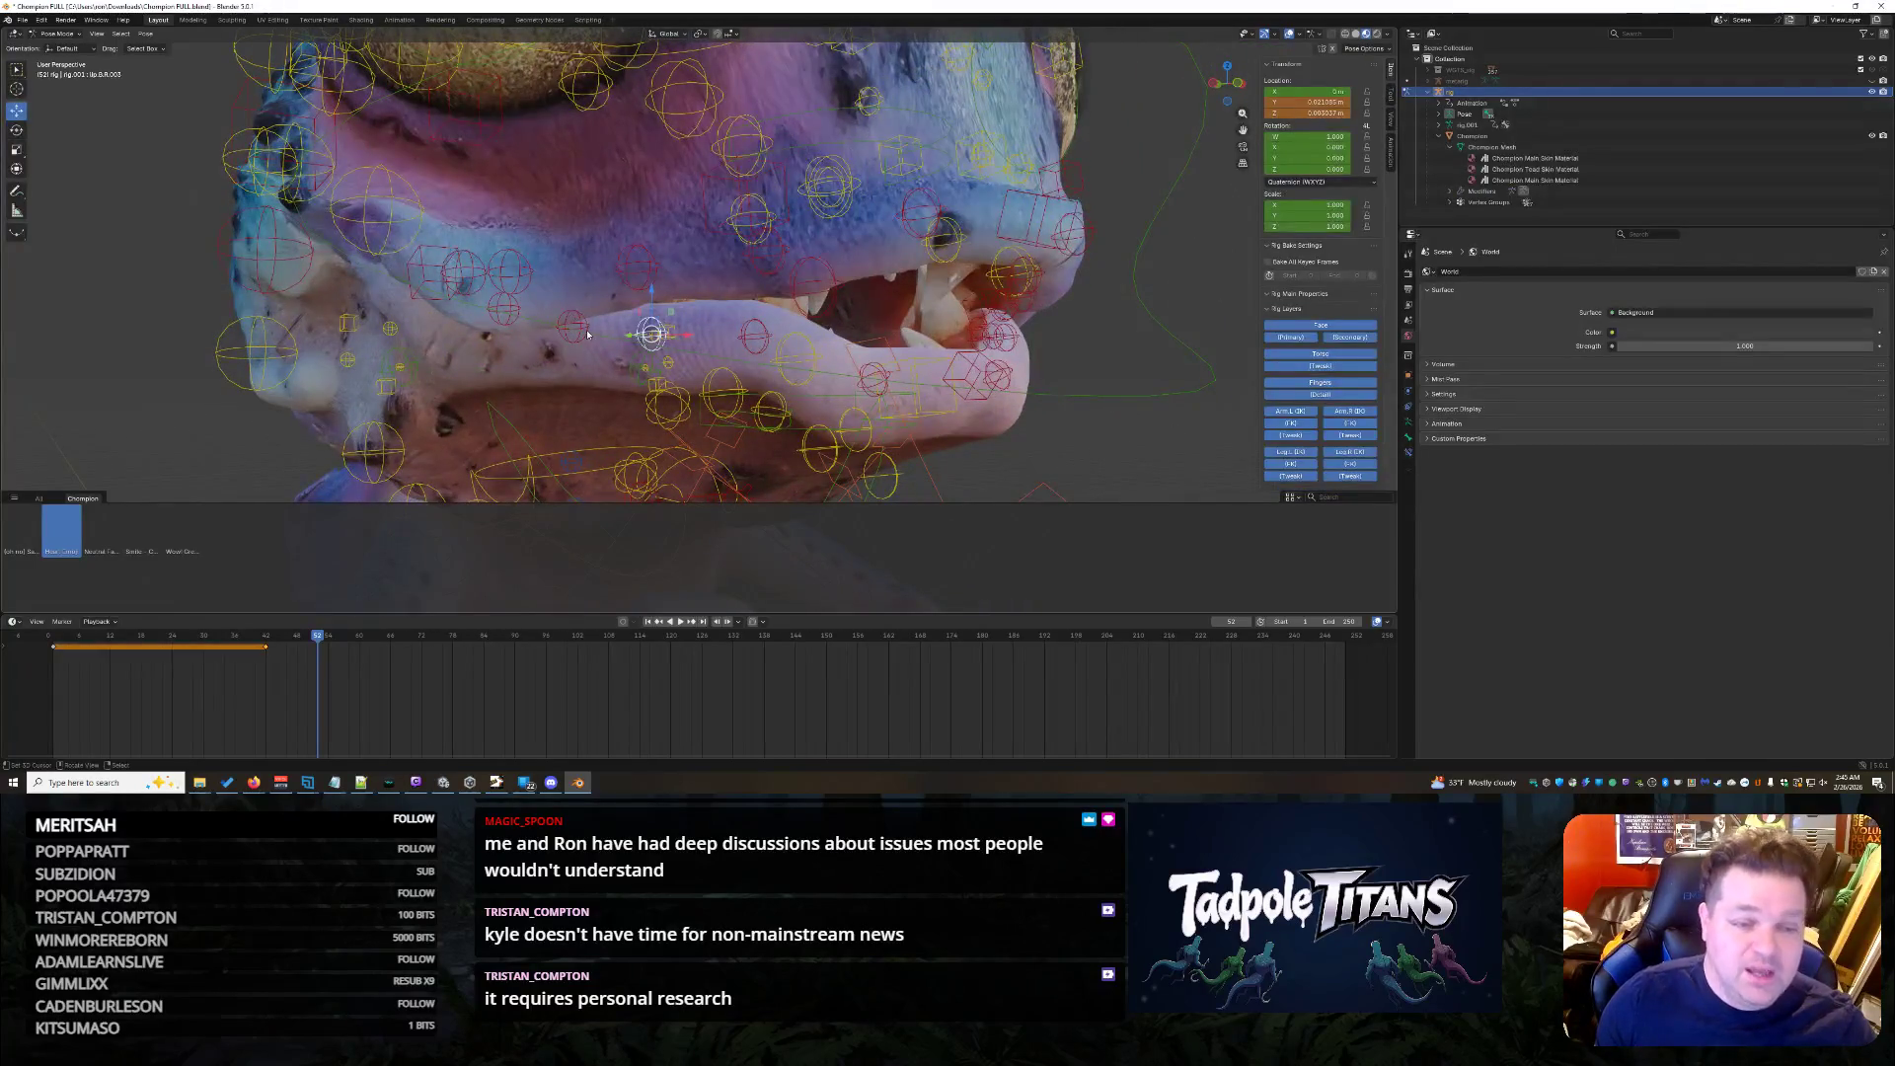
{"action": "key", "text": "g"}
{"action": "key", "text": "z"}
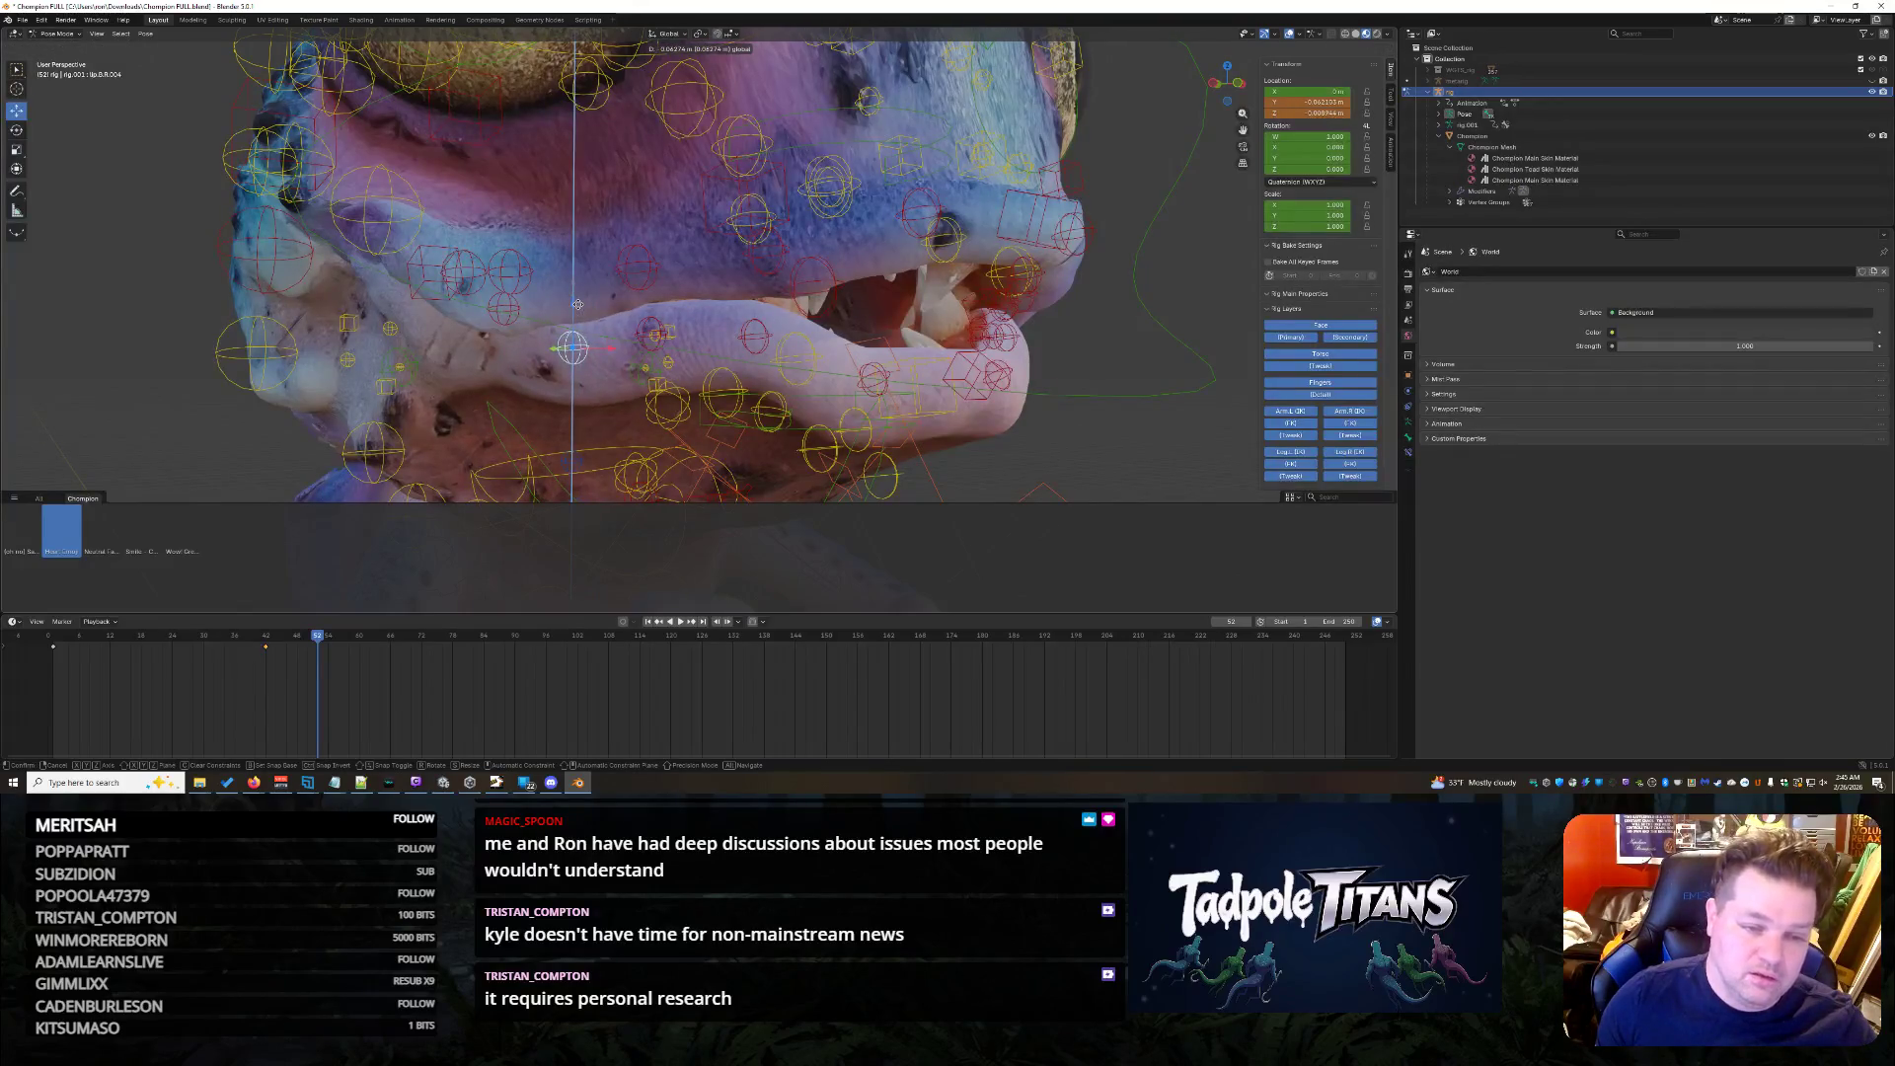
{"action": "left_click", "coordinate": [574, 303]}
{"action": "key", "text": "g"}
{"action": "key", "text": "z"}
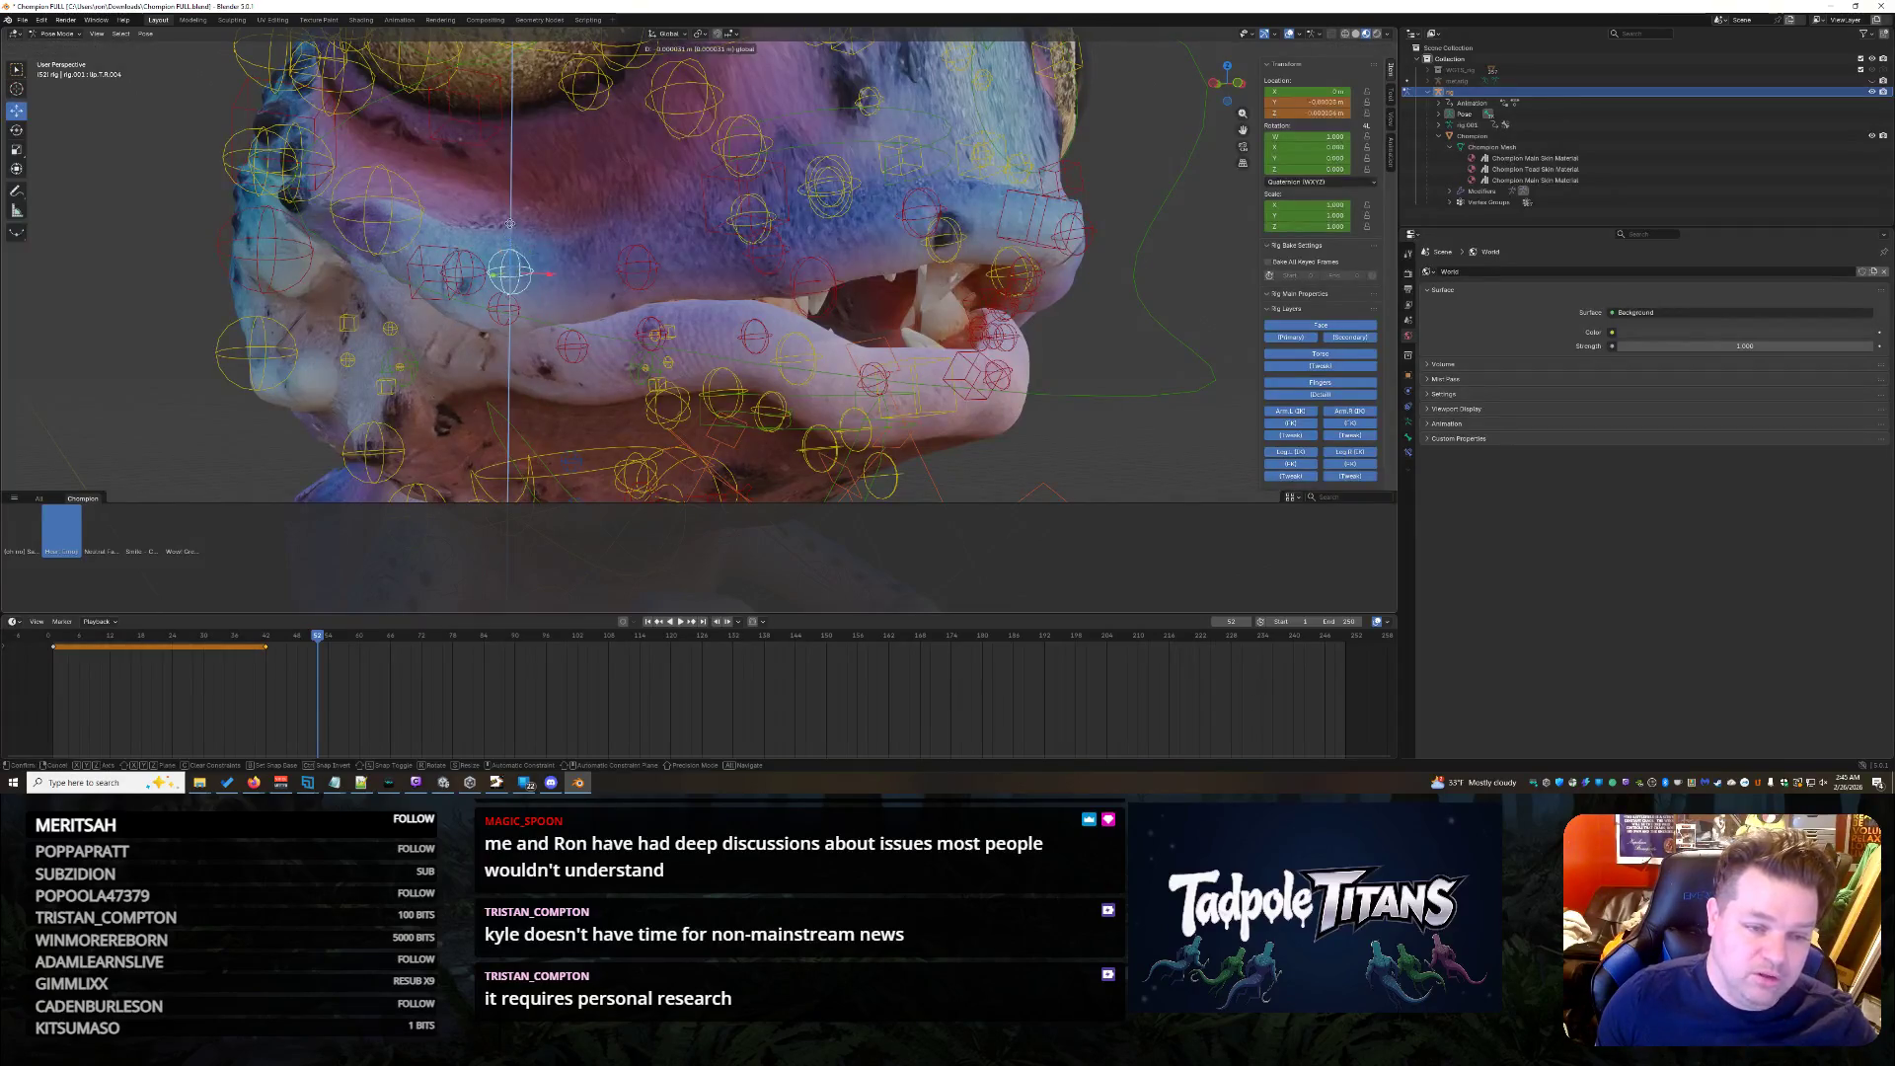
{"action": "left_click", "coordinate": [546, 267]}
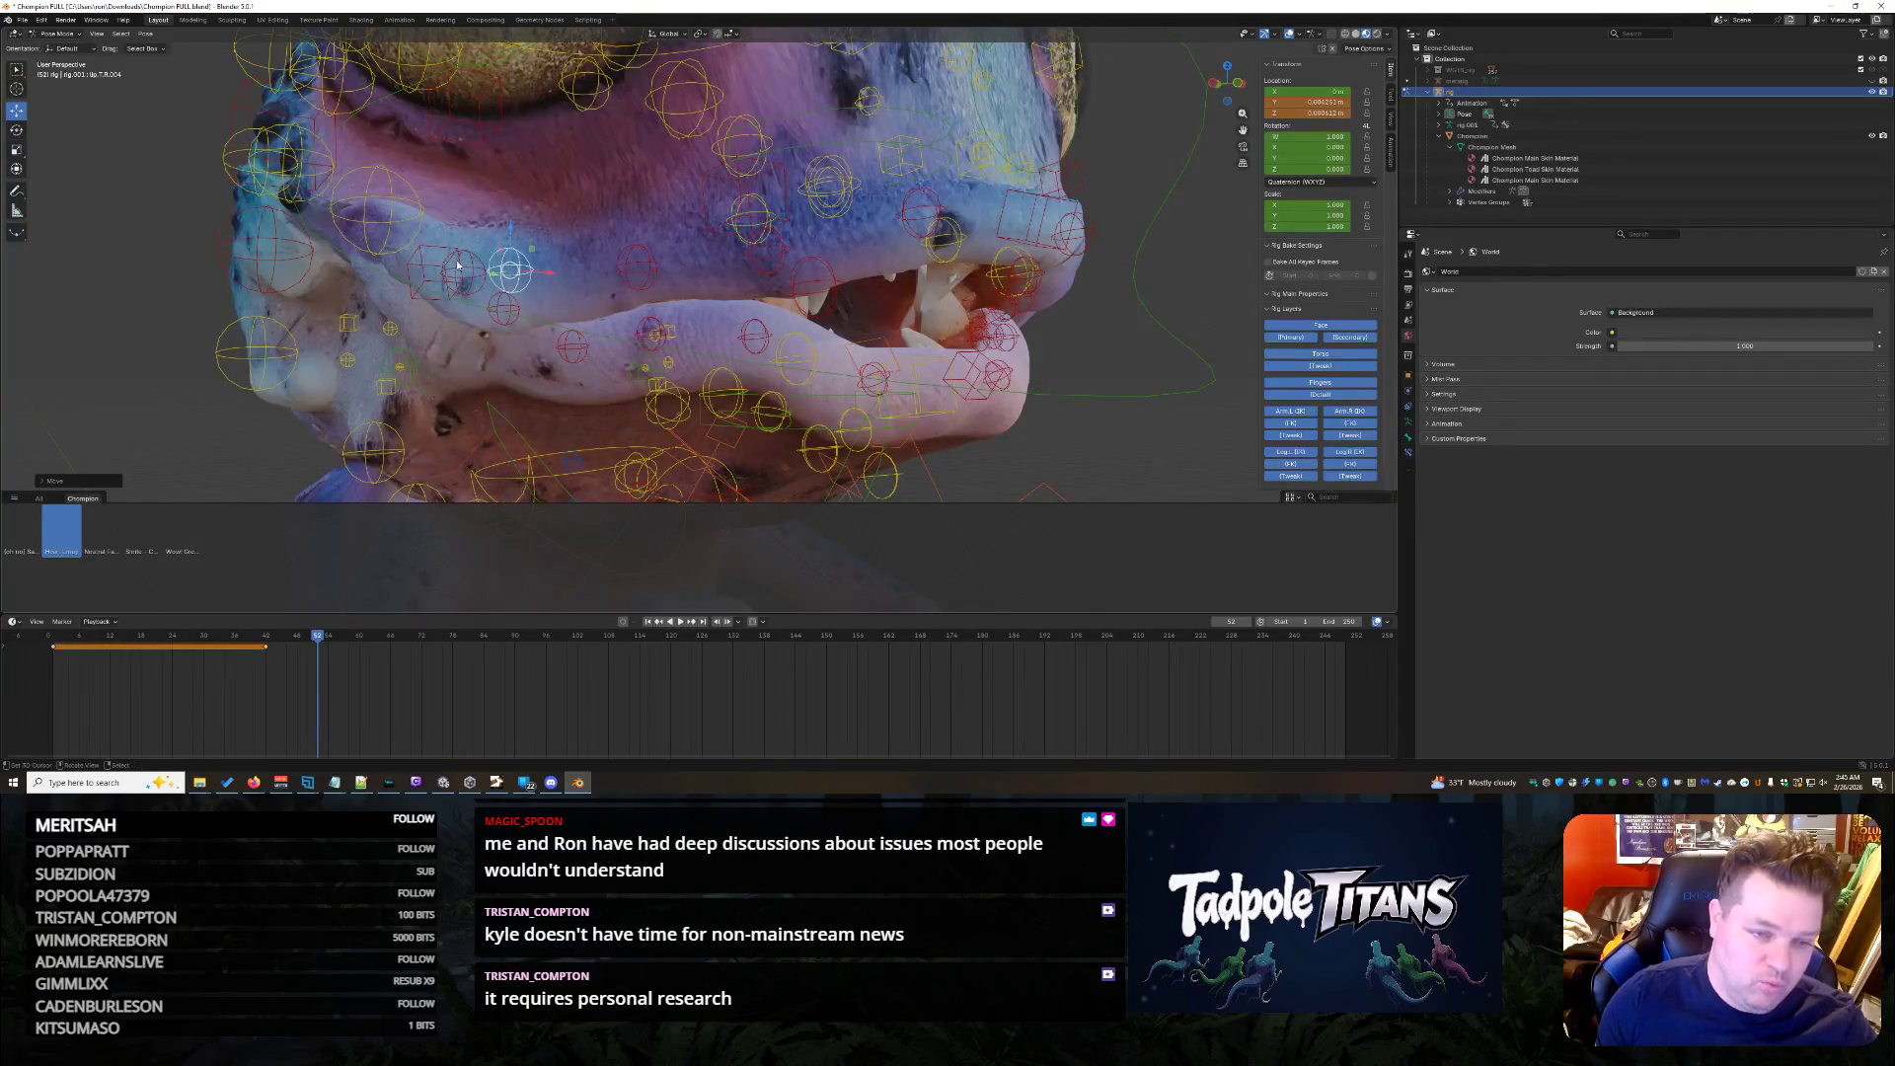
- Raise the neighbouring lip control along Z, then undo the last moves after a front check
{"action": "left_click", "coordinate": [465, 267]}
{"action": "key", "text": "g"}
{"action": "key", "text": "z"}
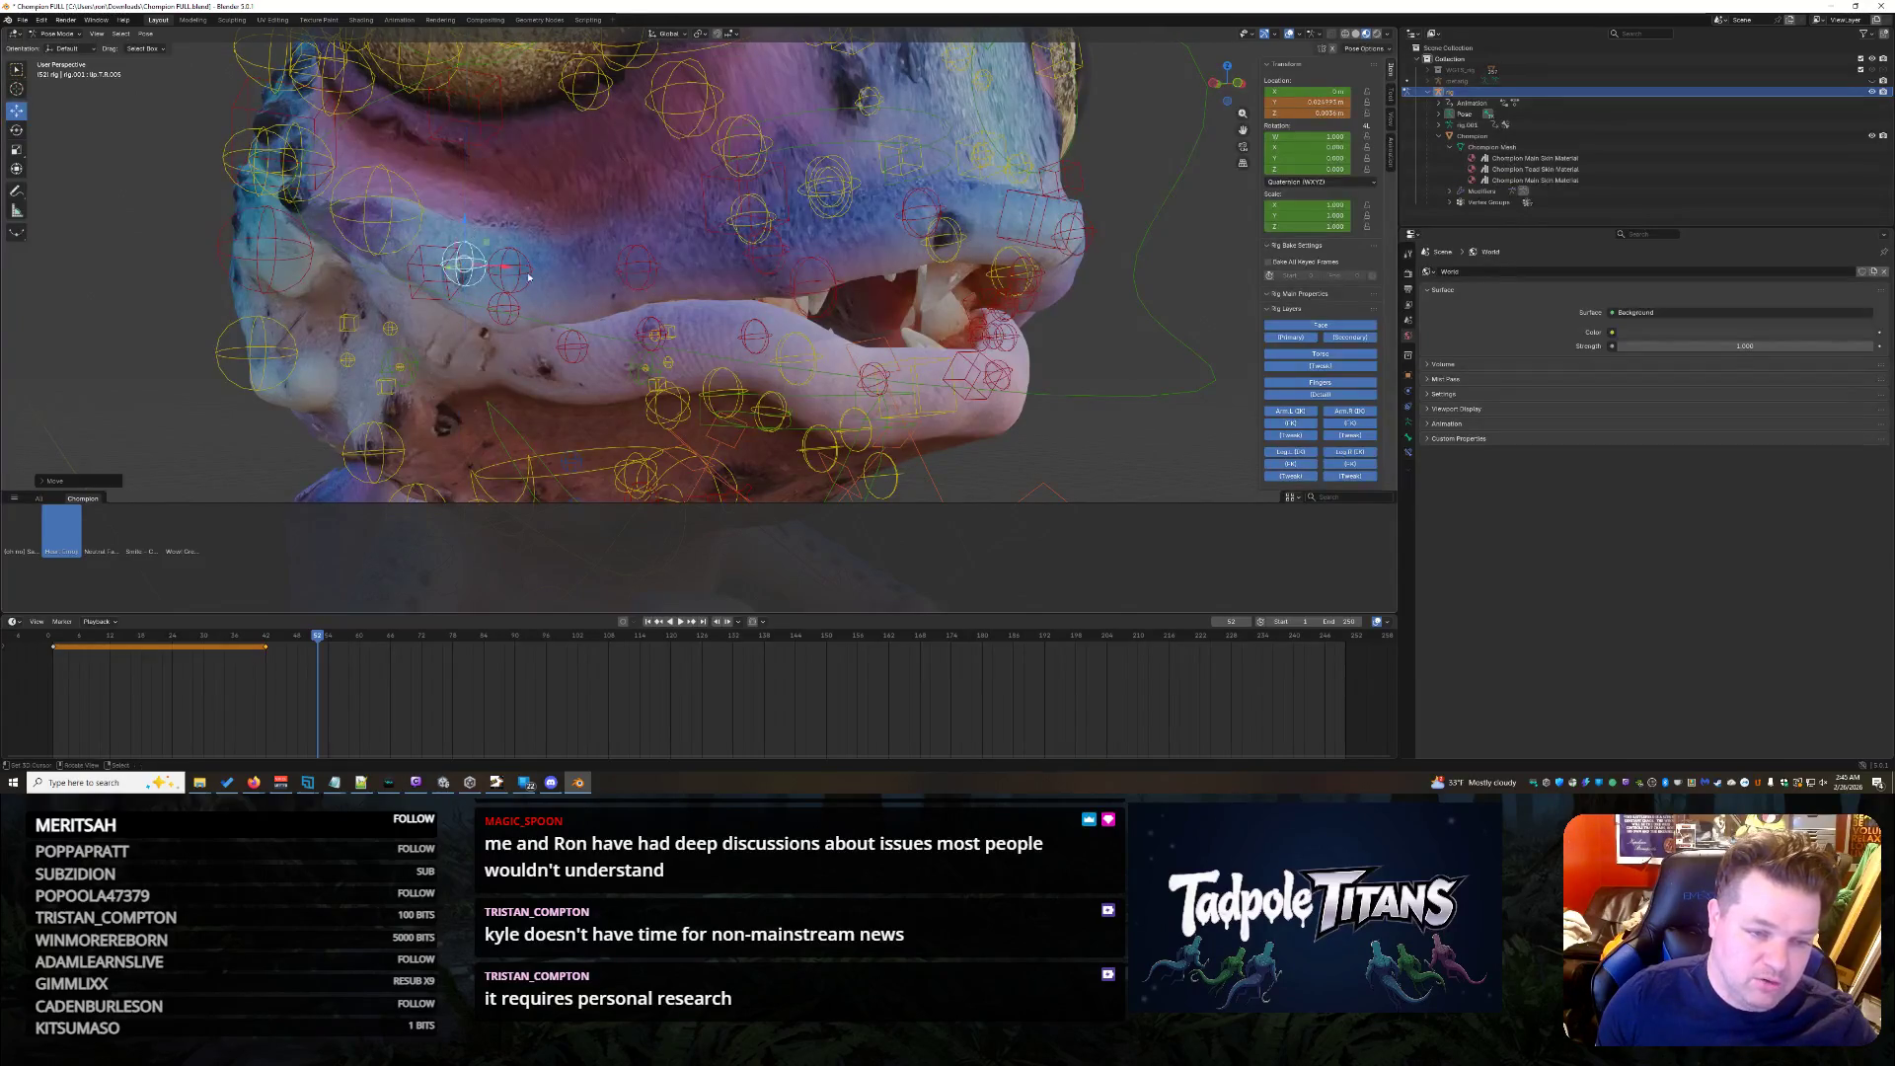
{"action": "left_click", "coordinate": [511, 224]}
{"action": "key", "text": "g"}
{"action": "key", "text": "z"}
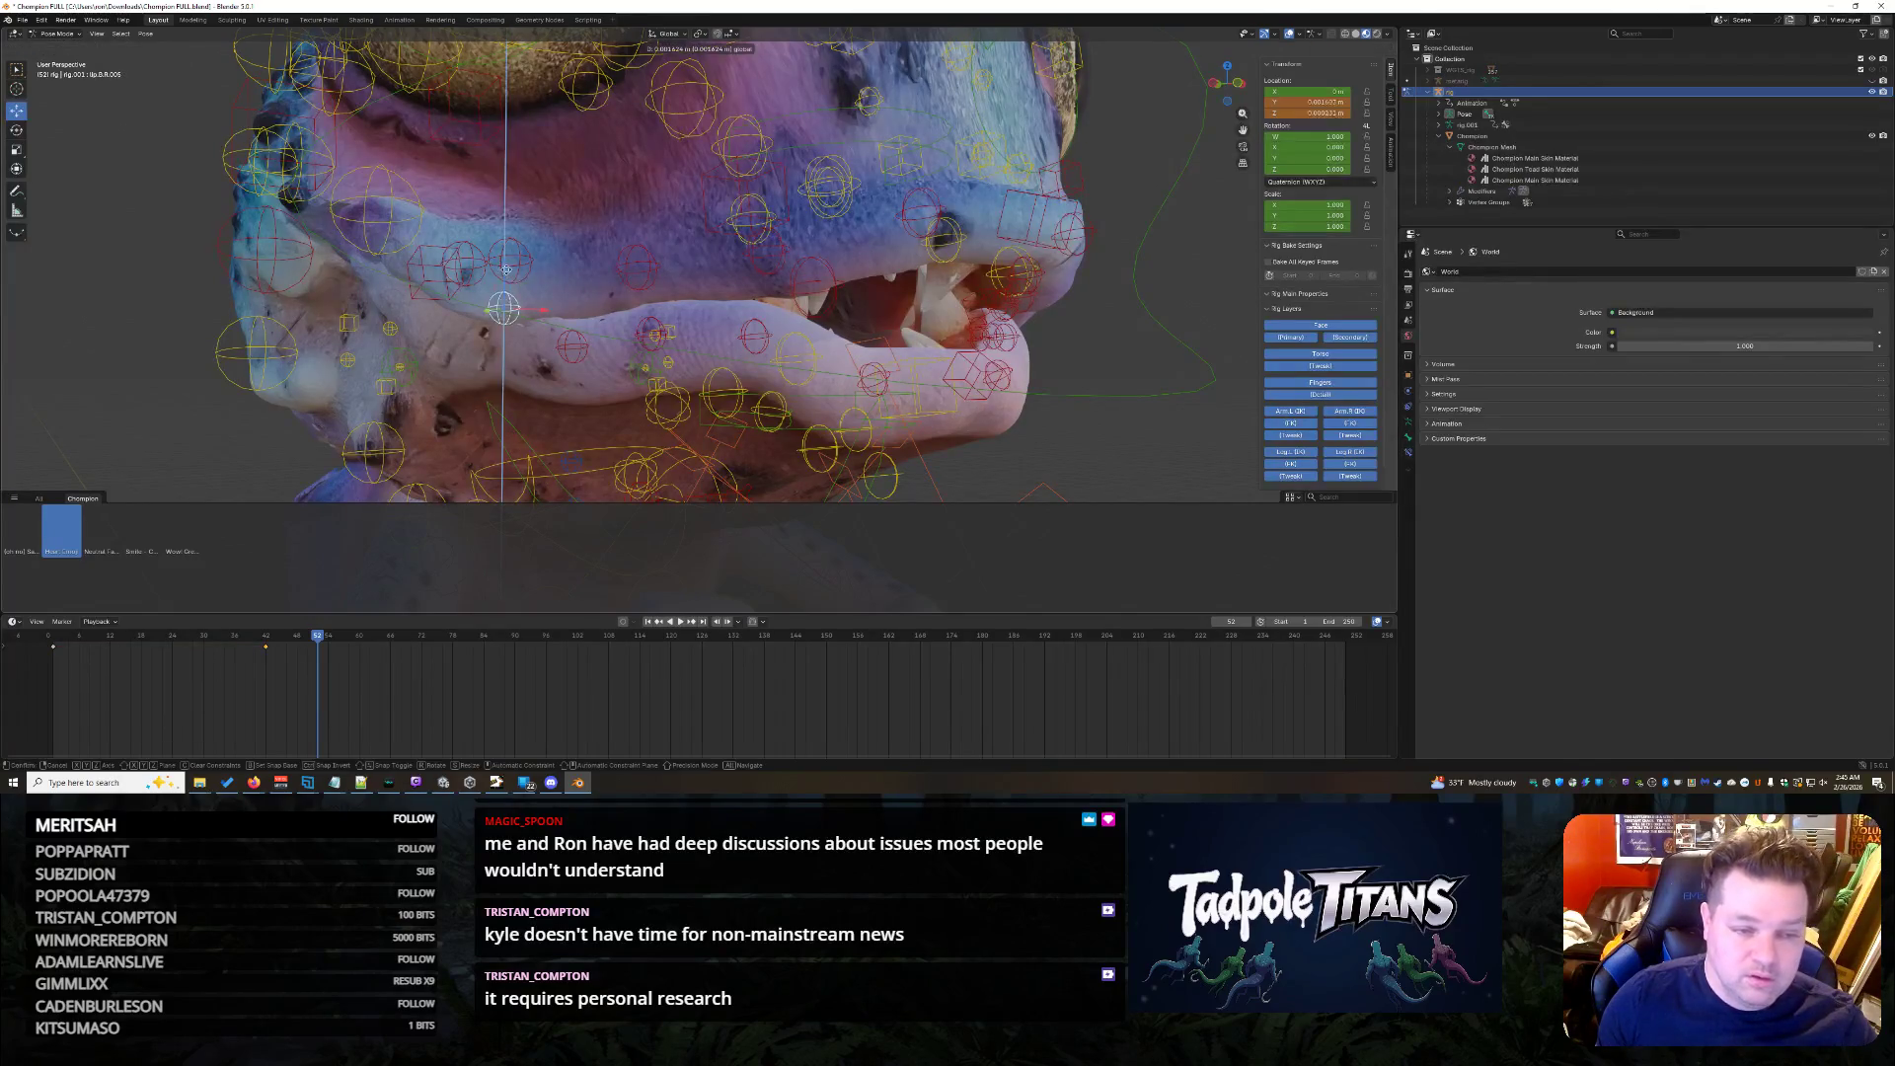
{"action": "left_click", "coordinate": [511, 290]}
{"action": "middle_click_drag", "start_coordinate": [511, 288], "coordinate": [1040, 407]}
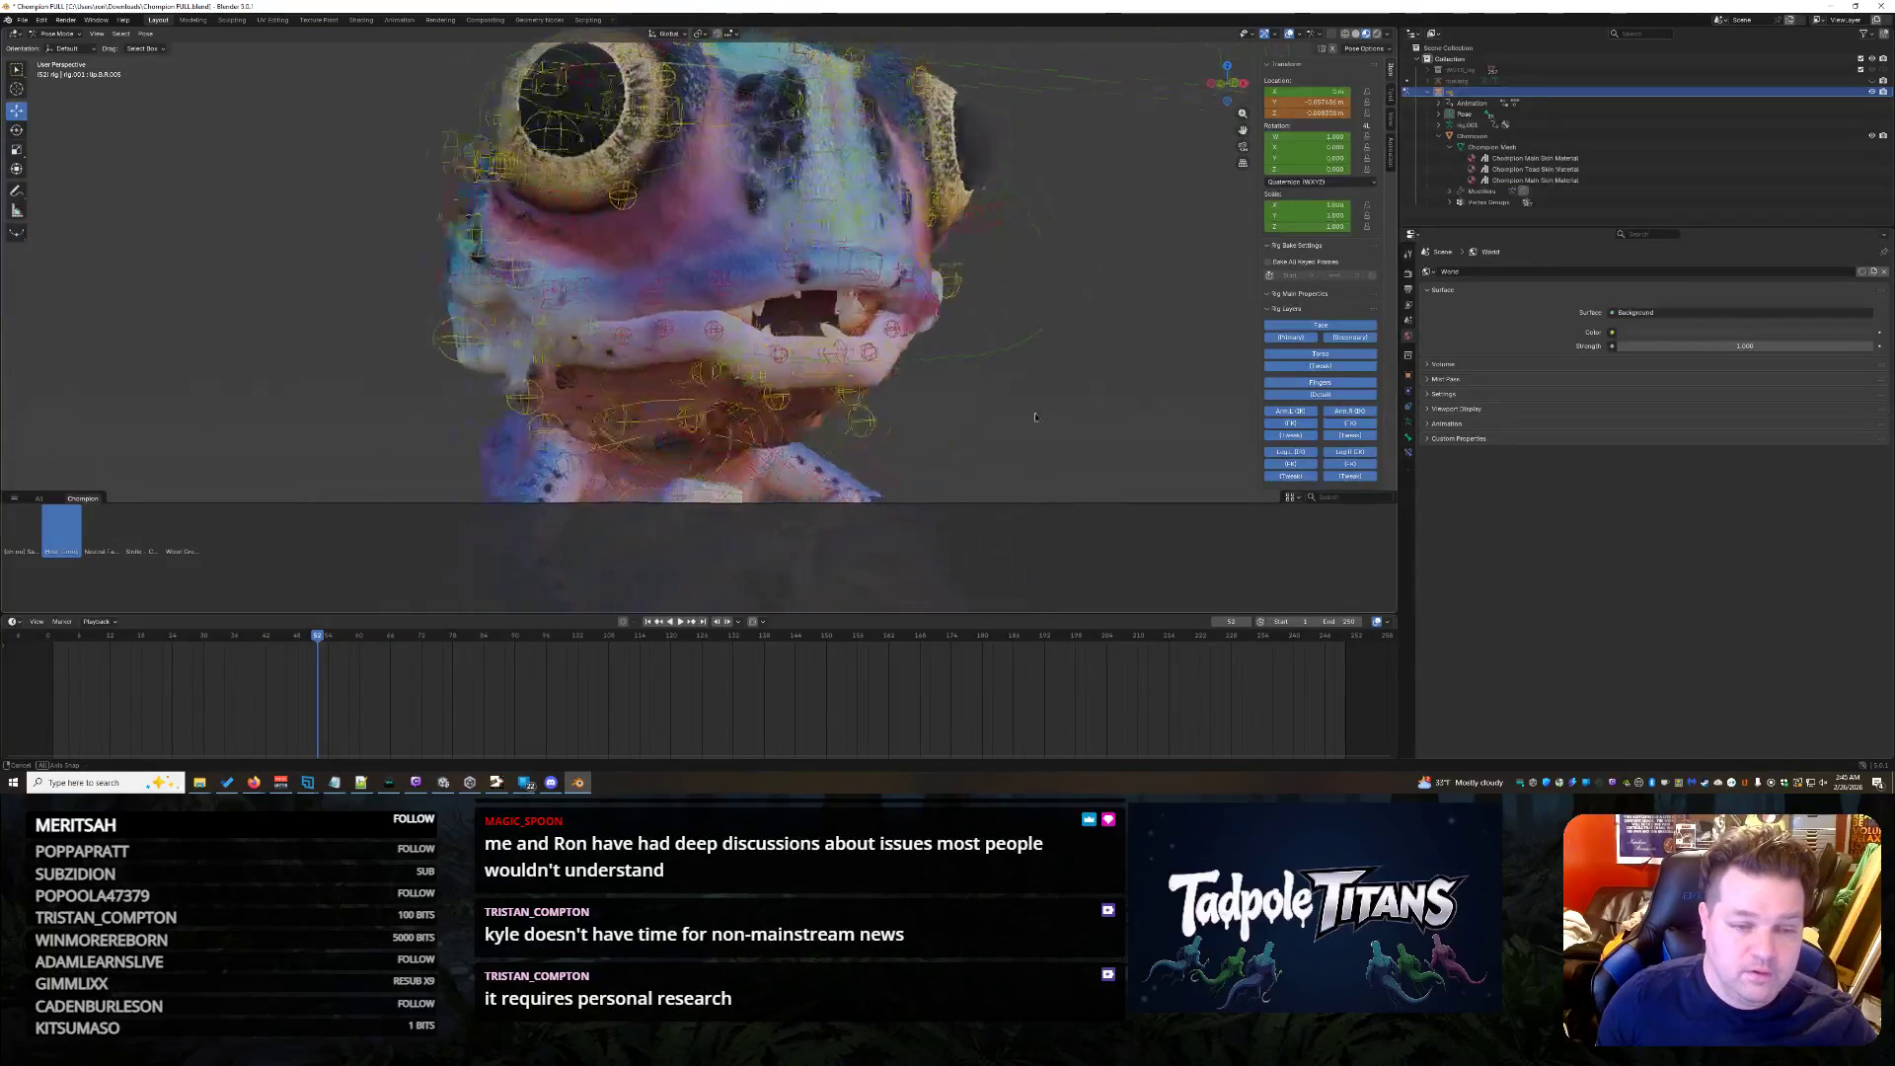
{"action": "key", "text": "ctrl+z"}
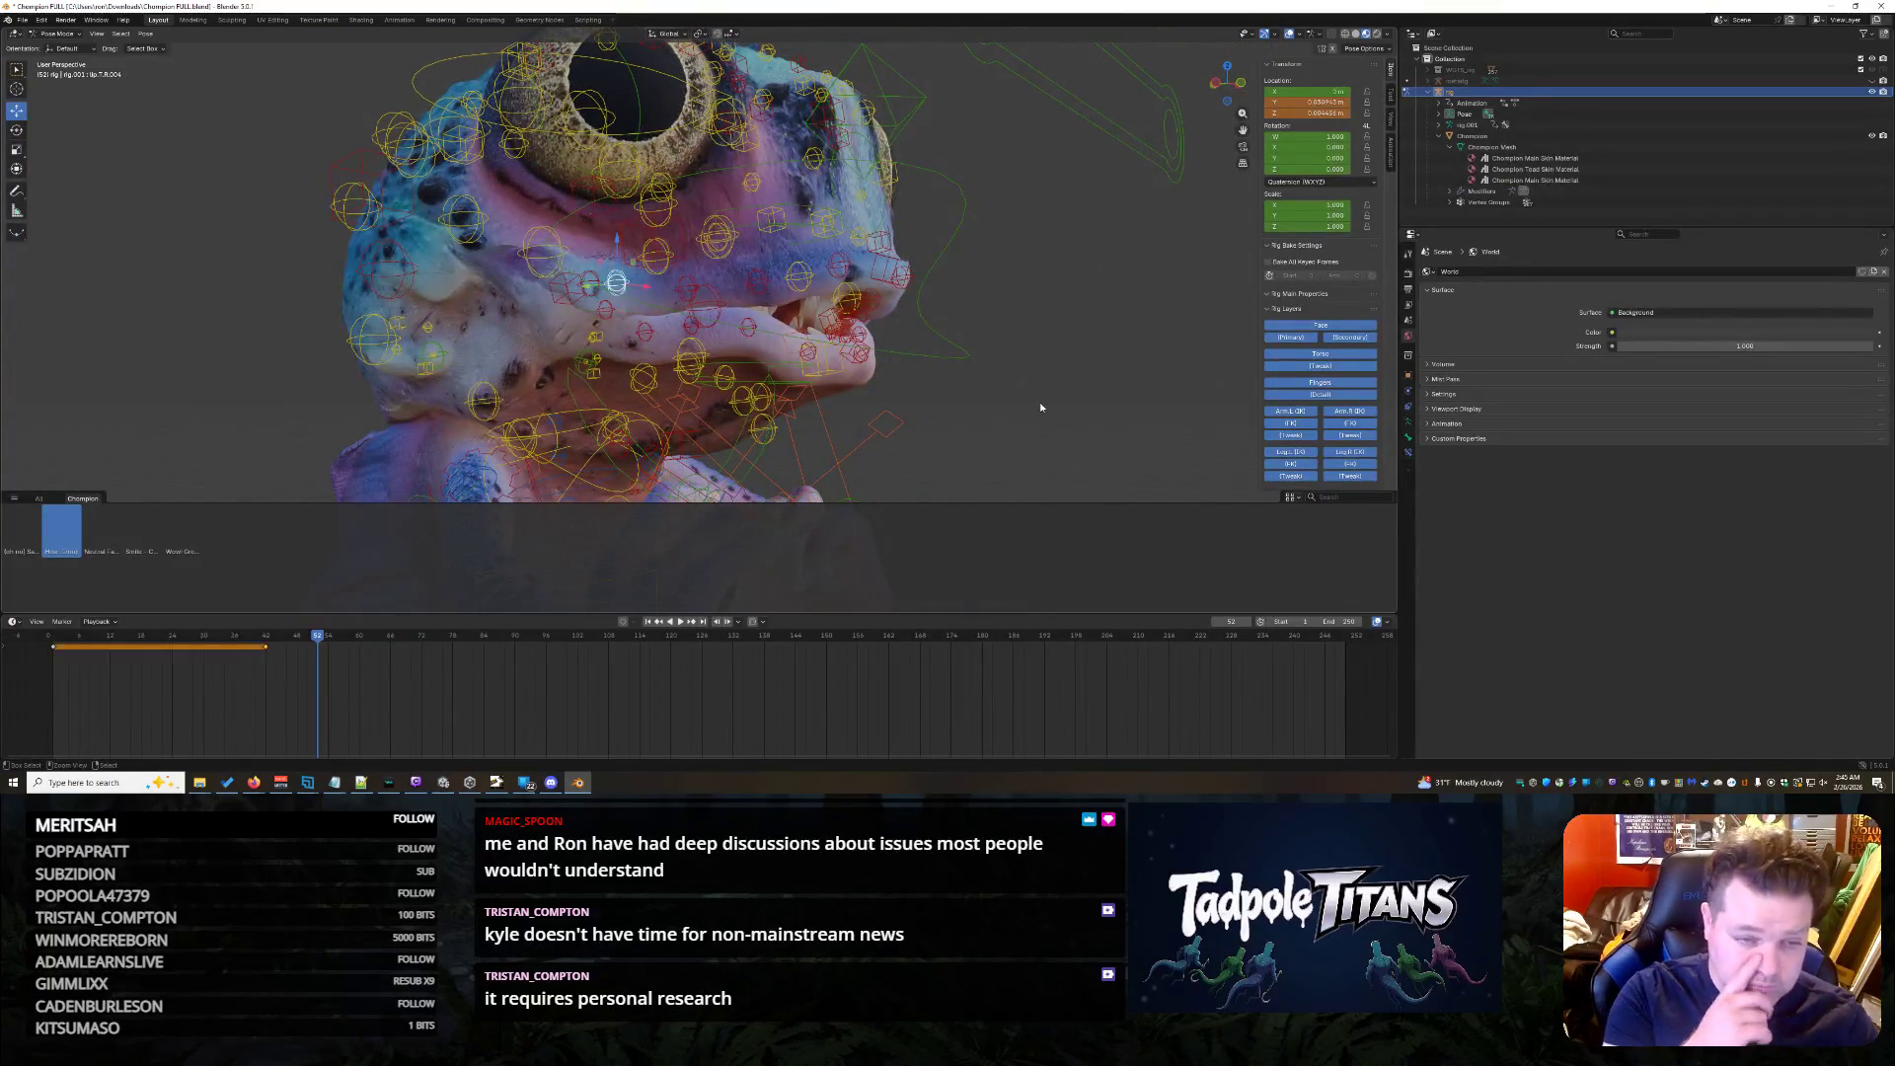
{"action": "key", "text": "ctrl+z"}
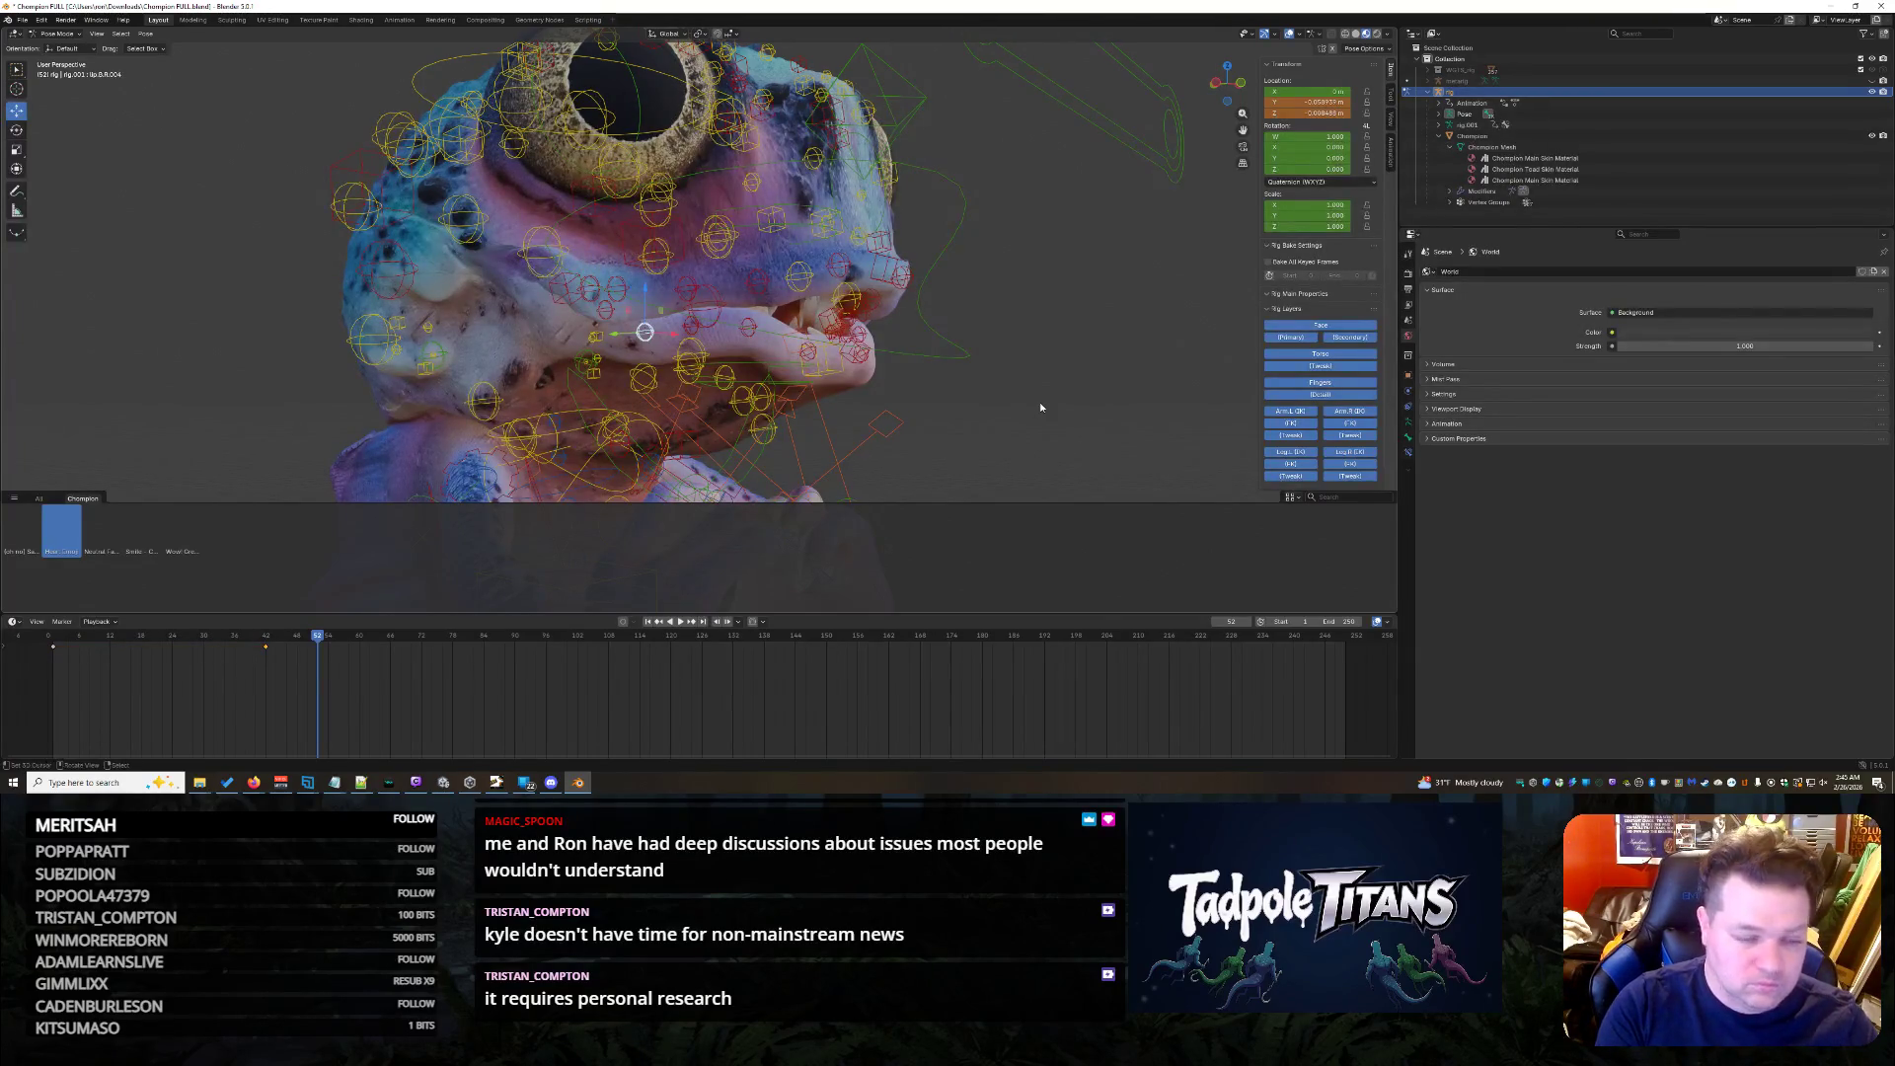
{"action": "mouse_move", "coordinate": [1104, 330]}
{"action": "middle_mouse_down"}
{"action": "mouse_move", "coordinate": [1017, 328]}
{"action": "mouse_move", "coordinate": [1079, 326]}
{"action": "middle_mouse_up"}
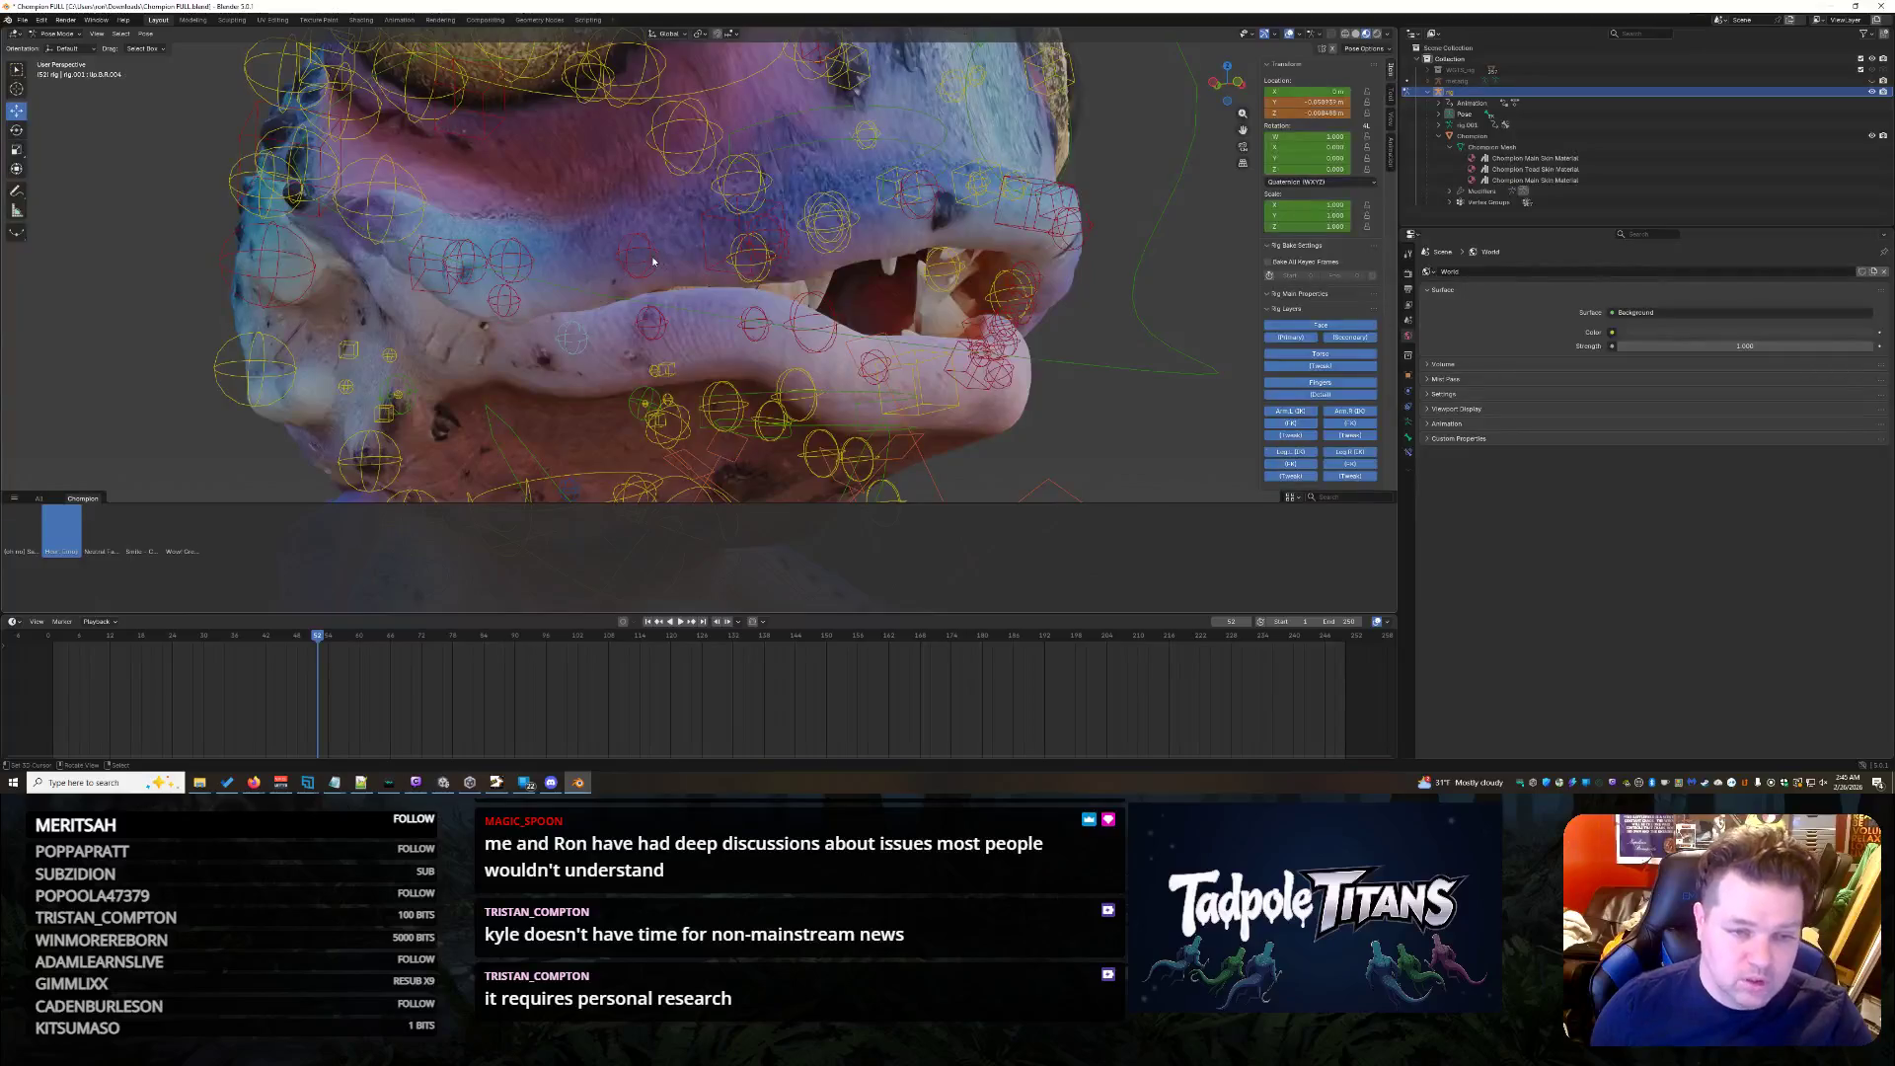
- Move the far-side lip control vertically along Z, cancelling one attempt
{"action": "key", "text": "g"}
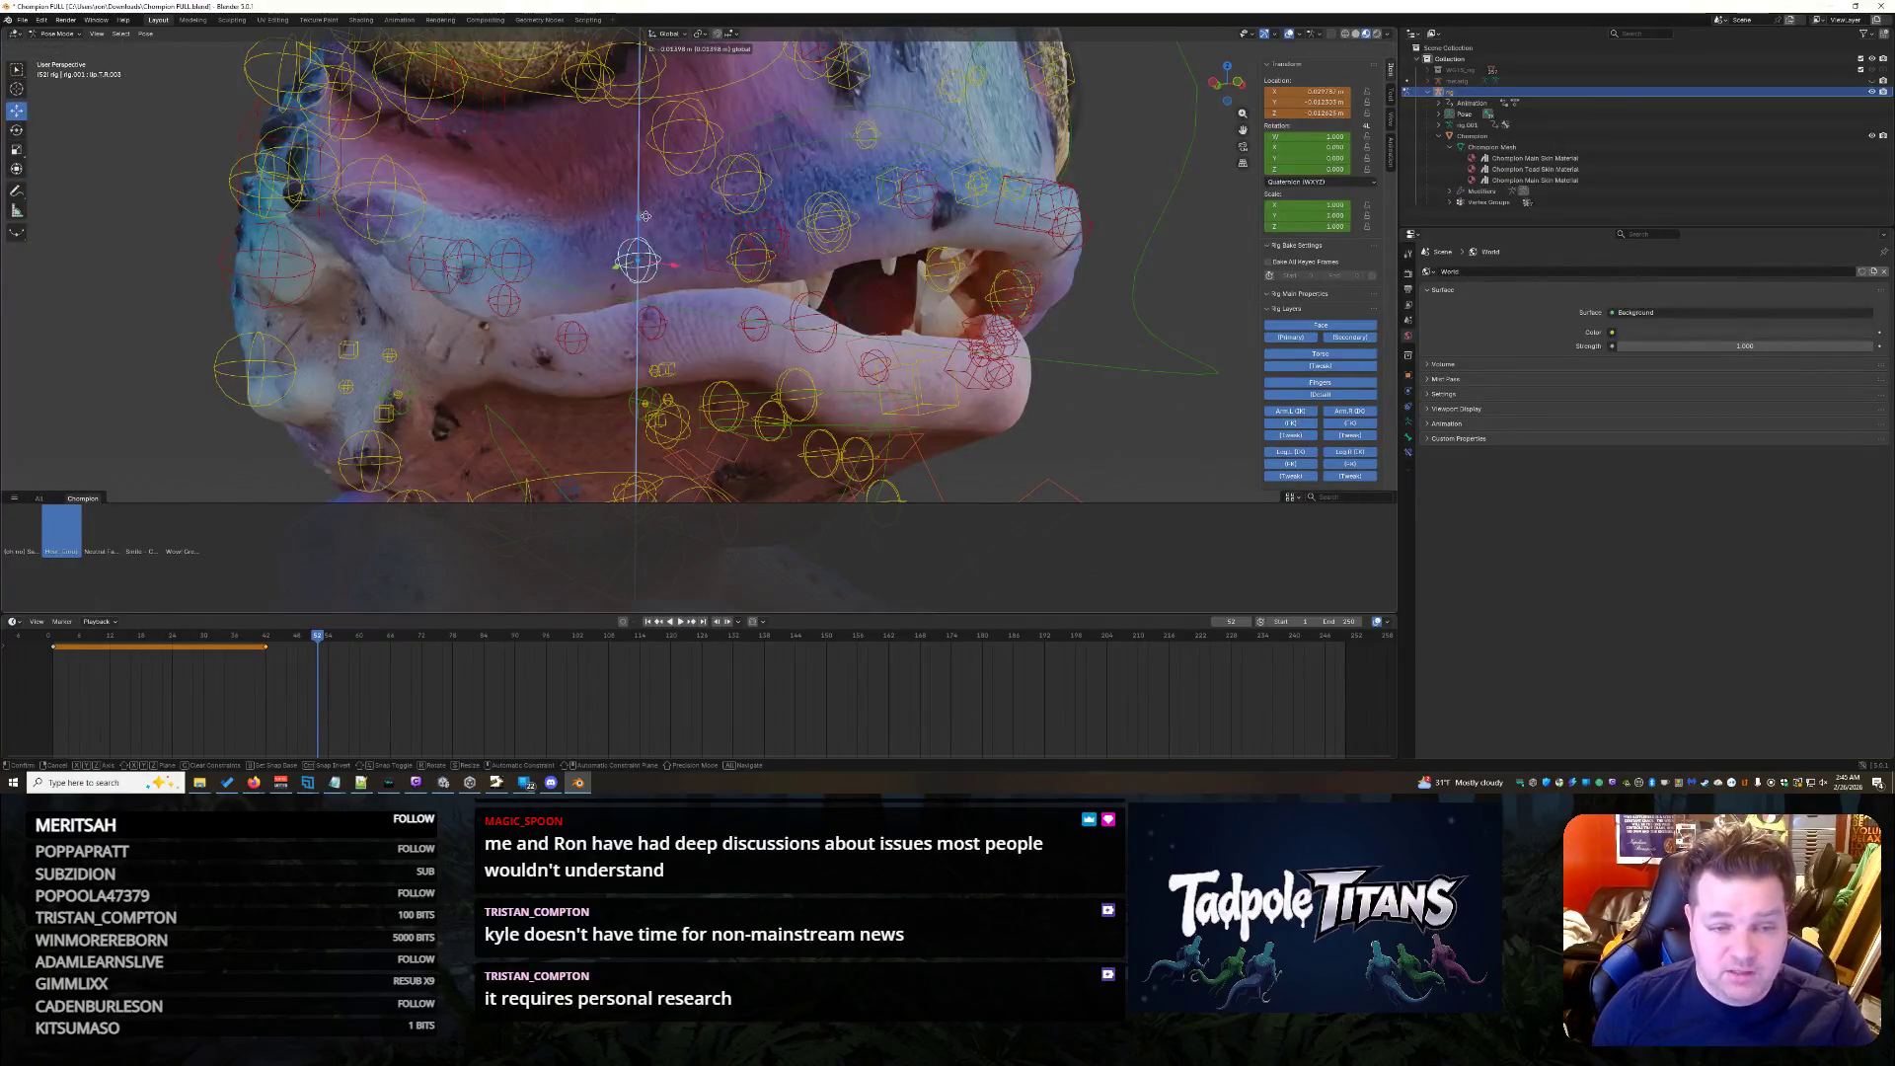
{"action": "key", "text": "Escape"}
{"action": "mouse_move", "coordinate": [945, 377]}
{"action": "middle_mouse_down"}
{"action": "mouse_move", "coordinate": [1128, 371]}
{"action": "mouse_move", "coordinate": [1021, 385]}
{"action": "middle_mouse_up"}
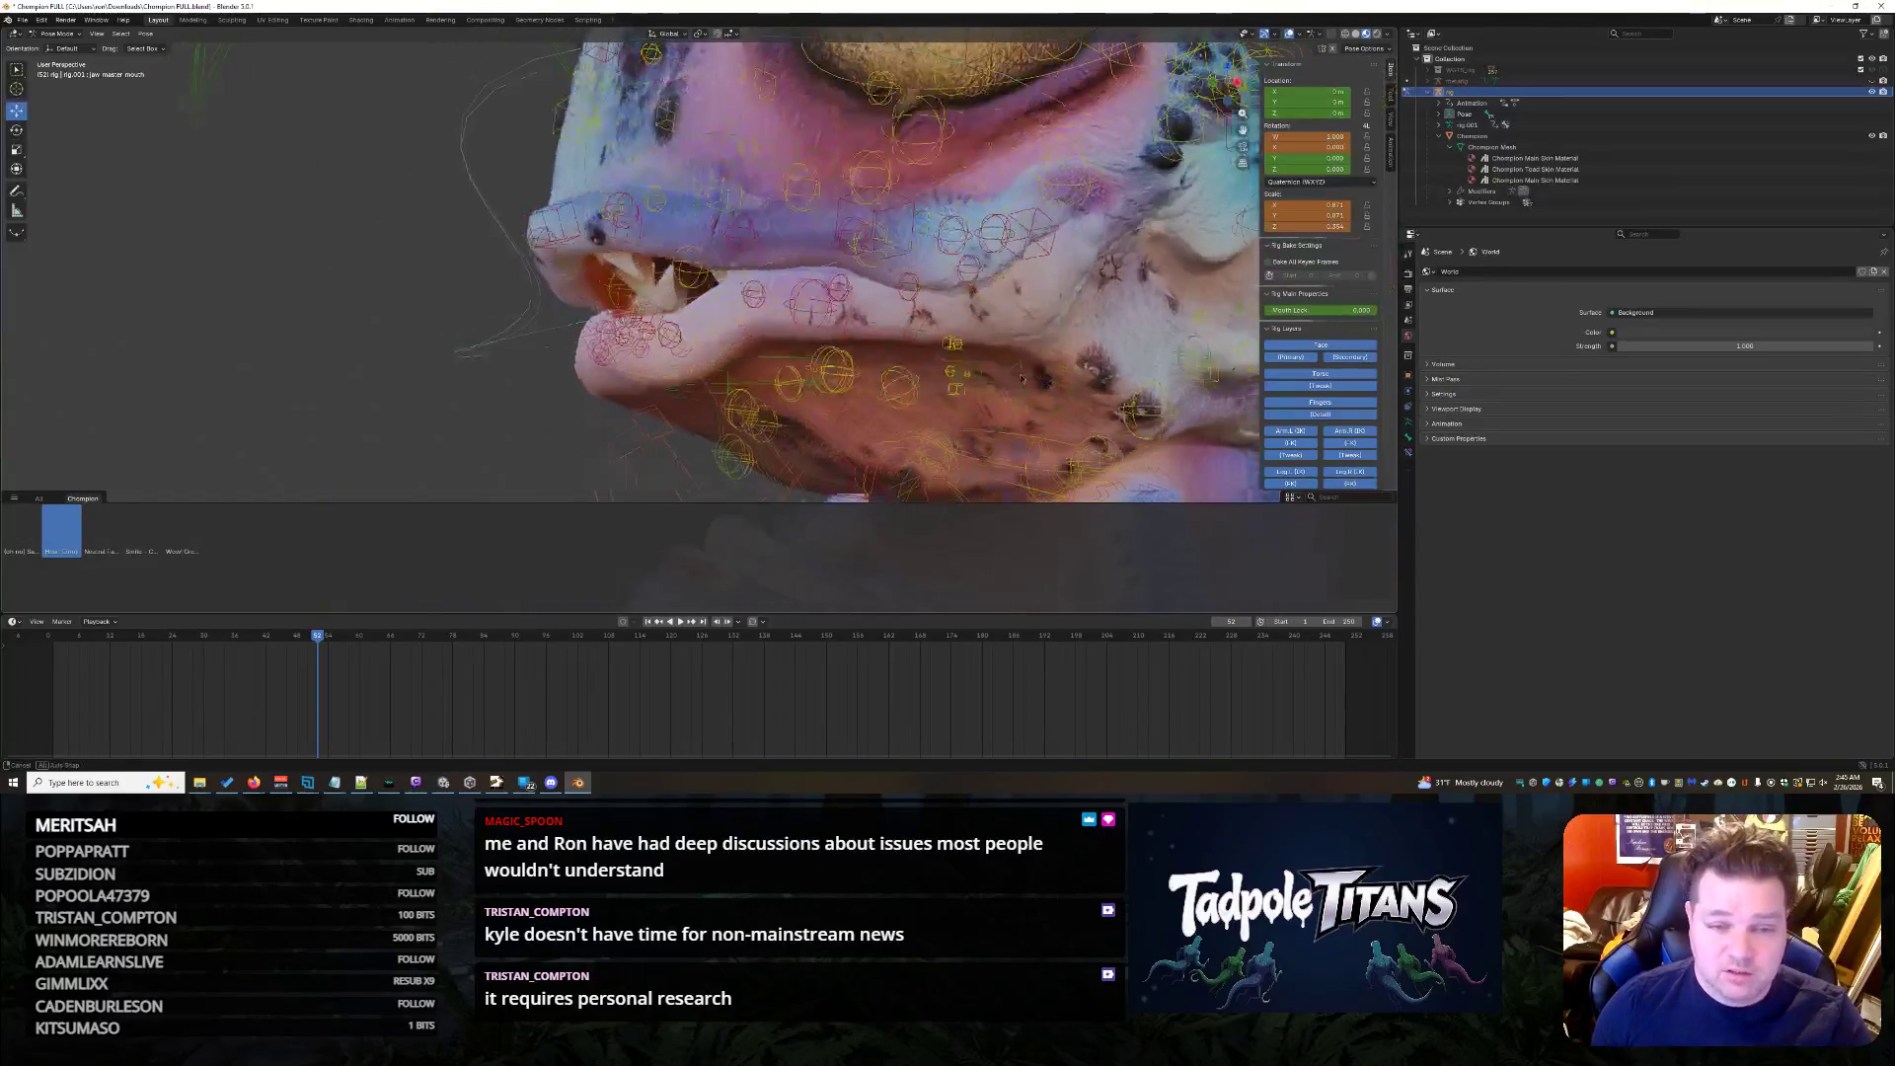
{"action": "left_click", "coordinate": [974, 264]}
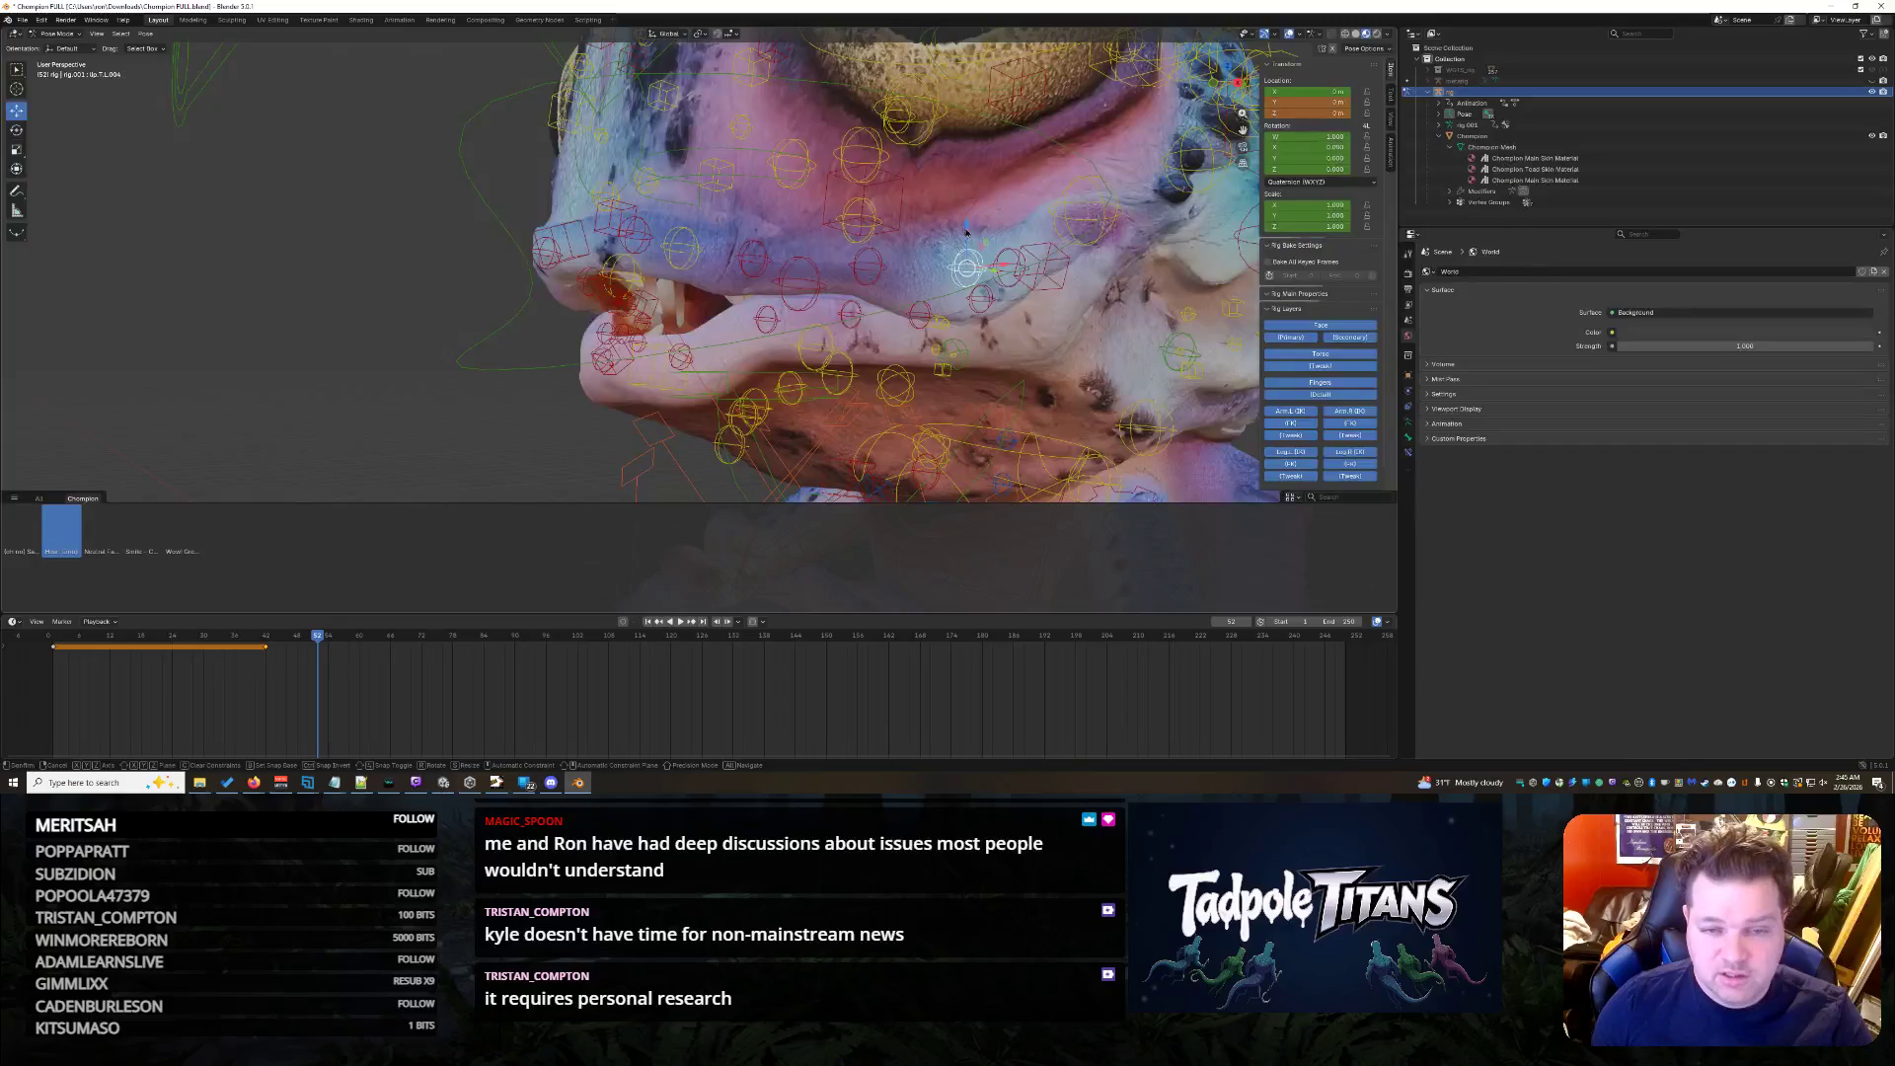
{"action": "key", "text": "g"}
{"action": "key", "text": "z"}
{"action": "left_click", "coordinate": [966, 254]}
{"action": "key", "text": "g"}
{"action": "key", "text": "z"}
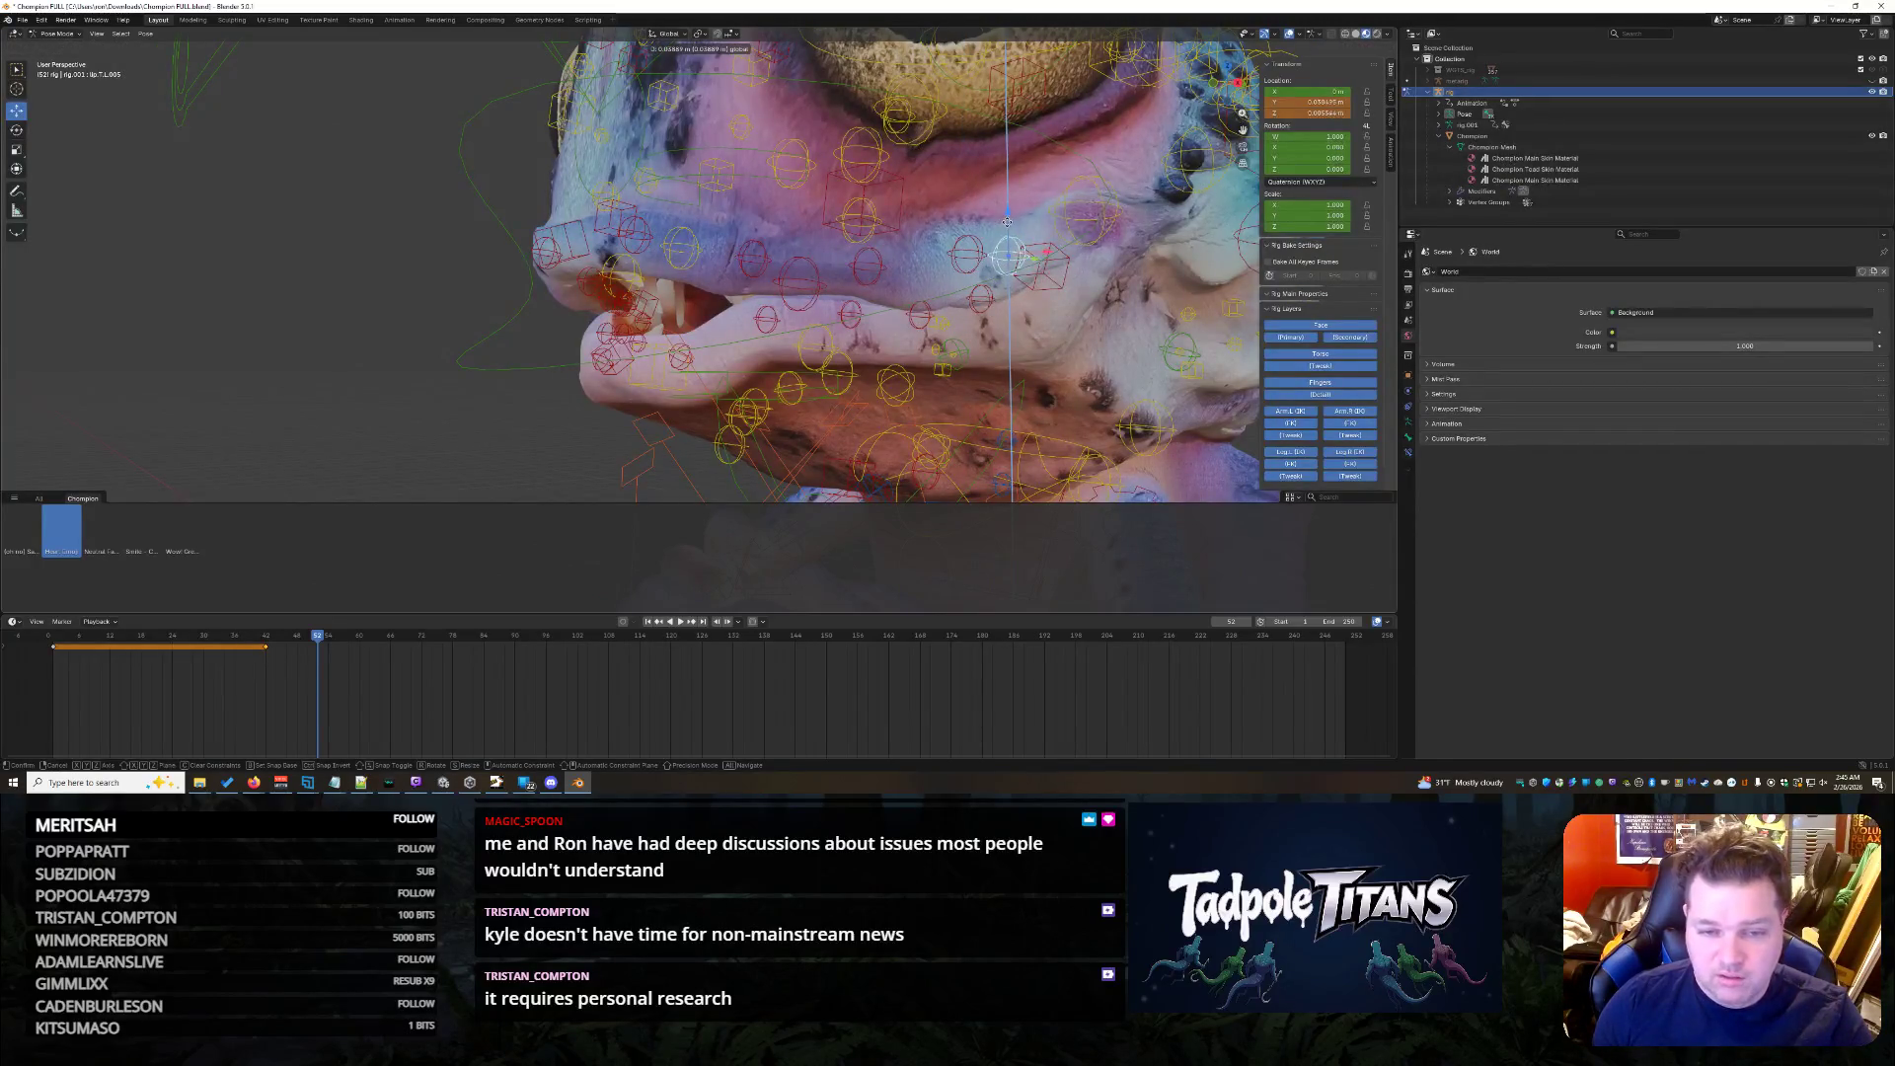
{"action": "key", "text": "Escape"}
{"action": "key", "text": "g"}
{"action": "key", "text": "z"}
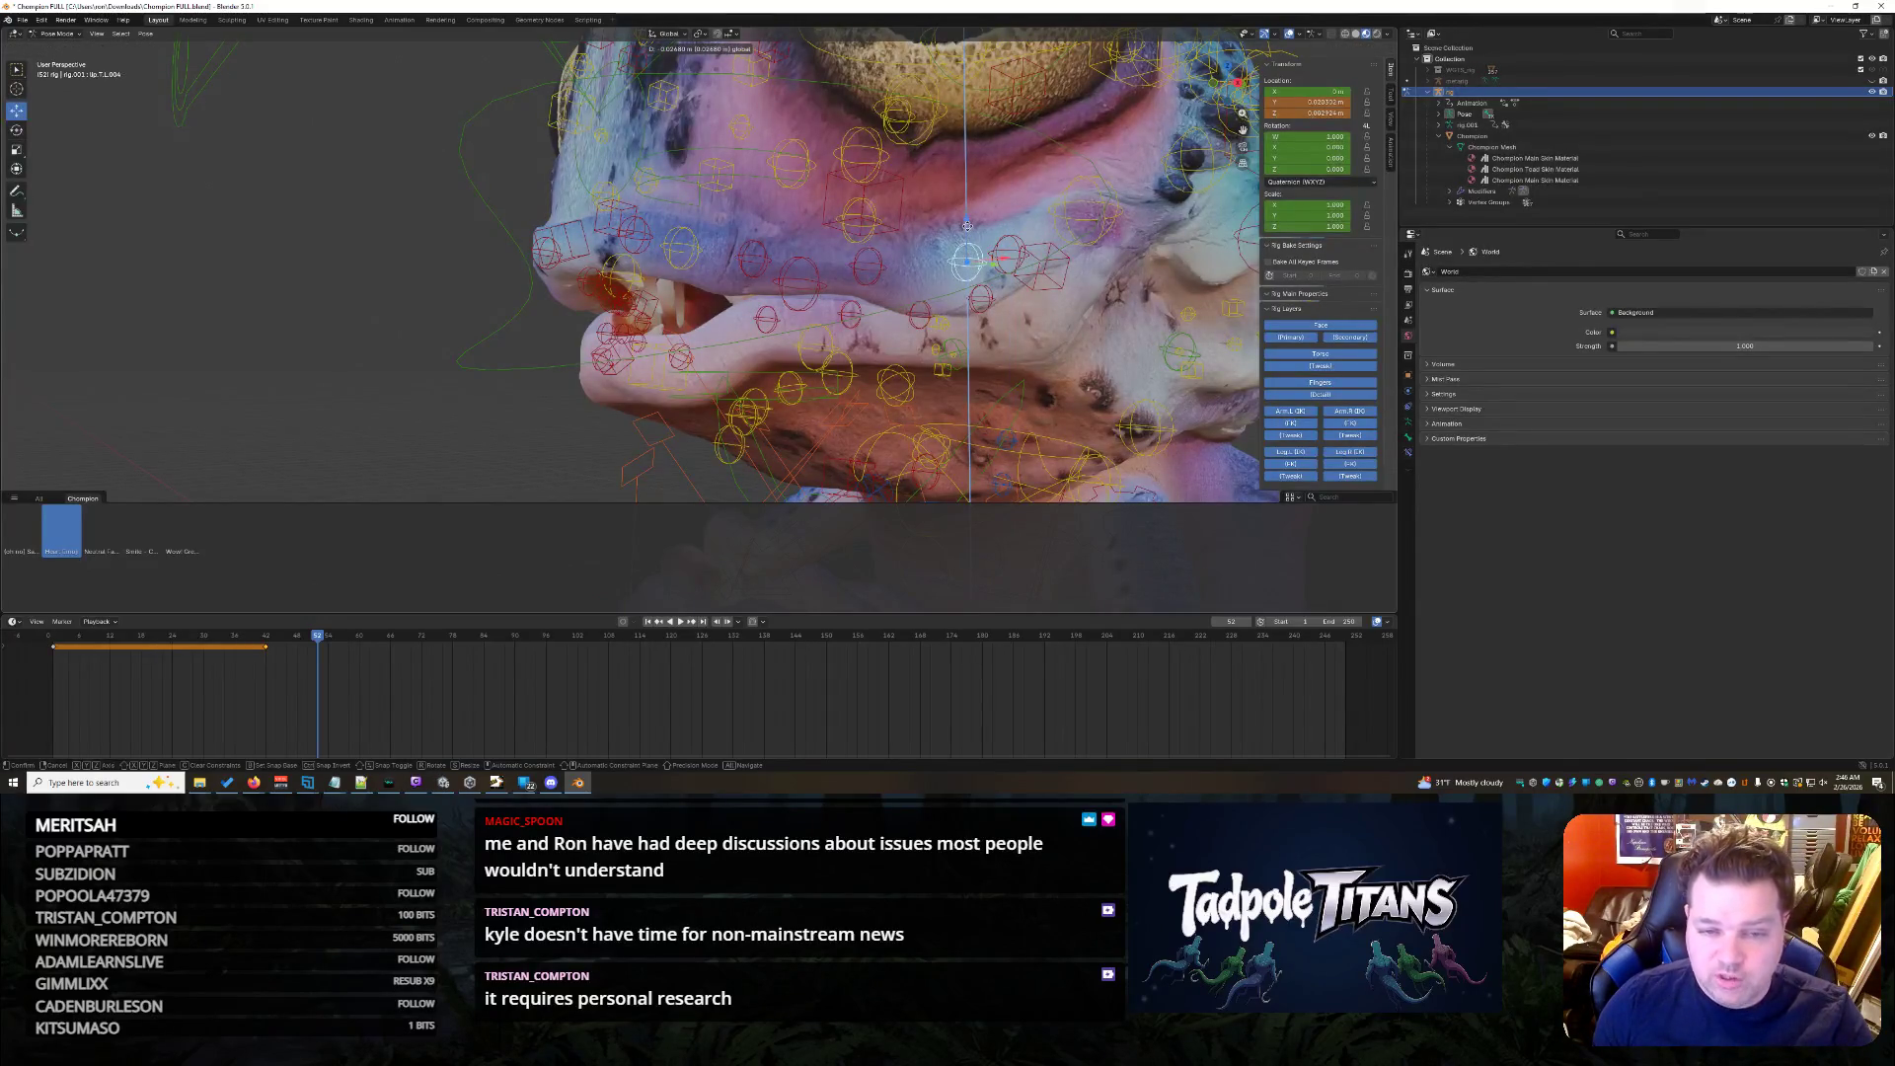
{"action": "key", "text": "Return"}
{"action": "mouse_move", "coordinate": [965, 255]}
{"action": "middle_mouse_down"}
{"action": "mouse_move", "coordinate": [506, 340]}
{"action": "mouse_move", "coordinate": [853, 411]}
{"action": "mouse_move", "coordinate": [1026, 402]}
{"action": "middle_mouse_up"}
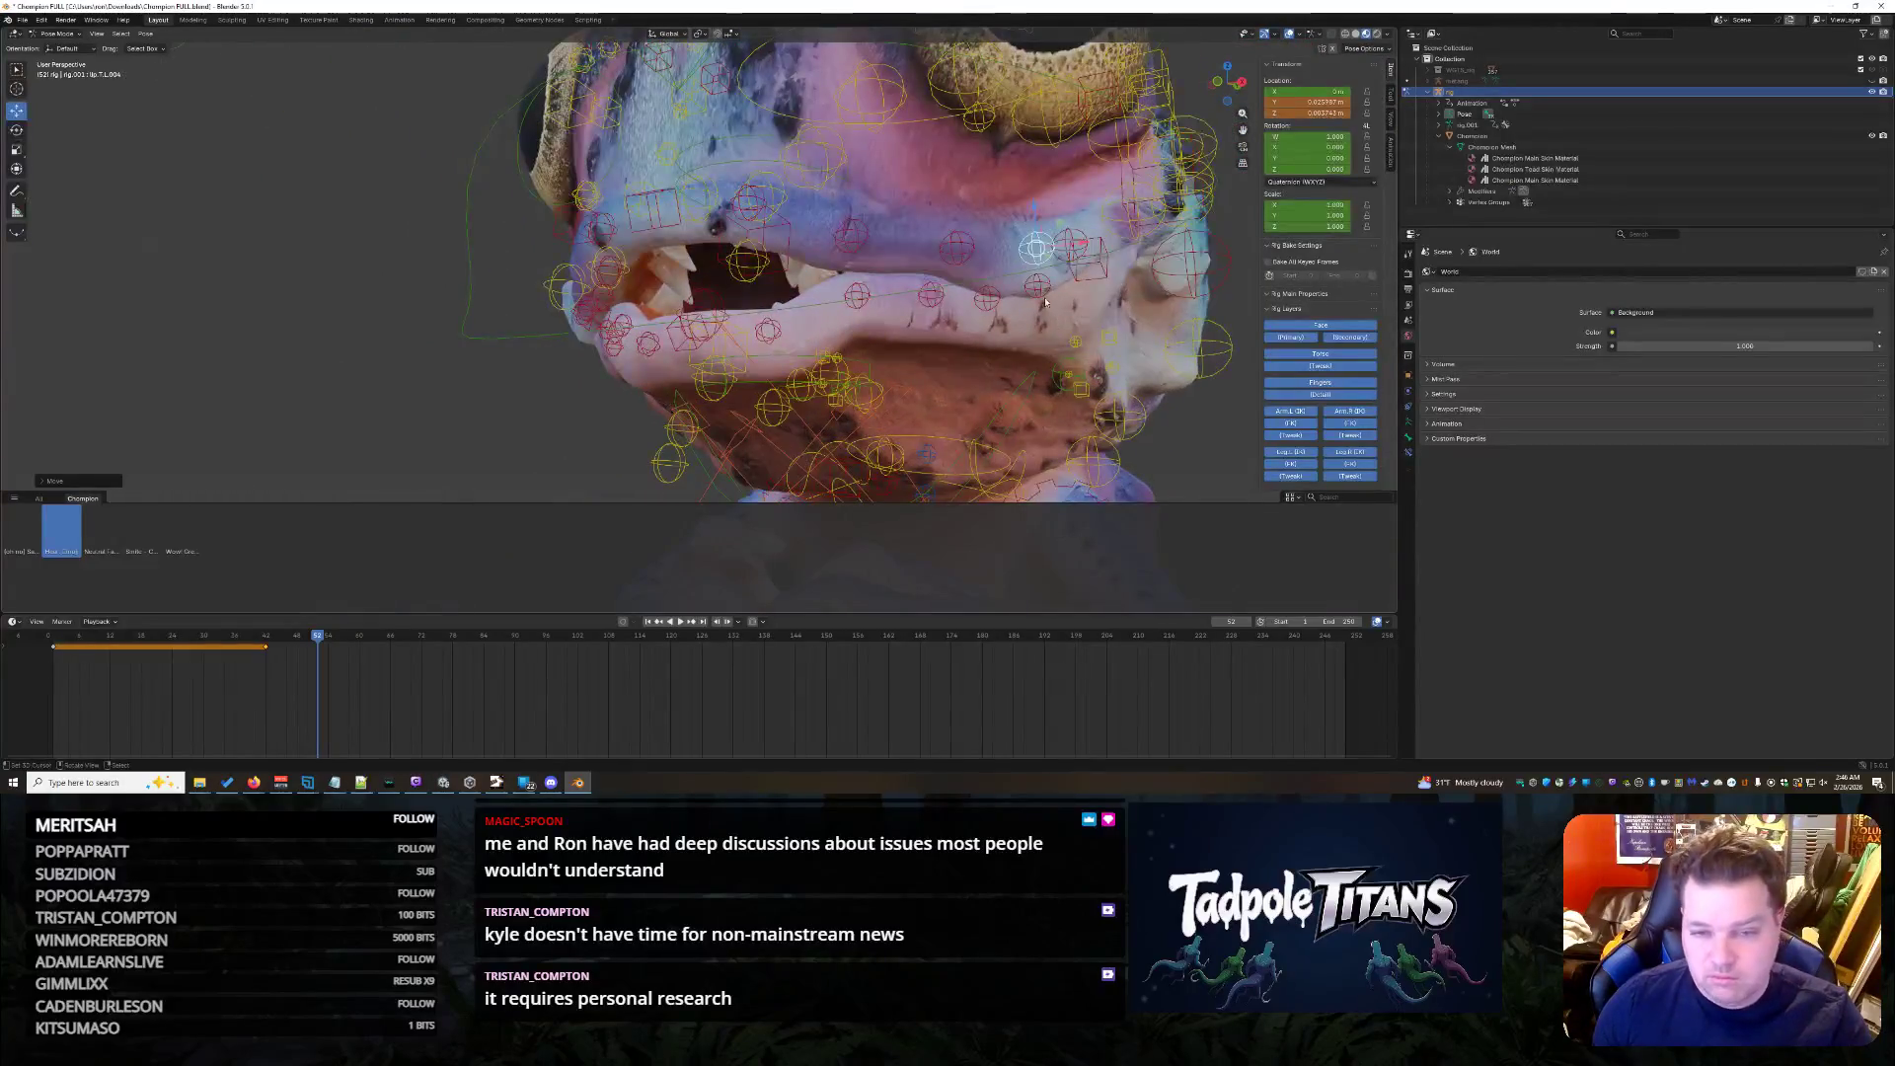
- Shift the control just below it sideways along X in two moves
{"action": "left_click", "coordinate": [1048, 293]}
{"action": "key", "text": "g"}
{"action": "key", "text": "x"}
{"action": "left_click", "coordinate": [1033, 295]}
{"action": "key", "text": "g"}
{"action": "key", "text": "x"}
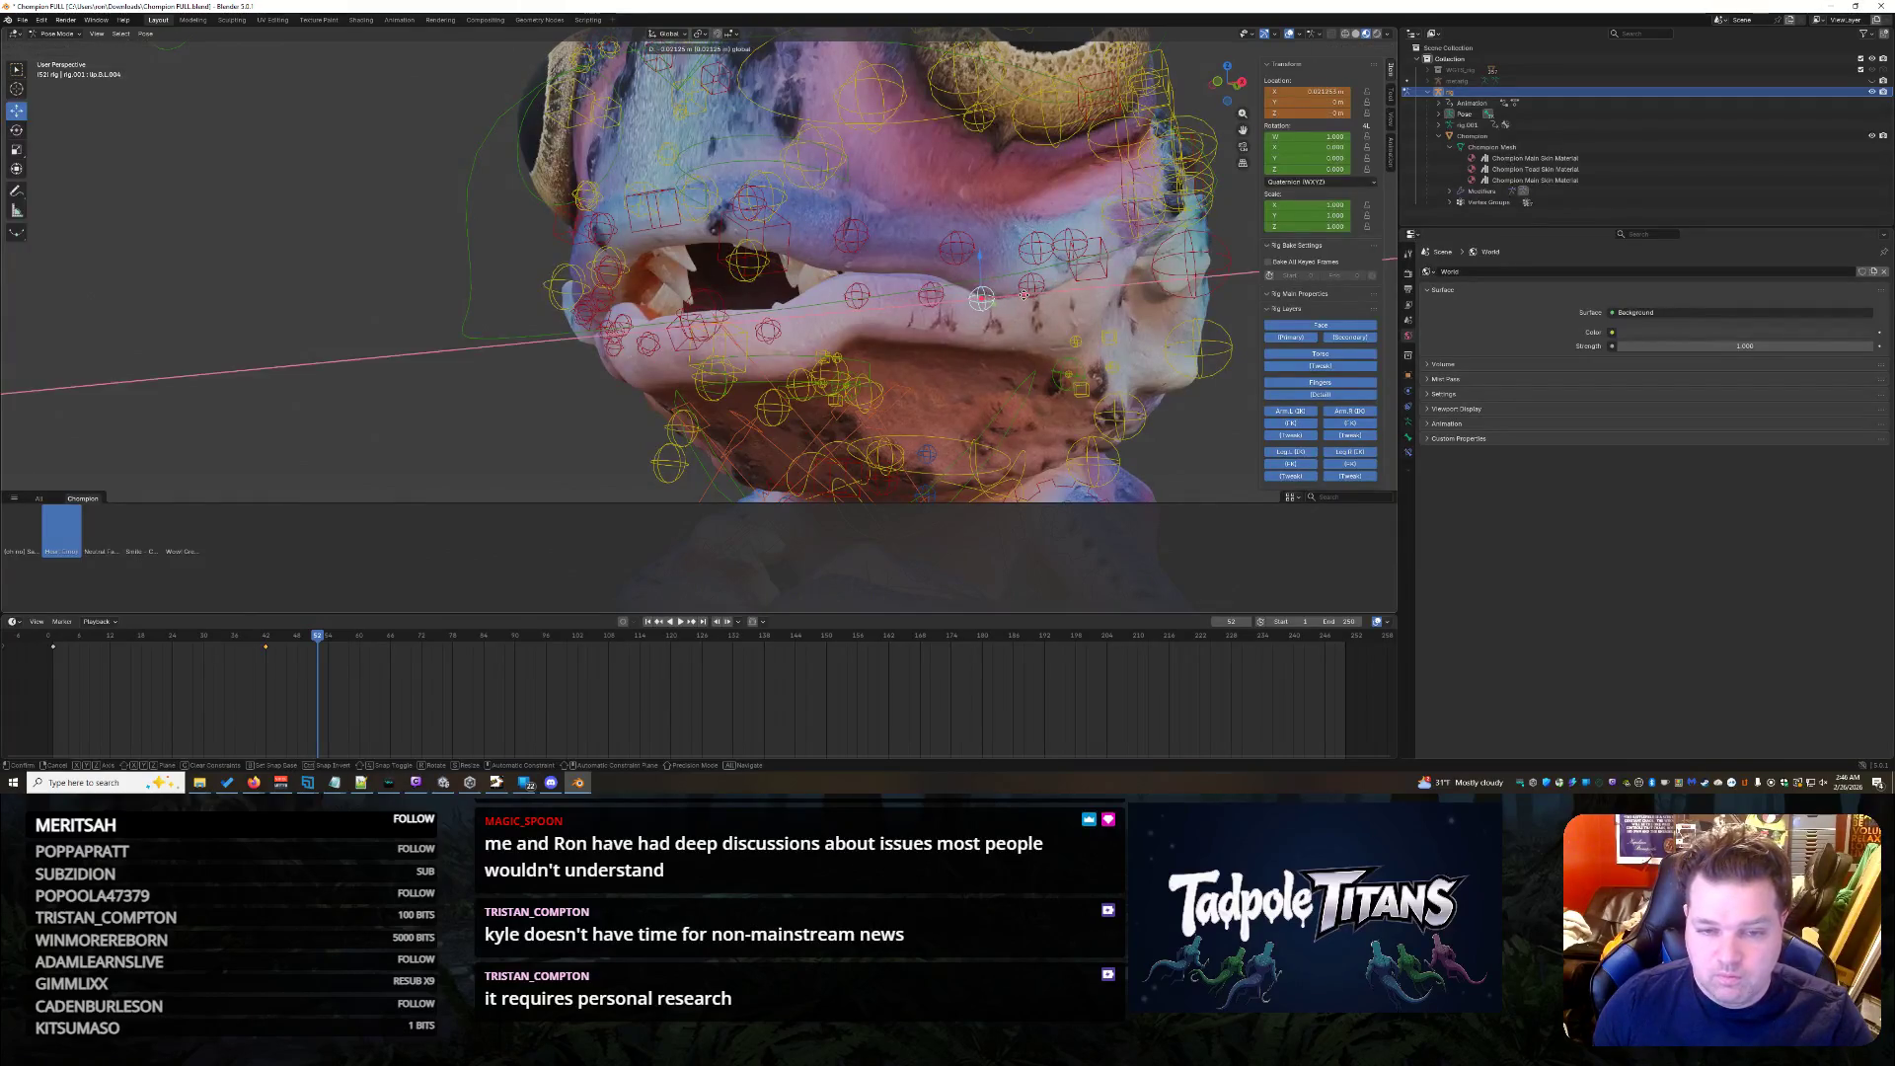
{"action": "left_click", "coordinate": [1093, 343]}
{"action": "middle_click_drag", "start_coordinate": [1094, 342], "coordinate": [1152, 425]}
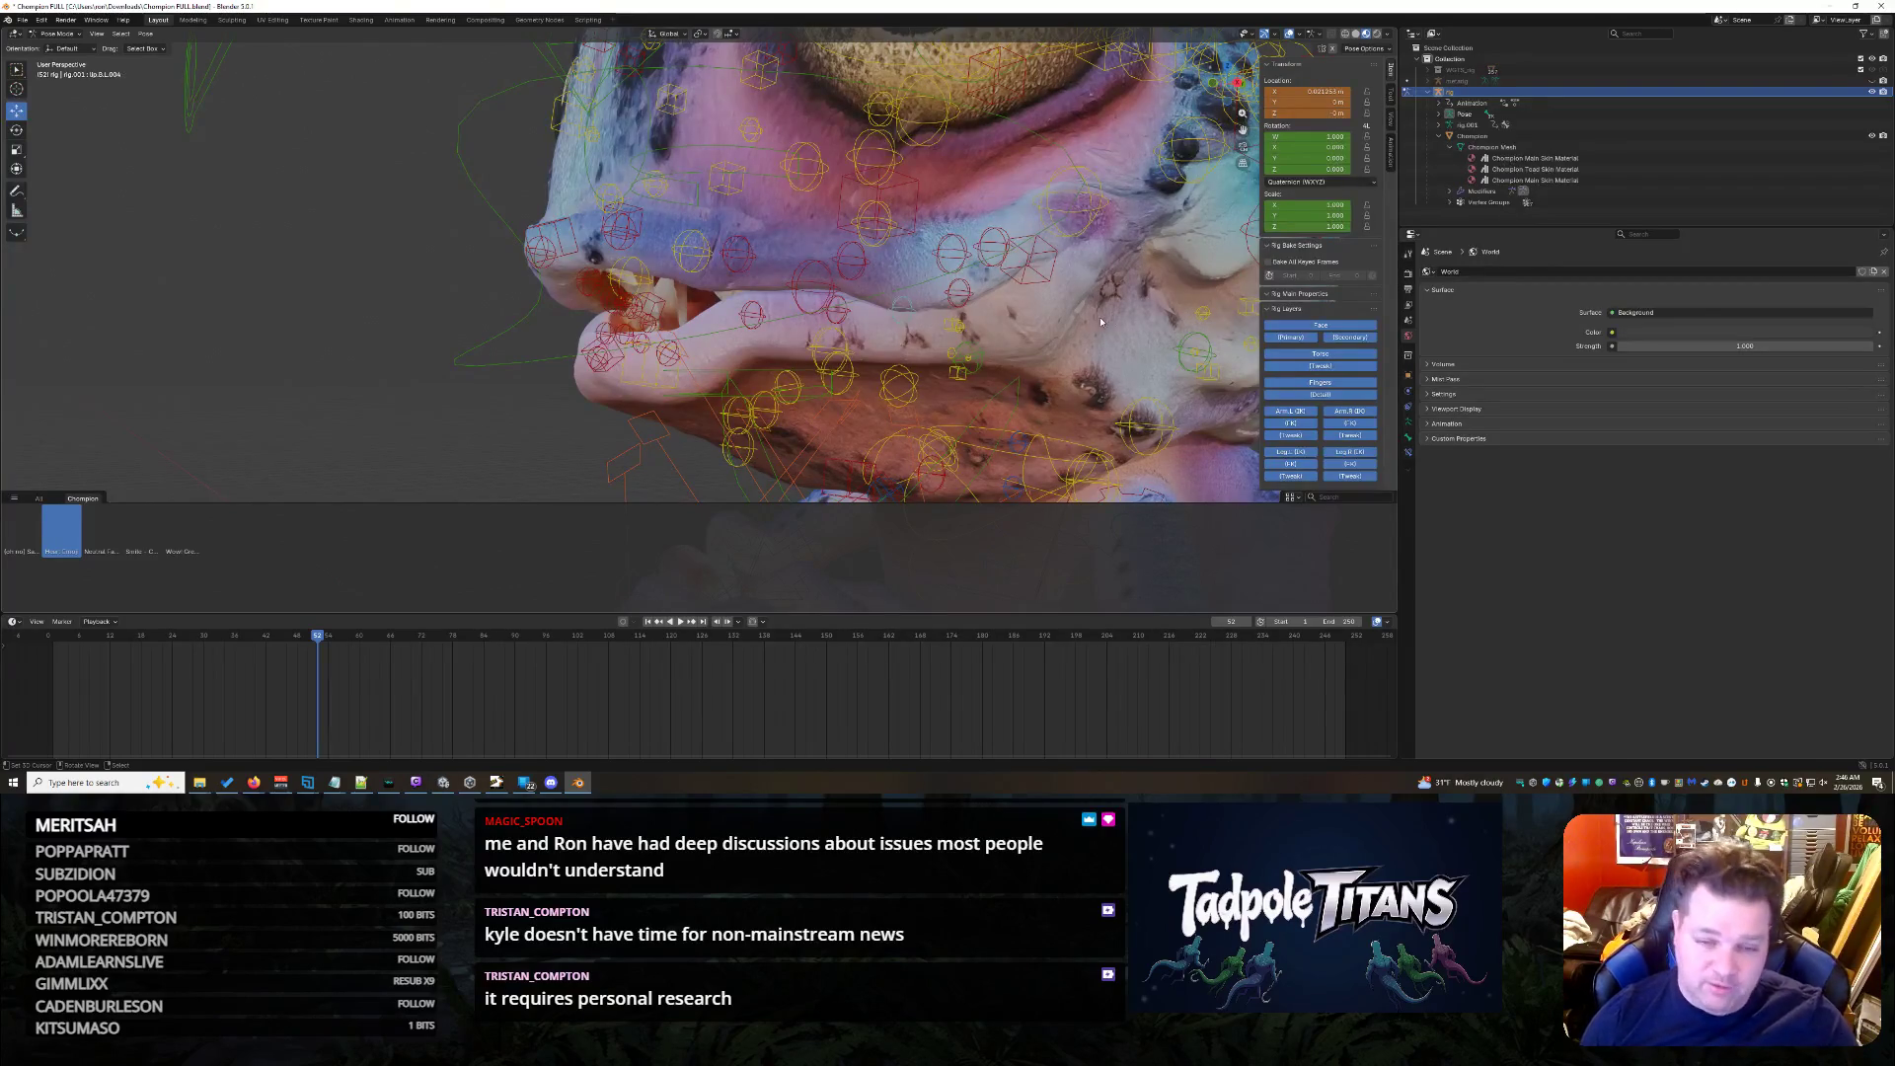
- Test moving the mouth and cheek controls upward, undoing and cancelling the changes
{"action": "mouse_move", "coordinate": [1102, 322]}
{"action": "middle_mouse_down"}
{"action": "mouse_move", "coordinate": [1180, 339]}
{"action": "mouse_move", "coordinate": [997, 338]}
{"action": "middle_mouse_up"}
{"action": "scroll", "coordinate": [1181, 337], "scroll_direction": "down", "scroll_amount": 3}
{"action": "scroll", "coordinate": [1061, 335], "scroll_direction": "up", "scroll_amount": 6}
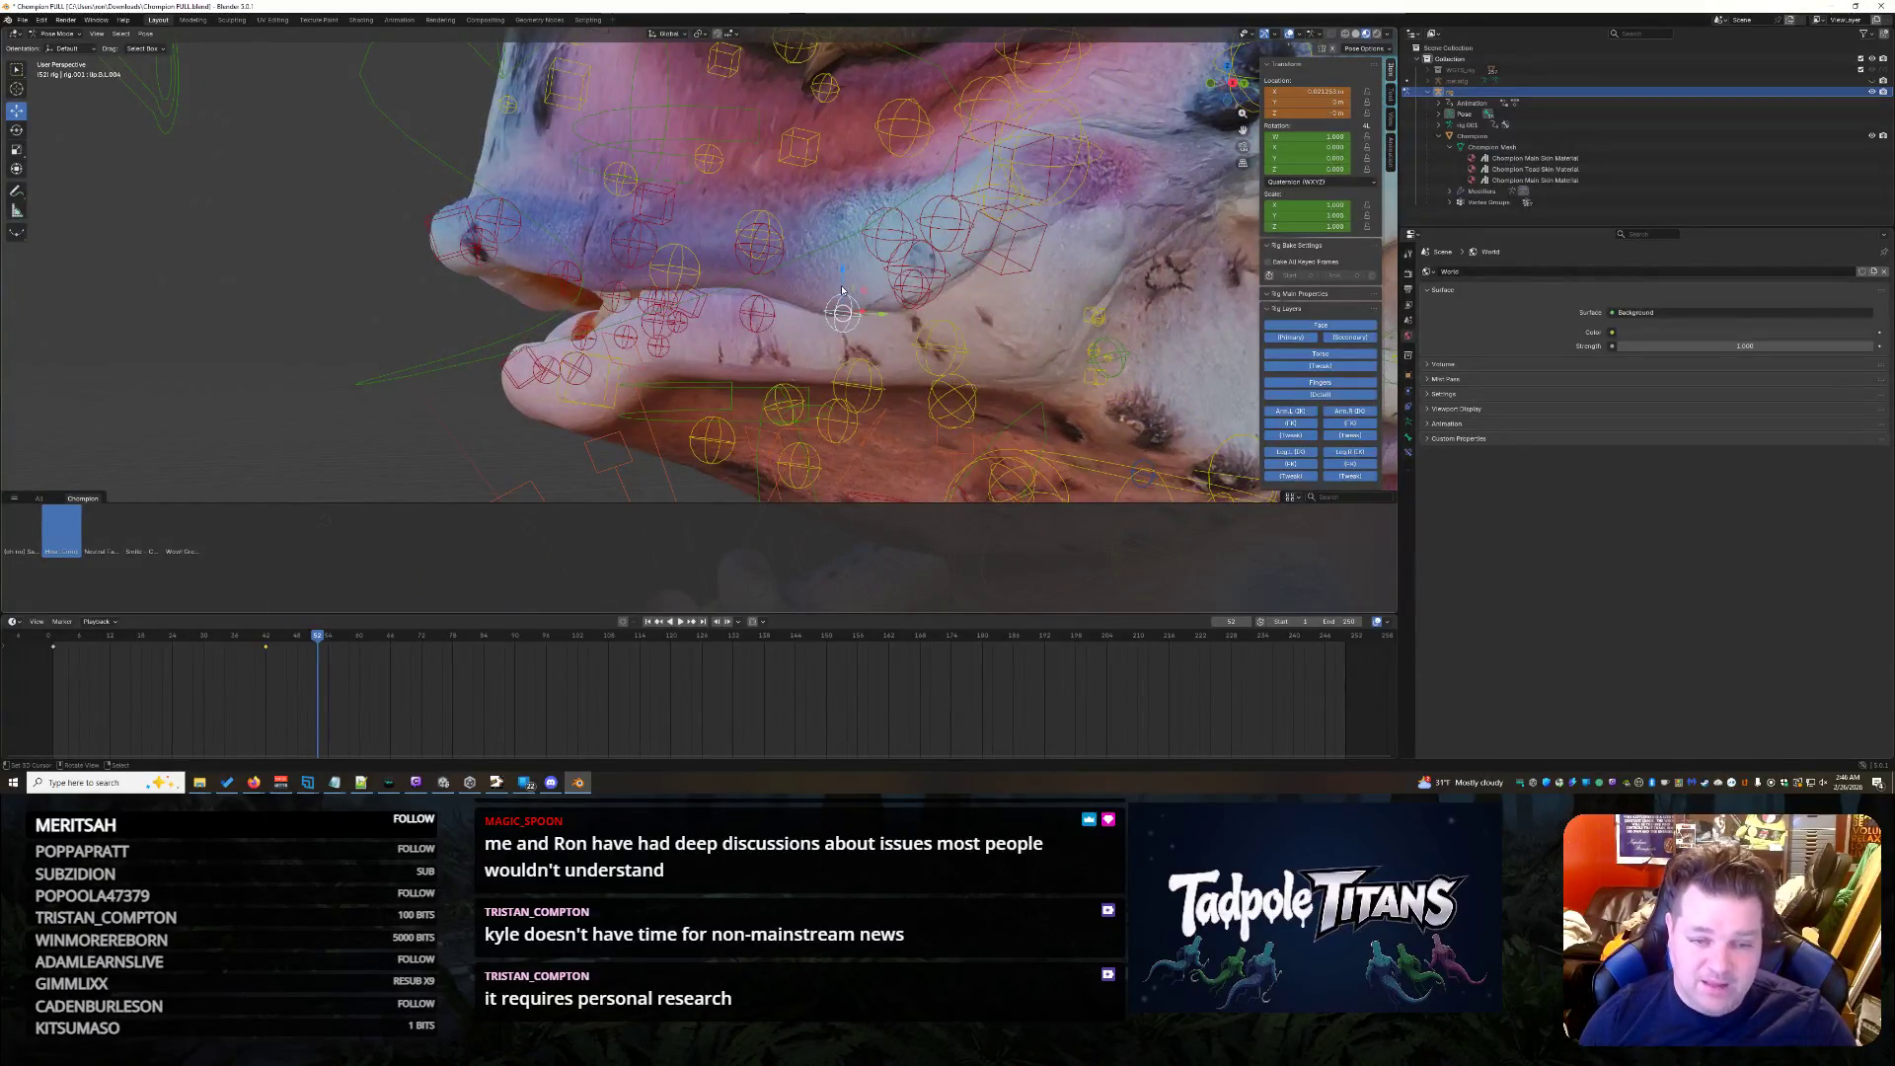
{"action": "key", "text": "g"}
{"action": "left_click", "coordinate": [820, 238]}
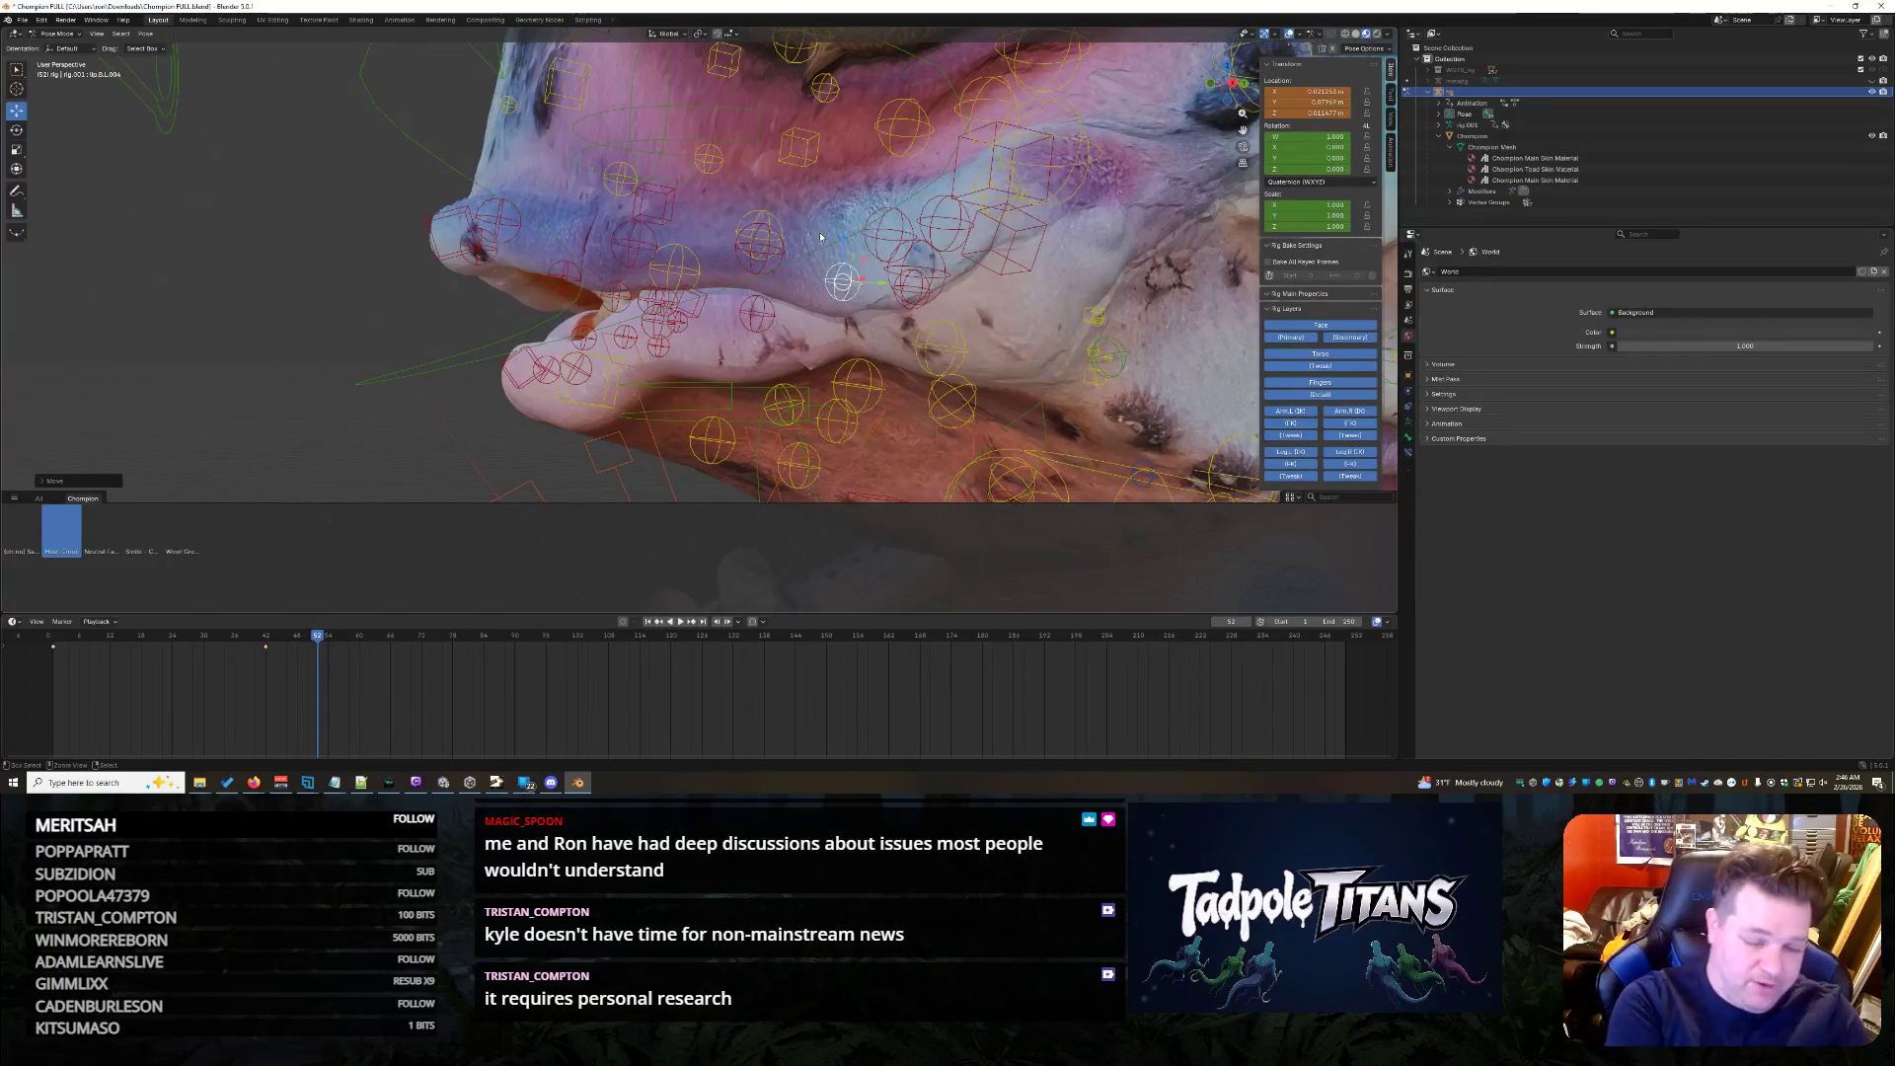
{"action": "key", "text": "ctrl+z"}
{"action": "left_click", "coordinate": [859, 252]}
{"action": "key", "text": "g"}
{"action": "key", "text": "z"}
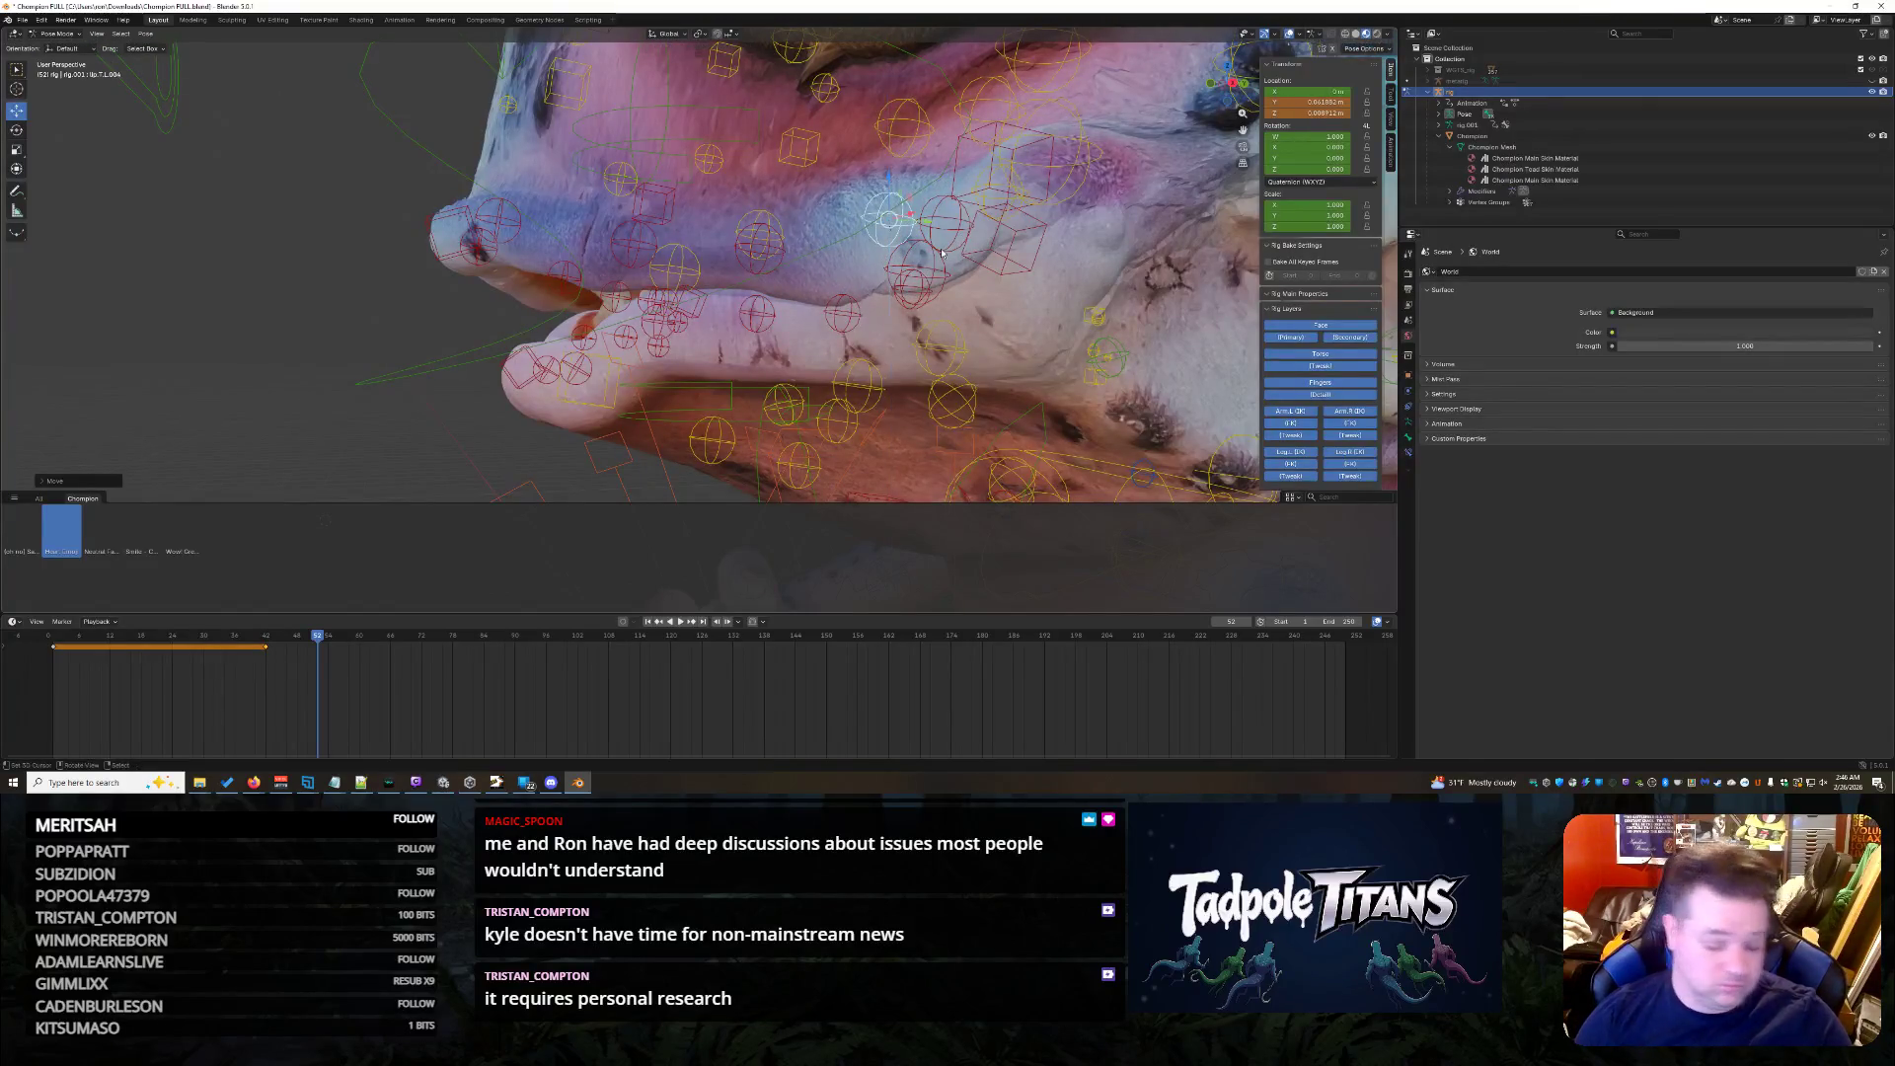
{"action": "key", "text": "Escape"}
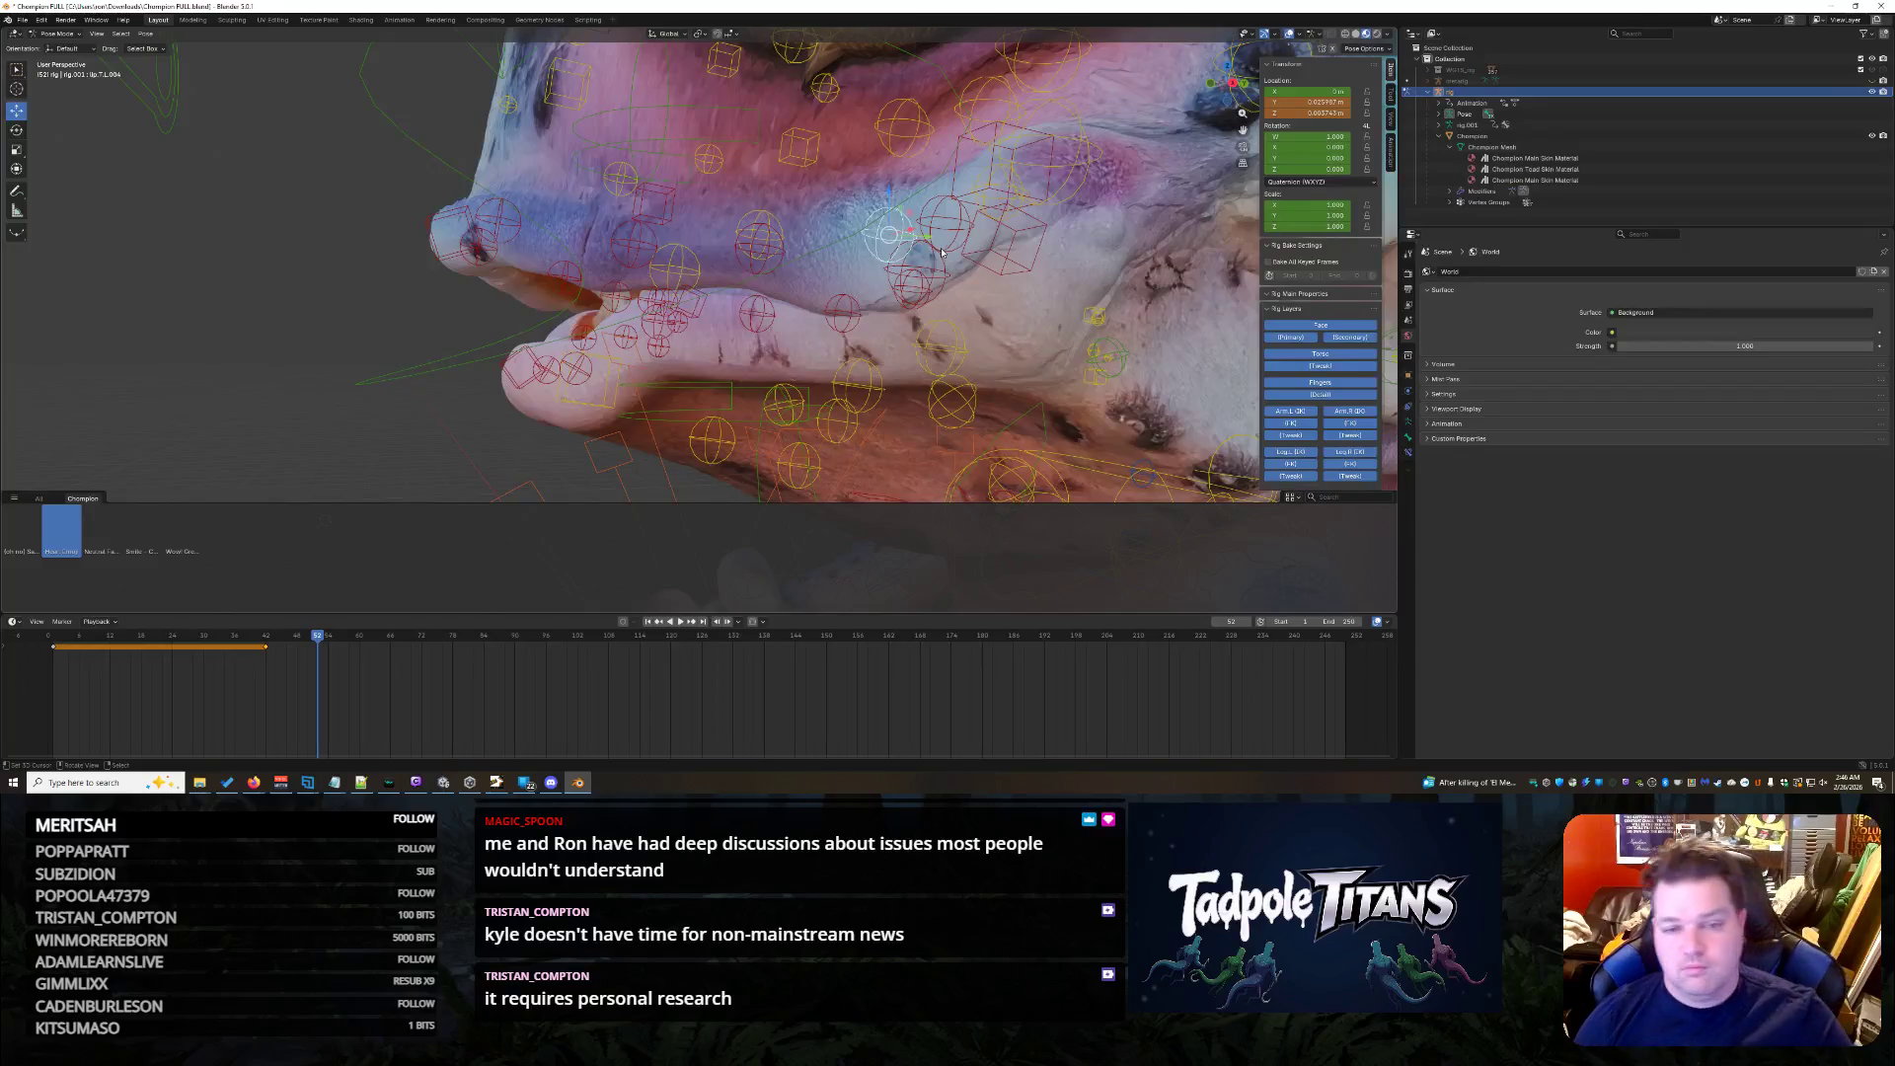
{"action": "mouse_move", "coordinate": [995, 260]}
{"action": "middle_mouse_down"}
{"action": "mouse_move", "coordinate": [1057, 288]}
{"action": "mouse_move", "coordinate": [1043, 280]}
{"action": "middle_mouse_up"}
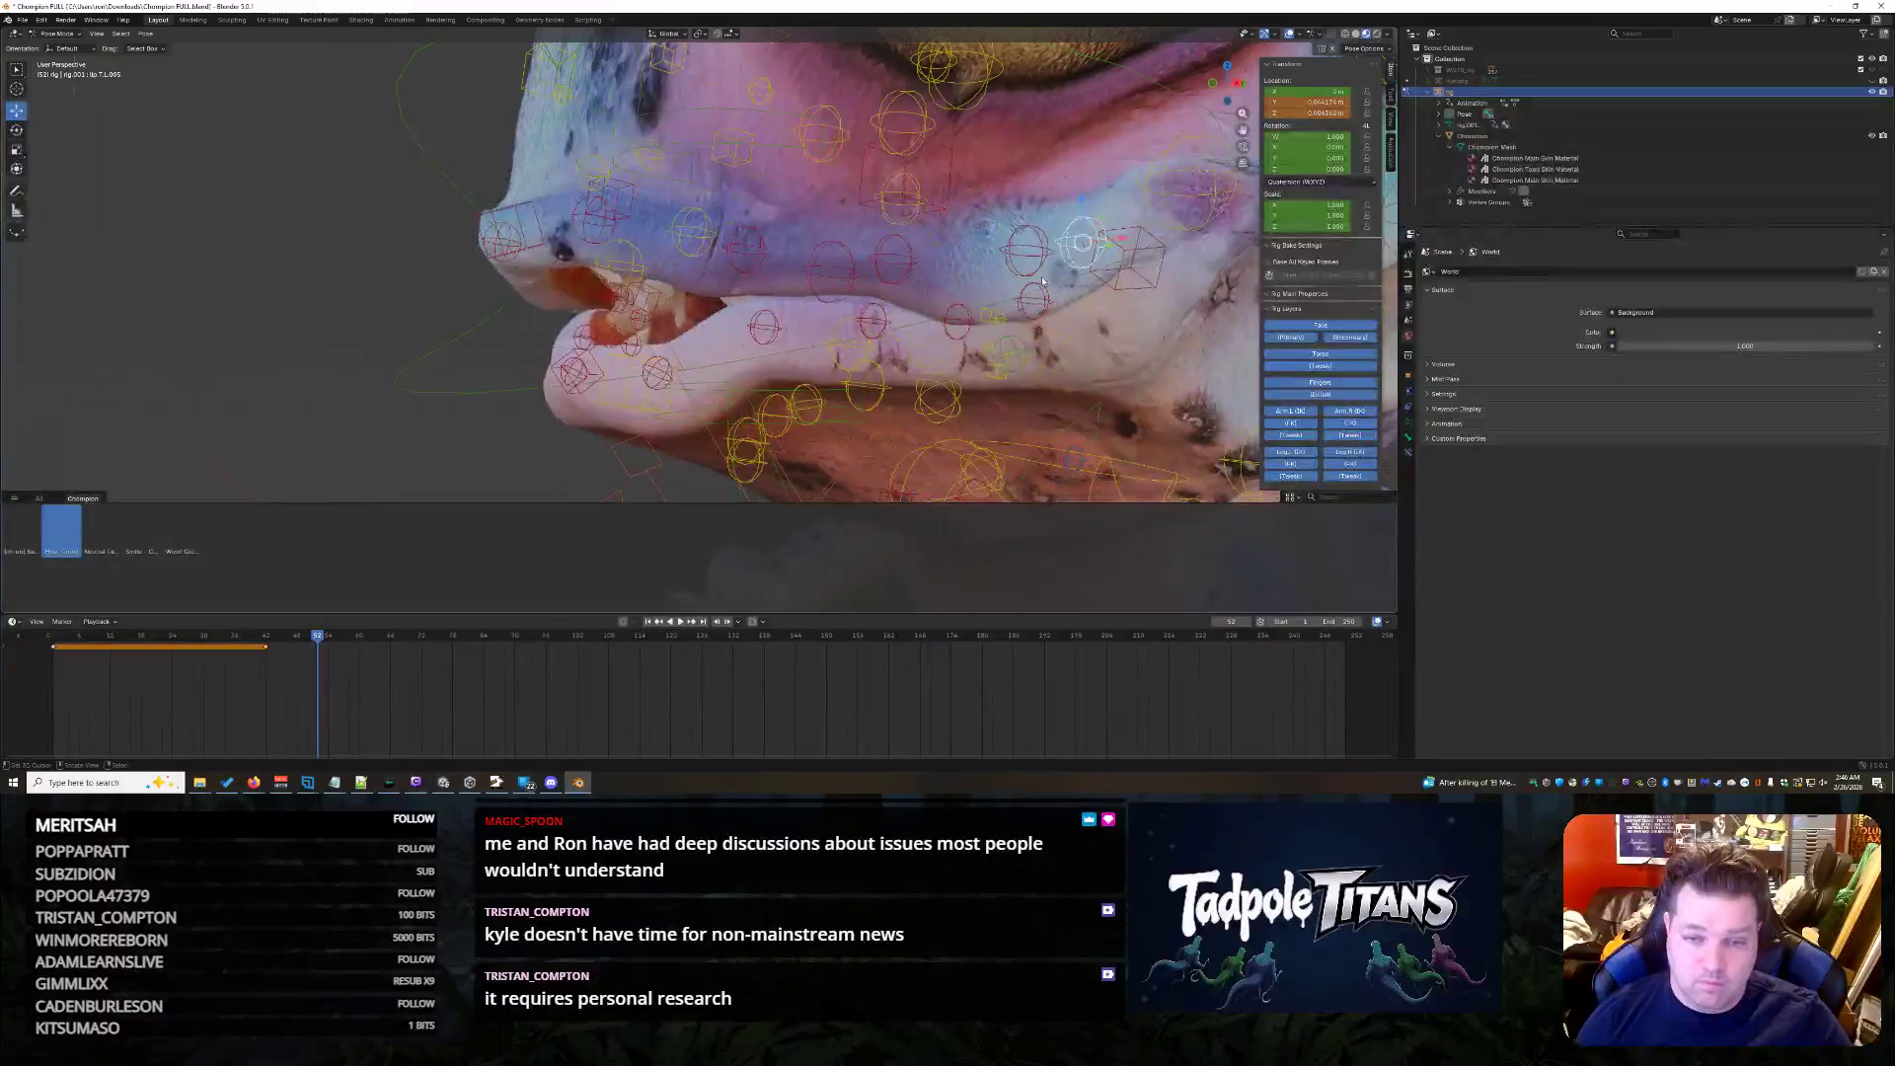
- Slide the selected upper lip control along Y then sideways along X, checking from the front
{"action": "key", "text": "g"}
{"action": "key", "text": "y"}
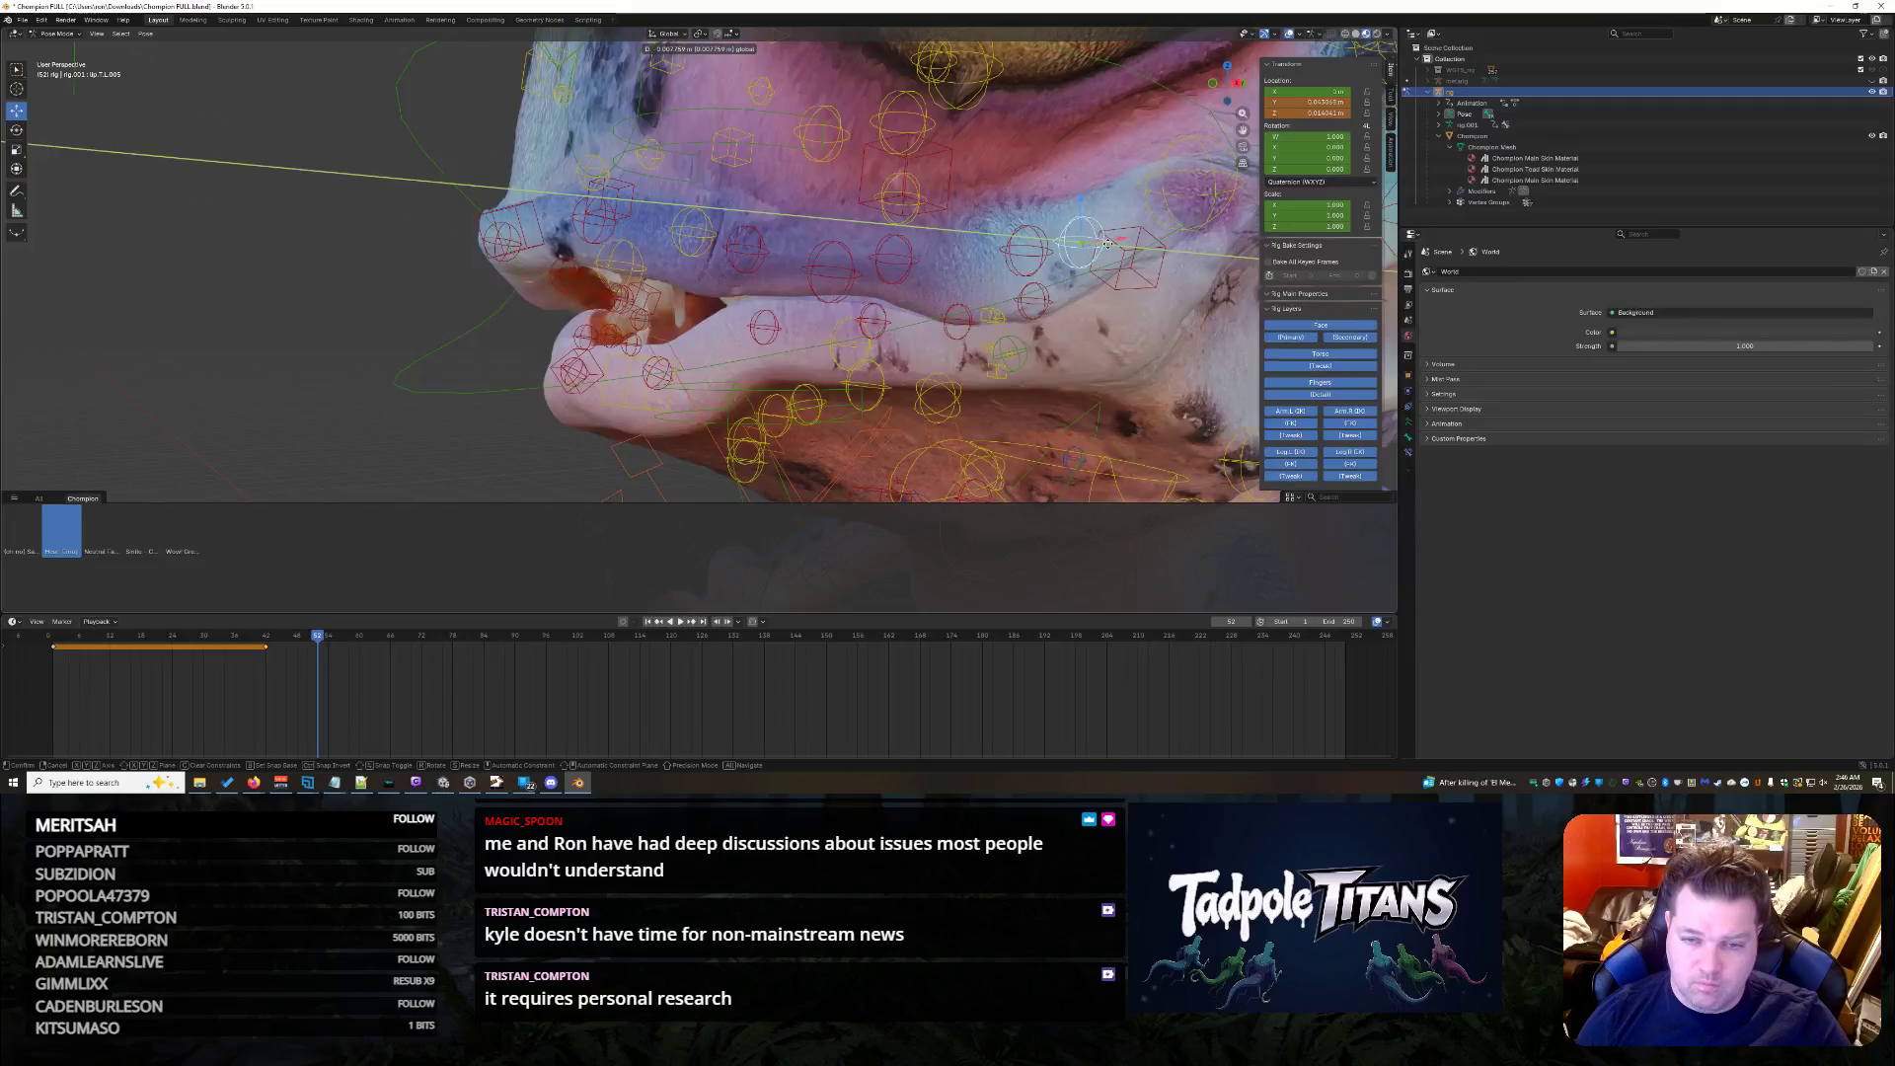
{"action": "left_click", "coordinate": [1097, 240]}
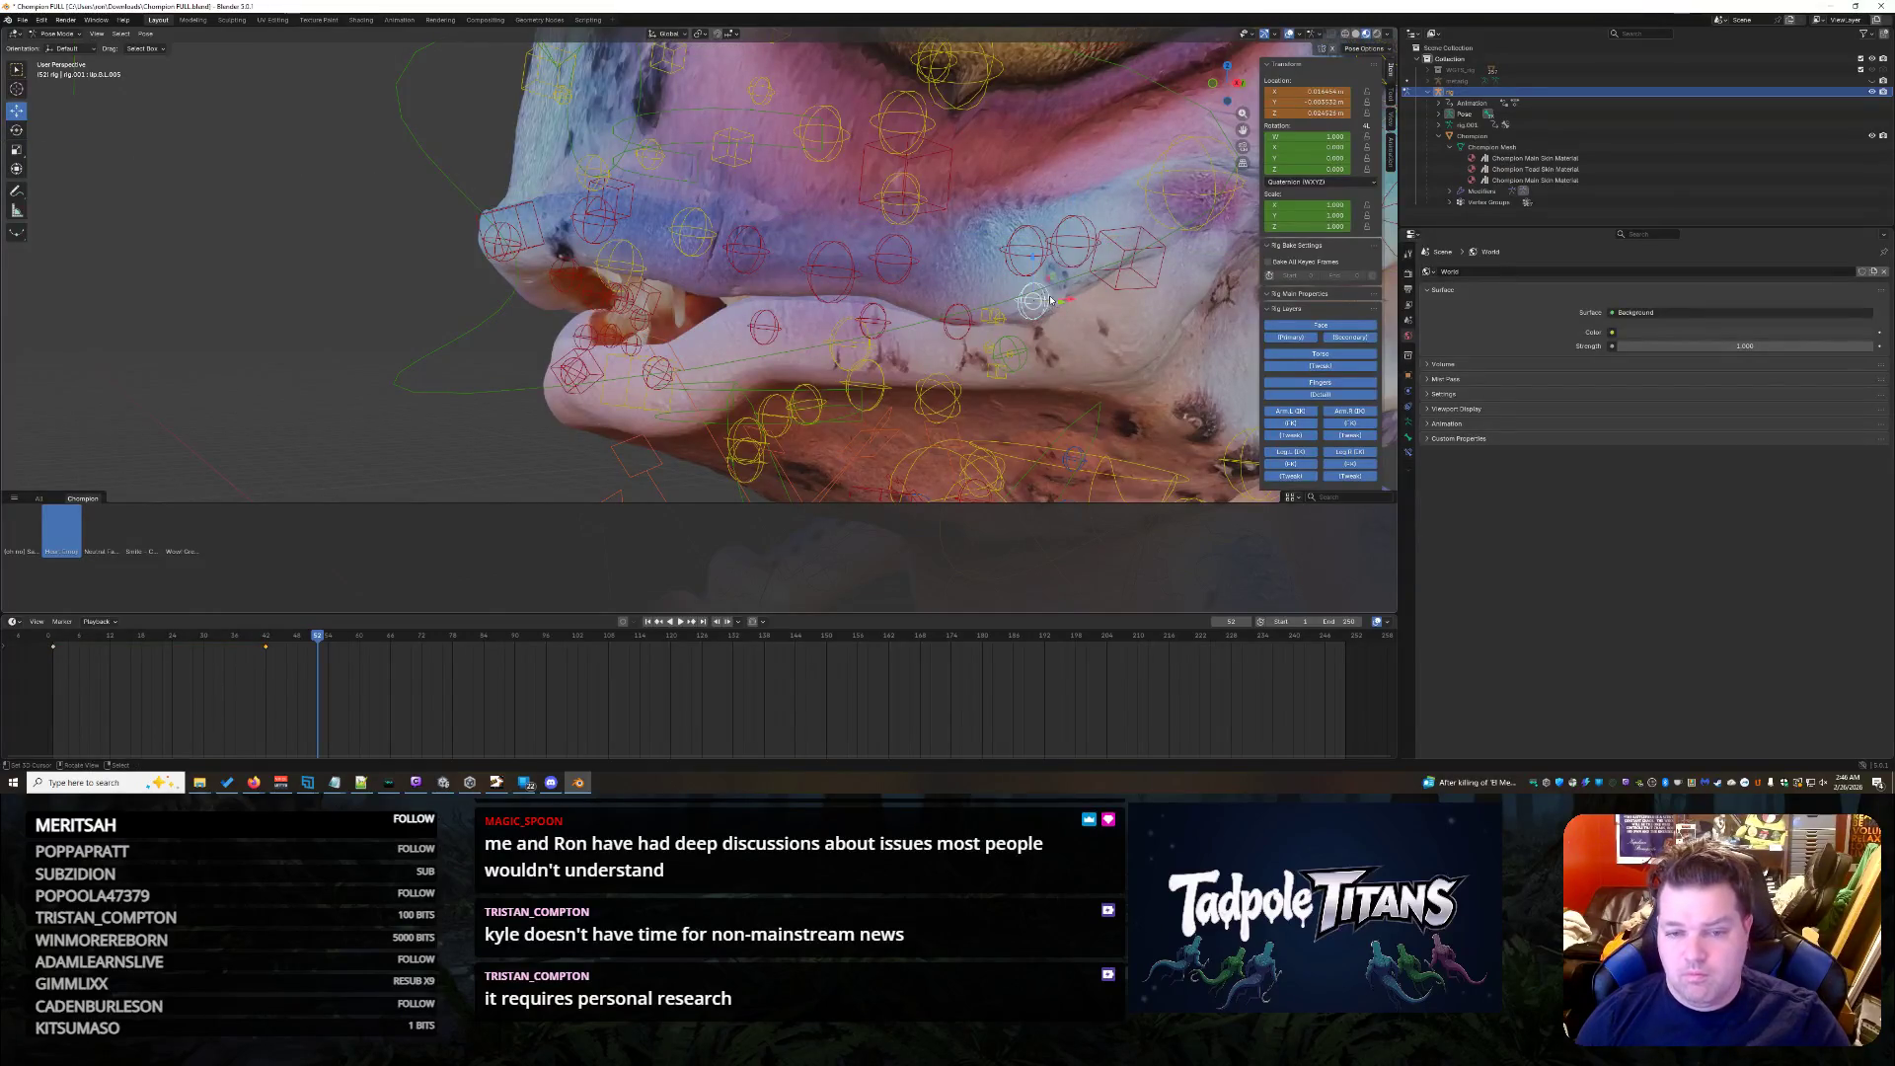
{"action": "key", "text": "g"}
{"action": "key", "text": "x"}
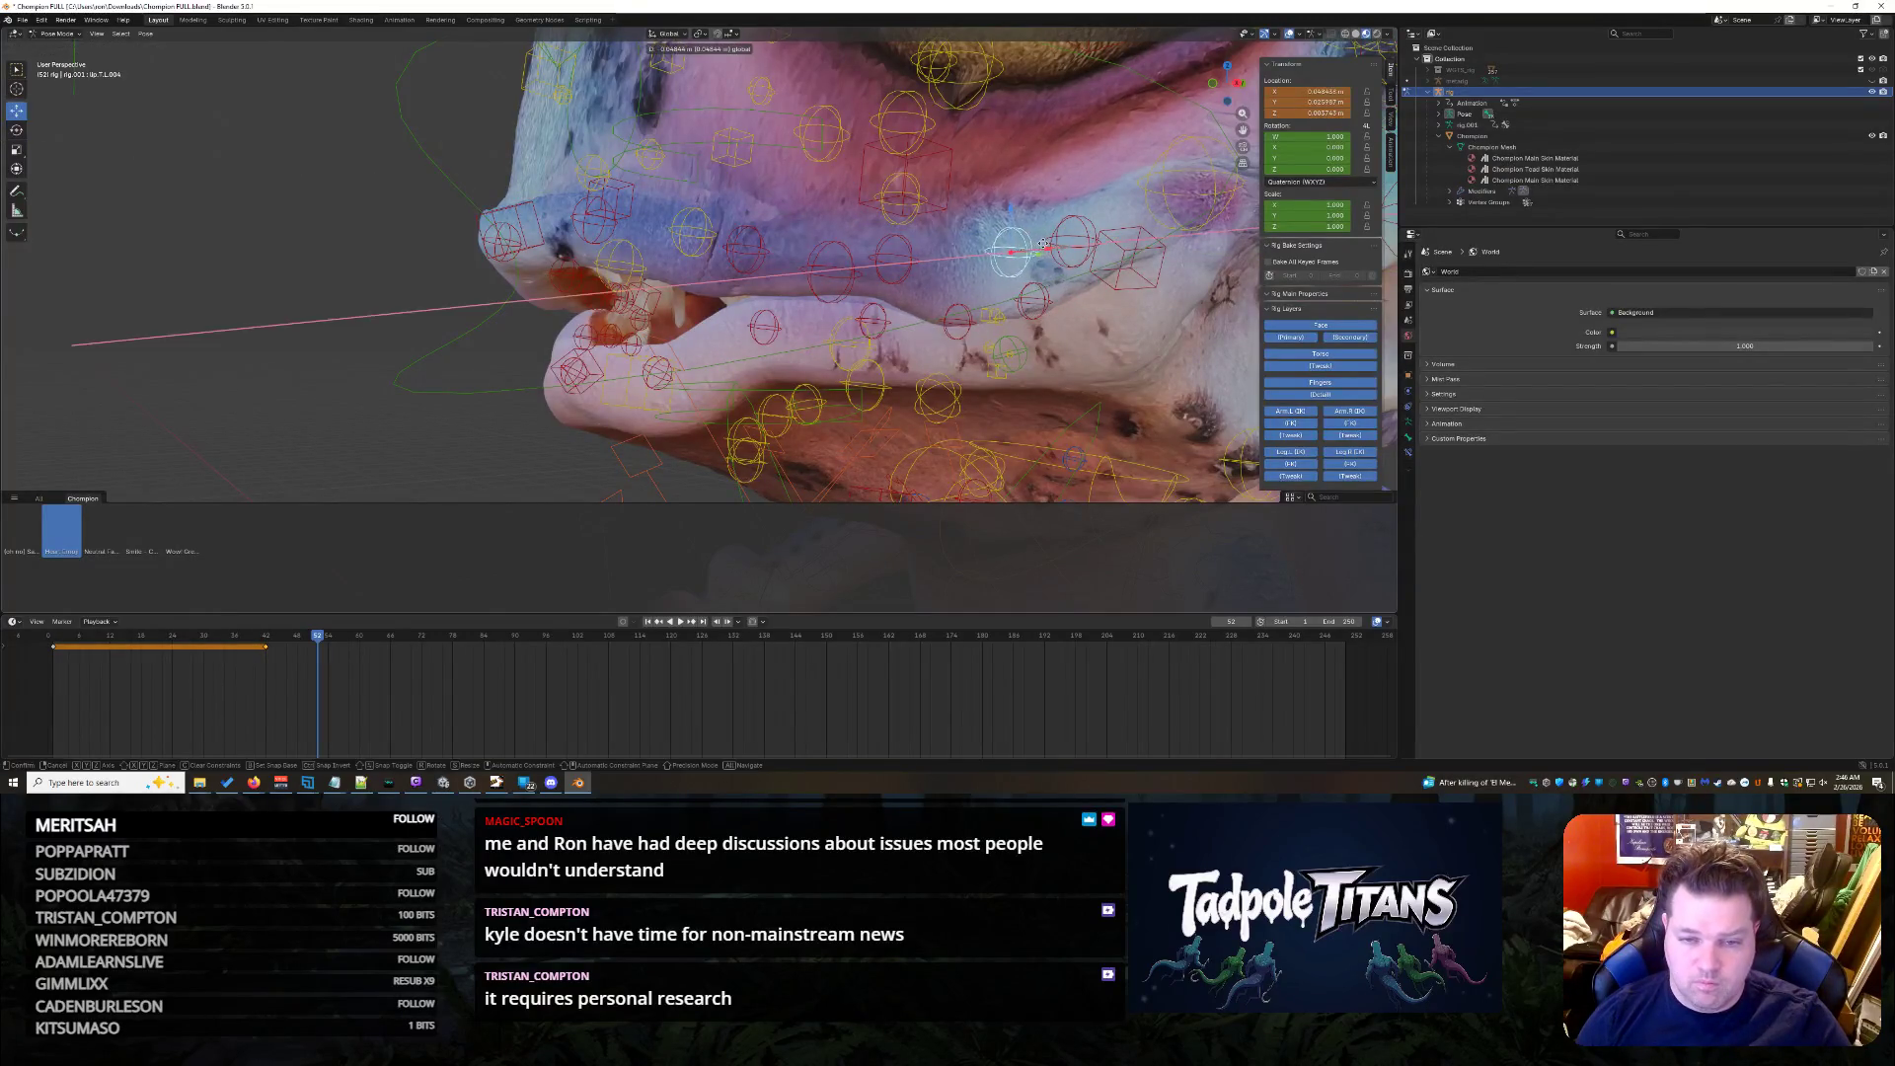
{"action": "left_click", "coordinate": [1043, 242]}
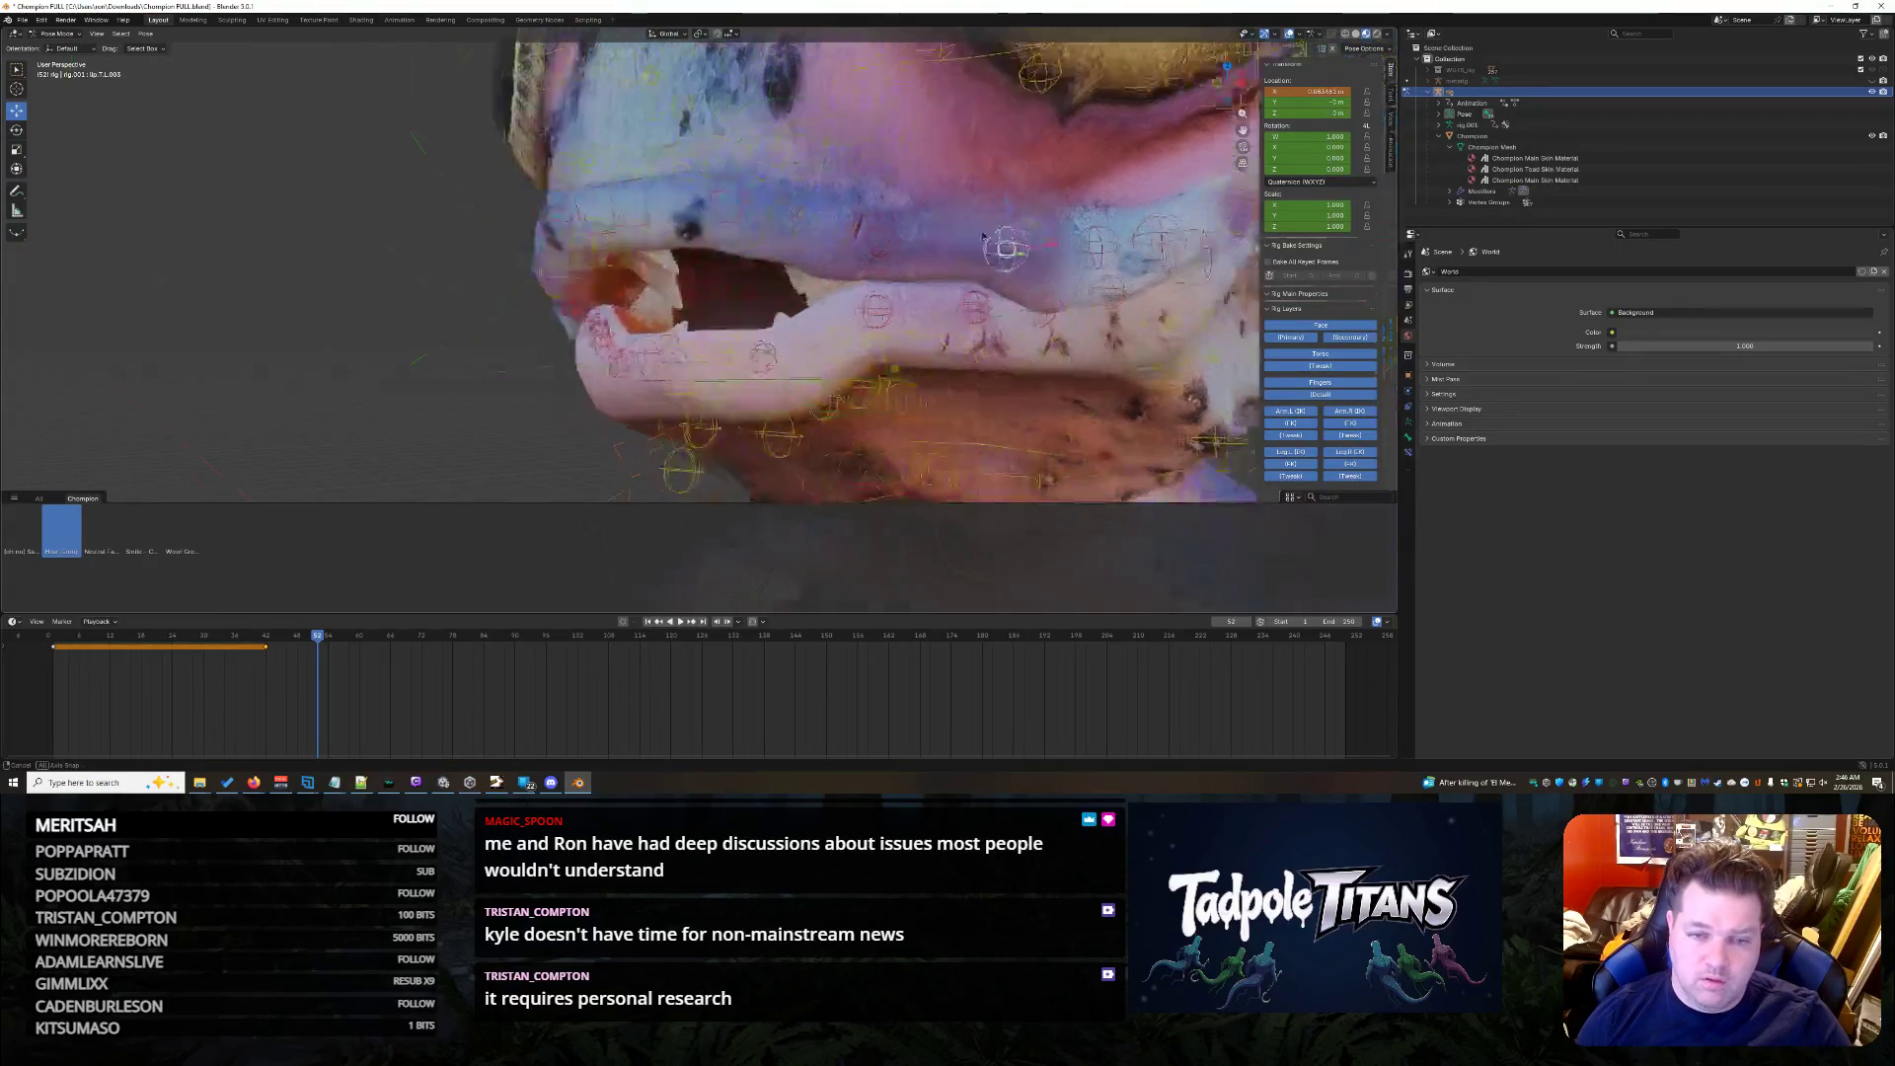
{"action": "middle_click_drag", "start_coordinate": [1042, 241], "coordinate": [1002, 237]}
{"action": "key", "text": "g"}
{"action": "key", "text": "x"}
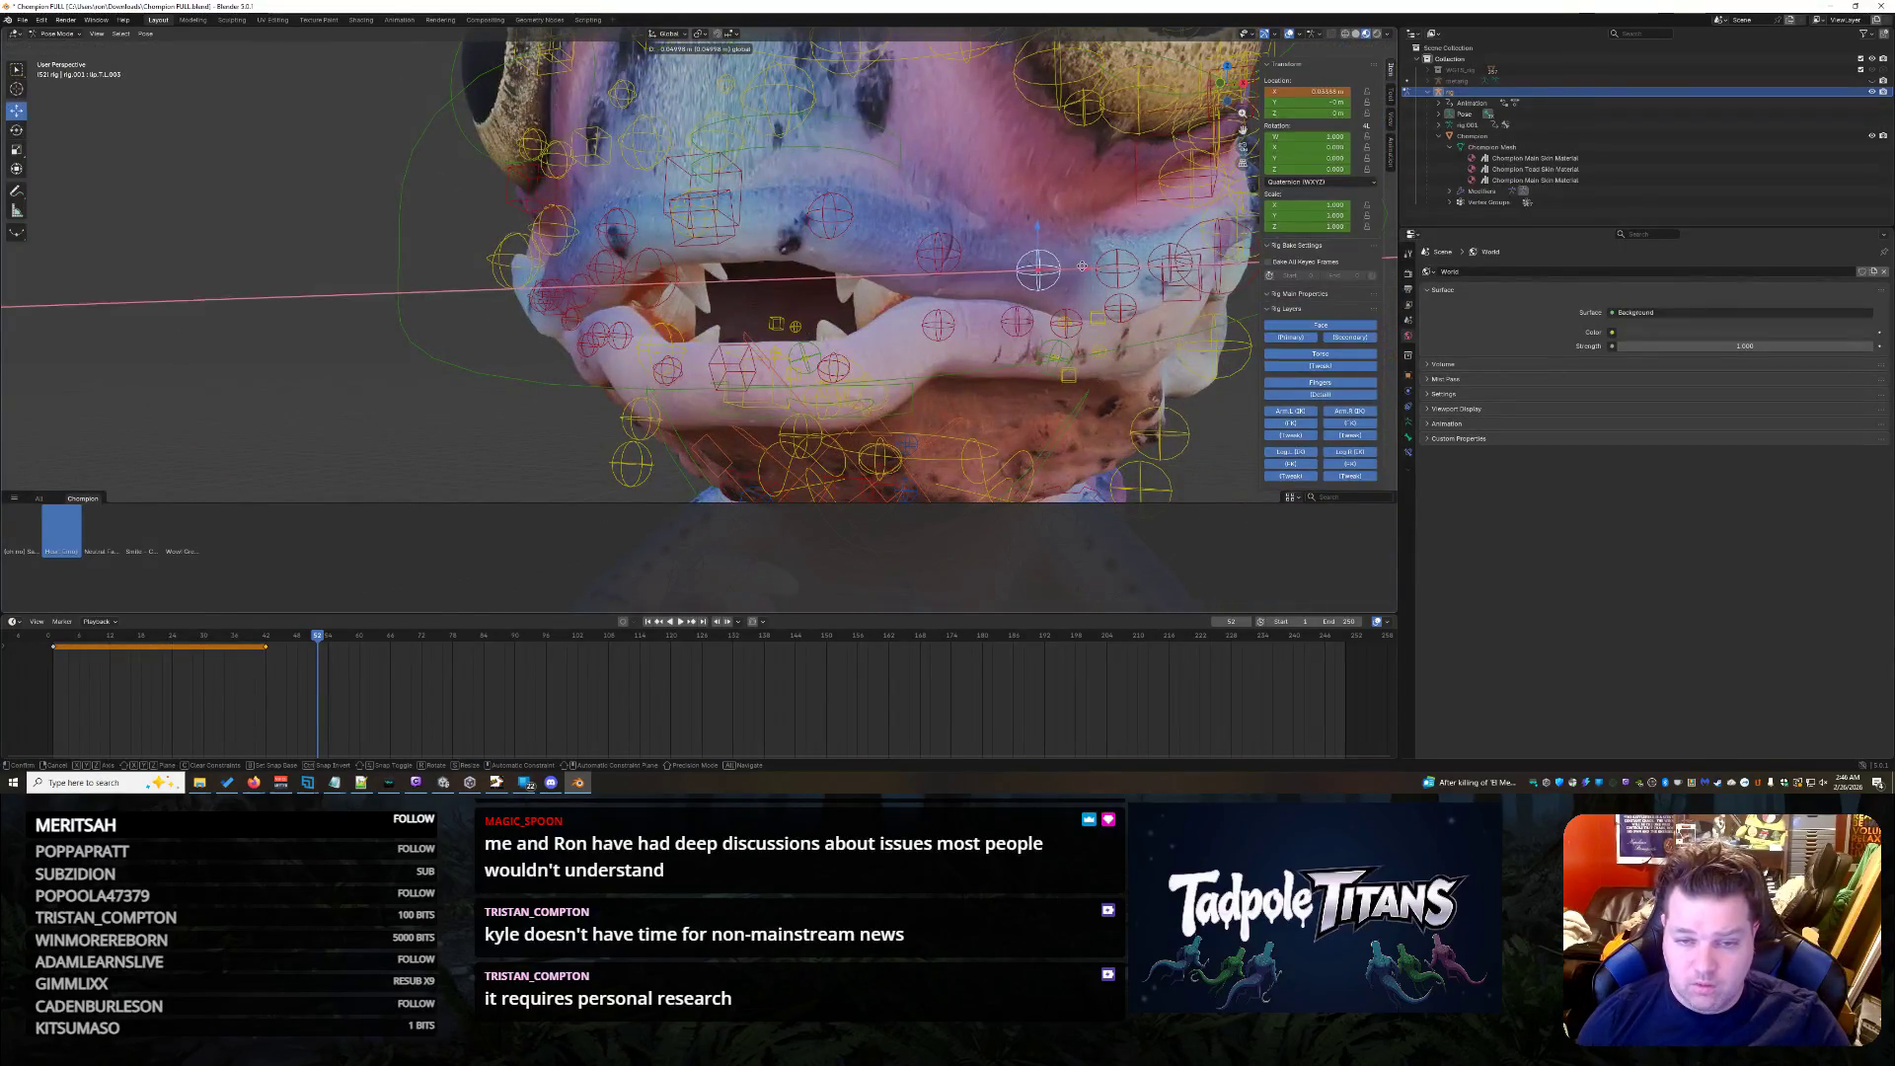
{"action": "left_click", "coordinate": [1073, 263]}
{"action": "middle_click_drag", "start_coordinate": [1074, 264], "coordinate": [806, 344]}
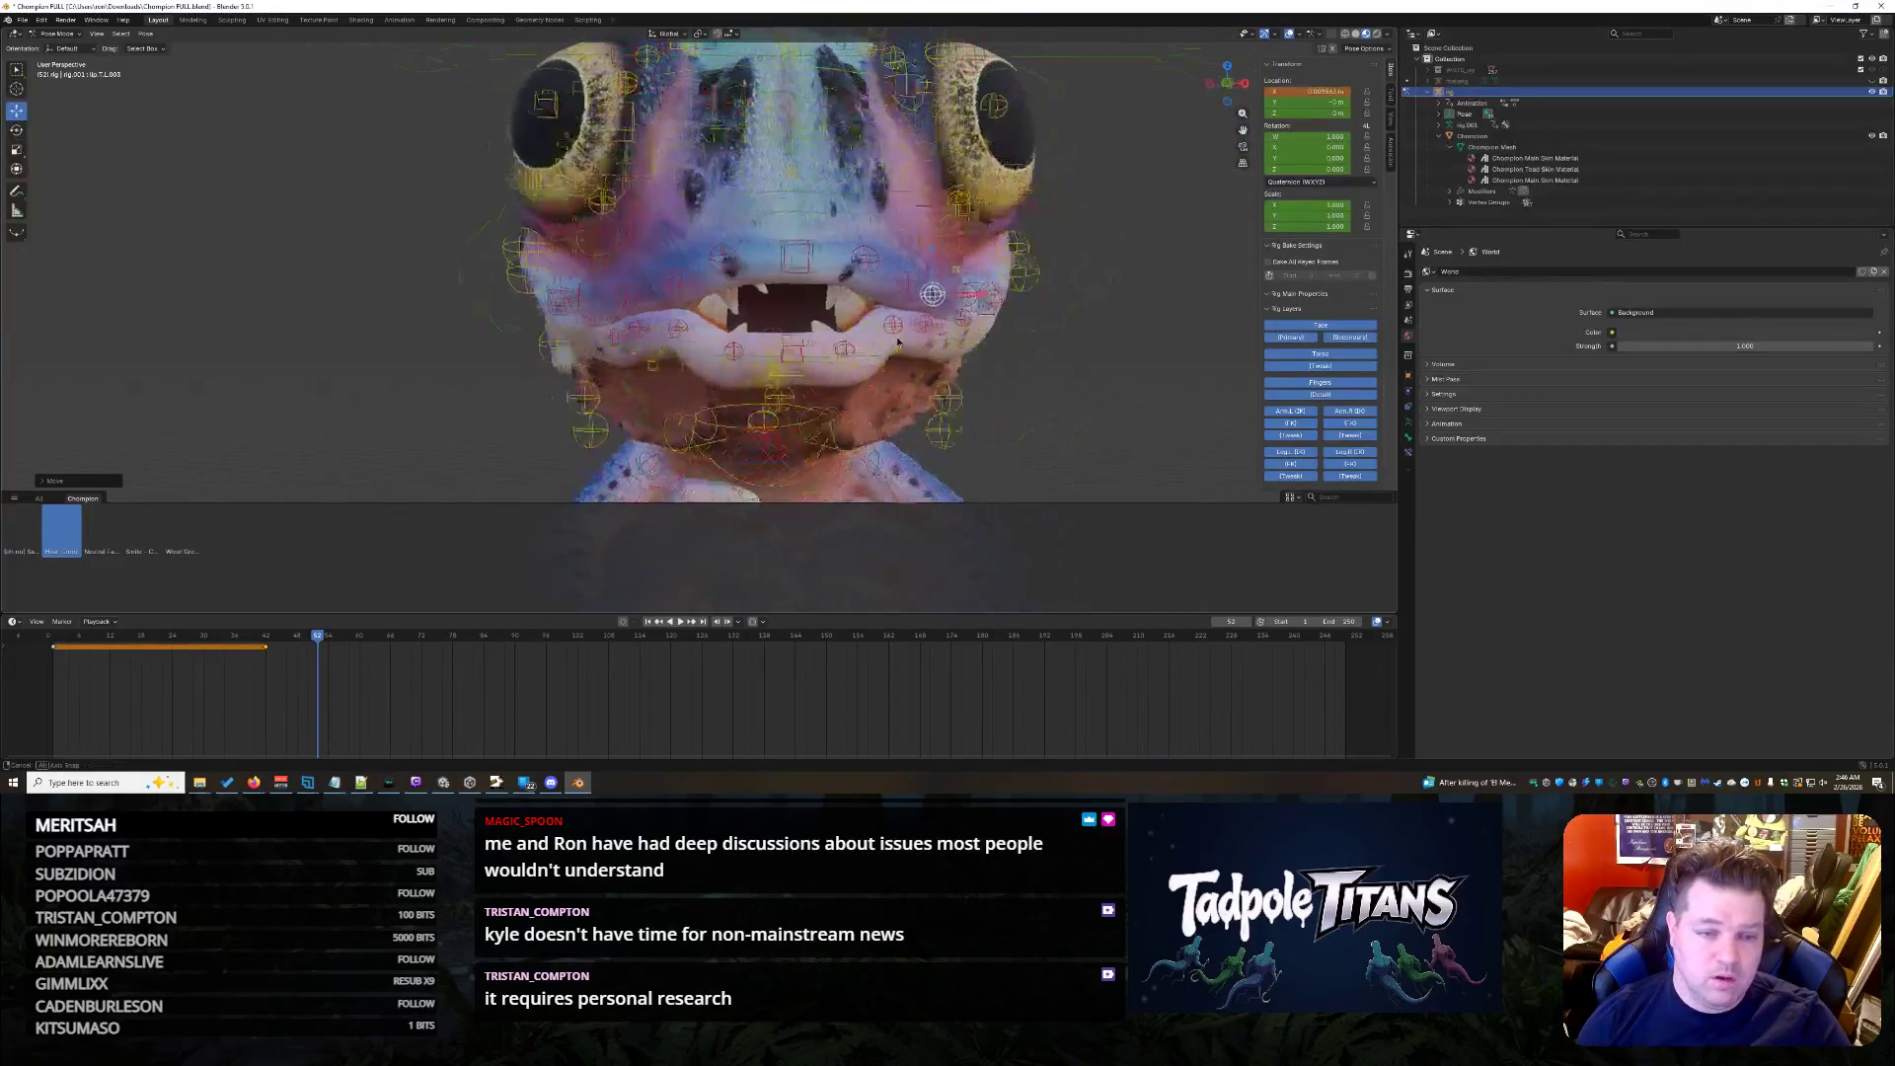
{"action": "scroll", "coordinate": [807, 348], "scroll_direction": "up", "scroll_amount": 2}
{"action": "mouse_move", "coordinate": [766, 268]}
{"action": "middle_mouse_down"}
{"action": "mouse_move", "coordinate": [822, 279]}
{"action": "mouse_move", "coordinate": [621, 245]}
{"action": "middle_mouse_up"}
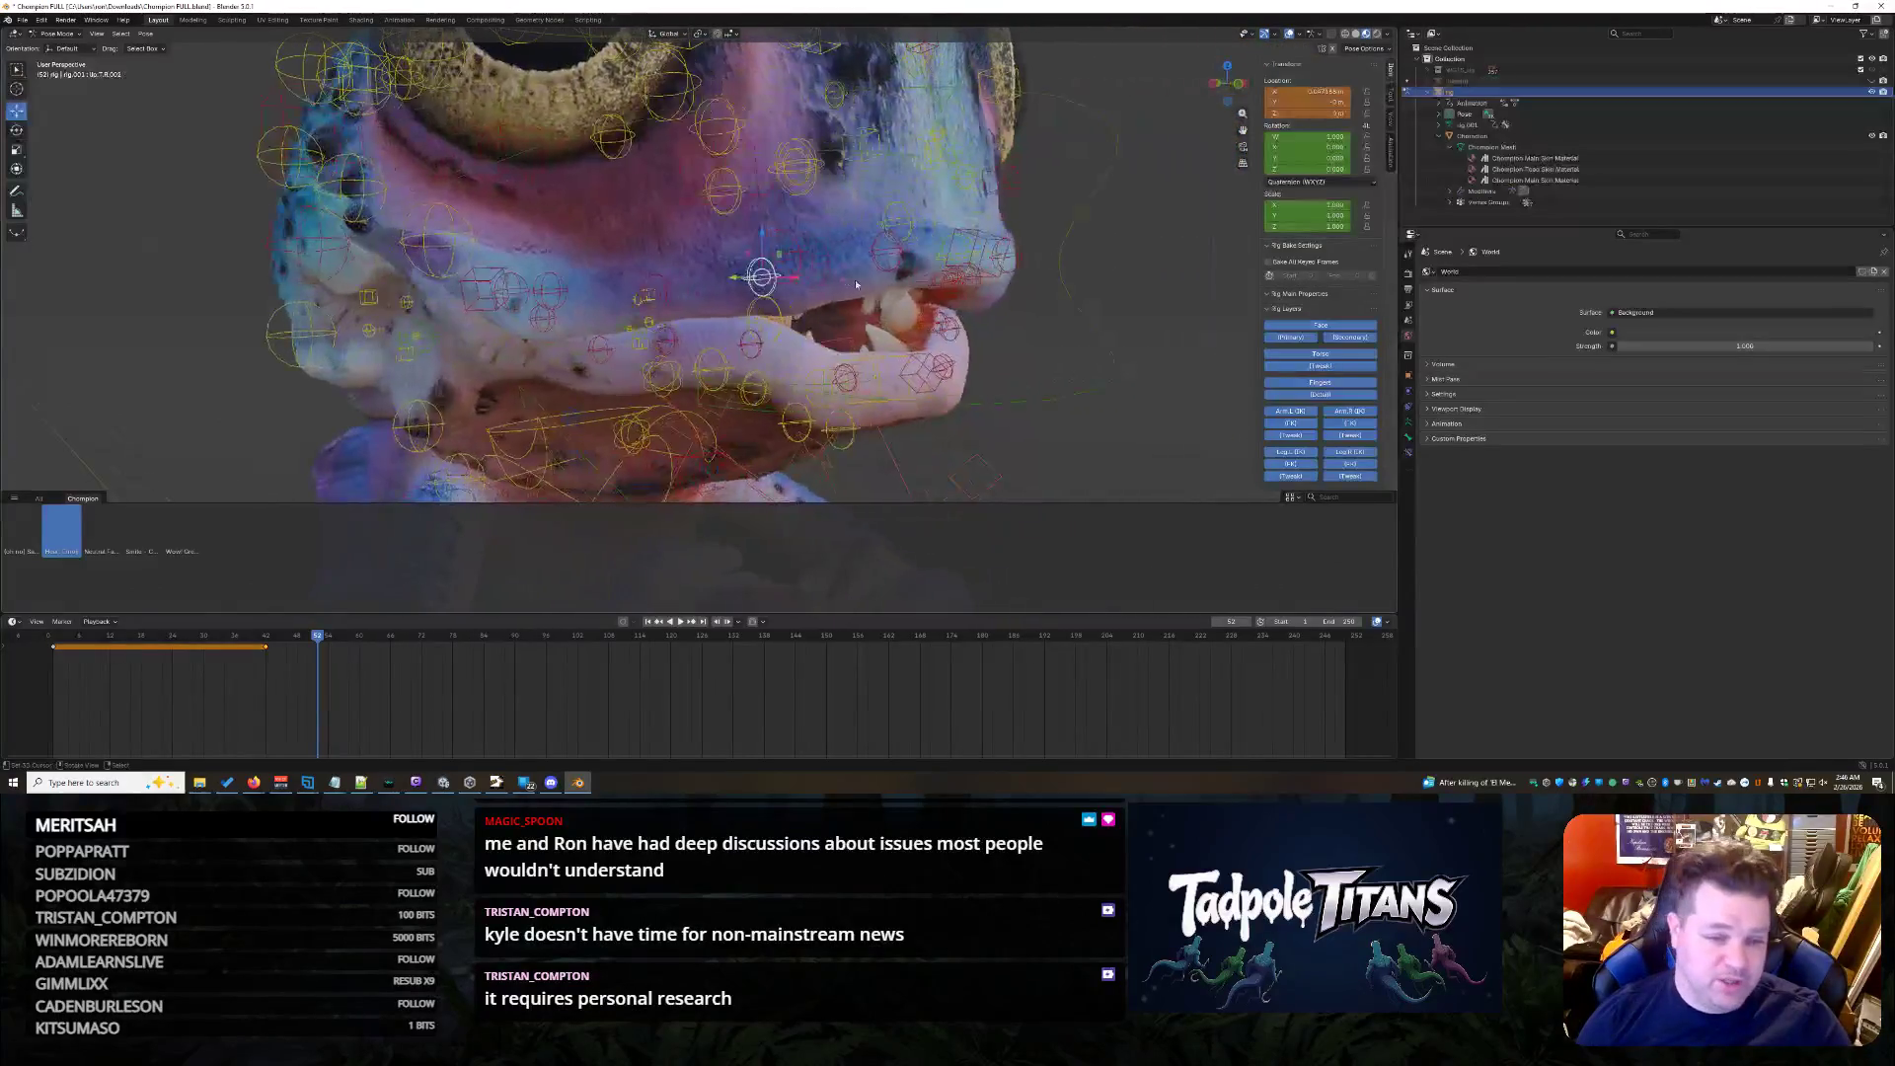
- Slide the upper-lip control sideways along X a few times to test it, then clear its location to rest
{"action": "key", "text": "g"}
{"action": "key", "text": "x"}
{"action": "left_click", "coordinate": [659, 287]}
{"action": "middle_click_drag", "start_coordinate": [659, 288], "coordinate": [558, 294]}
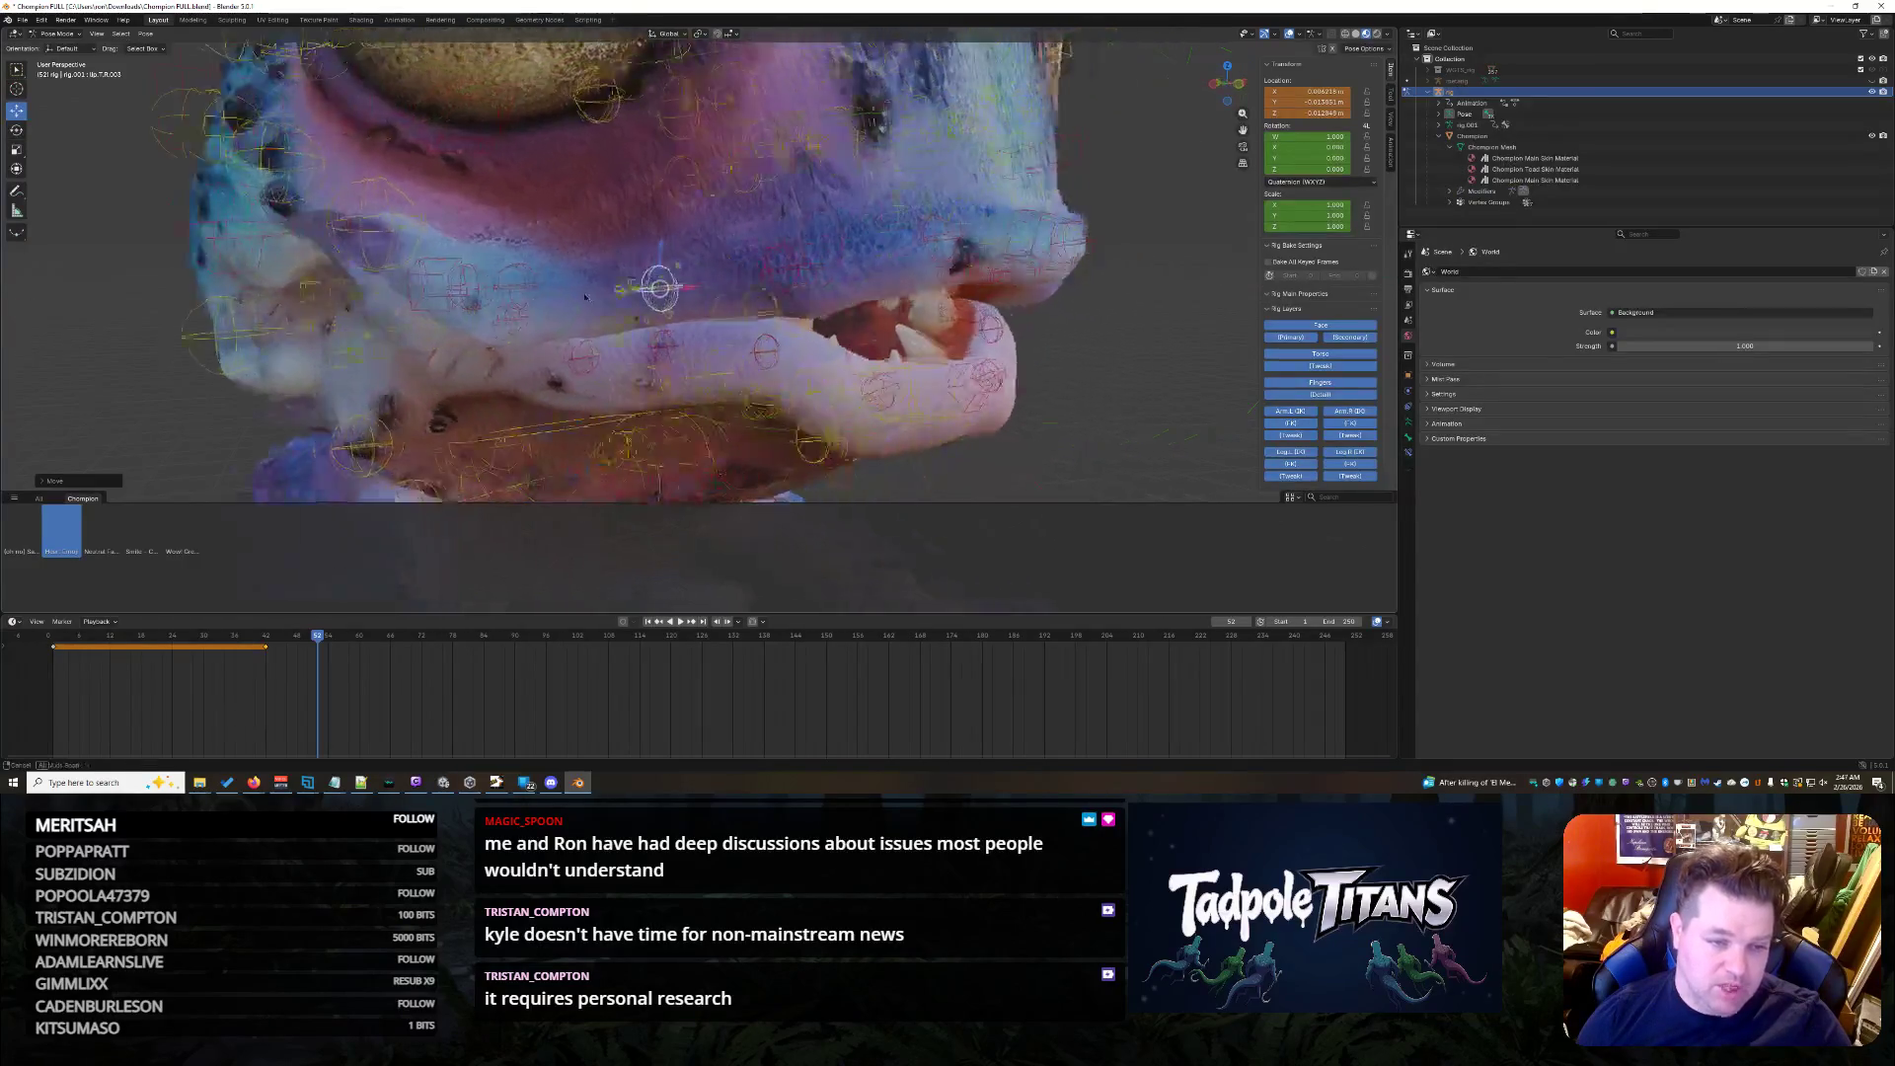
{"action": "key", "text": "g"}
{"action": "key", "text": "x"}
{"action": "left_click", "coordinate": [586, 285]}
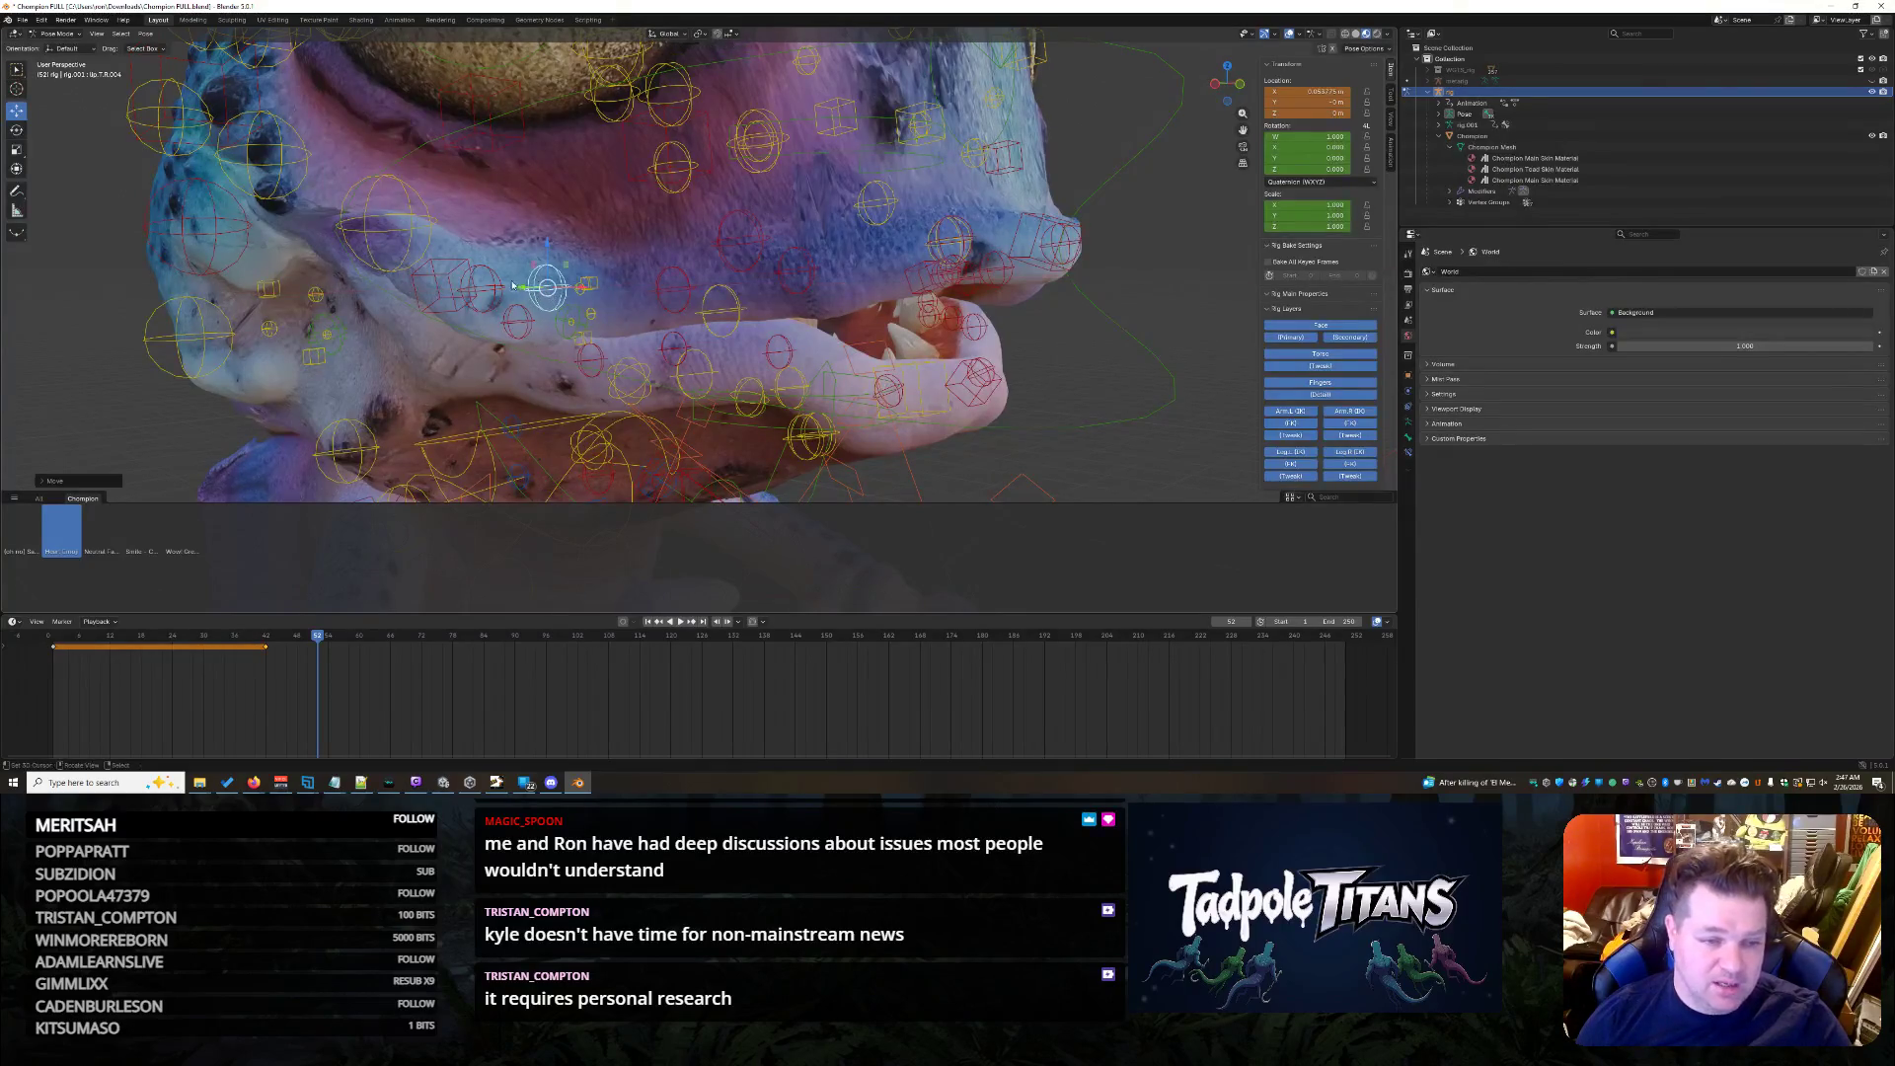
{"action": "key", "text": "g"}
{"action": "key", "text": "x"}
{"action": "left_click", "coordinate": [555, 292]}
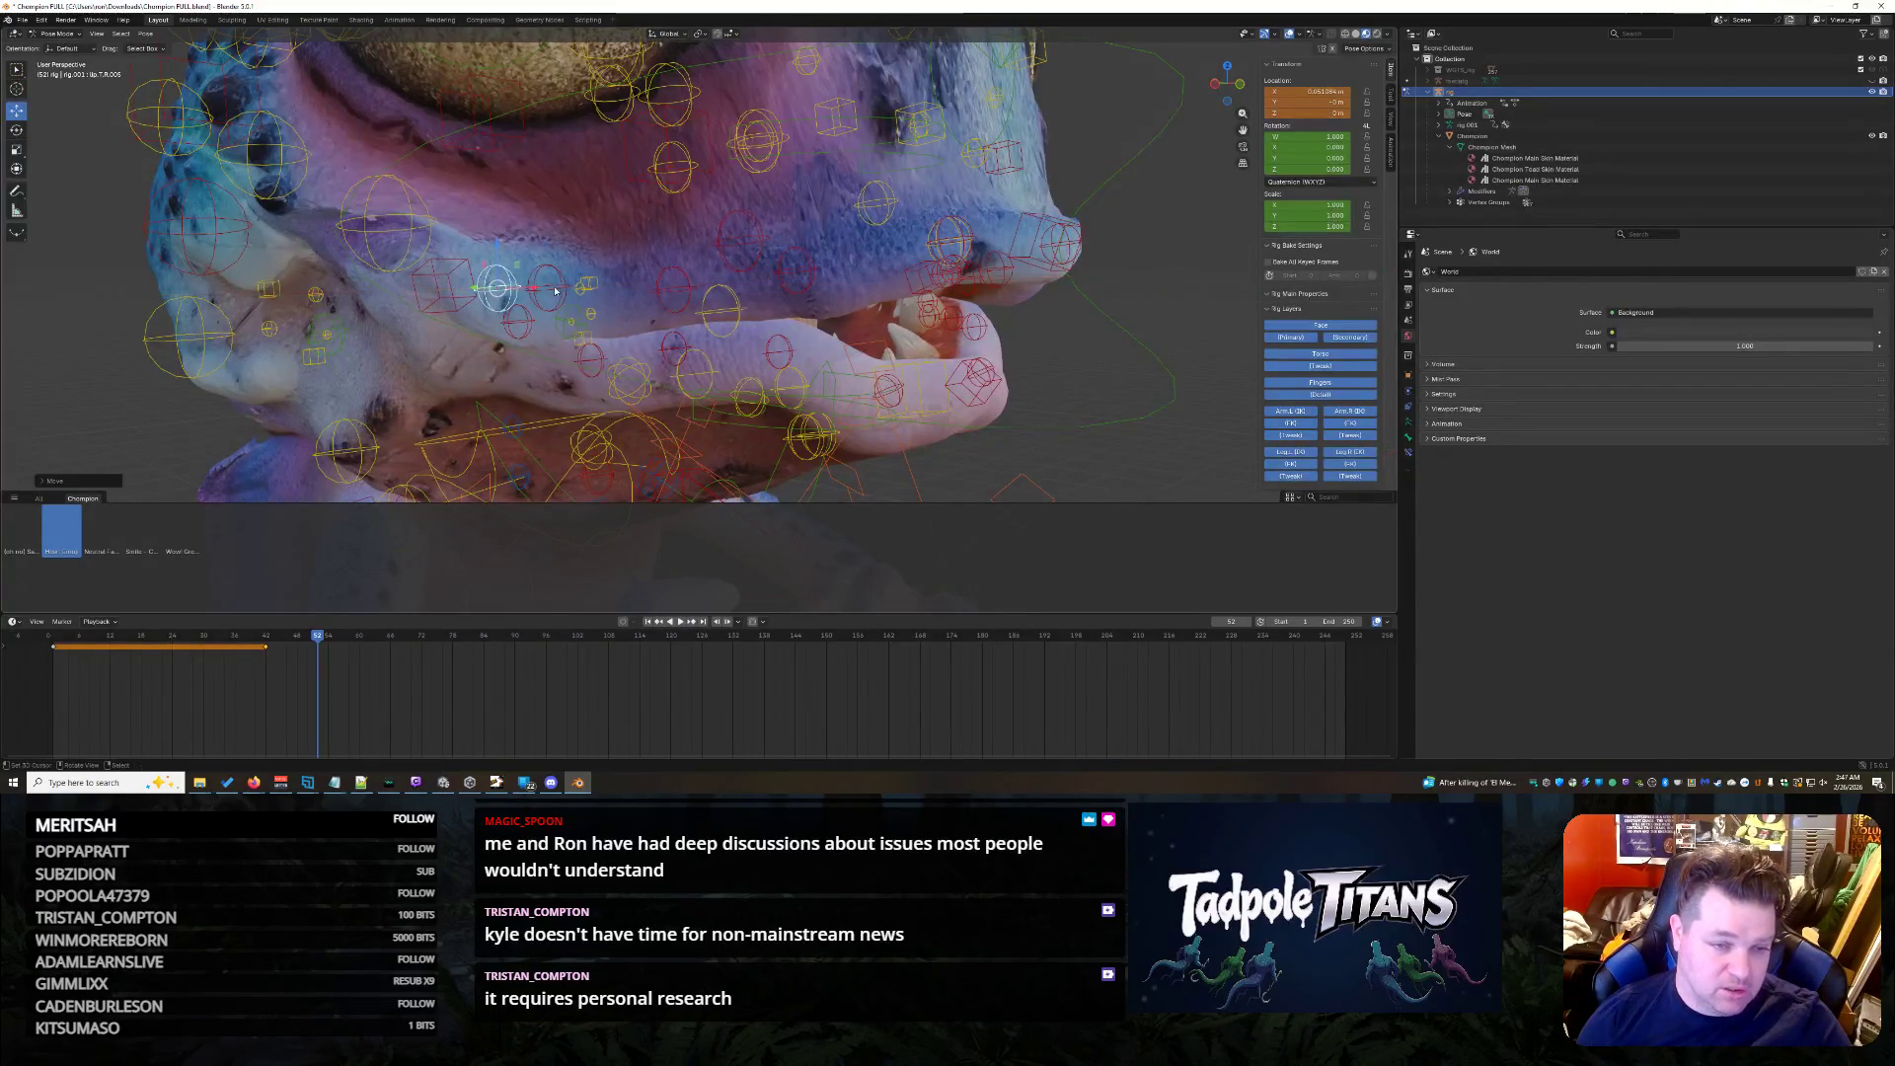
{"action": "key", "text": "alt+g"}
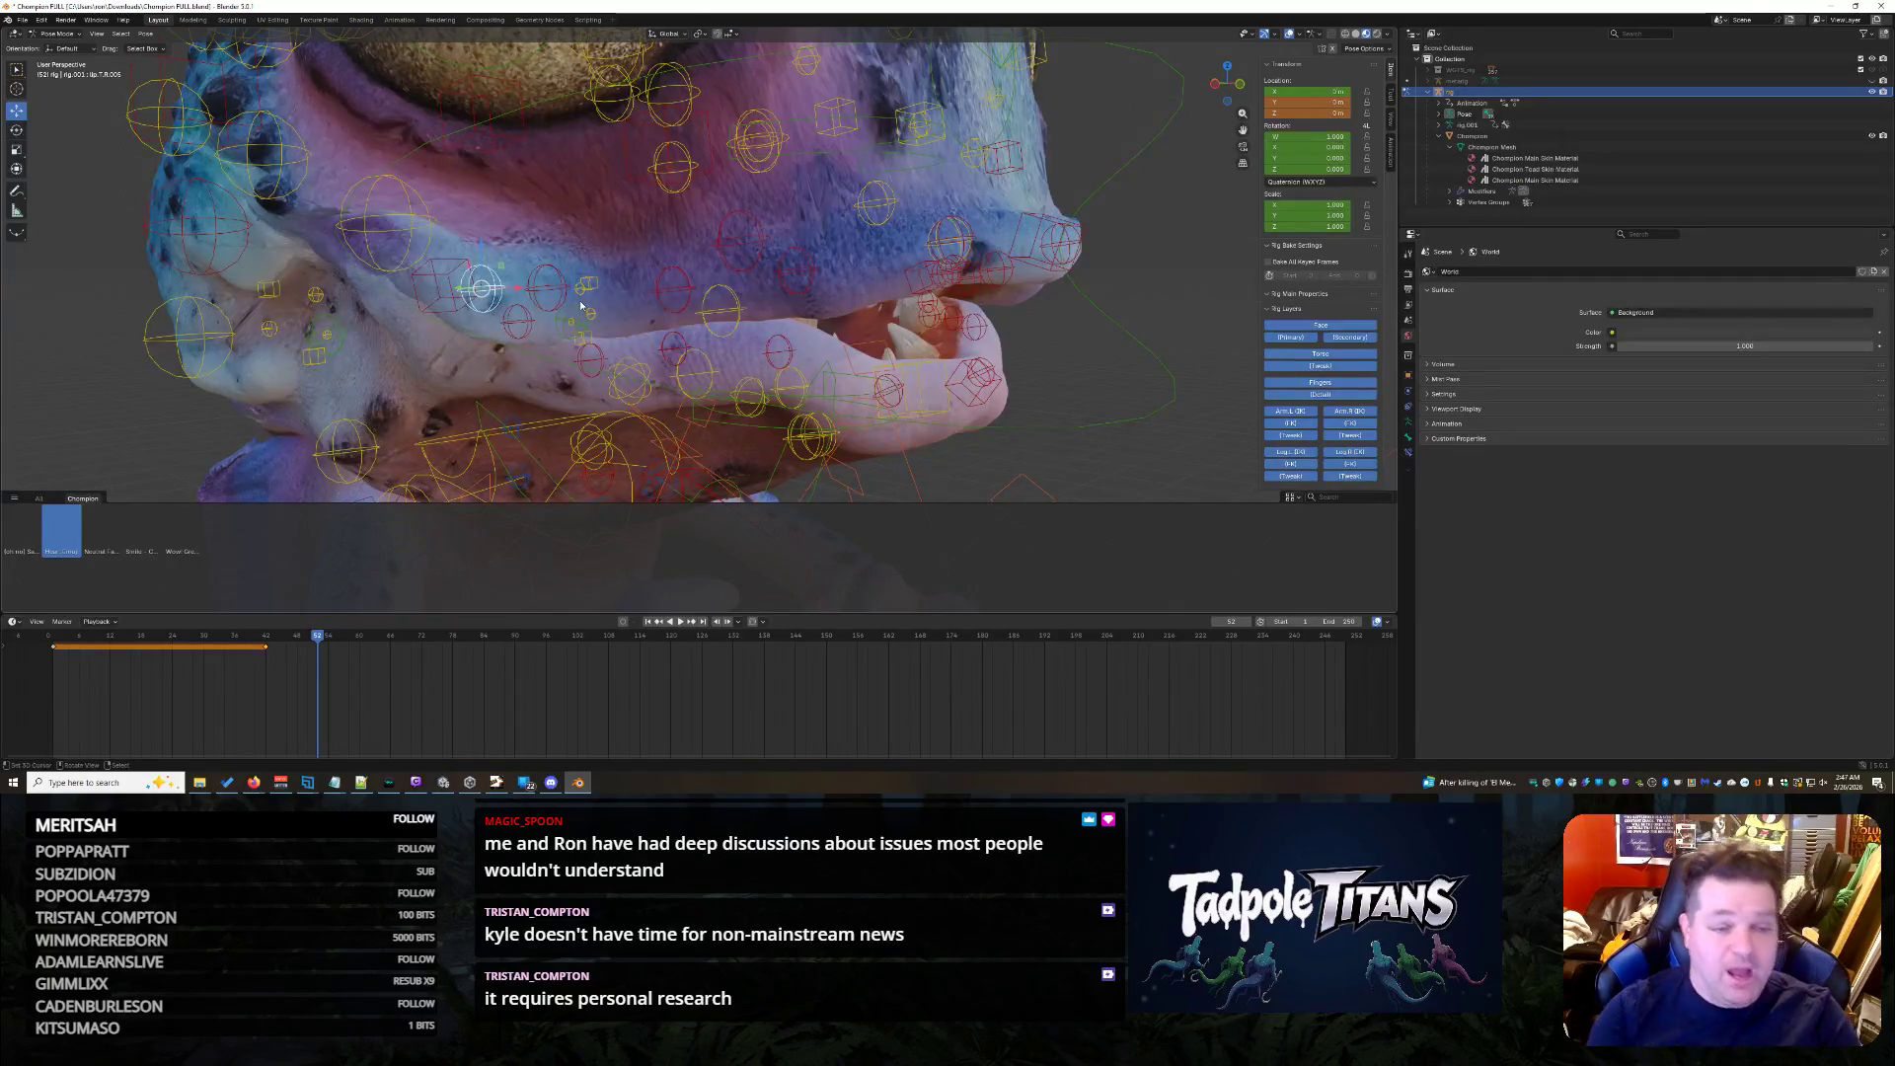
- Shift the cheek control sideways along X to check its deformation, then undo back to rest
{"action": "mouse_move", "coordinate": [1129, 362]}
{"action": "middle_mouse_down"}
{"action": "mouse_move", "coordinate": [540, 275]}
{"action": "mouse_move", "coordinate": [640, 255]}
{"action": "mouse_move", "coordinate": [596, 272]}
{"action": "middle_mouse_up"}
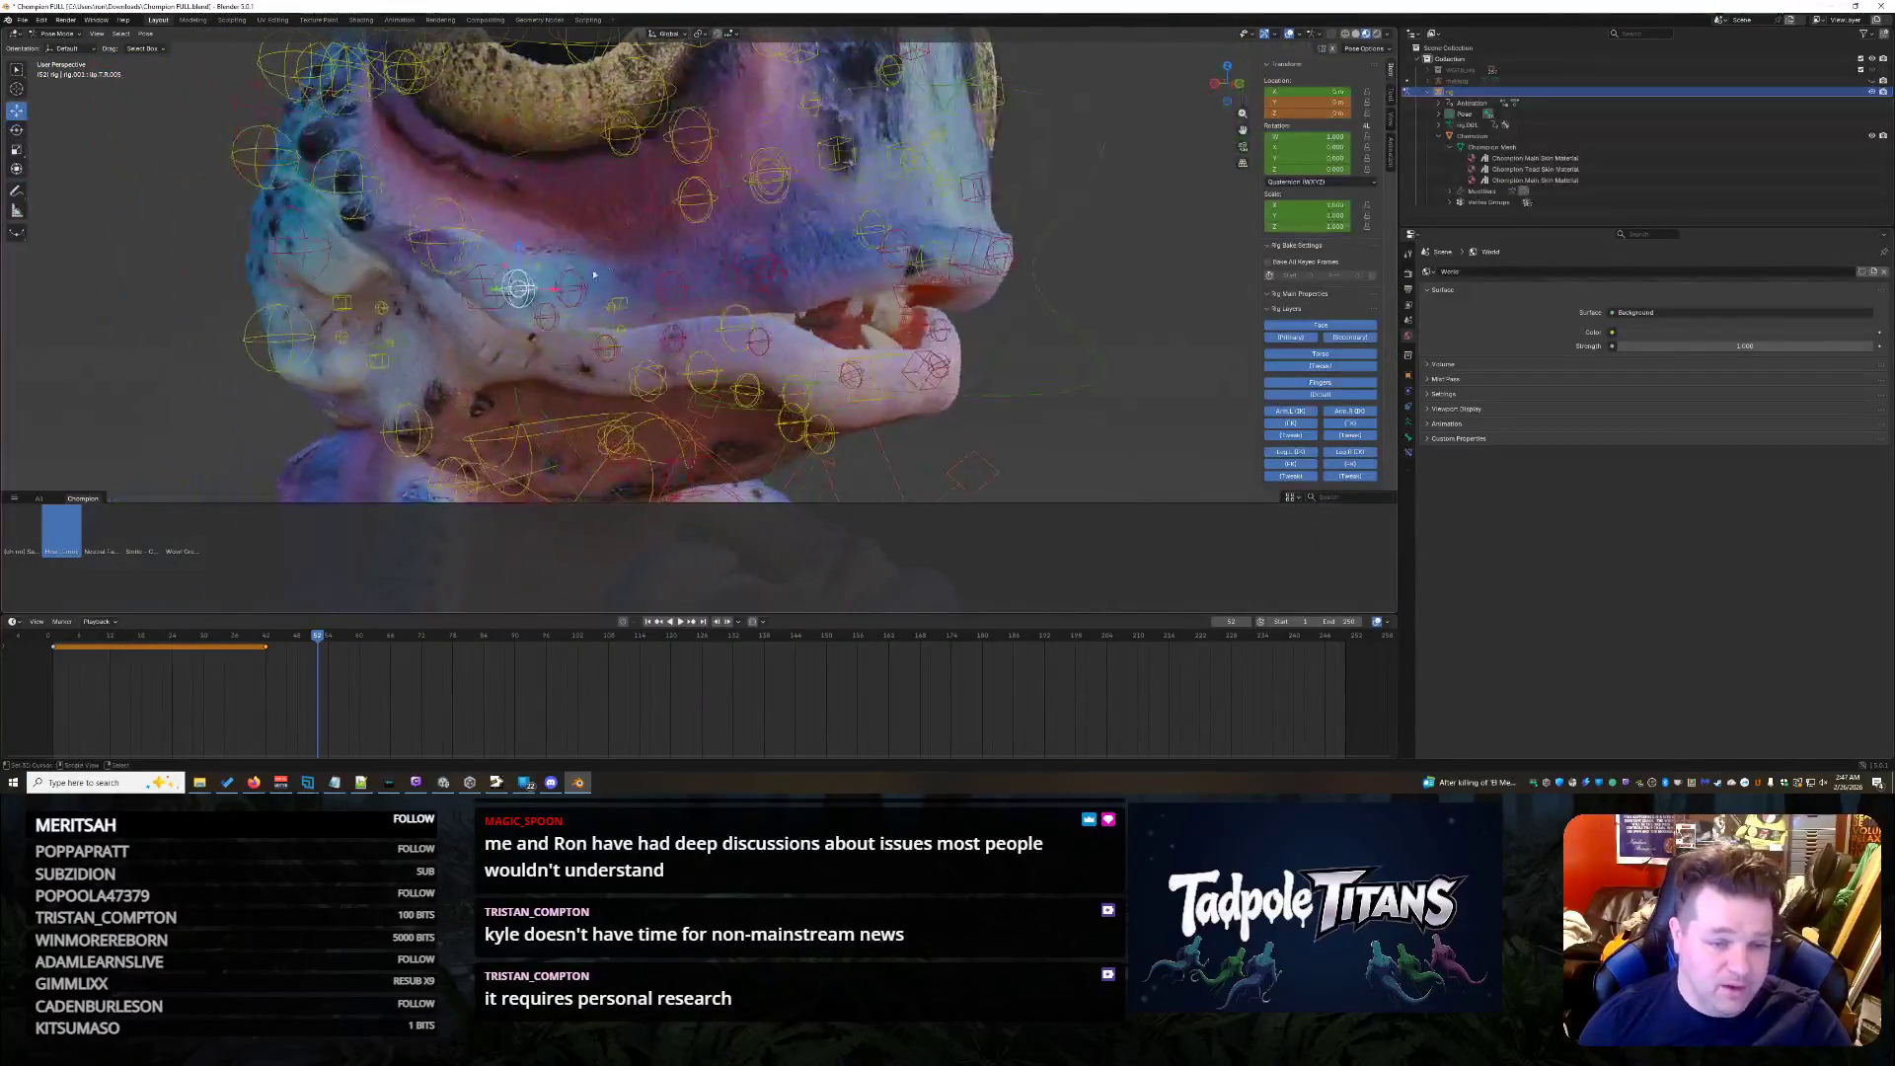
{"action": "key", "text": "g"}
{"action": "key", "text": "x"}
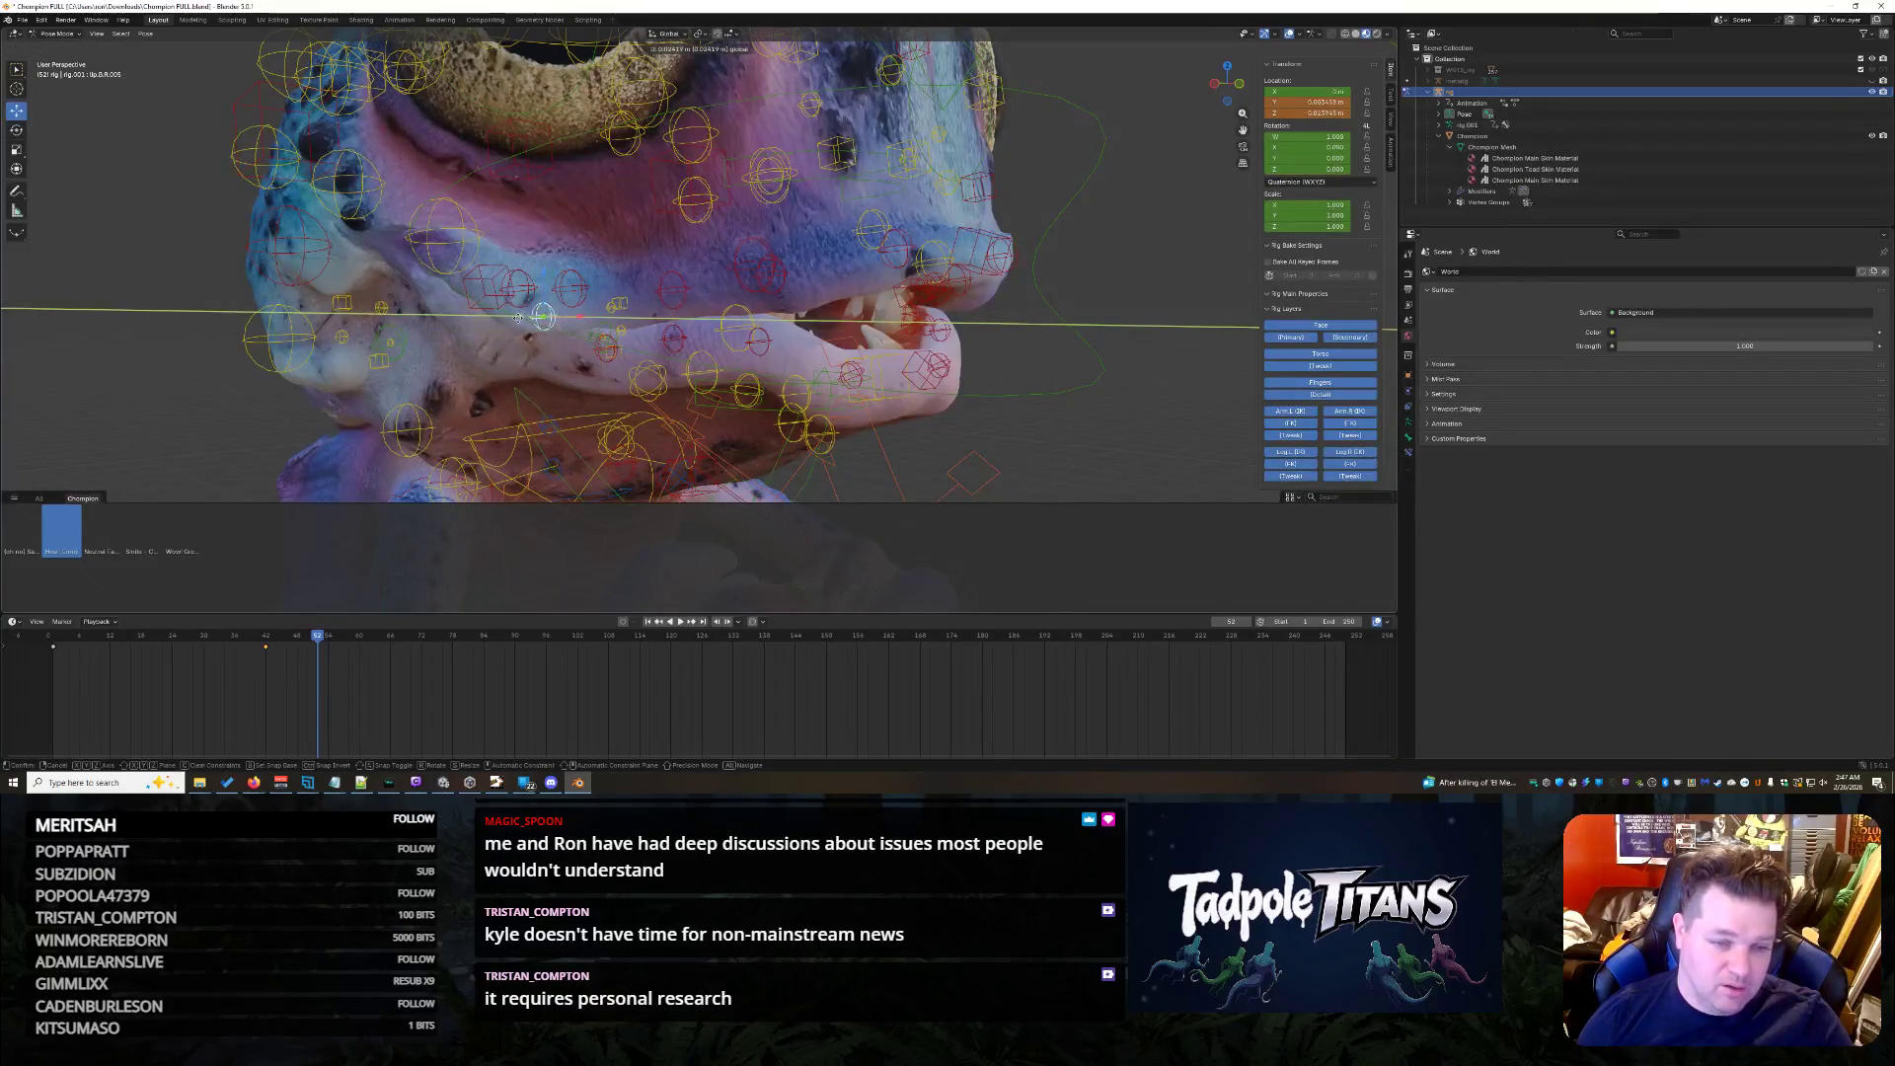
{"action": "left_click", "coordinate": [509, 320]}
{"action": "middle_click_drag", "start_coordinate": [511, 323], "coordinate": [529, 335]}
{"action": "key", "text": "g"}
{"action": "key", "text": "x"}
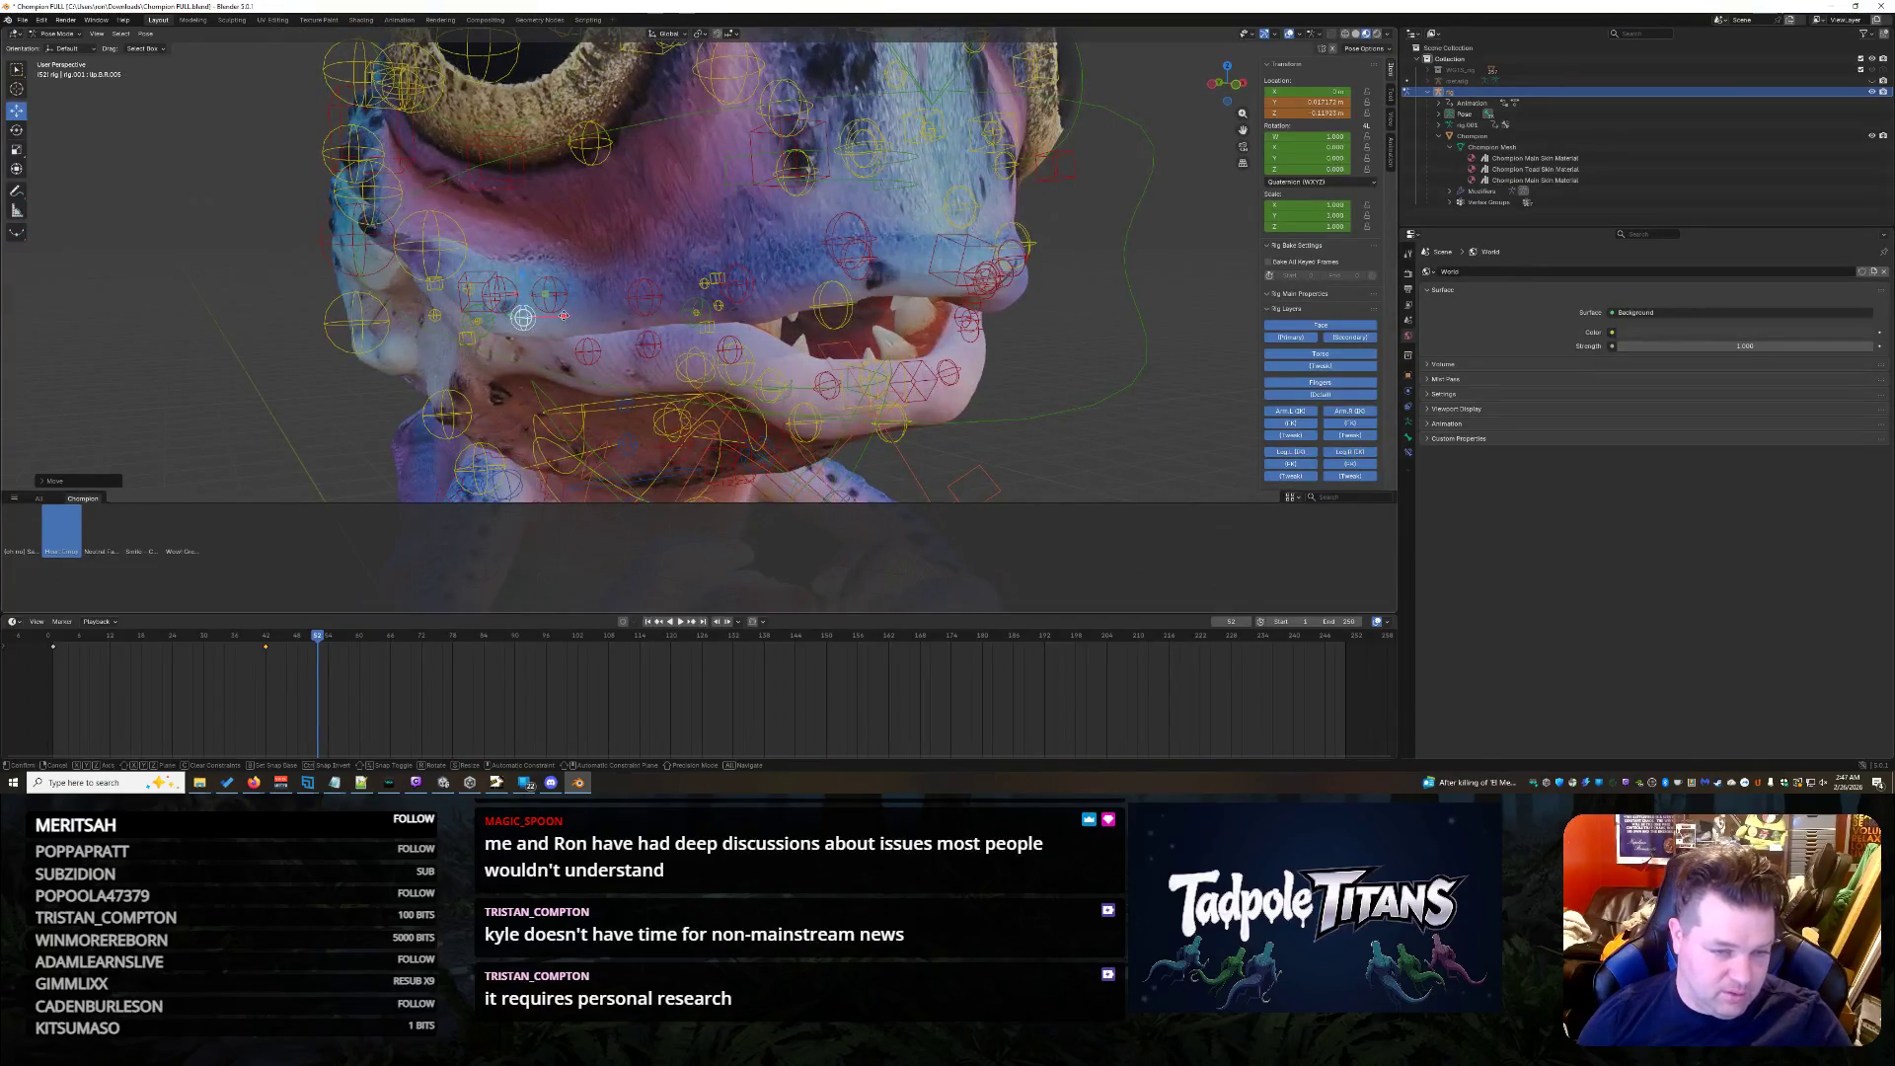
{"action": "left_click", "coordinate": [566, 314]}
{"action": "key", "text": "ctrl+z"}
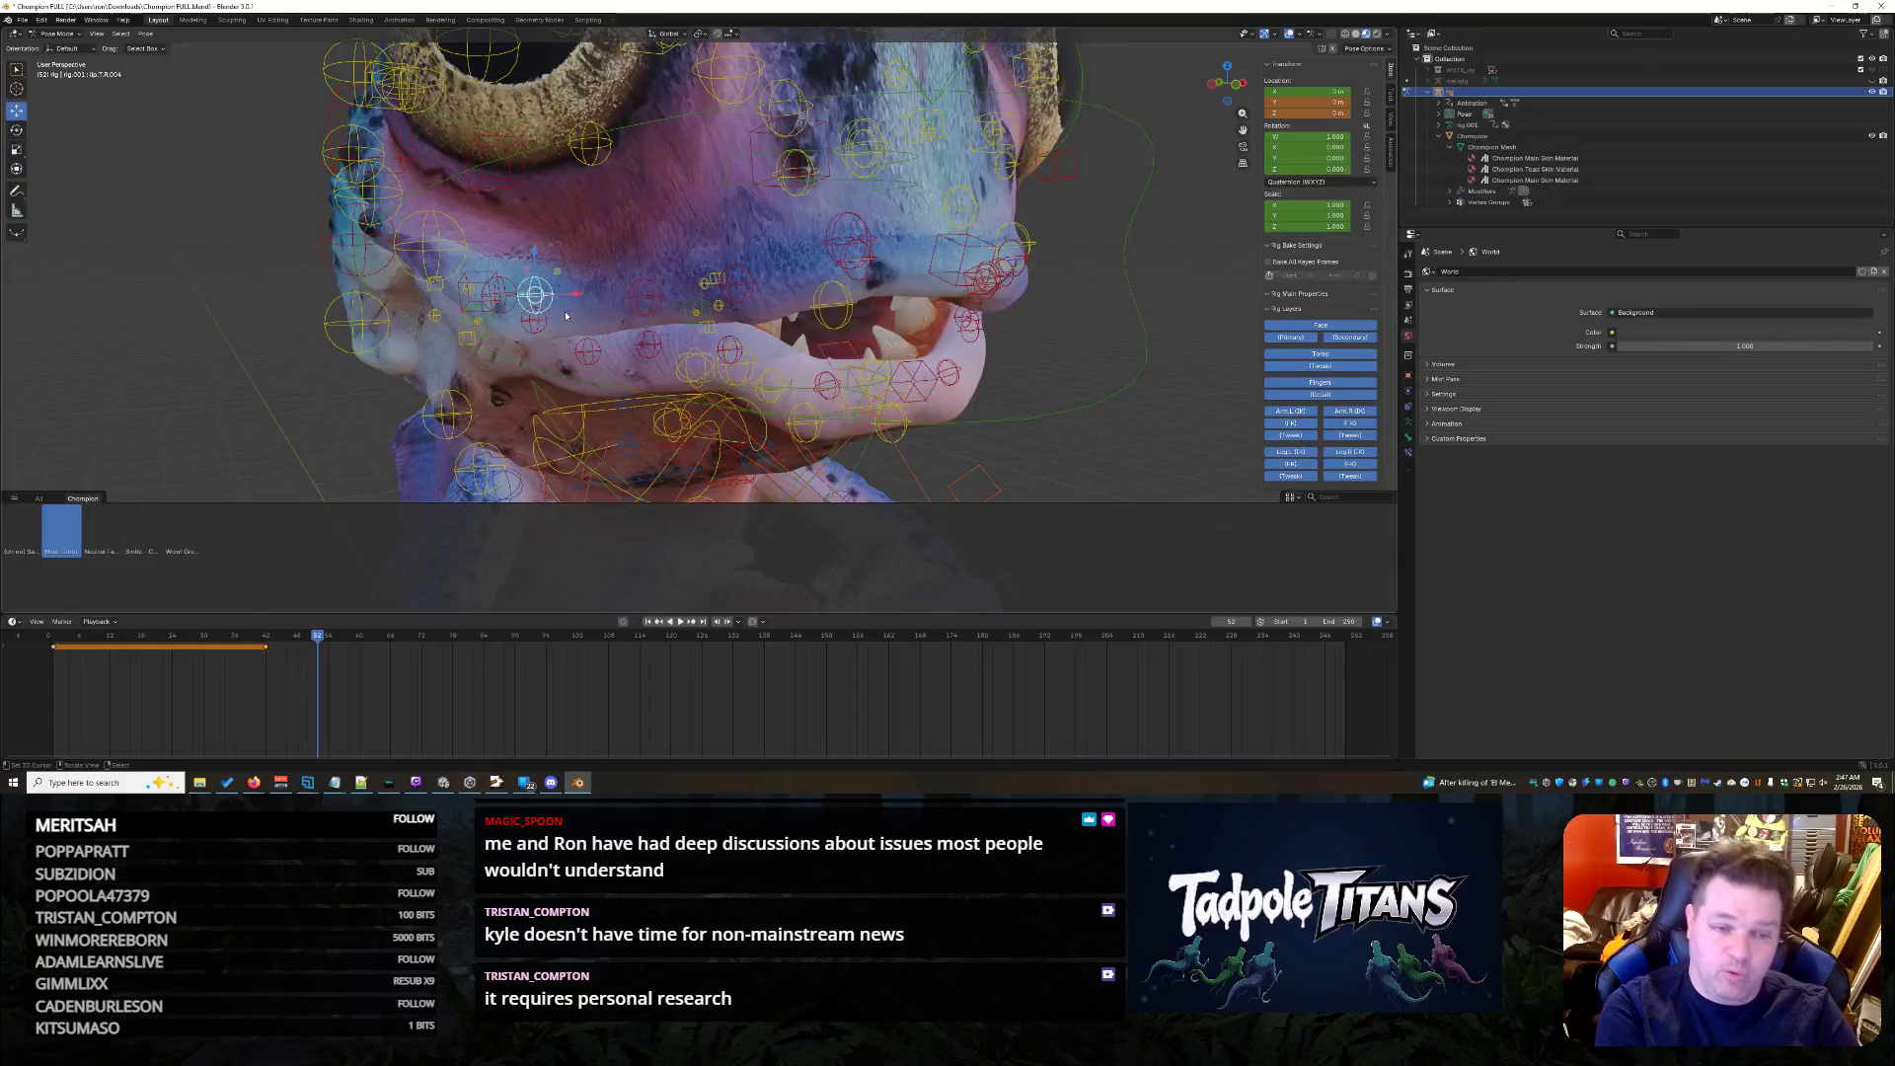
{"action": "mouse_move", "coordinate": [565, 315]}
{"action": "middle_mouse_down"}
{"action": "mouse_move", "coordinate": [1053, 378]}
{"action": "mouse_move", "coordinate": [1013, 367]}
{"action": "mouse_move", "coordinate": [1146, 360]}
{"action": "mouse_move", "coordinate": [1069, 366]}
{"action": "mouse_move", "coordinate": [1123, 373]}
{"action": "middle_mouse_up"}
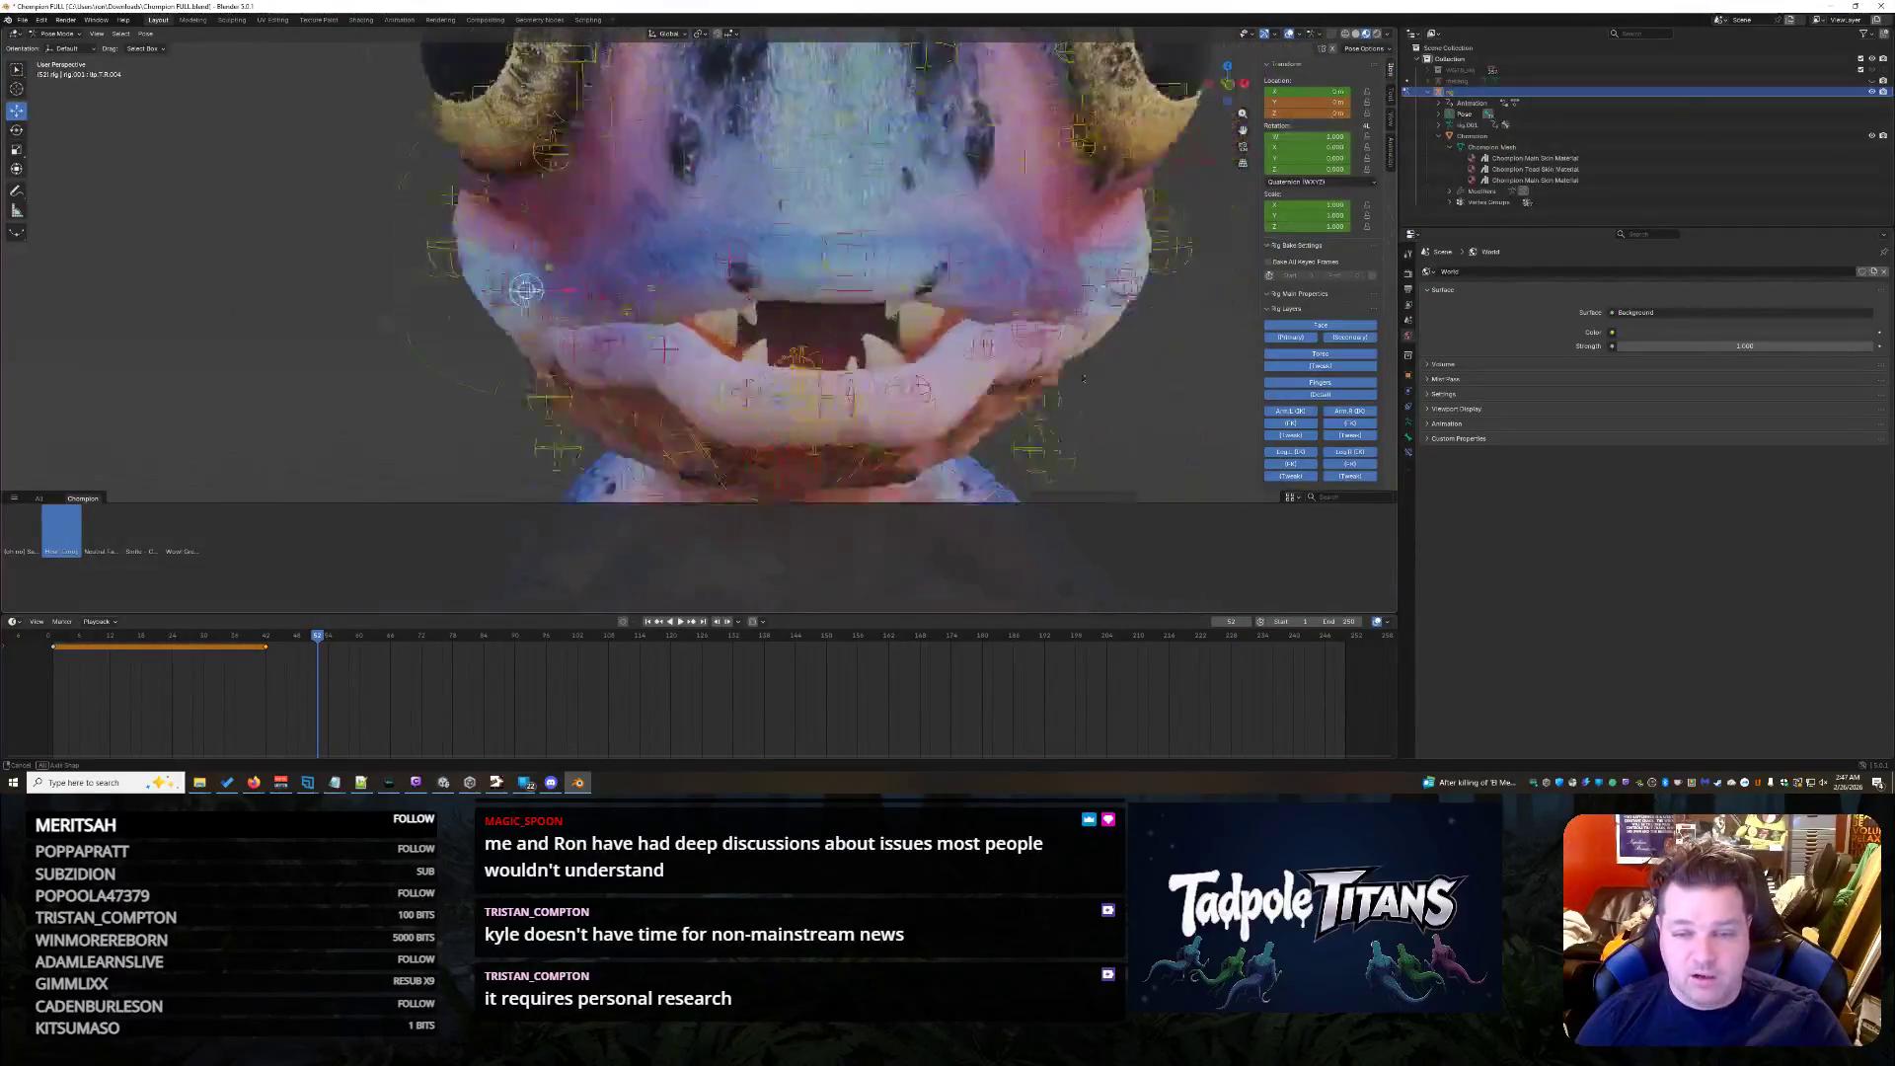
- Move the lip control sideways along X, then lower it along Z to test the mouth shape
{"action": "key", "text": "g"}
{"action": "key", "text": "x"}
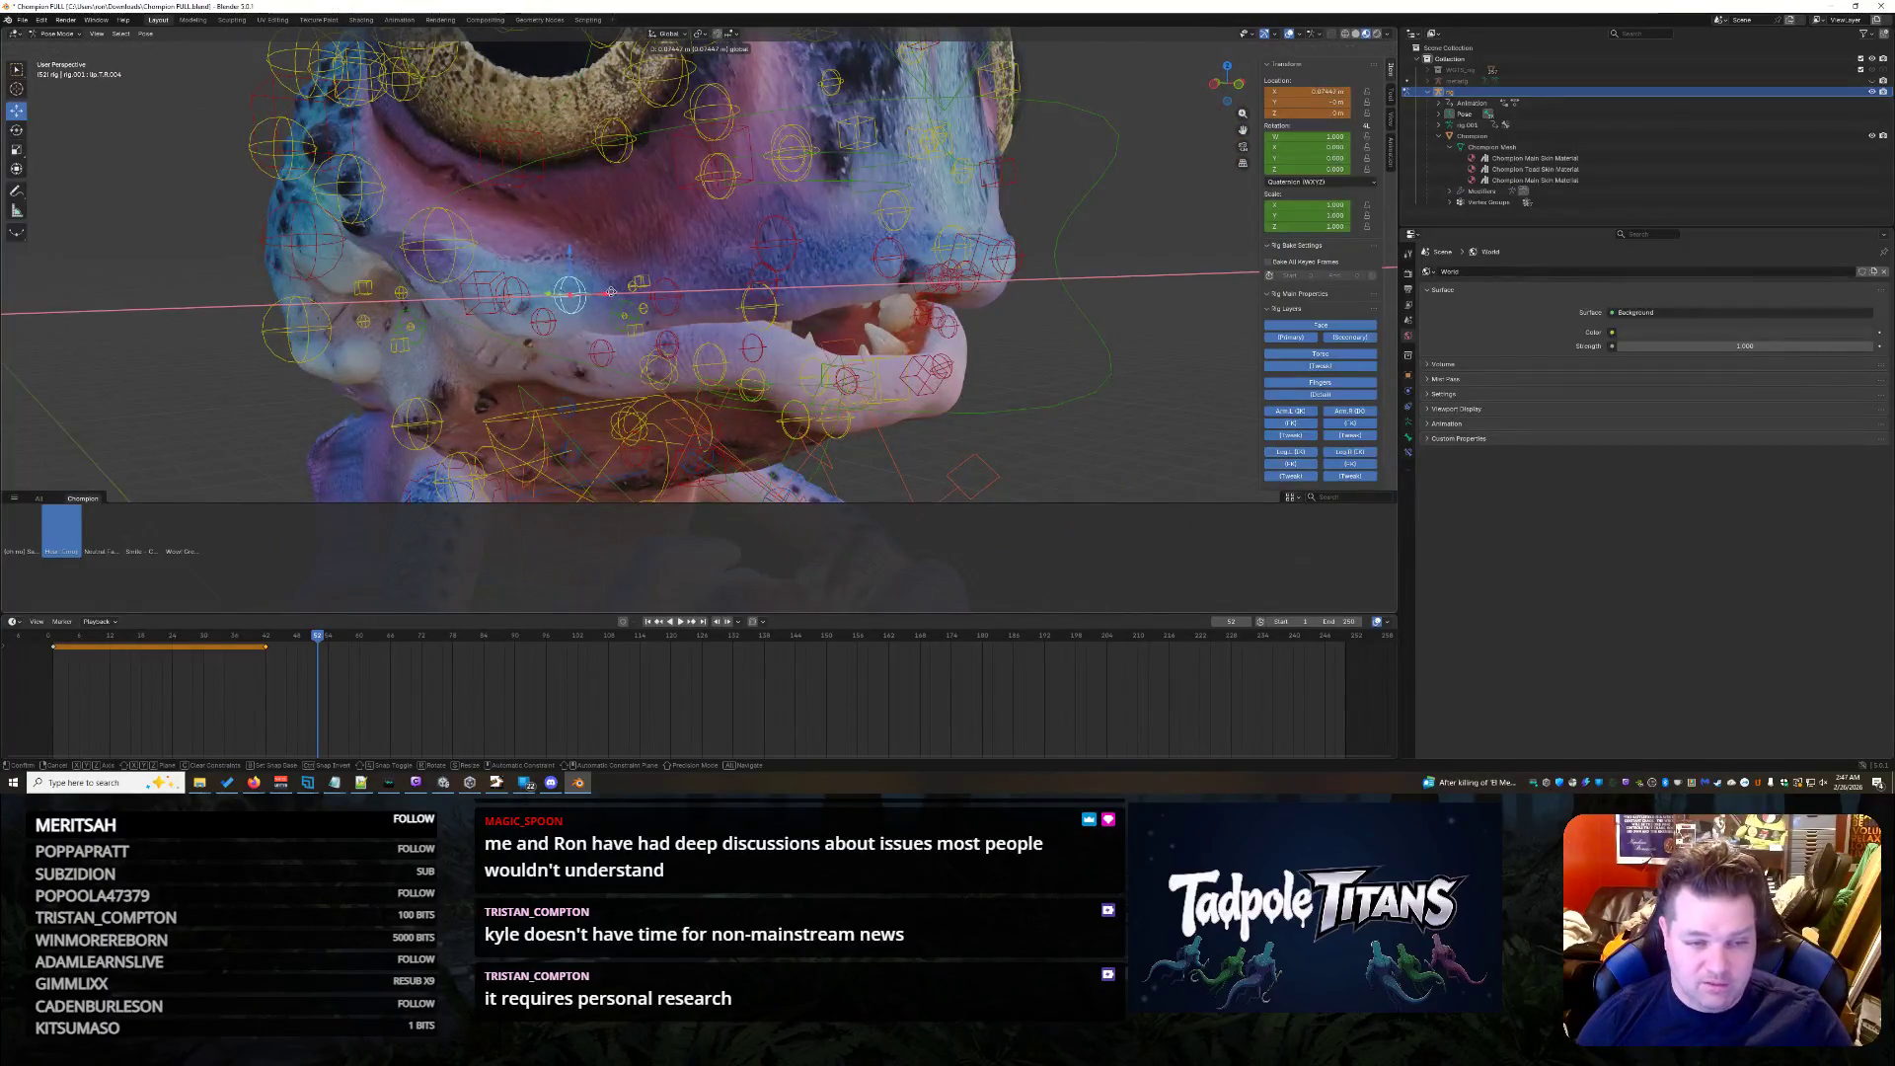
{"action": "left_click", "coordinate": [572, 291]}
{"action": "key", "text": "g"}
{"action": "key", "text": "z"}
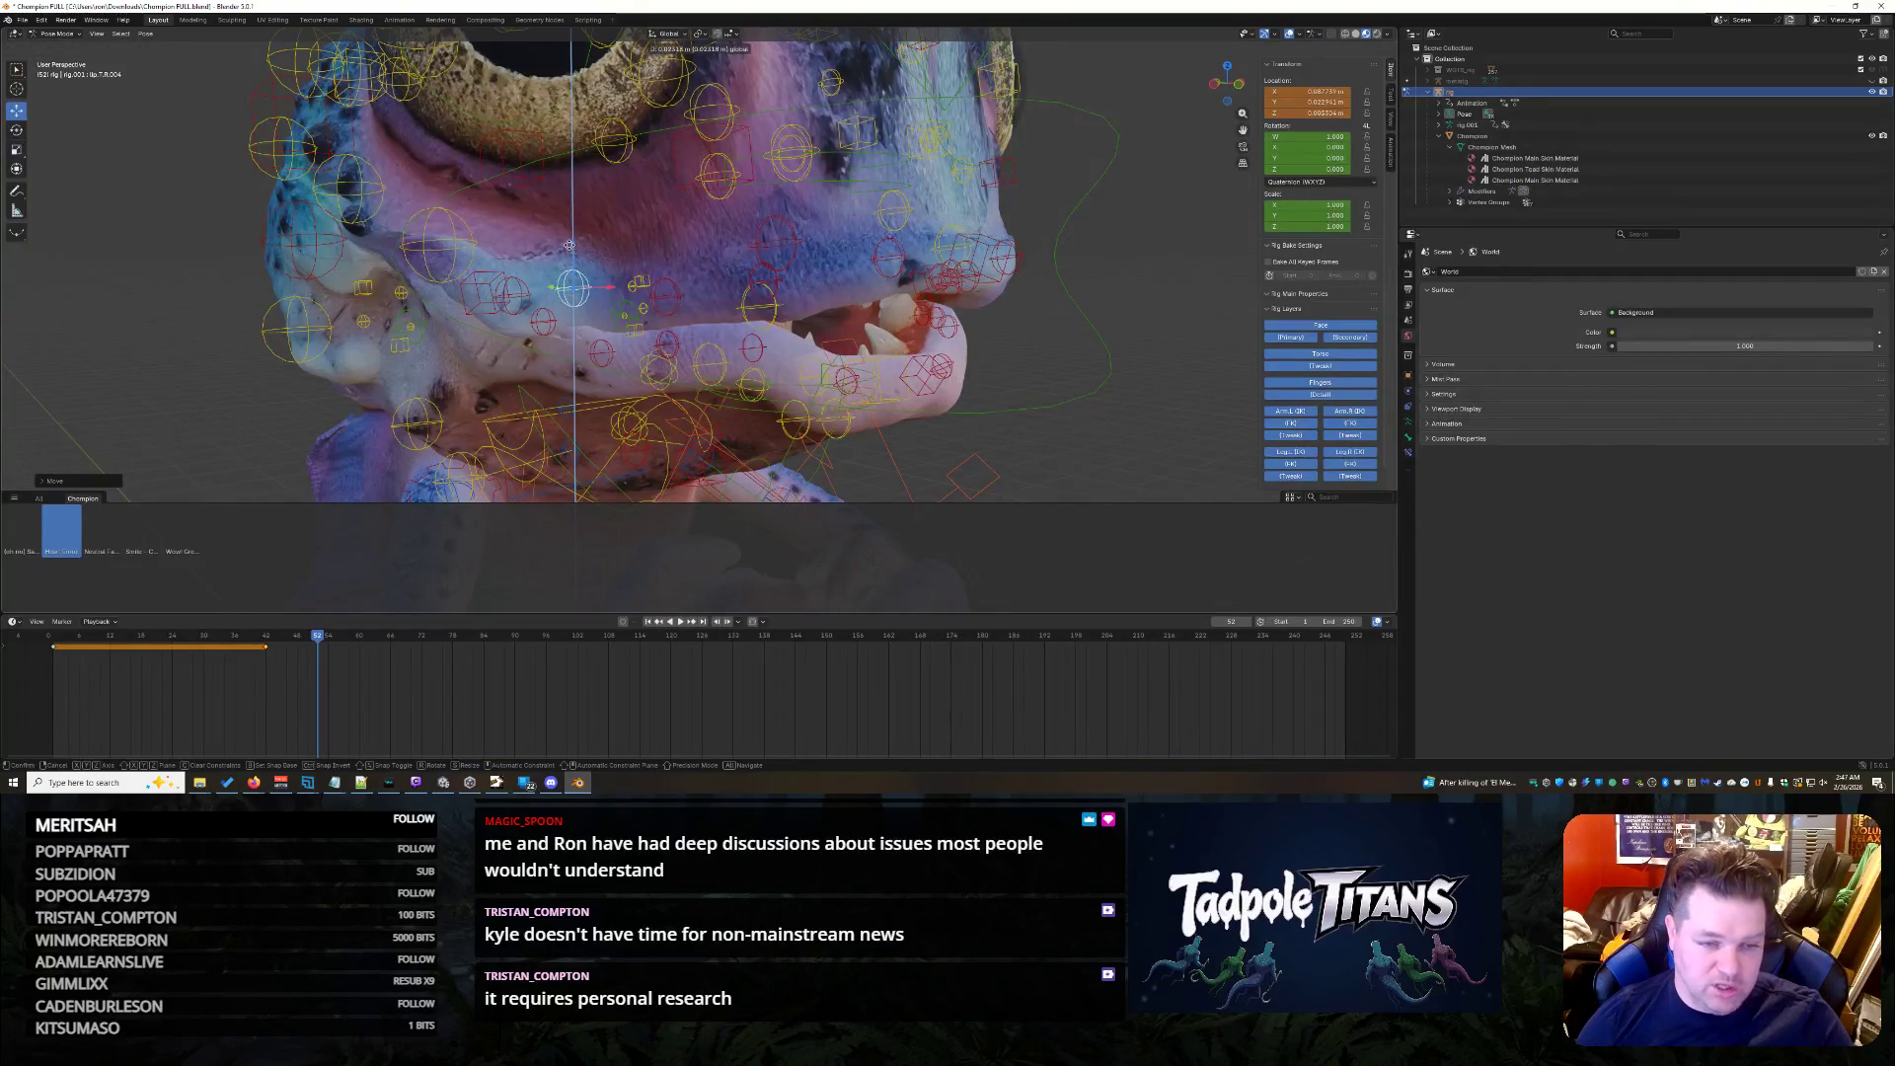
{"action": "left_click", "coordinate": [551, 264]}
{"action": "key", "text": "g"}
{"action": "key", "text": "z"}
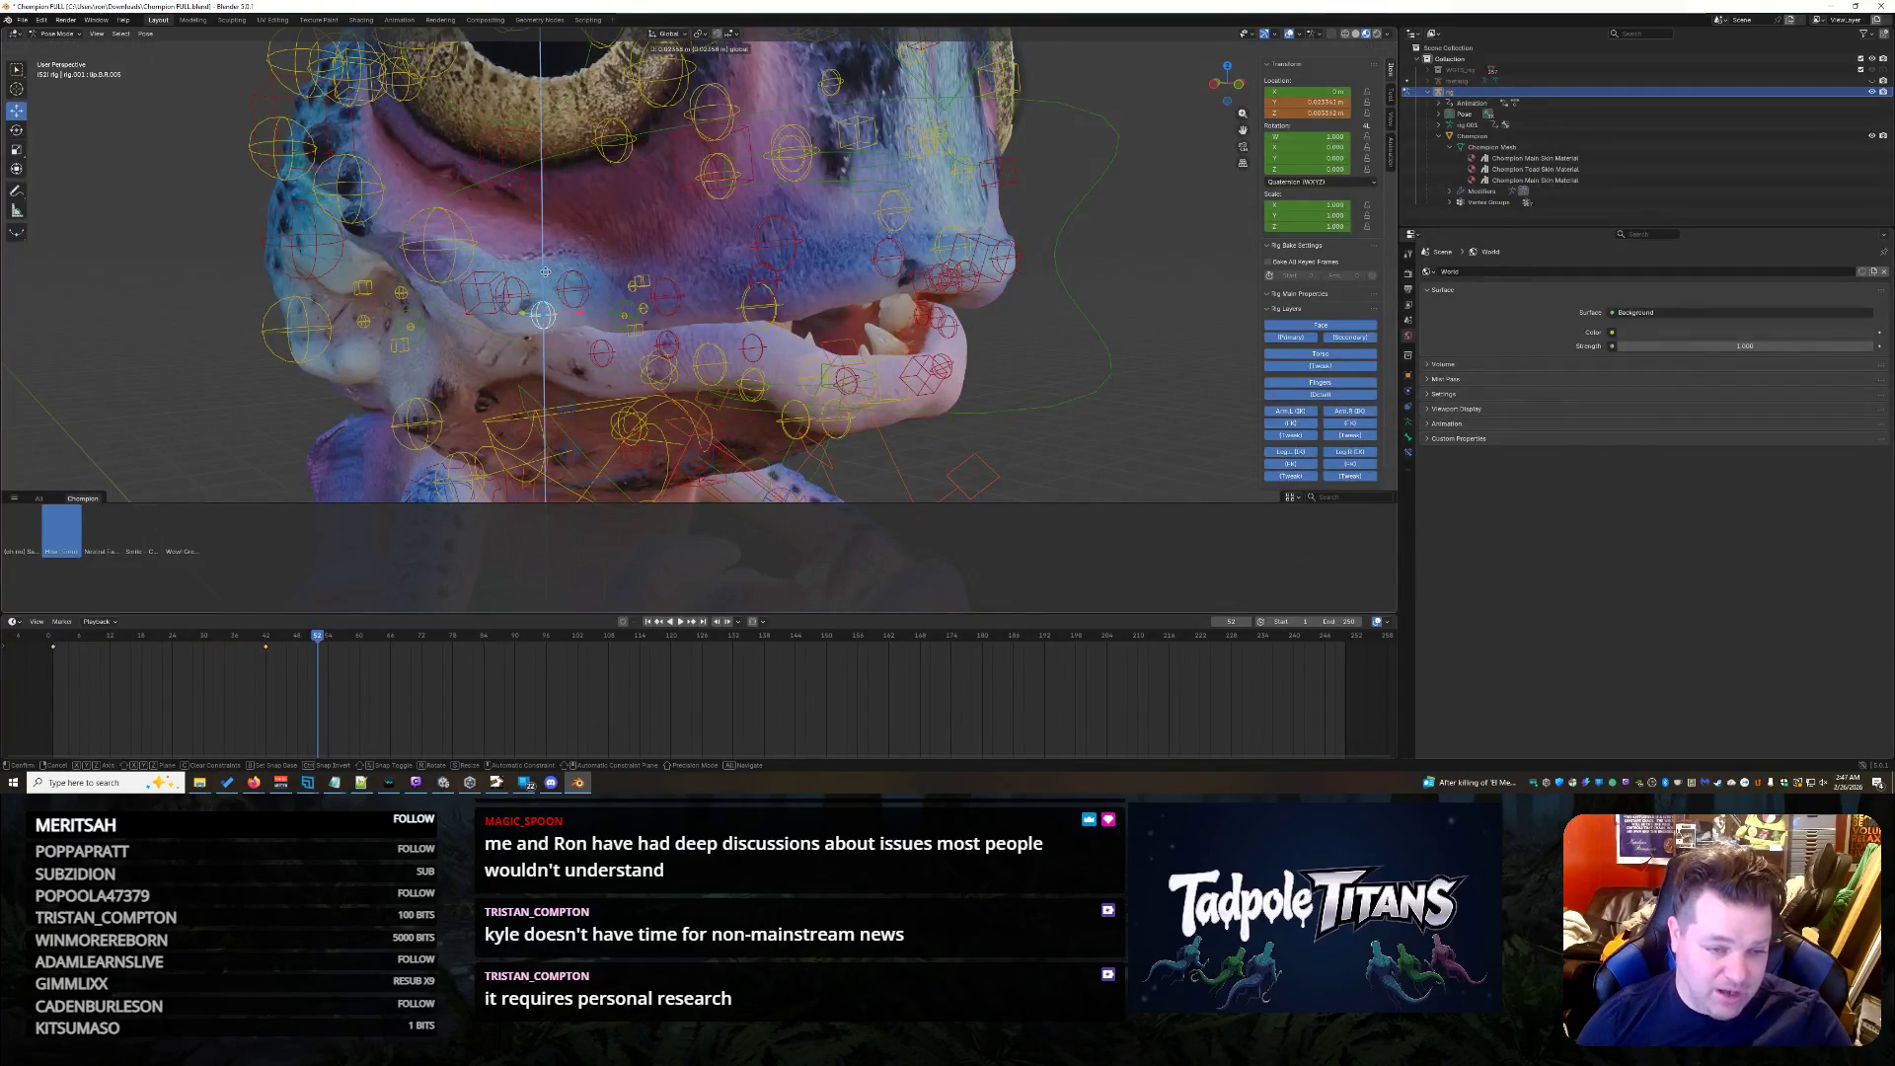
{"action": "left_click", "coordinate": [546, 275]}
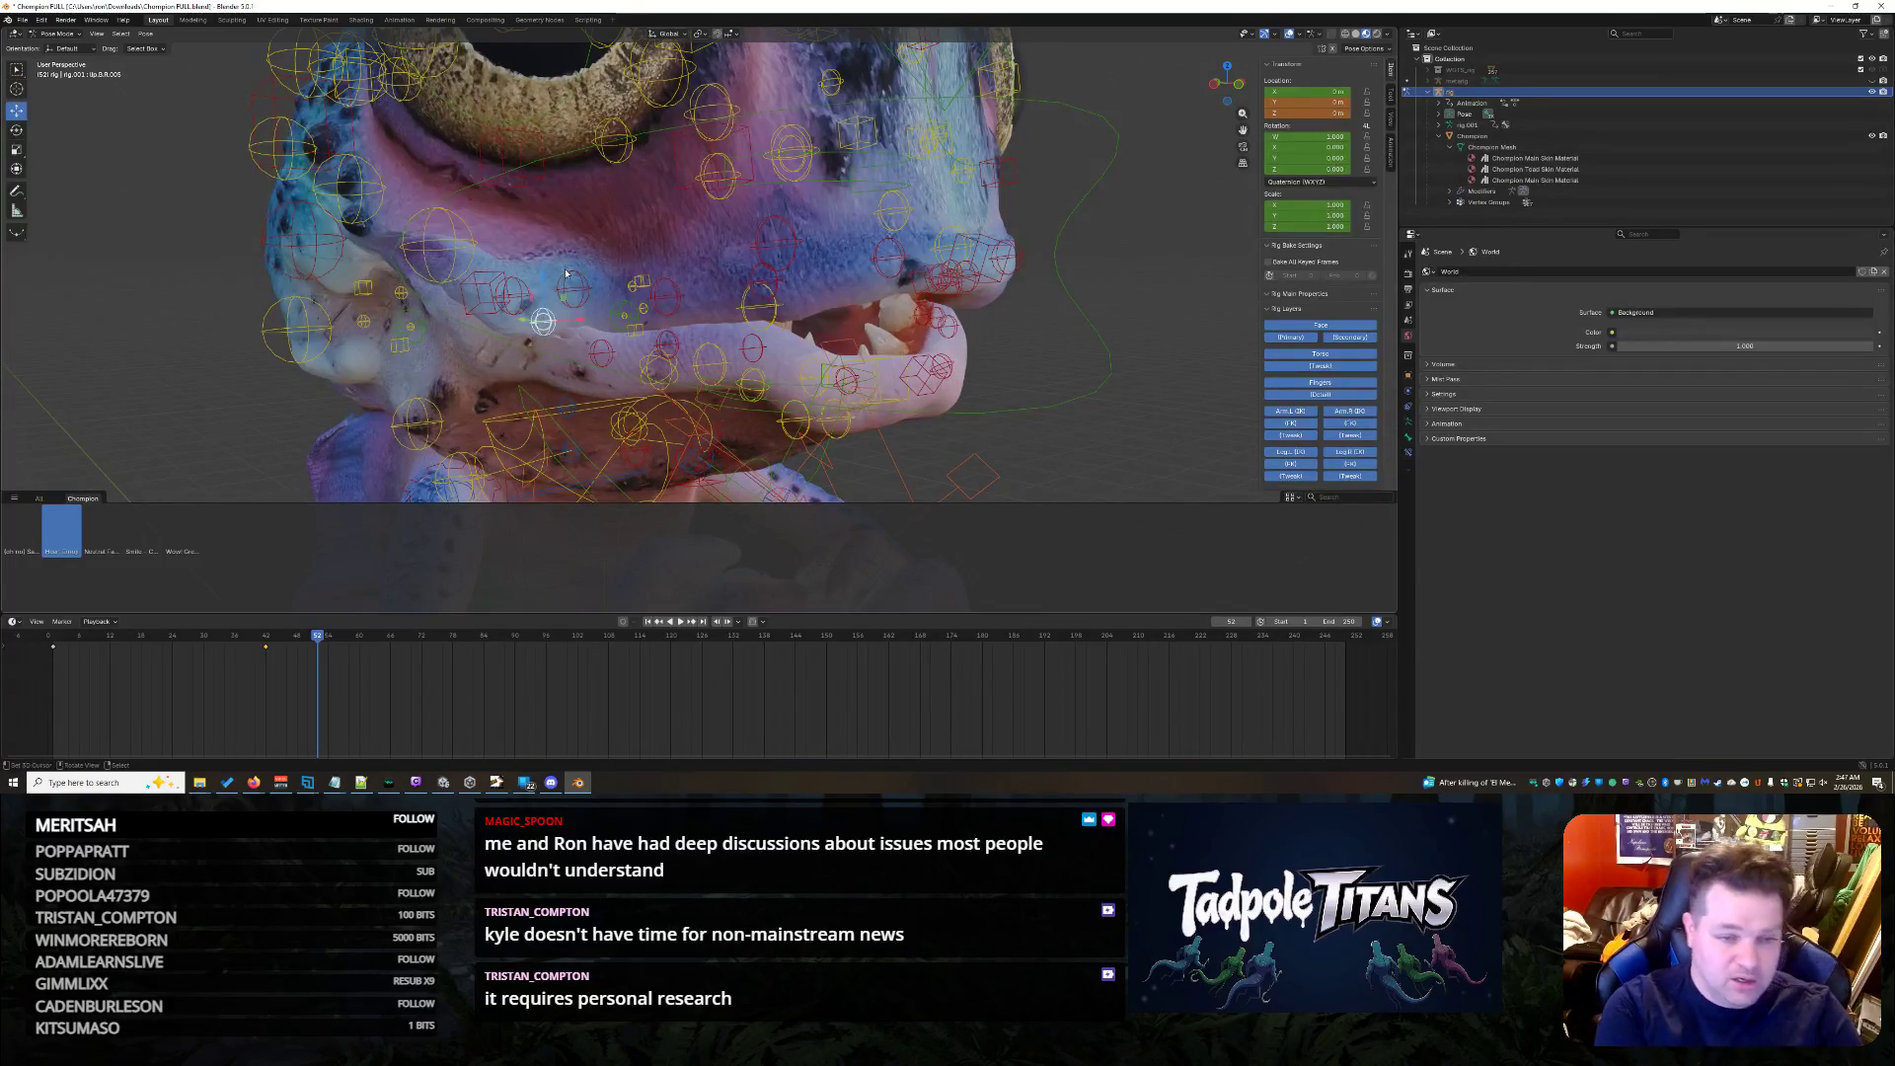
- Nudge the lip control vertically and sideways again, then select the large curved mouth control
{"action": "key", "text": "g"}
{"action": "key", "text": "z"}
{"action": "left_click", "coordinate": [513, 276]}
{"action": "key", "text": "g"}
{"action": "key", "text": "x"}
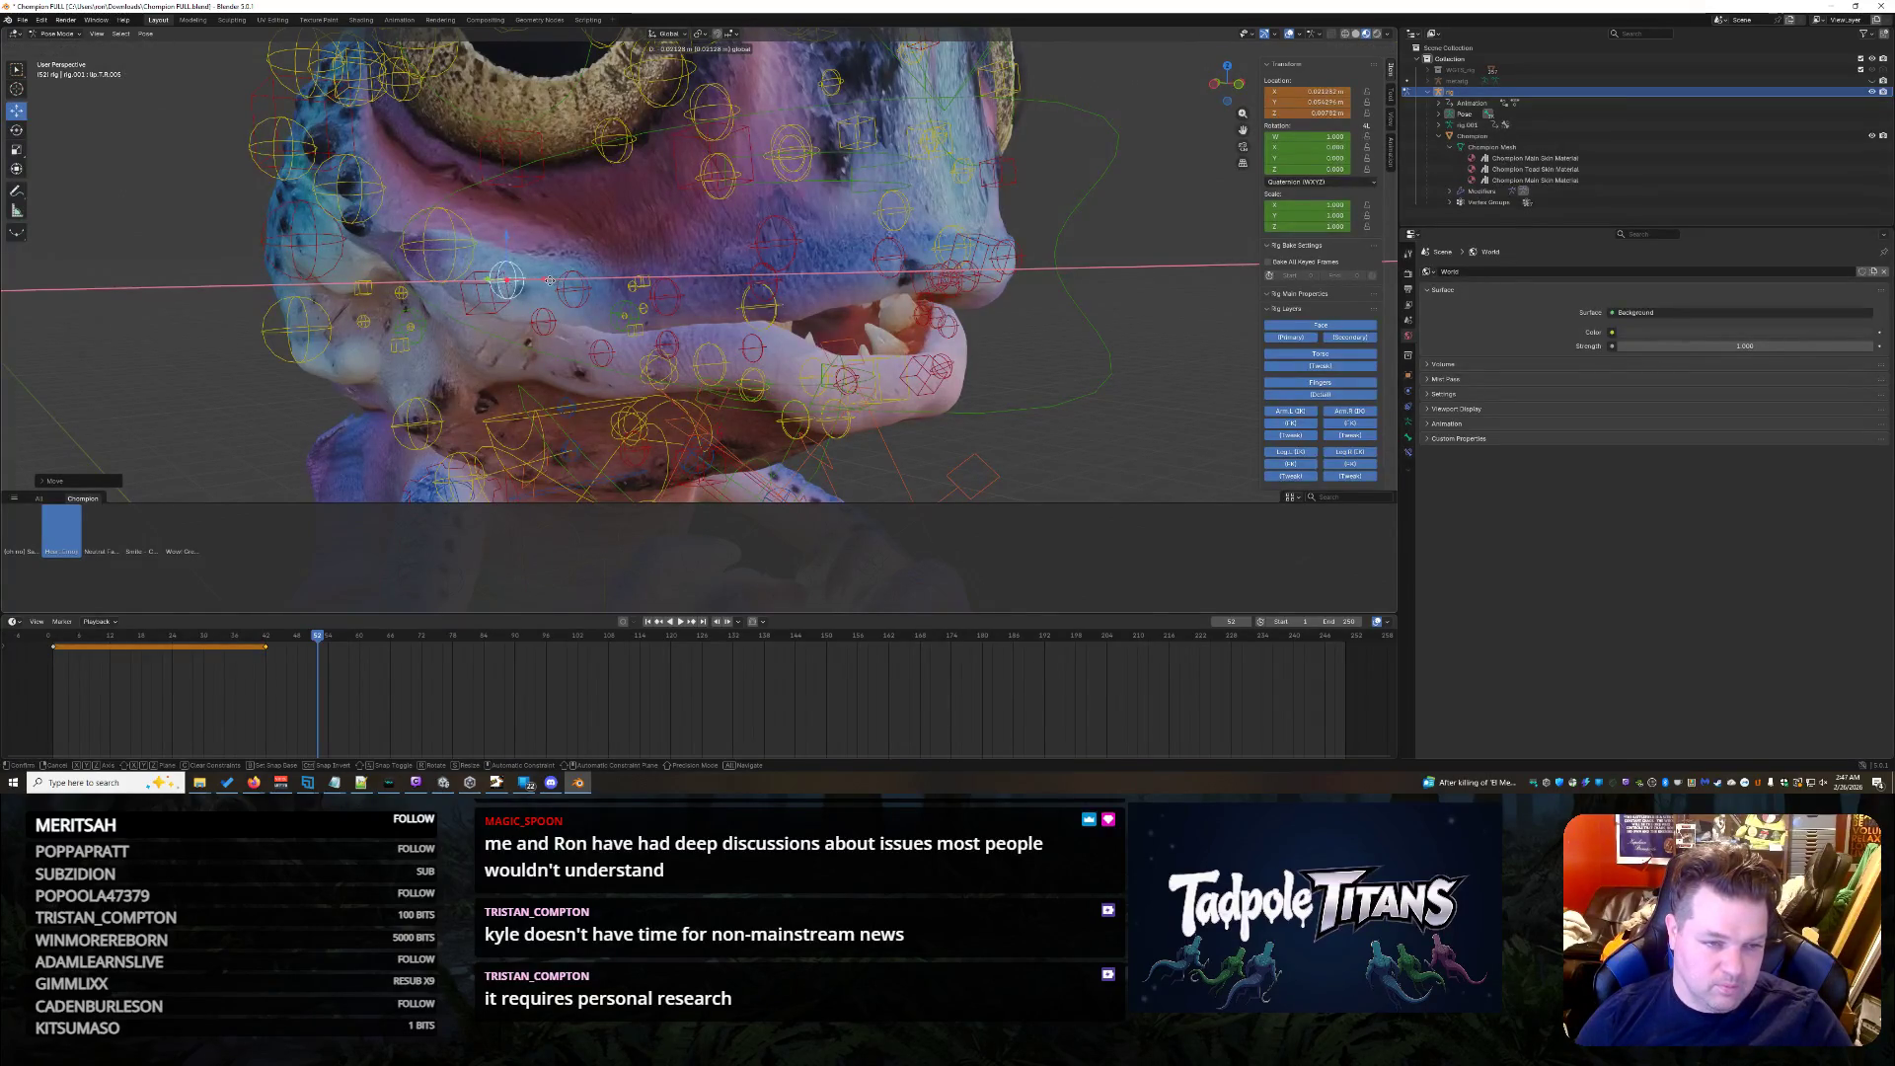
{"action": "left_click", "coordinate": [618, 307]}
{"action": "left_click", "coordinate": [1102, 356]}
{"action": "mouse_move", "coordinate": [1104, 357]}
{"action": "middle_mouse_down"}
{"action": "mouse_move", "coordinate": [1145, 375]}
{"action": "mouse_move", "coordinate": [1041, 399]}
{"action": "mouse_move", "coordinate": [1075, 367]}
{"action": "mouse_move", "coordinate": [1158, 380]}
{"action": "middle_mouse_up"}
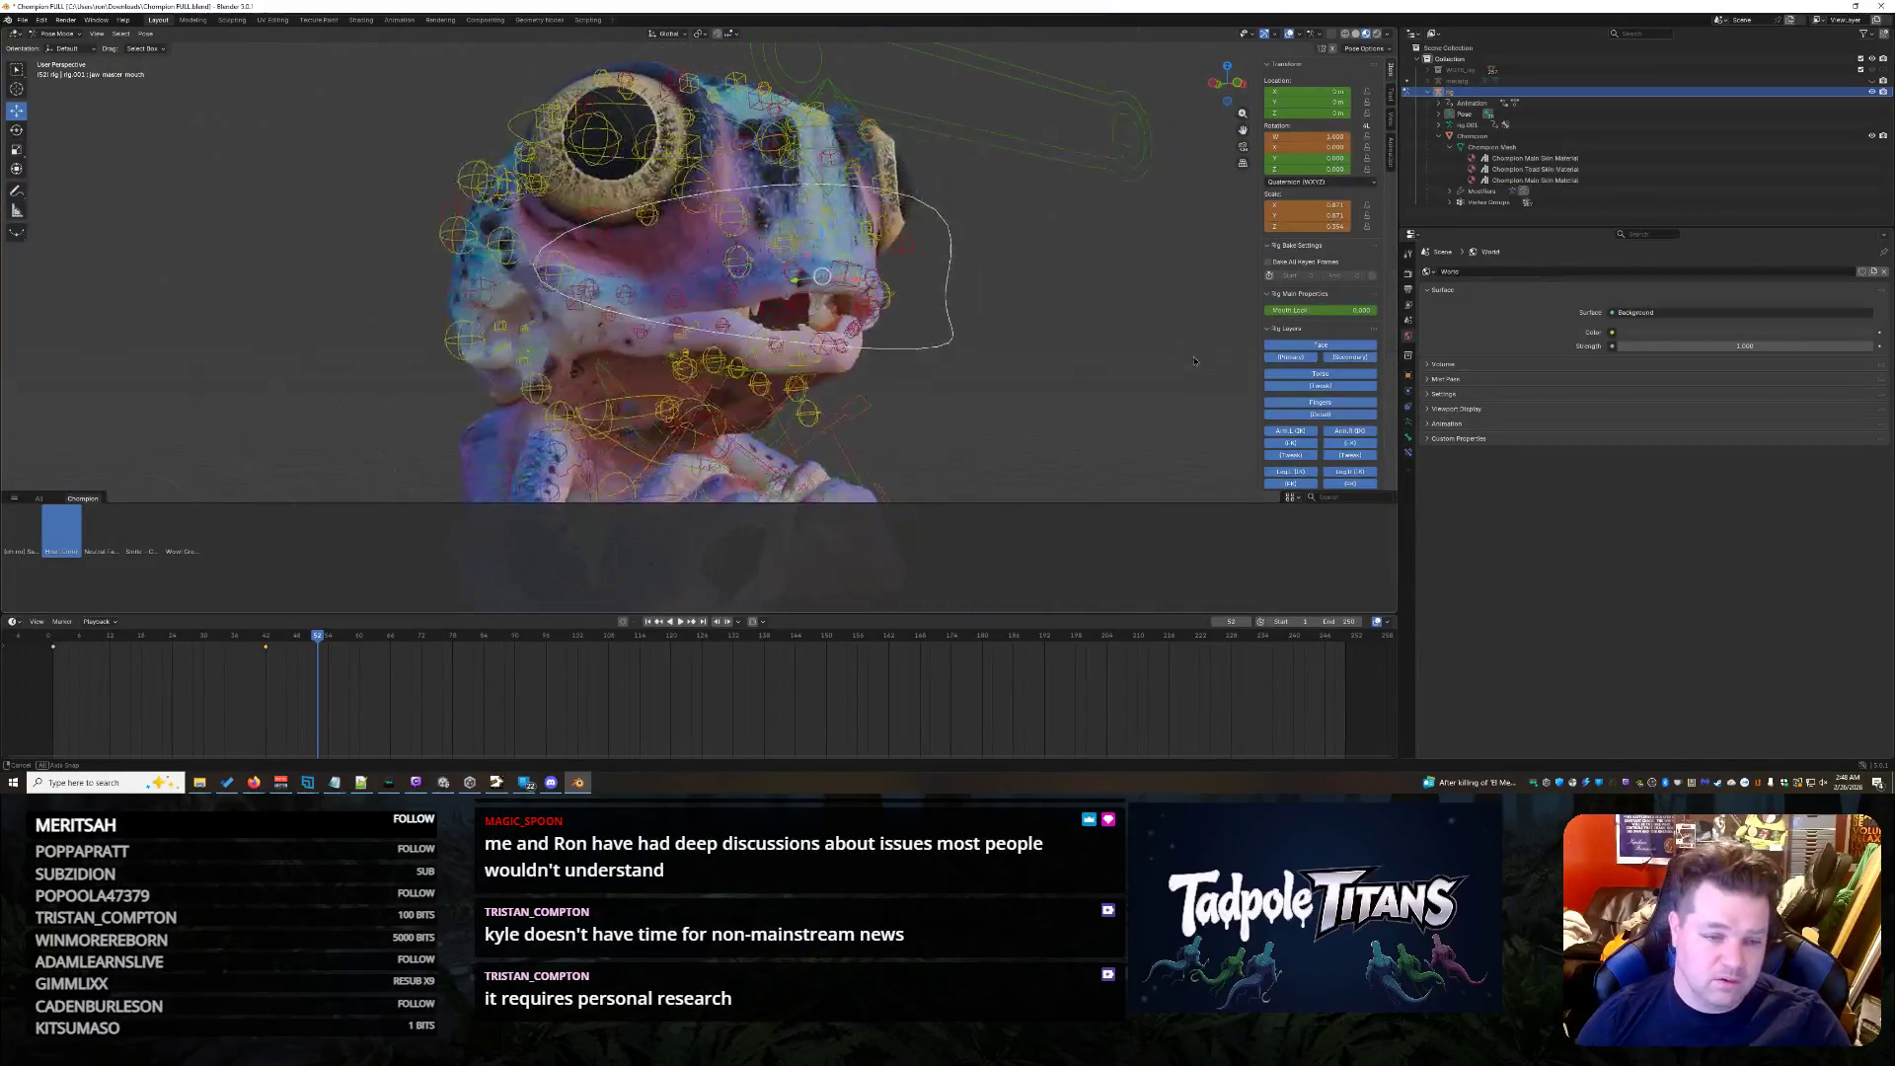
{"action": "scroll", "coordinate": [1159, 379], "scroll_direction": "up", "scroll_amount": 5}
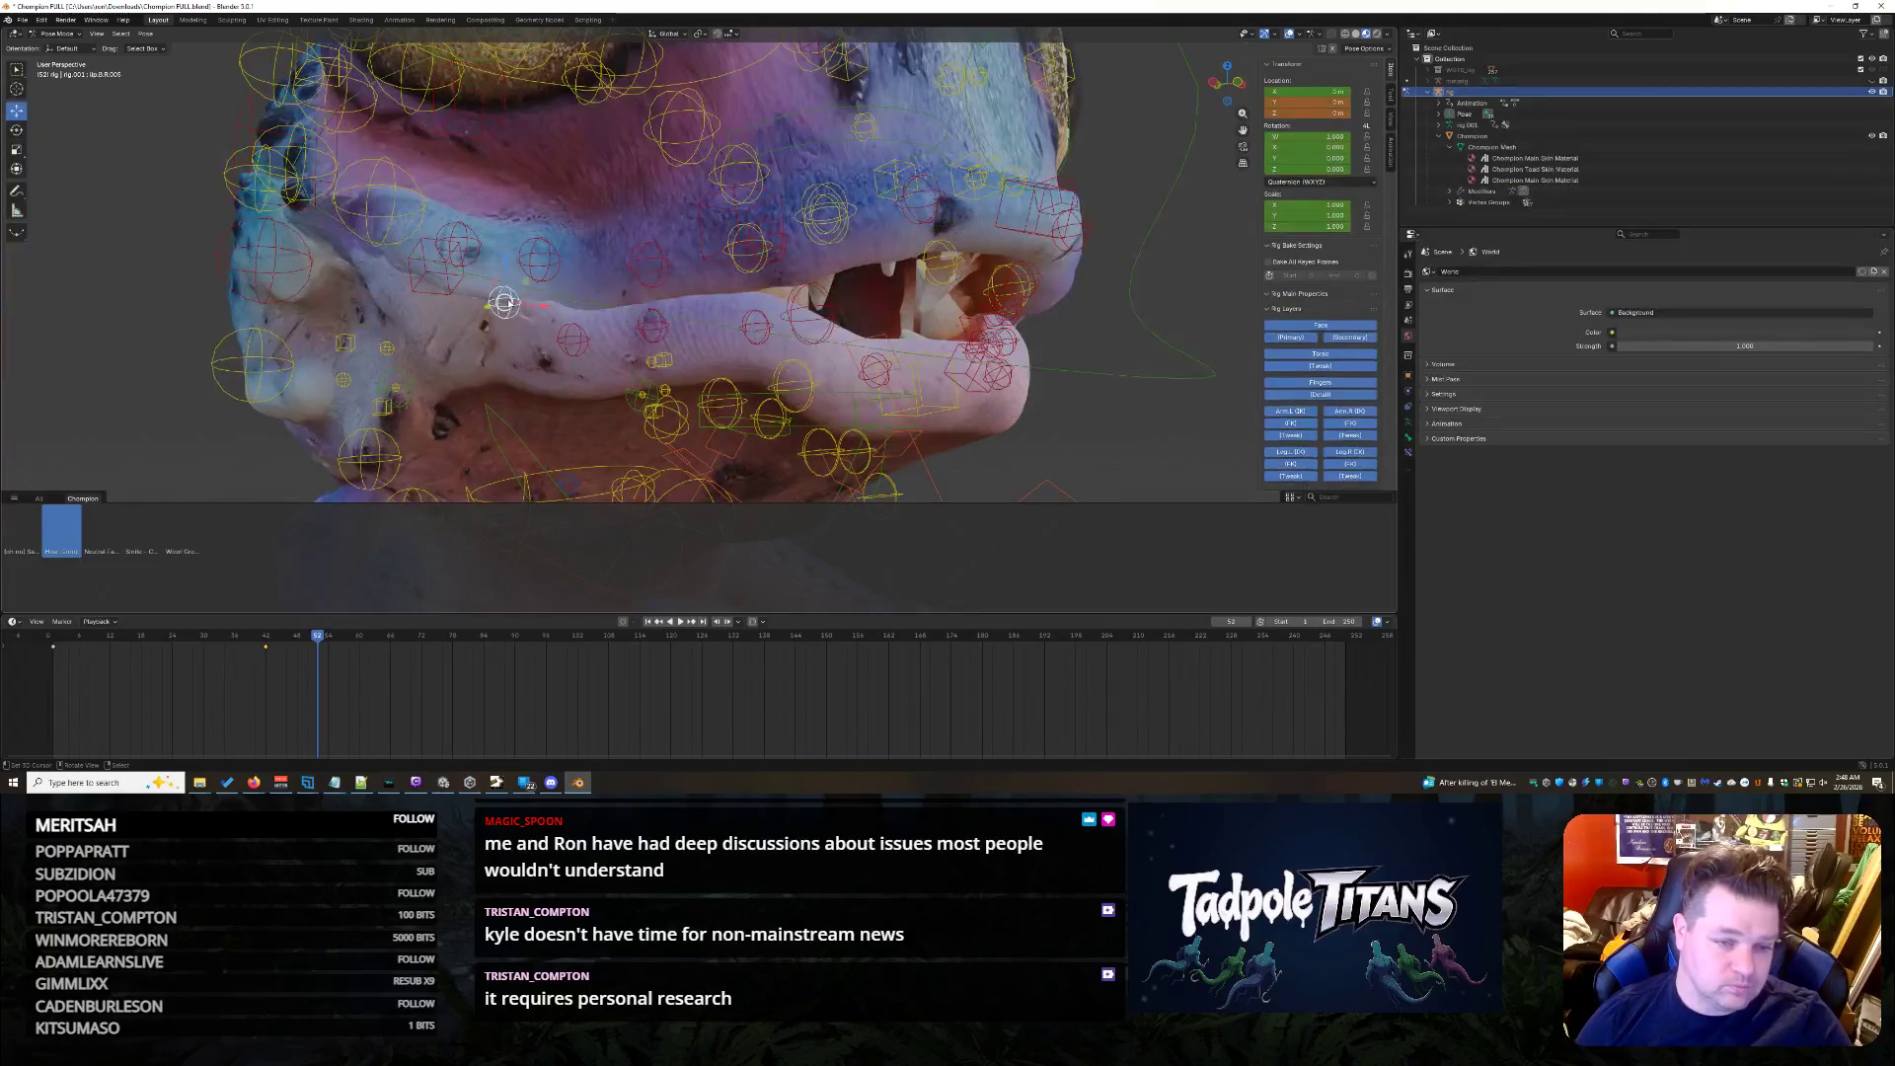
- Move the lip control vertically, then raise the upper cheek control along Z
{"action": "left_click_drag", "start_coordinate": [502, 255], "coordinate": [512, 288]}
{"action": "left_click", "coordinate": [510, 282]}
{"action": "left_click", "coordinate": [468, 252]}
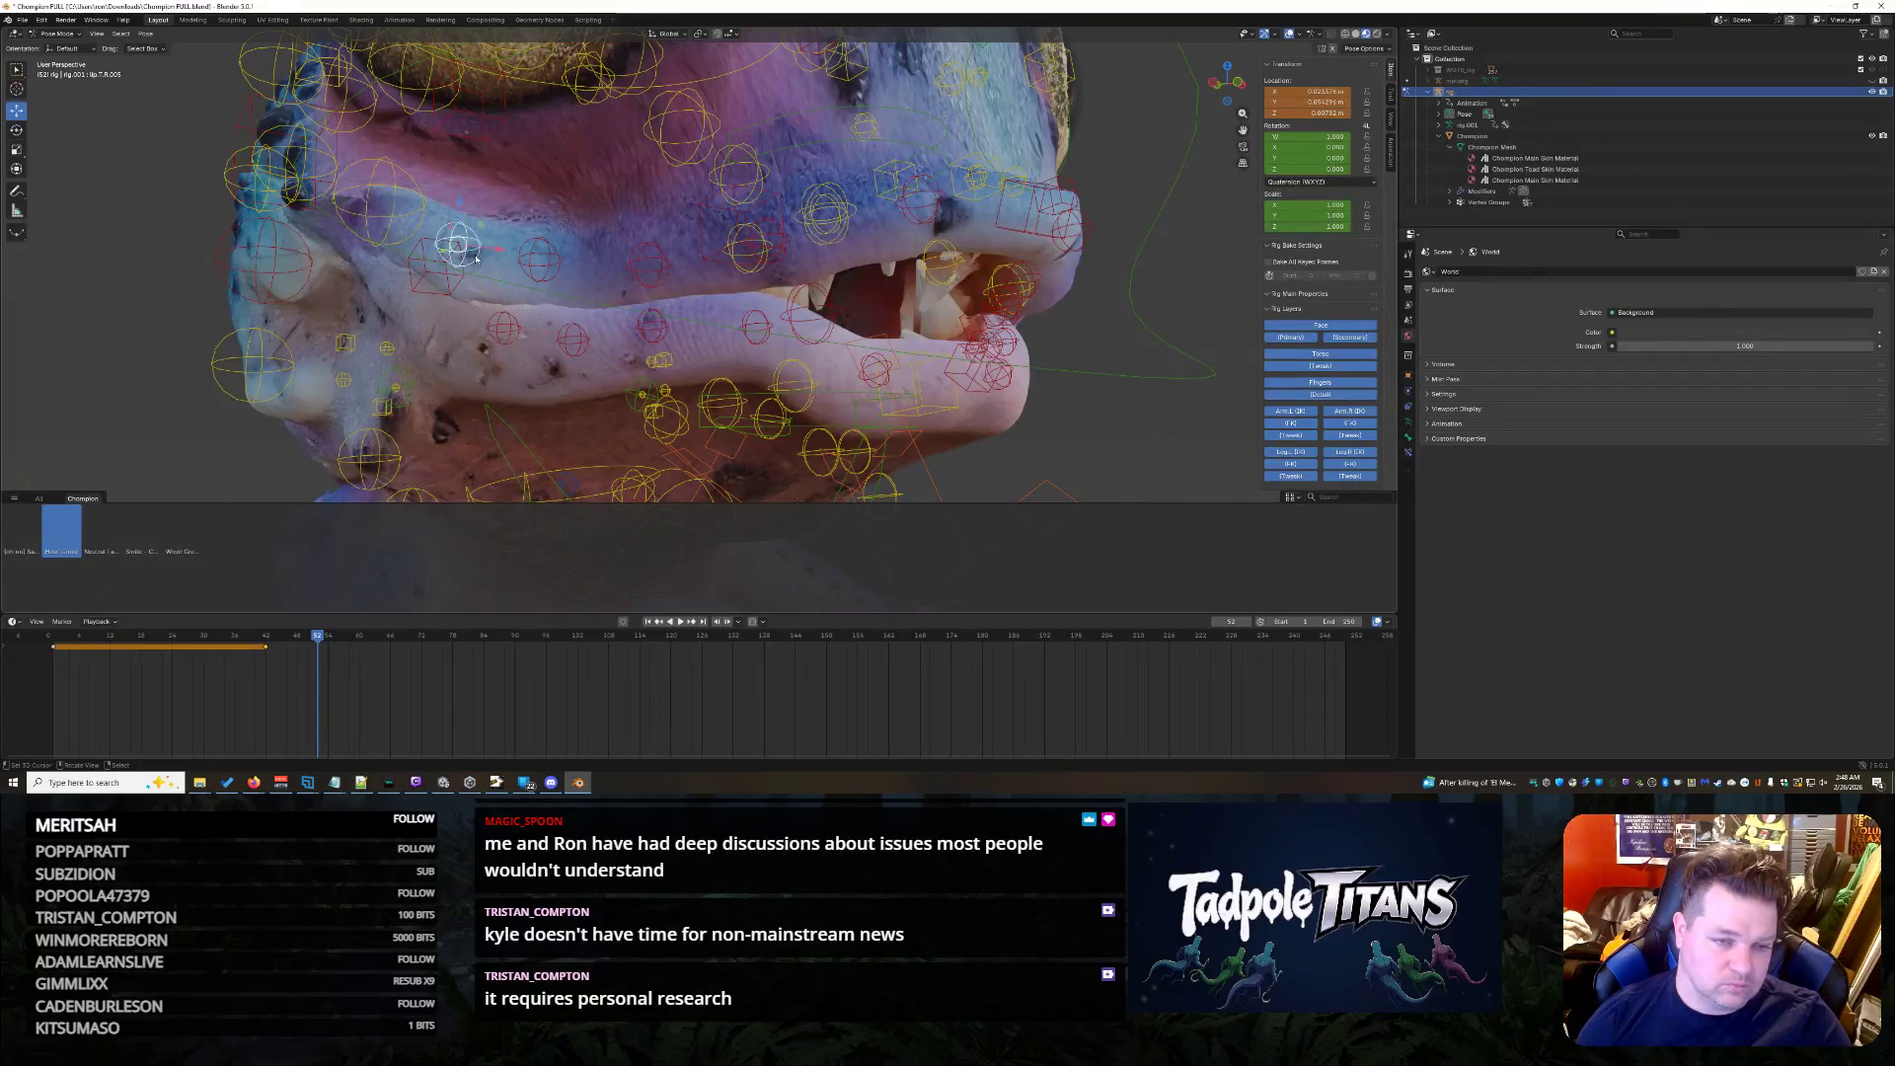
{"action": "key", "text": "g"}
{"action": "key", "text": "z"}
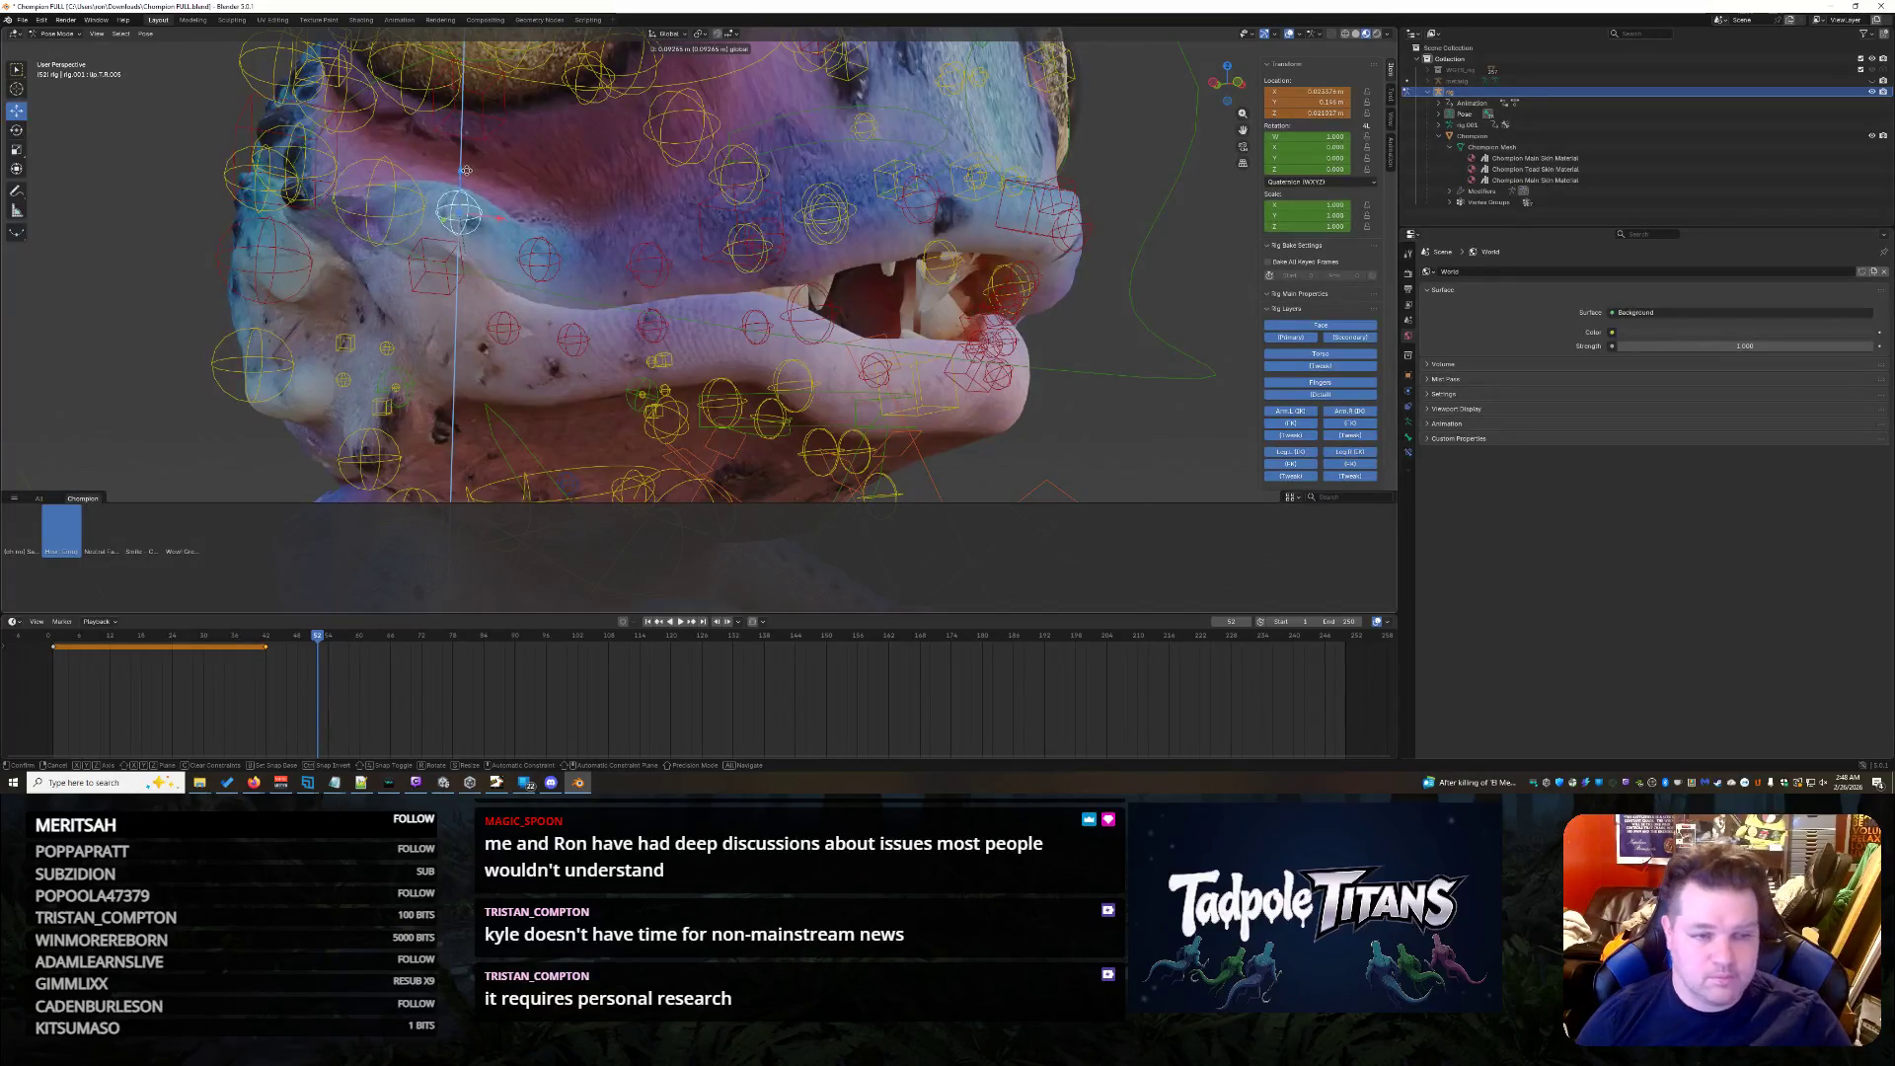
{"action": "left_click", "coordinate": [464, 172]}
- Deselect all bones from a front view so no controls are picked
{"action": "mouse_move", "coordinate": [464, 173]}
{"action": "middle_mouse_down"}
{"action": "mouse_move", "coordinate": [977, 360]}
{"action": "mouse_move", "coordinate": [1083, 378]}
{"action": "mouse_move", "coordinate": [1005, 388]}
{"action": "middle_mouse_up"}
{"action": "scroll", "coordinate": [979, 359], "scroll_direction": "down", "scroll_amount": 3}
{"action": "scroll", "coordinate": [1050, 377], "scroll_direction": "down", "scroll_amount": 2}
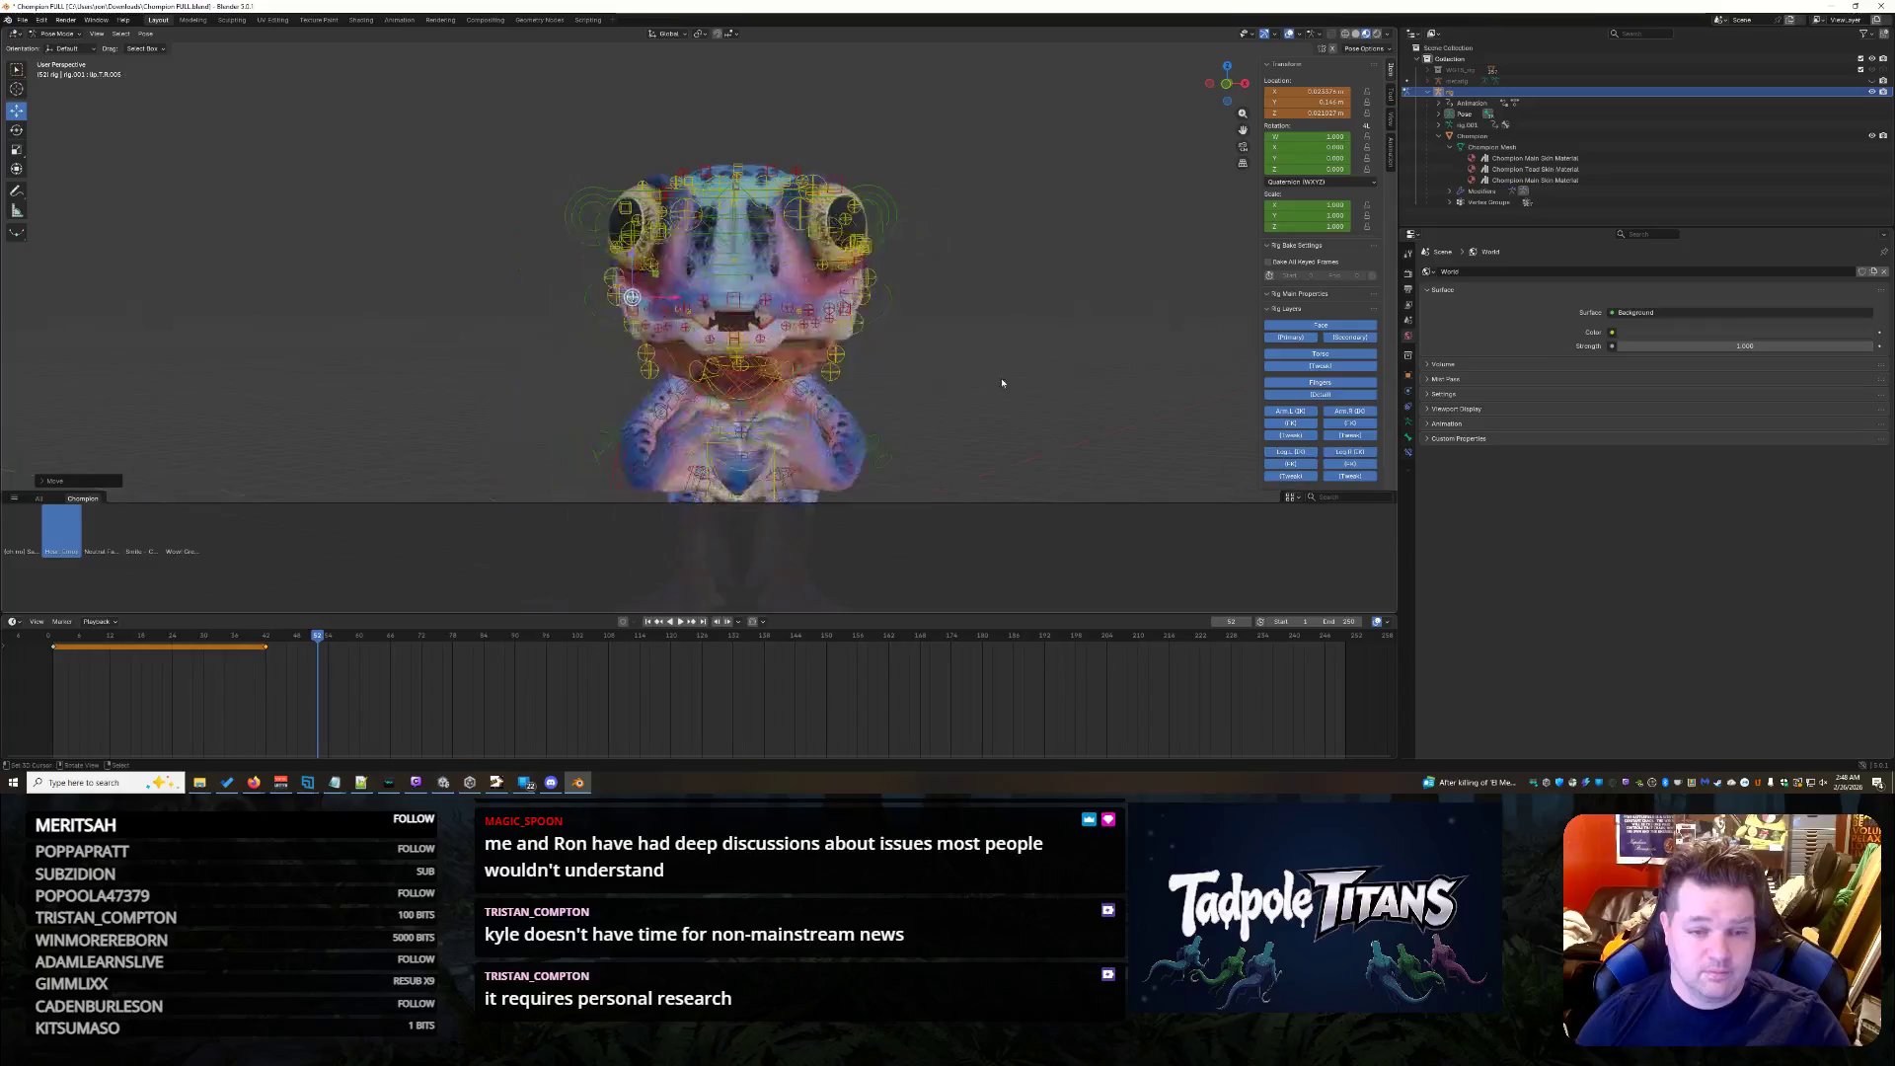
{"action": "scroll", "coordinate": [1006, 388], "scroll_direction": "up", "scroll_amount": 4}
{"action": "left_click", "coordinate": [796, 266]}
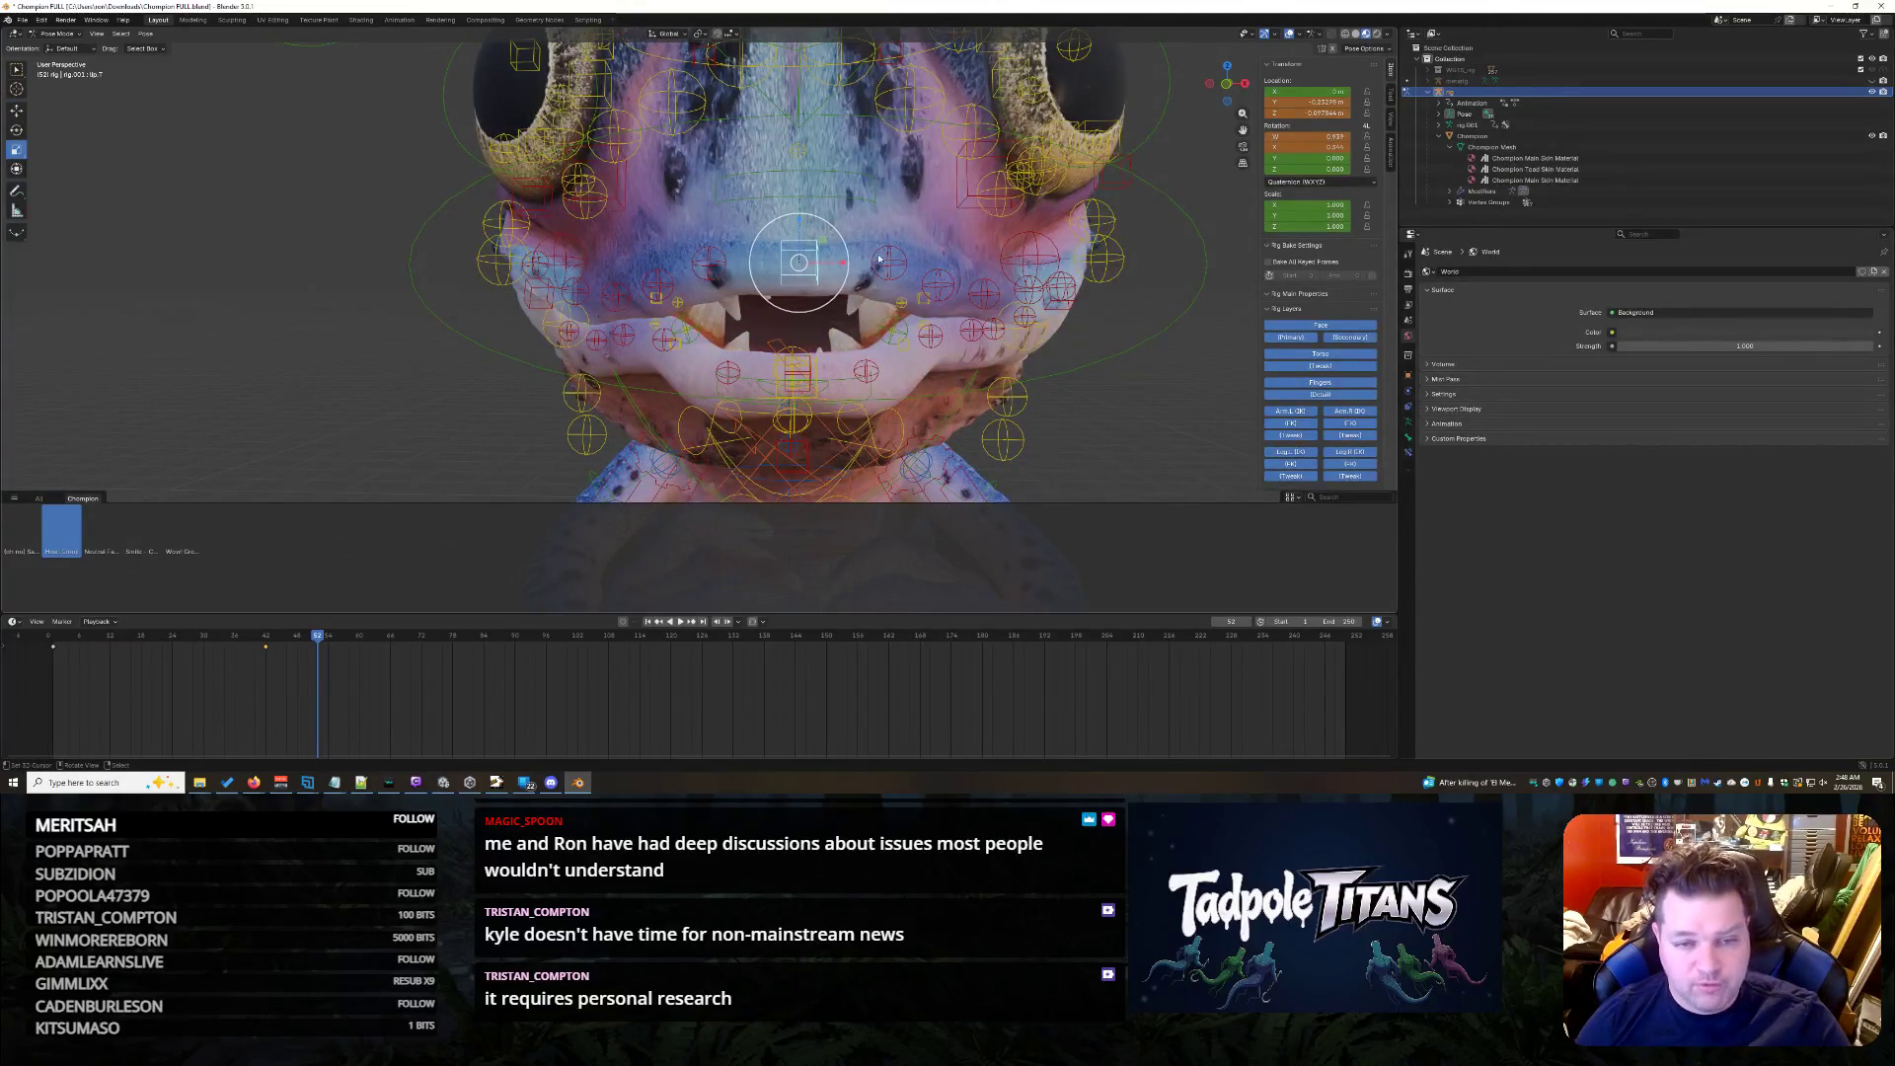
- Scale up the lip.T control, then select lip.B and scale it larger too
{"action": "key", "text": "s"}
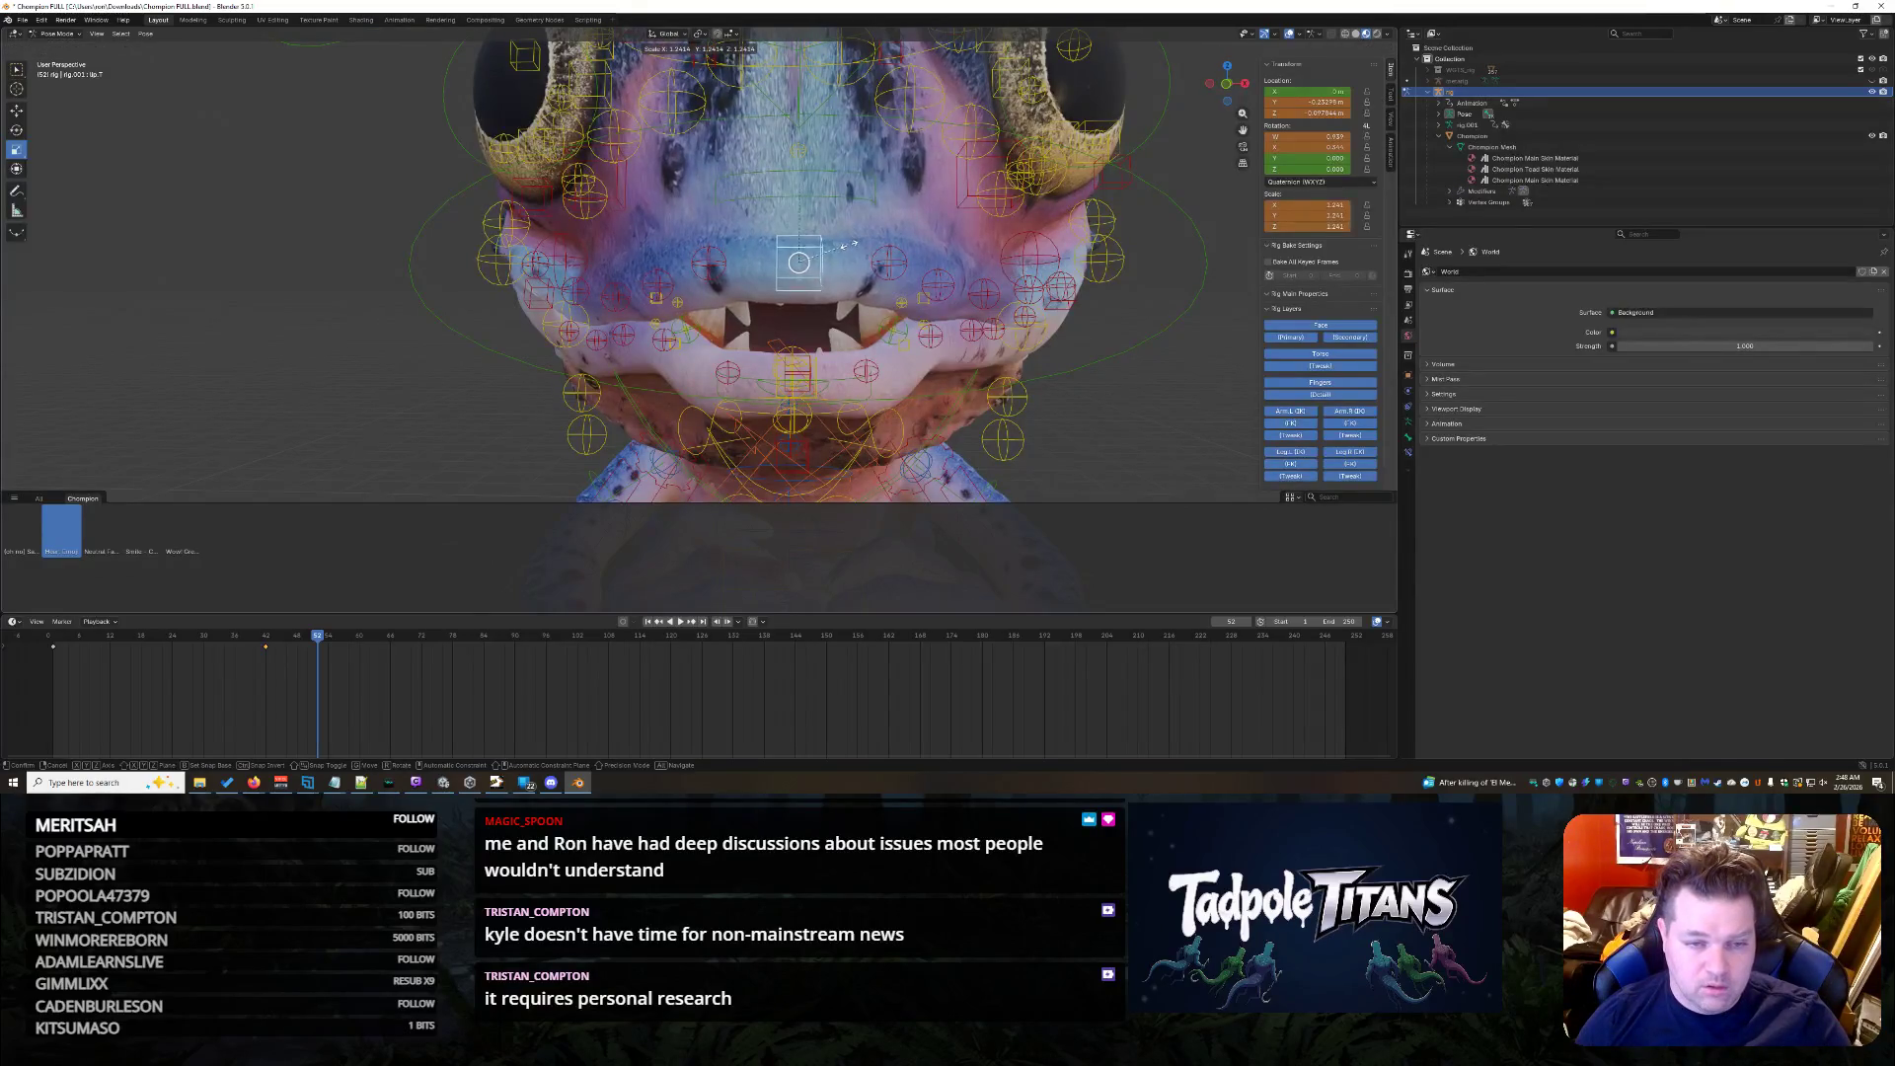
{"action": "left_click", "coordinate": [814, 376]}
{"action": "left_click", "coordinate": [796, 374]}
{"action": "key", "text": "s"}
{"action": "left_click", "coordinate": [847, 356]}
{"action": "scroll", "coordinate": [1088, 401], "scroll_direction": "down", "scroll_amount": 4}
{"action": "middle_click_drag", "start_coordinate": [1088, 402], "coordinate": [1149, 388]}
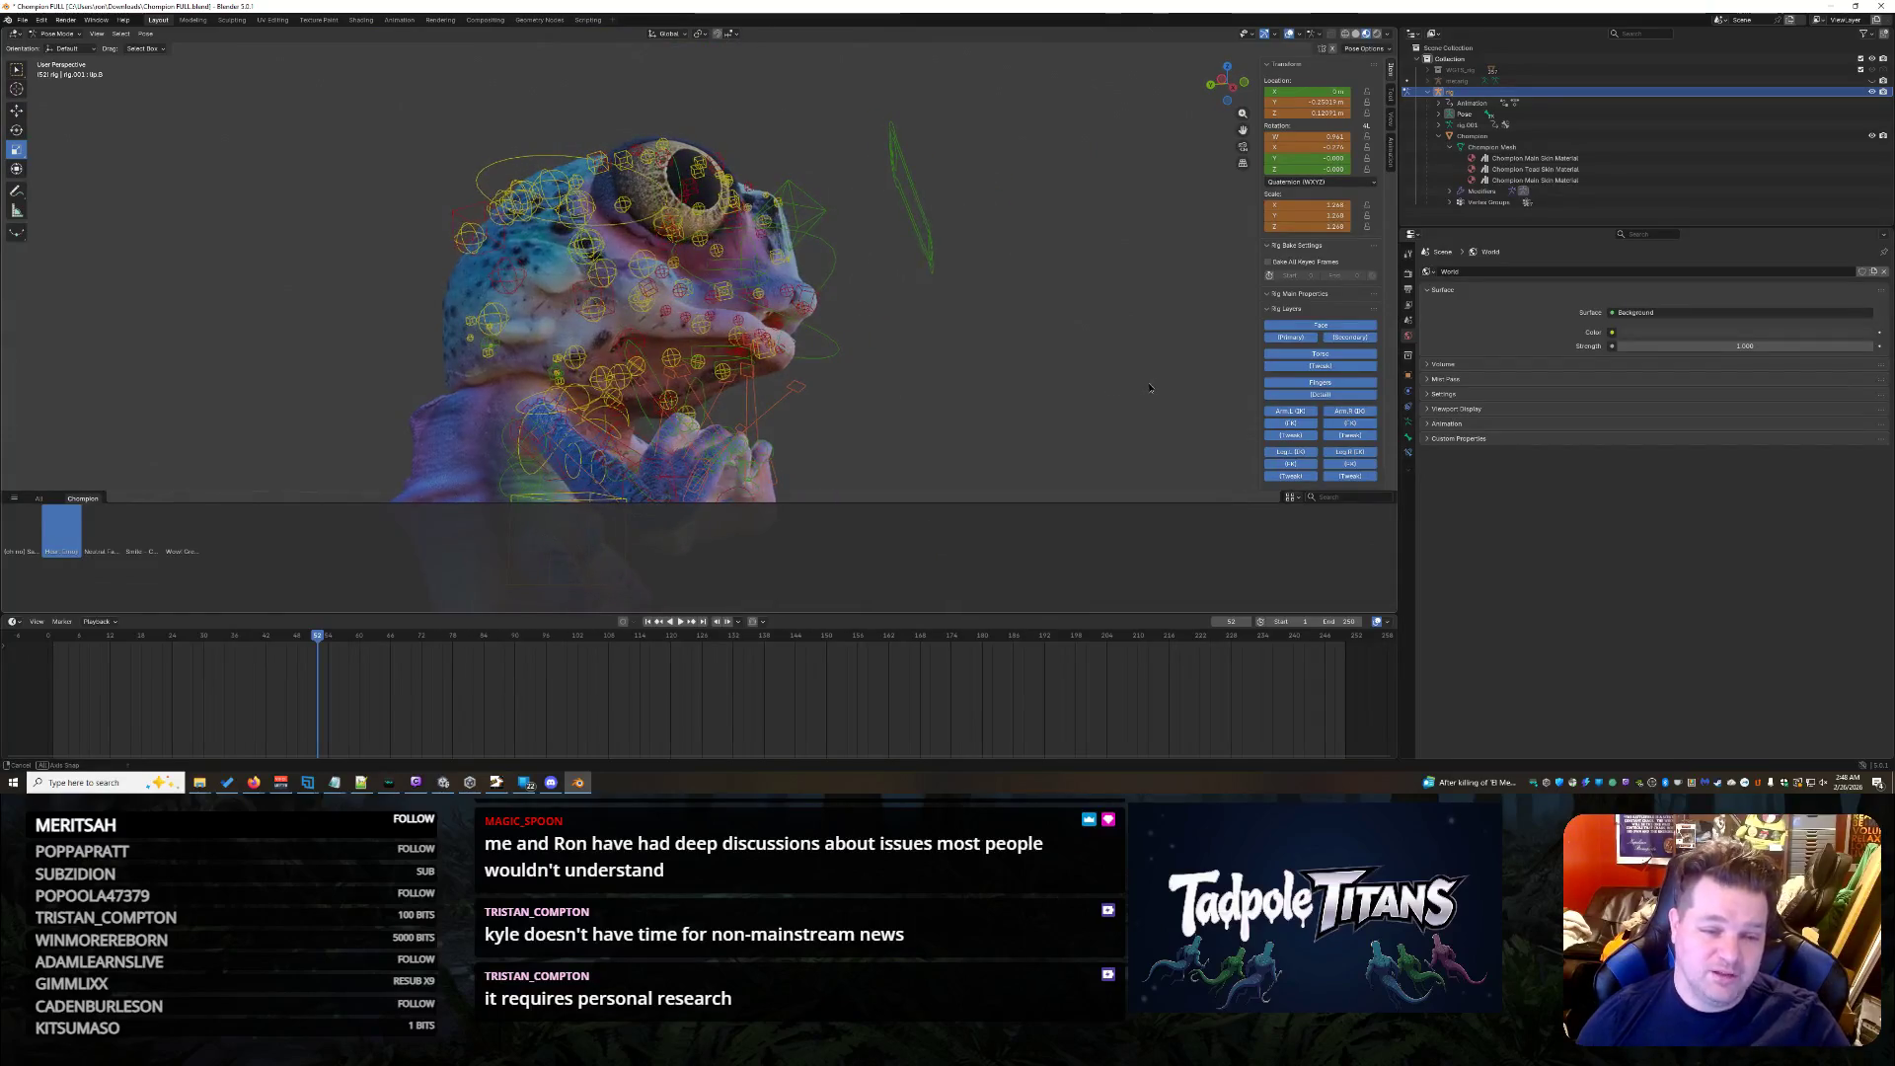
{"action": "scroll", "coordinate": [1141, 392], "scroll_direction": "up", "scroll_amount": 2}
{"action": "scroll", "coordinate": [1121, 387], "scroll_direction": "up", "scroll_amount": 2}
{"action": "scroll", "coordinate": [1120, 401], "scroll_direction": "up", "scroll_amount": 2}
{"action": "scroll", "coordinate": [1120, 408], "scroll_direction": "up", "scroll_amount": 2}
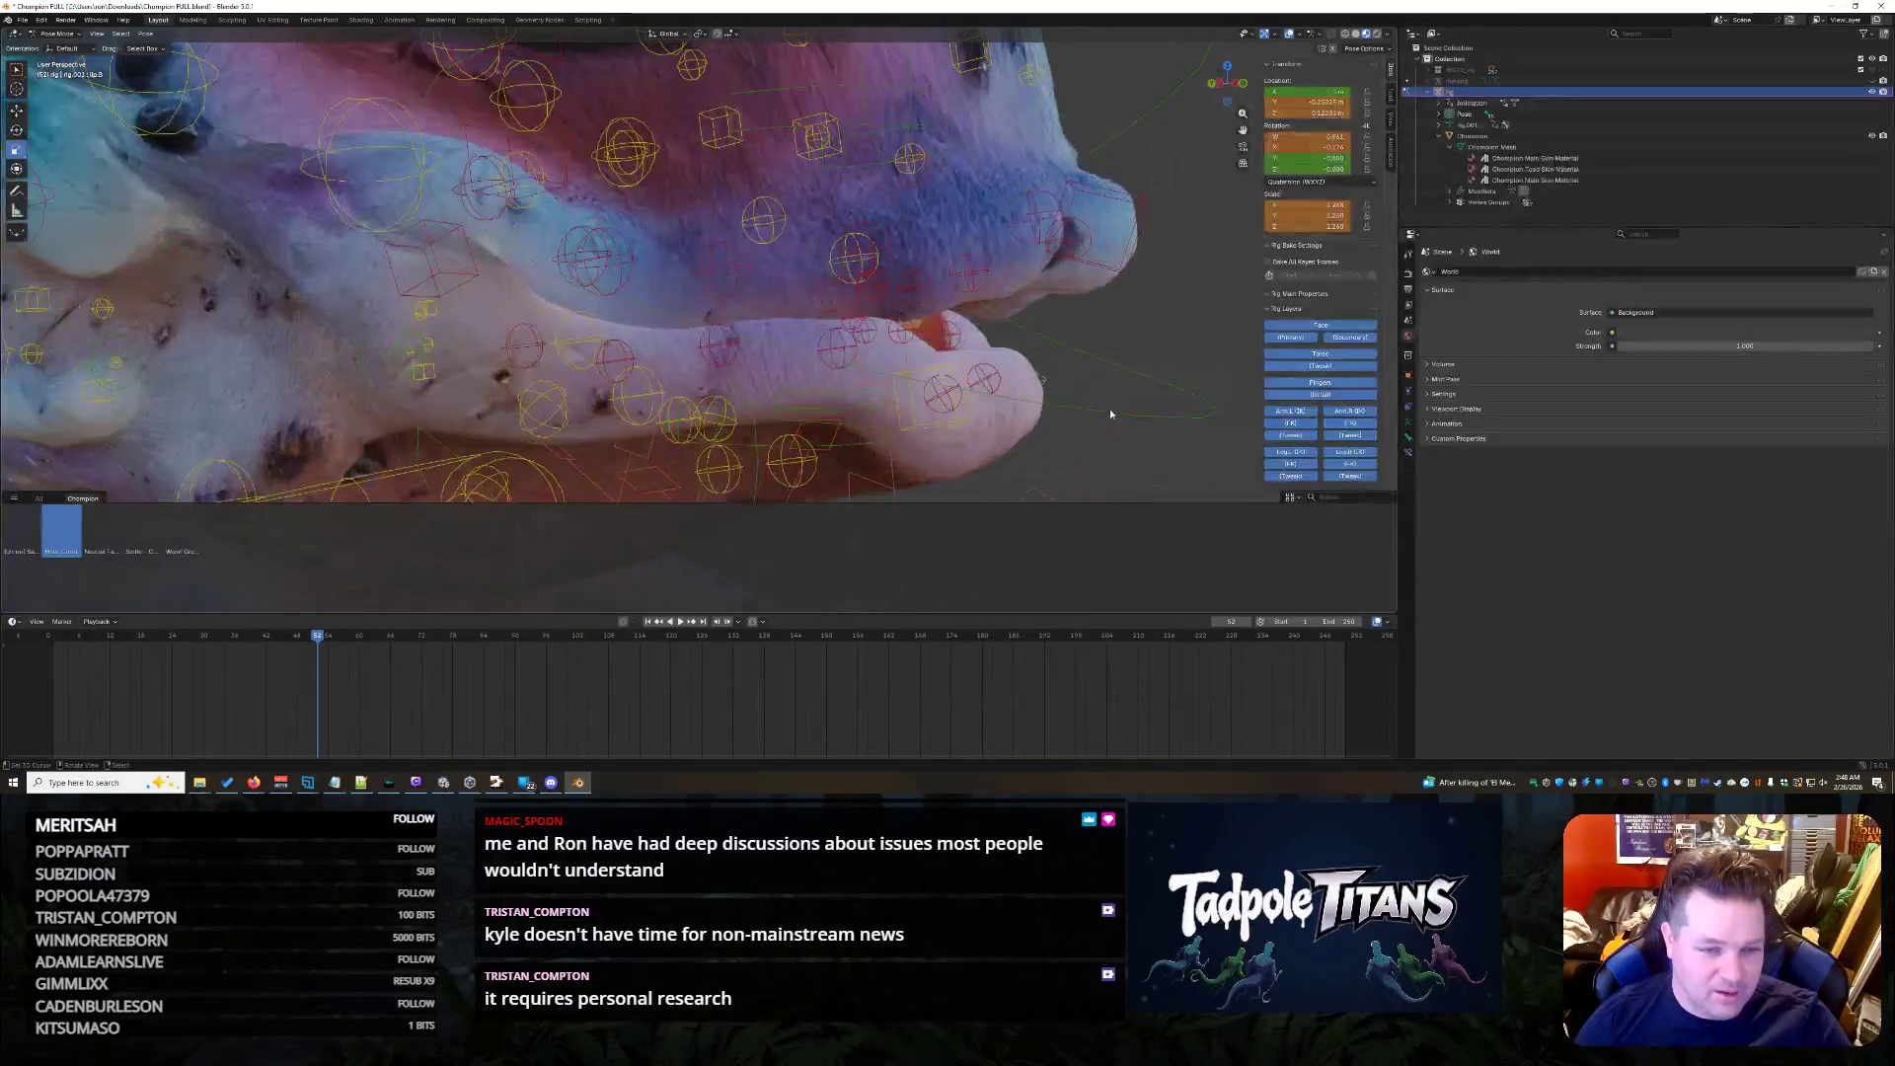
- Raise the control circle near the mouth along Z, undoing an accidental mouth-curve selection
{"action": "middle_click_drag", "start_coordinate": [1094, 399], "coordinate": [1149, 397]}
{"action": "left_click", "coordinate": [427, 241]}
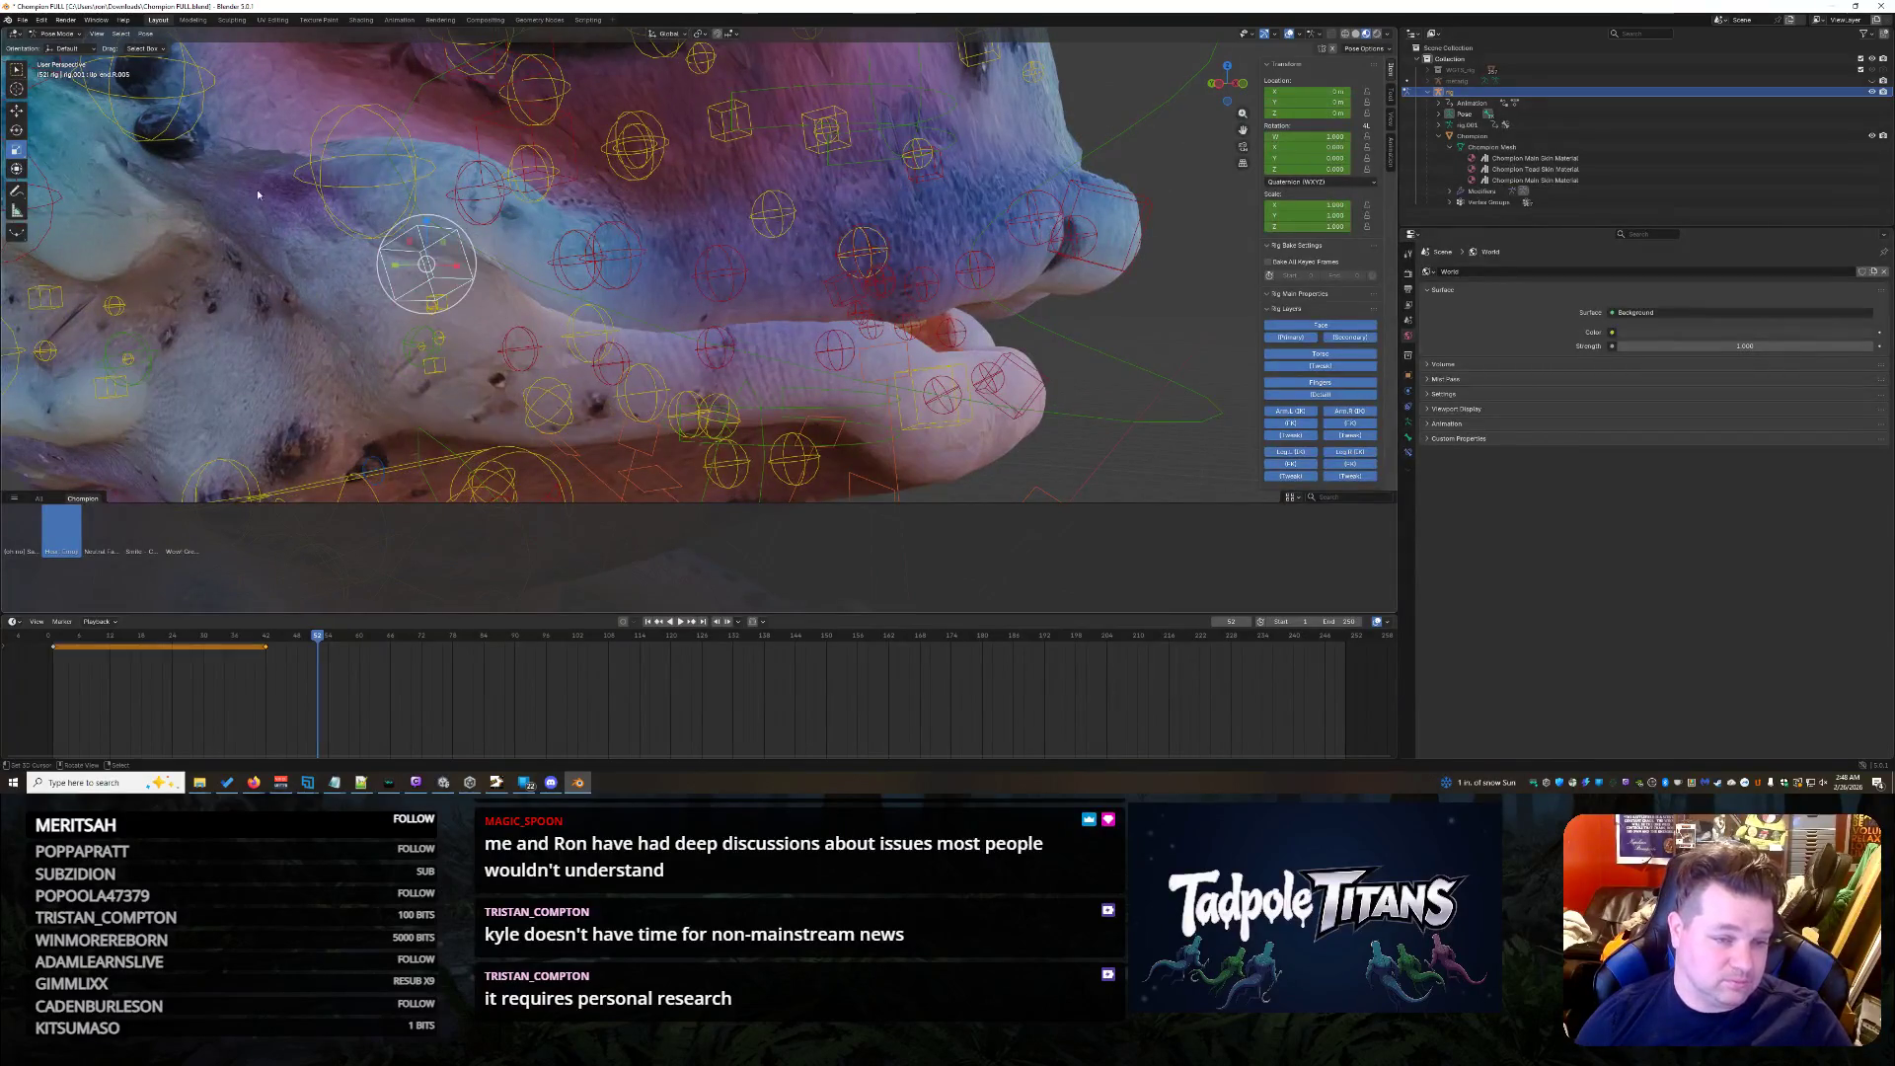
{"action": "key", "text": "g"}
{"action": "key", "text": "z"}
{"action": "left_click", "coordinate": [427, 218]}
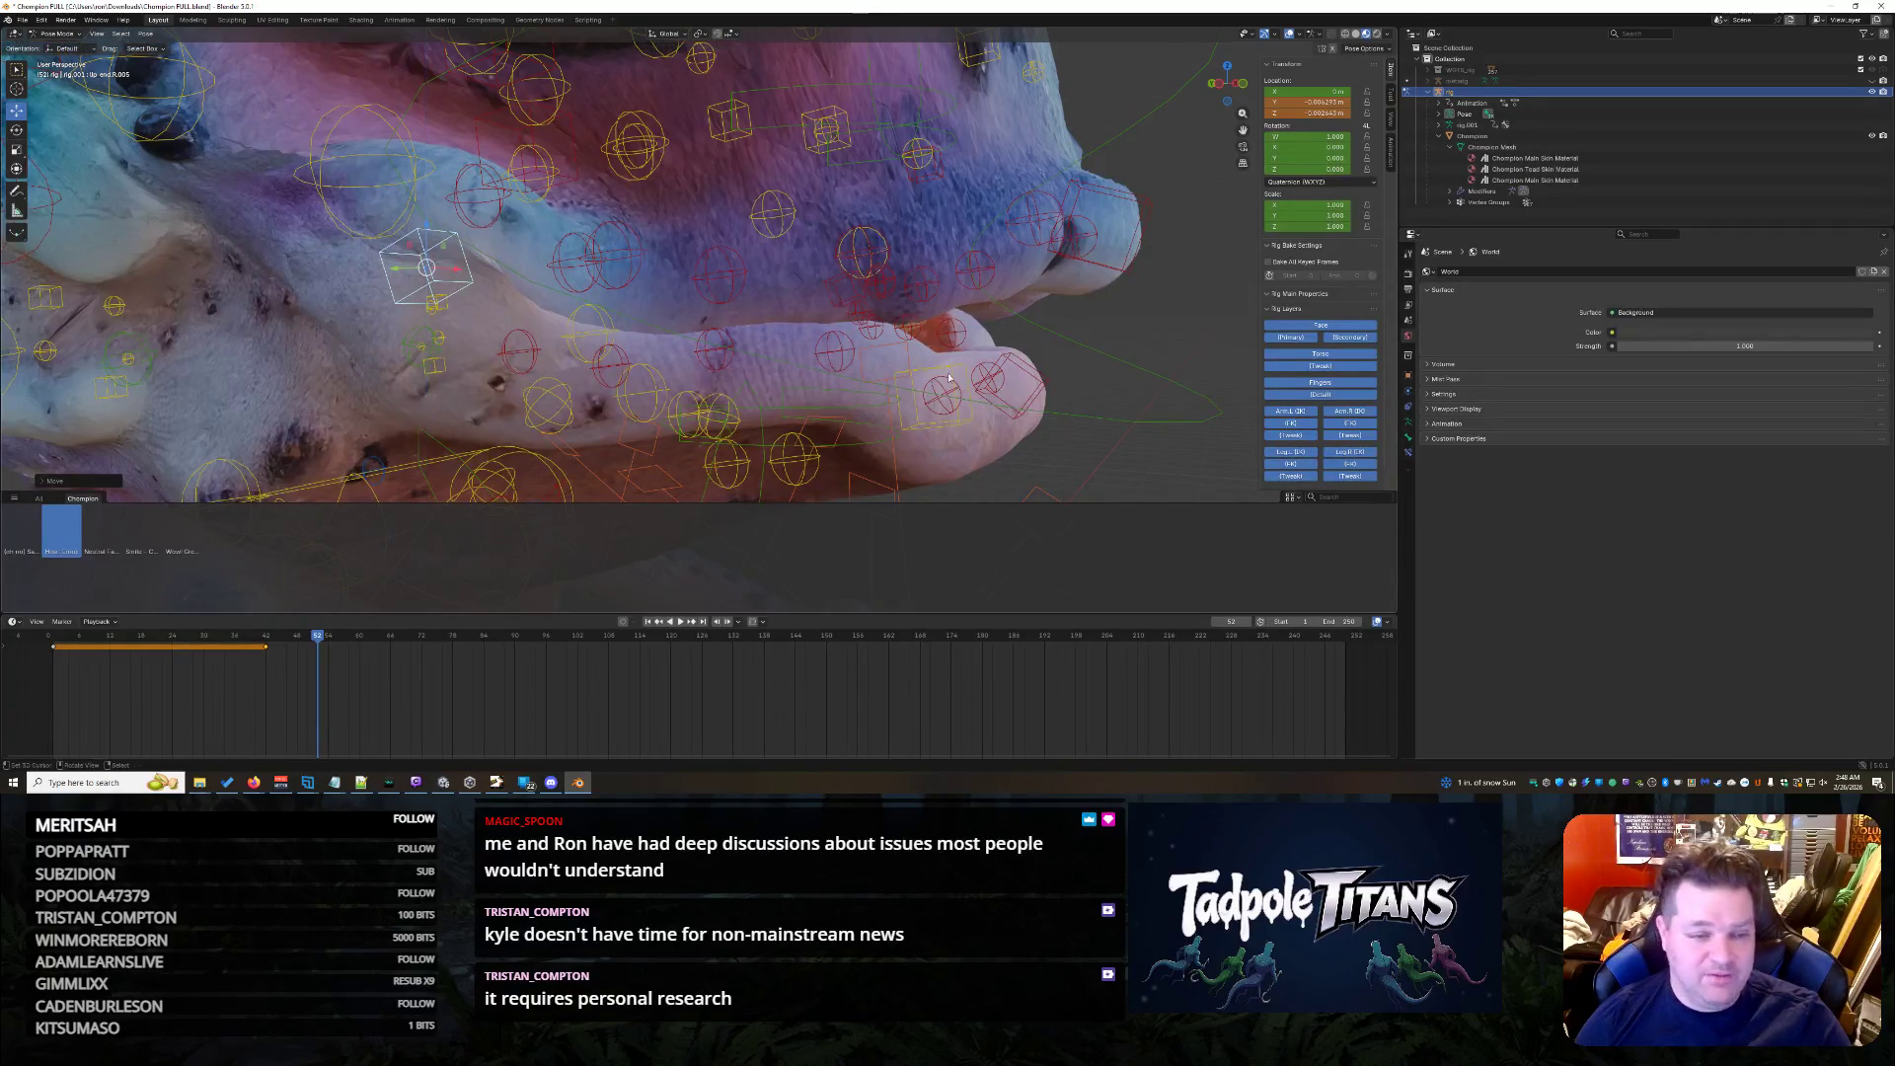
{"action": "left_click", "coordinate": [1145, 399]}
{"action": "key", "text": "ctrl+z"}
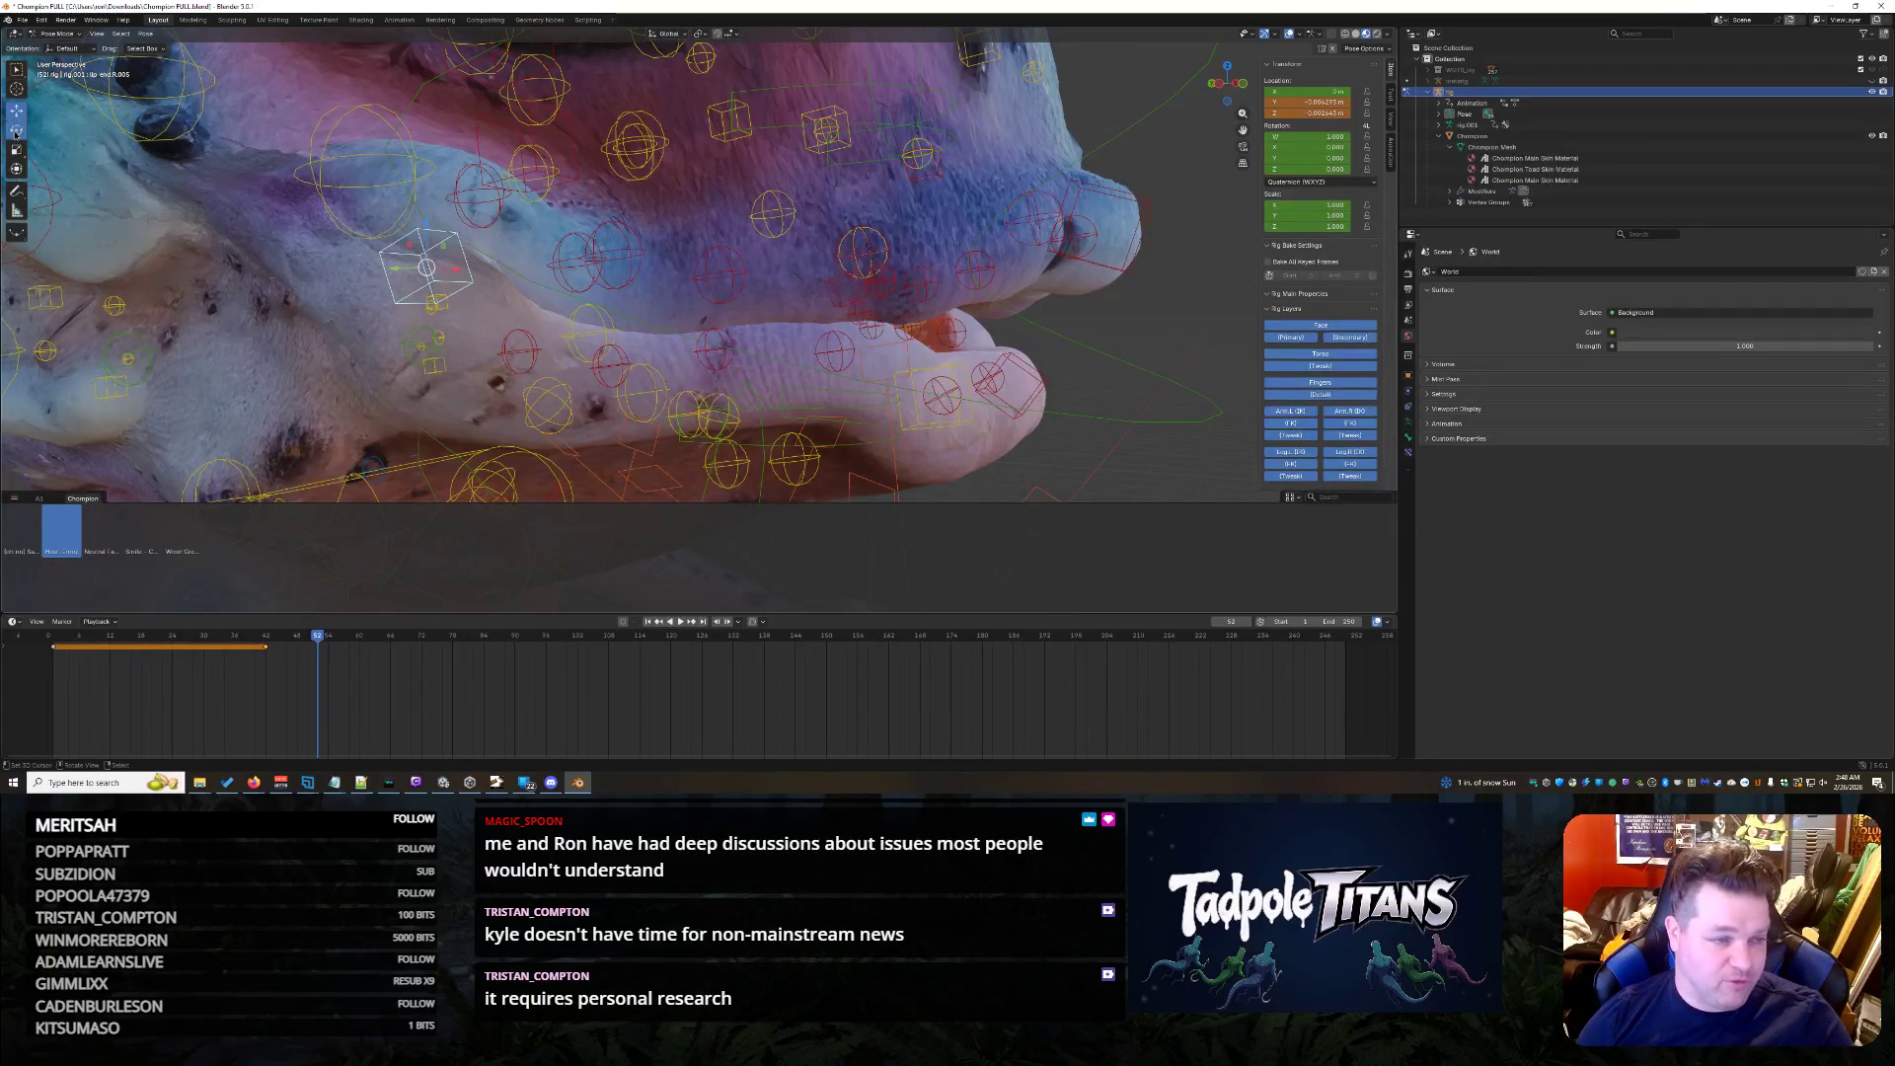
- Try tilting the face control around Y, undo the rotation, then select the Mouth Lock jaw control
{"action": "left_click_drag", "start_coordinate": [403, 245], "coordinate": [404, 223]}
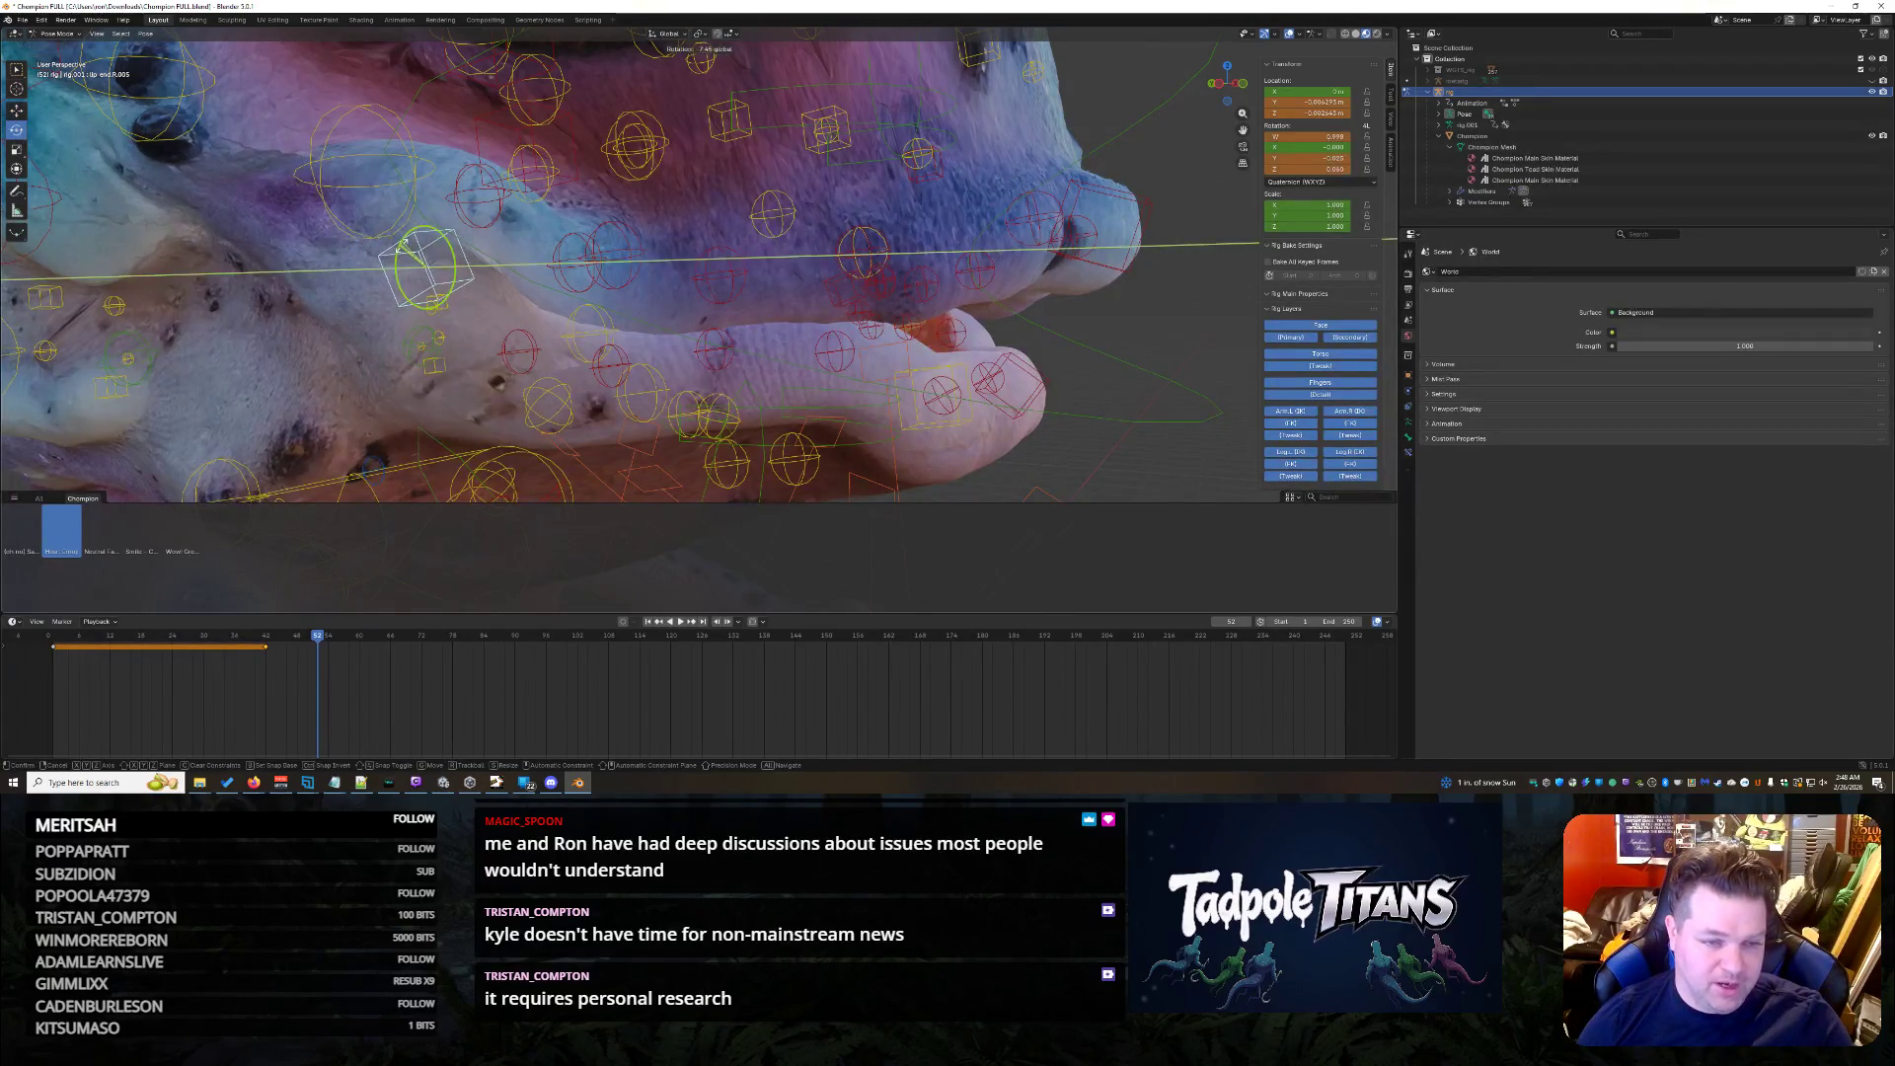
{"action": "left_click", "coordinate": [405, 223]}
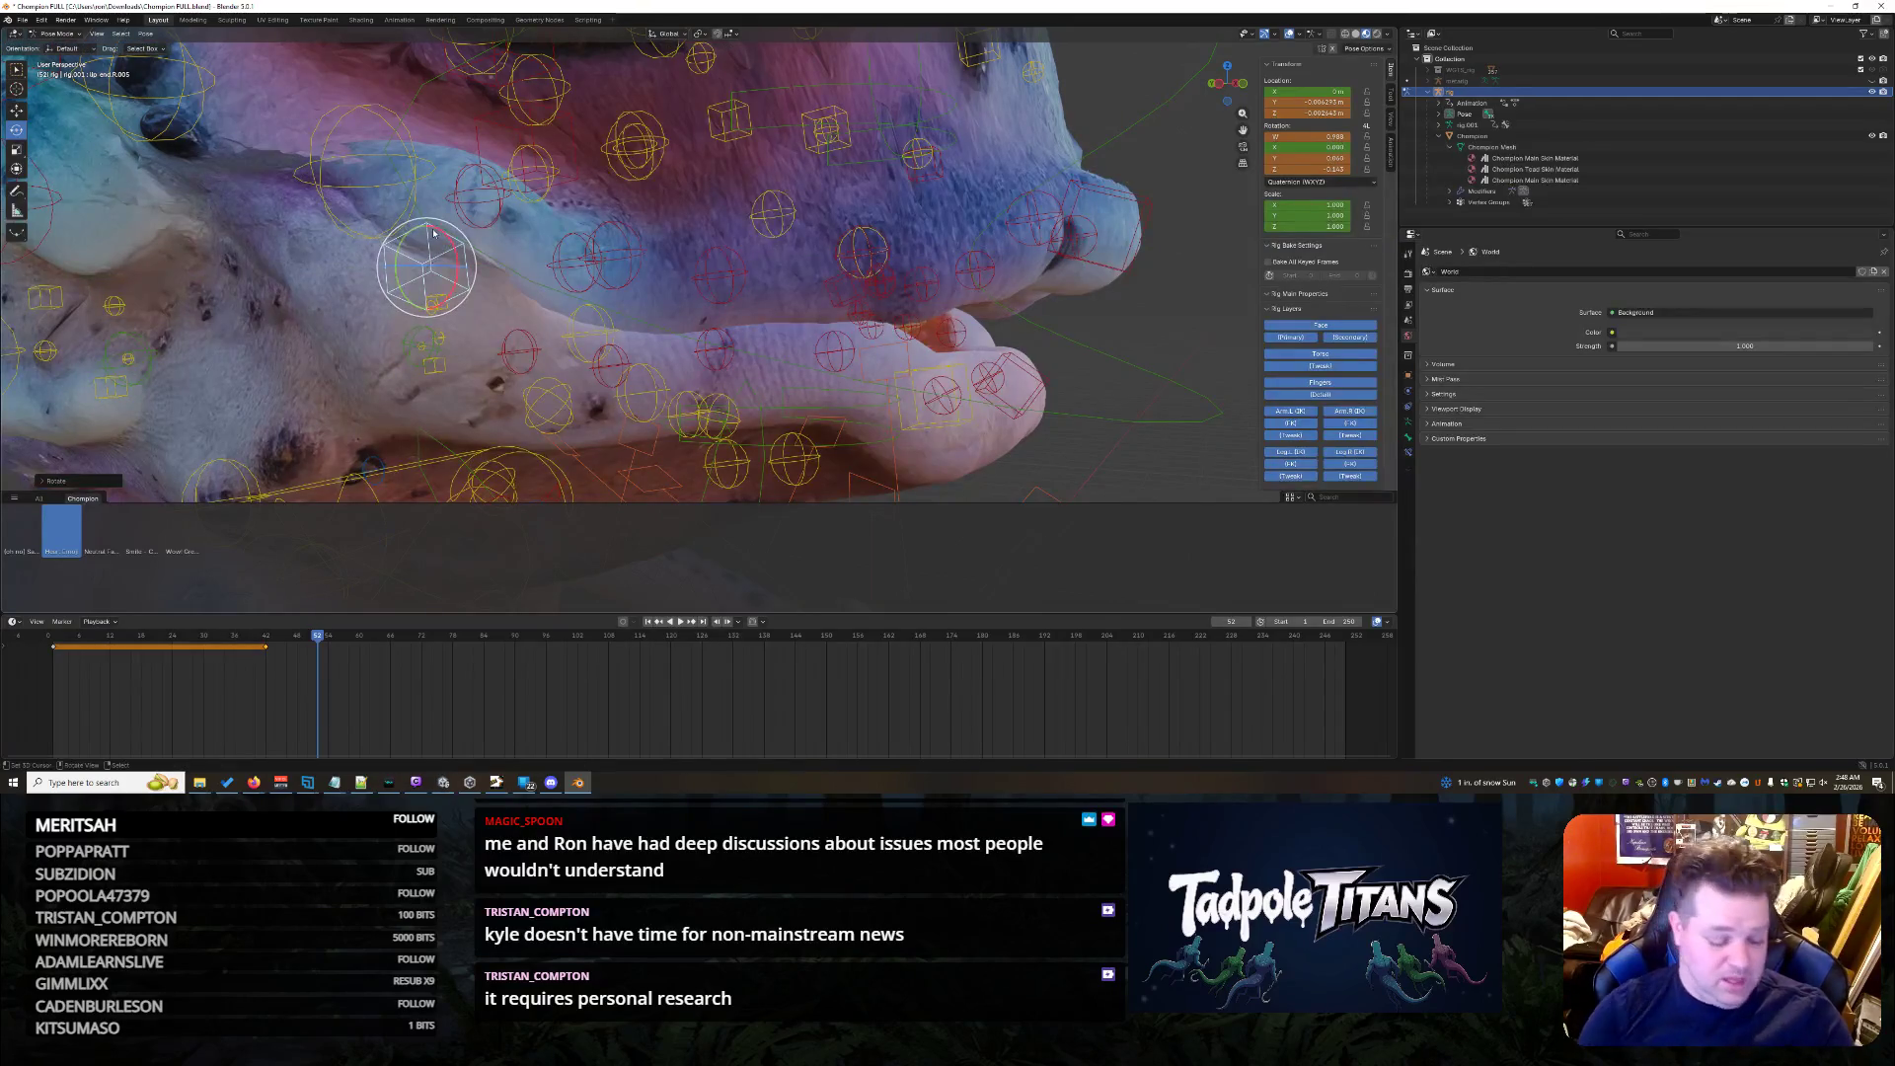
{"action": "key", "text": "ctrl+z"}
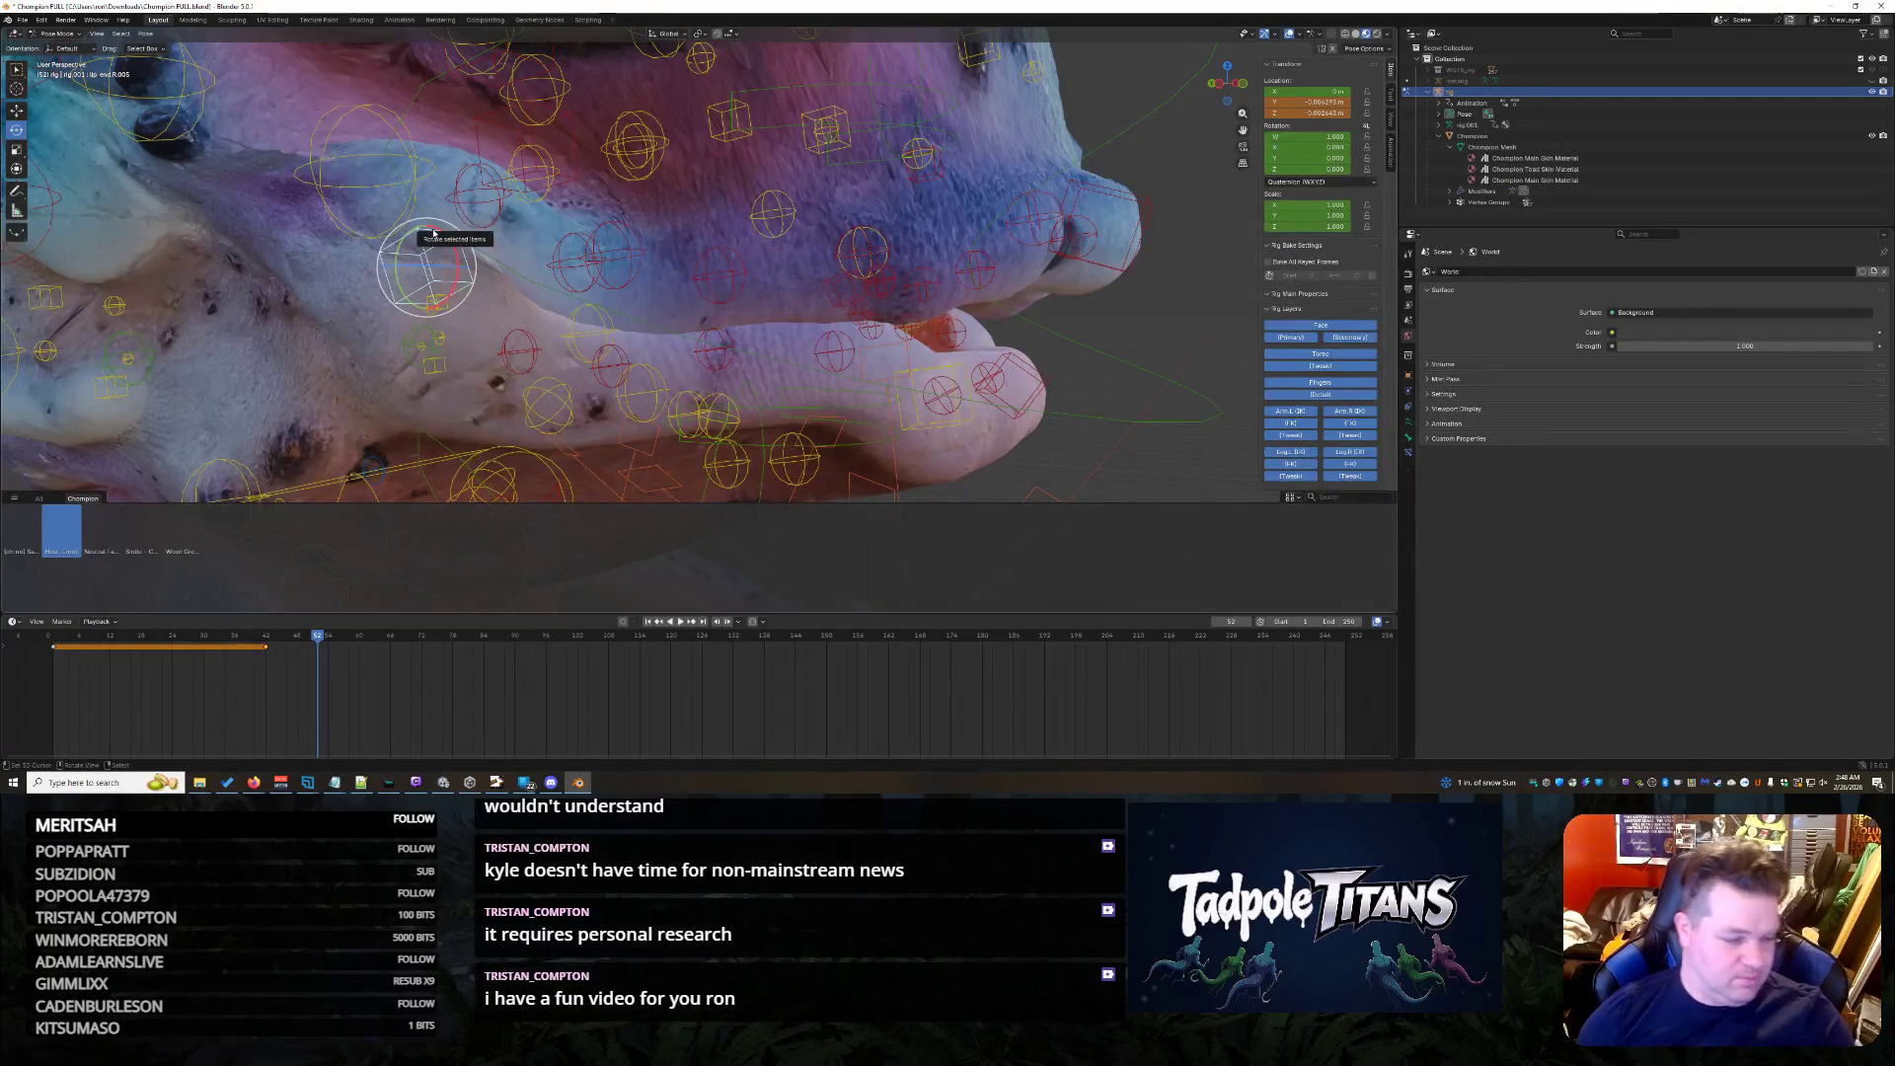
{"action": "left_click", "coordinate": [1097, 350]}
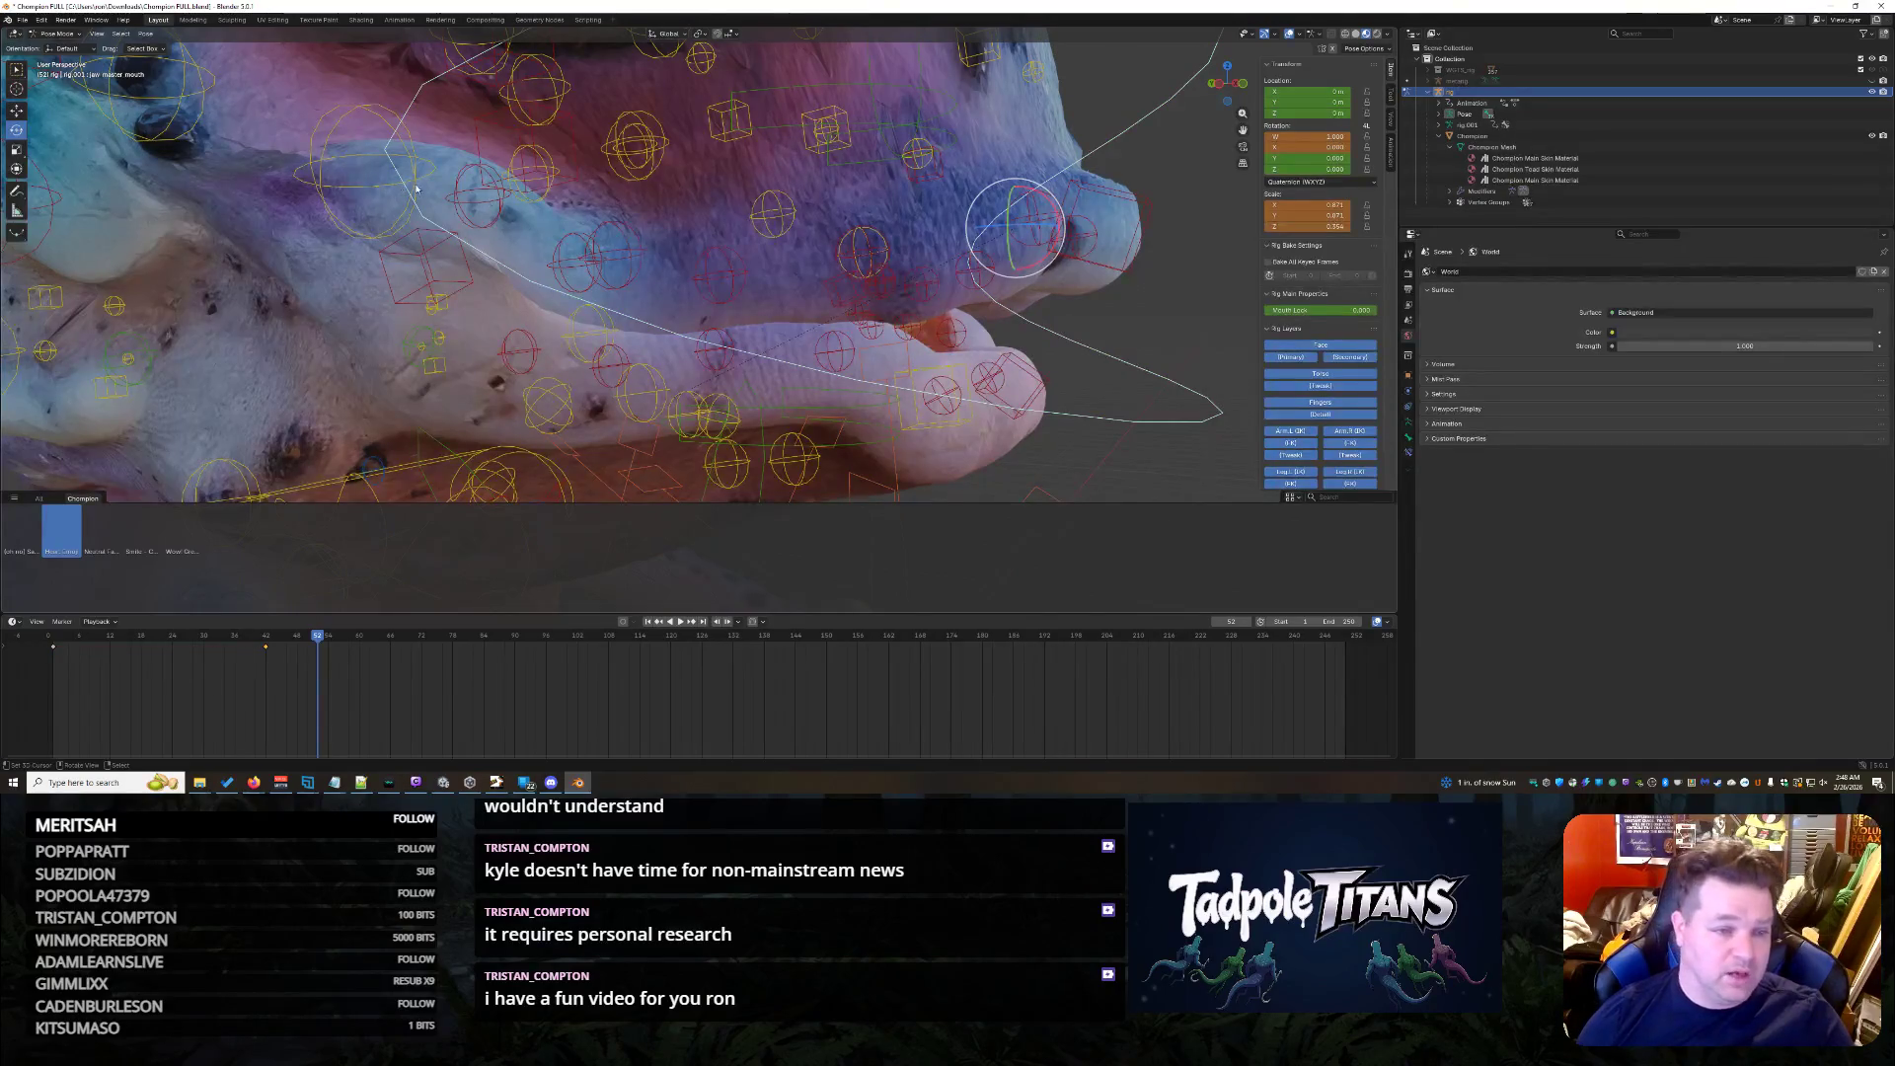
{"action": "middle_click_drag", "start_coordinate": [416, 188], "coordinate": [893, 265]}
{"action": "scroll", "coordinate": [921, 263], "scroll_direction": "down", "scroll_amount": 4}
{"action": "mouse_move", "coordinate": [921, 265]}
{"action": "middle_mouse_down"}
{"action": "mouse_move", "coordinate": [1014, 273]}
{"action": "mouse_move", "coordinate": [999, 287]}
{"action": "middle_mouse_up"}
{"action": "scroll", "coordinate": [1062, 345], "scroll_direction": "up", "scroll_amount": 2}
{"action": "scroll", "coordinate": [1062, 345], "scroll_direction": "up", "scroll_amount": 1}
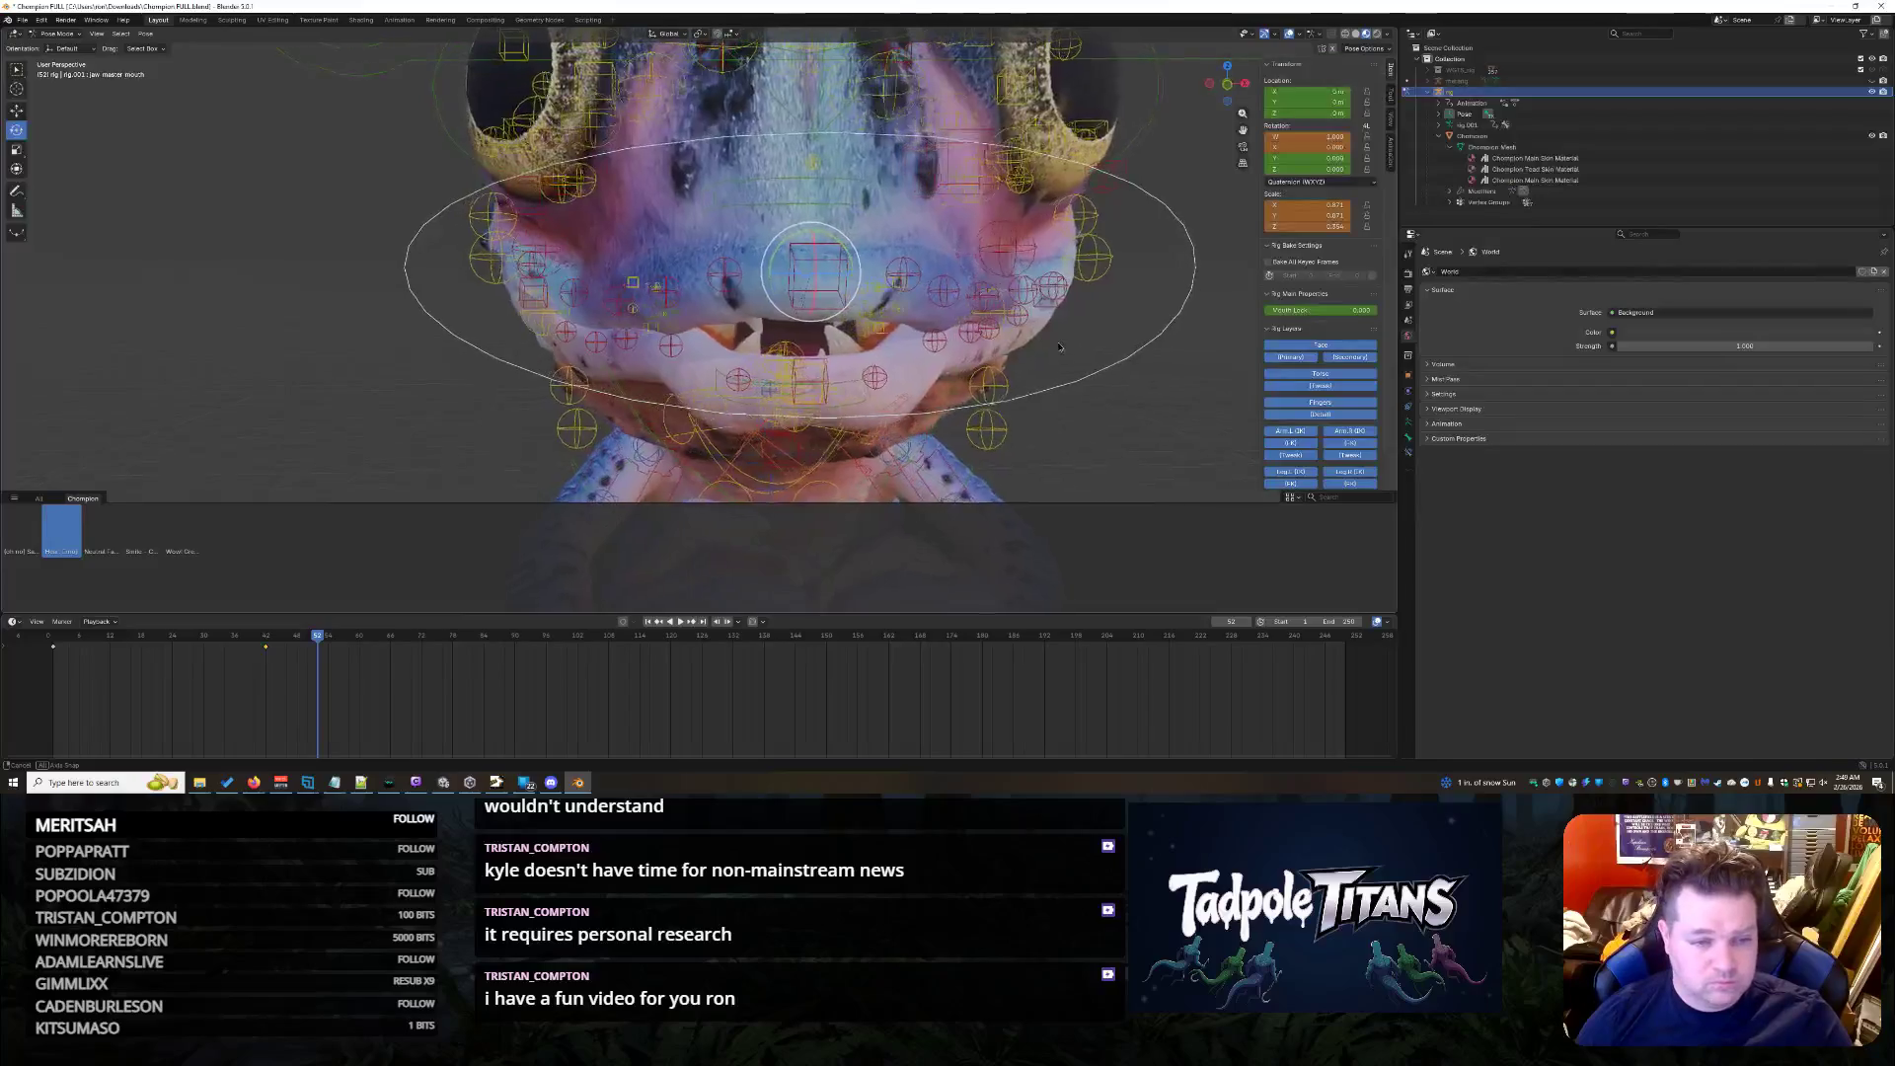
- Compare the left and right cheek controls by selecting each in turn
{"action": "left_click", "coordinate": [729, 308]}
{"action": "left_click", "coordinate": [671, 302]}
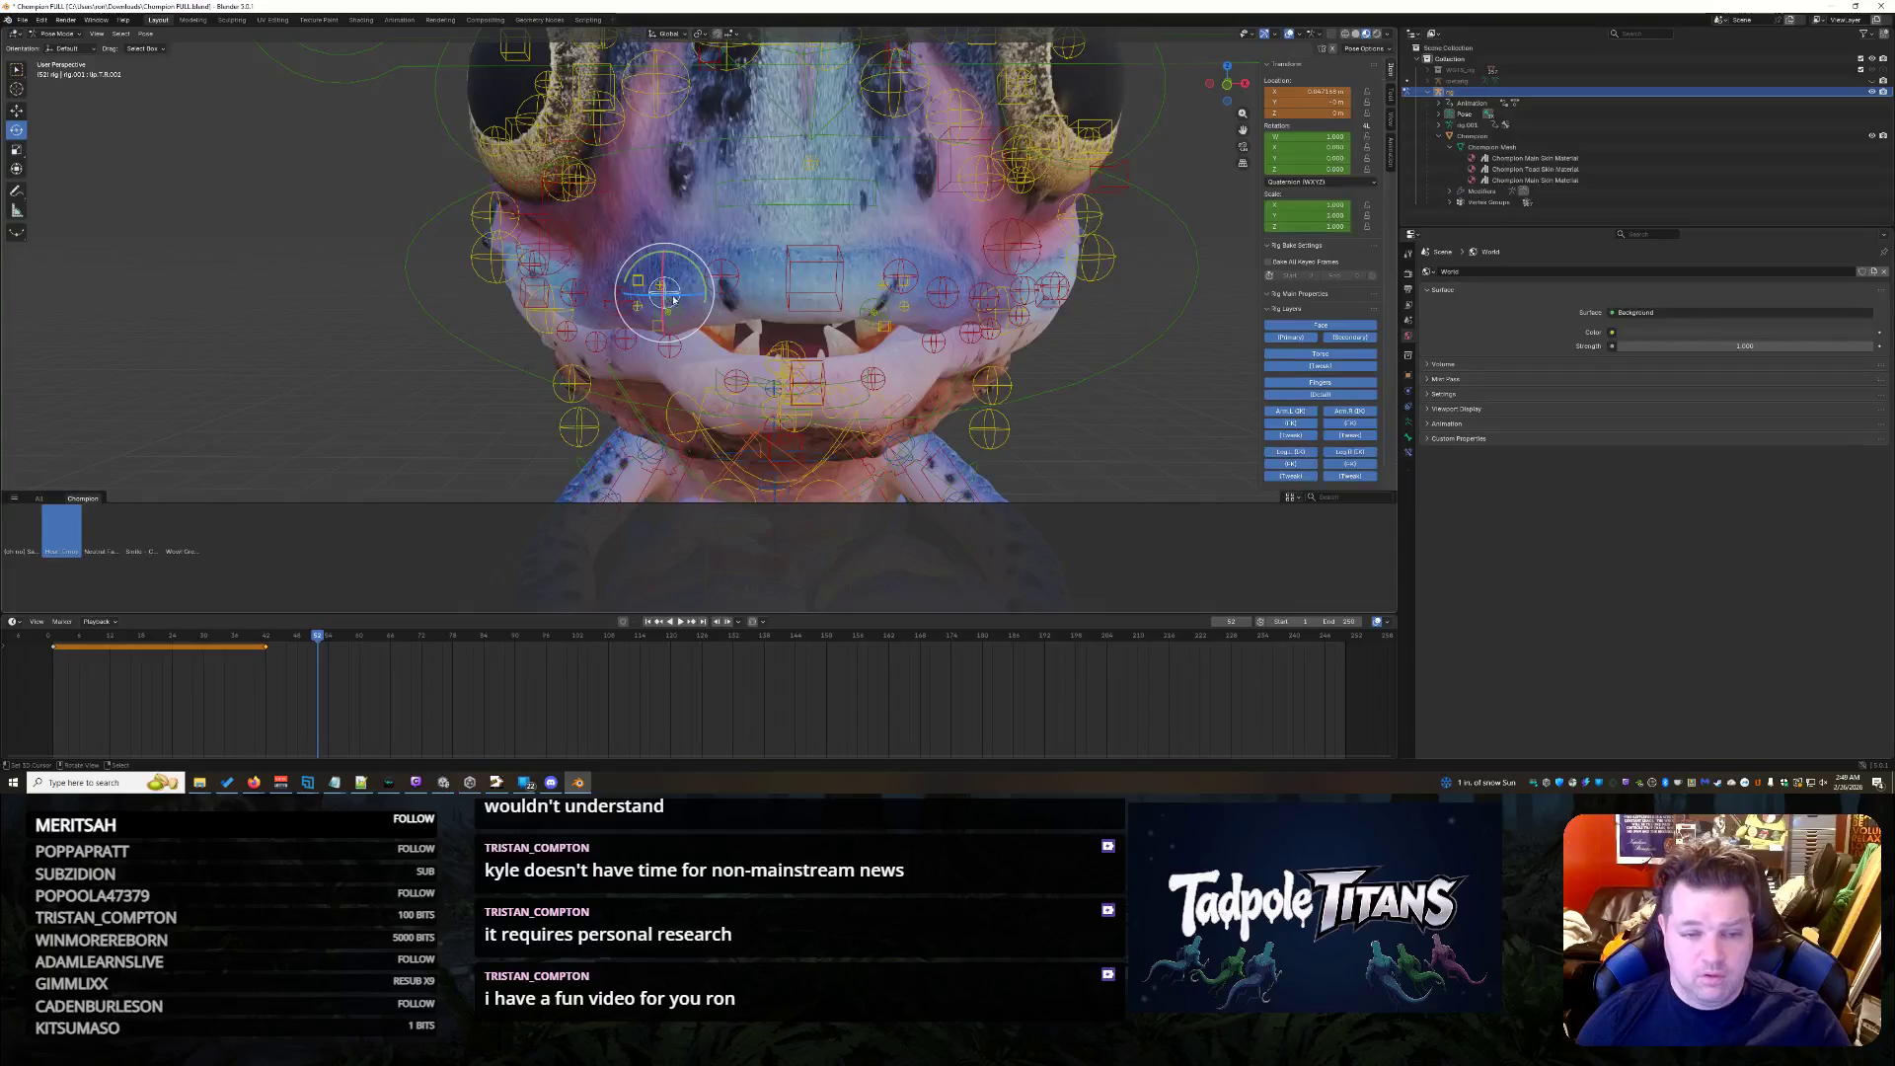
{"action": "left_click", "coordinate": [949, 297]}
{"action": "left_click", "coordinate": [679, 301]}
{"action": "left_click", "coordinate": [959, 300]}
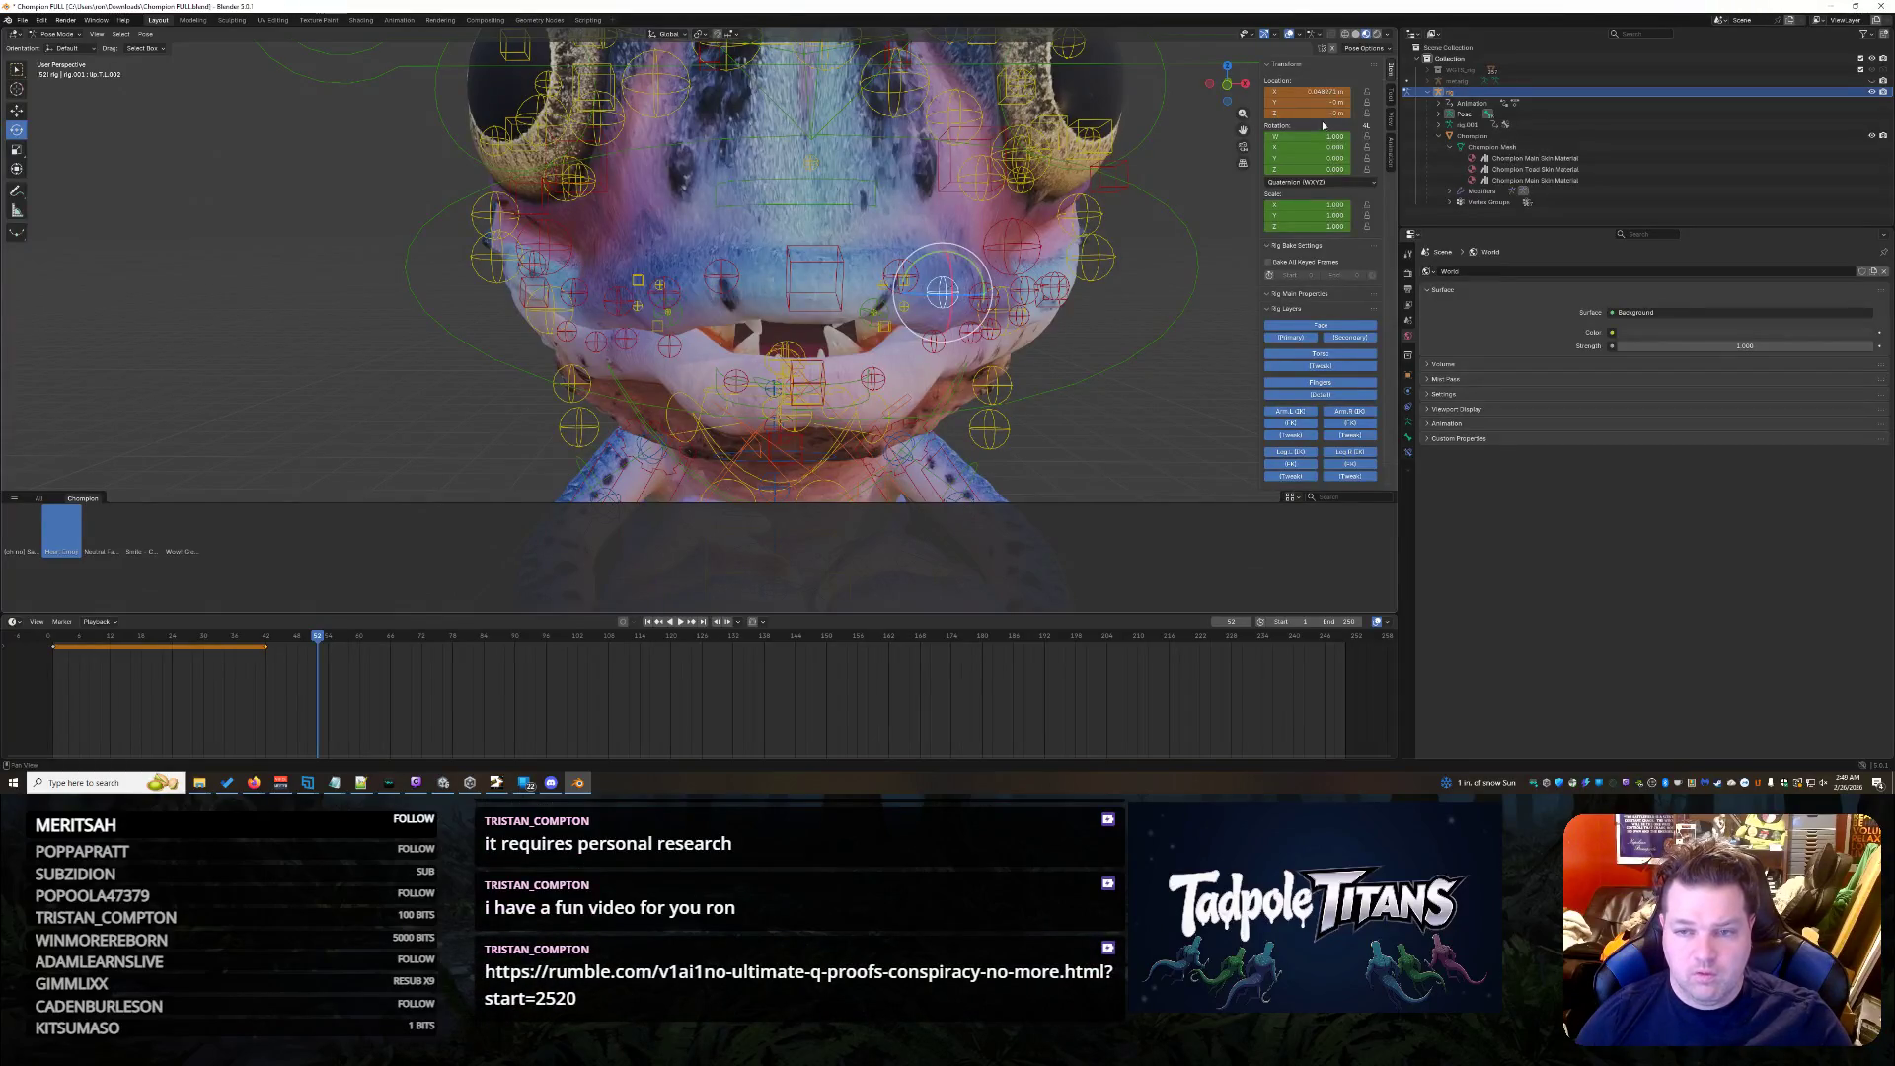
{"action": "left_click", "coordinate": [944, 293]}
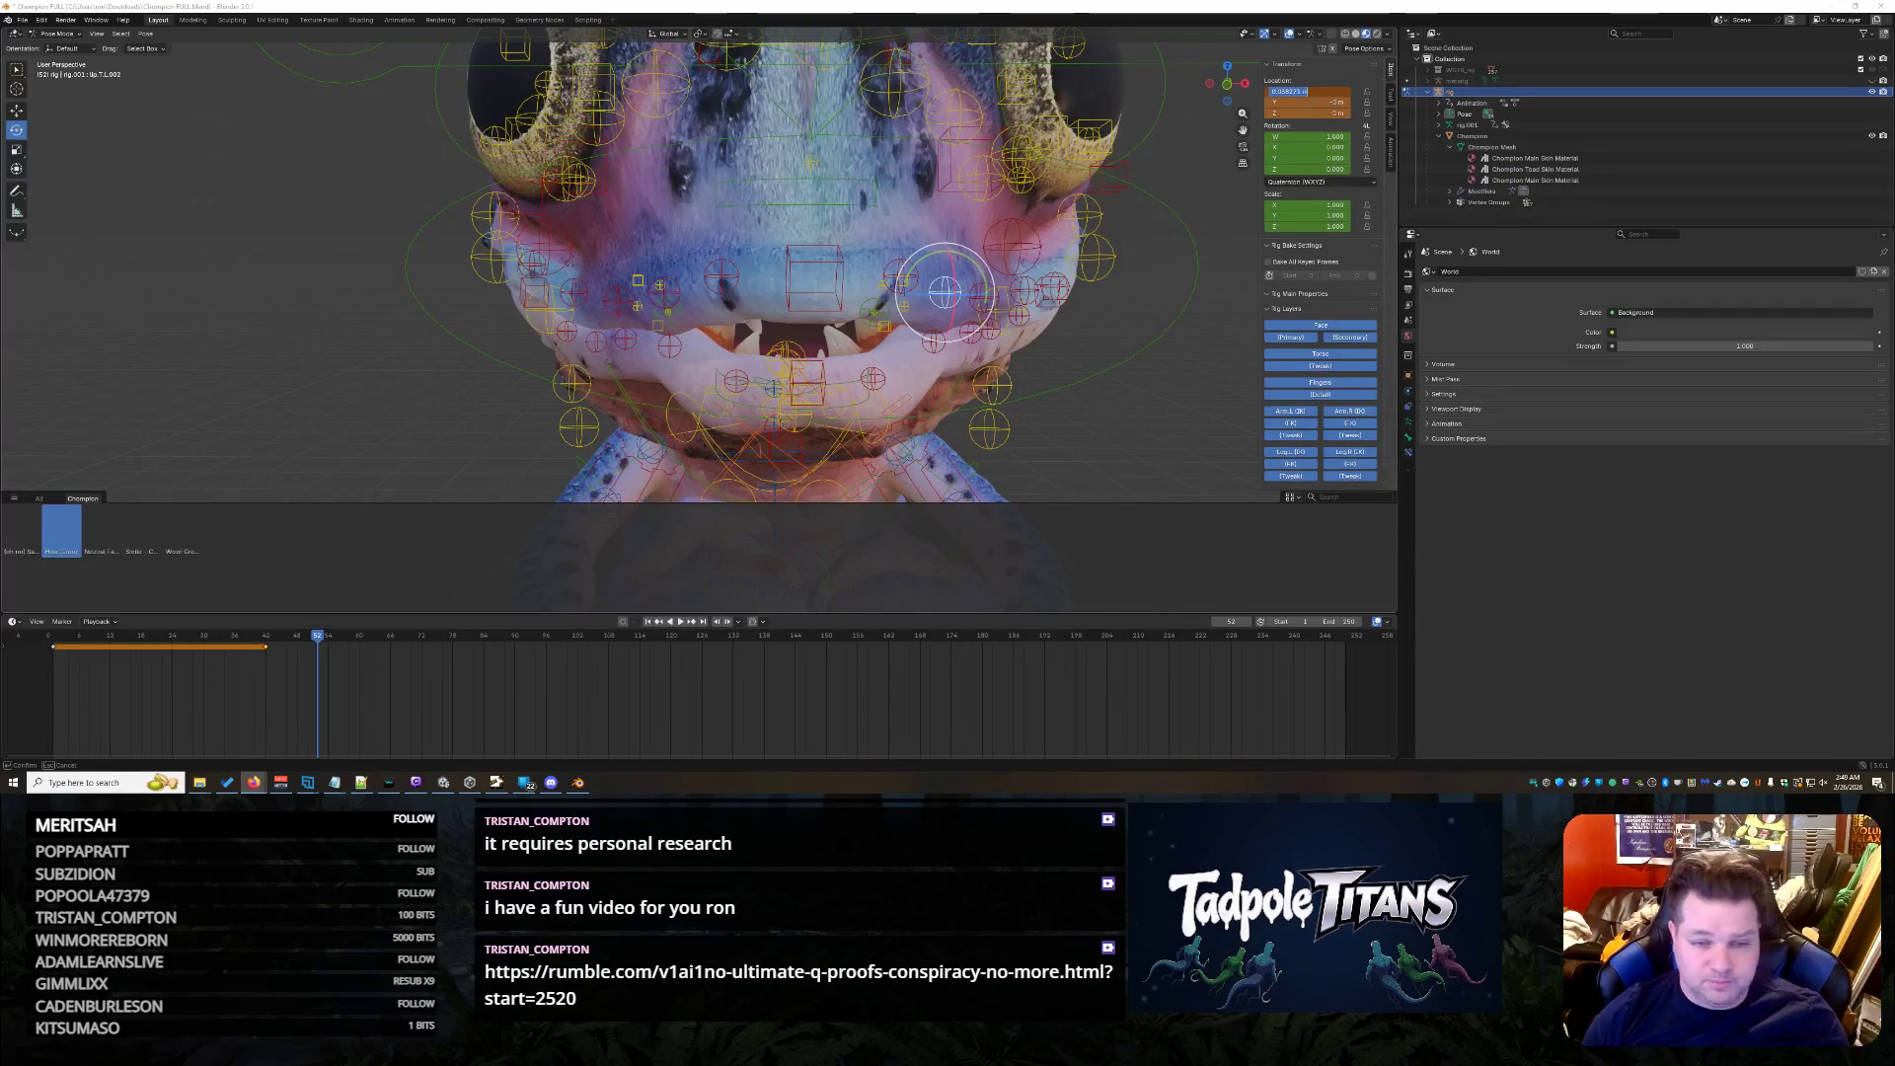
{"action": "left_click", "coordinate": [1142, 425]}
{"action": "scroll", "coordinate": [1145, 430], "scroll_direction": "up", "scroll_amount": 2}
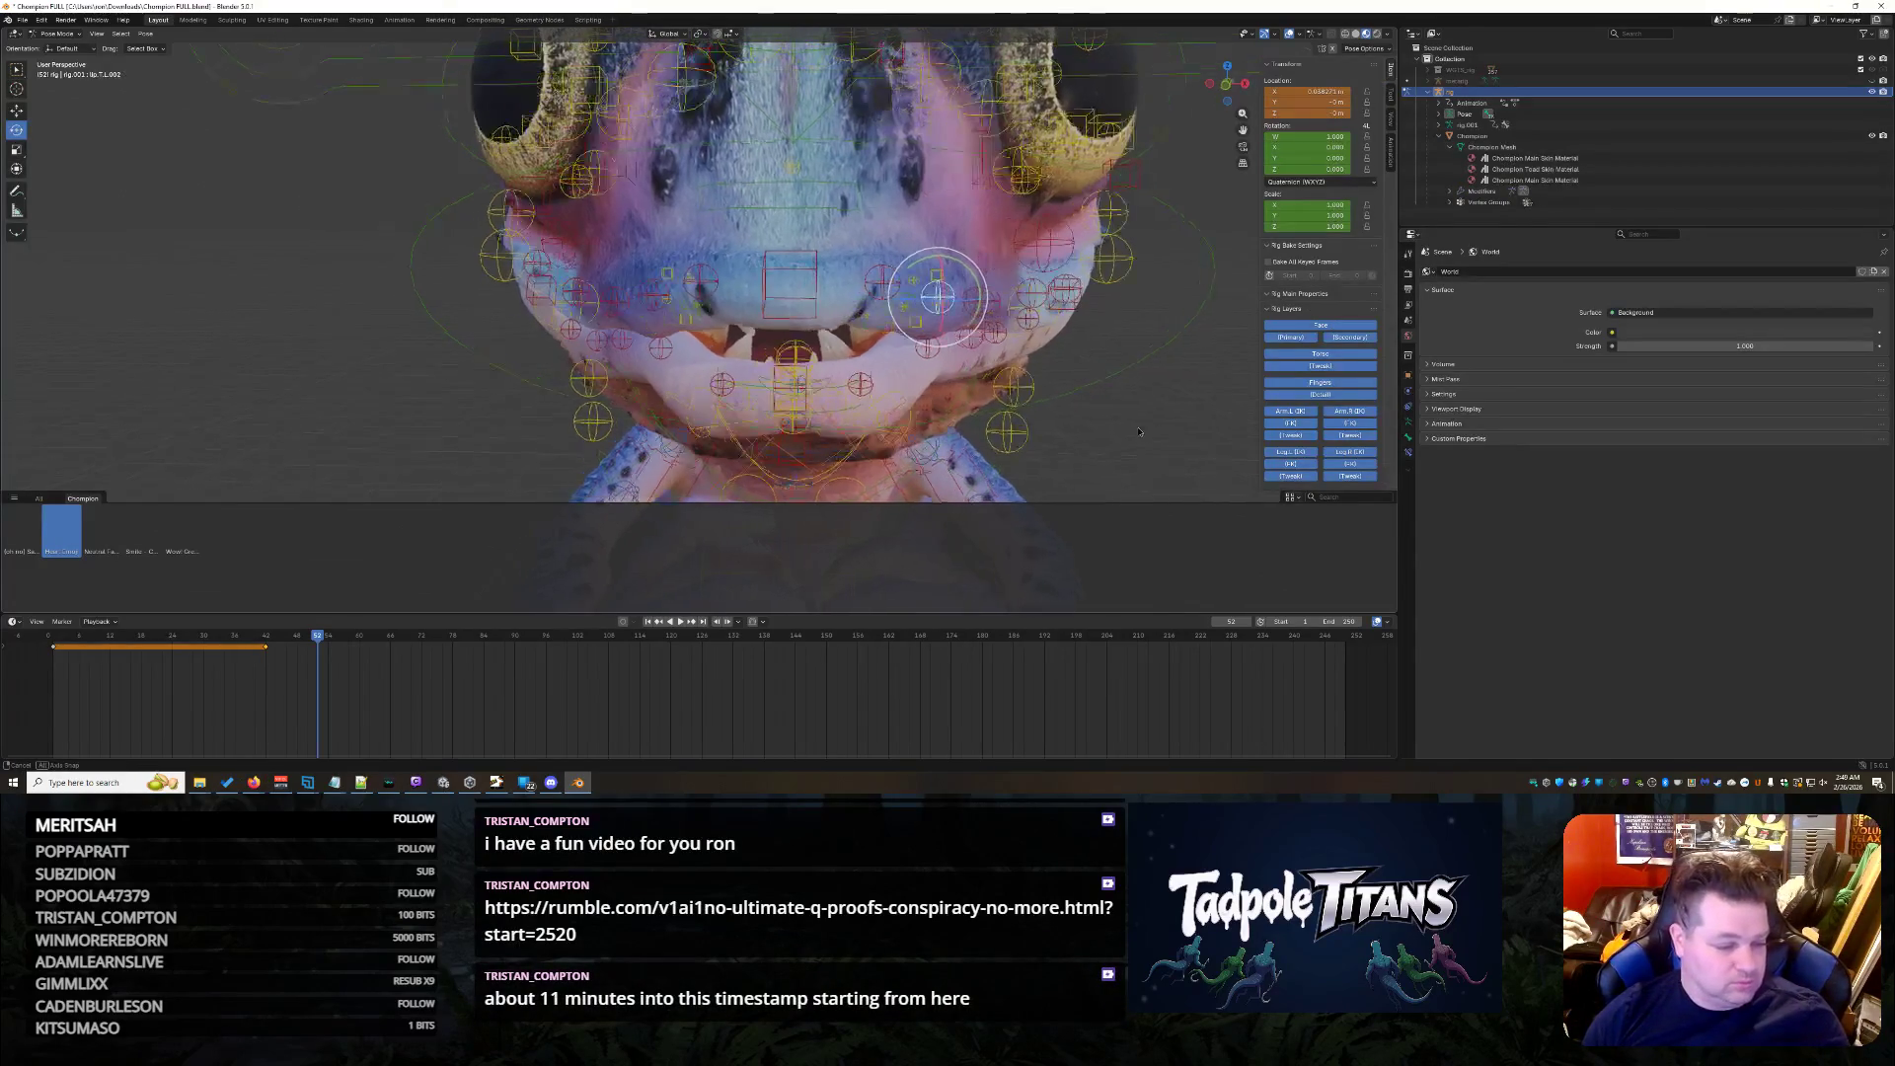
{"action": "scroll", "coordinate": [1149, 432], "scroll_direction": "up", "scroll_amount": 2}
{"action": "scroll", "coordinate": [1149, 433], "scroll_direction": "down", "scroll_amount": 2}
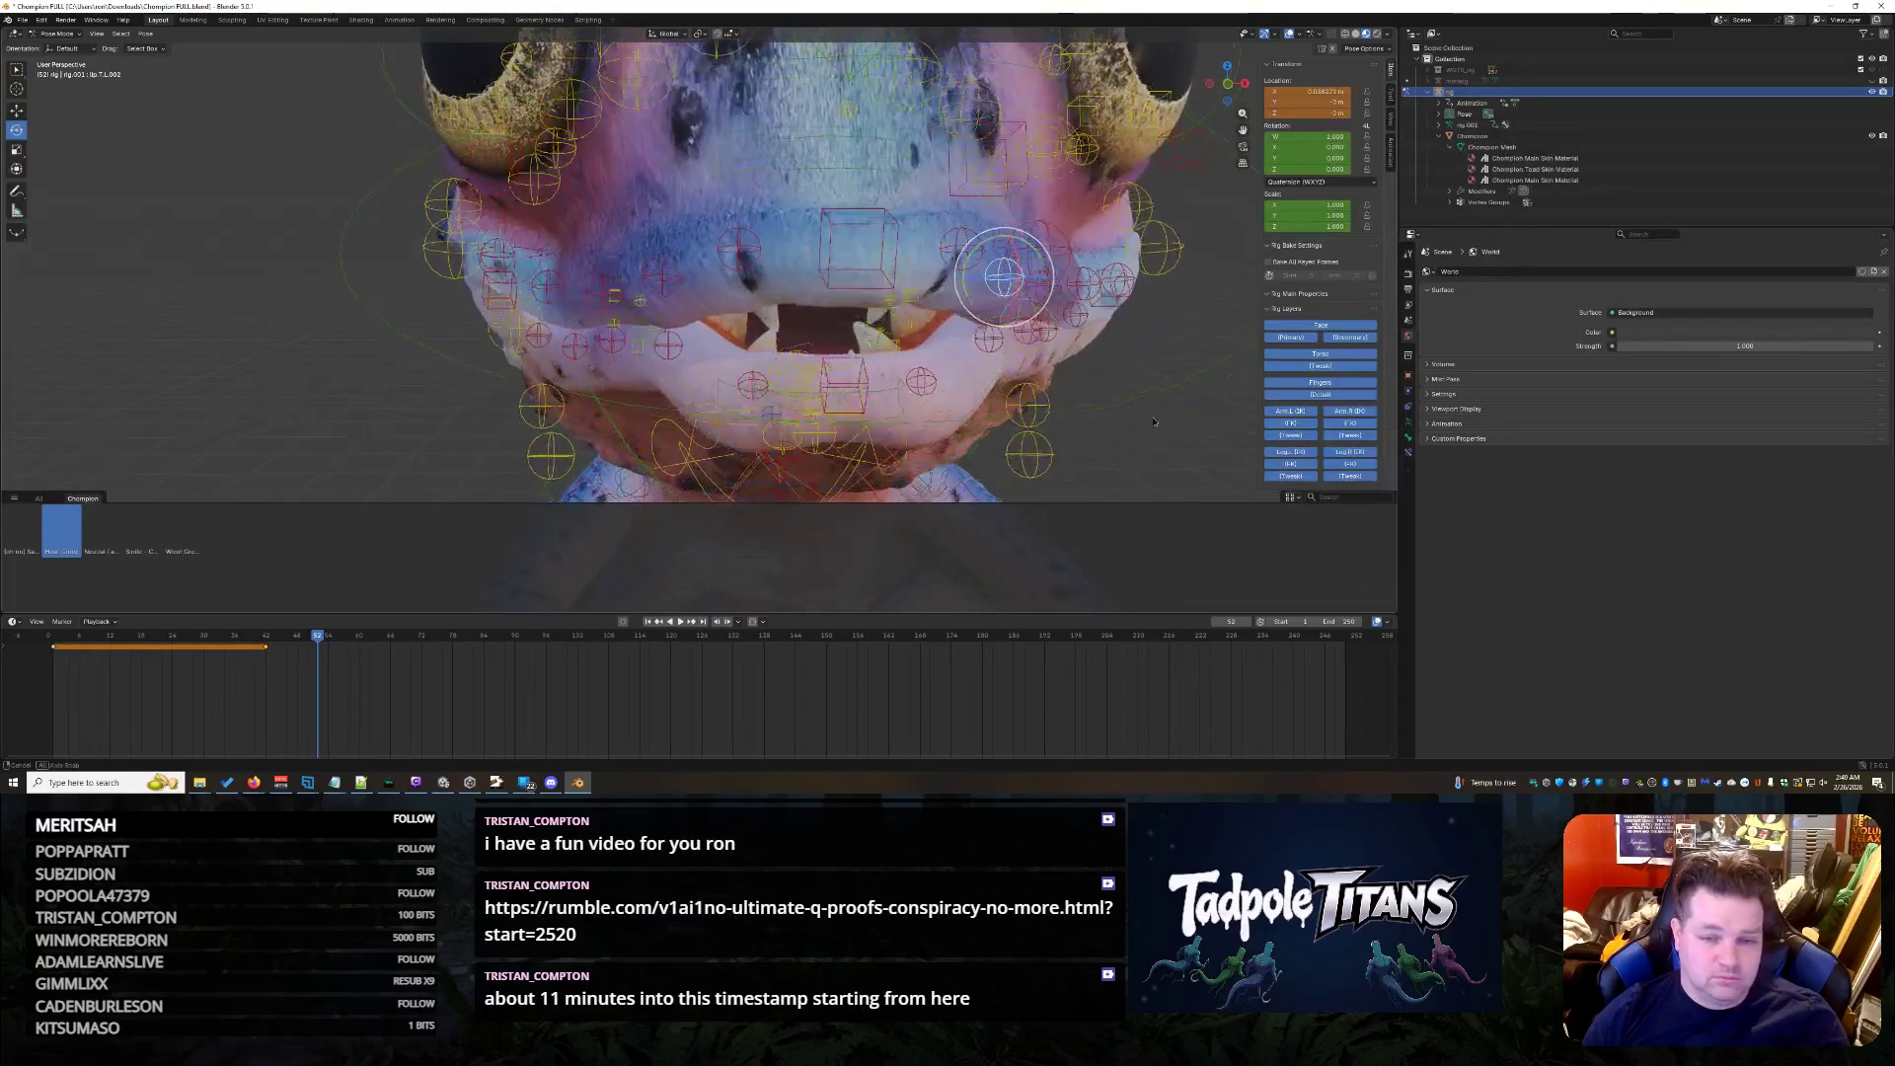
{"action": "scroll", "coordinate": [1146, 419], "scroll_direction": "down", "scroll_amount": 1}
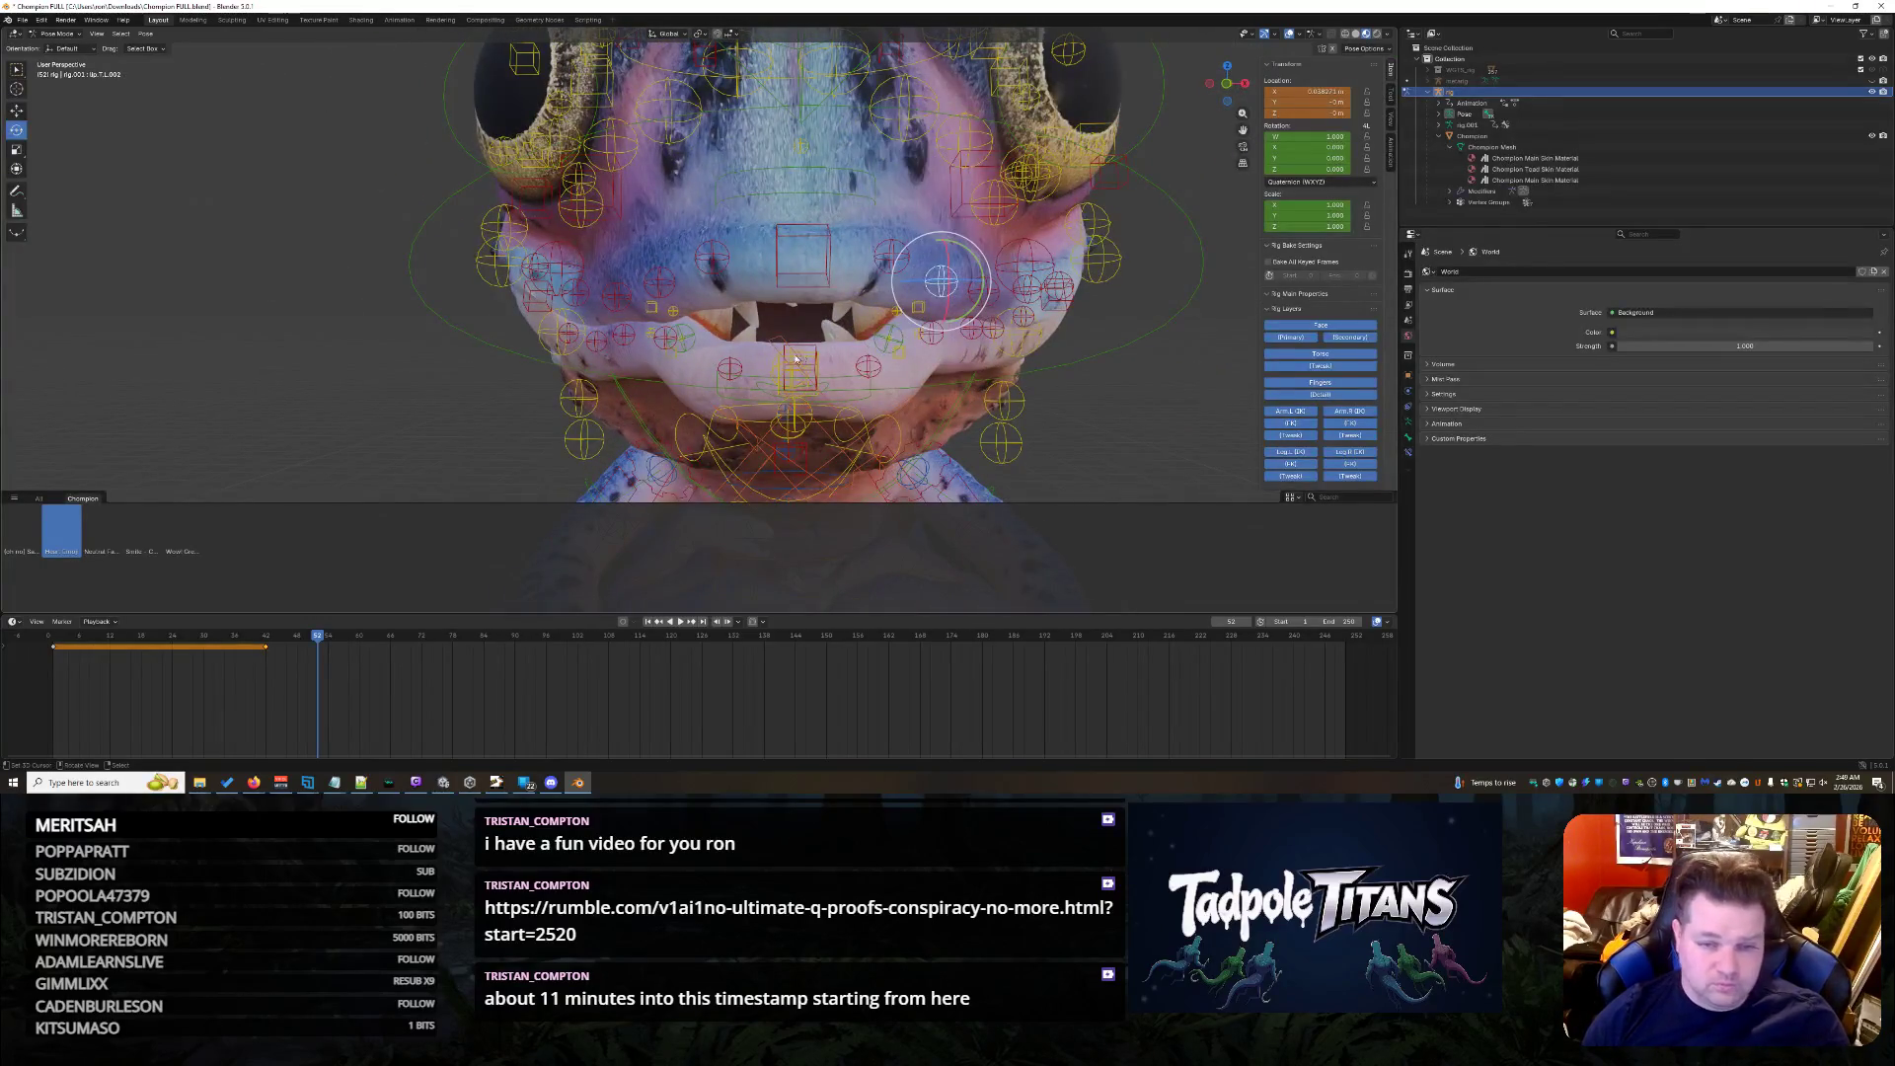
- Nudge the left cheek control slightly left along X with the Move gizmo and place the 3D cursor beside the mouth
{"action": "left_click", "coordinate": [678, 309]}
{"action": "key", "text": "shift+space"}
{"action": "key", "text": "g"}
{"action": "left_click_drag", "start_coordinate": [715, 283], "coordinate": [718, 281]}
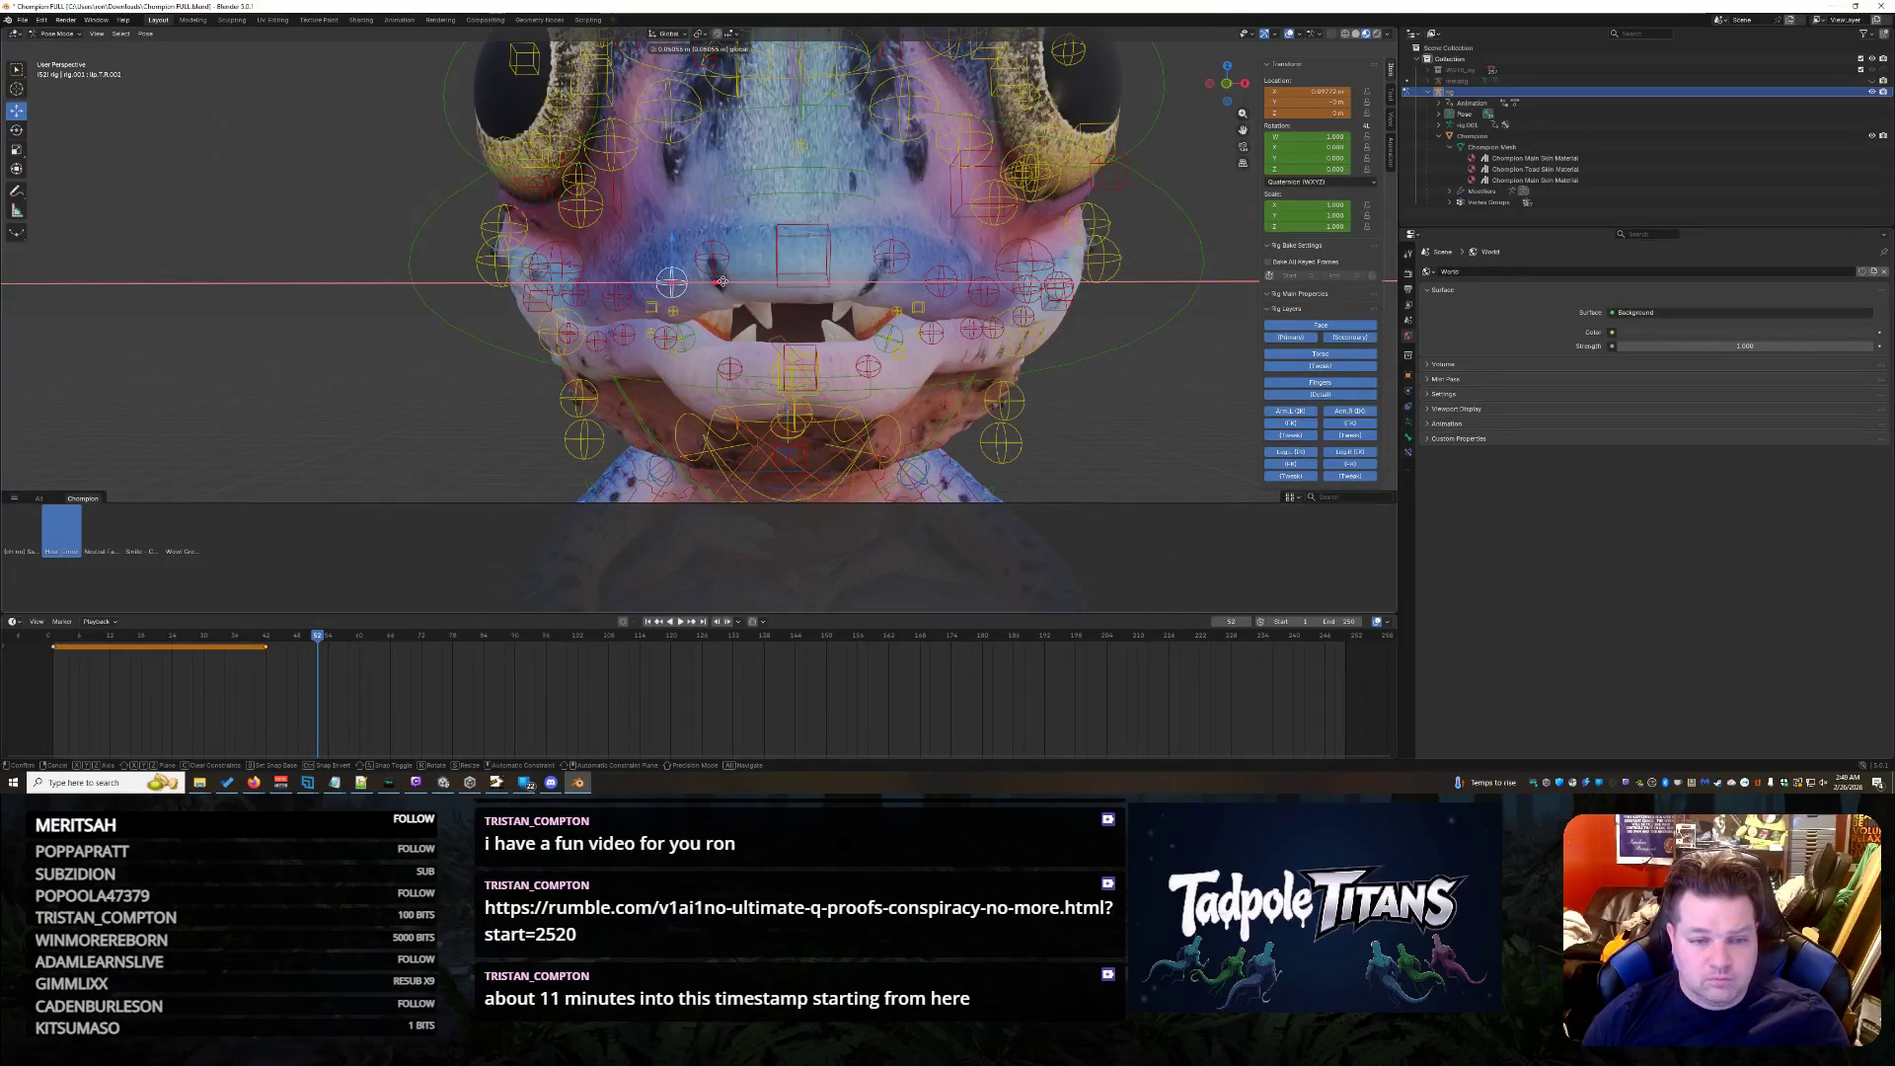
{"action": "left_click_drag", "start_coordinate": [724, 282], "coordinate": [720, 282]}
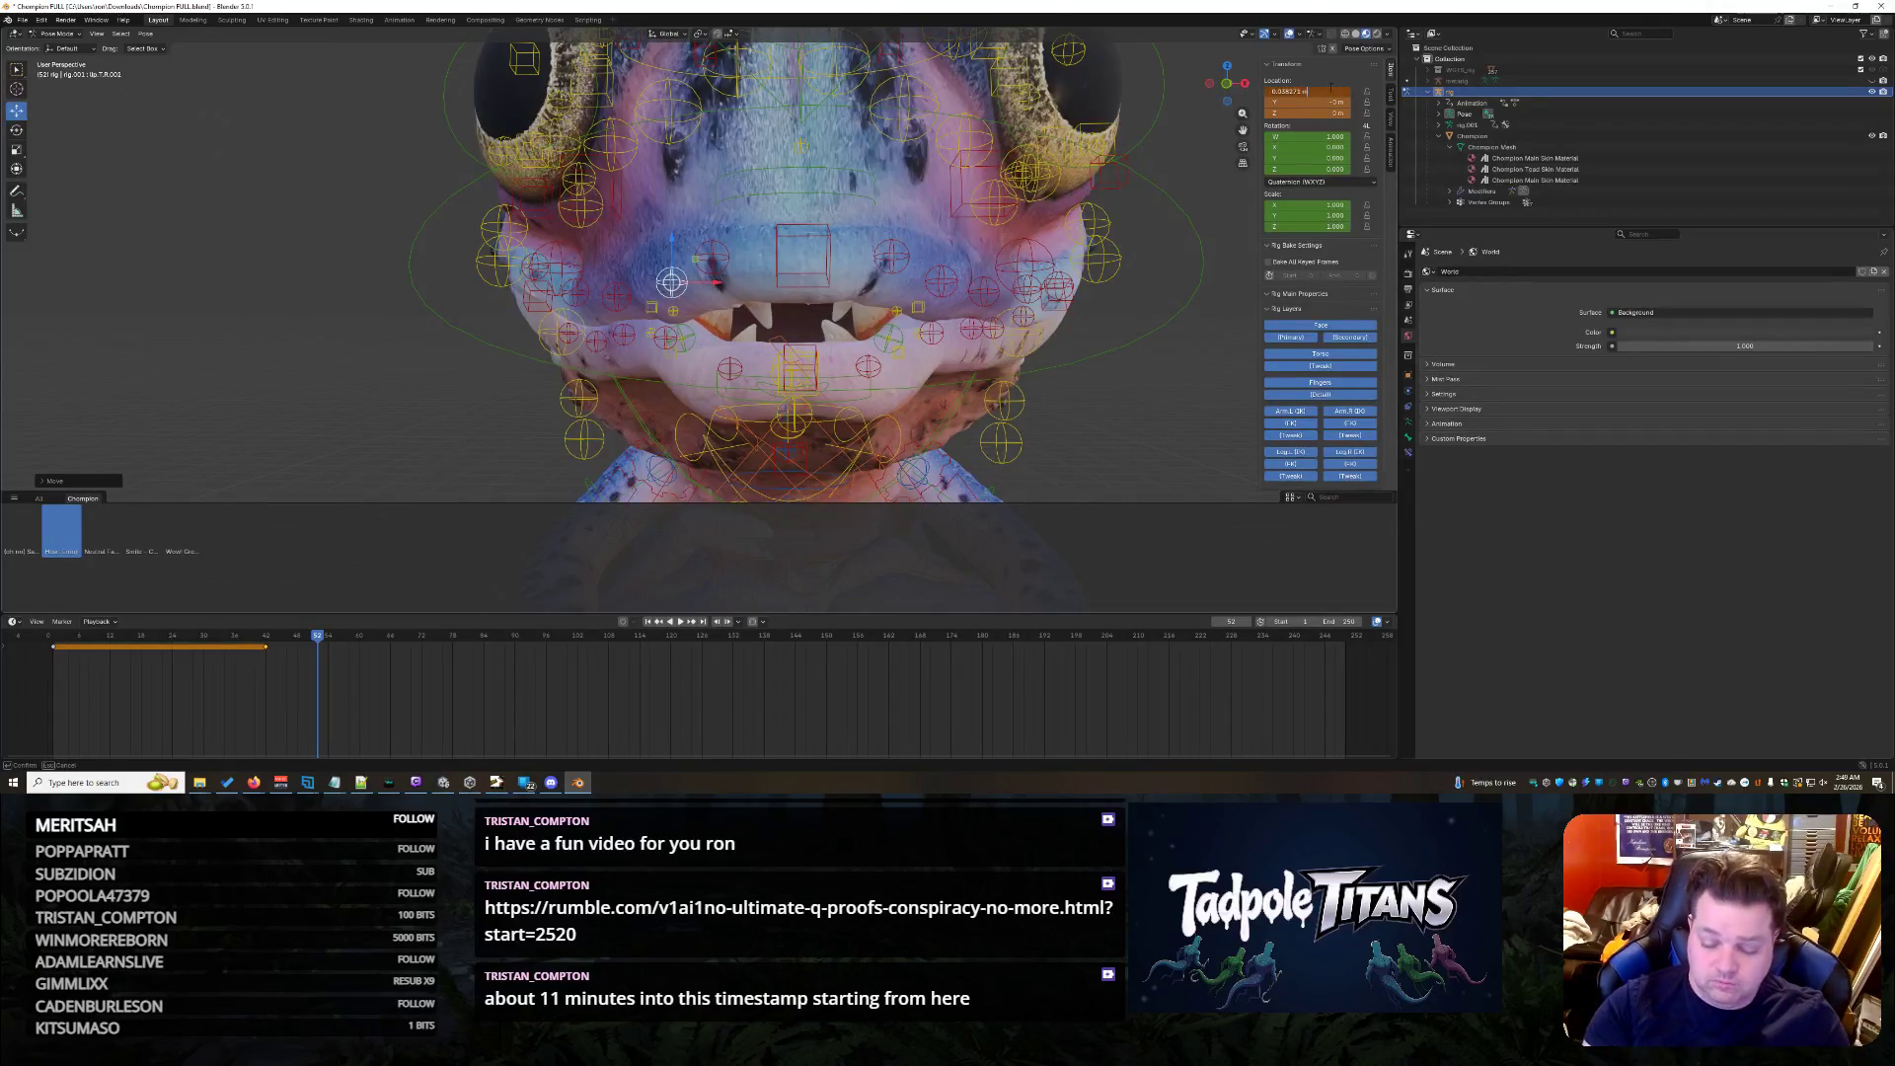
{"action": "left_click_drag", "start_coordinate": [1327, 91], "coordinate": [1322, 90]}
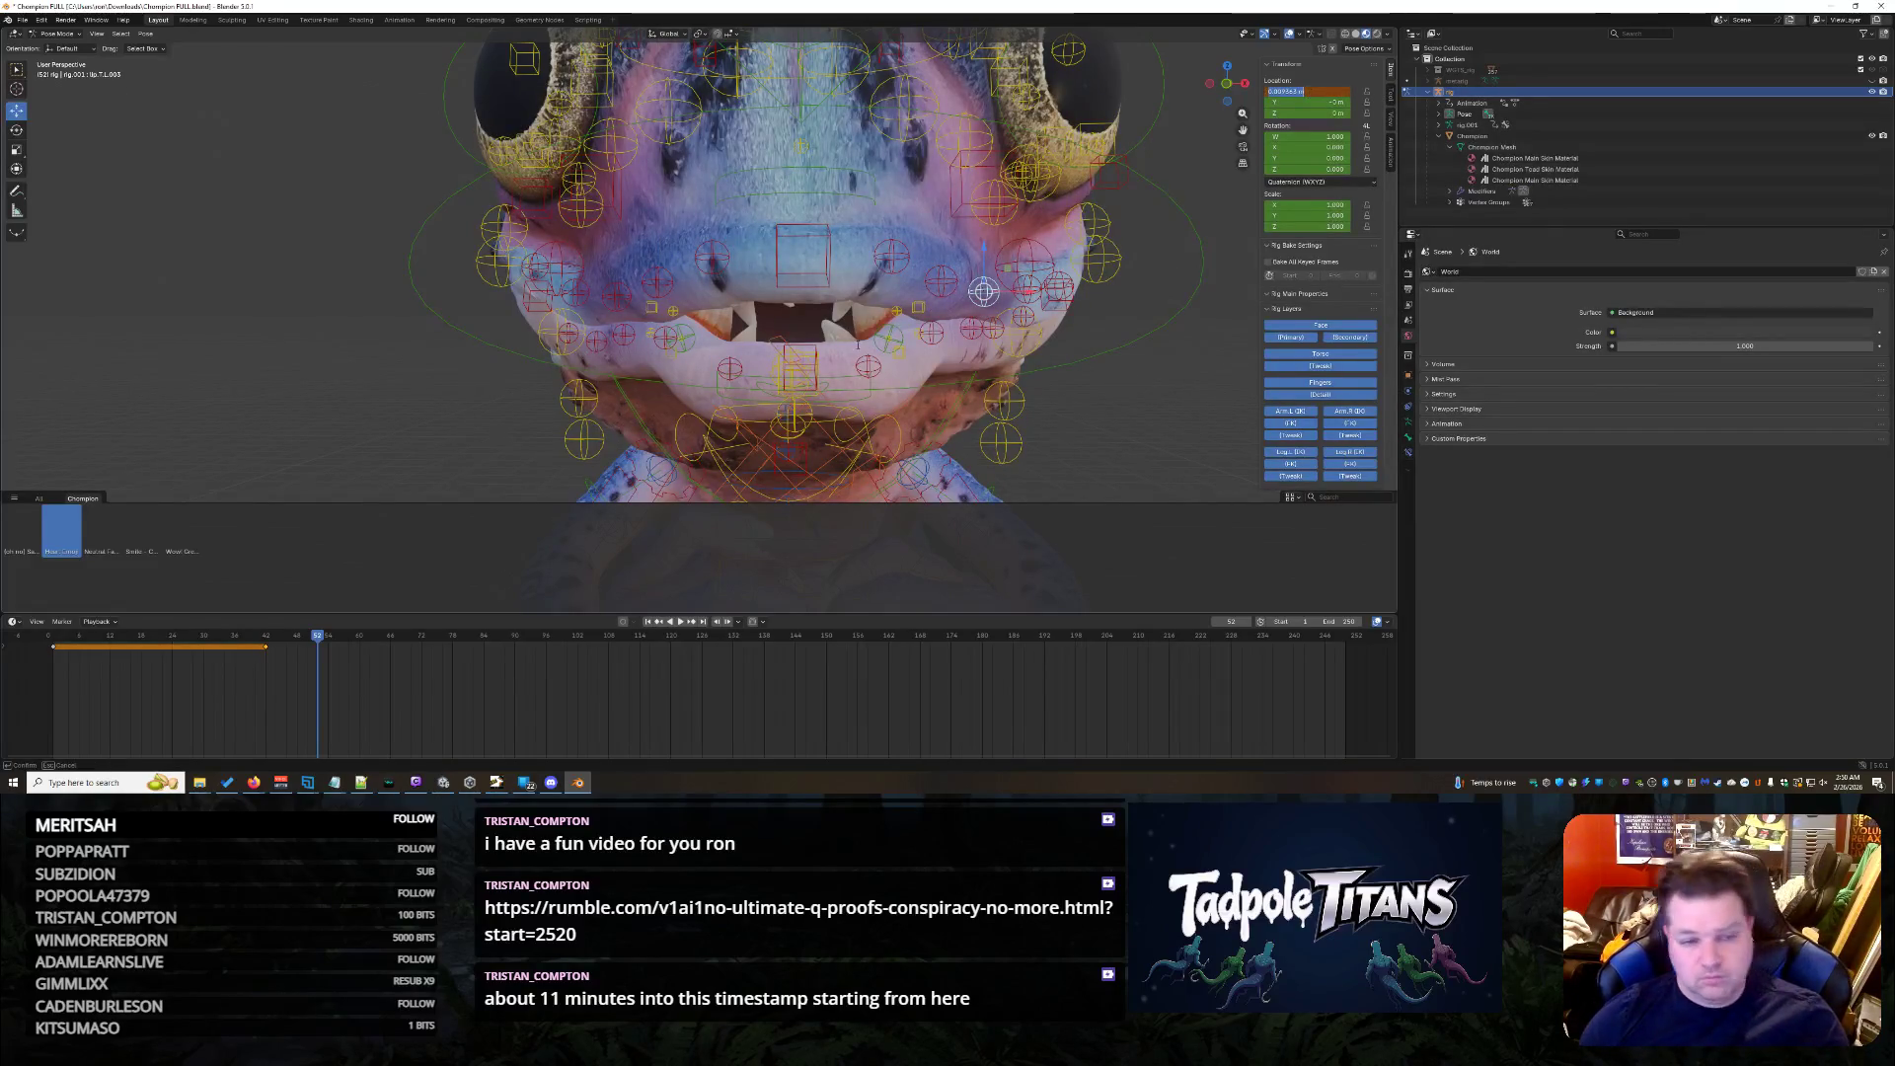
{"action": "right_click", "coordinate": [620, 298], "text": "shift"}
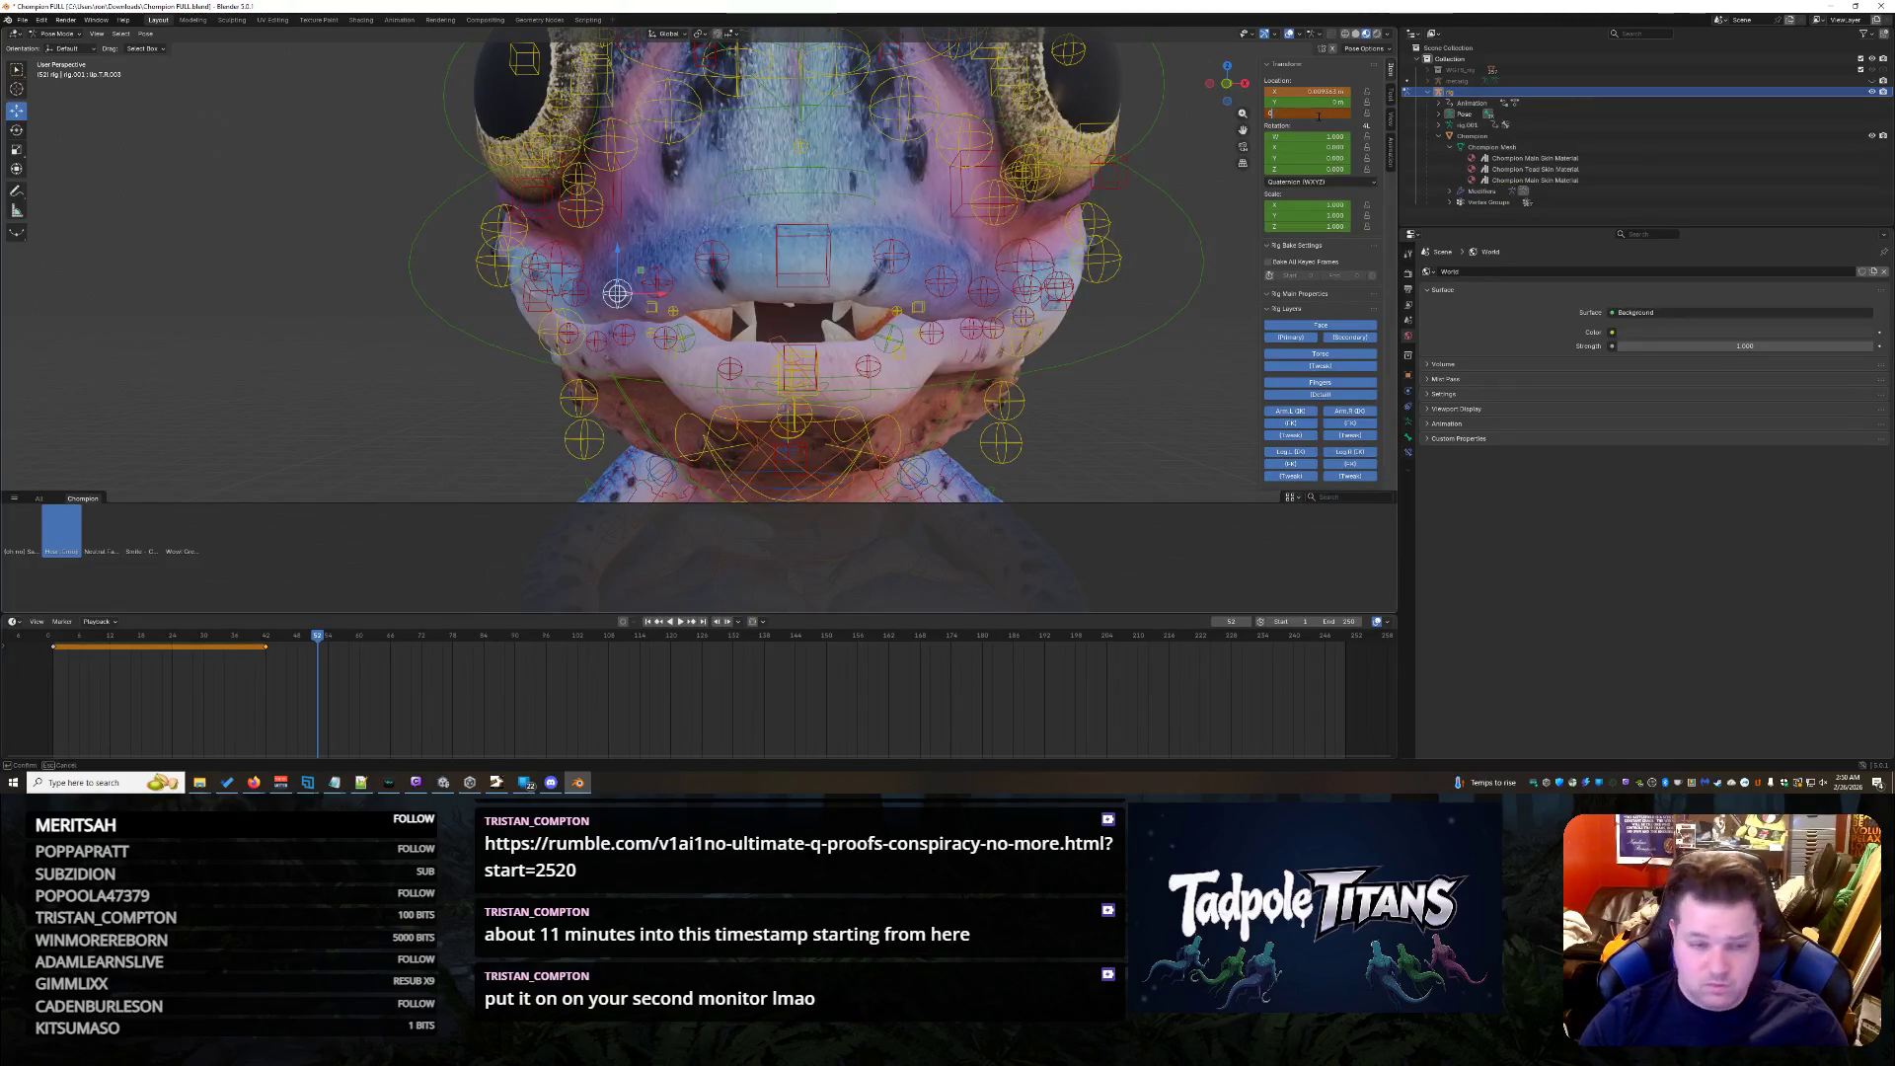
{"action": "mouse_move", "coordinate": [1148, 457]}
{"action": "middle_mouse_down"}
{"action": "mouse_move", "coordinate": [1224, 448]}
{"action": "mouse_move", "coordinate": [1086, 449]}
{"action": "mouse_move", "coordinate": [1248, 455]}
{"action": "mouse_move", "coordinate": [1224, 450]}
{"action": "middle_mouse_up"}
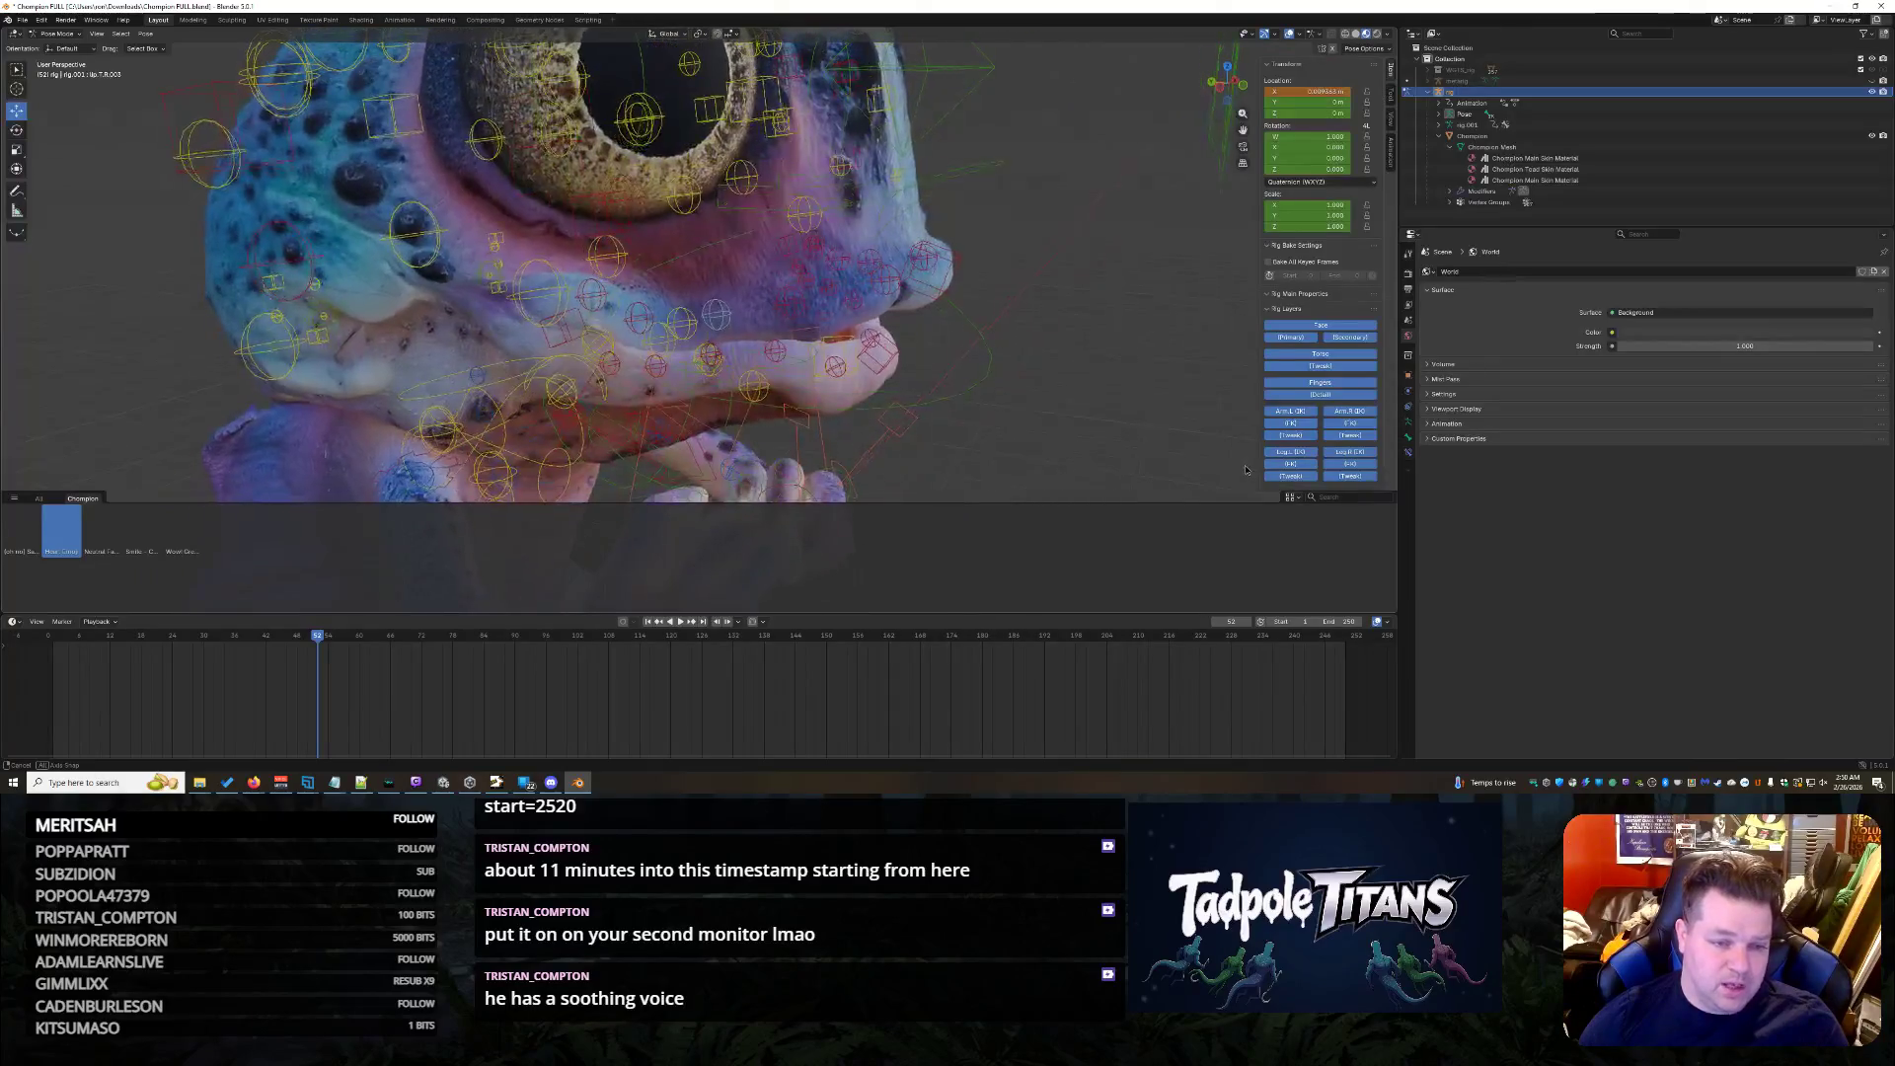
- Raise the round cheek control along Z after a cancelled grab on a nearby face control
{"action": "left_click", "coordinate": [522, 304]}
{"action": "key", "text": "g"}
{"action": "key", "text": "Escape"}
{"action": "mouse_move", "coordinate": [1021, 349]}
{"action": "middle_mouse_down"}
{"action": "mouse_move", "coordinate": [1110, 345]}
{"action": "mouse_move", "coordinate": [1025, 256]}
{"action": "middle_mouse_up"}
{"action": "left_click", "coordinate": [1016, 235]}
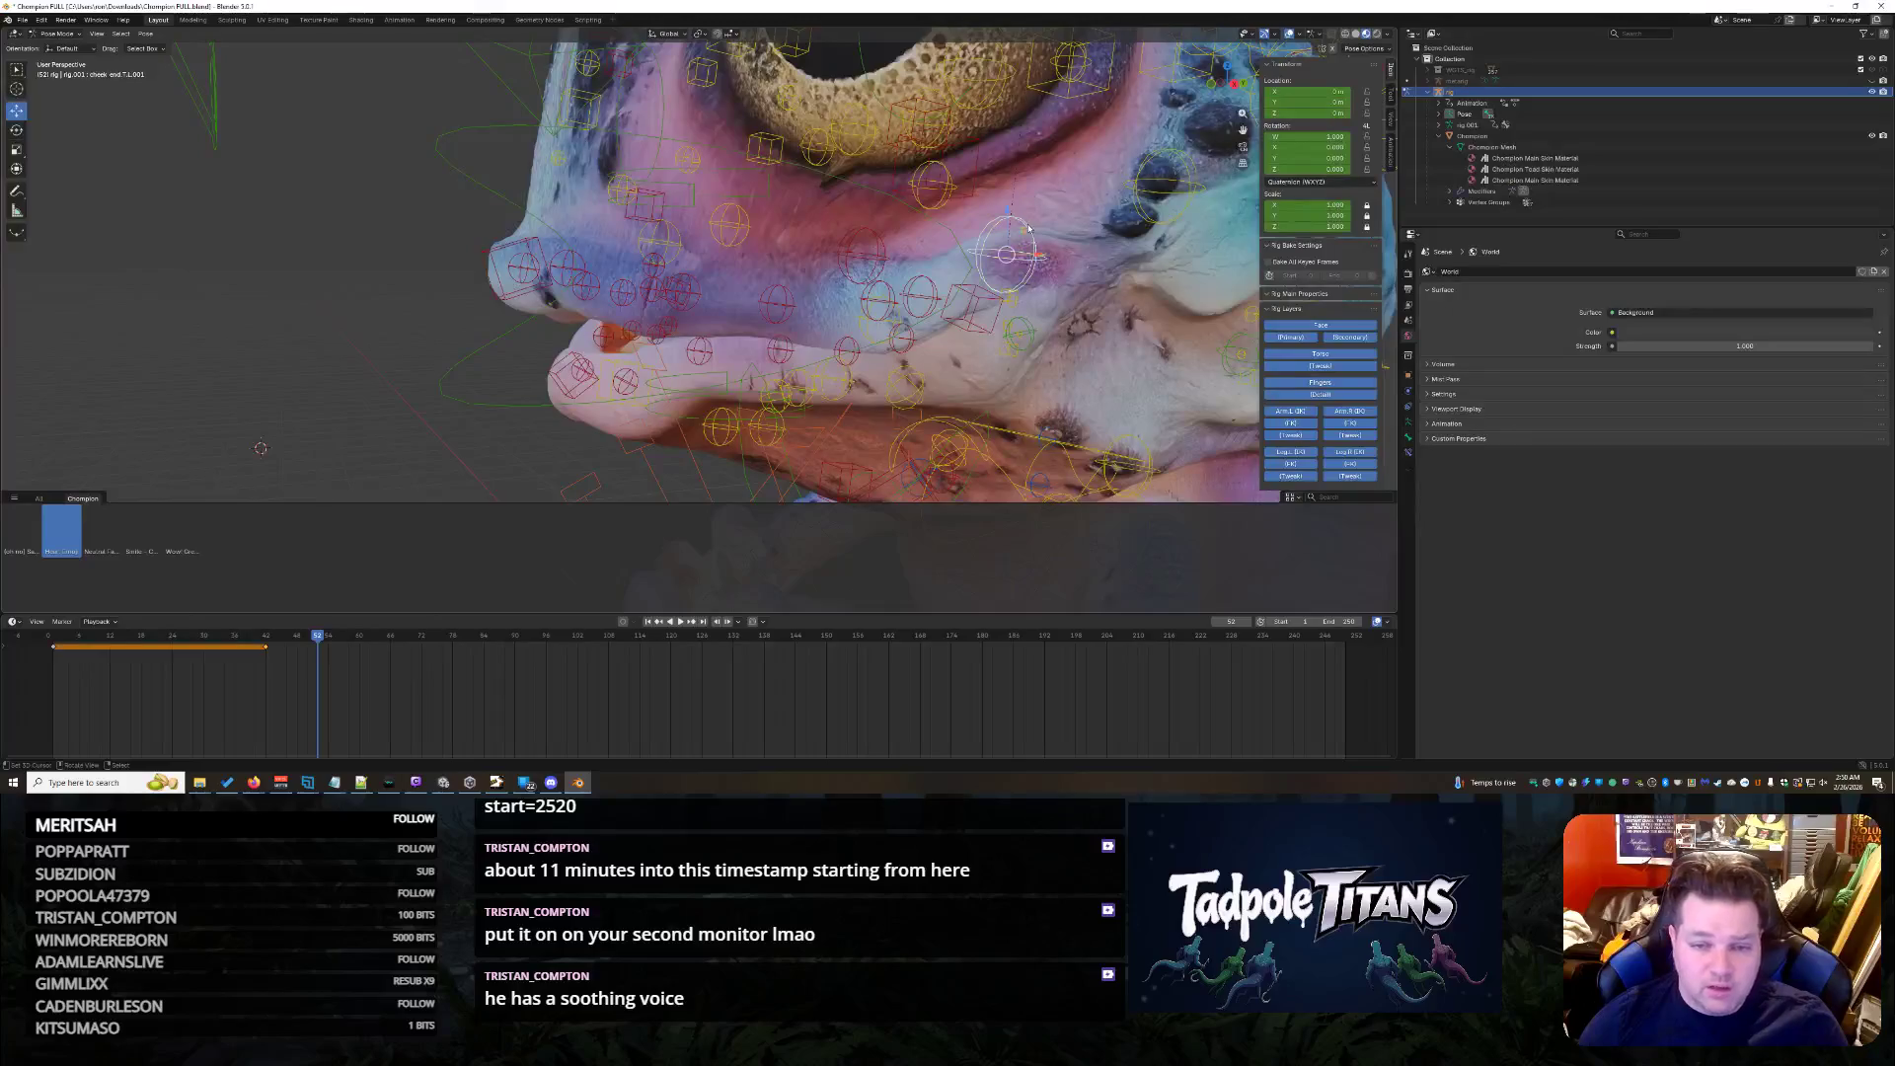
{"action": "key", "text": "g"}
{"action": "key", "text": "z"}
{"action": "key", "text": "Escape"}
{"action": "key", "text": "alt+a"}
{"action": "scroll", "coordinate": [1037, 296], "scroll_direction": "down", "scroll_amount": 5}
{"action": "middle_click_drag", "start_coordinate": [1037, 296], "coordinate": [1189, 428]}
{"action": "key", "text": "ctrl+z"}
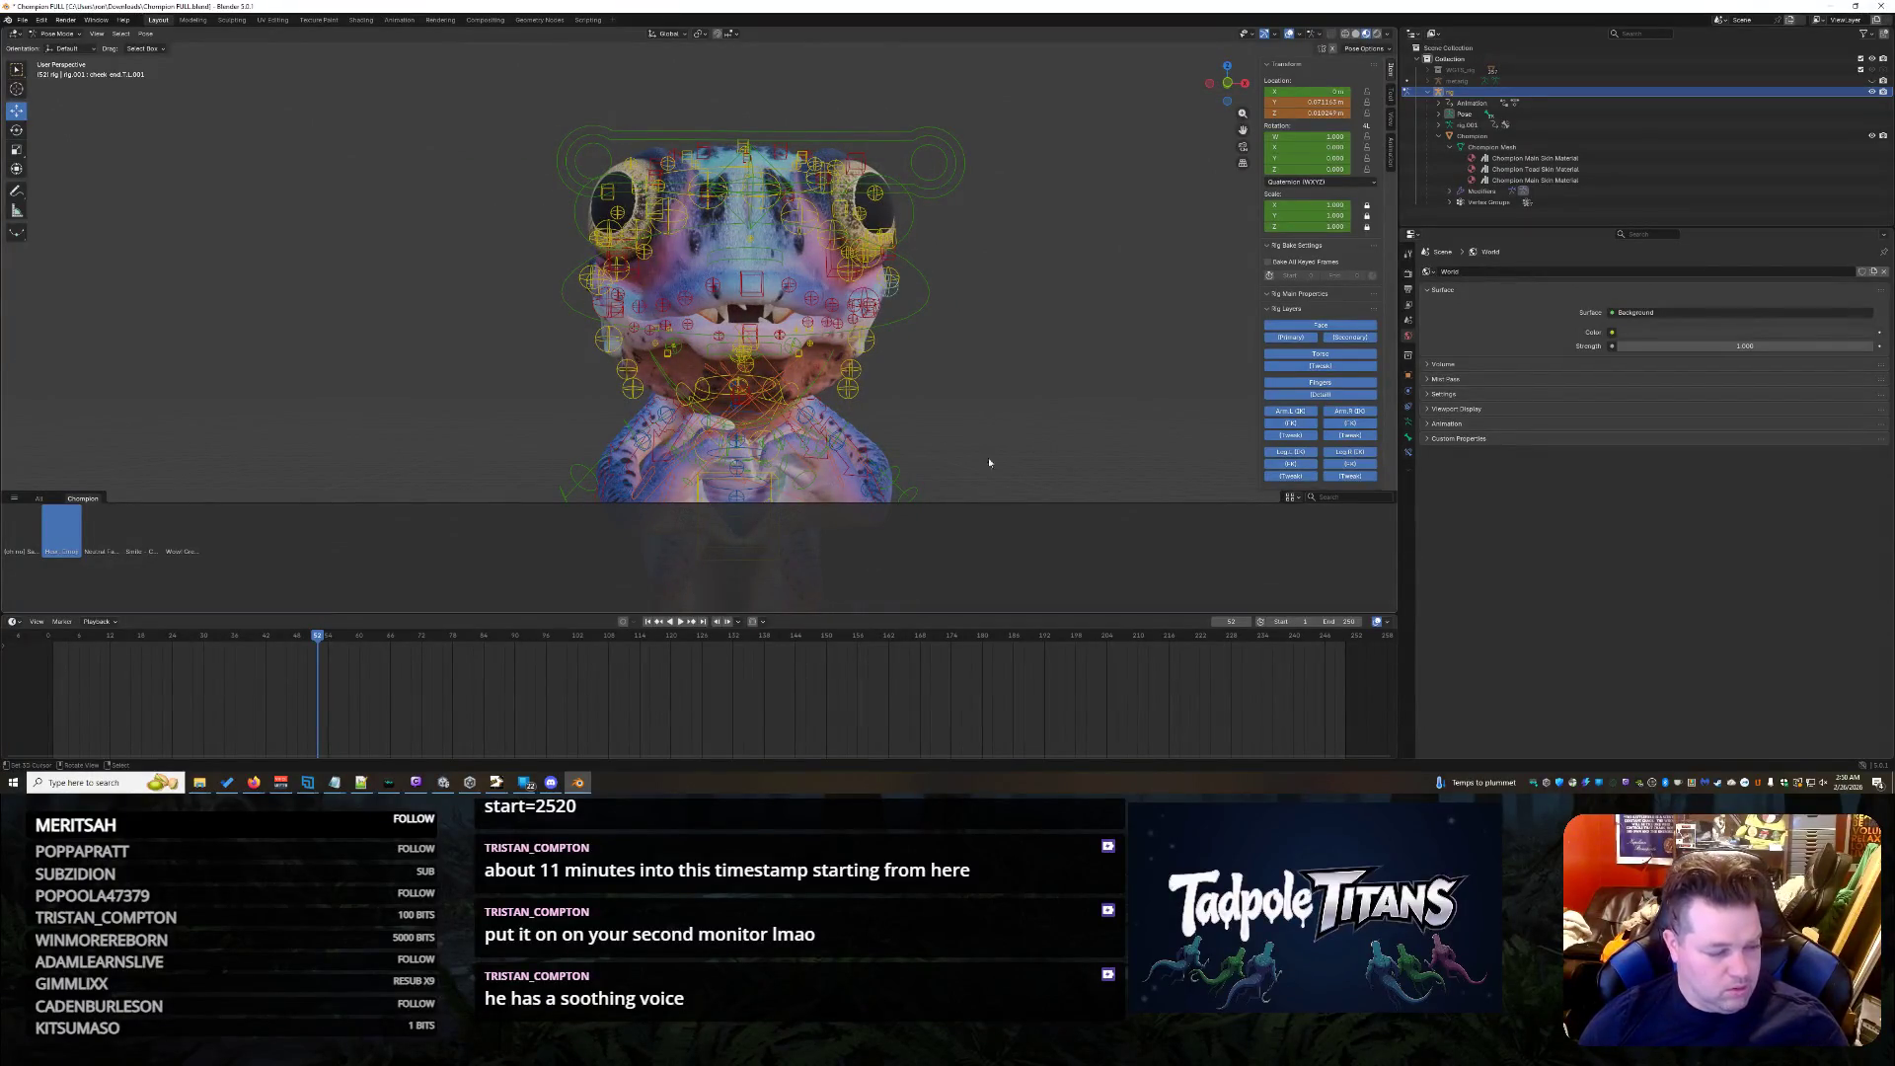
{"action": "mouse_move", "coordinate": [620, 513]}
{"action": "middle_mouse_down"}
{"action": "mouse_move", "coordinate": [685, 468]}
{"action": "mouse_move", "coordinate": [713, 417]}
{"action": "middle_mouse_up"}
{"action": "scroll", "coordinate": [685, 467], "scroll_direction": "up", "scroll_amount": 3}
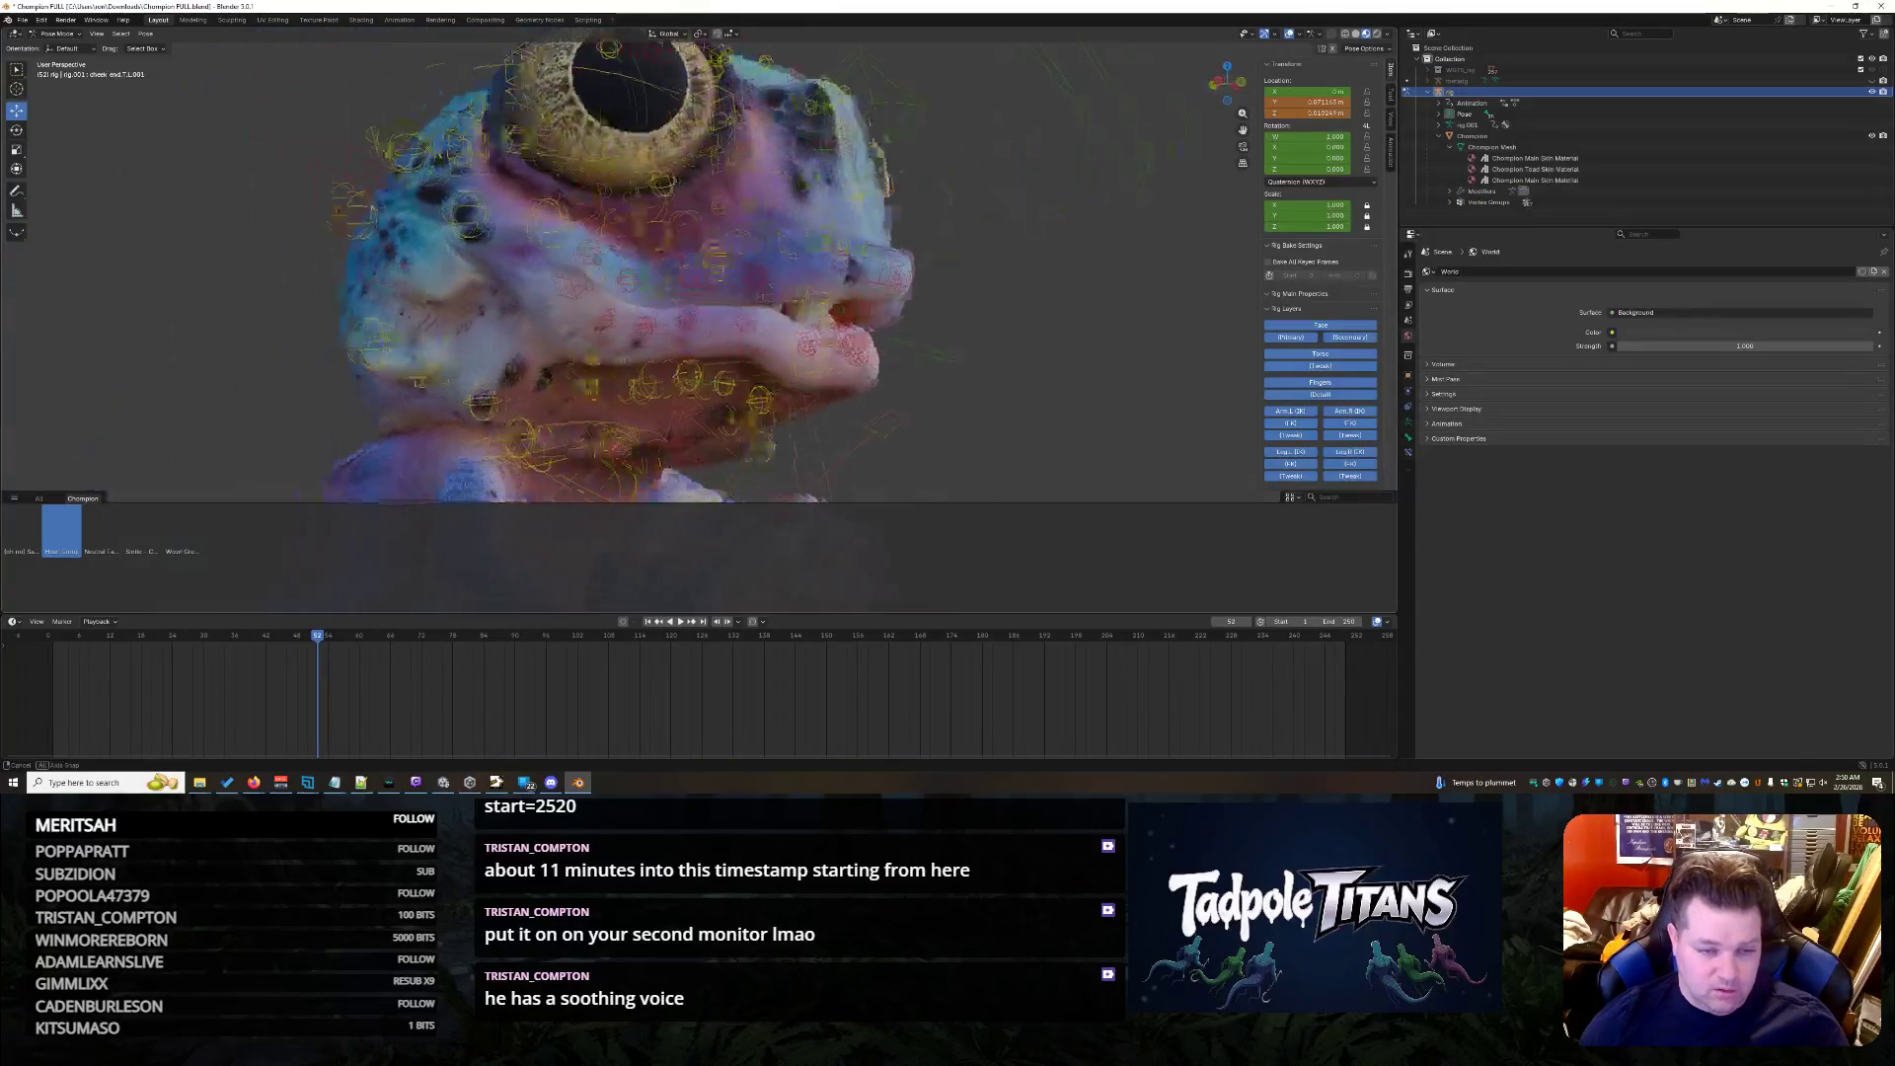
- Shift jawR.001 along X to test it, then clear its location back to rest
{"action": "left_click", "coordinate": [610, 419]}
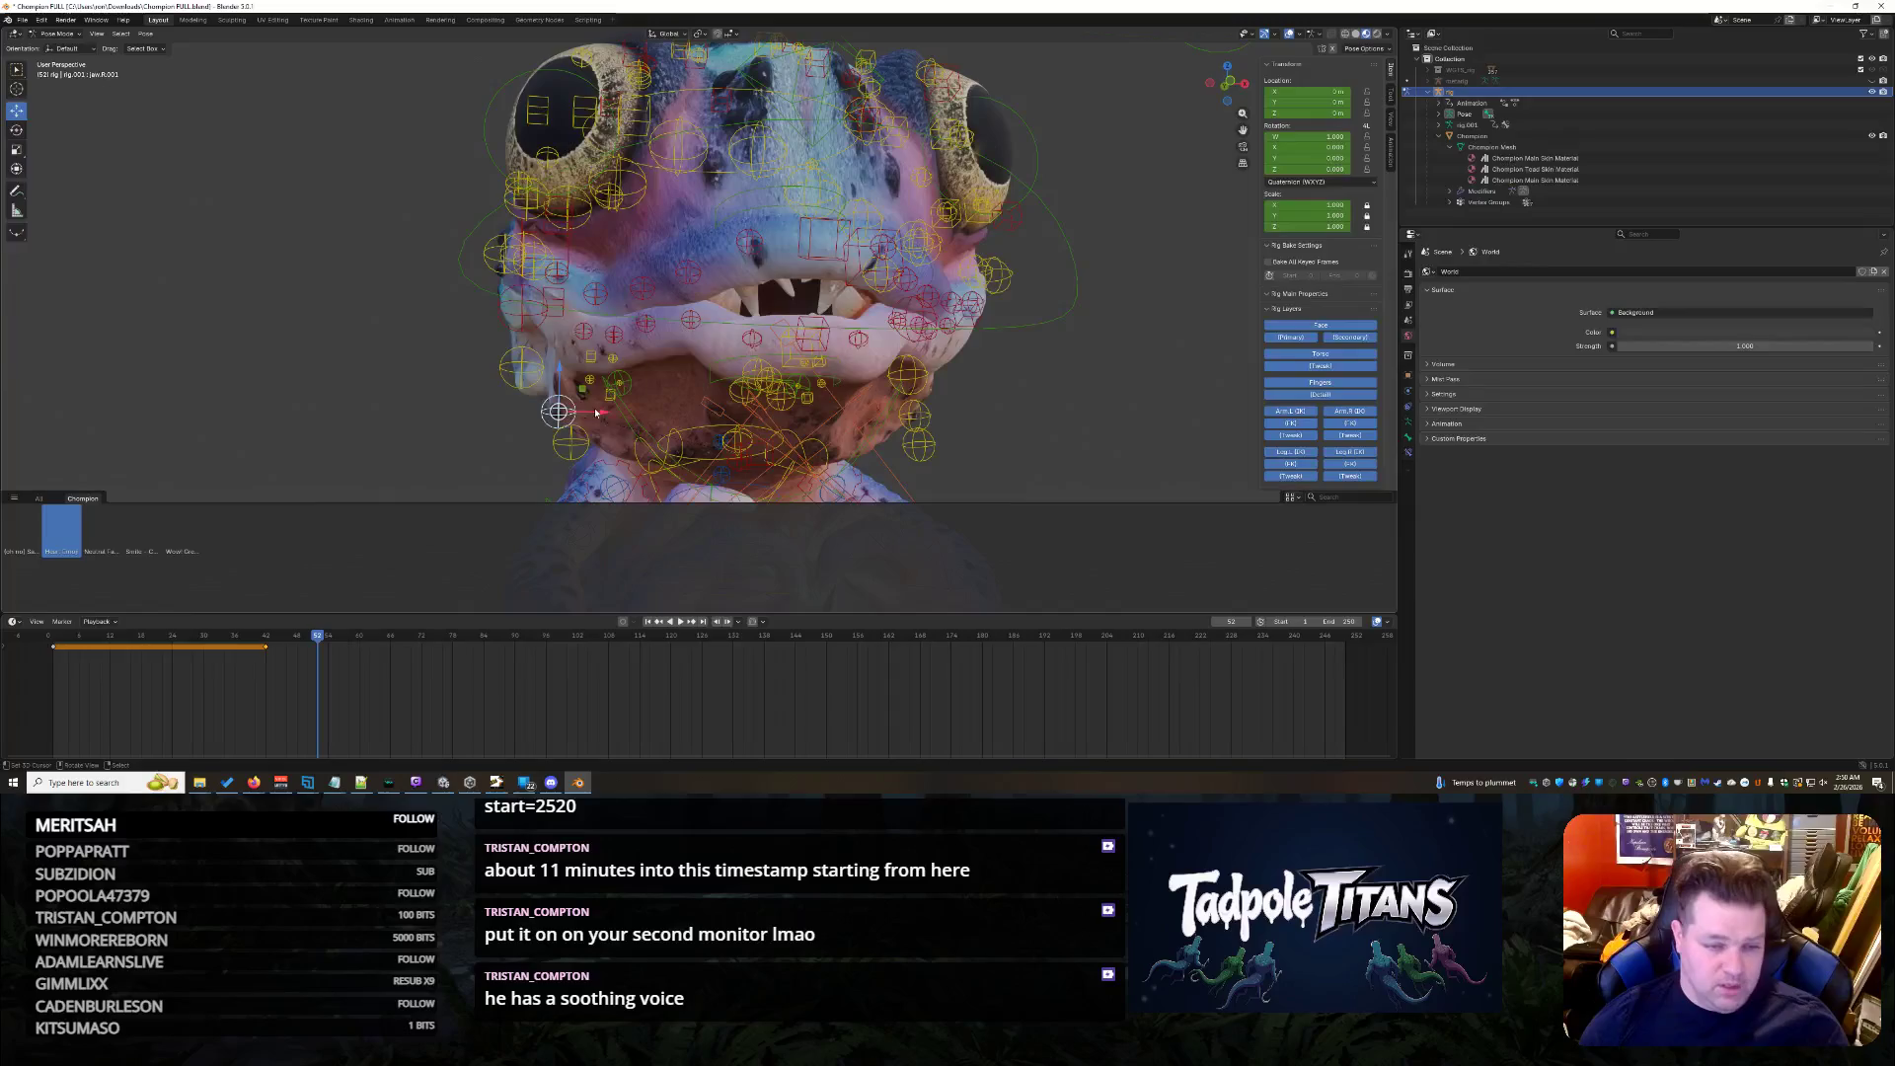
{"action": "key", "text": "g"}
{"action": "key", "text": "x"}
{"action": "left_click", "coordinate": [574, 430]}
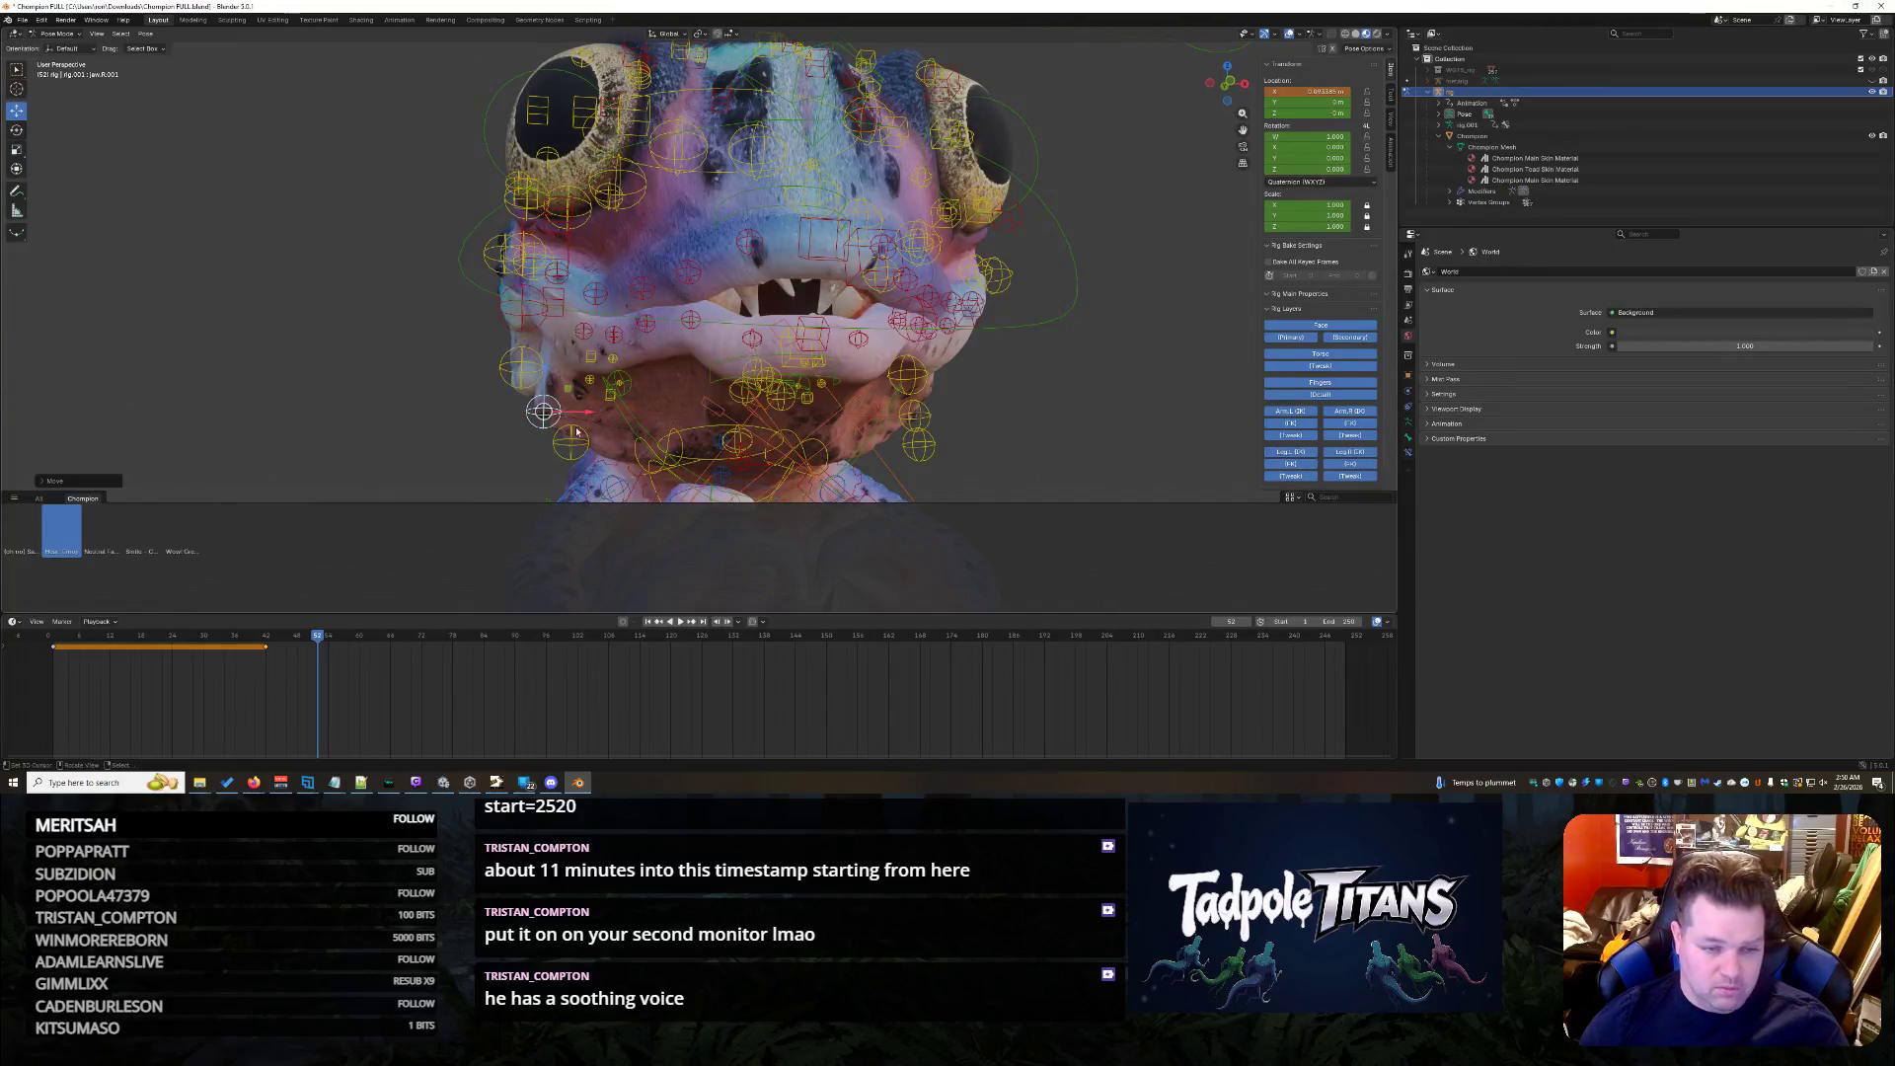
{"action": "key", "text": "alt+g"}
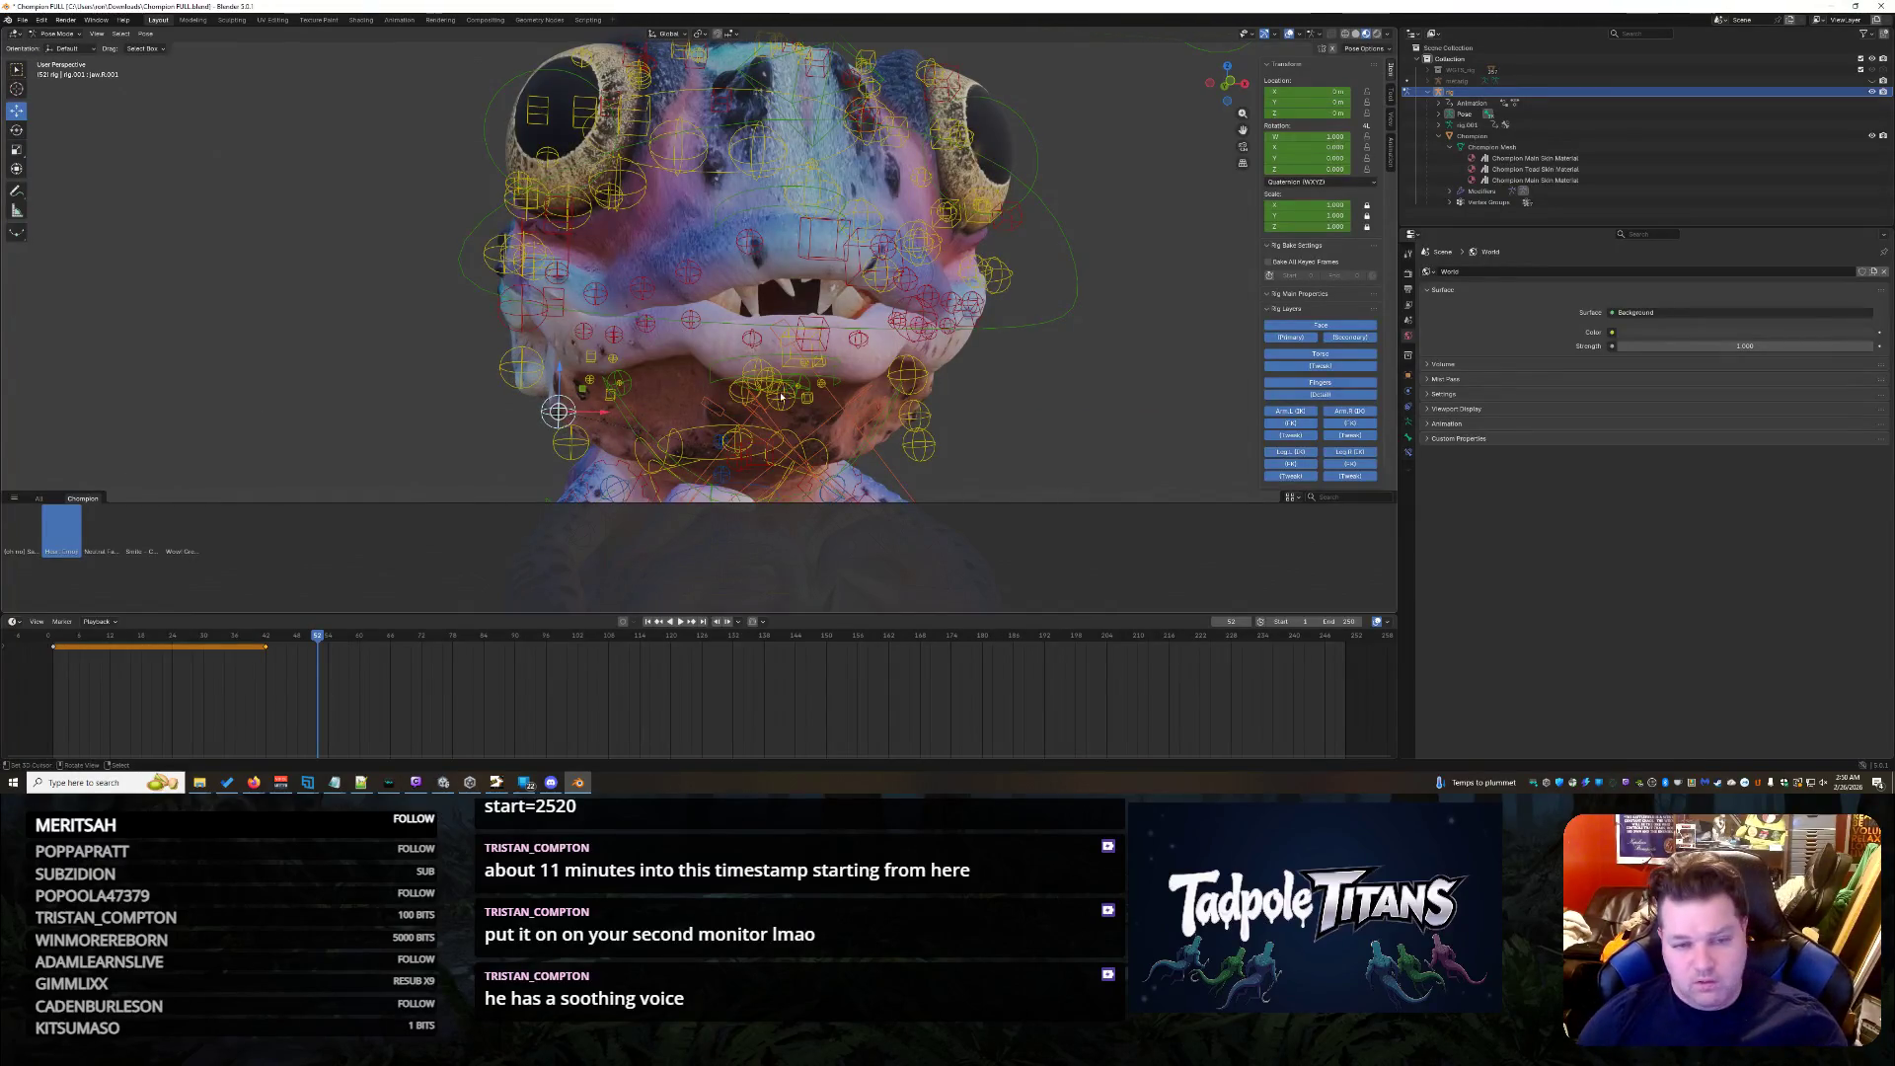
{"action": "mouse_move", "coordinate": [575, 430]}
{"action": "middle_mouse_down"}
{"action": "mouse_move", "coordinate": [1158, 392]}
{"action": "mouse_move", "coordinate": [1005, 391]}
{"action": "mouse_move", "coordinate": [990, 362]}
{"action": "middle_mouse_up"}
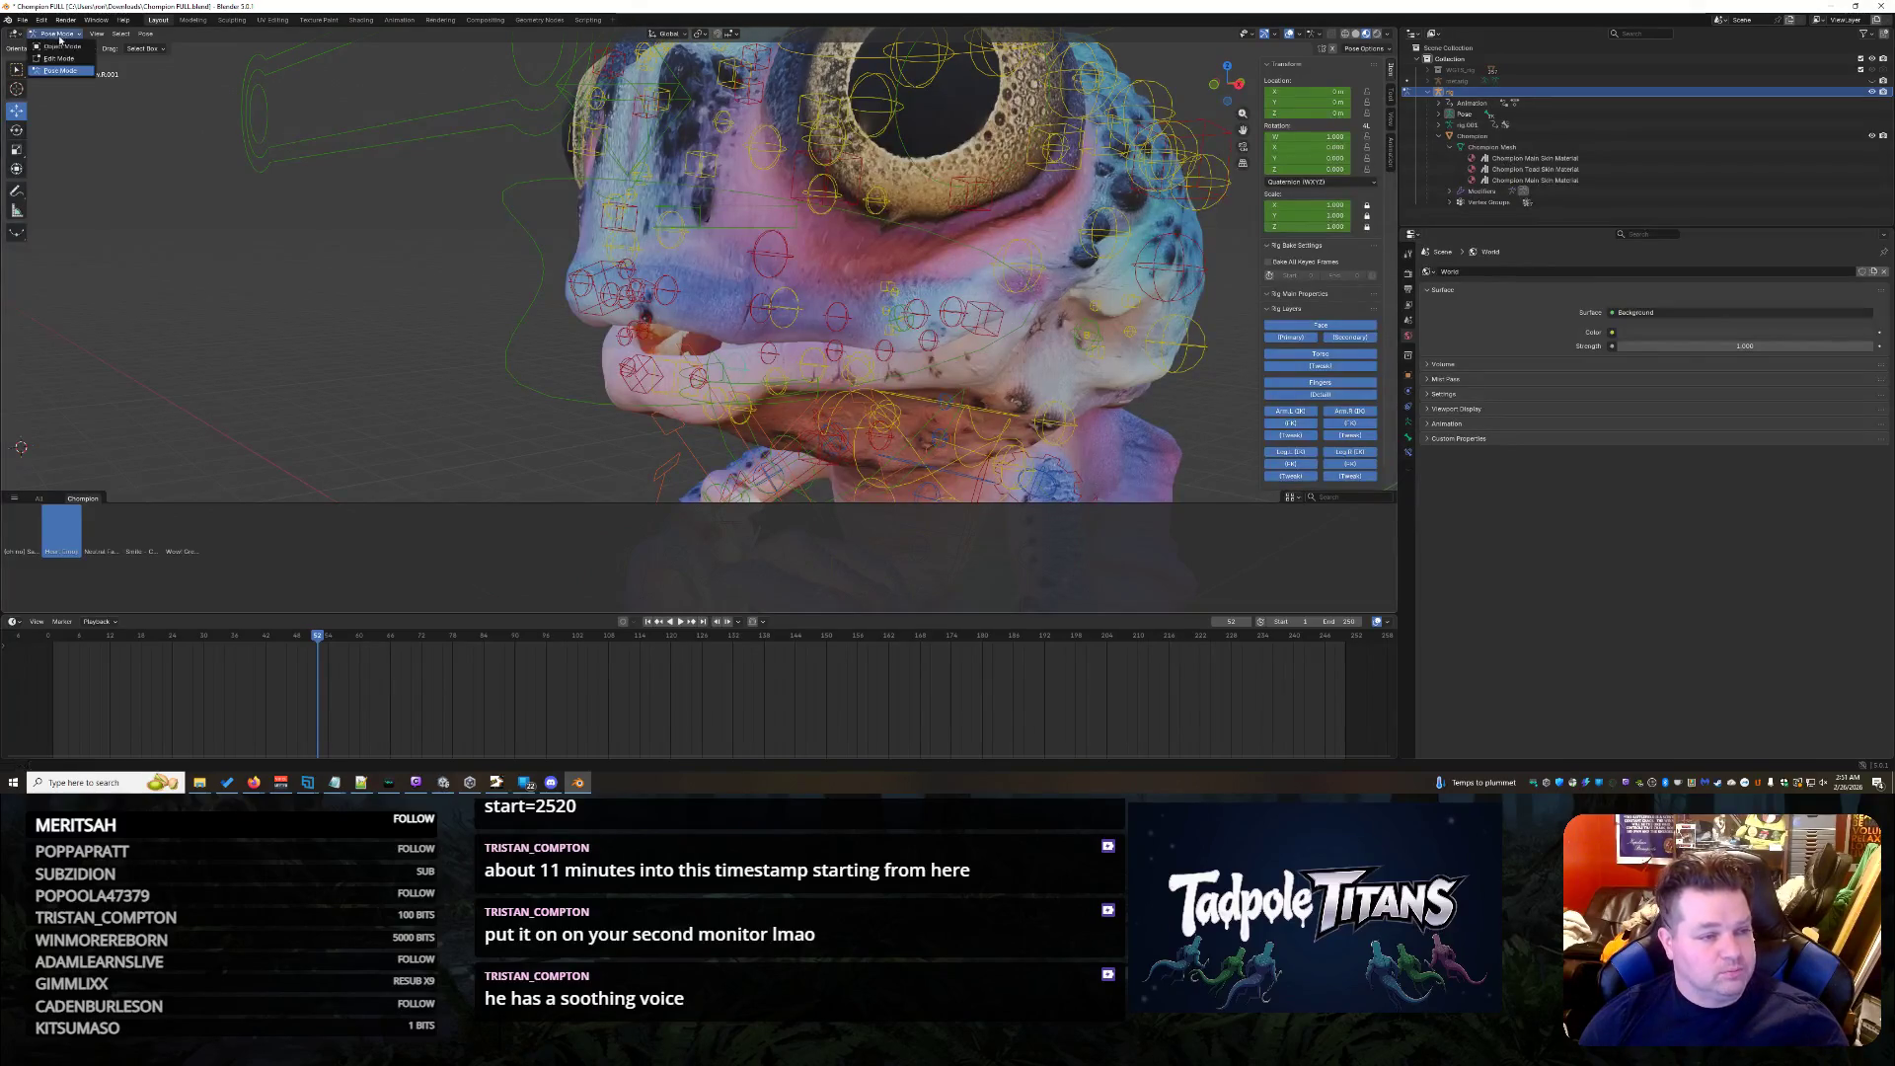
- Switch the Chompian mesh into Weight Paint mode and expand its Vertex Groups in the Outliner
{"action": "key", "text": "ctrl+Tab"}
{"action": "left_click", "coordinate": [878, 256]}
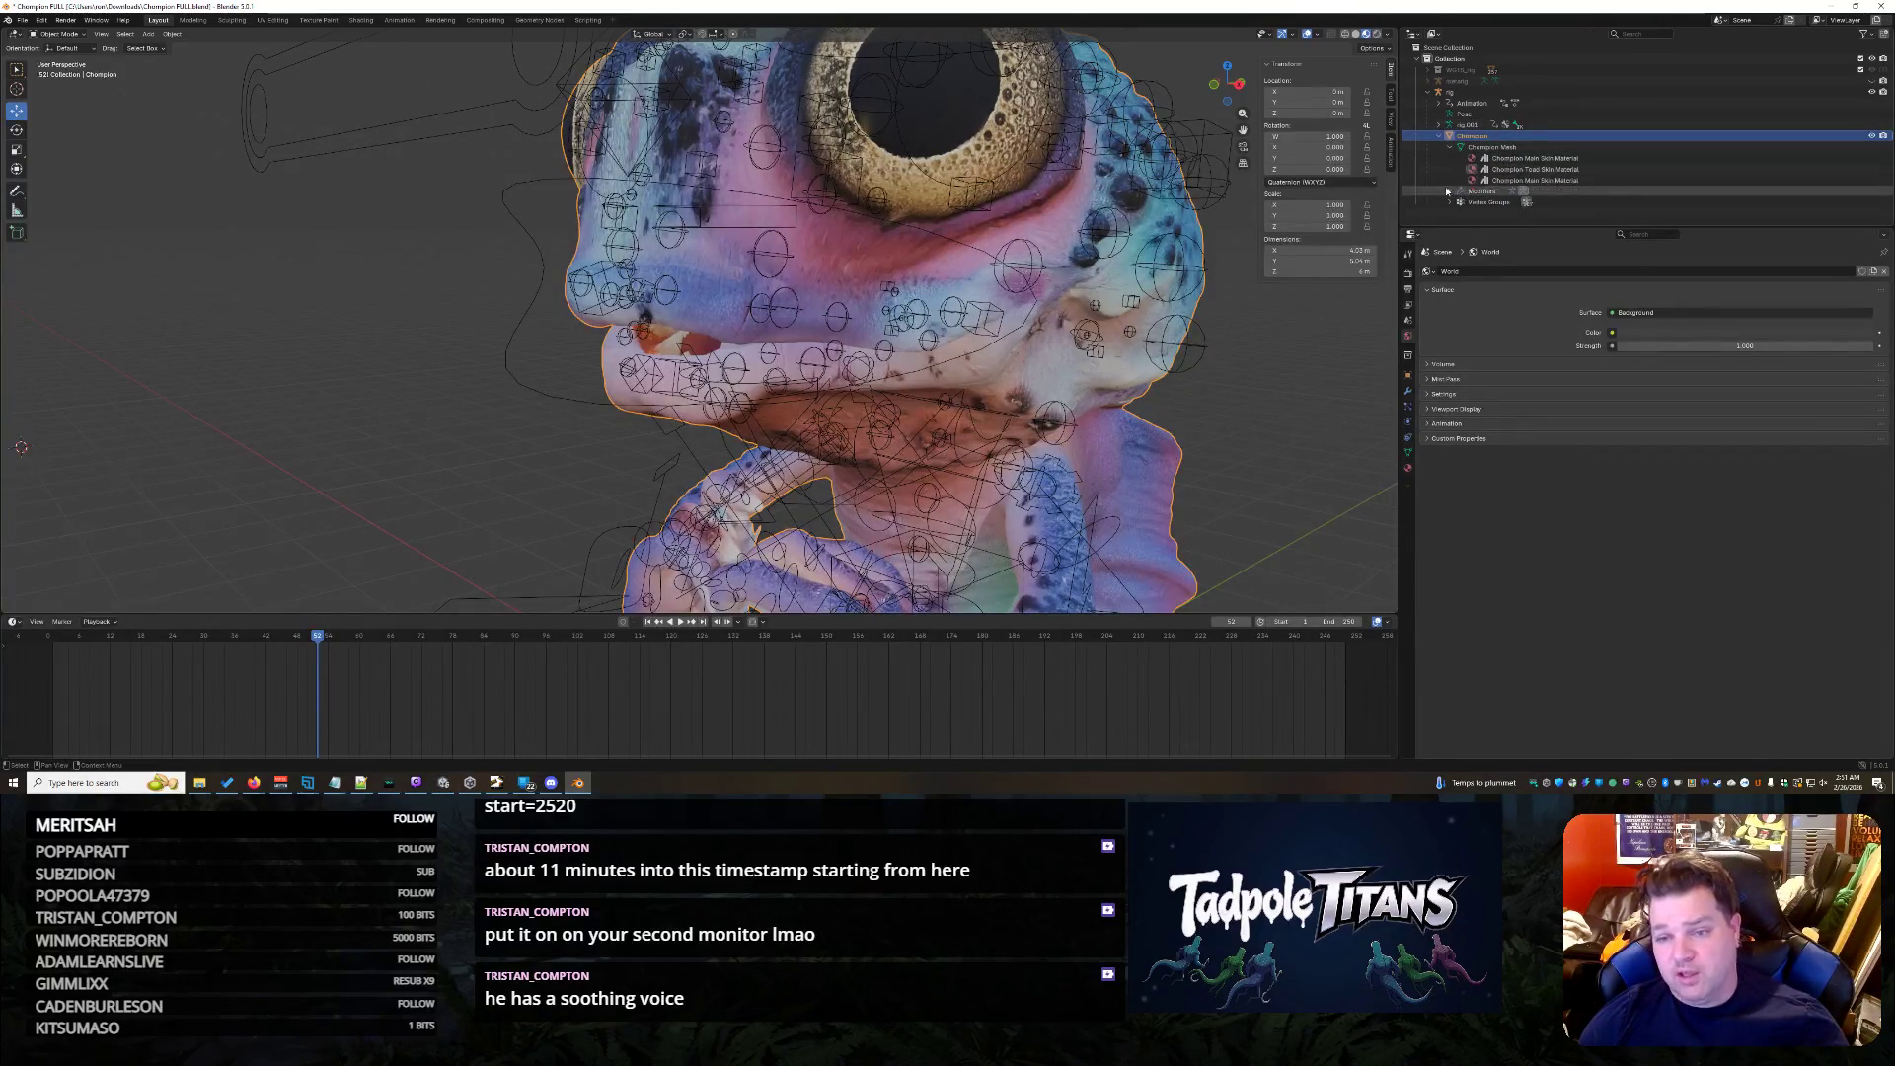
{"action": "left_click", "coordinate": [60, 33]}
{"action": "left_click", "coordinate": [65, 96]}
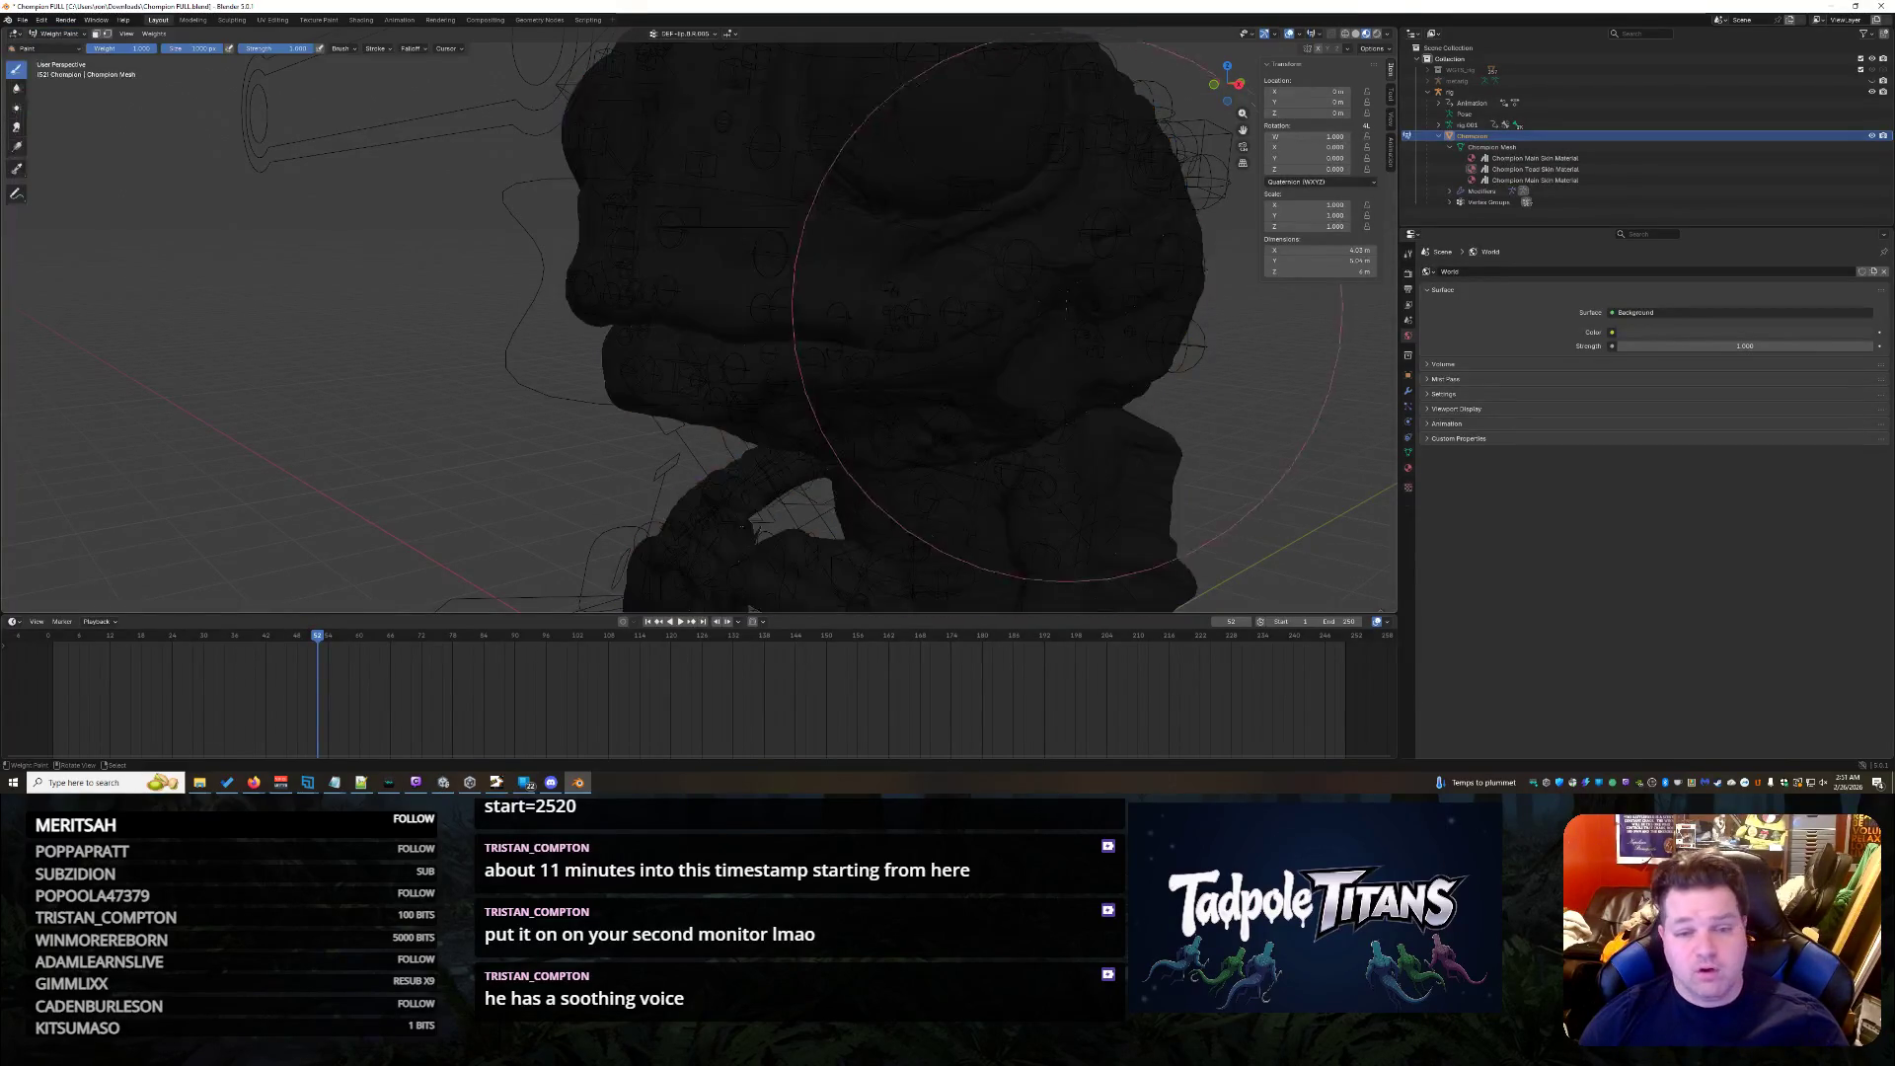
{"action": "scroll", "coordinate": [696, 319], "scroll_direction": "up", "scroll_amount": 2}
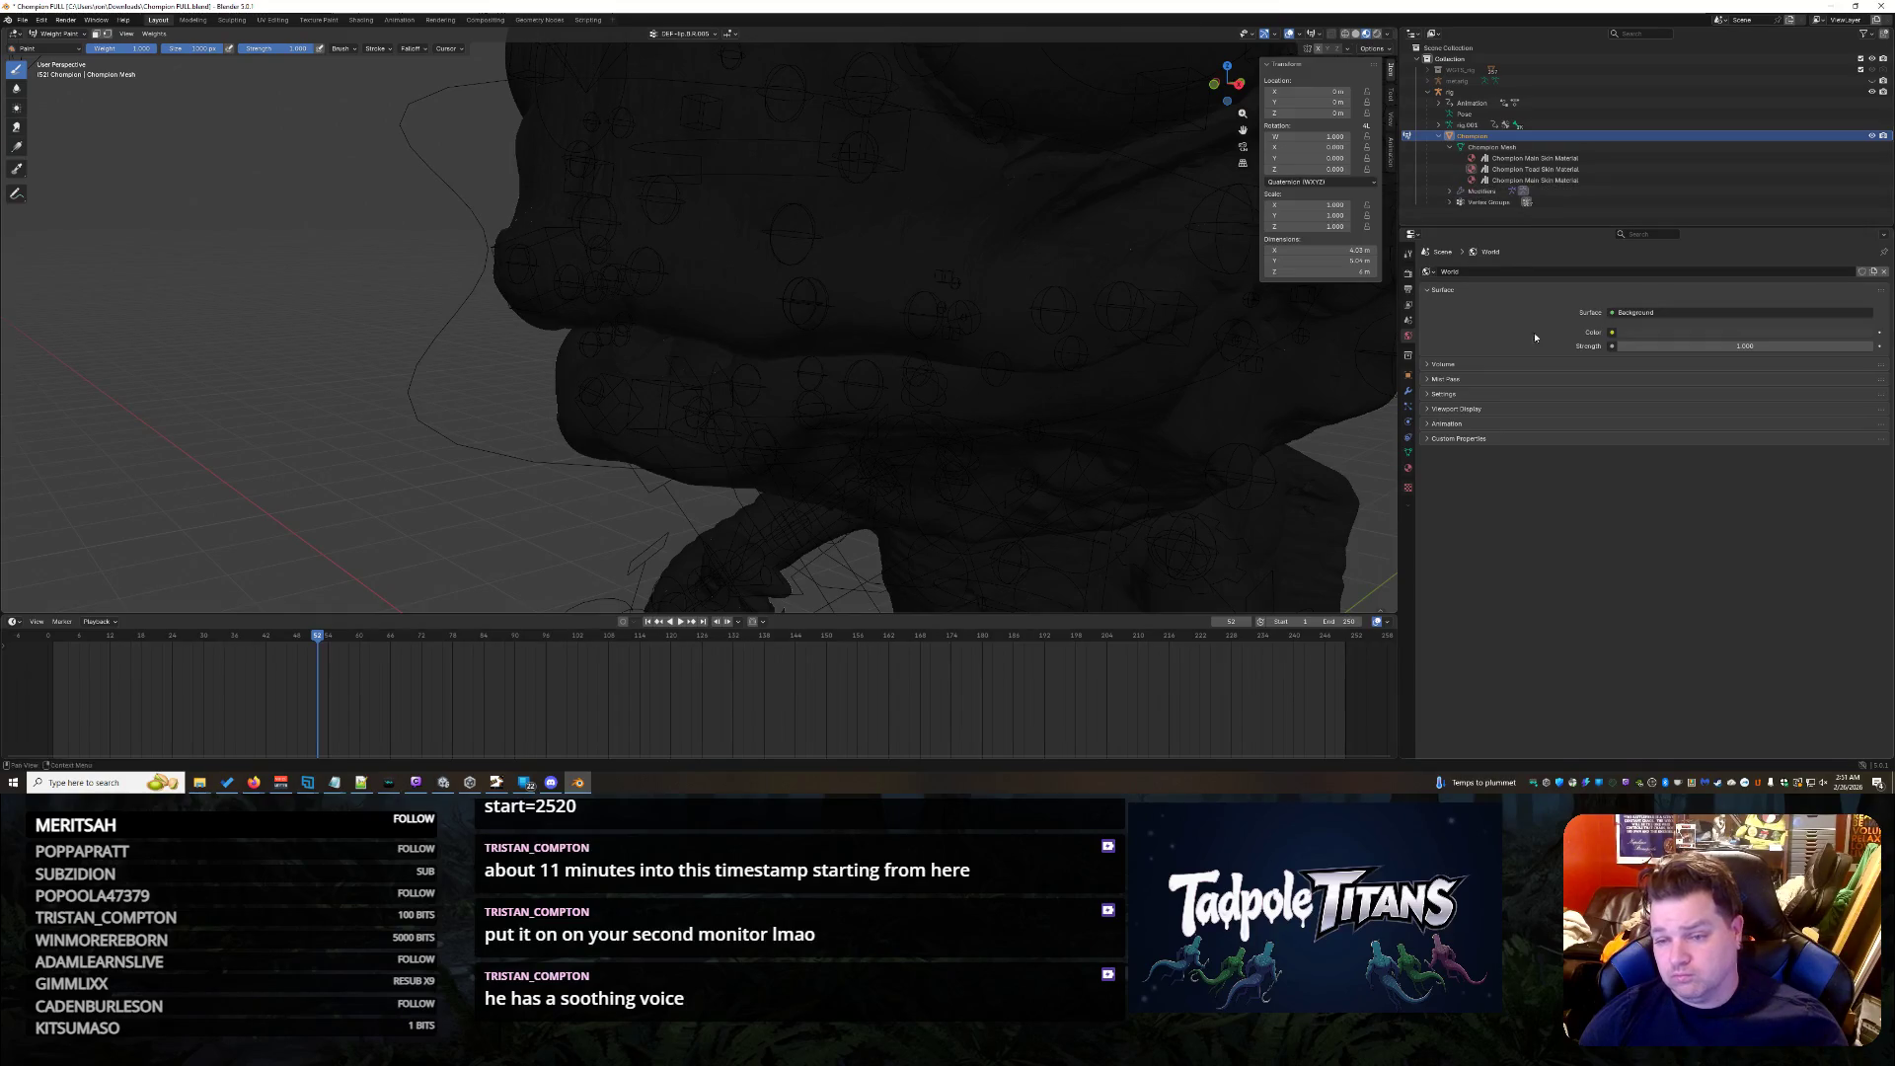
{"action": "left_click", "coordinate": [1474, 206]}
{"action": "left_click", "coordinate": [1454, 204]}
{"action": "scroll", "coordinate": [1538, 186], "scroll_direction": "down", "scroll_amount": 5}
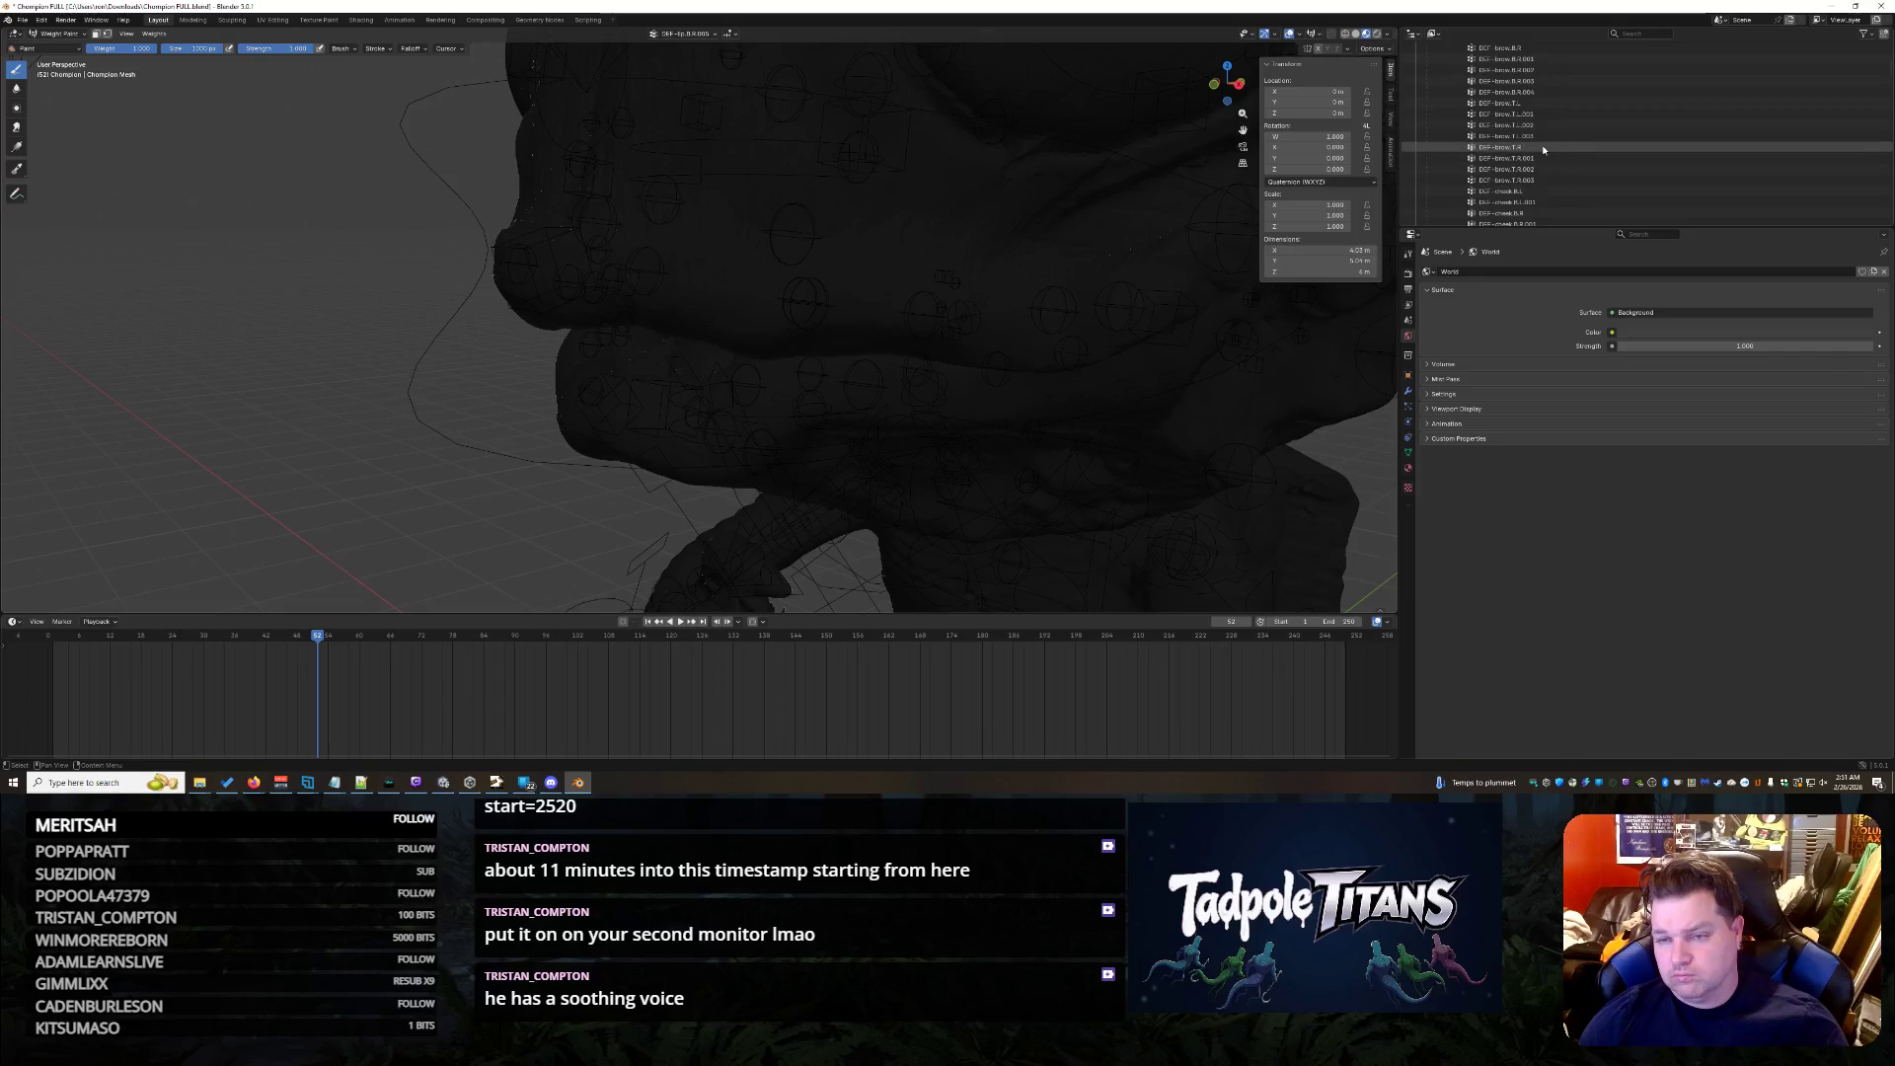
- Step through the cheek DEF- groups and paint out the stray blue weight patch beside the cheek
{"action": "key", "text": "Down"}
{"action": "key", "text": "Down"}
{"action": "key", "text": "Down"}
{"action": "key", "text": "Down"}
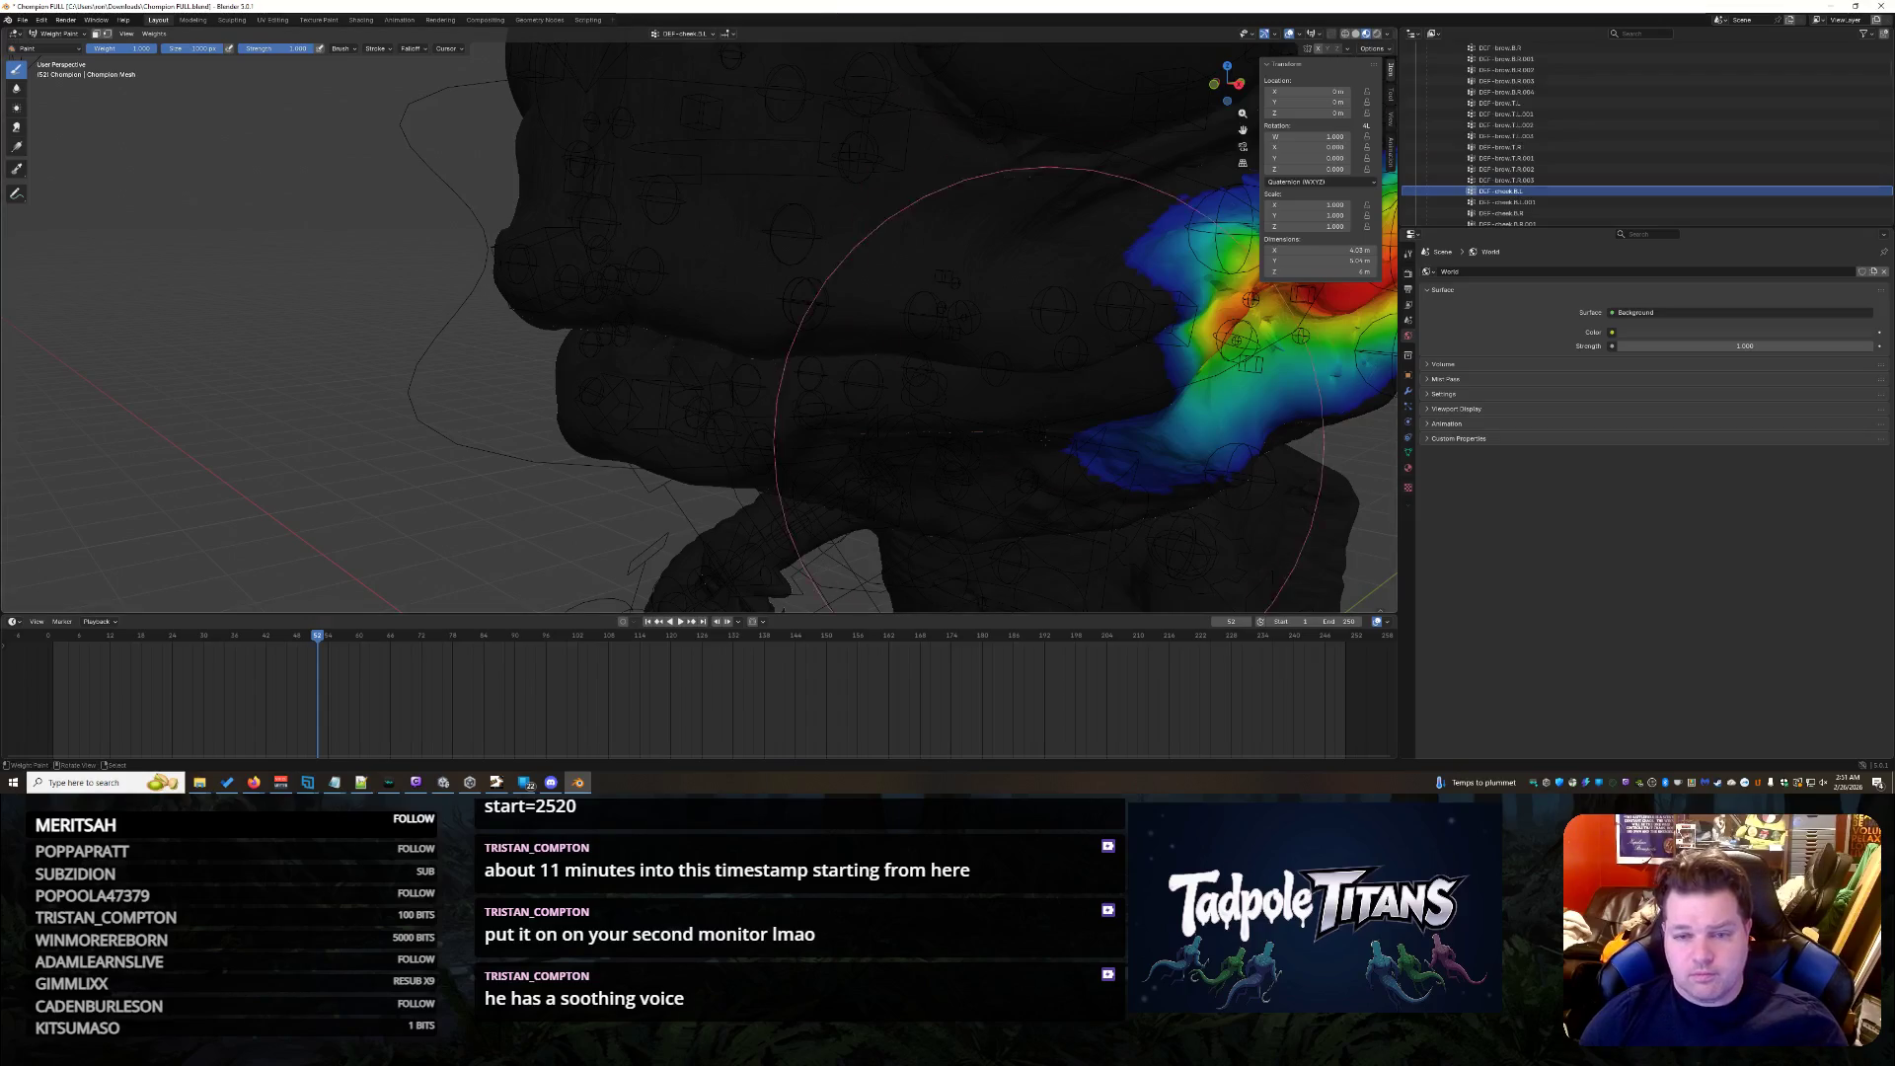
{"action": "middle_click_drag", "start_coordinate": [1185, 208], "coordinate": [1131, 260]}
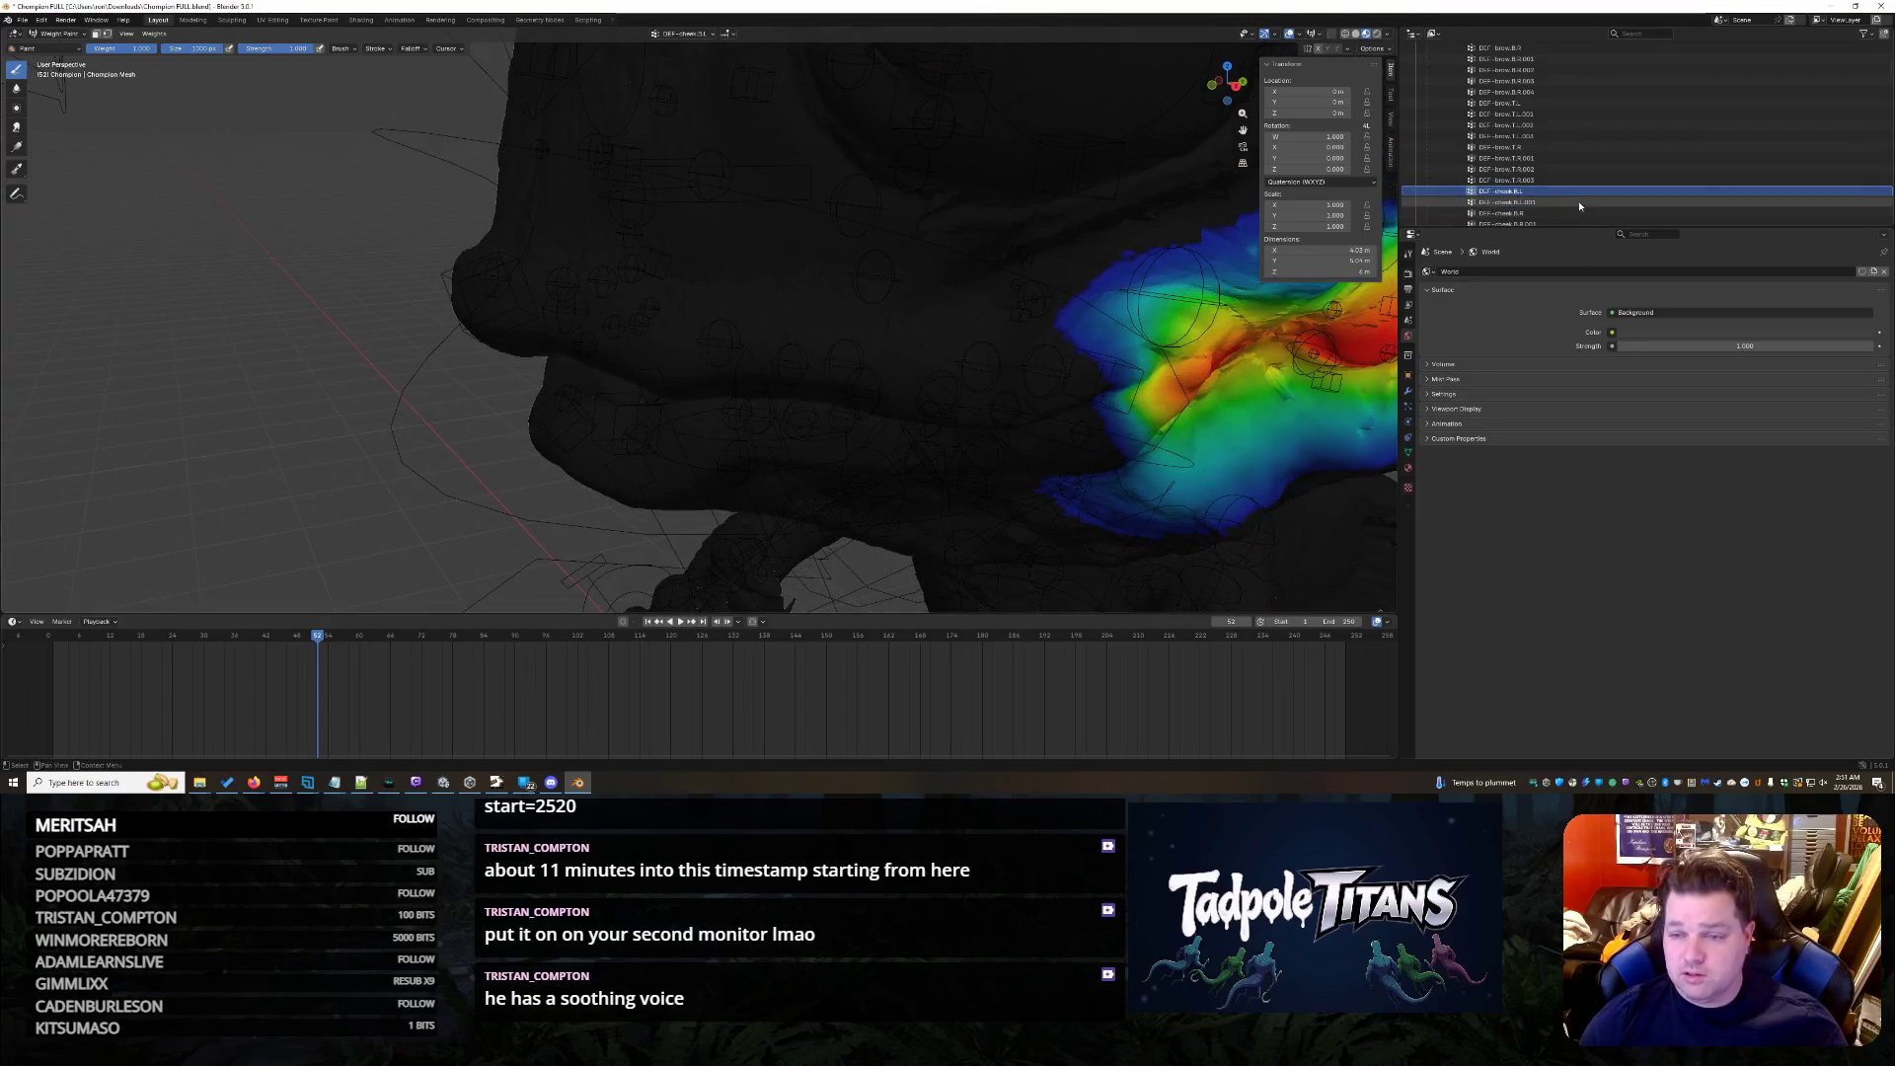
{"action": "key", "text": "Down"}
{"action": "key", "text": "Down"}
{"action": "key", "text": "Down"}
{"action": "key", "text": "Down"}
{"action": "key", "text": "Down"}
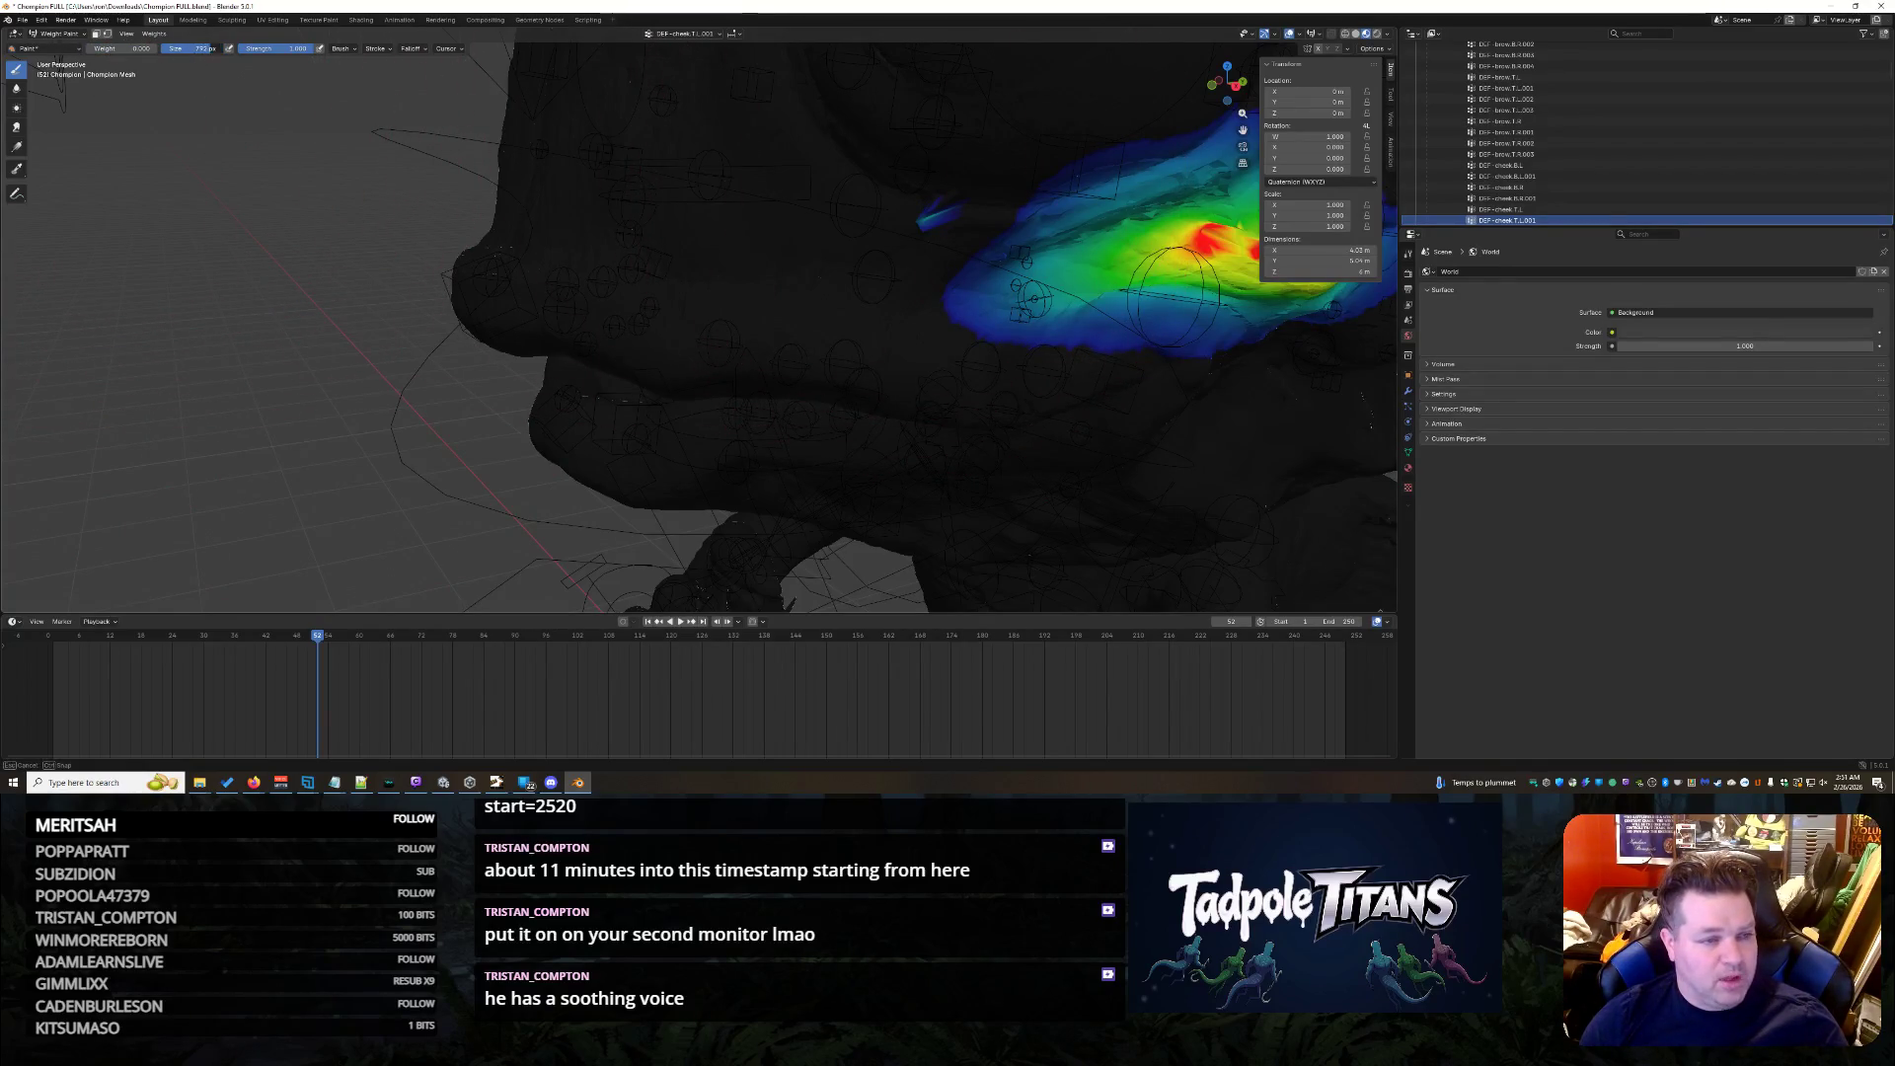
{"action": "left_click_drag", "start_coordinate": [946, 204], "coordinate": [934, 206]}
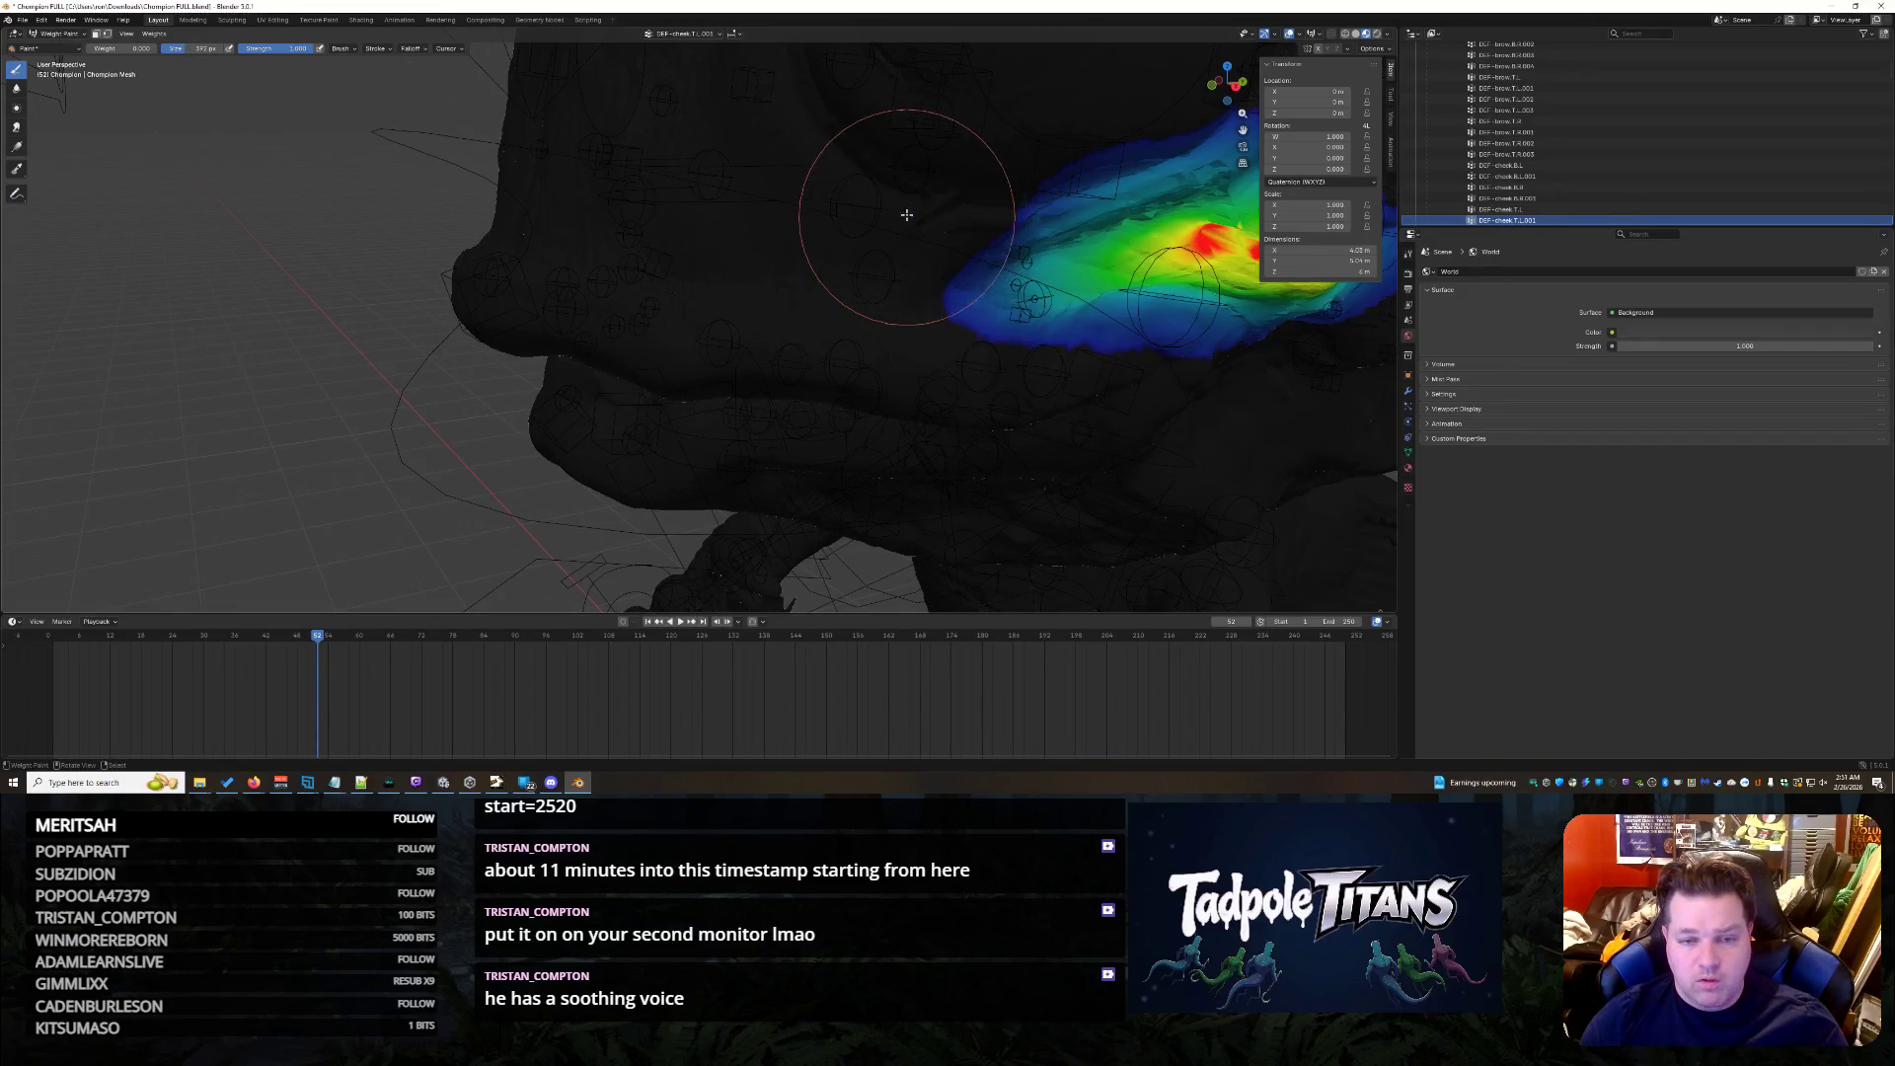
{"action": "scroll", "coordinate": [1556, 204], "scroll_direction": "down", "scroll_amount": 2}
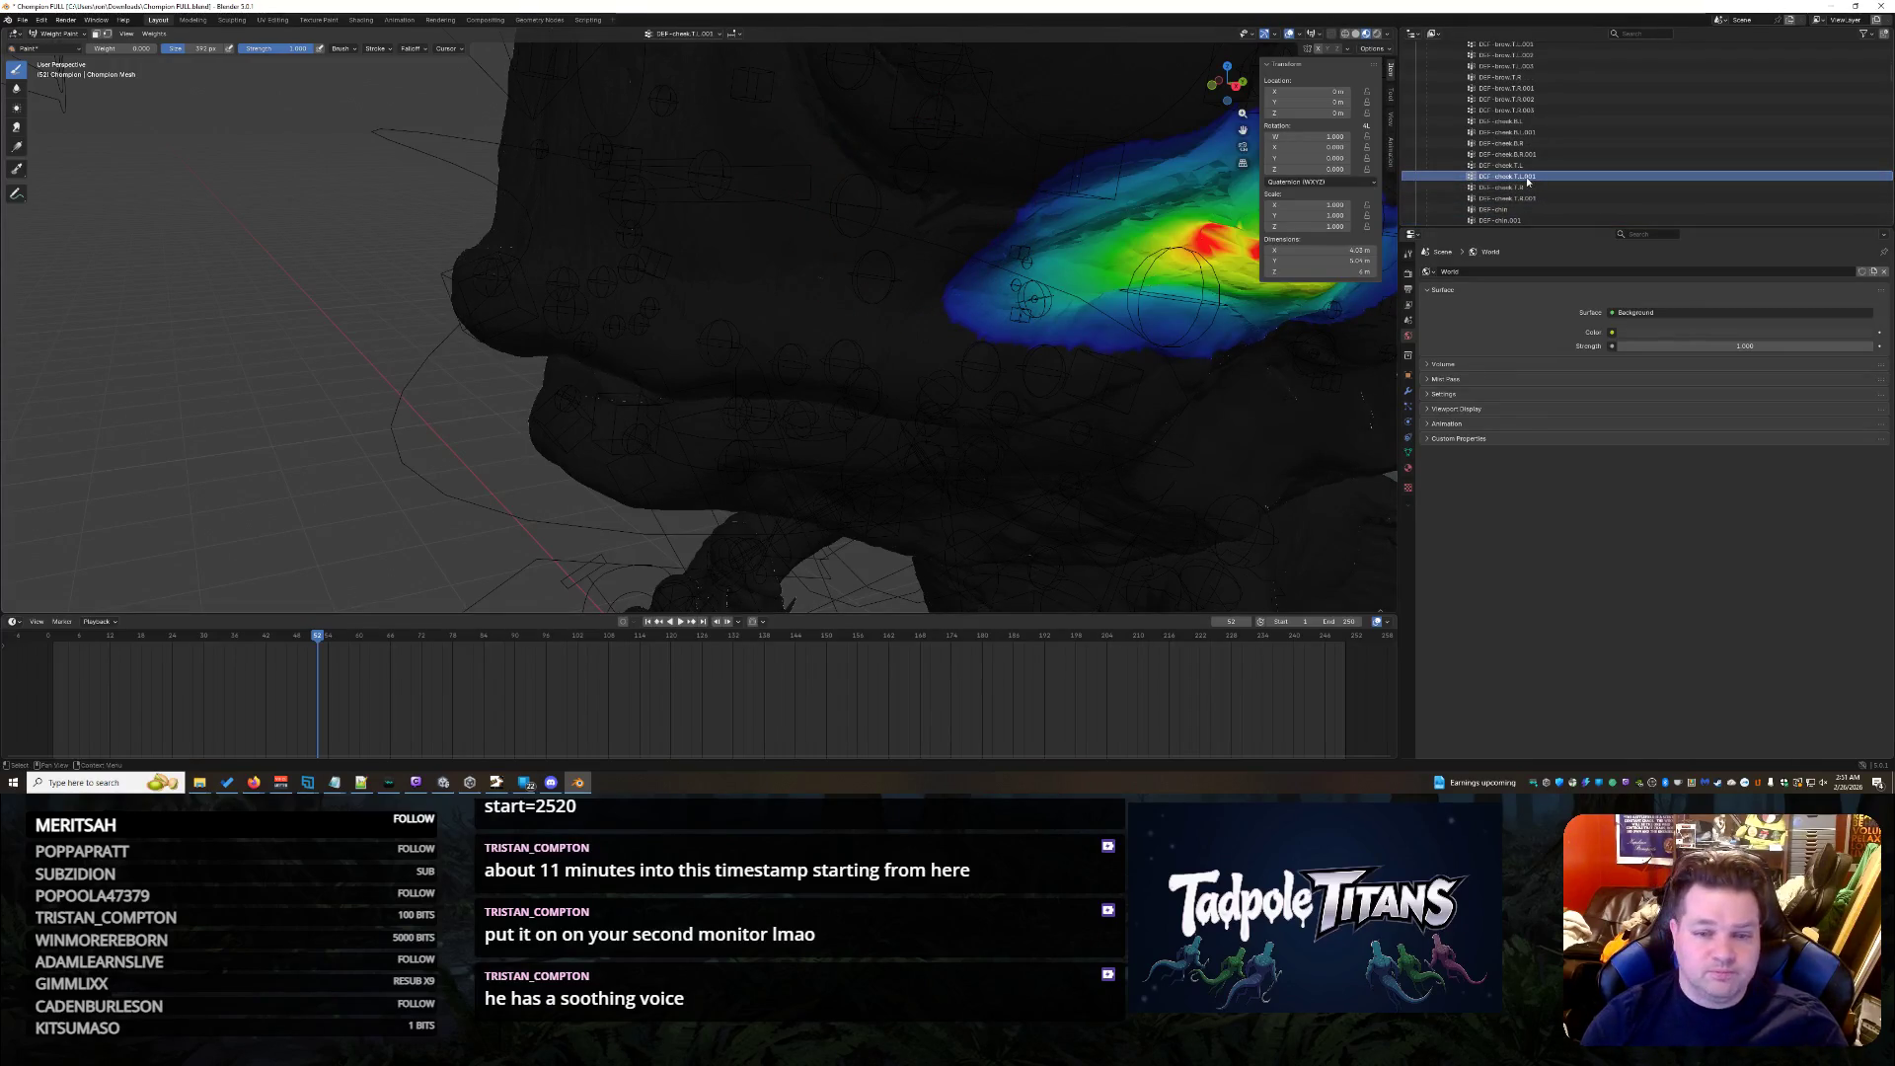
- Arrow down through the remaining vertex groups past the fingers to the jaw master group
{"action": "key", "text": "Down"}
{"action": "key", "text": "Down"}
{"action": "key", "text": "Down"}
{"action": "key", "text": "Down"}
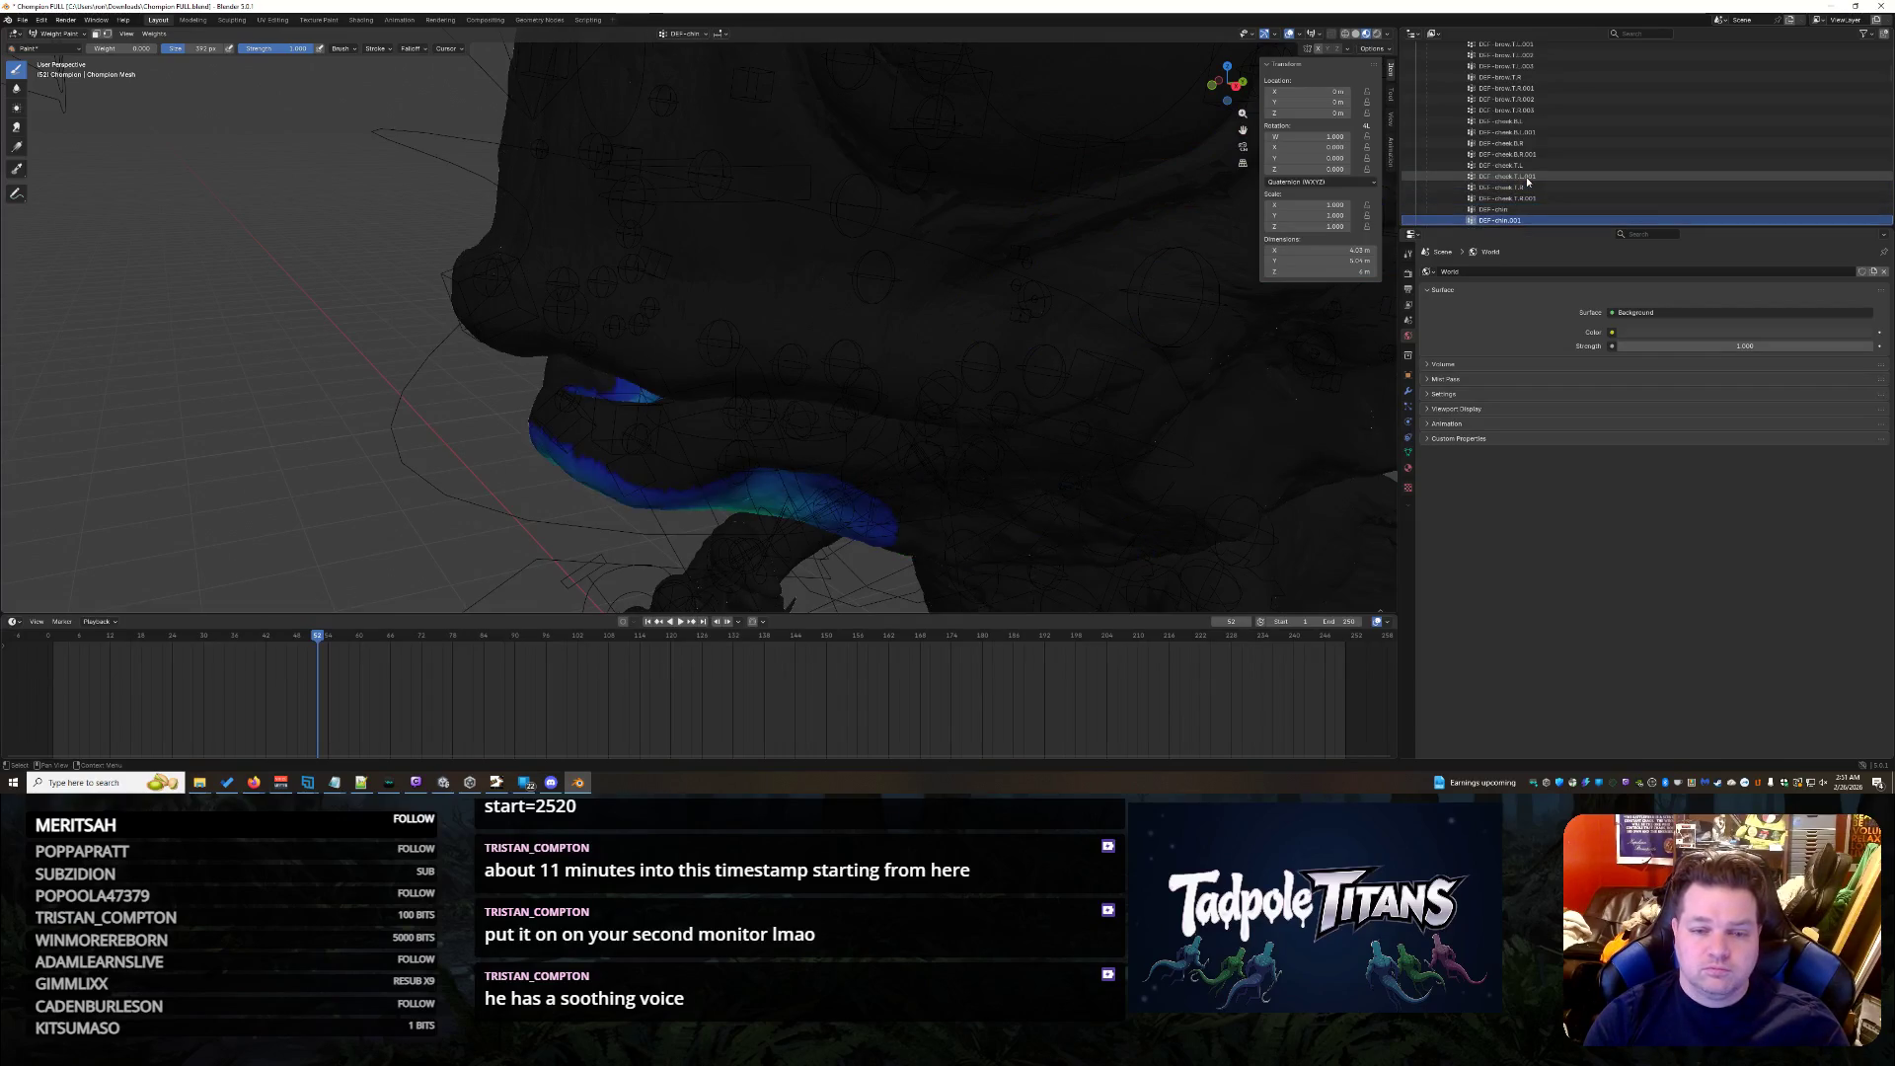
{"action": "key", "text": "Down"}
{"action": "key", "text": "Up"}
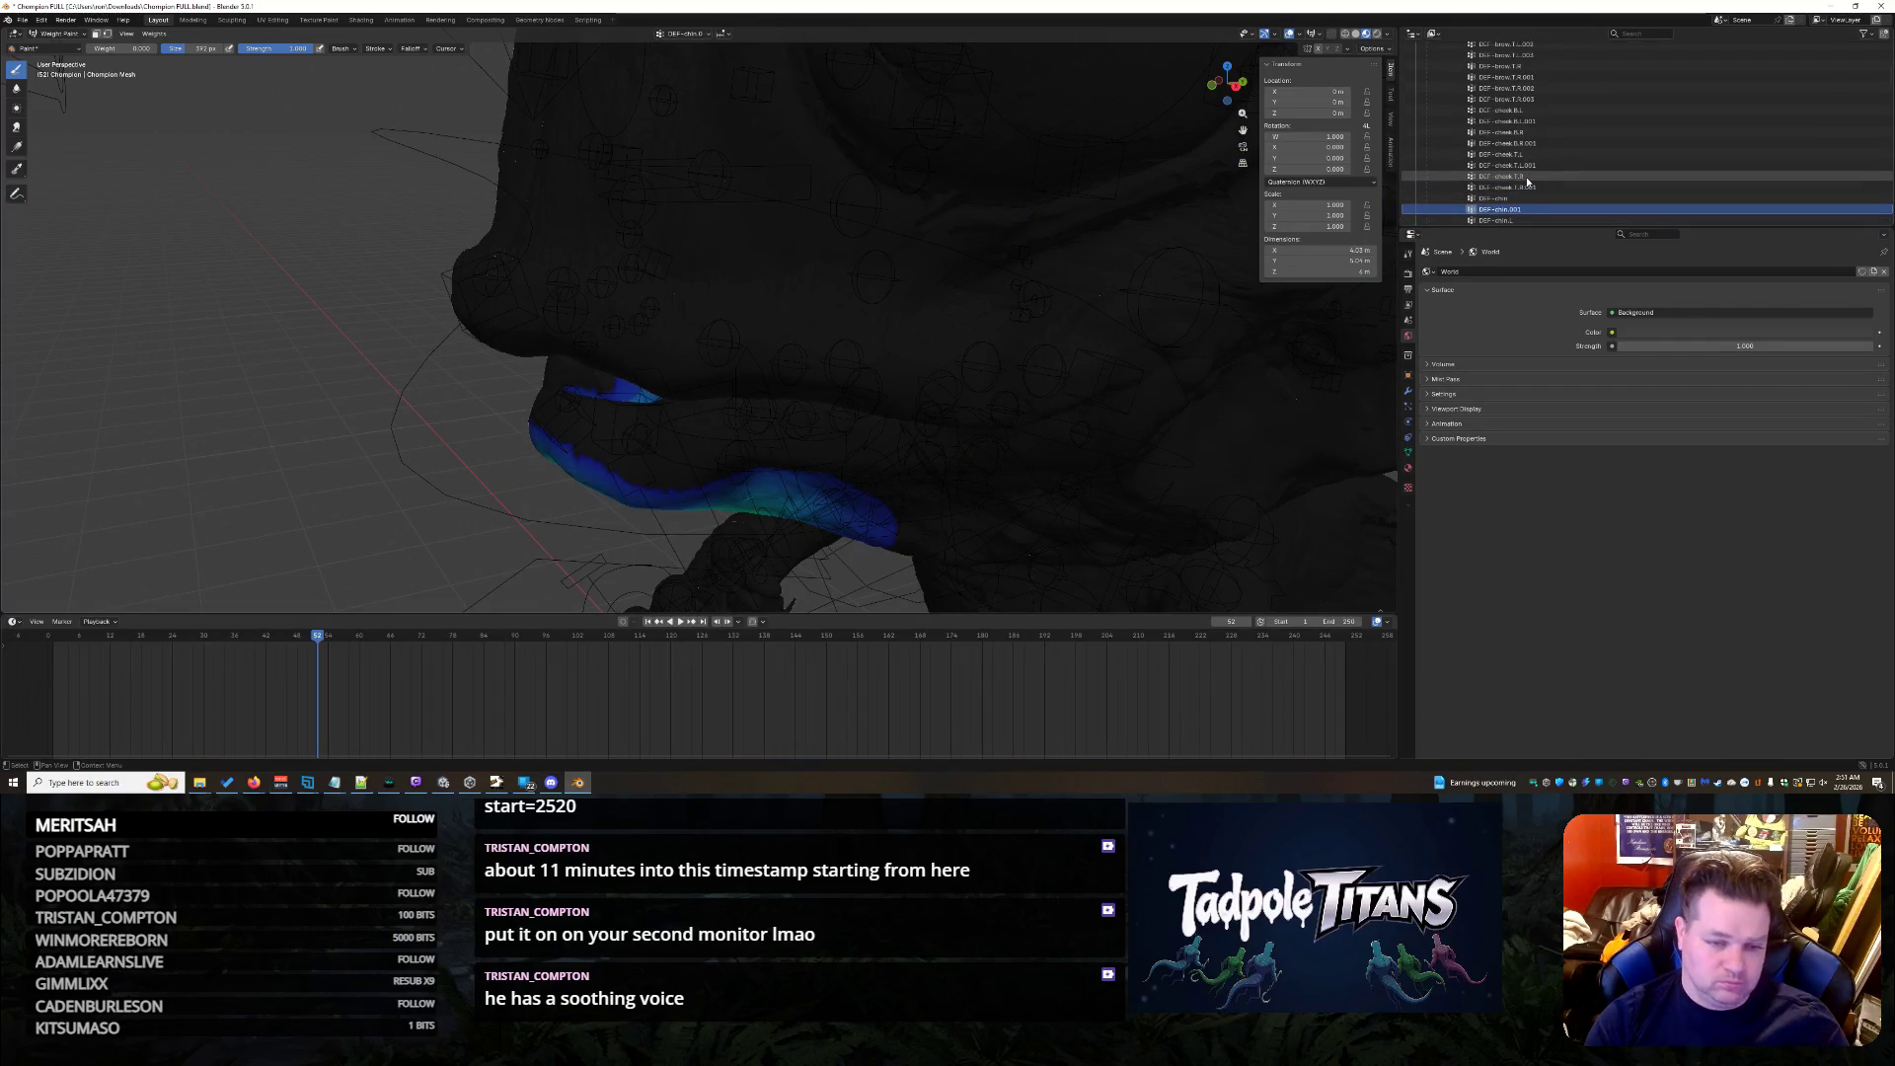
{"action": "key", "text": "Down"}
{"action": "key", "text": "Down"}
{"action": "key", "text": "Down"}
{"action": "key", "text": "Down"}
{"action": "key", "text": "Down"}
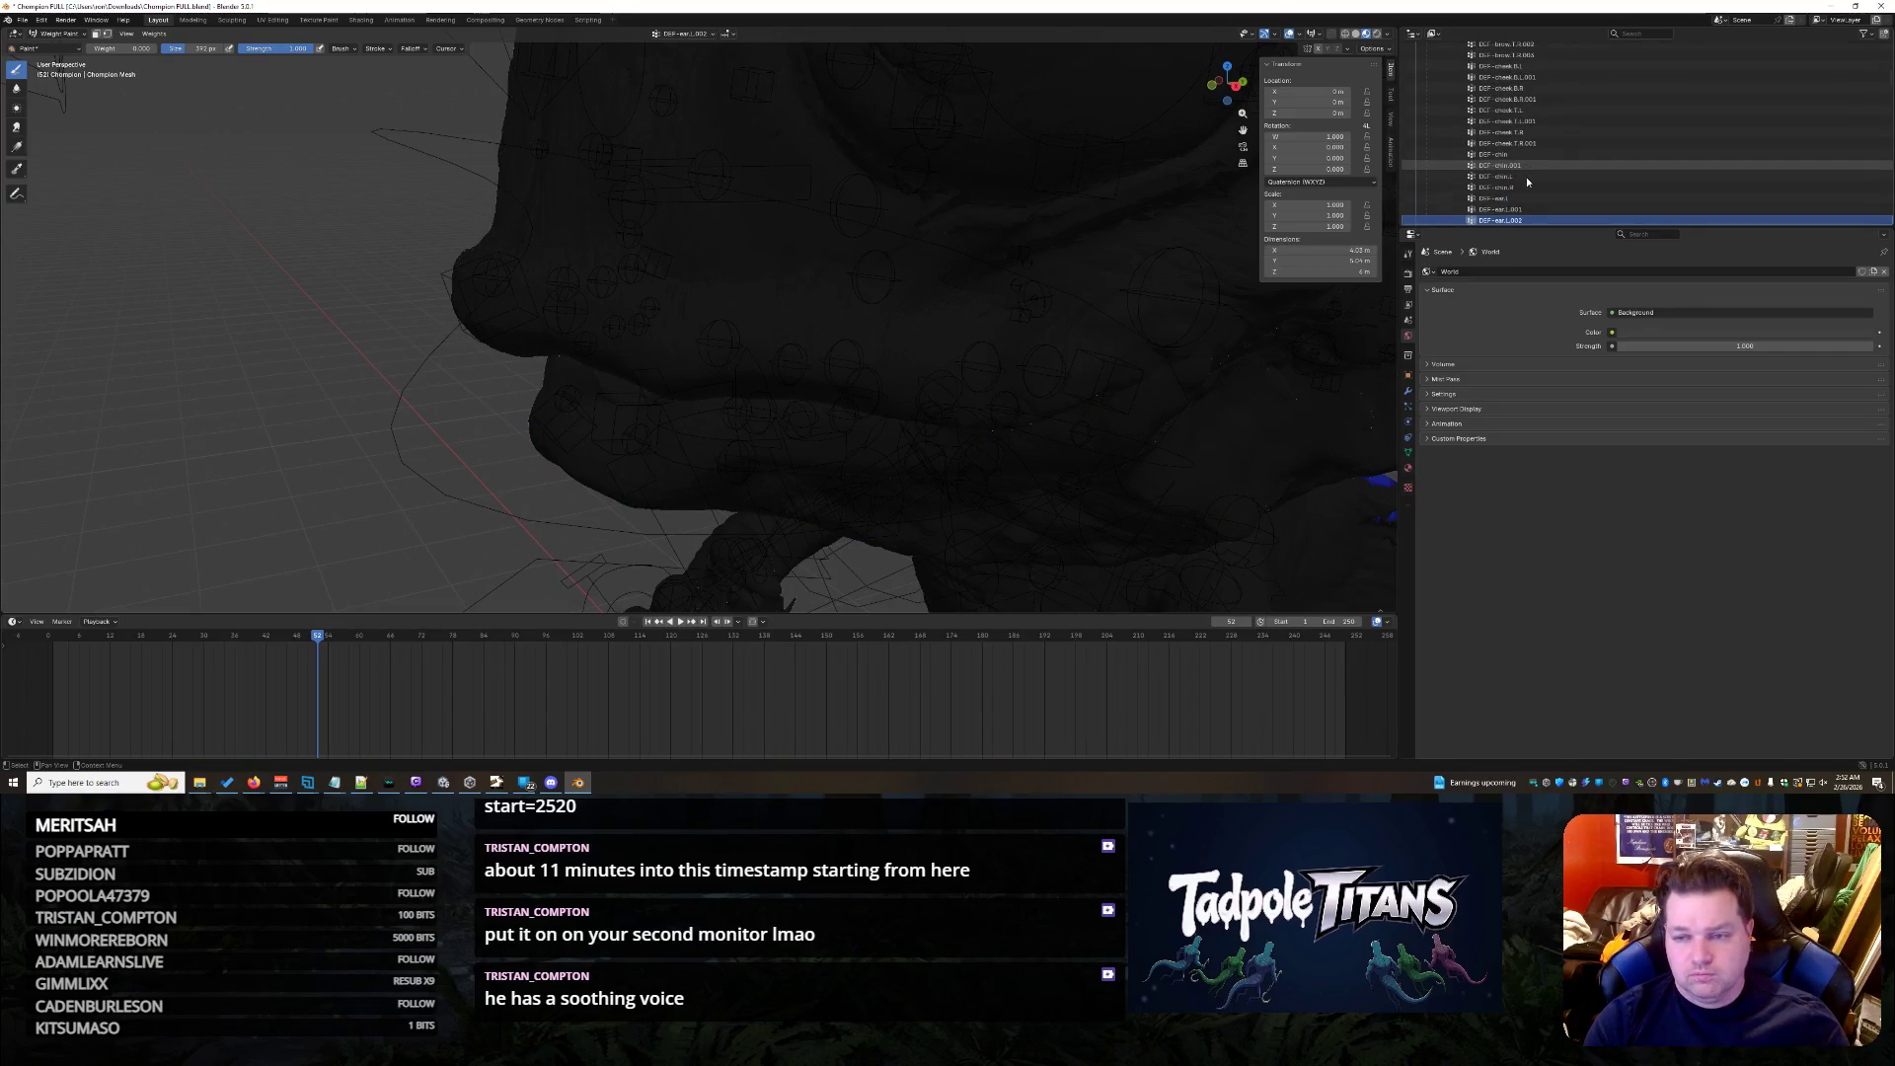
{"action": "key", "text": "Down"}
{"action": "key", "text": "Down"}
{"action": "key", "text": "Down"}
{"action": "key", "text": "Down"}
{"action": "key", "text": "Down"}
{"action": "key", "text": "Down"}
{"action": "key", "text": "Down"}
{"action": "key", "text": "Down"}
{"action": "key", "text": "Down"}
{"action": "key", "text": "Down"}
{"action": "key", "text": "Down"}
{"action": "key", "text": "Down"}
{"action": "key", "text": "Down"}
{"action": "key", "text": "Down"}
{"action": "key", "text": "Down"}
{"action": "key", "text": "Down"}
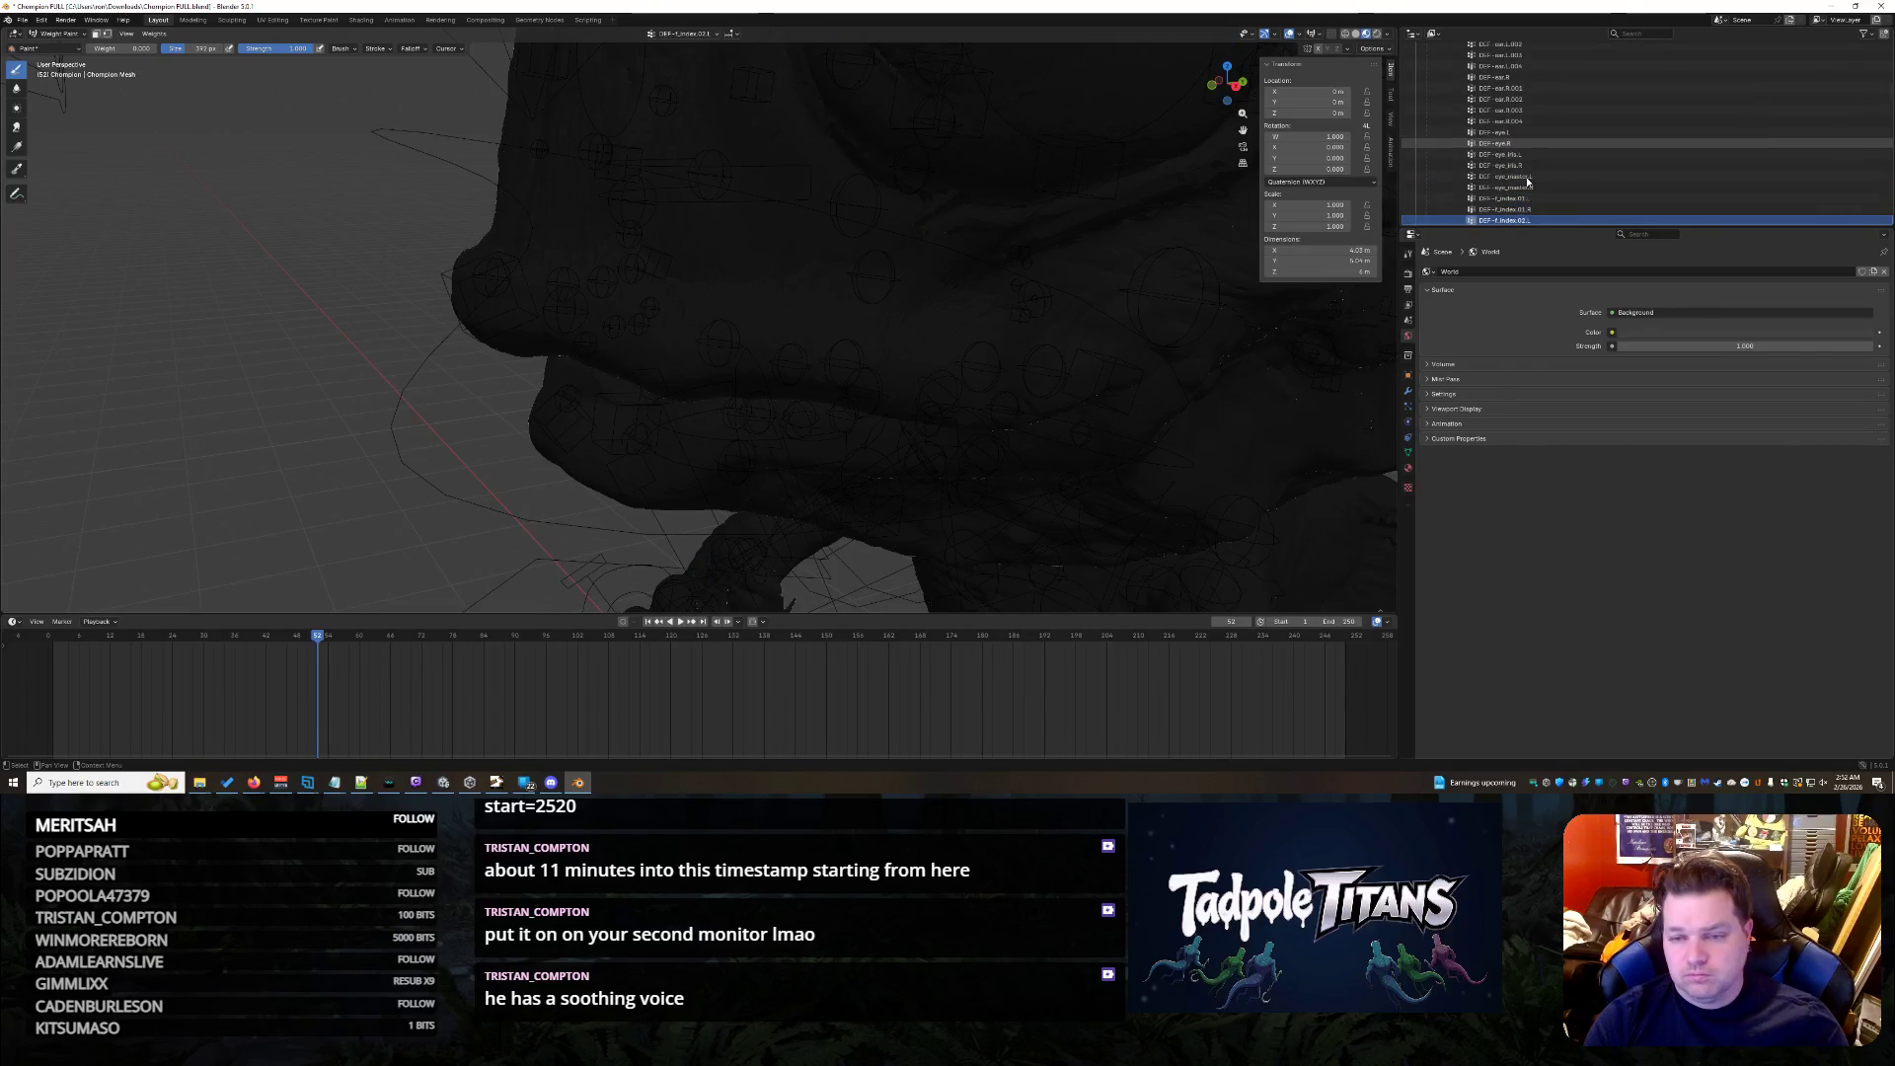
{"action": "key", "text": "Down"}
{"action": "key", "text": "Down"}
{"action": "key", "text": "Down"}
{"action": "key", "text": "Down"}
{"action": "key", "text": "Down"}
{"action": "key", "text": "Down"}
{"action": "key", "text": "Down"}
{"action": "key", "text": "Down"}
{"action": "key", "text": "Down"}
{"action": "key", "text": "Down"}
{"action": "key", "text": "Down"}
{"action": "key", "text": "Down"}
{"action": "key", "text": "Down"}
{"action": "key", "text": "Down"}
{"action": "key", "text": "Down"}
{"action": "key", "text": "Down"}
{"action": "key", "text": "Down"}
{"action": "key", "text": "Down"}
{"action": "key", "text": "Down"}
{"action": "key", "text": "Down"}
{"action": "key", "text": "Down"}
{"action": "key", "text": "Down"}
{"action": "key", "text": "Down"}
{"action": "key", "text": "Down"}
{"action": "key", "text": "Down"}
{"action": "key", "text": "Down"}
{"action": "key", "text": "Down"}
{"action": "key", "text": "Down"}
{"action": "key", "text": "Down"}
{"action": "key", "text": "Down"}
{"action": "key", "text": "Down"}
{"action": "key", "text": "Down"}
{"action": "key", "text": "Down"}
{"action": "key", "text": "Down"}
{"action": "key", "text": "Down"}
{"action": "key", "text": "Down"}
{"action": "key", "text": "Down"}
{"action": "key", "text": "Down"}
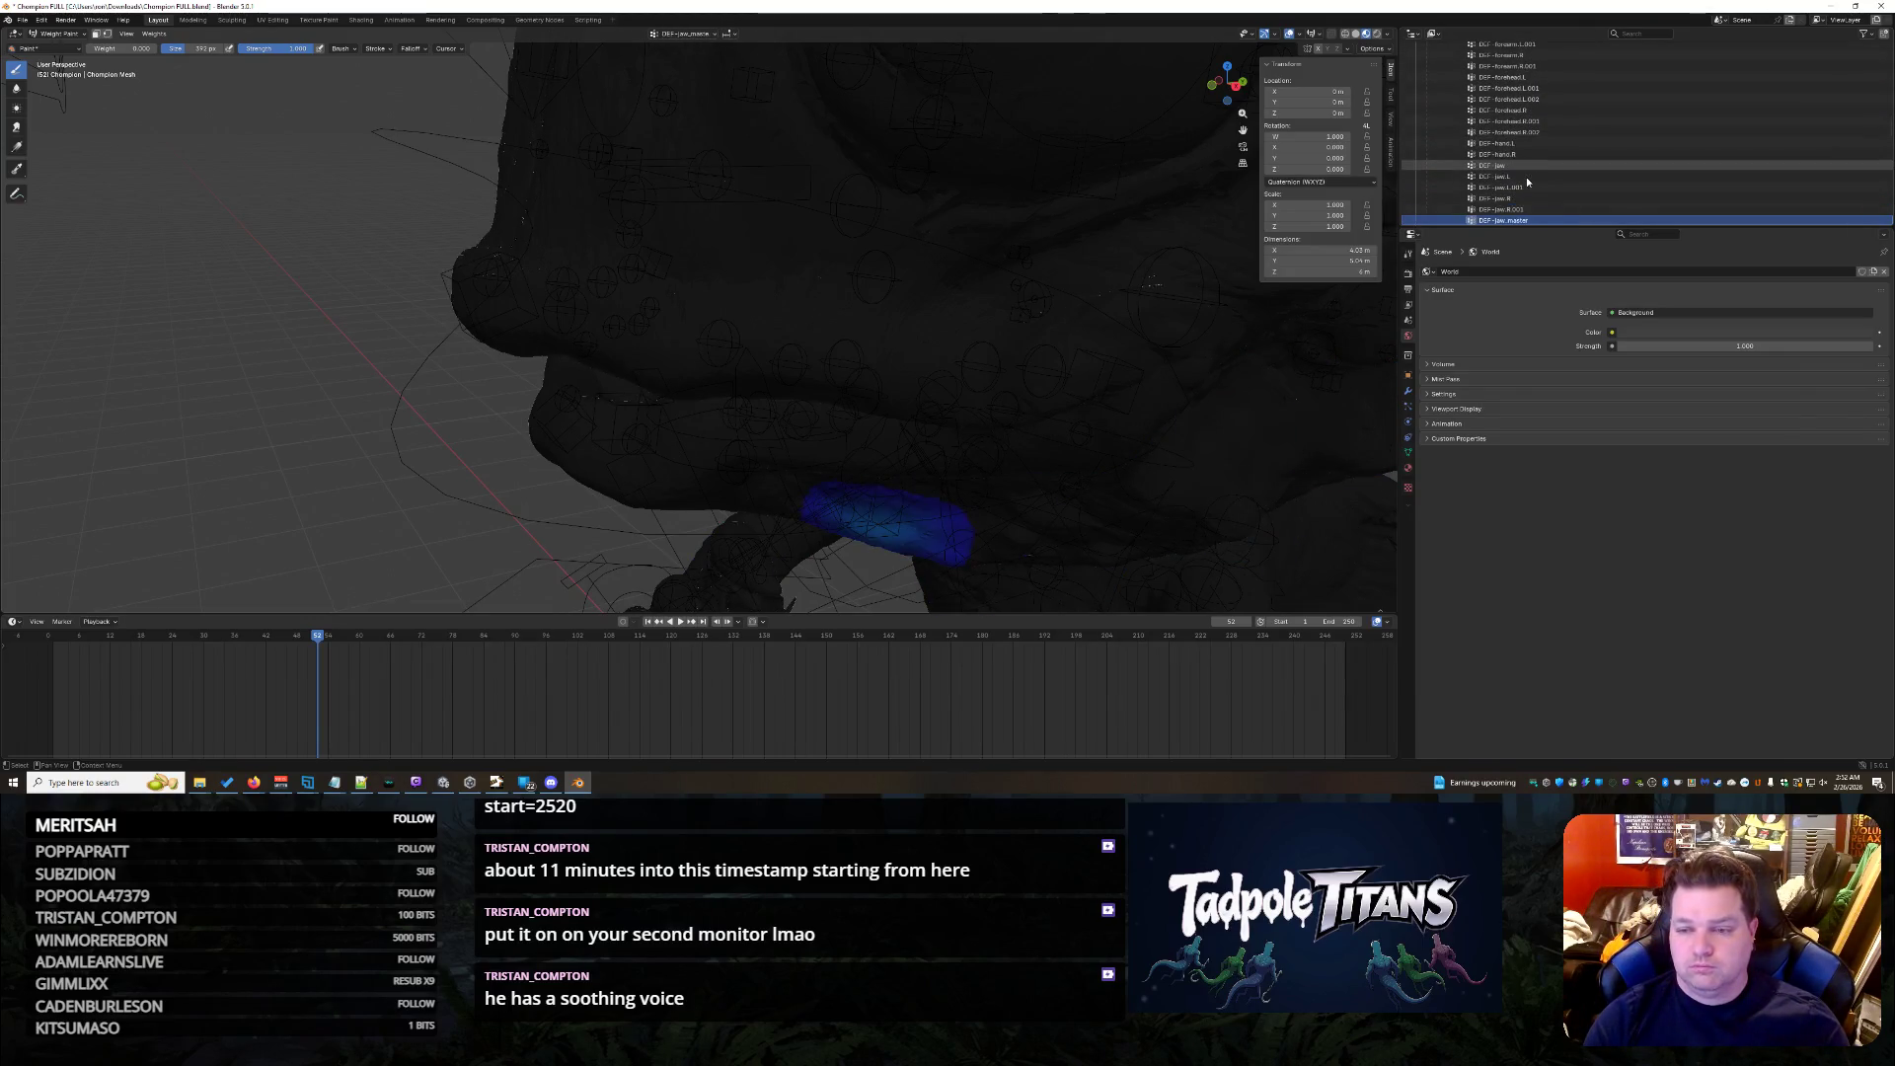
{"action": "key", "text": "Down"}
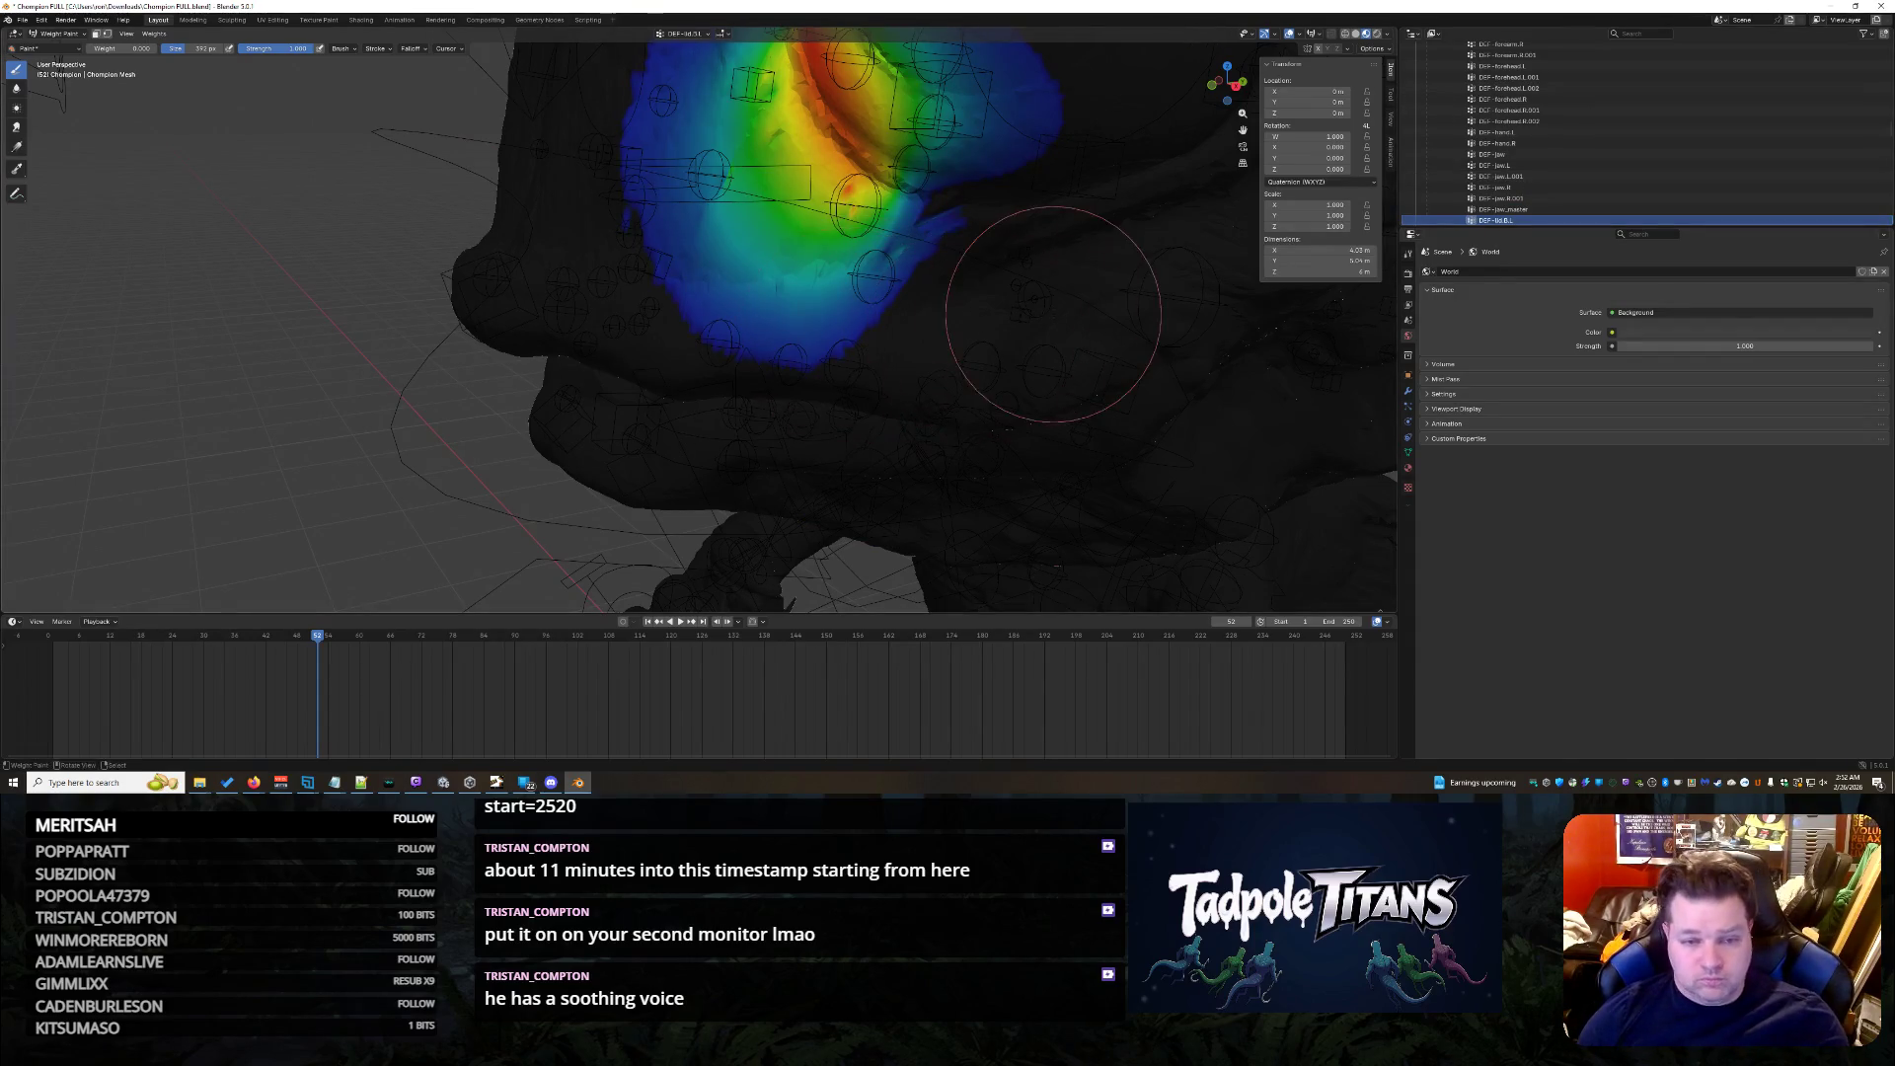
- Paint weight strokes into the facial crease from a side angle
{"action": "middle_click_drag", "start_coordinate": [1029, 317], "coordinate": [1117, 265]}
{"action": "scroll", "coordinate": [943, 351], "scroll_direction": "up", "scroll_amount": 6}
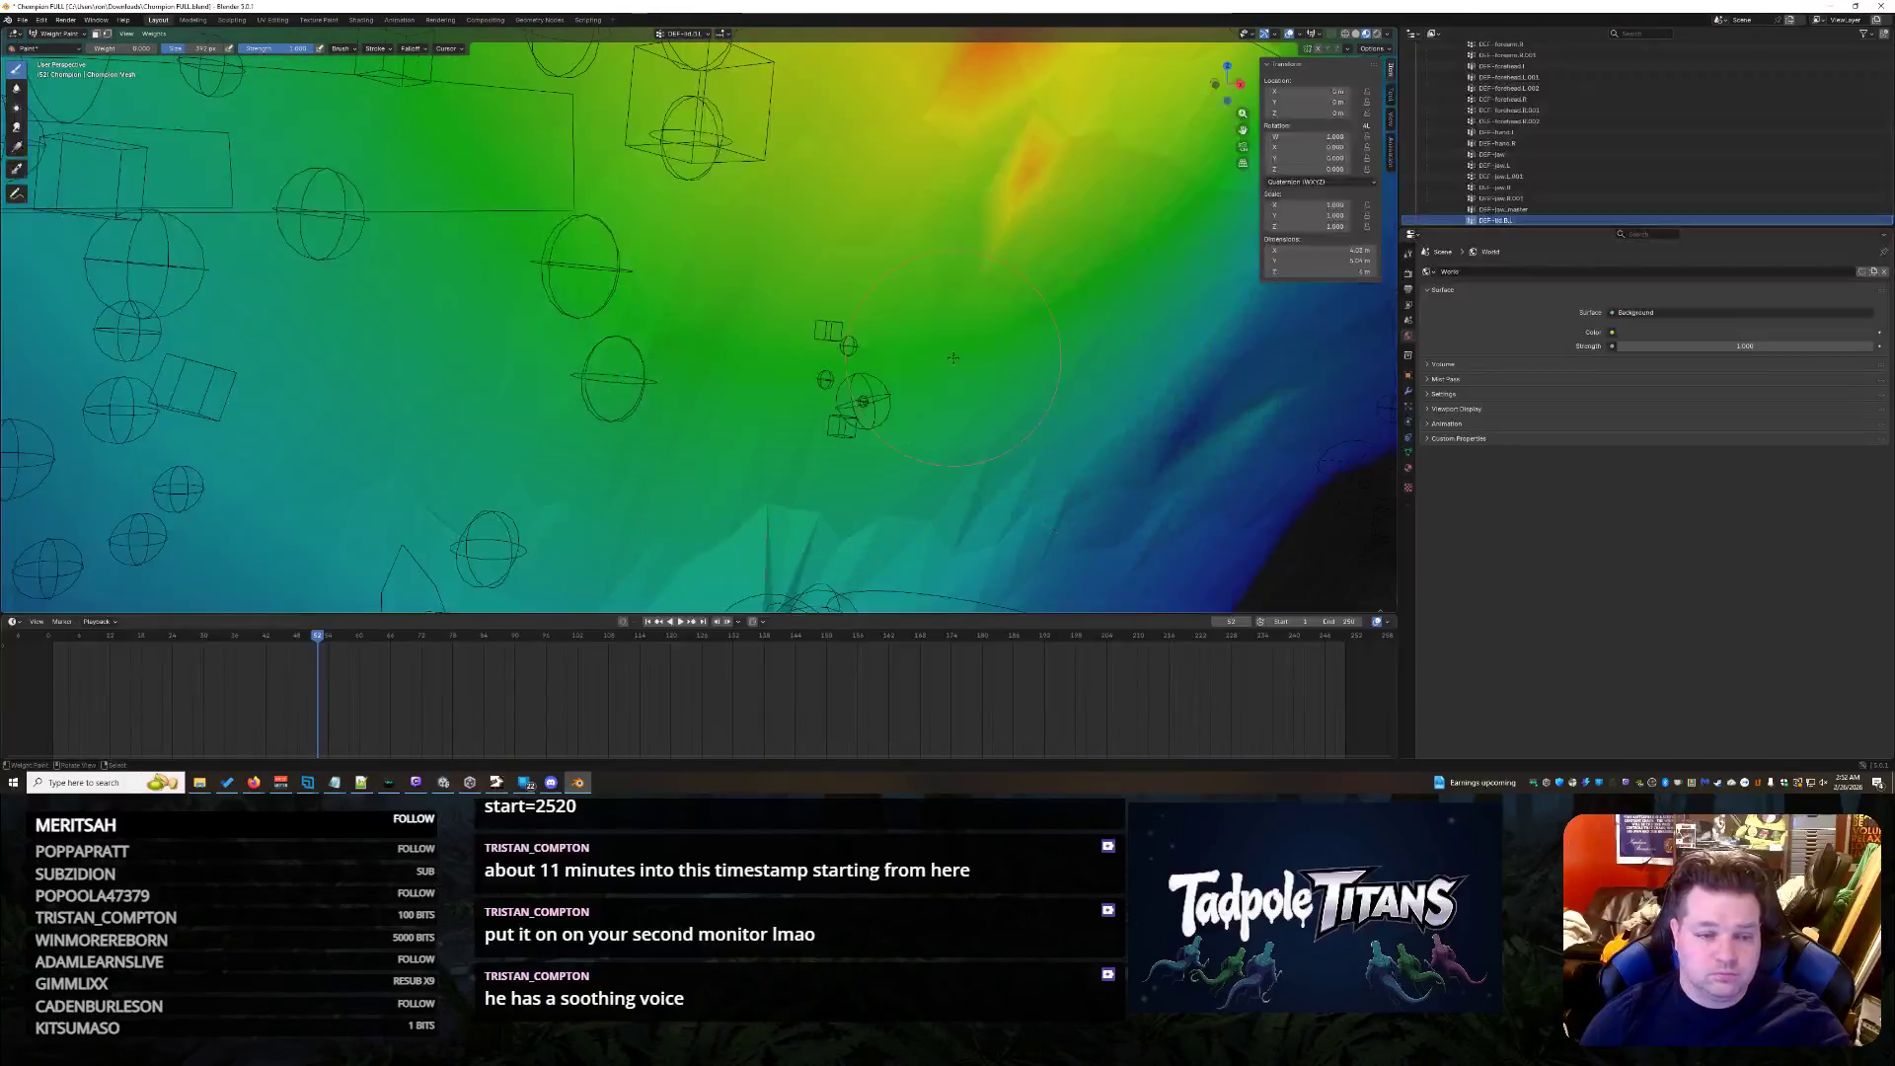
{"action": "scroll", "coordinate": [1037, 381], "scroll_direction": "down", "scroll_amount": 2}
{"action": "scroll", "coordinate": [402, 361], "scroll_direction": "down", "scroll_amount": 1}
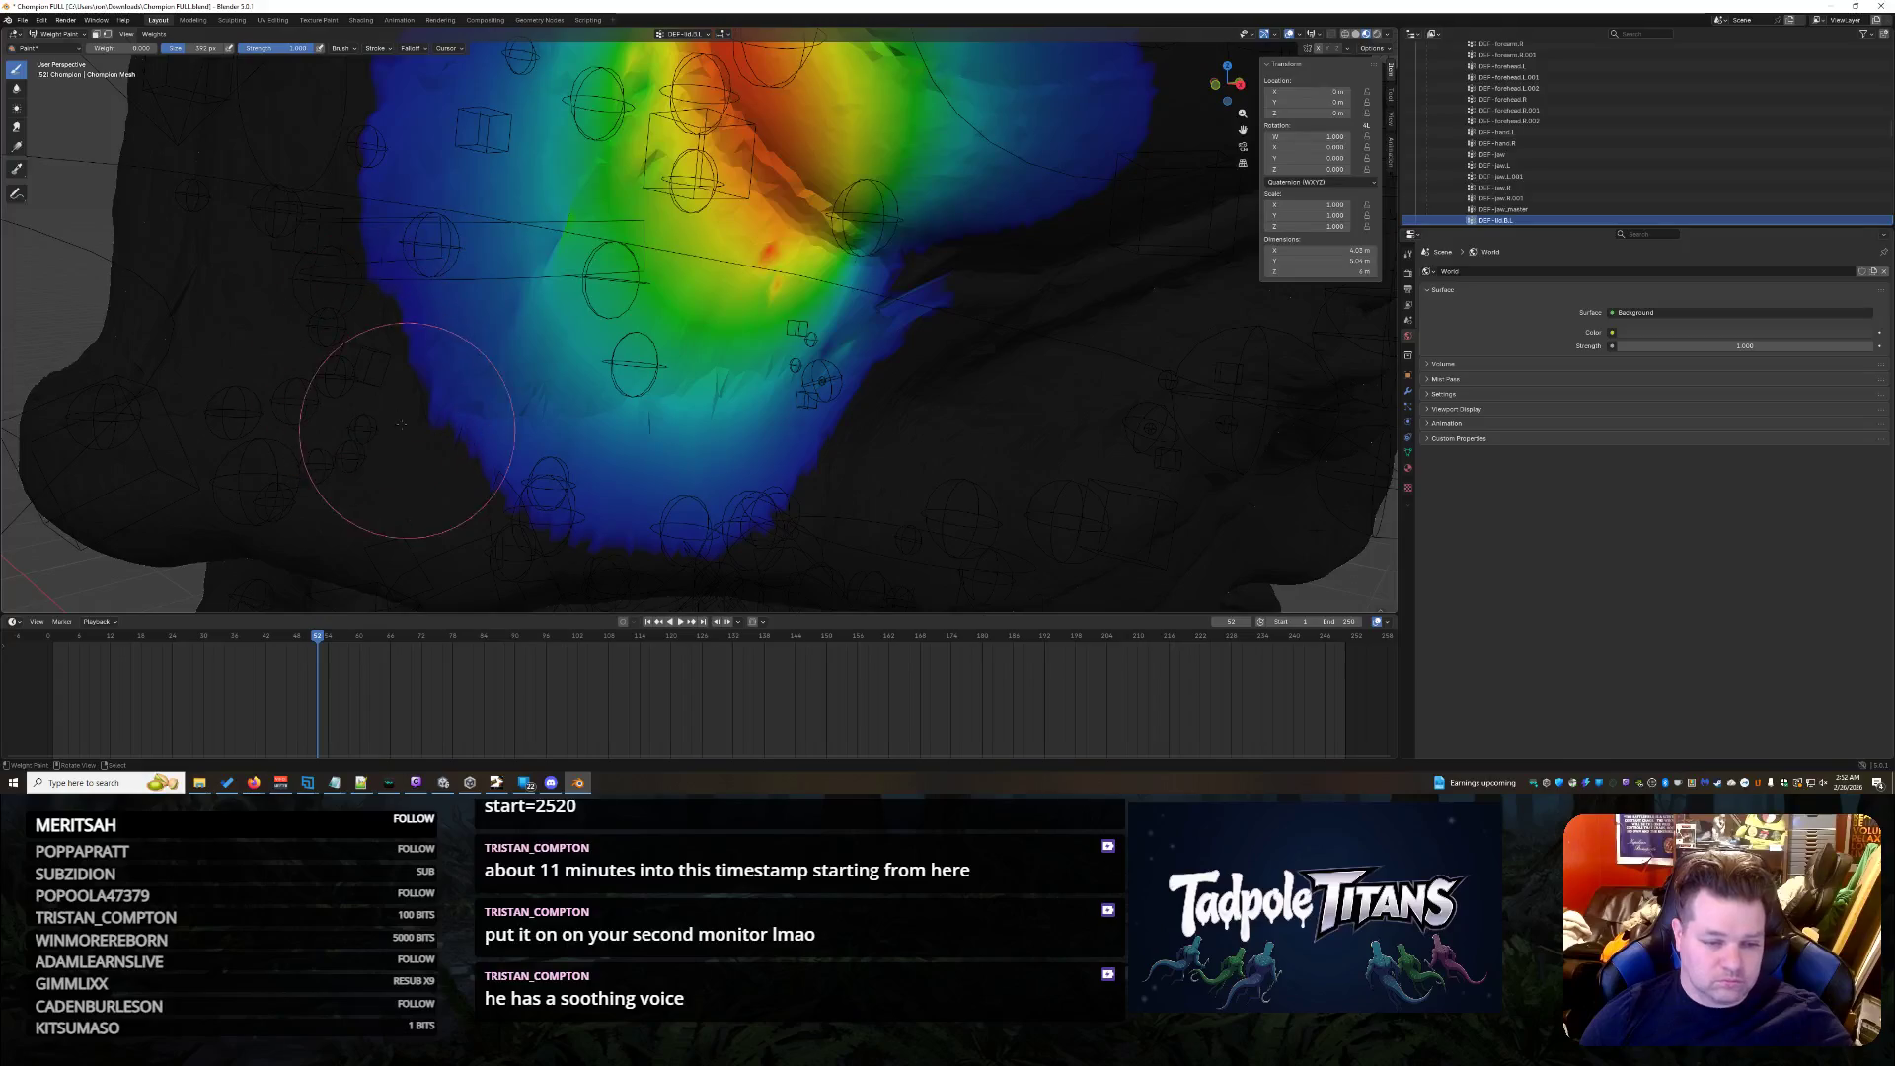
{"action": "scroll", "coordinate": [1058, 340], "scroll_direction": "up", "scroll_amount": 2}
{"action": "scroll", "coordinate": [1189, 332], "scroll_direction": "up", "scroll_amount": 1}
{"action": "middle_click_drag", "start_coordinate": [1187, 332], "coordinate": [889, 316]}
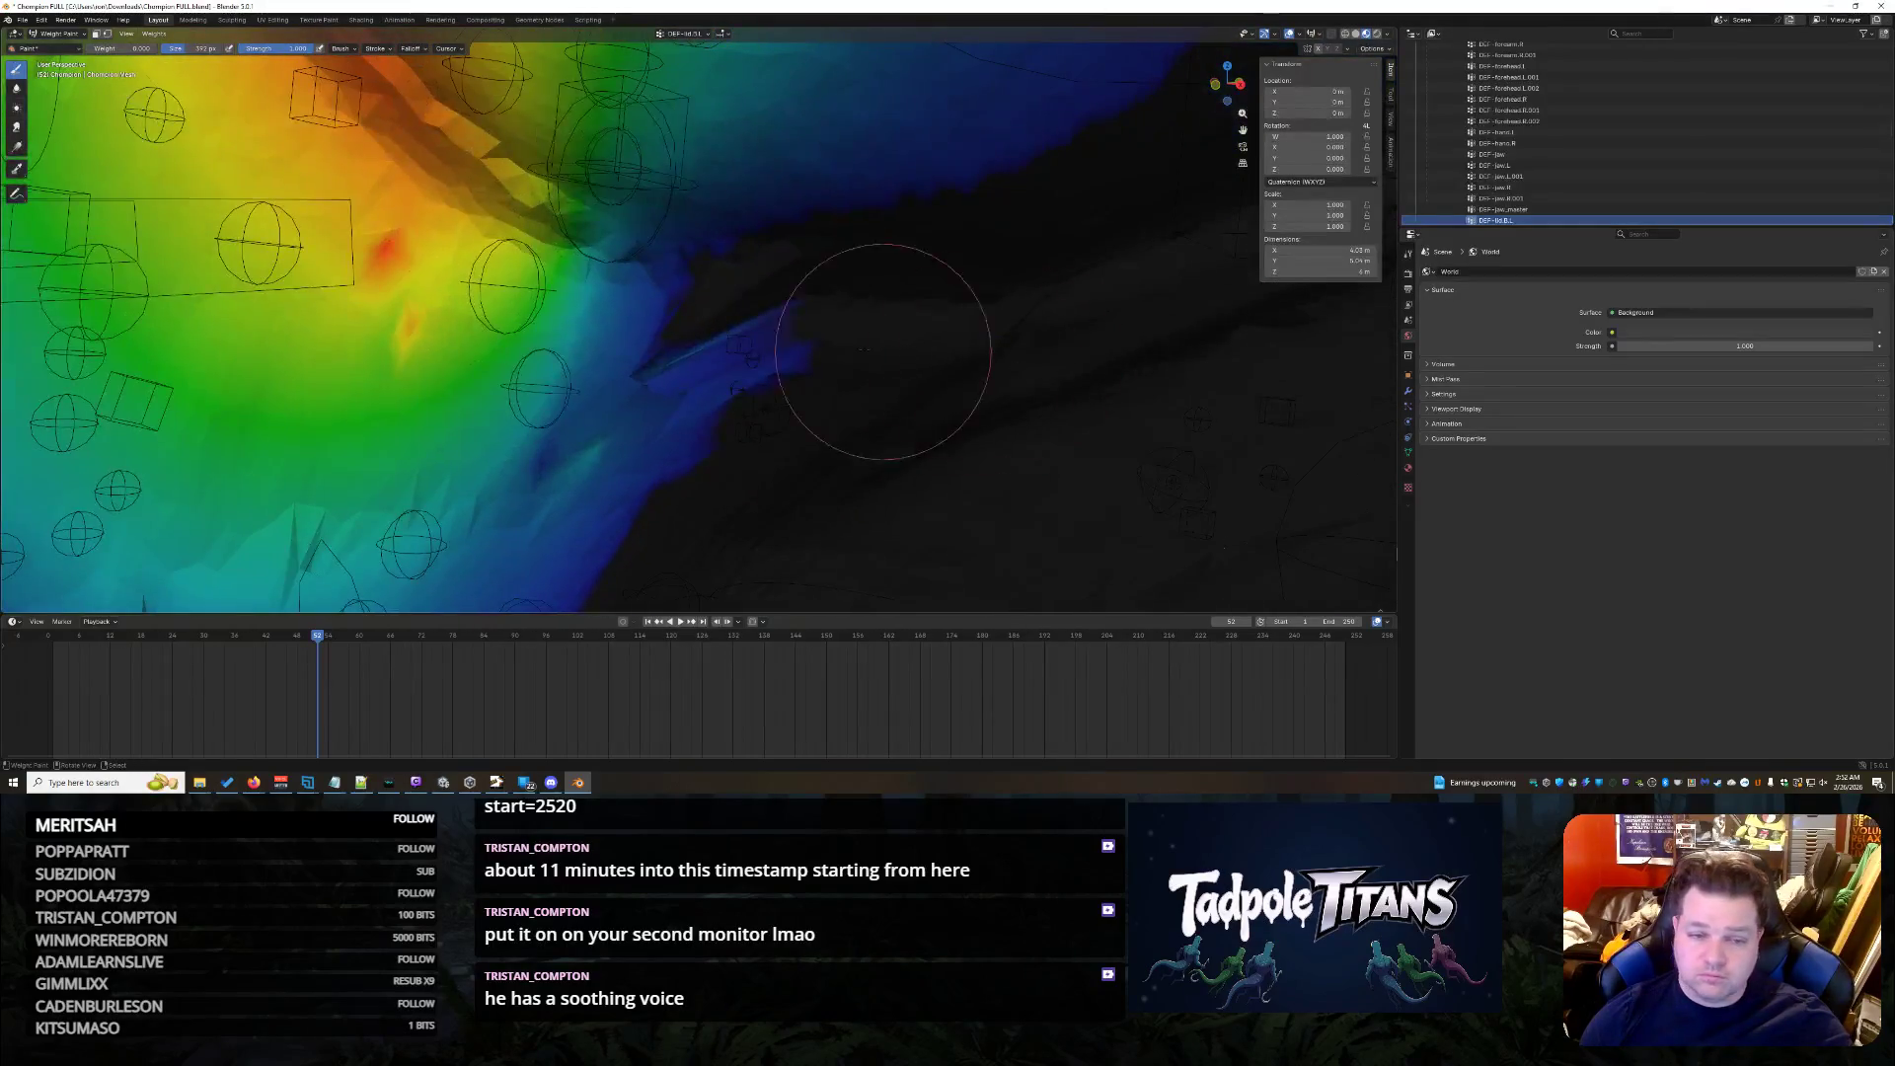
{"action": "left_click_drag", "start_coordinate": [721, 375], "coordinate": [666, 373]}
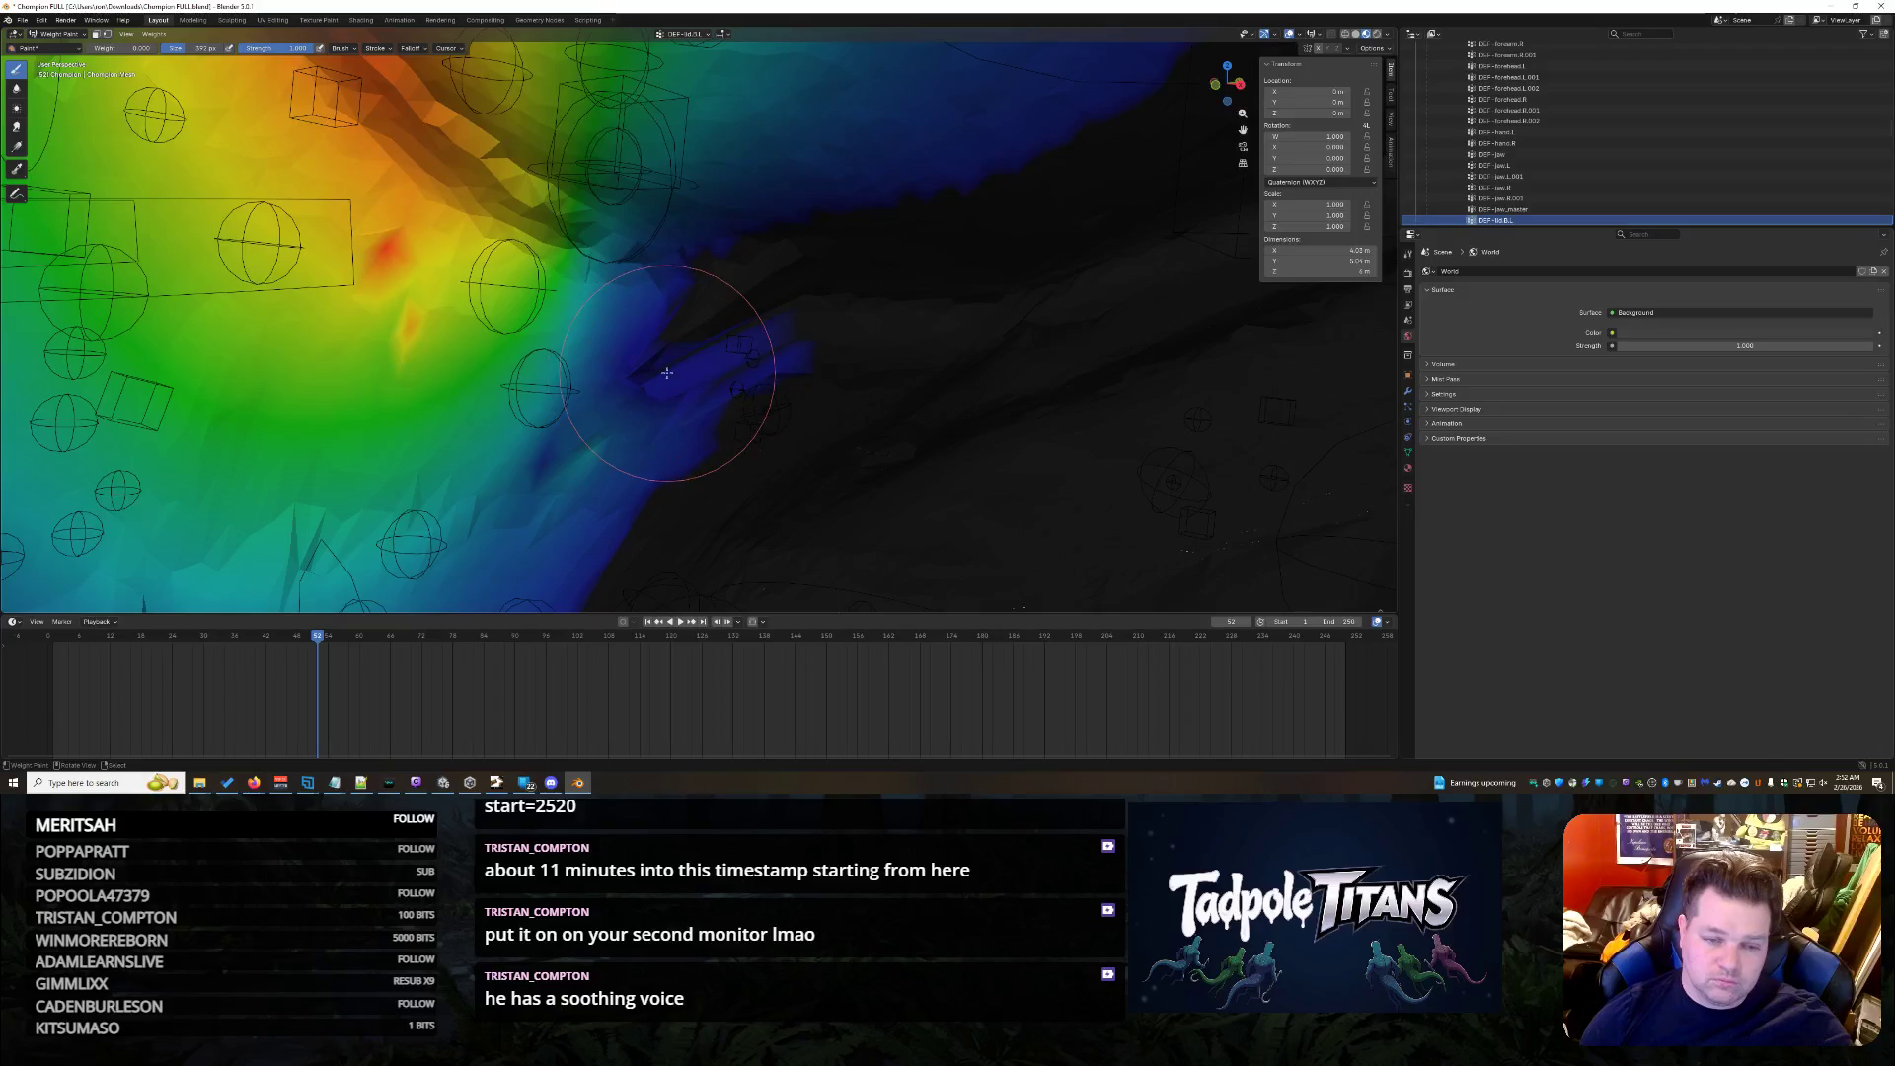
{"action": "mouse_move", "coordinate": [687, 468]}
{"action": "left_mouse_down"}
{"action": "mouse_move", "coordinate": [810, 343]}
{"action": "mouse_move", "coordinate": [670, 458]}
{"action": "left_mouse_up"}
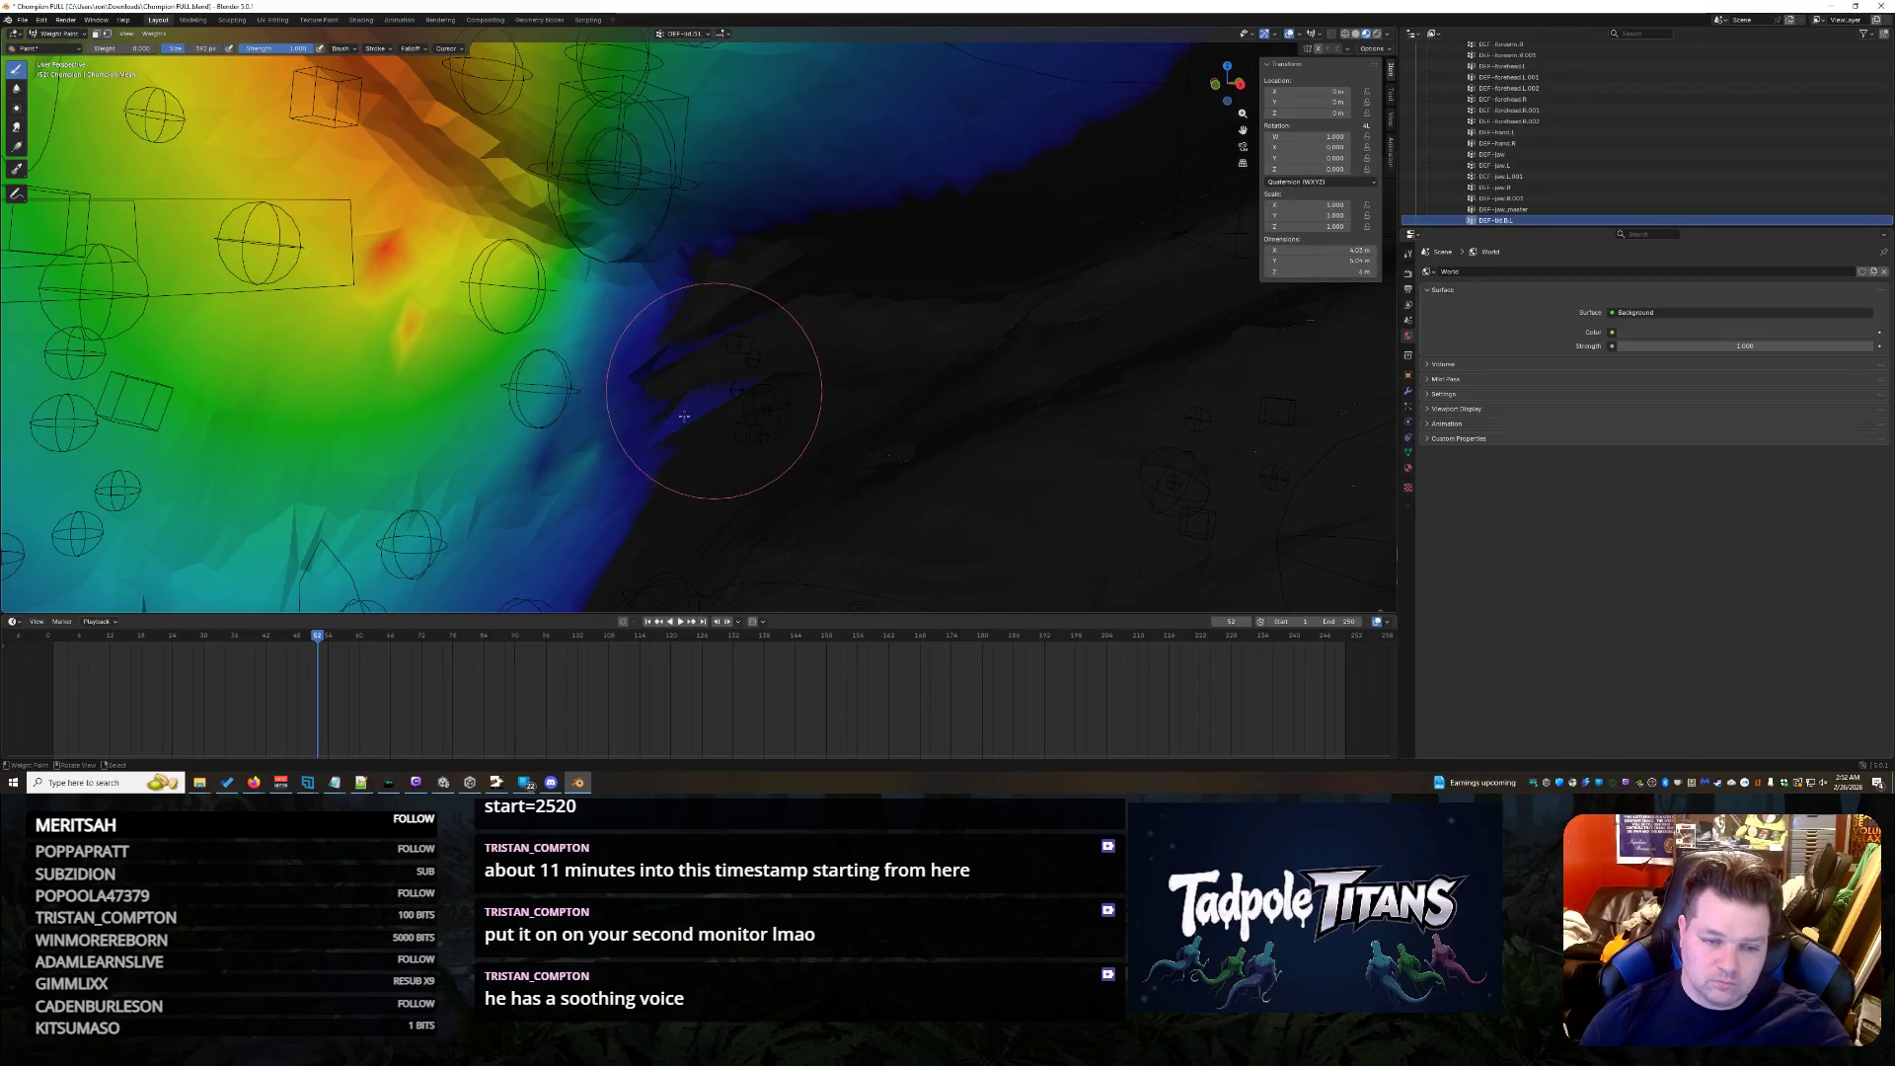
{"action": "mouse_move", "coordinate": [677, 423]}
{"action": "left_mouse_down"}
{"action": "mouse_move", "coordinate": [687, 377]}
{"action": "mouse_move", "coordinate": [659, 351]}
{"action": "left_mouse_up"}
- Spread full red weight across the crease area from a new angle, then pick another vertex group
{"action": "middle_click_drag", "start_coordinate": [702, 415], "coordinate": [960, 386]}
{"action": "middle_click_drag", "start_coordinate": [849, 367], "coordinate": [849, 313]}
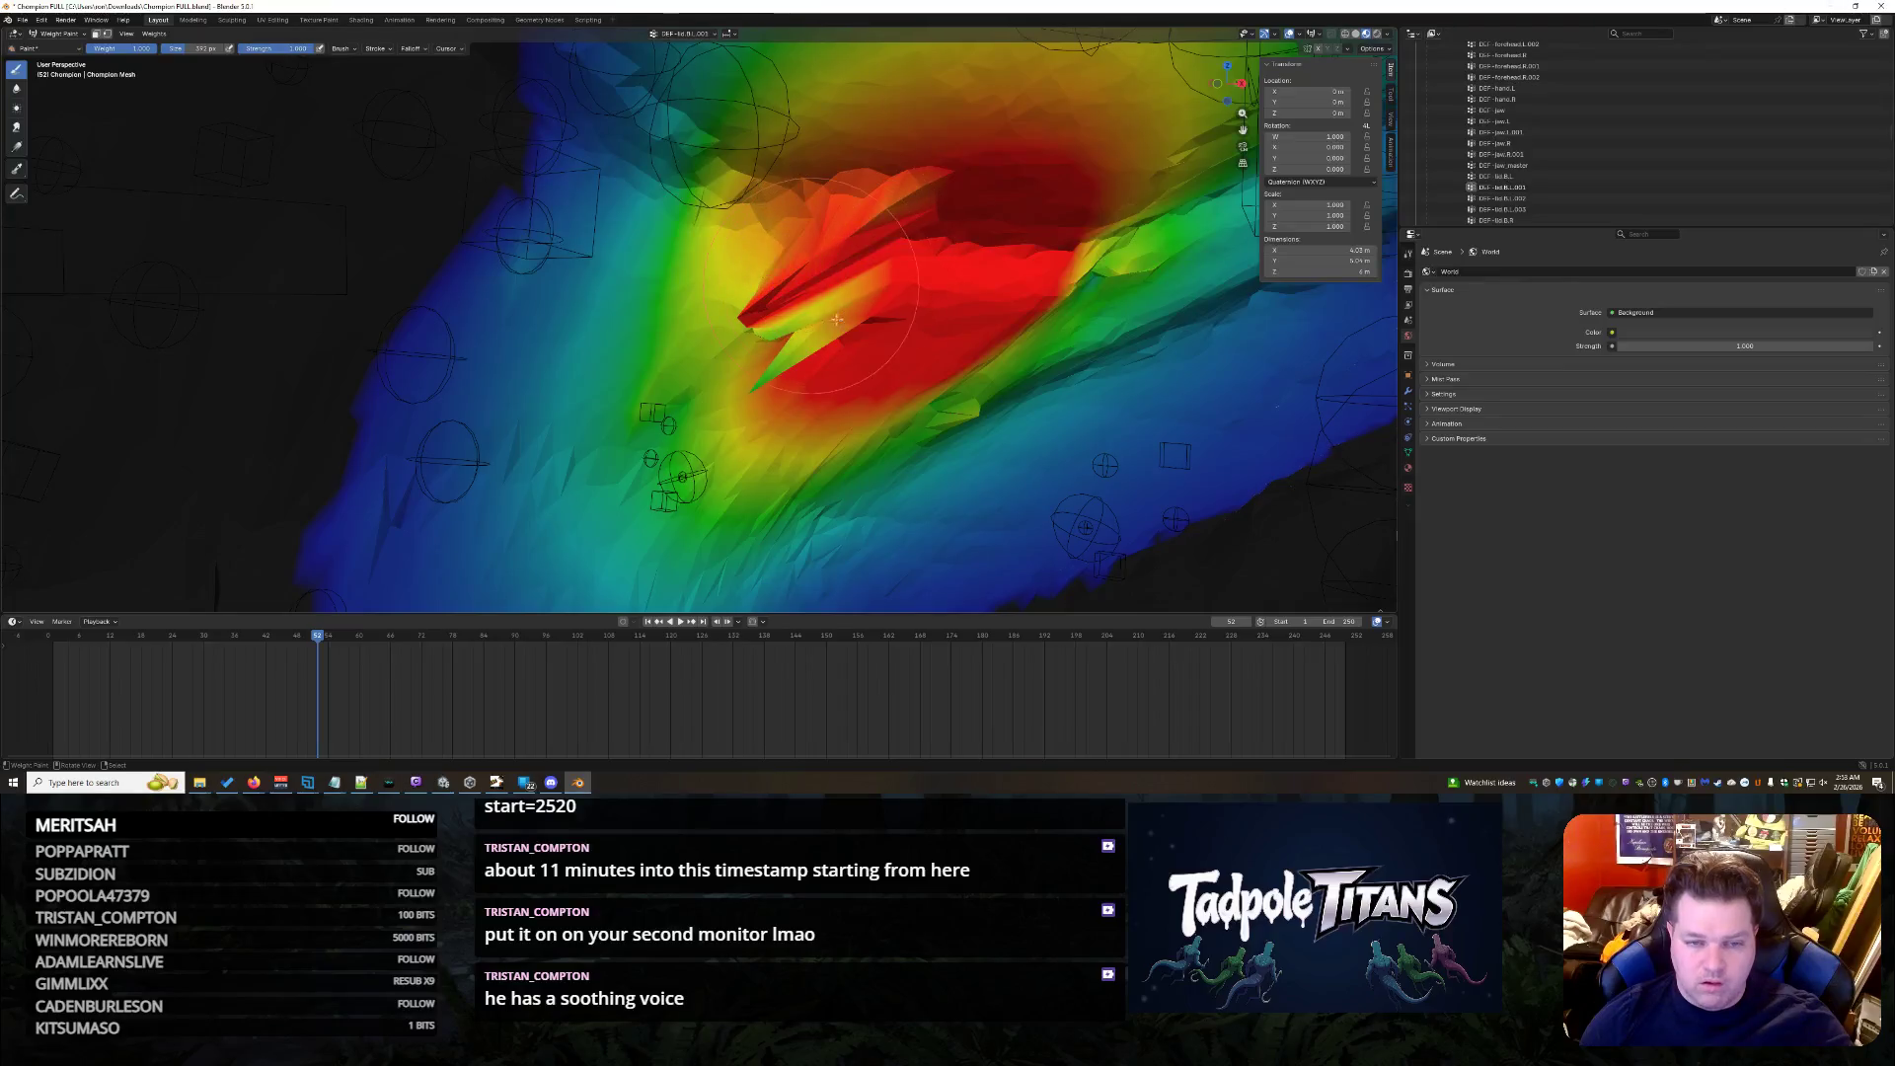
{"action": "left_click_drag", "start_coordinate": [792, 294], "coordinate": [765, 308]}
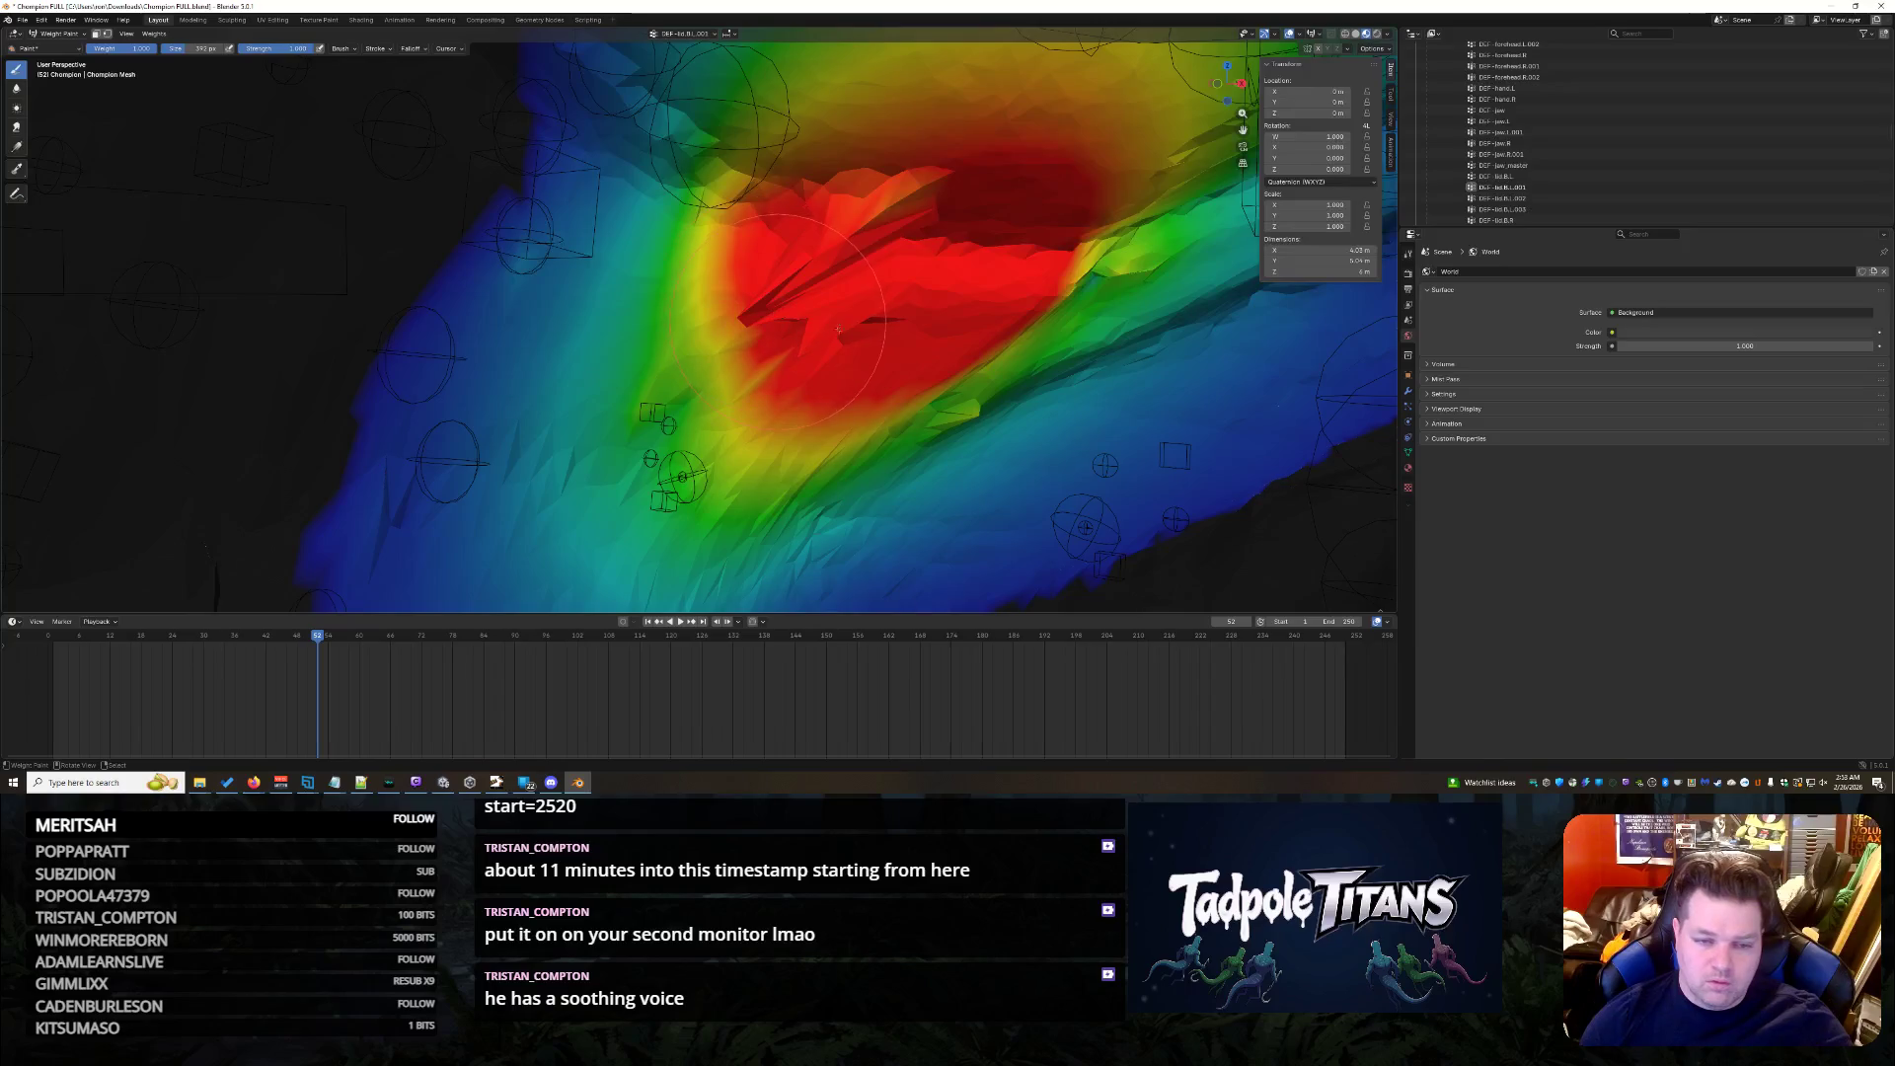
{"action": "left_click", "coordinate": [1636, 196]}
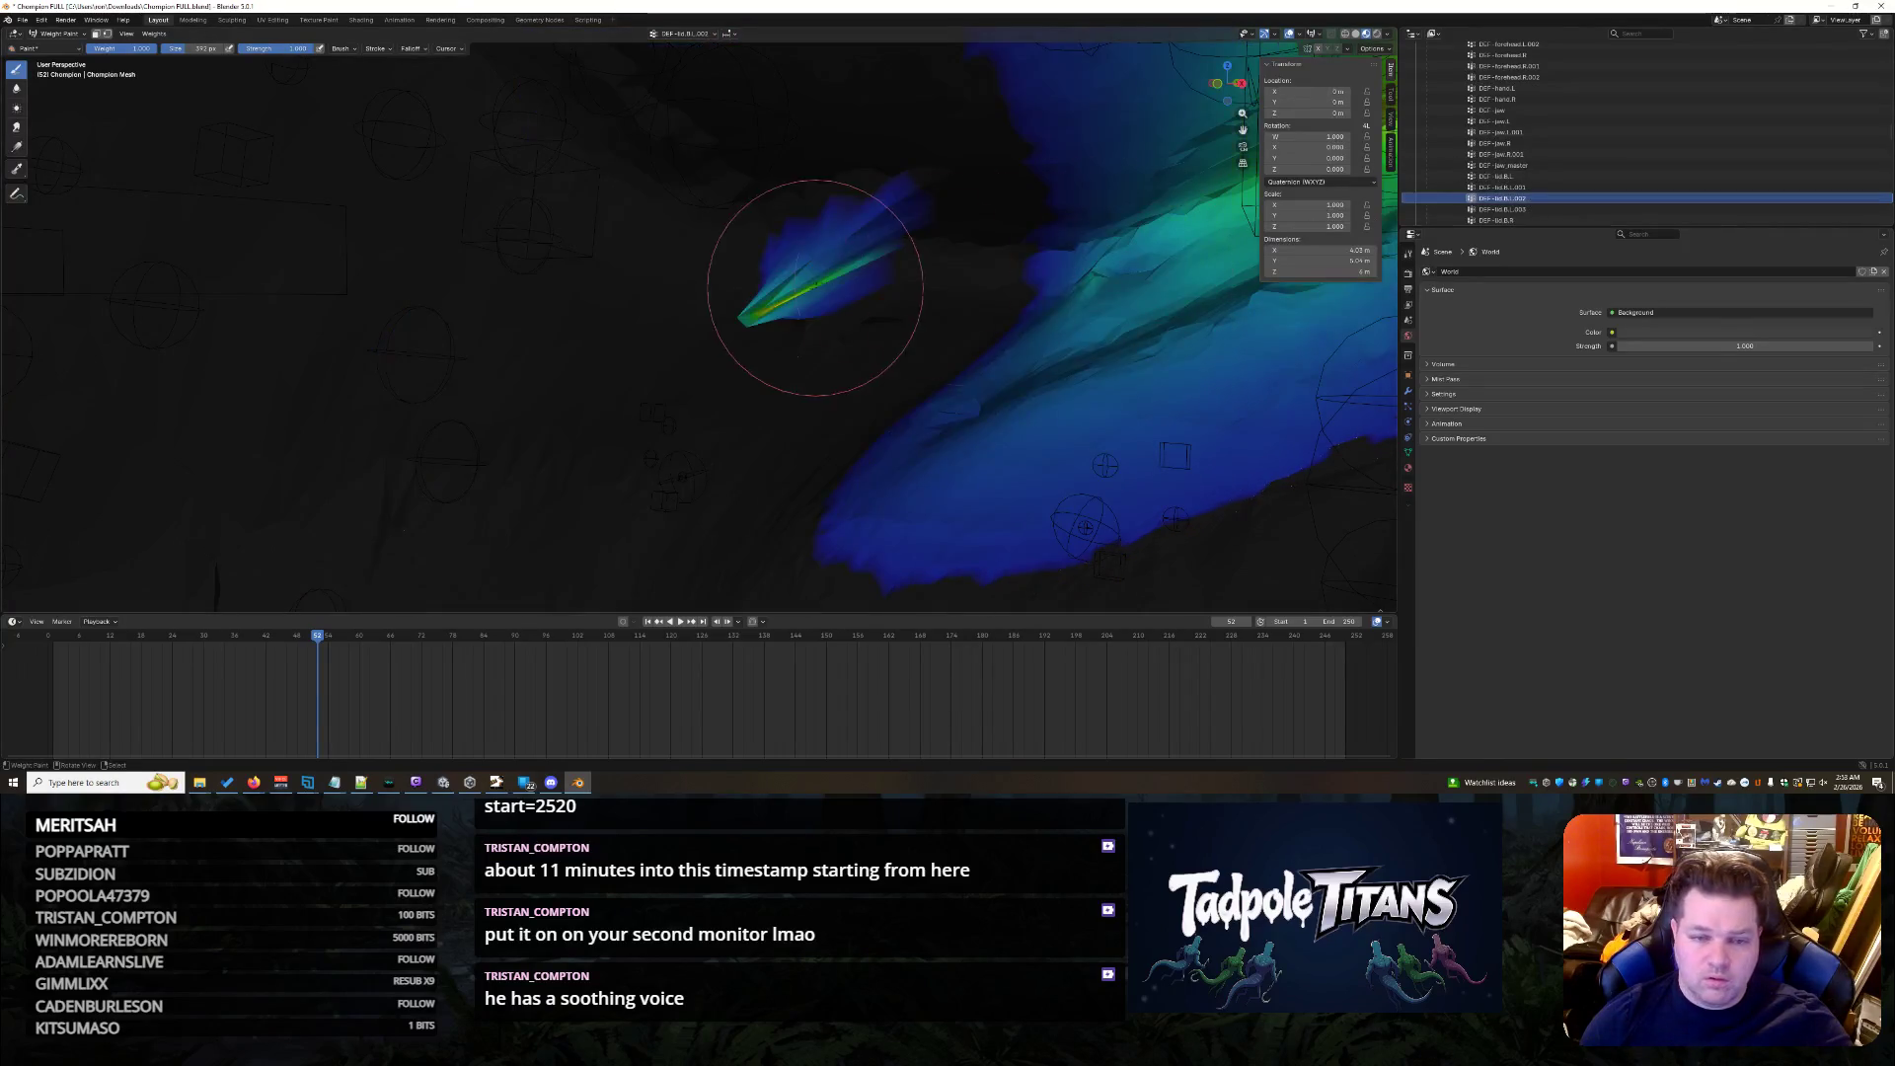
- Erase the stray green weight streak from the spike, then make the last vertex group active
{"action": "middle_click_drag", "start_coordinate": [906, 282], "coordinate": [875, 271]}
{"action": "mouse_move", "coordinate": [782, 296]}
{"action": "left_mouse_down"}
{"action": "mouse_move", "coordinate": [712, 288]}
{"action": "mouse_move", "coordinate": [822, 259]}
{"action": "left_mouse_up"}
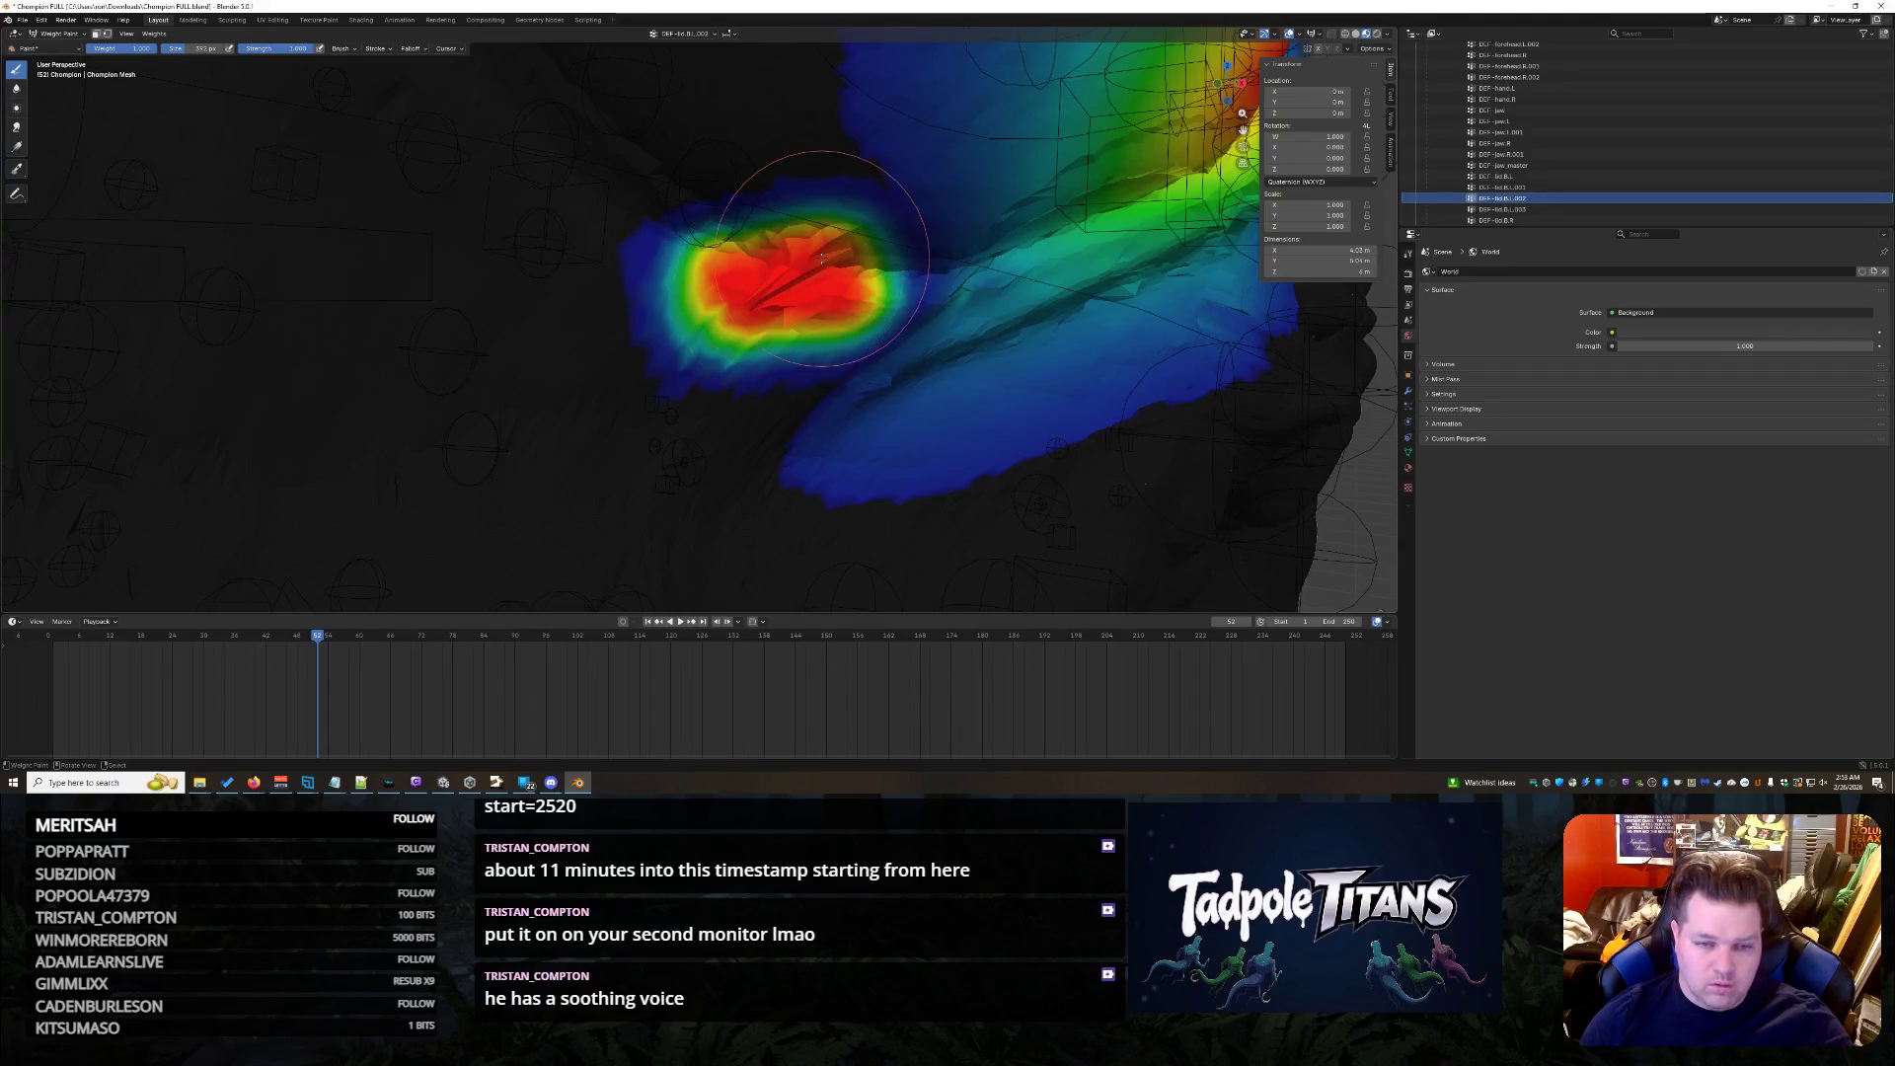
{"action": "key", "text": "ctrl+z"}
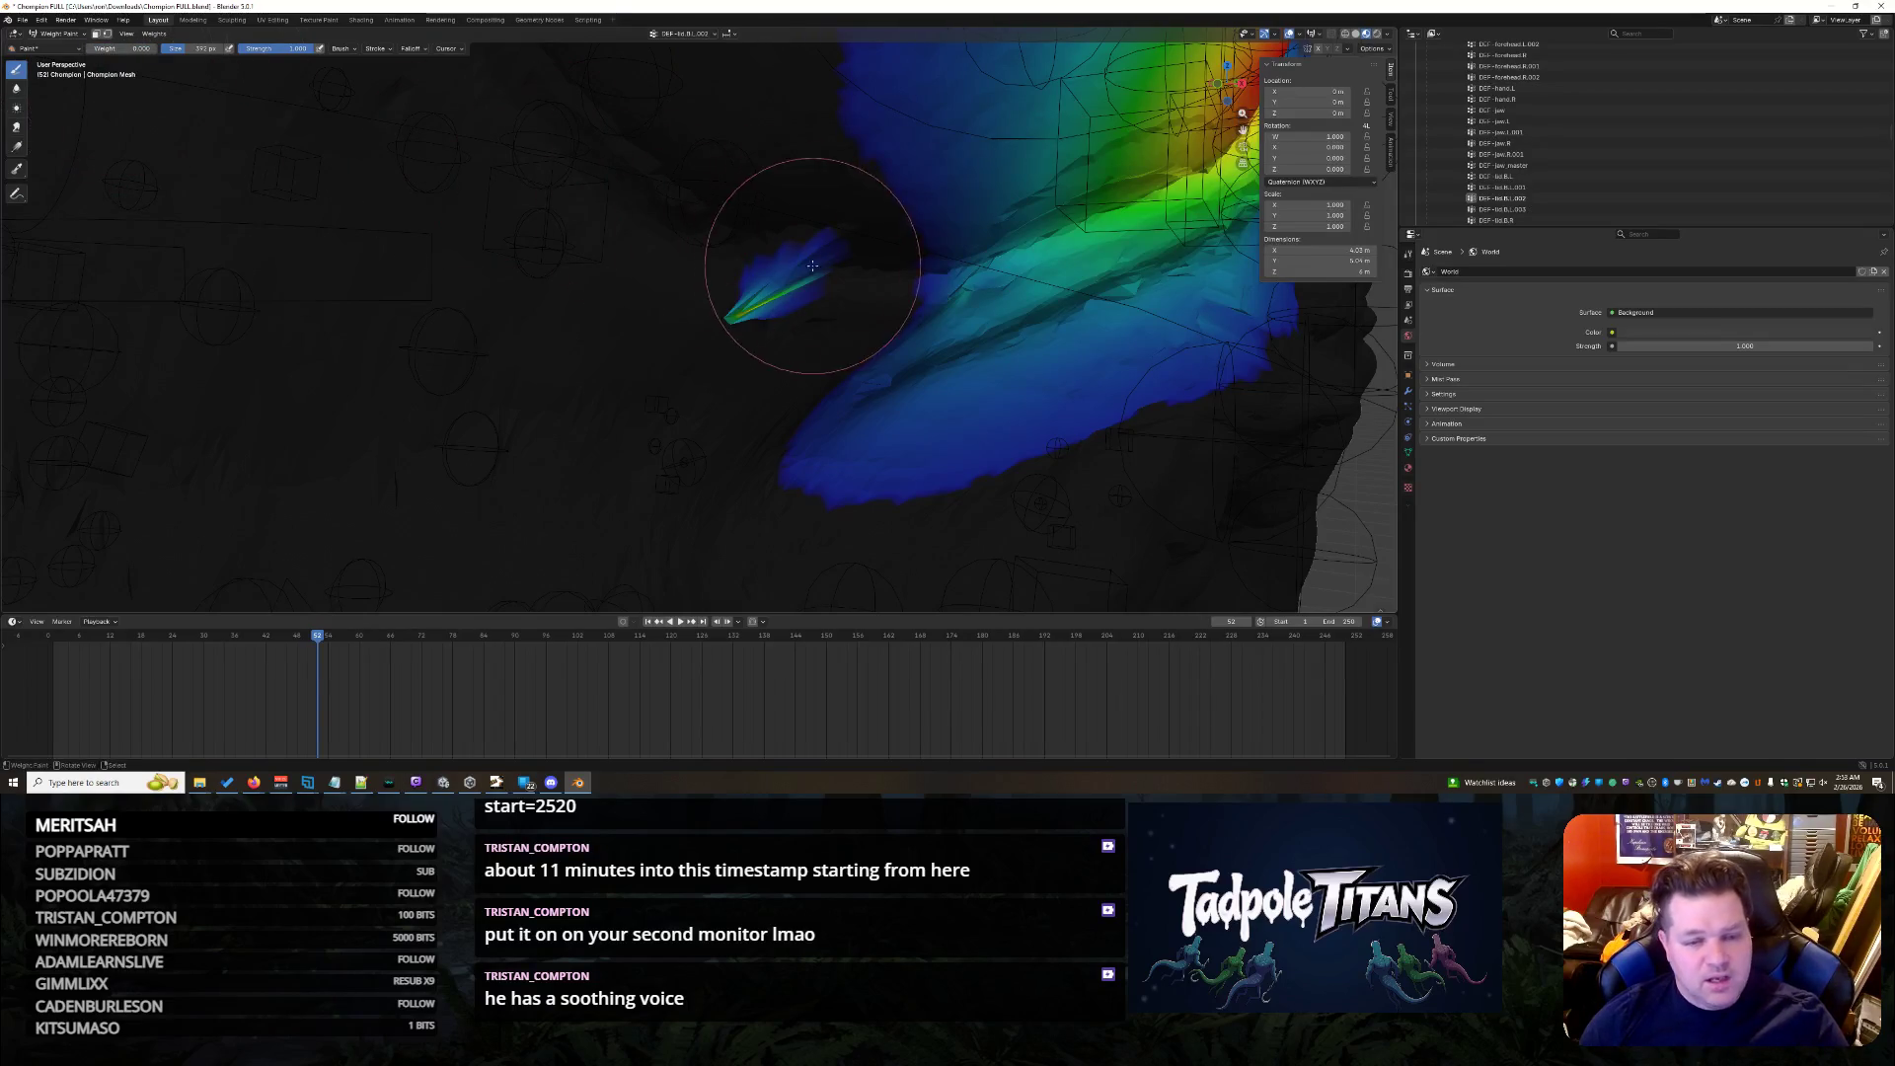
{"action": "left_click_drag", "start_coordinate": [811, 264], "coordinate": [828, 252]}
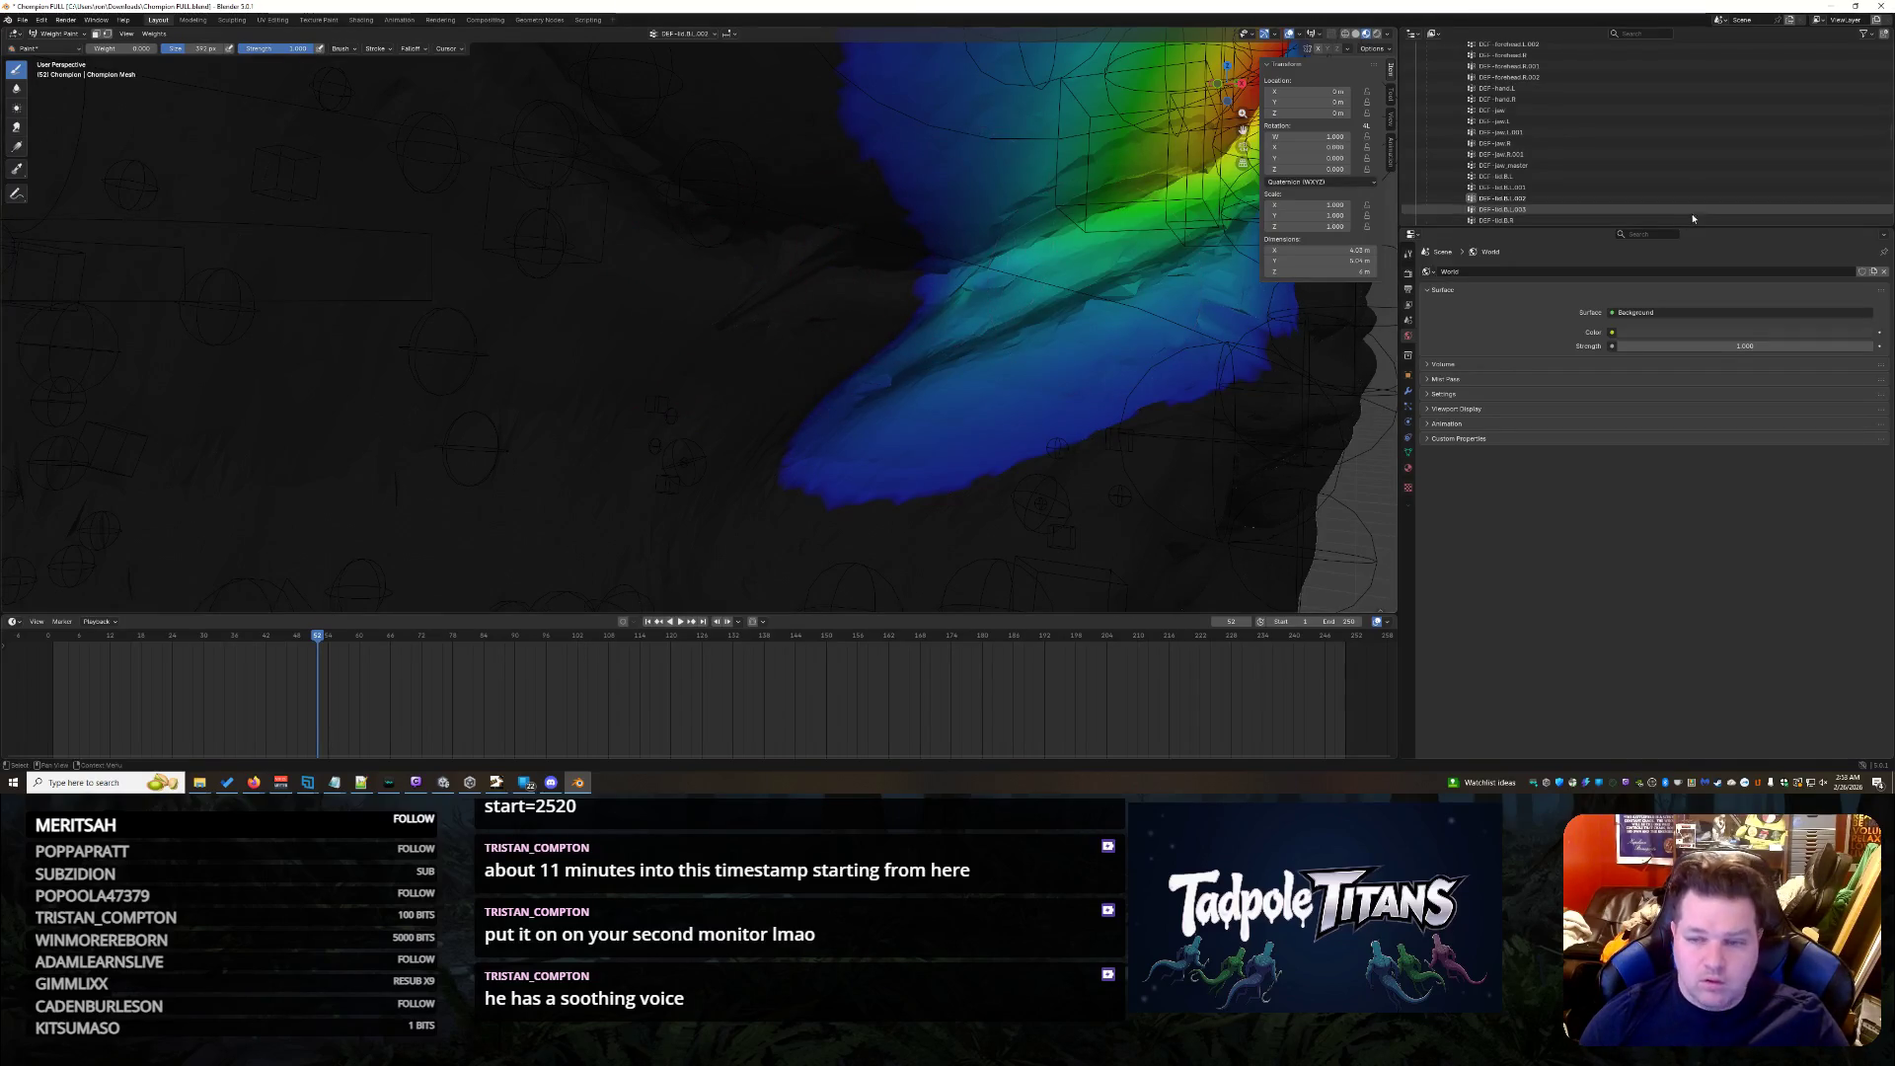
{"action": "left_click", "coordinate": [1551, 218]}
{"action": "scroll", "coordinate": [1551, 210], "scroll_direction": "down", "scroll_amount": 2}
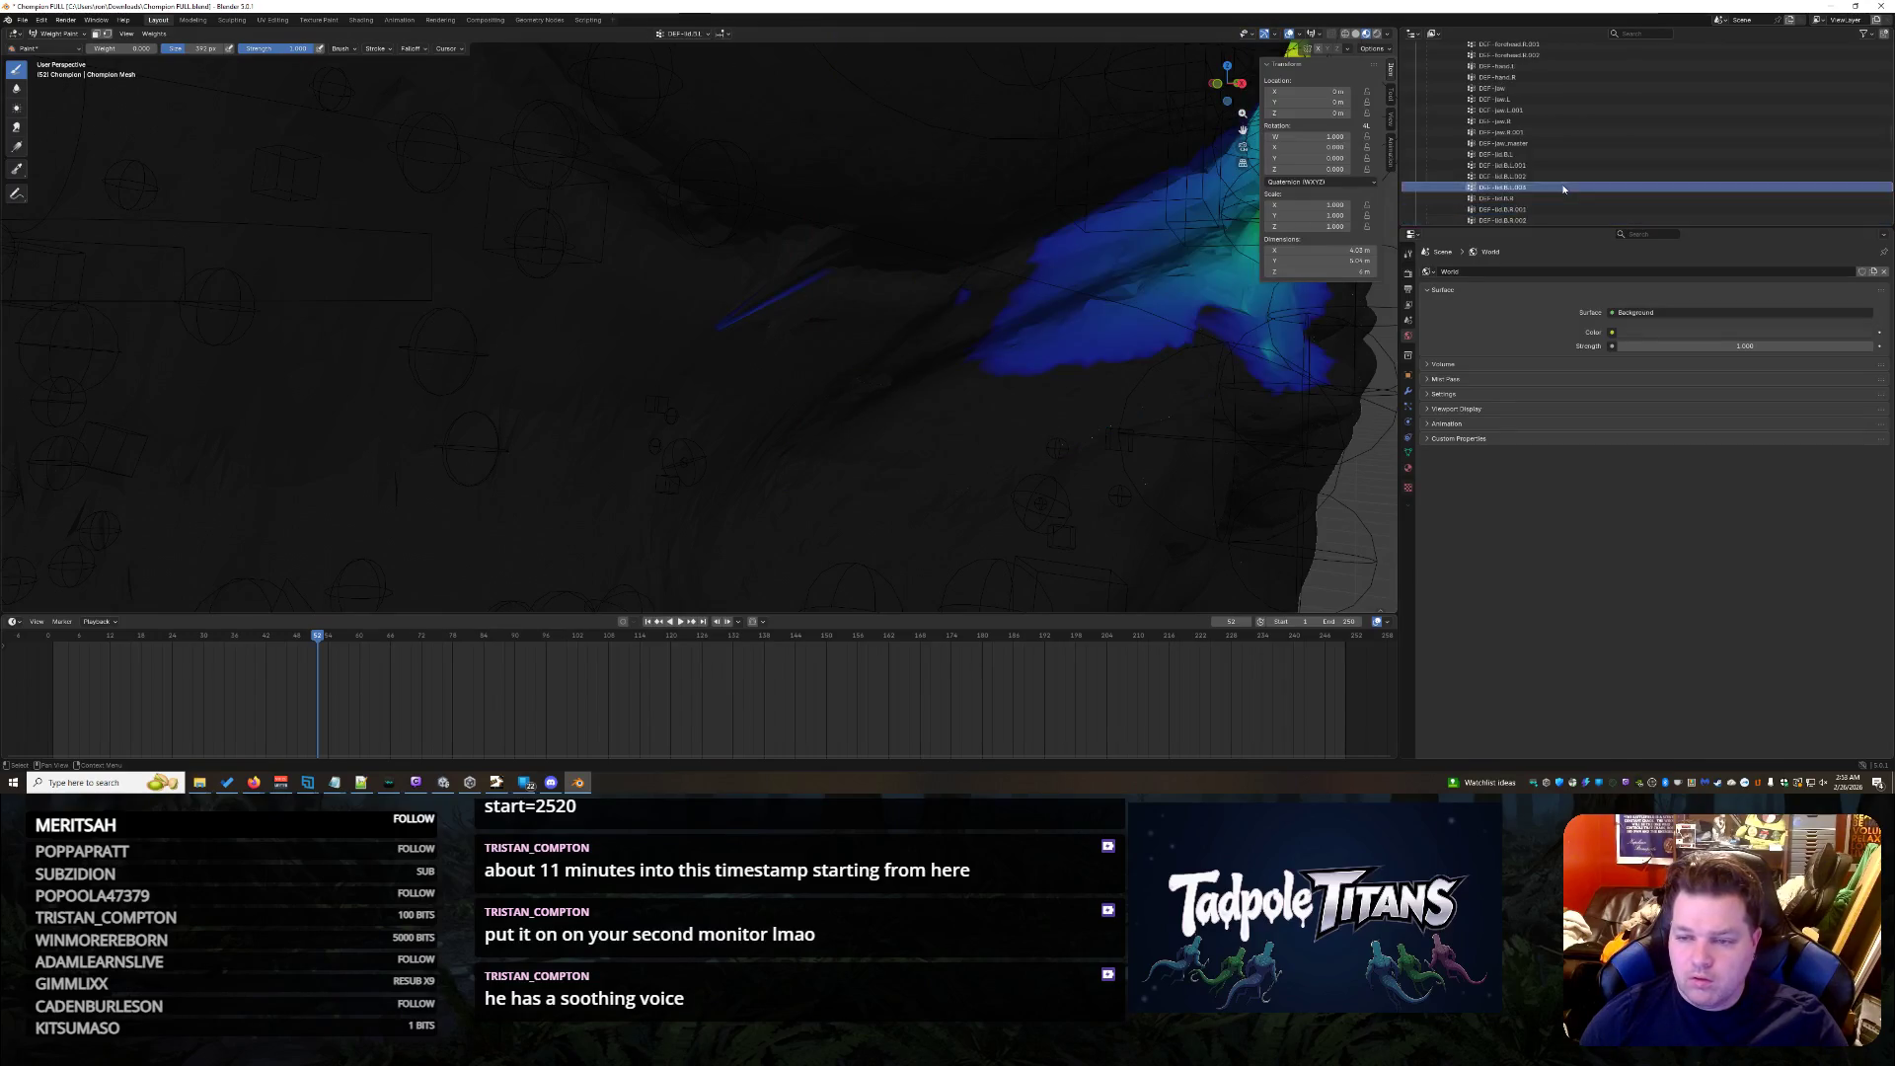
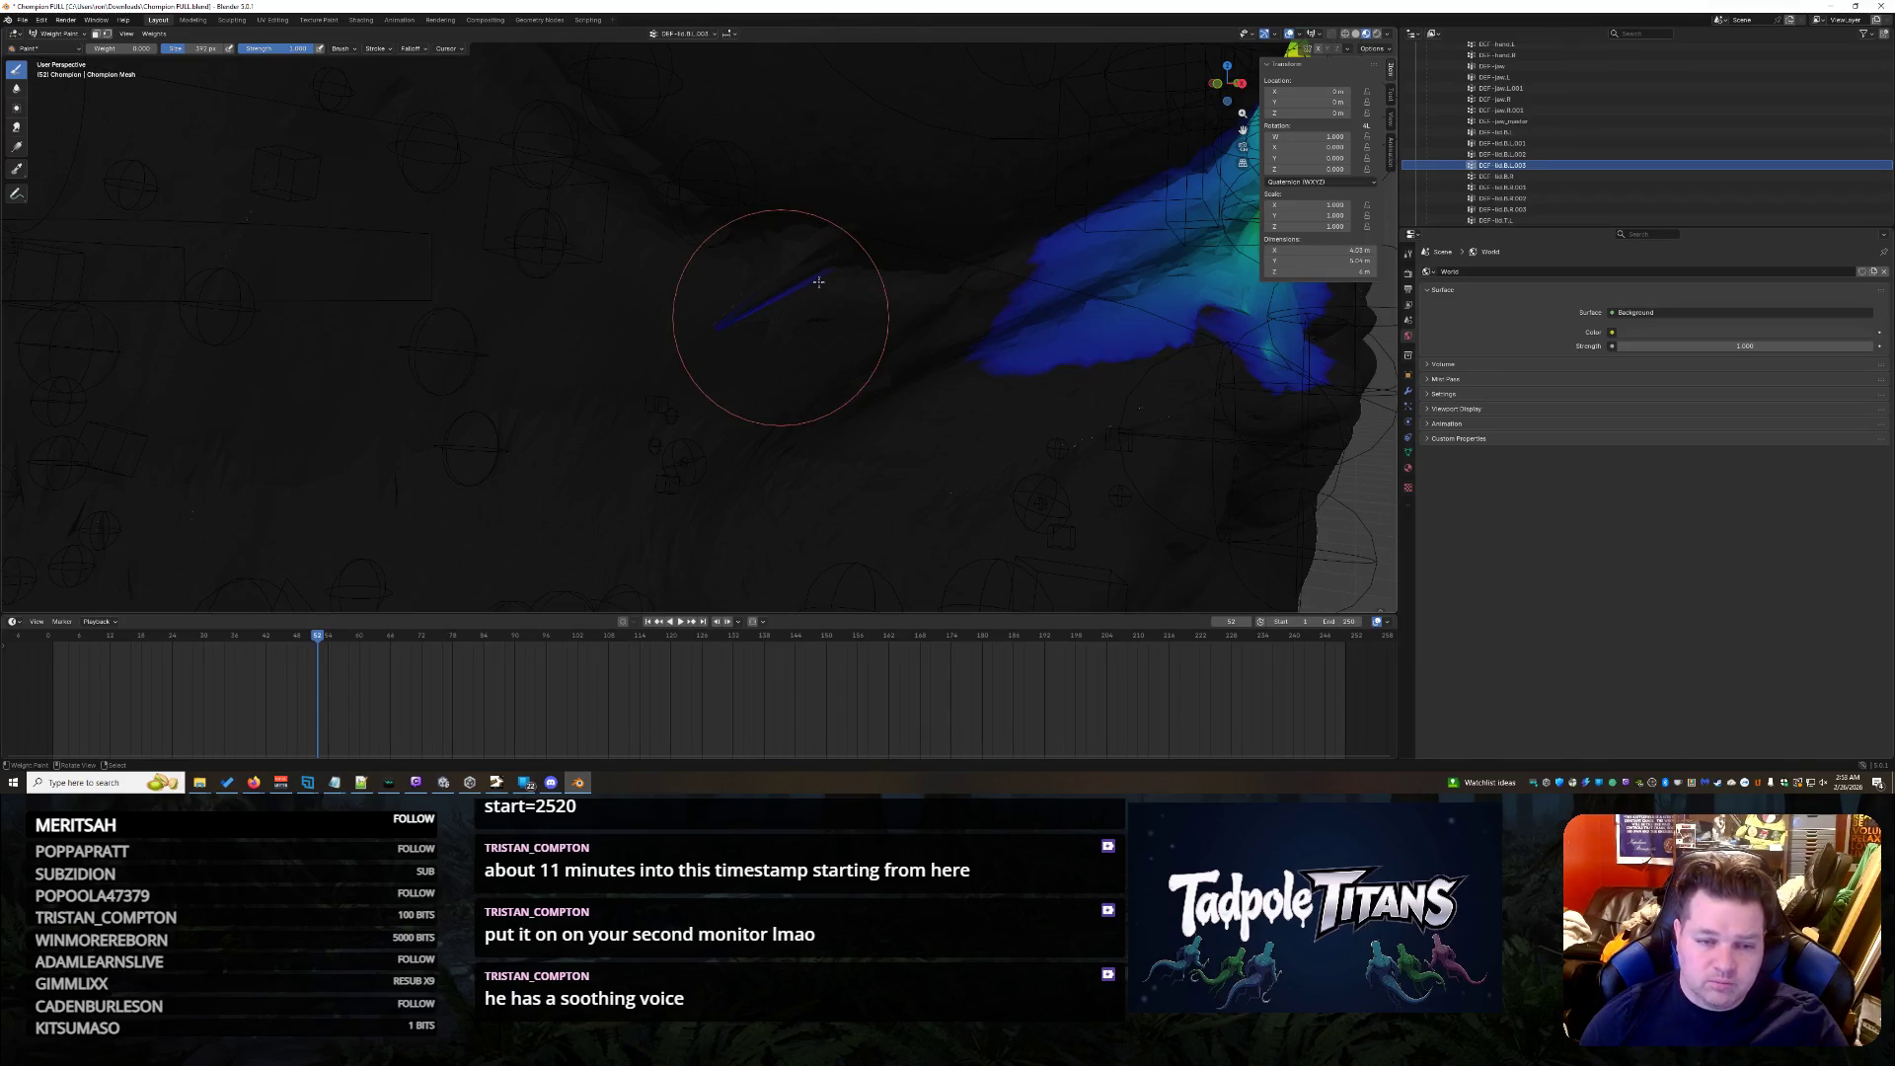
- Paint out the stray light weight streak on the current lip bone around the mouth
{"action": "middle_click_drag", "start_coordinate": [775, 284], "coordinate": [1024, 310]}
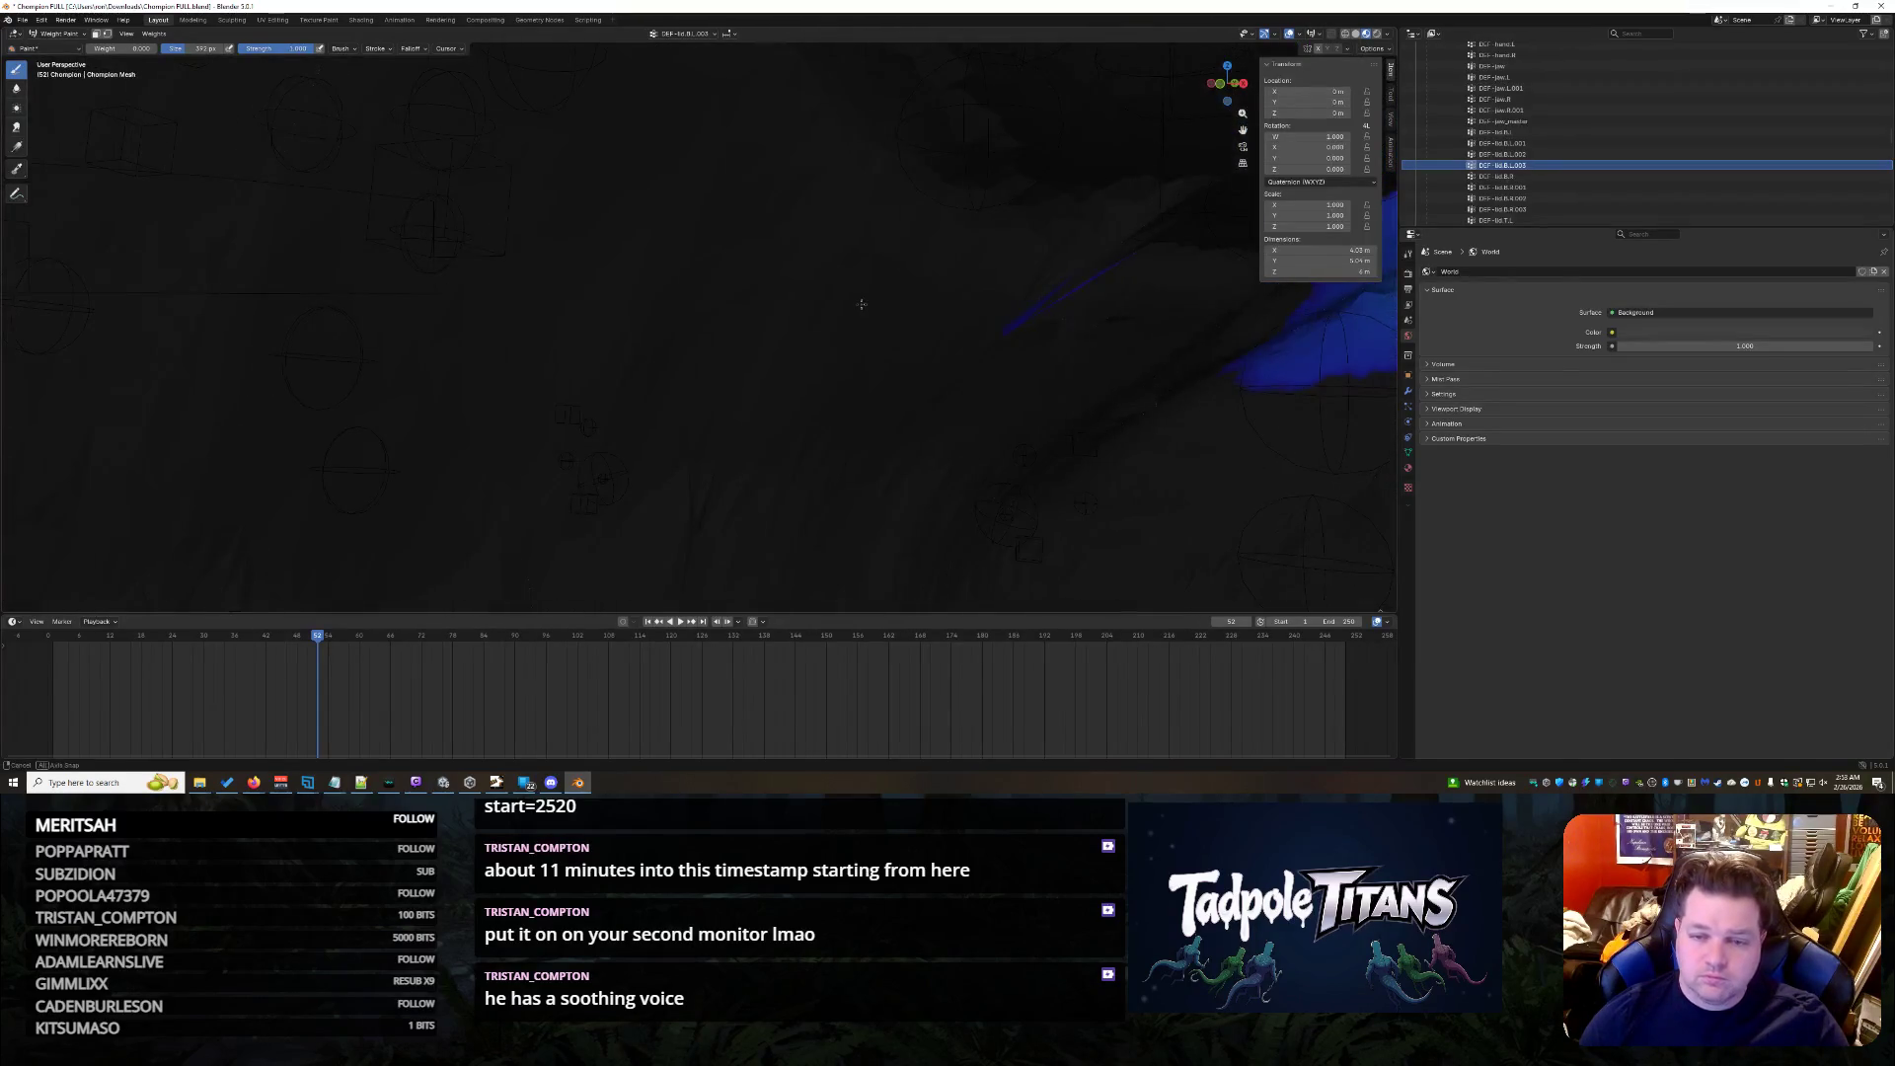
{"action": "left_click_drag", "start_coordinate": [1023, 309], "coordinate": [1011, 290]}
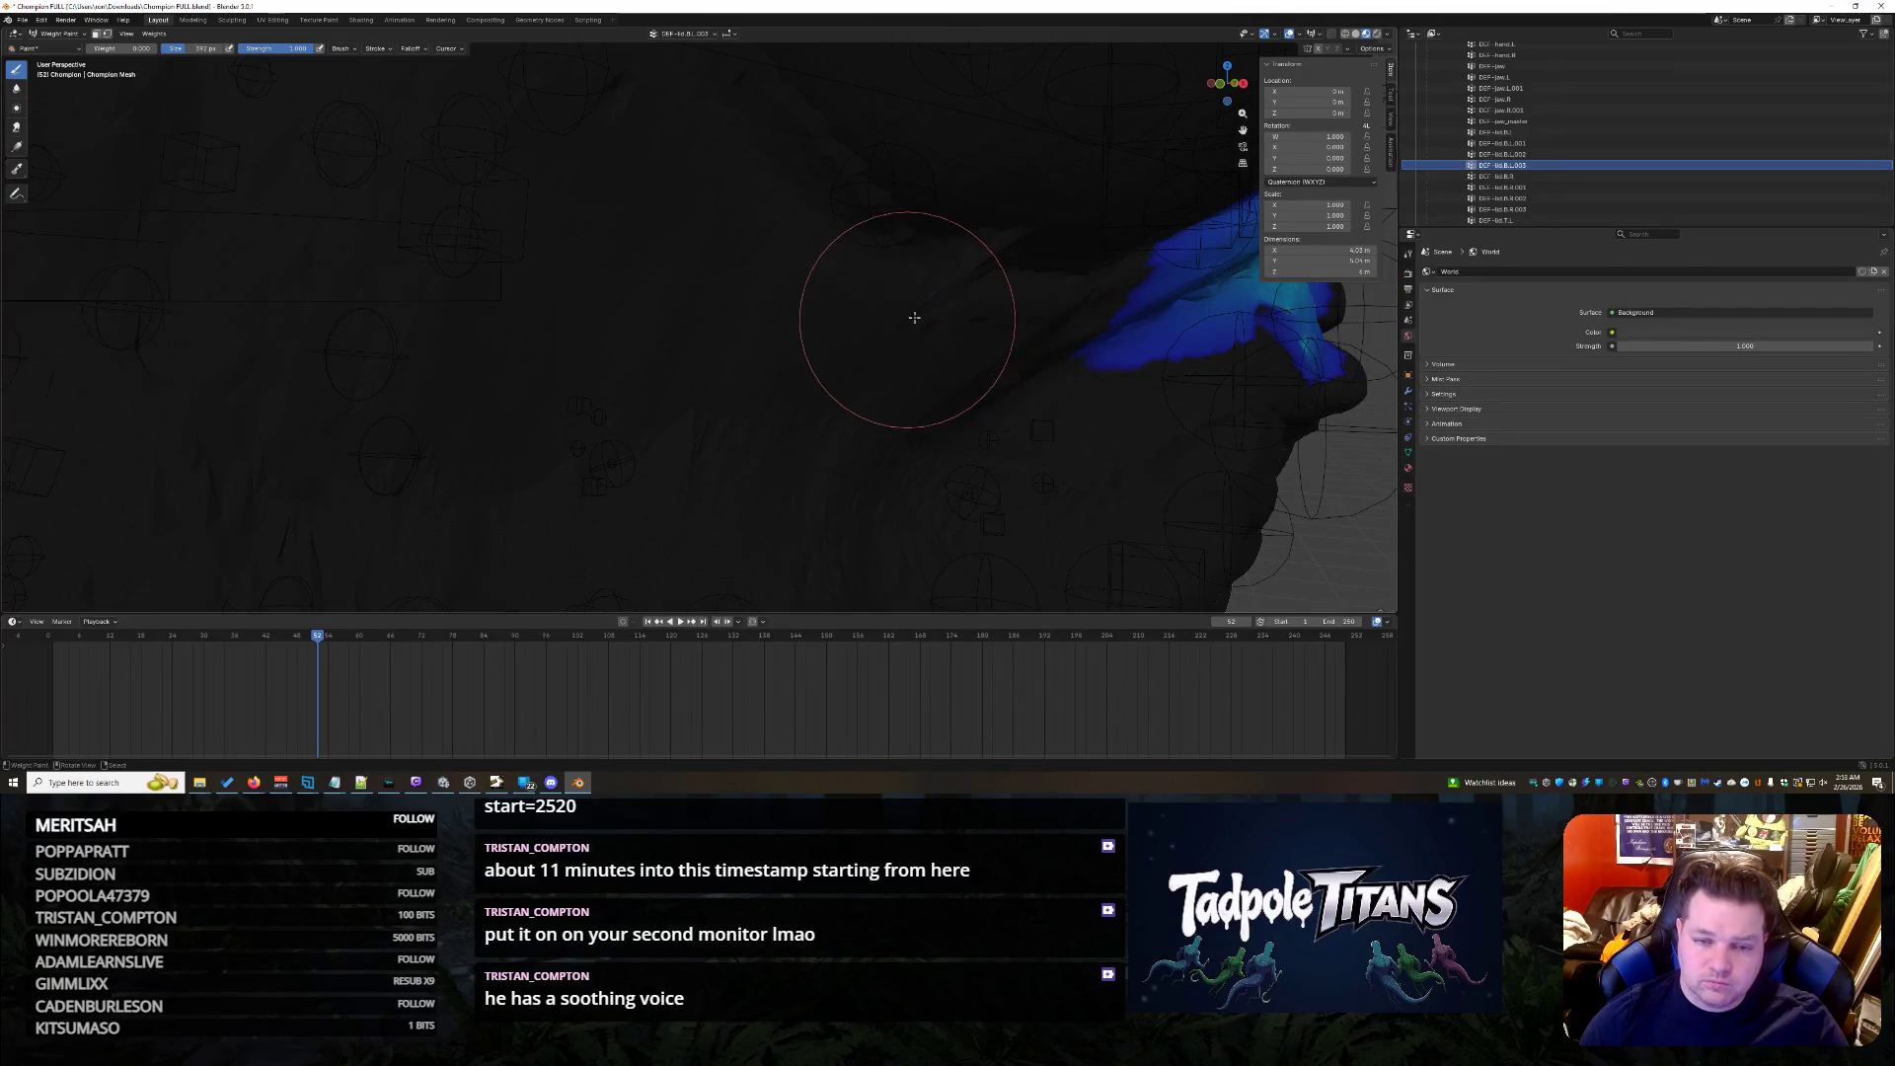
{"action": "middle_click_drag", "start_coordinate": [988, 271], "coordinate": [952, 253]}
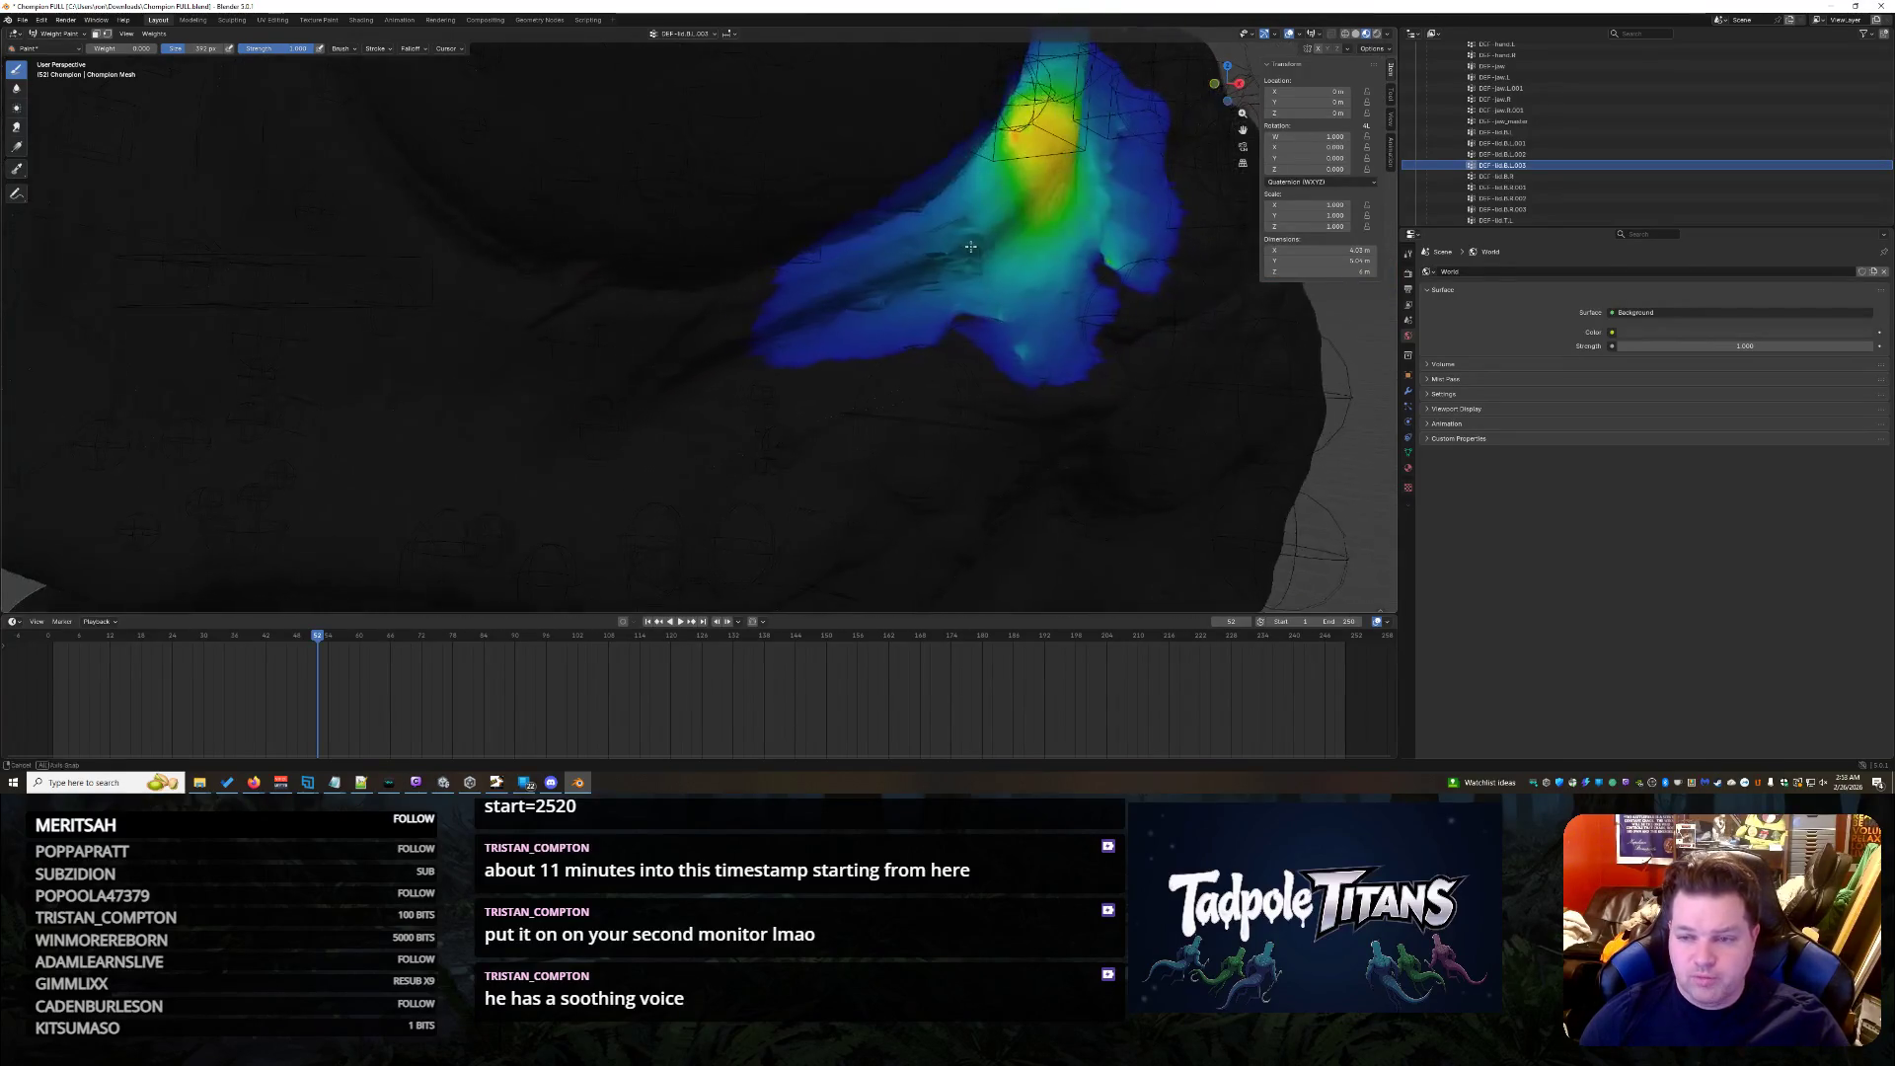
- Step down through the lip bones in the Outliner to show DEF-lip.B.L weights
{"action": "left_click", "coordinate": [1526, 176]}
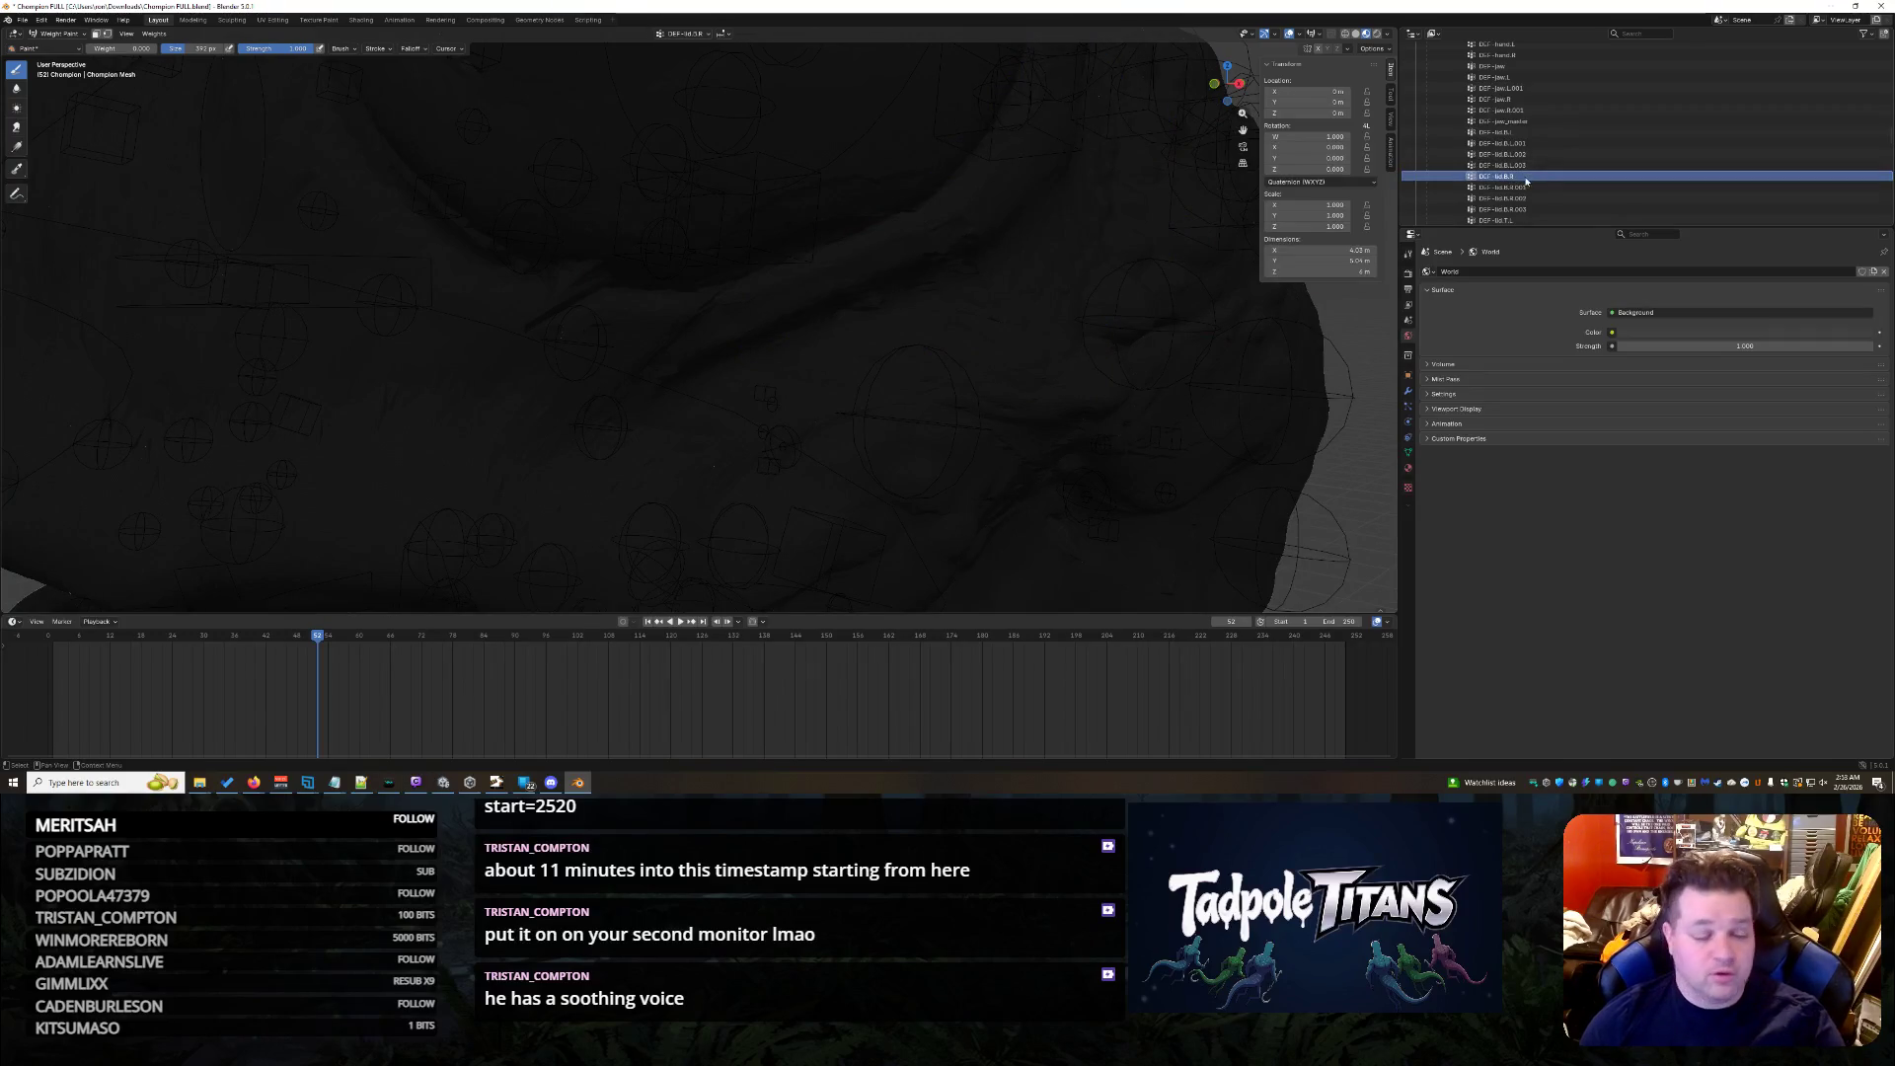
{"action": "key", "text": "Down"}
{"action": "key", "text": "Down"}
{"action": "key", "text": "Down"}
{"action": "key", "text": "Down"}
{"action": "key", "text": "Down"}
{"action": "key", "text": "Down"}
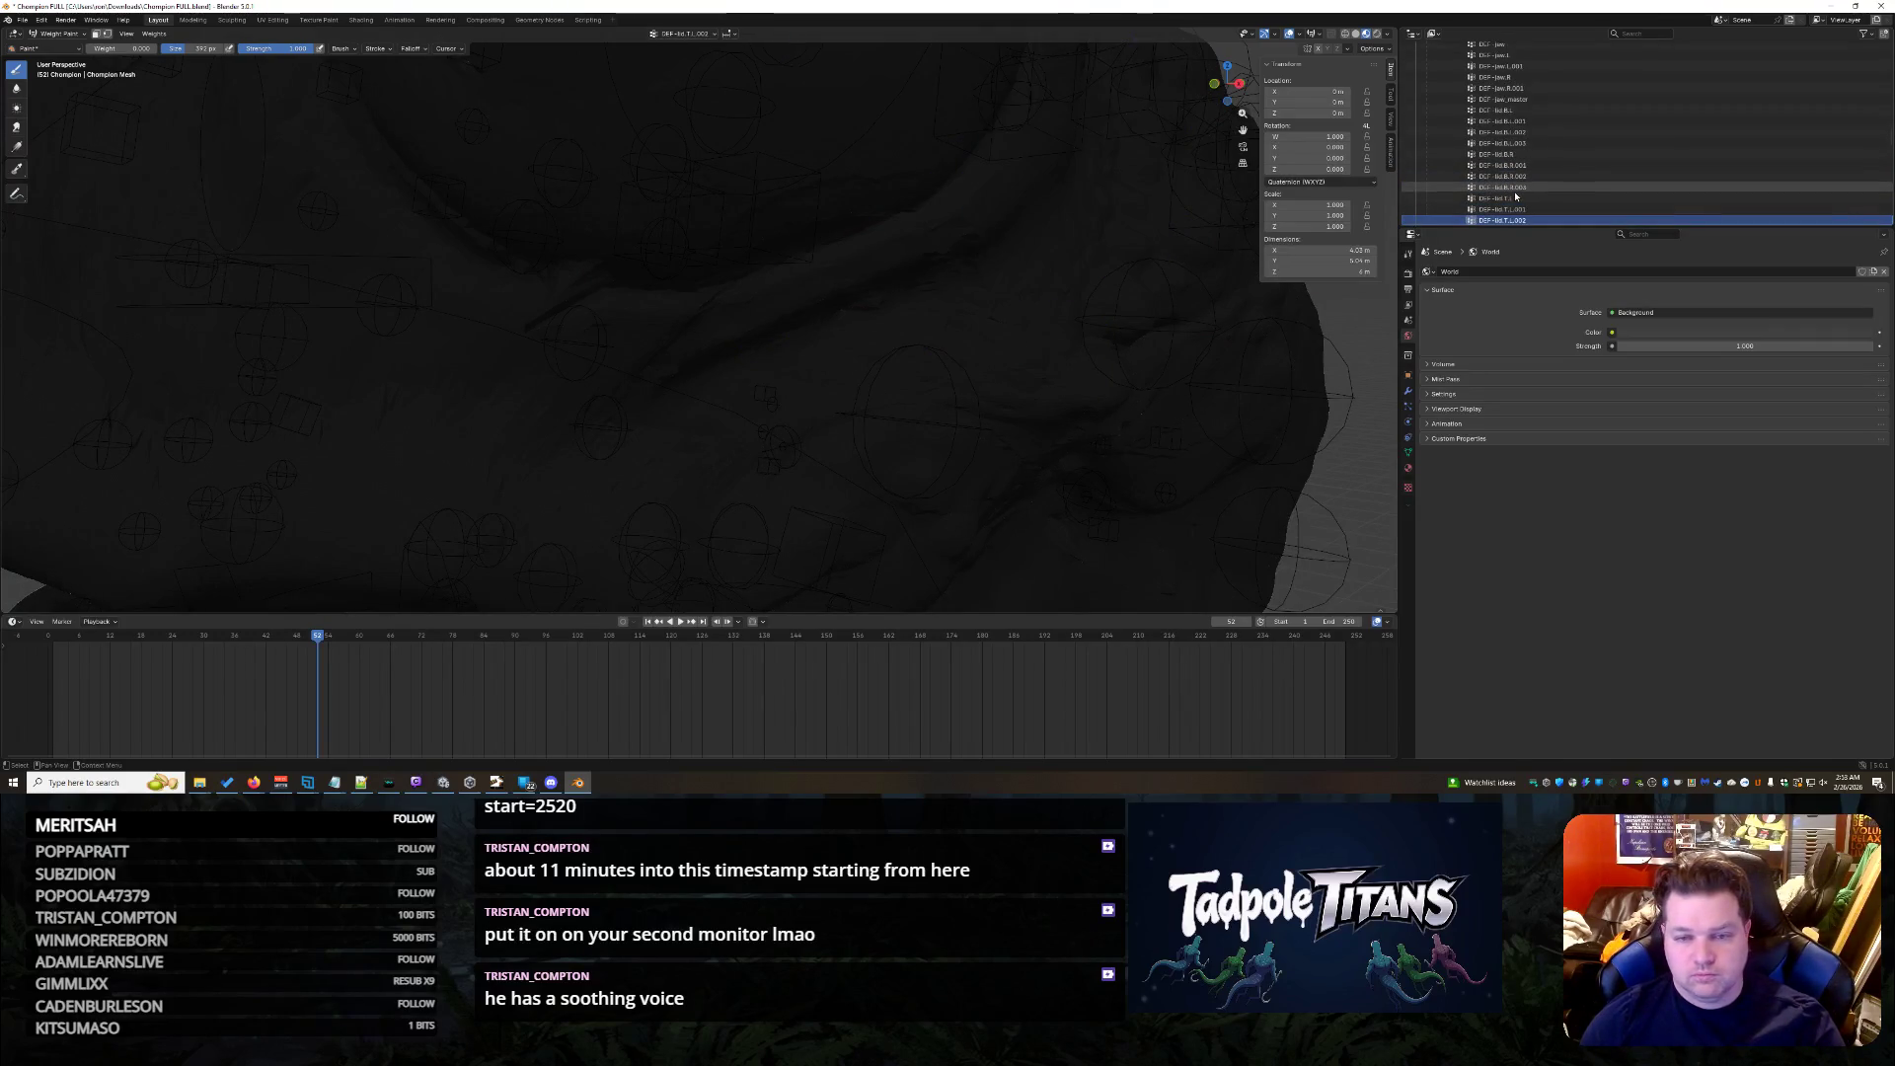
{"action": "key", "text": "Down"}
{"action": "key", "text": "Down"}
{"action": "key", "text": "Down"}
{"action": "key", "text": "Down"}
{"action": "key", "text": "Down"}
{"action": "key", "text": "Down"}
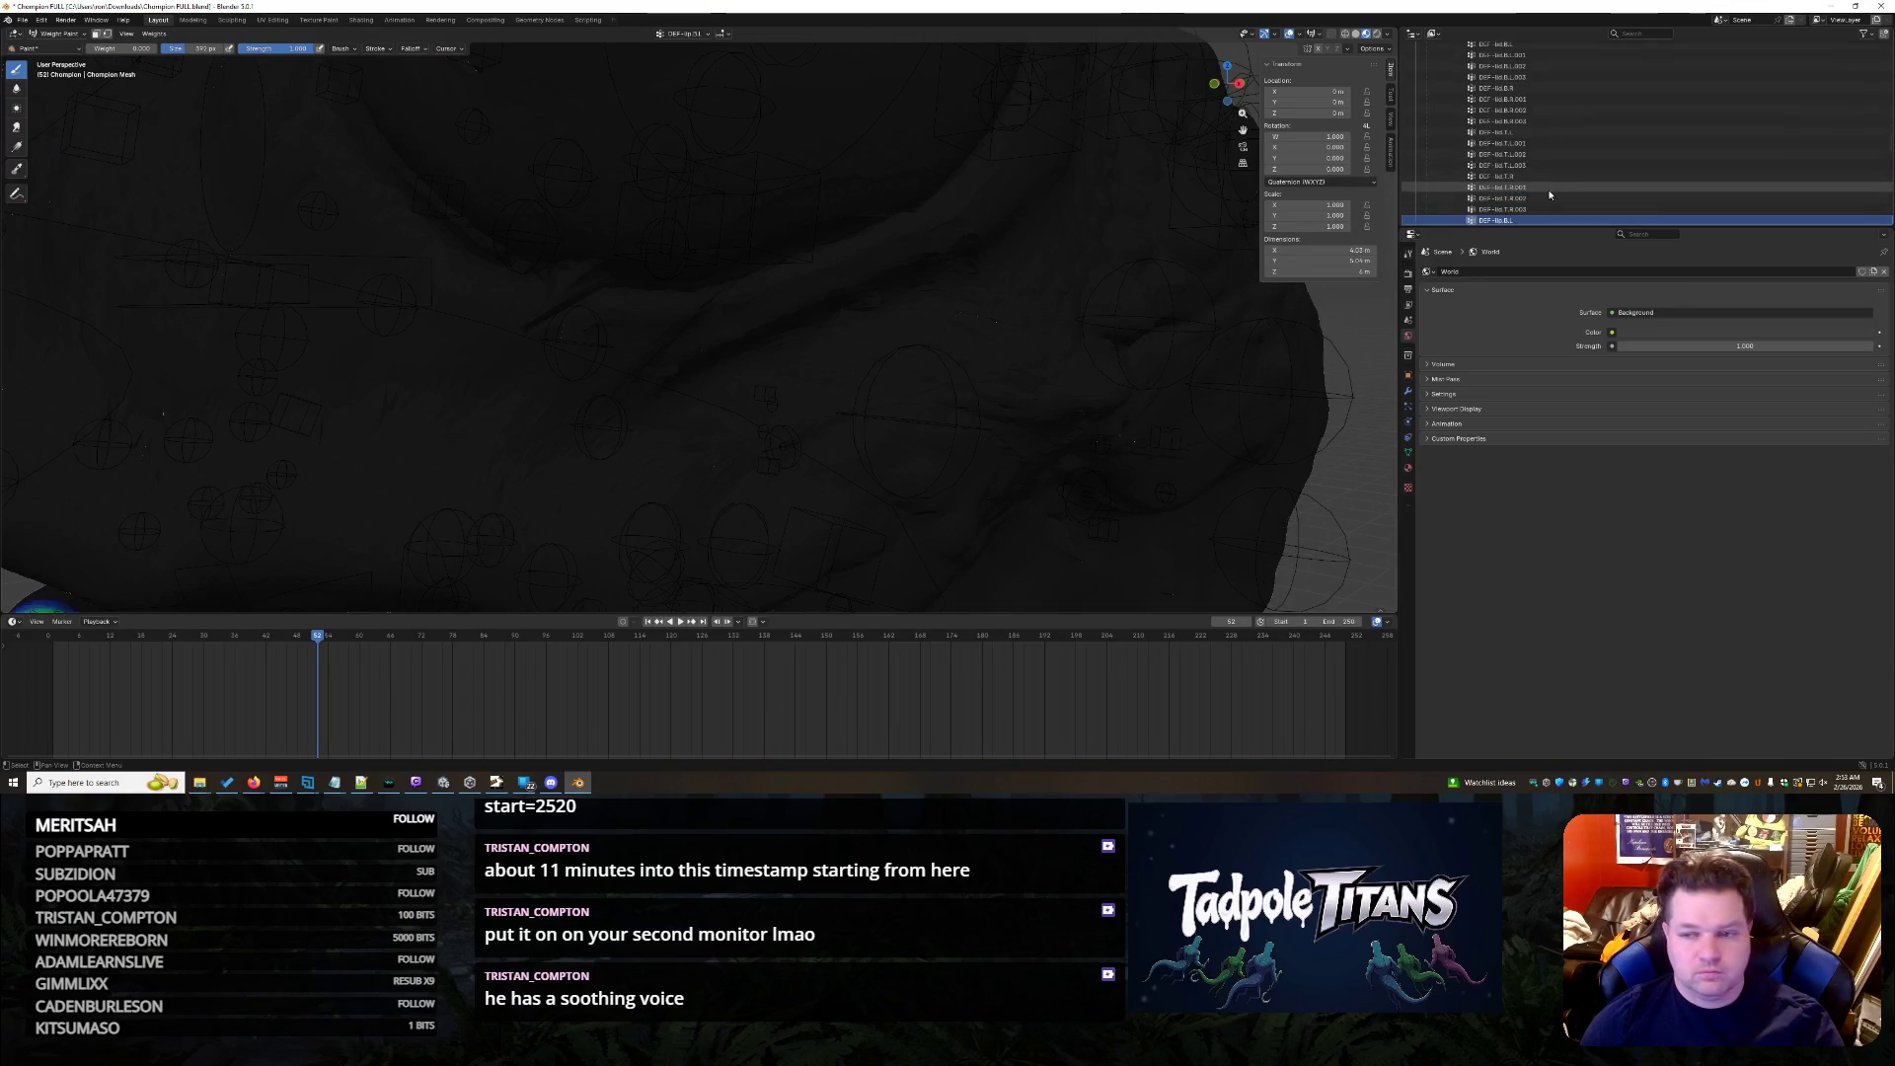
{"action": "key", "text": "Down"}
{"action": "key", "text": "Down"}
{"action": "key", "text": "Down"}
{"action": "key", "text": "Down"}
{"action": "key", "text": "Down"}
{"action": "key", "text": "Down"}
{"action": "key", "text": "Down"}
{"action": "key", "text": "Down"}
{"action": "key", "text": "Down"}
{"action": "key", "text": "Down"}
- Paint the DEF-lip.B.L stray streak down to low influence, undoing one bad stroke
{"action": "mouse_move", "coordinate": [1037, 342]}
{"action": "middle_mouse_down"}
{"action": "mouse_move", "coordinate": [1062, 314]}
{"action": "mouse_move", "coordinate": [1021, 294]}
{"action": "middle_mouse_up"}
{"action": "mouse_move", "coordinate": [922, 258]}
{"action": "left_mouse_down"}
{"action": "mouse_move", "coordinate": [948, 260]}
{"action": "mouse_move", "coordinate": [921, 323]}
{"action": "left_mouse_up"}
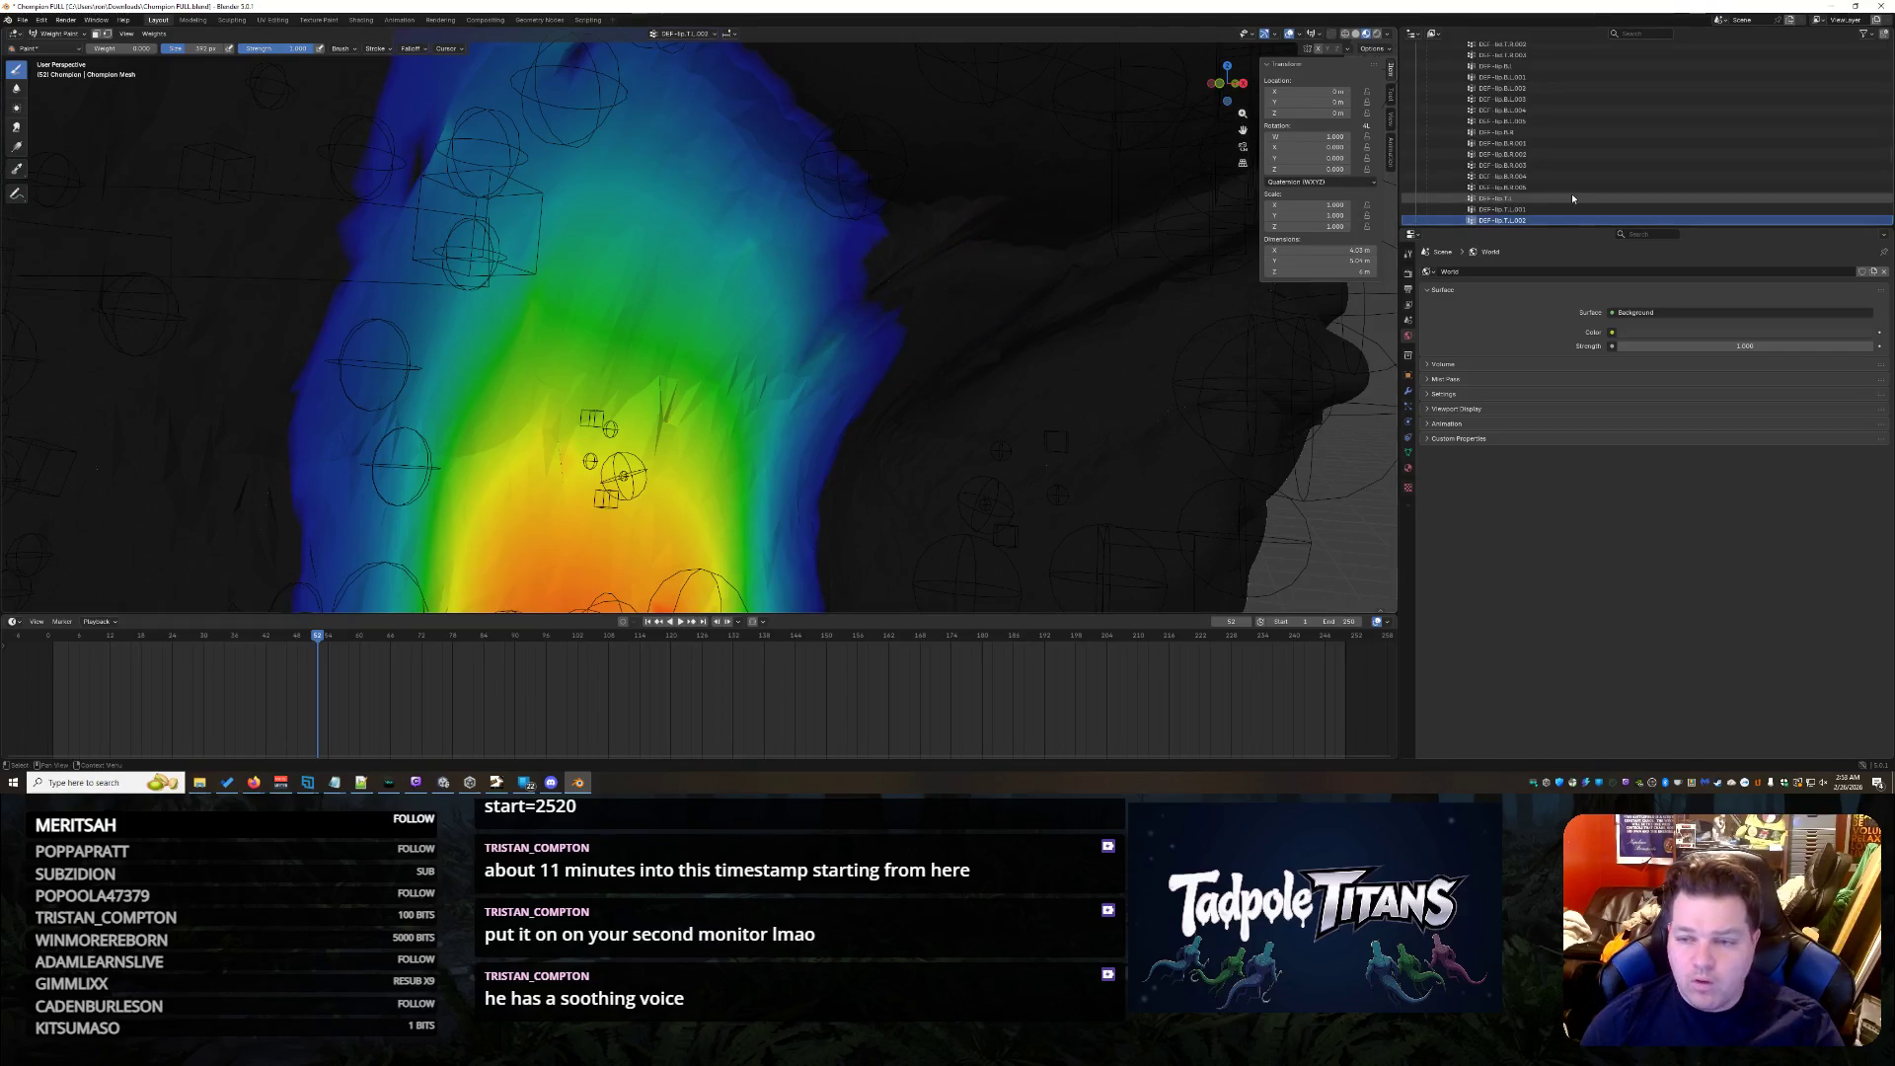
{"action": "key", "text": "ctrl+z"}
{"action": "left_click_drag", "start_coordinate": [888, 286], "coordinate": [938, 232]}
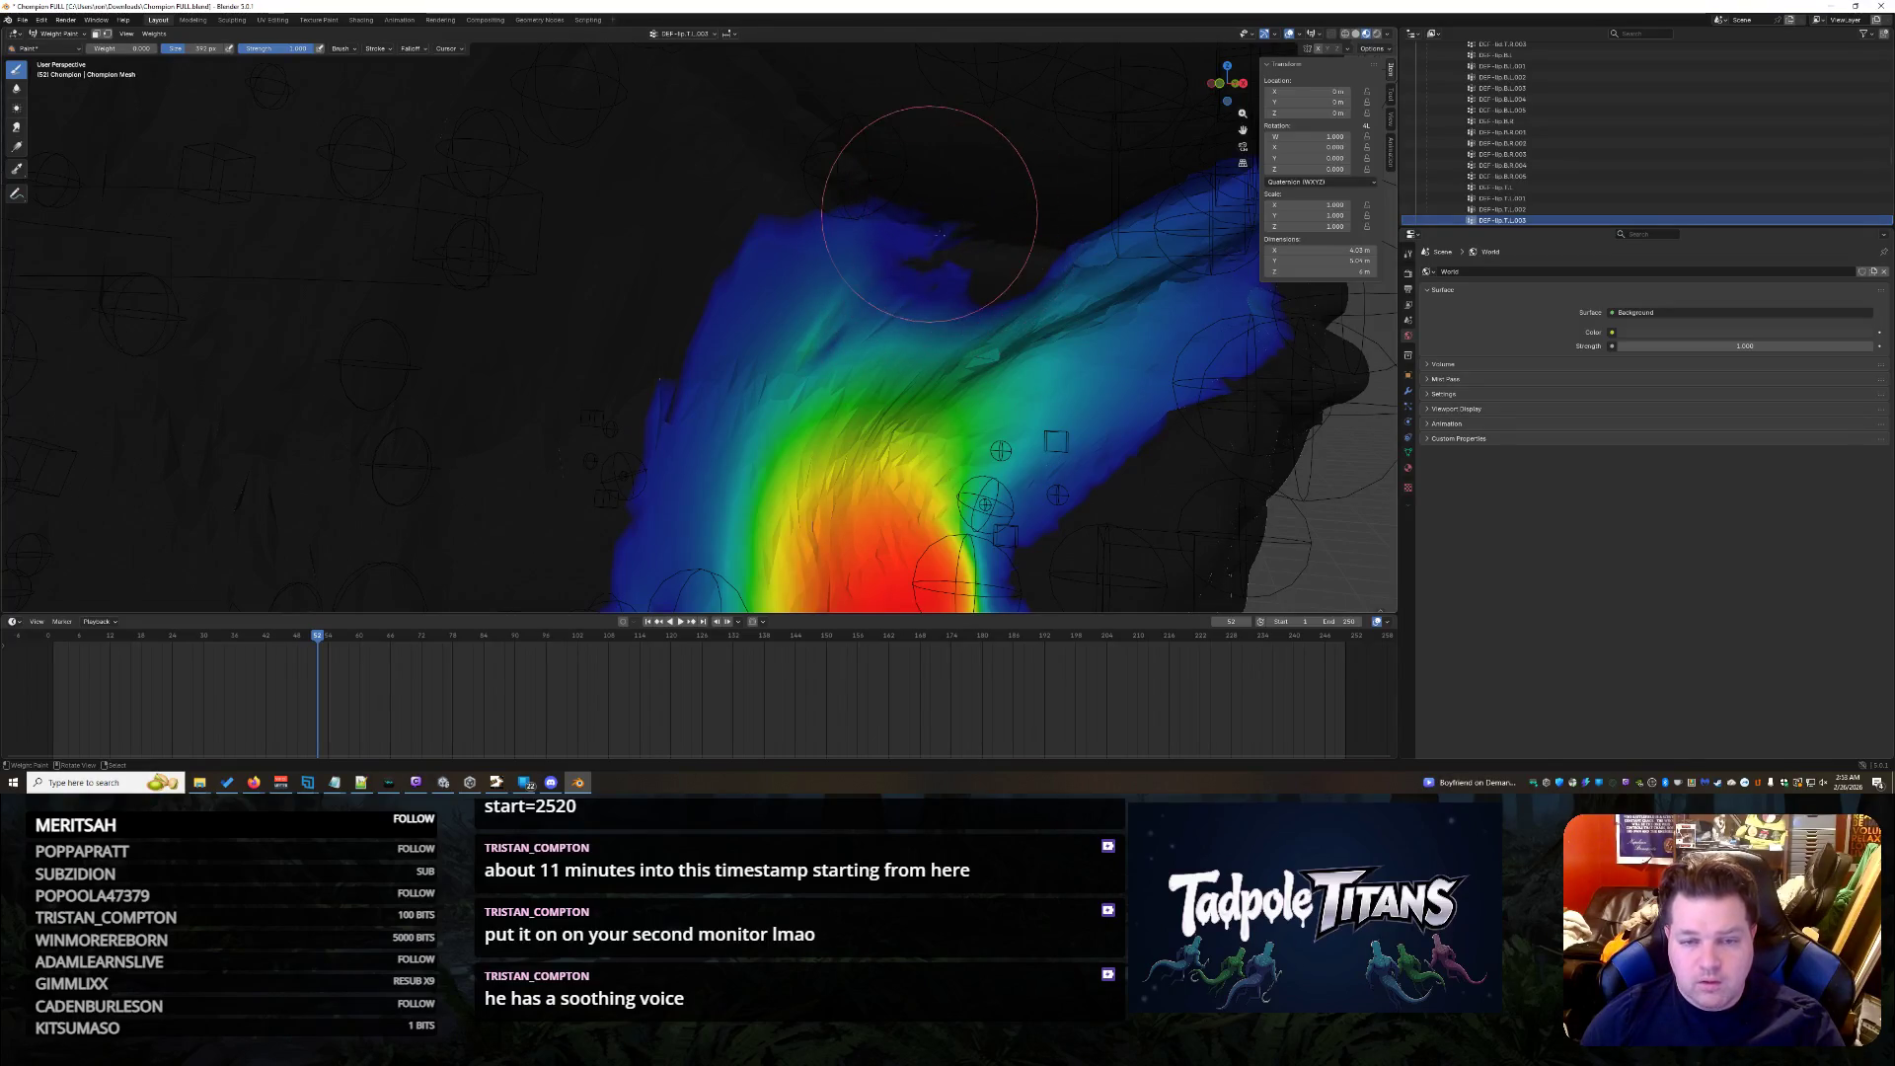
{"action": "left_click", "coordinate": [54, 32]}
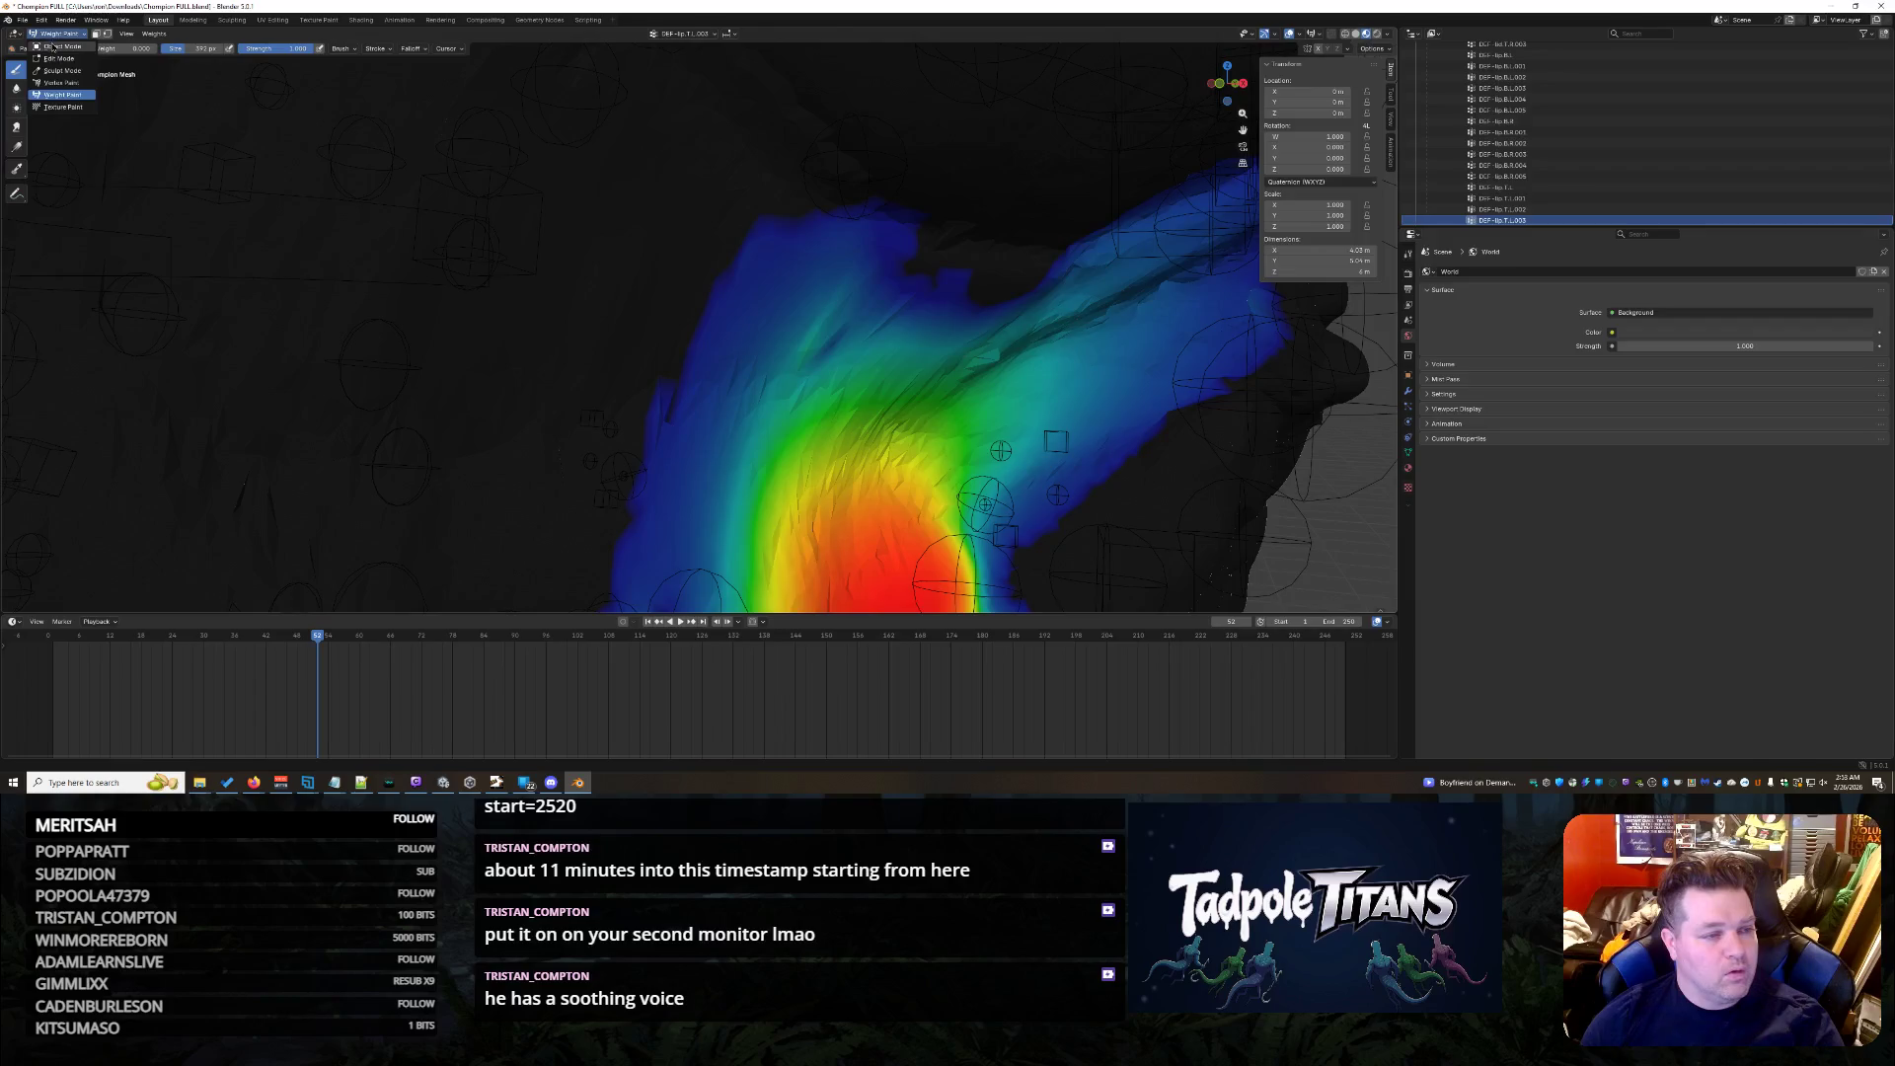
- Leave weight painting for Object Mode, select the frog's rig and enter Pose Mode
{"action": "left_click", "coordinate": [51, 46]}
{"action": "scroll", "coordinate": [998, 349], "scroll_direction": "down", "scroll_amount": 5}
{"action": "mouse_move", "coordinate": [998, 349]}
{"action": "middle_mouse_down"}
{"action": "mouse_move", "coordinate": [1017, 357]}
{"action": "mouse_move", "coordinate": [1017, 276]}
{"action": "mouse_move", "coordinate": [994, 372]}
{"action": "mouse_move", "coordinate": [1020, 417]}
{"action": "mouse_move", "coordinate": [1130, 404]}
{"action": "mouse_move", "coordinate": [1120, 368]}
{"action": "mouse_move", "coordinate": [1038, 449]}
{"action": "mouse_move", "coordinate": [1164, 431]}
{"action": "mouse_move", "coordinate": [1043, 427]}
{"action": "middle_mouse_up"}
{"action": "scroll", "coordinate": [998, 416], "scroll_direction": "up", "scroll_amount": 3}
{"action": "scroll", "coordinate": [1131, 403], "scroll_direction": "up", "scroll_amount": 3}
{"action": "scroll", "coordinate": [1130, 403], "scroll_direction": "down", "scroll_amount": 3}
{"action": "scroll", "coordinate": [1164, 432], "scroll_direction": "up", "scroll_amount": 4}
{"action": "scroll", "coordinate": [1151, 461], "scroll_direction": "up", "scroll_amount": 2}
{"action": "scroll", "coordinate": [1096, 444], "scroll_direction": "down", "scroll_amount": 3}
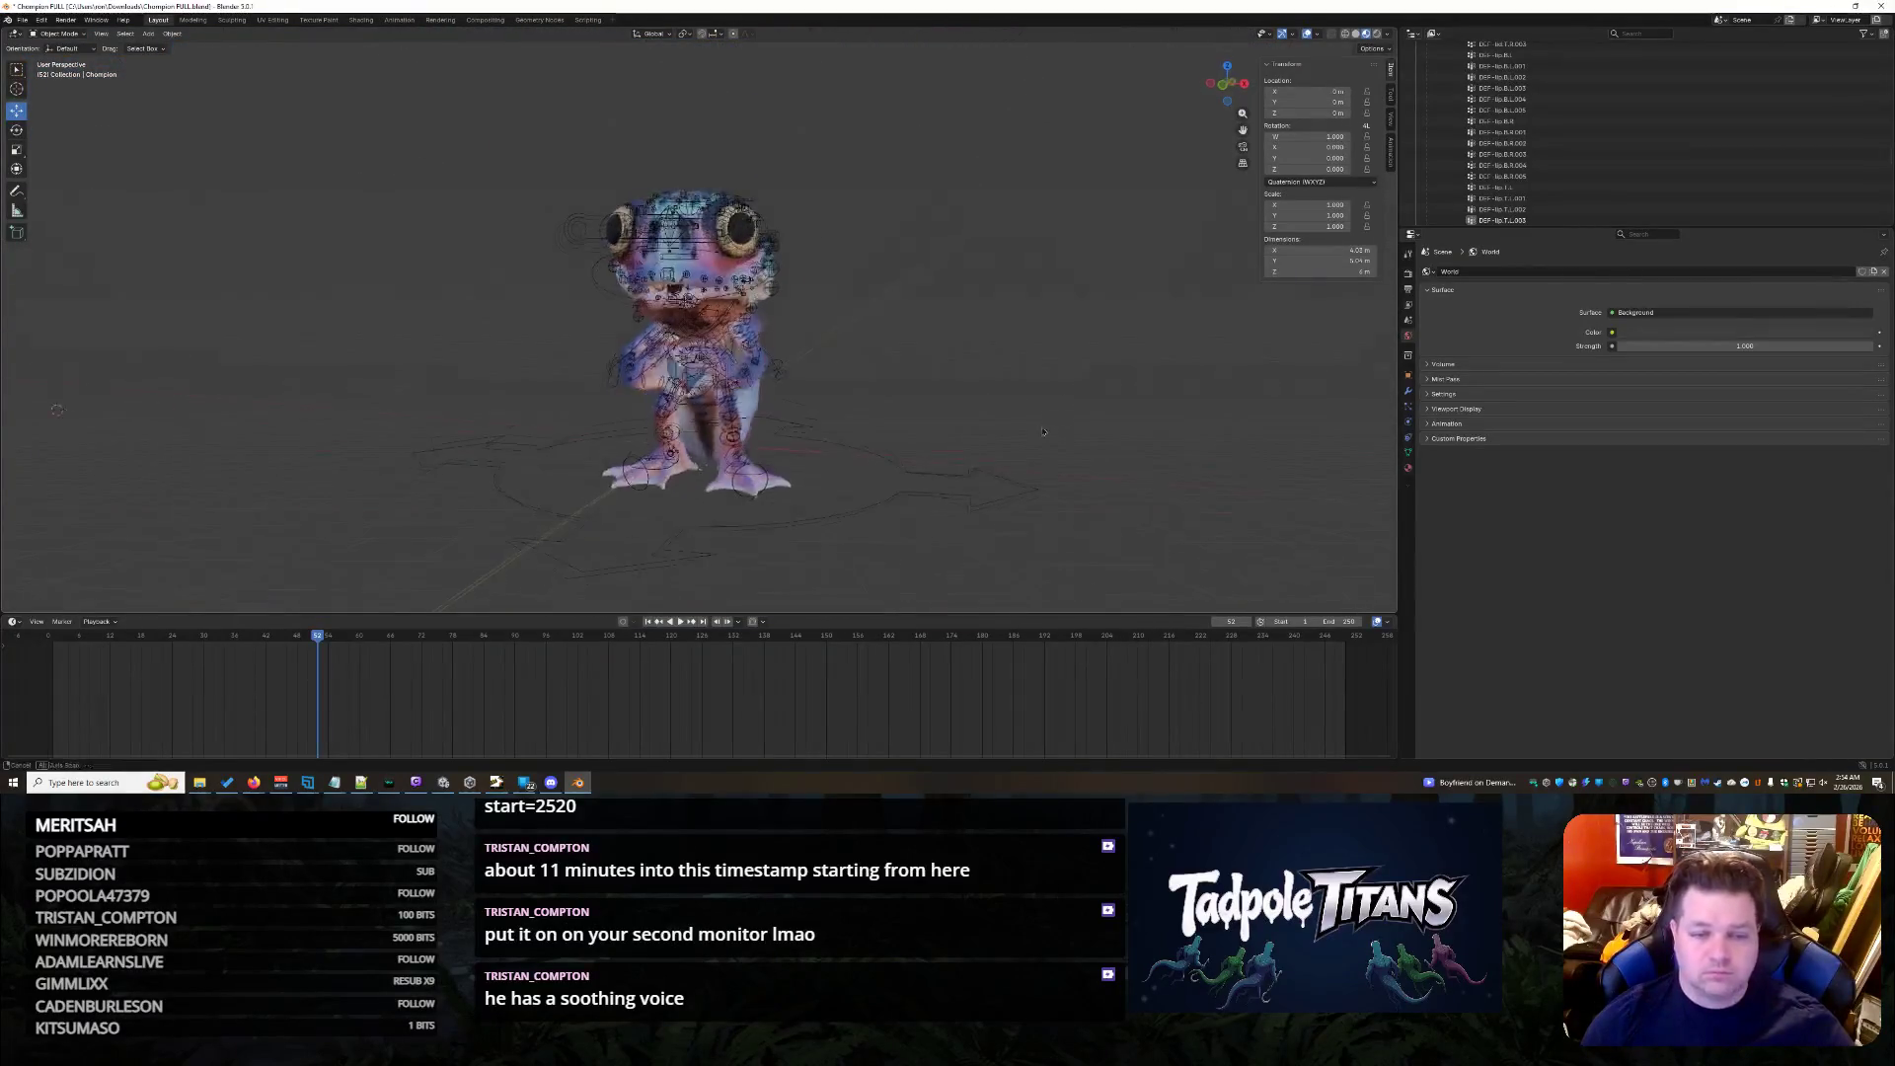
{"action": "scroll", "coordinate": [904, 423], "scroll_direction": "up", "scroll_amount": 3}
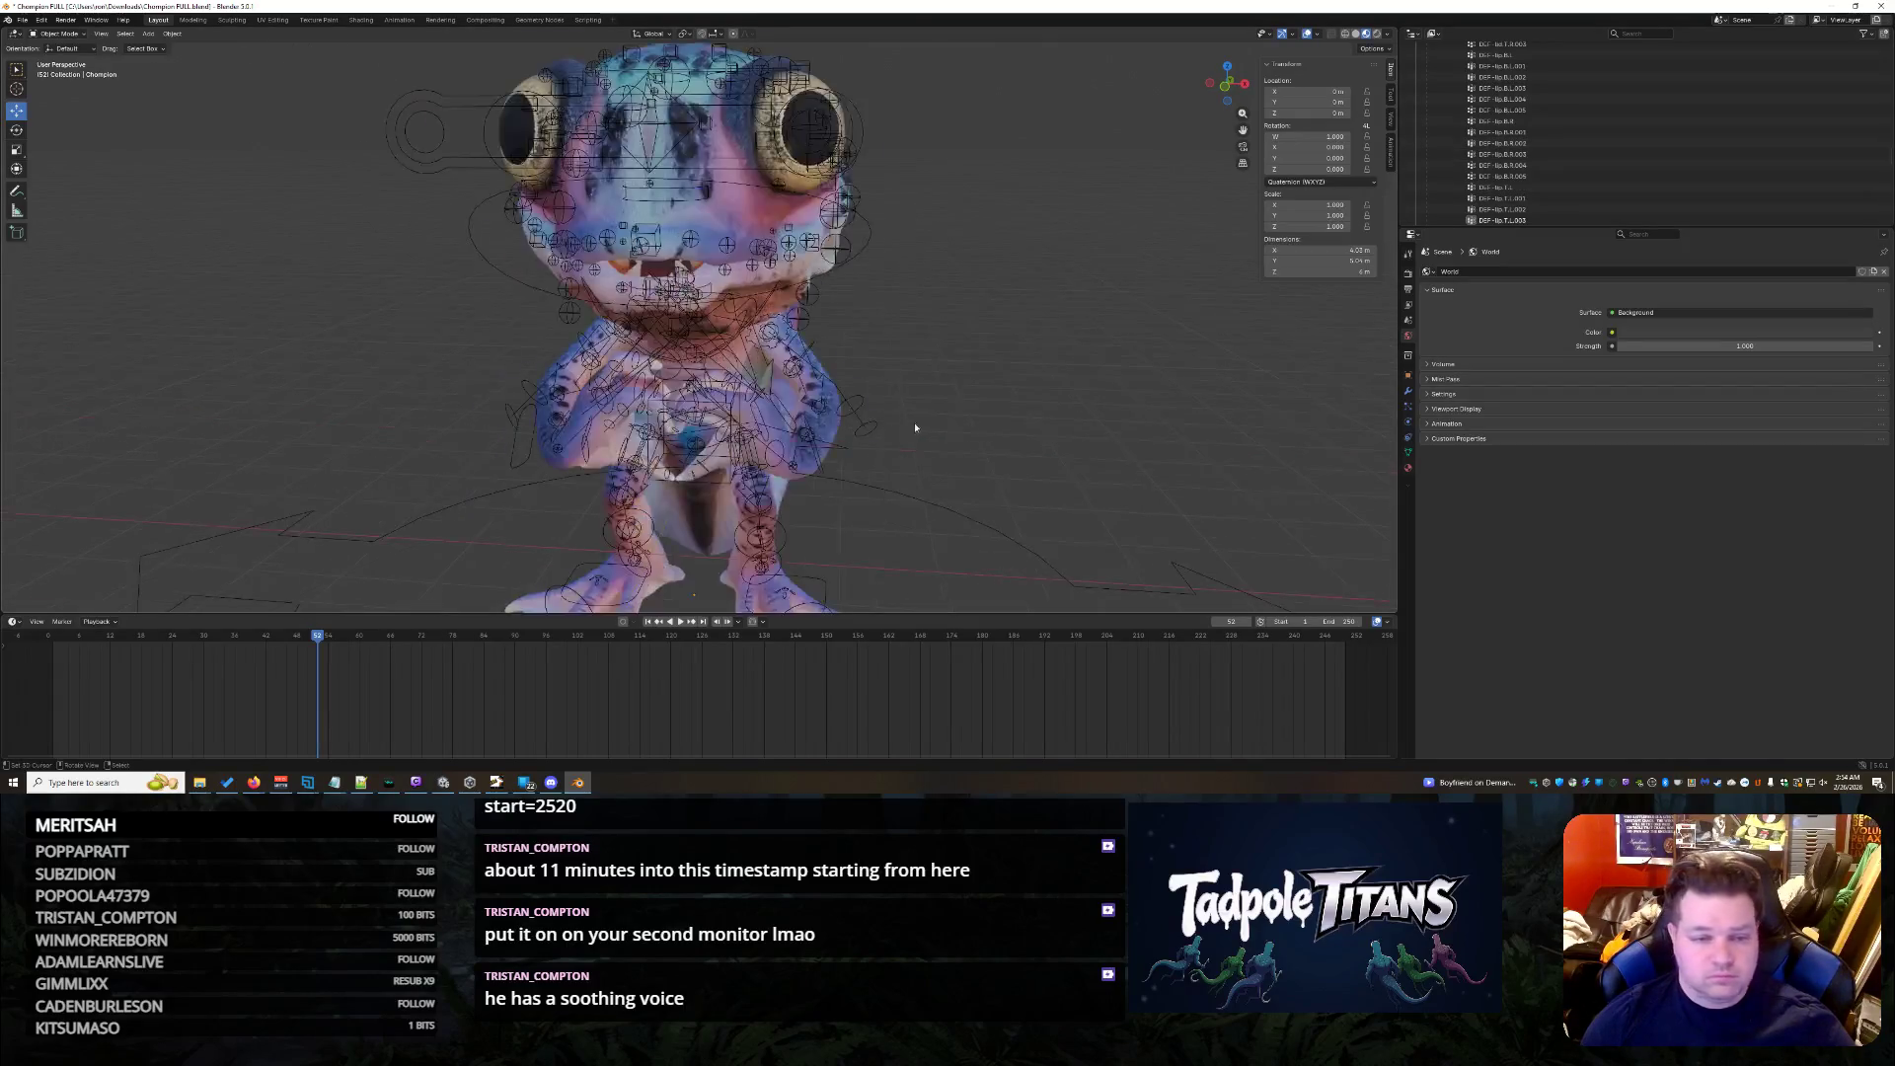
{"action": "scroll", "coordinate": [951, 414], "scroll_direction": "up", "scroll_amount": 2}
{"action": "scroll", "coordinate": [899, 365], "scroll_direction": "up", "scroll_amount": 3}
{"action": "scroll", "coordinate": [840, 283], "scroll_direction": "down", "scroll_amount": 2}
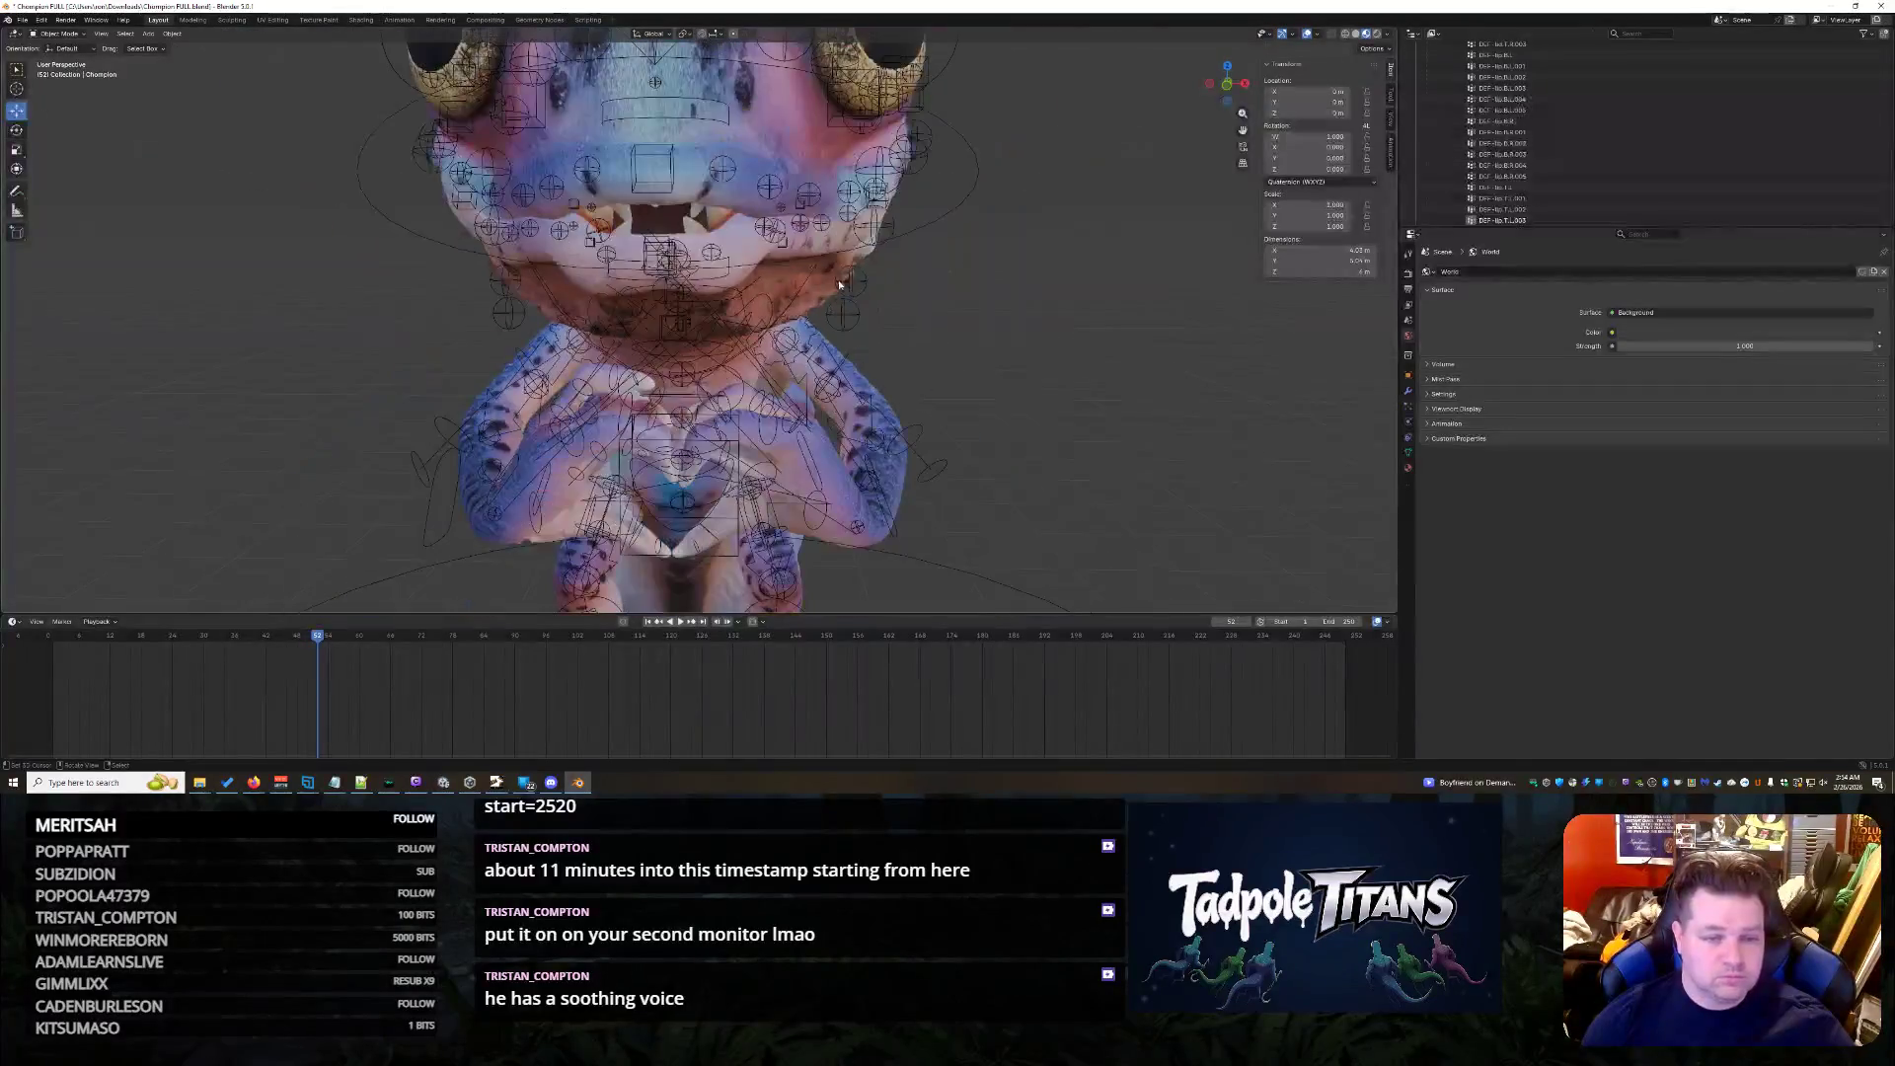
{"action": "left_click", "coordinate": [674, 179]}
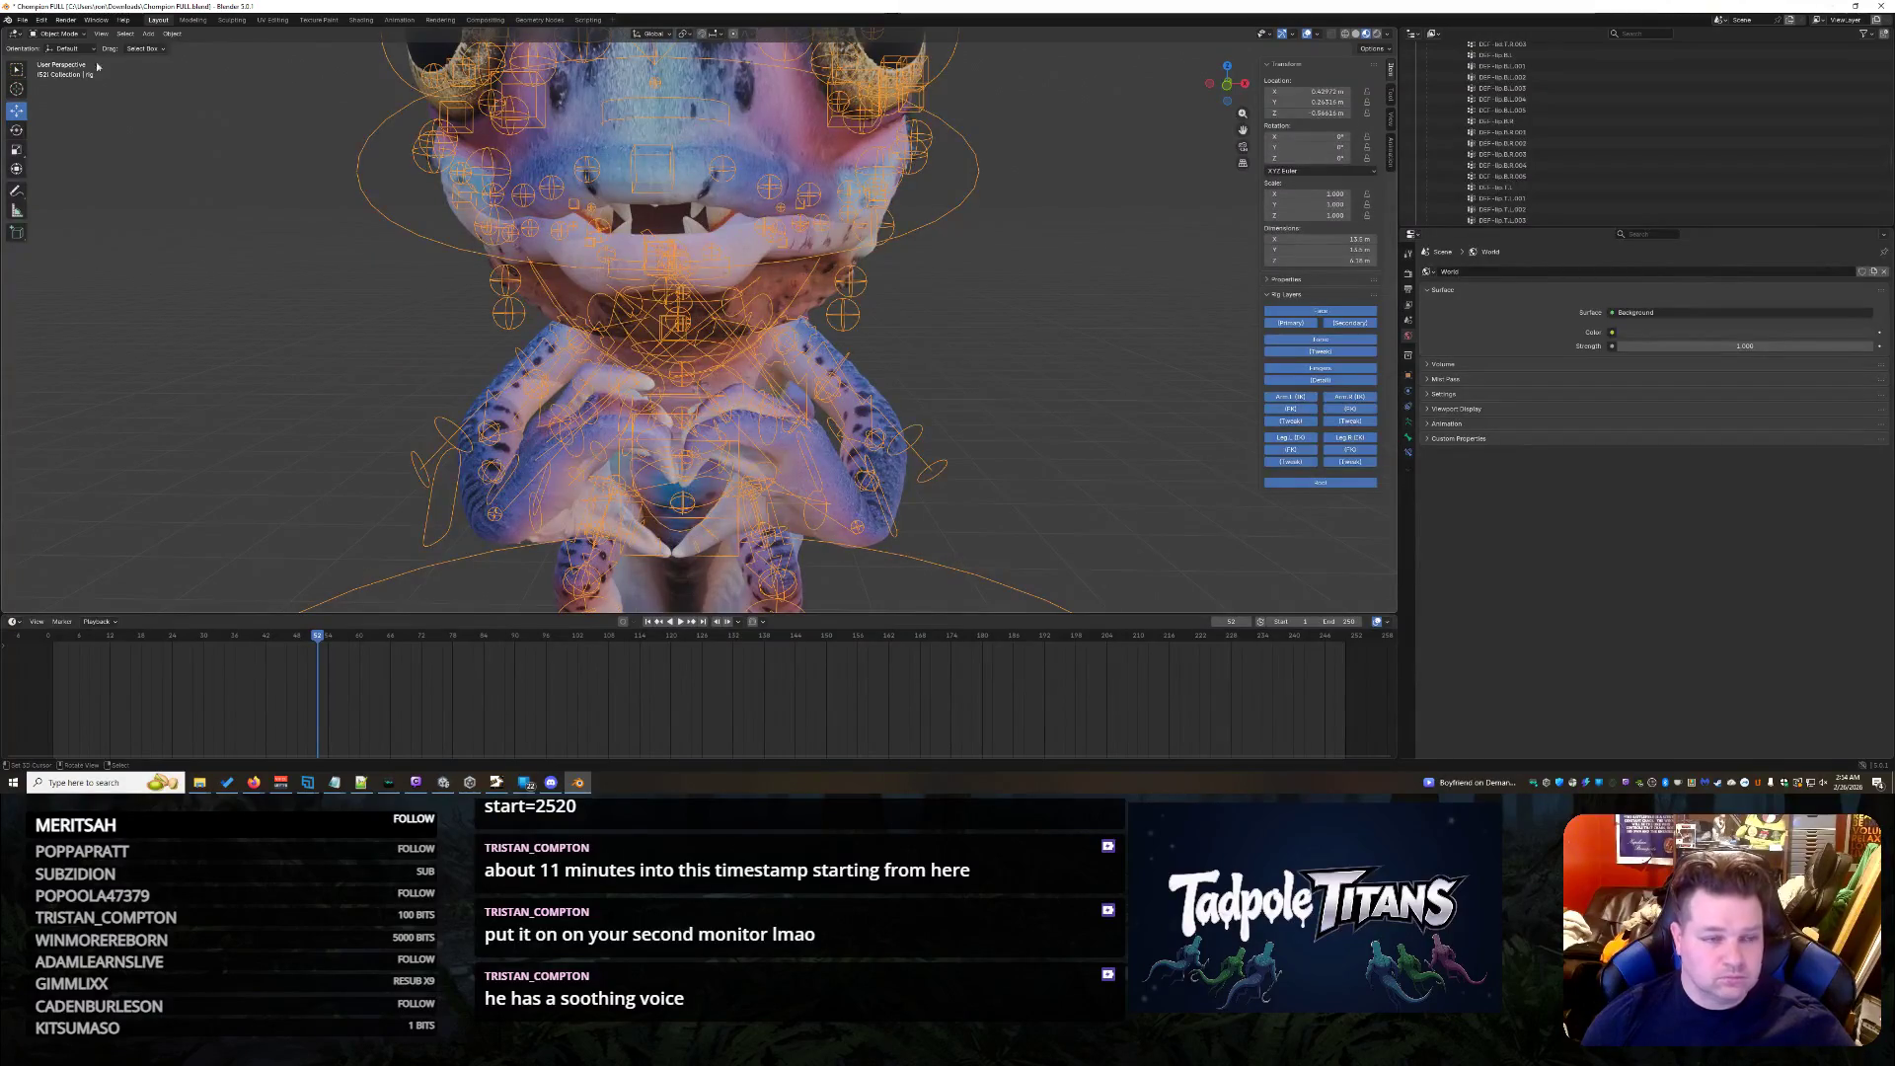
{"action": "left_click", "coordinate": [67, 34]}
{"action": "left_click", "coordinate": [59, 71]}
{"action": "scroll", "coordinate": [674, 267], "scroll_direction": "up", "scroll_amount": 3}
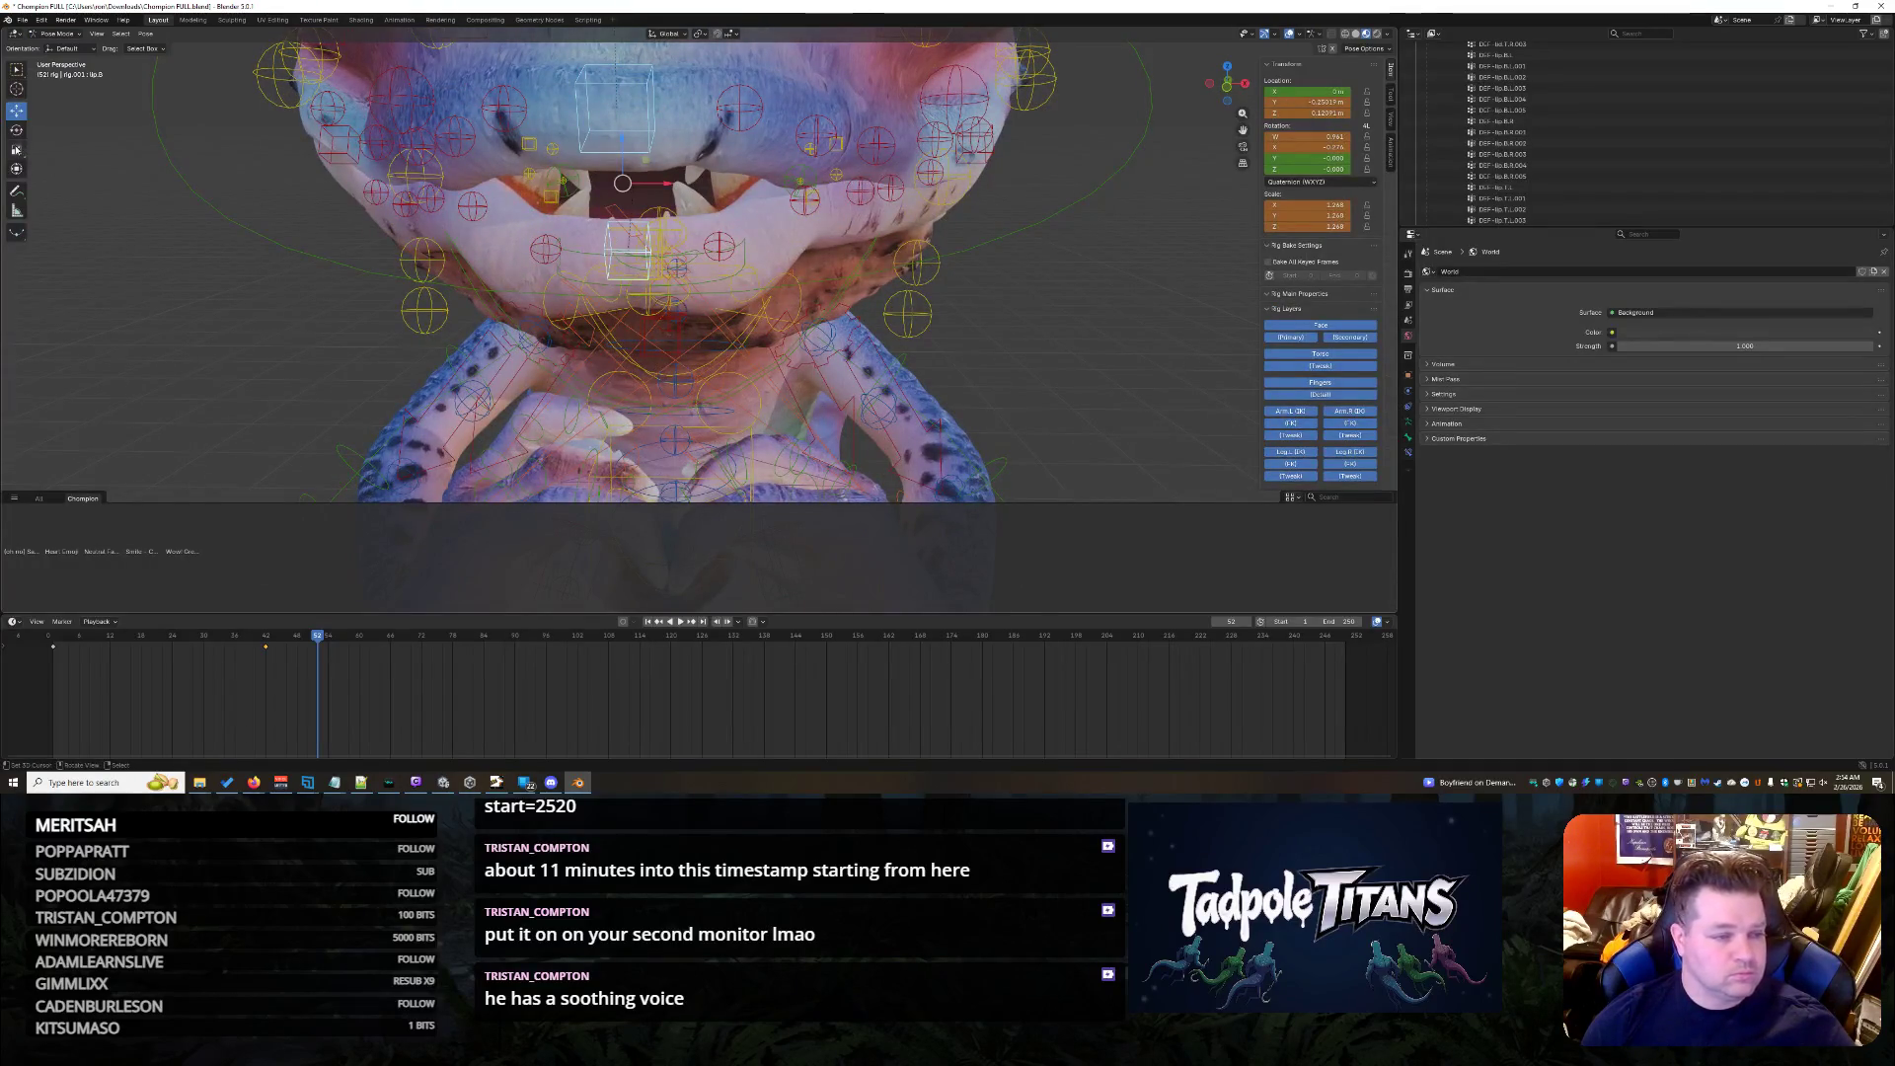
{"action": "scroll", "coordinate": [1054, 297], "scroll_direction": "down", "scroll_amount": 3}
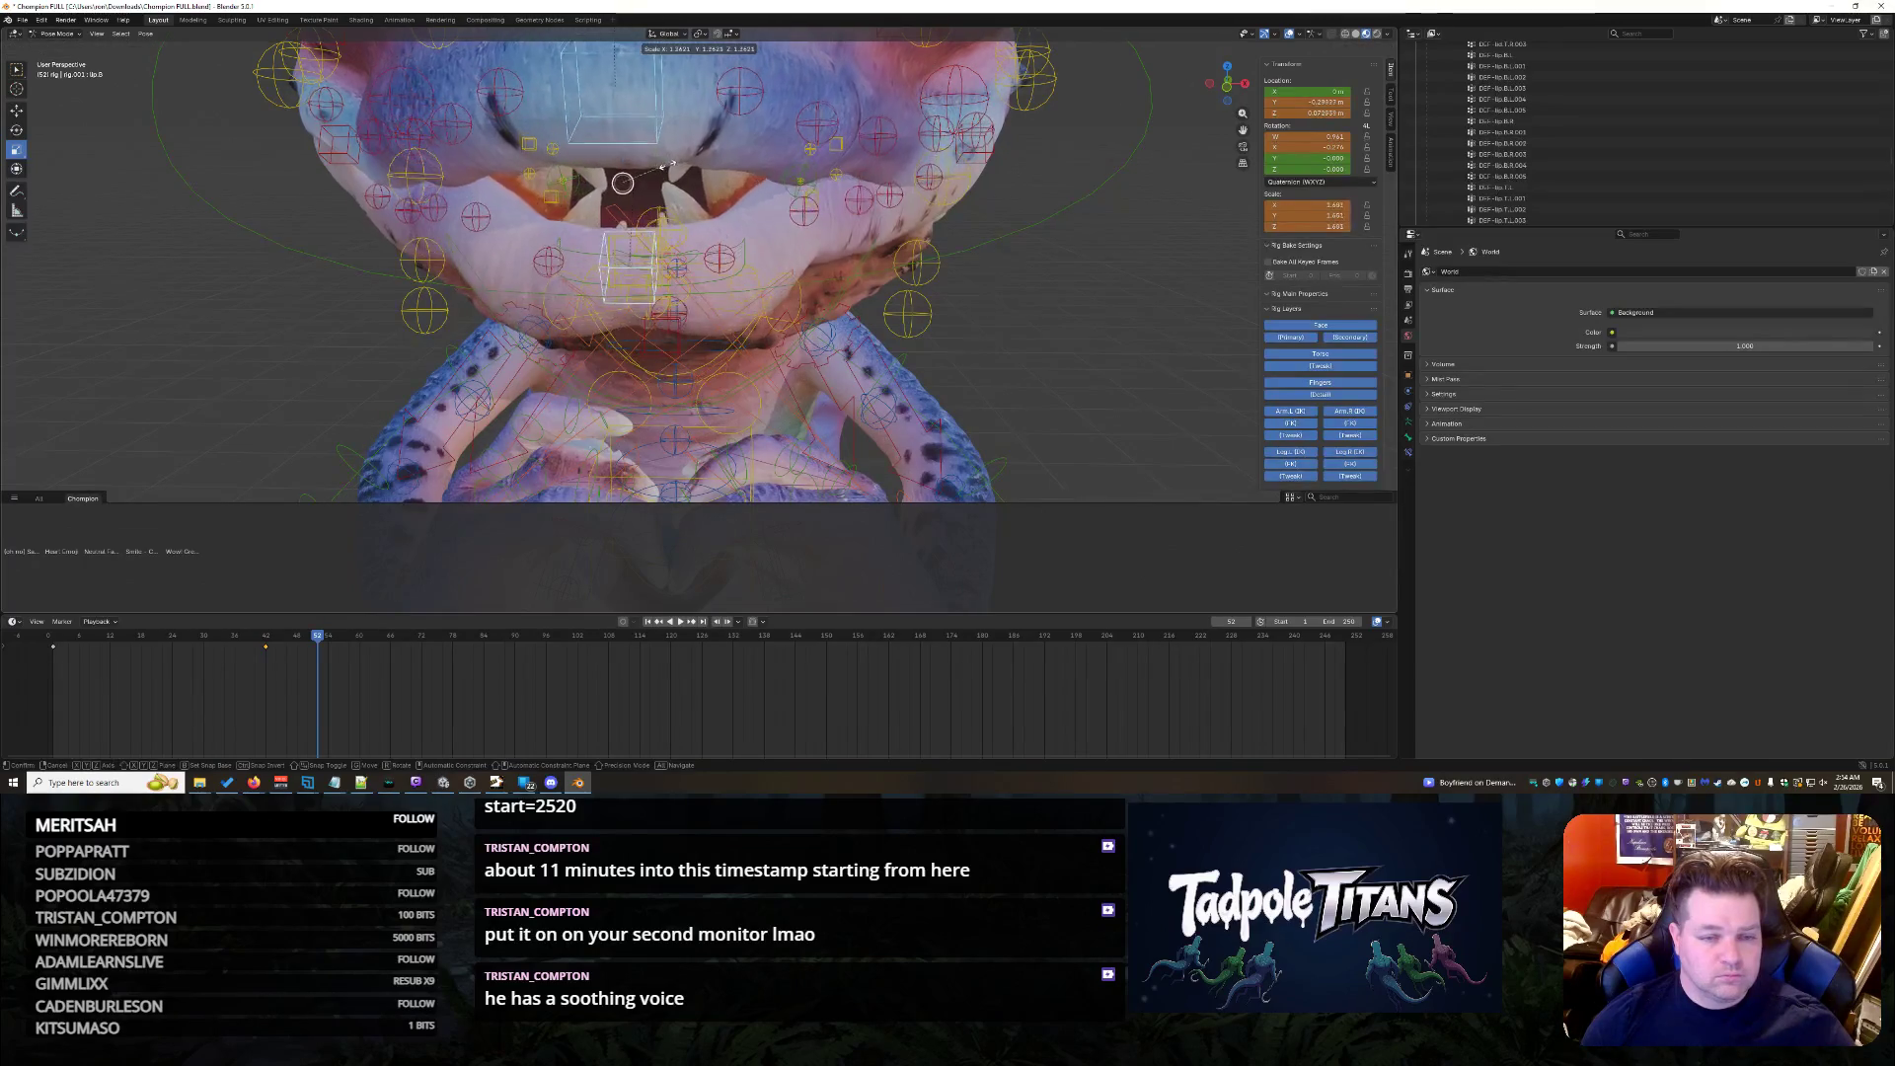
{"action": "scroll", "coordinate": [1063, 314], "scroll_direction": "down", "scroll_amount": 2}
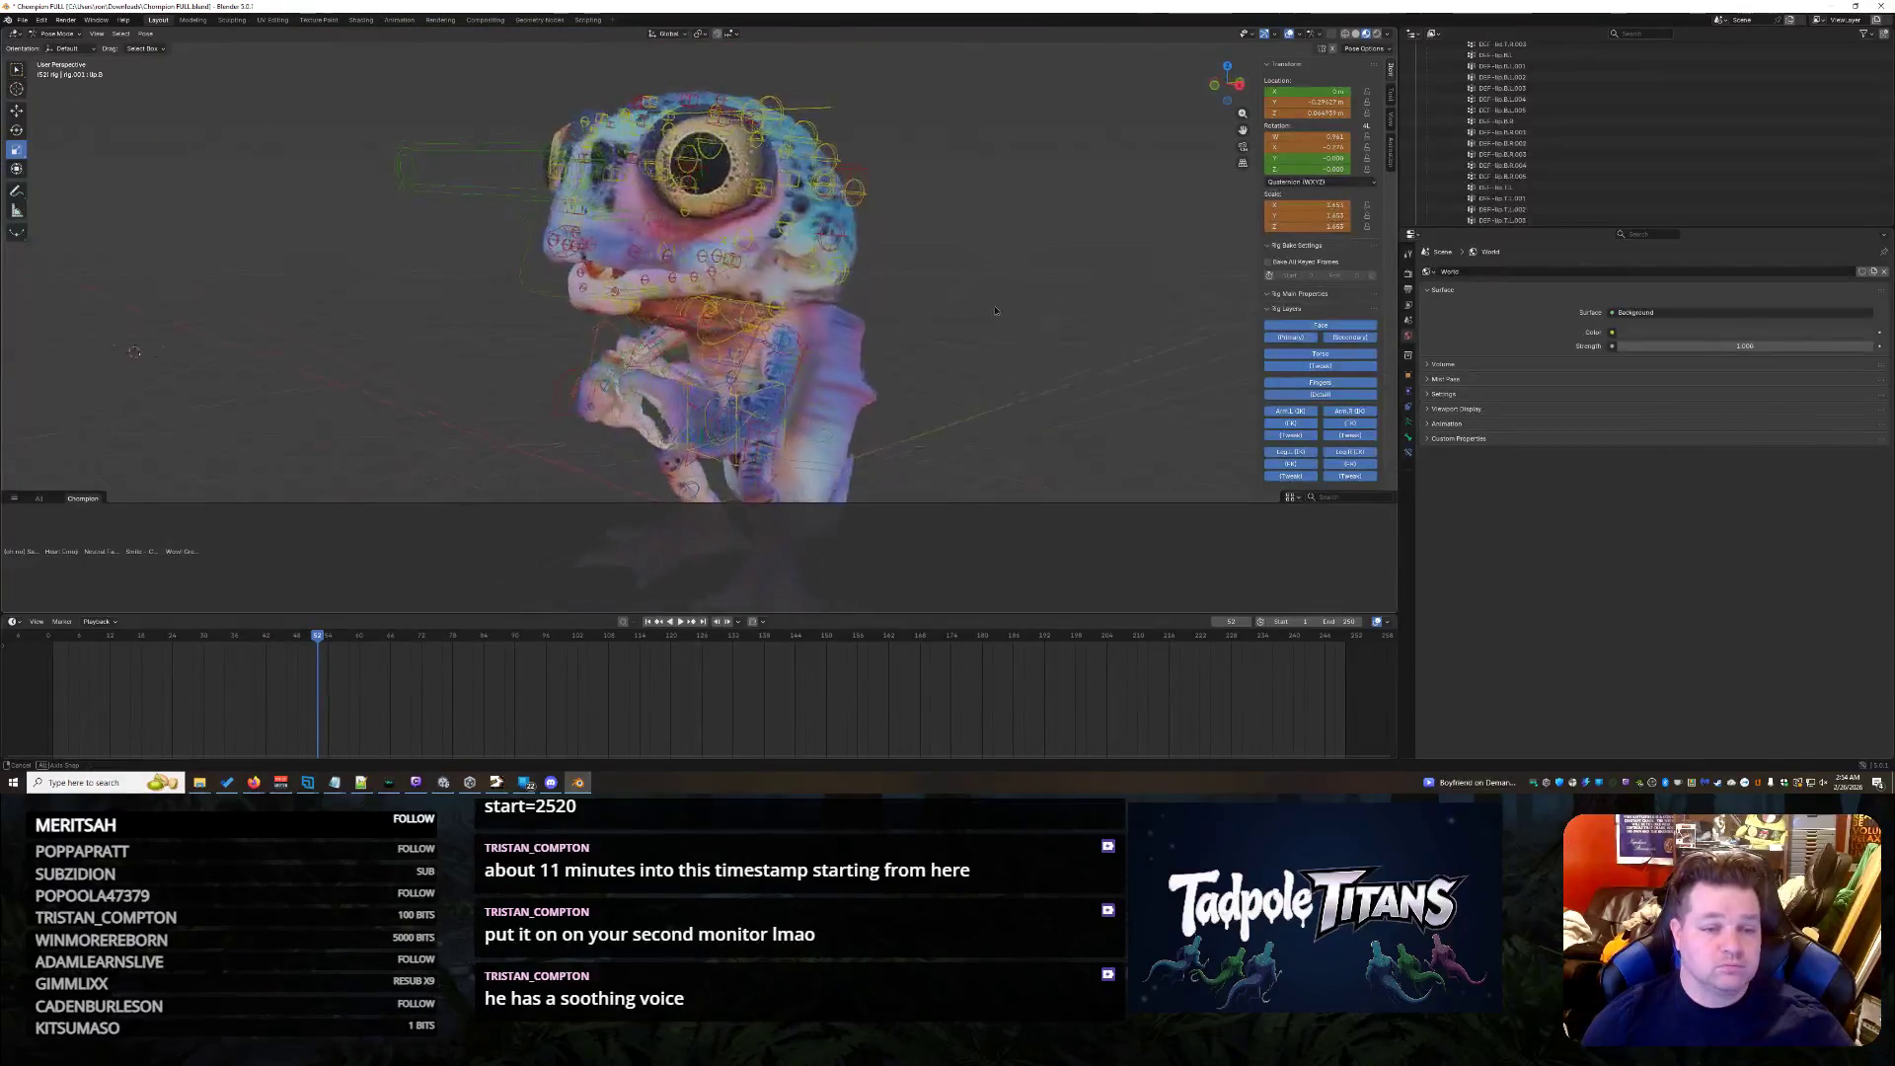
- Move the jaw bone along the Y axis from a side view of the mouth
{"action": "middle_click_drag", "start_coordinate": [1064, 314], "coordinate": [904, 308]}
{"action": "scroll", "coordinate": [611, 312], "scroll_direction": "up", "scroll_amount": 4}
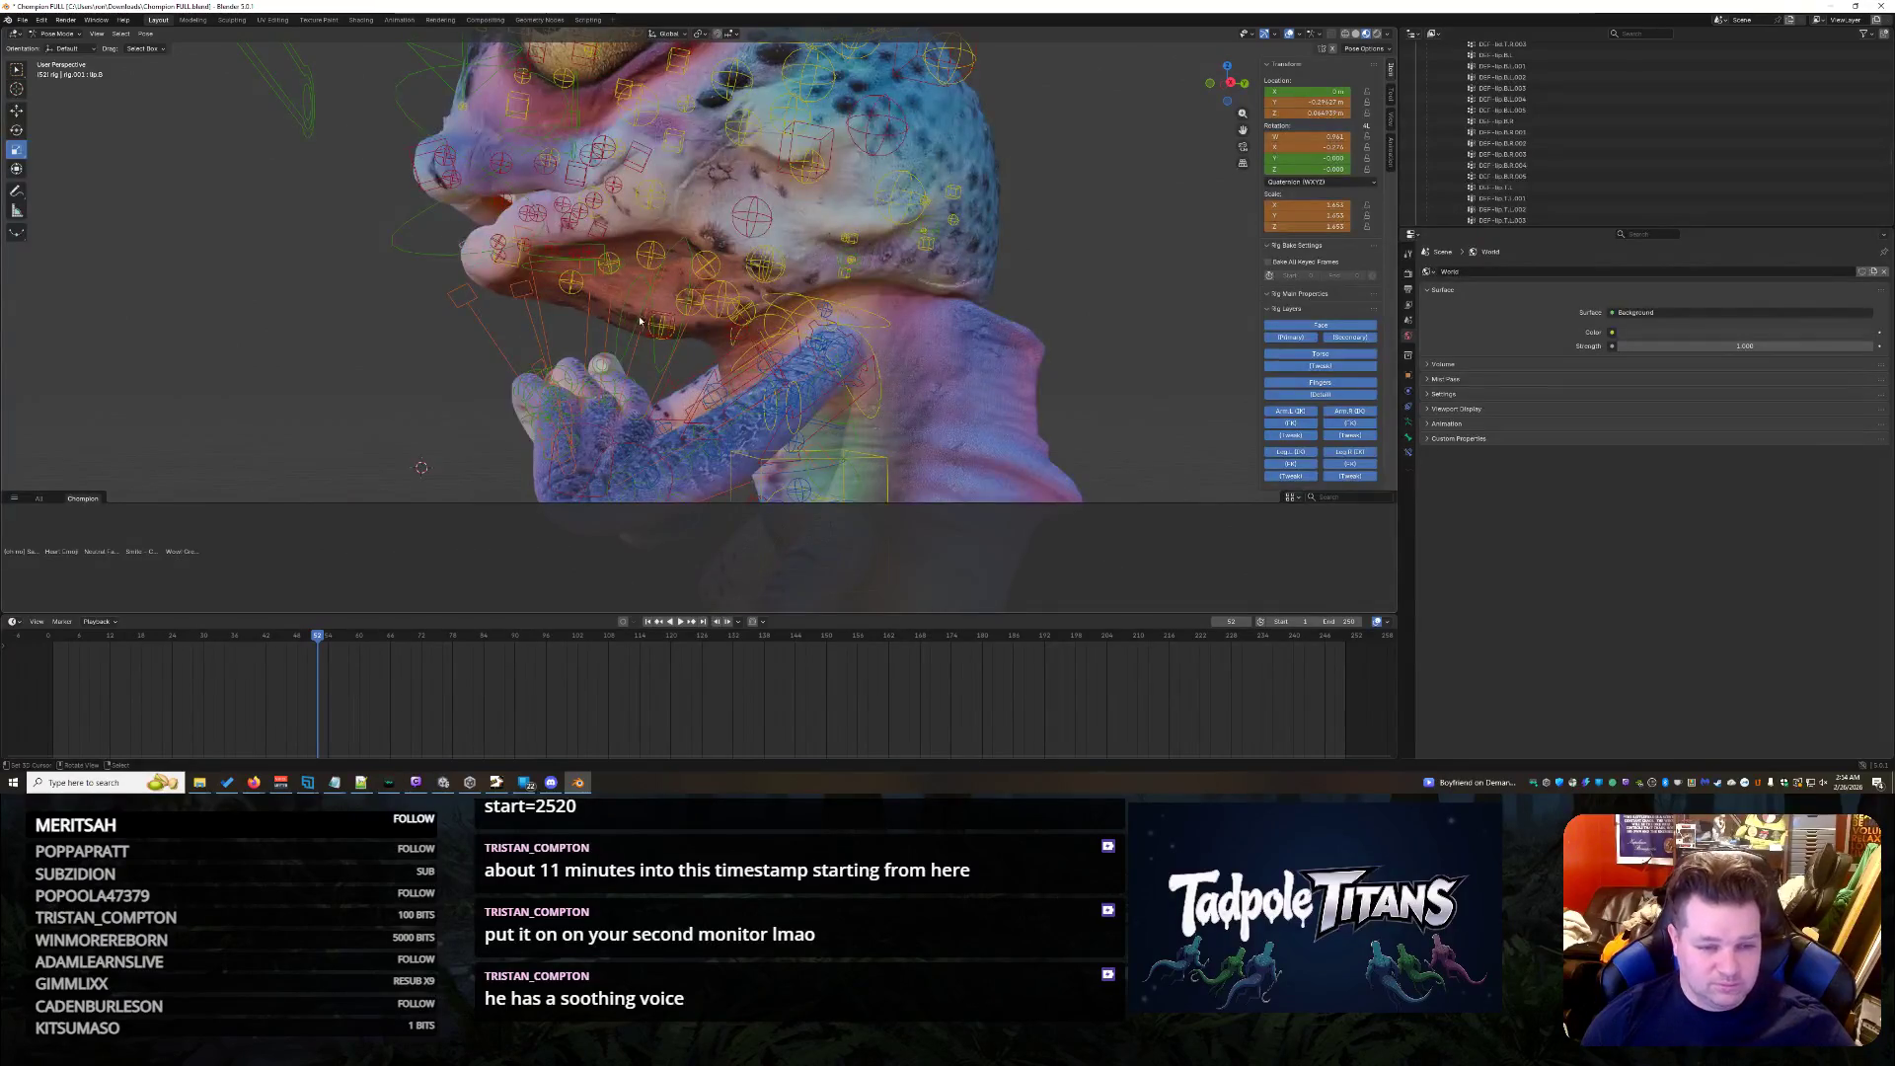
{"action": "left_click", "coordinate": [664, 360]}
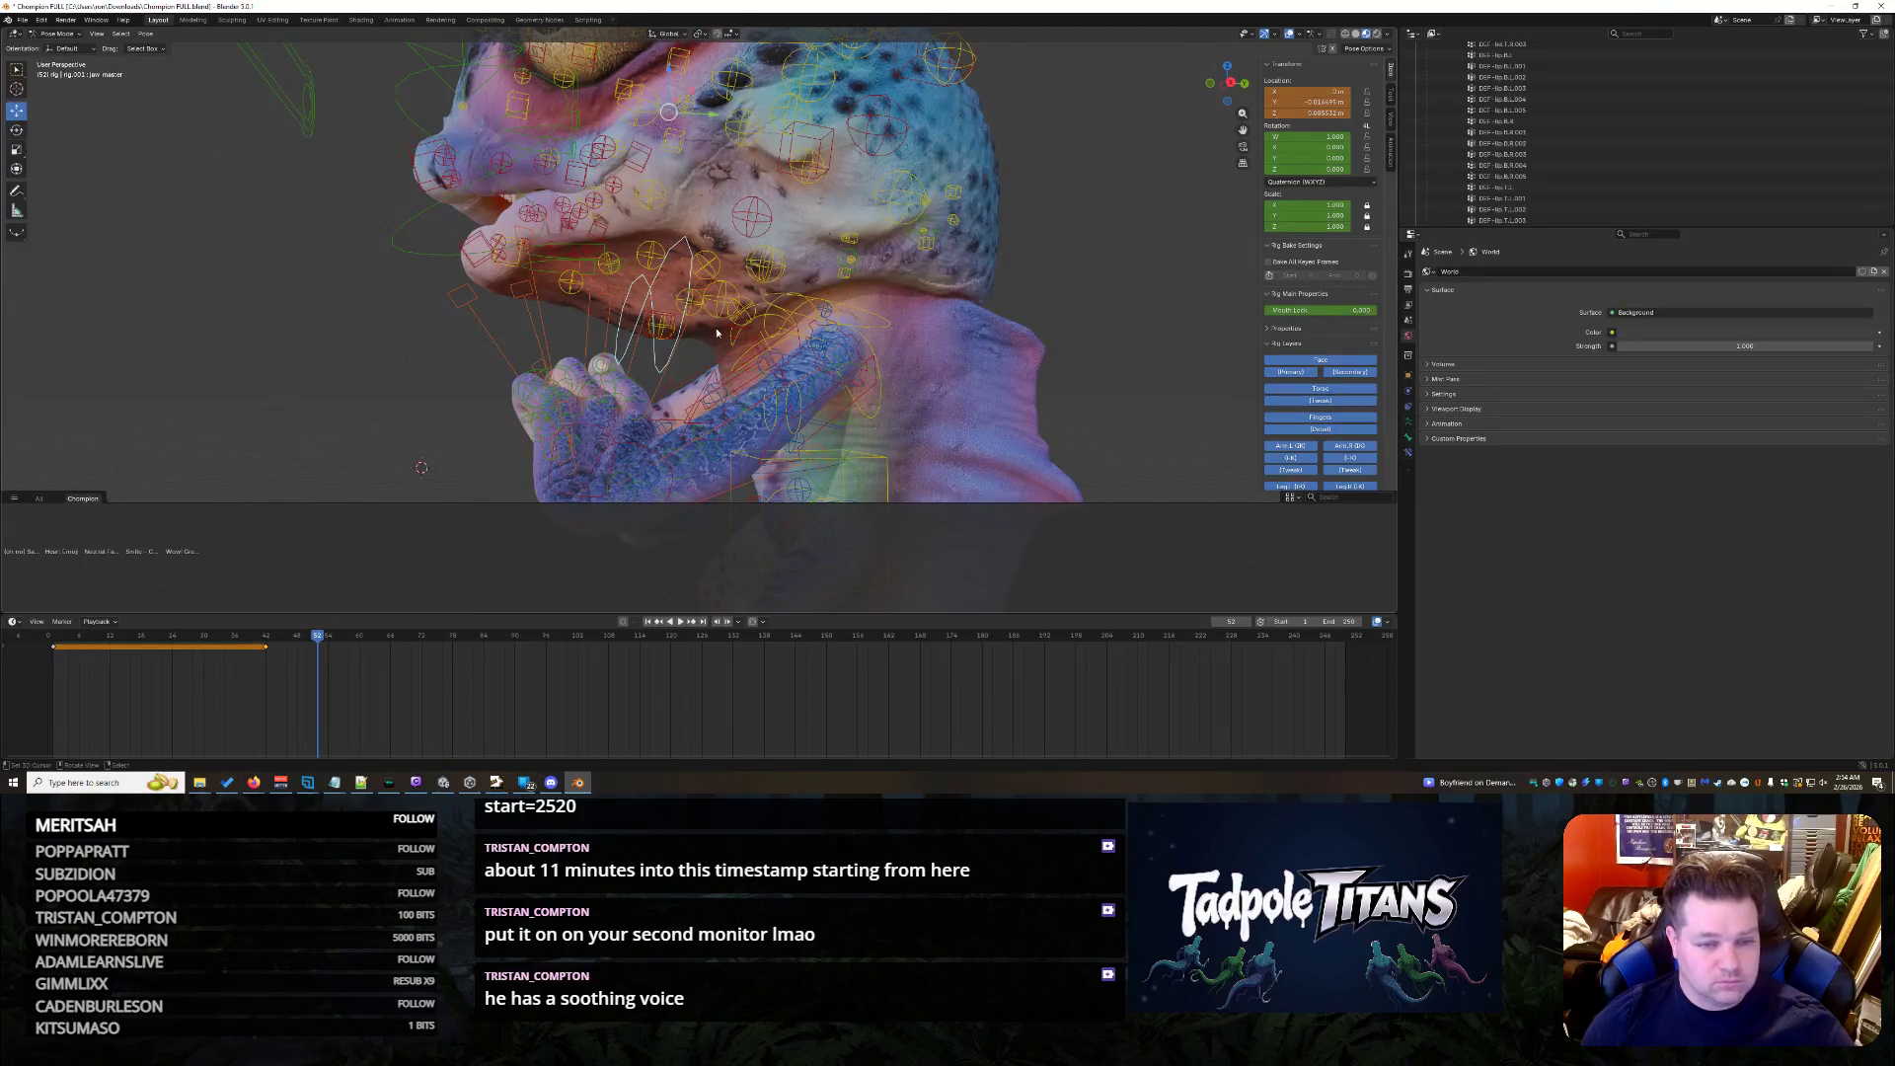
{"action": "key", "text": "g"}
{"action": "key", "text": "y"}
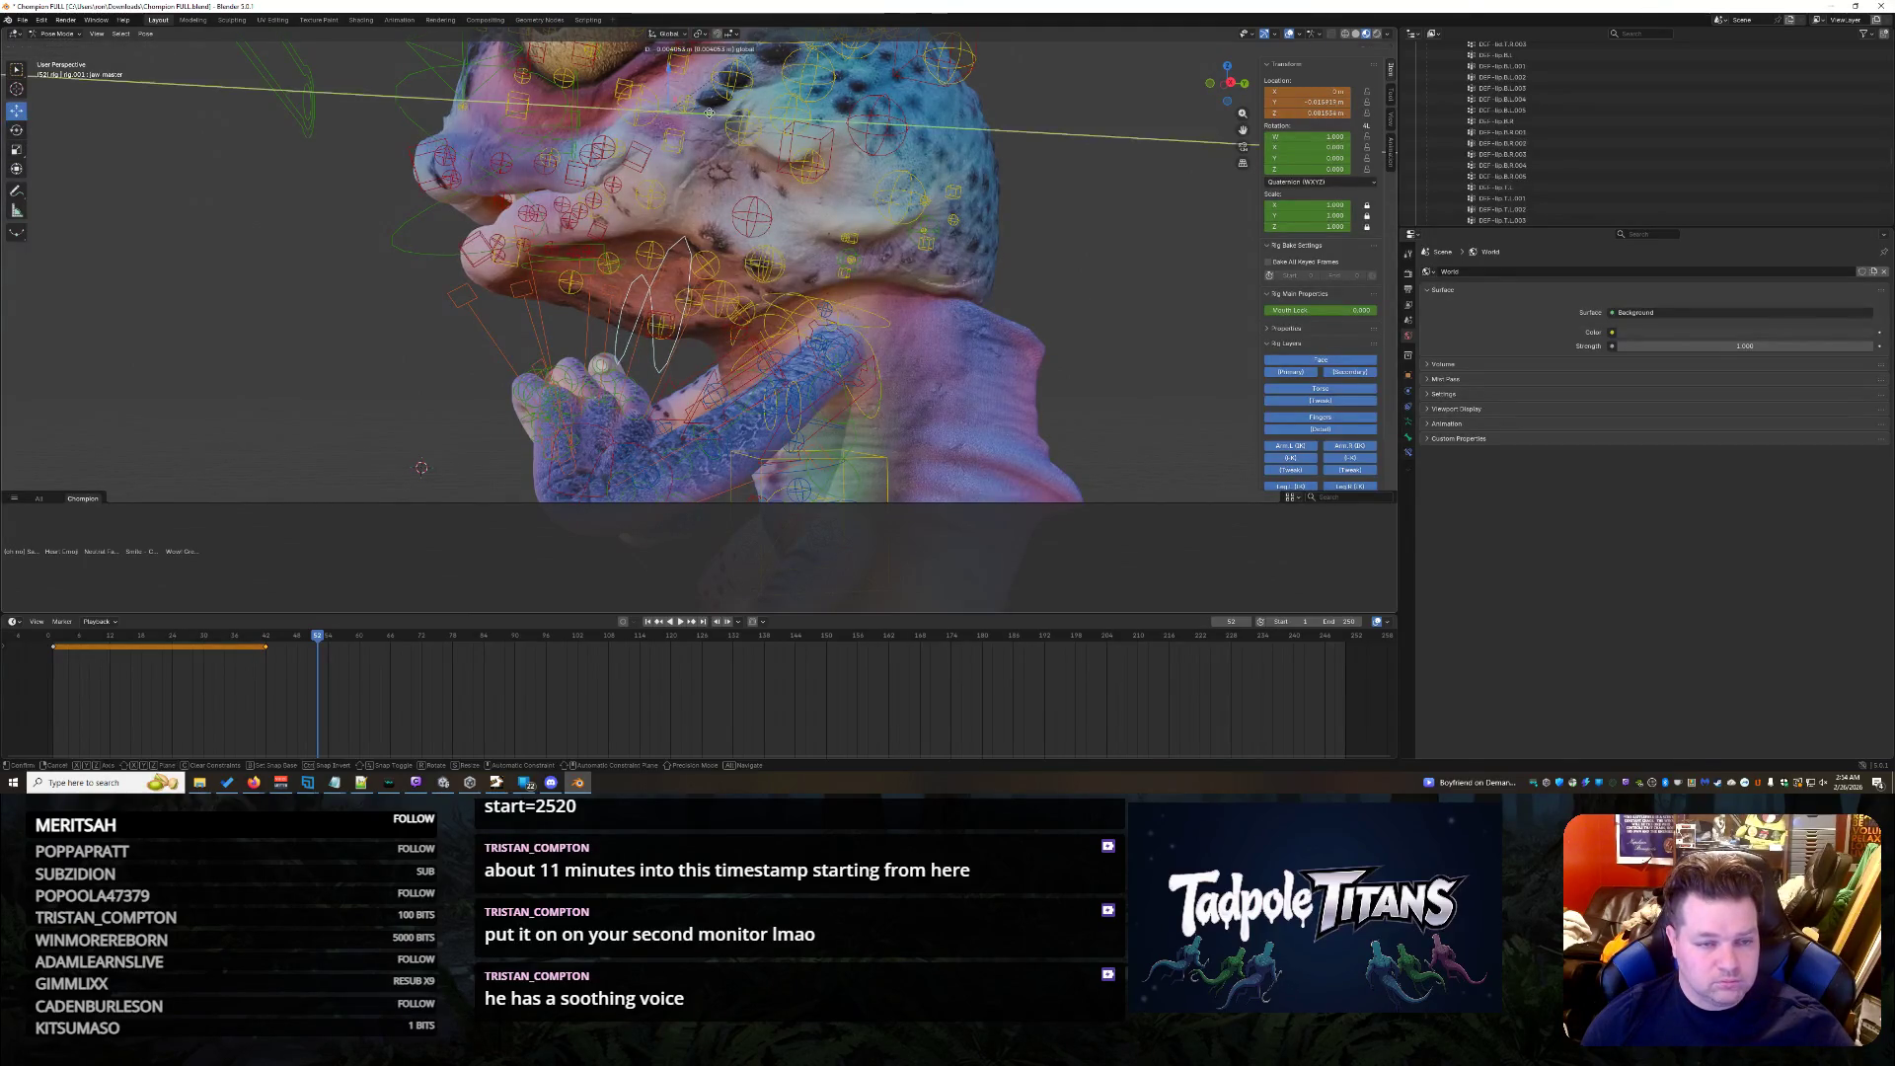
{"action": "left_click", "coordinate": [694, 110]}
- Nudge one lip bone sideways and raise it slightly, then check the mouth
{"action": "mouse_move", "coordinate": [279, 286]}
{"action": "middle_mouse_down"}
{"action": "mouse_move", "coordinate": [419, 309]}
{"action": "mouse_move", "coordinate": [347, 310]}
{"action": "mouse_move", "coordinate": [776, 264]}
{"action": "middle_mouse_up"}
{"action": "scroll", "coordinate": [447, 301], "scroll_direction": "up", "scroll_amount": 2}
{"action": "left_click", "coordinate": [684, 191]}
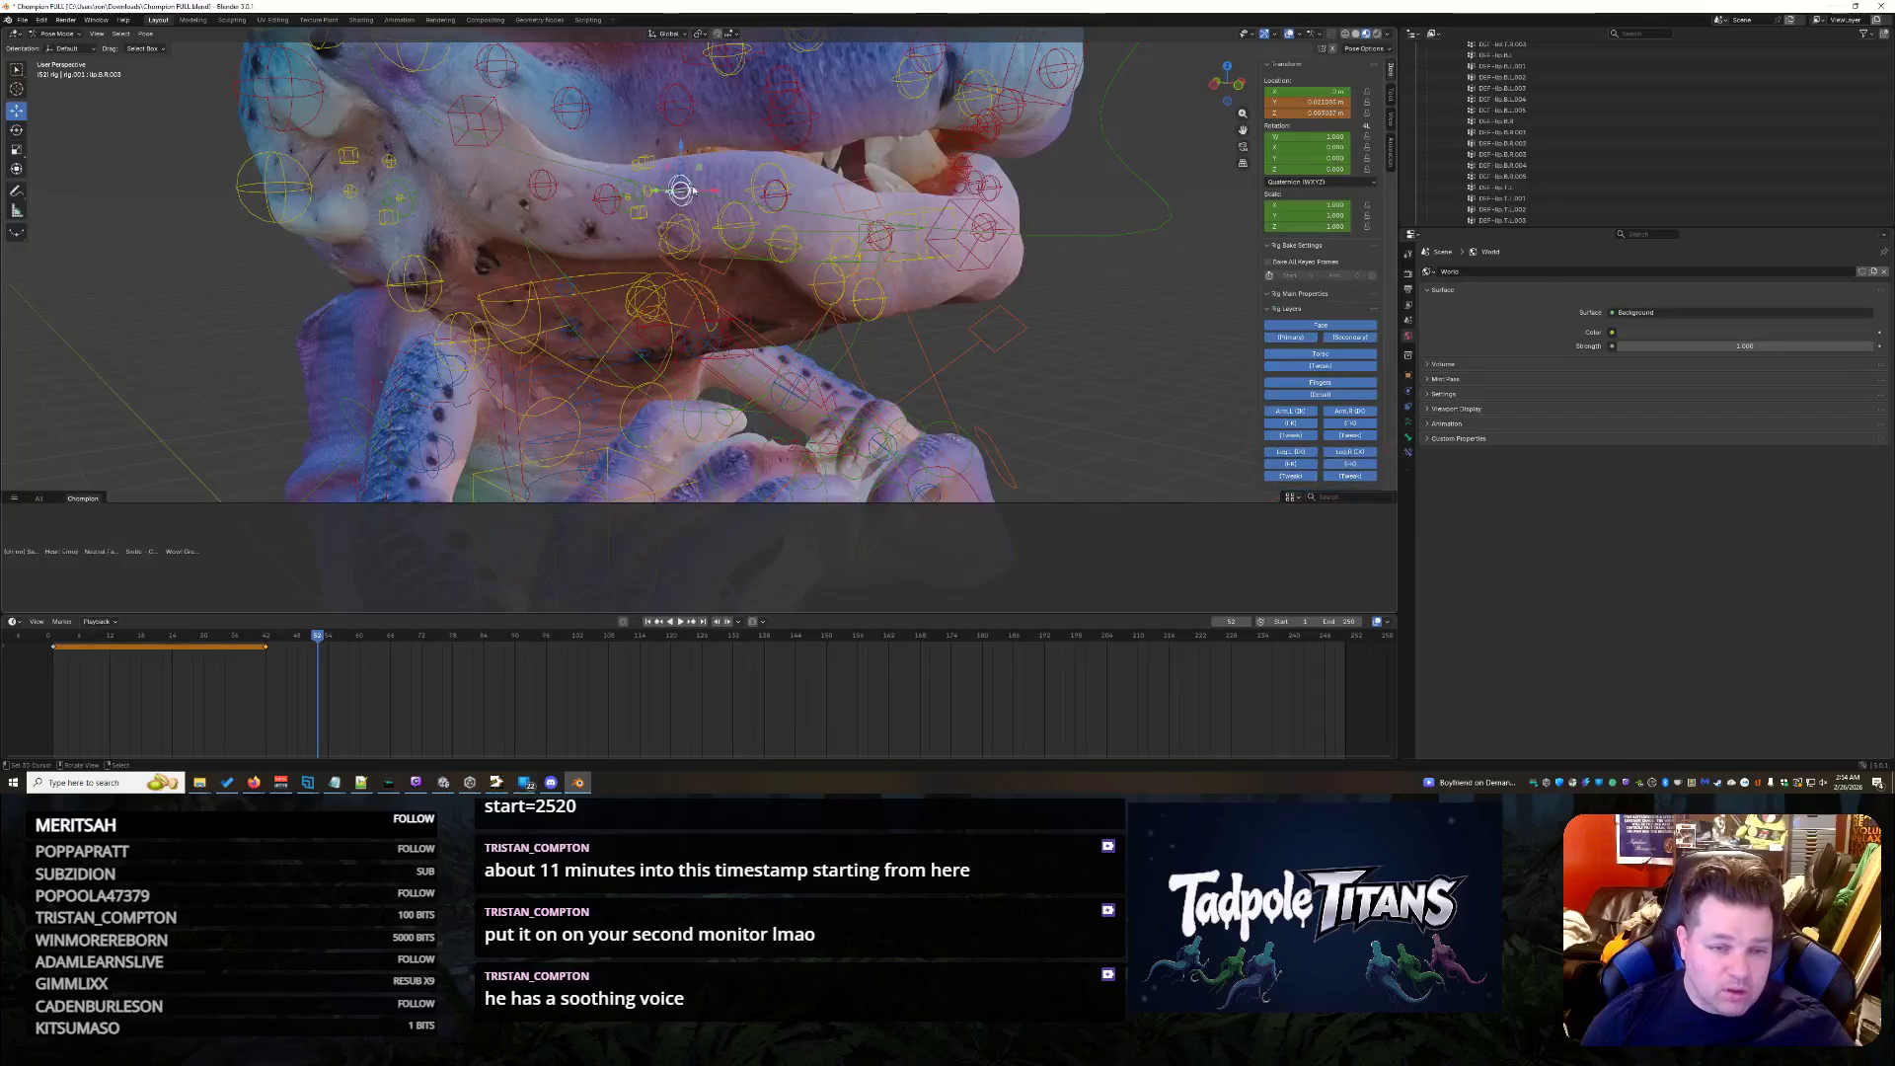
{"action": "mouse_move", "coordinate": [689, 154]}
{"action": "middle_mouse_down"}
{"action": "mouse_move", "coordinate": [852, 279]}
{"action": "mouse_move", "coordinate": [798, 228]}
{"action": "middle_mouse_up"}
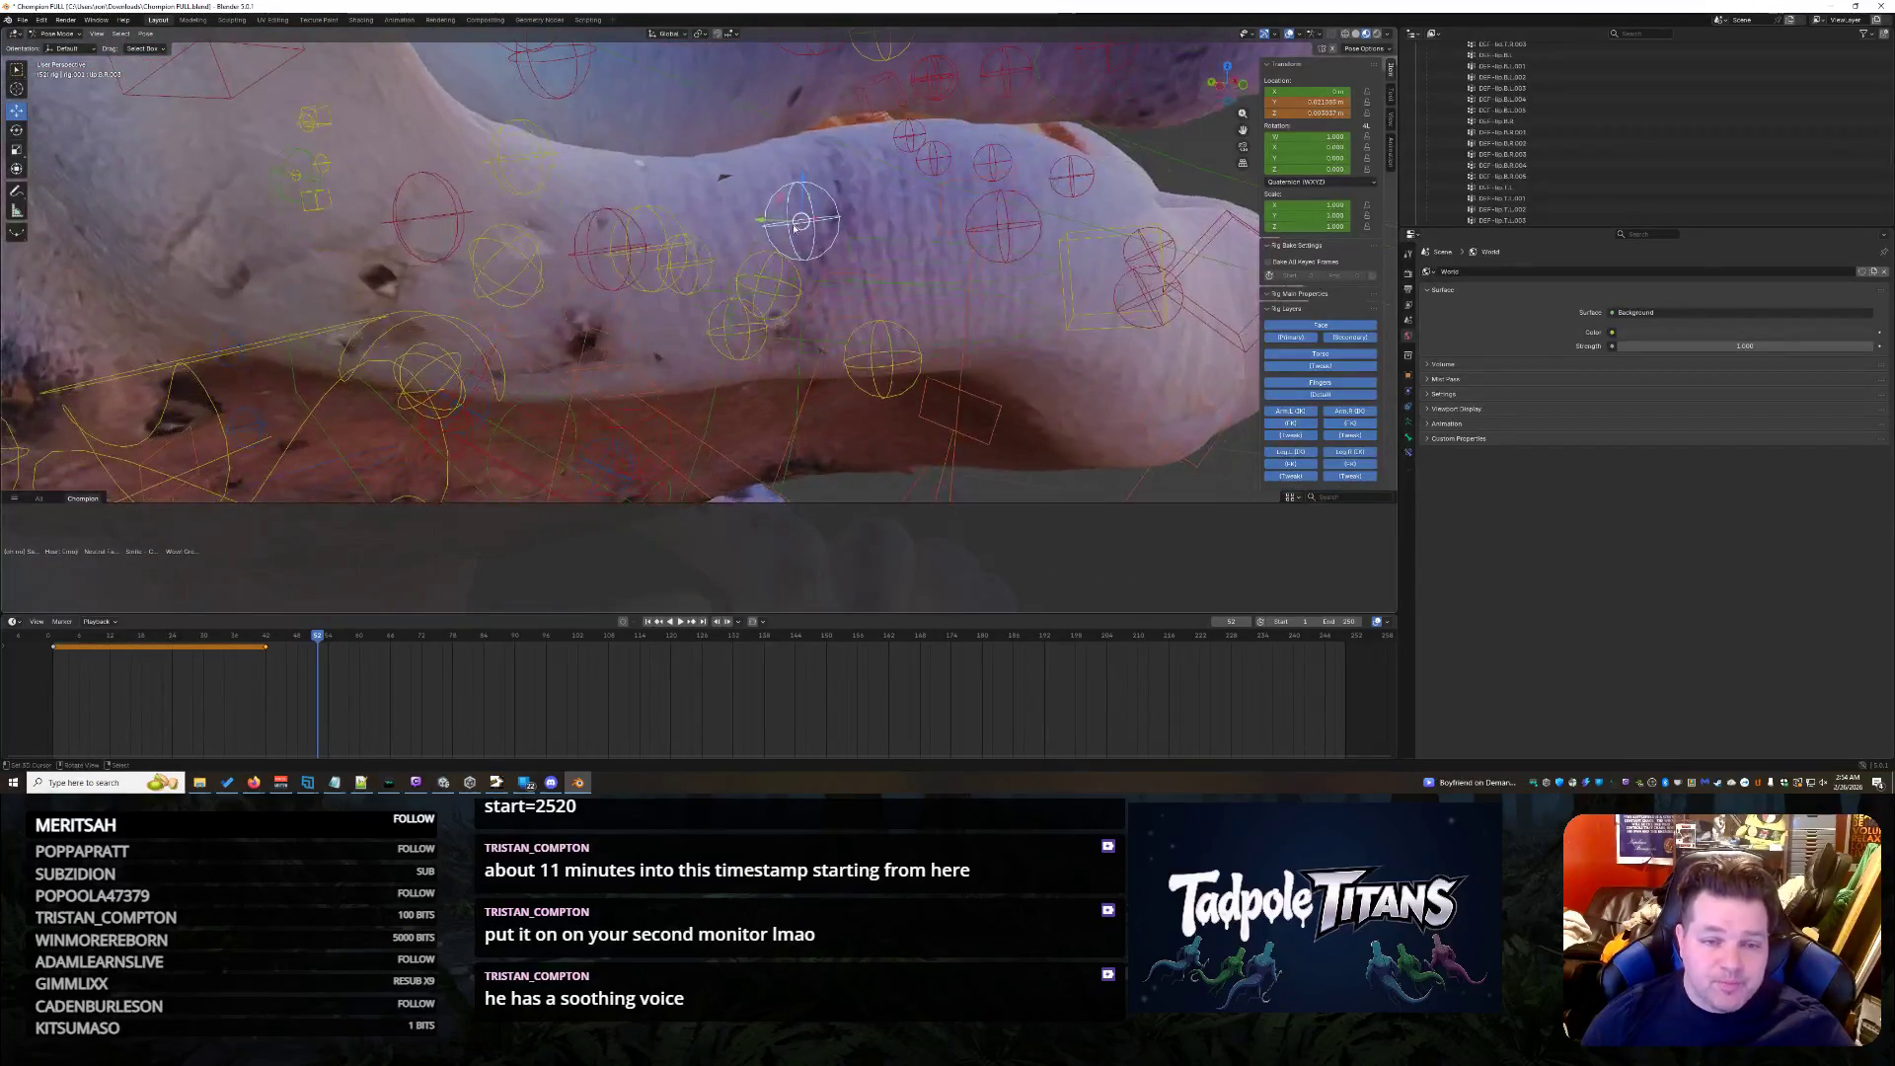
{"action": "key", "text": "g"}
{"action": "left_click", "coordinate": [808, 184]}
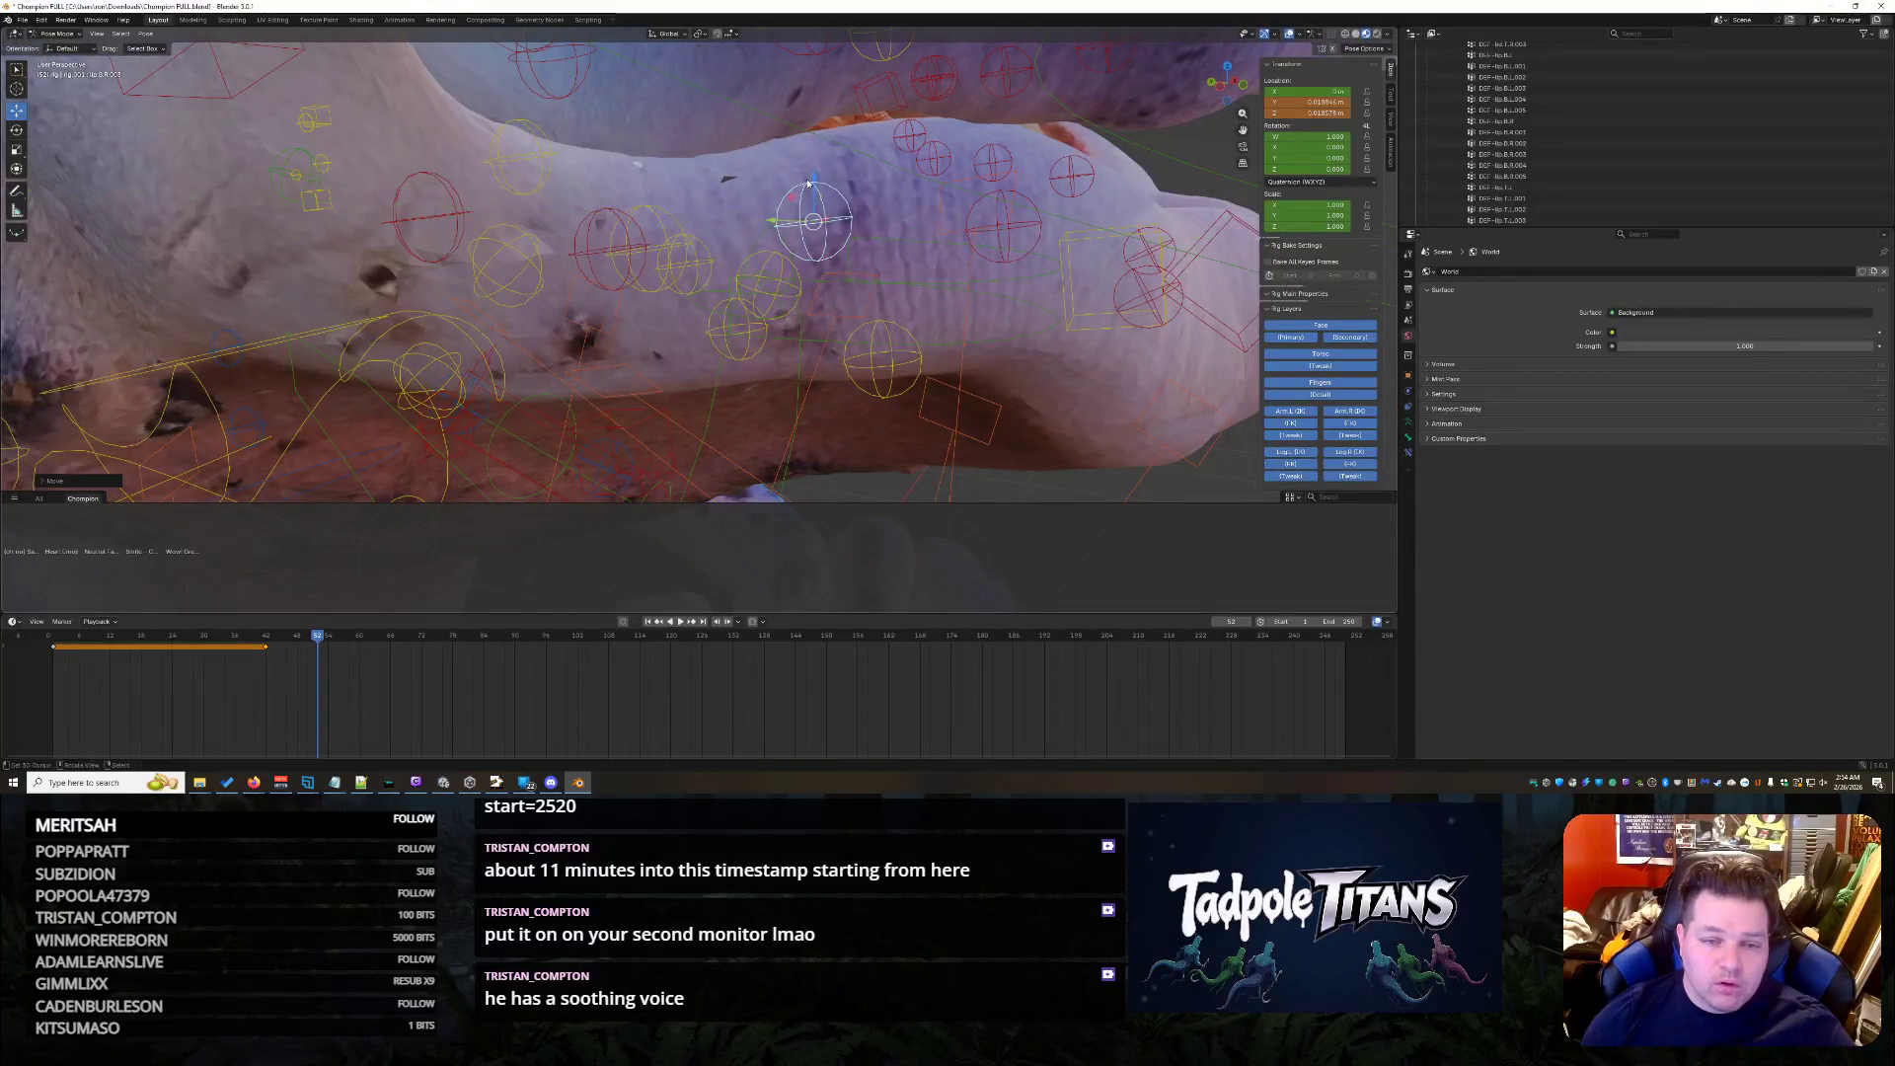
{"action": "left_click_drag", "start_coordinate": [813, 182], "coordinate": [816, 157]}
{"action": "left_click", "coordinate": [816, 157]}
{"action": "mouse_move", "coordinate": [815, 158]}
{"action": "middle_mouse_down"}
{"action": "mouse_move", "coordinate": [863, 245]}
{"action": "mouse_move", "coordinate": [1049, 266]}
{"action": "mouse_move", "coordinate": [1011, 278]}
{"action": "middle_mouse_up"}
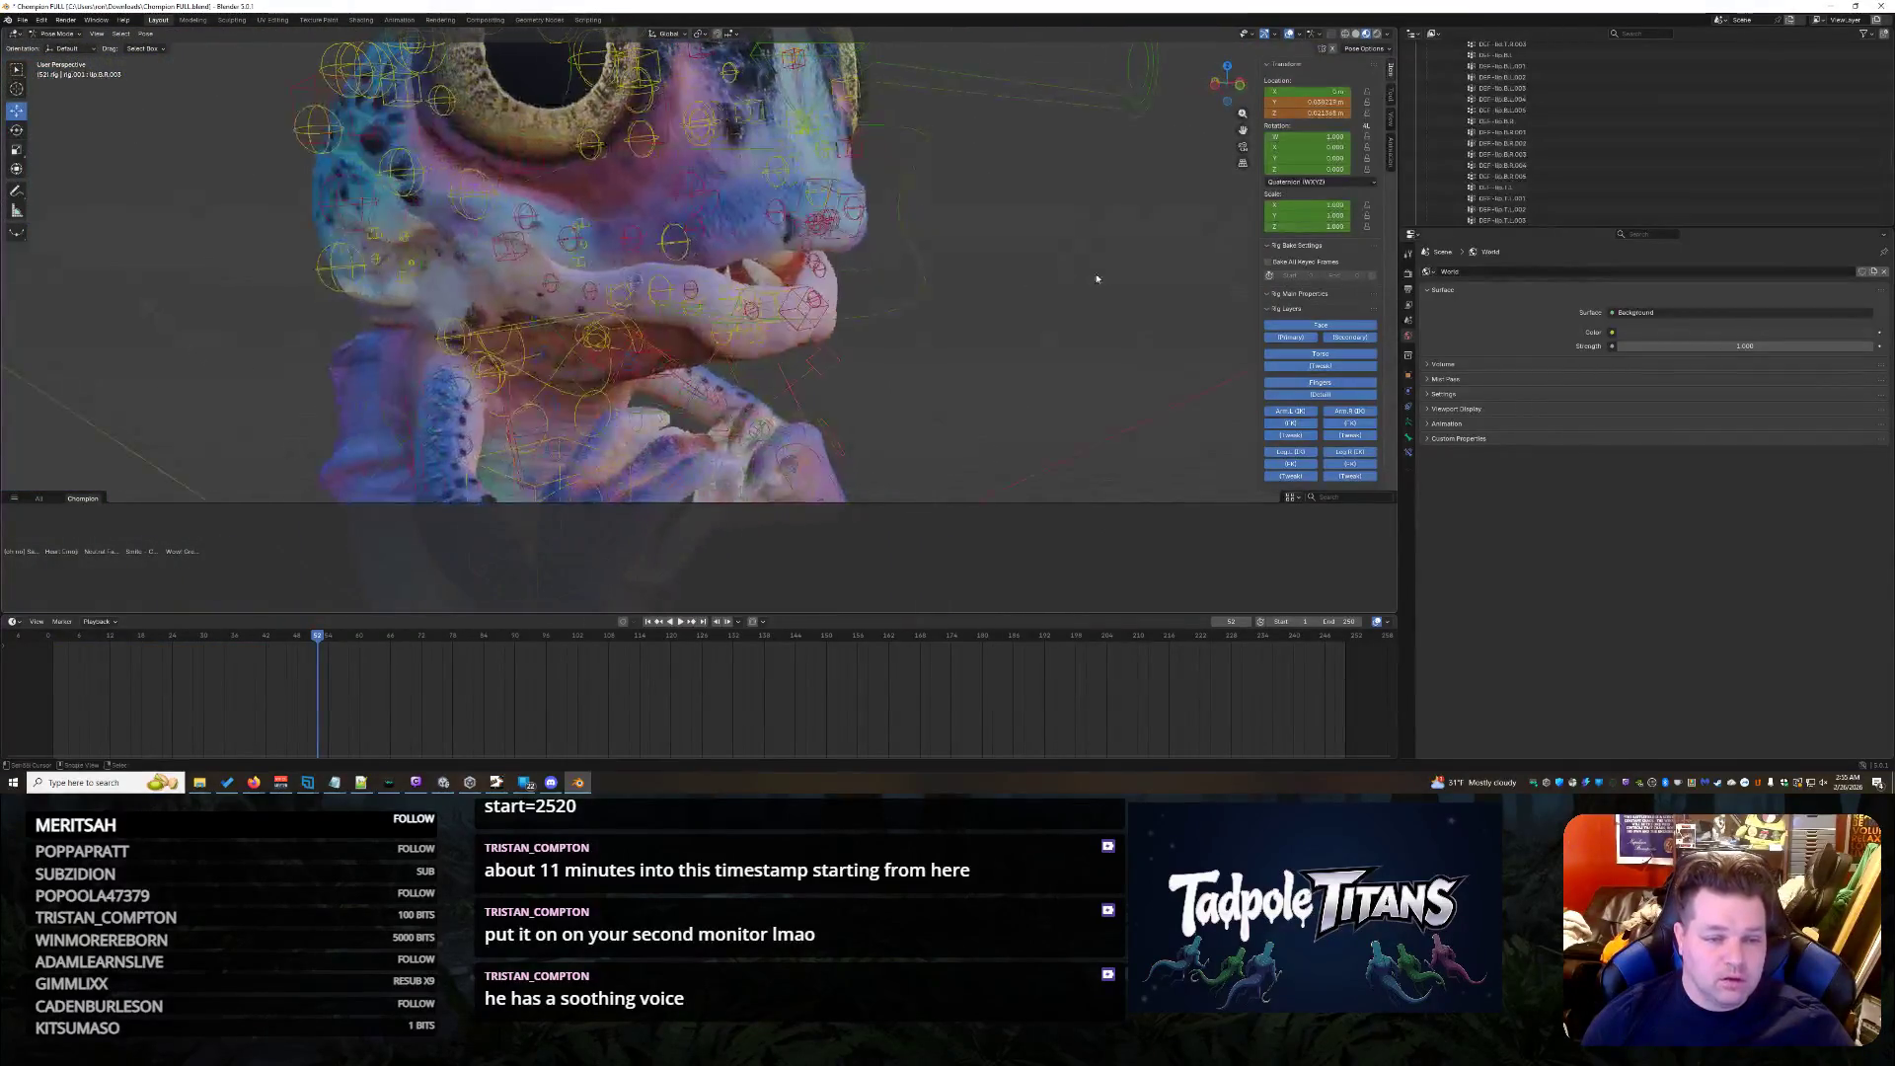
- Twist the selected lip bone slightly, check it from the front, and clear the selection
{"action": "middle_click_drag", "start_coordinate": [785, 184], "coordinate": [816, 191]}
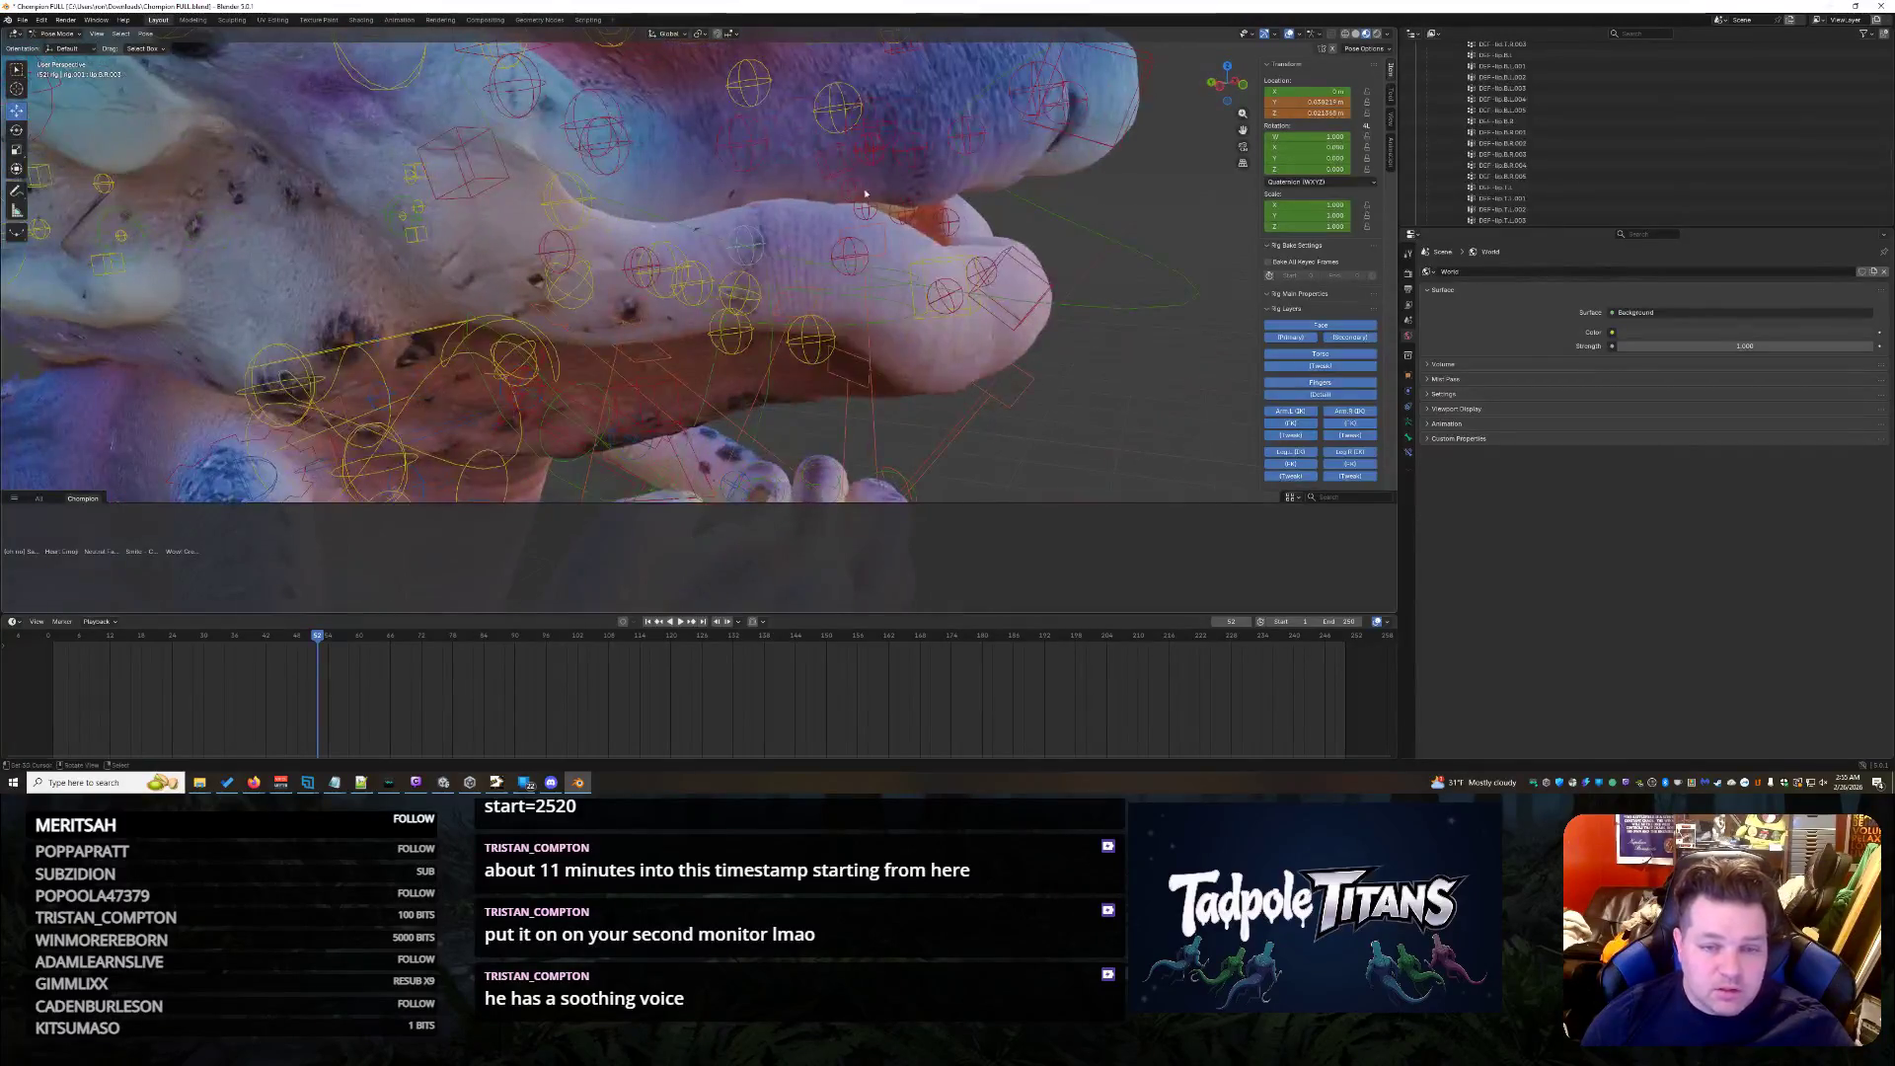
{"action": "mouse_move", "coordinate": [937, 155]}
{"action": "middle_mouse_down"}
{"action": "mouse_move", "coordinate": [978, 178]}
{"action": "mouse_move", "coordinate": [761, 136]}
{"action": "middle_mouse_up"}
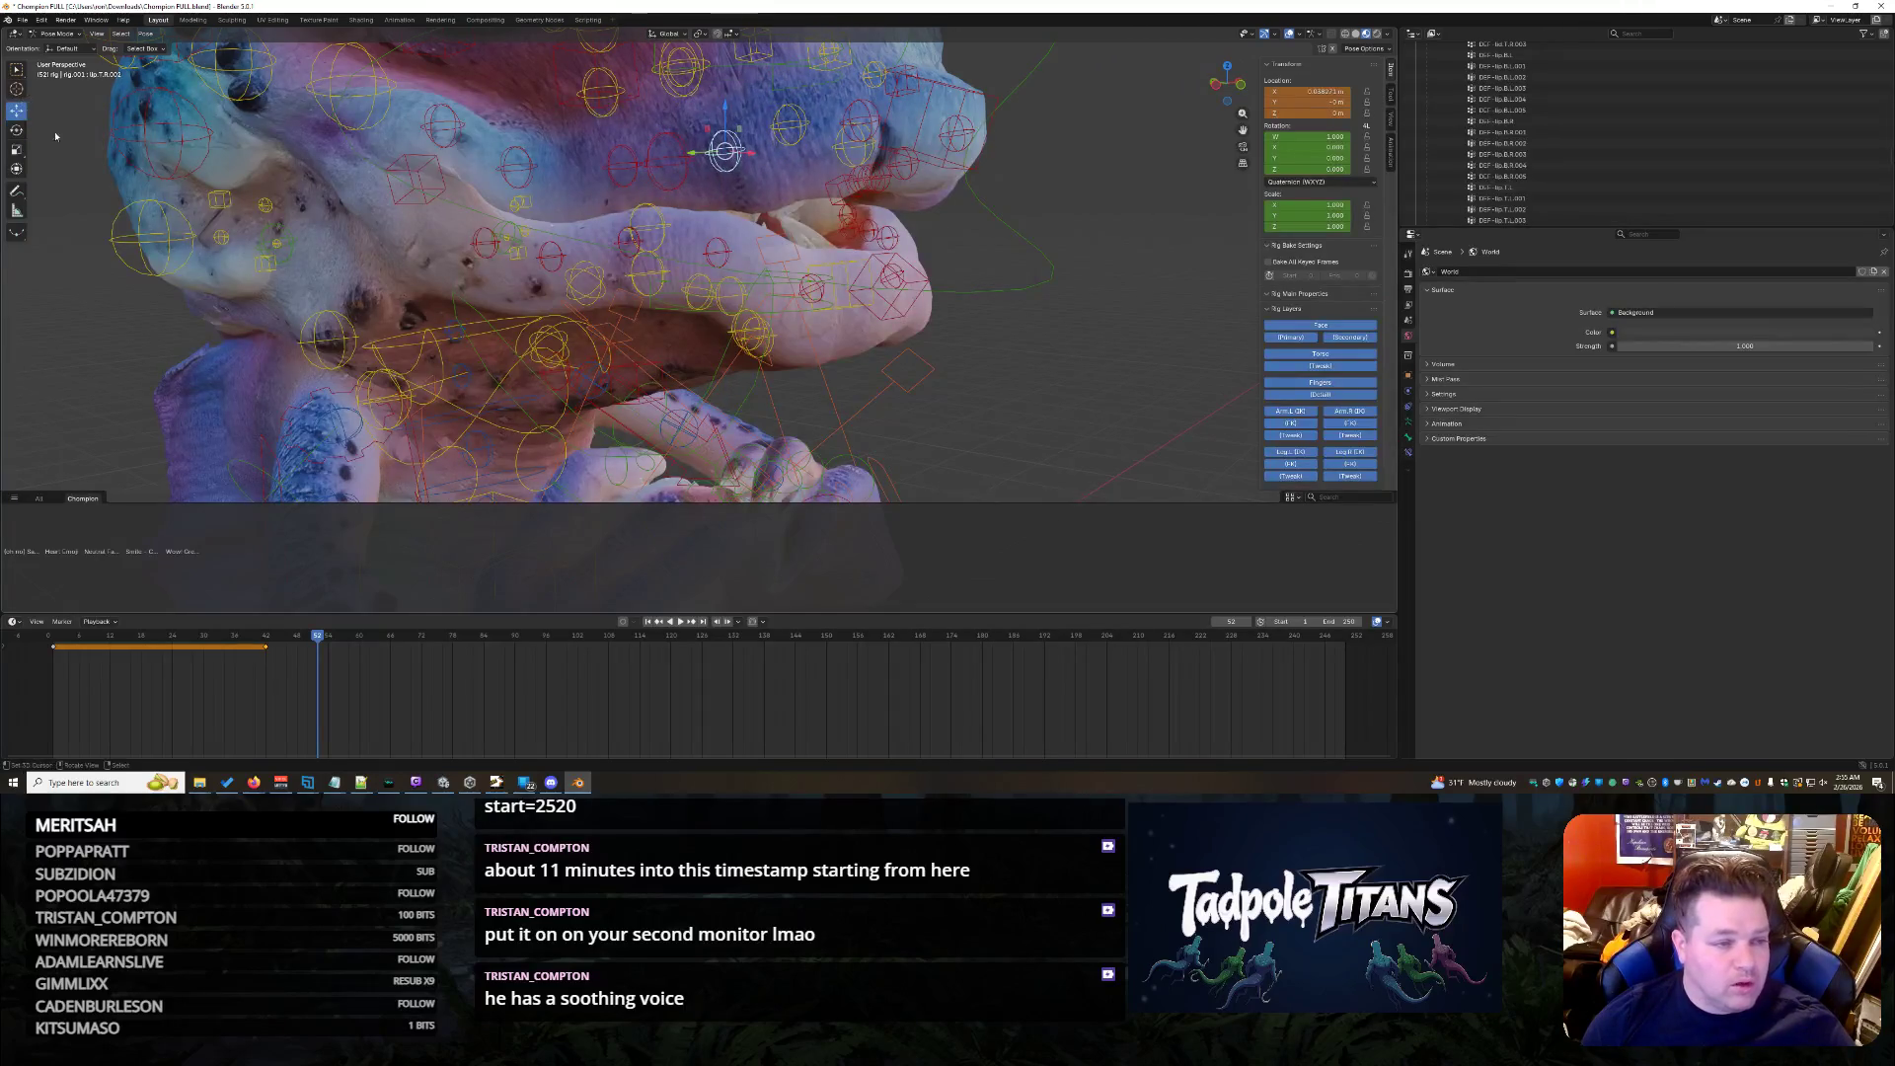
{"action": "left_click_drag", "start_coordinate": [705, 123], "coordinate": [702, 125]}
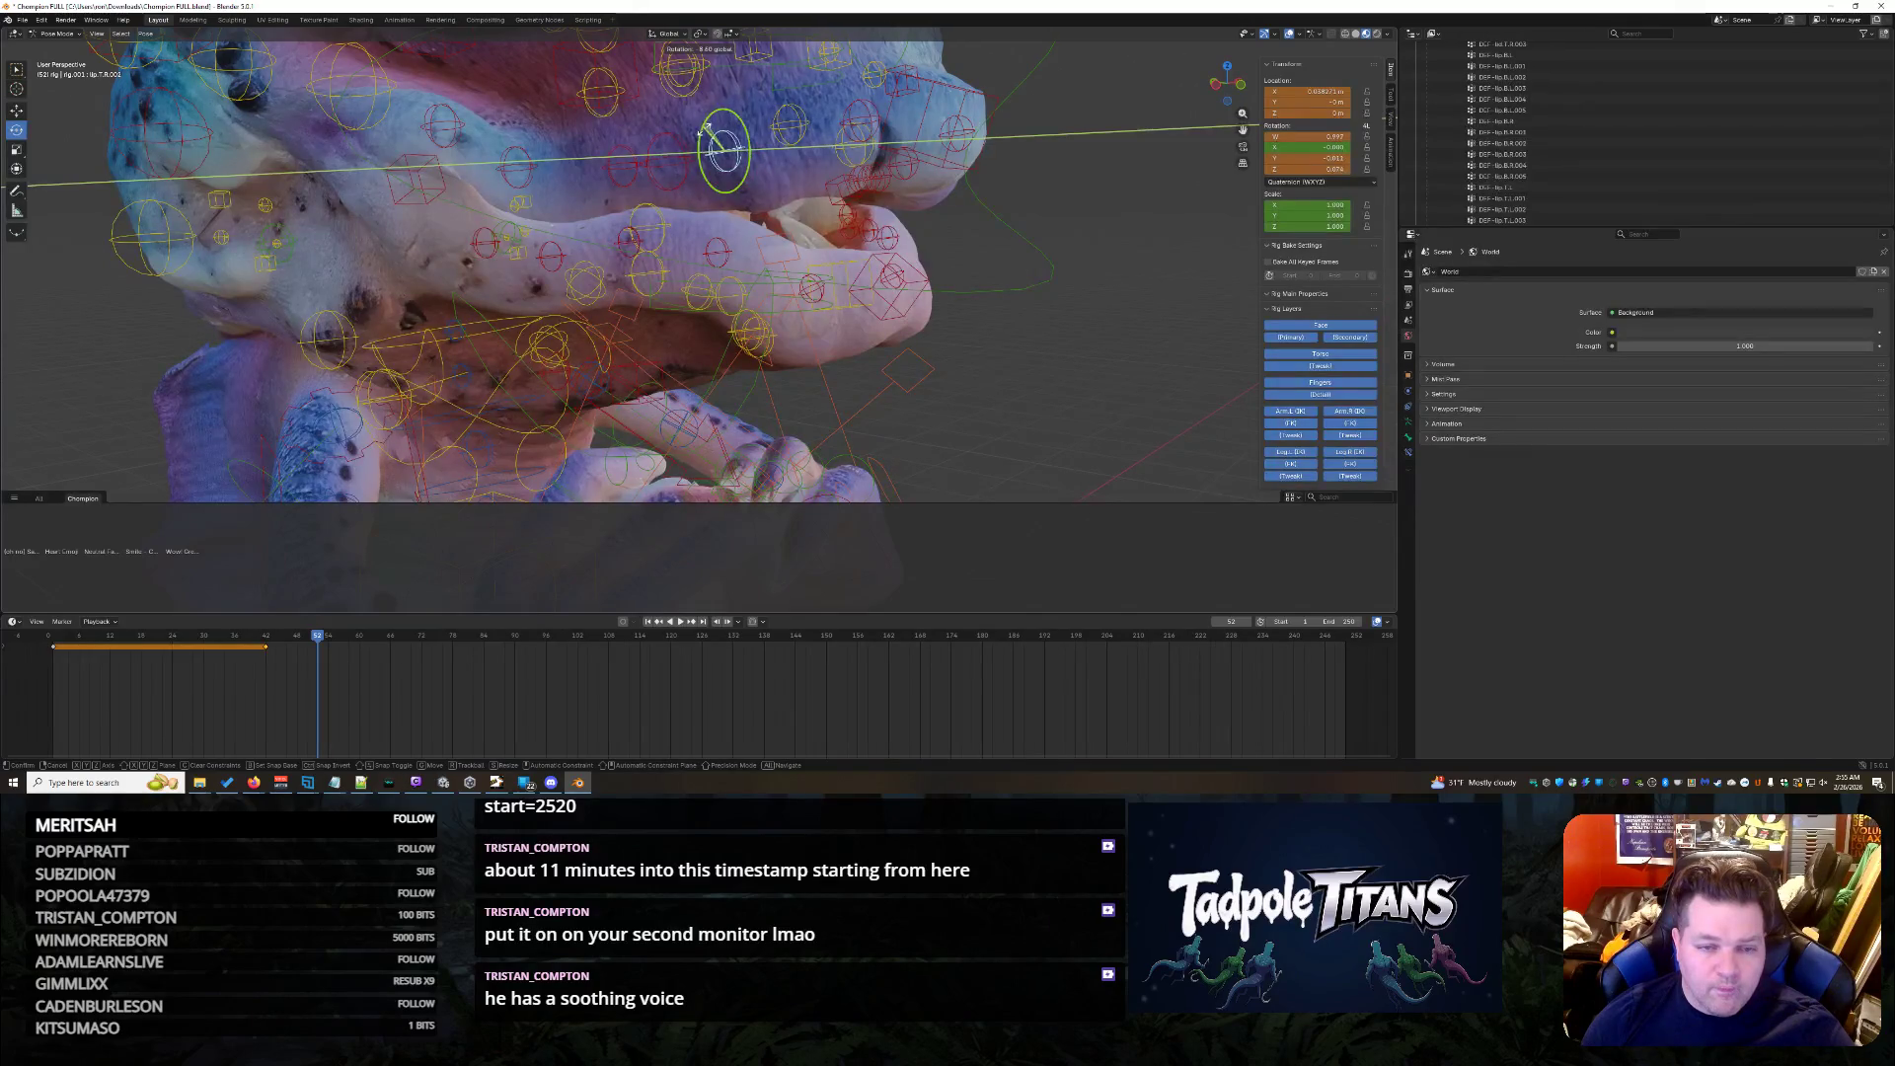
{"action": "left_click_drag", "start_coordinate": [709, 139], "coordinate": [712, 140]}
{"action": "mouse_move", "coordinate": [711, 140]}
{"action": "middle_mouse_down"}
{"action": "mouse_move", "coordinate": [996, 196]}
{"action": "mouse_move", "coordinate": [1071, 306]}
{"action": "mouse_move", "coordinate": [1021, 356]}
{"action": "mouse_move", "coordinate": [860, 312]}
{"action": "middle_mouse_up"}
{"action": "left_click", "coordinate": [996, 196]}
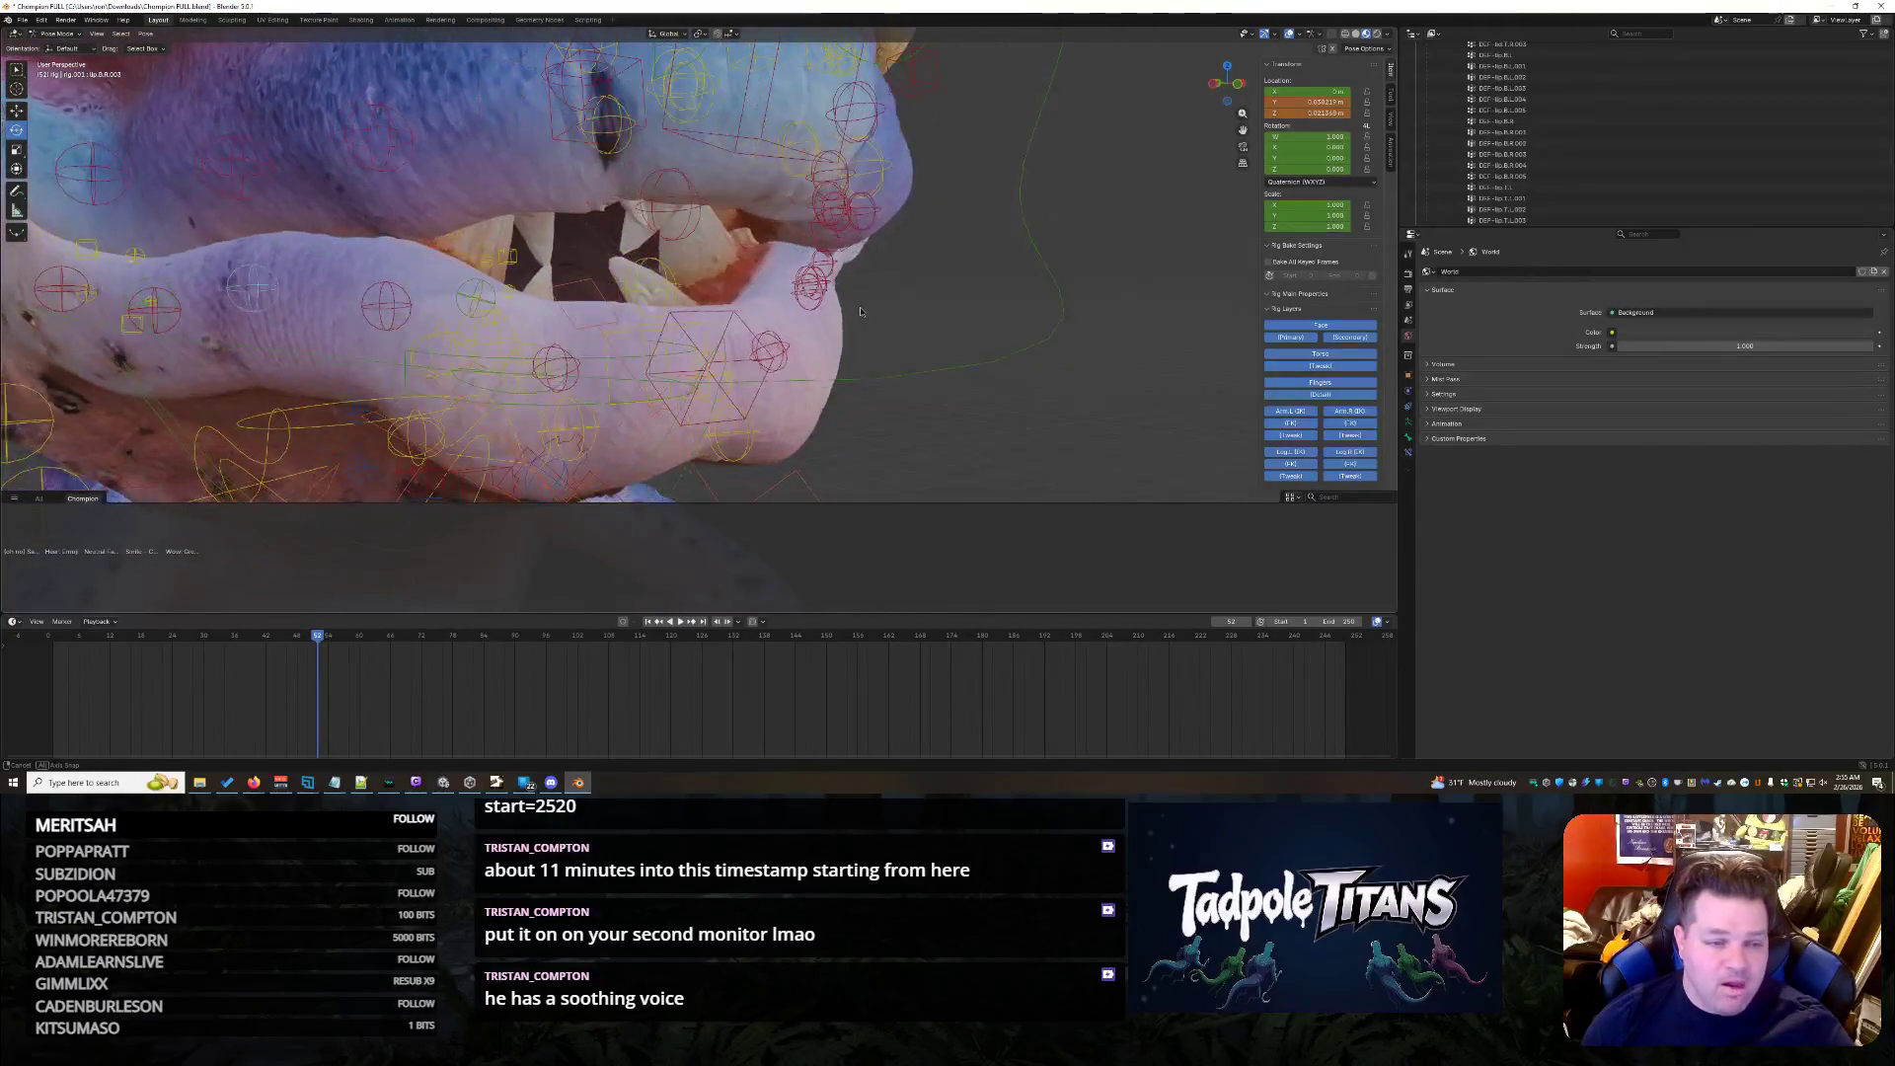
- Rotate a mouth-corner lip bone freely and another lip bone around the X axis
{"action": "left_click", "coordinate": [411, 301]}
{"action": "middle_click_drag", "start_coordinate": [410, 302], "coordinate": [683, 255]}
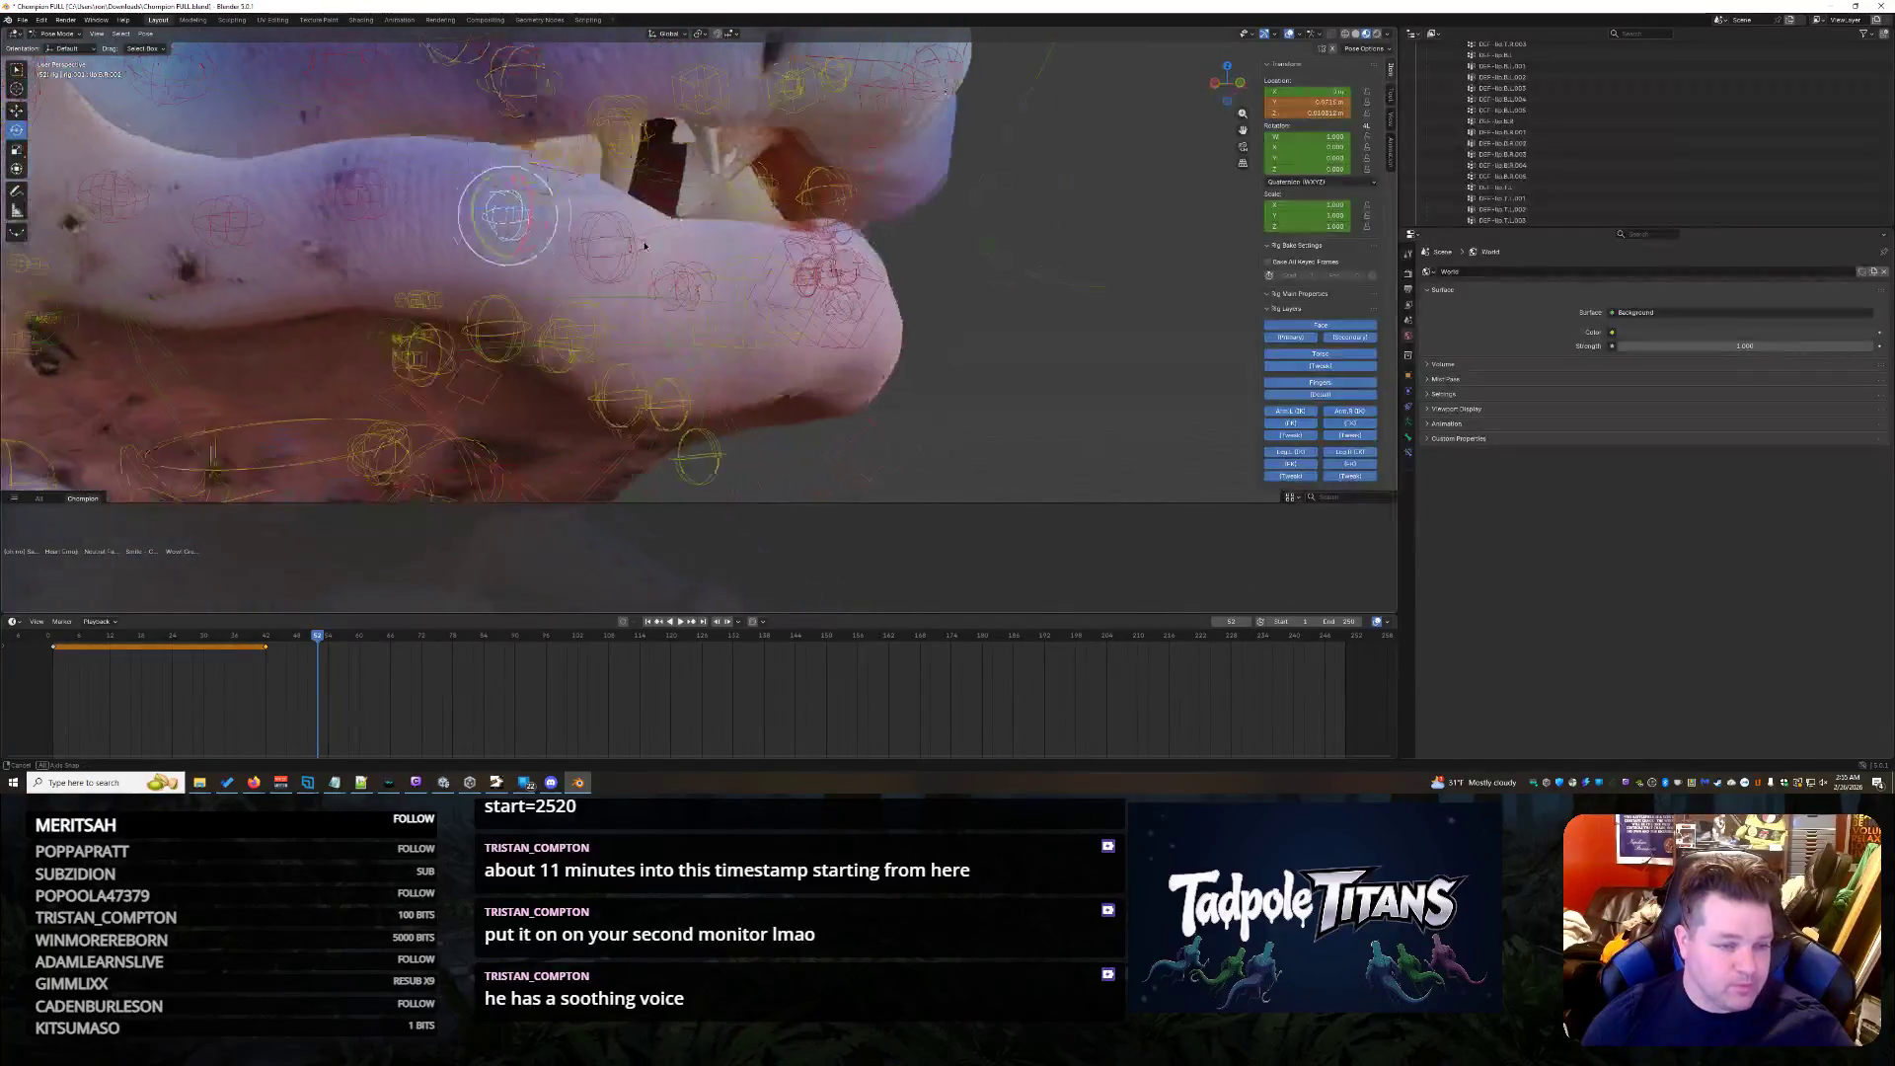
{"action": "key", "text": "r"}
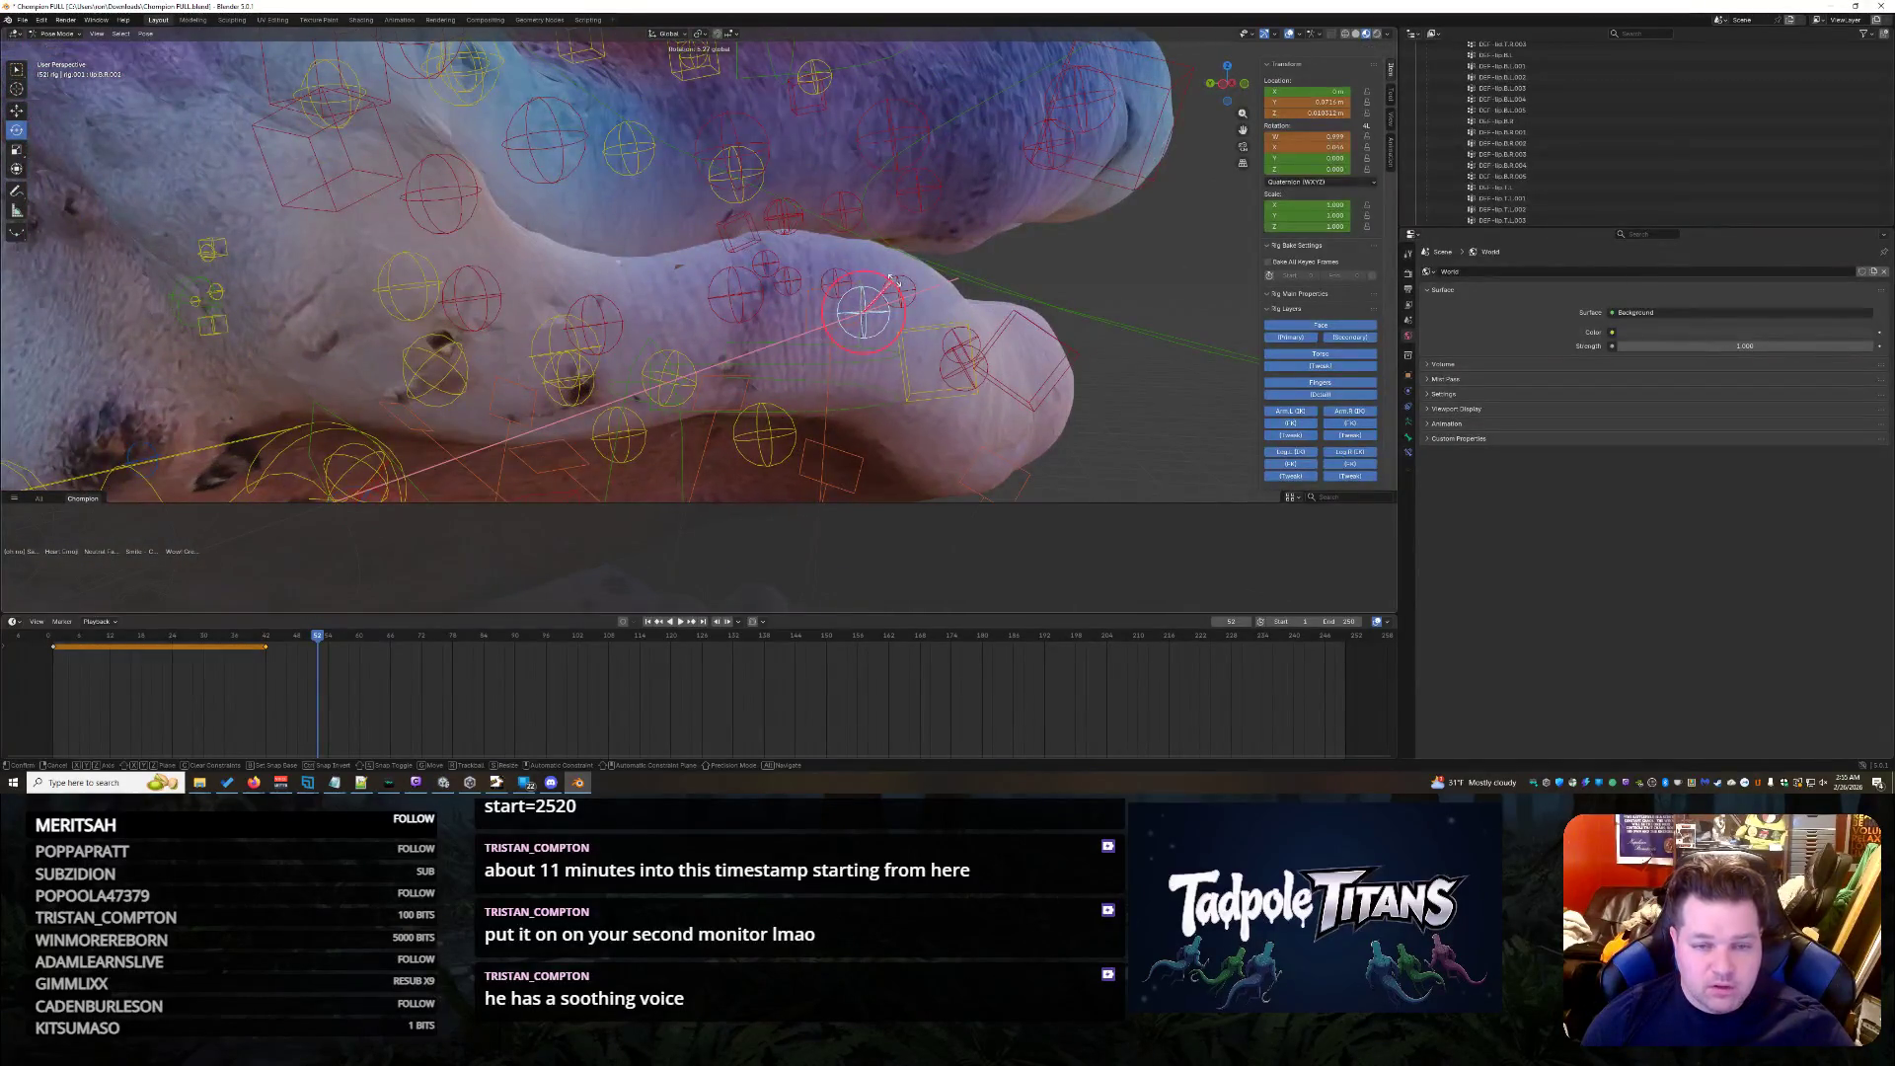
{"action": "left_click", "coordinate": [894, 281]}
{"action": "middle_click_drag", "start_coordinate": [895, 281], "coordinate": [1021, 293]}
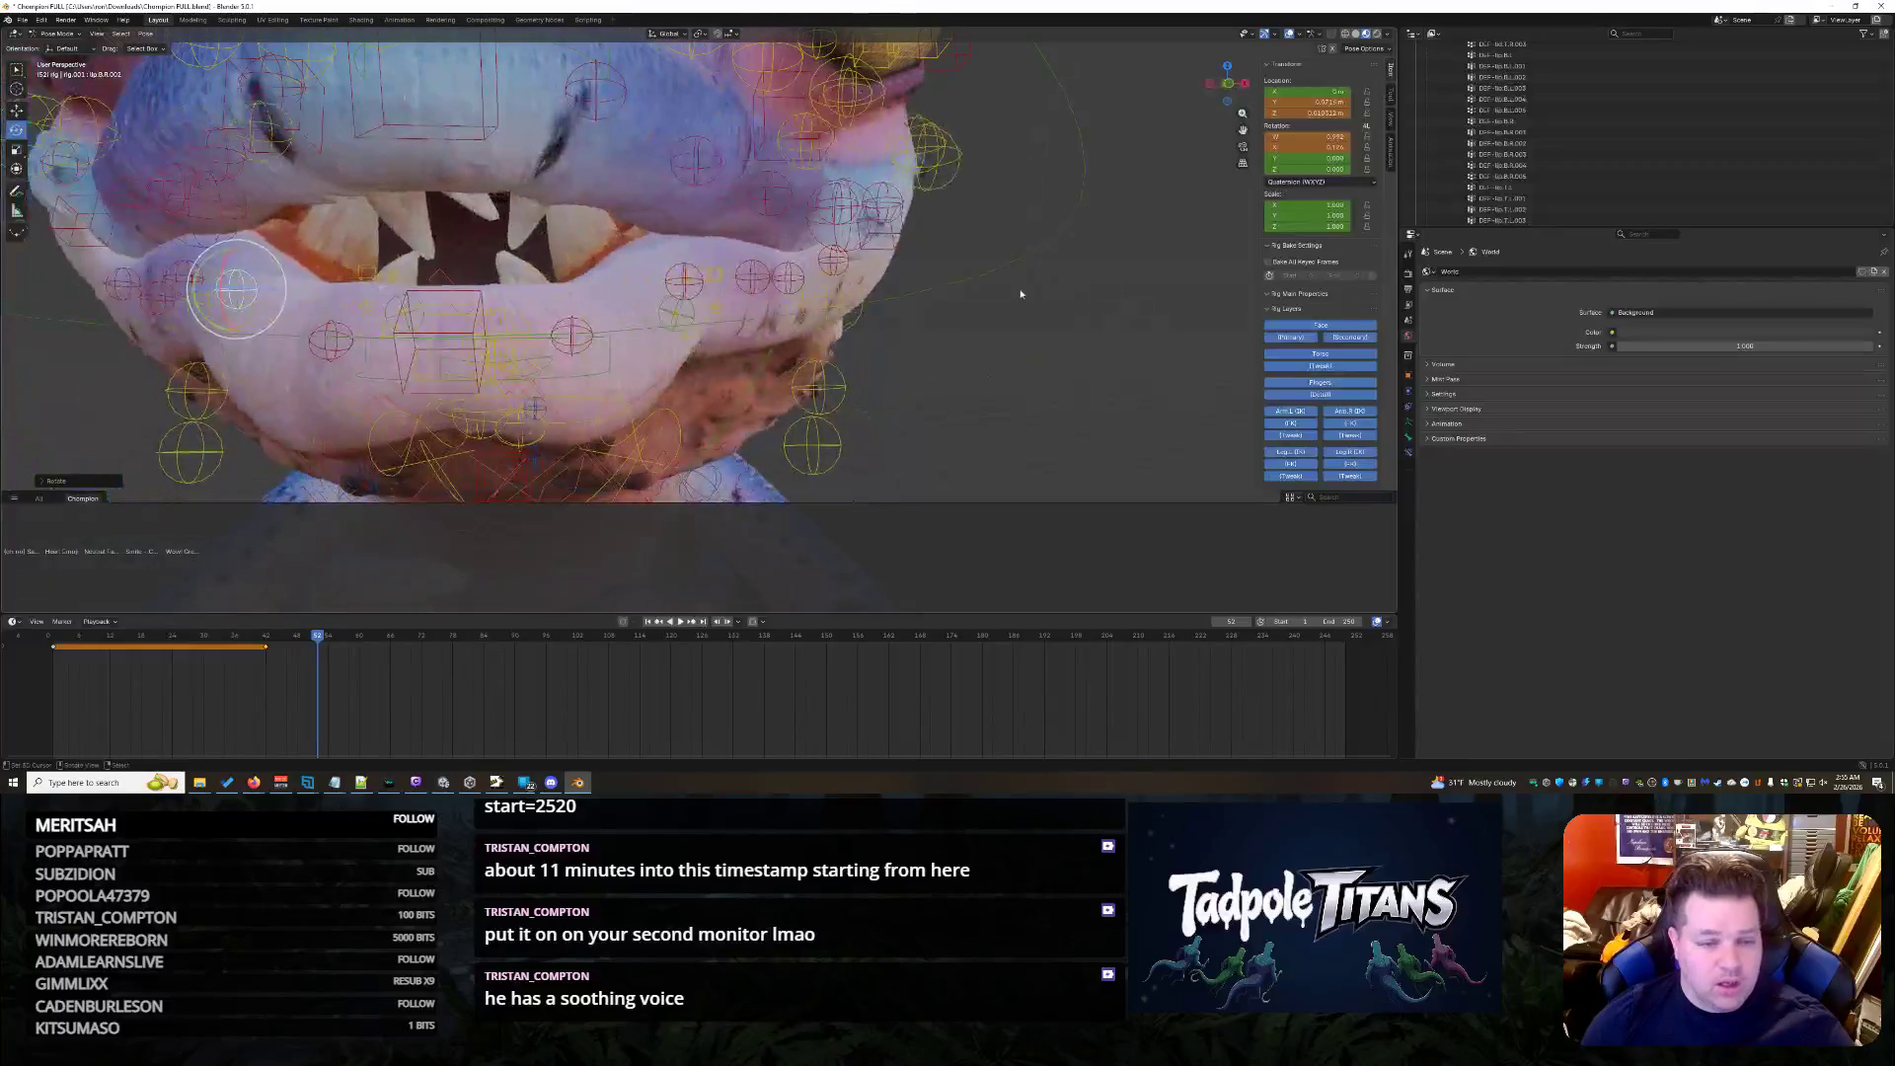
{"action": "left_click", "coordinate": [686, 281]}
{"action": "key", "text": "r"}
{"action": "key", "text": "x"}
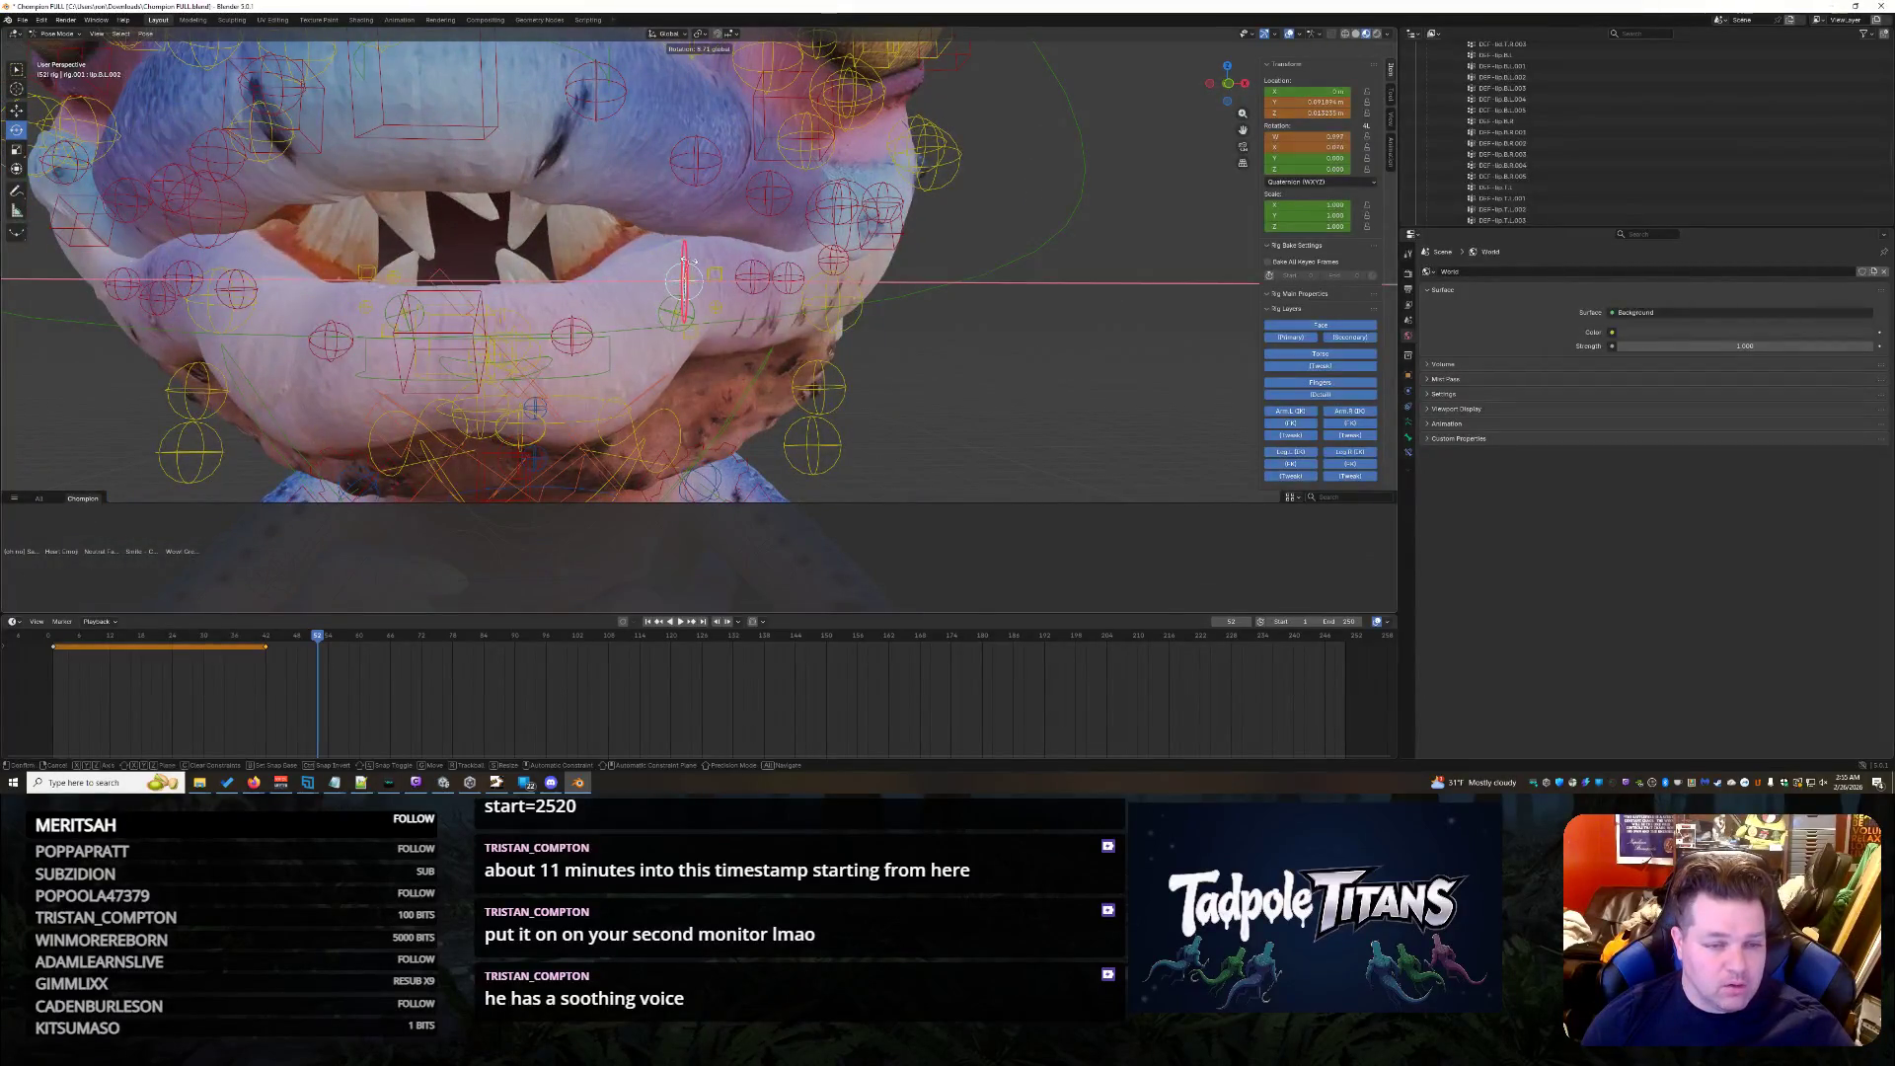
{"action": "left_click", "coordinate": [686, 280]}
- Rotate a side lip bone around X, then tweak its rotation again from an angled view
{"action": "mouse_move", "coordinate": [686, 280]}
{"action": "middle_mouse_down"}
{"action": "mouse_move", "coordinate": [960, 354]}
{"action": "mouse_move", "coordinate": [830, 297]}
{"action": "middle_mouse_up"}
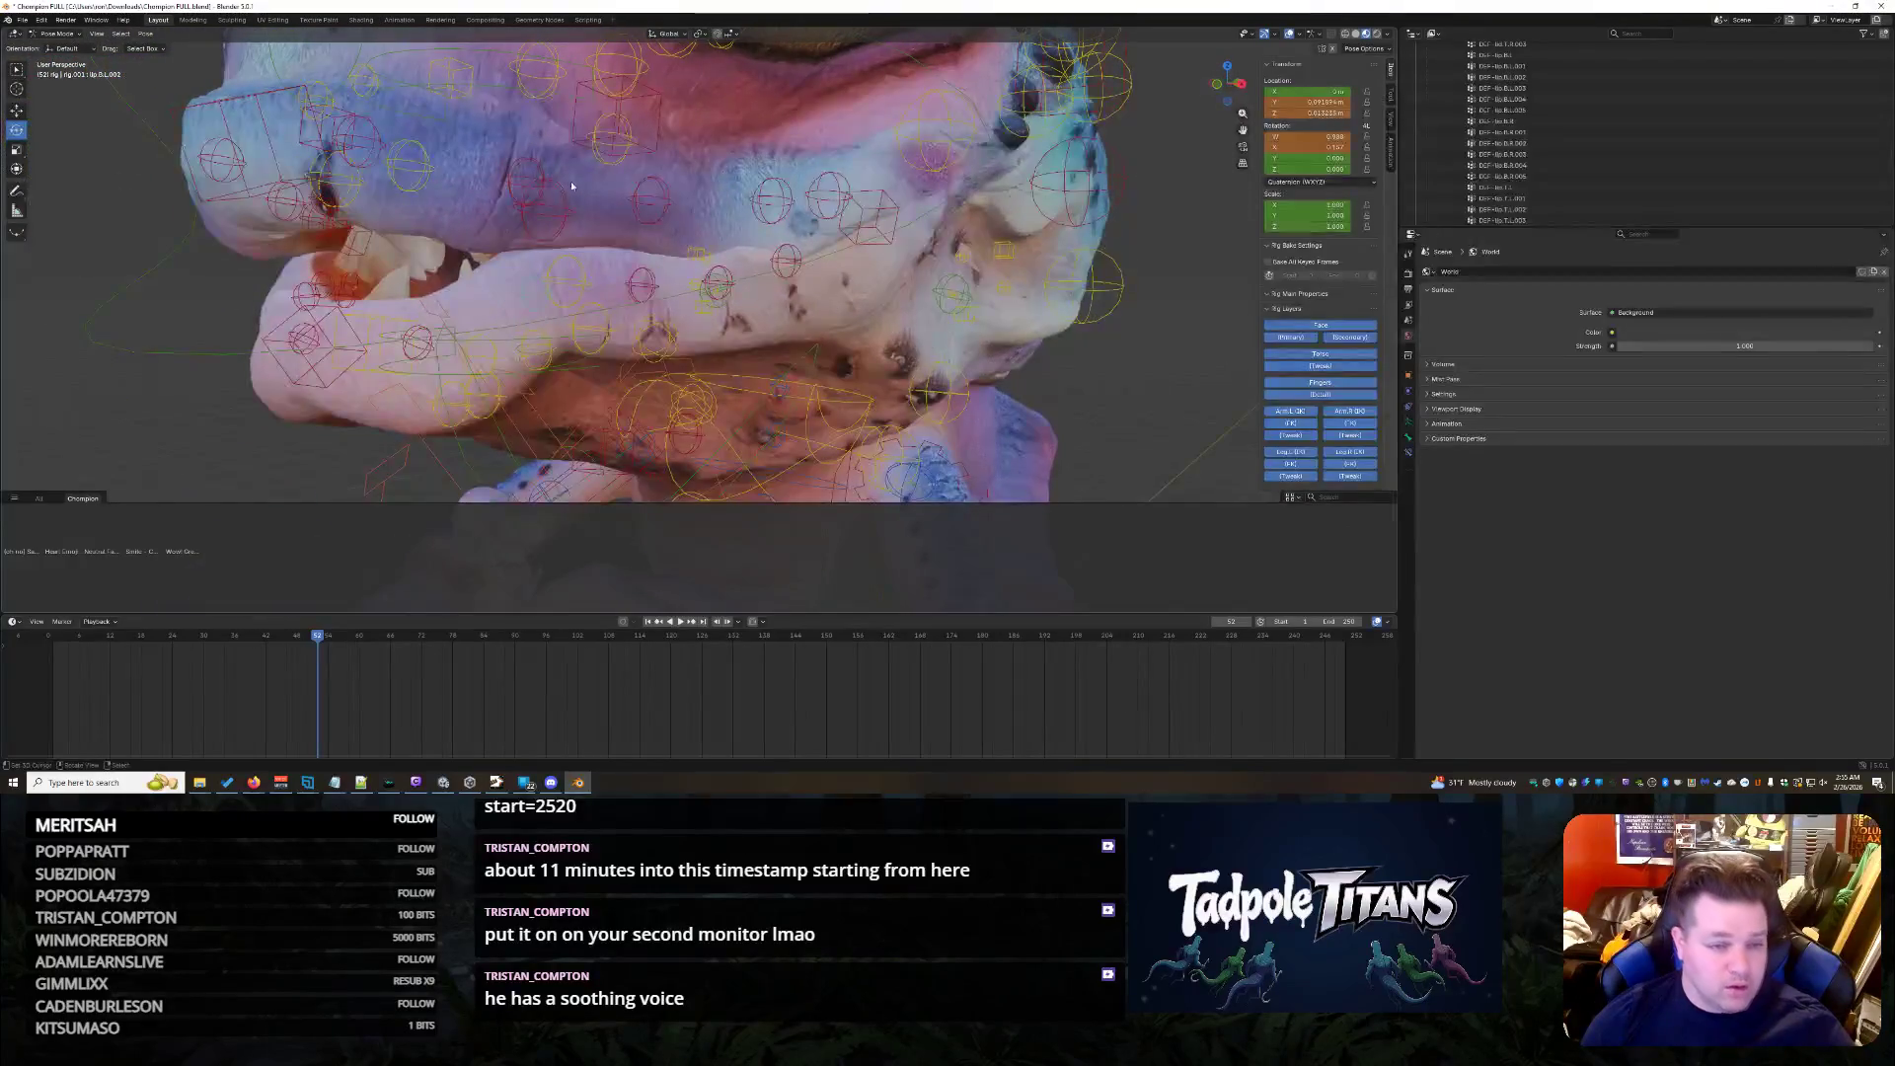
{"action": "left_click", "coordinate": [527, 167]}
{"action": "key", "text": "r"}
{"action": "key", "text": "x"}
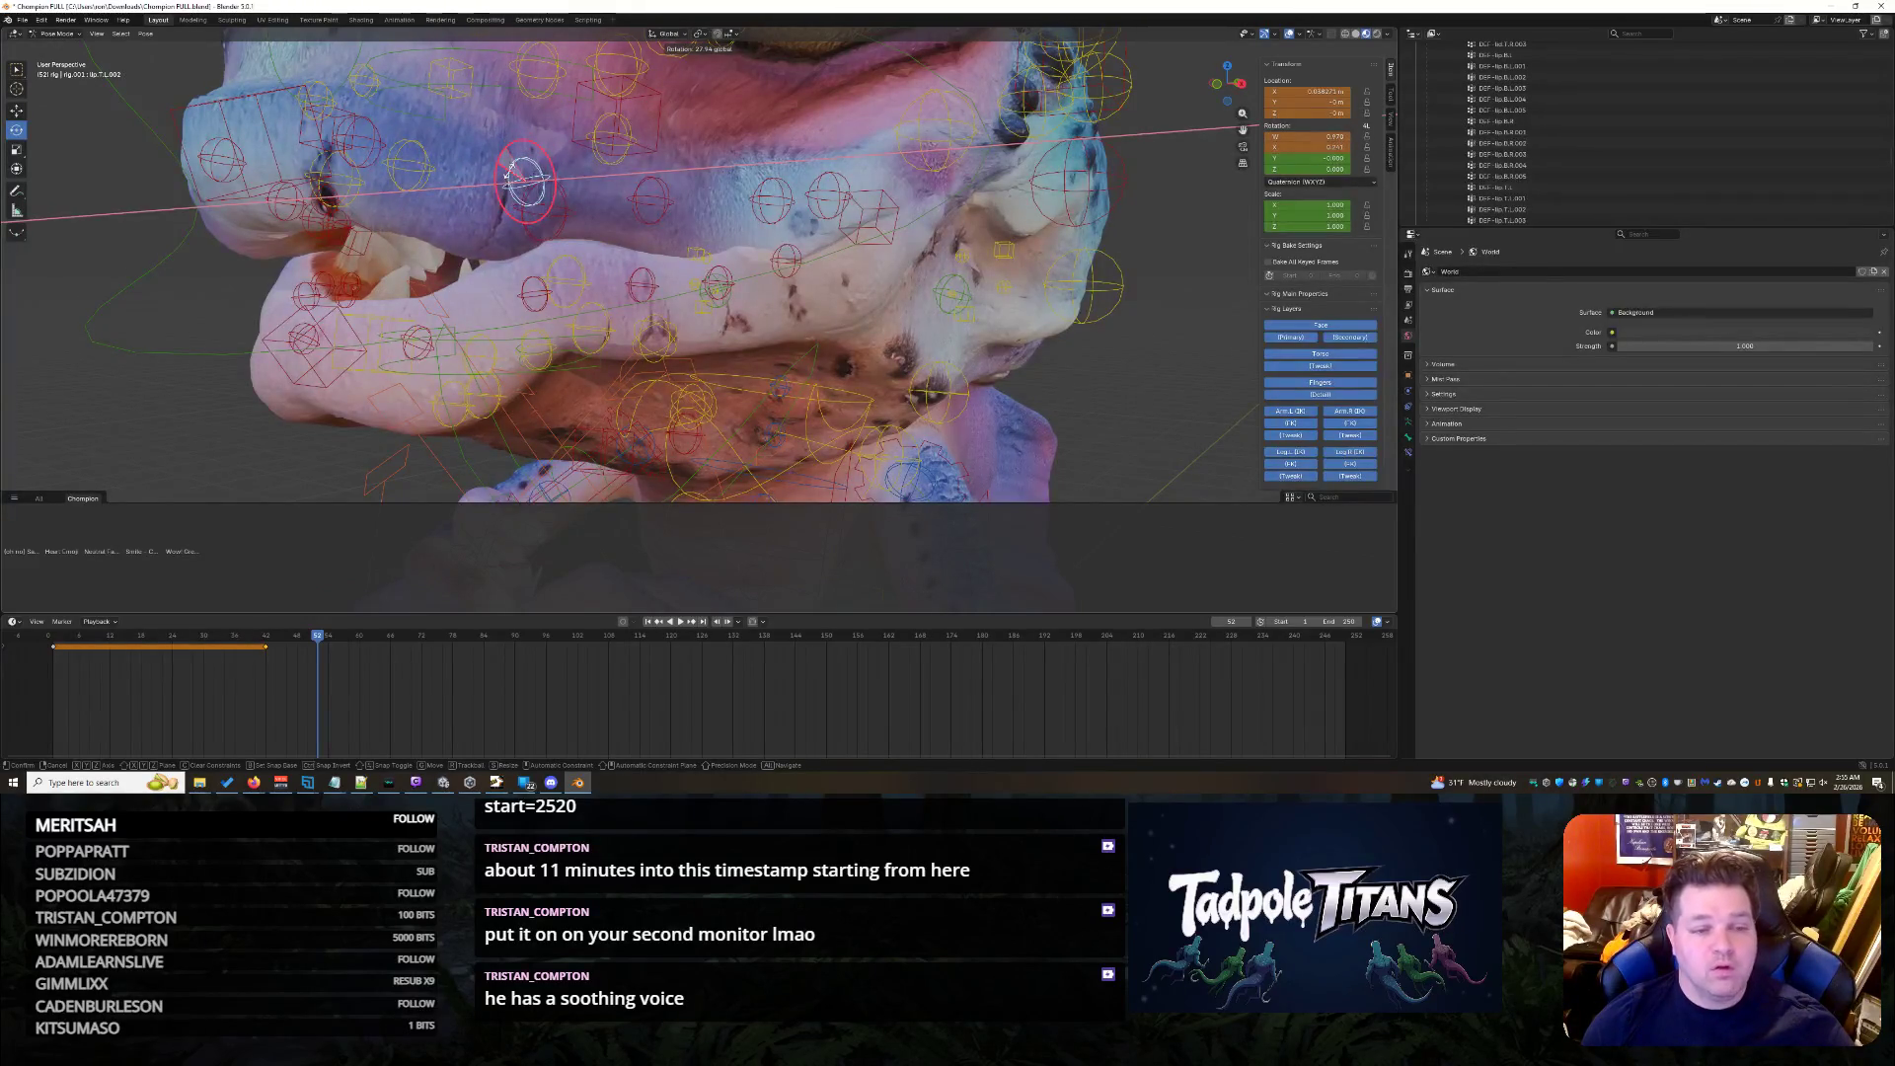
{"action": "key", "text": "Return"}
{"action": "middle_click_drag", "start_coordinate": [622, 371], "coordinate": [837, 399]}
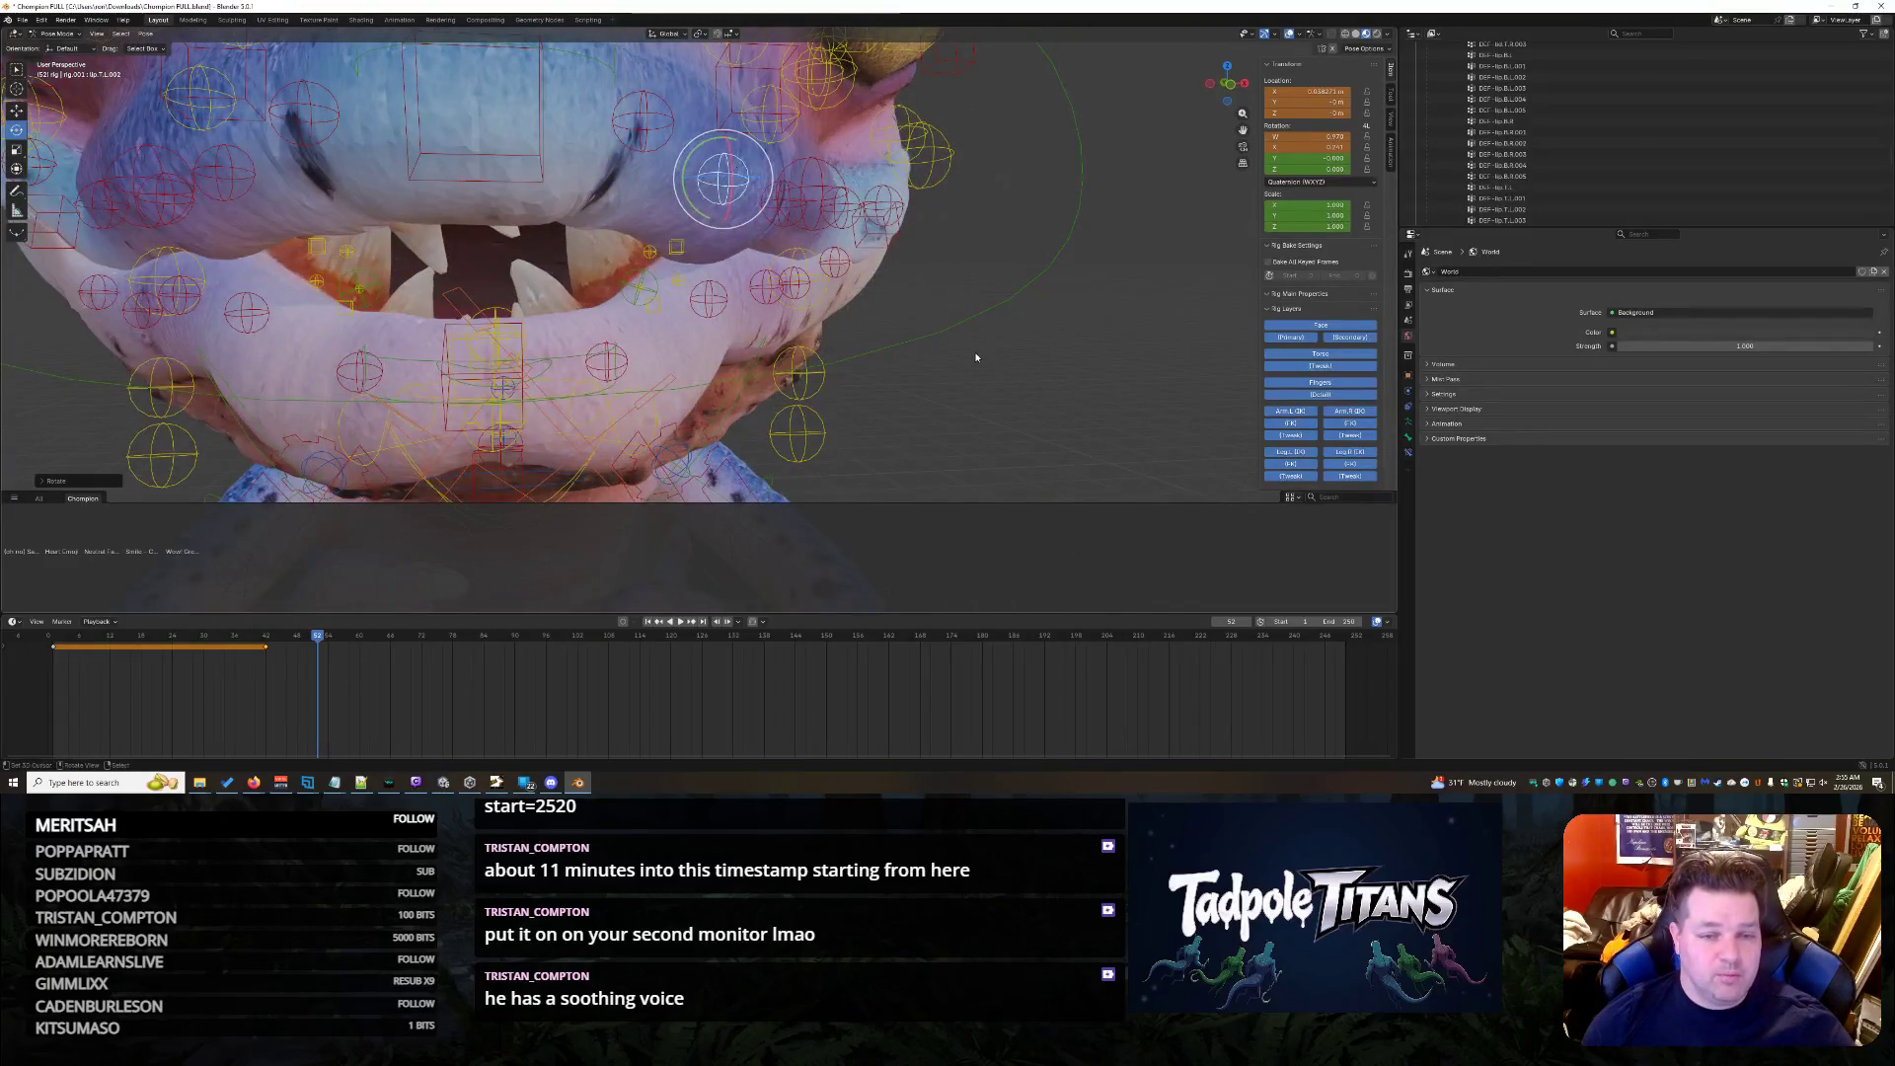
{"action": "middle_click_drag", "start_coordinate": [976, 355], "coordinate": [521, 323]}
{"action": "mouse_move", "coordinate": [755, 222]}
{"action": "middle_mouse_down"}
{"action": "mouse_move", "coordinate": [862, 204]}
{"action": "mouse_move", "coordinate": [963, 286]}
{"action": "middle_mouse_up"}
{"action": "key", "text": "Return"}
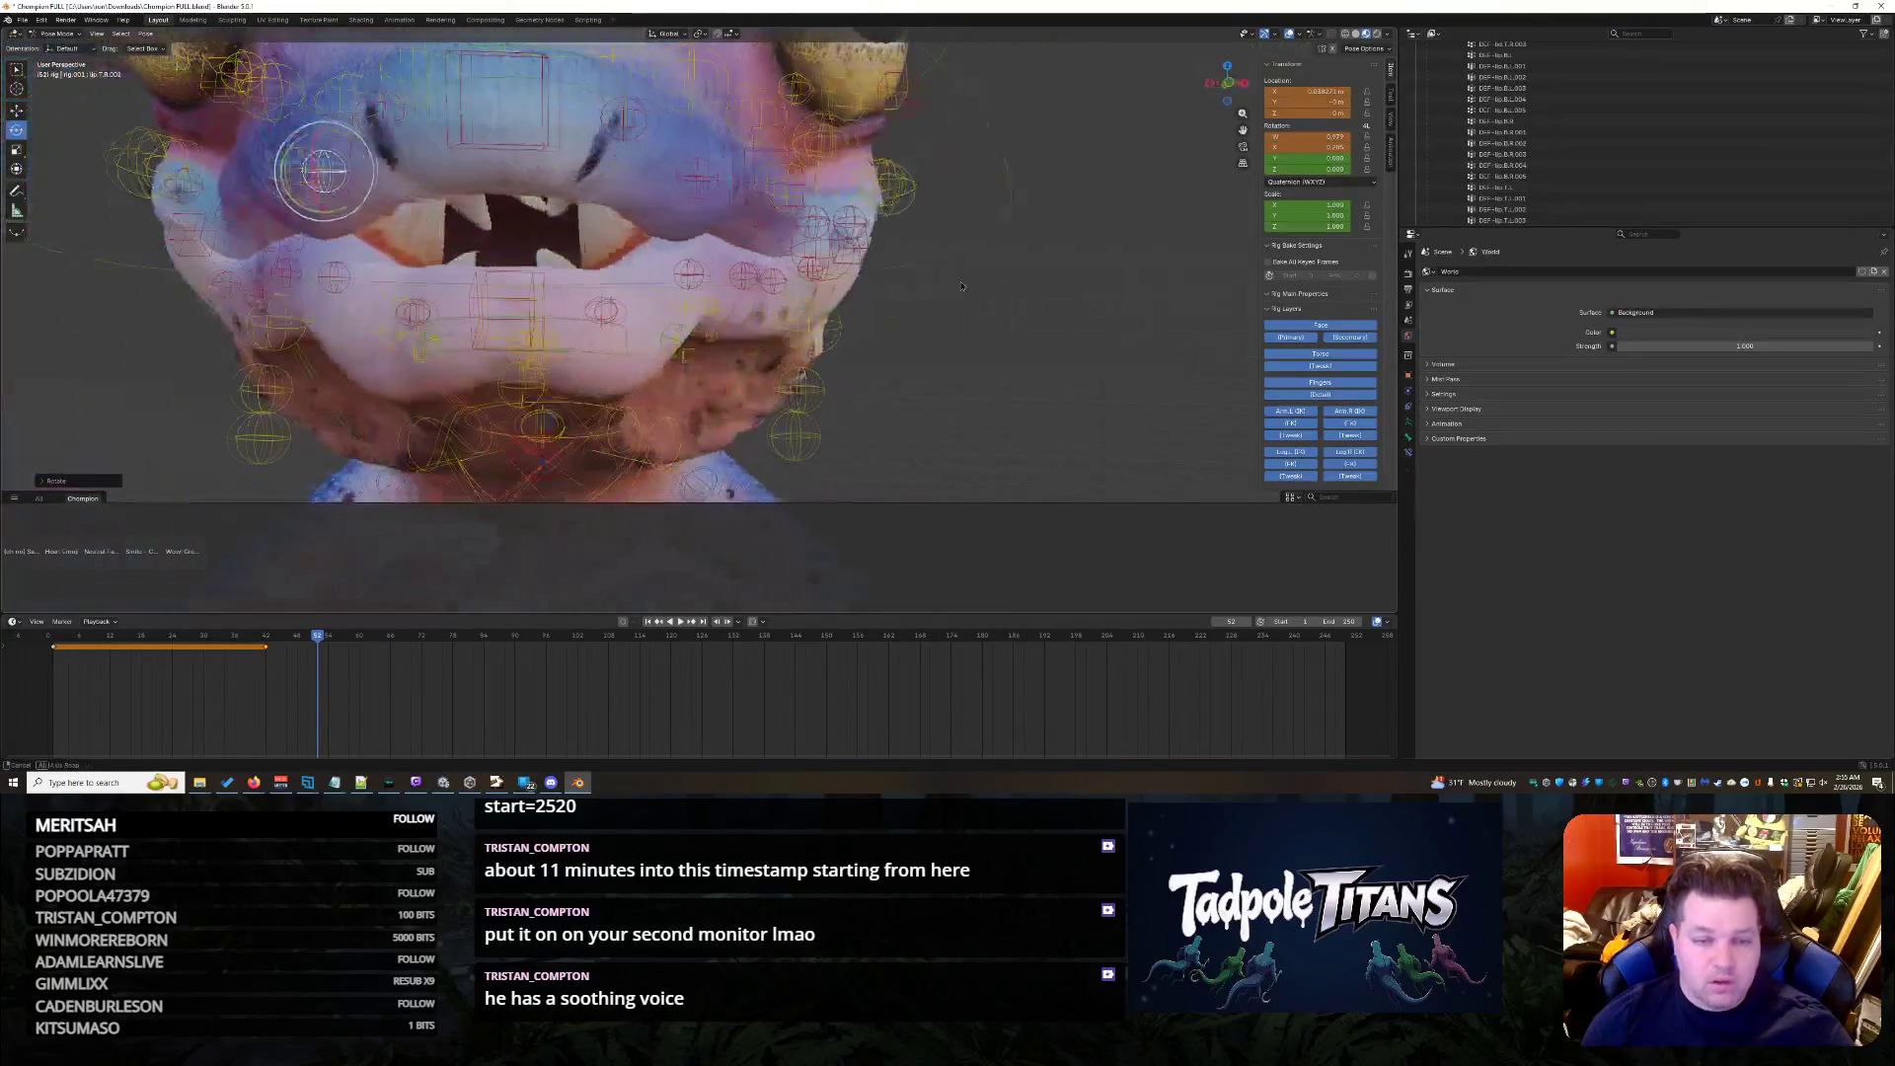
{"action": "scroll", "coordinate": [964, 286], "scroll_direction": "down", "scroll_amount": 4}
{"action": "scroll", "coordinate": [935, 282], "scroll_direction": "down", "scroll_amount": 2}
{"action": "scroll", "coordinate": [947, 283], "scroll_direction": "down", "scroll_amount": 2}
{"action": "scroll", "coordinate": [954, 284], "scroll_direction": "down", "scroll_amount": 1}
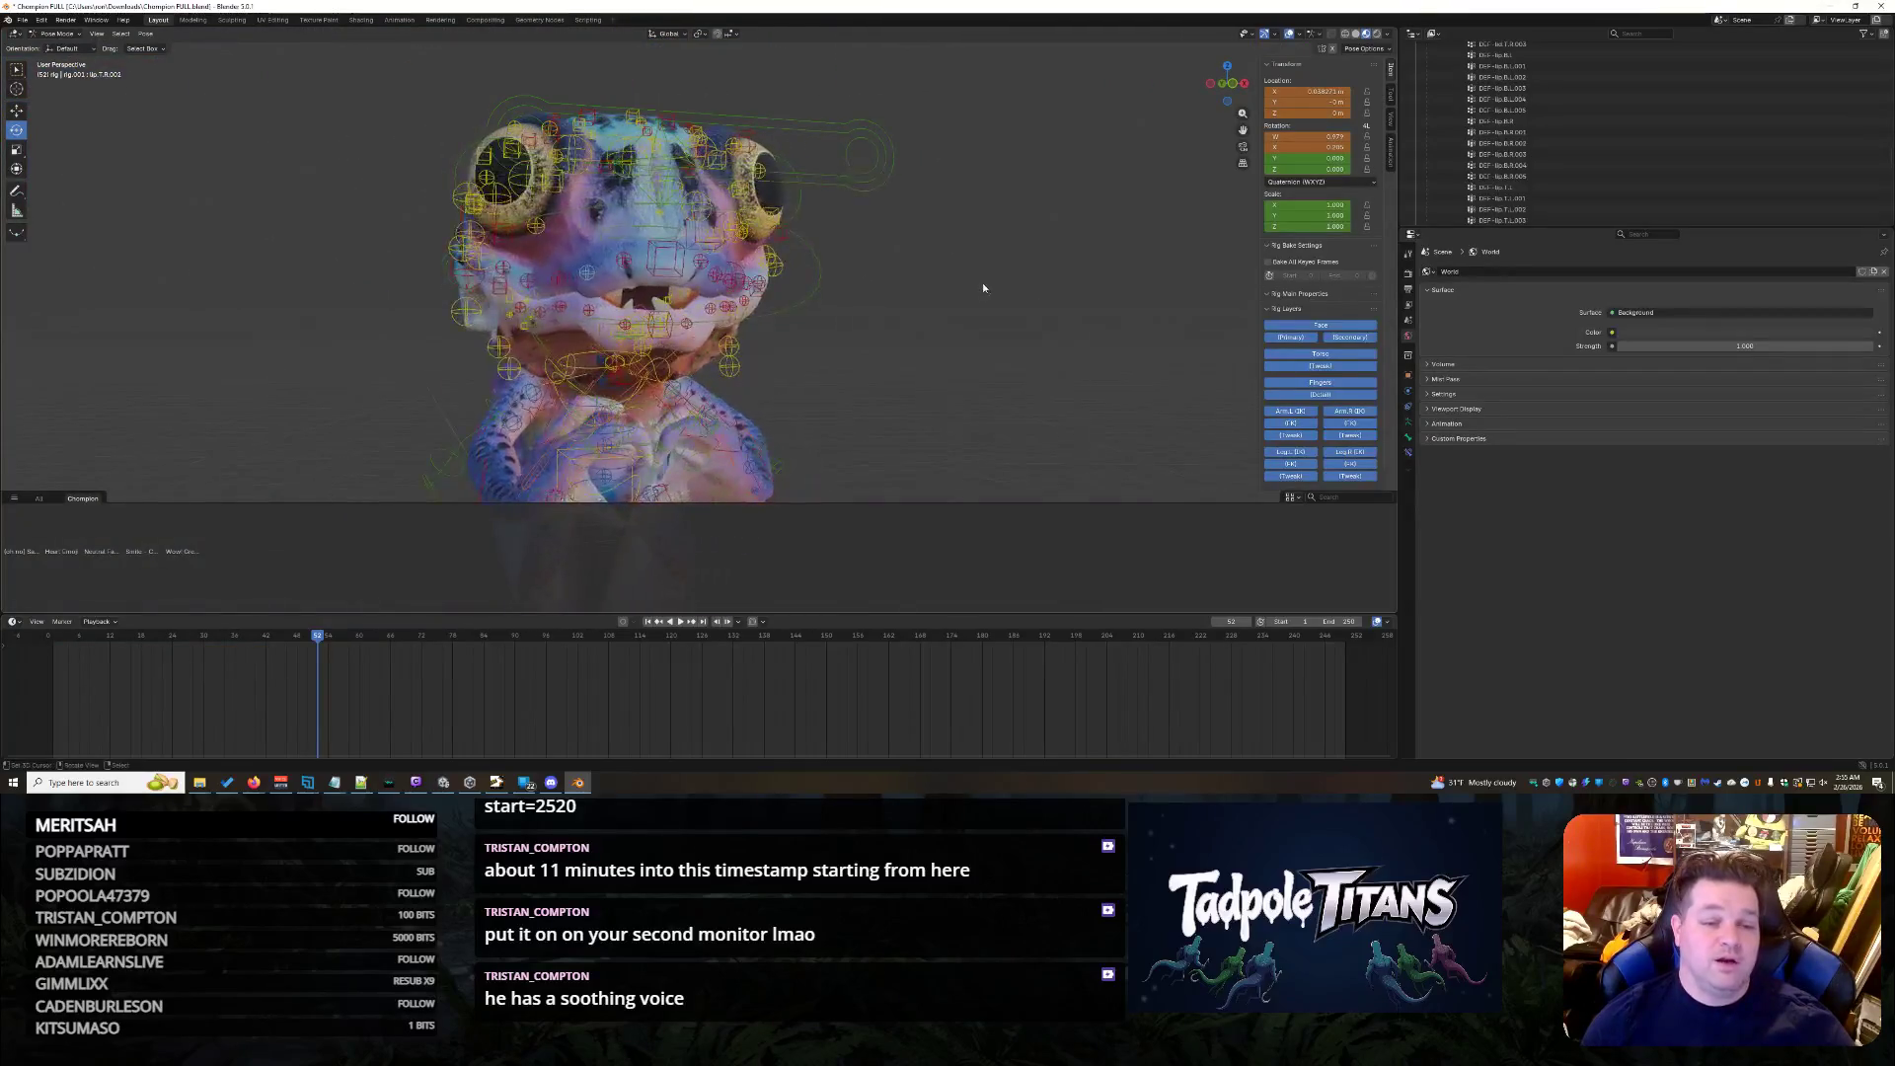
{"action": "scroll", "coordinate": [982, 287], "scroll_direction": "up", "scroll_amount": 2}
- Select all bones, try the Heart Emoji pose, and undo/redo back to the revised closed-mouth pose
{"action": "middle_click_drag", "start_coordinate": [973, 288], "coordinate": [964, 297]}
{"action": "scroll", "coordinate": [953, 301], "scroll_direction": "down", "scroll_amount": 2}
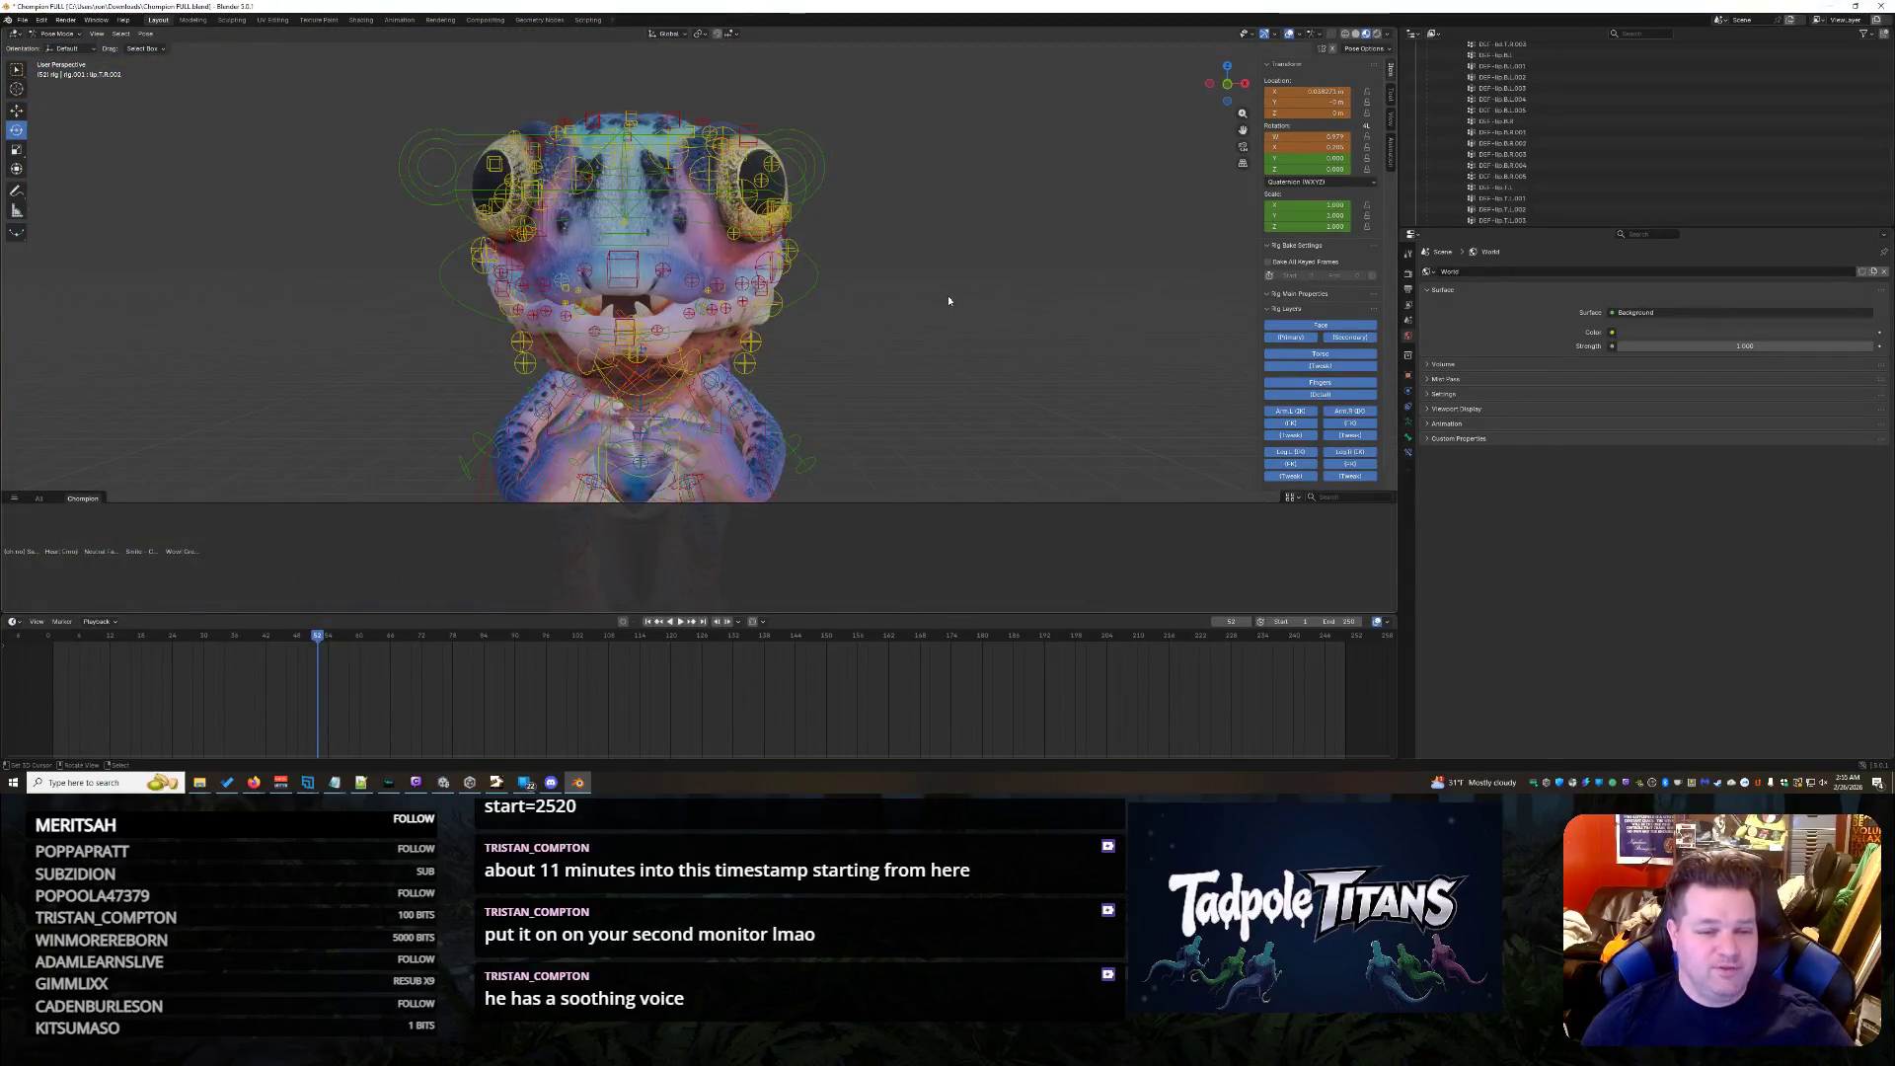
{"action": "scroll", "coordinate": [948, 294], "scroll_direction": "down", "scroll_amount": 1}
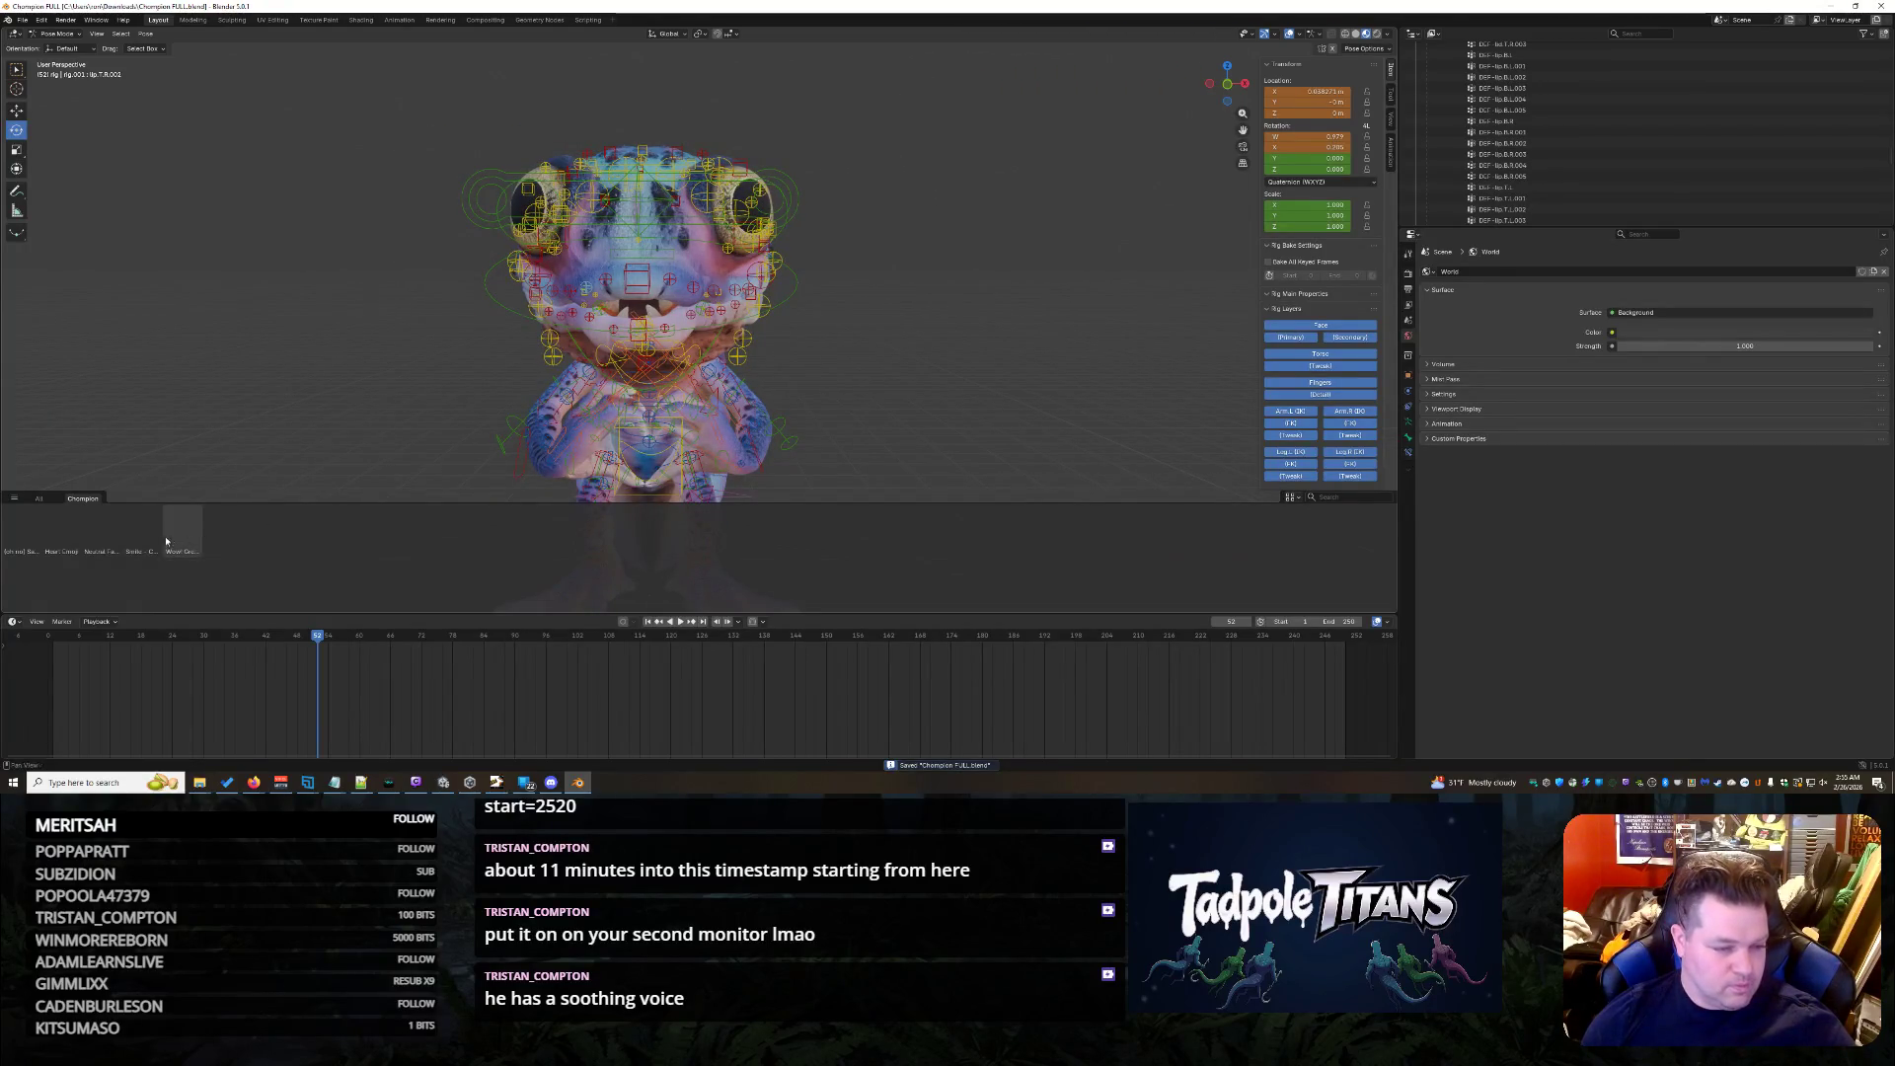
{"action": "key", "text": "a"}
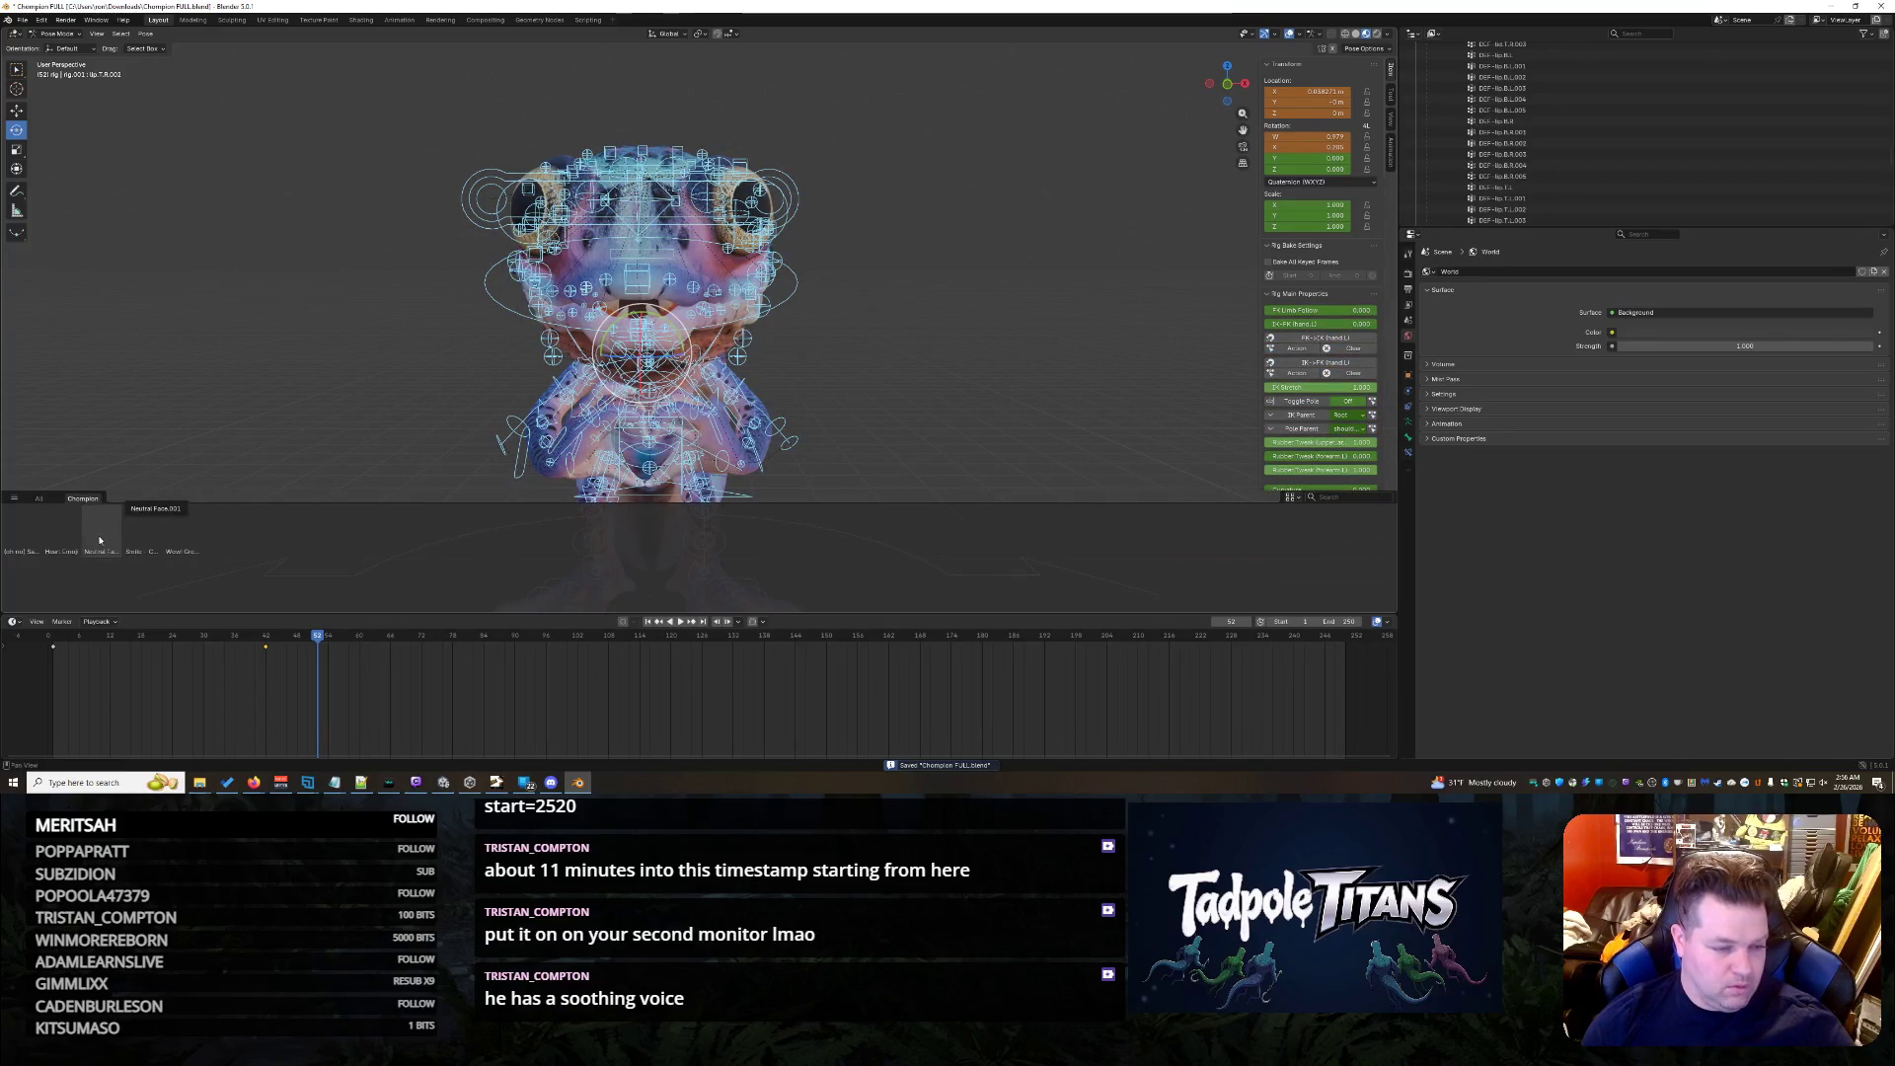
{"action": "left_click", "coordinate": [62, 538]}
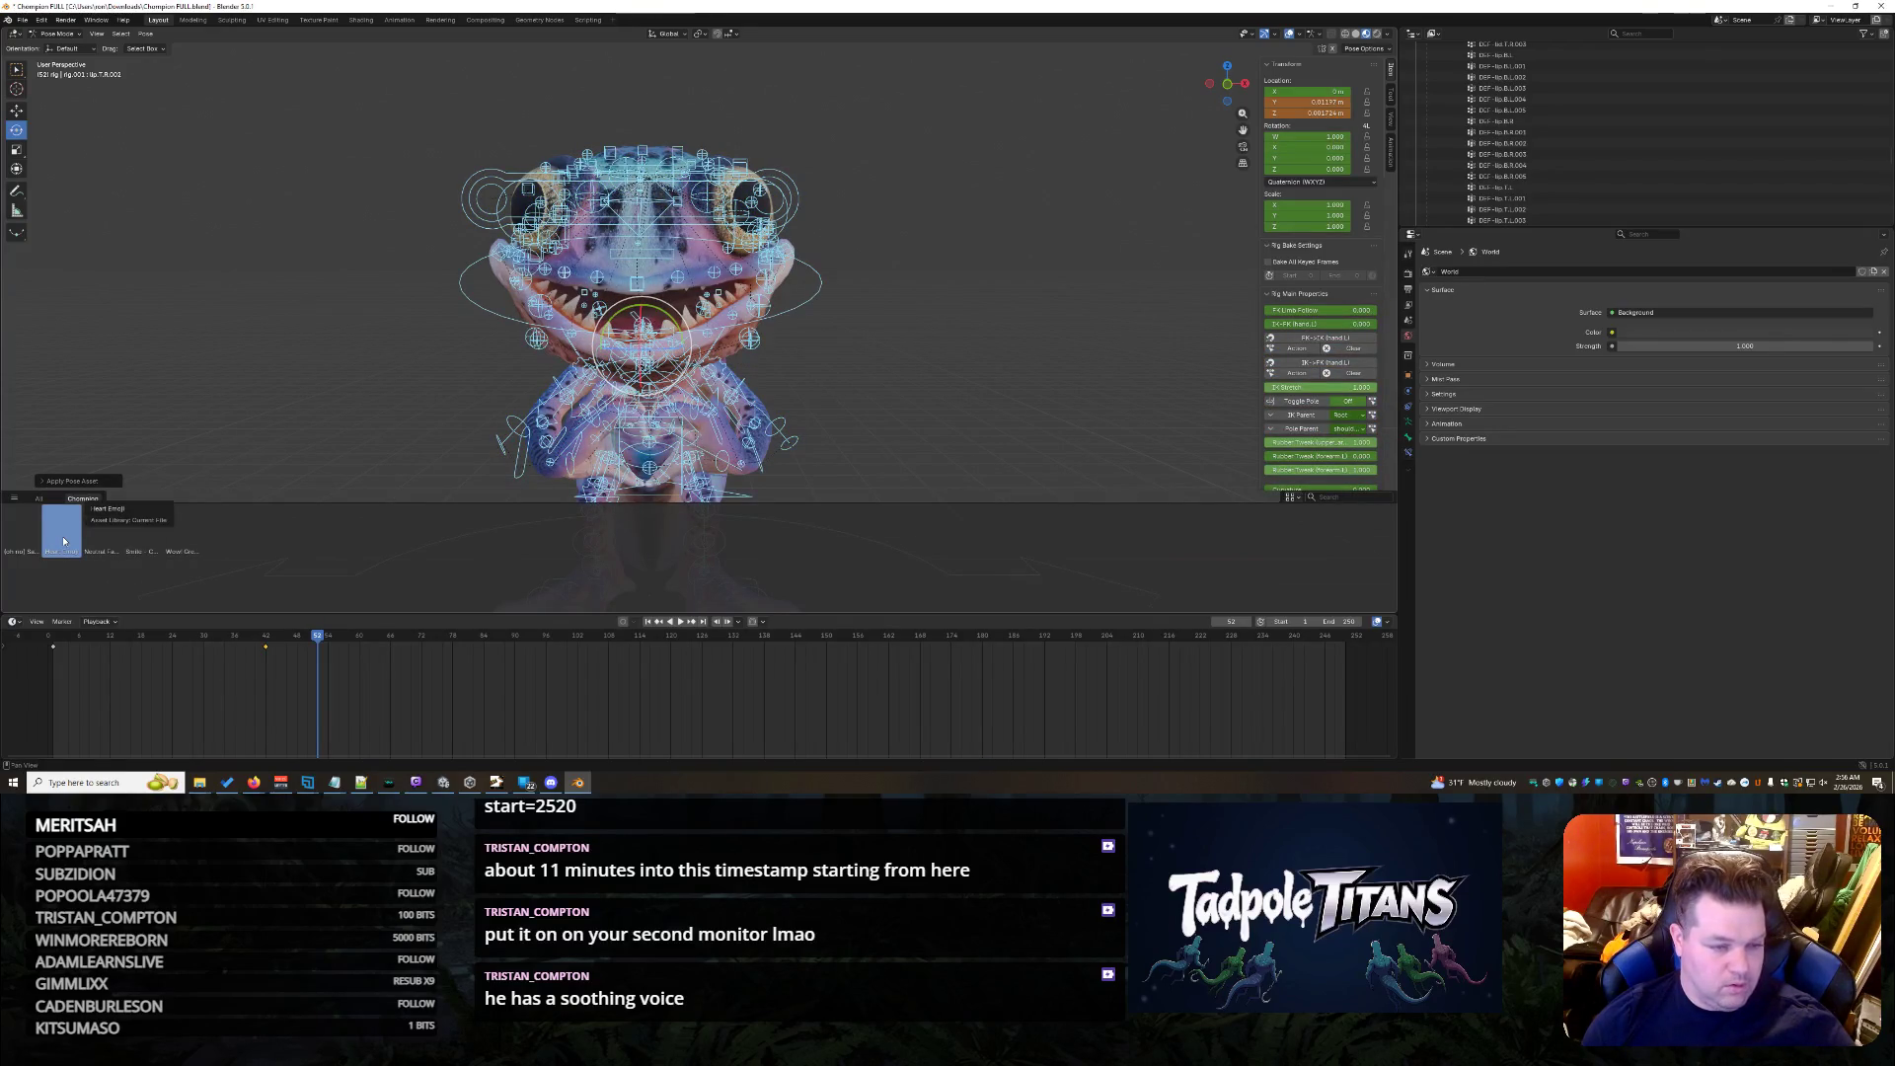
{"action": "key", "text": "ctrl+z"}
{"action": "key", "text": "ctrl+z"}
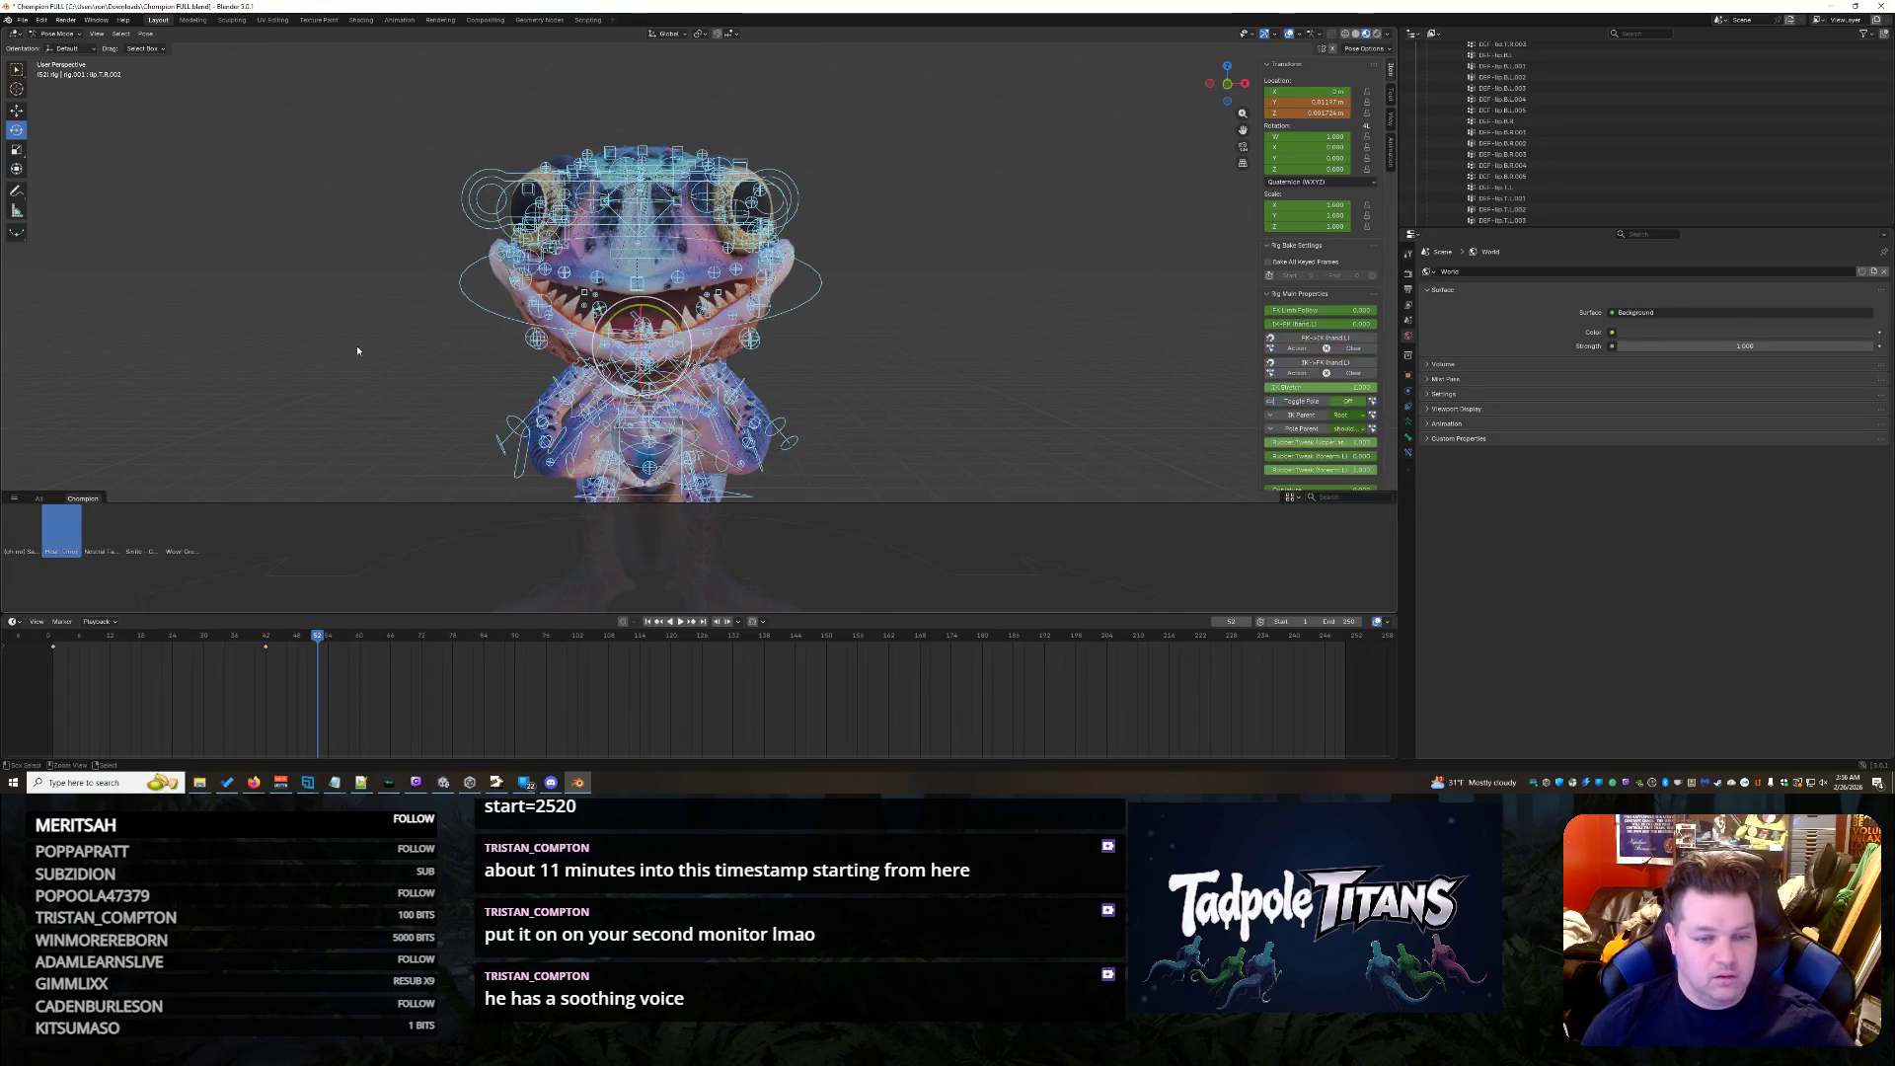
{"action": "key", "text": "ctrl+z"}
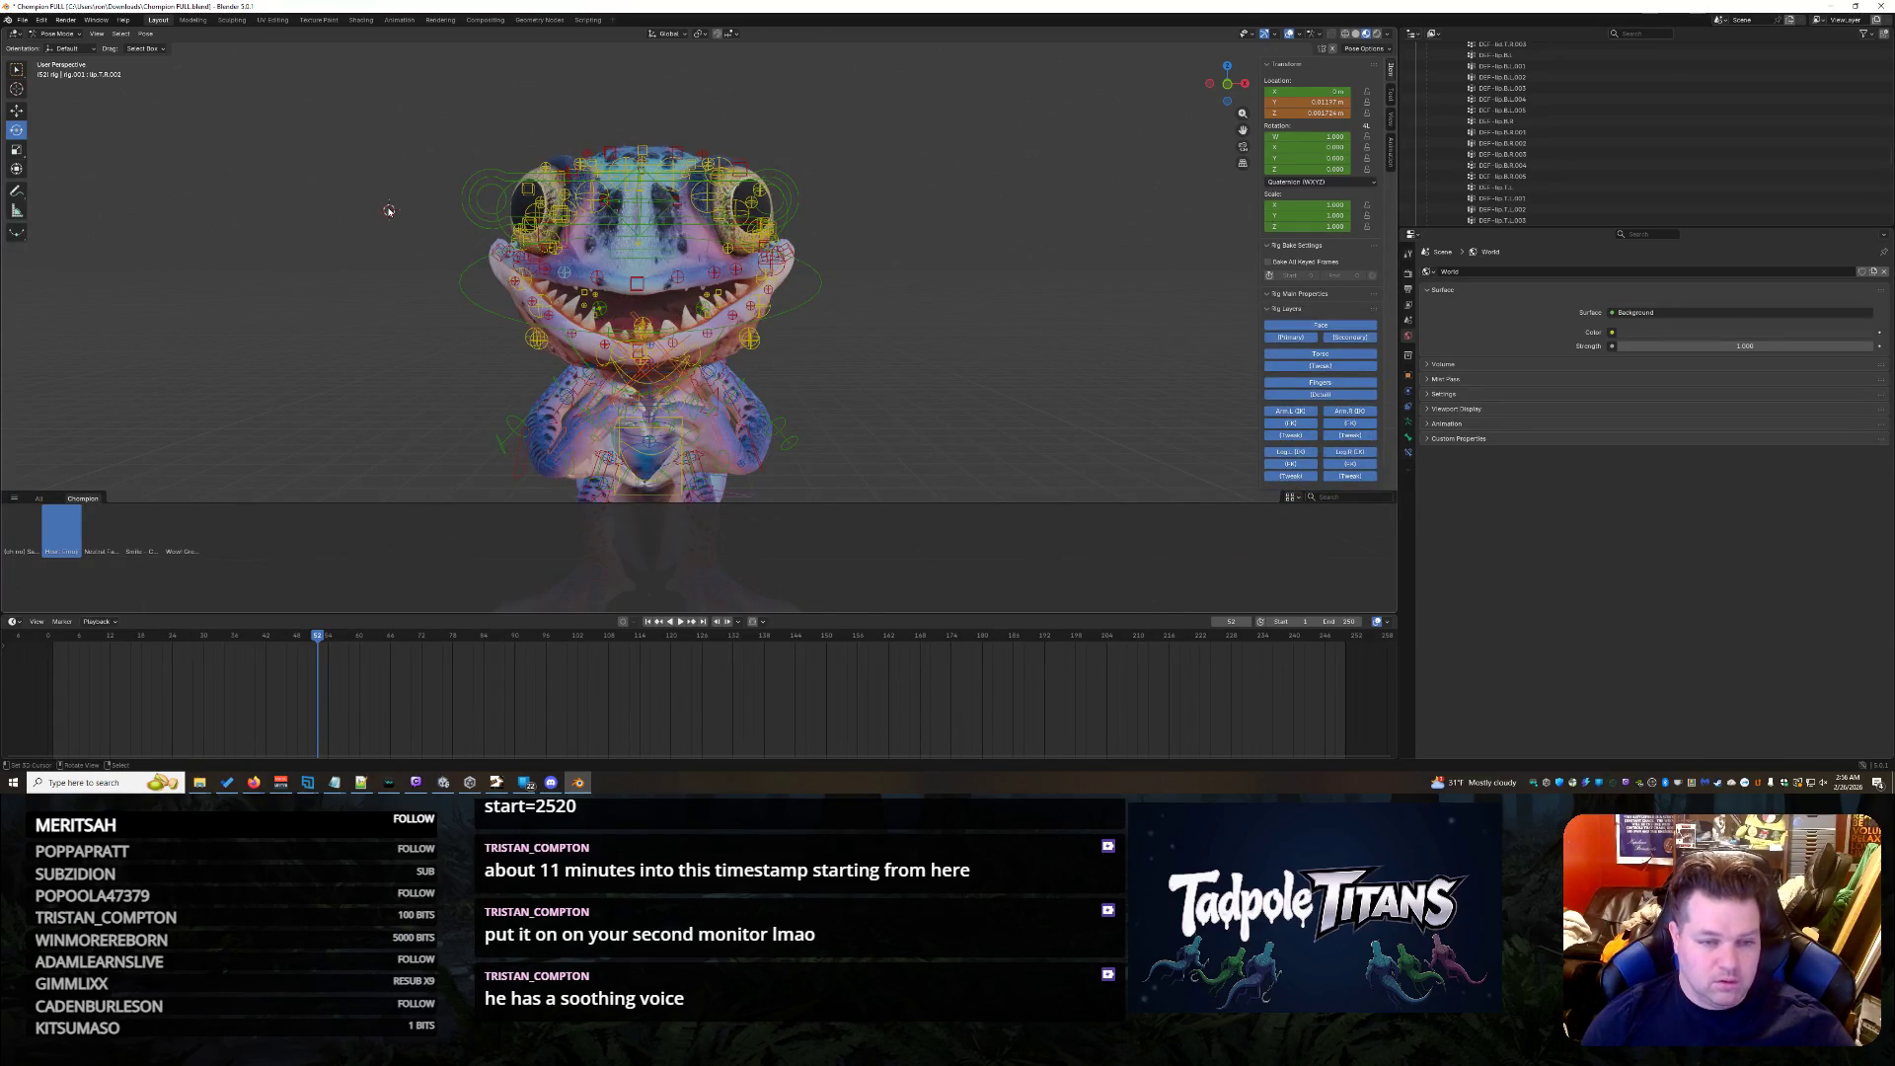
{"action": "scroll", "coordinate": [353, 273], "scroll_direction": "up", "scroll_amount": 2}
{"action": "key", "text": "ctrl+shift+z"}
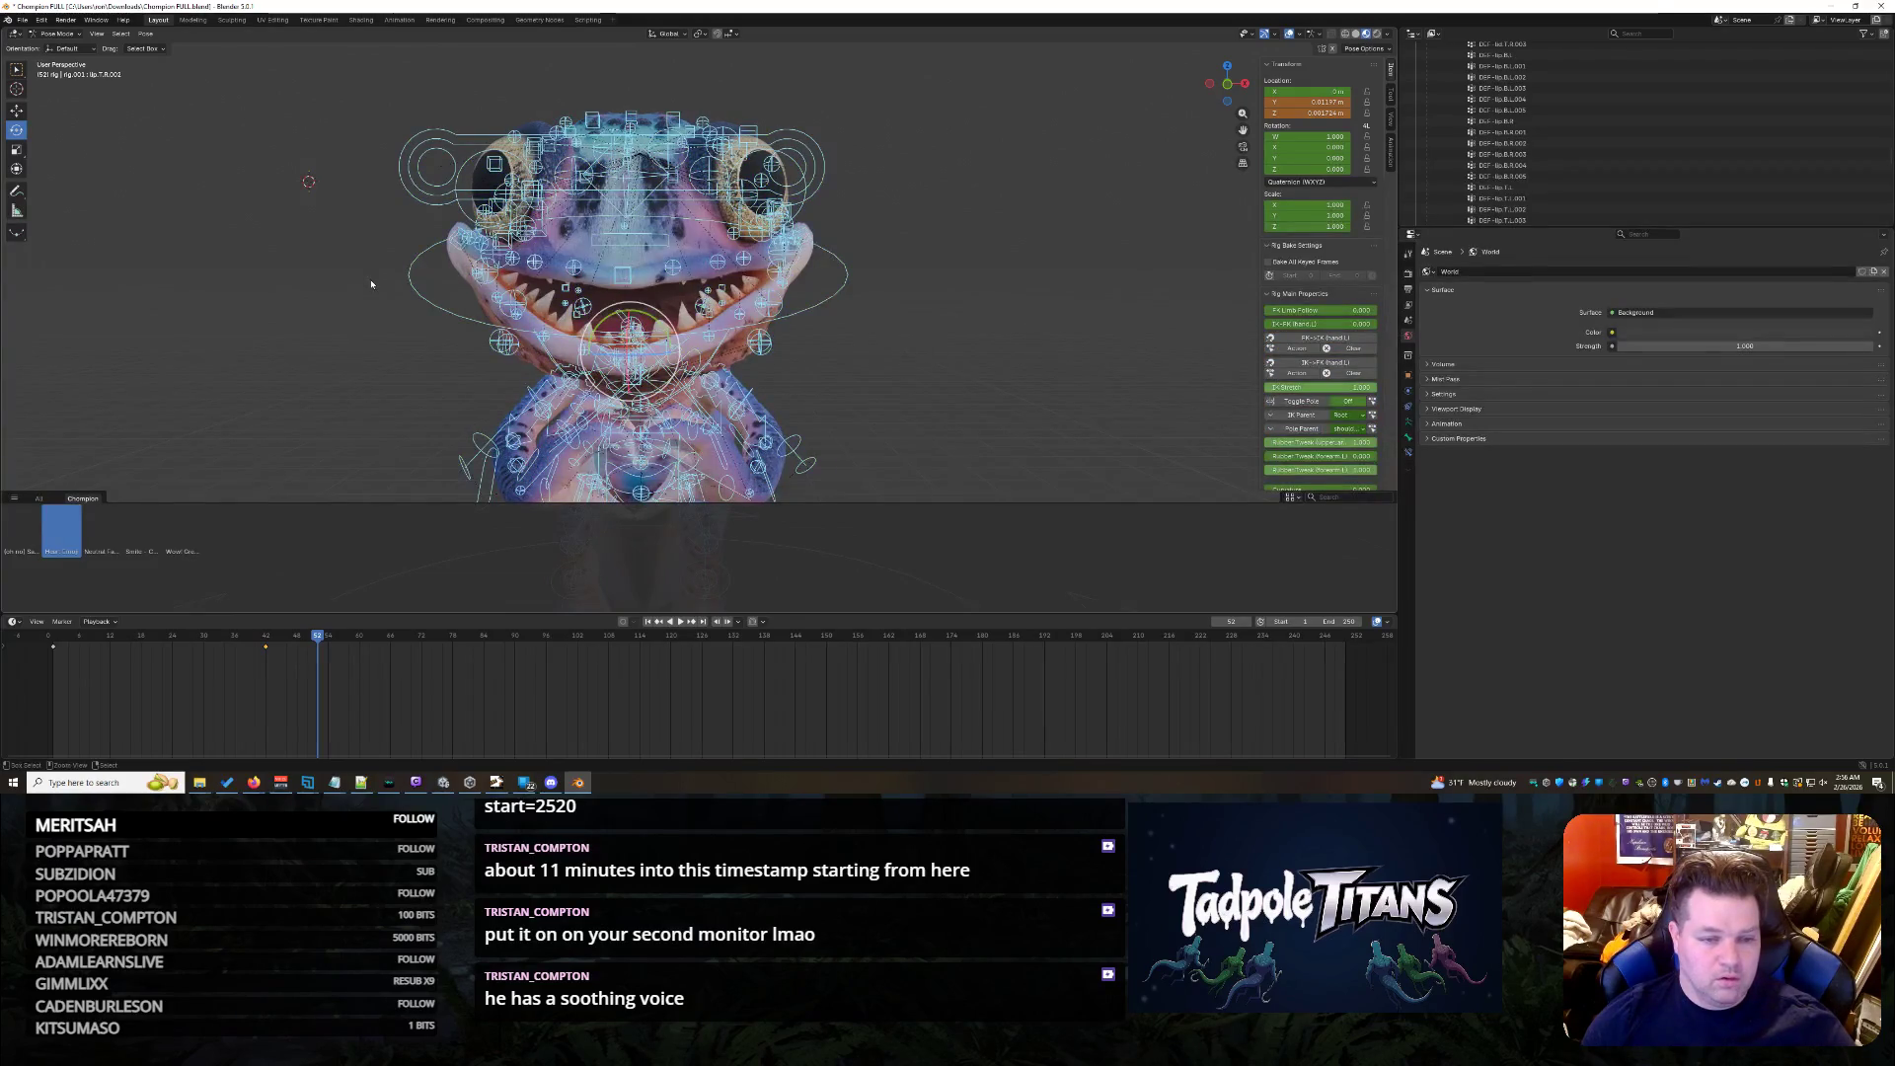
{"action": "key", "text": "ctrl+shift+z"}
{"action": "scroll", "coordinate": [370, 278], "scroll_direction": "down", "scroll_amount": 1}
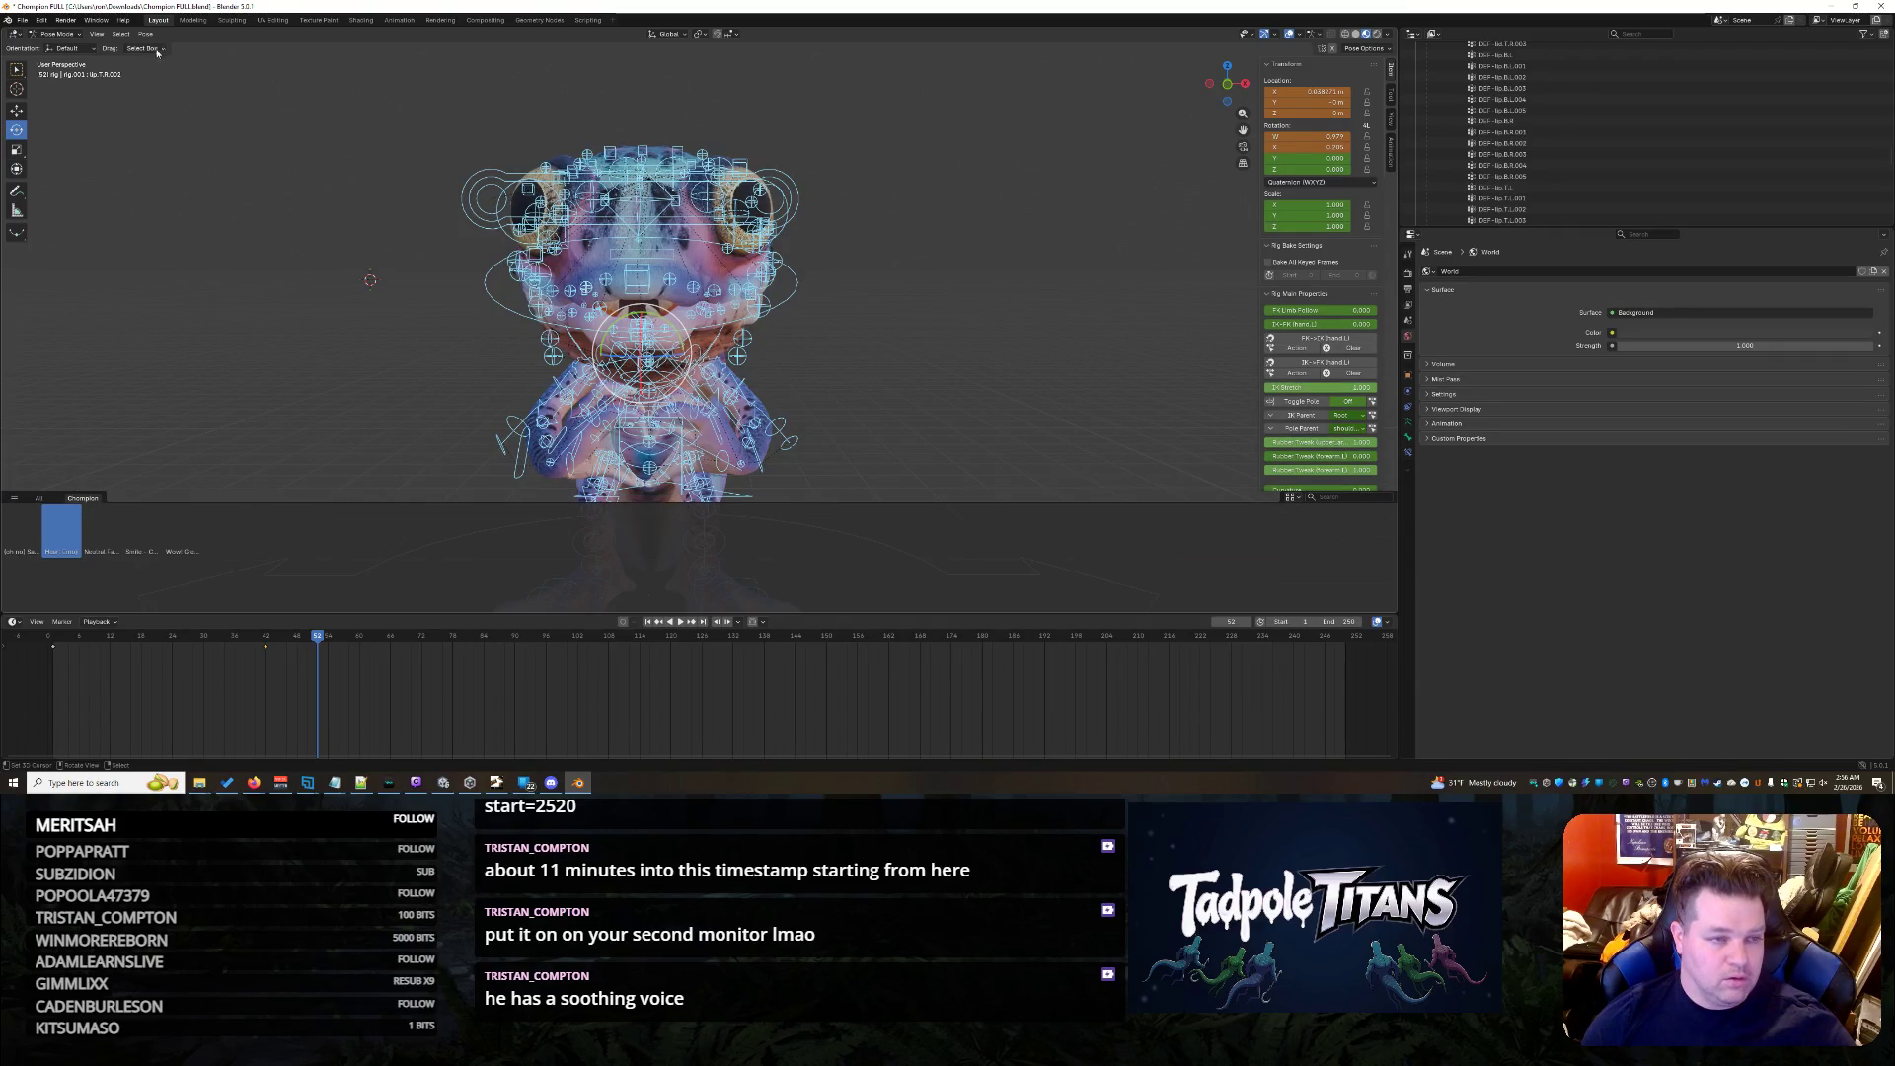
- Replace the heart-hands asset with the current pose, then preview Smile and the first pose
{"action": "left_click", "coordinate": [153, 33]}
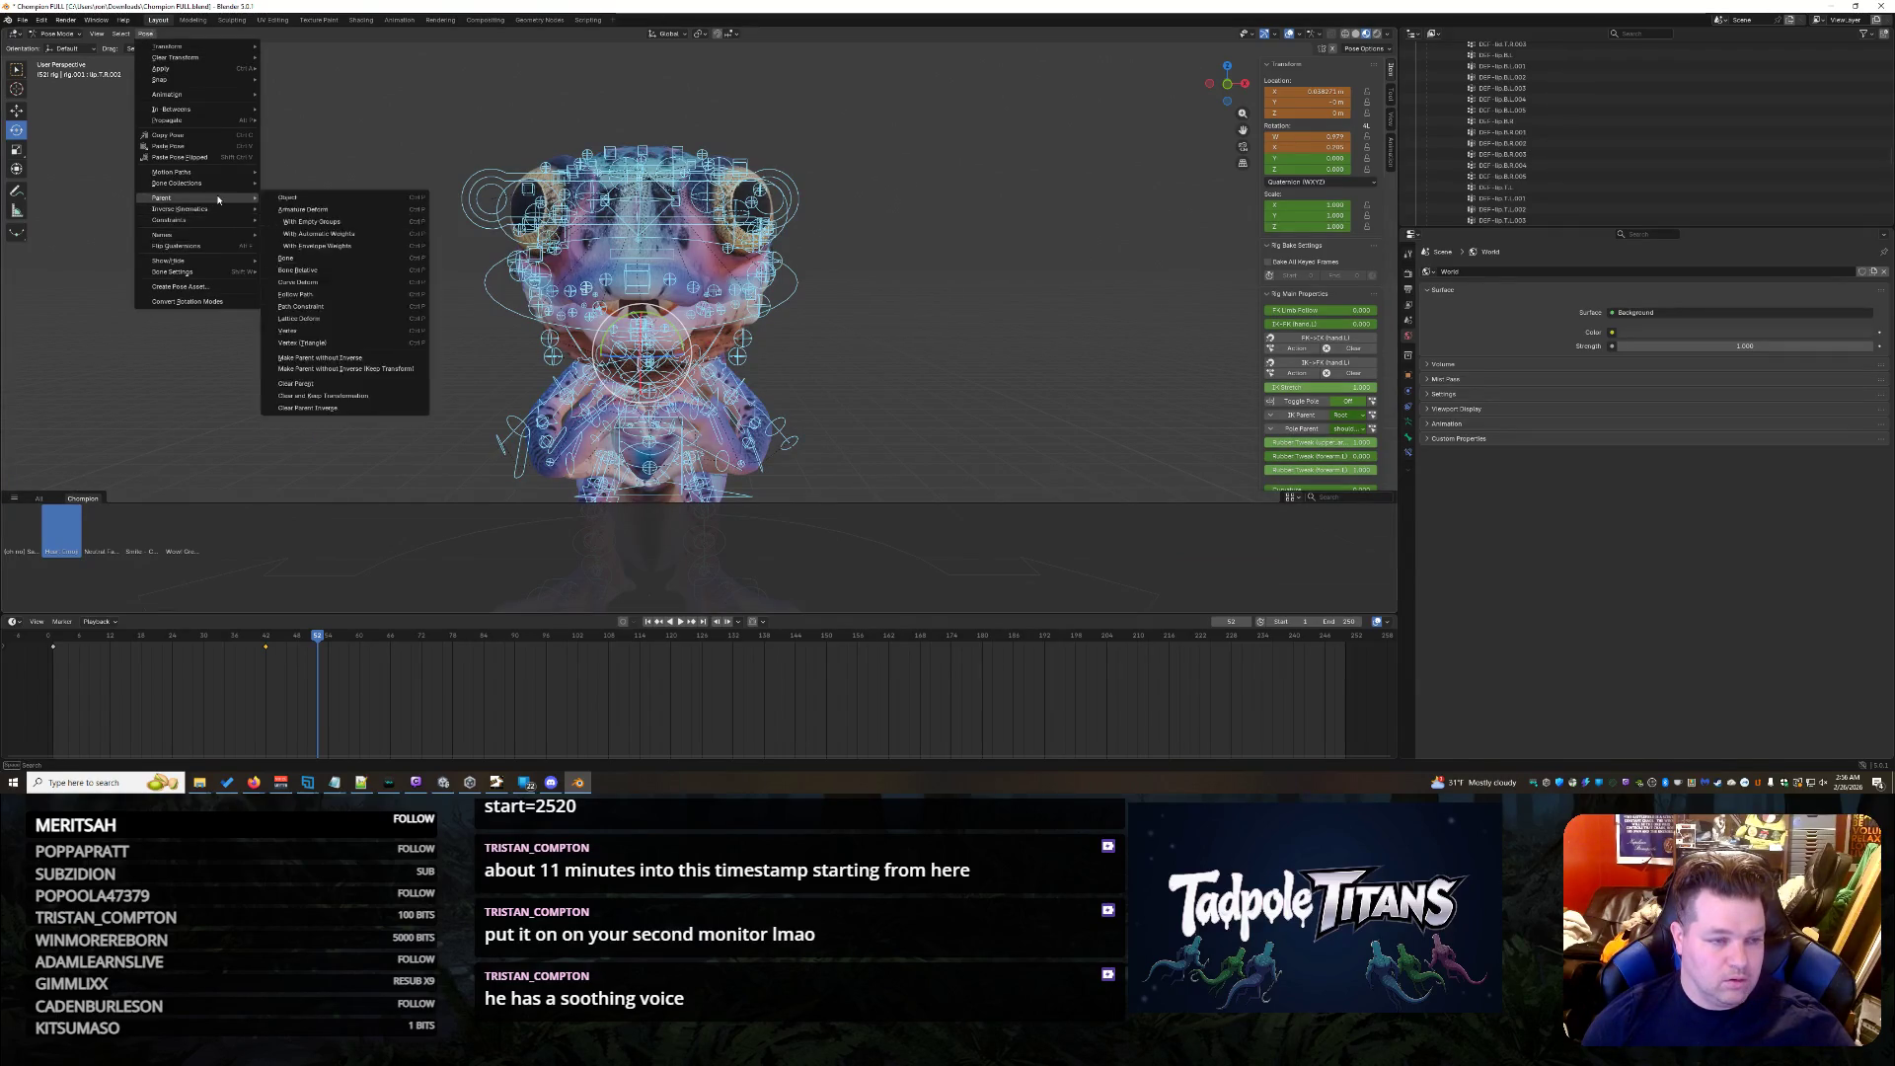
{"action": "right_click", "coordinate": [70, 526]}
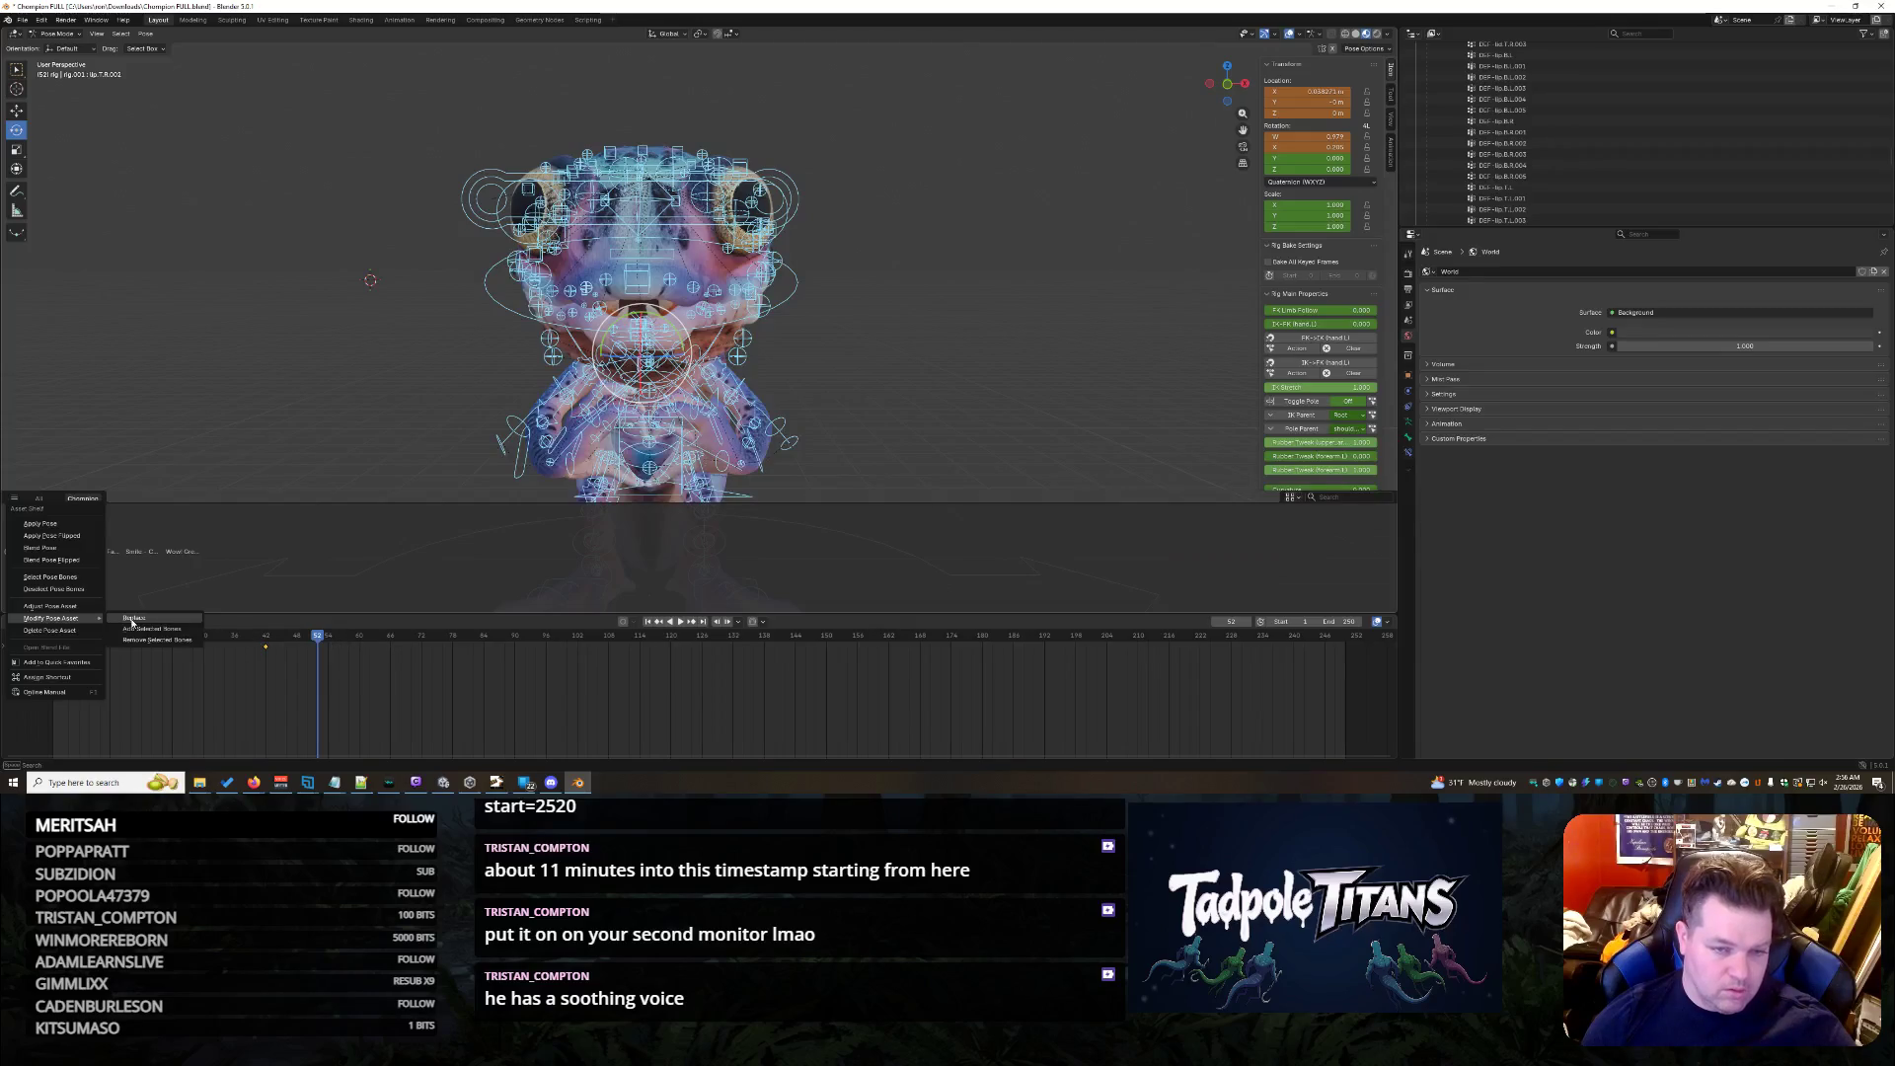
{"action": "left_click", "coordinate": [133, 622]}
{"action": "left_click", "coordinate": [372, 330]}
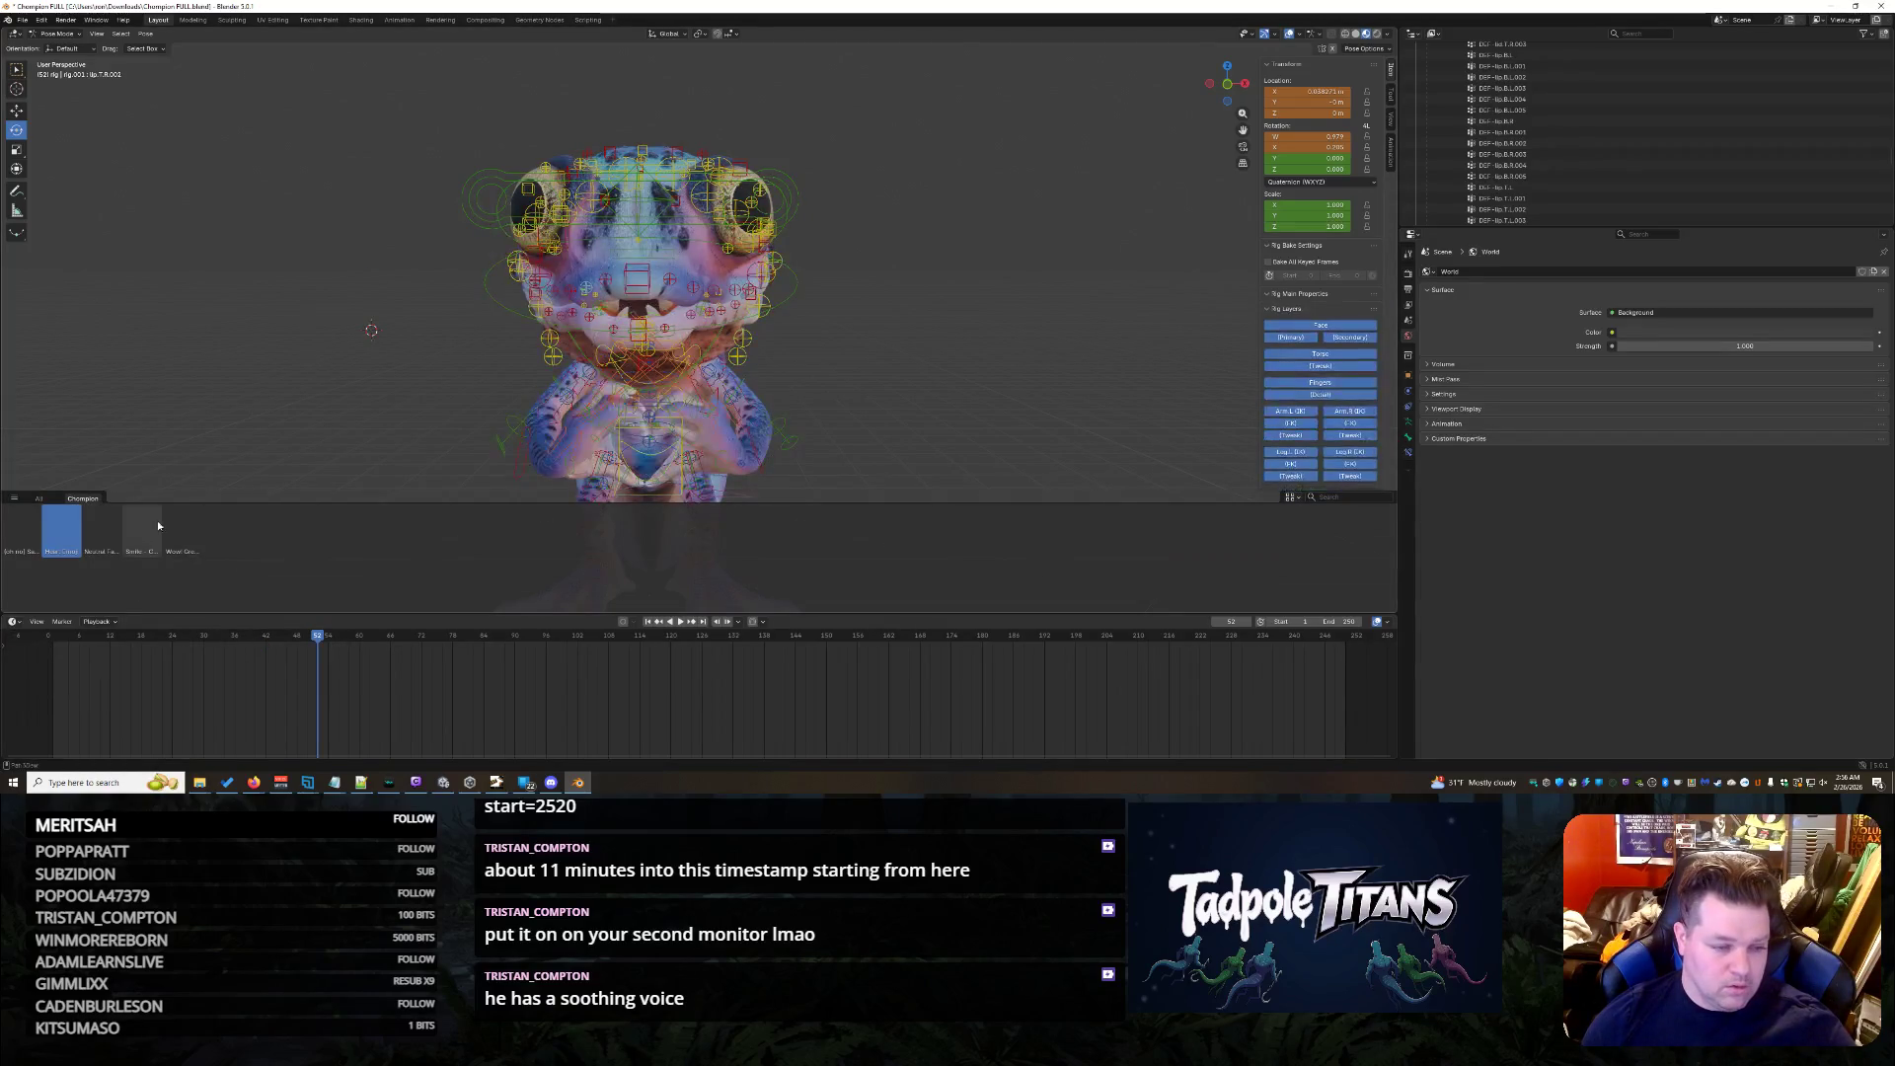
{"action": "double_click", "coordinate": [132, 552]}
{"action": "double_click", "coordinate": [67, 541]}
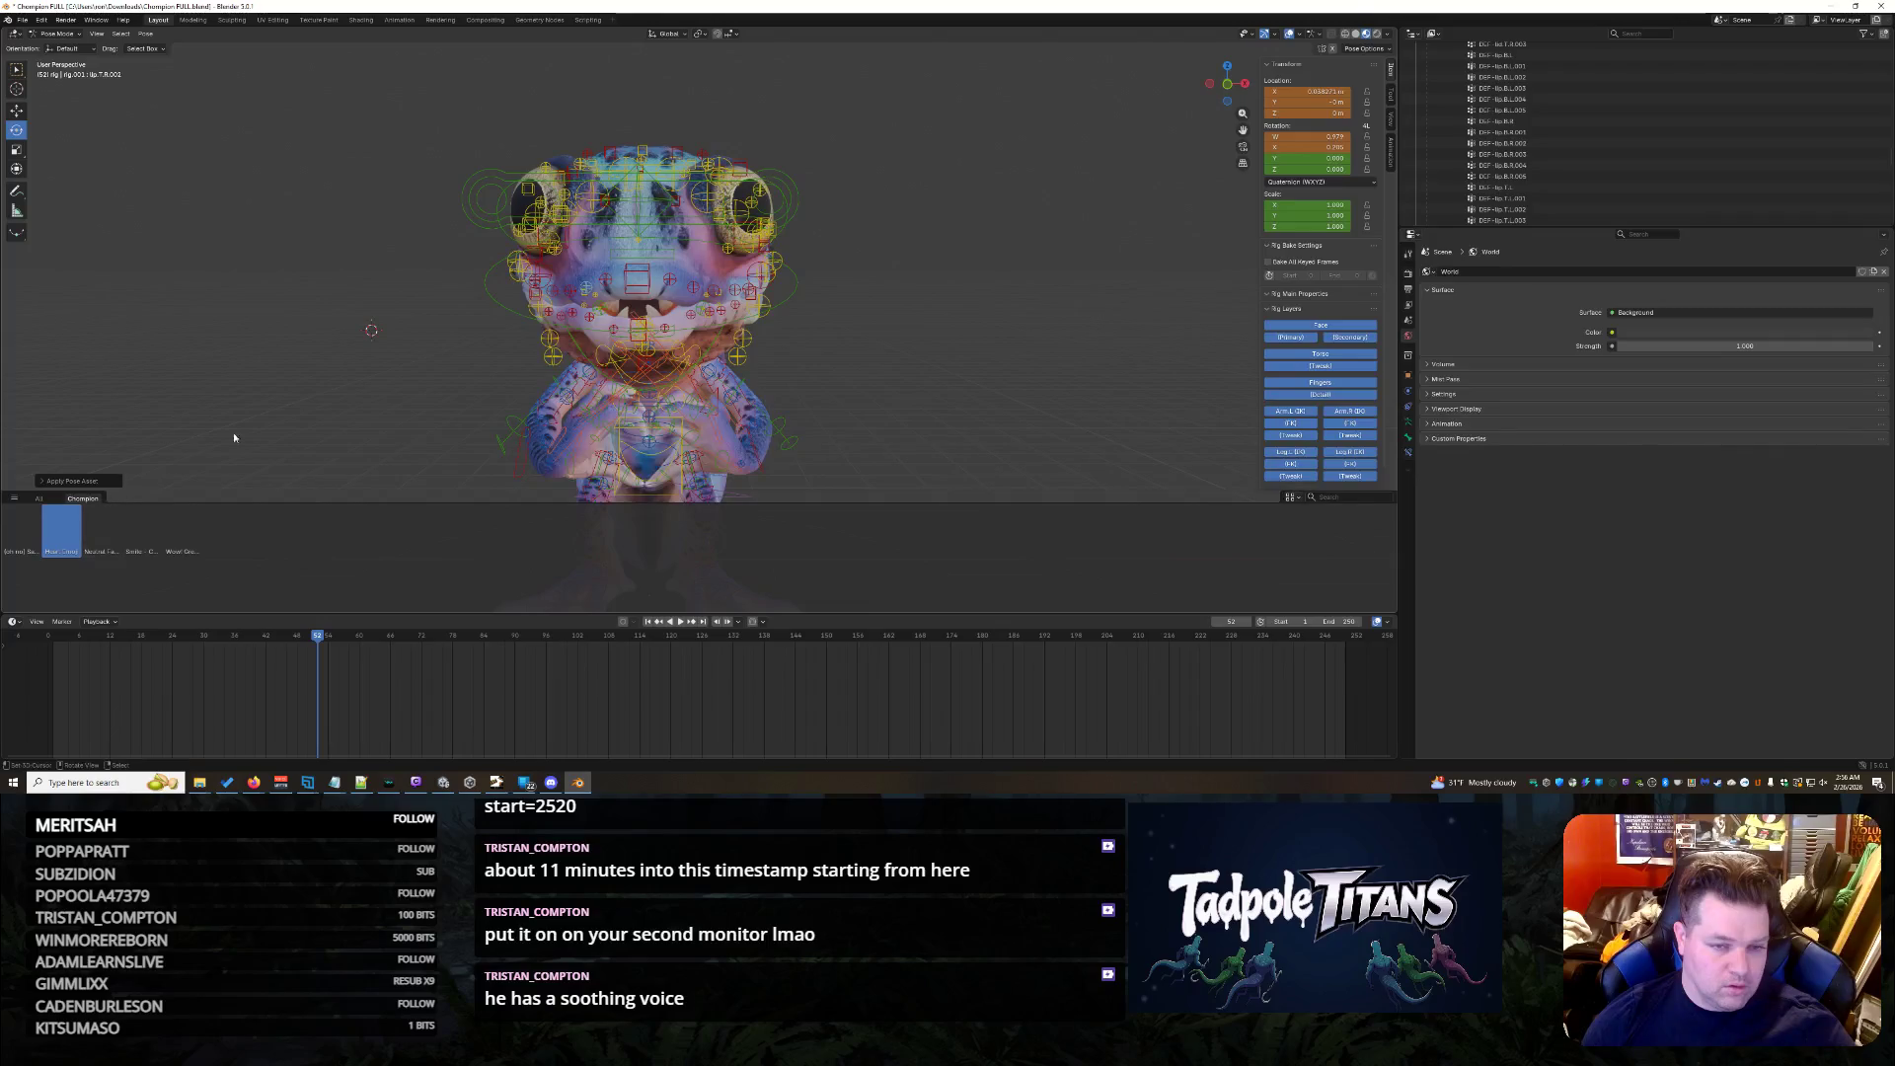
{"action": "mouse_move", "coordinate": [410, 322]}
{"action": "middle_mouse_down"}
{"action": "mouse_move", "coordinate": [529, 325]}
{"action": "mouse_move", "coordinate": [916, 405]}
{"action": "mouse_move", "coordinate": [902, 348]}
{"action": "middle_mouse_up"}
{"action": "scroll", "coordinate": [902, 349], "scroll_direction": "down", "scroll_amount": 2}
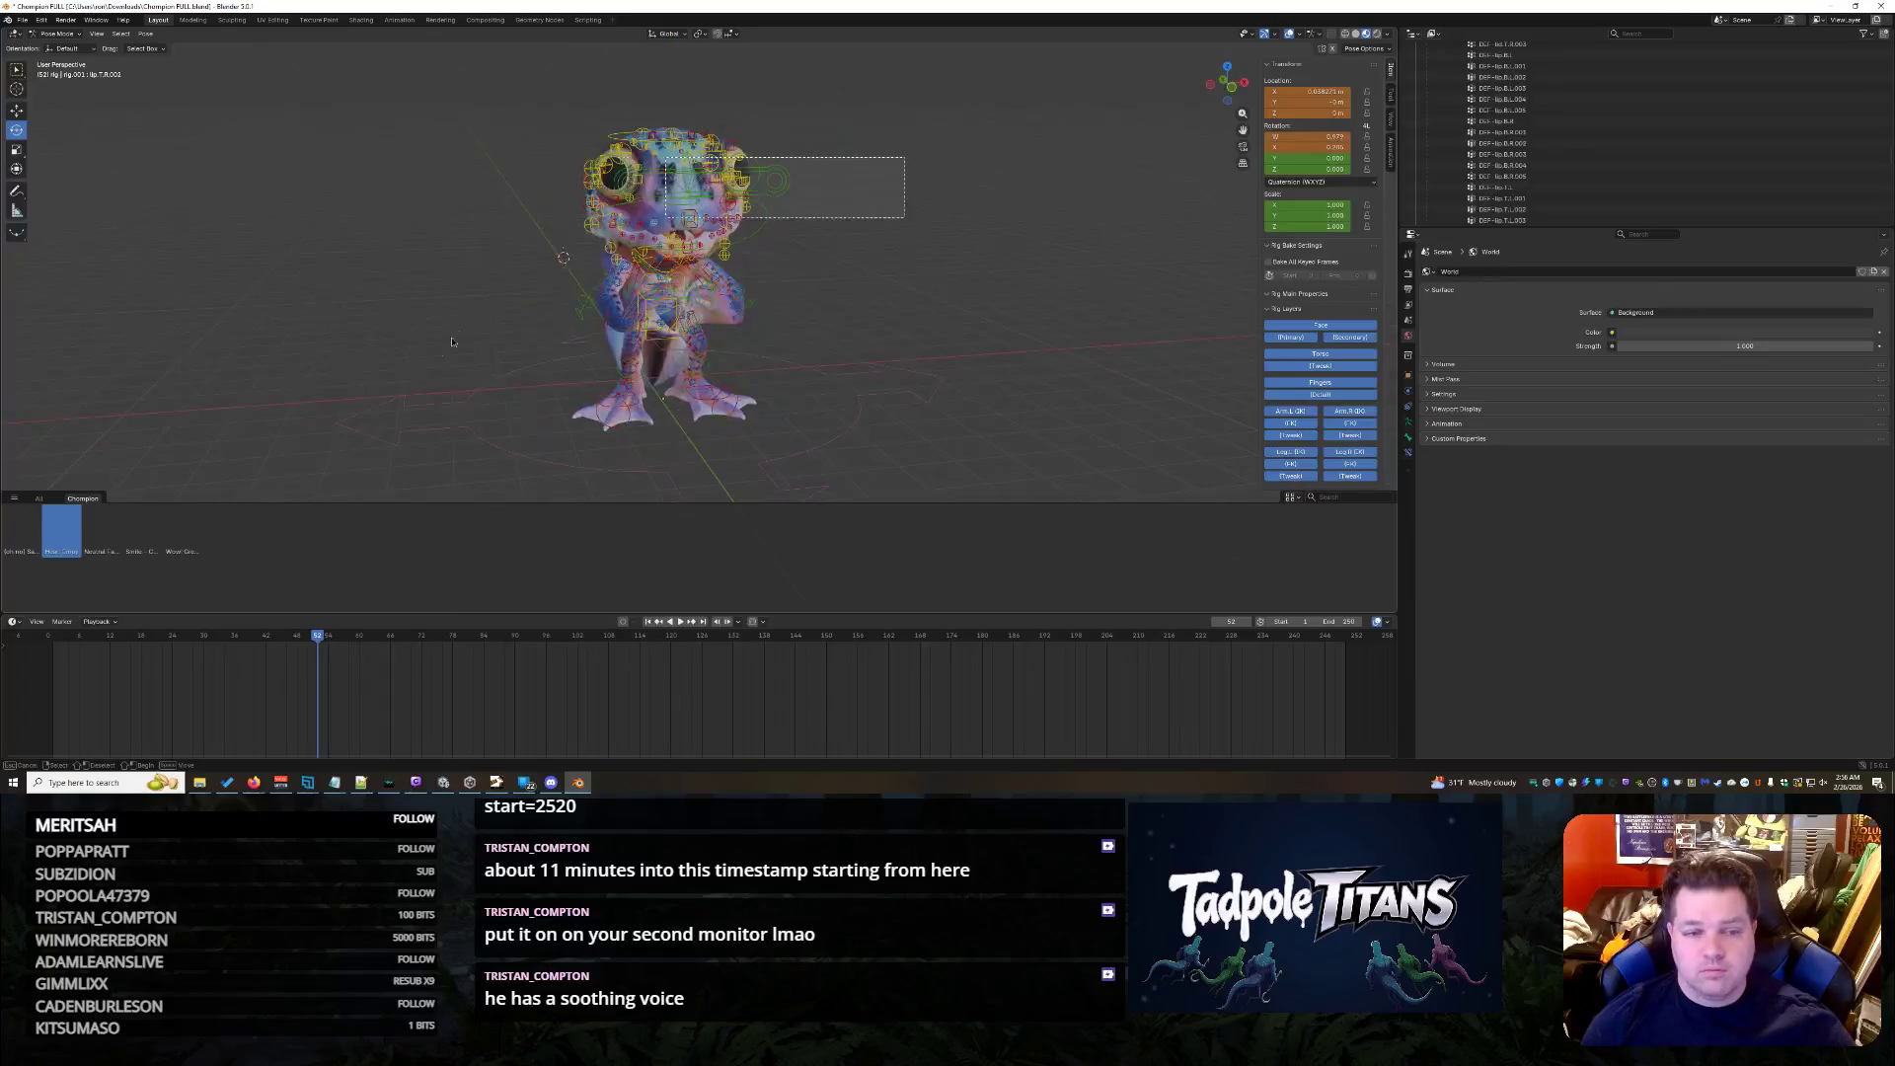
- Hide the rig's bones in the Outliner and apply the first pose asset to the frog
{"action": "key", "text": "a"}
{"action": "scroll", "coordinate": [1614, 142], "scroll_direction": "up", "scroll_amount": 3}
{"action": "scroll", "coordinate": [1622, 137], "scroll_direction": "up", "scroll_amount": 5}
{"action": "scroll", "coordinate": [1601, 127], "scroll_direction": "up", "scroll_amount": 5}
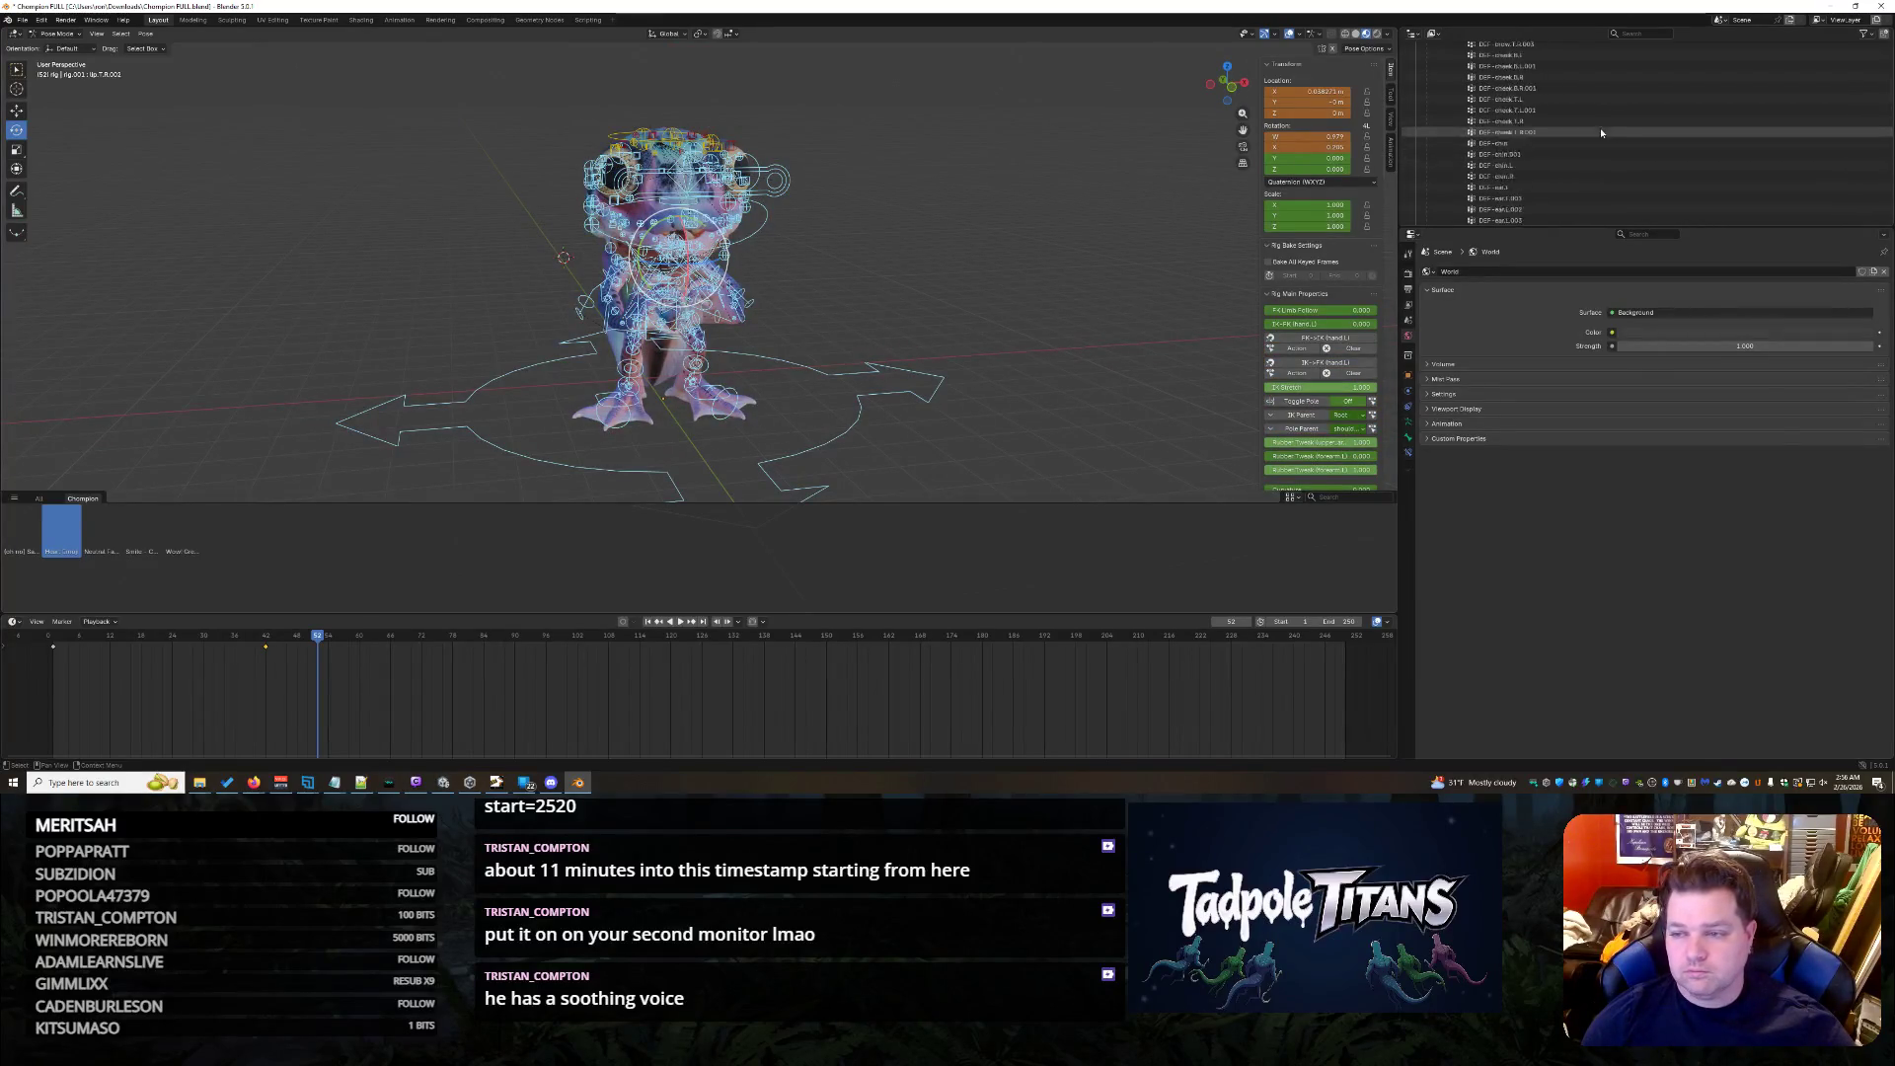
{"action": "scroll", "coordinate": [1594, 114], "scroll_direction": "up", "scroll_amount": 5}
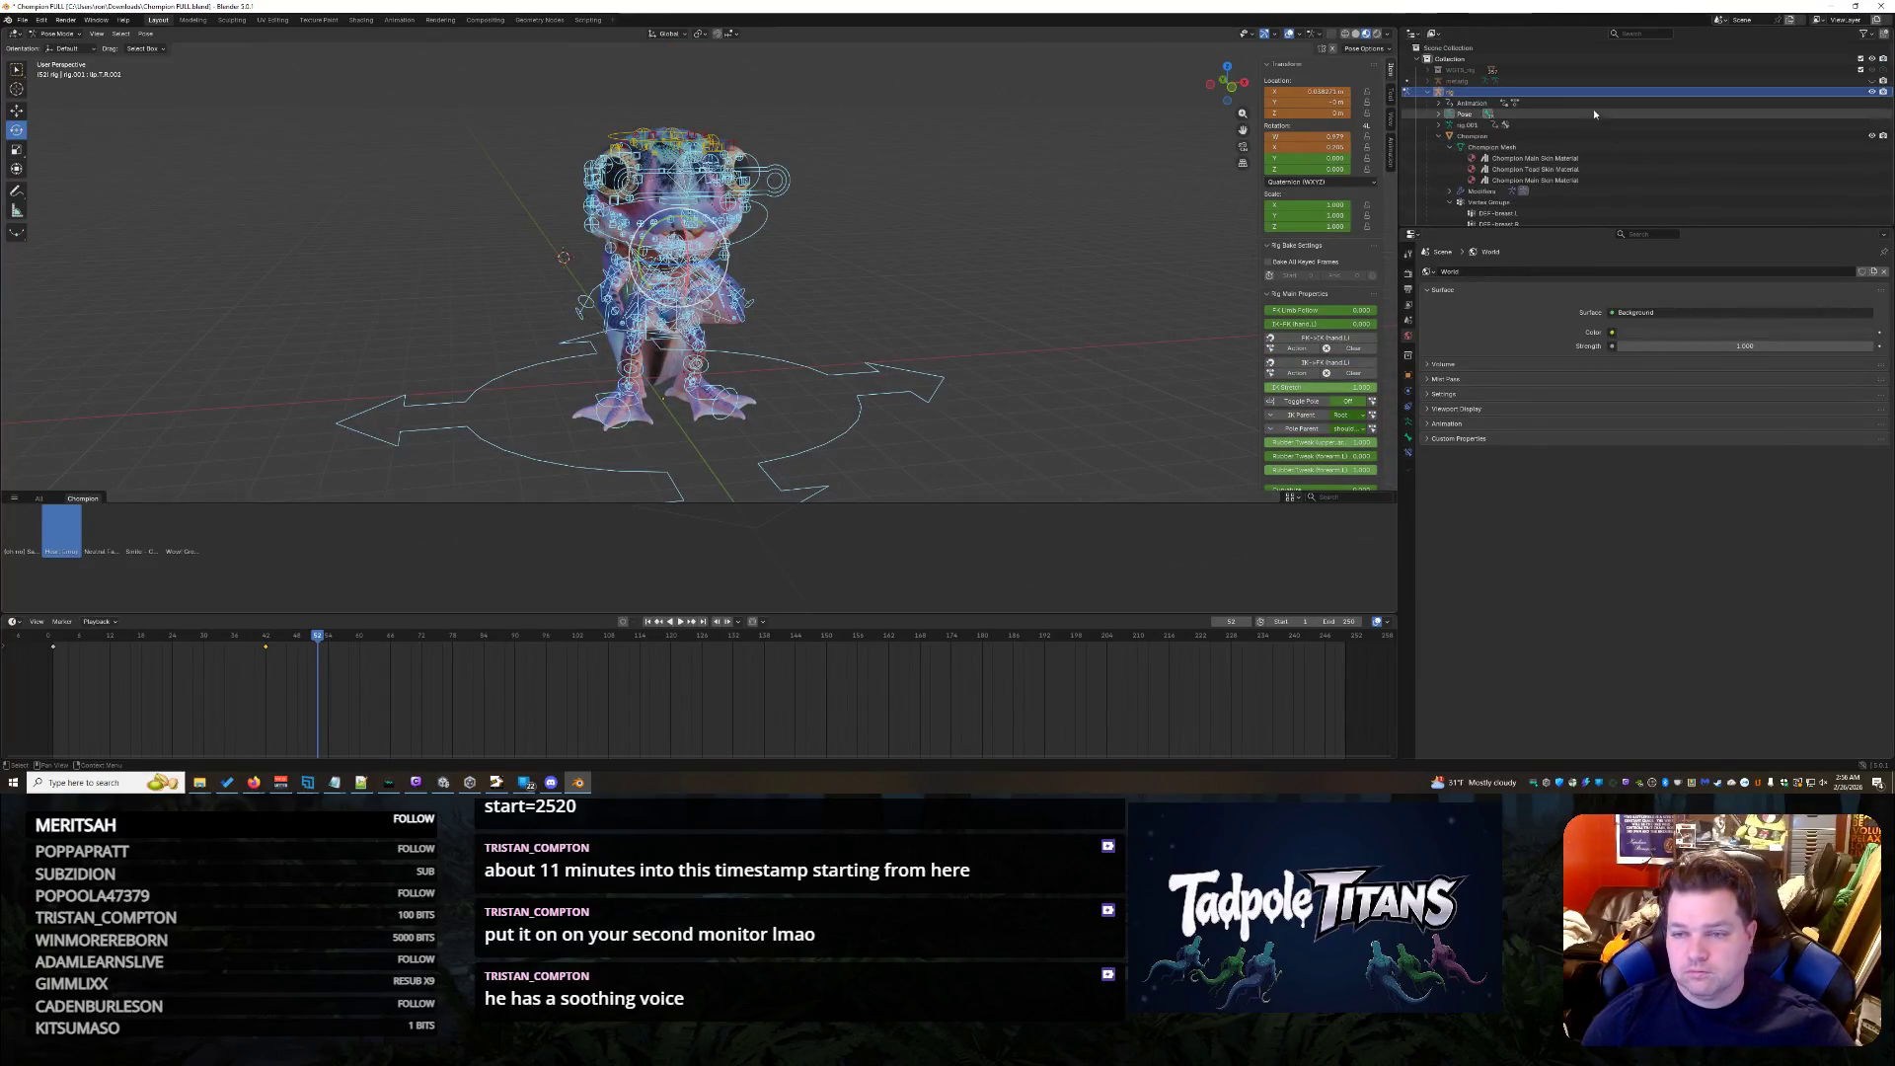
{"action": "left_click", "coordinate": [1873, 96]}
{"action": "scroll", "coordinate": [998, 324], "scroll_direction": "up", "scroll_amount": 3}
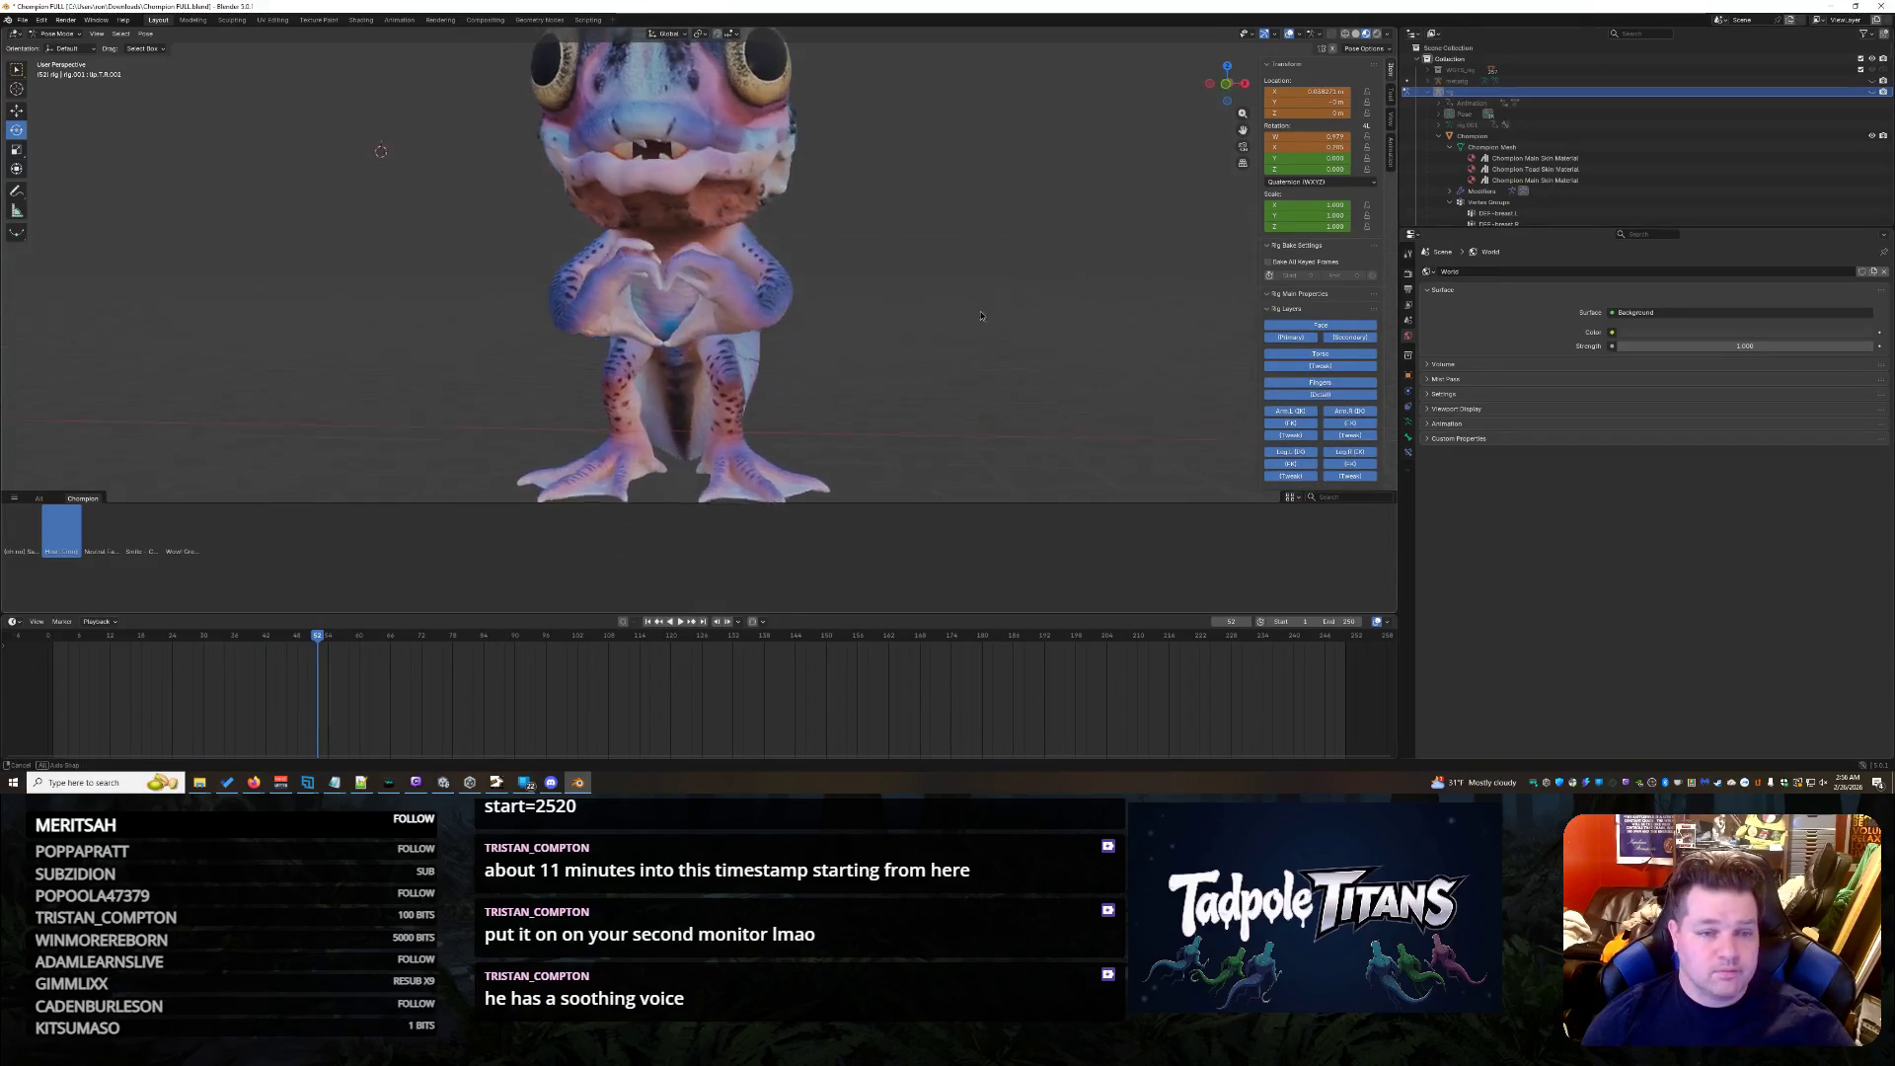
{"action": "scroll", "coordinate": [993, 326], "scroll_direction": "down", "scroll_amount": 3}
{"action": "middle_click_drag", "start_coordinate": [994, 332], "coordinate": [1006, 354]}
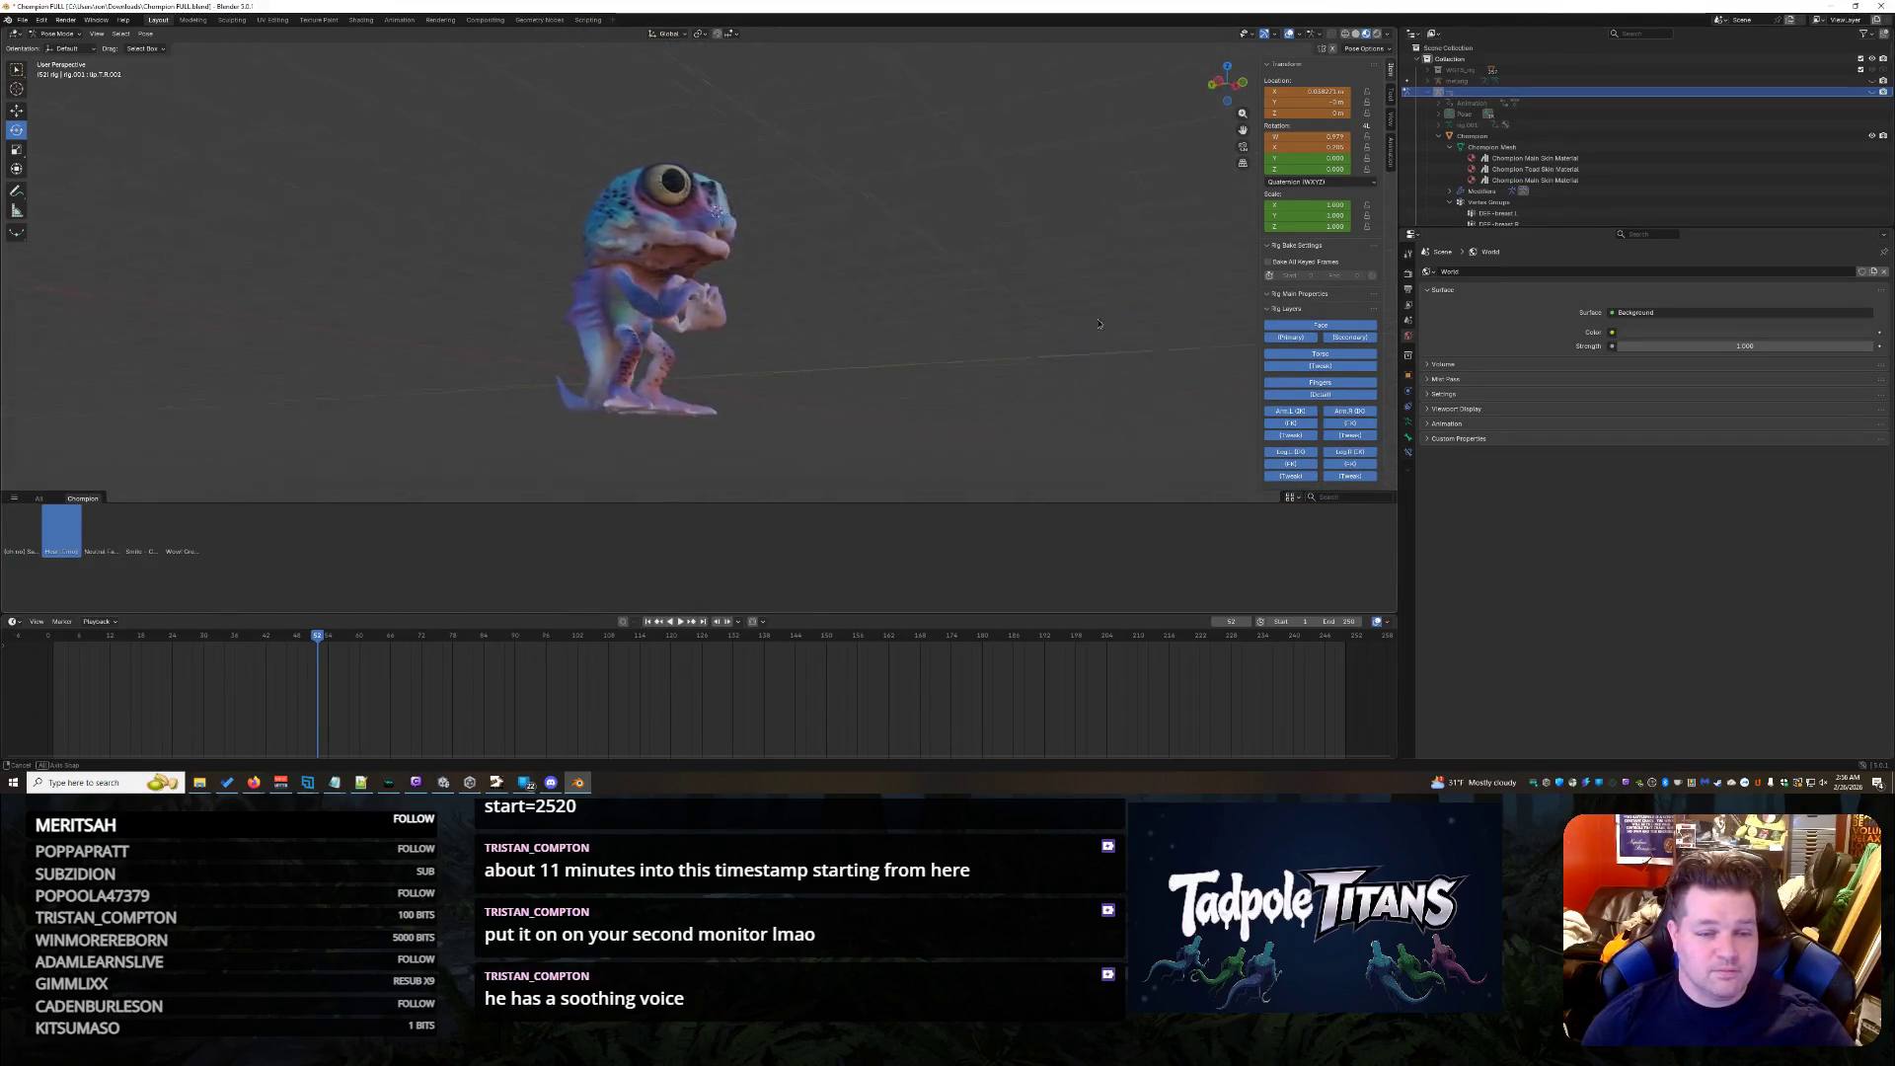
{"action": "scroll", "coordinate": [1007, 349], "scroll_direction": "up", "scroll_amount": 3}
{"action": "mouse_move", "coordinate": [1022, 334]}
{"action": "middle_mouse_down"}
{"action": "mouse_move", "coordinate": [991, 366]}
{"action": "mouse_move", "coordinate": [1025, 323]}
{"action": "mouse_move", "coordinate": [925, 348]}
{"action": "mouse_move", "coordinate": [830, 341]}
{"action": "middle_mouse_up"}
{"action": "left_click", "coordinate": [12, 542]}
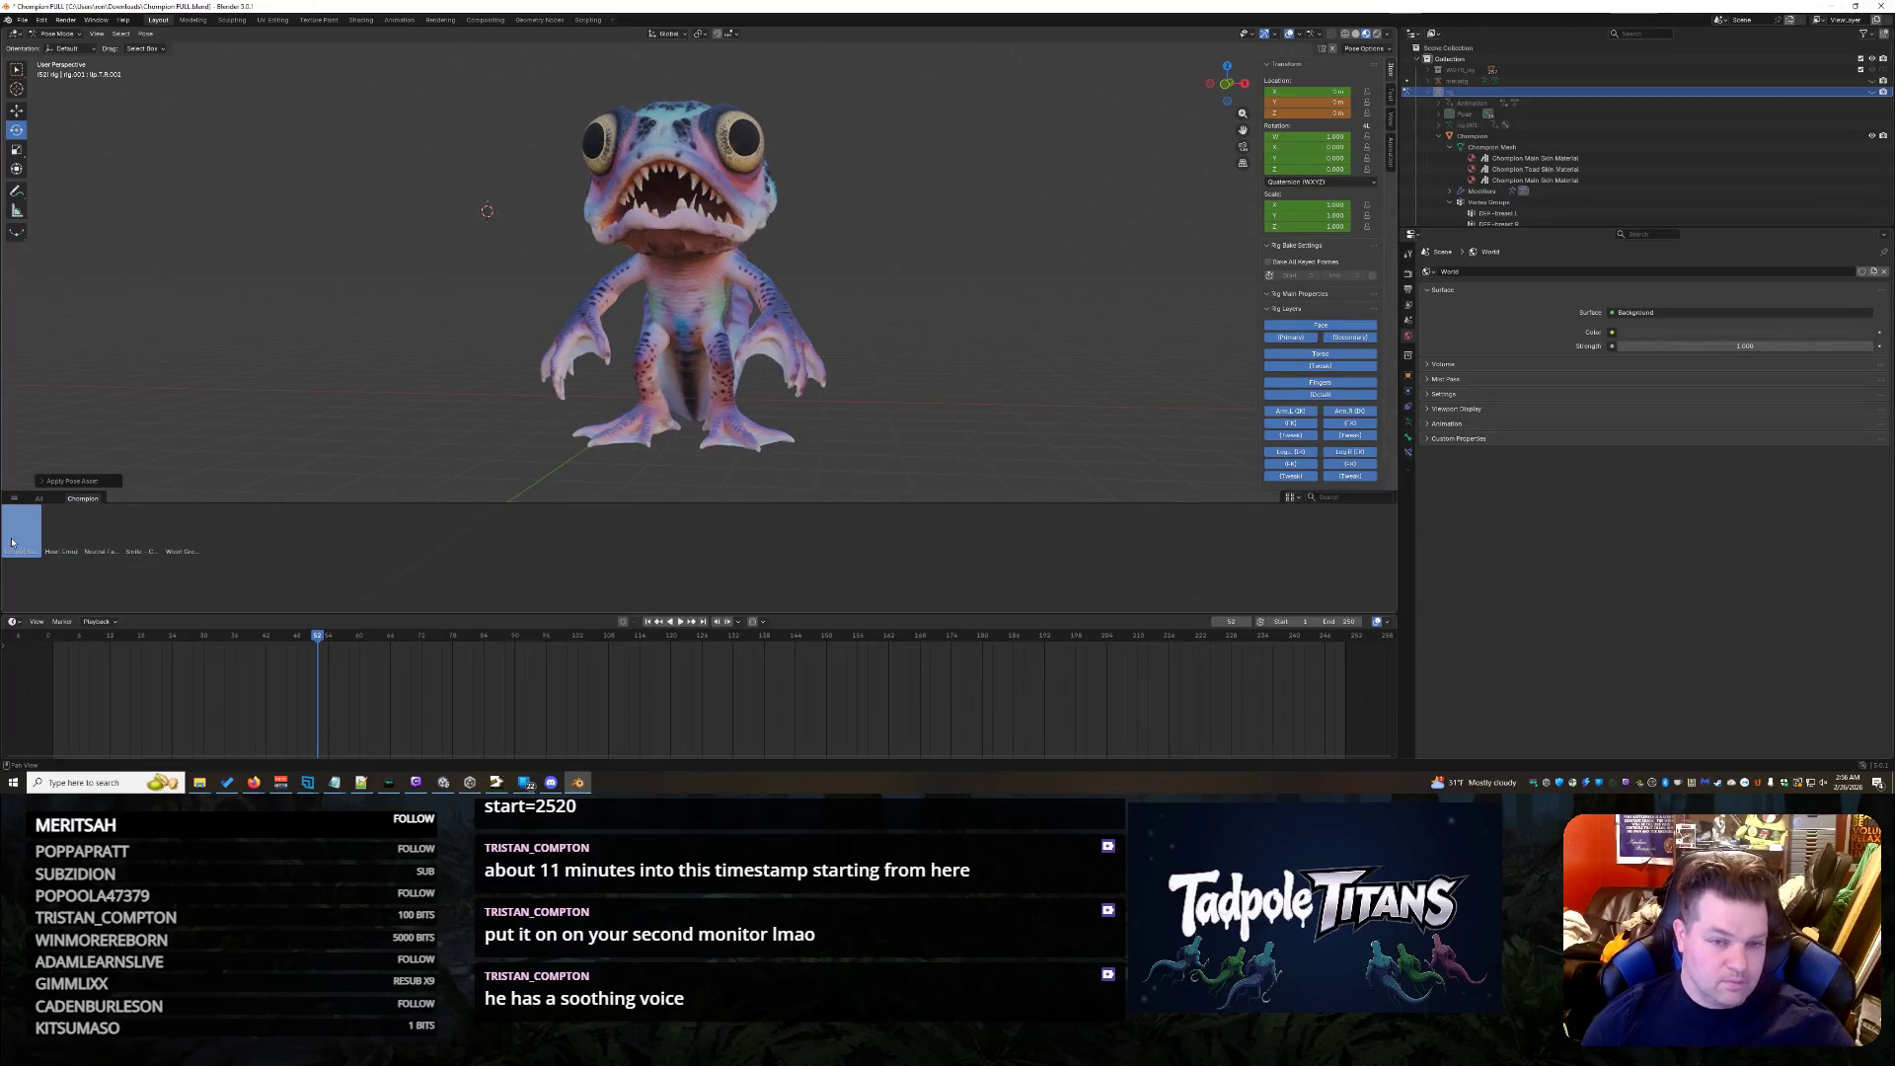
- Click through the heart-hands, third and open-armed smile poses, settling on heart-hands
{"action": "left_click", "coordinate": [61, 536]}
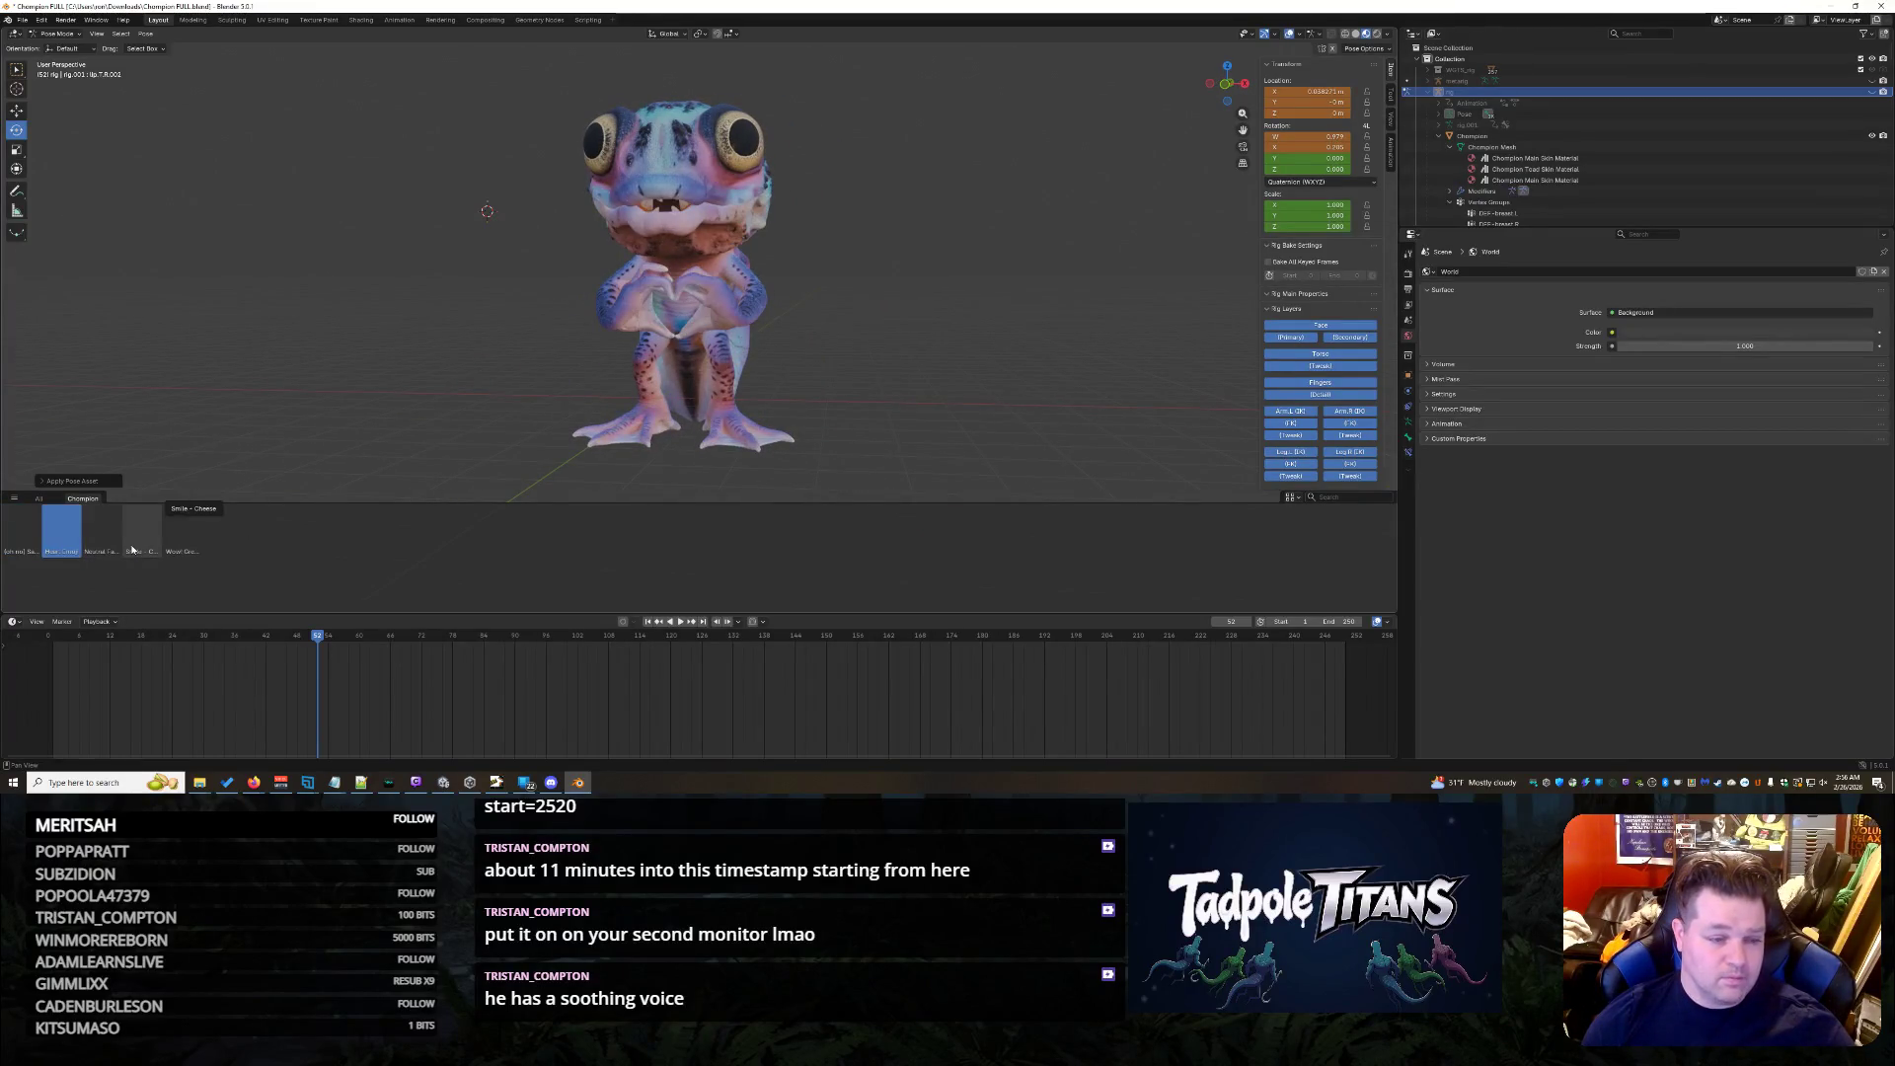
{"action": "left_click", "coordinate": [111, 546]}
{"action": "left_click", "coordinate": [154, 541]}
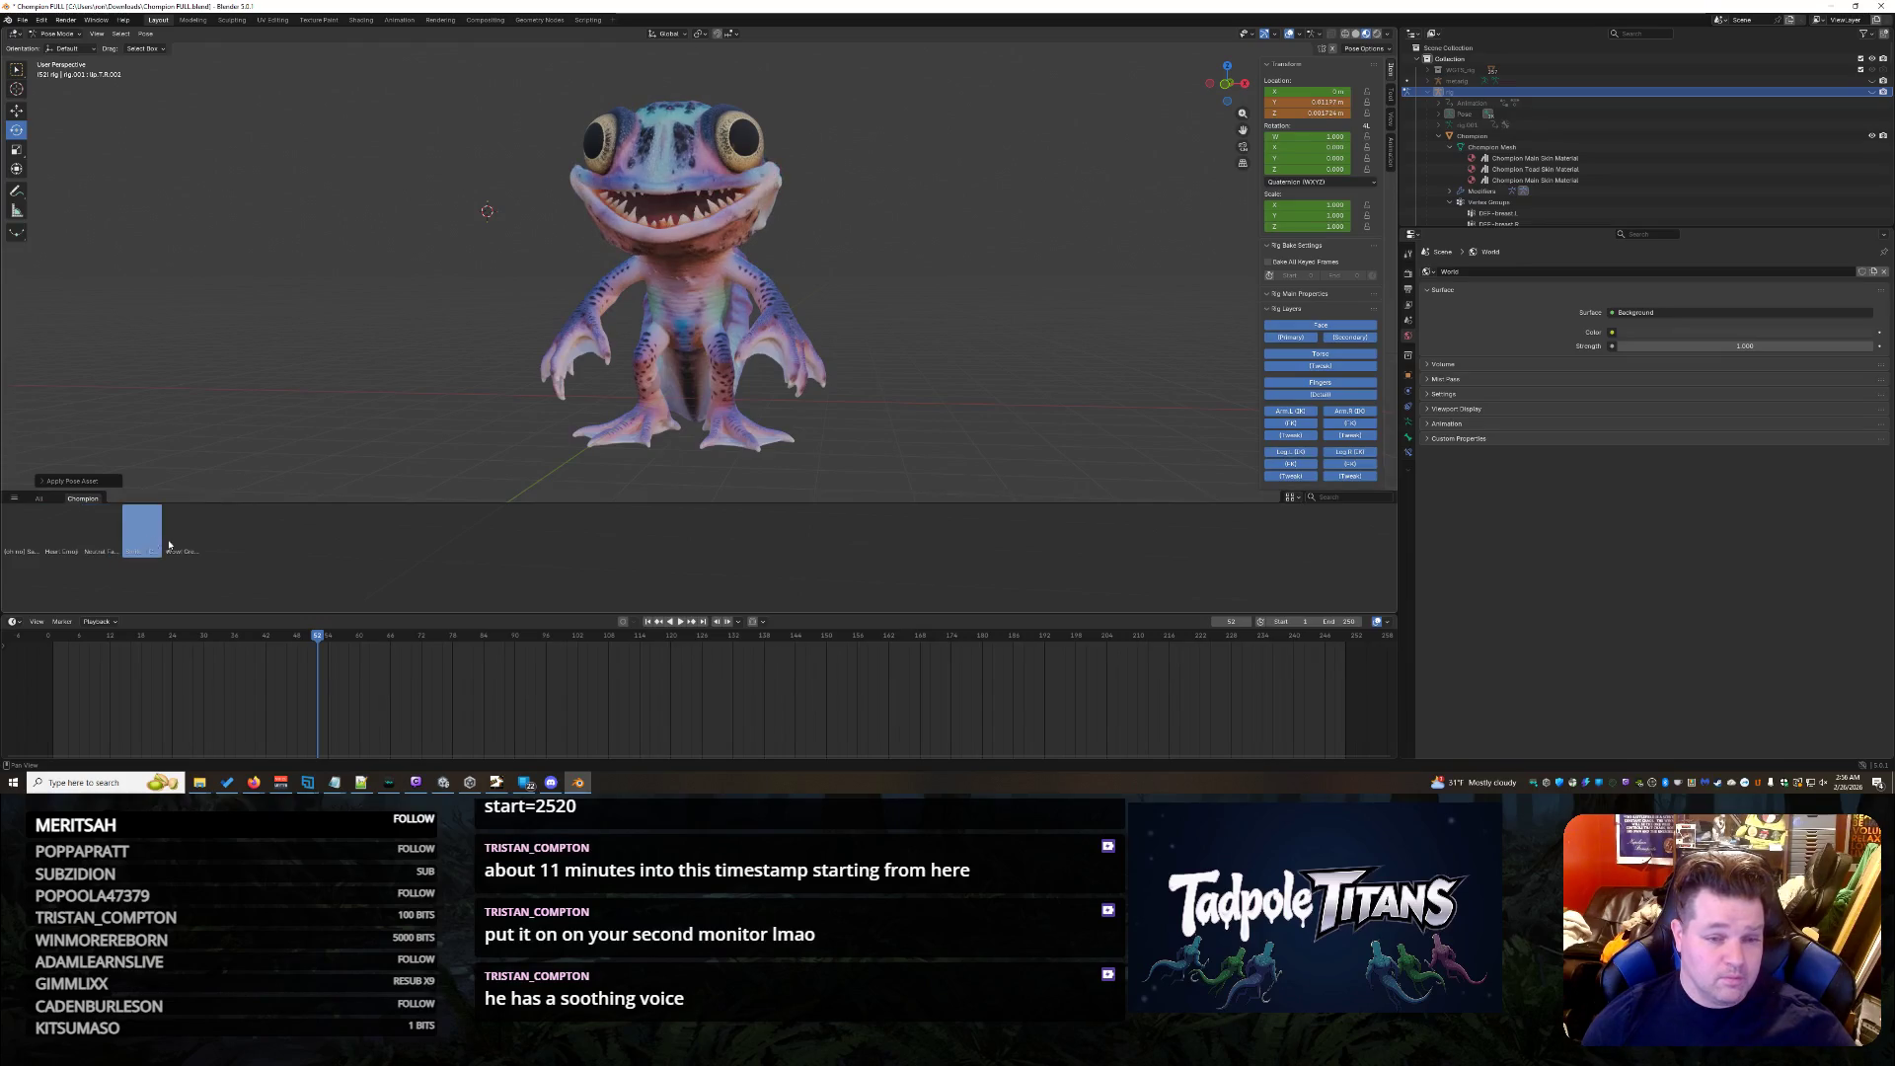
{"action": "left_click", "coordinate": [68, 547]}
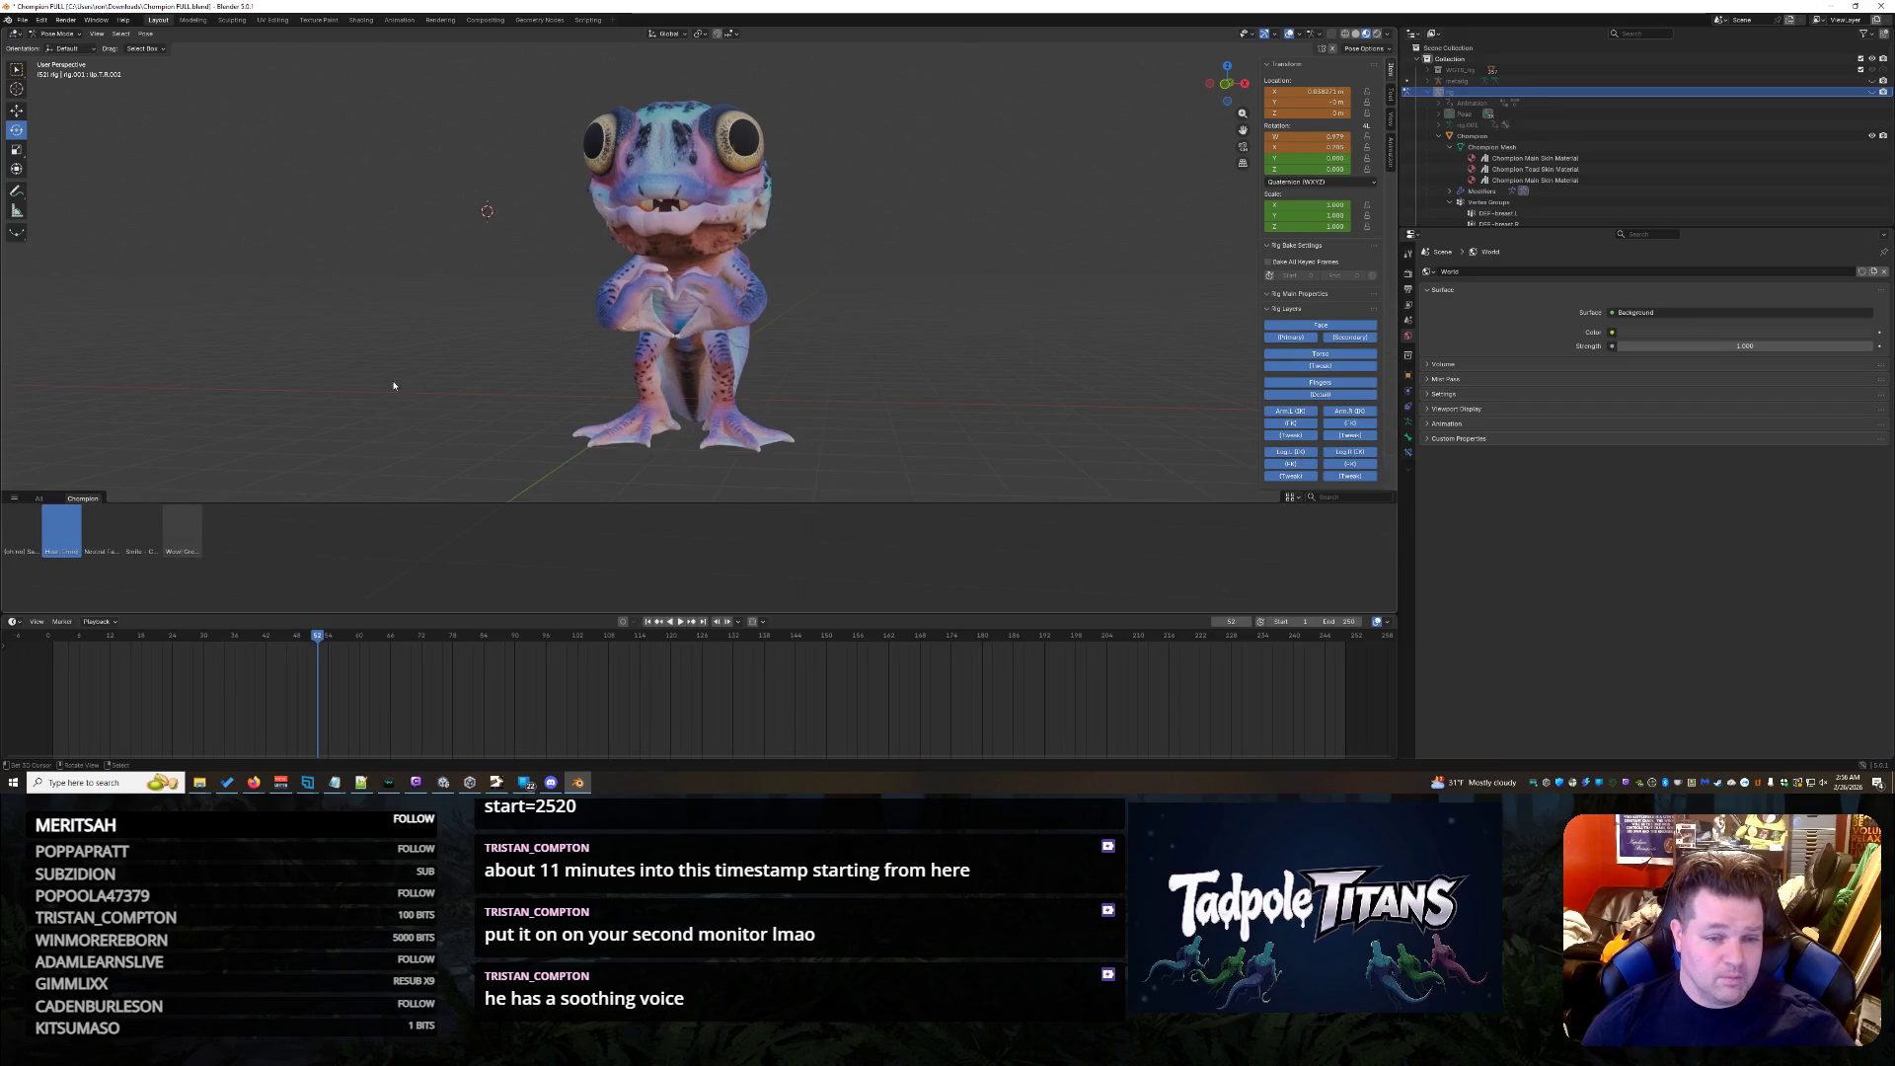
- Inspect the heart-hands pose from several angles, then apply the first pose asset
{"action": "middle_click_drag", "start_coordinate": [392, 385], "coordinate": [401, 387]}
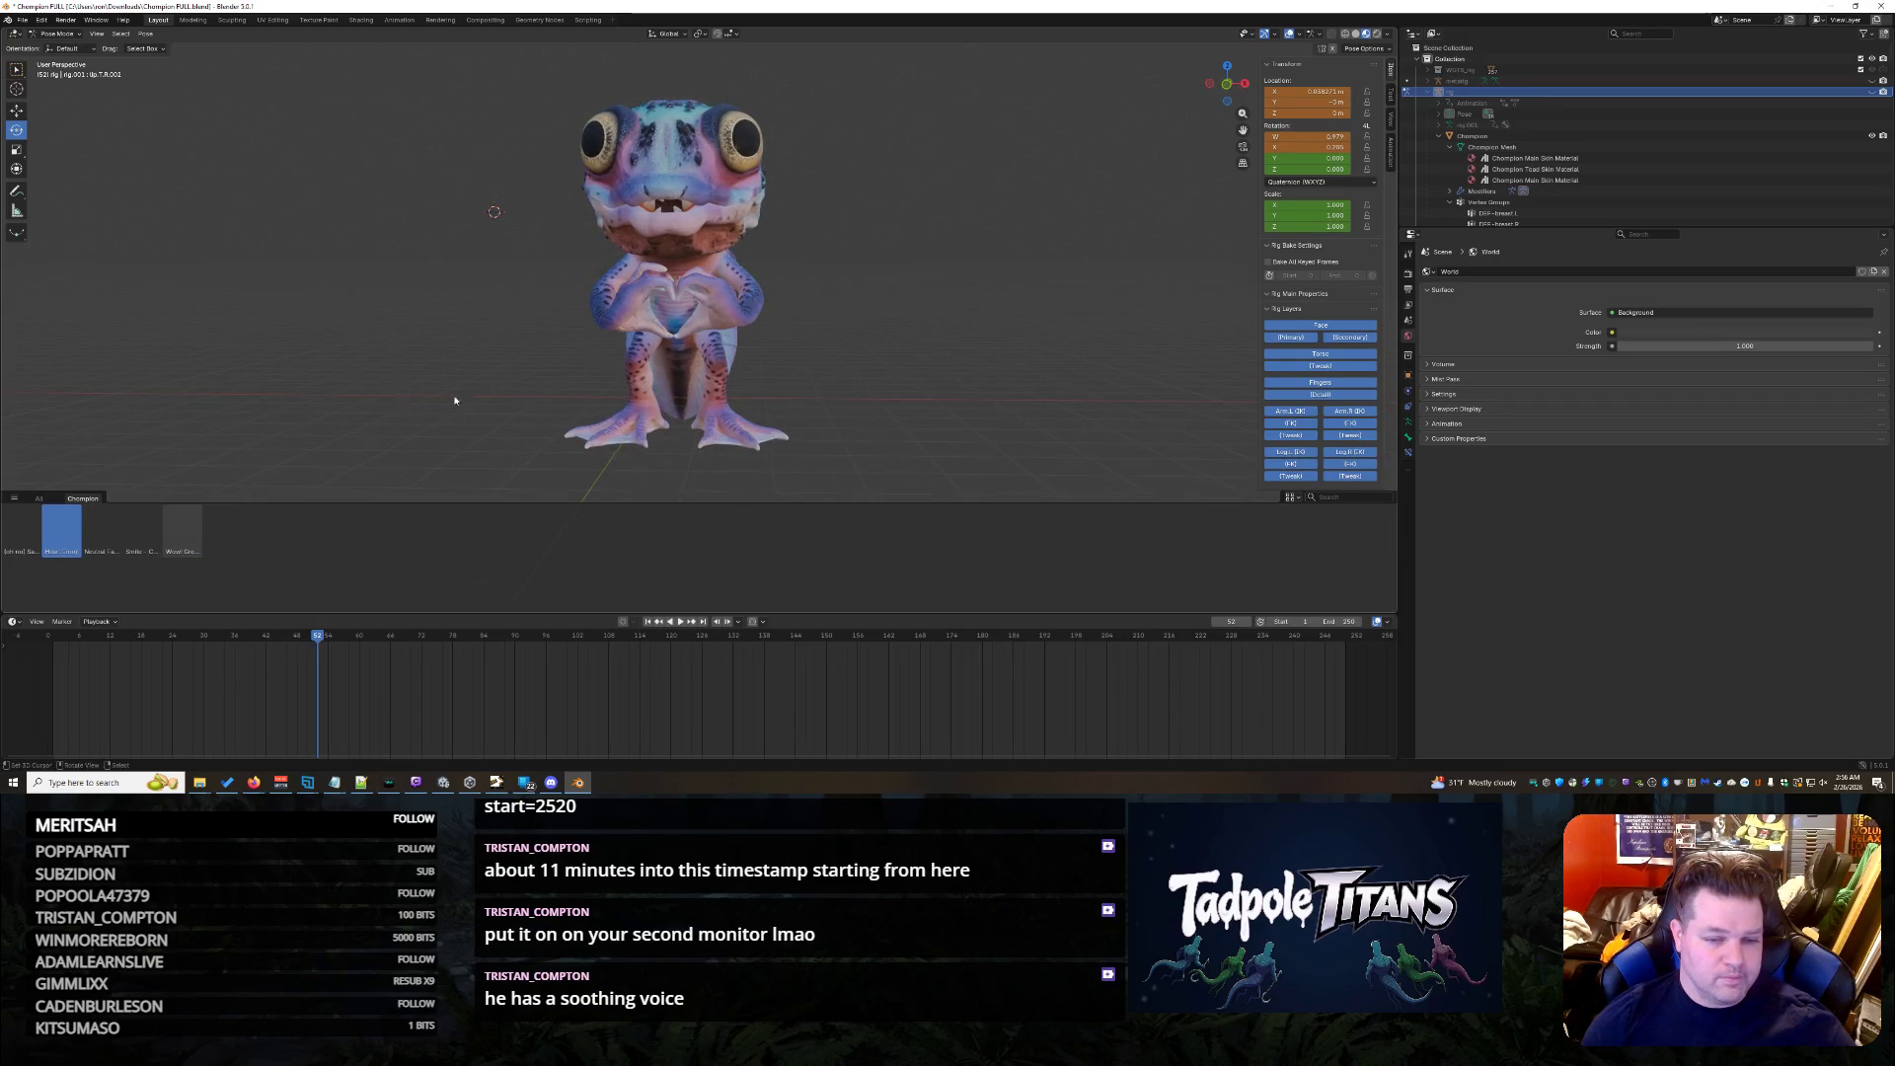
{"action": "scroll", "coordinate": [407, 387], "scroll_direction": "up", "scroll_amount": 3}
{"action": "scroll", "coordinate": [406, 387], "scroll_direction": "down", "scroll_amount": 3}
{"action": "mouse_move", "coordinate": [406, 387]}
{"action": "middle_mouse_down"}
{"action": "mouse_move", "coordinate": [758, 397]}
{"action": "mouse_move", "coordinate": [600, 411]}
{"action": "mouse_move", "coordinate": [702, 423]}
{"action": "middle_mouse_up"}
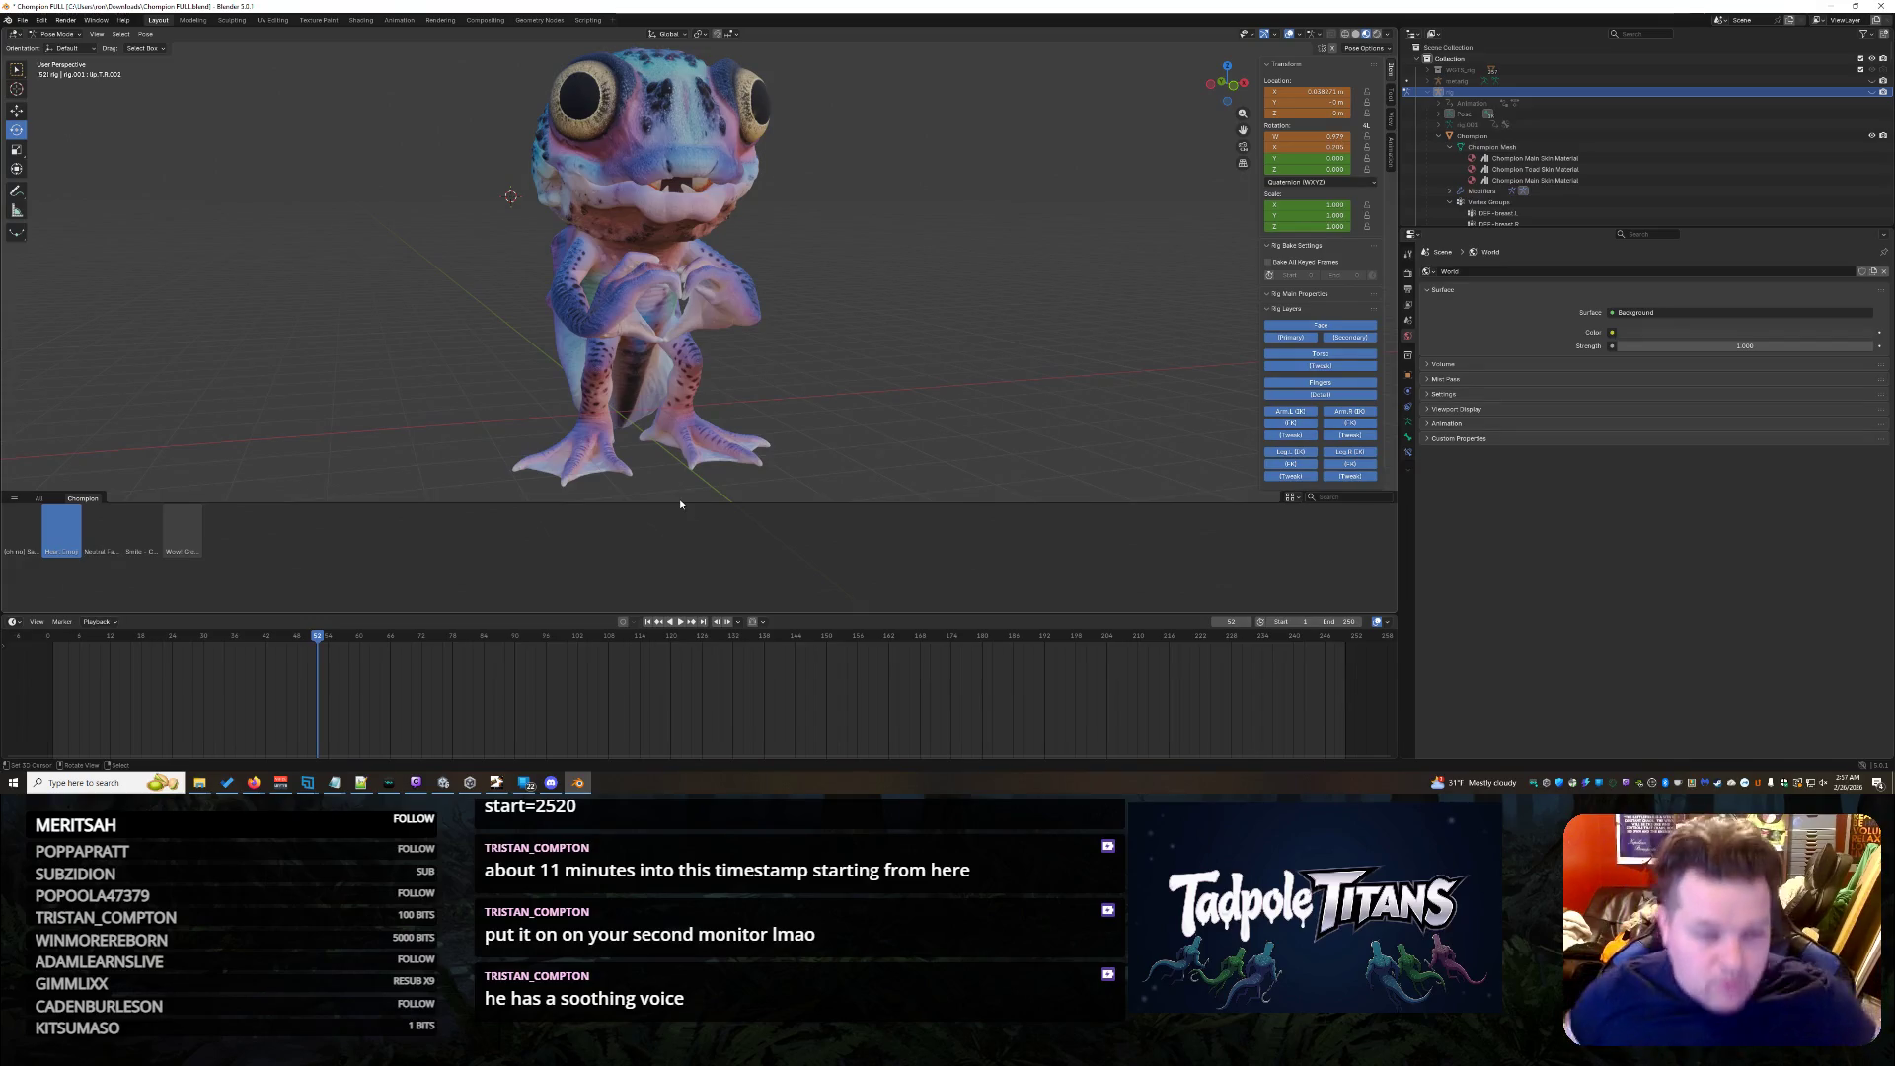
{"action": "middle_click_drag", "start_coordinate": [880, 491], "coordinate": [1066, 406]}
{"action": "mouse_move", "coordinate": [964, 313]}
{"action": "middle_mouse_down"}
{"action": "mouse_move", "coordinate": [915, 292]}
{"action": "mouse_move", "coordinate": [950, 314]}
{"action": "middle_mouse_up"}
{"action": "left_click", "coordinate": [21, 534]}
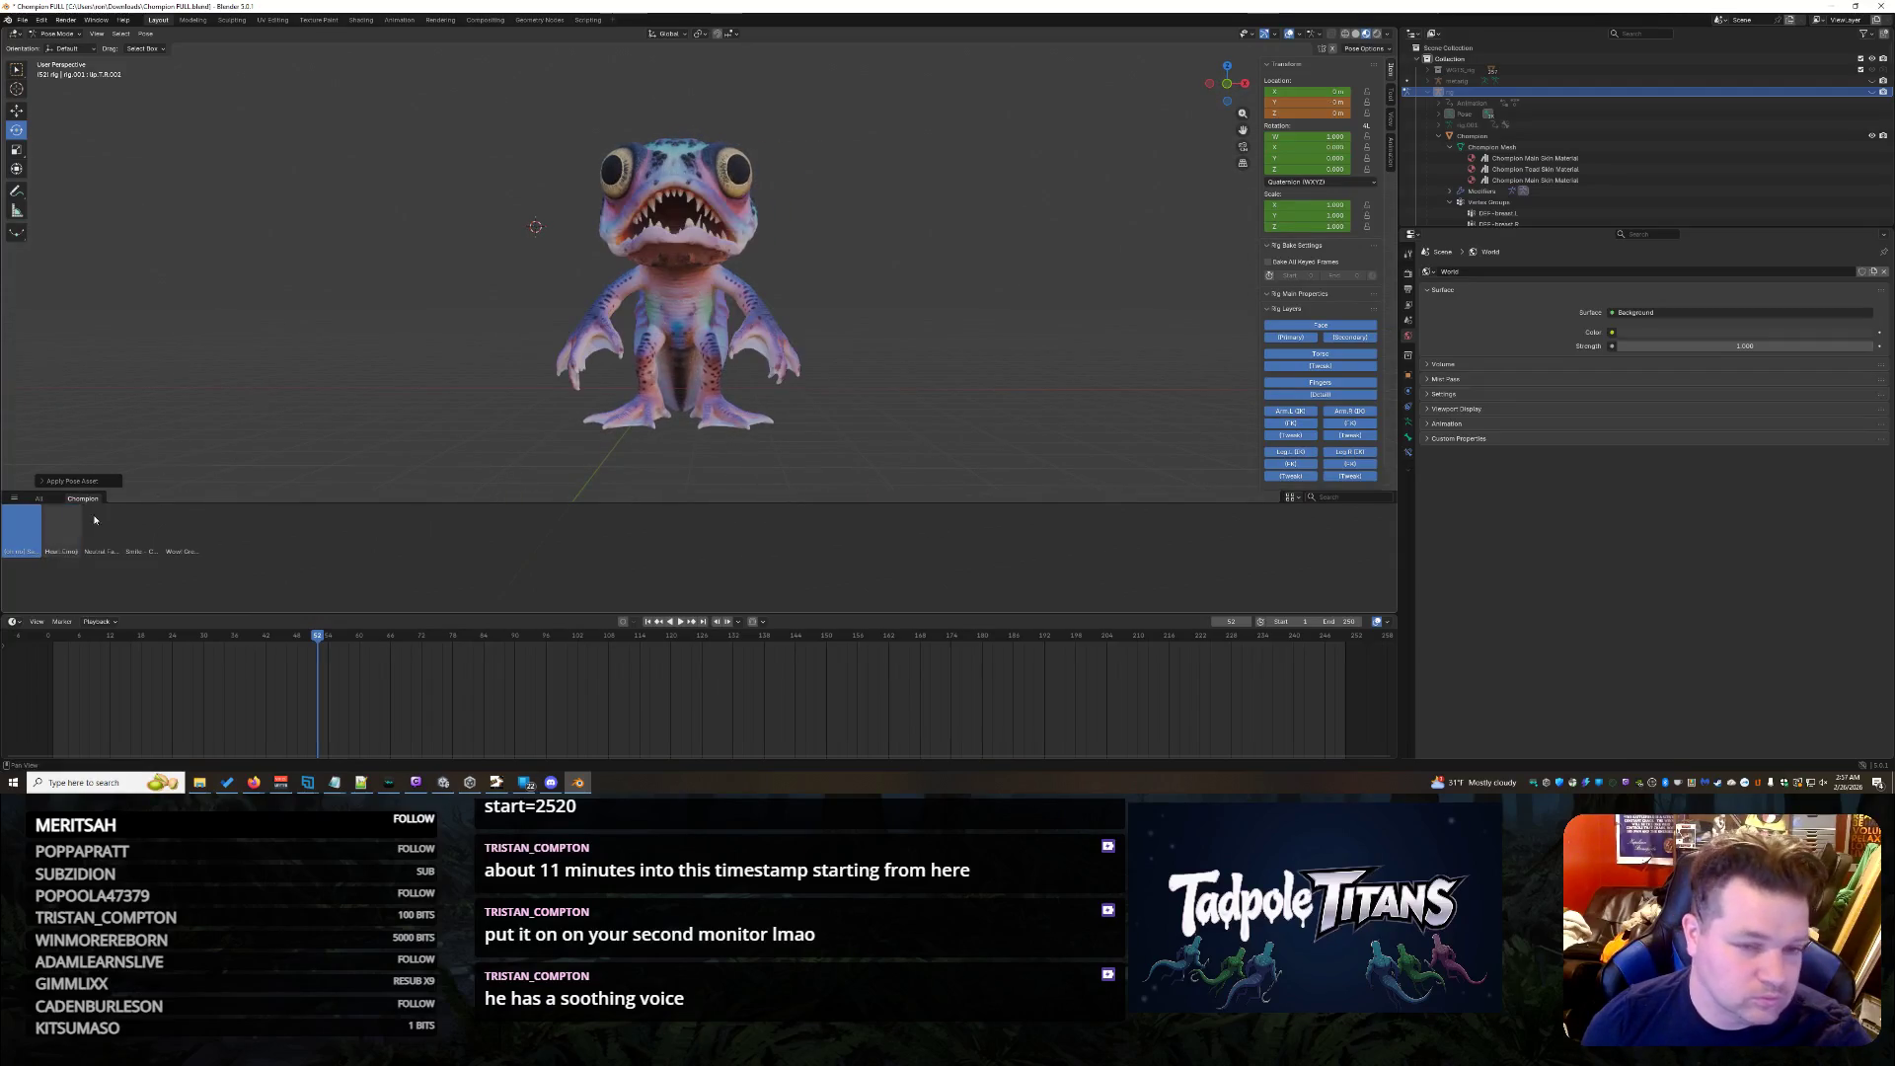
{"action": "scroll", "coordinate": [420, 334], "scroll_direction": "up", "scroll_amount": 3}
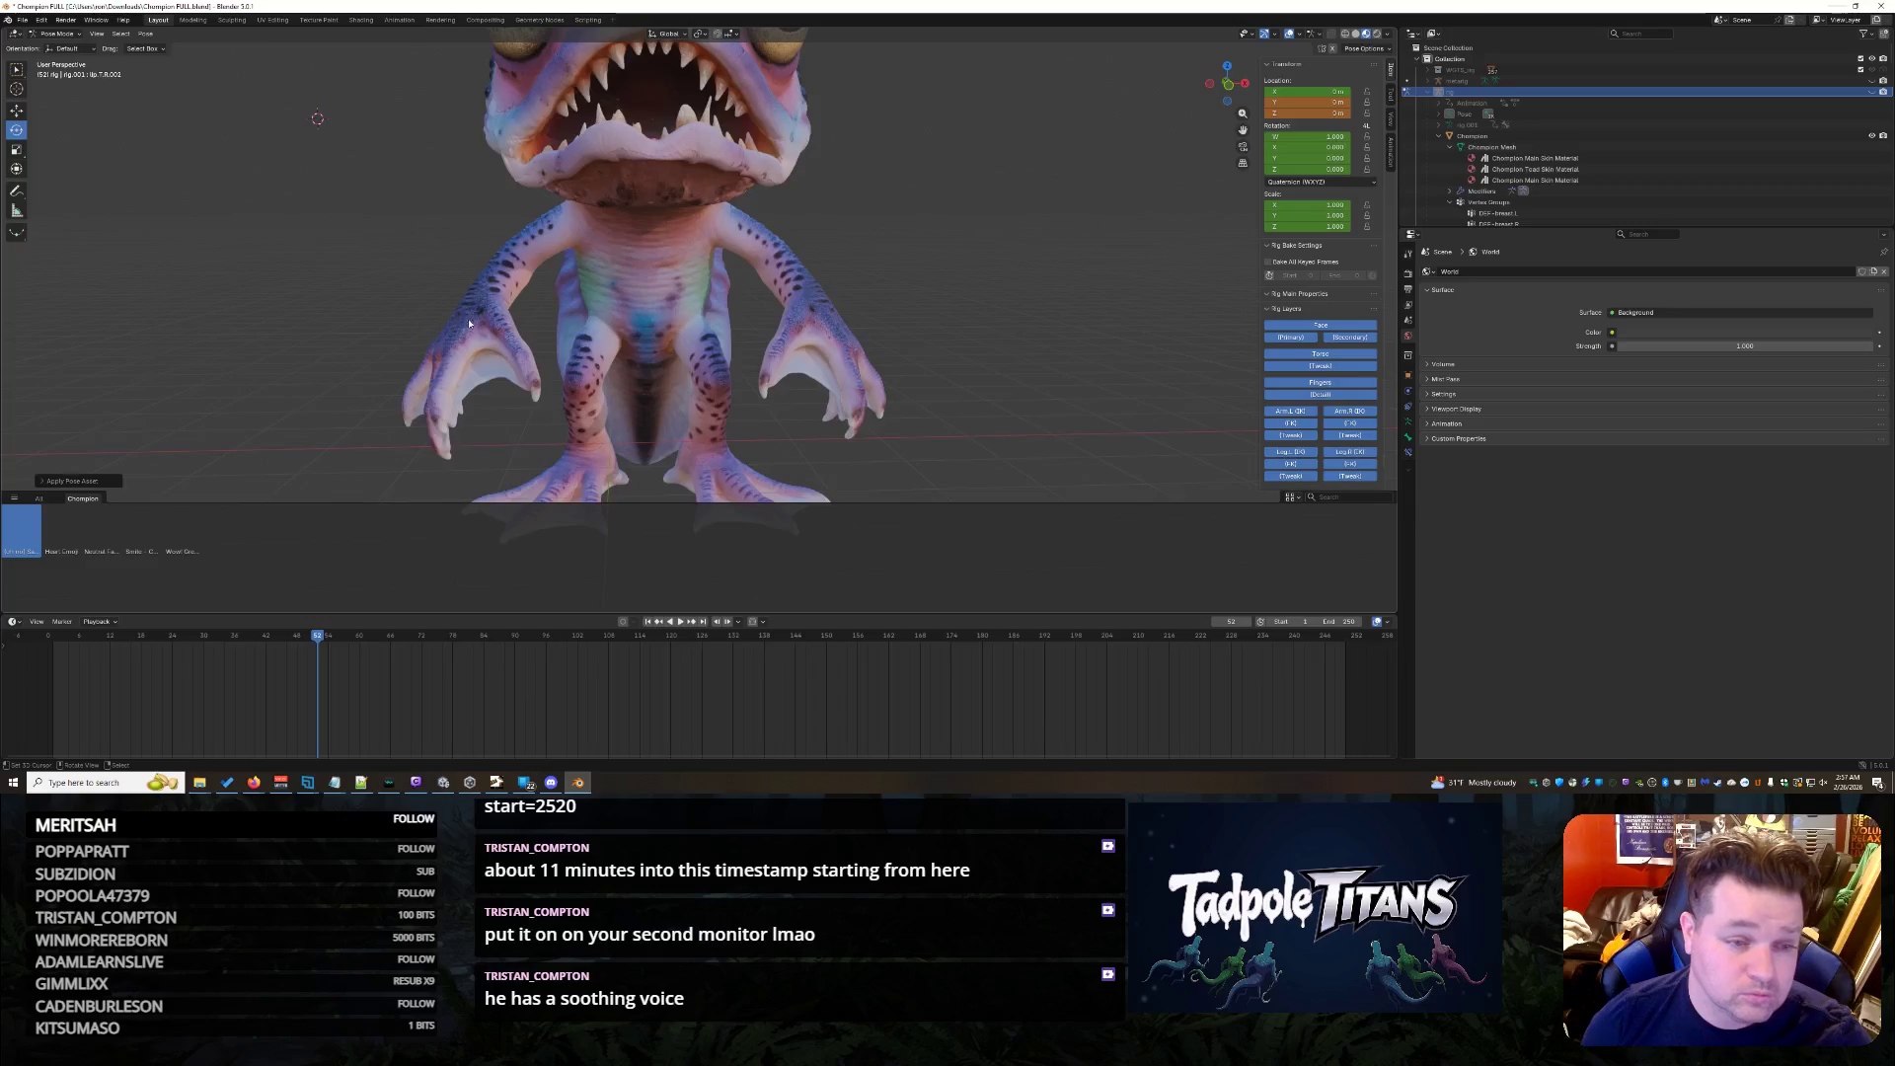
{"action": "scroll", "coordinate": [169, 250], "scroll_direction": "down", "scroll_amount": 3}
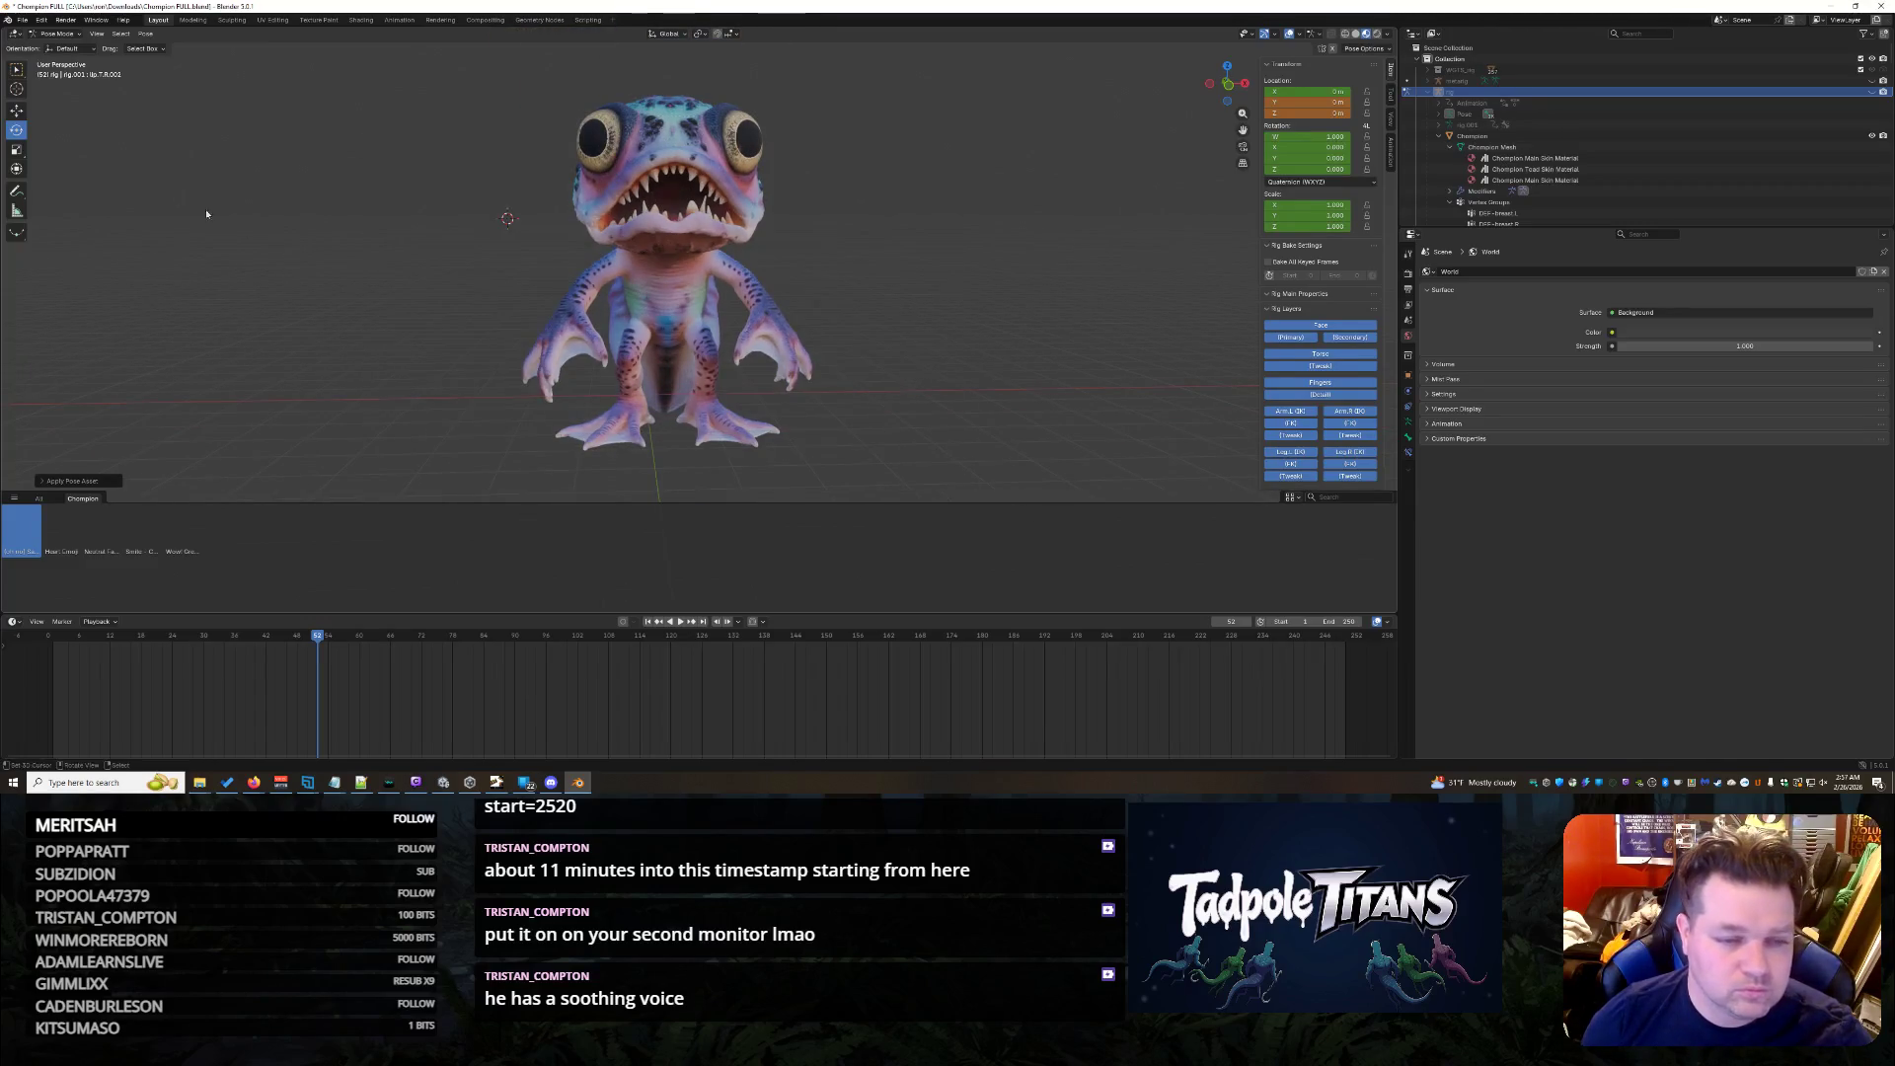
- Show the rig again, select both hand controls and move/rotate them along X
{"action": "left_click", "coordinate": [145, 33]}
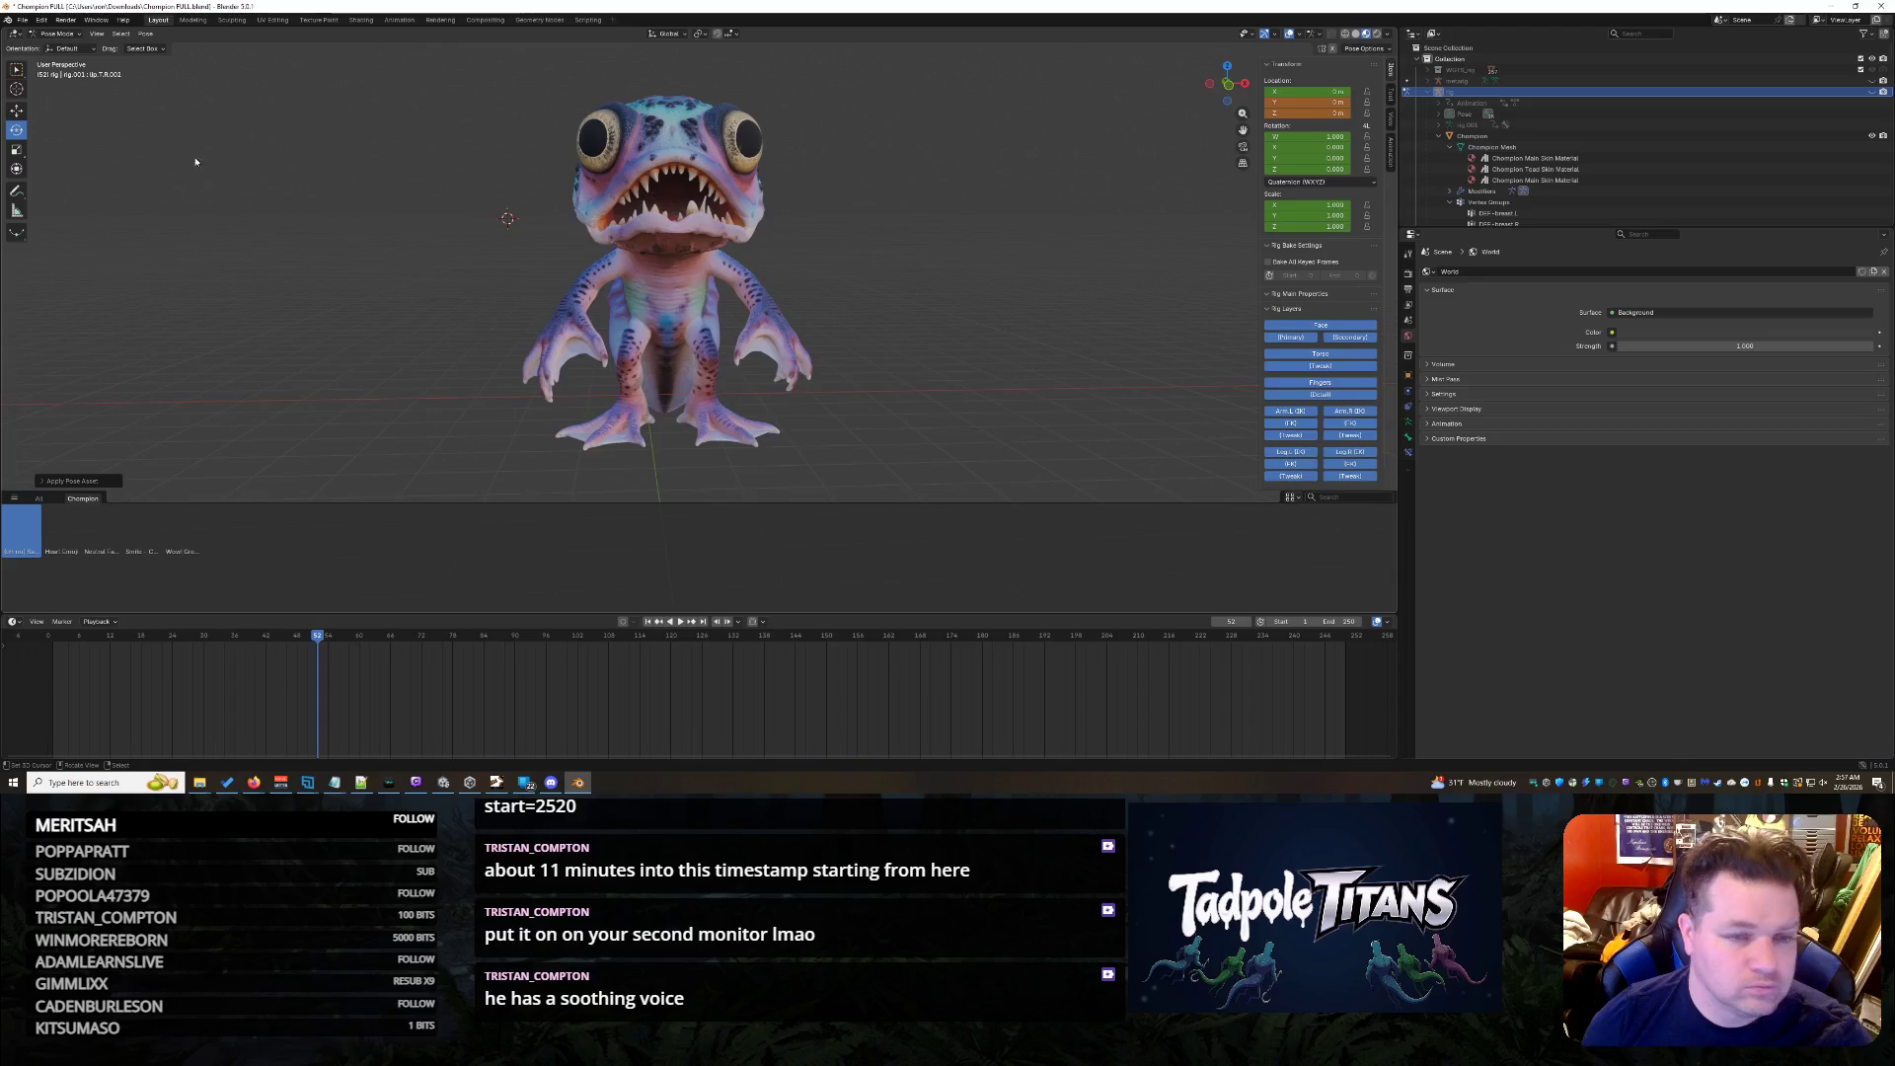
{"action": "left_click", "coordinate": [1878, 92]}
{"action": "scroll", "coordinate": [946, 325], "scroll_direction": "up", "scroll_amount": 3}
{"action": "left_click", "coordinate": [835, 338]}
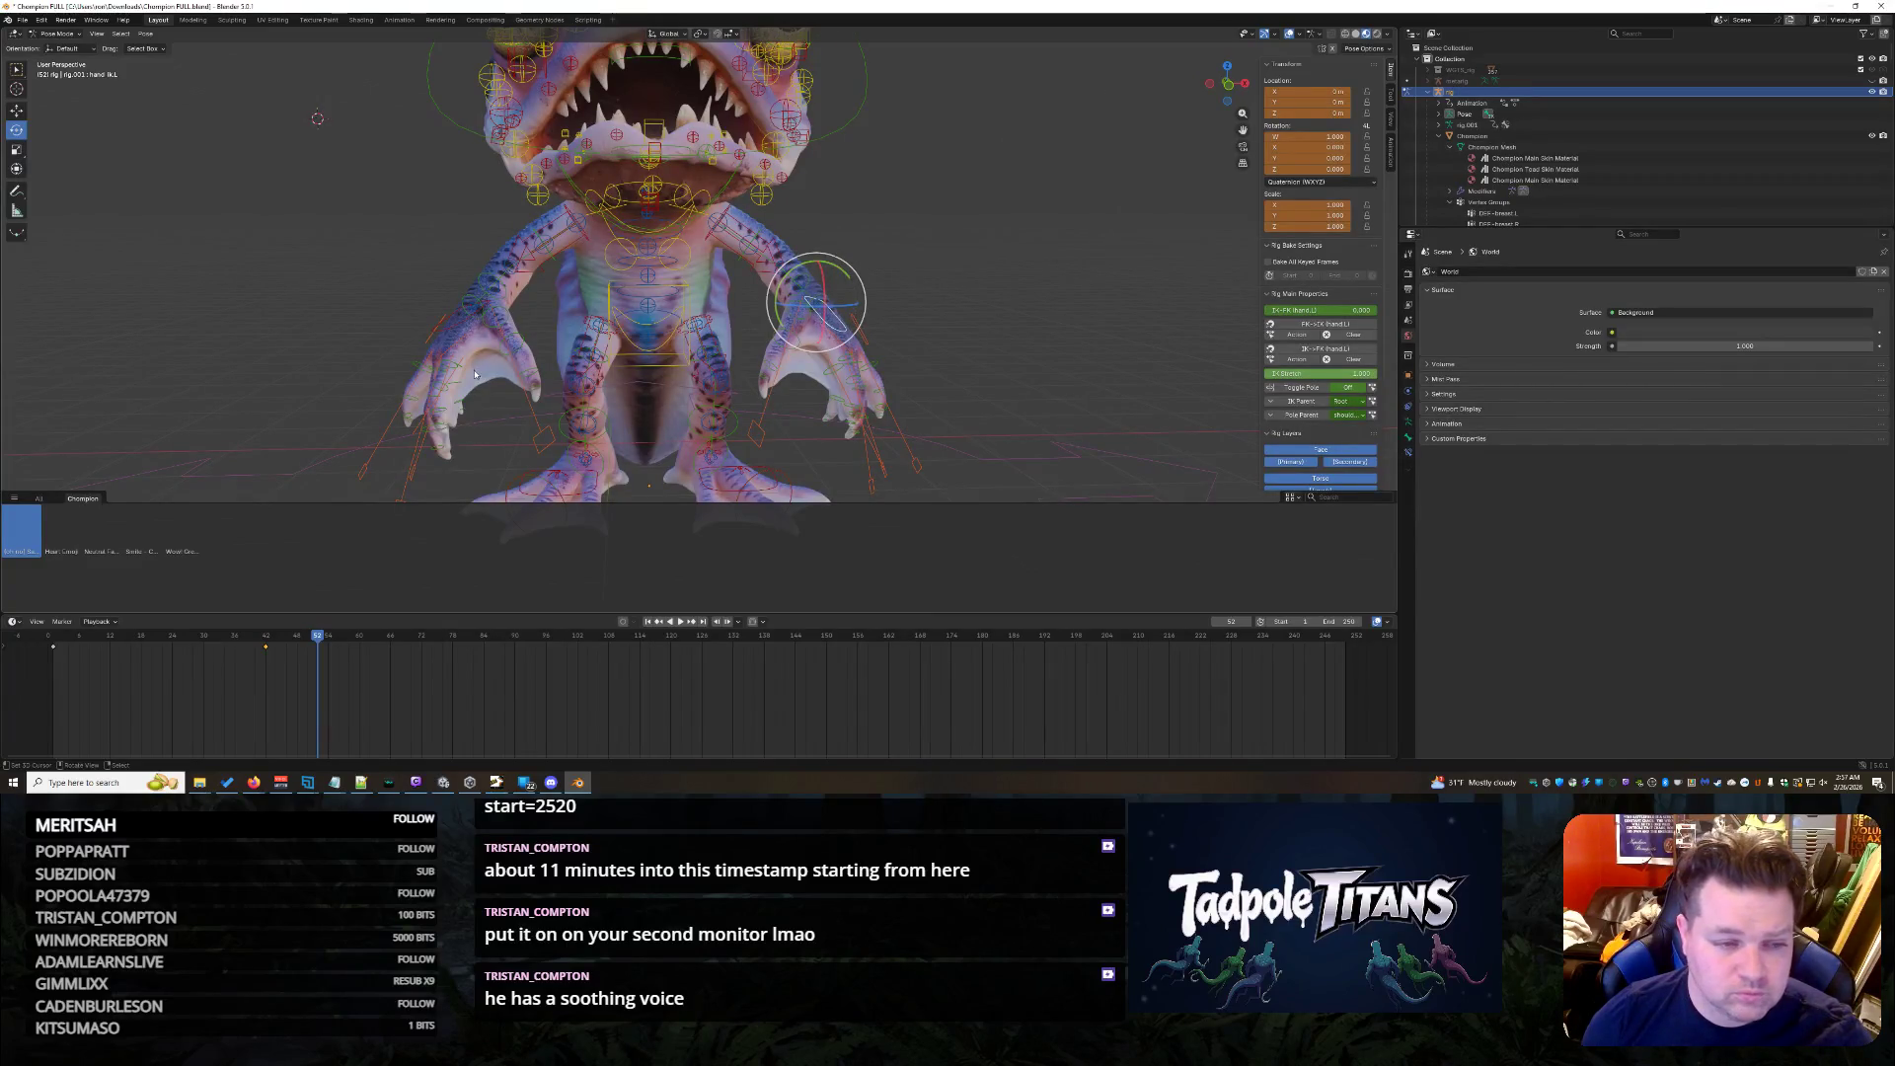
{"action": "left_click", "coordinate": [462, 323], "text": "shift"}
{"action": "key", "text": "g"}
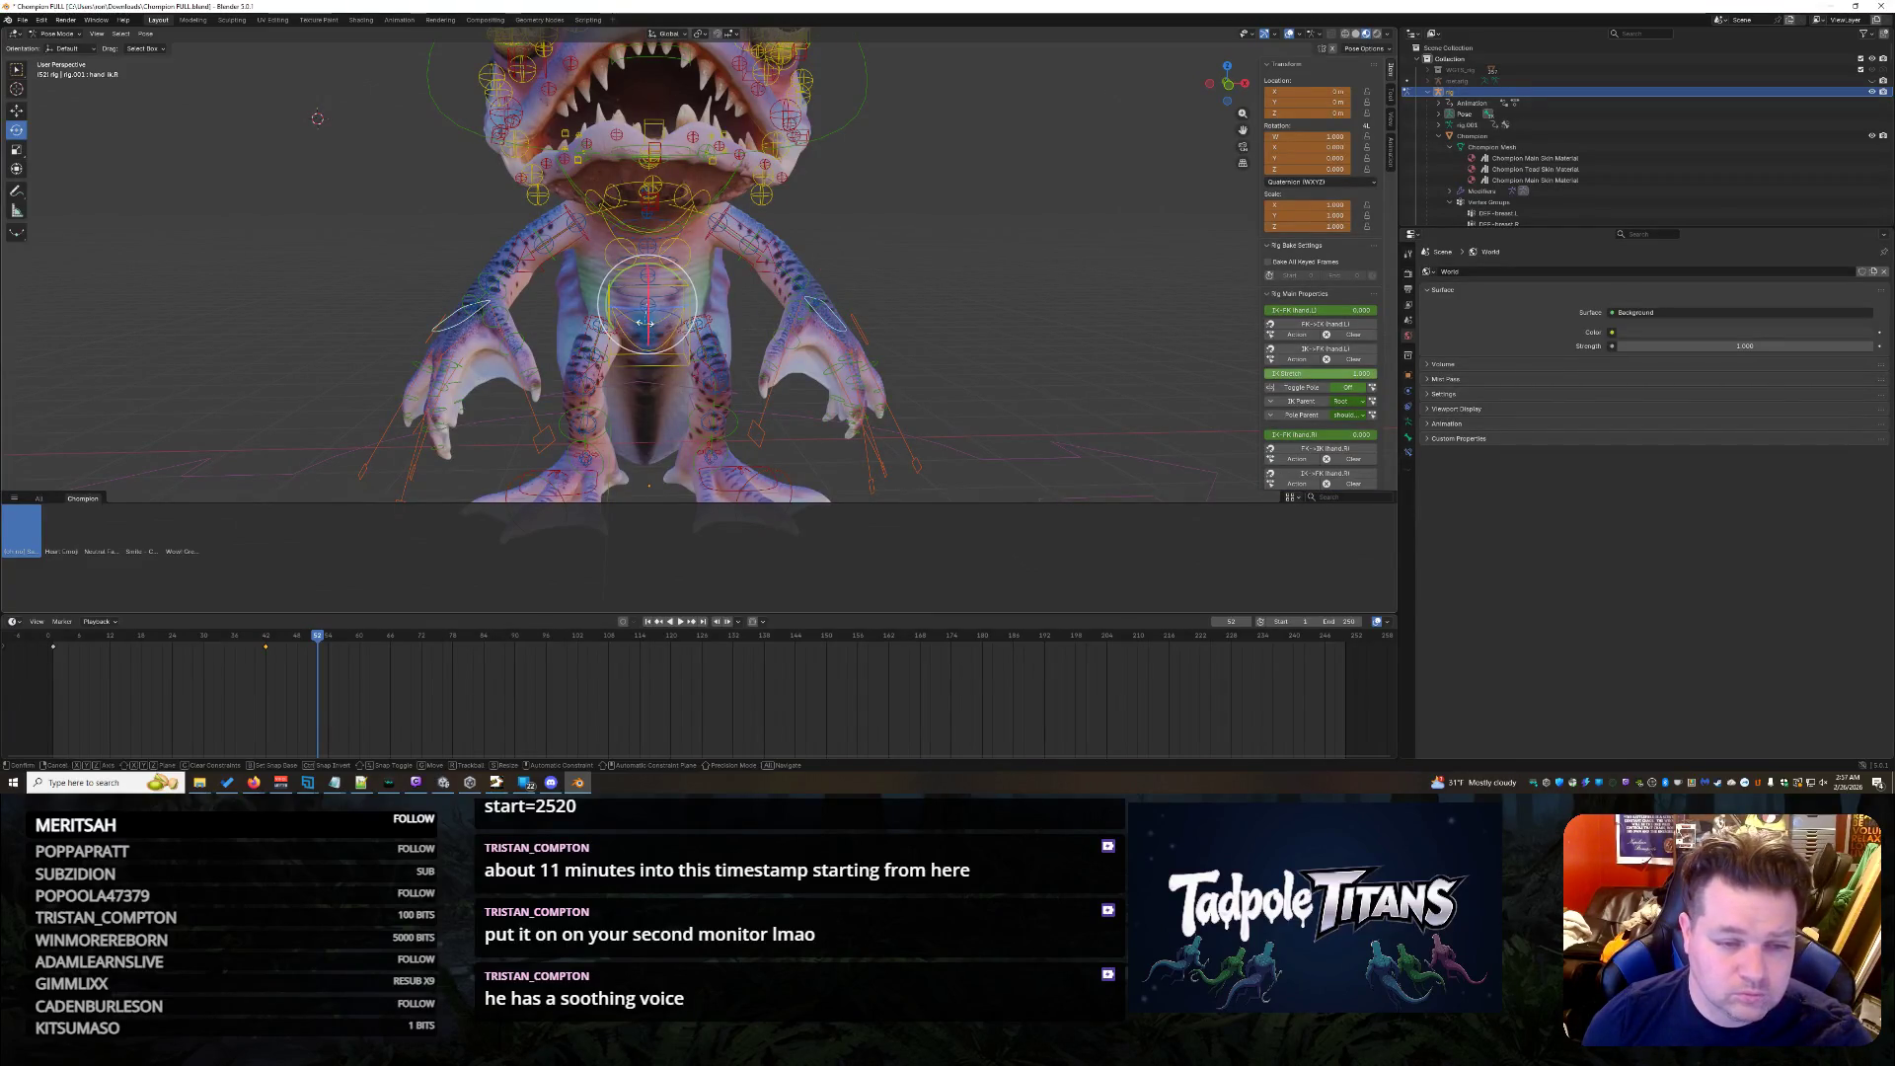
{"action": "key", "text": "x"}
{"action": "left_click", "coordinate": [654, 303]}
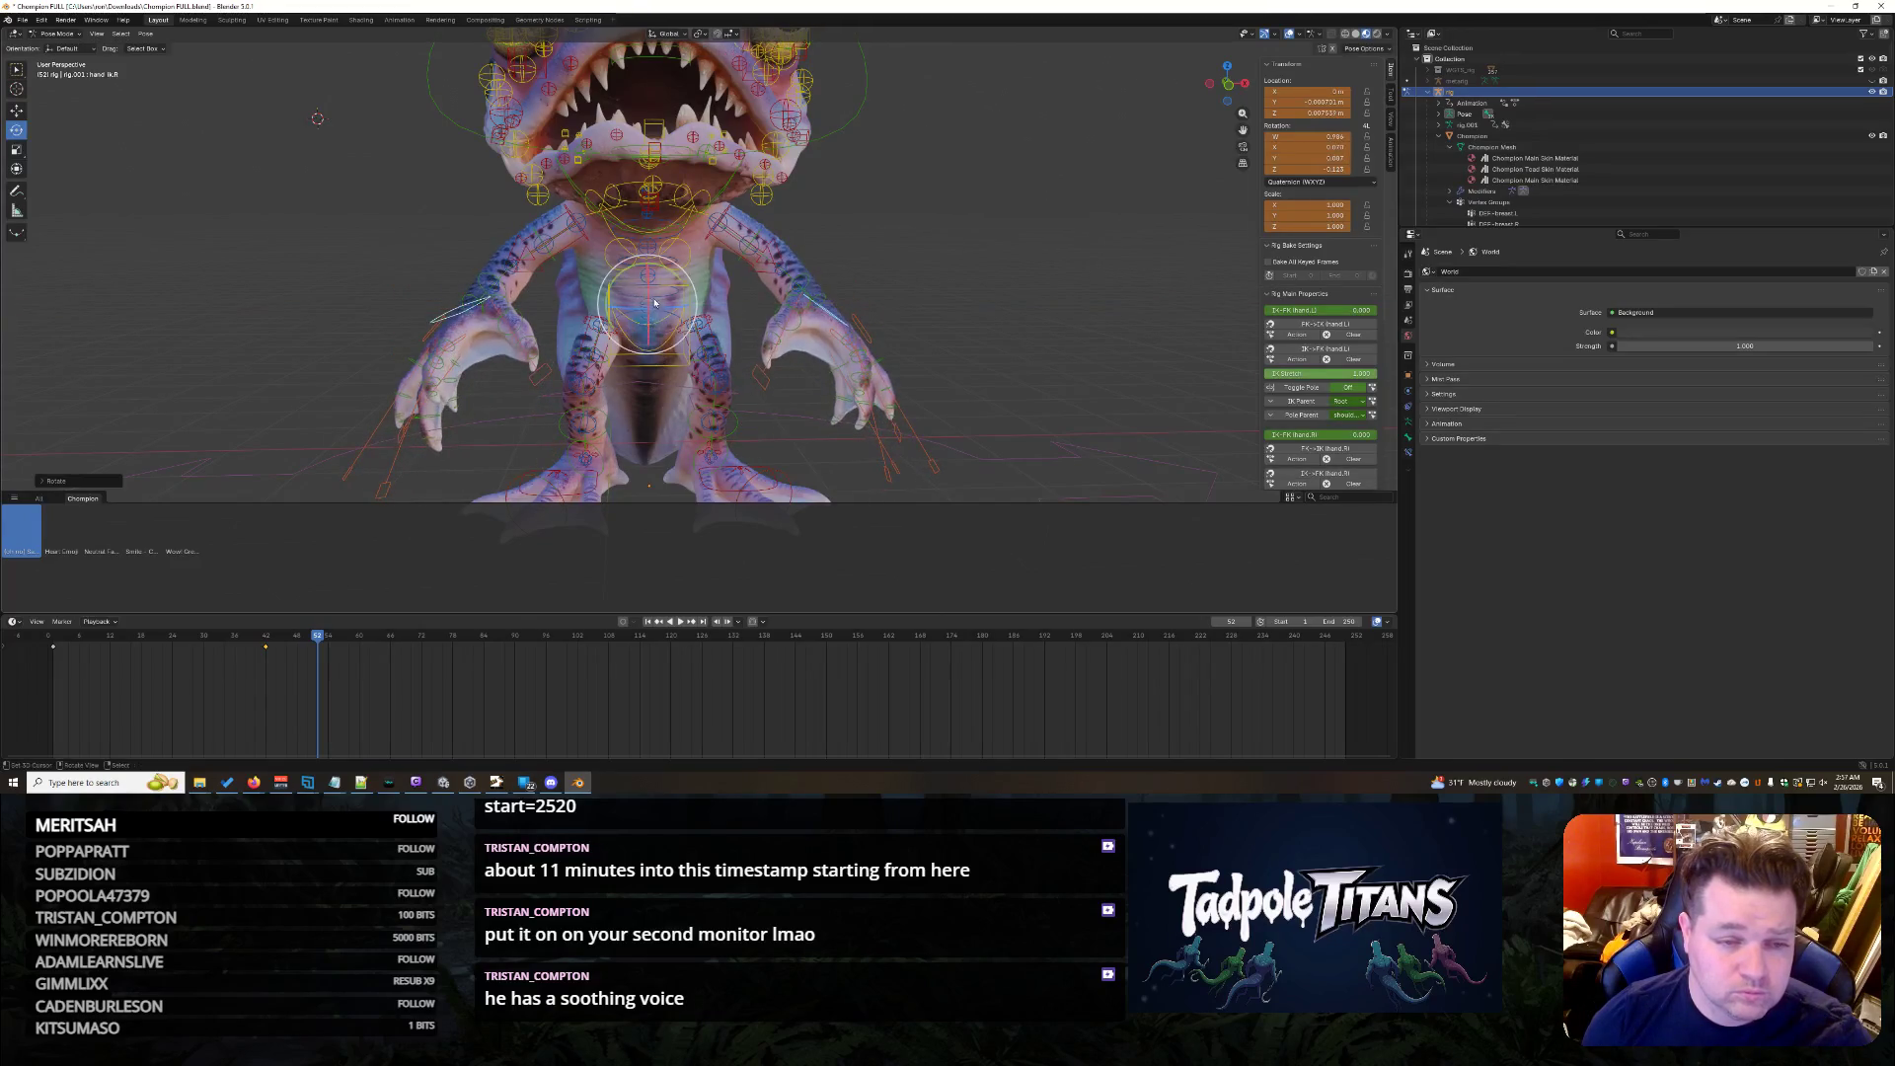
{"action": "key", "text": "x"}
{"action": "left_click", "coordinate": [890, 281]}
- Rotate the hand controls around X once more and bring the legs and feet into view
{"action": "mouse_move", "coordinate": [890, 281]}
{"action": "middle_mouse_down"}
{"action": "mouse_move", "coordinate": [933, 274]}
{"action": "mouse_move", "coordinate": [770, 265]}
{"action": "middle_mouse_up"}
{"action": "key", "text": "r"}
{"action": "key", "text": "x"}
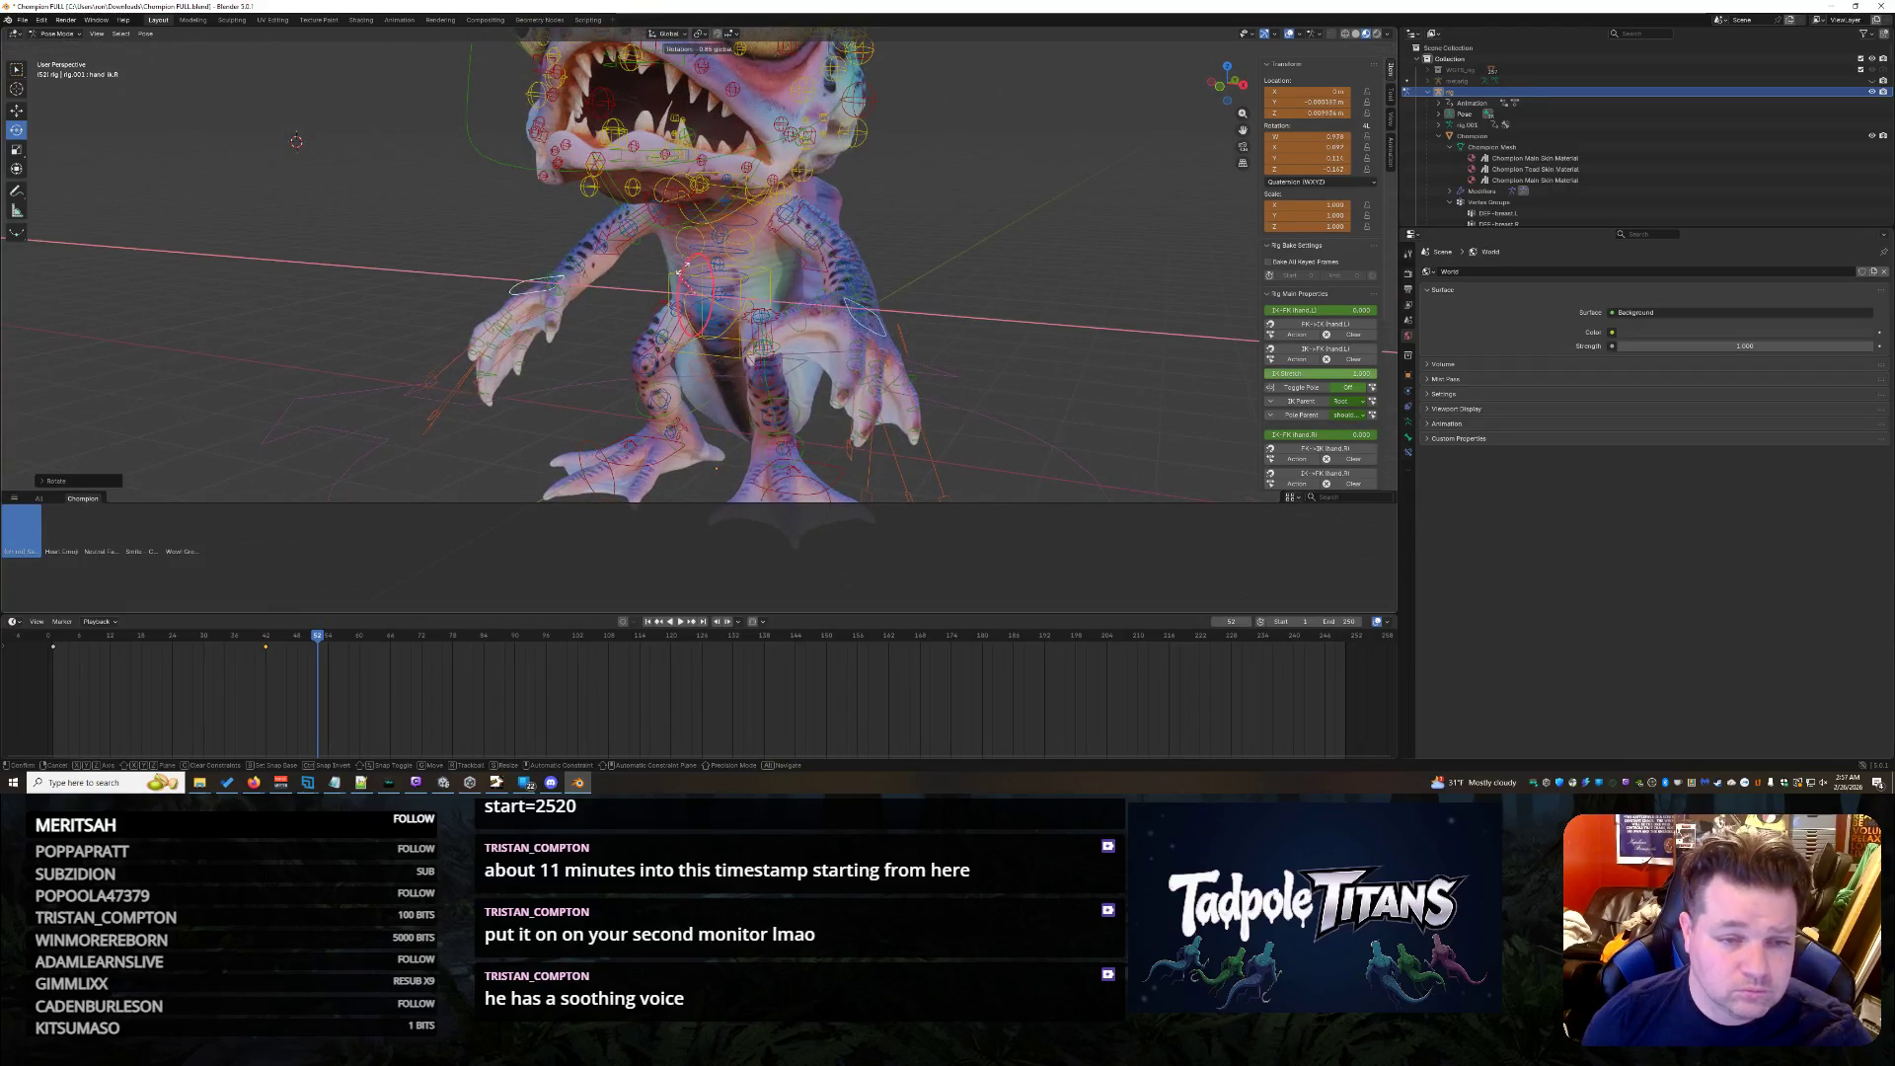
{"action": "left_click", "coordinate": [1005, 200]}
{"action": "middle_click_drag", "start_coordinate": [1005, 200], "coordinate": [1076, 186]}
{"action": "scroll", "coordinate": [1063, 197], "scroll_direction": "down", "scroll_amount": 1}
{"action": "scroll", "coordinate": [1022, 252], "scroll_direction": "up", "scroll_amount": 1}
{"action": "scroll", "coordinate": [978, 342], "scroll_direction": "up", "scroll_amount": 1}
{"action": "scroll", "coordinate": [939, 392], "scroll_direction": "down", "scroll_amount": 1}
{"action": "mouse_move", "coordinate": [934, 385]}
{"action": "middle_mouse_down", "text": "shift"}
{"action": "mouse_move", "coordinate": [903, 274]}
{"action": "mouse_move", "coordinate": [645, 363]}
{"action": "middle_mouse_up", "text": "shift"}
{"action": "scroll", "coordinate": [889, 312], "scroll_direction": "up", "scroll_amount": 1}
{"action": "scroll", "coordinate": [837, 368], "scroll_direction": "up", "scroll_amount": 1}
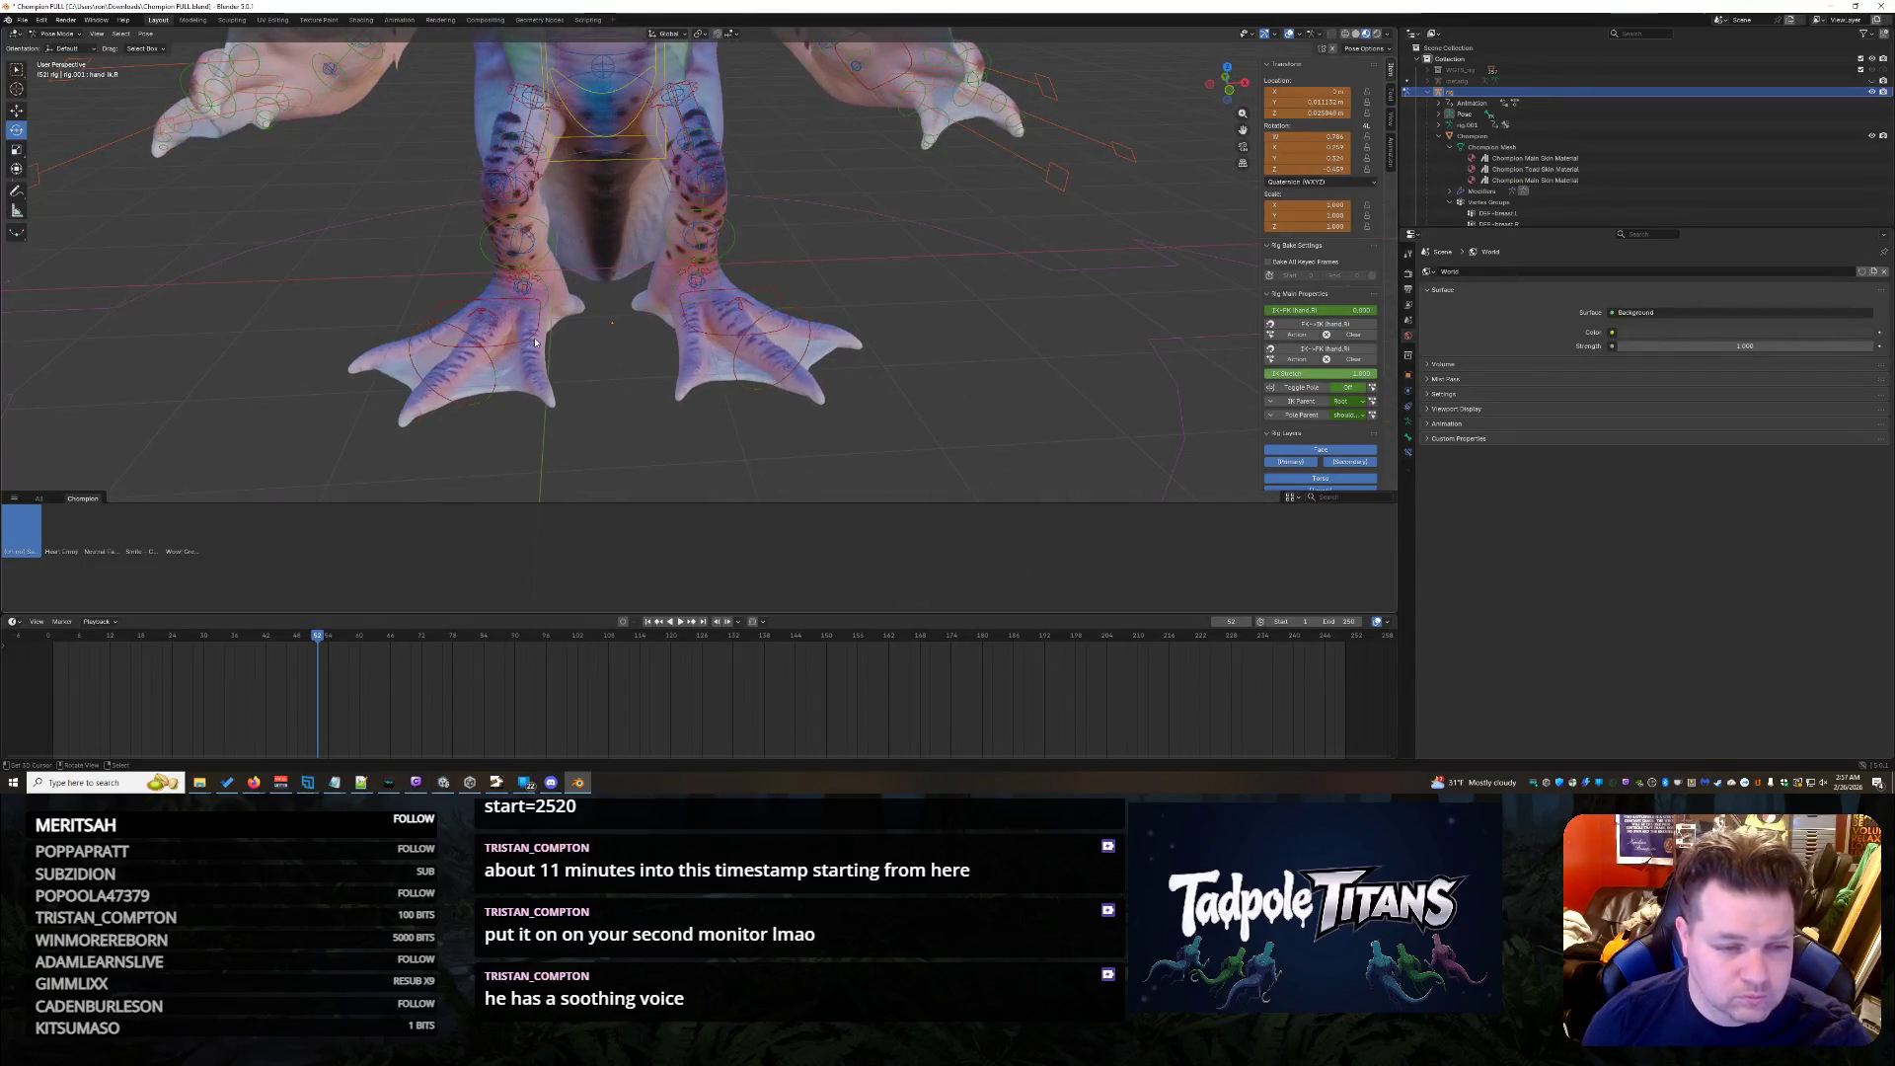
- Shift the right foot control sideways along the X axis
{"action": "left_click", "coordinate": [536, 340]}
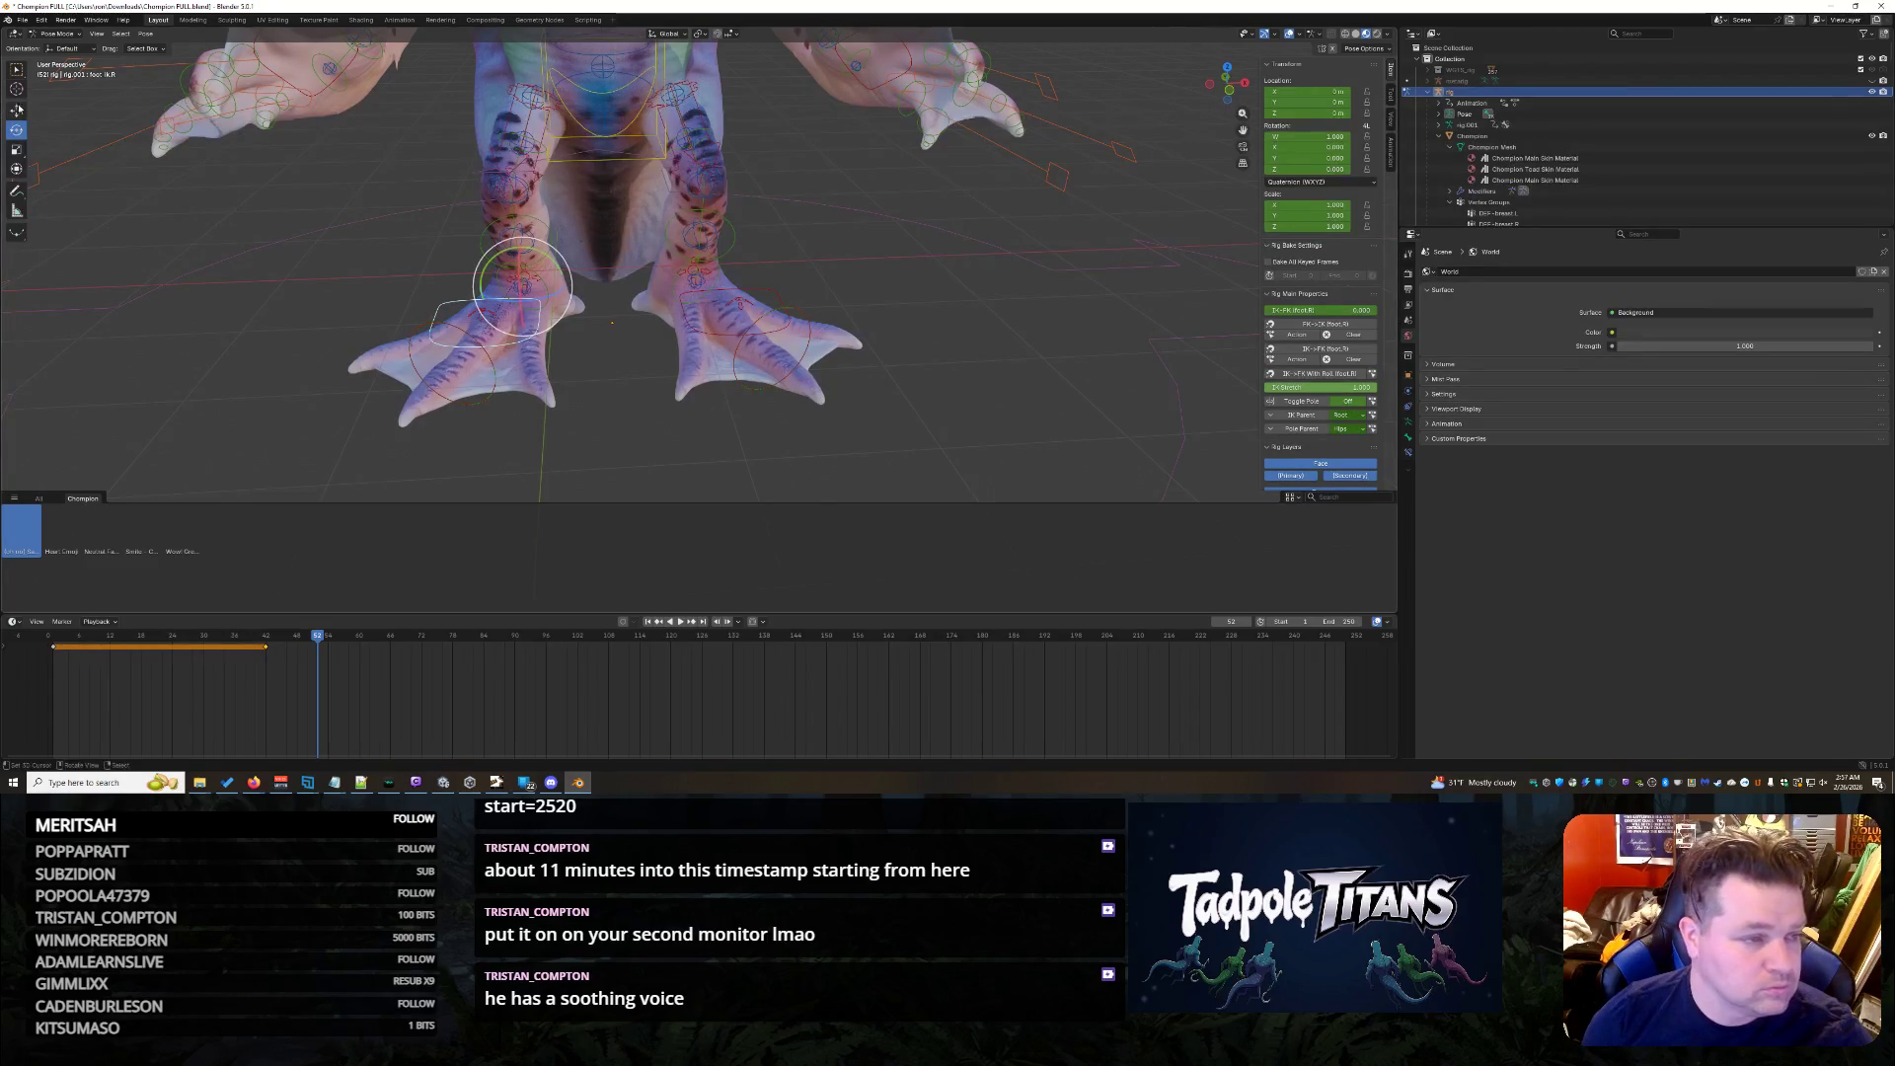
{"action": "key", "text": "g"}
{"action": "key", "text": "x"}
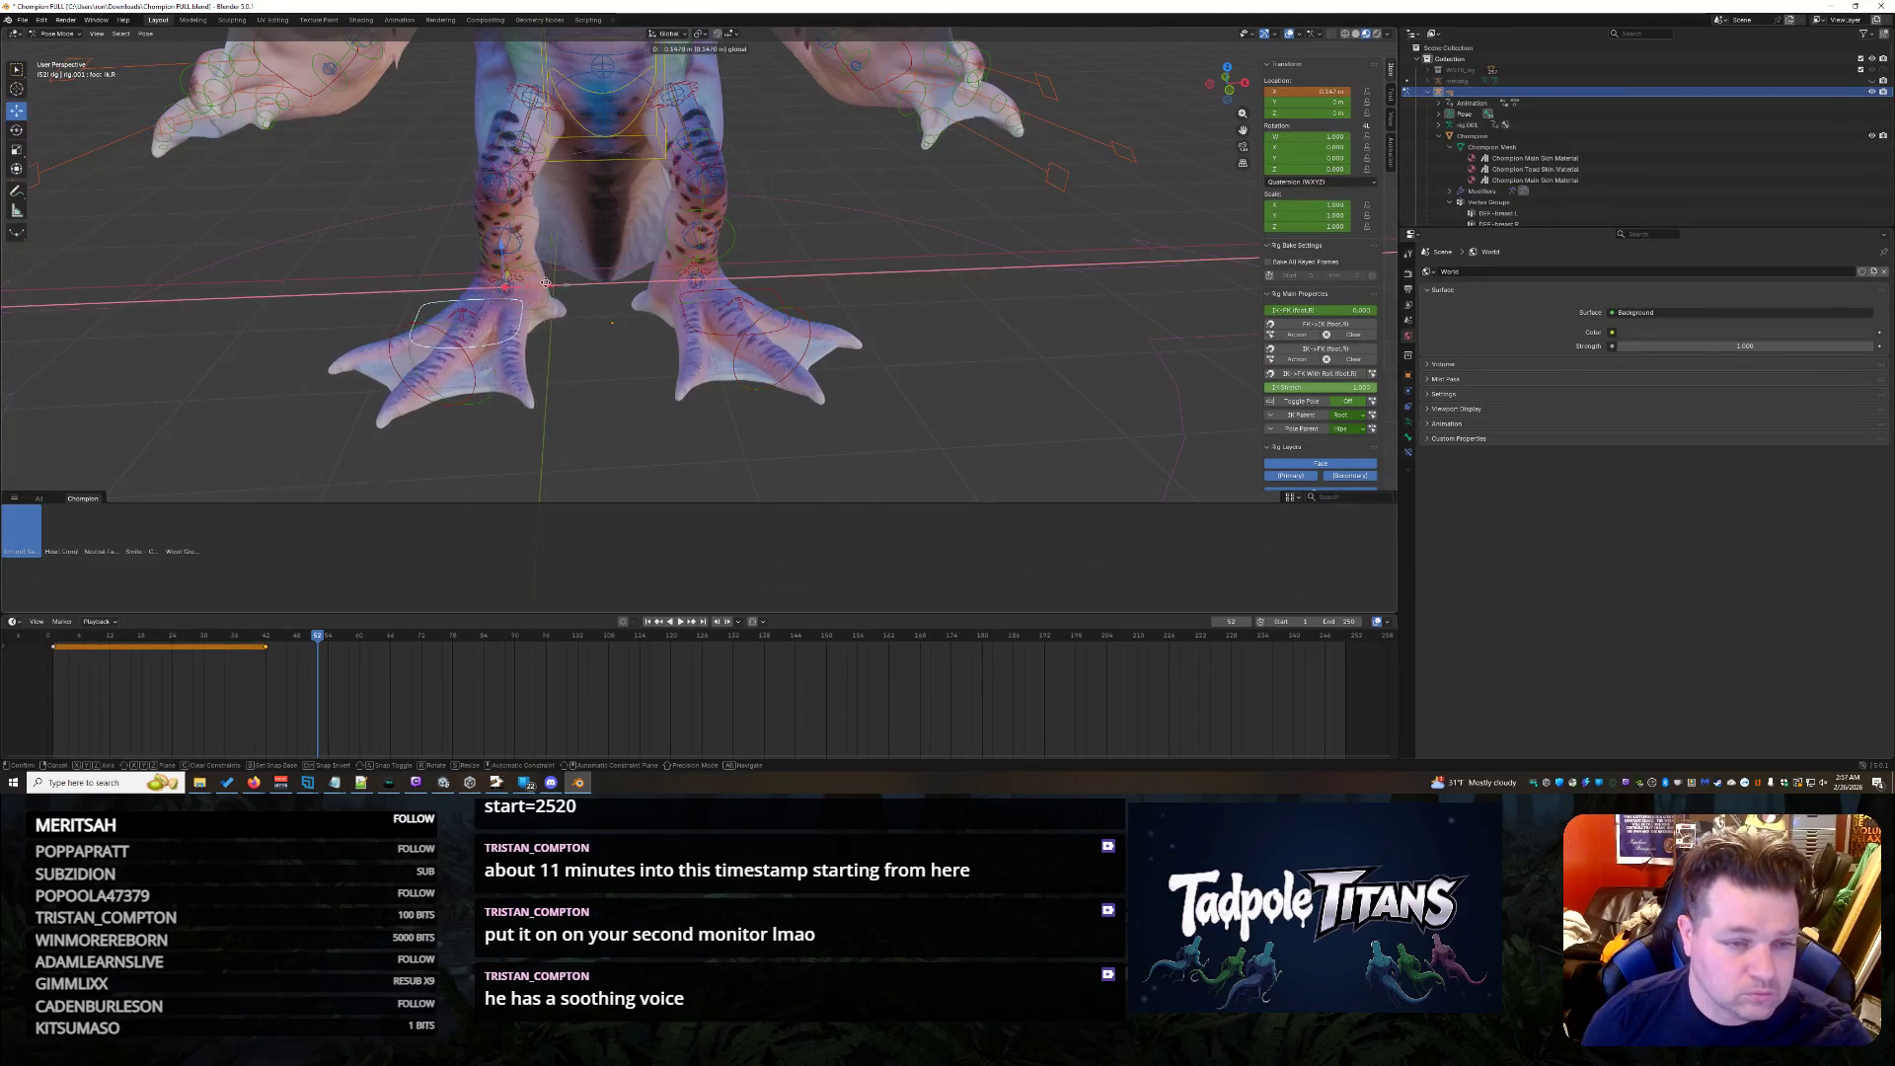
{"action": "left_click", "coordinate": [509, 277]}
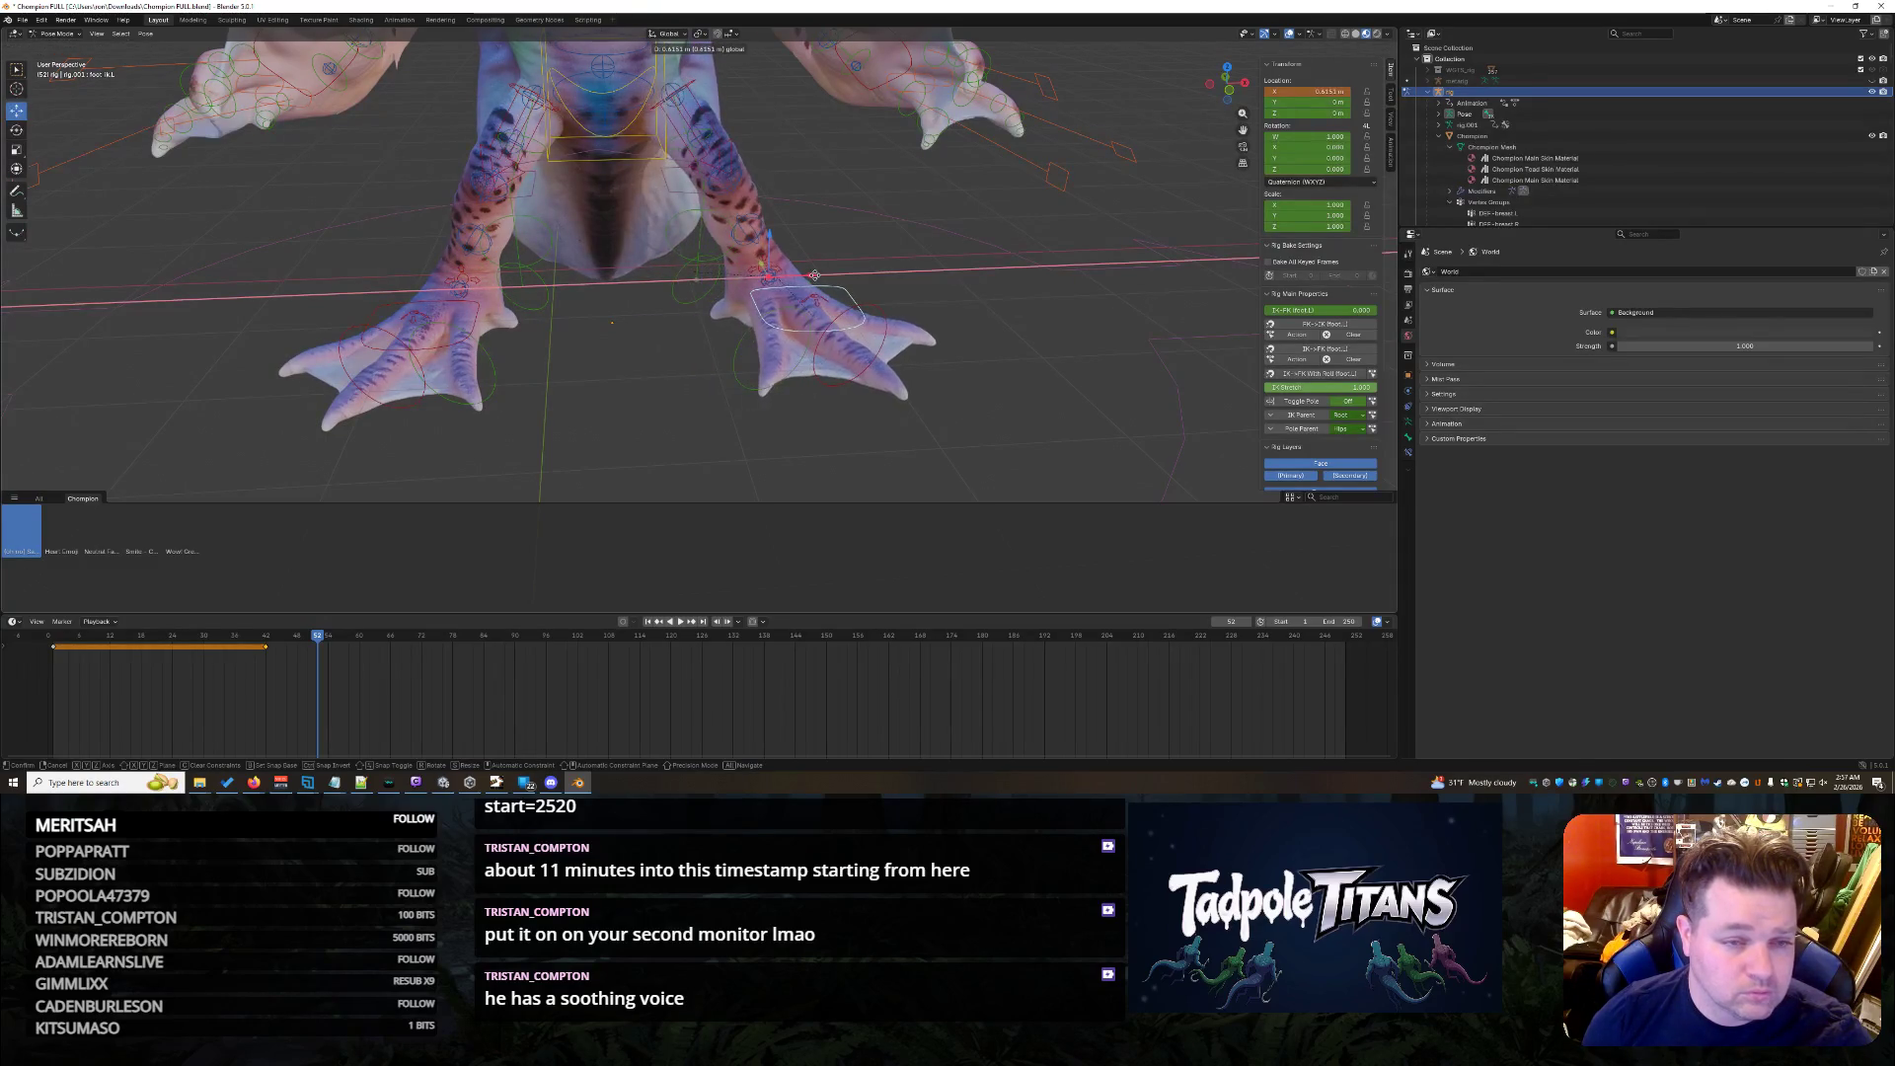
{"action": "scroll", "coordinate": [690, 390], "scroll_direction": "down", "scroll_amount": 5}
{"action": "scroll", "coordinate": [834, 390], "scroll_direction": "up", "scroll_amount": 3}
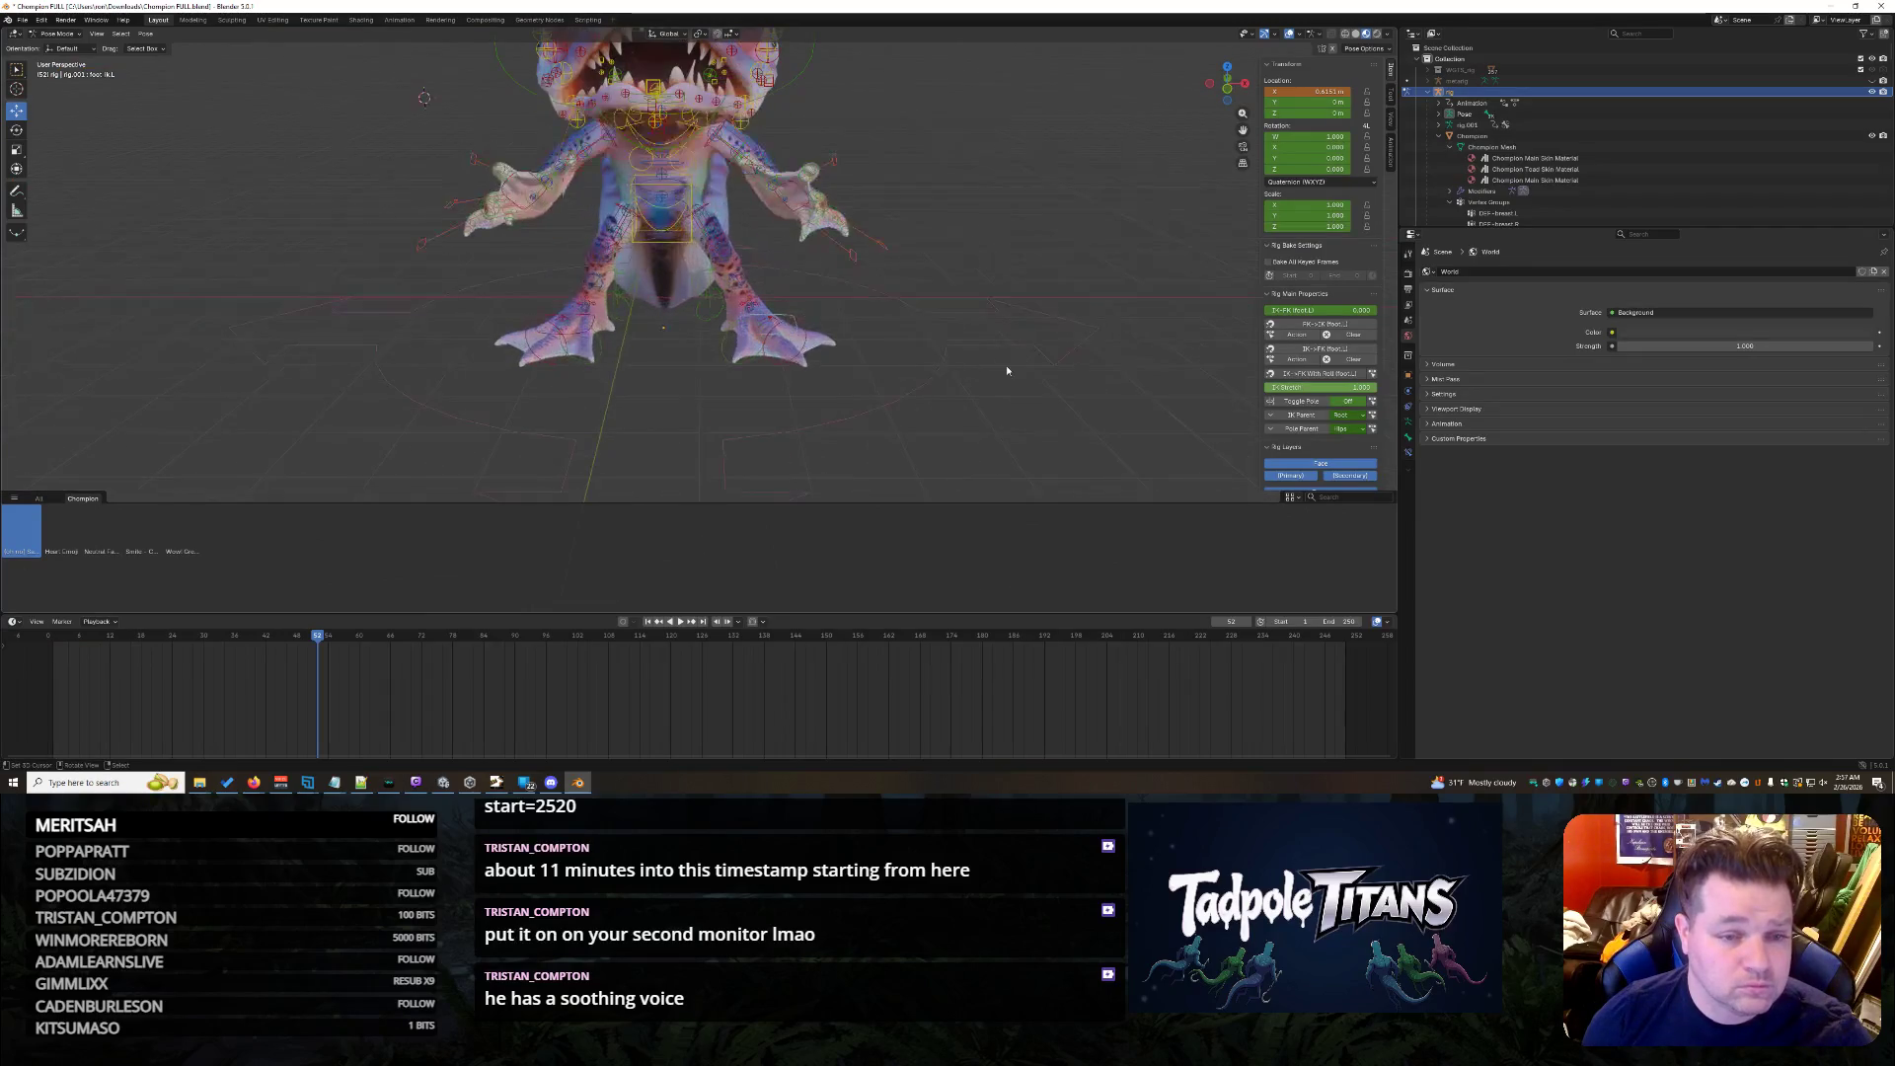
- From a side view, start moving a leg control along the vertical Z axis
{"action": "middle_click_drag", "start_coordinate": [1007, 369], "coordinate": [909, 318]}
{"action": "left_click", "coordinate": [838, 230]}
{"action": "key", "text": "g"}
{"action": "key", "text": "z"}
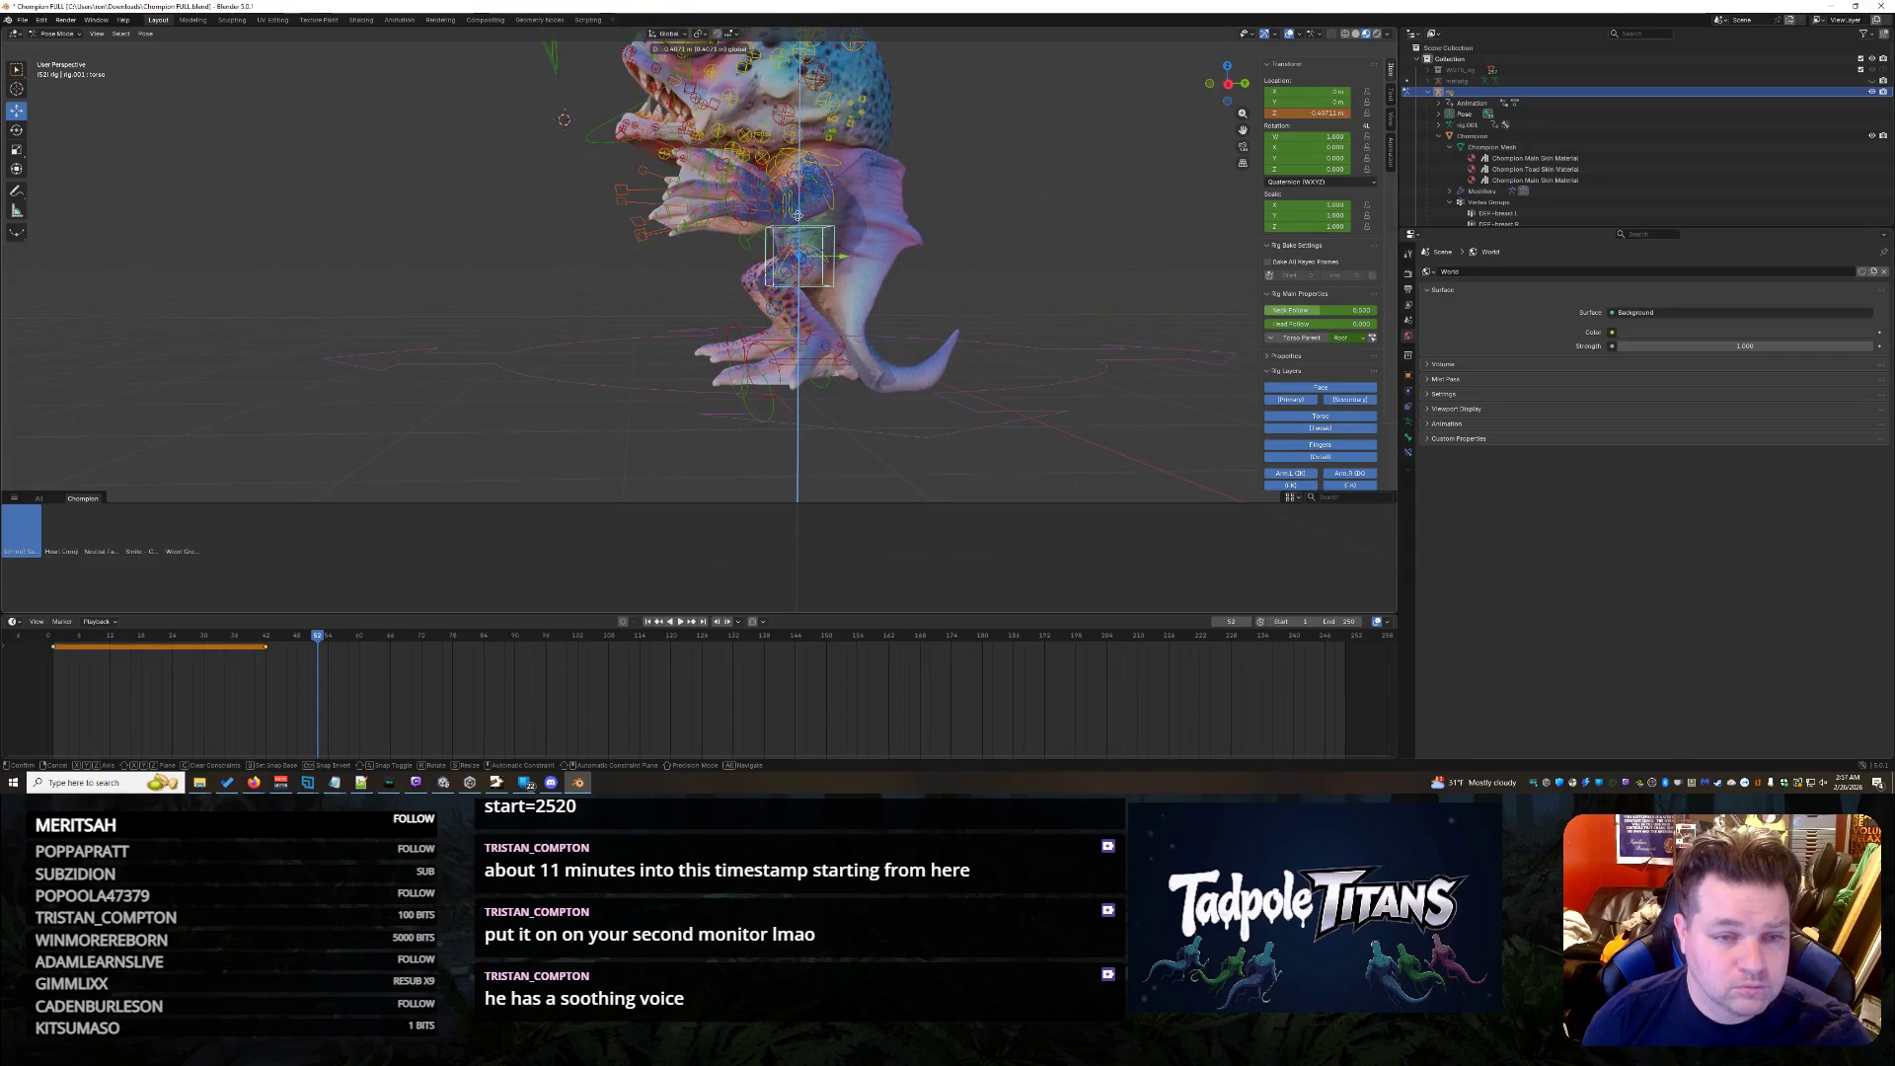
- Confirm the lowered leg control and select both hand controls from the front
{"action": "left_click", "coordinate": [797, 218]}
{"action": "middle_click_drag", "start_coordinate": [796, 218], "coordinate": [694, 317]}
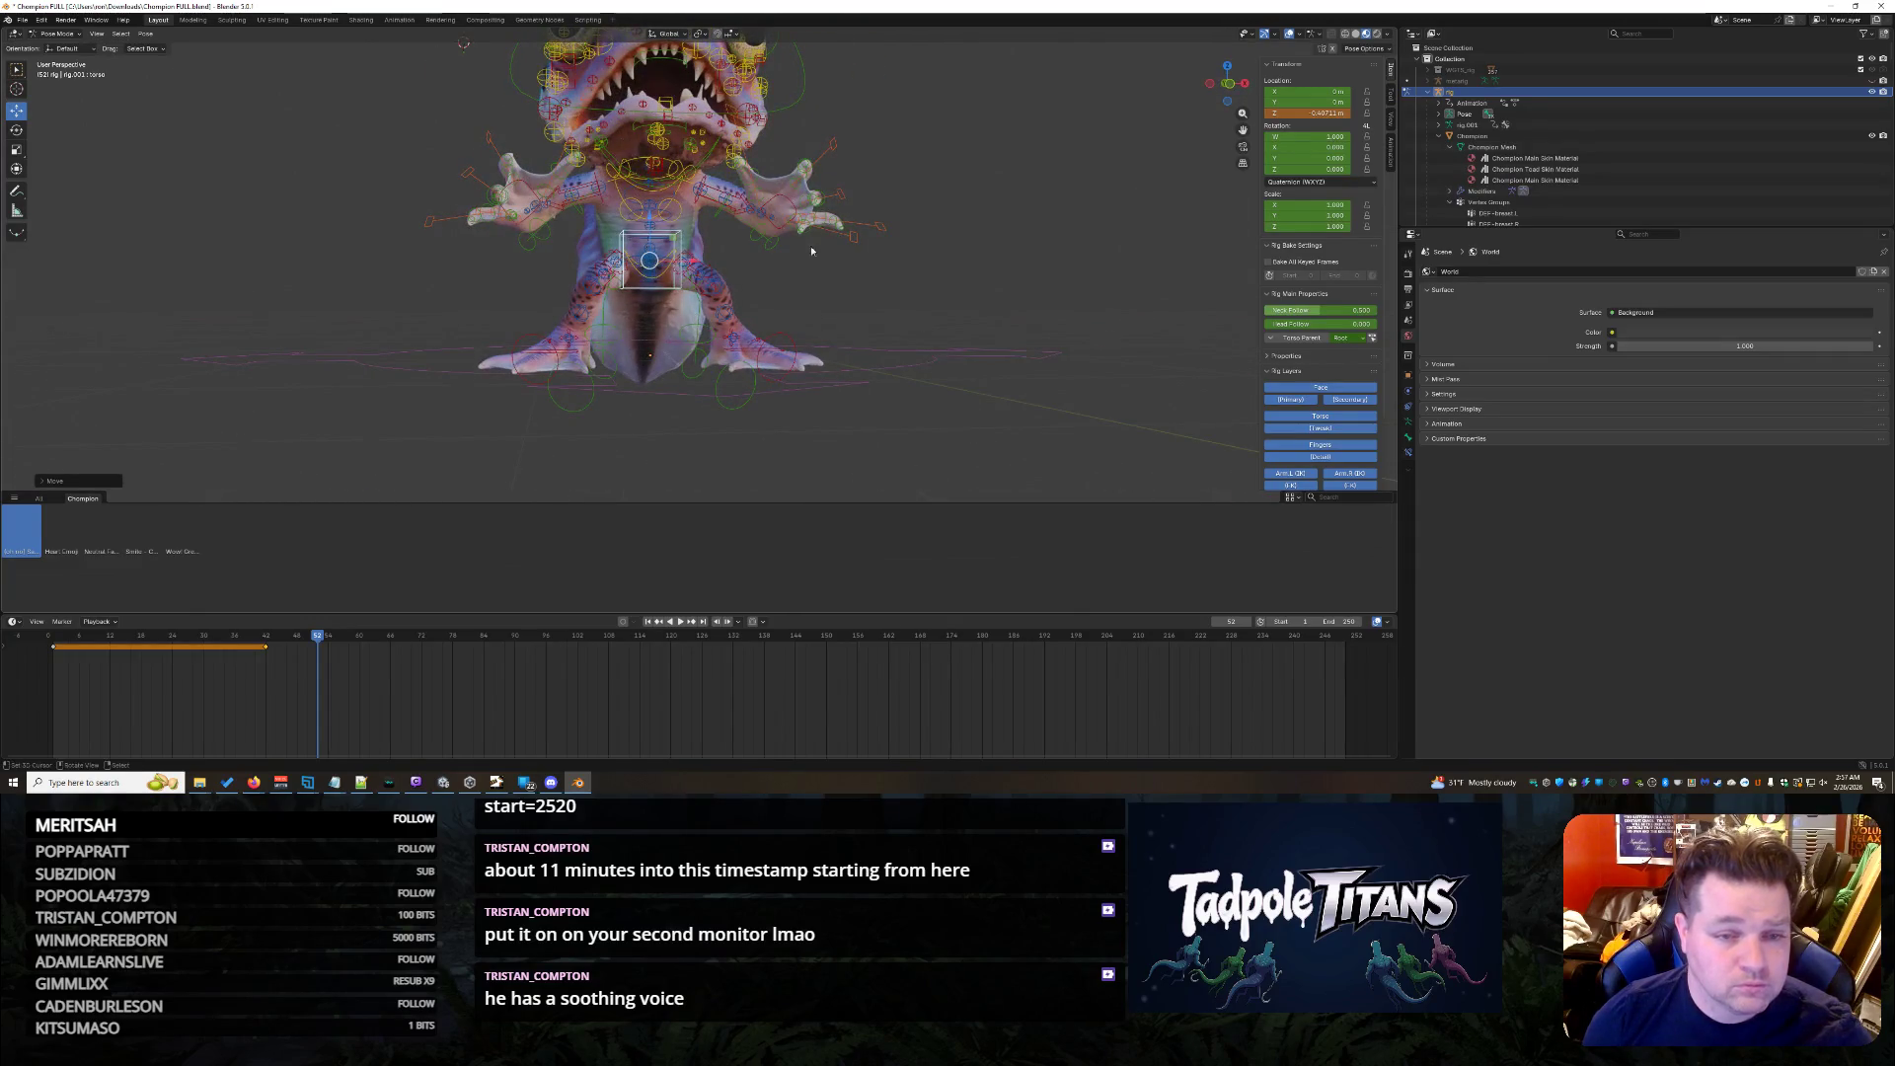
{"action": "left_click", "coordinate": [772, 215]}
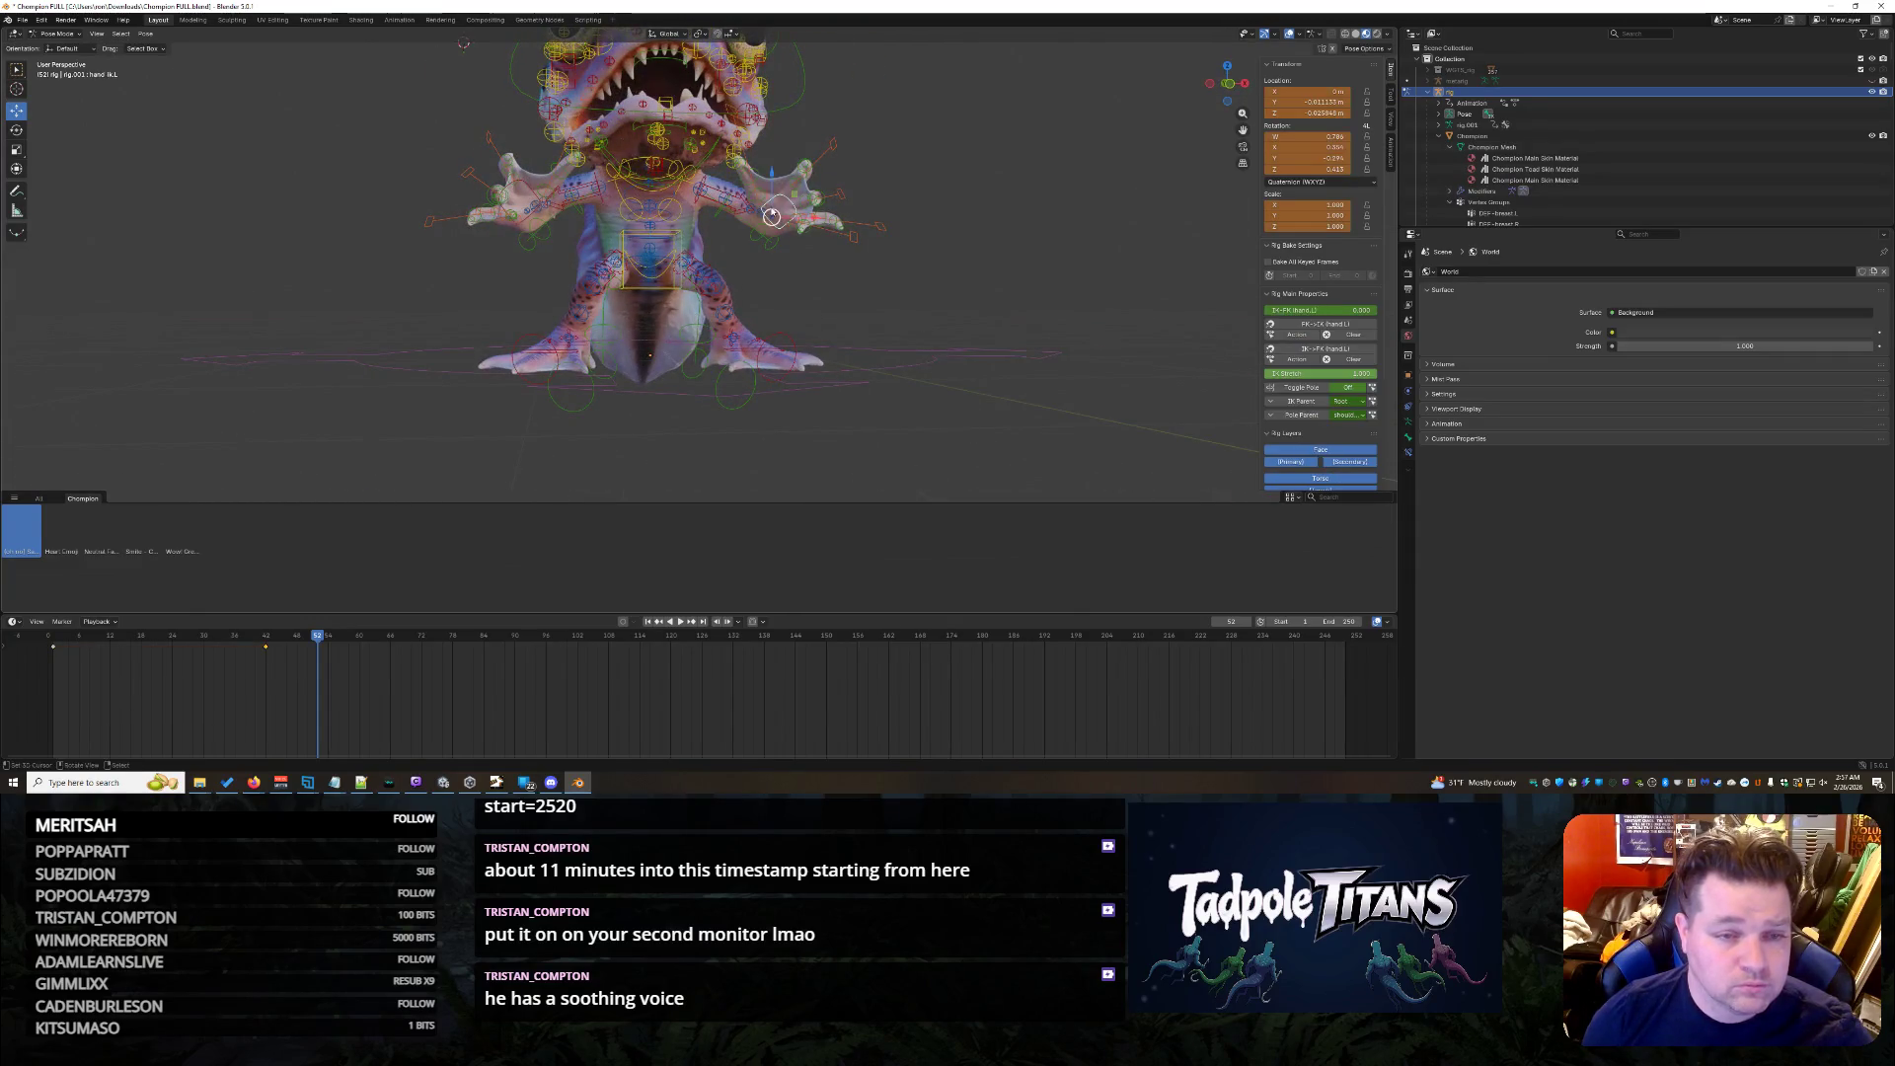
{"action": "left_click", "coordinate": [530, 188], "text": "shift"}
- Raise the two hand controls along the Z axis and check from a higher view
{"action": "middle_click_drag", "start_coordinate": [530, 189], "coordinate": [737, 316]}
{"action": "key", "text": "g"}
{"action": "key", "text": "z"}
{"action": "left_click", "coordinate": [861, 264]}
{"action": "middle_click_drag", "start_coordinate": [860, 263], "coordinate": [848, 351]}
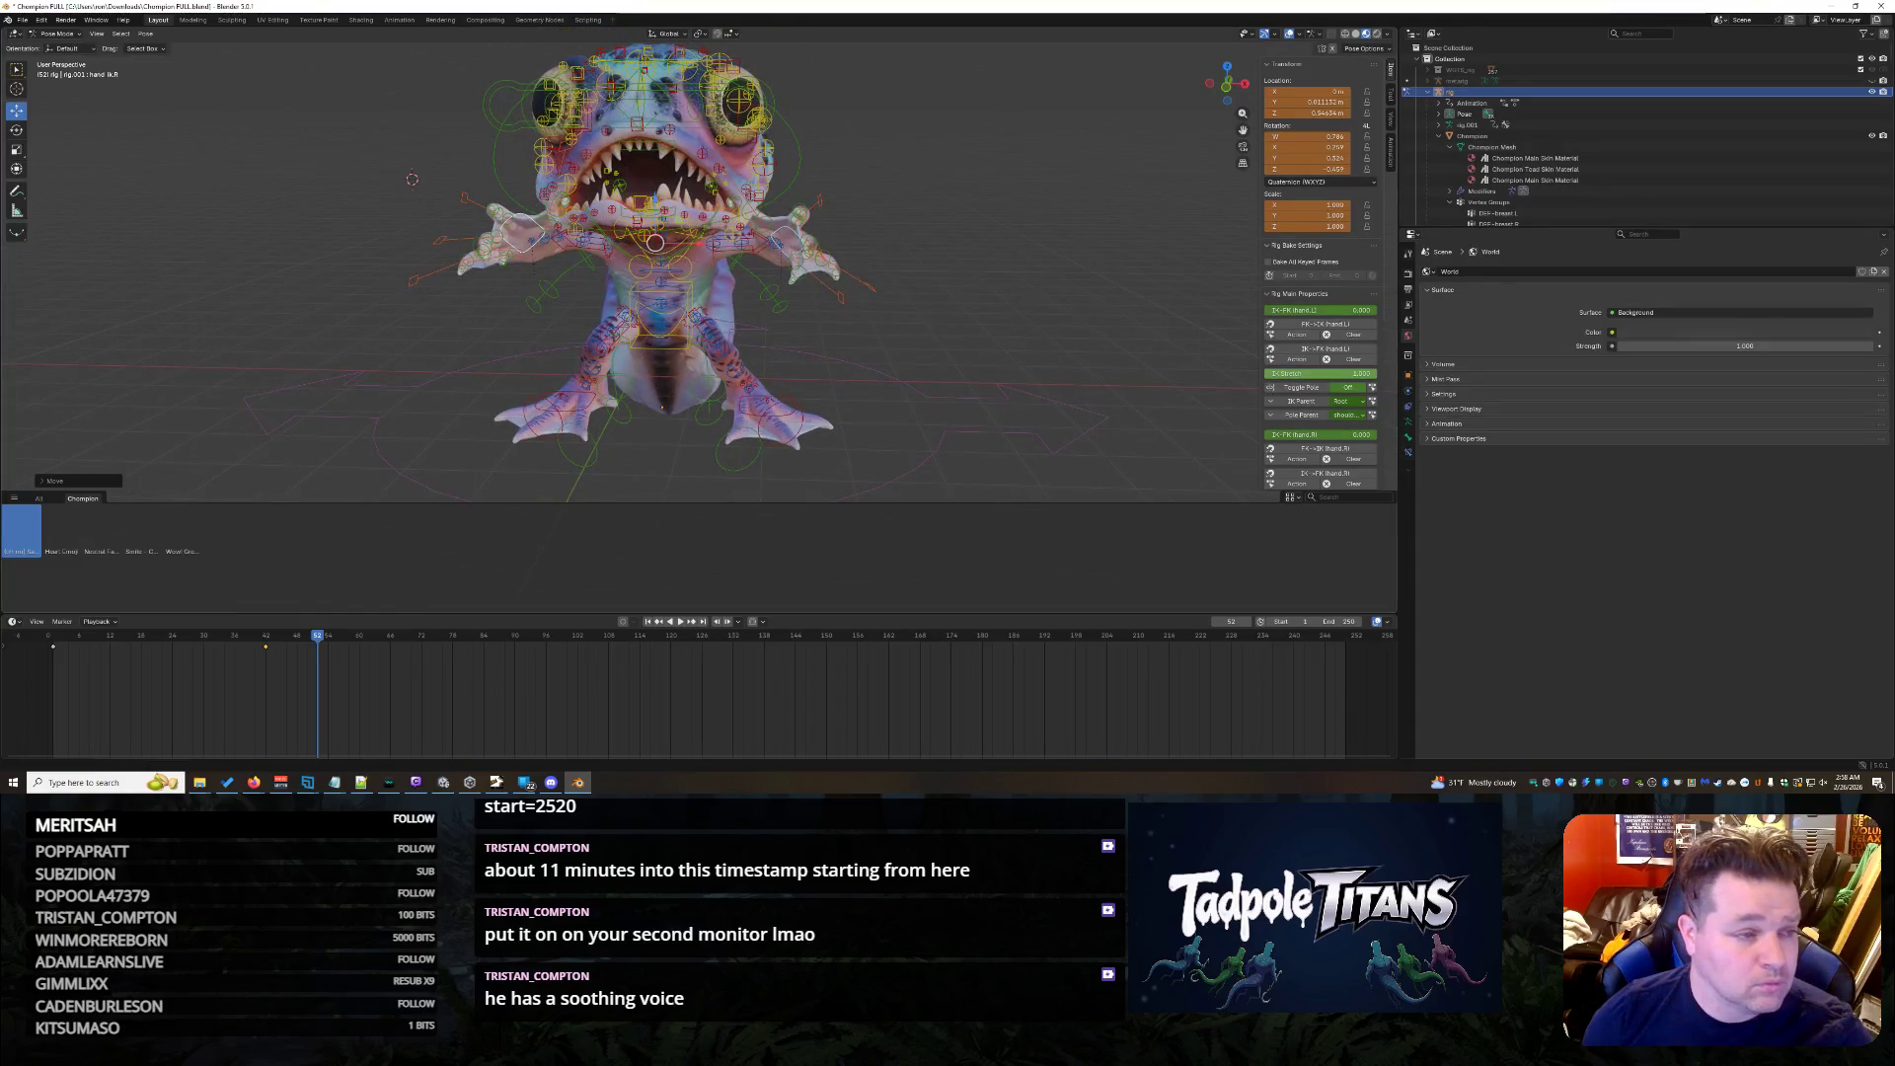
{"action": "scroll", "coordinate": [339, 195], "scroll_direction": "up", "scroll_amount": 2}
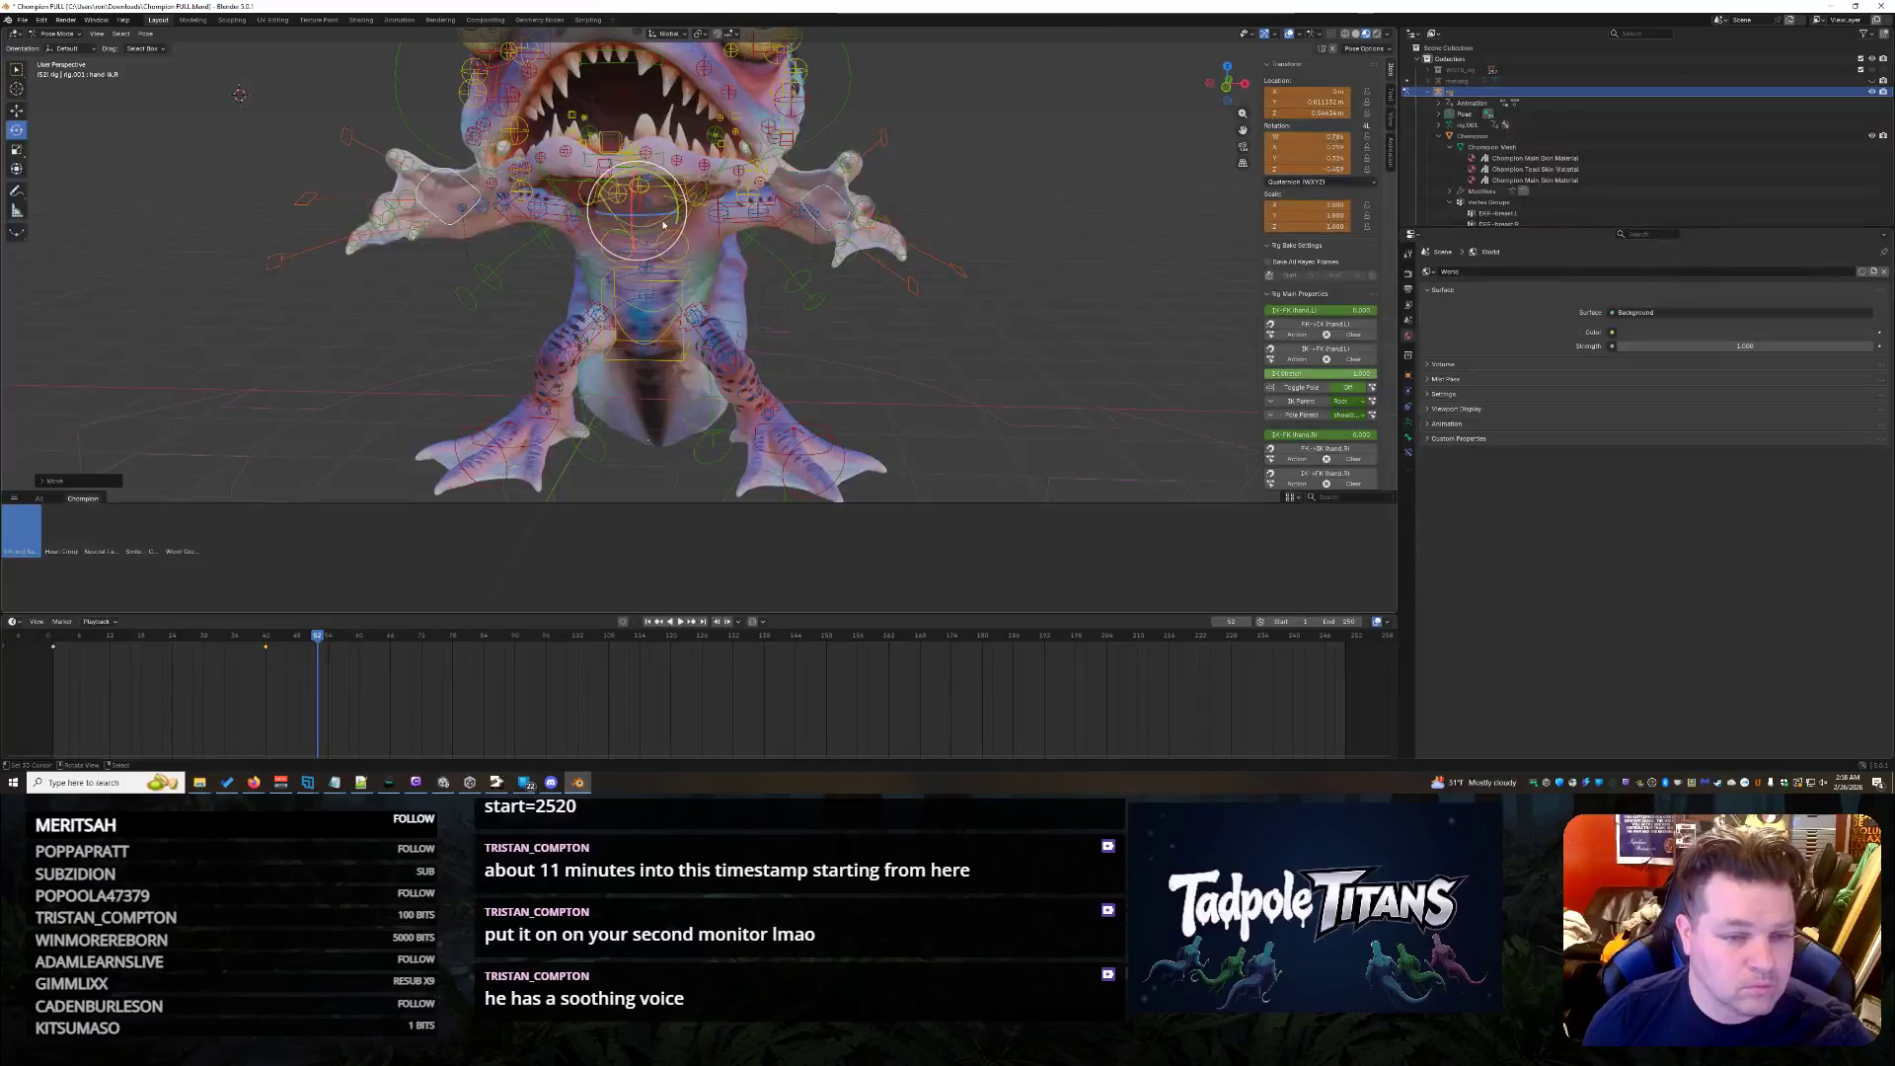
{"action": "scroll", "coordinate": [792, 279], "scroll_direction": "up", "scroll_amount": 1}
- Try an upper-body rotation, then undo it after checking from the front
{"action": "middle_click_drag", "start_coordinate": [792, 279], "coordinate": [827, 340]}
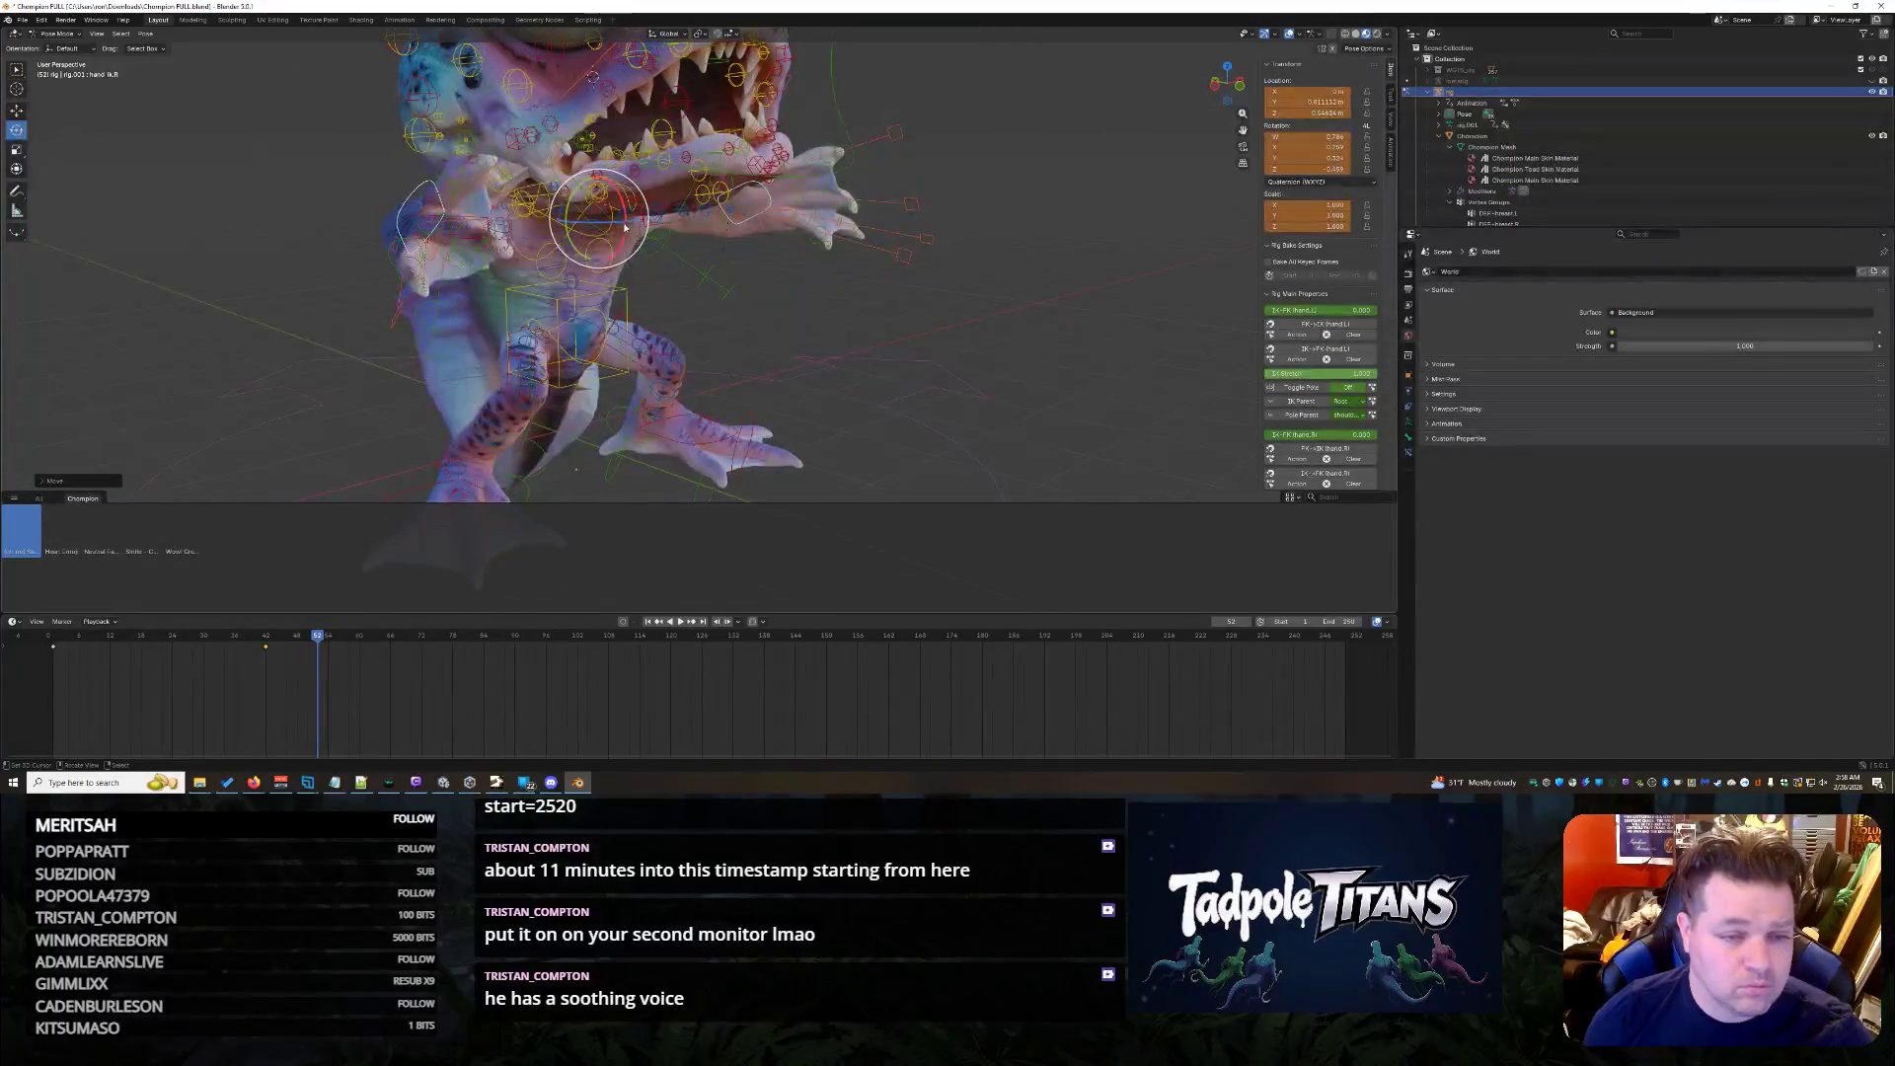
{"action": "middle_click_drag", "start_coordinate": [627, 228], "coordinate": [656, 297]}
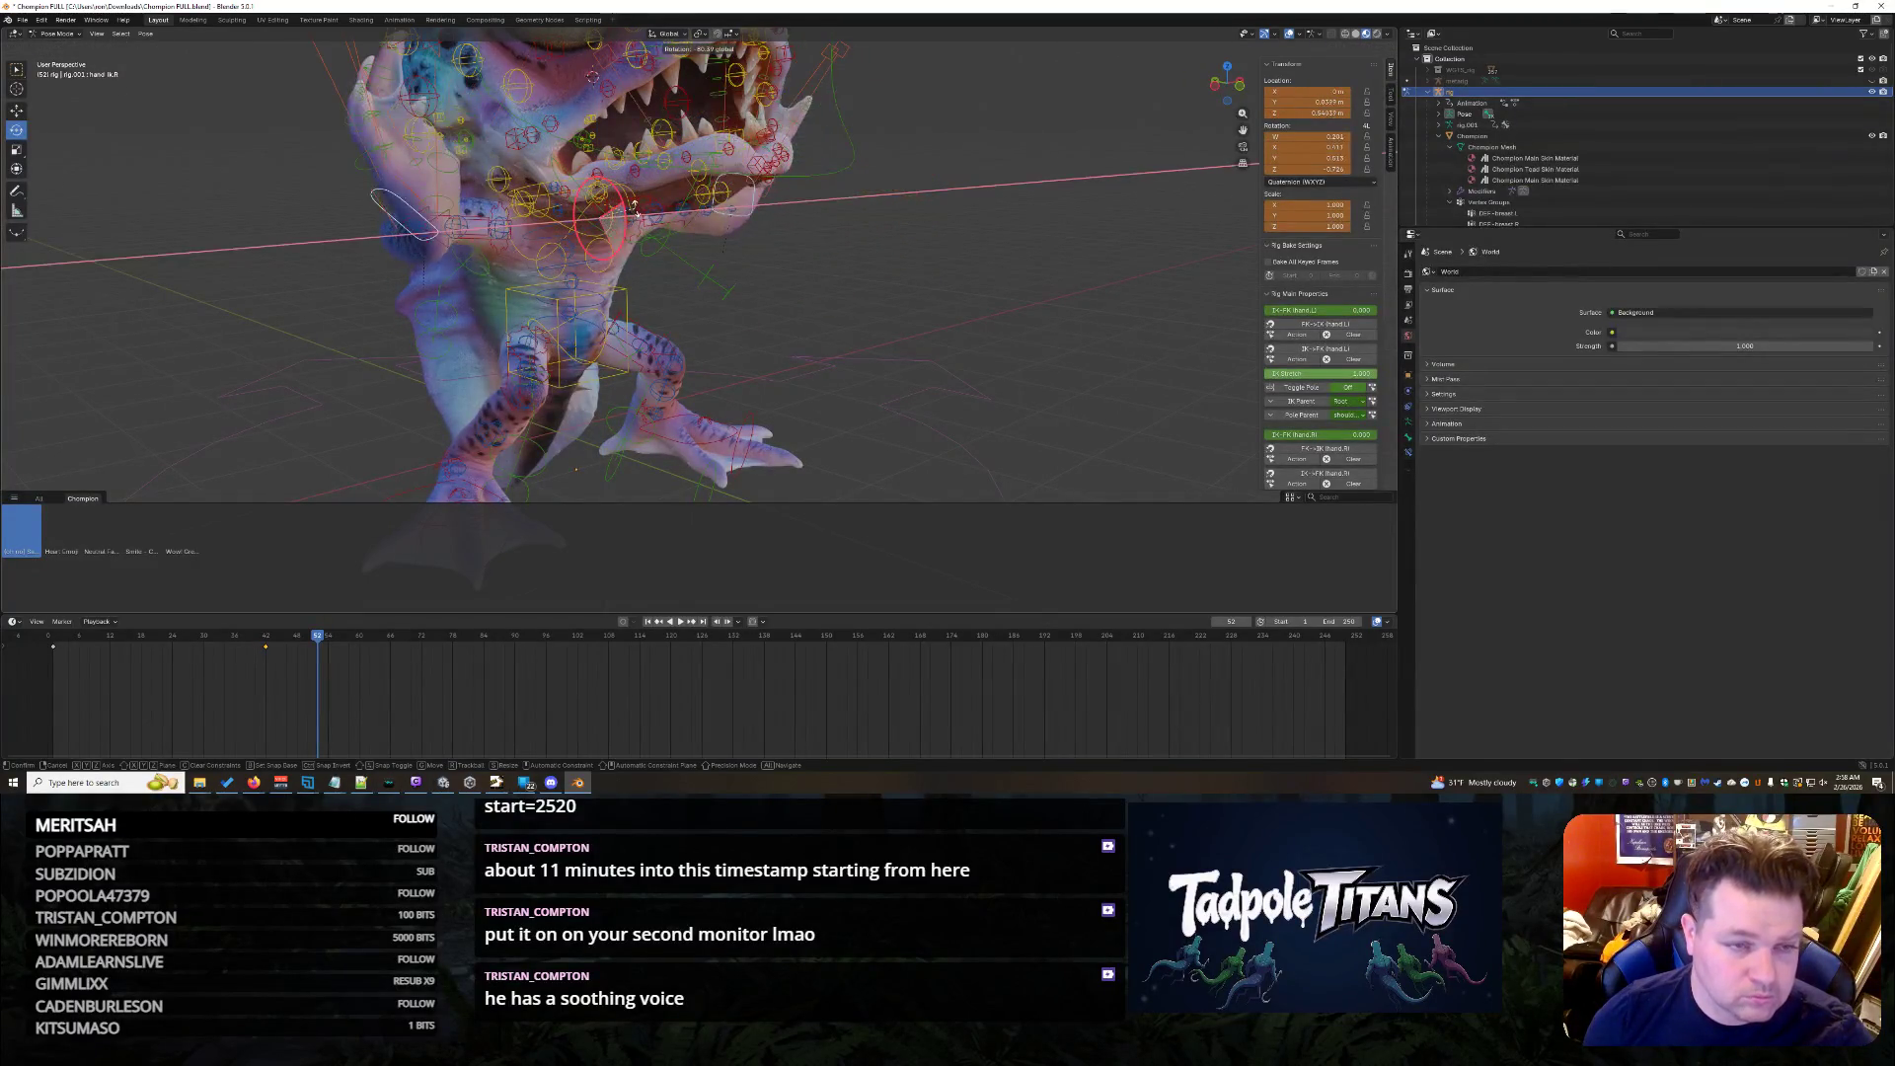
{"action": "left_click", "coordinate": [953, 259]}
{"action": "key", "text": "ctrl+z"}
{"action": "middle_click_drag", "start_coordinate": [952, 260], "coordinate": [900, 234]}
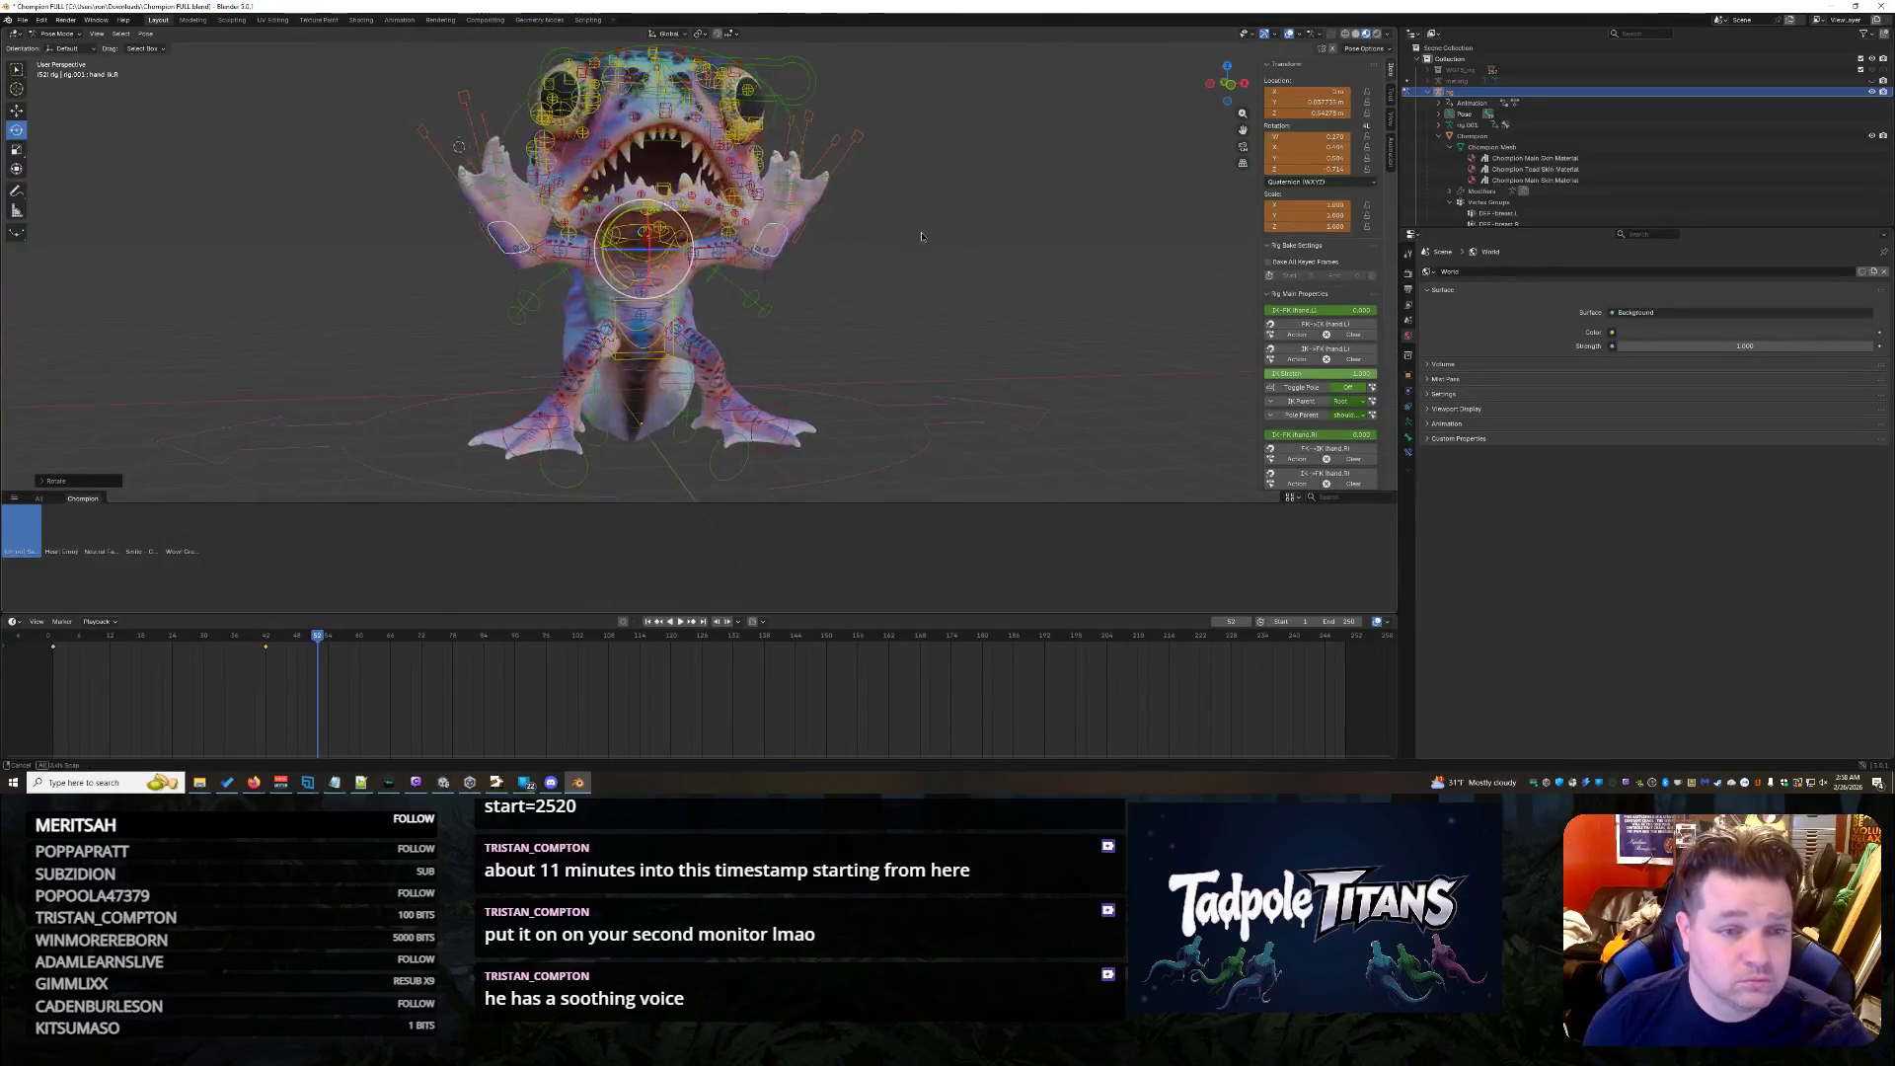
- Rotate both hand IK controls and review the result from side and front views
{"action": "left_click", "coordinate": [793, 246]}
{"action": "key", "text": "r"}
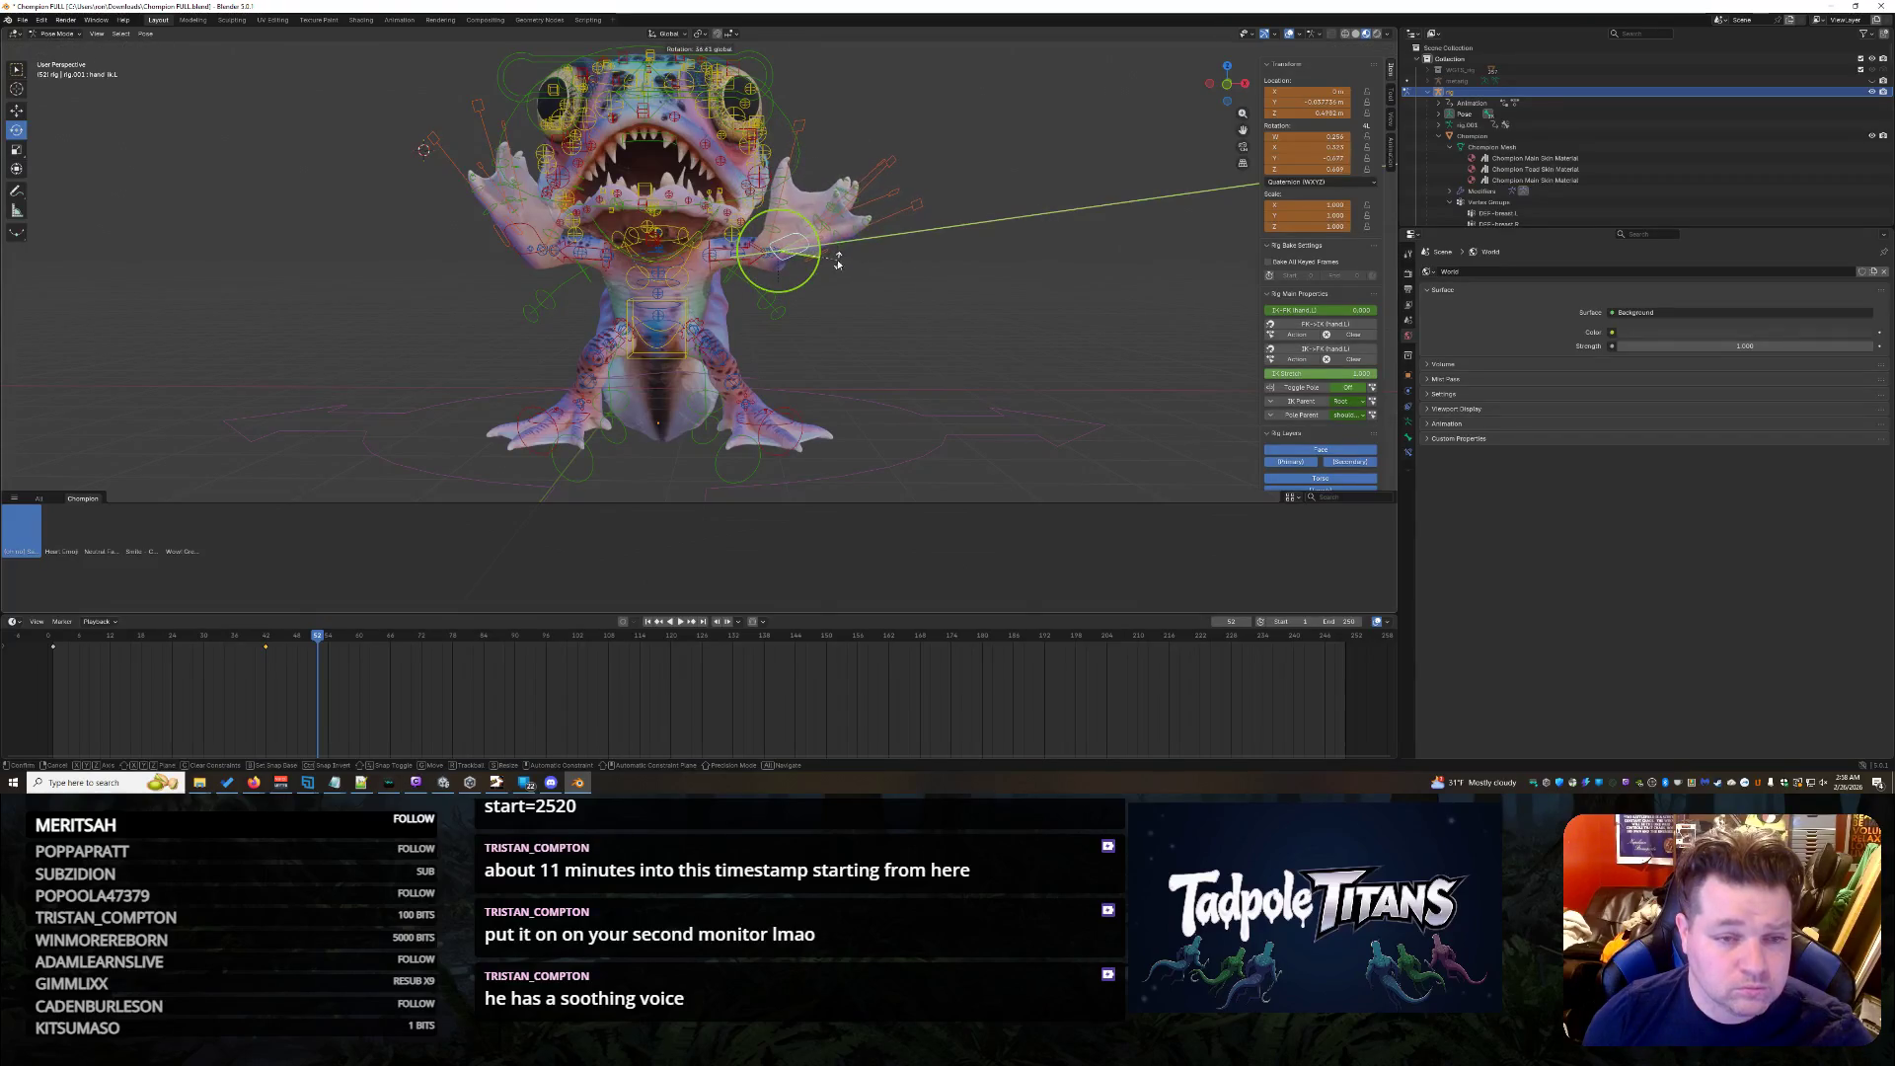
{"action": "left_click", "coordinate": [836, 259]}
{"action": "left_click", "coordinate": [532, 234]}
{"action": "key", "text": "r"}
{"action": "left_click", "coordinate": [964, 310]}
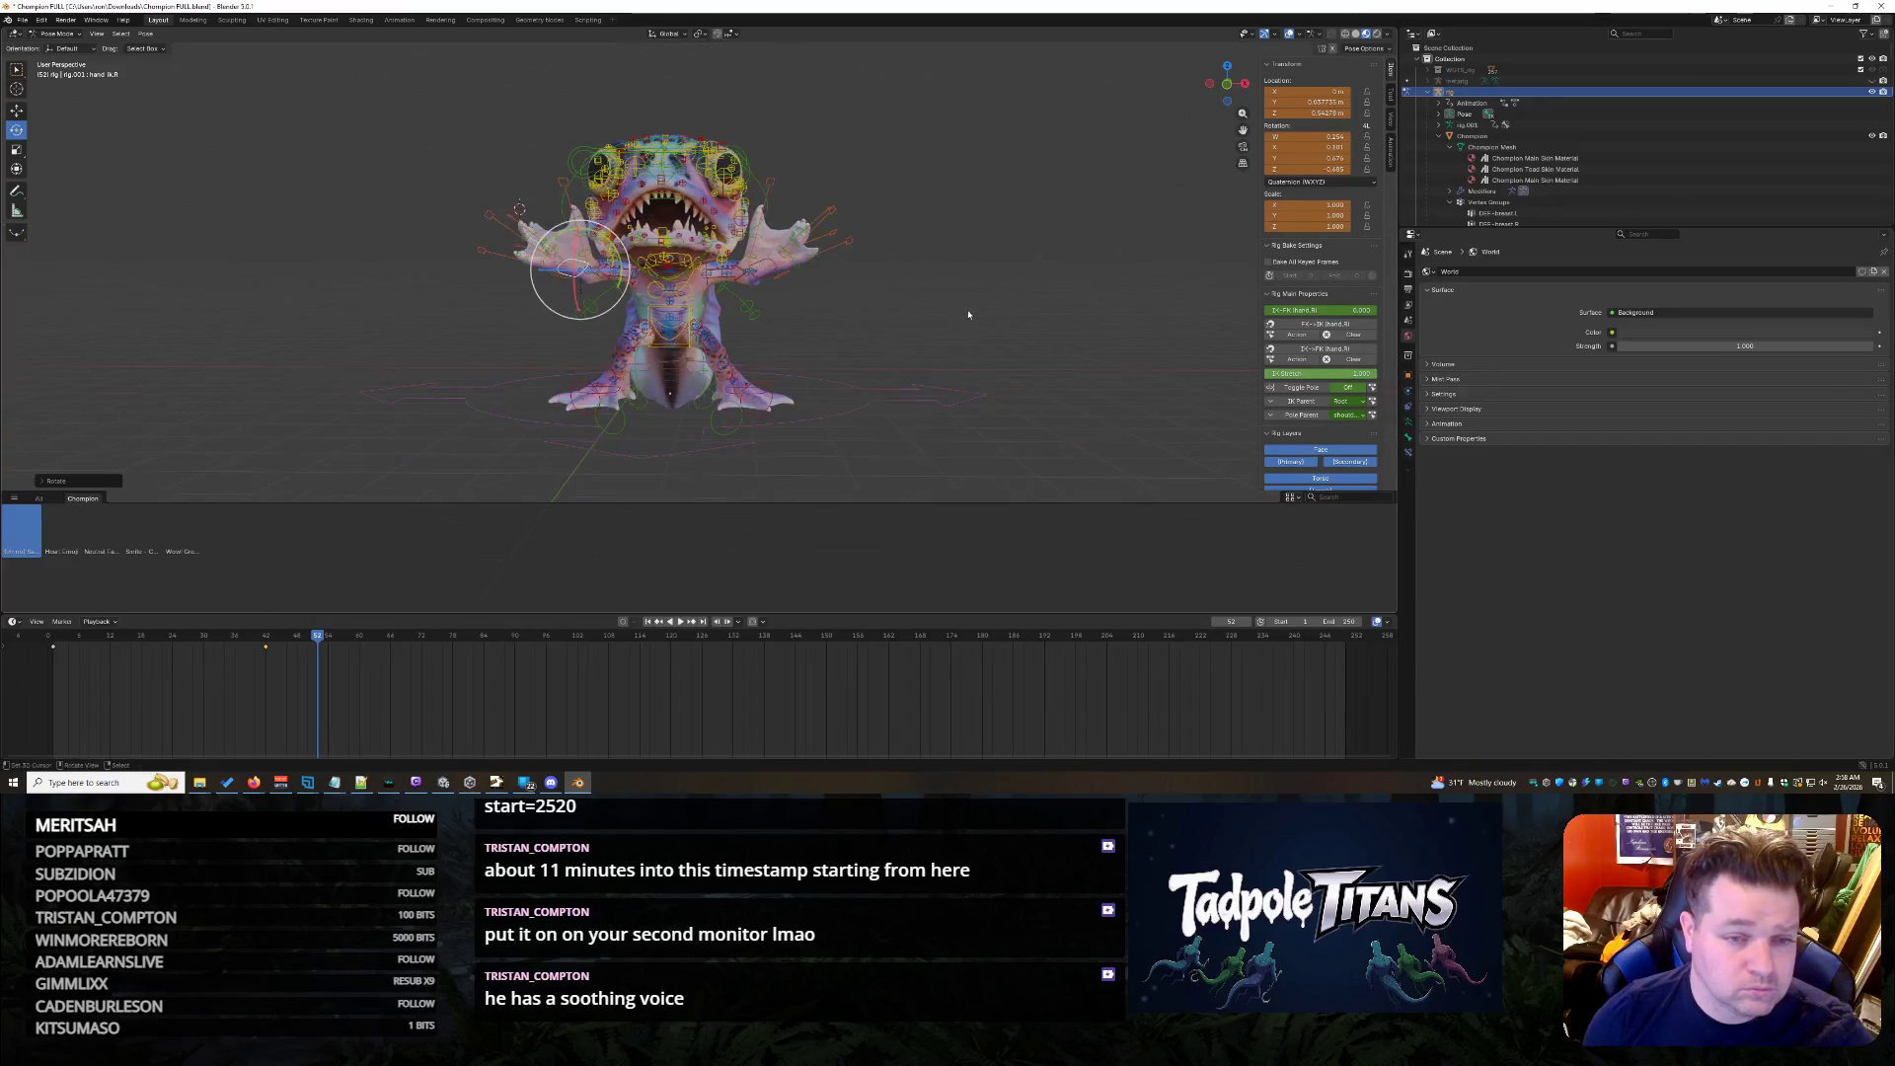
{"action": "scroll", "coordinate": [953, 309], "scroll_direction": "down", "scroll_amount": 3}
{"action": "scroll", "coordinate": [956, 303], "scroll_direction": "up", "scroll_amount": 3}
{"action": "scroll", "coordinate": [959, 301], "scroll_direction": "up", "scroll_amount": 3}
{"action": "scroll", "coordinate": [958, 301], "scroll_direction": "up", "scroll_amount": 2}
{"action": "mouse_move", "coordinate": [957, 300]}
{"action": "middle_mouse_down"}
{"action": "mouse_move", "coordinate": [1155, 305]}
{"action": "mouse_move", "coordinate": [1073, 319]}
{"action": "middle_mouse_up"}
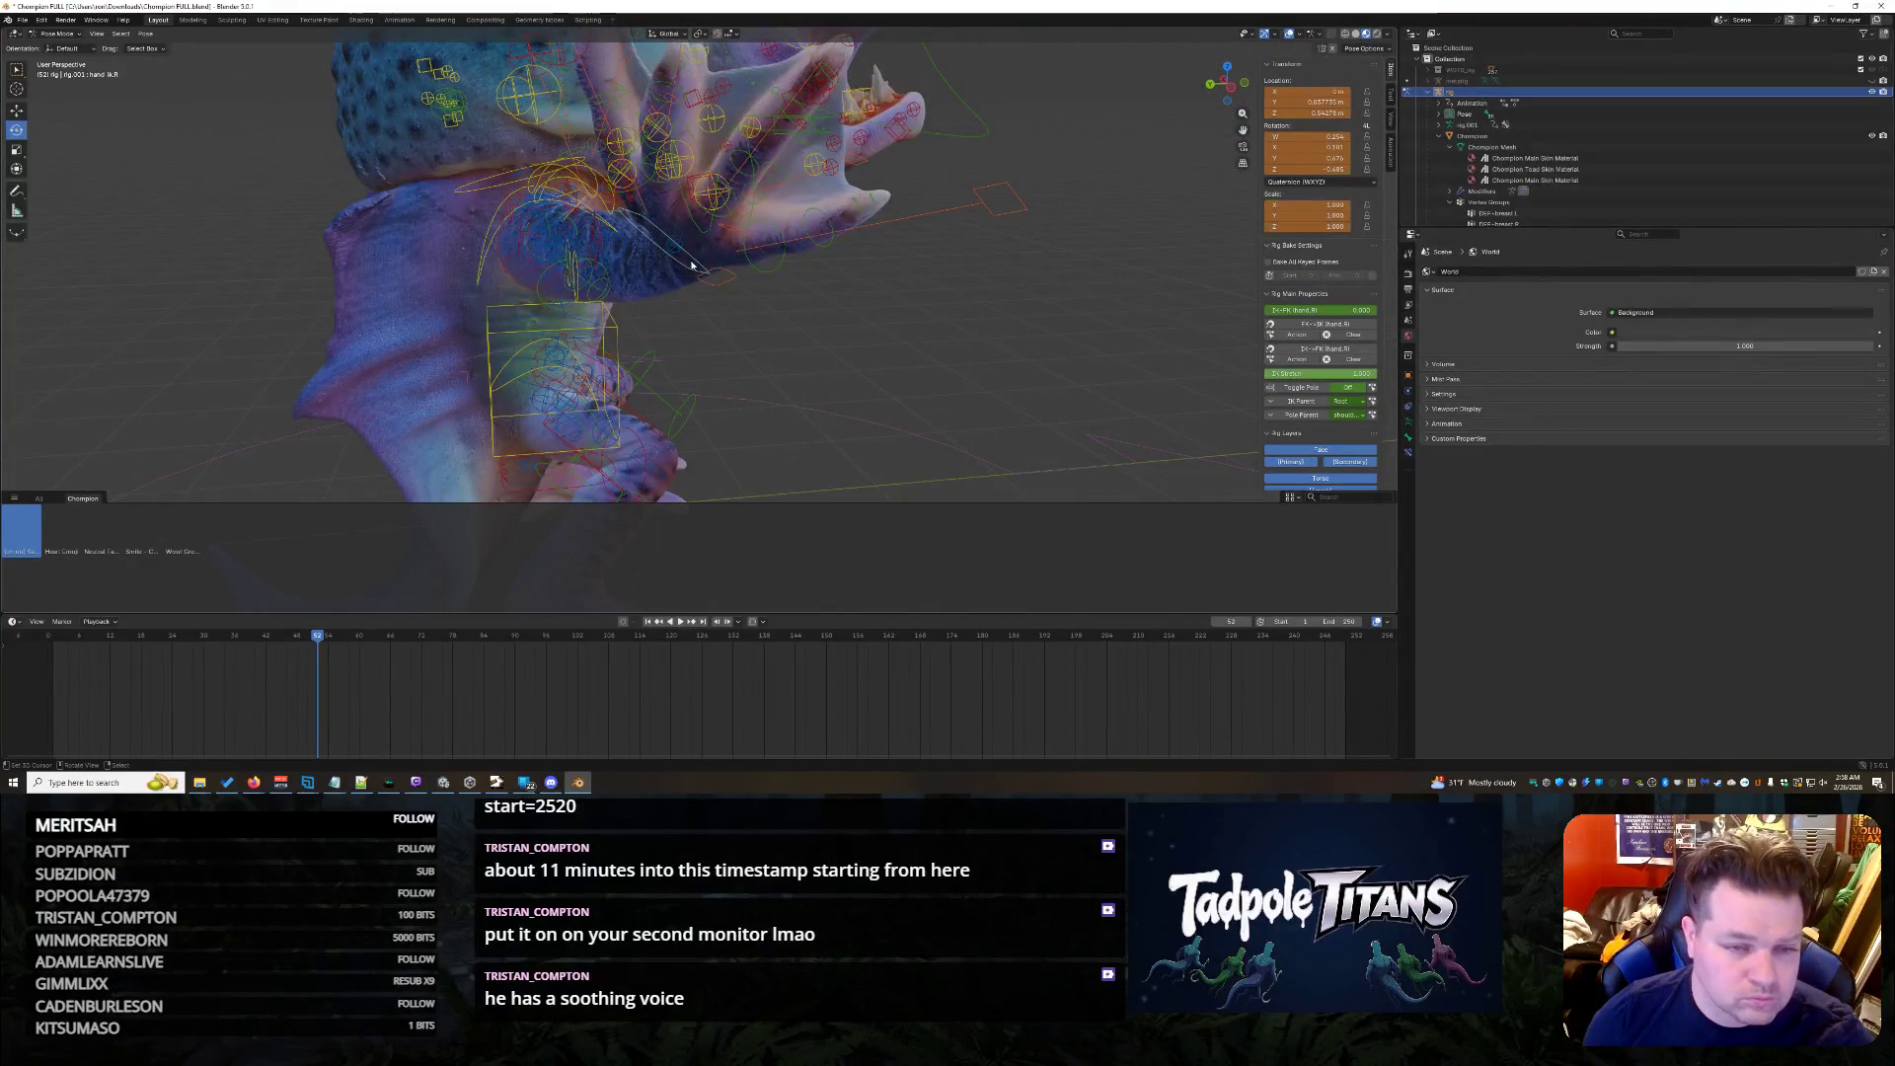
{"action": "middle_click_drag", "start_coordinate": [935, 328], "coordinate": [354, 266]}
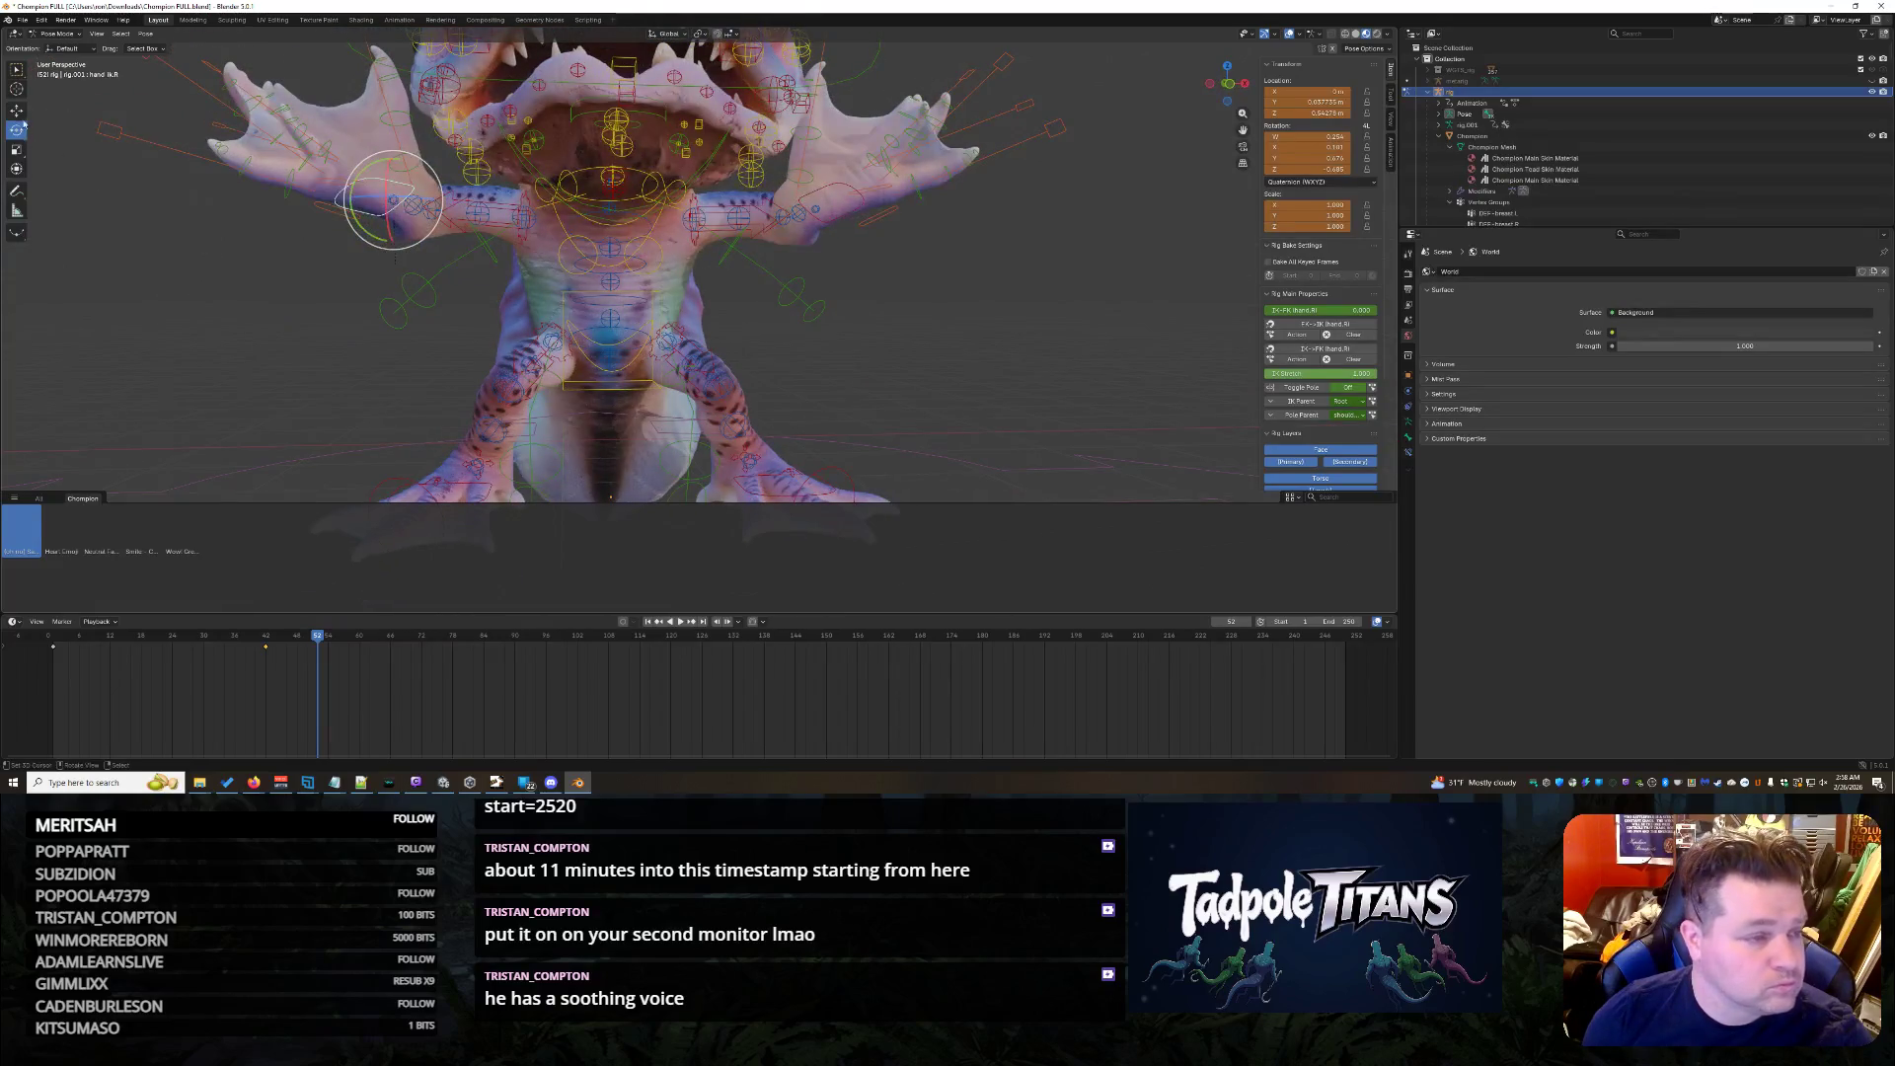
- Shift one hand control along X, then turn the right hand control in two passes
{"action": "left_click_drag", "start_coordinate": [449, 200], "coordinate": [412, 196]}
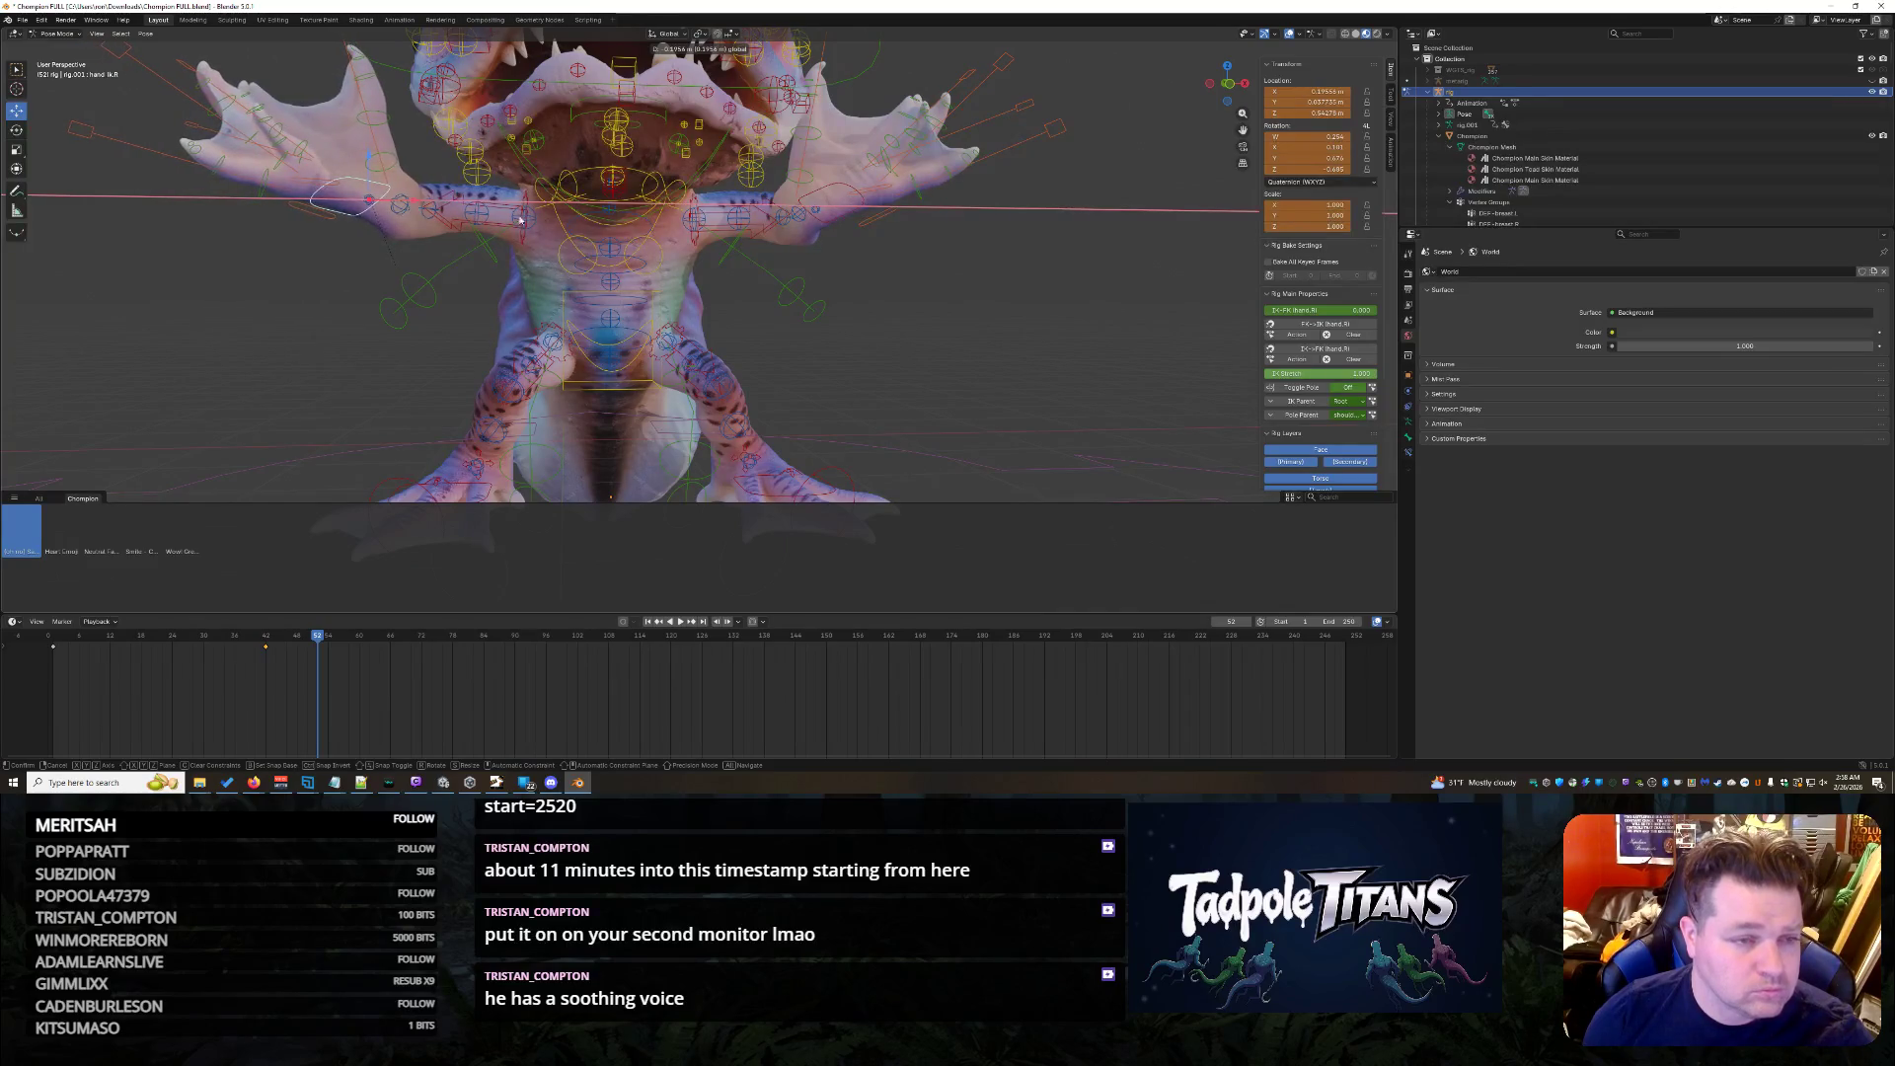
{"action": "left_click", "coordinate": [415, 195]}
{"action": "mouse_move", "coordinate": [938, 284]}
{"action": "middle_mouse_down"}
{"action": "mouse_move", "coordinate": [902, 235]}
{"action": "mouse_move", "coordinate": [980, 338]}
{"action": "mouse_move", "coordinate": [1140, 347]}
{"action": "mouse_move", "coordinate": [1039, 346]}
{"action": "middle_mouse_up"}
{"action": "scroll", "coordinate": [979, 339], "scroll_direction": "down", "scroll_amount": 3}
{"action": "left_click", "coordinate": [873, 292]}
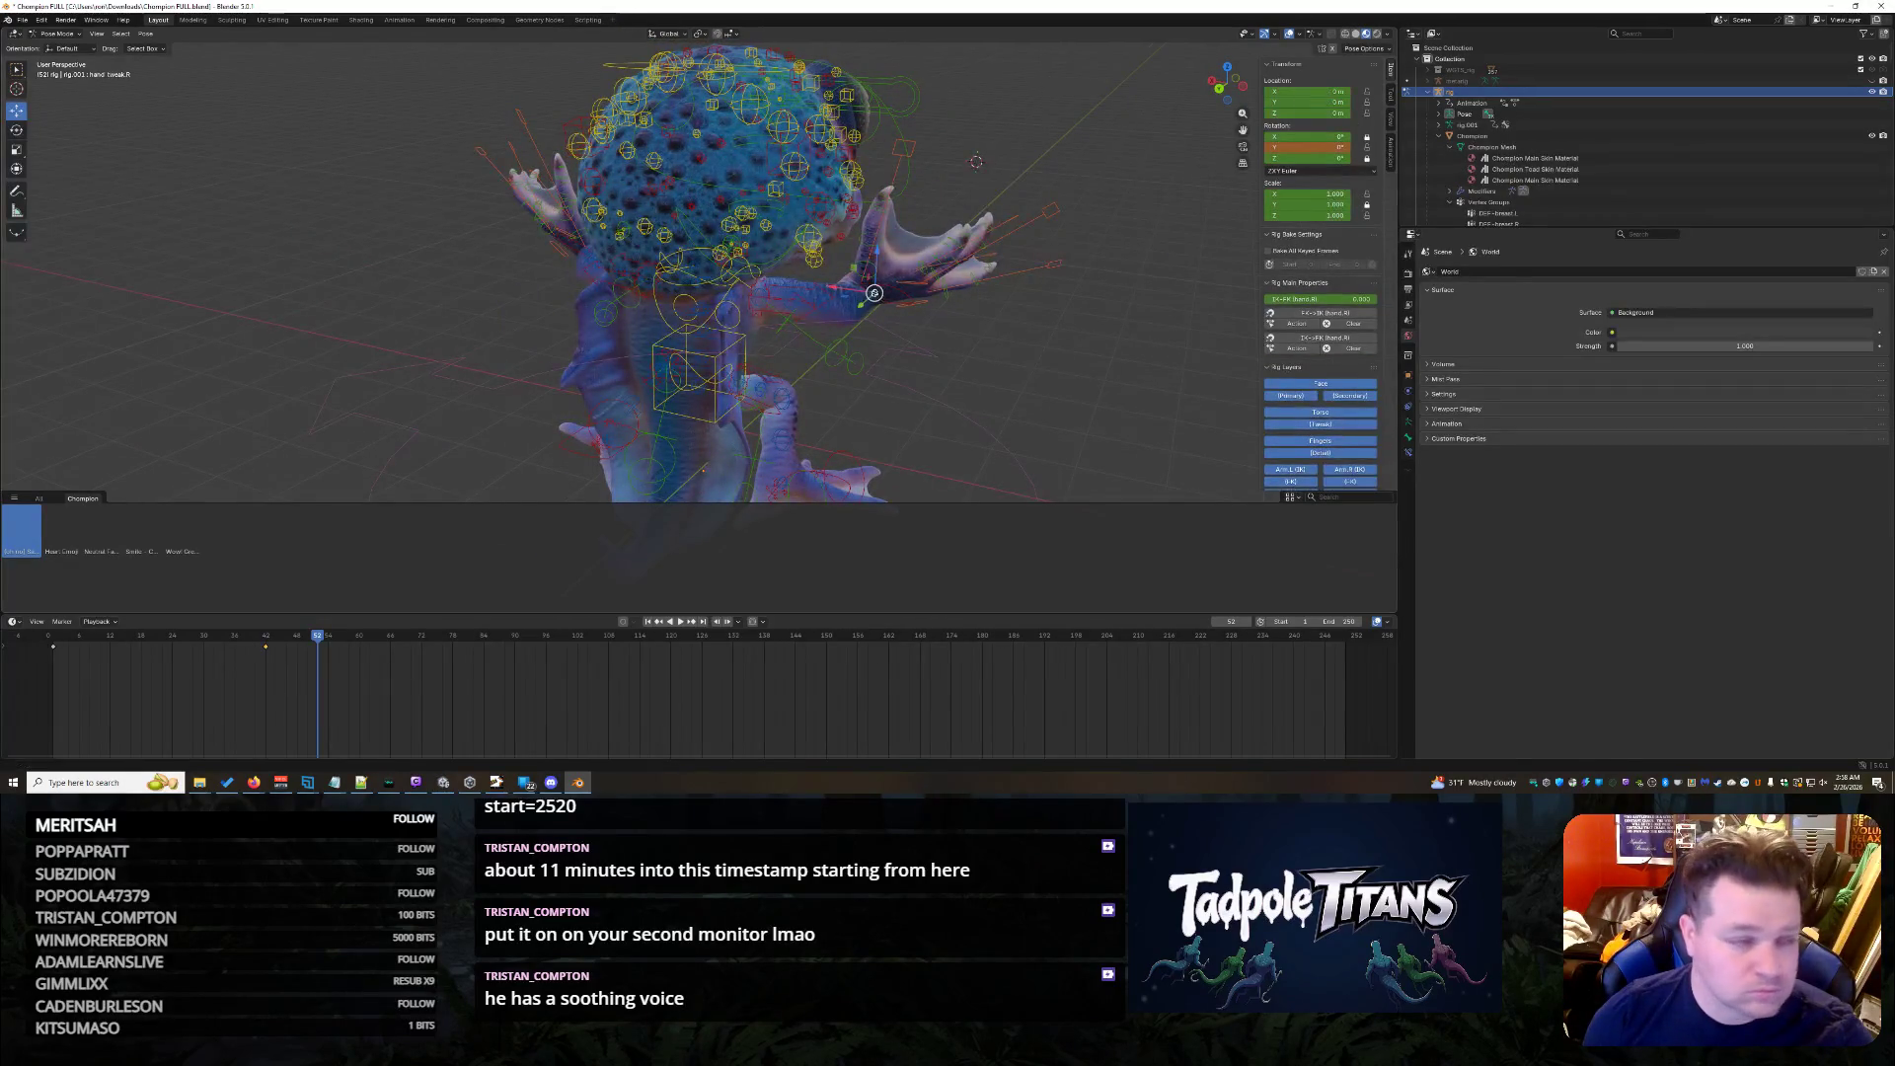
{"action": "left_click_drag", "start_coordinate": [840, 263], "coordinate": [902, 250]}
{"action": "left_click", "coordinate": [905, 244]}
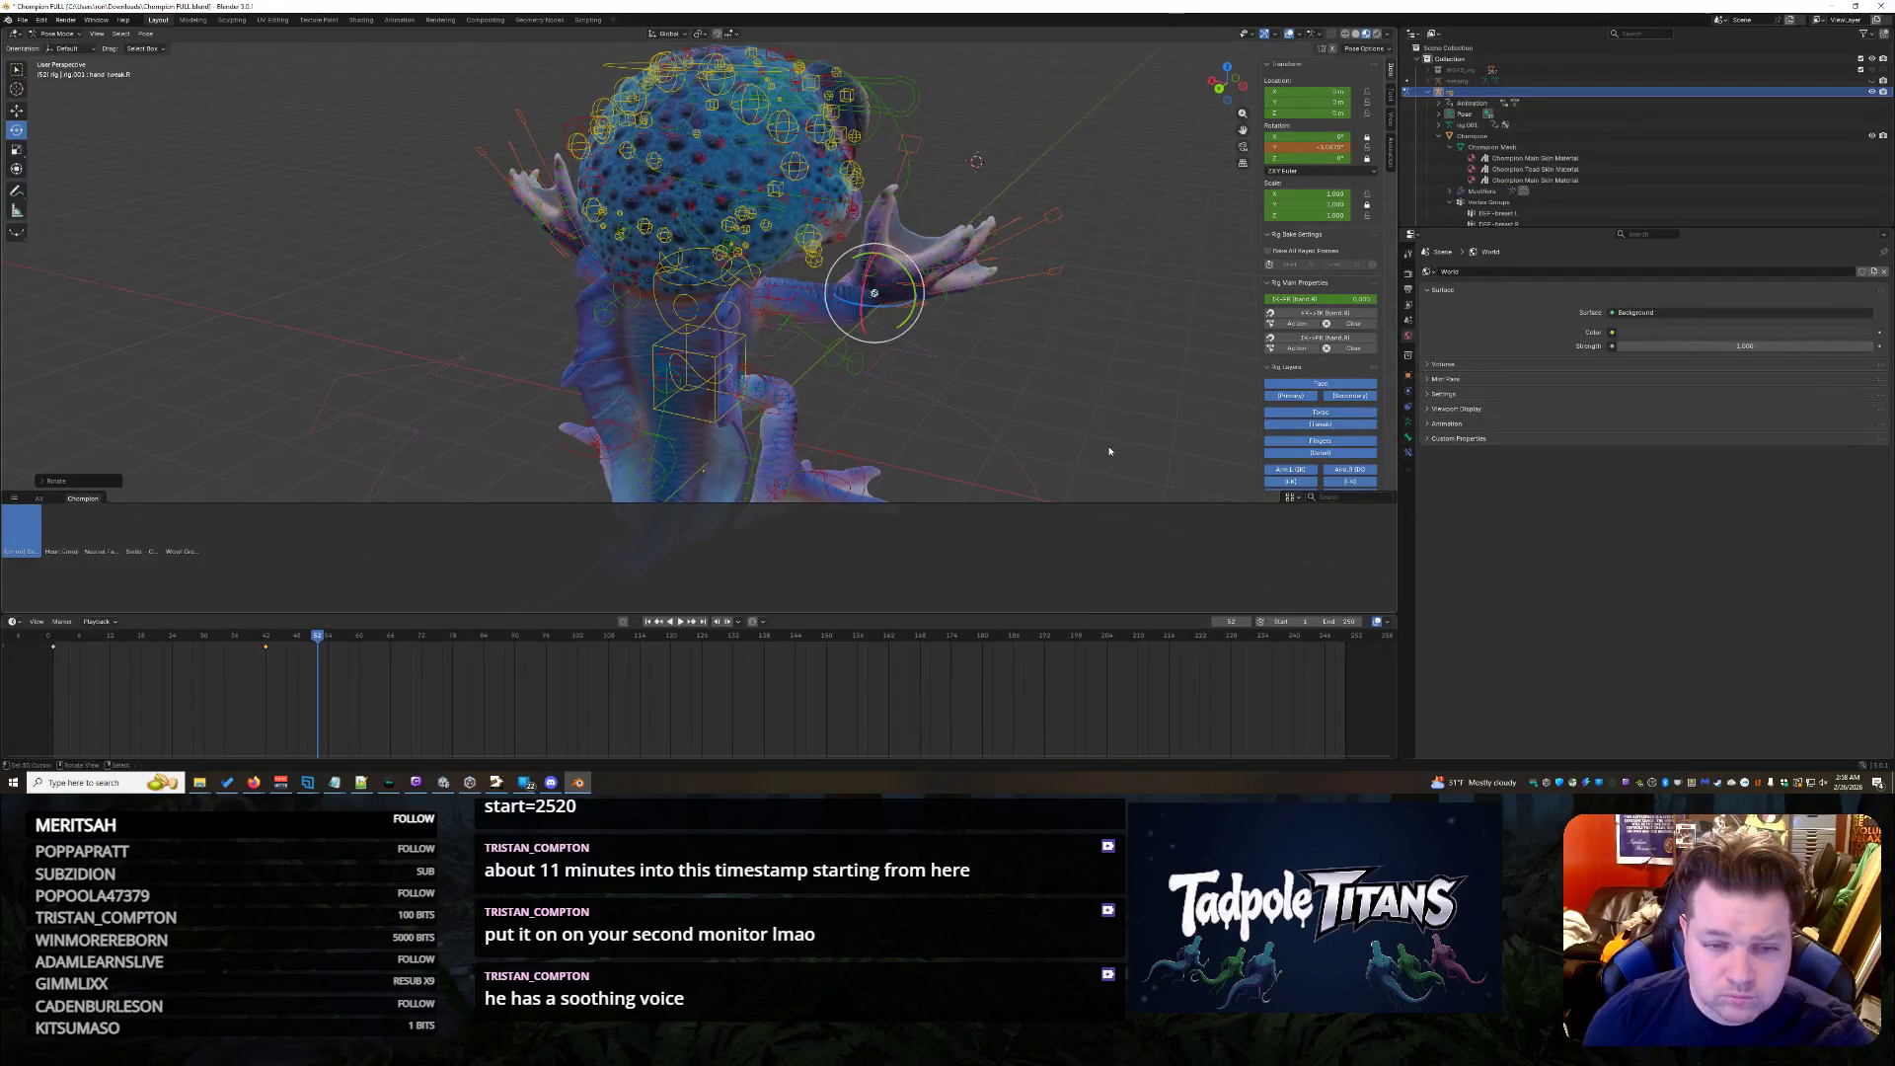
{"action": "scroll", "coordinate": [1109, 447], "scroll_direction": "up", "scroll_amount": 5}
{"action": "mouse_move", "coordinate": [1147, 419]}
{"action": "middle_mouse_down"}
{"action": "mouse_move", "coordinate": [1073, 414]}
{"action": "mouse_move", "coordinate": [1052, 351]}
{"action": "middle_mouse_up"}
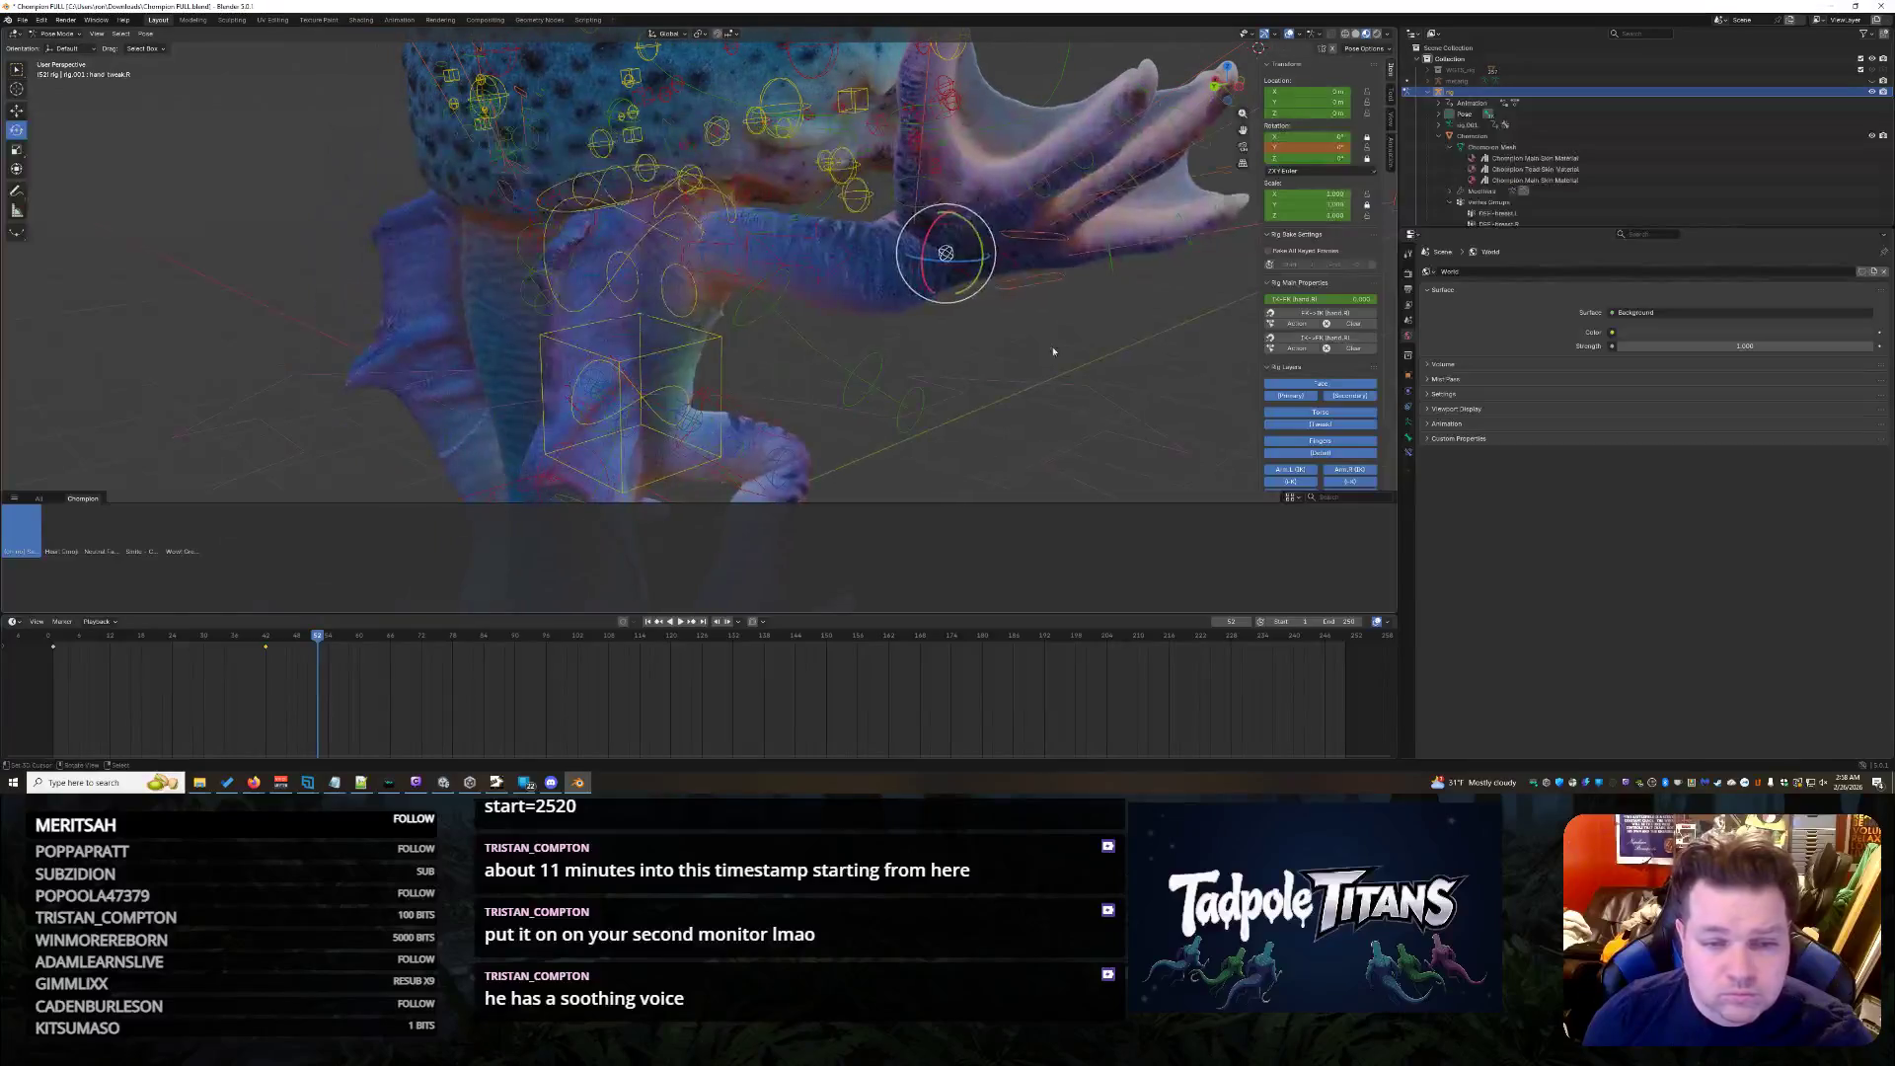
{"action": "left_click_drag", "start_coordinate": [982, 253], "coordinate": [979, 212]}
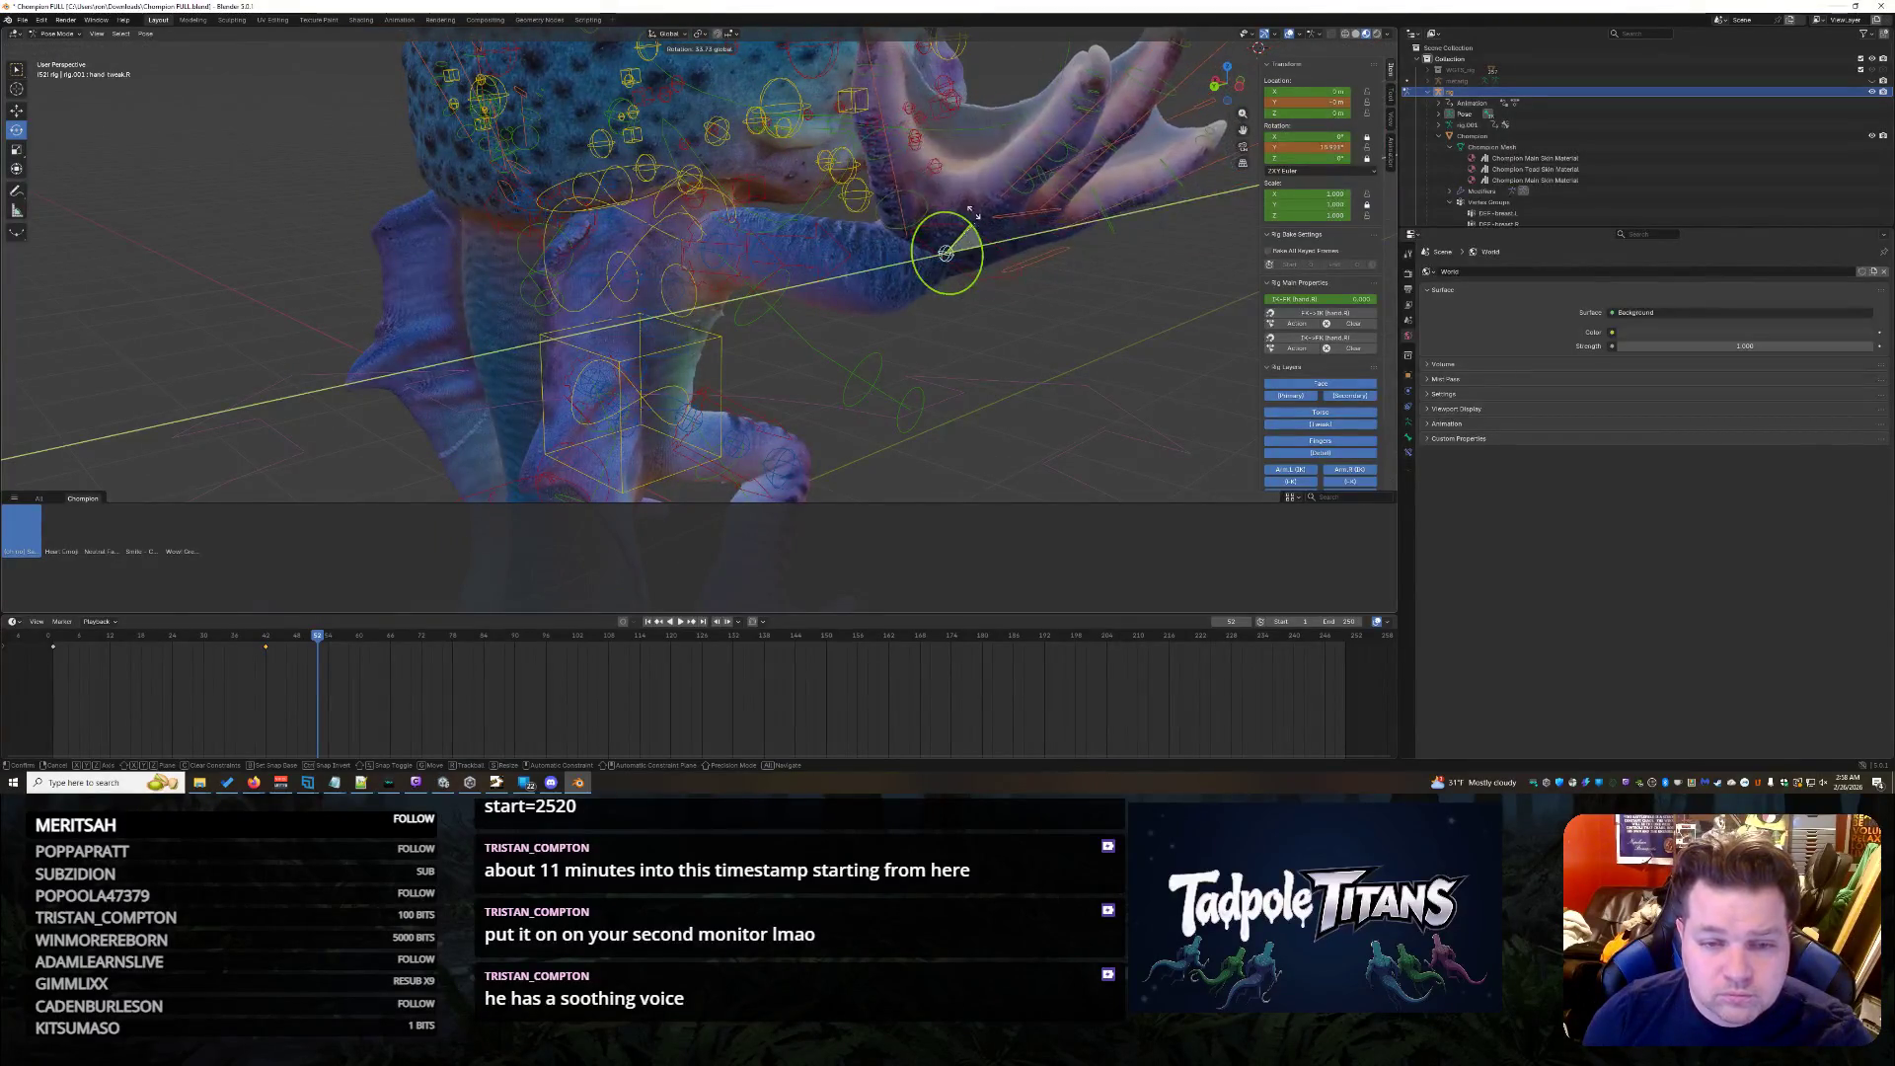
{"action": "left_click", "coordinate": [978, 211]}
{"action": "scroll", "coordinate": [979, 212], "scroll_direction": "down", "scroll_amount": 5}
- Rotate the left hand control freely and around X until the hand points upward
{"action": "middle_click_drag", "start_coordinate": [979, 223], "coordinate": [774, 330]}
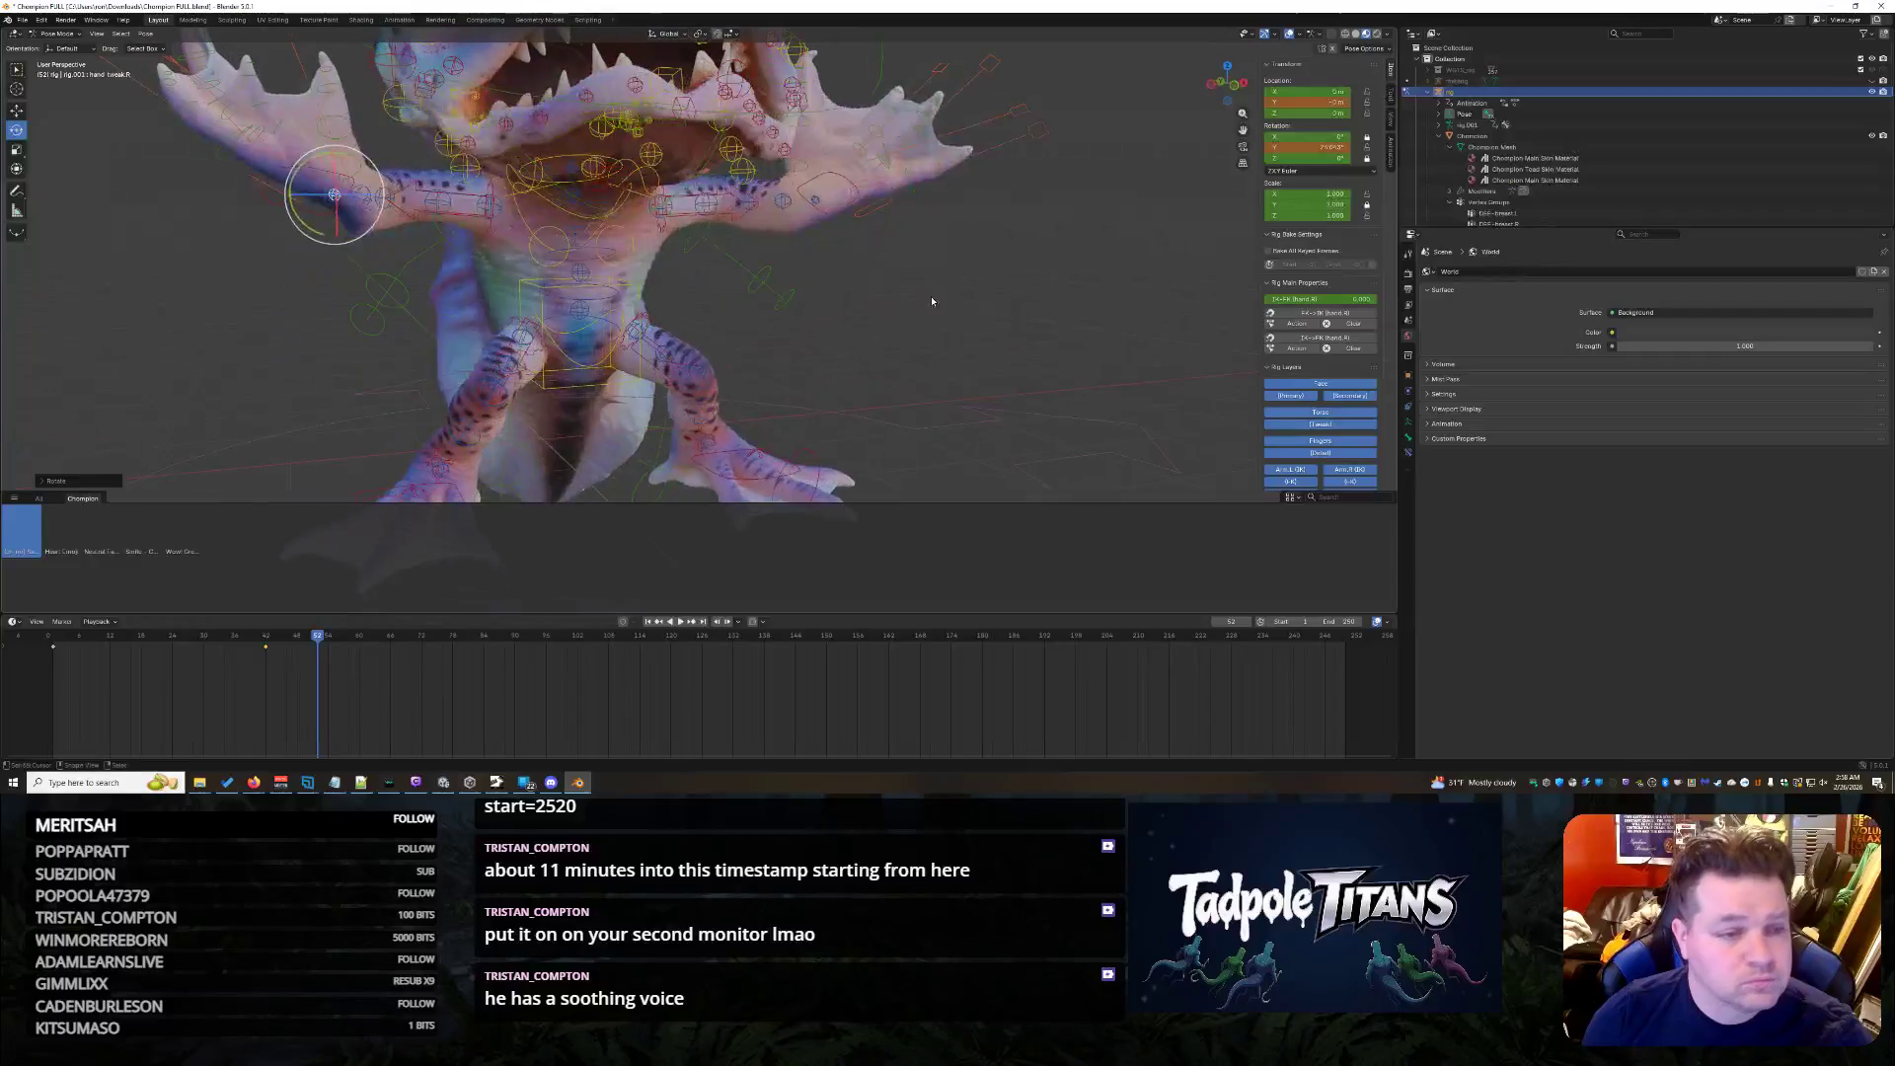
{"action": "left_click", "coordinate": [438, 275]}
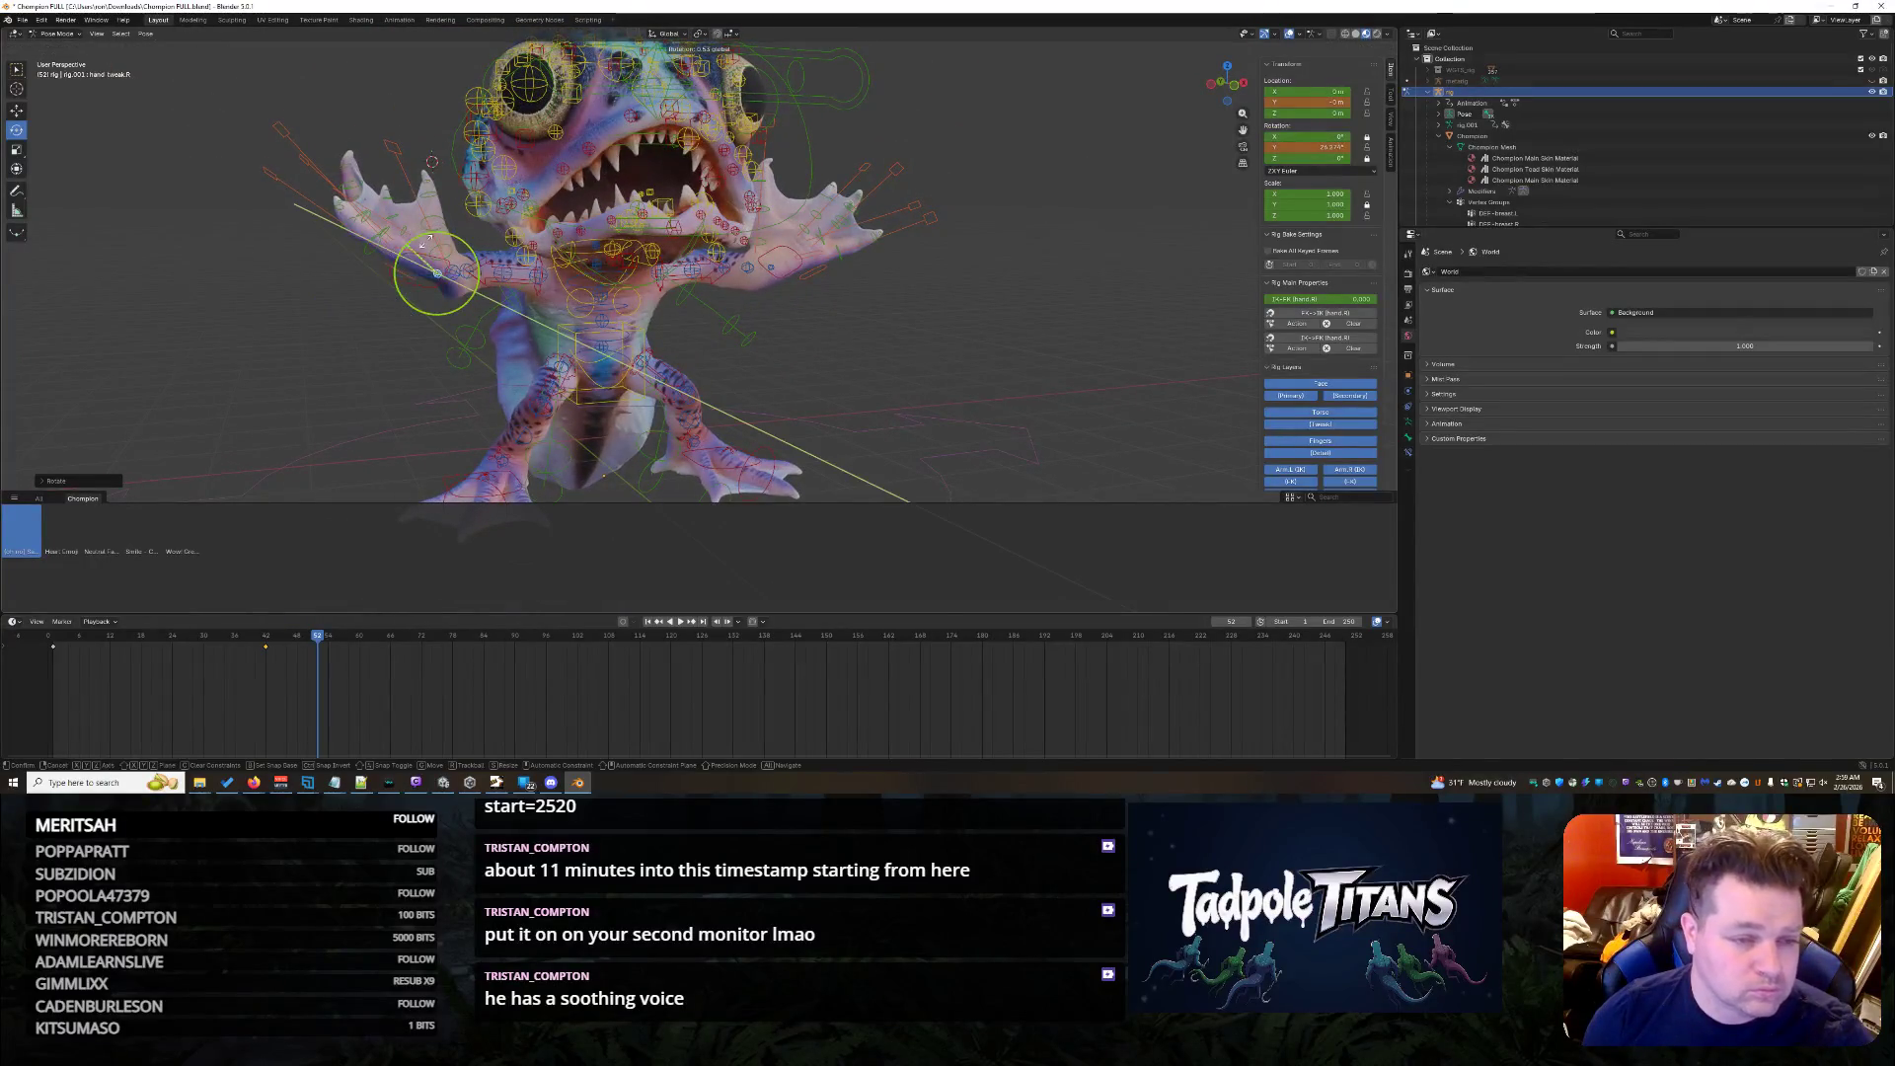
{"action": "key", "text": "r"}
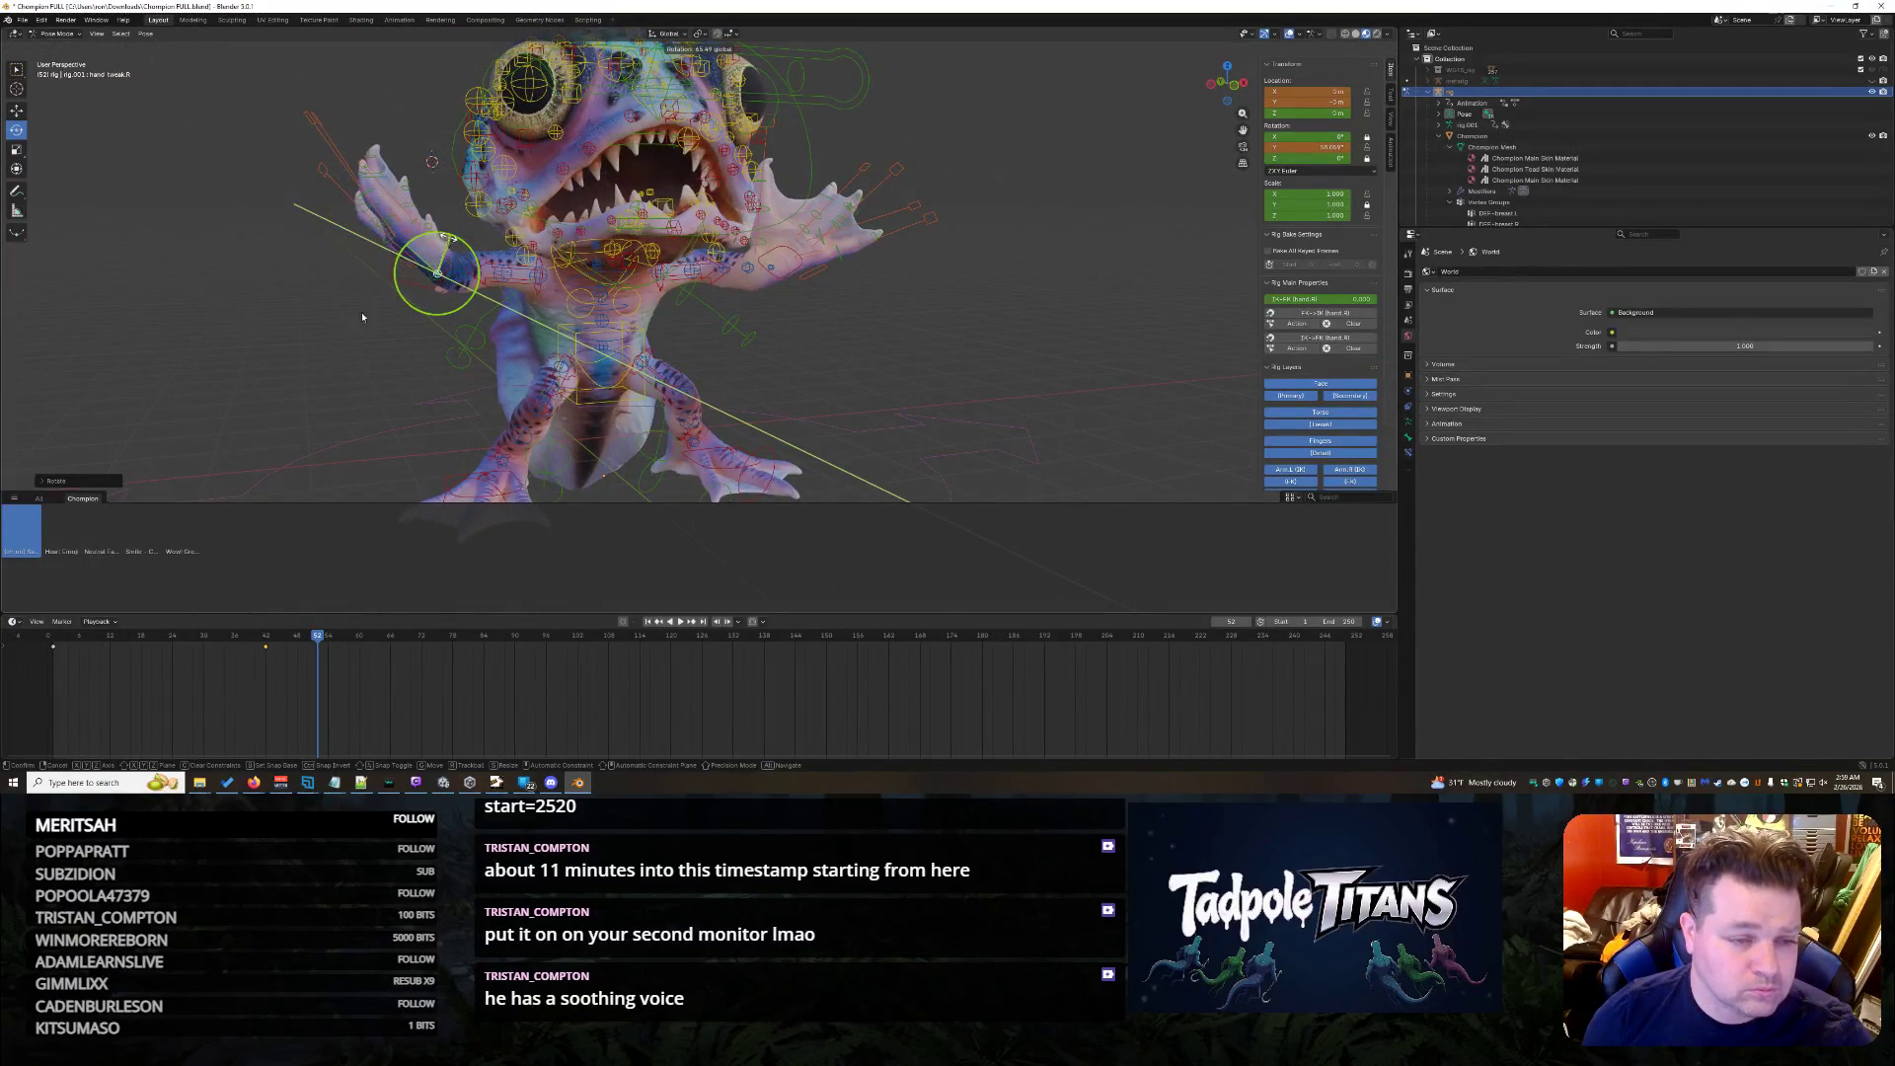
{"action": "left_click", "coordinate": [436, 296]}
{"action": "scroll", "coordinate": [437, 297], "scroll_direction": "up", "scroll_amount": 3}
{"action": "middle_click_drag", "start_coordinate": [438, 298], "coordinate": [426, 349]}
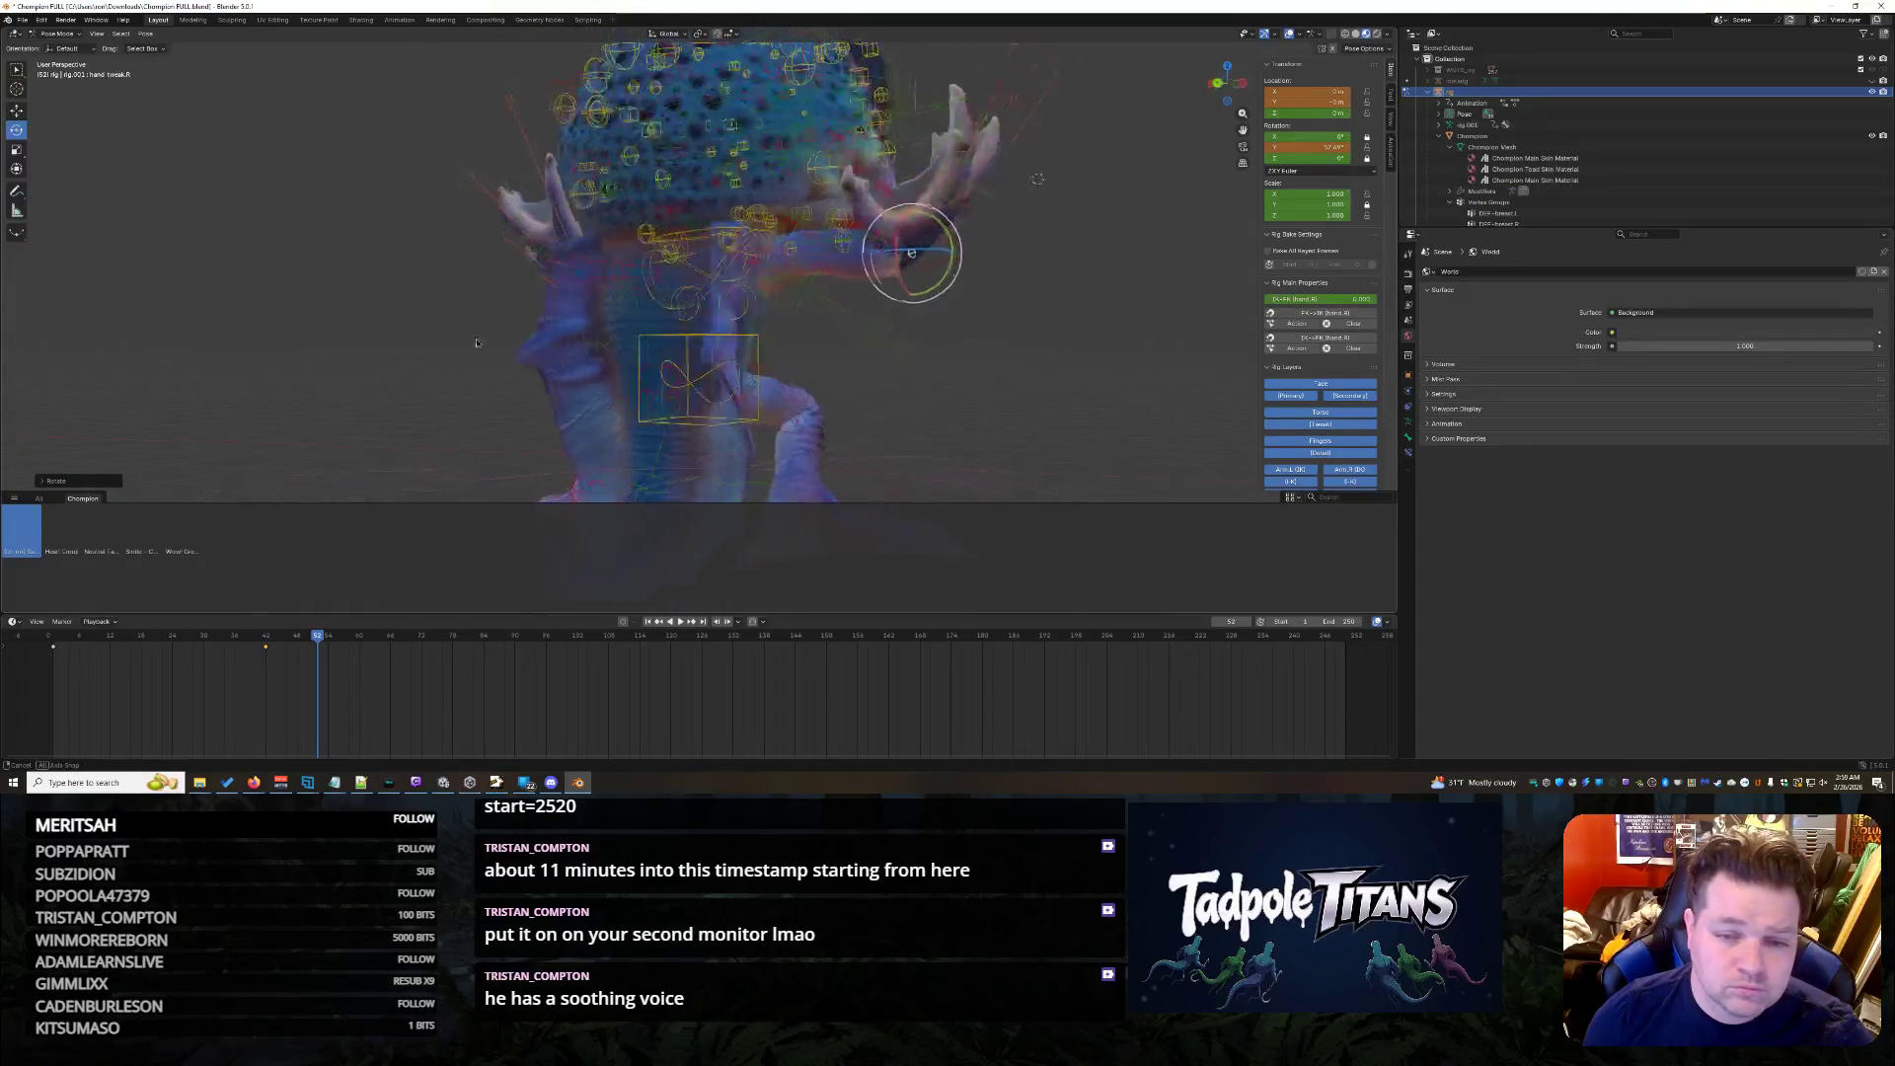
{"action": "left_click", "coordinate": [702, 253]}
{"action": "key", "text": "r"}
{"action": "key", "text": "x"}
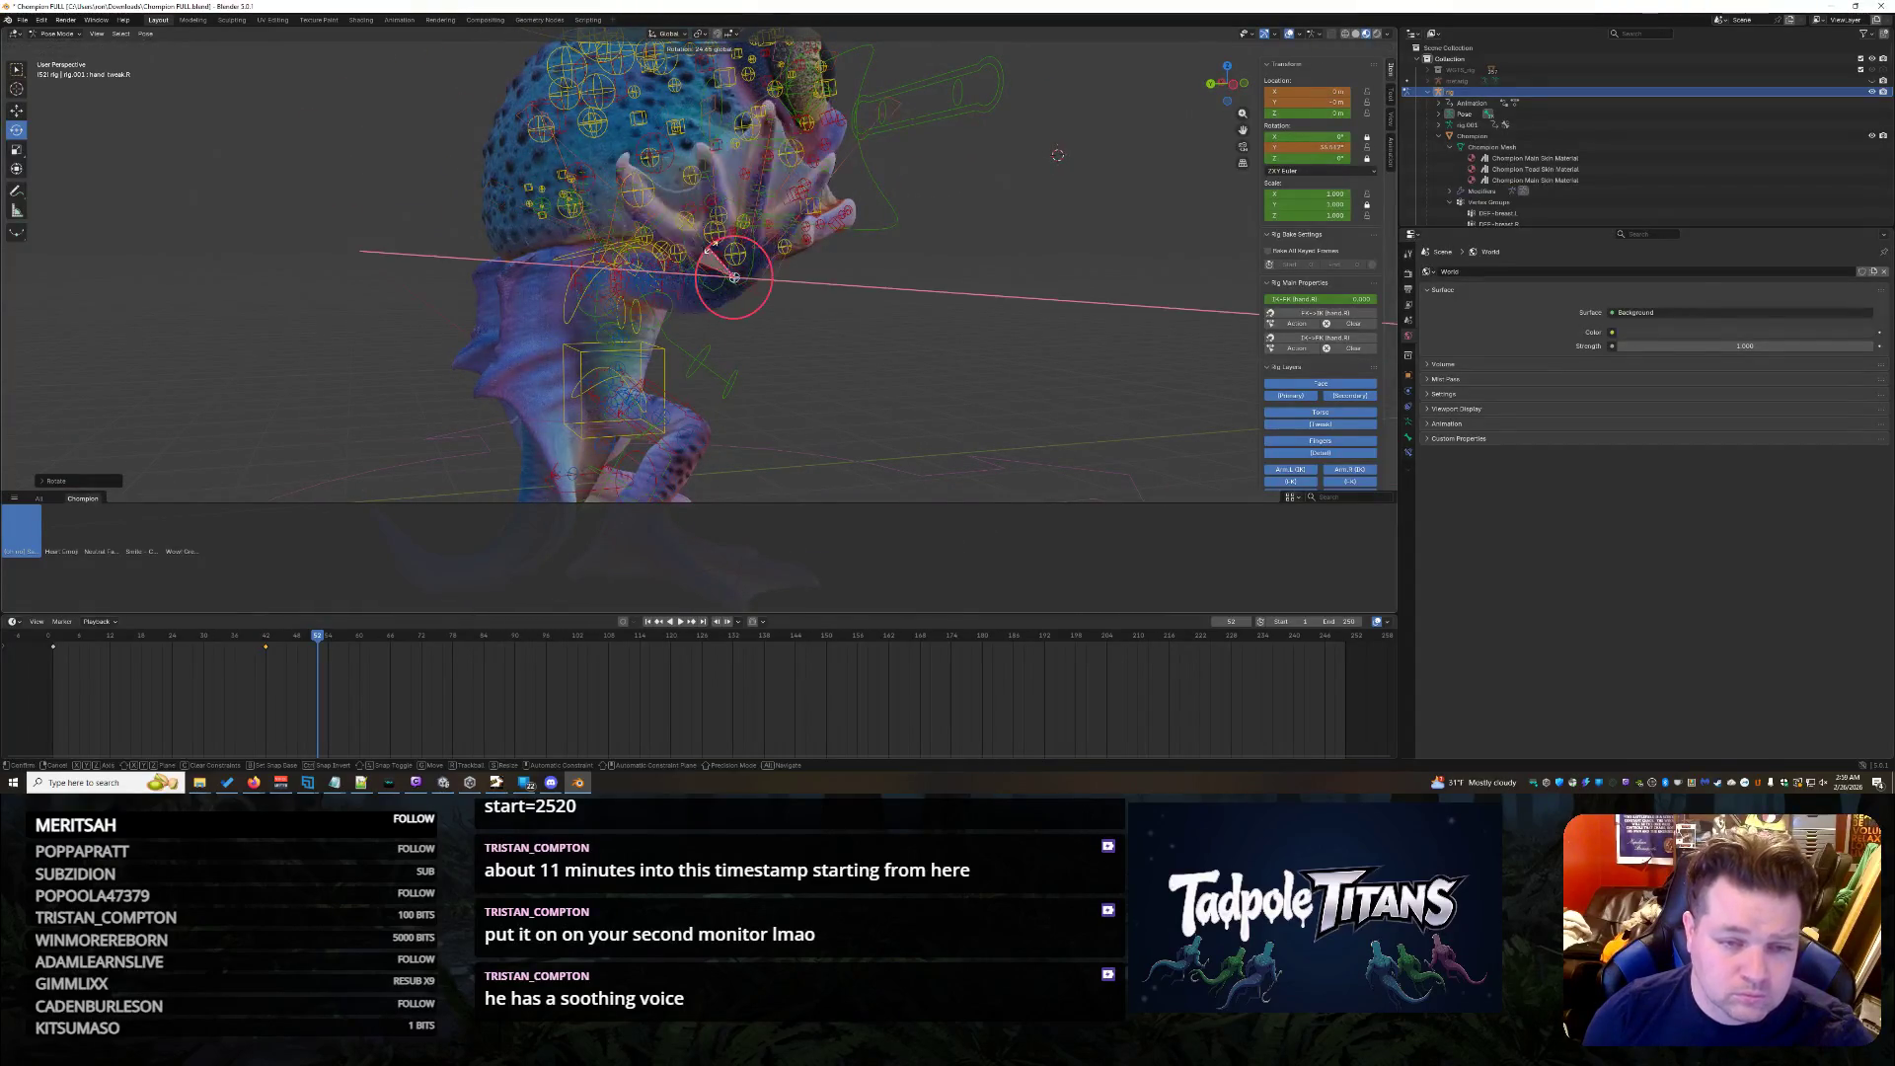
{"action": "left_click", "coordinate": [734, 277]}
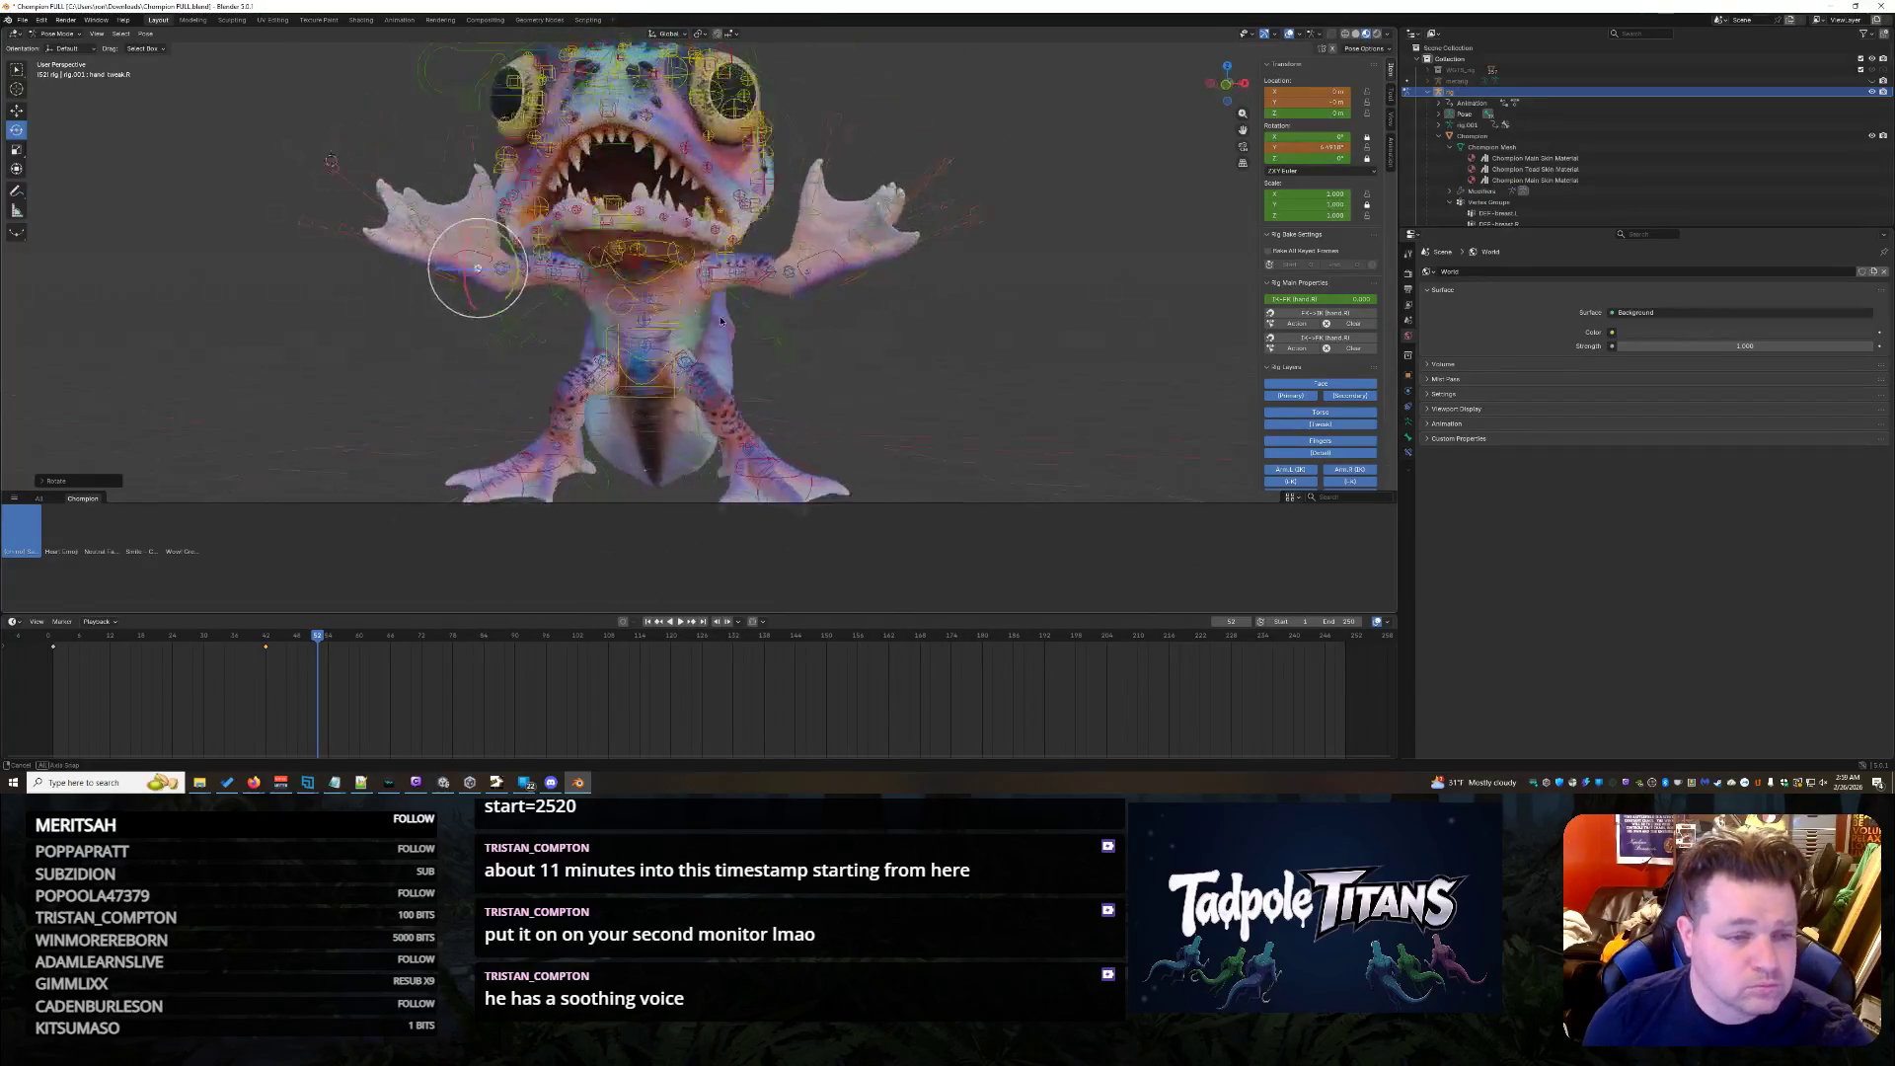
{"action": "middle_click_drag", "start_coordinate": [734, 278], "coordinate": [749, 321]}
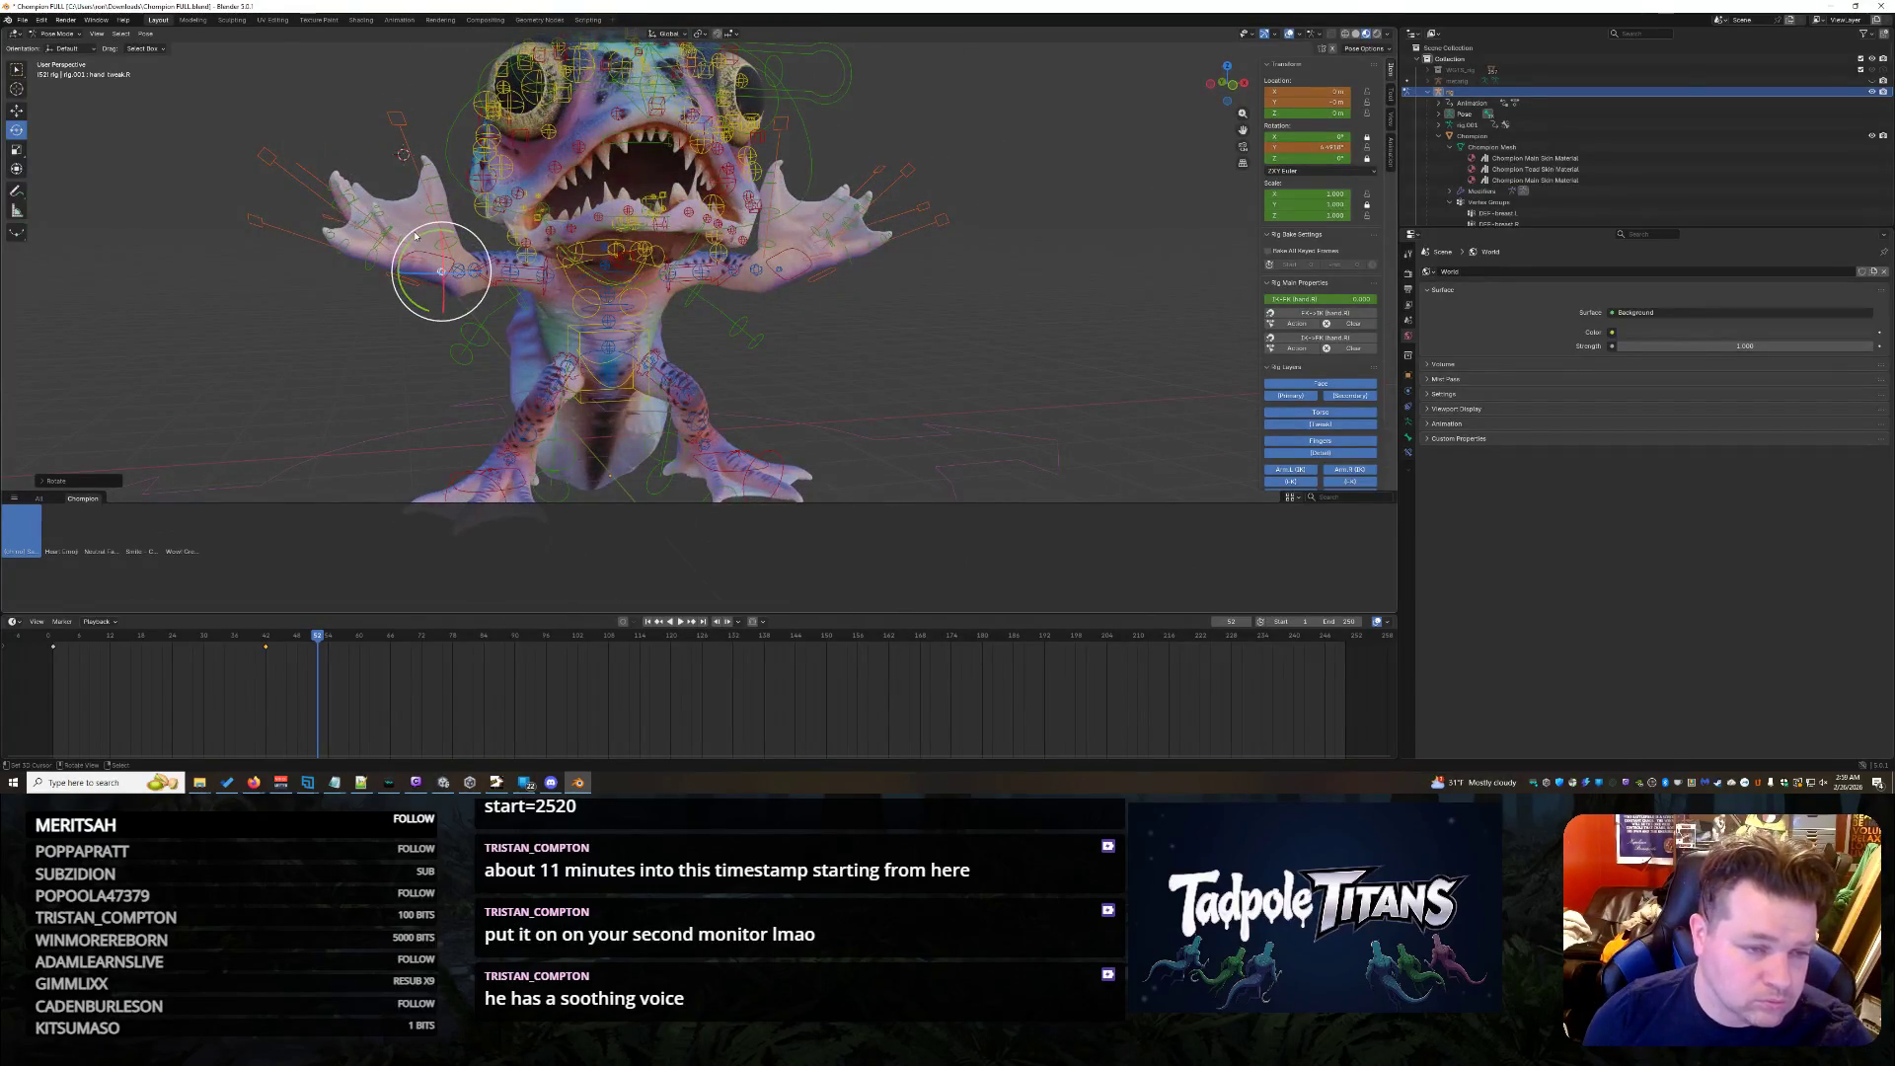
{"action": "key", "text": "r"}
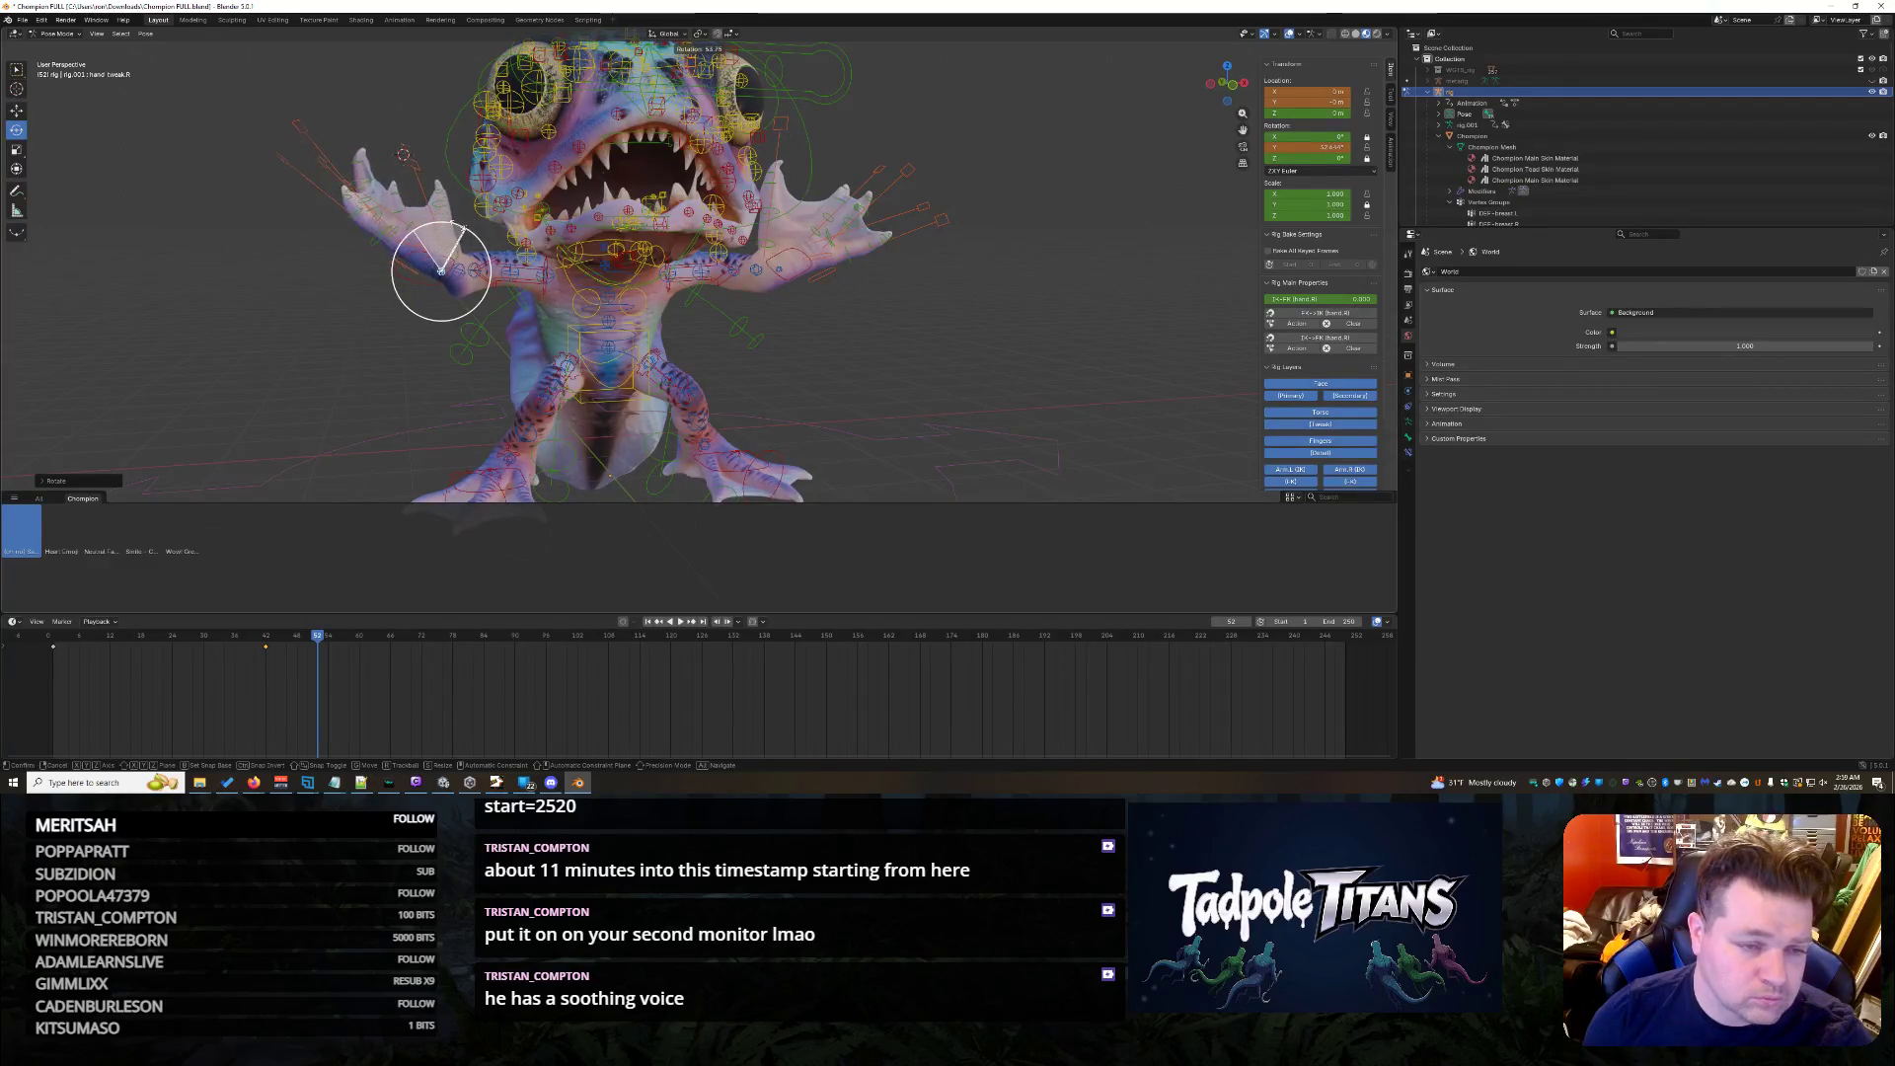
{"action": "left_click", "coordinate": [935, 397]}
{"action": "mouse_move", "coordinate": [901, 371]}
{"action": "middle_mouse_down"}
{"action": "mouse_move", "coordinate": [1068, 361]}
{"action": "mouse_move", "coordinate": [1000, 272]}
{"action": "middle_mouse_up"}
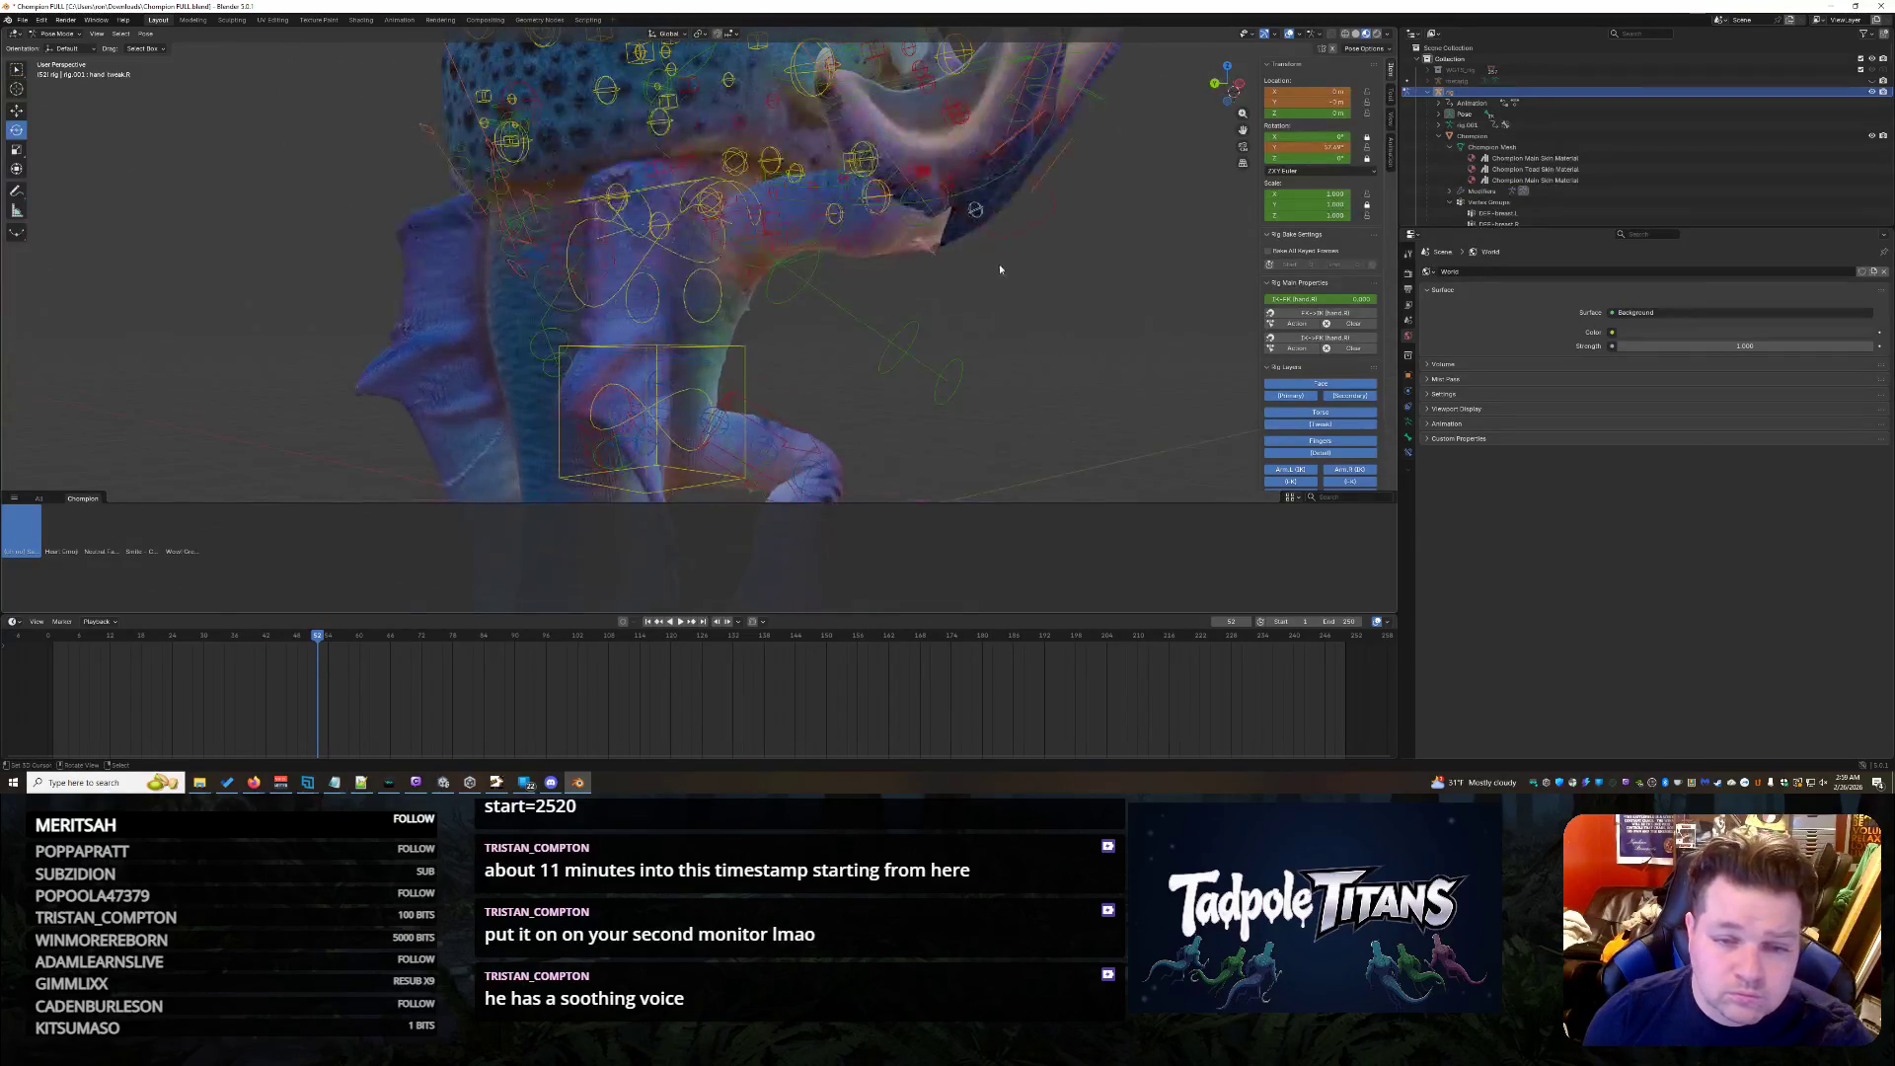
- Lower a control bone near the hand along the Z axis
{"action": "left_click", "coordinate": [853, 221]}
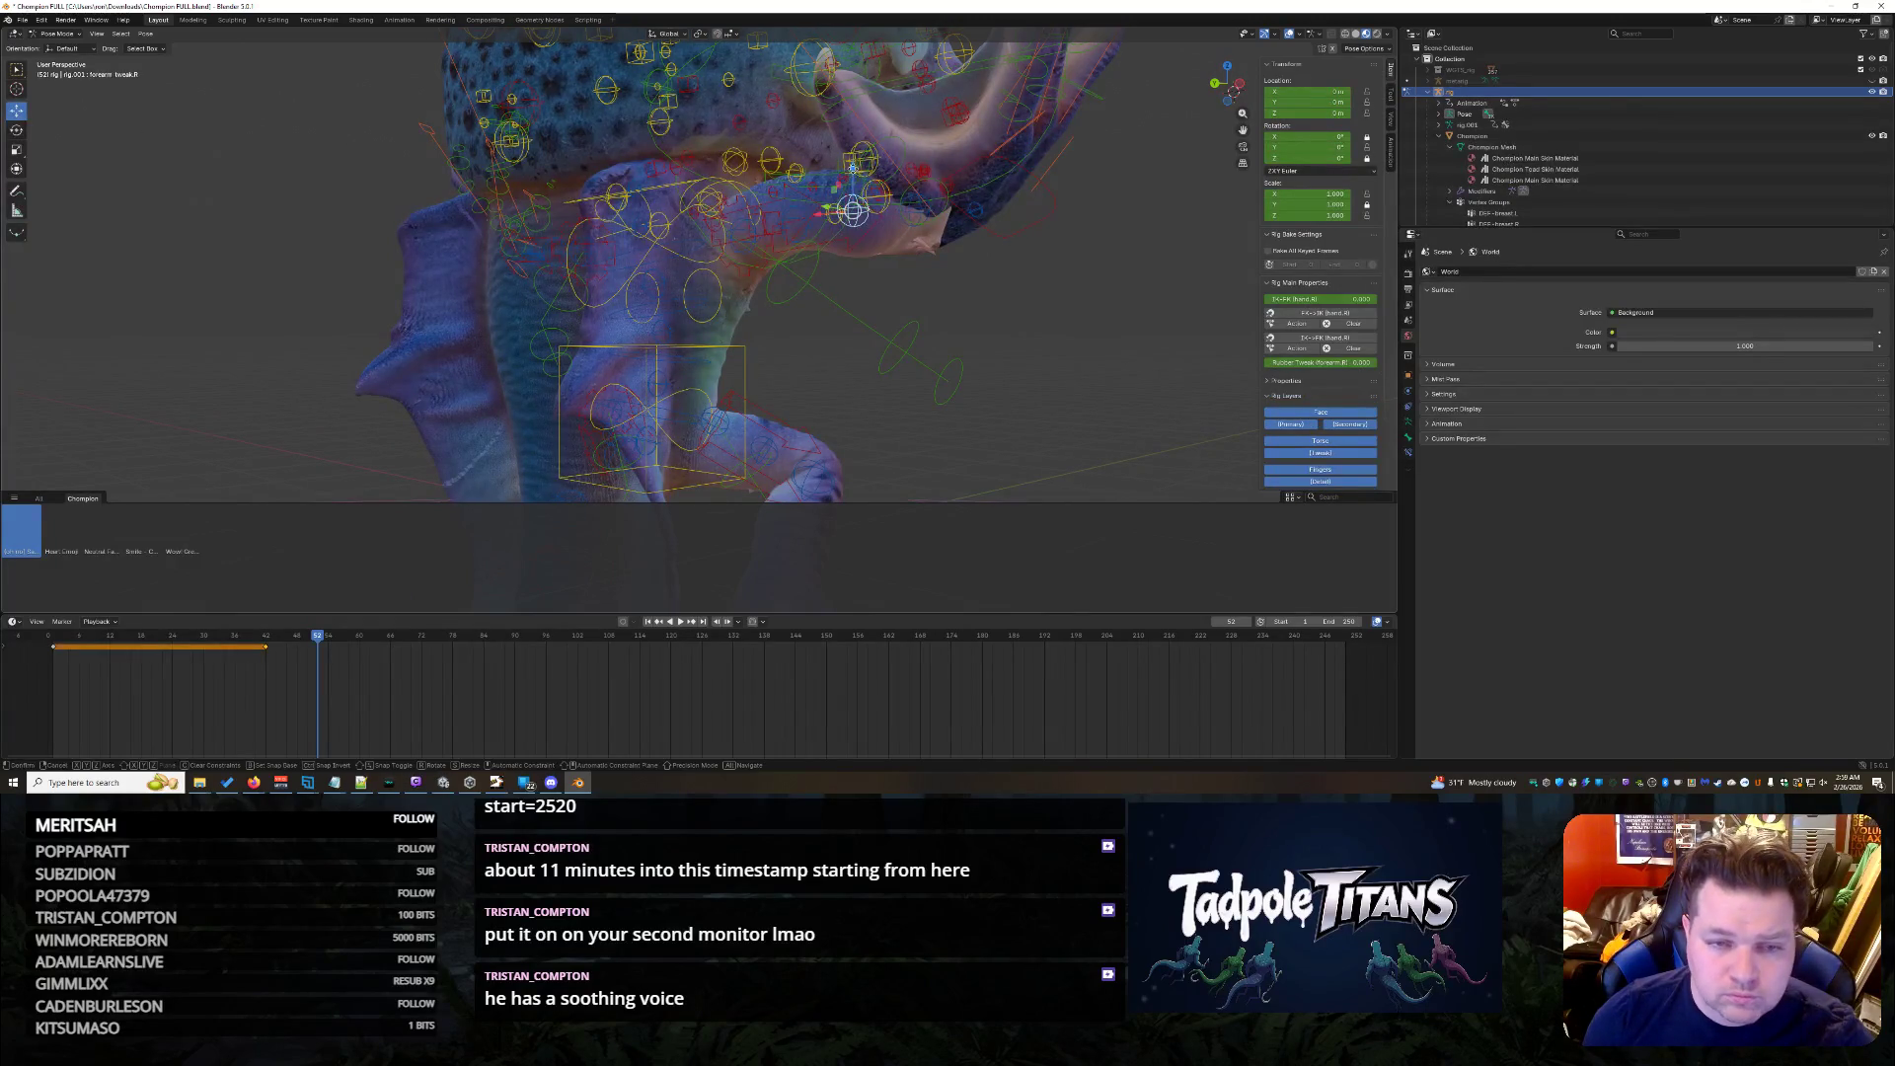
{"action": "key", "text": "g"}
{"action": "key", "text": "z"}
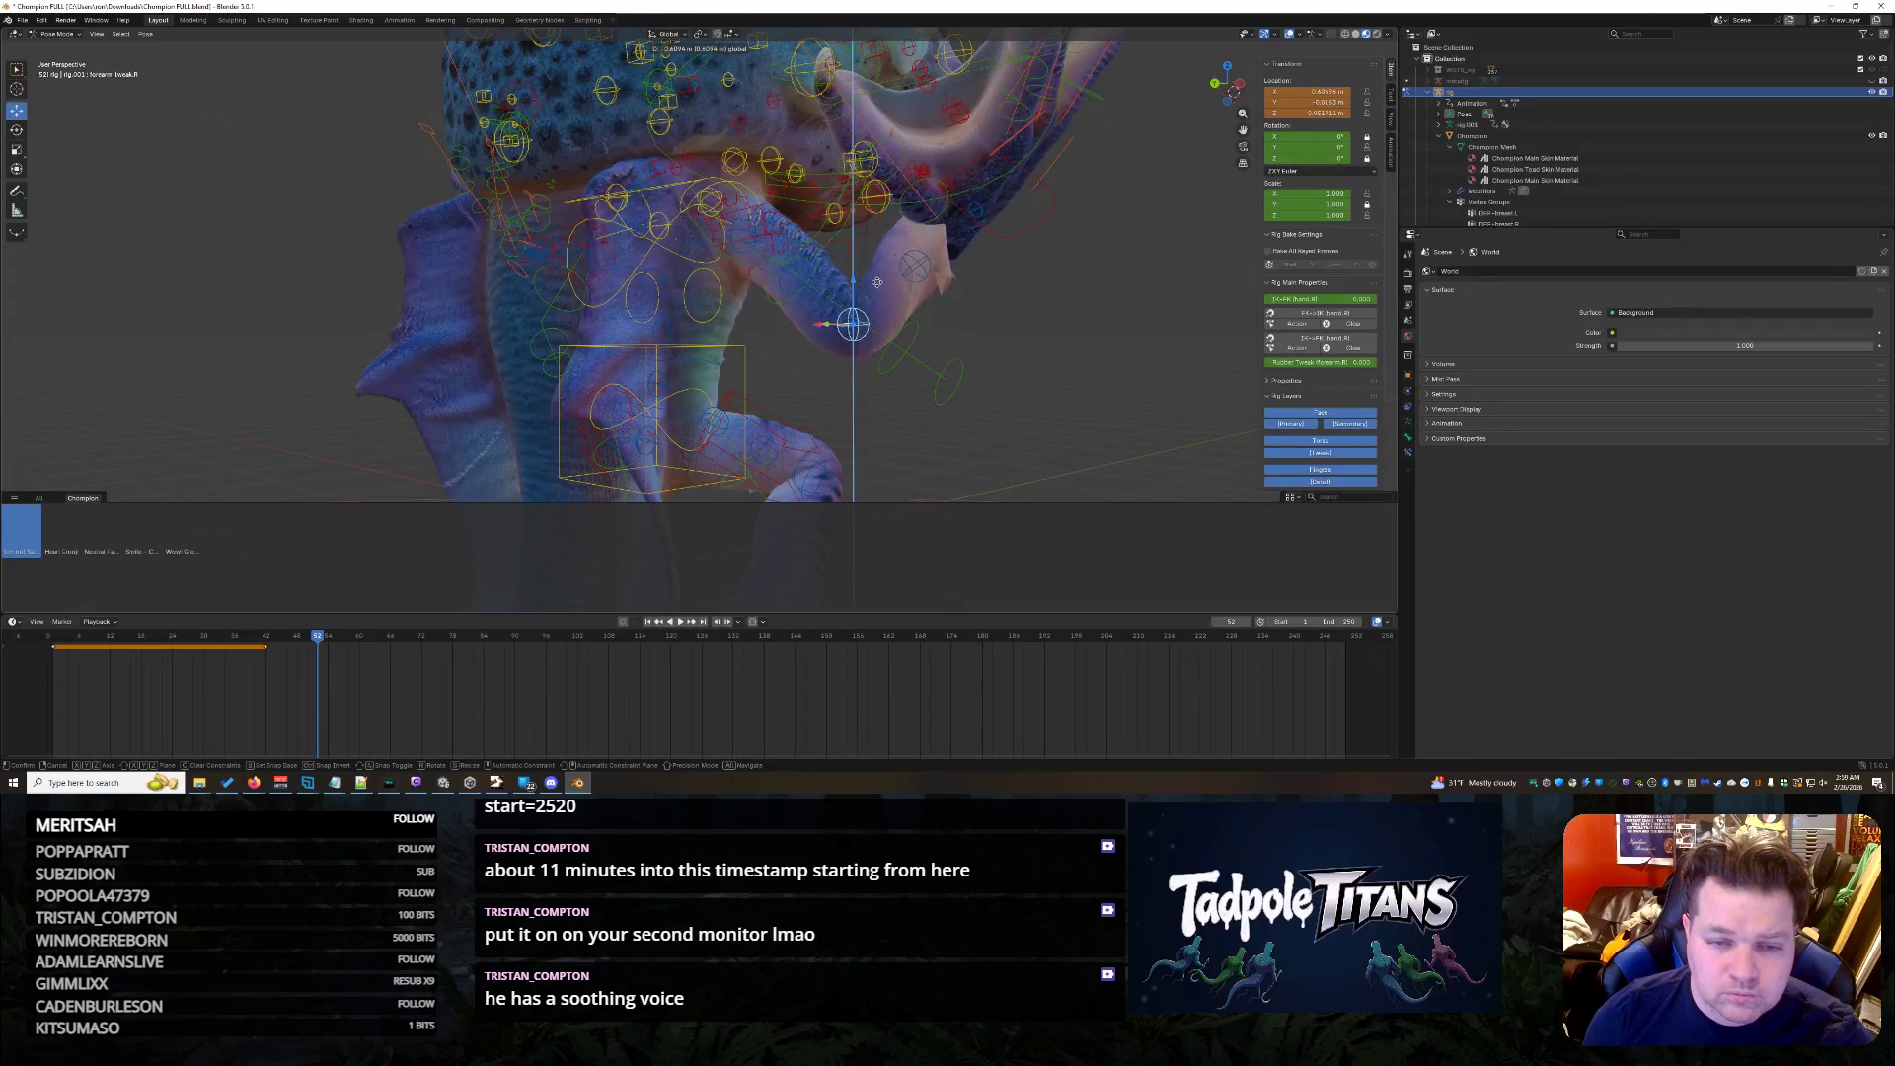
{"action": "left_click", "coordinate": [854, 311]}
{"action": "middle_click_drag", "start_coordinate": [853, 312], "coordinate": [1093, 300]}
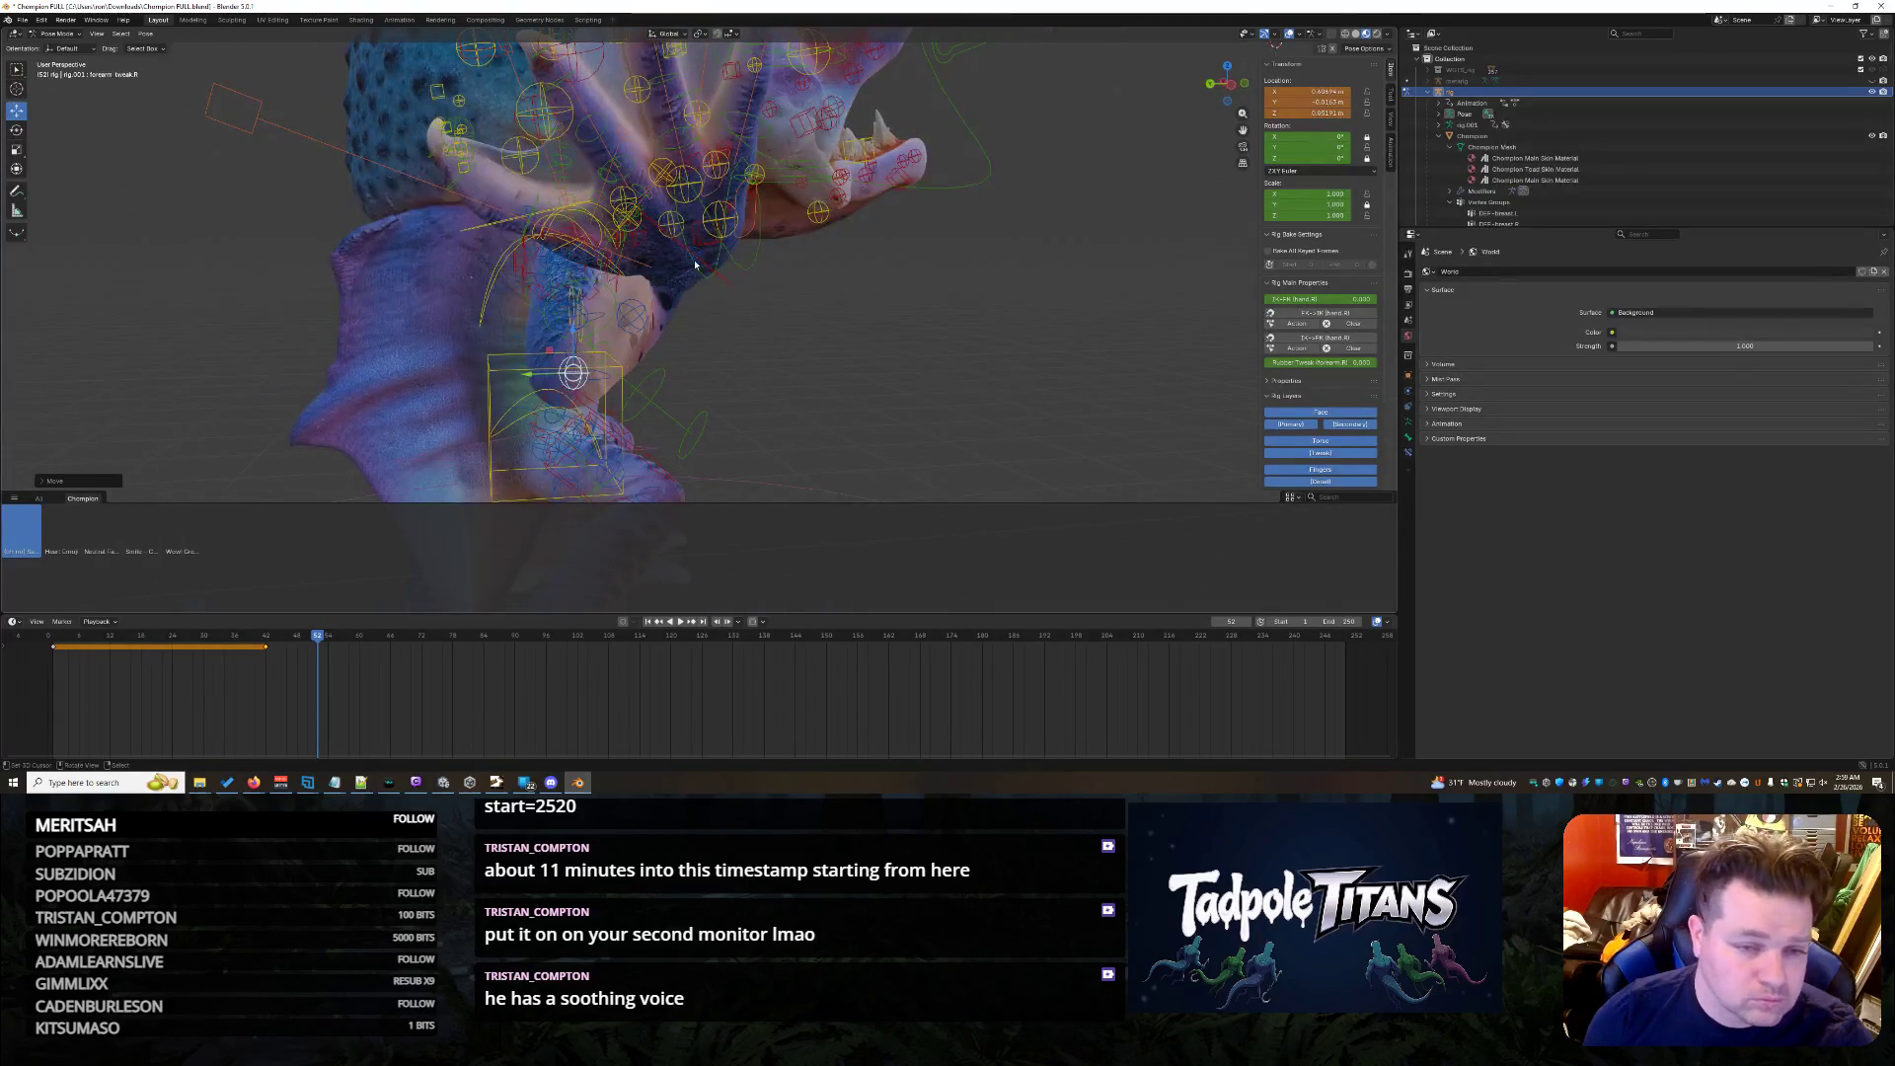
- Rotate another hand bone around X, then adjust it further with the rotate gizmo
{"action": "left_click", "coordinate": [696, 258]}
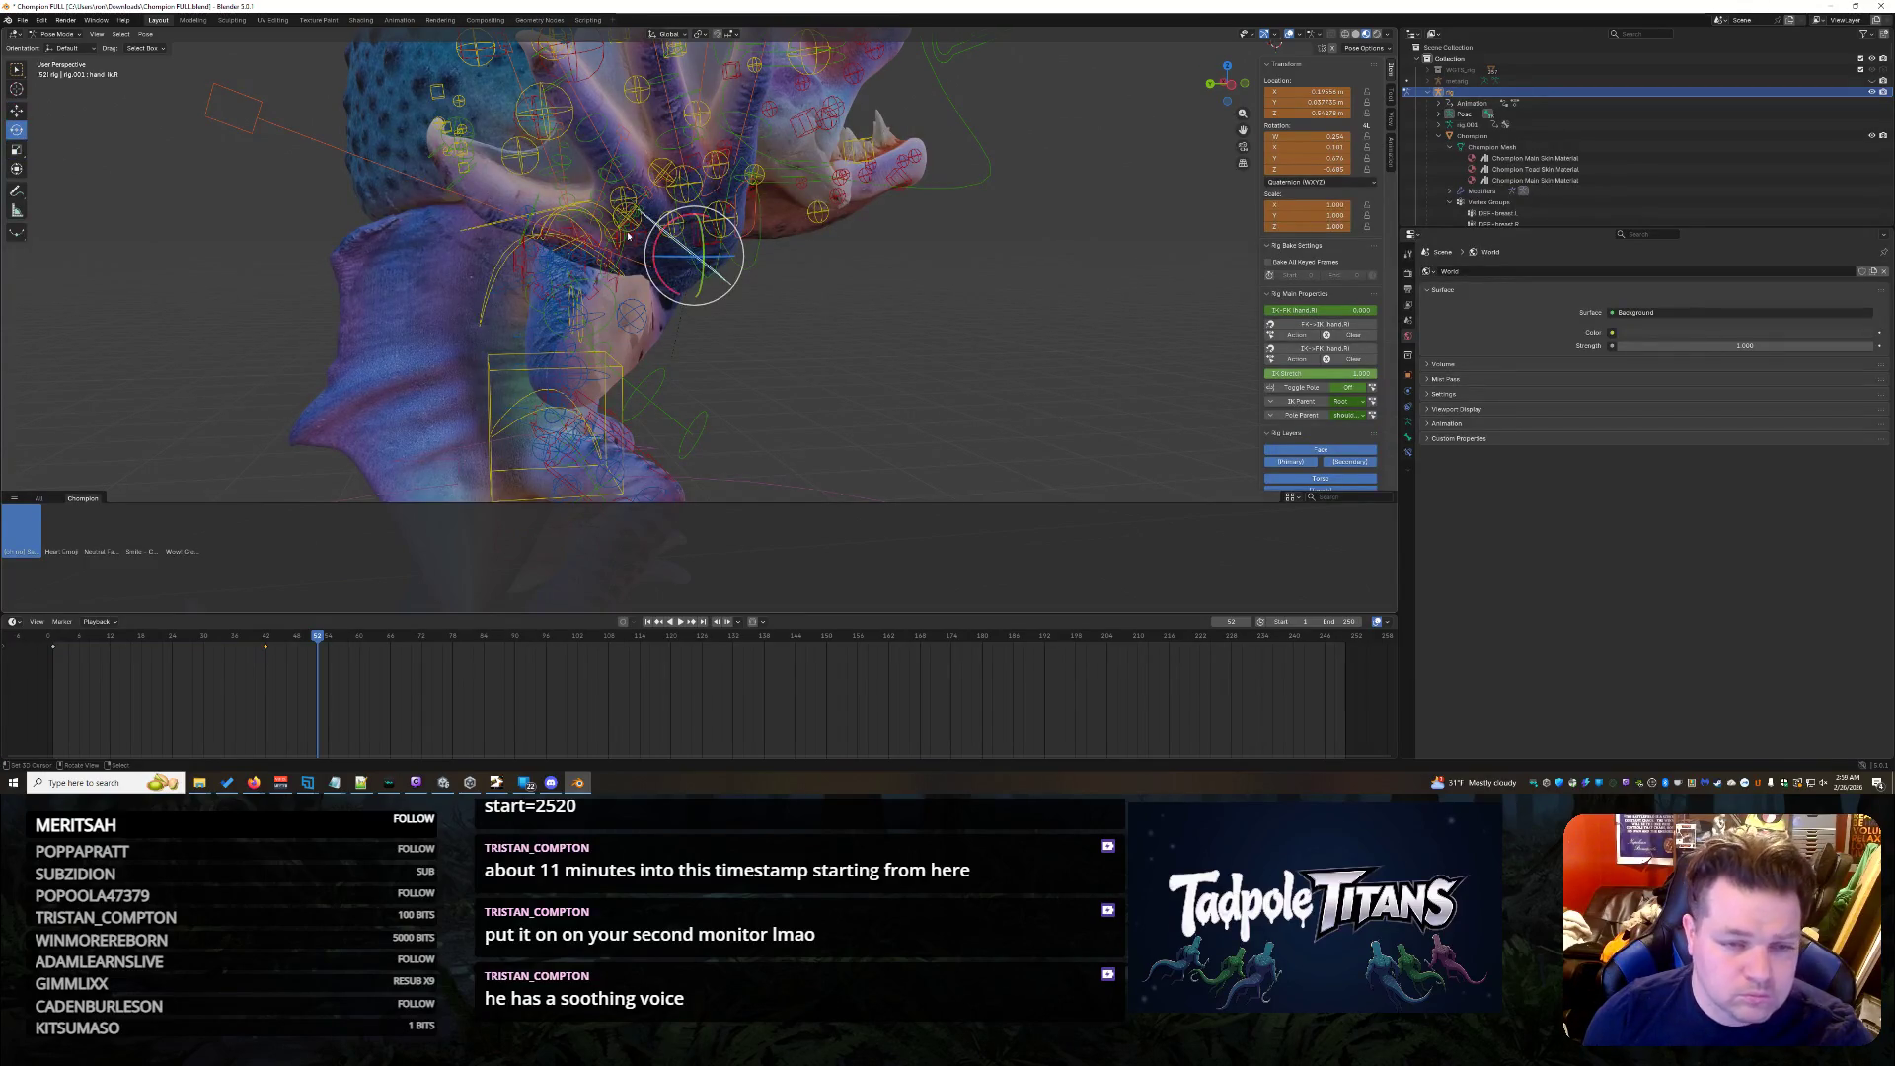
{"action": "key", "text": "r"}
{"action": "key", "text": "x"}
{"action": "left_click", "coordinate": [674, 234]}
{"action": "scroll", "coordinate": [965, 375], "scroll_direction": "down", "scroll_amount": 3}
{"action": "mouse_move", "coordinate": [964, 375]}
{"action": "middle_mouse_down"}
{"action": "mouse_move", "coordinate": [854, 366]}
{"action": "mouse_move", "coordinate": [1000, 383]}
{"action": "mouse_move", "coordinate": [775, 326]}
{"action": "mouse_move", "coordinate": [987, 357]}
{"action": "middle_mouse_up"}
{"action": "scroll", "coordinate": [1100, 316], "scroll_direction": "up", "scroll_amount": 4}
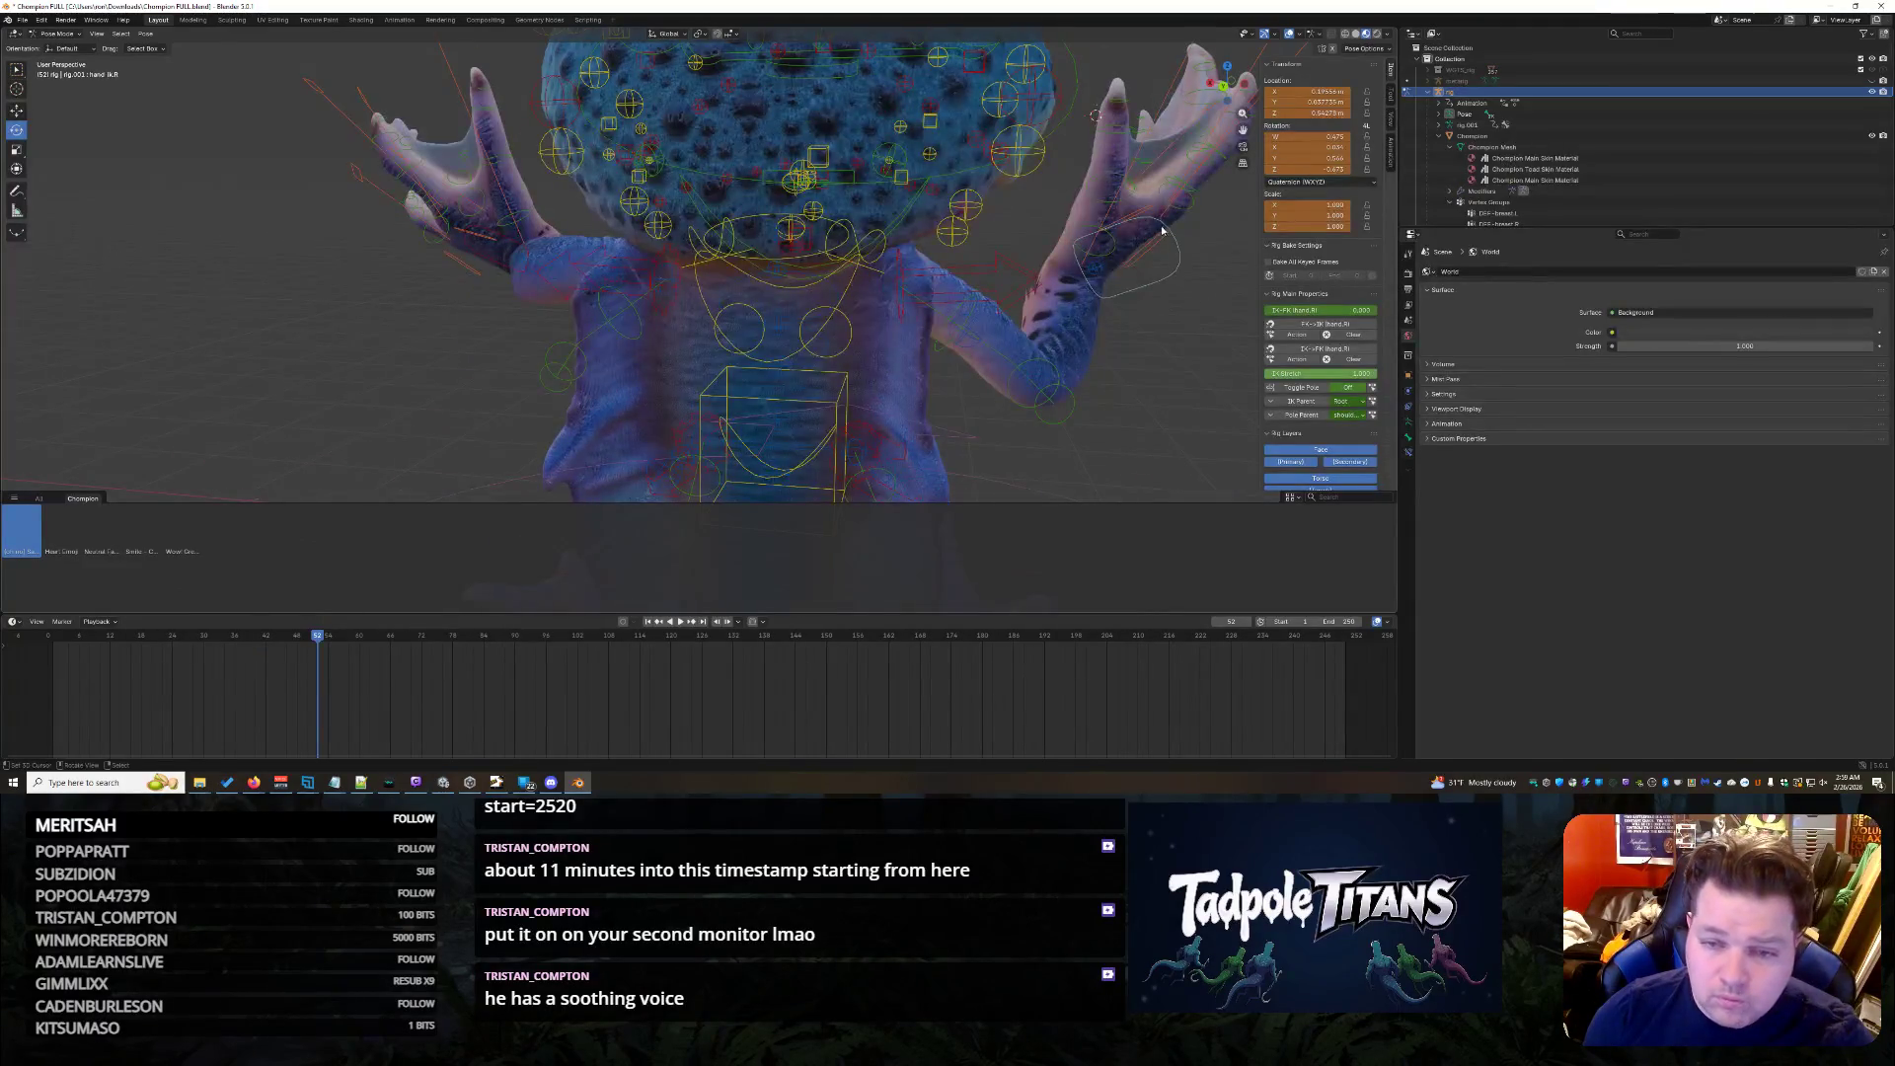
{"action": "middle_click_drag", "start_coordinate": [1101, 253], "coordinate": [932, 348]}
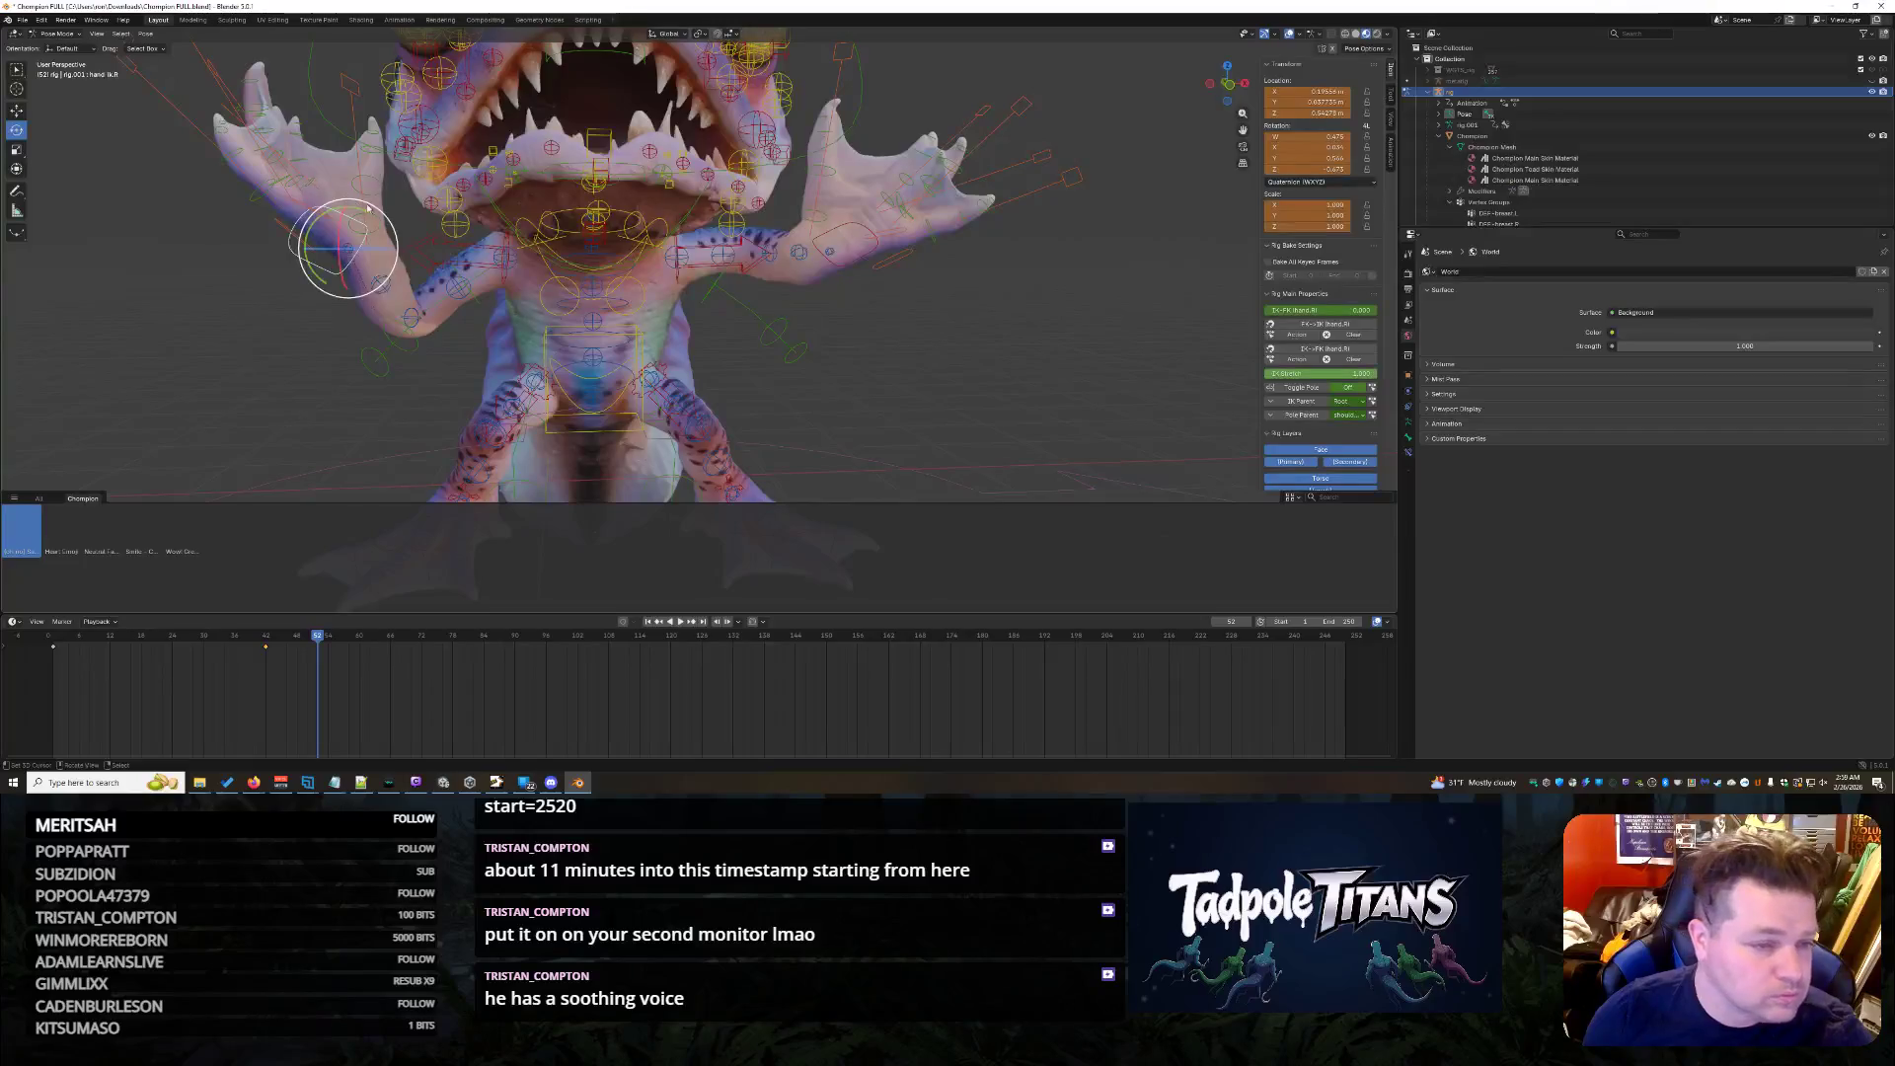
{"action": "mouse_move", "coordinate": [371, 212]}
{"action": "left_mouse_down"}
{"action": "mouse_move", "coordinate": [350, 259]}
{"action": "mouse_move", "coordinate": [185, 303]}
{"action": "left_mouse_up"}
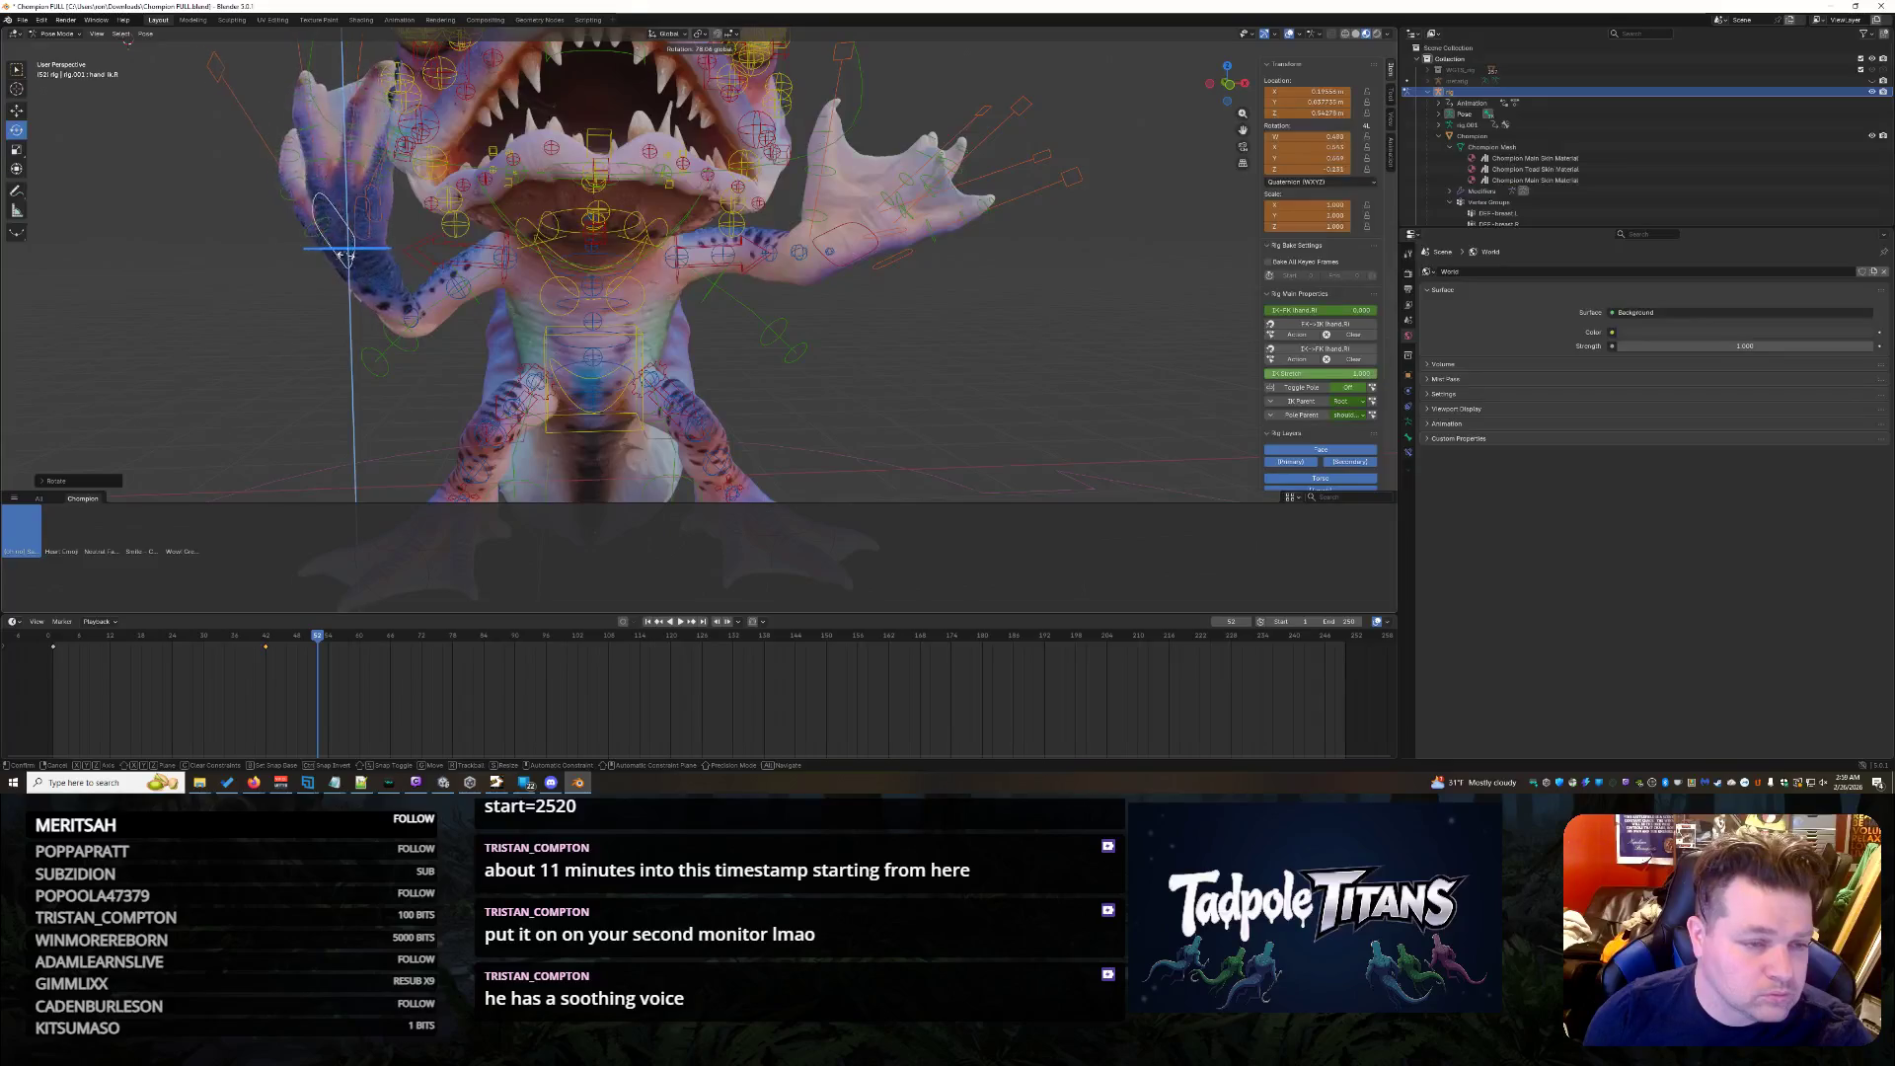
{"action": "mouse_move", "coordinate": [186, 304]}
{"action": "middle_mouse_down"}
{"action": "mouse_move", "coordinate": [707, 367]}
{"action": "mouse_move", "coordinate": [528, 280]}
{"action": "middle_mouse_up"}
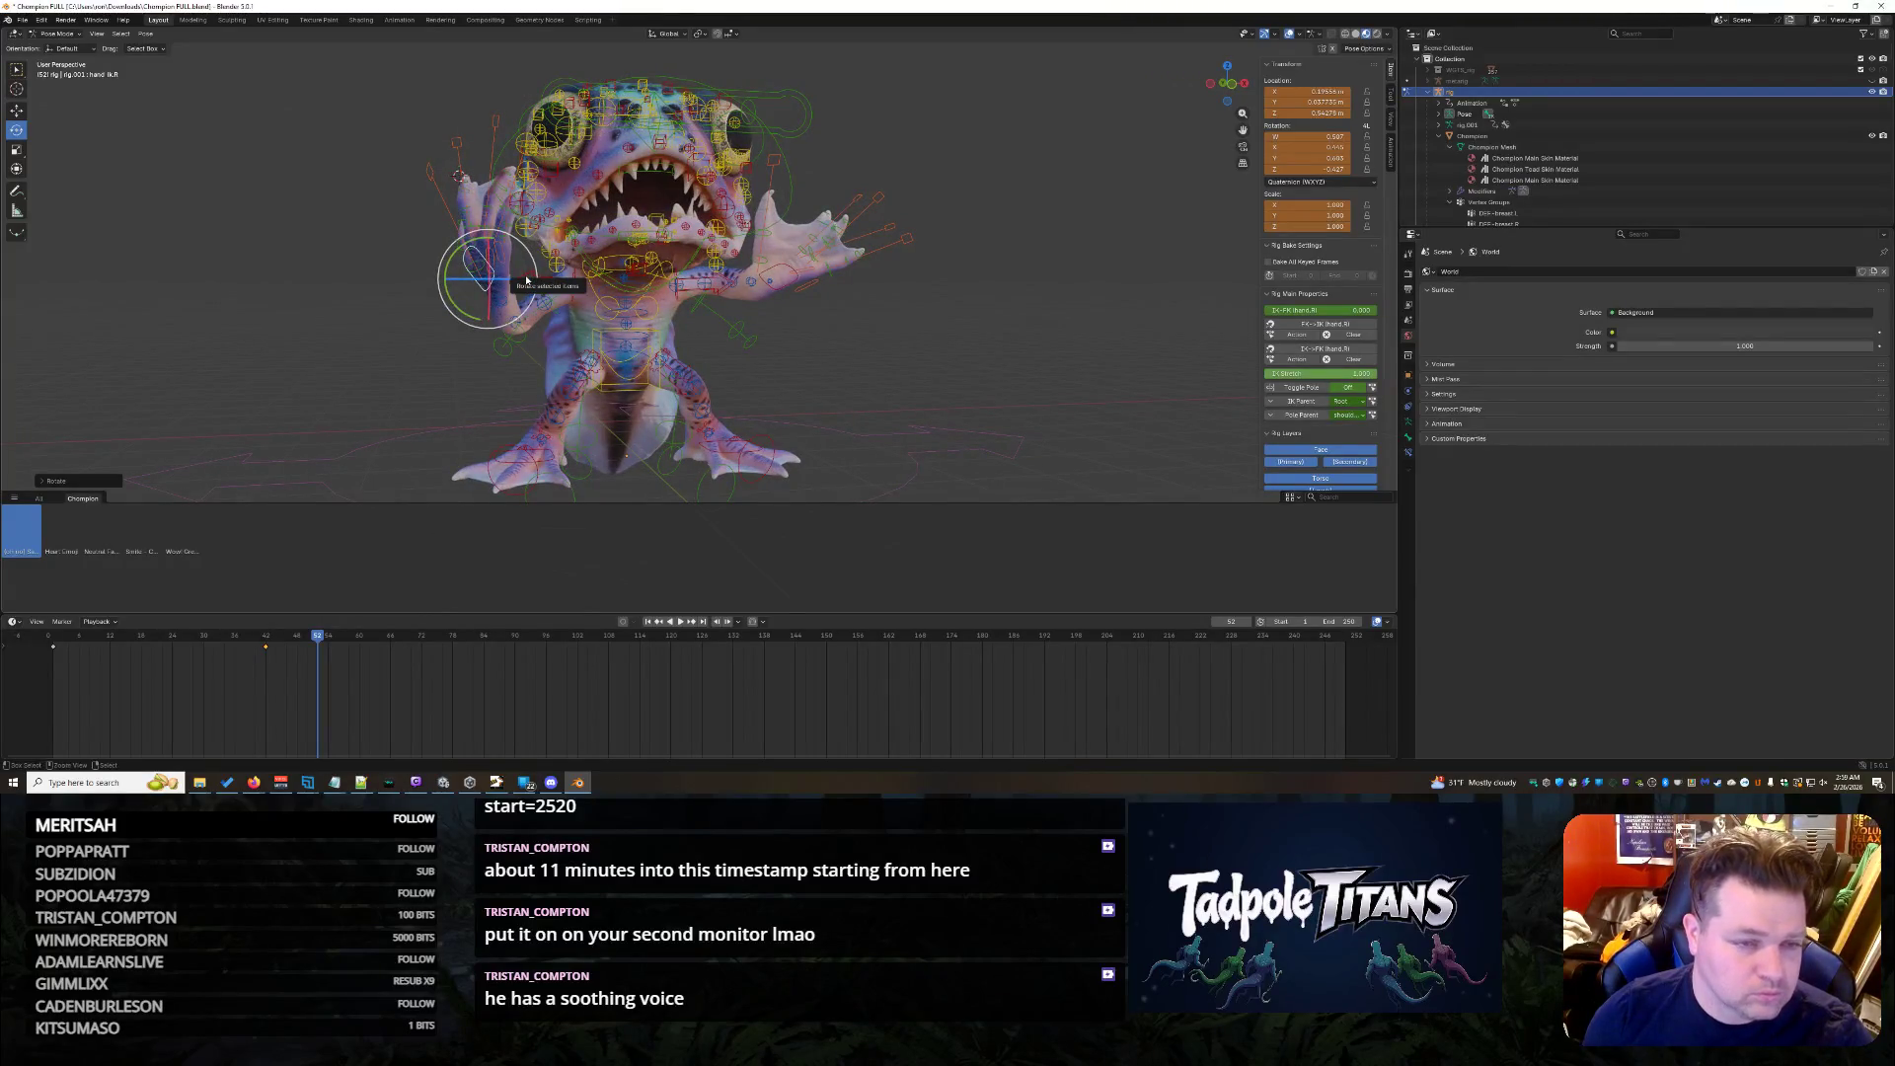
- Select an upper-body bone and switch the active tool to Move
{"action": "left_click", "coordinate": [399, 349]}
{"action": "middle_click_drag", "start_coordinate": [399, 350], "coordinate": [968, 421]}
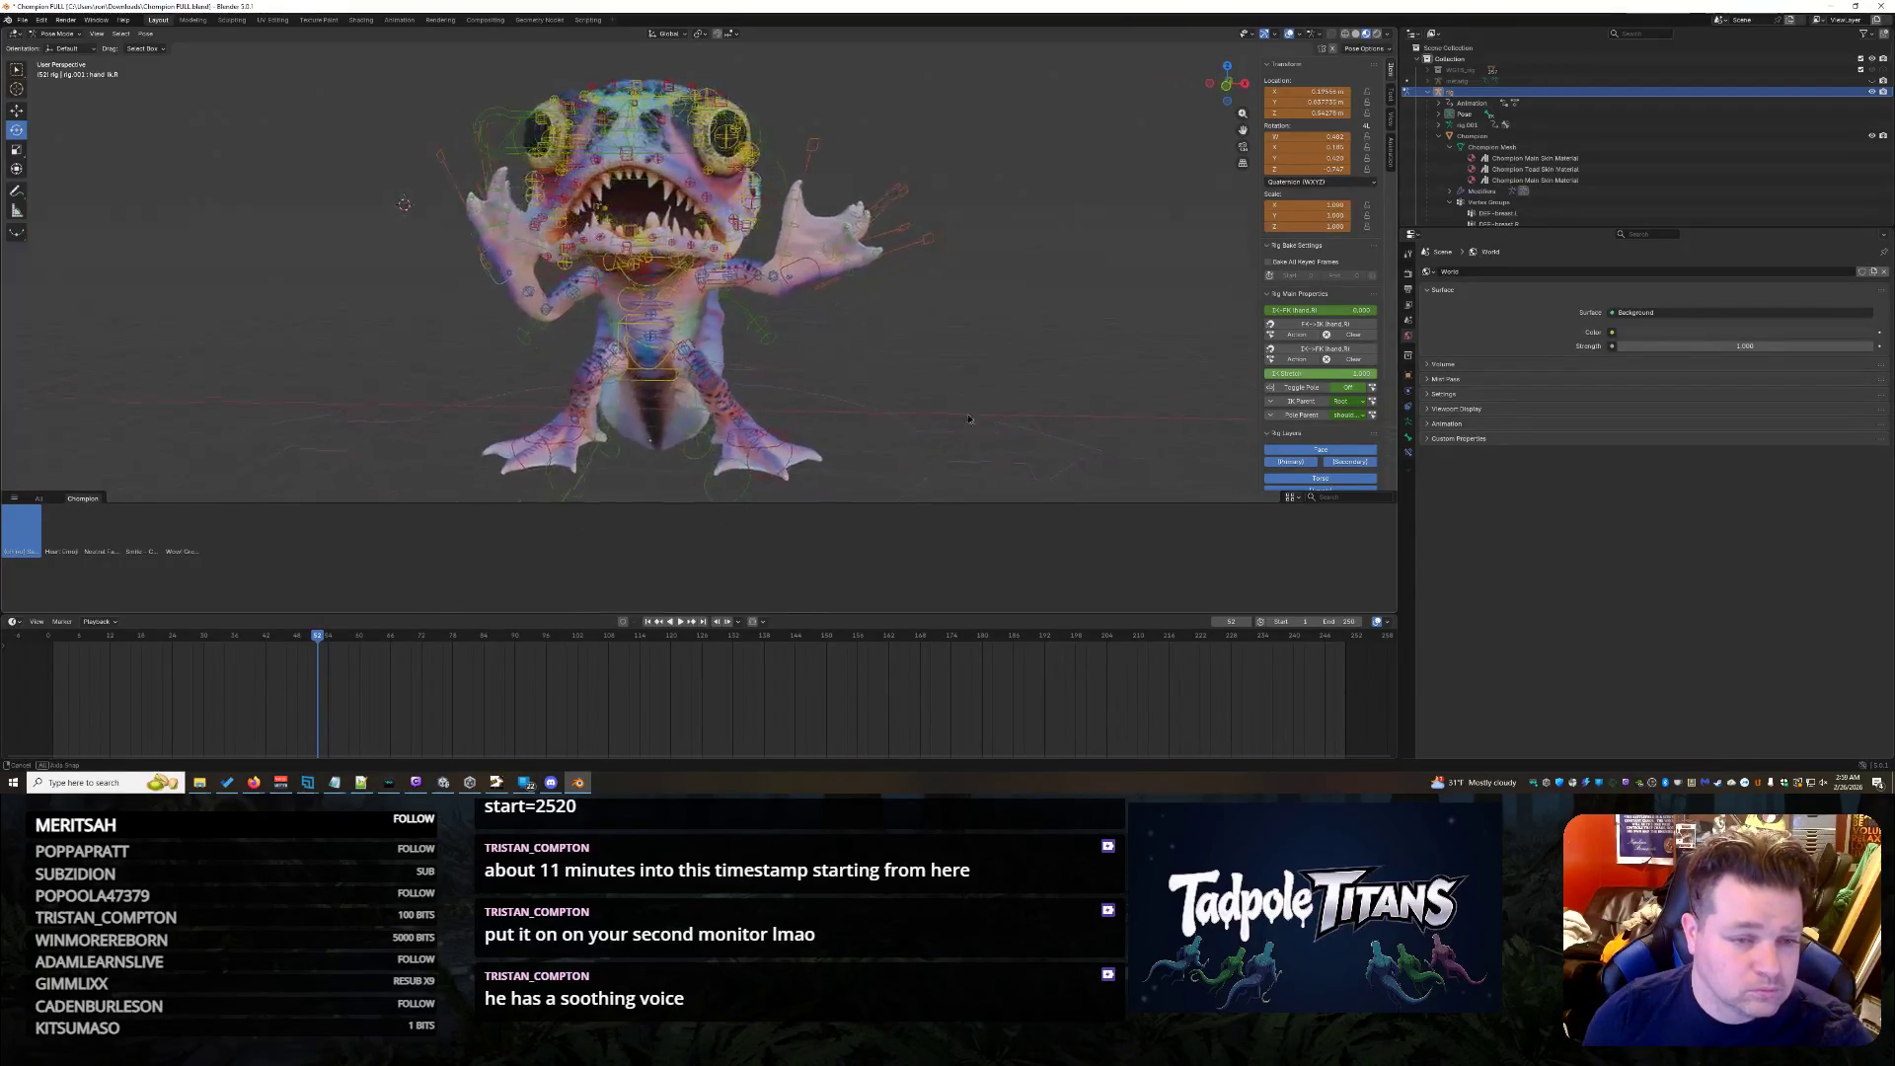
{"action": "scroll", "coordinate": [389, 416], "scroll_direction": "up", "scroll_amount": 5}
{"action": "left_click", "coordinate": [376, 313]}
{"action": "left_click", "coordinate": [21, 109]}
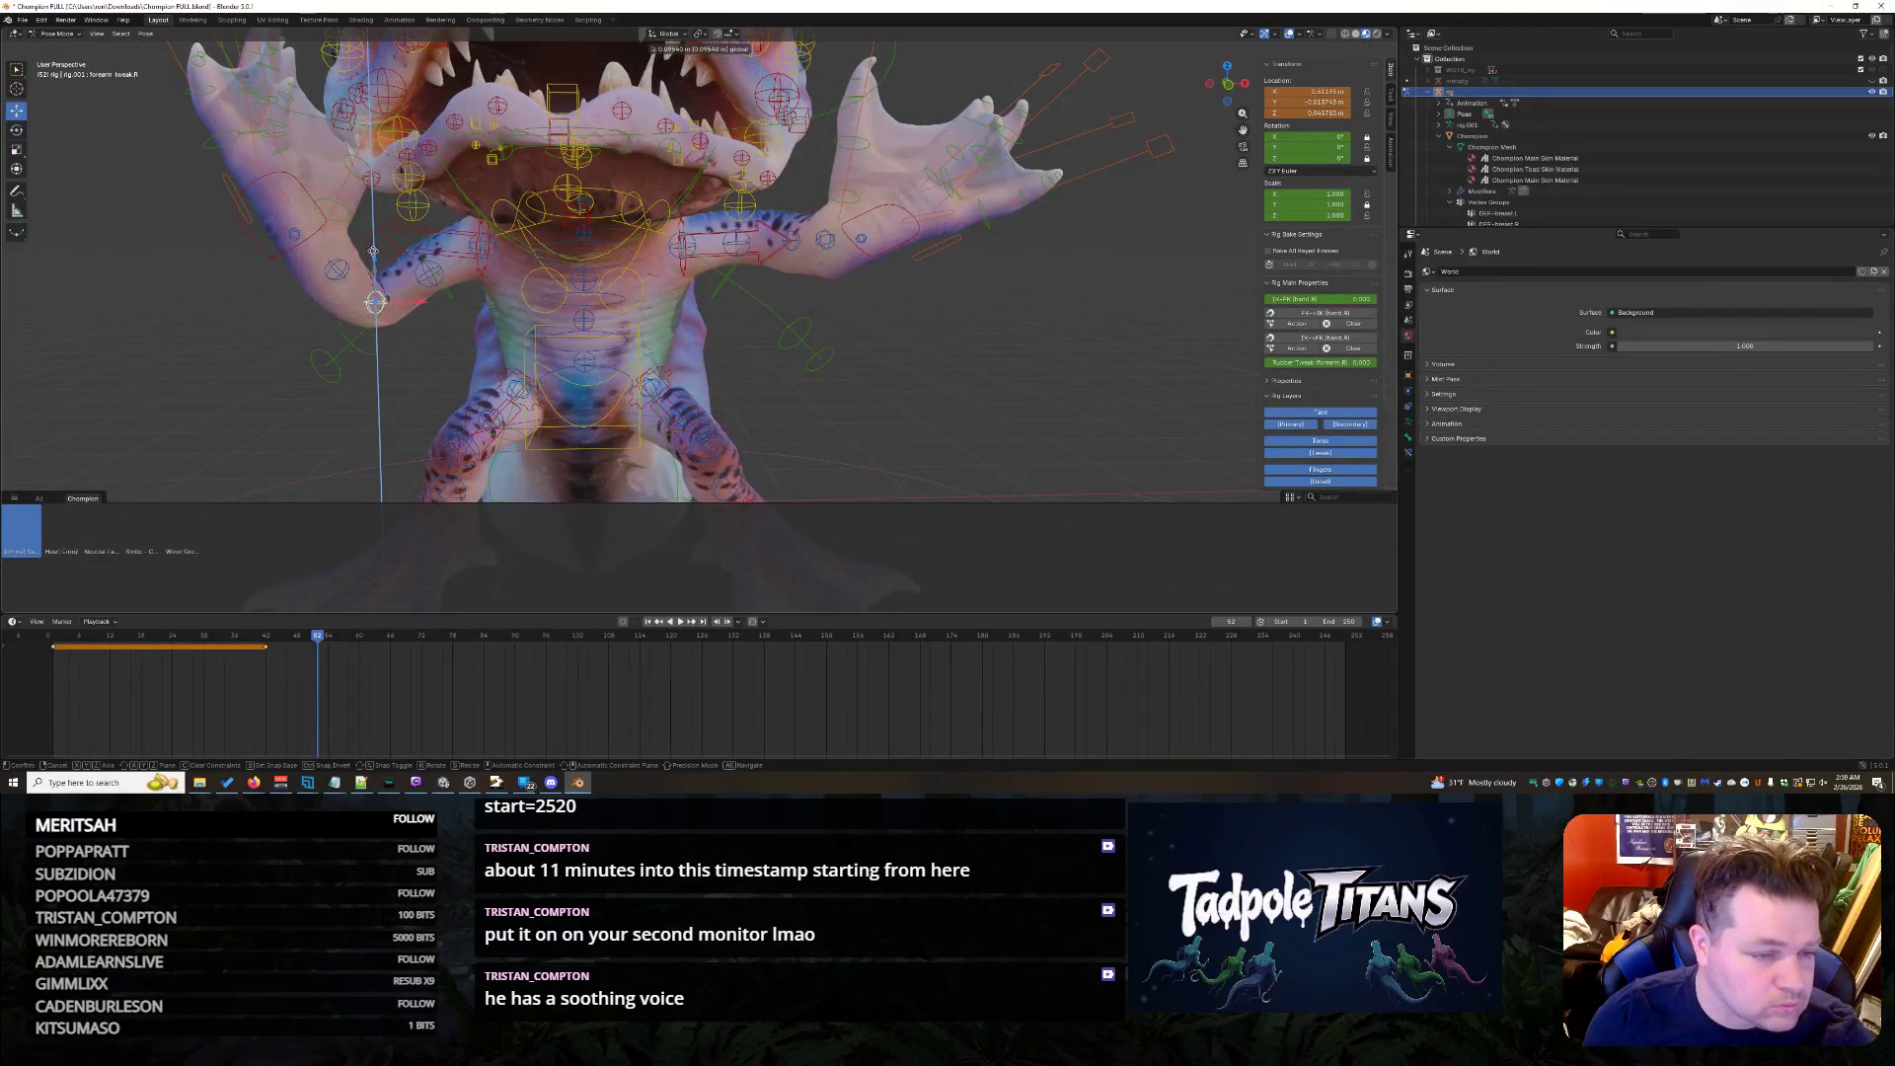
{"action": "scroll", "coordinate": [229, 322], "scroll_direction": "down", "scroll_amount": 2}
- Shift a bone on the other hand along X, cancelling the first attempt and redoing it
{"action": "middle_click_drag", "start_coordinate": [229, 324], "coordinate": [951, 363]}
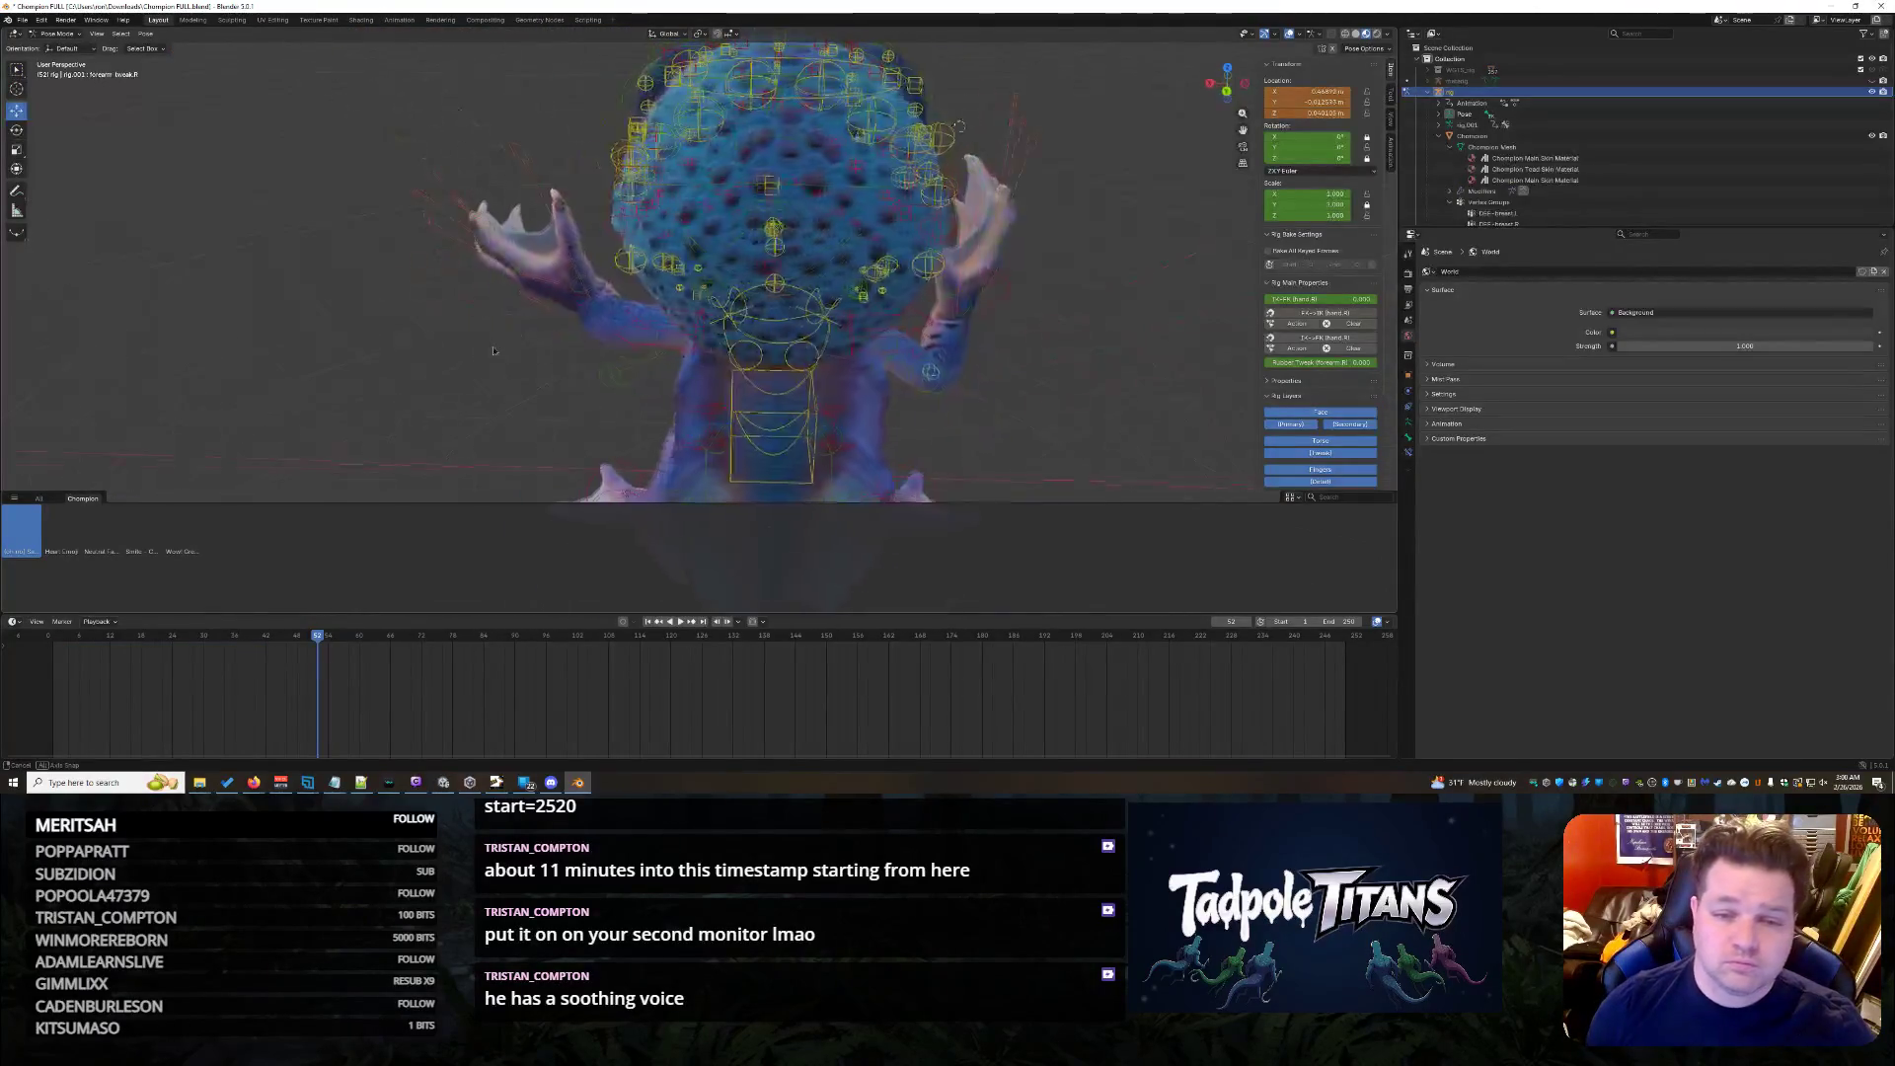
{"action": "left_click", "coordinate": [956, 272]}
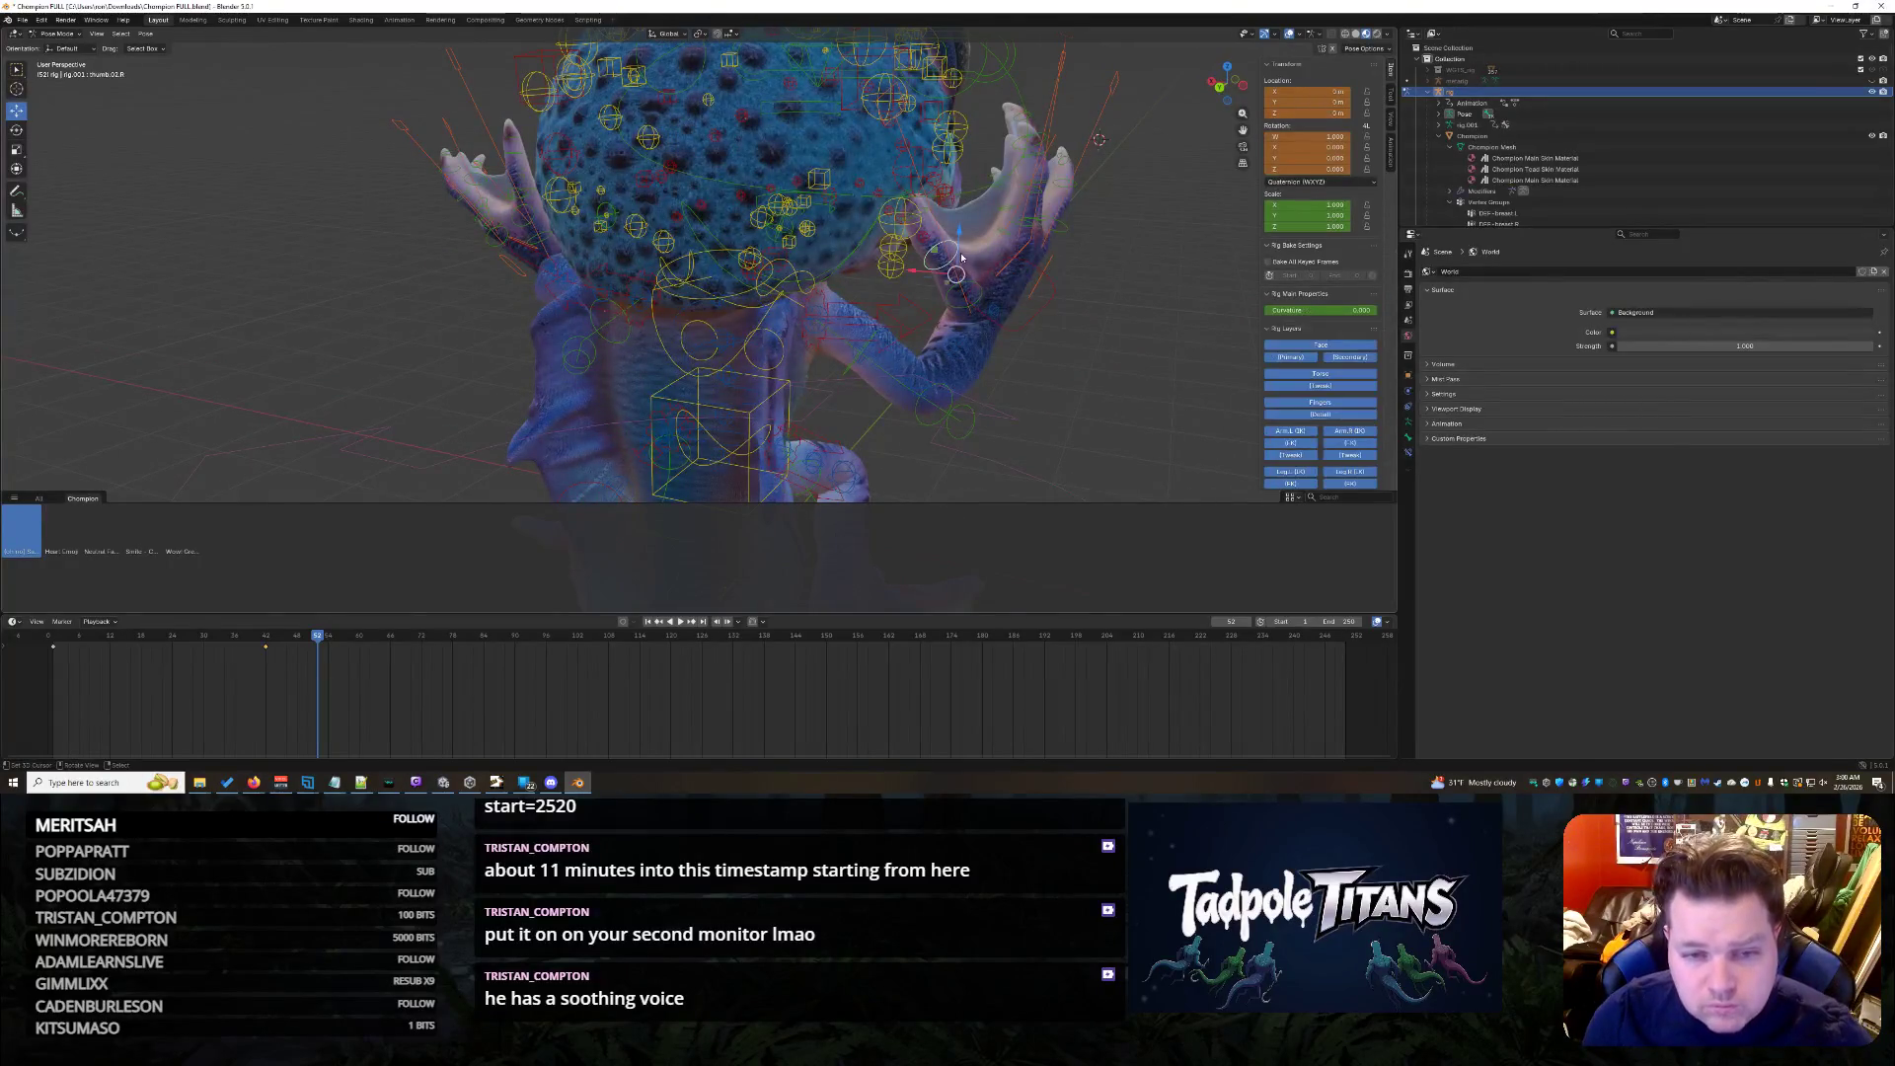
{"action": "key", "text": "g"}
{"action": "key", "text": "x"}
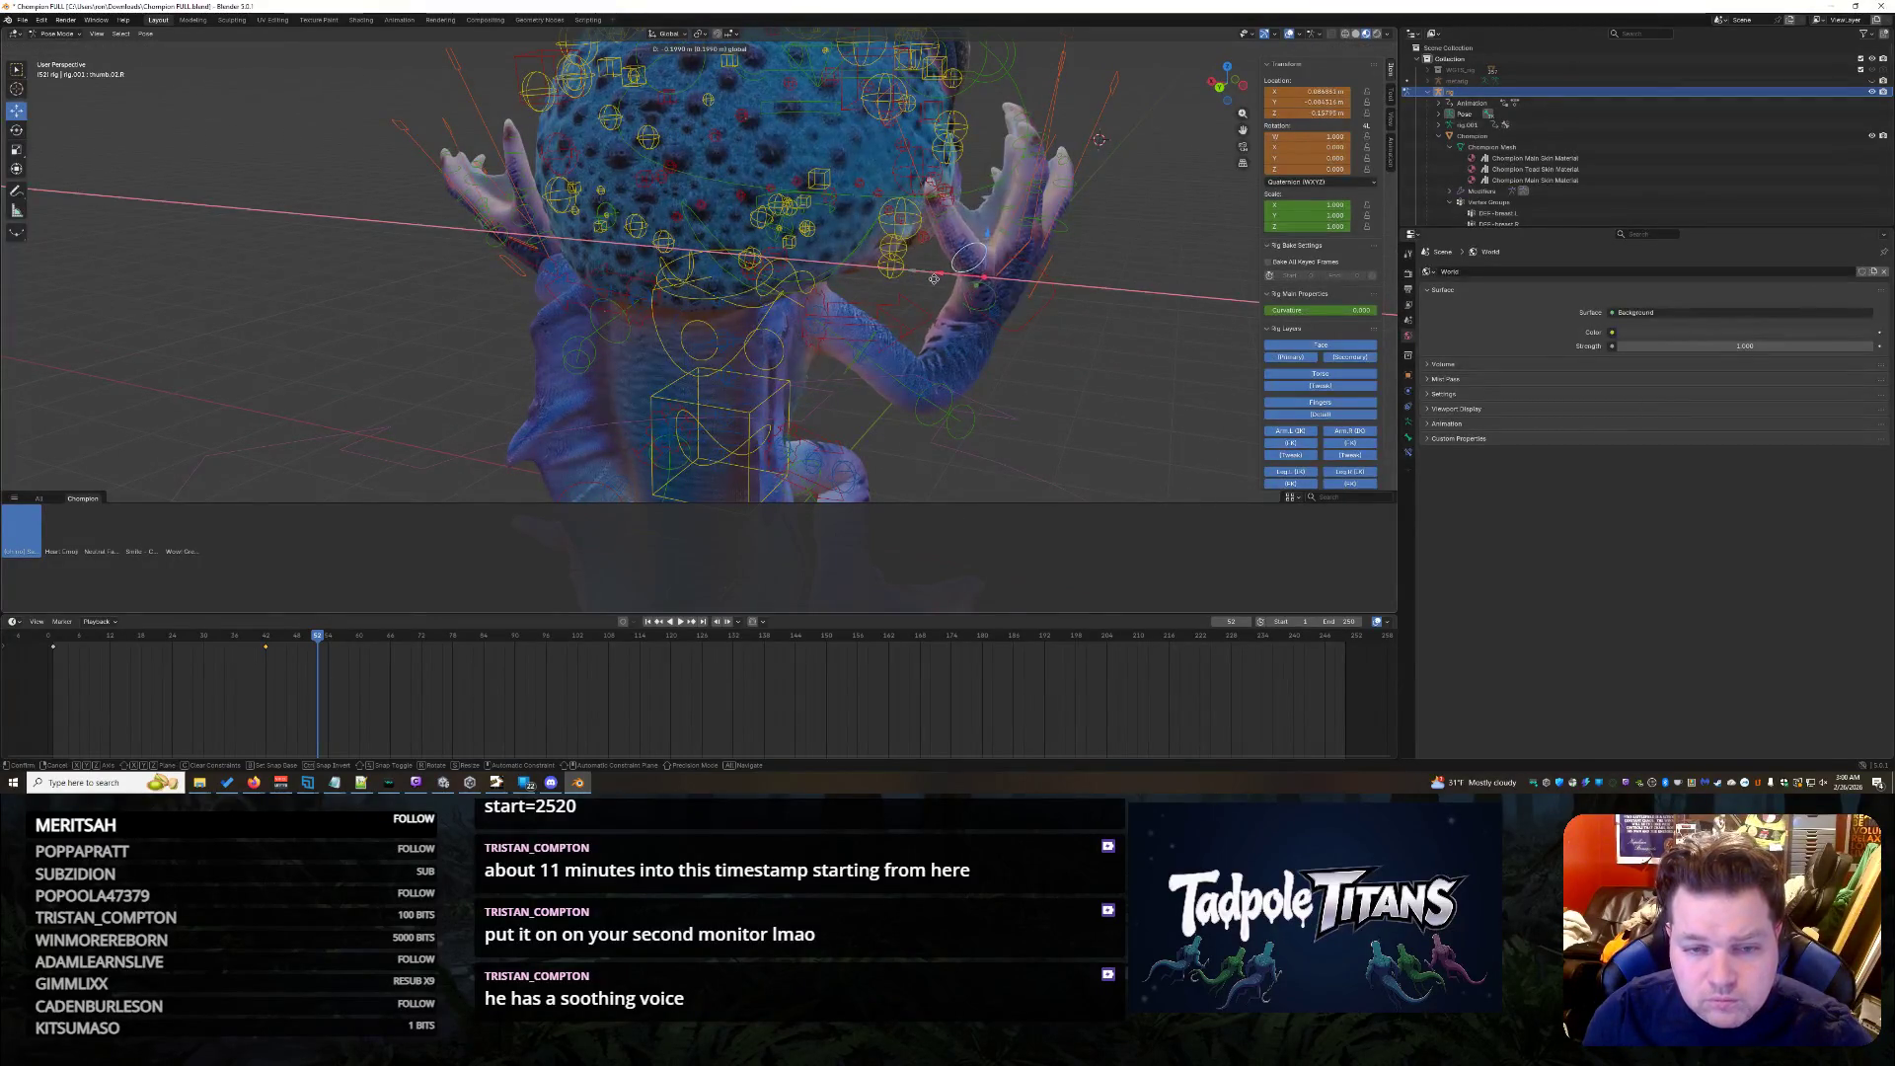
{"action": "key", "text": "Escape"}
{"action": "key", "text": "g"}
{"action": "key", "text": "x"}
{"action": "left_click", "coordinate": [1004, 282]}
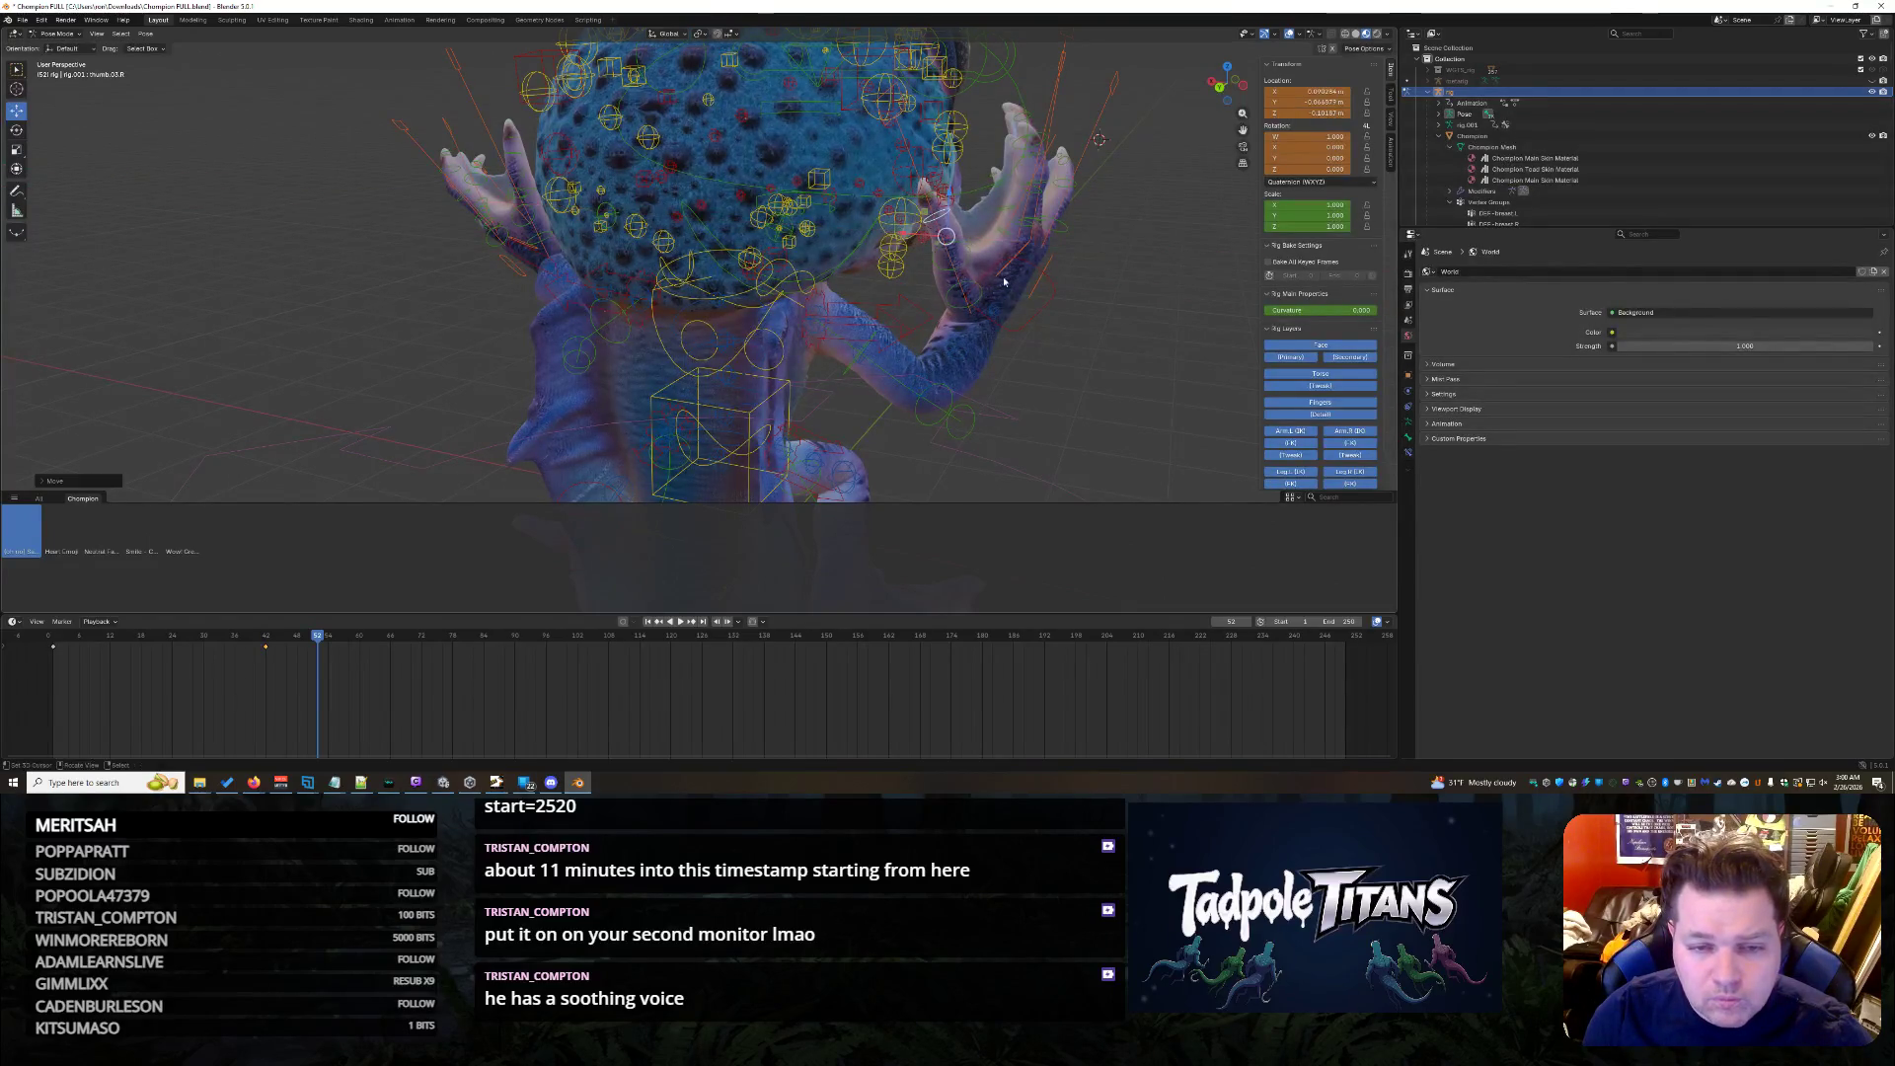
- Nudge the same bone along X once more and return to a front view
{"action": "key", "text": "g"}
{"action": "key", "text": "x"}
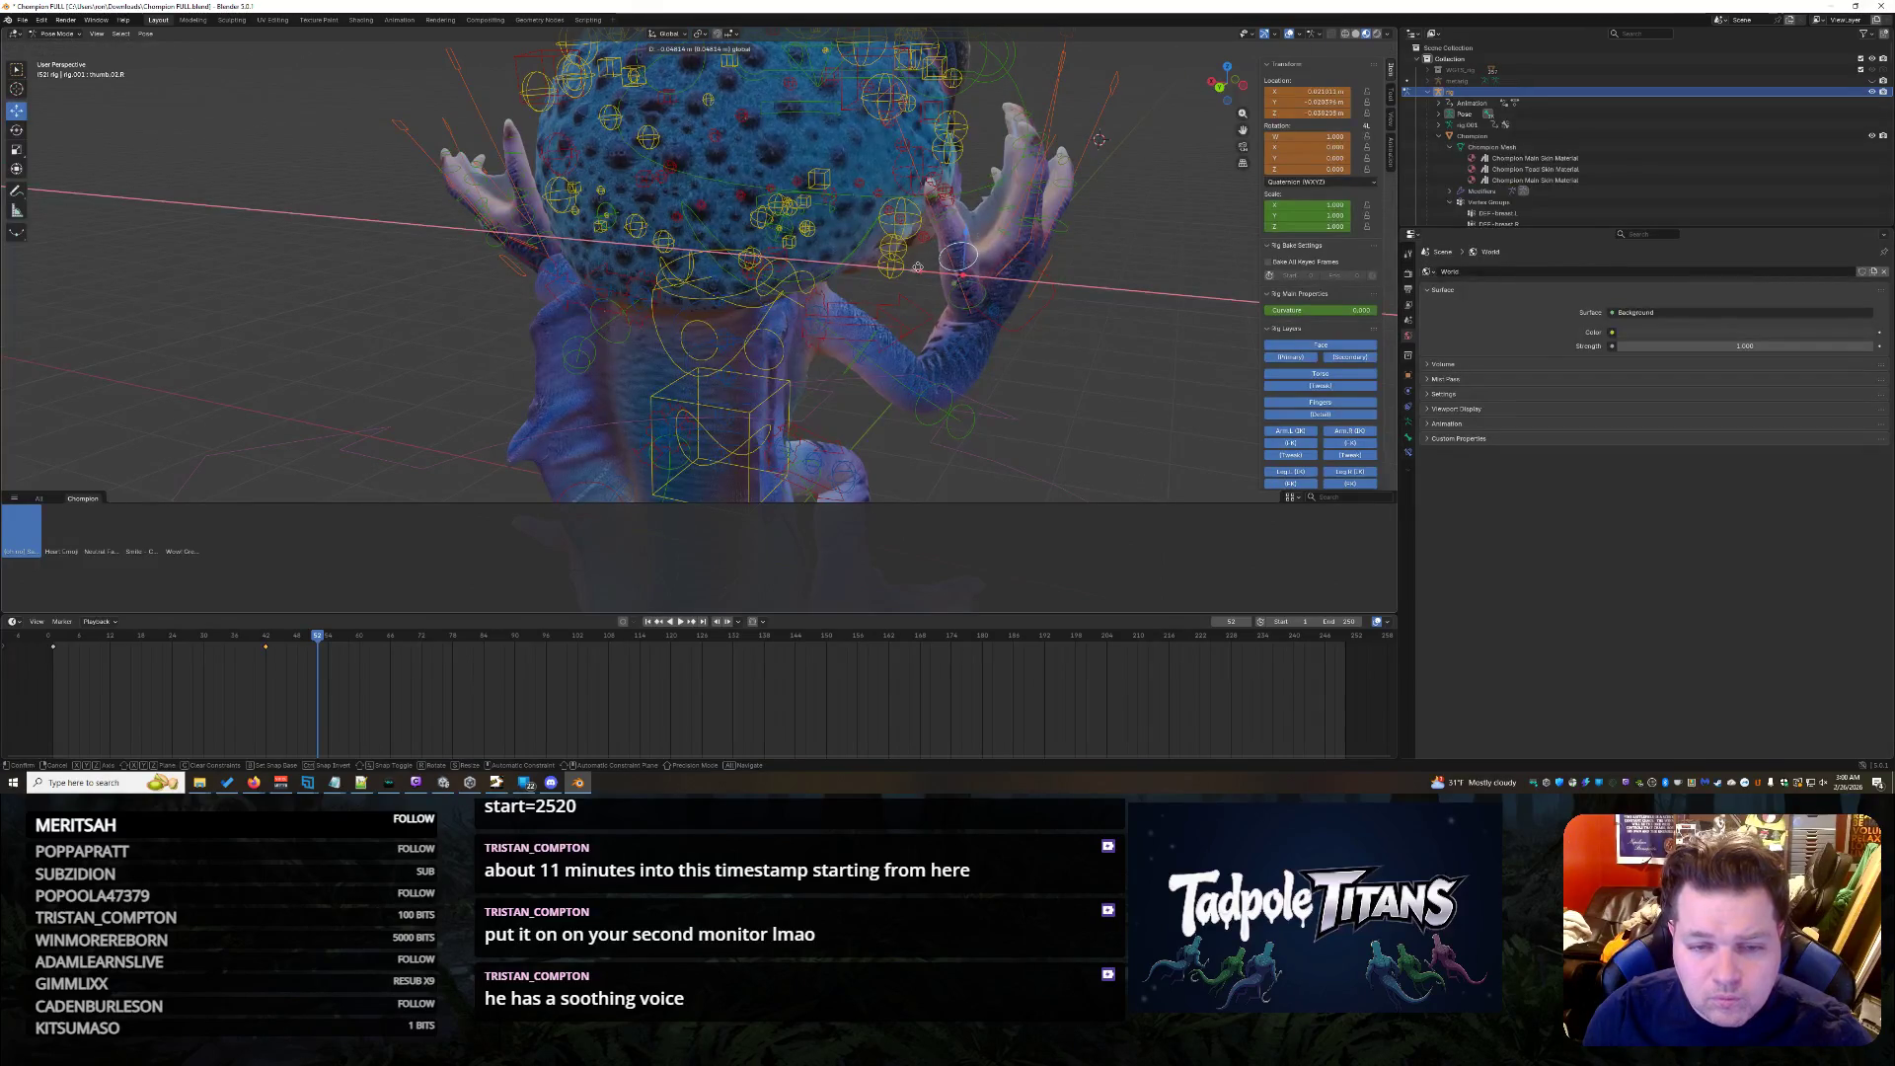
{"action": "left_click", "coordinate": [917, 265]}
{"action": "mouse_move", "coordinate": [1092, 354]}
{"action": "middle_mouse_down"}
{"action": "mouse_move", "coordinate": [918, 341]}
{"action": "mouse_move", "coordinate": [967, 358]}
{"action": "mouse_move", "coordinate": [971, 340]}
{"action": "middle_mouse_up"}
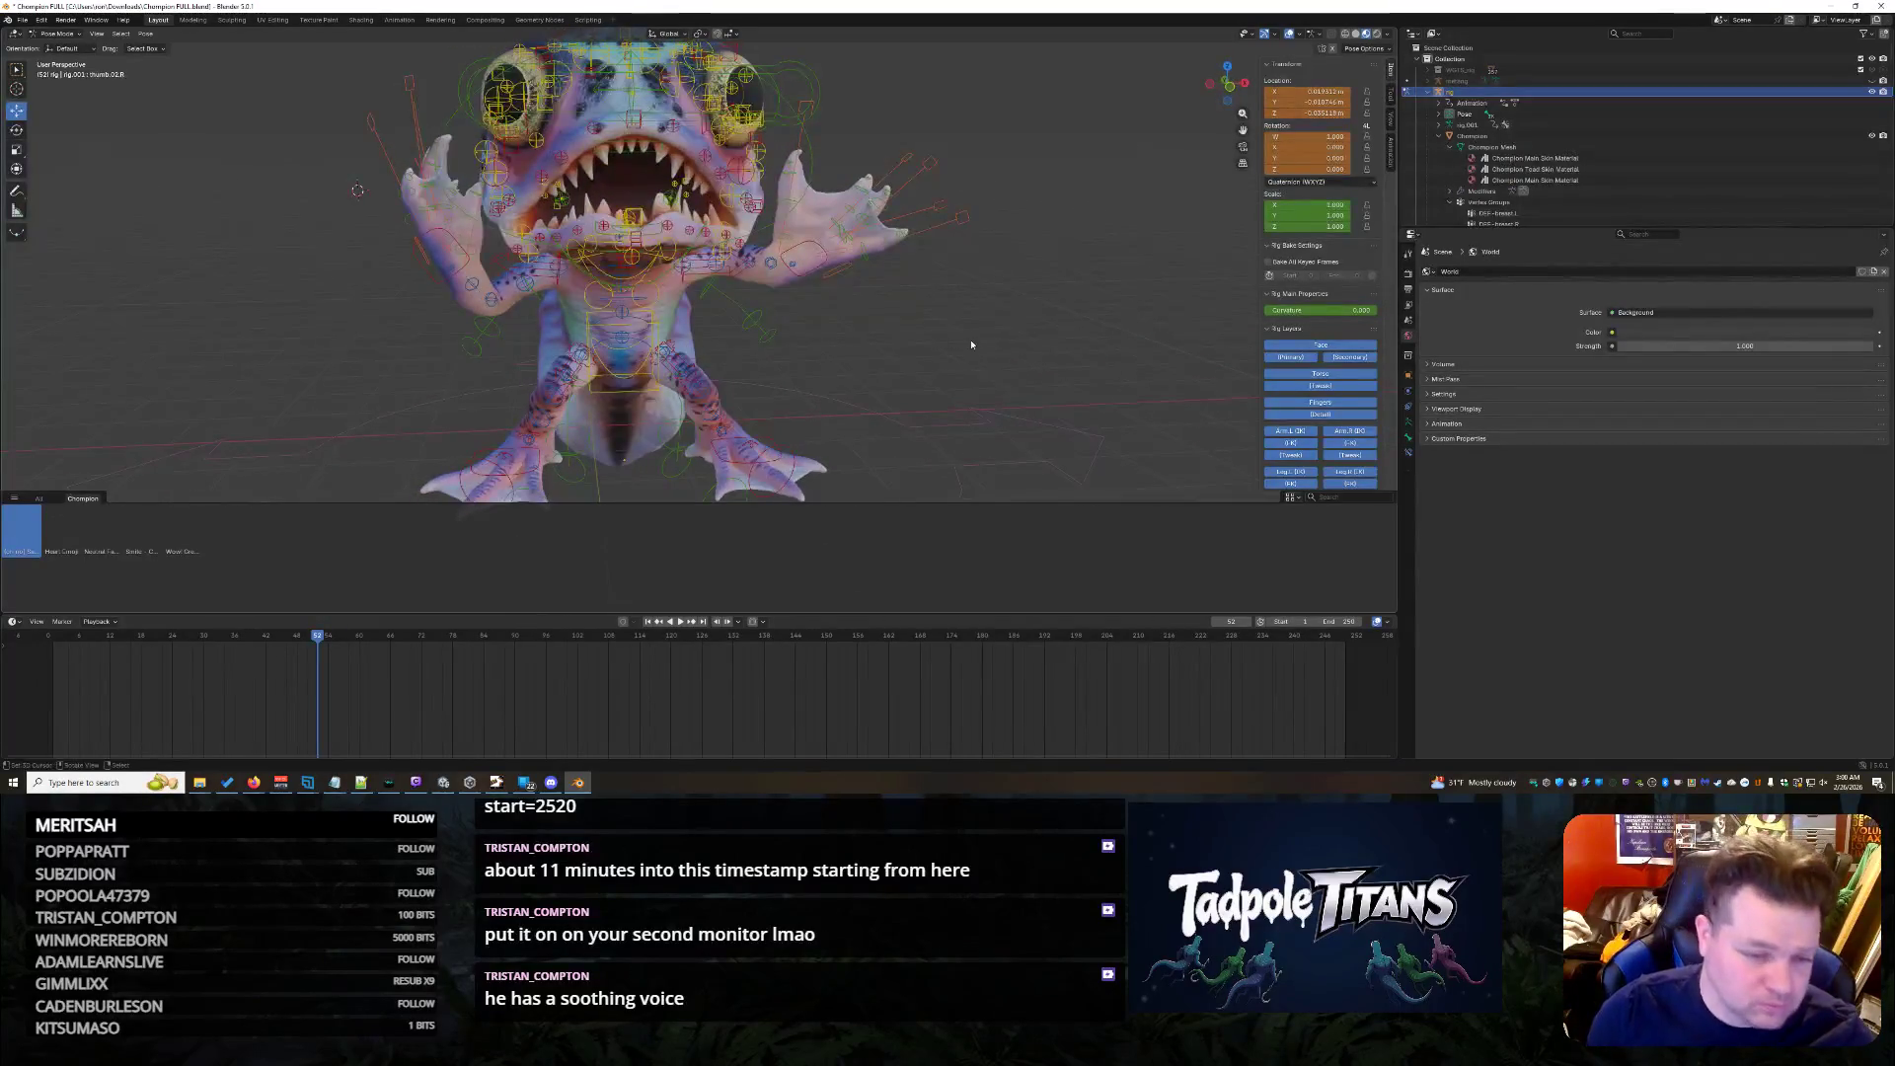
{"action": "scroll", "coordinate": [972, 339], "scroll_direction": "up", "scroll_amount": 1}
{"action": "scroll", "coordinate": [973, 340], "scroll_direction": "up", "scroll_amount": 1}
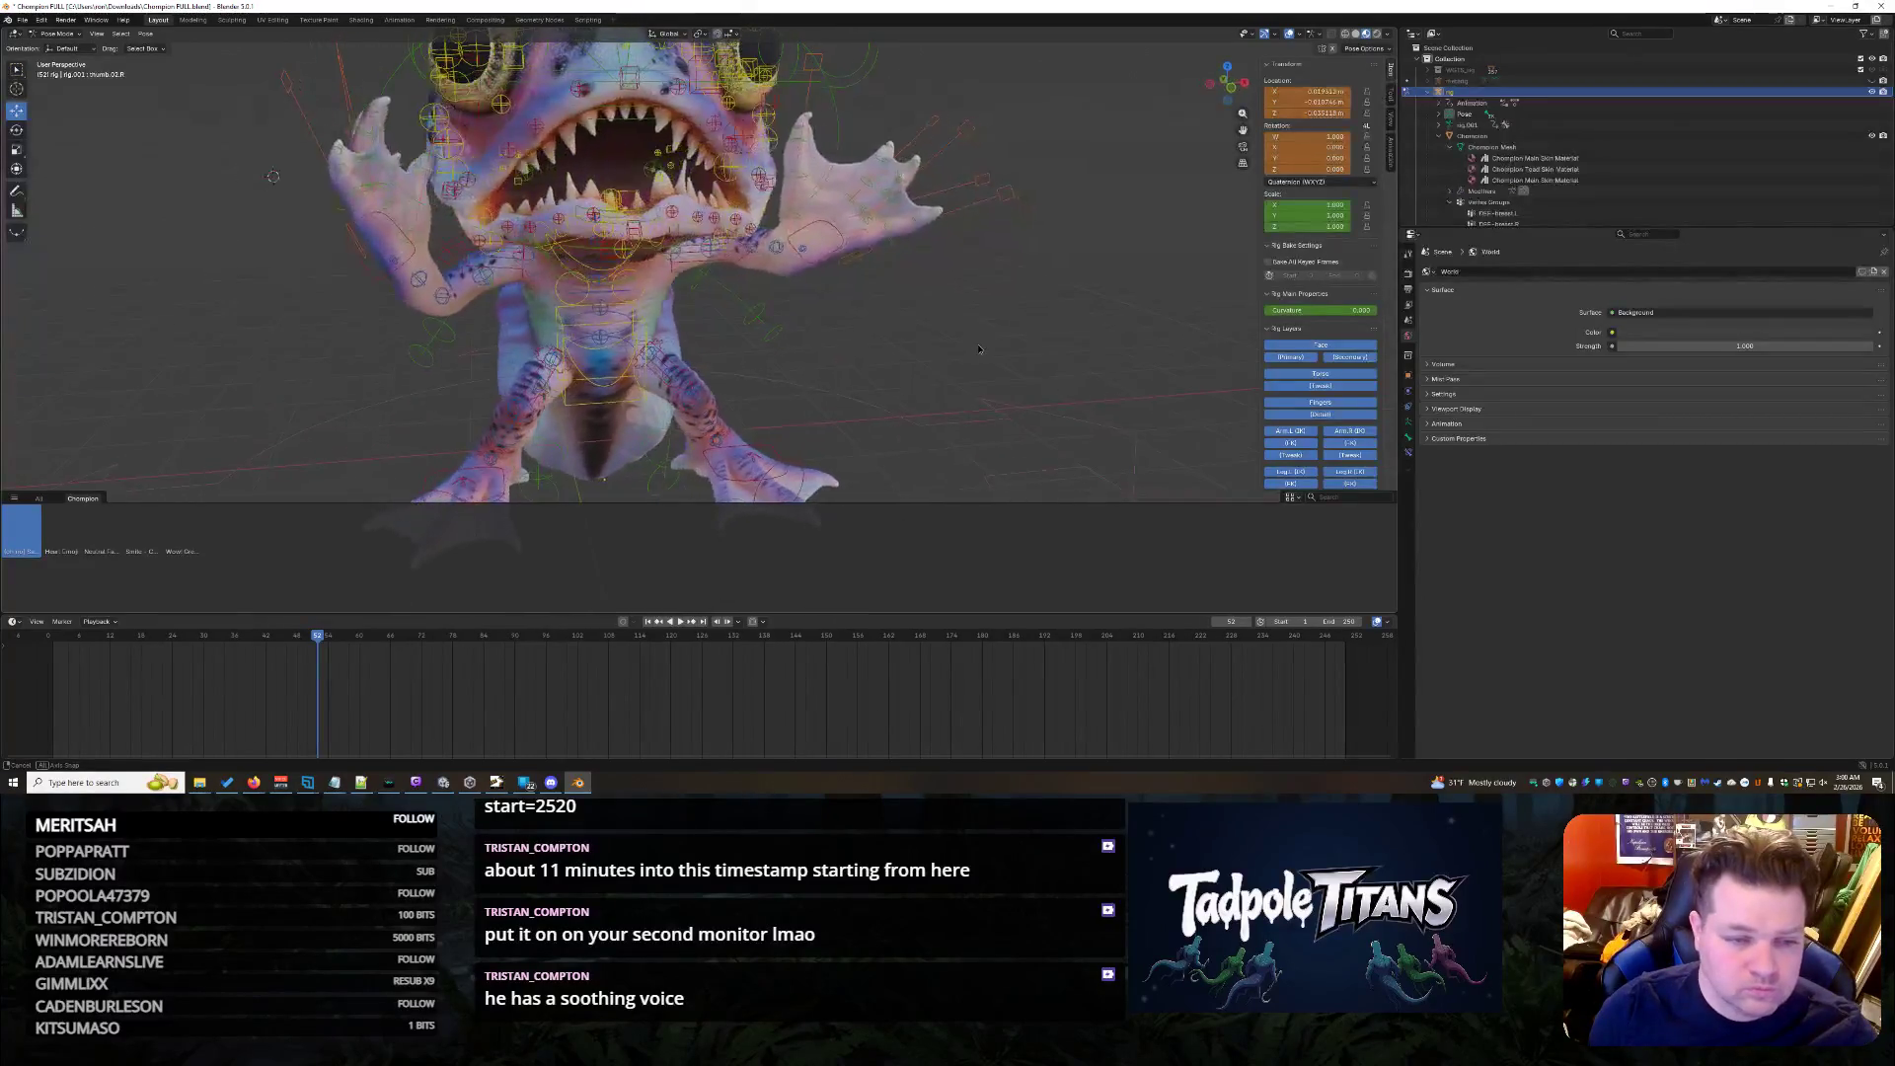
{"action": "left_click", "coordinate": [857, 278]}
- Rotate the selected hand bone around Z and play back the animation to check
{"action": "mouse_move", "coordinate": [857, 278]}
{"action": "middle_mouse_down"}
{"action": "mouse_move", "coordinate": [812, 410]}
{"action": "mouse_move", "coordinate": [869, 414]}
{"action": "middle_mouse_up"}
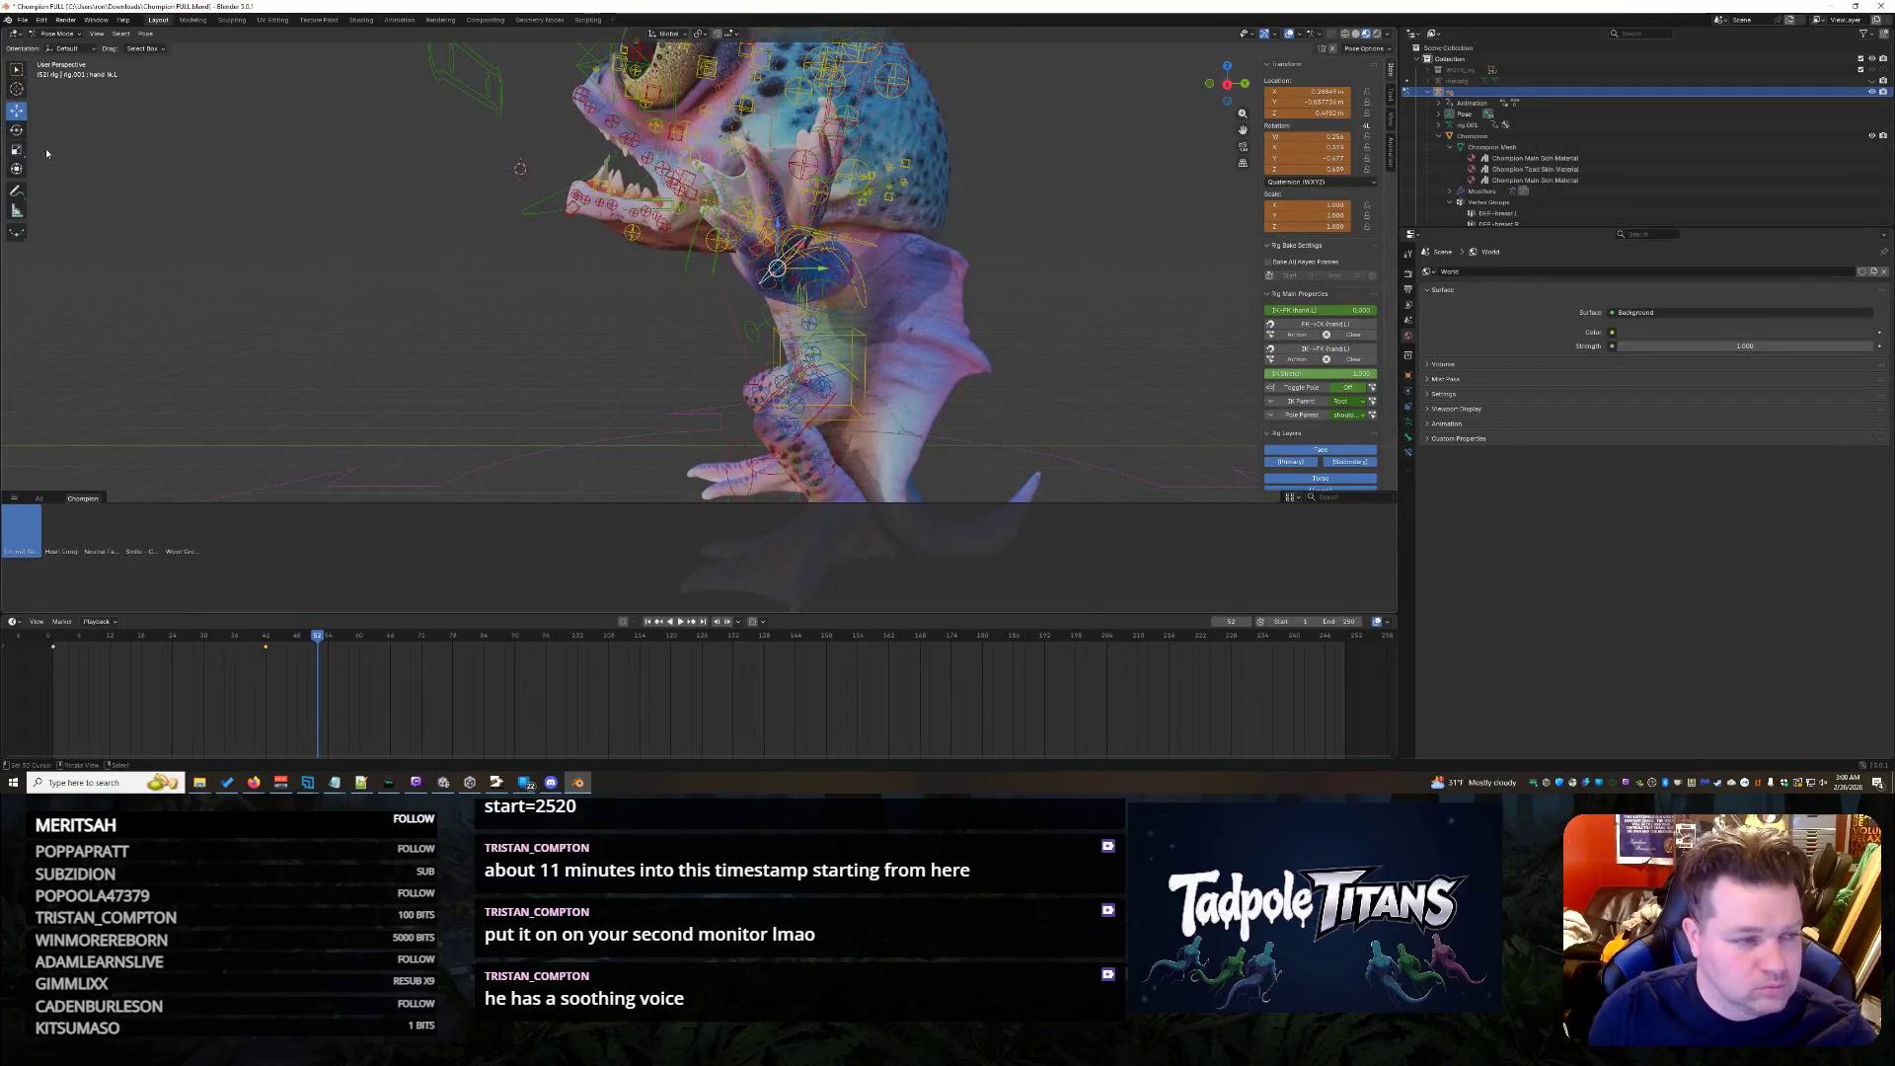
{"action": "middle_click_drag", "start_coordinate": [984, 386], "coordinate": [994, 400]}
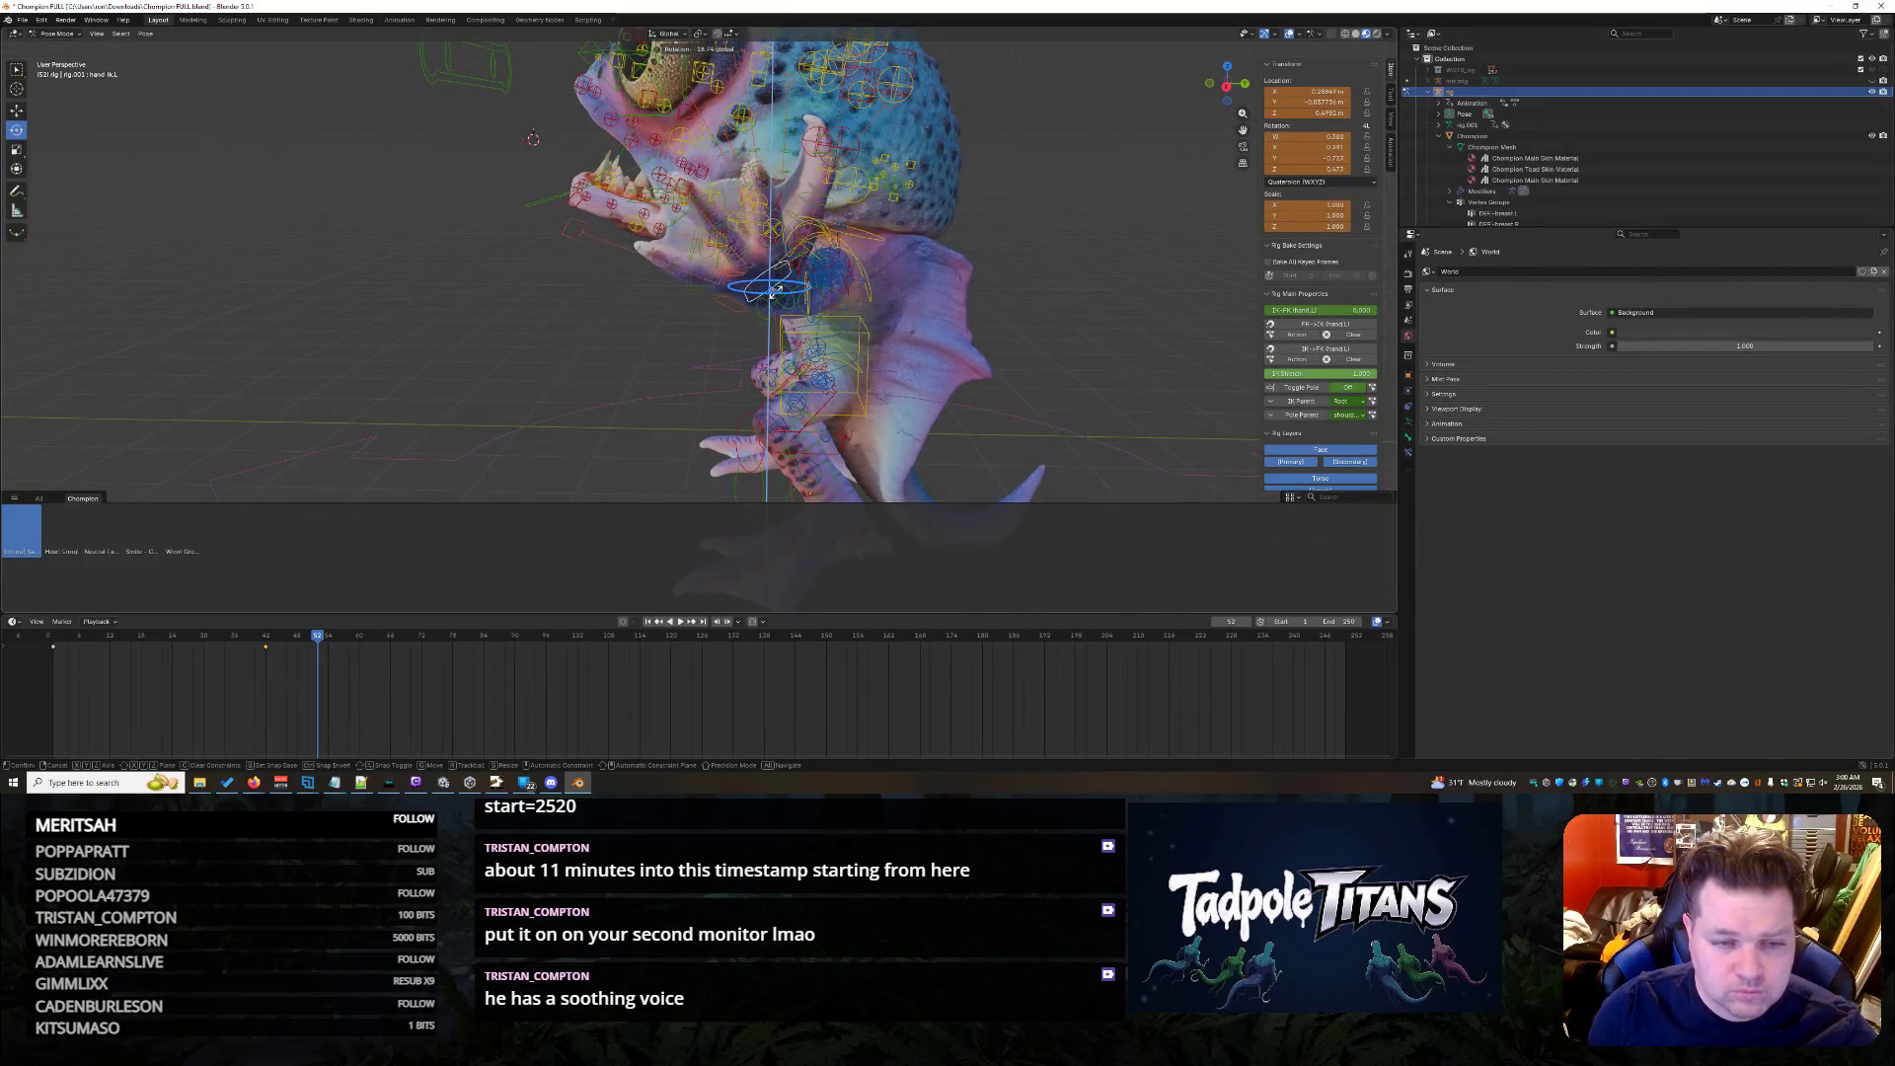
{"action": "left_click", "coordinate": [670, 389]}
{"action": "middle_click_drag", "start_coordinate": [670, 388], "coordinate": [770, 386]}
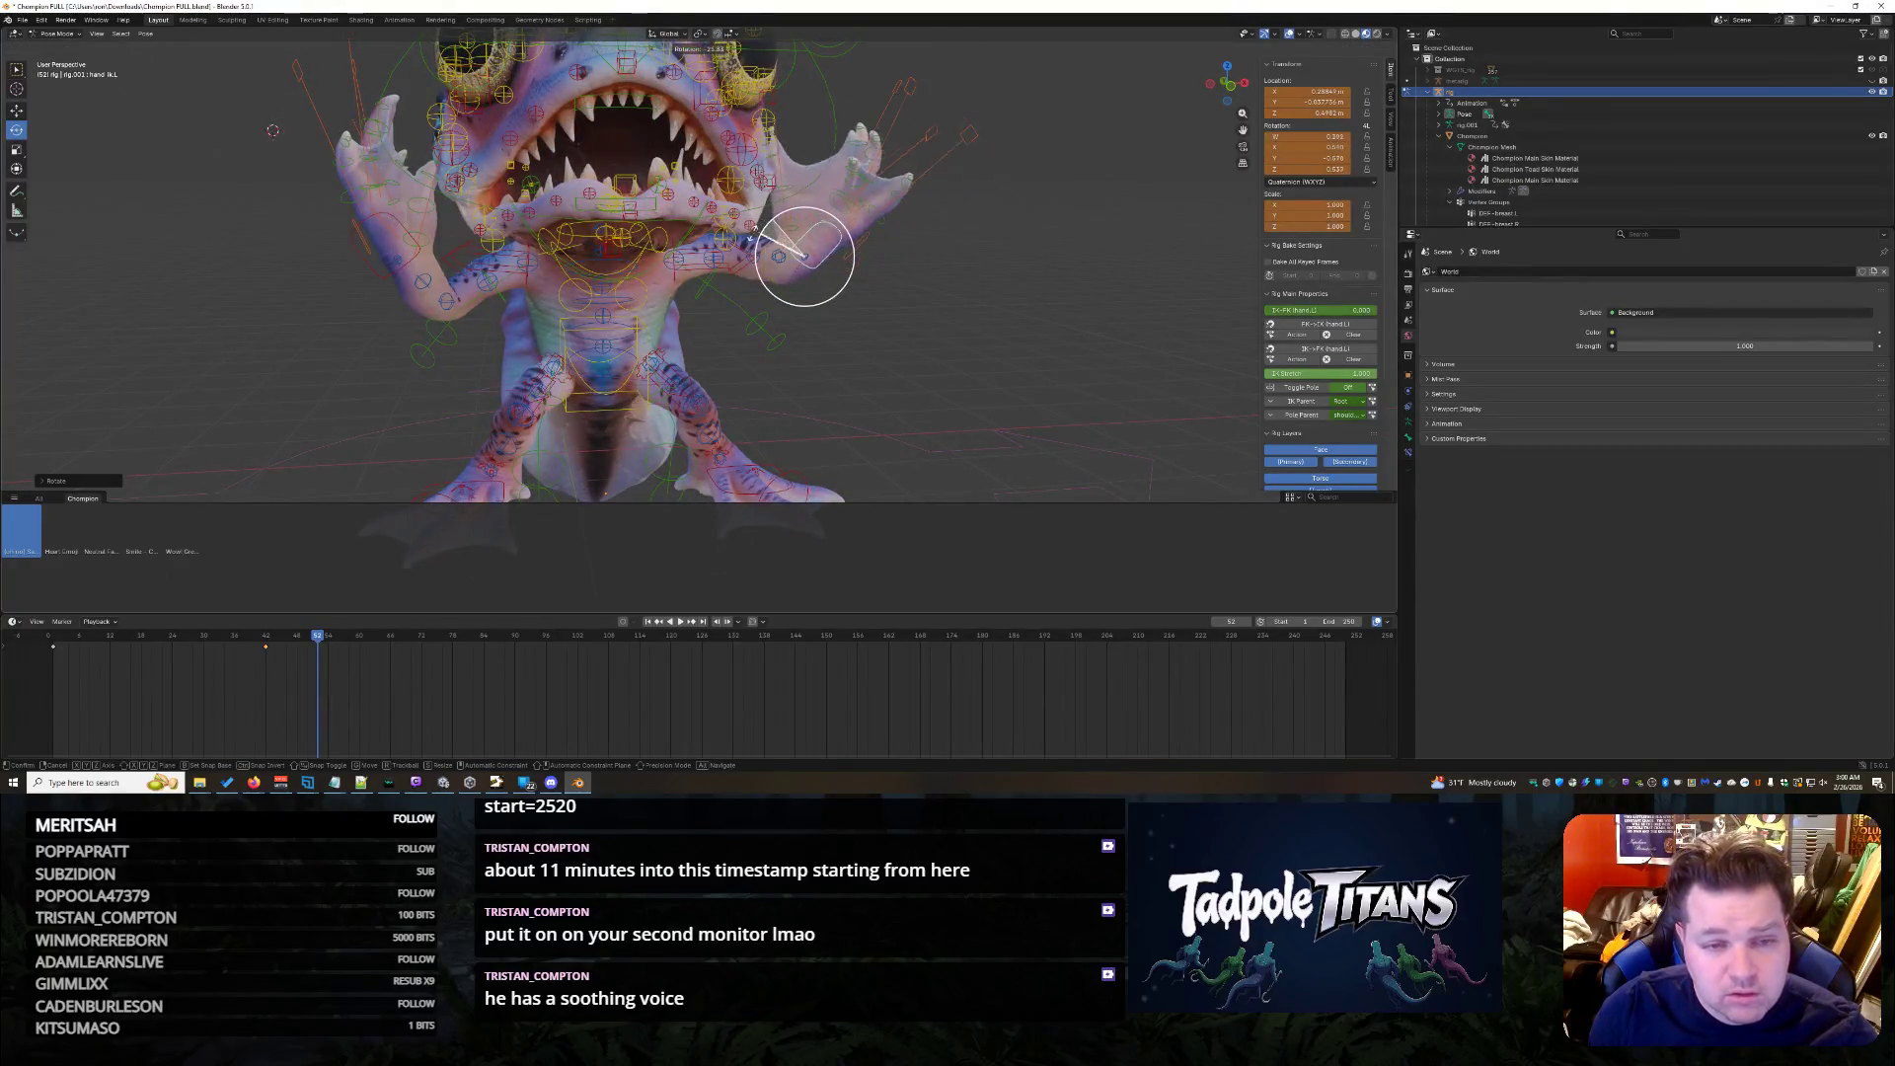
{"action": "mouse_move", "coordinate": [774, 216]}
{"action": "middle_mouse_down"}
{"action": "mouse_move", "coordinate": [973, 359]}
{"action": "mouse_move", "coordinate": [818, 275]}
{"action": "middle_mouse_up"}
{"action": "key", "text": "r"}
{"action": "key", "text": "z"}
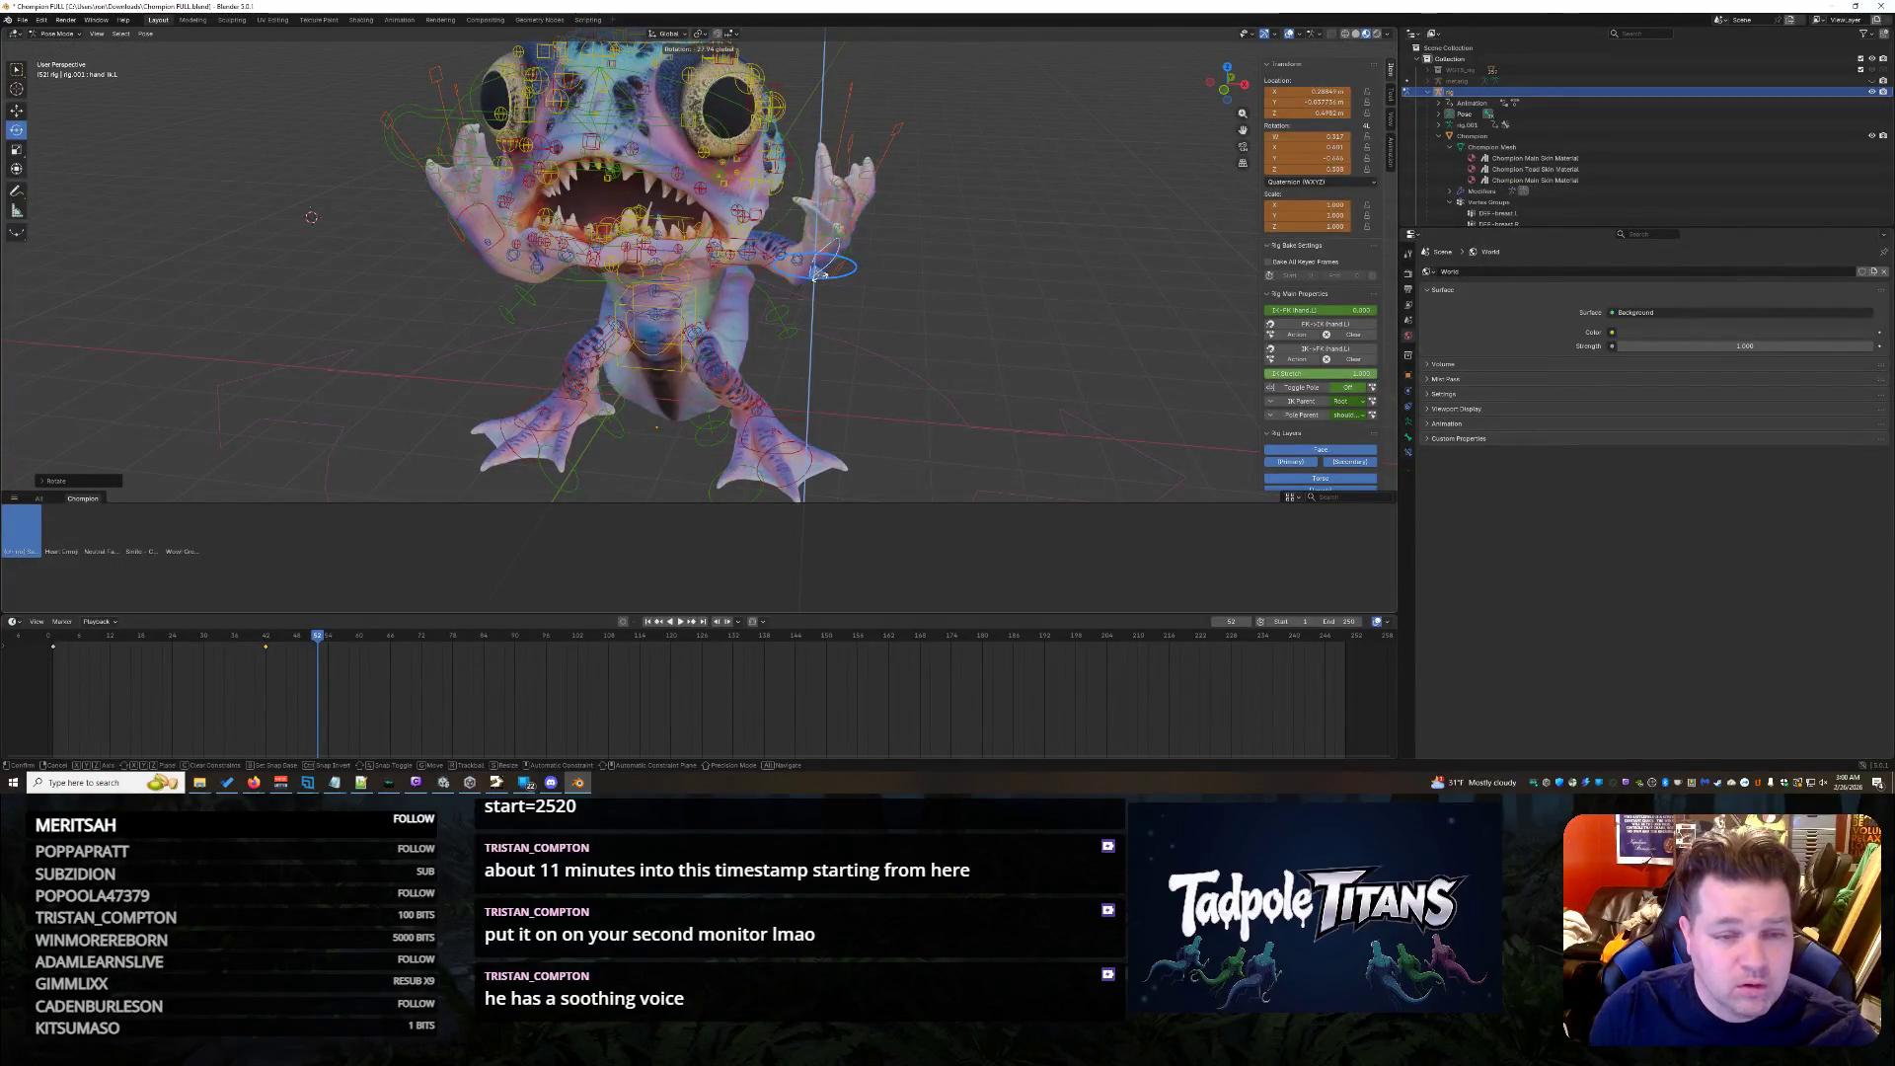
{"action": "left_click", "coordinate": [816, 272]}
{"action": "key", "text": "space"}
- Move the hand control to reshape the arm and keyframe its new position
{"action": "mouse_move", "coordinate": [967, 341]}
{"action": "middle_mouse_down"}
{"action": "mouse_move", "coordinate": [780, 342]}
{"action": "mouse_move", "coordinate": [649, 295]}
{"action": "middle_mouse_up"}
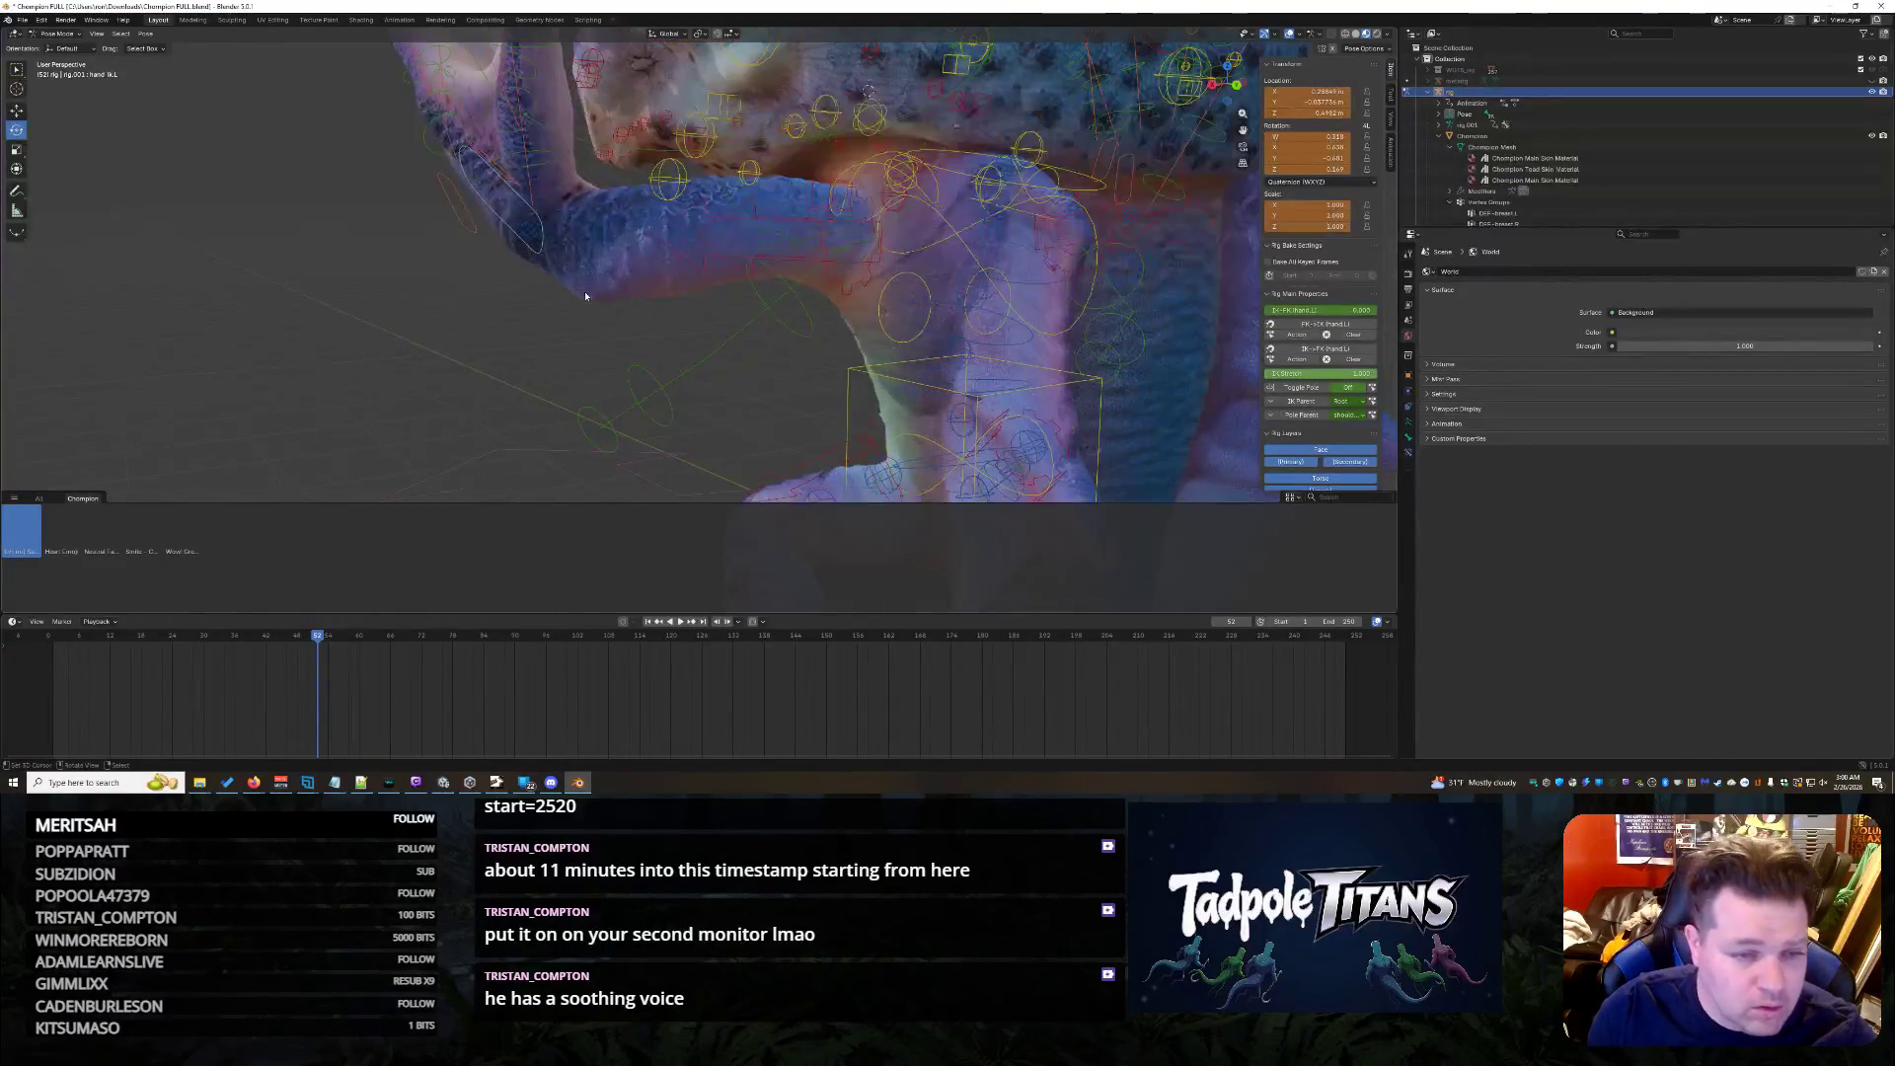
{"action": "left_click", "coordinate": [733, 227]}
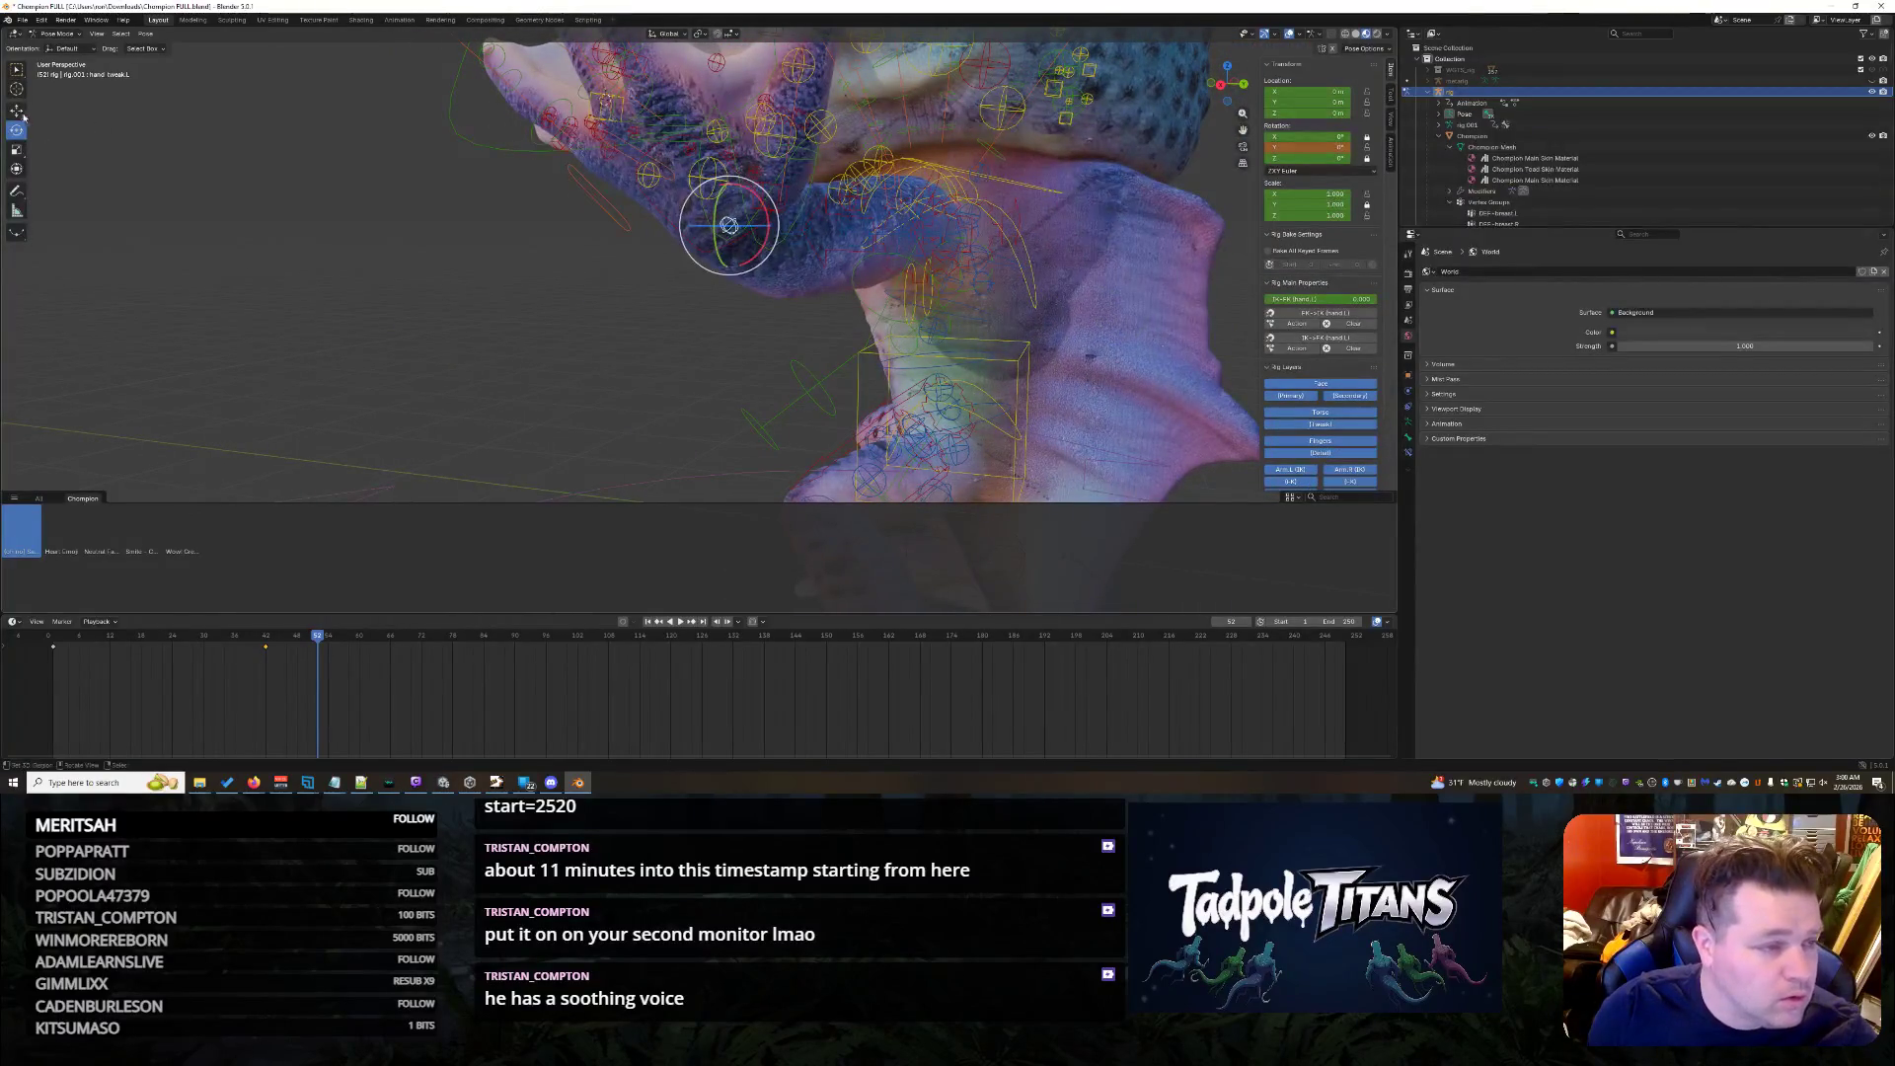
{"action": "left_click_drag", "start_coordinate": [771, 226], "coordinate": [736, 344]}
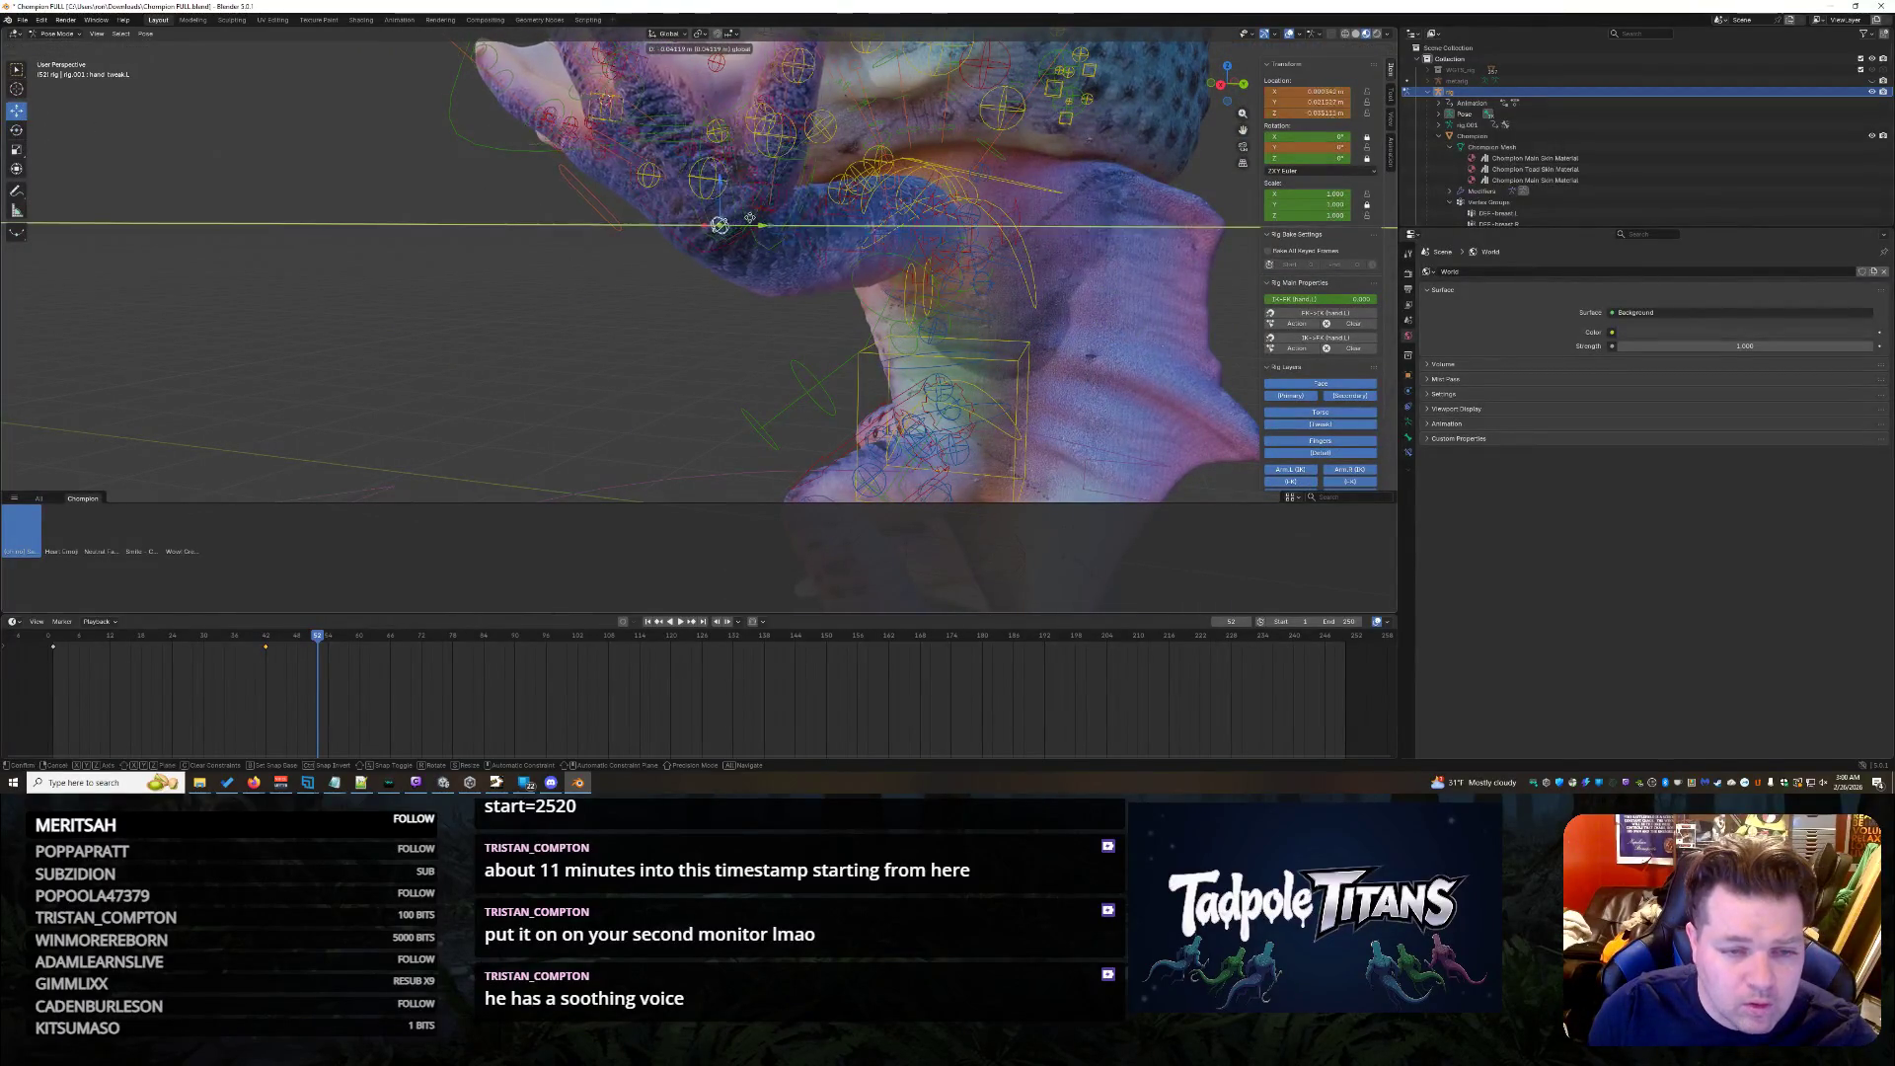
{"action": "mouse_move", "coordinate": [735, 345]}
{"action": "middle_mouse_down"}
{"action": "mouse_move", "coordinate": [693, 344]}
{"action": "mouse_move", "coordinate": [859, 342]}
{"action": "mouse_move", "coordinate": [934, 291]}
{"action": "middle_mouse_up"}
{"action": "key", "text": "i"}
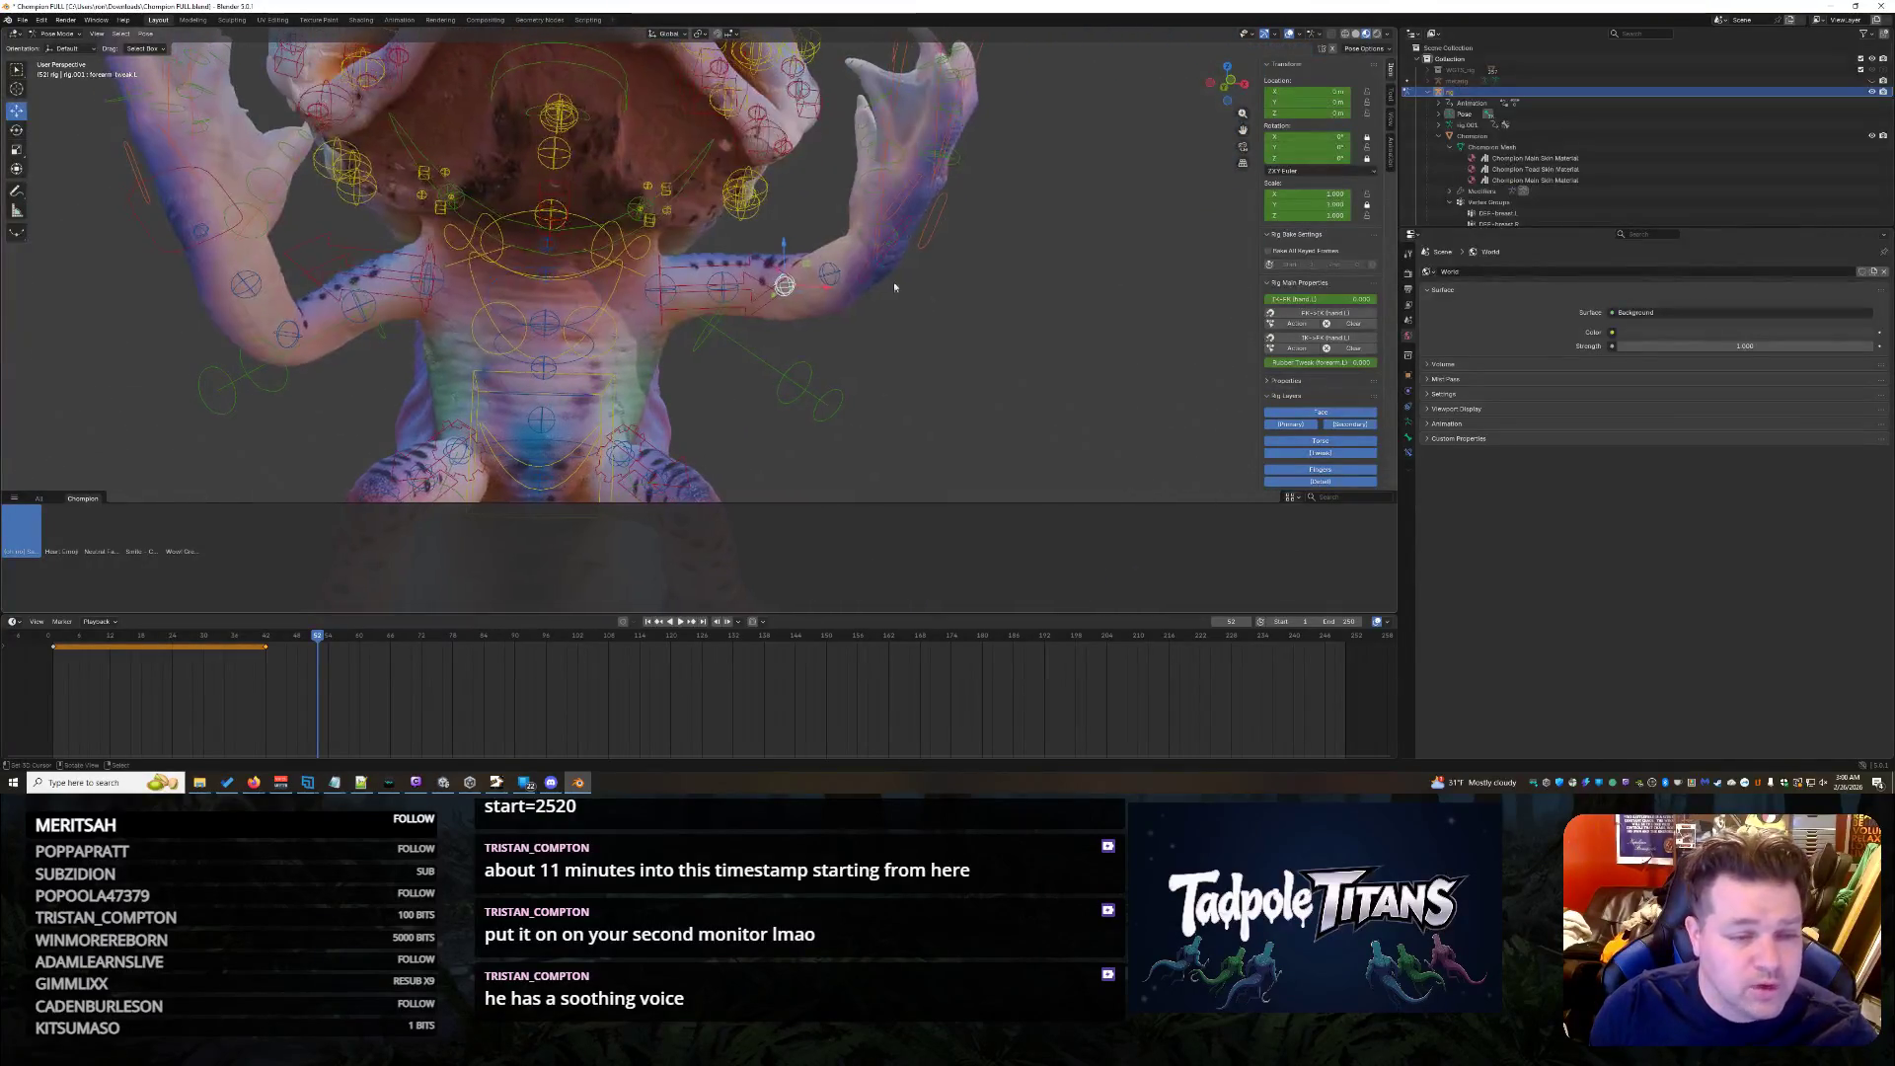
{"action": "left_click", "coordinate": [907, 344]}
{"action": "scroll", "coordinate": [978, 340], "scroll_direction": "down", "scroll_amount": 2}
{"action": "scroll", "coordinate": [1015, 333], "scroll_direction": "down", "scroll_amount": 2}
{"action": "scroll", "coordinate": [1015, 341], "scroll_direction": "down", "scroll_amount": 2}
{"action": "scroll", "coordinate": [1012, 354], "scroll_direction": "down", "scroll_amount": 2}
{"action": "scroll", "coordinate": [1012, 355], "scroll_direction": "up", "scroll_amount": 3}
{"action": "scroll", "coordinate": [981, 342], "scroll_direction": "up", "scroll_amount": 1}
{"action": "scroll", "coordinate": [975, 324], "scroll_direction": "down", "scroll_amount": 1}
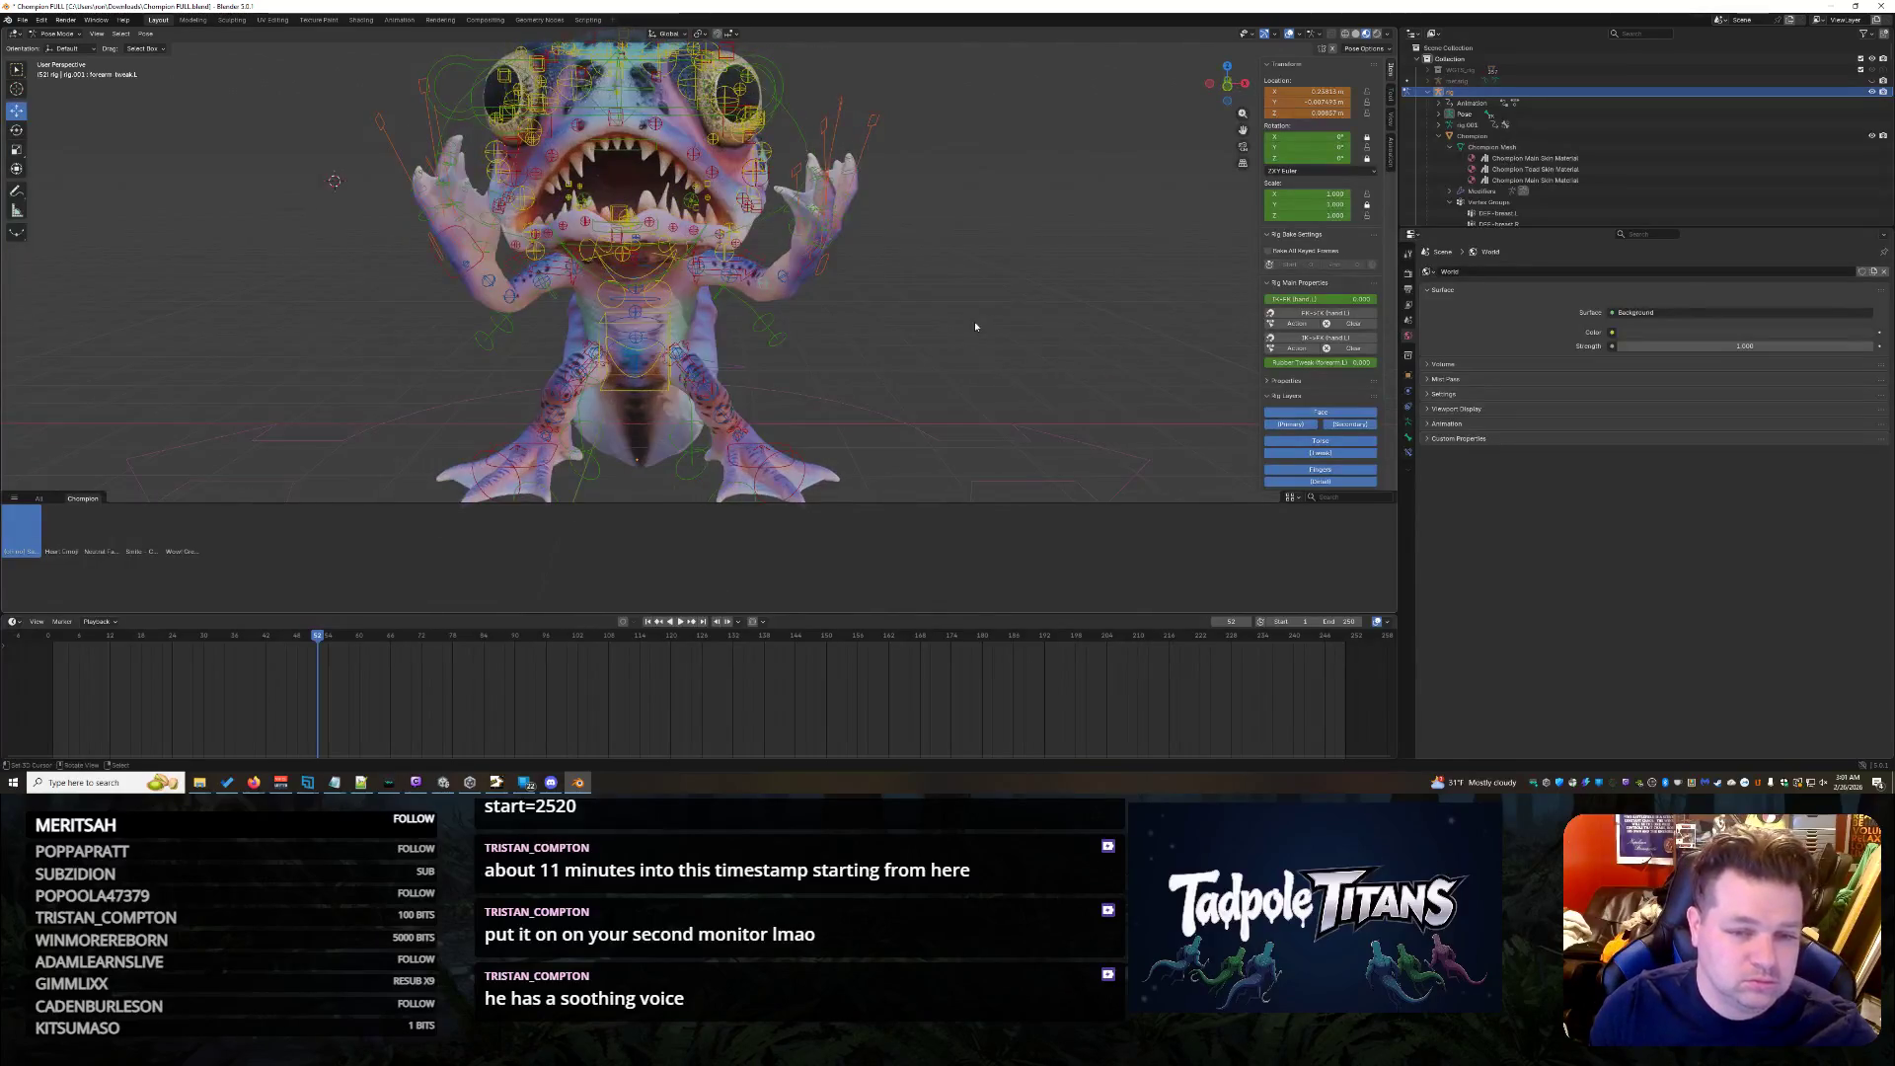
- Rotate the hand IK control around Z, adjust the other hand, then select every rig bone
{"action": "middle_click_drag", "start_coordinate": [466, 266], "coordinate": [454, 340]}
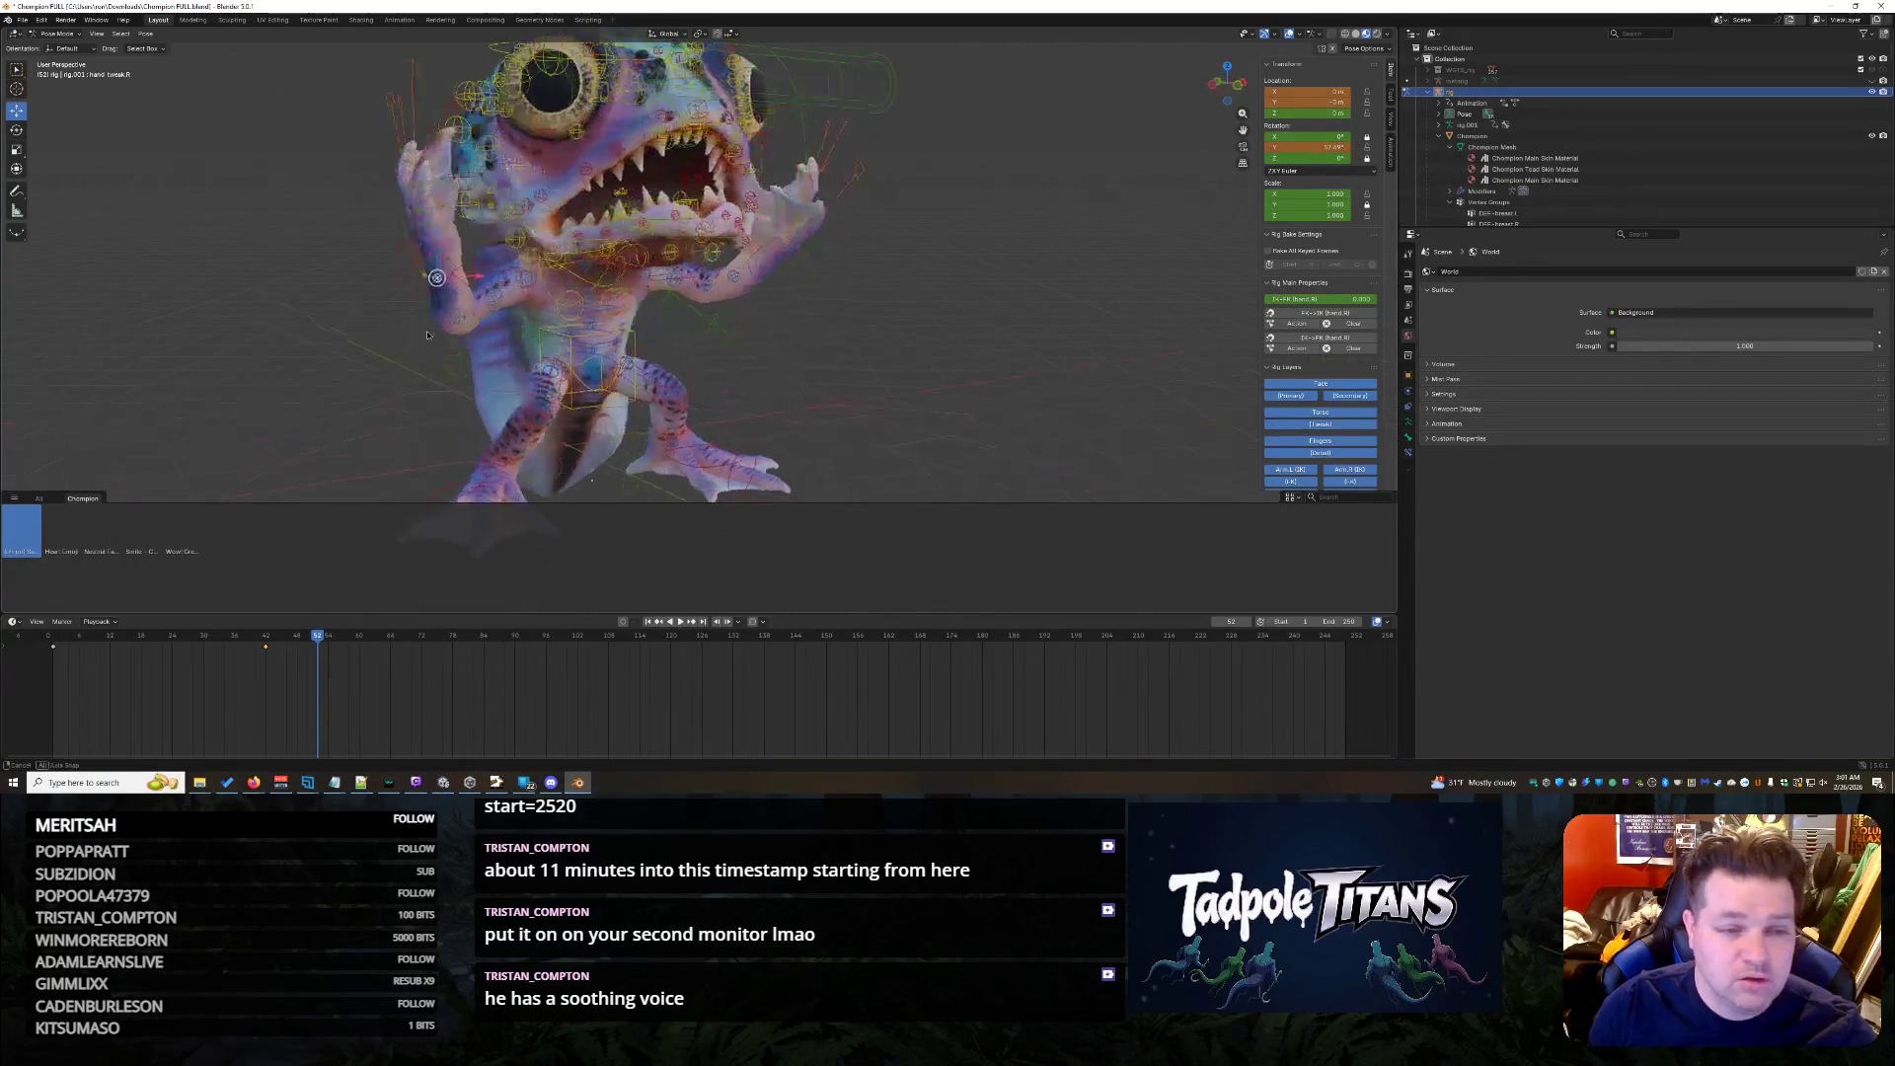
{"action": "left_click", "coordinate": [471, 297]}
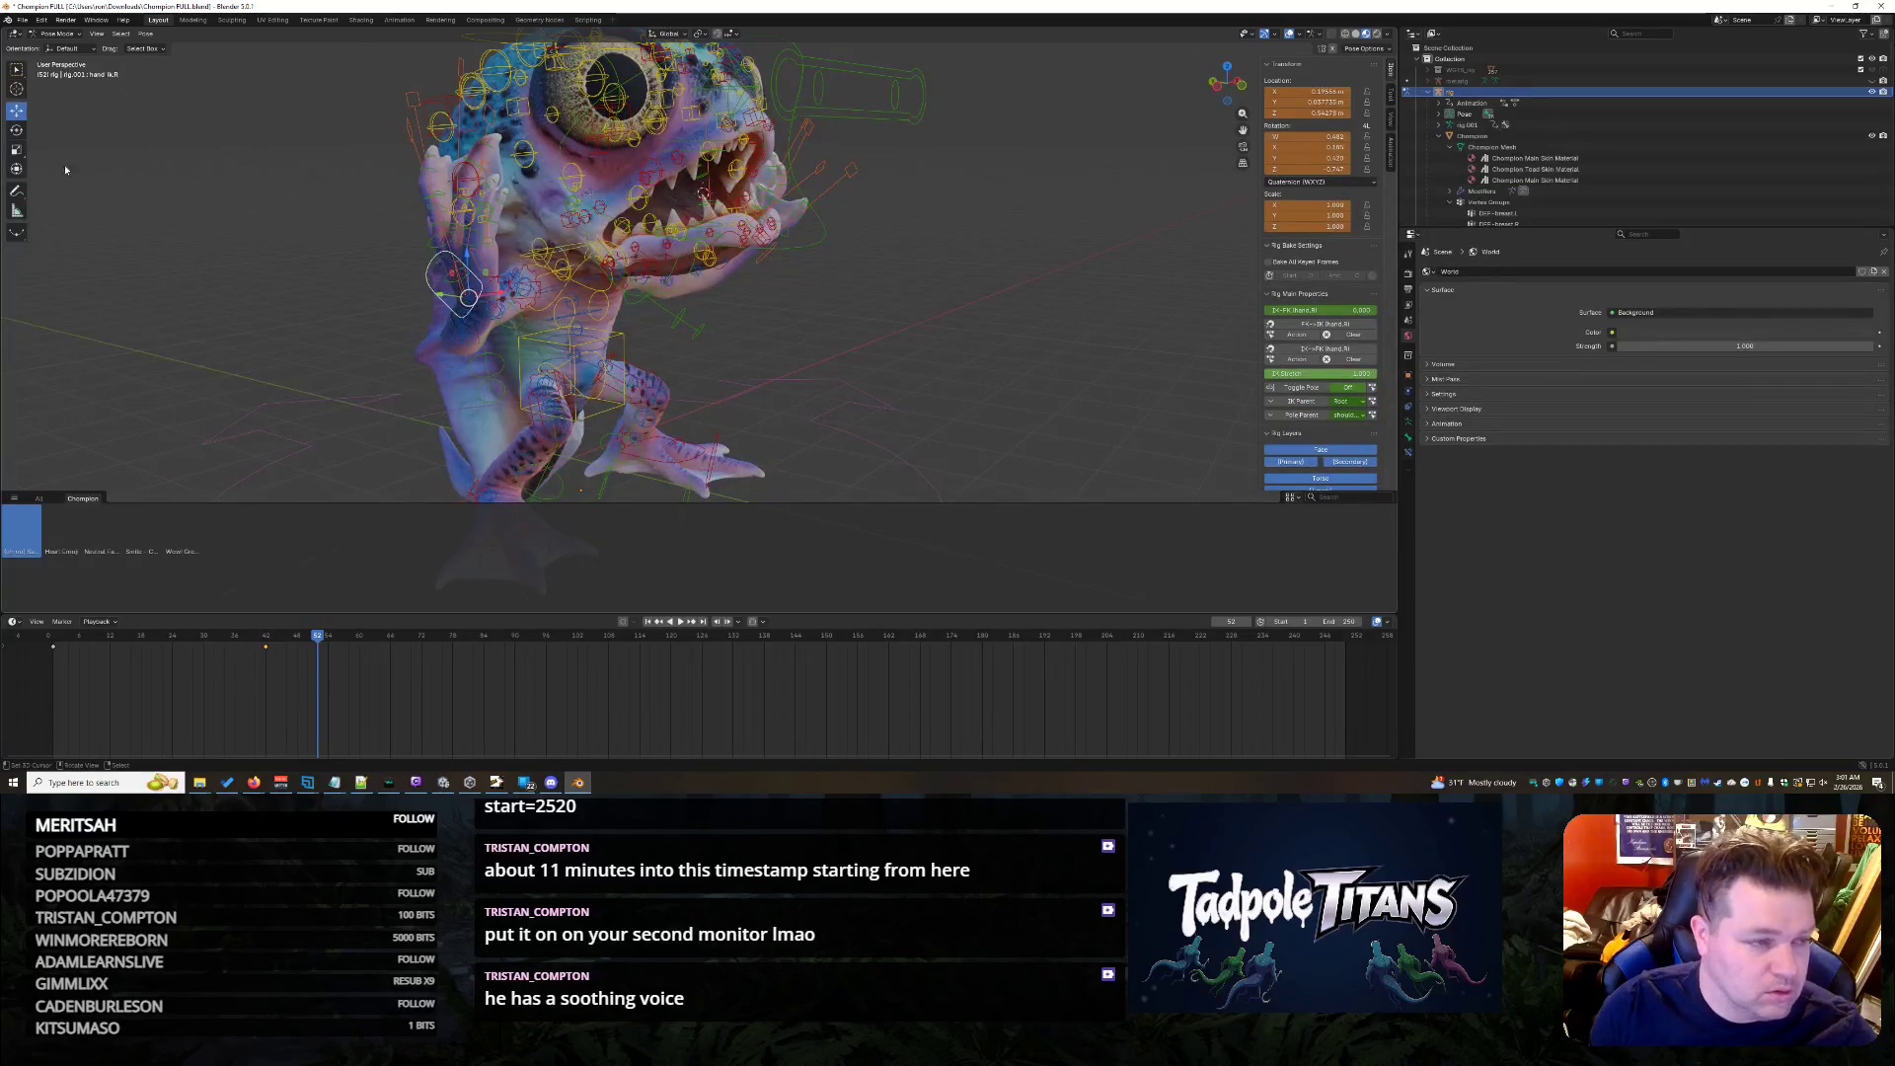
{"action": "middle_click_drag", "start_coordinate": [470, 298], "coordinate": [925, 377]}
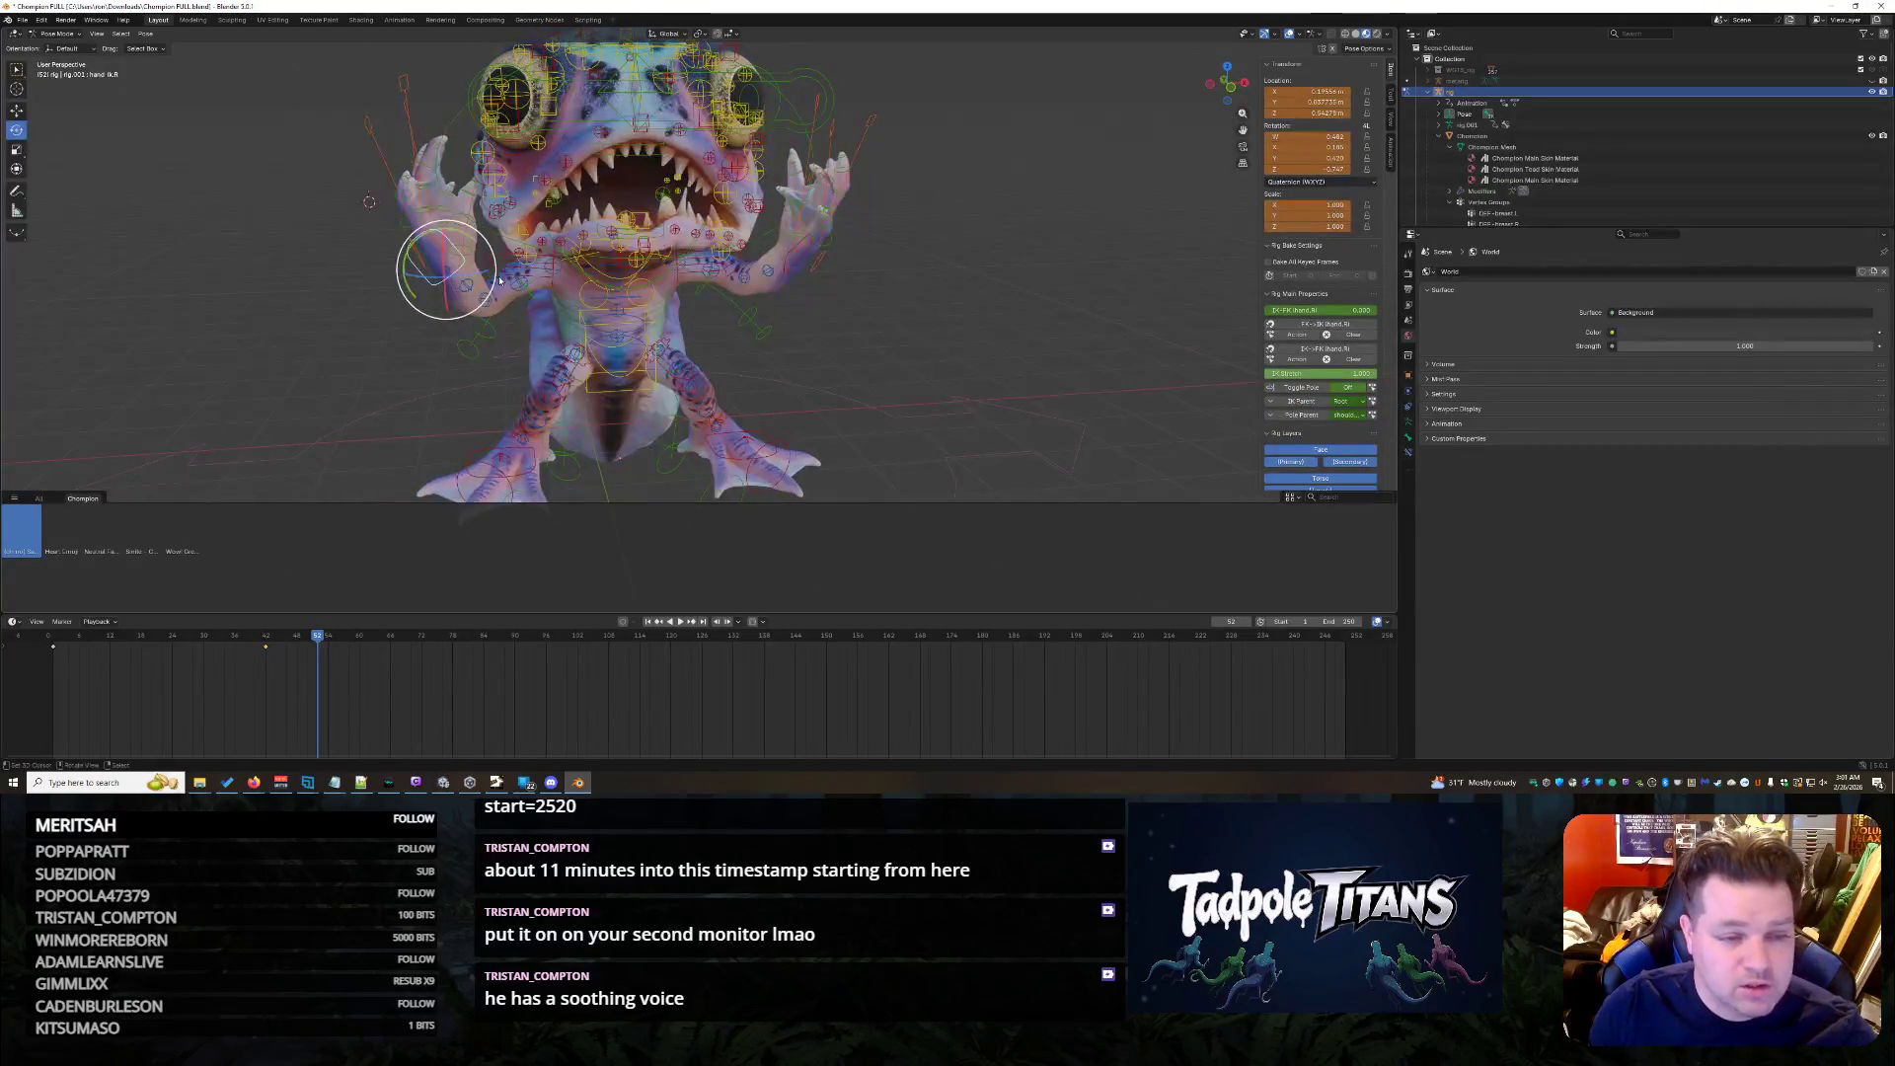
{"action": "key", "text": "r"}
{"action": "key", "text": "z"}
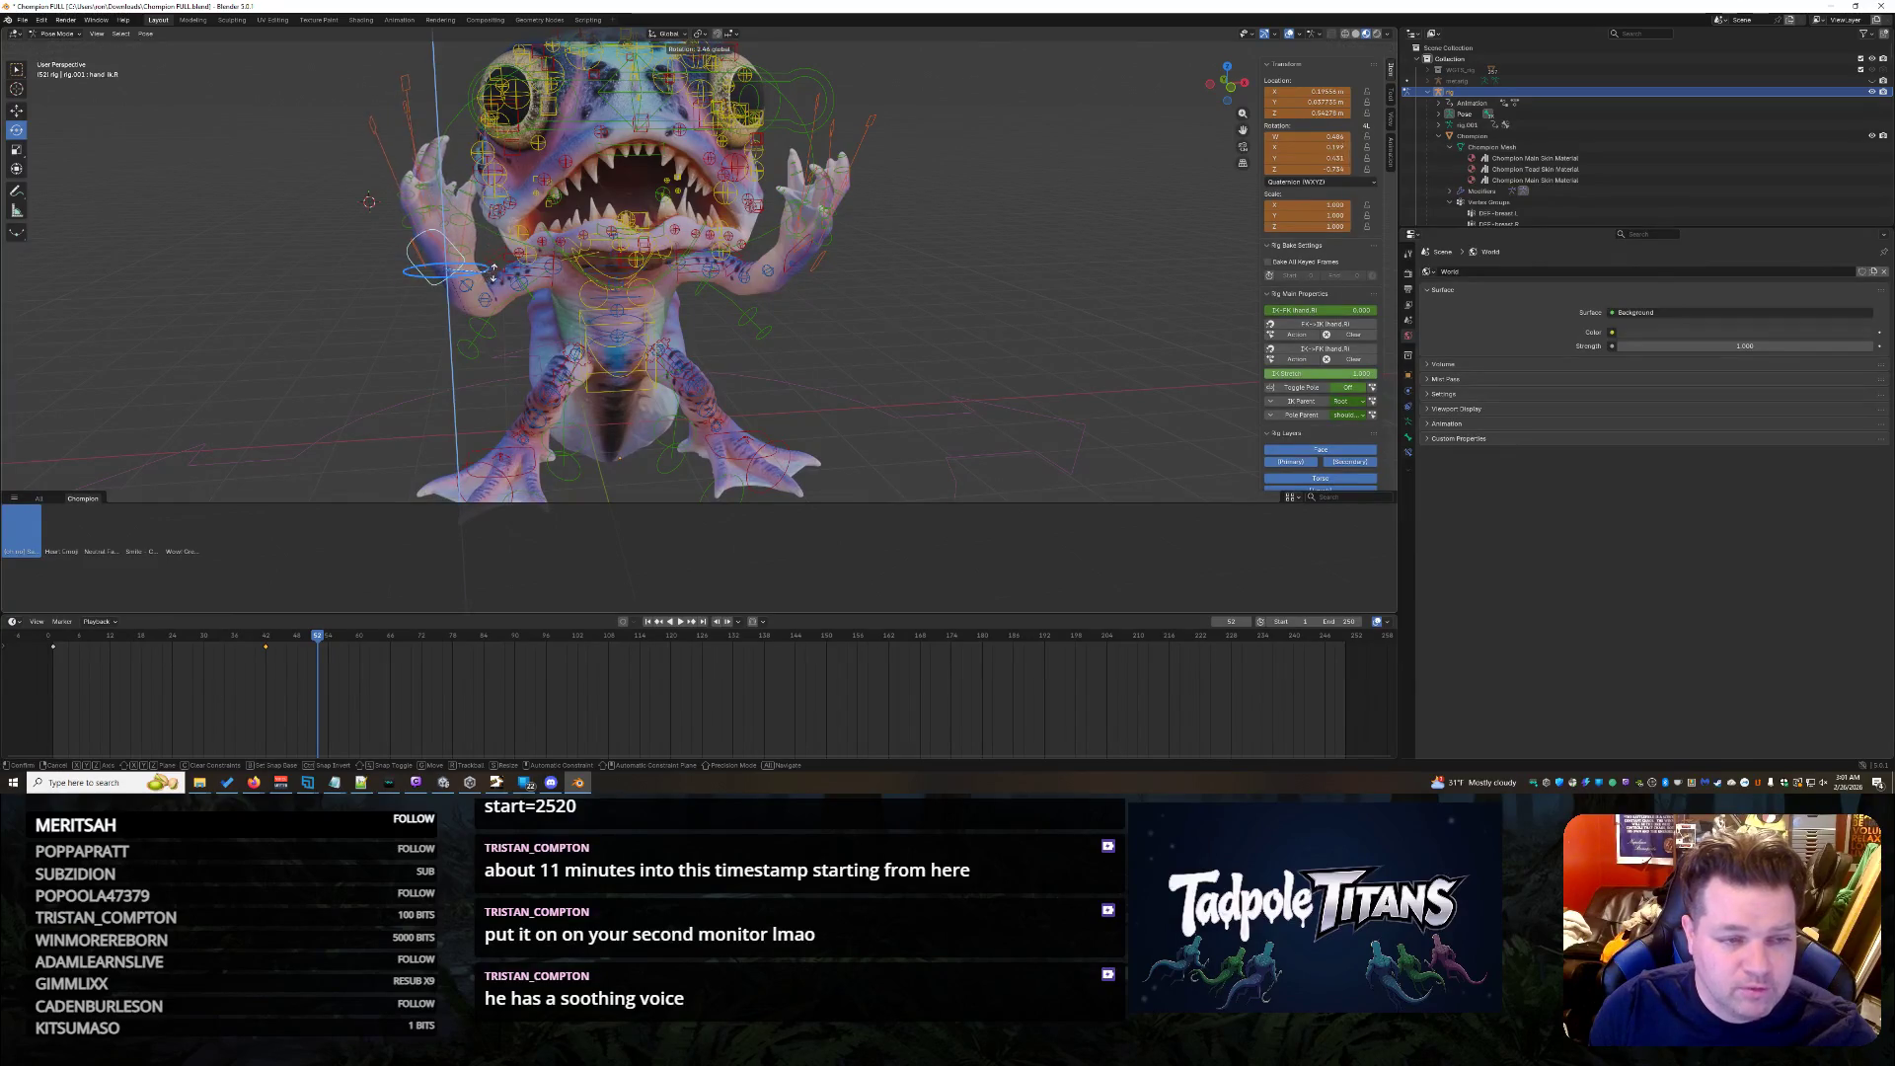
{"action": "left_click", "coordinate": [502, 254]}
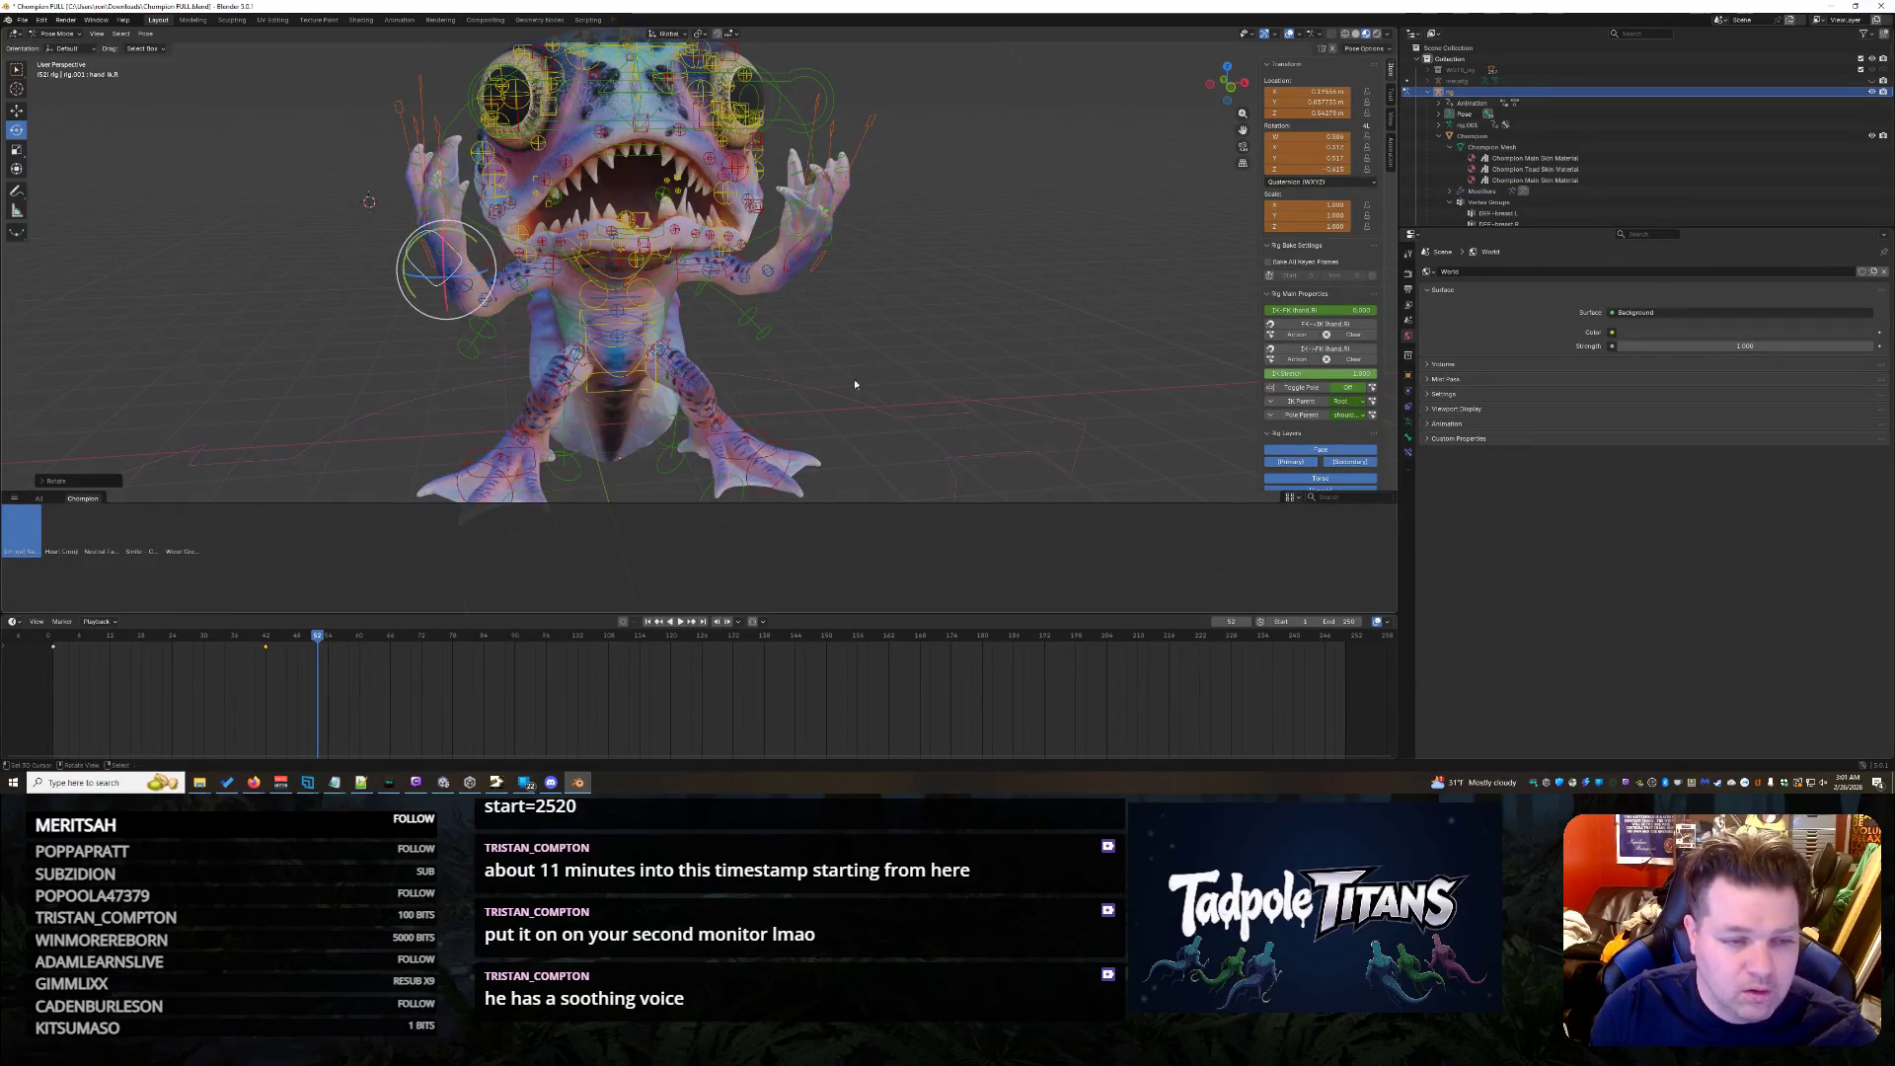
{"action": "left_click", "coordinate": [1034, 365]}
{"action": "scroll", "coordinate": [1033, 367], "scroll_direction": "down", "scroll_amount": 2}
{"action": "scroll", "coordinate": [902, 296], "scroll_direction": "up", "scroll_amount": 2}
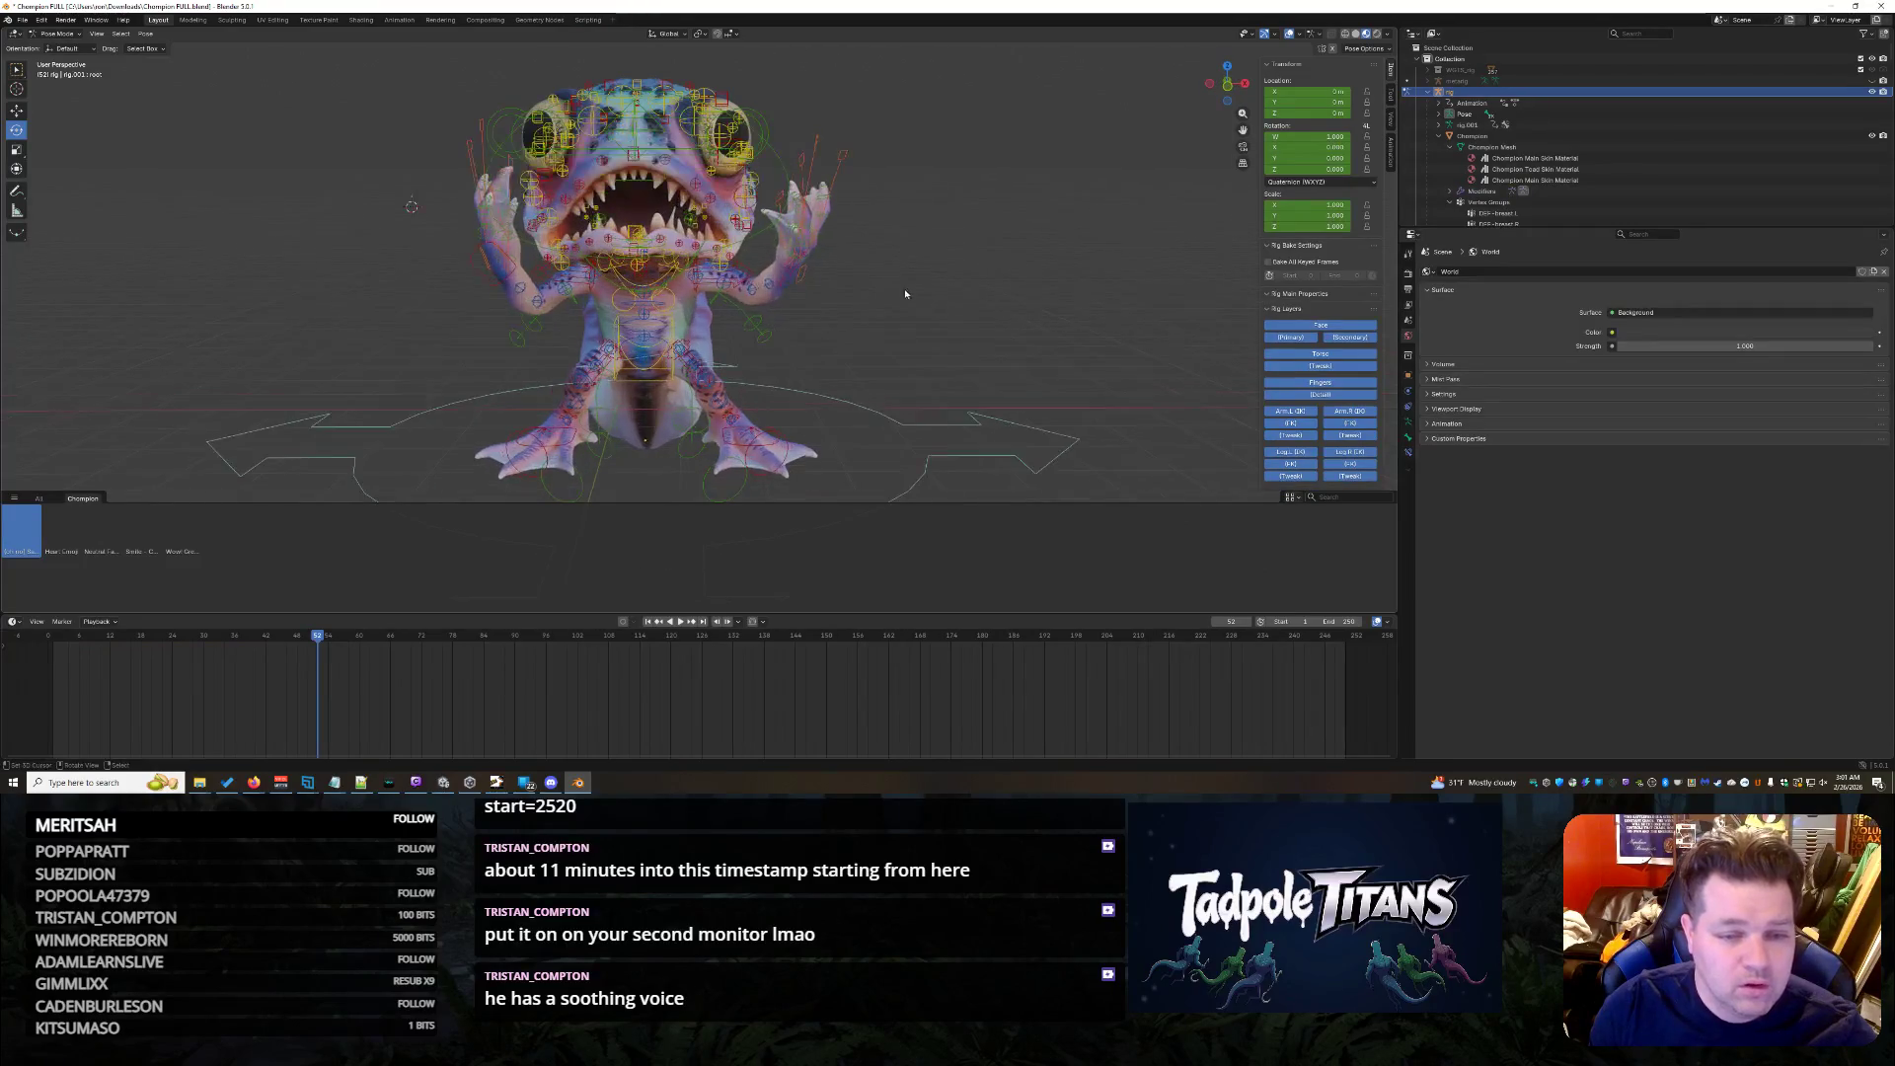
{"action": "scroll", "coordinate": [903, 255], "scroll_direction": "up", "scroll_amount": 3}
{"action": "left_click", "coordinate": [876, 220]}
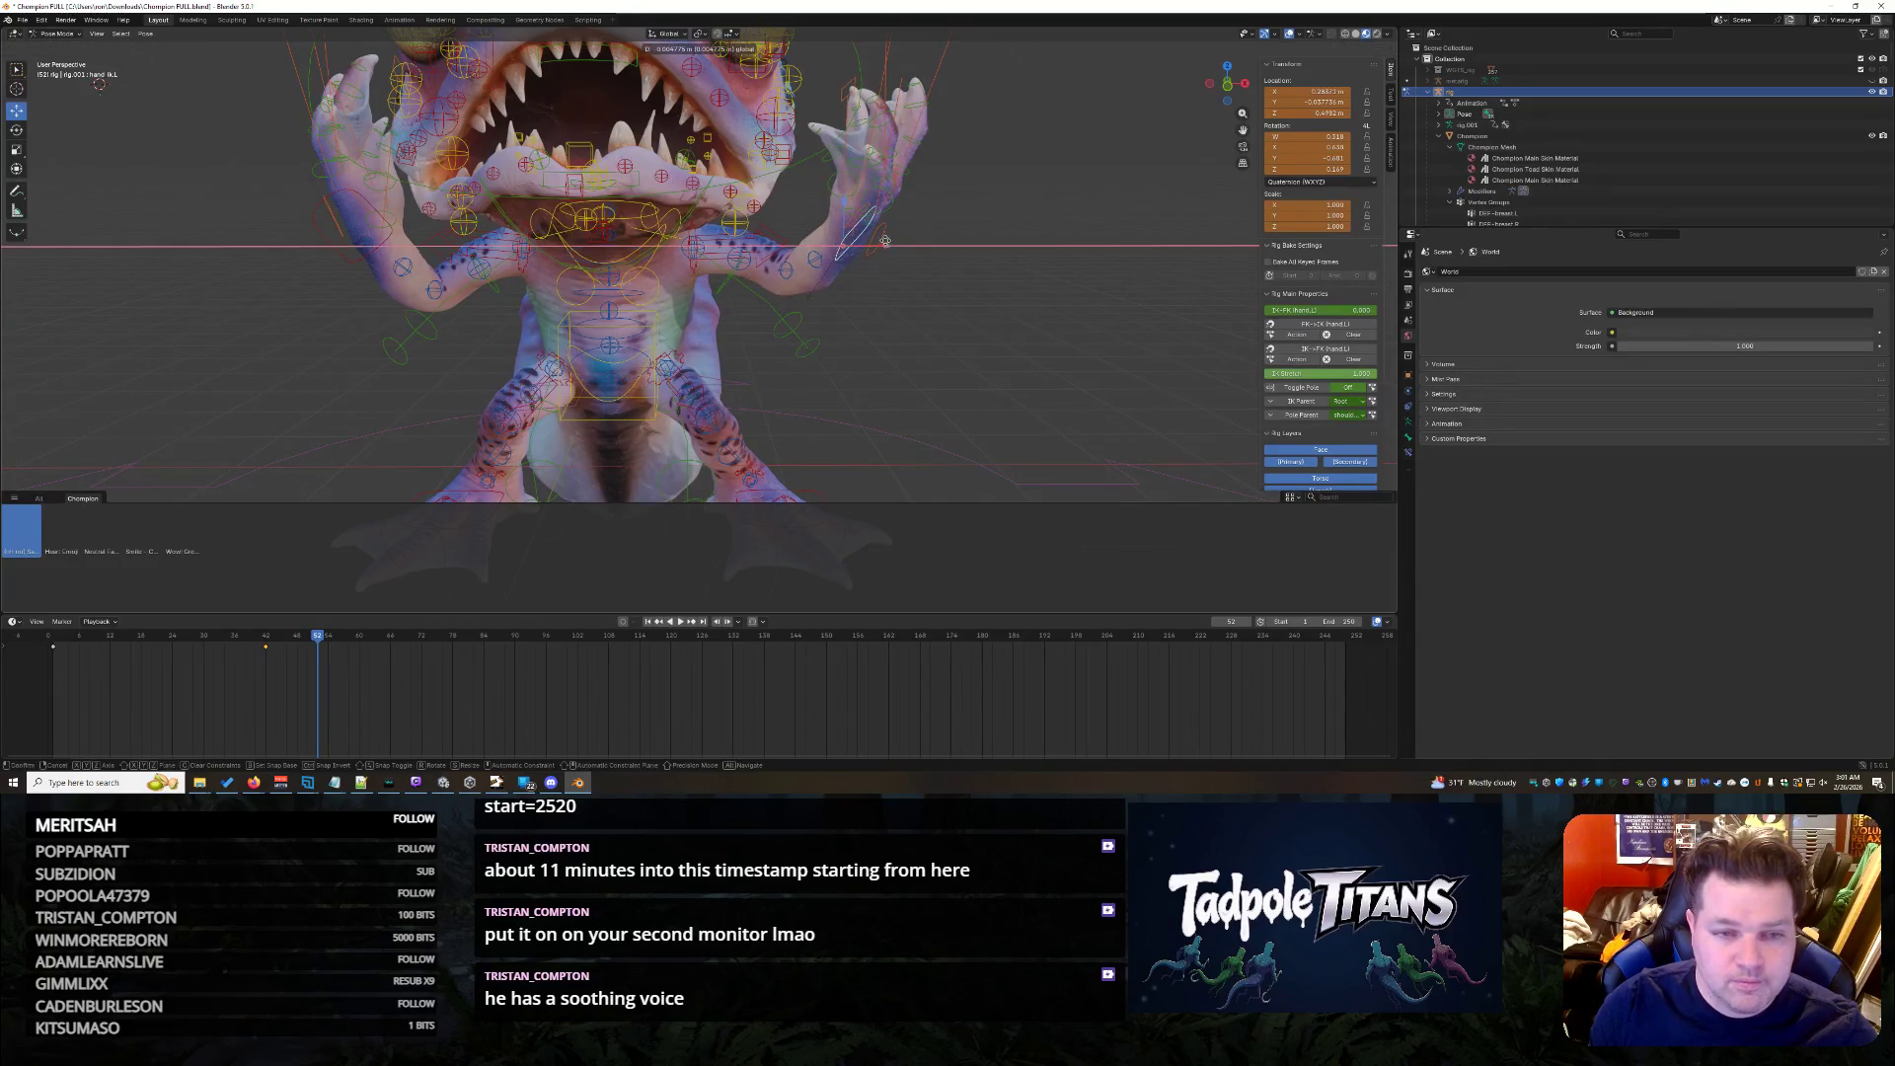
{"action": "left_click", "coordinate": [954, 301]}
{"action": "scroll", "coordinate": [956, 307], "scroll_direction": "down", "scroll_amount": 3}
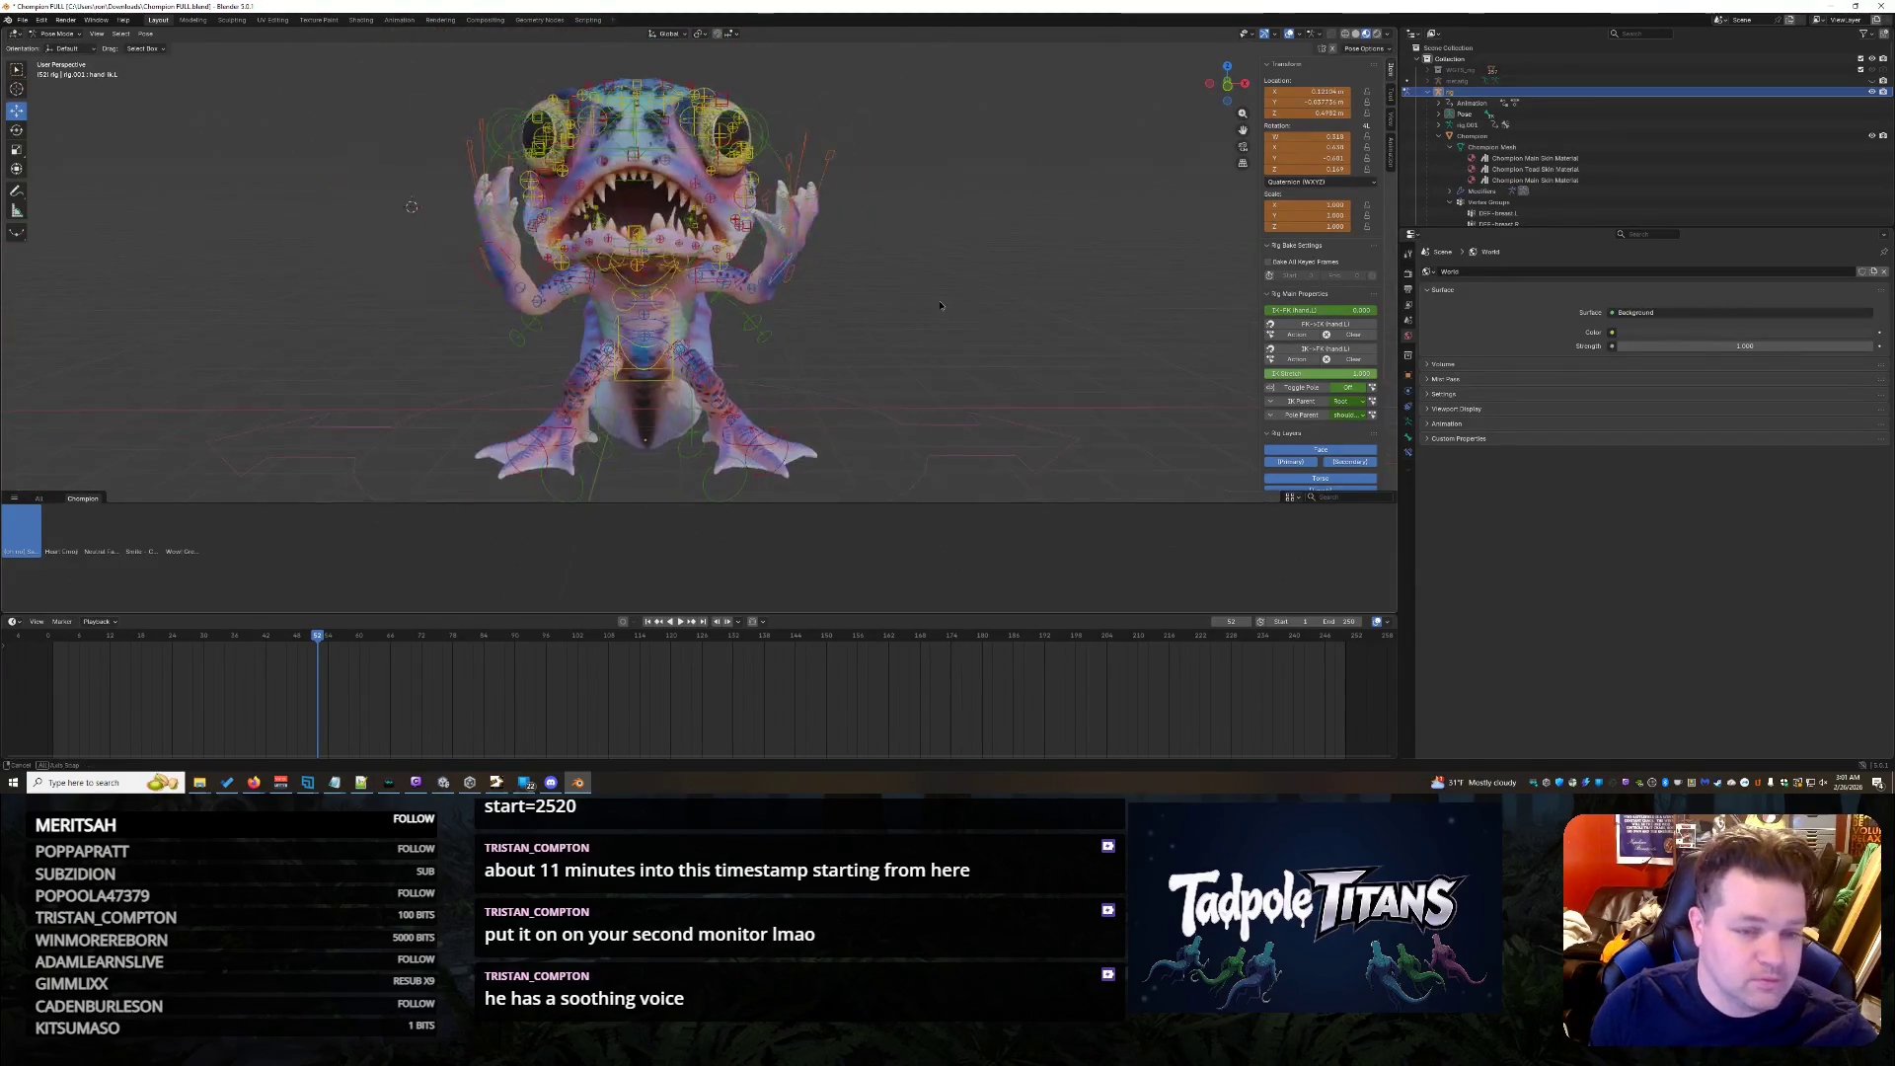
{"action": "scroll", "coordinate": [941, 318], "scroll_direction": "down", "scroll_amount": 3}
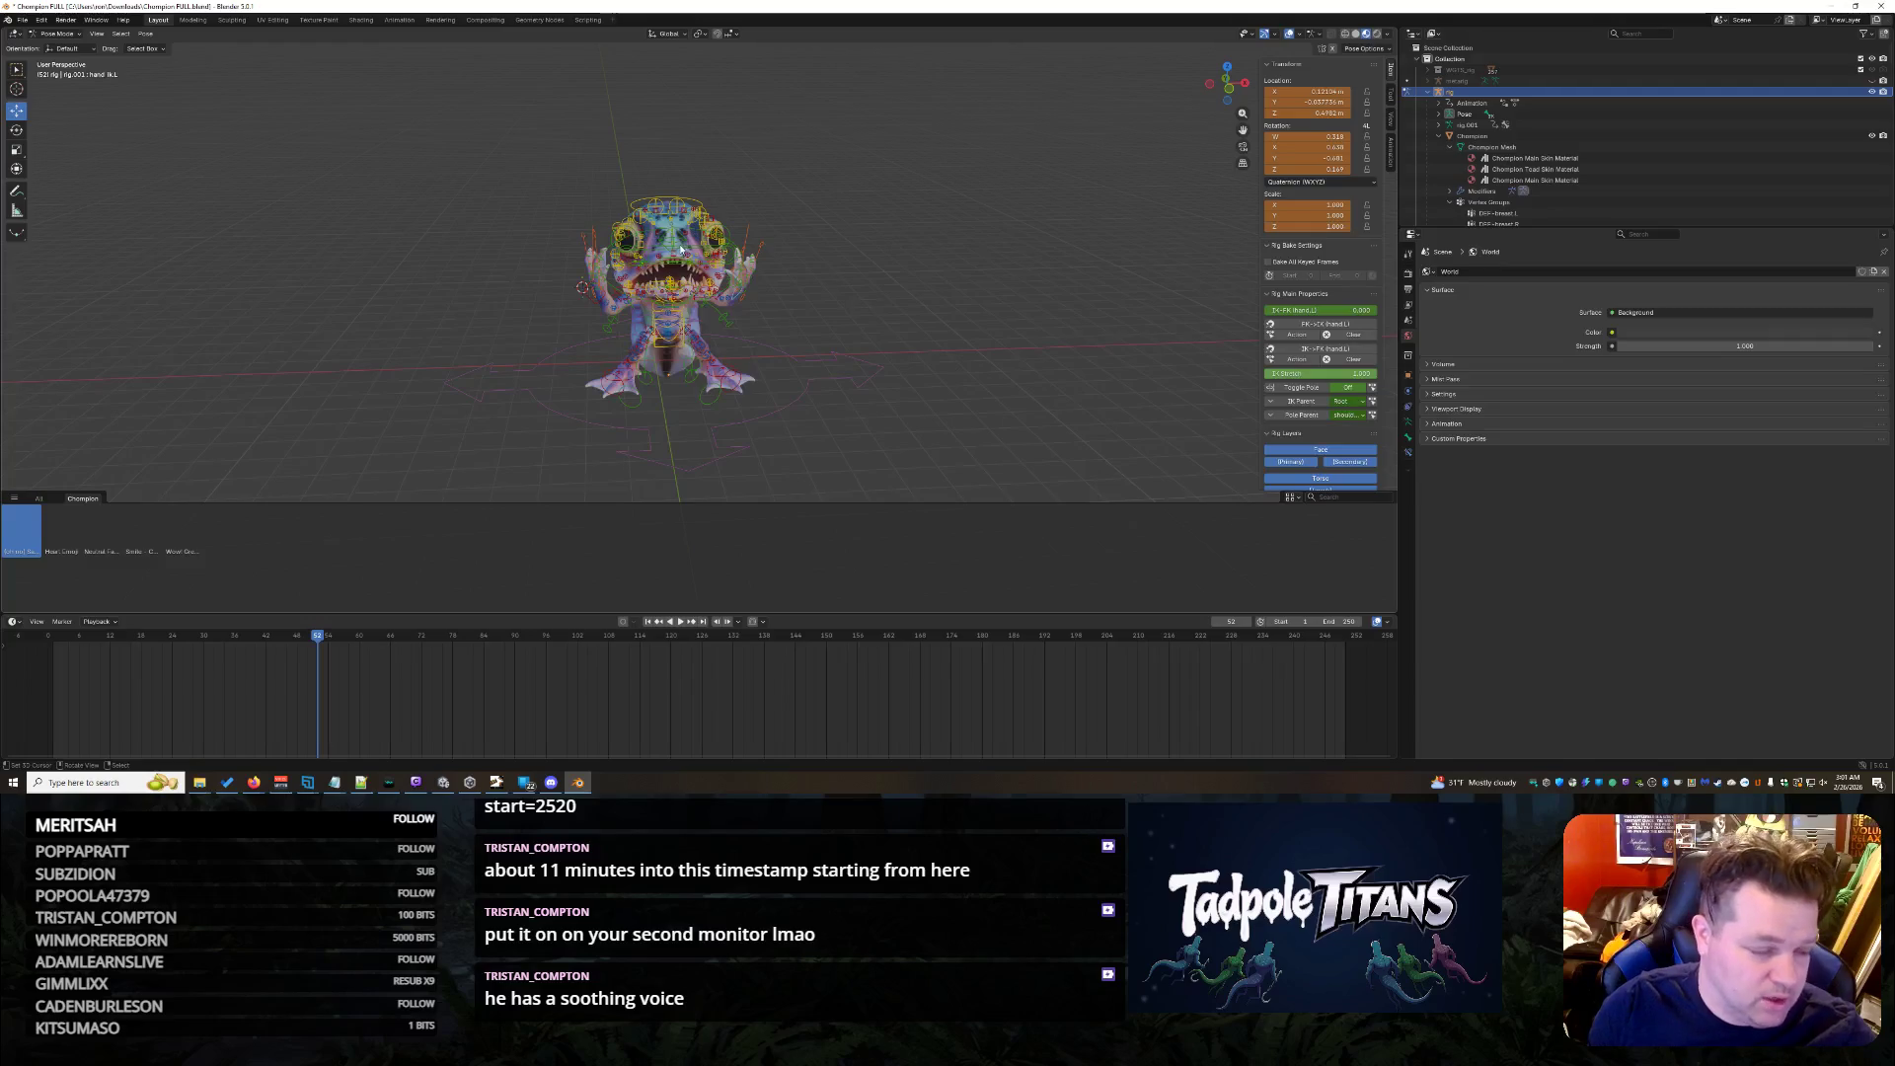
{"action": "left_click_drag", "start_coordinate": [418, 163], "coordinate": [910, 533]}
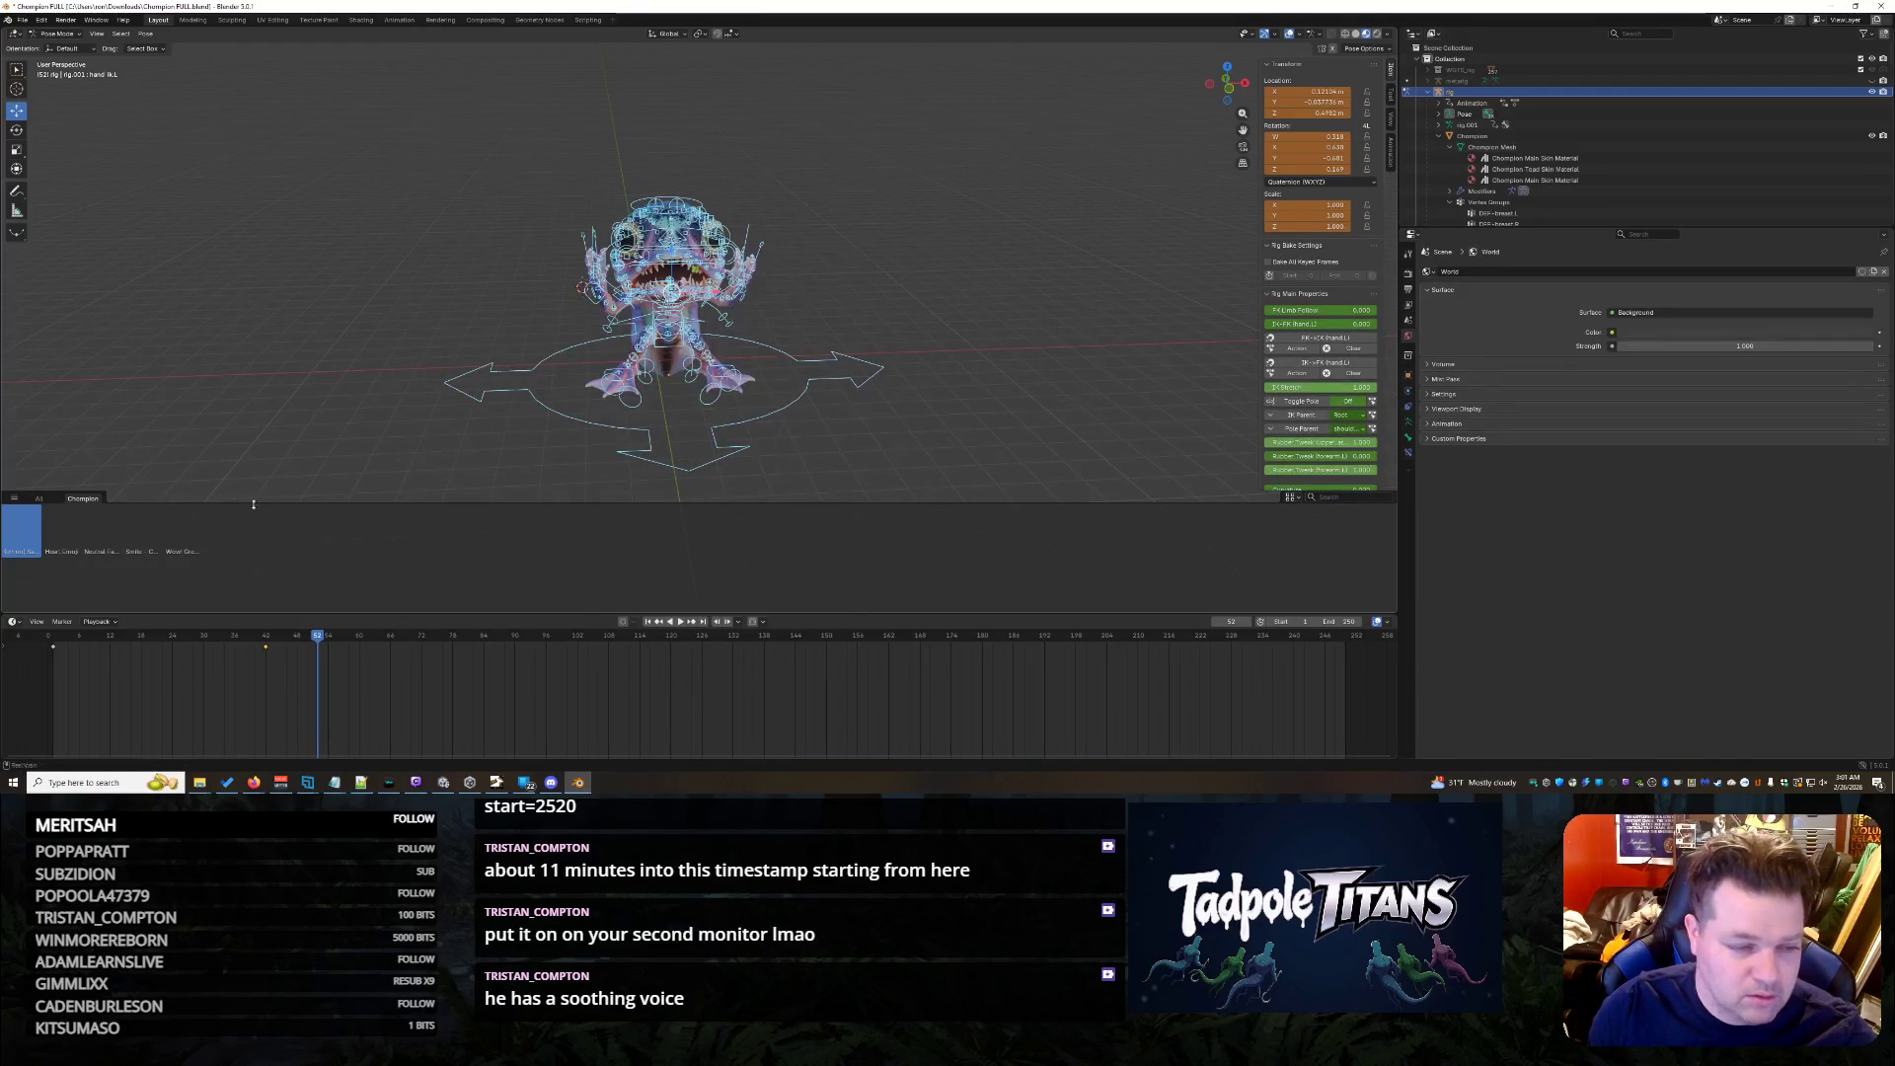
- Apply the first saved pose asset to the whole rig and hide the armature
{"action": "right_click", "coordinate": [12, 533]}
{"action": "mouse_move", "coordinate": [53, 531]}
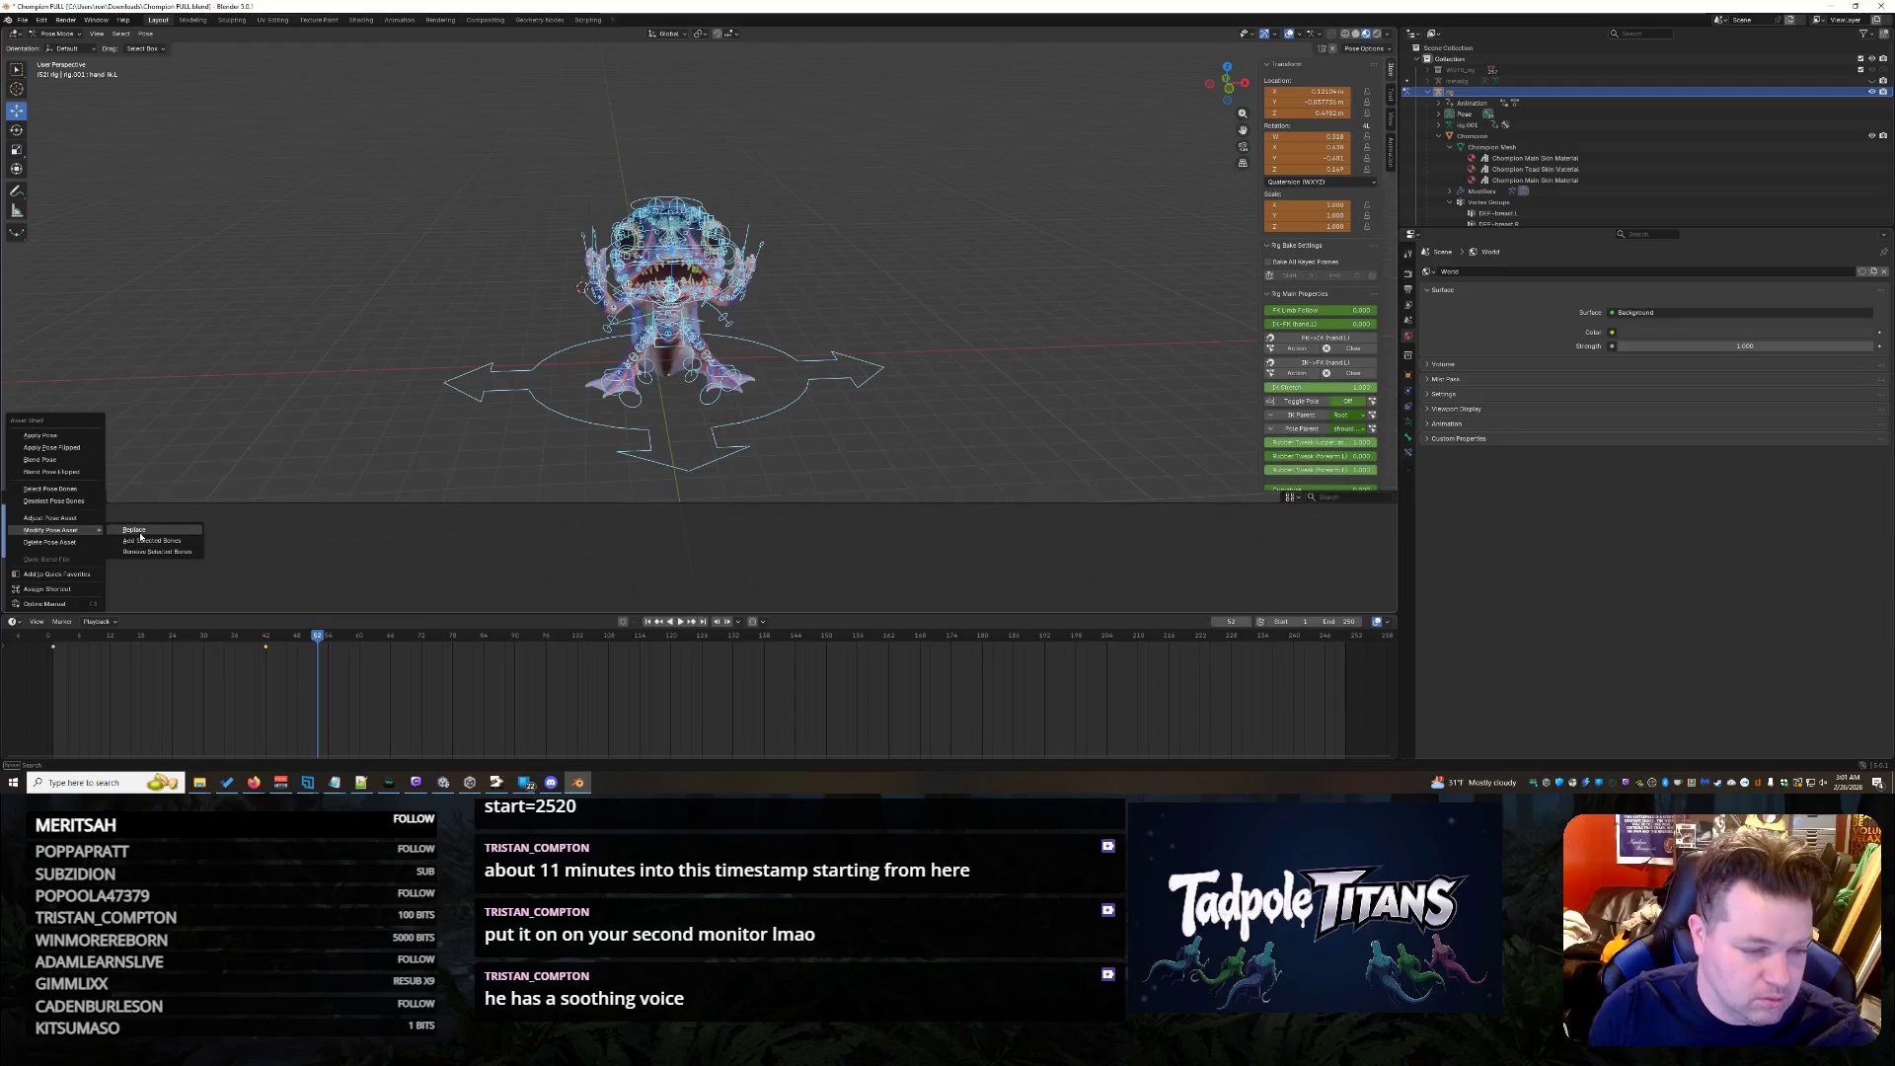
{"action": "key", "text": "Escape"}
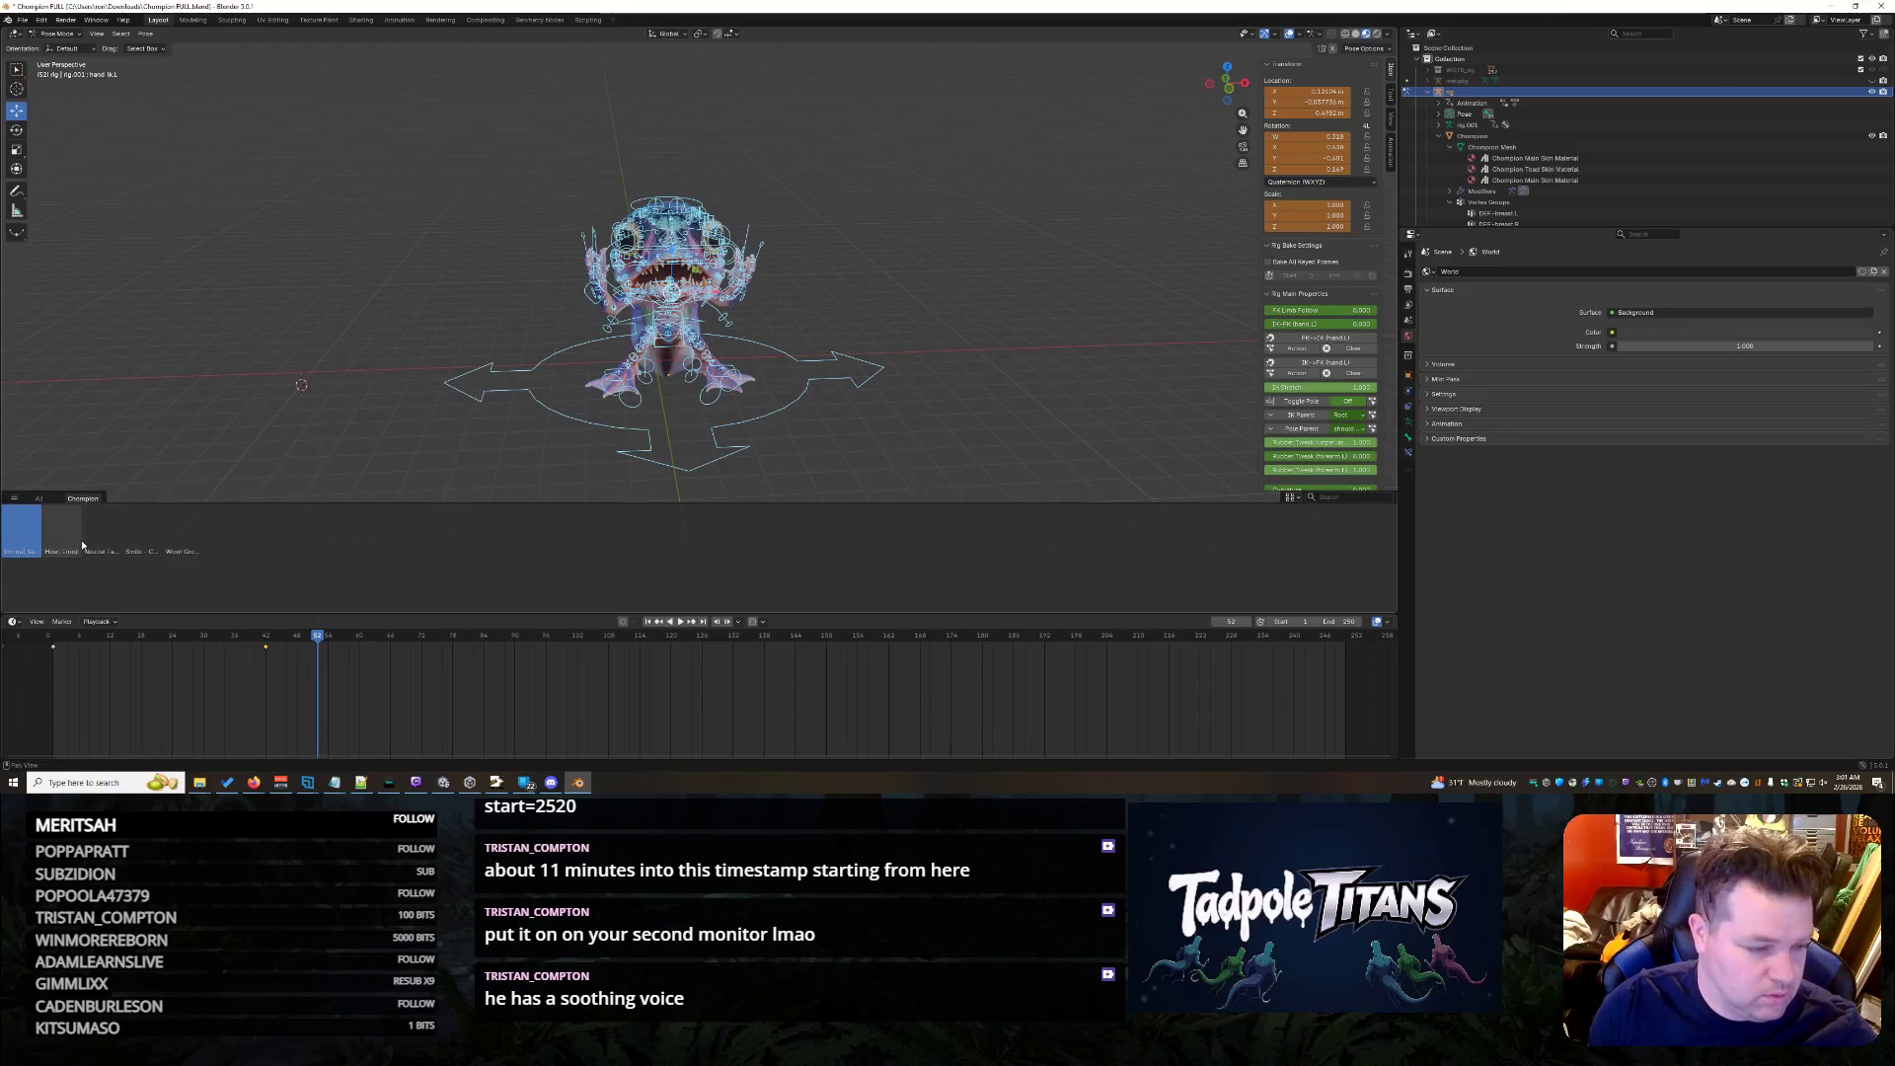
{"action": "left_click", "coordinate": [77, 547]}
{"action": "left_click", "coordinate": [22, 529]}
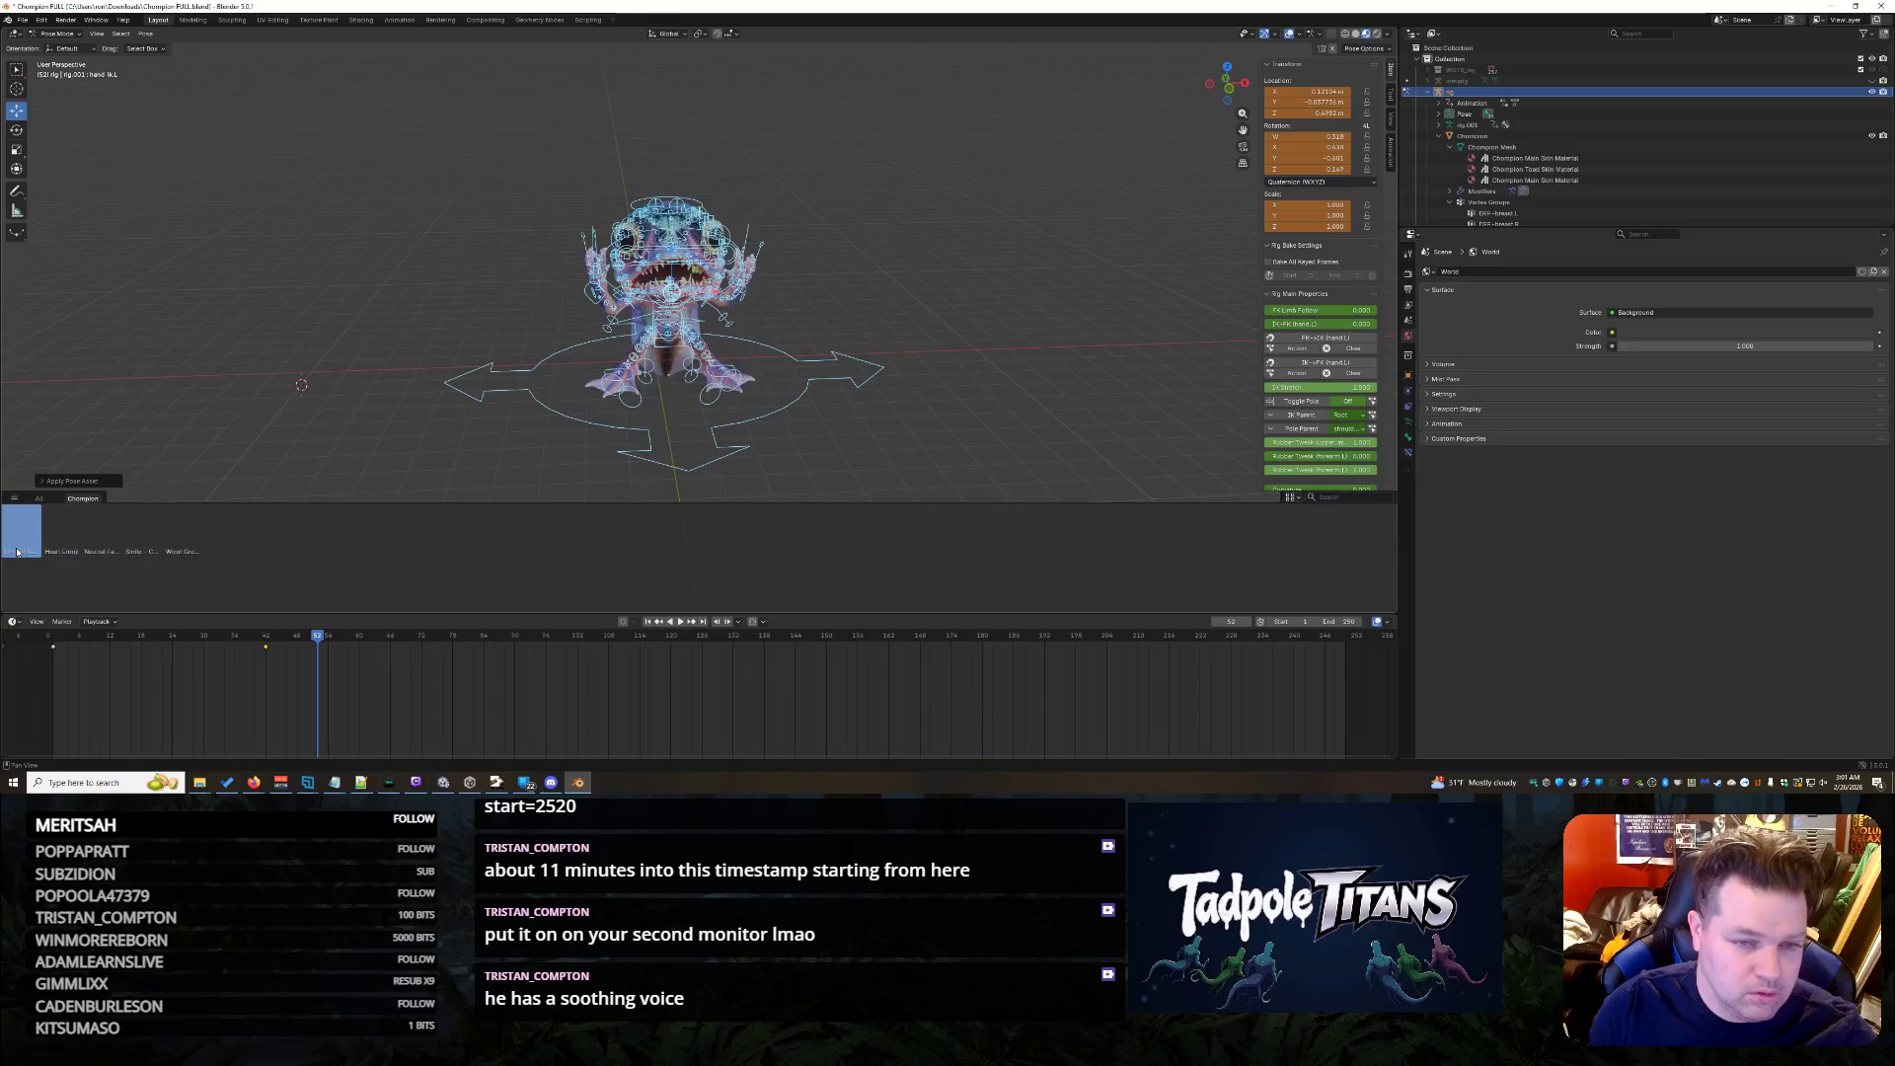
{"action": "left_click", "coordinate": [1876, 98]}
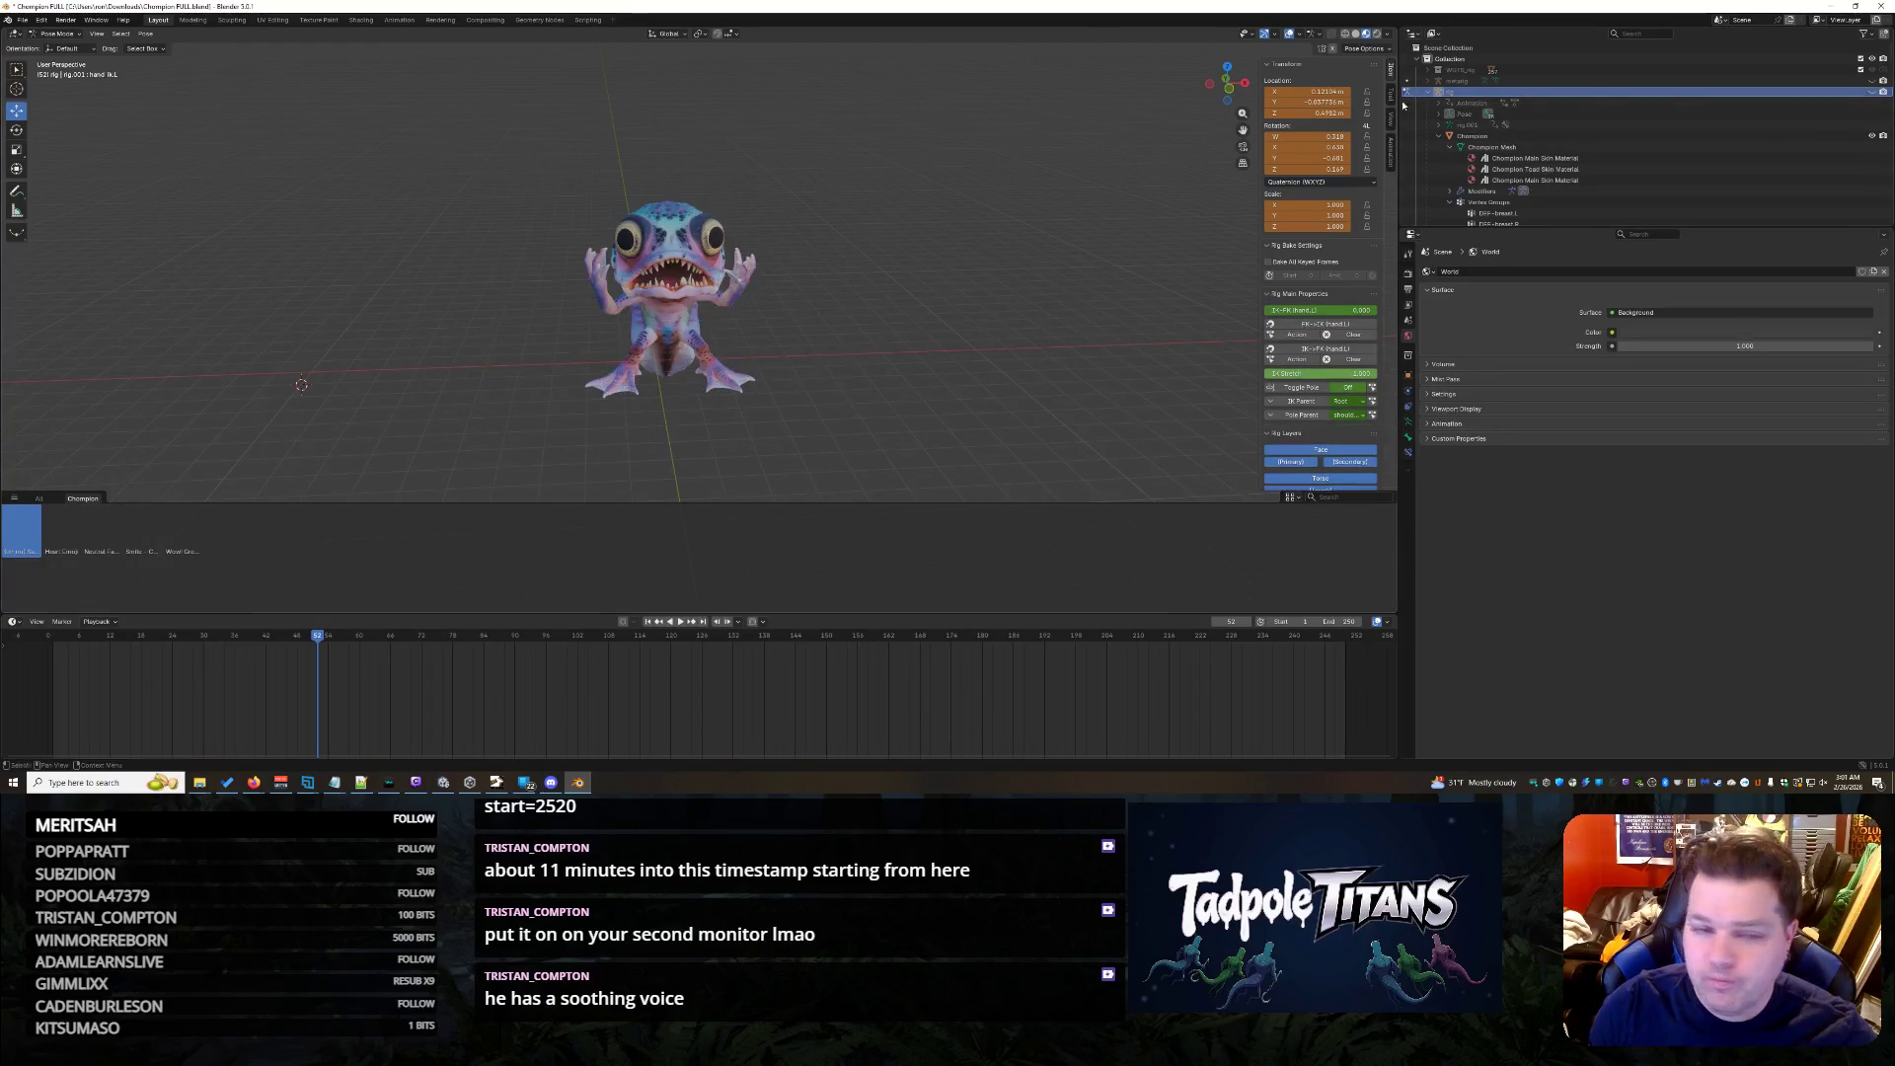
{"action": "scroll", "coordinate": [1140, 334], "scroll_direction": "up", "scroll_amount": 3}
{"action": "scroll", "coordinate": [1140, 334], "scroll_direction": "up", "scroll_amount": 2}
{"action": "scroll", "coordinate": [1013, 316], "scroll_direction": "down", "scroll_amount": 3}
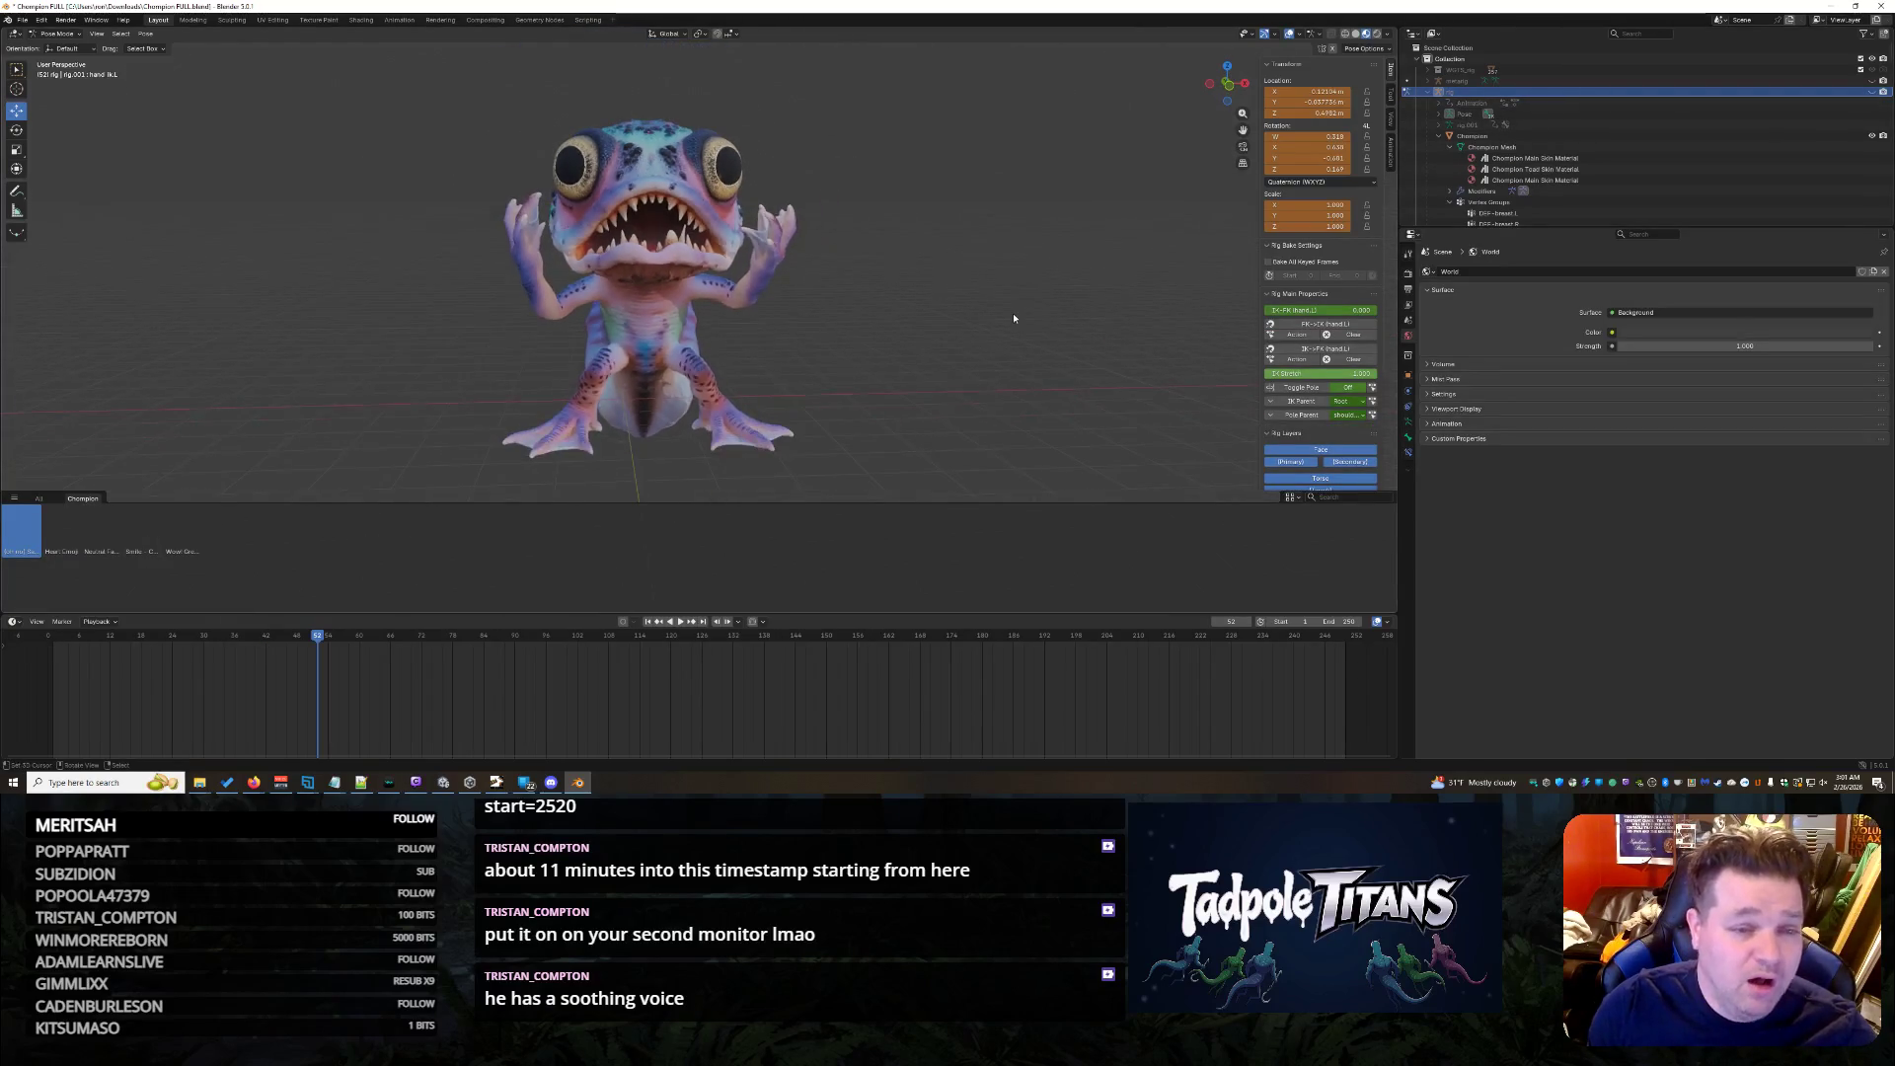
- Cycle through the face and hand pose assets, ending on the thumbs-up pose
{"action": "left_click", "coordinate": [102, 529]}
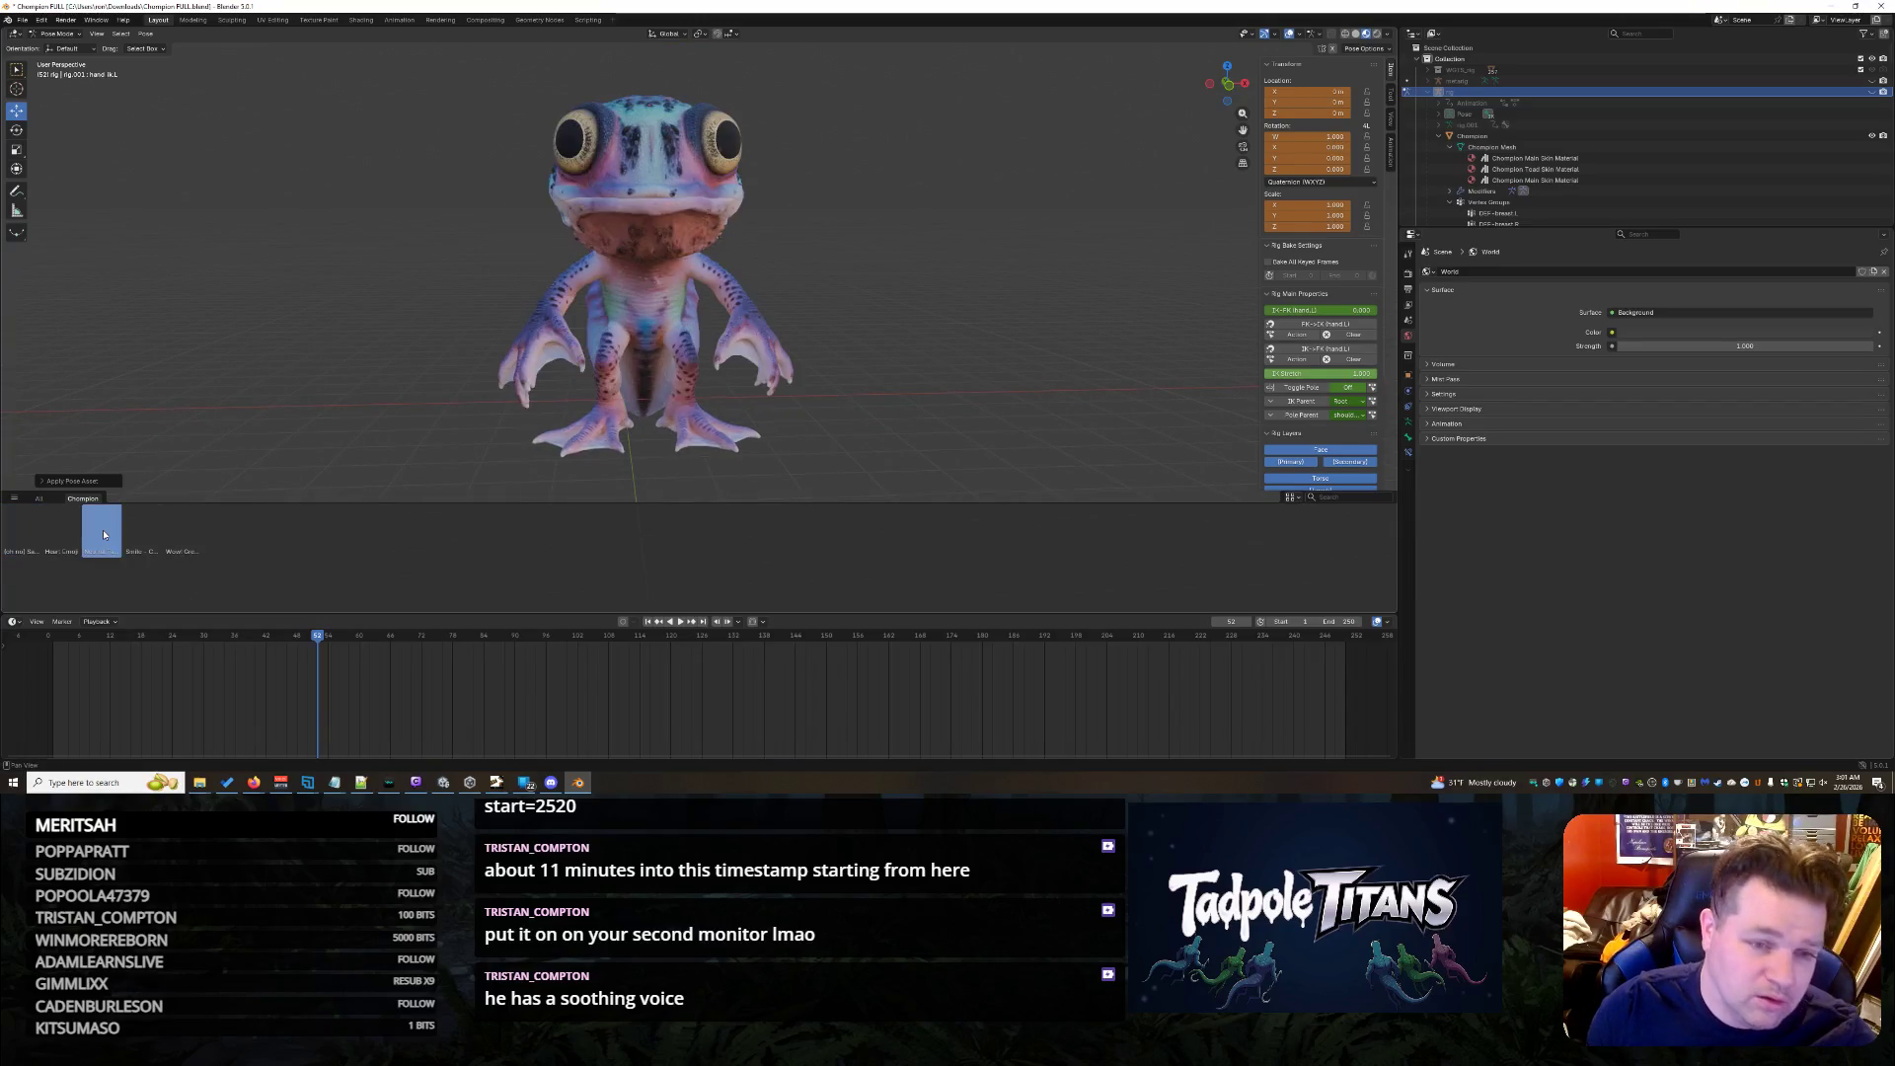
{"action": "left_click", "coordinate": [173, 553]}
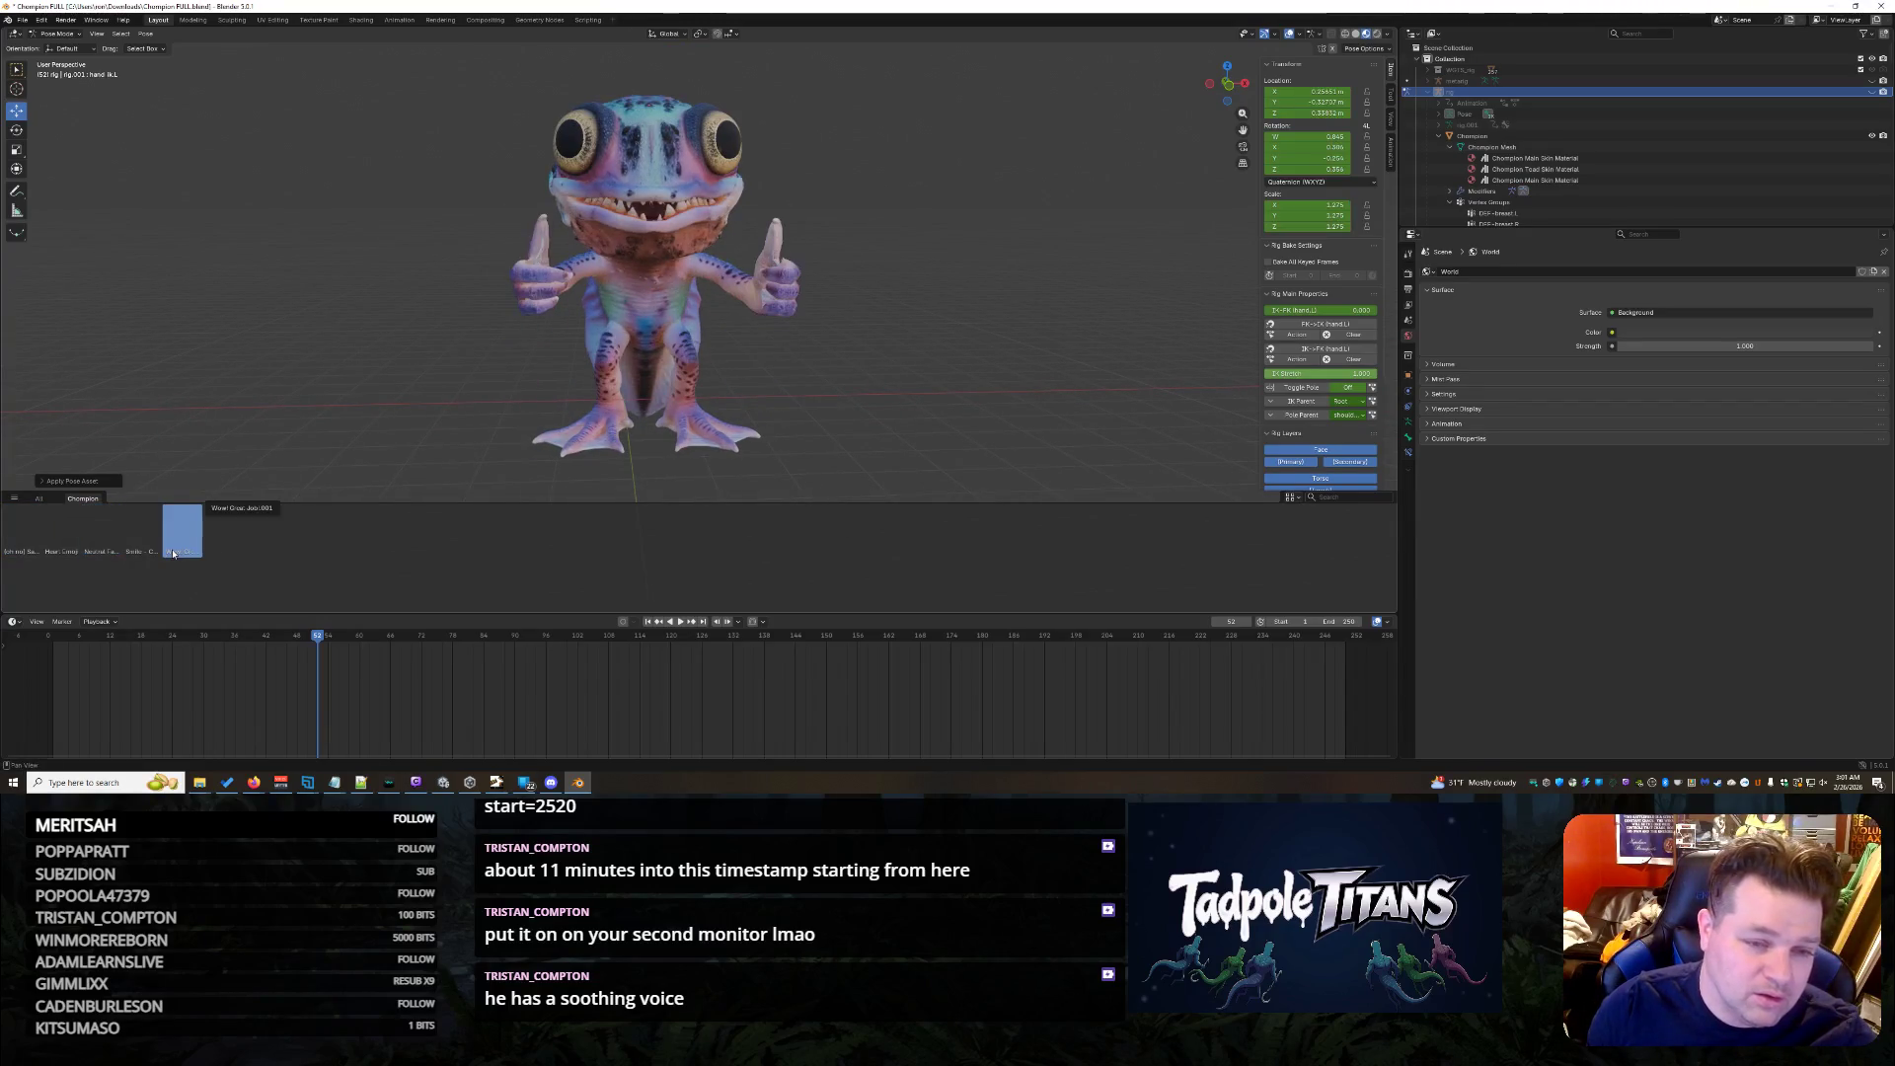
{"action": "left_click", "coordinate": [23, 547]}
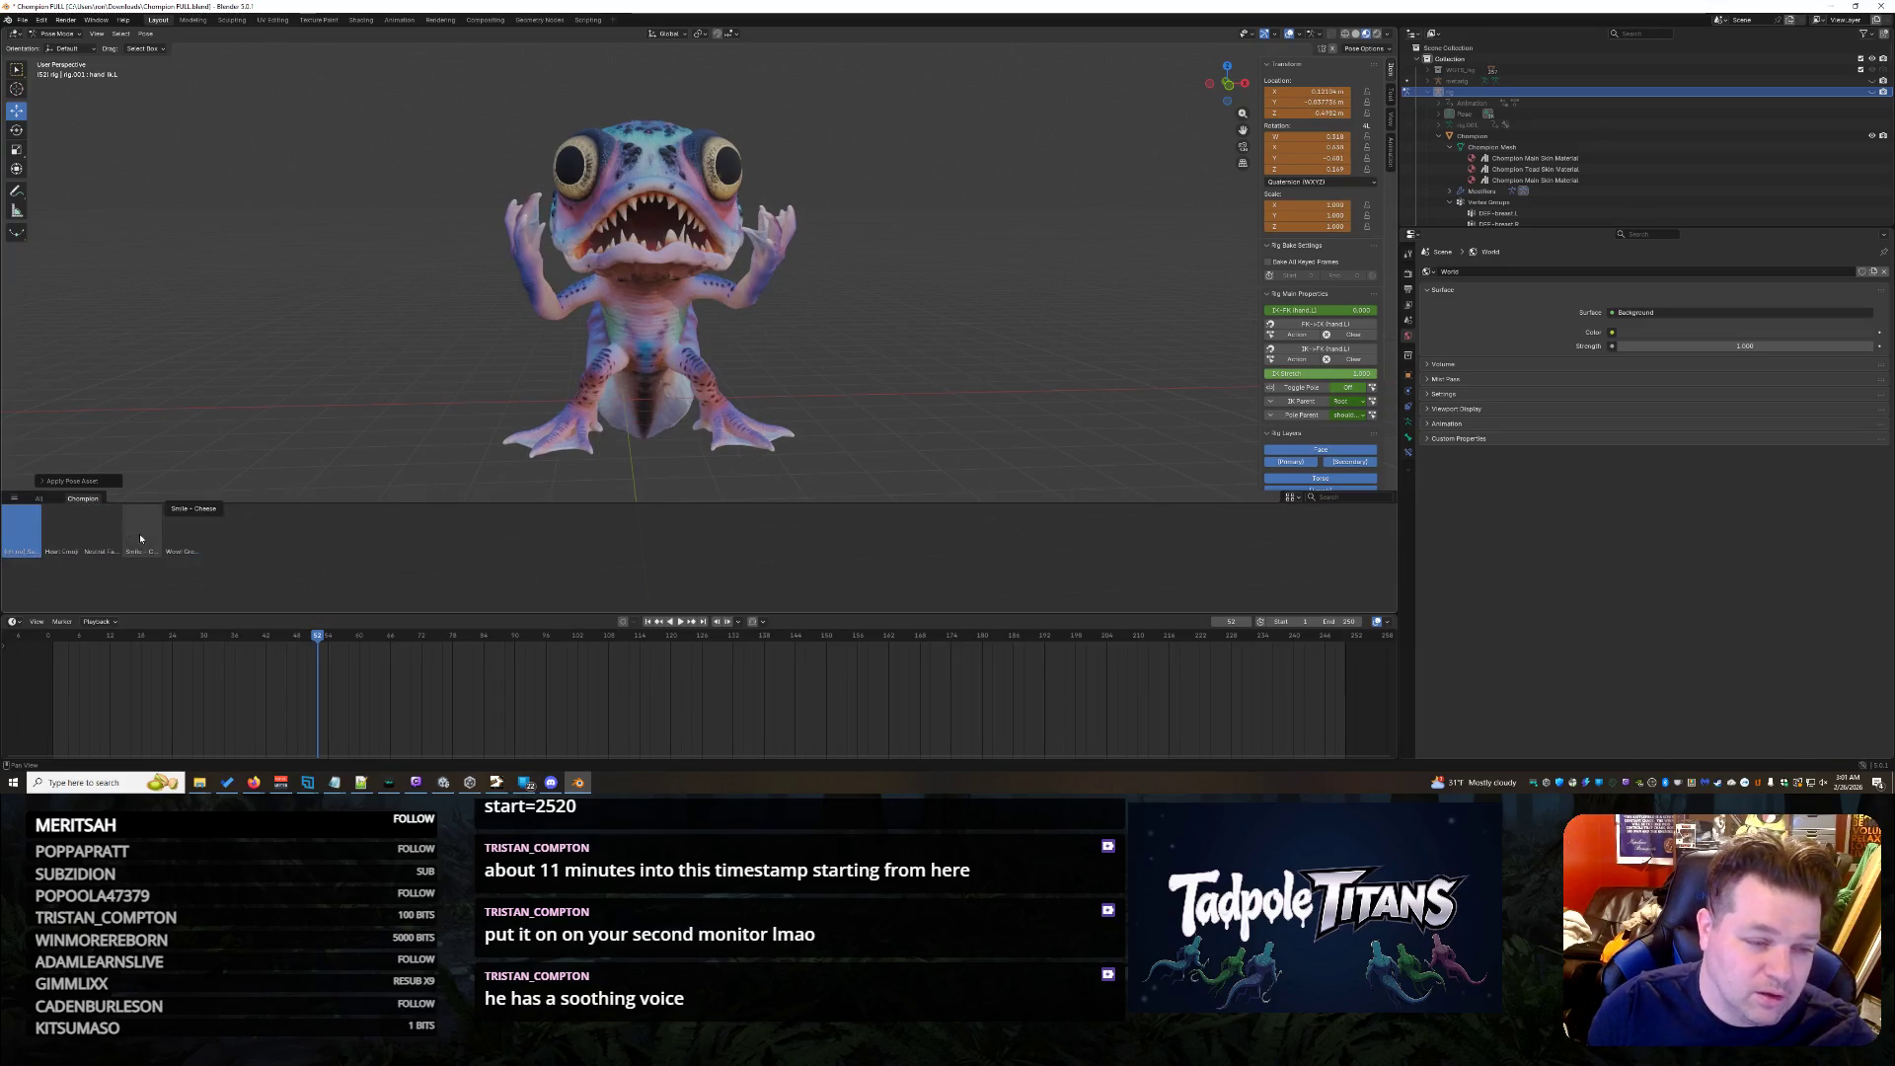
{"action": "left_click", "coordinate": [139, 533]}
{"action": "left_click", "coordinate": [63, 536]}
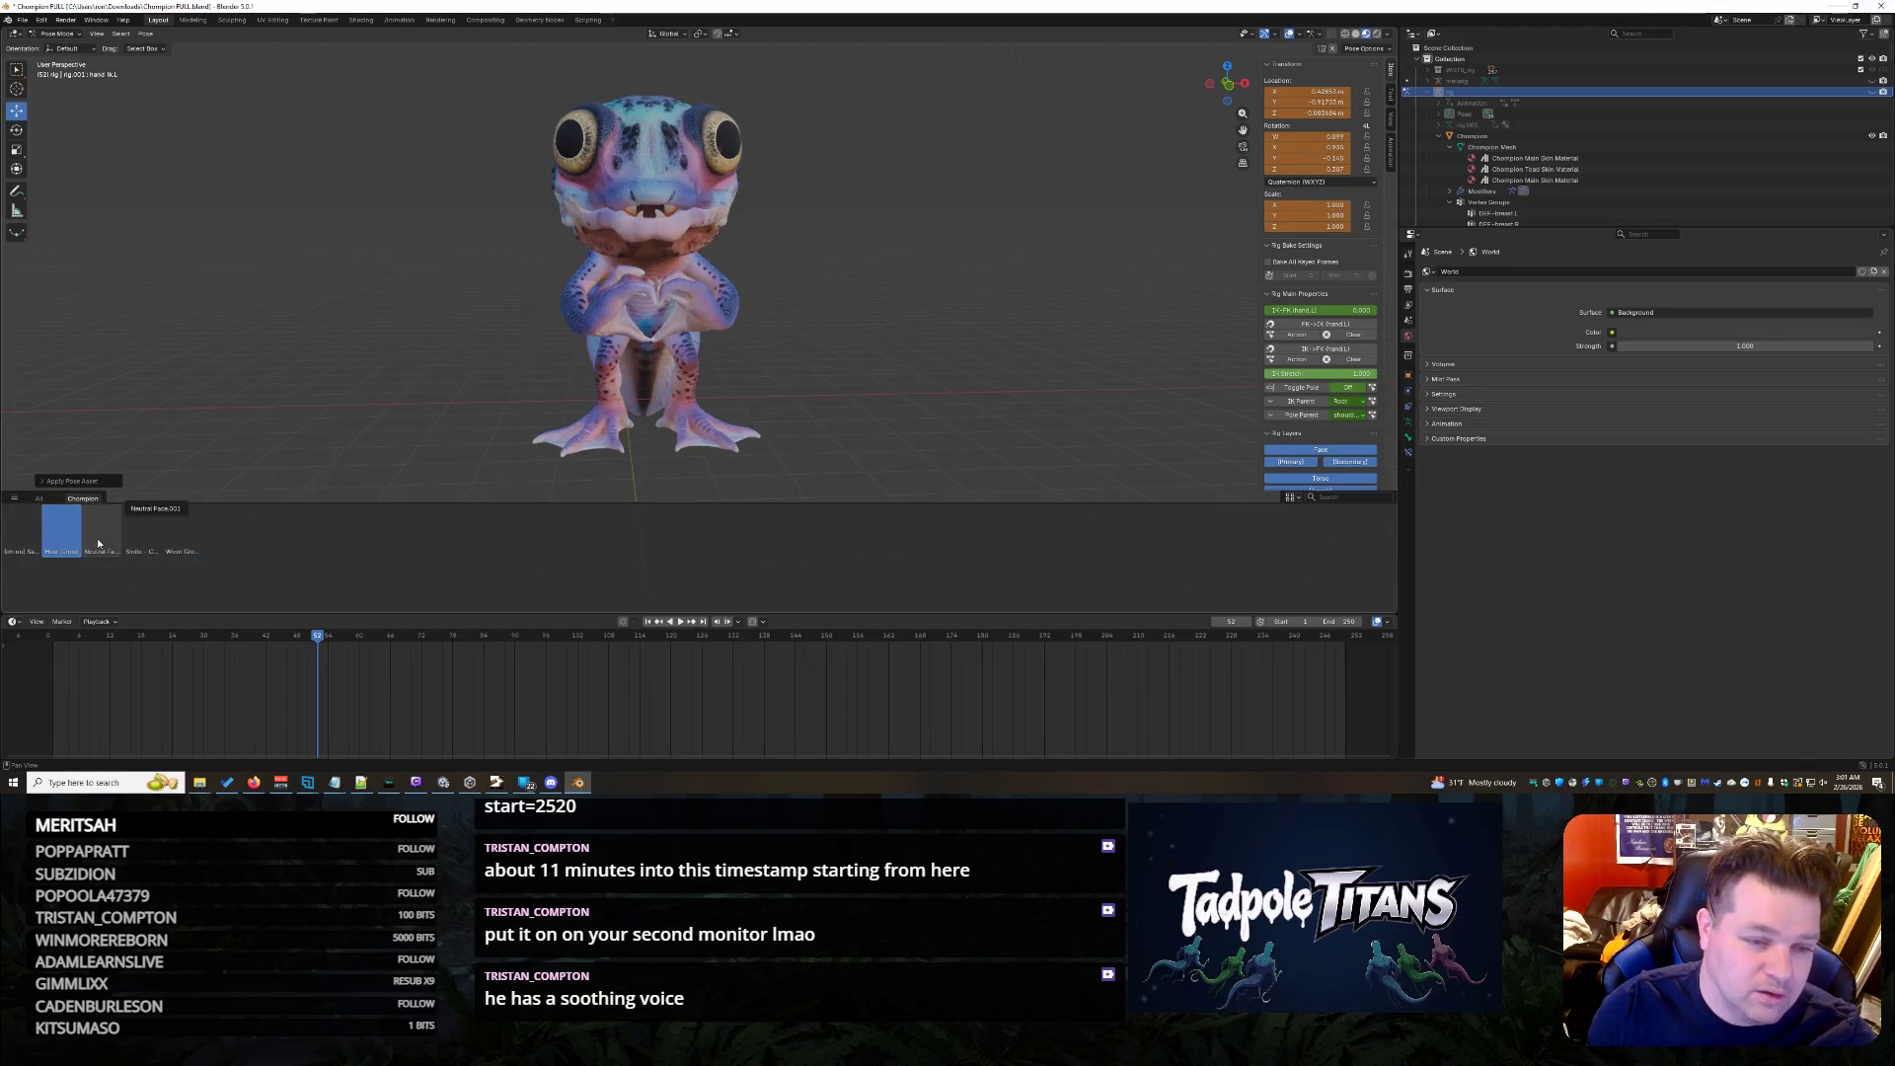
{"action": "left_click", "coordinate": [99, 545]}
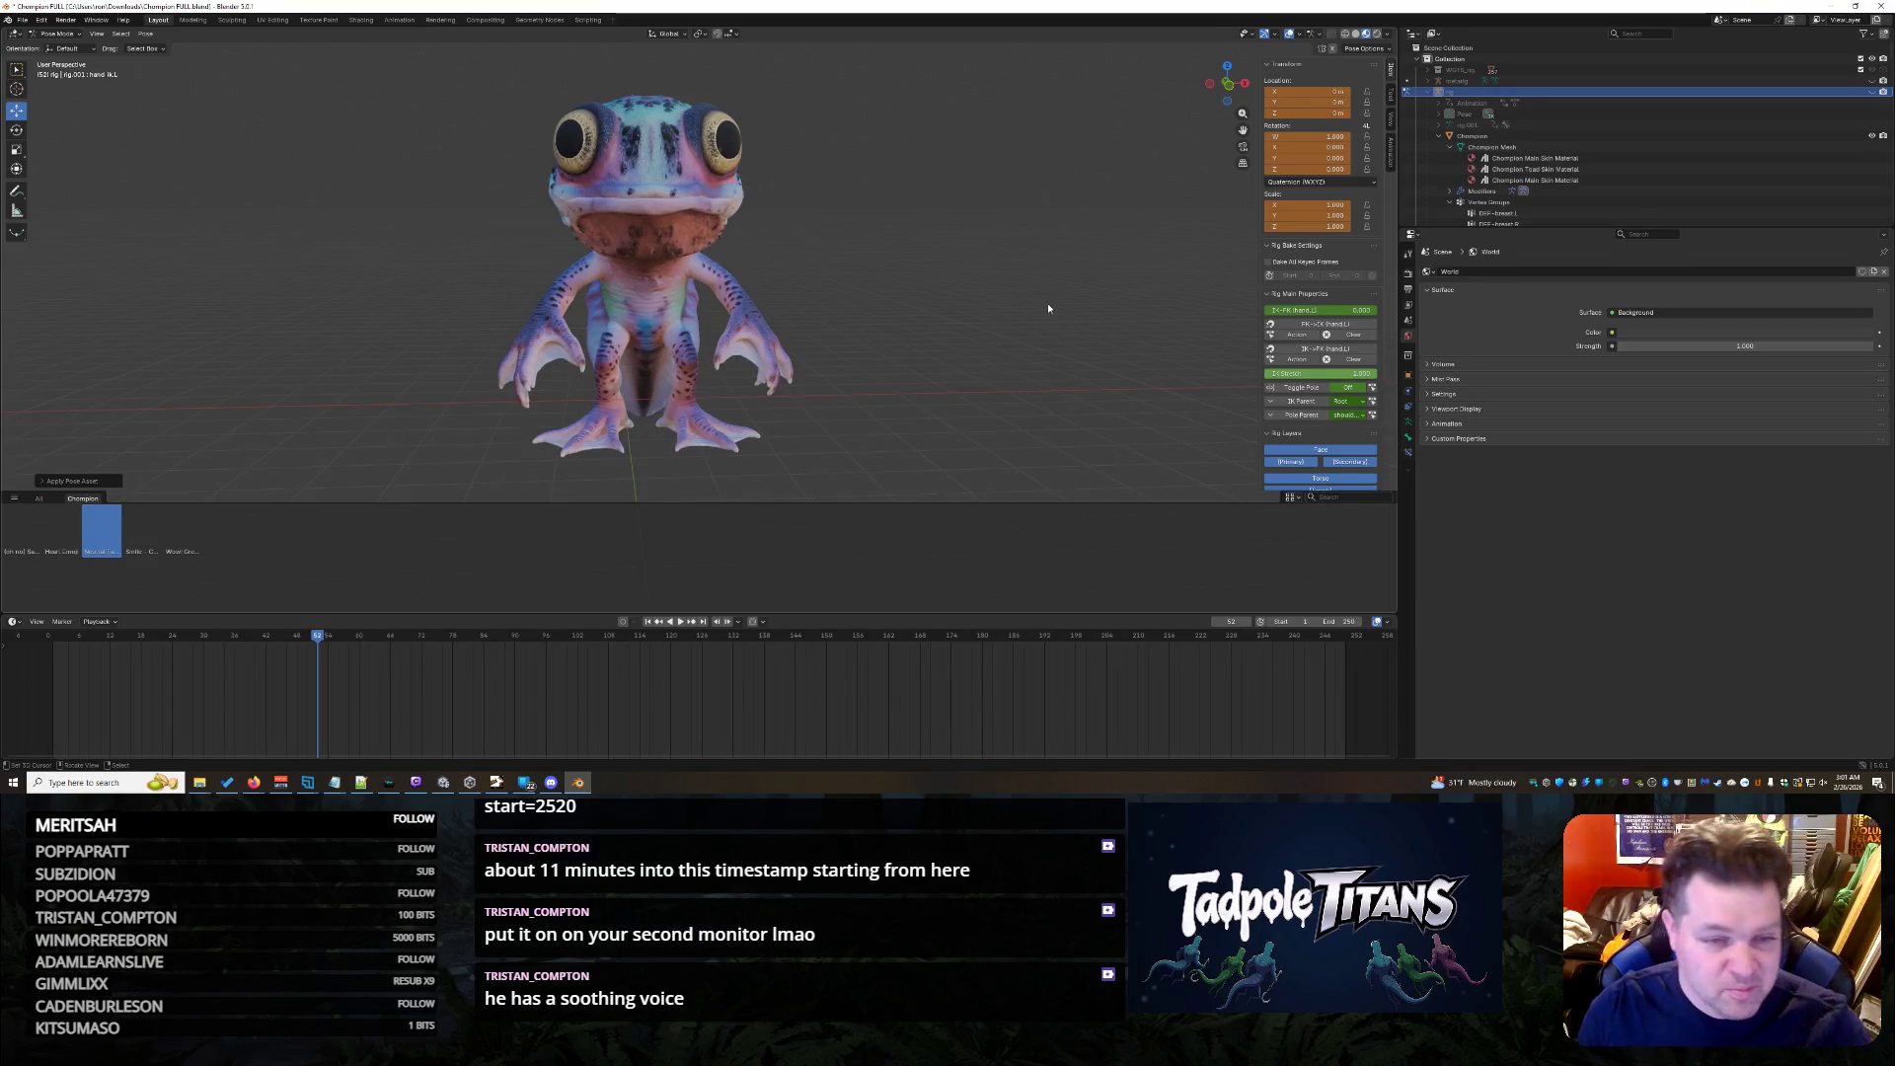
{"action": "scroll", "coordinate": [1029, 308], "scroll_direction": "down", "scroll_amount": 2}
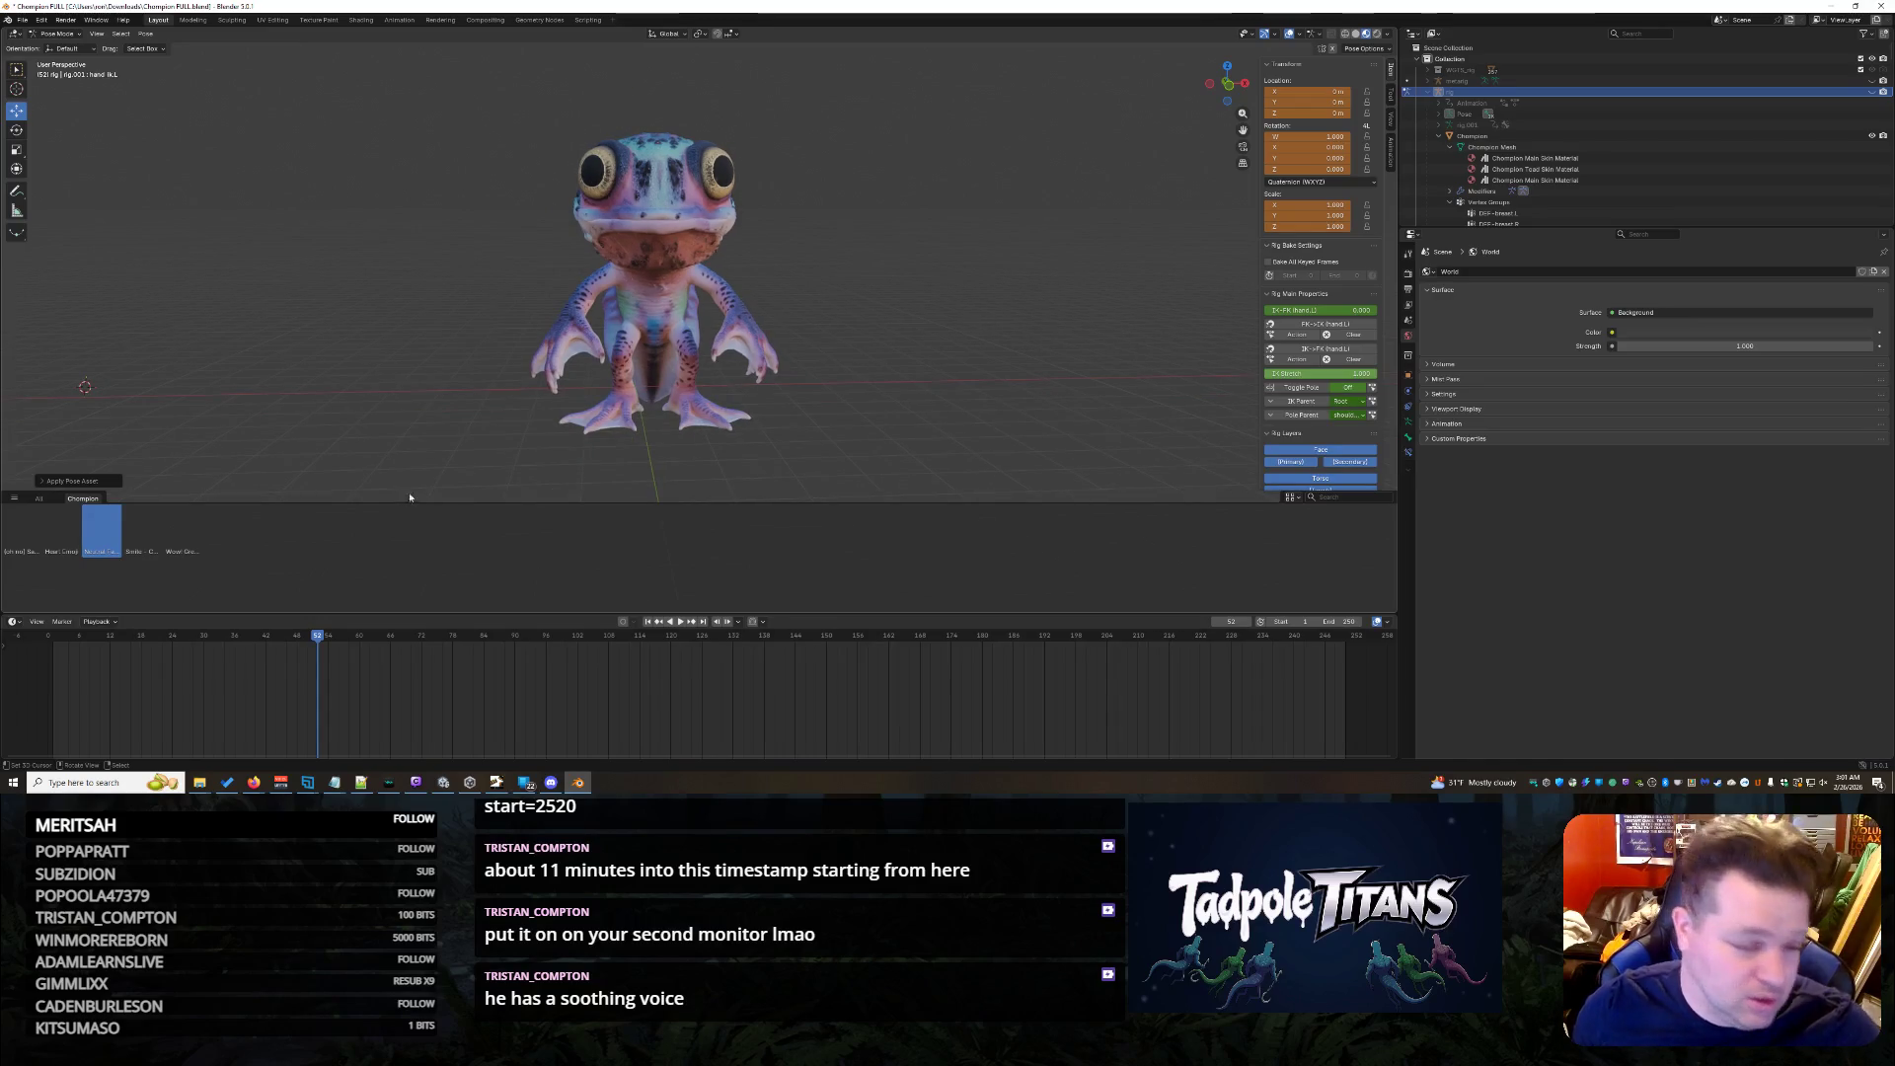
{"action": "left_click", "coordinate": [185, 536]}
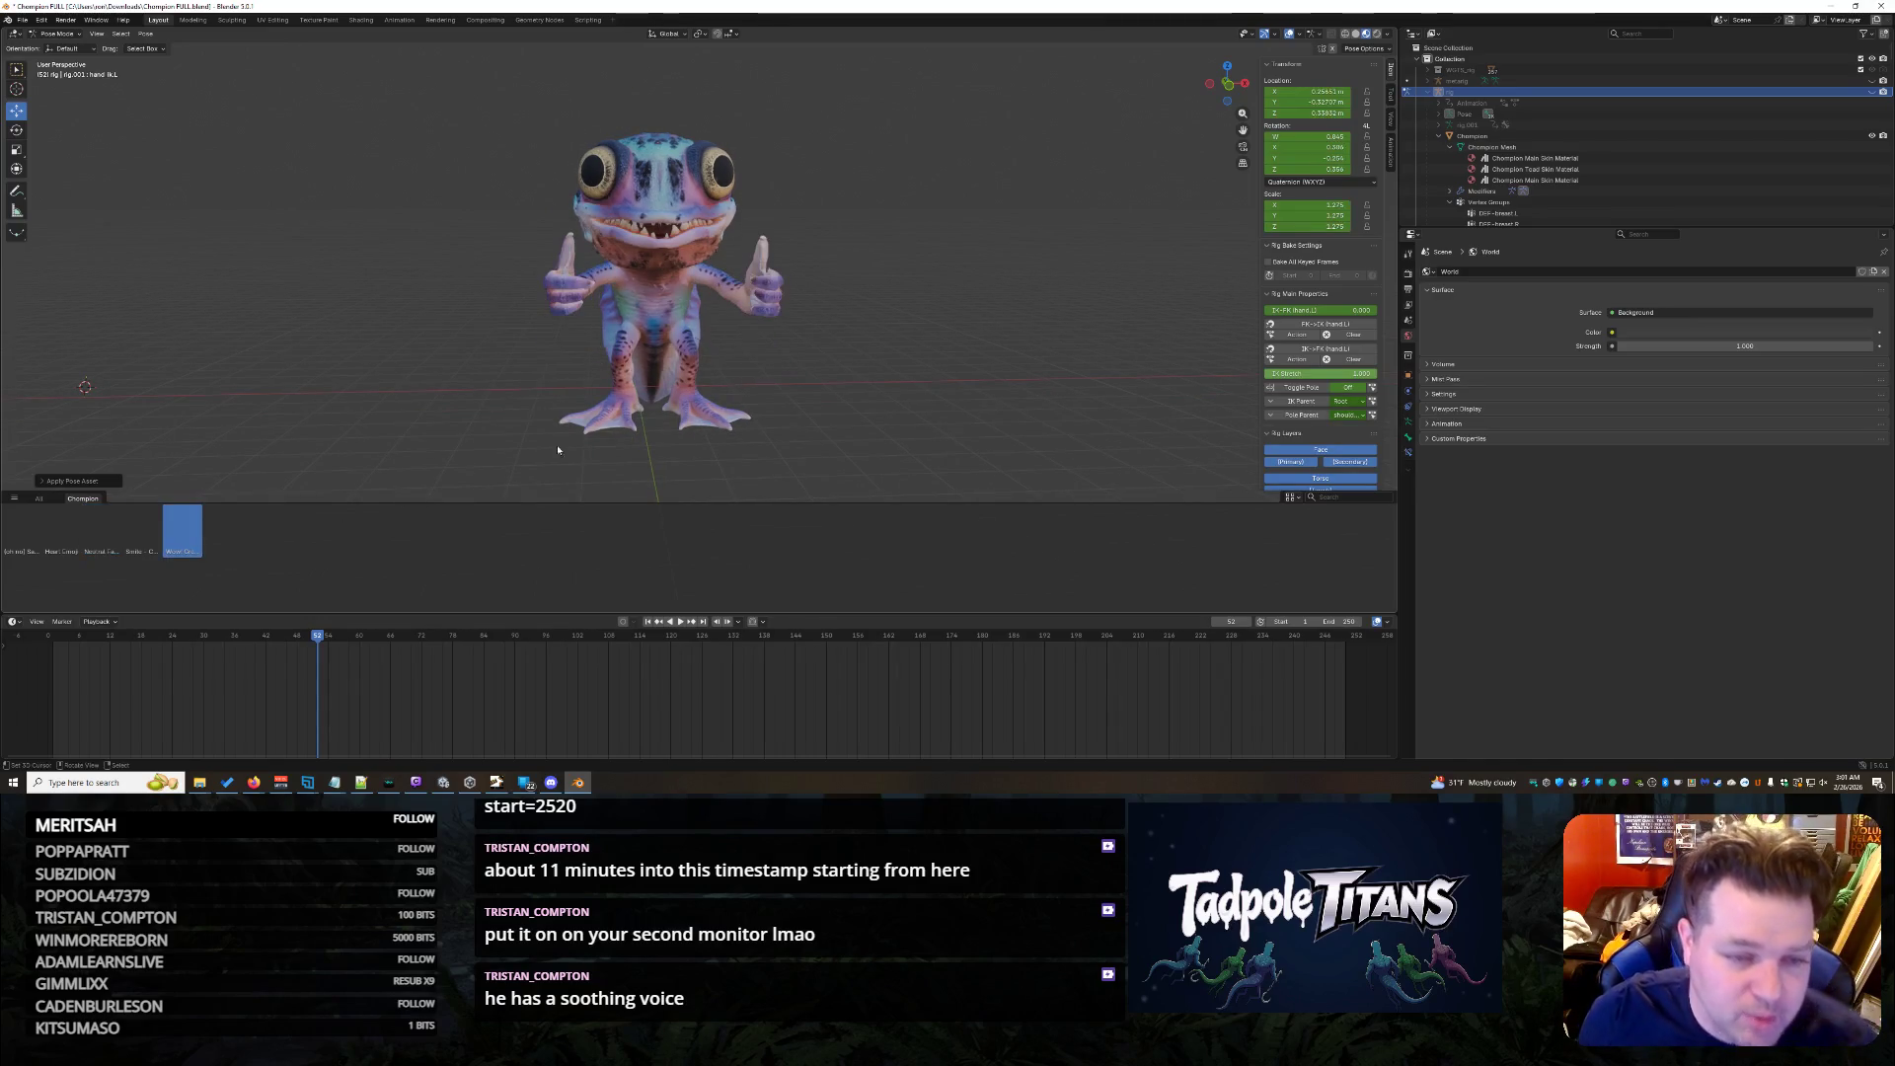
{"action": "scroll", "coordinate": [814, 357], "scroll_direction": "up", "scroll_amount": 5}
{"action": "middle_click_drag", "start_coordinate": [815, 357], "coordinate": [586, 328]}
{"action": "scroll", "coordinate": [649, 334], "scroll_direction": "up", "scroll_amount": 2}
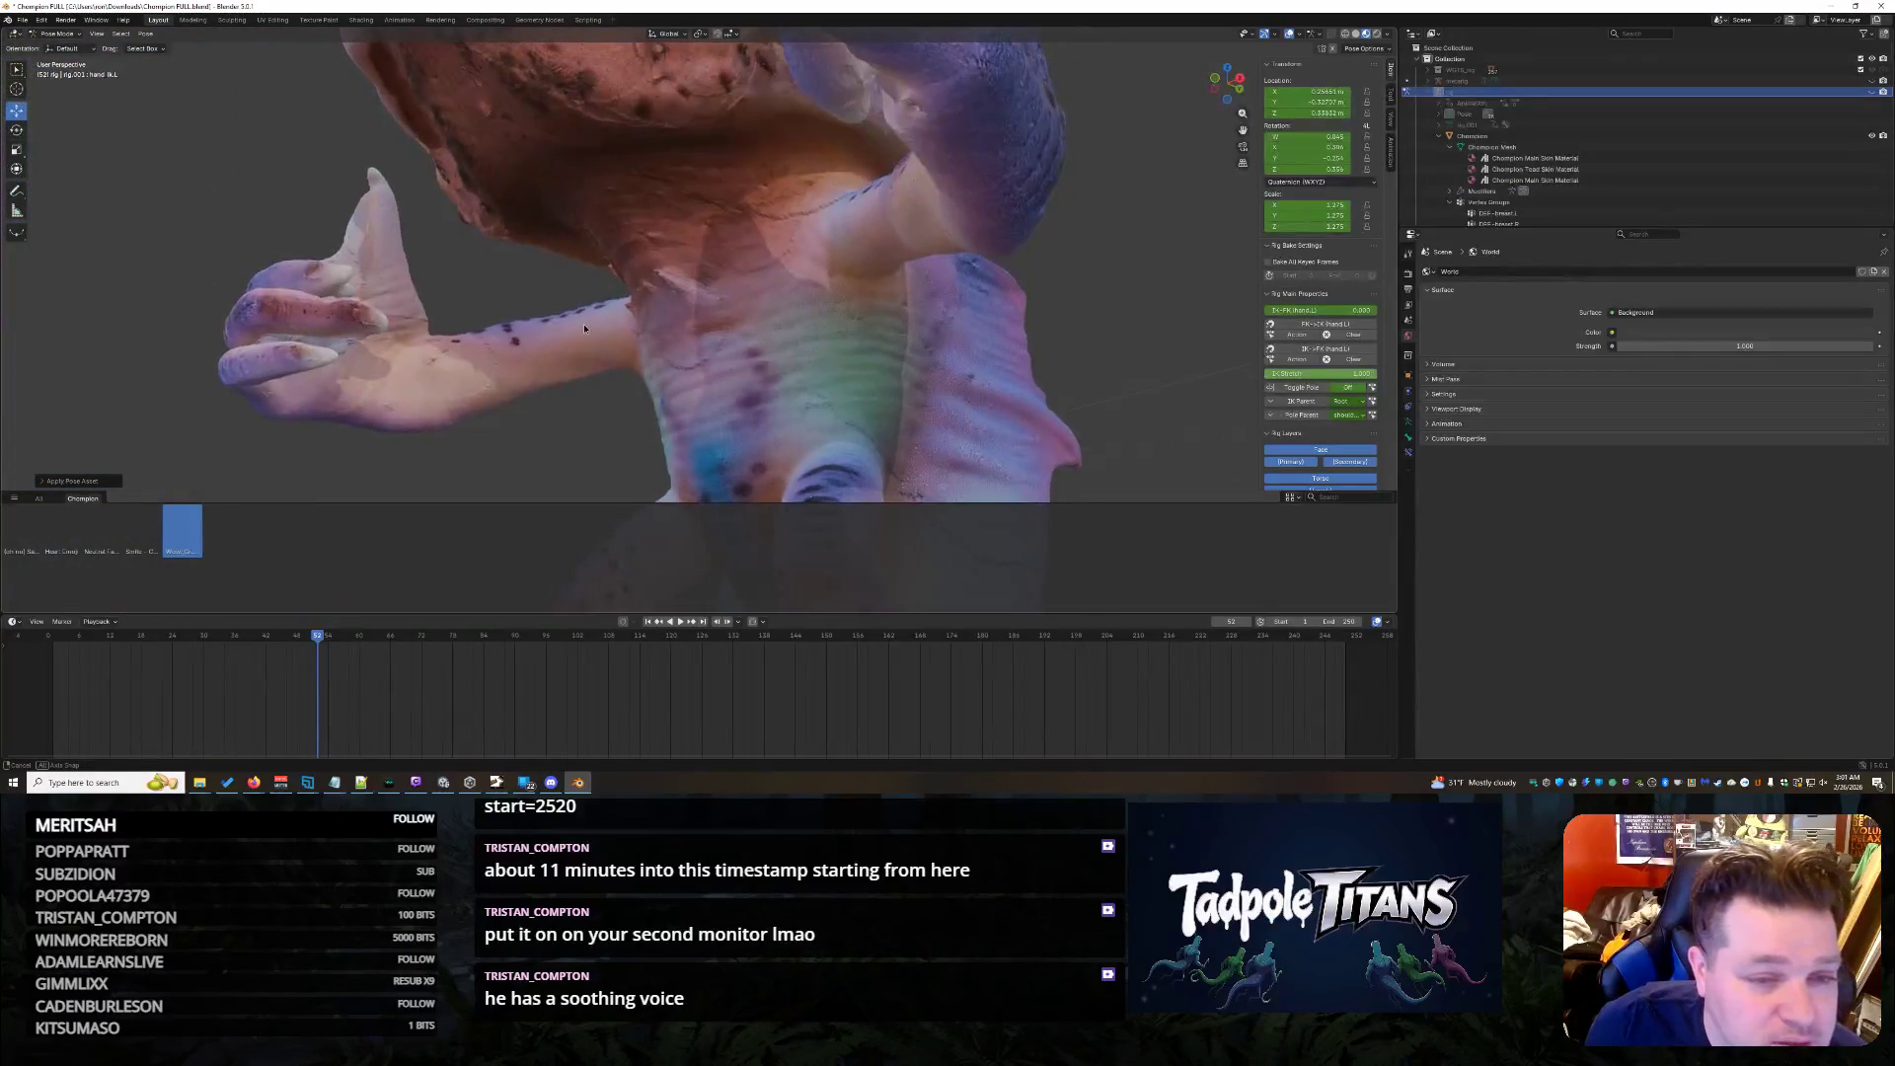
- Inspect the mouth and raised thumbs, then reveal the rig's bone controls with Alt+H
{"action": "mouse_move", "coordinate": [587, 328]}
{"action": "middle_mouse_down"}
{"action": "mouse_move", "coordinate": [638, 273]}
{"action": "mouse_move", "coordinate": [739, 336]}
{"action": "mouse_move", "coordinate": [503, 359]}
{"action": "mouse_move", "coordinate": [706, 359]}
{"action": "mouse_move", "coordinate": [1107, 425]}
{"action": "middle_mouse_up"}
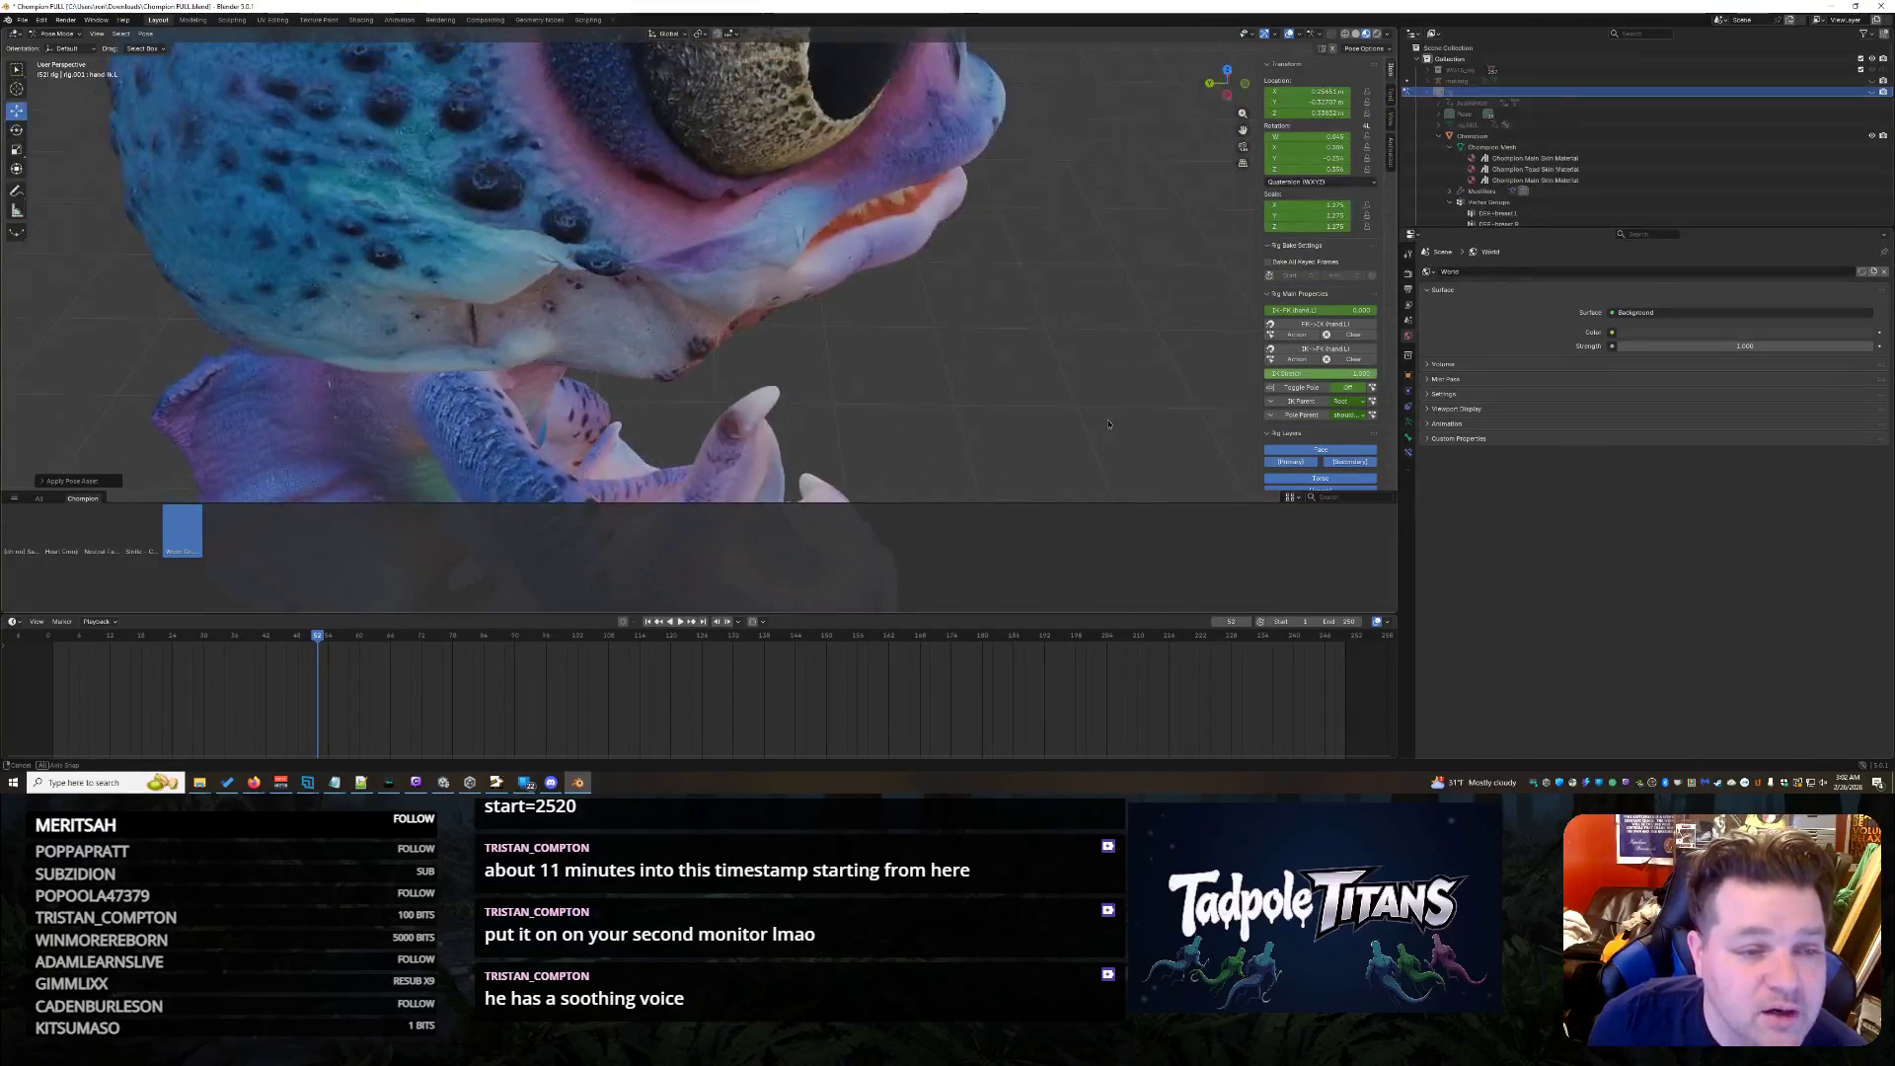
{"action": "middle_click_drag", "start_coordinate": [906, 315], "coordinate": [839, 307]}
{"action": "scroll", "coordinate": [840, 307], "scroll_direction": "down", "scroll_amount": 3}
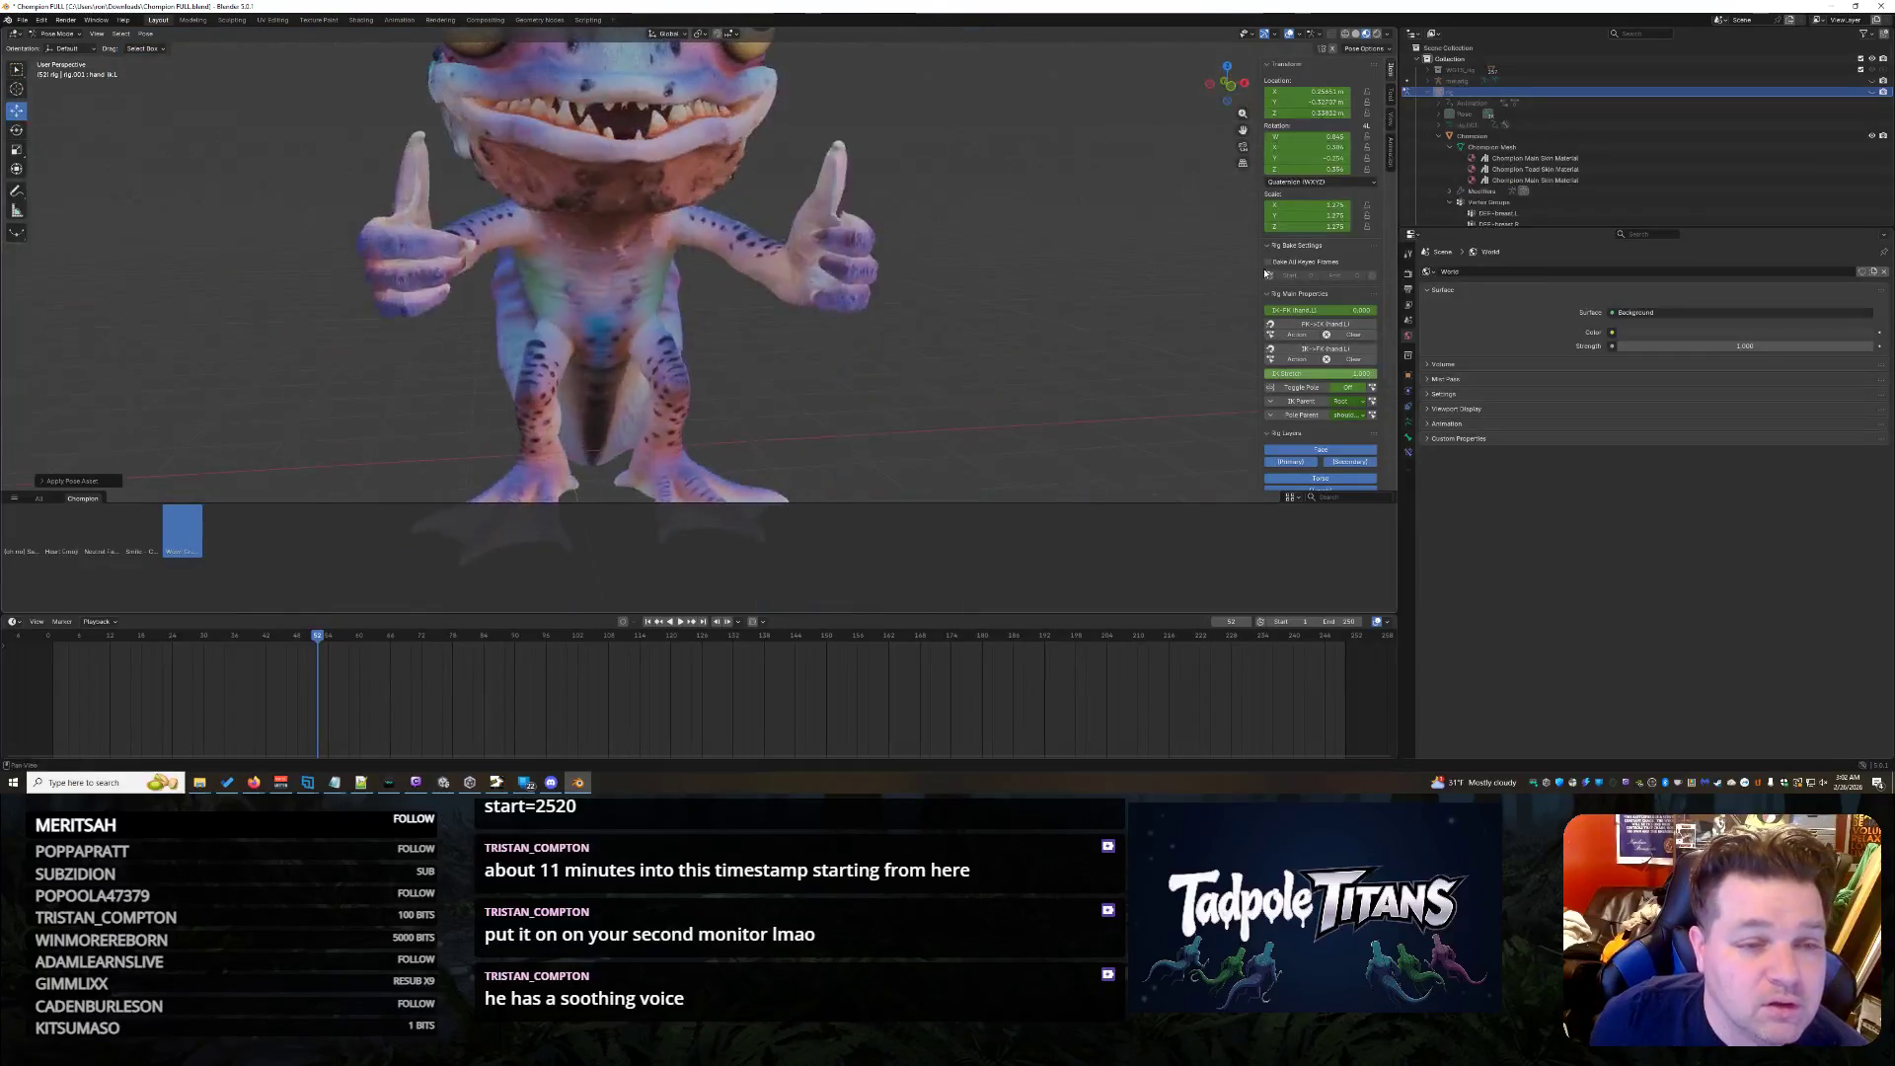
{"action": "scroll", "coordinate": [839, 307], "scroll_direction": "up", "scroll_amount": 2}
{"action": "scroll", "coordinate": [840, 307], "scroll_direction": "up", "scroll_amount": 1}
{"action": "scroll", "coordinate": [836, 312], "scroll_direction": "up", "scroll_amount": 1}
{"action": "mouse_move", "coordinate": [836, 313]}
{"action": "middle_mouse_down"}
{"action": "mouse_move", "coordinate": [942, 291]}
{"action": "mouse_move", "coordinate": [906, 319]}
{"action": "mouse_move", "coordinate": [870, 250]}
{"action": "mouse_move", "coordinate": [749, 281]}
{"action": "middle_mouse_up"}
{"action": "scroll", "coordinate": [866, 250], "scroll_direction": "down", "scroll_amount": 2}
{"action": "scroll", "coordinate": [748, 282], "scroll_direction": "down", "scroll_amount": 2}
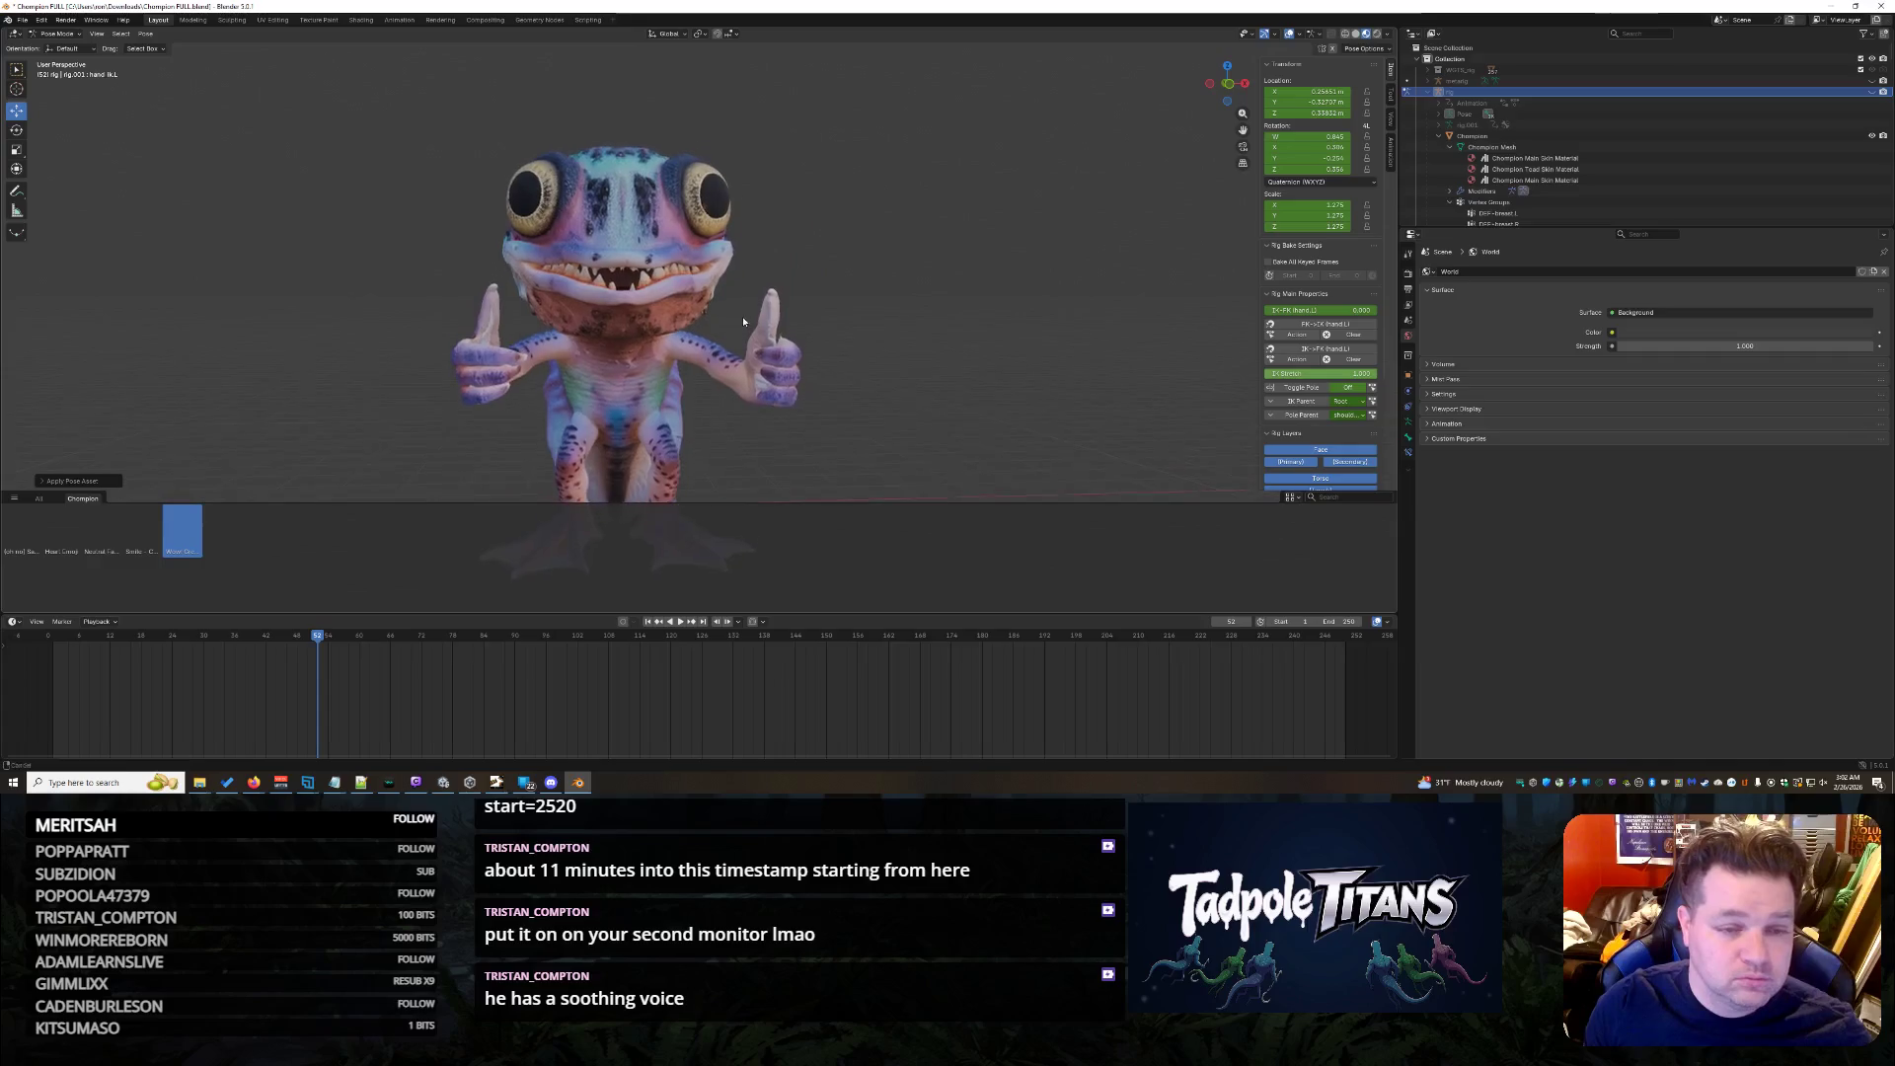
{"action": "scroll", "coordinate": [742, 318], "scroll_direction": "up", "scroll_amount": 4}
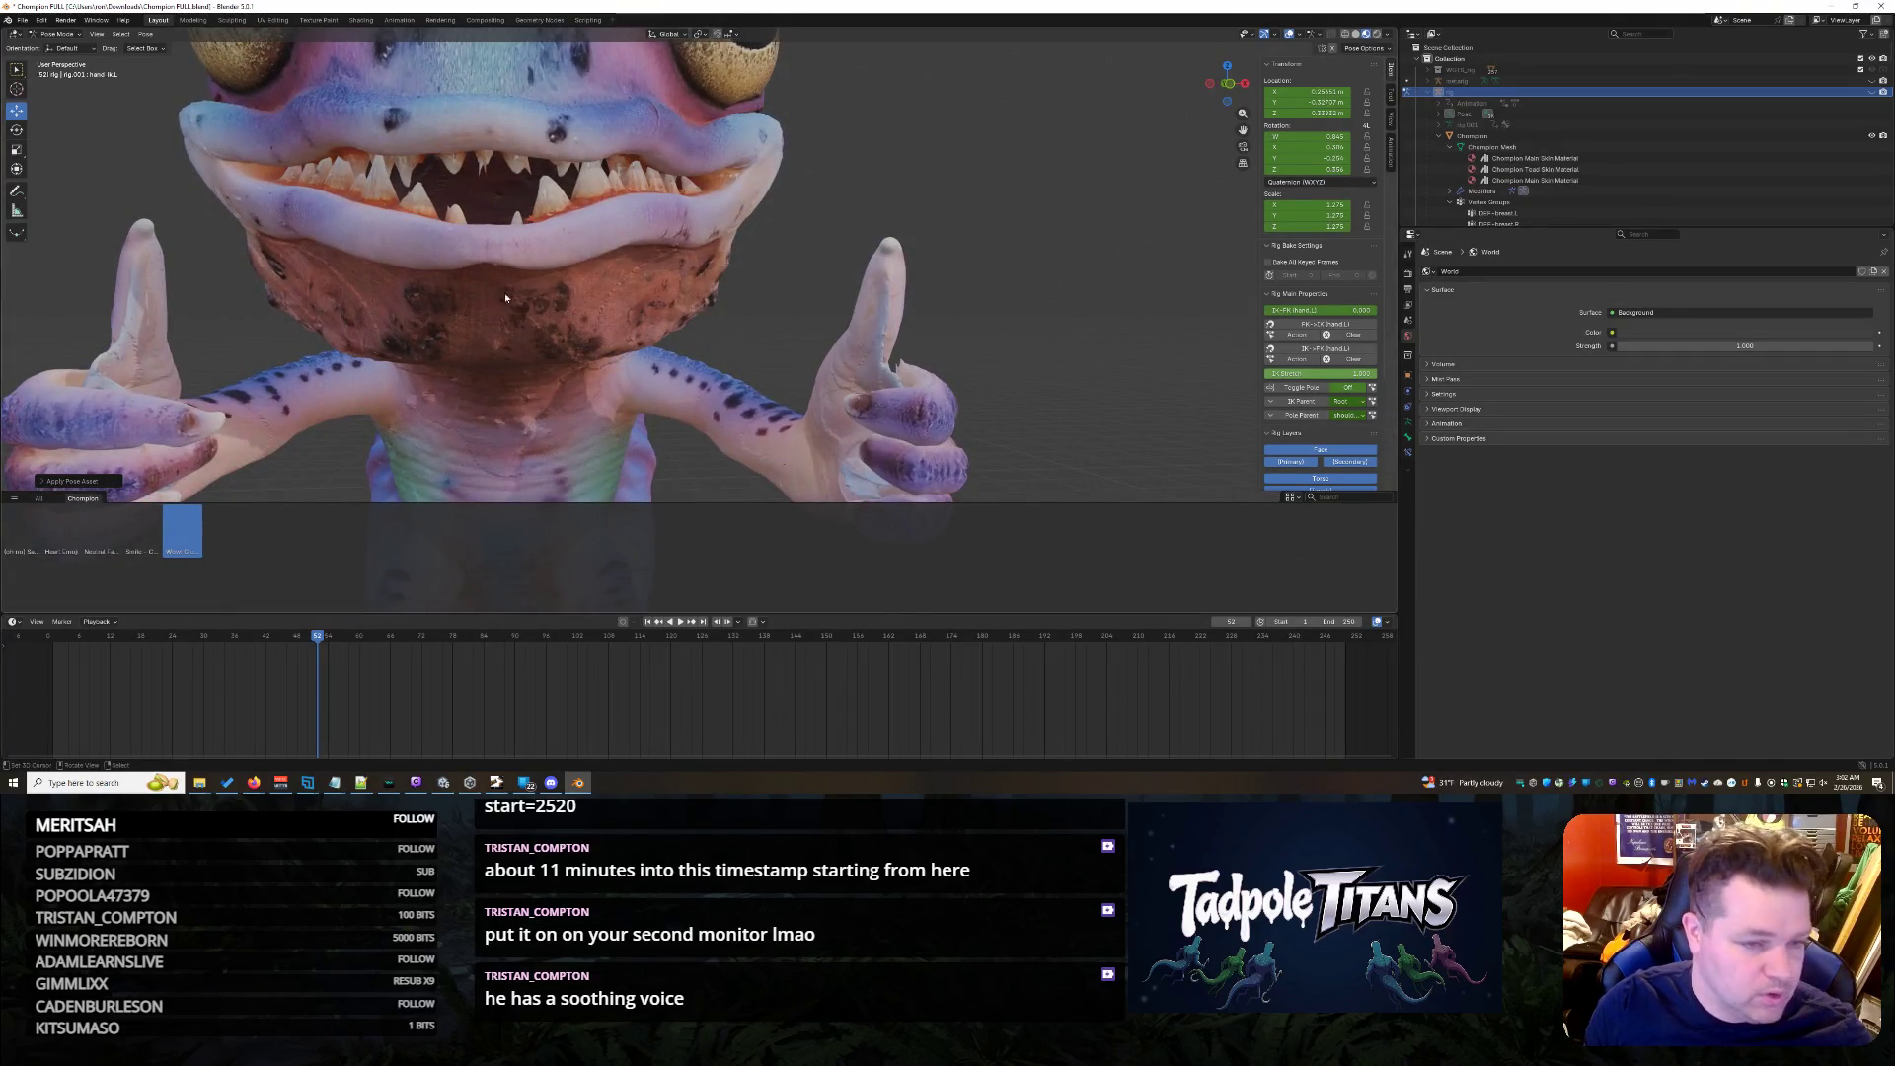
{"action": "left_click", "coordinate": [149, 35]}
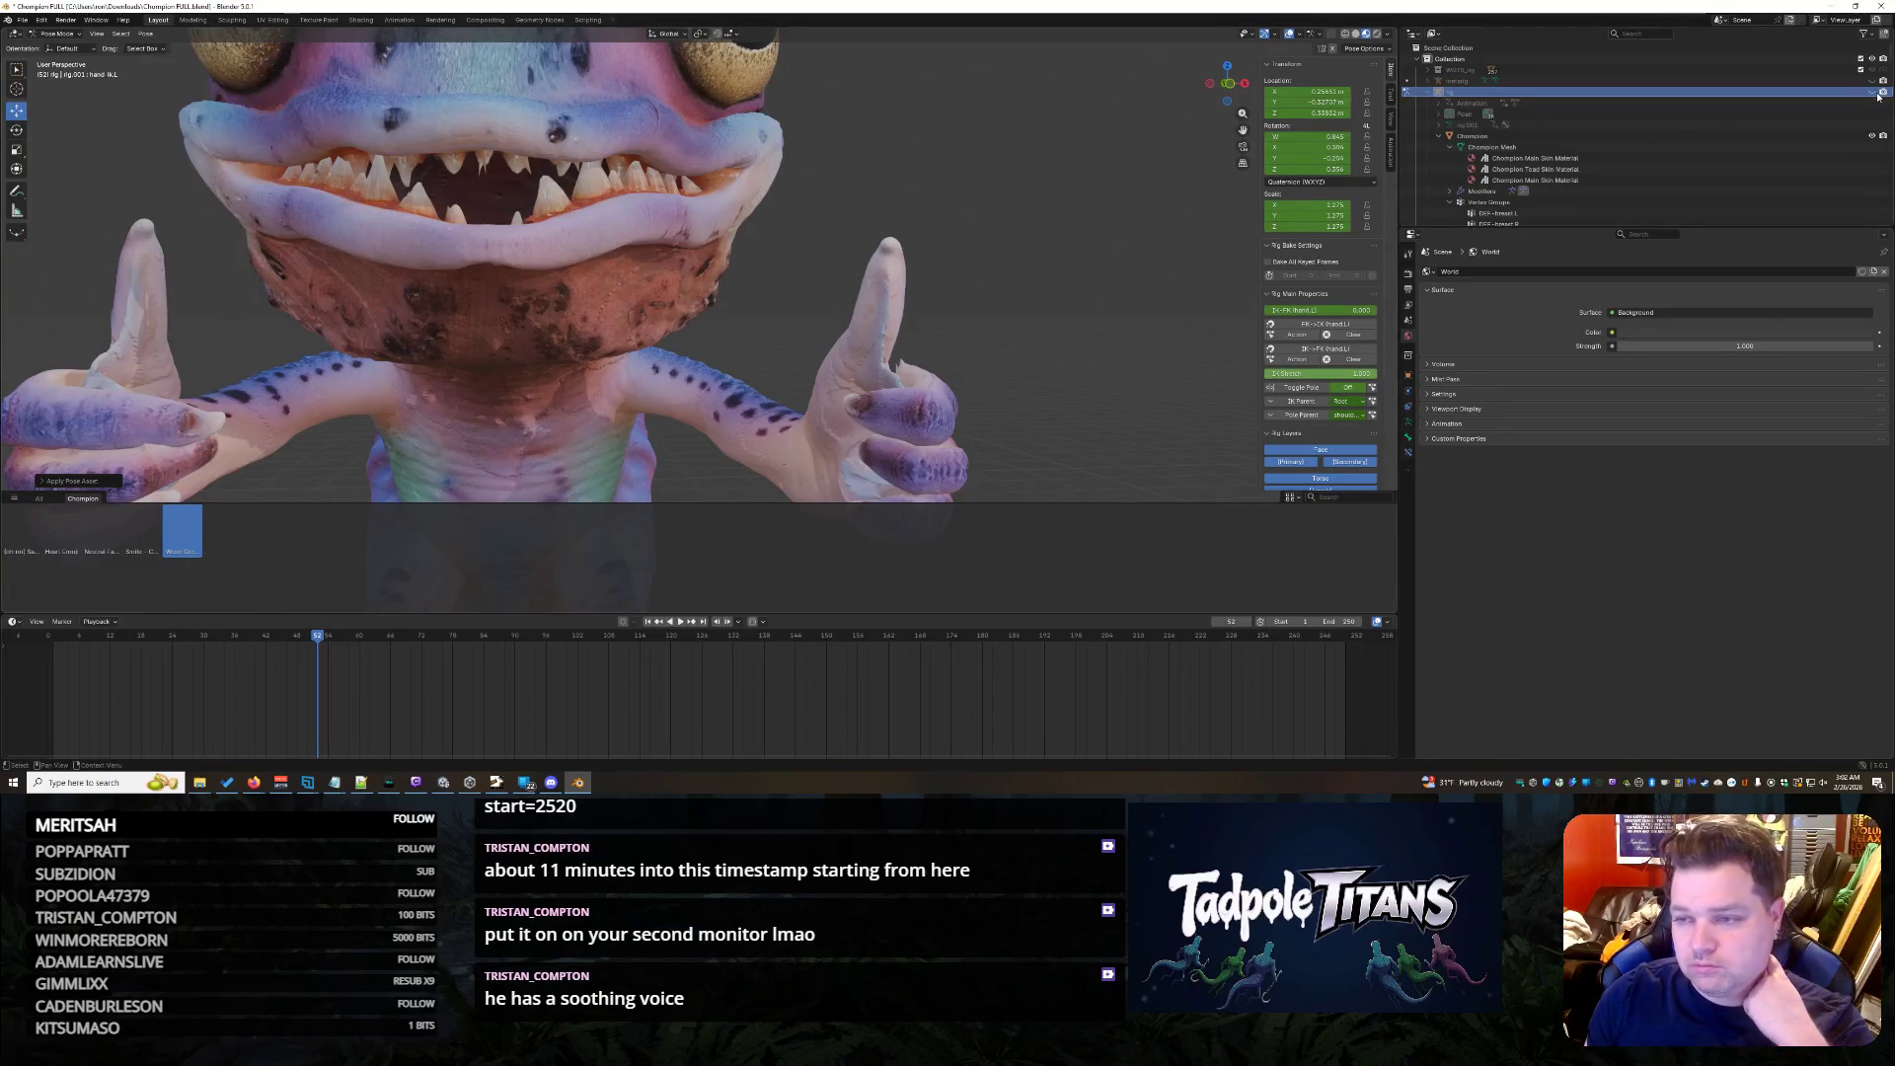
{"action": "key", "text": "alt+h"}
- Tilt a mouth bone slightly around X and check the lip against the teeth
{"action": "mouse_move", "coordinate": [561, 229]}
{"action": "middle_mouse_down"}
{"action": "mouse_move", "coordinate": [637, 236]}
{"action": "mouse_move", "coordinate": [689, 292]}
{"action": "middle_mouse_up"}
{"action": "scroll", "coordinate": [638, 238], "scroll_direction": "up", "scroll_amount": 4}
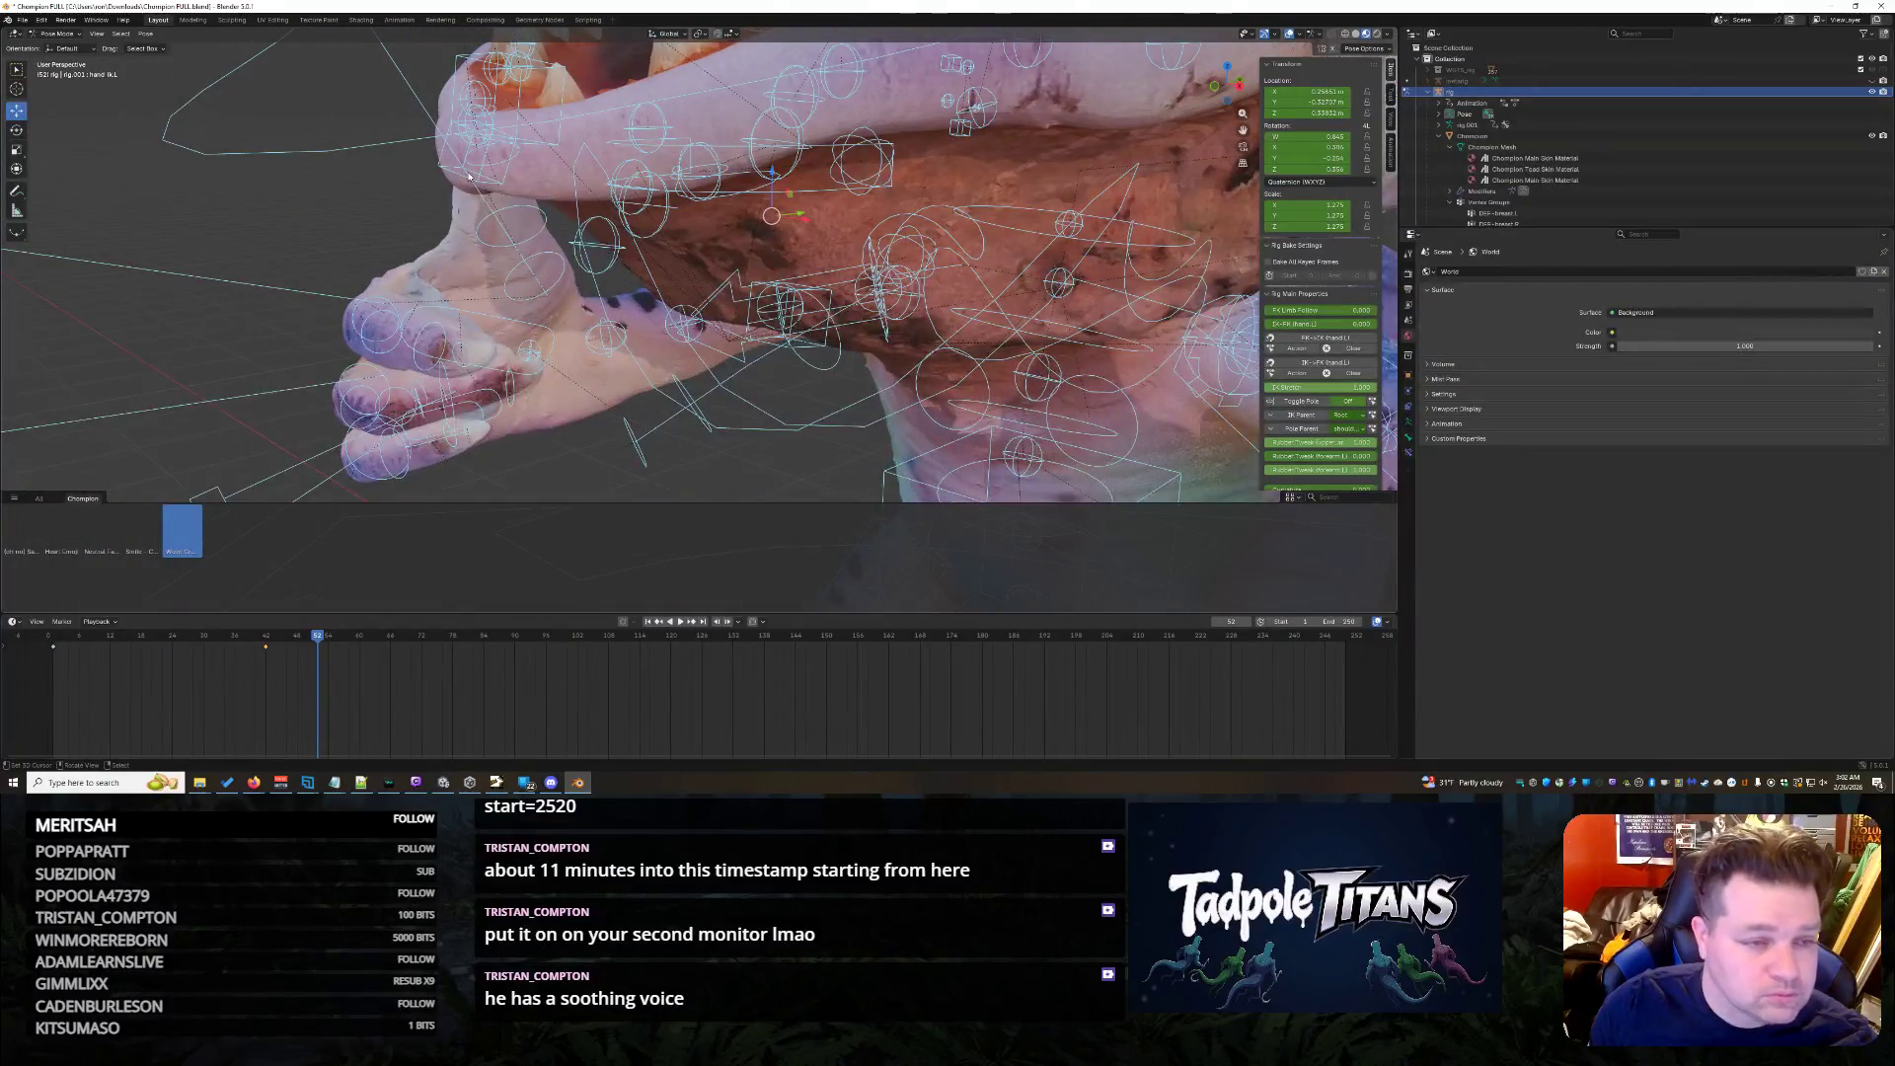
{"action": "left_click", "coordinate": [468, 175]}
{"action": "mouse_move", "coordinate": [468, 175]}
{"action": "middle_mouse_down"}
{"action": "mouse_move", "coordinate": [428, 214]}
{"action": "mouse_move", "coordinate": [590, 217]}
{"action": "middle_mouse_up"}
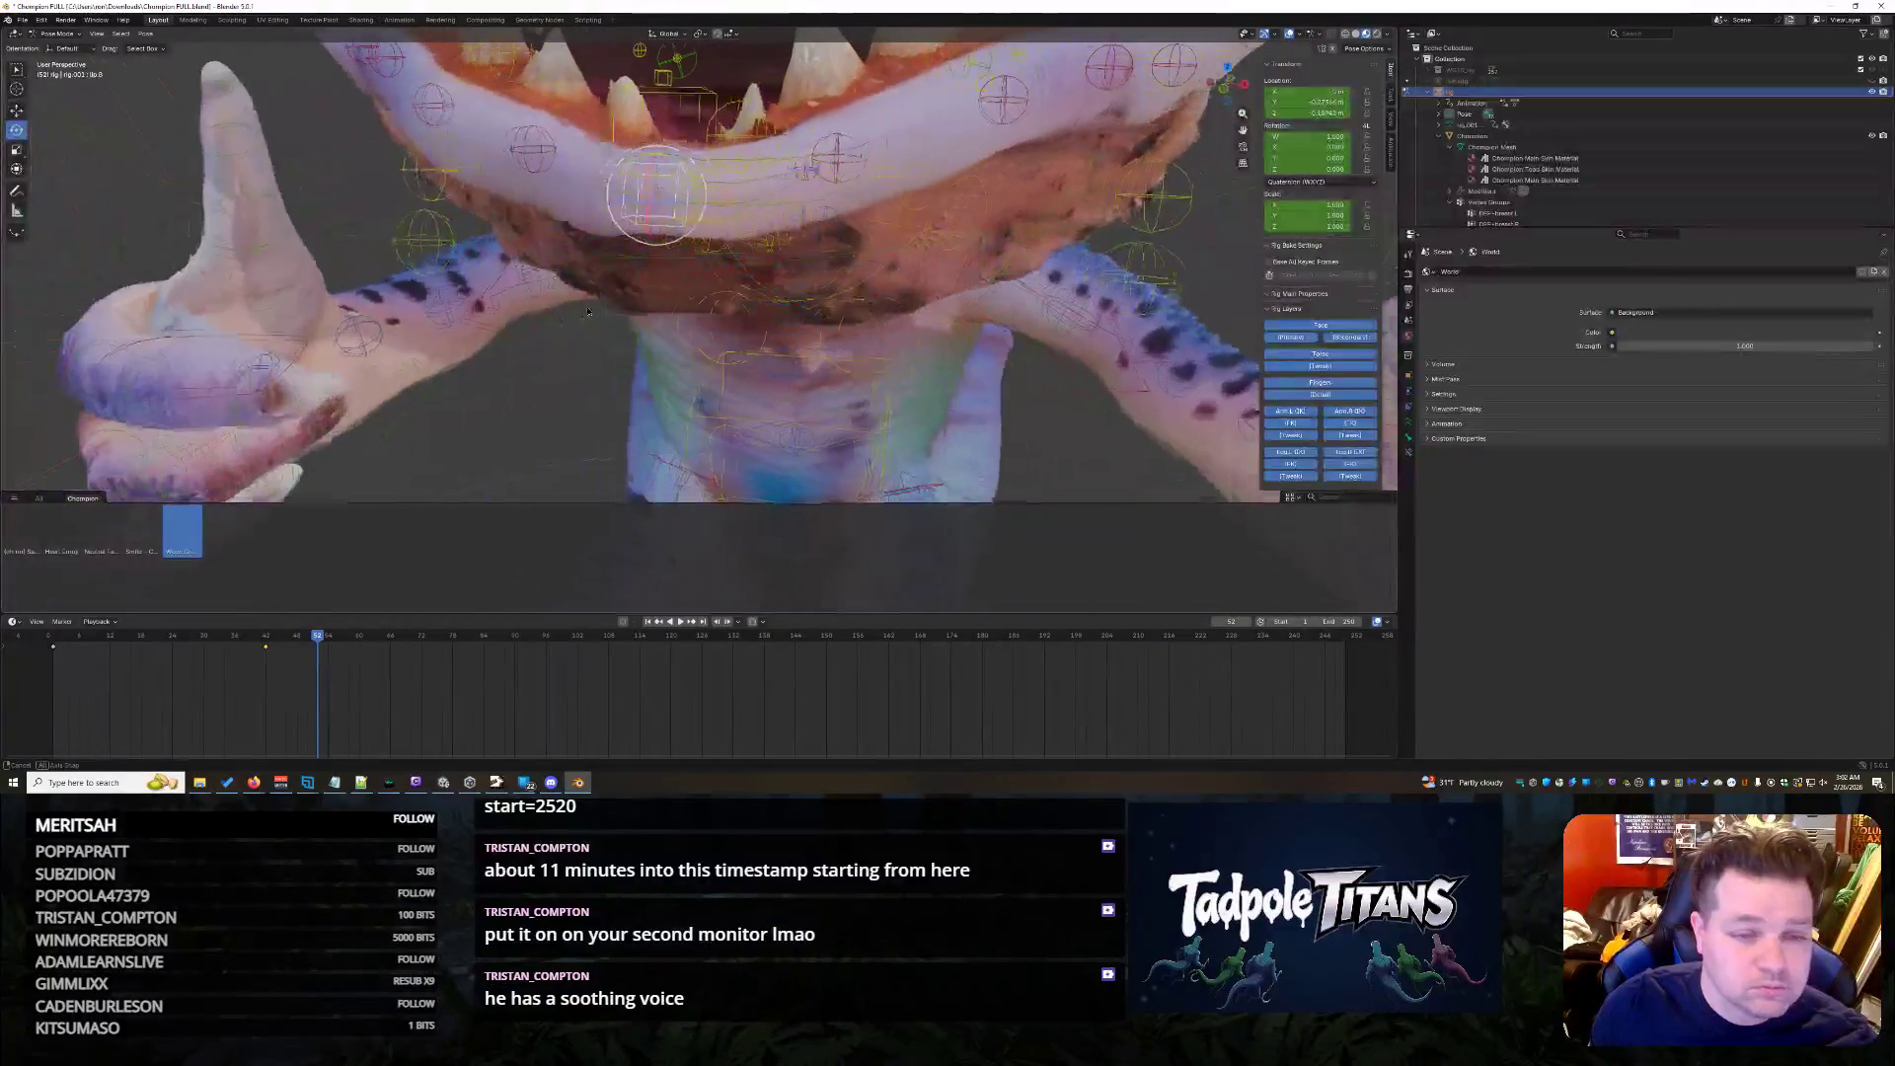
{"action": "key", "text": "r"}
{"action": "key", "text": "x"}
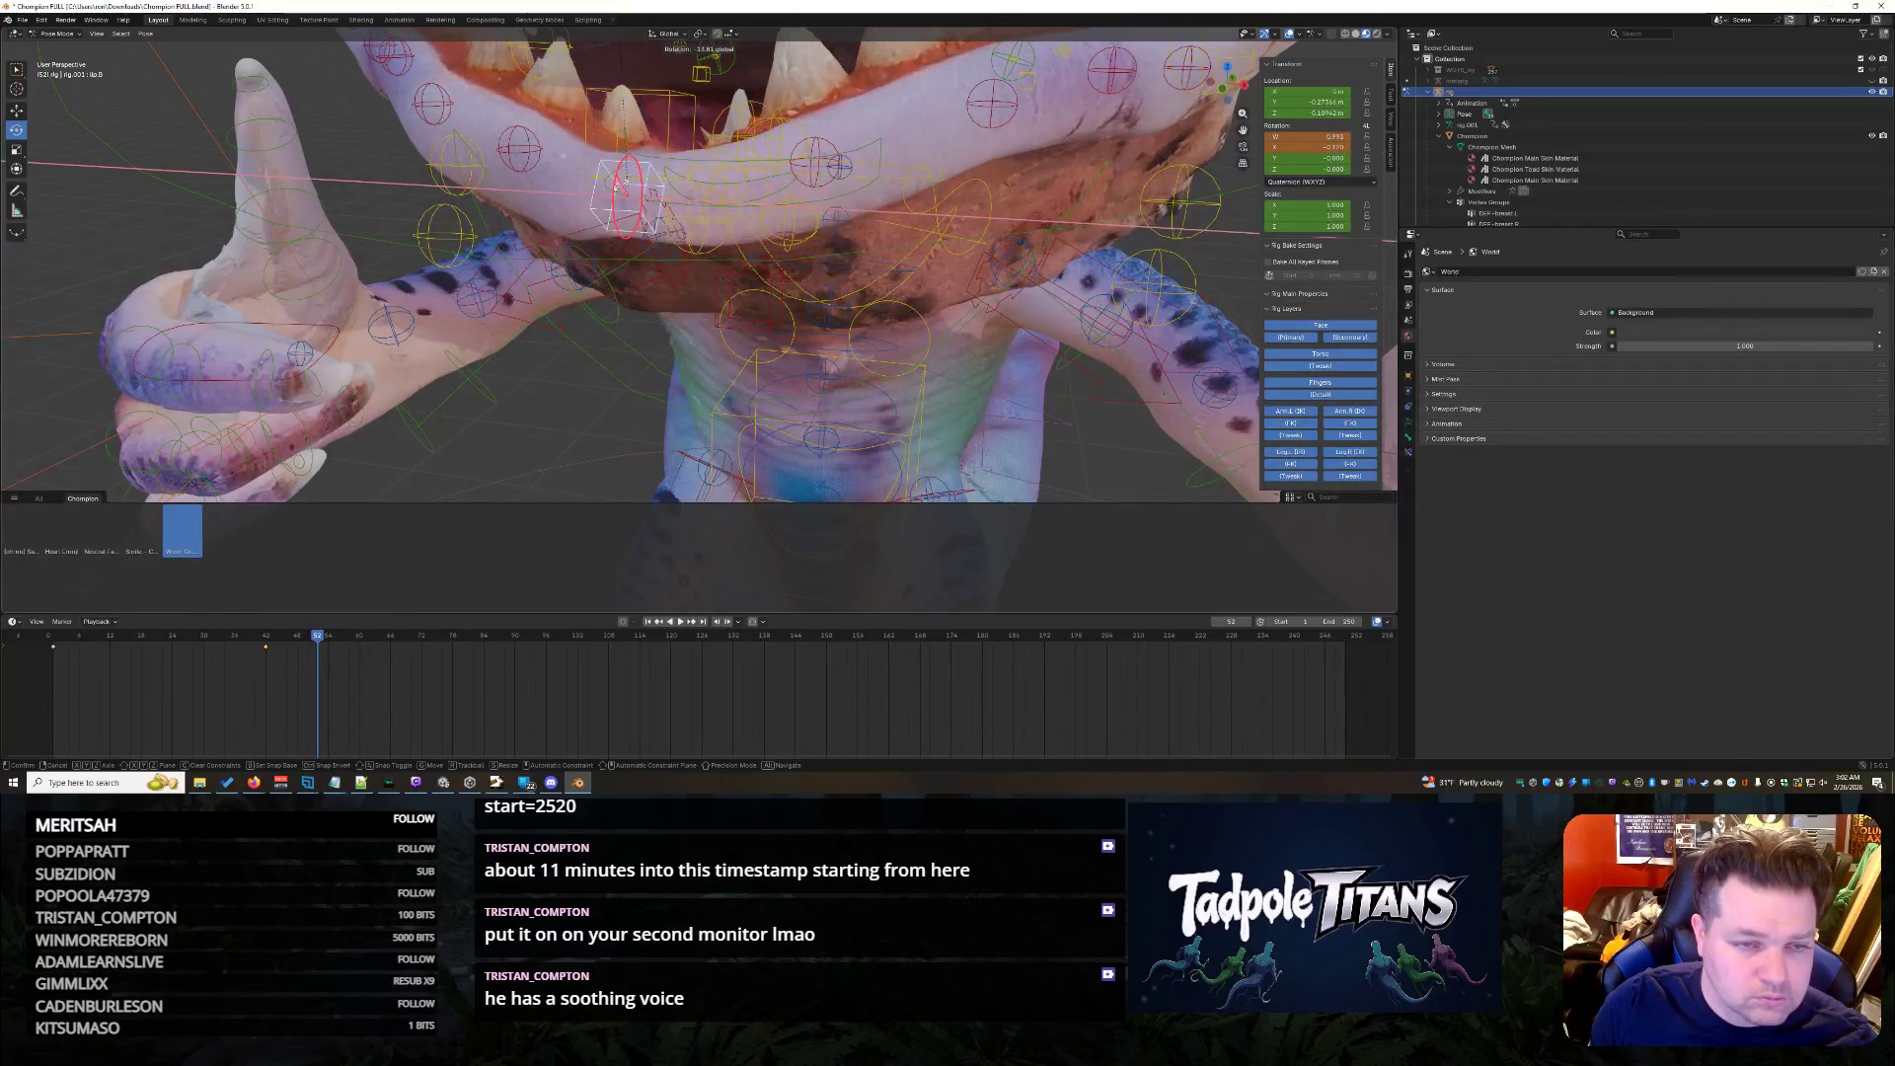
{"action": "left_click", "coordinate": [625, 192]}
{"action": "mouse_move", "coordinate": [564, 404]}
{"action": "middle_mouse_down"}
{"action": "mouse_move", "coordinate": [648, 386]}
{"action": "mouse_move", "coordinate": [604, 348]}
{"action": "middle_mouse_up"}
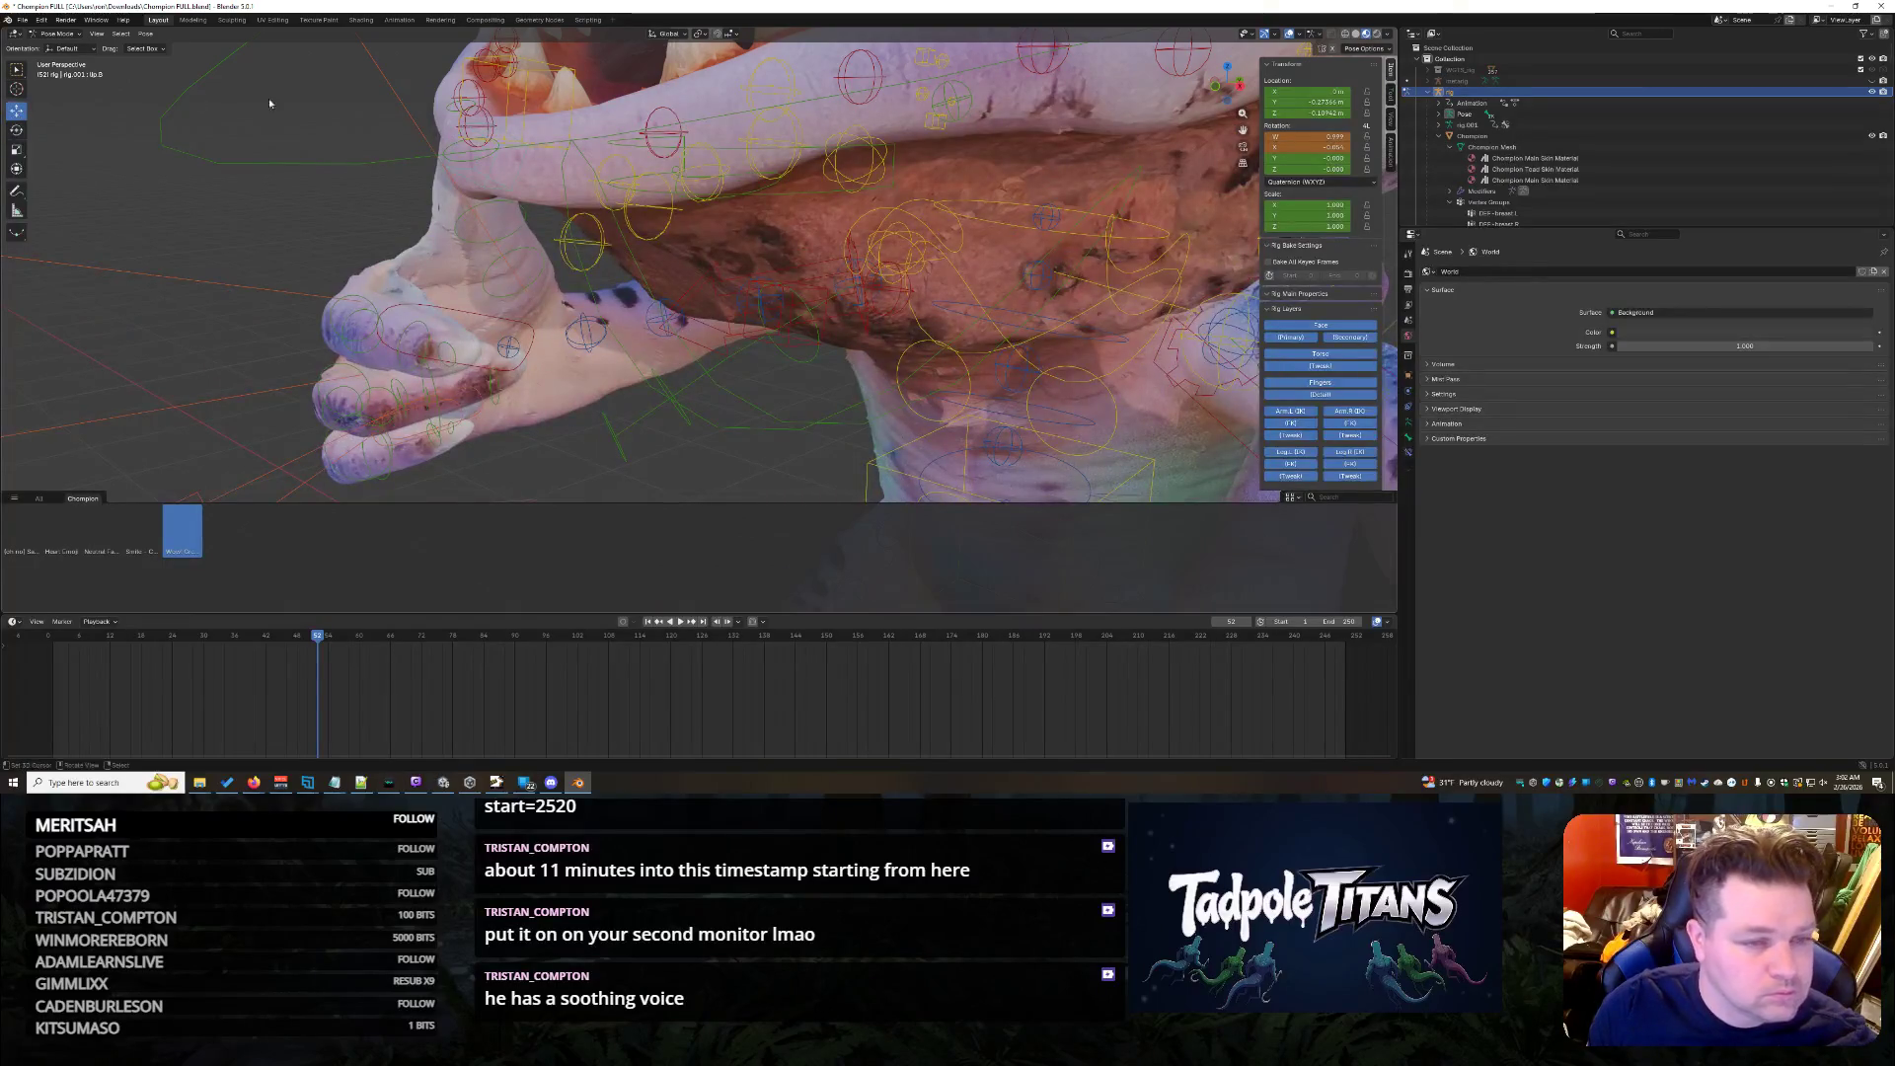
{"action": "middle_click_drag", "start_coordinate": [524, 159], "coordinate": [613, 289]}
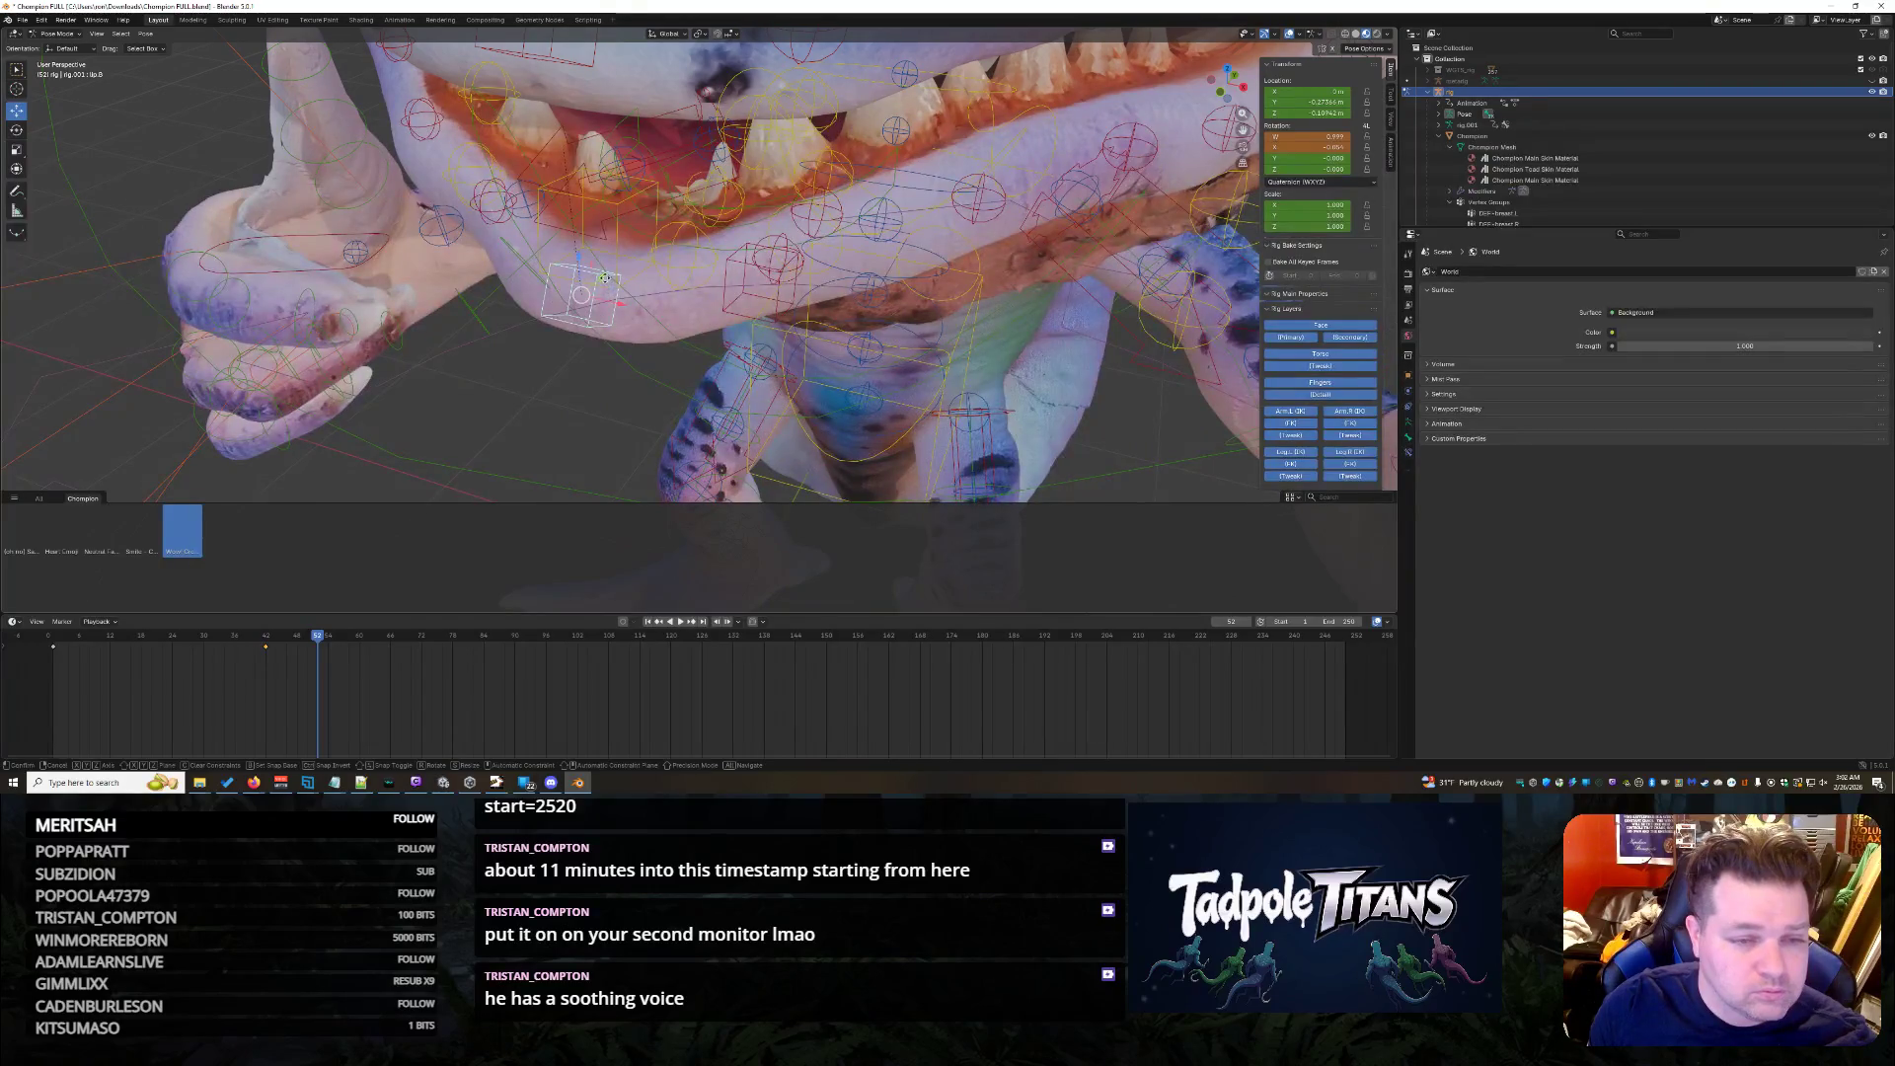
{"action": "mouse_move", "coordinate": [605, 286]}
{"action": "middle_mouse_down"}
{"action": "mouse_move", "coordinate": [556, 369]}
{"action": "mouse_move", "coordinate": [565, 328]}
{"action": "mouse_move", "coordinate": [1069, 282]}
{"action": "mouse_move", "coordinate": [890, 304]}
{"action": "mouse_move", "coordinate": [642, 174]}
{"action": "middle_mouse_up"}
{"action": "scroll", "coordinate": [823, 325], "scroll_direction": "up", "scroll_amount": 5}
- Move the bone control under the mouth upward along the vertical axis
{"action": "left_click", "coordinate": [612, 122]}
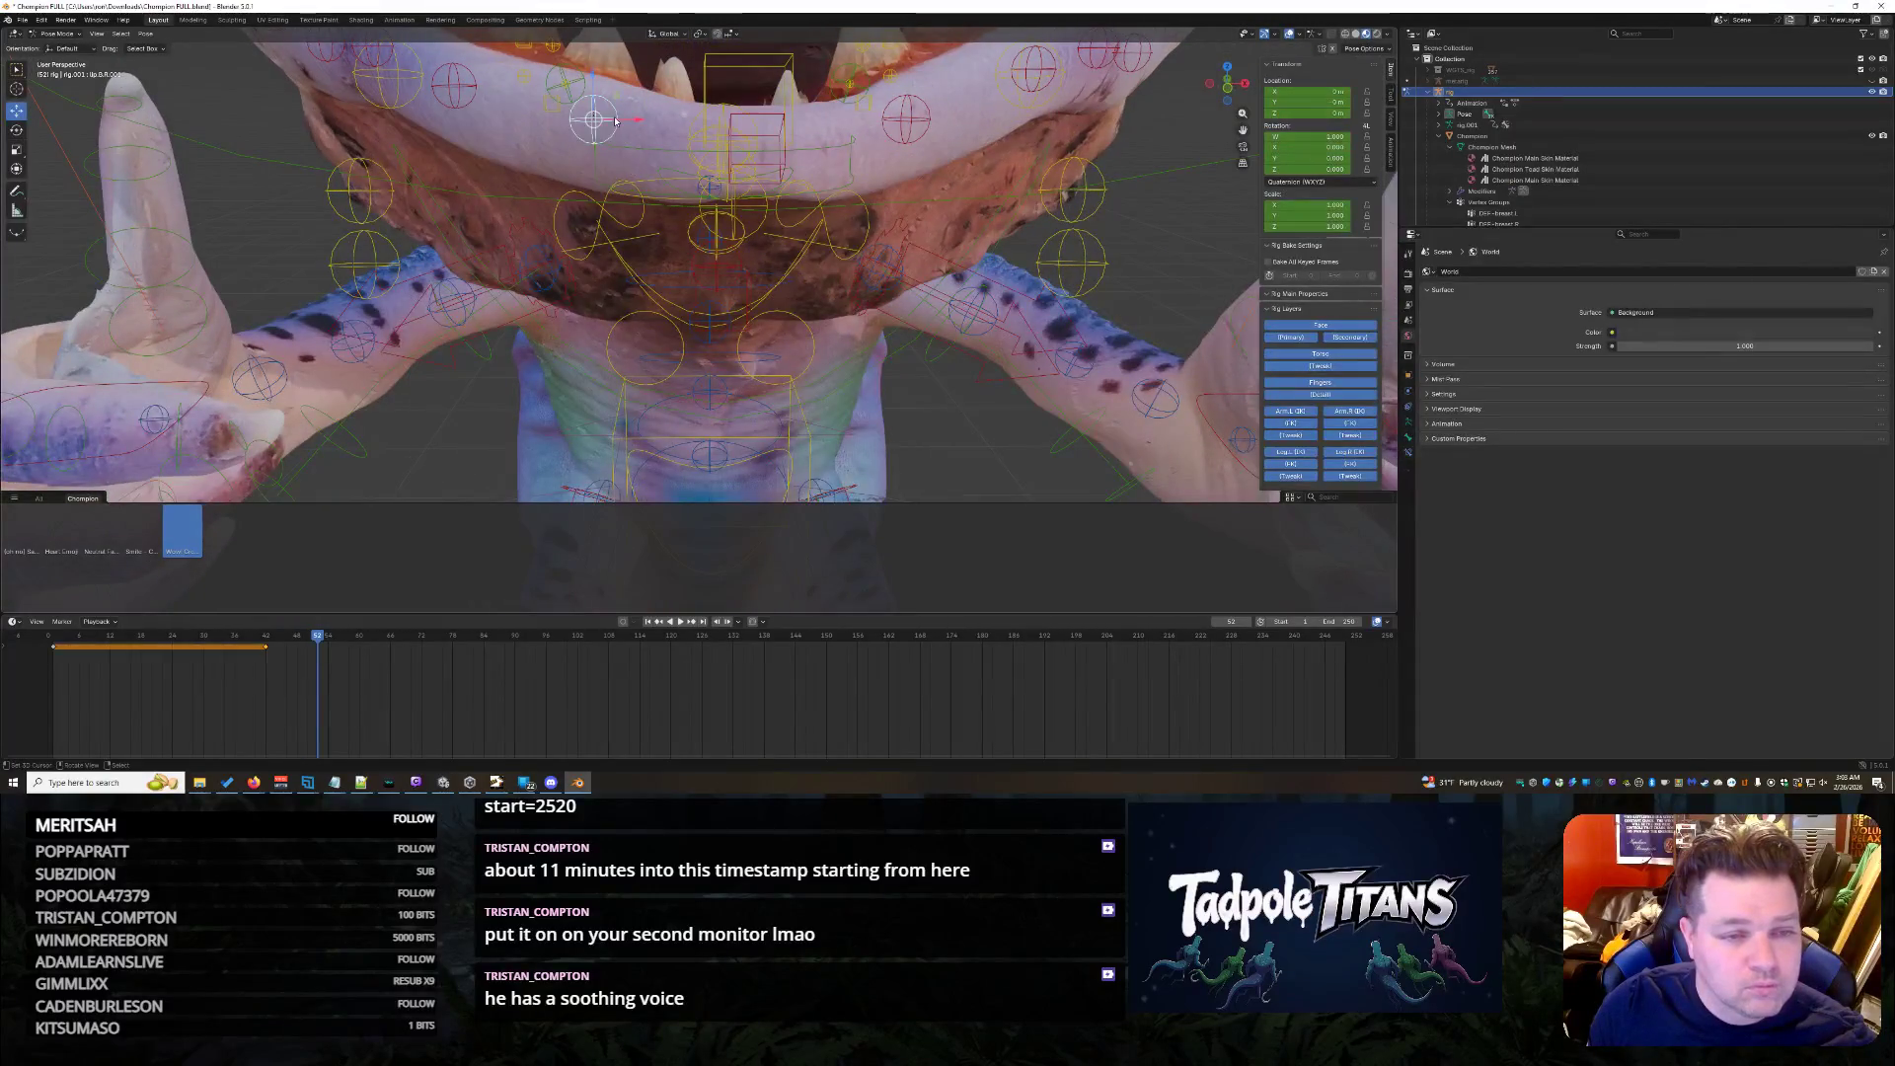
{"action": "key", "text": "g"}
{"action": "key", "text": "z"}
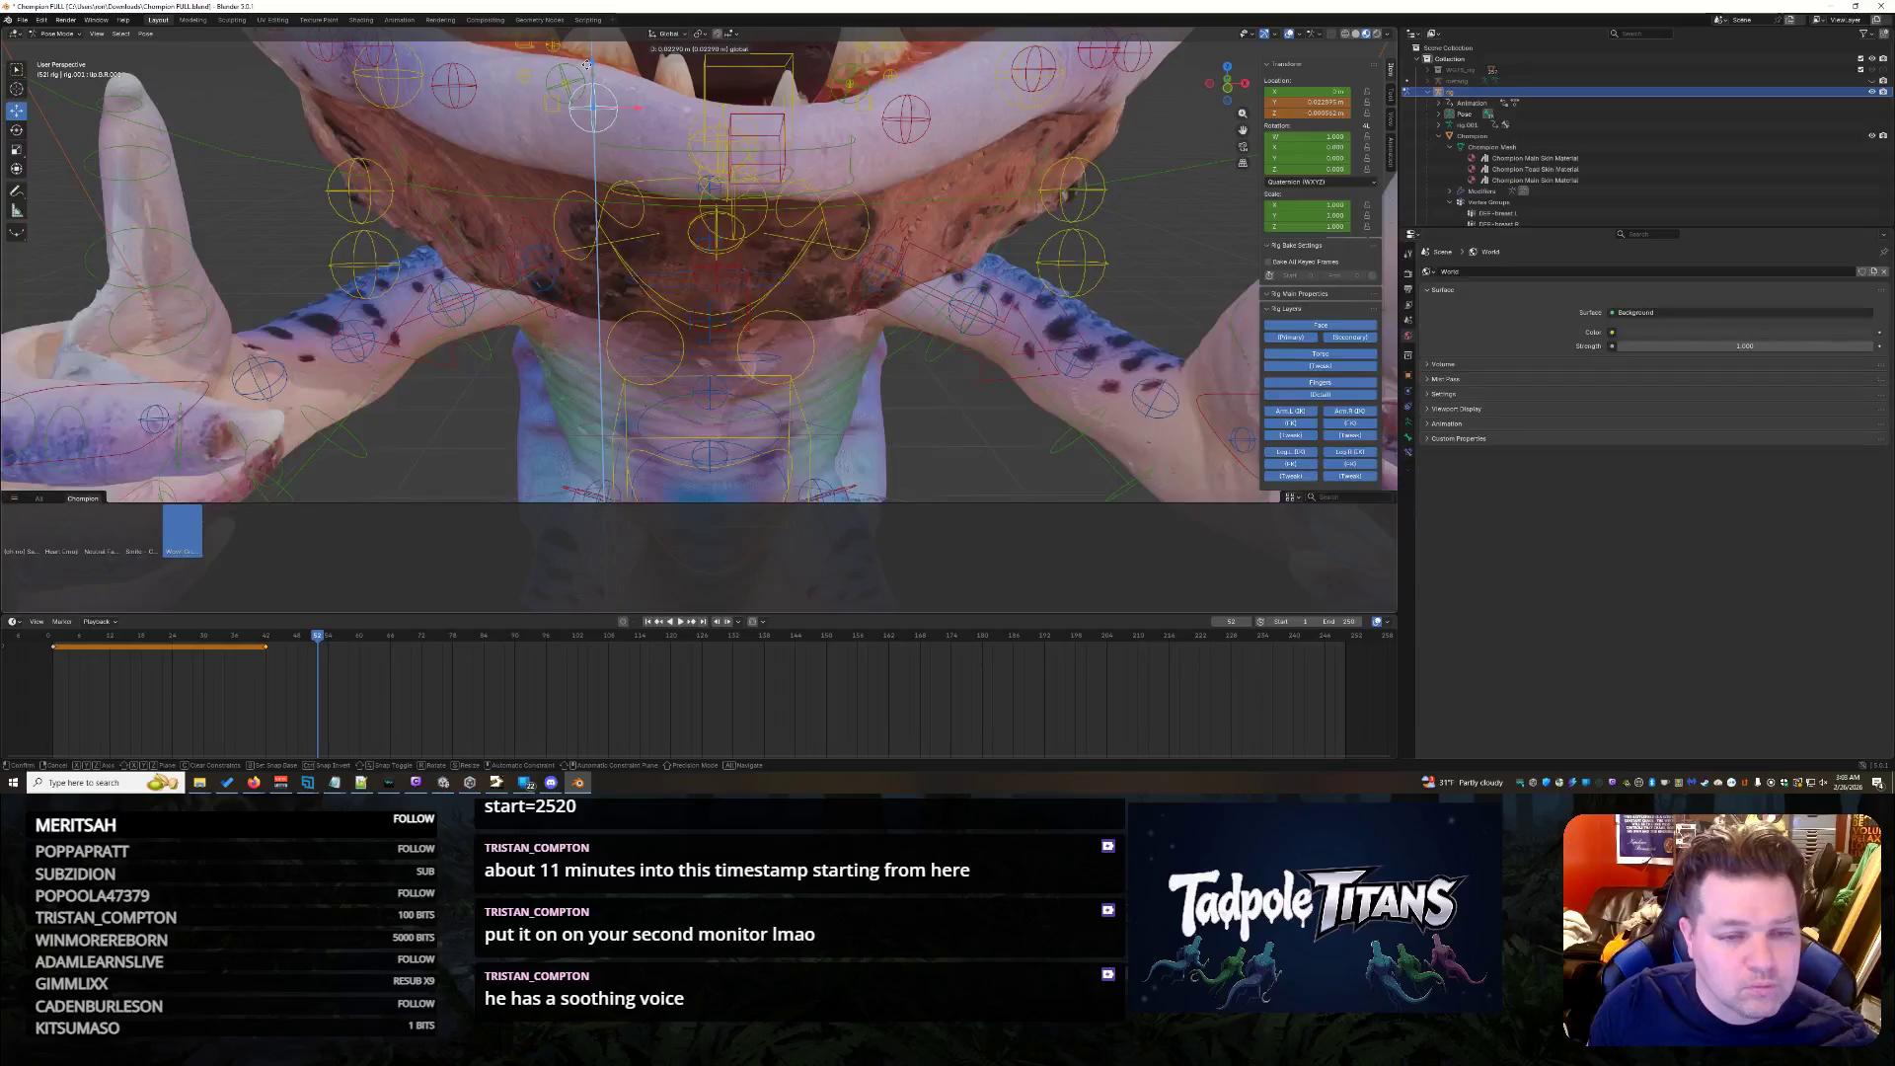
{"action": "left_click", "coordinate": [589, 67]}
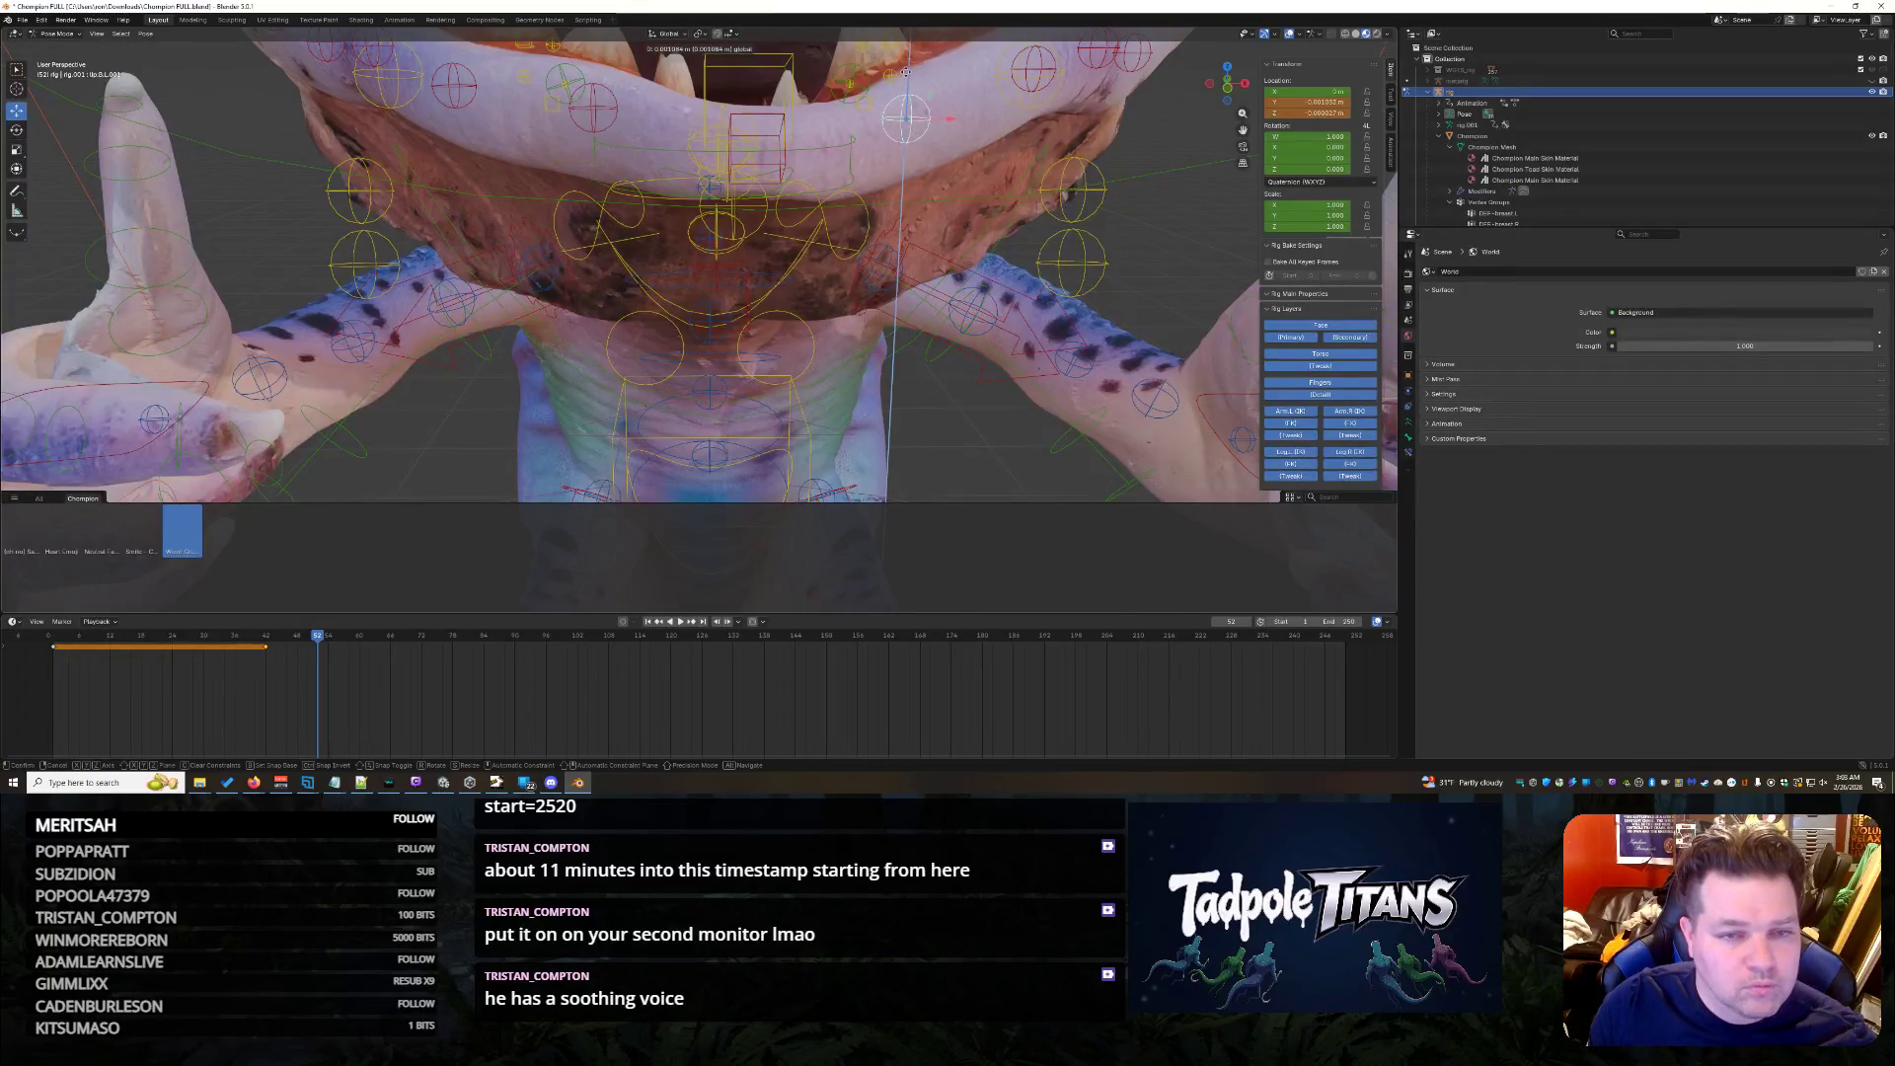
{"action": "scroll", "coordinate": [1122, 218], "scroll_direction": "down", "scroll_amount": 5}
{"action": "scroll", "coordinate": [1122, 218], "scroll_direction": "down", "scroll_amount": 3}
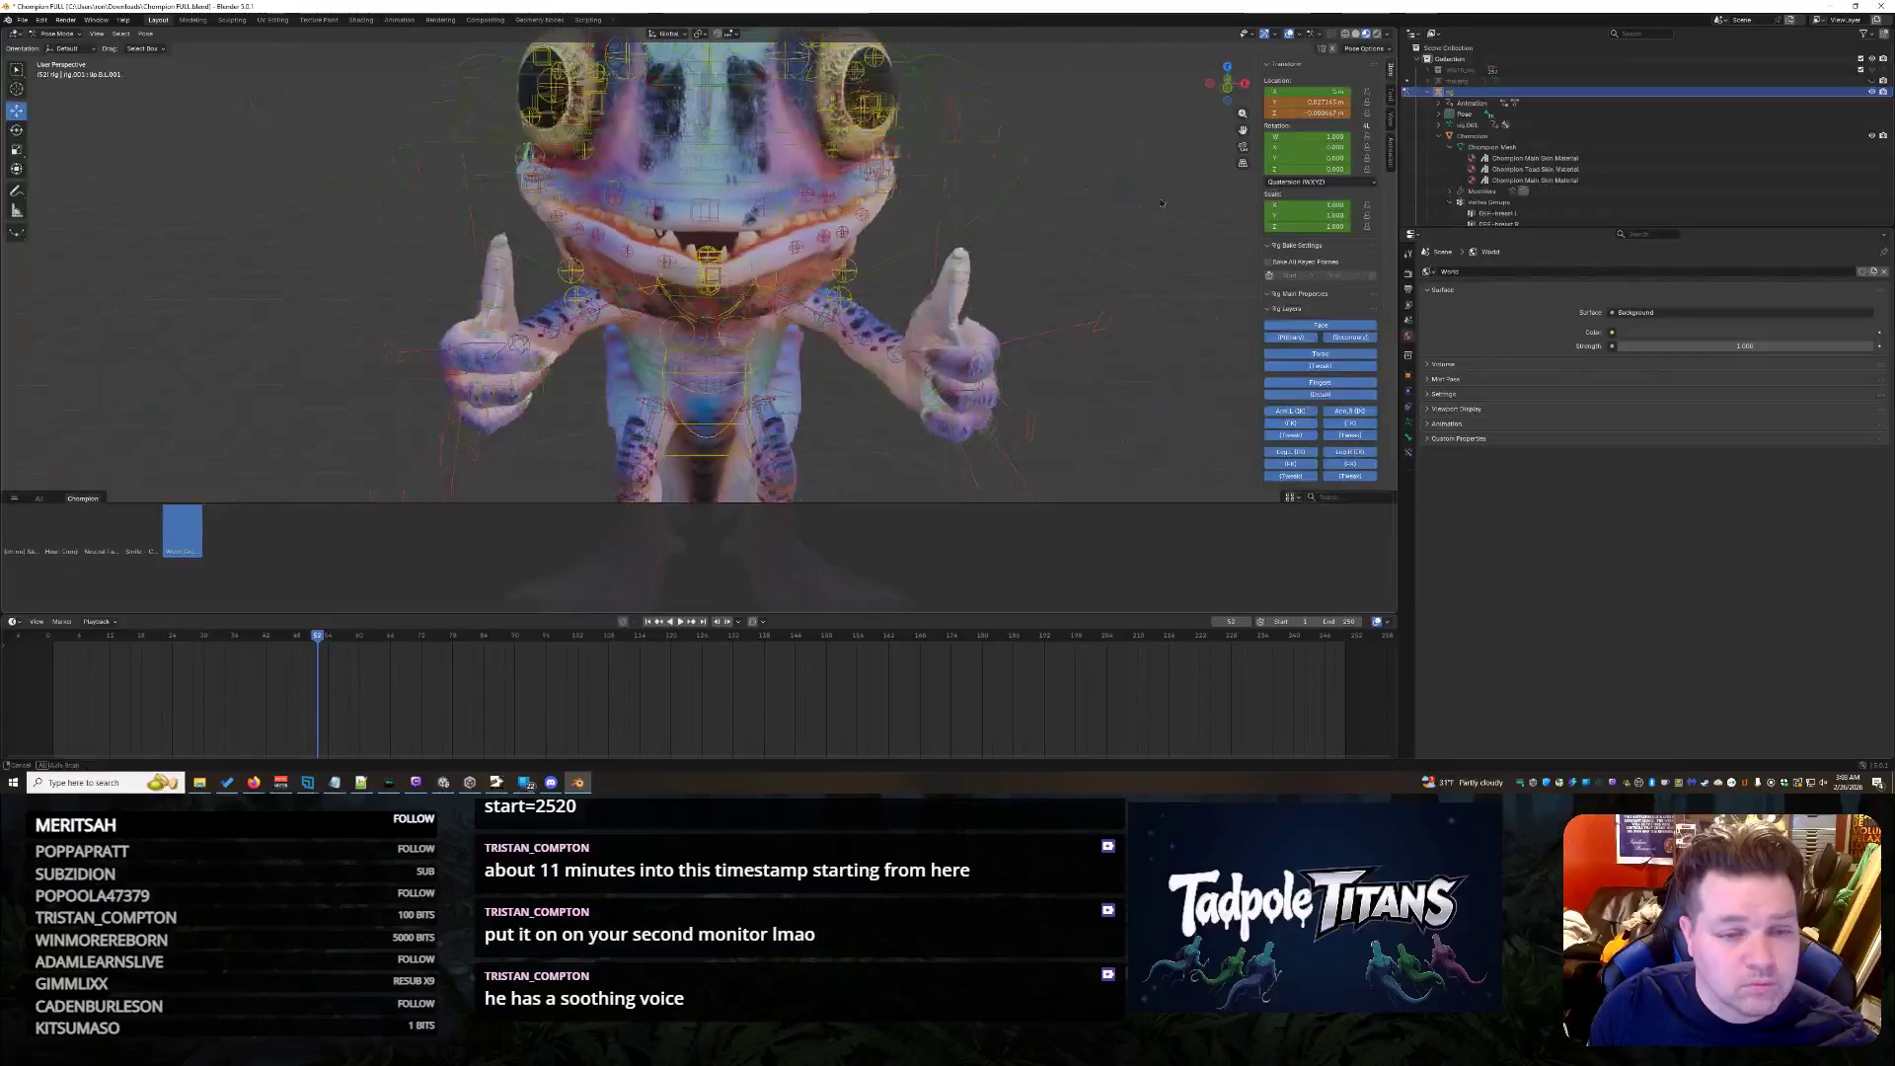
- Scale the jaw bone twice from a side view, then reset its scale to normal
{"action": "middle_click_drag", "start_coordinate": [1121, 218], "coordinate": [1130, 198]}
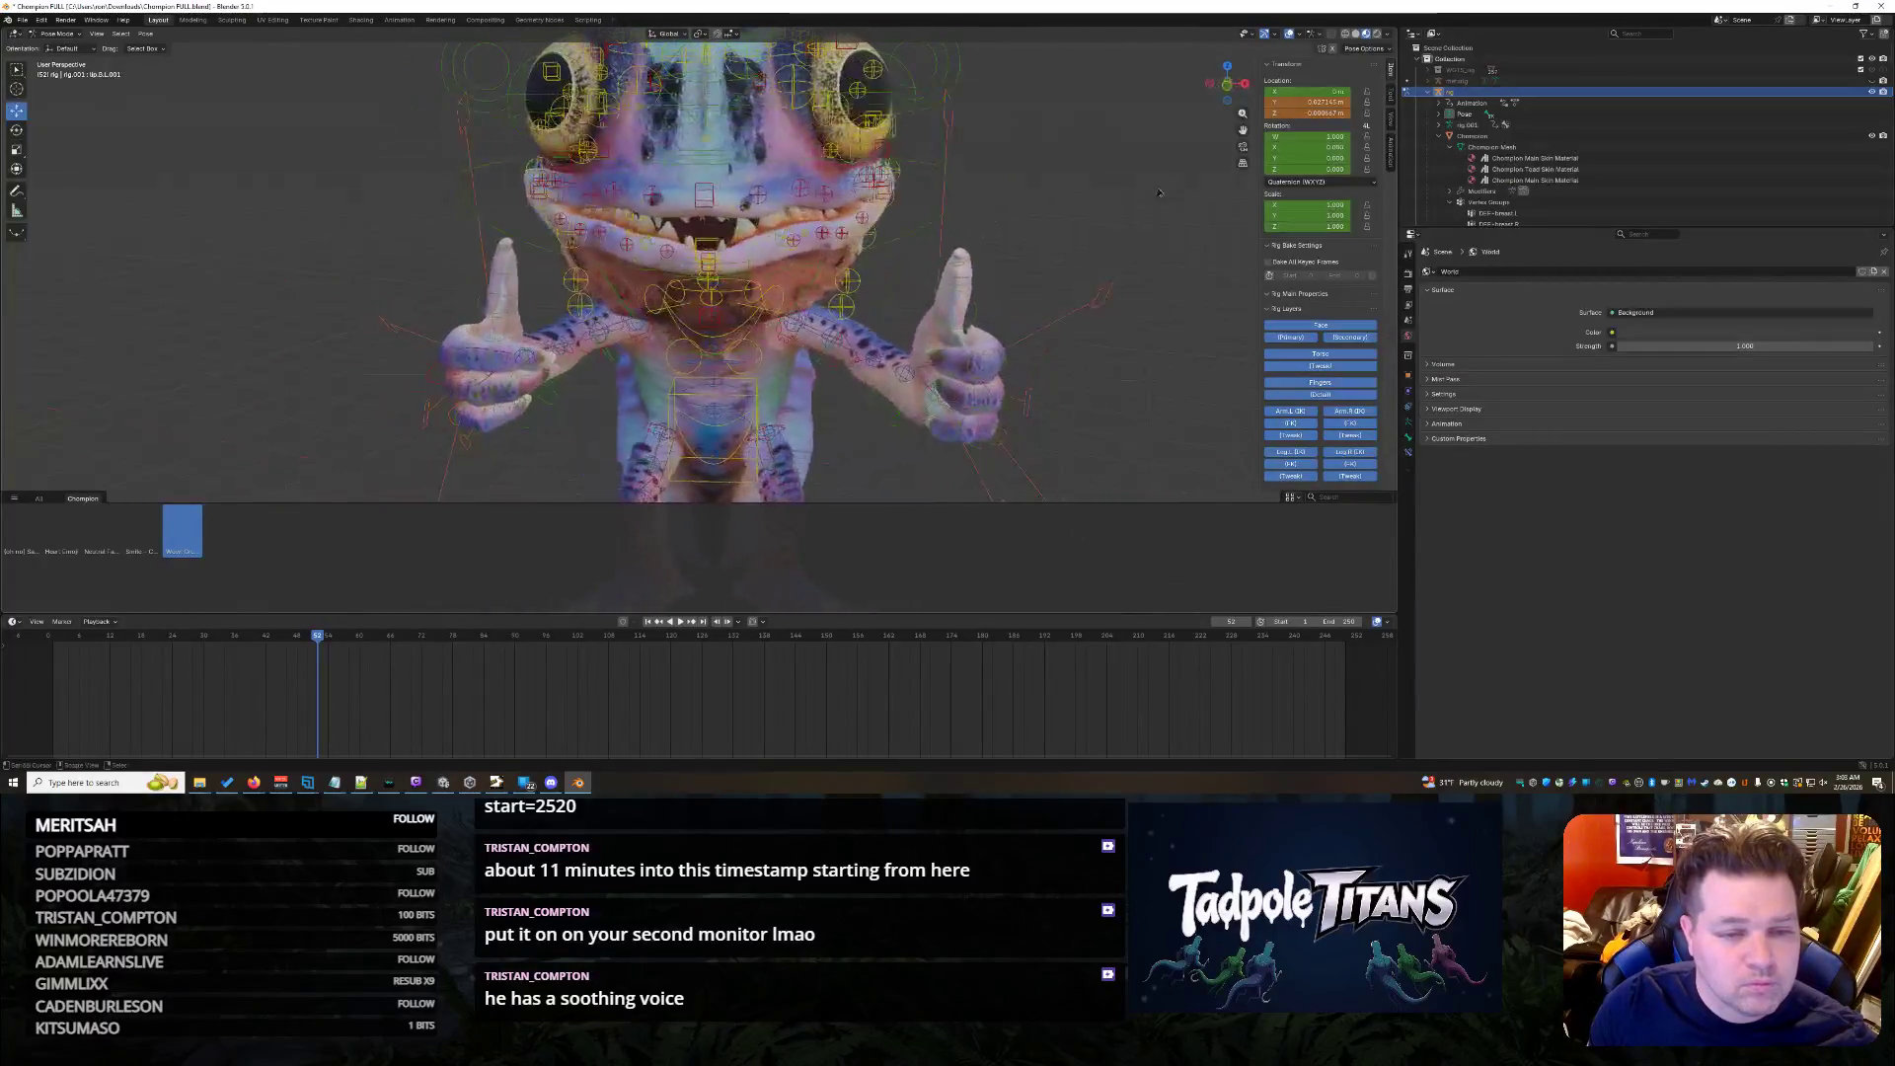
{"action": "scroll", "coordinate": [1057, 192], "scroll_direction": "up", "scroll_amount": 3}
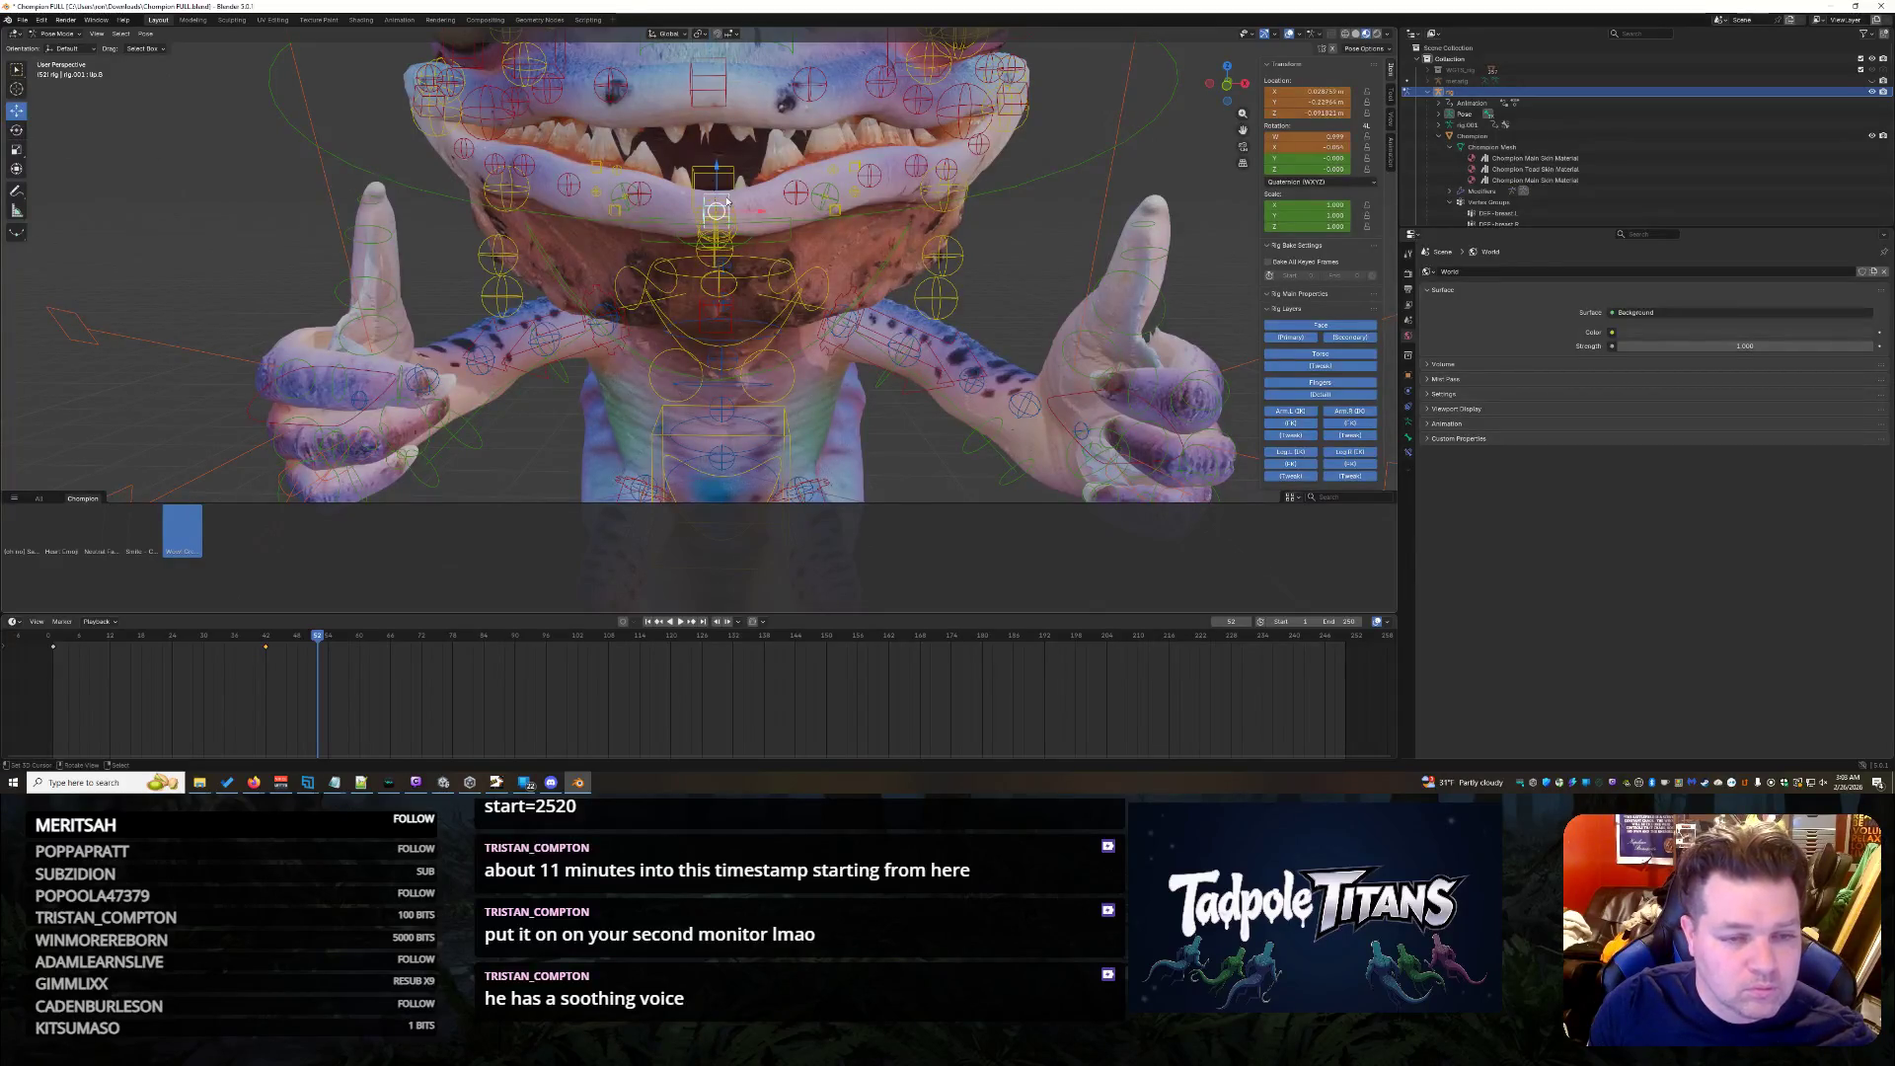
{"action": "key", "text": "s"}
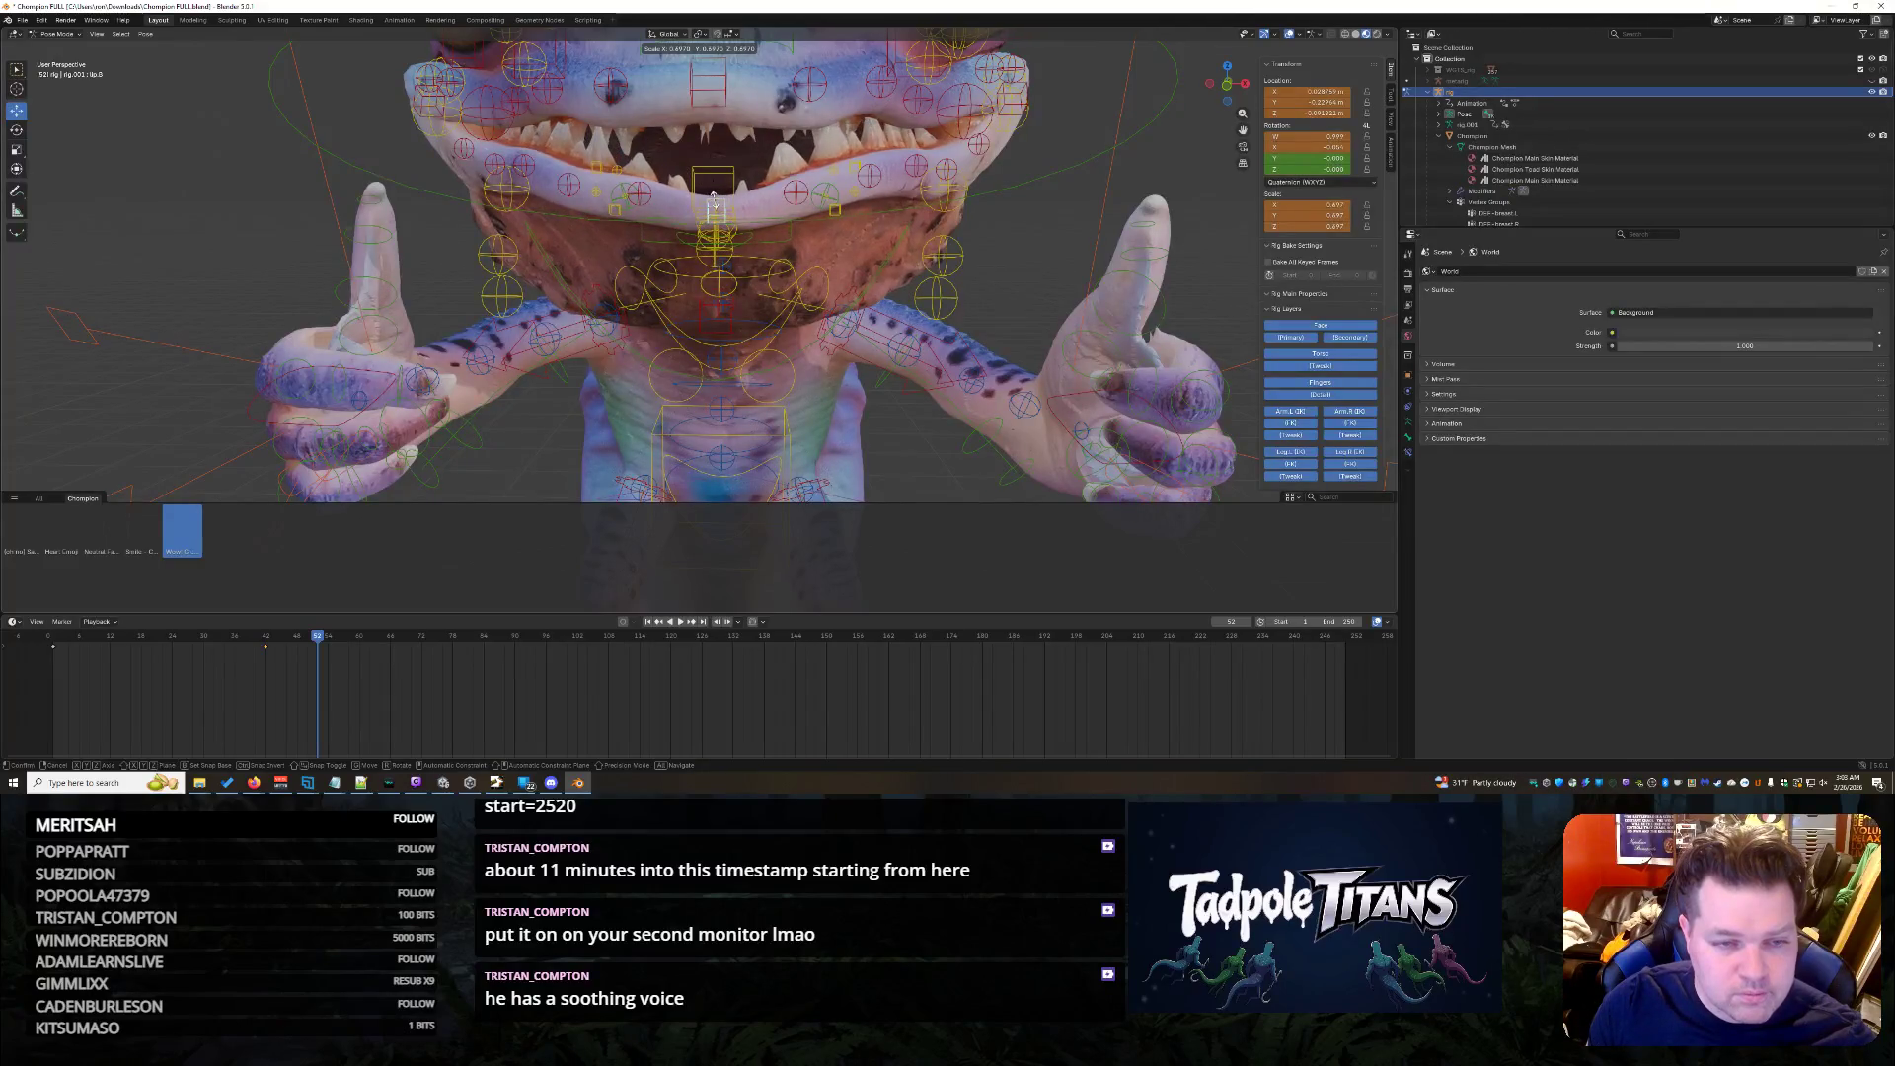
{"action": "left_click", "coordinate": [716, 207]}
{"action": "key", "text": "s"}
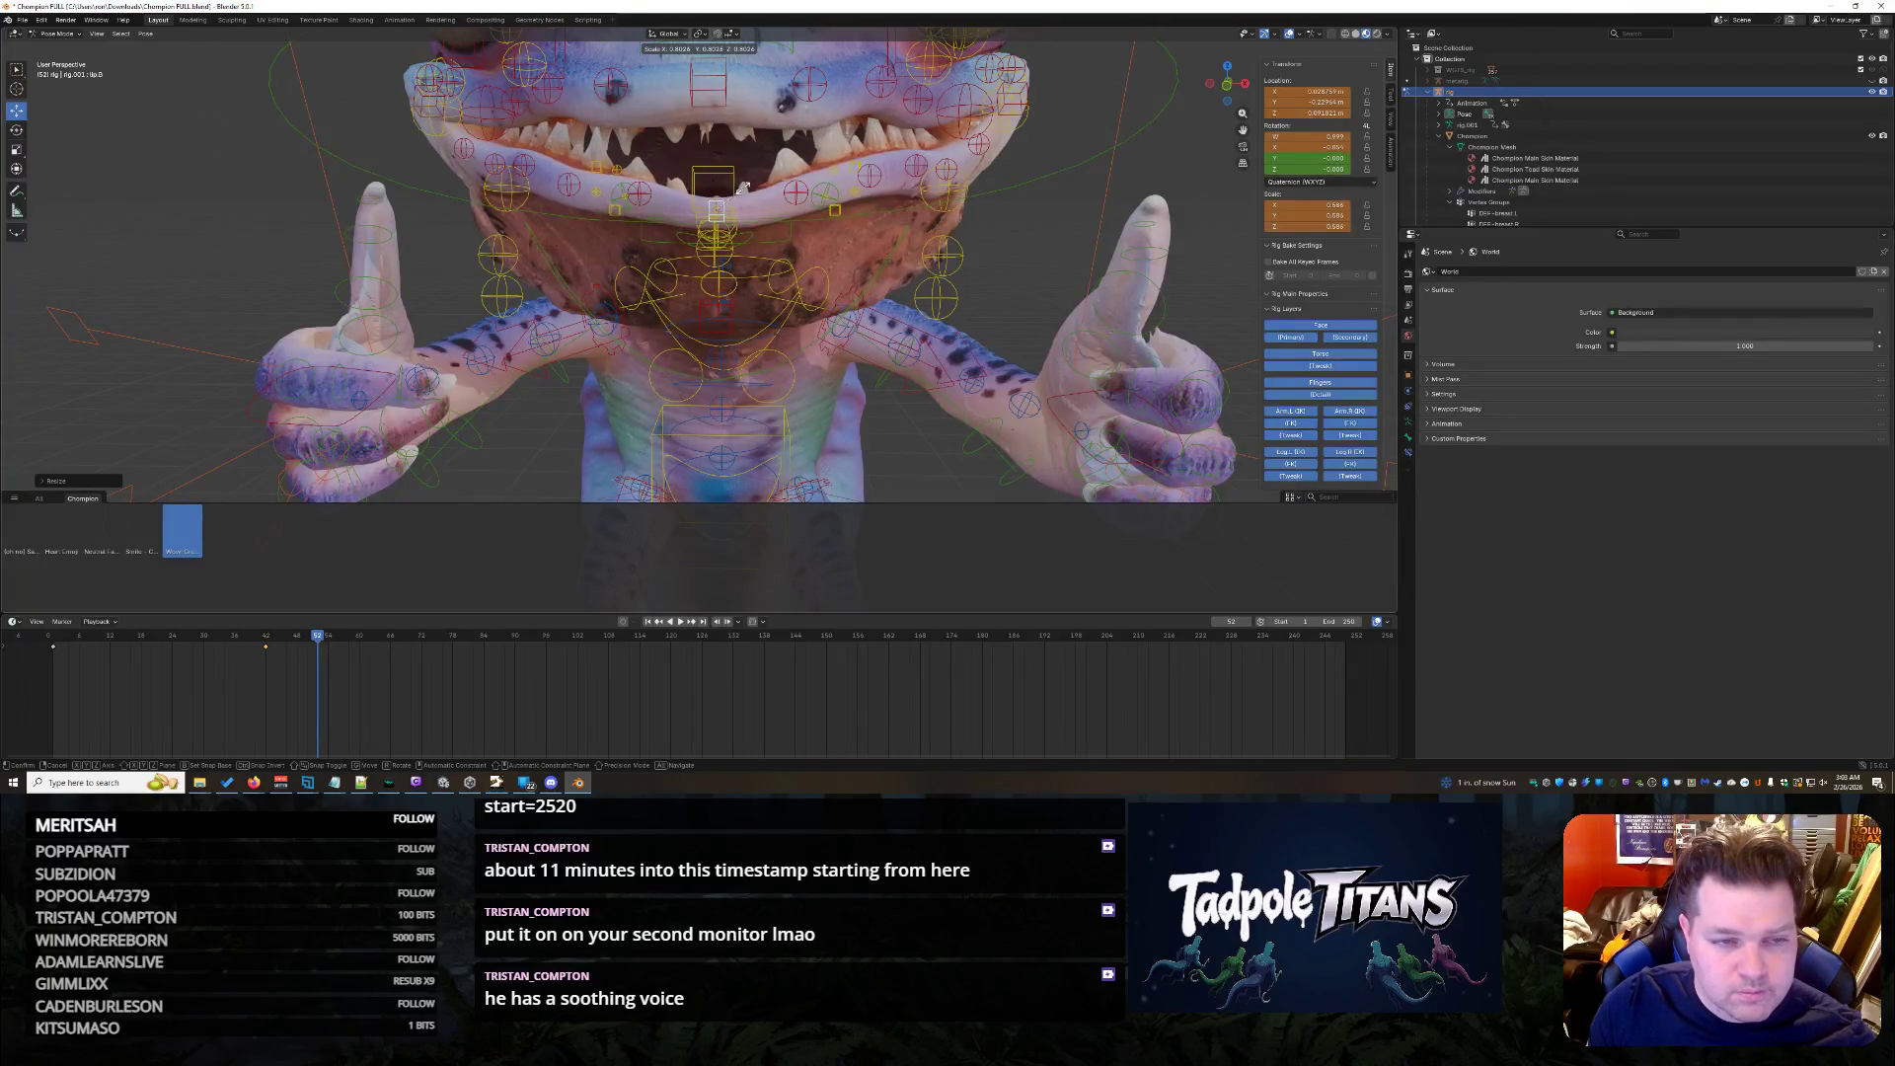
{"action": "left_click", "coordinate": [743, 190]}
{"action": "scroll", "coordinate": [1123, 222], "scroll_direction": "down", "scroll_amount": 3}
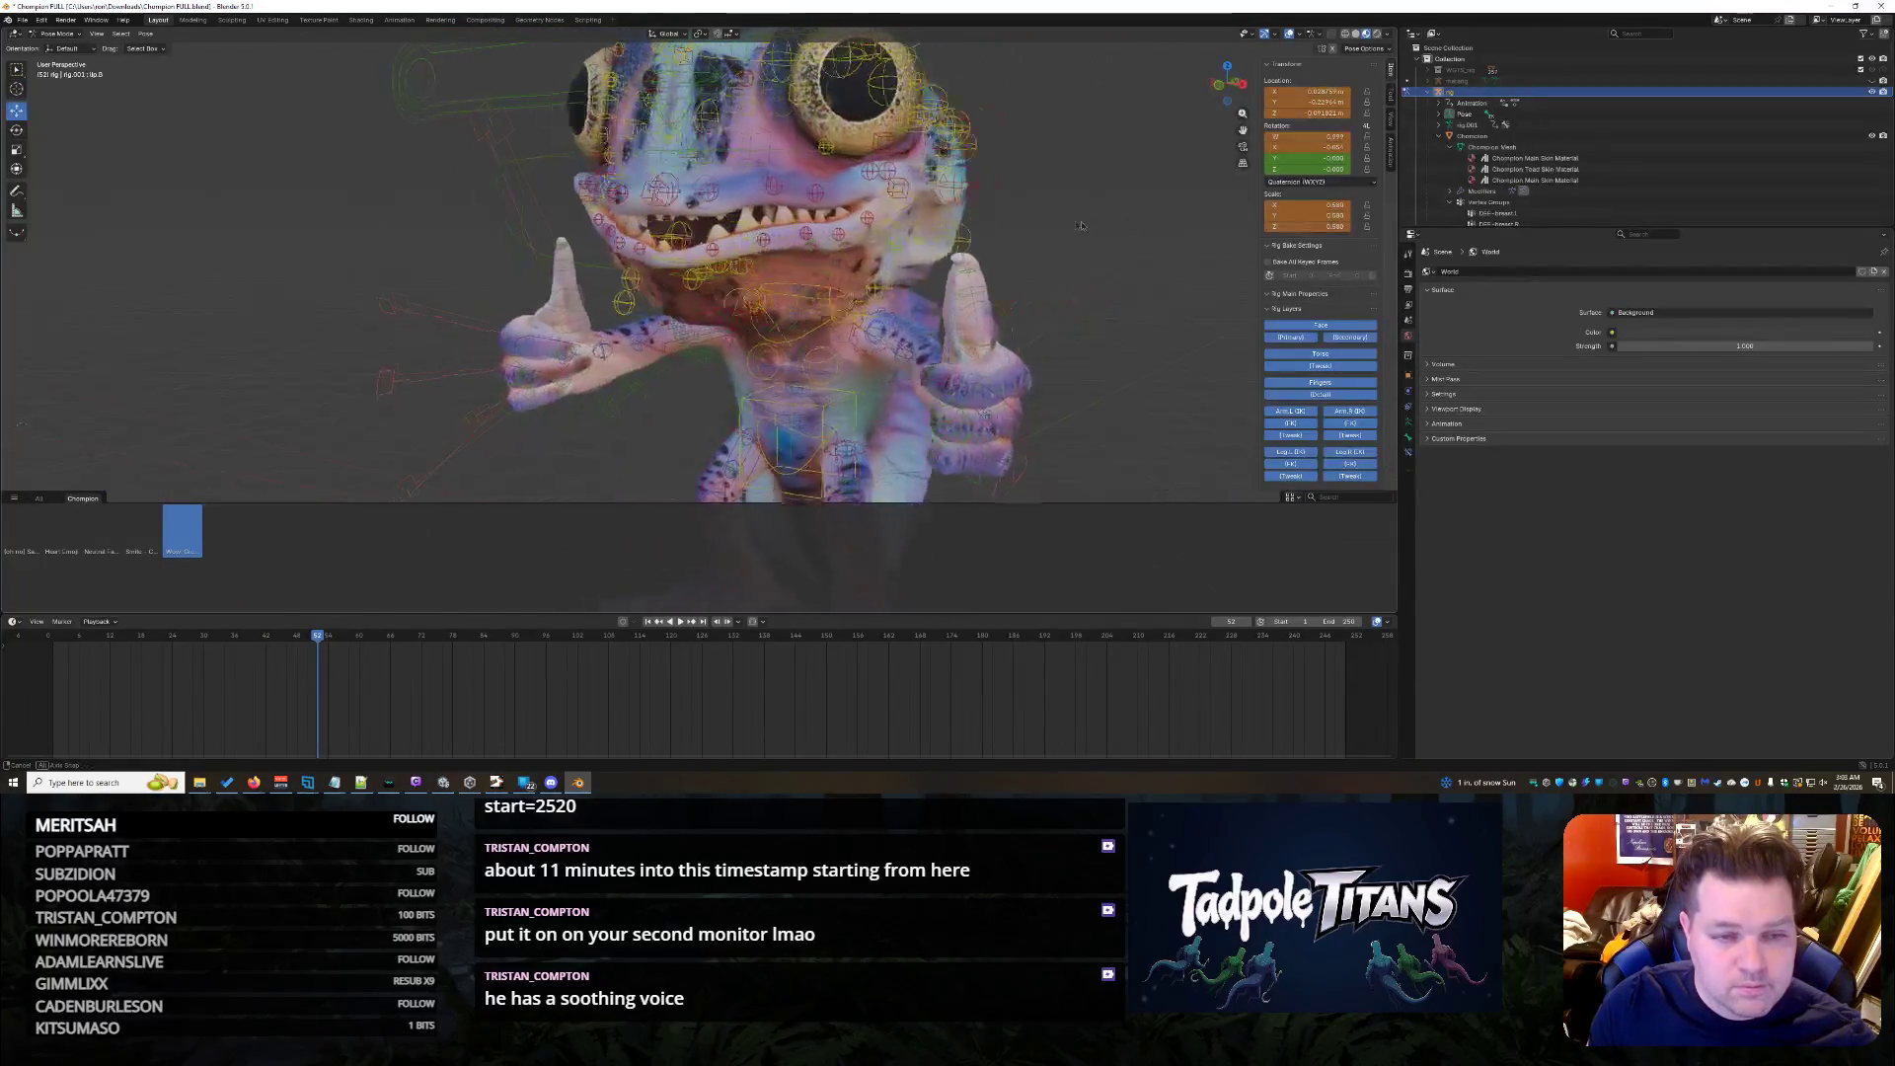
{"action": "key", "text": "alt+s"}
{"action": "scroll", "coordinate": [1003, 244], "scroll_direction": "up", "scroll_amount": 3}
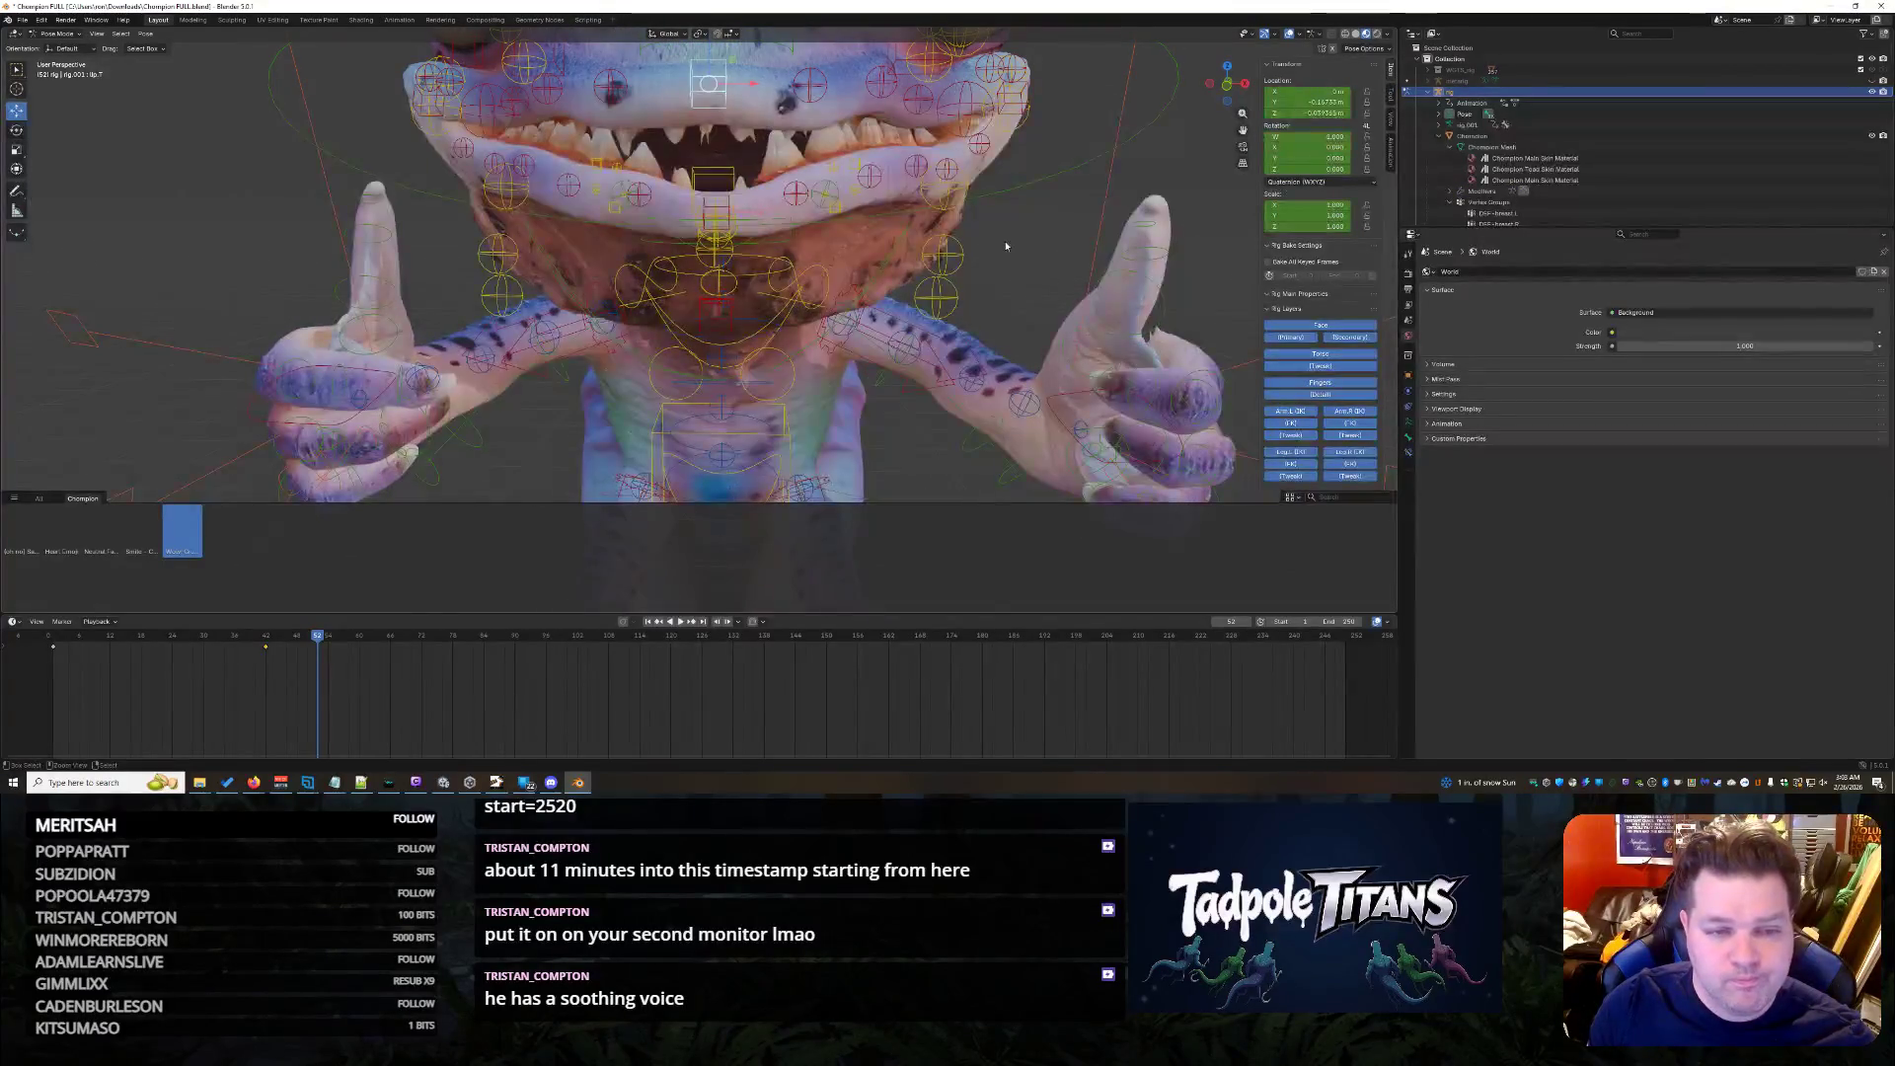
- Select the lip bone and move it vertically into a new position
{"action": "left_click", "coordinate": [934, 266]}
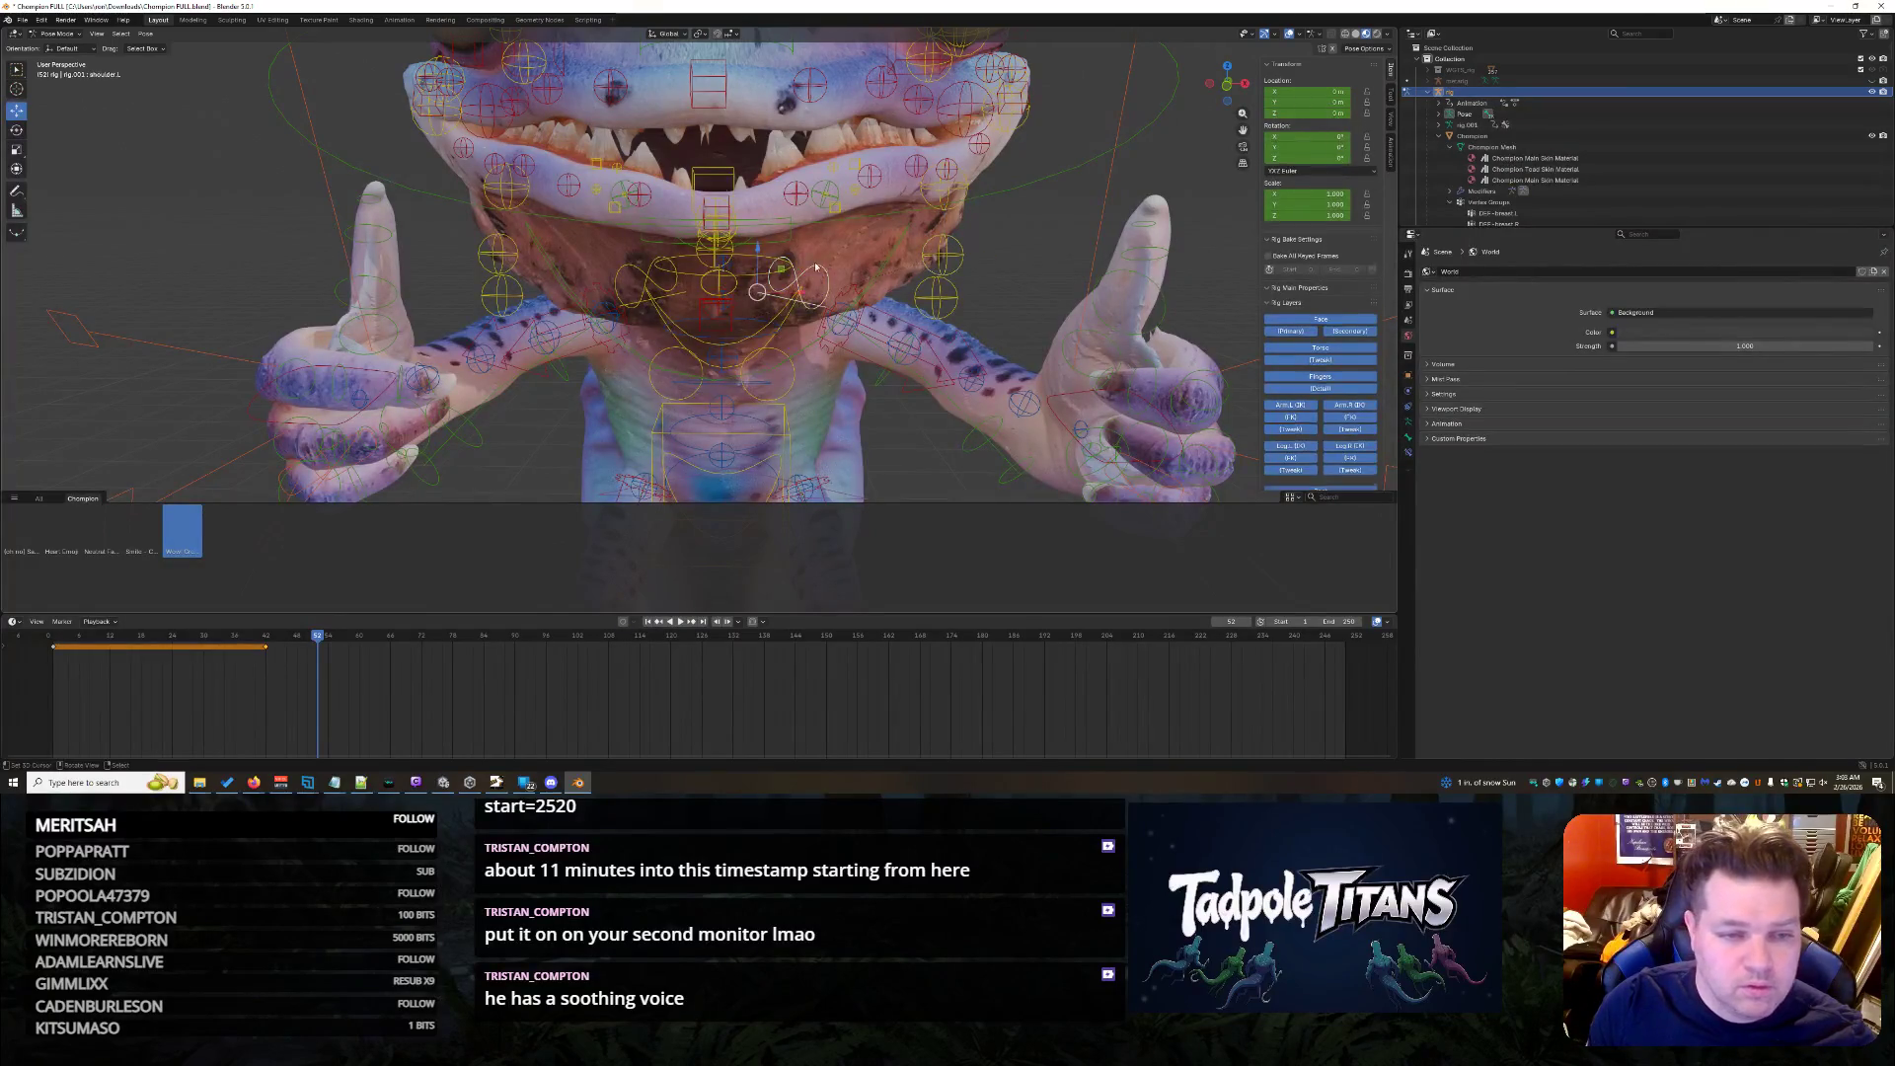
{"action": "left_click", "coordinate": [813, 190]}
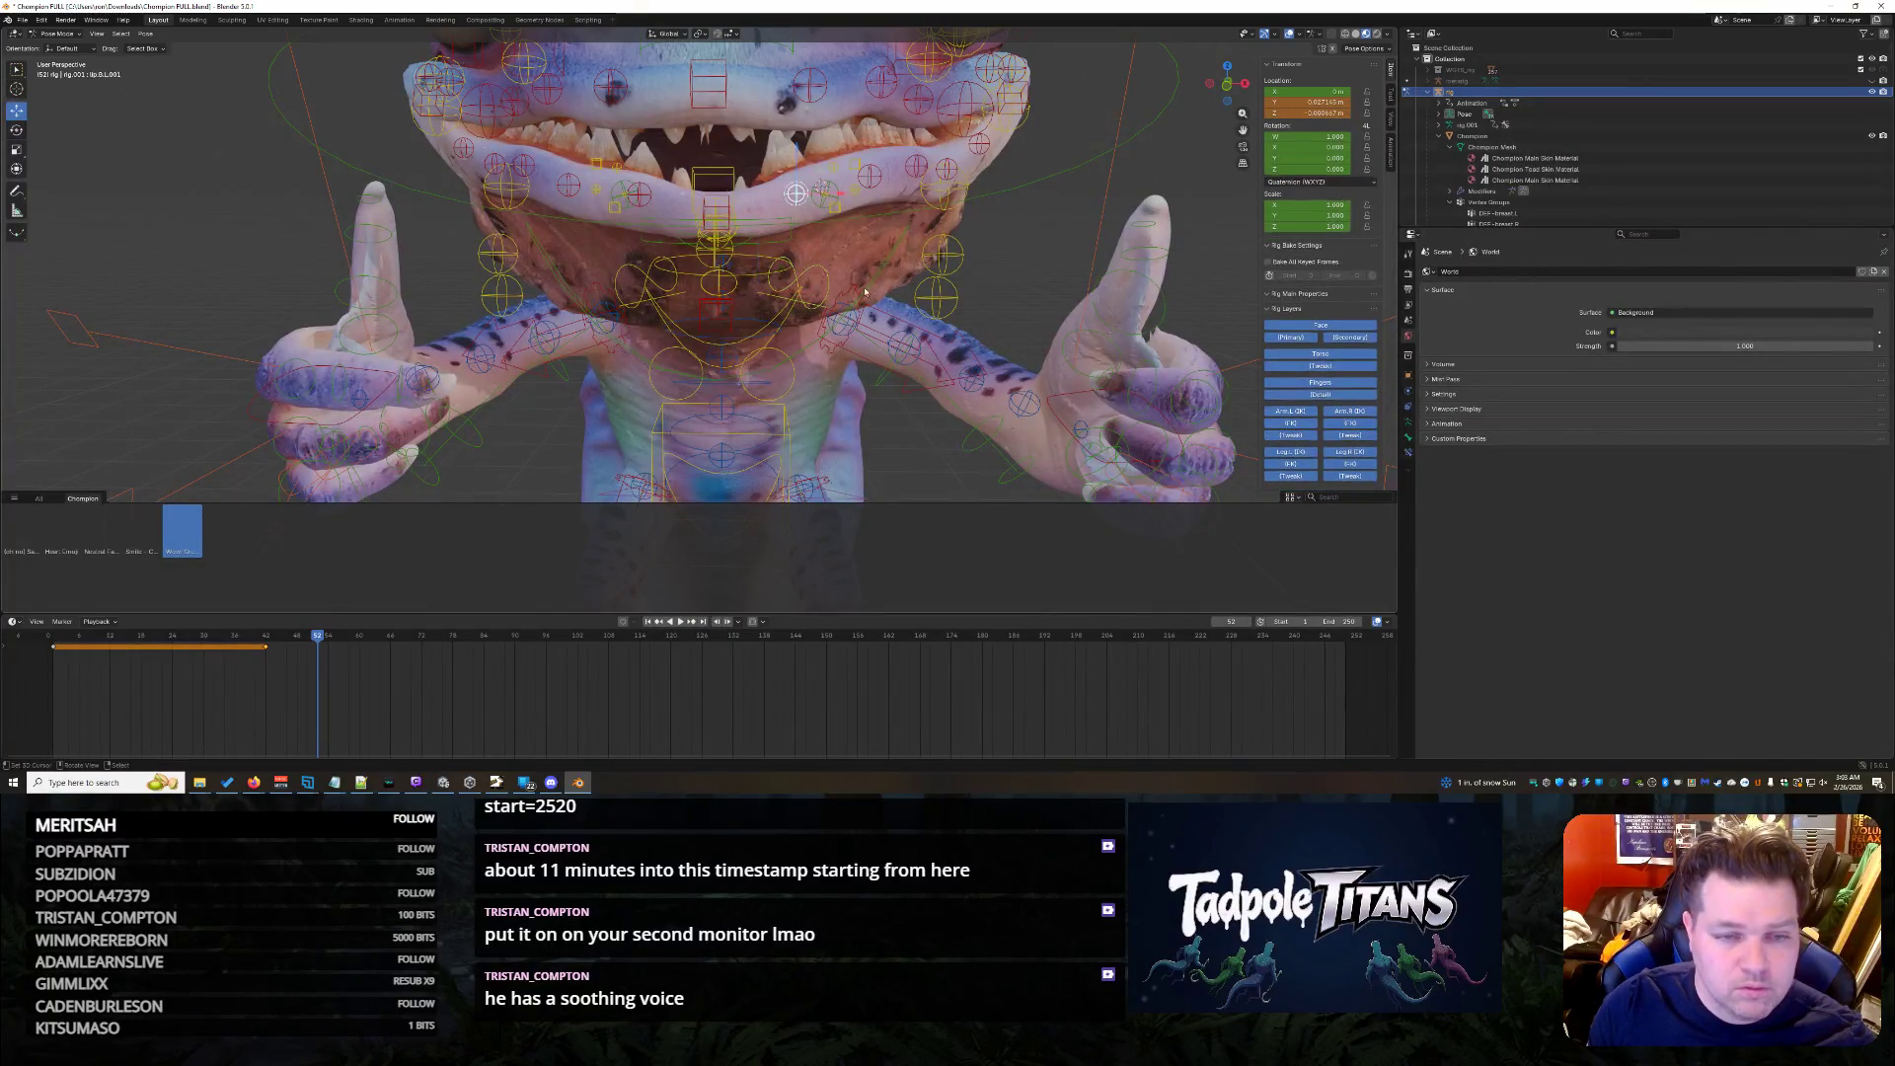
{"action": "middle_click_drag", "start_coordinate": [812, 190], "coordinate": [864, 284]}
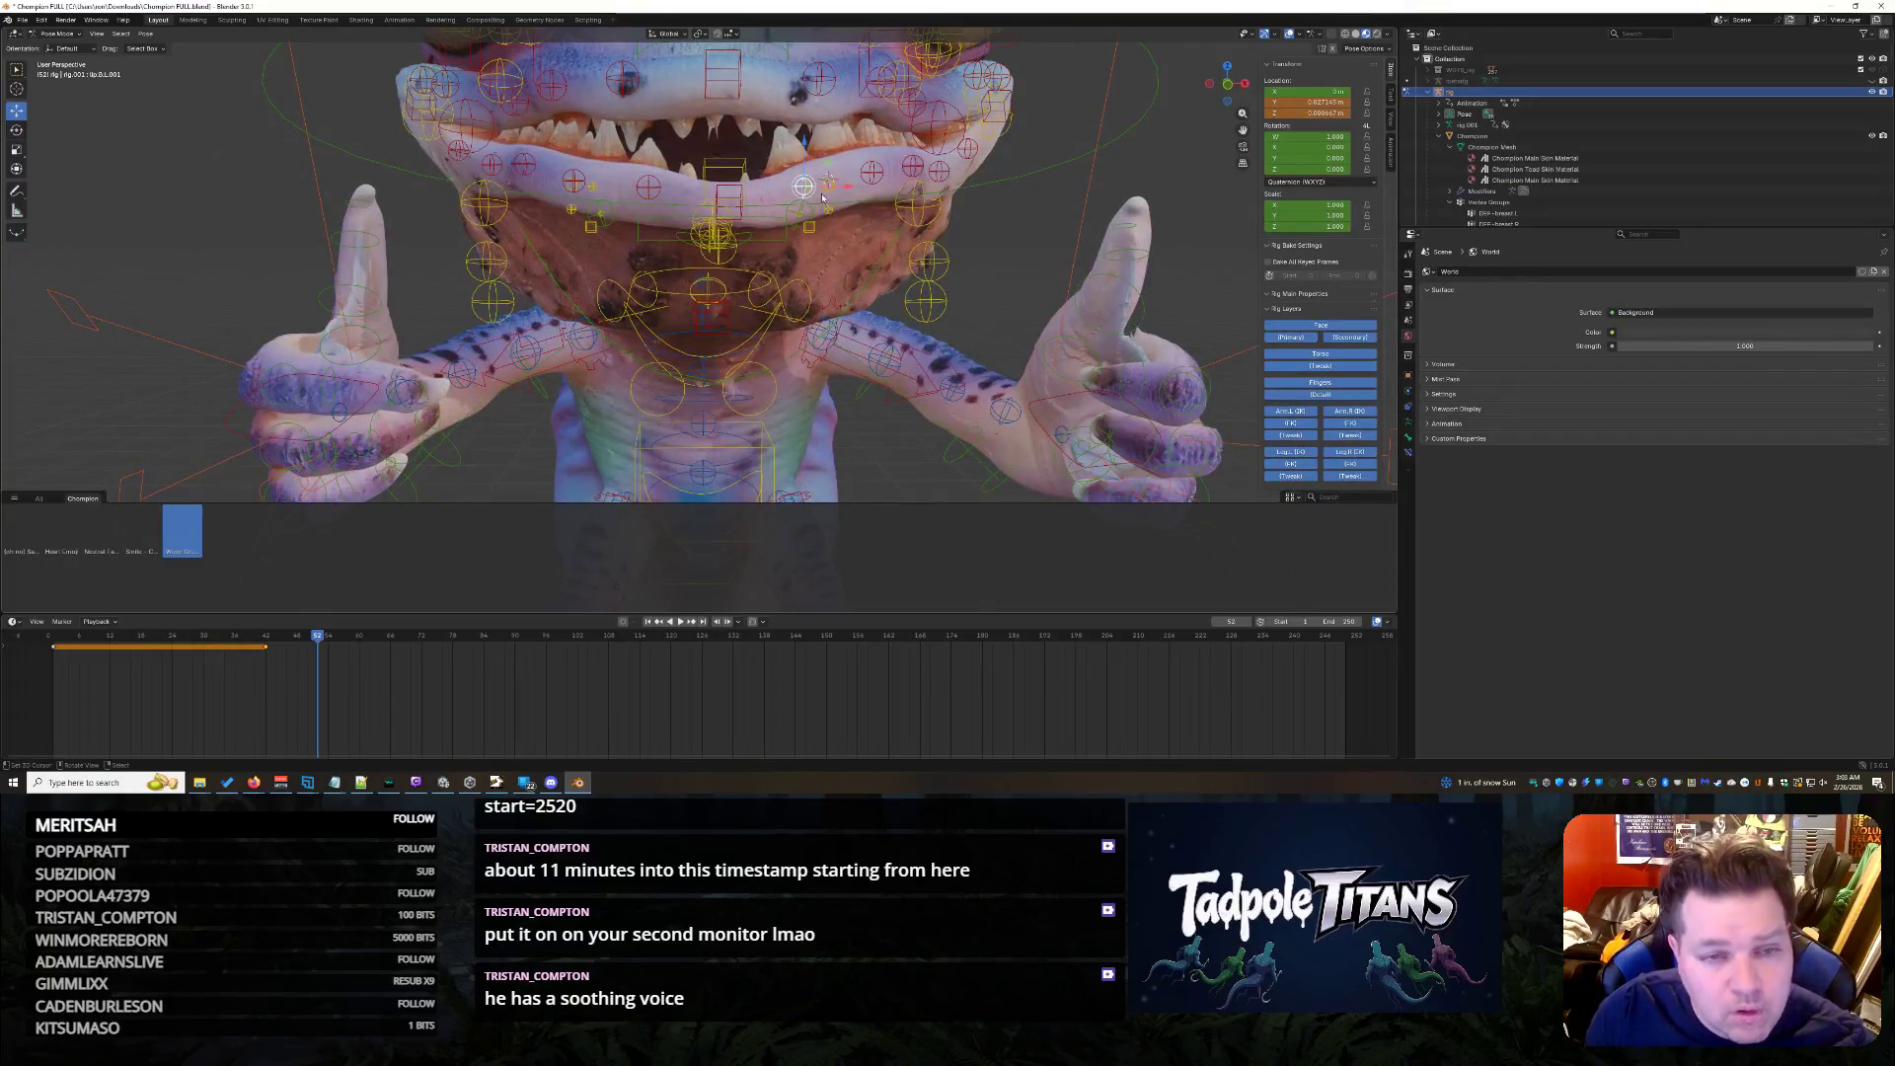
{"action": "key", "text": "g"}
{"action": "key", "text": "z"}
{"action": "left_click", "coordinate": [804, 144]}
{"action": "key", "text": "g"}
{"action": "key", "text": "z"}
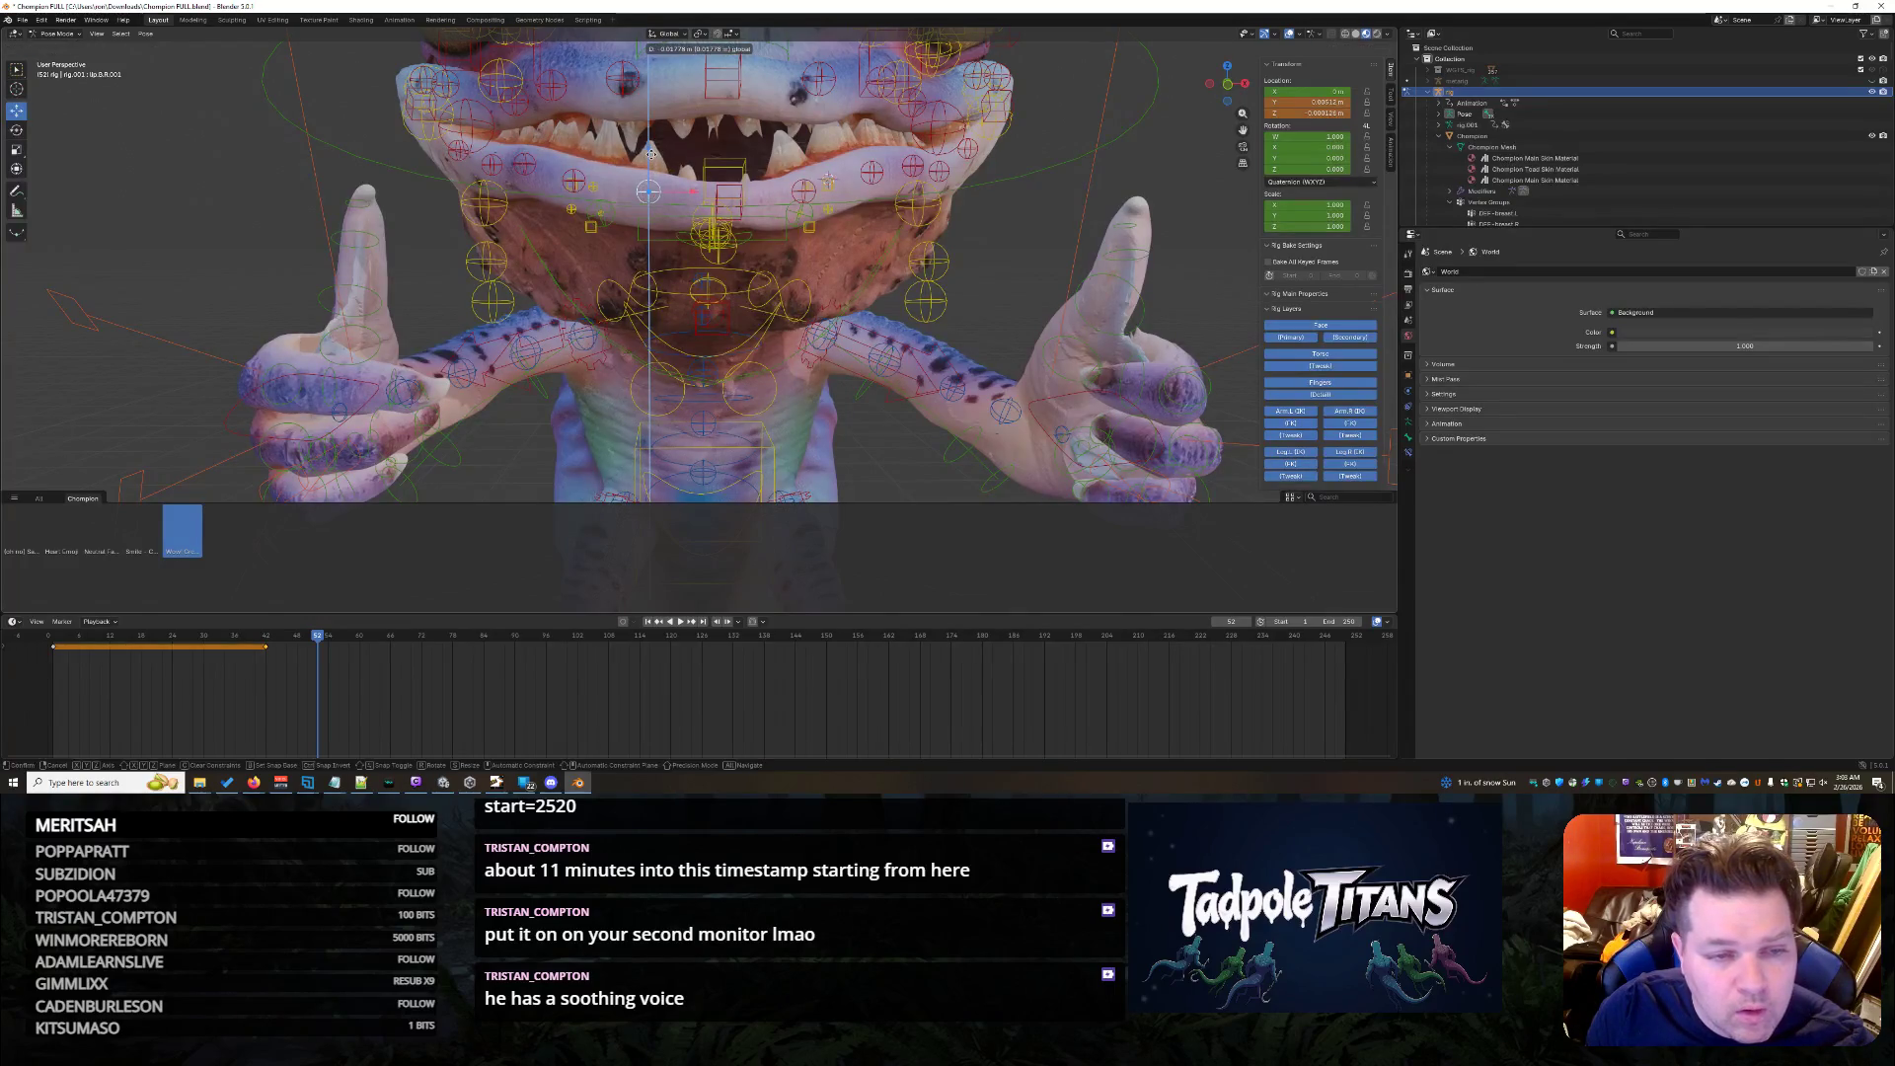
{"action": "left_click", "coordinate": [650, 163]}
- Rotate the lip bone around the X axis from a side view
{"action": "middle_click_drag", "start_coordinate": [650, 163], "coordinate": [188, 156]}
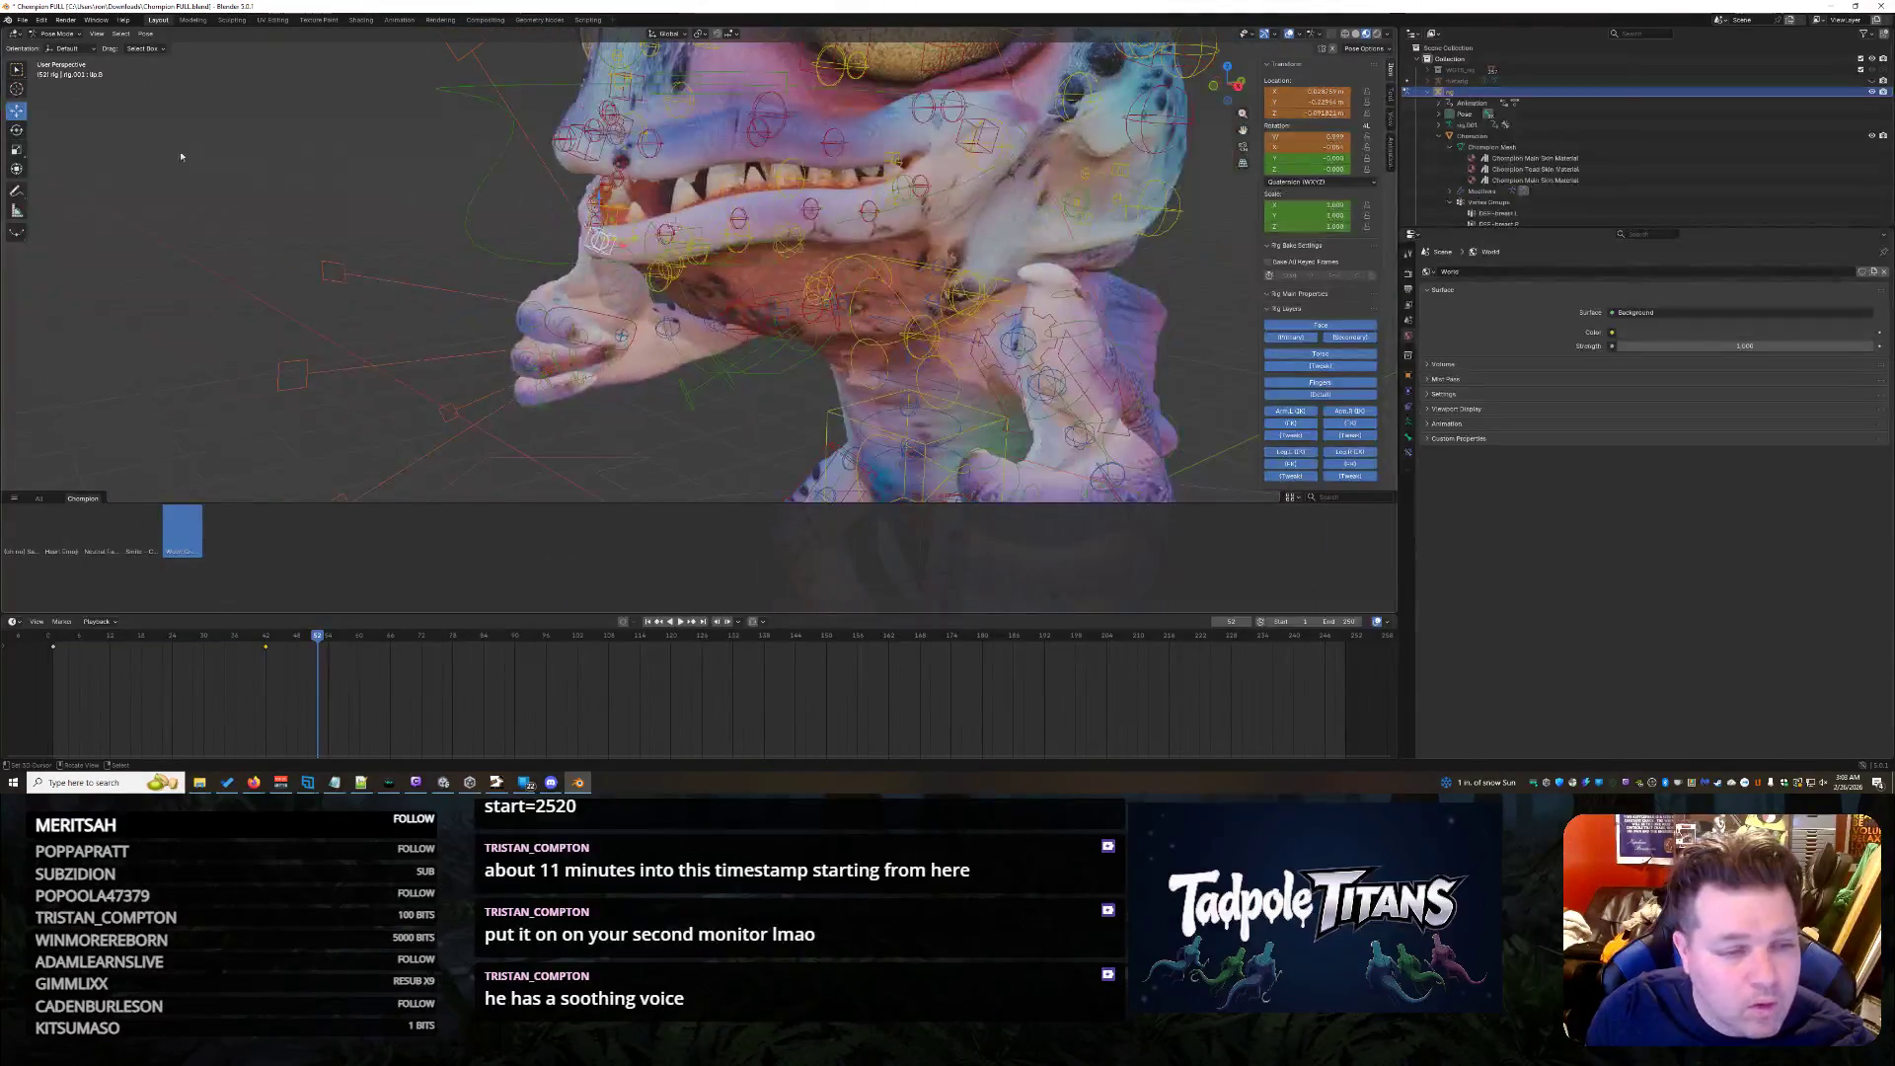
{"action": "key", "text": "r"}
{"action": "key", "text": "x"}
{"action": "left_click", "coordinate": [575, 226]}
{"action": "mouse_move", "coordinate": [575, 226]}
{"action": "middle_mouse_down"}
{"action": "mouse_move", "coordinate": [741, 377]}
{"action": "mouse_move", "coordinate": [841, 390]}
{"action": "middle_mouse_up"}
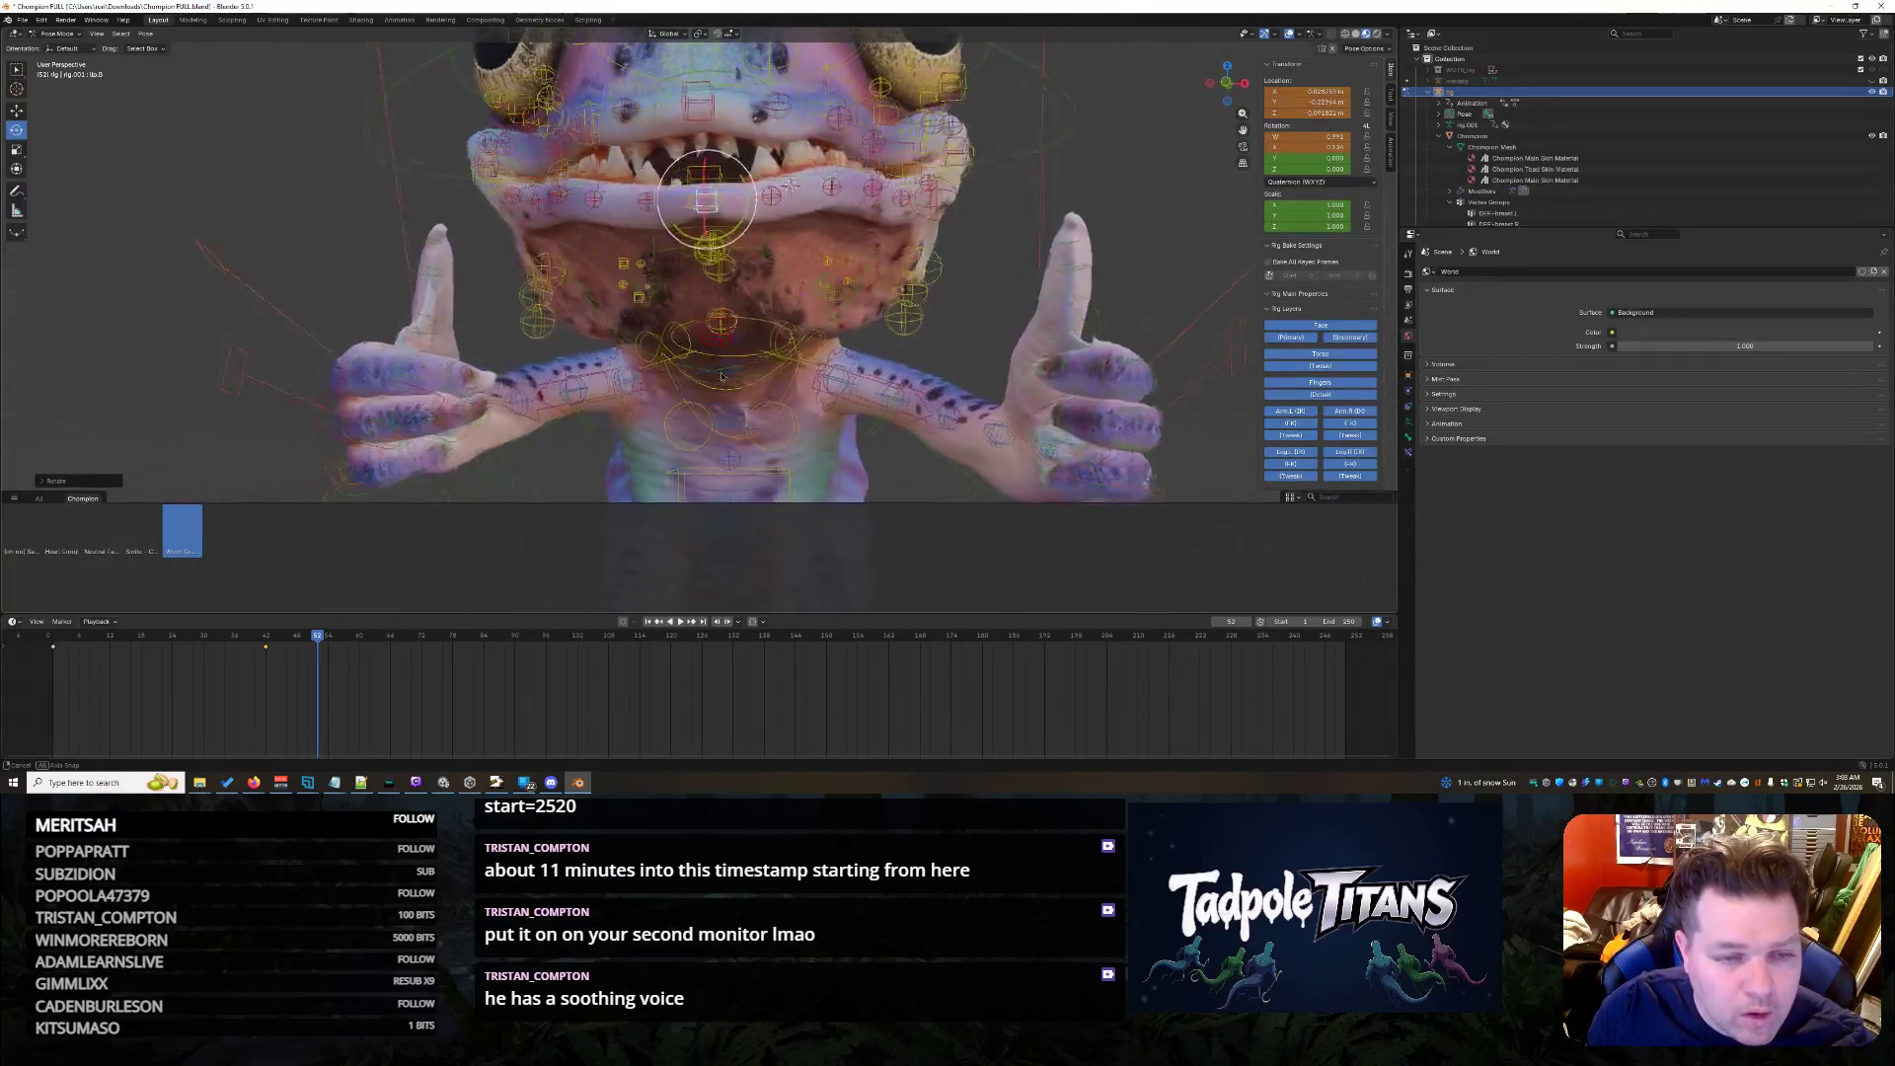
{"action": "scroll", "coordinate": [841, 387], "scroll_direction": "up", "scroll_amount": 1}
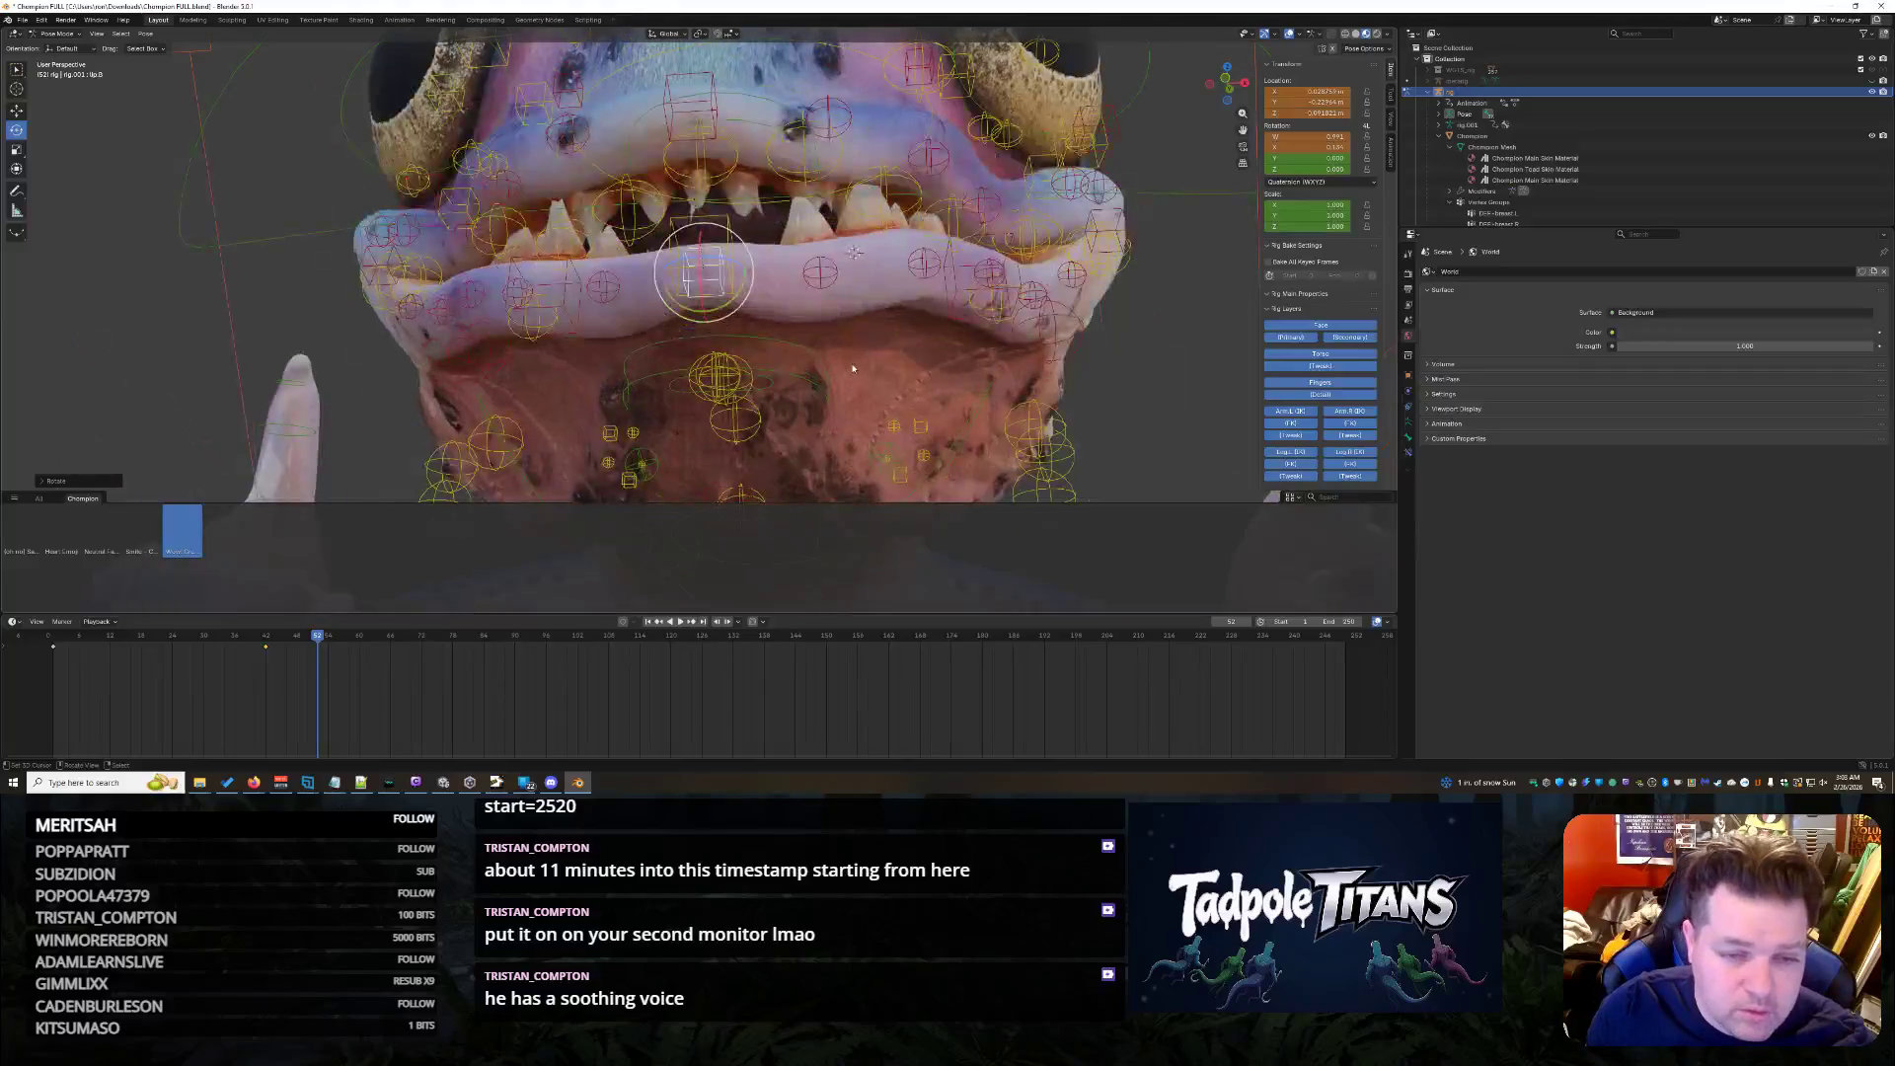
{"action": "scroll", "coordinate": [867, 363], "scroll_direction": "up", "scroll_amount": 1}
{"action": "scroll", "coordinate": [866, 364], "scroll_direction": "up", "scroll_amount": 1}
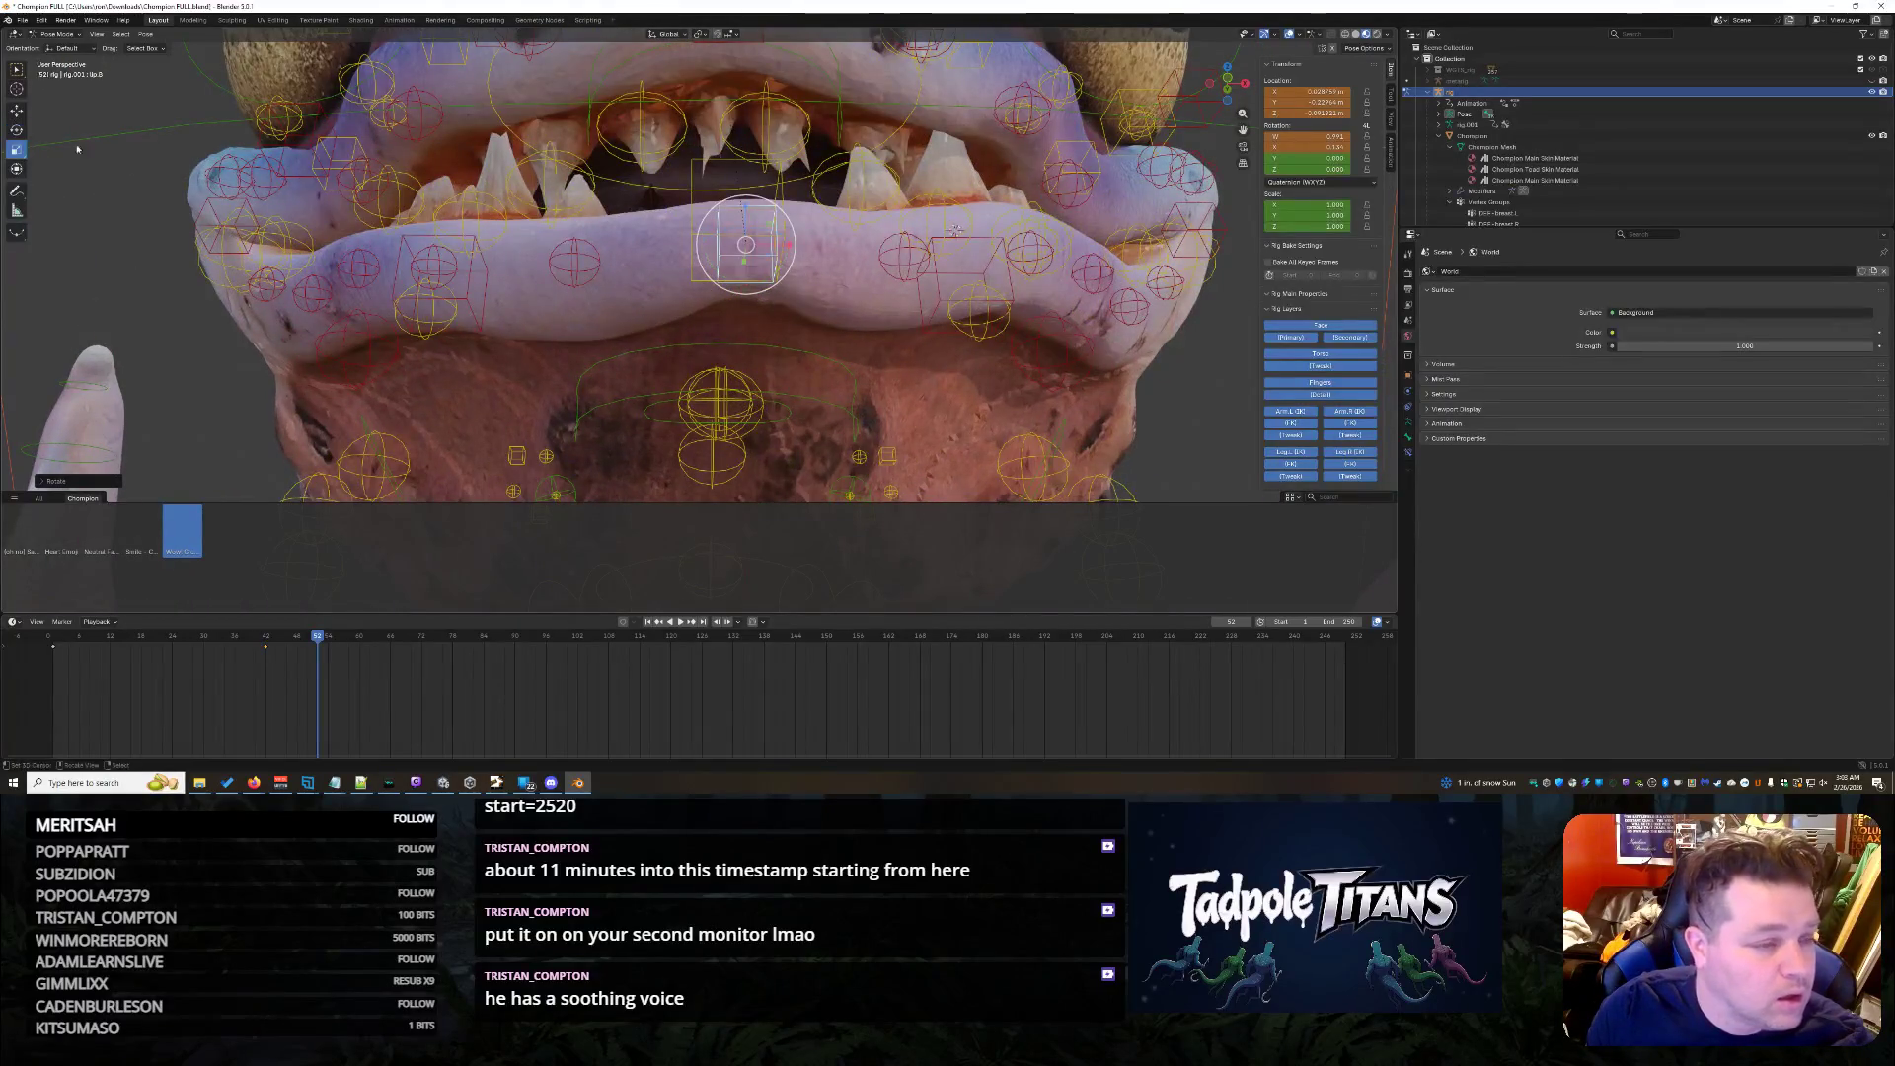
- Scale the left lip control to reshape the lip
{"action": "left_click", "coordinate": [574, 265]}
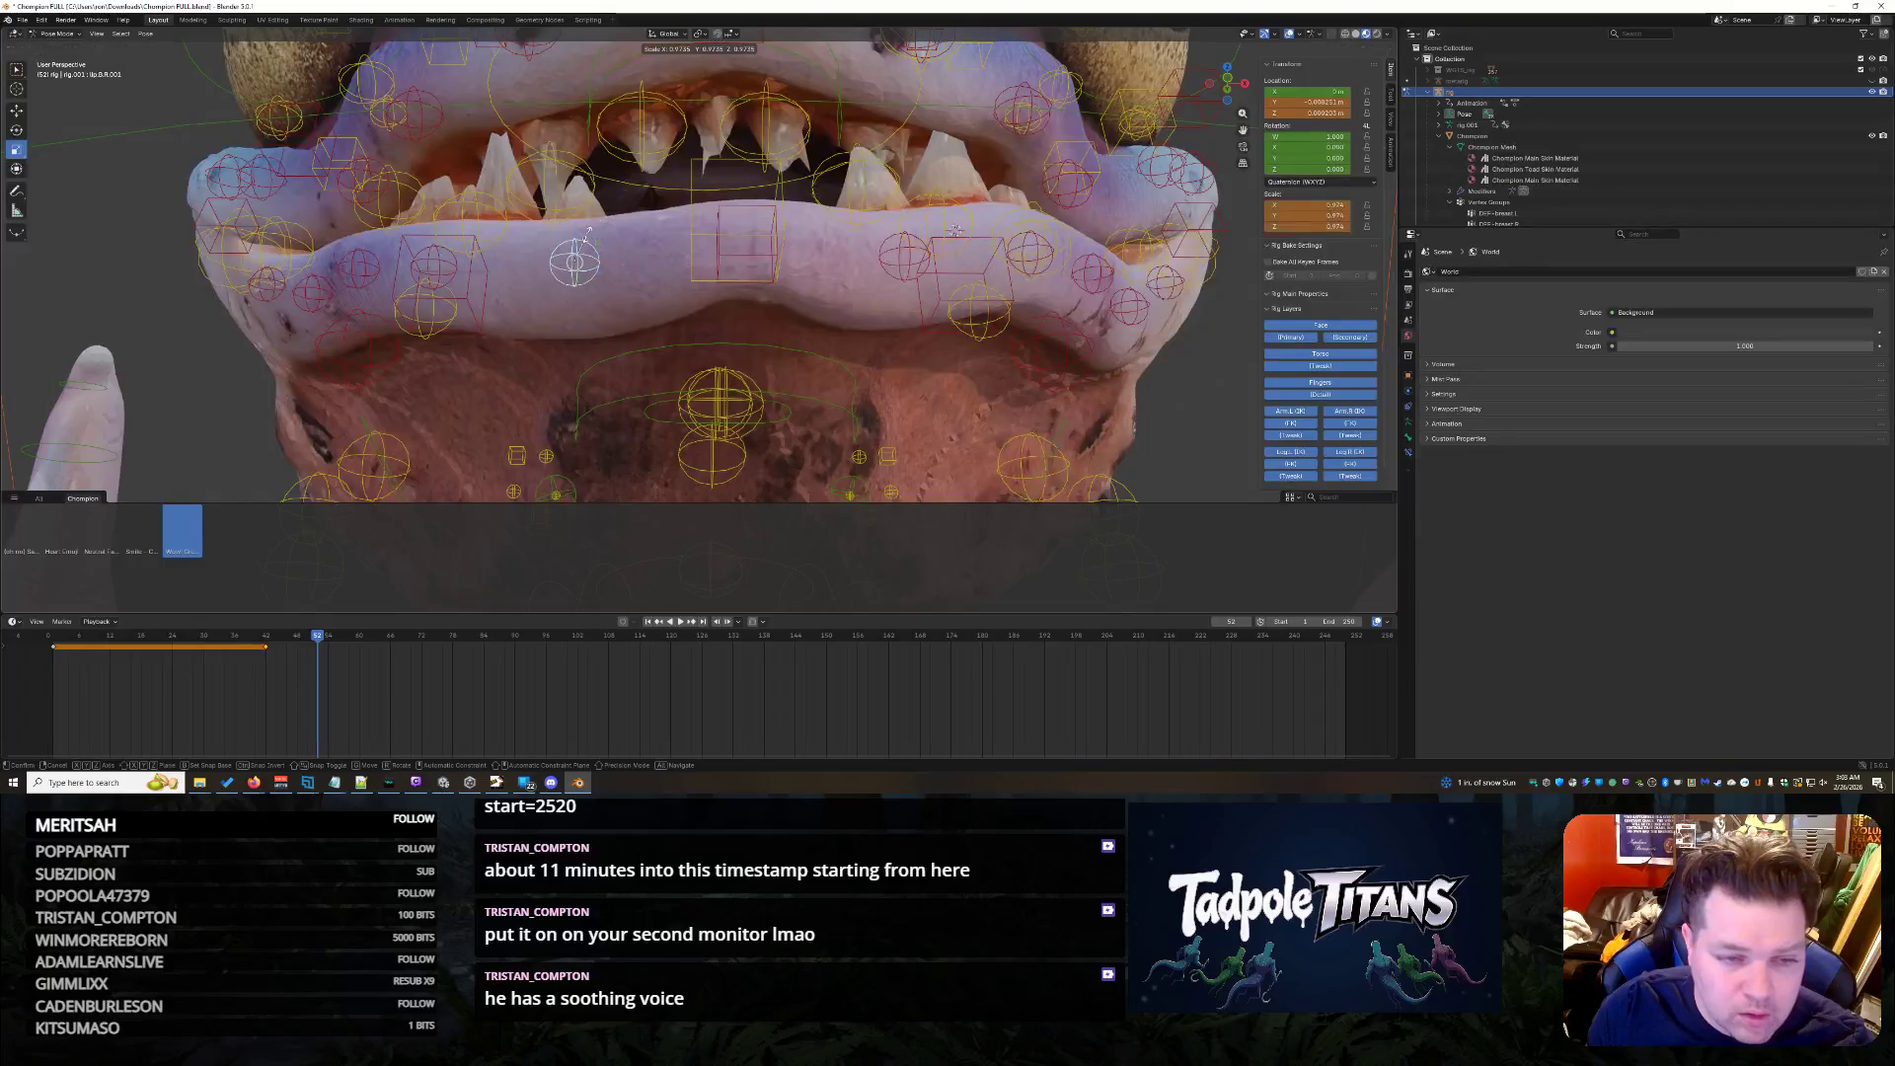
{"action": "key", "text": "alt+a"}
{"action": "key", "text": "s"}
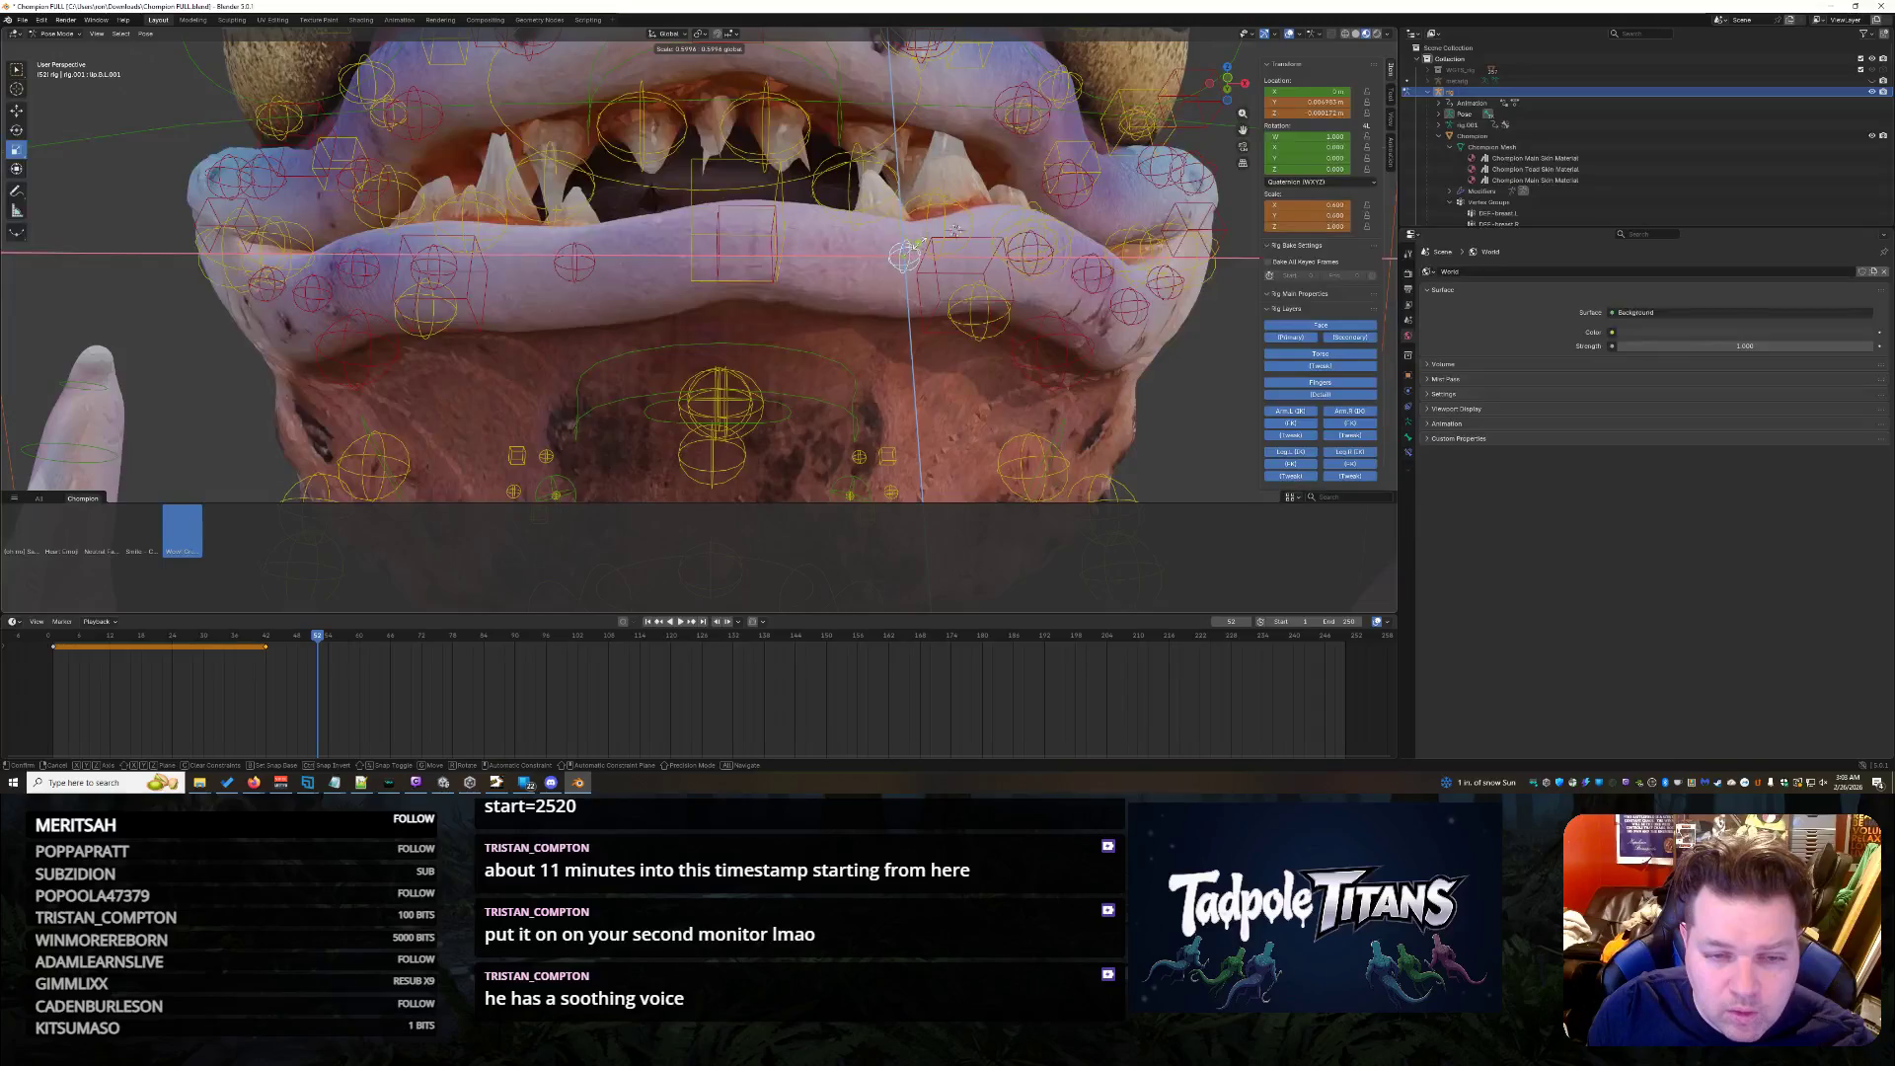
{"action": "key", "text": "Escape"}
{"action": "scroll", "coordinate": [1149, 392], "scroll_direction": "down", "scroll_amount": 4}
{"action": "scroll", "coordinate": [1148, 393], "scroll_direction": "down", "scroll_amount": 2}
{"action": "scroll", "coordinate": [1142, 383], "scroll_direction": "down", "scroll_amount": 2}
{"action": "scroll", "coordinate": [1132, 378], "scroll_direction": "down", "scroll_amount": 1}
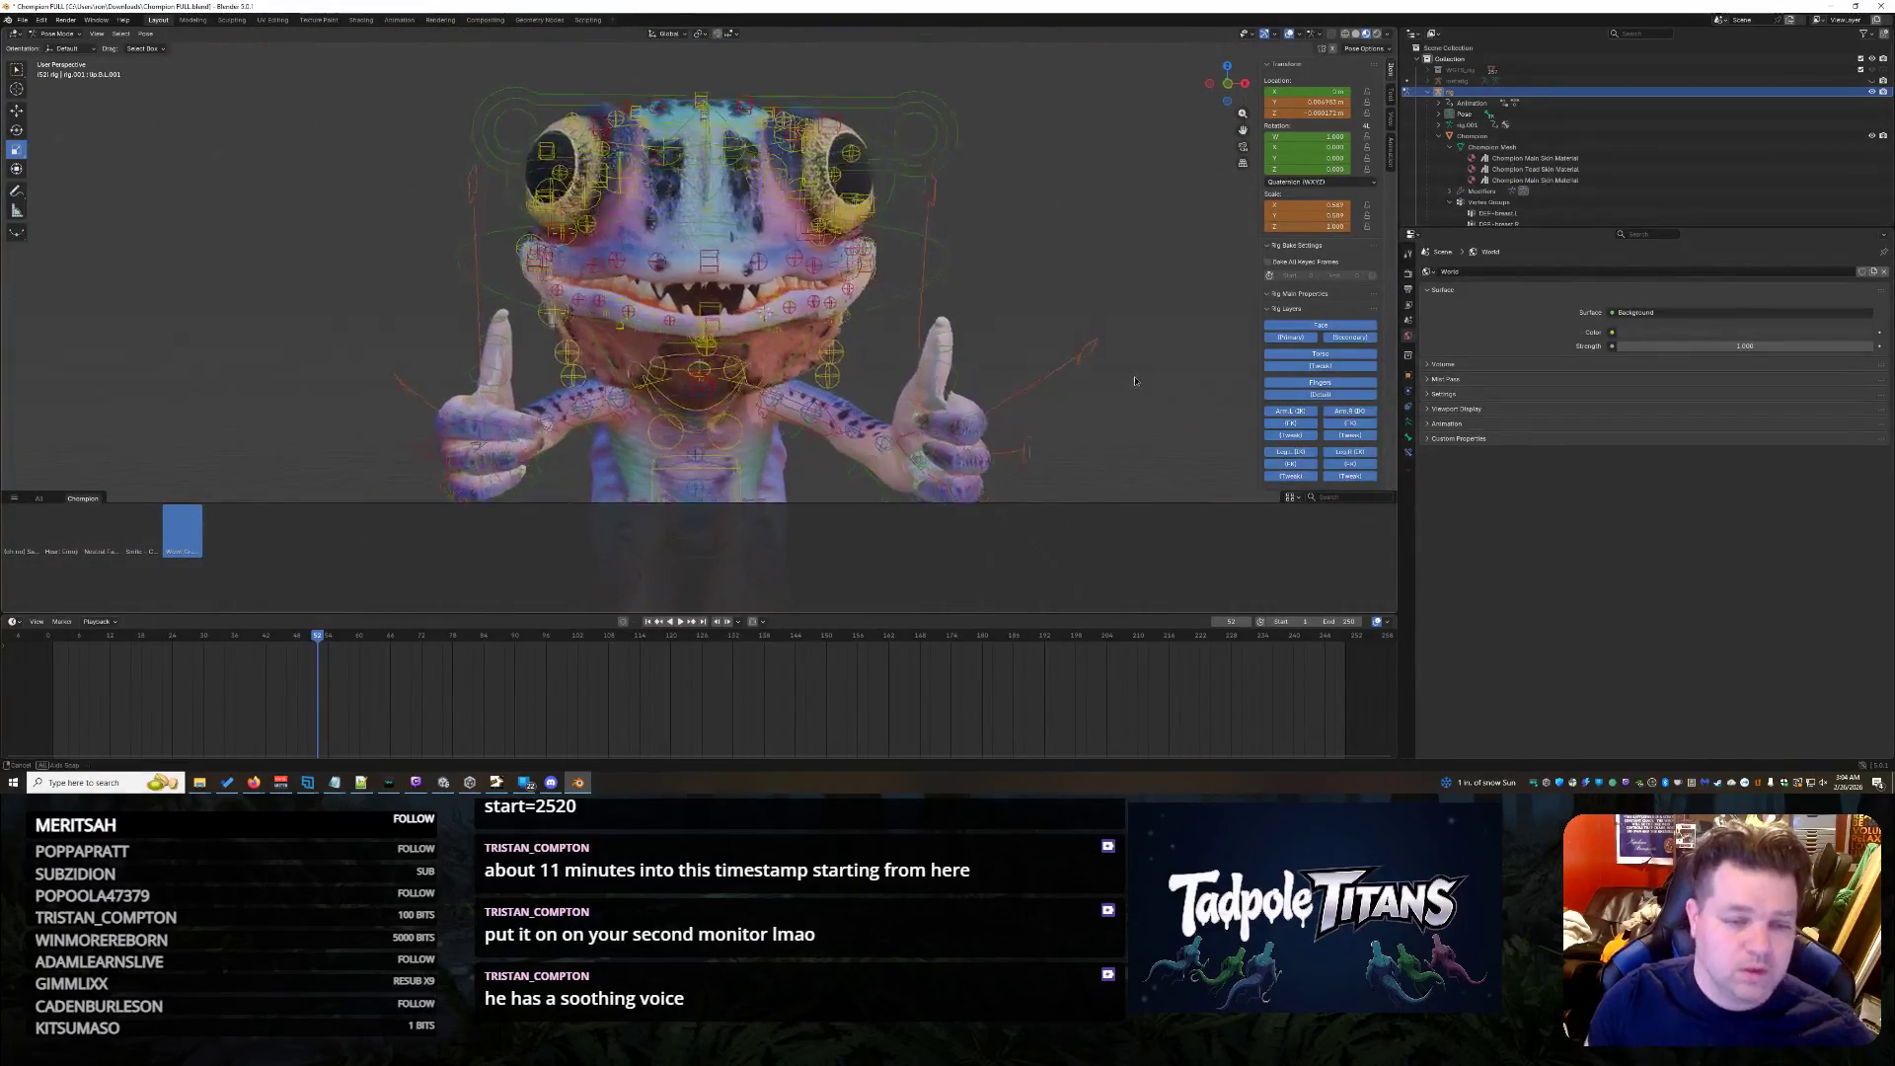
{"action": "scroll", "coordinate": [1118, 373], "scroll_direction": "up", "scroll_amount": 2}
{"action": "scroll", "coordinate": [1117, 373], "scroll_direction": "up", "scroll_amount": 2}
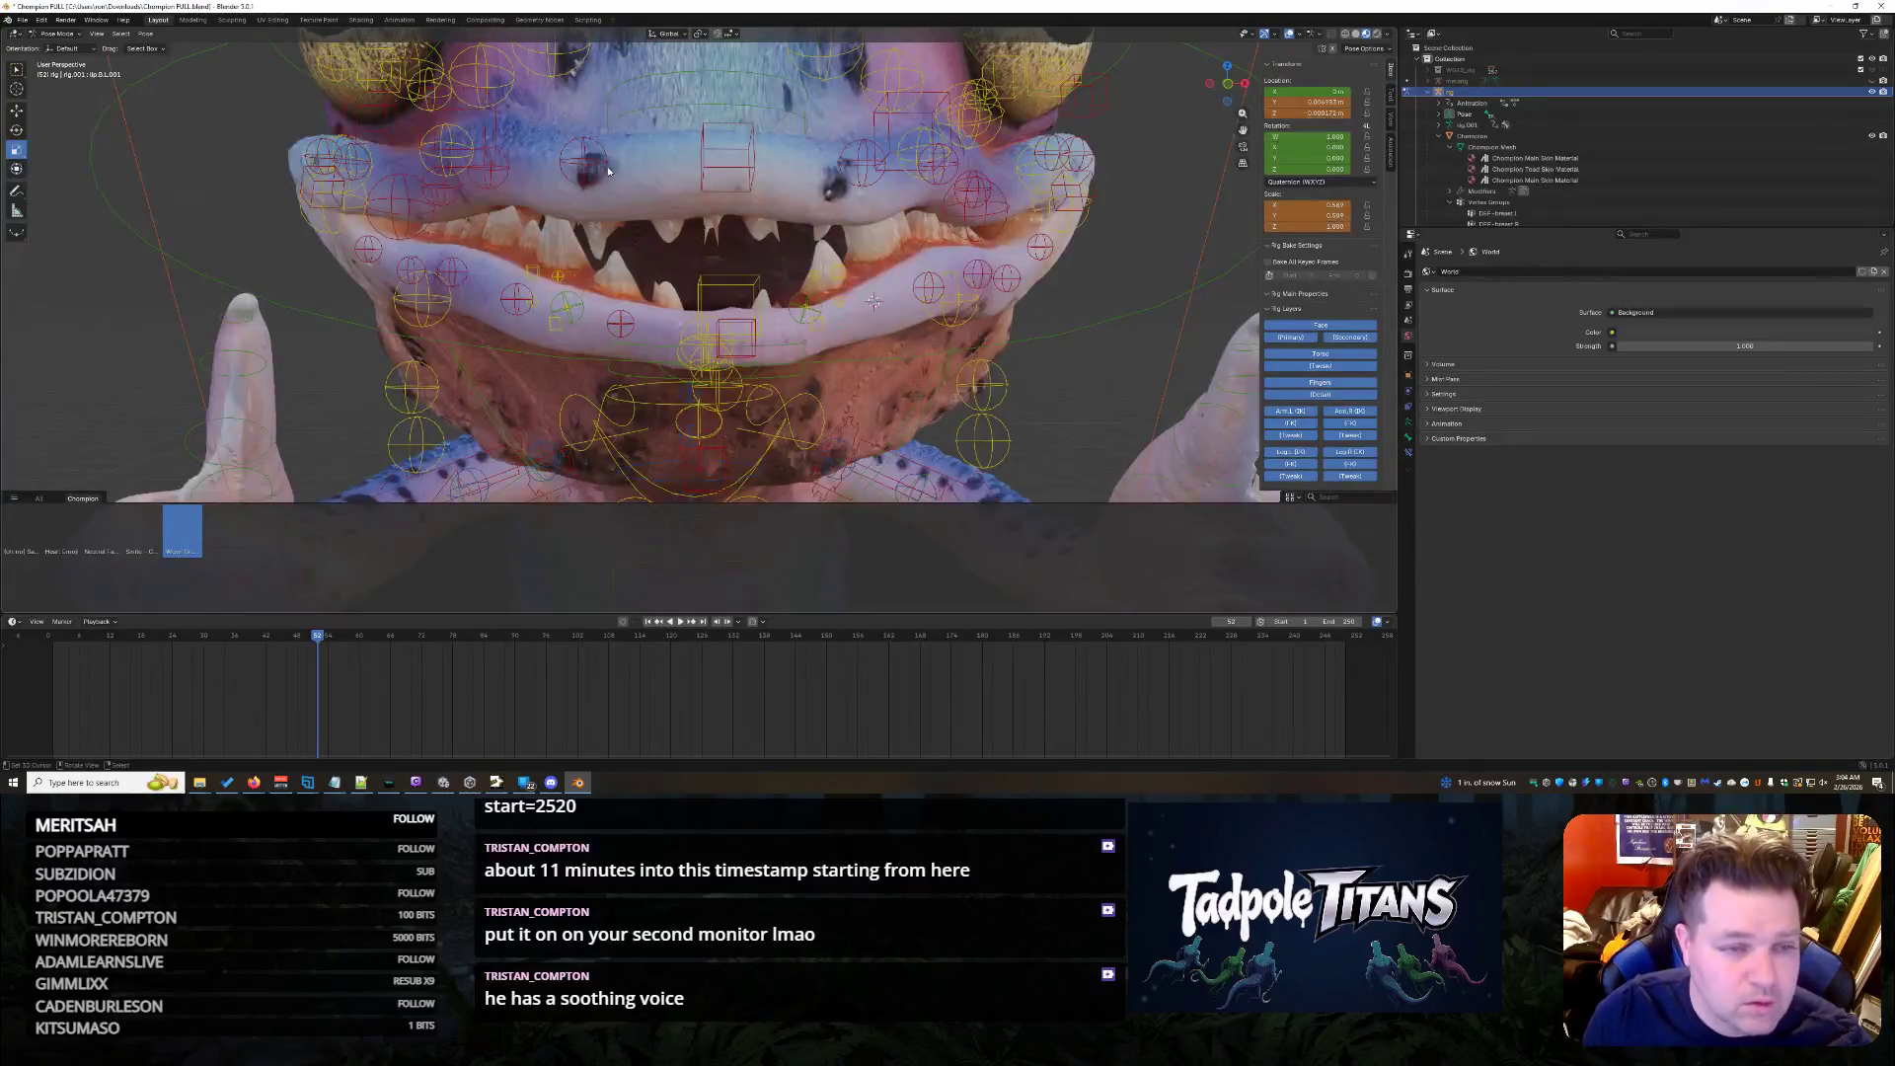
- Select the upper-lip control and scale it to a new size
{"action": "left_click", "coordinate": [608, 171]}
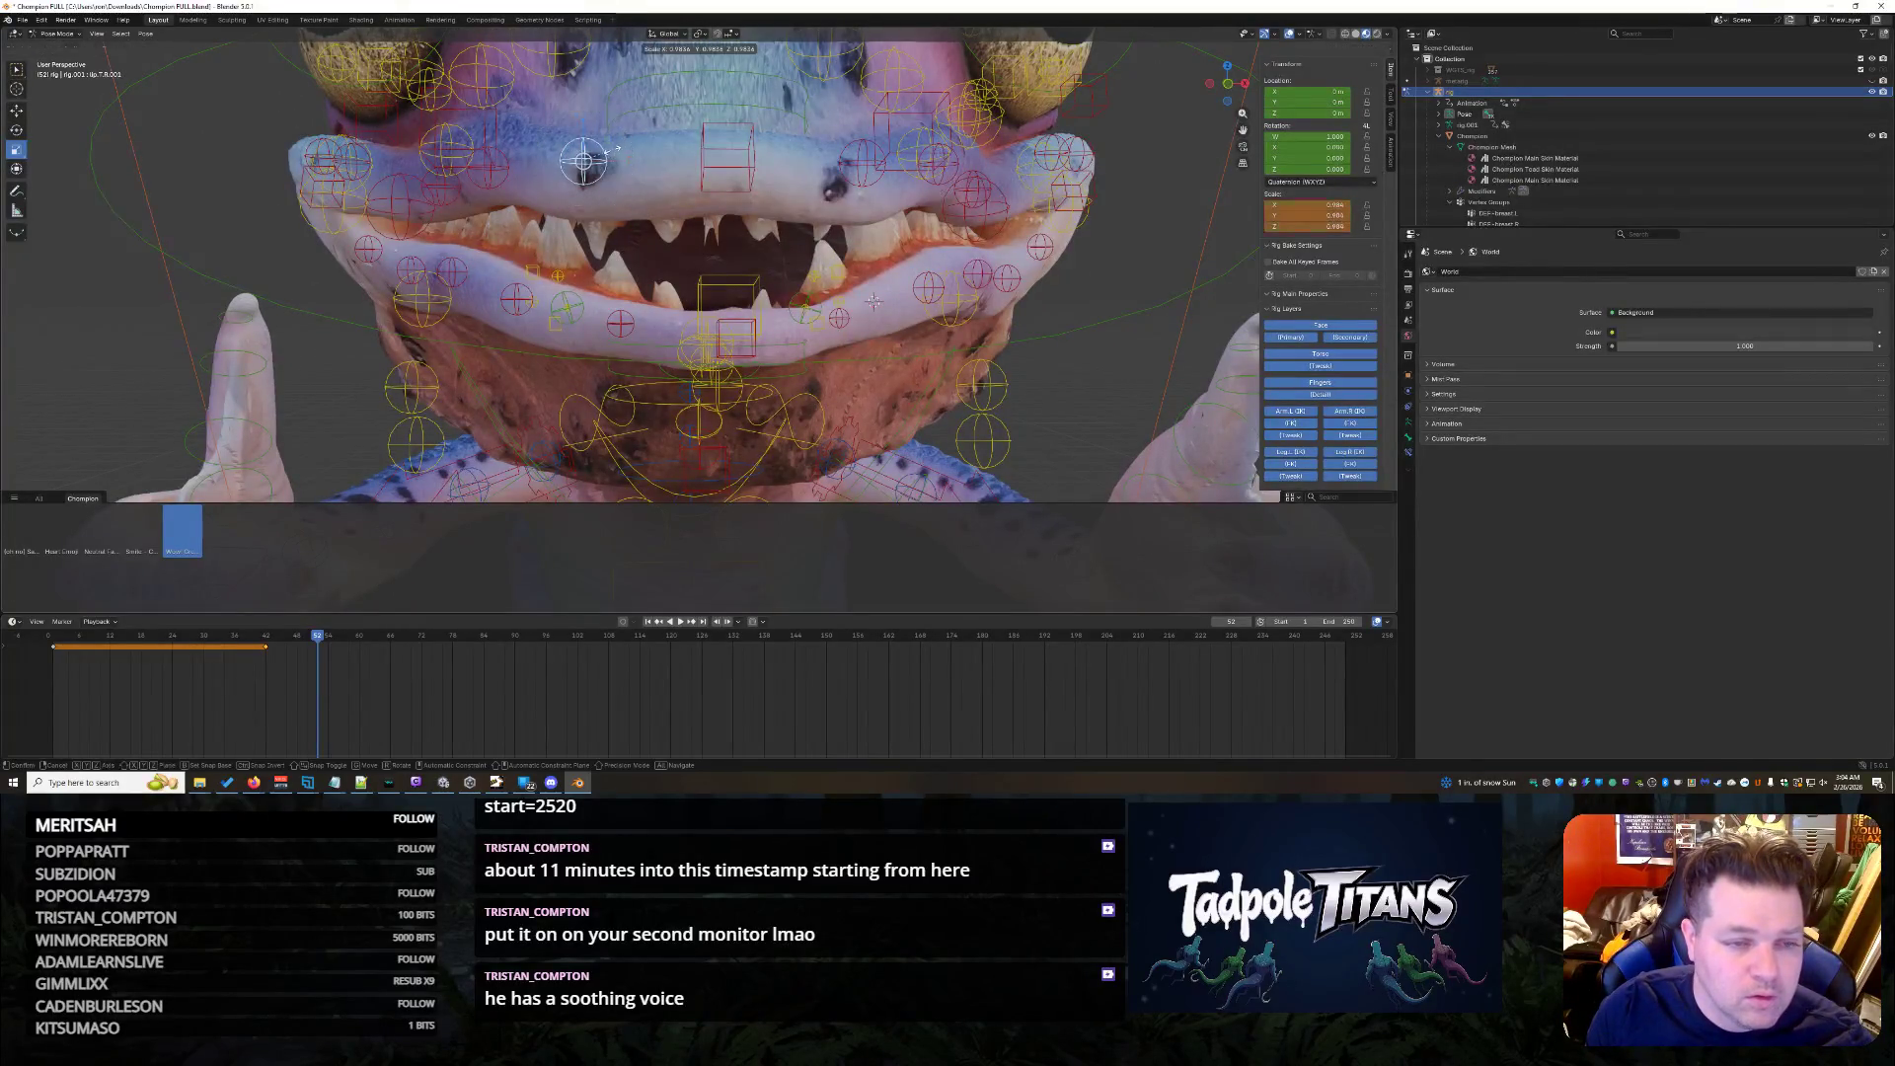
{"action": "left_click", "coordinate": [863, 160]}
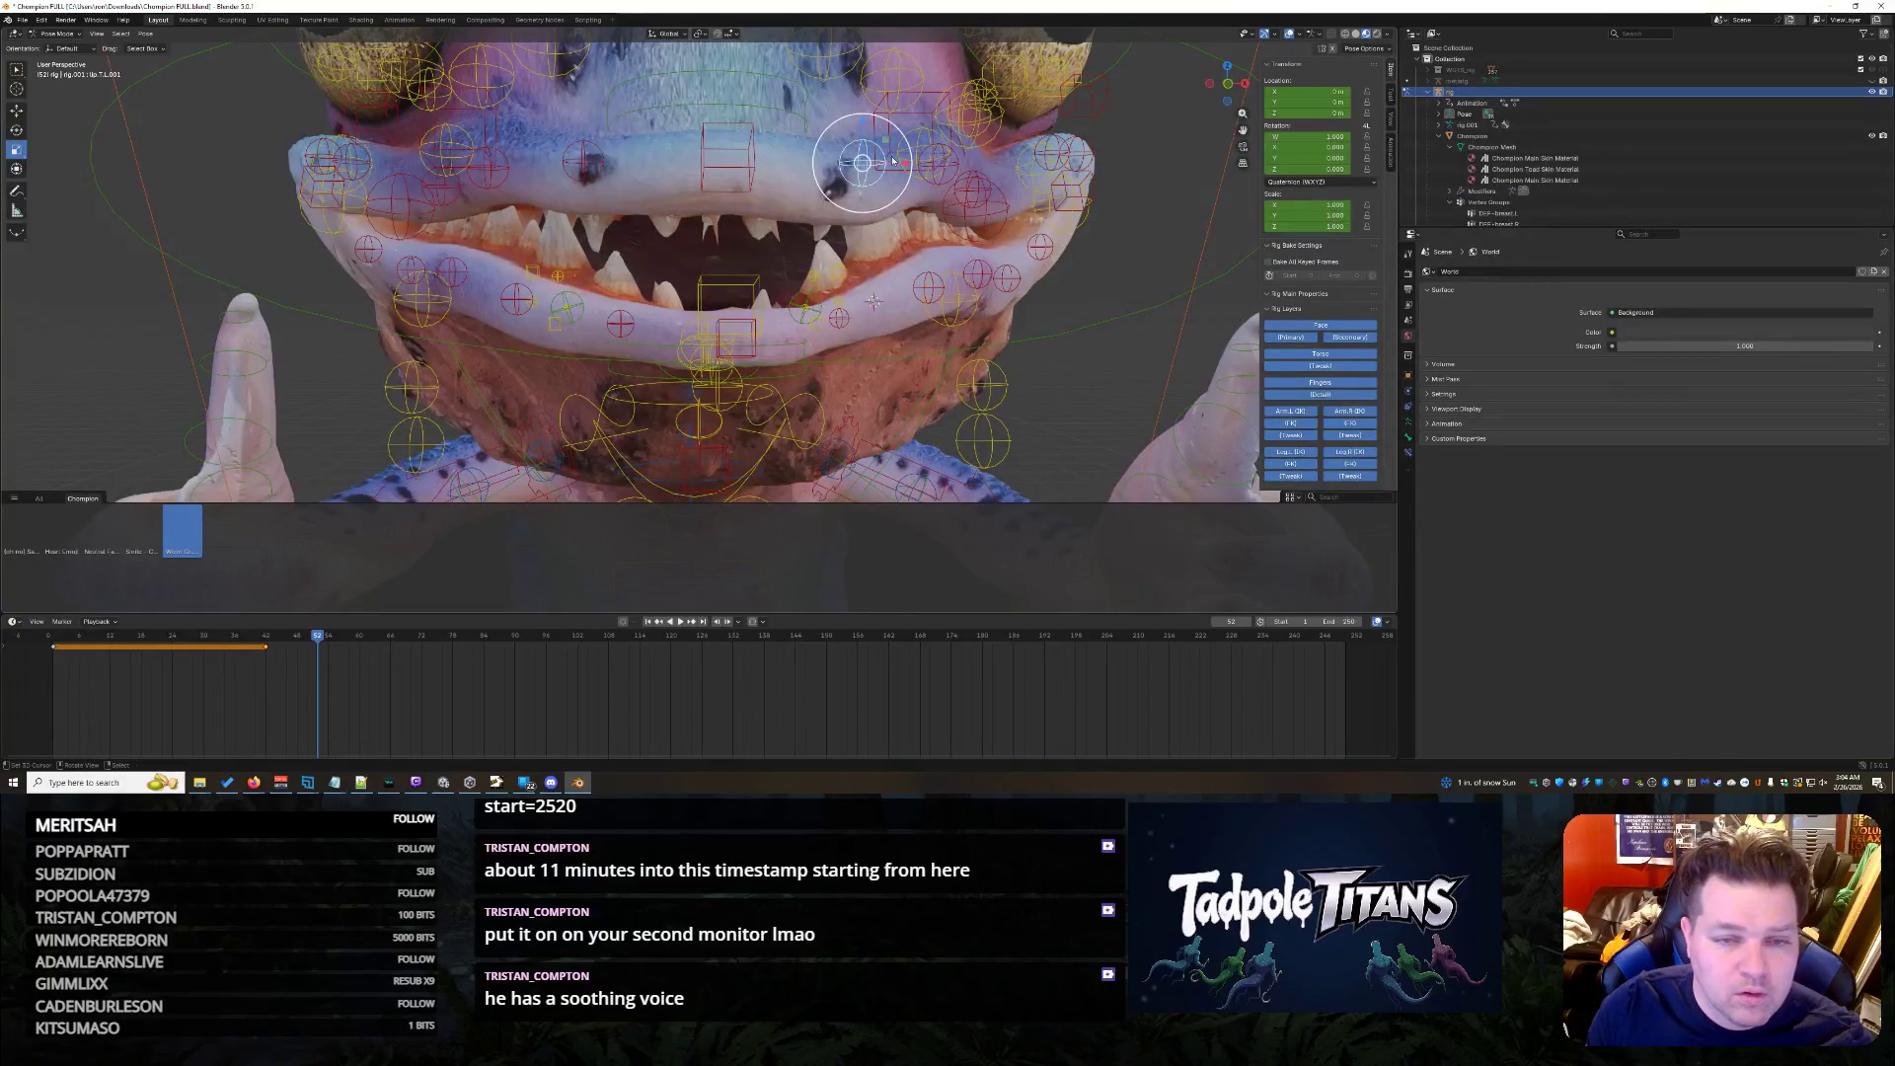
{"action": "left_click", "coordinate": [752, 174]}
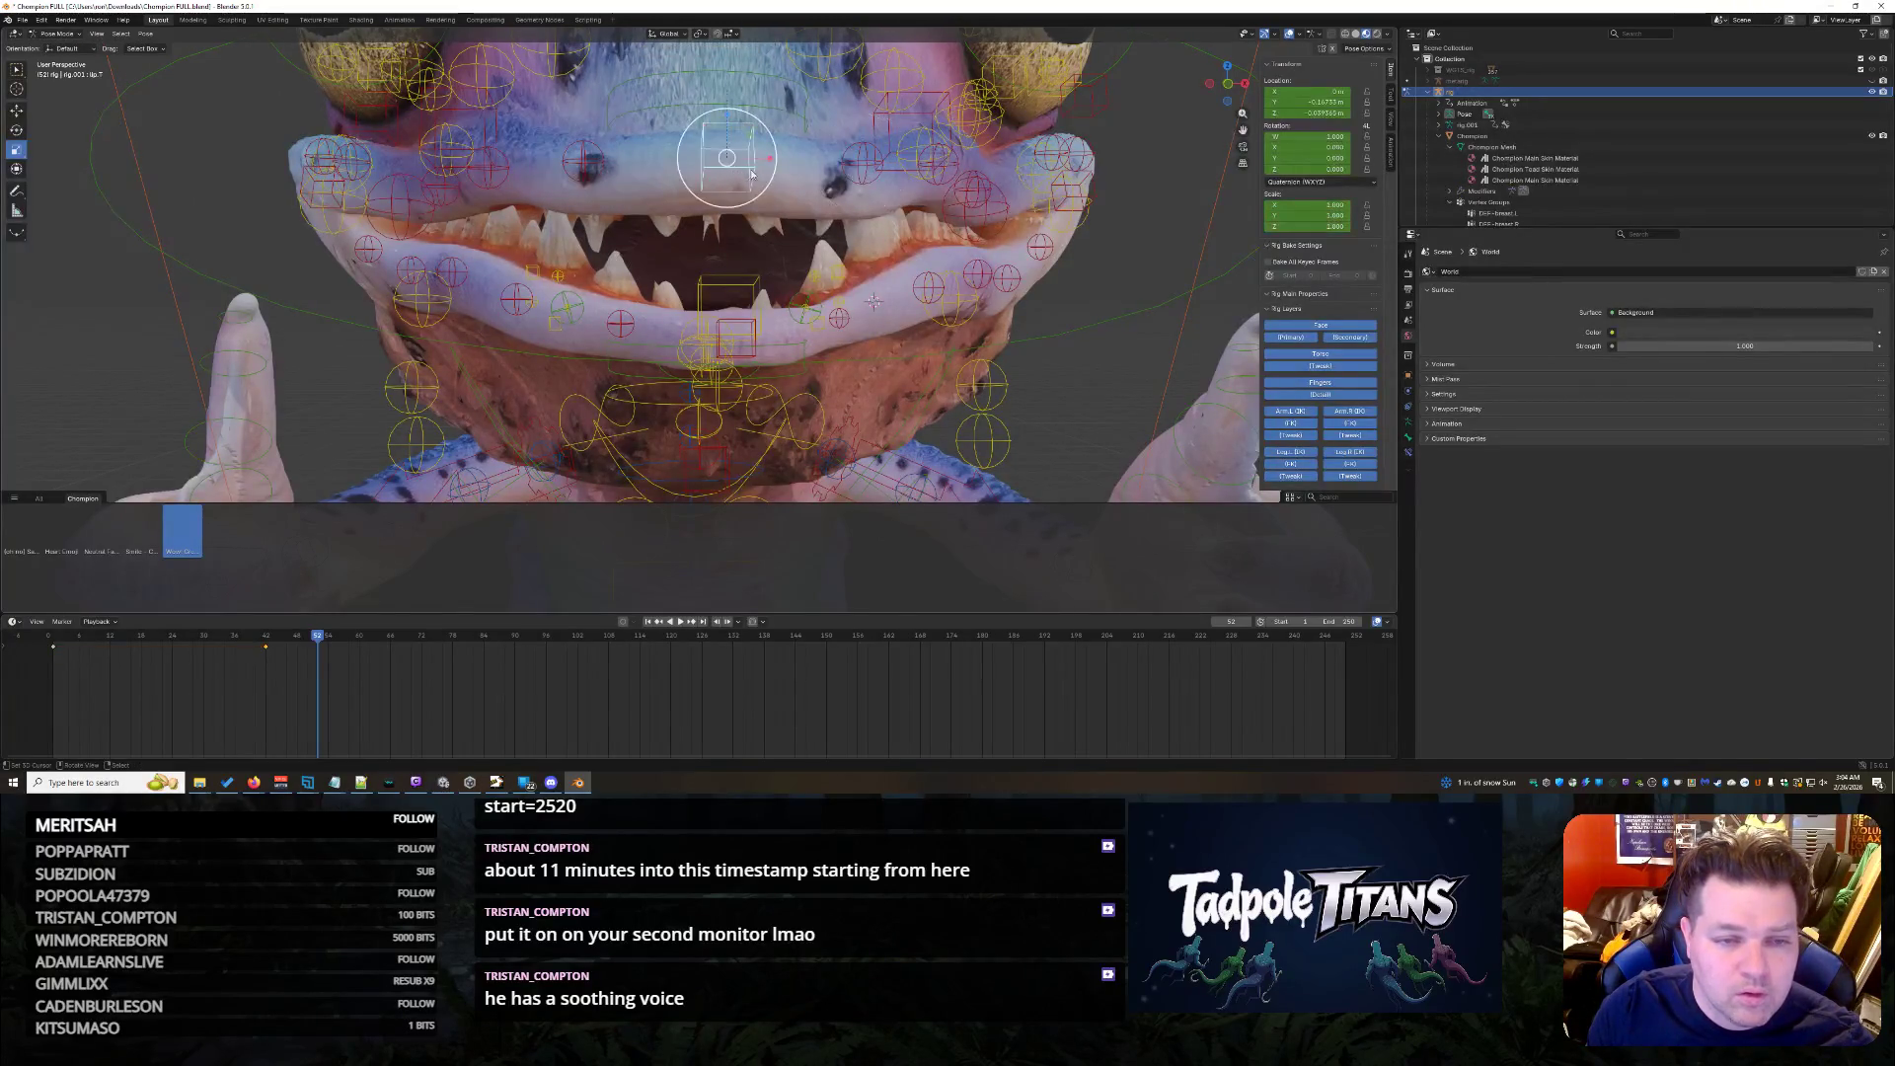
{"action": "key", "text": "s"}
{"action": "left_click", "coordinate": [886, 232]}
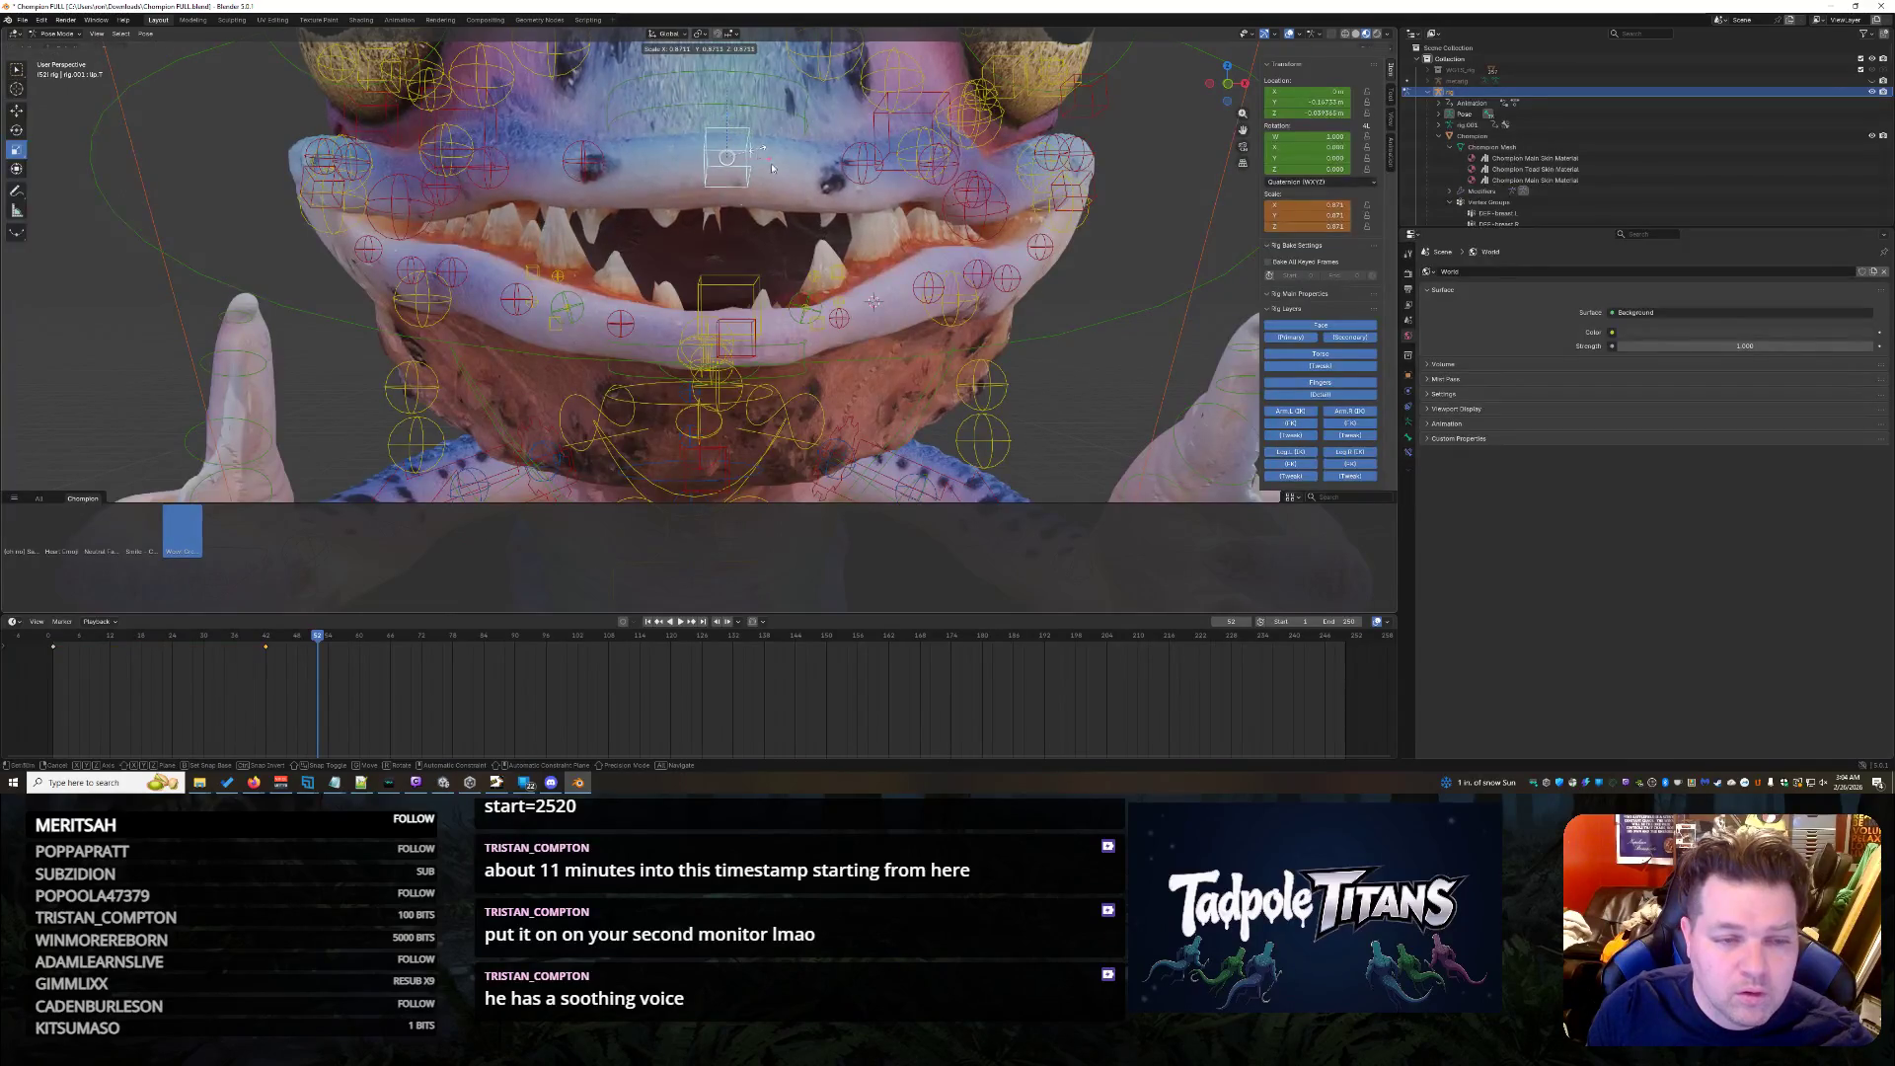
{"action": "scroll", "coordinate": [886, 232], "scroll_direction": "down", "scroll_amount": 5}
{"action": "scroll", "coordinate": [994, 302], "scroll_direction": "up", "scroll_amount": 3}
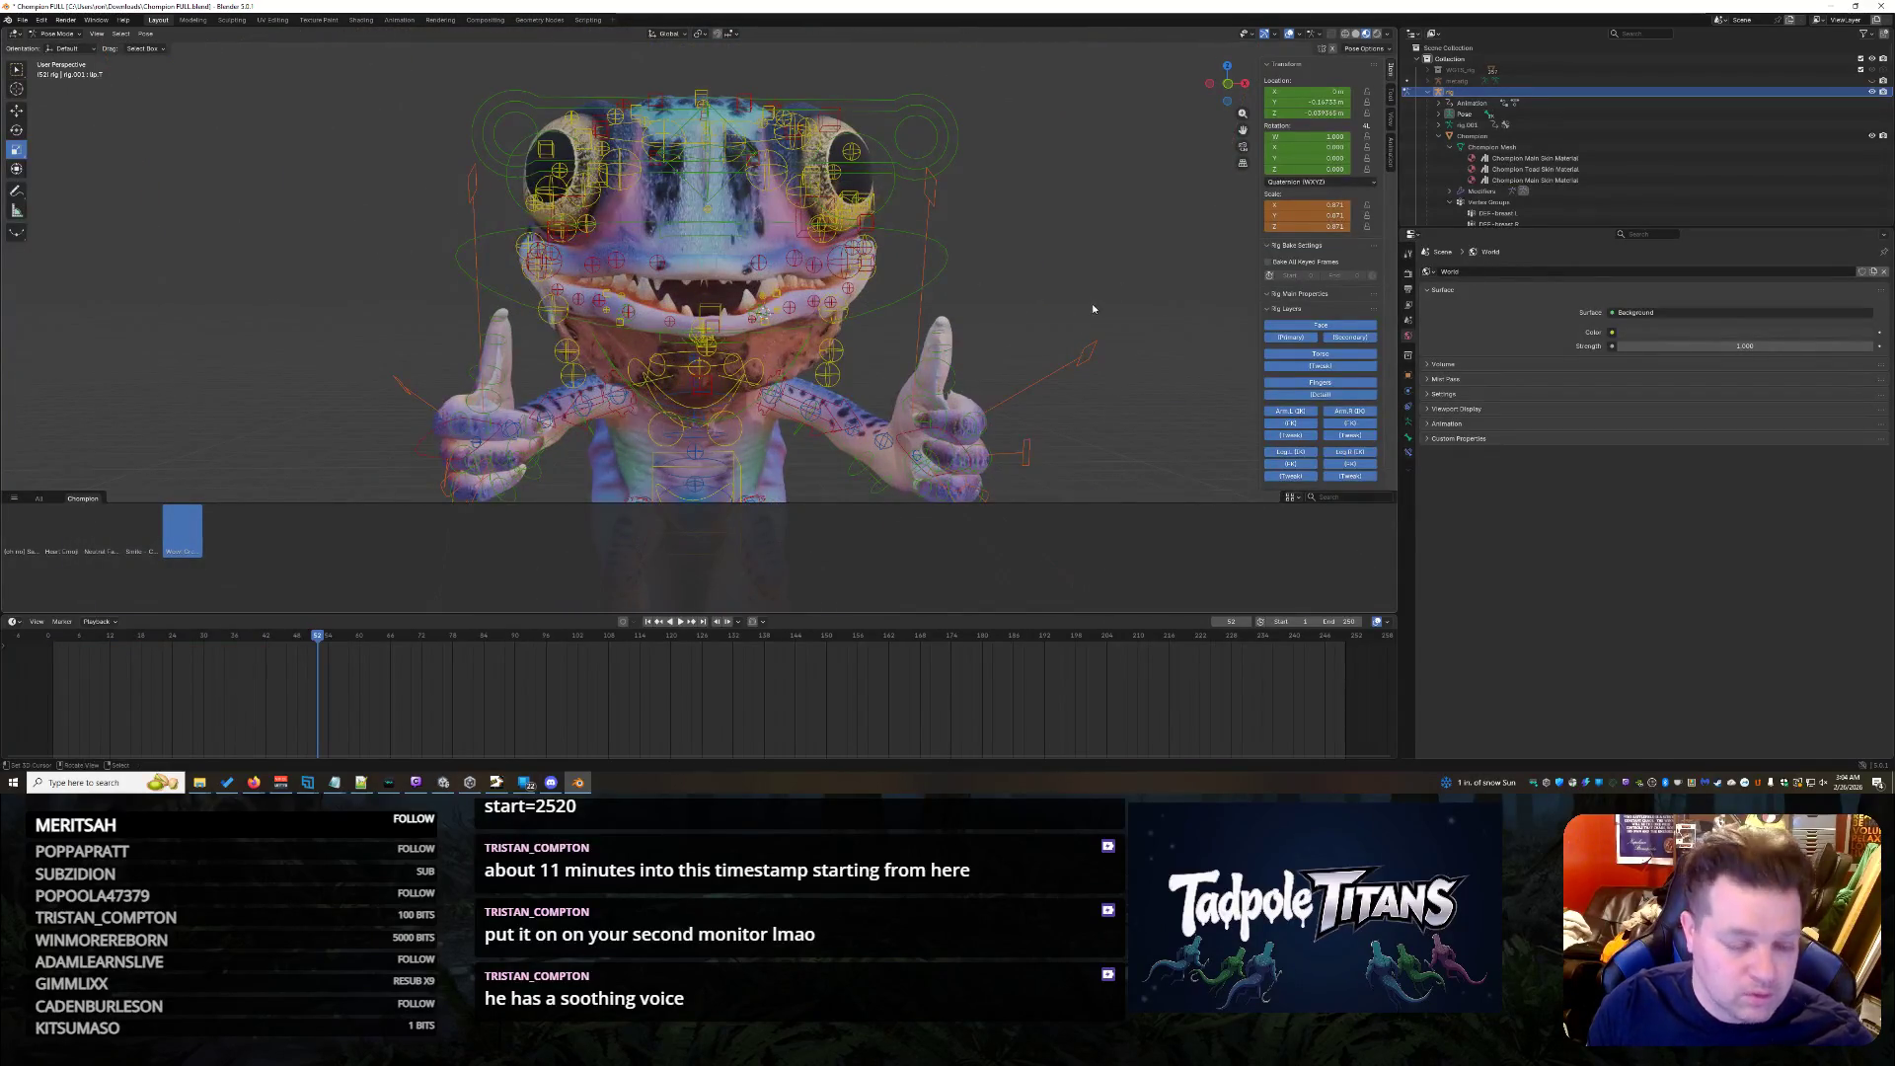
- Apply the stored pose asset to the rig, then undo it
{"action": "right_click", "coordinate": [192, 516]}
{"action": "mouse_move", "coordinate": [183, 531]}
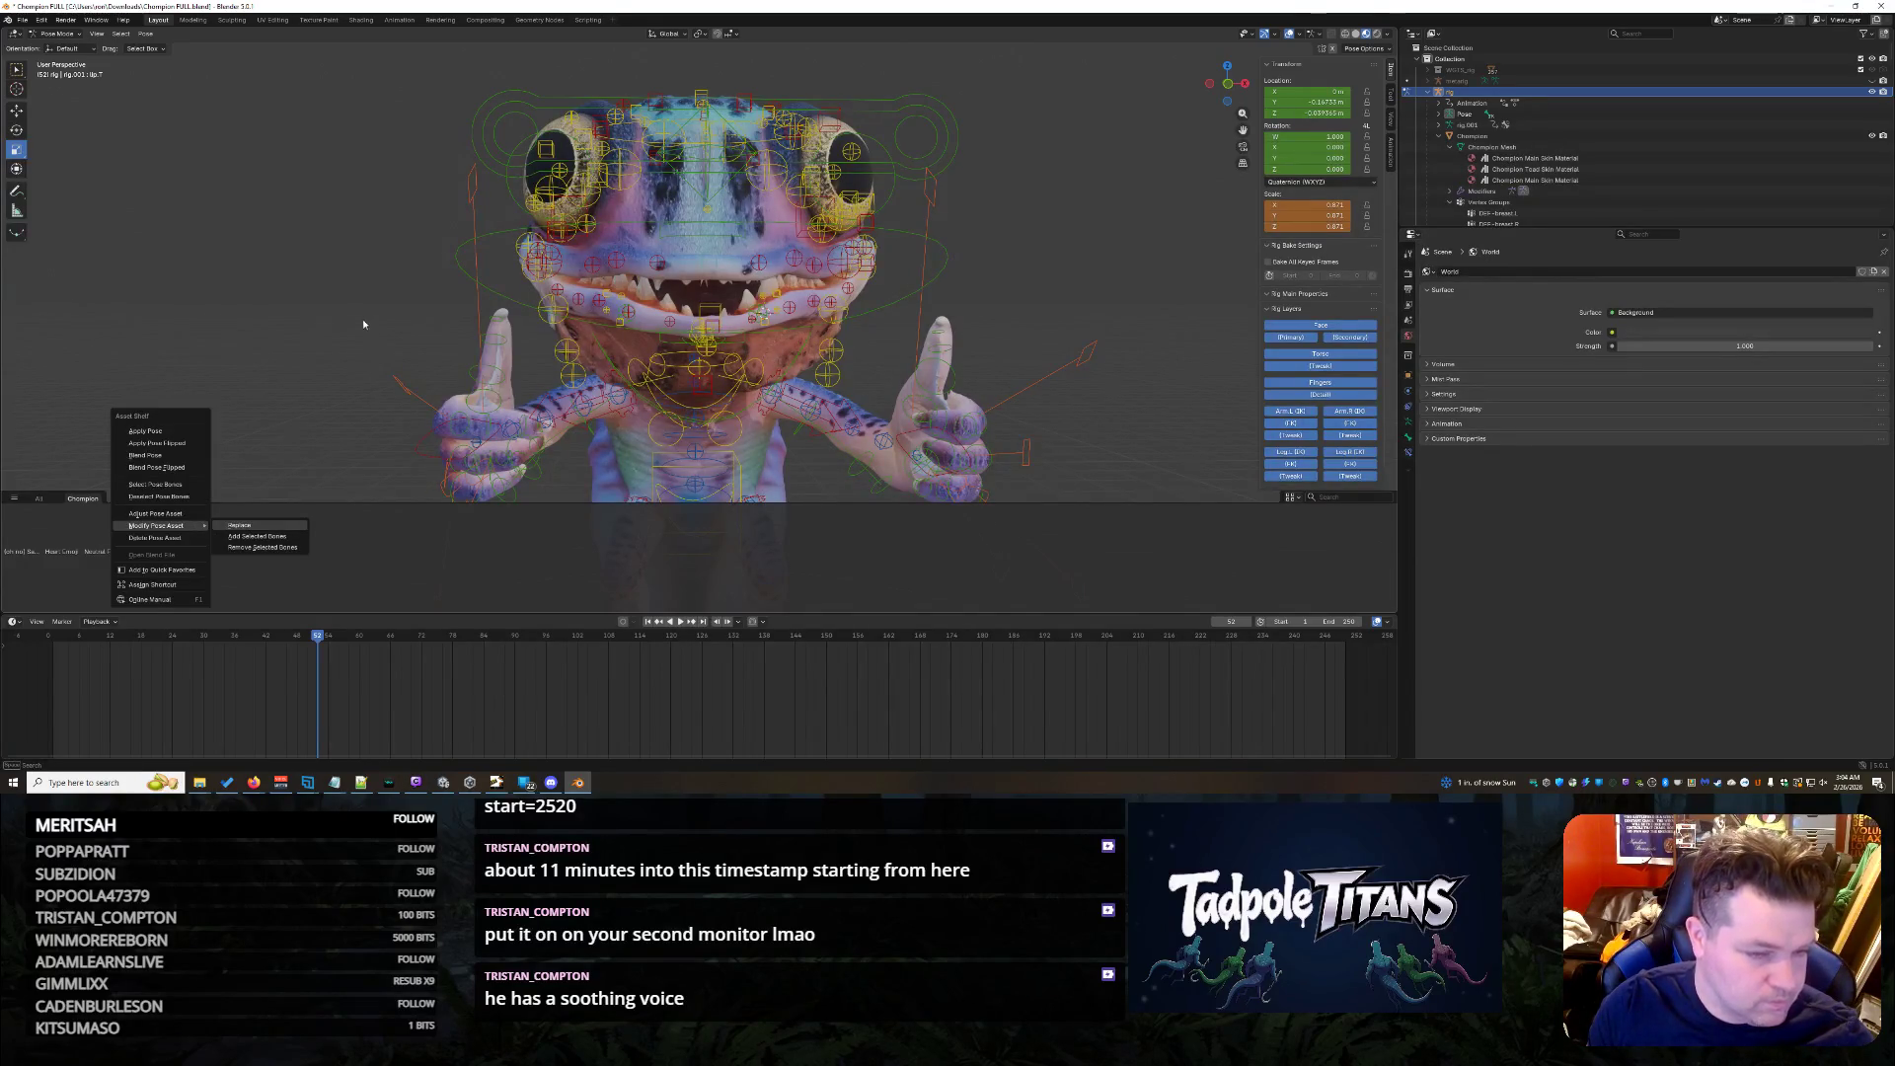
{"action": "left_click", "coordinate": [145, 430]}
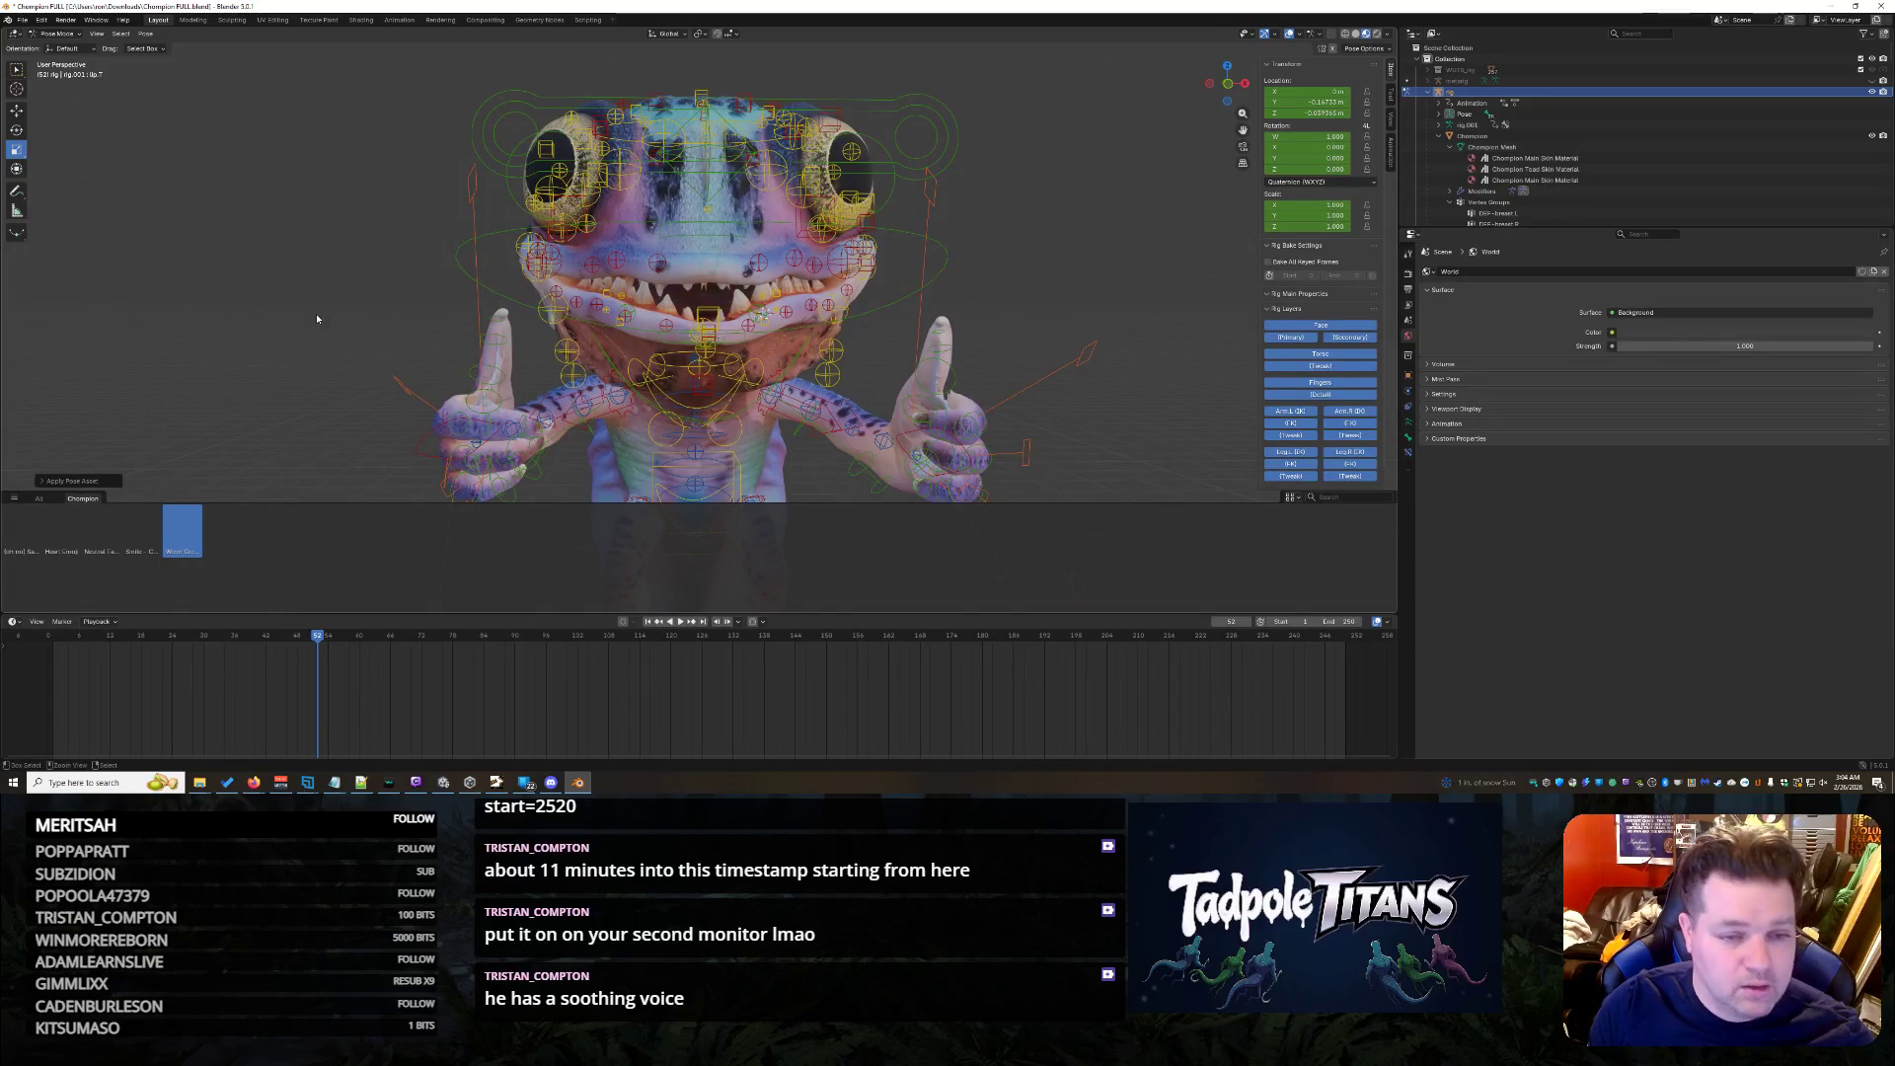
{"action": "key", "text": "ctrl+z"}
- Select every bone and replace the pose asset with the current pose
{"action": "key", "text": "a"}
{"action": "right_click", "coordinate": [181, 526]}
{"action": "mouse_move", "coordinate": [155, 526]}
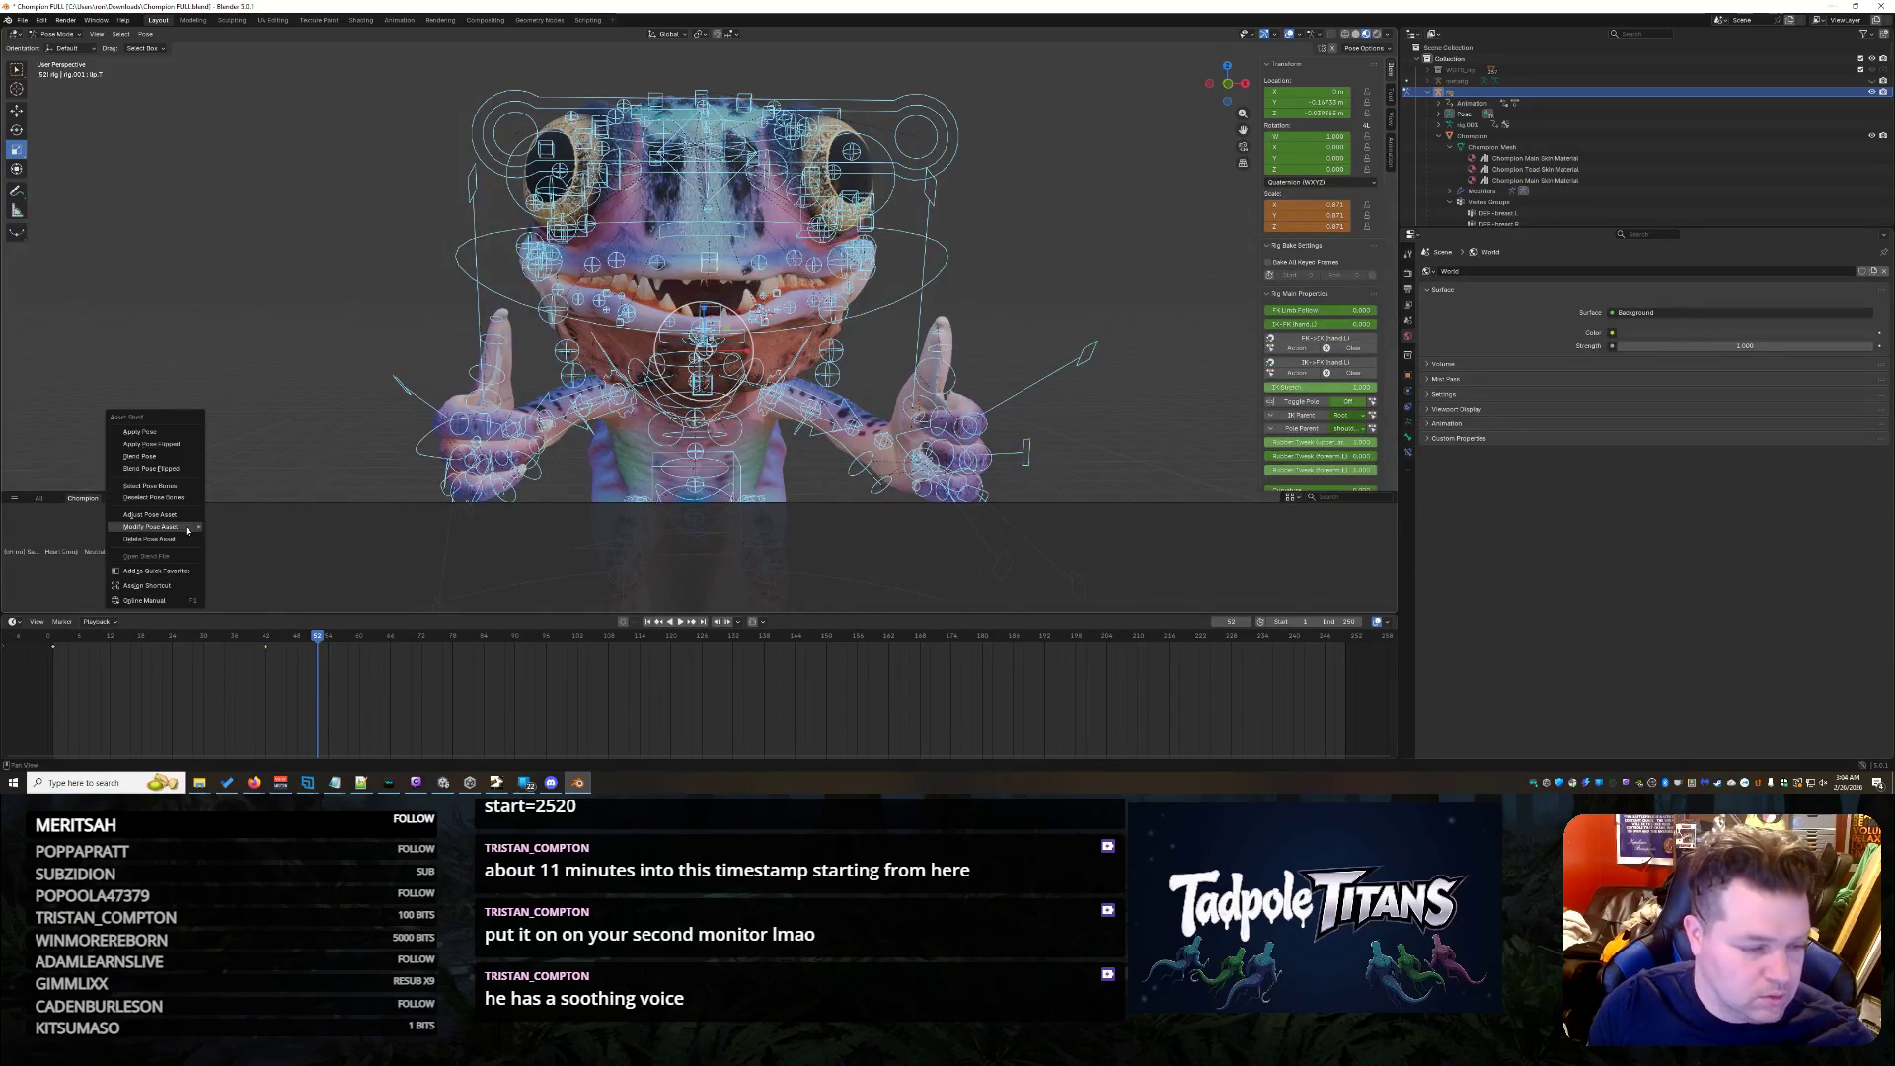
{"action": "left_click", "coordinate": [237, 528]}
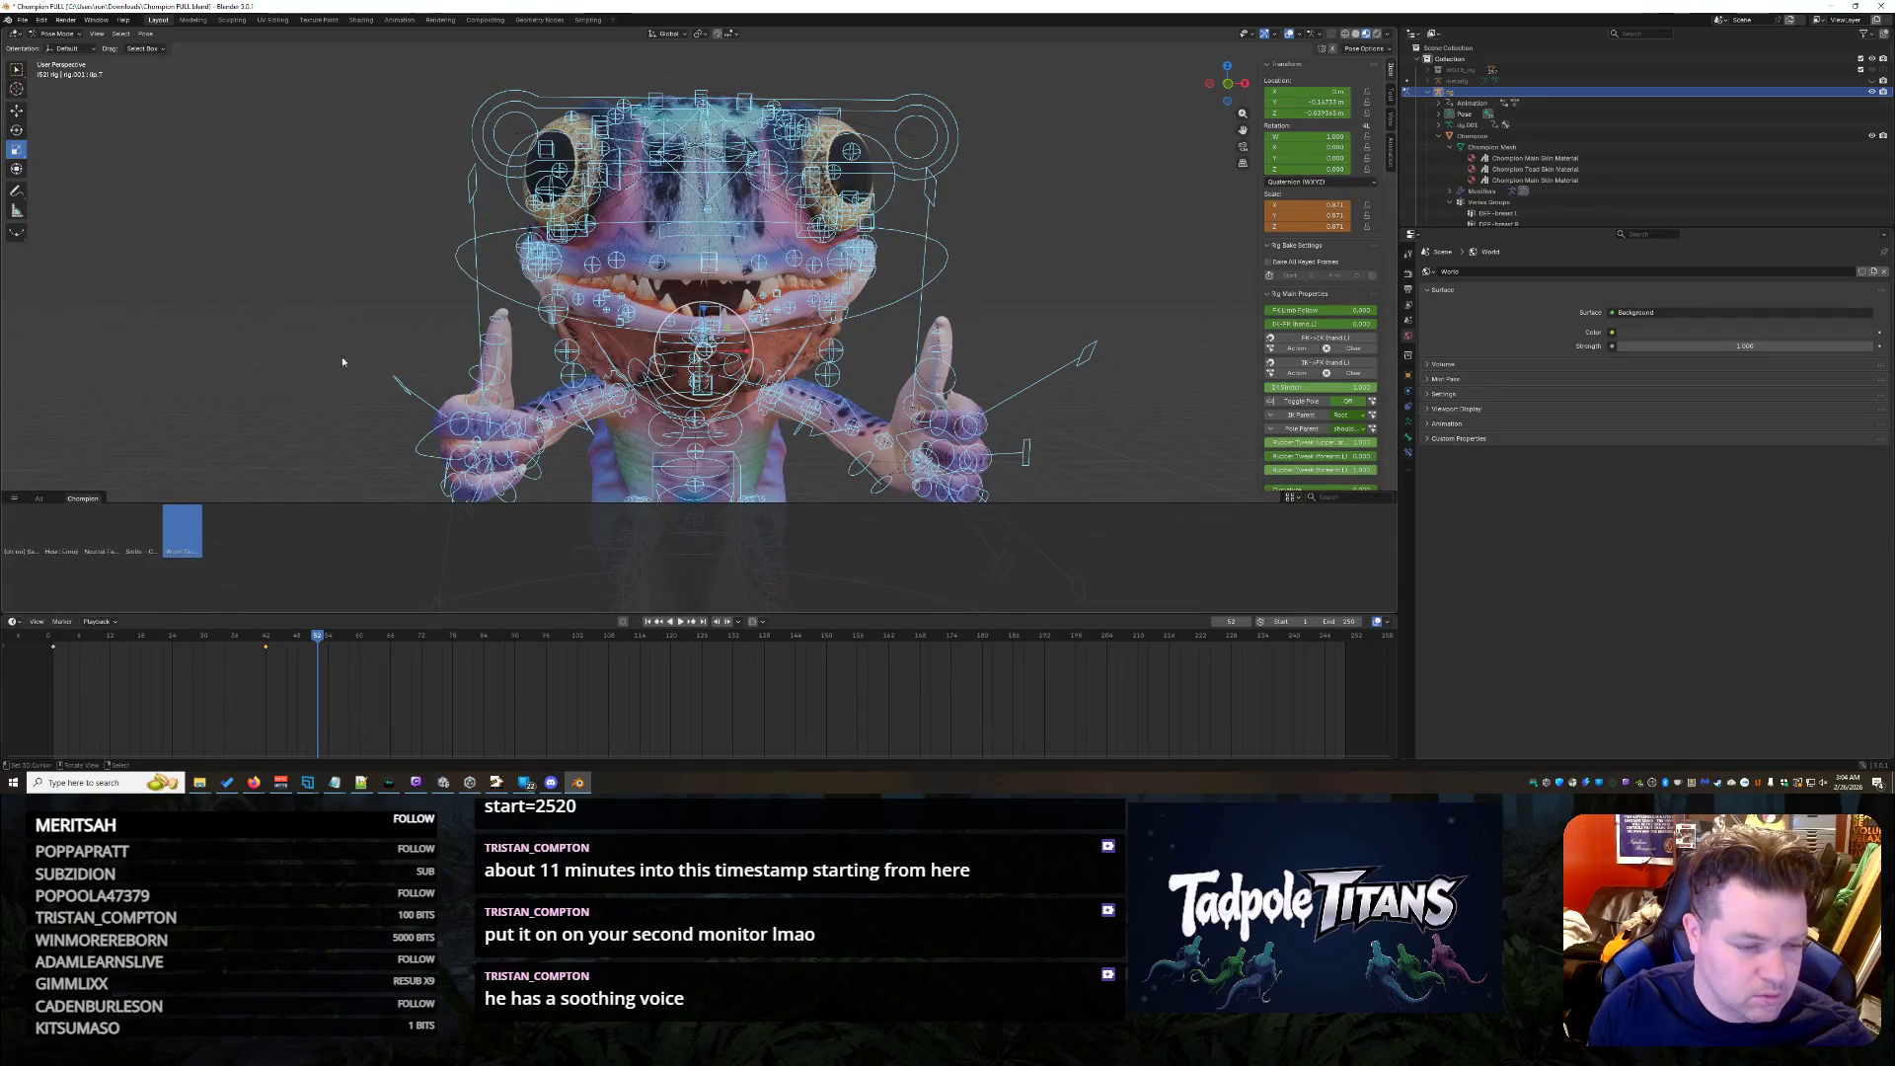
{"action": "scroll", "coordinate": [341, 331], "scroll_direction": "down", "scroll_amount": 2}
{"action": "scroll", "coordinate": [342, 330], "scroll_direction": "down", "scroll_amount": 2}
{"action": "scroll", "coordinate": [342, 329], "scroll_direction": "down", "scroll_amount": 2}
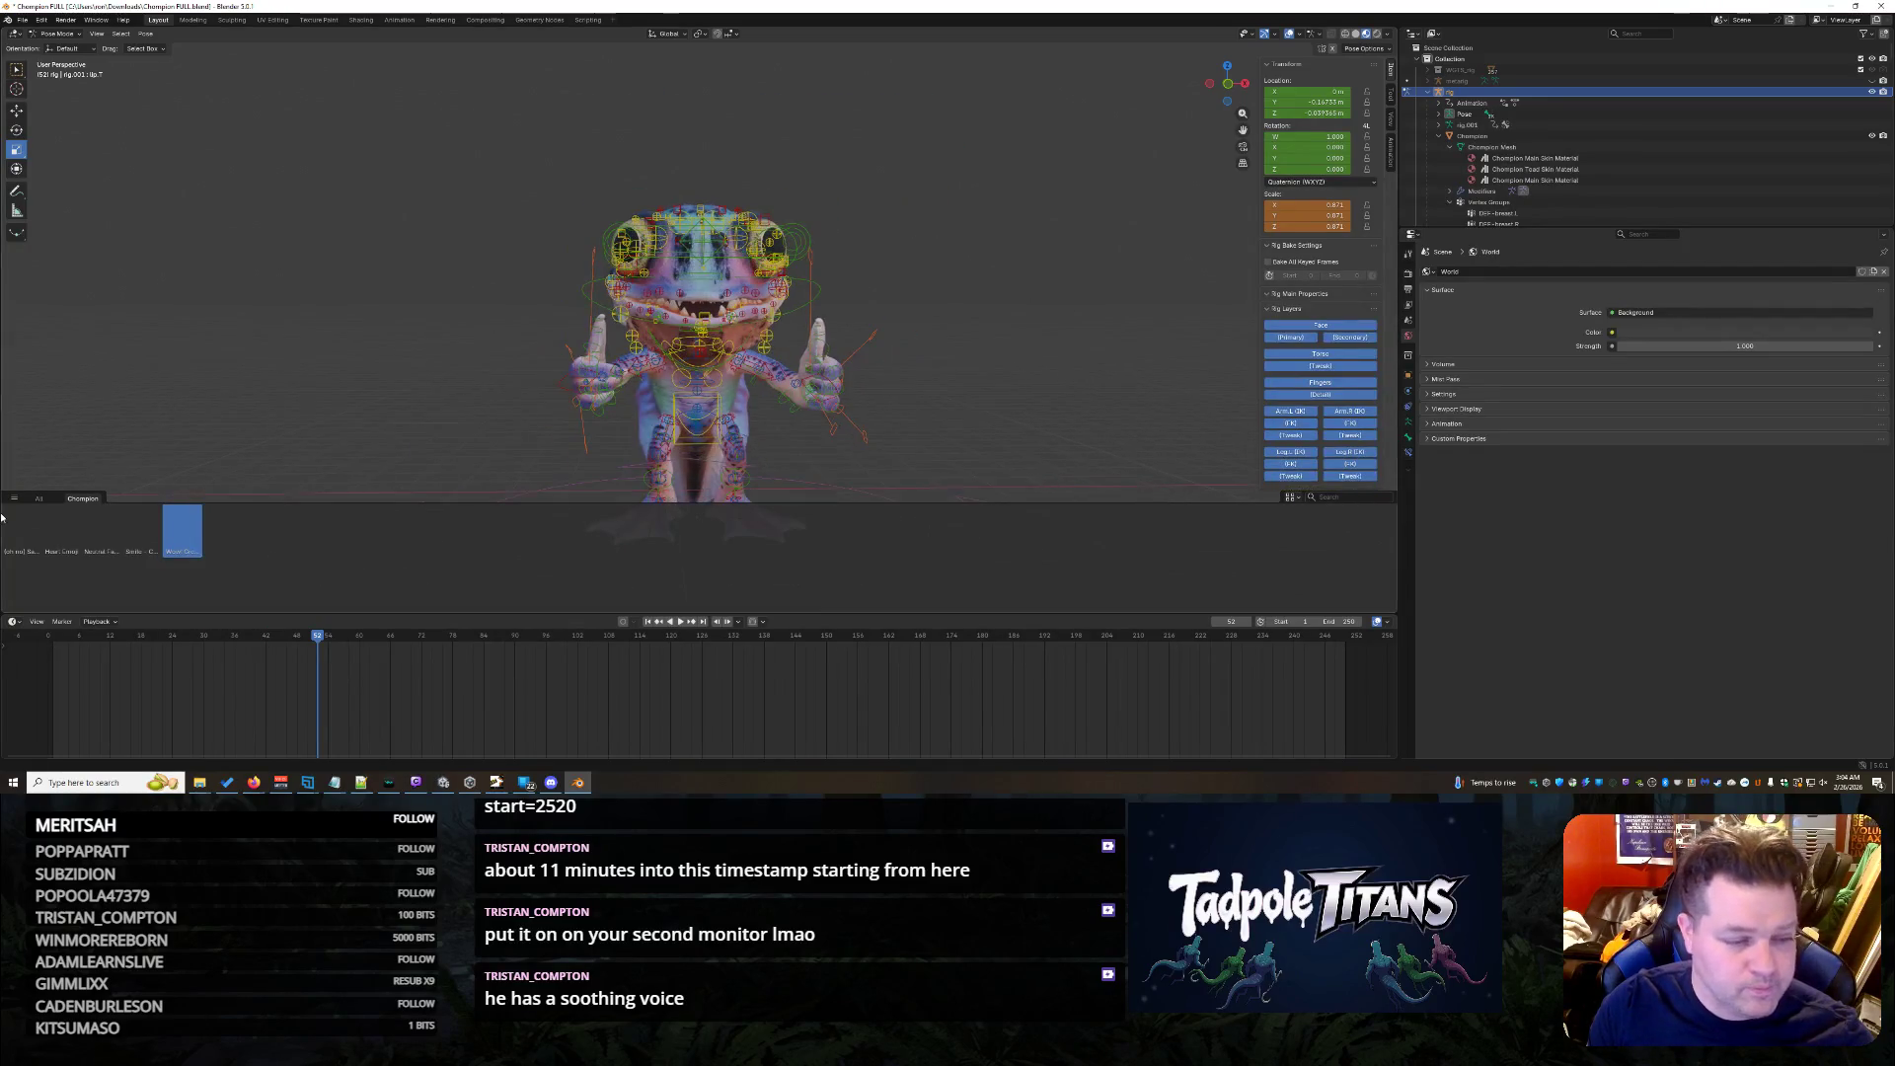
- Try the Neutral Face, open-mouth and Heart poses, settle on Heart Emoji and select a leg bone
{"action": "left_click", "coordinate": [141, 530]}
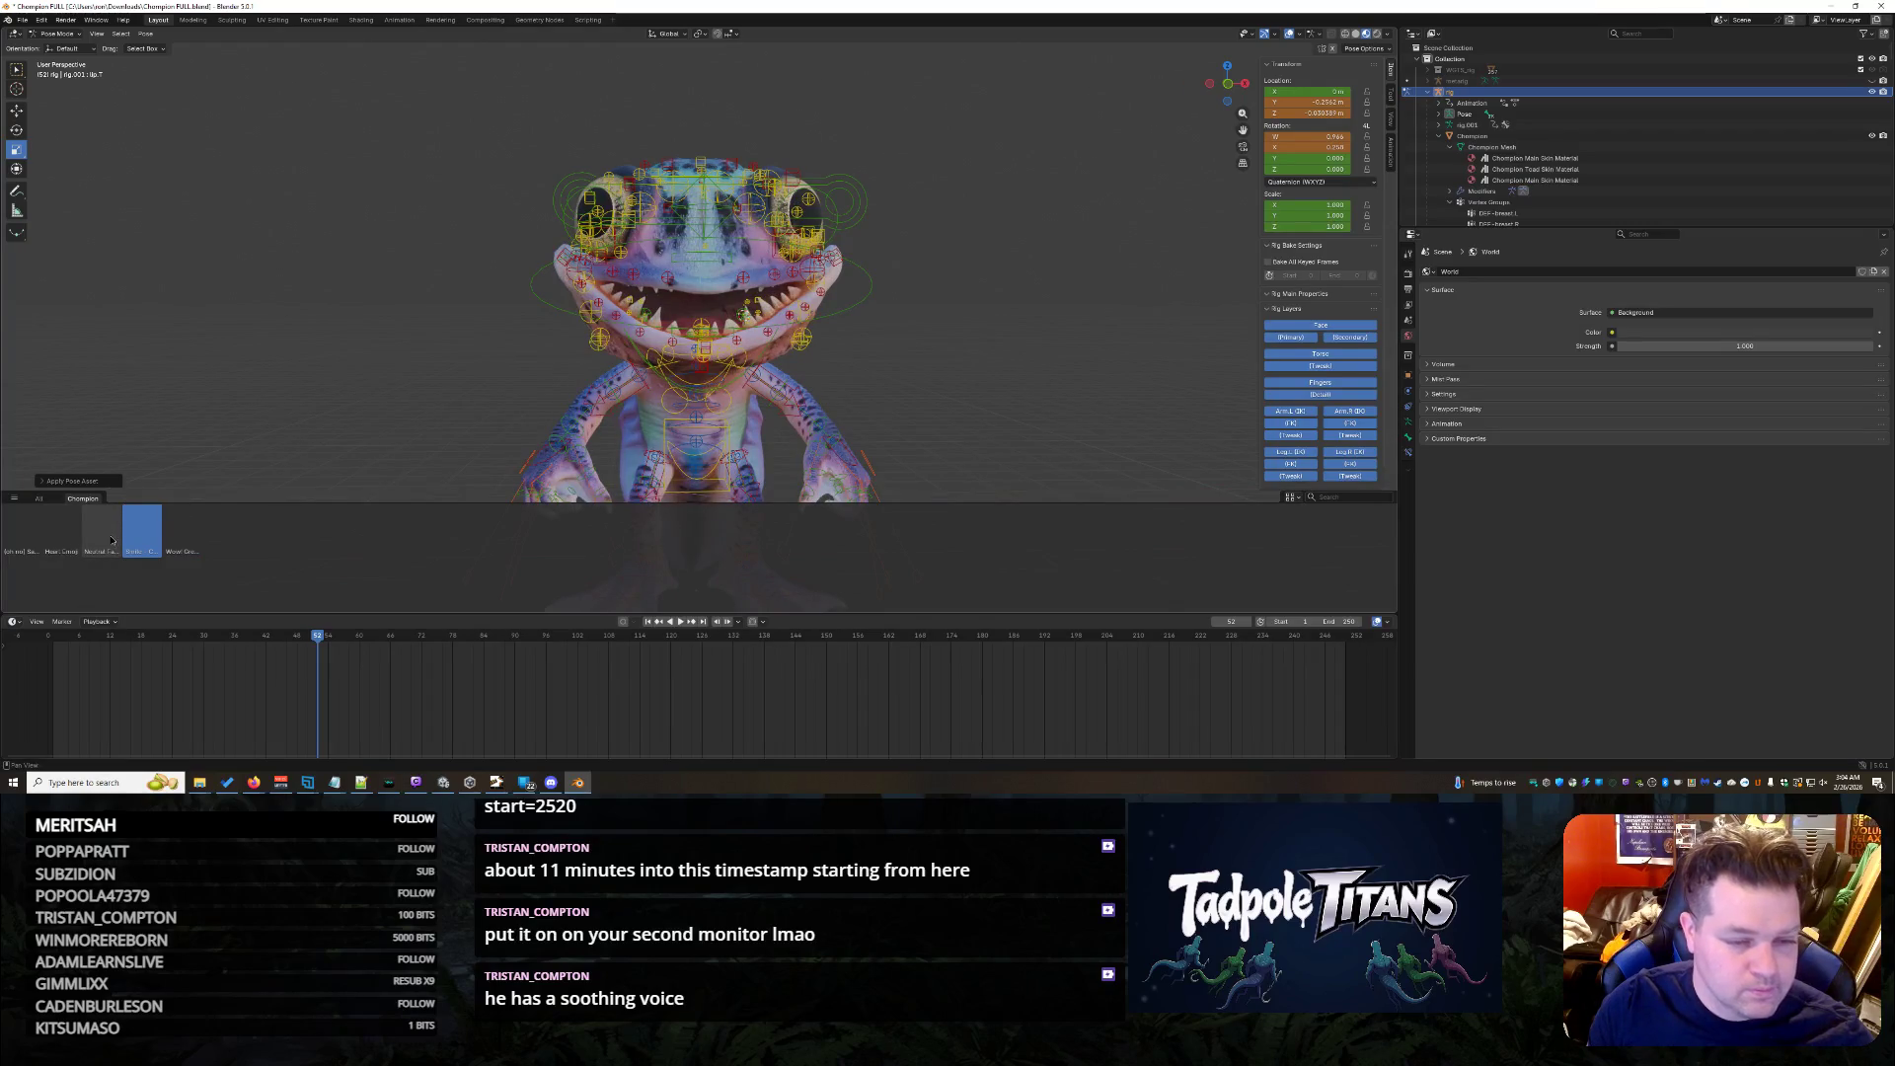
{"action": "left_click", "coordinate": [111, 537]}
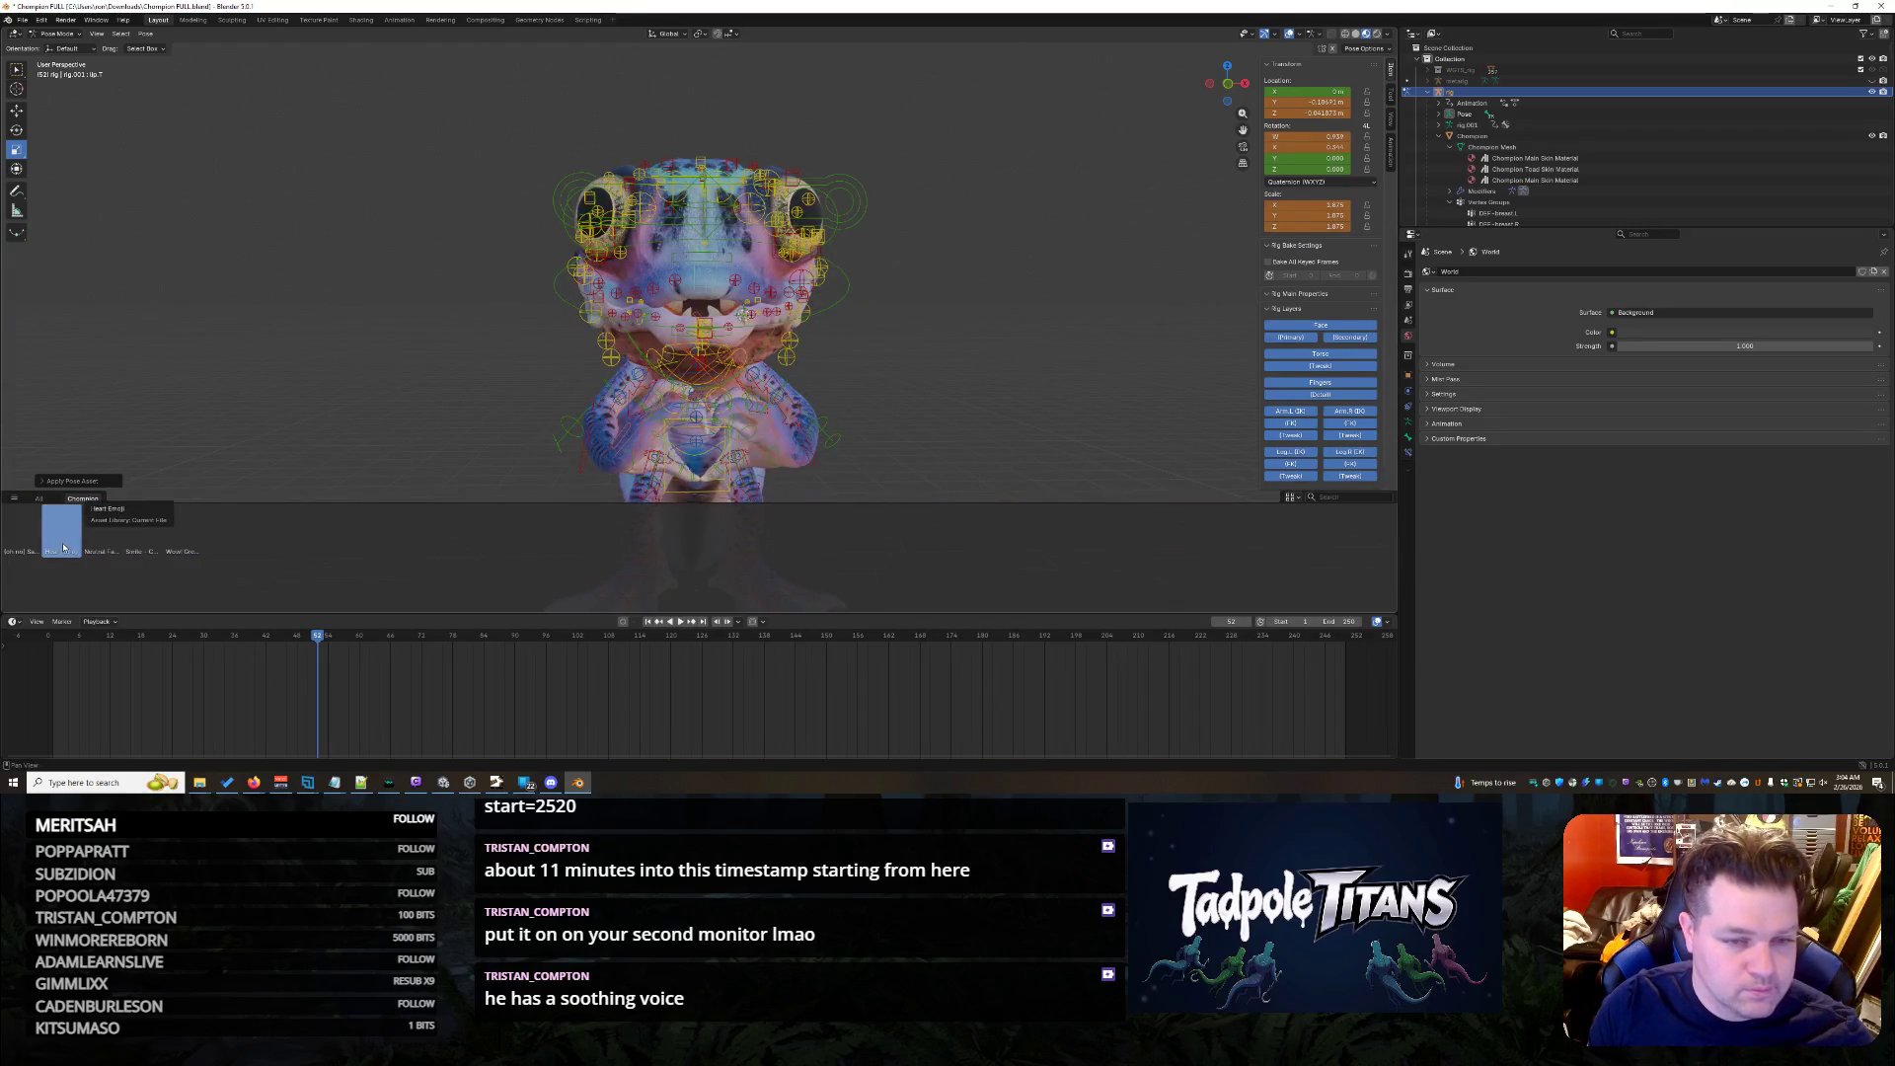
{"action": "left_click", "coordinate": [24, 547]}
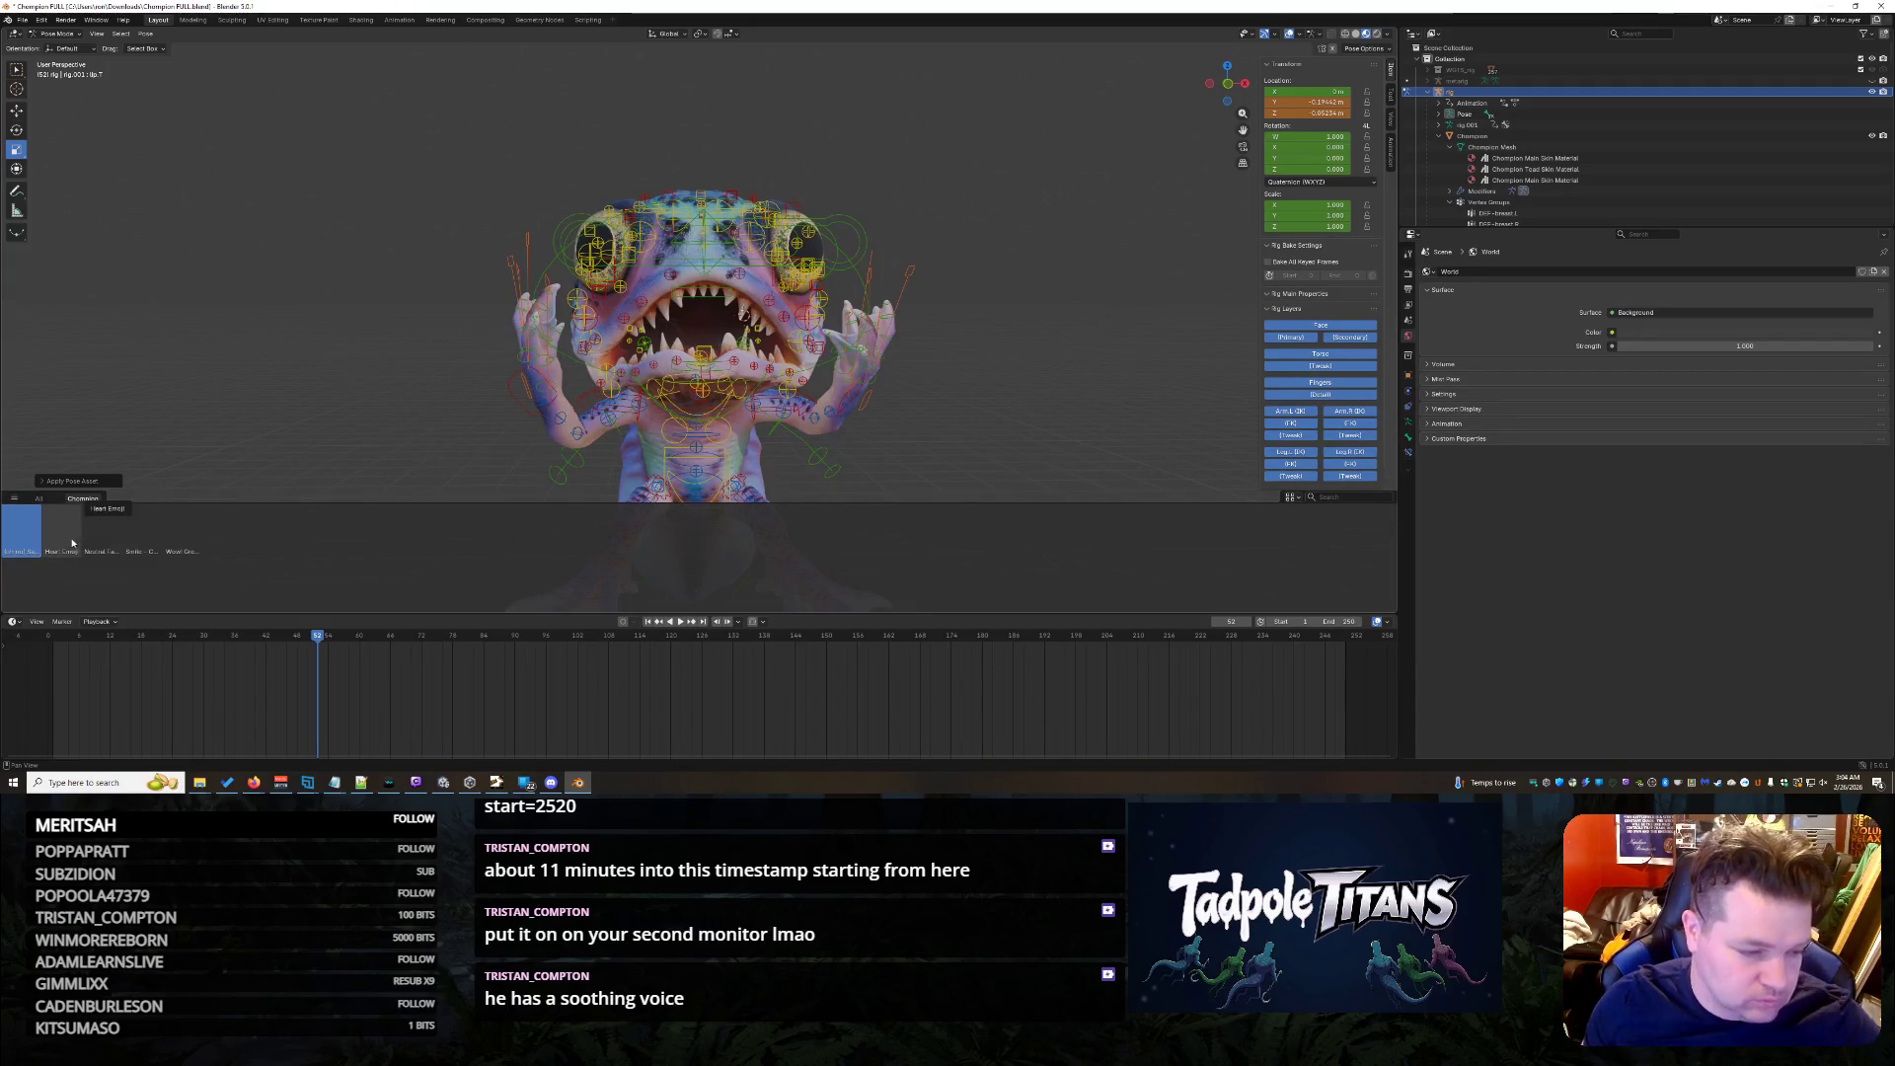
{"action": "left_click", "coordinate": [72, 538]}
{"action": "mouse_move", "coordinate": [1062, 249]}
{"action": "middle_mouse_down"}
{"action": "mouse_move", "coordinate": [952, 385]}
{"action": "mouse_move", "coordinate": [951, 271]}
{"action": "mouse_move", "coordinate": [971, 272]}
{"action": "mouse_move", "coordinate": [884, 320]}
{"action": "middle_mouse_up"}
{"action": "scroll", "coordinate": [971, 267], "scroll_direction": "up", "scroll_amount": 3}
{"action": "scroll", "coordinate": [960, 277], "scroll_direction": "up", "scroll_amount": 2}
{"action": "left_click", "coordinate": [853, 191]}
- Raise the boxed leg control and rotate the right foot control around the vertical axis
{"action": "left_click", "coordinate": [869, 215]}
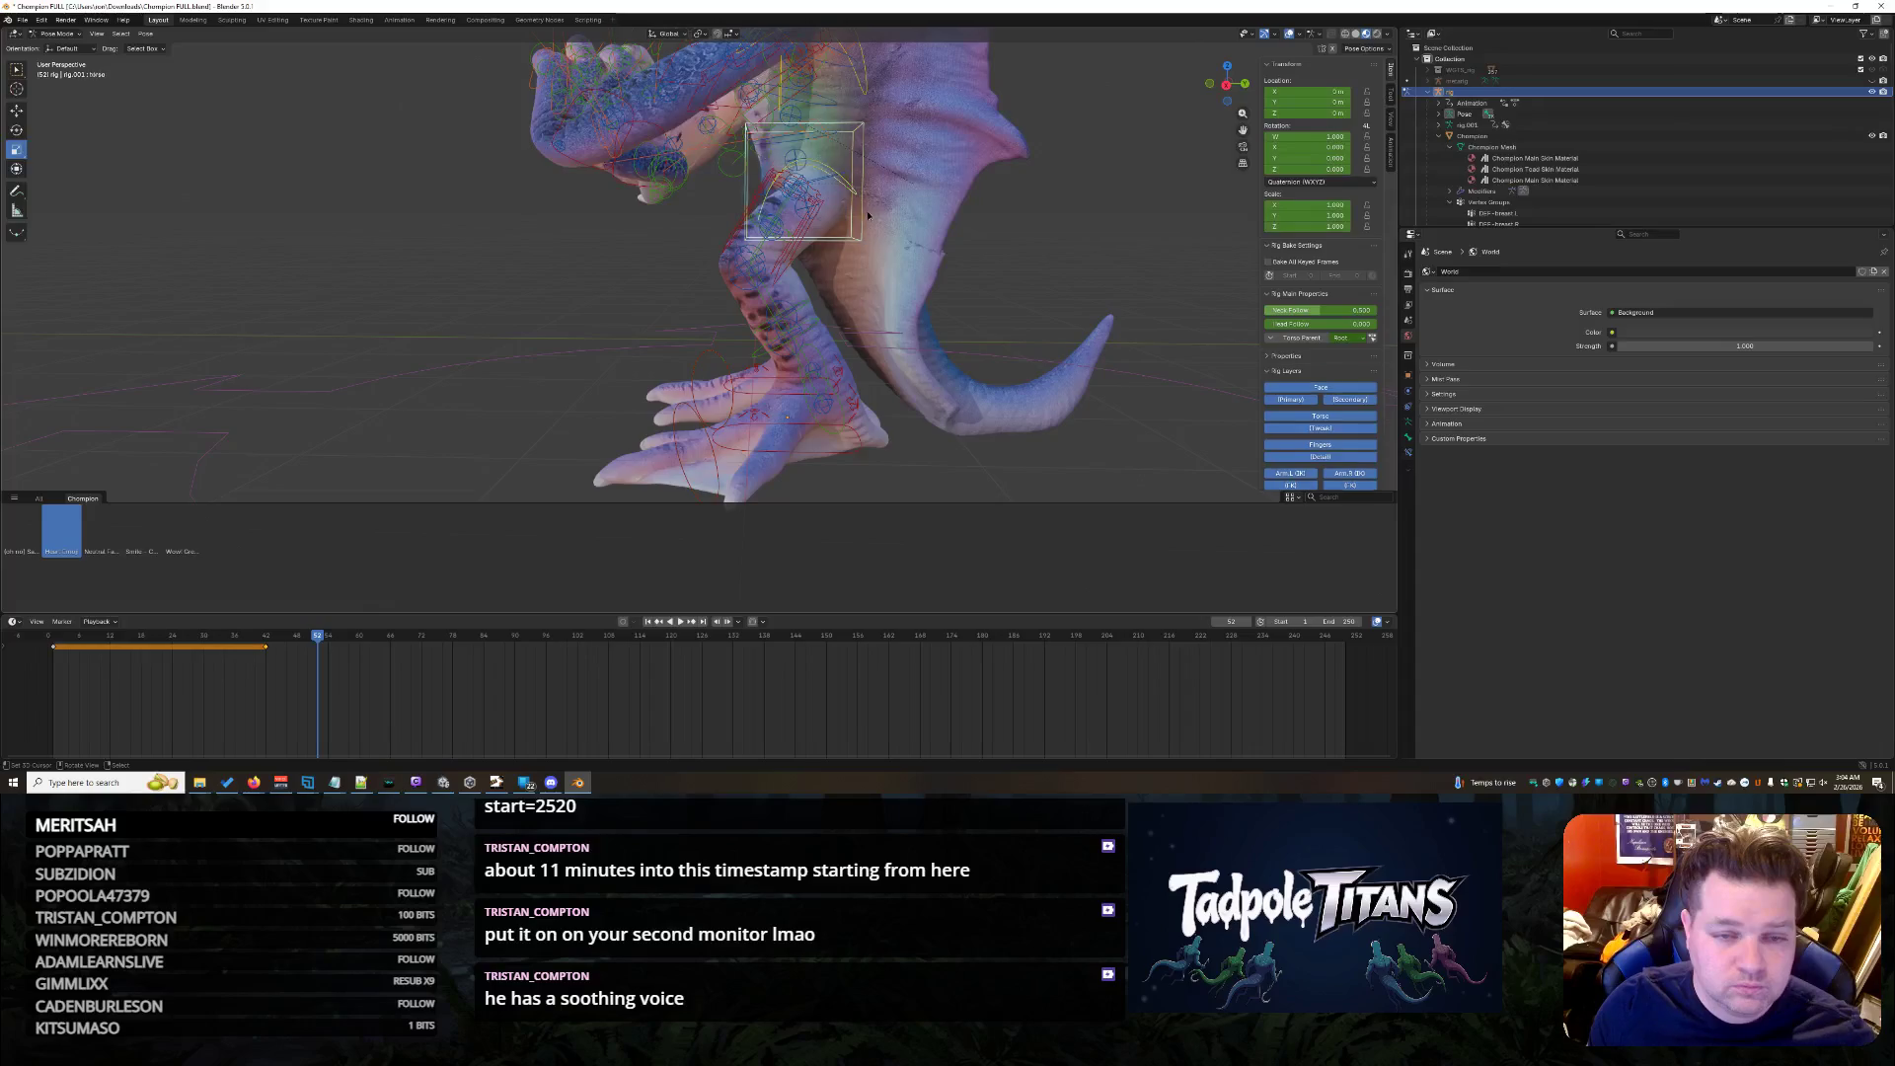
{"action": "key", "text": "w"}
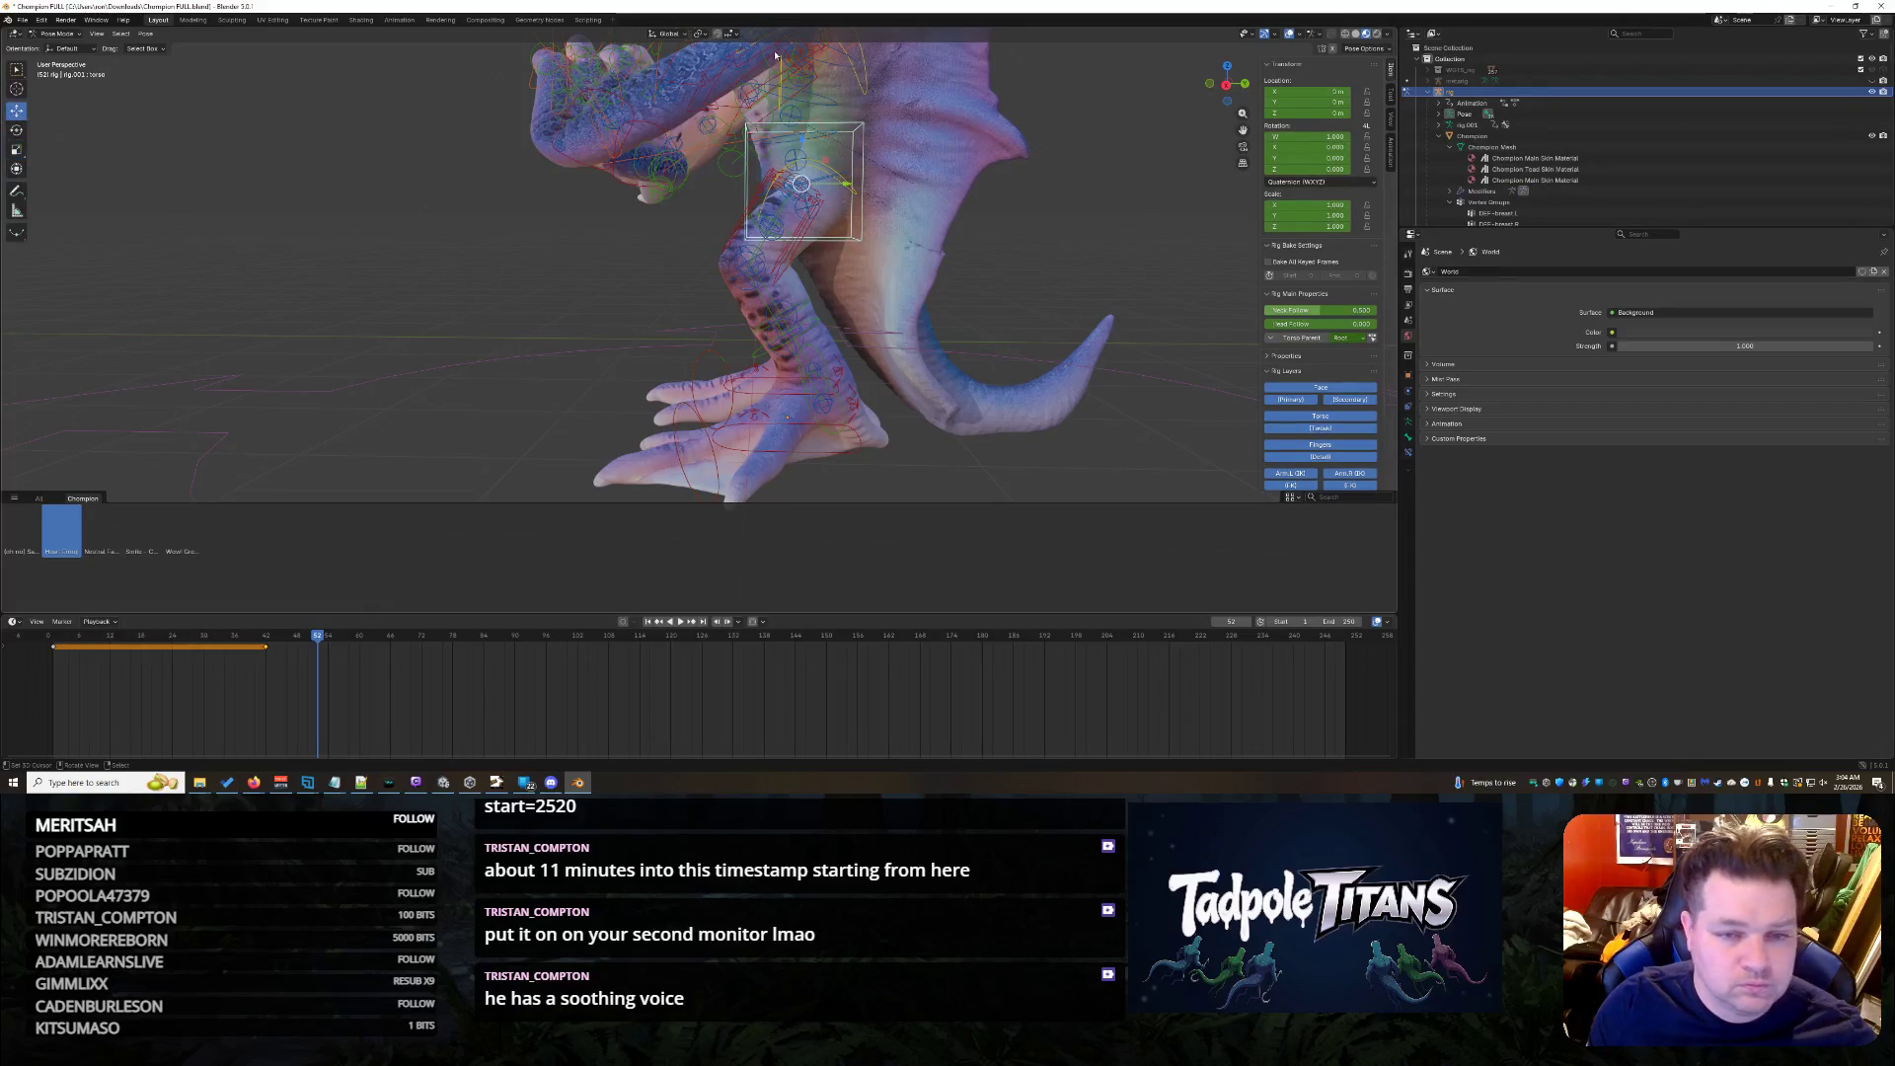
{"action": "mouse_move", "coordinate": [805, 148]}
{"action": "left_mouse_down"}
{"action": "mouse_move", "coordinate": [811, 108]}
{"action": "mouse_move", "coordinate": [665, 340]}
{"action": "left_mouse_up"}
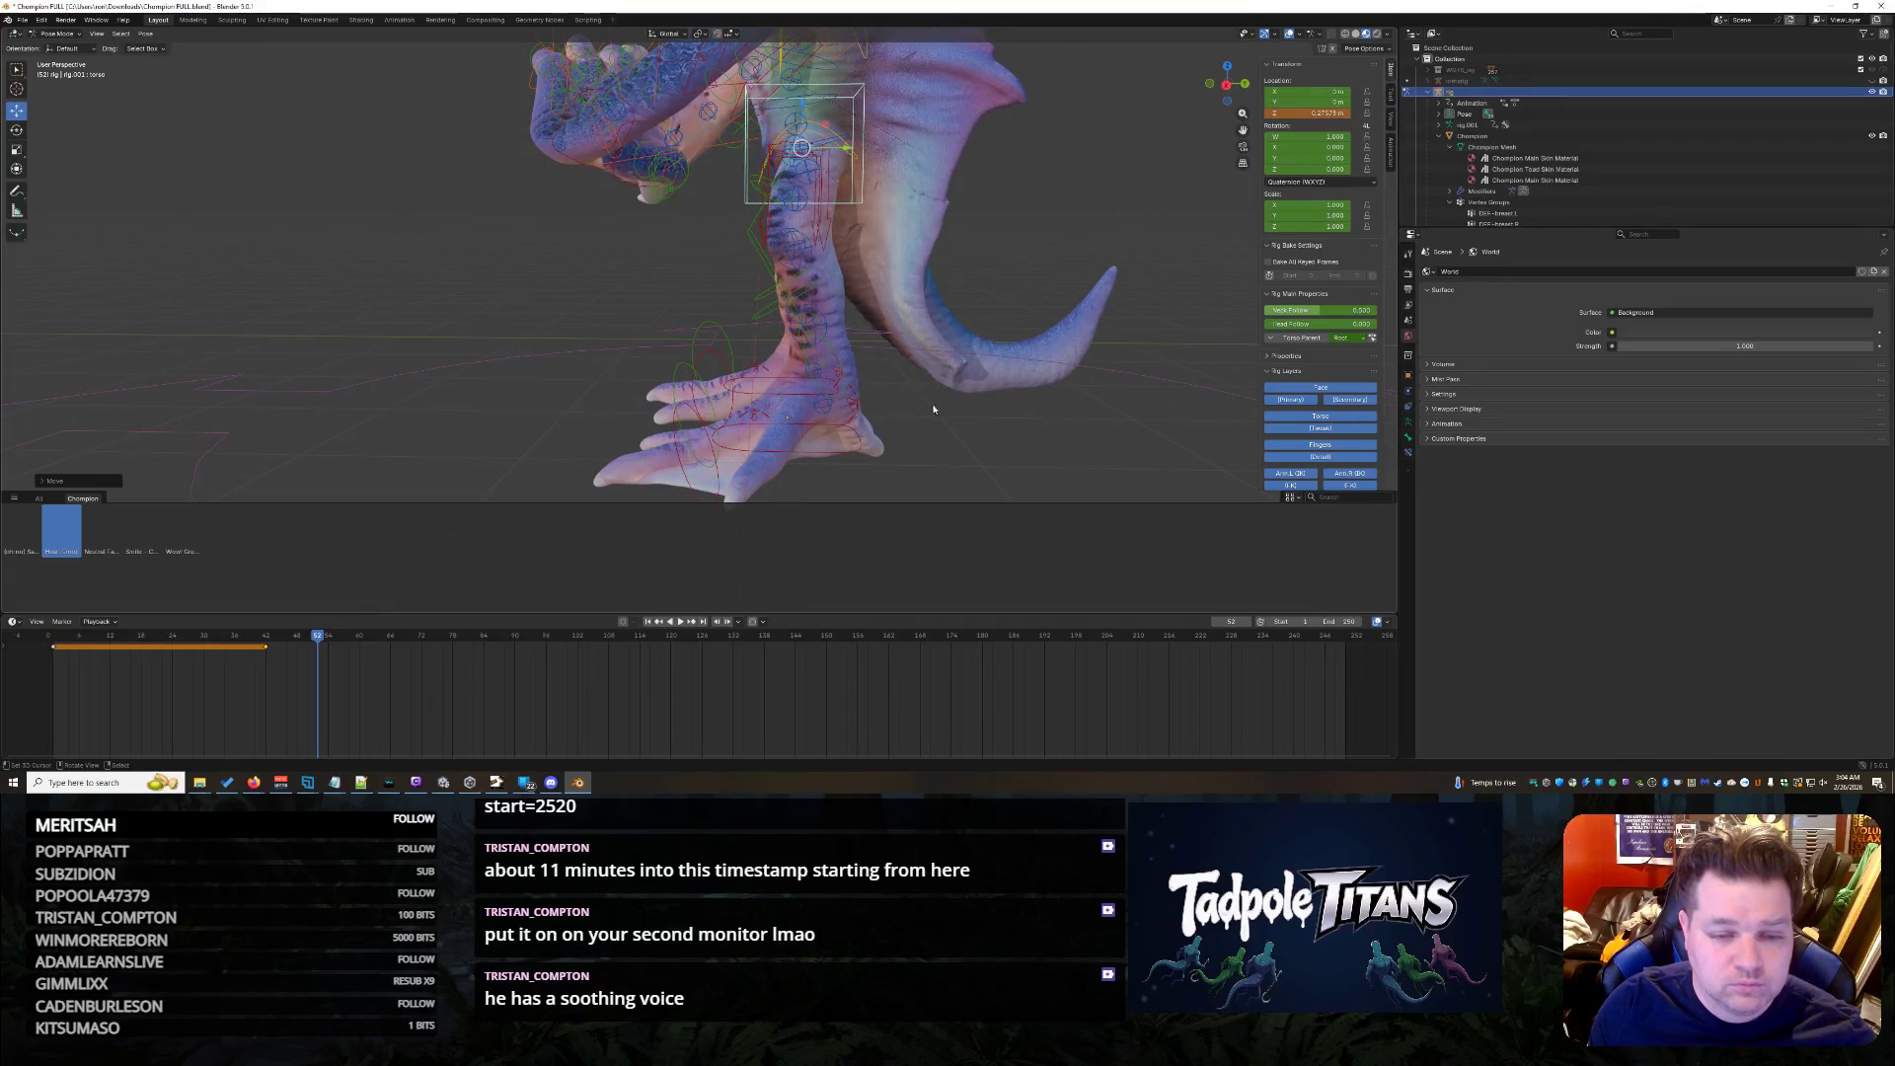
{"action": "left_click", "coordinate": [836, 369]}
{"action": "key", "text": "r"}
{"action": "key", "text": "z"}
{"action": "left_click", "coordinate": [809, 311]}
{"action": "mouse_move", "coordinate": [811, 311]}
{"action": "middle_mouse_down"}
{"action": "mouse_move", "coordinate": [950, 390]}
{"action": "mouse_move", "coordinate": [1100, 429]}
{"action": "middle_mouse_up"}
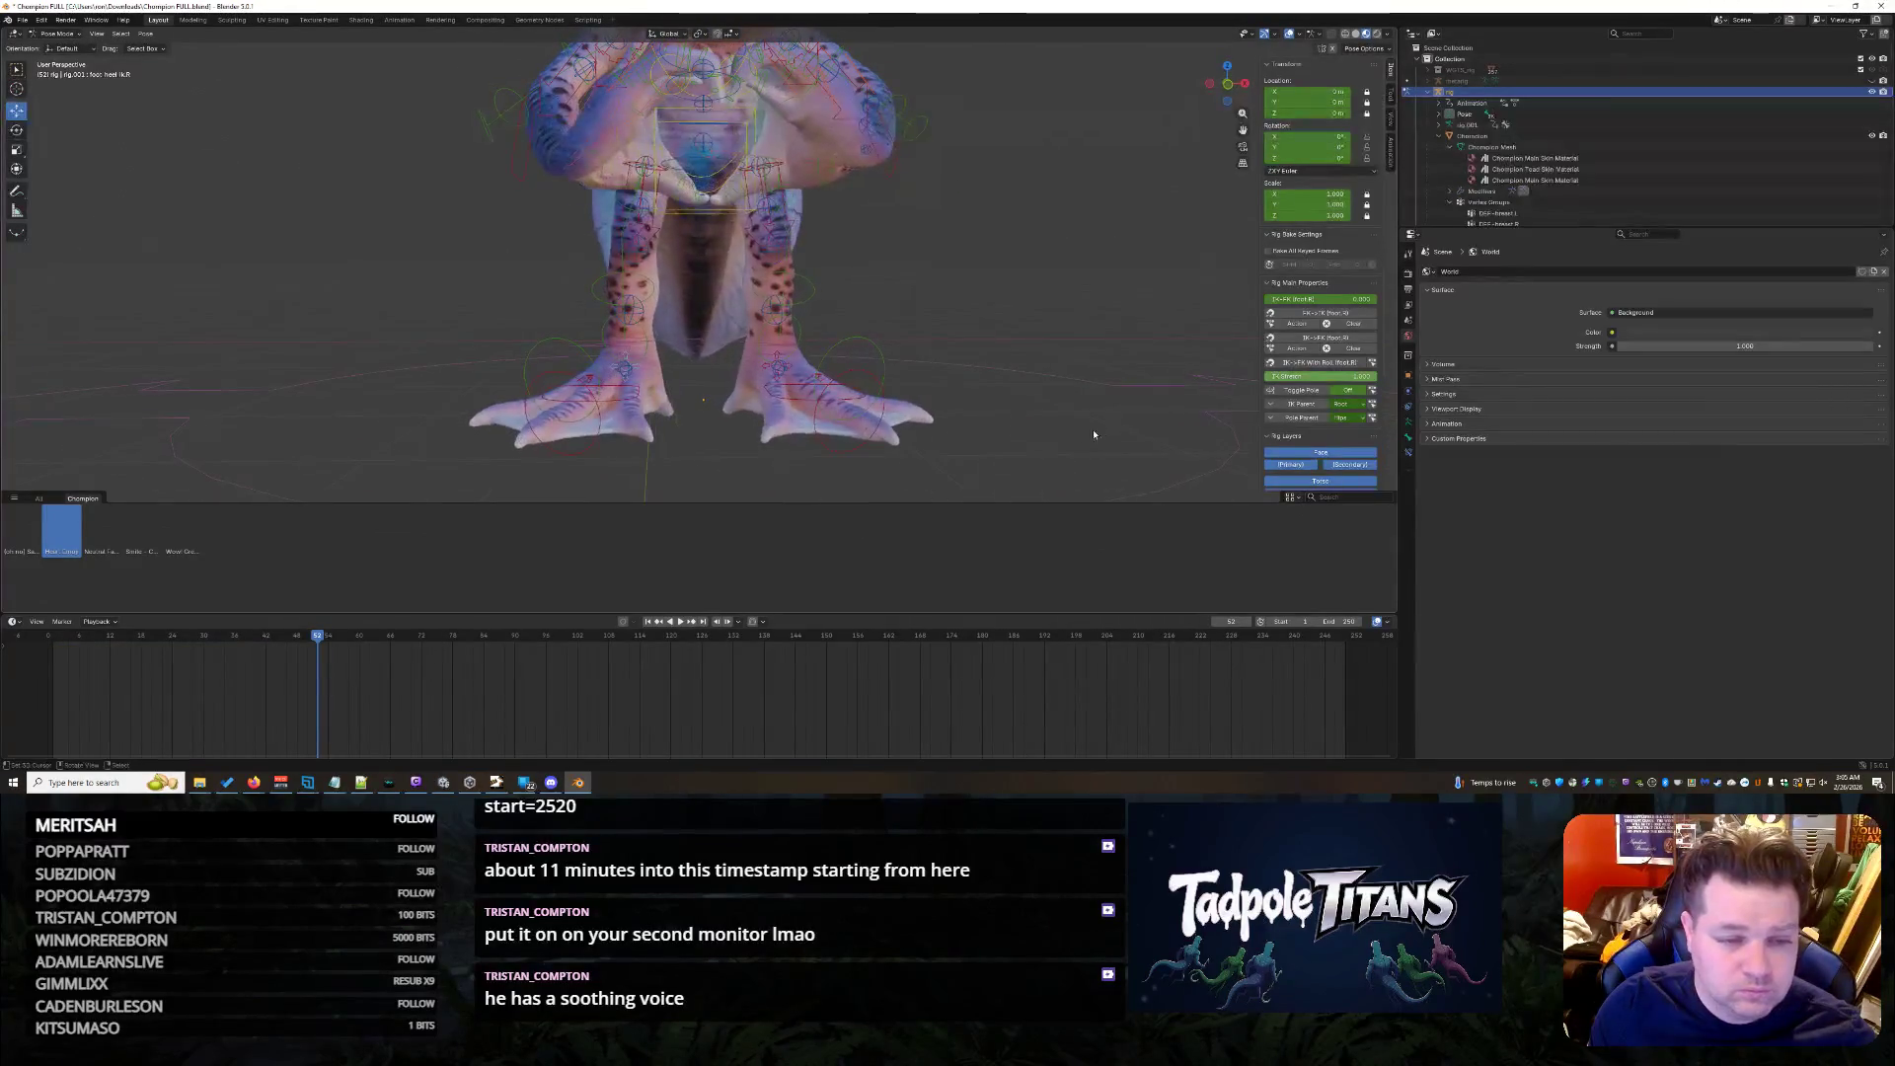
- Start rotating the hip bone around Z, then cancel the rotation
{"action": "left_click", "coordinate": [702, 335]}
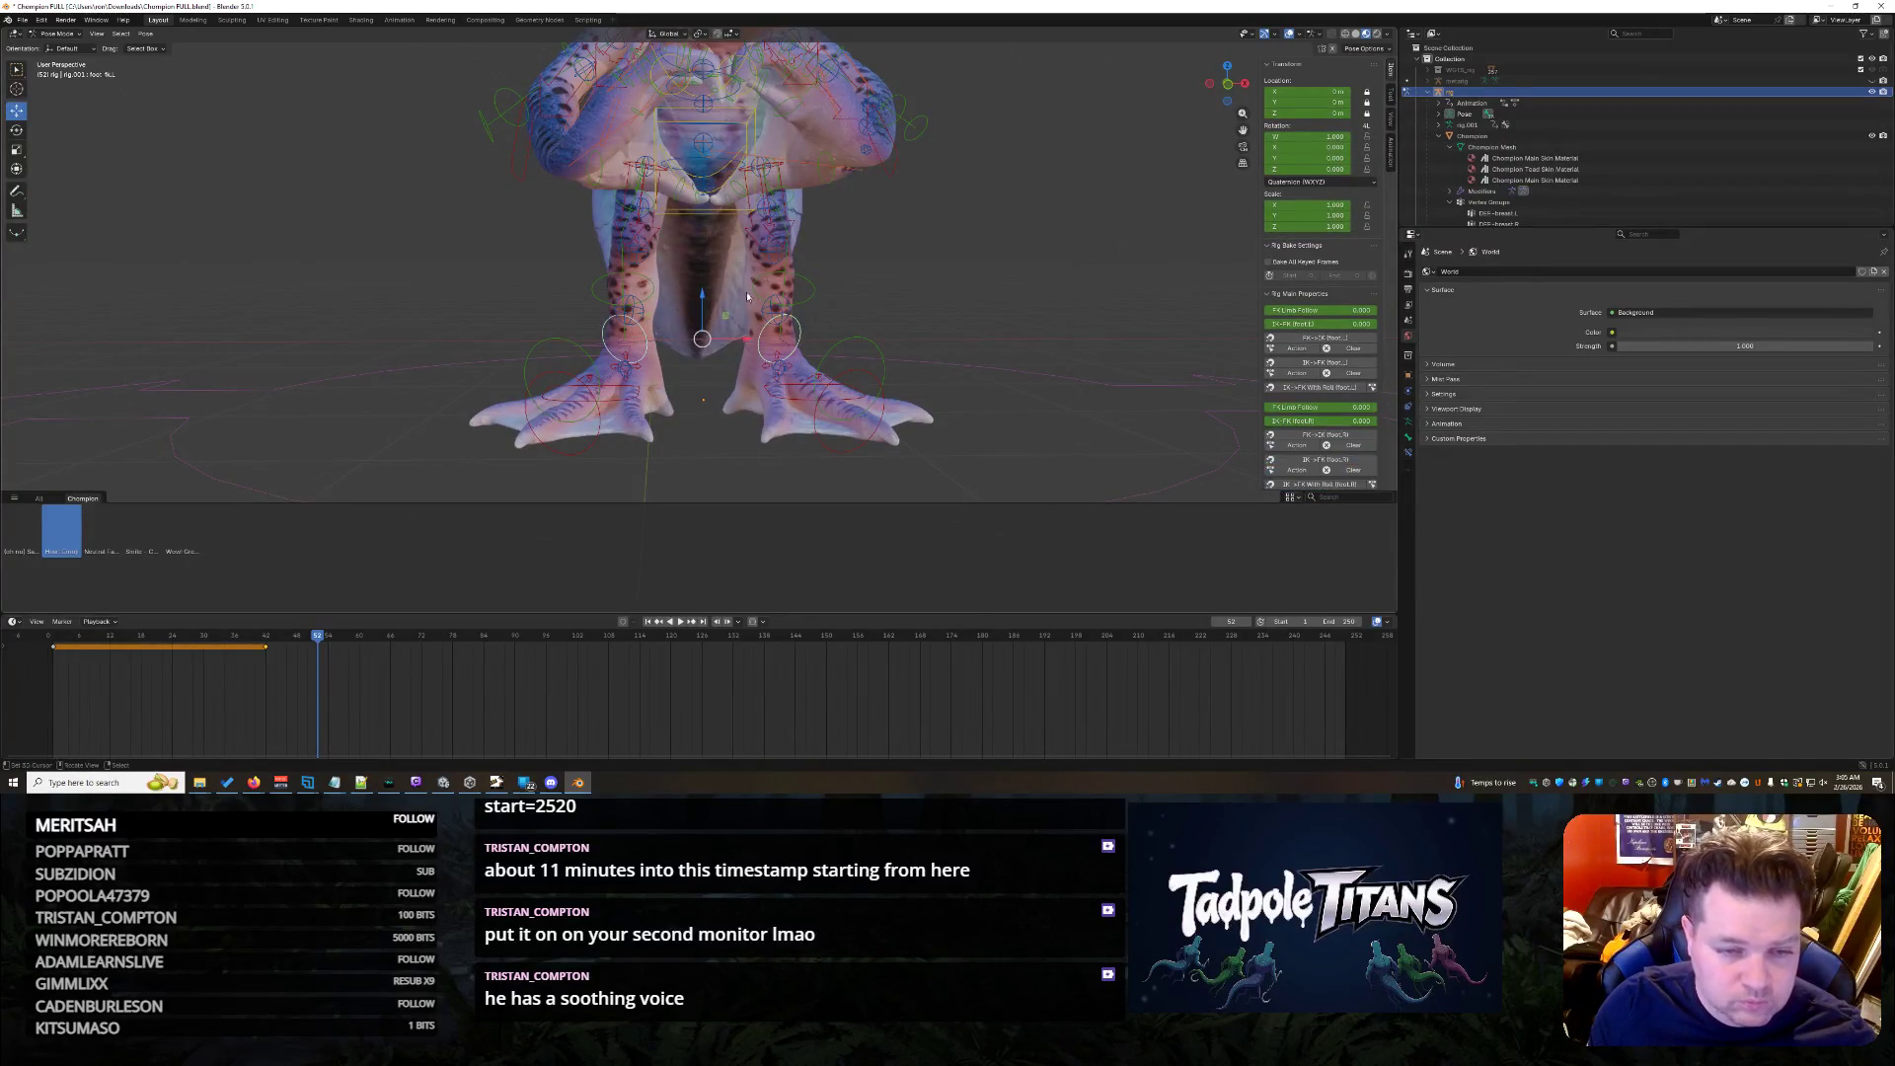
{"action": "key", "text": "r"}
{"action": "key", "text": "z"}
{"action": "key", "text": "Escape"}
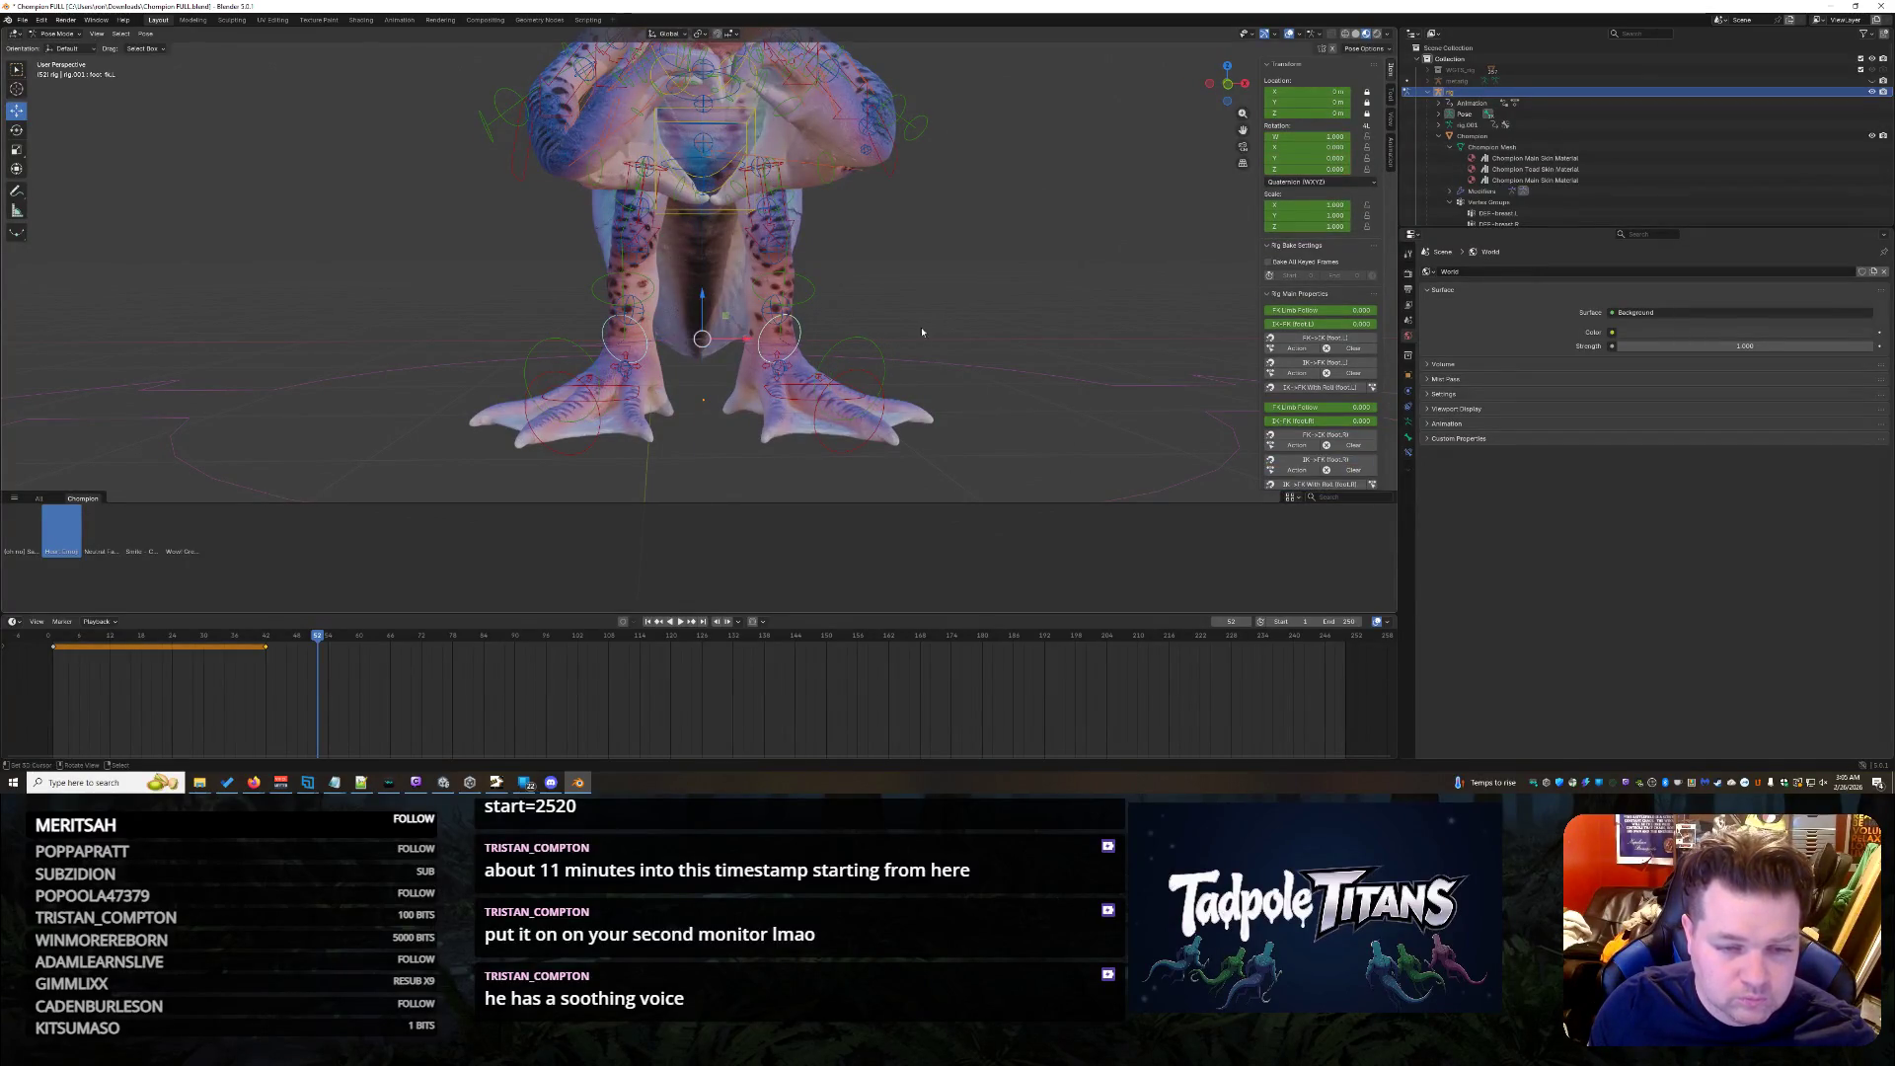
{"action": "mouse_move", "coordinate": [942, 328]}
{"action": "middle_mouse_down"}
{"action": "mouse_move", "coordinate": [936, 398]}
{"action": "mouse_move", "coordinate": [685, 371]}
{"action": "middle_mouse_up"}
- Raise both foot controls together along the vertical axis
{"action": "left_click", "coordinate": [797, 425]}
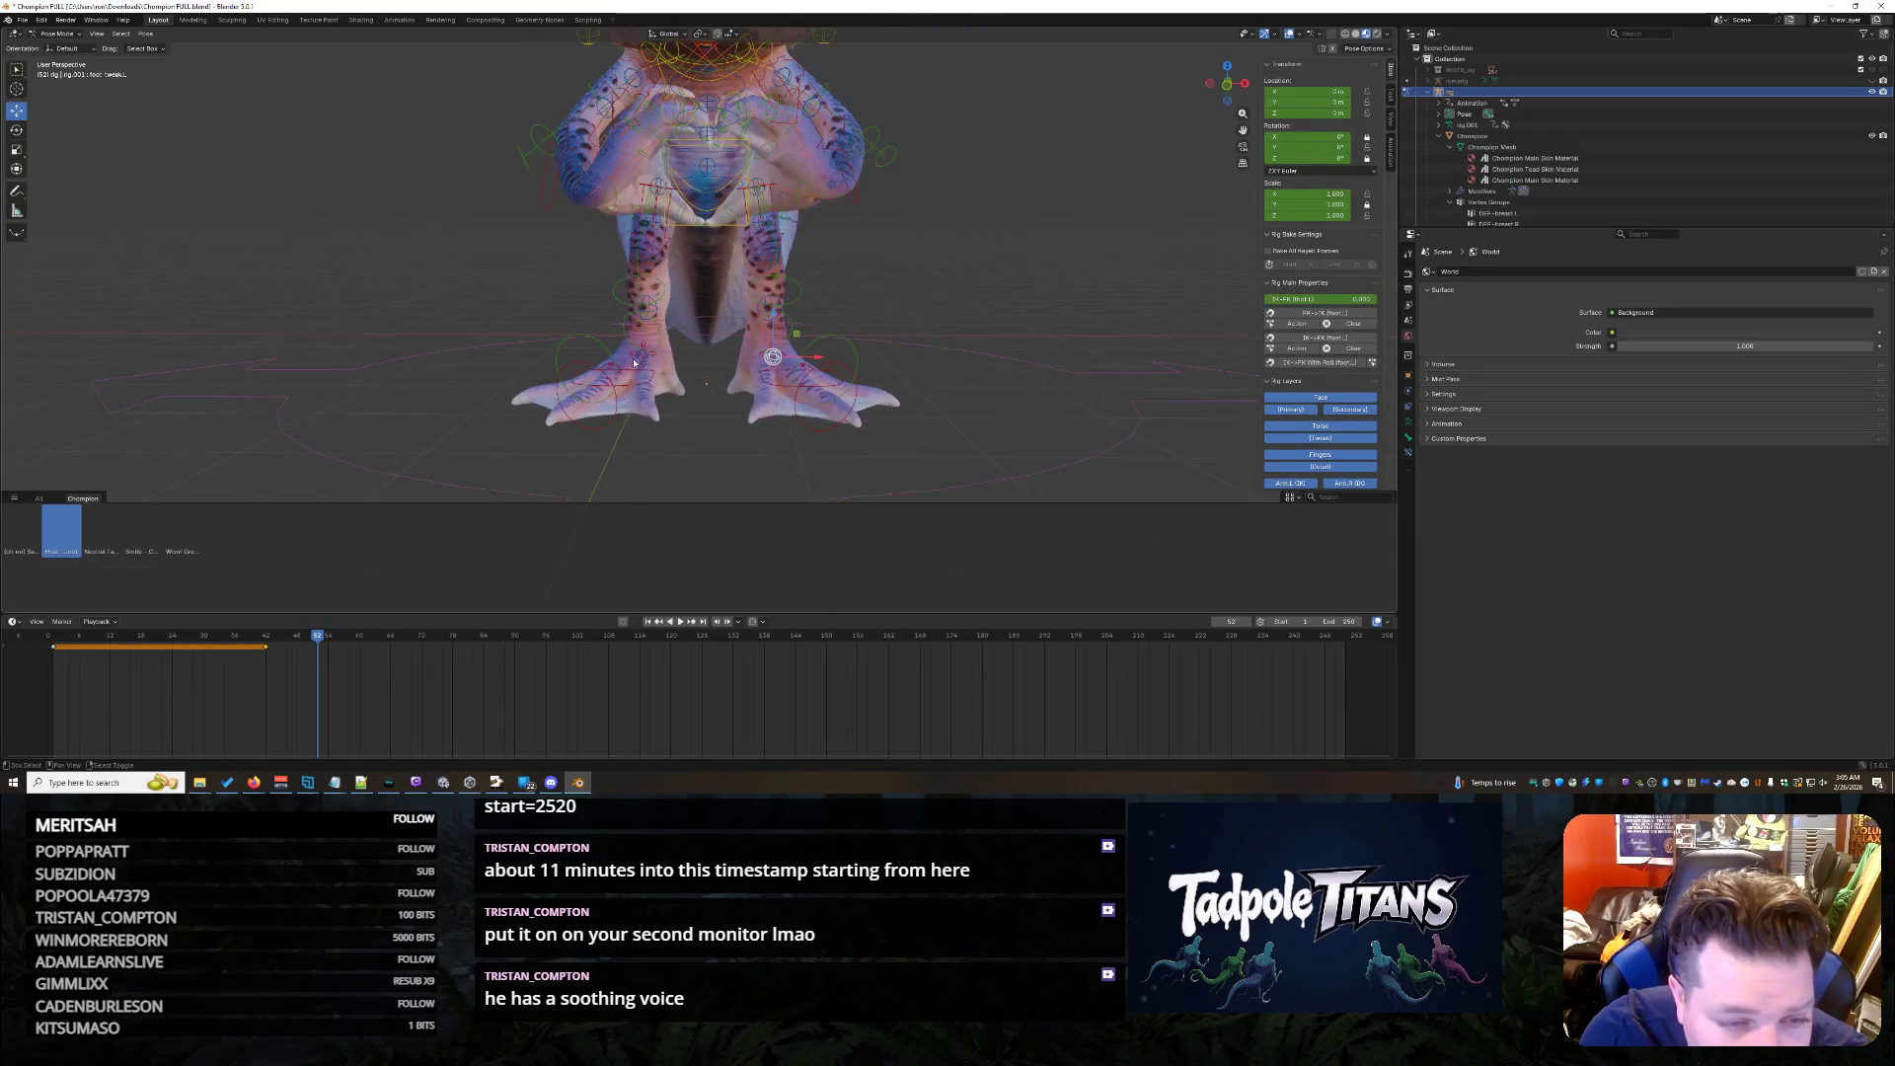
{"action": "left_click", "coordinate": [632, 360], "text": "shift"}
{"action": "key", "text": "g"}
{"action": "key", "text": "z"}
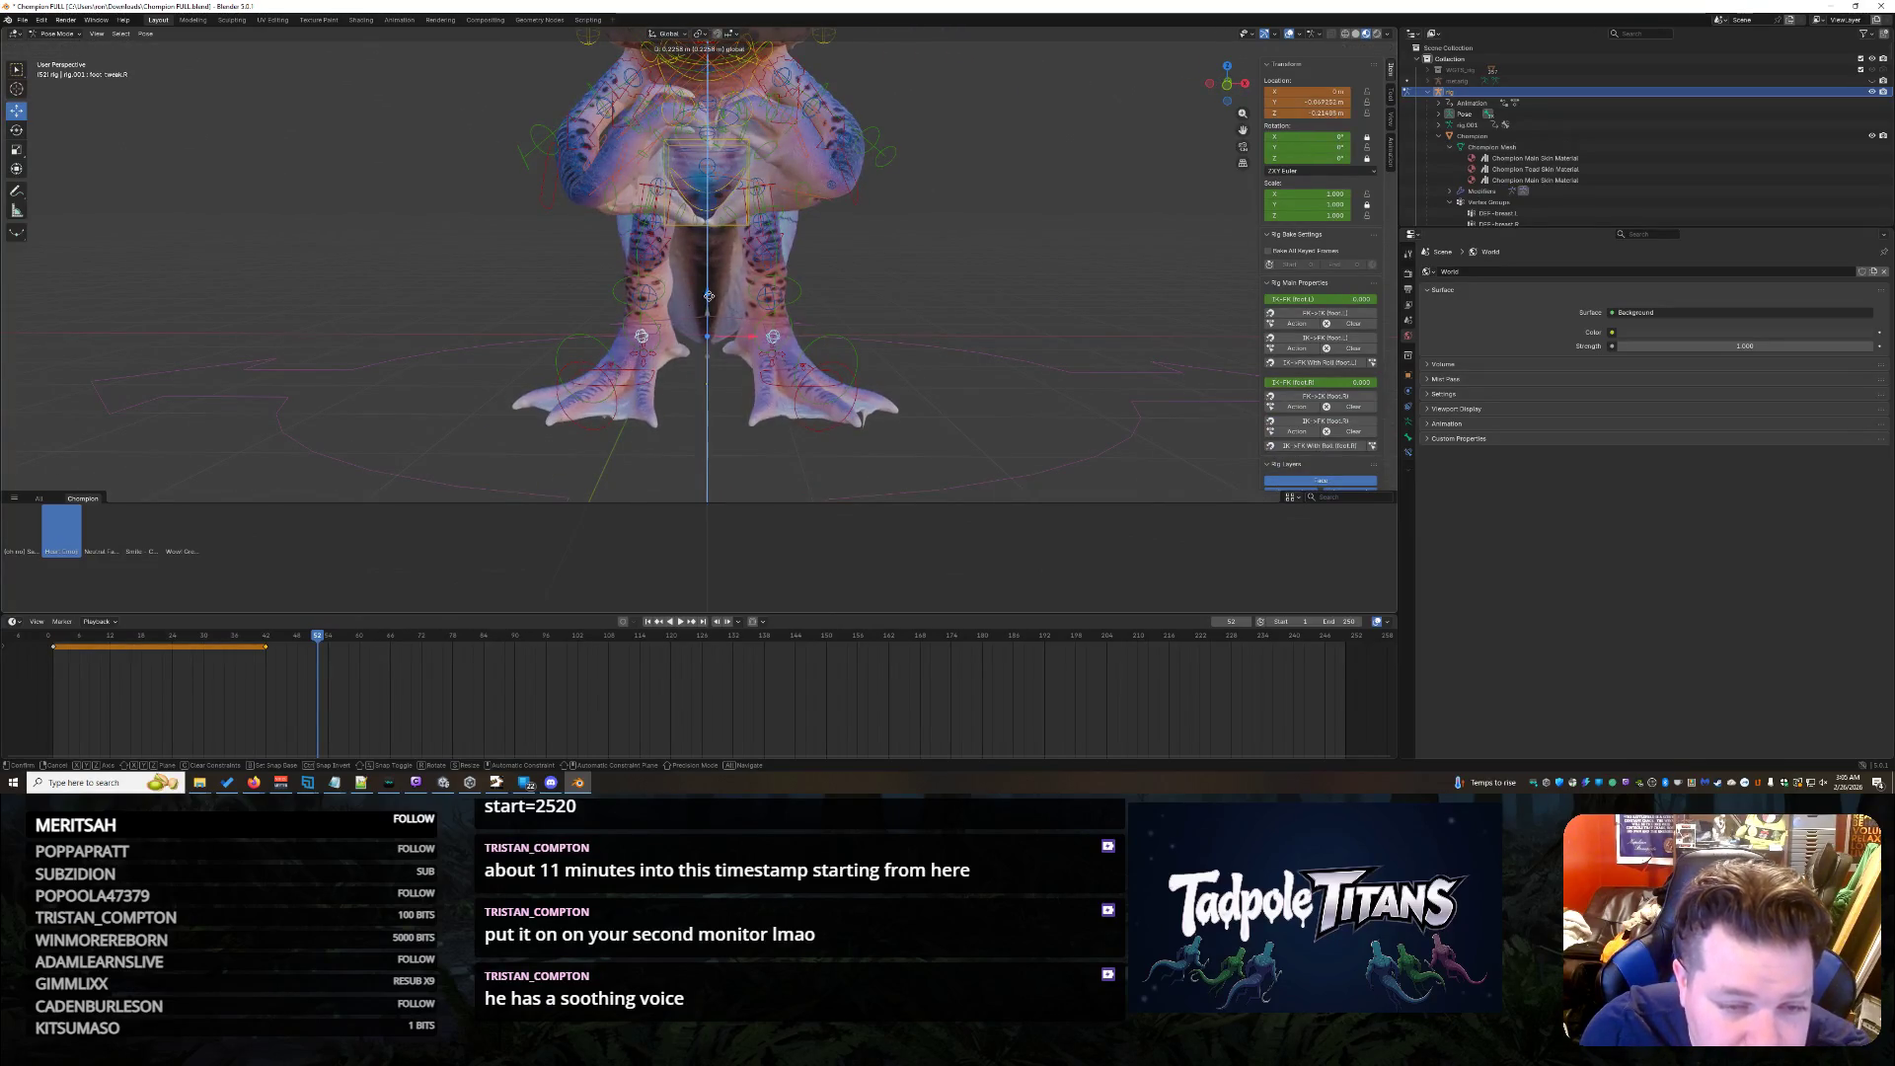
{"action": "left_click", "coordinate": [709, 294]}
{"action": "middle_click_drag", "start_coordinate": [1005, 348], "coordinate": [884, 366]}
- Raise the torso control vertically, then deselect all bones
{"action": "left_click", "coordinate": [832, 171]}
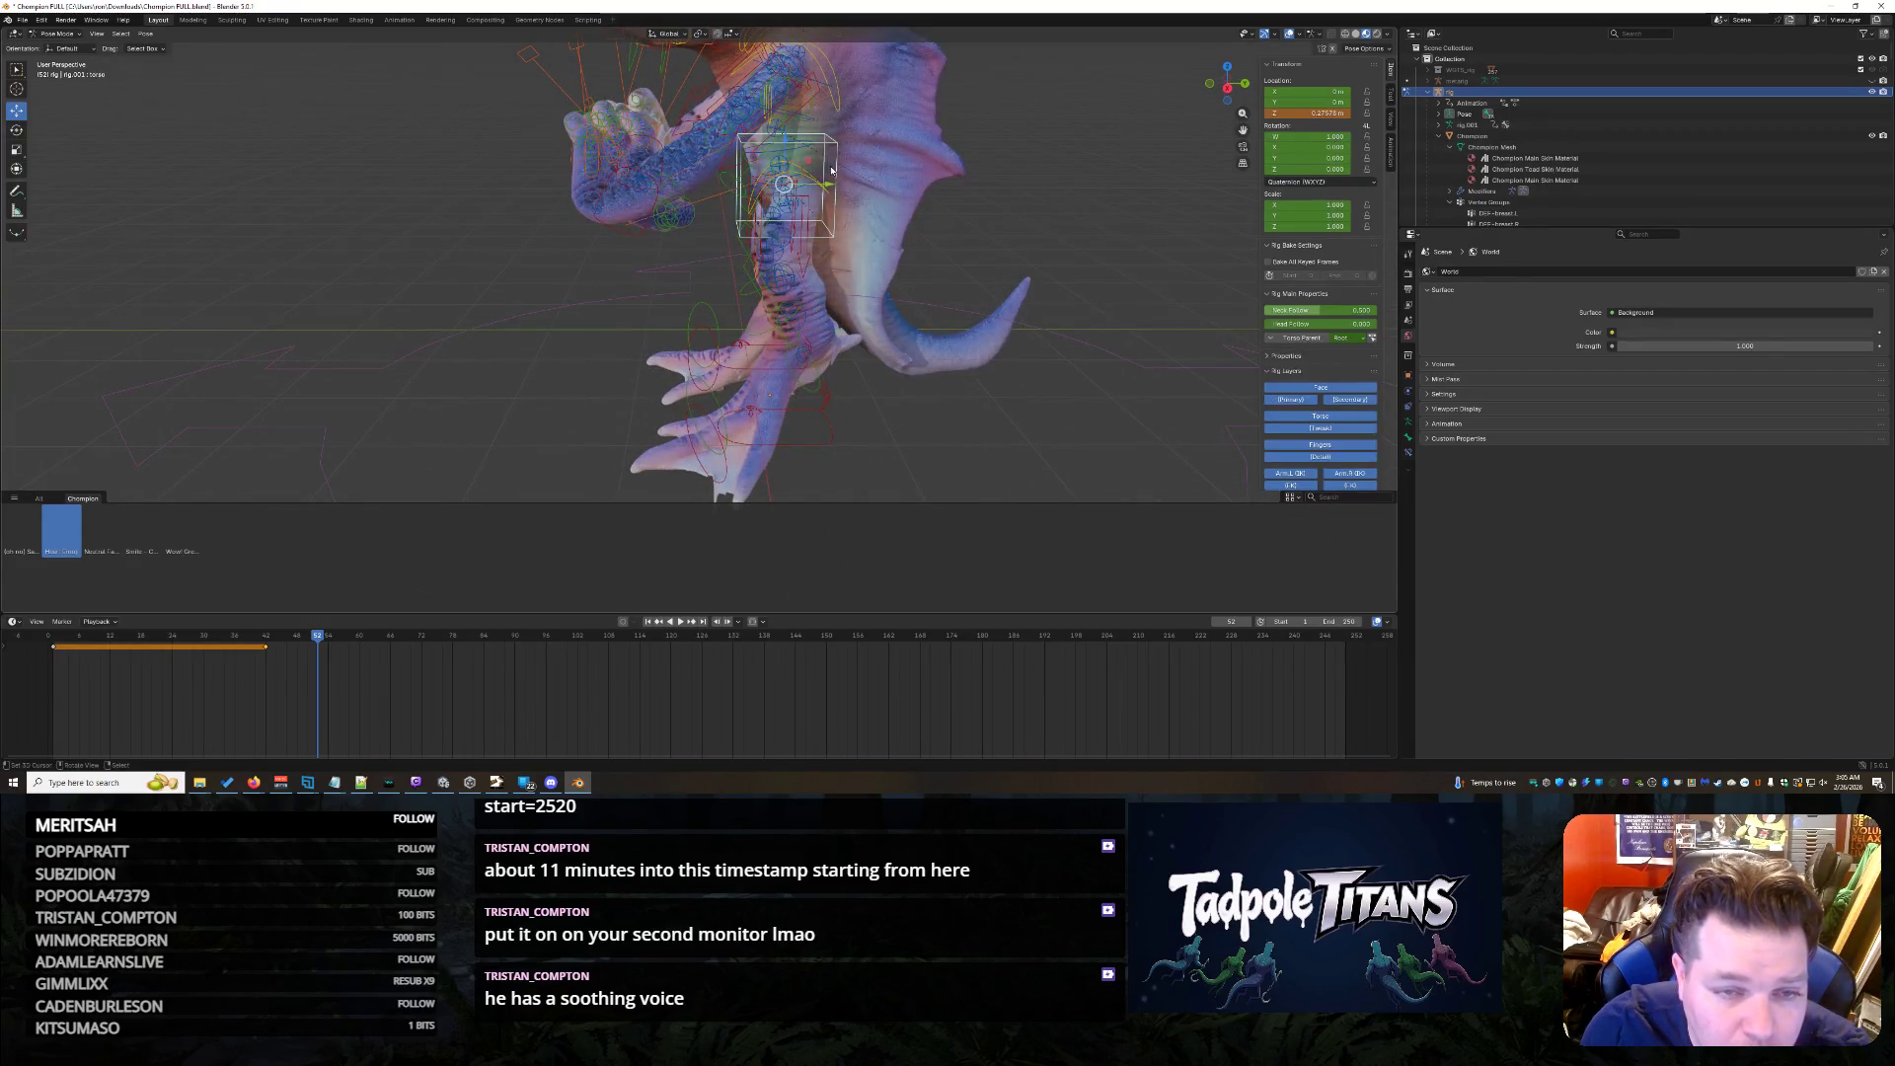
{"action": "key", "text": "g"}
{"action": "key", "text": "z"}
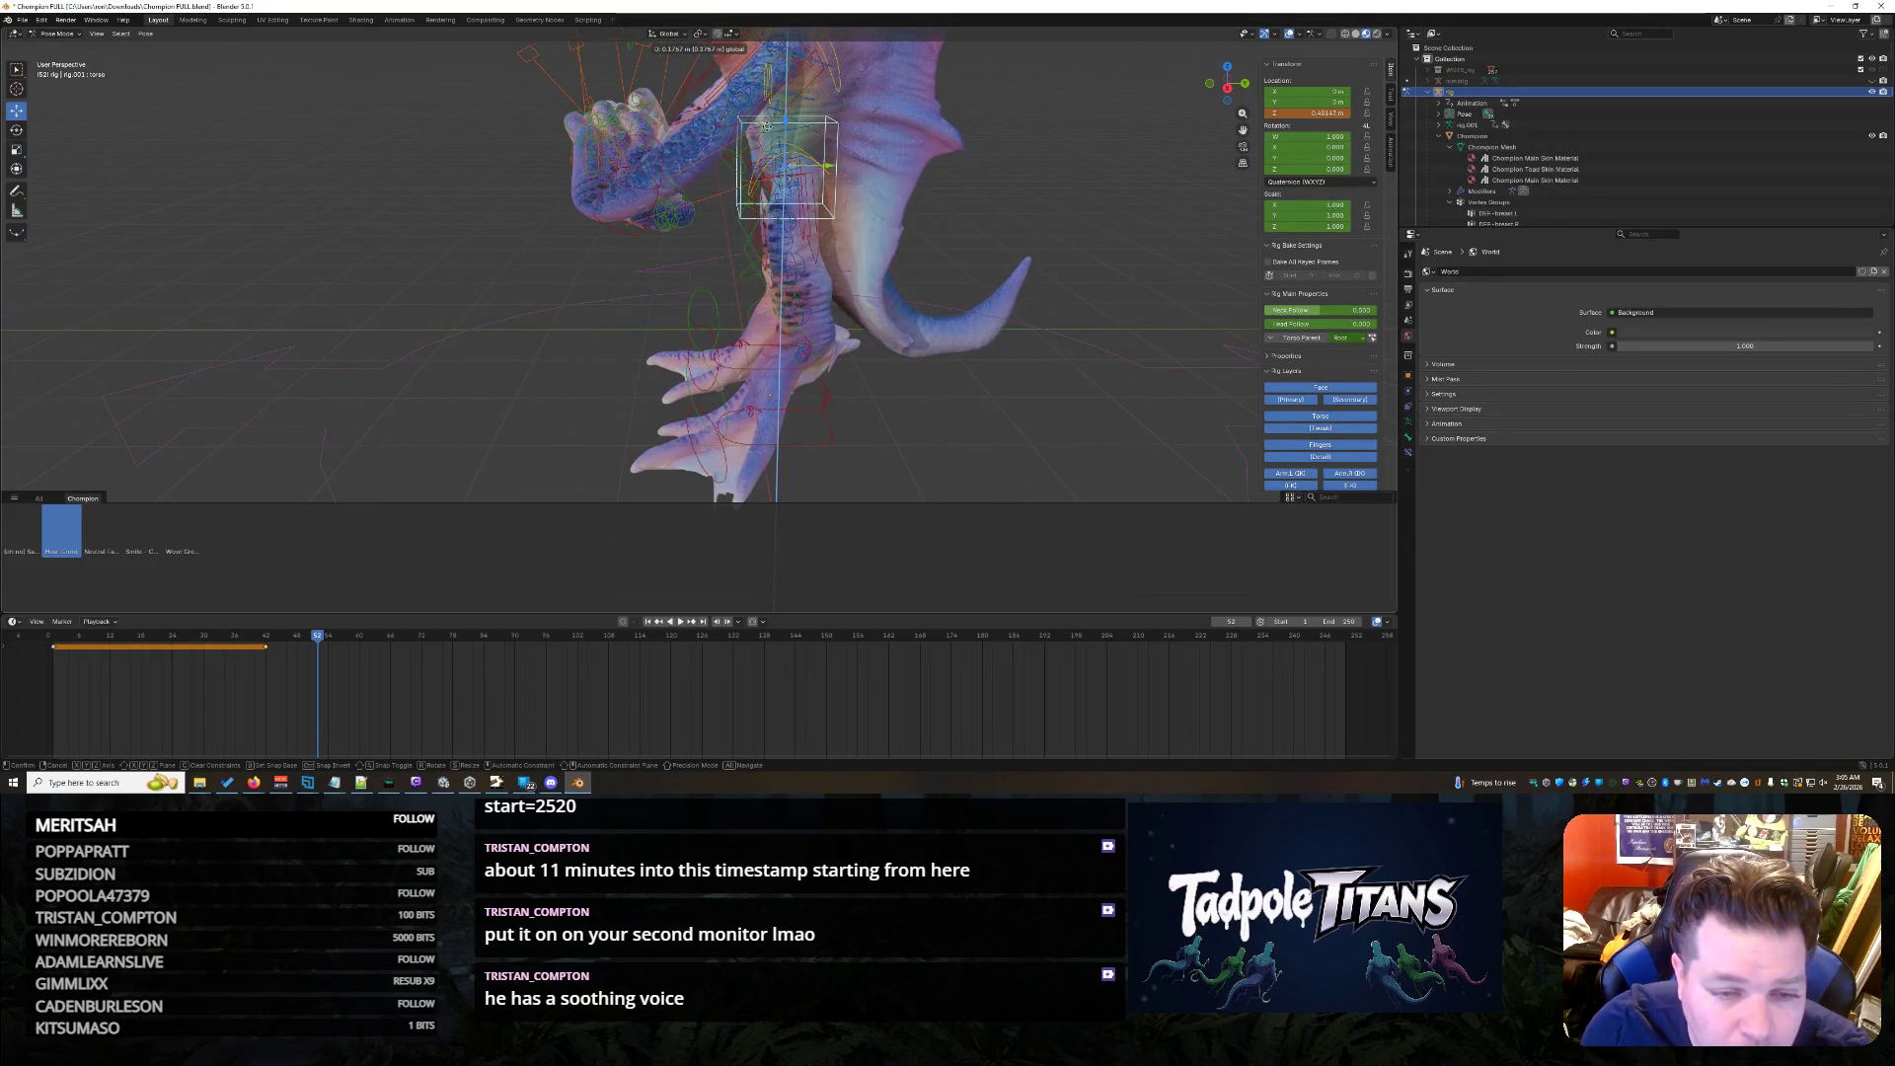
{"action": "left_click", "coordinate": [764, 120]}
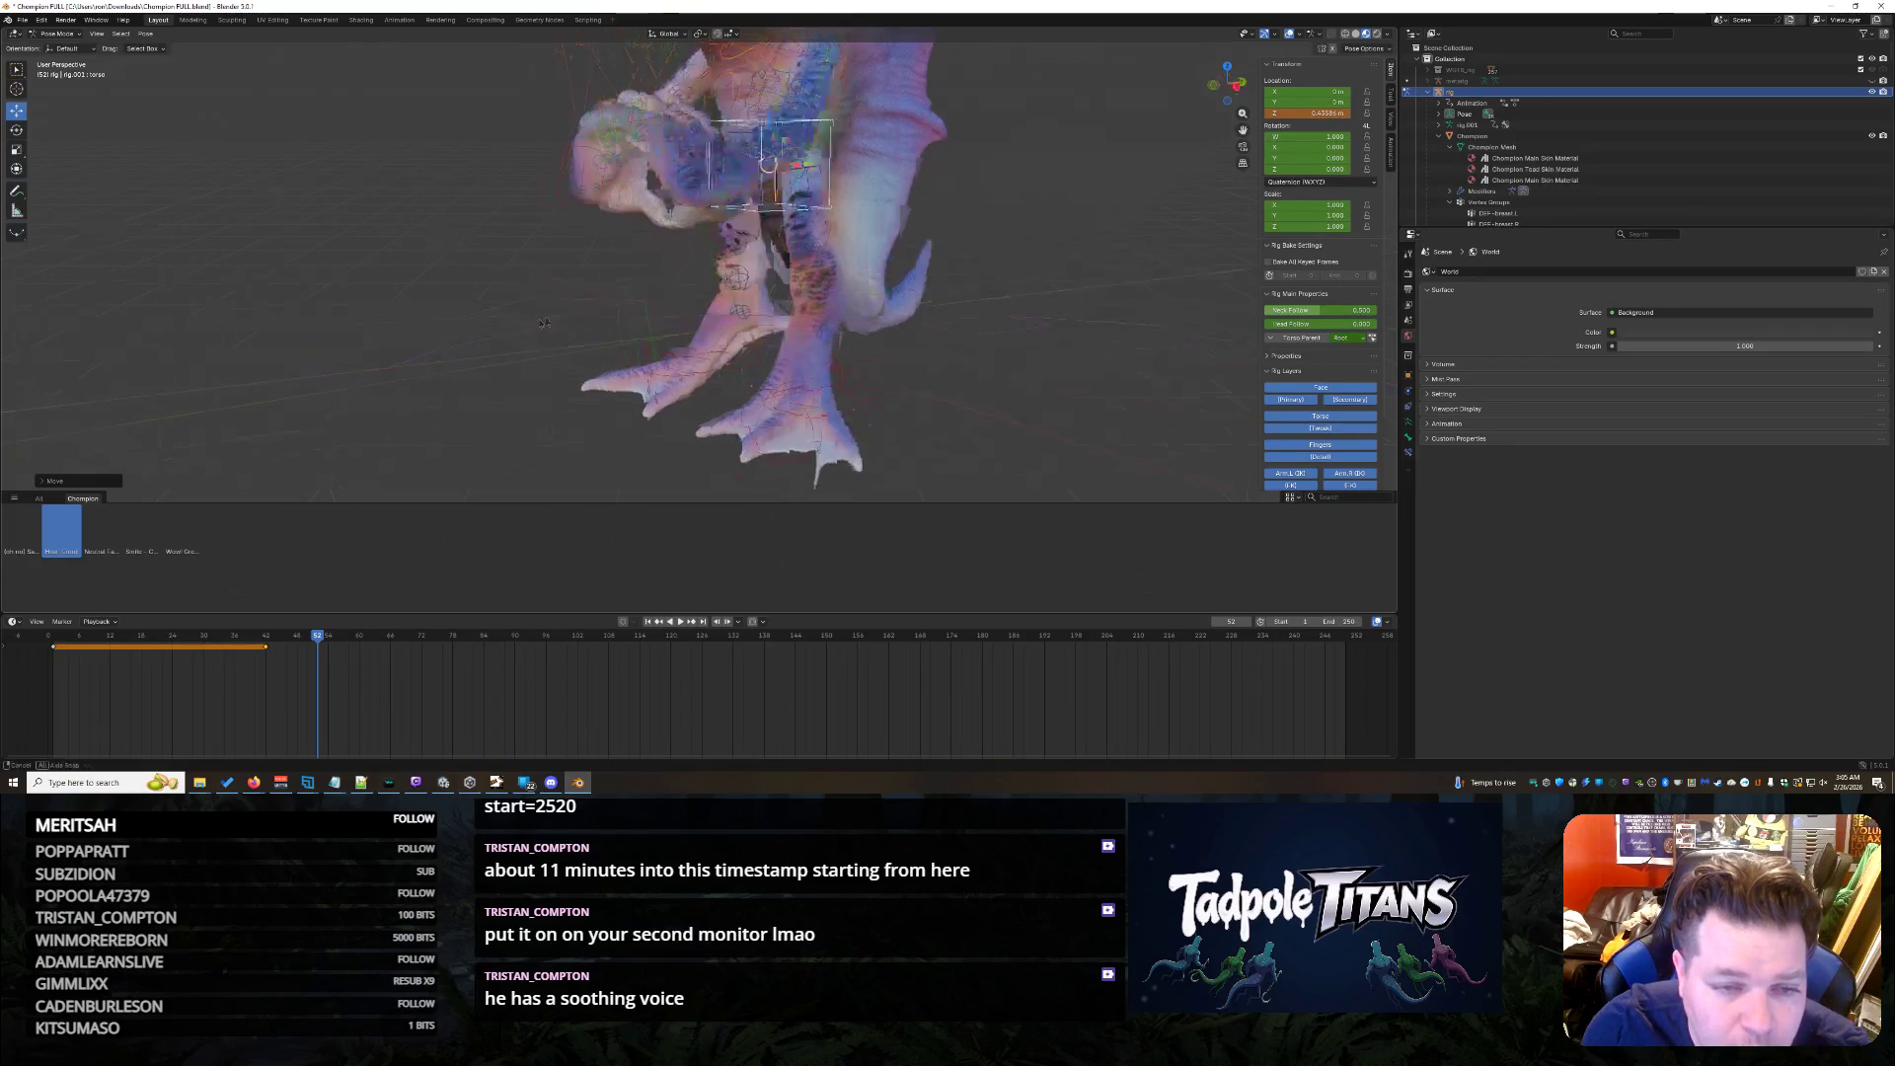
{"action": "middle_click_drag", "start_coordinate": [764, 121], "coordinate": [1020, 250]}
{"action": "scroll", "coordinate": [1032, 390], "scroll_direction": "up", "scroll_amount": 2}
{"action": "left_click", "coordinate": [1029, 378]}
{"action": "scroll", "coordinate": [1052, 392], "scroll_direction": "up", "scroll_amount": 3}
{"action": "mouse_move", "coordinate": [1088, 399]}
{"action": "middle_mouse_down"}
{"action": "mouse_move", "coordinate": [801, 467]}
{"action": "mouse_move", "coordinate": [947, 397]}
{"action": "middle_mouse_up"}
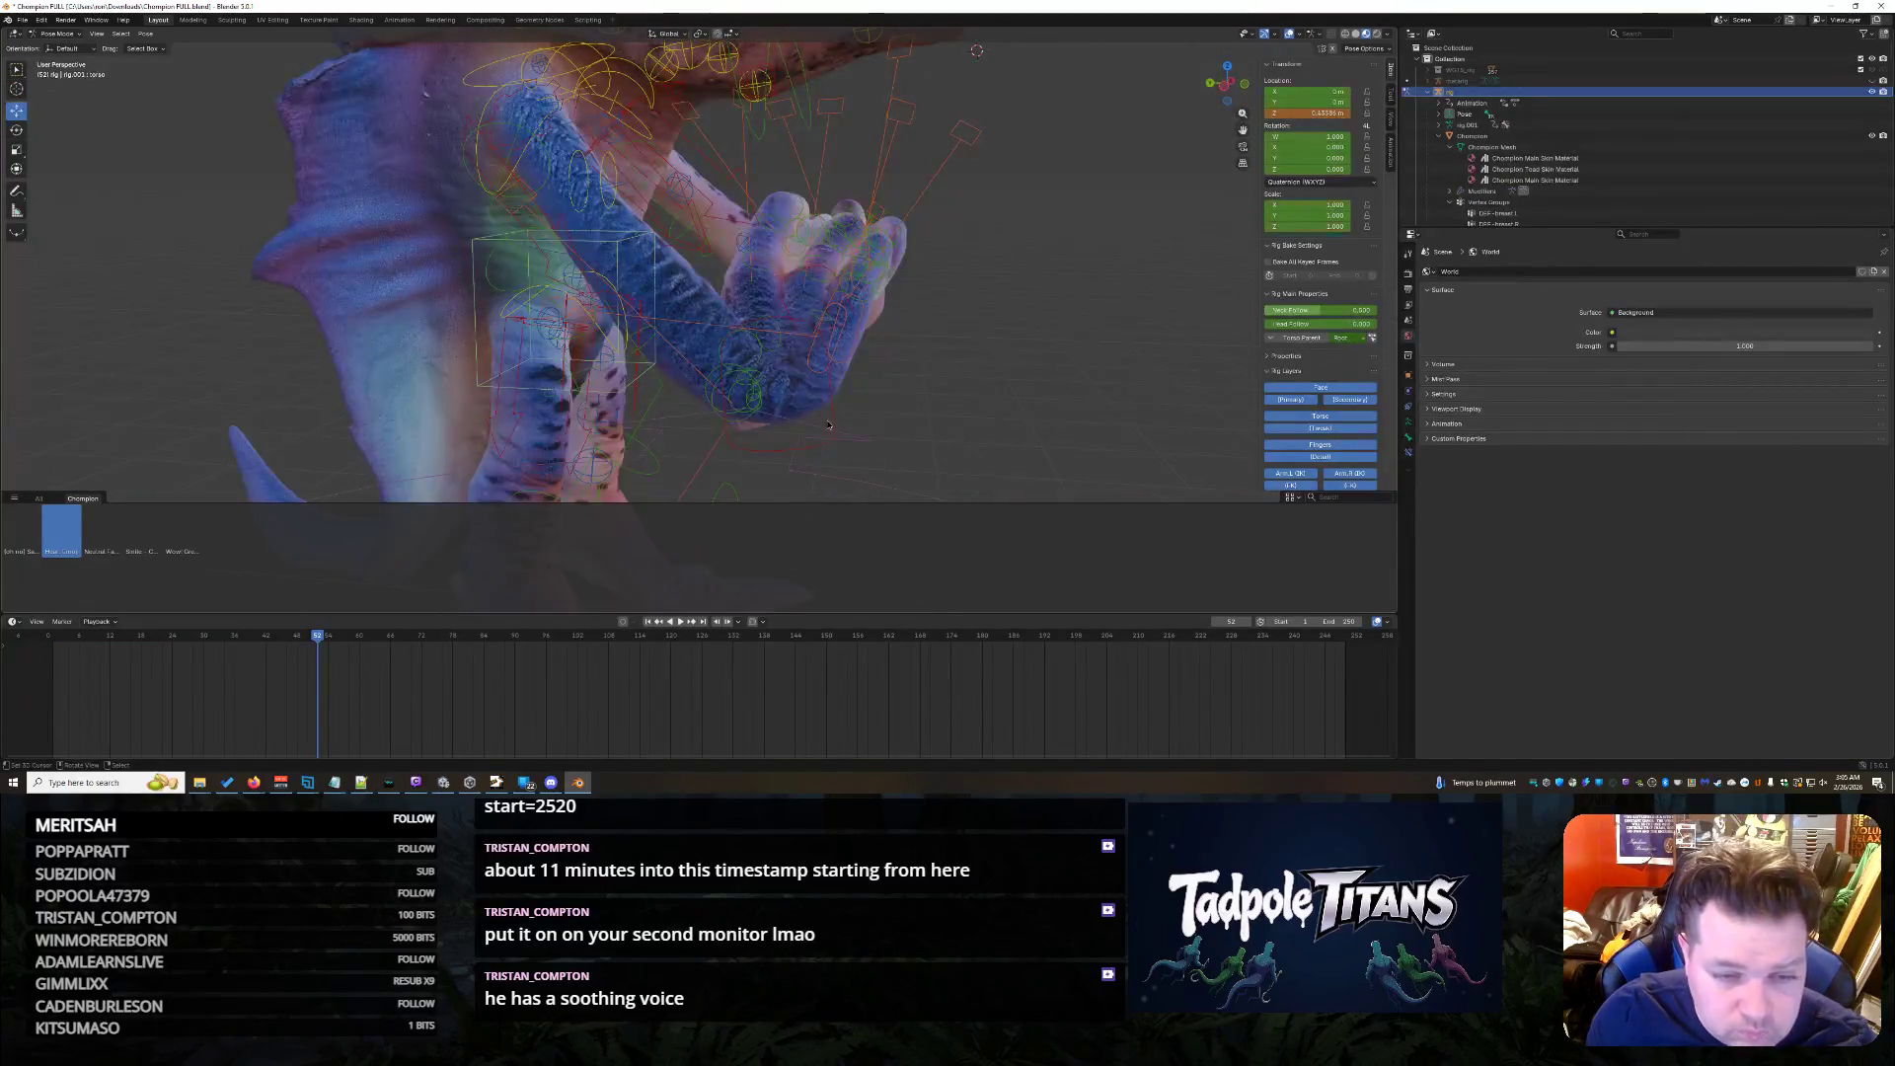
- Raise the hand IK controls vertically so the heart hands sit higher, then review from the front
{"action": "left_click", "coordinate": [828, 424]}
{"action": "middle_click_drag", "start_coordinate": [828, 423], "coordinate": [892, 381]}
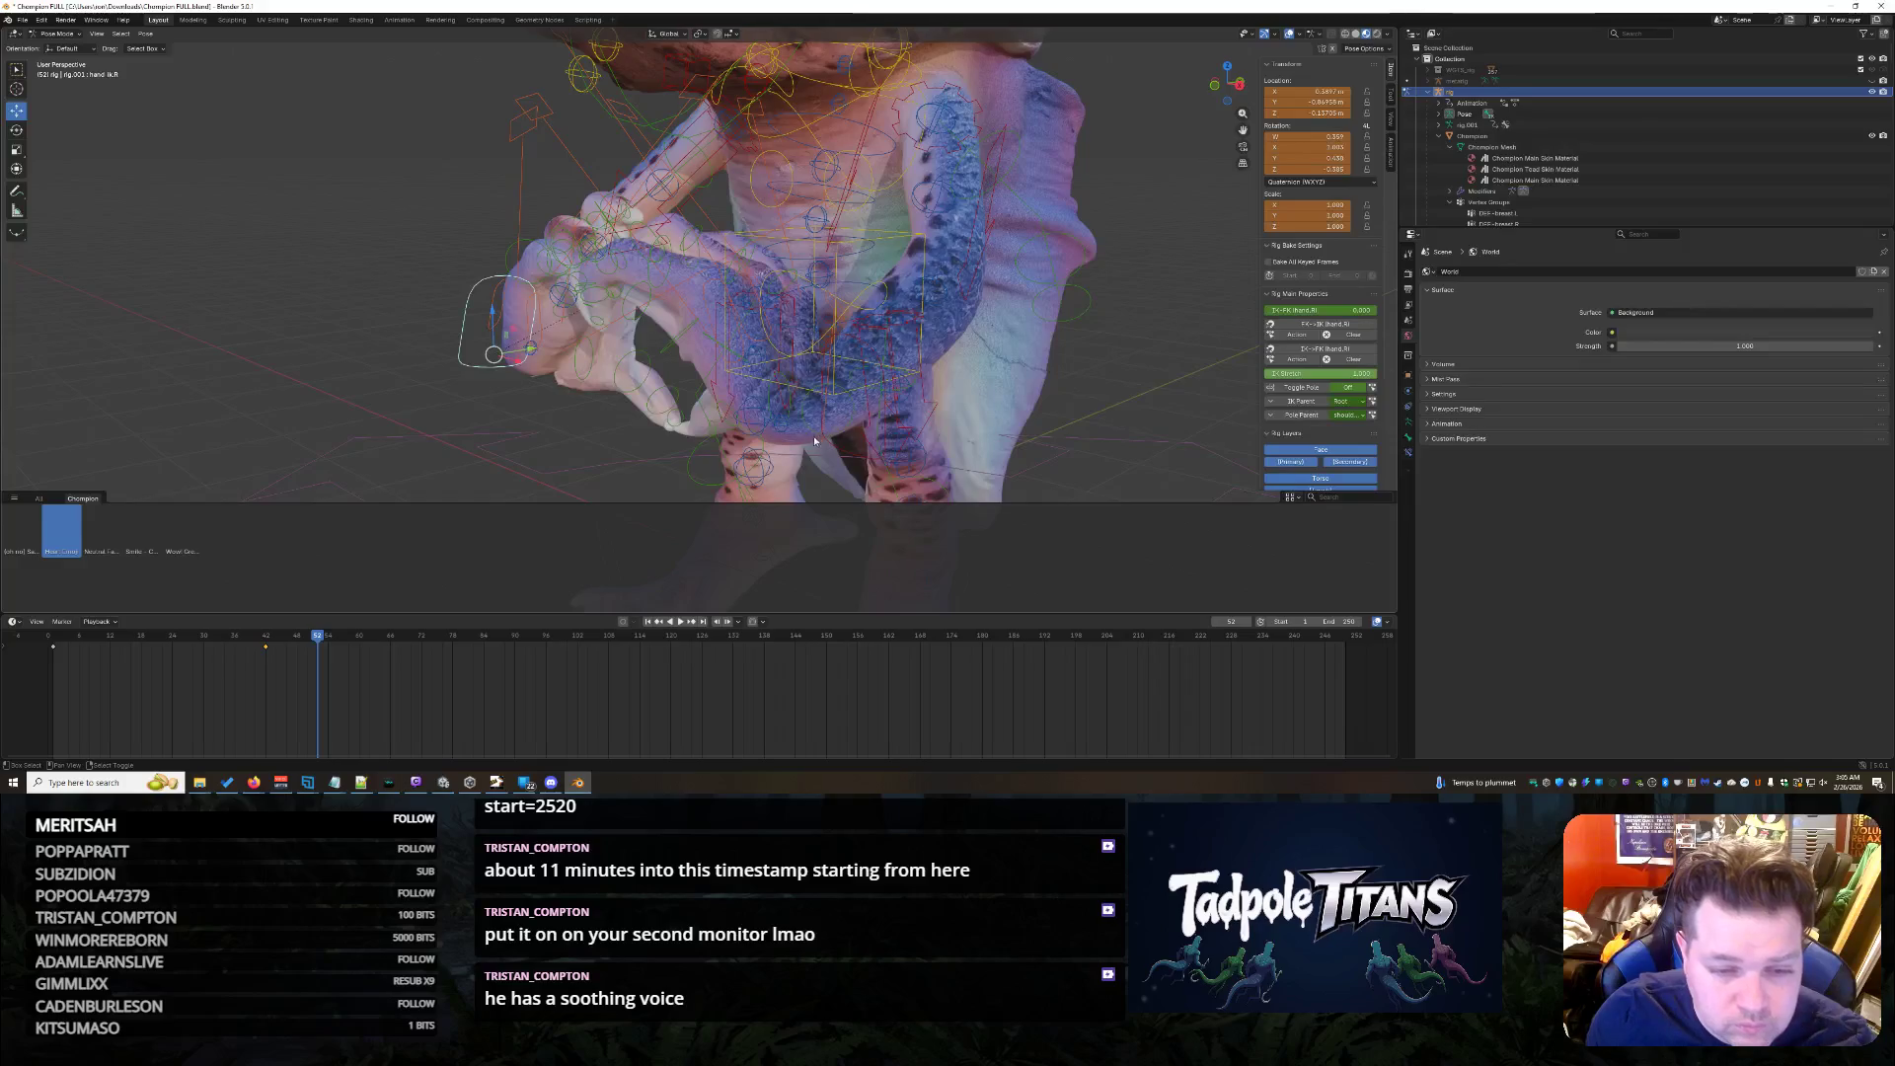
{"action": "mouse_move", "coordinate": [843, 448]}
{"action": "middle_mouse_down"}
{"action": "mouse_move", "coordinate": [740, 423]}
{"action": "mouse_move", "coordinate": [735, 317]}
{"action": "middle_mouse_up"}
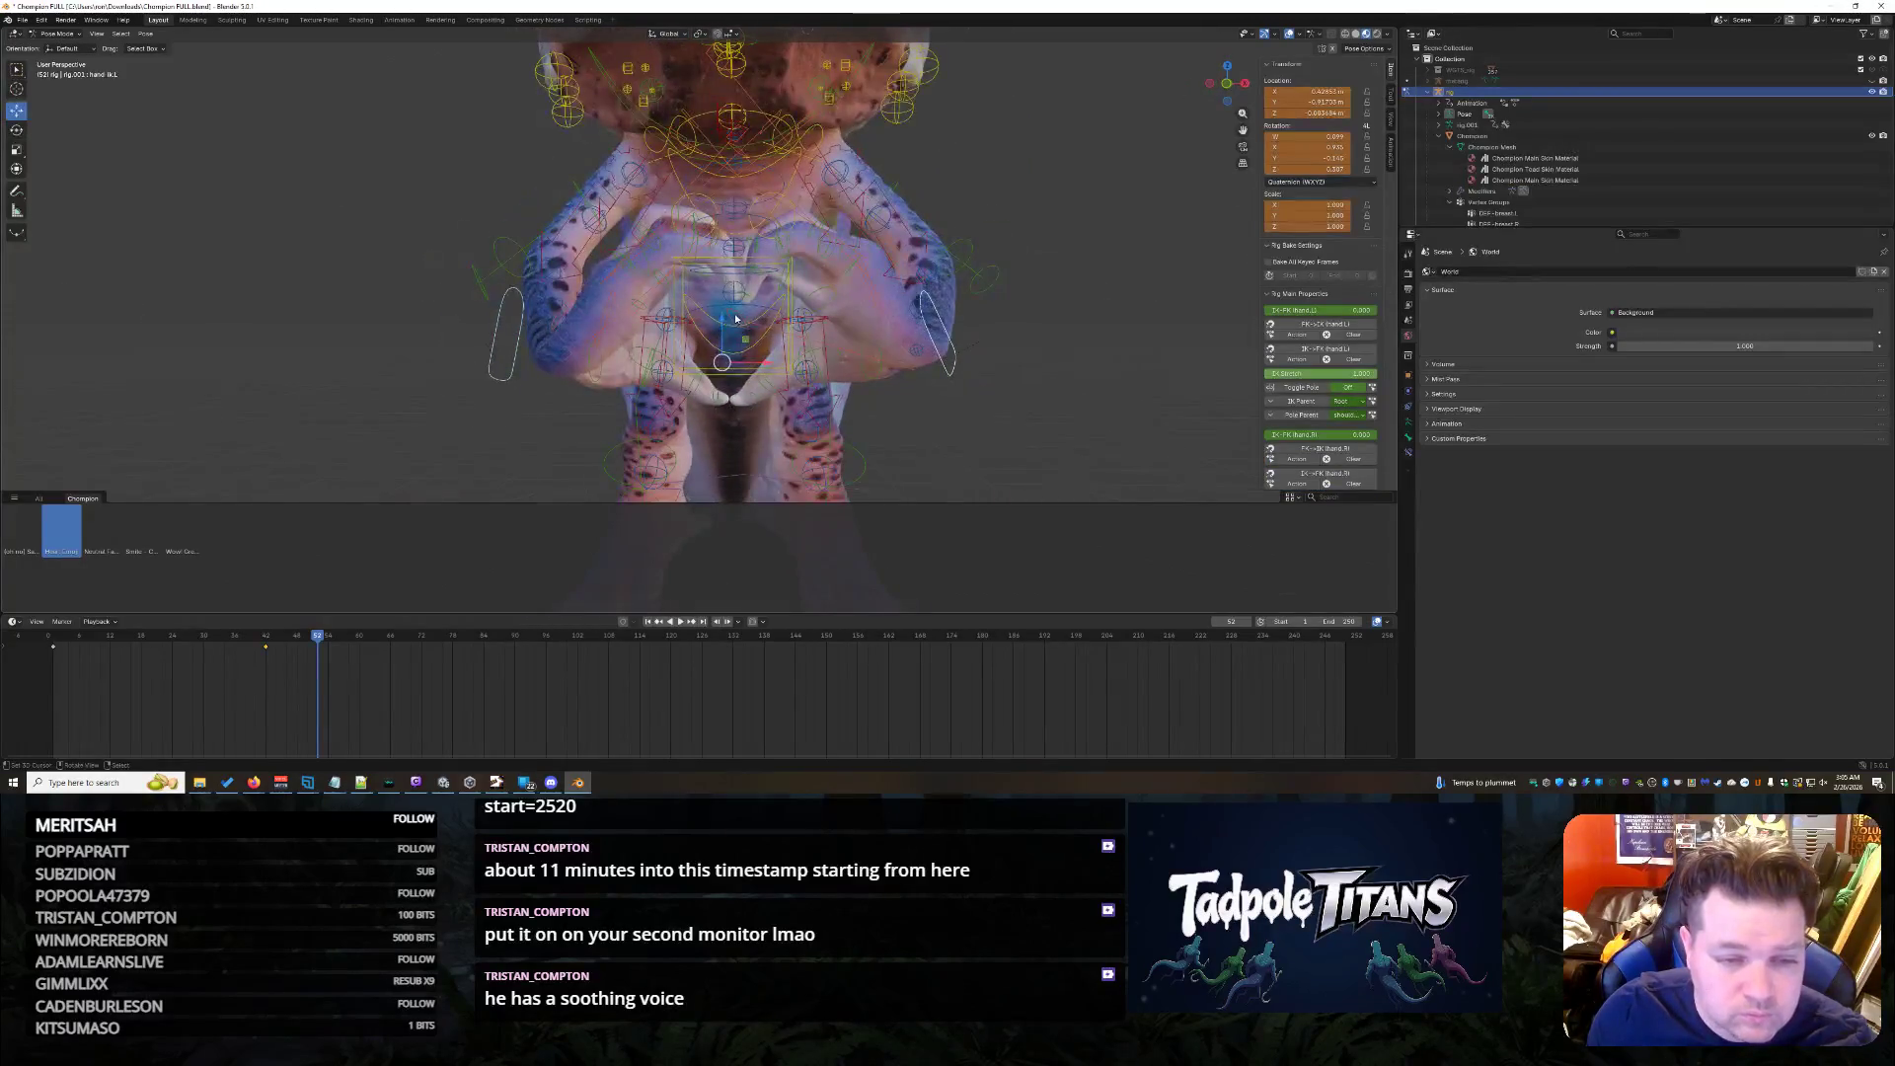
{"action": "key", "text": "g"}
{"action": "key", "text": "z"}
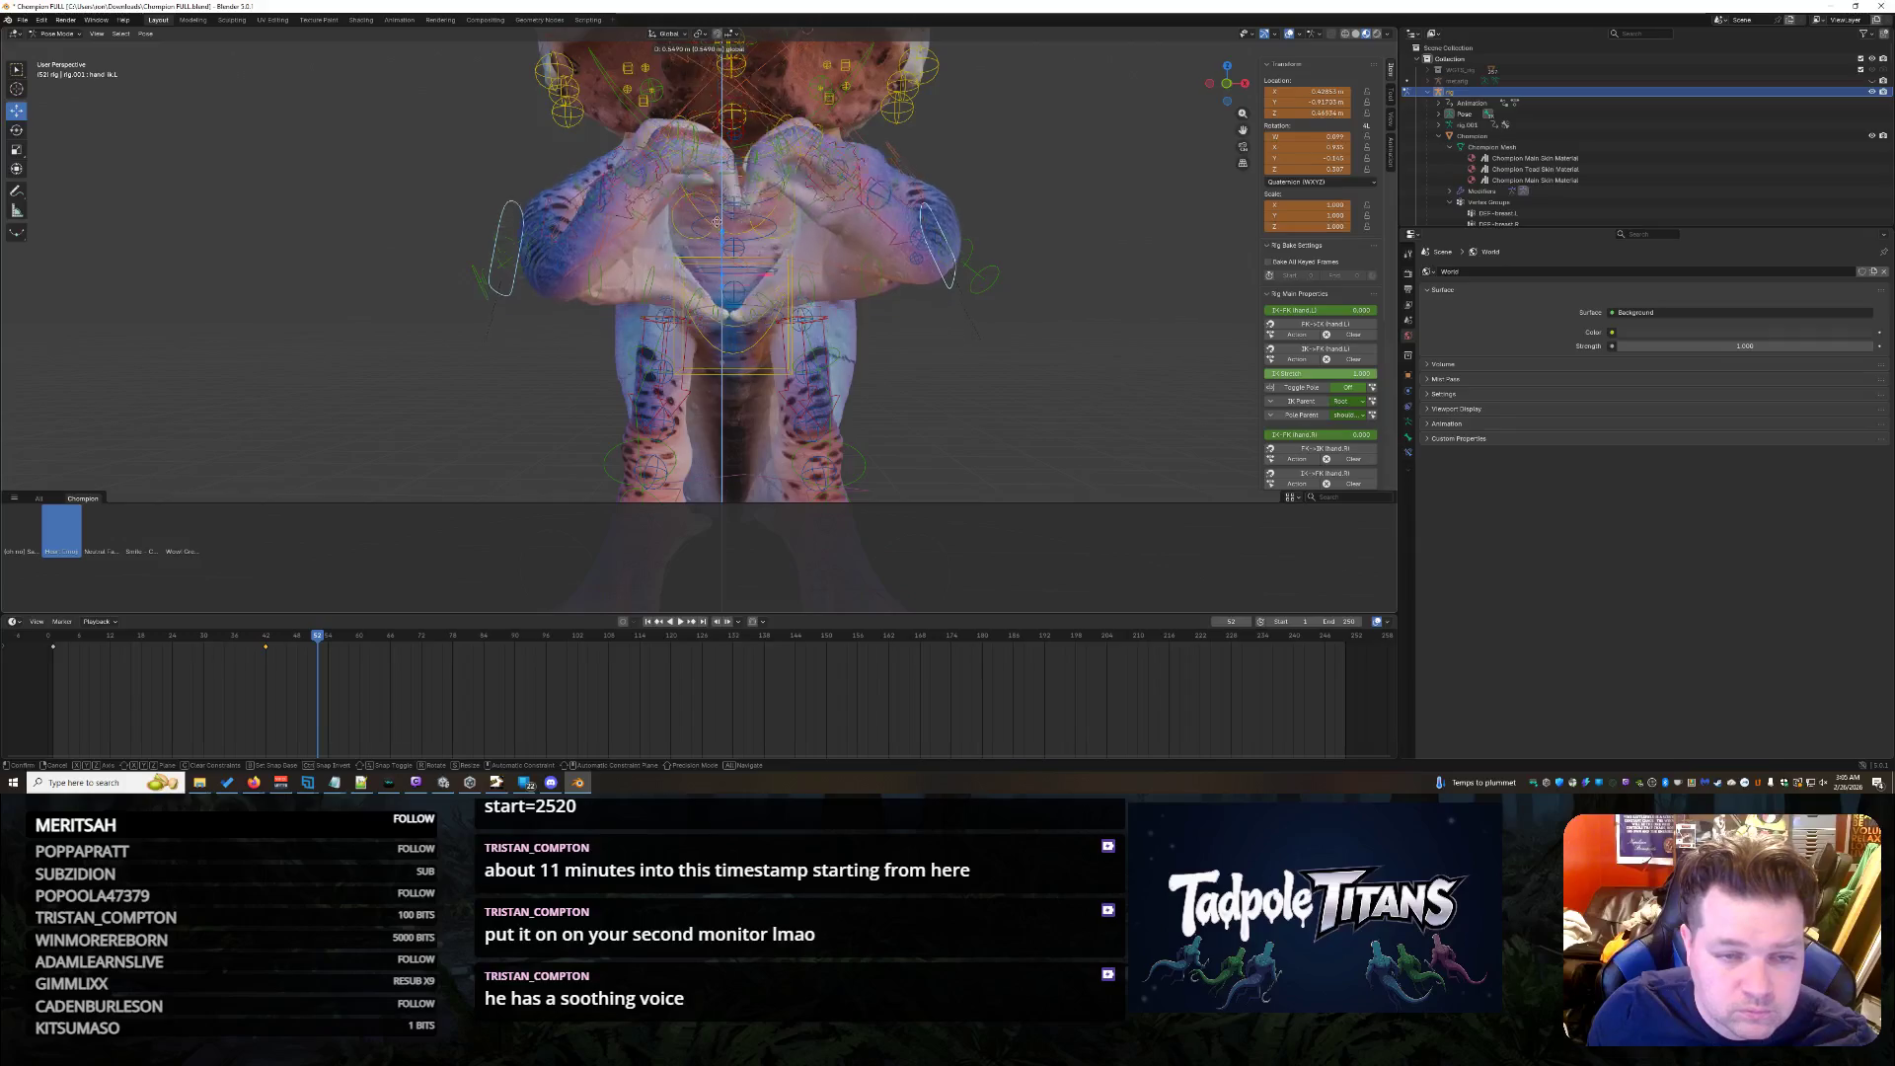
{"action": "left_click", "coordinate": [1016, 340]}
{"action": "middle_click_drag", "start_coordinate": [1018, 339], "coordinate": [997, 312]}
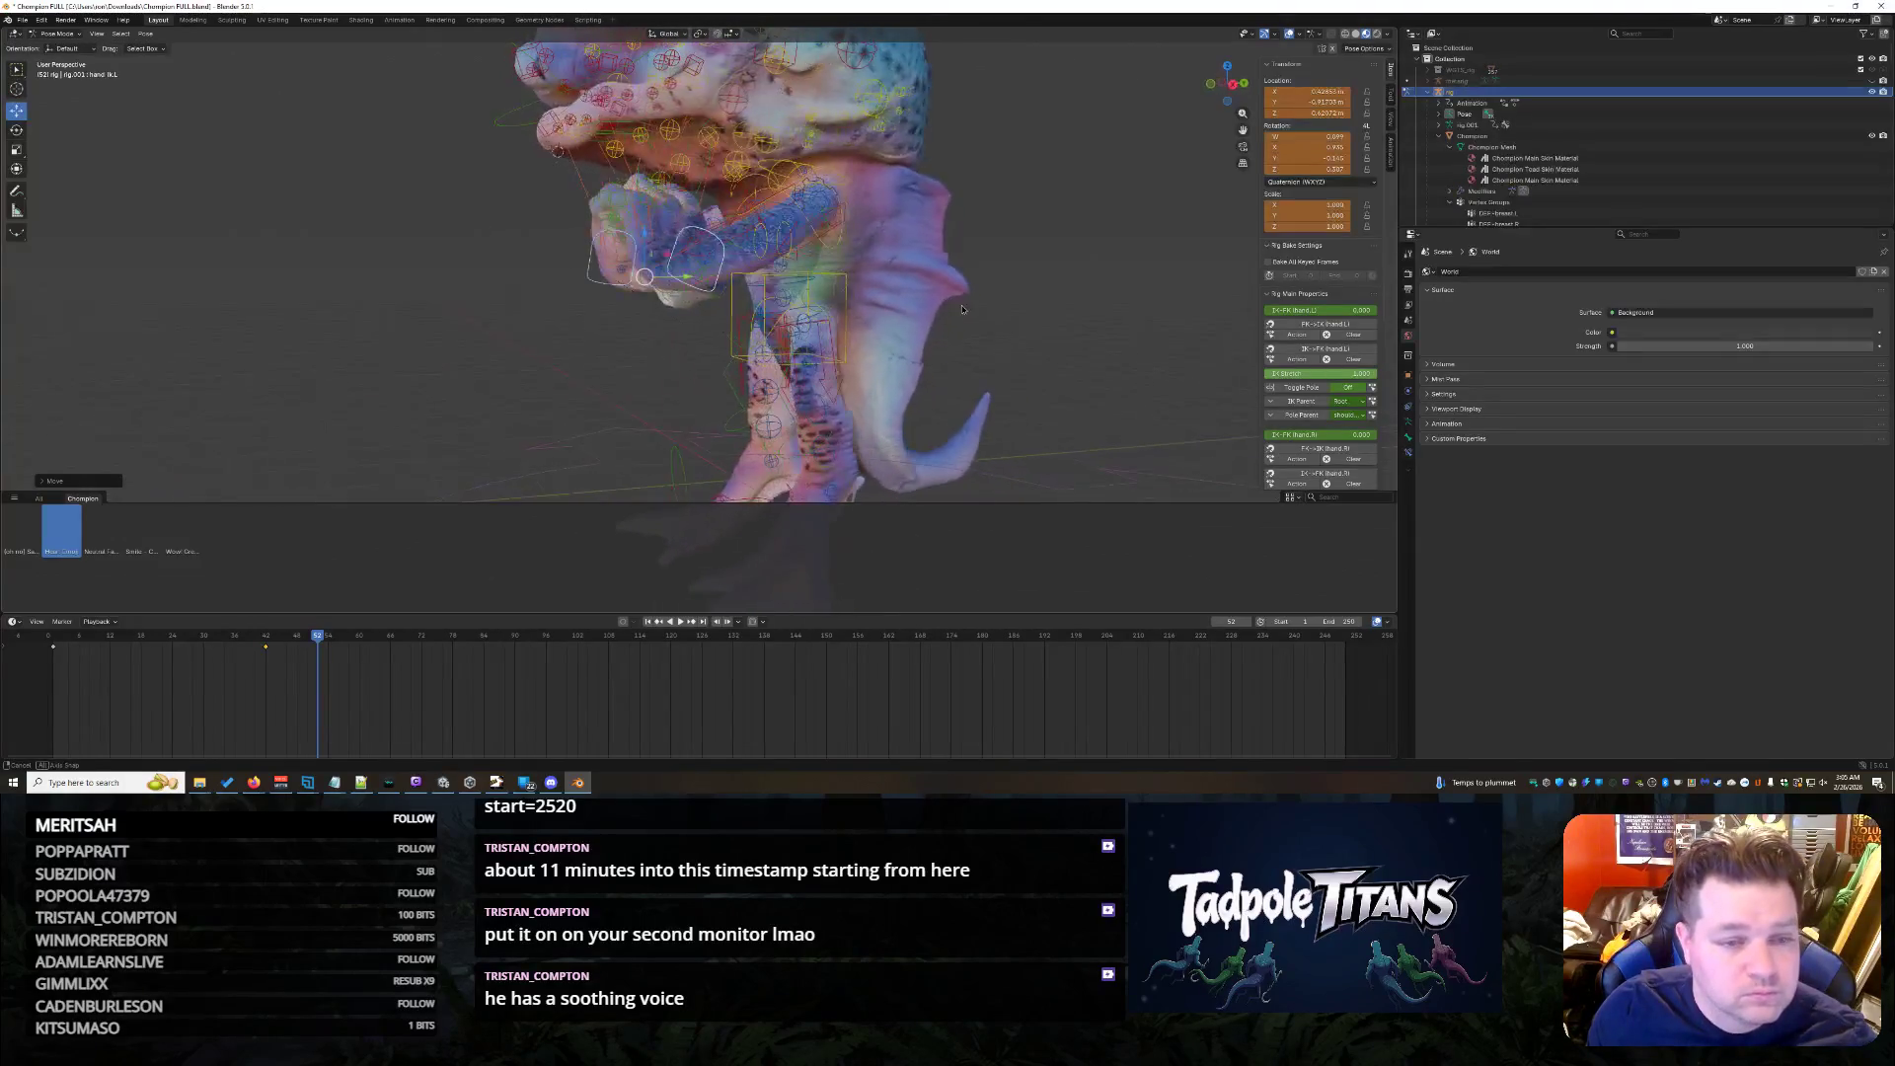
{"action": "key", "text": "KP_1"}
{"action": "scroll", "coordinate": [1076, 342], "scroll_direction": "down", "scroll_amount": 1}
{"action": "scroll", "coordinate": [1075, 344], "scroll_direction": "up", "scroll_amount": 1}
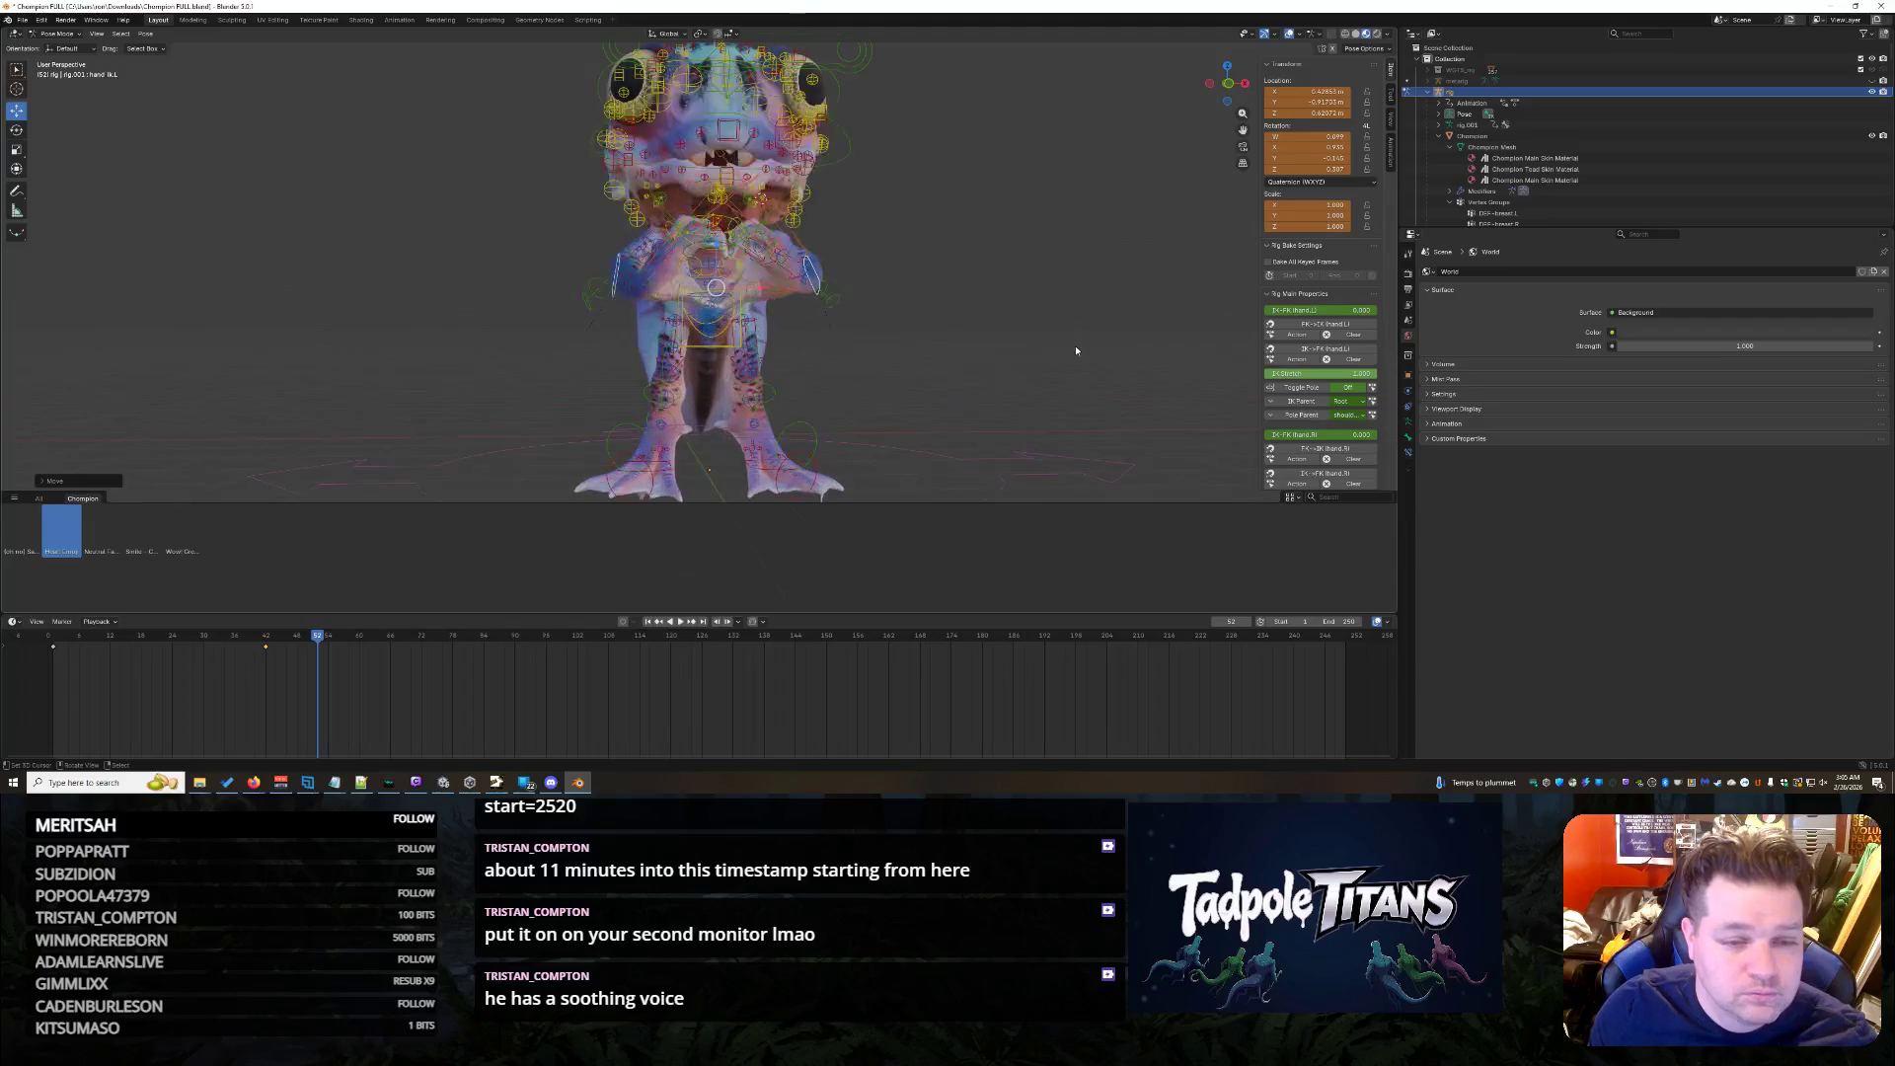
{"action": "scroll", "coordinate": [1066, 289], "scroll_direction": "up", "scroll_amount": 1}
{"action": "scroll", "coordinate": [1022, 304], "scroll_direction": "down", "scroll_amount": 3}
{"action": "scroll", "coordinate": [992, 308], "scroll_direction": "down", "scroll_amount": 1}
{"action": "scroll", "coordinate": [955, 356], "scroll_direction": "up", "scroll_amount": 3}
{"action": "scroll", "coordinate": [933, 393], "scroll_direction": "up", "scroll_amount": 2}
{"action": "mouse_move", "coordinate": [927, 402]}
{"action": "middle_mouse_down"}
{"action": "mouse_move", "coordinate": [931, 214]}
{"action": "mouse_move", "coordinate": [753, 290]}
{"action": "mouse_move", "coordinate": [772, 350]}
{"action": "mouse_move", "coordinate": [876, 377]}
{"action": "middle_mouse_up"}
- Exit Pose Mode, select the Champion body mesh and switch it to Weight Paint mode
{"action": "key", "text": "ctrl+Tab"}
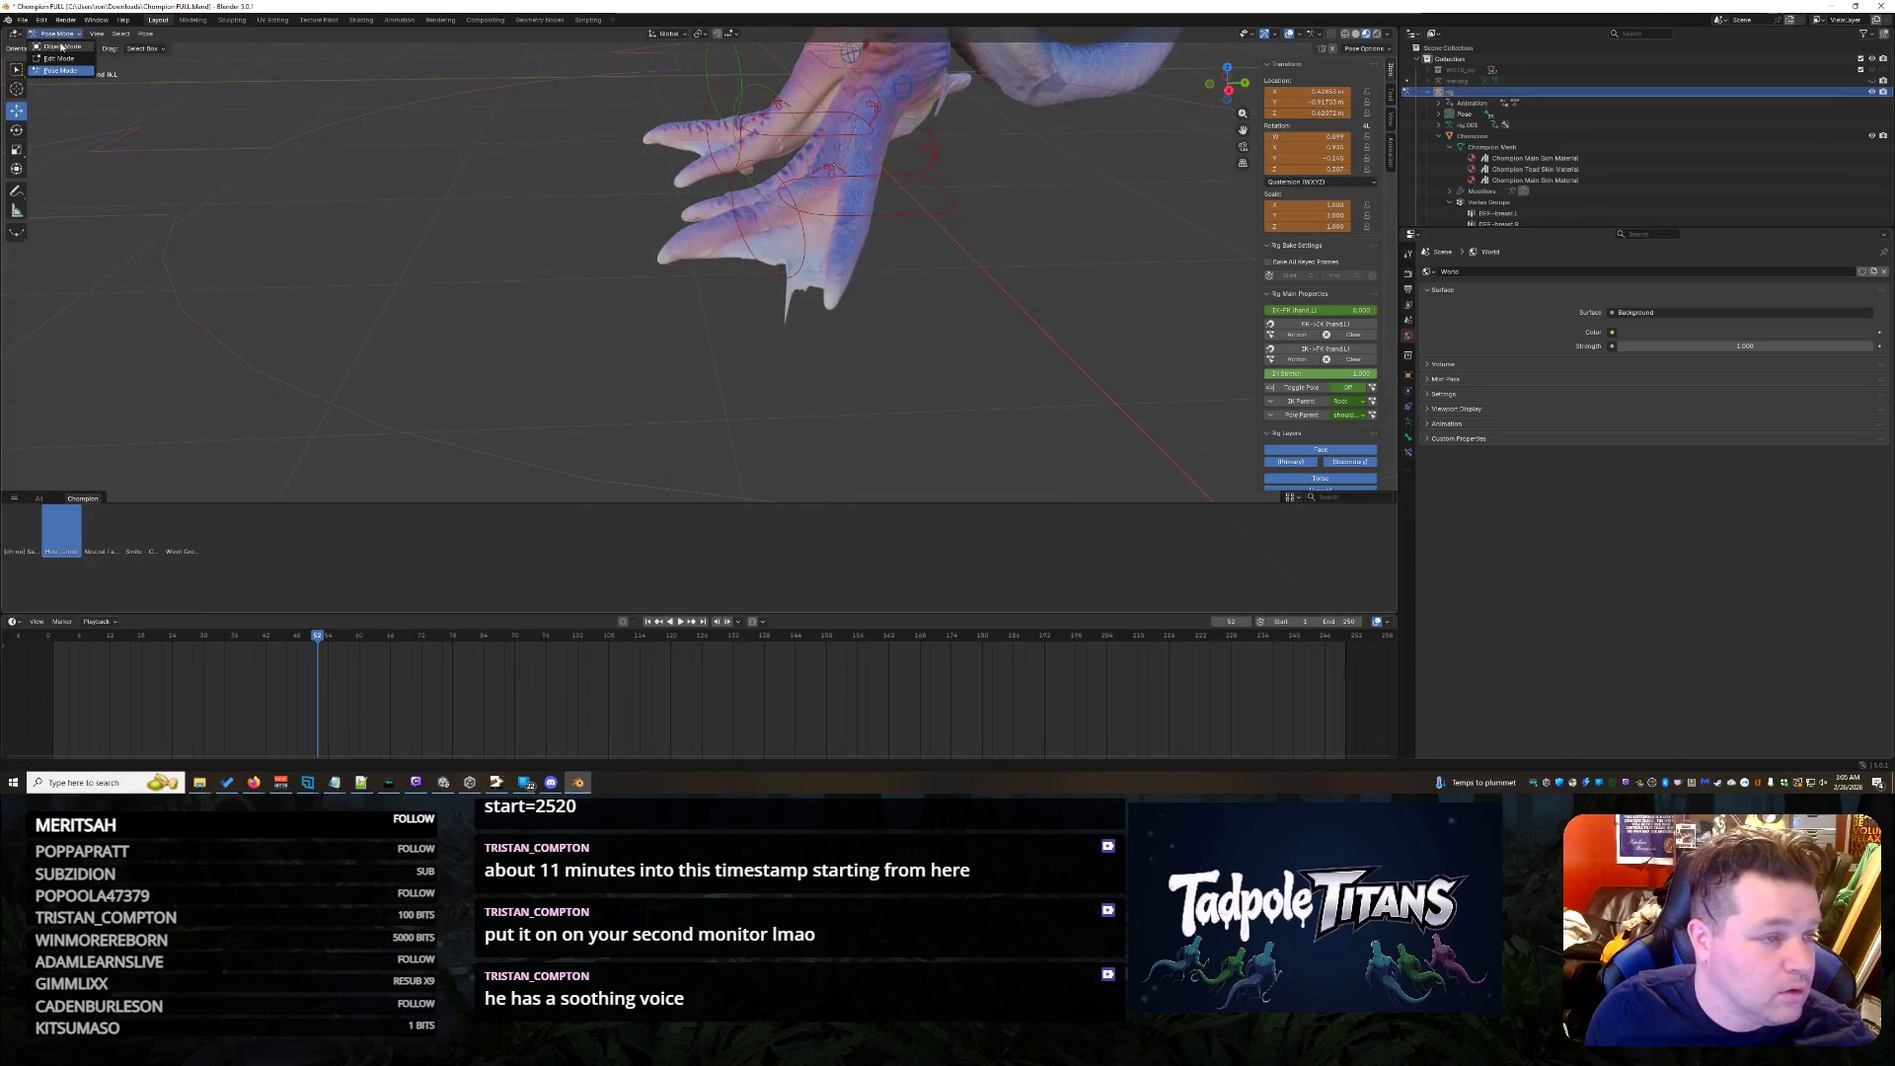
{"action": "left_click", "coordinate": [828, 261]}
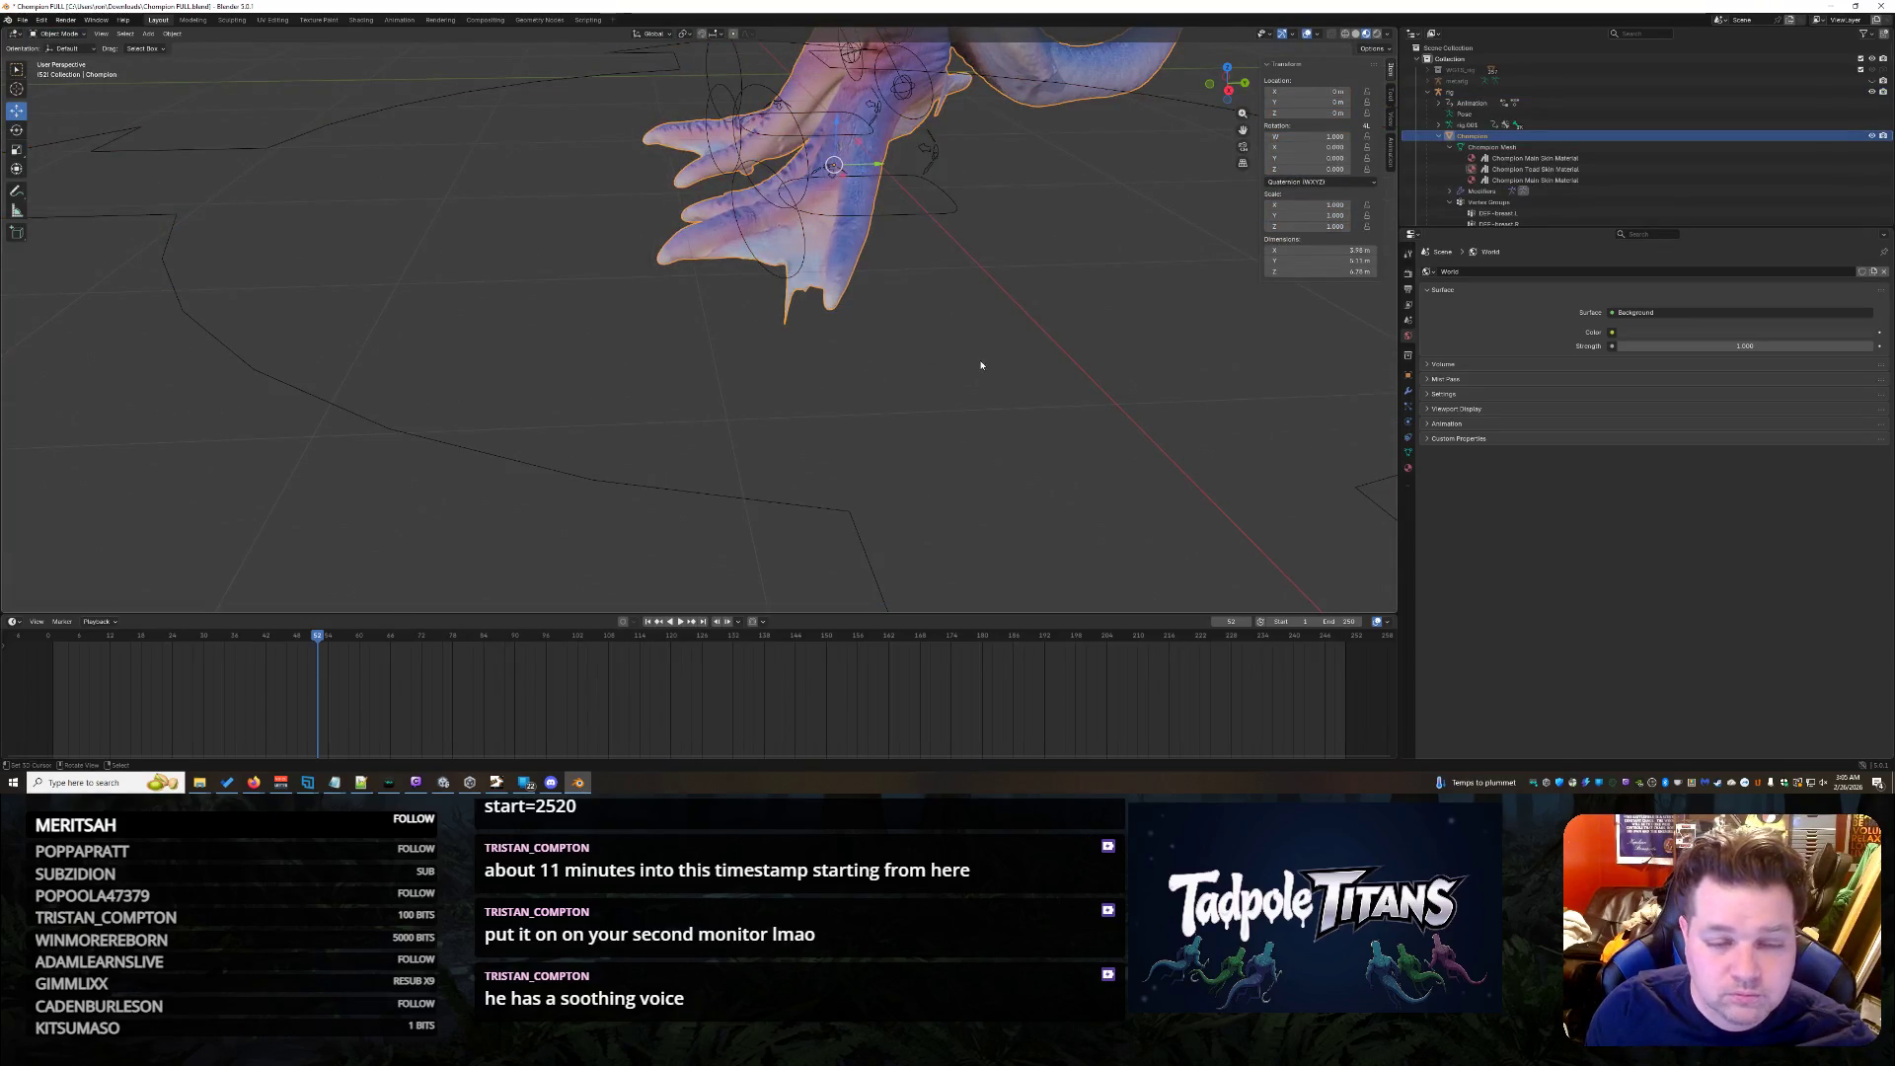
{"action": "middle_click_drag", "start_coordinate": [981, 364], "coordinate": [918, 356]}
{"action": "scroll", "coordinate": [1630, 105], "scroll_direction": "down", "scroll_amount": 5}
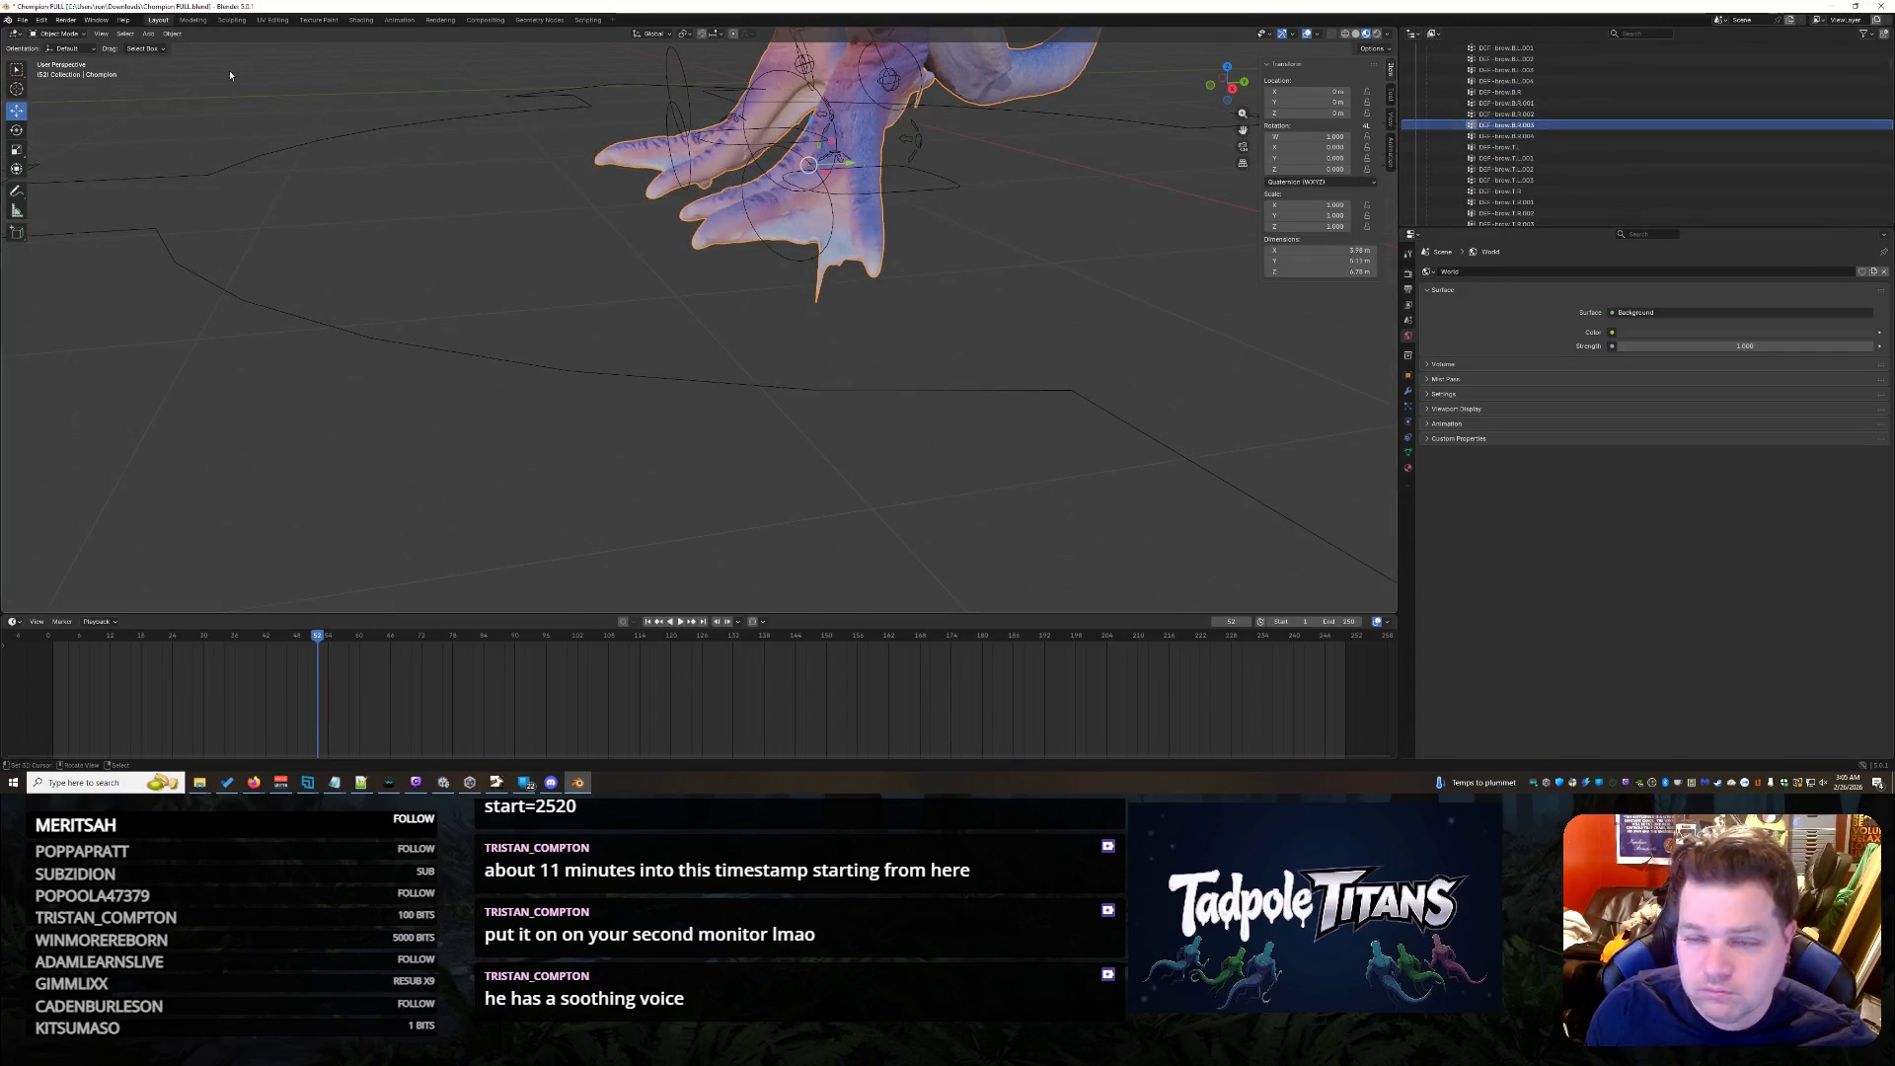
{"action": "left_click", "coordinate": [59, 32]}
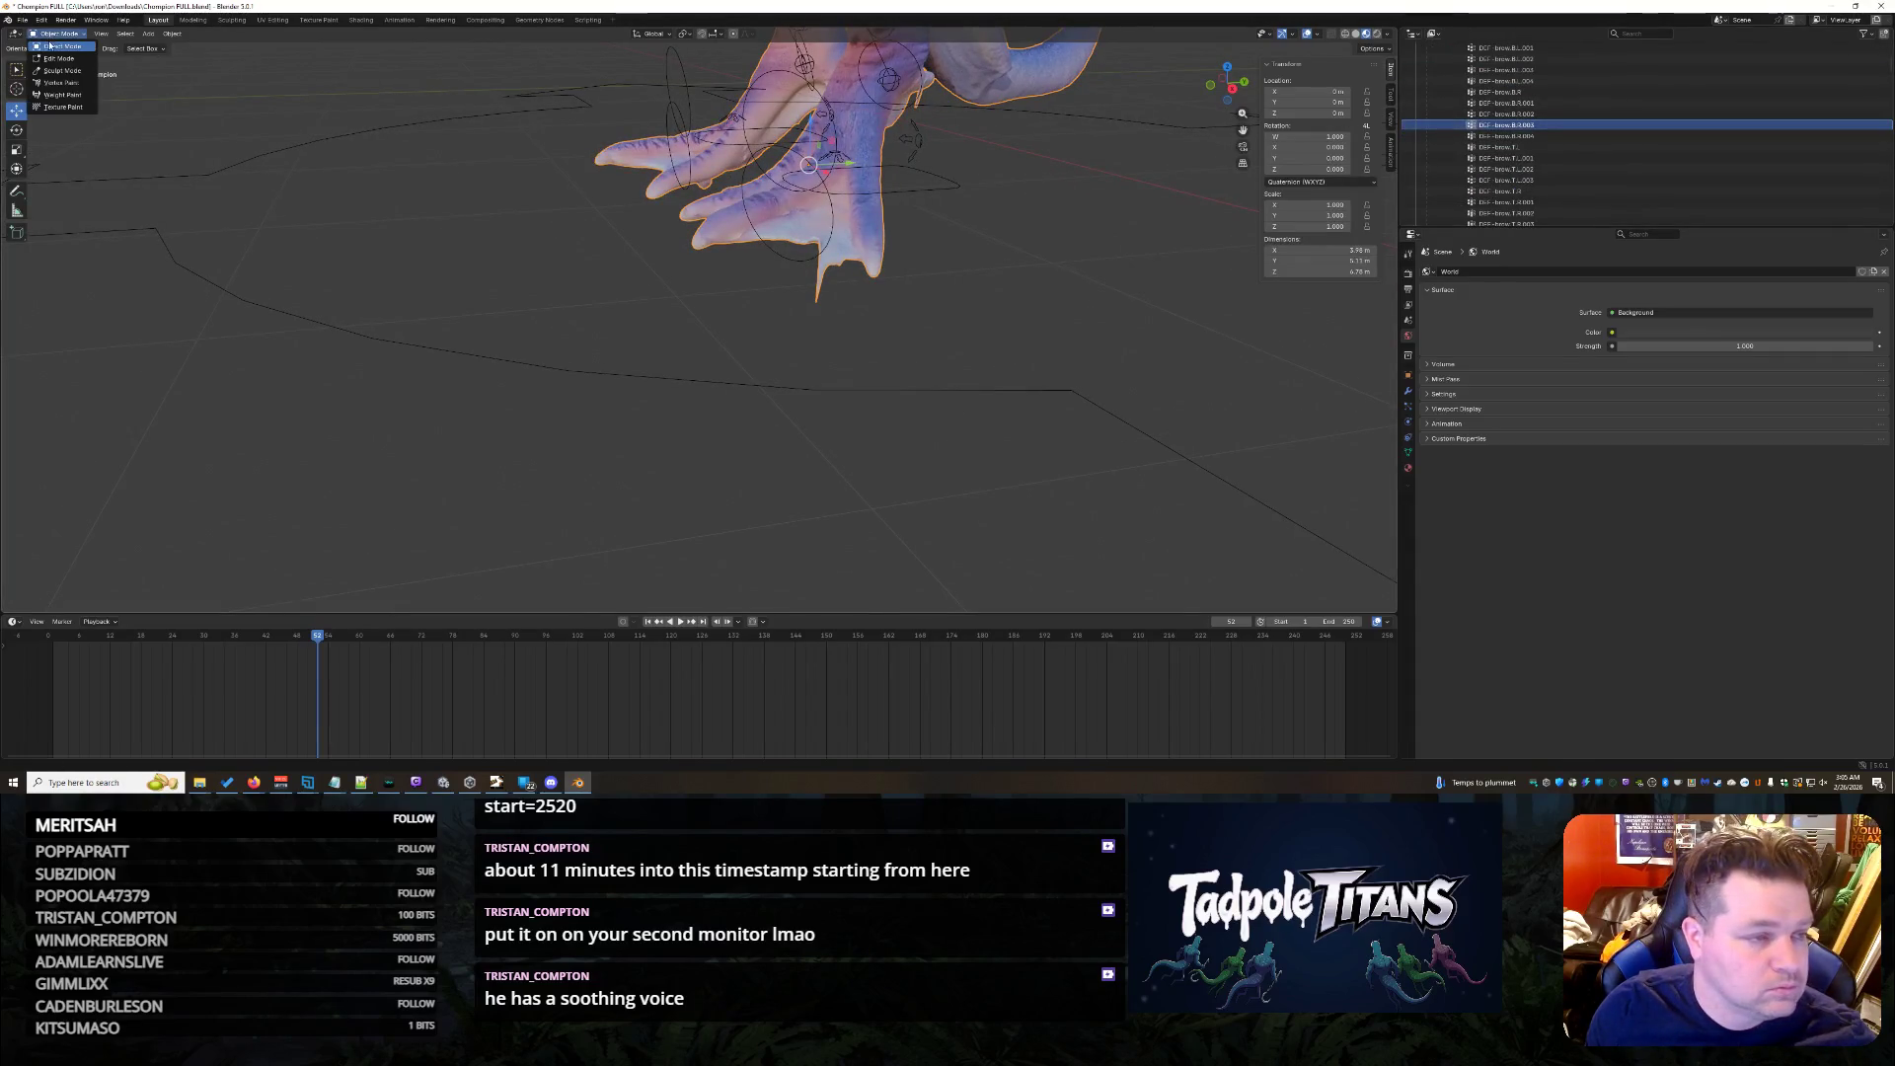
{"action": "left_click", "coordinate": [67, 93]}
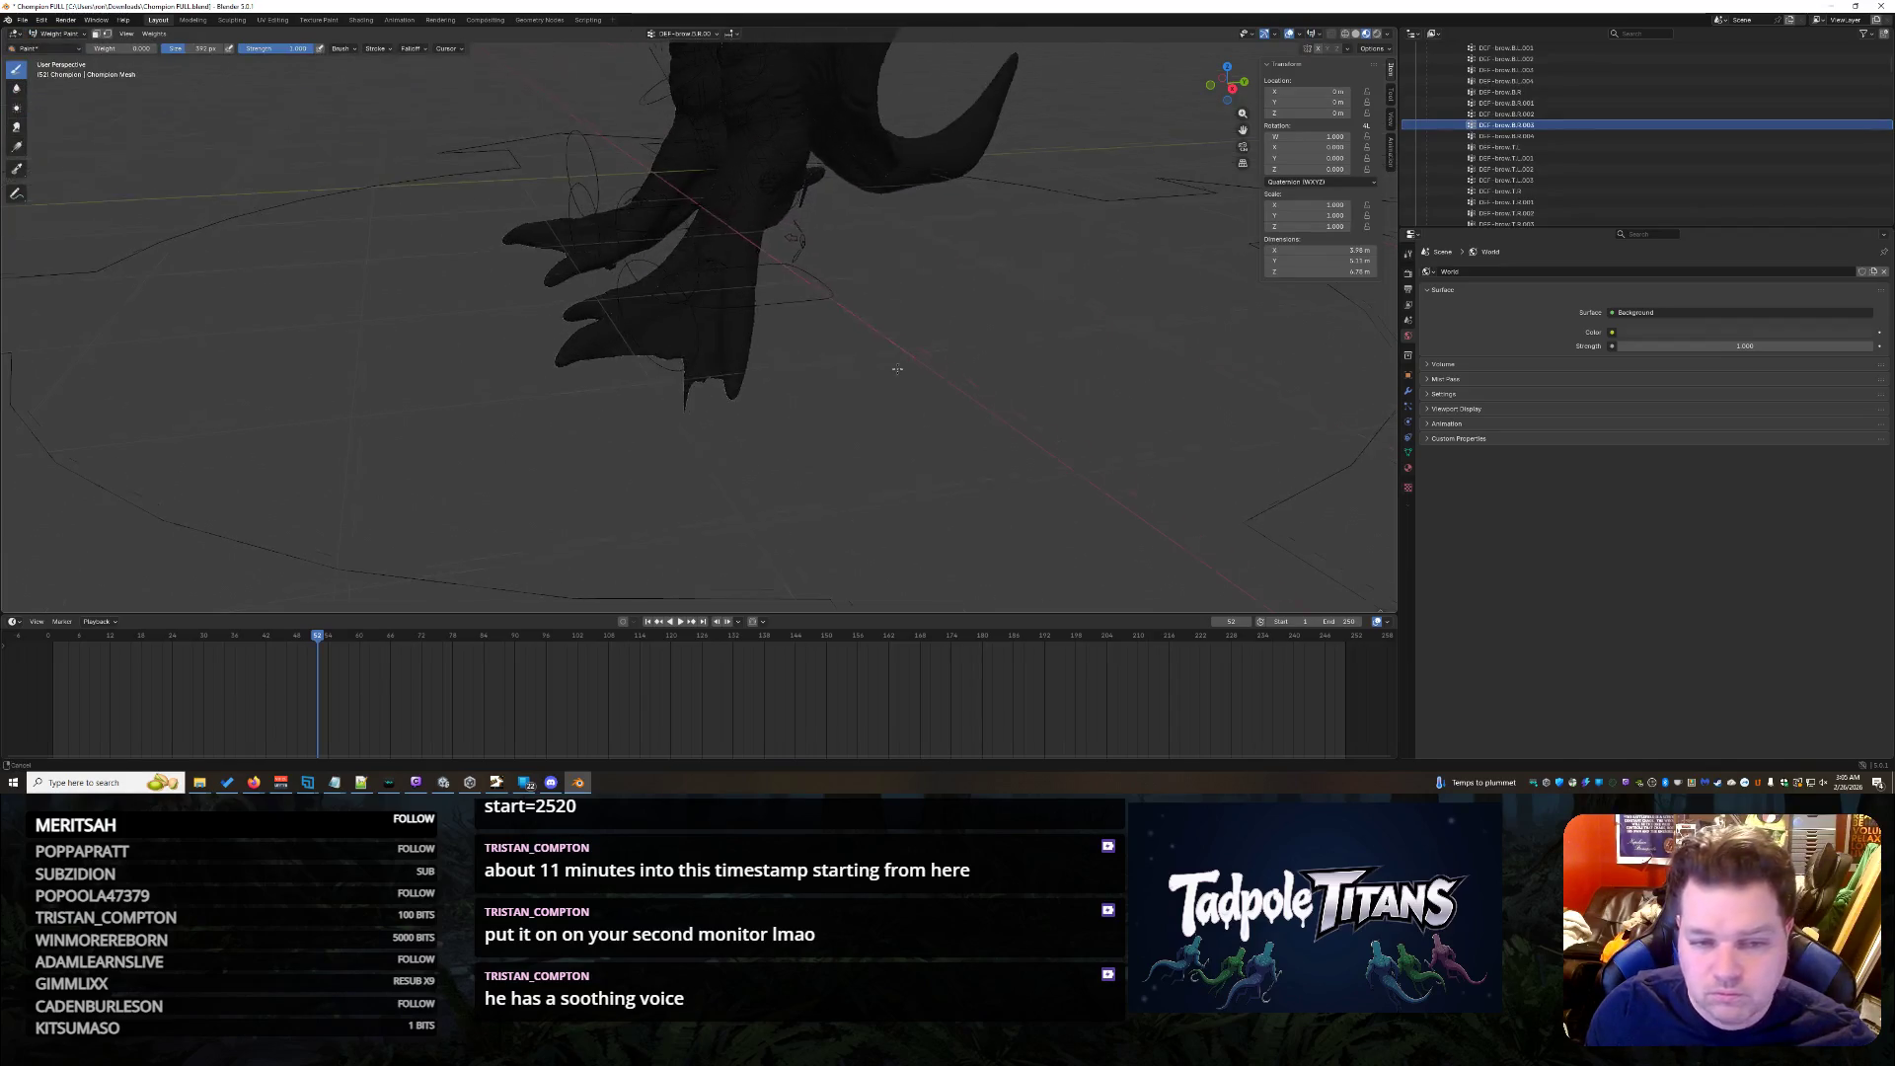
{"action": "scroll", "coordinate": [1776, 148], "scroll_direction": "down", "scroll_amount": 3}
{"action": "scroll", "coordinate": [1775, 149], "scroll_direction": "down", "scroll_amount": 10}
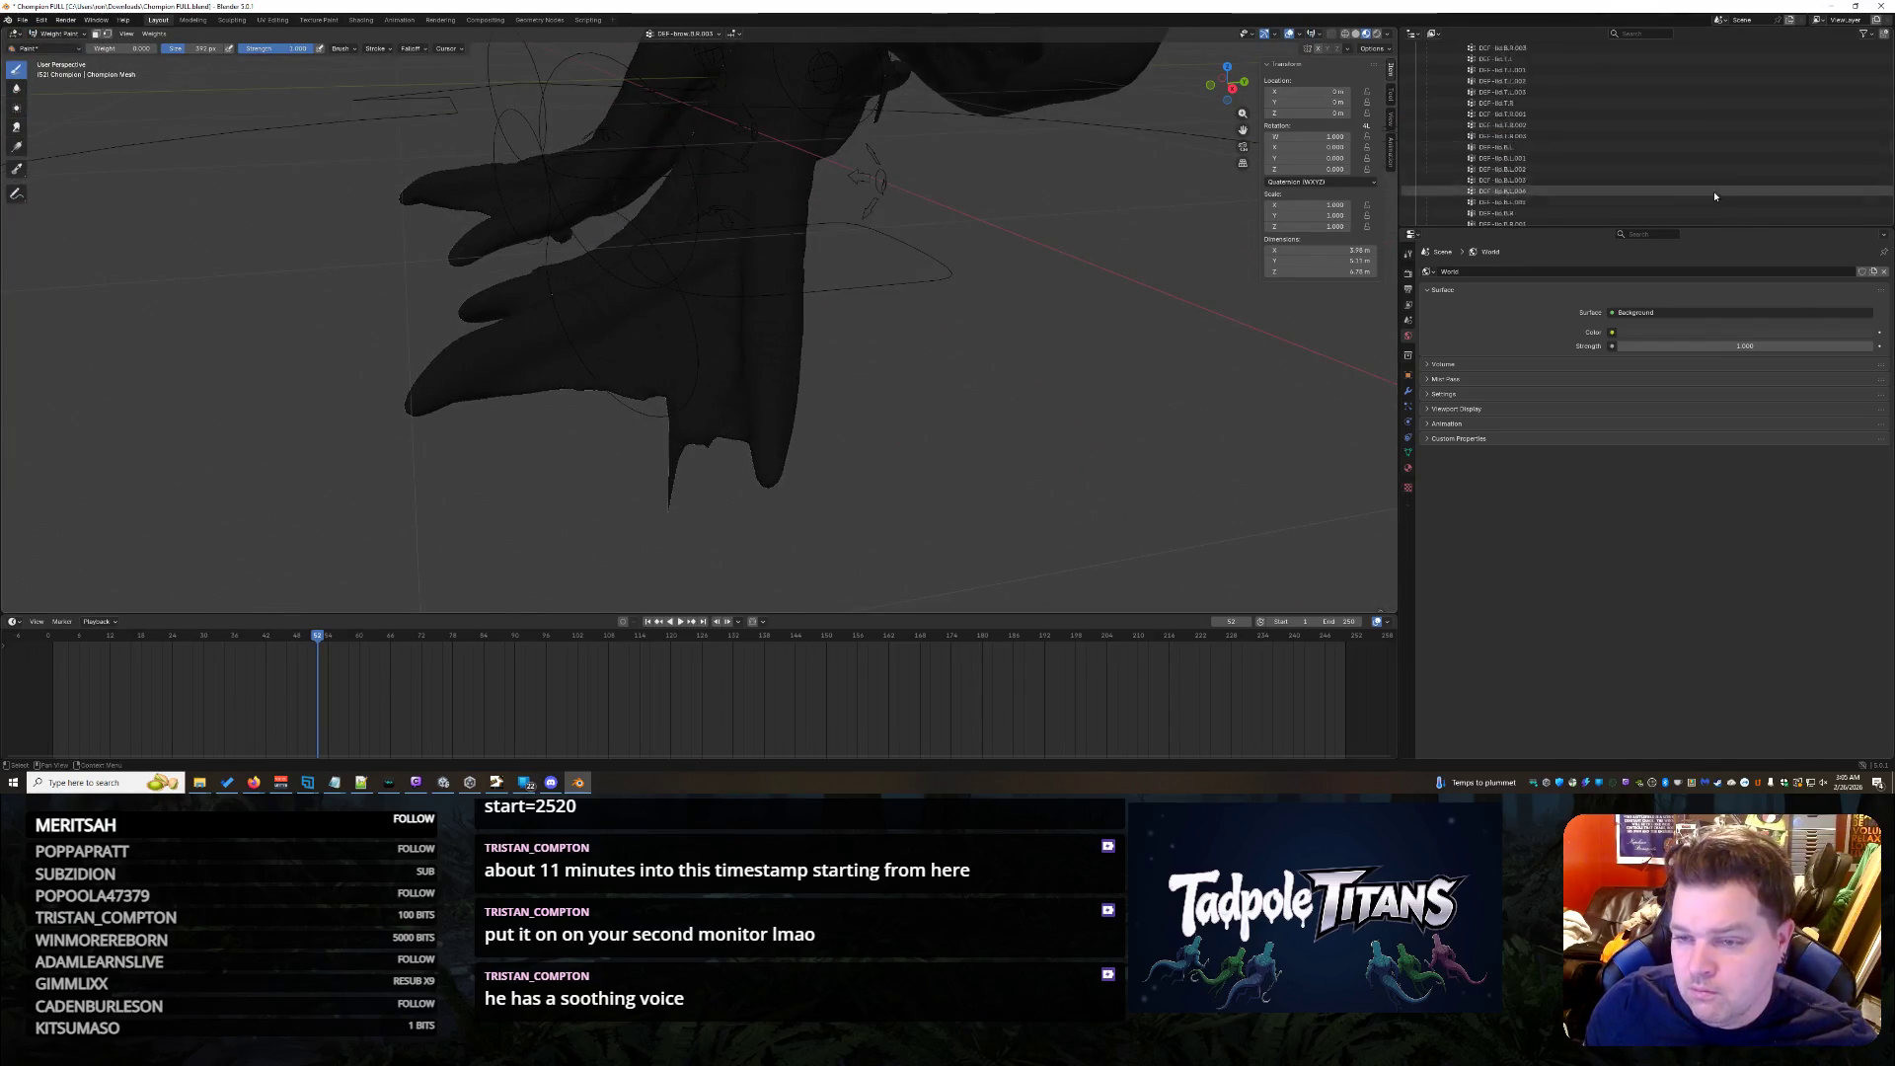
- Make DEF-toe.L the active weight group and view the foot from above
{"action": "key", "text": "Up"}
{"action": "key", "text": "Up"}
{"action": "key", "text": "Up"}
{"action": "key", "text": "Up"}
{"action": "key", "text": "Up"}
{"action": "key", "text": "Up"}
{"action": "key", "text": "Up"}
{"action": "key", "text": "Up"}
{"action": "key", "text": "Up"}
{"action": "key", "text": "Down"}
{"action": "key", "text": "Down"}
{"action": "key", "text": "Down"}
{"action": "key", "text": "Up"}
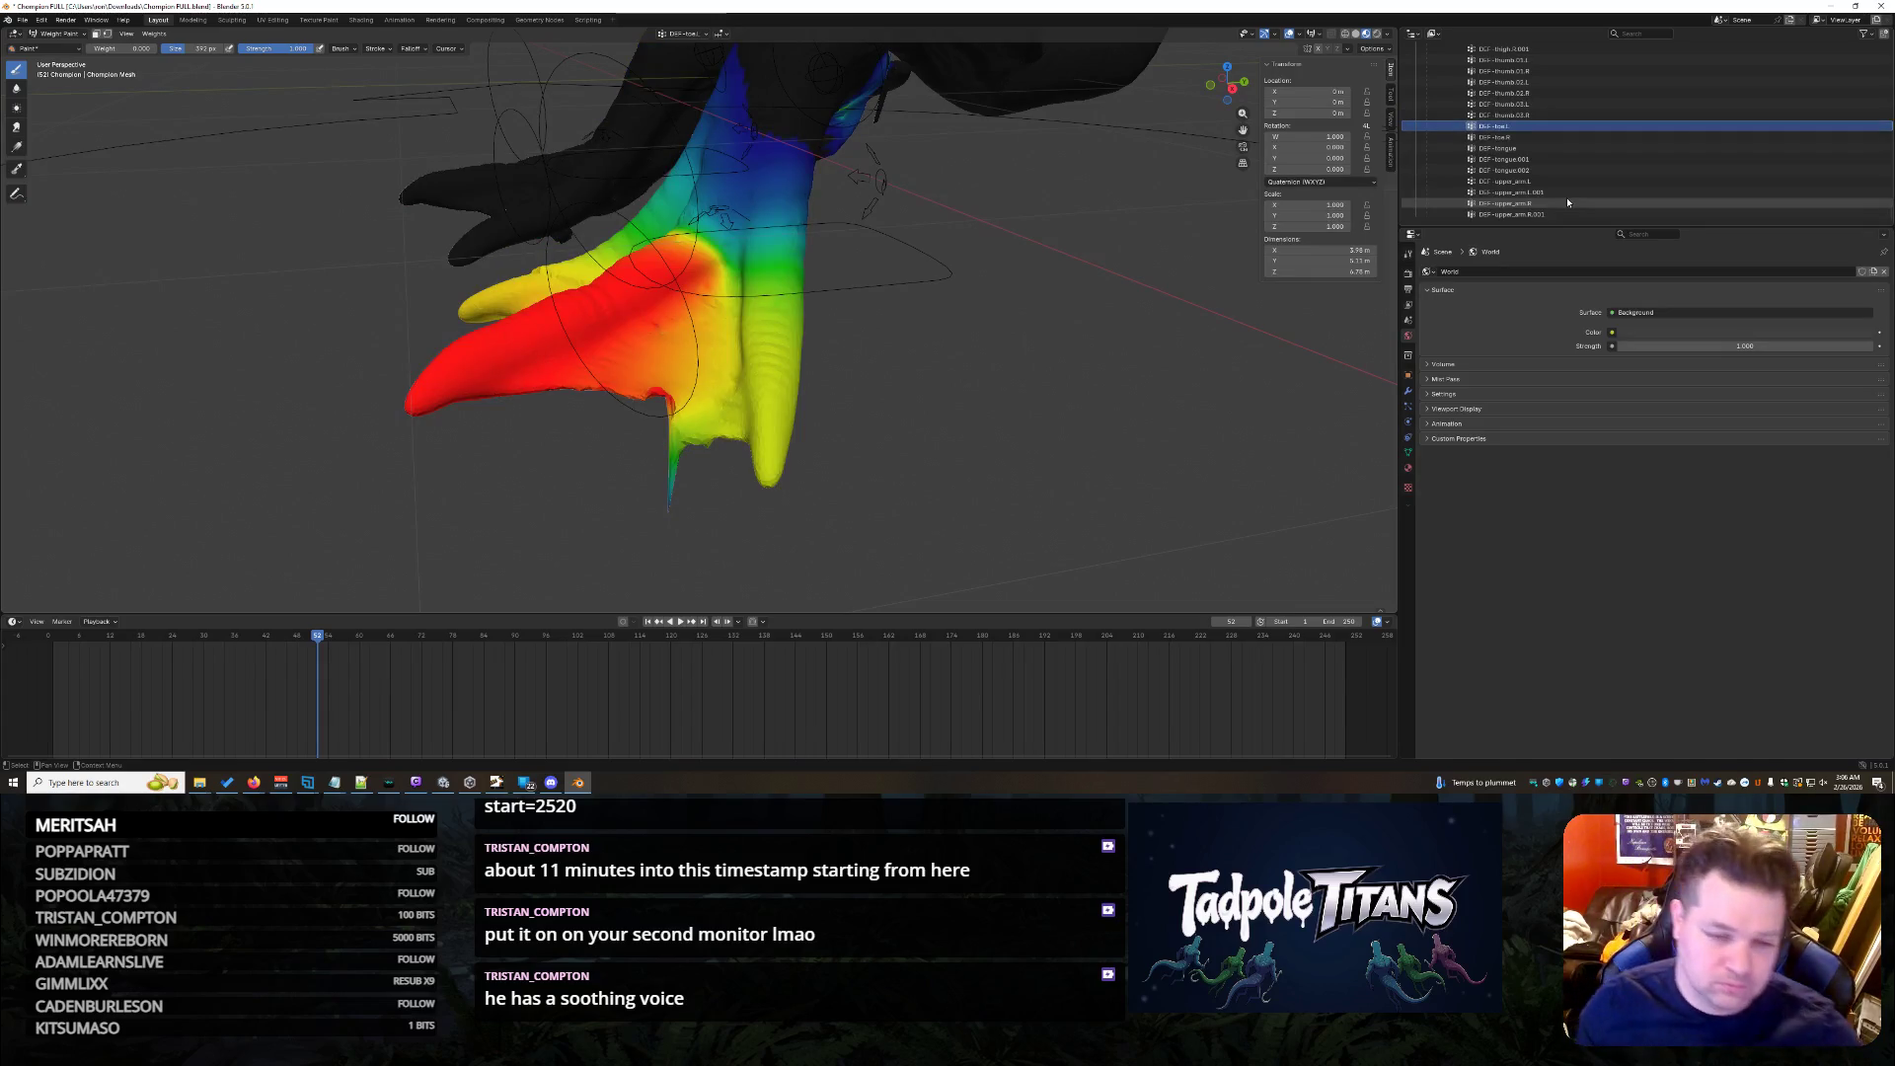
{"action": "mouse_move", "coordinate": [949, 355]}
{"action": "middle_mouse_down"}
{"action": "mouse_move", "coordinate": [1048, 328]}
{"action": "mouse_move", "coordinate": [1017, 476]}
{"action": "middle_mouse_up"}
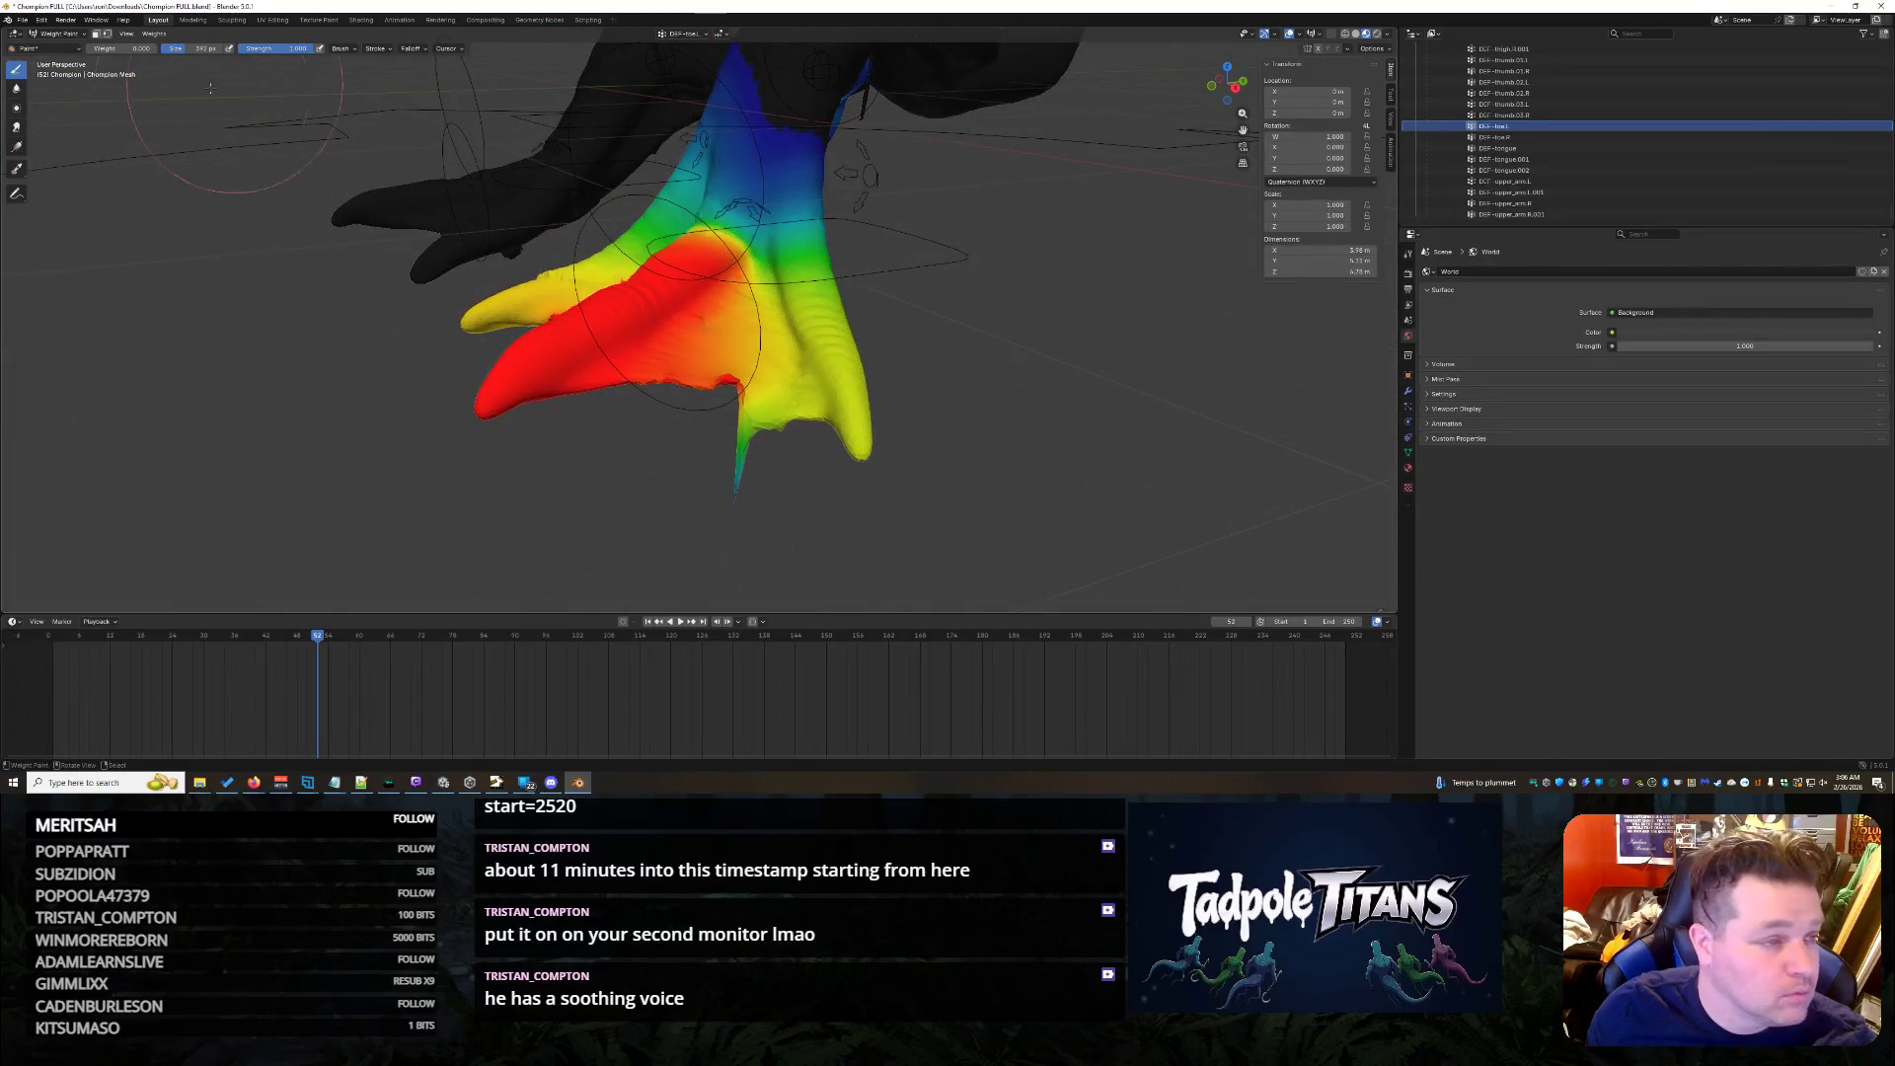
{"action": "scroll", "coordinate": [425, 233], "scroll_direction": "up", "scroll_amount": 5}
- Paint the toe spike and orange webbing up to full red weight
{"action": "middle_click_drag", "start_coordinate": [426, 232], "coordinate": [827, 275]}
{"action": "left_click", "coordinate": [826, 275]}
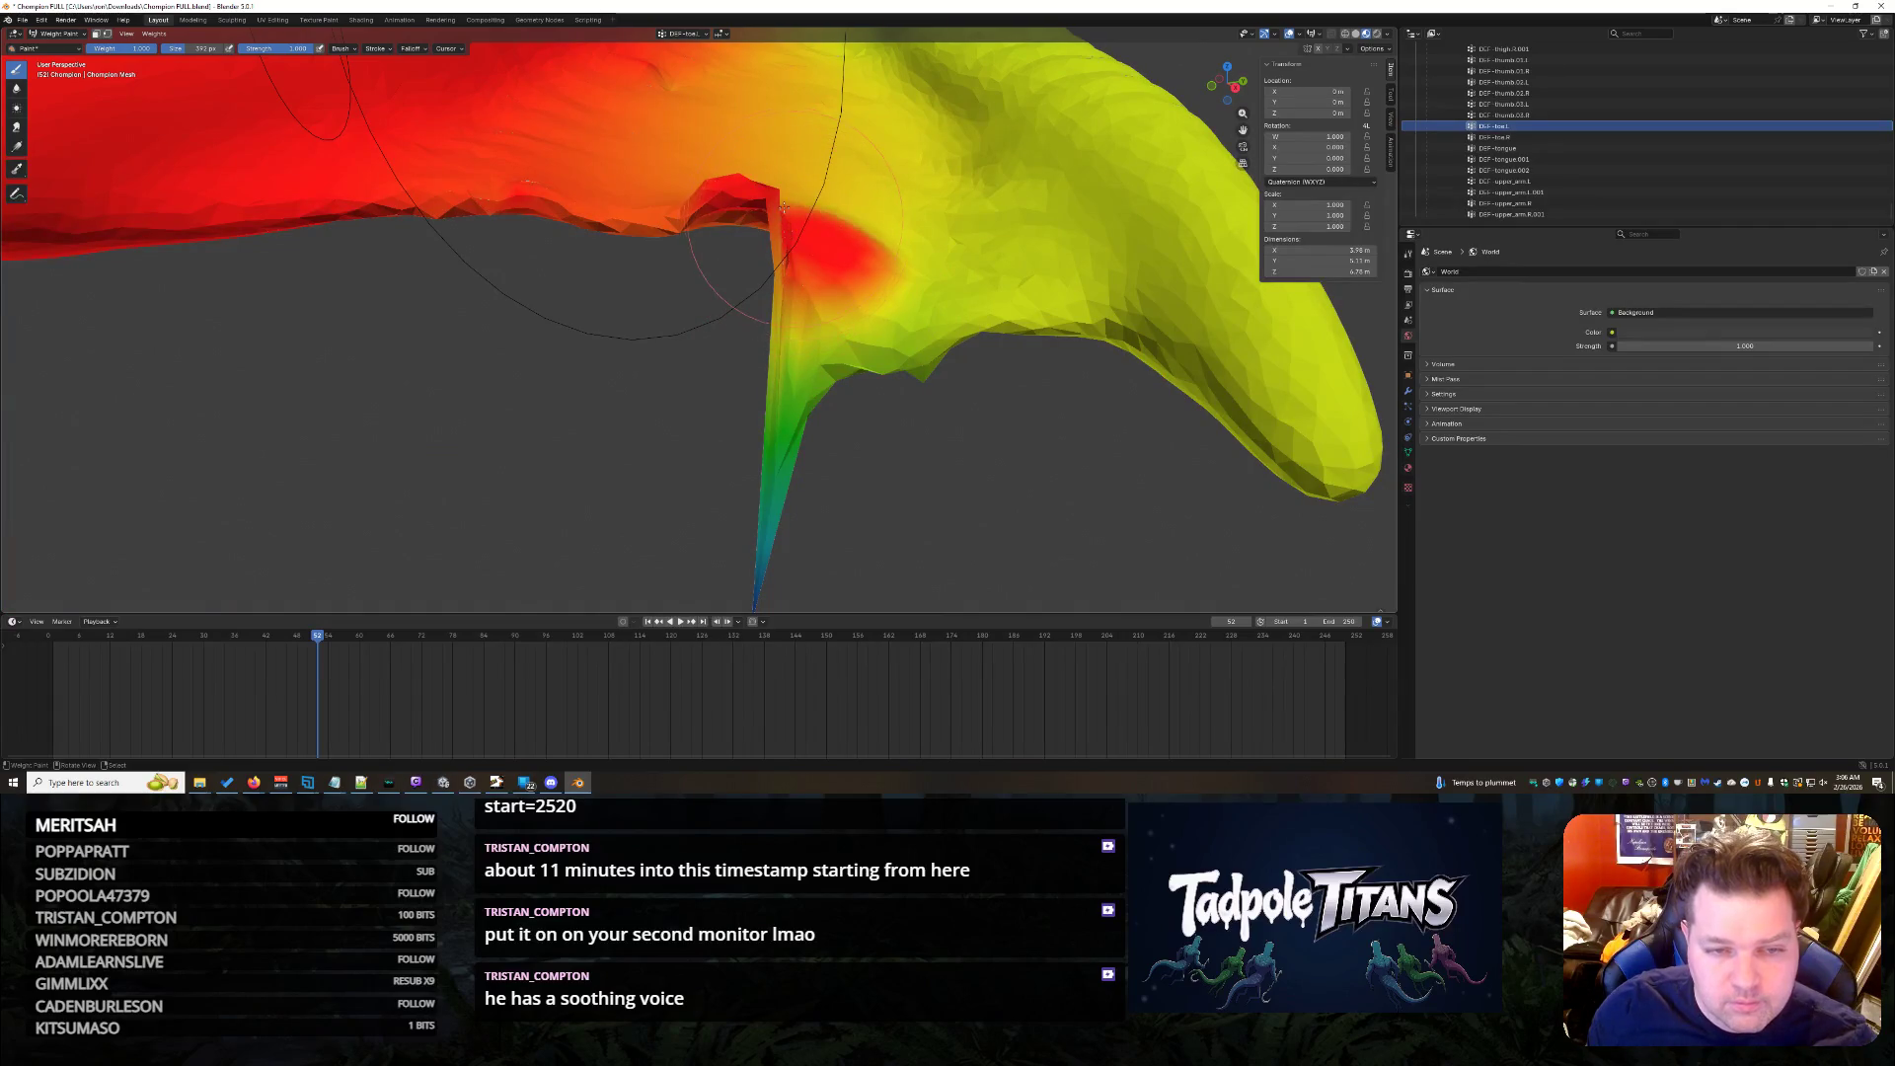
{"action": "mouse_move", "coordinate": [858, 301]}
{"action": "left_mouse_down"}
{"action": "mouse_move", "coordinate": [829, 370]}
{"action": "mouse_move", "coordinate": [778, 350]}
{"action": "left_mouse_up"}
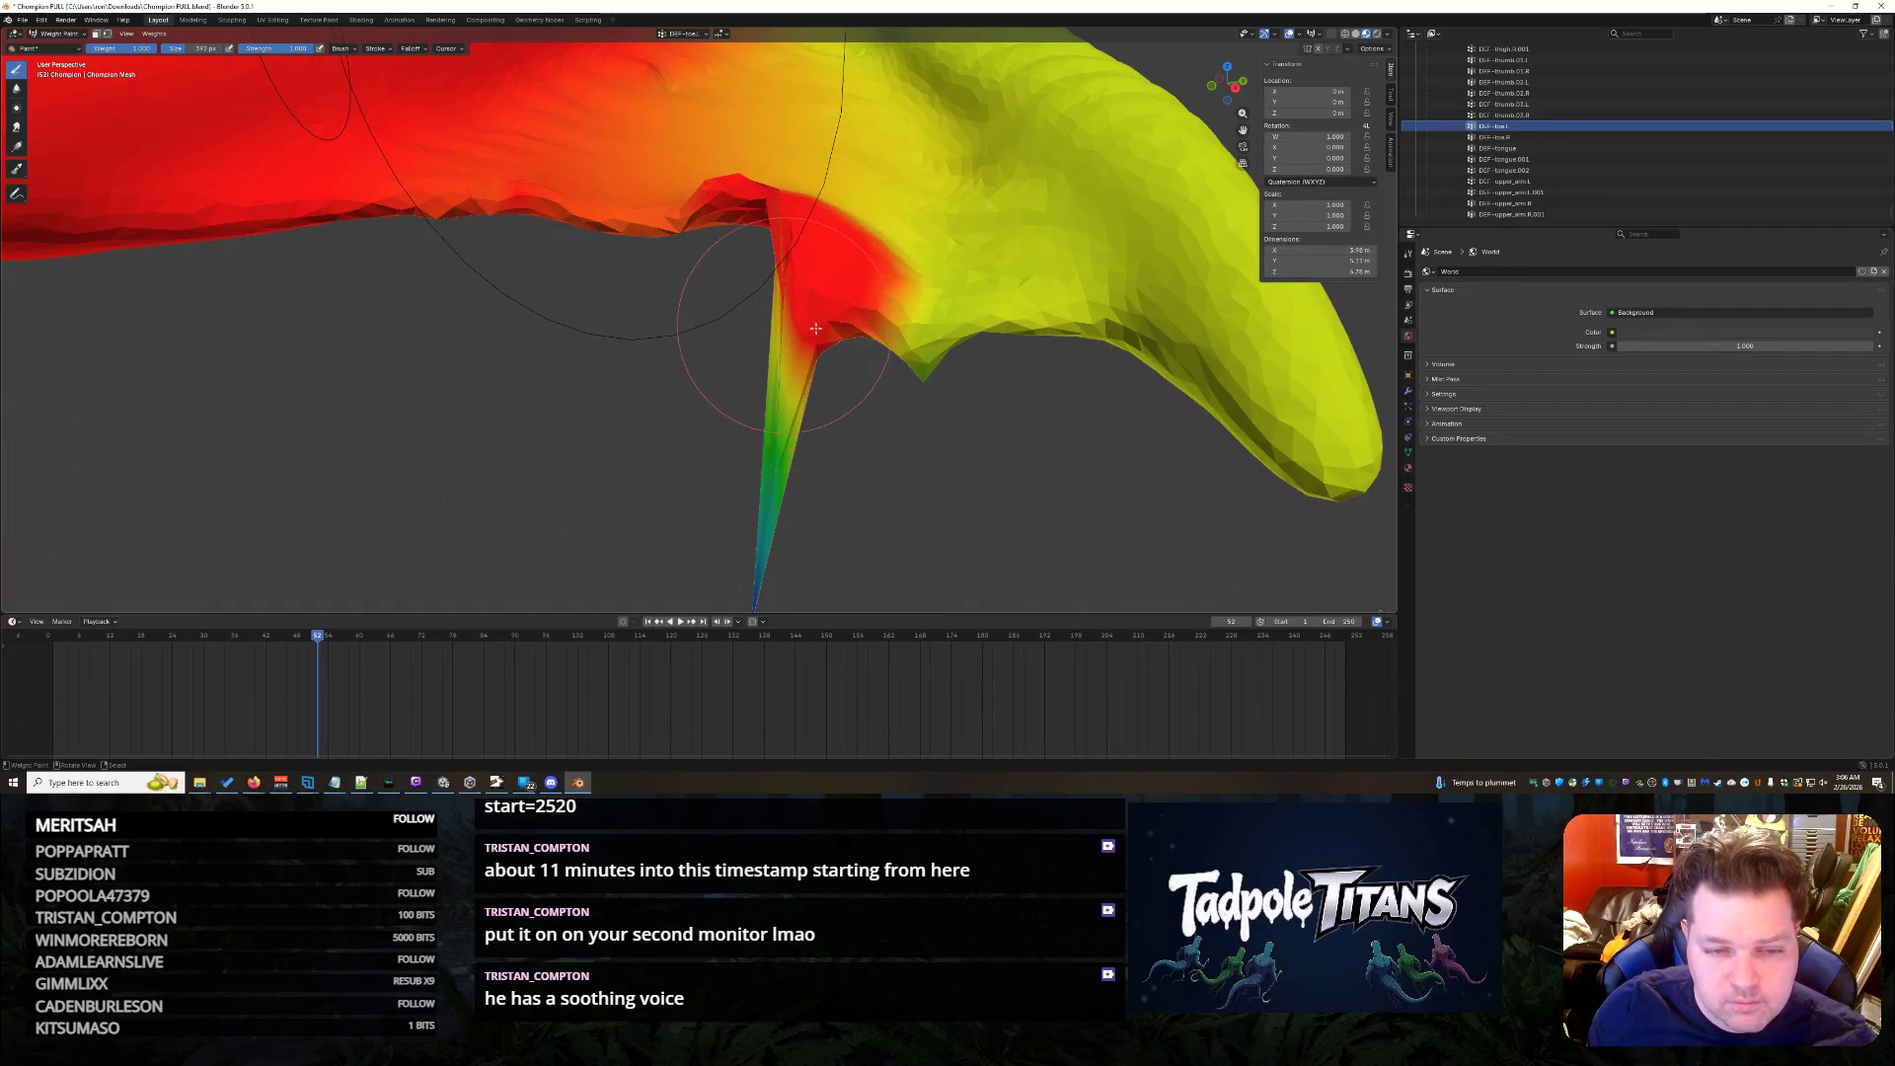
{"action": "left_click_drag", "start_coordinate": [780, 416], "coordinate": [755, 553]}
{"action": "left_click_drag", "start_coordinate": [787, 403], "coordinate": [801, 332]}
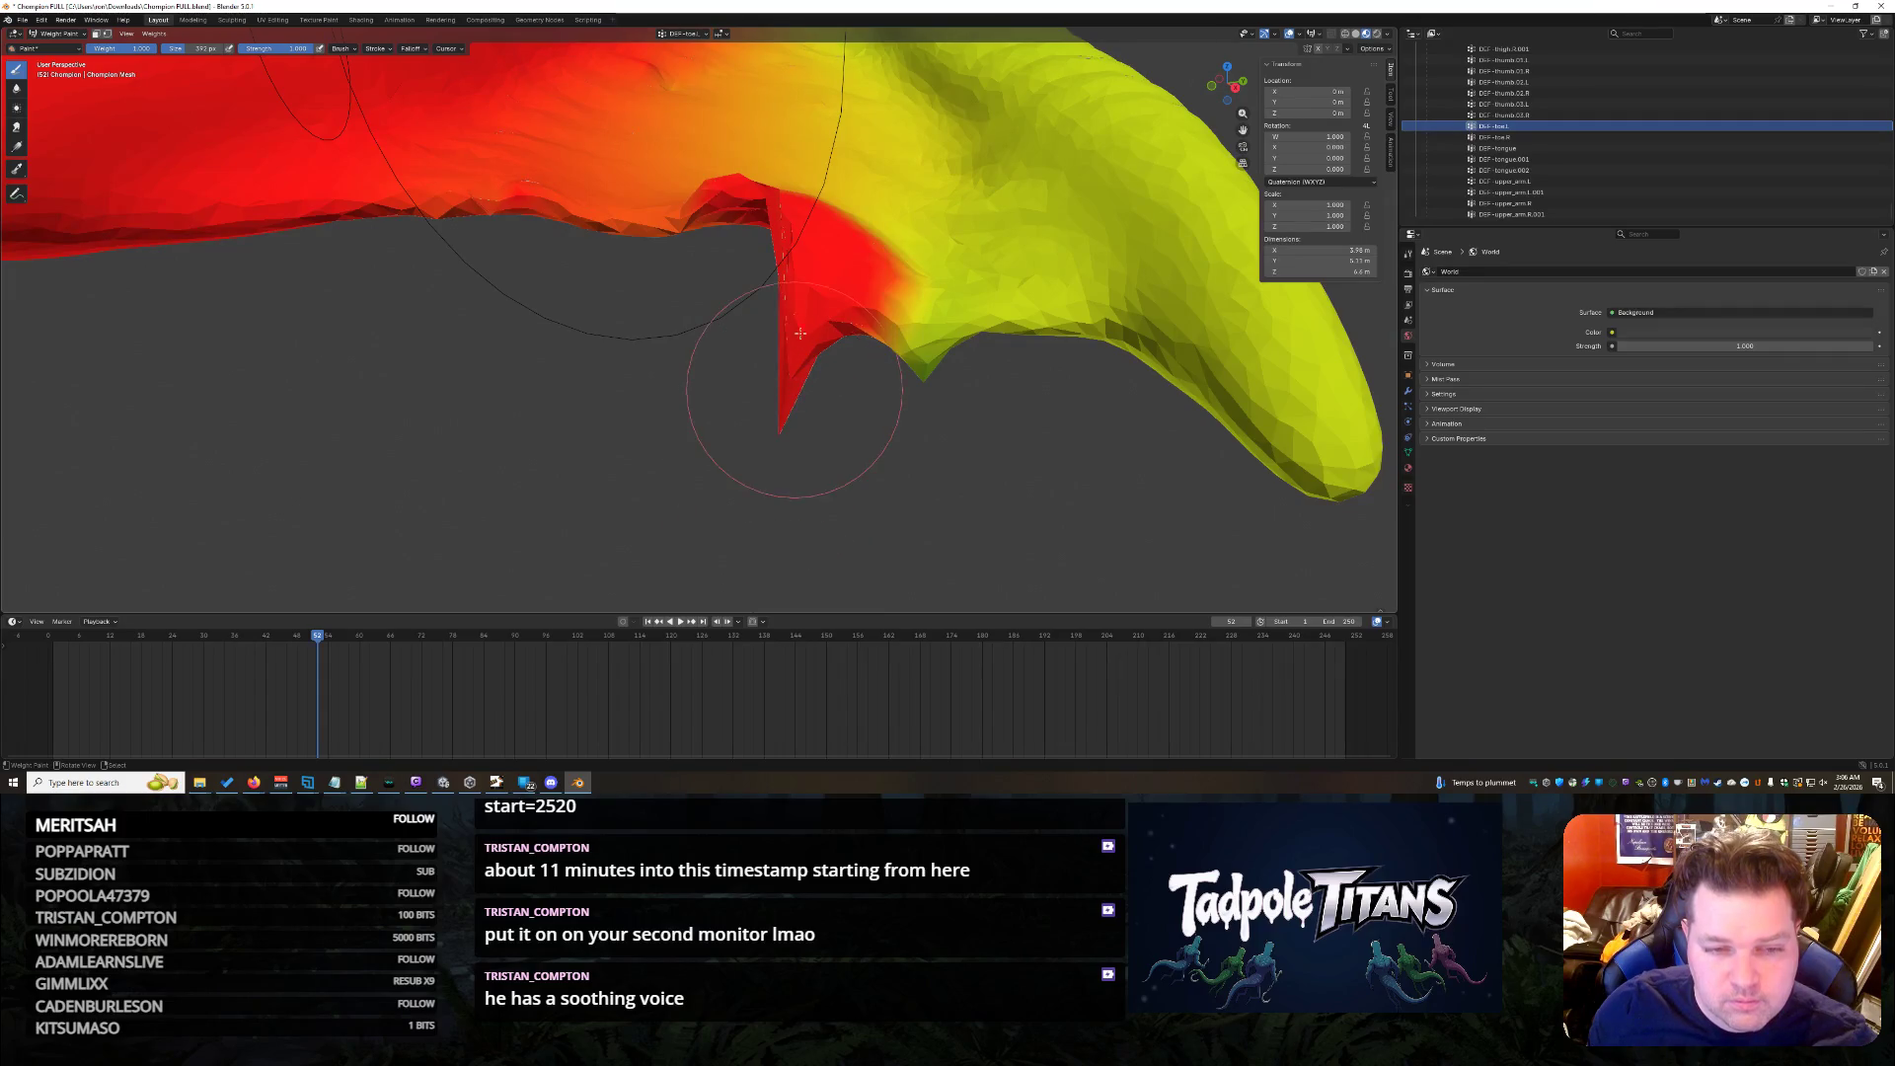
{"action": "mouse_move", "coordinate": [806, 287]}
{"action": "middle_mouse_down"}
{"action": "mouse_move", "coordinate": [838, 343]}
{"action": "mouse_move", "coordinate": [889, 297]}
{"action": "middle_mouse_up"}
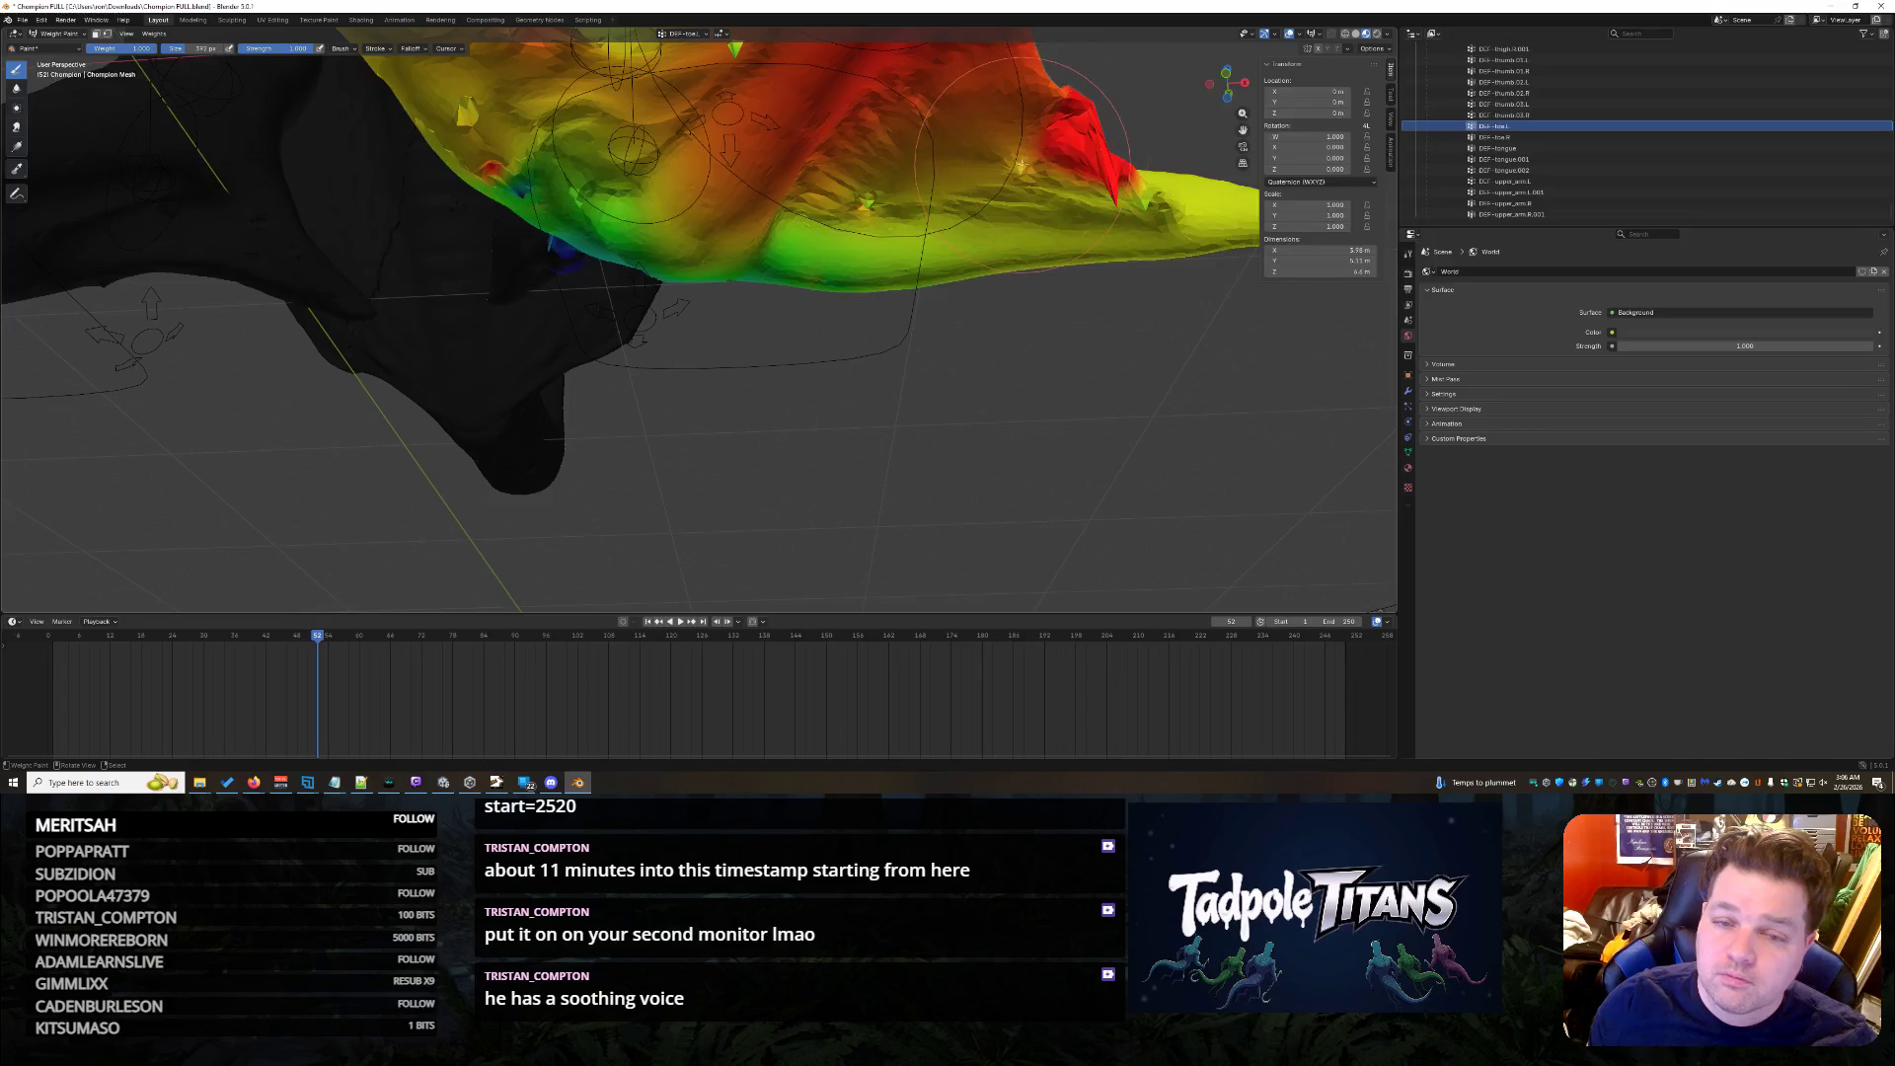
{"action": "left_click_drag", "start_coordinate": [1021, 164], "coordinate": [1065, 132]}
{"action": "mouse_move", "coordinate": [1096, 163]}
{"action": "middle_mouse_down"}
{"action": "mouse_move", "coordinate": [1134, 175]}
{"action": "mouse_move", "coordinate": [857, 158]}
{"action": "middle_mouse_up"}
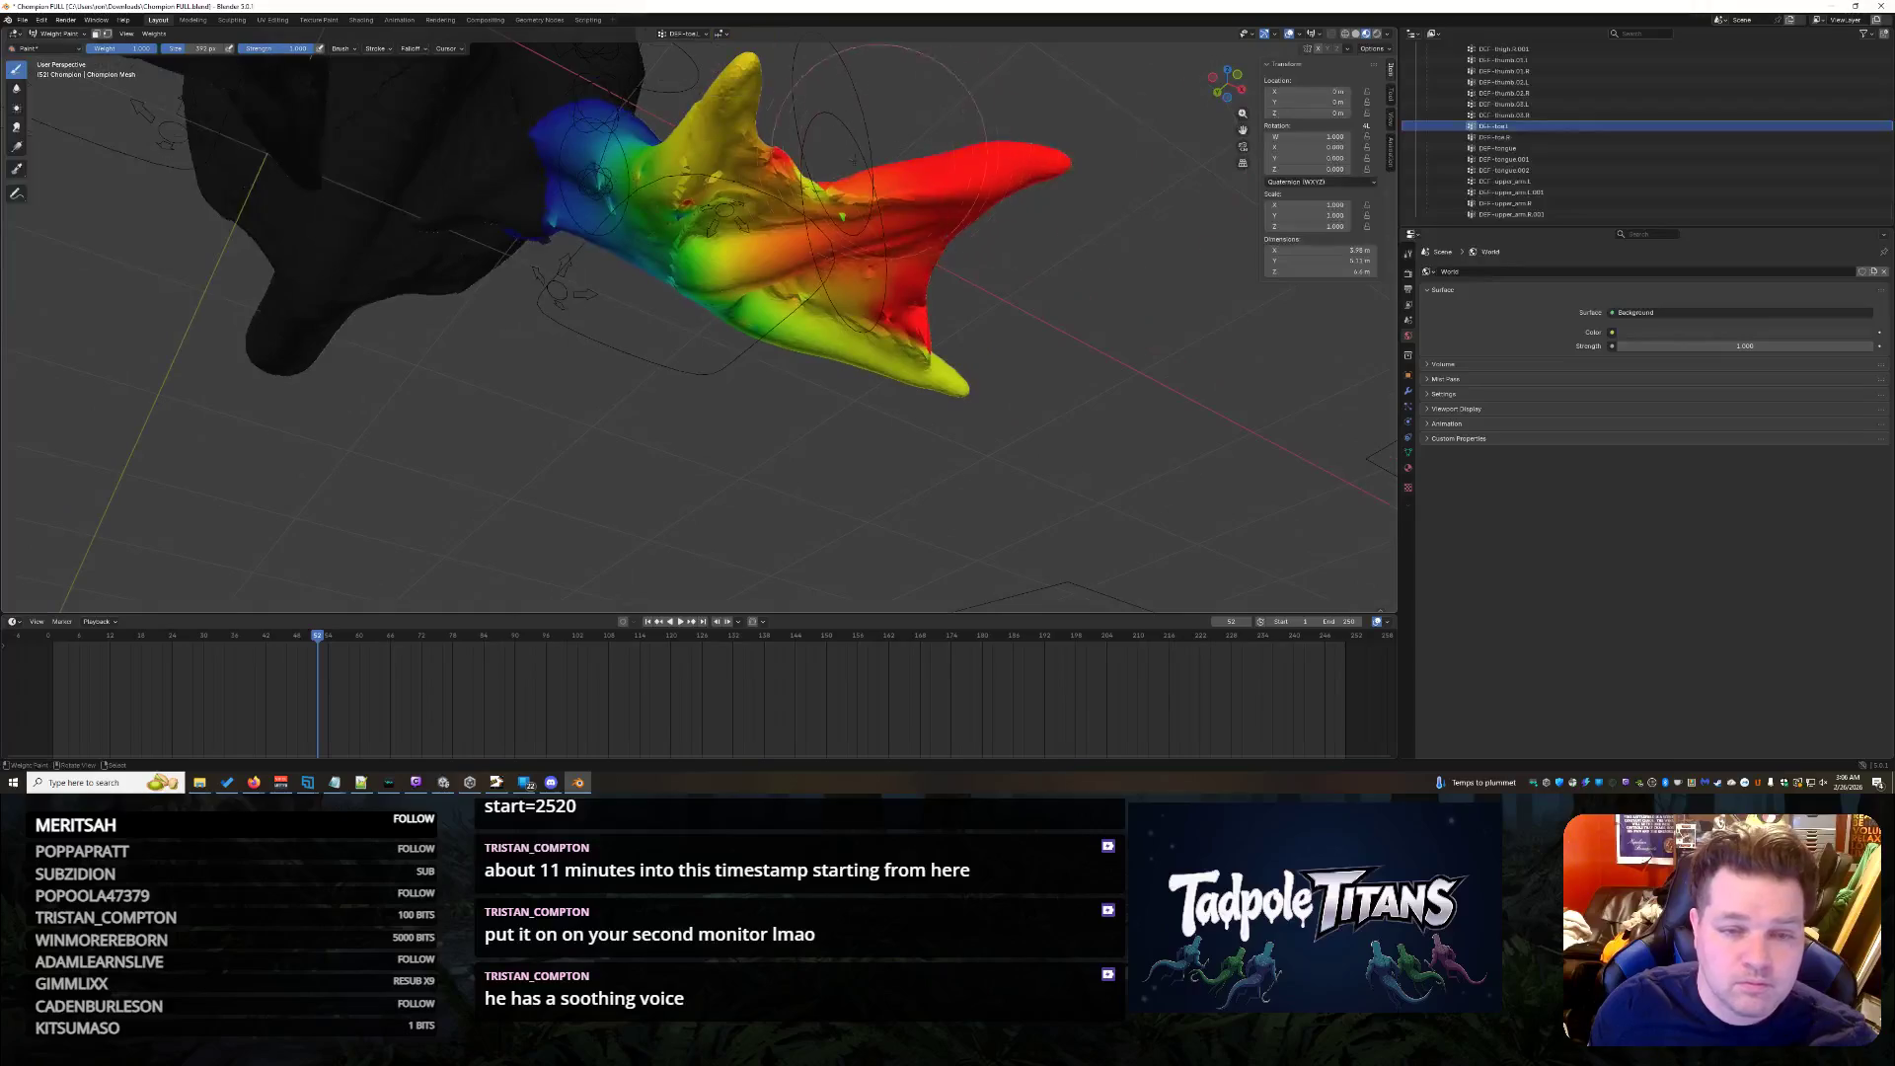
{"action": "left_click_drag", "start_coordinate": [797, 191], "coordinate": [847, 215]}
- Widen the full-weight patch across the yellow webbing from the front
{"action": "middle_click_drag", "start_coordinate": [827, 192], "coordinate": [597, 351]}
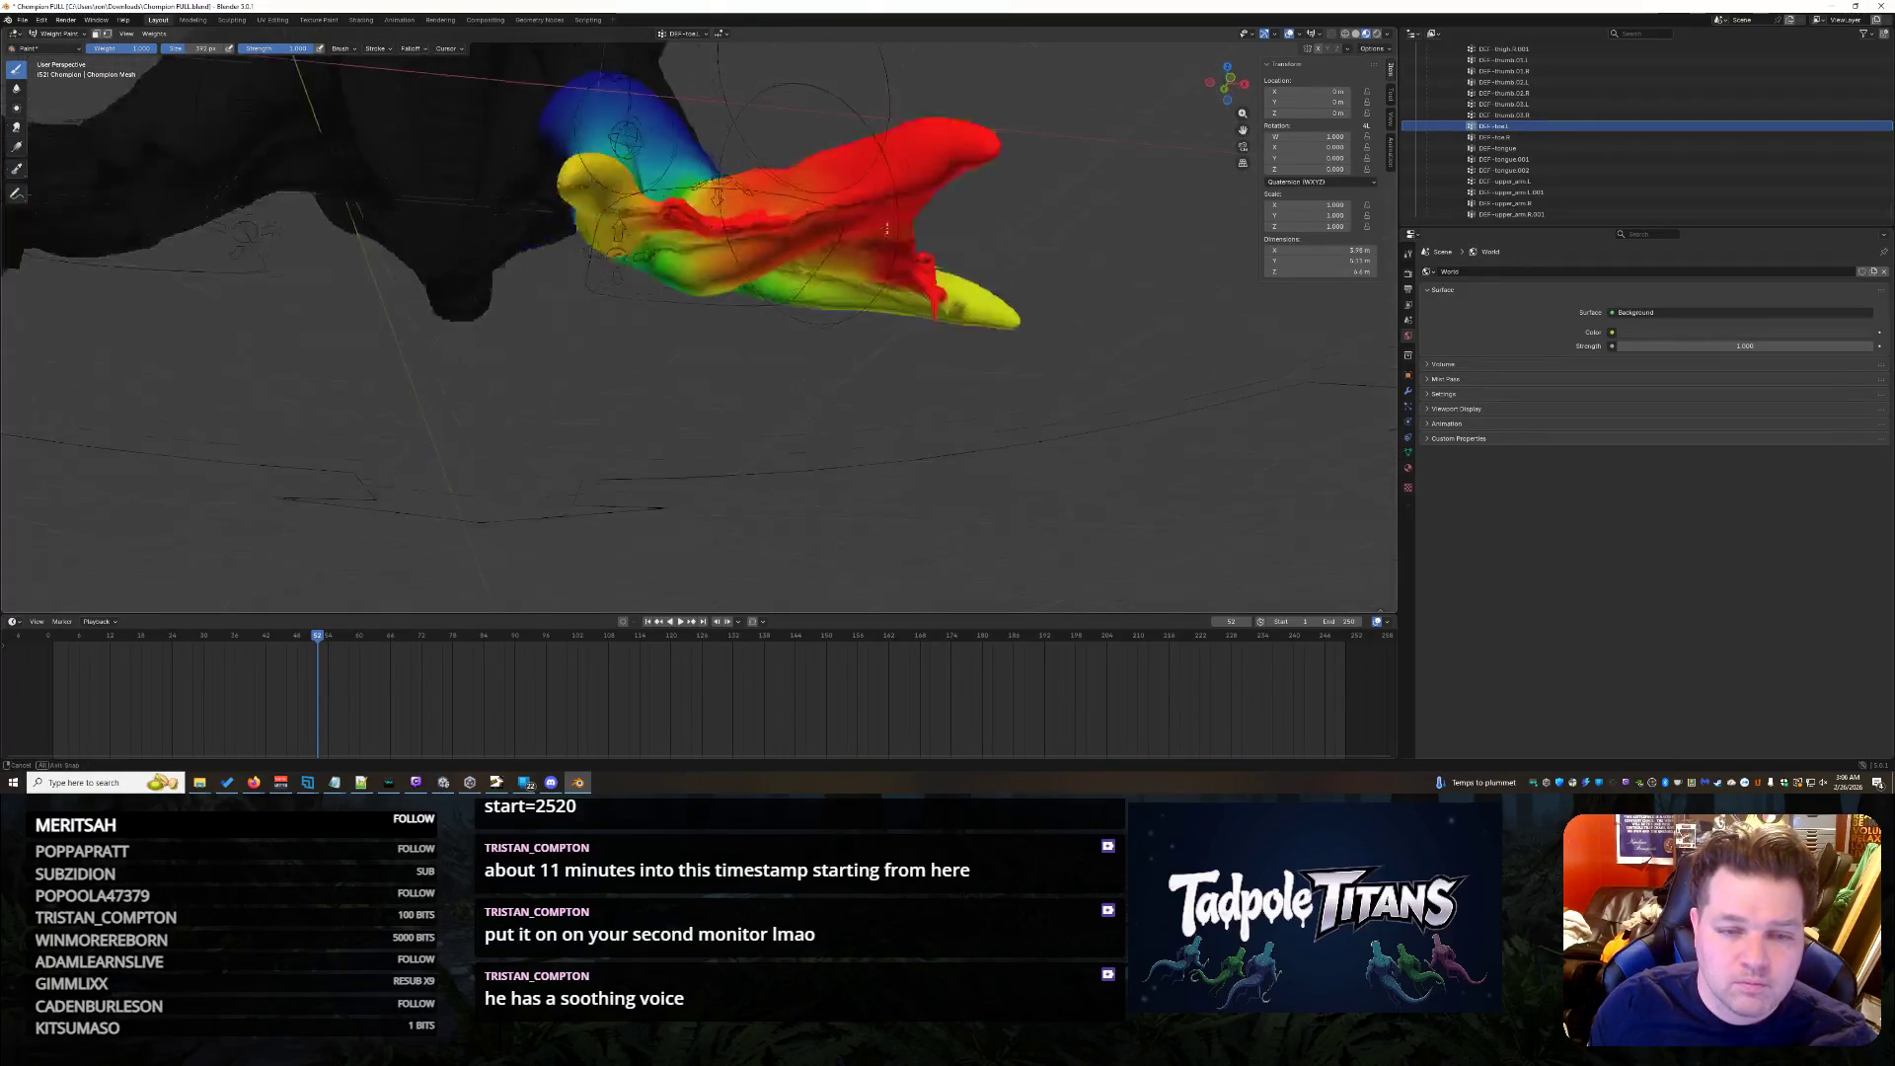
{"action": "scroll", "coordinate": [597, 350], "scroll_direction": "up", "scroll_amount": 2}
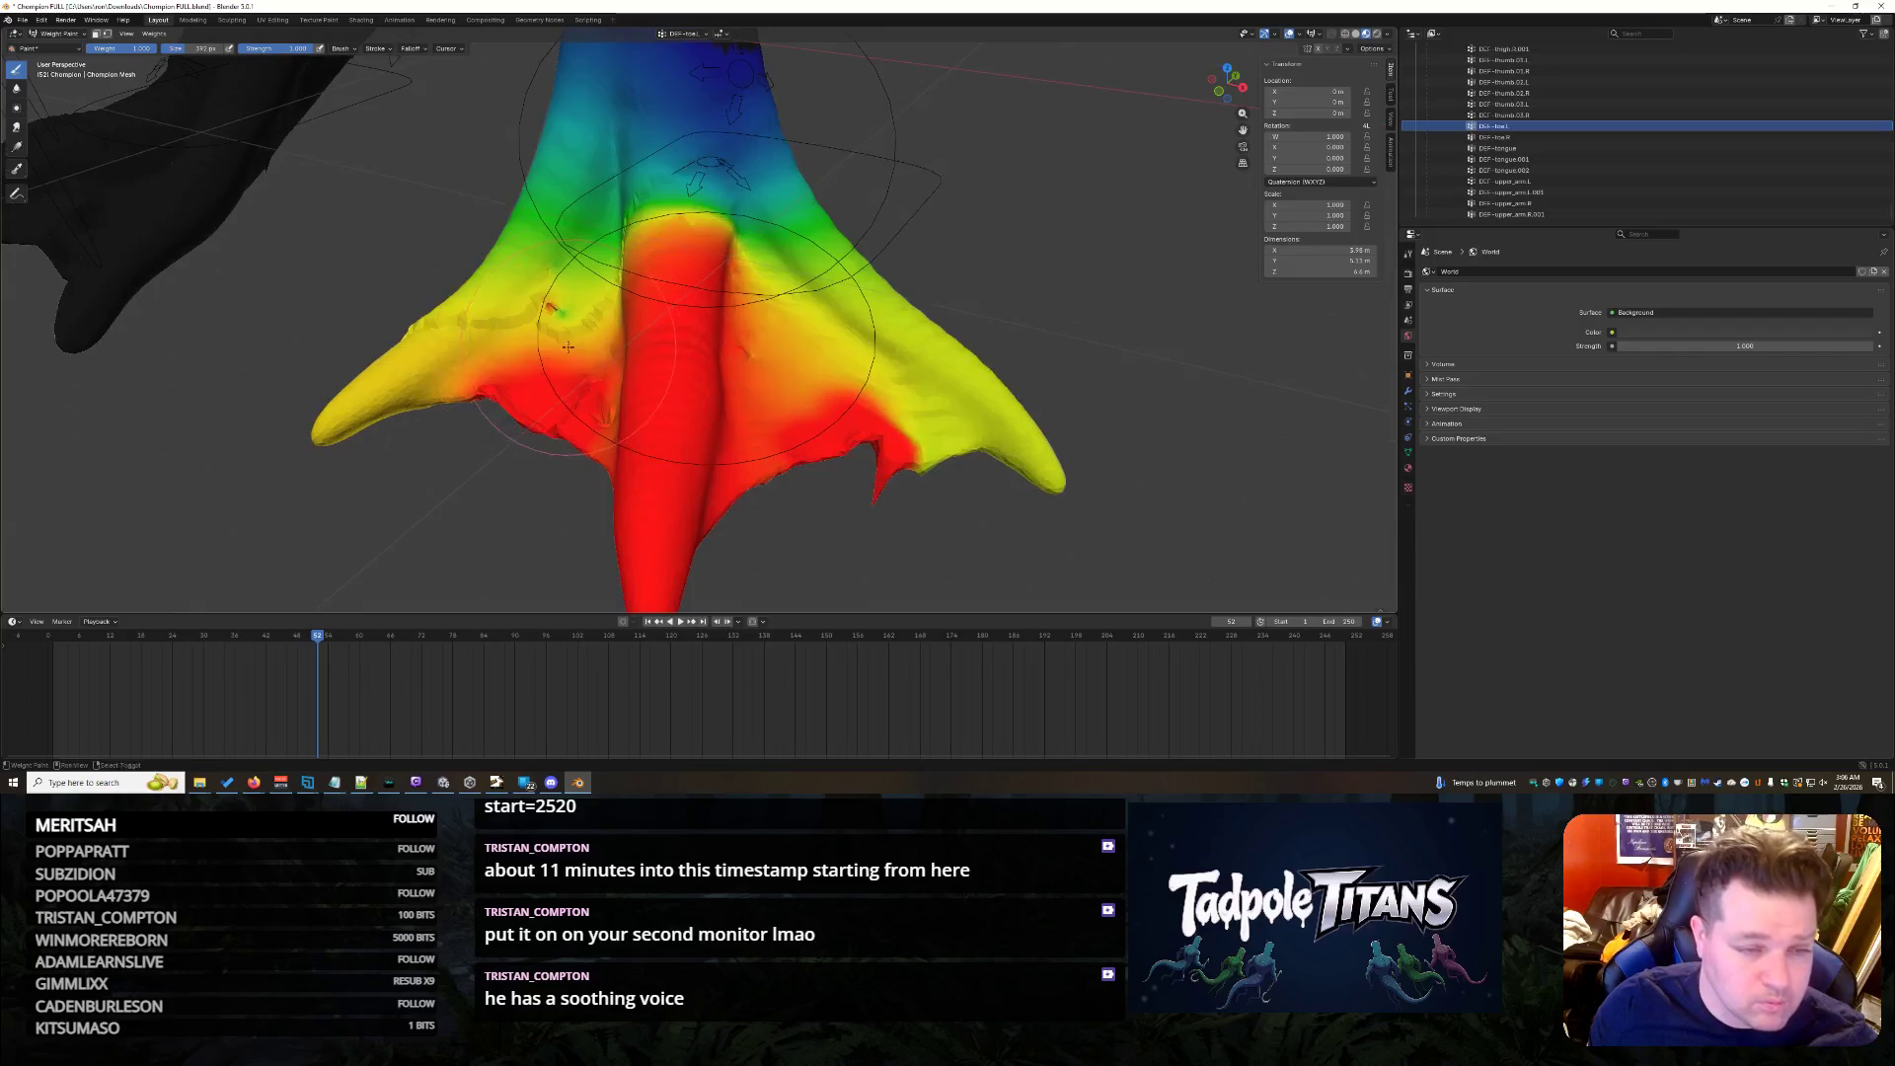
{"action": "scroll", "coordinate": [594, 351], "scroll_direction": "up", "scroll_amount": 2}
{"action": "scroll", "coordinate": [591, 351], "scroll_direction": "up", "scroll_amount": 3}
{"action": "left_click", "coordinate": [590, 350]}
{"action": "mouse_move", "coordinate": [590, 350]}
{"action": "left_mouse_down"}
{"action": "mouse_move", "coordinate": [512, 377]}
{"action": "mouse_move", "coordinate": [482, 421]}
{"action": "left_mouse_up"}
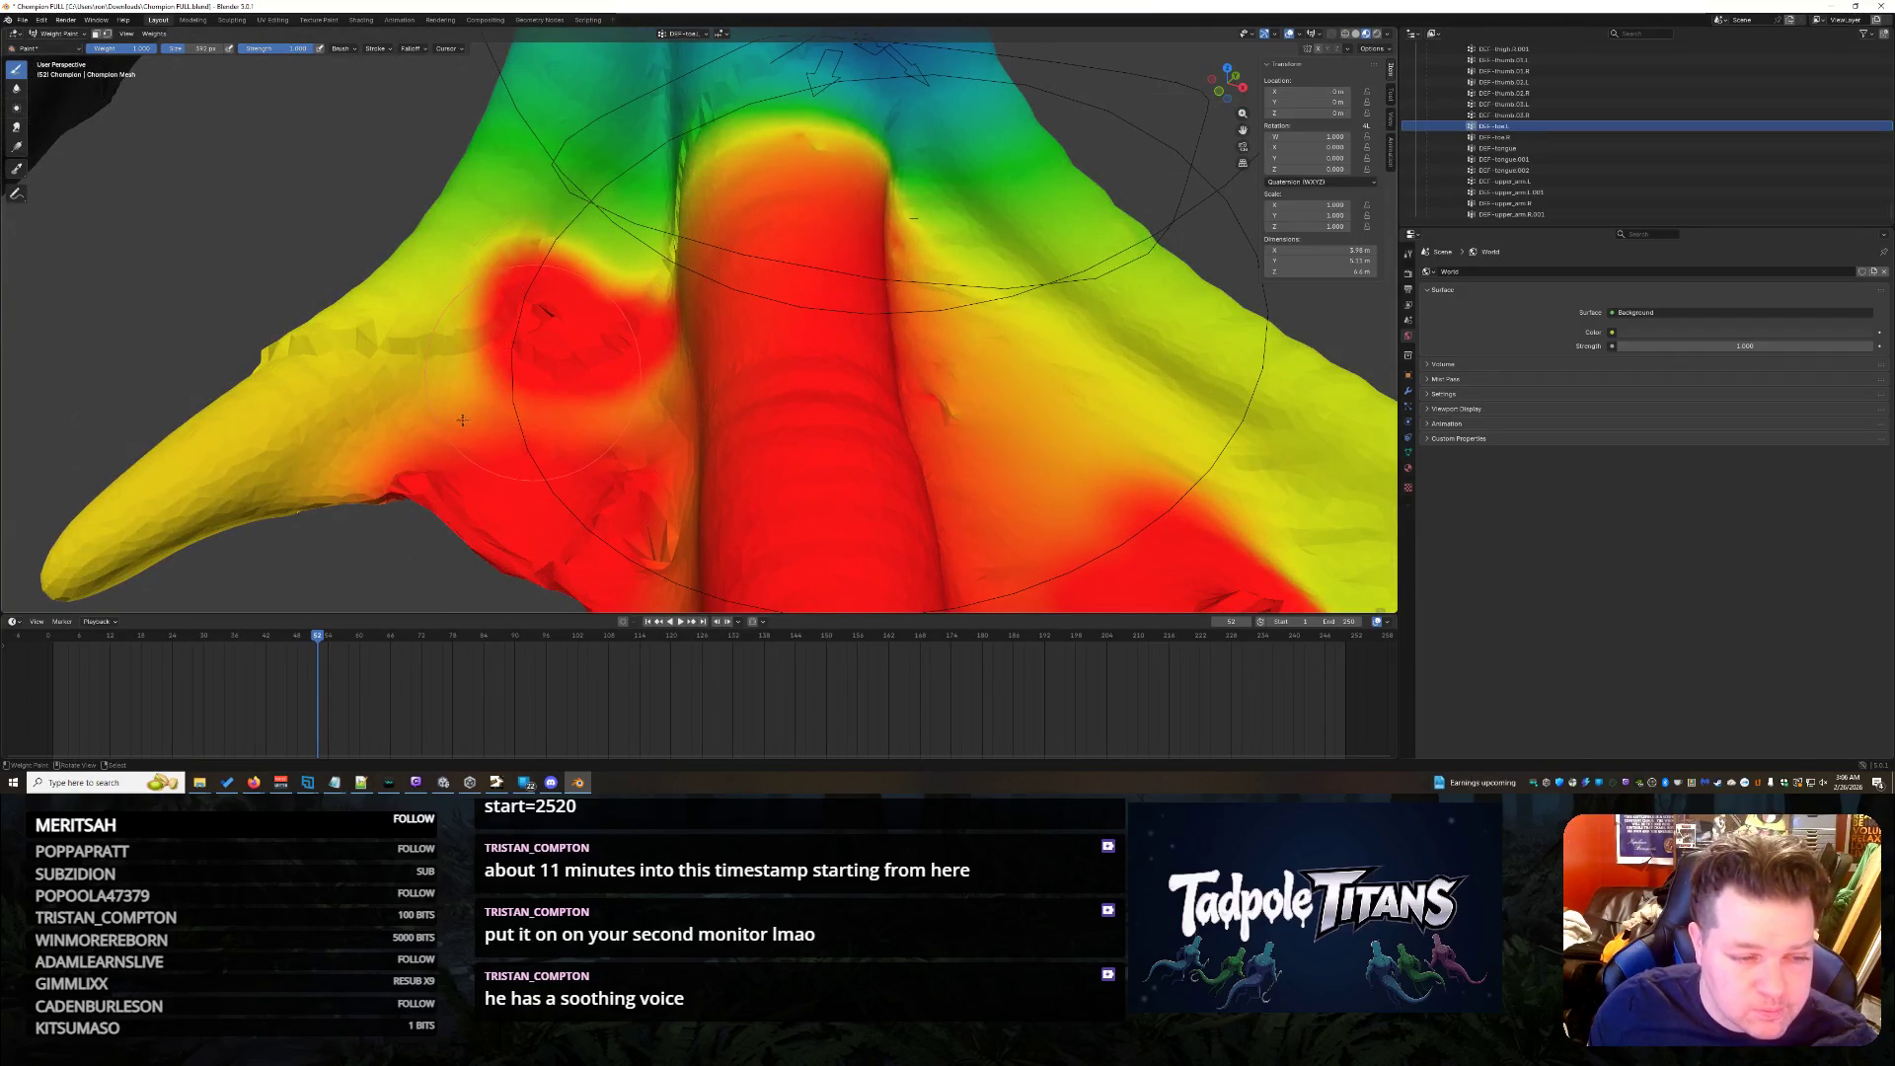
{"action": "left_click_drag", "start_coordinate": [1028, 384], "coordinate": [948, 436]}
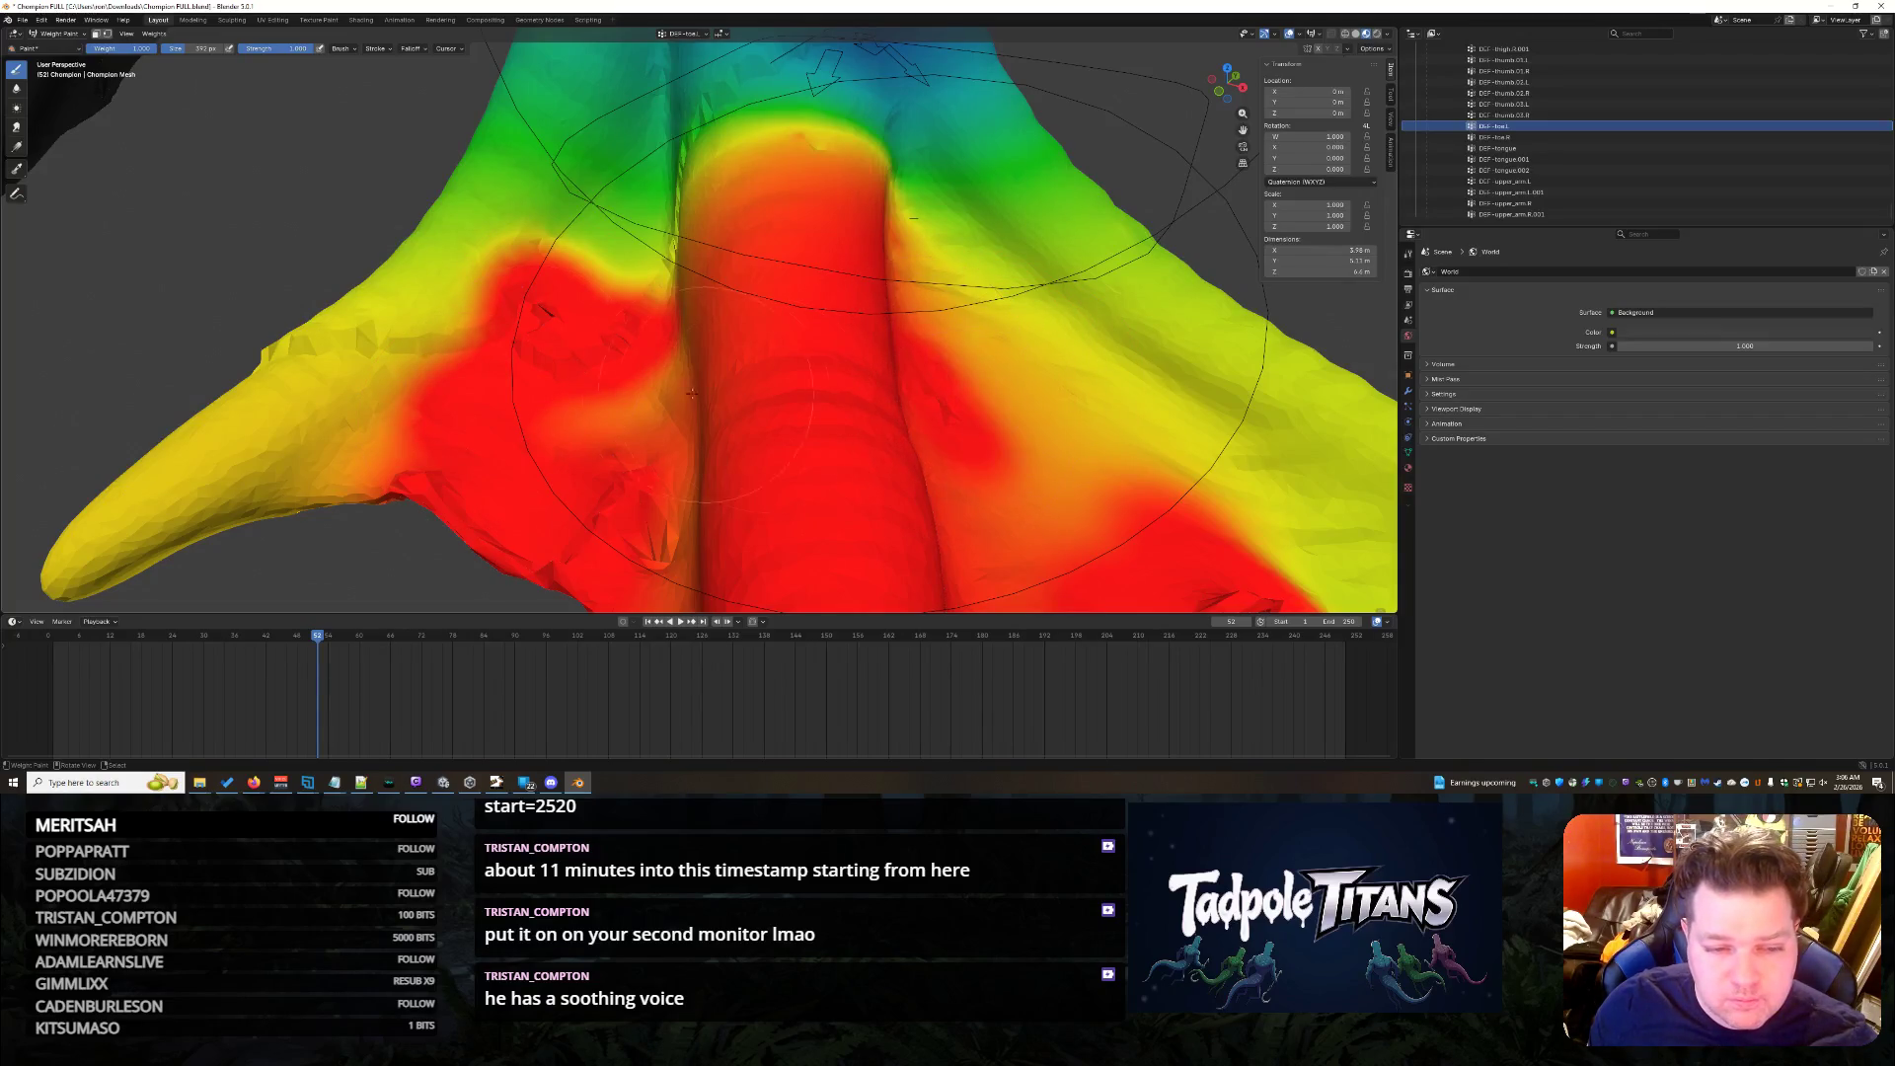
{"action": "middle_click_drag", "start_coordinate": [635, 524], "coordinate": [799, 351]}
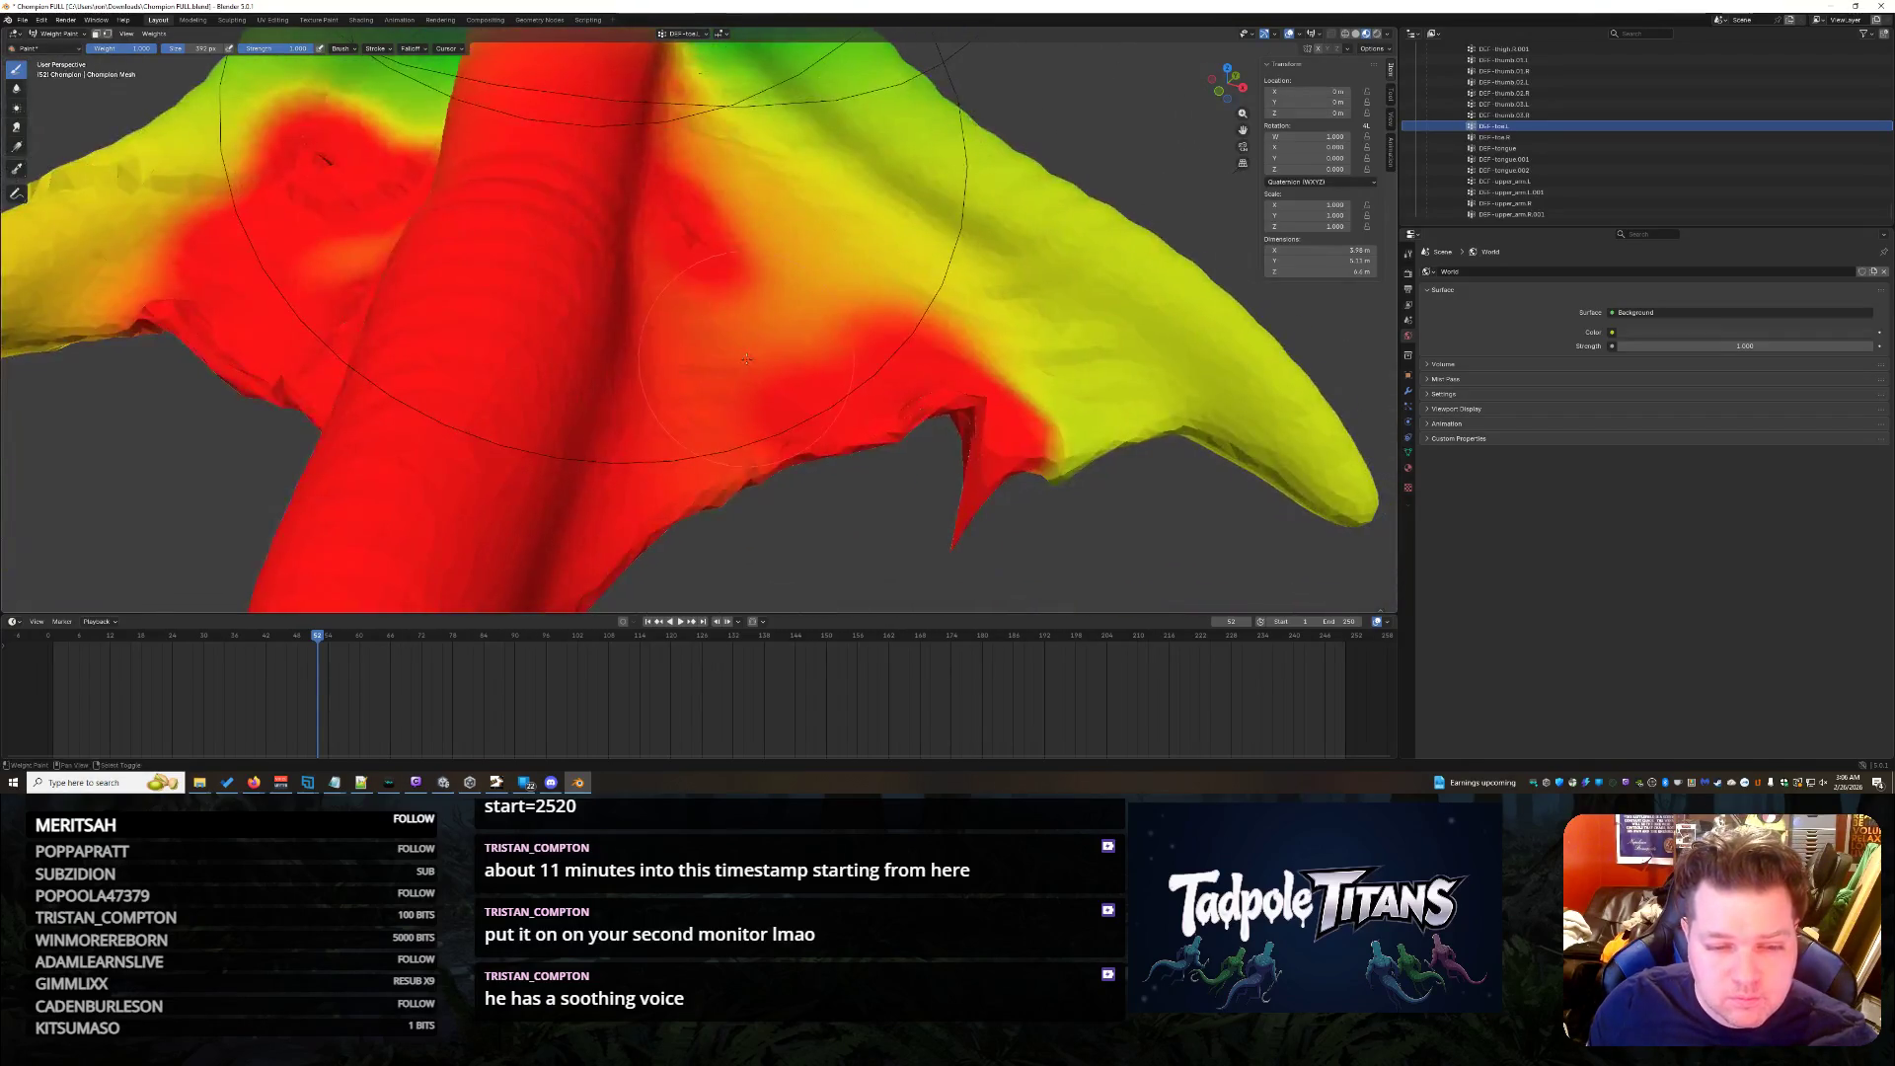
{"action": "scroll", "coordinate": [780, 344], "scroll_direction": "down", "scroll_amount": 5}
- Switch to the DEF-toe.R group and paint full weight over its blue spot
{"action": "left_click", "coordinate": [1581, 136]}
{"action": "mouse_move", "coordinate": [422, 329]}
{"action": "middle_mouse_down"}
{"action": "mouse_move", "coordinate": [738, 195]}
{"action": "mouse_move", "coordinate": [445, 252]}
{"action": "middle_mouse_up"}
{"action": "mouse_move", "coordinate": [401, 266]}
{"action": "left_mouse_down"}
{"action": "mouse_move", "coordinate": [401, 304]}
{"action": "mouse_move", "coordinate": [420, 278]}
{"action": "left_mouse_up"}
- Paint the blue and green webbing up to red, then show the DEF-foot.L weights
{"action": "left_click_drag", "start_coordinate": [478, 202], "coordinate": [484, 230]}
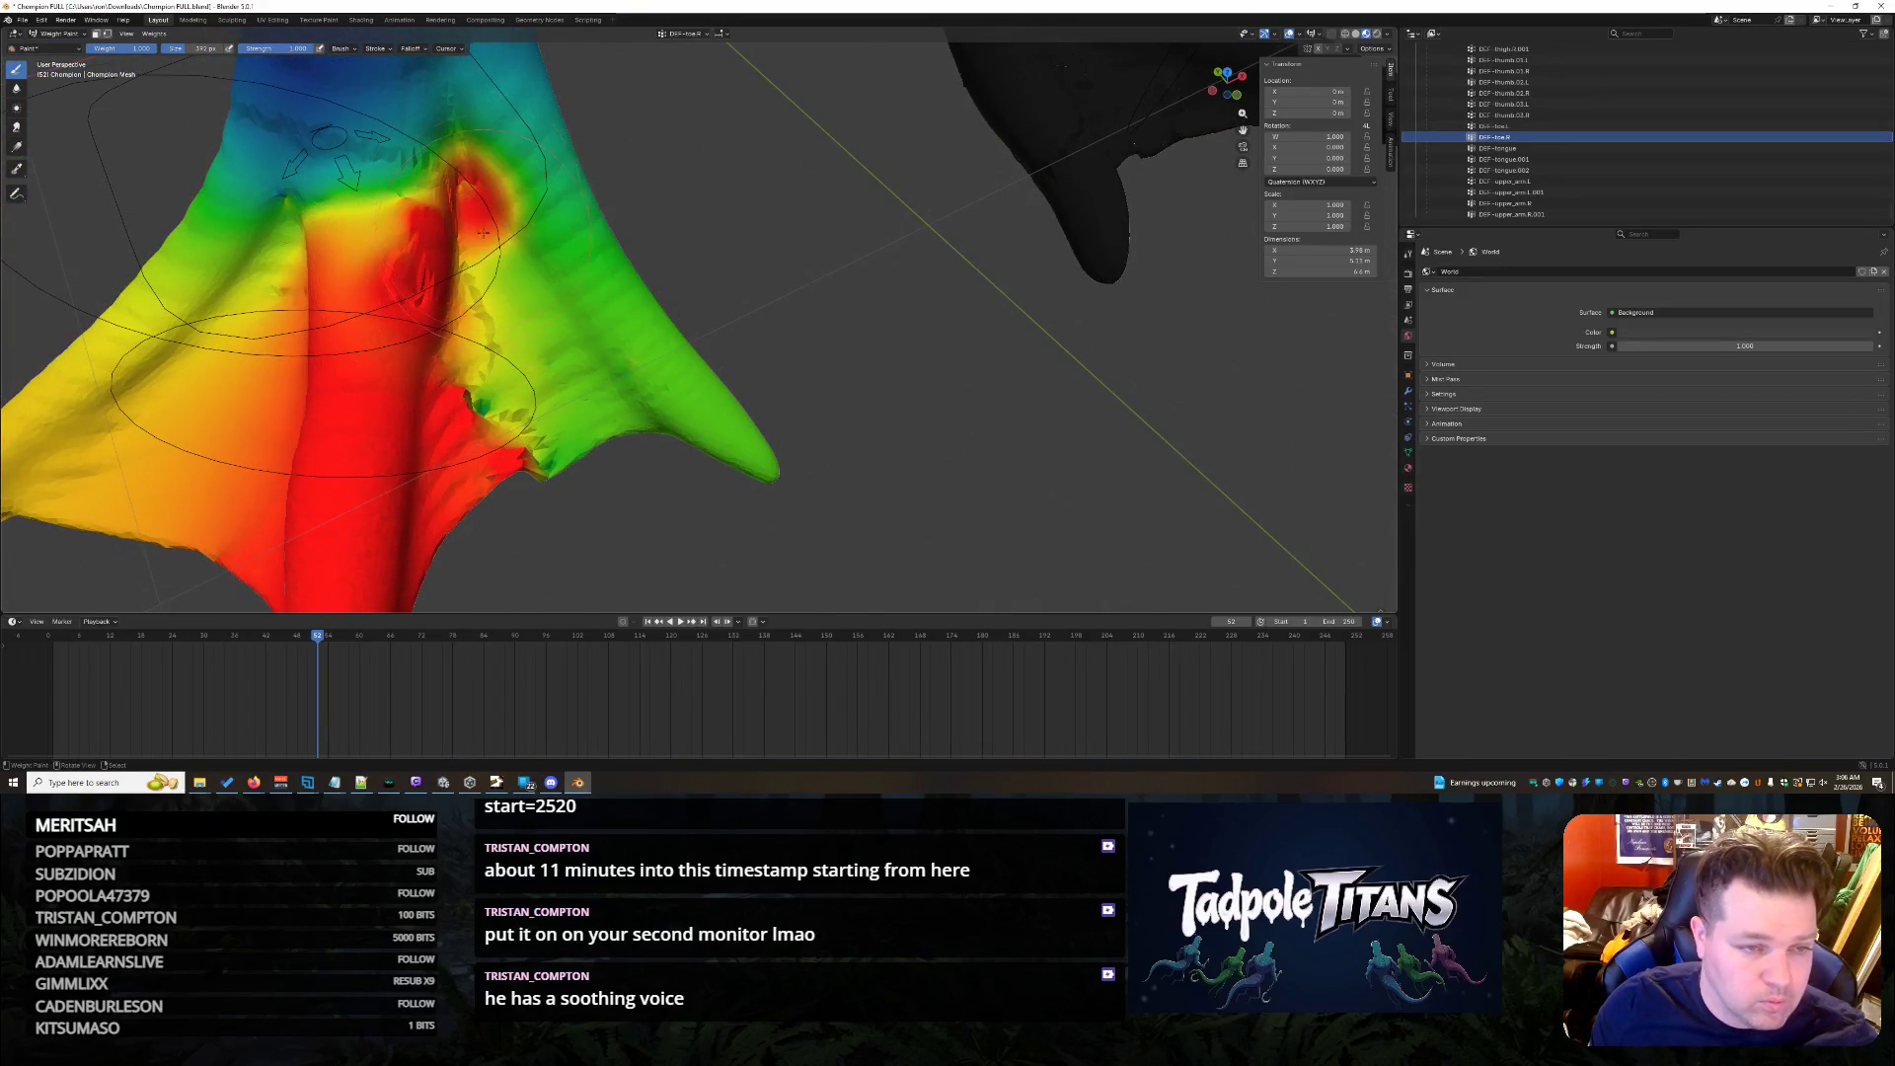
{"action": "left_click_drag", "start_coordinate": [488, 413], "coordinate": [562, 429]}
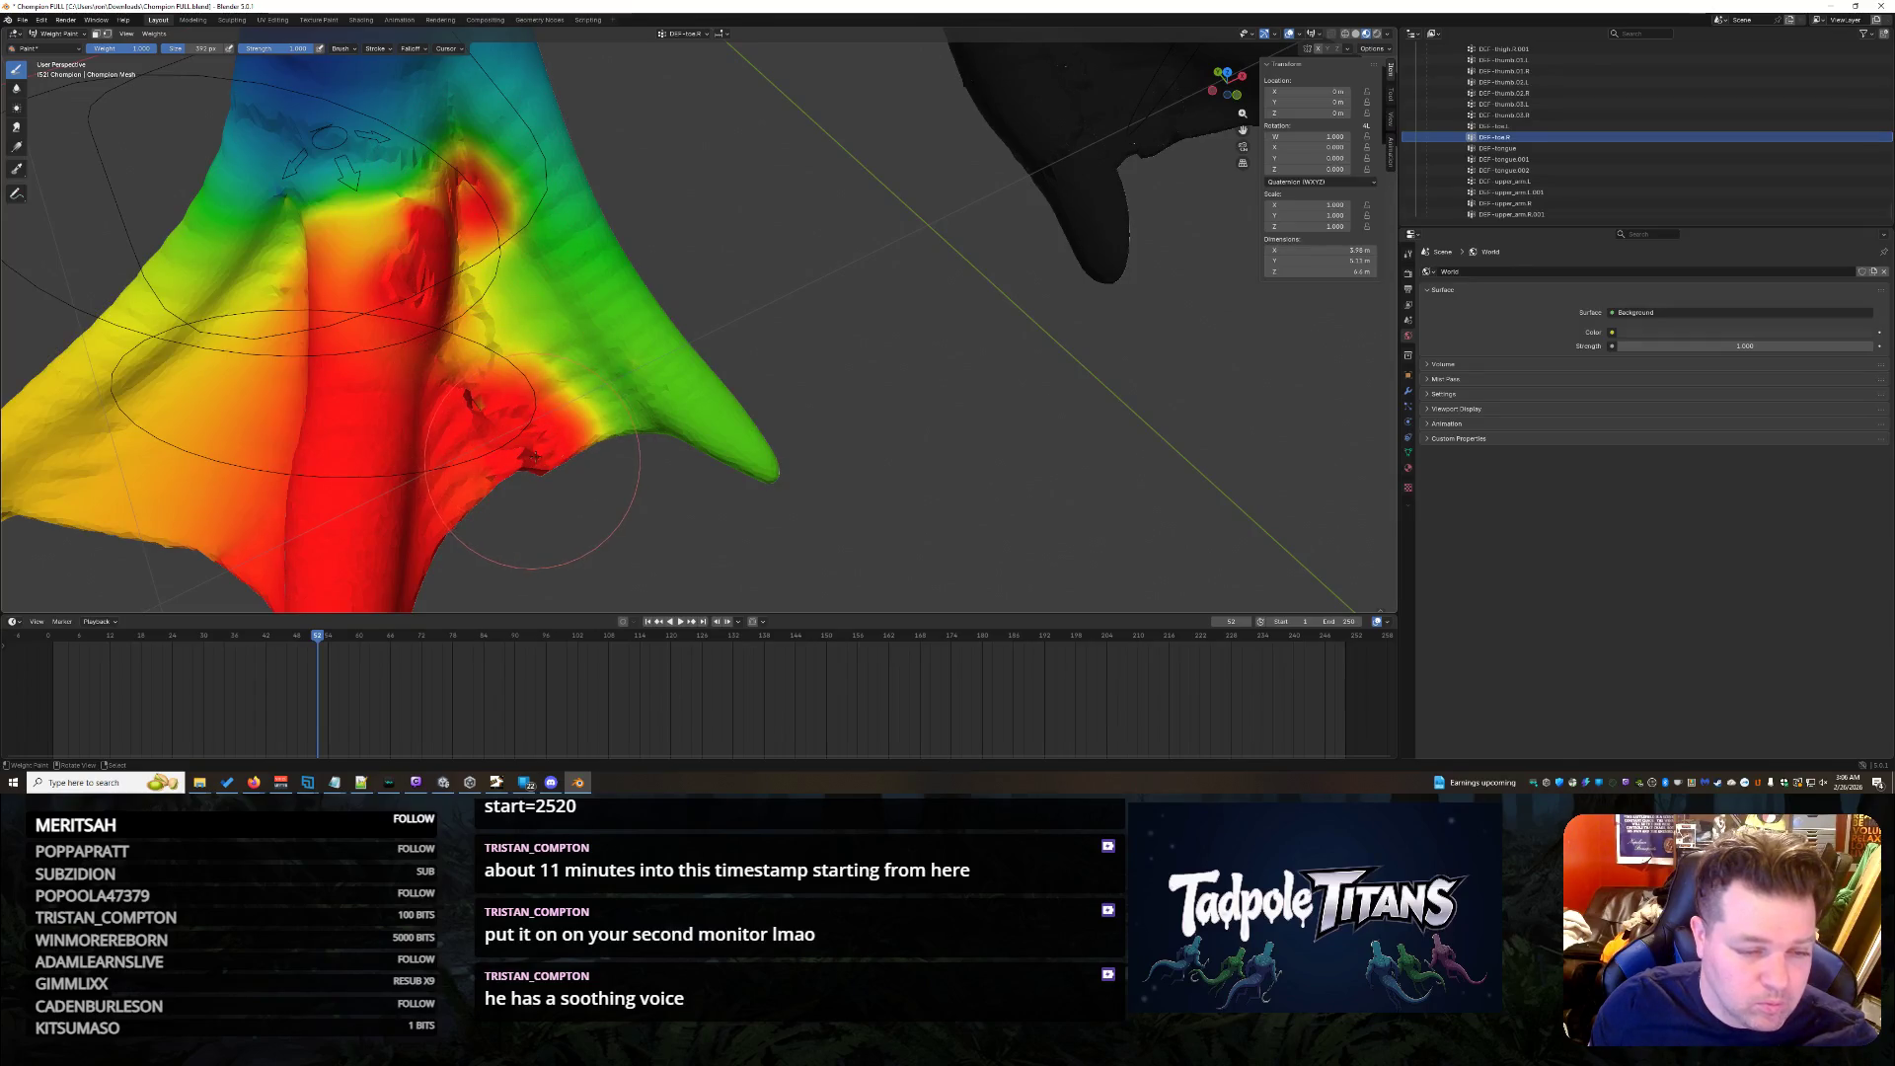
{"action": "left_click_drag", "start_coordinate": [504, 370], "coordinate": [467, 400]}
{"action": "left_click_drag", "start_coordinate": [489, 333], "coordinate": [481, 297]}
{"action": "middle_click_drag", "start_coordinate": [691, 304], "coordinate": [711, 304]}
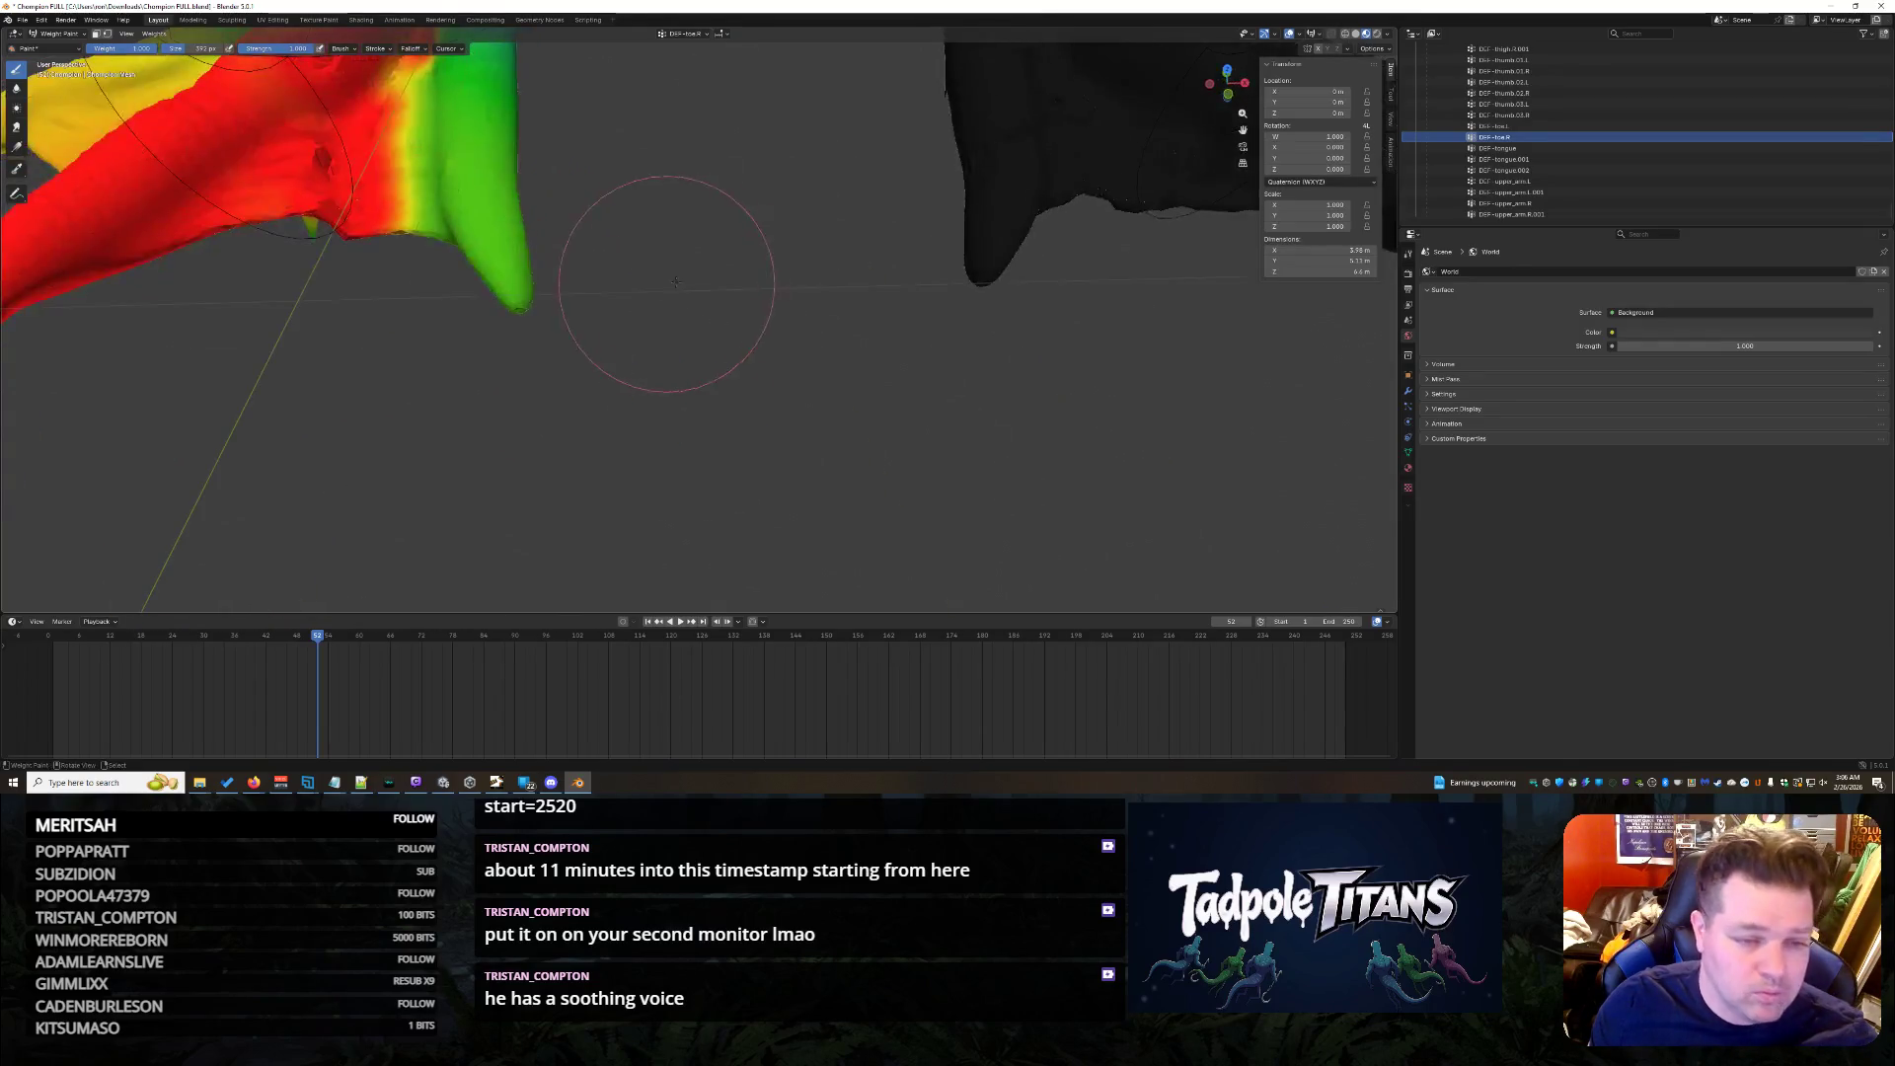
{"action": "scroll", "coordinate": [708, 315], "scroll_direction": "up", "scroll_amount": 1}
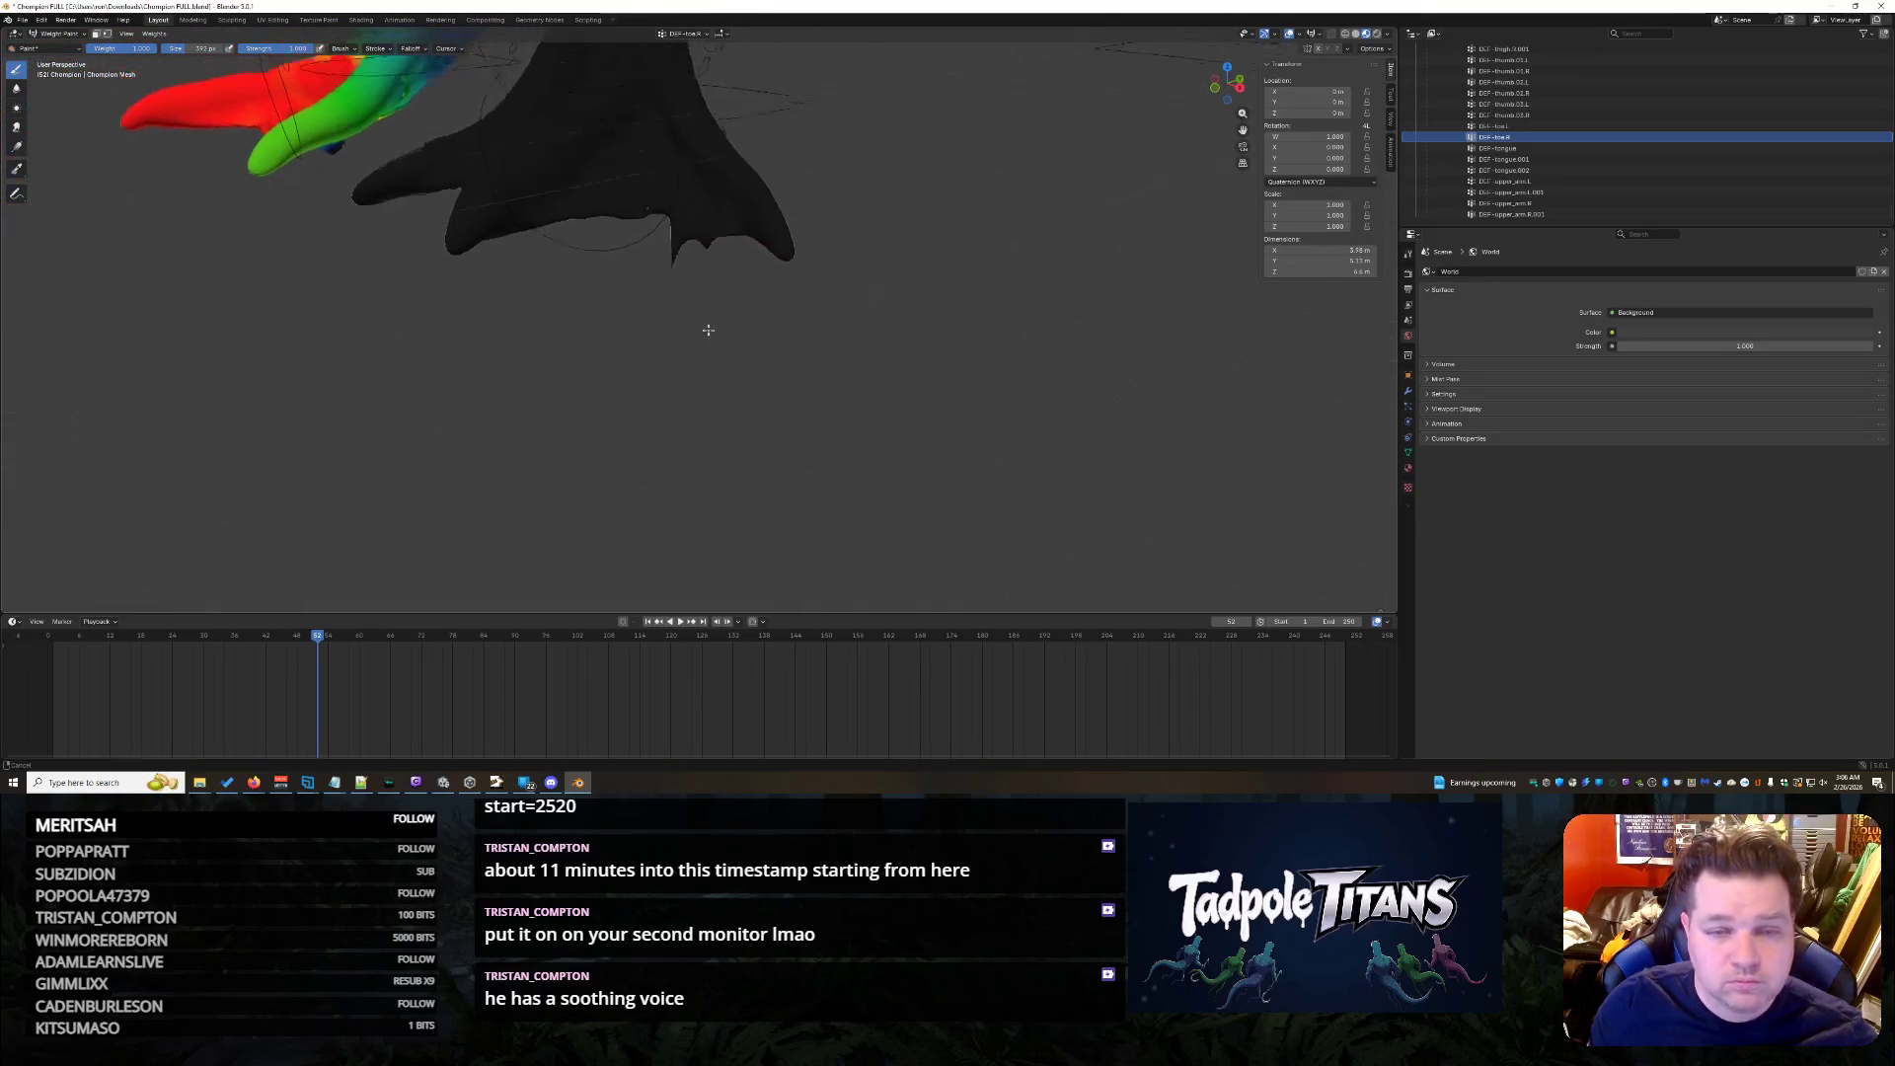
{"action": "scroll", "coordinate": [717, 371], "scroll_direction": "up", "scroll_amount": 1}
{"action": "scroll", "coordinate": [720, 400], "scroll_direction": "up", "scroll_amount": 1}
{"action": "scroll", "coordinate": [1576, 140], "scroll_direction": "up", "scroll_amount": 5}
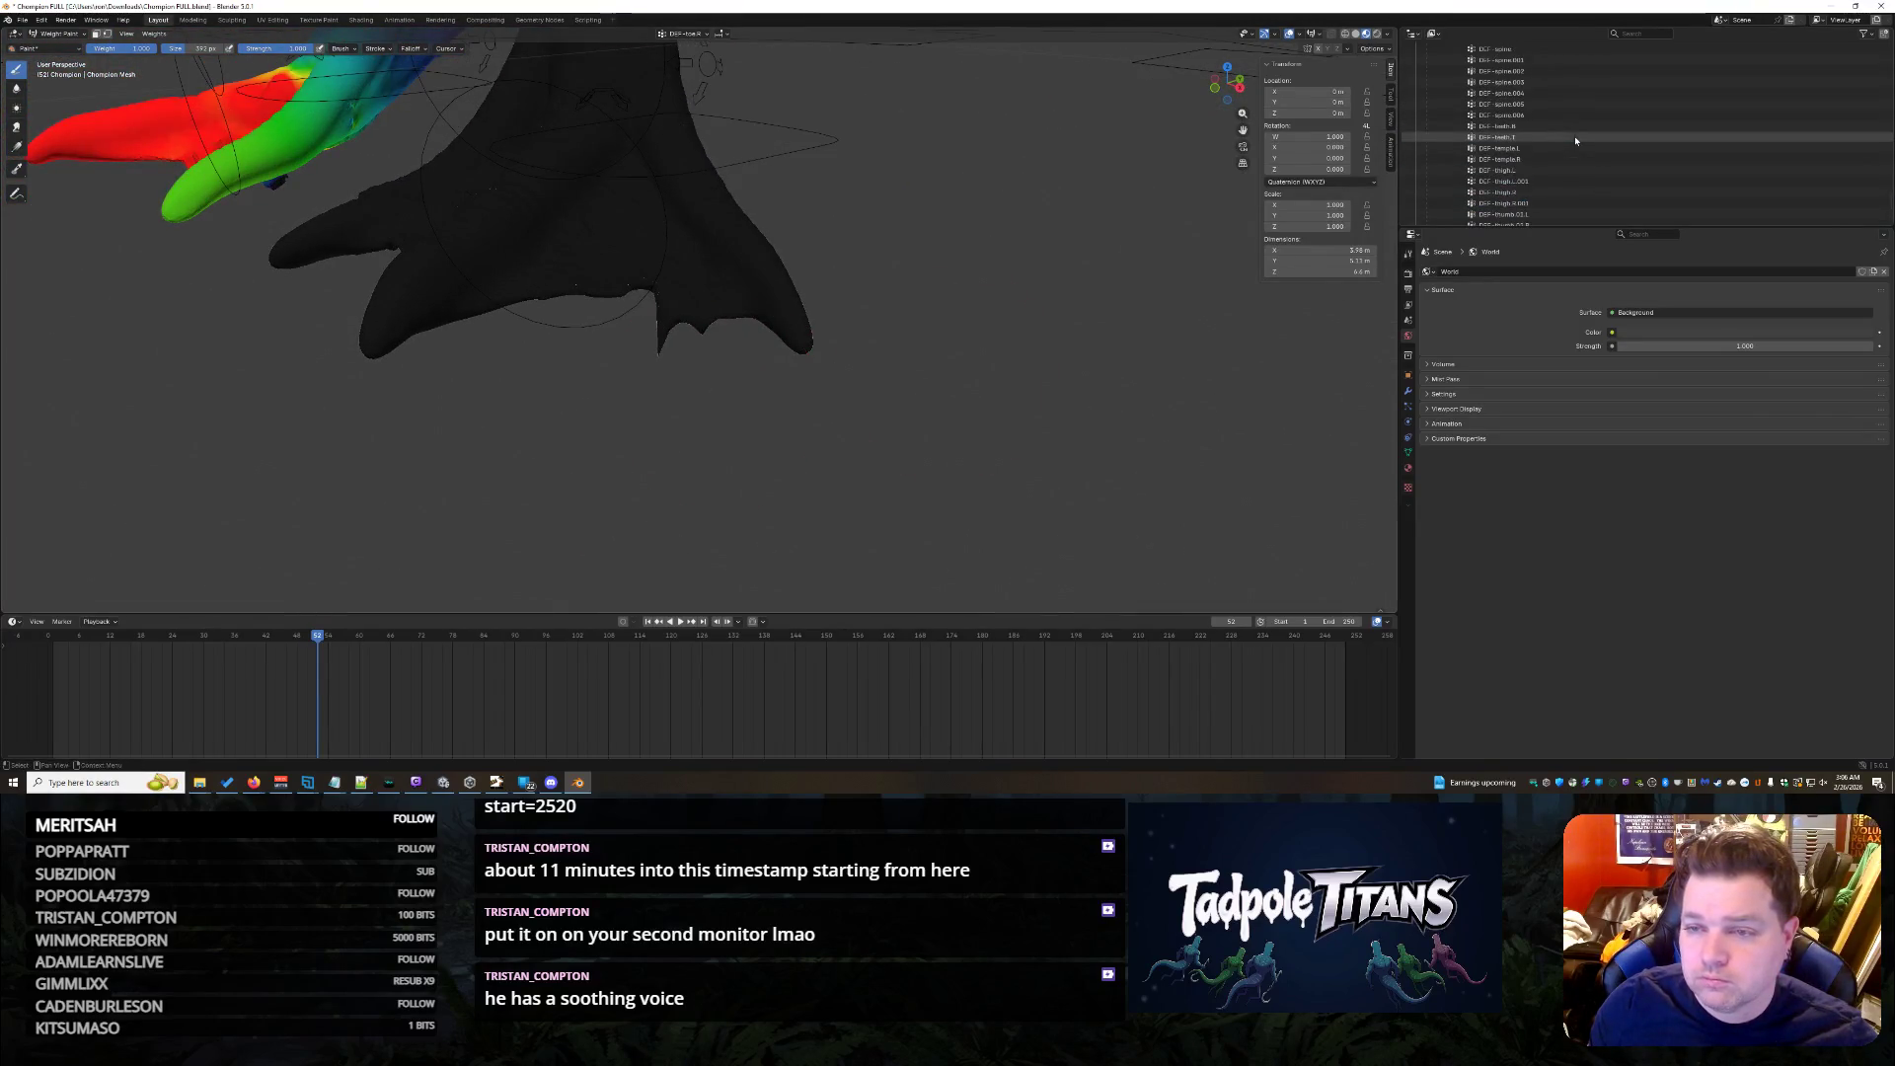
{"action": "scroll", "coordinate": [1576, 140], "scroll_direction": "down", "scroll_amount": 2}
{"action": "scroll", "coordinate": [1578, 141], "scroll_direction": "down", "scroll_amount": 1}
{"action": "scroll", "coordinate": [1579, 144], "scroll_direction": "down", "scroll_amount": 1}
{"action": "scroll", "coordinate": [1581, 149], "scroll_direction": "down", "scroll_amount": 1}
{"action": "scroll", "coordinate": [1581, 148], "scroll_direction": "up", "scroll_amount": 5}
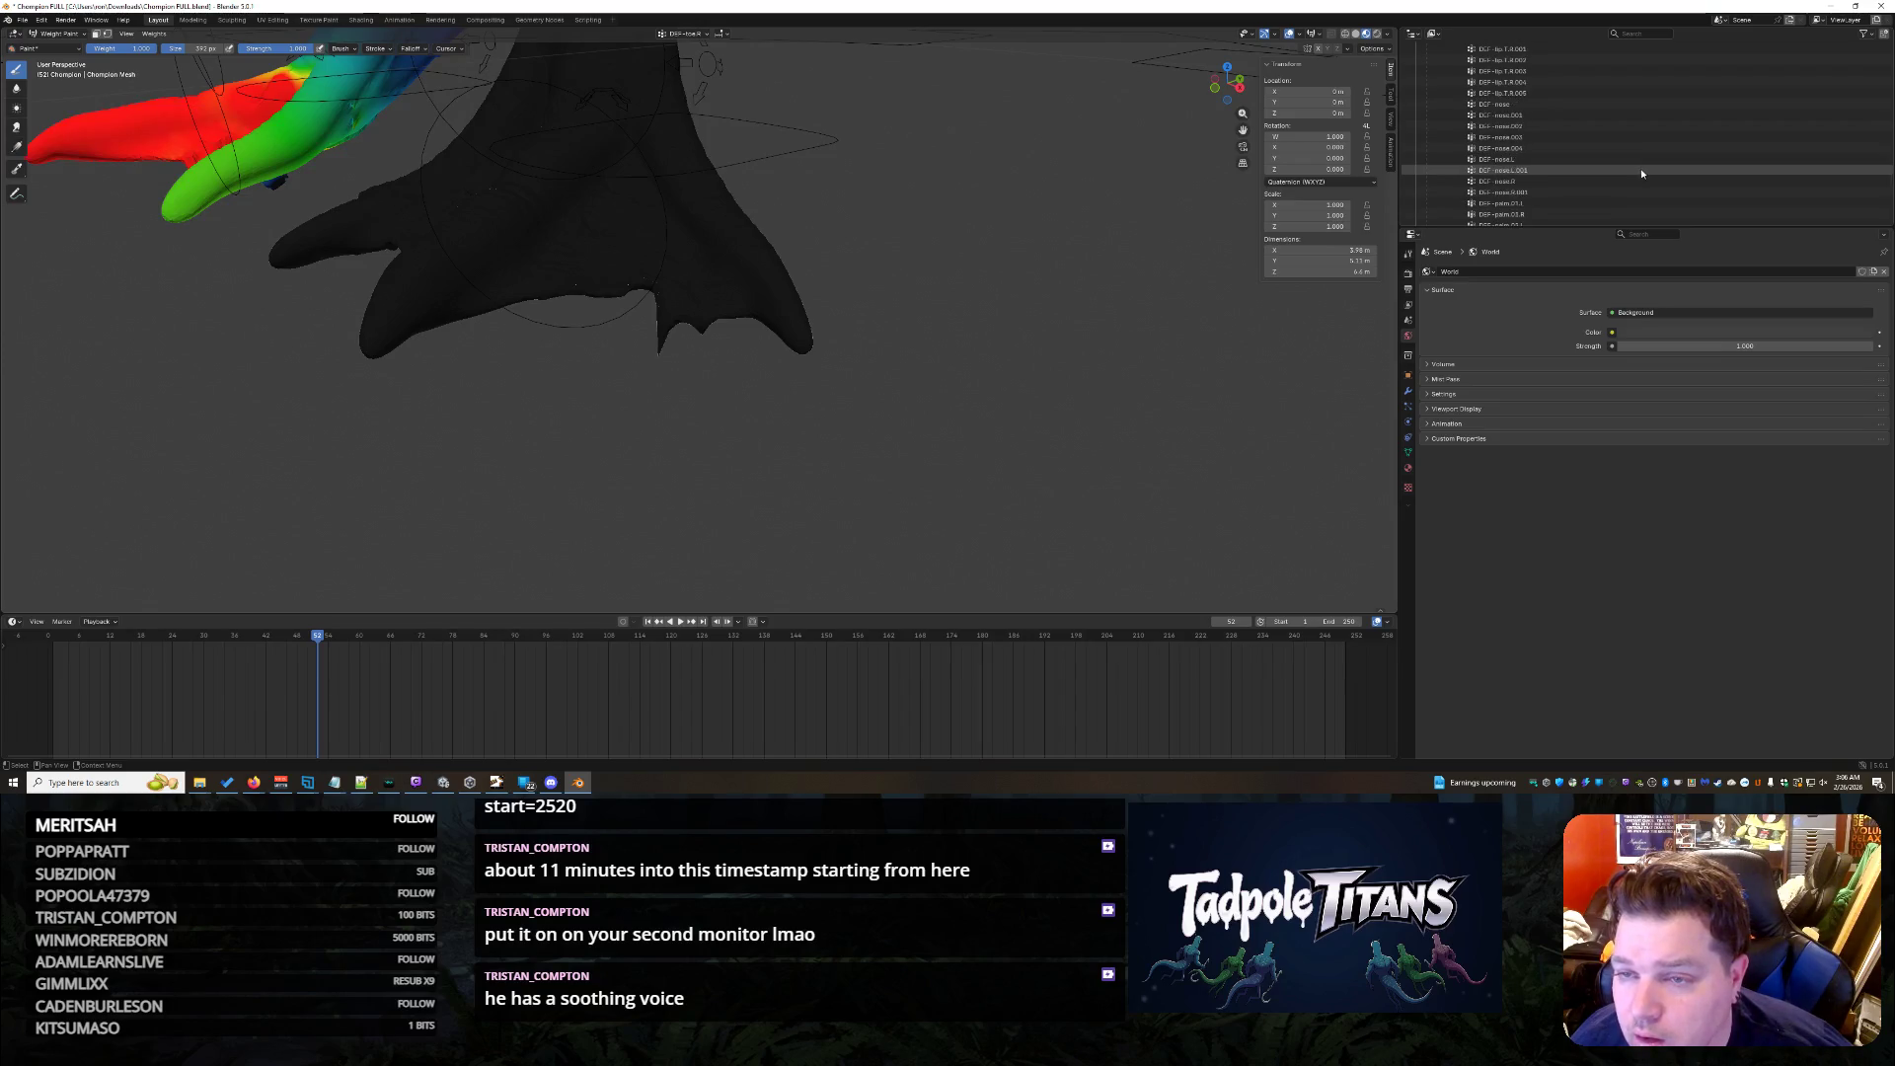
{"action": "scroll", "coordinate": [1644, 169], "scroll_direction": "up", "scroll_amount": 5}
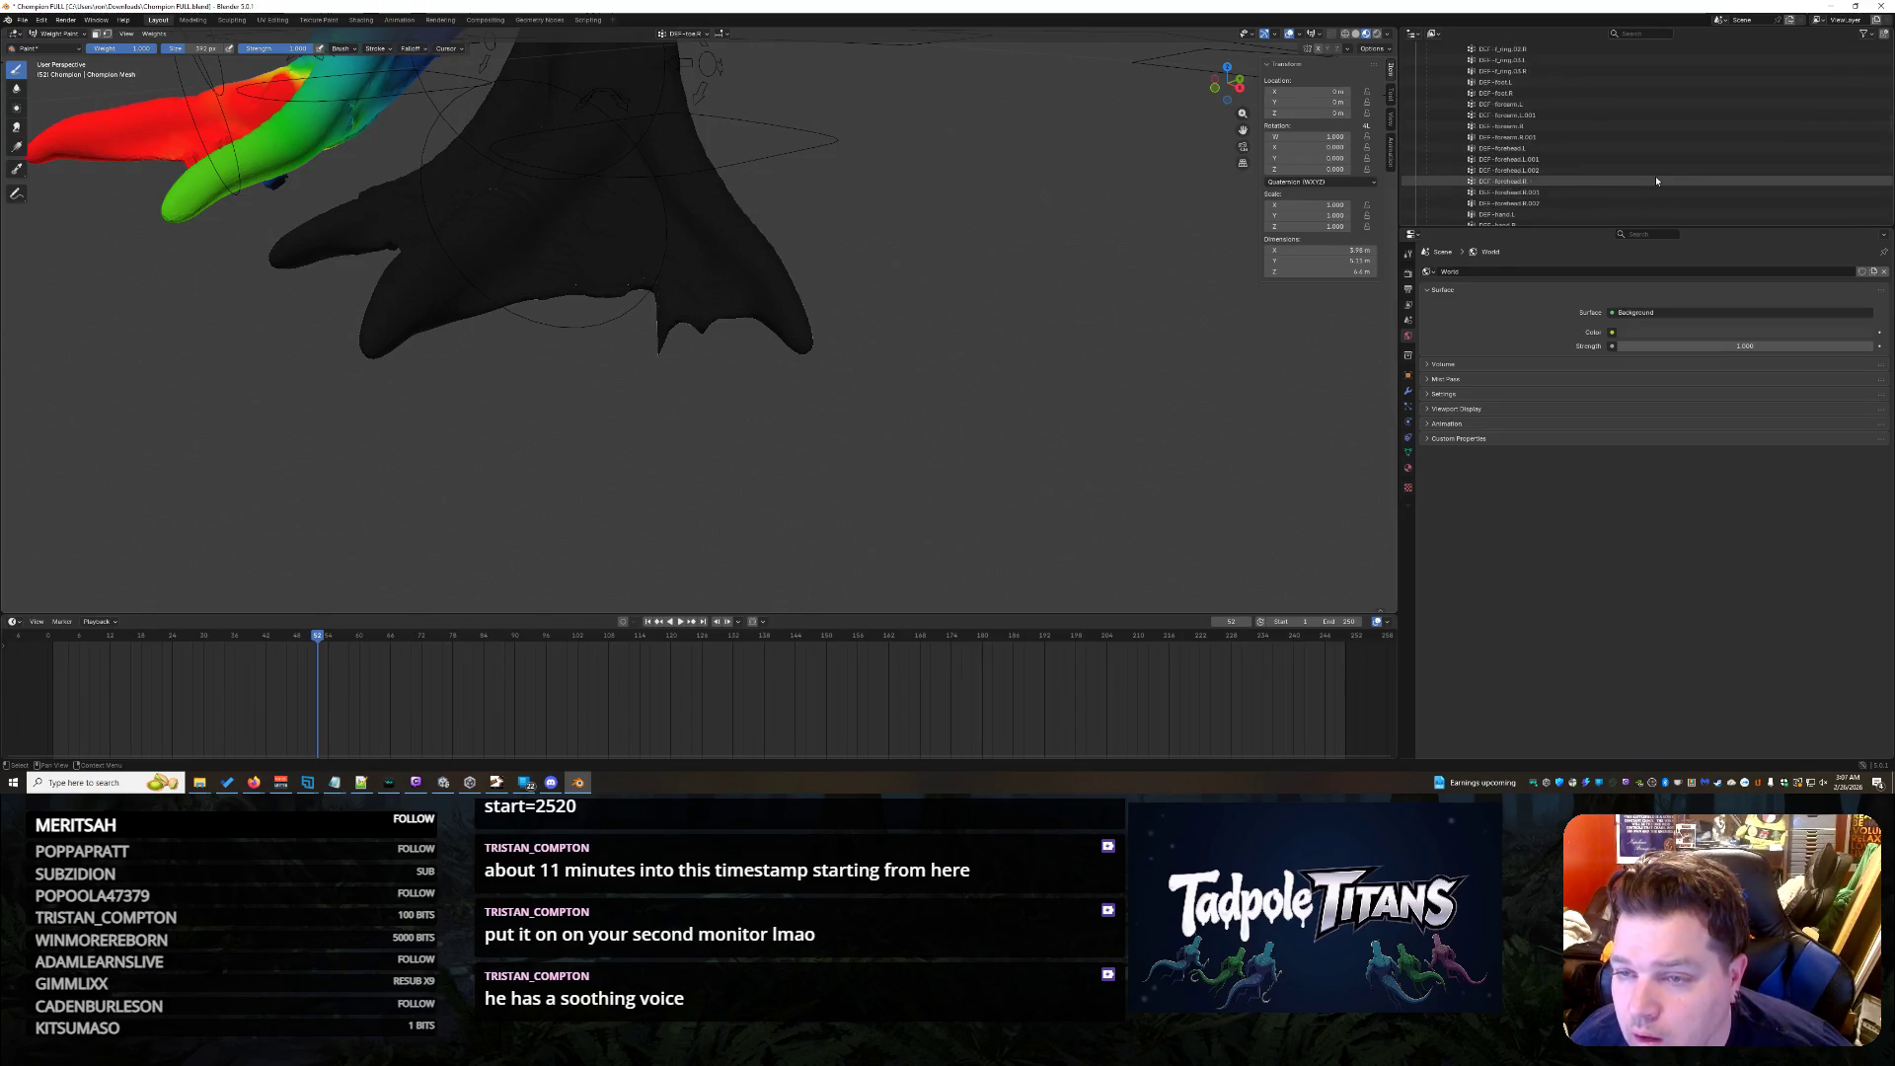
{"action": "left_click", "coordinate": [1598, 81]}
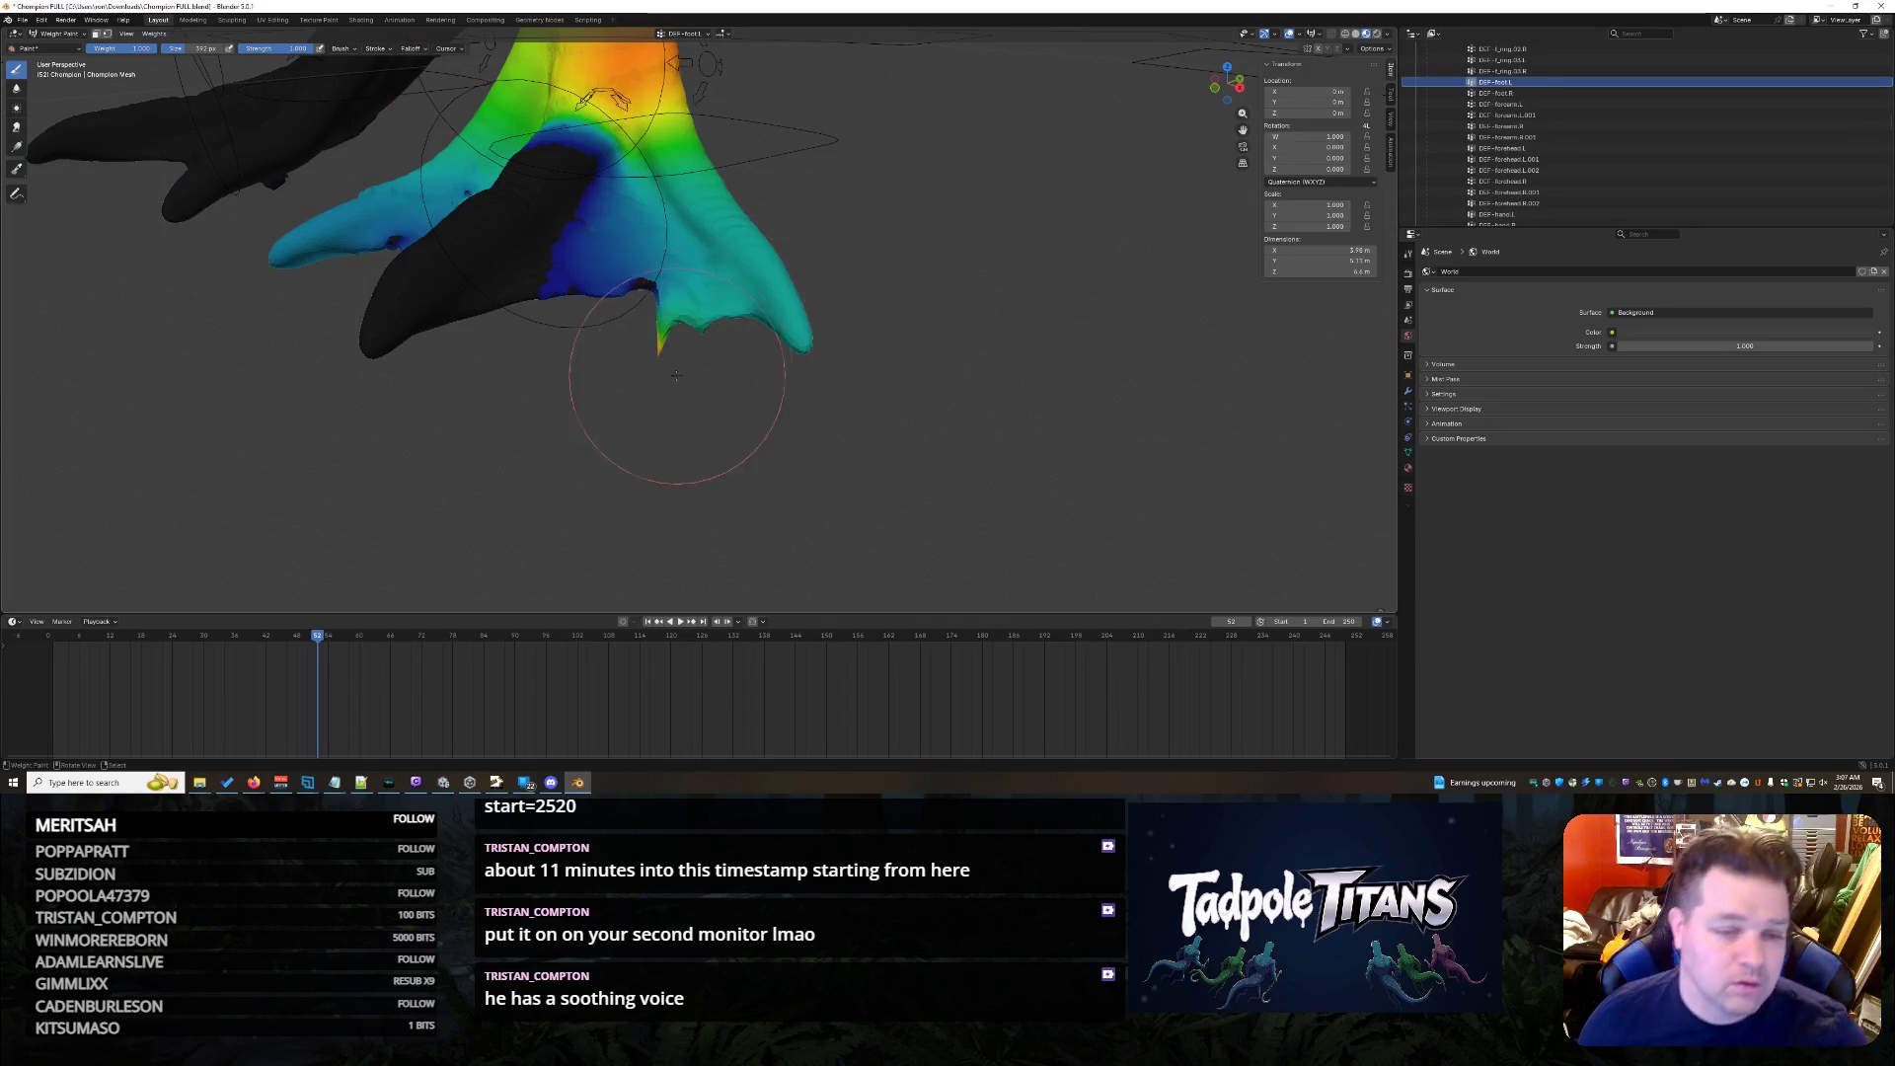
- Resize the brush and paint the toe spike and blue areas down to low weight
{"action": "middle_click_drag", "start_coordinate": [677, 373], "coordinate": [775, 424]}
{"action": "scroll", "coordinate": [821, 407], "scroll_direction": "up", "scroll_amount": 4}
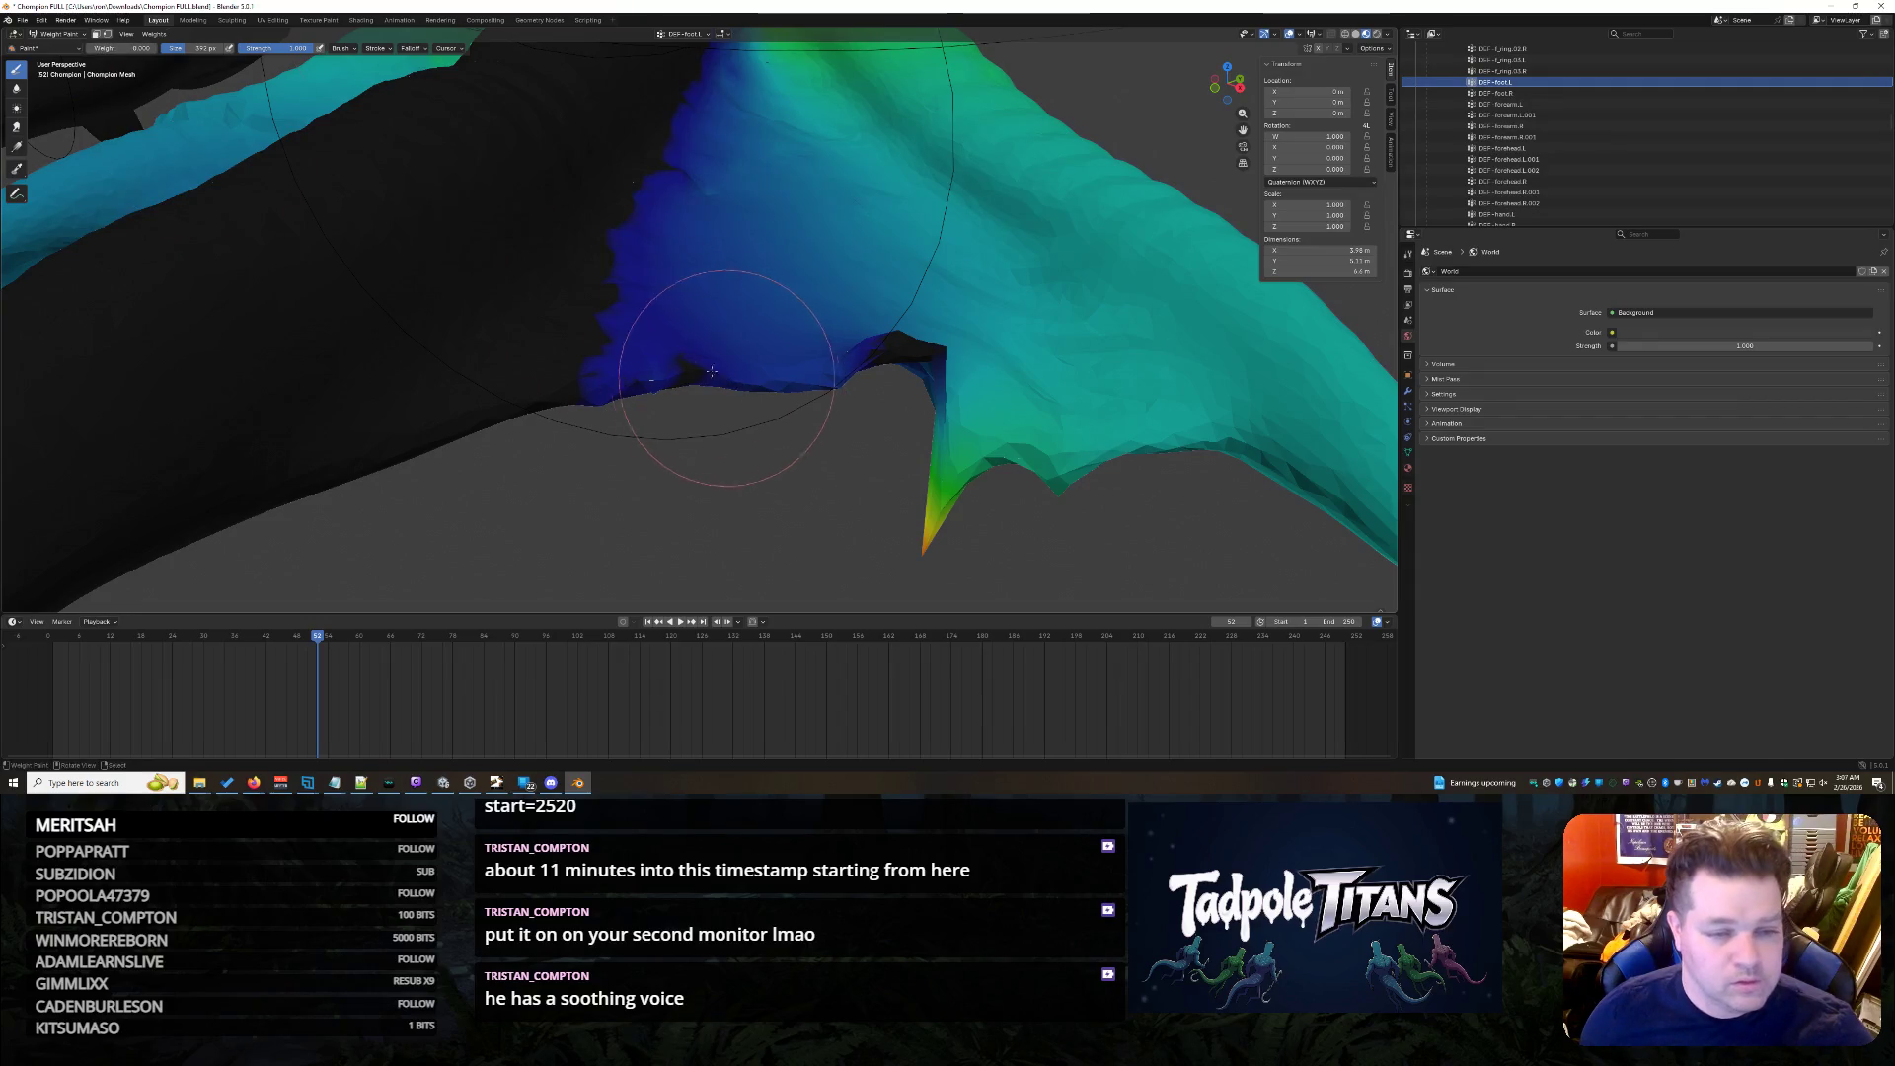
{"action": "key", "text": "f"}
{"action": "mouse_move", "coordinate": [983, 453]}
{"action": "left_mouse_down"}
{"action": "mouse_move", "coordinate": [970, 405]}
{"action": "mouse_move", "coordinate": [681, 352]}
{"action": "left_mouse_up"}
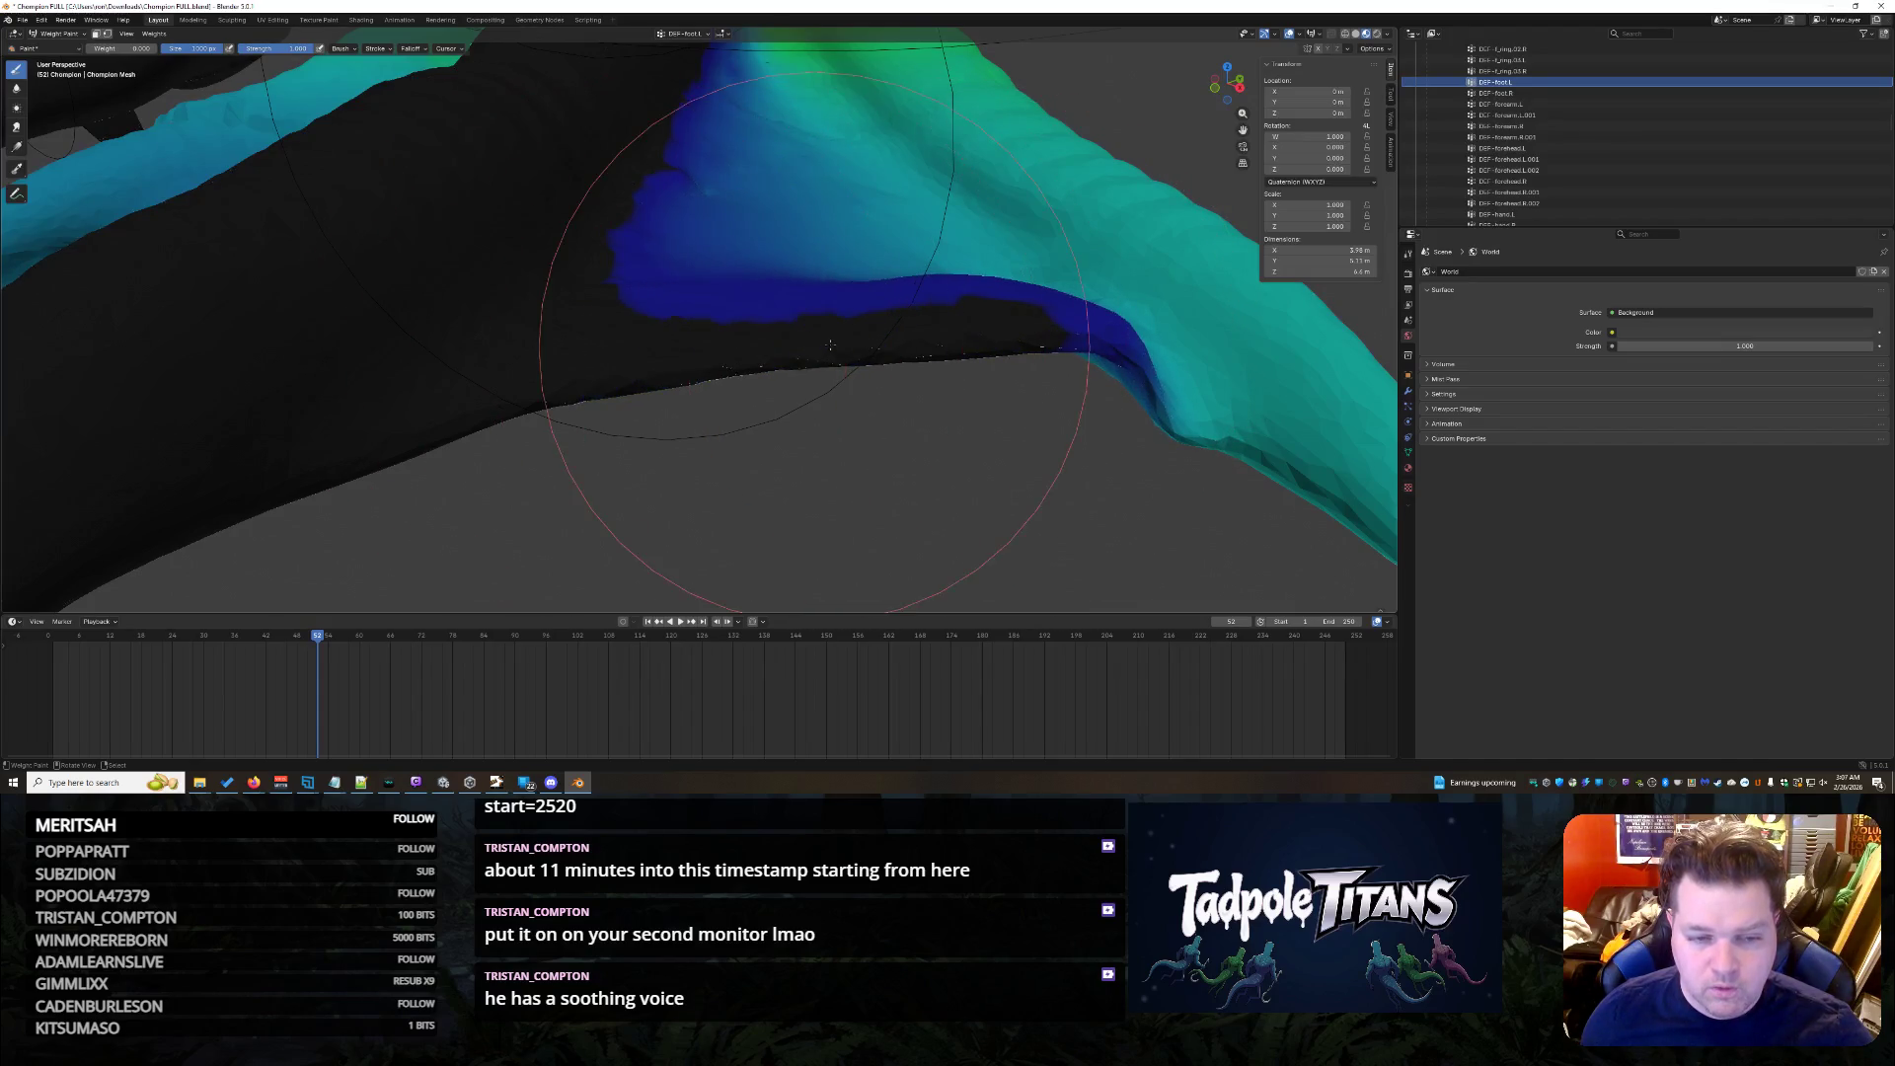
{"action": "scroll", "coordinate": [682, 351], "scroll_direction": "down", "scroll_amount": 5}
{"action": "middle_click_drag", "start_coordinate": [682, 351], "coordinate": [756, 394]}
{"action": "scroll", "coordinate": [756, 395], "scroll_direction": "up", "scroll_amount": 4}
{"action": "mouse_move", "coordinate": [785, 296]}
{"action": "left_mouse_down"}
{"action": "mouse_move", "coordinate": [635, 345]}
{"action": "mouse_move", "coordinate": [447, 352]}
{"action": "left_mouse_up"}
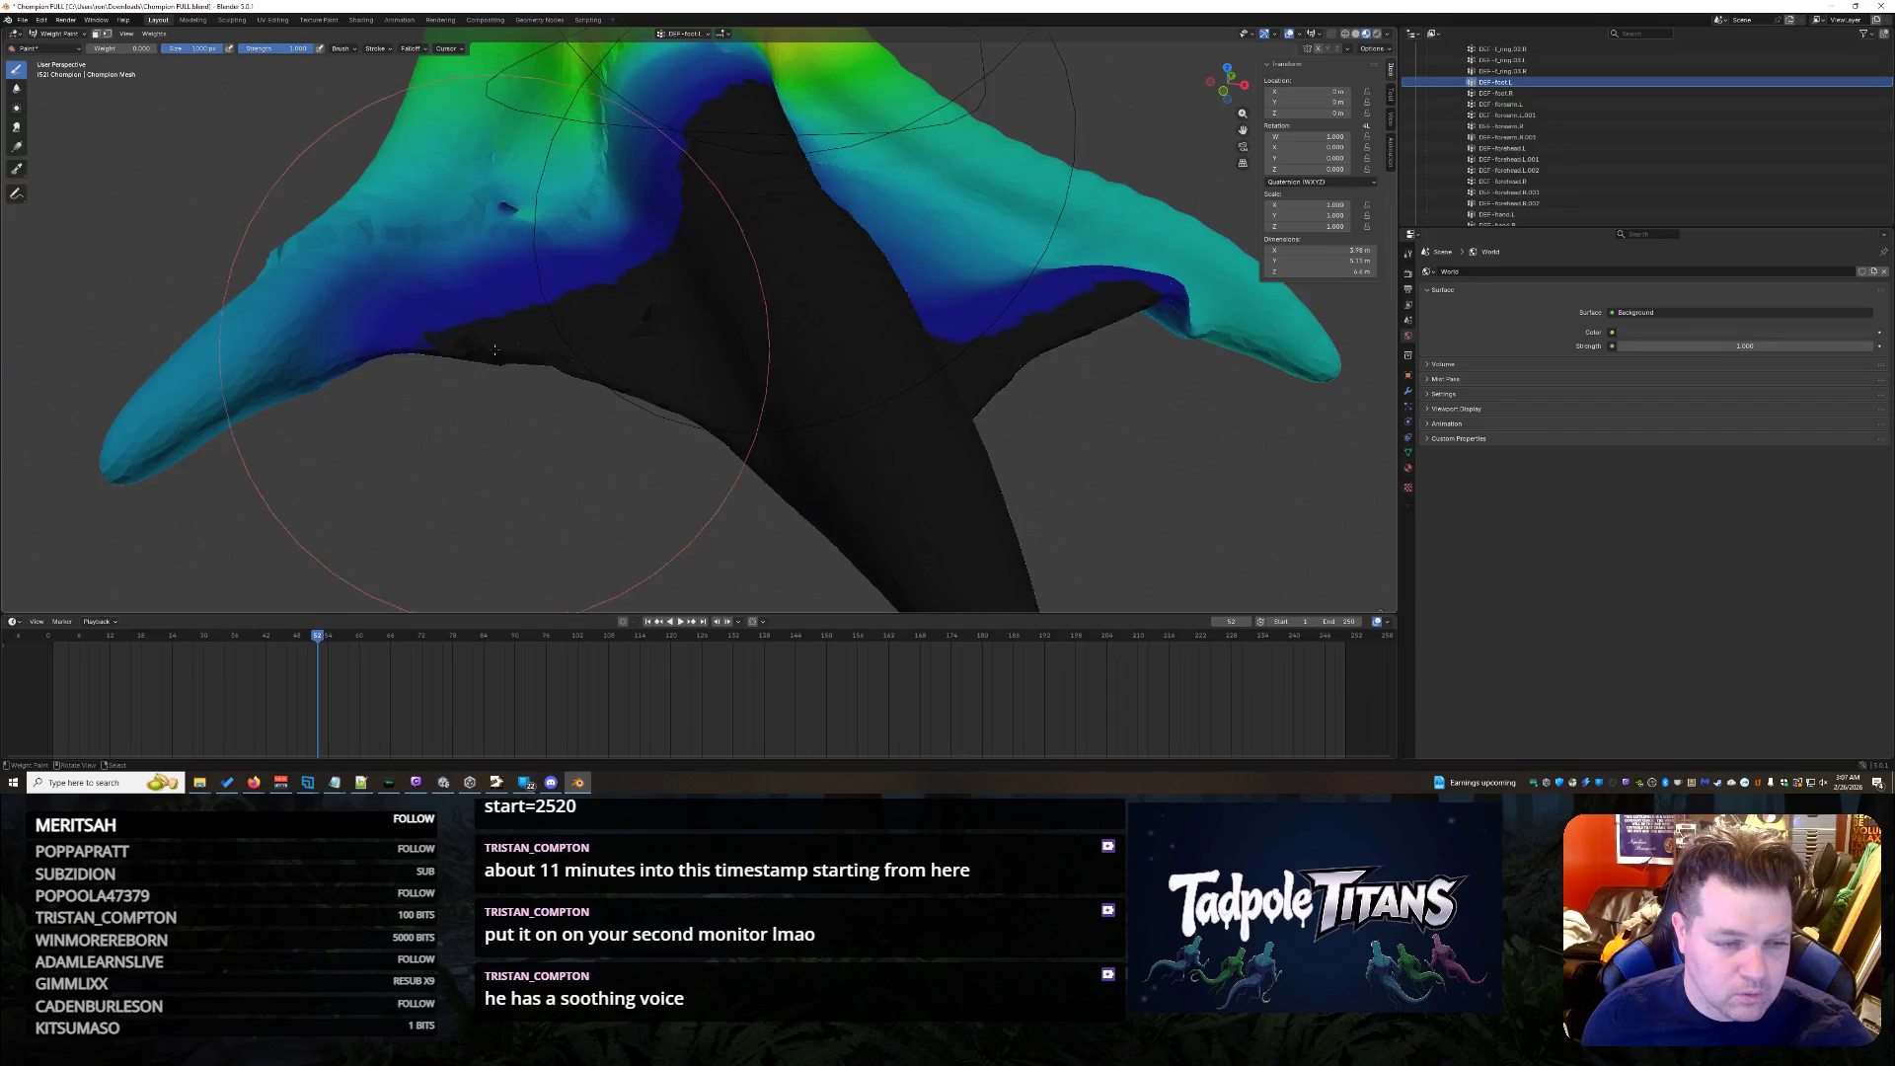
{"action": "middle_click_drag", "start_coordinate": [446, 352], "coordinate": [1127, 237]}
- Switch to the next foot group and clear stray weight from its webbing
{"action": "left_click", "coordinate": [1586, 91]}
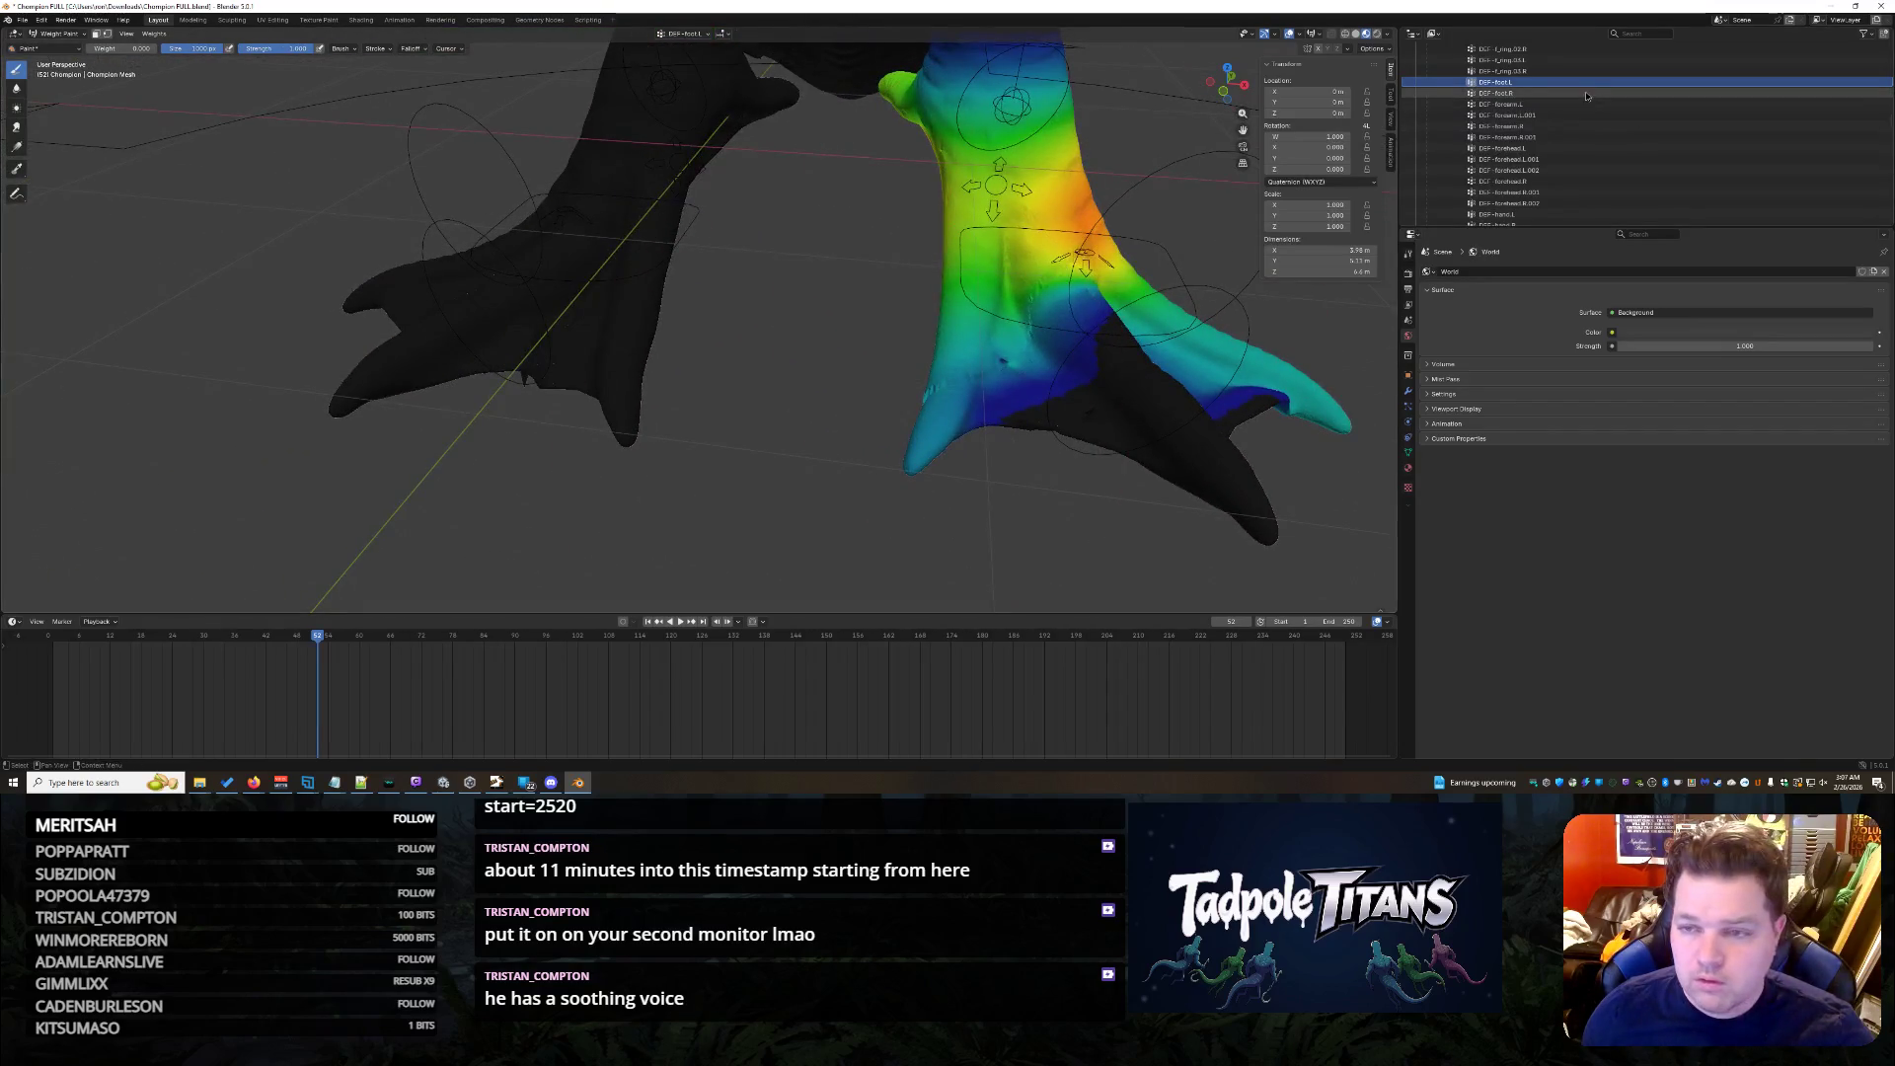
{"action": "middle_click_drag", "start_coordinate": [1037, 297], "coordinate": [544, 423]}
{"action": "scroll", "coordinate": [543, 423], "scroll_direction": "up", "scroll_amount": 3}
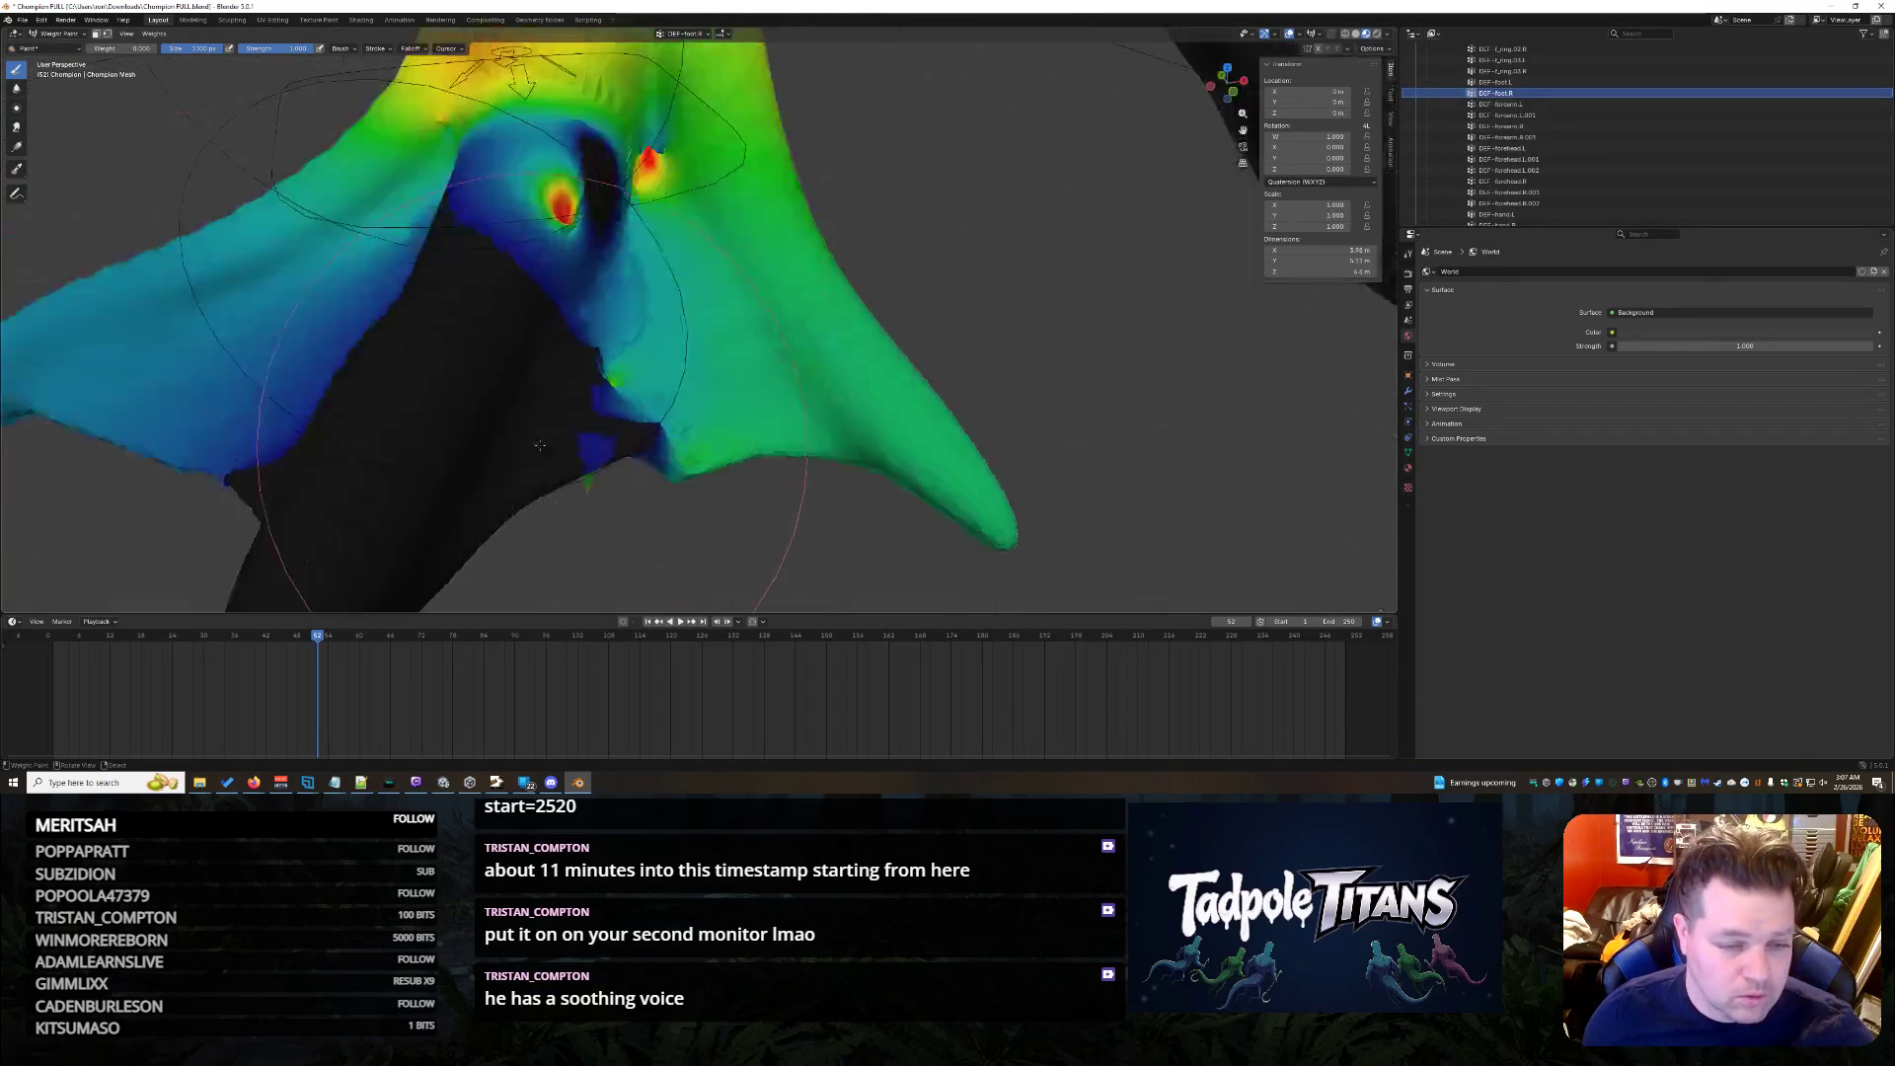
{"action": "scroll", "coordinate": [543, 422], "scroll_direction": "up", "scroll_amount": 2}
{"action": "left_click_drag", "start_coordinate": [614, 393], "coordinate": [518, 482]}
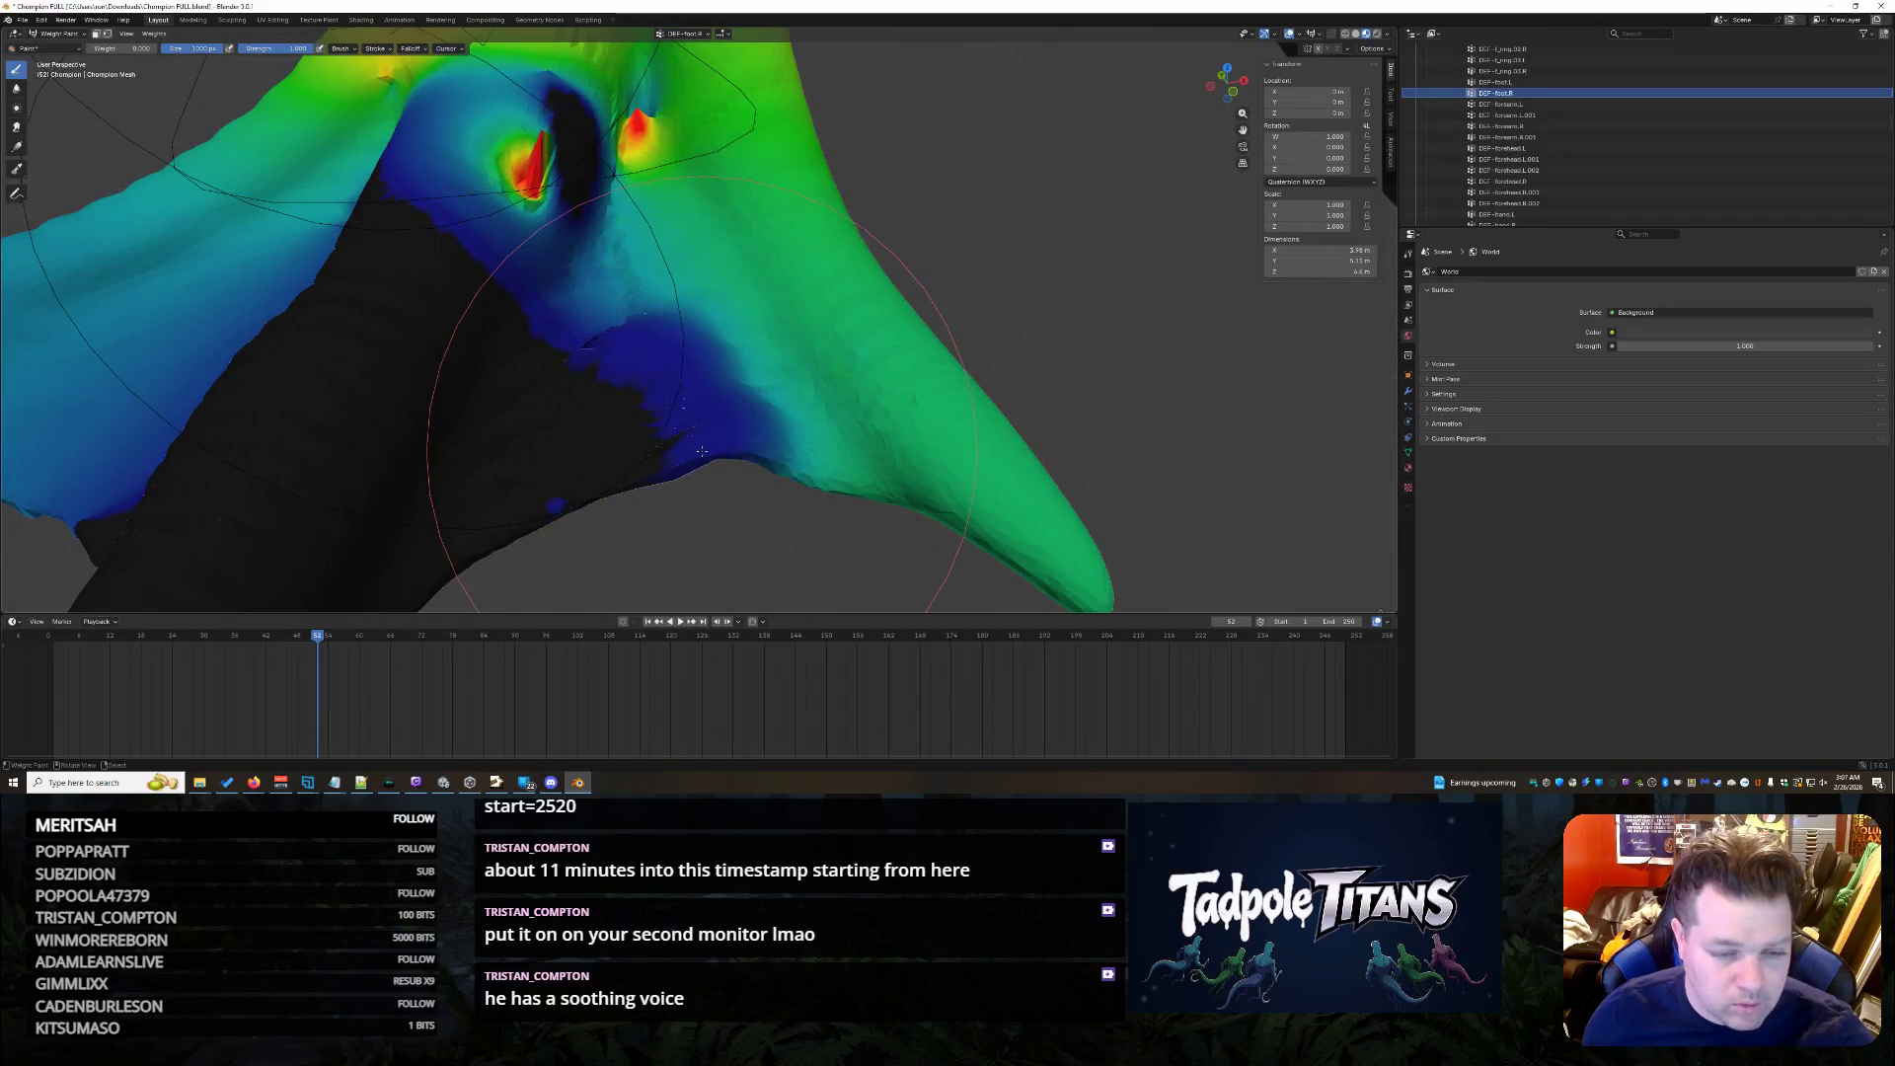
{"action": "mouse_move", "coordinate": [586, 392]}
{"action": "left_mouse_down"}
{"action": "mouse_move", "coordinate": [534, 296]}
{"action": "mouse_move", "coordinate": [577, 340]}
{"action": "mouse_move", "coordinate": [597, 323]}
{"action": "left_mouse_up"}
{"action": "mouse_move", "coordinate": [518, 161]}
{"action": "left_mouse_down"}
{"action": "mouse_move", "coordinate": [623, 209]}
{"action": "mouse_move", "coordinate": [489, 89]}
{"action": "mouse_move", "coordinate": [481, 163]}
{"action": "mouse_move", "coordinate": [637, 145]}
{"action": "left_mouse_up"}
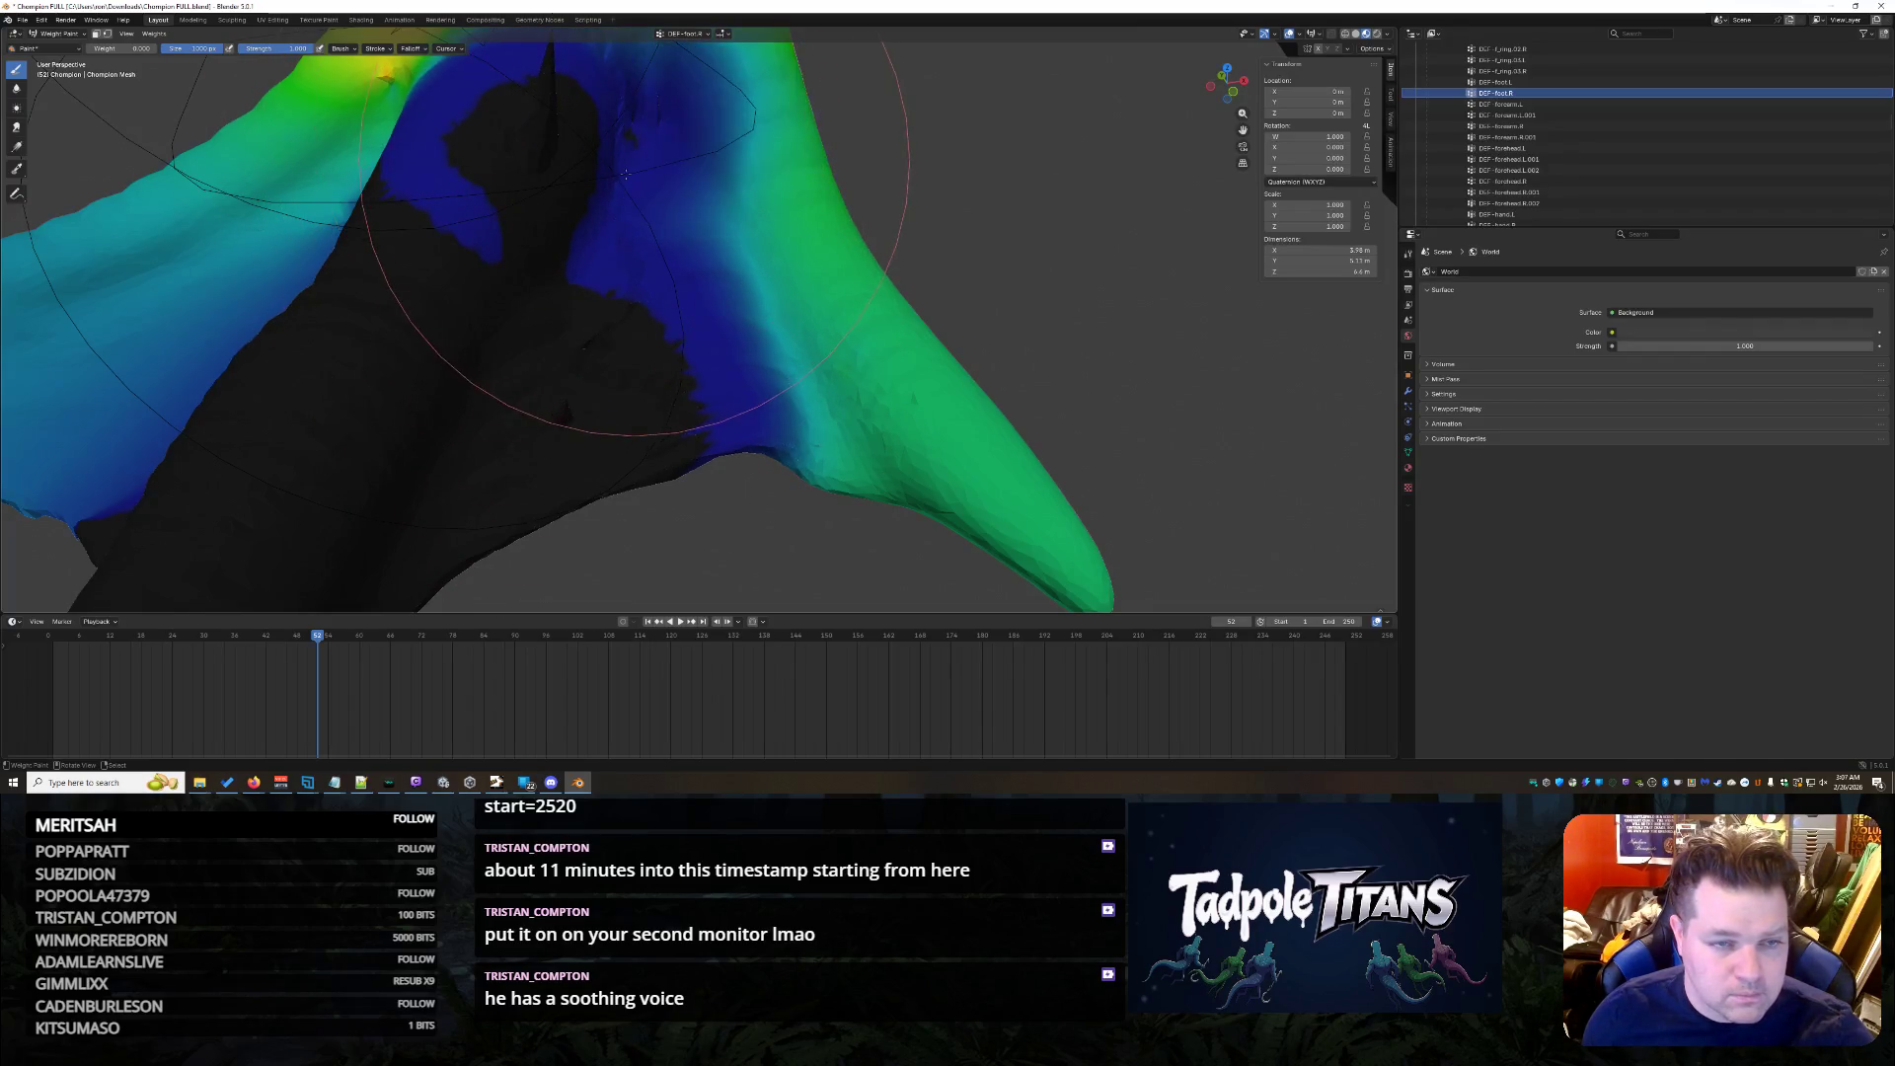
{"action": "middle_click_drag", "start_coordinate": [636, 144], "coordinate": [632, 194]}
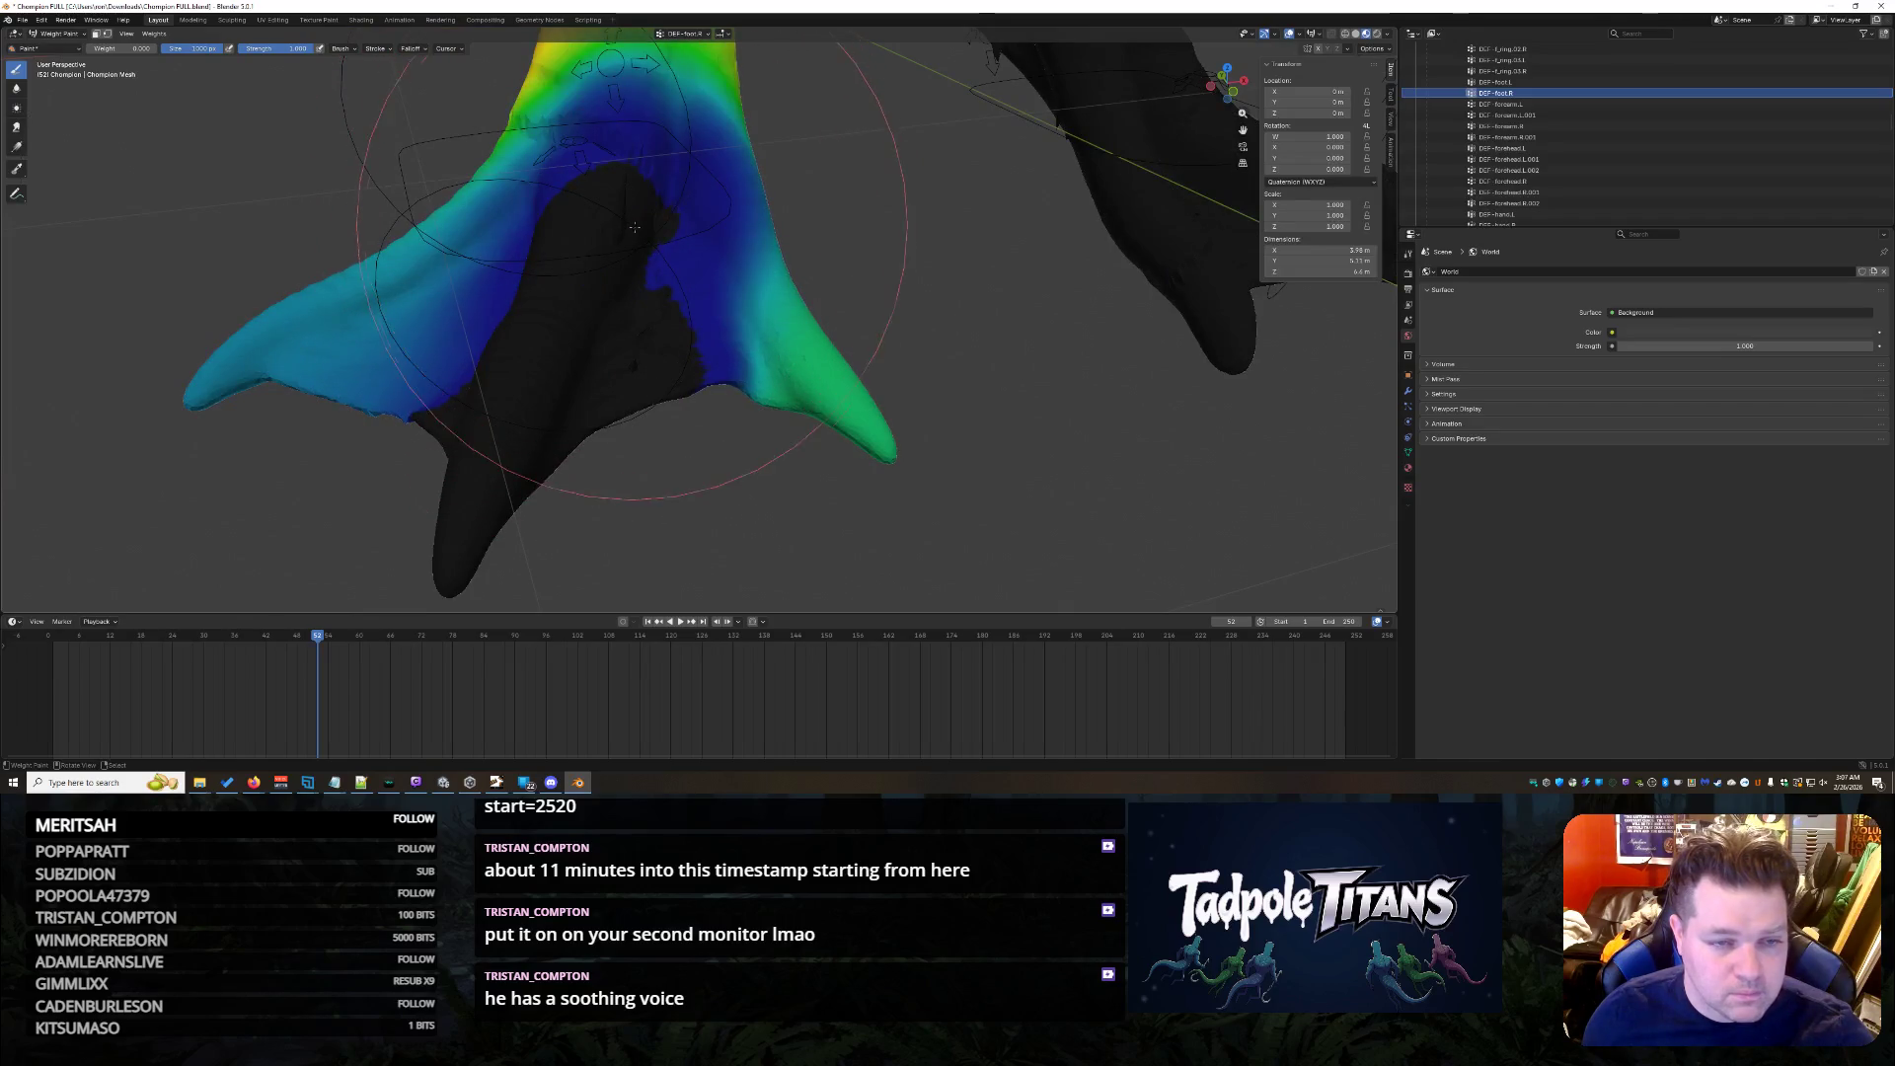
- Undo two bad edge strokes and fill the low-weight patch mid-foot
{"action": "left_click_drag", "start_coordinate": [635, 227], "coordinate": [652, 263]}
{"action": "key", "text": "ctrl+z"}
{"action": "key", "text": "ctrl+z"}
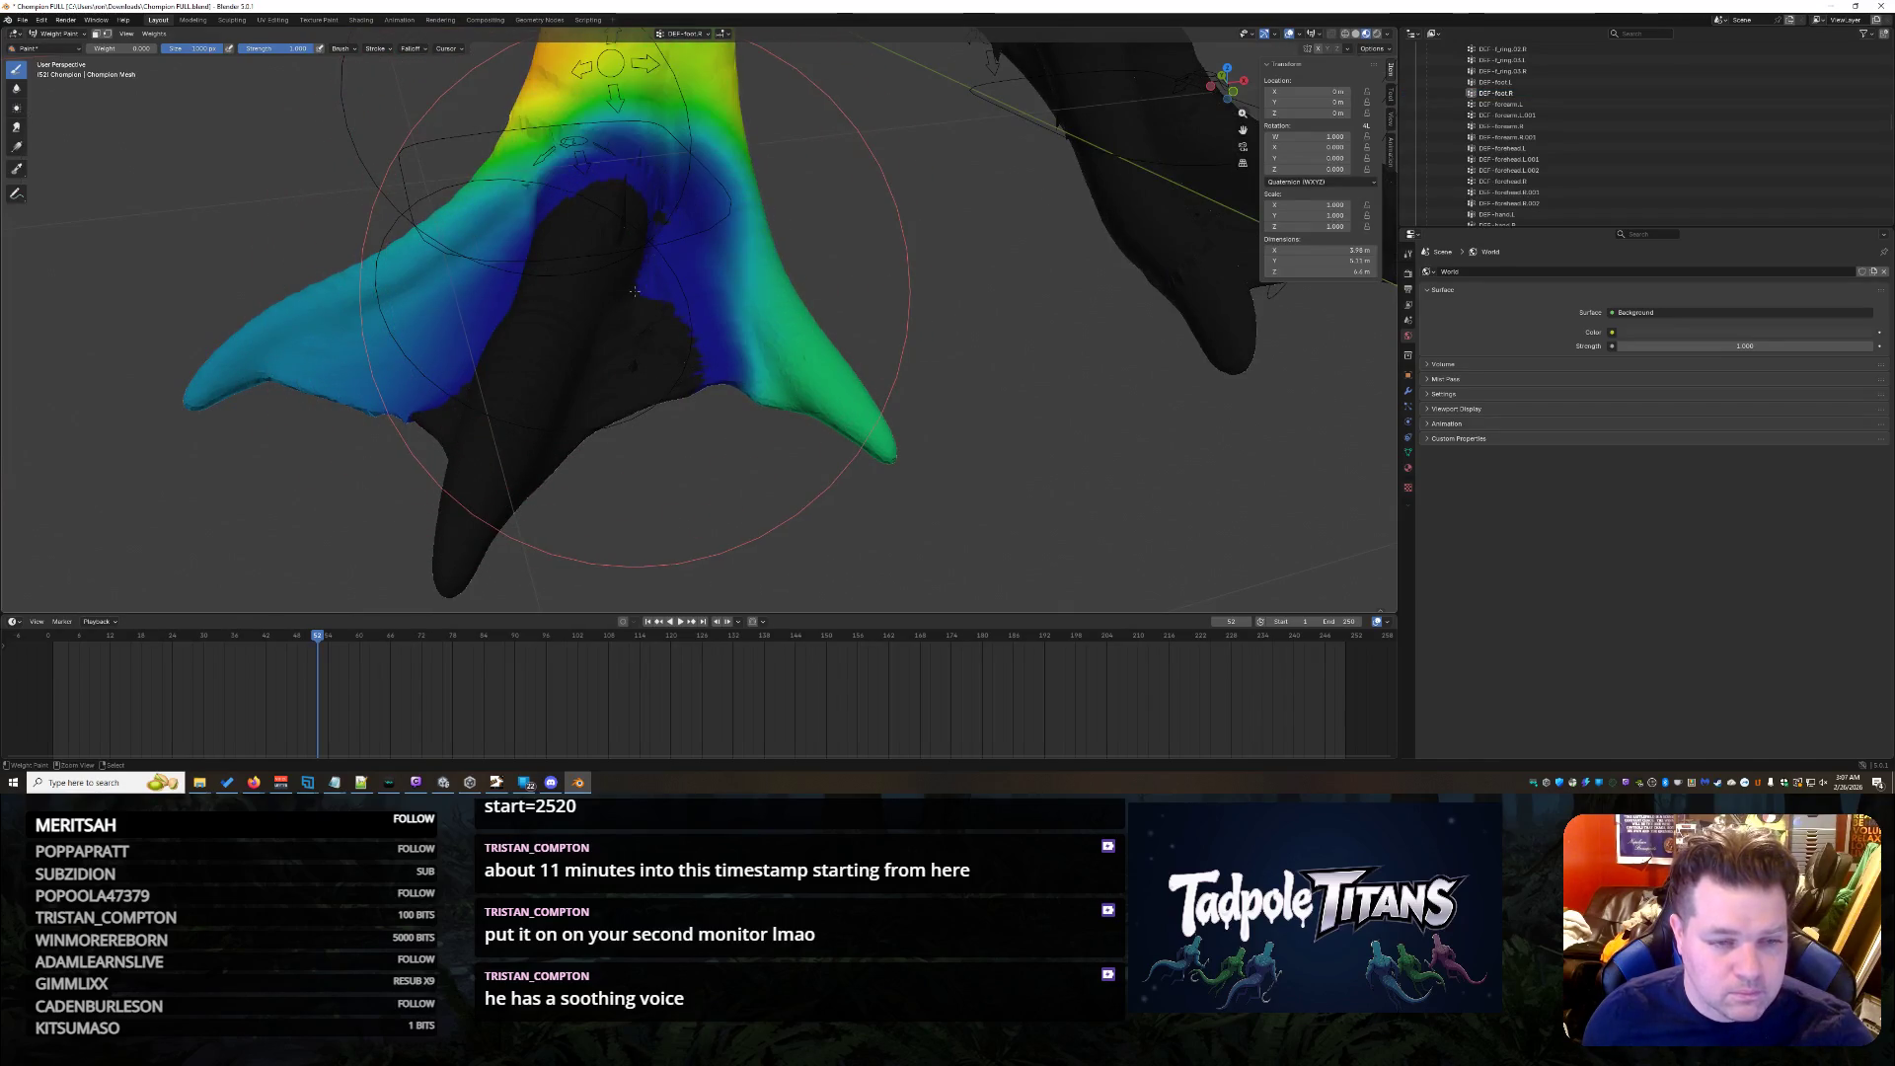
{"action": "key", "text": "ctrl+z"}
{"action": "key", "text": "ctrl+z"}
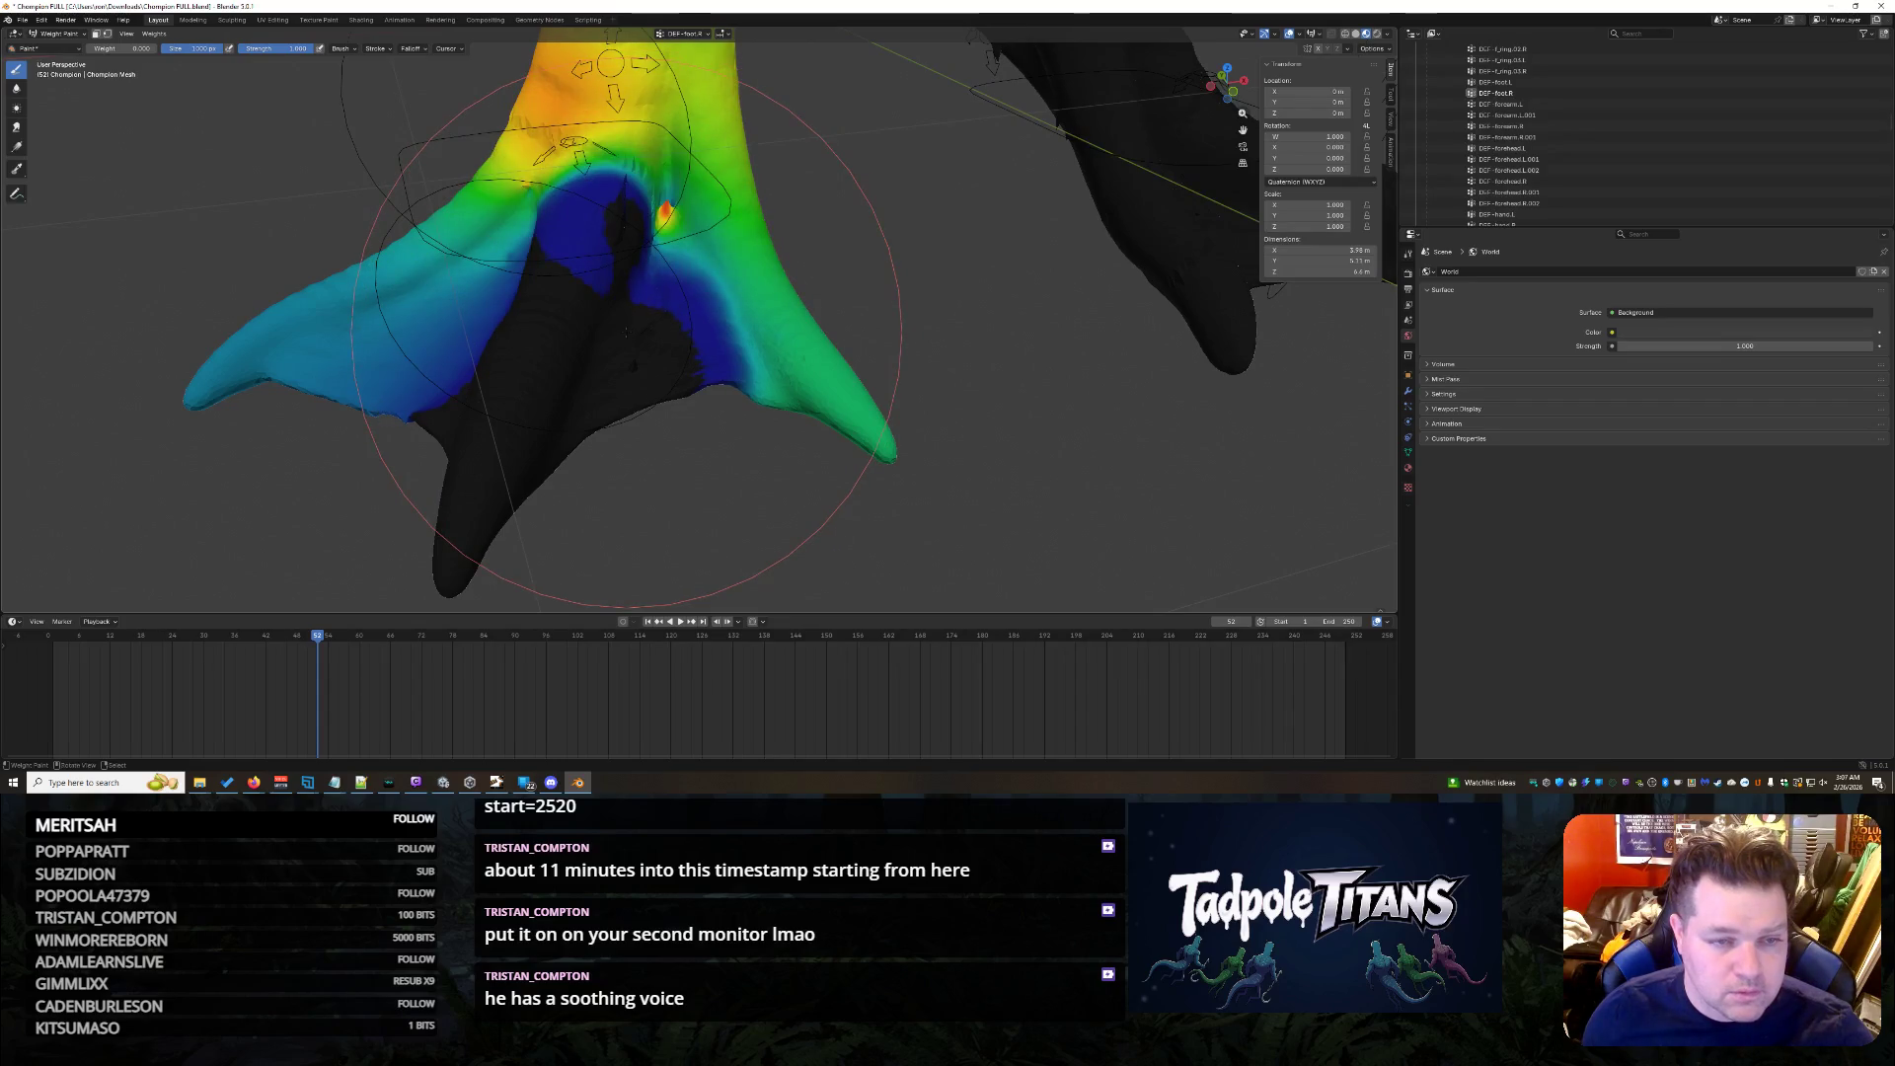
{"action": "scroll", "coordinate": [552, 297], "scroll_direction": "up", "scroll_amount": 2}
{"action": "scroll", "coordinate": [551, 298], "scroll_direction": "up", "scroll_amount": 2}
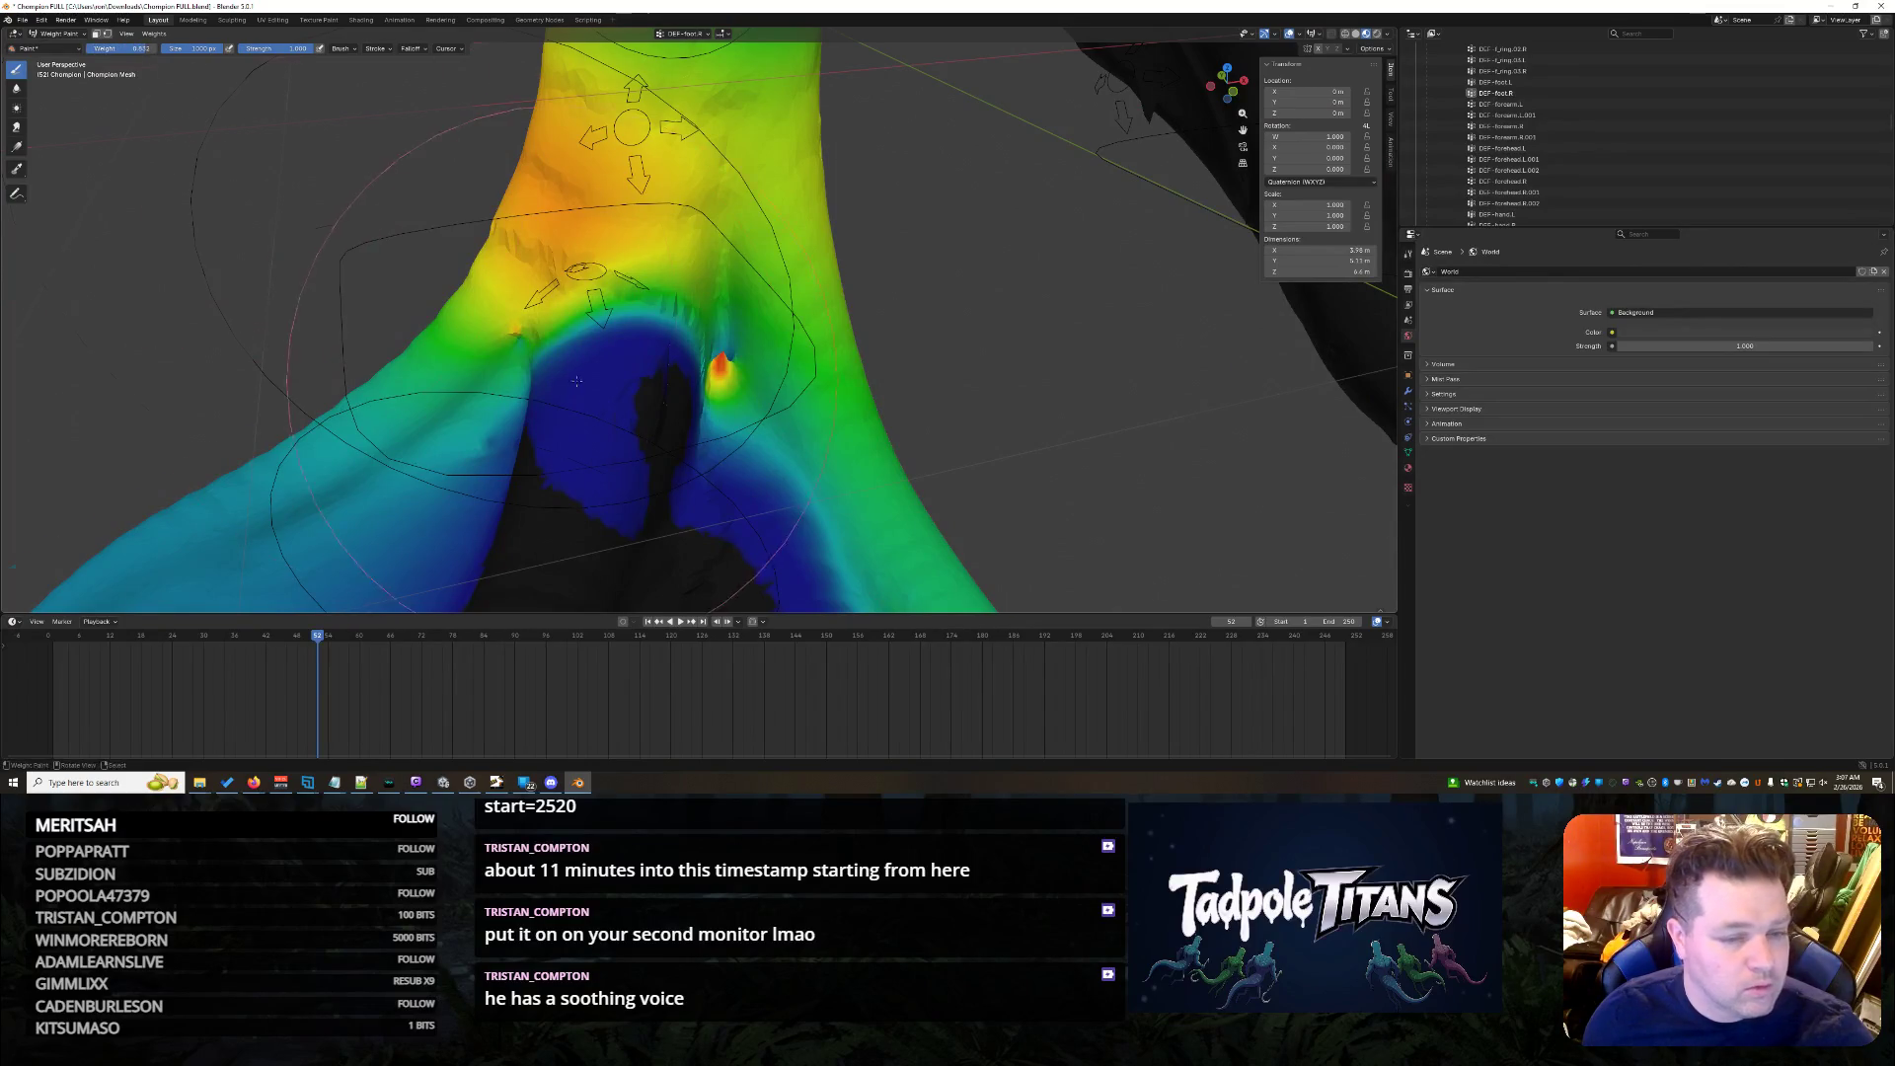
{"action": "scroll", "coordinate": [574, 381], "scroll_direction": "up", "scroll_amount": 1}
{"action": "left_click_drag", "start_coordinate": [592, 378], "coordinate": [723, 365]}
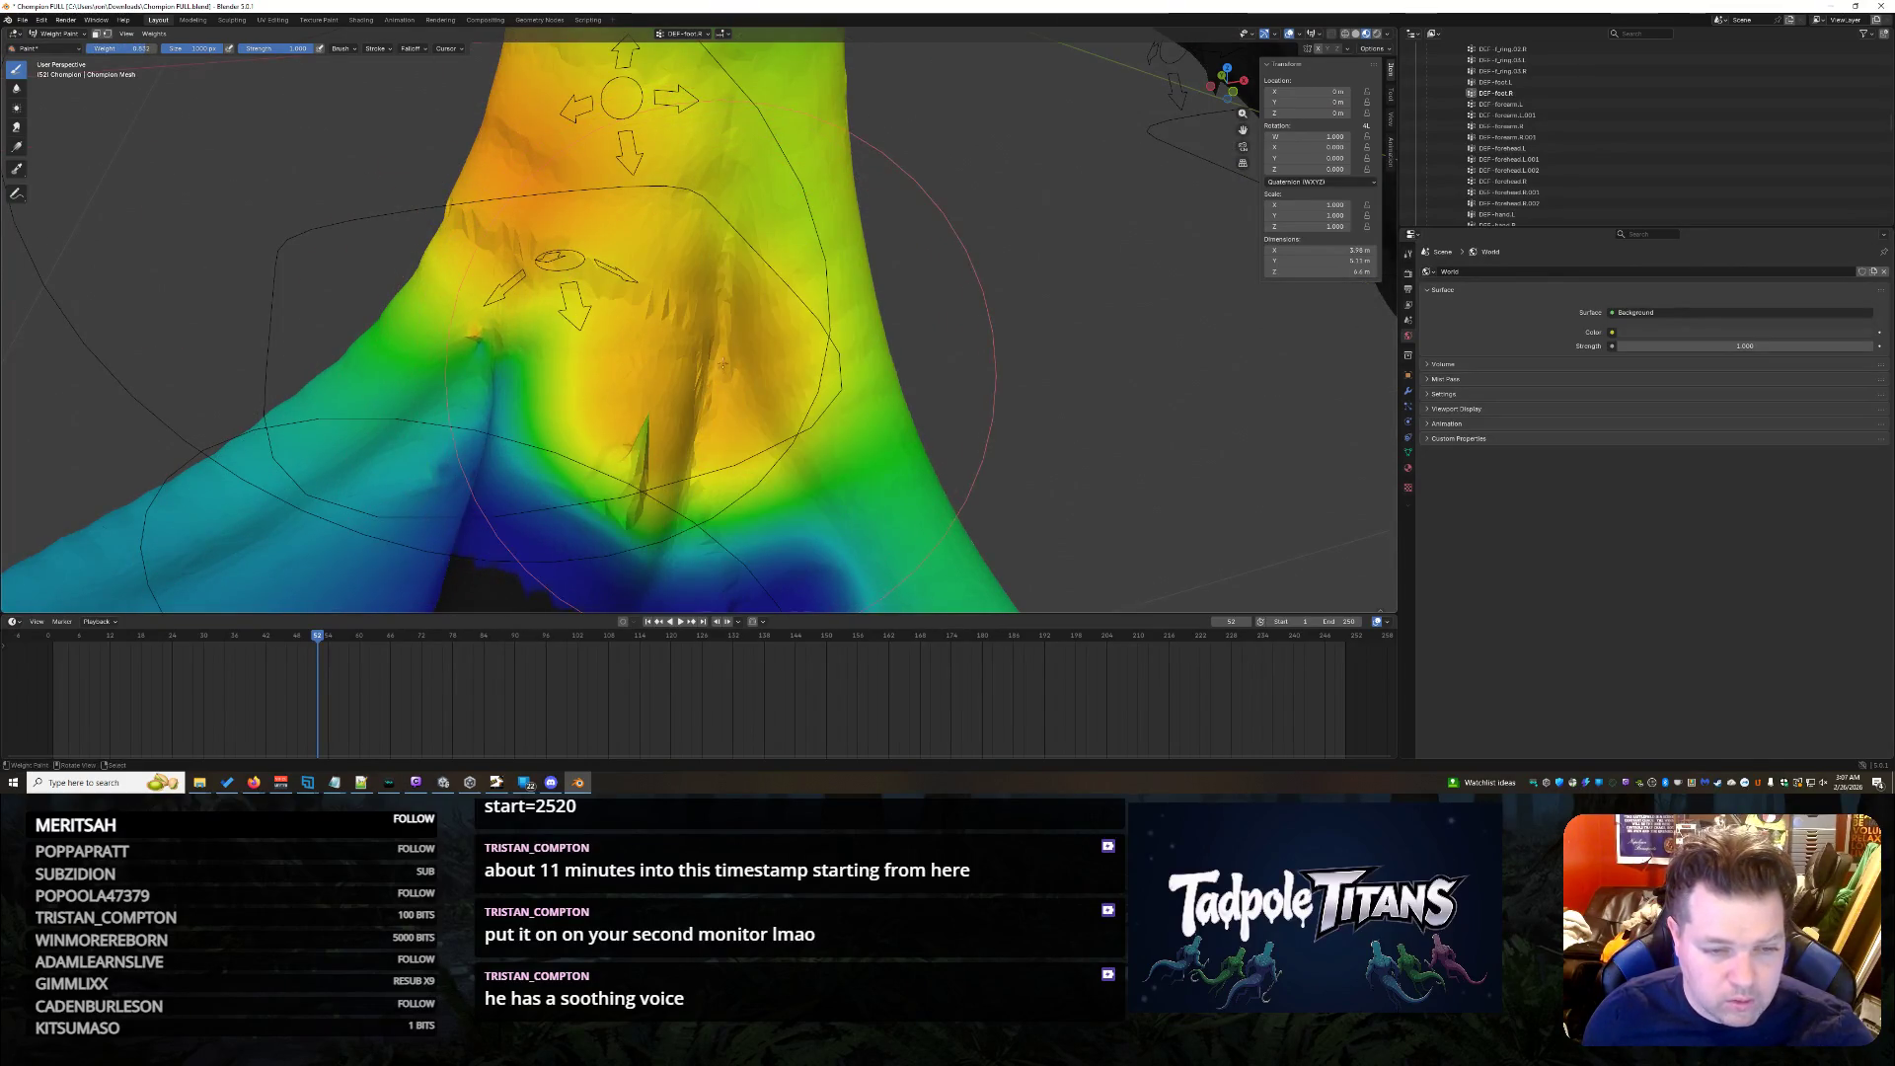
{"action": "middle_click_drag", "start_coordinate": [641, 444], "coordinate": [1037, 268]}
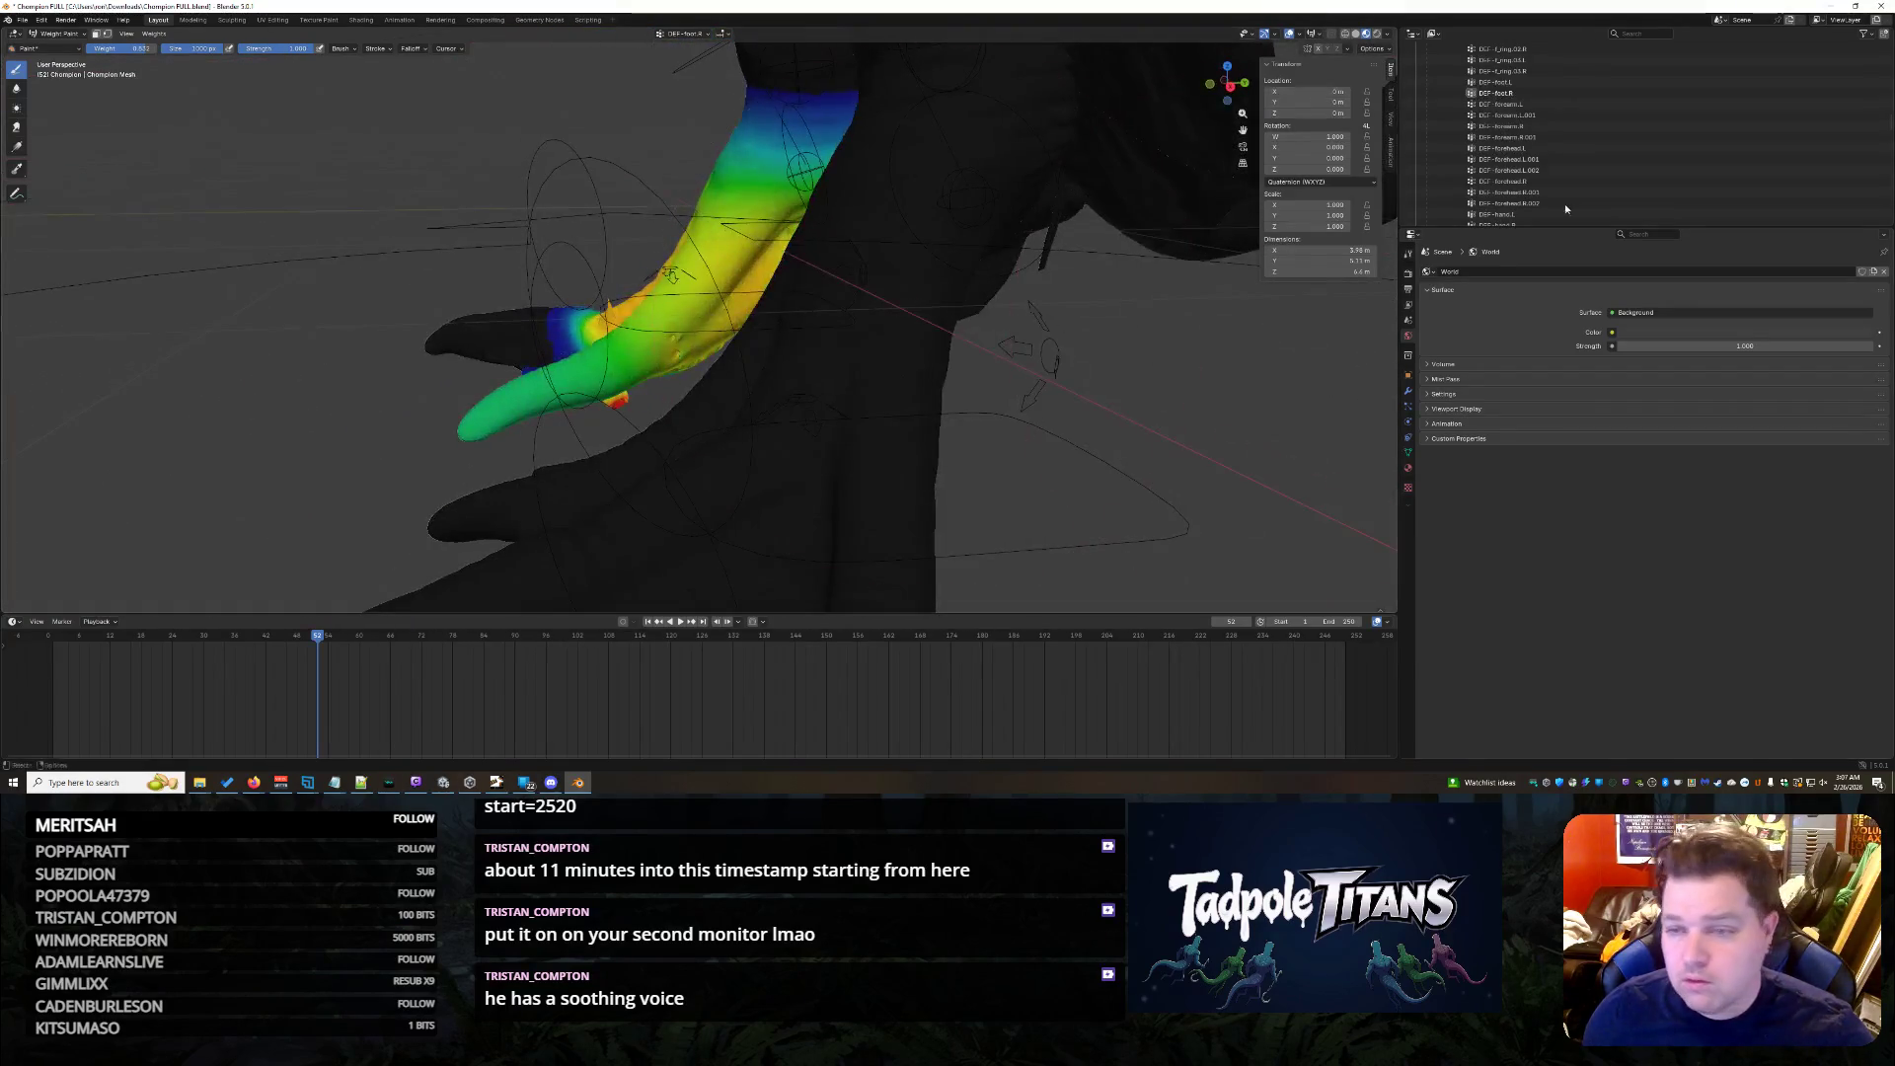
- Select the other foot's bone and frame its webbing weights in the viewport
{"action": "left_click", "coordinate": [1529, 85]}
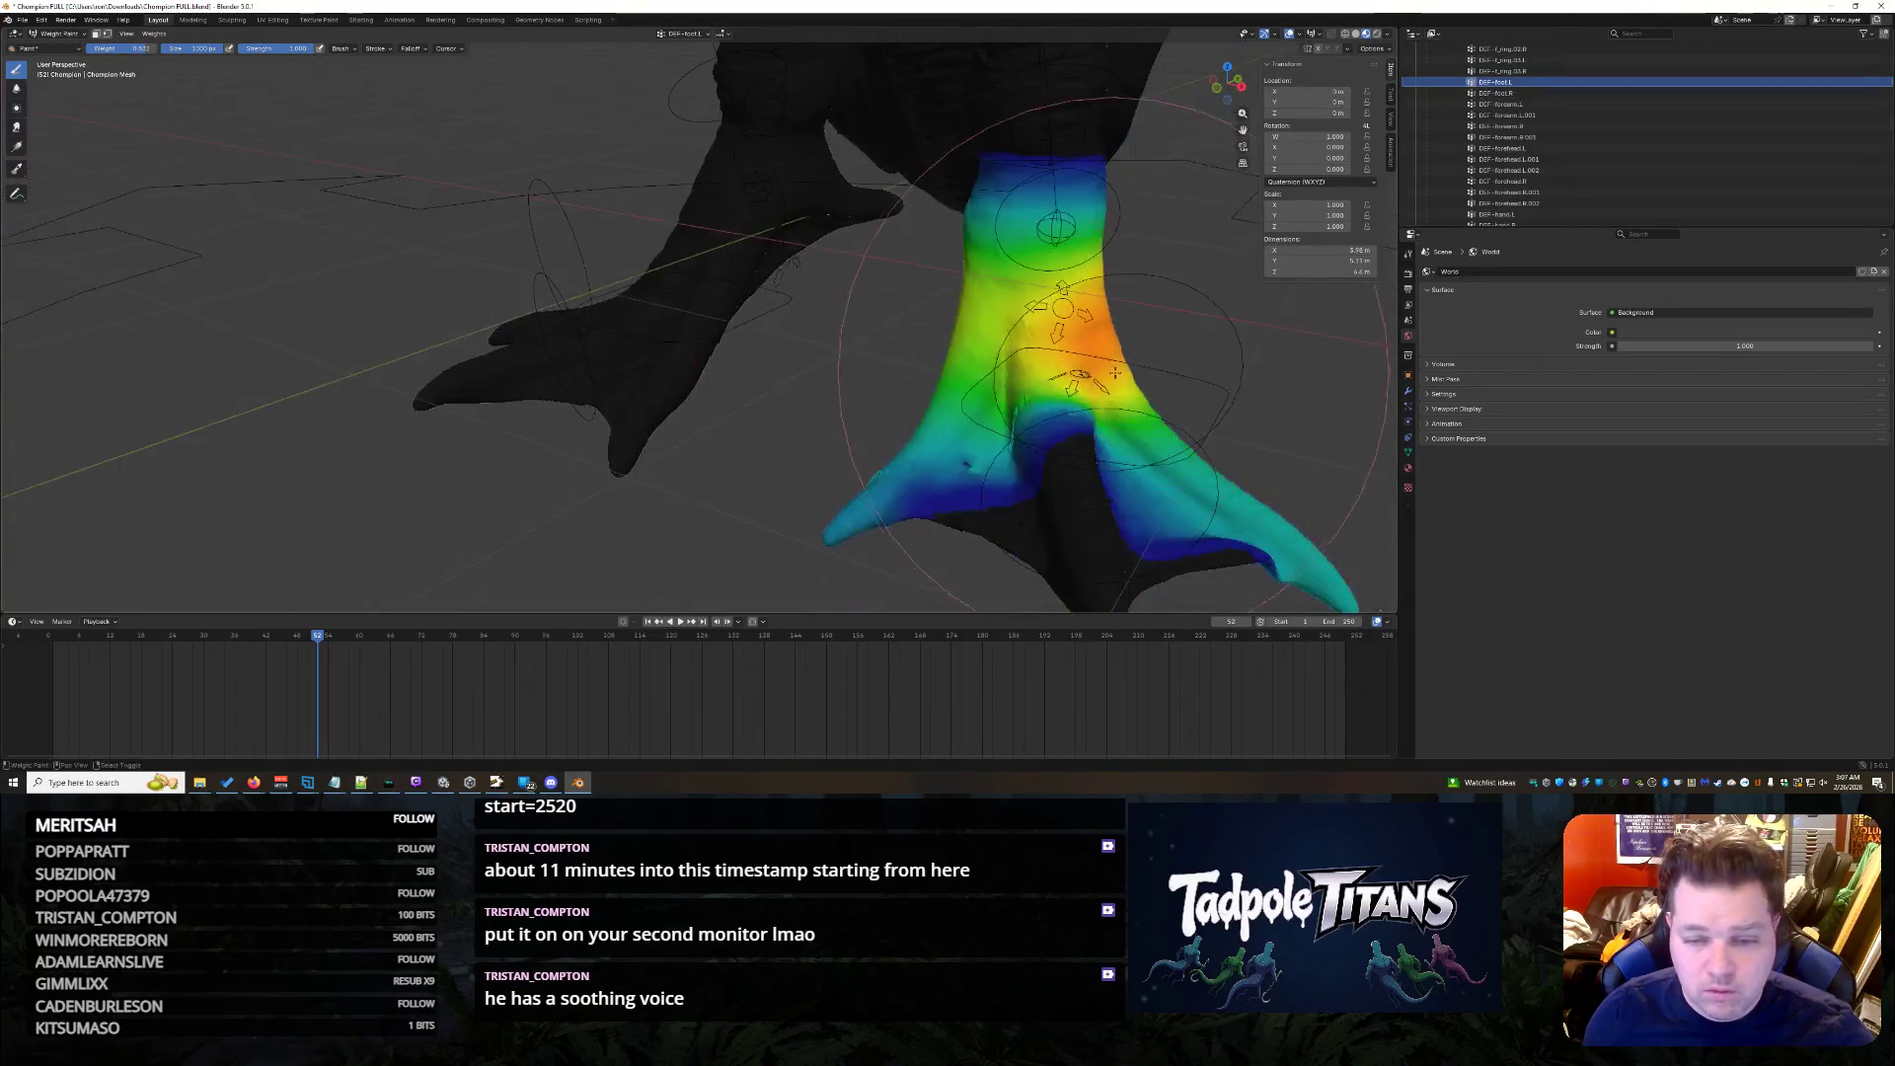
{"action": "middle_click_drag", "start_coordinate": [1037, 296], "coordinate": [1033, 336]}
{"action": "key", "text": "KP_Decimal"}
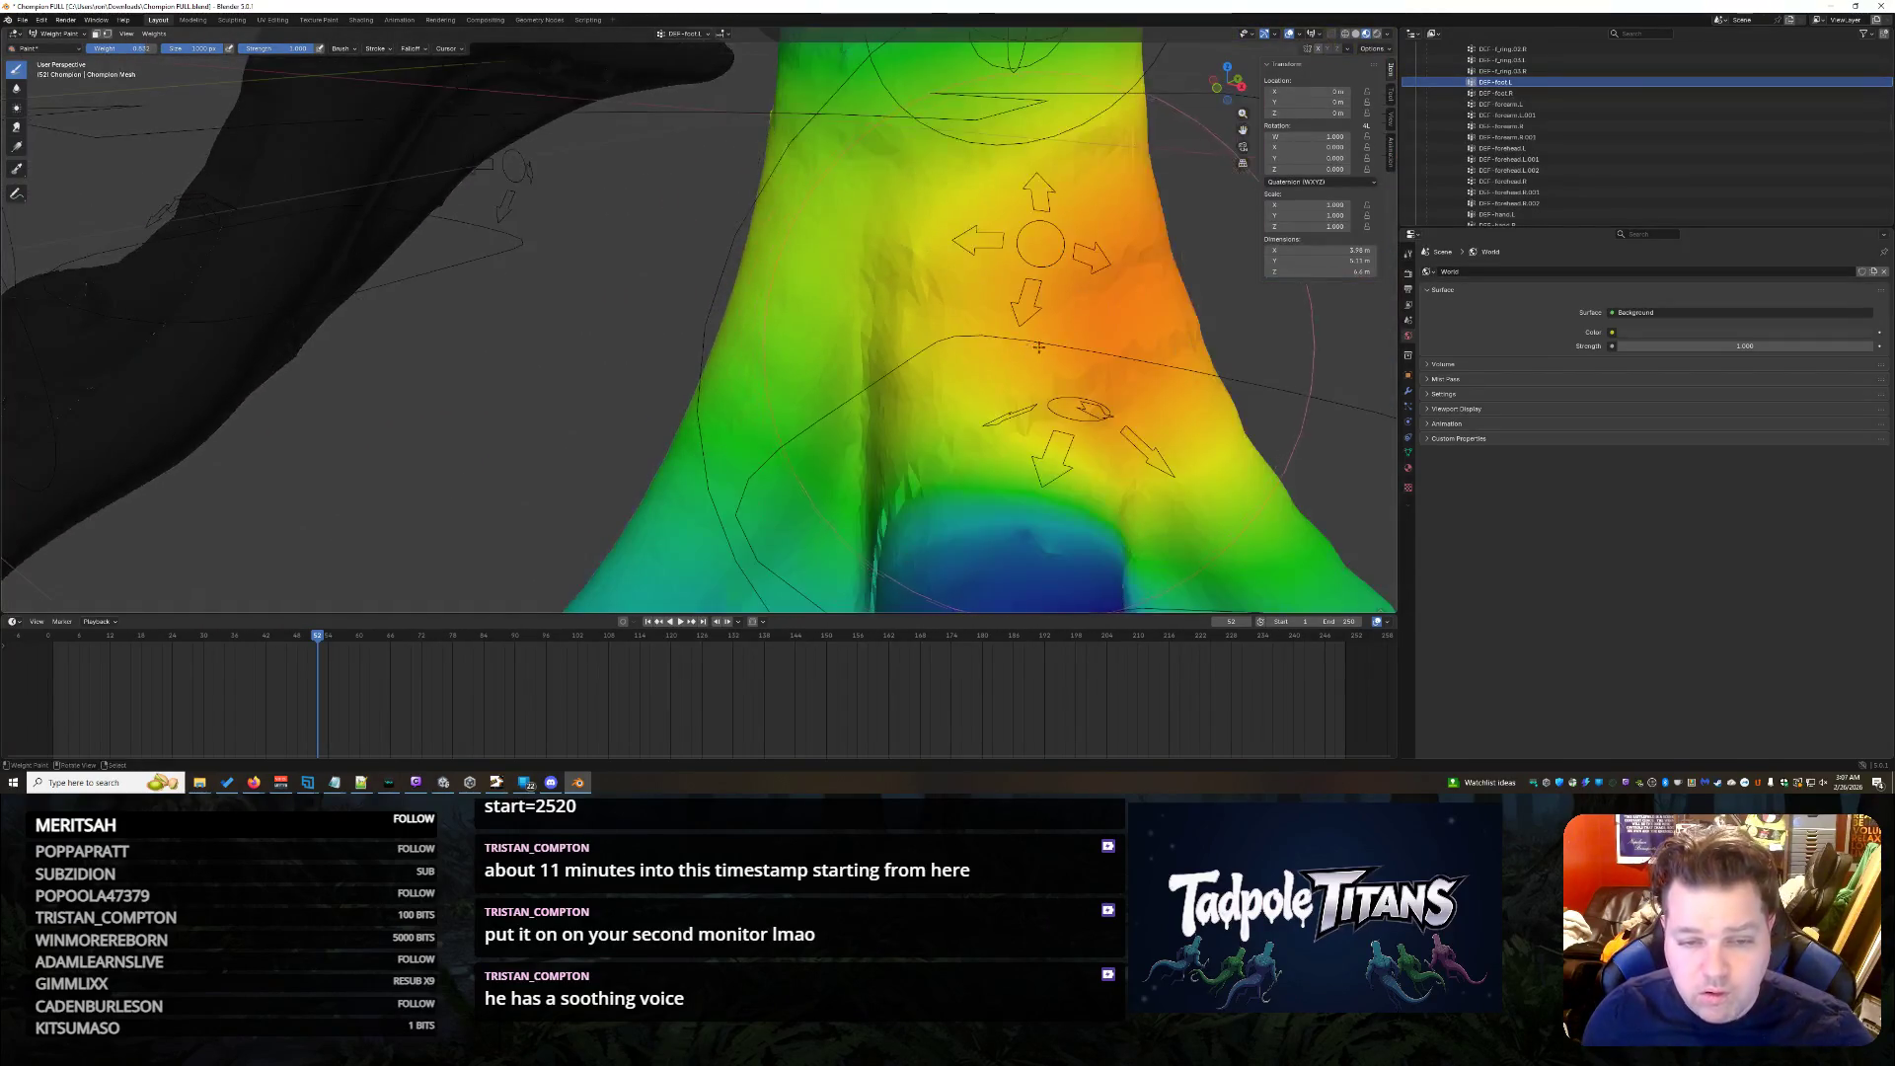
{"action": "scroll", "coordinate": [902, 381], "scroll_direction": "down", "scroll_amount": 5}
{"action": "scroll", "coordinate": [902, 380], "scroll_direction": "up", "scroll_amount": 6}
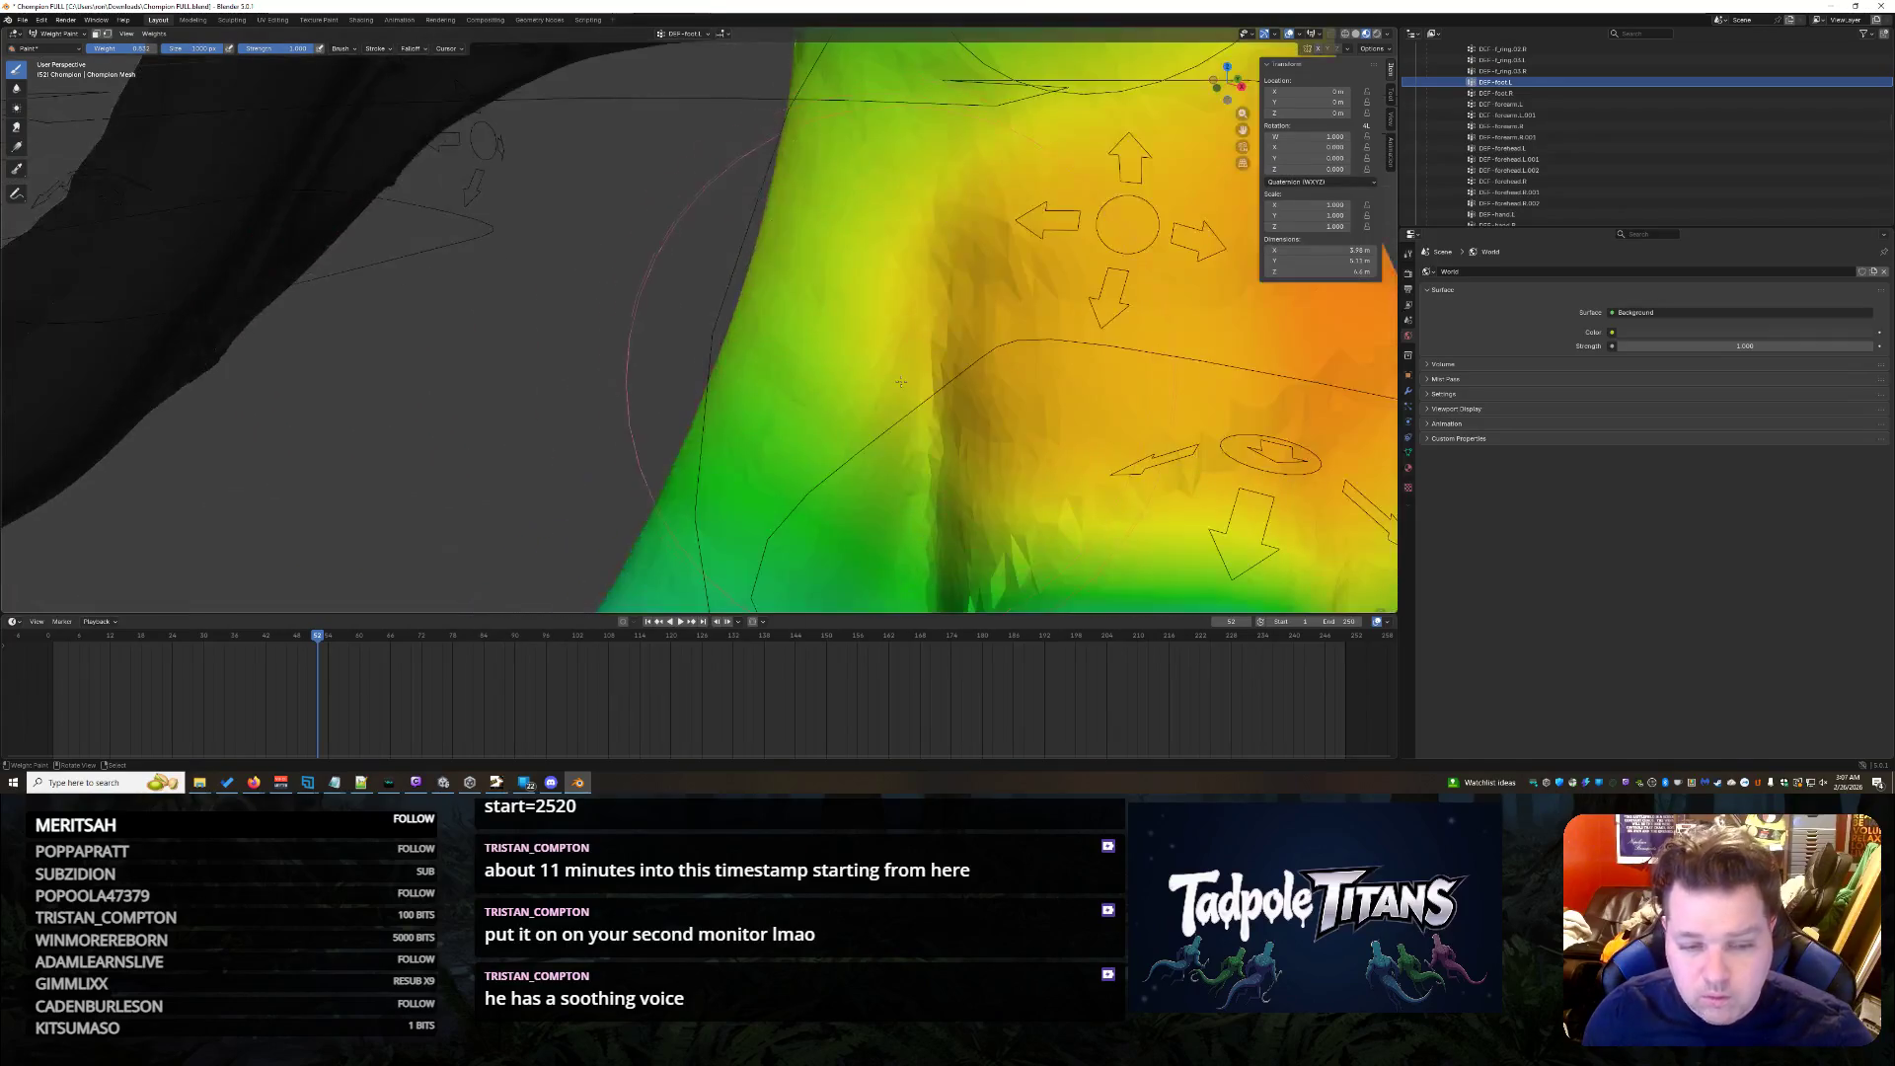
{"action": "scroll", "coordinate": [1033, 461], "scroll_direction": "down", "scroll_amount": 5}
{"action": "middle_click_drag", "start_coordinate": [1032, 461], "coordinate": [994, 370]}
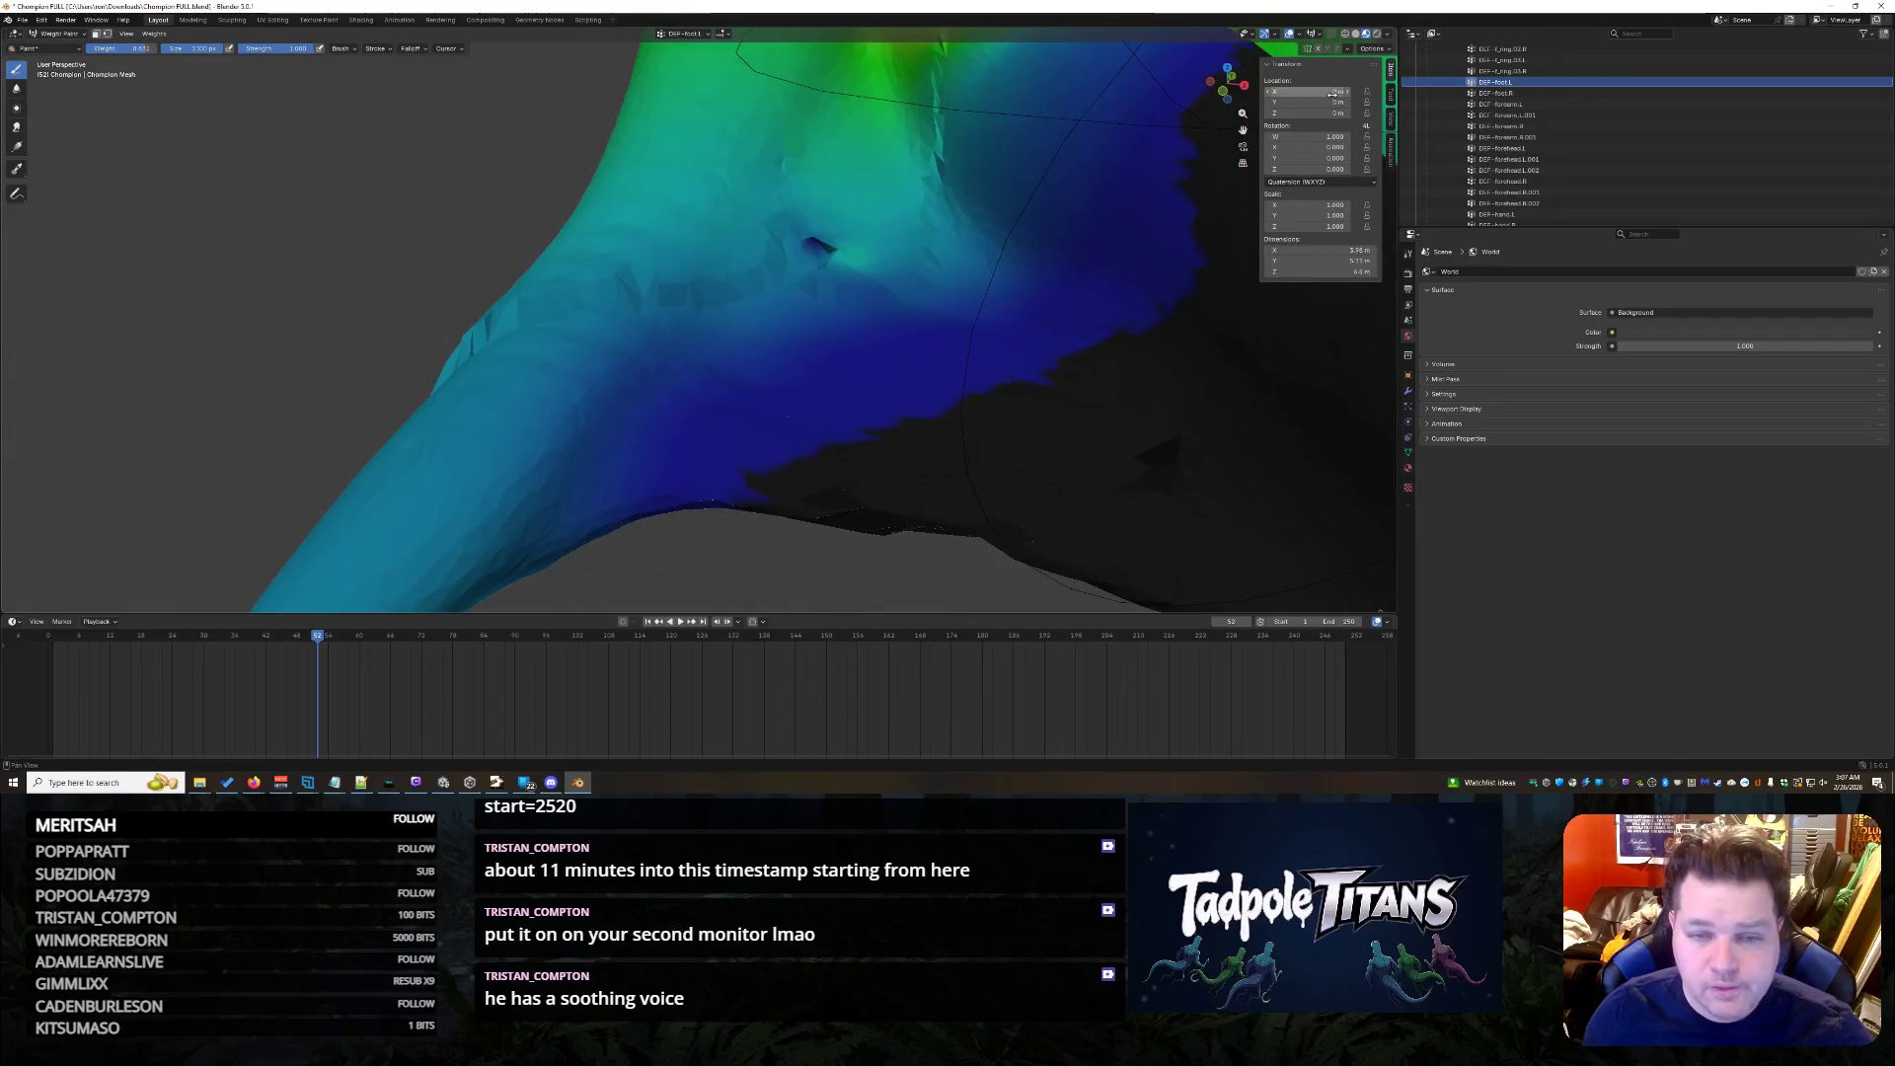
{"action": "scroll", "coordinate": [902, 239], "scroll_direction": "down", "scroll_amount": 5}
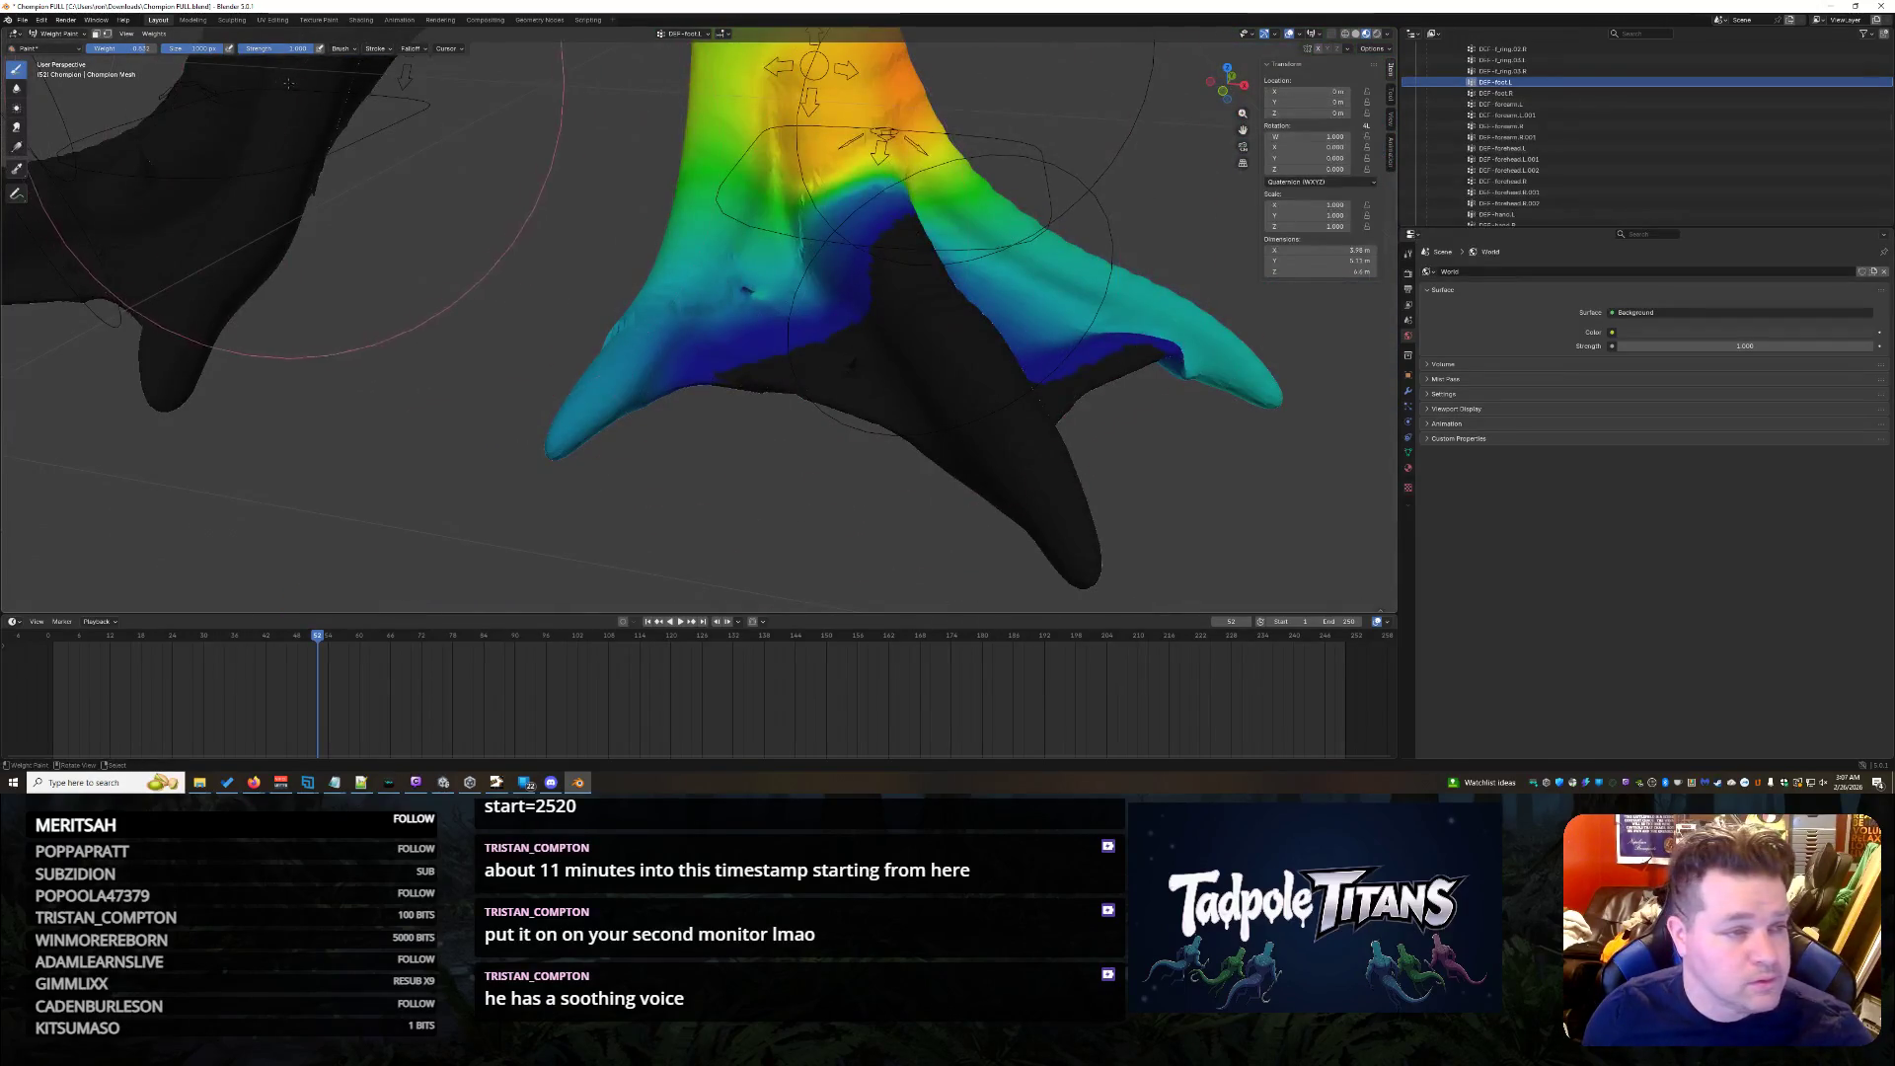
{"action": "scroll", "coordinate": [948, 252], "scroll_direction": "up", "scroll_amount": 5}
{"action": "scroll", "coordinate": [883, 247], "scroll_direction": "up", "scroll_amount": 2}
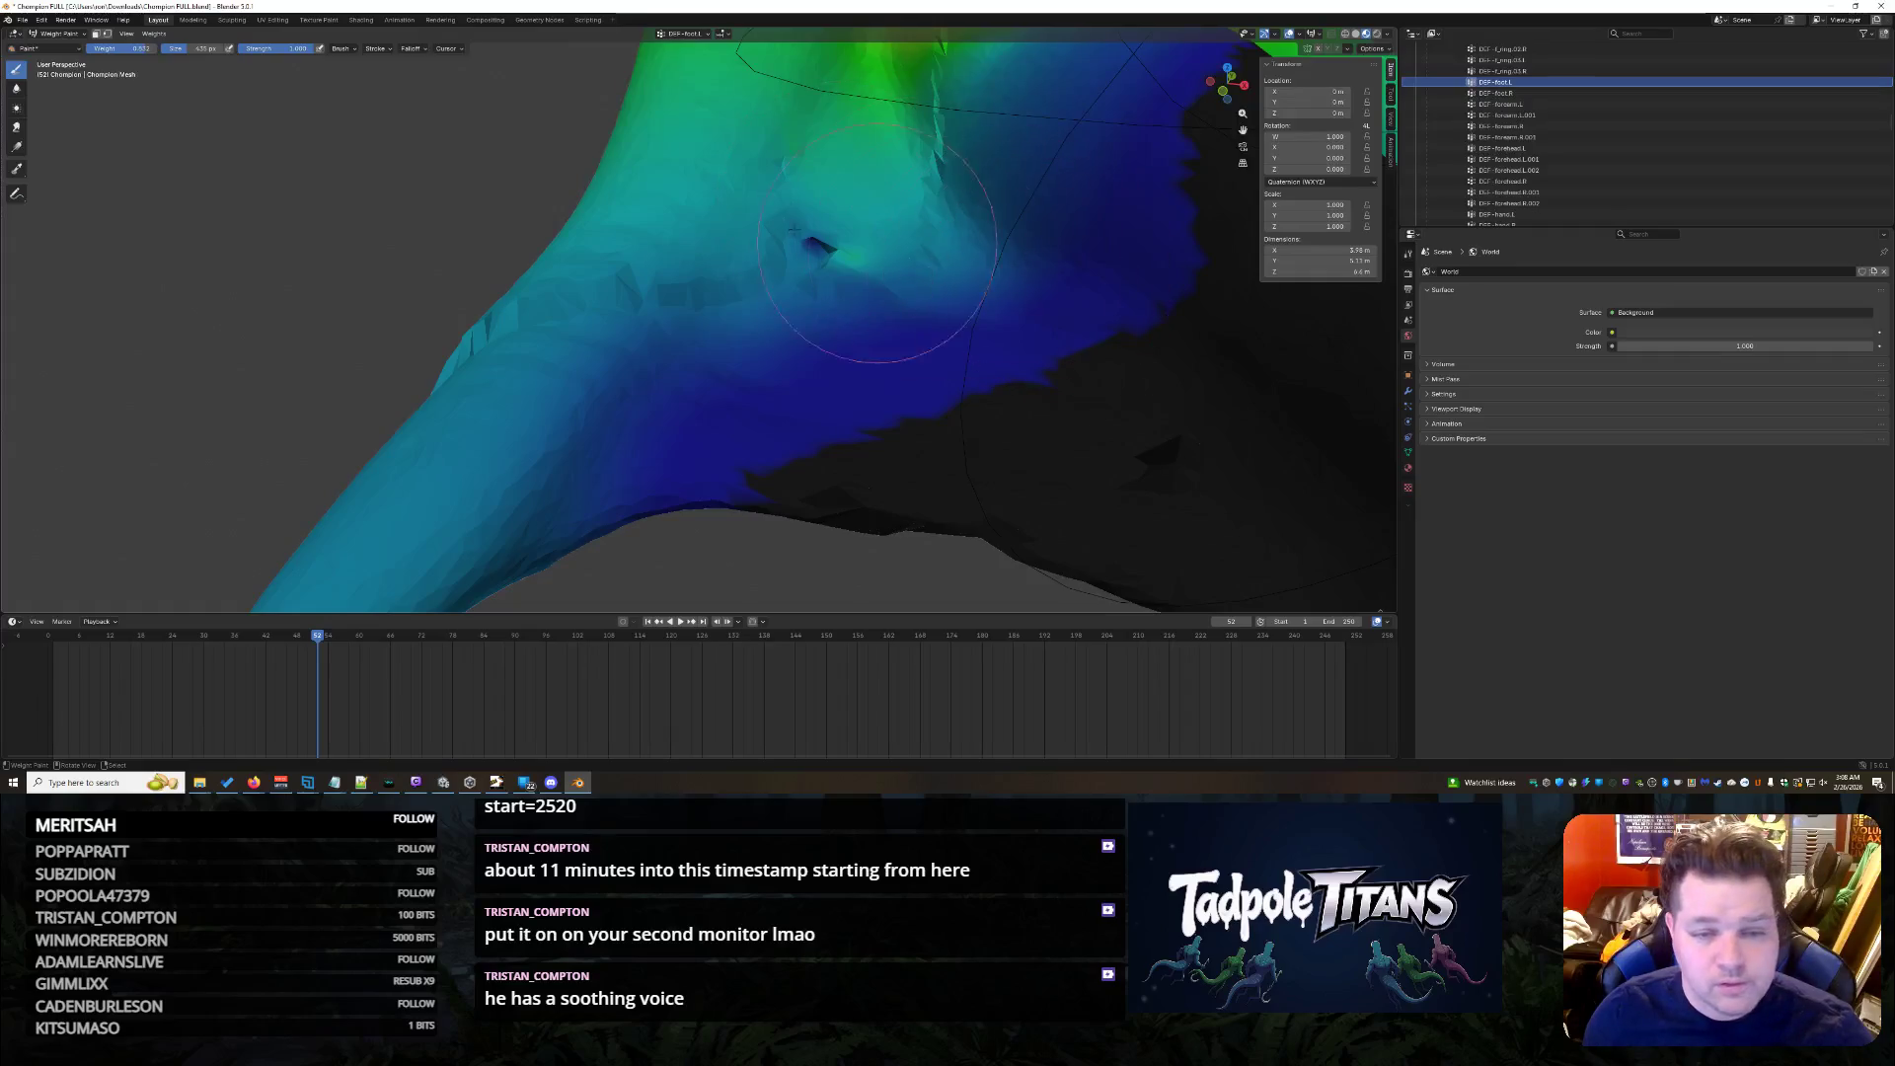
- Paint lower weight around the small dent, undoing a stray stroke beside it
{"action": "mouse_move", "coordinate": [874, 235]}
{"action": "left_mouse_down"}
{"action": "mouse_move", "coordinate": [837, 258]}
{"action": "mouse_move", "coordinate": [840, 286]}
{"action": "left_mouse_up"}
{"action": "key", "text": "ctrl+z"}
{"action": "key", "text": "ctrl+z"}
{"action": "key", "text": "ctrl+z"}
{"action": "key", "text": "ctrl+z"}
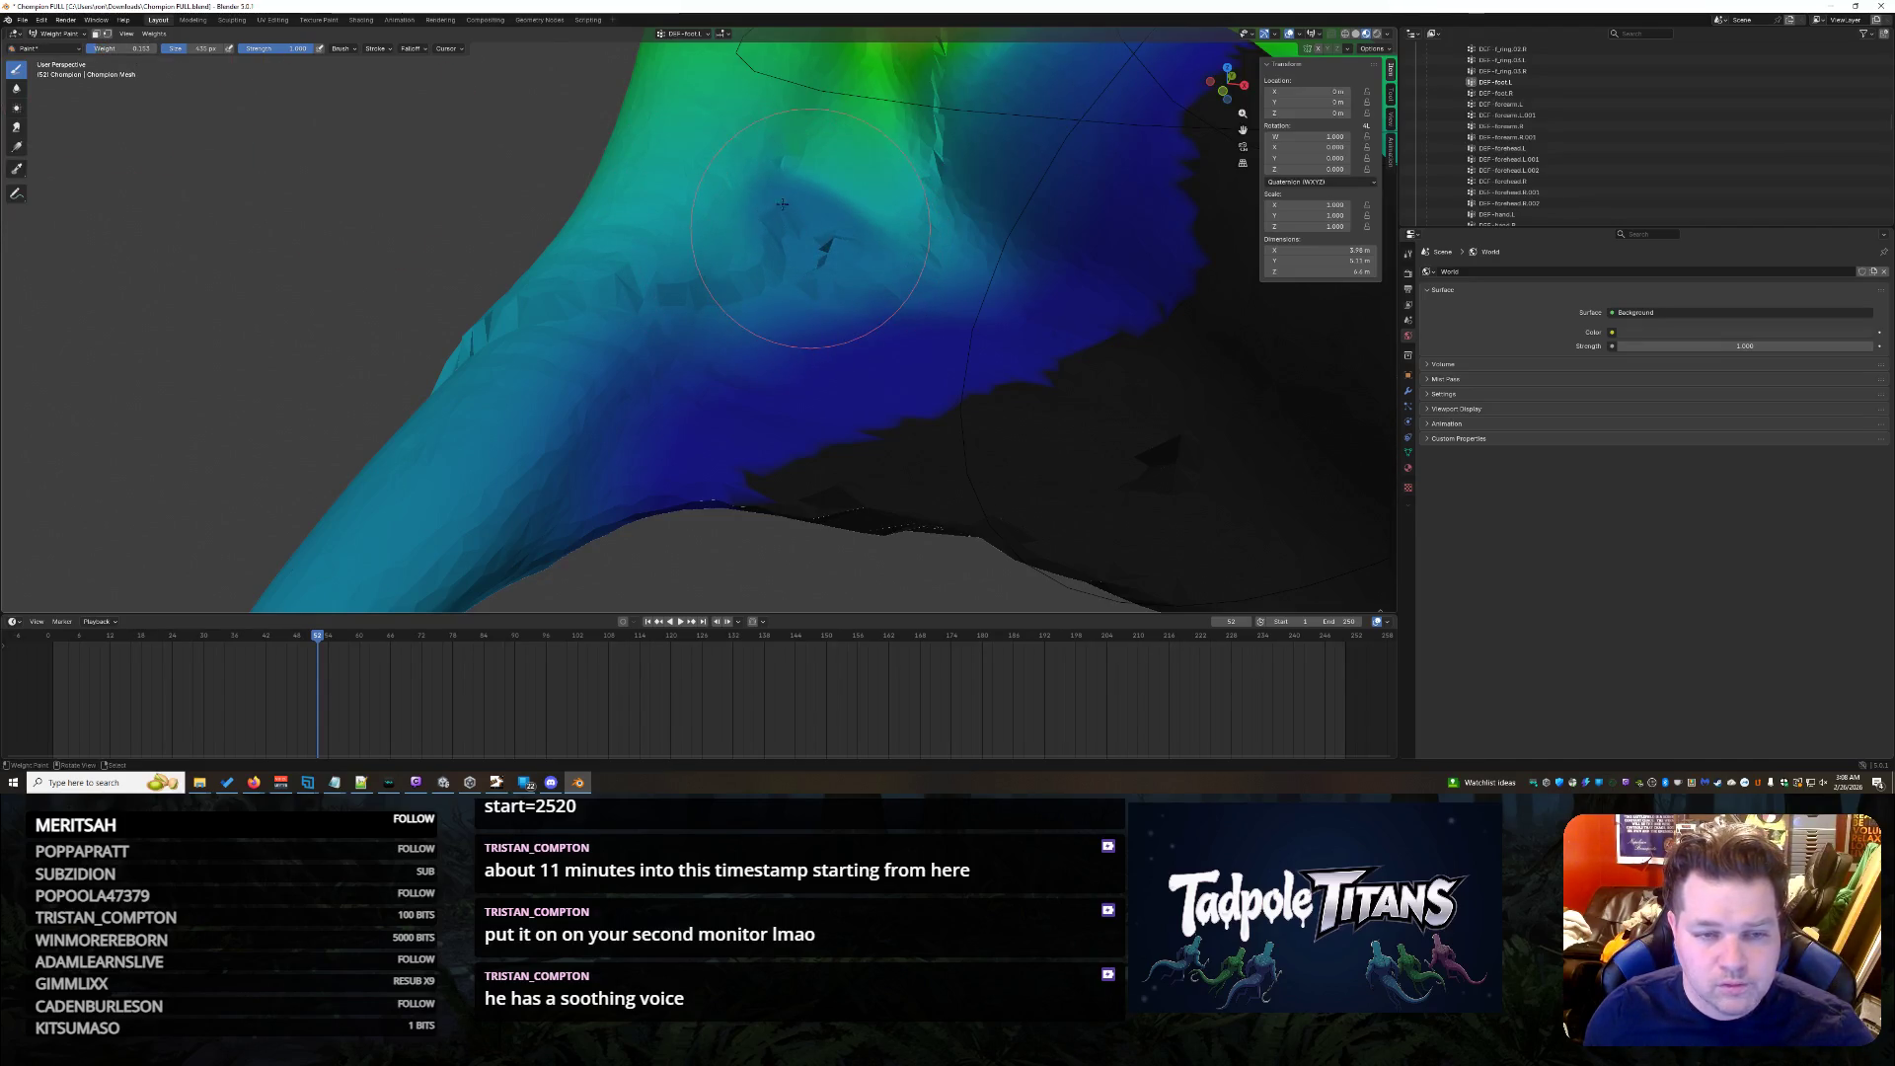
{"action": "left_click_drag", "start_coordinate": [784, 204], "coordinate": [791, 208]}
{"action": "left_click_drag", "start_coordinate": [971, 257], "coordinate": [922, 245]}
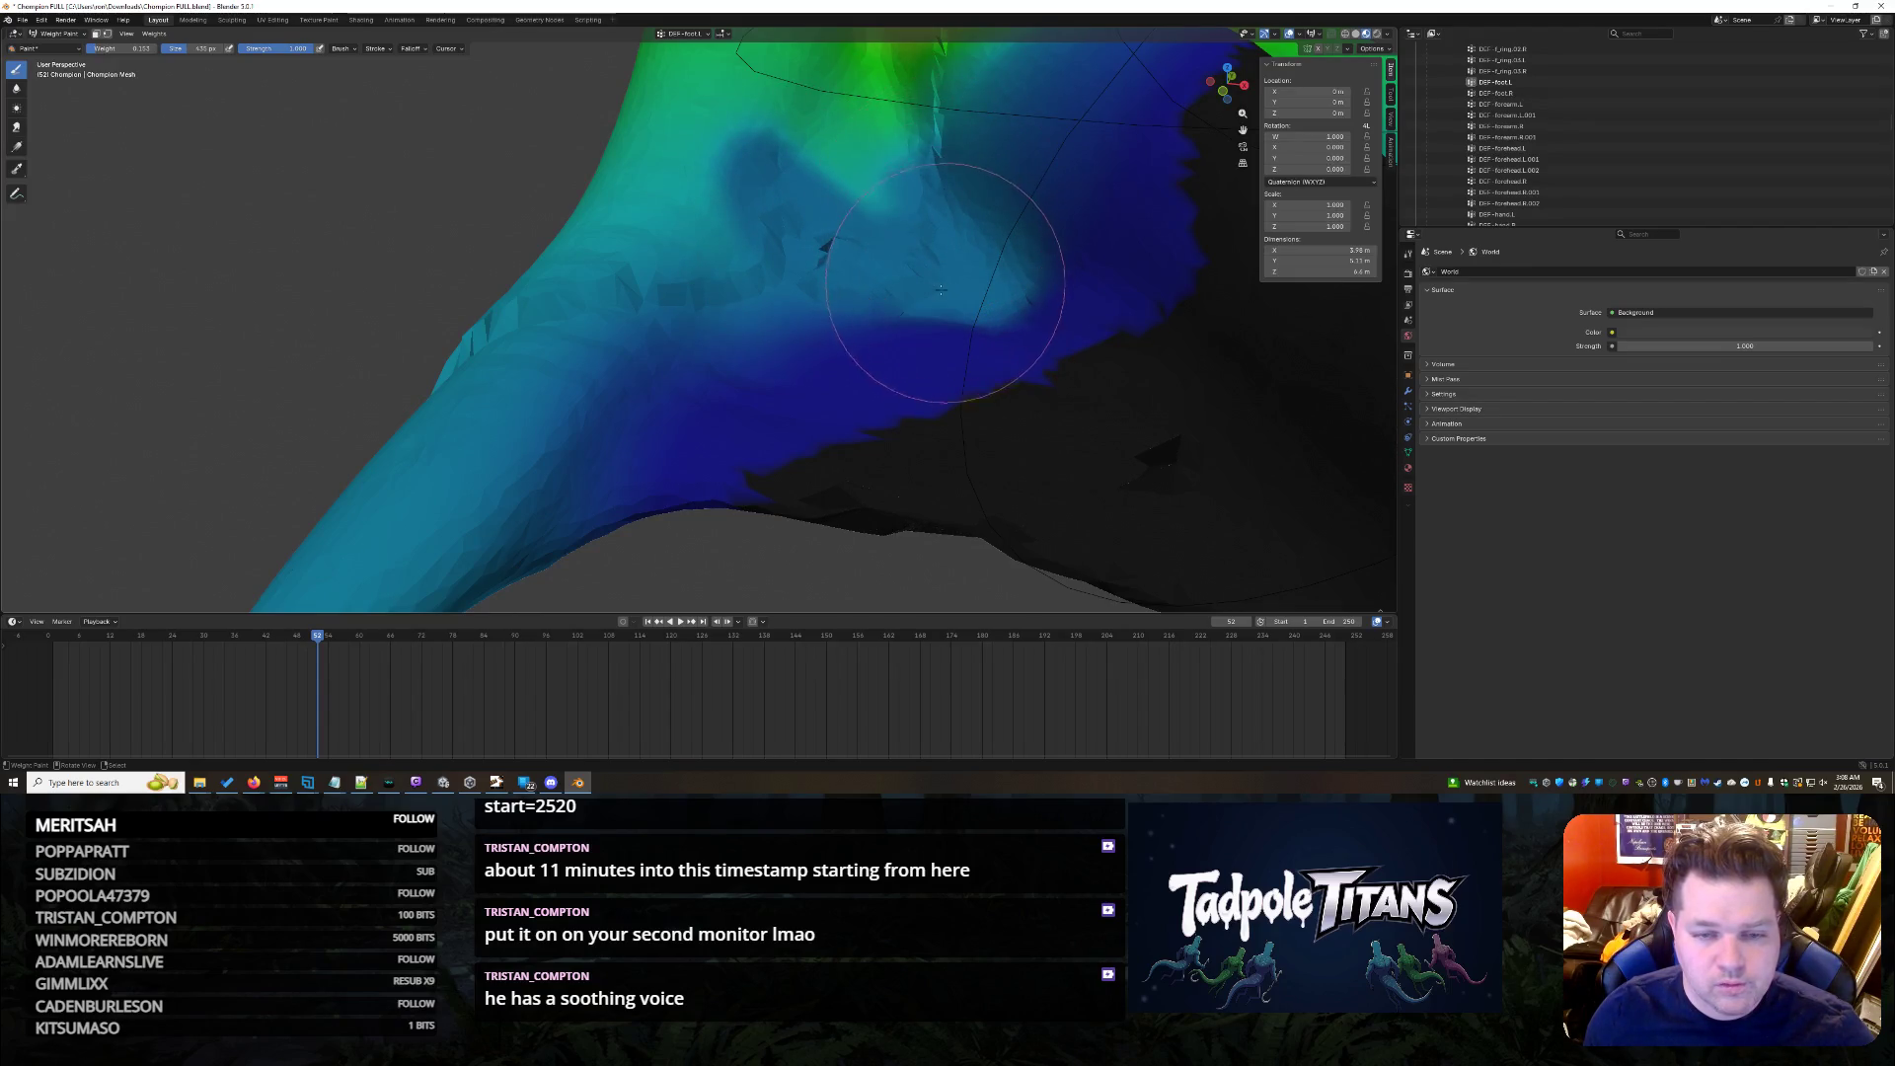
{"action": "middle_click_drag", "start_coordinate": [866, 280], "coordinate": [973, 339]}
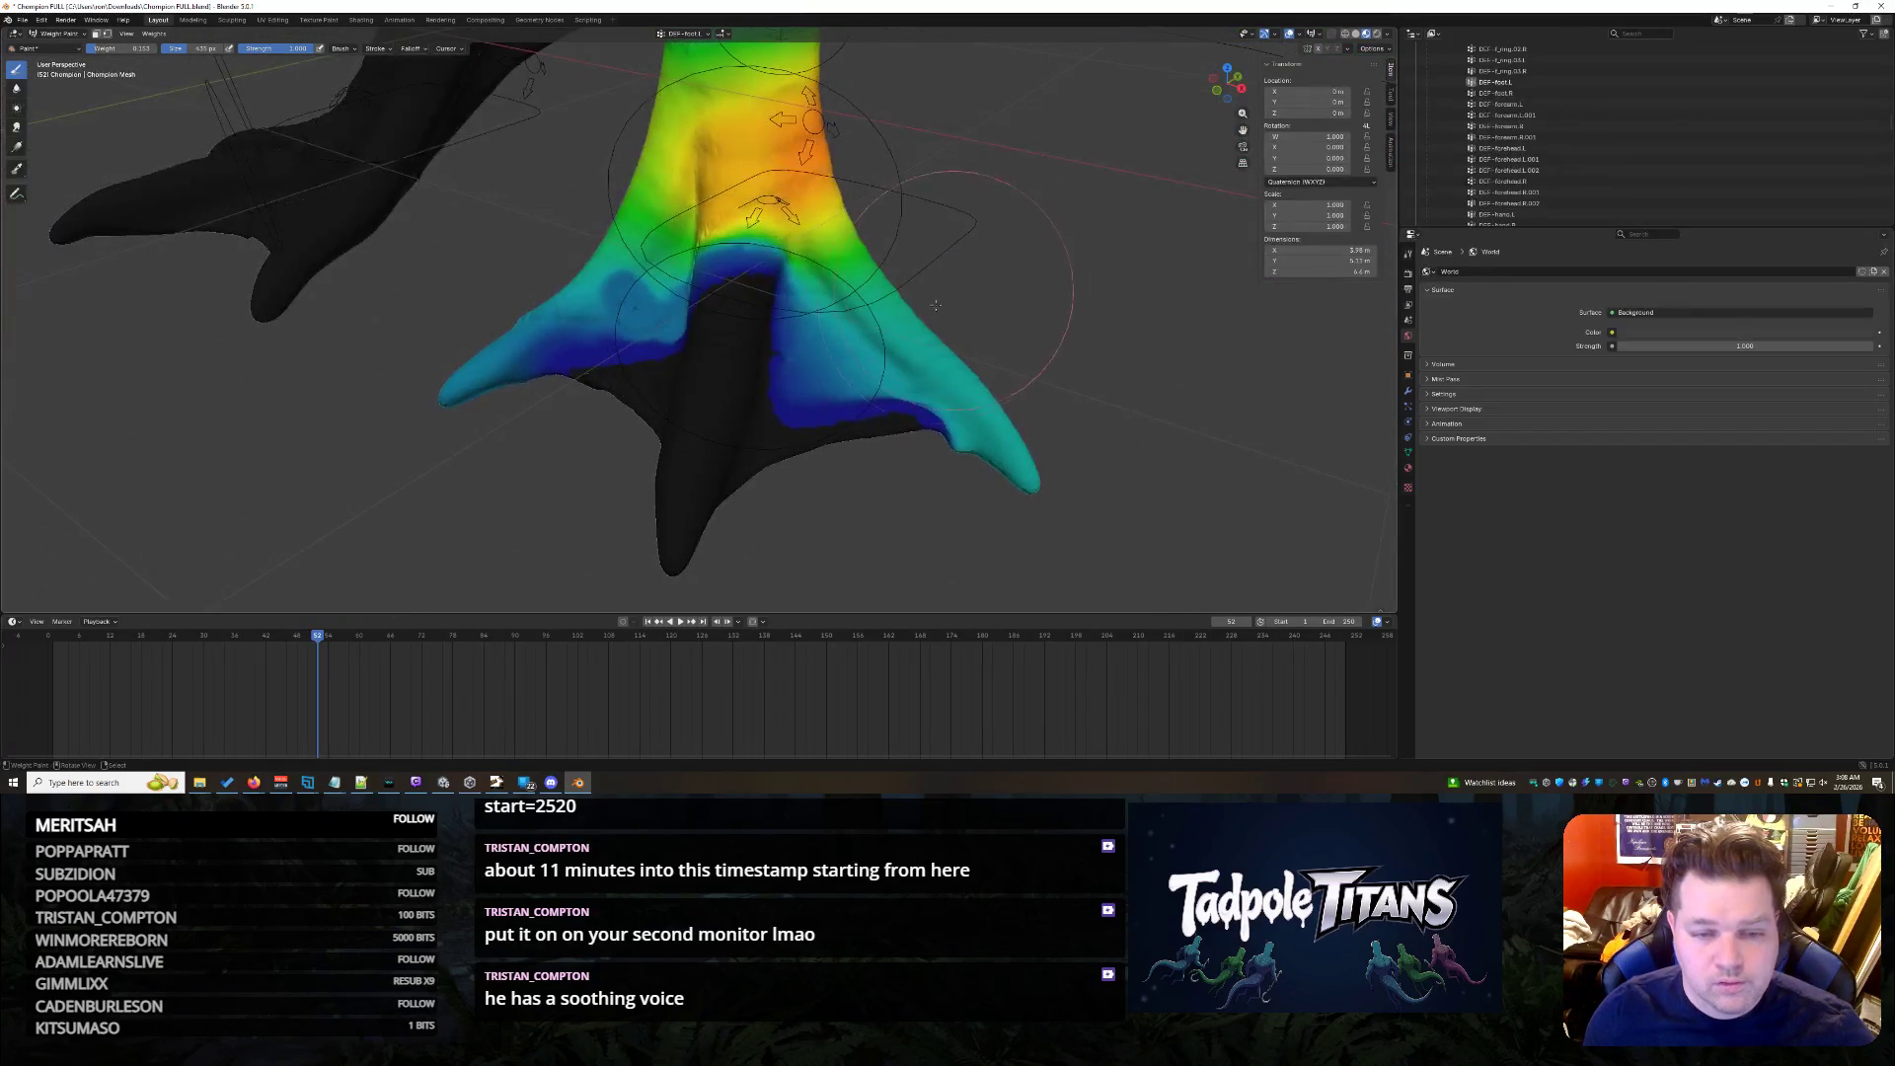
{"action": "scroll", "coordinate": [859, 390], "scroll_direction": "up", "scroll_amount": 2}
{"action": "middle_click_drag", "start_coordinate": [859, 390], "coordinate": [592, 318]}
{"action": "scroll", "coordinate": [846, 381], "scroll_direction": "up", "scroll_amount": 2}
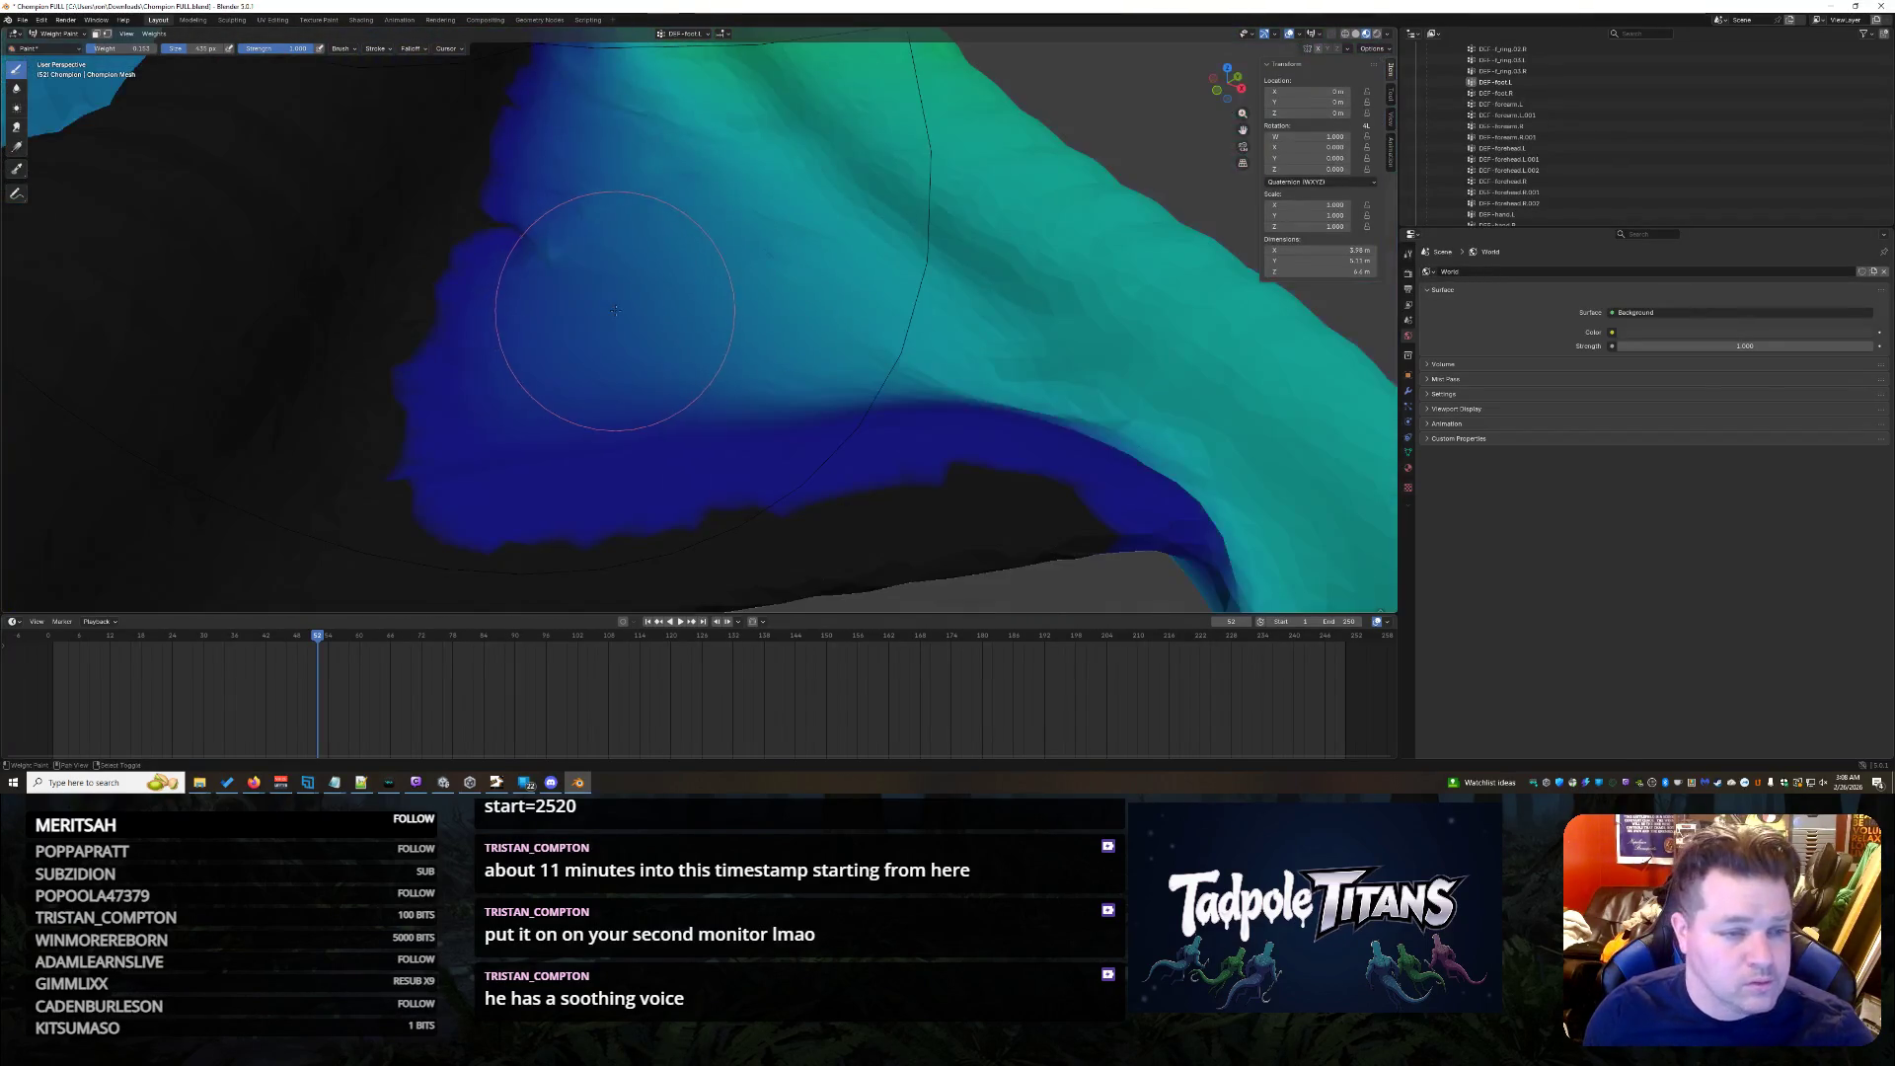
- Reduce the bone's weight along the crotch area, undoing a stroke on the blue region
{"action": "mouse_move", "coordinate": [579, 255]}
{"action": "left_mouse_down"}
{"action": "mouse_move", "coordinate": [549, 257]}
{"action": "mouse_move", "coordinate": [622, 262]}
{"action": "left_mouse_up"}
{"action": "key", "text": "ctrl+z"}
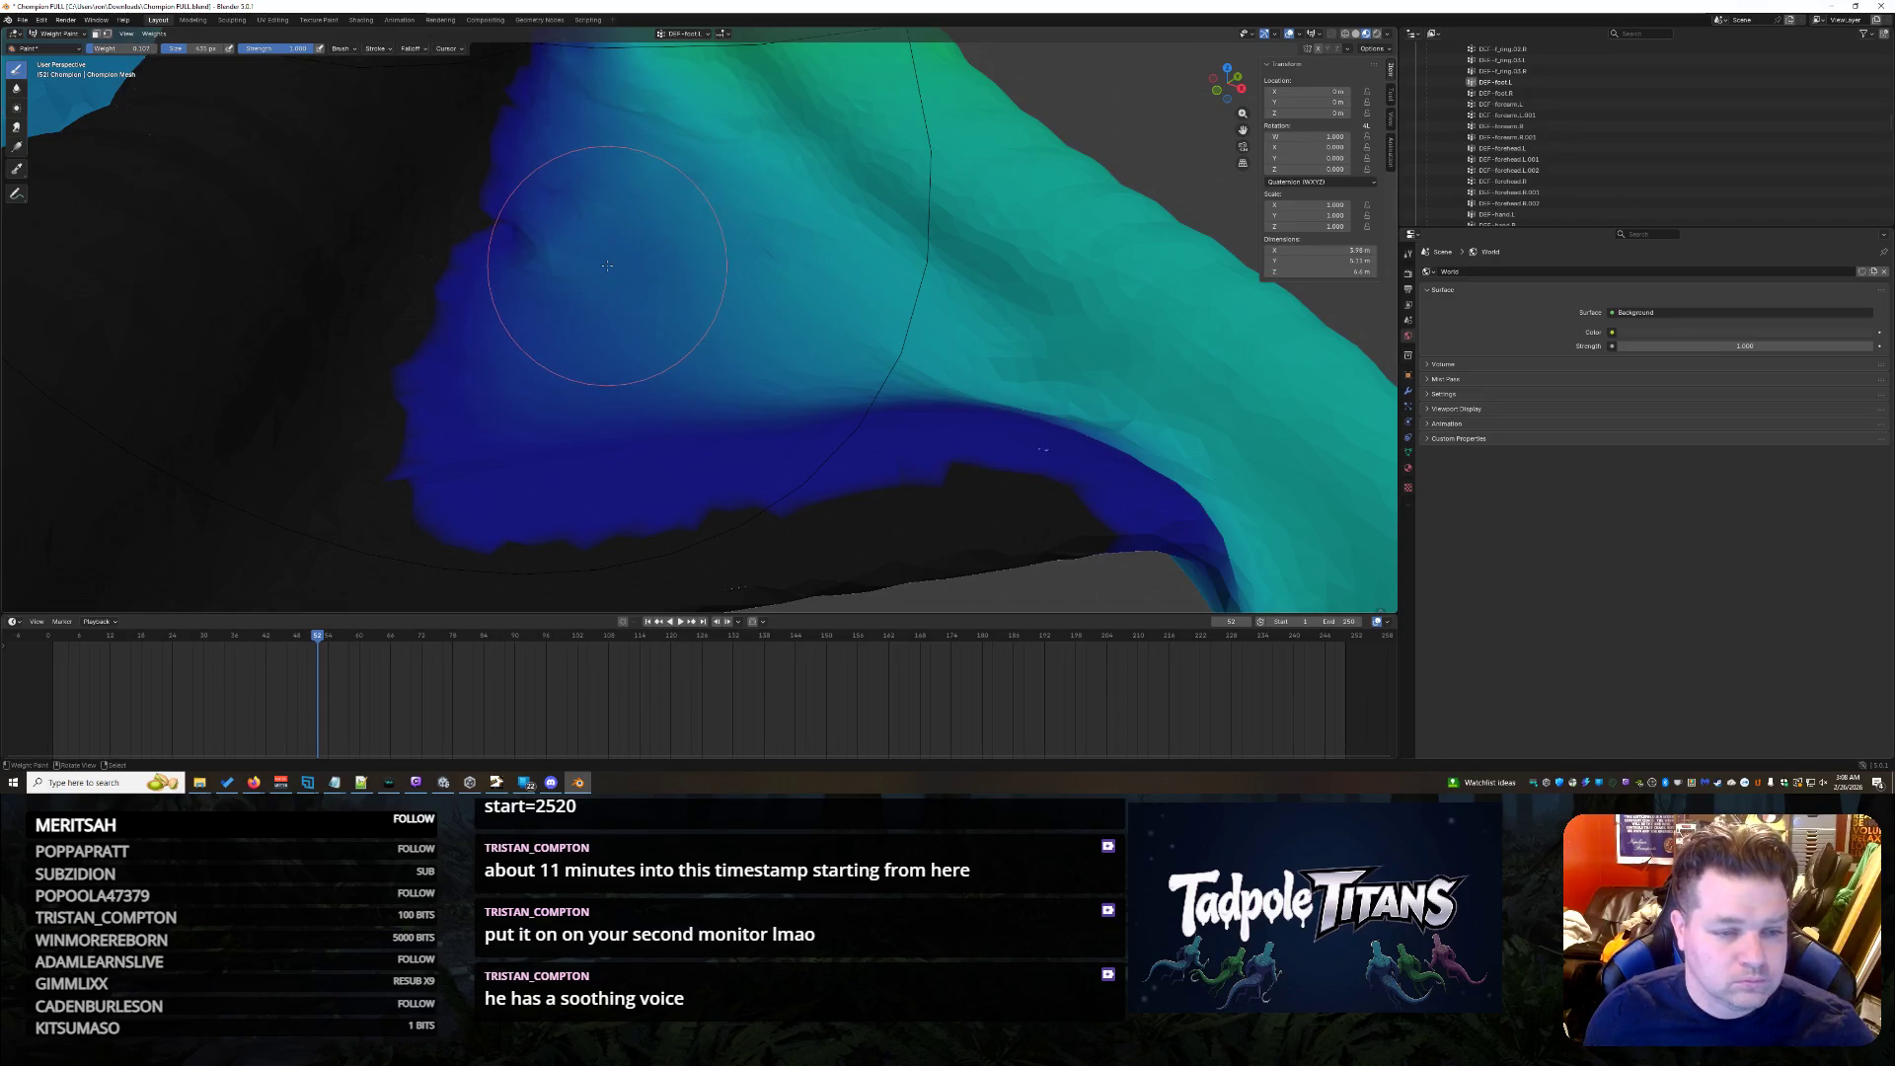
{"action": "middle_click_drag", "start_coordinate": [562, 274], "coordinate": [649, 331]}
{"action": "scroll", "coordinate": [633, 317], "scroll_direction": "down", "scroll_amount": 5}
{"action": "scroll", "coordinate": [648, 330], "scroll_direction": "up", "scroll_amount": 2}
{"action": "scroll", "coordinate": [667, 319], "scroll_direction": "up", "scroll_amount": 3}
{"action": "scroll", "coordinate": [697, 305], "scroll_direction": "up", "scroll_amount": 3}
{"action": "scroll", "coordinate": [722, 290], "scroll_direction": "up", "scroll_amount": 3}
{"action": "left_click_drag", "start_coordinate": [542, 268], "coordinate": [680, 237]}
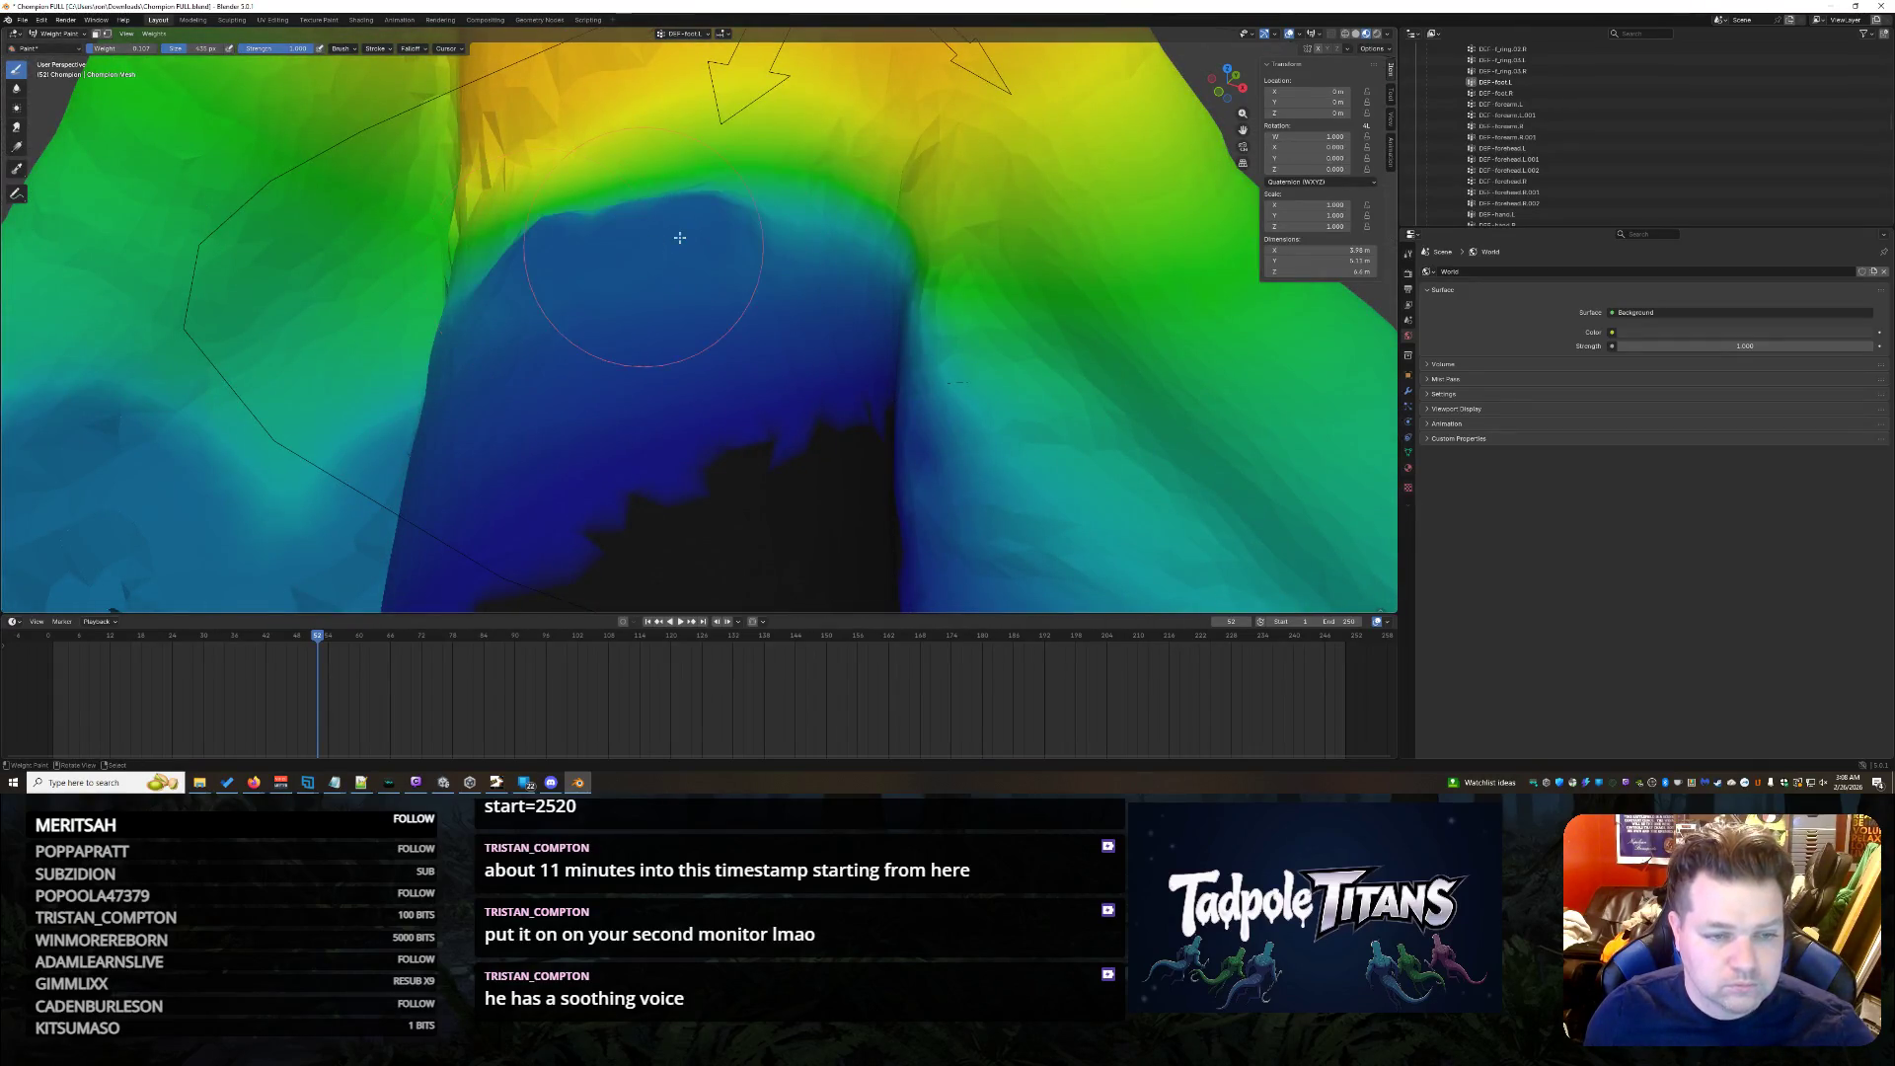
{"action": "scroll", "coordinate": [836, 249], "scroll_direction": "down", "scroll_amount": 3}
{"action": "scroll", "coordinate": [860, 260], "scroll_direction": "down", "scroll_amount": 2}
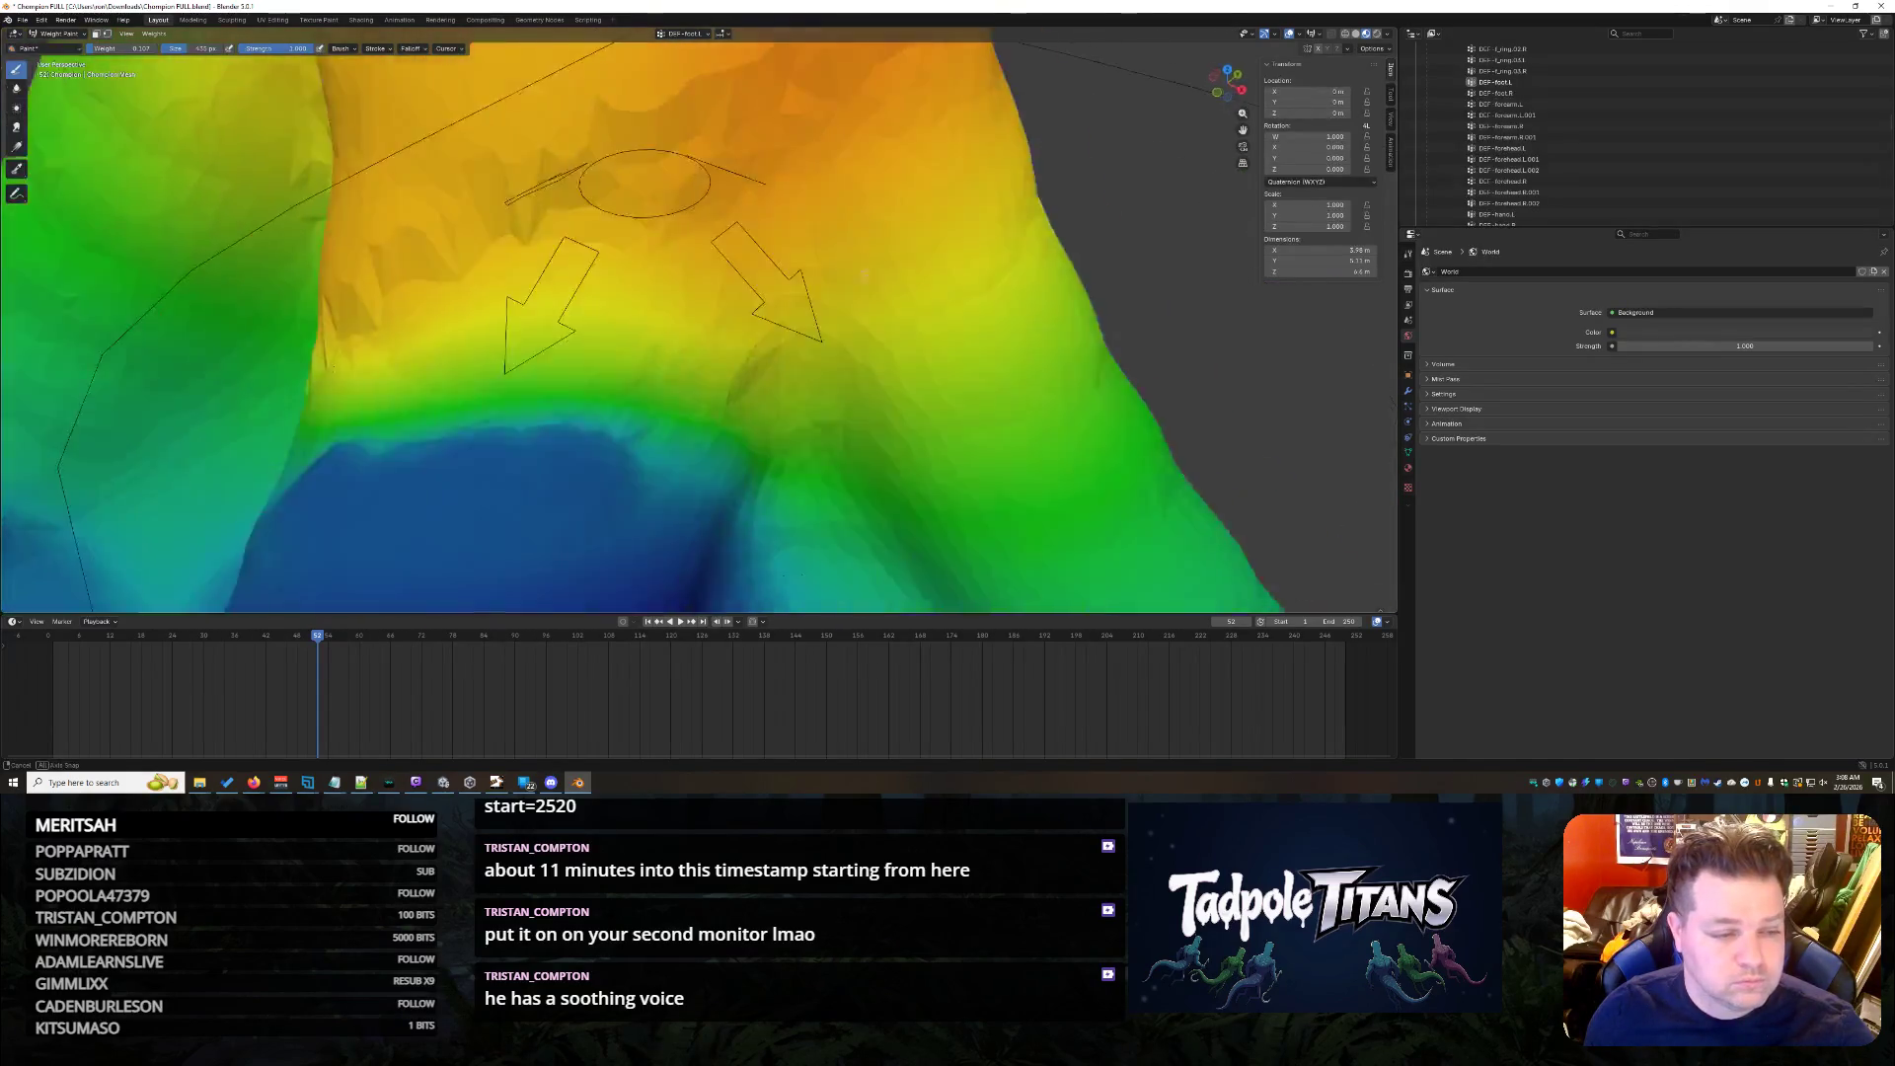
{"action": "scroll", "coordinate": [881, 267], "scroll_direction": "down", "scroll_amount": 4}
{"action": "scroll", "coordinate": [896, 271], "scroll_direction": "down", "scroll_amount": 1}
{"action": "mouse_move", "coordinate": [894, 271]}
{"action": "middle_mouse_down"}
{"action": "mouse_move", "coordinate": [961, 215]}
{"action": "mouse_move", "coordinate": [886, 276]}
{"action": "mouse_move", "coordinate": [862, 359]}
{"action": "mouse_move", "coordinate": [850, 347]}
{"action": "mouse_move", "coordinate": [900, 422]}
{"action": "mouse_move", "coordinate": [571, 179]}
{"action": "middle_mouse_up"}
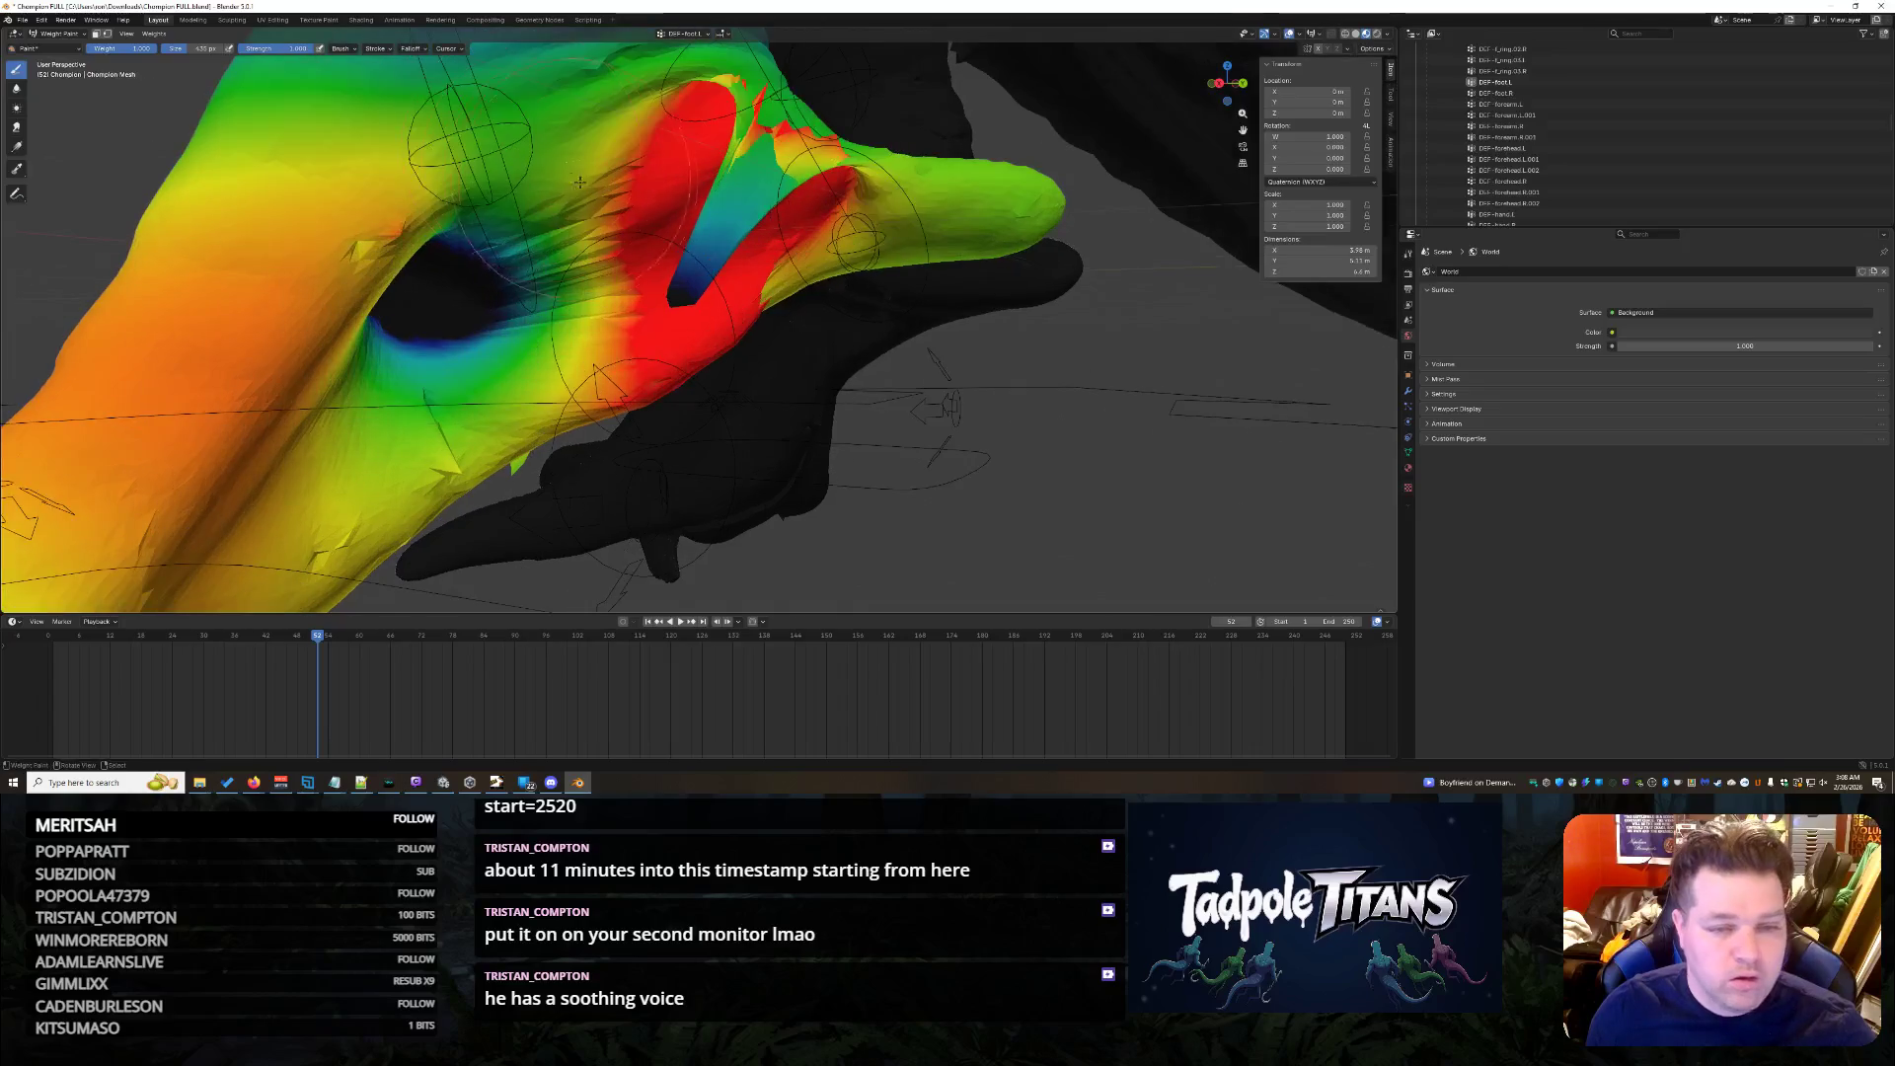
- Paint full red weight over the foot's upper area and the toe junction
{"action": "left_click_drag", "start_coordinate": [682, 258], "coordinate": [709, 268]}
{"action": "left_click_drag", "start_coordinate": [775, 153], "coordinate": [754, 148]}
{"action": "left_click_drag", "start_coordinate": [822, 213], "coordinate": [790, 265]}
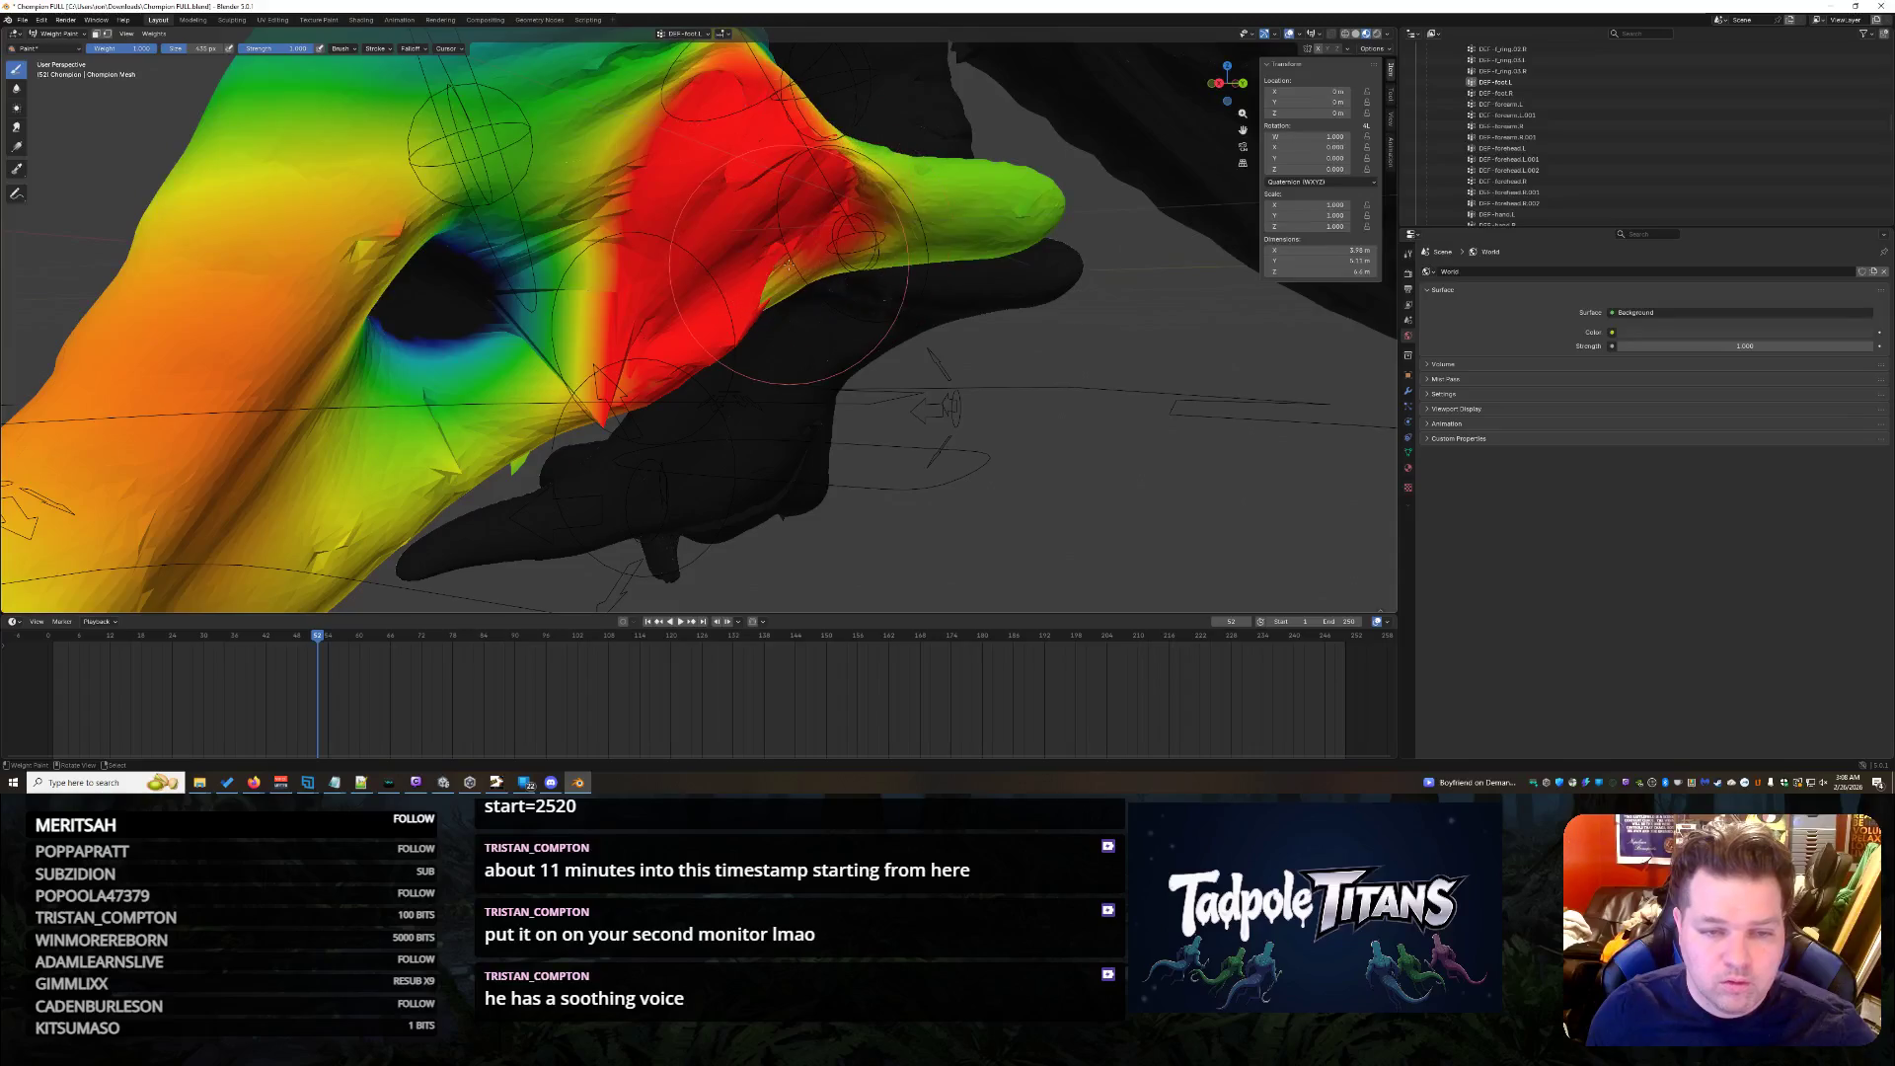
{"action": "mouse_move", "coordinate": [749, 285]}
{"action": "middle_mouse_down"}
{"action": "mouse_move", "coordinate": [792, 297]}
{"action": "mouse_move", "coordinate": [817, 148]}
{"action": "middle_mouse_up"}
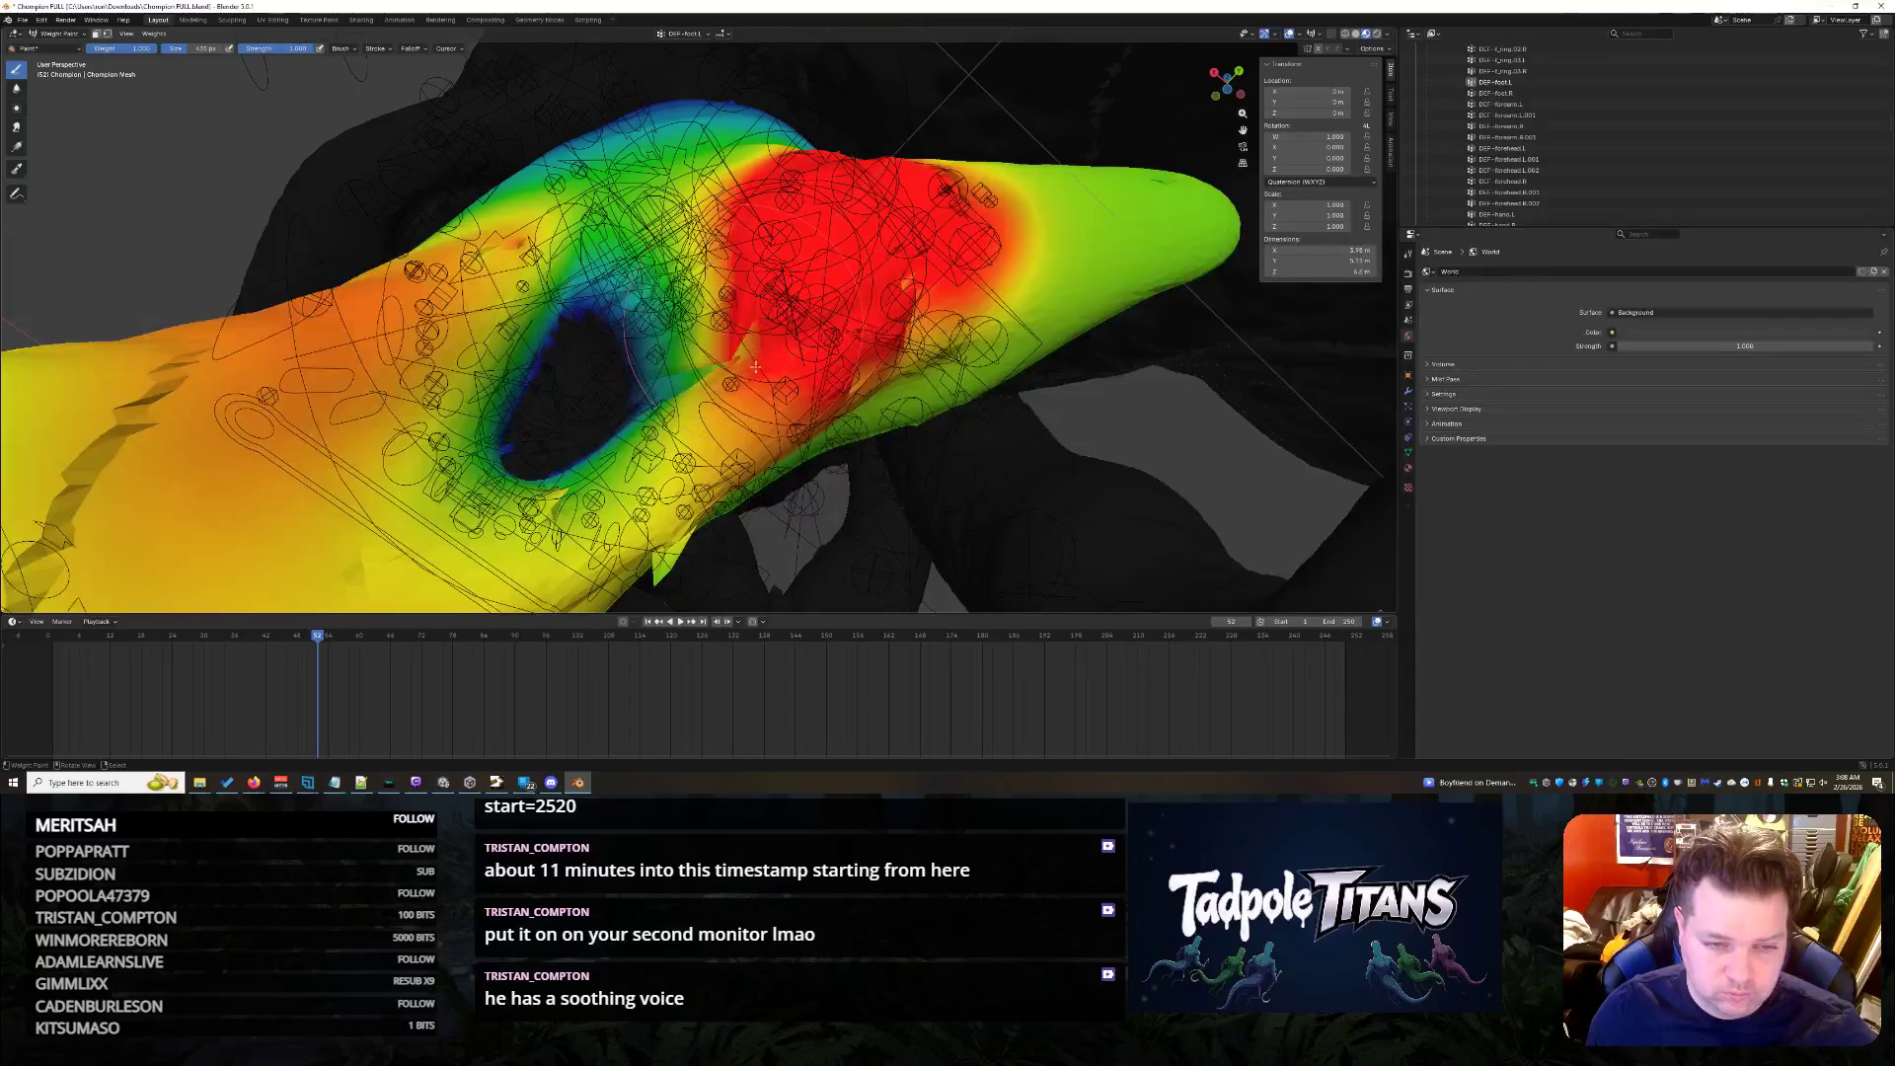
- Extend full weight down over the orange and green areas and add a patch on the far side
{"action": "left_click_drag", "start_coordinate": [756, 364], "coordinate": [755, 346]}
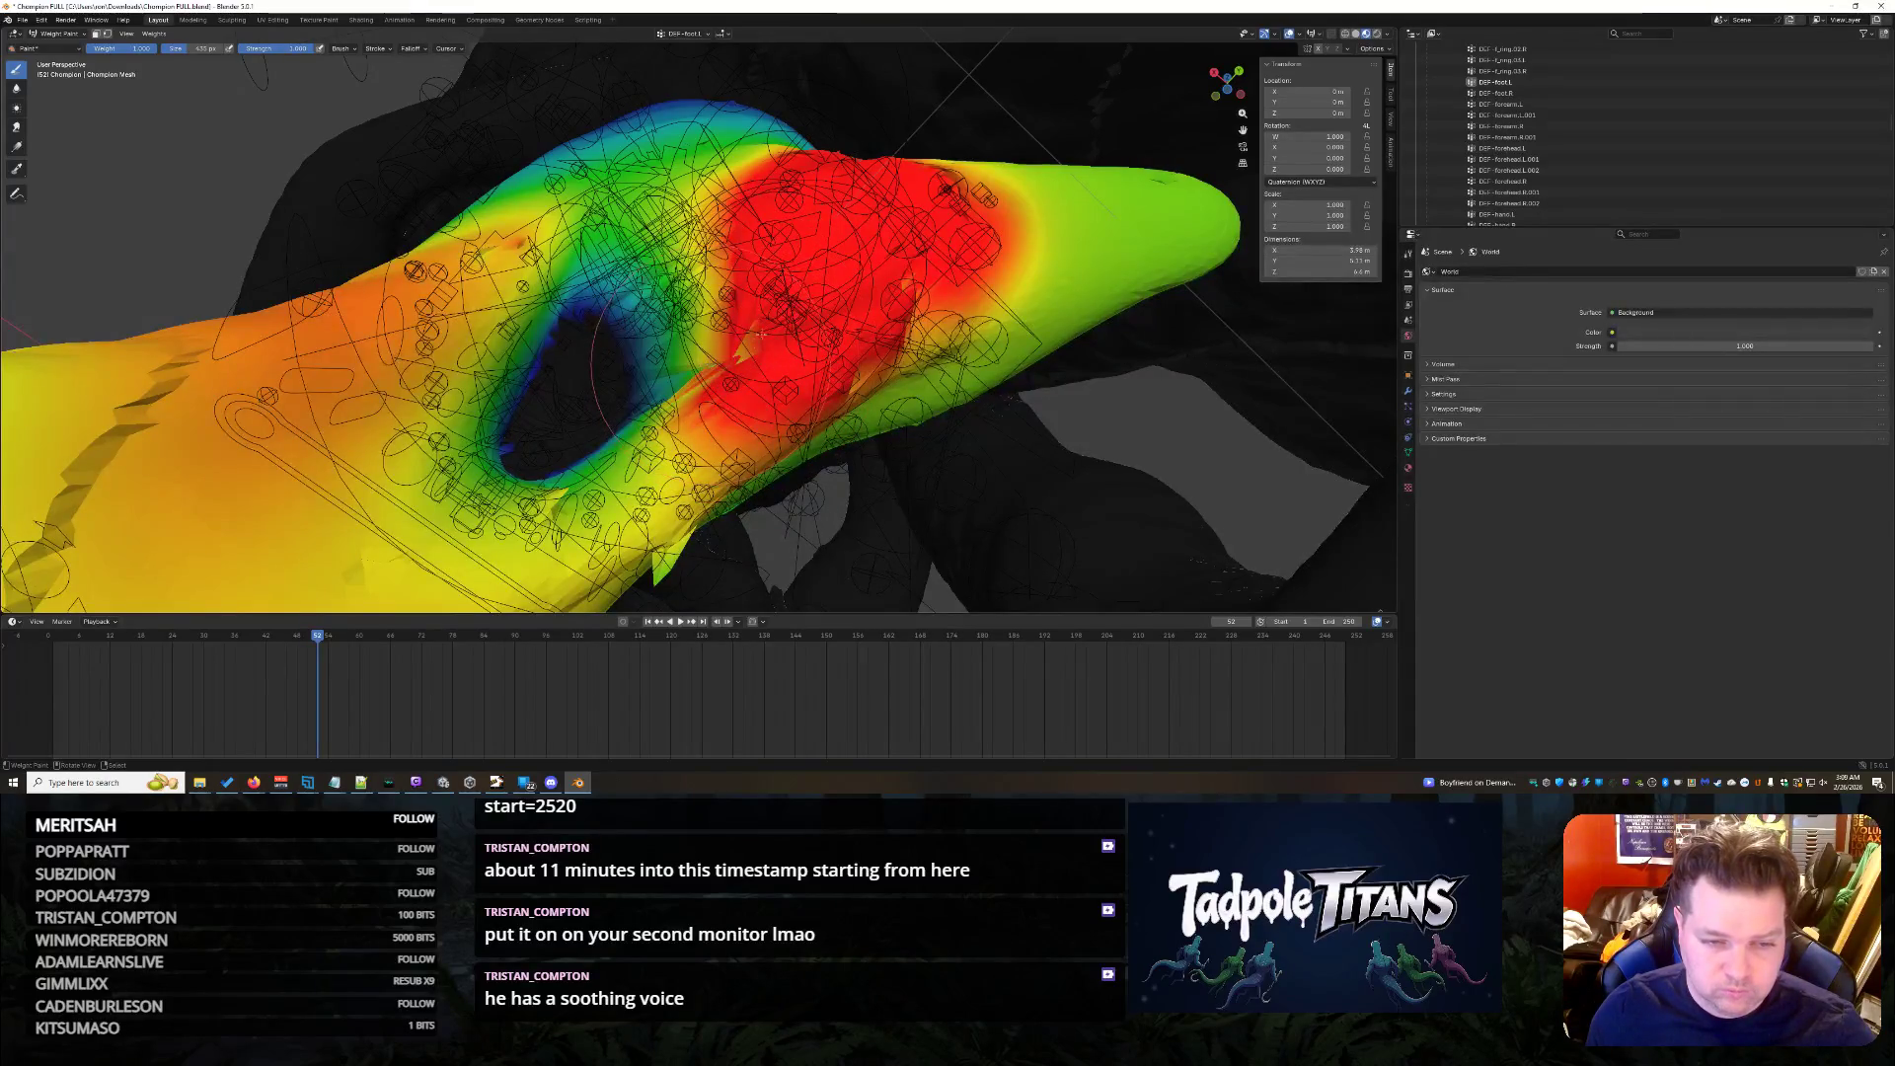
{"action": "left_click_drag", "start_coordinate": [742, 356], "coordinate": [697, 418]}
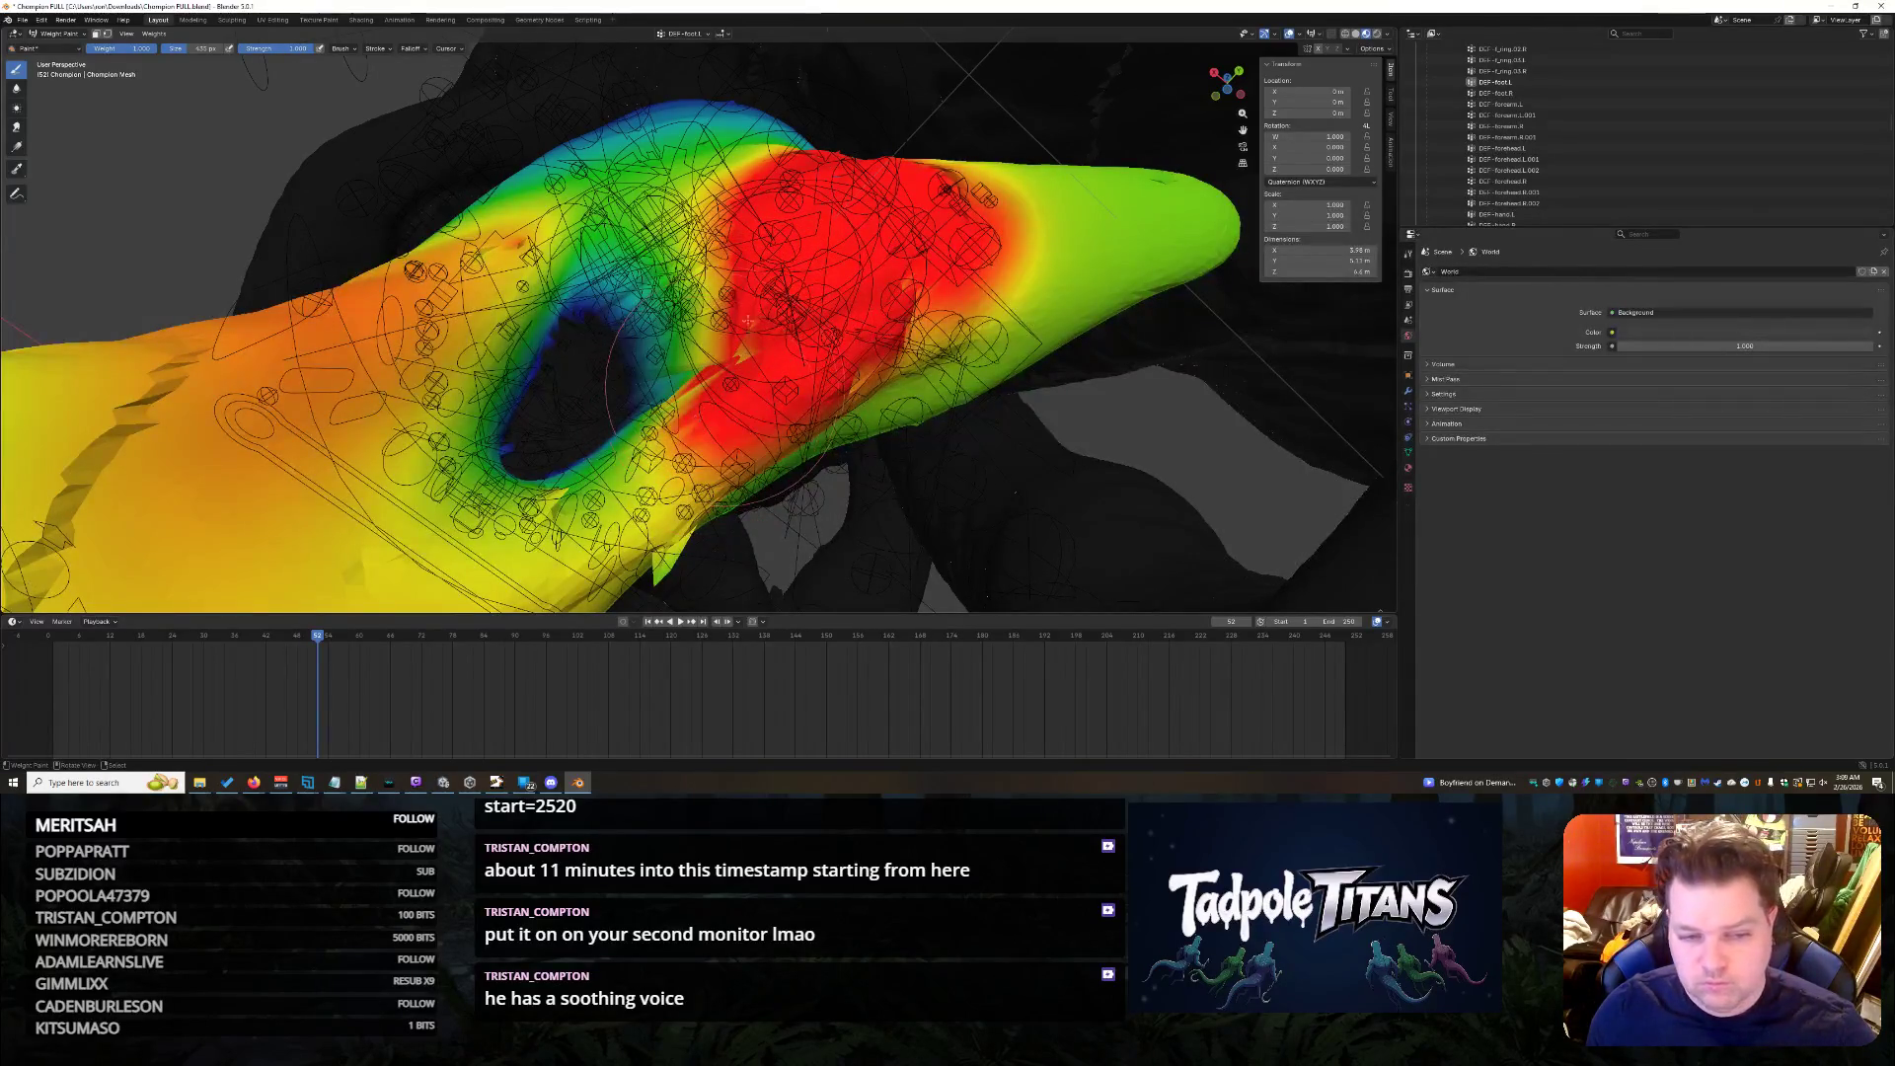
{"action": "middle_click_drag", "start_coordinate": [888, 444], "coordinate": [779, 374]}
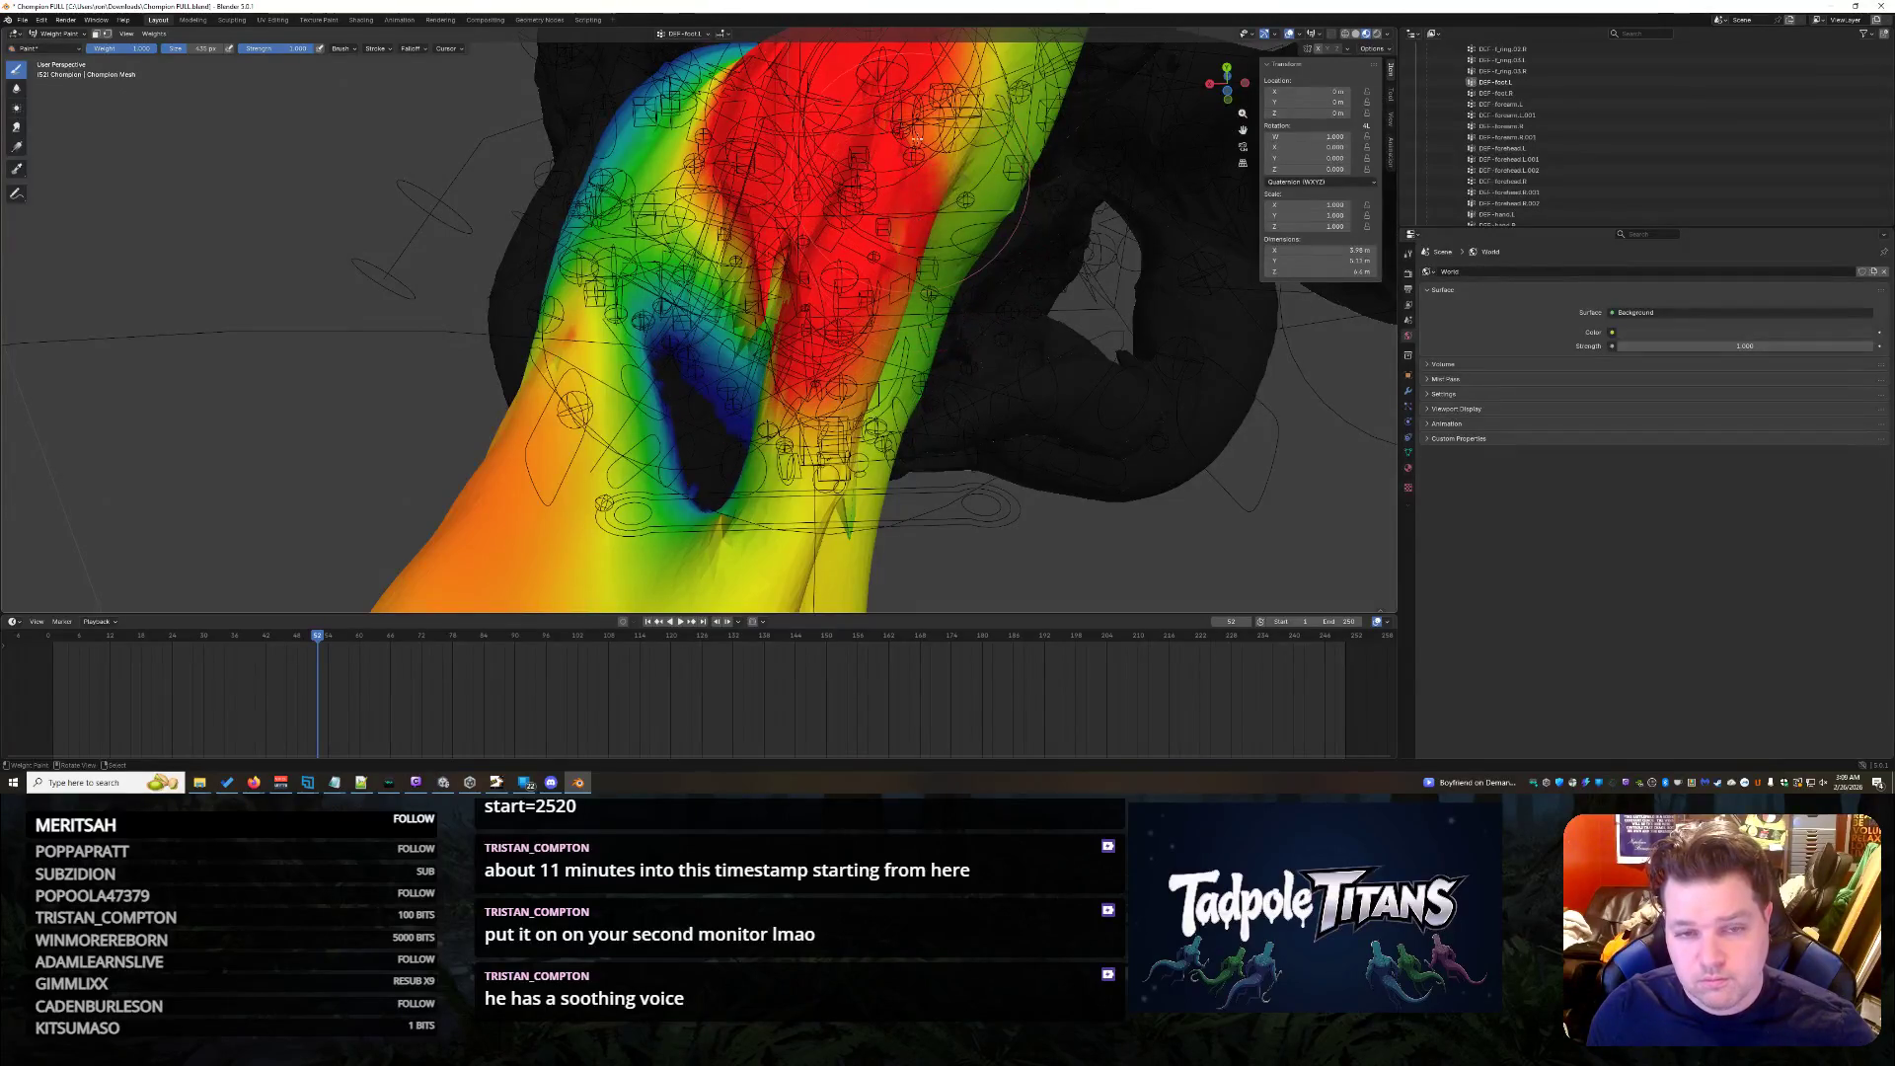
{"action": "mouse_move", "coordinate": [963, 236]}
{"action": "middle_mouse_down"}
{"action": "mouse_move", "coordinate": [815, 356]}
{"action": "mouse_move", "coordinate": [843, 292]}
{"action": "middle_mouse_up"}
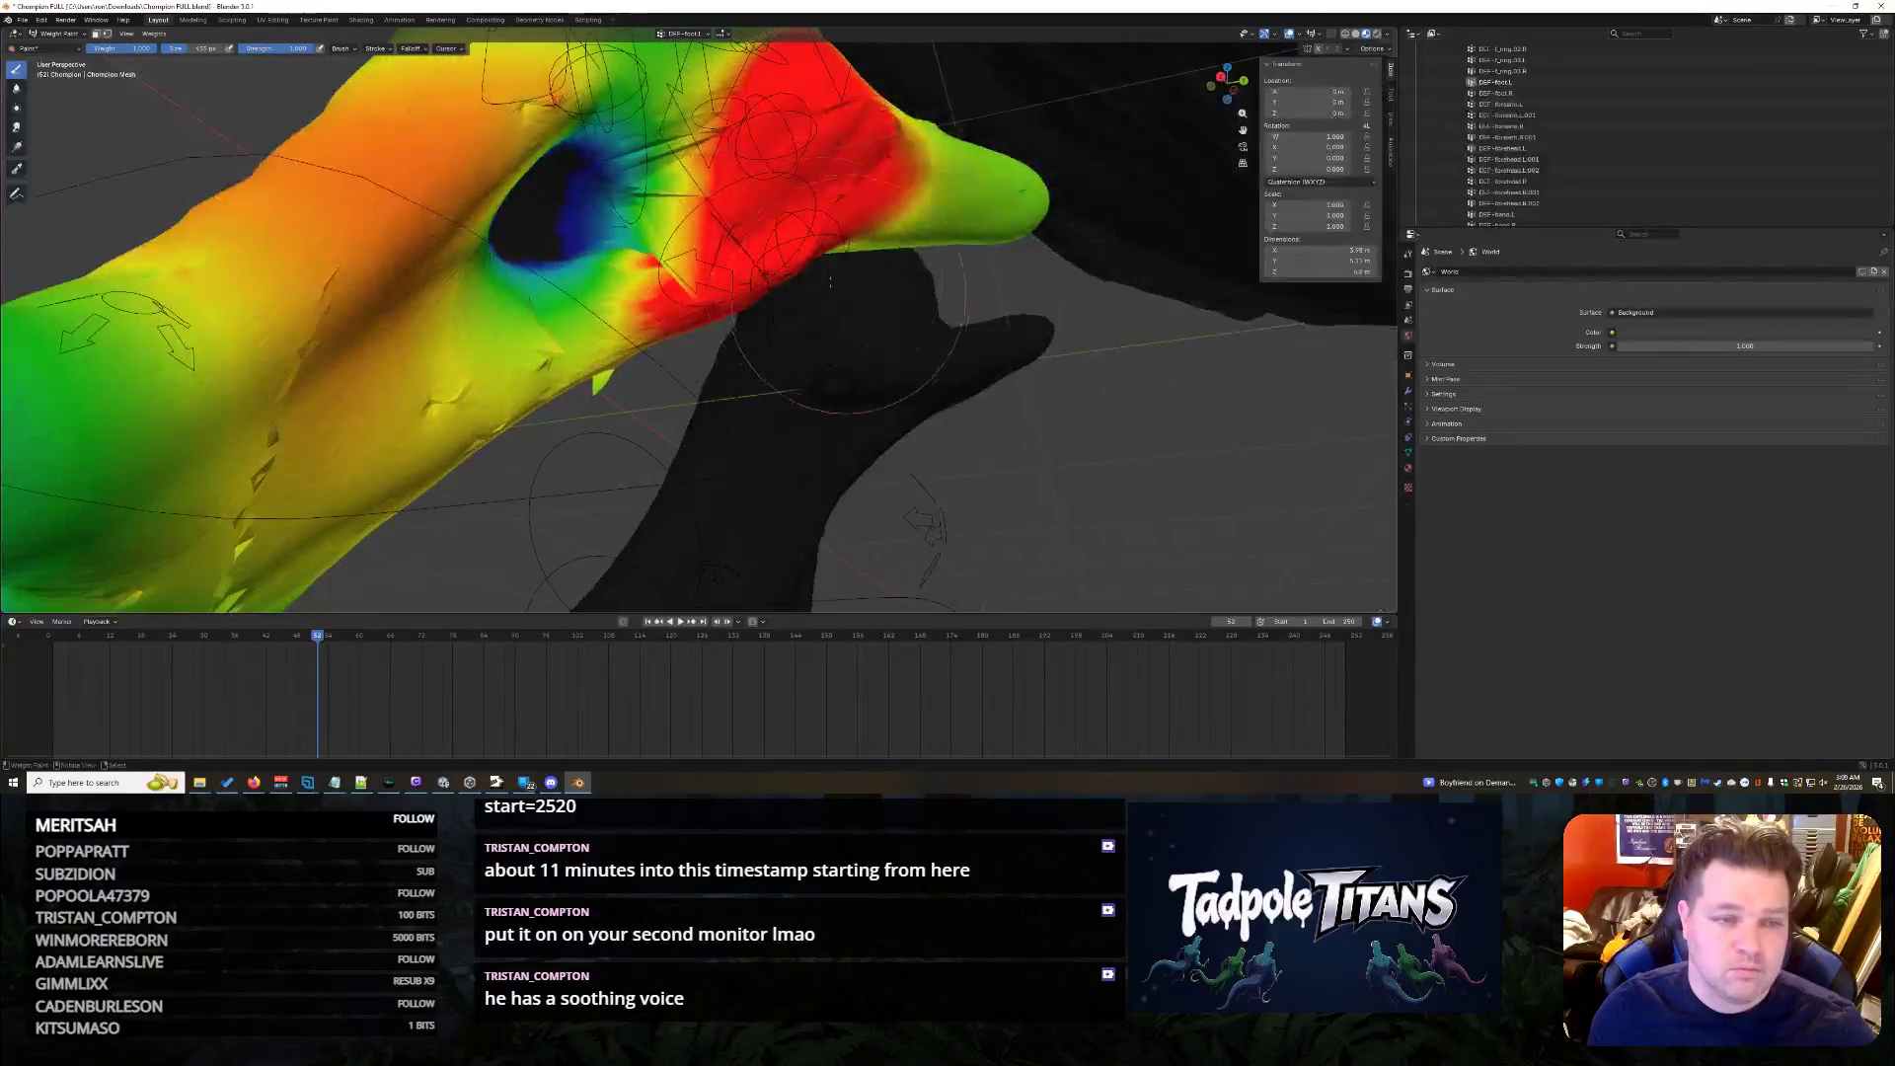
{"action": "left_click_drag", "start_coordinate": [534, 99], "coordinate": [537, 95]}
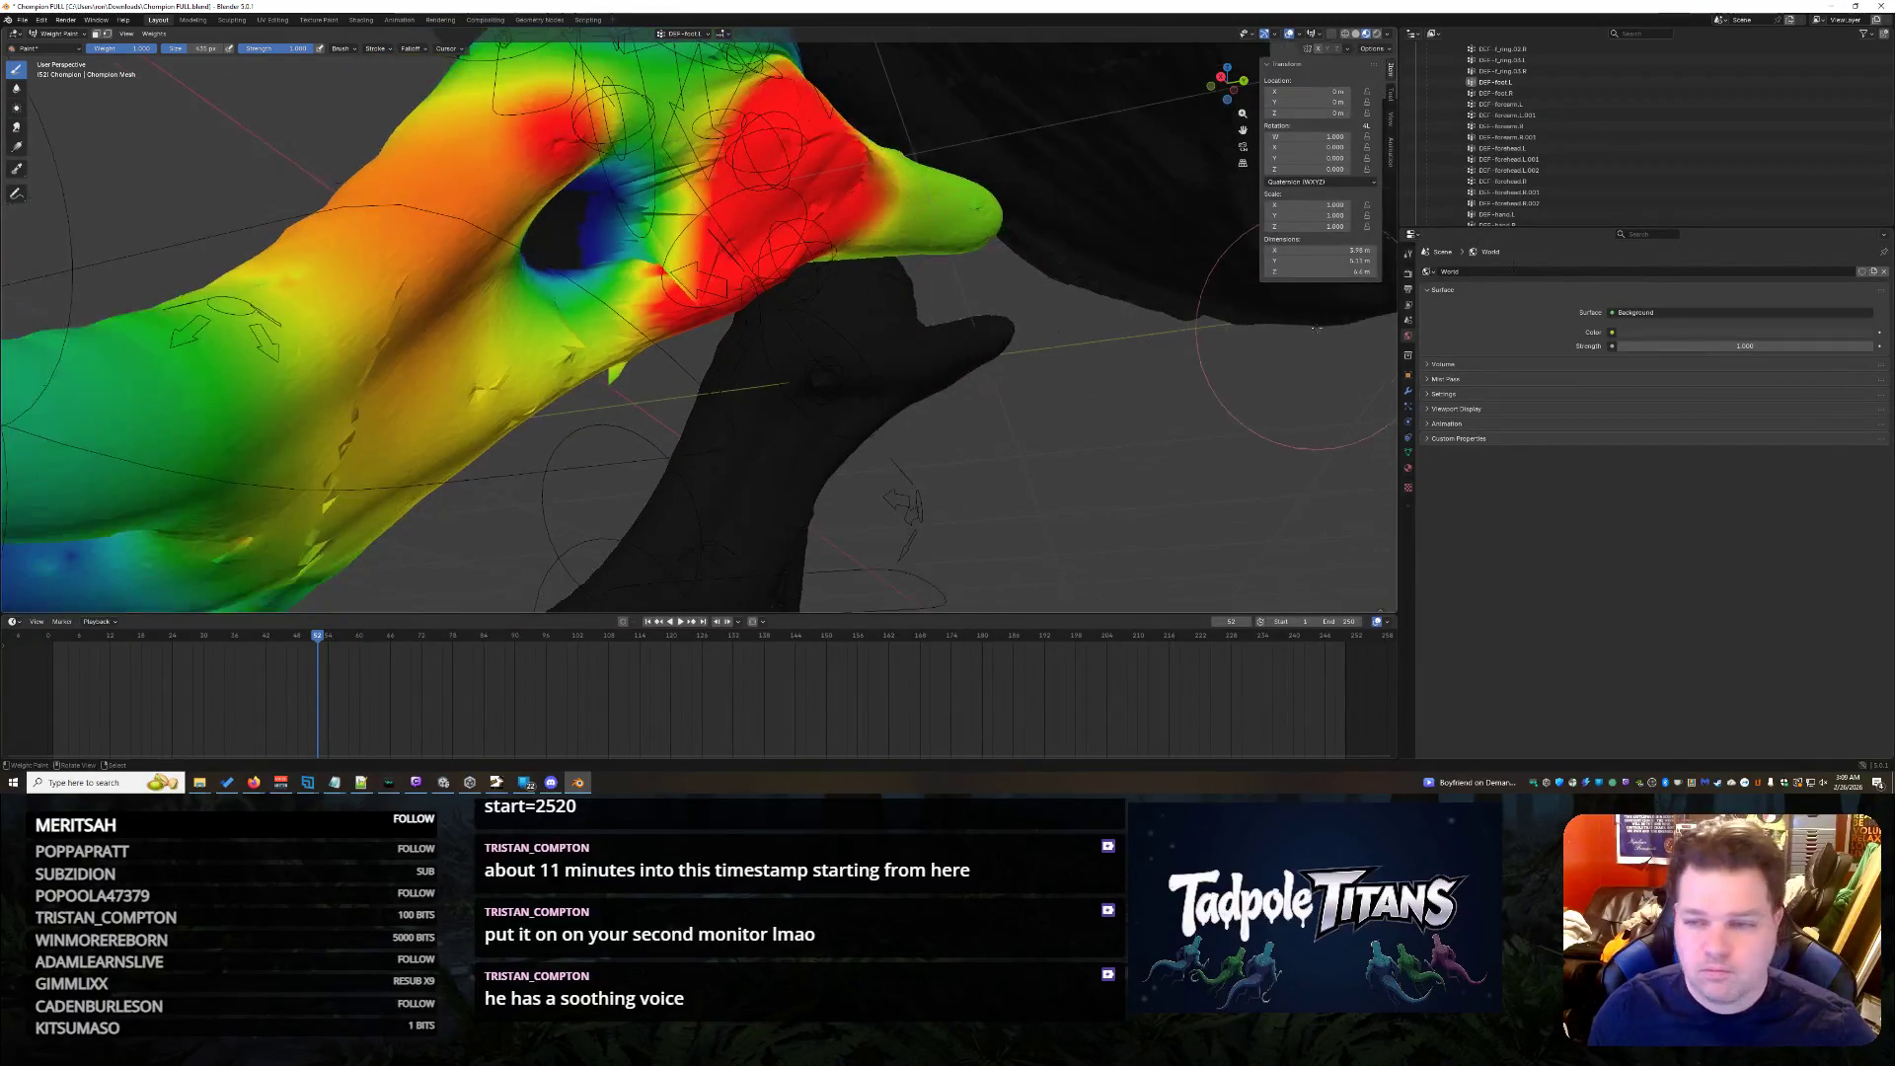
- Switch to the right foot bone and inspect its weights from several angles
{"action": "left_click", "coordinate": [1161, 326], "text": "ctrl"}
{"action": "middle_click_drag", "start_coordinate": [1161, 327], "coordinate": [1140, 431]}
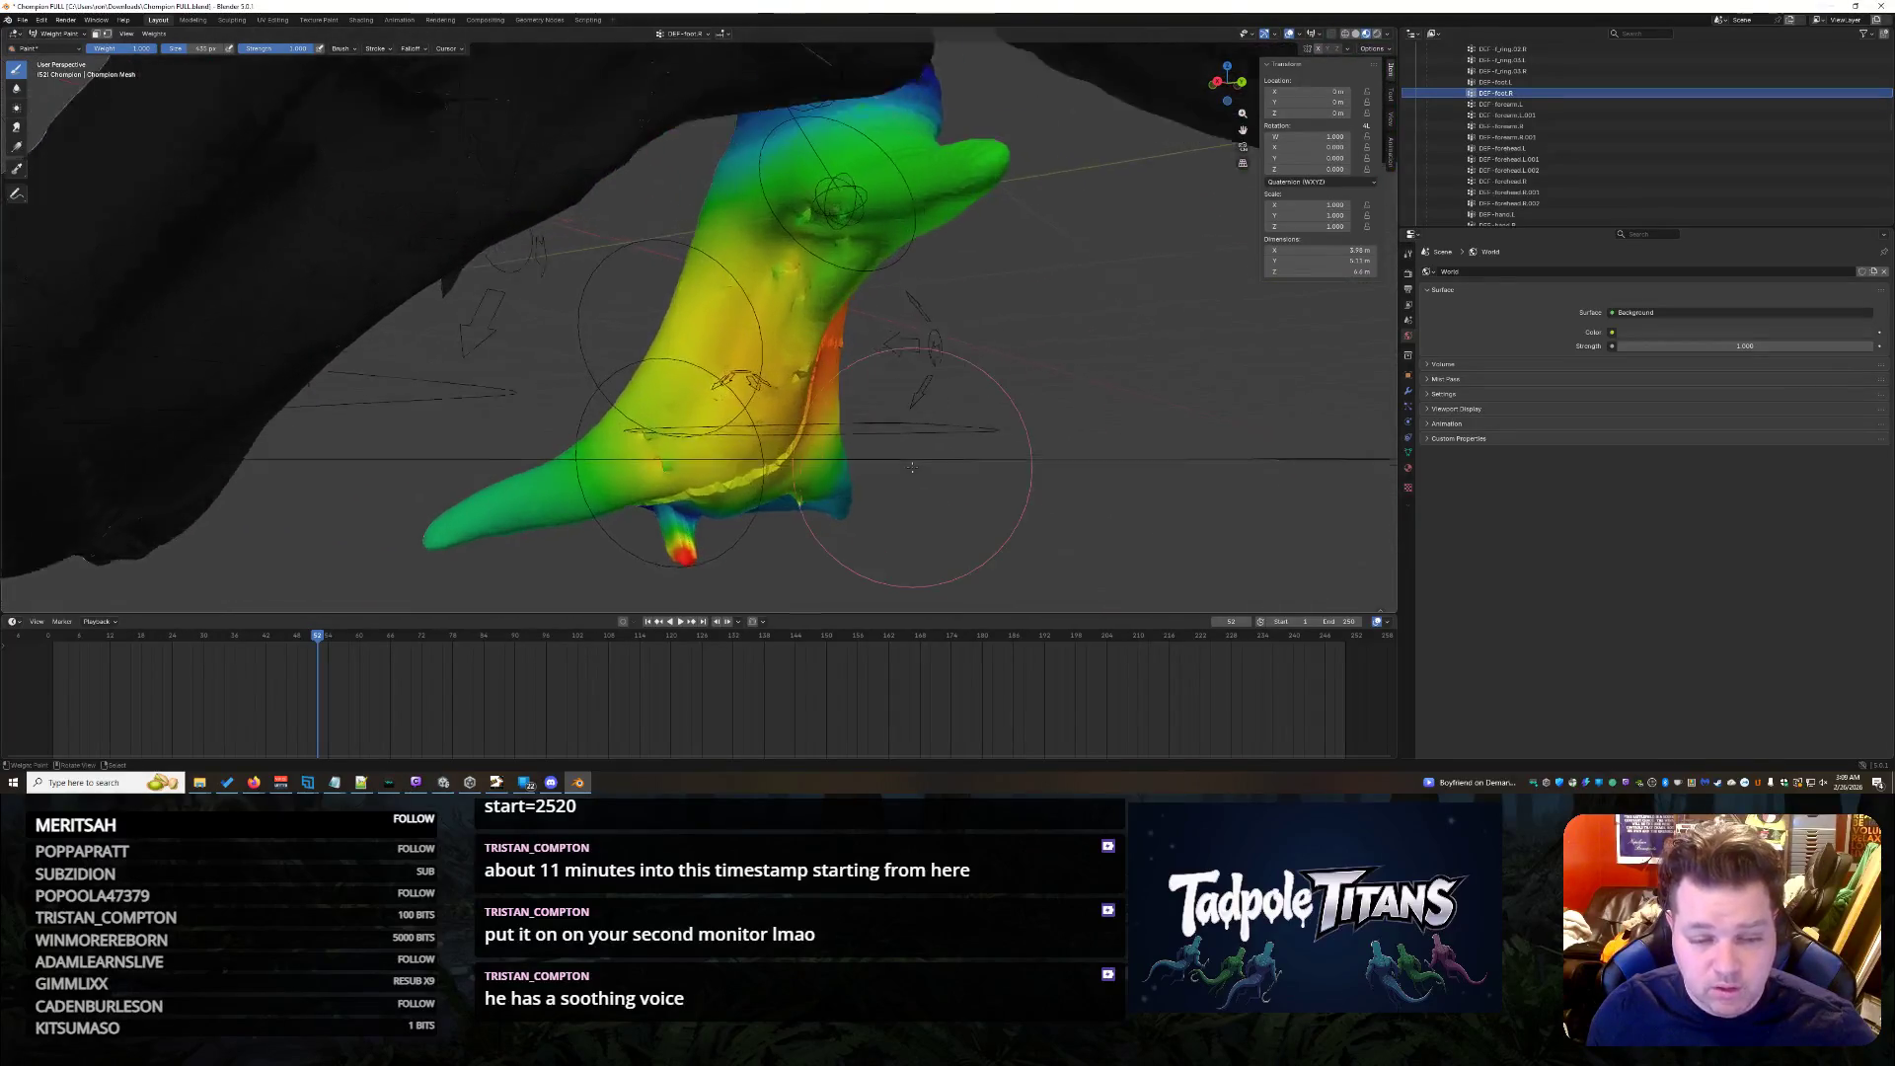
{"action": "mouse_move", "coordinate": [1140, 430]}
{"action": "middle_mouse_down"}
{"action": "mouse_move", "coordinate": [833, 438]}
{"action": "mouse_move", "coordinate": [813, 475]}
{"action": "middle_mouse_up"}
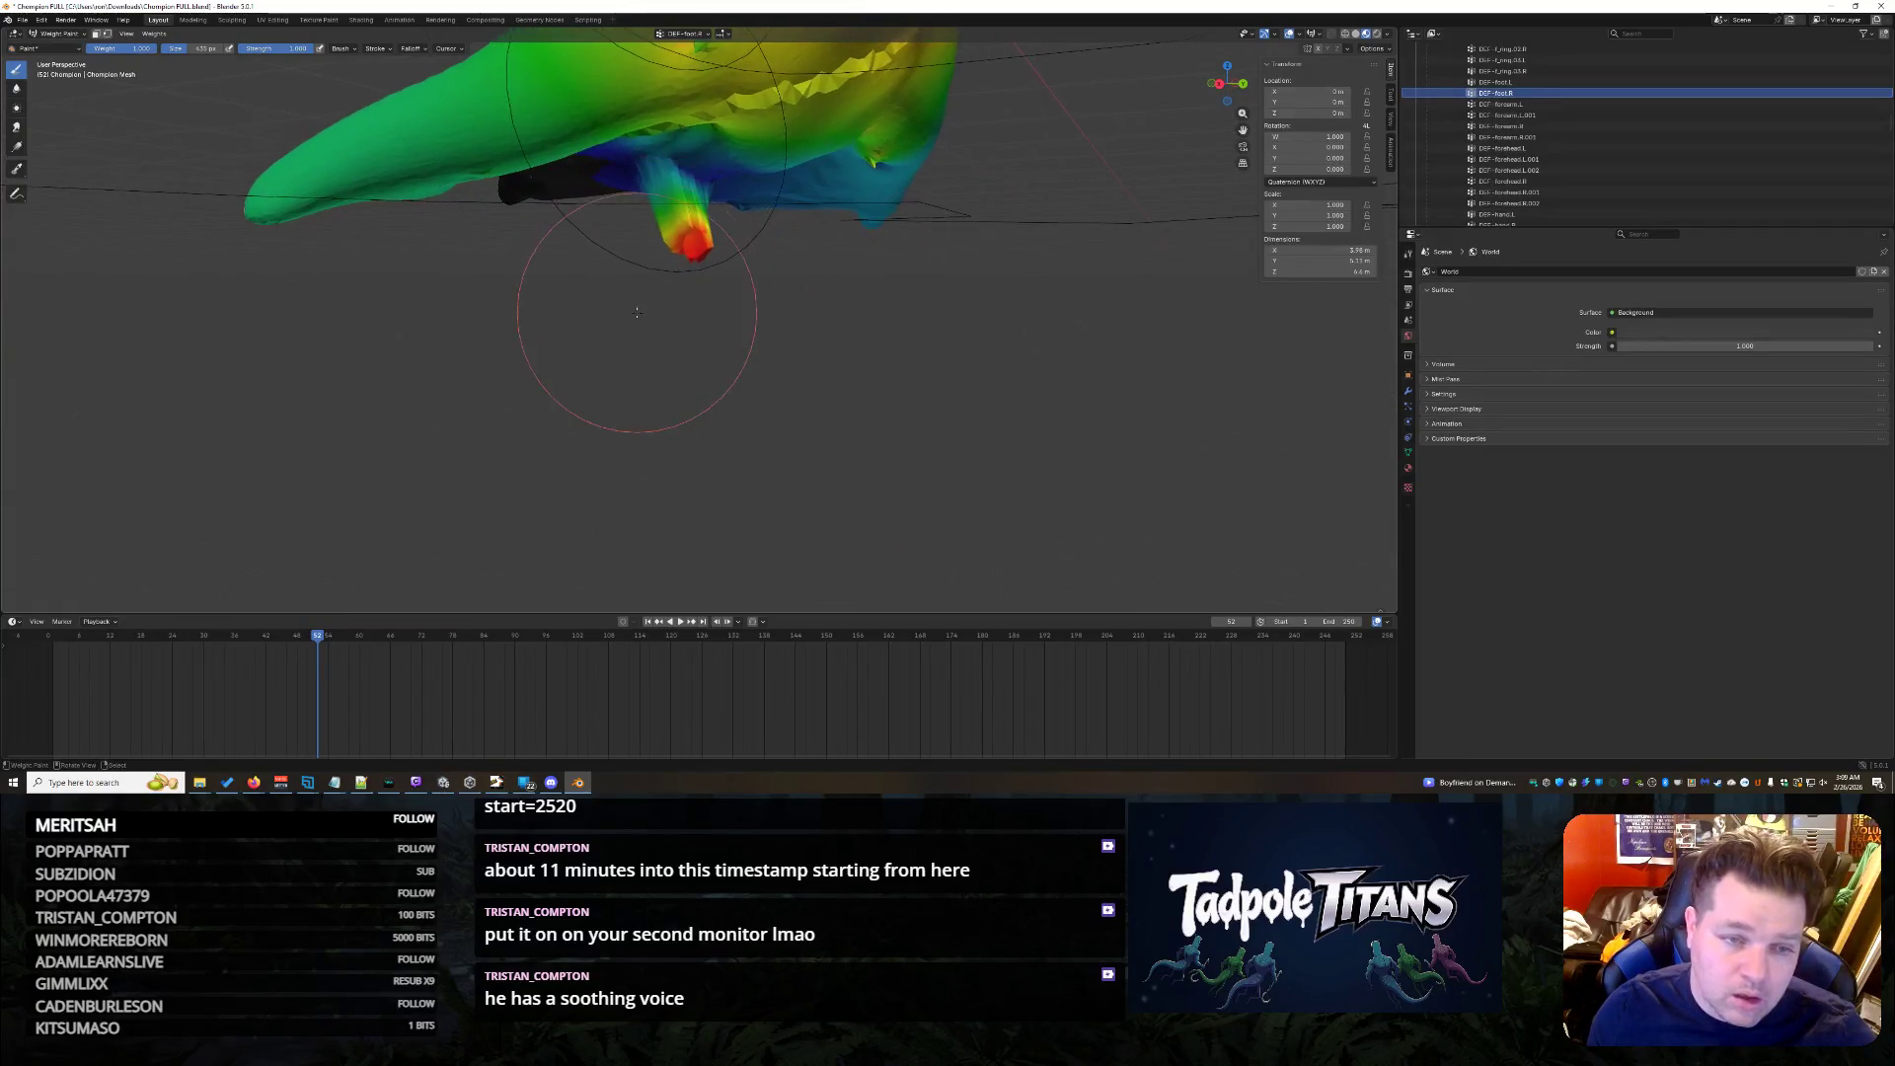
{"action": "middle_click_drag", "start_coordinate": [711, 297], "coordinate": [698, 276]}
{"action": "scroll", "coordinate": [781, 320], "scroll_direction": "down", "scroll_amount": 5}
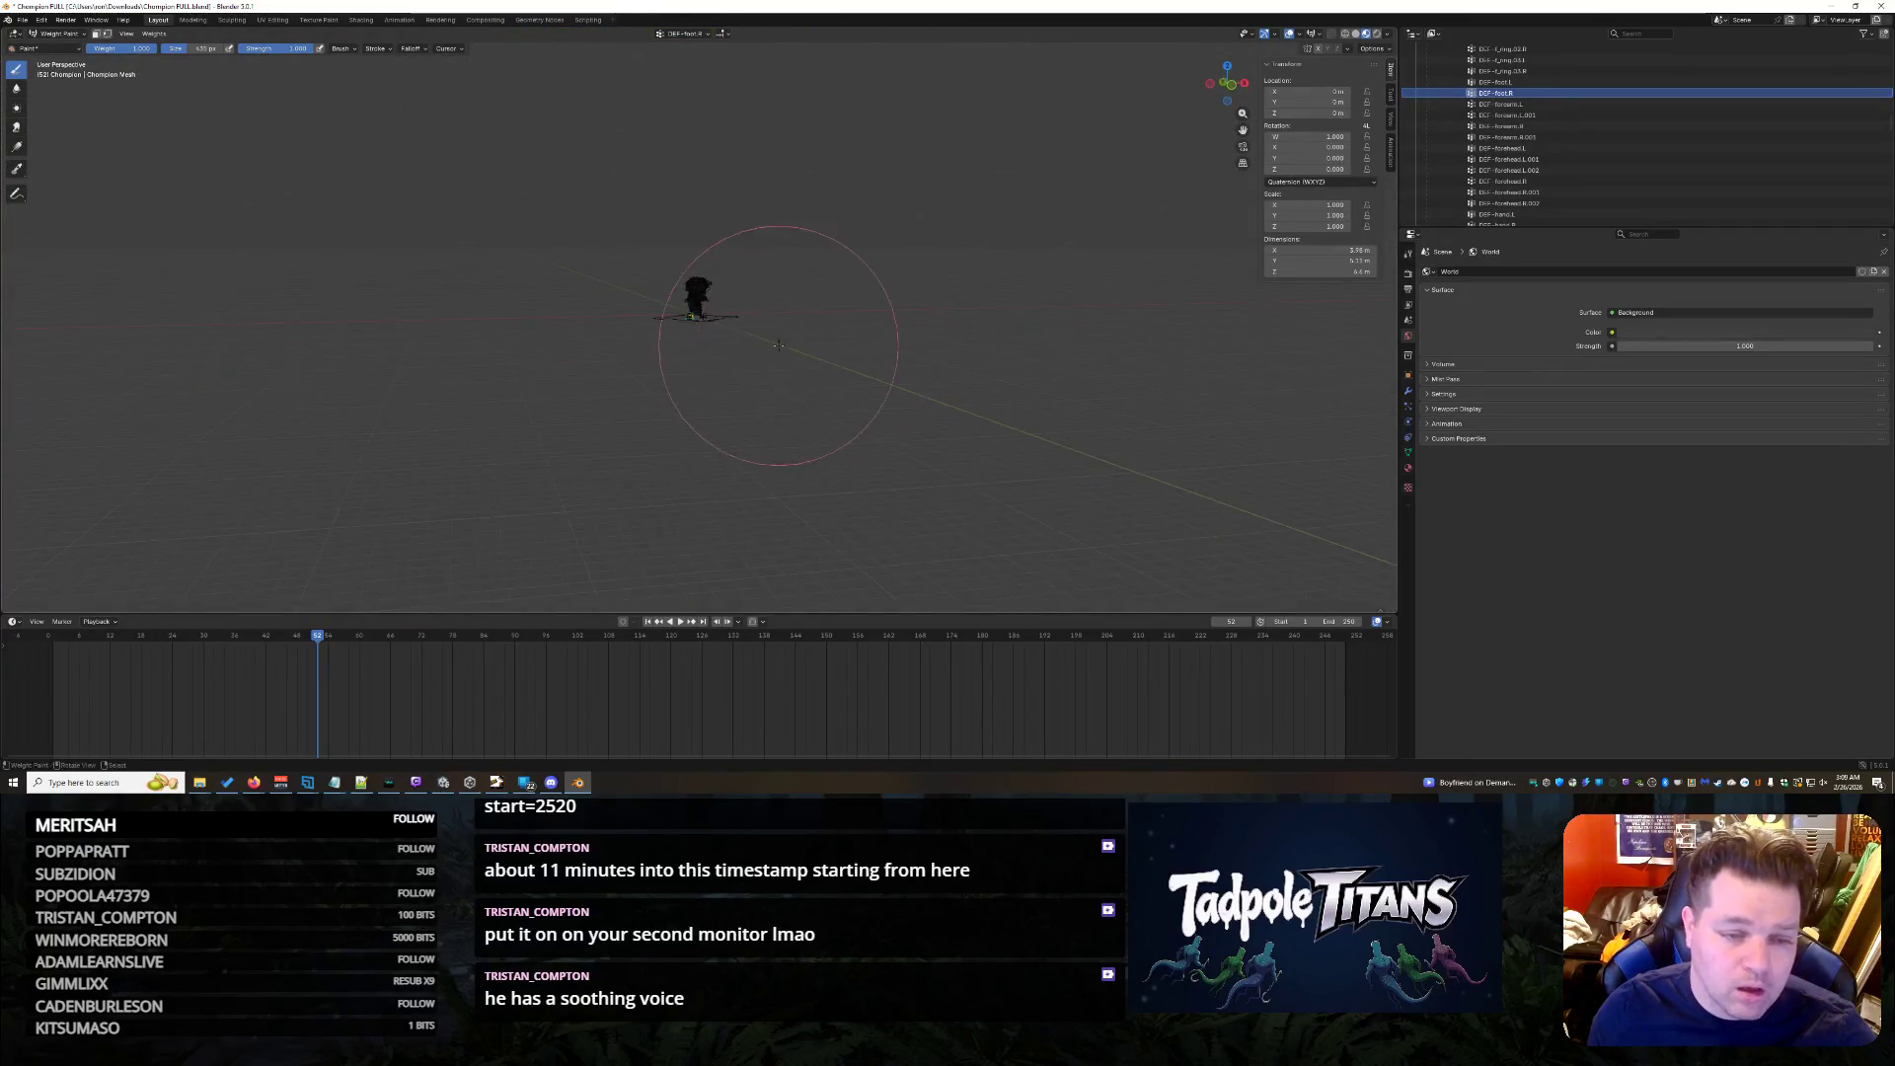
{"action": "scroll", "coordinate": [710, 429], "scroll_direction": "up", "scroll_amount": 2}
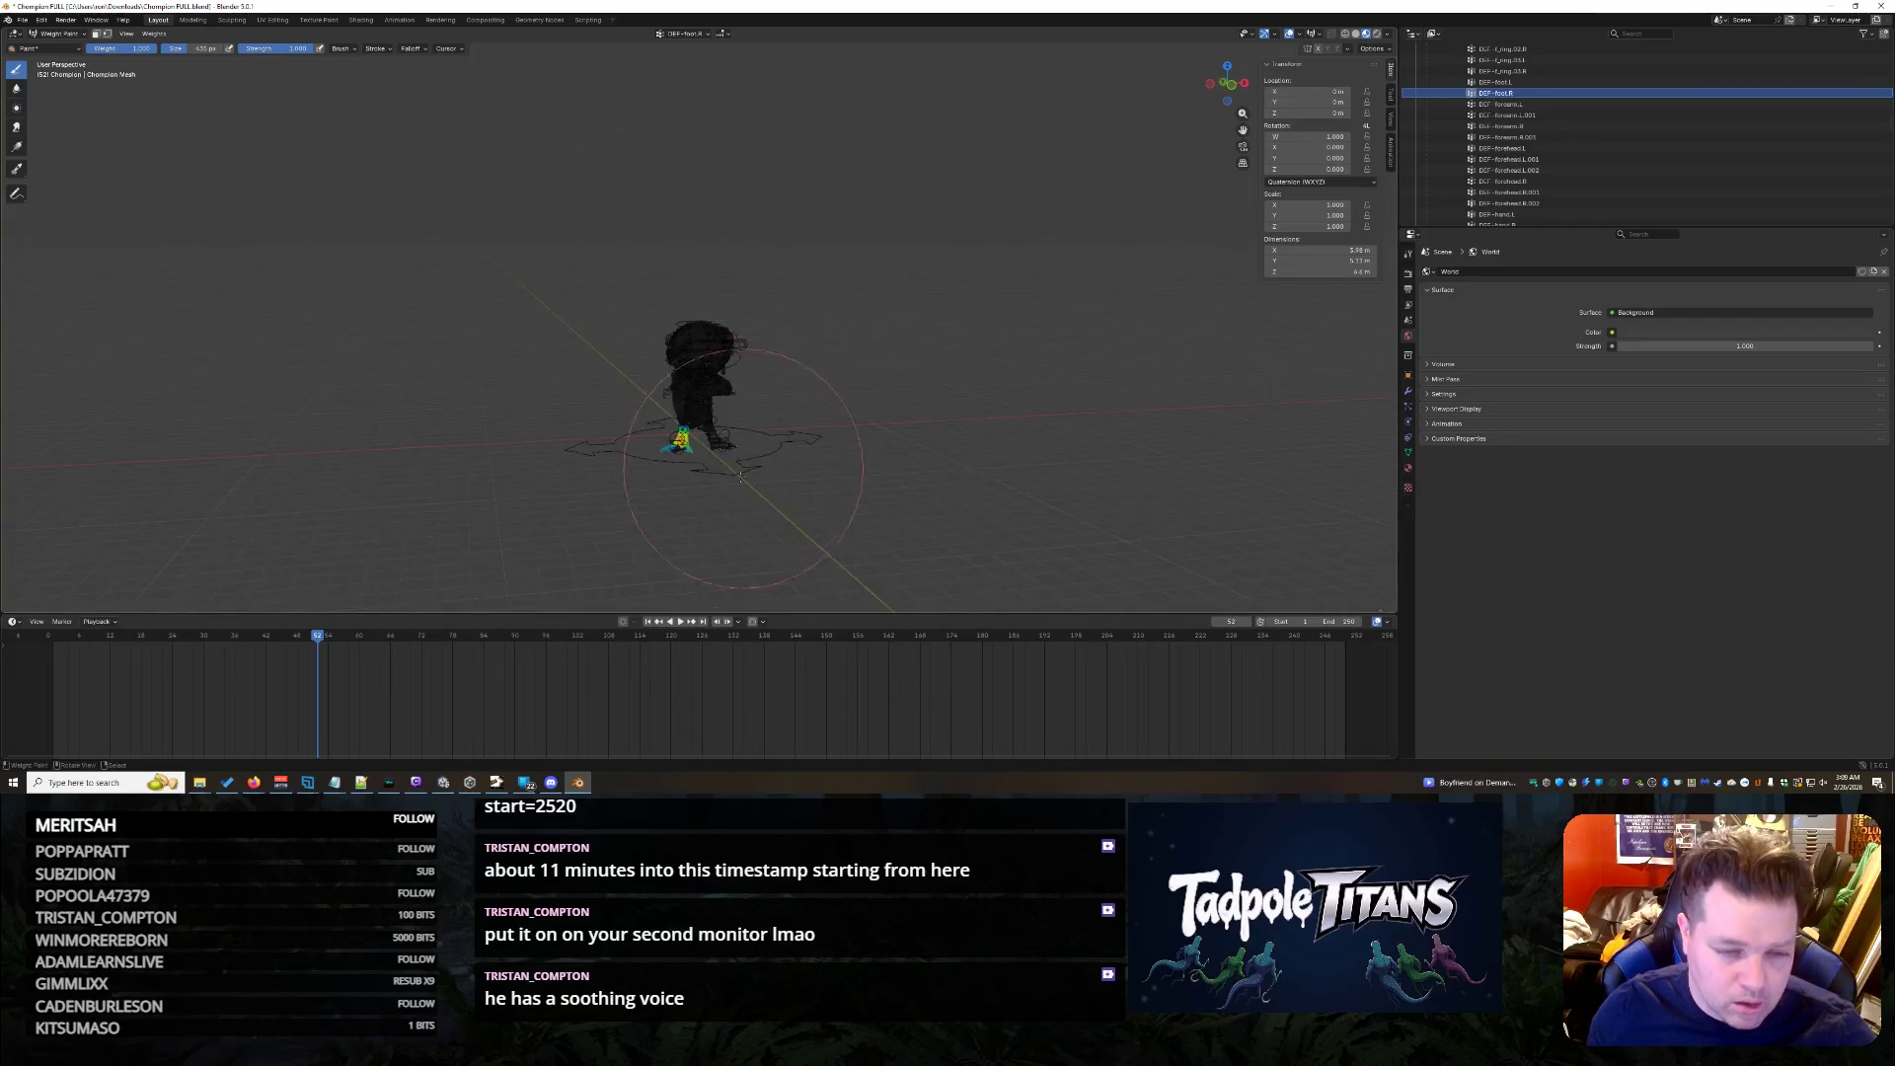
{"action": "scroll", "coordinate": [726, 496], "scroll_direction": "up", "scroll_amount": 3}
{"action": "middle_click_drag", "start_coordinate": [726, 495], "coordinate": [719, 446]}
{"action": "scroll", "coordinate": [718, 445], "scroll_direction": "up", "scroll_amount": 3}
{"action": "scroll", "coordinate": [719, 445], "scroll_direction": "up", "scroll_amount": 3}
{"action": "scroll", "coordinate": [719, 444], "scroll_direction": "up", "scroll_amount": 2}
{"action": "mouse_move", "coordinate": [825, 136]}
{"action": "middle_mouse_down"}
{"action": "mouse_move", "coordinate": [852, 377]}
{"action": "mouse_move", "coordinate": [255, 141]}
{"action": "middle_mouse_up"}
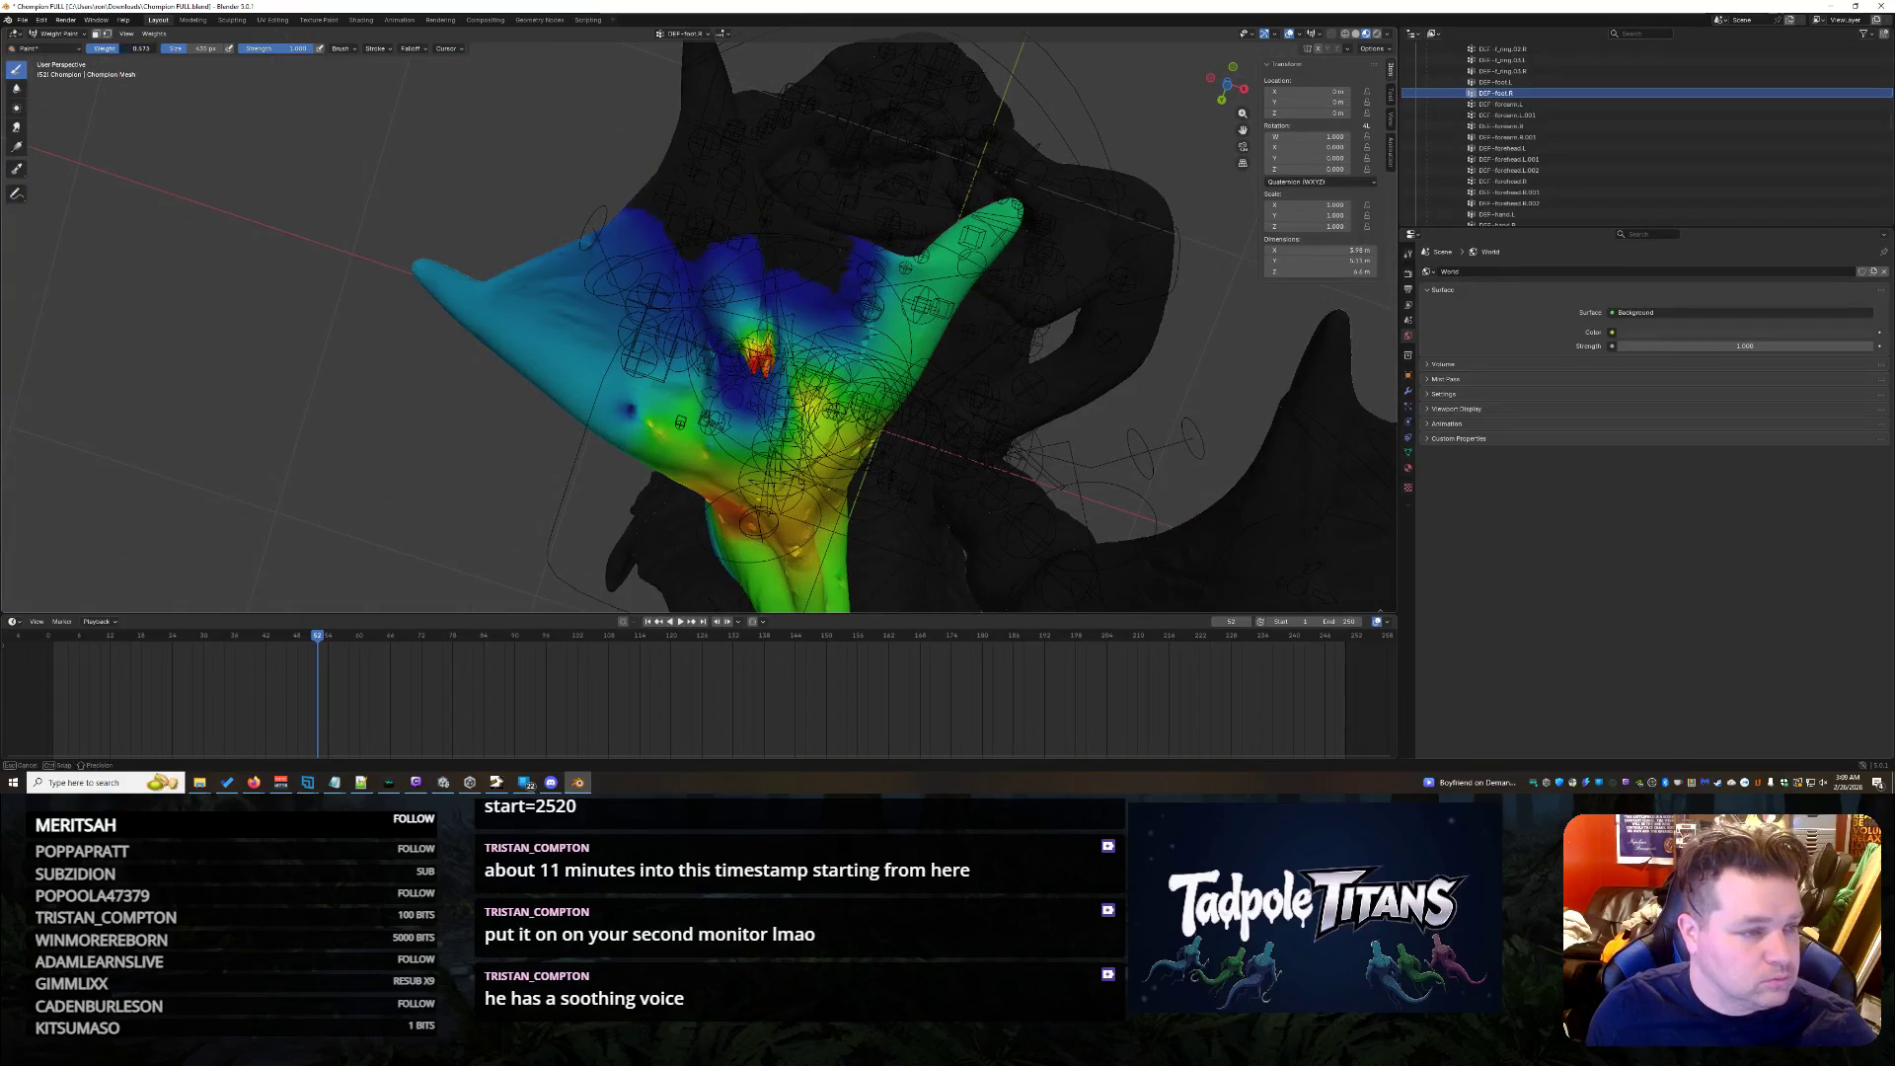
{"action": "scroll", "coordinate": [751, 381], "scroll_direction": "up", "scroll_amount": 3}
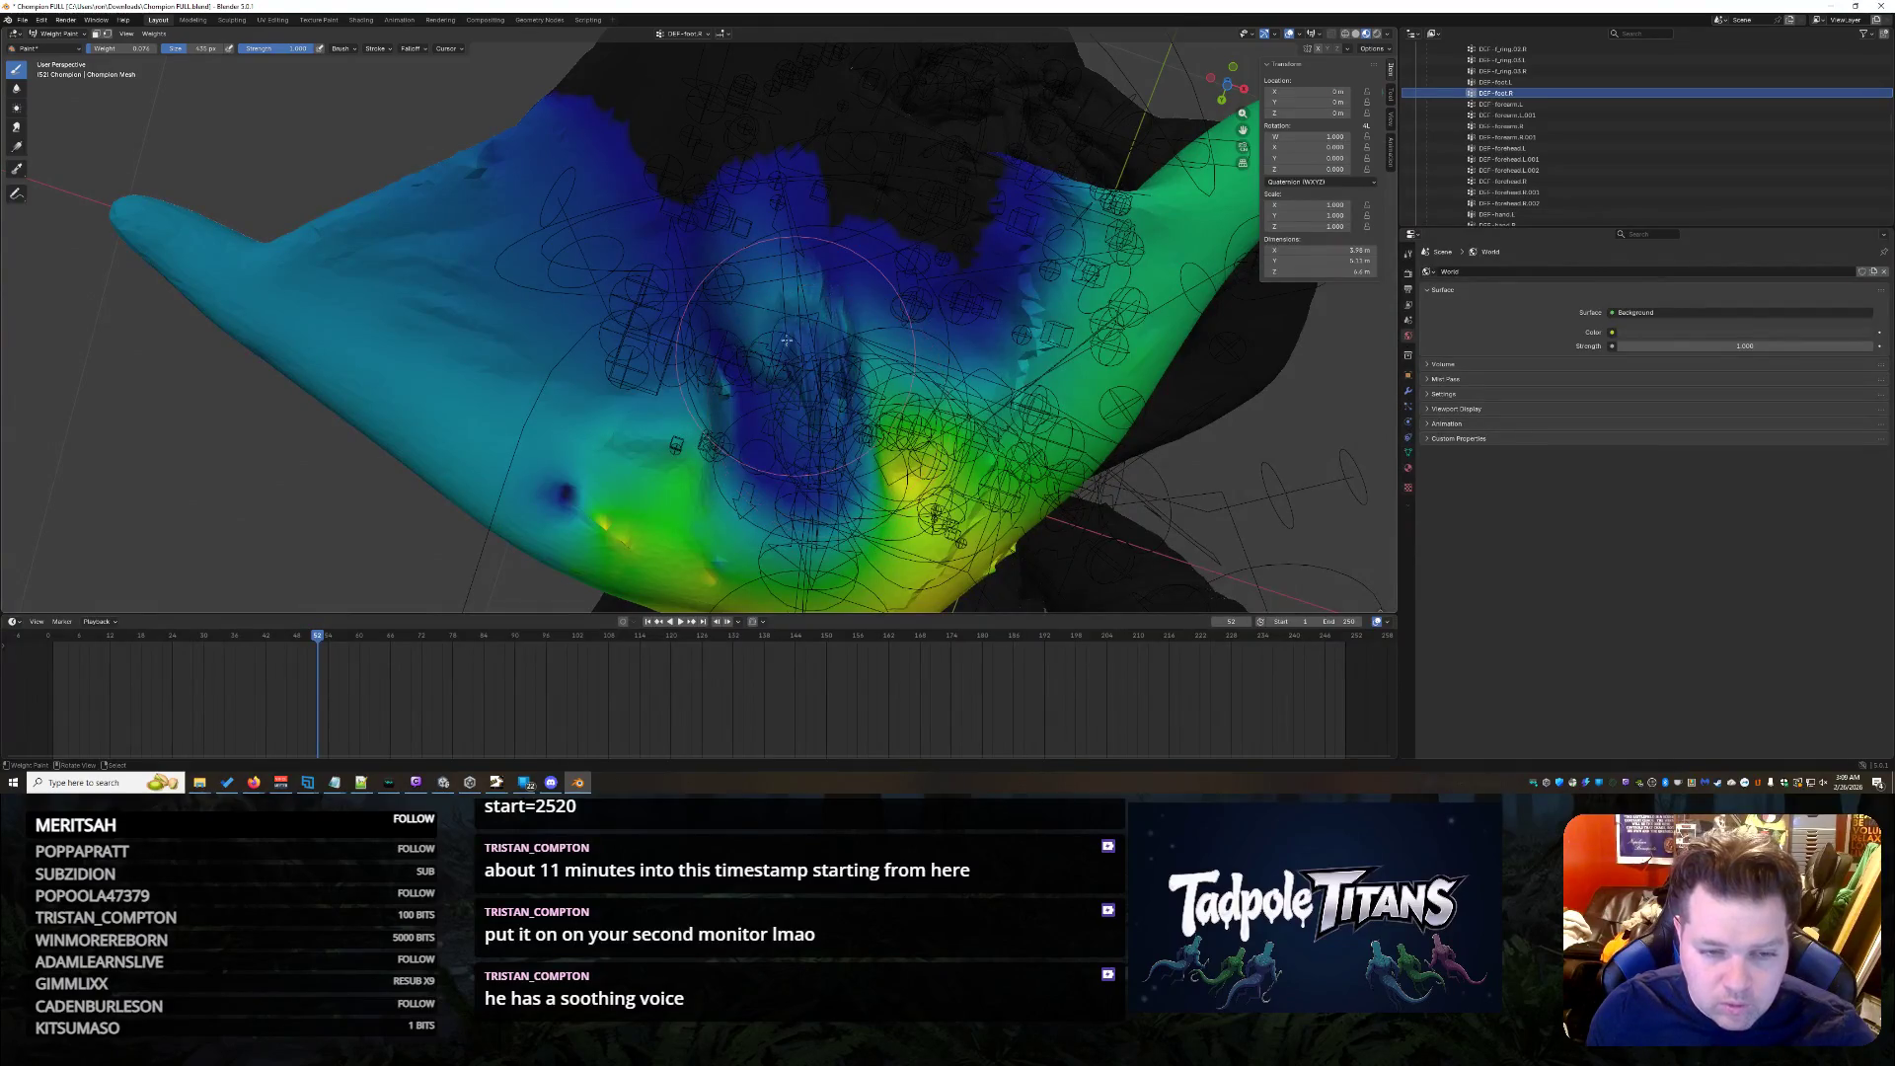
- Paint lower weight near the webbing and spread the blue area up around the notch
{"action": "mouse_move", "coordinate": [729, 385]}
{"action": "middle_mouse_down"}
{"action": "mouse_move", "coordinate": [1050, 397]}
{"action": "mouse_move", "coordinate": [716, 419]}
{"action": "middle_mouse_up"}
{"action": "left_click_drag", "start_coordinate": [694, 419], "coordinate": [811, 338]}
{"action": "middle_click_drag", "start_coordinate": [902, 372], "coordinate": [708, 462]}
{"action": "left_click_drag", "start_coordinate": [708, 461], "coordinate": [719, 463]}
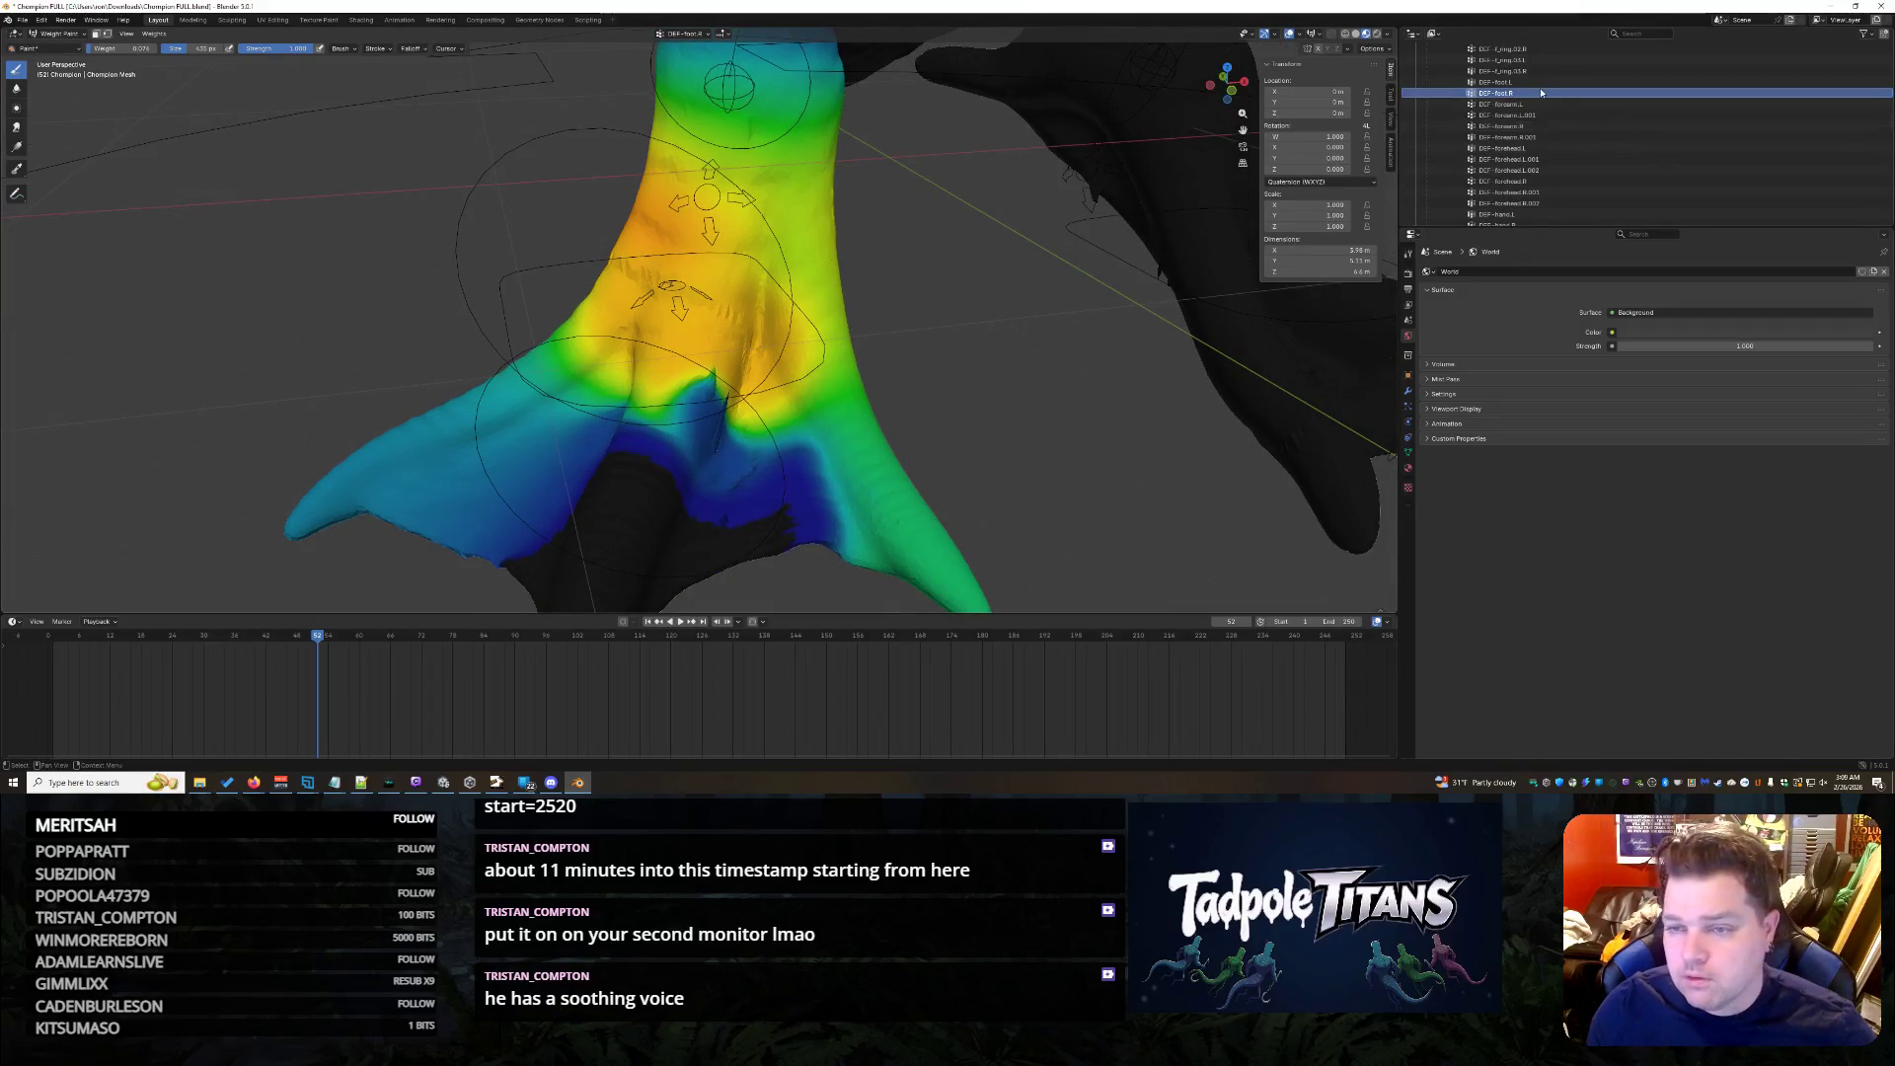
- Show a finger bone's weights and inspect the painted wing up close
{"action": "left_click", "coordinate": [1525, 72]}
{"action": "scroll", "coordinate": [1578, 111], "scroll_direction": "down", "scroll_amount": 2}
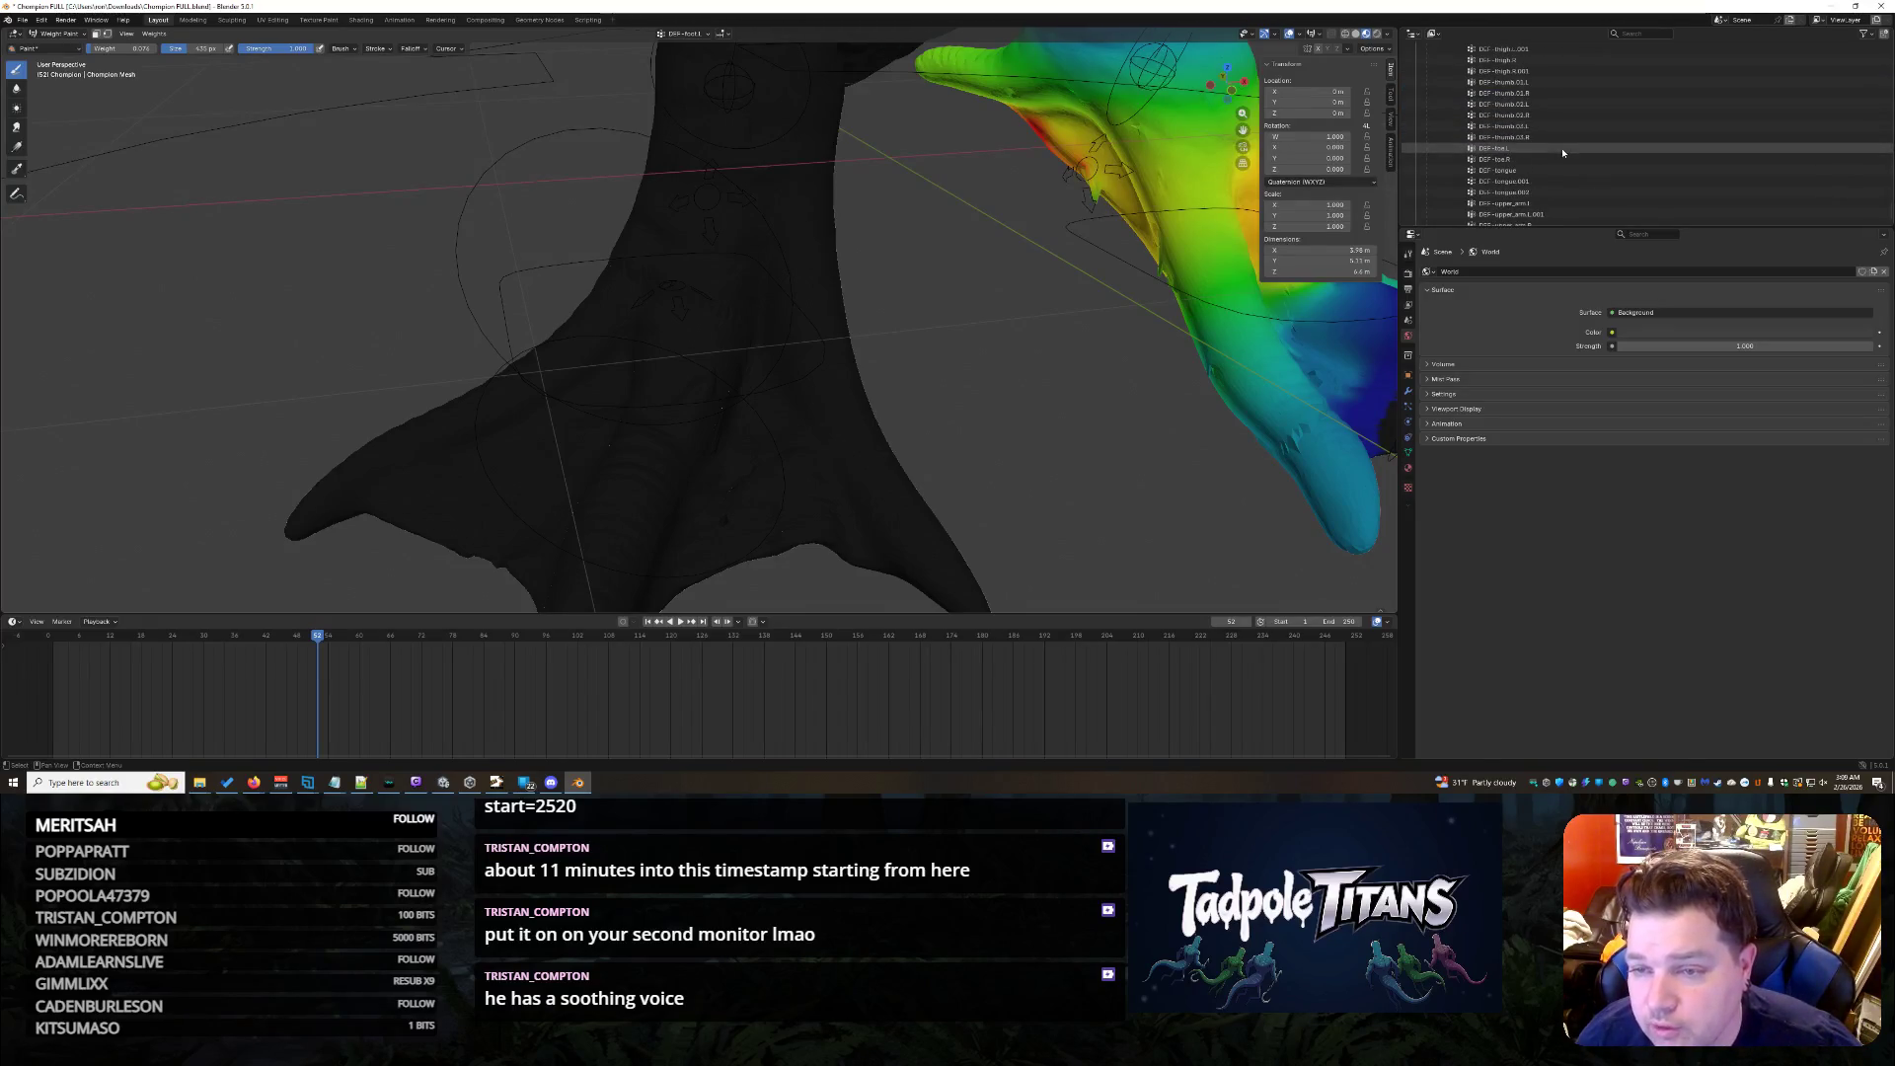
{"action": "left_click", "coordinate": [874, 448], "text": "ctrl"}
{"action": "middle_click_drag", "start_coordinate": [1106, 415], "coordinate": [755, 445]}
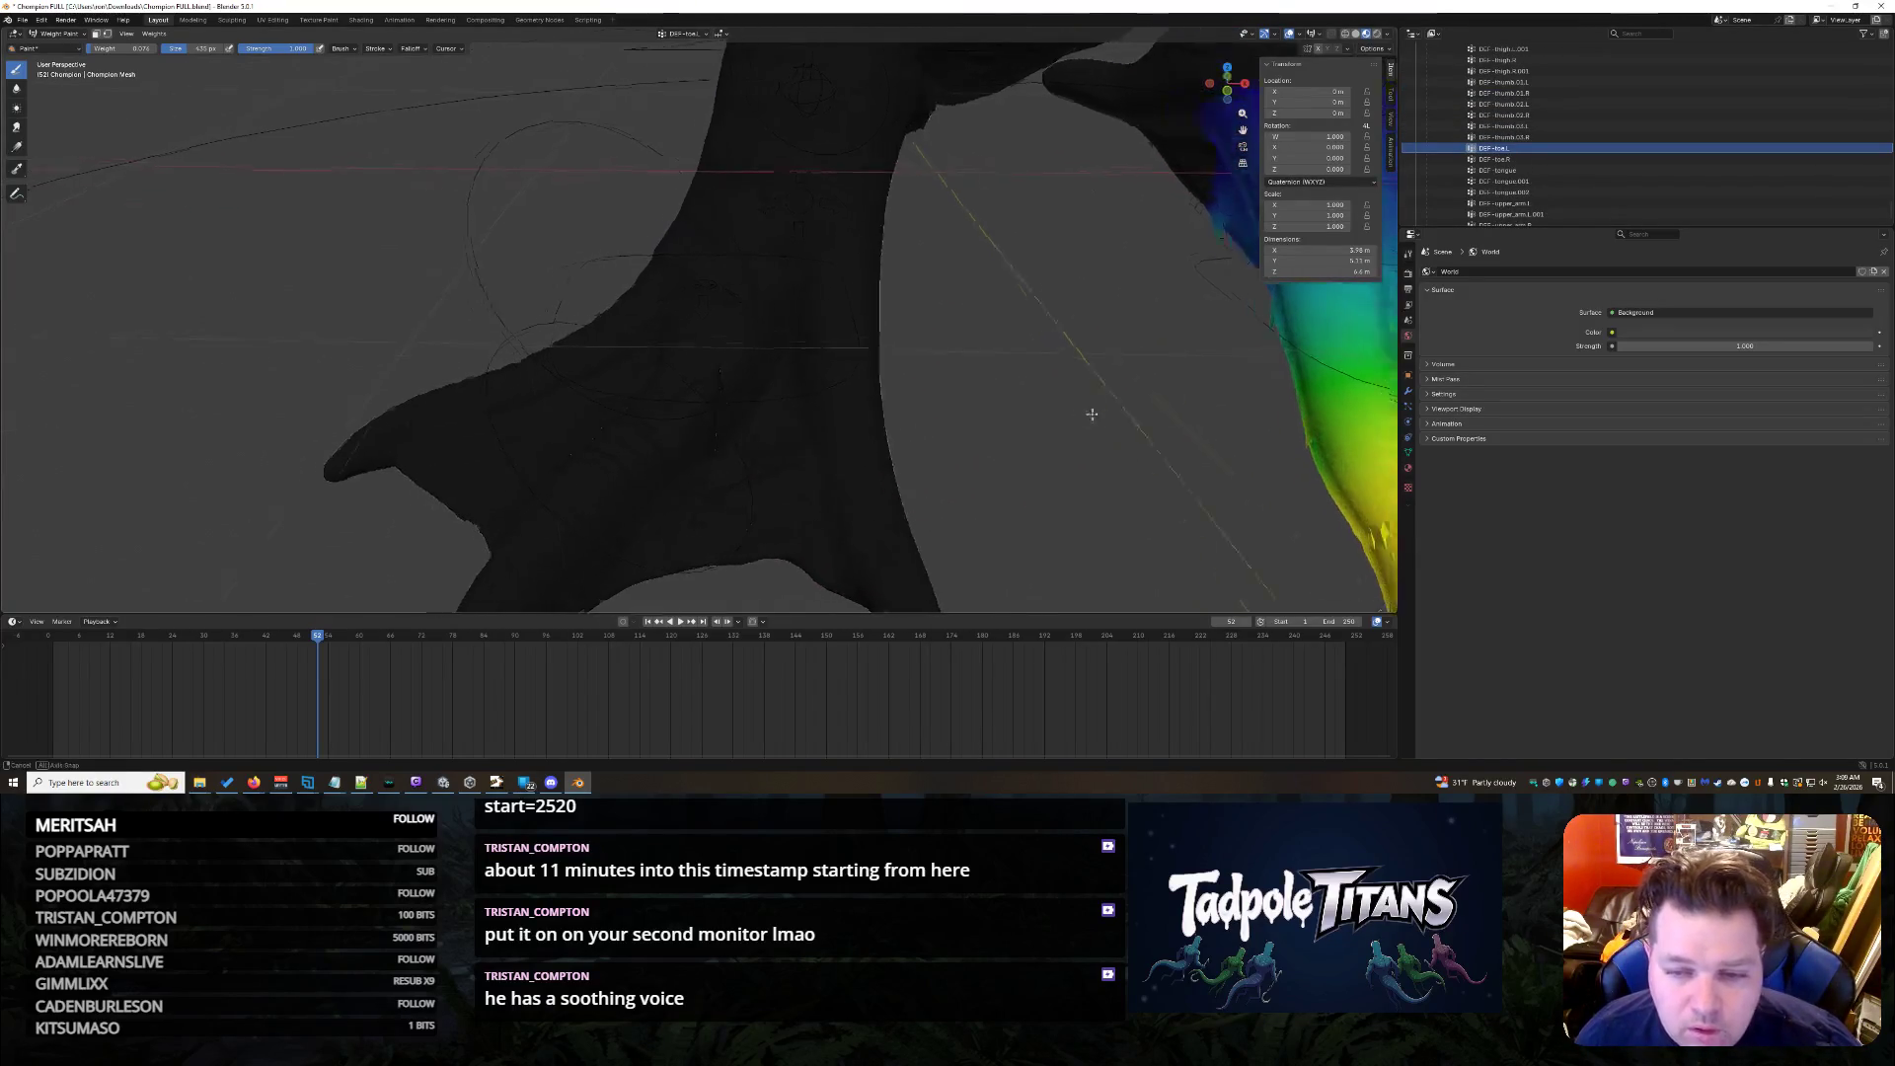
{"action": "scroll", "coordinate": [751, 444], "scroll_direction": "up", "scroll_amount": 3}
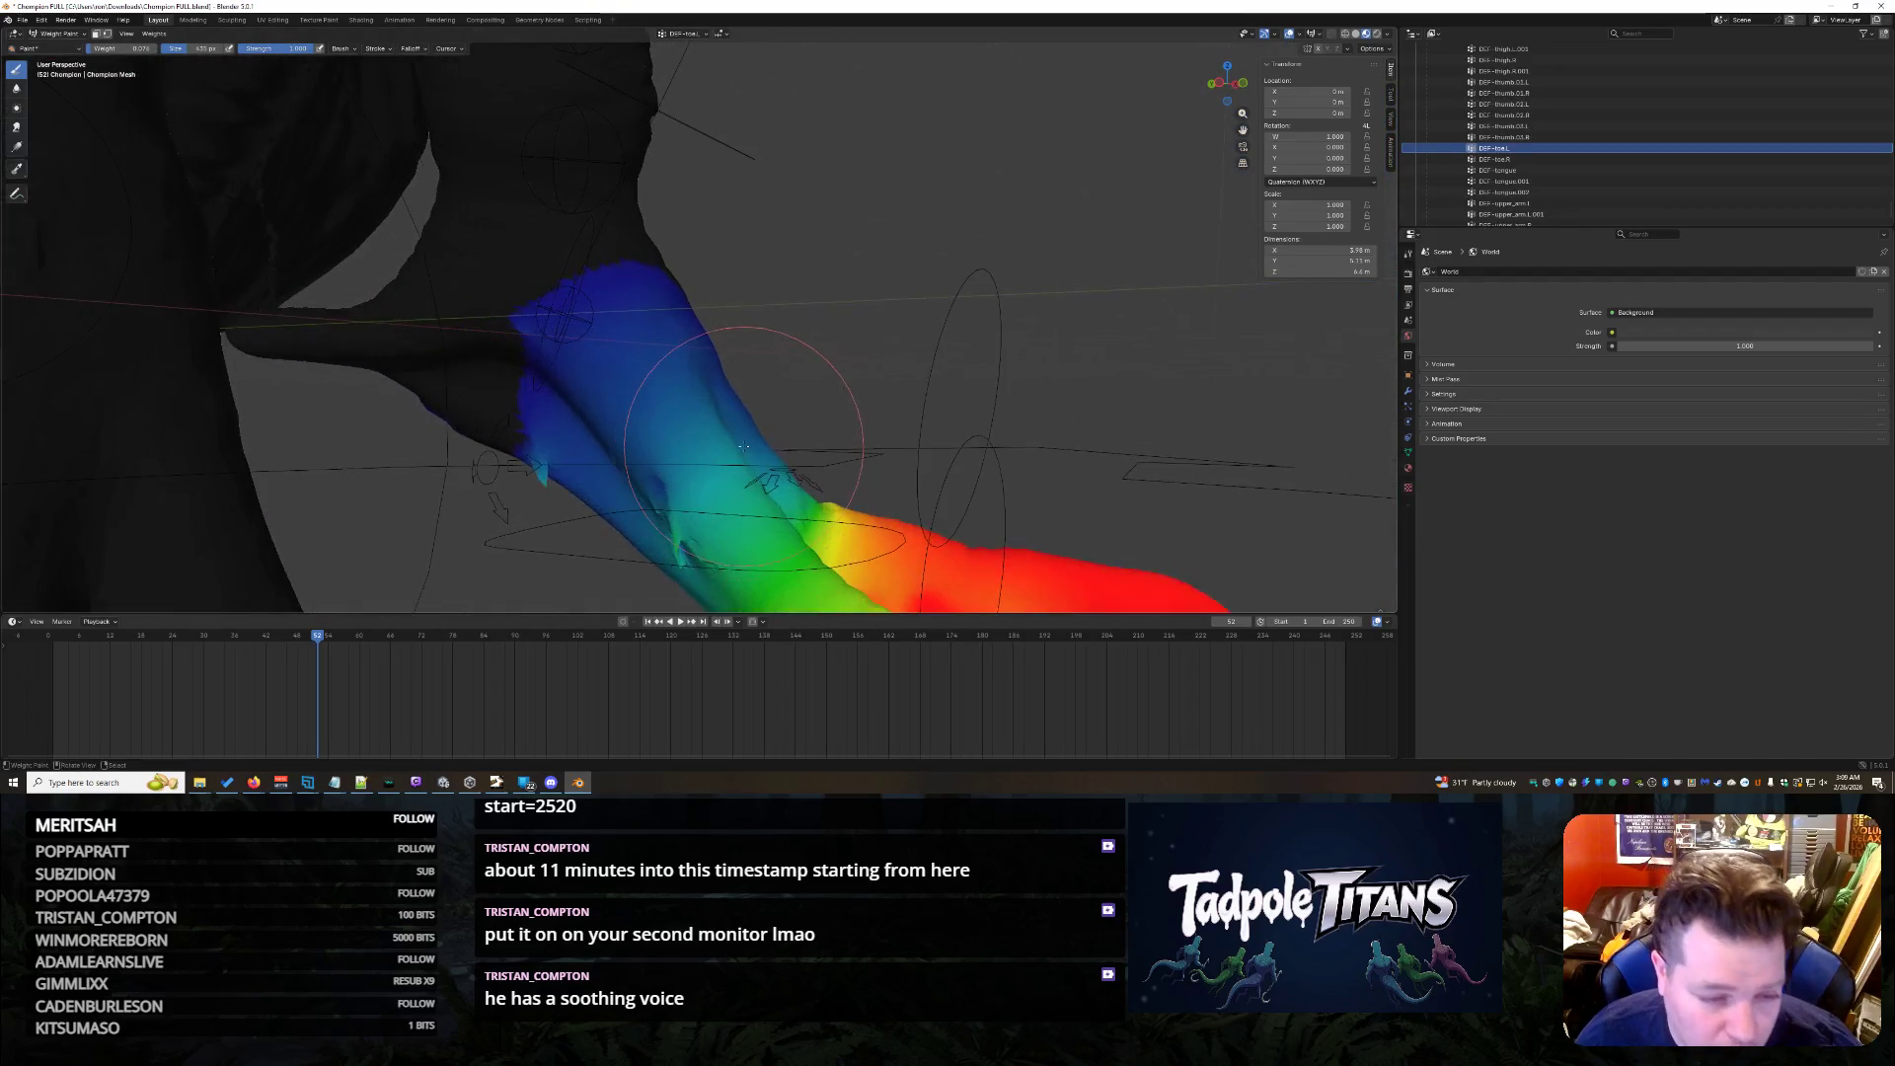
{"action": "mouse_move", "coordinate": [750, 444]}
{"action": "middle_mouse_down"}
{"action": "mouse_move", "coordinate": [1212, 439]}
{"action": "mouse_move", "coordinate": [836, 404]}
{"action": "middle_mouse_up"}
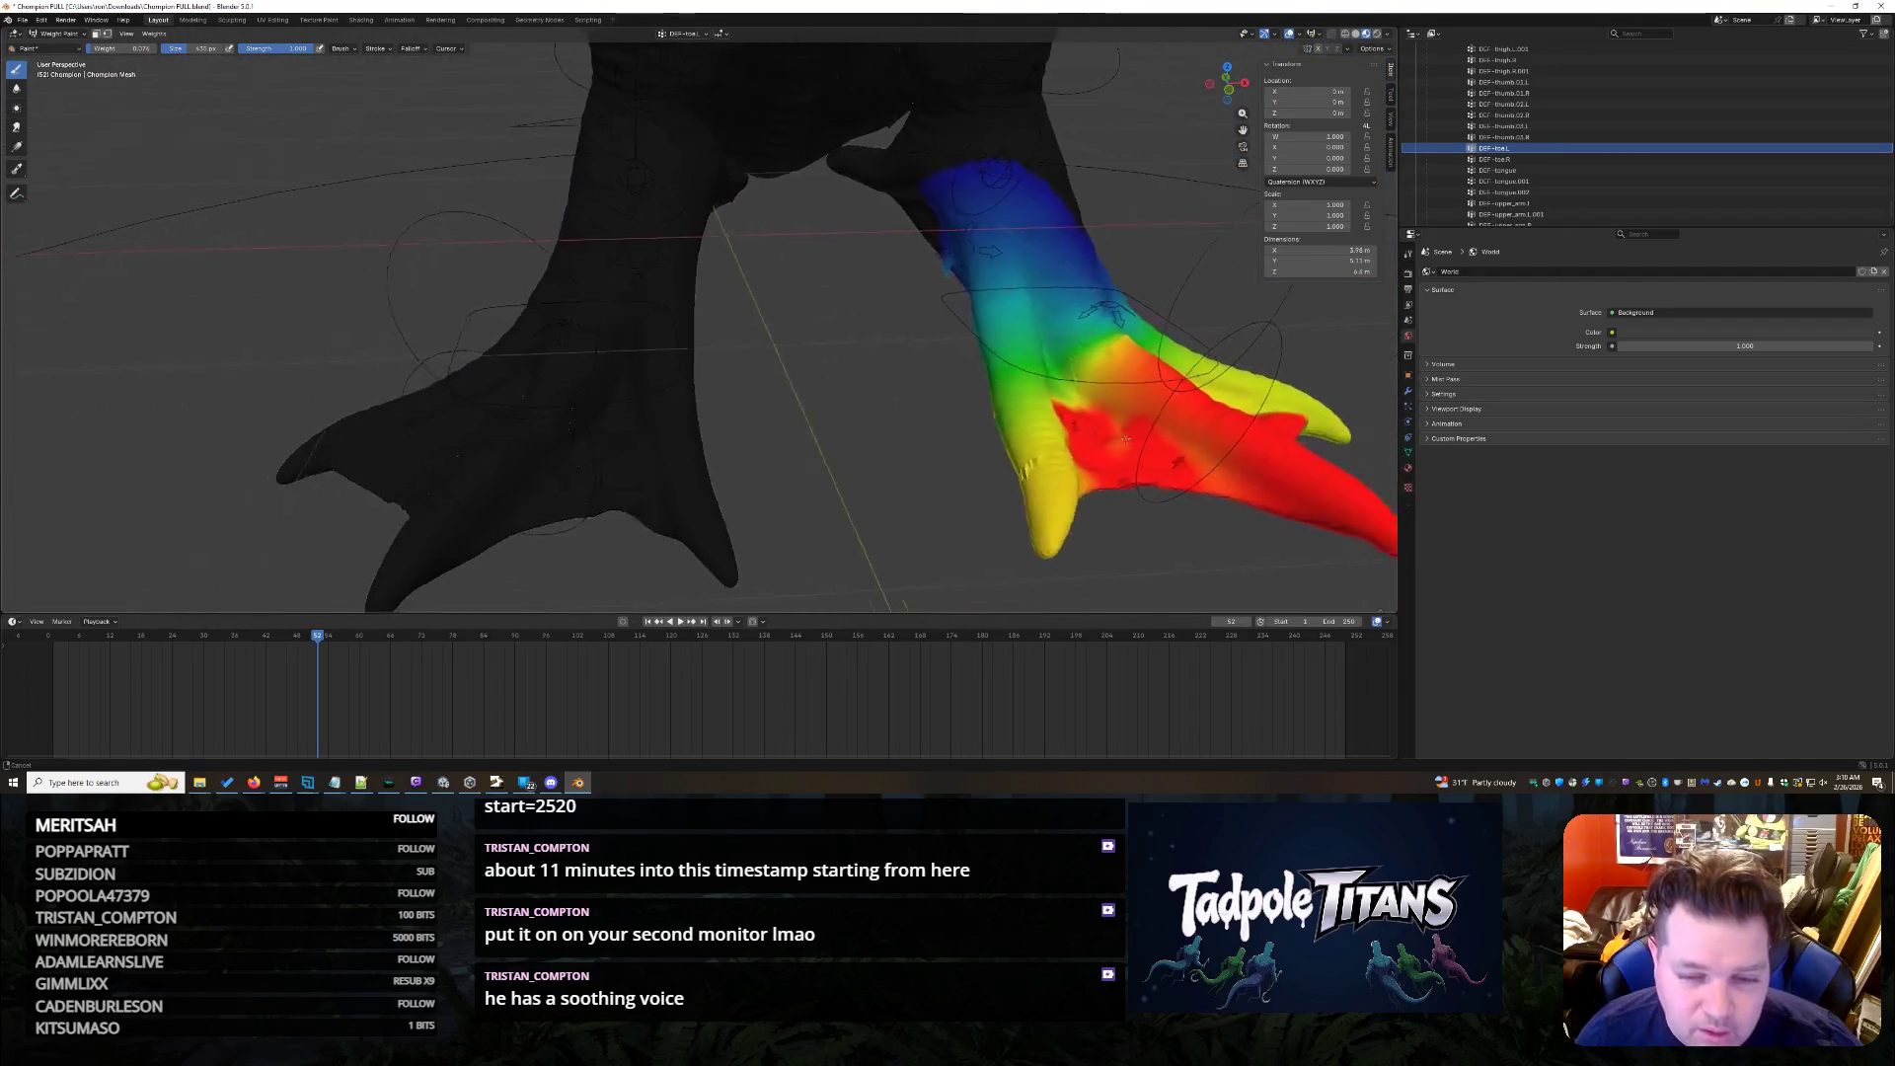
{"action": "scroll", "coordinate": [1563, 114], "scroll_direction": "up", "scroll_amount": 5}
{"action": "scroll", "coordinate": [1563, 115], "scroll_direction": "up", "scroll_amount": 3}
{"action": "scroll", "coordinate": [1565, 115], "scroll_direction": "up", "scroll_amount": 5}
{"action": "scroll", "coordinate": [1565, 108], "scroll_direction": "up", "scroll_amount": 5}
{"action": "scroll", "coordinate": [1585, 104], "scroll_direction": "up", "scroll_amount": 5}
{"action": "scroll", "coordinate": [1617, 99], "scroll_direction": "up", "scroll_amount": 5}
{"action": "scroll", "coordinate": [1618, 103], "scroll_direction": "down", "scroll_amount": 4}
{"action": "scroll", "coordinate": [1630, 110], "scroll_direction": "down", "scroll_amount": 2}
{"action": "scroll", "coordinate": [1614, 119], "scroll_direction": "down", "scroll_amount": 2}
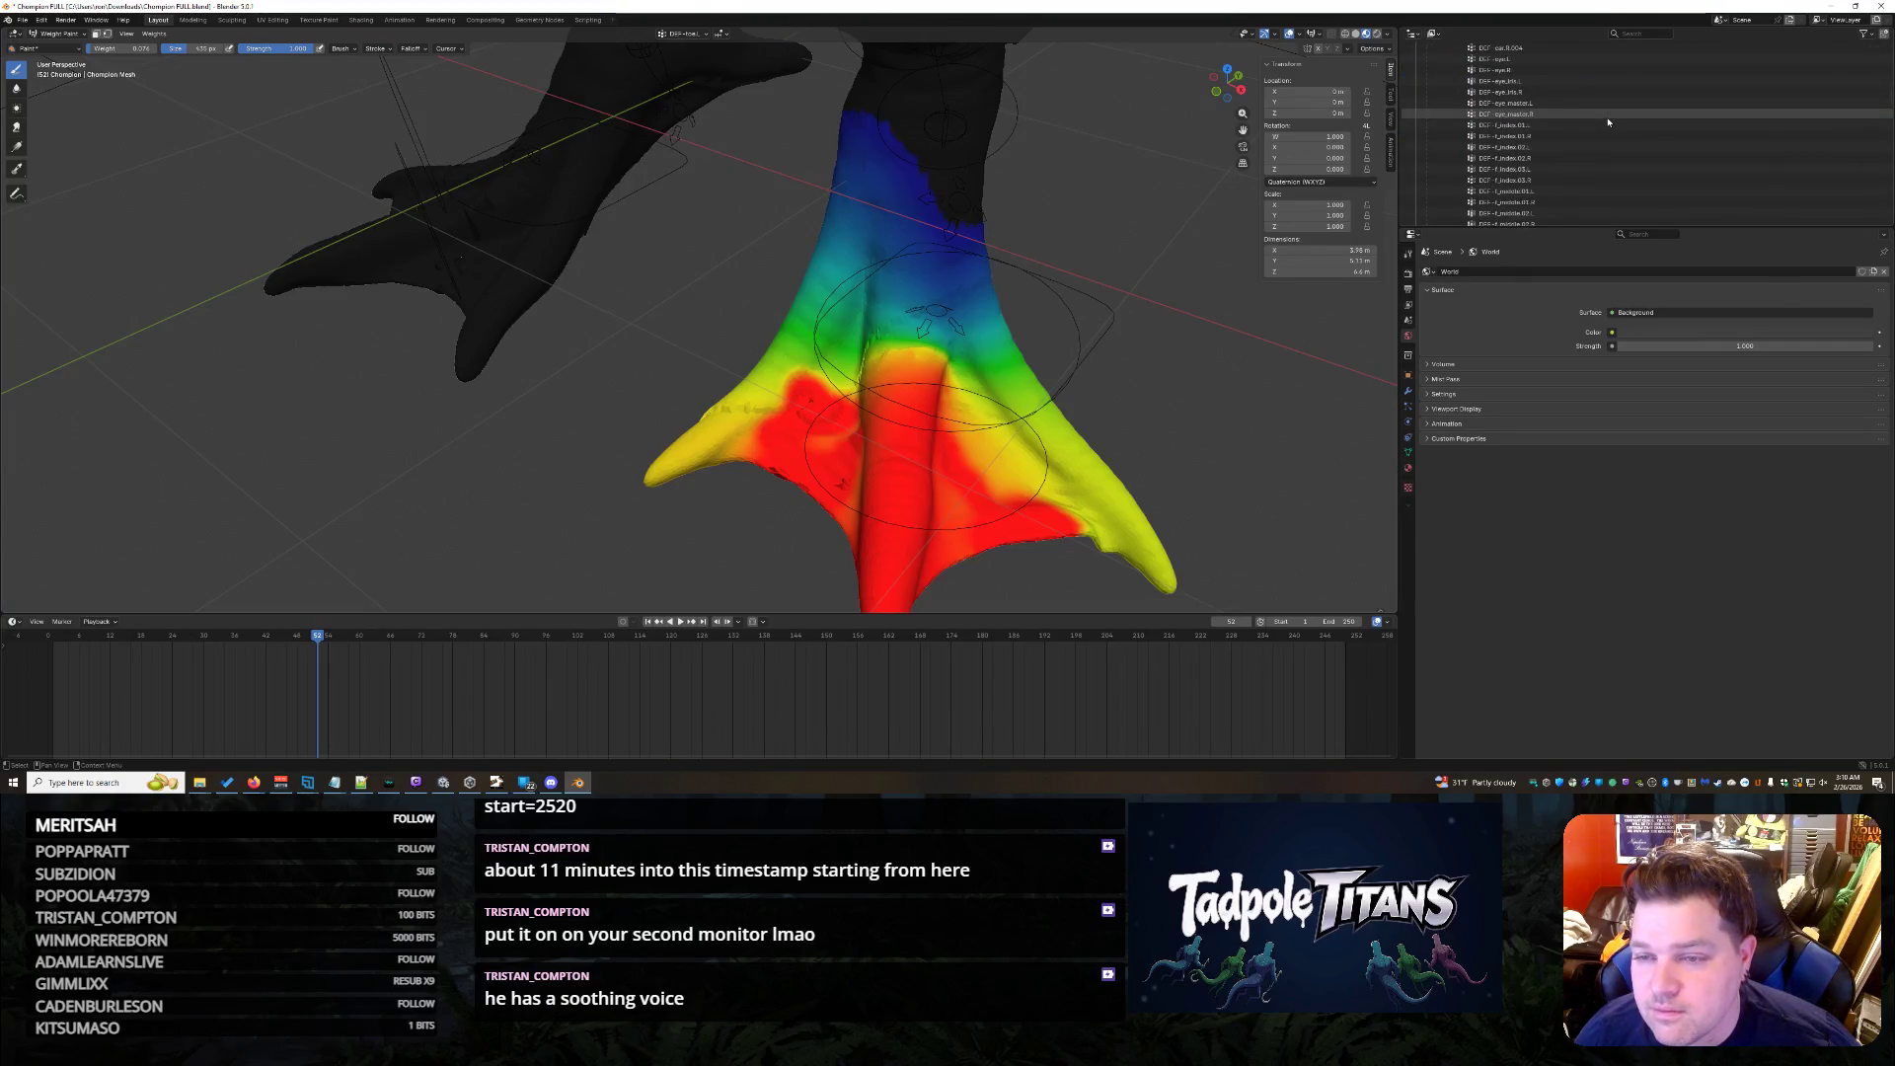
{"action": "scroll", "coordinate": [1609, 122], "scroll_direction": "down", "scroll_amount": 2}
{"action": "scroll", "coordinate": [1608, 121], "scroll_direction": "down", "scroll_amount": 2}
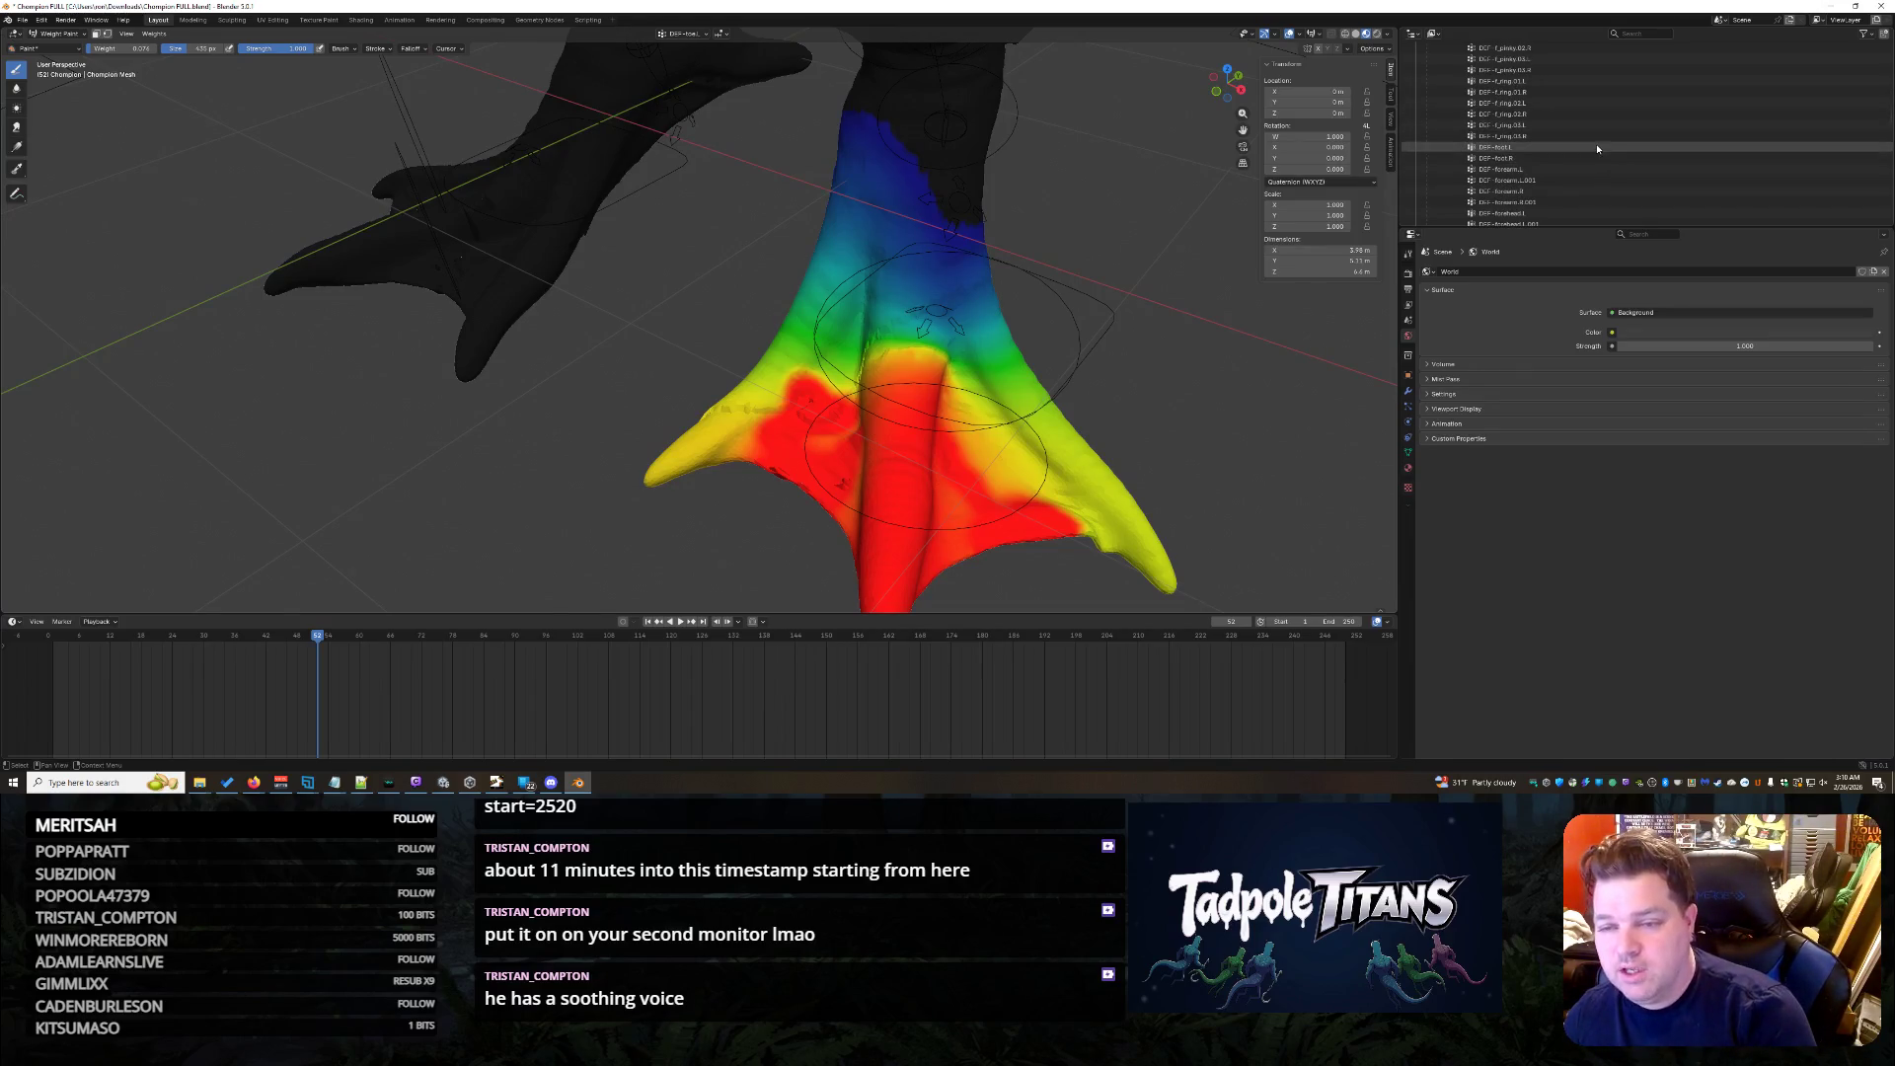
- Display the left and right foot bone weights in turn, then move to DEF-forearm.L
{"action": "left_click", "coordinate": [1600, 147]}
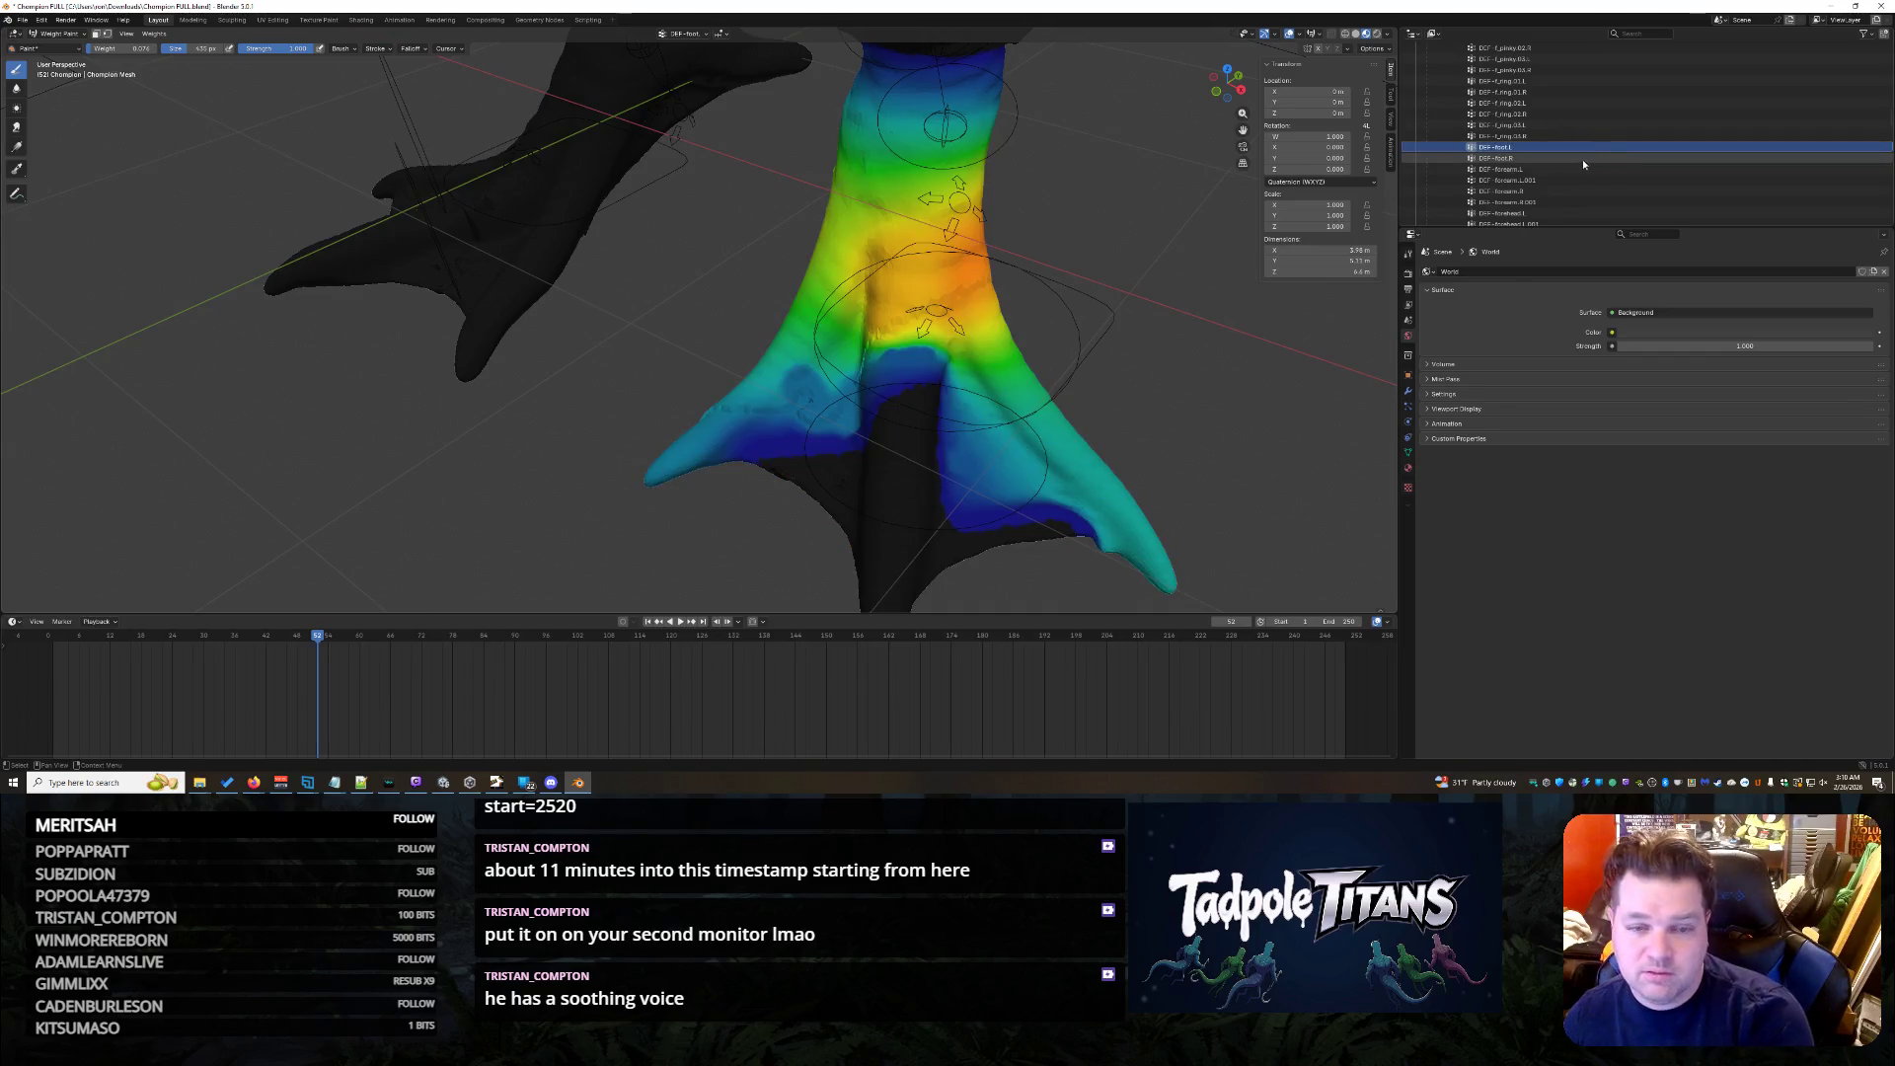
{"action": "middle_click_drag", "start_coordinate": [1151, 339], "coordinate": [1216, 304]}
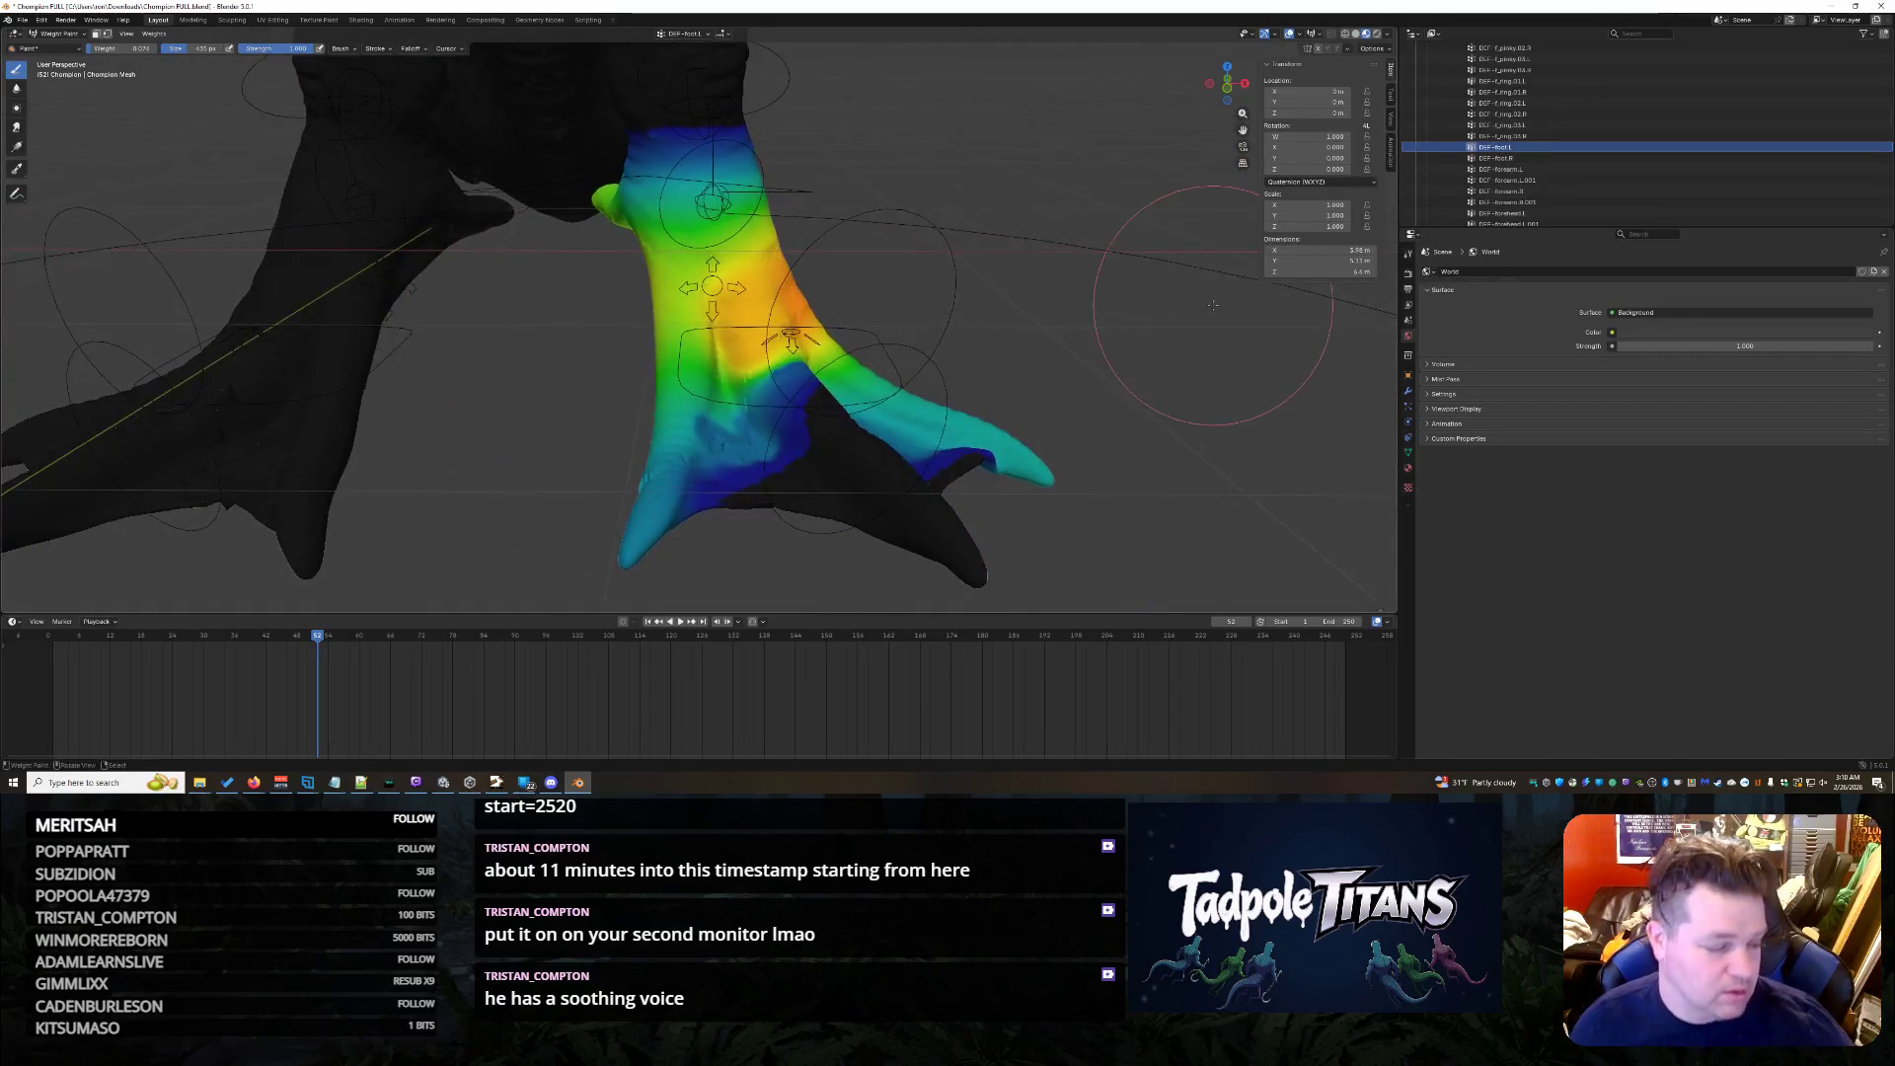
{"action": "left_click", "coordinate": [1580, 157]}
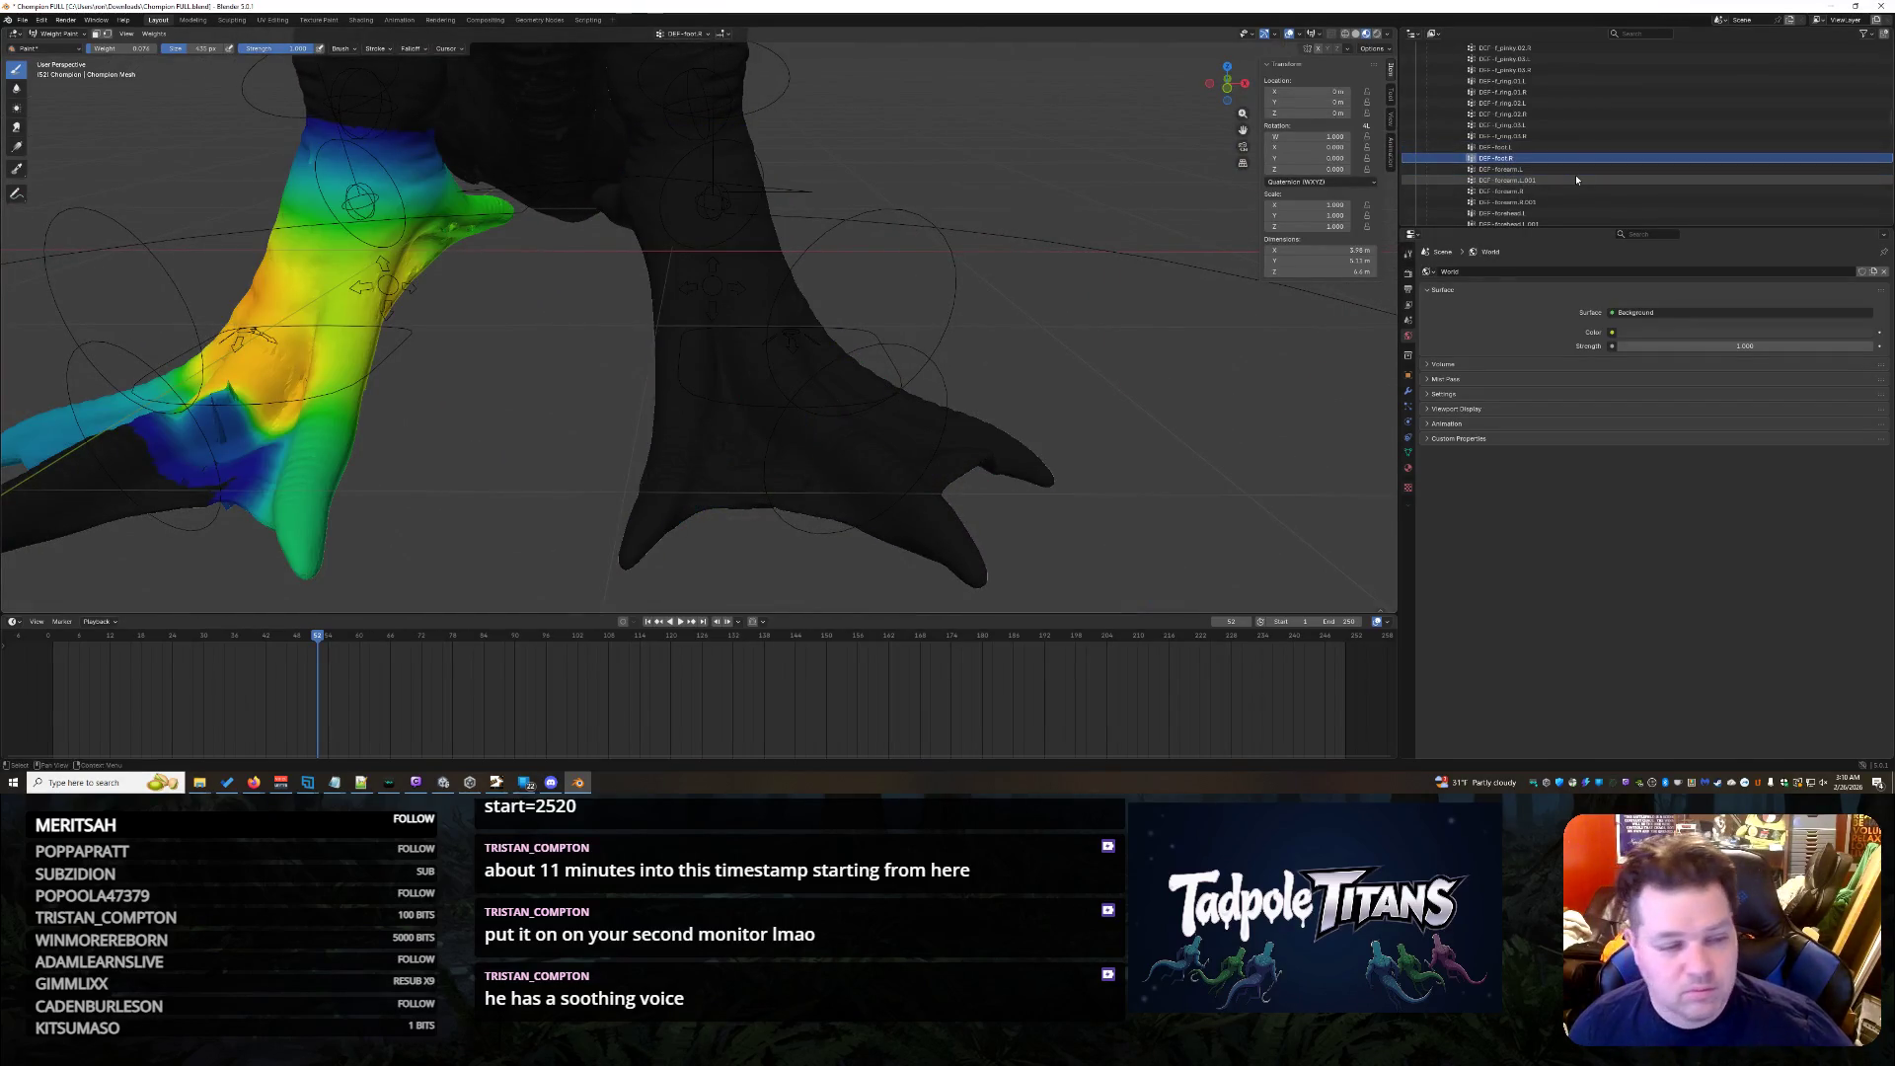
{"action": "mouse_move", "coordinate": [1125, 327]}
{"action": "middle_mouse_down"}
{"action": "mouse_move", "coordinate": [964, 283]}
{"action": "mouse_move", "coordinate": [1056, 139]}
{"action": "mouse_move", "coordinate": [934, 279]}
{"action": "mouse_move", "coordinate": [952, 263]}
{"action": "middle_mouse_up"}
{"action": "left_click", "coordinate": [1526, 170]}
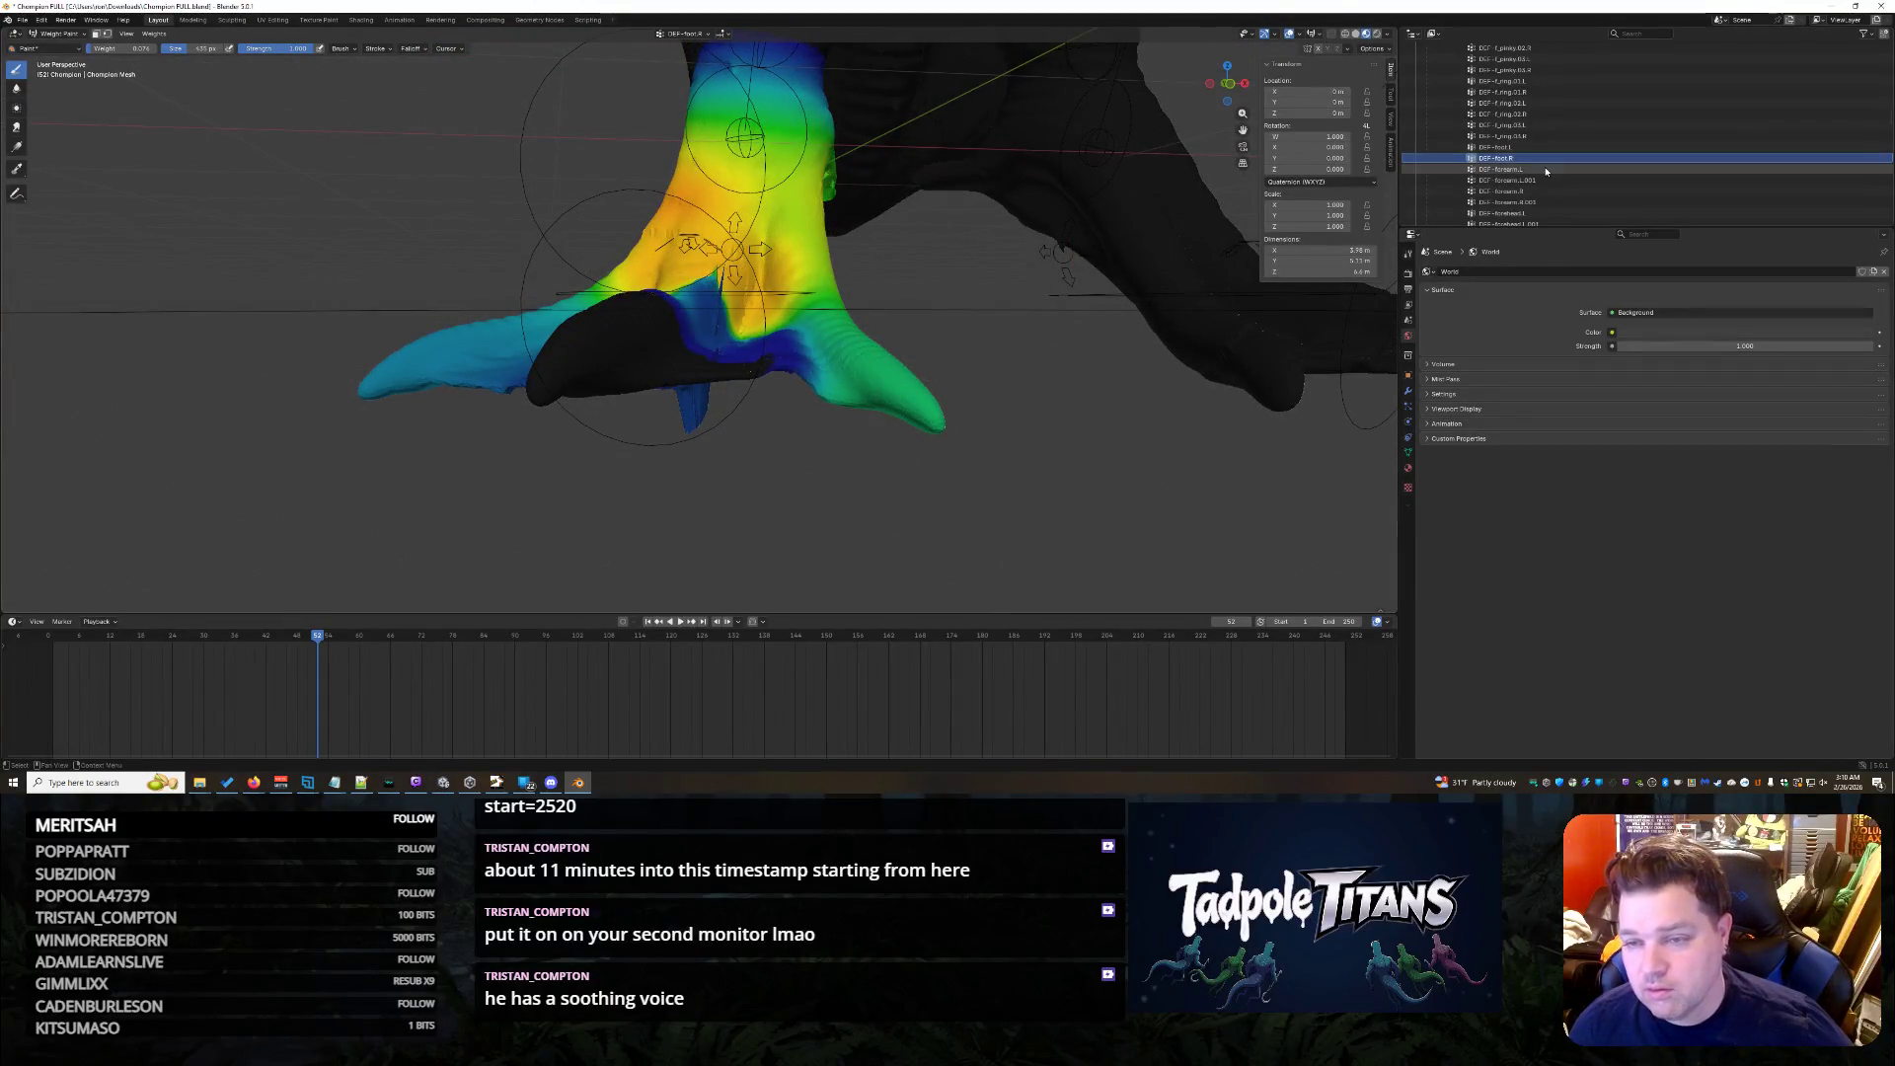
- Step through the bone groups to the pelvis and check its weight colours on the body
{"action": "key", "text": "Down"}
{"action": "key", "text": "Down"}
{"action": "key", "text": "Down"}
{"action": "key", "text": "Down"}
{"action": "key", "text": "Down"}
{"action": "key", "text": "Down"}
{"action": "key", "text": "Down"}
{"action": "key", "text": "Down"}
{"action": "key", "text": "Down"}
{"action": "key", "text": "Down"}
{"action": "key", "text": "Down"}
{"action": "key", "text": "Down"}
{"action": "key", "text": "Down"}
{"action": "key", "text": "Down"}
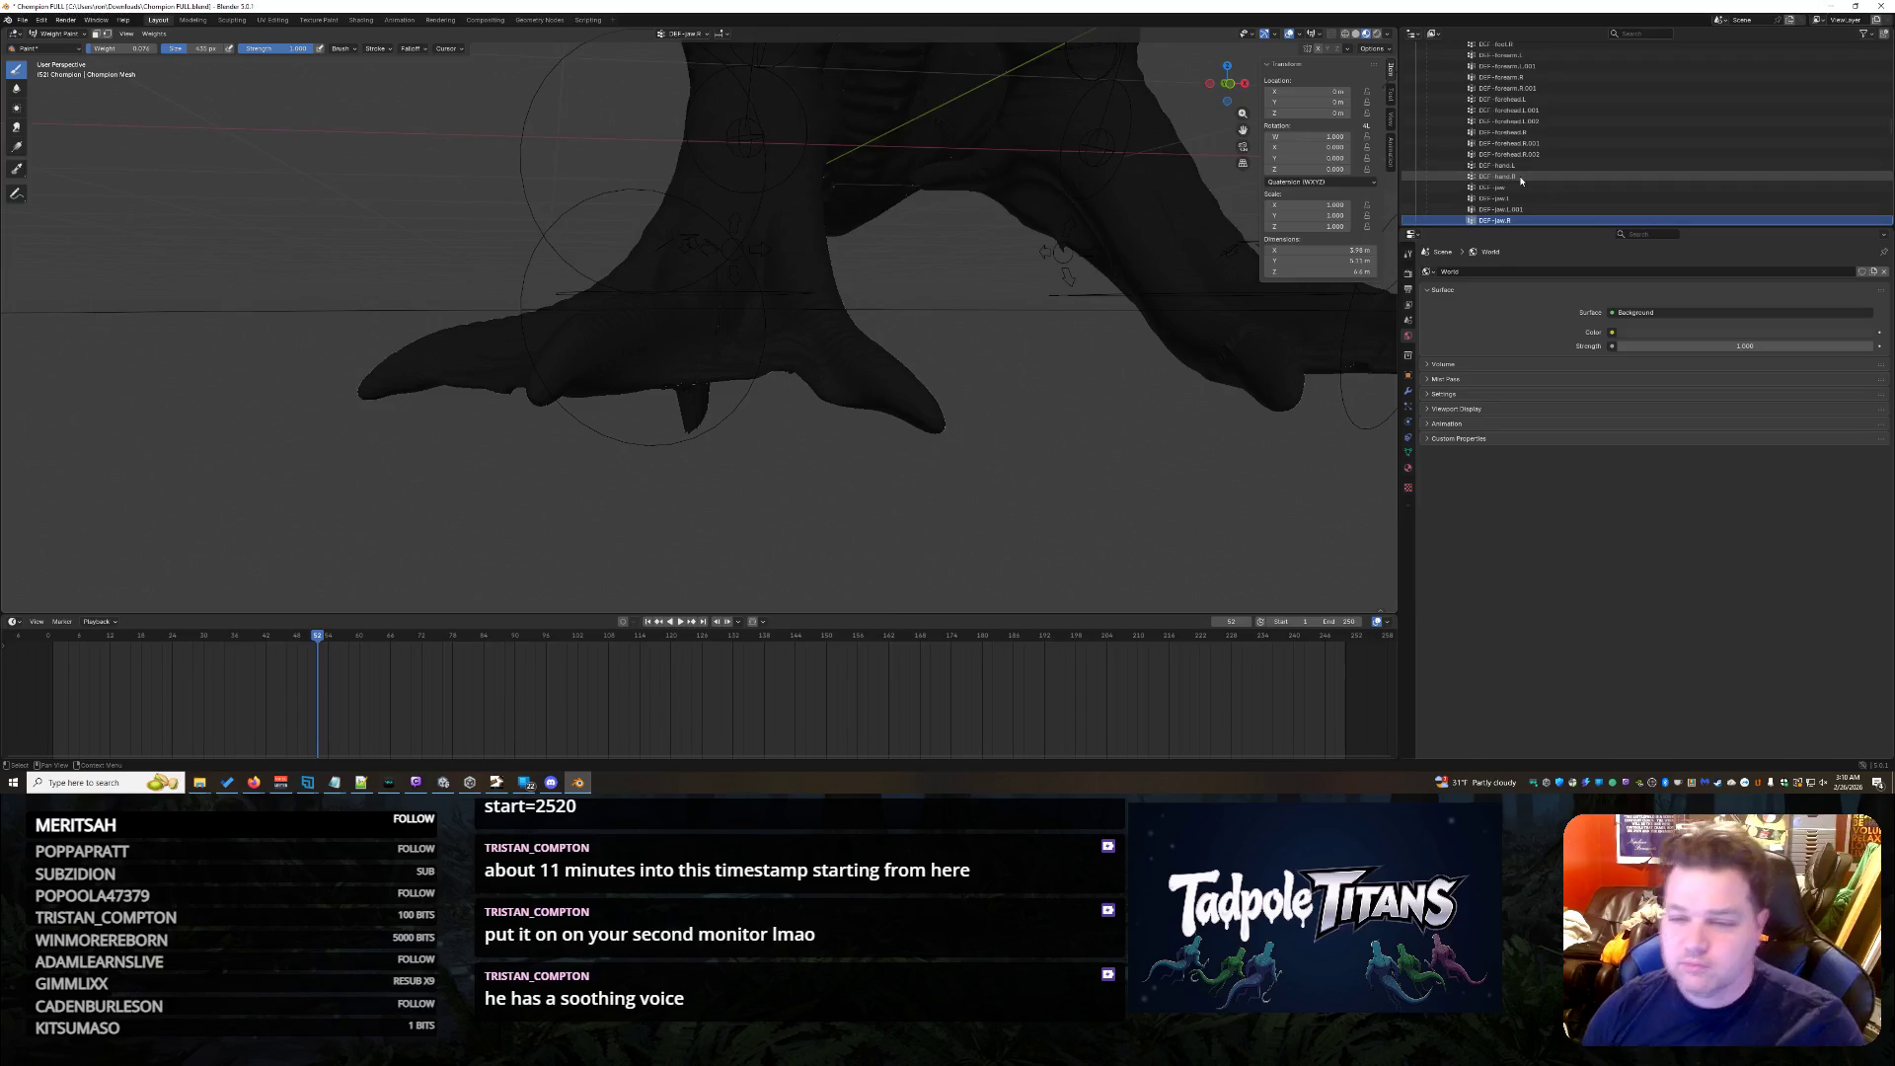
{"action": "key", "text": "Down"}
{"action": "key", "text": "Down"}
{"action": "key", "text": "Down"}
{"action": "key", "text": "Down"}
{"action": "key", "text": "Down"}
{"action": "key", "text": "Down"}
{"action": "key", "text": "Down"}
{"action": "key", "text": "Down"}
{"action": "key", "text": "Down"}
{"action": "key", "text": "Down"}
{"action": "key", "text": "Down"}
{"action": "key", "text": "Down"}
{"action": "key", "text": "Down"}
{"action": "key", "text": "Down"}
{"action": "key", "text": "Down"}
{"action": "key", "text": "Down"}
{"action": "key", "text": "Down"}
{"action": "key", "text": "Down"}
{"action": "key", "text": "Down"}
{"action": "key", "text": "Down"}
{"action": "key", "text": "Down"}
{"action": "key", "text": "Down"}
{"action": "key", "text": "Down"}
{"action": "key", "text": "Down"}
{"action": "key", "text": "Down"}
{"action": "key", "text": "Down"}
{"action": "key", "text": "Down"}
{"action": "key", "text": "Down"}
{"action": "key", "text": "Down"}
{"action": "key", "text": "Down"}
{"action": "key", "text": "Down"}
{"action": "key", "text": "Down"}
{"action": "key", "text": "Down"}
{"action": "key", "text": "Down"}
{"action": "key", "text": "Down"}
{"action": "key", "text": "Down"}
{"action": "key", "text": "Down"}
{"action": "key", "text": "Down"}
{"action": "key", "text": "Down"}
{"action": "key", "text": "Down"}
{"action": "key", "text": "Down"}
{"action": "key", "text": "Down"}
{"action": "key", "text": "Down"}
{"action": "key", "text": "Down"}
{"action": "key", "text": "Down"}
{"action": "key", "text": "Down"}
{"action": "key", "text": "Down"}
{"action": "key", "text": "Down"}
{"action": "key", "text": "Up"}
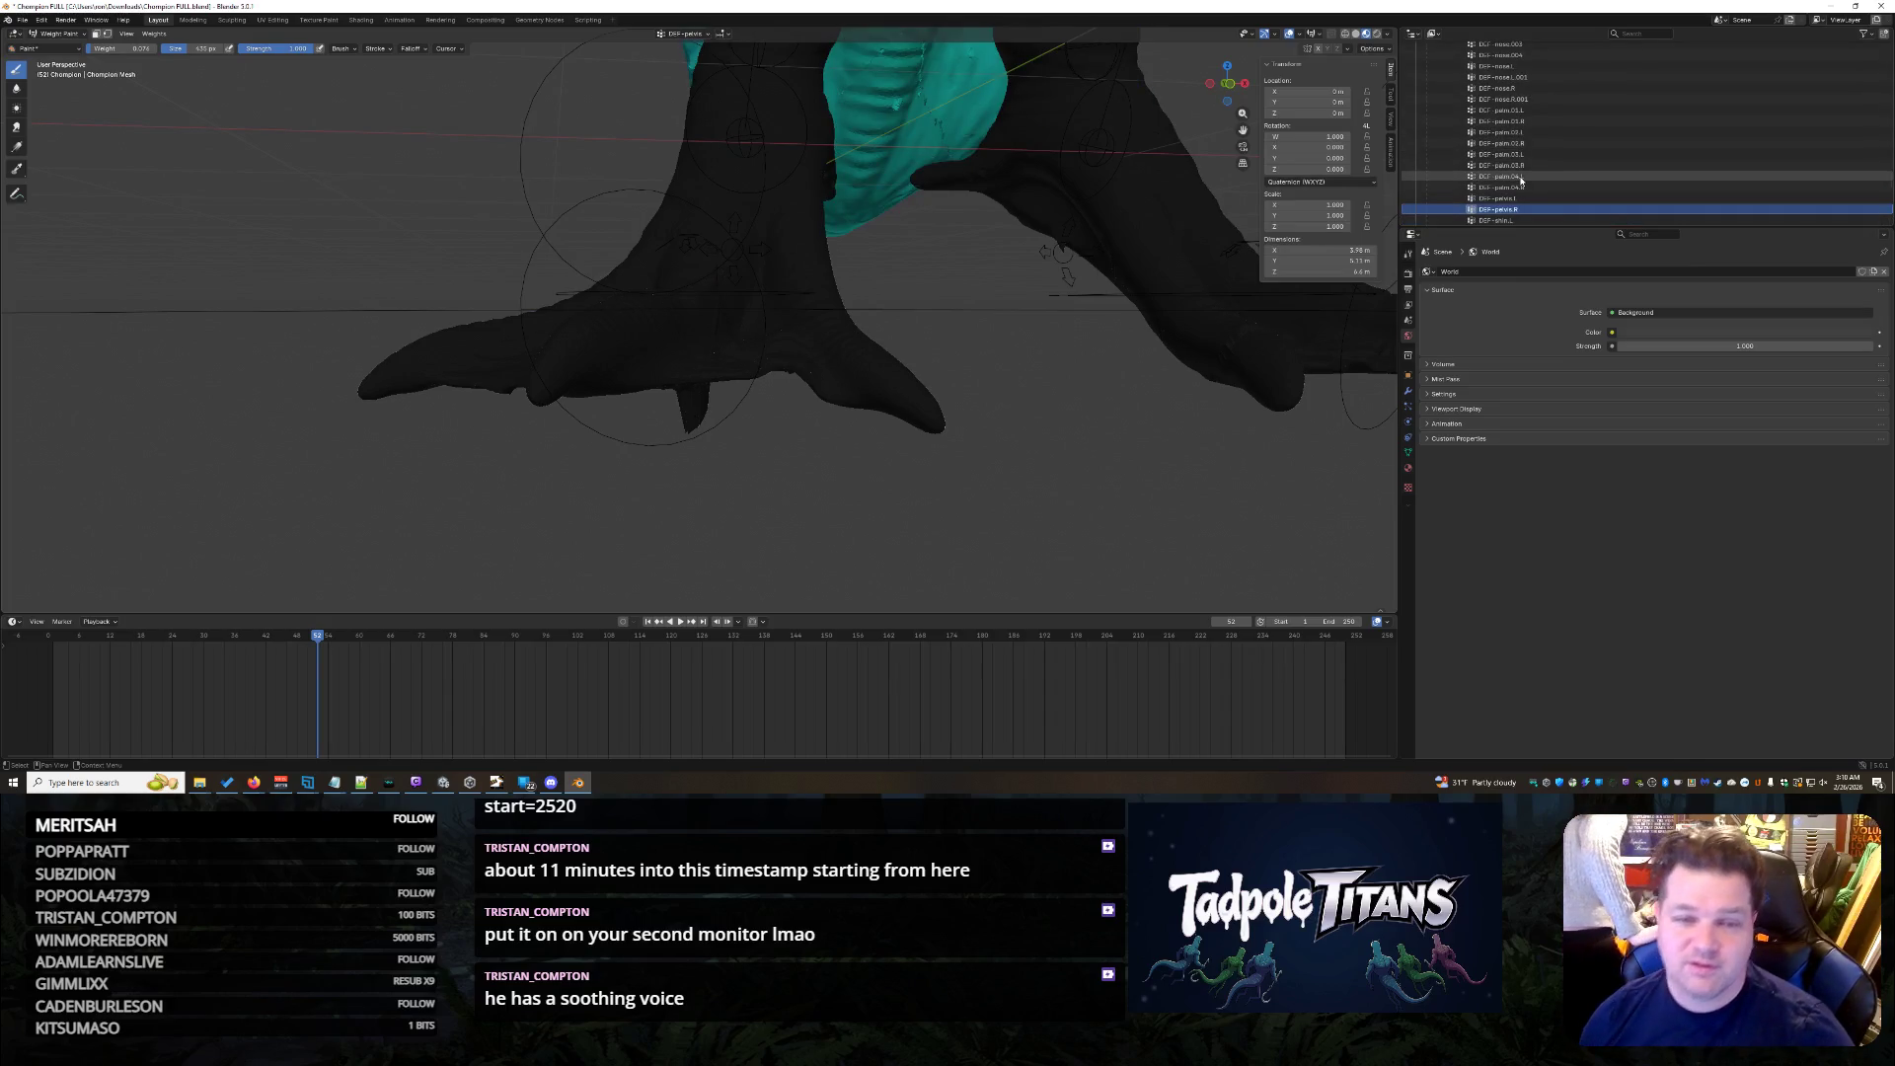
{"action": "mouse_move", "coordinate": [1185, 263]}
{"action": "middle_mouse_down"}
{"action": "mouse_move", "coordinate": [1091, 283]}
{"action": "mouse_move", "coordinate": [1039, 452]}
{"action": "mouse_move", "coordinate": [1067, 394]}
{"action": "mouse_move", "coordinate": [1072, 214]}
{"action": "mouse_move", "coordinate": [1016, 388]}
{"action": "mouse_move", "coordinate": [1181, 376]}
{"action": "mouse_move", "coordinate": [1116, 419]}
{"action": "mouse_move", "coordinate": [1219, 324]}
{"action": "middle_mouse_up"}
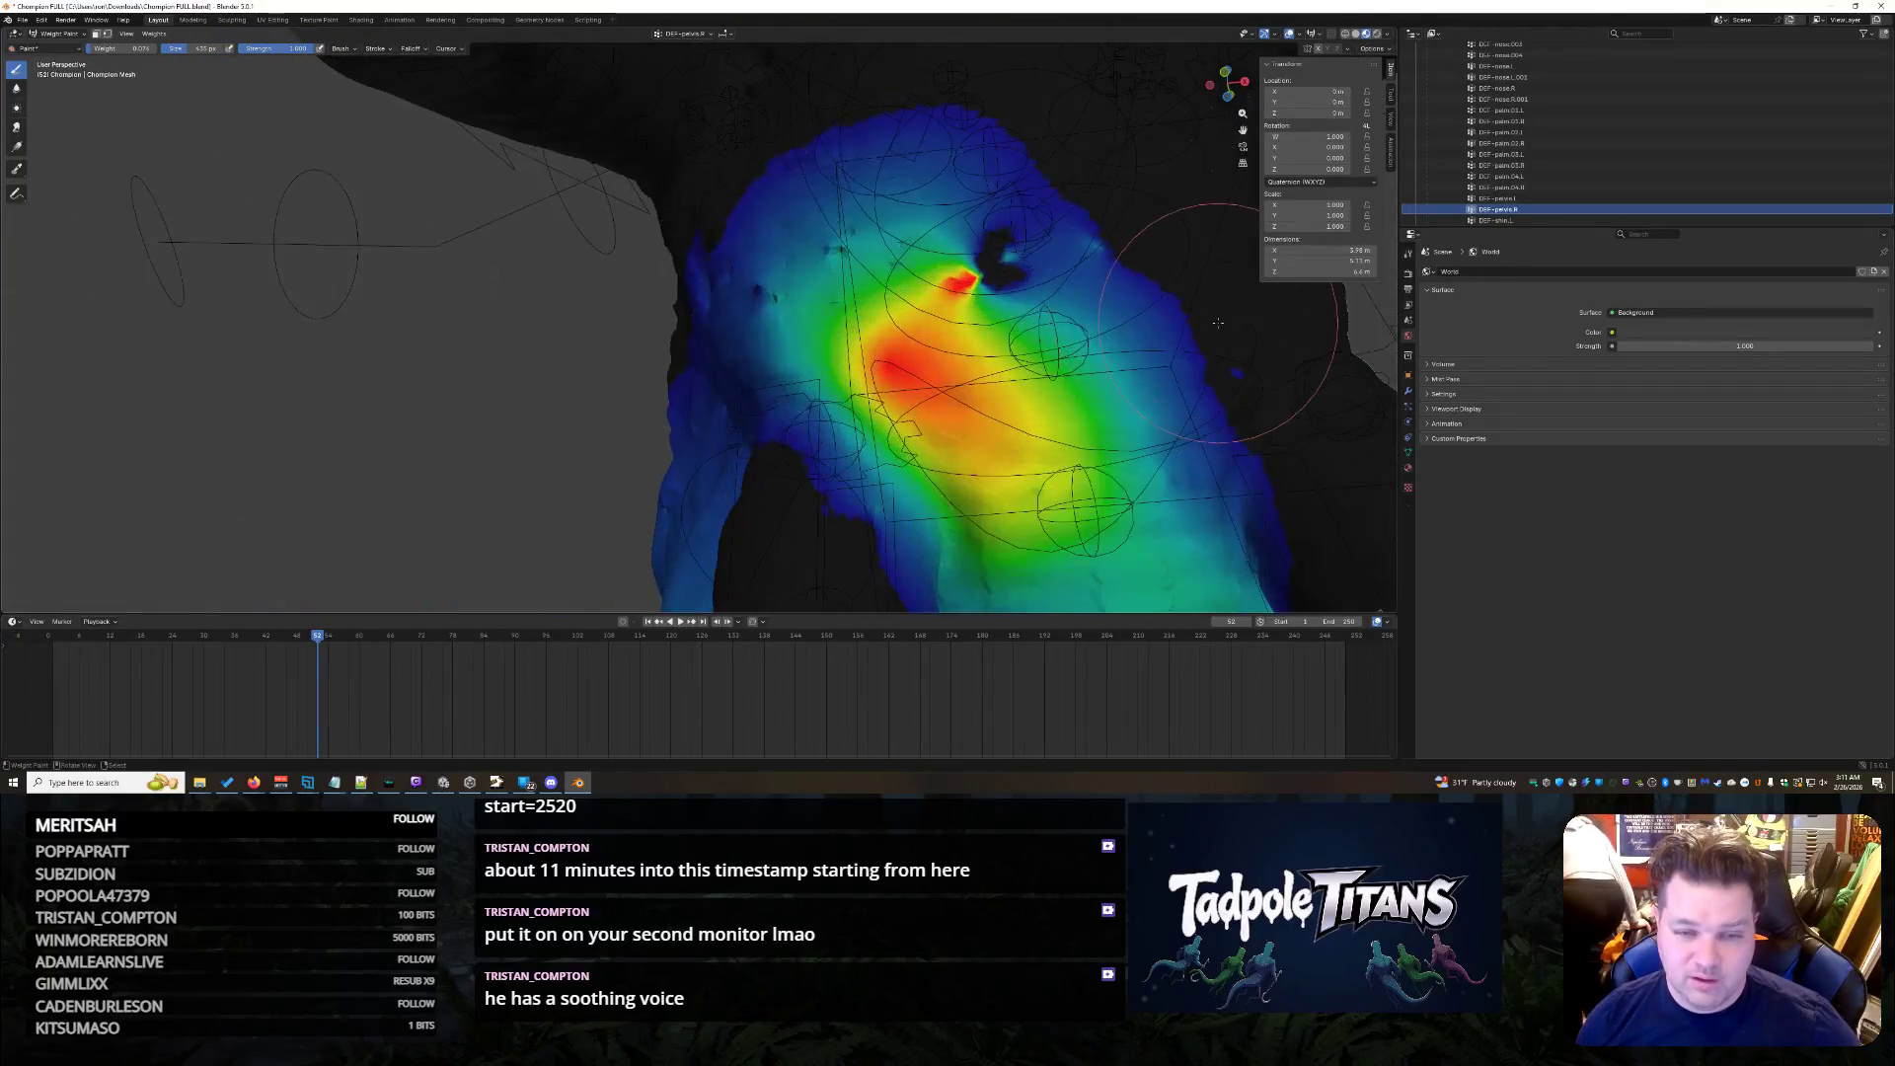
{"action": "mouse_move", "coordinate": [977, 432]}
{"action": "middle_mouse_down"}
{"action": "mouse_move", "coordinate": [1252, 451]}
{"action": "mouse_move", "coordinate": [971, 438]}
{"action": "middle_mouse_up"}
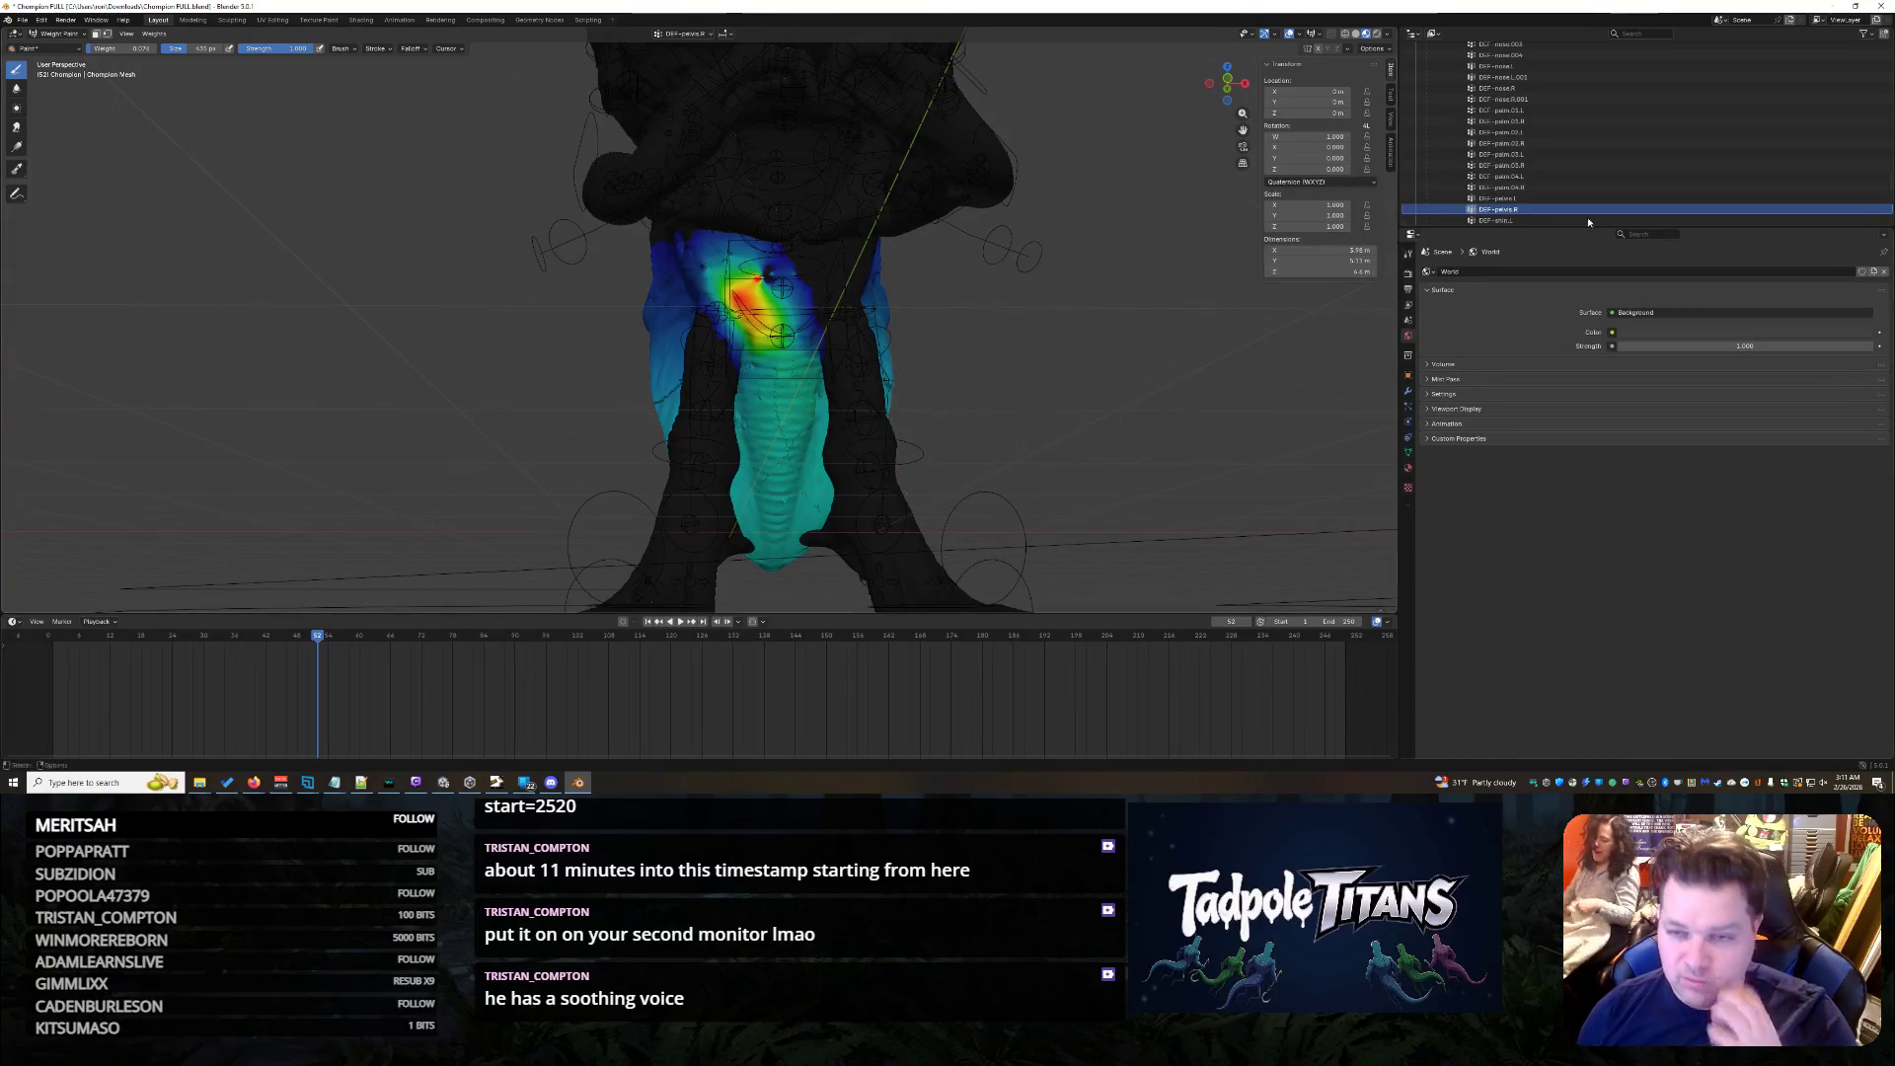
- Show the thigh and then the shin weight groups and inspect them on the leg
{"action": "left_click", "coordinate": [1619, 221]}
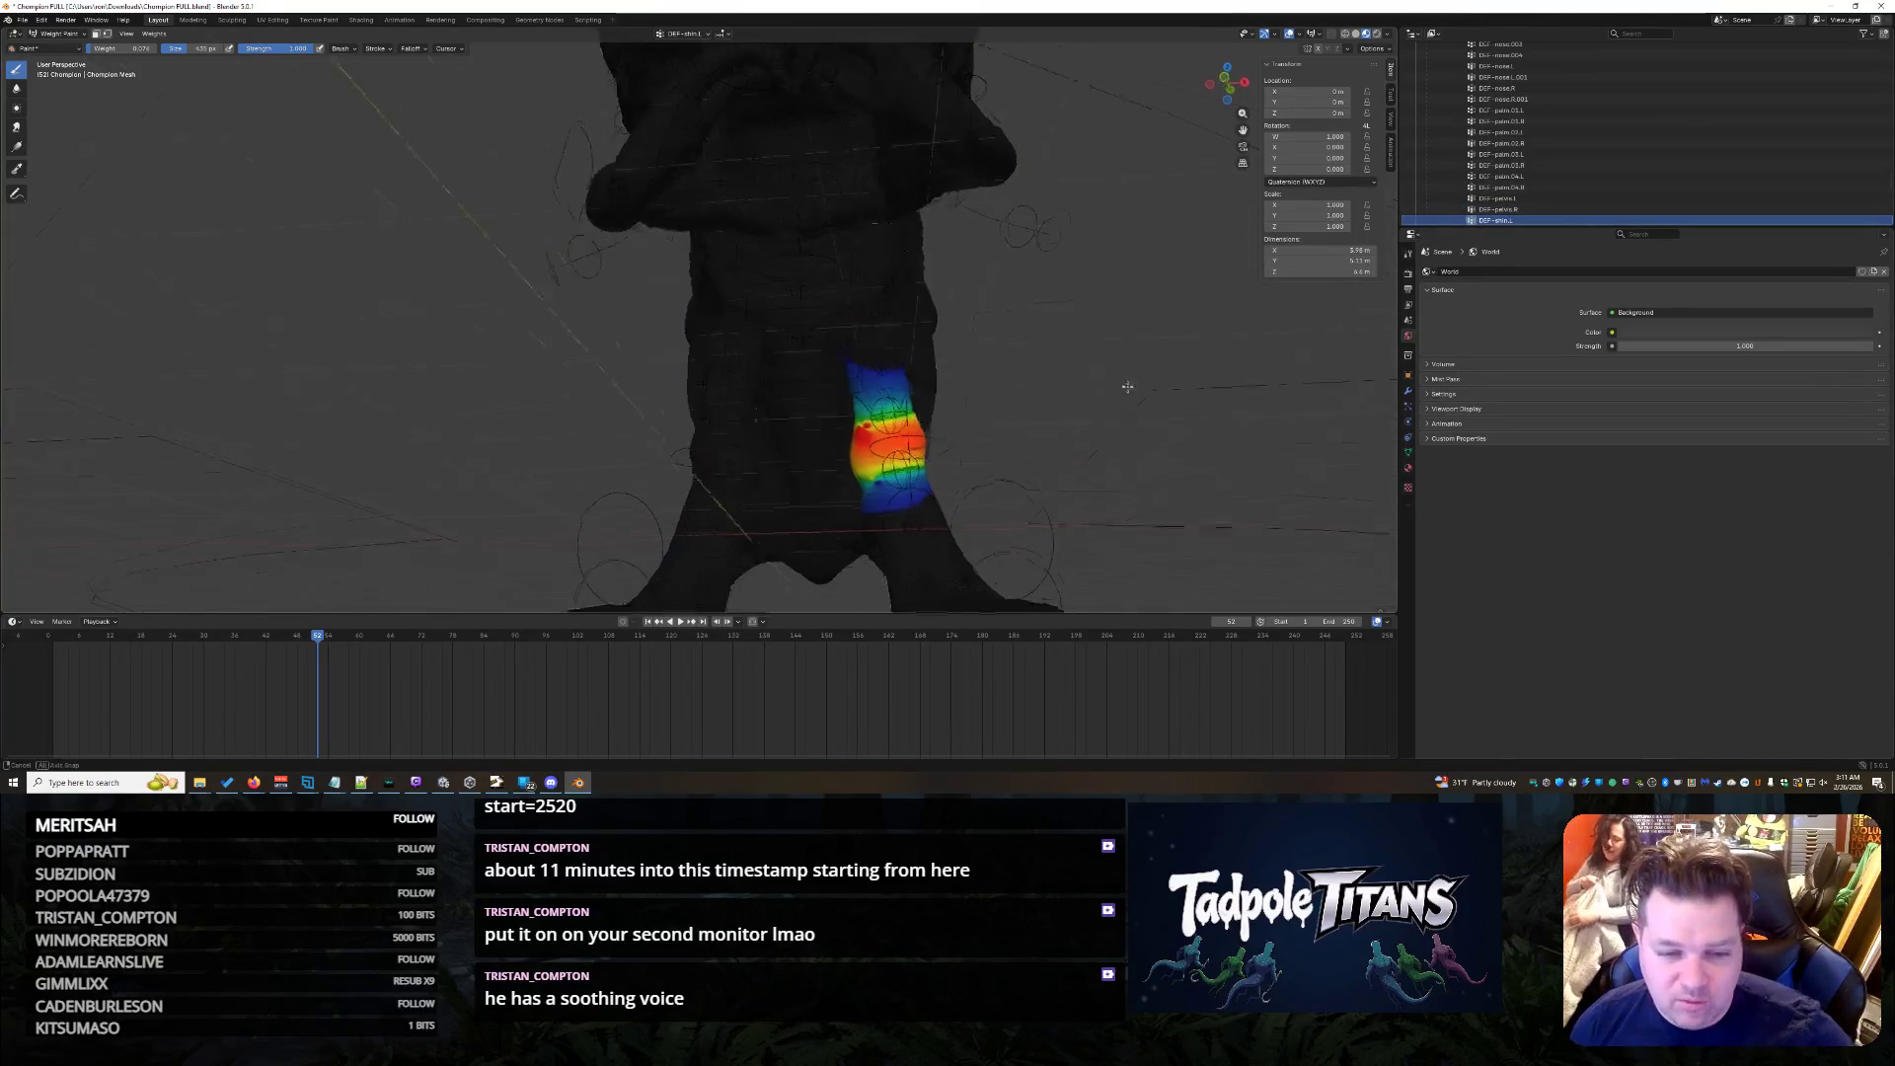
{"action": "left_click", "coordinate": [1614, 219]}
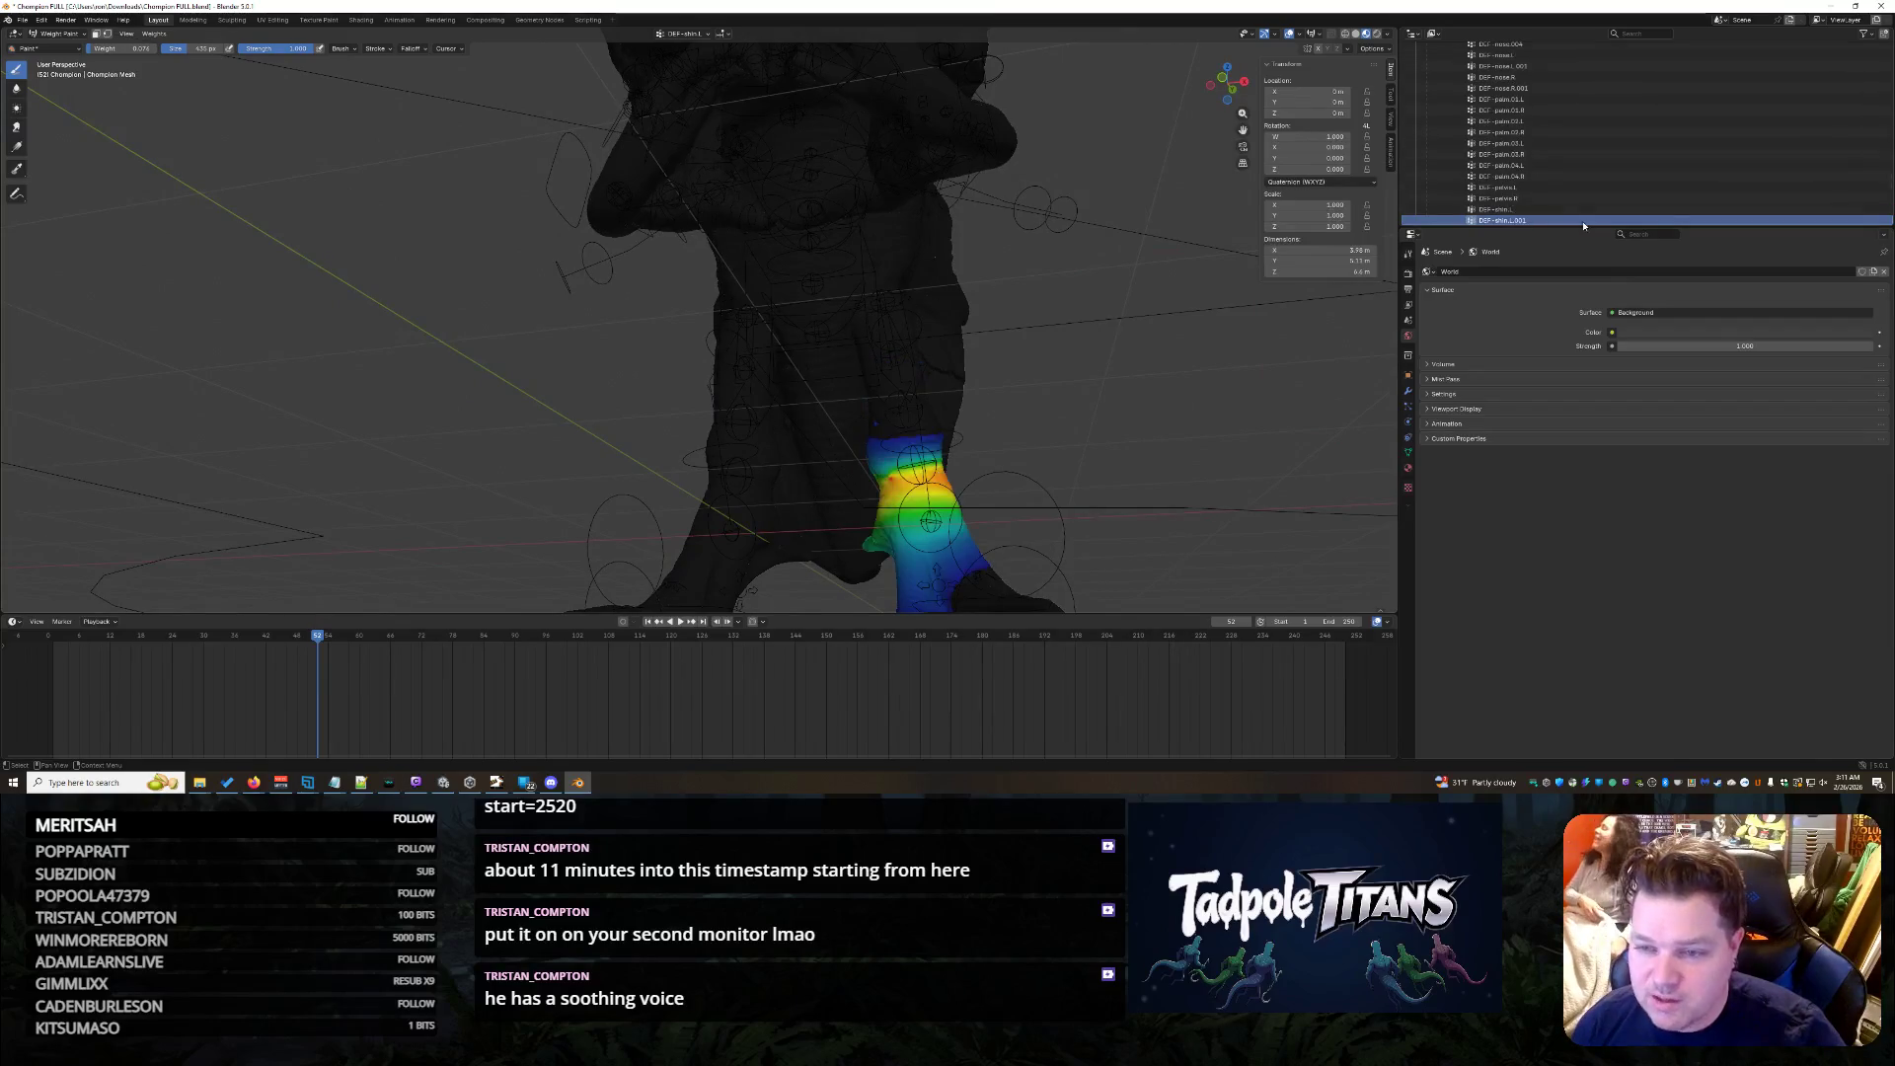
{"action": "middle_click_drag", "start_coordinate": [1103, 464], "coordinate": [836, 437]}
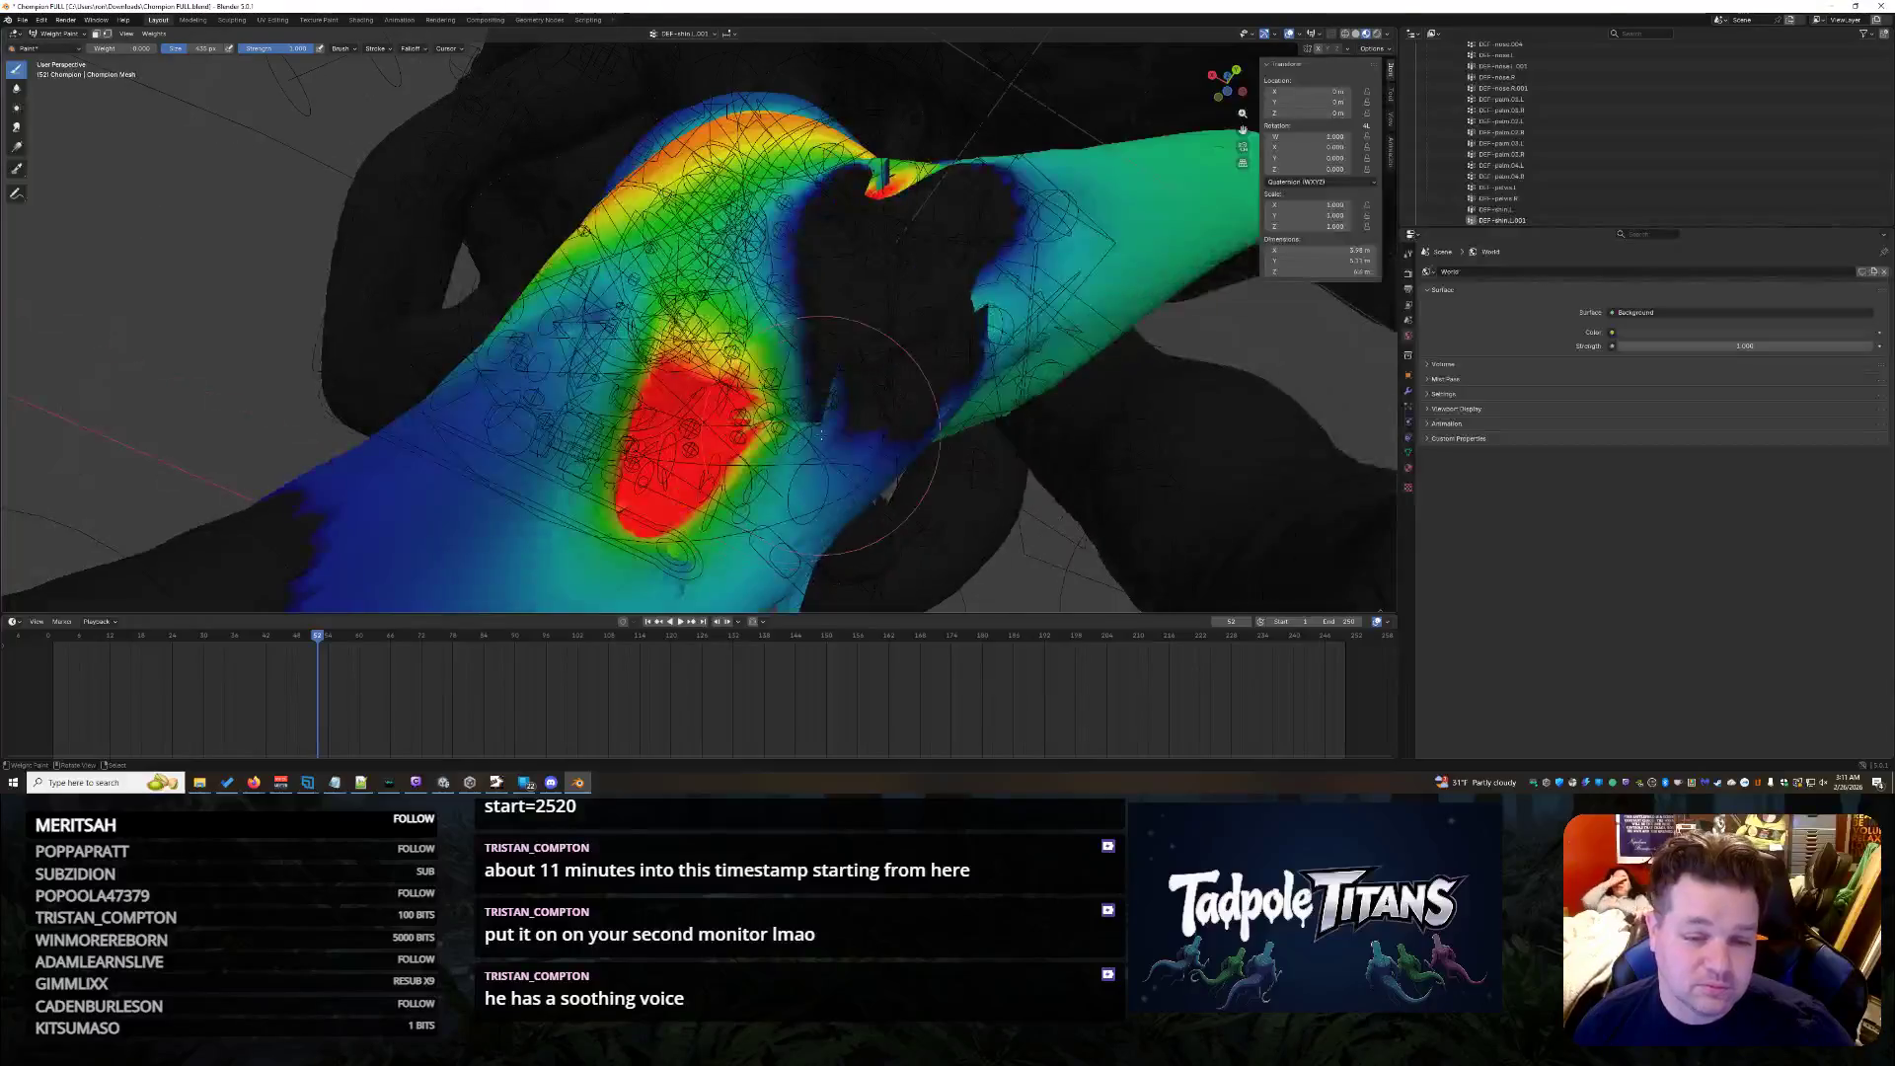
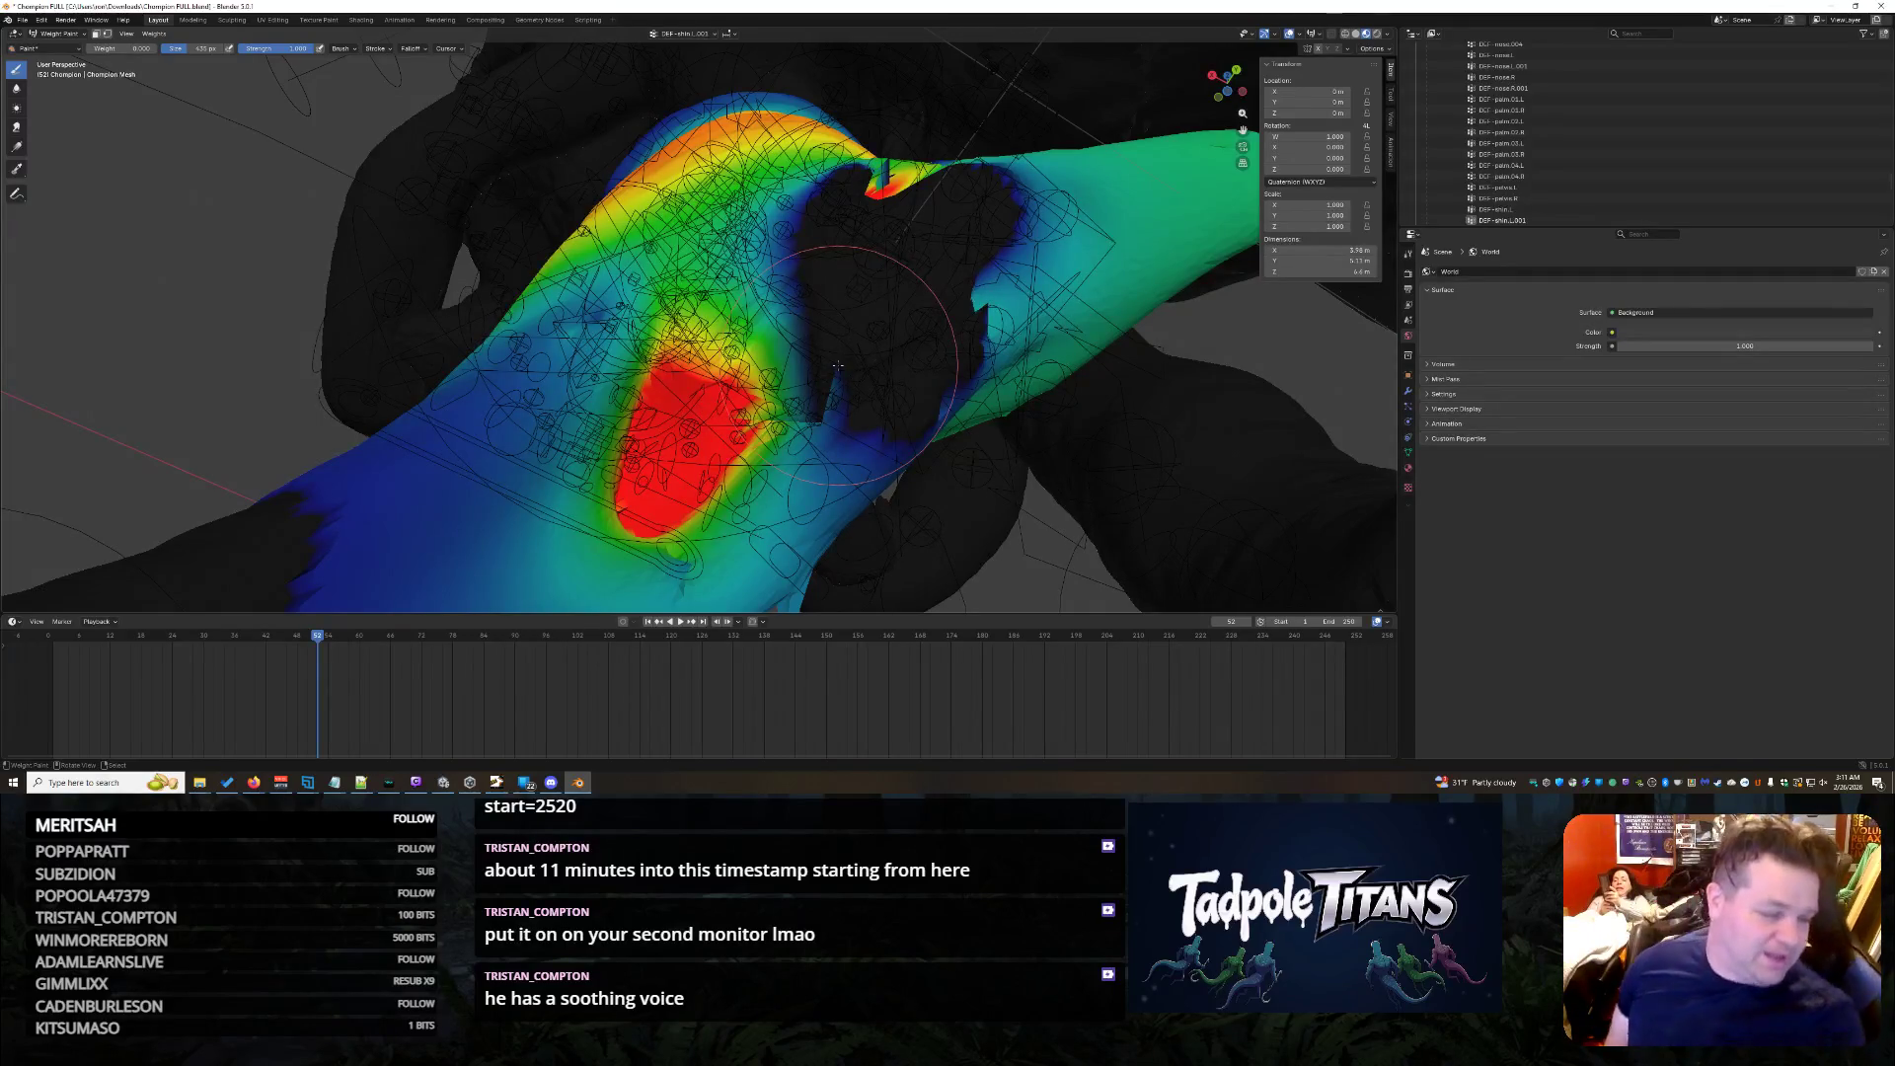
- Lower and smooth the weights over the spiky fold near the joint, undoing bad strokes
{"action": "mouse_move", "coordinate": [1037, 281]}
{"action": "middle_mouse_down"}
{"action": "mouse_move", "coordinate": [984, 518]}
{"action": "mouse_move", "coordinate": [929, 395]}
{"action": "mouse_move", "coordinate": [400, 255]}
{"action": "middle_mouse_up"}
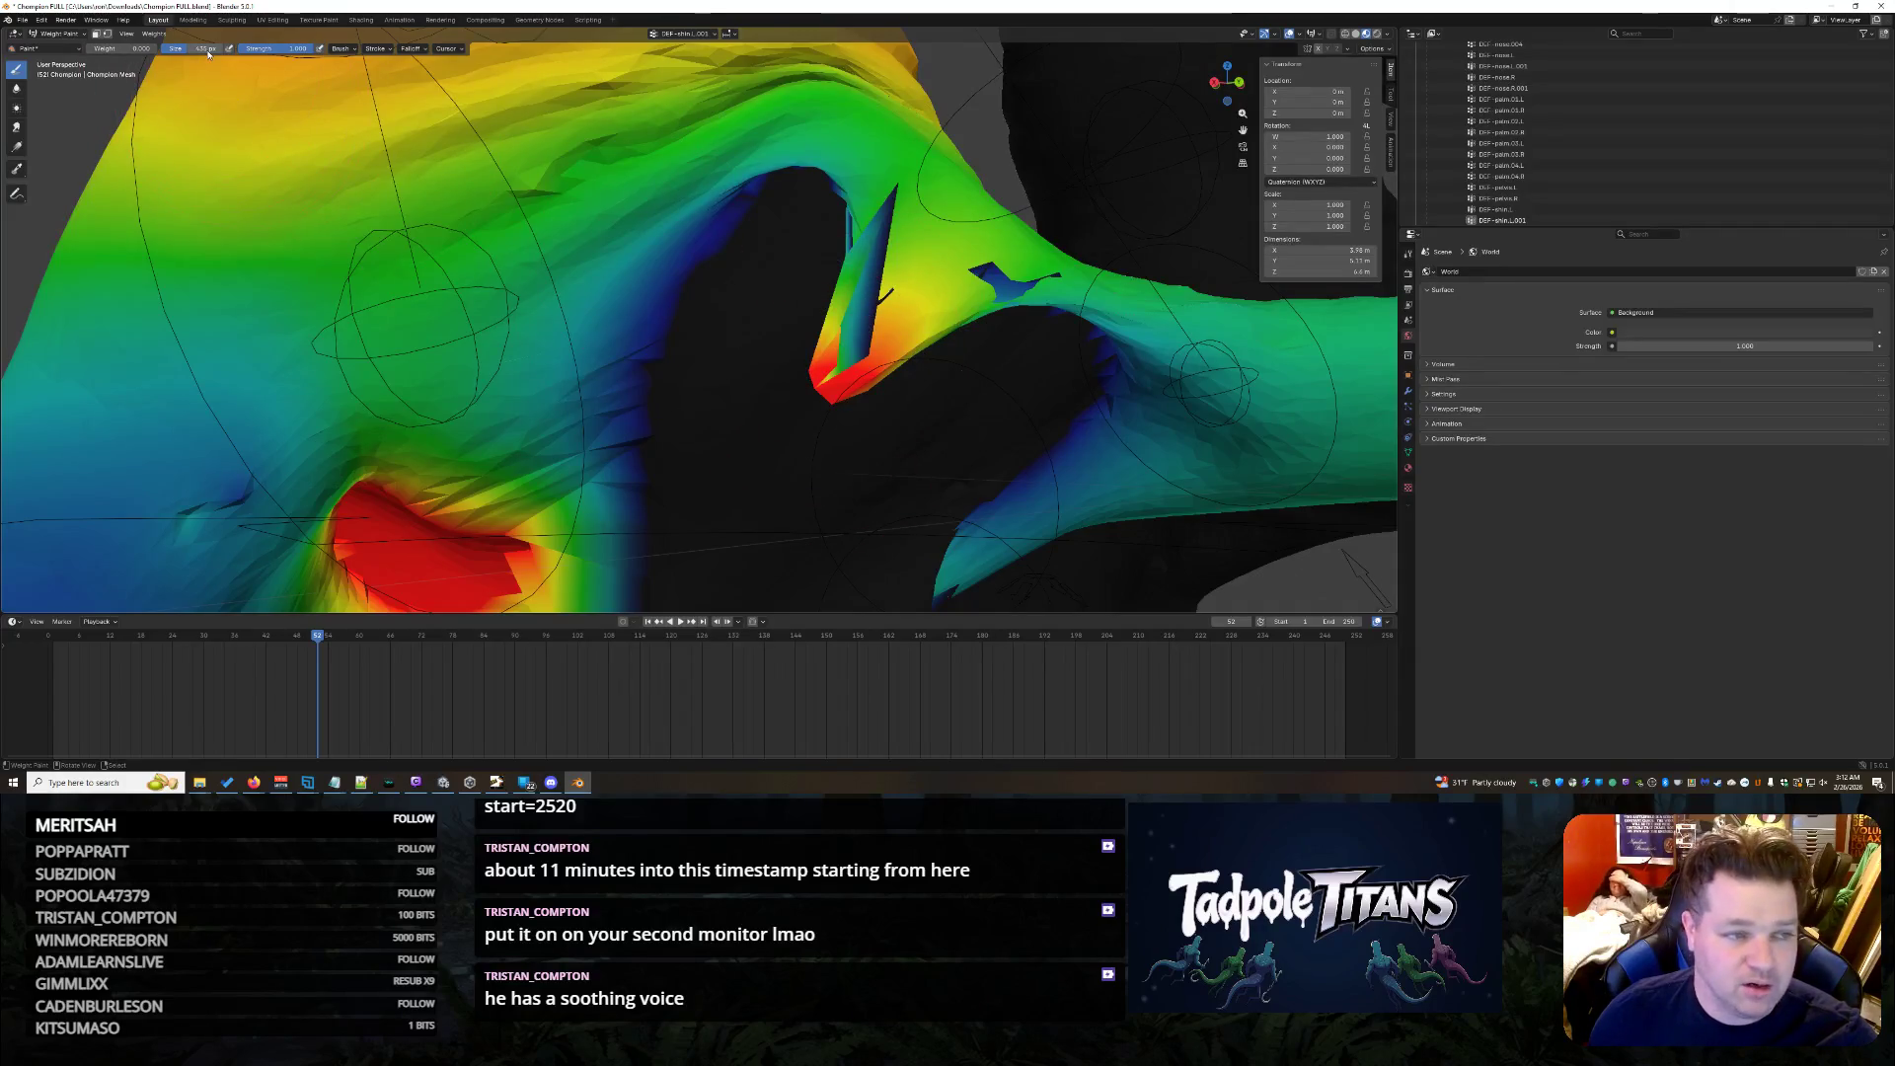
{"action": "middle_click_drag", "start_coordinate": [779, 387], "coordinate": [944, 345]}
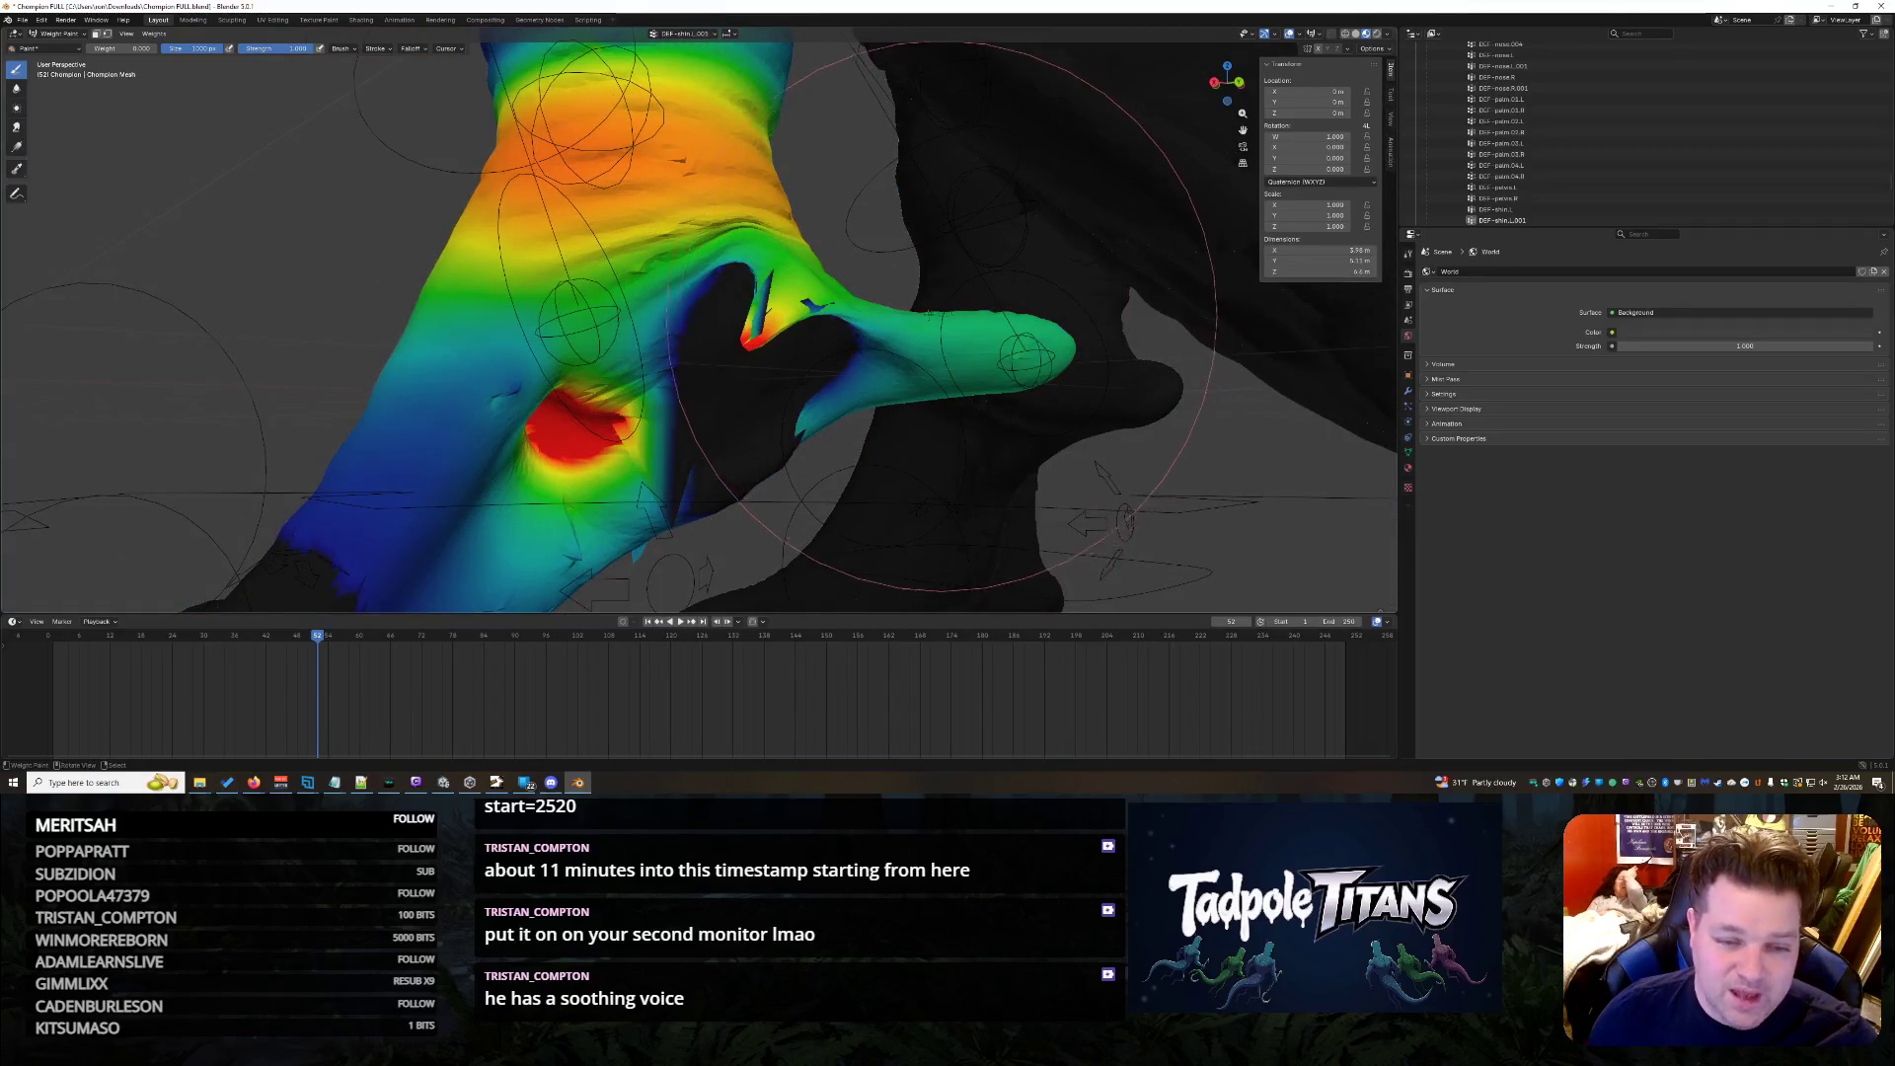
{"action": "middle_click_drag", "start_coordinate": [943, 345], "coordinate": [153, 94]}
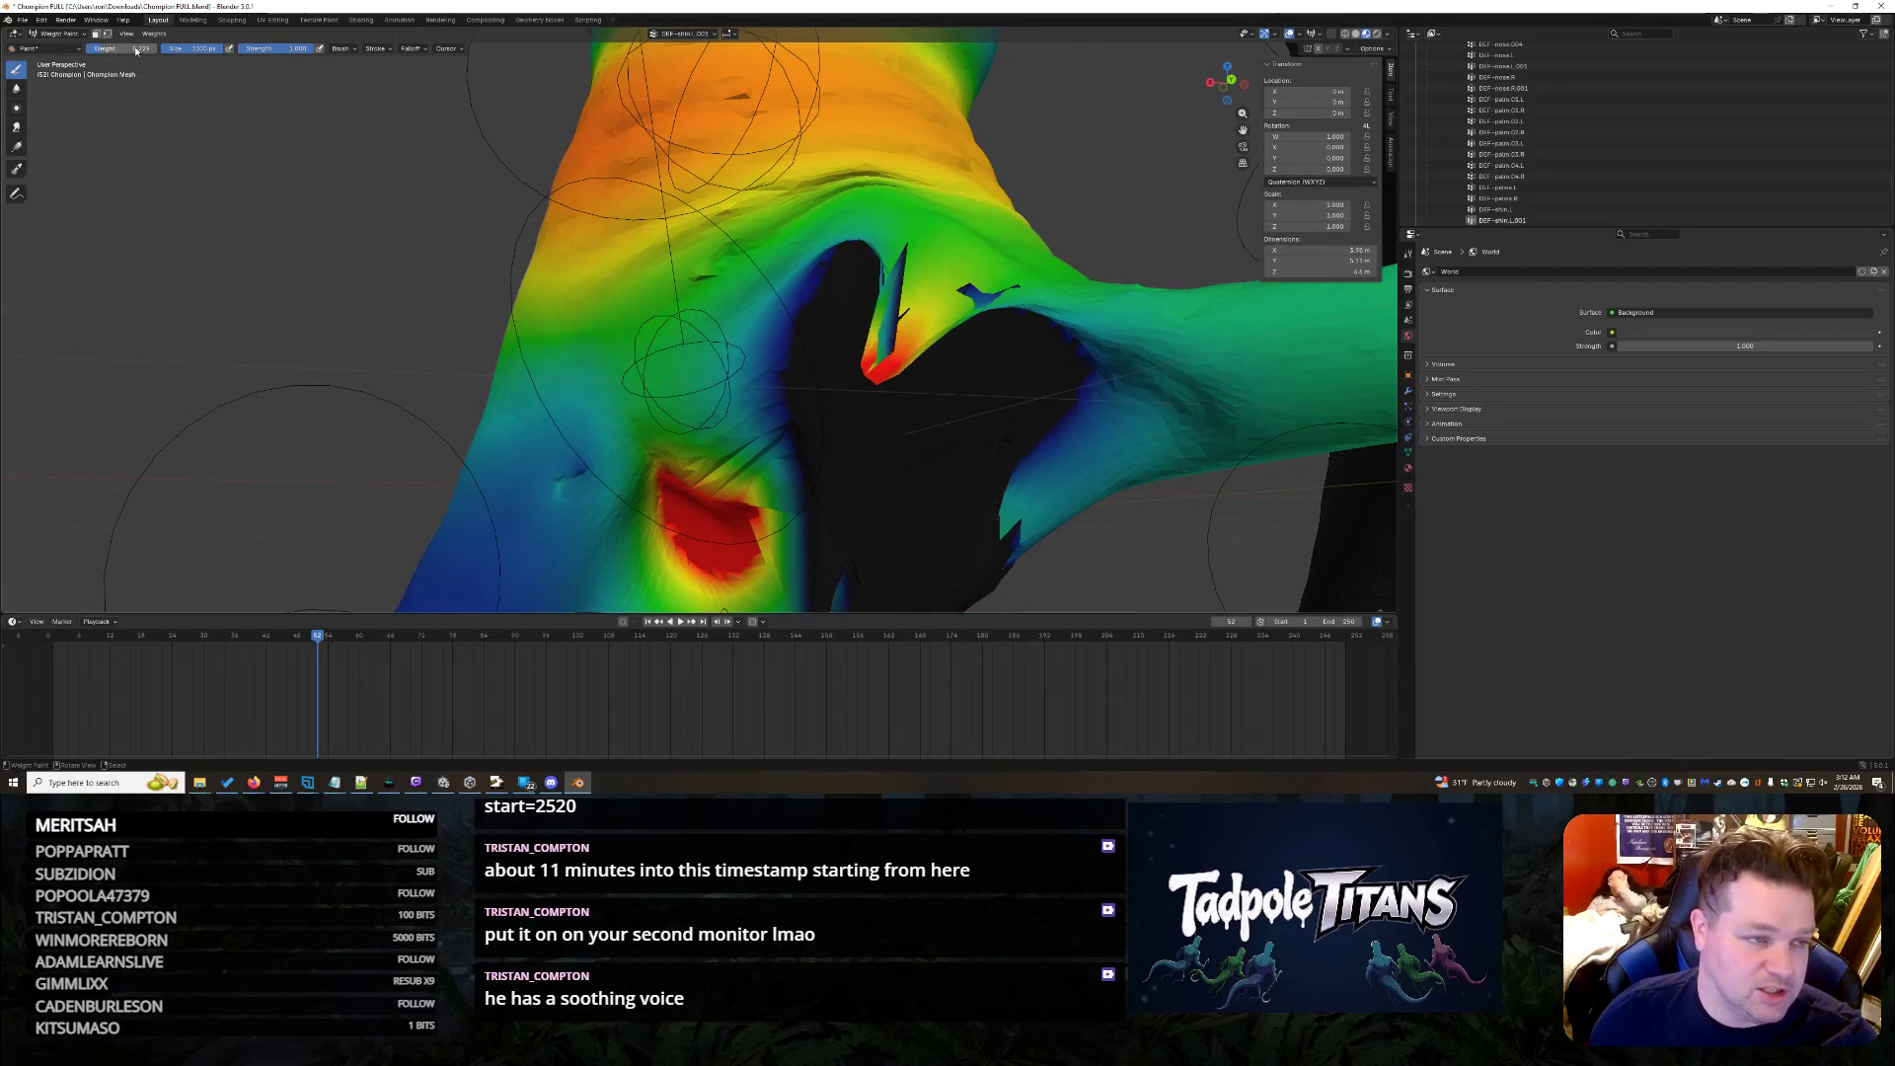
{"action": "middle_click_drag", "start_coordinate": [1003, 330], "coordinate": [796, 376]}
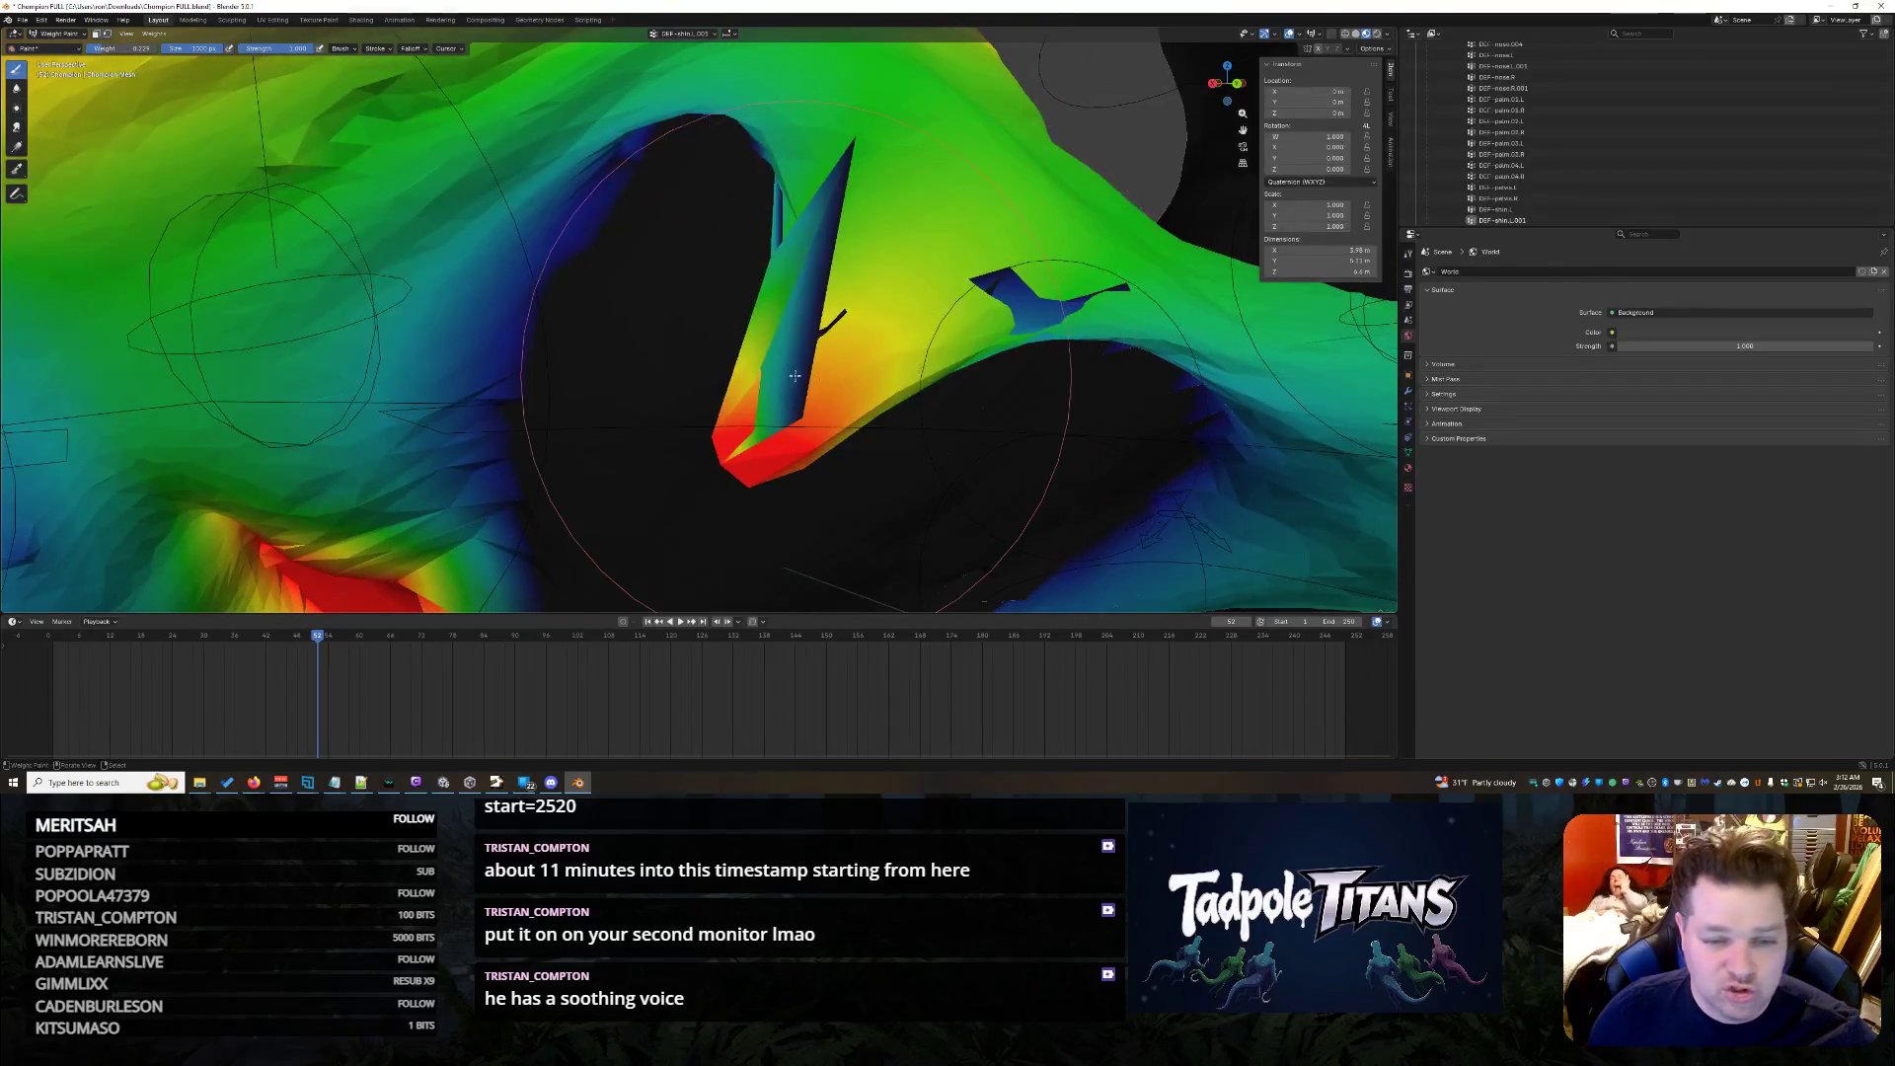
{"action": "left_click_drag", "start_coordinate": [796, 376], "coordinate": [835, 370]}
{"action": "key", "text": "ctrl+z"}
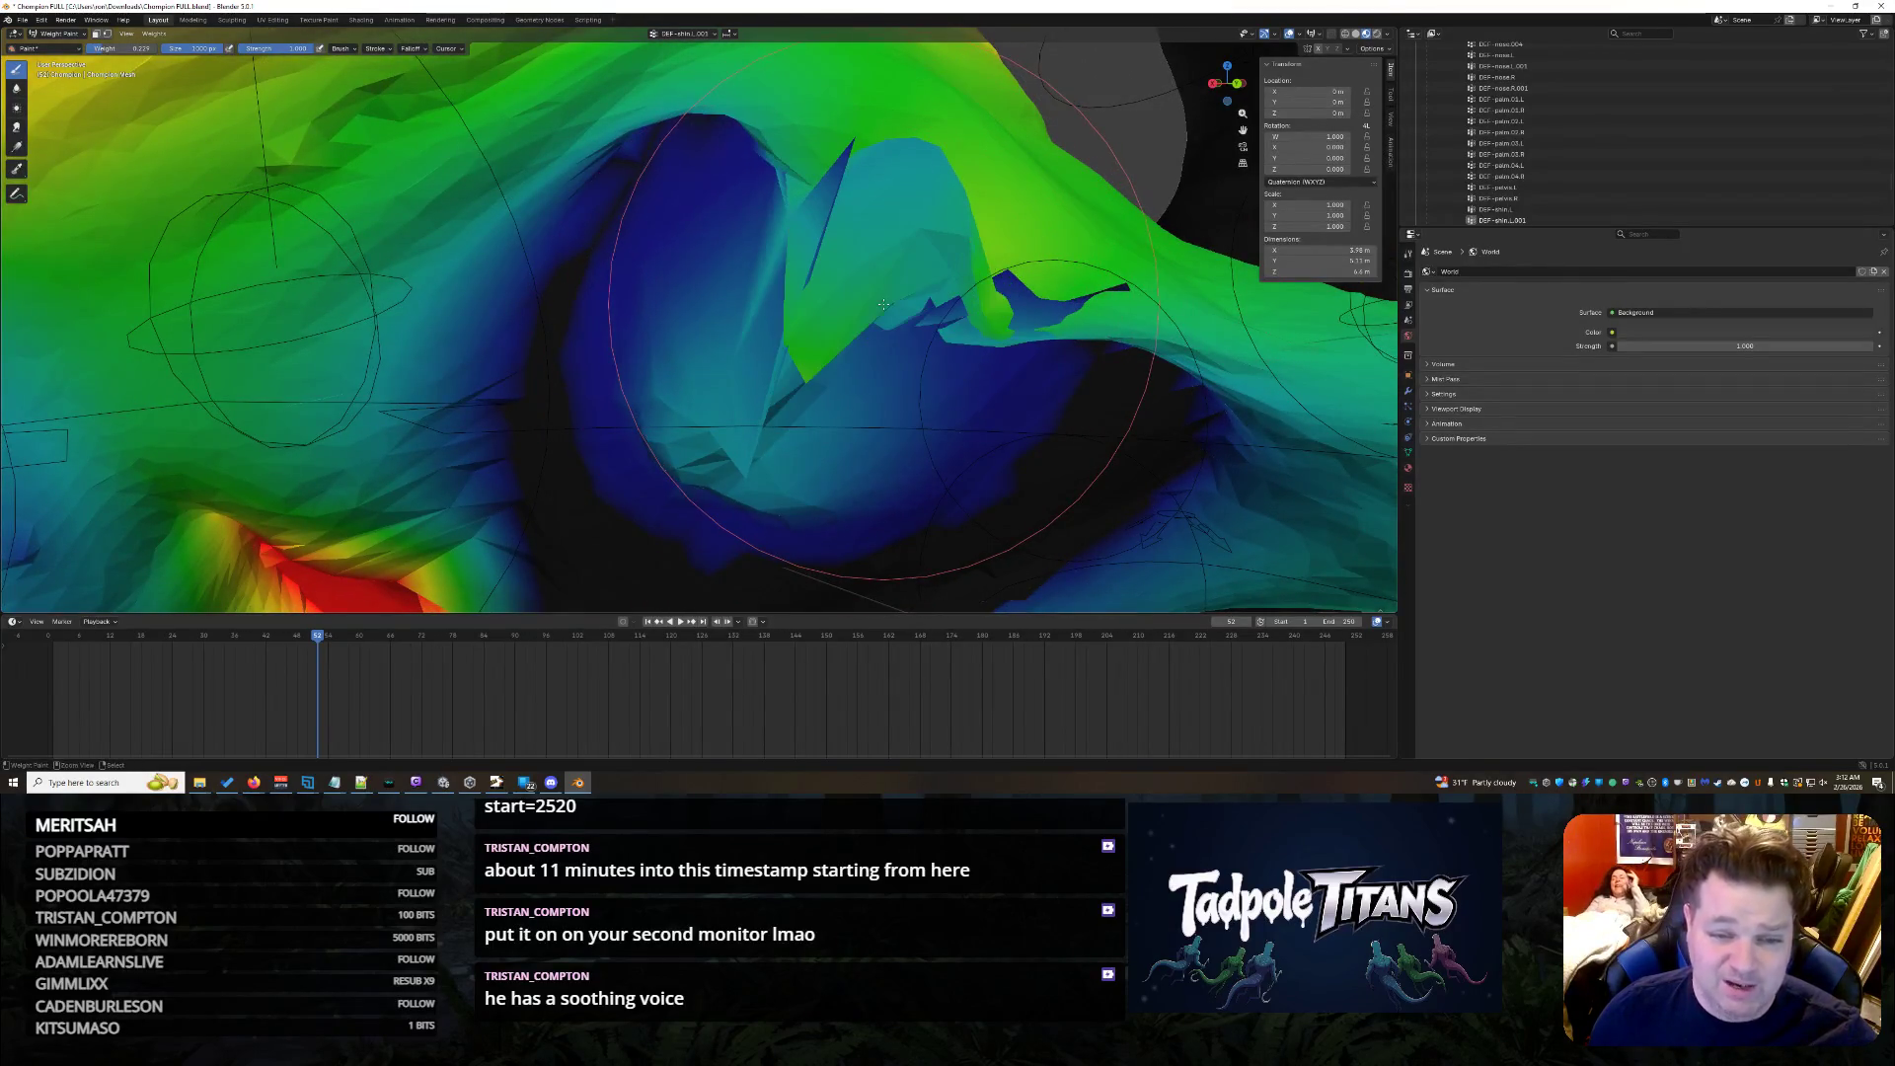
{"action": "key", "text": "ctrl+z"}
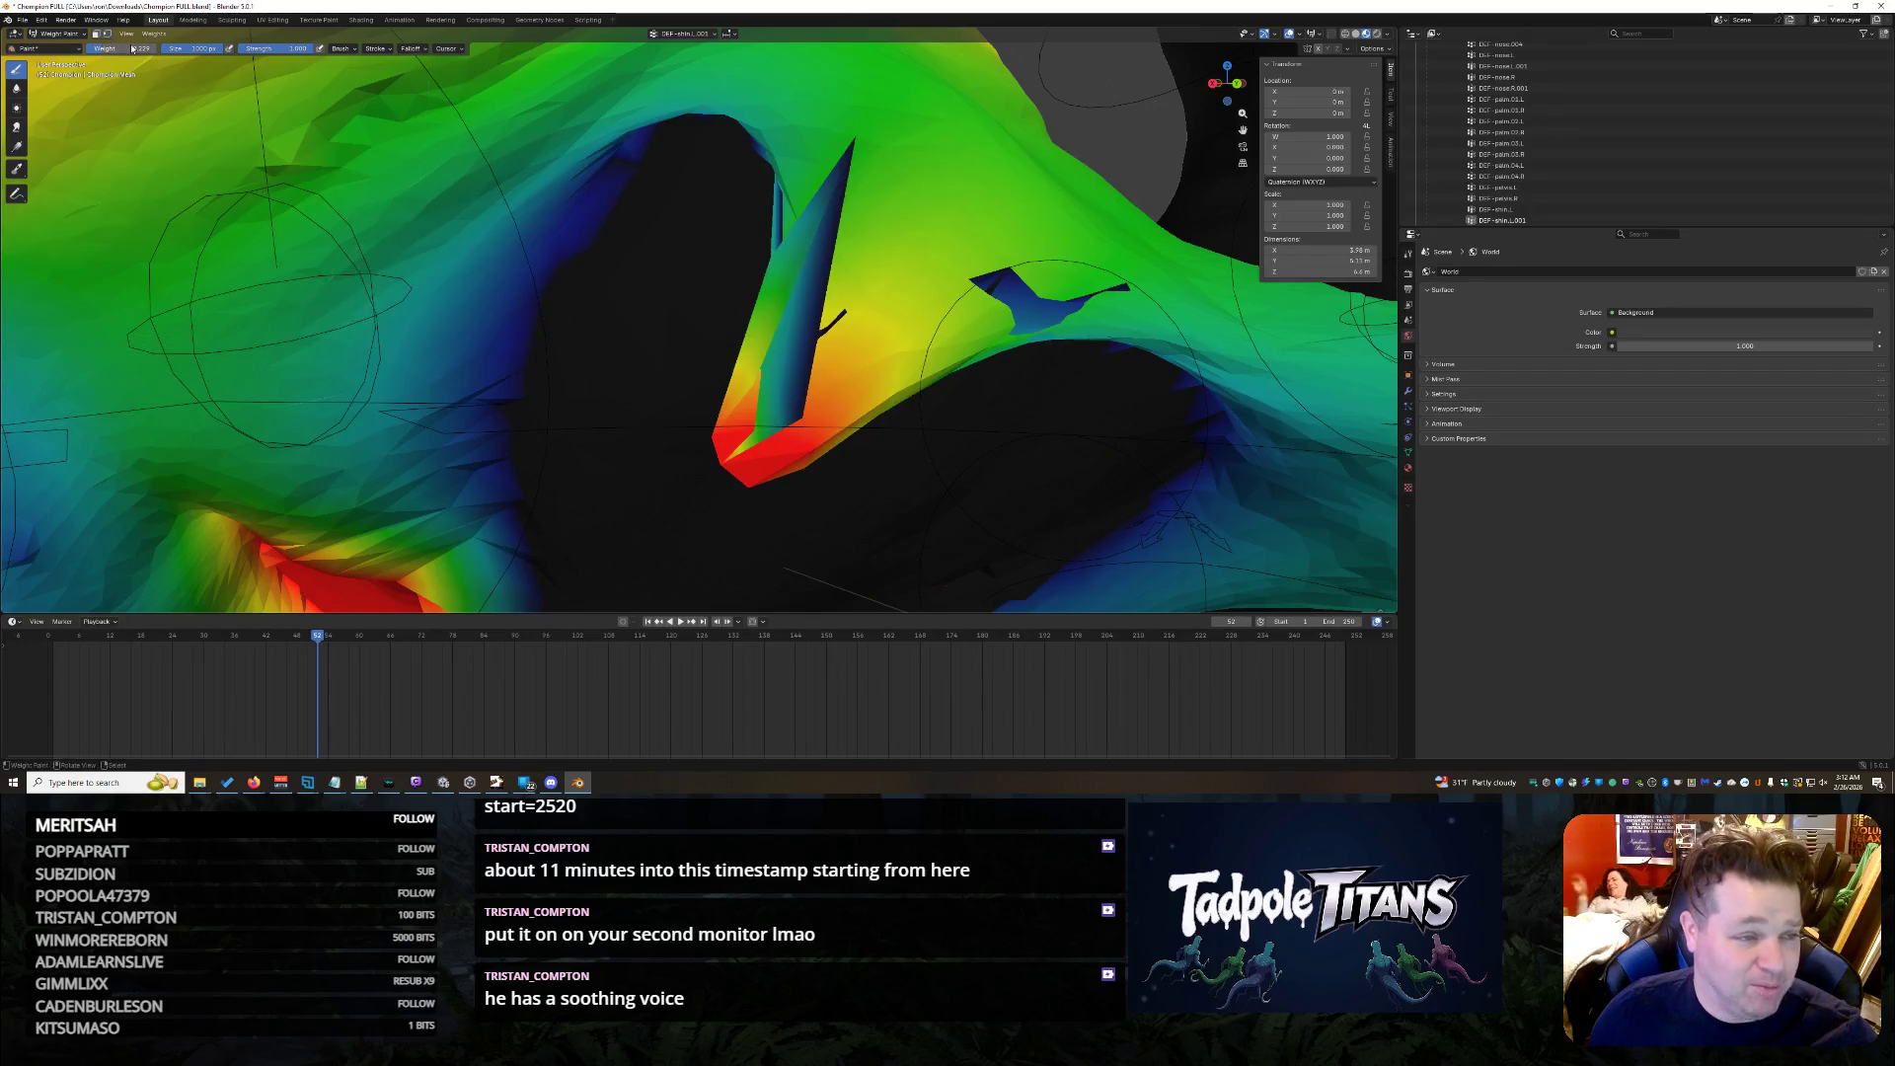
{"action": "left_click_drag", "start_coordinate": [620, 288], "coordinate": [762, 408]}
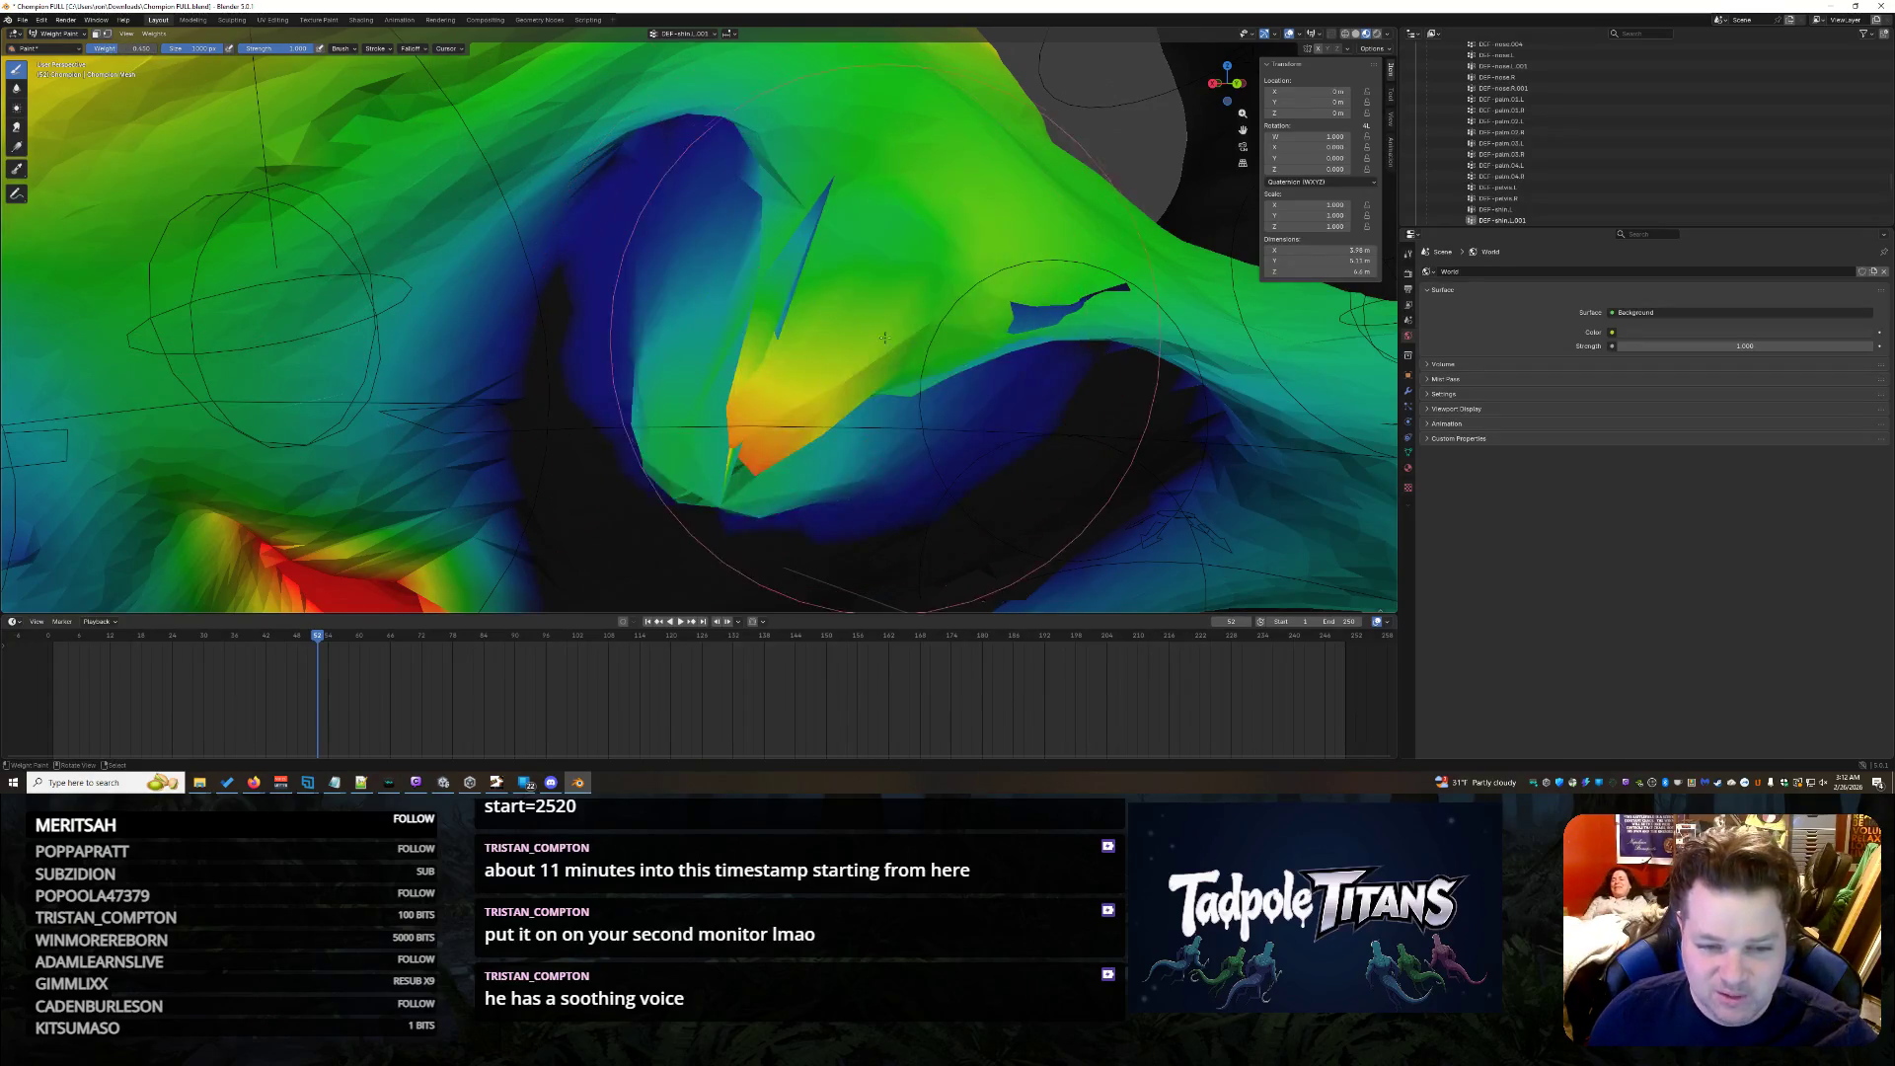
- Blend the upper green area and dark blue inside the fold into an even gradient
{"action": "middle_click_drag", "start_coordinate": [885, 367], "coordinate": [789, 321]}
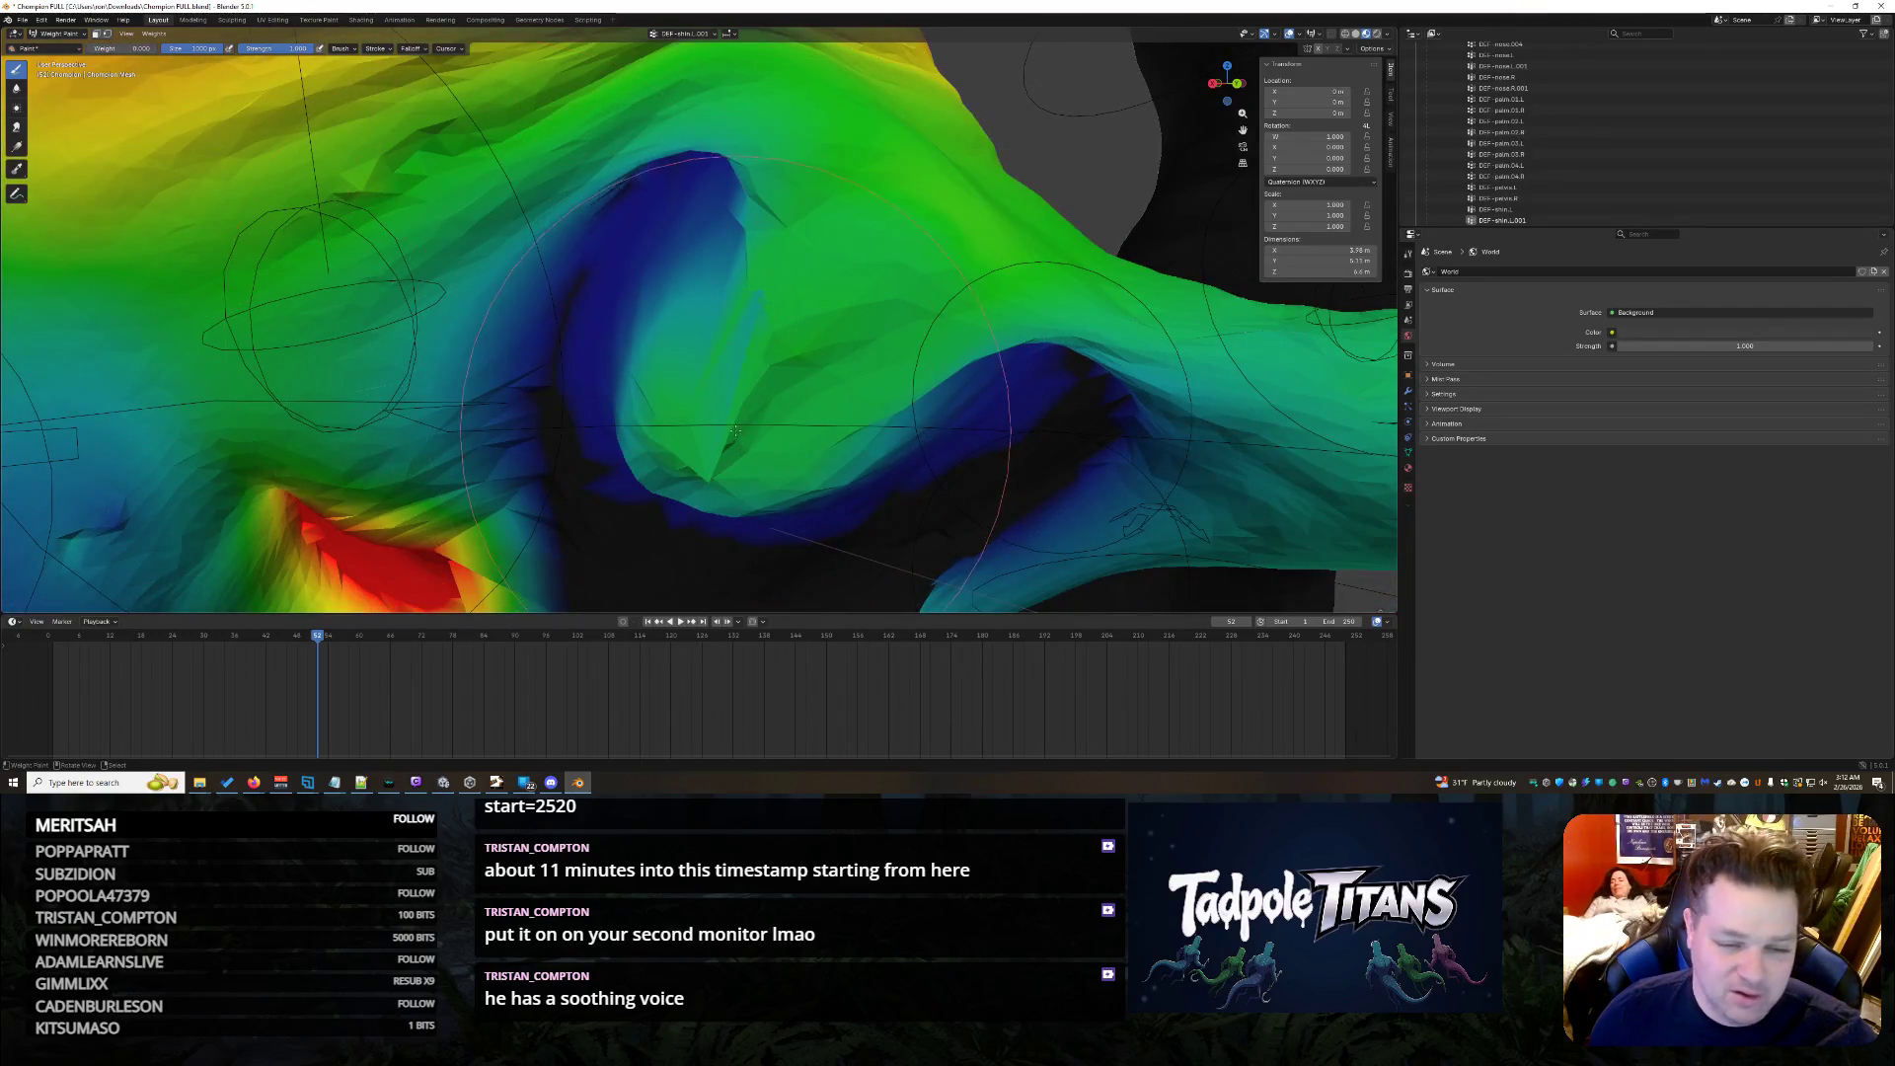
{"action": "middle_click_drag", "start_coordinate": [735, 433], "coordinate": [648, 409]}
{"action": "mouse_move", "coordinate": [647, 410]}
{"action": "left_mouse_down"}
{"action": "mouse_move", "coordinate": [852, 378]}
{"action": "mouse_move", "coordinate": [804, 403]}
{"action": "left_mouse_up"}
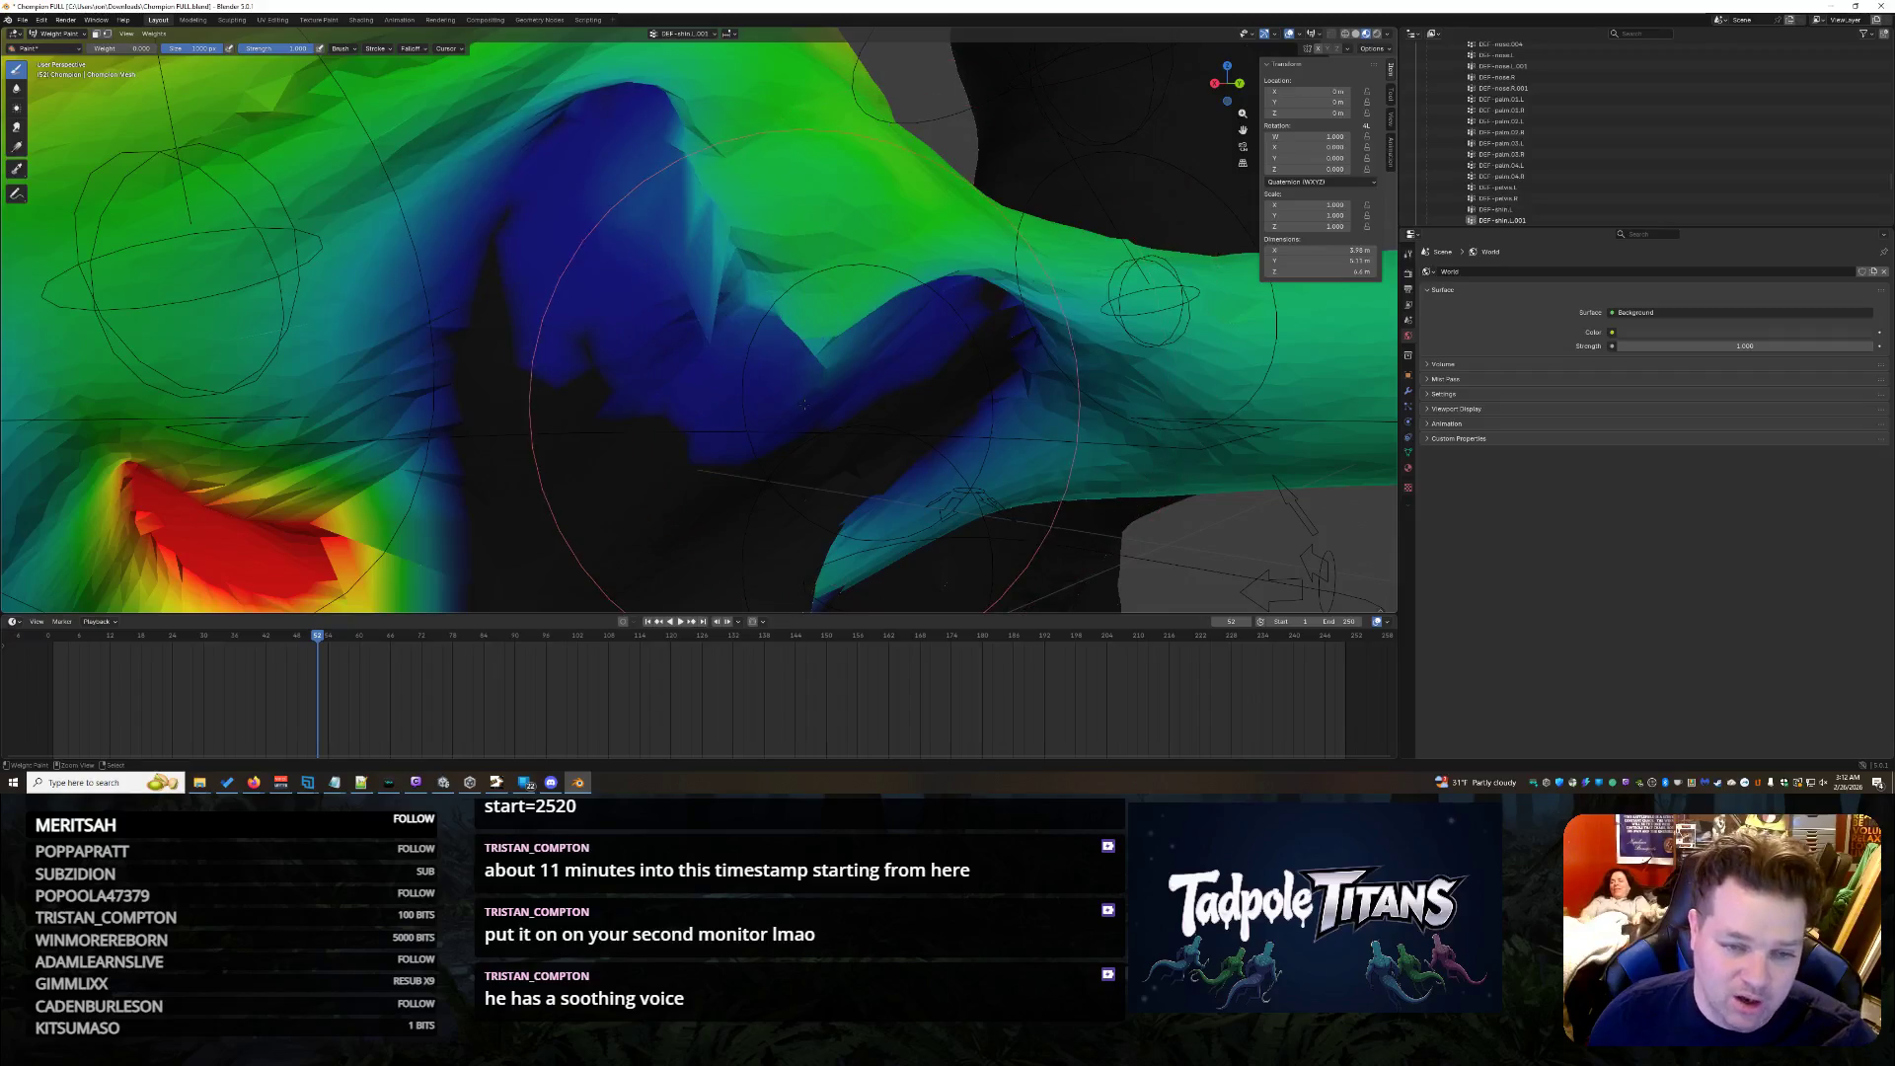
{"action": "mouse_move", "coordinate": [684, 425]}
{"action": "left_mouse_down"}
{"action": "mouse_move", "coordinate": [645, 425]}
{"action": "mouse_move", "coordinate": [622, 341]}
{"action": "left_mouse_up"}
{"action": "middle_click_drag", "start_coordinate": [623, 341], "coordinate": [808, 223]}
{"action": "middle_click_drag", "start_coordinate": [831, 148], "coordinate": [740, 237]}
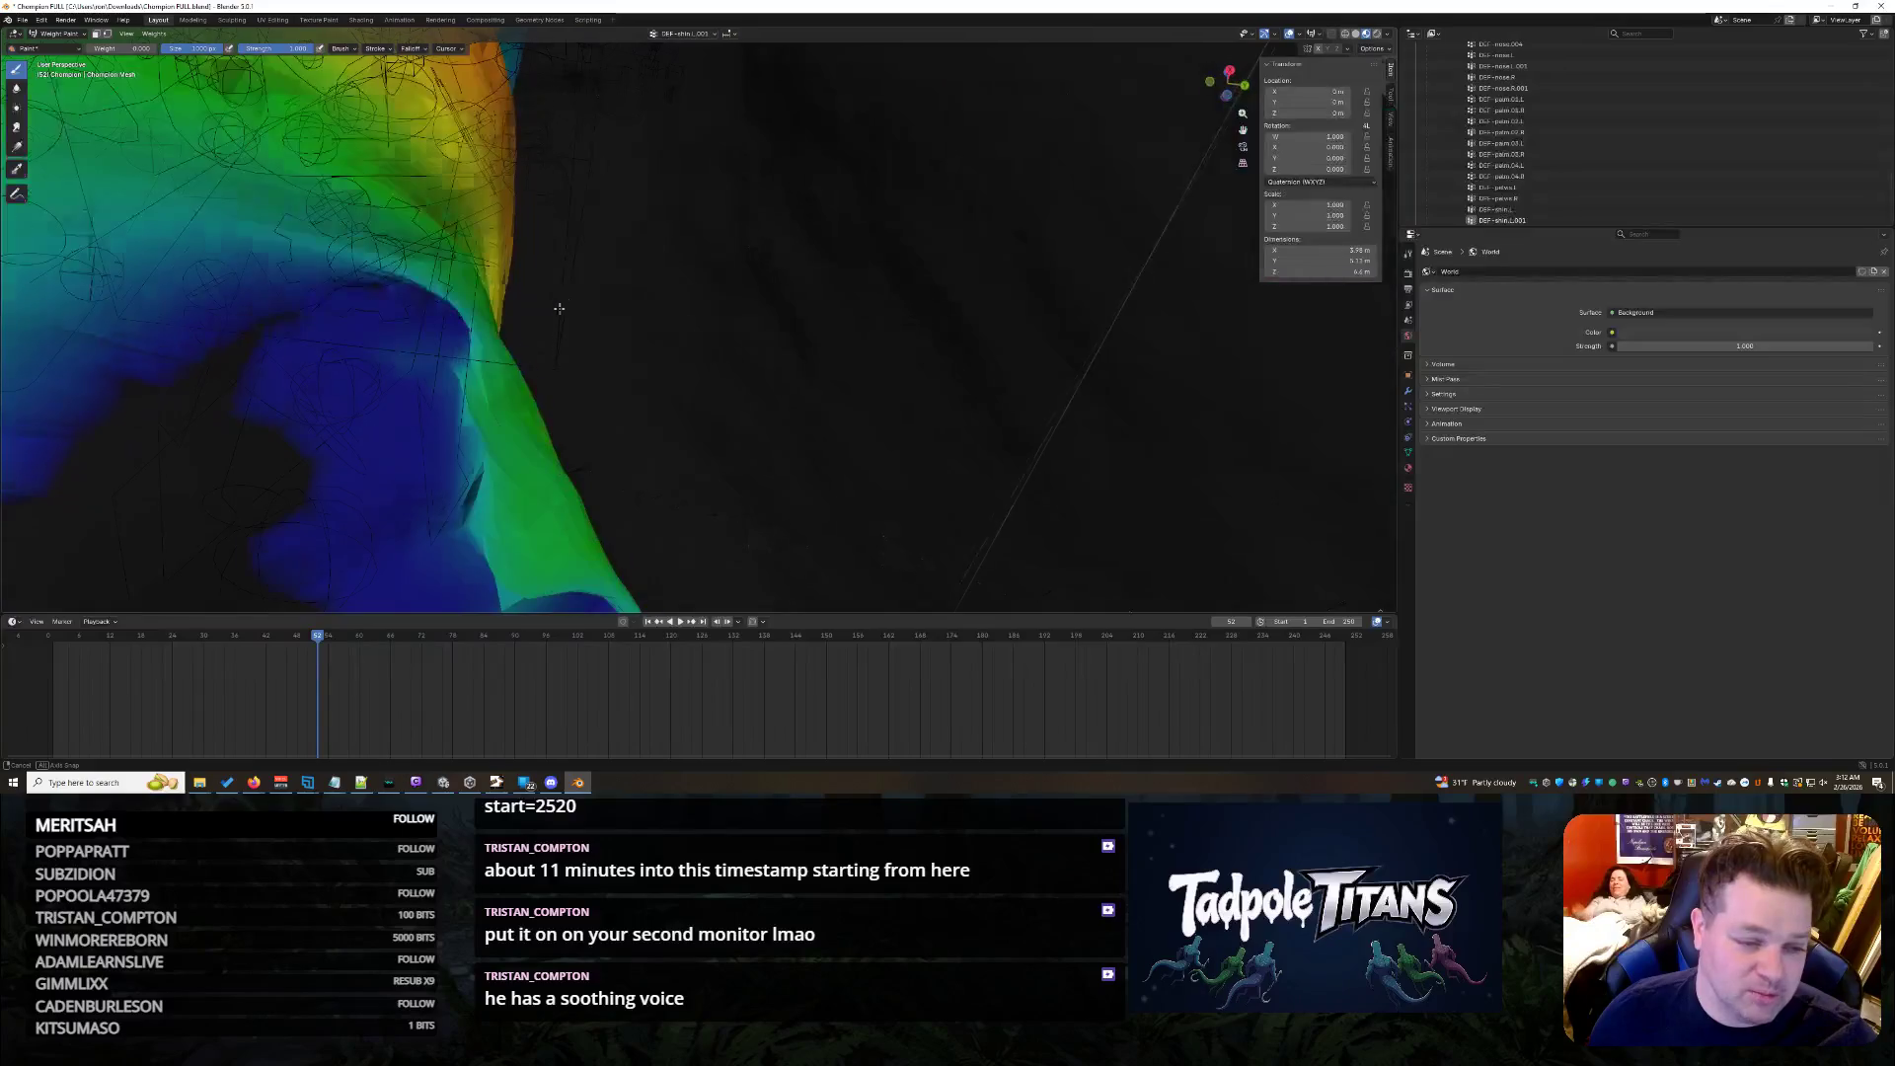
{"action": "scroll", "coordinate": [741, 238], "scroll_direction": "down", "scroll_amount": 3}
- Inspect the leg from several angles and lower the weight on faces near the red-yellow region
{"action": "middle_click_drag", "start_coordinate": [652, 282], "coordinate": [770, 296]}
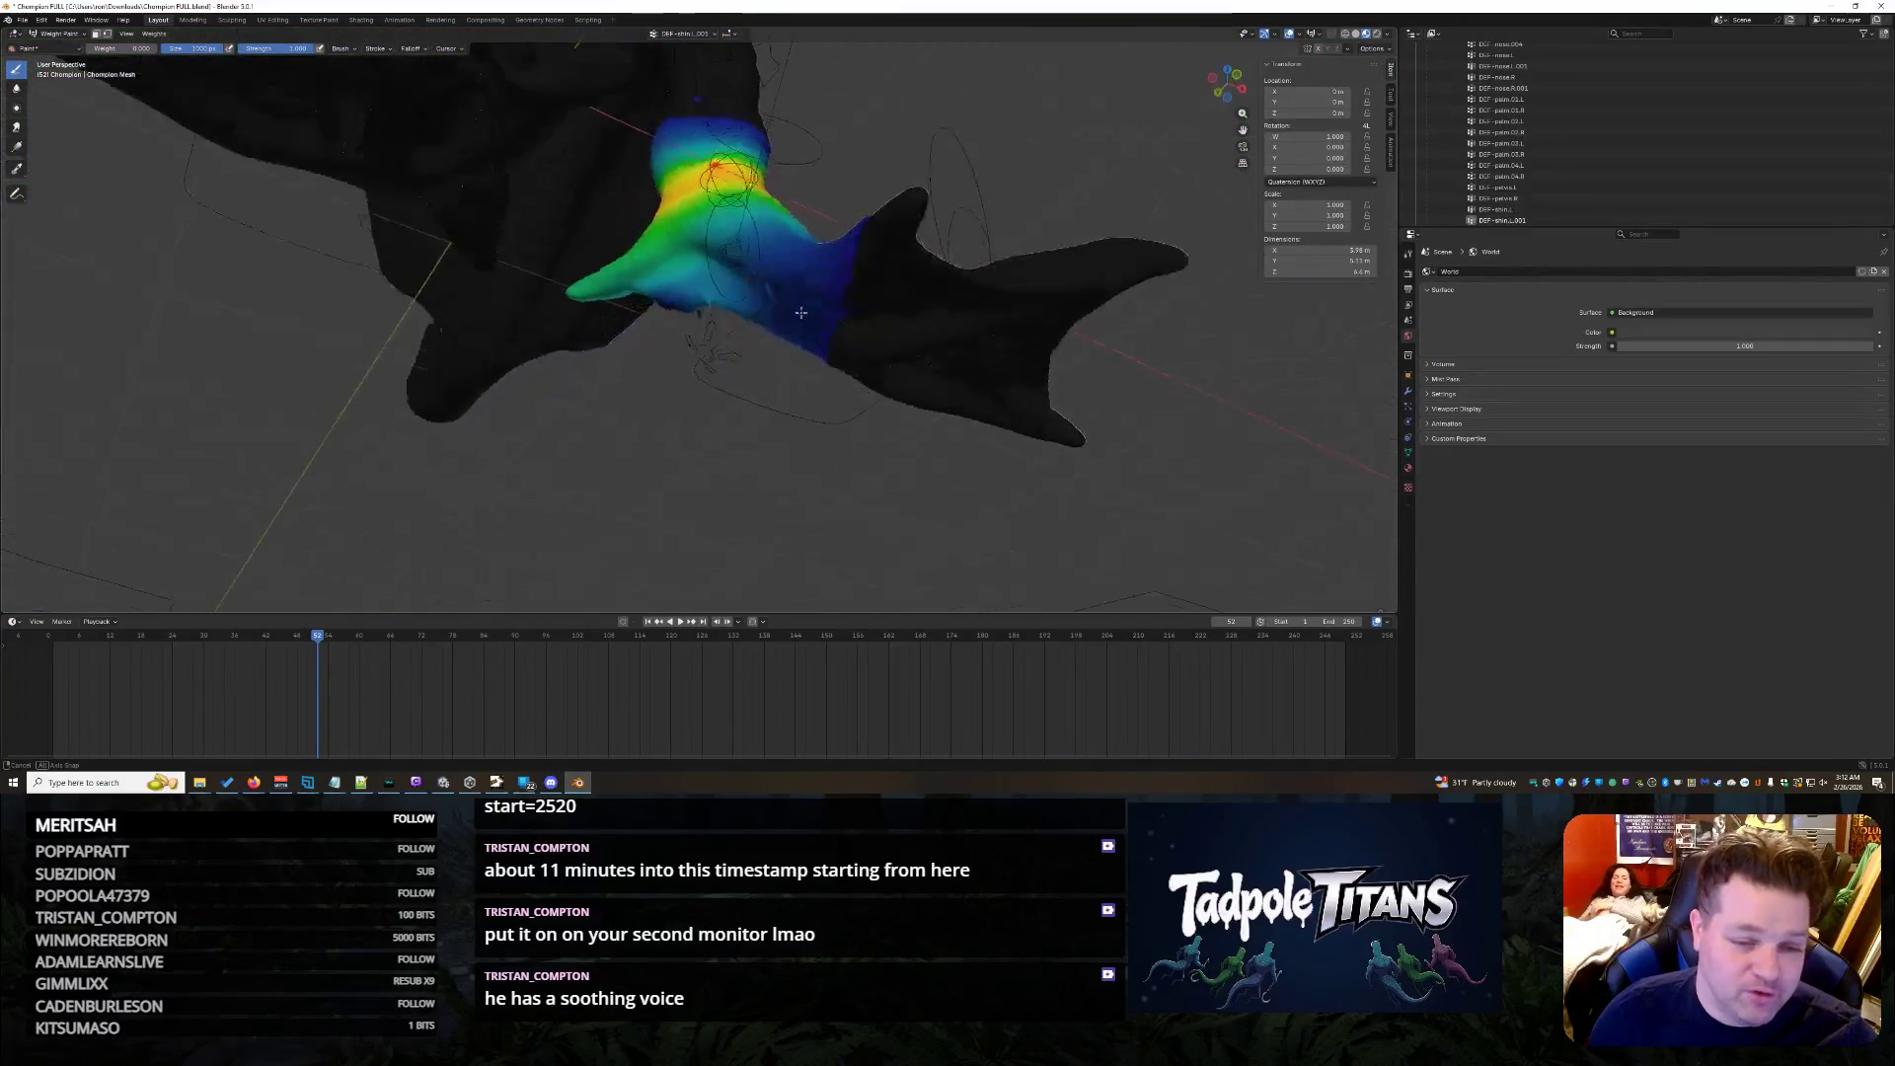
{"action": "mouse_move", "coordinate": [924, 361]}
{"action": "middle_mouse_down"}
{"action": "mouse_move", "coordinate": [713, 420]}
{"action": "mouse_move", "coordinate": [900, 380]}
{"action": "middle_mouse_up"}
{"action": "scroll", "coordinate": [712, 421], "scroll_direction": "up", "scroll_amount": 4}
{"action": "scroll", "coordinate": [899, 379], "scroll_direction": "up", "scroll_amount": 3}
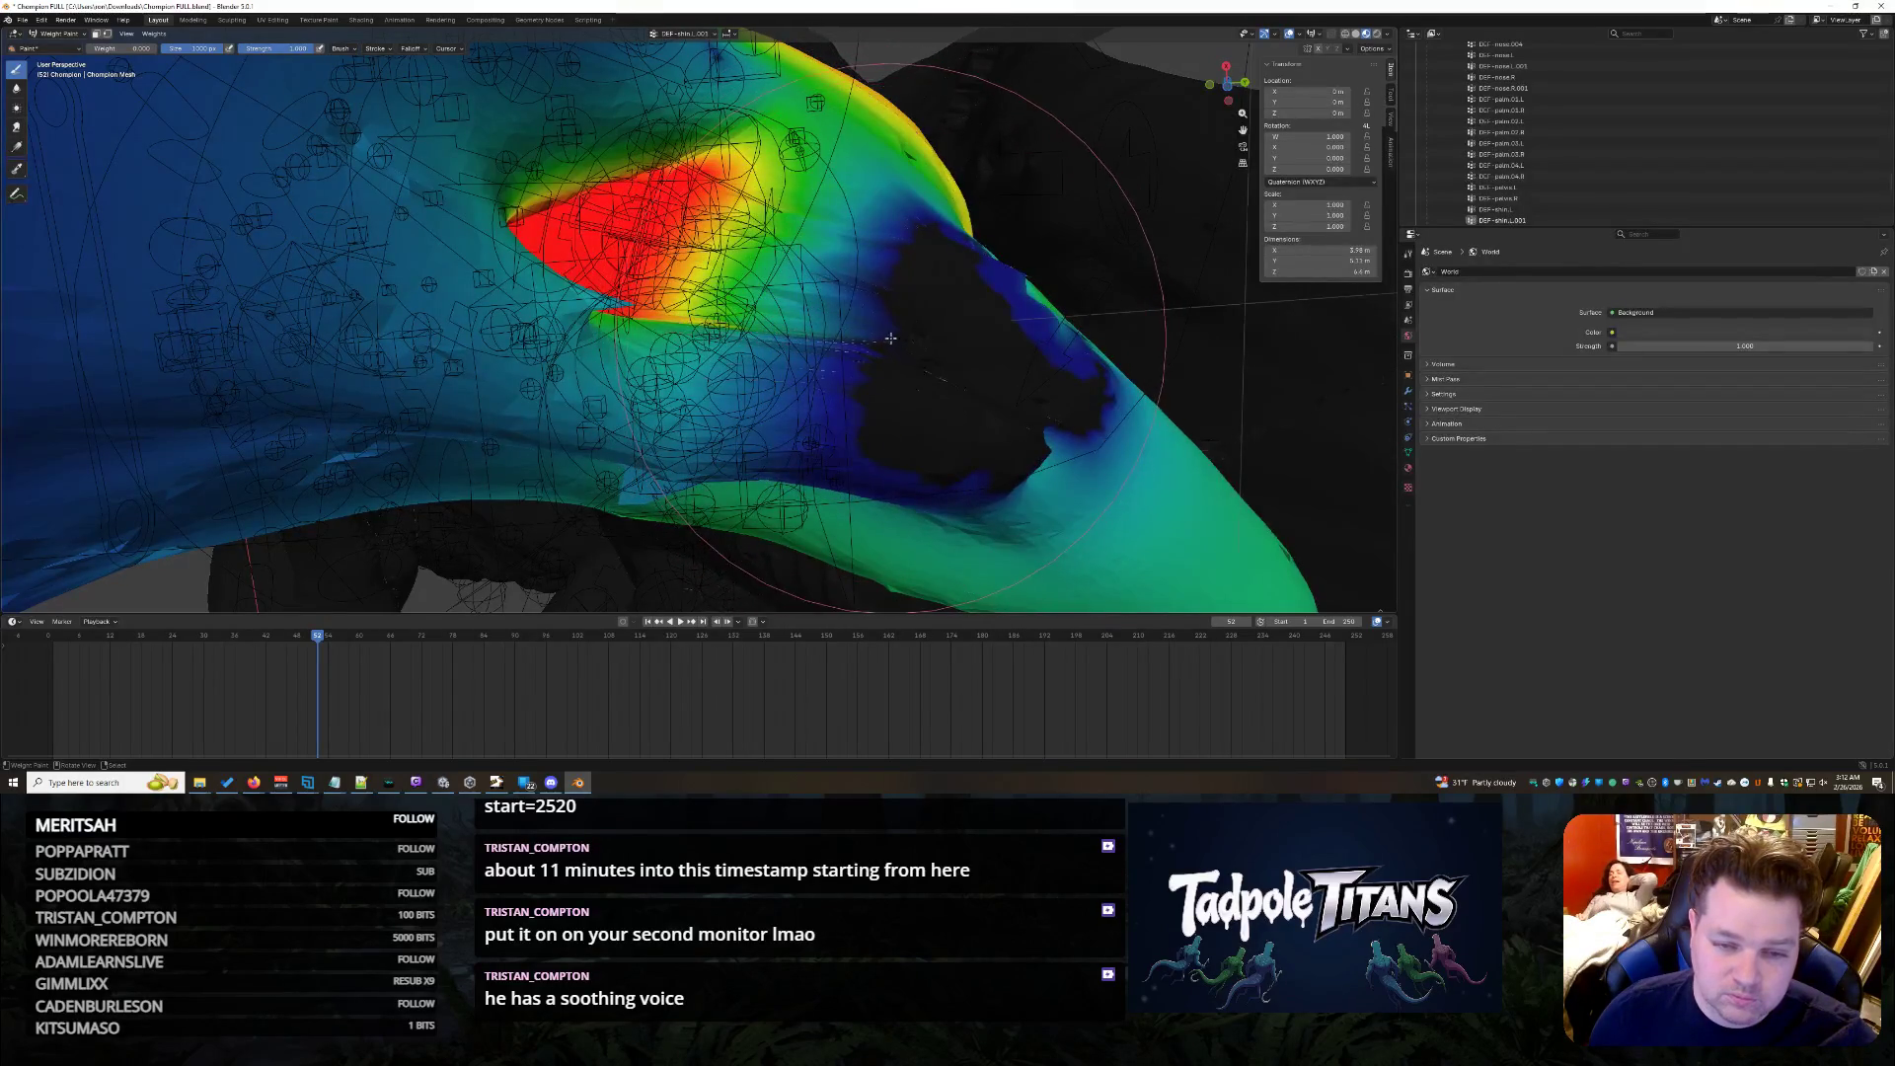
{"action": "scroll", "coordinate": [963, 426], "scroll_direction": "down", "scroll_amount": 5}
{"action": "middle_click_drag", "start_coordinate": [965, 426], "coordinate": [918, 378]}
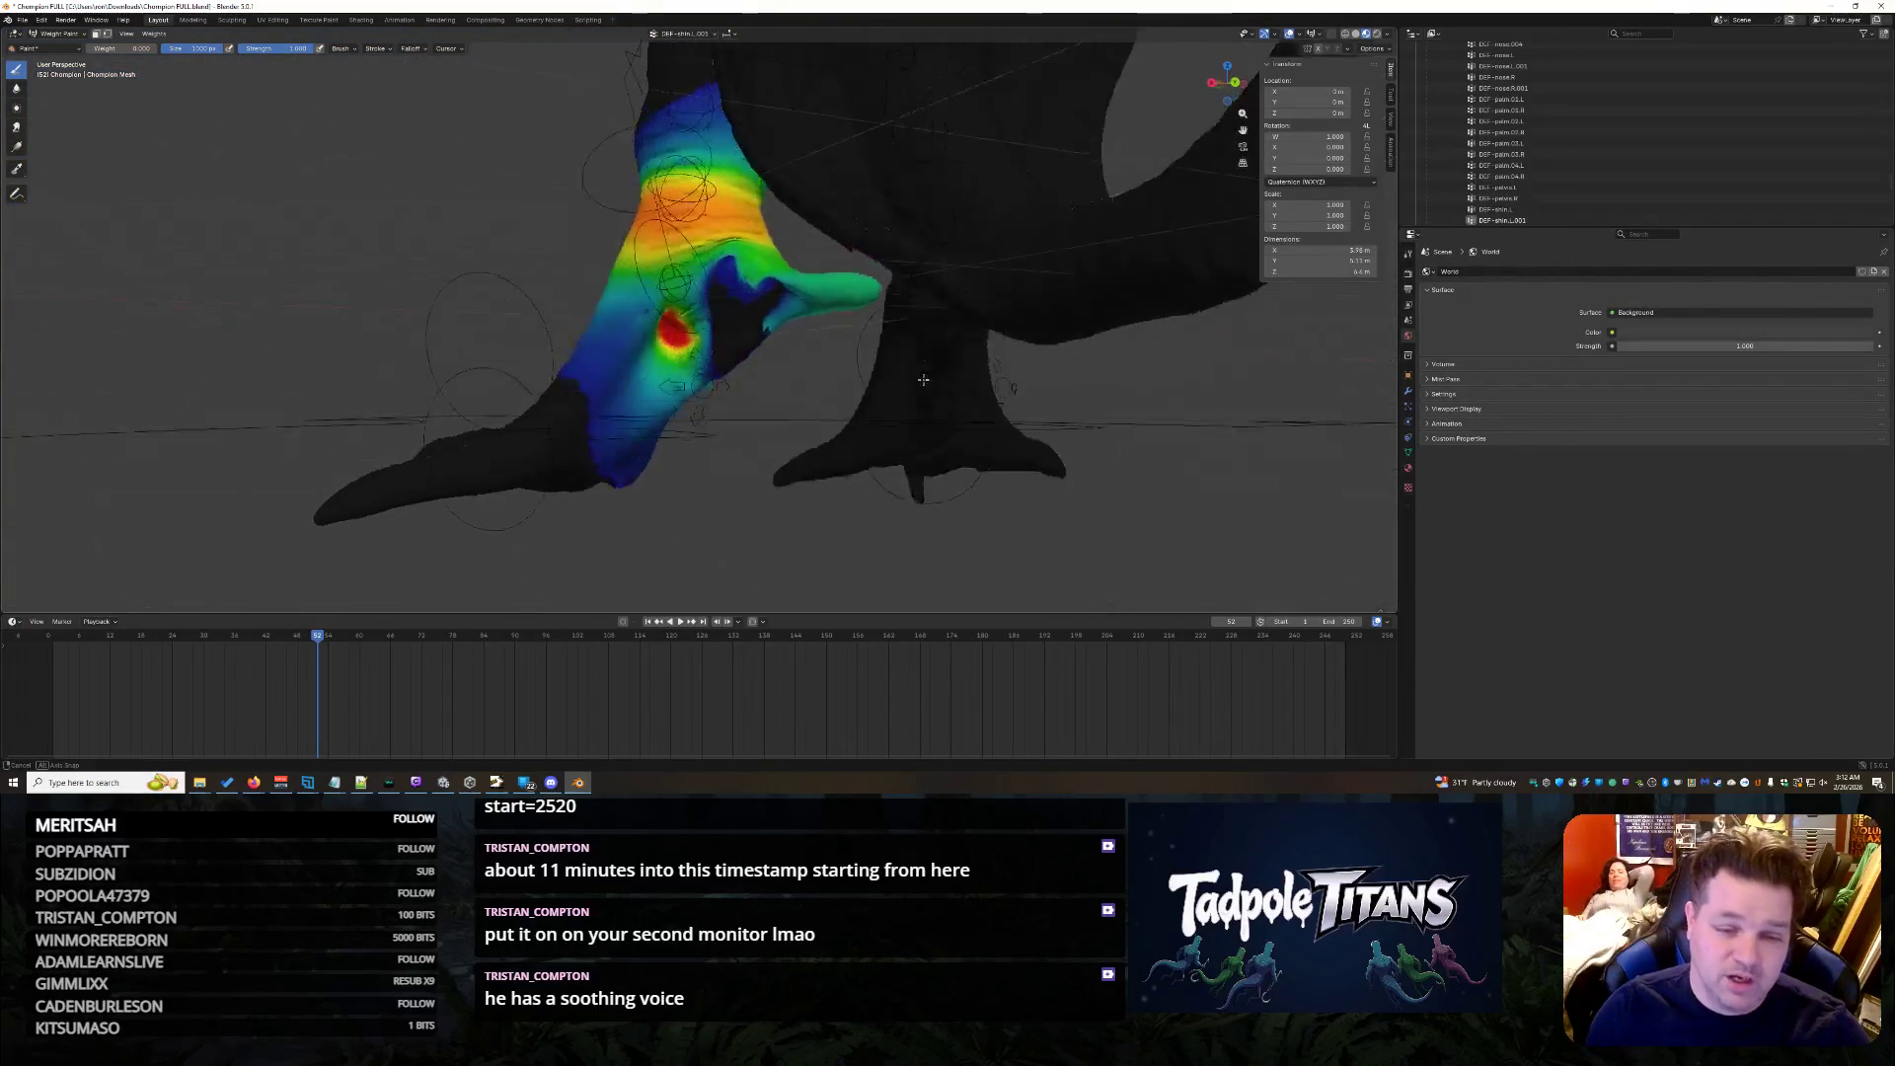
{"action": "middle_click_drag", "start_coordinate": [918, 378], "coordinate": [890, 357]}
{"action": "scroll", "coordinate": [889, 355], "scroll_direction": "up", "scroll_amount": 4}
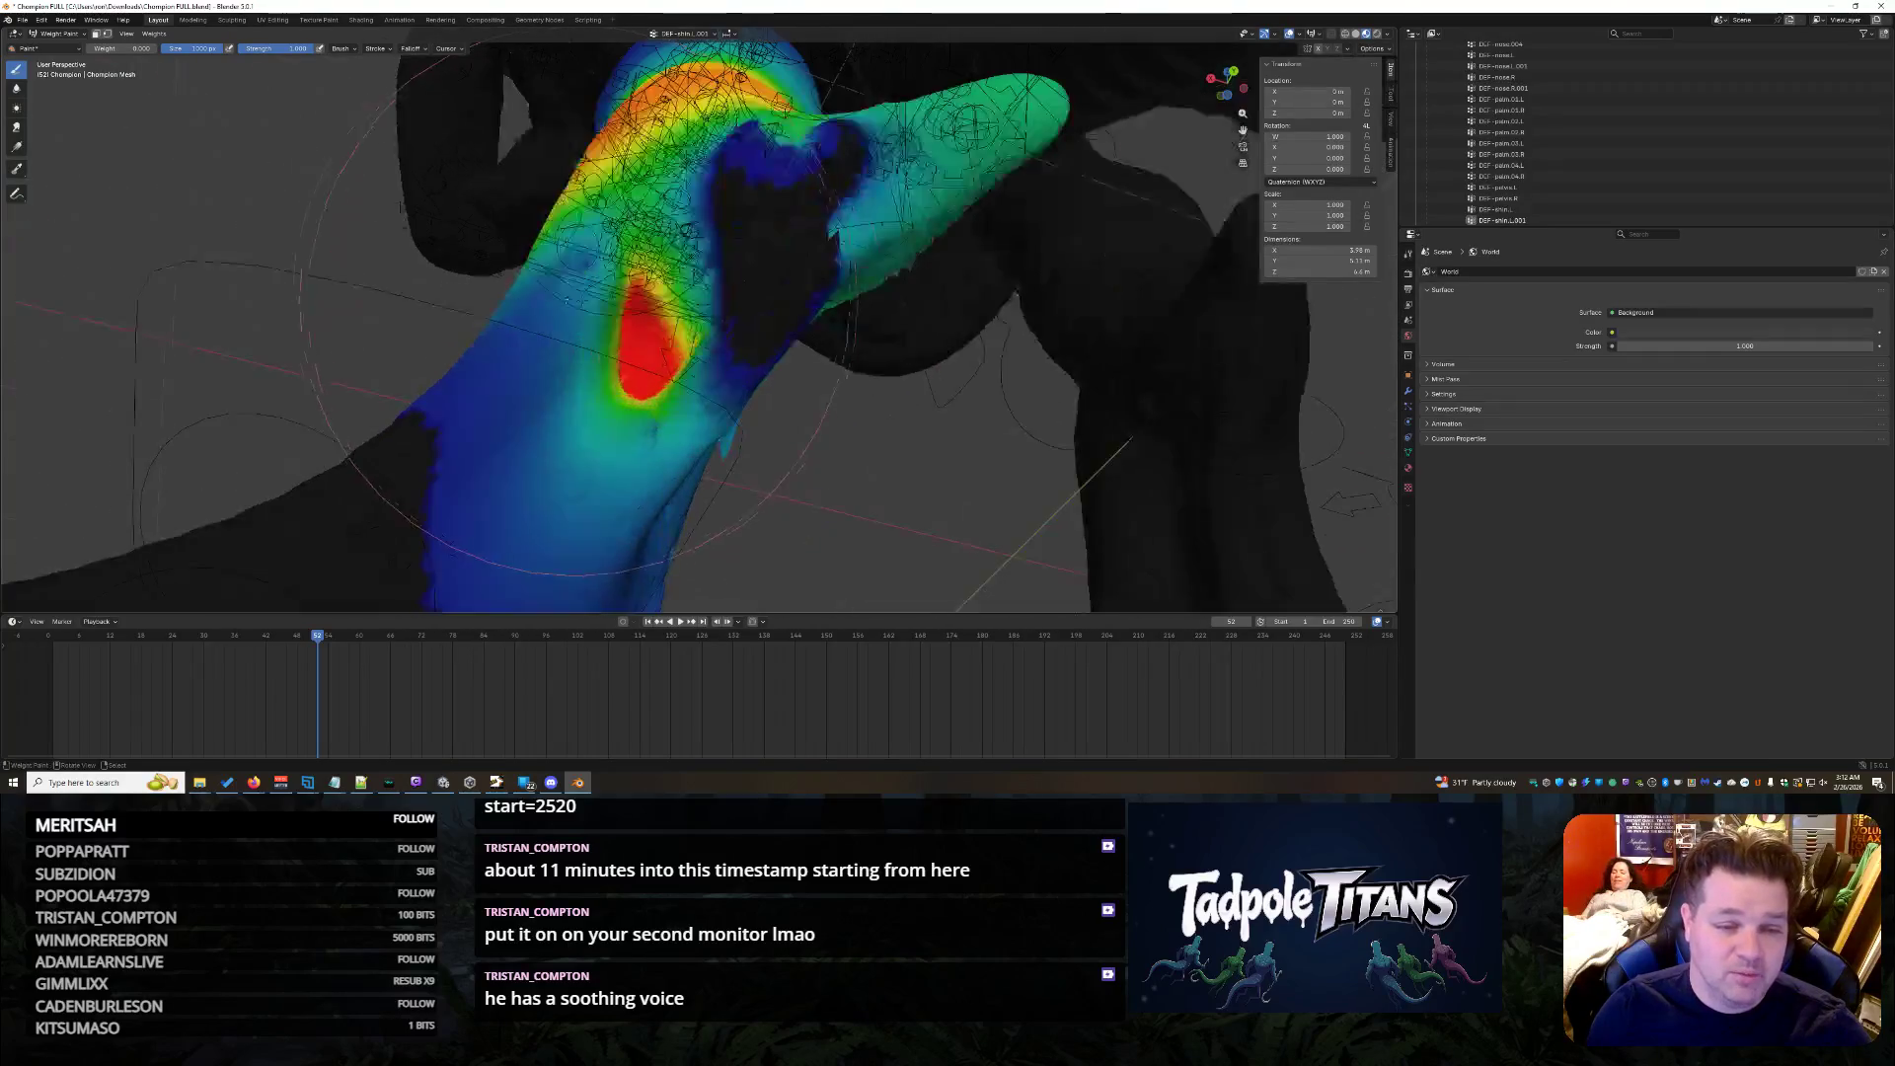
{"action": "scroll", "coordinate": [696, 318], "scroll_direction": "up", "scroll_amount": 2}
{"action": "mouse_move", "coordinate": [696, 319]}
{"action": "middle_mouse_down"}
{"action": "mouse_move", "coordinate": [667, 297]}
{"action": "mouse_move", "coordinate": [704, 363]}
{"action": "middle_mouse_up"}
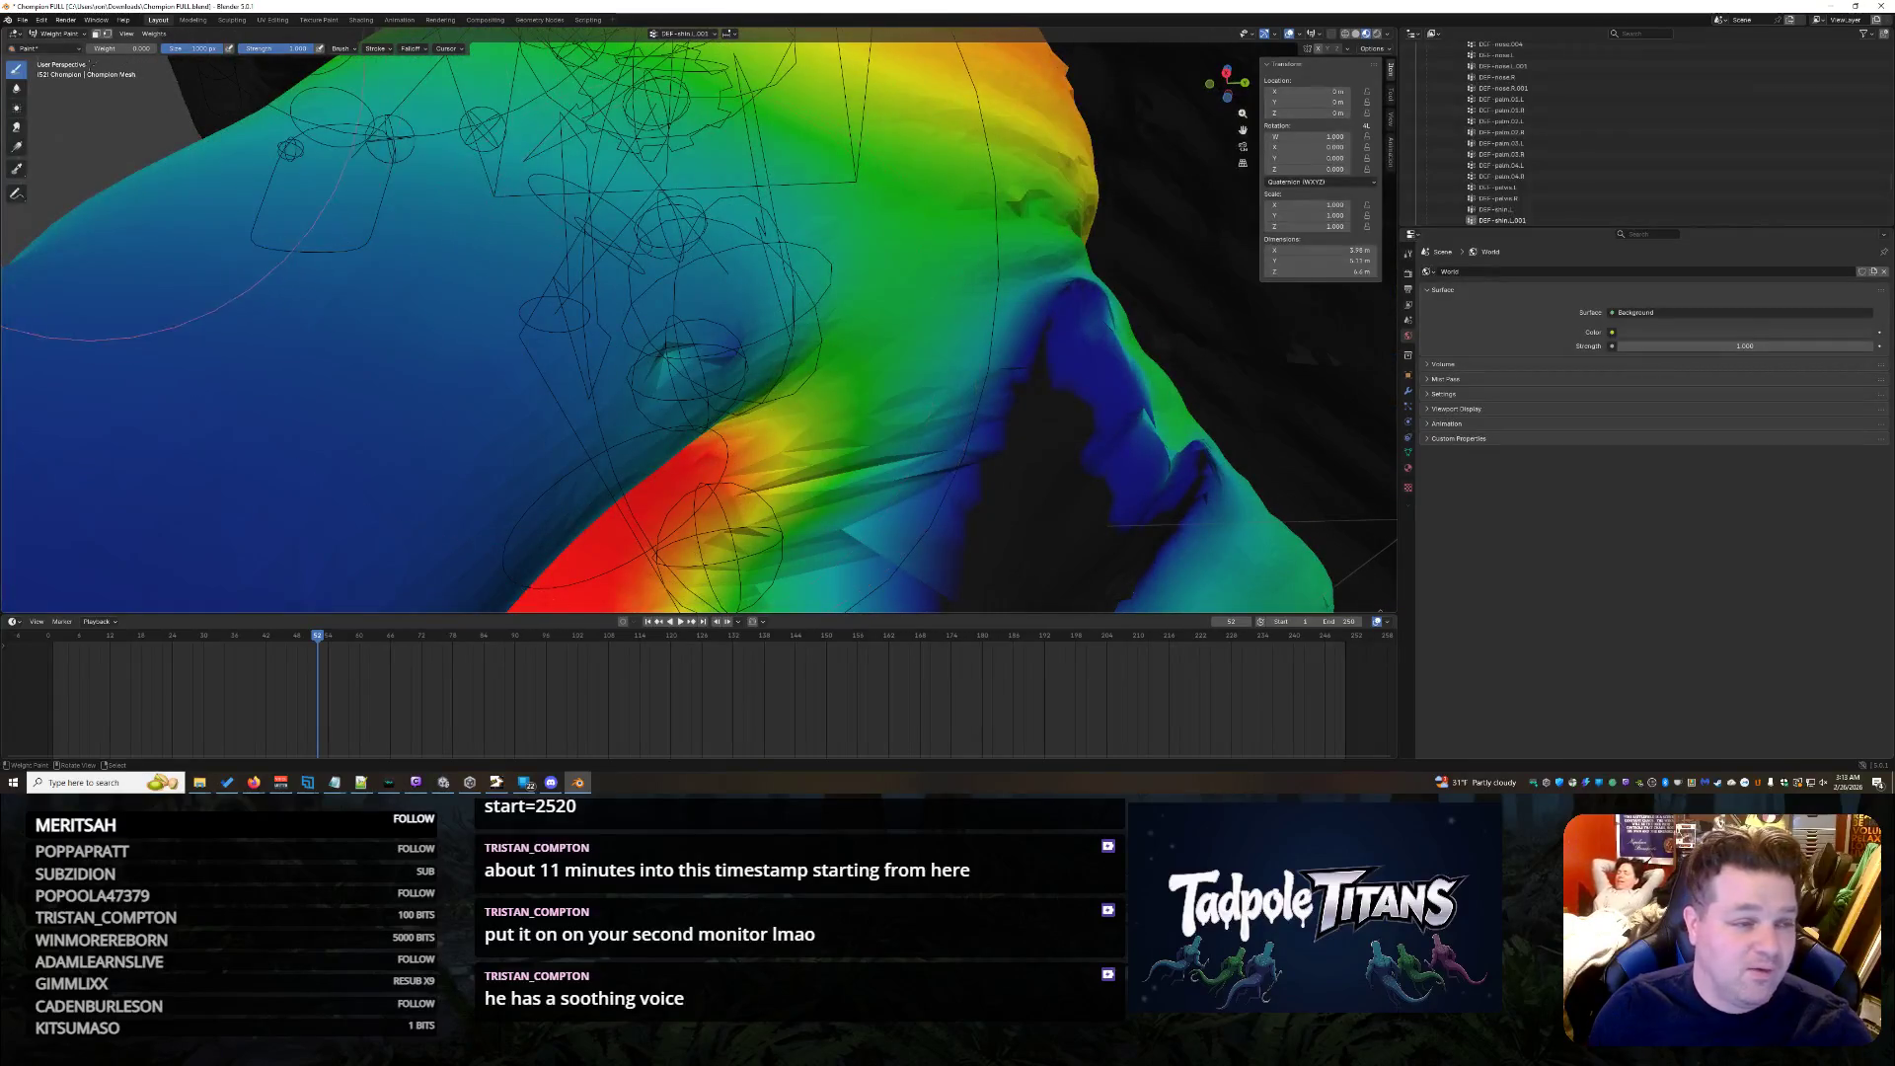
{"action": "middle_click_drag", "start_coordinate": [696, 341], "coordinate": [671, 295]}
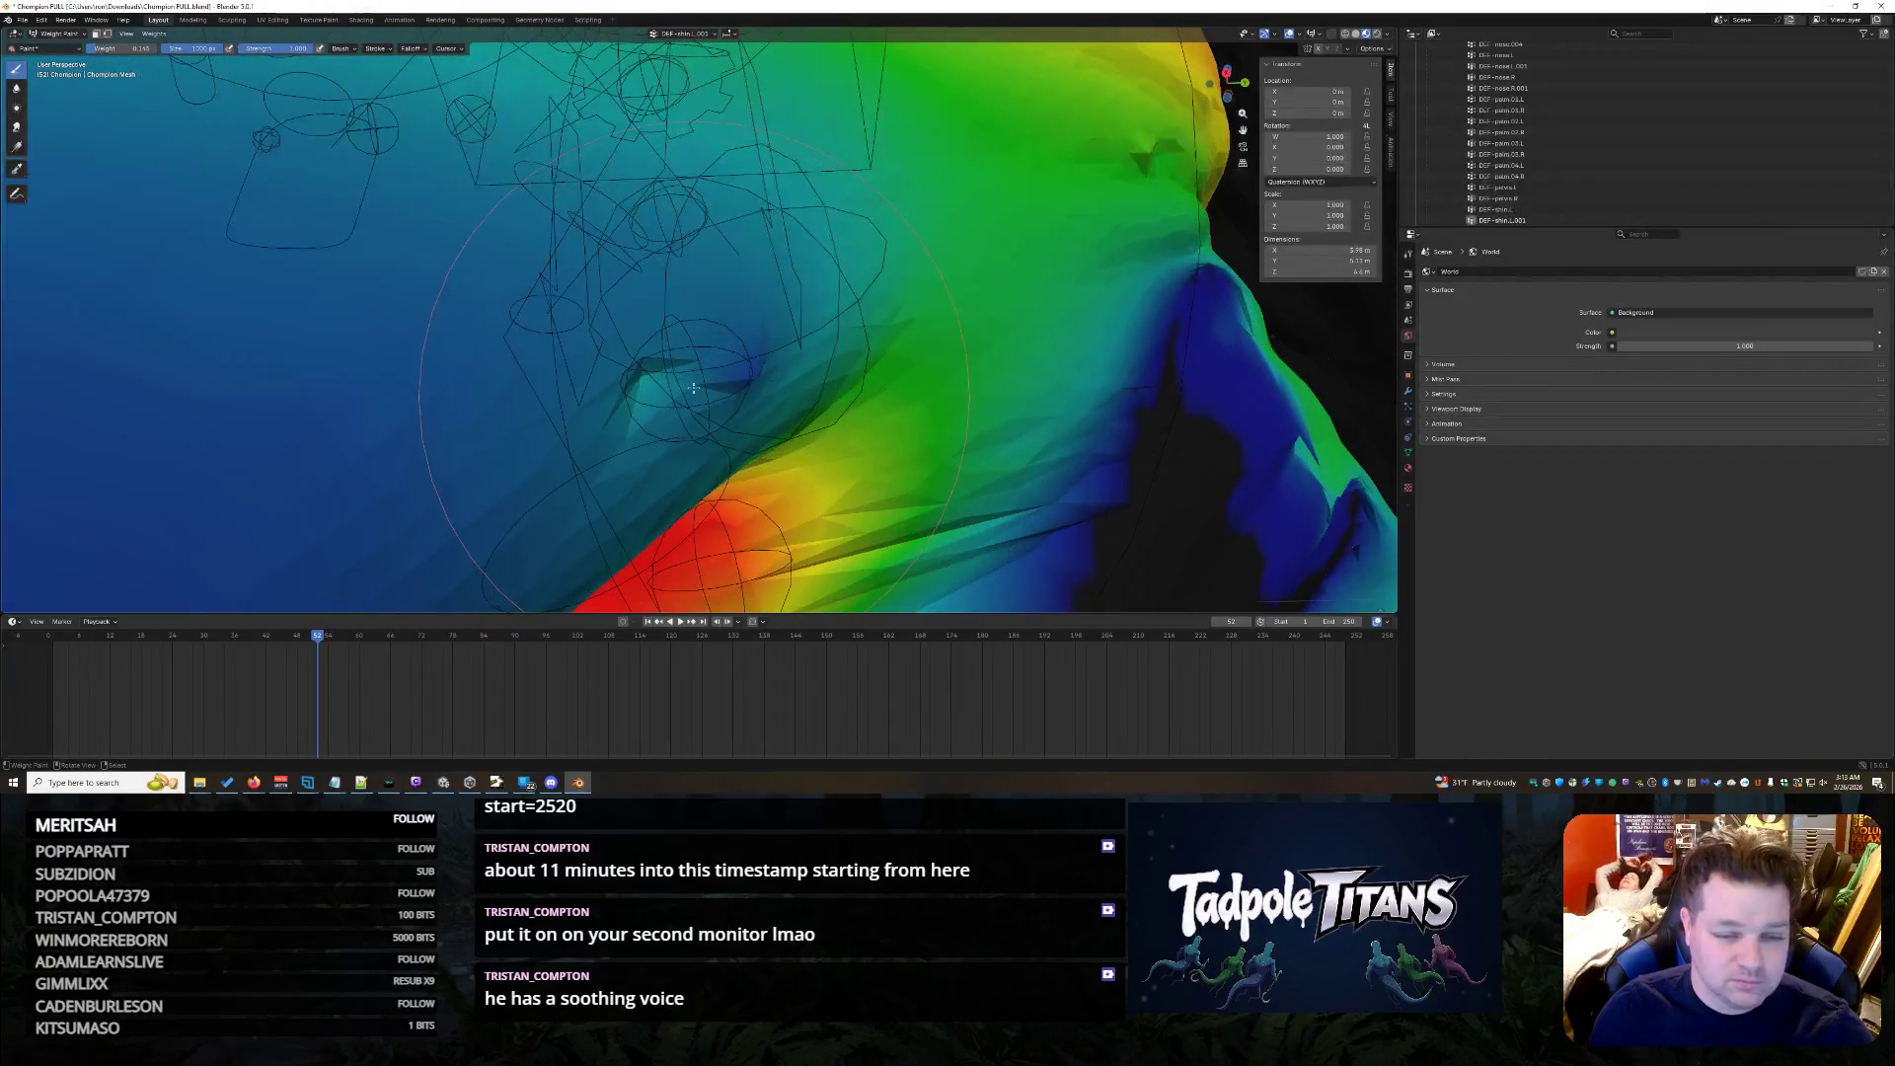
{"action": "middle_click_drag", "start_coordinate": [716, 368], "coordinate": [848, 279]}
{"action": "mouse_move", "coordinate": [850, 311]}
{"action": "middle_mouse_down"}
{"action": "mouse_move", "coordinate": [678, 251]}
{"action": "mouse_move", "coordinate": [686, 225]}
{"action": "middle_mouse_up"}
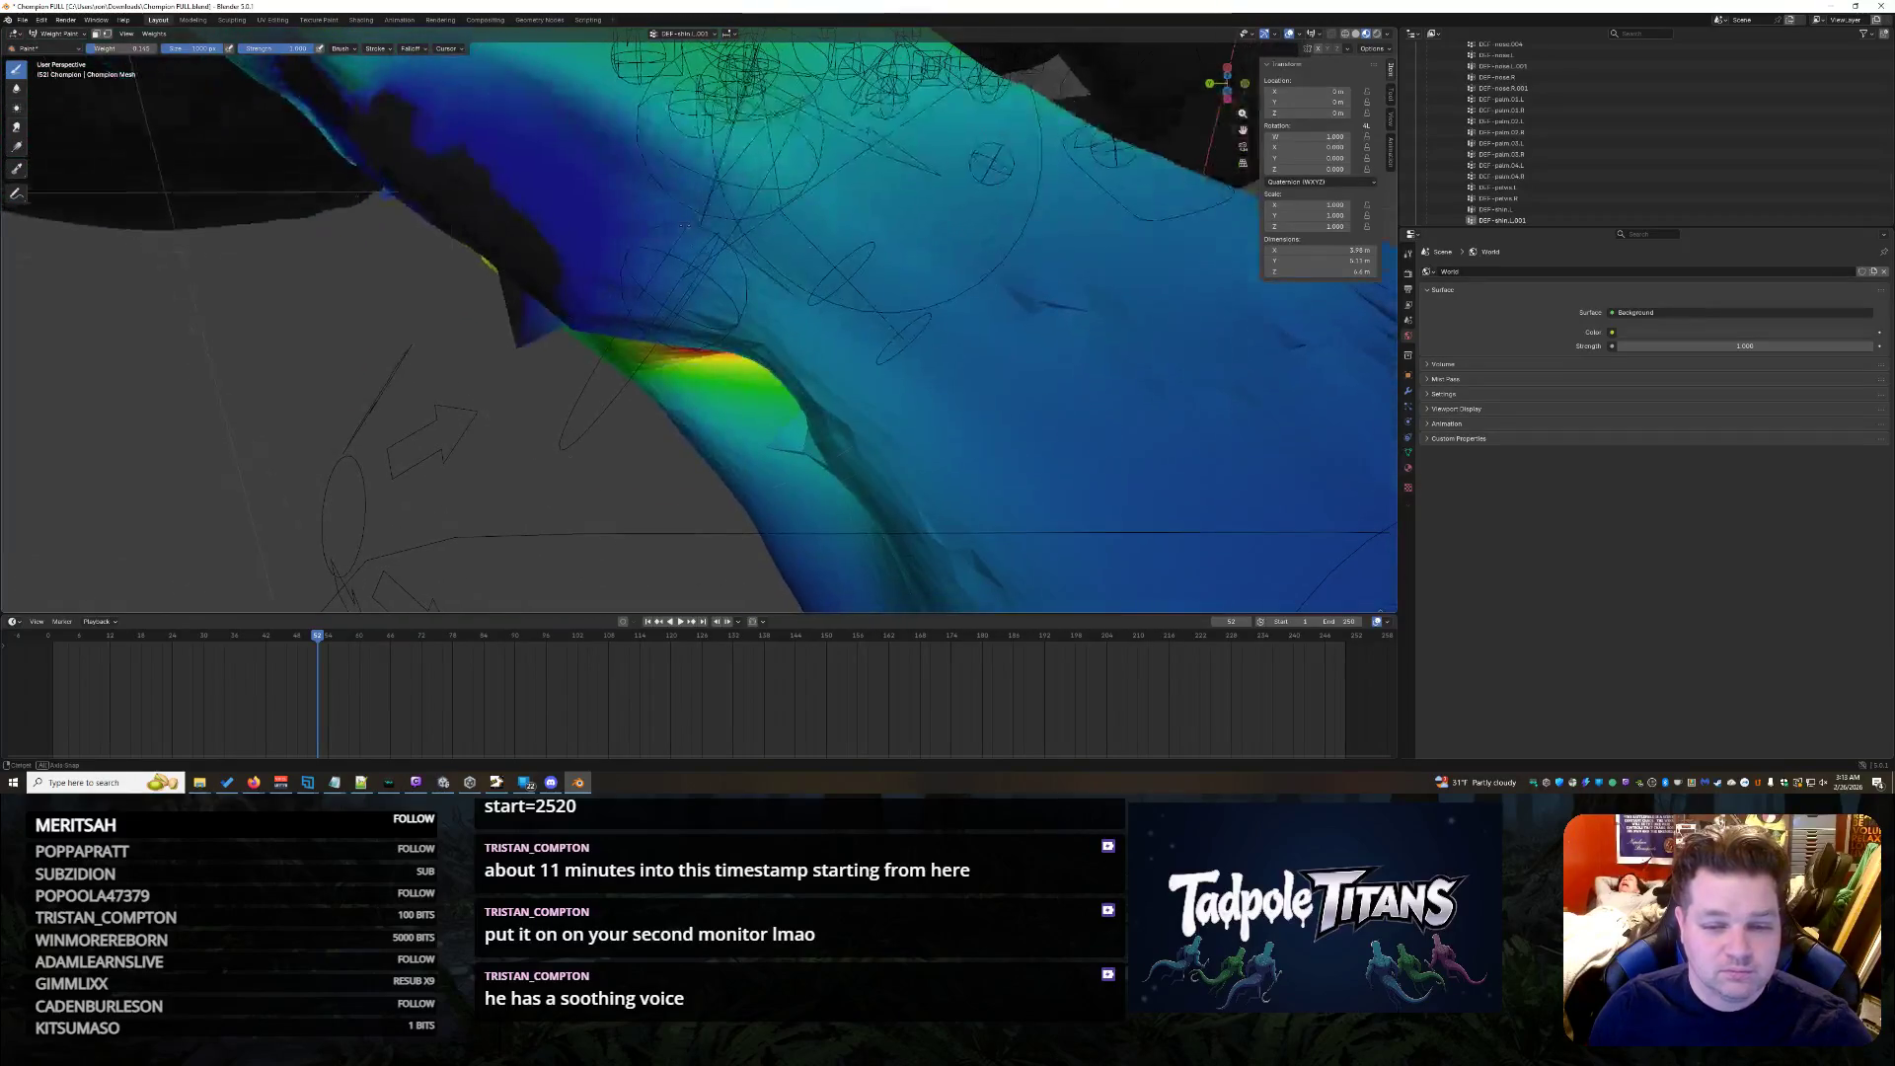
{"action": "middle_click_drag", "start_coordinate": [1018, 370], "coordinate": [1059, 353]}
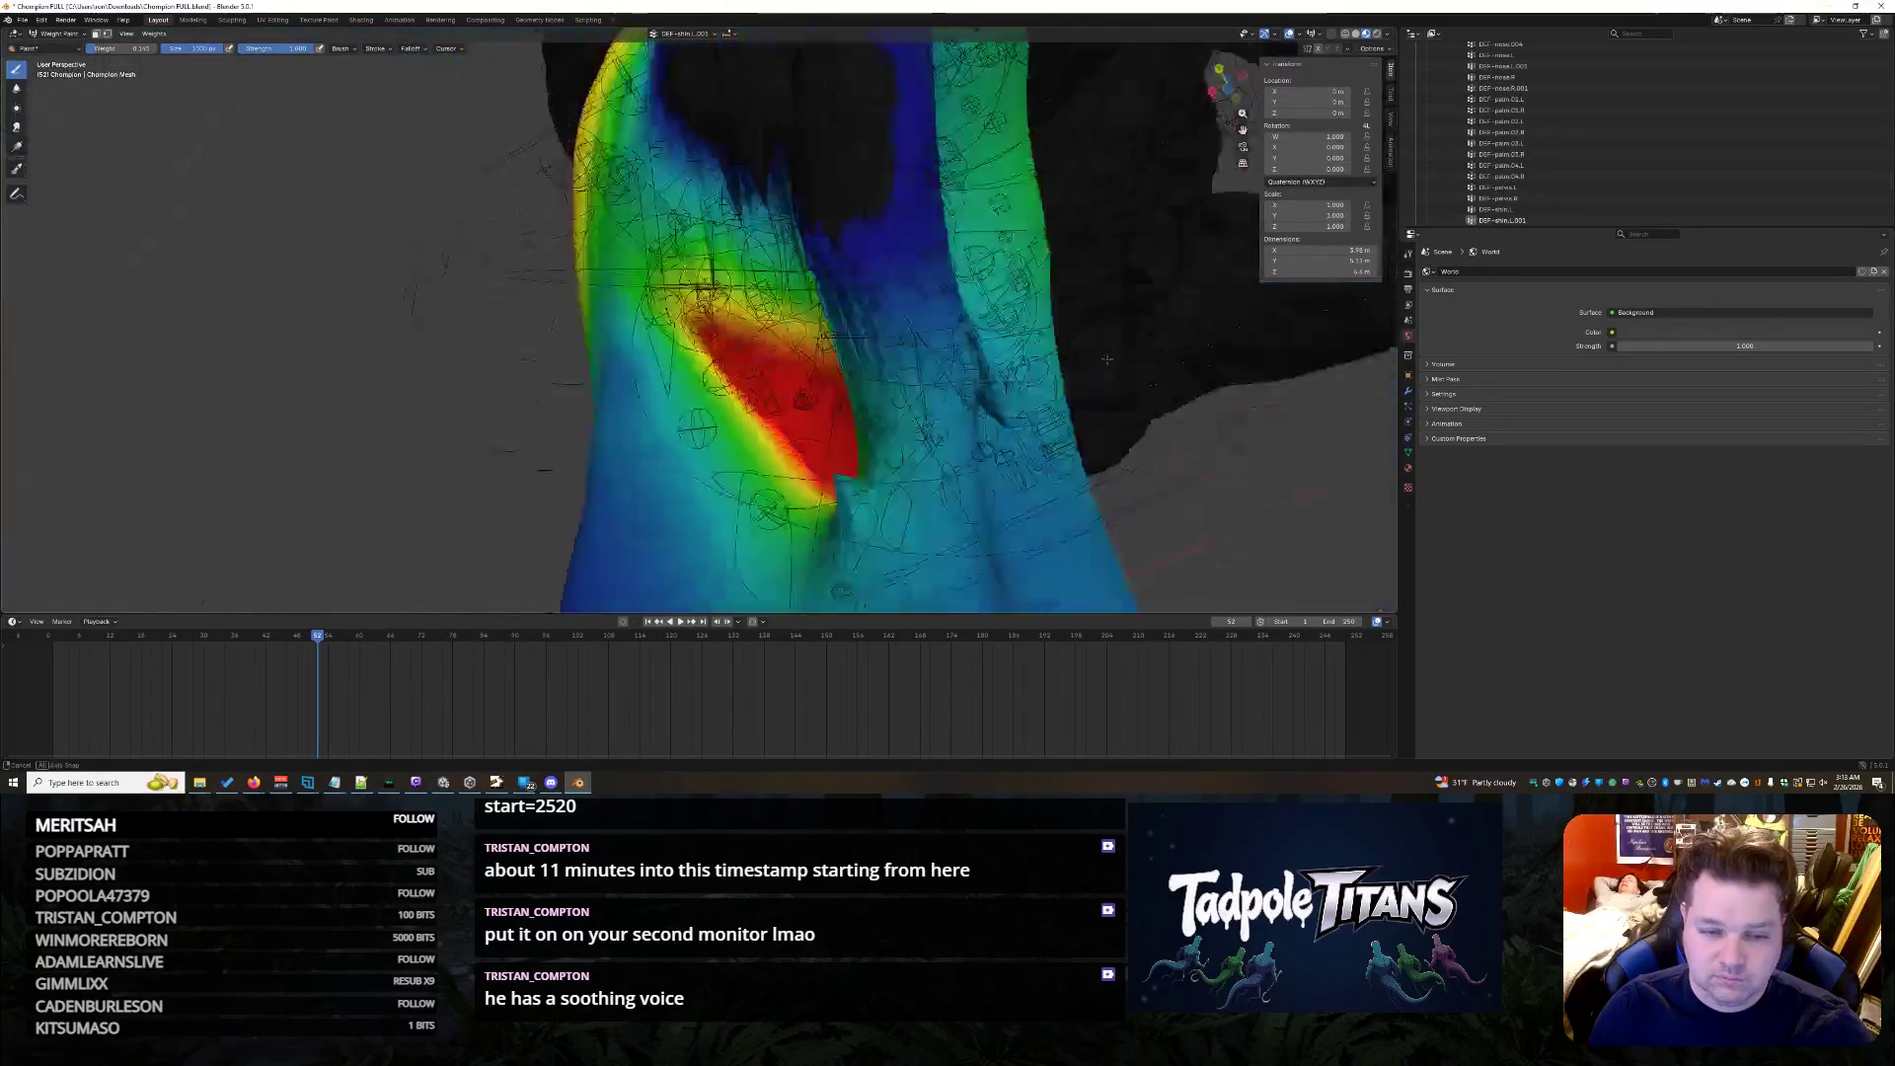
{"action": "scroll", "coordinate": [1059, 354], "scroll_direction": "up", "scroll_amount": 6}
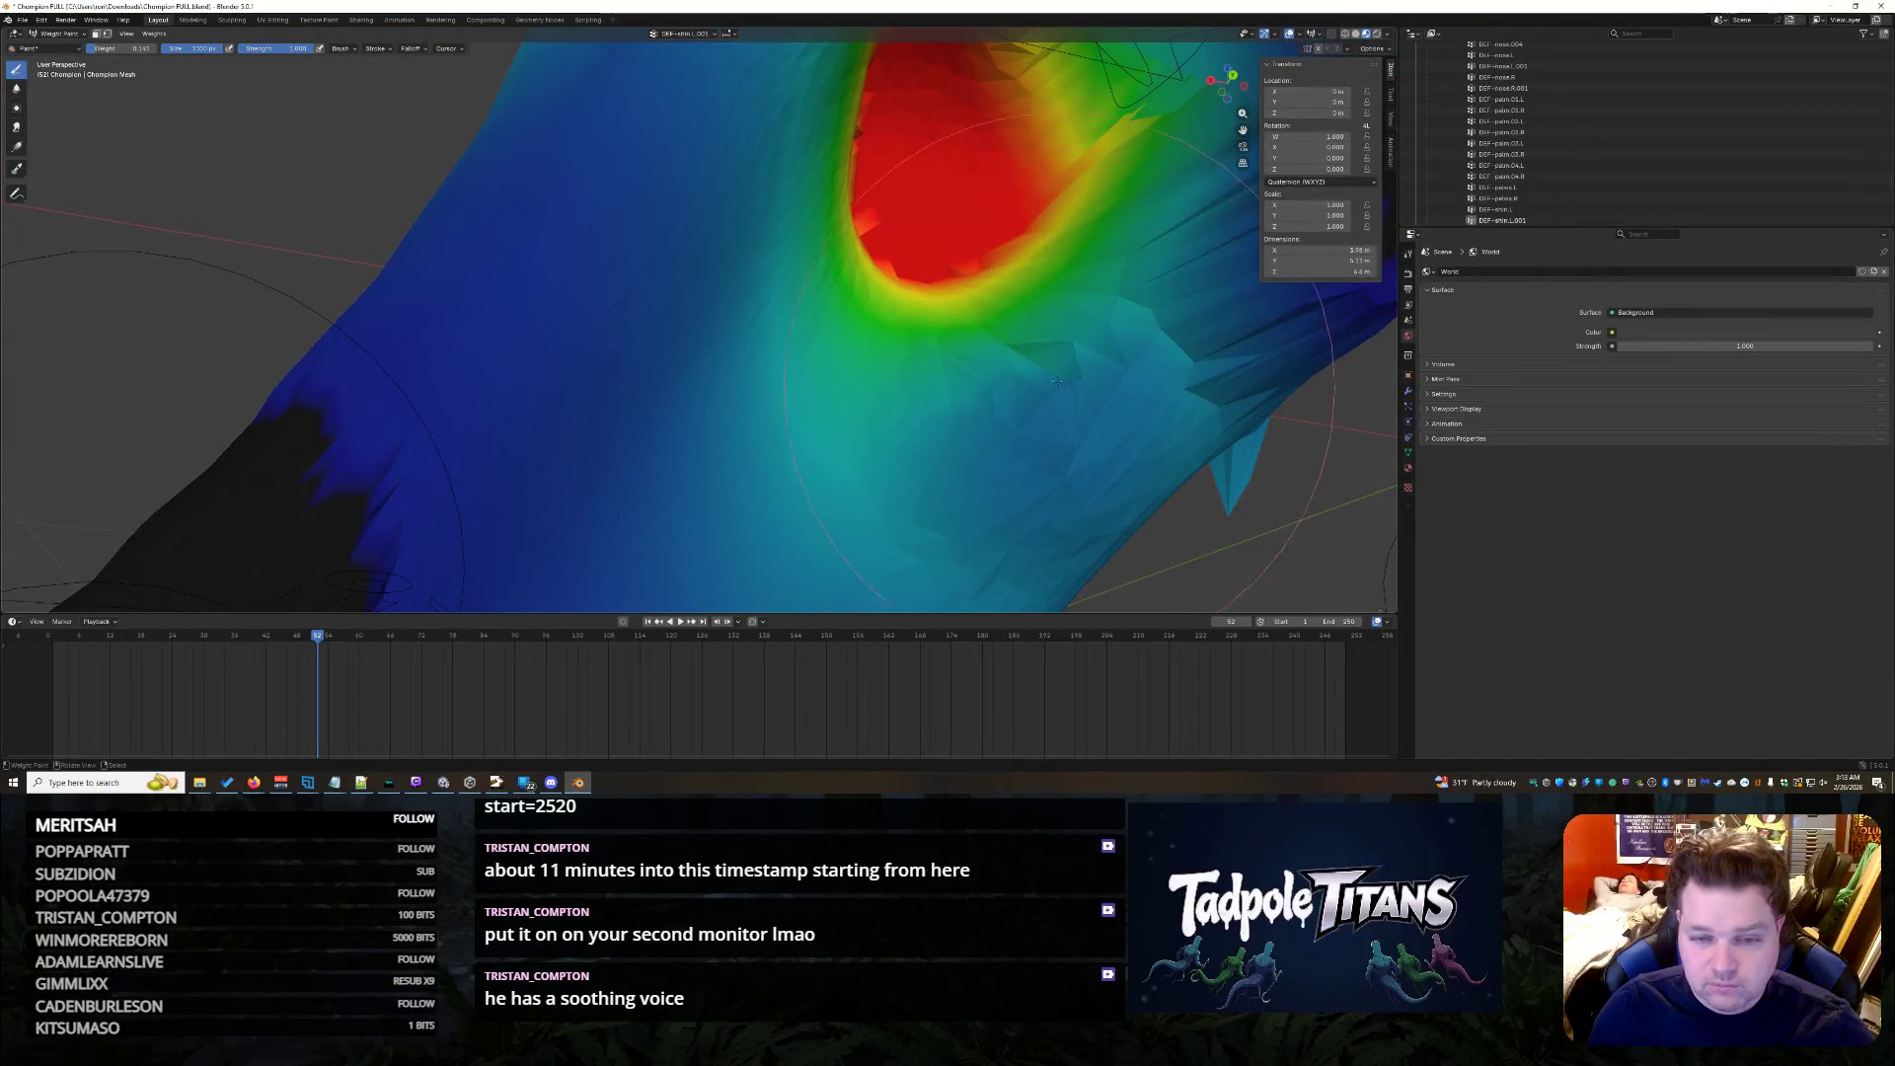
{"action": "left_click_drag", "start_coordinate": [1058, 386], "coordinate": [1056, 345]}
- Smooth the weights across the dark crease so the lower part reads an even blue
{"action": "mouse_move", "coordinate": [1057, 349]}
{"action": "middle_mouse_down"}
{"action": "mouse_move", "coordinate": [1084, 385]}
{"action": "mouse_move", "coordinate": [928, 321]}
{"action": "mouse_move", "coordinate": [829, 370]}
{"action": "mouse_move", "coordinate": [1022, 423]}
{"action": "mouse_move", "coordinate": [800, 281]}
{"action": "middle_mouse_up"}
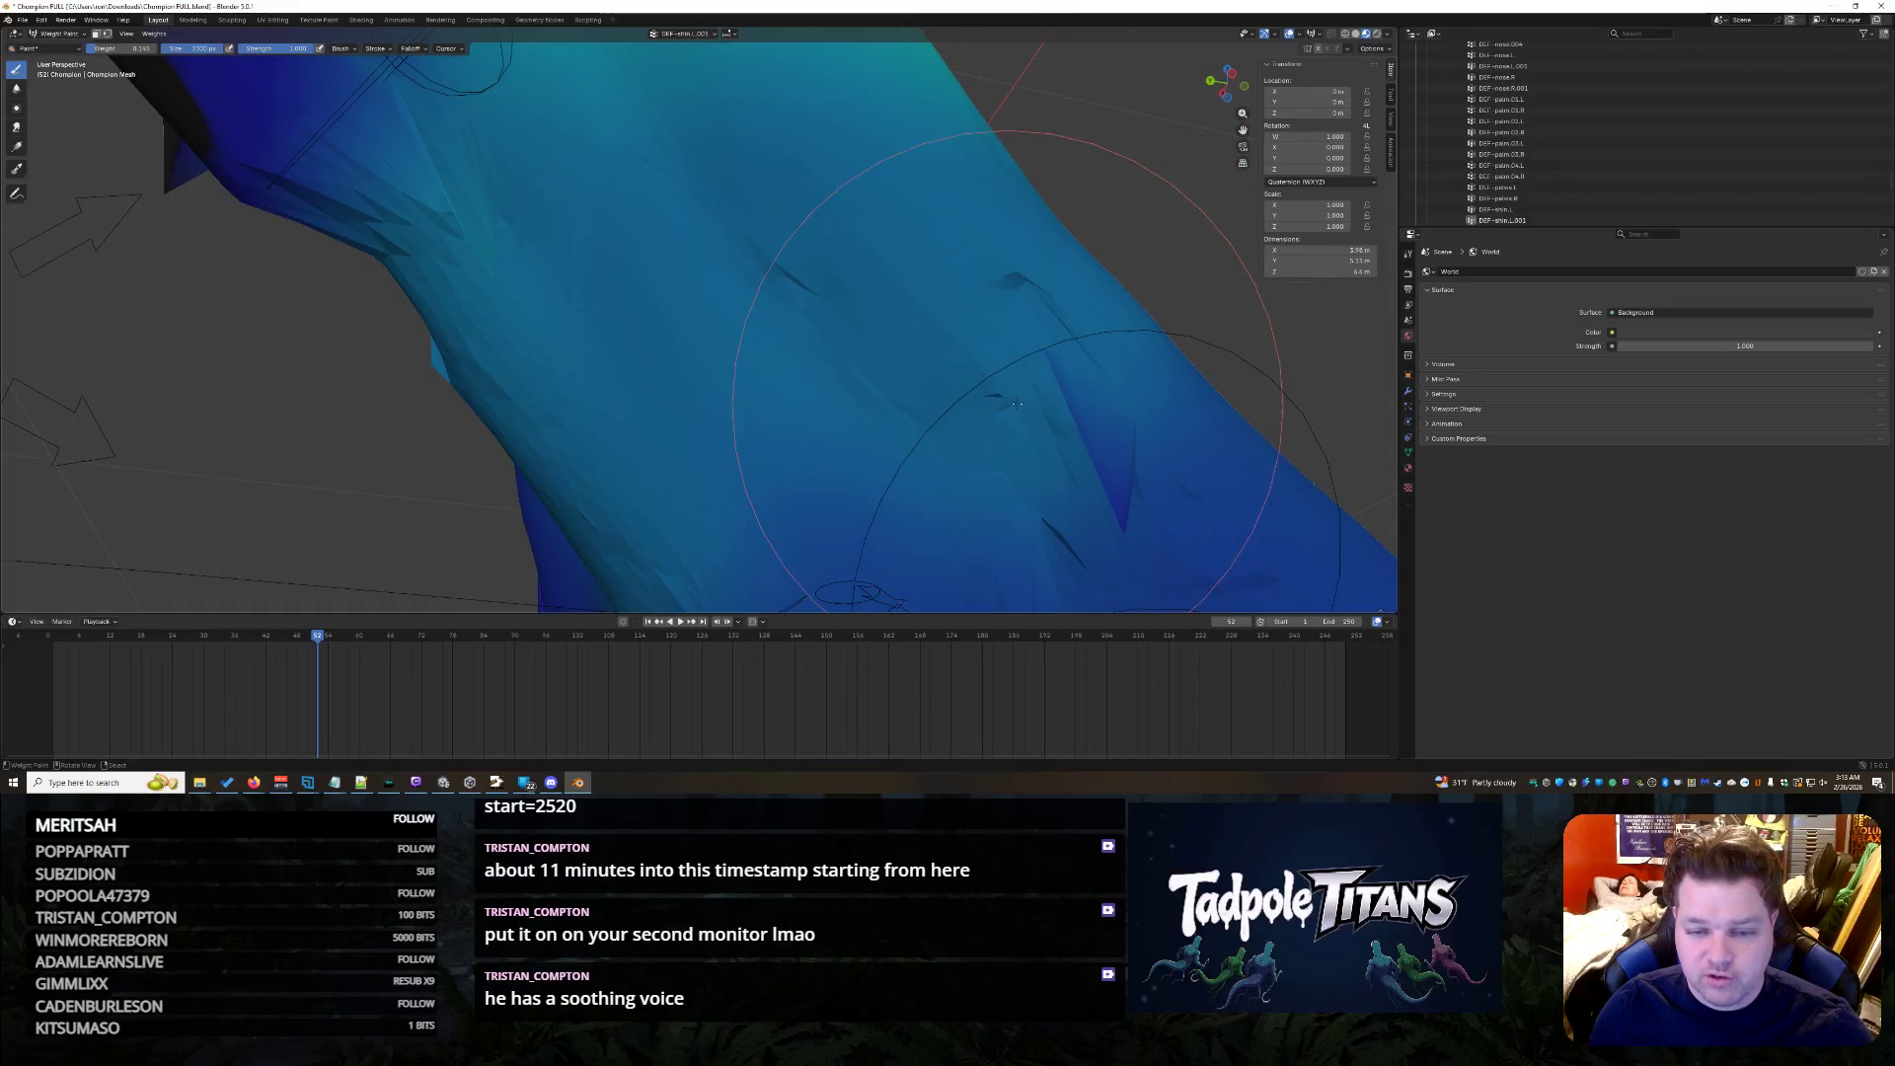
{"action": "middle_click_drag", "start_coordinate": [1007, 370], "coordinate": [838, 385]}
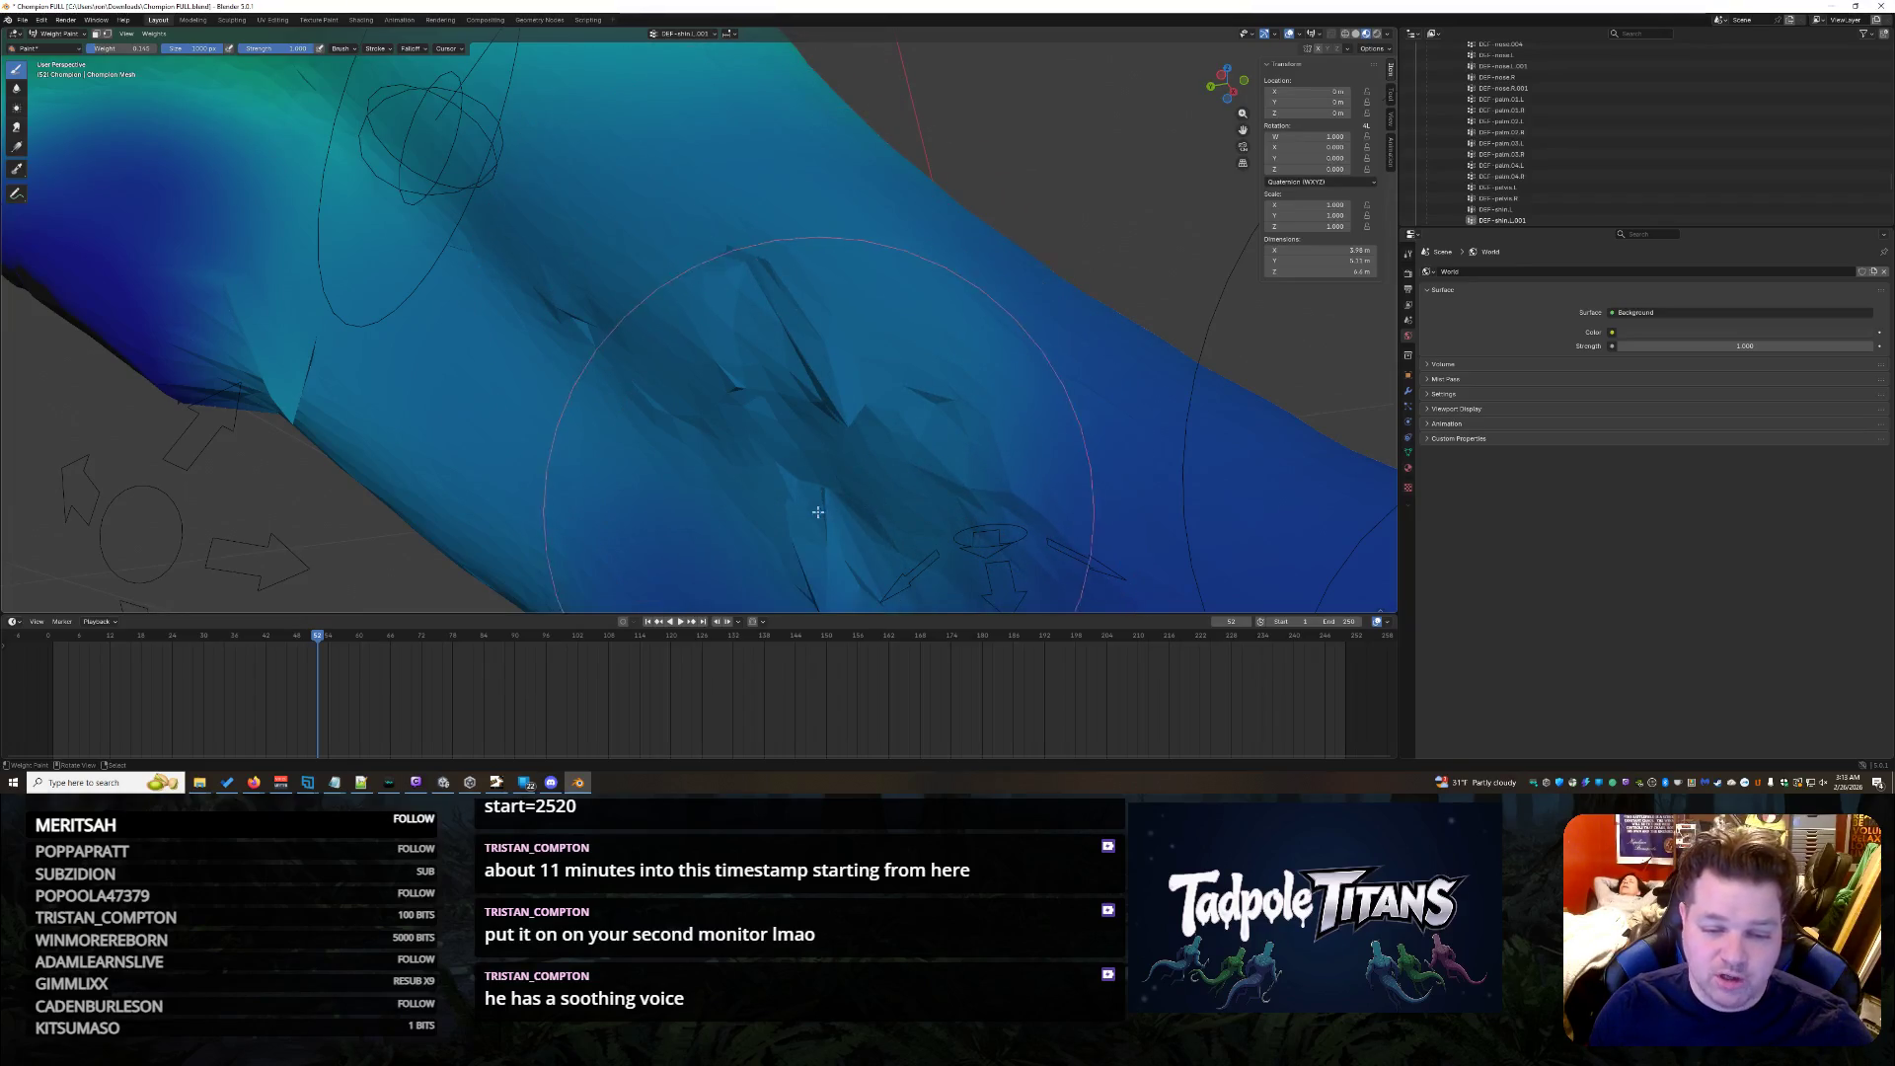
{"action": "left_click_drag", "start_coordinate": [342, 315], "coordinate": [301, 336]}
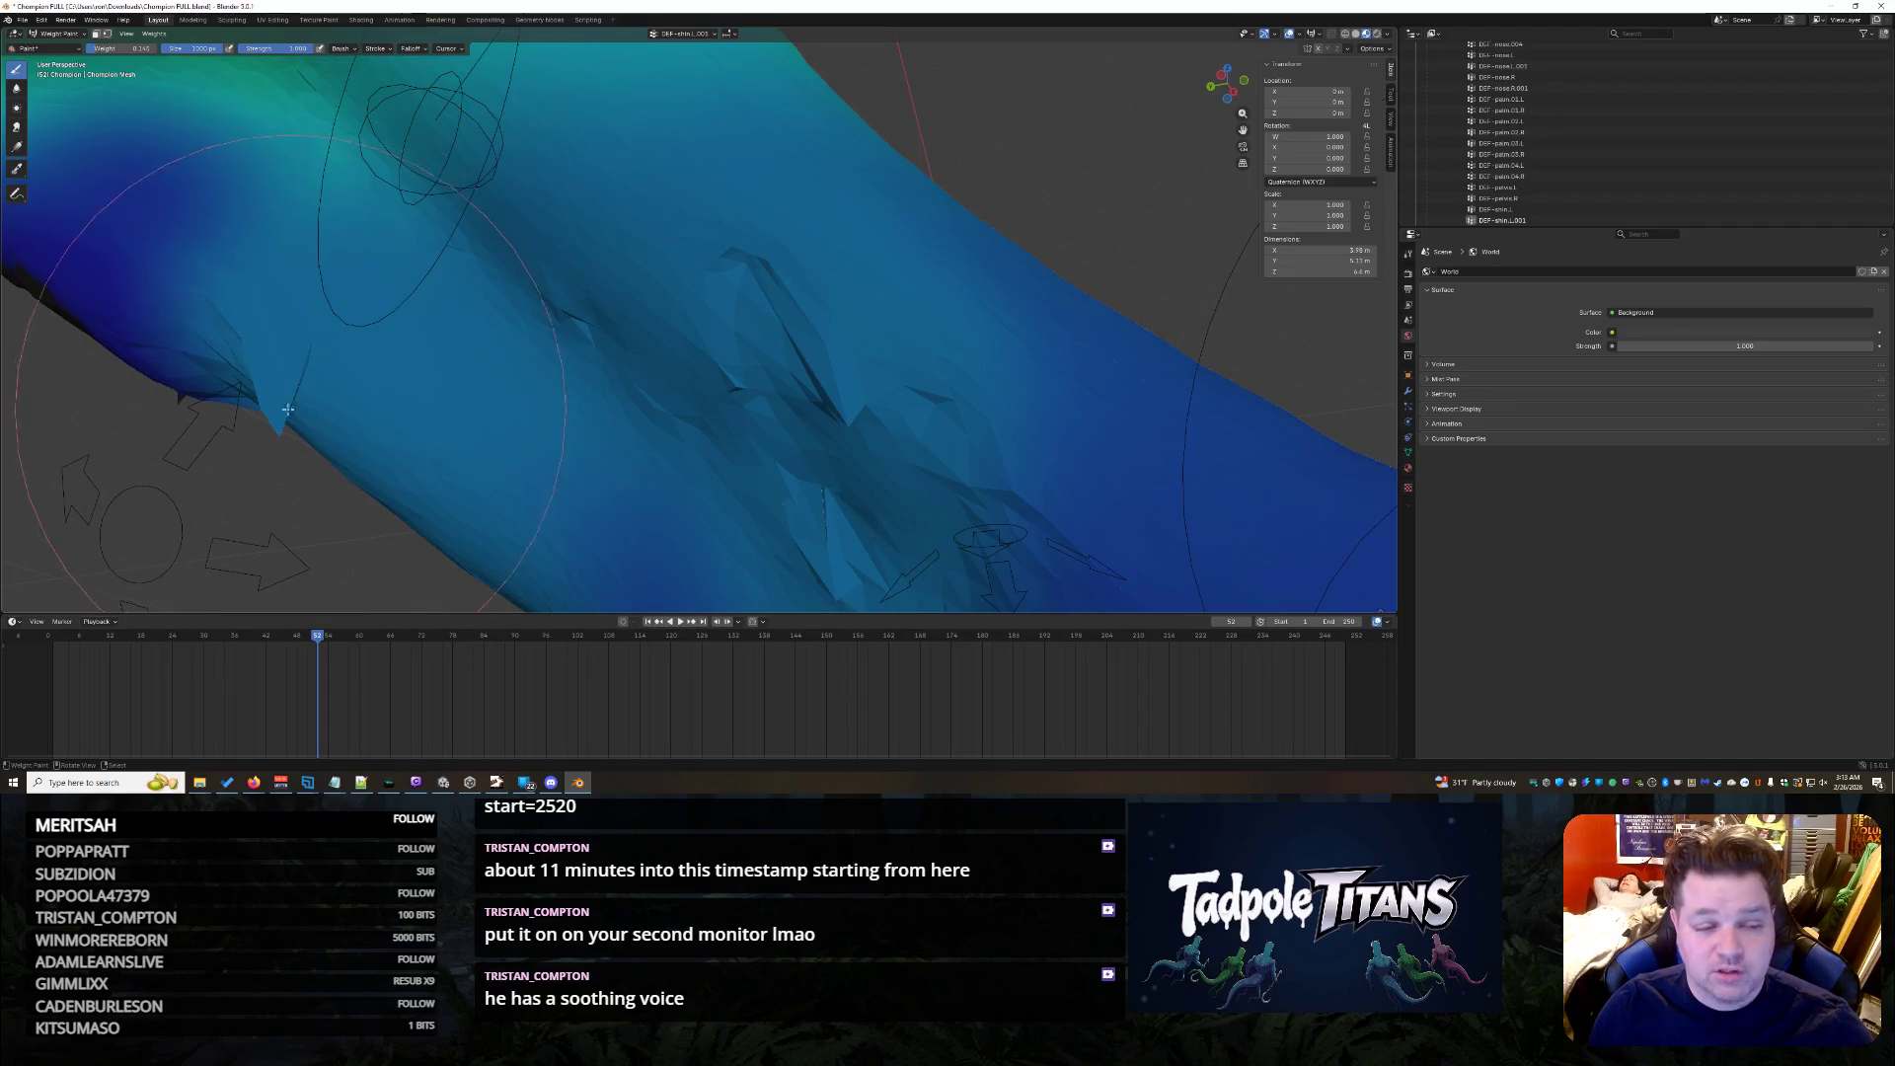
{"action": "middle_click_drag", "start_coordinate": [288, 410], "coordinate": [696, 393]}
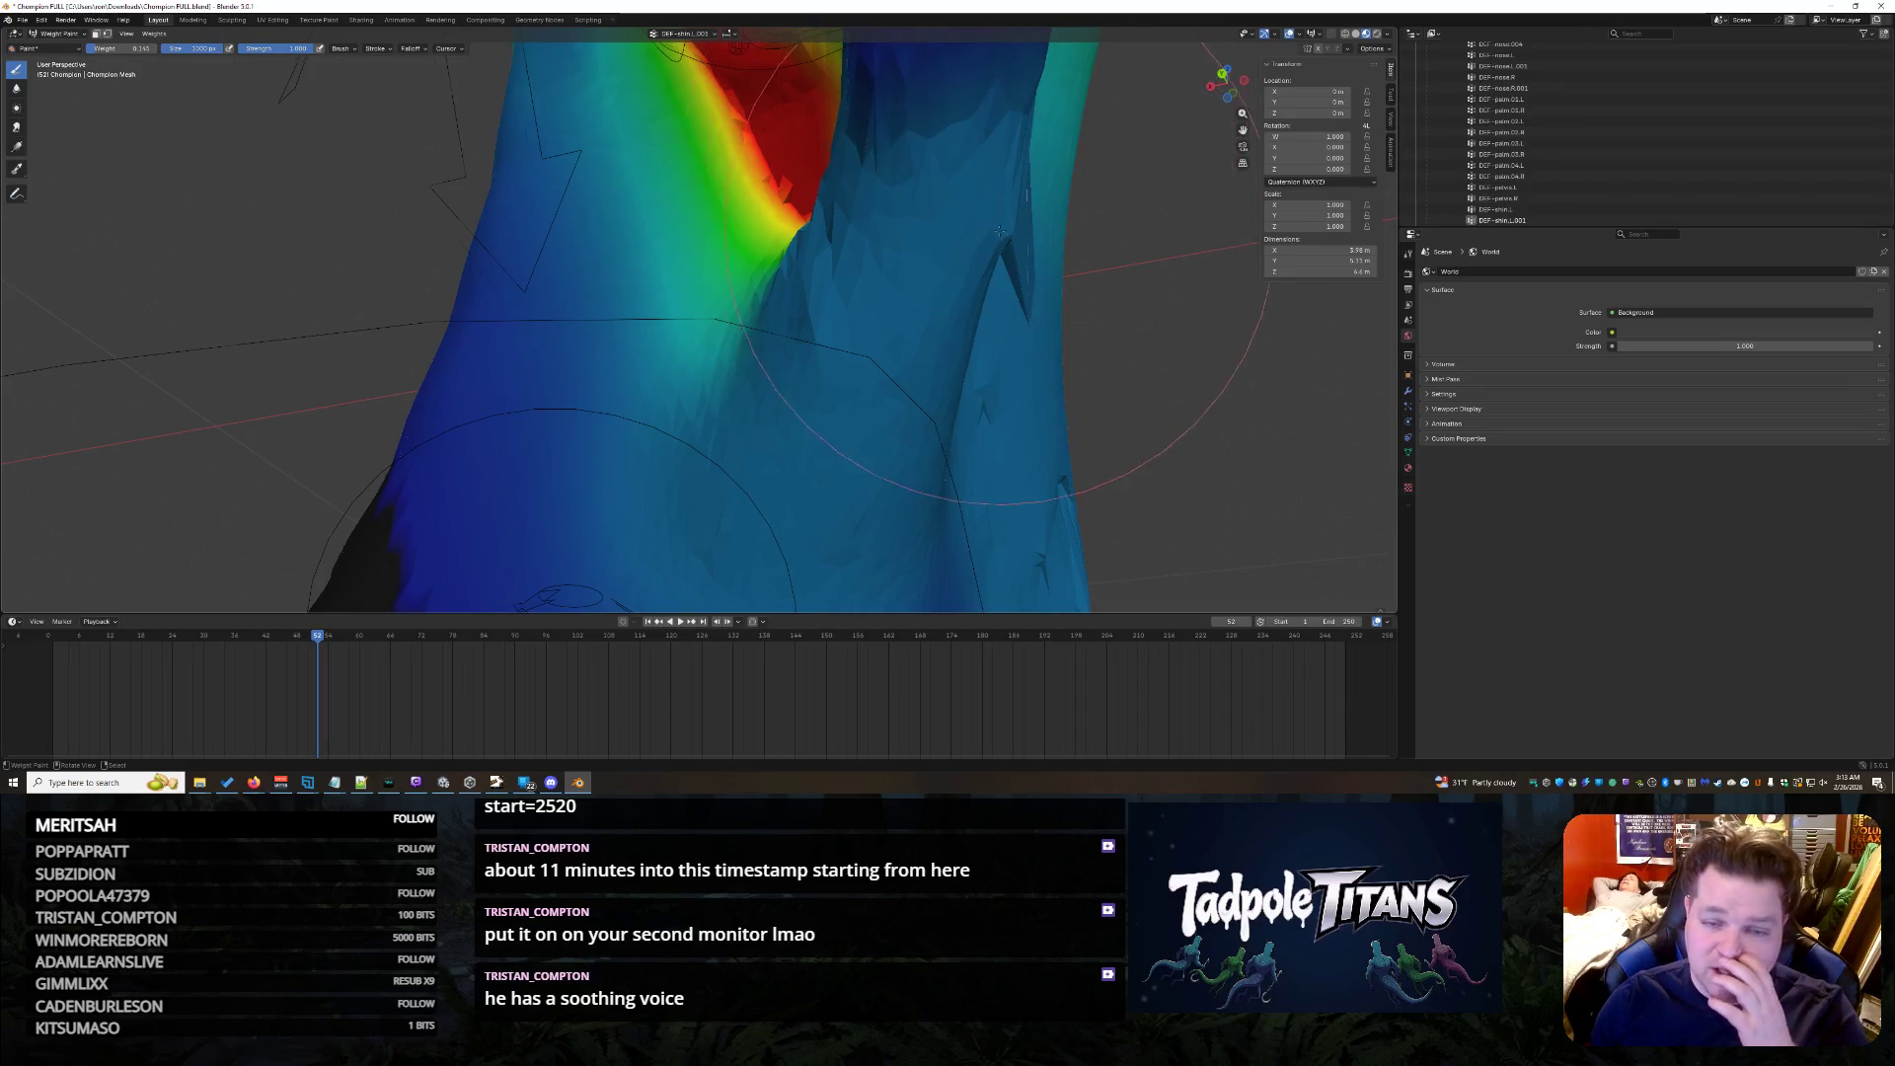
{"action": "middle_click_drag", "start_coordinate": [1002, 230], "coordinate": [914, 307]}
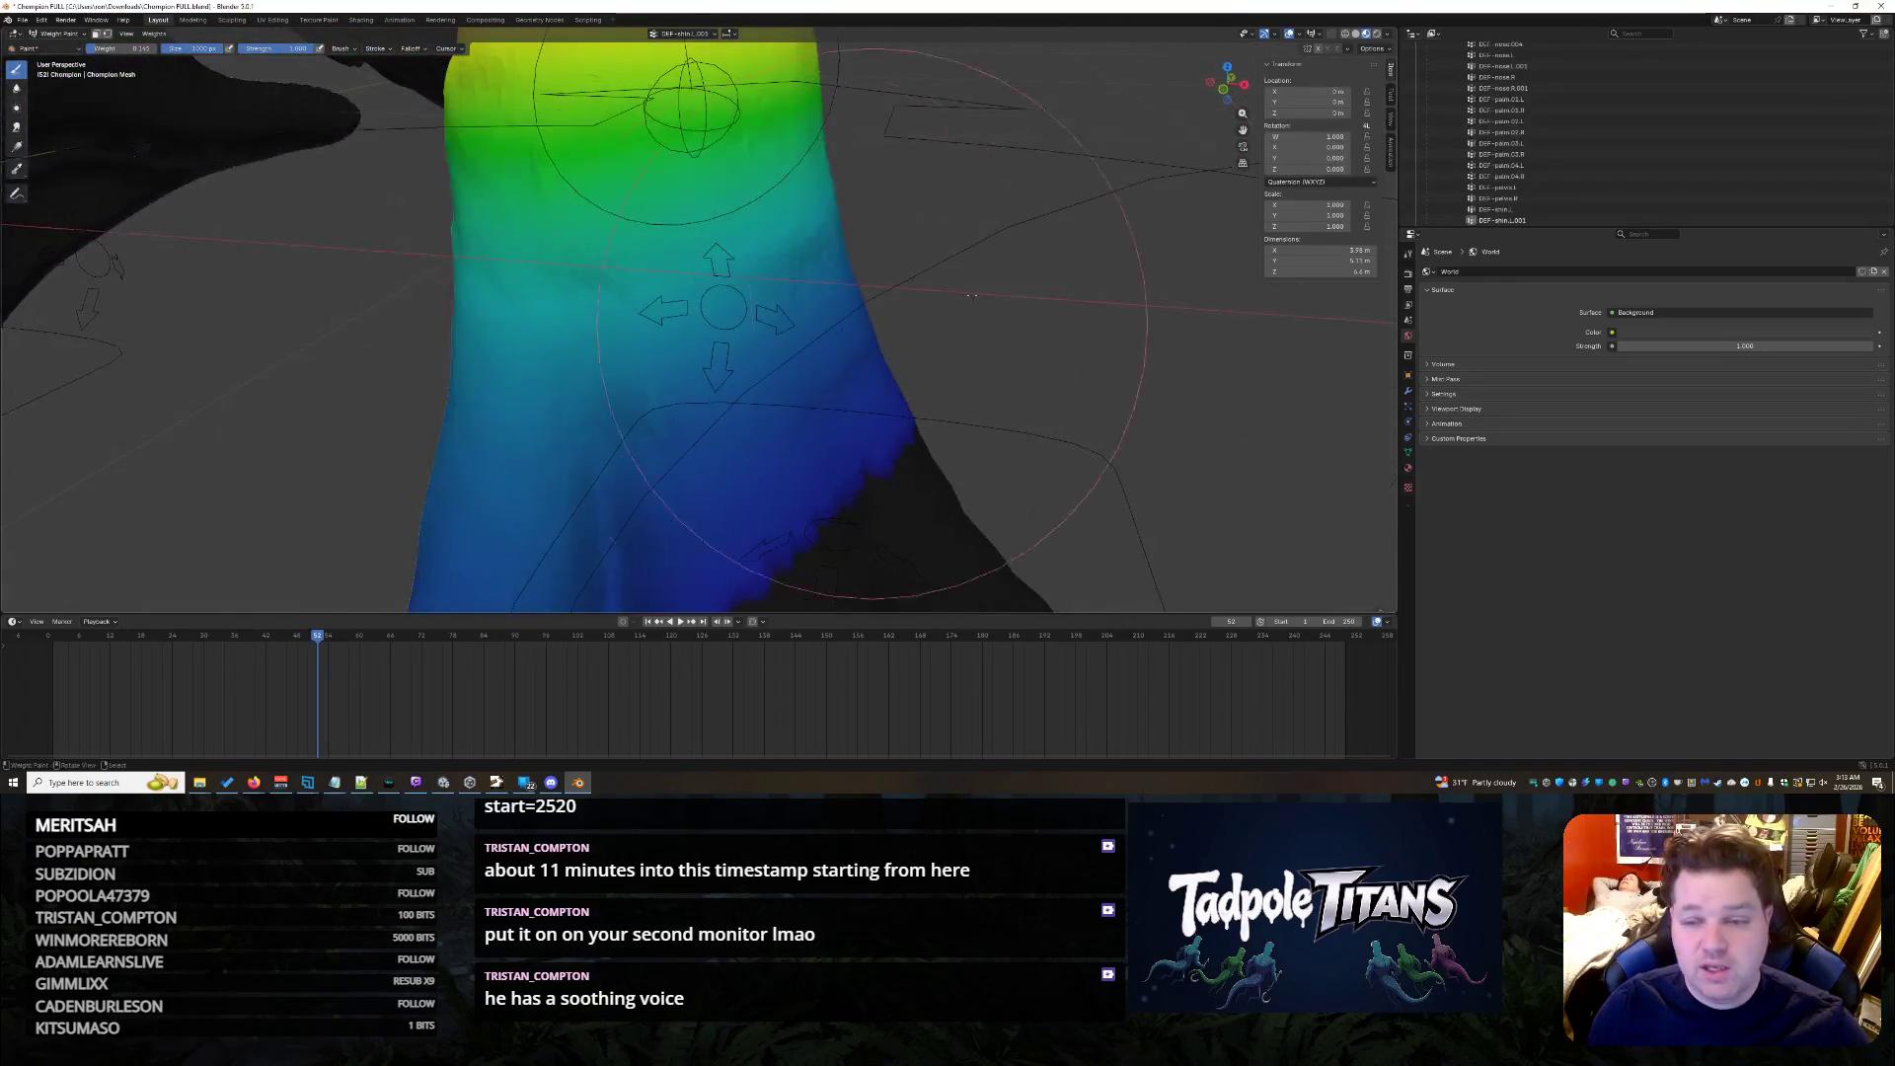
{"action": "left_click", "coordinate": [1499, 187]}
- Switch to the DEF-shin.R.001 bone and erase its stray blue spike and blob on the foot
{"action": "mouse_move", "coordinate": [985, 353]}
{"action": "middle_mouse_down"}
{"action": "mouse_move", "coordinate": [617, 269]}
{"action": "mouse_move", "coordinate": [679, 276]}
{"action": "middle_mouse_up"}
{"action": "left_click", "coordinate": [1557, 198]}
{"action": "mouse_move", "coordinate": [829, 371]}
{"action": "middle_mouse_down"}
{"action": "mouse_move", "coordinate": [877, 388]}
{"action": "mouse_move", "coordinate": [748, 268]}
{"action": "mouse_move", "coordinate": [448, 143]}
{"action": "mouse_move", "coordinate": [484, 344]}
{"action": "mouse_move", "coordinate": [606, 300]}
{"action": "middle_mouse_up"}
{"action": "mouse_move", "coordinate": [643, 226]}
{"action": "left_mouse_down"}
{"action": "mouse_move", "coordinate": [679, 201]}
{"action": "mouse_move", "coordinate": [646, 338]}
{"action": "left_mouse_up"}
{"action": "mouse_move", "coordinate": [636, 382]}
{"action": "middle_mouse_down"}
{"action": "mouse_move", "coordinate": [755, 368]}
{"action": "mouse_move", "coordinate": [741, 390]}
{"action": "mouse_move", "coordinate": [846, 340]}
{"action": "middle_mouse_up"}
- Clear the remaining blue patches near the foot edge and check from another side
{"action": "left_click_drag", "start_coordinate": [894, 214], "coordinate": [889, 238]}
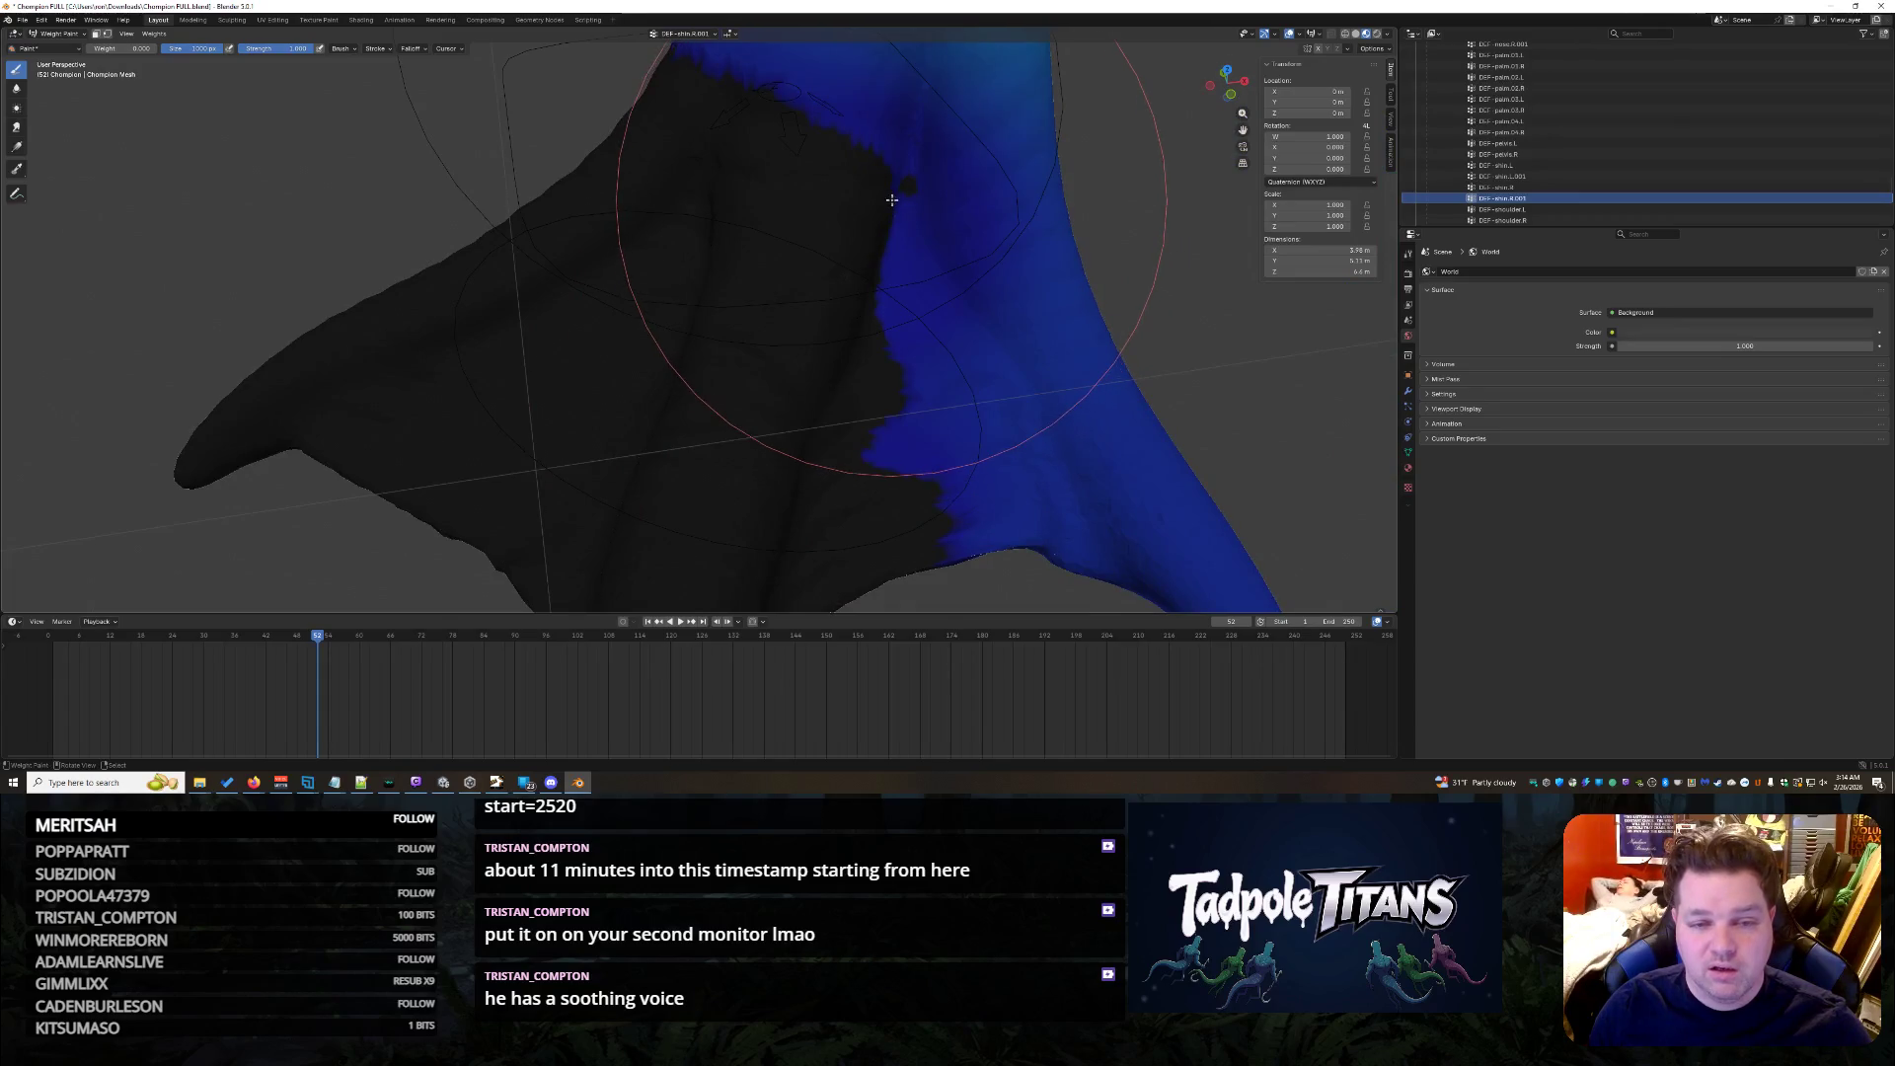
{"action": "mouse_move", "coordinate": [889, 237]}
{"action": "middle_mouse_down"}
{"action": "mouse_move", "coordinate": [806, 193]}
{"action": "mouse_move", "coordinate": [574, 305]}
{"action": "mouse_move", "coordinate": [465, 306]}
{"action": "middle_mouse_up"}
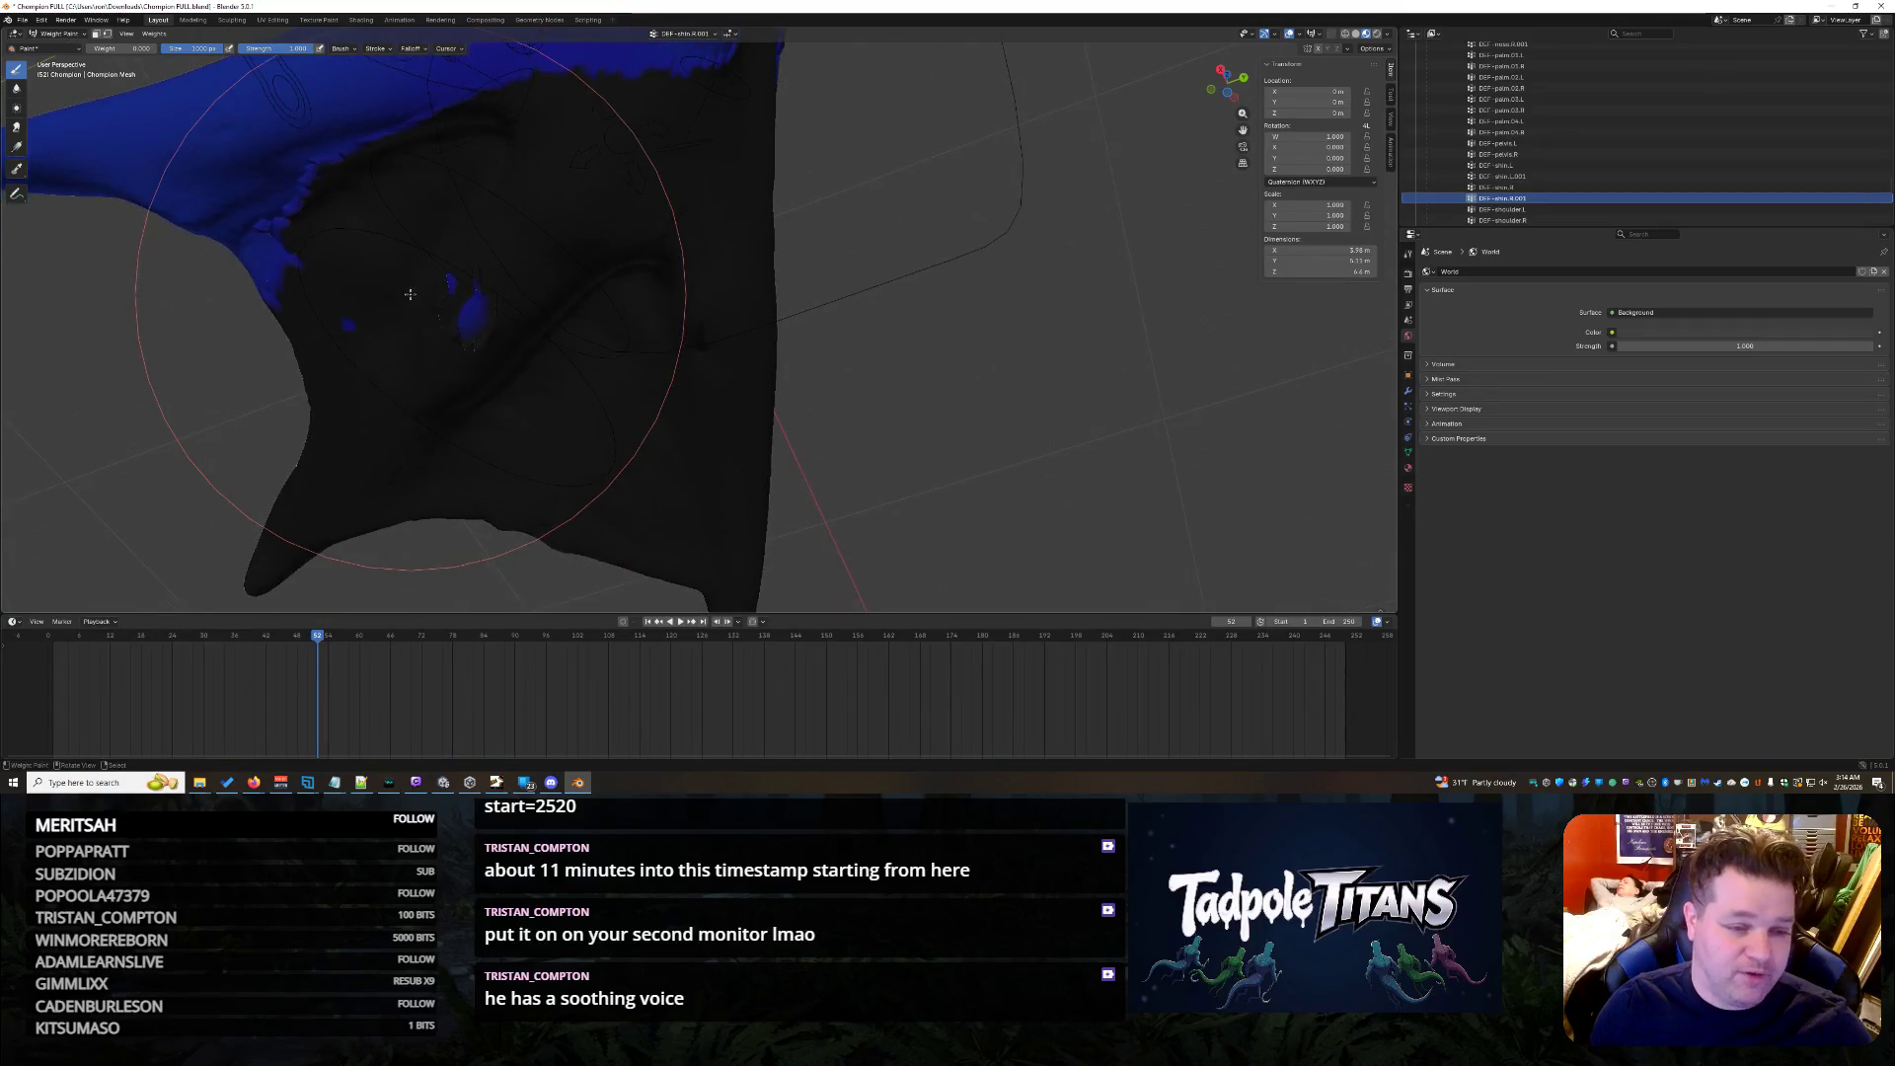
{"action": "left_click_drag", "start_coordinate": [465, 305], "coordinate": [445, 296]}
{"action": "mouse_move", "coordinate": [445, 296]}
{"action": "middle_mouse_down"}
{"action": "mouse_move", "coordinate": [544, 297]}
{"action": "mouse_move", "coordinate": [370, 185]}
{"action": "mouse_move", "coordinate": [1210, 193]}
{"action": "middle_mouse_up"}
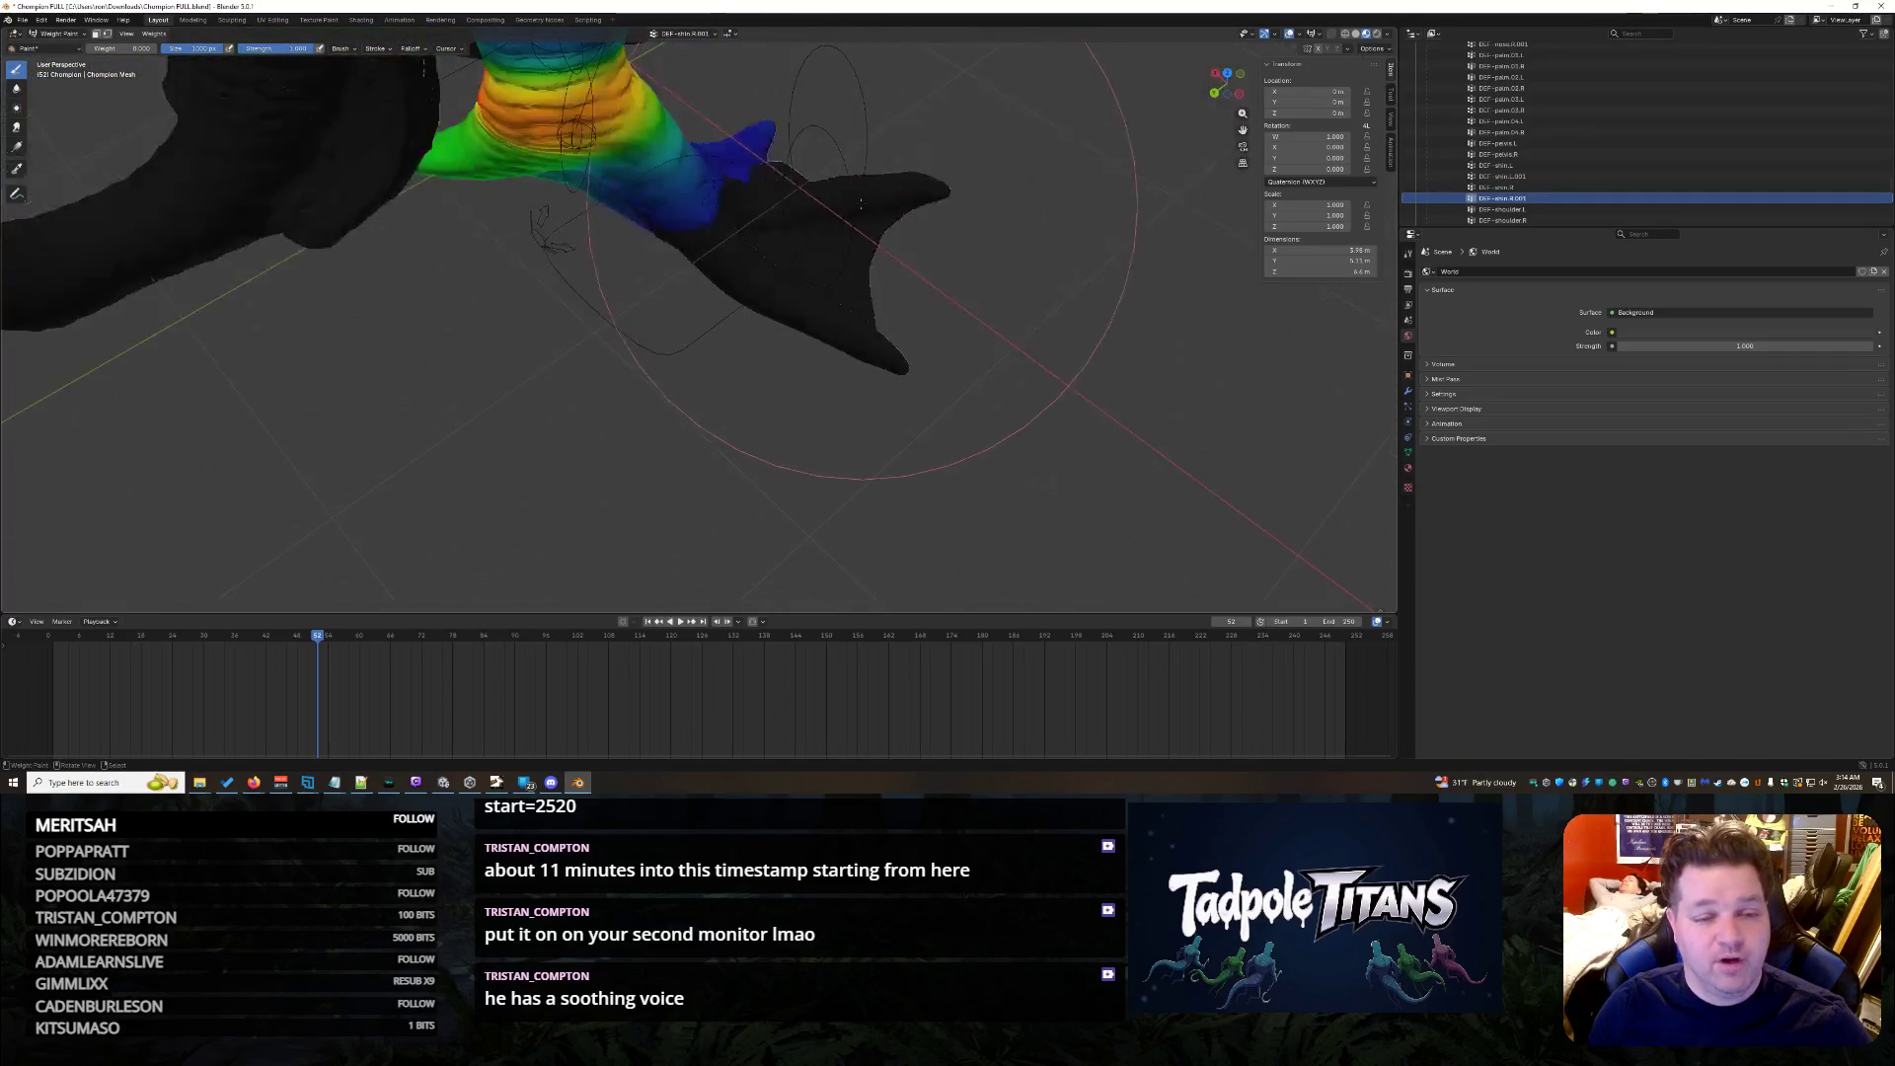
{"action": "scroll", "coordinate": [1561, 181], "scroll_direction": "down", "scroll_amount": 2}
{"action": "scroll", "coordinate": [1562, 181], "scroll_direction": "down", "scroll_amount": 3}
{"action": "scroll", "coordinate": [1565, 182], "scroll_direction": "down", "scroll_amount": 2}
{"action": "scroll", "coordinate": [1560, 180], "scroll_direction": "down", "scroll_amount": 2}
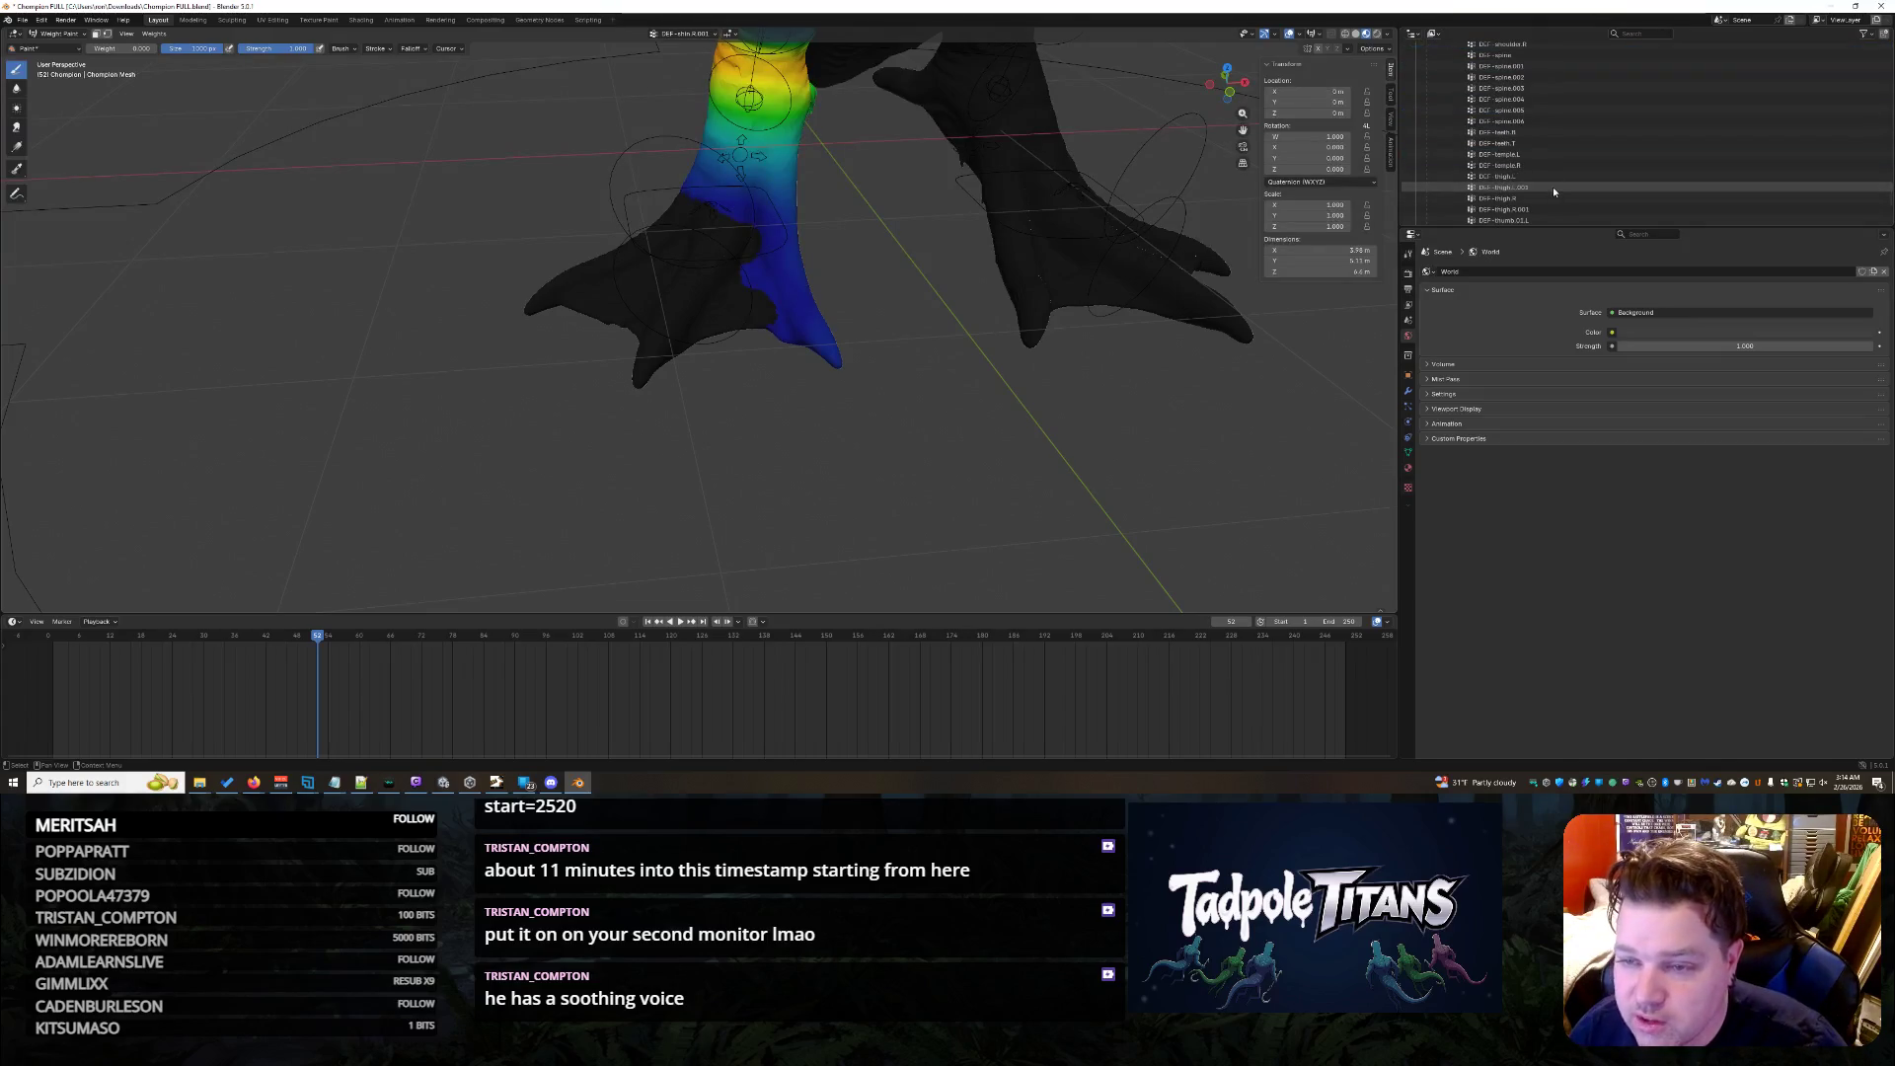
- Step from DEF-thigh.L down to the next weight group and paint its green and cyan areas to blue
{"action": "left_click", "coordinate": [1541, 177]}
{"action": "key", "text": "Down"}
{"action": "key", "text": "Down"}
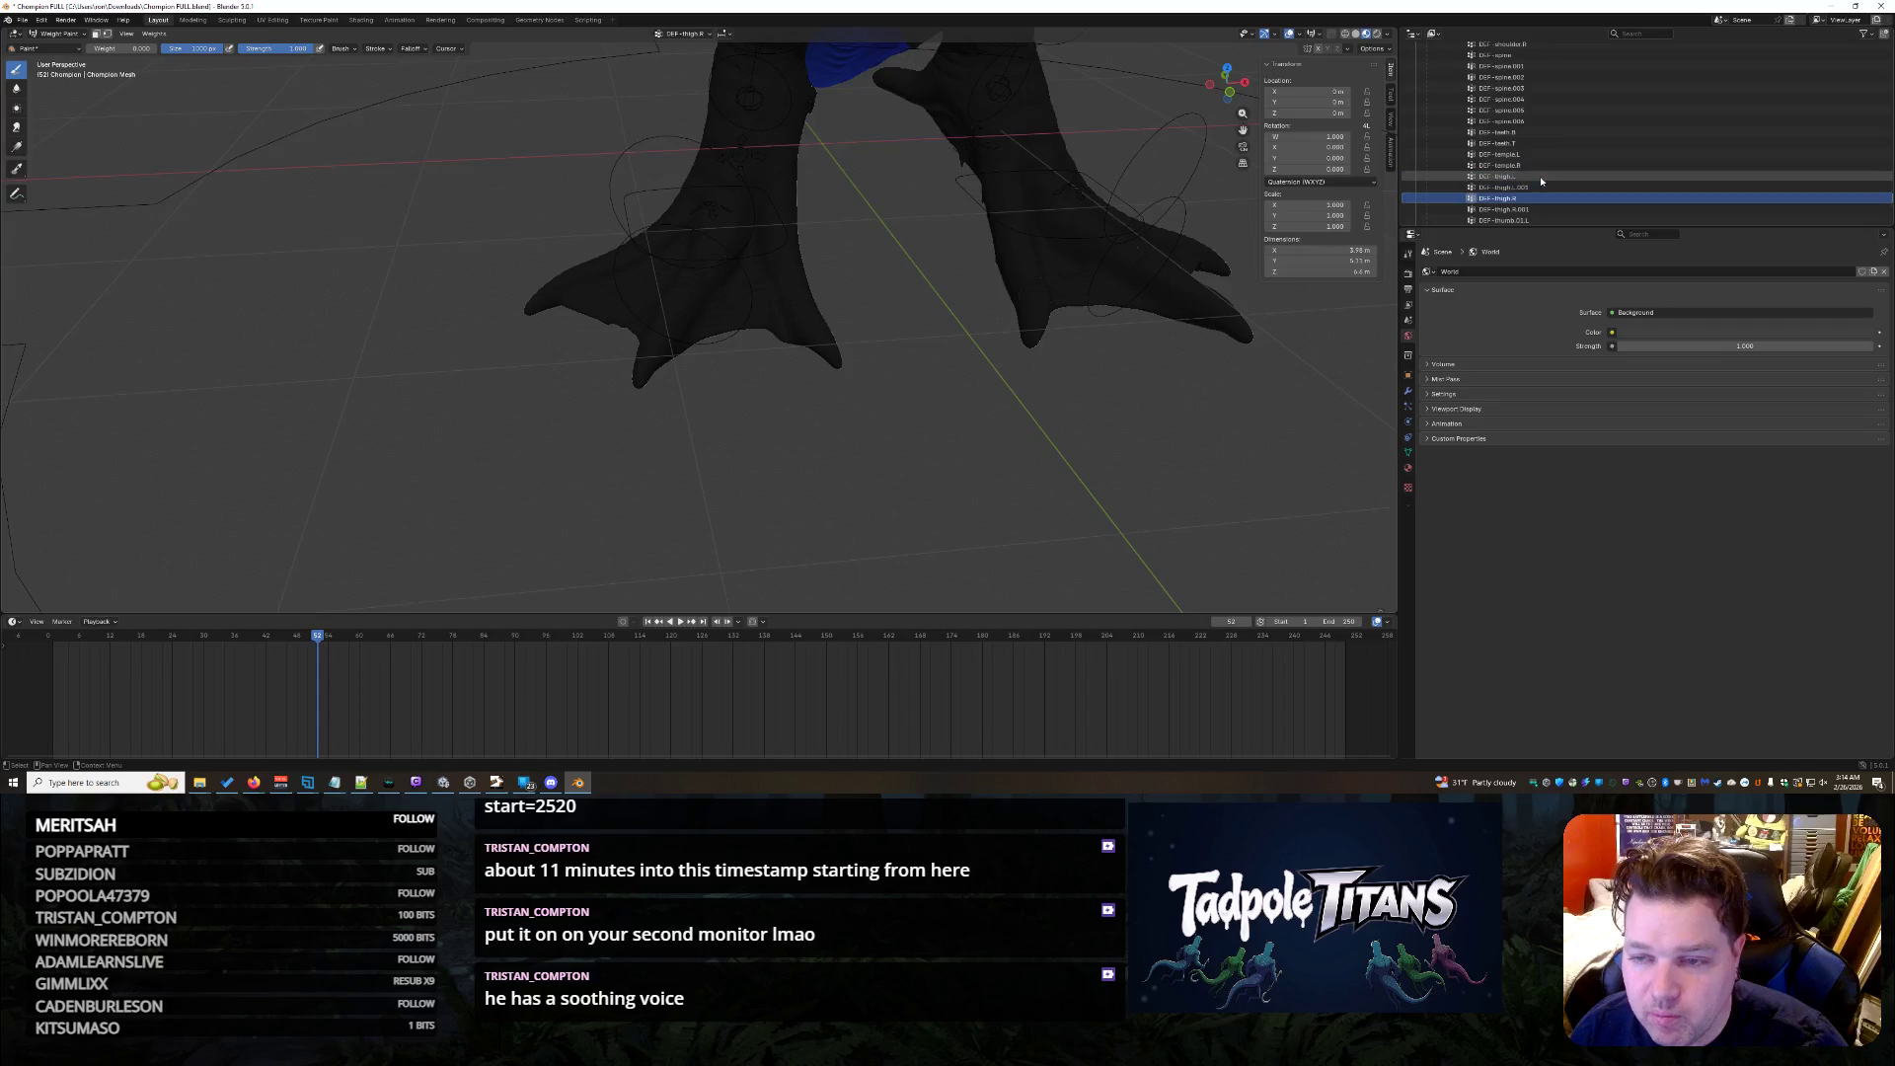
{"action": "key", "text": "Down"}
{"action": "key", "text": "Down"}
{"action": "key", "text": "Down"}
{"action": "key", "text": "Down"}
{"action": "key", "text": "Down"}
{"action": "key", "text": "Down"}
{"action": "key", "text": "Down"}
{"action": "scroll", "coordinate": [994, 298], "scroll_direction": "up", "scroll_amount": 4}
{"action": "mouse_move", "coordinate": [993, 298]}
{"action": "middle_mouse_down"}
{"action": "mouse_move", "coordinate": [1140, 270]}
{"action": "mouse_move", "coordinate": [838, 288]}
{"action": "middle_mouse_up"}
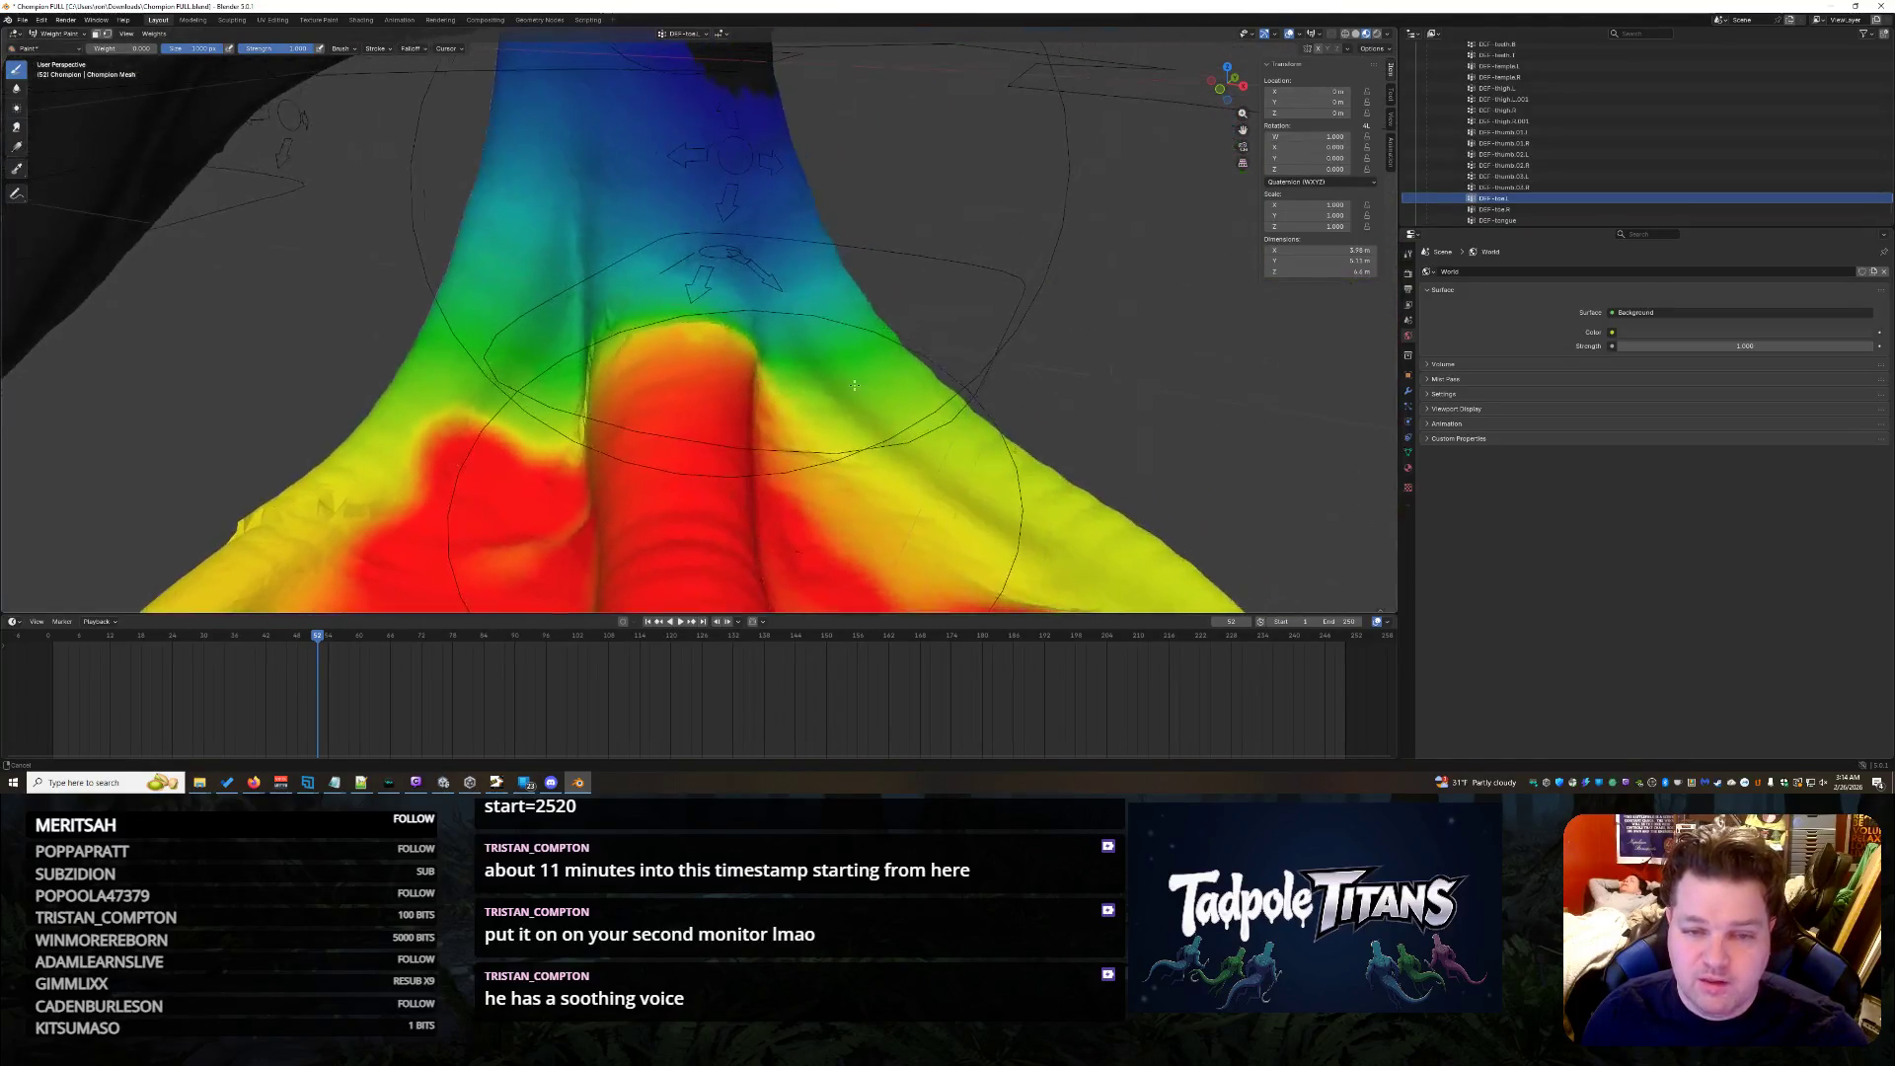
{"action": "scroll", "coordinate": [839, 288], "scroll_direction": "down", "scroll_amount": 5}
{"action": "scroll", "coordinate": [749, 244], "scroll_direction": "up", "scroll_amount": 3}
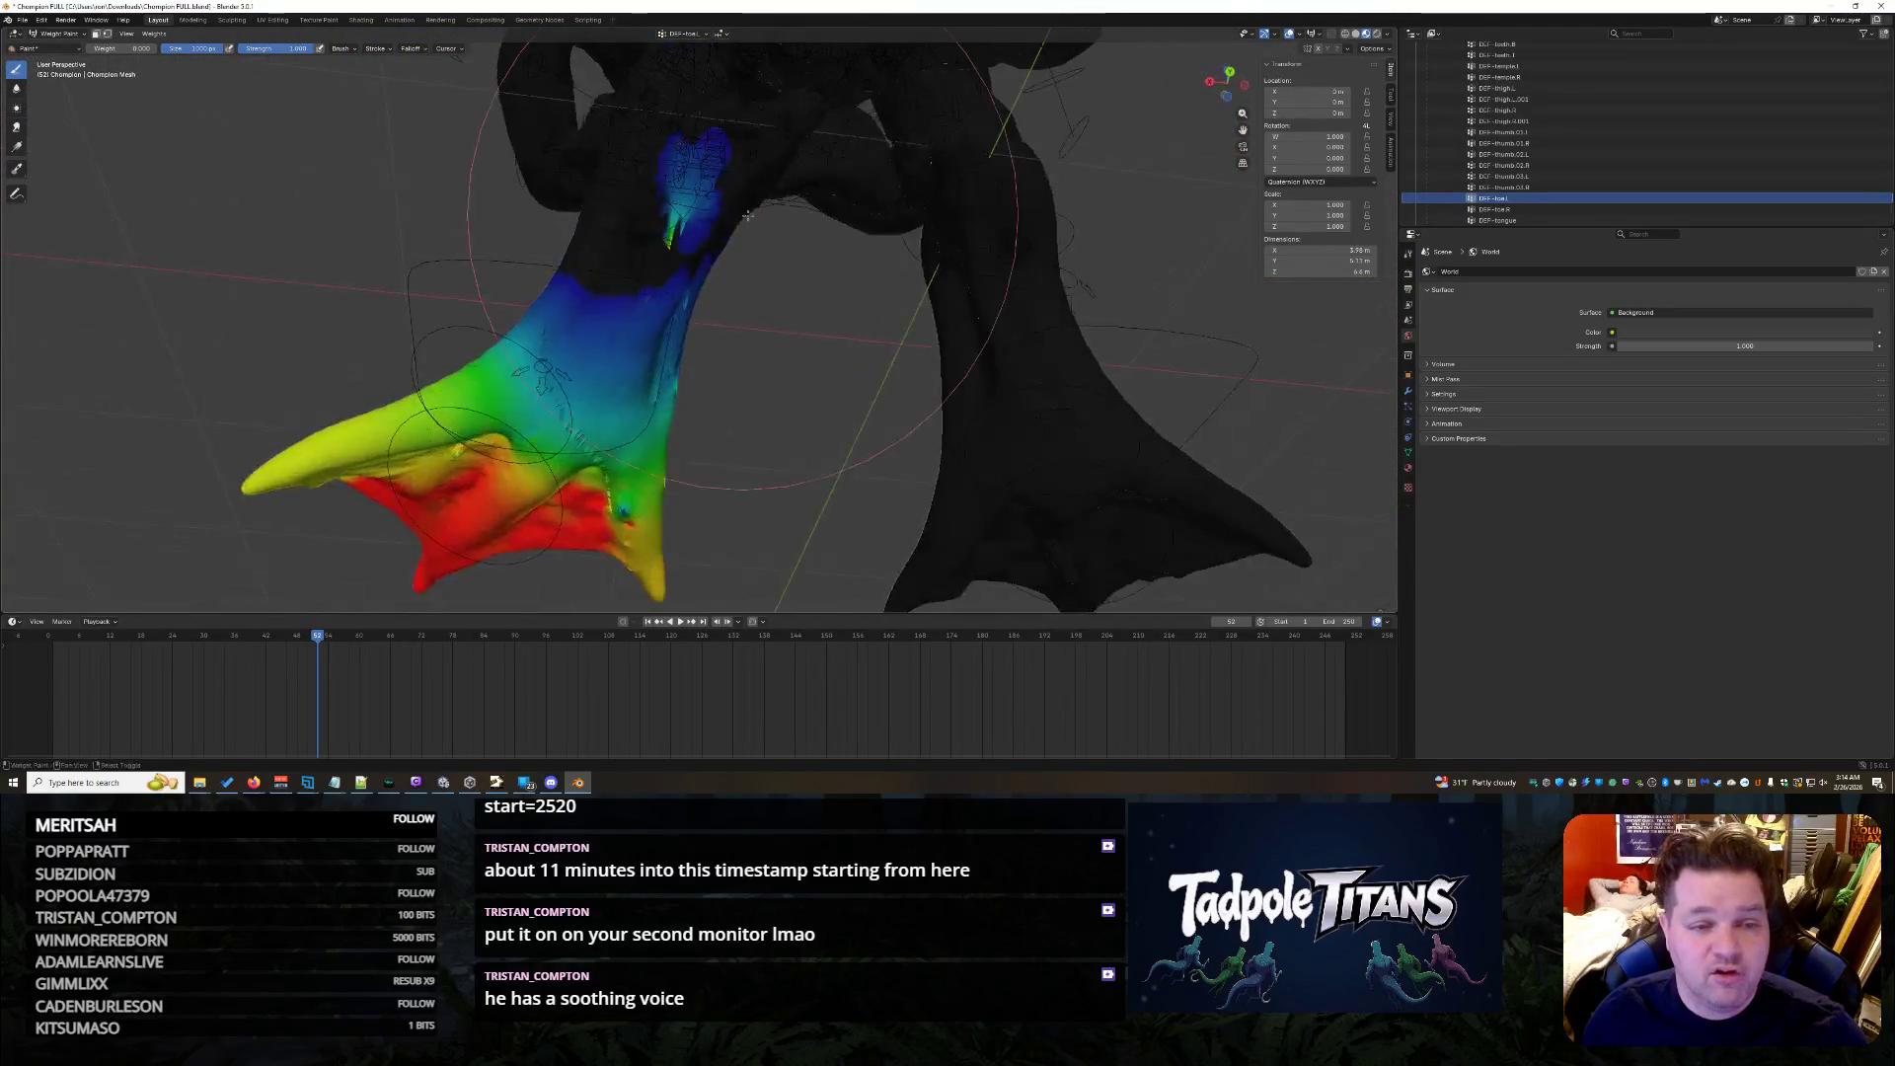
{"action": "scroll", "coordinate": [750, 245], "scroll_direction": "up", "scroll_amount": 3}
{"action": "scroll", "coordinate": [755, 296], "scroll_direction": "up", "scroll_amount": 2}
{"action": "scroll", "coordinate": [771, 382], "scroll_direction": "up", "scroll_amount": 2}
{"action": "mouse_move", "coordinate": [771, 382]}
{"action": "middle_mouse_down"}
{"action": "mouse_move", "coordinate": [800, 430]}
{"action": "mouse_move", "coordinate": [851, 415]}
{"action": "mouse_move", "coordinate": [869, 372]}
{"action": "mouse_move", "coordinate": [834, 235]}
{"action": "middle_mouse_up"}
{"action": "scroll", "coordinate": [828, 463], "scroll_direction": "up", "scroll_amount": 3}
{"action": "mouse_move", "coordinate": [832, 235]}
{"action": "left_mouse_down"}
{"action": "mouse_move", "coordinate": [1060, 222]}
{"action": "mouse_move", "coordinate": [1037, 189]}
{"action": "left_mouse_up"}
- Remove stray blue patches on the back of the torso and fill the unweighted dark area with even blue
{"action": "middle_click_drag", "start_coordinate": [1038, 190], "coordinate": [923, 266]}
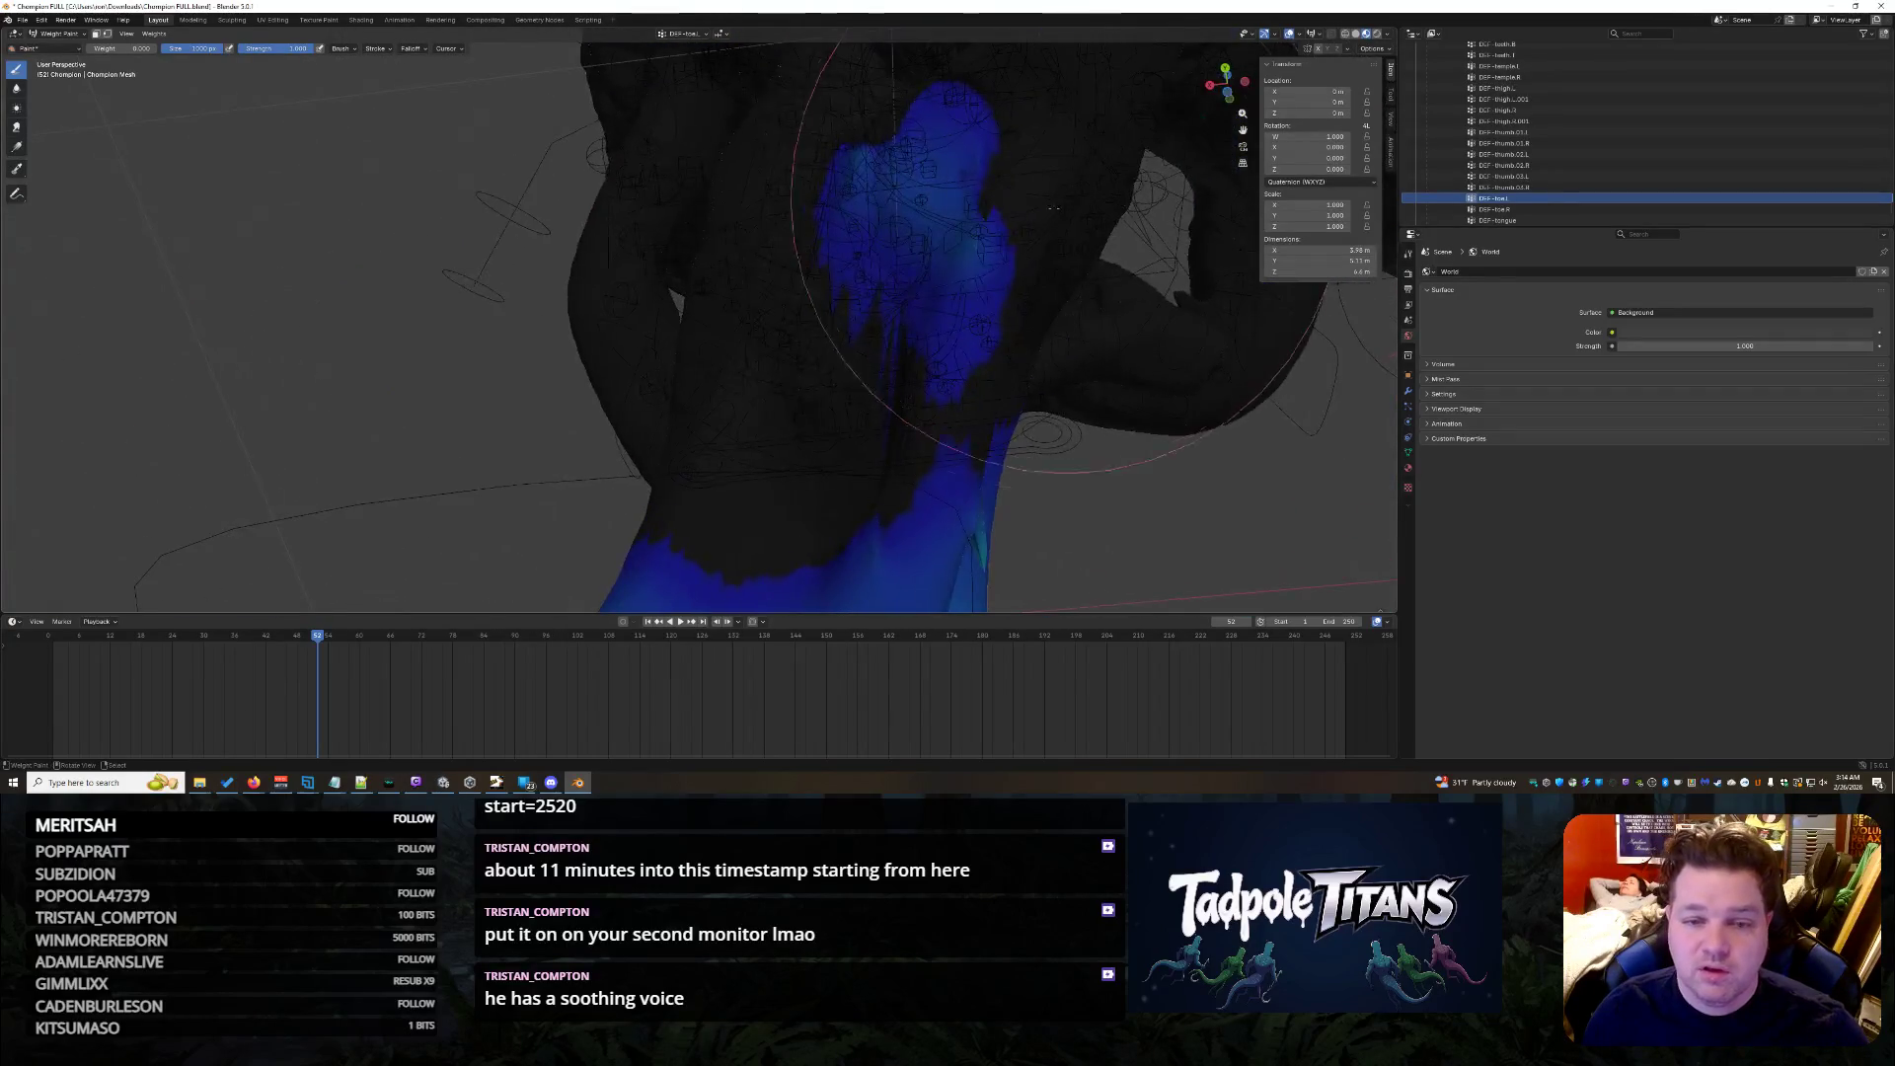
{"action": "left_click_drag", "start_coordinate": [923, 265], "coordinate": [1003, 212]}
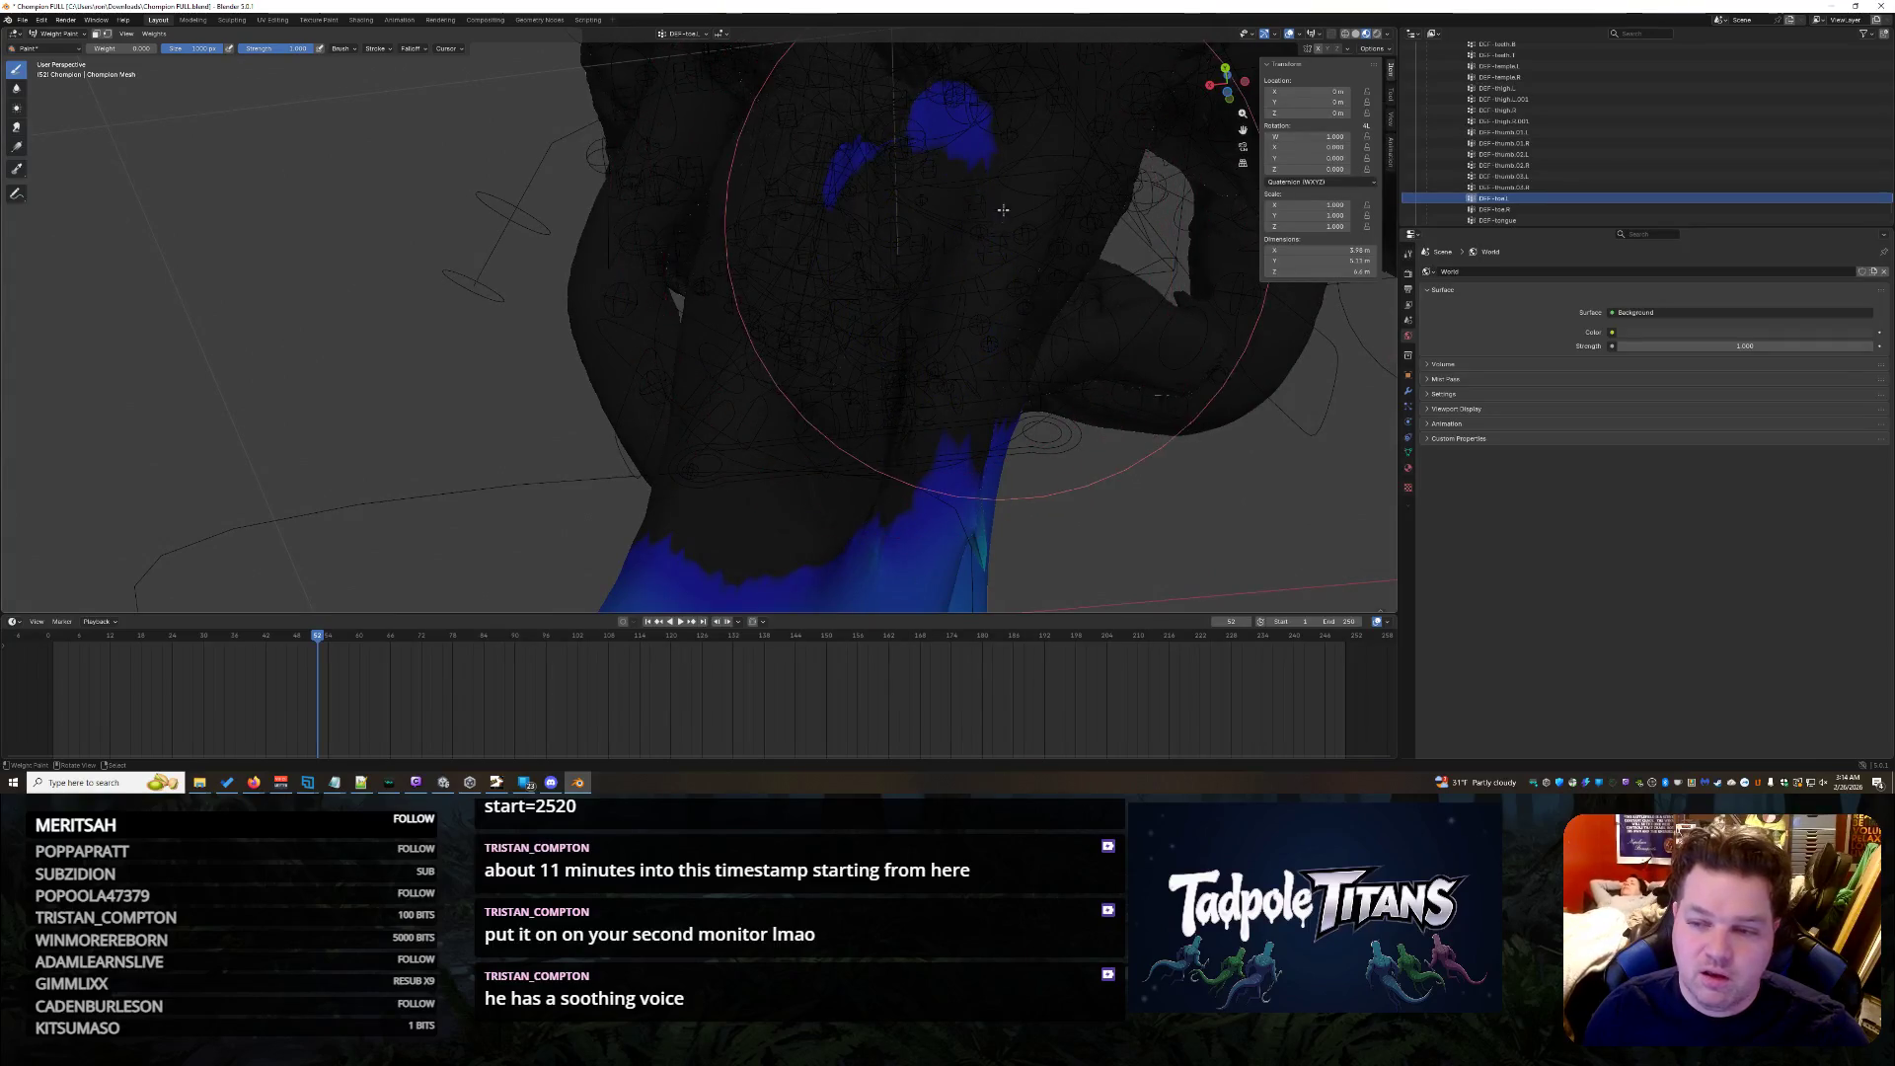
{"action": "mouse_move", "coordinate": [834, 247]}
{"action": "middle_mouse_down"}
{"action": "mouse_move", "coordinate": [963, 311]}
{"action": "mouse_move", "coordinate": [803, 353]}
{"action": "mouse_move", "coordinate": [813, 324]}
{"action": "middle_mouse_up"}
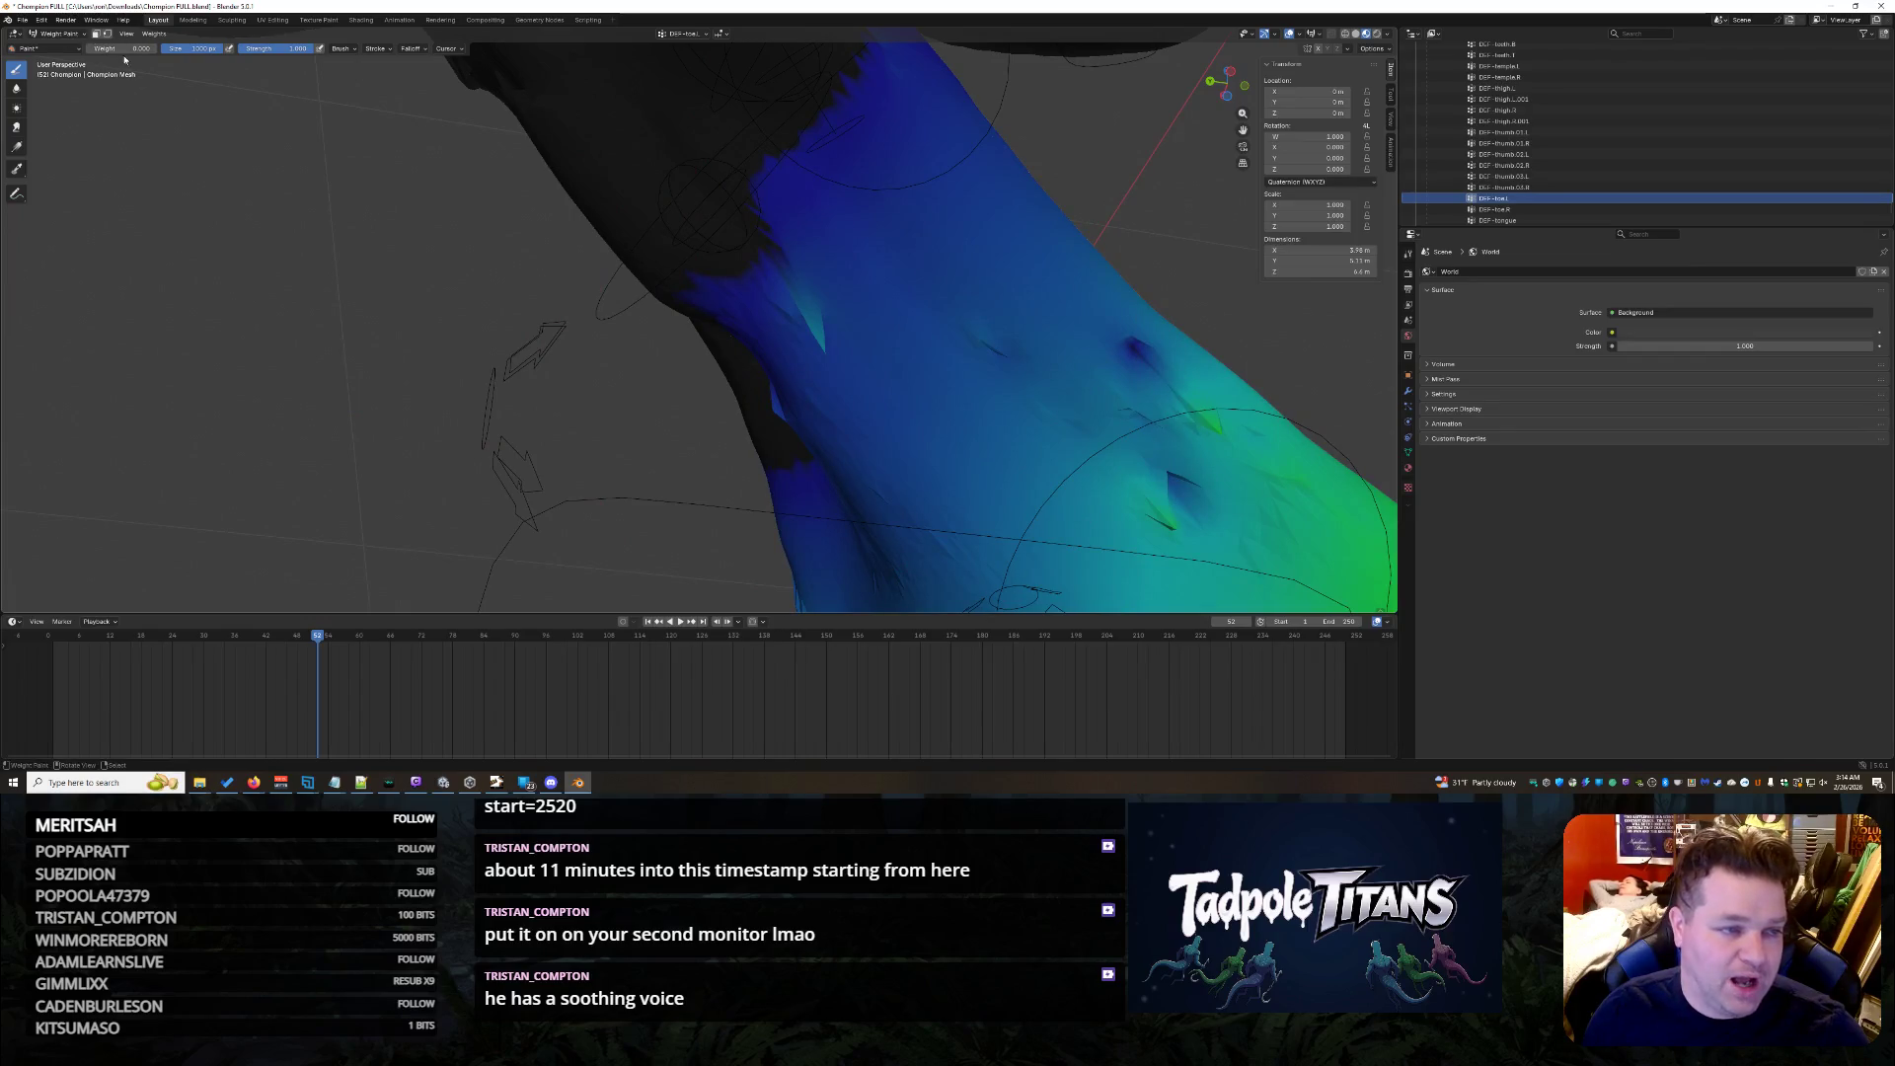
{"action": "mouse_move", "coordinate": [856, 388]}
{"action": "left_mouse_down"}
{"action": "mouse_move", "coordinate": [867, 359]}
{"action": "mouse_move", "coordinate": [1147, 453]}
{"action": "mouse_move", "coordinate": [1157, 474]}
{"action": "left_mouse_up"}
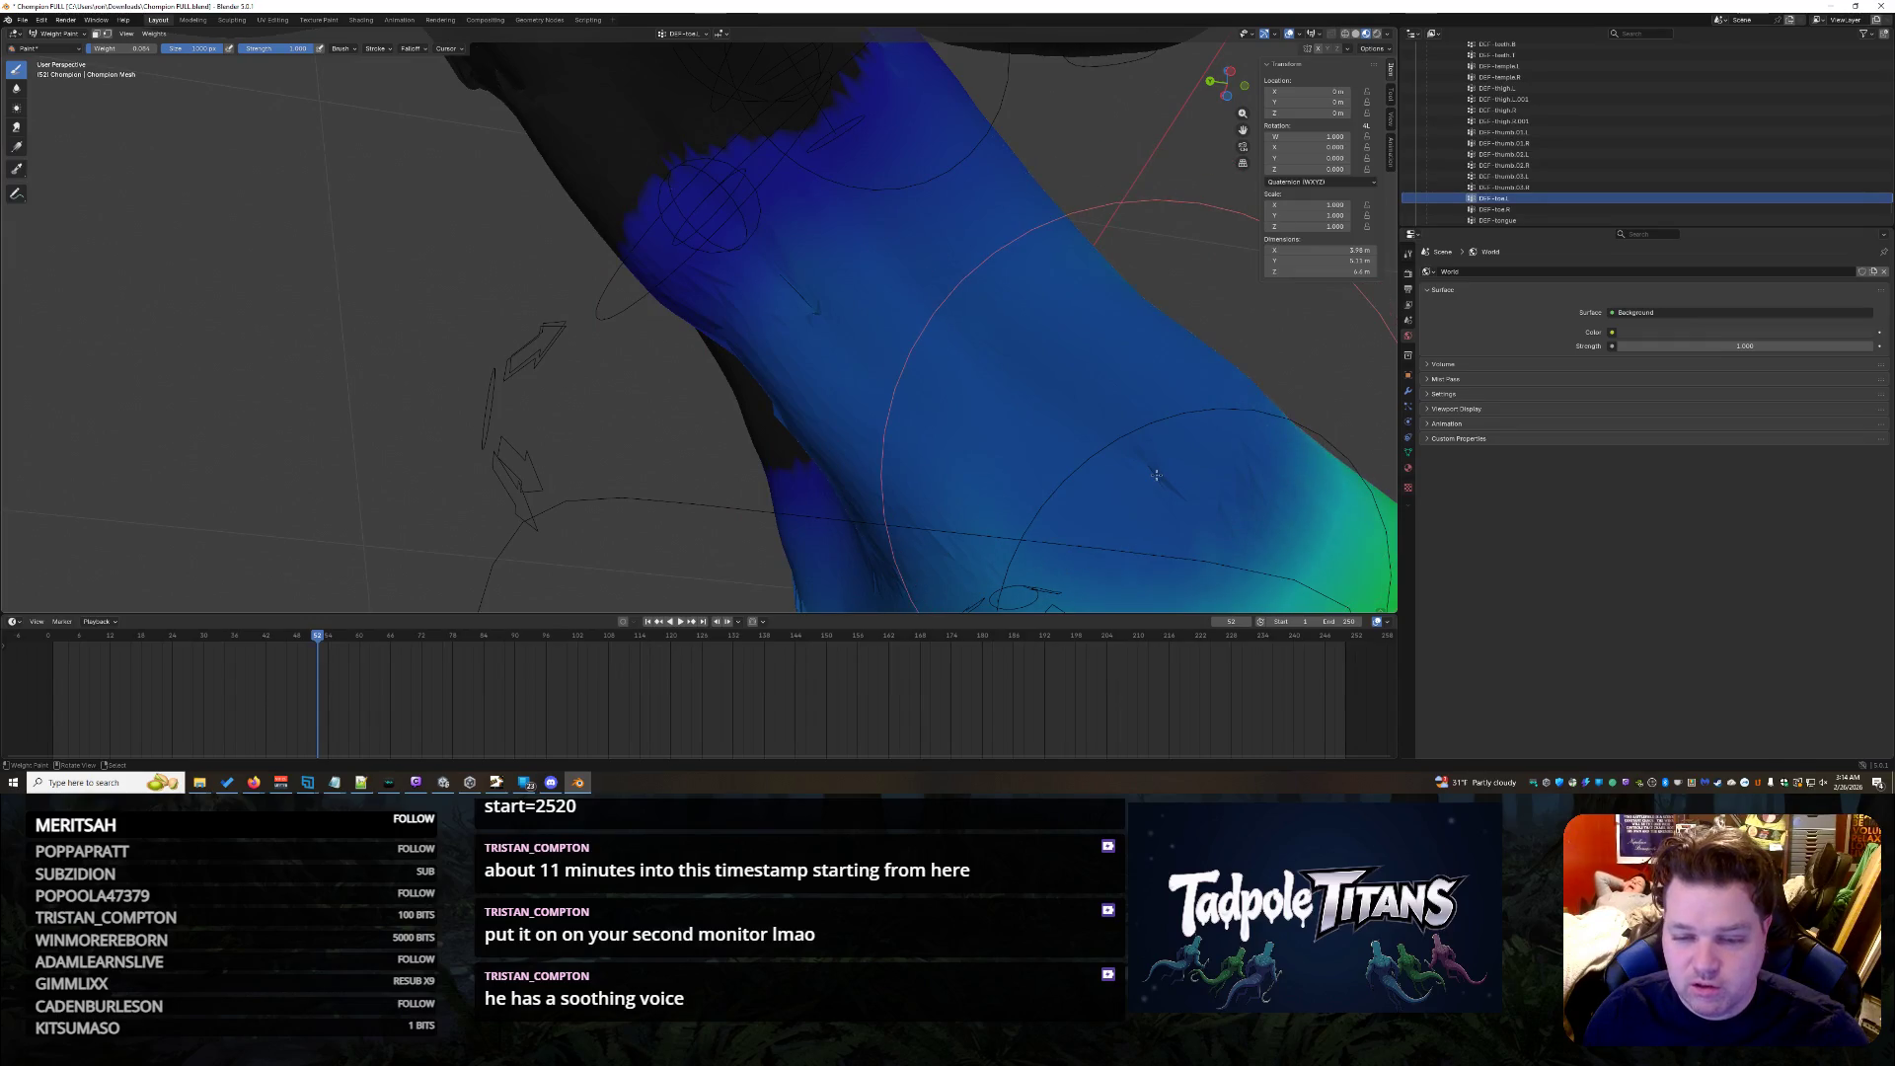
{"action": "left_click_drag", "start_coordinate": [820, 292], "coordinate": [830, 331]}
{"action": "mouse_move", "coordinate": [866, 370]}
{"action": "middle_mouse_down"}
{"action": "mouse_move", "coordinate": [381, 317]}
{"action": "mouse_move", "coordinate": [362, 293]}
{"action": "mouse_move", "coordinate": [592, 355]}
{"action": "mouse_move", "coordinate": [952, 385]}
{"action": "middle_mouse_up"}
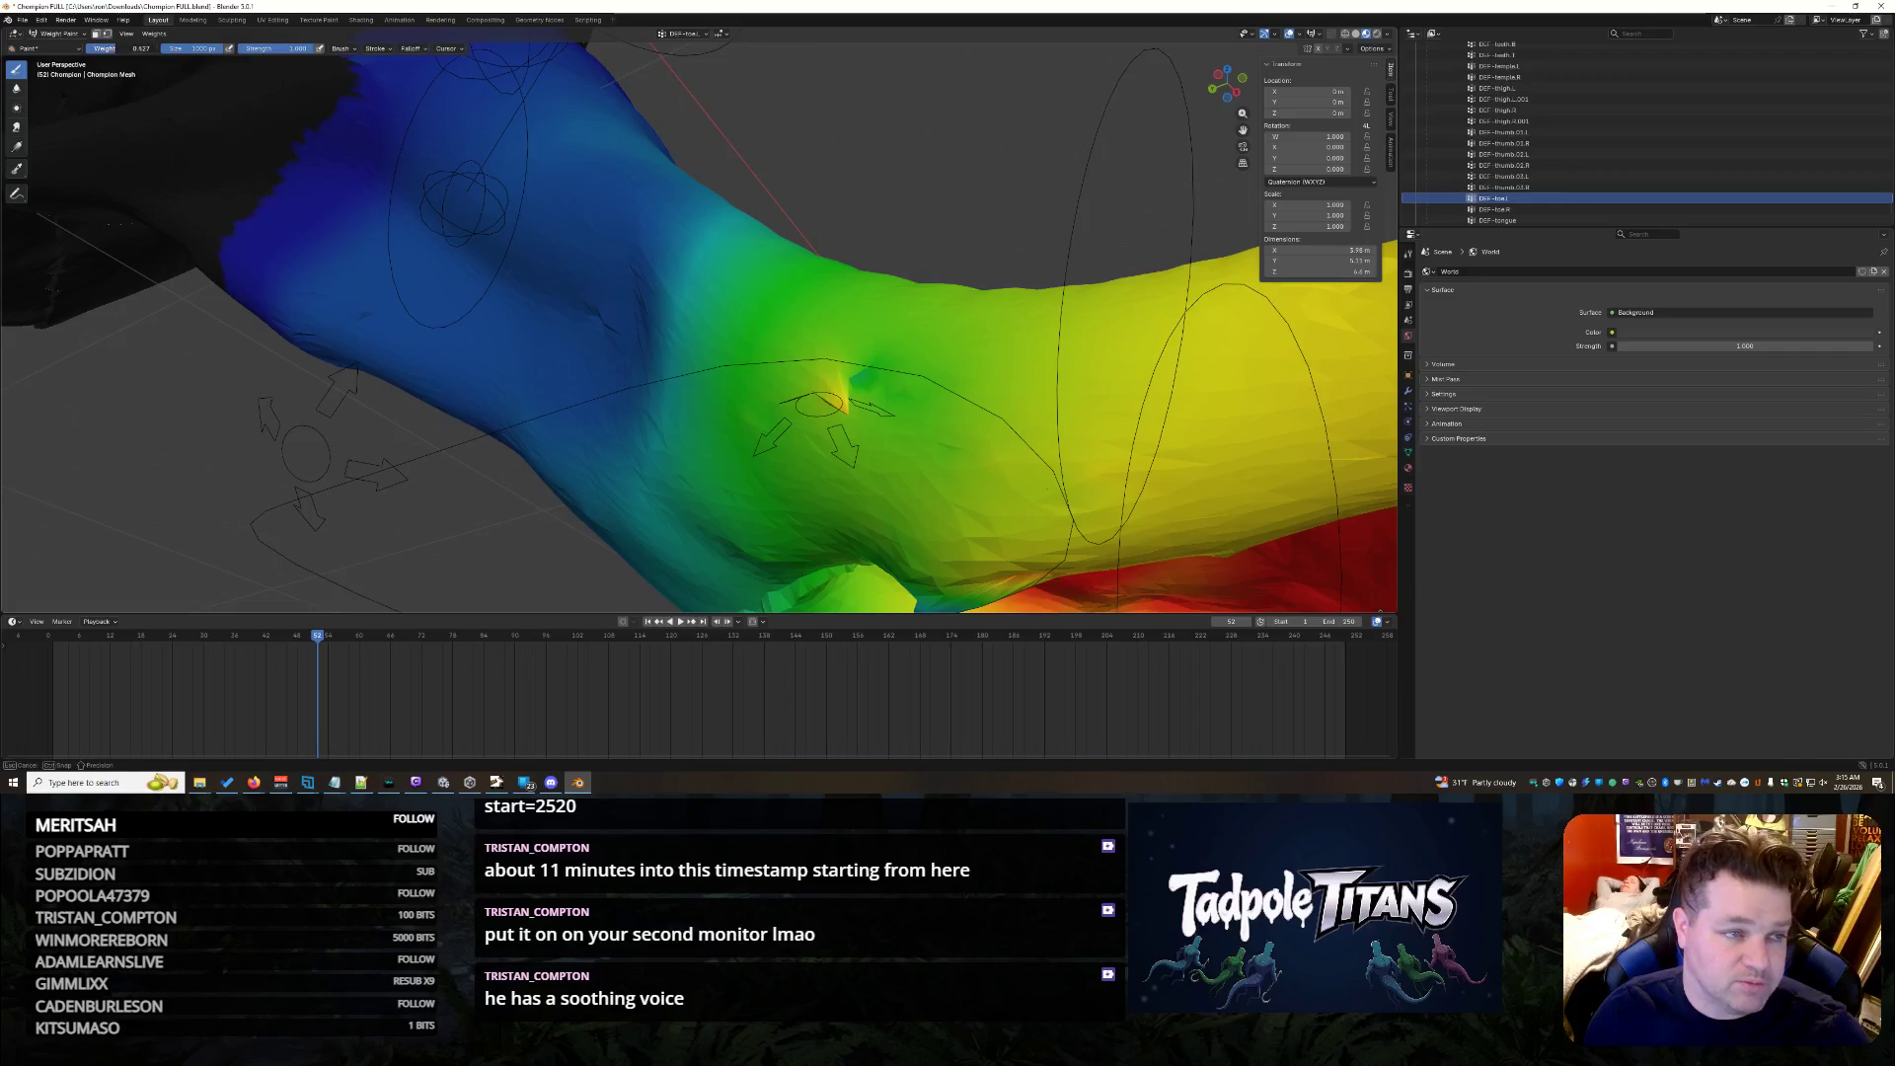
{"action": "scroll", "coordinate": [990, 475], "scroll_direction": "up", "scroll_amount": 2}
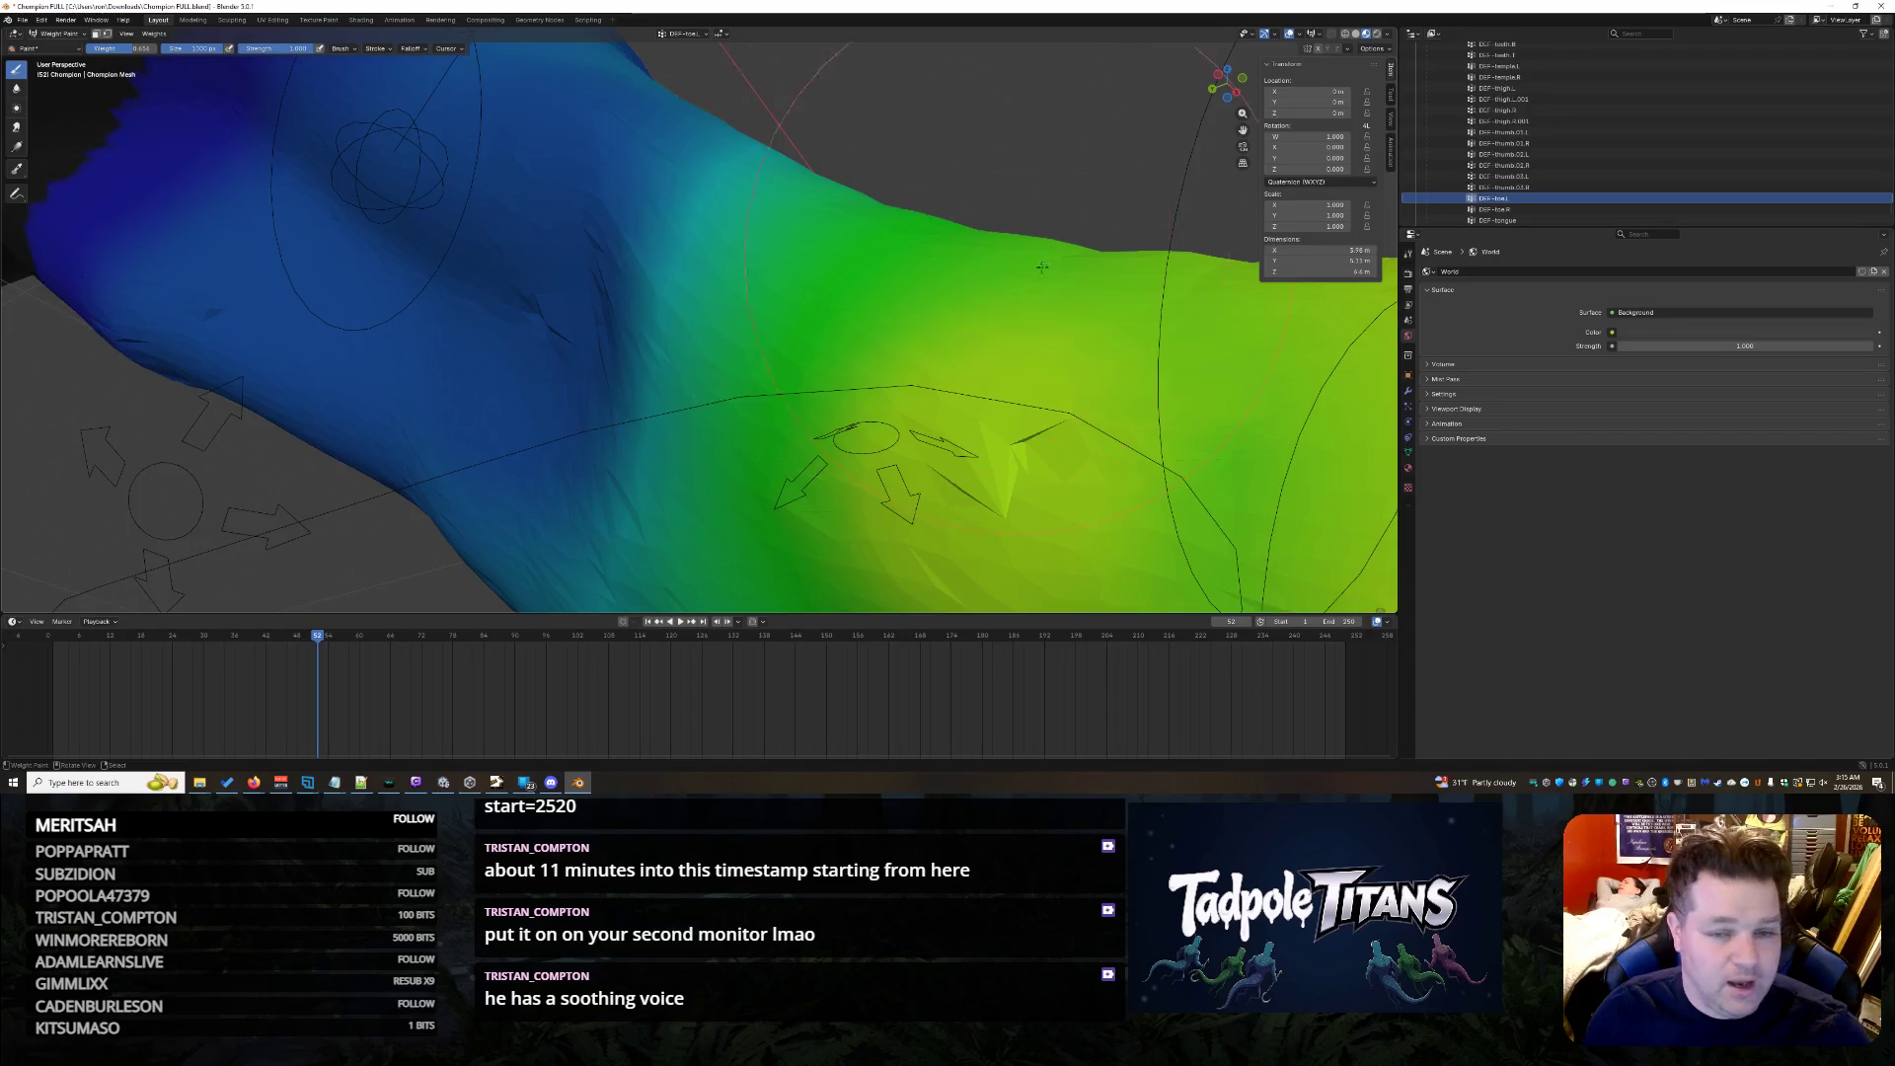
- Raise the weights near the top of the foot toward yellow, inspecting it and resizing the brush
{"action": "middle_click_drag", "start_coordinate": [1039, 268], "coordinate": [813, 420]}
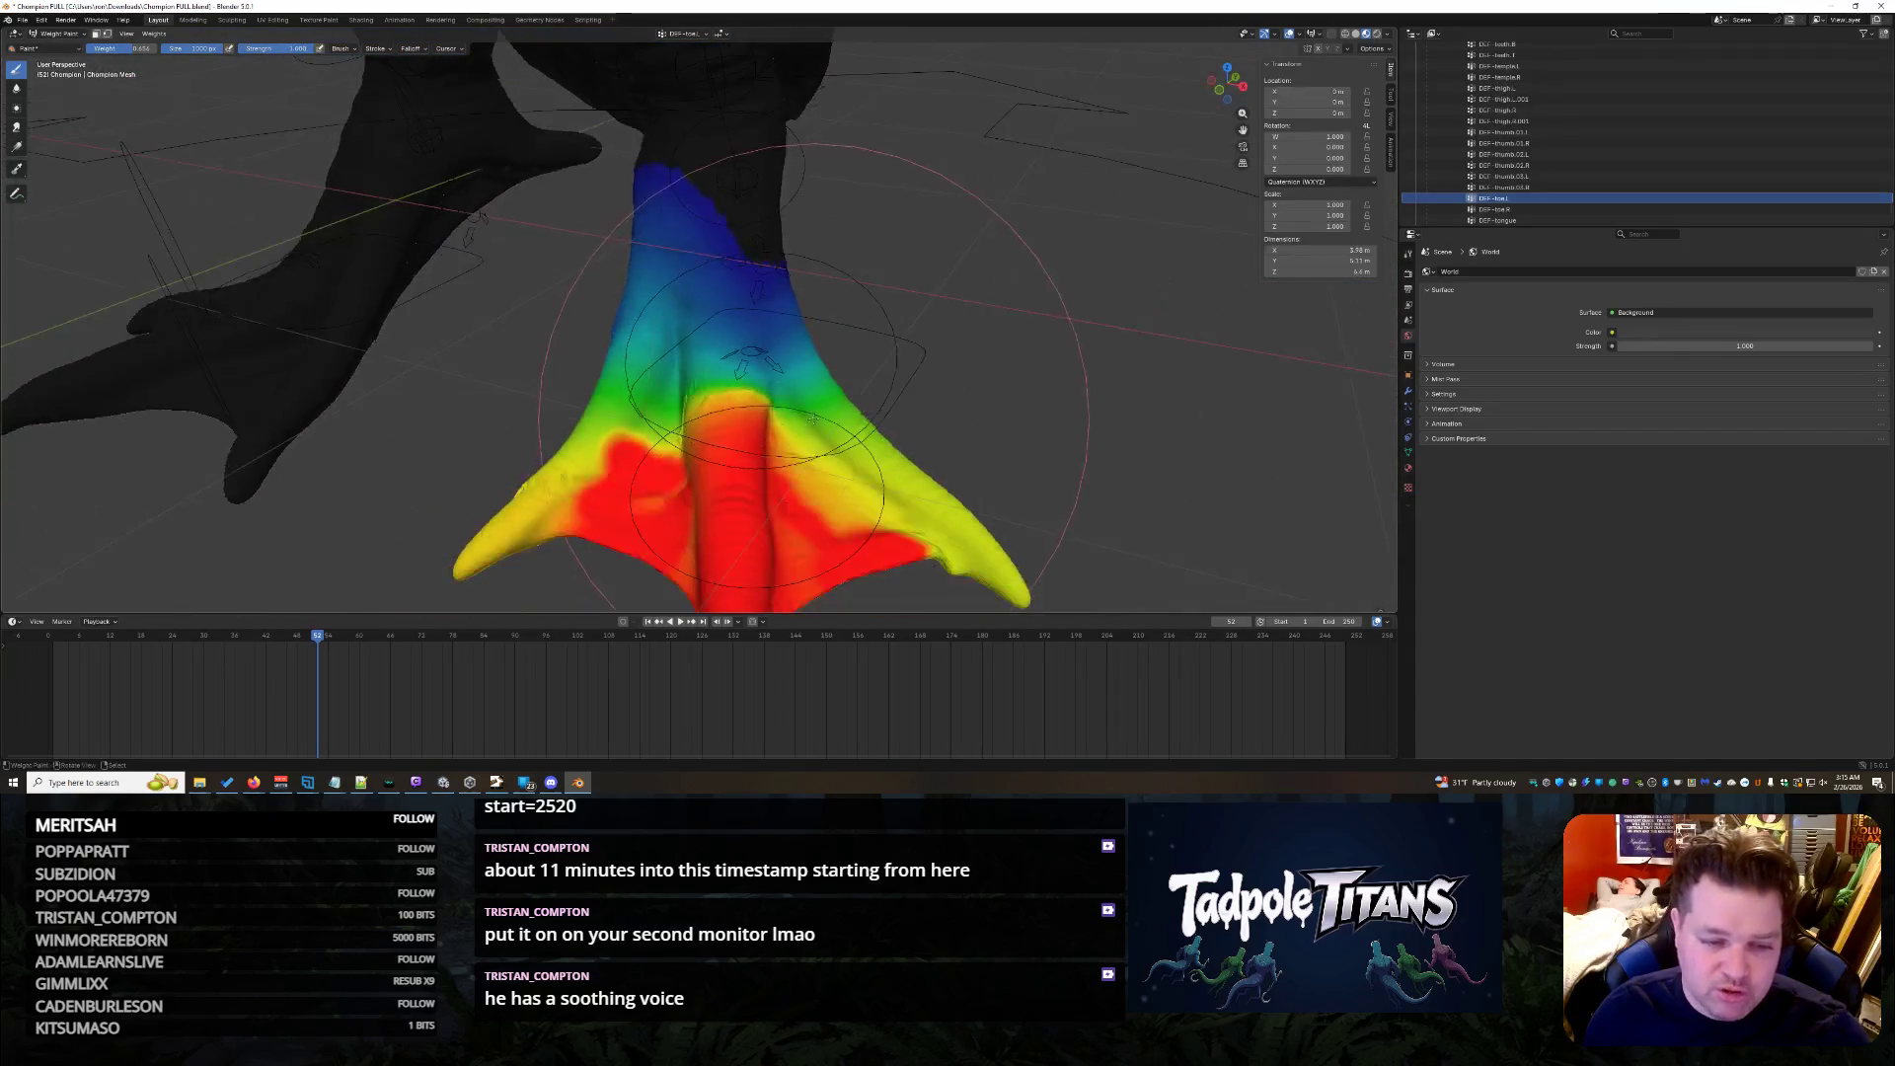
{"action": "middle_click_drag", "start_coordinate": [743, 356], "coordinate": [623, 333]}
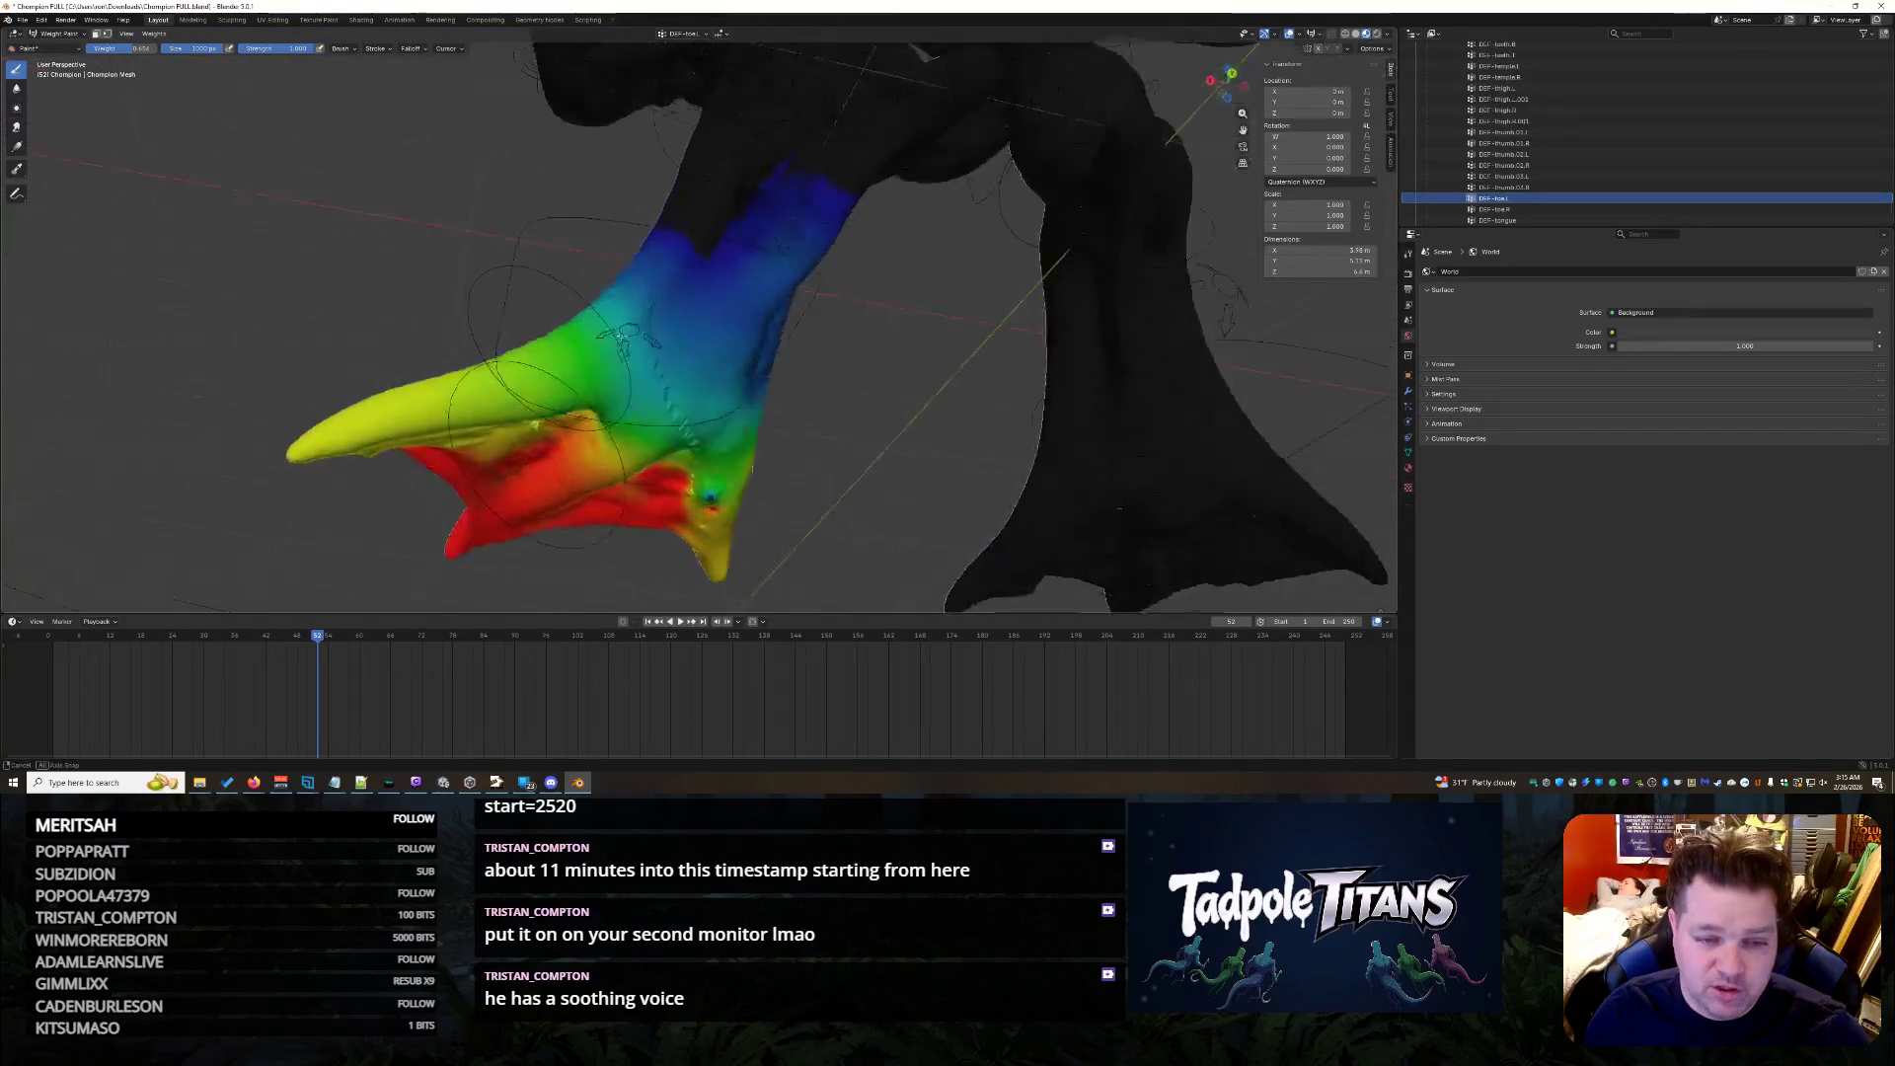
{"action": "scroll", "coordinate": [622, 333], "scroll_direction": "up", "scroll_amount": 3}
{"action": "scroll", "coordinate": [622, 334], "scroll_direction": "up", "scroll_amount": 3}
{"action": "middle_click_drag", "start_coordinate": [632, 308], "coordinate": [638, 303]}
{"action": "scroll", "coordinate": [637, 303], "scroll_direction": "up", "scroll_amount": 3}
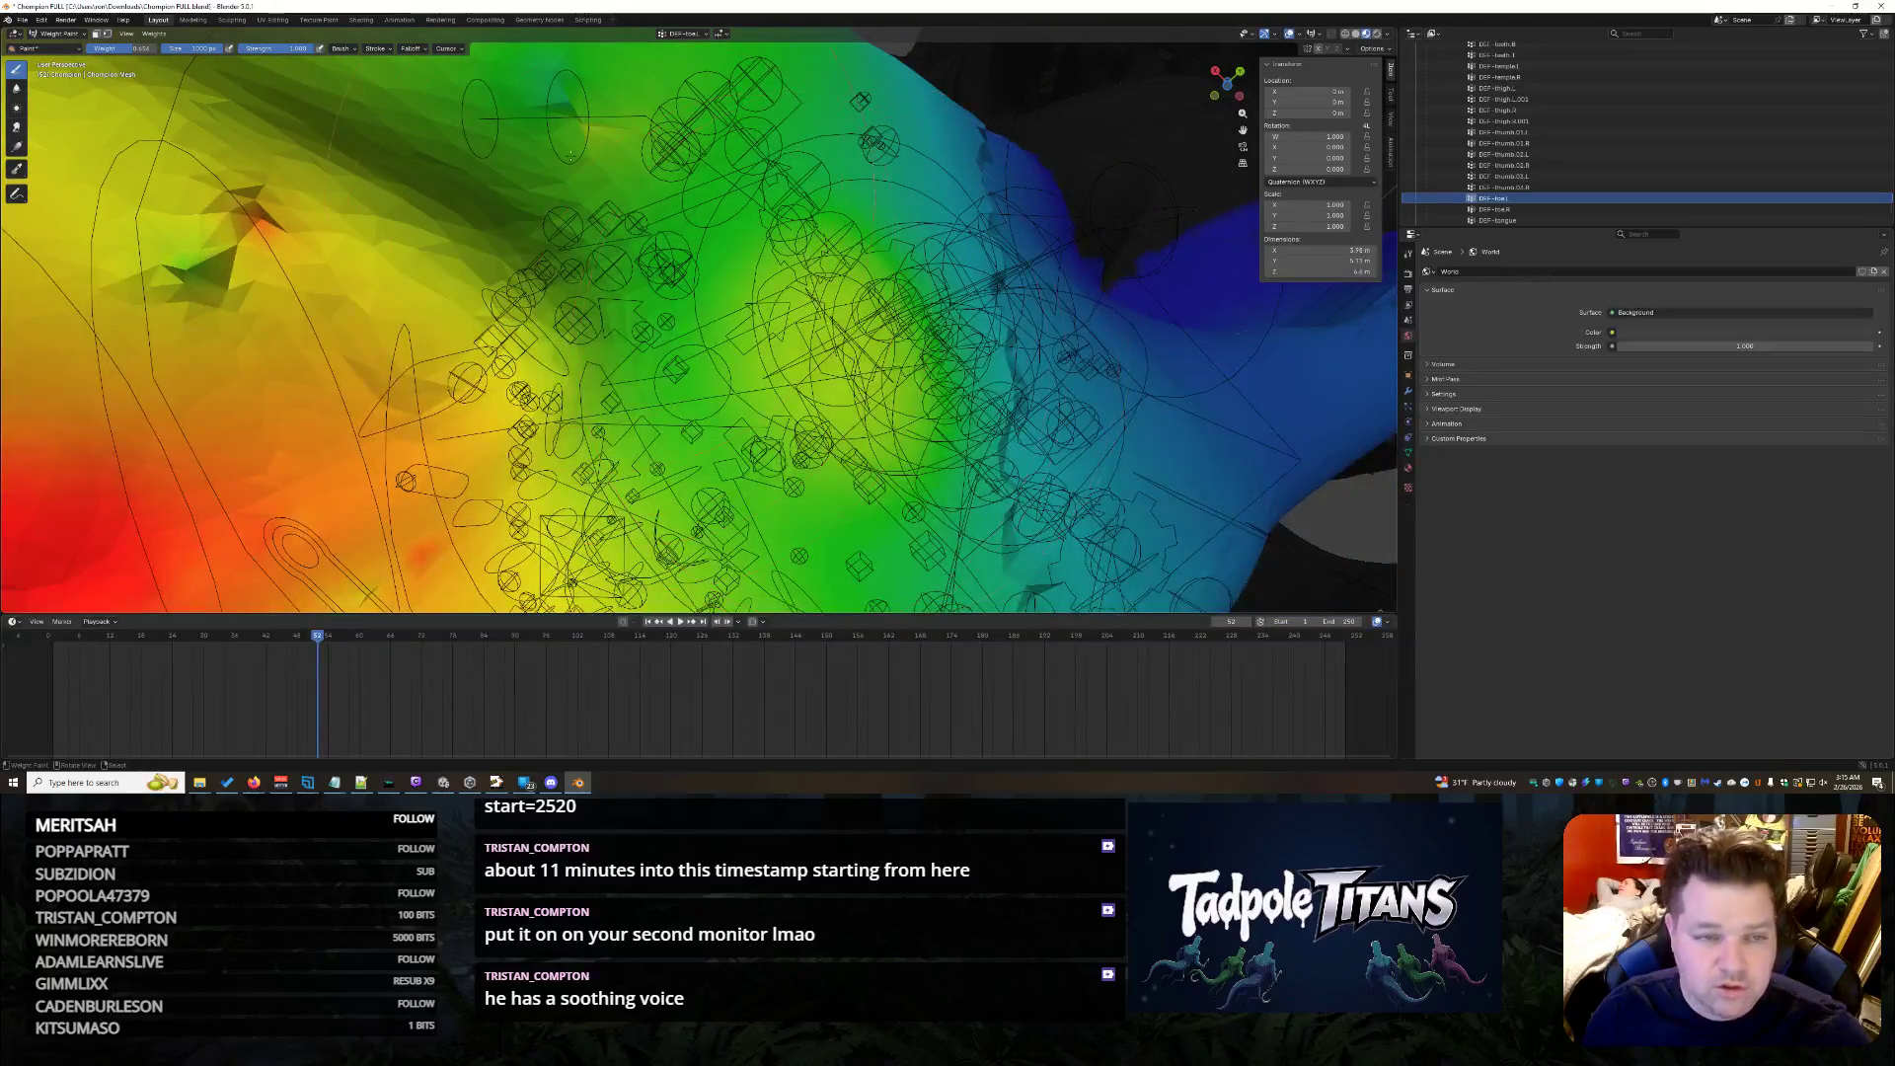
{"action": "left_click_drag", "start_coordinate": [604, 134], "coordinate": [489, 104]}
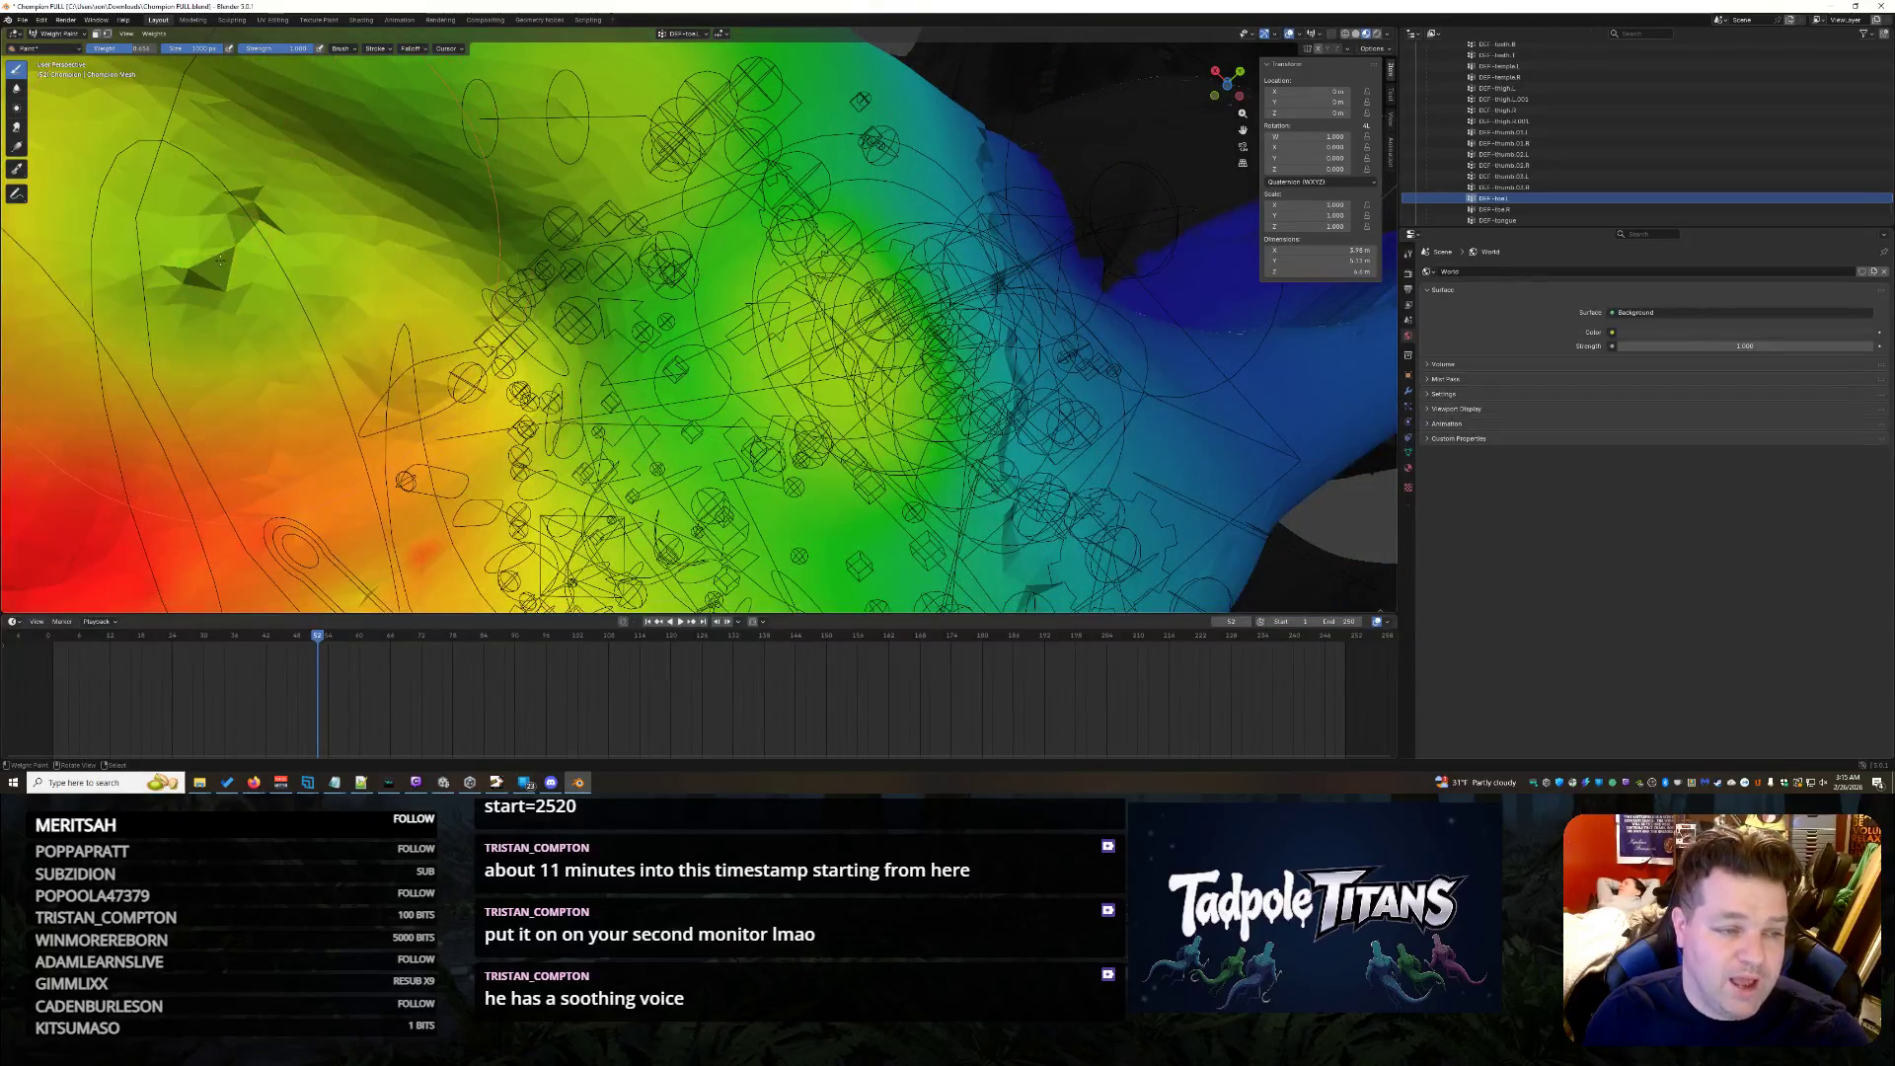
{"action": "scroll", "coordinate": [263, 248], "scroll_direction": "down", "scroll_amount": 5}
{"action": "mouse_move", "coordinate": [263, 248]}
{"action": "middle_mouse_down"}
{"action": "mouse_move", "coordinate": [556, 255]}
{"action": "mouse_move", "coordinate": [851, 456]}
{"action": "mouse_move", "coordinate": [578, 441]}
{"action": "middle_mouse_up"}
{"action": "scroll", "coordinate": [852, 456], "scroll_direction": "up", "scroll_amount": 5}
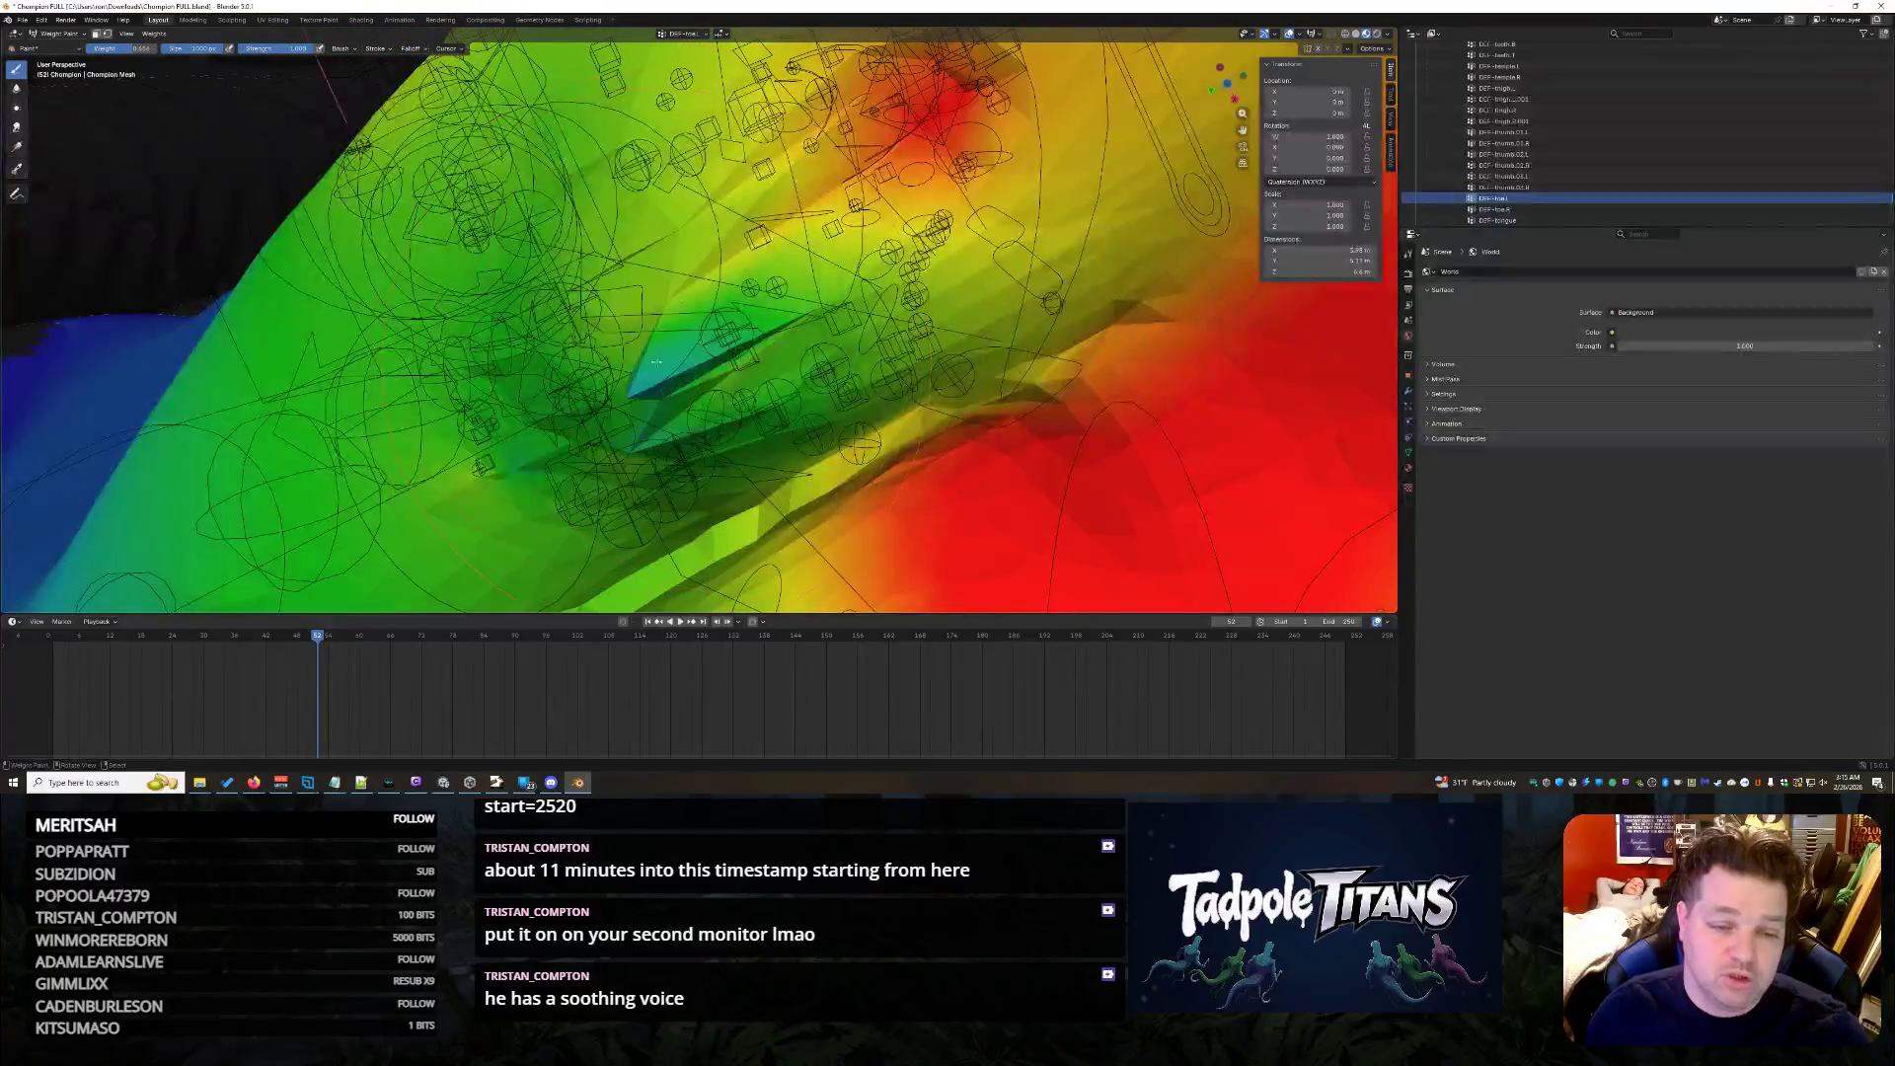
{"action": "middle_click_drag", "start_coordinate": [579, 440], "coordinate": [667, 415]}
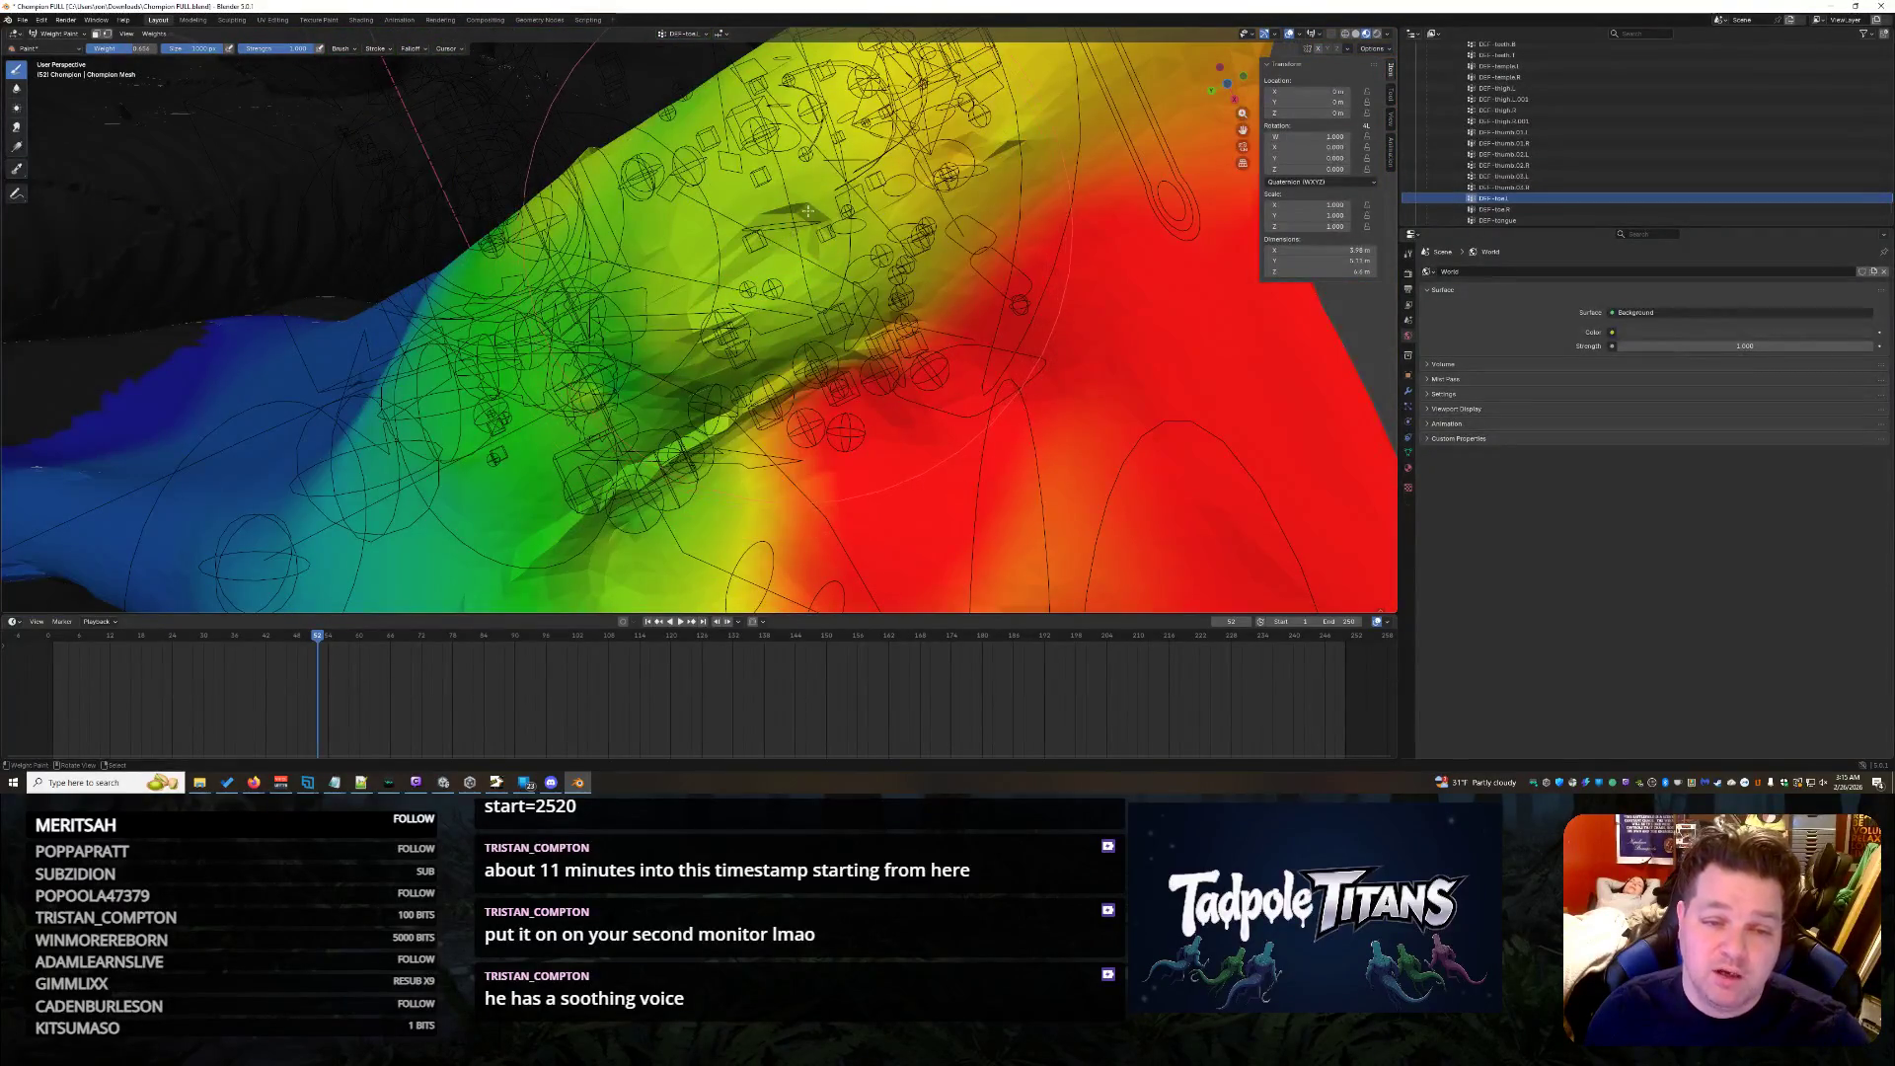
{"action": "scroll", "coordinate": [783, 242], "scroll_direction": "down", "scroll_amount": 8}
{"action": "mouse_move", "coordinate": [783, 241]}
{"action": "middle_mouse_down"}
{"action": "mouse_move", "coordinate": [767, 360]}
{"action": "mouse_move", "coordinate": [833, 348]}
{"action": "middle_mouse_up"}
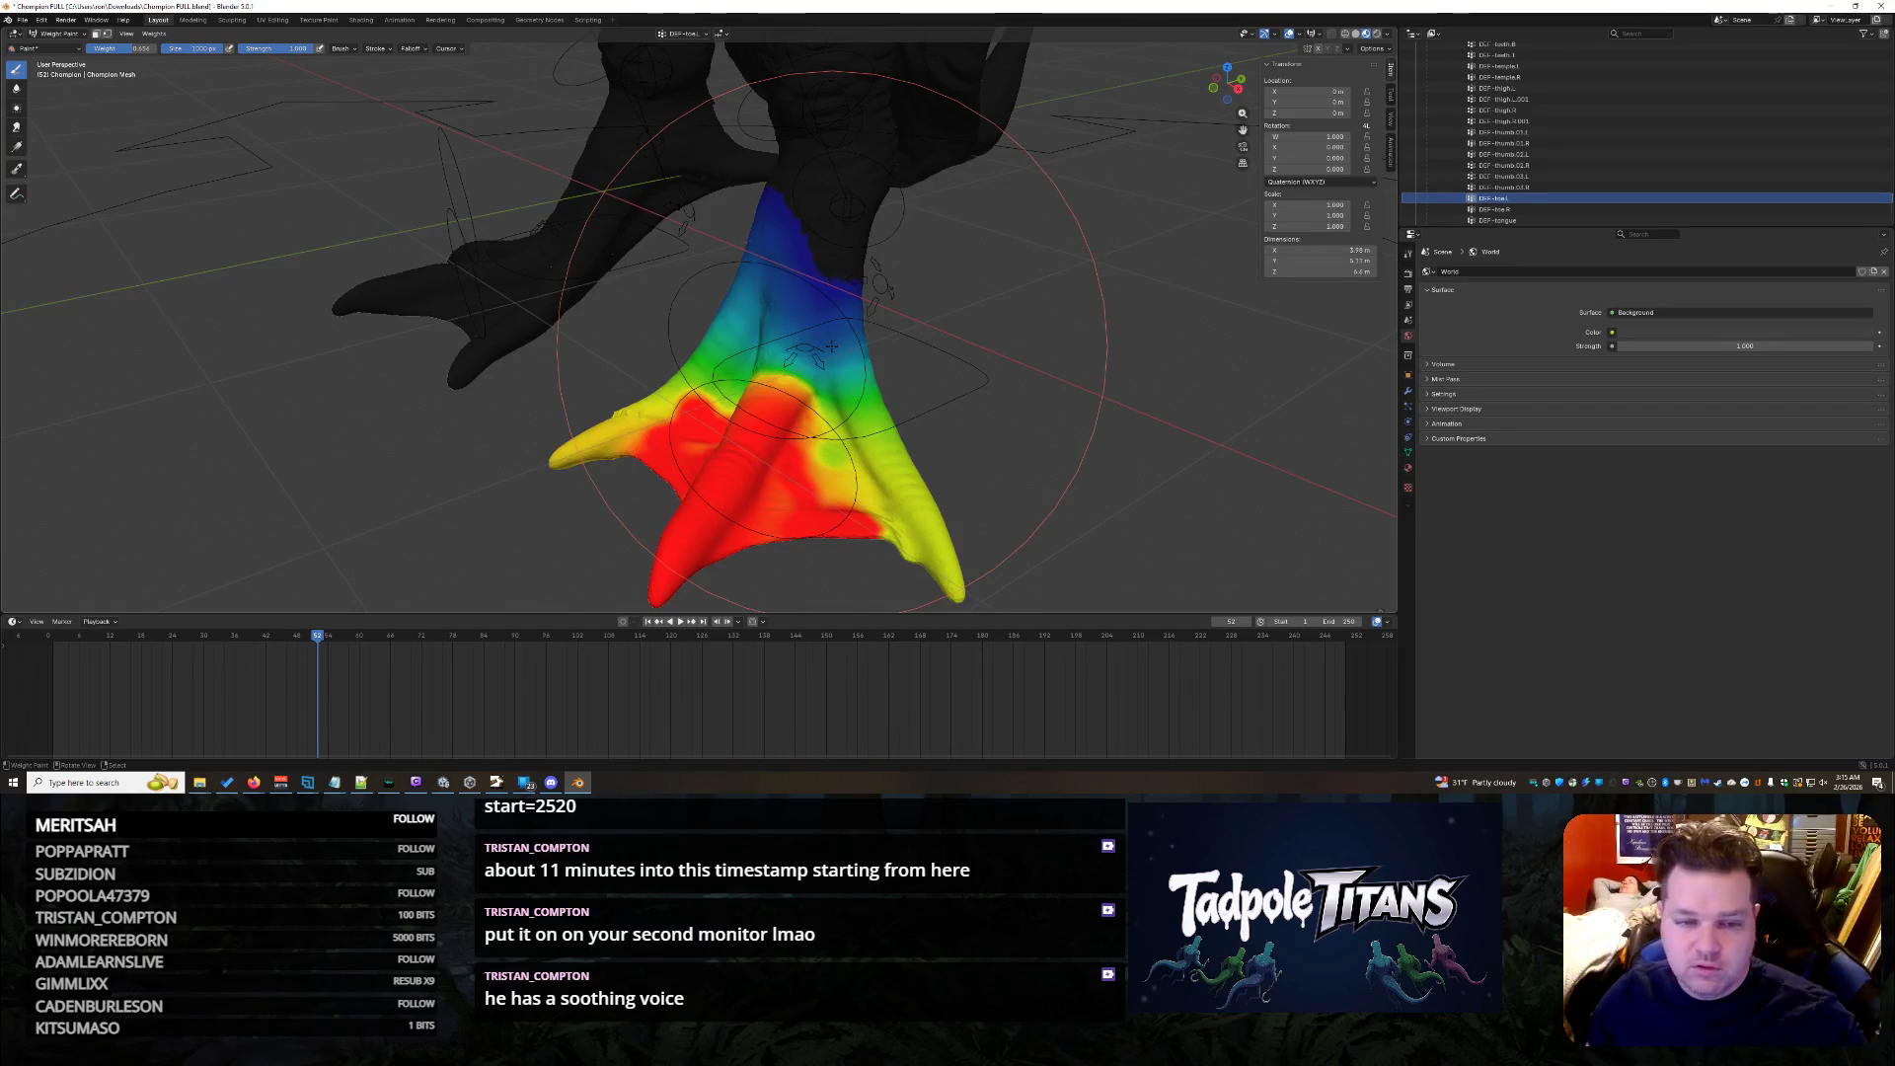
{"action": "middle_click_drag", "start_coordinate": [831, 348], "coordinate": [875, 315]}
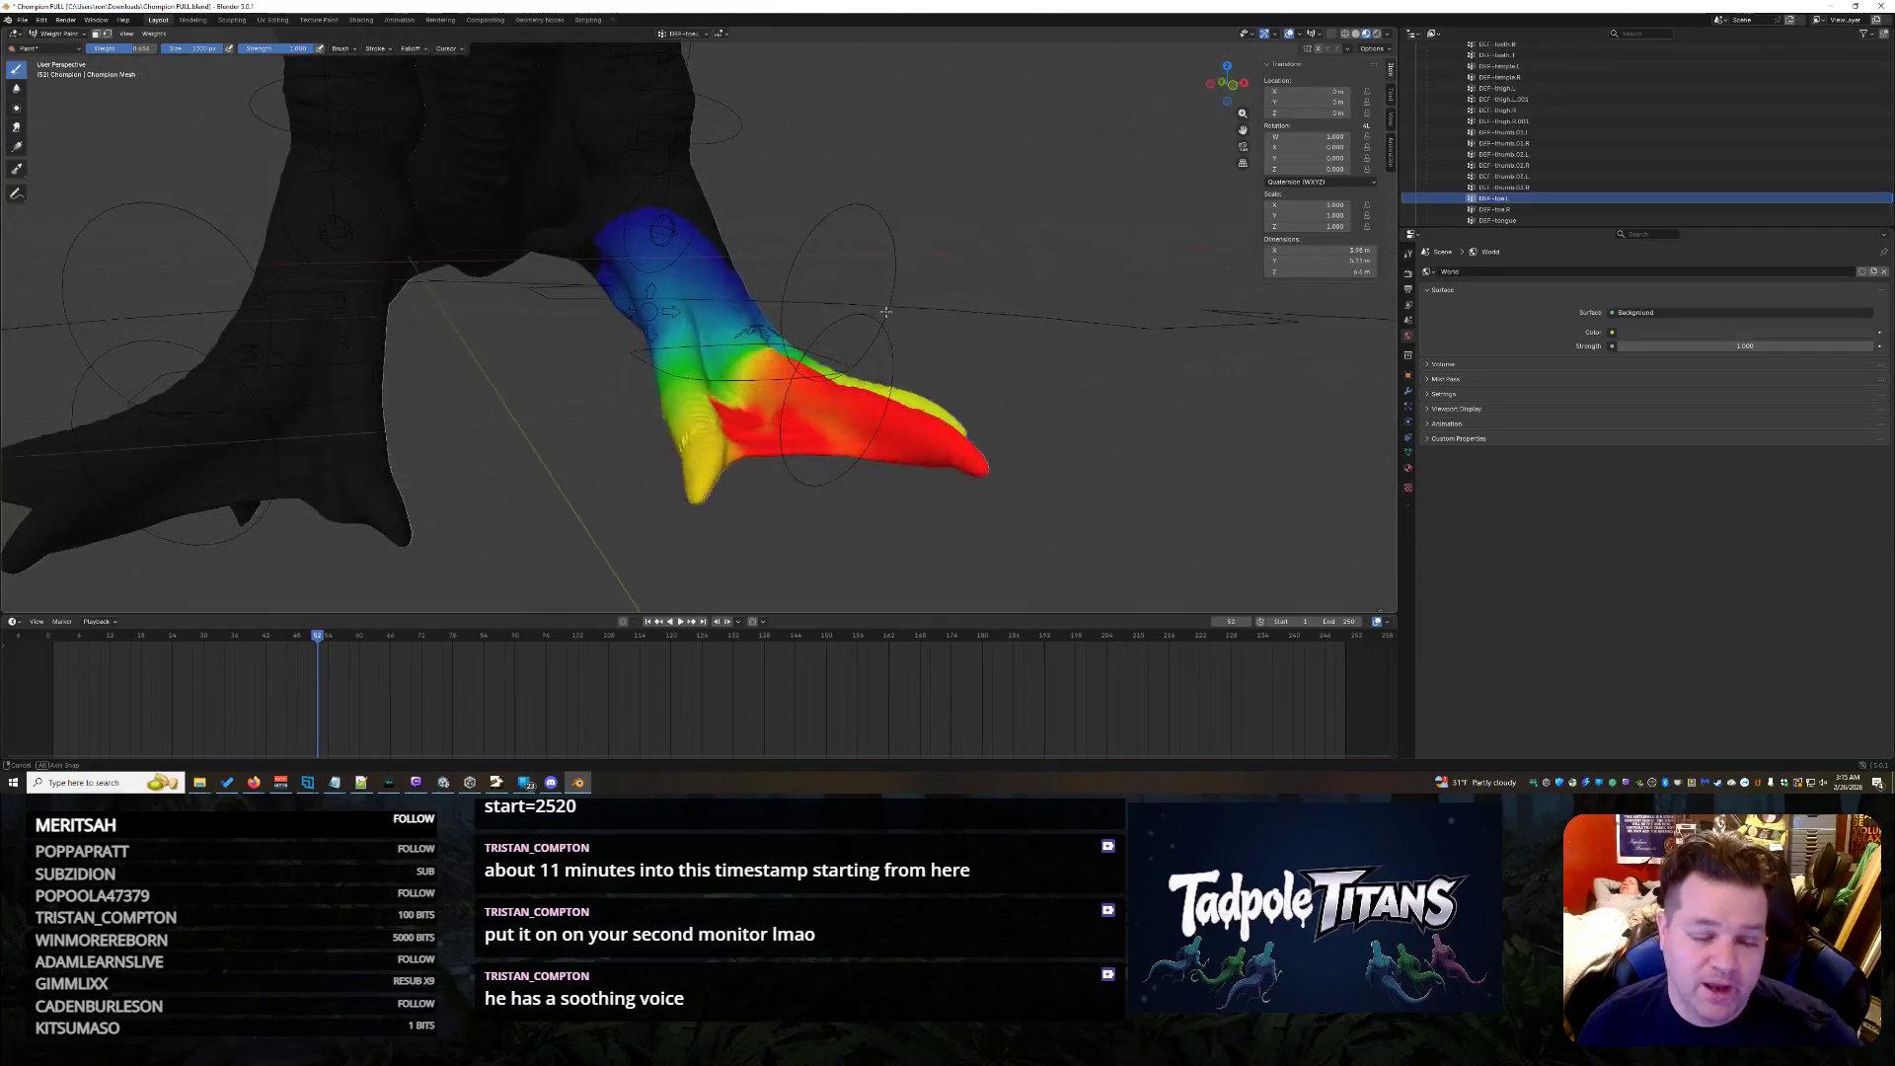
{"action": "key", "text": "ctrl+Tab"}
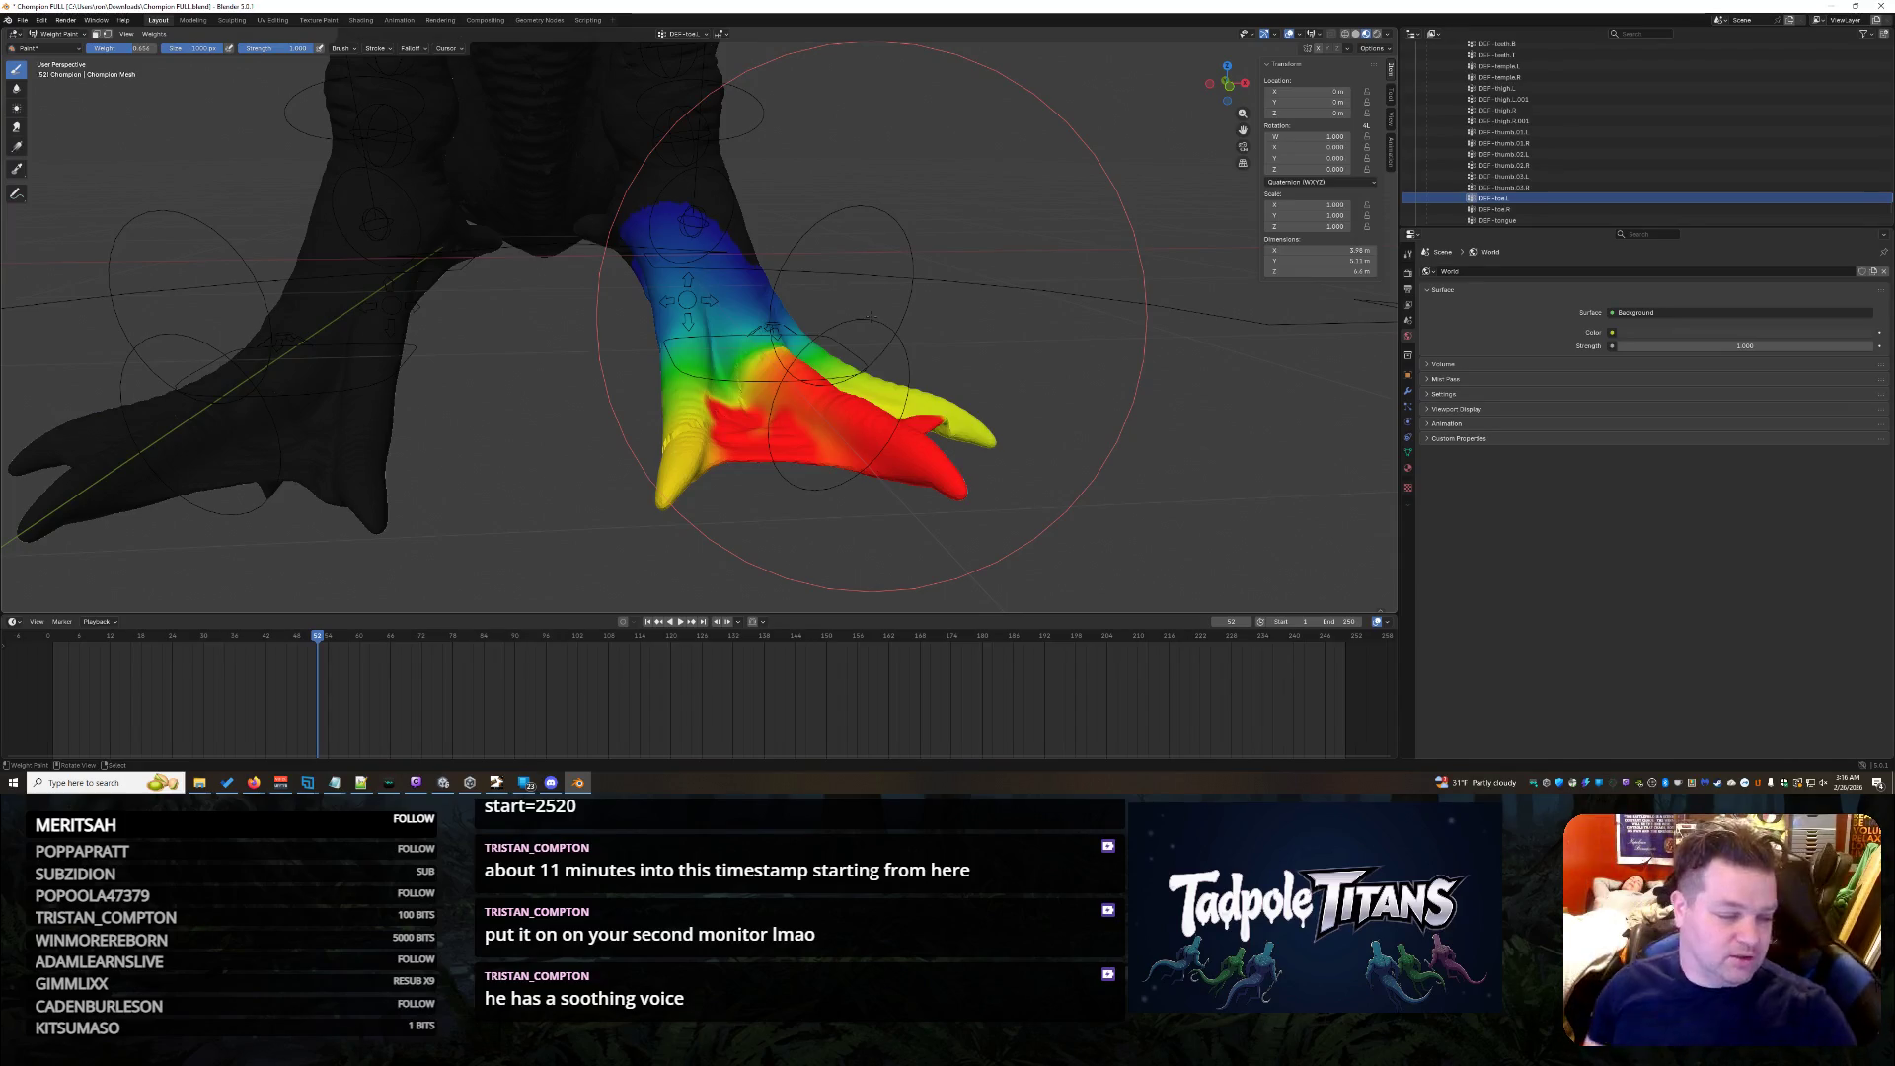
- Switch to the next bone's weight group and dab low weight onto its green area
{"action": "mouse_move", "coordinate": [871, 316]}
{"action": "middle_mouse_down"}
{"action": "mouse_move", "coordinate": [889, 267]}
{"action": "mouse_move", "coordinate": [526, 304]}
{"action": "middle_mouse_up"}
{"action": "mouse_move", "coordinate": [759, 188]}
{"action": "middle_mouse_down"}
{"action": "mouse_move", "coordinate": [871, 447]}
{"action": "mouse_move", "coordinate": [747, 178]}
{"action": "middle_mouse_up"}
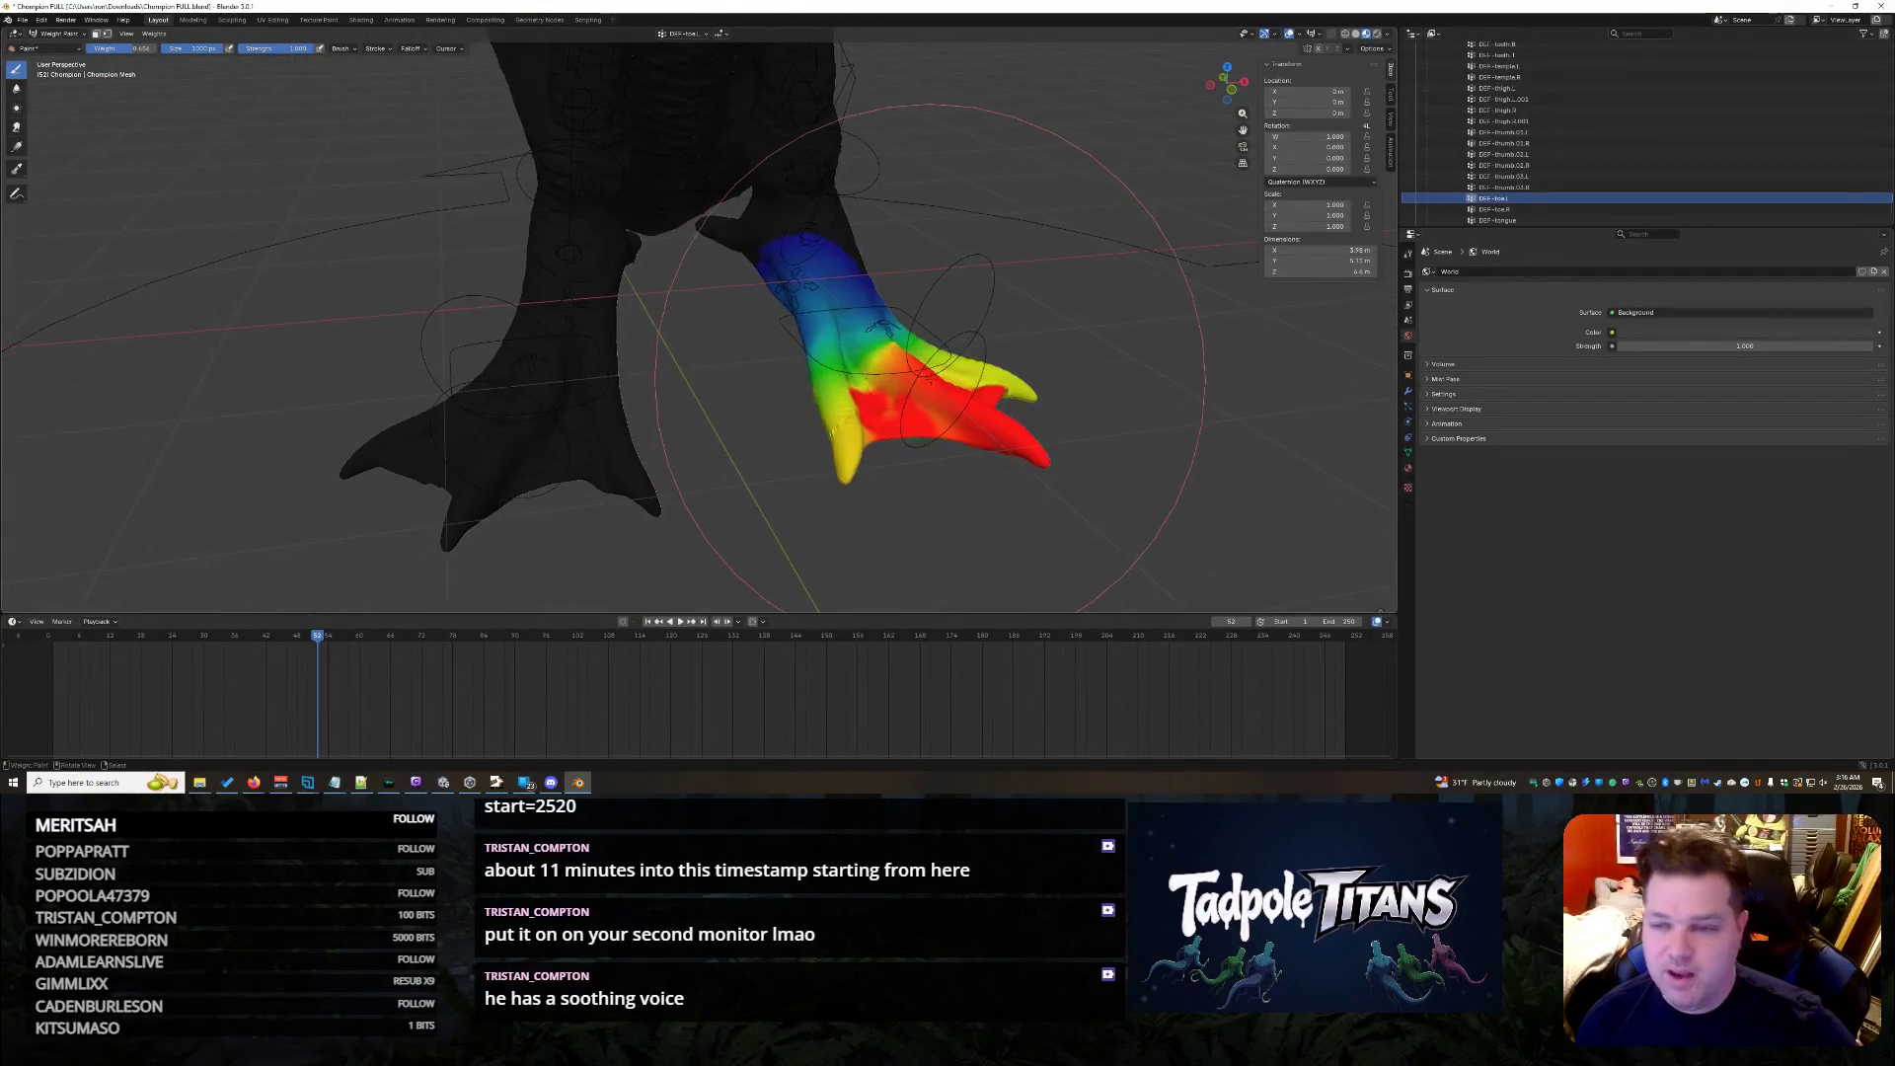
{"action": "left_click", "coordinate": [1502, 209]}
{"action": "middle_click_drag", "start_coordinate": [740, 297], "coordinate": [555, 295]}
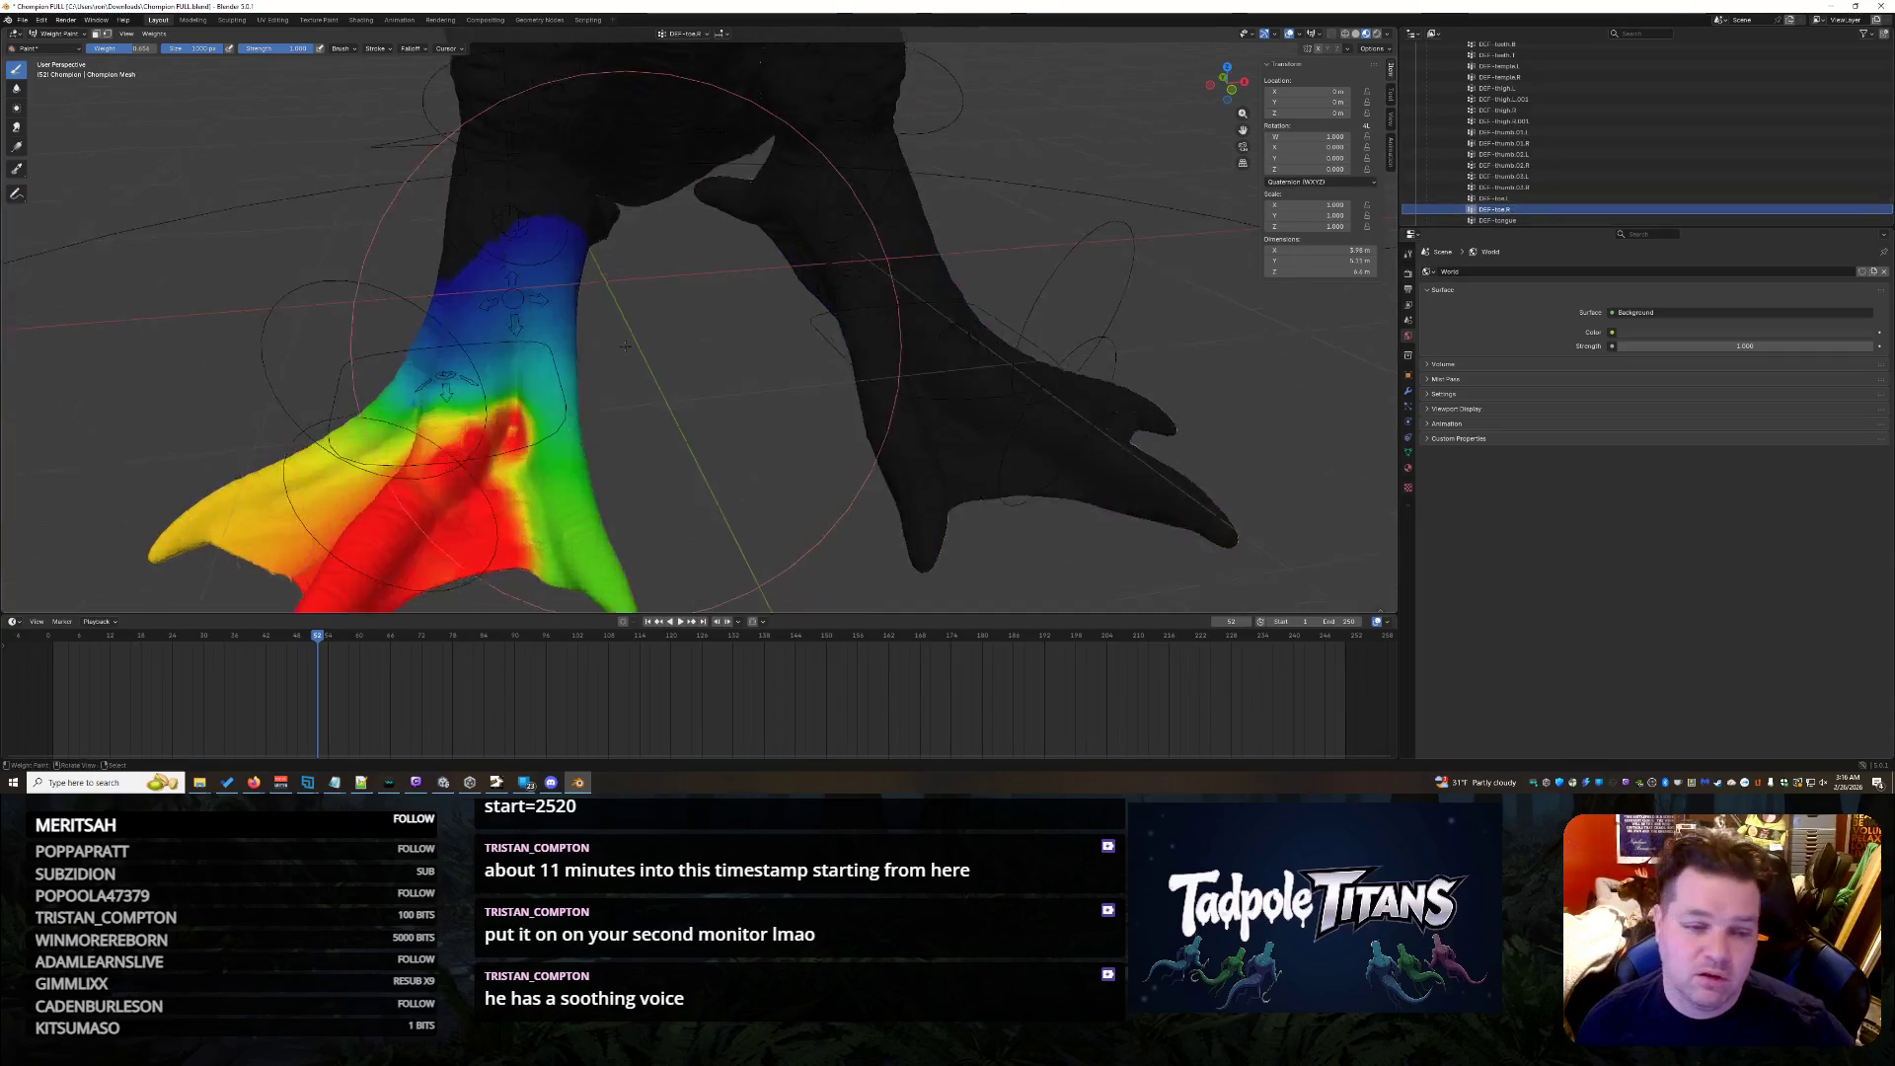
{"action": "mouse_move", "coordinate": [519, 309]}
{"action": "middle_mouse_down"}
{"action": "mouse_move", "coordinate": [660, 386]}
{"action": "mouse_move", "coordinate": [819, 432]}
{"action": "middle_mouse_up"}
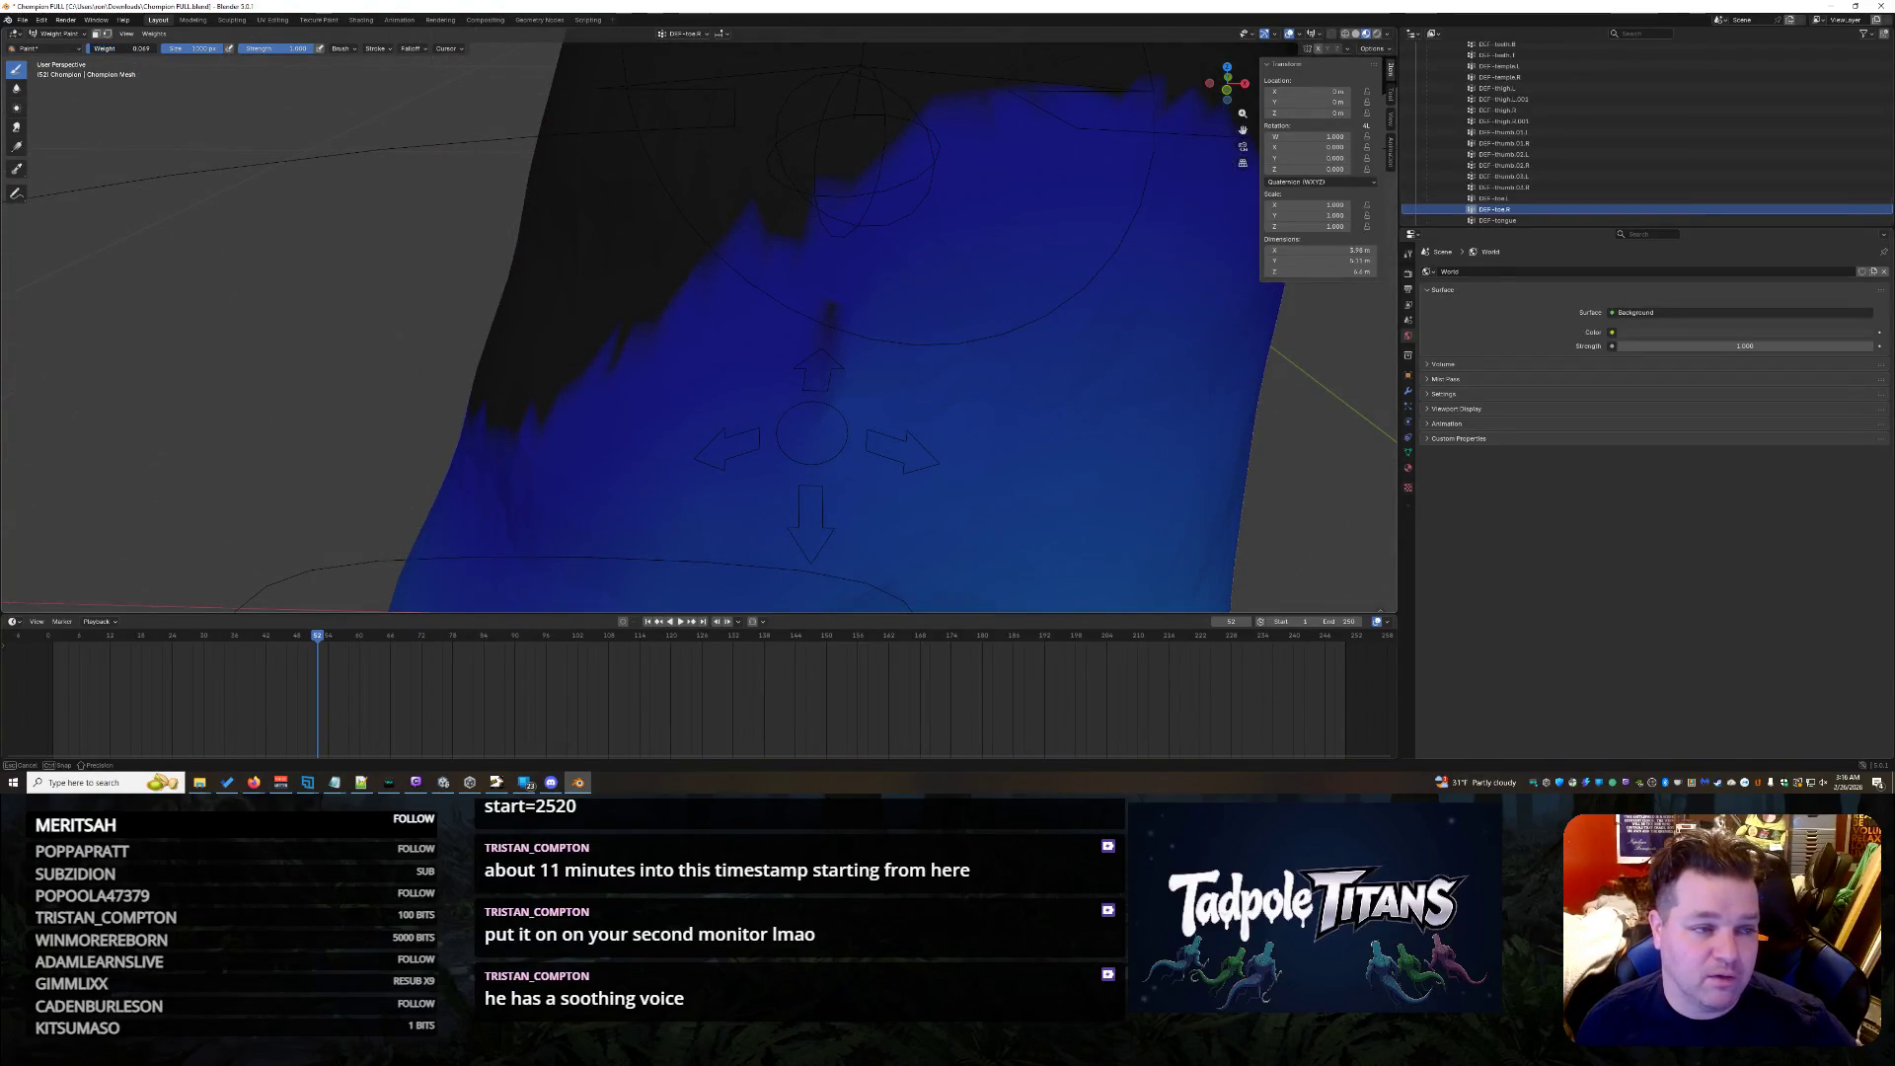
{"action": "mouse_move", "coordinate": [730, 318]}
{"action": "middle_mouse_down"}
{"action": "mouse_move", "coordinate": [918, 333]}
{"action": "mouse_move", "coordinate": [780, 460]}
{"action": "middle_mouse_up"}
{"action": "middle_click_drag", "start_coordinate": [549, 385], "coordinate": [572, 335]}
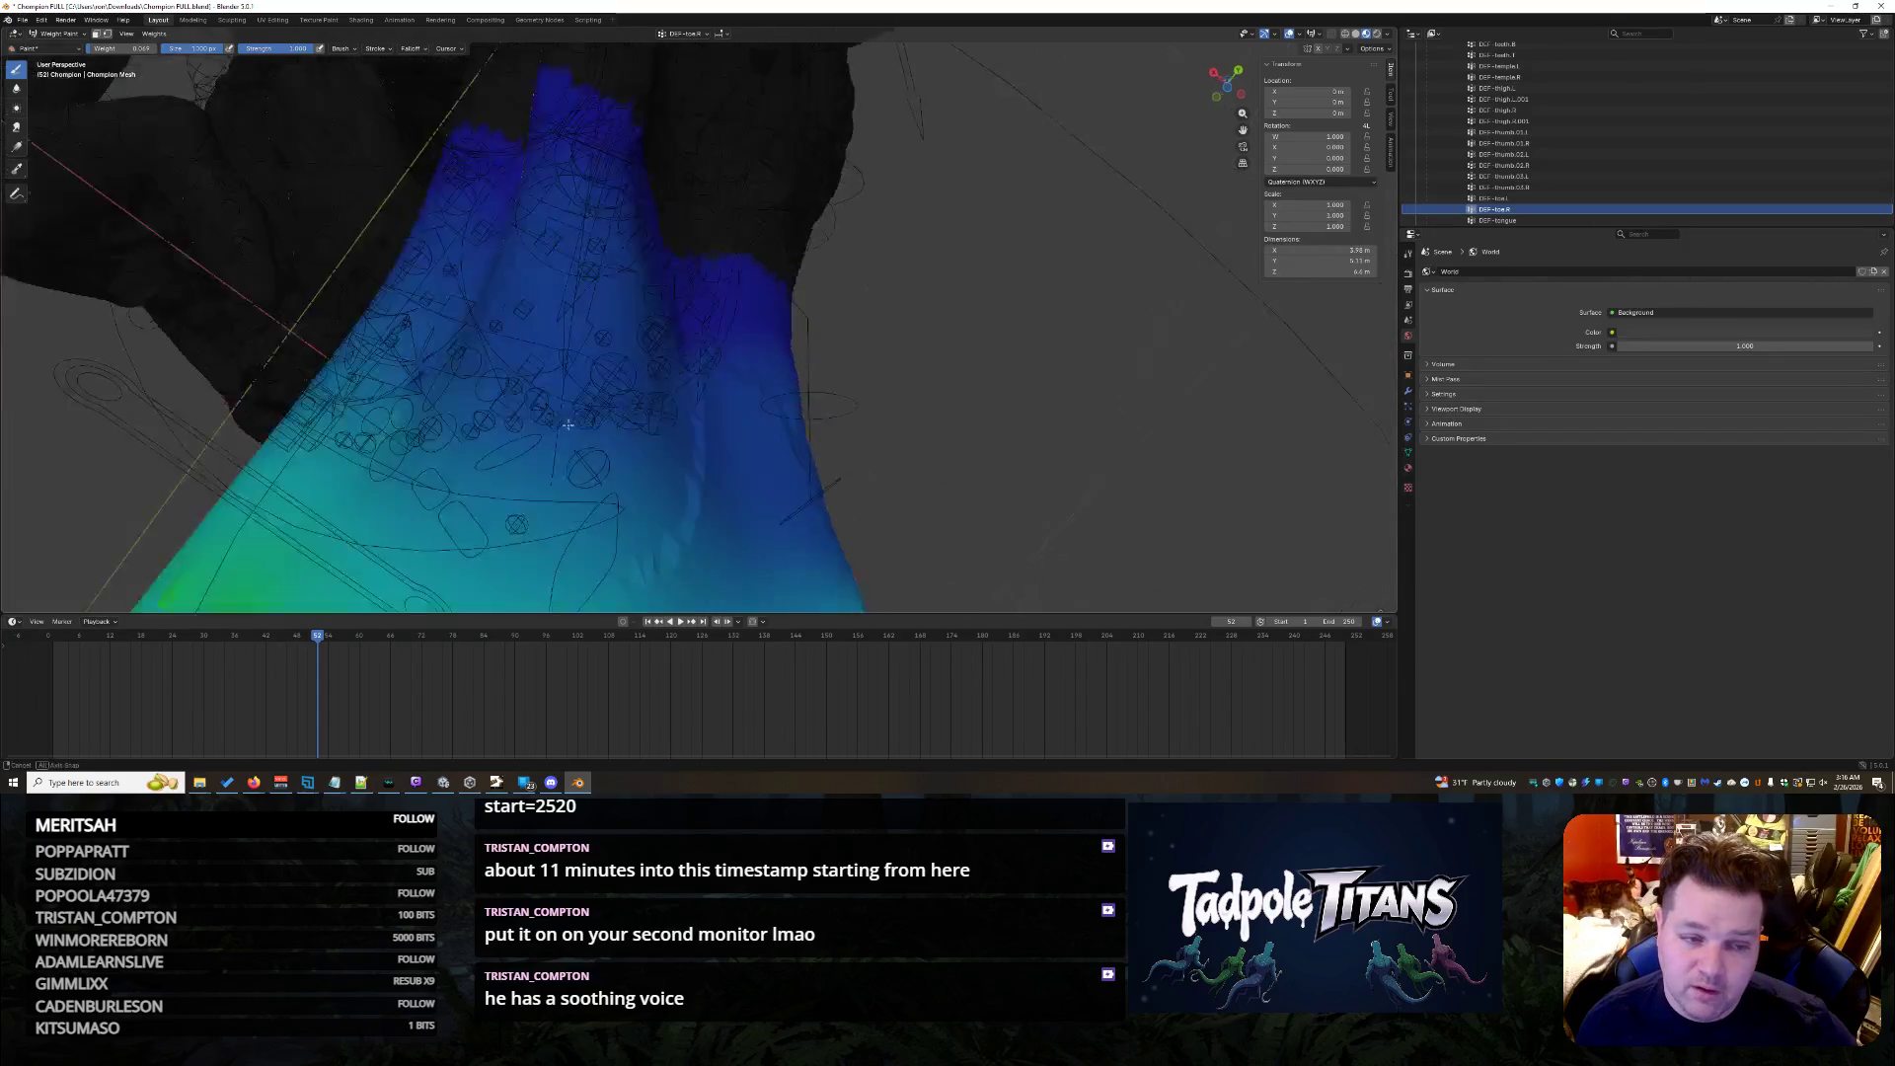
{"action": "left_click", "coordinate": [323, 385]}
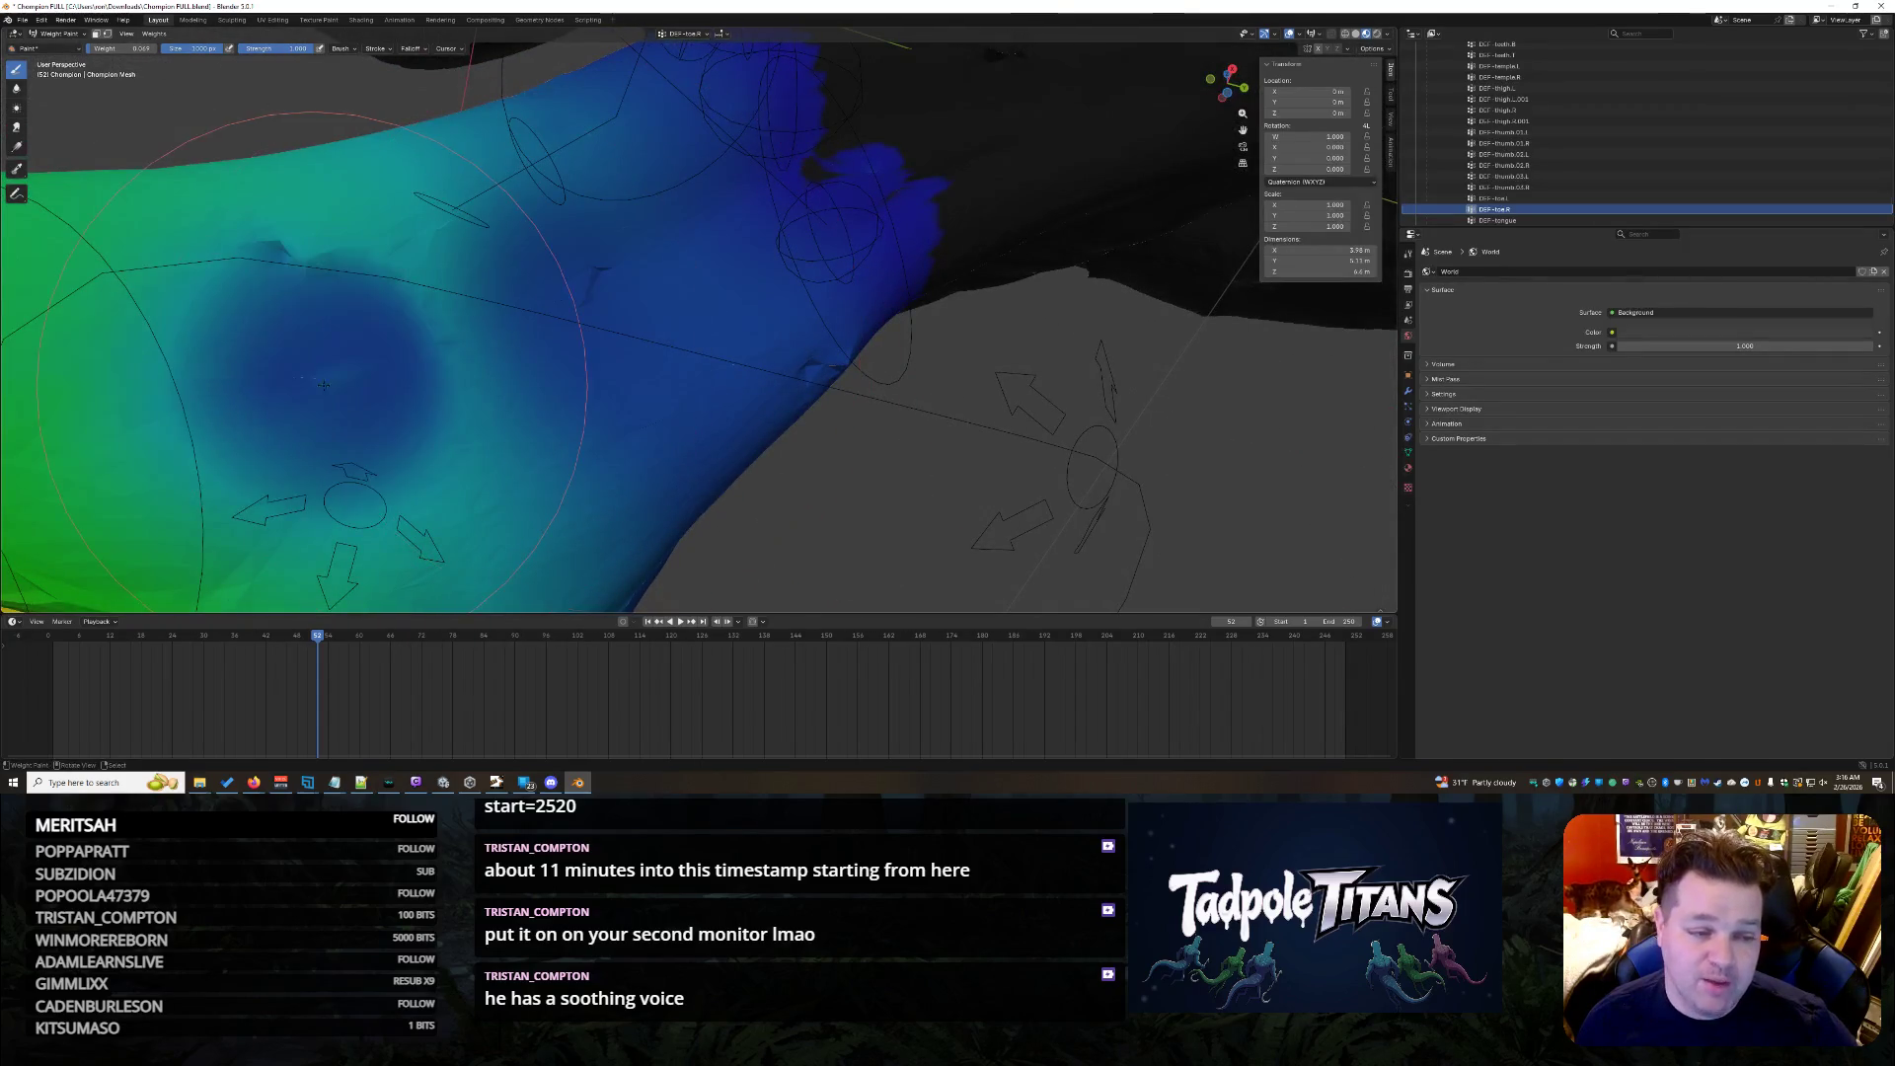
- Lower a stroke of the red region on the webbed foot to blue and check both feet
{"action": "mouse_move", "coordinate": [303, 299]}
{"action": "middle_mouse_down"}
{"action": "mouse_move", "coordinate": [682, 342]}
{"action": "mouse_move", "coordinate": [629, 319]}
{"action": "mouse_move", "coordinate": [771, 370]}
{"action": "mouse_move", "coordinate": [711, 296]}
{"action": "middle_mouse_up"}
{"action": "scroll", "coordinate": [770, 371], "scroll_direction": "up", "scroll_amount": 3}
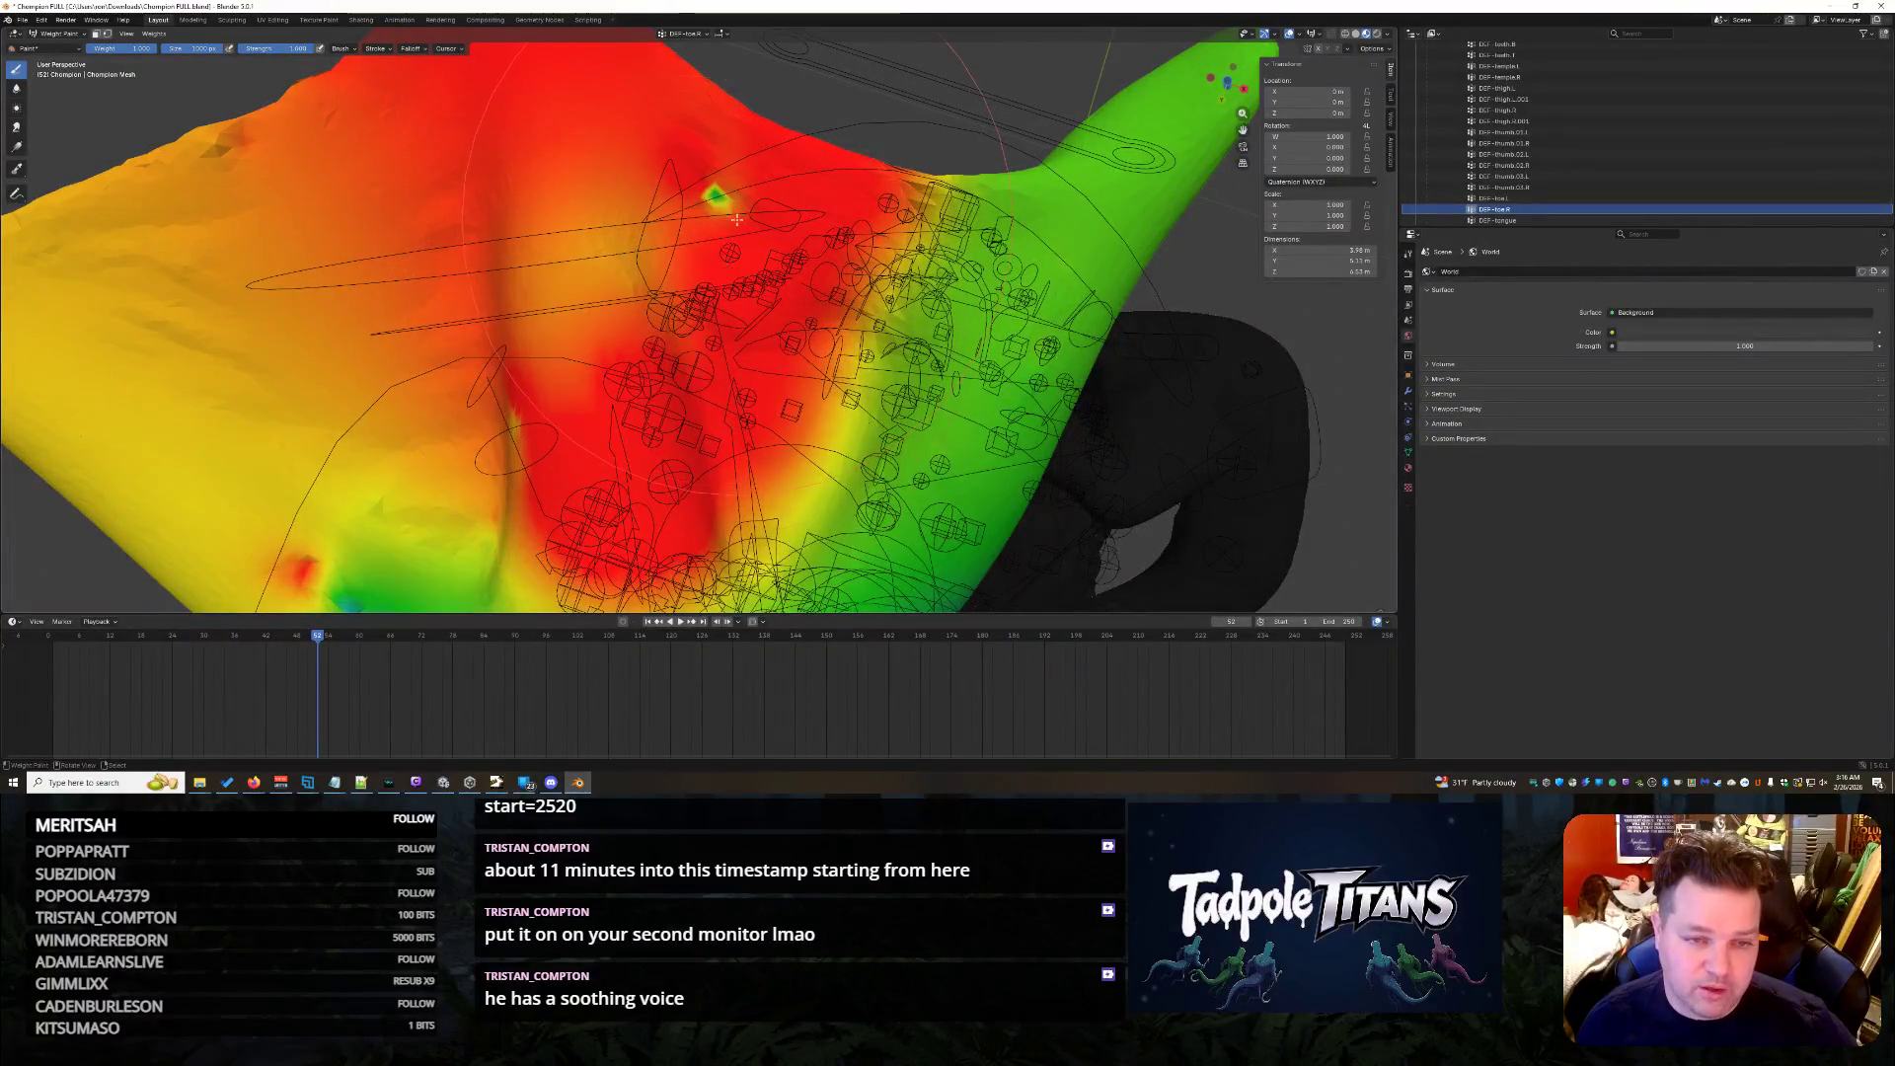
{"action": "mouse_move", "coordinate": [395, 528]}
{"action": "middle_mouse_down"}
{"action": "mouse_move", "coordinate": [696, 474]}
{"action": "mouse_move", "coordinate": [897, 318]}
{"action": "mouse_move", "coordinate": [759, 372]}
{"action": "middle_mouse_up"}
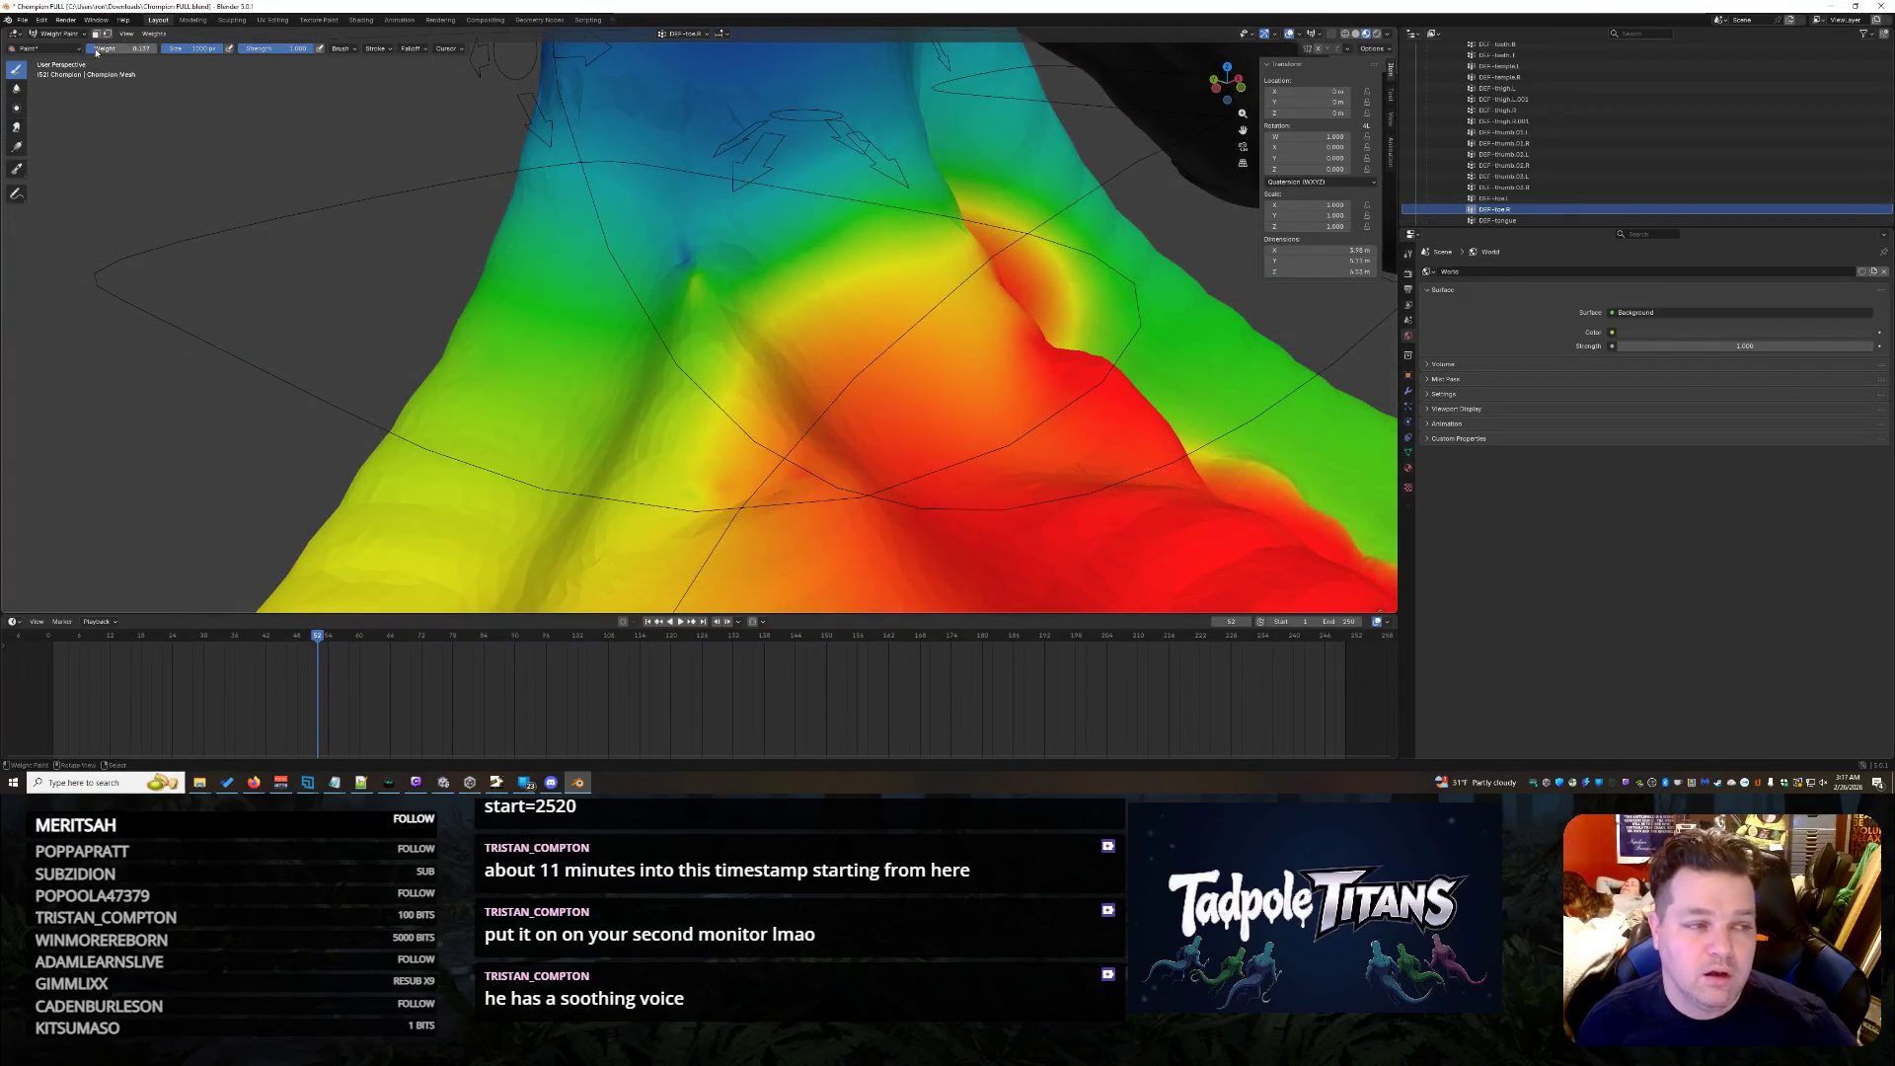
{"action": "middle_click_drag", "start_coordinate": [728, 257], "coordinate": [694, 263]}
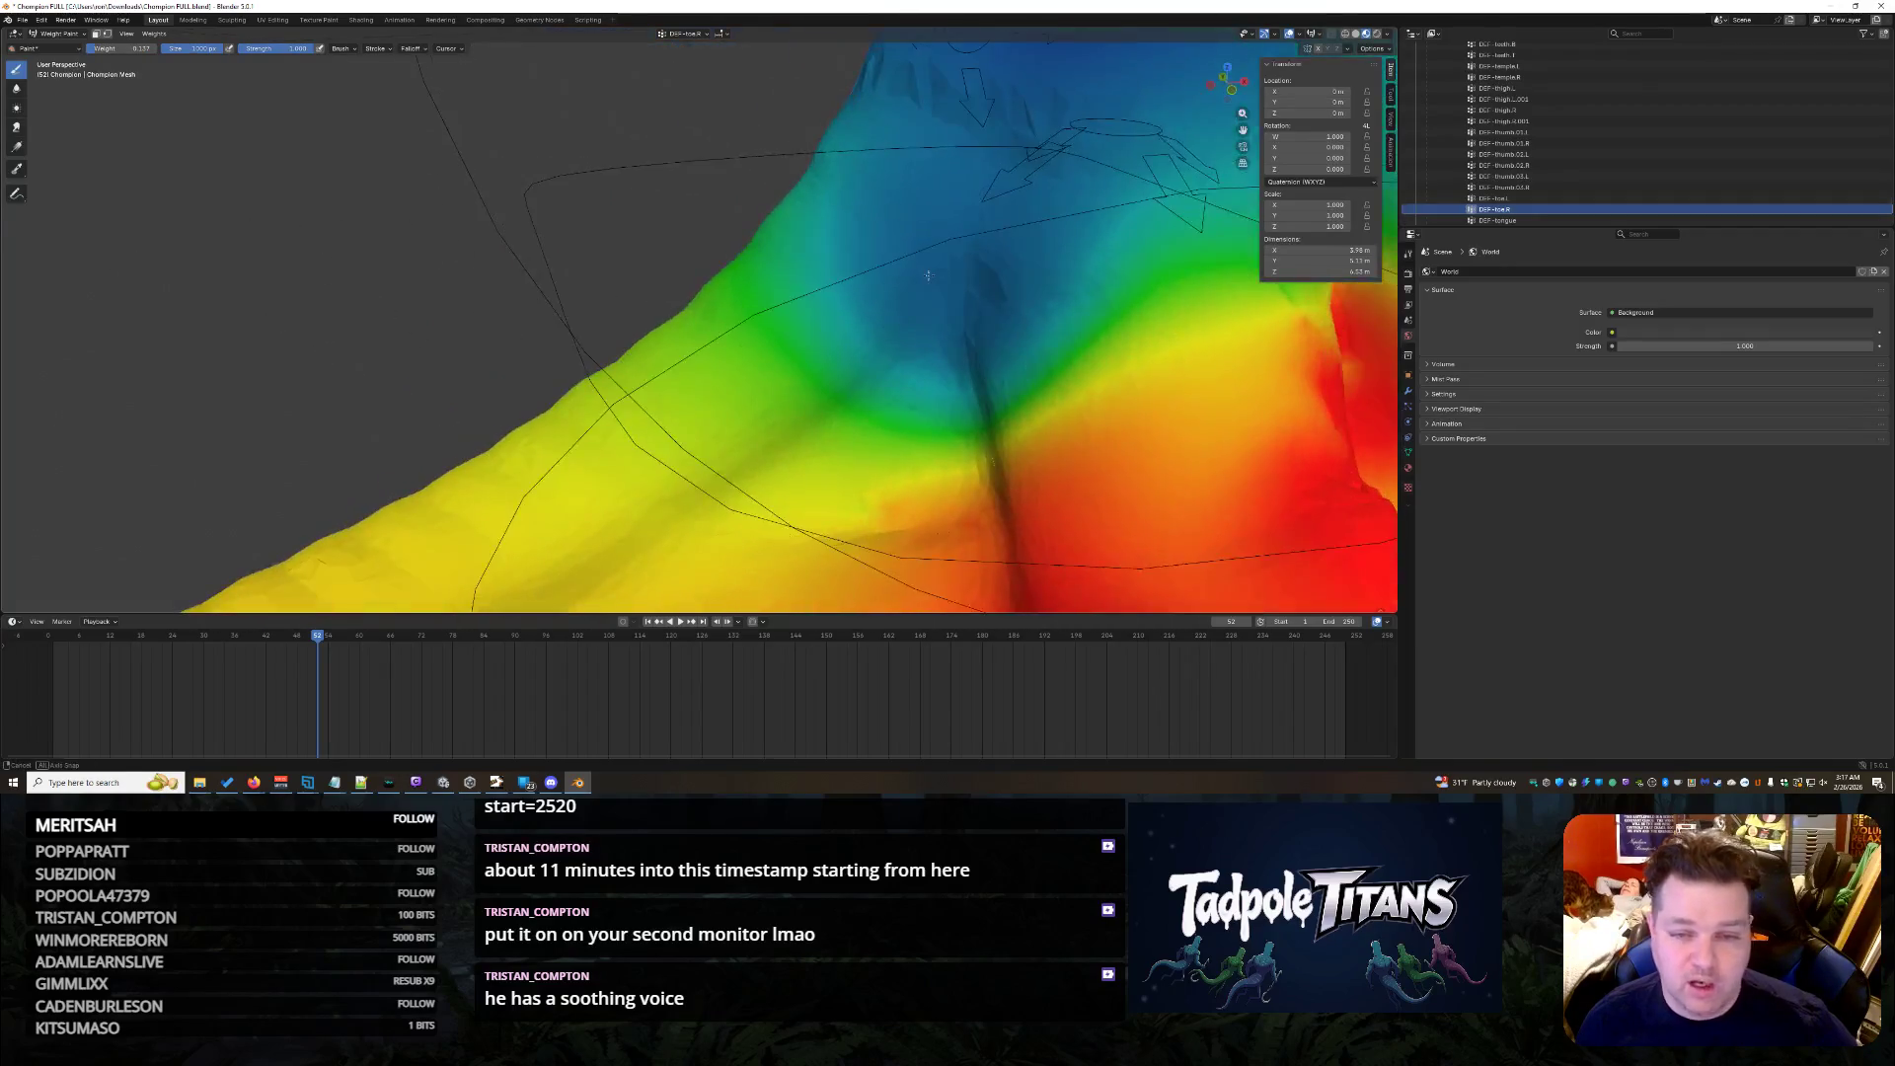
{"action": "left_click_drag", "start_coordinate": [870, 189], "coordinate": [834, 256]}
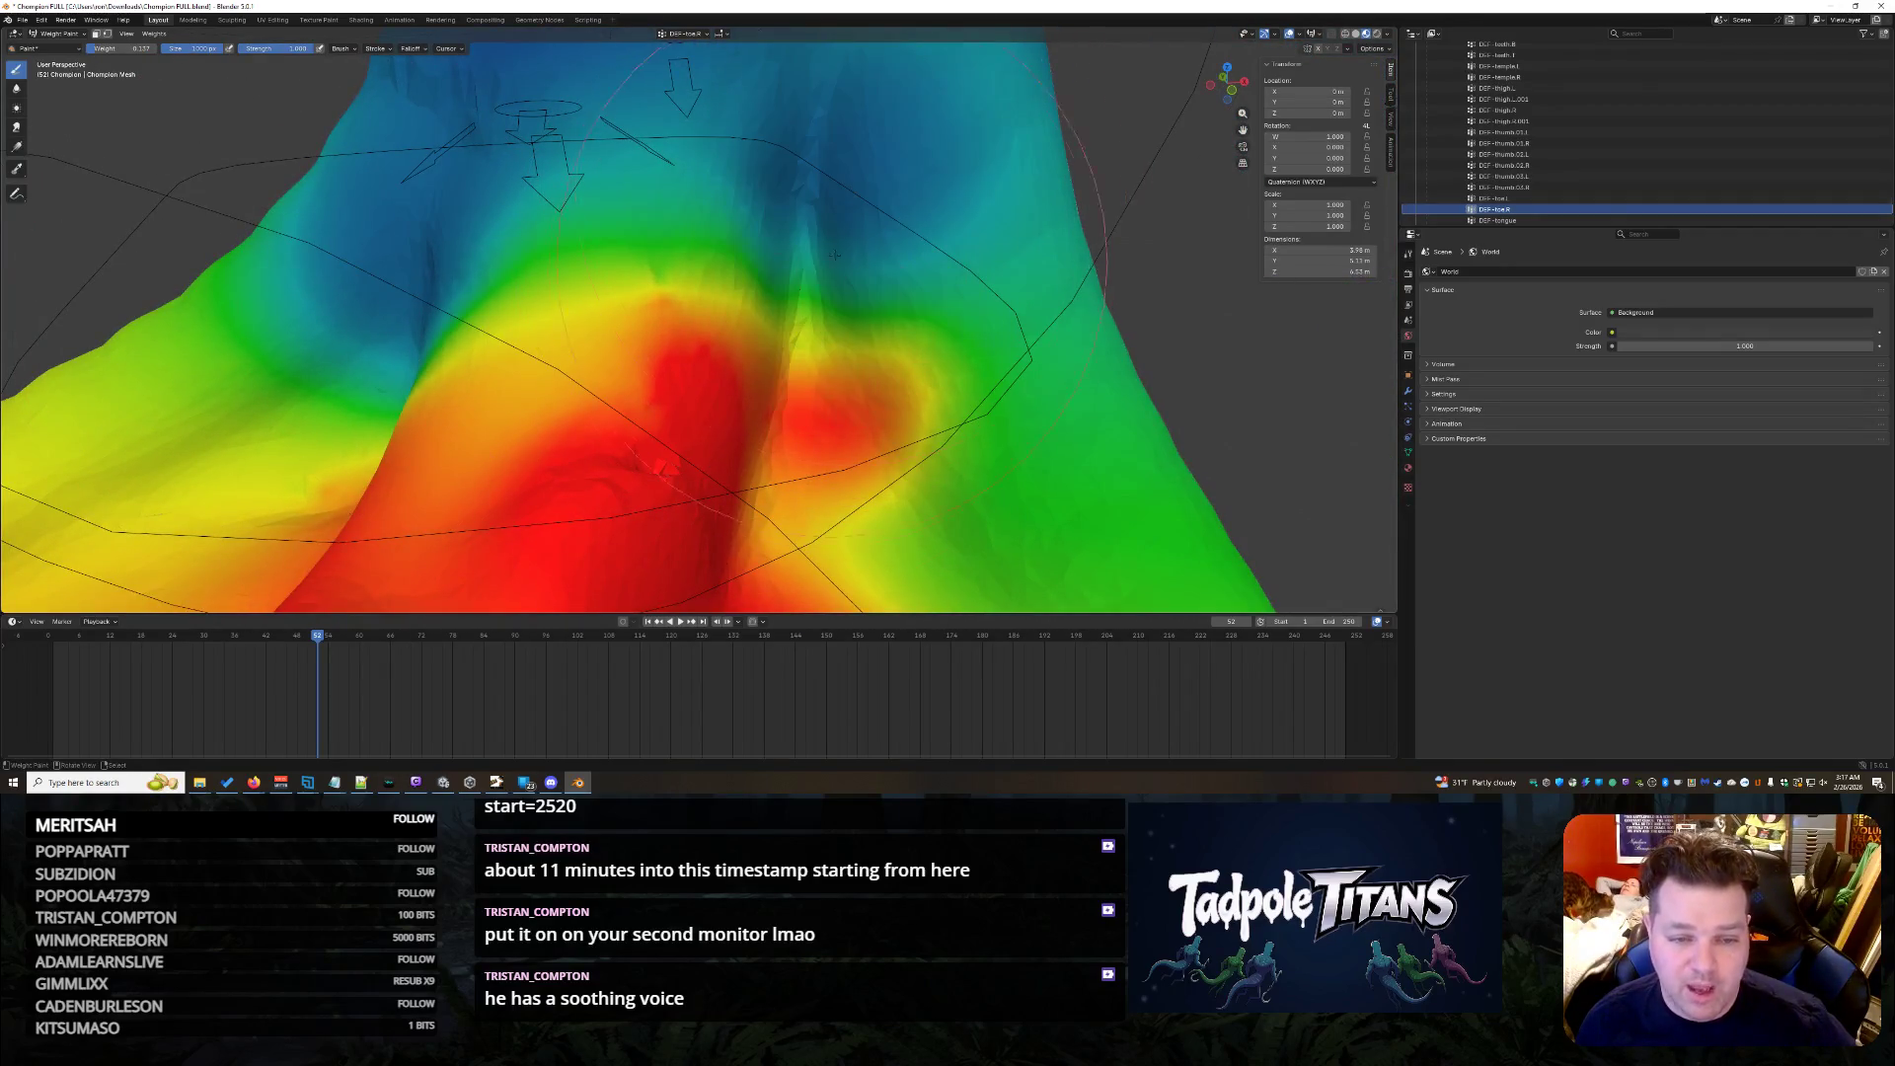
{"action": "middle_click_drag", "start_coordinate": [744, 414], "coordinate": [790, 417]}
{"action": "scroll", "coordinate": [835, 316], "scroll_direction": "down", "scroll_amount": 5}
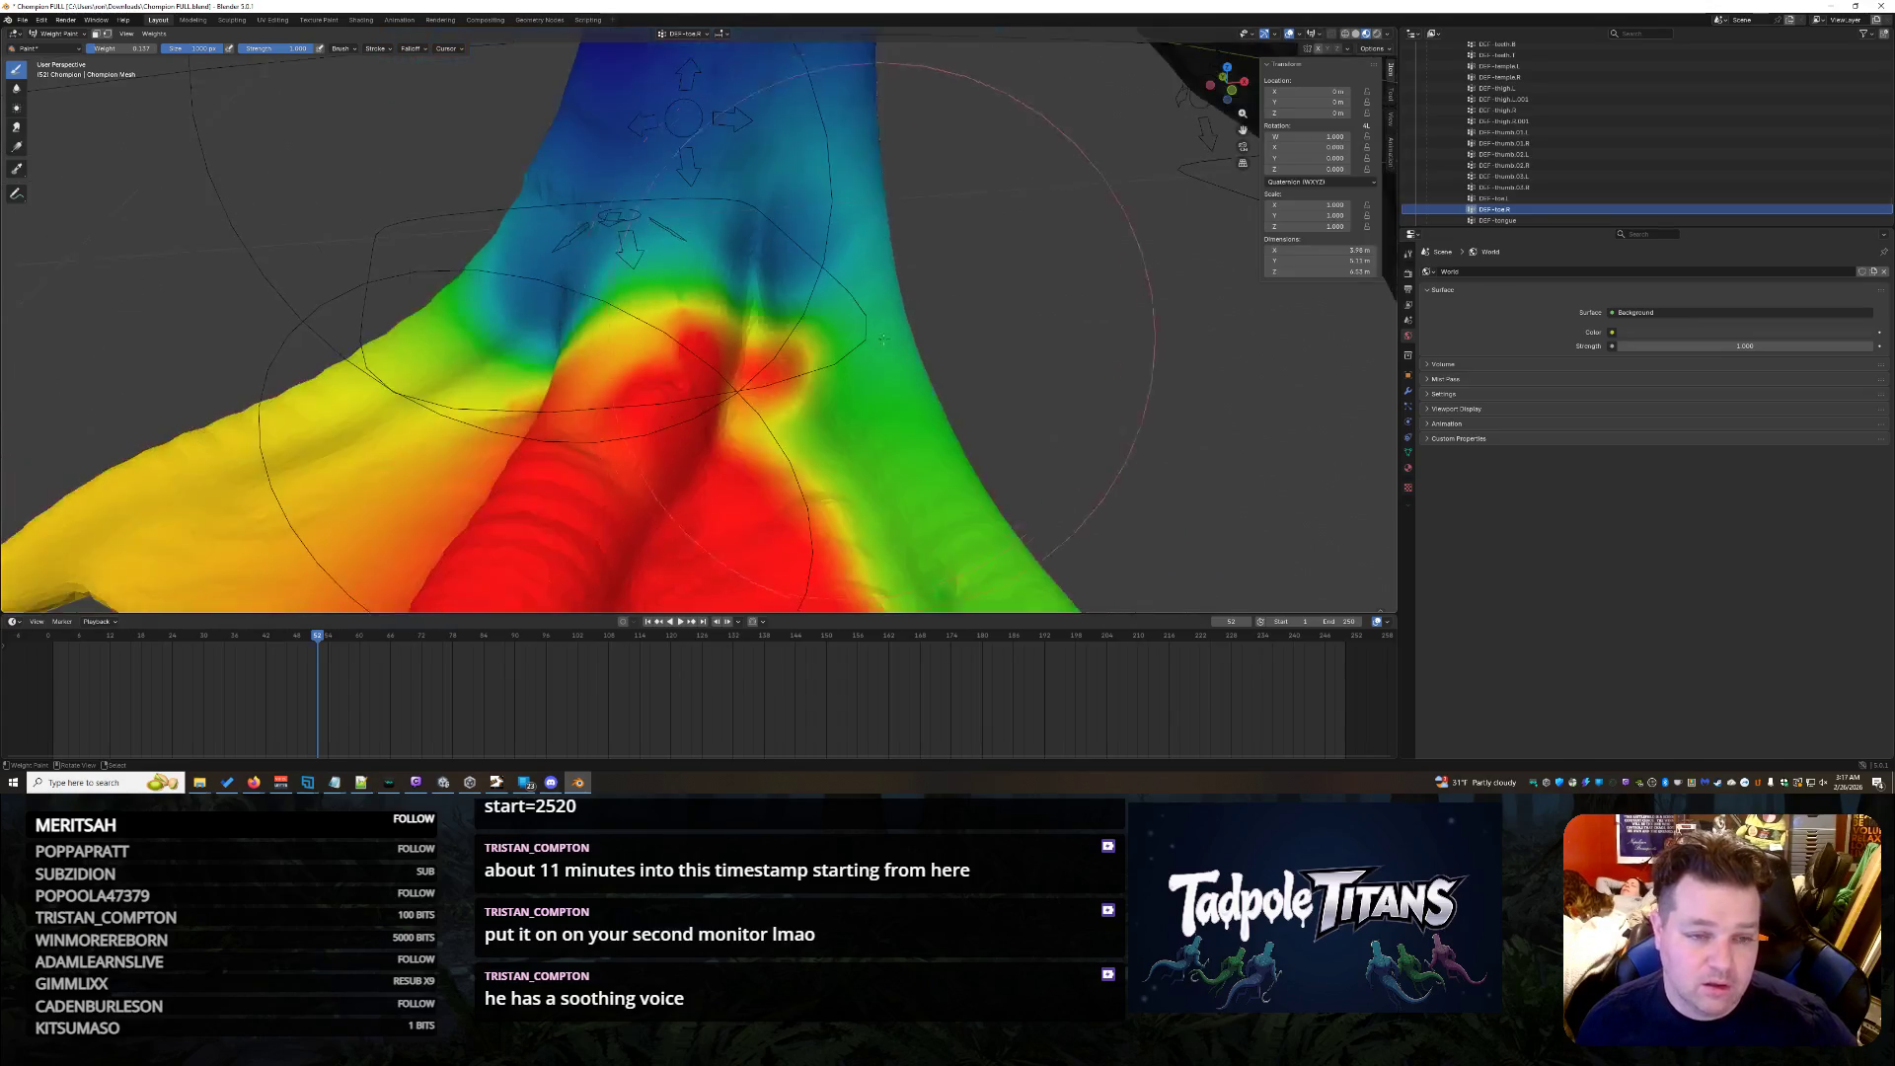
{"action": "scroll", "coordinate": [837, 316], "scroll_direction": "down", "scroll_amount": 5}
{"action": "mouse_move", "coordinate": [889, 318]}
{"action": "middle_mouse_down"}
{"action": "mouse_move", "coordinate": [773, 321]}
{"action": "mouse_move", "coordinate": [1007, 346]}
{"action": "middle_mouse_up"}
{"action": "scroll", "coordinate": [1569, 209], "scroll_direction": "down", "scroll_amount": 3}
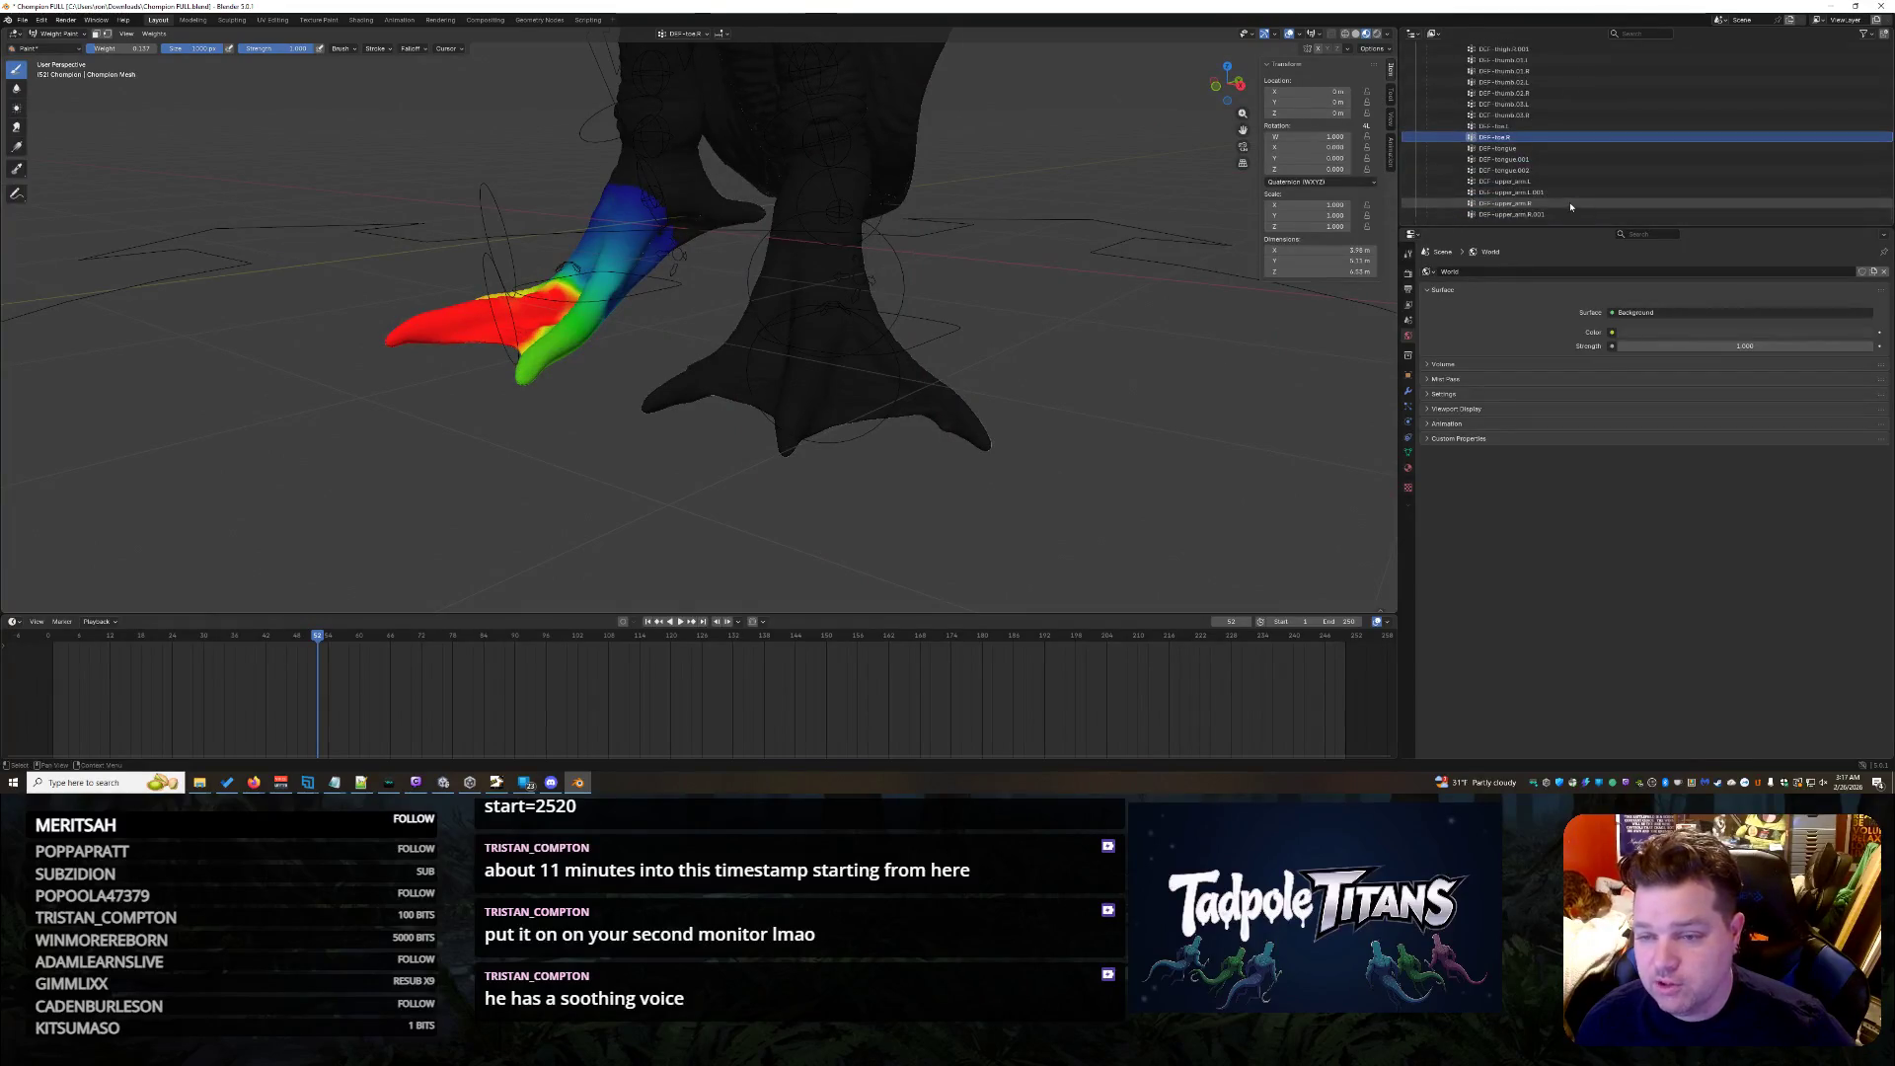
{"action": "scroll", "coordinate": [1577, 200], "scroll_direction": "up", "scroll_amount": 3}
{"action": "scroll", "coordinate": [1581, 183], "scroll_direction": "up", "scroll_amount": 2}
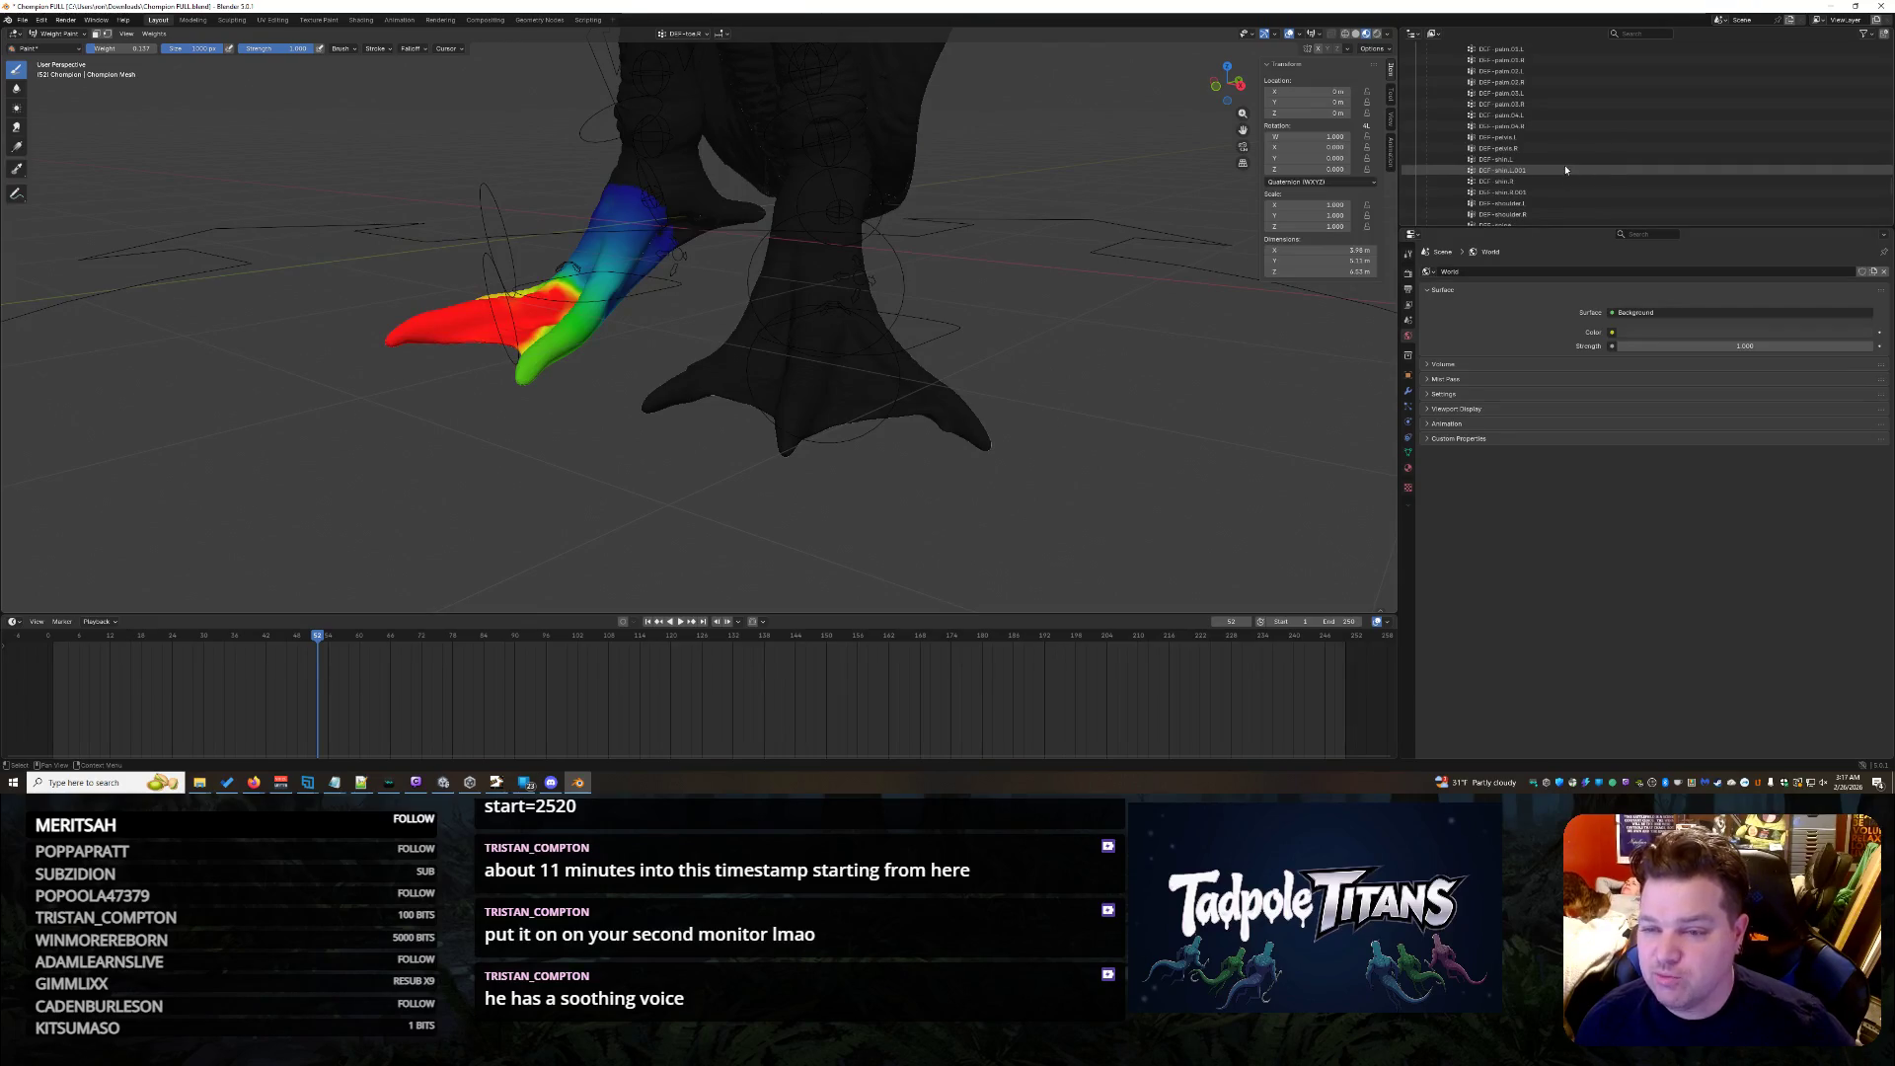
- Pick the shin bone's vertex group, add a little weight to the shin and review its coverage over the leg and foot
{"action": "left_click", "coordinate": [1503, 158]}
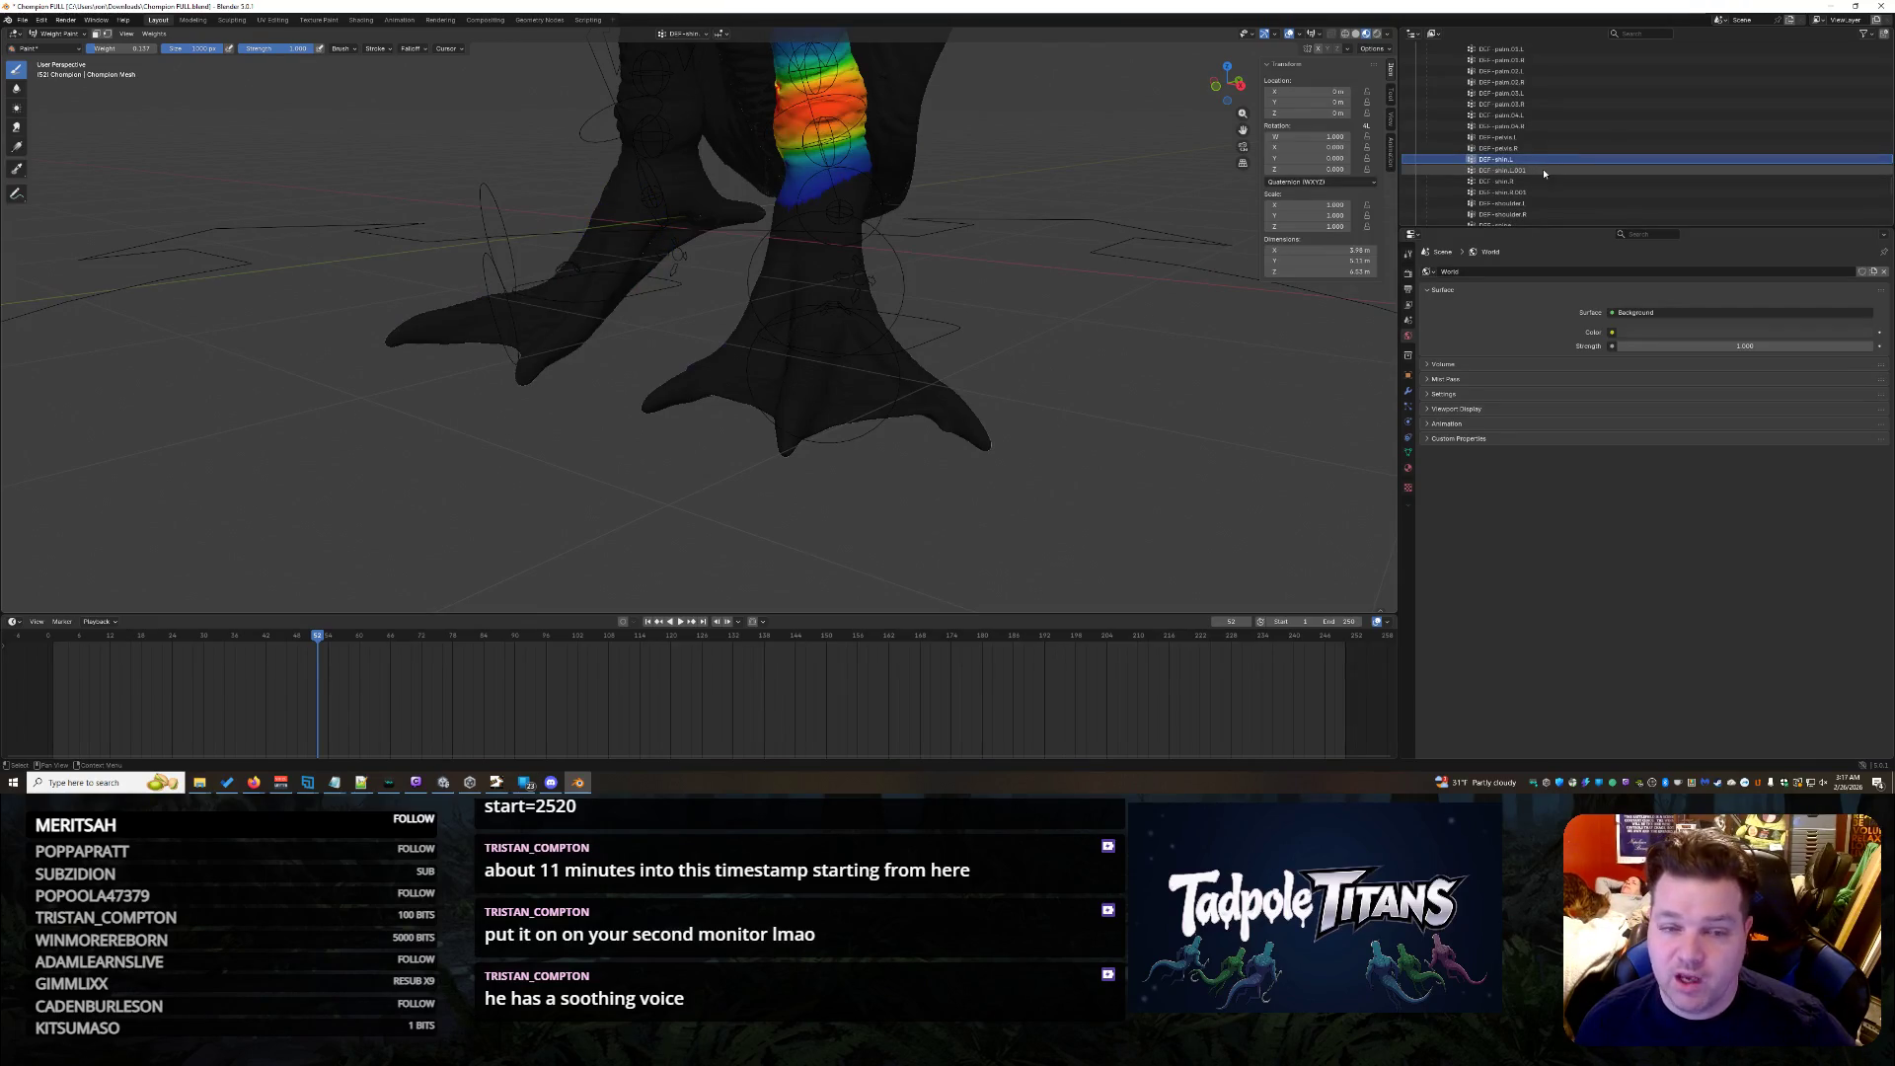
{"action": "left_click", "coordinate": [1544, 171]}
{"action": "scroll", "coordinate": [852, 469], "scroll_direction": "up", "scroll_amount": 2}
{"action": "scroll", "coordinate": [851, 469], "scroll_direction": "up", "scroll_amount": 3}
{"action": "scroll", "coordinate": [851, 470], "scroll_direction": "up", "scroll_amount": 3}
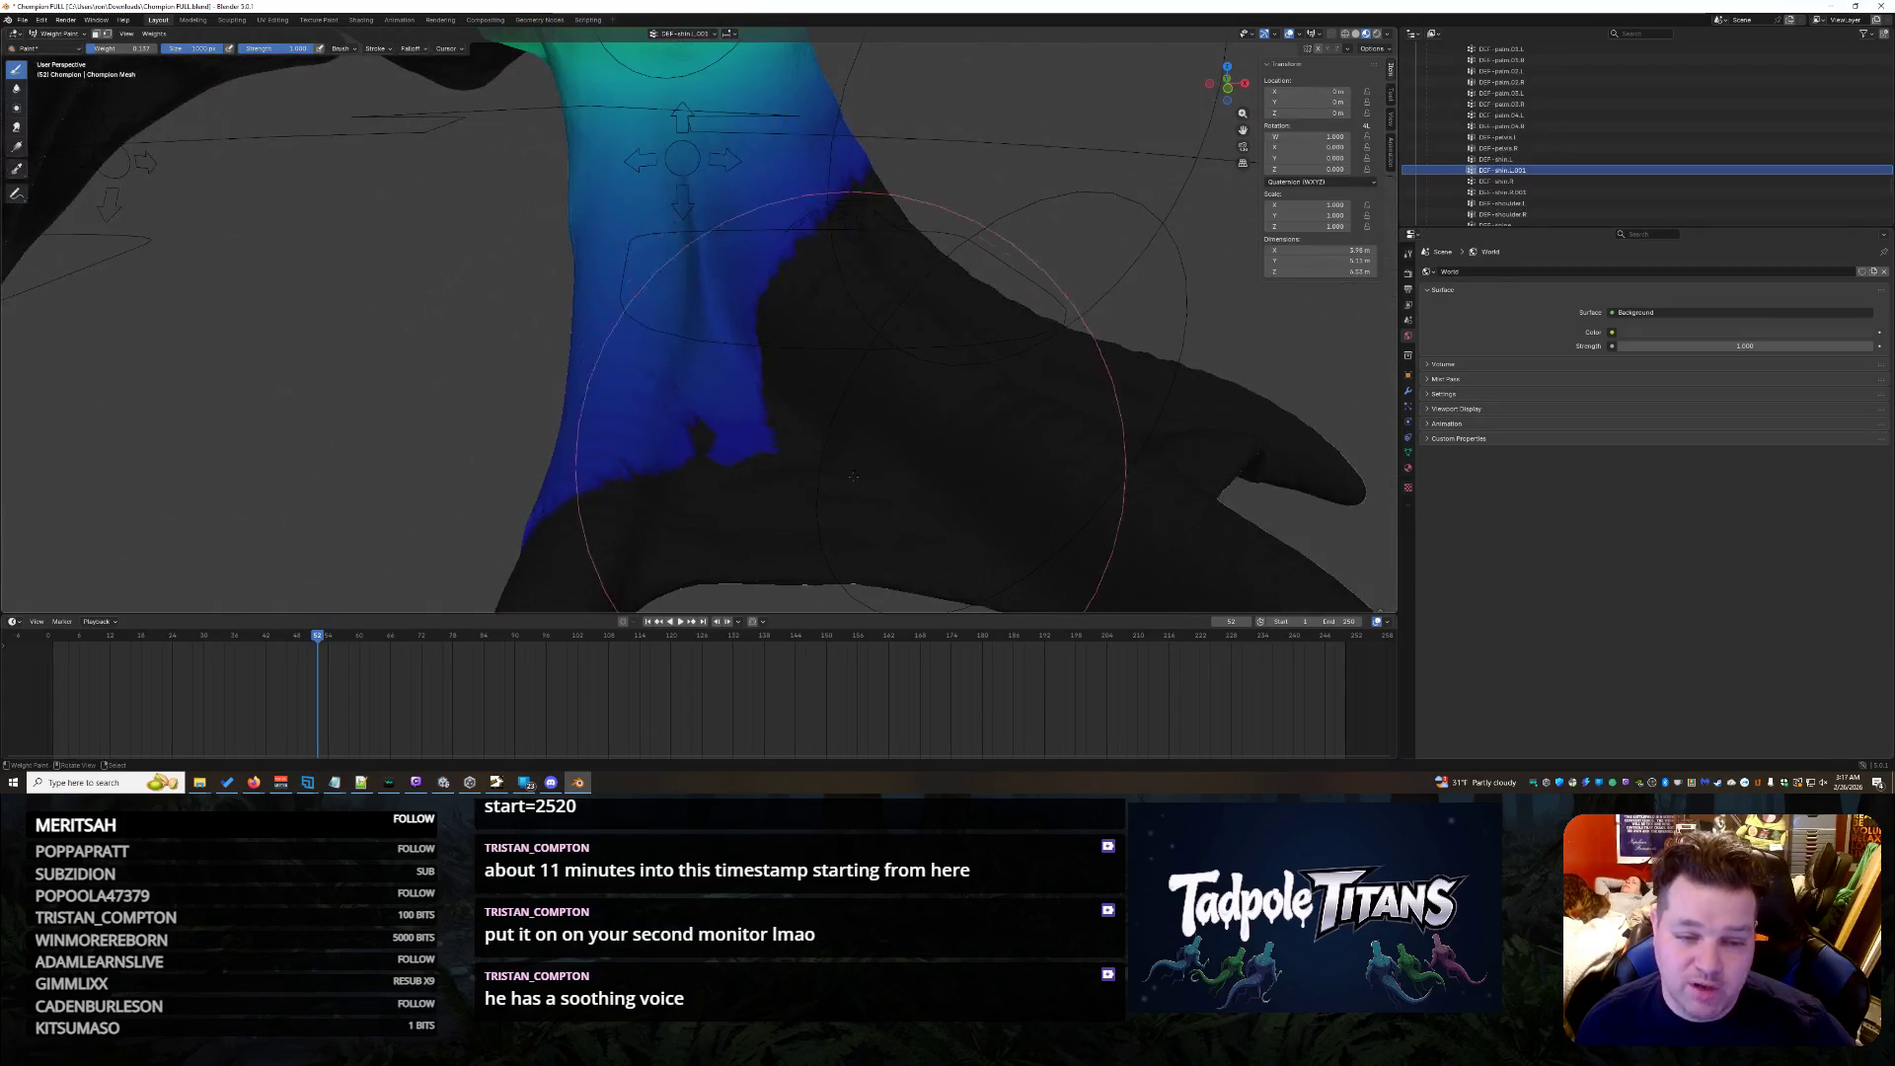
{"action": "left_click", "coordinate": [781, 422]}
{"action": "mouse_move", "coordinate": [780, 422]}
{"action": "middle_mouse_down"}
{"action": "mouse_move", "coordinate": [807, 280]}
{"action": "mouse_move", "coordinate": [777, 397]}
{"action": "mouse_move", "coordinate": [326, 125]}
{"action": "middle_mouse_up"}
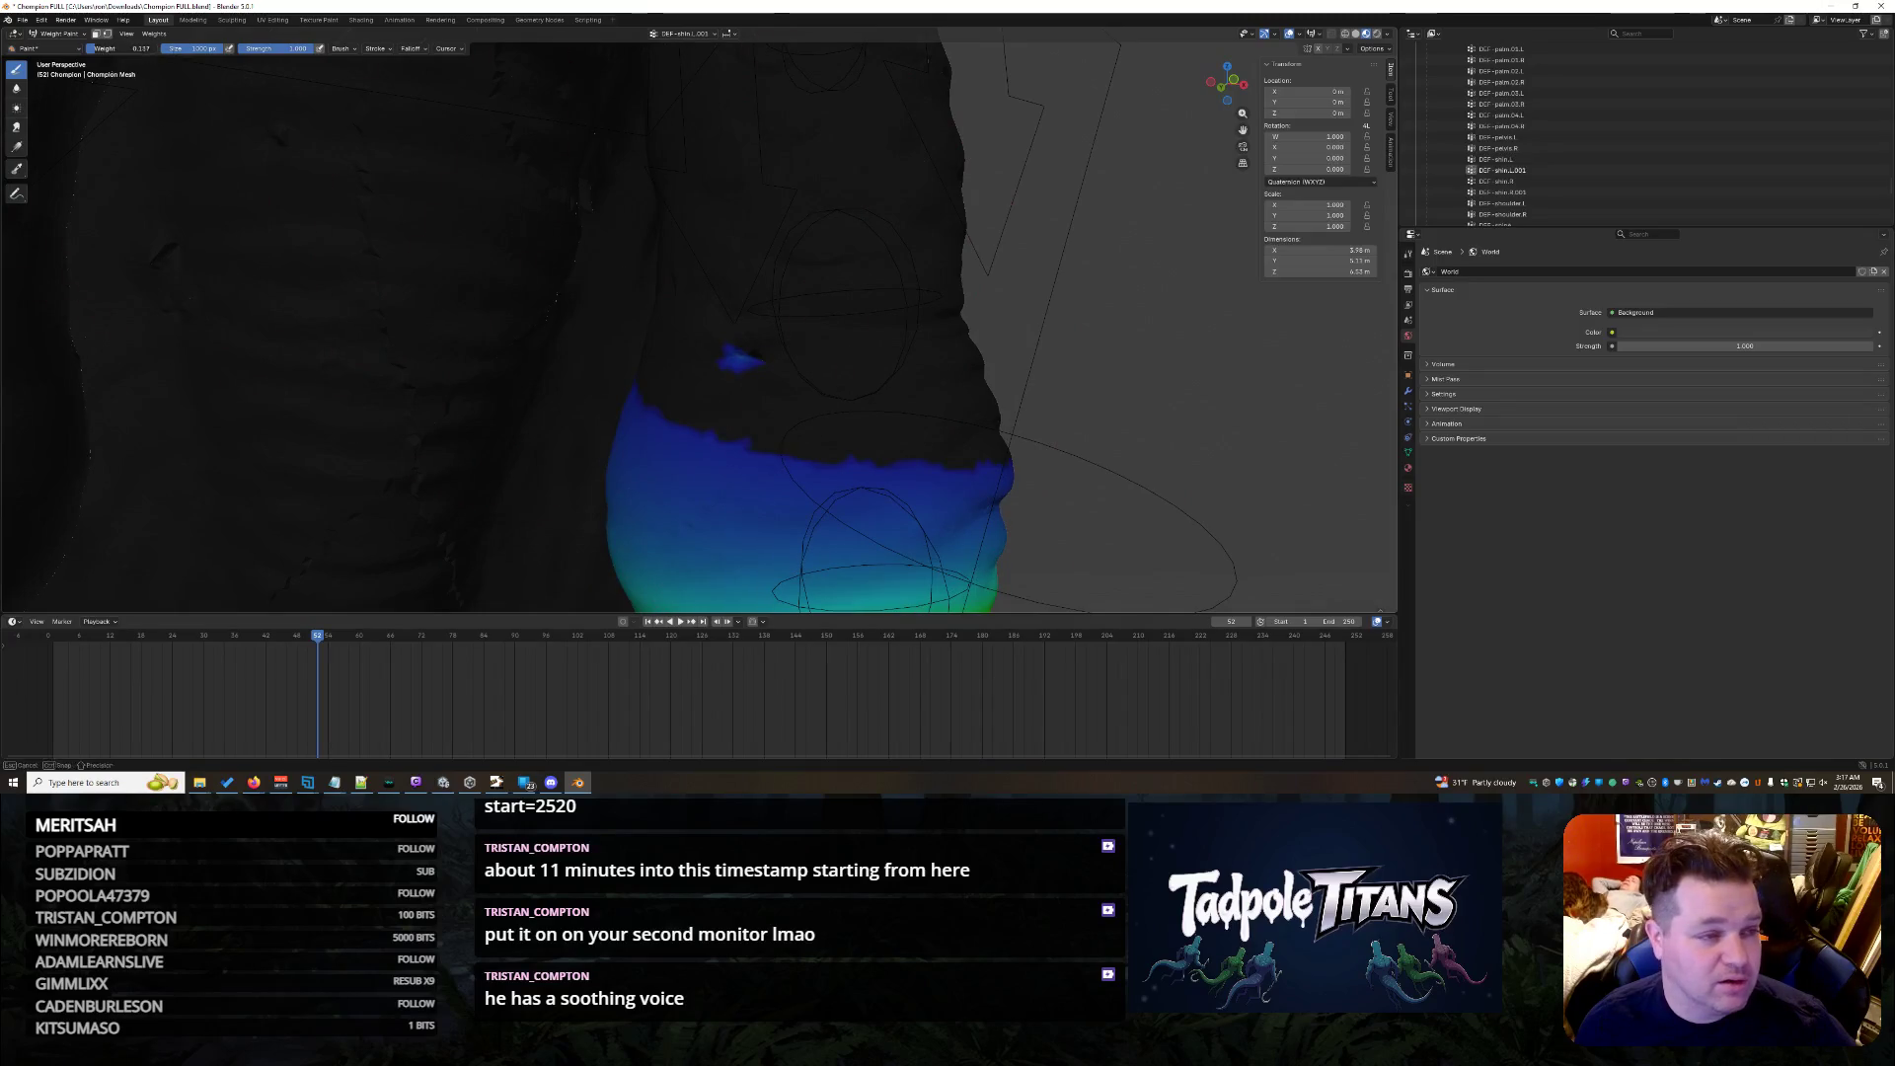
{"action": "mouse_move", "coordinate": [736, 355]}
{"action": "middle_mouse_down"}
{"action": "mouse_move", "coordinate": [1144, 345]}
{"action": "mouse_move", "coordinate": [992, 446]}
{"action": "mouse_move", "coordinate": [930, 416]}
{"action": "mouse_move", "coordinate": [848, 420]}
{"action": "middle_mouse_up"}
{"action": "mouse_move", "coordinate": [1046, 275]}
{"action": "middle_mouse_down"}
{"action": "mouse_move", "coordinate": [967, 296]}
{"action": "mouse_move", "coordinate": [1033, 284]}
{"action": "mouse_move", "coordinate": [271, 133]}
{"action": "middle_mouse_up"}
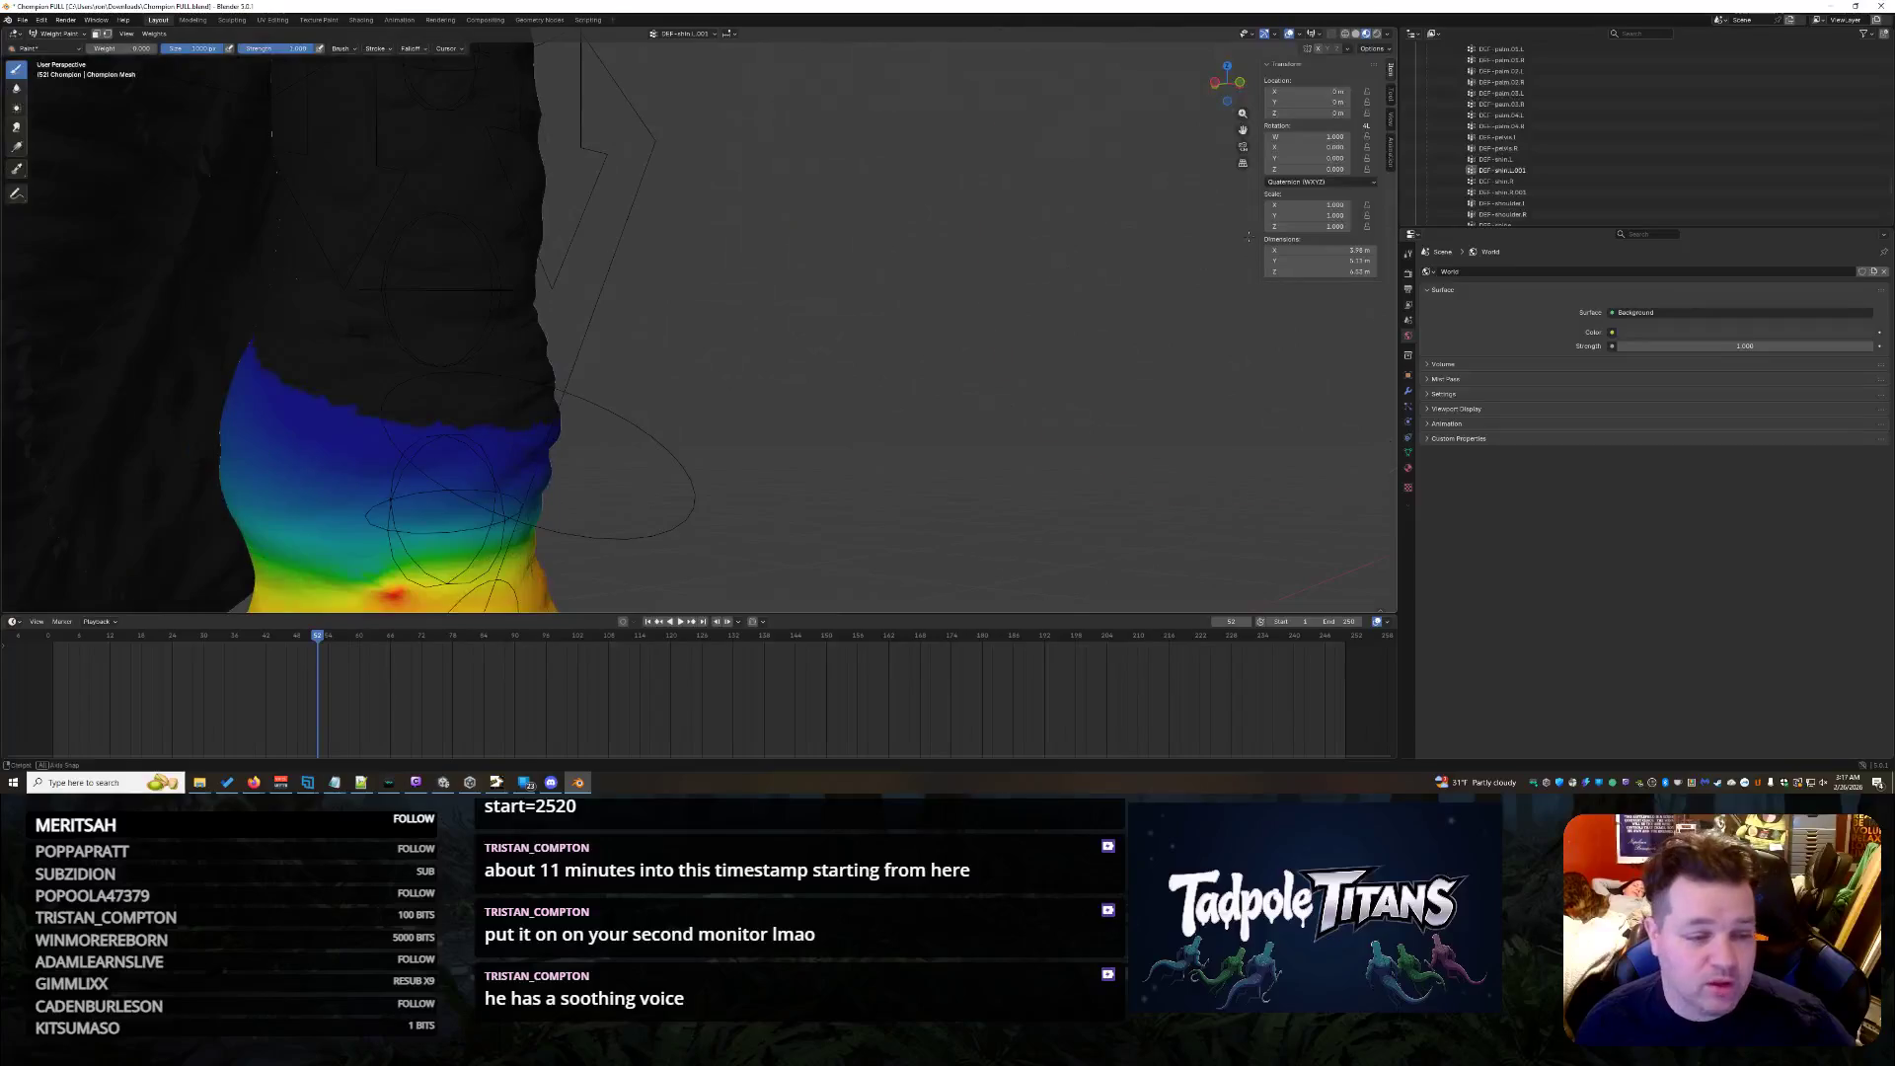
{"action": "middle_click_drag", "start_coordinate": [379, 312], "coordinate": [1306, 197]}
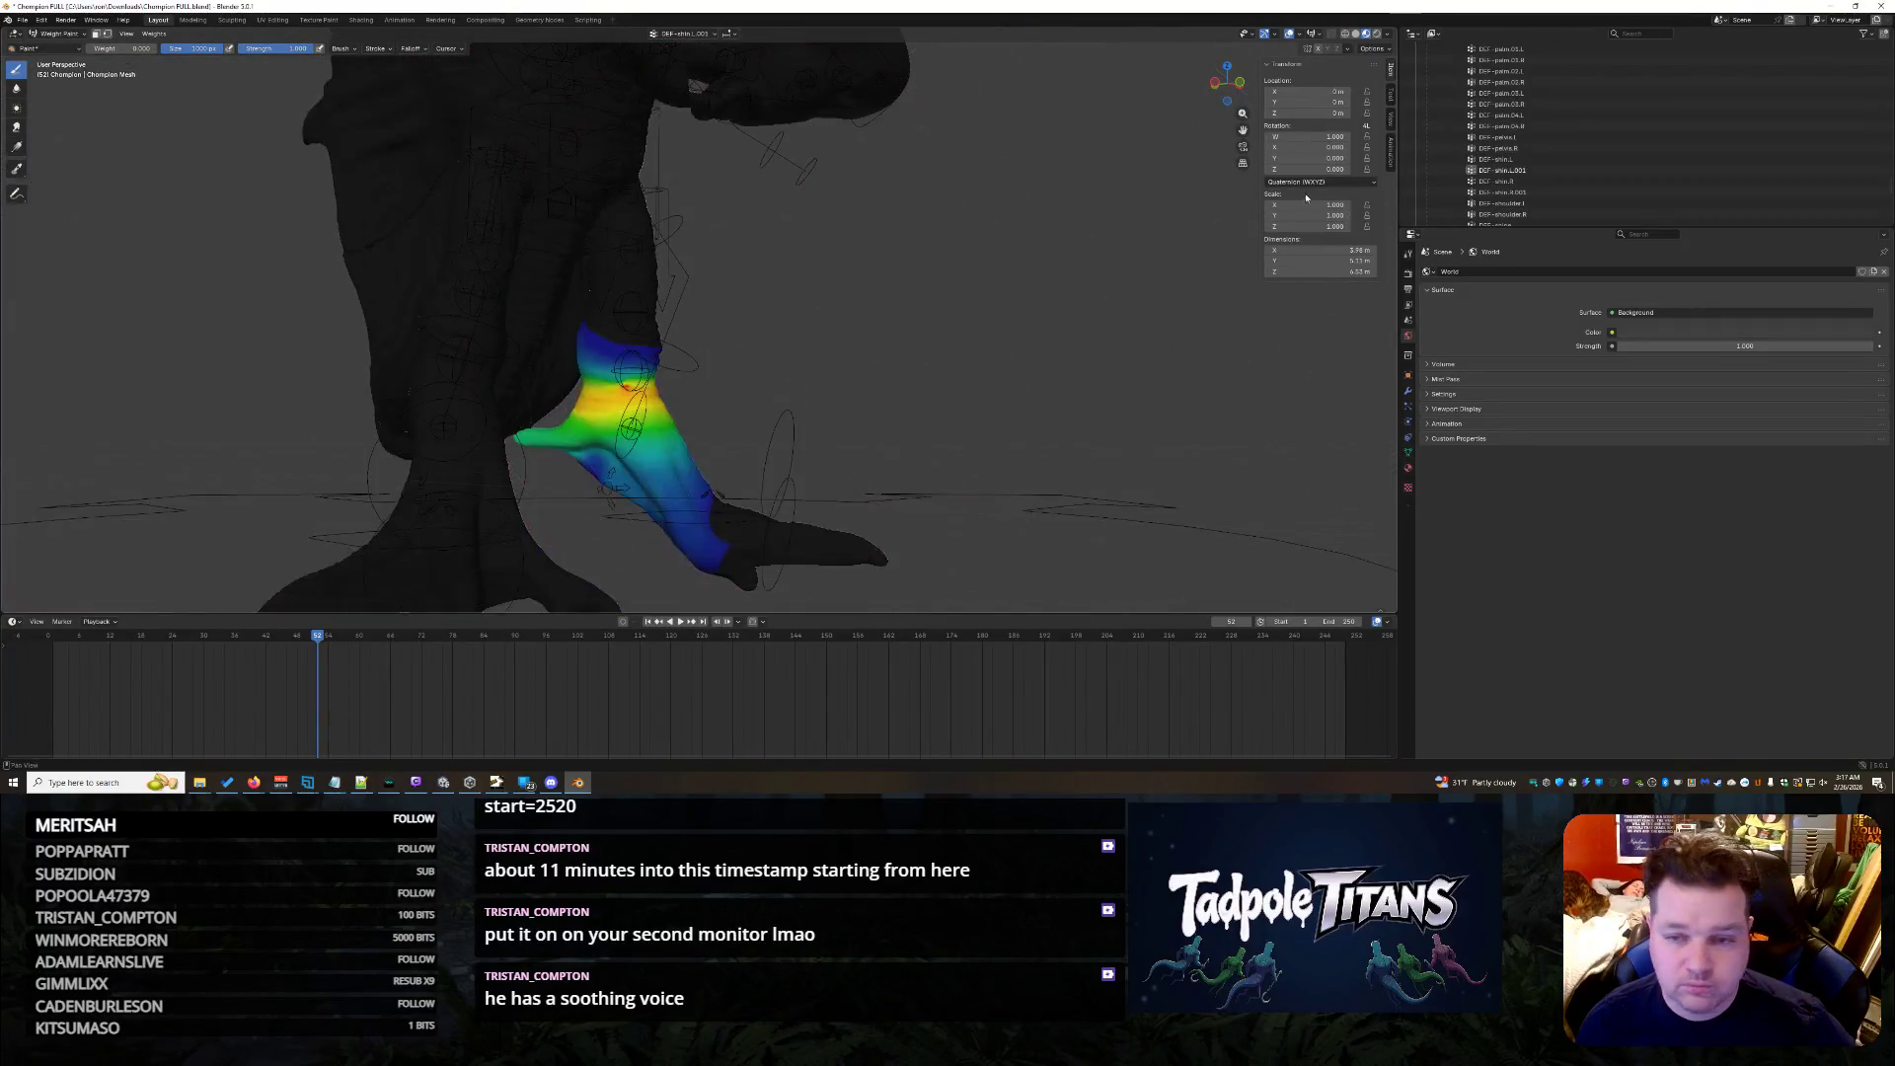
- Show two further DEF leg bones' weight maps in turn and orbit to review their bands on the leg
{"action": "left_click", "coordinate": [1510, 161]}
{"action": "scroll", "coordinate": [628, 372], "scroll_direction": "up", "scroll_amount": 5}
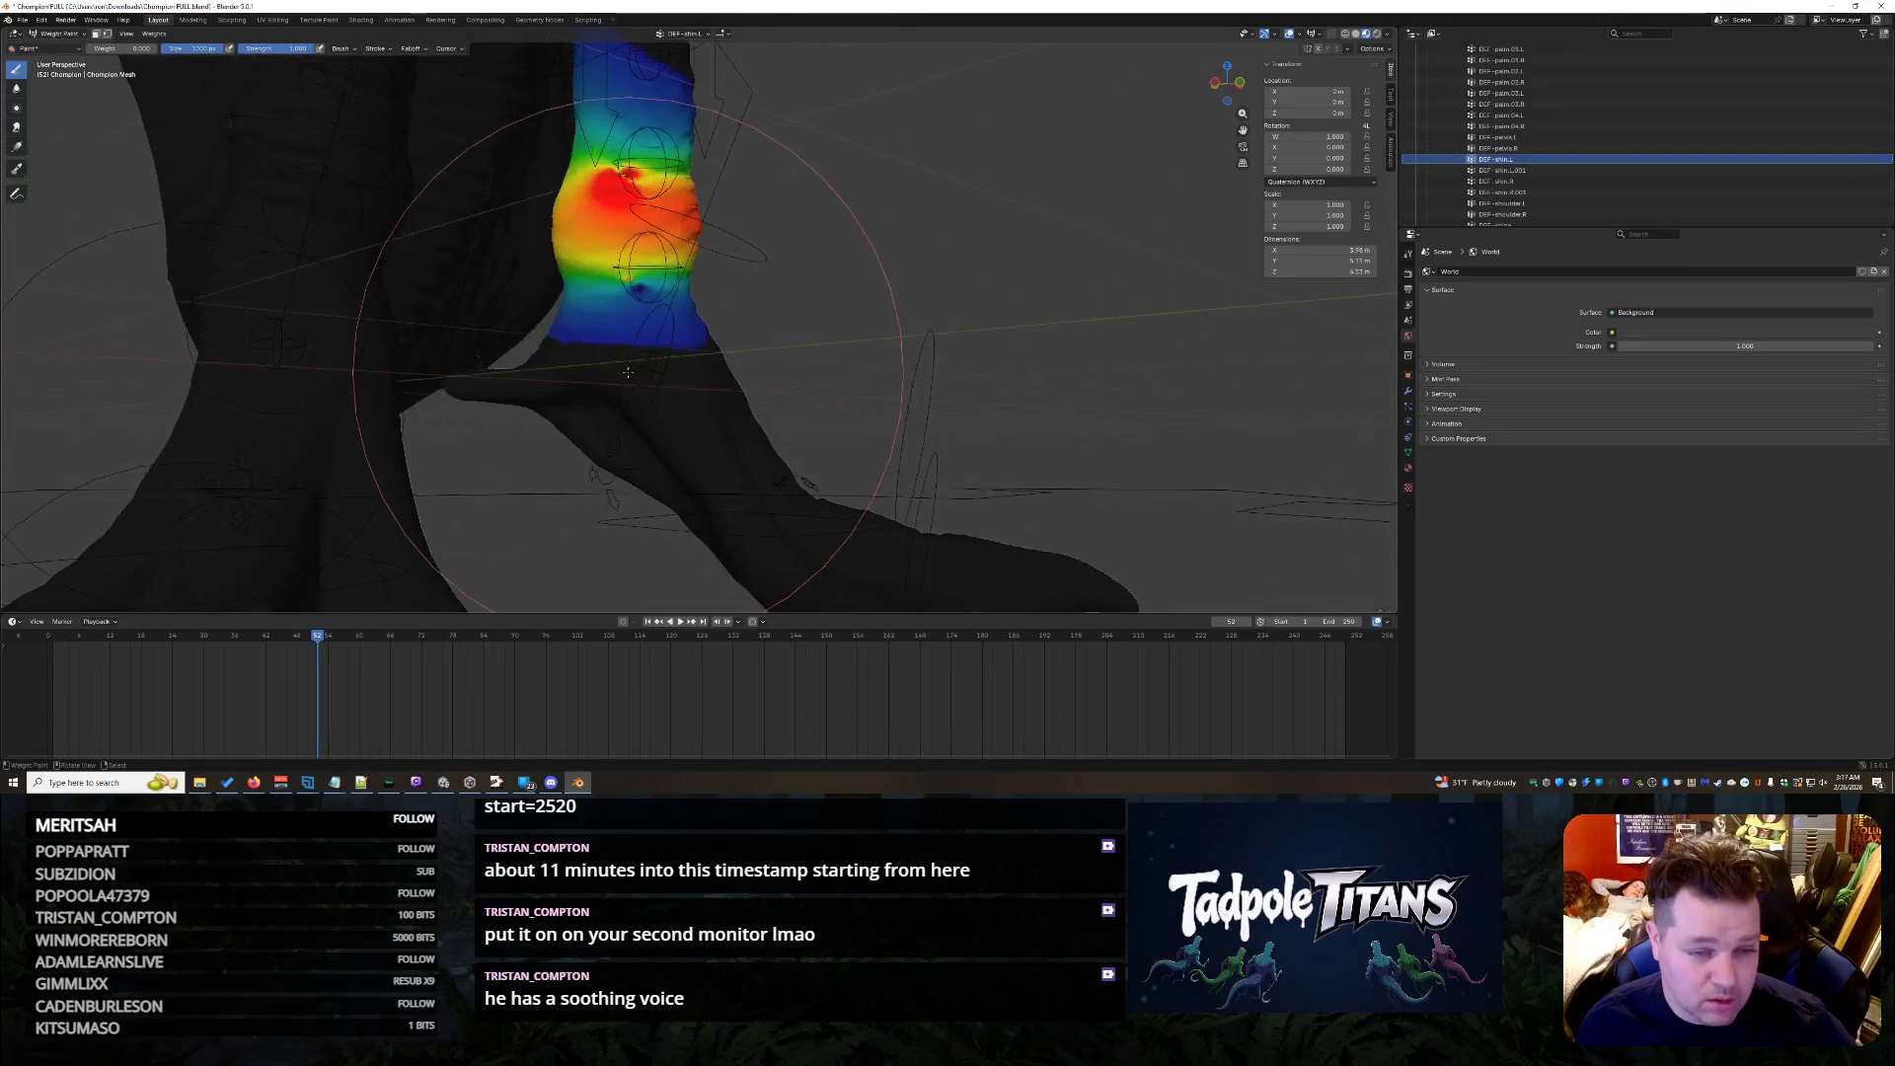
{"action": "mouse_move", "coordinate": [629, 372]}
{"action": "middle_mouse_down"}
{"action": "mouse_move", "coordinate": [498, 457]}
{"action": "mouse_move", "coordinate": [596, 465]}
{"action": "mouse_move", "coordinate": [601, 423]}
{"action": "middle_mouse_up"}
{"action": "middle_click_drag", "start_coordinate": [698, 344], "coordinate": [705, 334]}
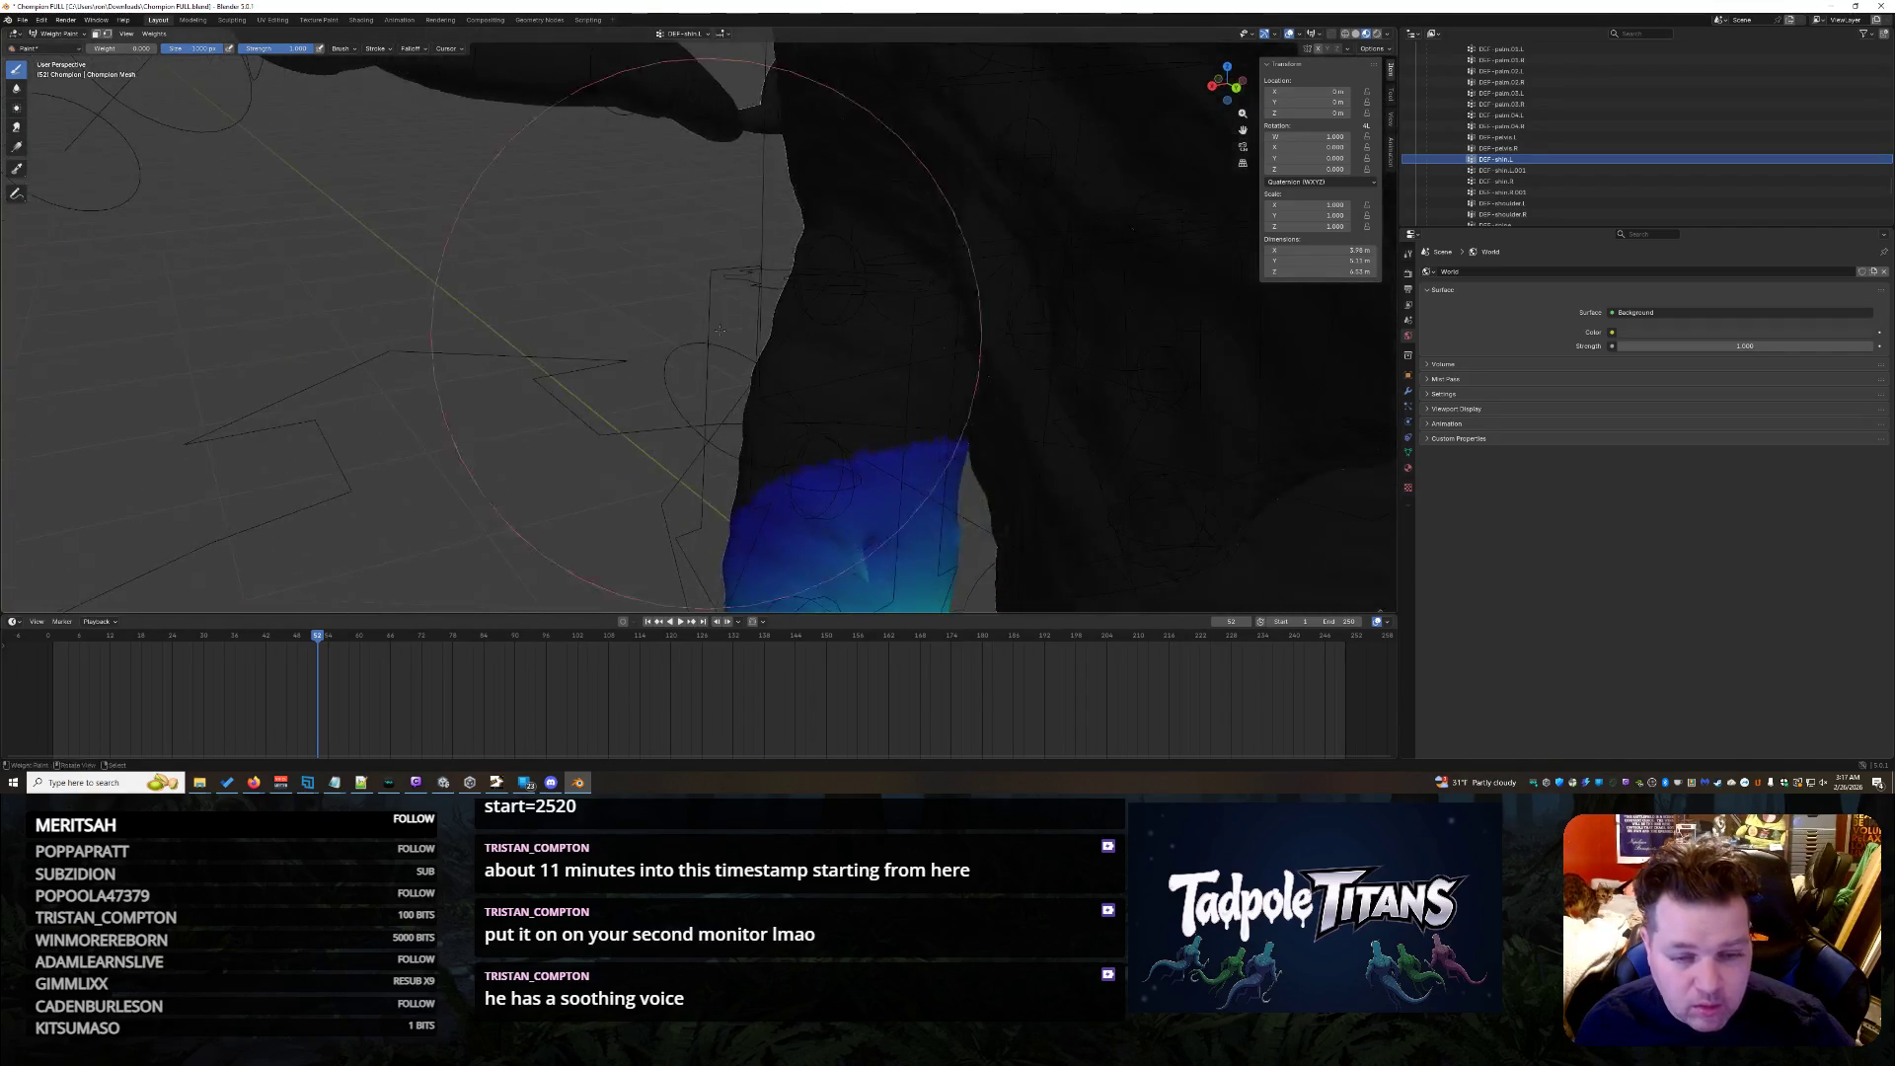
{"action": "middle_click_drag", "start_coordinate": [867, 356], "coordinate": [947, 341]}
{"action": "left_click", "coordinate": [1536, 192]}
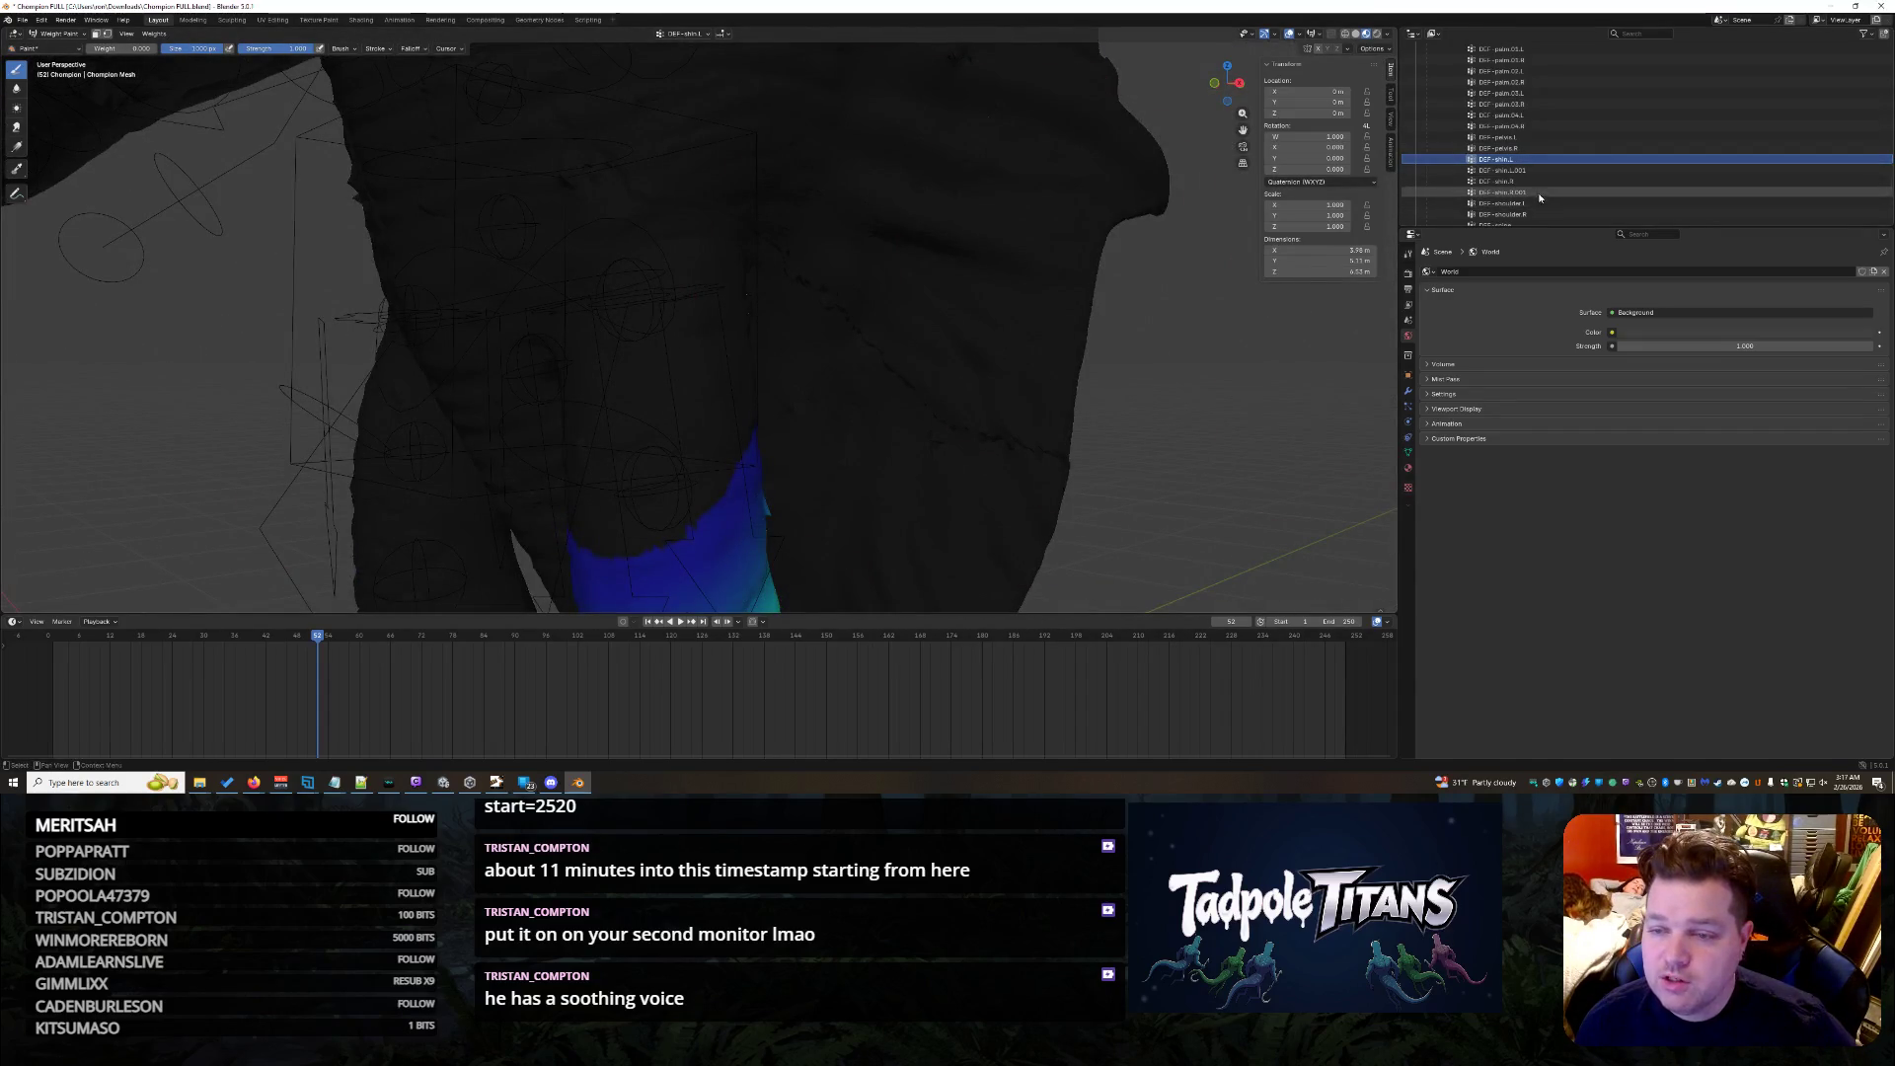
{"action": "mouse_move", "coordinate": [830, 445]}
{"action": "middle_mouse_down"}
{"action": "mouse_move", "coordinate": [498, 479]}
{"action": "mouse_move", "coordinate": [661, 493]}
{"action": "mouse_move", "coordinate": [811, 271]}
{"action": "mouse_move", "coordinate": [947, 317]}
{"action": "middle_mouse_up"}
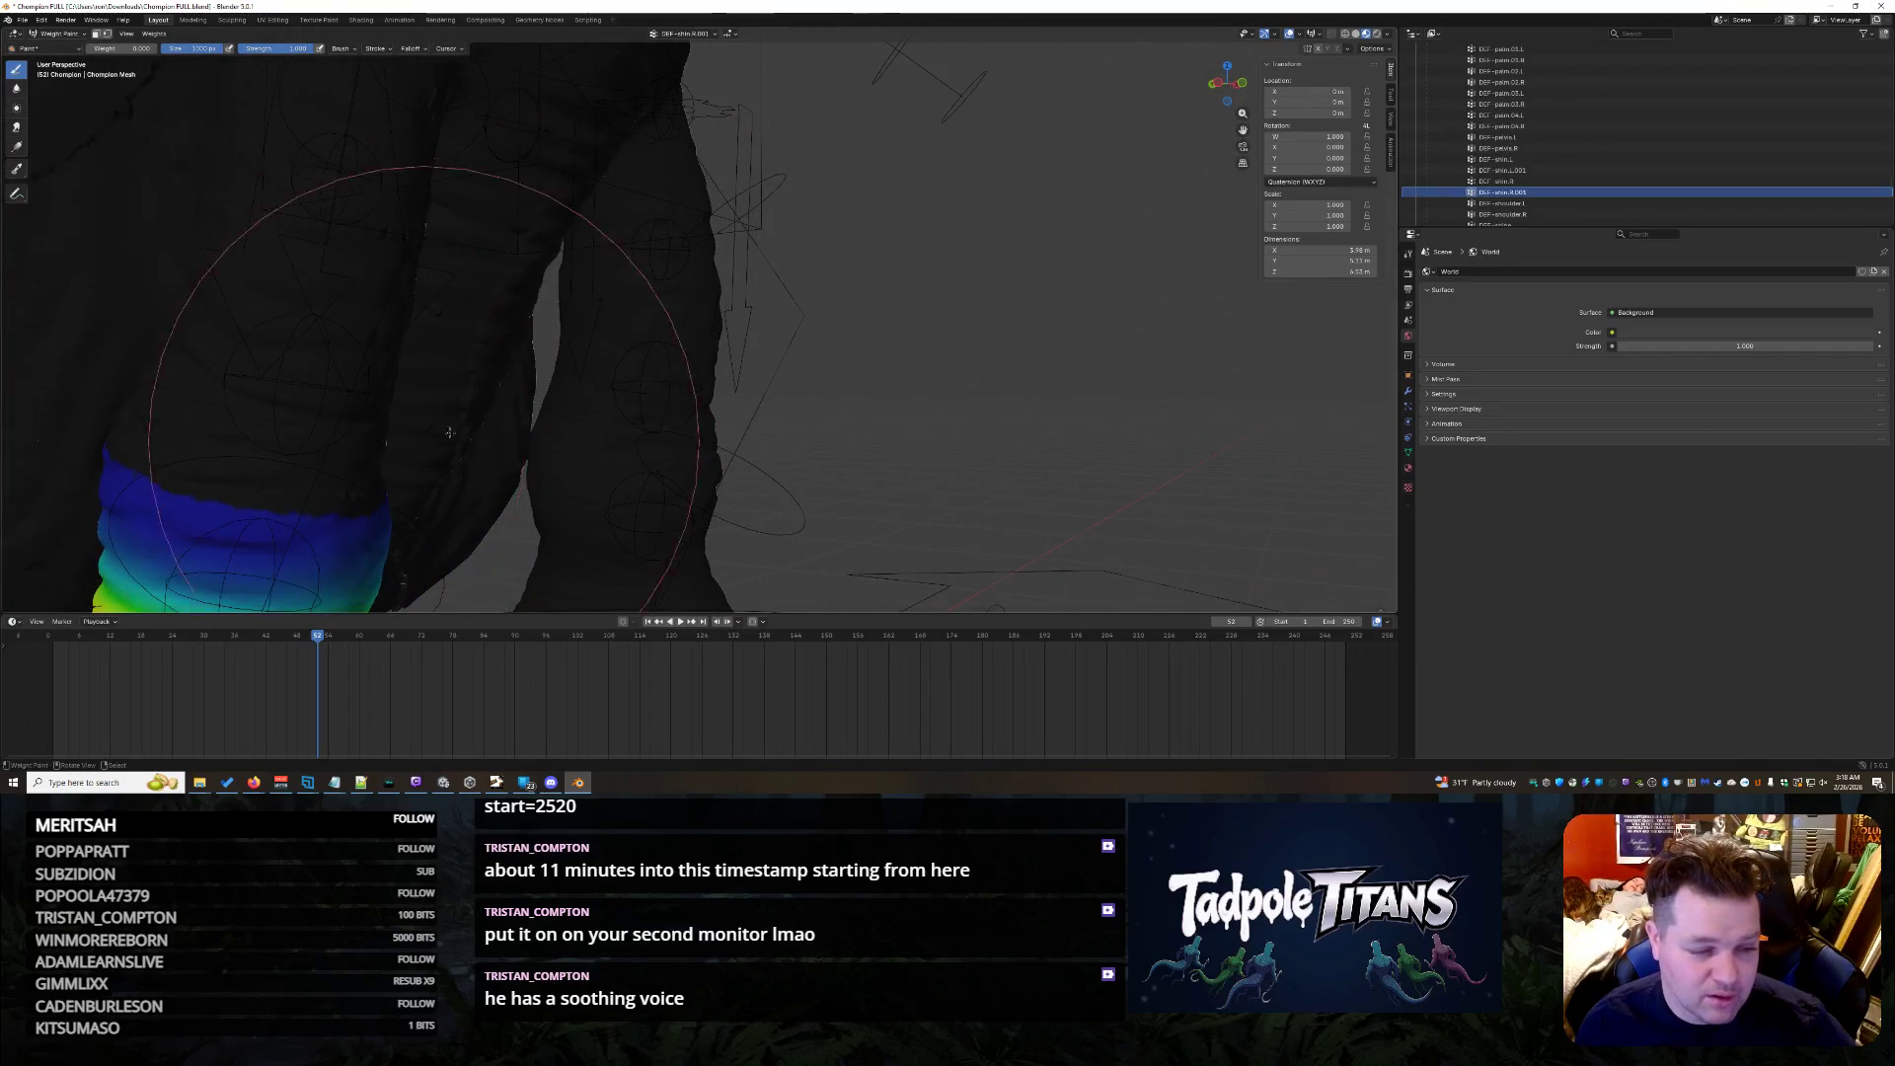
{"action": "middle_click_drag", "start_coordinate": [289, 448], "coordinate": [392, 428]}
{"action": "middle_click_drag", "start_coordinate": [230, 421], "coordinate": [308, 381]}
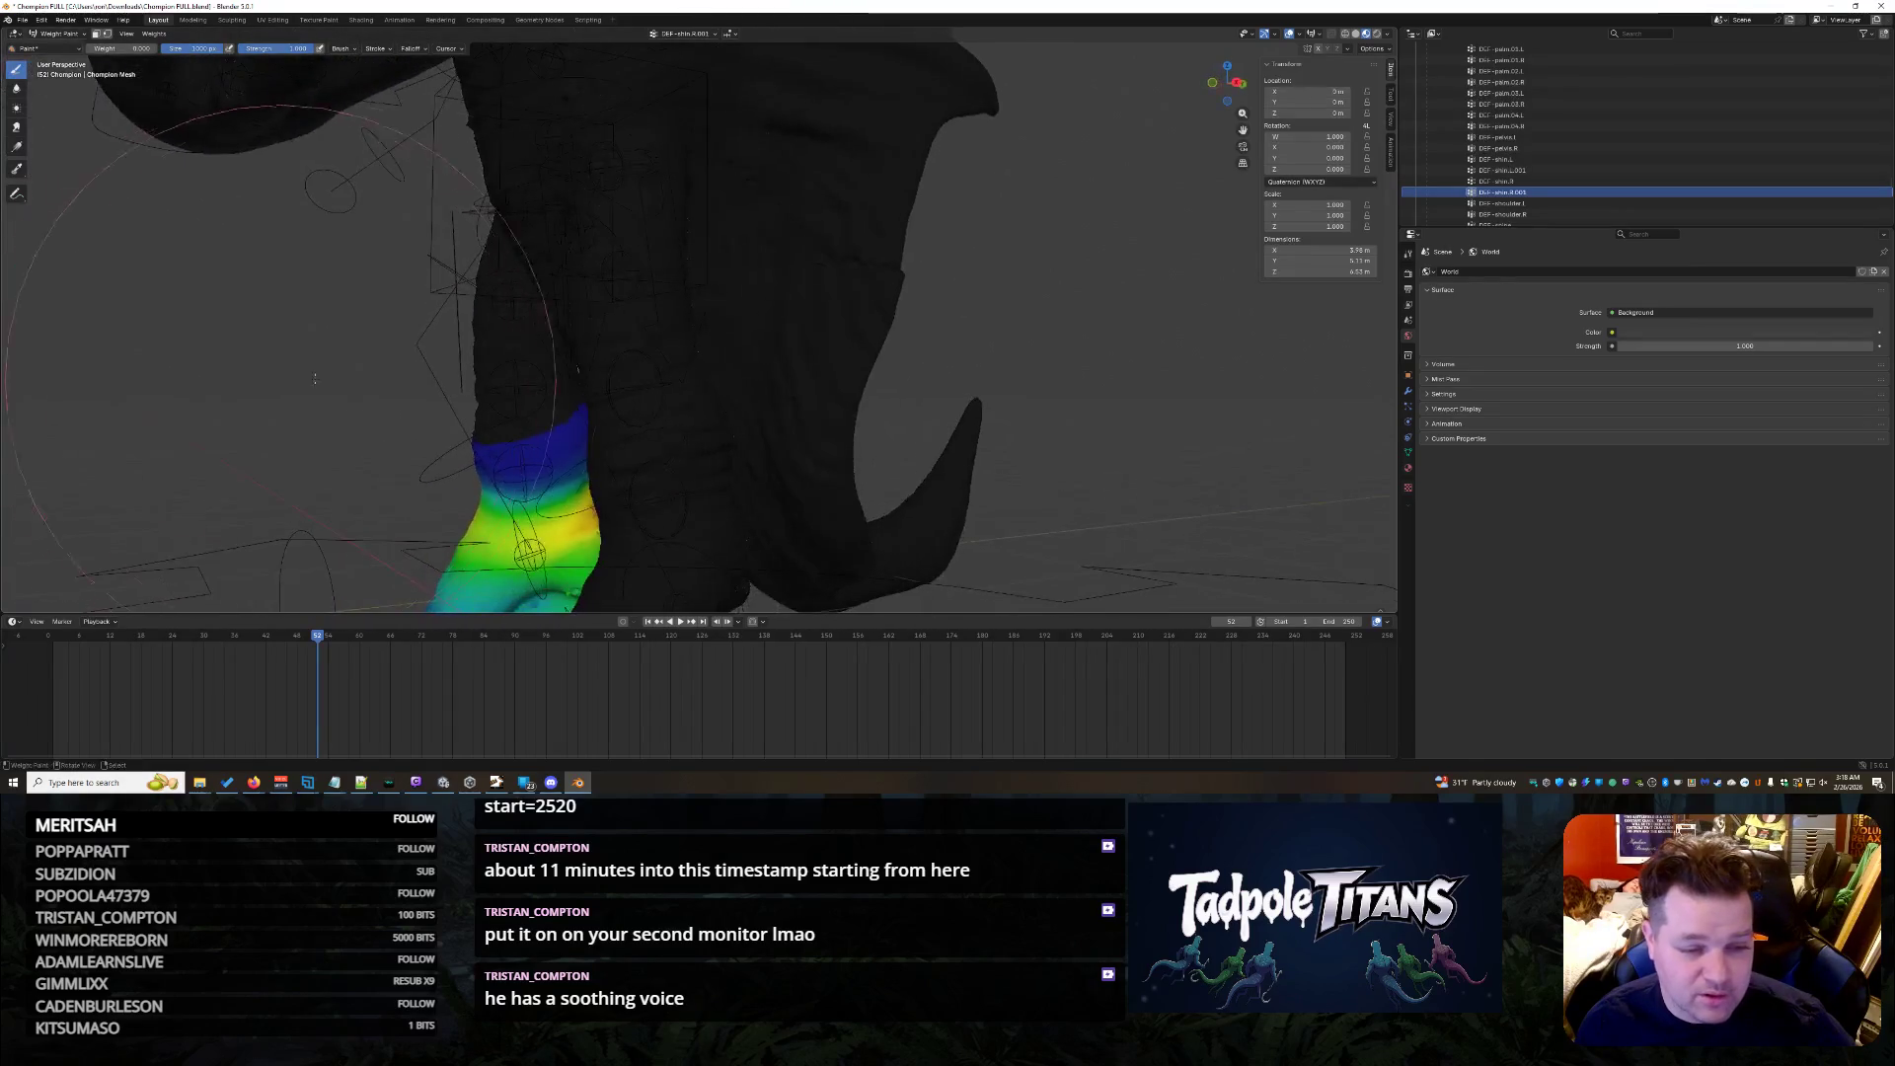
{"action": "mouse_move", "coordinate": [543, 359]}
{"action": "middle_mouse_down"}
{"action": "mouse_move", "coordinate": [529, 516]}
{"action": "mouse_move", "coordinate": [911, 294]}
{"action": "middle_mouse_up"}
{"action": "middle_click_drag", "start_coordinate": [1131, 371], "coordinate": [1150, 376]}
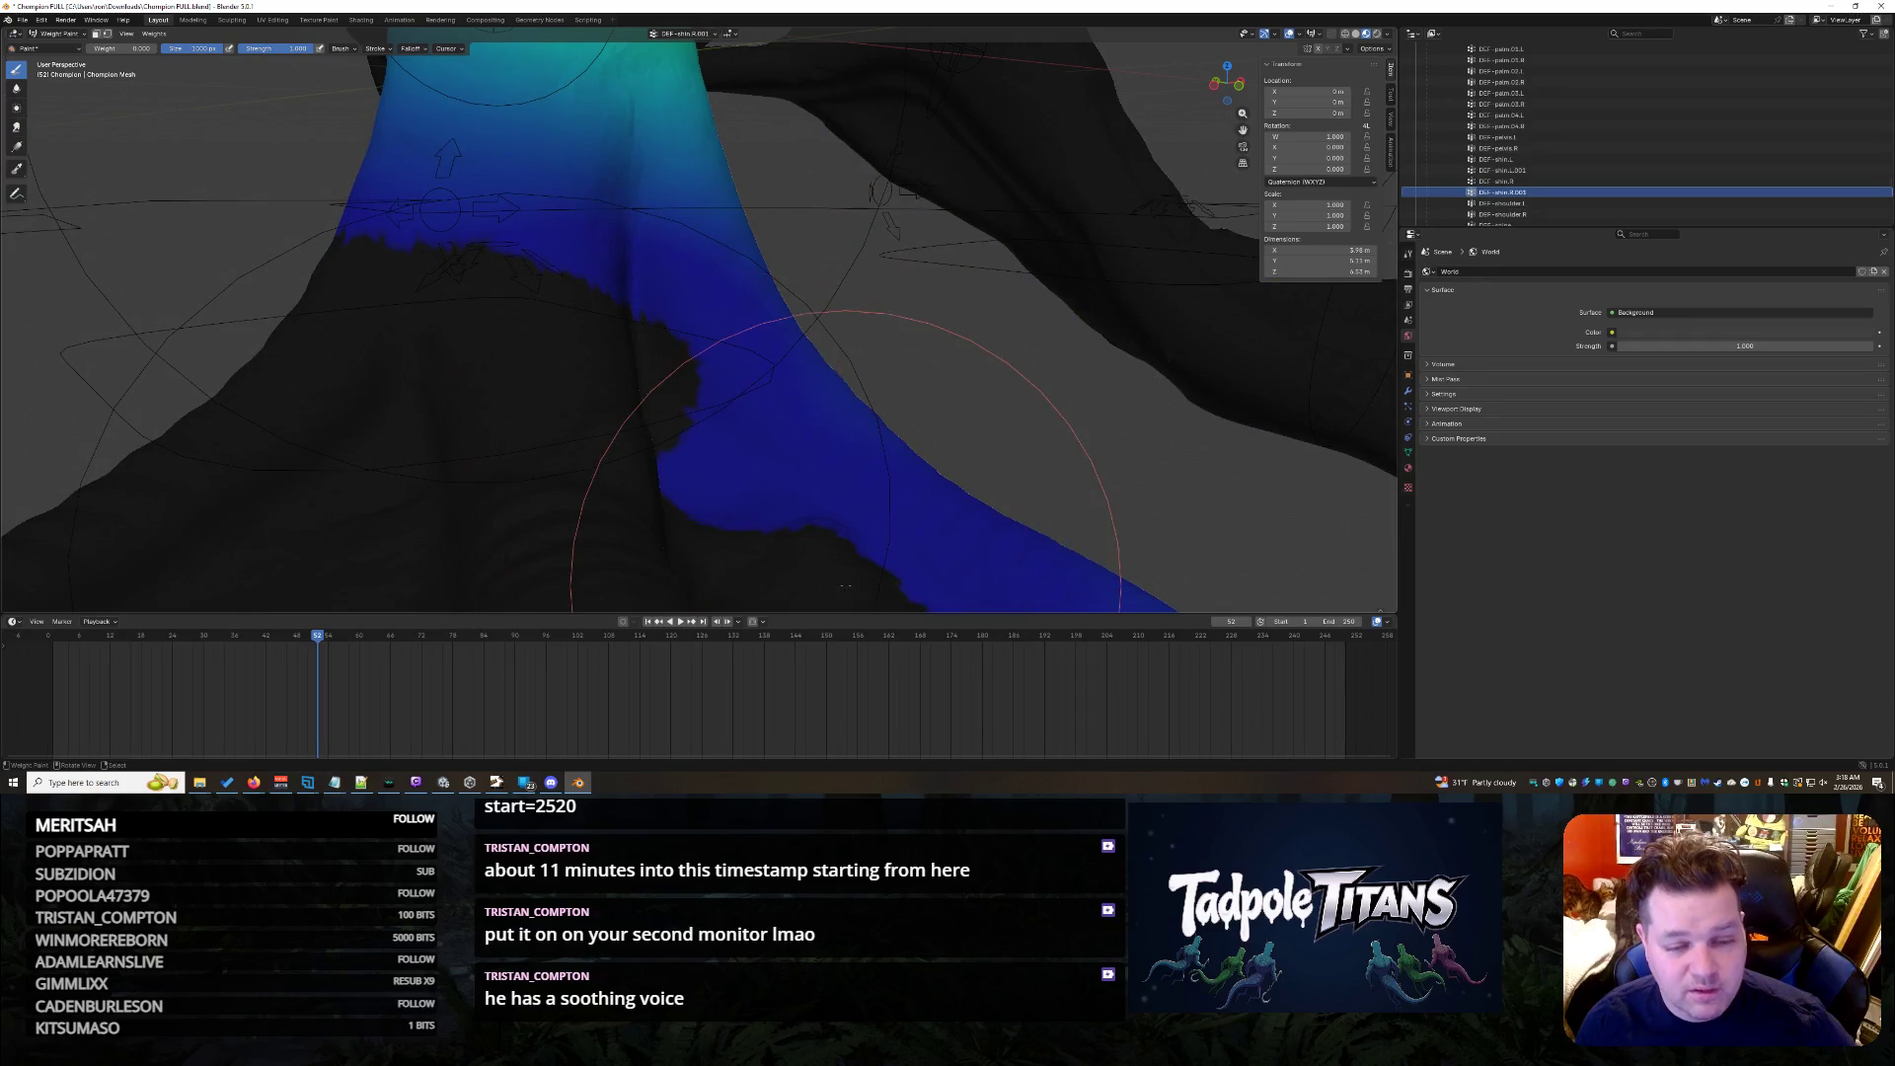
{"action": "scroll", "coordinate": [846, 585], "scroll_direction": "down", "scroll_amount": 4}
{"action": "scroll", "coordinate": [833, 497], "scroll_direction": "down", "scroll_amount": 1}
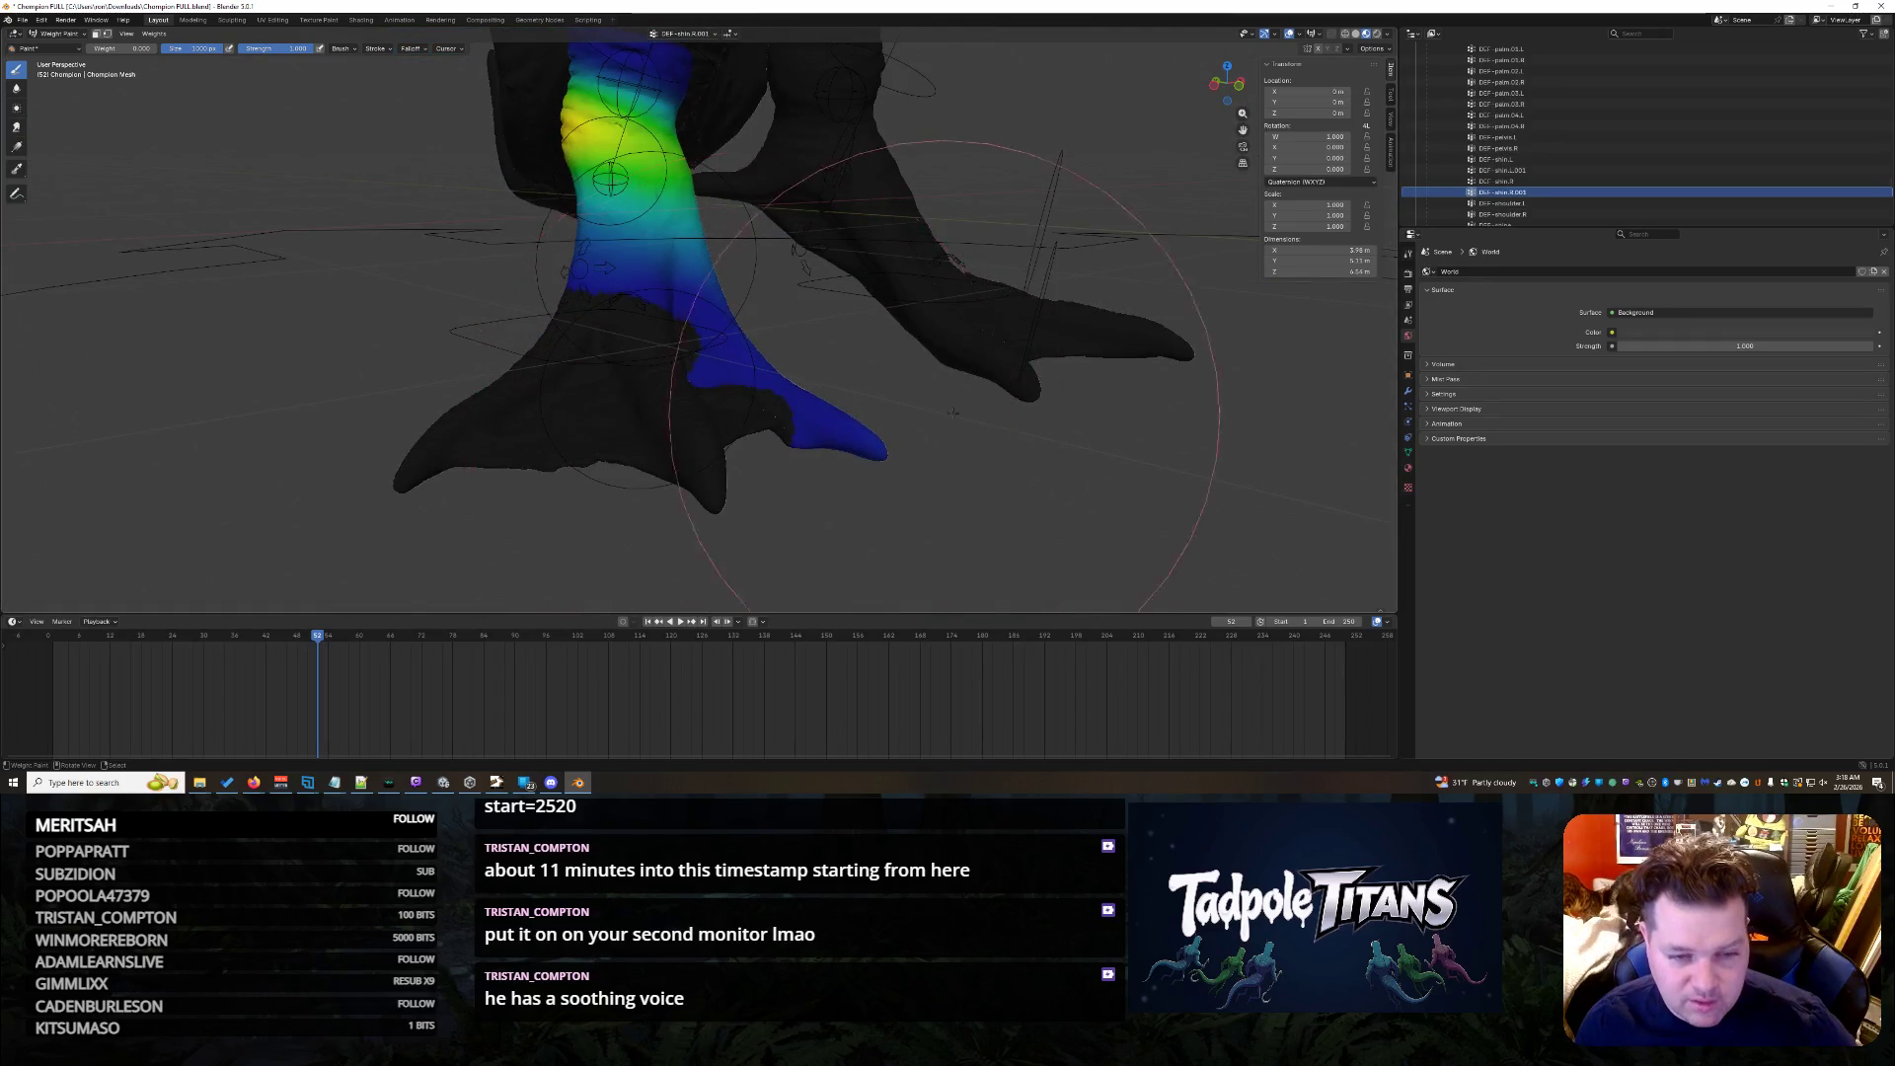
{"action": "middle_click_drag", "start_coordinate": [942, 378], "coordinate": [949, 445]}
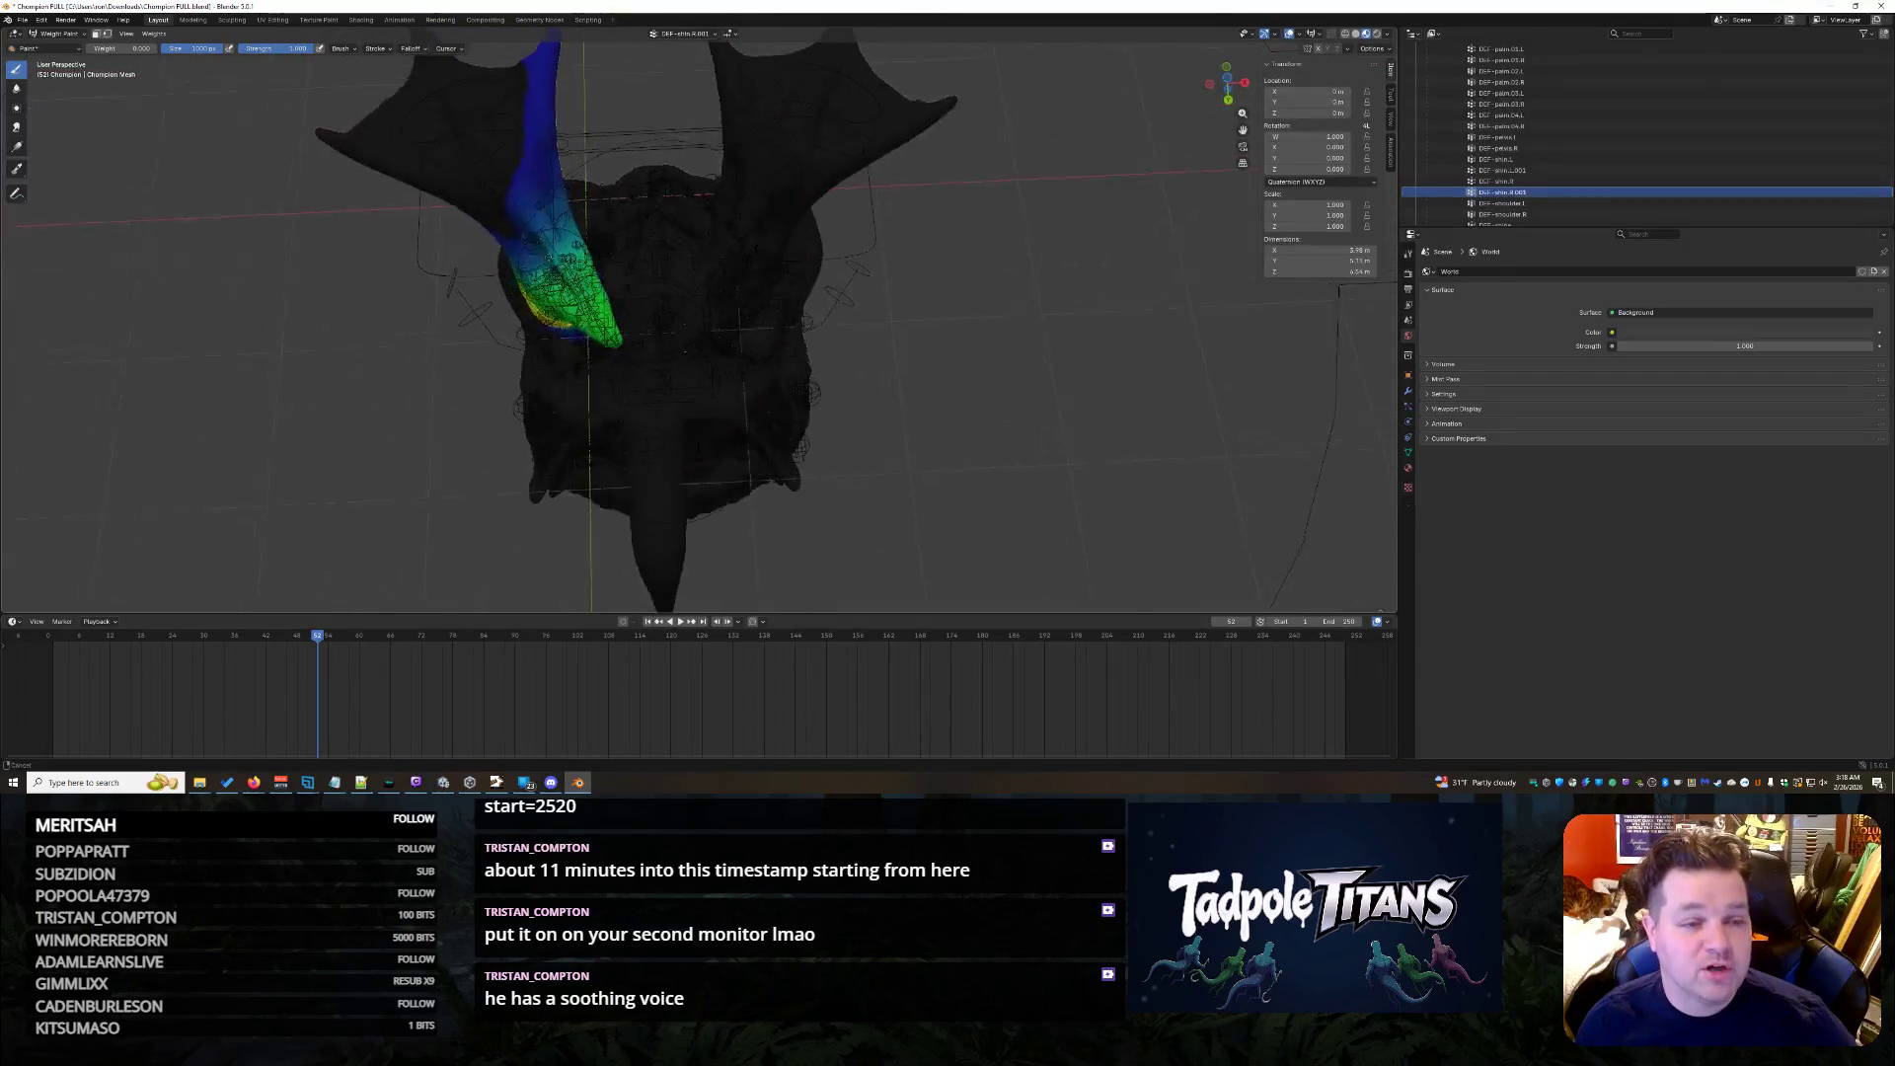
{"action": "scroll", "coordinate": [488, 474], "scroll_direction": "up", "scroll_amount": 3}
{"action": "scroll", "coordinate": [487, 474], "scroll_direction": "up", "scroll_amount": 3}
{"action": "scroll", "coordinate": [488, 474], "scroll_direction": "up", "scroll_amount": 2}
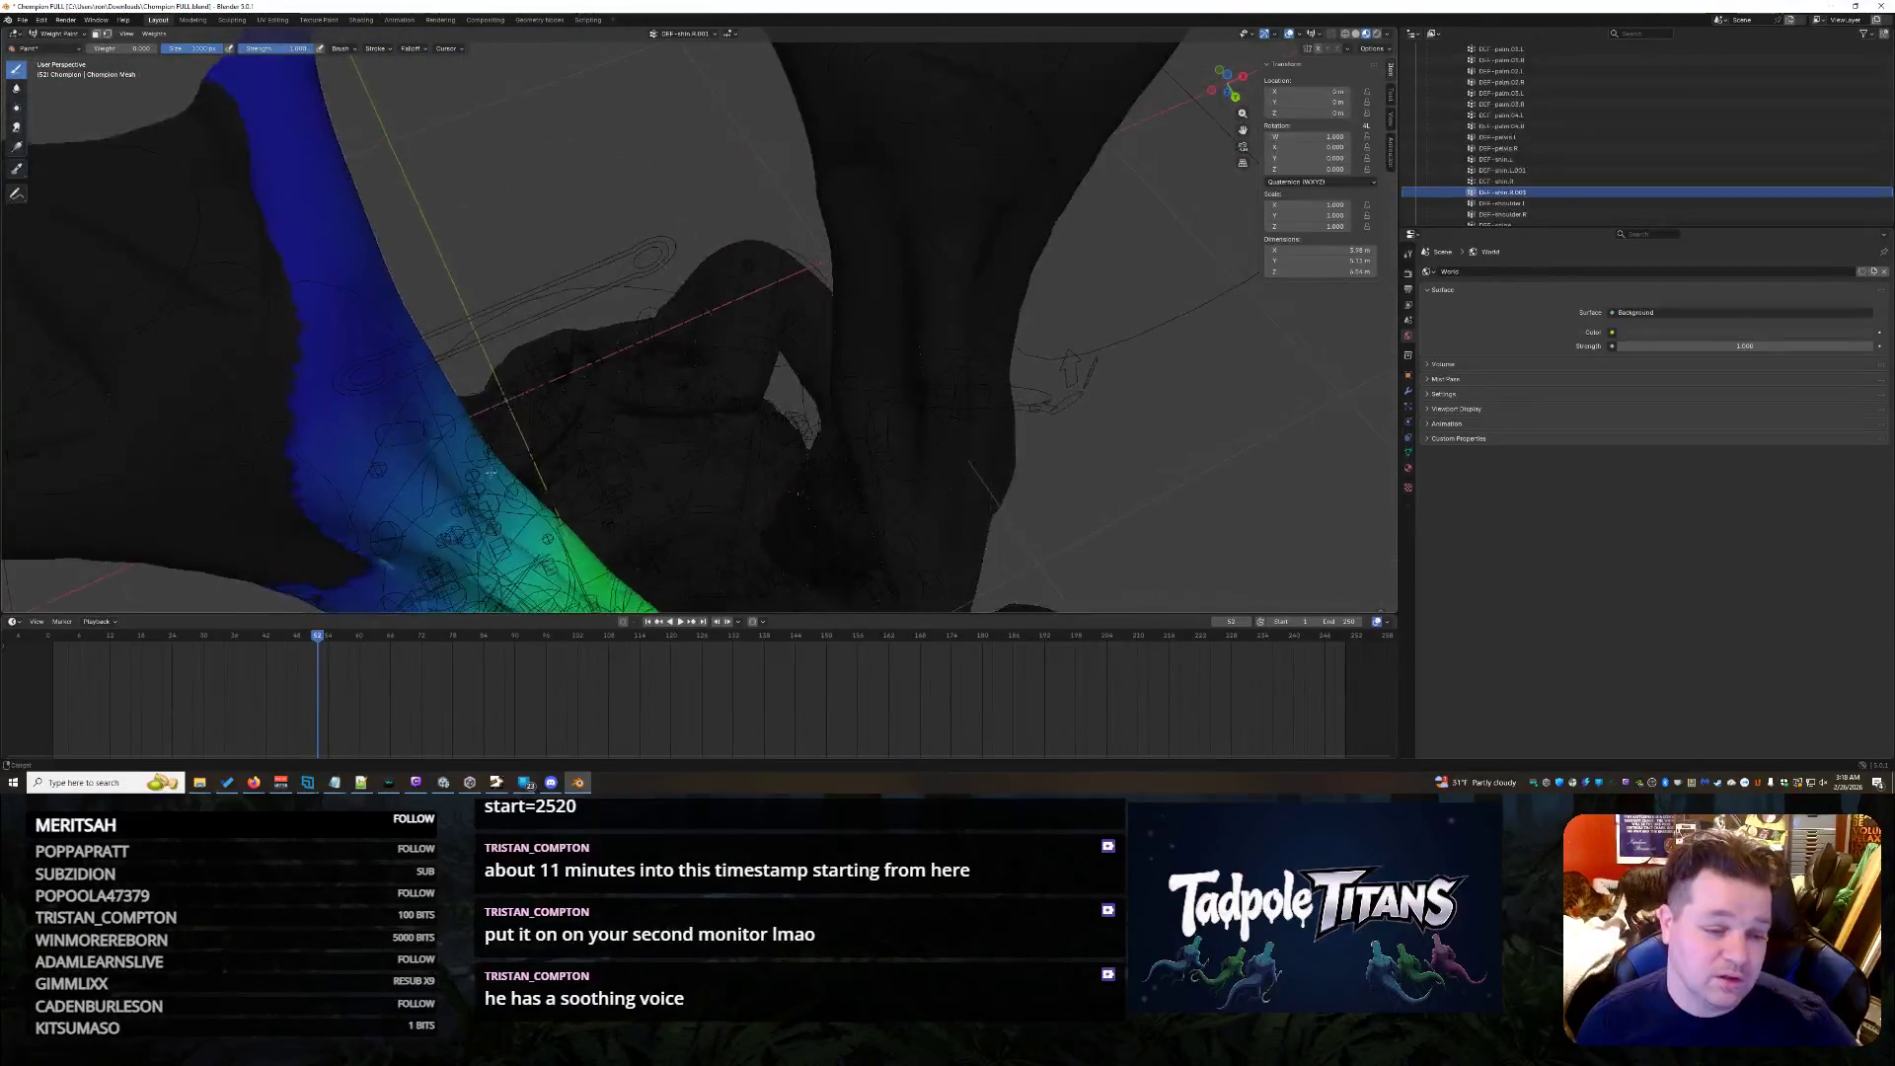
{"action": "middle_click_drag", "start_coordinate": [488, 474], "coordinate": [642, 285]}
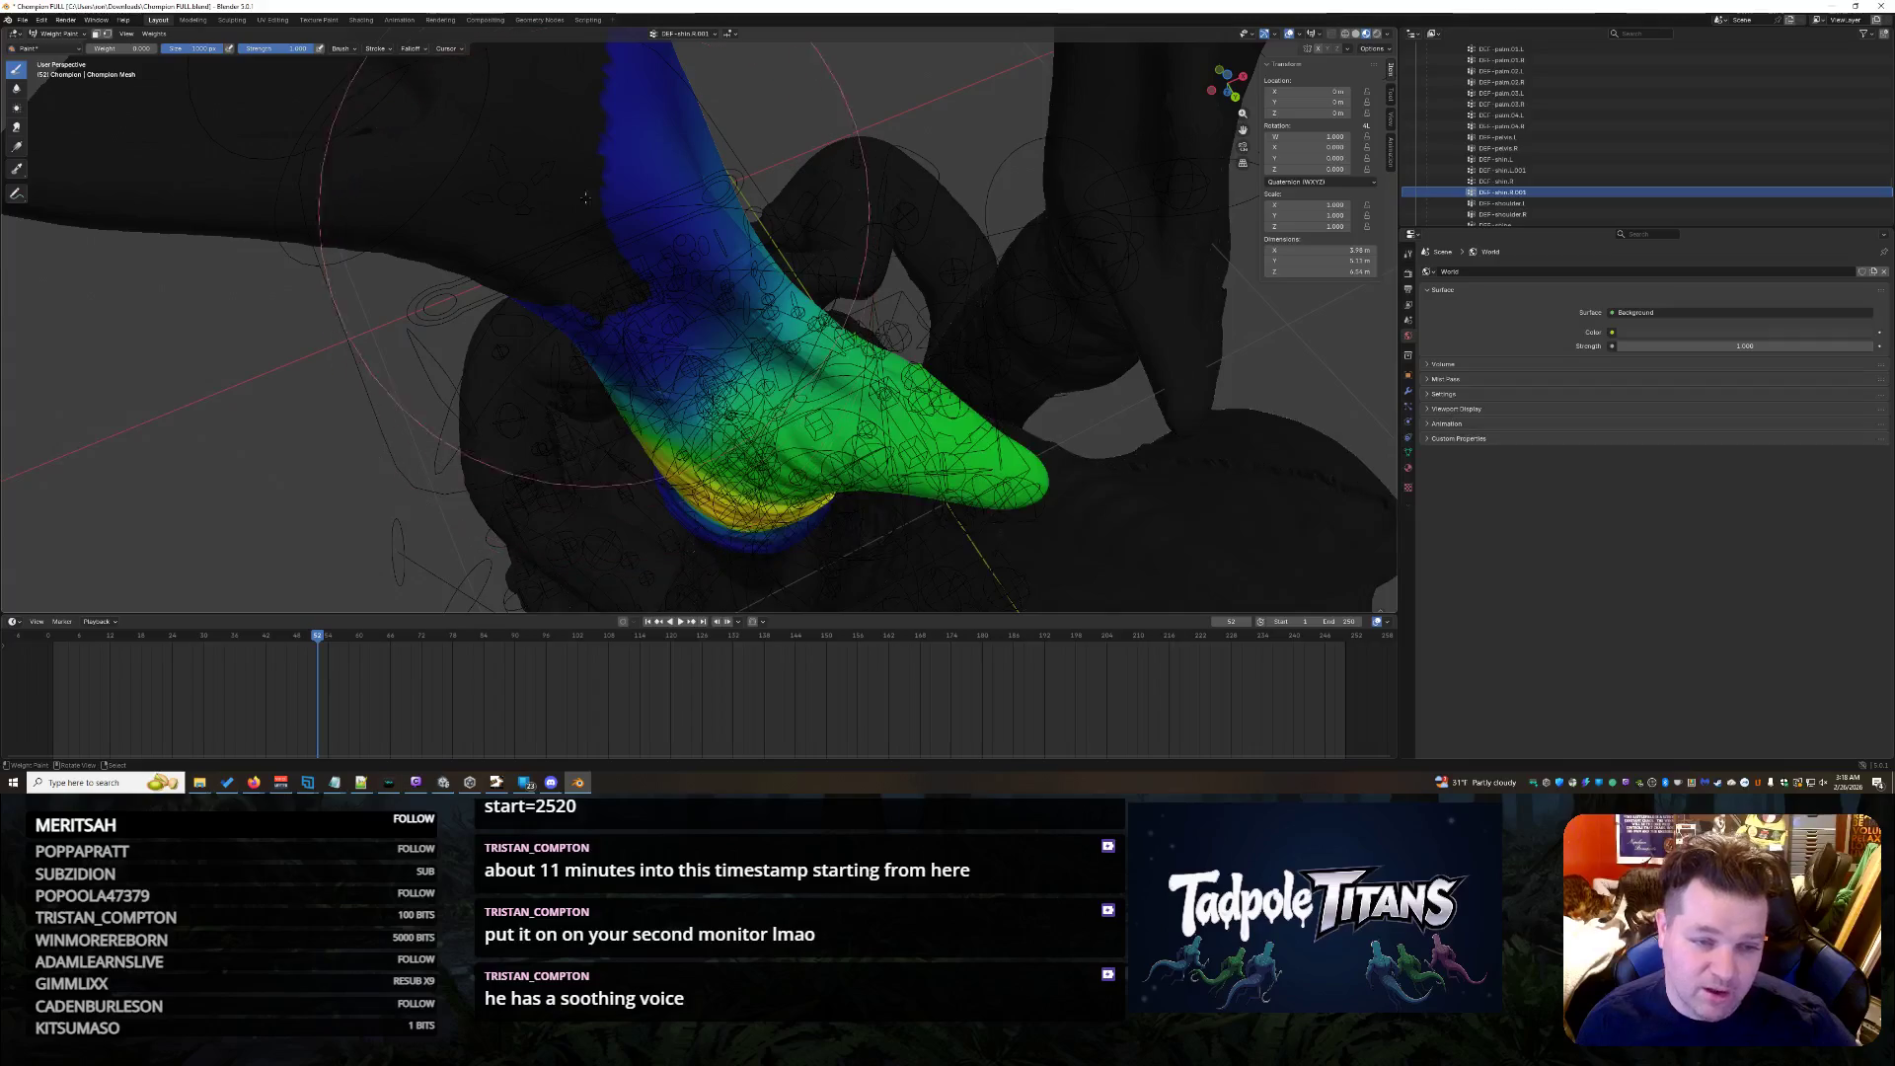
{"action": "middle_click_drag", "start_coordinate": [564, 132], "coordinate": [589, 544]}
{"action": "scroll", "coordinate": [587, 544], "scroll_direction": "up", "scroll_amount": 3}
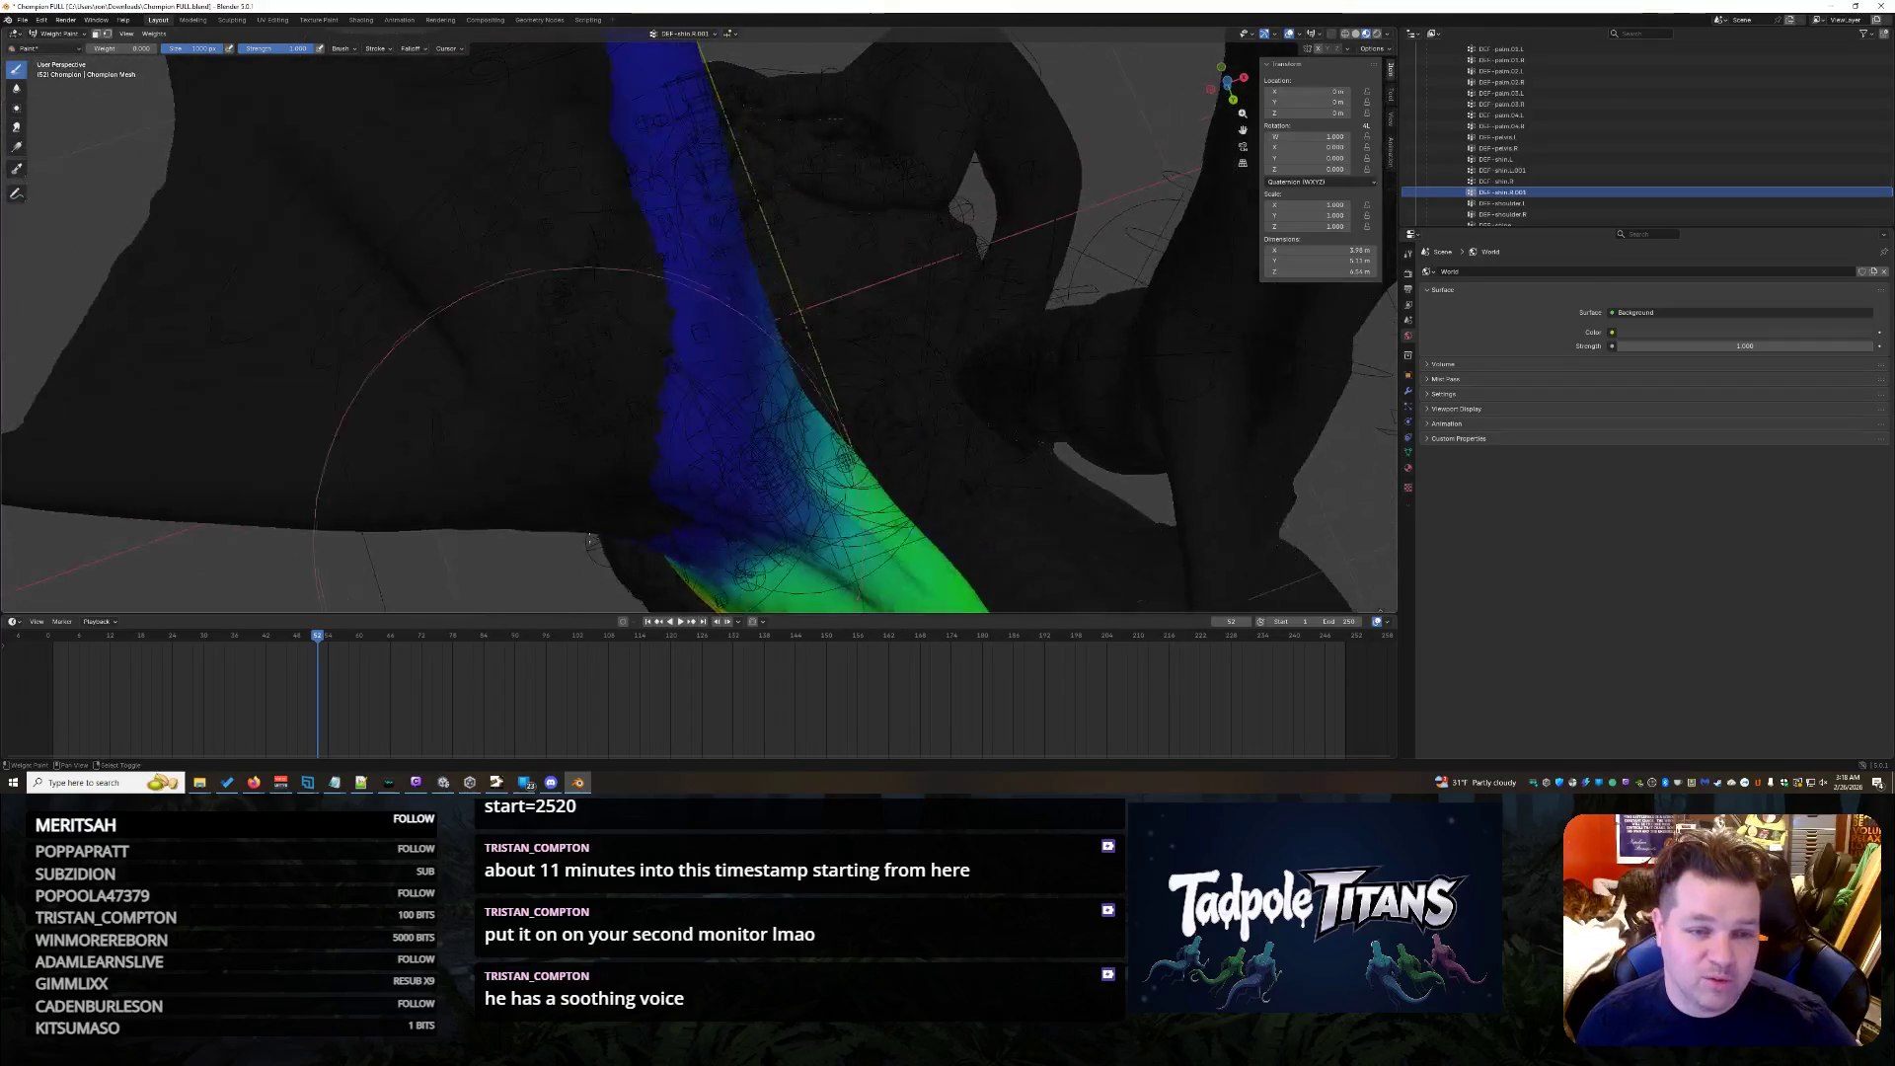
{"action": "mouse_move", "coordinate": [531, 187]}
{"action": "middle_mouse_down"}
{"action": "mouse_move", "coordinate": [574, 198]}
{"action": "mouse_move", "coordinate": [647, 339]}
{"action": "middle_mouse_up"}
{"action": "scroll", "coordinate": [576, 198], "scroll_direction": "down", "scroll_amount": 2}
{"action": "scroll", "coordinate": [647, 339], "scroll_direction": "up", "scroll_amount": 2}
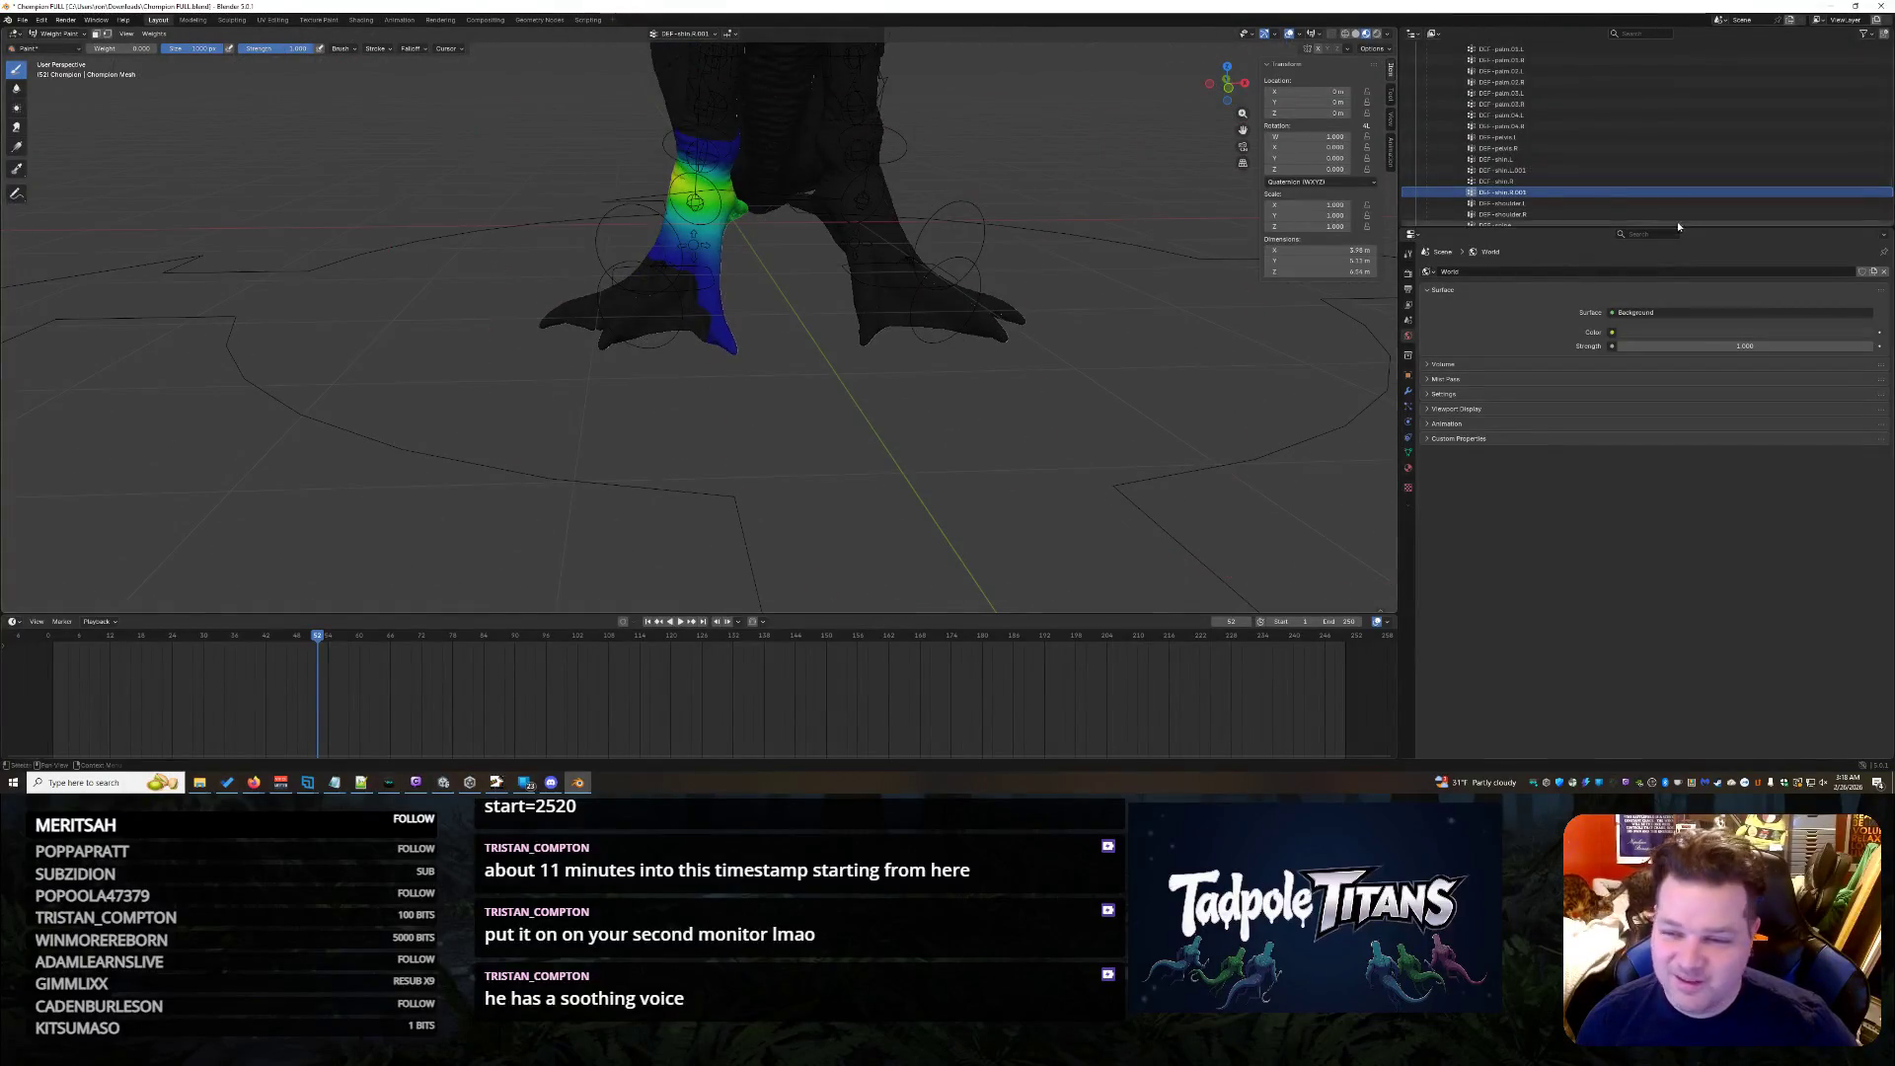
- Select the foot bone's group, frame the feet and paint full red weight into the centre of the foot
{"action": "left_click", "coordinate": [1541, 208]}
{"action": "key", "text": "KP_Decimal"}
{"action": "scroll", "coordinate": [1633, 145], "scroll_direction": "down", "scroll_amount": 5}
{"action": "scroll", "coordinate": [1626, 154], "scroll_direction": "down", "scroll_amount": 3}
{"action": "left_click", "coordinate": [1589, 136]}
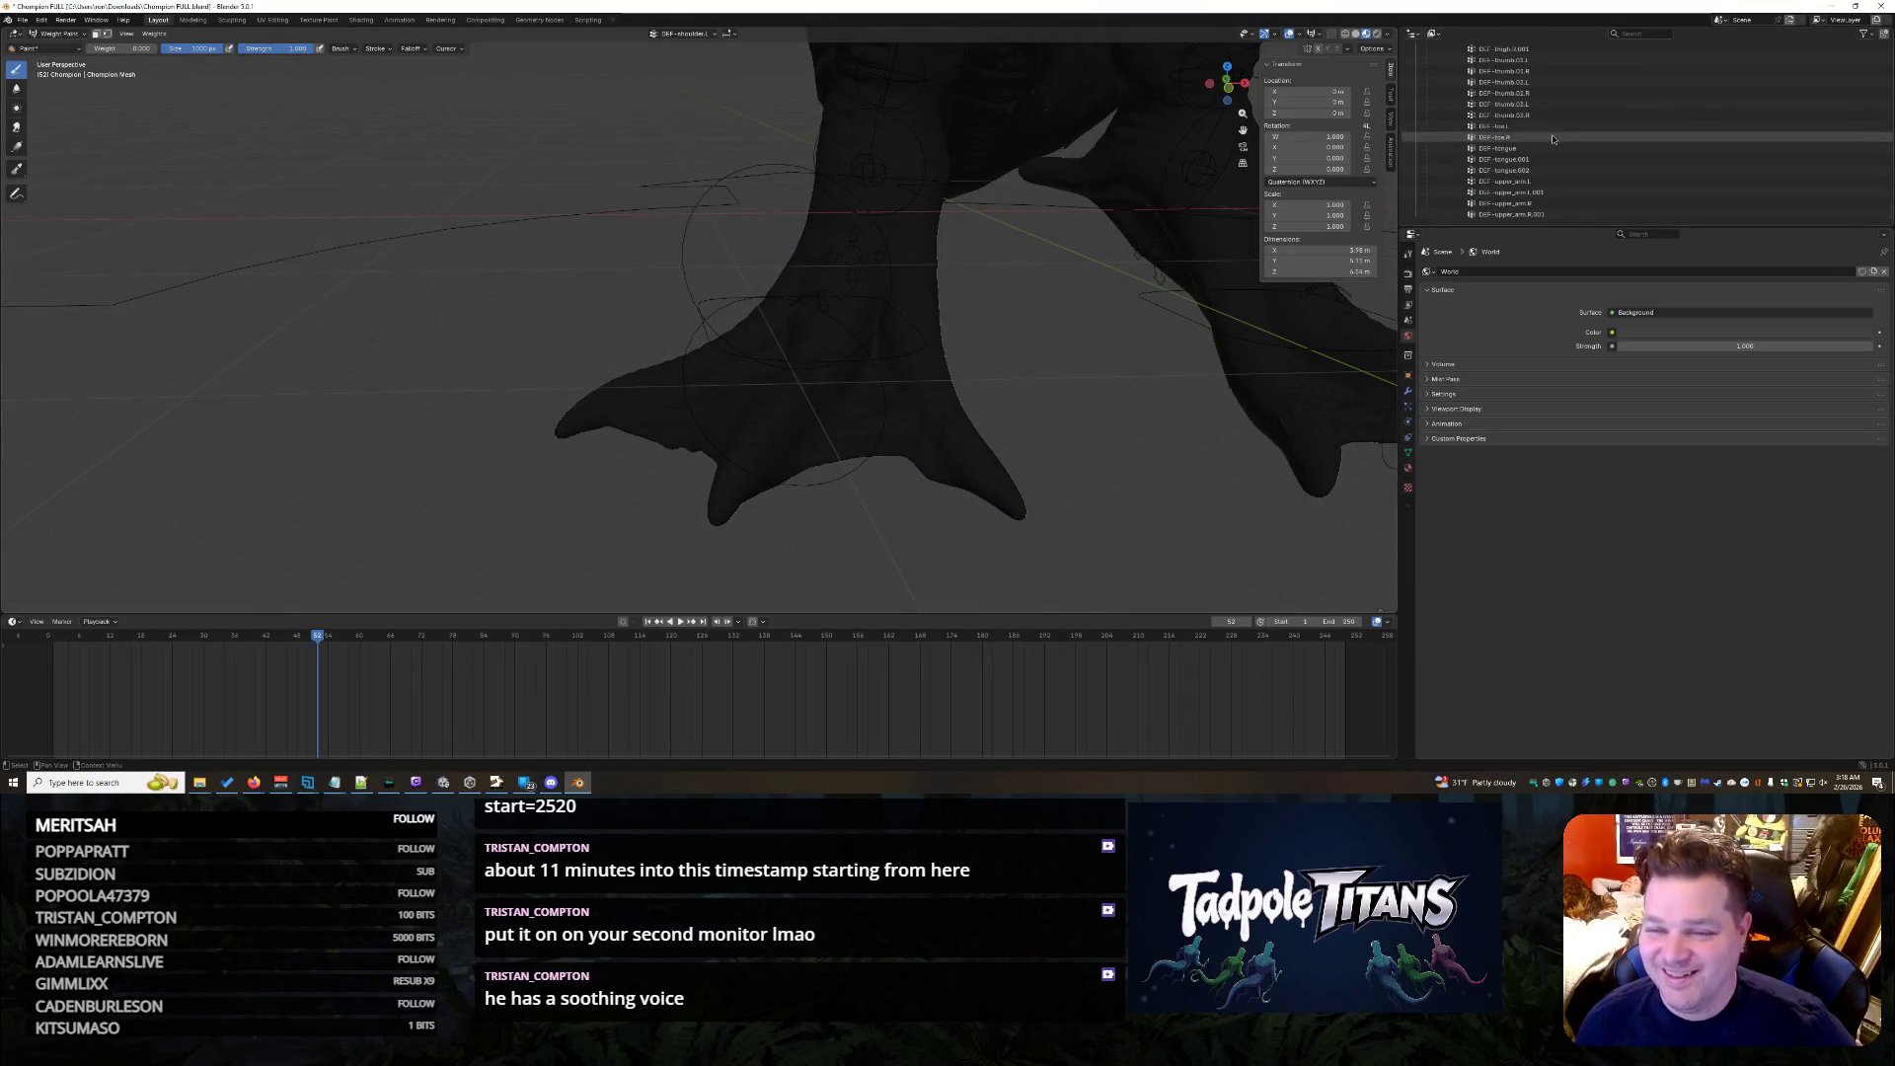
{"action": "mouse_move", "coordinate": [1032, 350]}
{"action": "middle_mouse_down"}
{"action": "mouse_move", "coordinate": [1068, 310]}
{"action": "mouse_move", "coordinate": [949, 259]}
{"action": "mouse_move", "coordinate": [906, 307]}
{"action": "middle_mouse_up"}
{"action": "scroll", "coordinate": [930, 244], "scroll_direction": "up", "scroll_amount": 5}
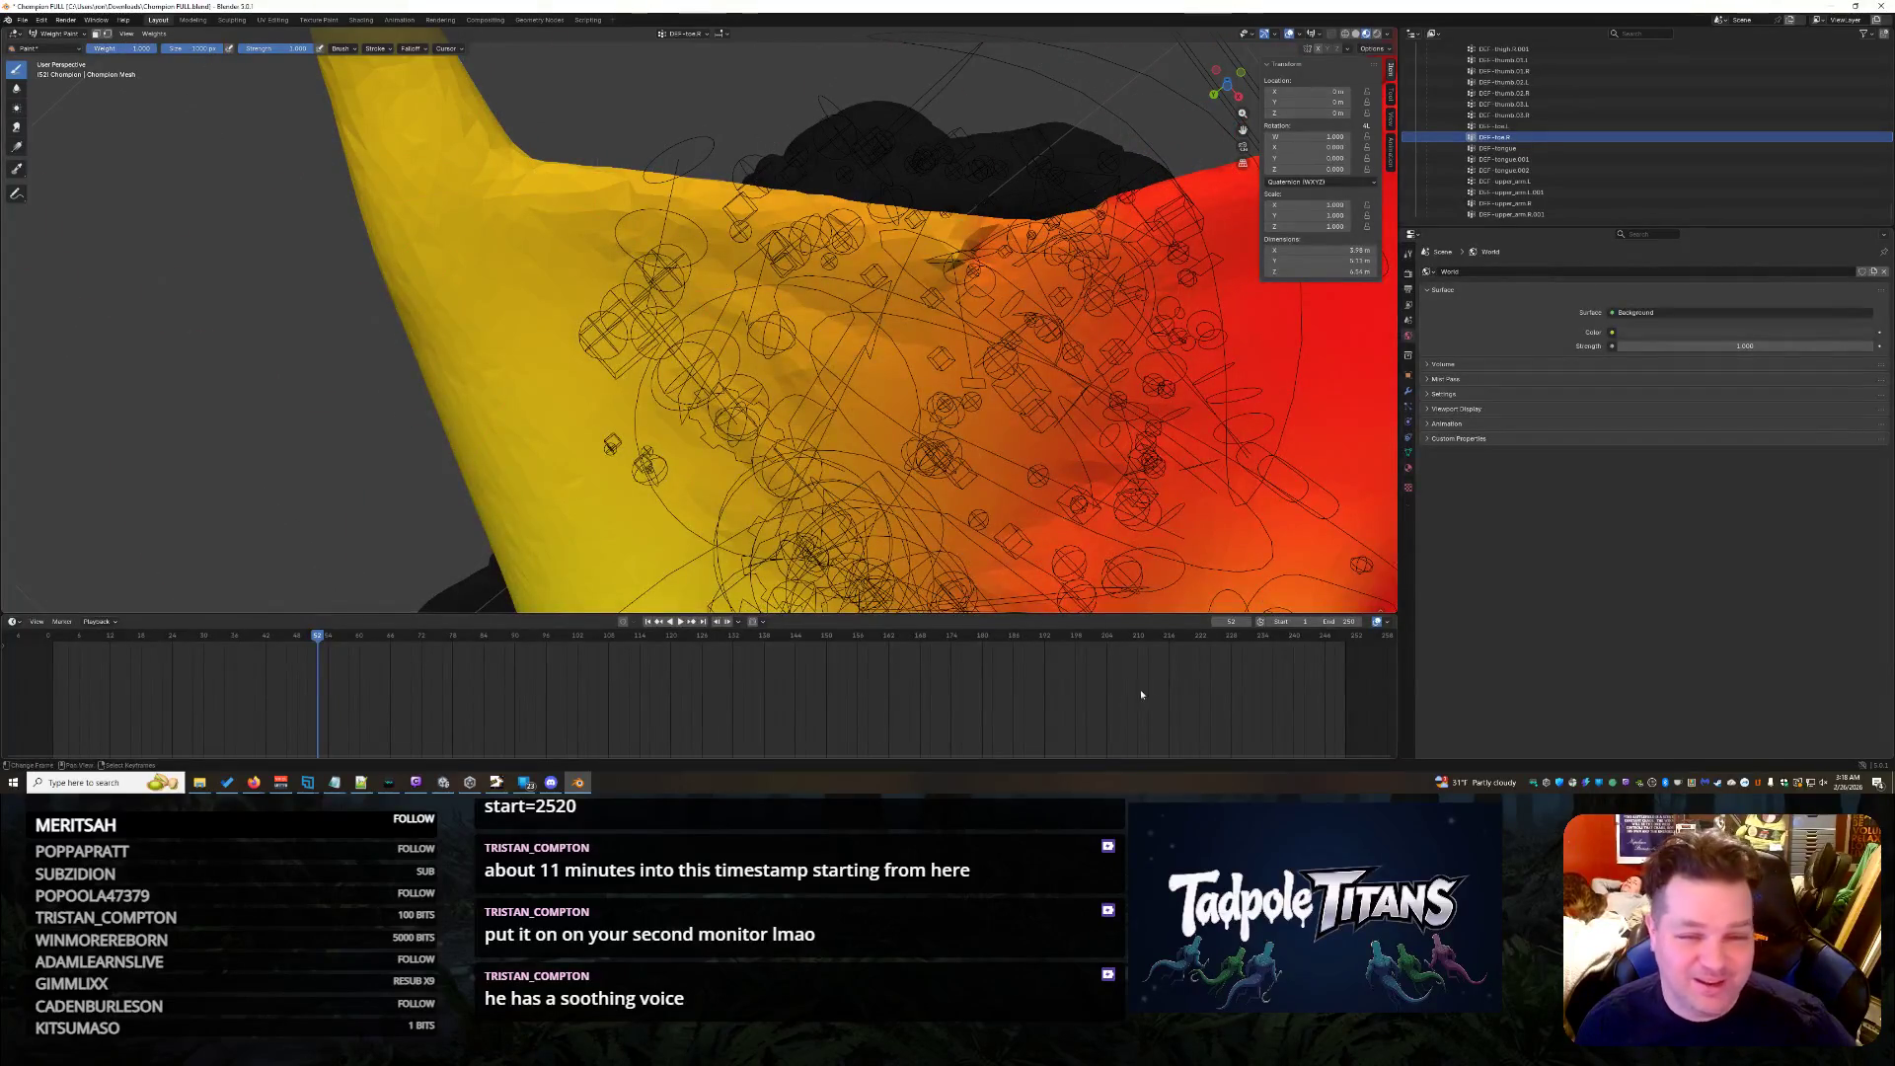
{"action": "mouse_move", "coordinate": [1043, 321]}
{"action": "left_mouse_down"}
{"action": "mouse_move", "coordinate": [918, 208]}
{"action": "mouse_move", "coordinate": [975, 234]}
{"action": "left_mouse_up"}
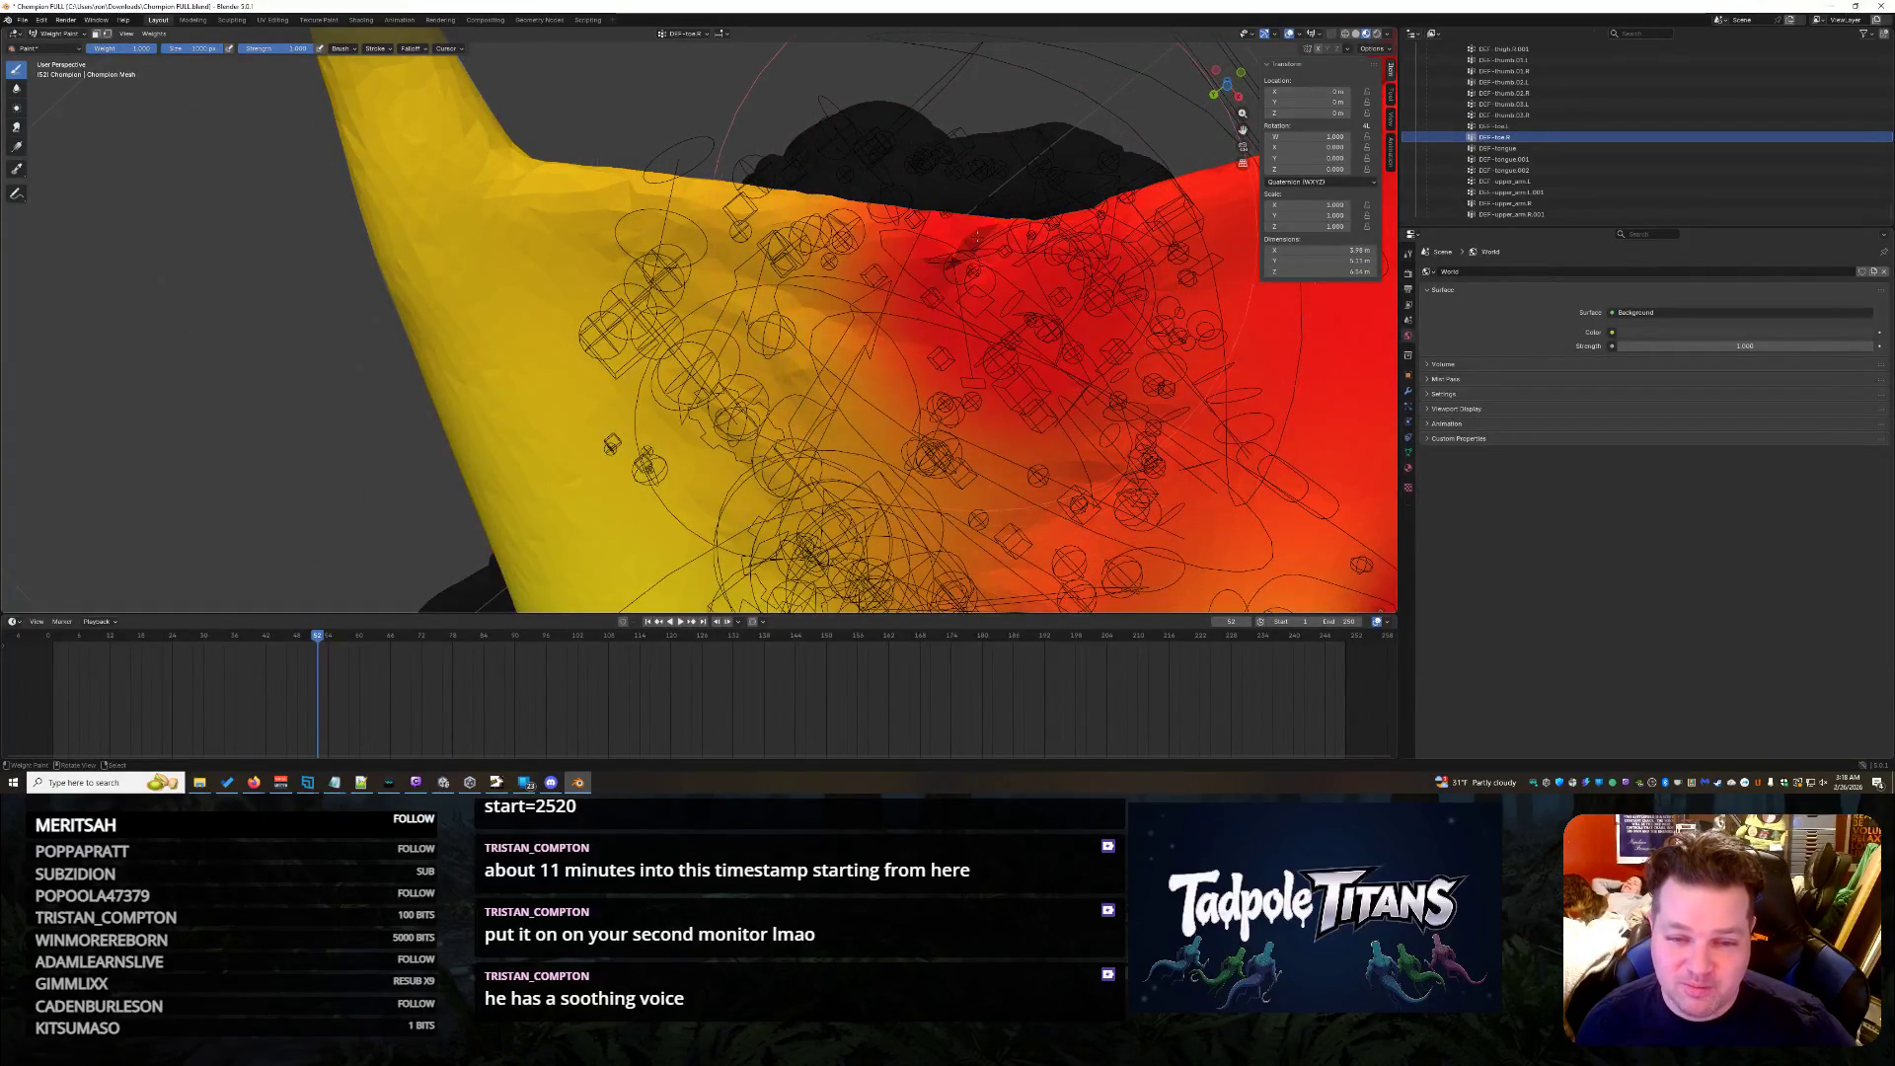
{"action": "mouse_move", "coordinate": [829, 341]}
{"action": "middle_mouse_down"}
{"action": "mouse_move", "coordinate": [735, 357]}
{"action": "mouse_move", "coordinate": [788, 223]}
{"action": "middle_mouse_up"}
{"action": "scroll", "coordinate": [734, 357], "scroll_direction": "up", "scroll_amount": 2}
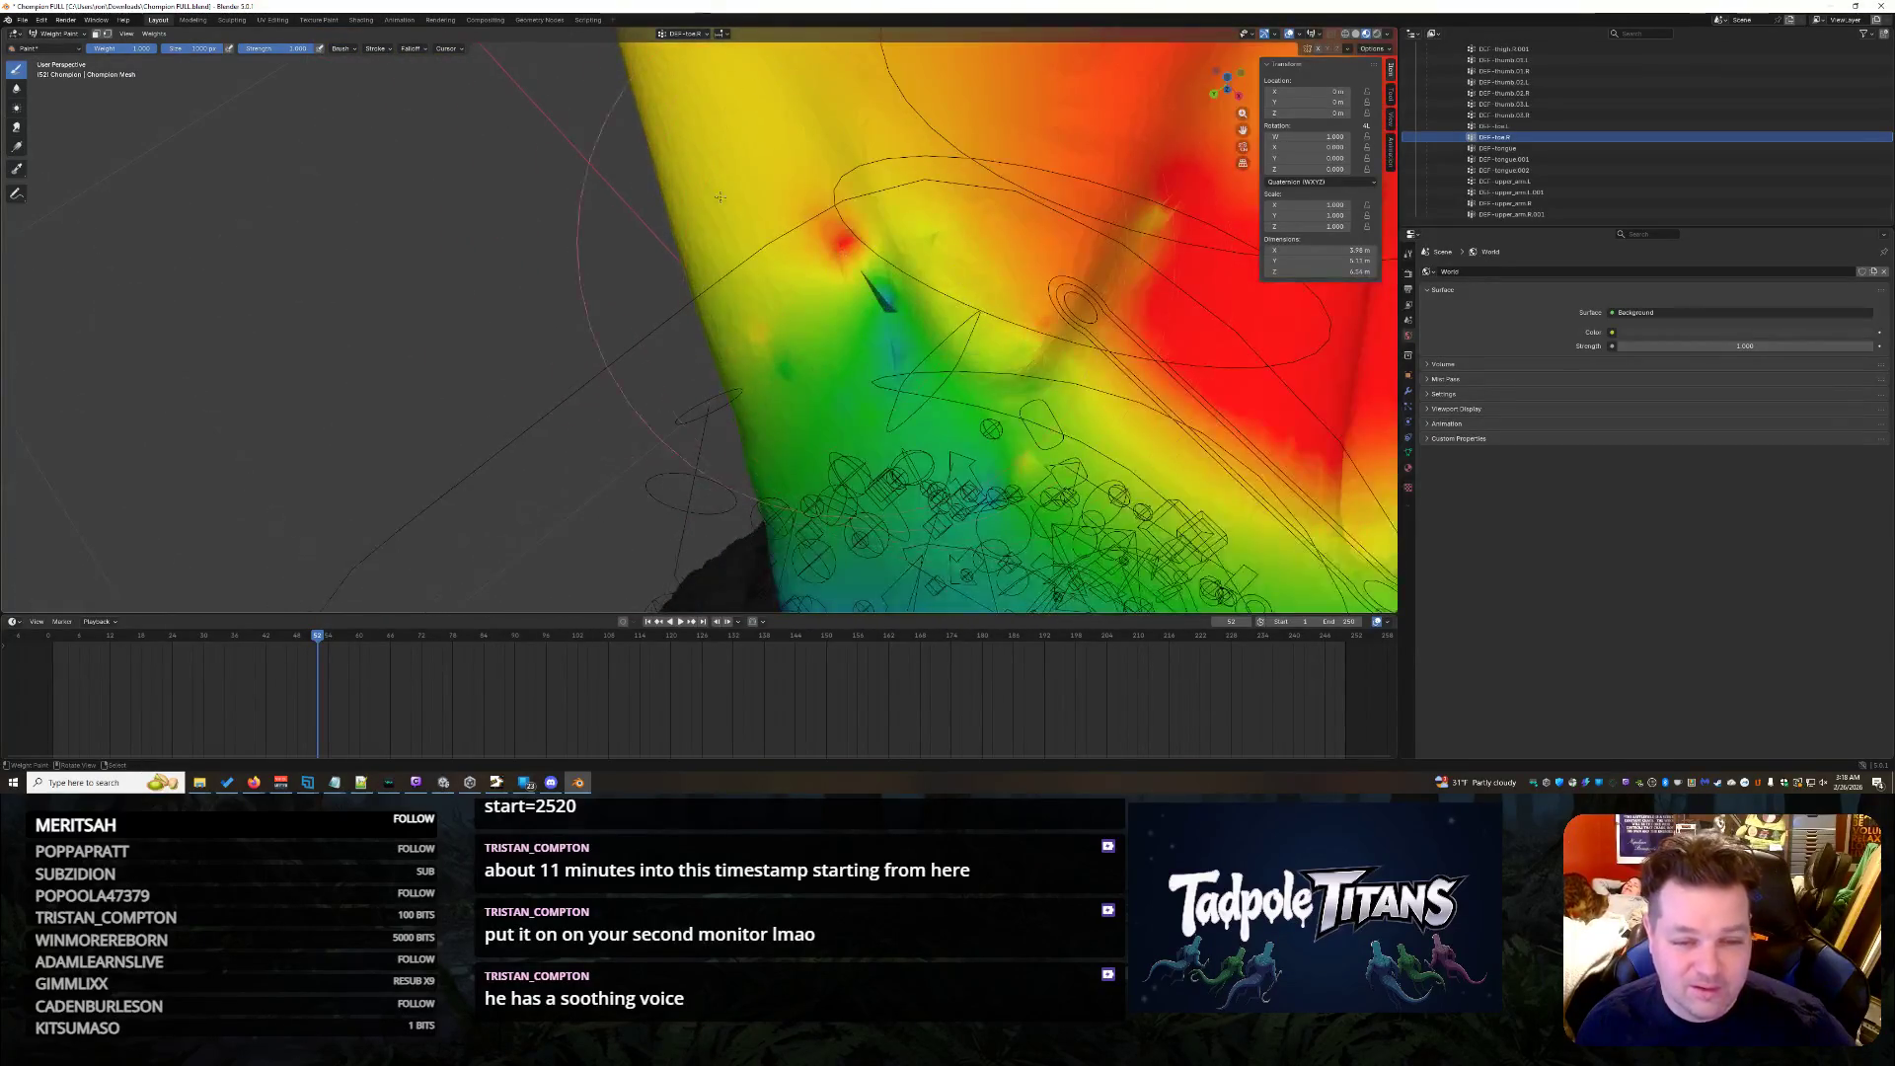
{"action": "middle_click_drag", "start_coordinate": [418, 285], "coordinate": [752, 230]}
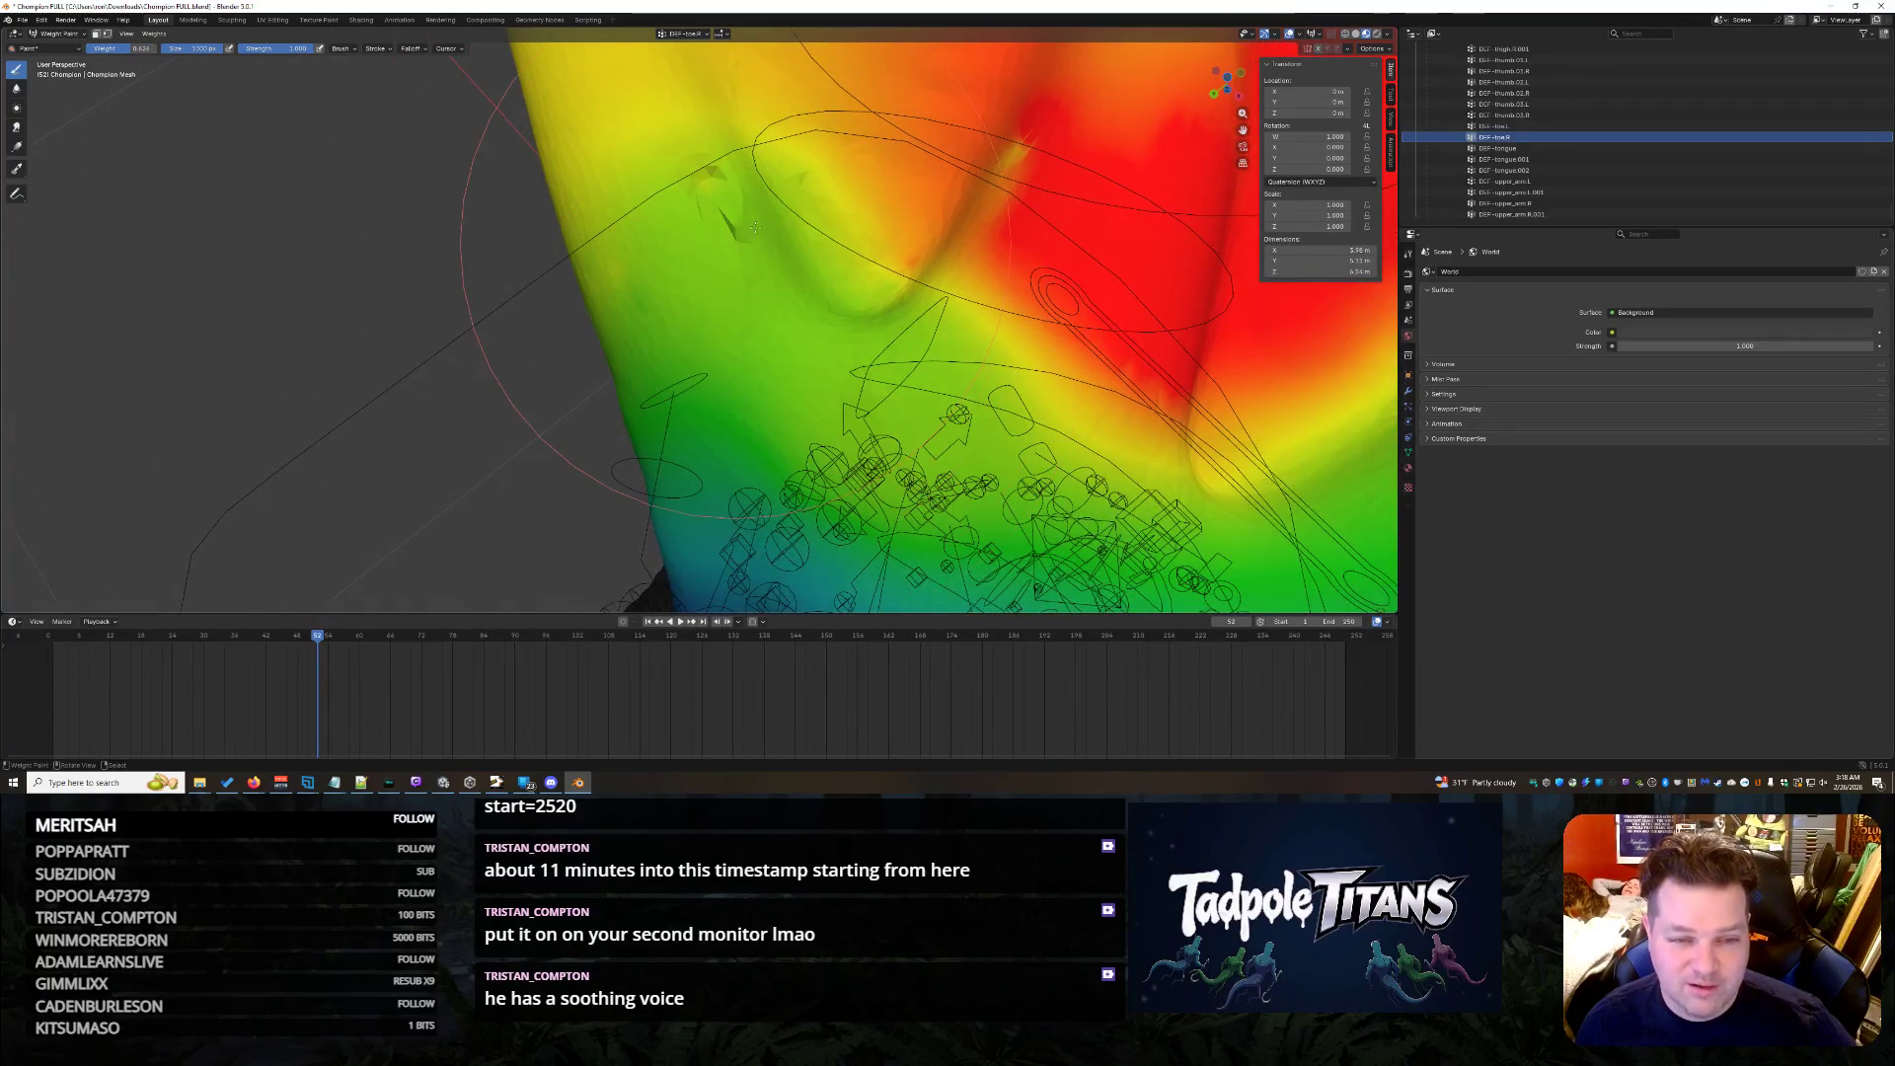
- Lower the upper foot and edge weights so the middle toe stays red, blending to yellow and green outward
{"action": "left_click_drag", "start_coordinate": [754, 231], "coordinate": [724, 181]}
{"action": "left_click_drag", "start_coordinate": [1018, 172], "coordinate": [985, 217]}
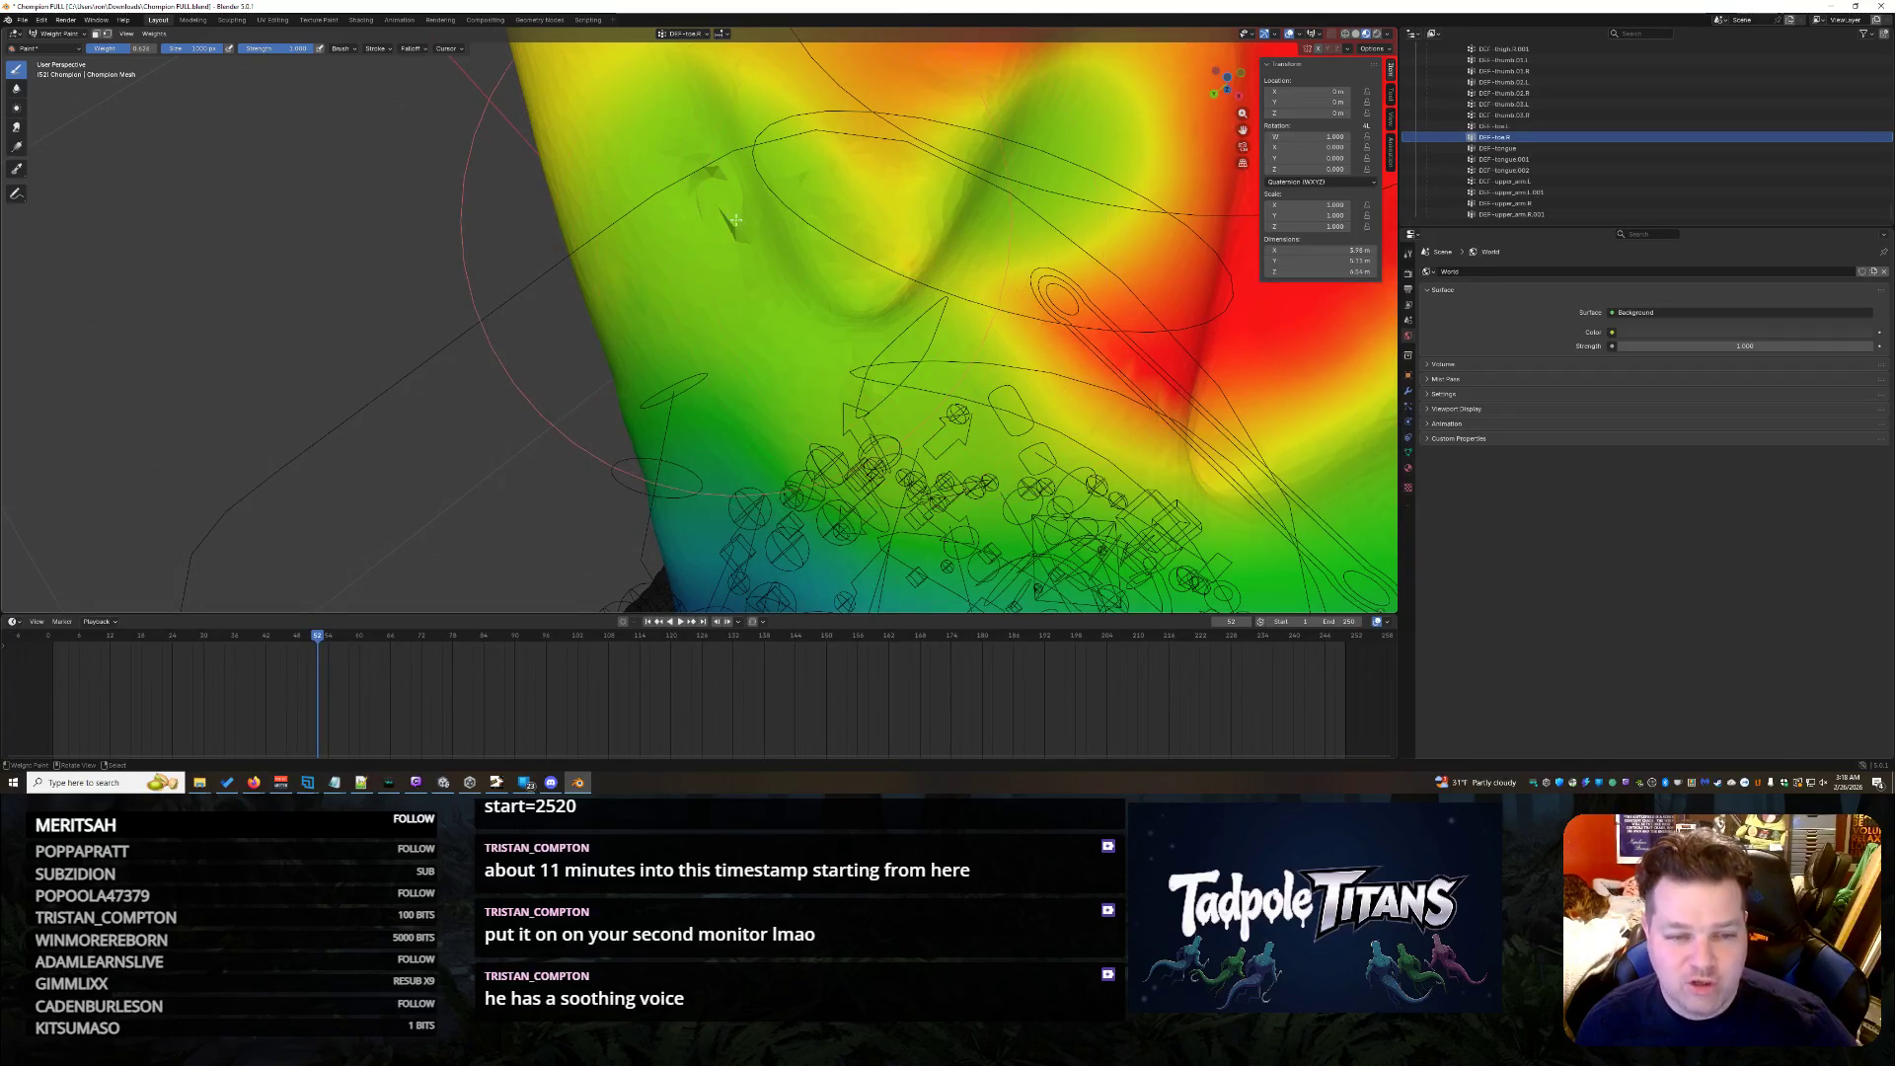
{"action": "middle_click_drag", "start_coordinate": [851, 225], "coordinate": [1151, 357]}
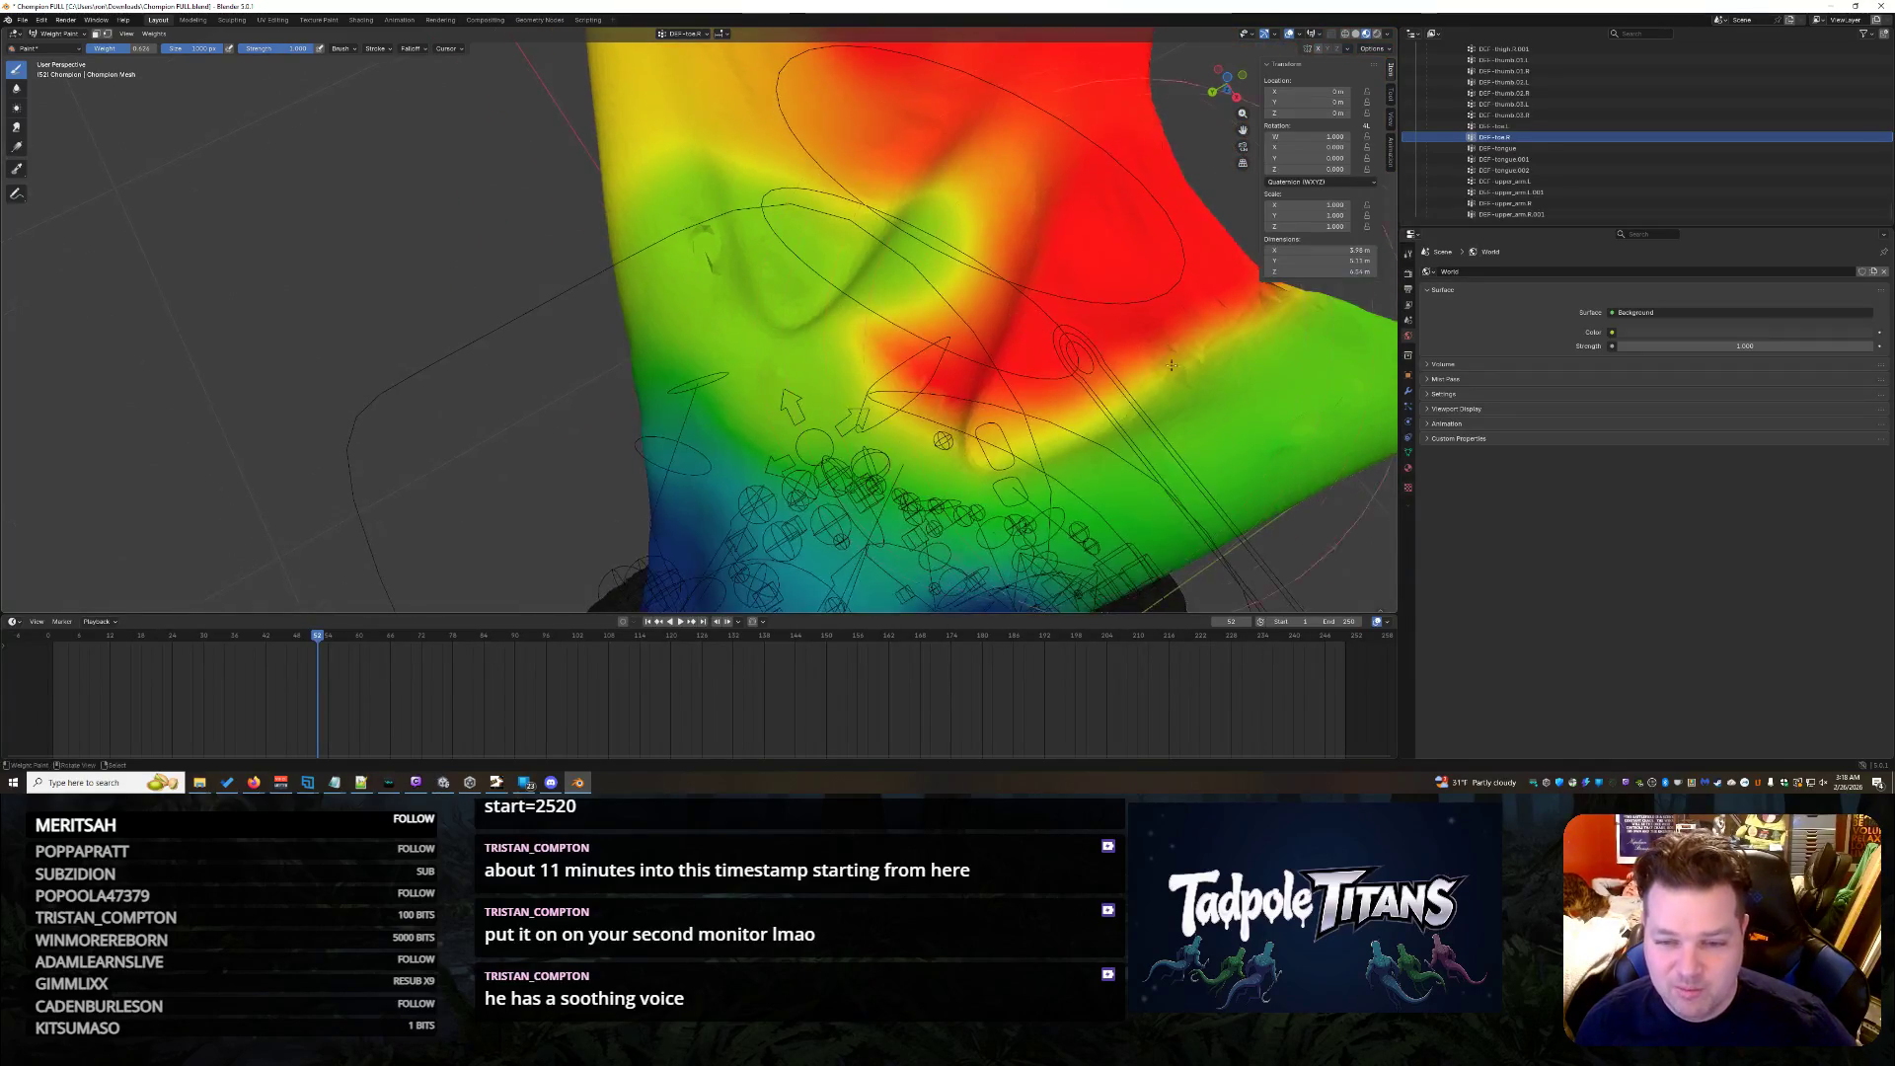
{"action": "left_click_drag", "start_coordinate": [1237, 384], "coordinate": [1294, 322]}
{"action": "middle_click_drag", "start_coordinate": [948, 445], "coordinate": [1111, 400]}
{"action": "mouse_move", "coordinate": [889, 297]}
{"action": "middle_mouse_down"}
{"action": "mouse_move", "coordinate": [934, 252]}
{"action": "mouse_move", "coordinate": [877, 319]}
{"action": "mouse_move", "coordinate": [873, 430]}
{"action": "mouse_move", "coordinate": [720, 136]}
{"action": "middle_mouse_up"}
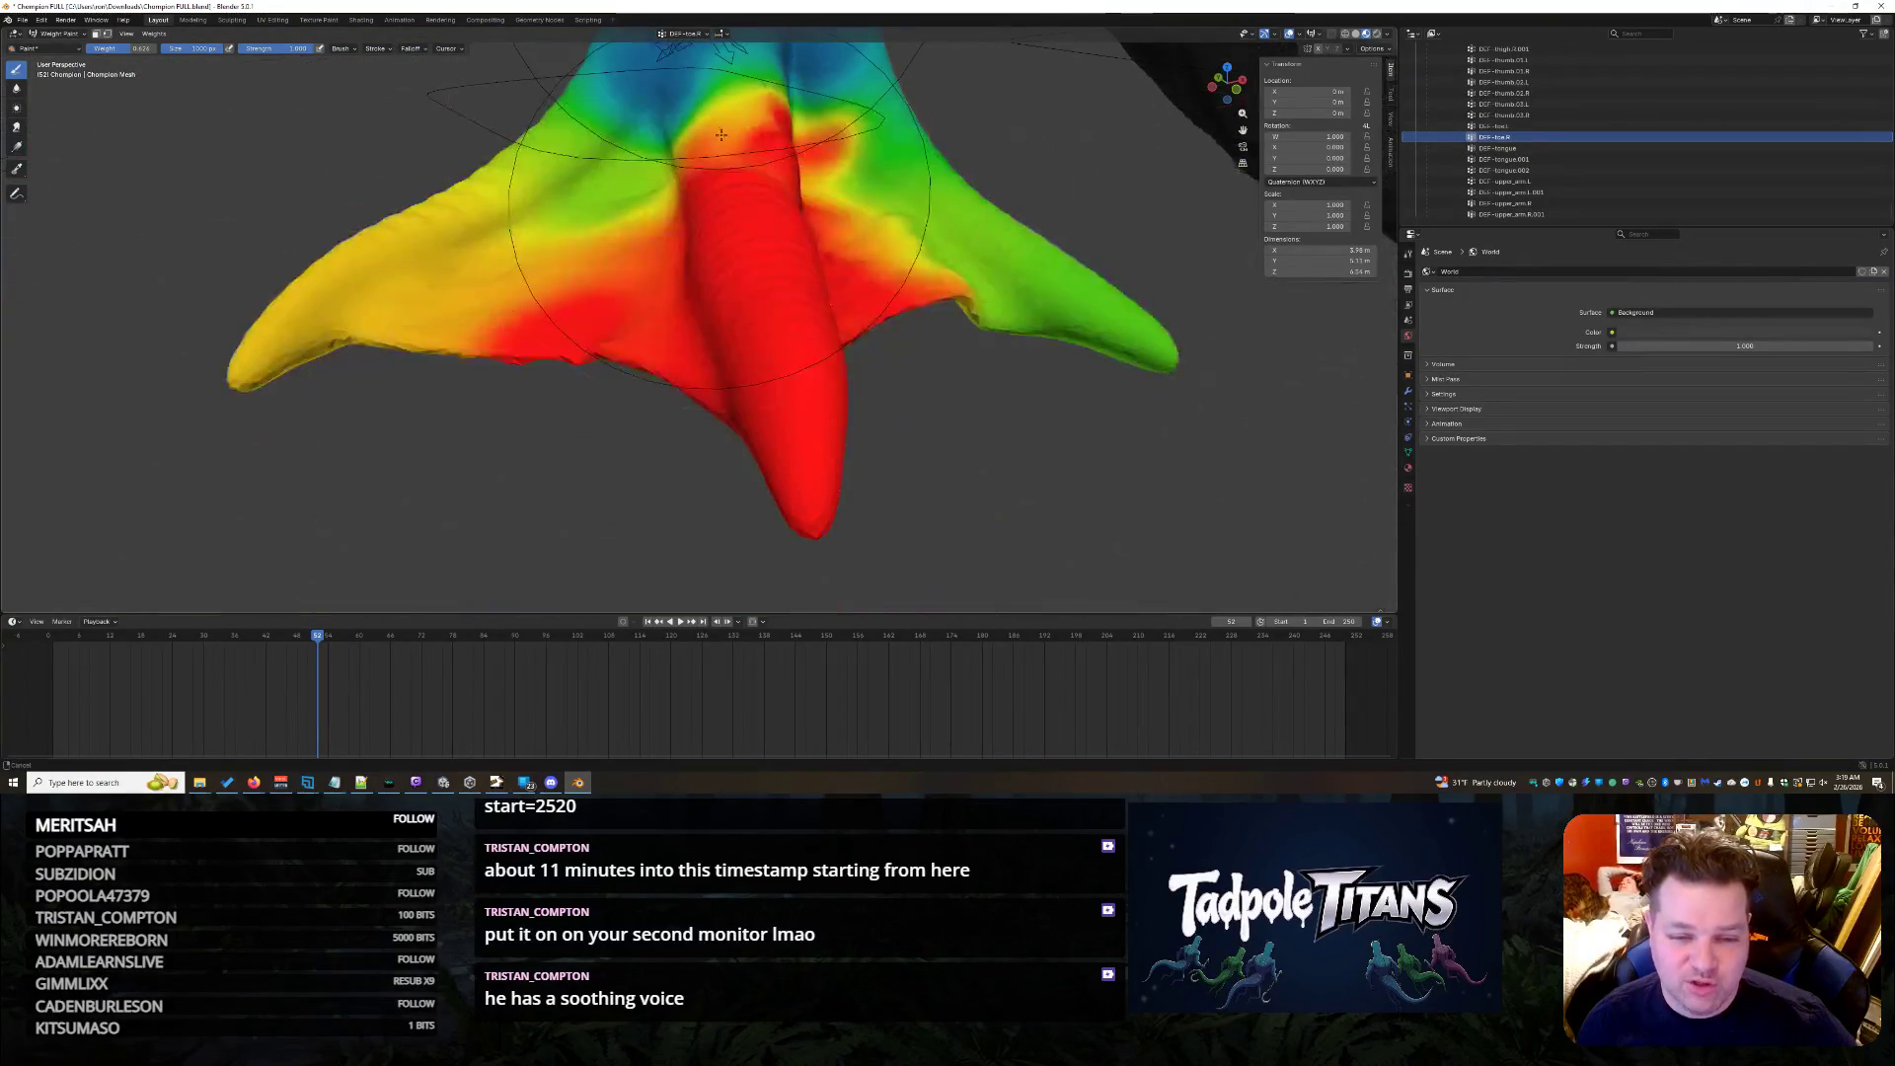
{"action": "middle_click_drag", "start_coordinate": [840, 253], "coordinate": [903, 324]}
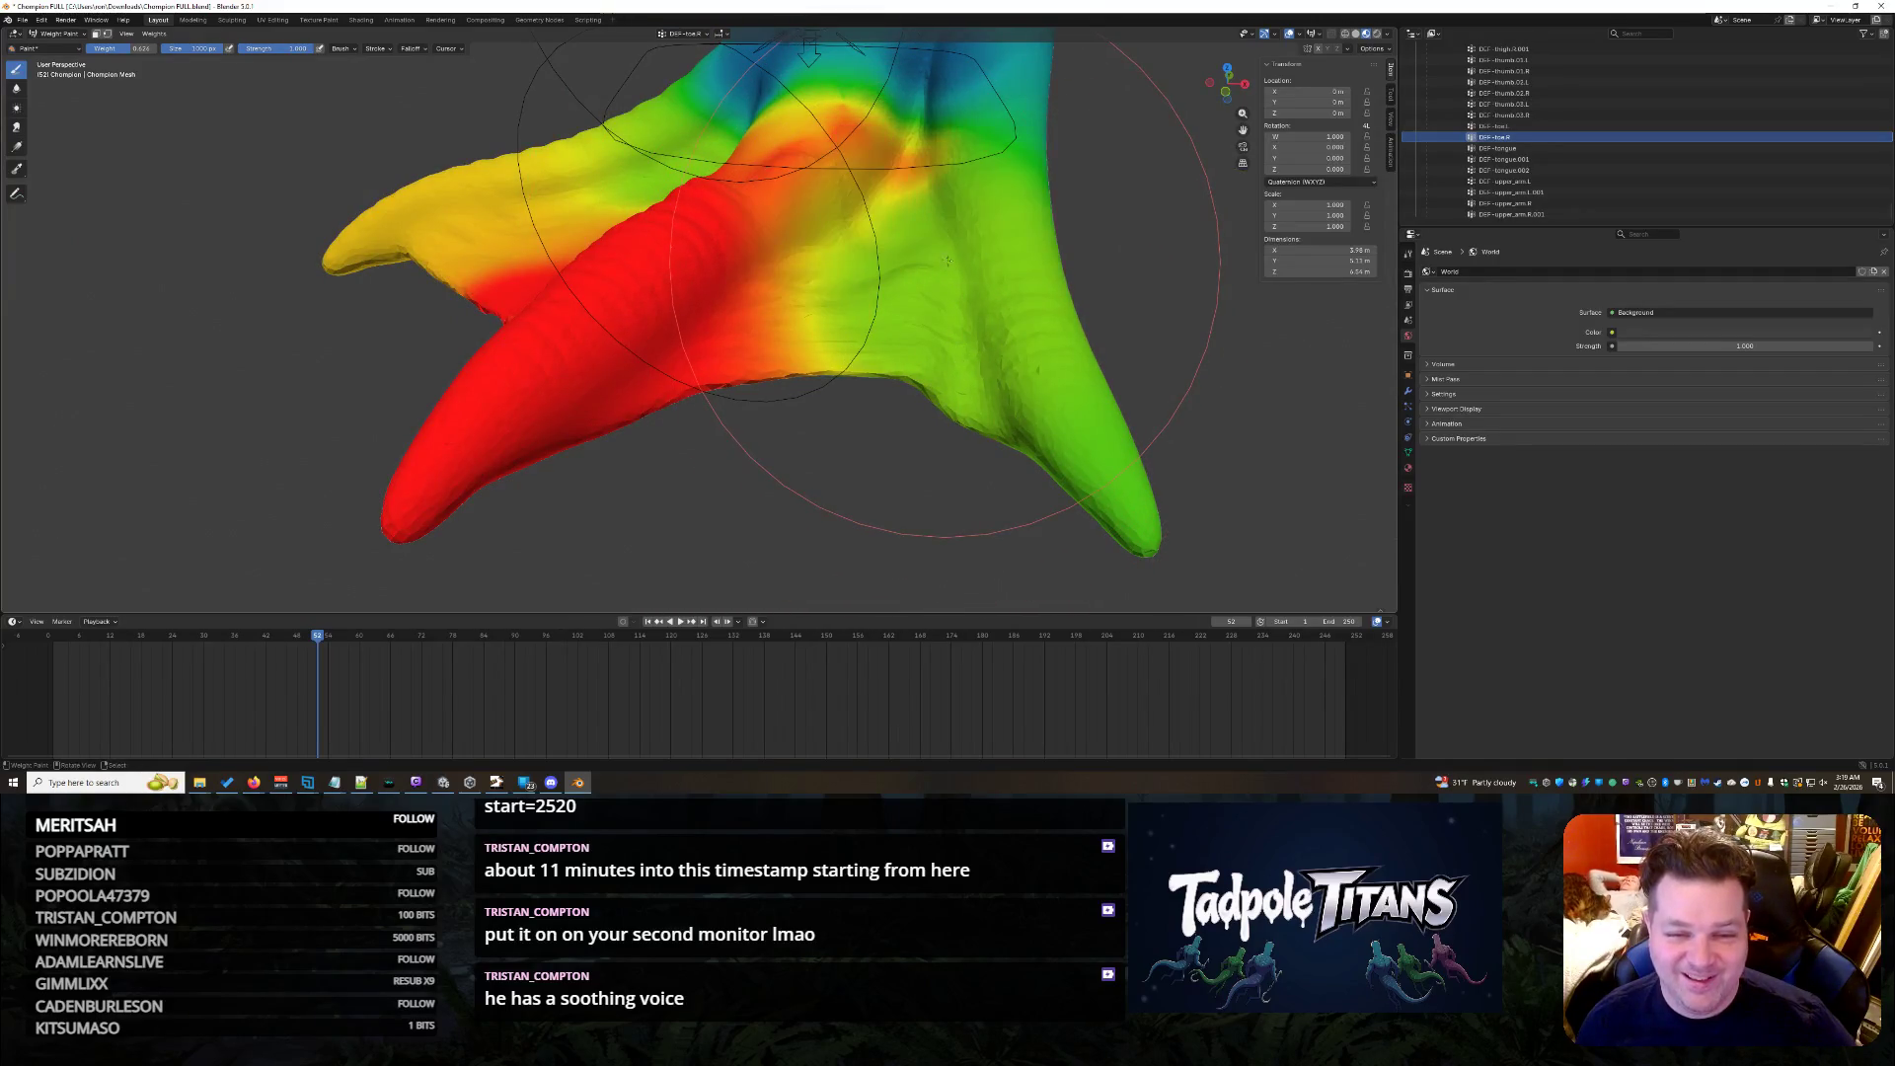
{"action": "mouse_move", "coordinate": [925, 266]}
{"action": "middle_mouse_down"}
{"action": "mouse_move", "coordinate": [896, 293]}
{"action": "mouse_move", "coordinate": [919, 444]}
{"action": "middle_mouse_up"}
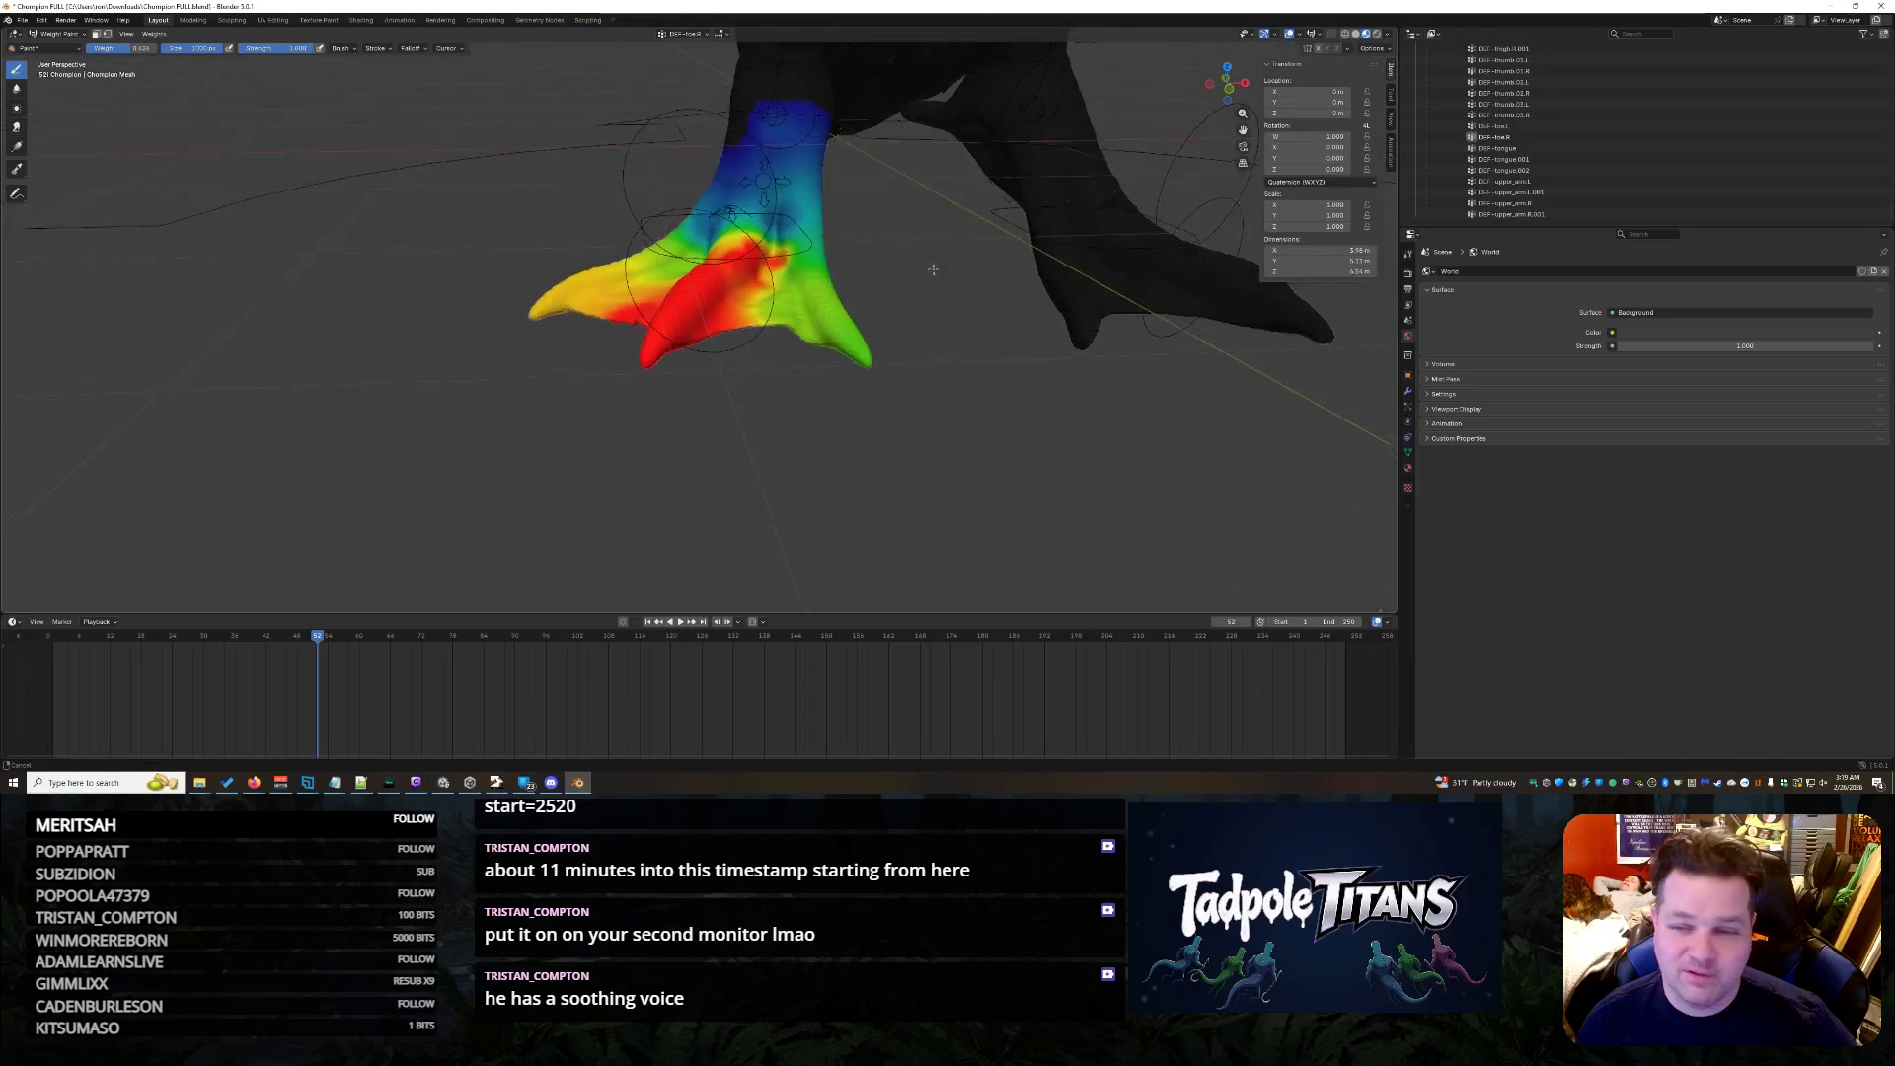
{"action": "scroll", "coordinate": [933, 445], "scroll_direction": "up", "scroll_amount": 4}
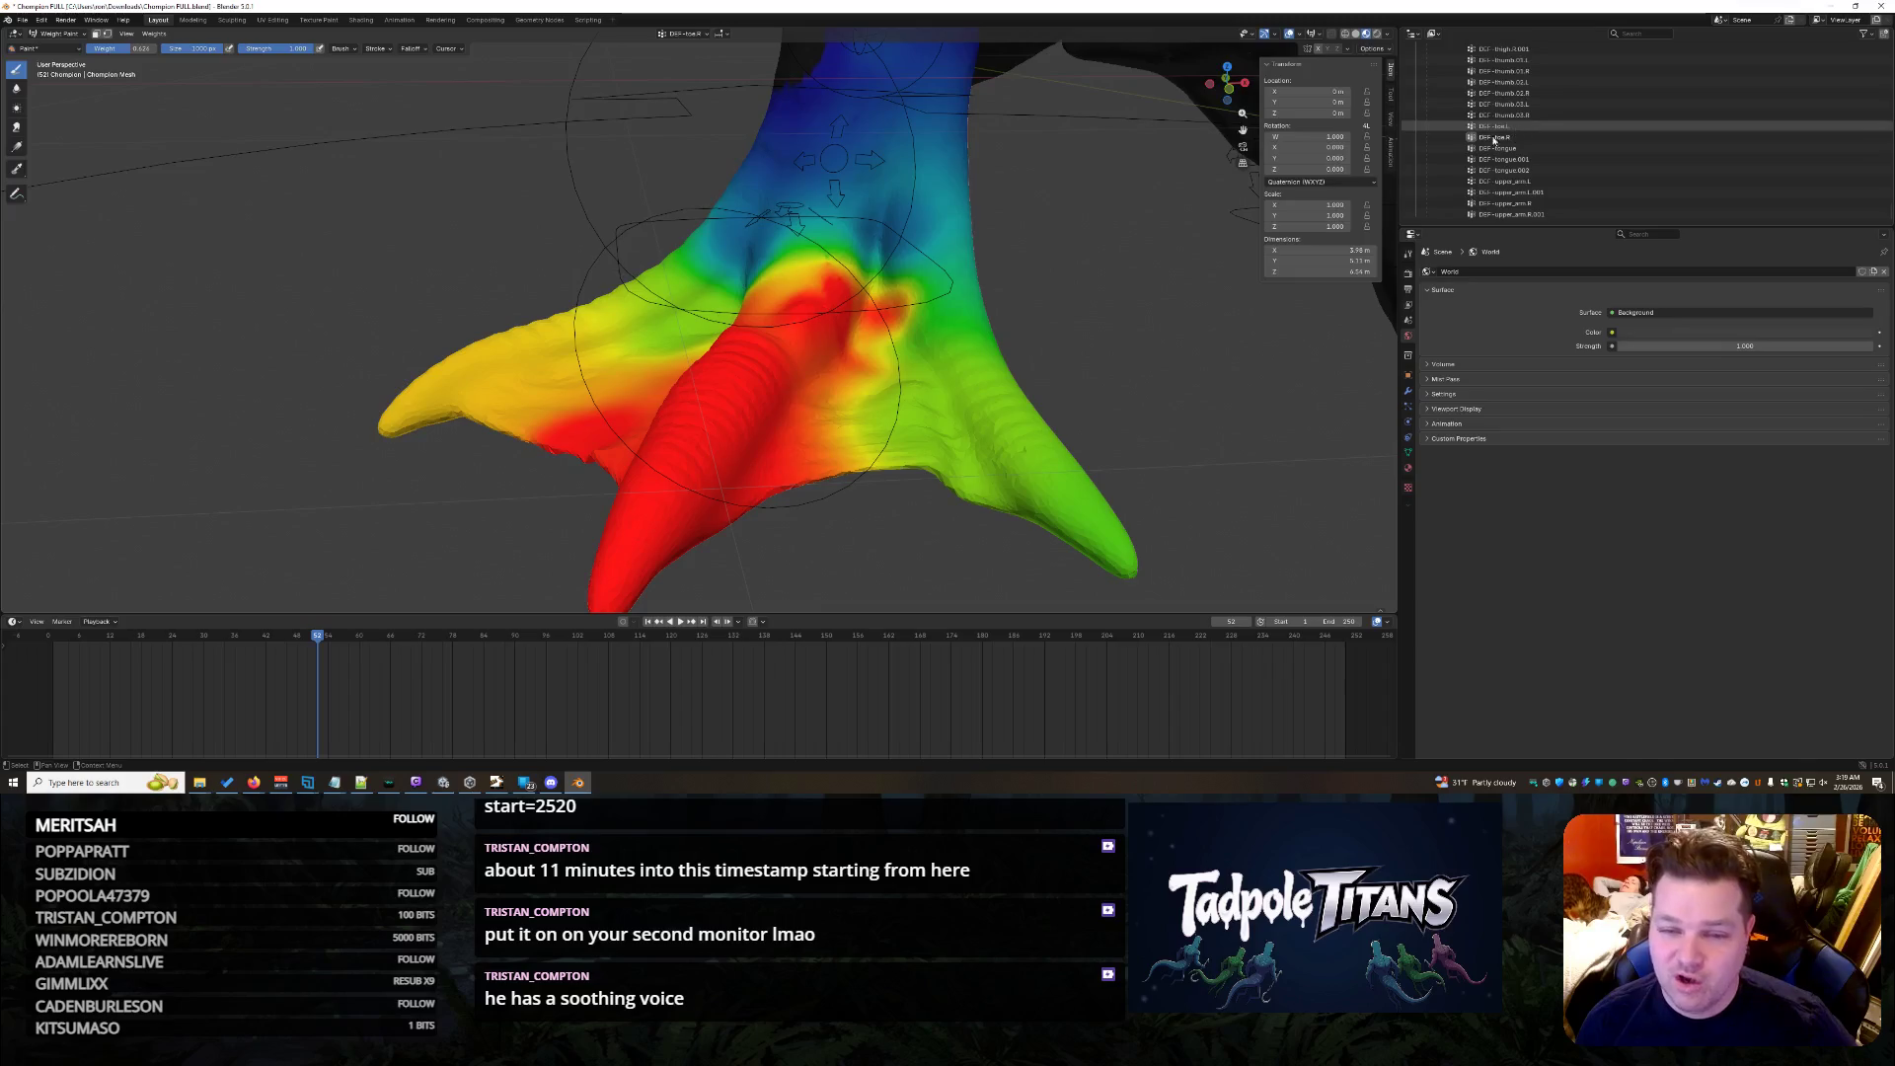
- Show another bone's weight map and inspect its coverage around the foot
{"action": "left_click", "coordinate": [1503, 125]}
{"action": "mouse_move", "coordinate": [1037, 370]}
{"action": "middle_mouse_down"}
{"action": "mouse_move", "coordinate": [851, 215]}
{"action": "mouse_move", "coordinate": [784, 248]}
{"action": "mouse_move", "coordinate": [827, 277]}
{"action": "middle_mouse_up"}
{"action": "scroll", "coordinate": [766, 257], "scroll_direction": "up", "scroll_amount": 3}
{"action": "scroll", "coordinate": [765, 256], "scroll_direction": "down", "scroll_amount": 3}
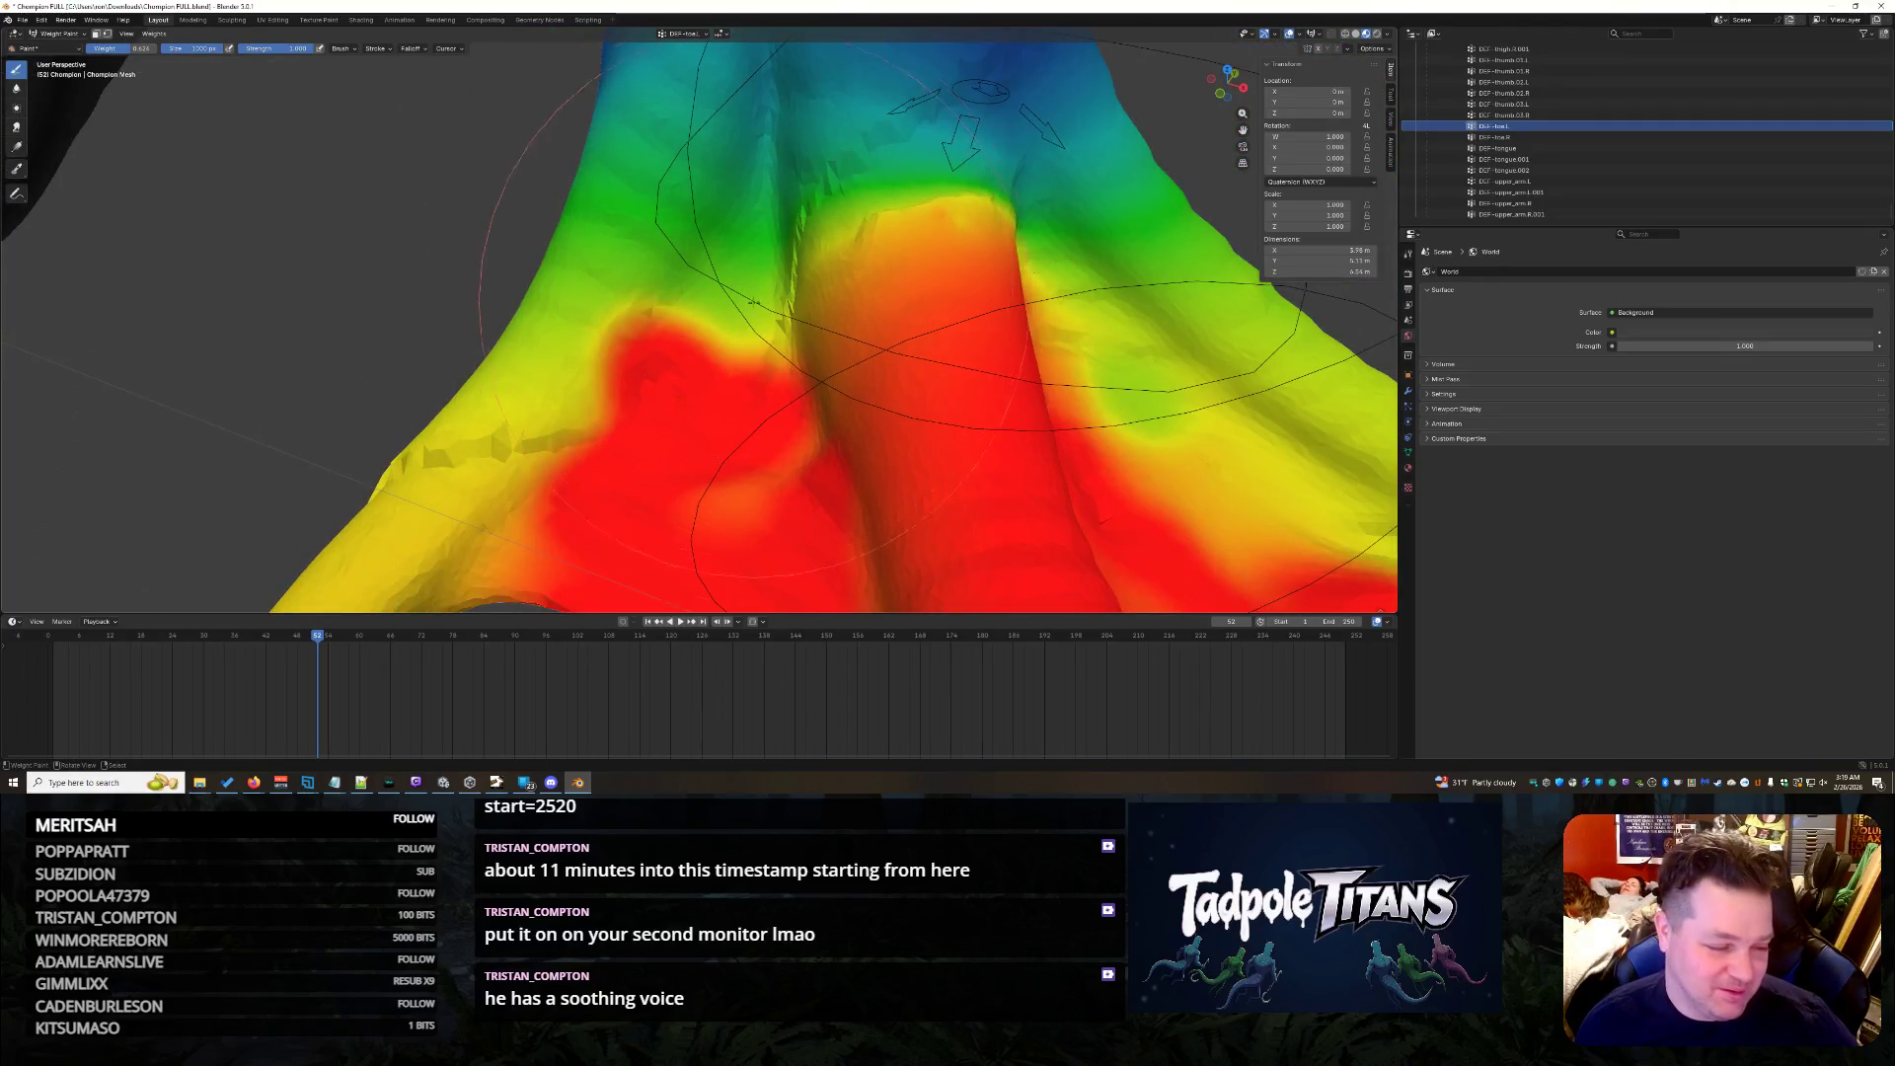
{"action": "mouse_move", "coordinate": [665, 312]}
{"action": "middle_mouse_down"}
{"action": "mouse_move", "coordinate": [717, 327]}
{"action": "mouse_move", "coordinate": [1091, 212]}
{"action": "mouse_move", "coordinate": [1069, 215]}
{"action": "middle_mouse_up"}
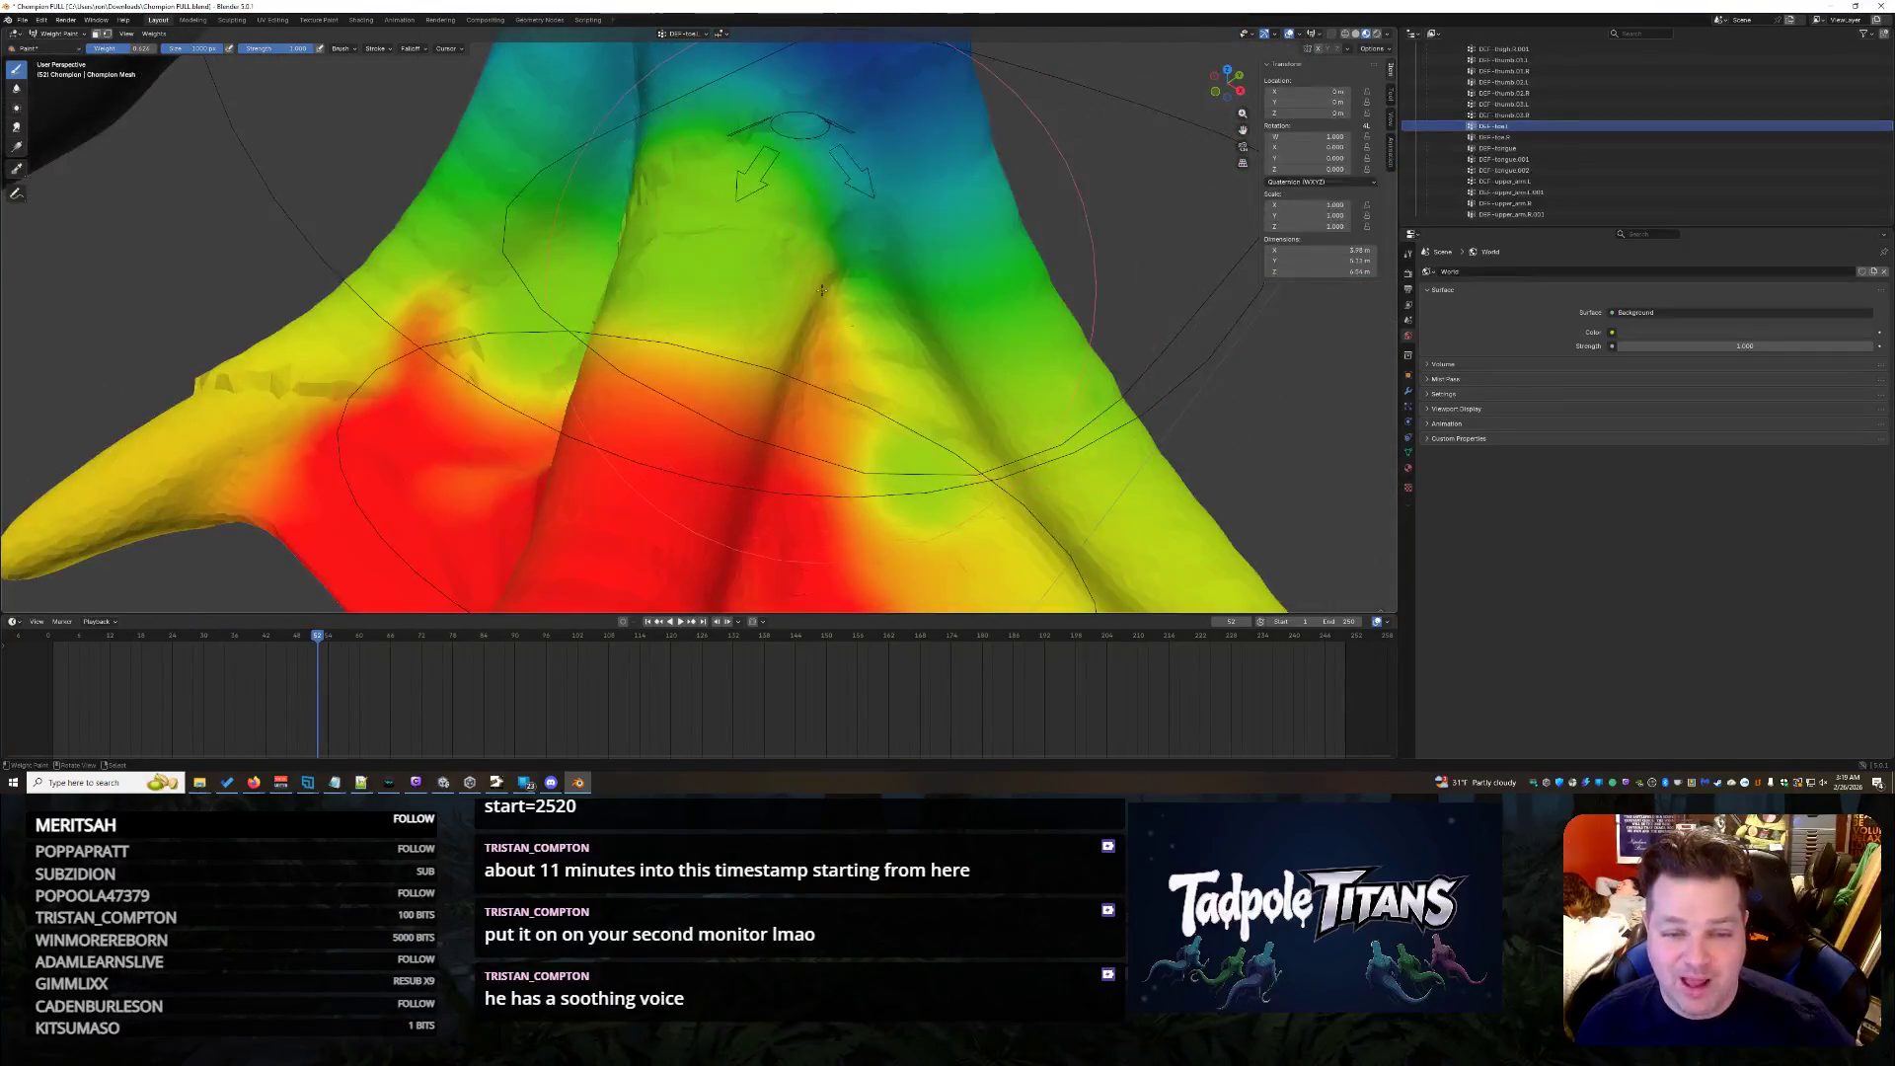
{"action": "middle_click_drag", "start_coordinate": [823, 291], "coordinate": [1011, 304]}
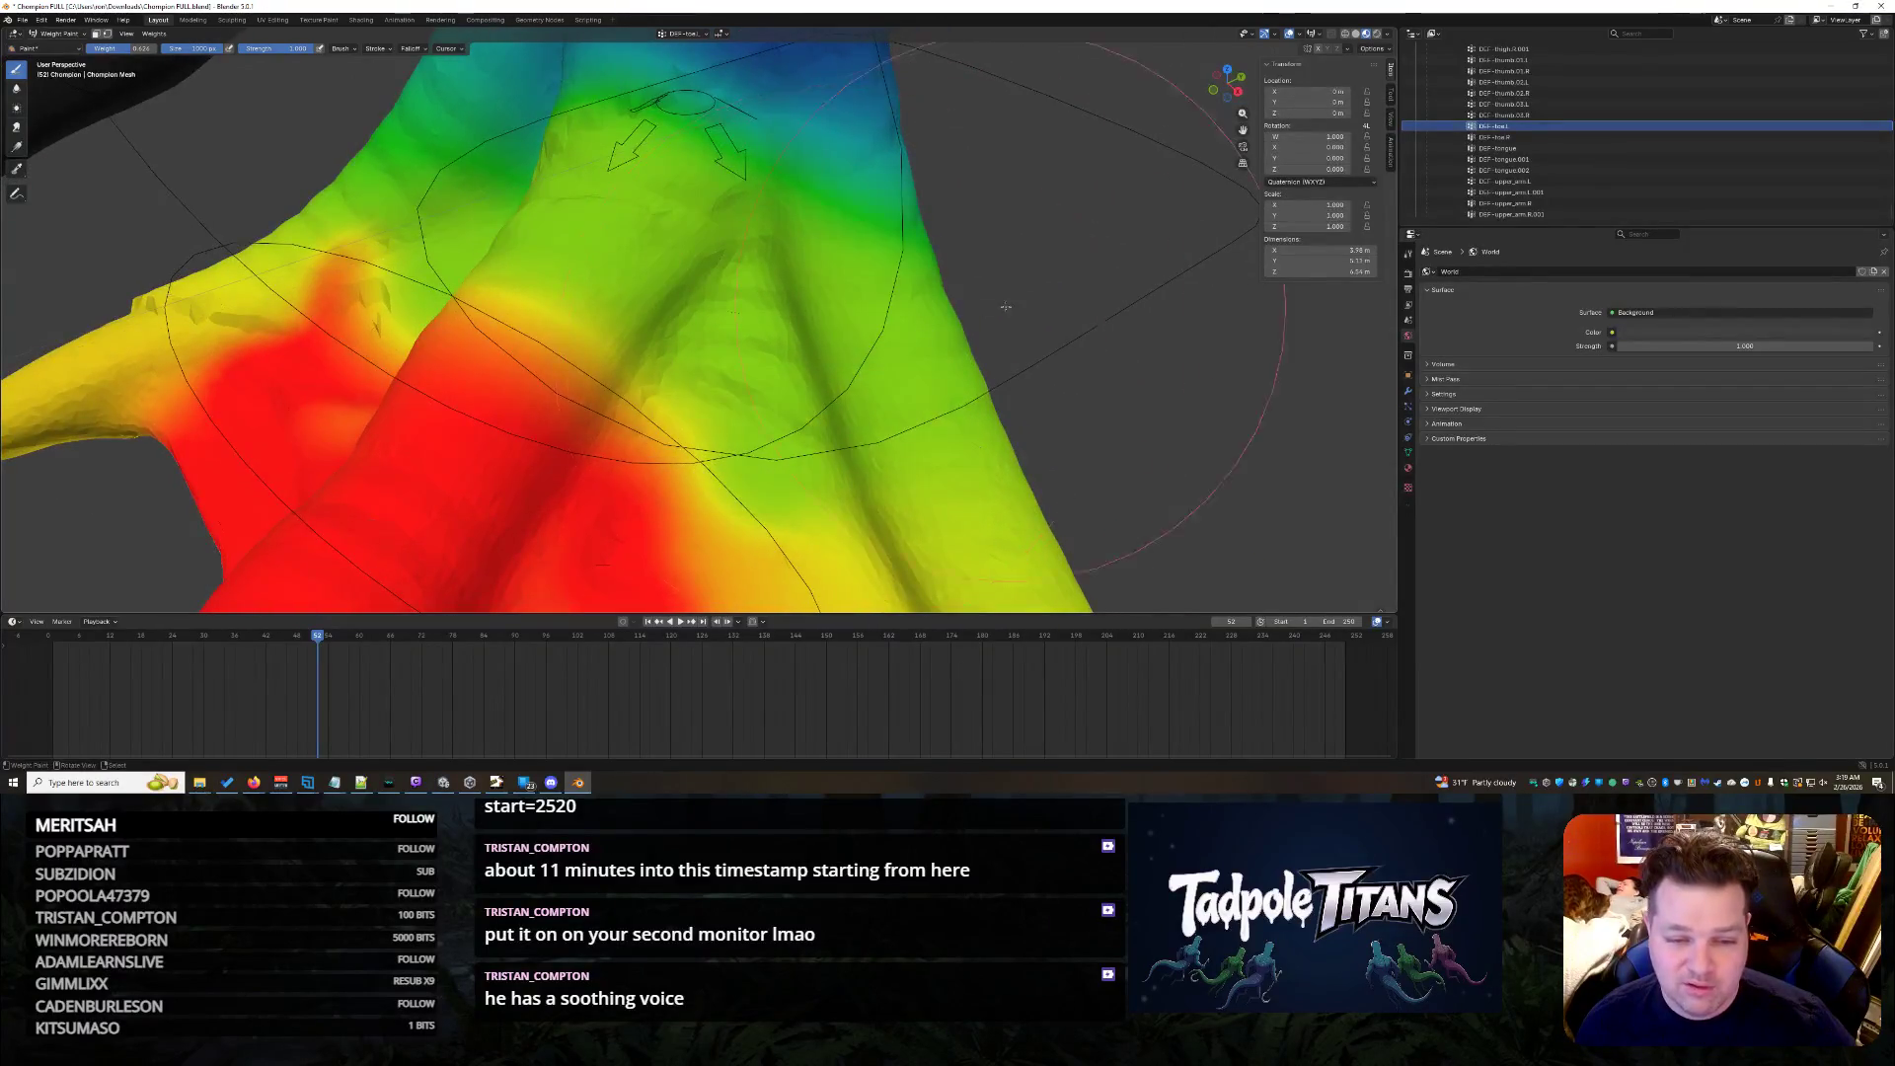
{"action": "scroll", "coordinate": [1011, 304], "scroll_direction": "down", "scroll_amount": 3}
{"action": "scroll", "coordinate": [953, 296], "scroll_direction": "down", "scroll_amount": 4}
{"action": "middle_click_drag", "start_coordinate": [868, 212], "coordinate": [938, 199]}
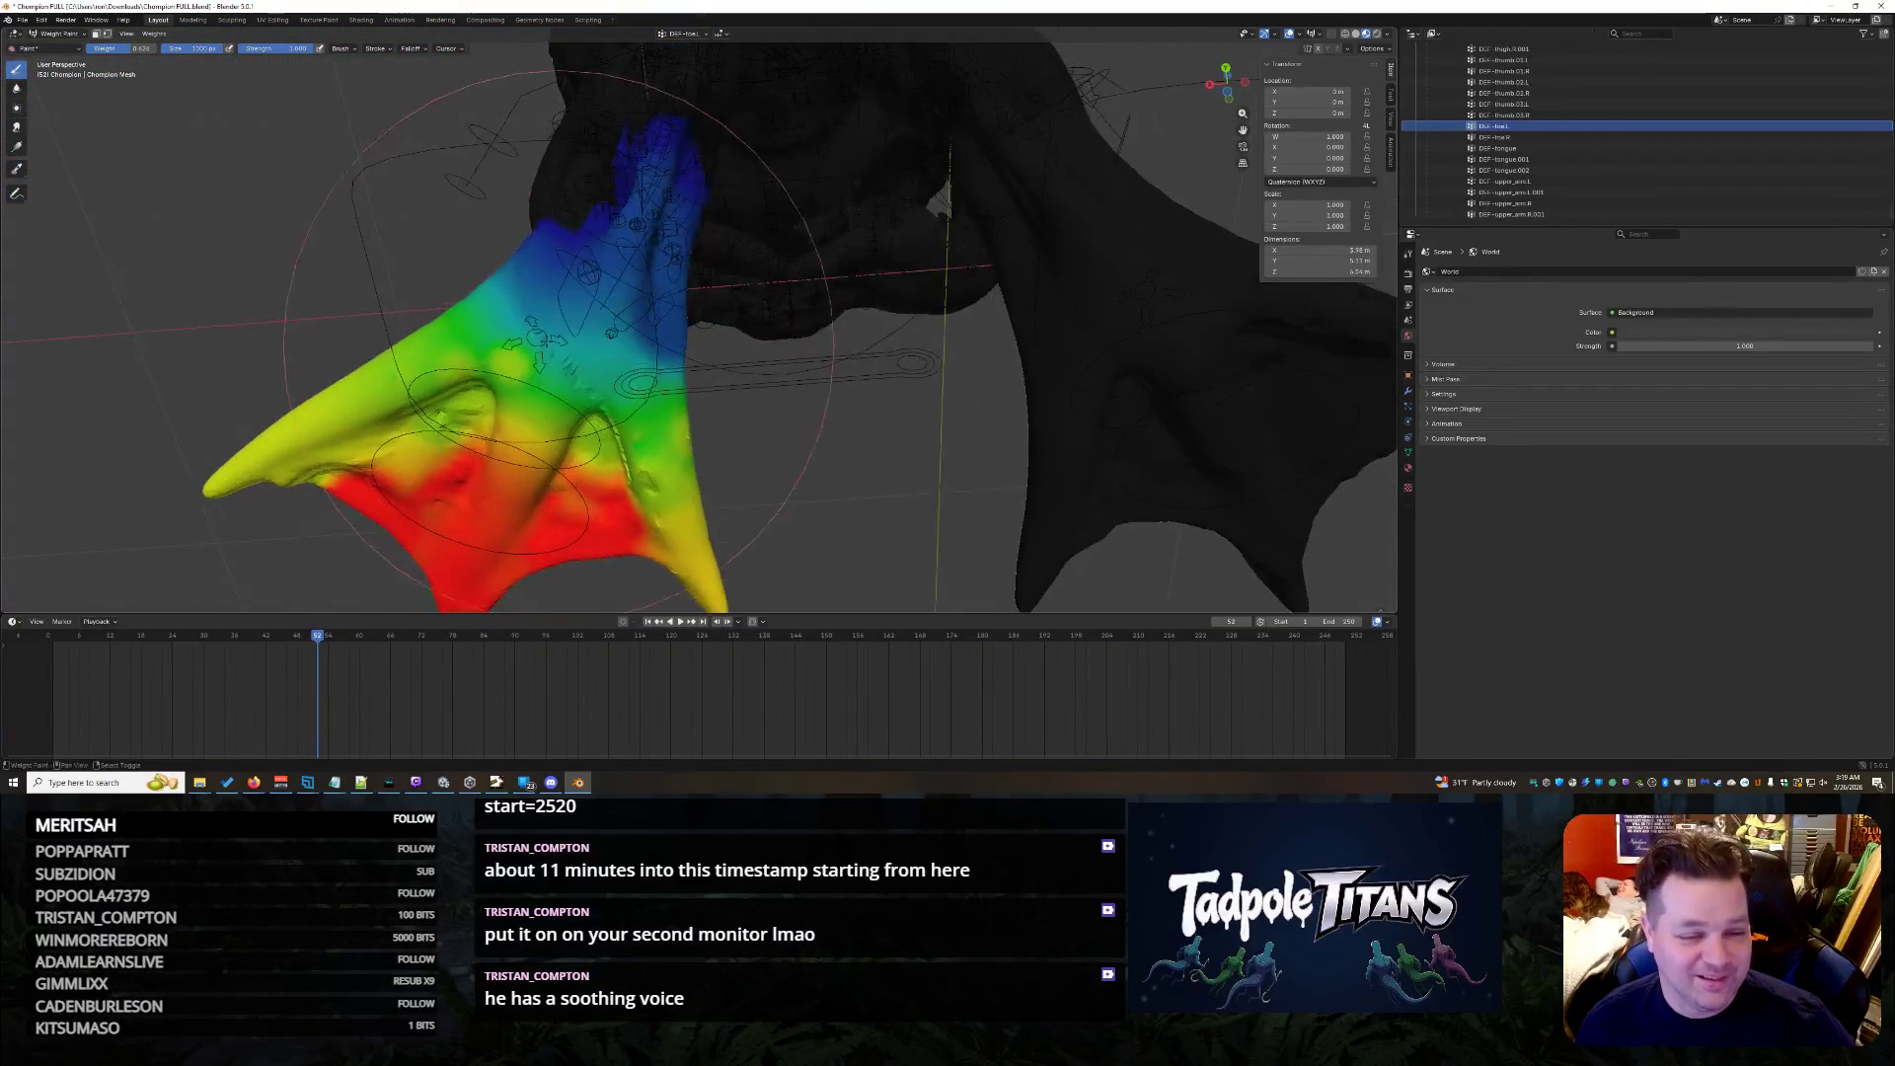
{"action": "scroll", "coordinate": [556, 356], "scroll_direction": "up", "scroll_amount": 3}
{"action": "middle_click_drag", "start_coordinate": [556, 355], "coordinate": [555, 356]}
{"action": "scroll", "coordinate": [556, 357], "scroll_direction": "up", "scroll_amount": 2}
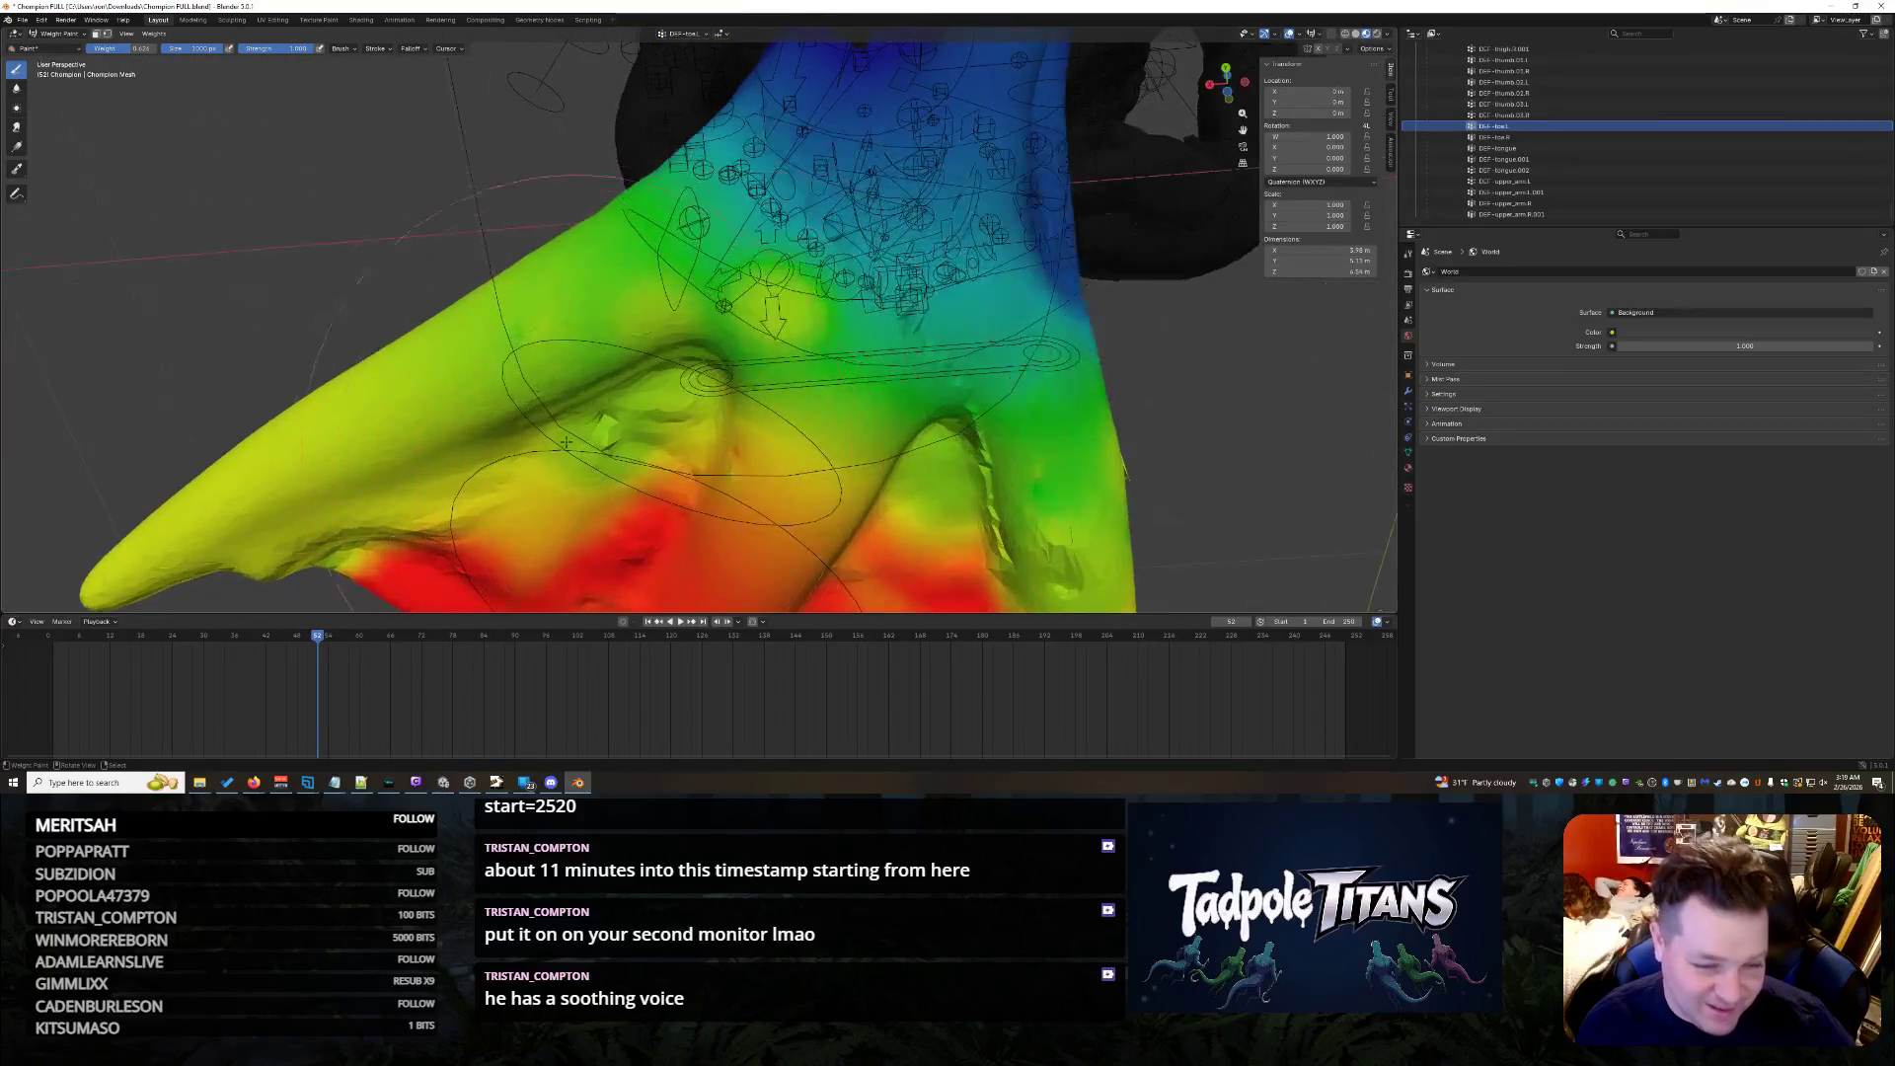
- Tone down the strongest weights near the toes and add more weight on the foot surface
{"action": "left_click_drag", "start_coordinate": [607, 421], "coordinate": [686, 397]}
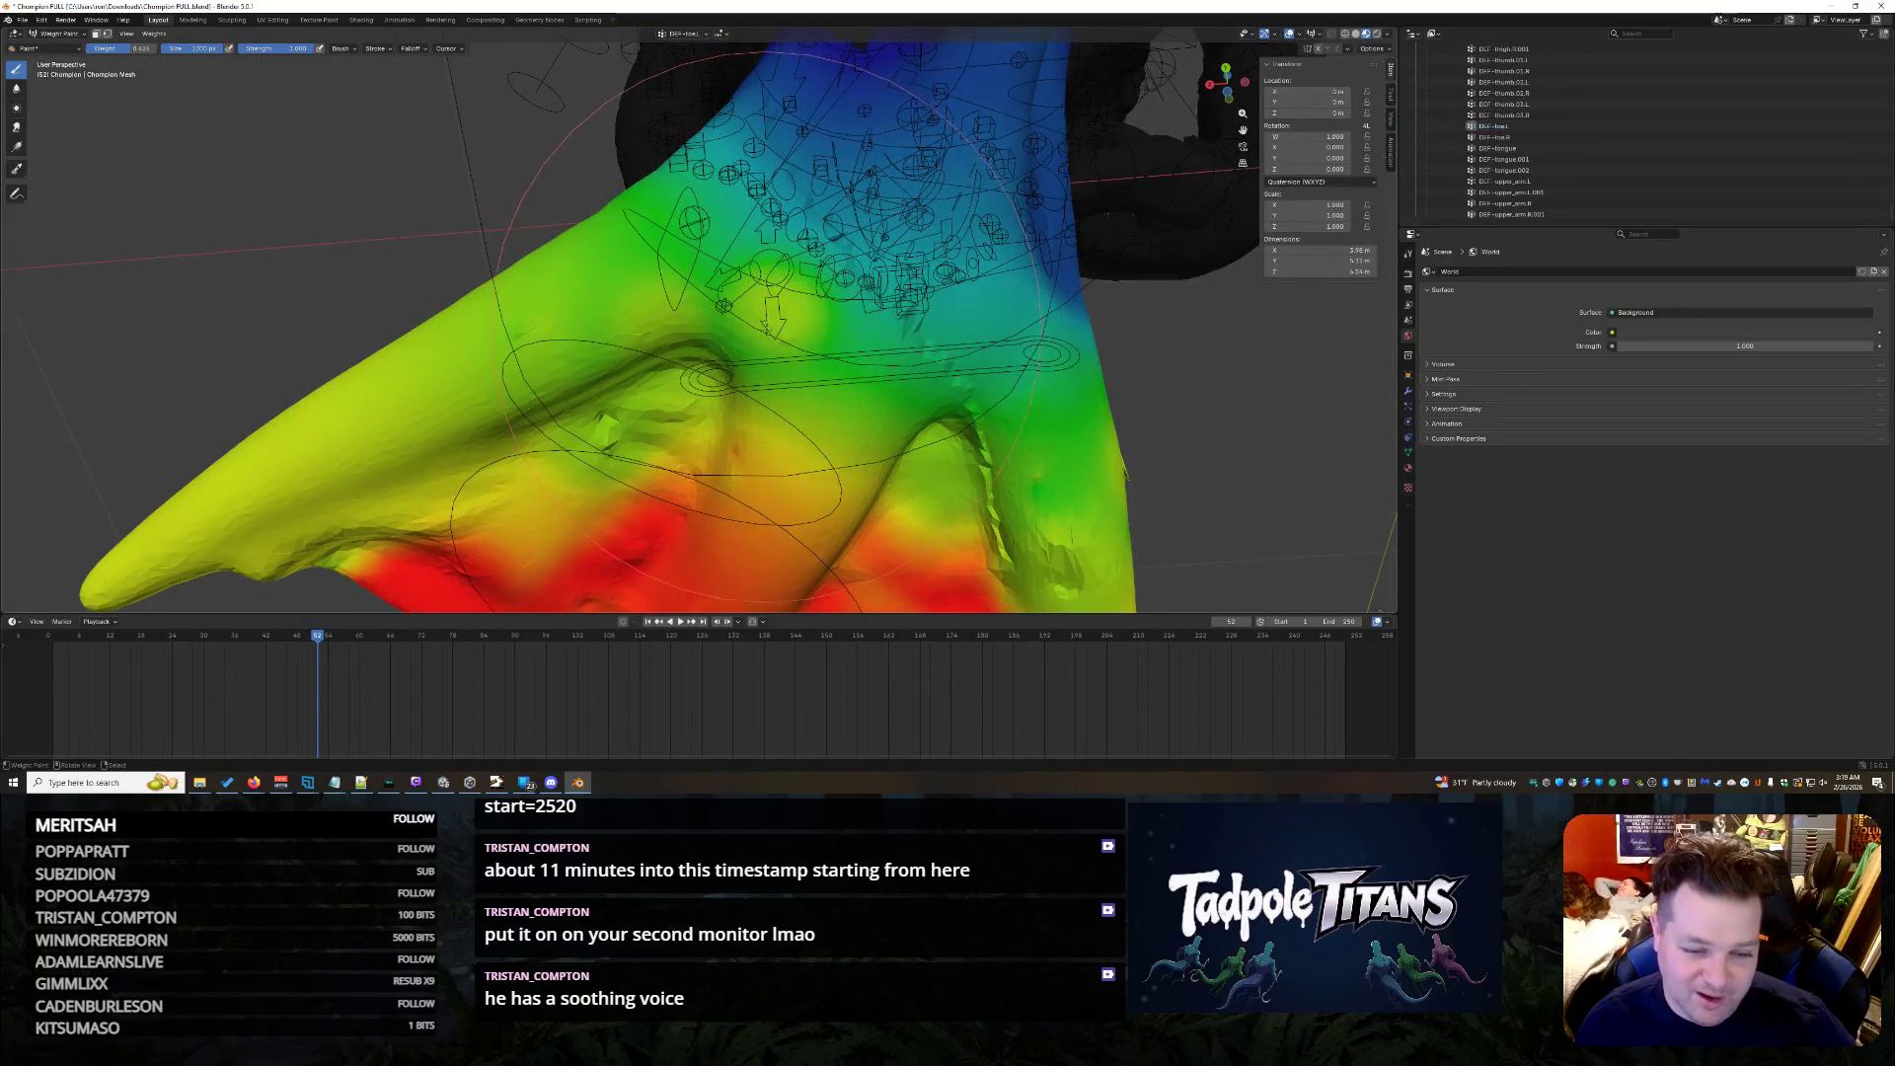
{"action": "scroll", "coordinate": [693, 317], "scroll_direction": "up", "scroll_amount": 2}
{"action": "scroll", "coordinate": [693, 317], "scroll_direction": "up", "scroll_amount": 2}
{"action": "left_click_drag", "start_coordinate": [692, 318], "coordinate": [718, 324]}
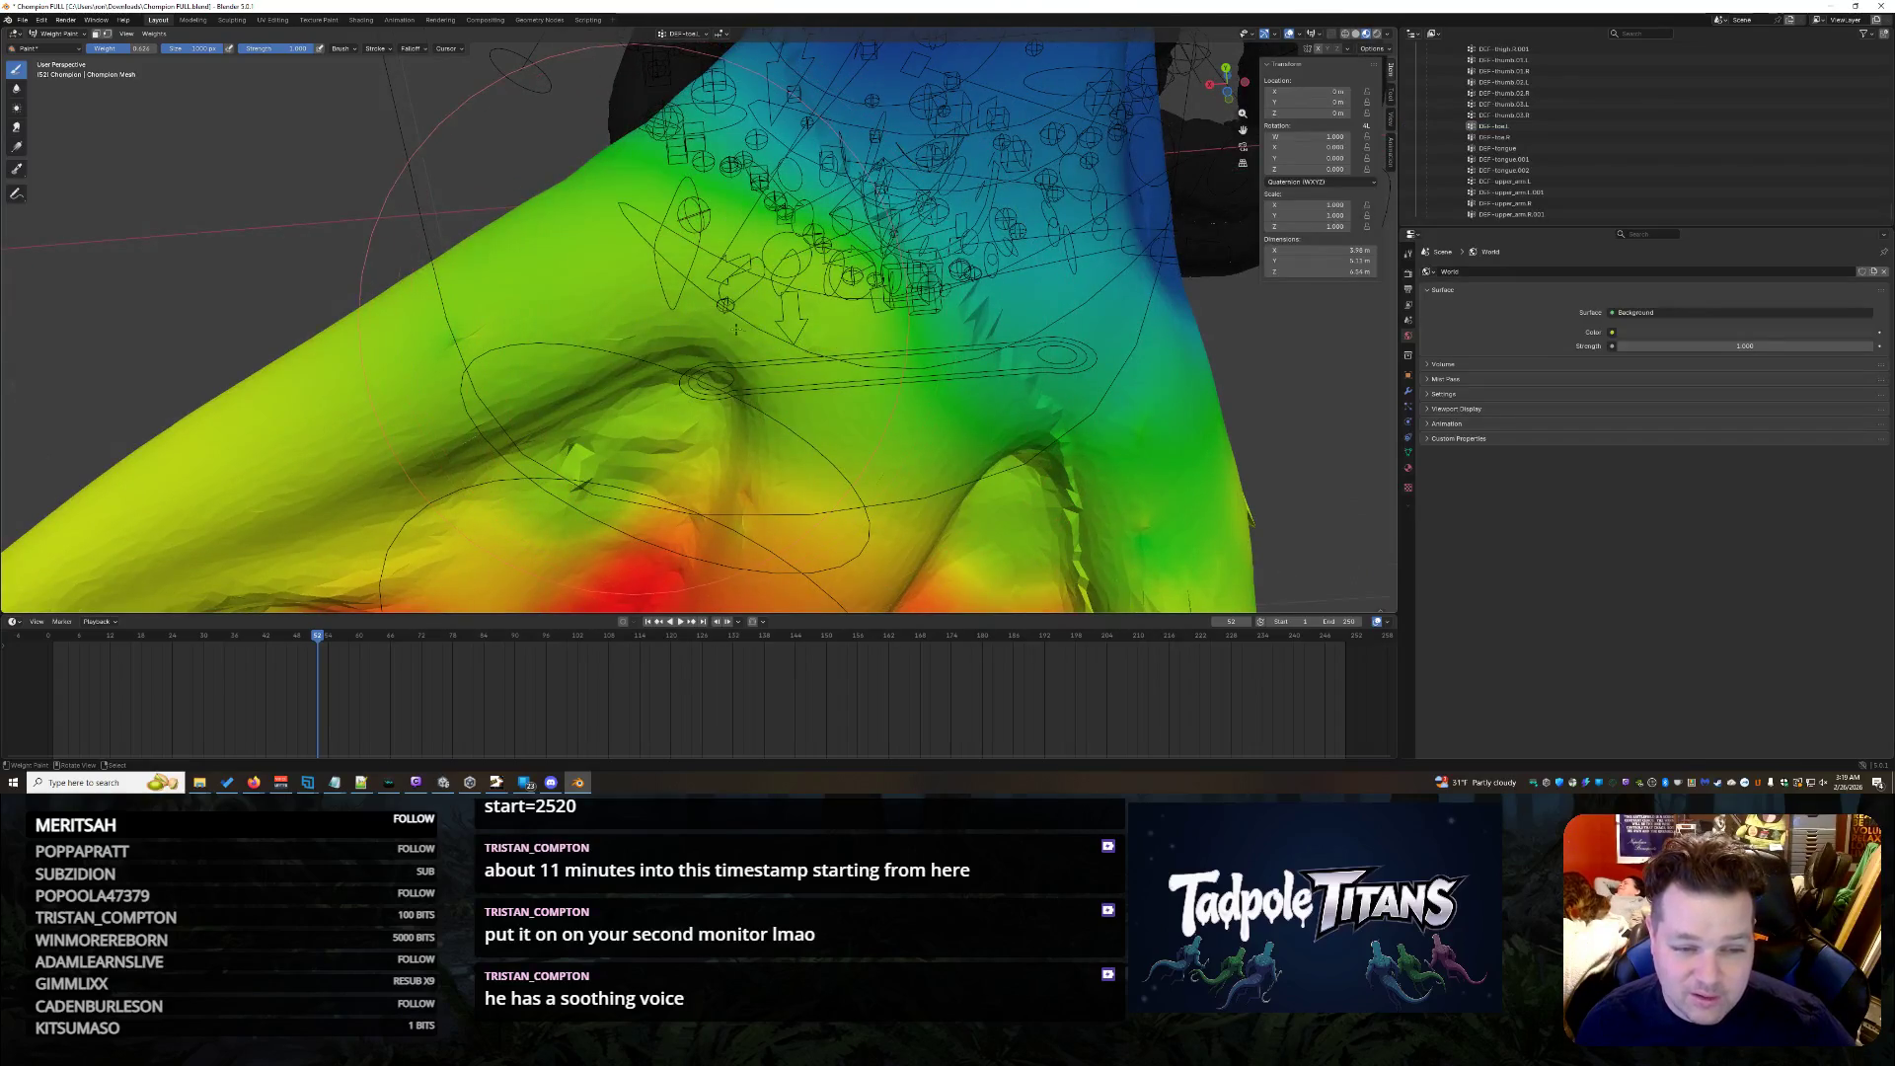
{"action": "middle_click_drag", "start_coordinate": [1348, 444], "coordinate": [1034, 472]}
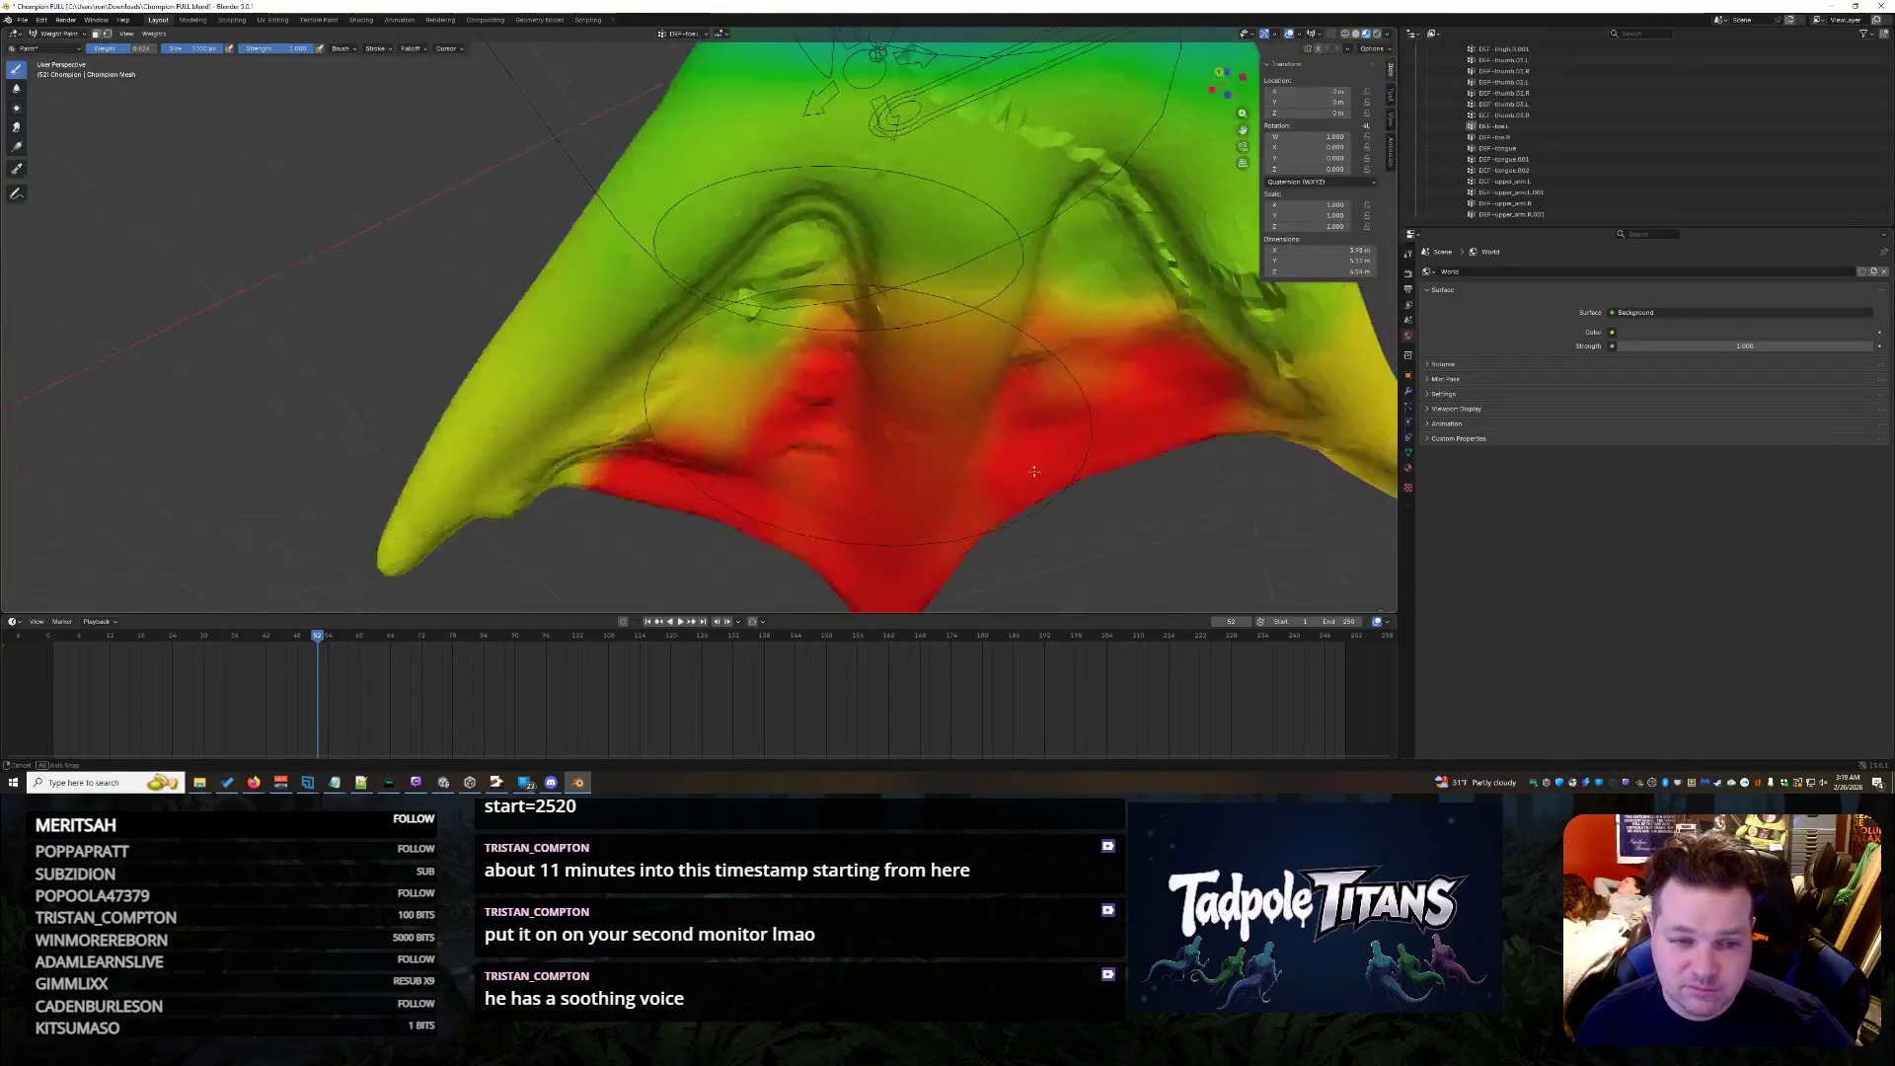
{"action": "middle_click_drag", "start_coordinate": [710, 267], "coordinate": [937, 375]}
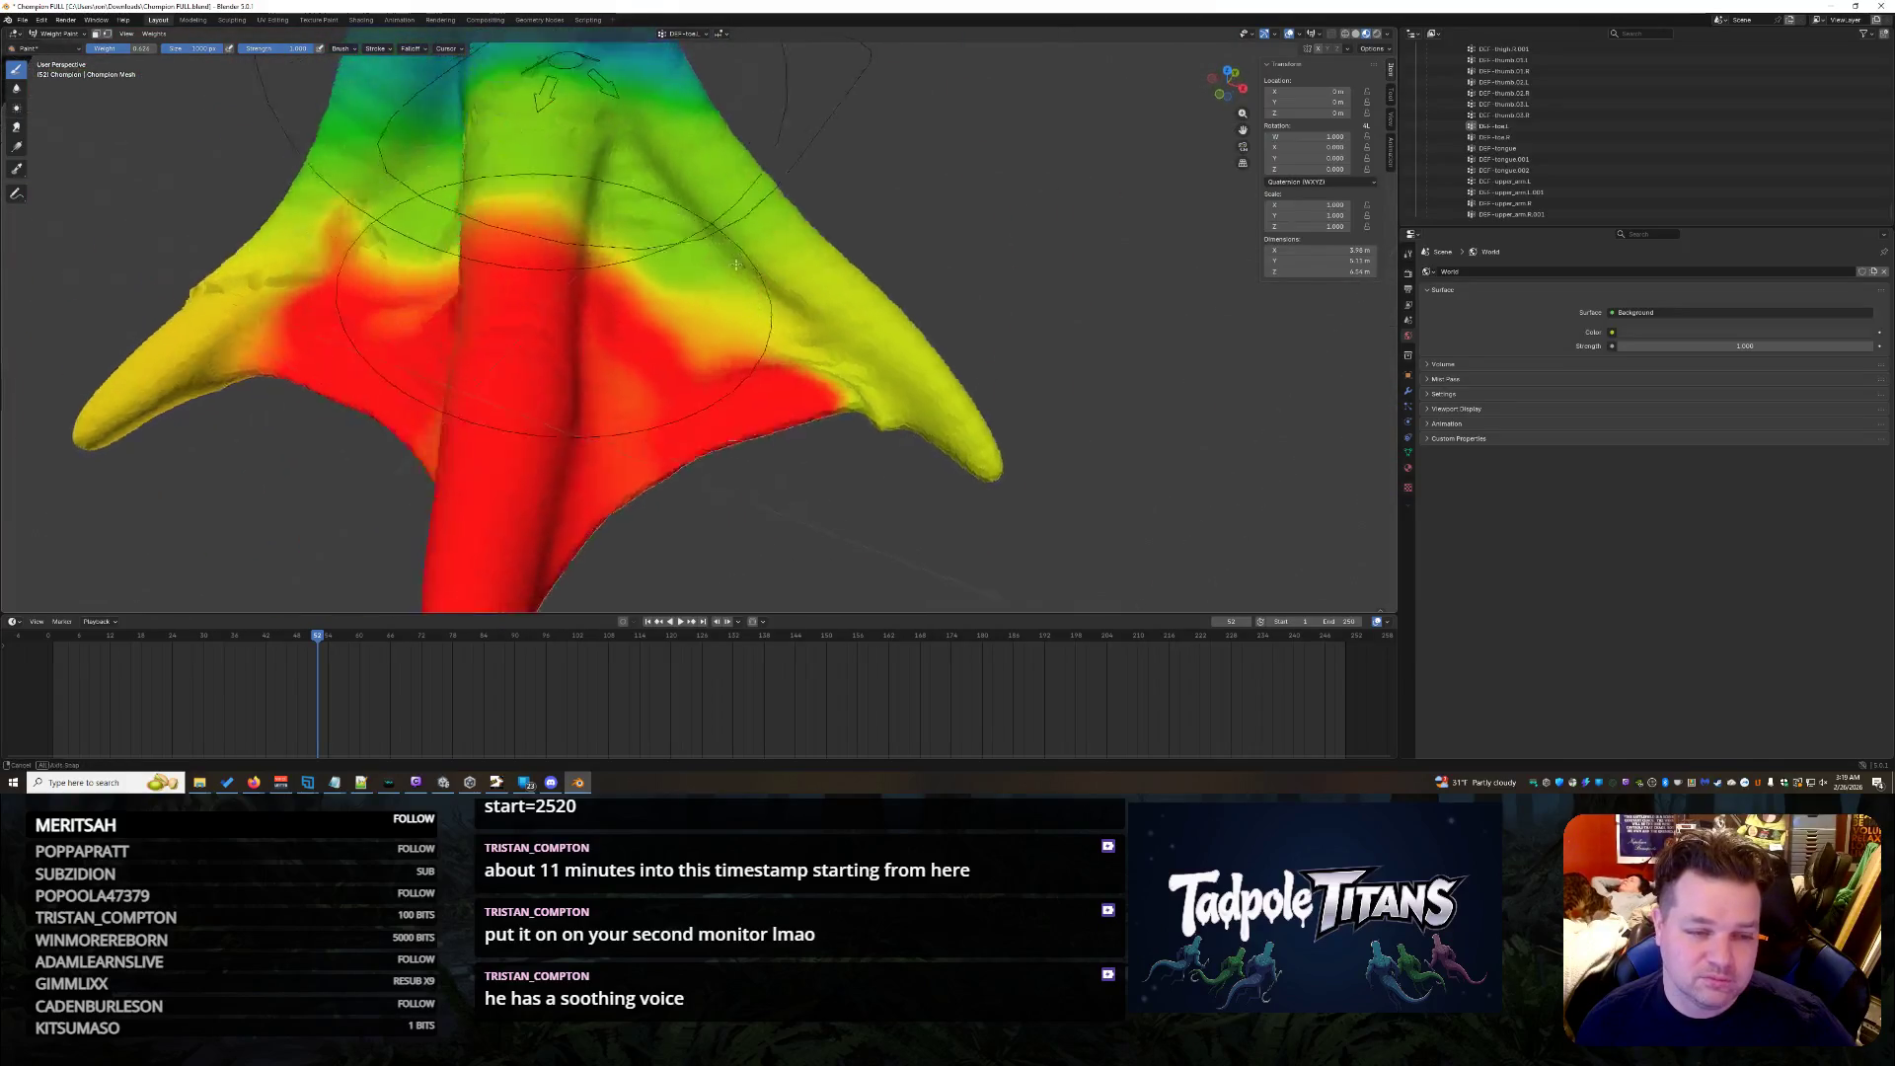
{"action": "middle_click_drag", "start_coordinate": [939, 378], "coordinate": [719, 271]}
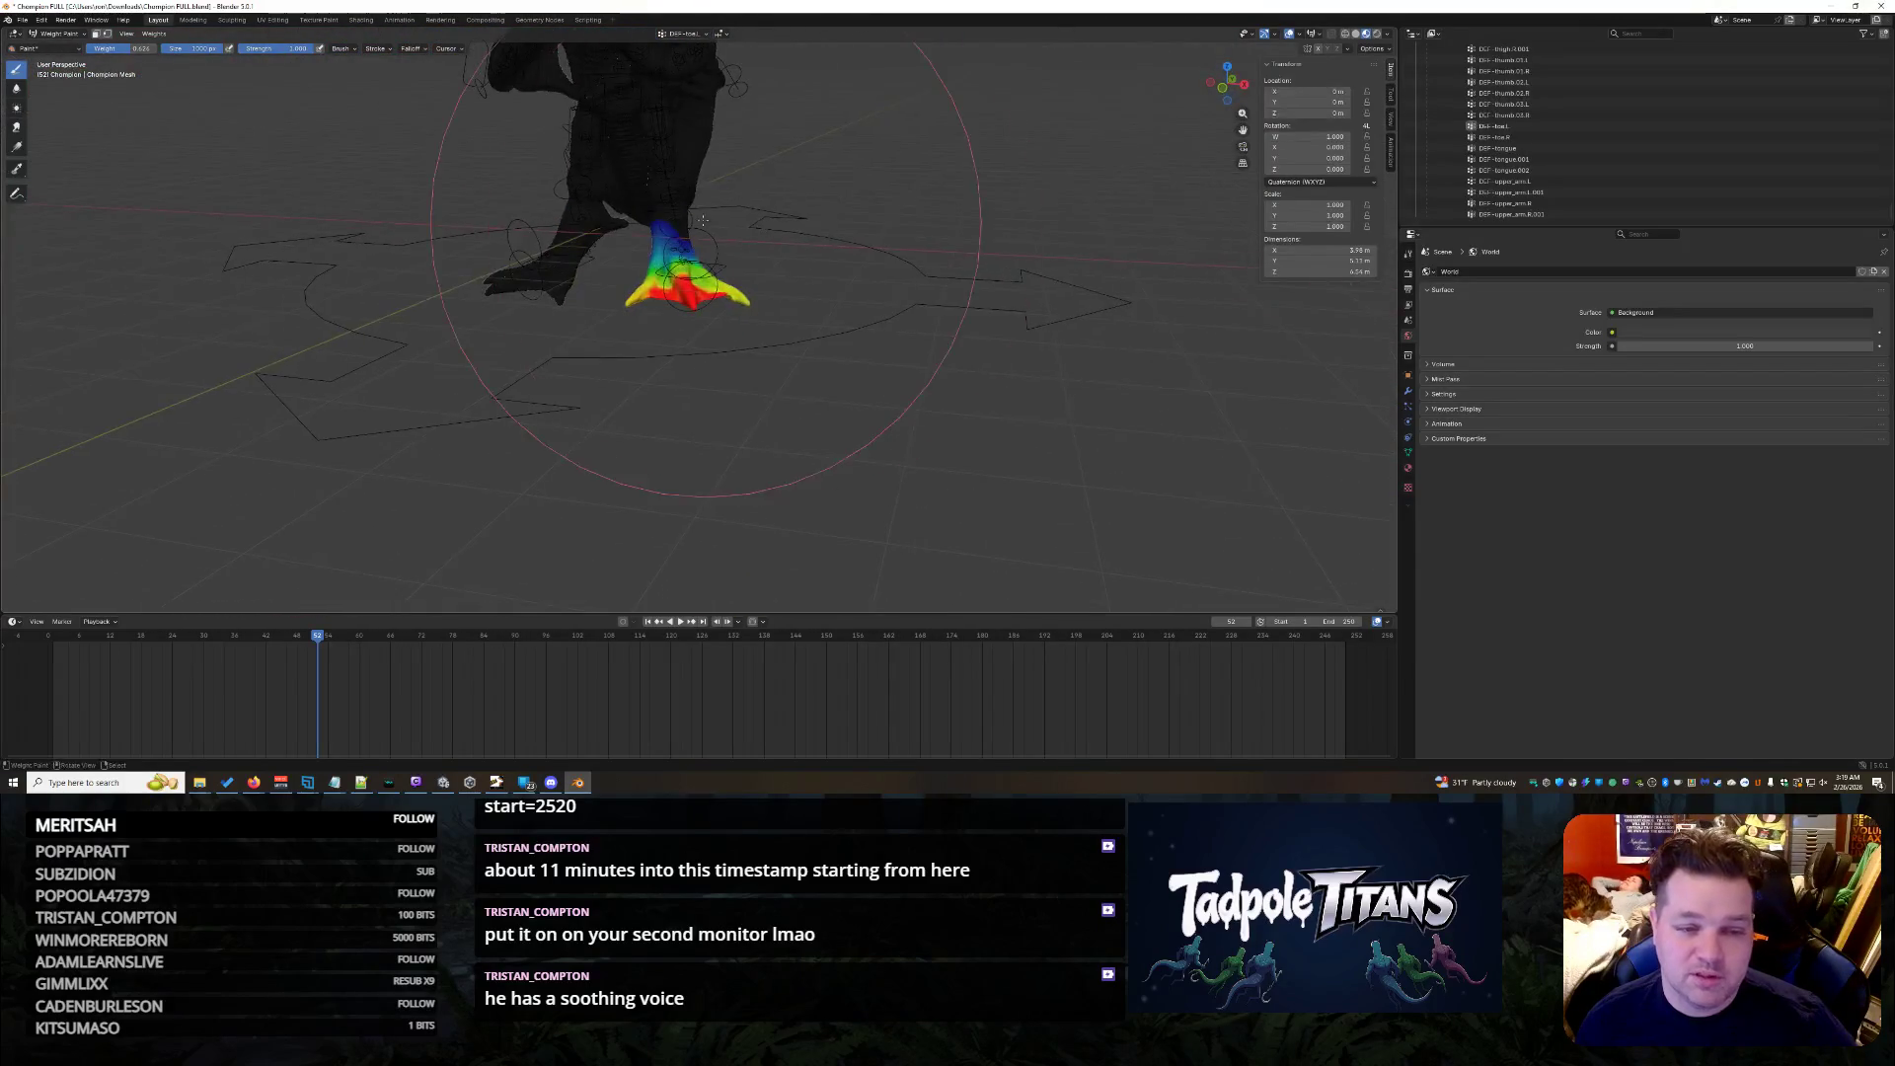
{"action": "middle_click_drag", "start_coordinate": [779, 273], "coordinate": [1587, 159]}
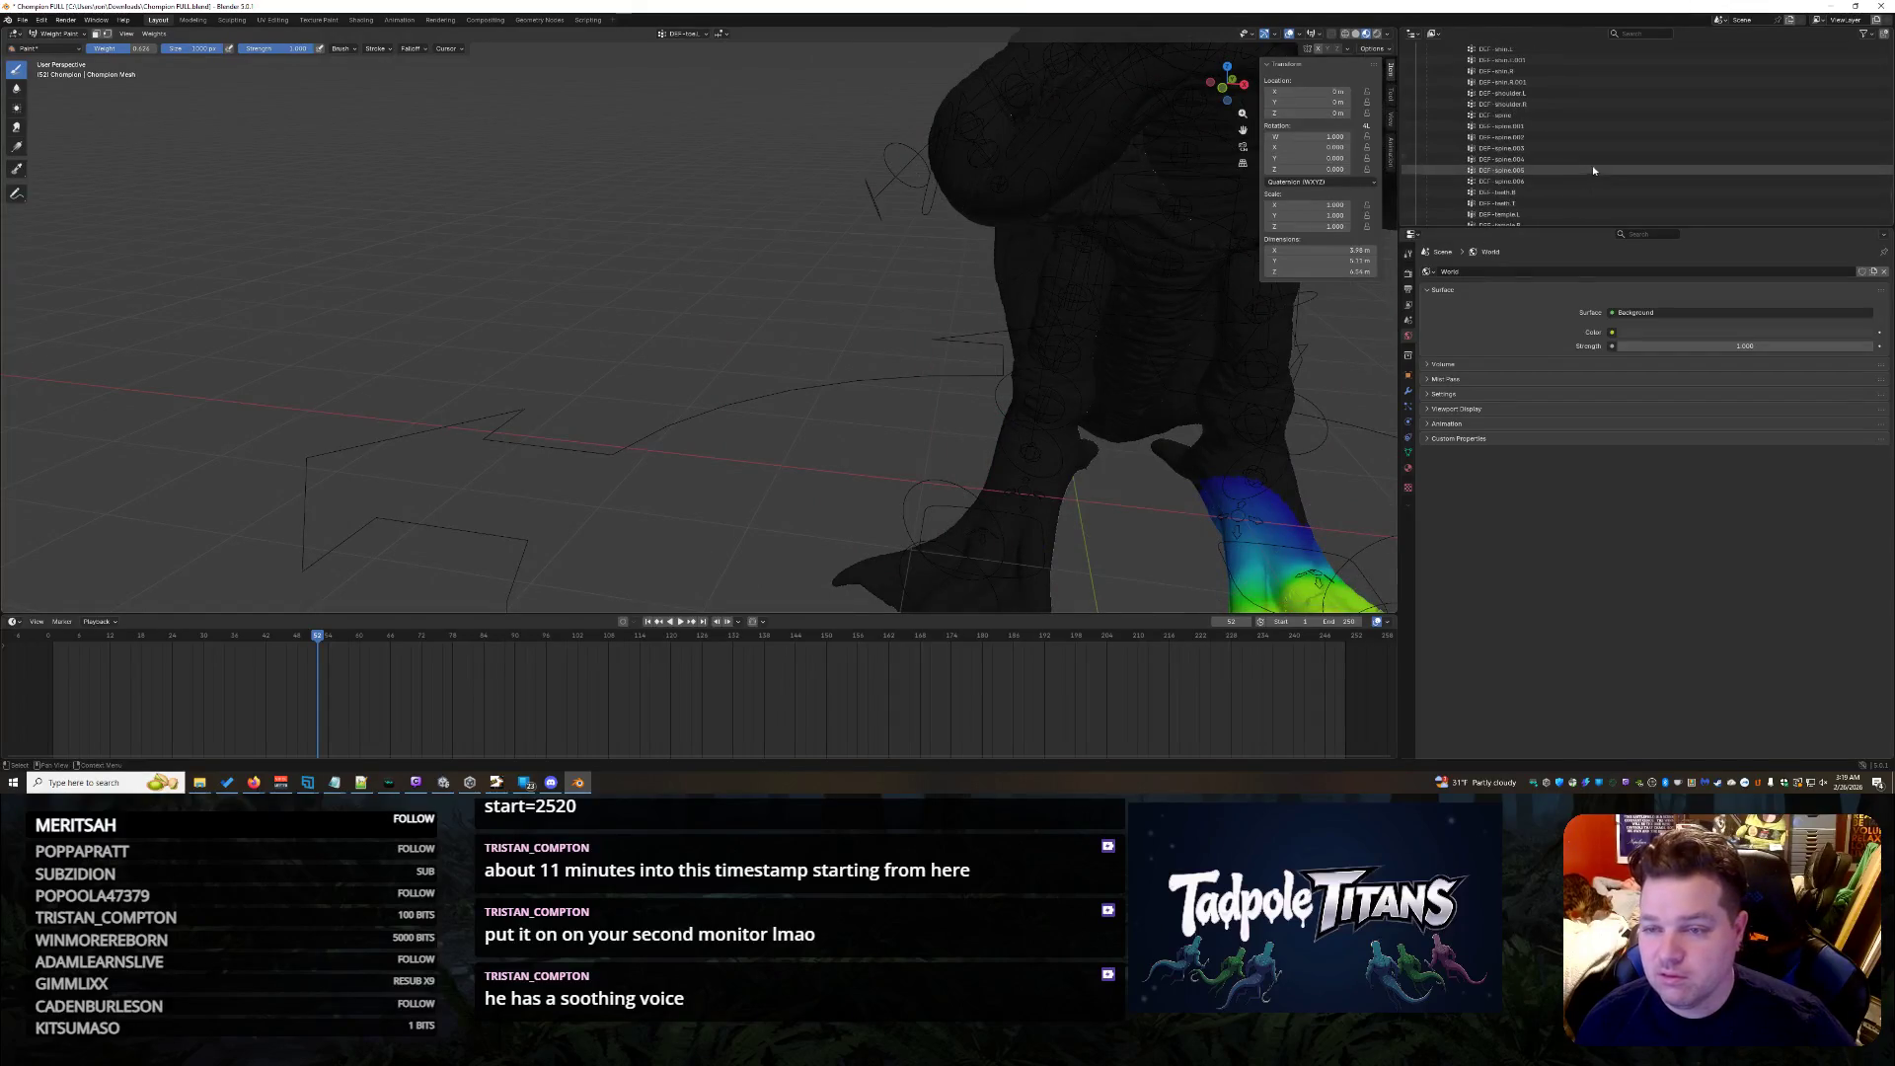
{"action": "scroll", "coordinate": [1610, 128], "scroll_direction": "up", "scroll_amount": 3}
{"action": "scroll", "coordinate": [1578, 138], "scroll_direction": "up", "scroll_amount": 5}
{"action": "scroll", "coordinate": [1576, 139], "scroll_direction": "up", "scroll_amount": 10}
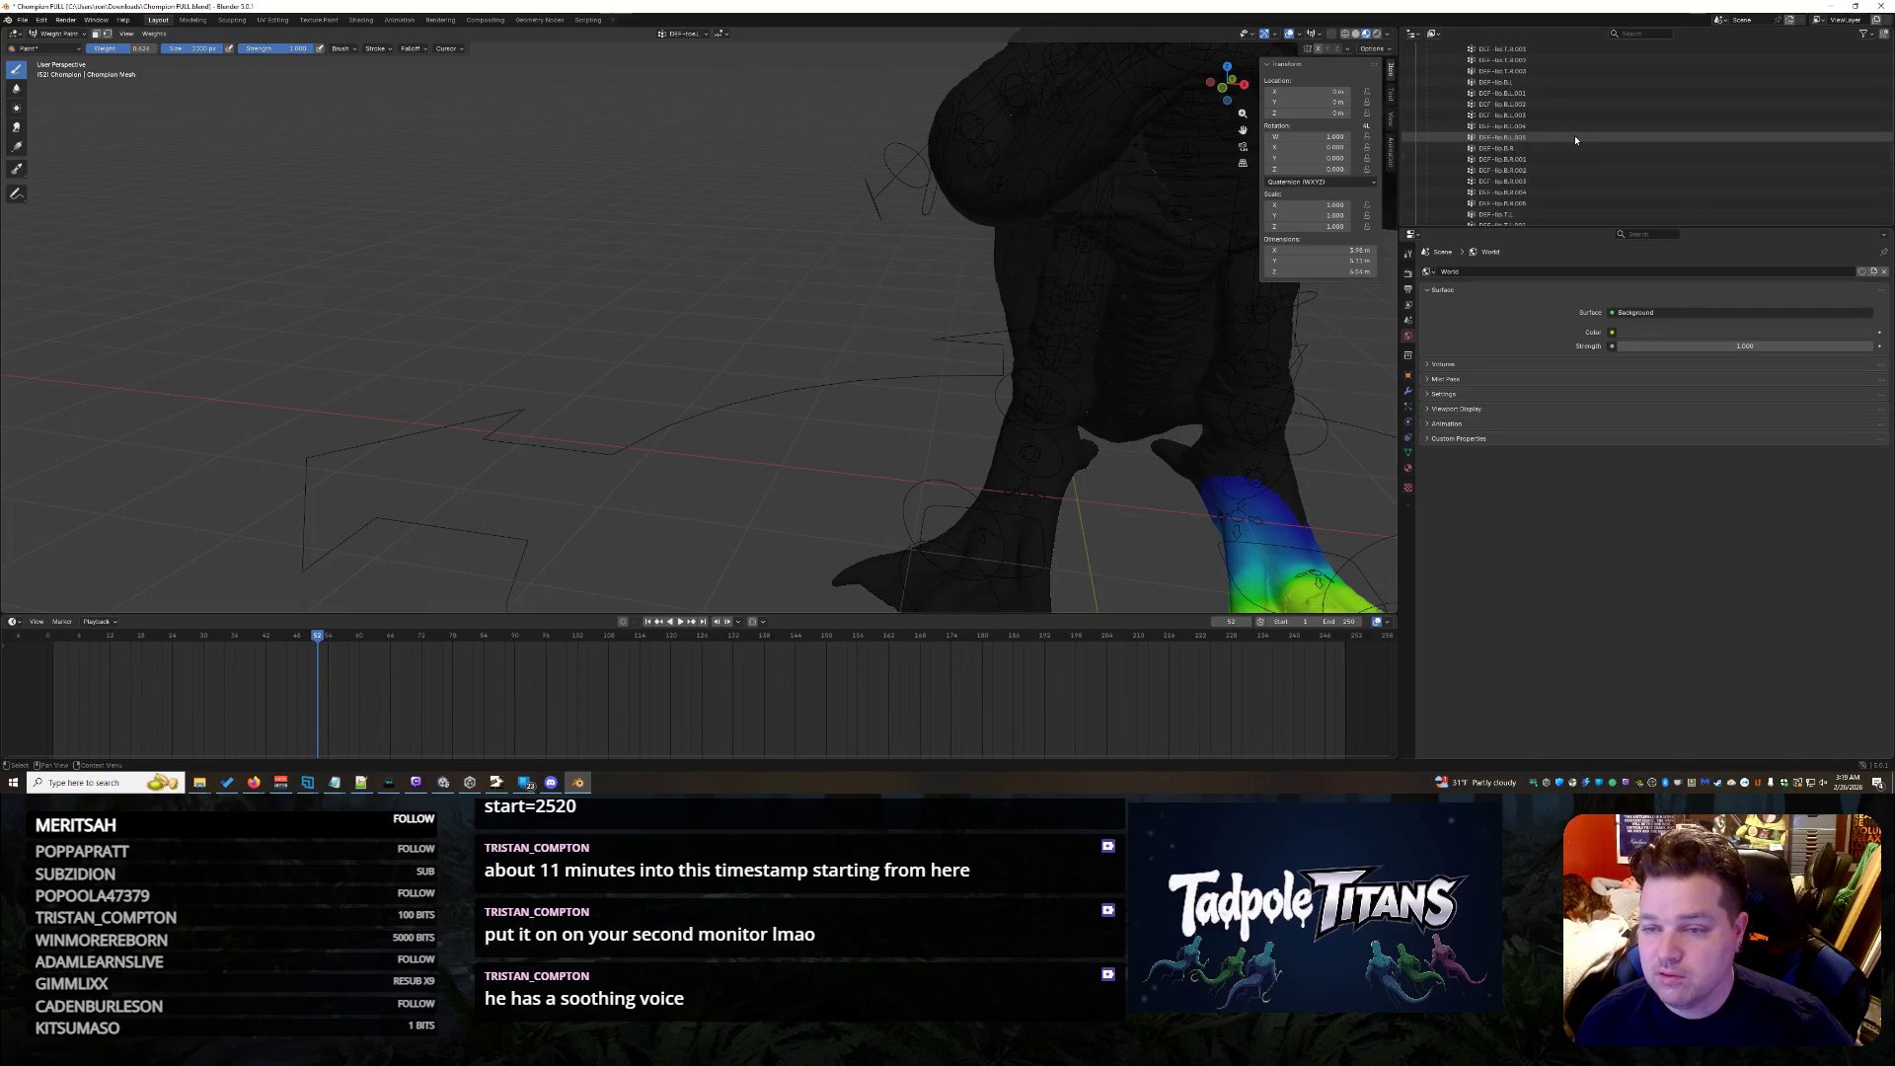
{"action": "scroll", "coordinate": [1573, 136], "scroll_direction": "up", "scroll_amount": 8}
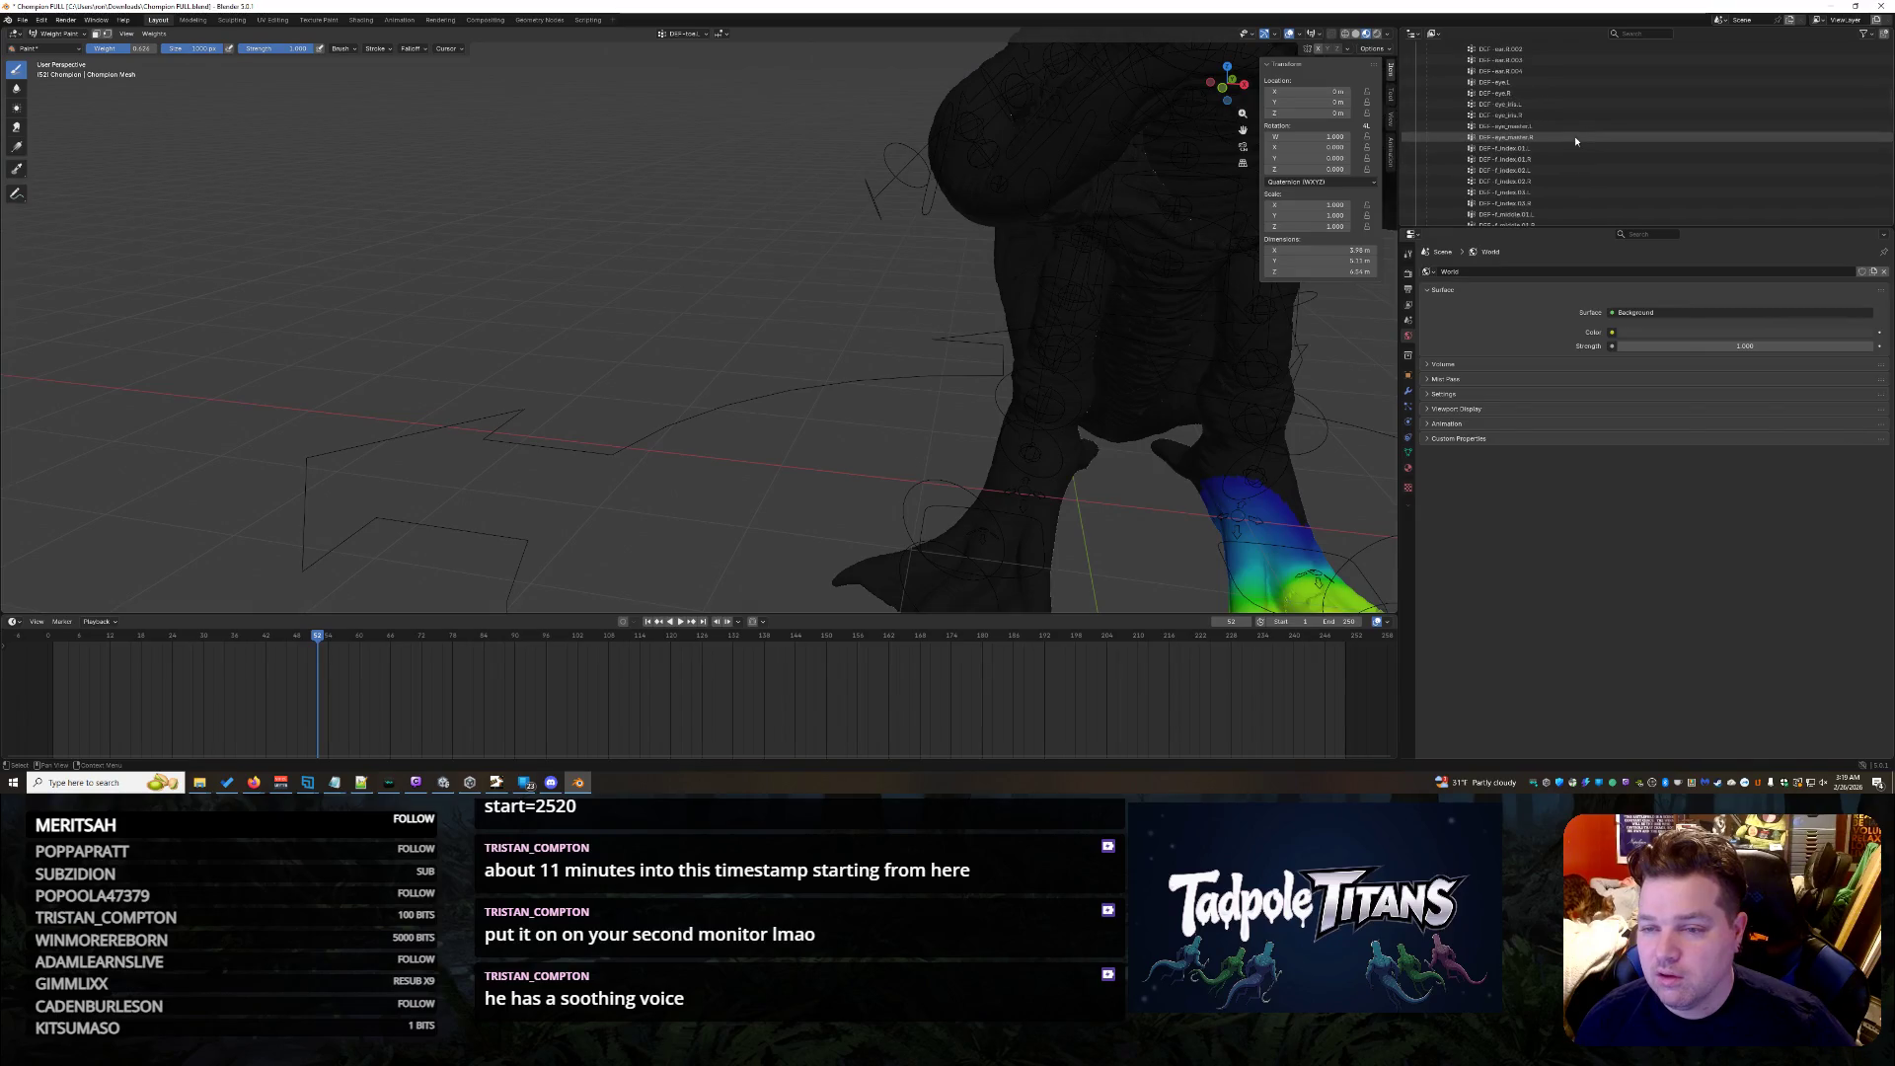
{"action": "scroll", "coordinate": [1575, 137], "scroll_direction": "up", "scroll_amount": 6}
{"action": "scroll", "coordinate": [1579, 140], "scroll_direction": "down", "scroll_amount": 2}
{"action": "scroll", "coordinate": [1580, 142], "scroll_direction": "down", "scroll_amount": 4}
{"action": "scroll", "coordinate": [1580, 144], "scroll_direction": "down", "scroll_amount": 4}
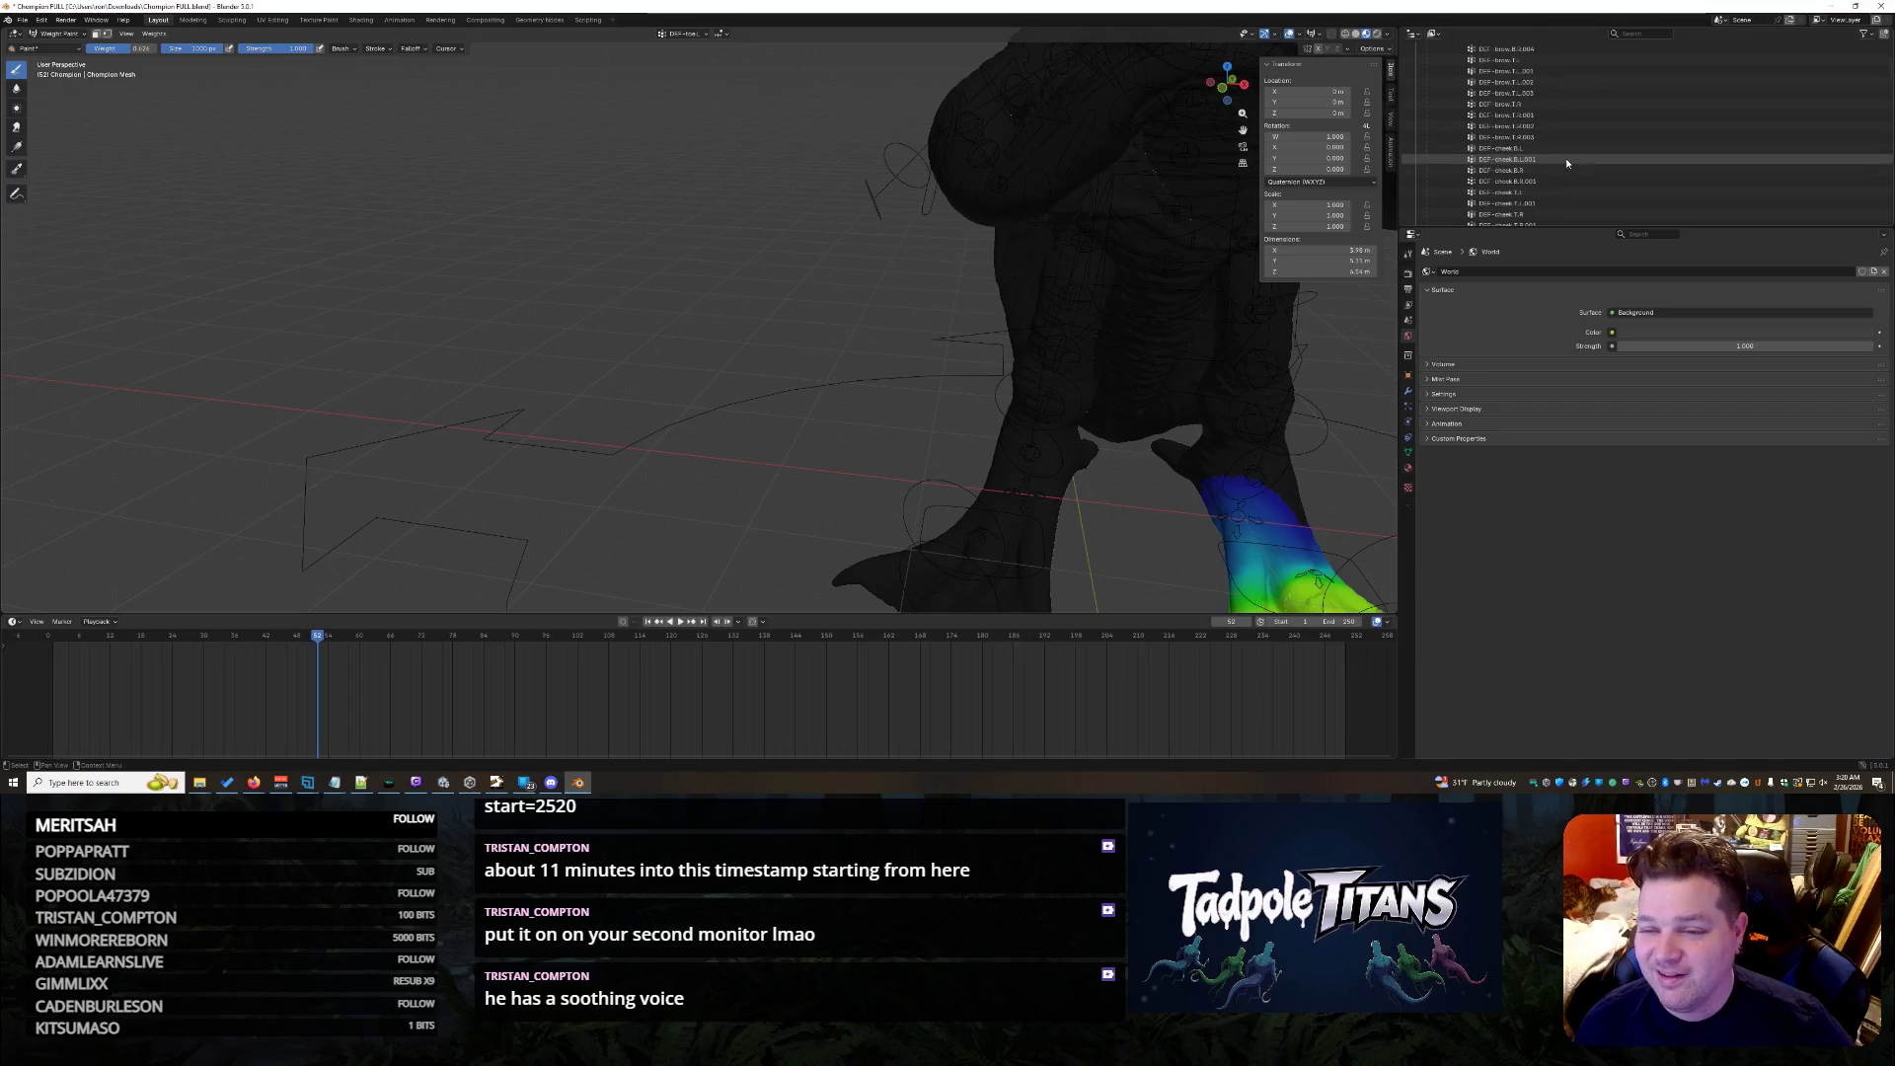
{"action": "scroll", "coordinate": [1568, 157], "scroll_direction": "down", "scroll_amount": 3}
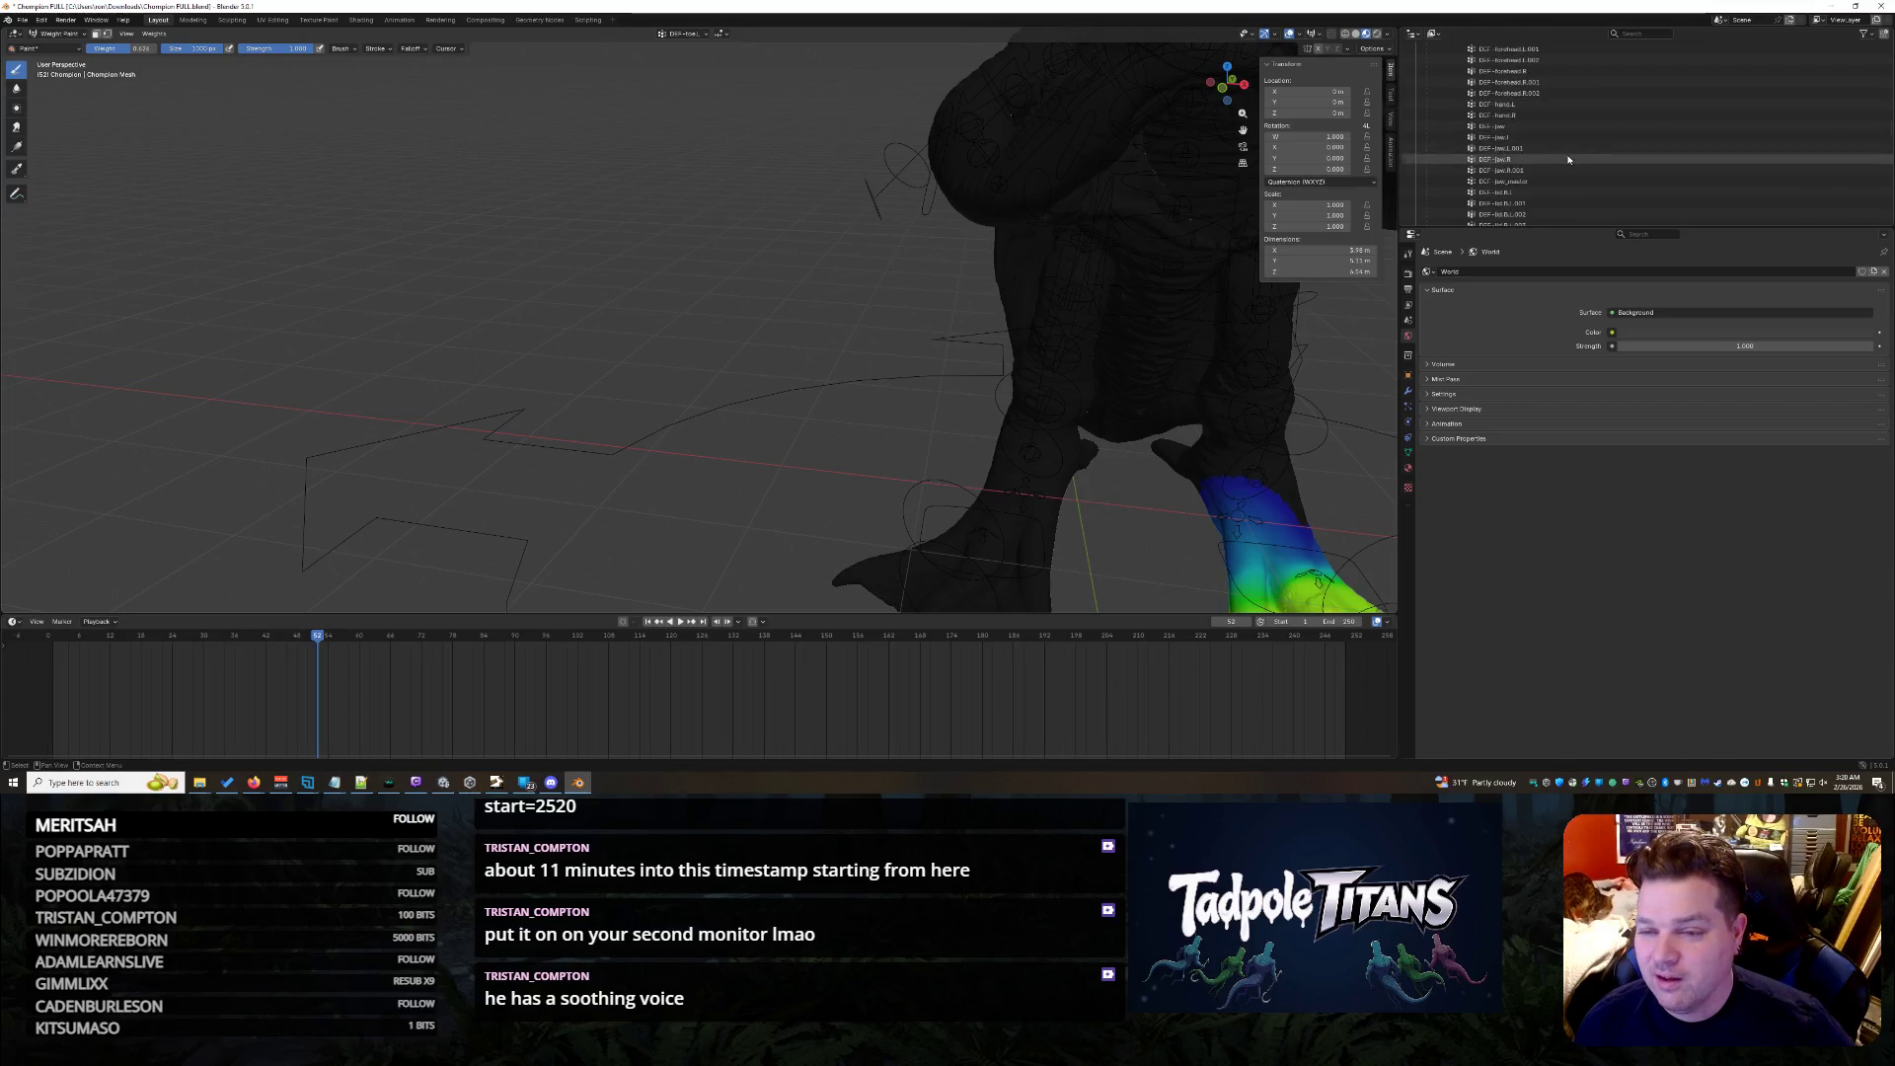
{"action": "scroll", "coordinate": [1575, 149], "scroll_direction": "down", "scroll_amount": 3}
{"action": "scroll", "coordinate": [1574, 150], "scroll_direction": "down", "scroll_amount": 3}
{"action": "scroll", "coordinate": [1574, 142], "scroll_direction": "down", "scroll_amount": 3}
{"action": "scroll", "coordinate": [1577, 138], "scroll_direction": "down", "scroll_amount": 3}
{"action": "scroll", "coordinate": [1584, 131], "scroll_direction": "down", "scroll_amount": 2}
- Step through DEF-spine and its numbered copies up to DEF-spine.005, viewing each weight map
{"action": "left_click", "coordinate": [1583, 115]}
{"action": "scroll", "coordinate": [1171, 329], "scroll_direction": "up", "scroll_amount": 3}
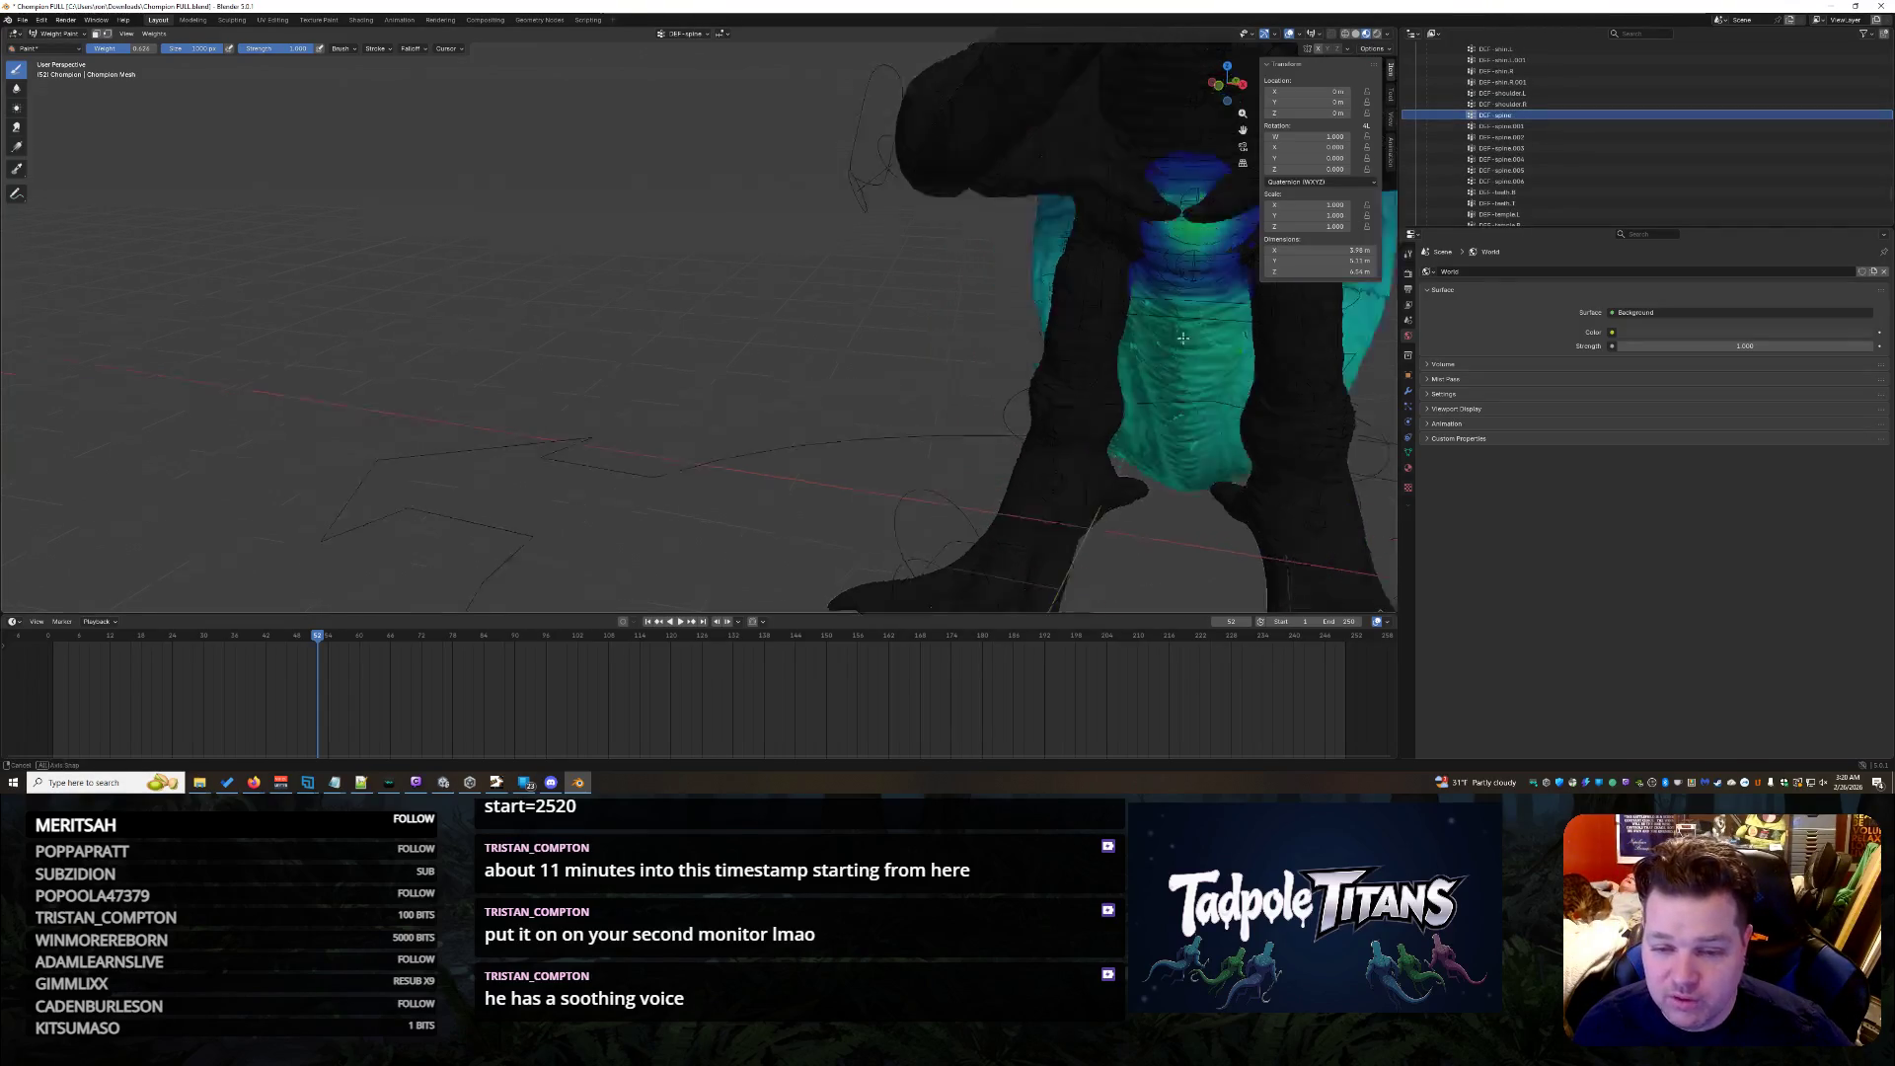
{"action": "middle_click_drag", "start_coordinate": [1172, 329], "coordinate": [1059, 315]}
{"action": "scroll", "coordinate": [1058, 316], "scroll_direction": "down", "scroll_amount": 3}
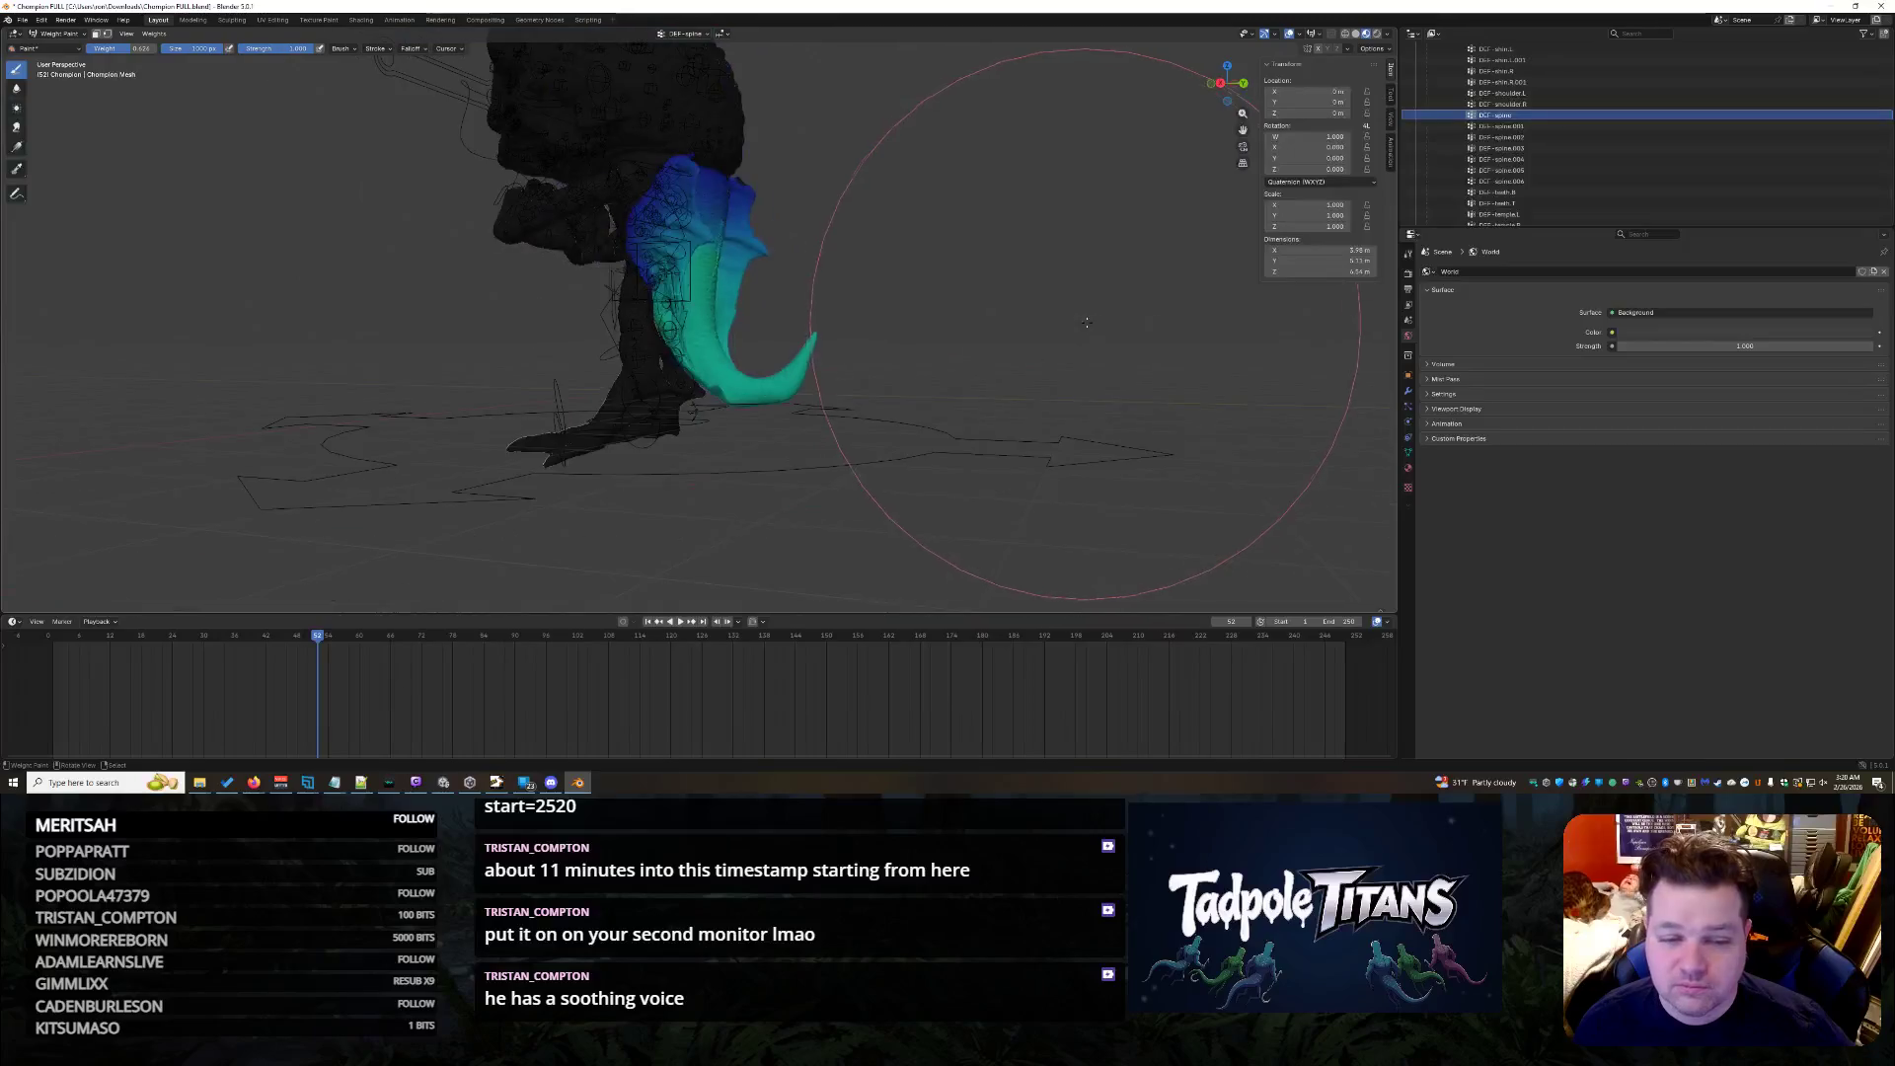
{"action": "left_click", "coordinate": [1517, 127]}
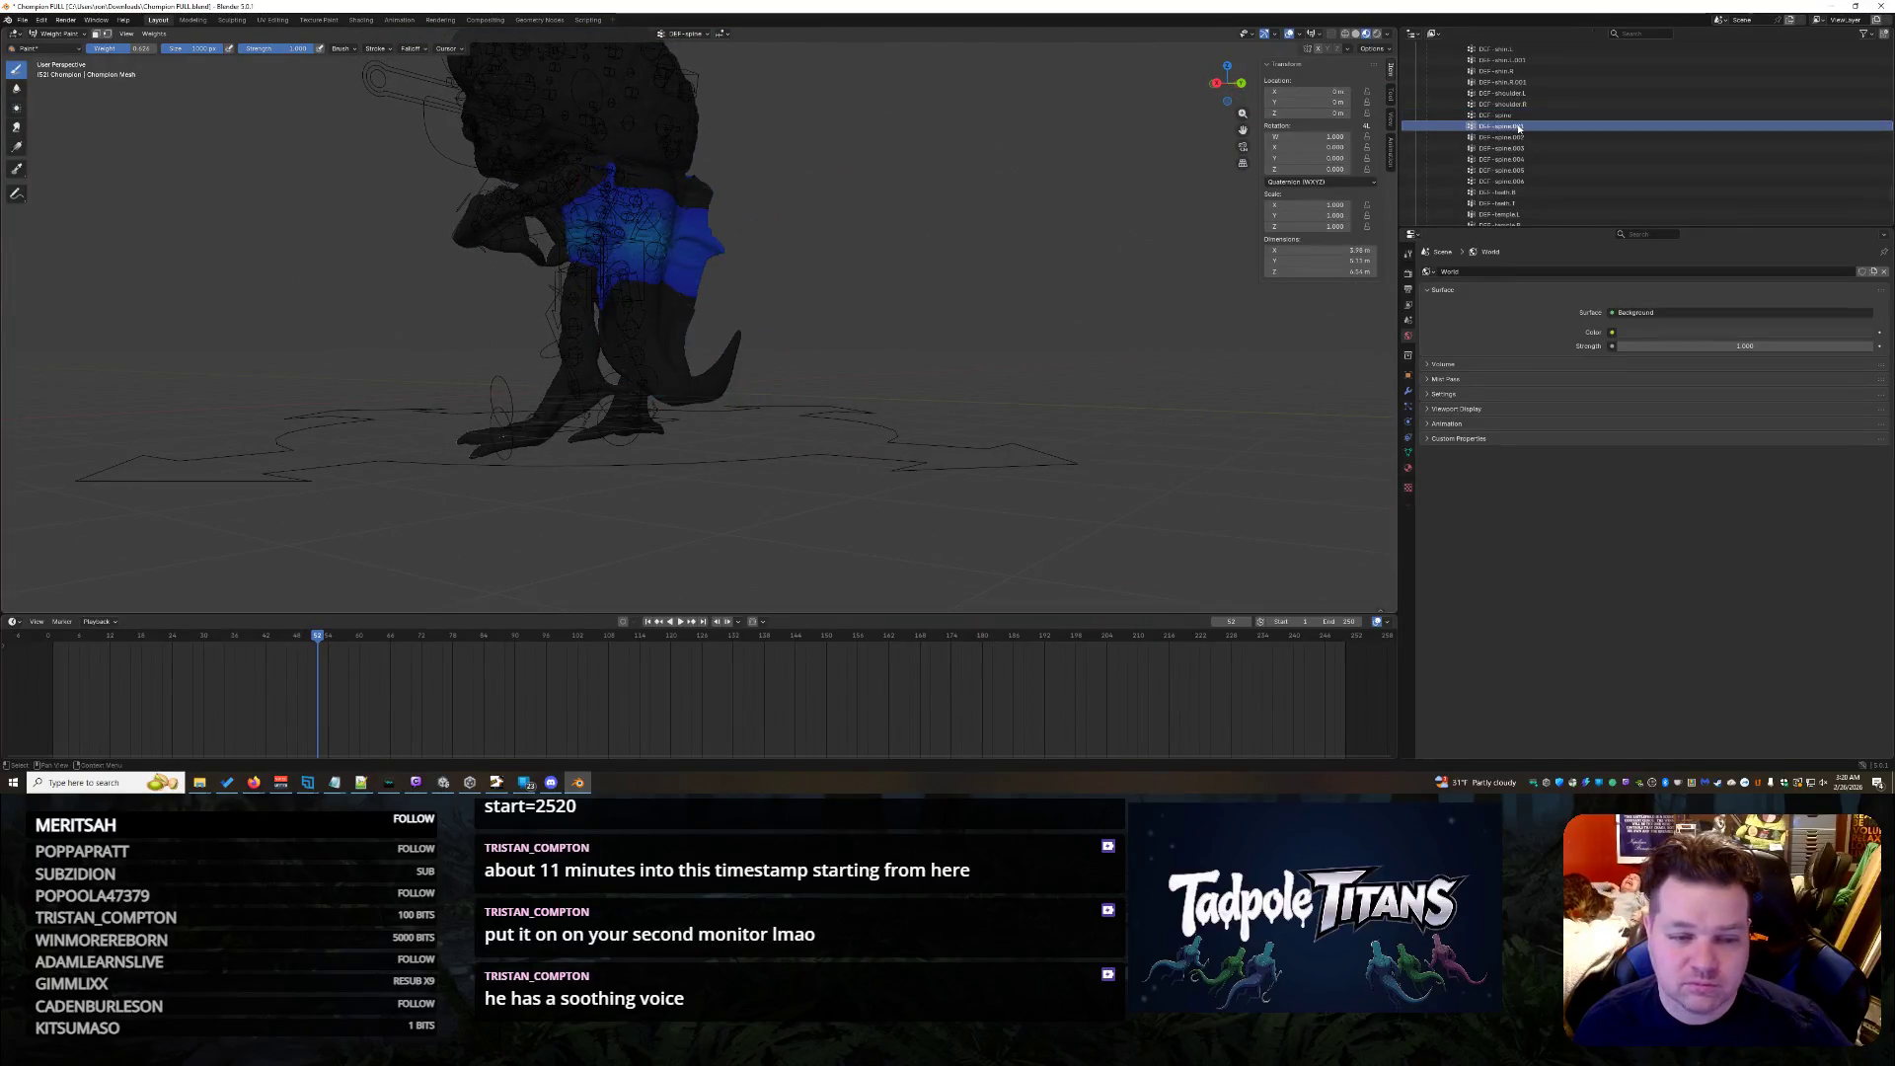
{"action": "left_click", "coordinate": [1523, 136]}
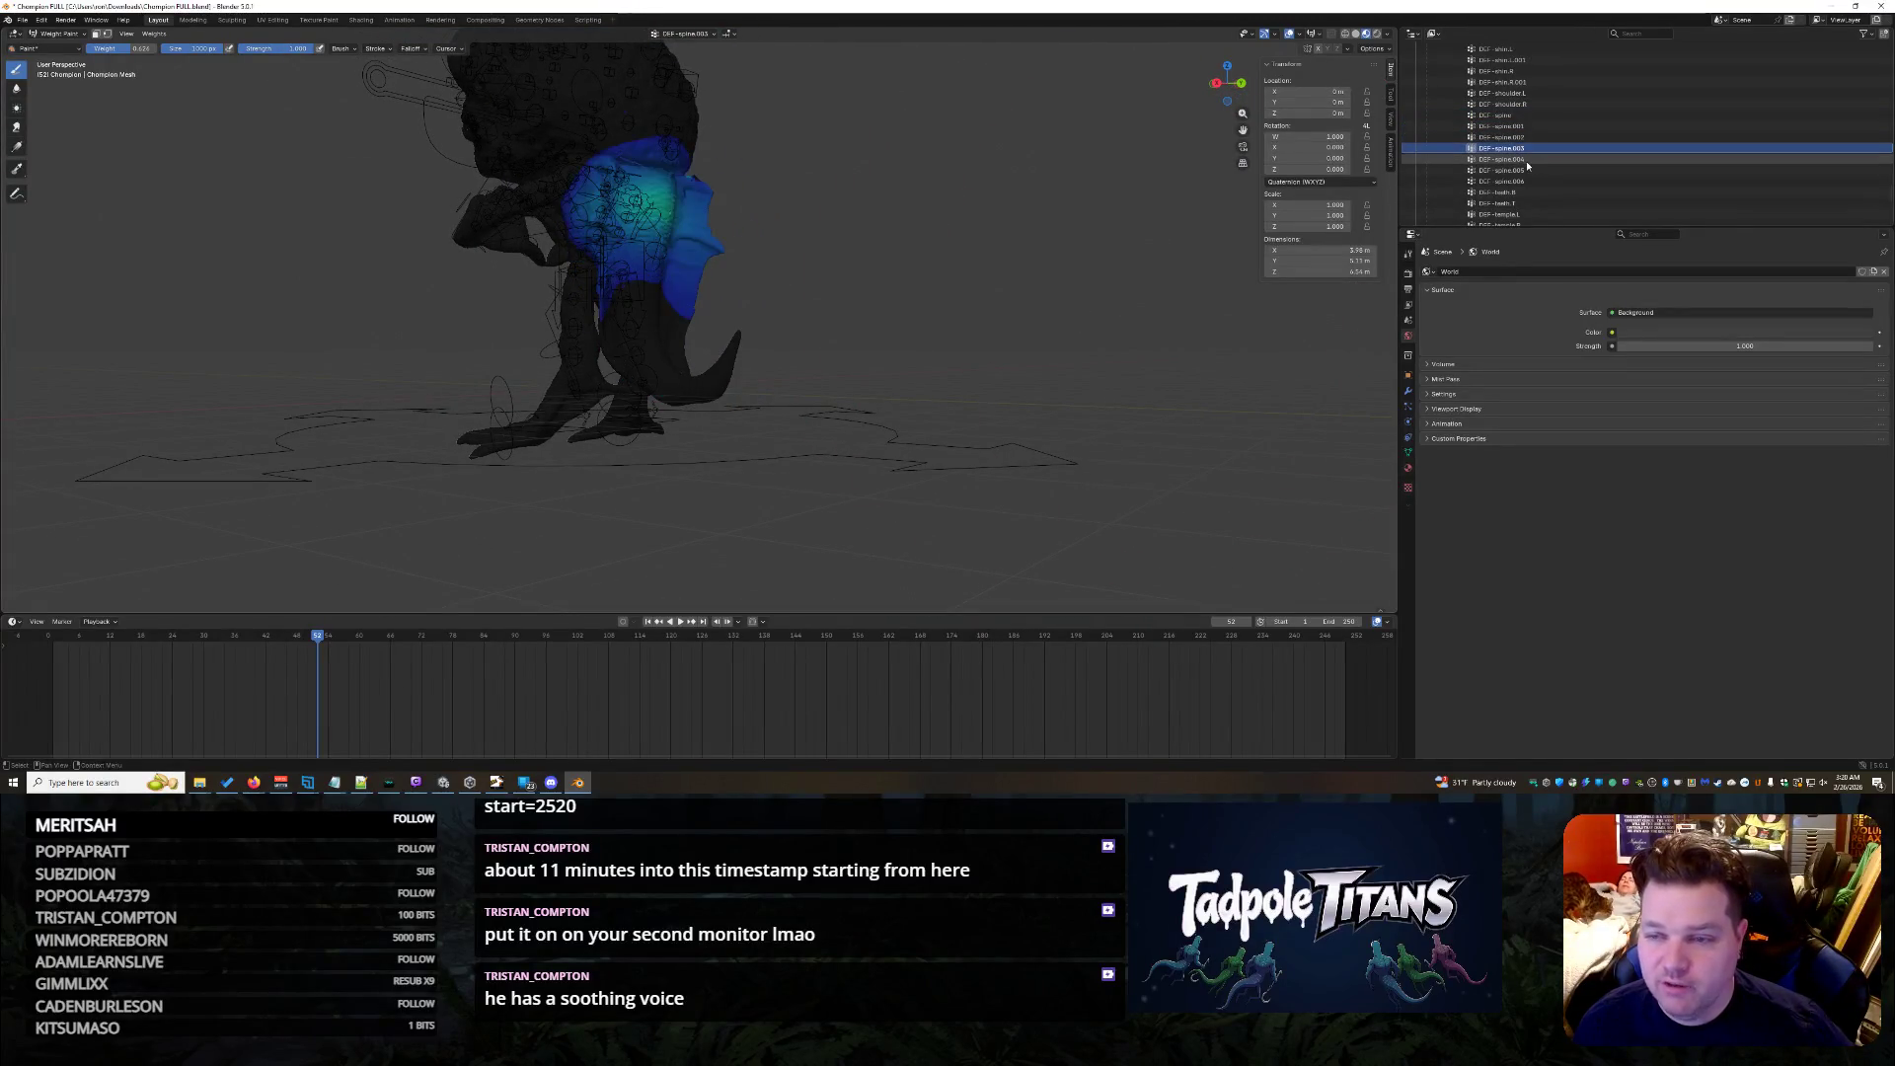
{"action": "left_click", "coordinate": [1527, 159]}
{"action": "left_click", "coordinate": [1527, 171]}
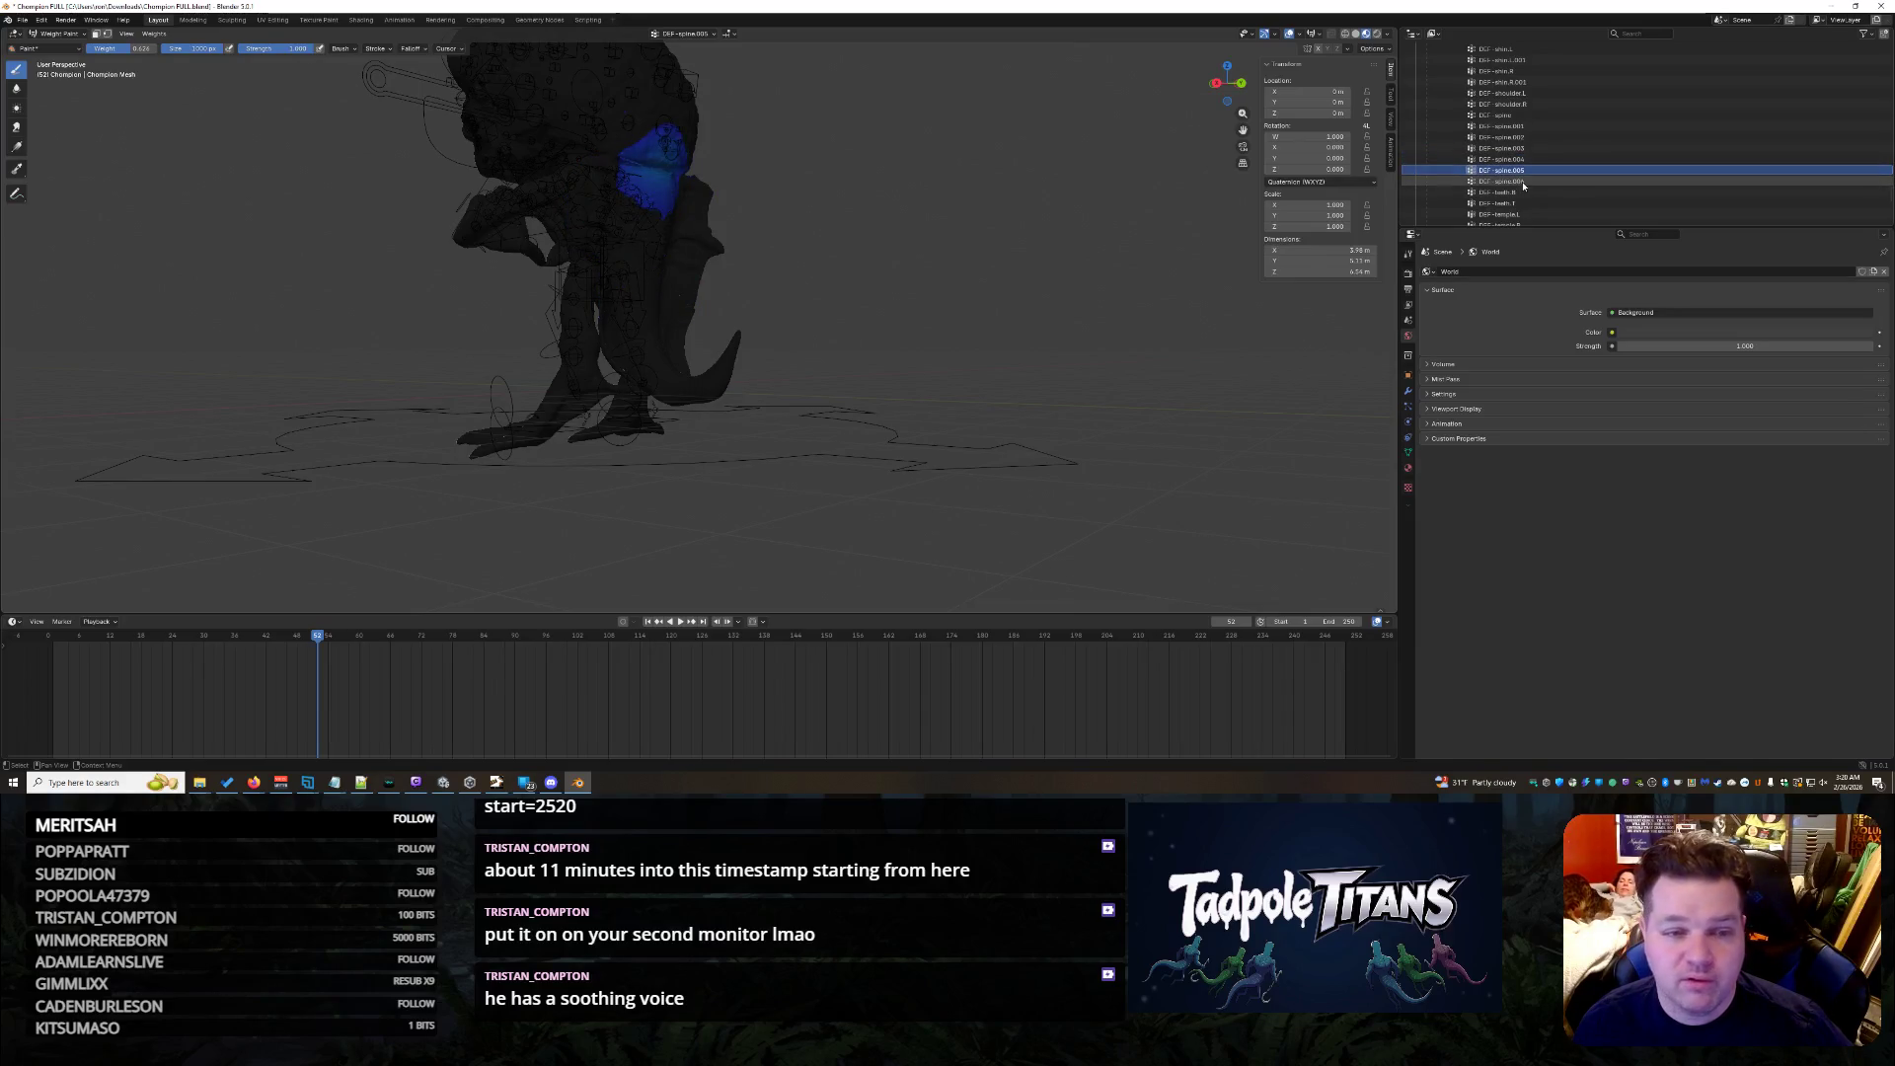
{"action": "left_click", "coordinate": [1525, 181]}
- Check the teeth bone's weights from the front, then move on to DEF-temple.R
{"action": "left_click", "coordinate": [1526, 203]}
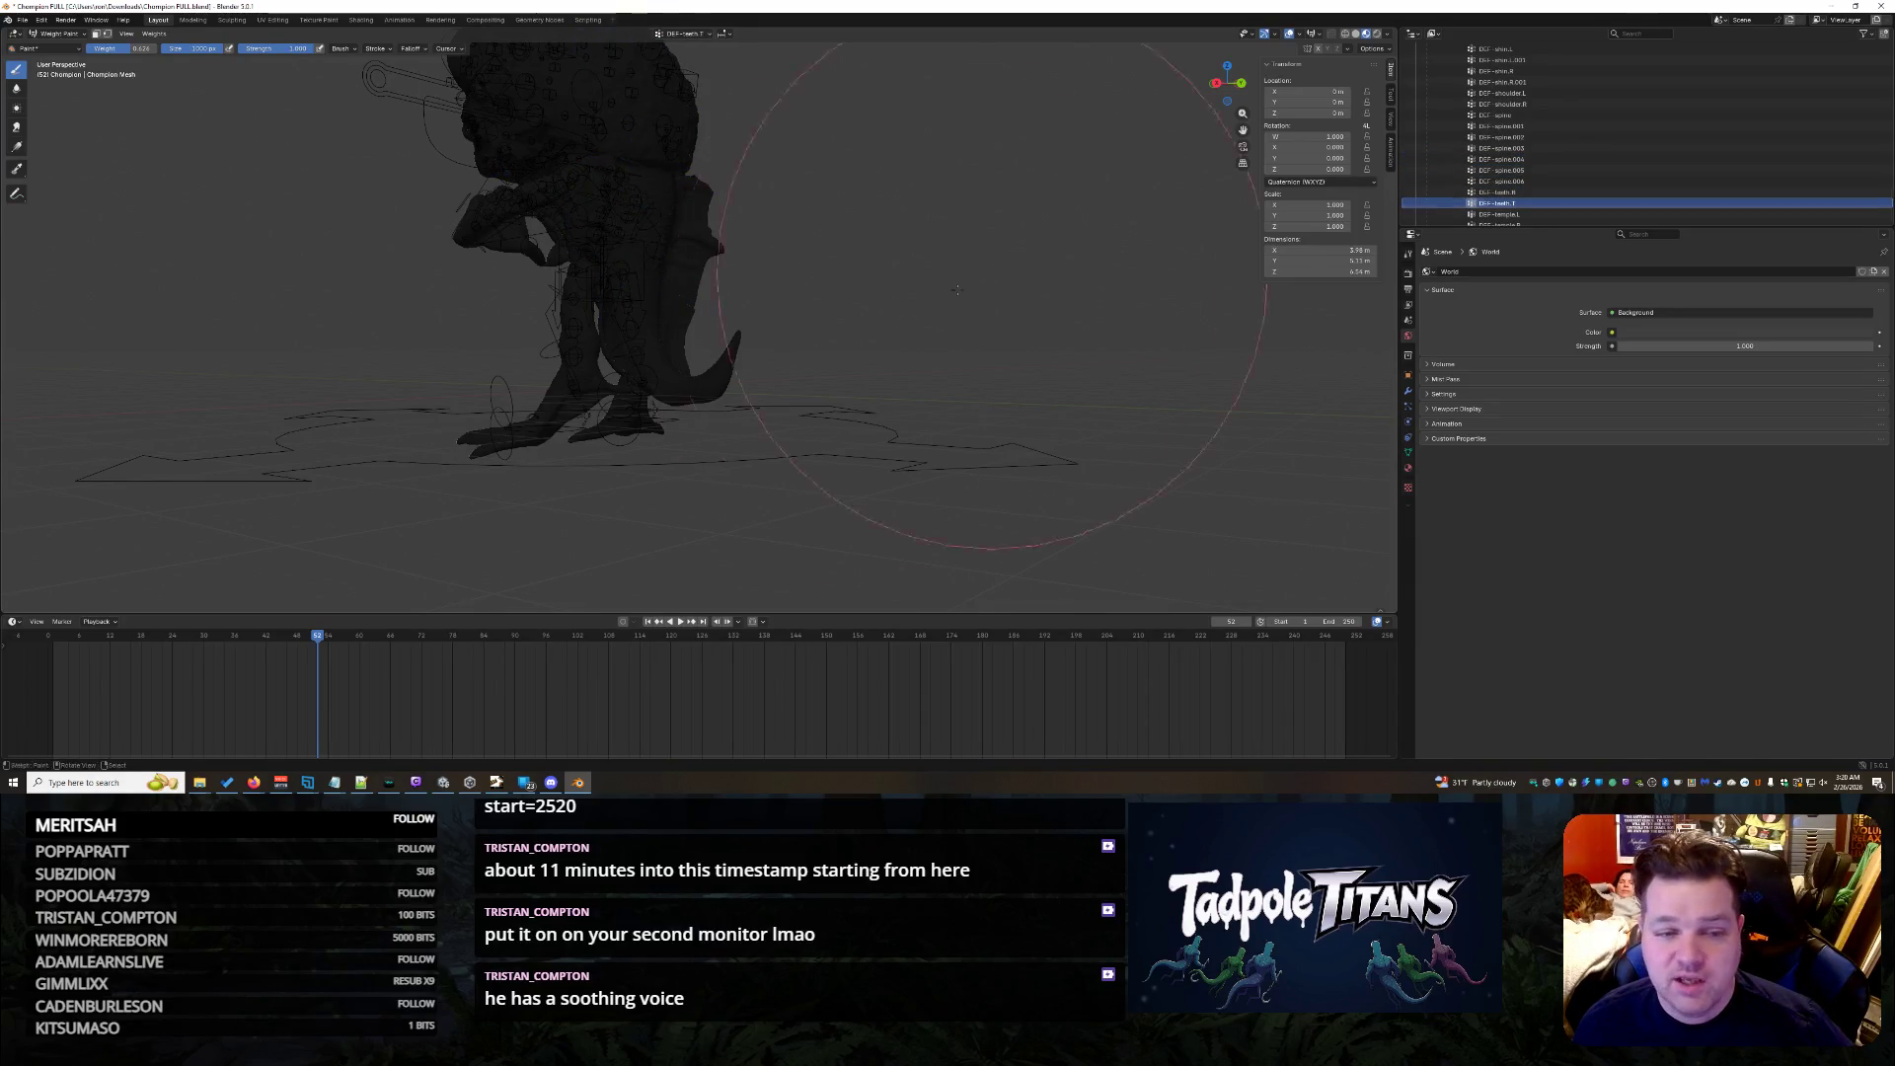
{"action": "middle_click_drag", "start_coordinate": [988, 279], "coordinate": [1045, 348]}
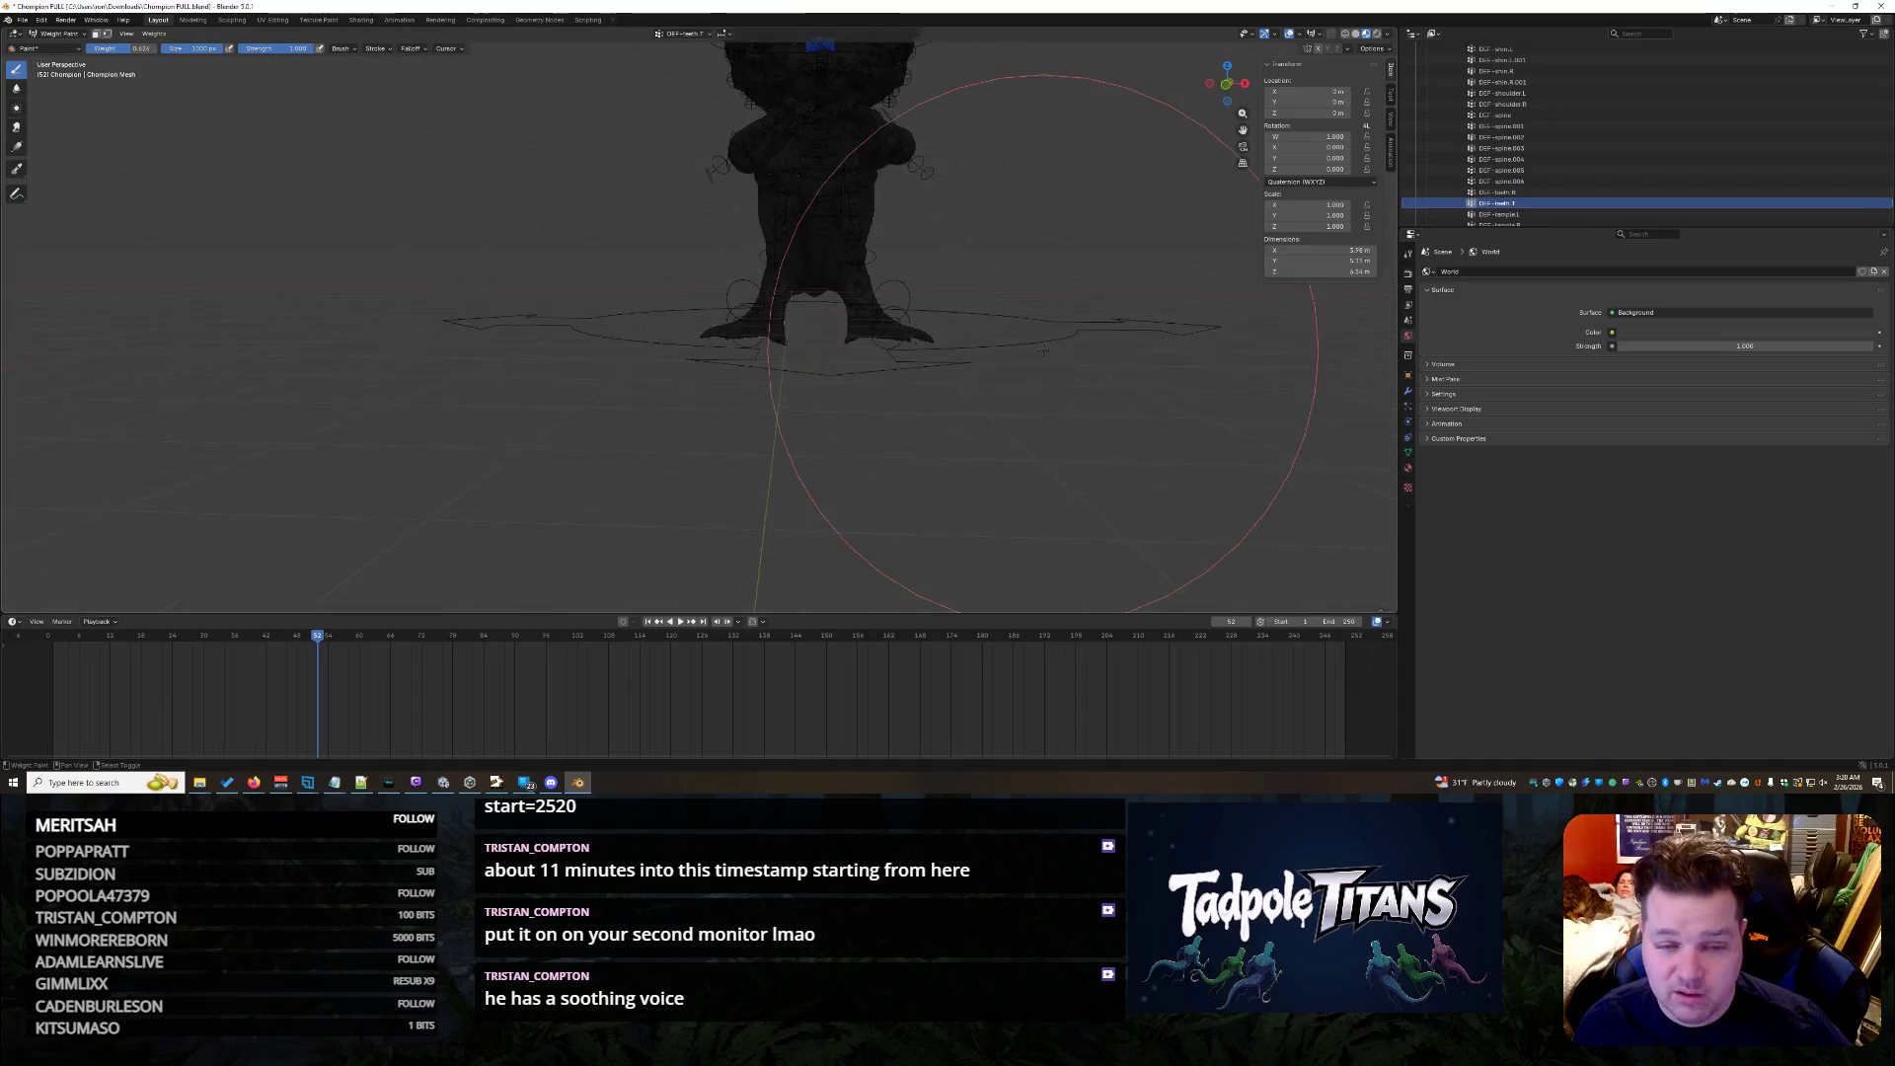
{"action": "scroll", "coordinate": [1042, 350], "scroll_direction": "up", "scroll_amount": 4}
{"action": "scroll", "coordinate": [1040, 349], "scroll_direction": "up", "scroll_amount": 2}
{"action": "scroll", "coordinate": [1522, 137], "scroll_direction": "down", "scroll_amount": 3}
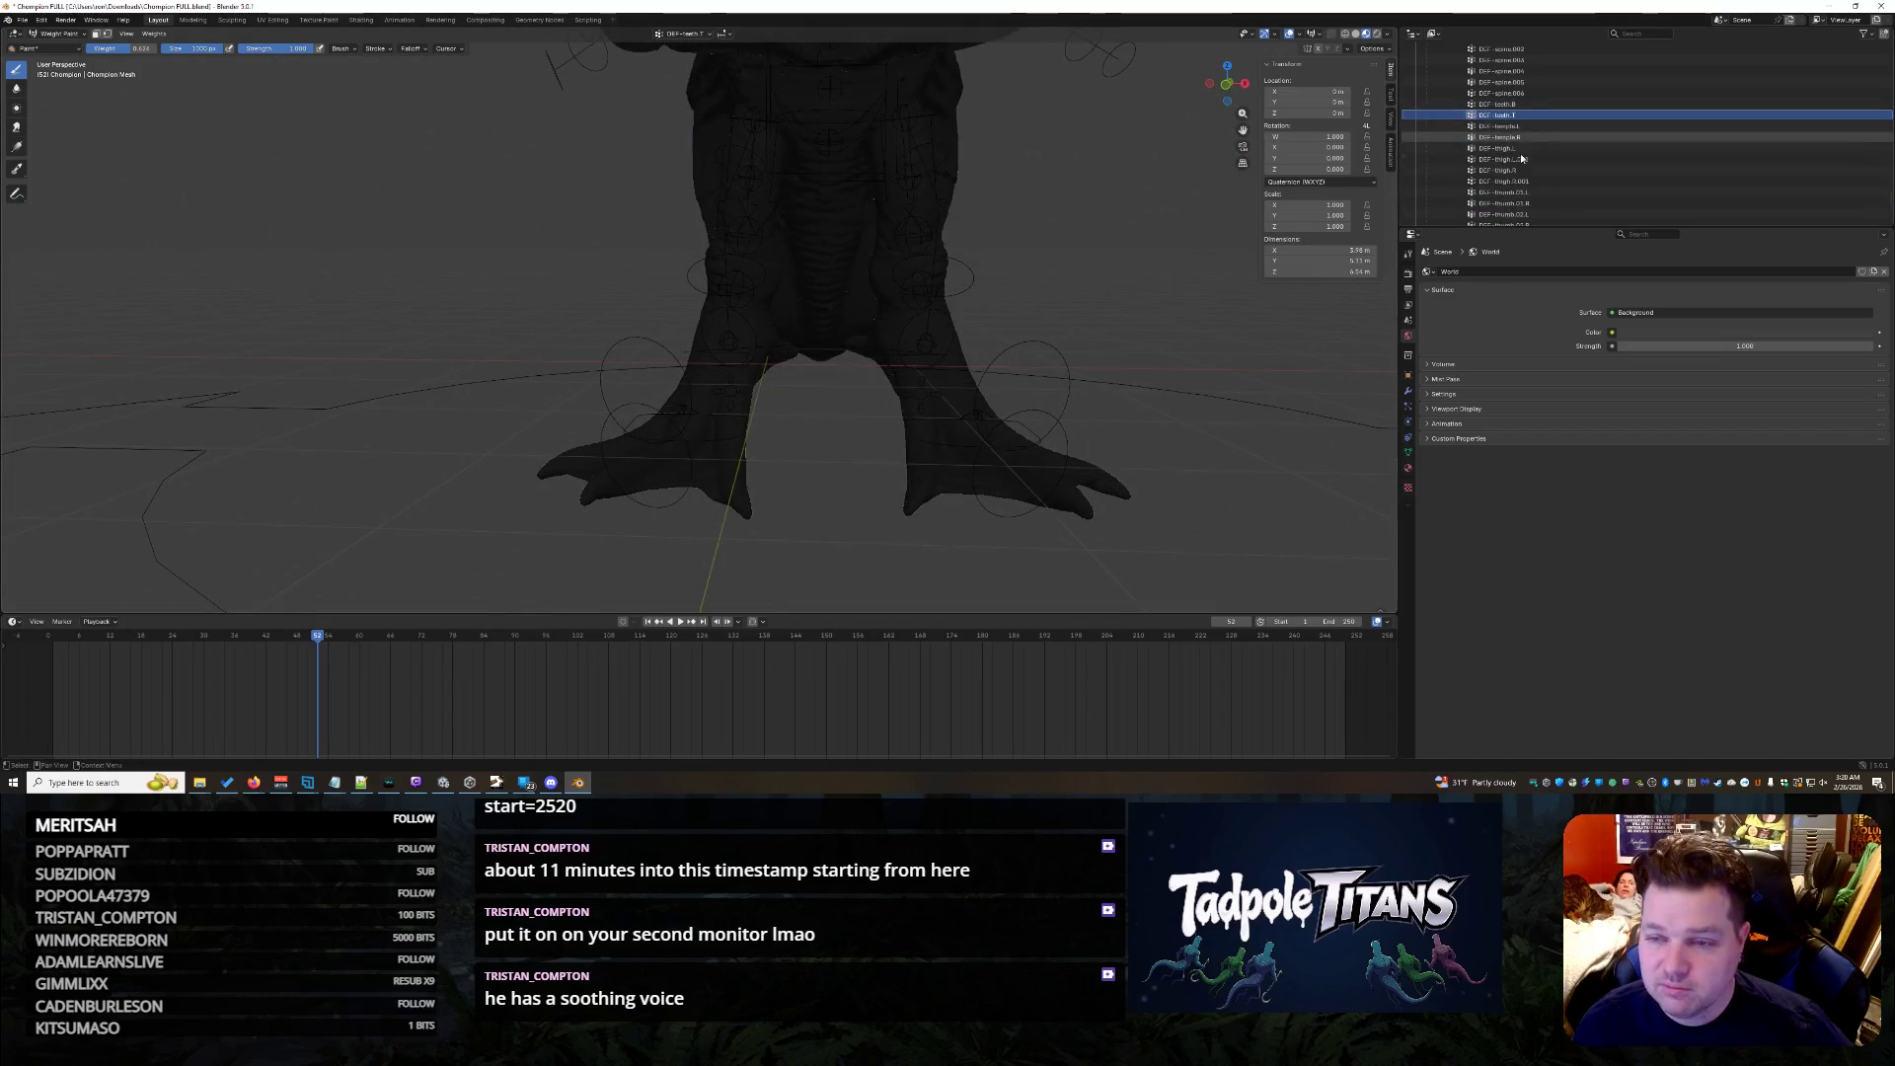
{"action": "left_click", "coordinate": [1524, 125]}
{"action": "left_click", "coordinate": [1526, 136]}
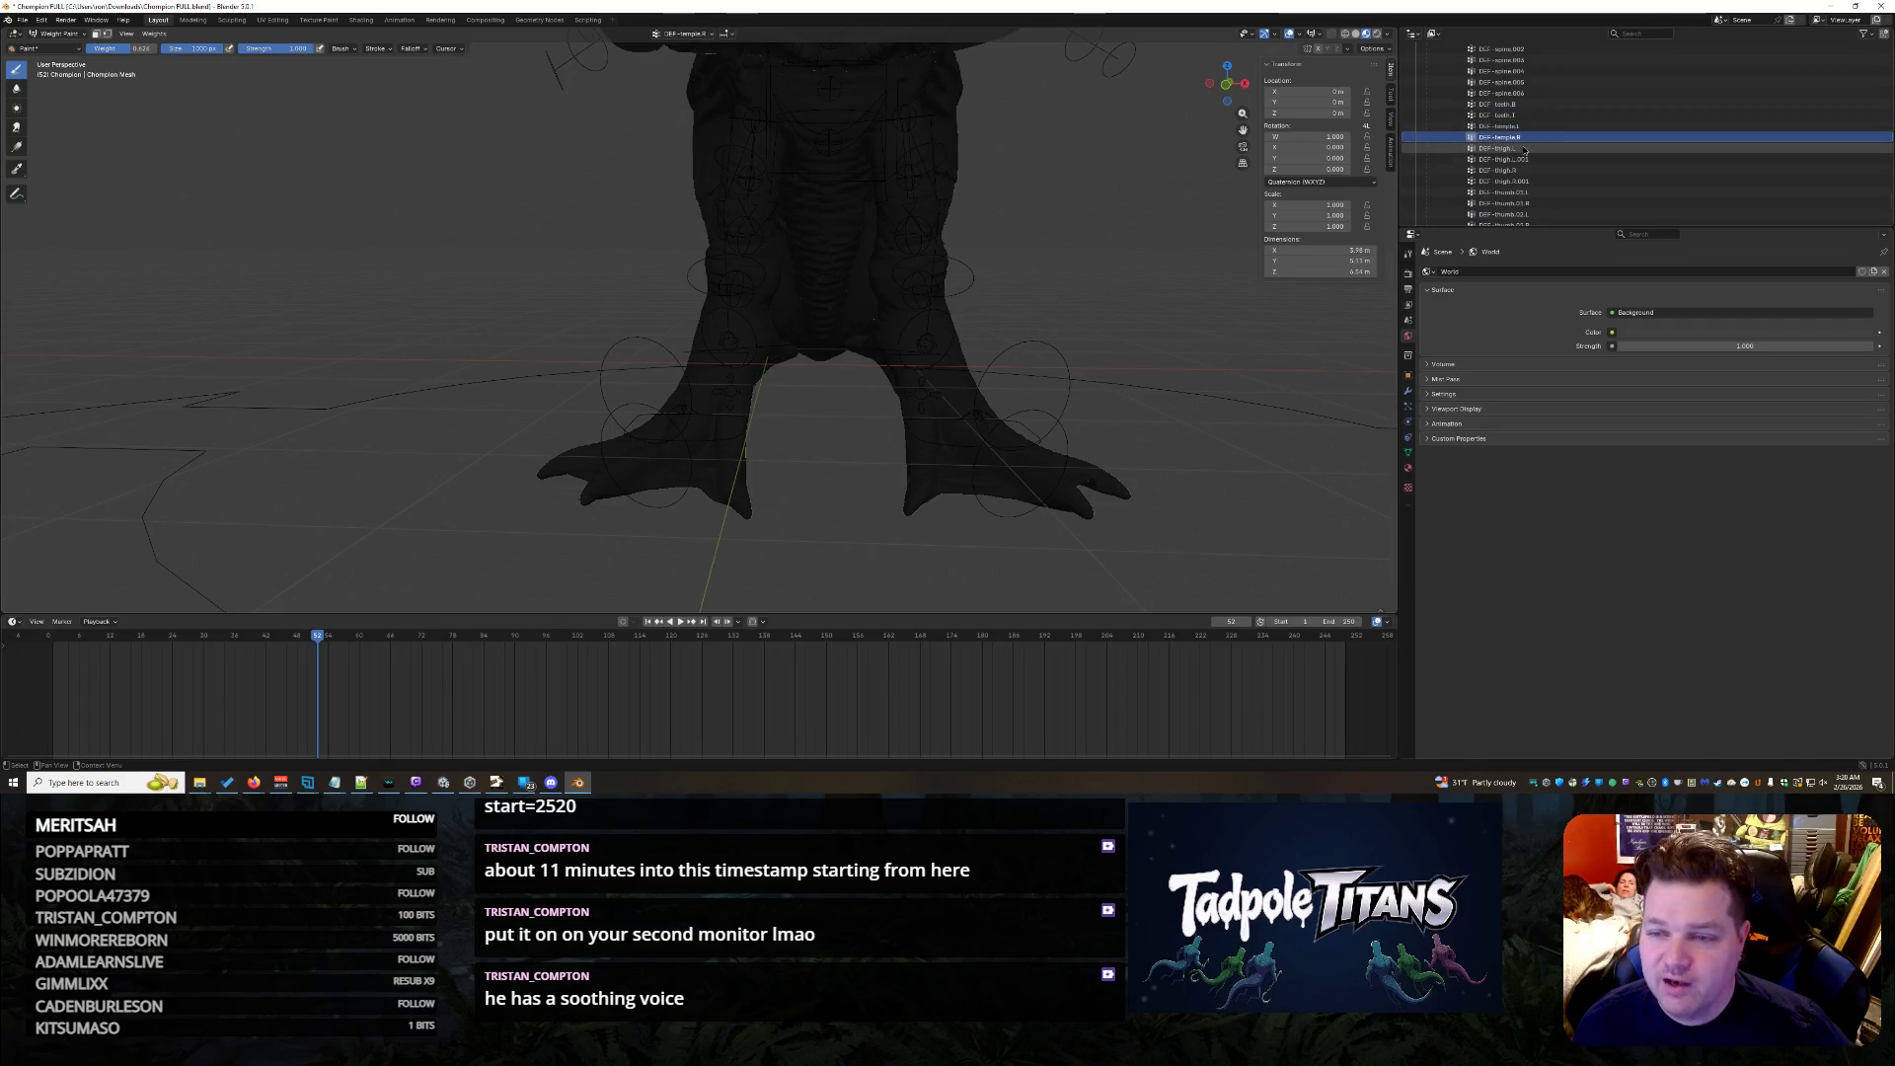
{"action": "scroll", "coordinate": [1079, 305], "scroll_direction": "up", "scroll_amount": 3}
{"action": "scroll", "coordinate": [1080, 303], "scroll_direction": "up", "scroll_amount": 3}
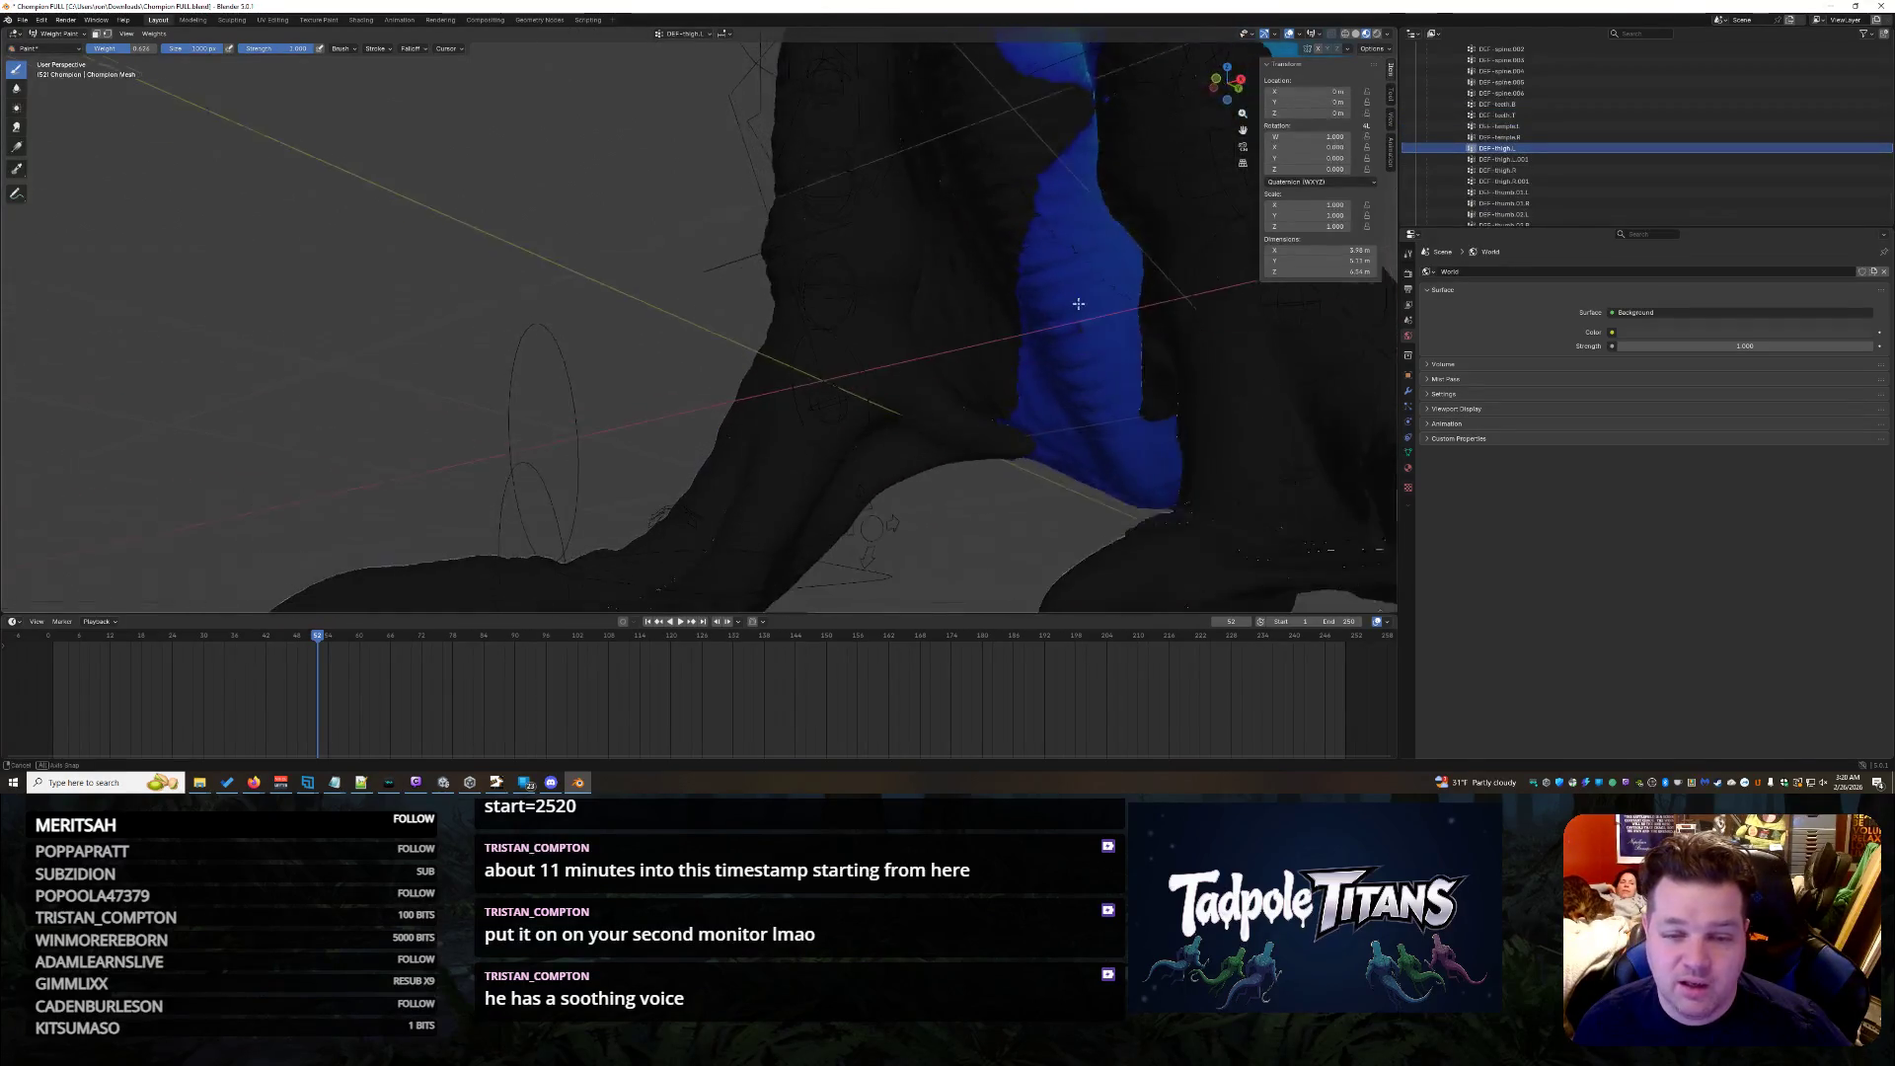
{"action": "scroll", "coordinate": [1080, 304], "scroll_direction": "down", "scroll_amount": 5}
- Inspect the blue-weighted leg from several angles to locate its red-yellow weight area
{"action": "middle_click_drag", "start_coordinate": [1079, 304], "coordinate": [902, 412]}
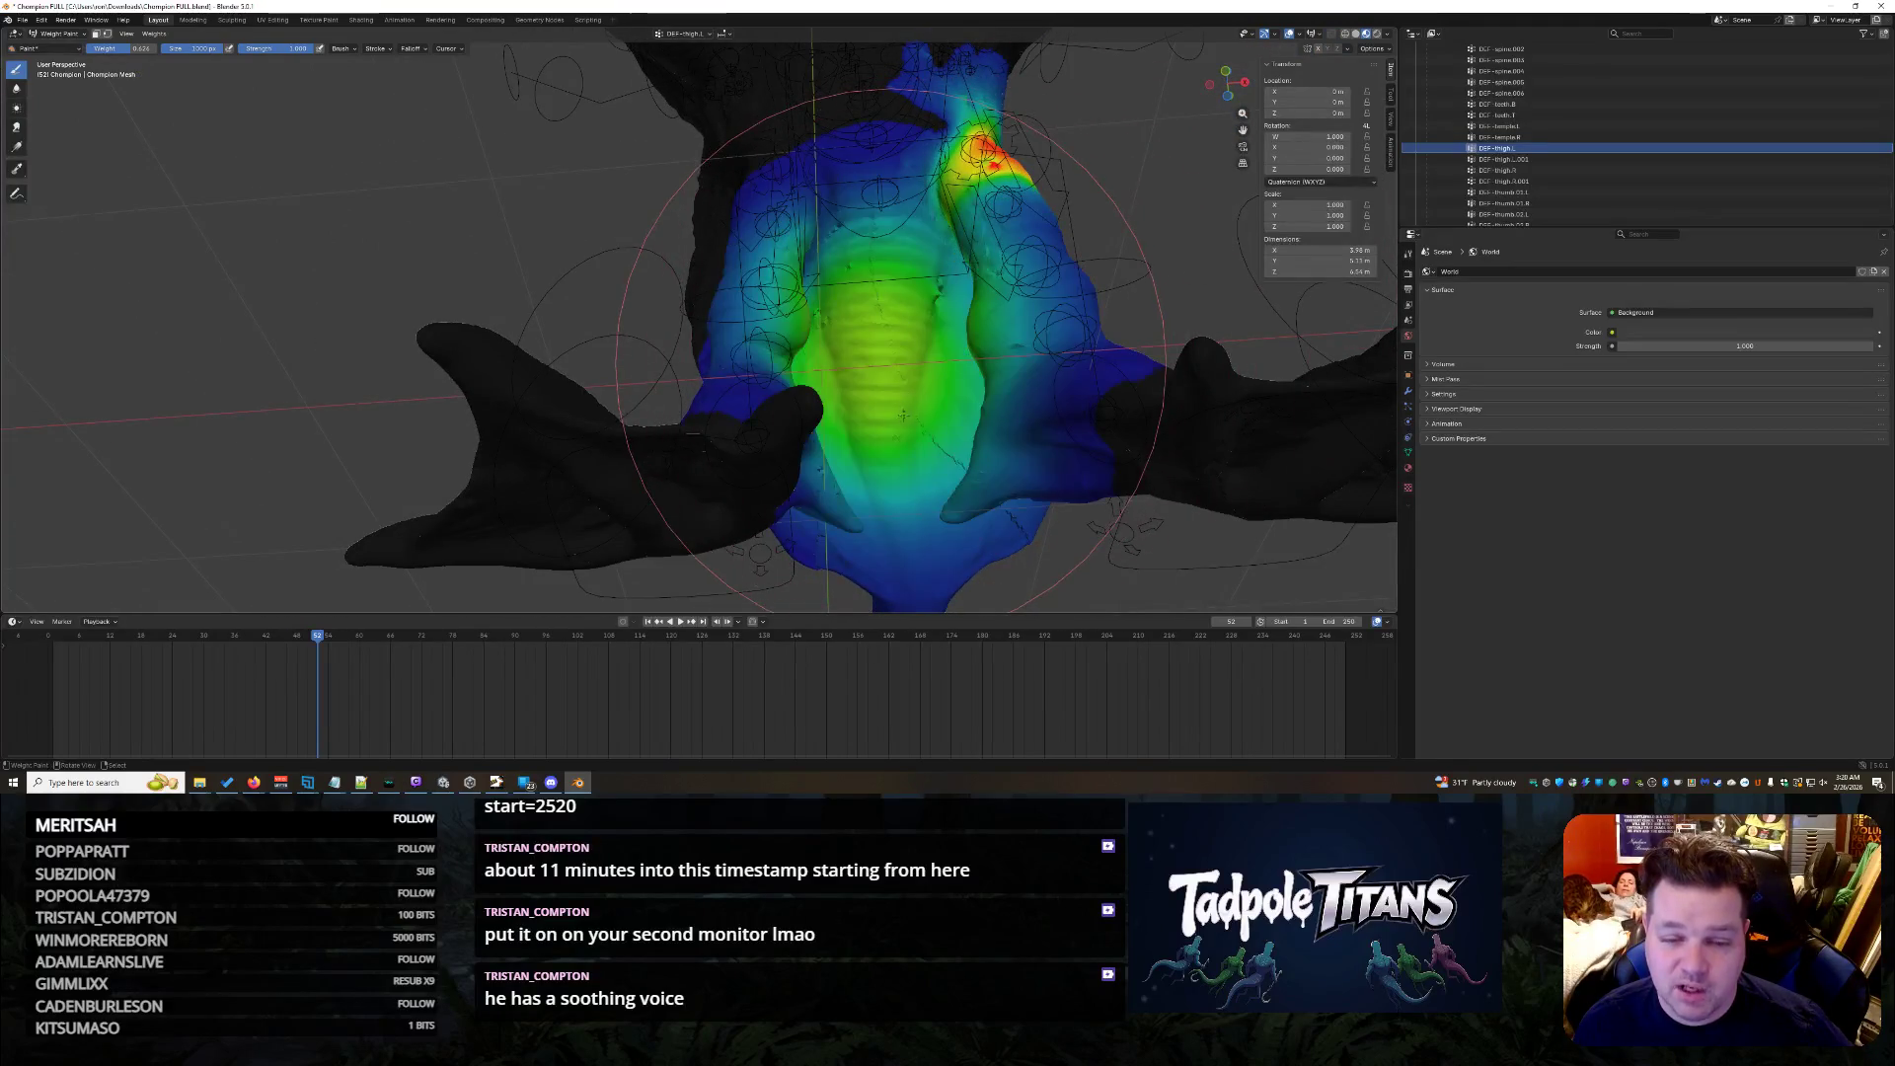
{"action": "left_click", "coordinate": [1006, 299], "text": "ctrl"}
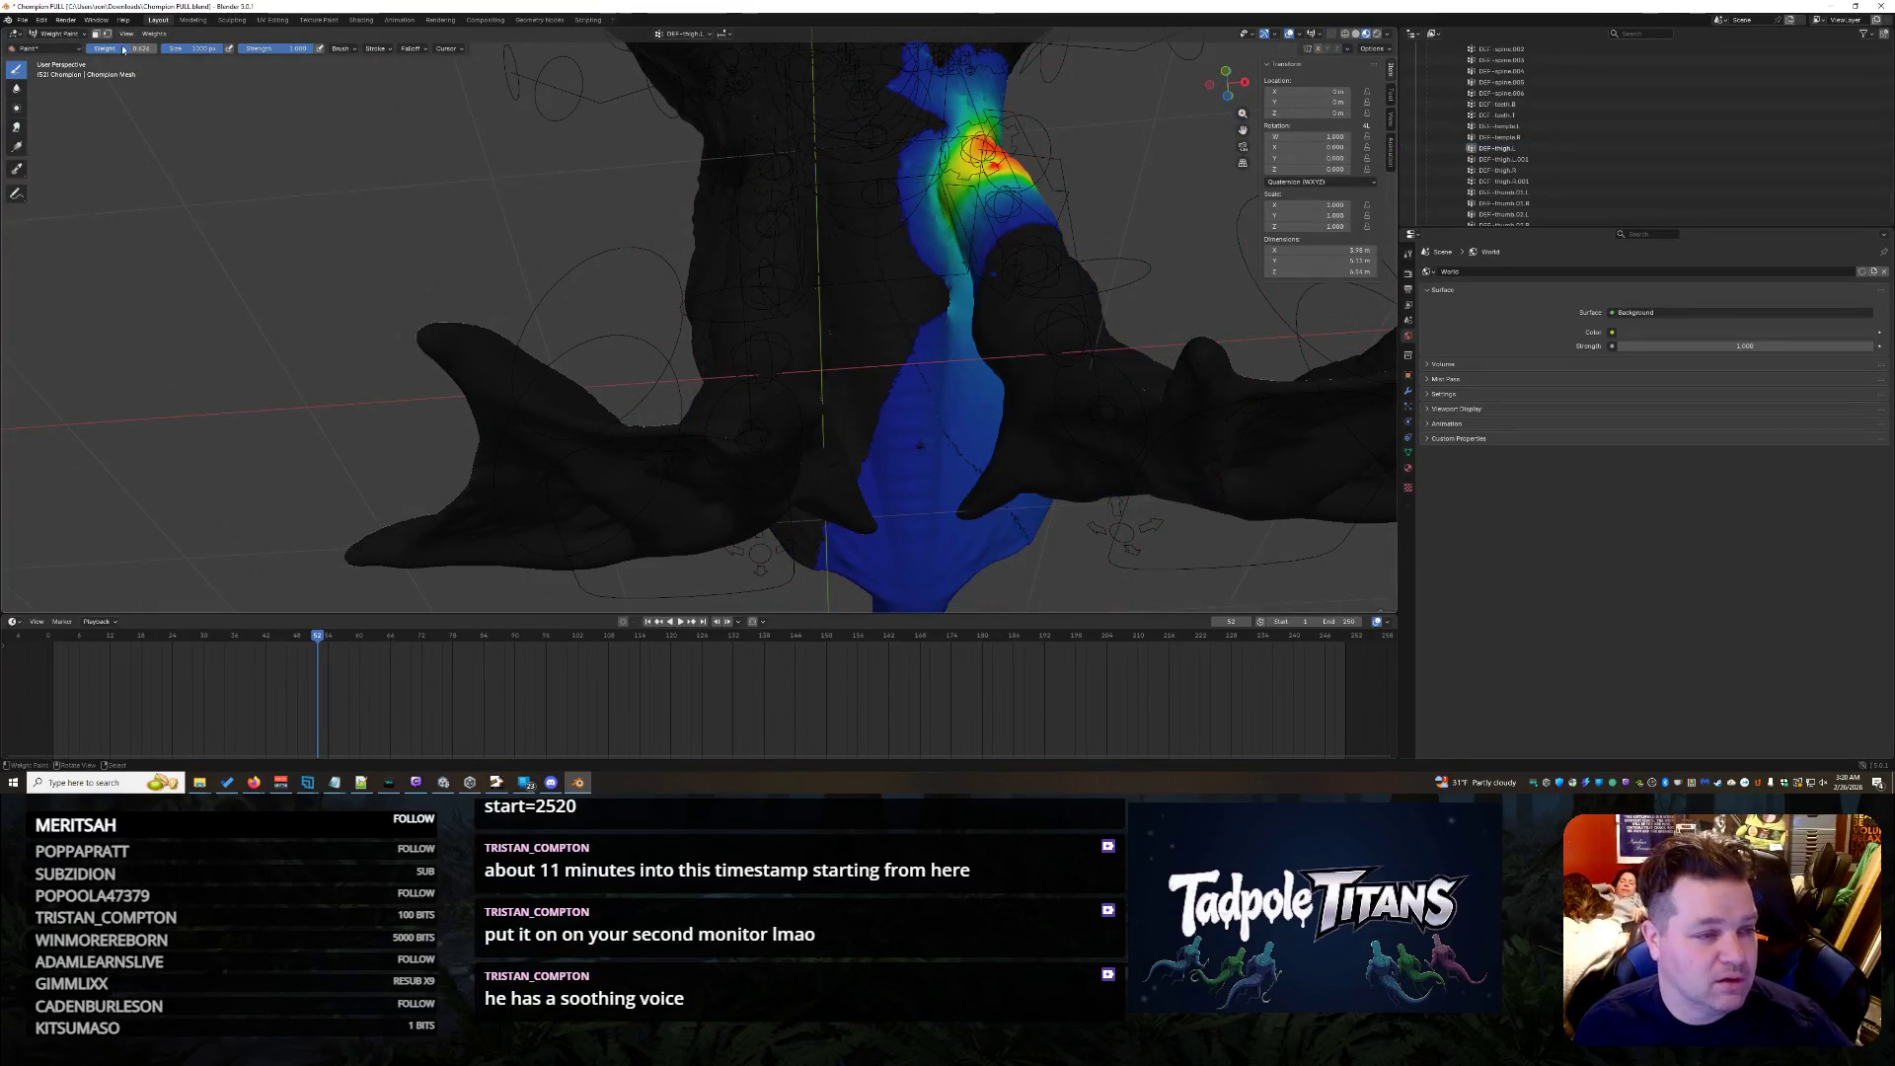
{"action": "scroll", "coordinate": [785, 315], "scroll_direction": "up", "scroll_amount": 4}
{"action": "mouse_move", "coordinate": [1037, 340]}
{"action": "middle_mouse_down"}
{"action": "mouse_move", "coordinate": [996, 408]}
{"action": "mouse_move", "coordinate": [976, 398]}
{"action": "middle_mouse_up"}
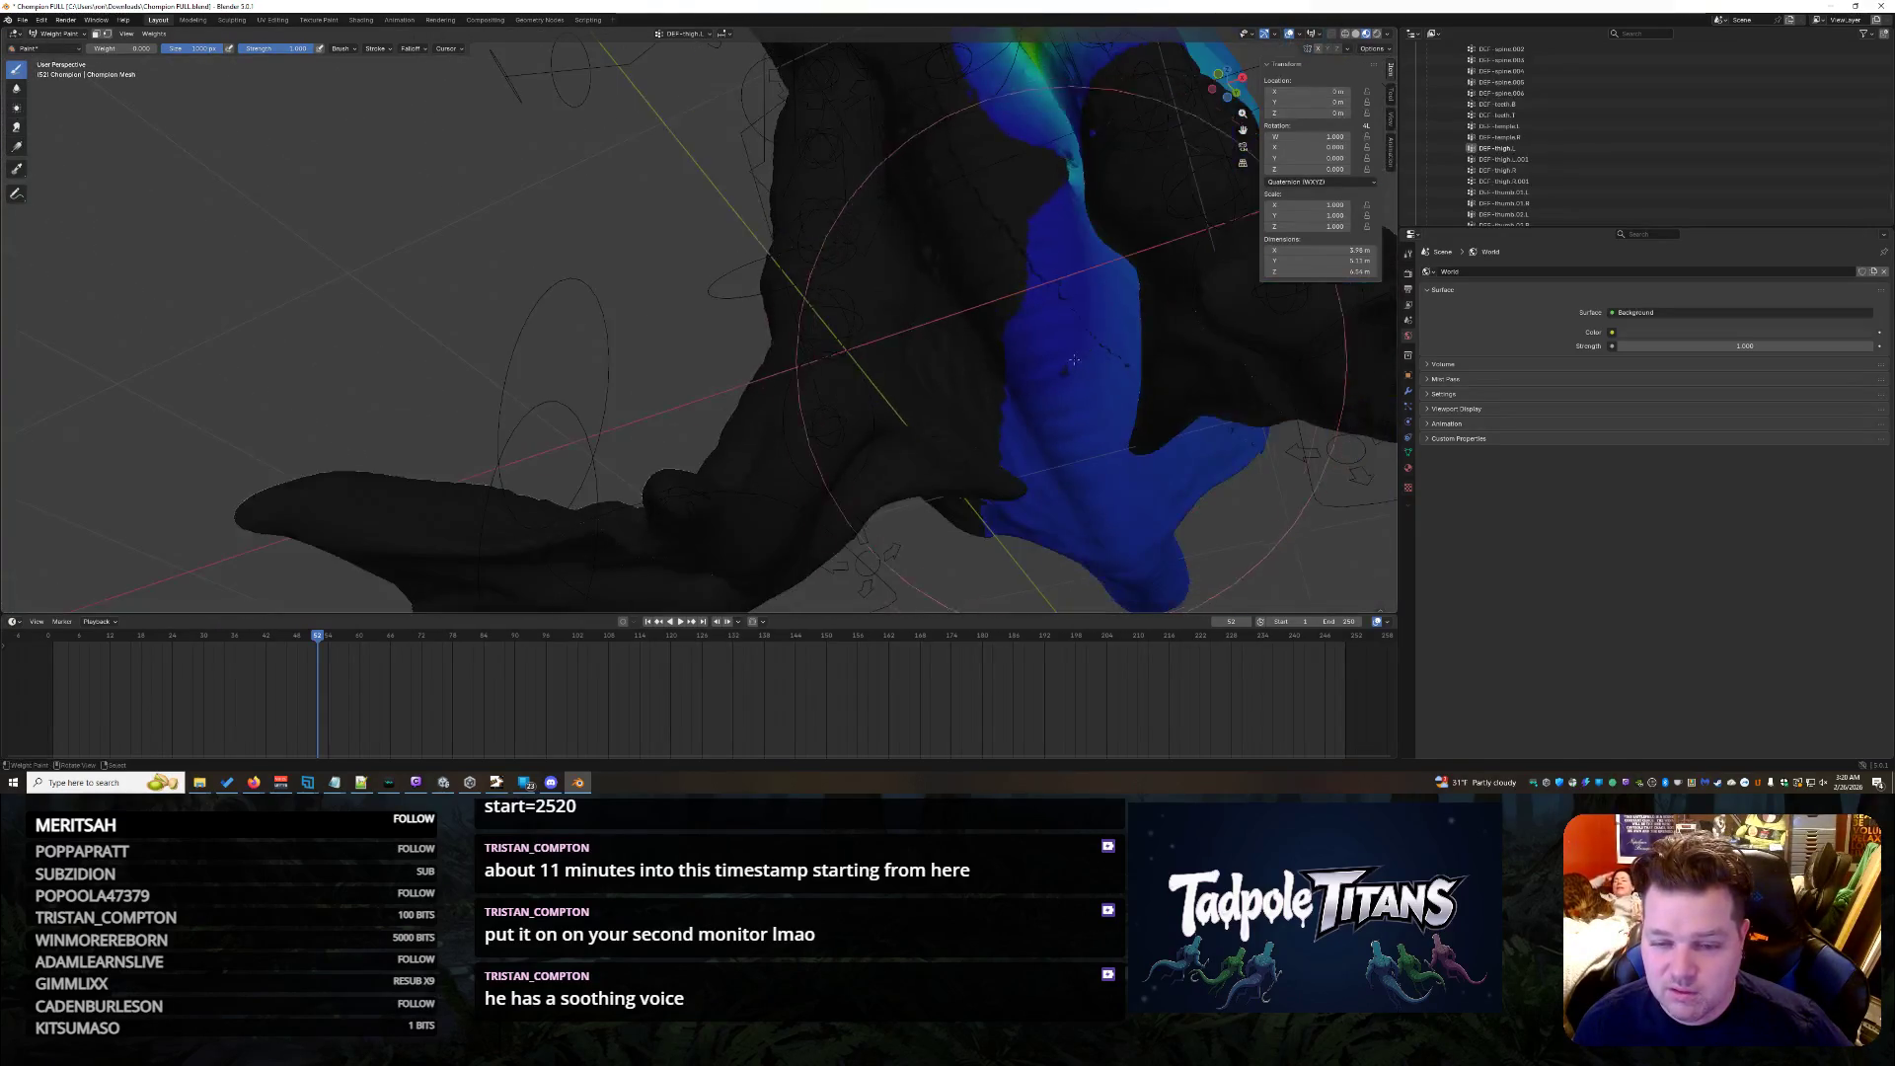
{"action": "mouse_move", "coordinate": [970, 501]}
{"action": "middle_mouse_down"}
{"action": "mouse_move", "coordinate": [740, 408]}
{"action": "mouse_move", "coordinate": [837, 334]}
{"action": "middle_mouse_up"}
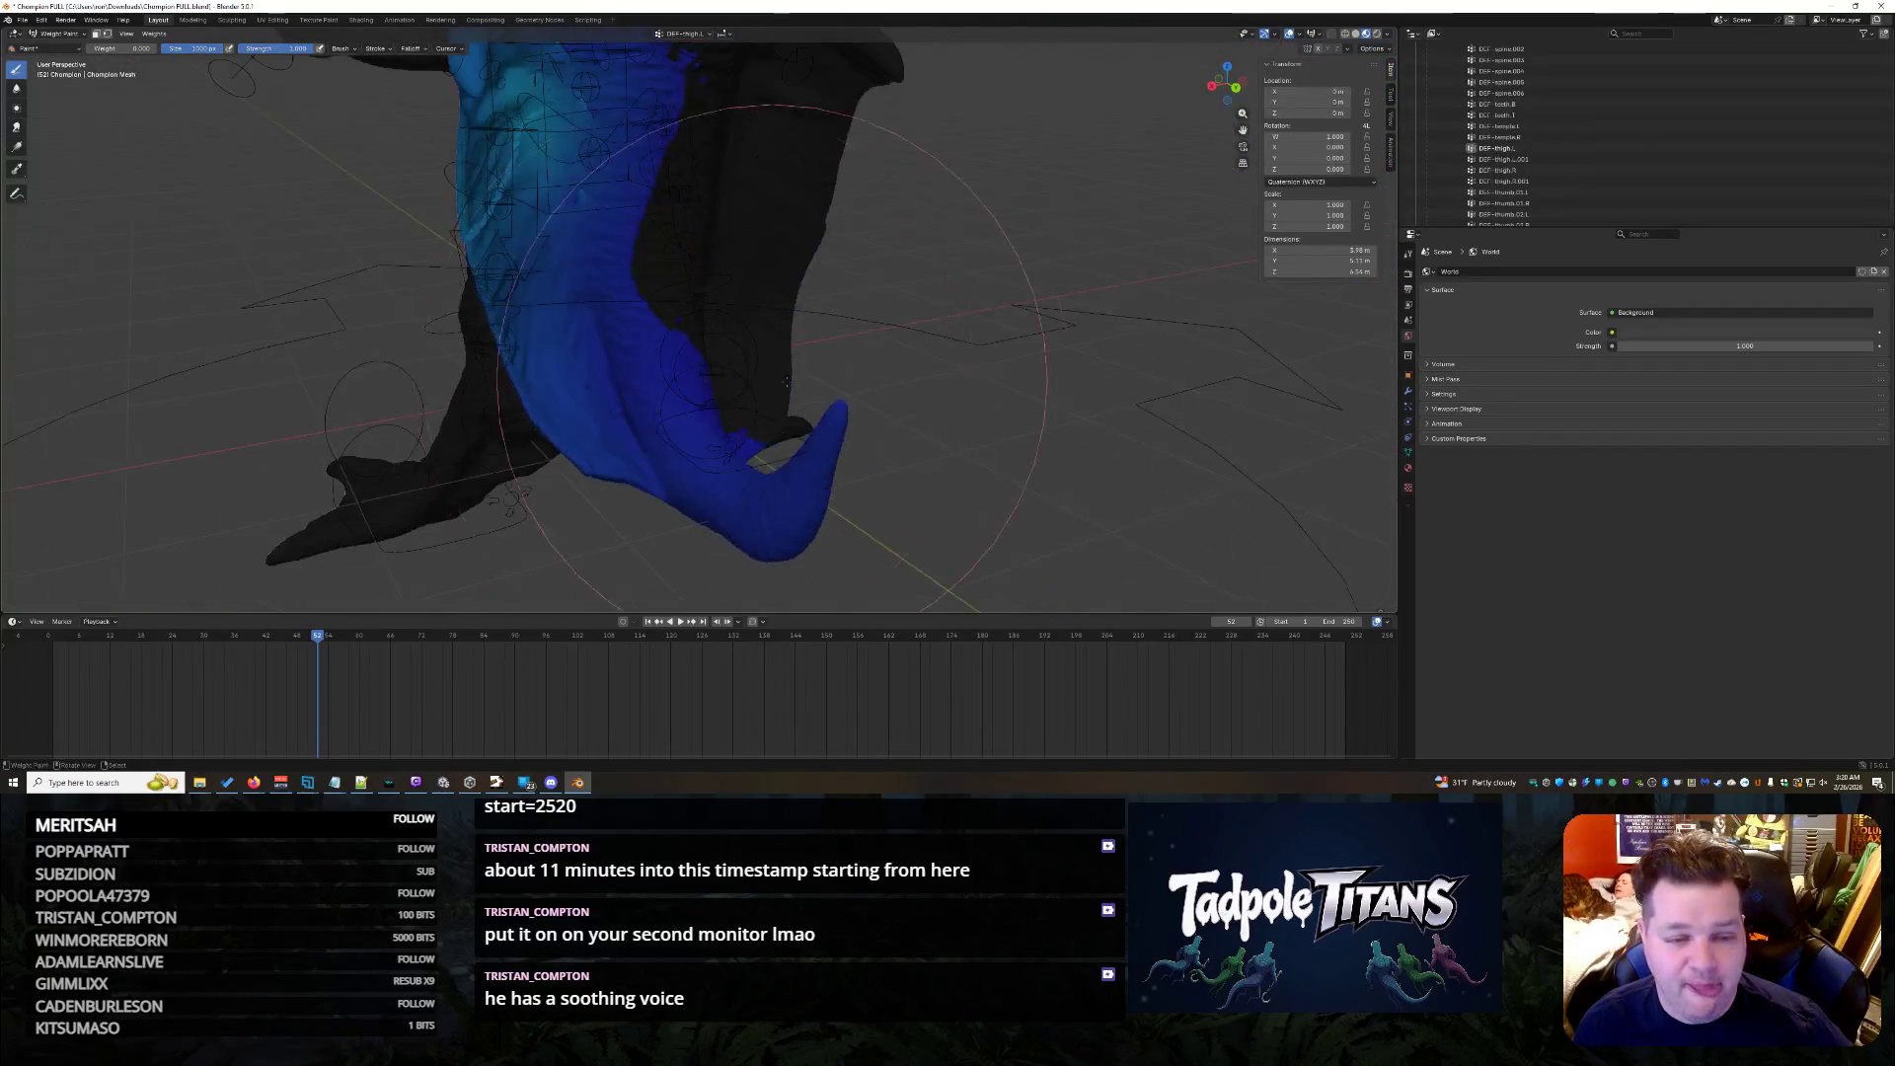
{"action": "scroll", "coordinate": [837, 333], "scroll_direction": "up", "scroll_amount": 5}
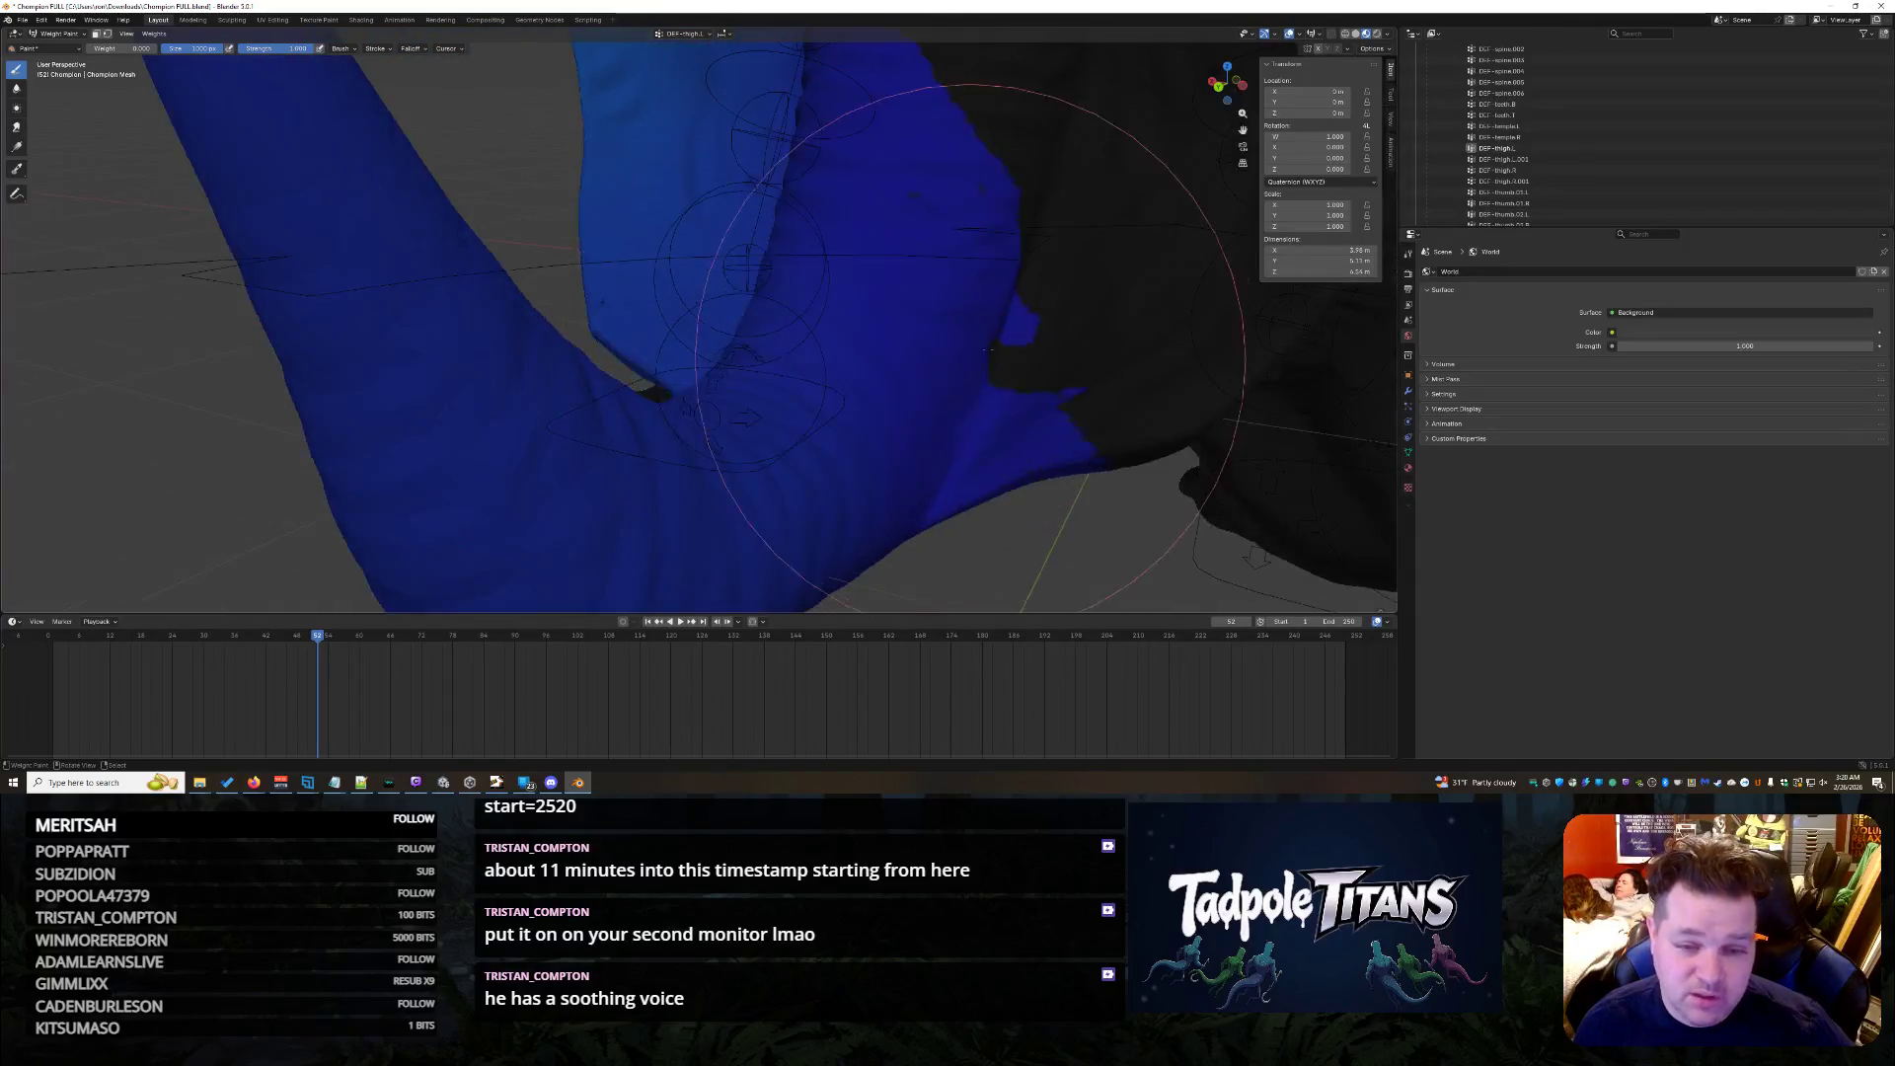
{"action": "middle_click_drag", "start_coordinate": [1036, 164], "coordinate": [1008, 134]}
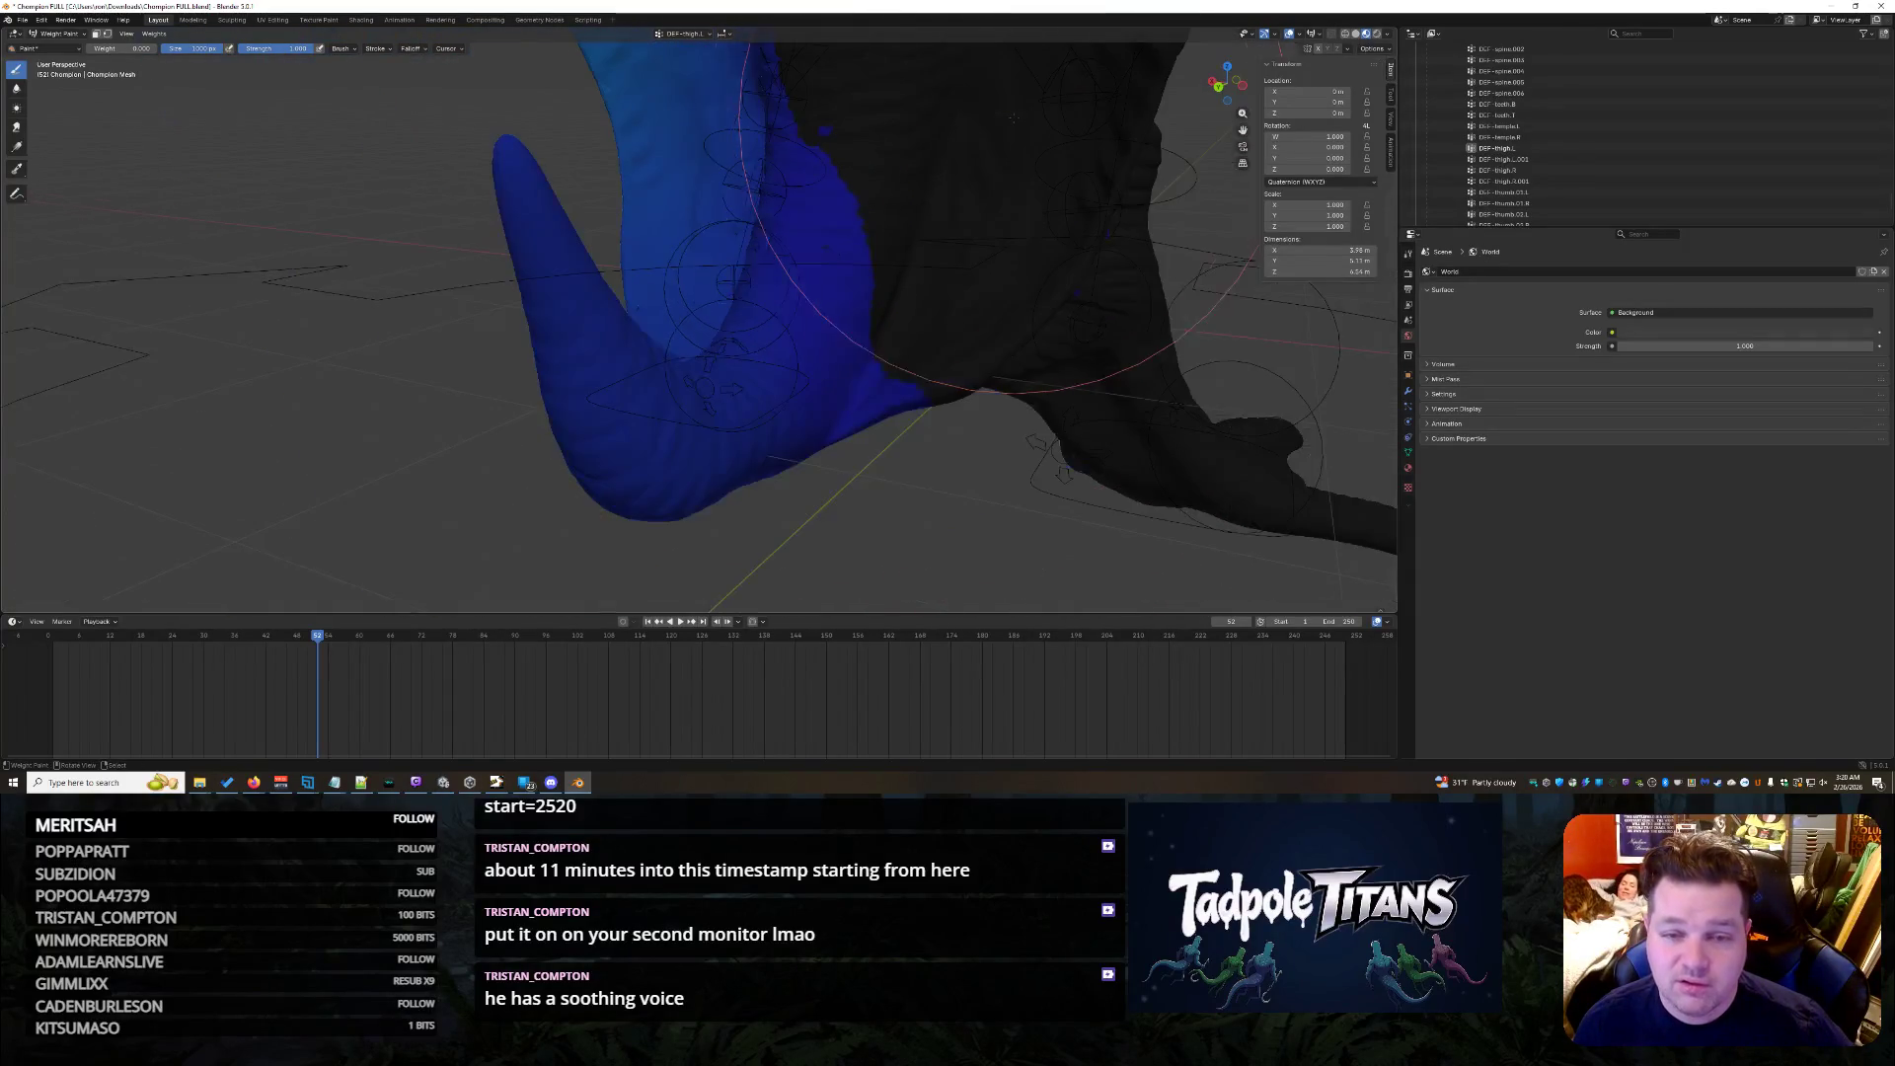
{"action": "mouse_move", "coordinate": [871, 92]}
{"action": "middle_mouse_down"}
{"action": "mouse_move", "coordinate": [910, 201]}
{"action": "mouse_move", "coordinate": [939, 199]}
{"action": "middle_mouse_up"}
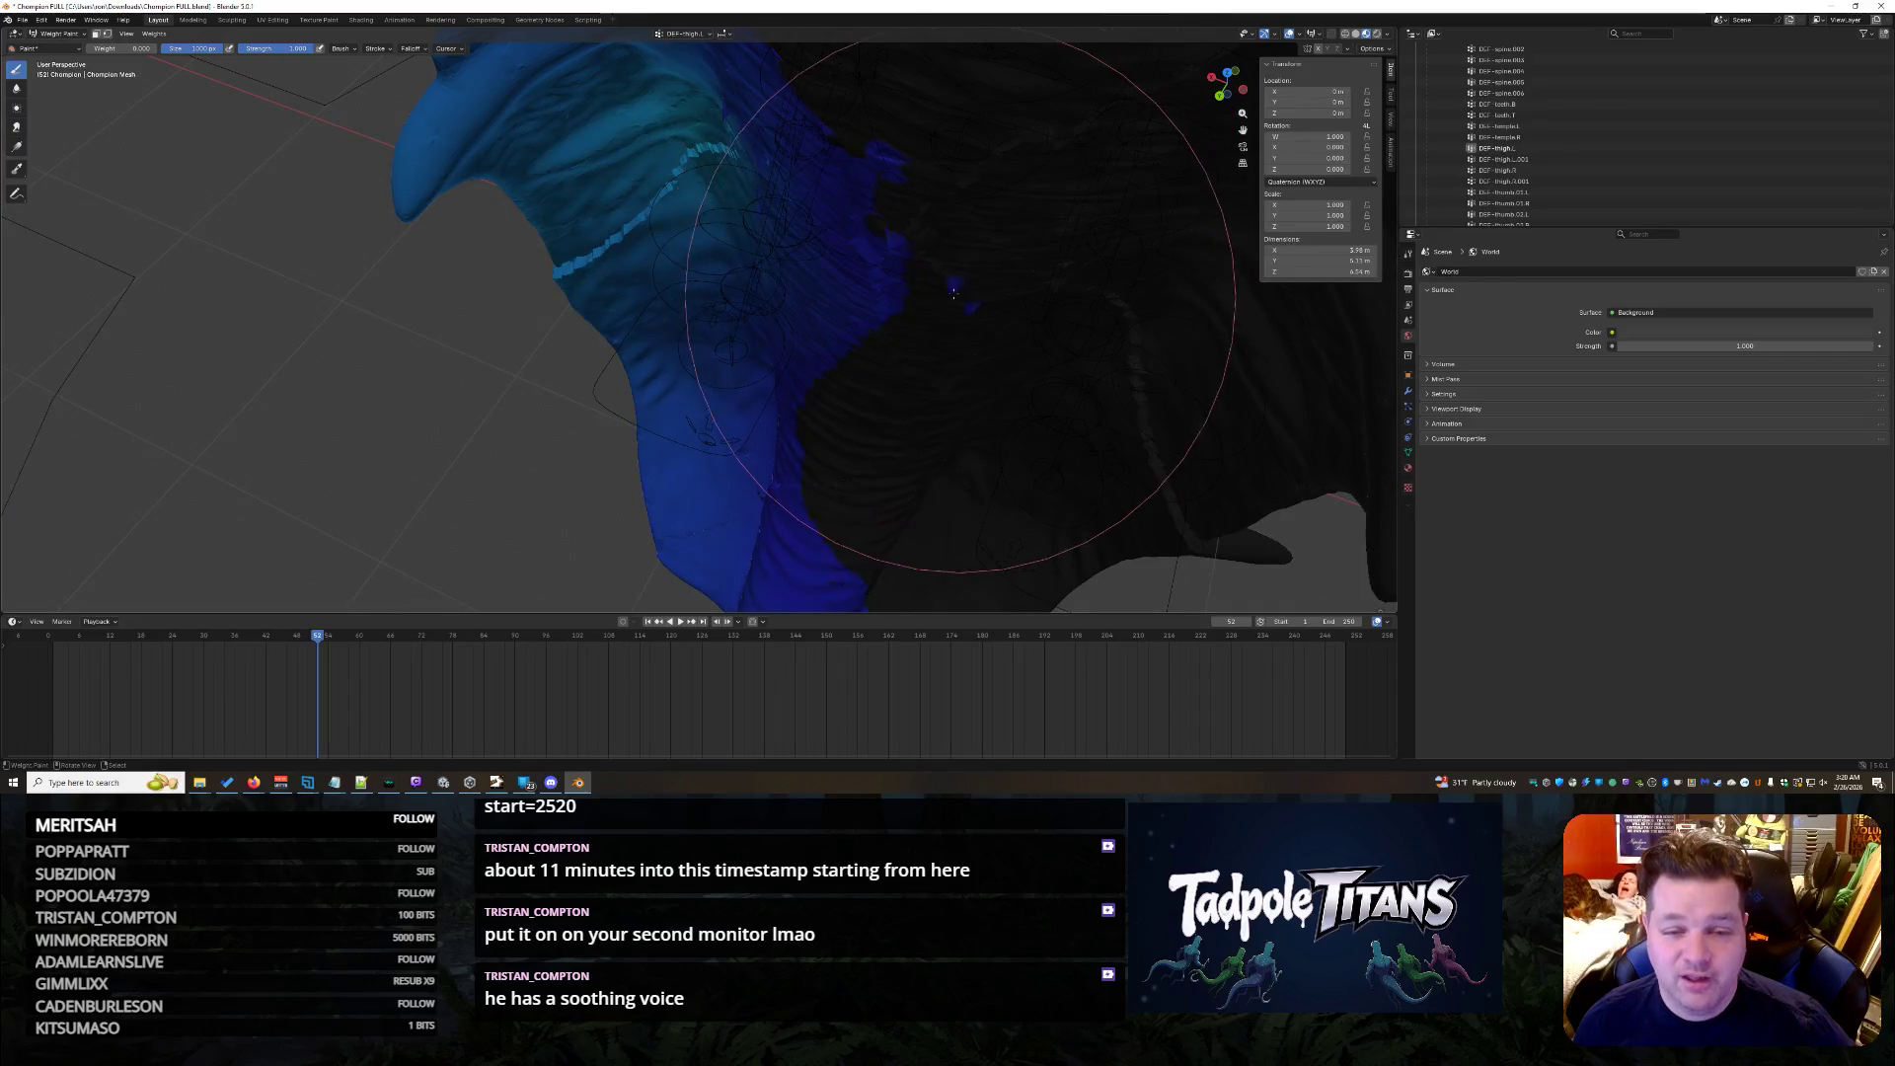
{"action": "middle_click_drag", "start_coordinate": [957, 144], "coordinate": [819, 129]}
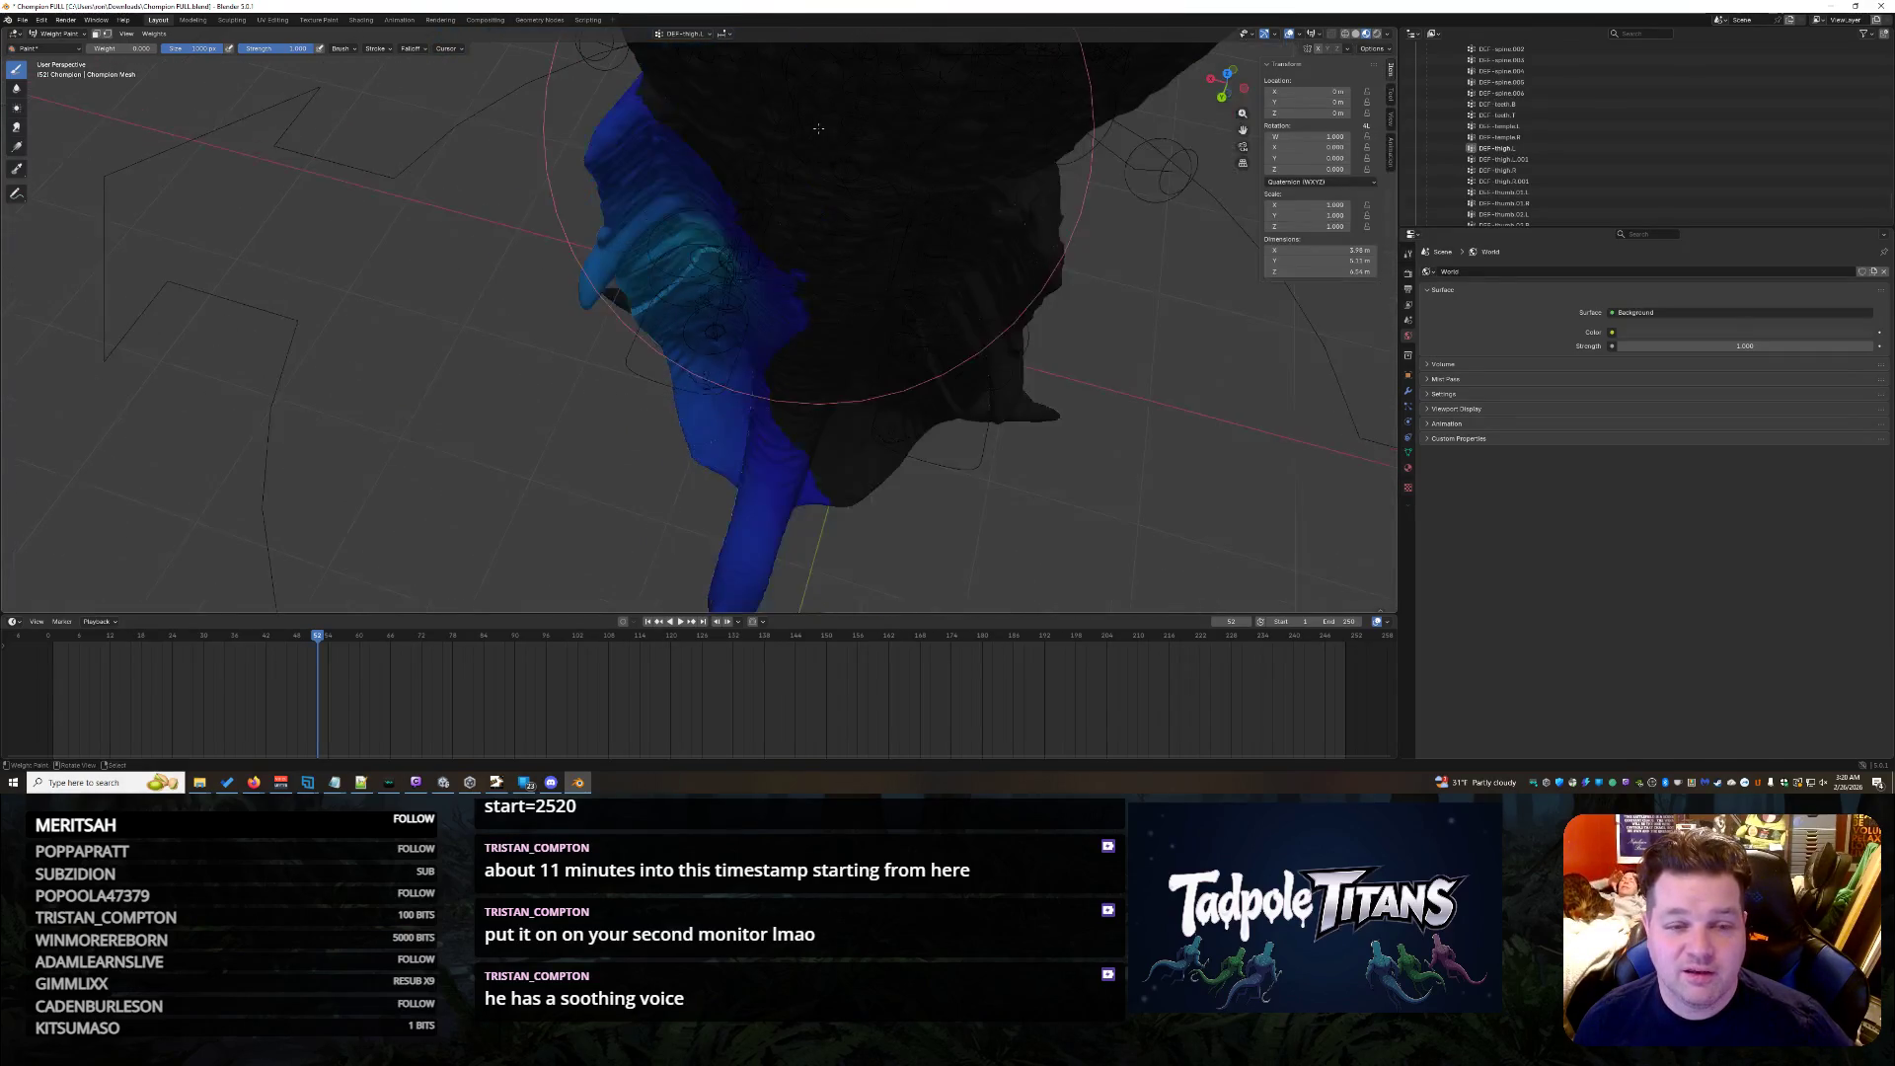
{"action": "mouse_move", "coordinate": [700, 115]}
{"action": "middle_mouse_down"}
{"action": "mouse_move", "coordinate": [772, 43]}
{"action": "mouse_move", "coordinate": [837, 342]}
{"action": "mouse_move", "coordinate": [664, 429]}
{"action": "middle_mouse_up"}
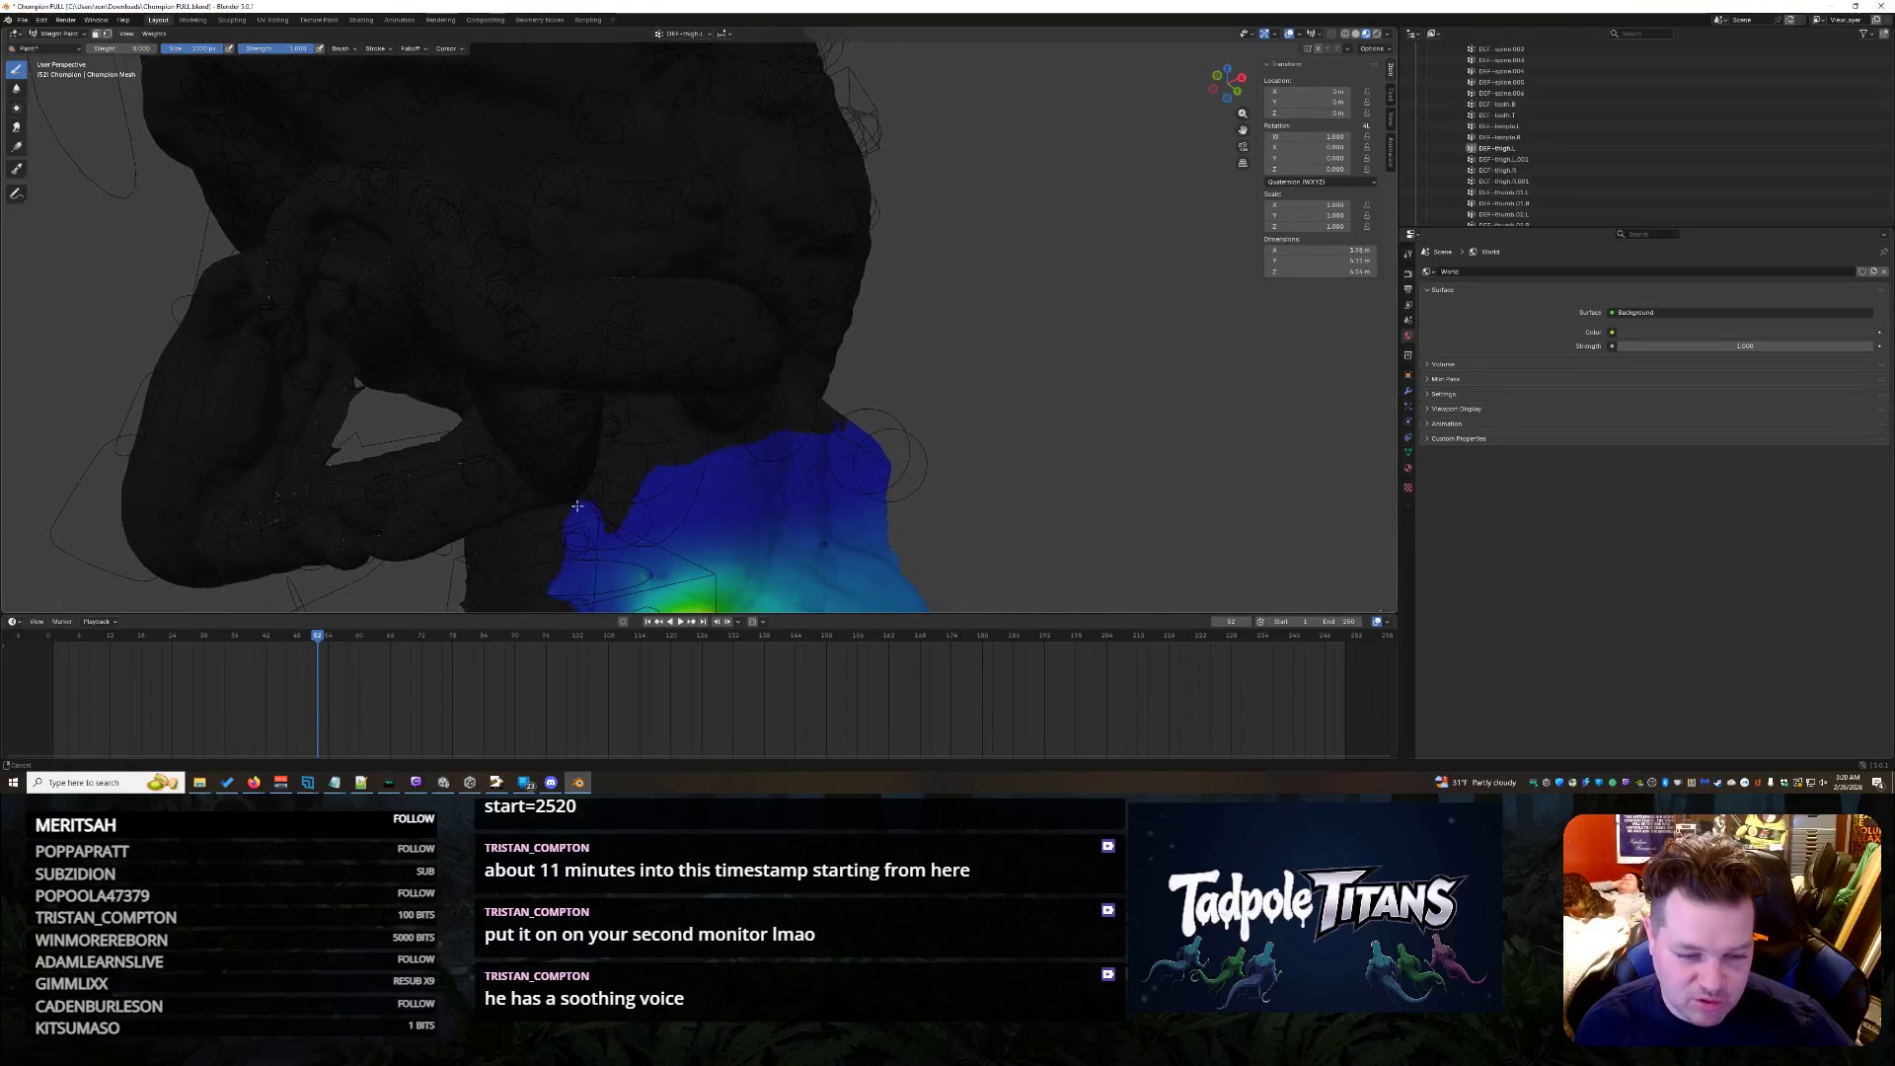
{"action": "middle_click_drag", "start_coordinate": [665, 432], "coordinate": [824, 270]}
- Paint a stroke across the upper leg, reapply it to build weight, and select DEF-thigh.L.001
{"action": "left_click_drag", "start_coordinate": [822, 359], "coordinate": [860, 506]}
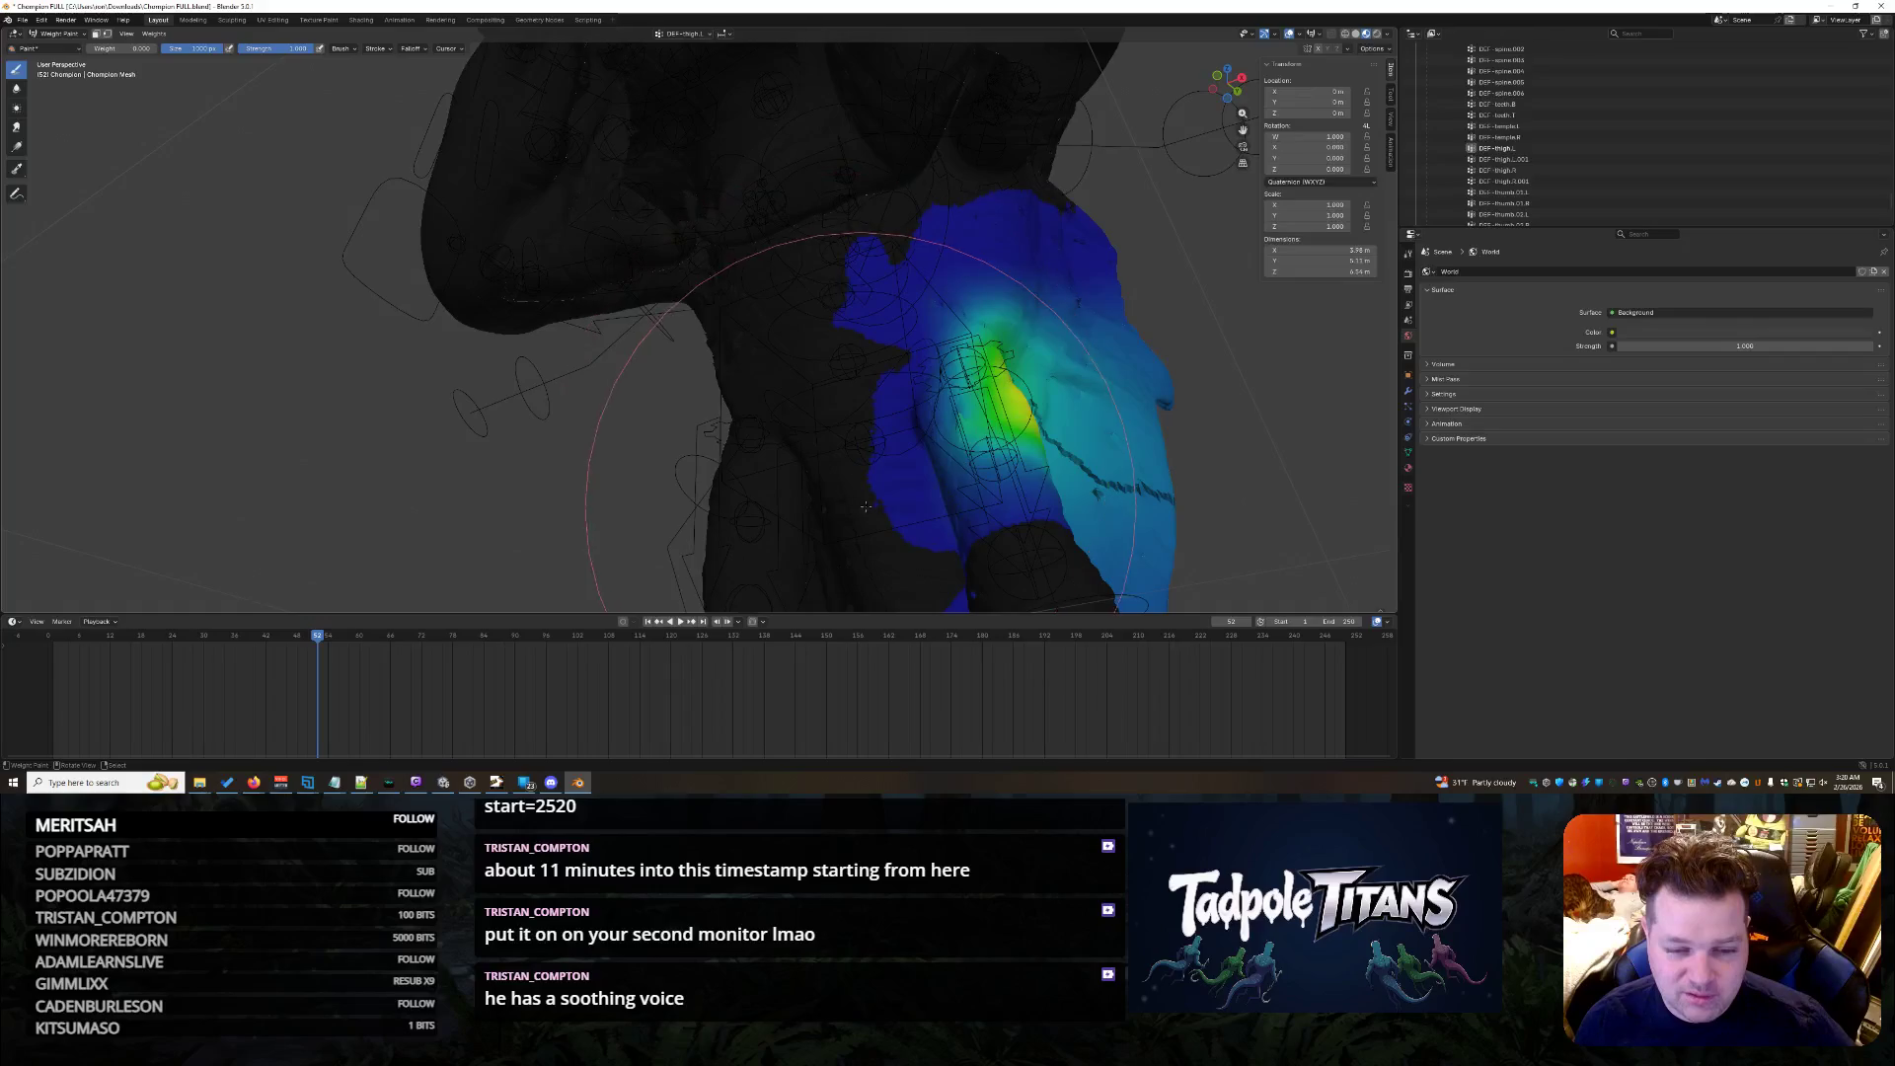
{"action": "key", "text": "ctrl+z"}
{"action": "key", "text": "ctrl+z"}
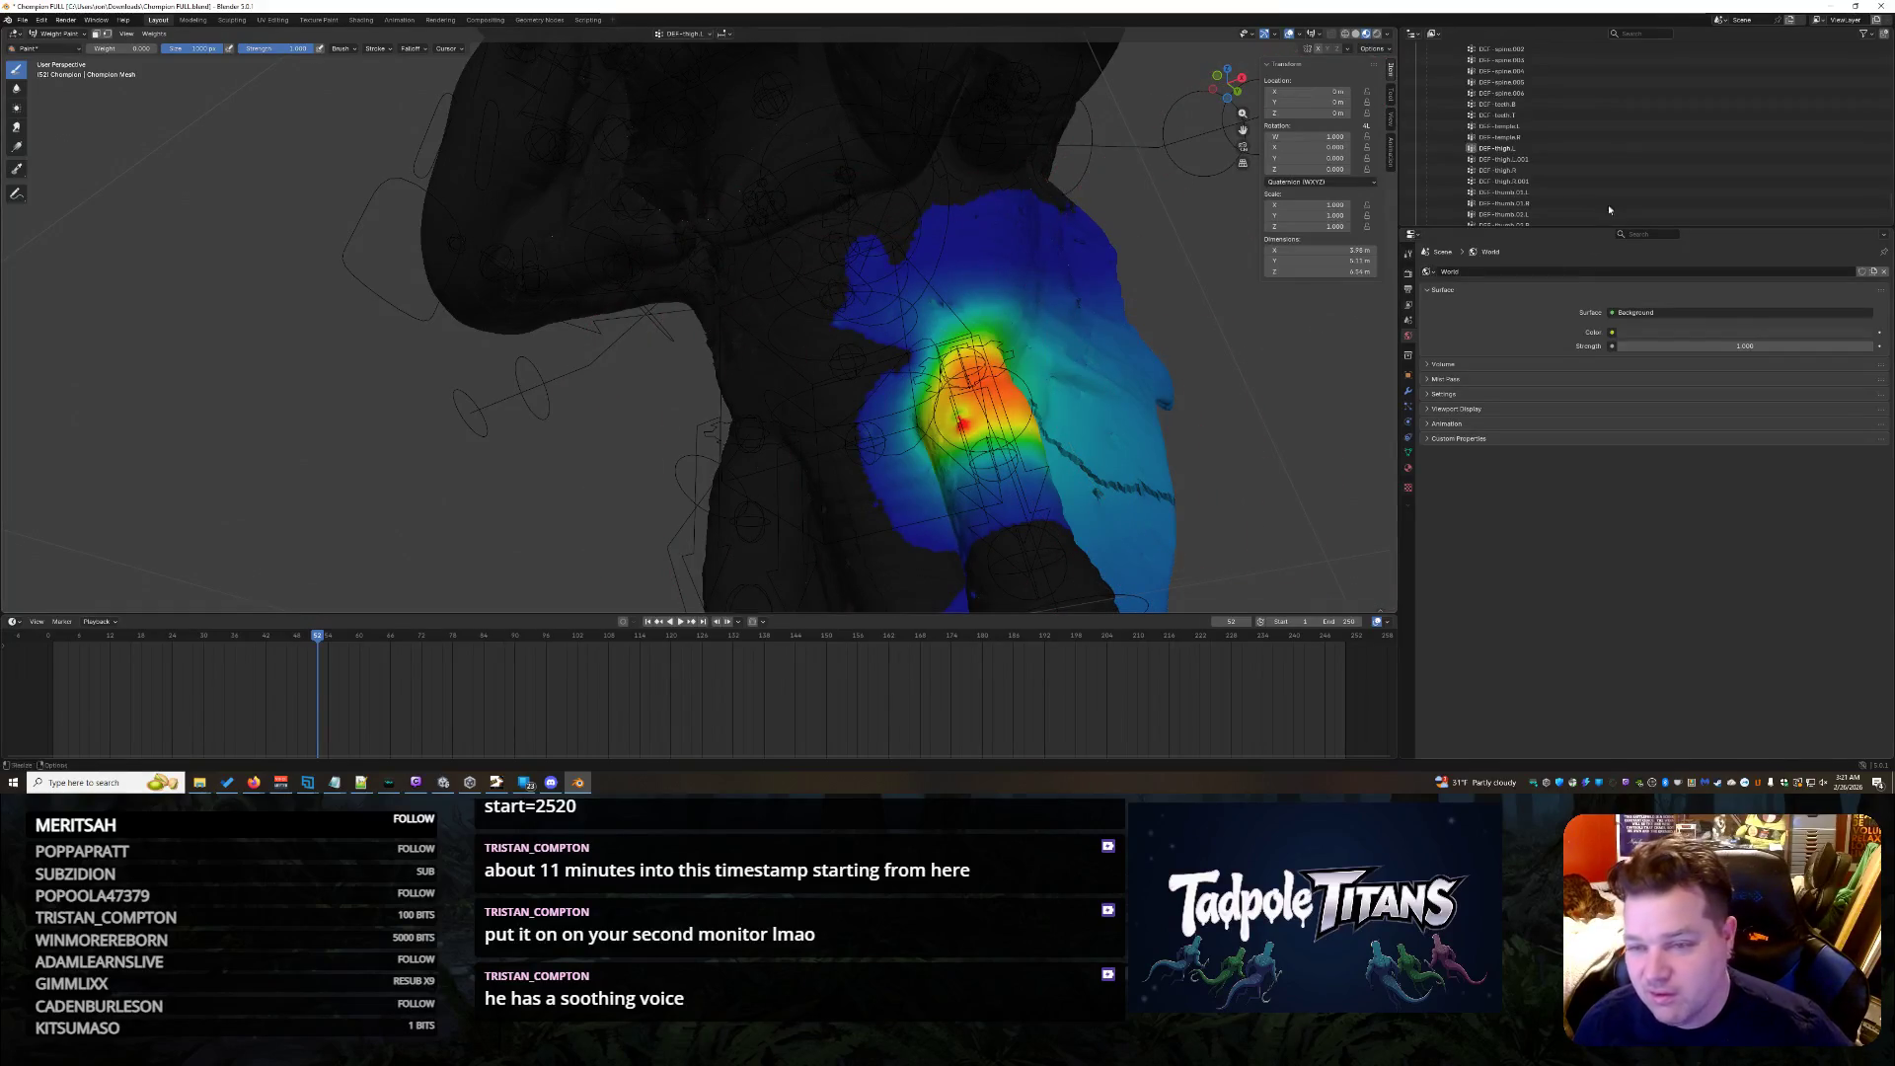
{"action": "left_click", "coordinate": [1535, 157]}
{"action": "mouse_move", "coordinate": [970, 446]}
{"action": "middle_mouse_down"}
{"action": "mouse_move", "coordinate": [1108, 433]}
{"action": "mouse_move", "coordinate": [1141, 267]}
{"action": "middle_mouse_up"}
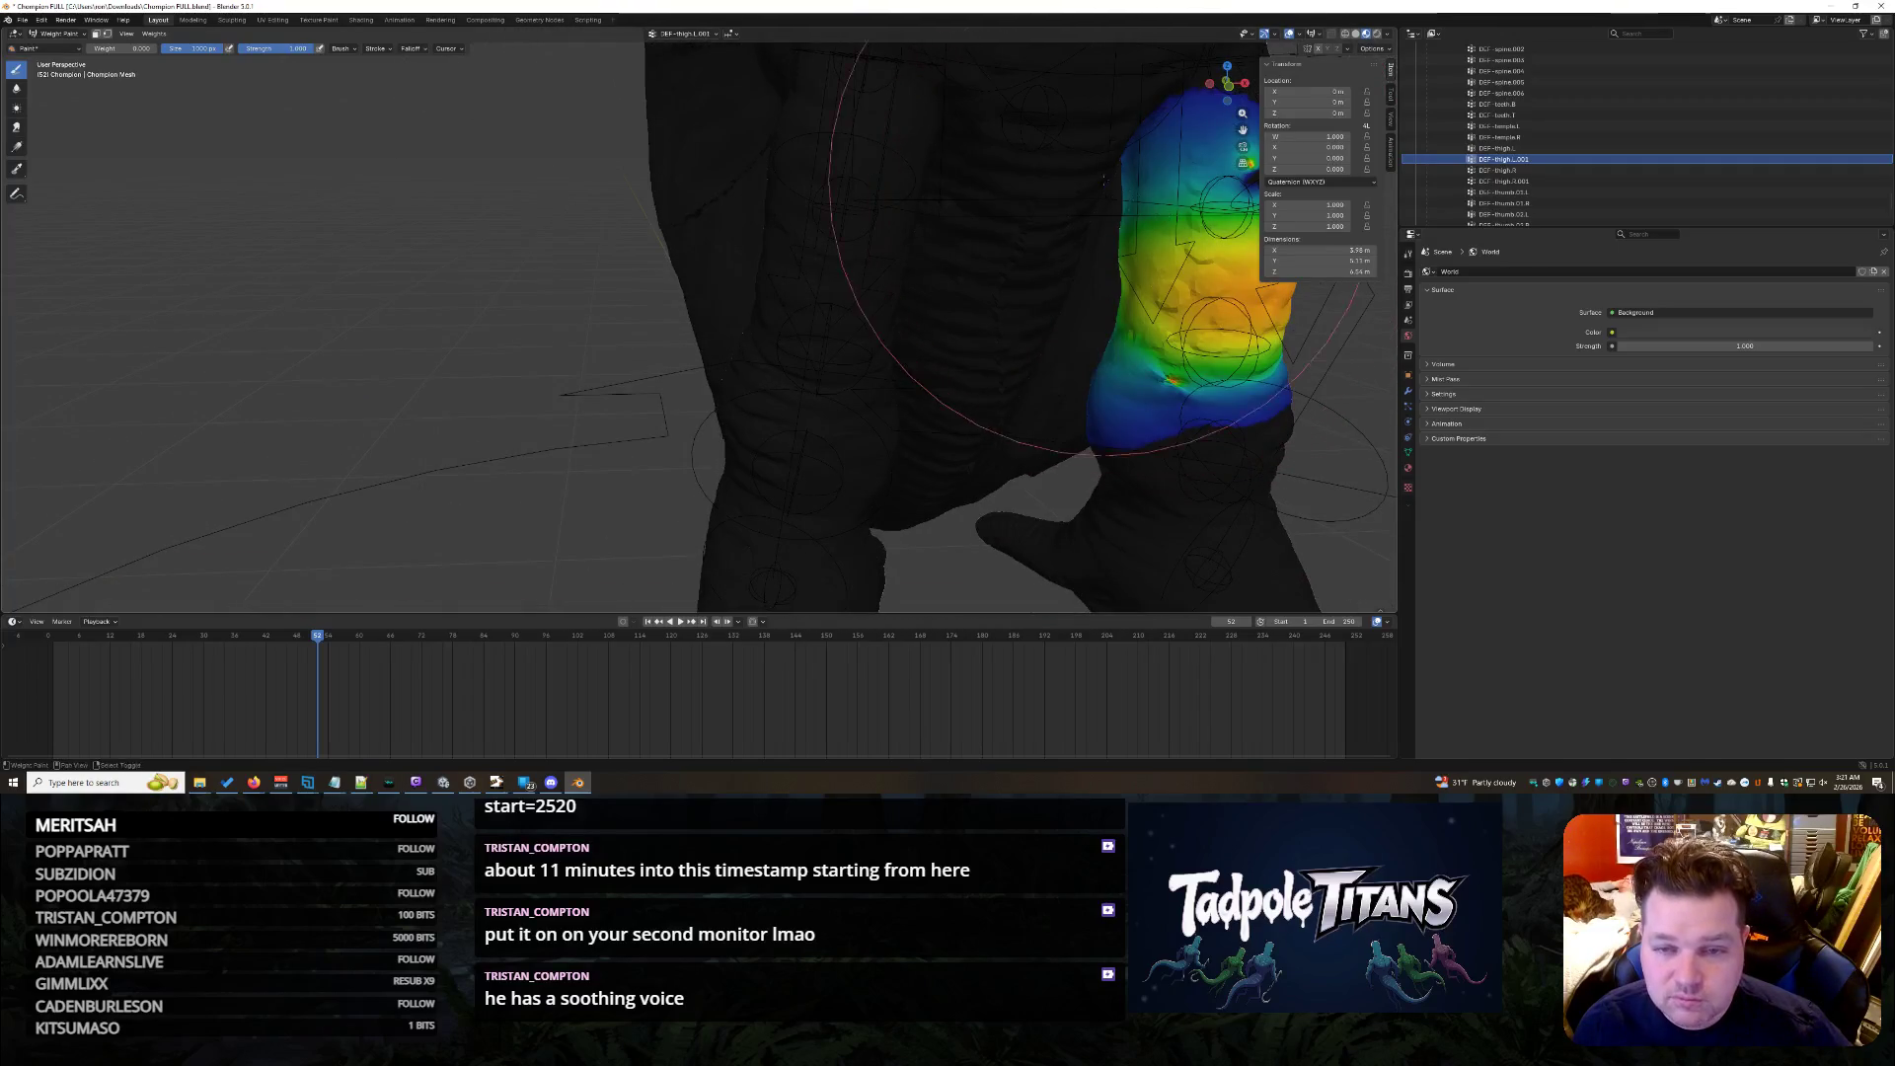
- Lower the brush Weight to 0.015 and paint over the red hotspot on the thigh
{"action": "middle_click_drag", "start_coordinate": [1109, 184], "coordinate": [936, 193]}
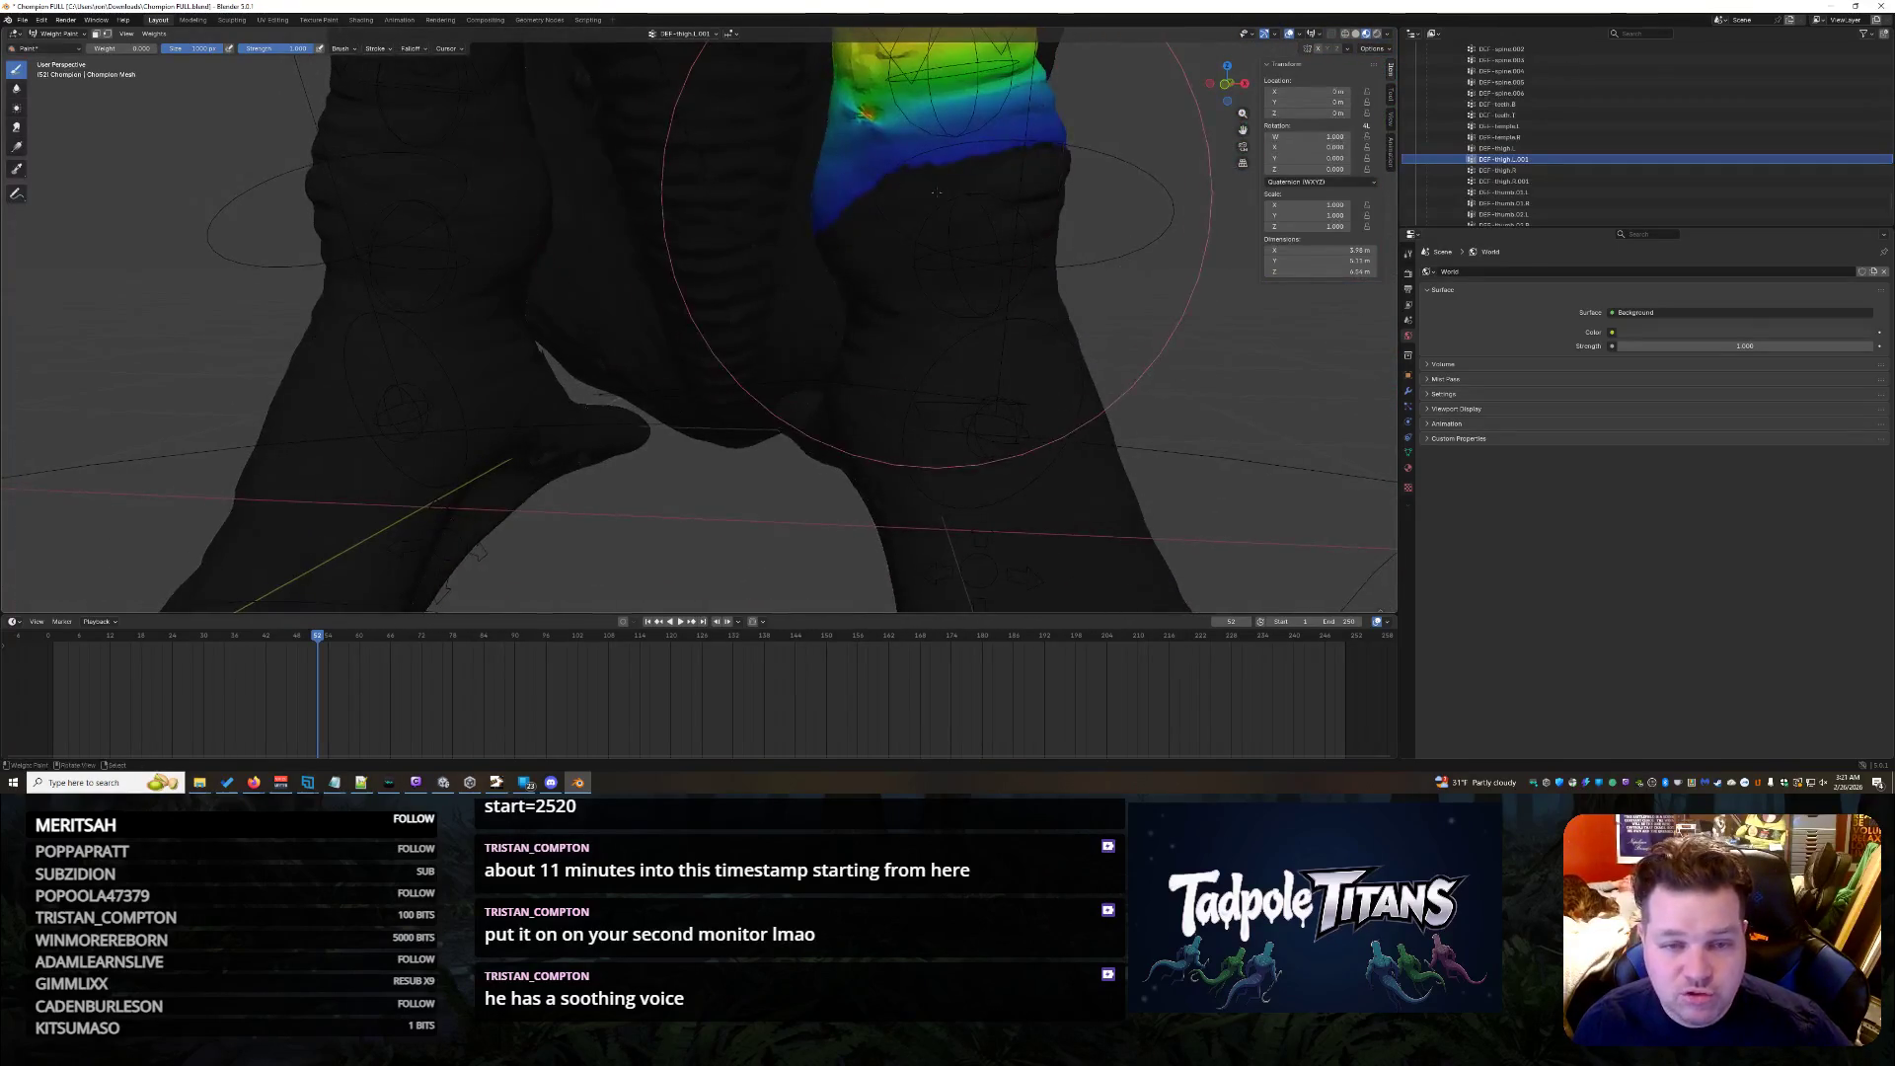
{"action": "mouse_move", "coordinate": [934, 194]}
{"action": "middle_mouse_down"}
{"action": "mouse_move", "coordinate": [1021, 210]}
{"action": "mouse_move", "coordinate": [829, 184]}
{"action": "mouse_move", "coordinate": [633, 317]}
{"action": "mouse_move", "coordinate": [521, 363]}
{"action": "mouse_move", "coordinate": [803, 360]}
{"action": "mouse_move", "coordinate": [1016, 232]}
{"action": "mouse_move", "coordinate": [978, 171]}
{"action": "mouse_move", "coordinate": [1037, 207]}
{"action": "mouse_move", "coordinate": [1156, 193]}
{"action": "middle_mouse_up"}
{"action": "scroll", "coordinate": [1037, 207], "scroll_direction": "up", "scroll_amount": 3}
{"action": "scroll", "coordinate": [1239, 182], "scroll_direction": "up", "scroll_amount": 2}
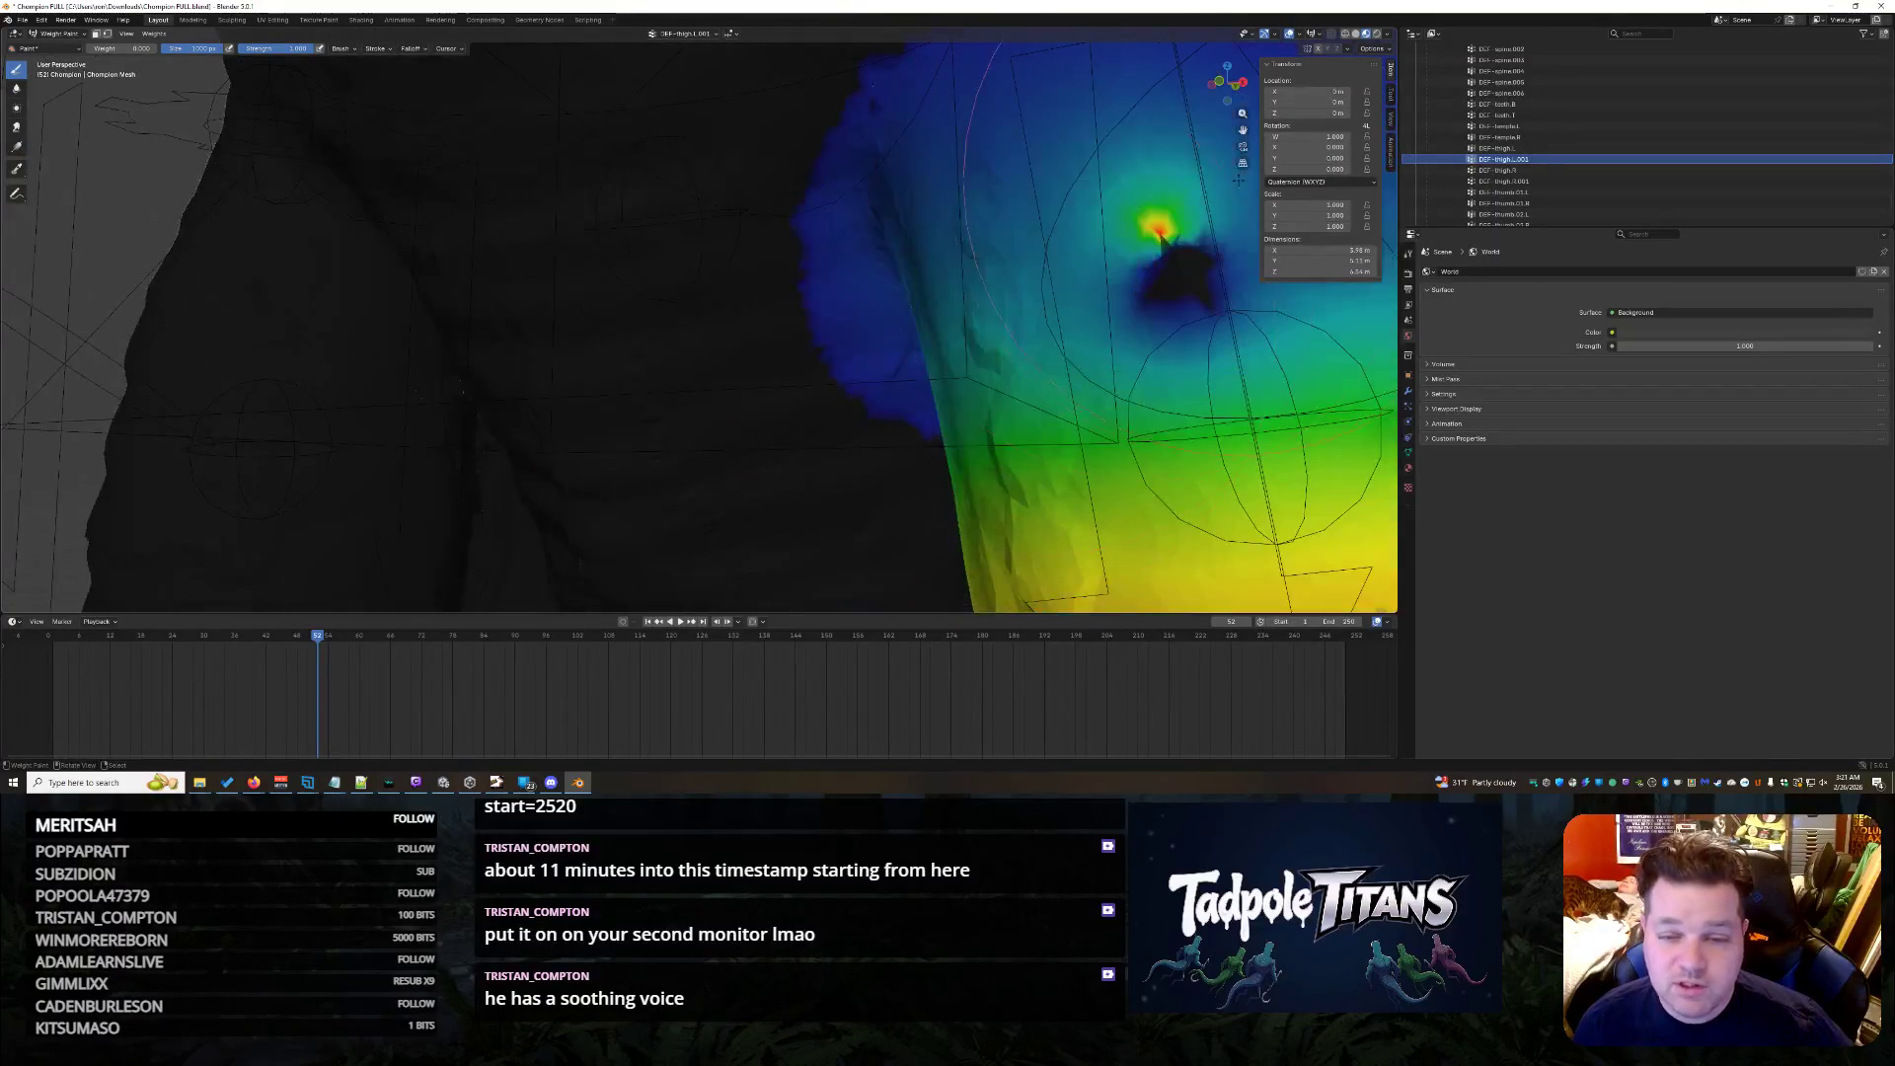
{"action": "left_click_drag", "start_coordinate": [142, 49], "coordinate": [149, 50]}
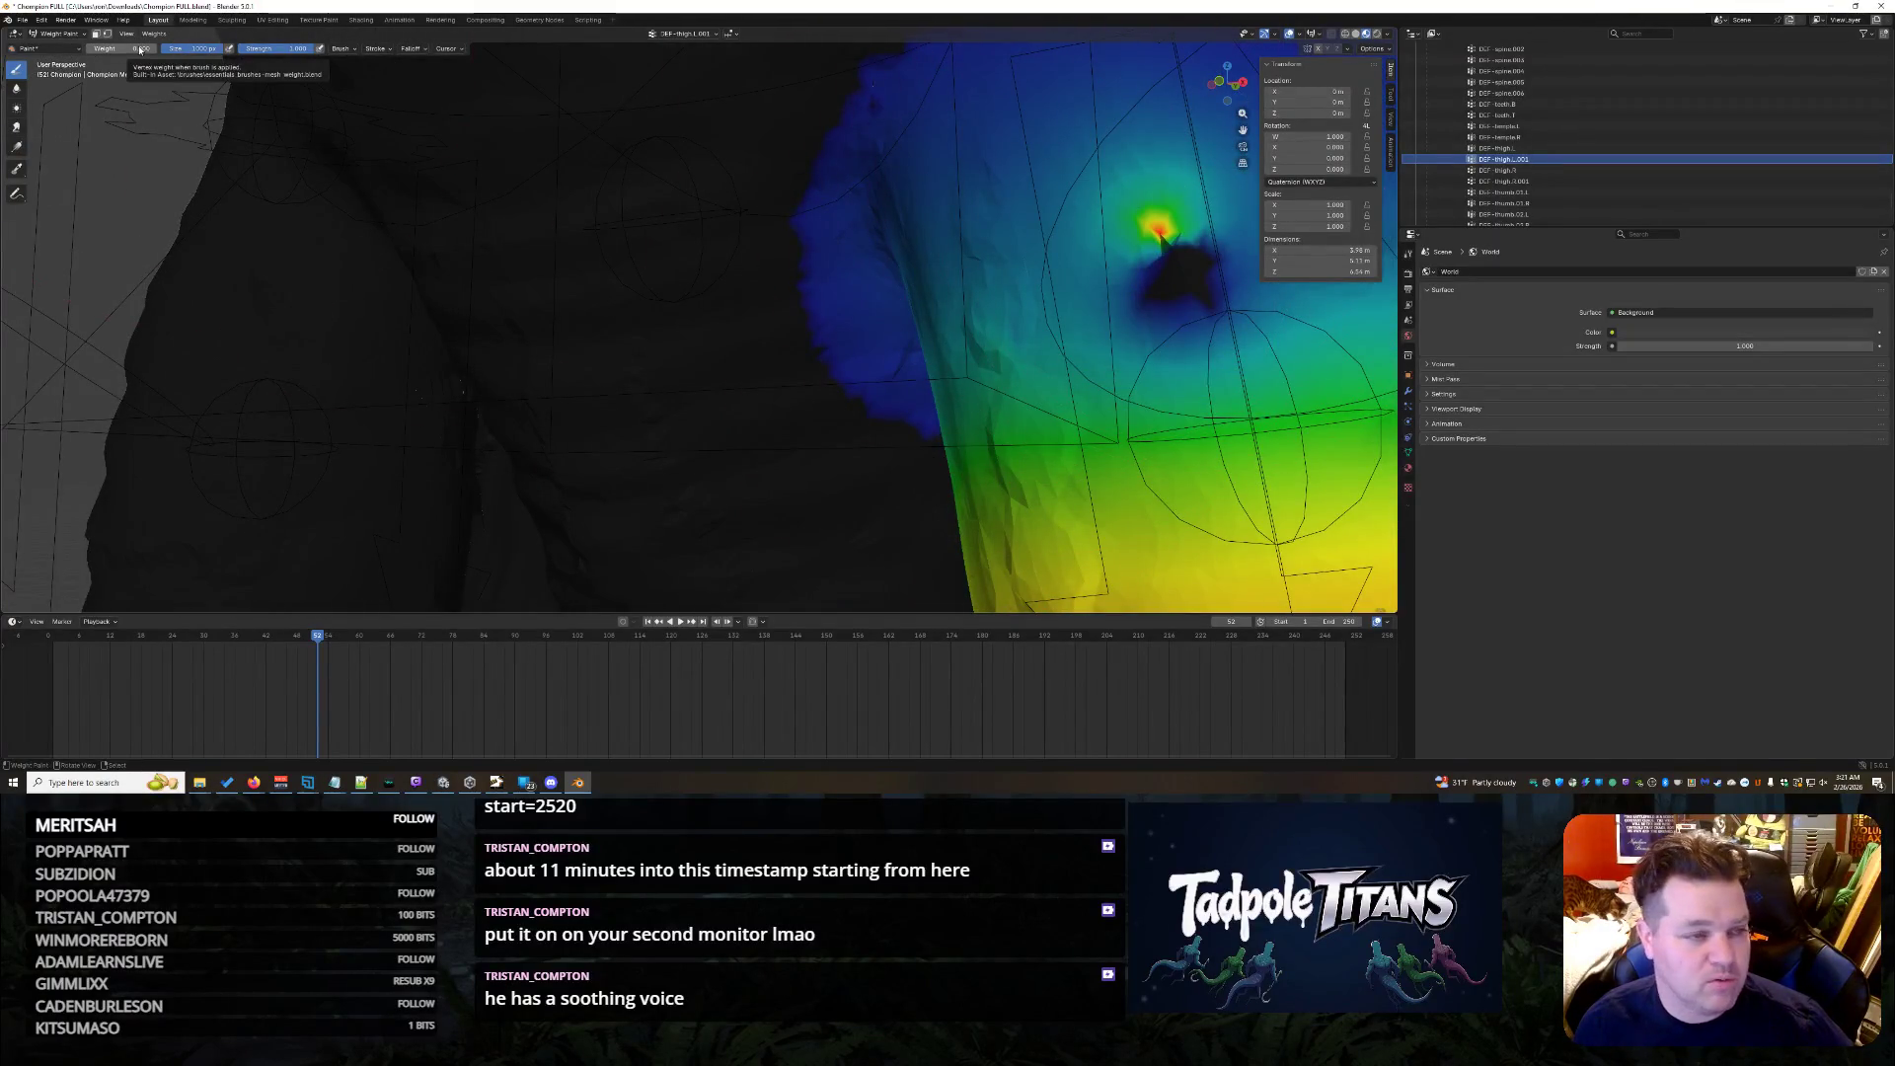
{"action": "middle_click_drag", "start_coordinate": [1060, 298], "coordinate": [1209, 277]}
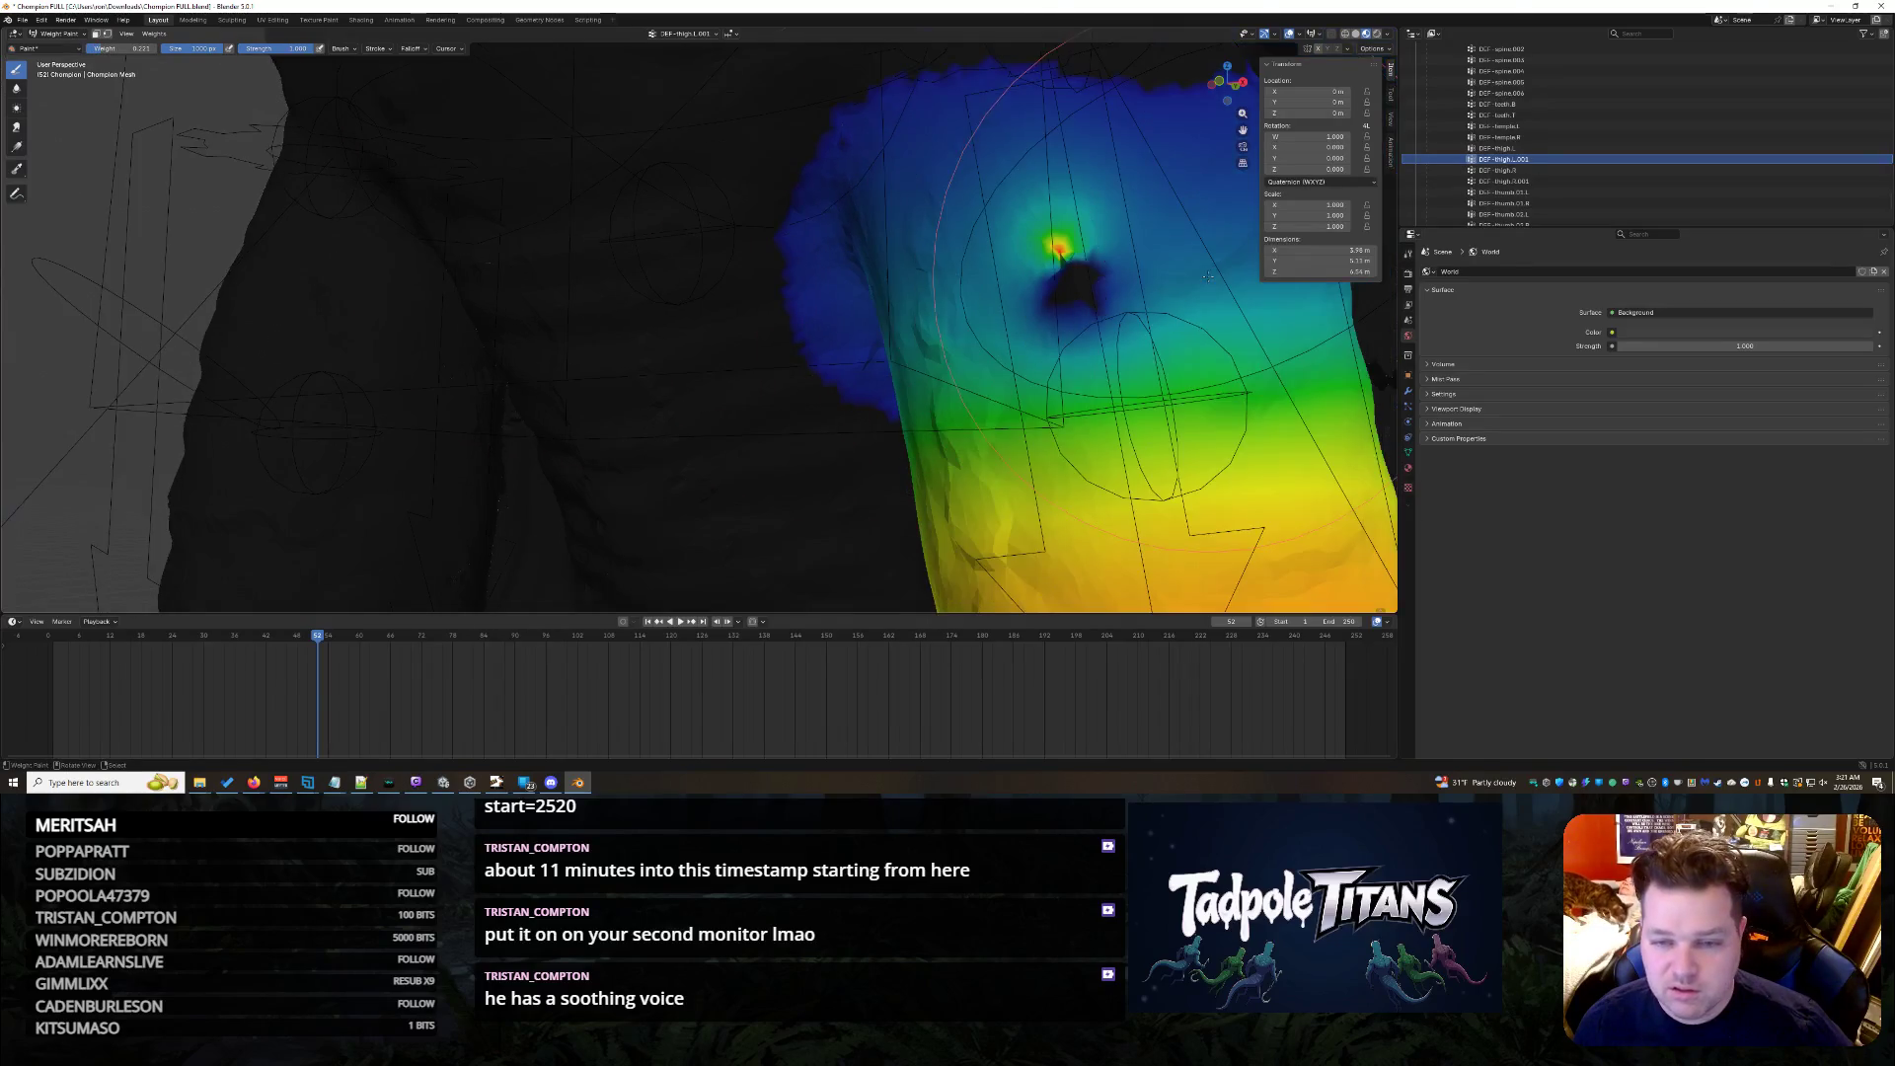
{"action": "left_click_drag", "start_coordinate": [1084, 274], "coordinate": [1135, 286]}
- Confirm the new weight value and review the whole weighted thigh from wider angles
{"action": "mouse_move", "coordinate": [1041, 263]}
{"action": "middle_mouse_down"}
{"action": "mouse_move", "coordinate": [1116, 320]}
{"action": "mouse_move", "coordinate": [924, 323]}
{"action": "mouse_move", "coordinate": [804, 360]}
{"action": "middle_mouse_up"}
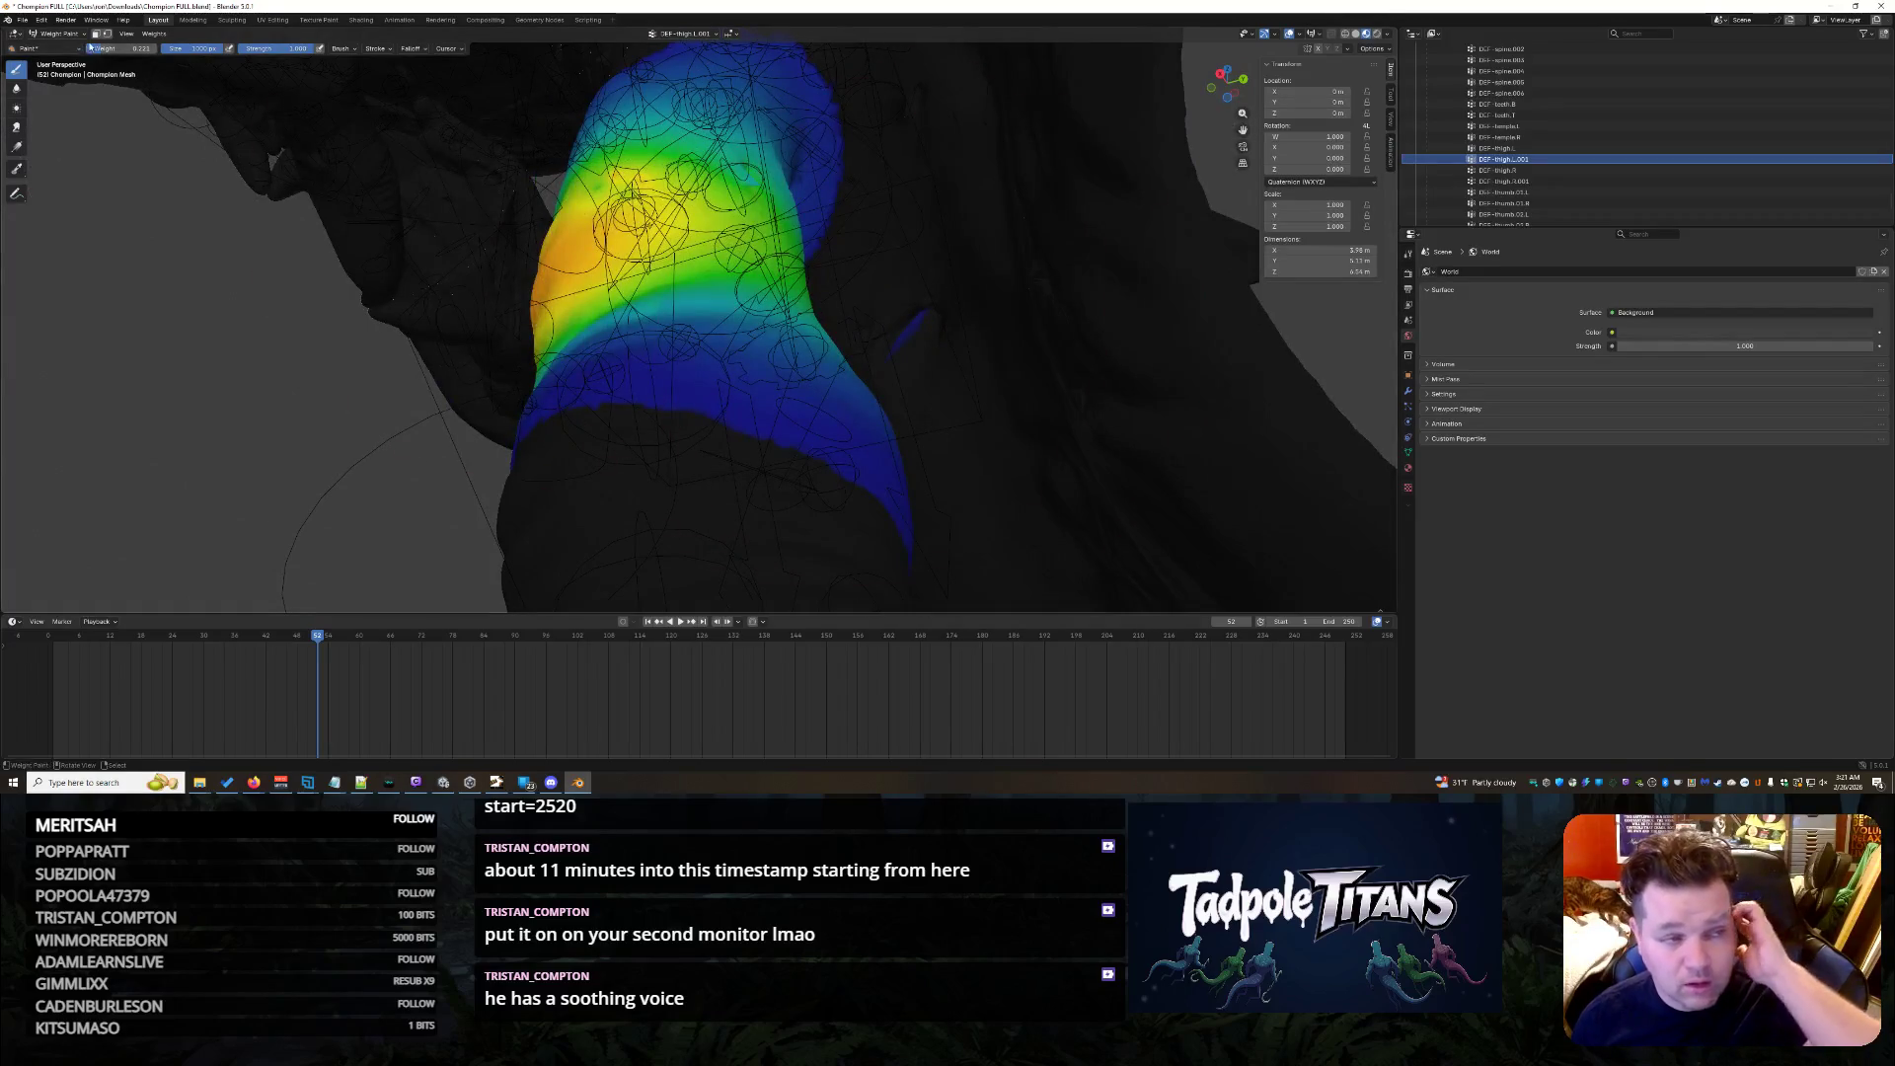
{"action": "key", "text": "Return"}
{"action": "scroll", "coordinate": [879, 251], "scroll_direction": "up", "scroll_amount": 3}
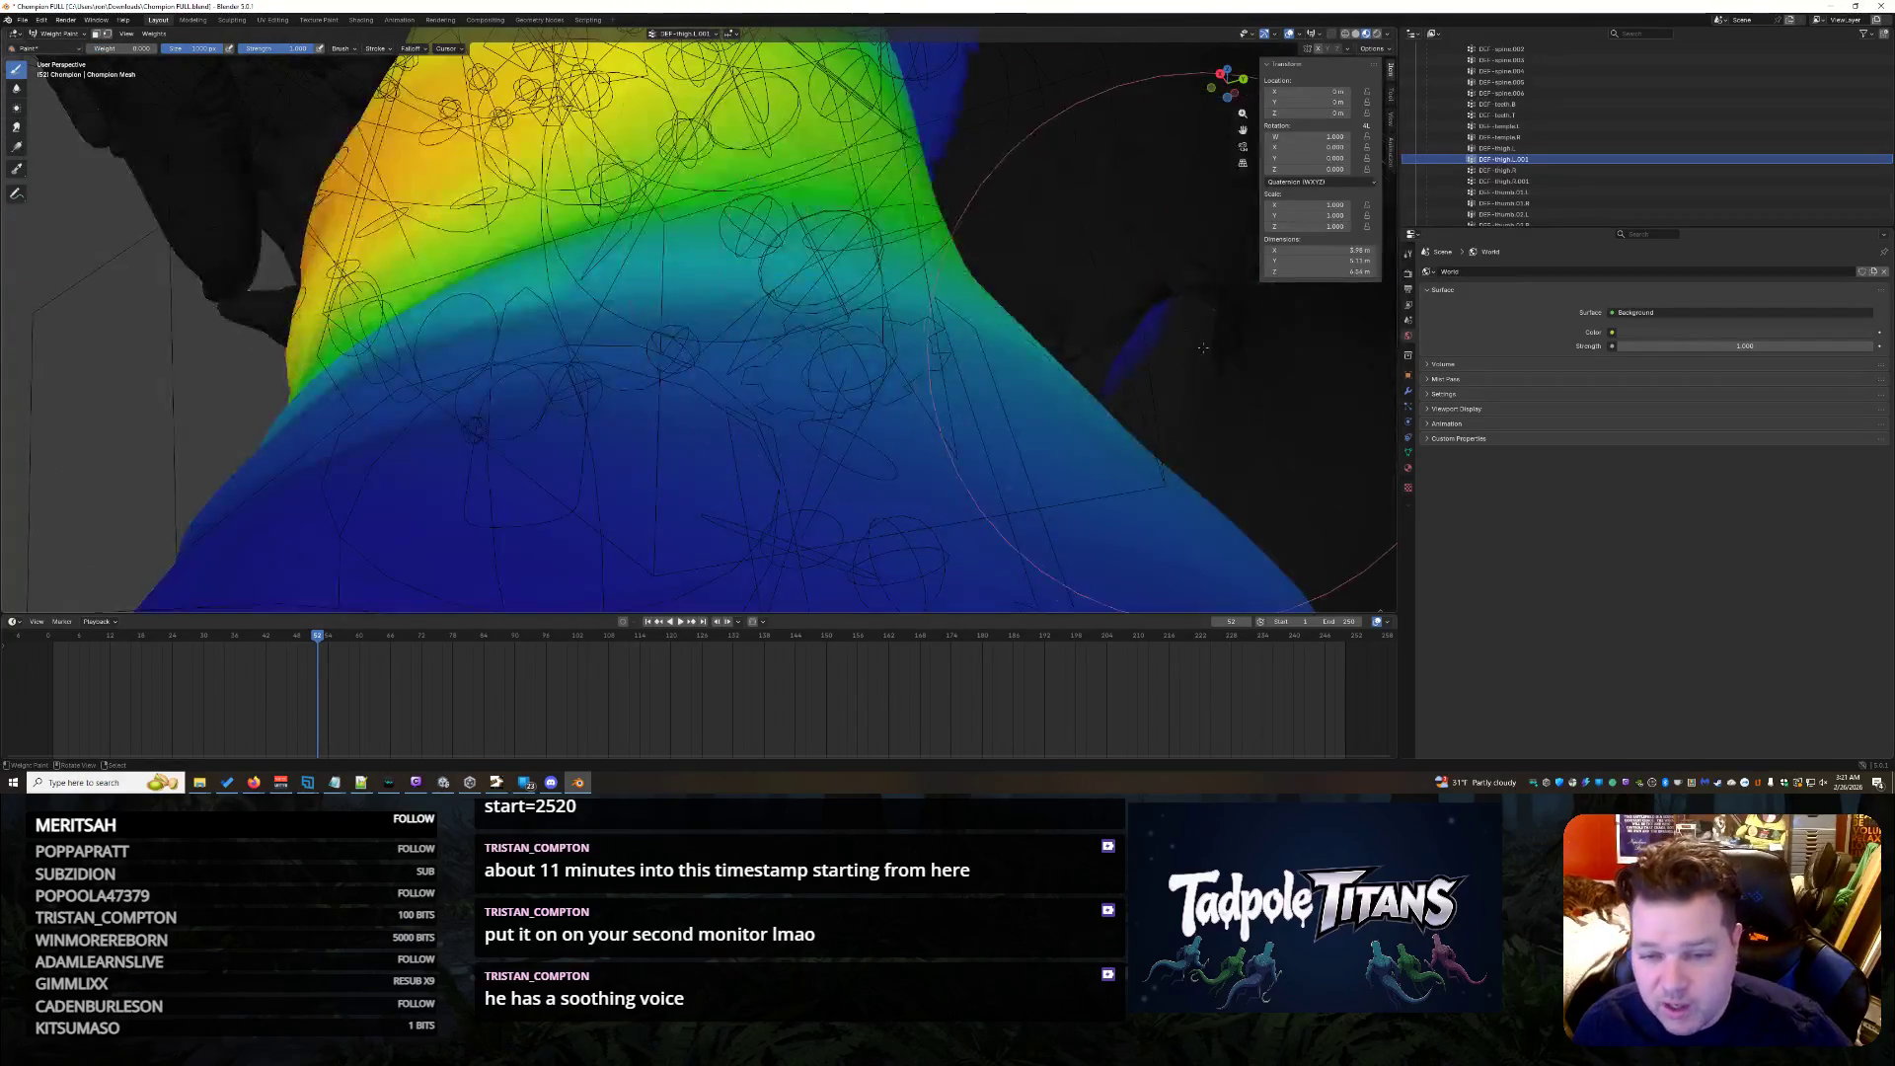
{"action": "scroll", "coordinate": [918, 282], "scroll_direction": "up", "scroll_amount": 3}
{"action": "scroll", "coordinate": [934, 267], "scroll_direction": "up", "scroll_amount": 2}
{"action": "mouse_move", "coordinate": [934, 266]}
{"action": "middle_mouse_down"}
{"action": "mouse_move", "coordinate": [1037, 282]}
{"action": "mouse_move", "coordinate": [1029, 260]}
{"action": "middle_mouse_up"}
{"action": "middle_click_drag", "start_coordinate": [841, 78], "coordinate": [925, 187]}
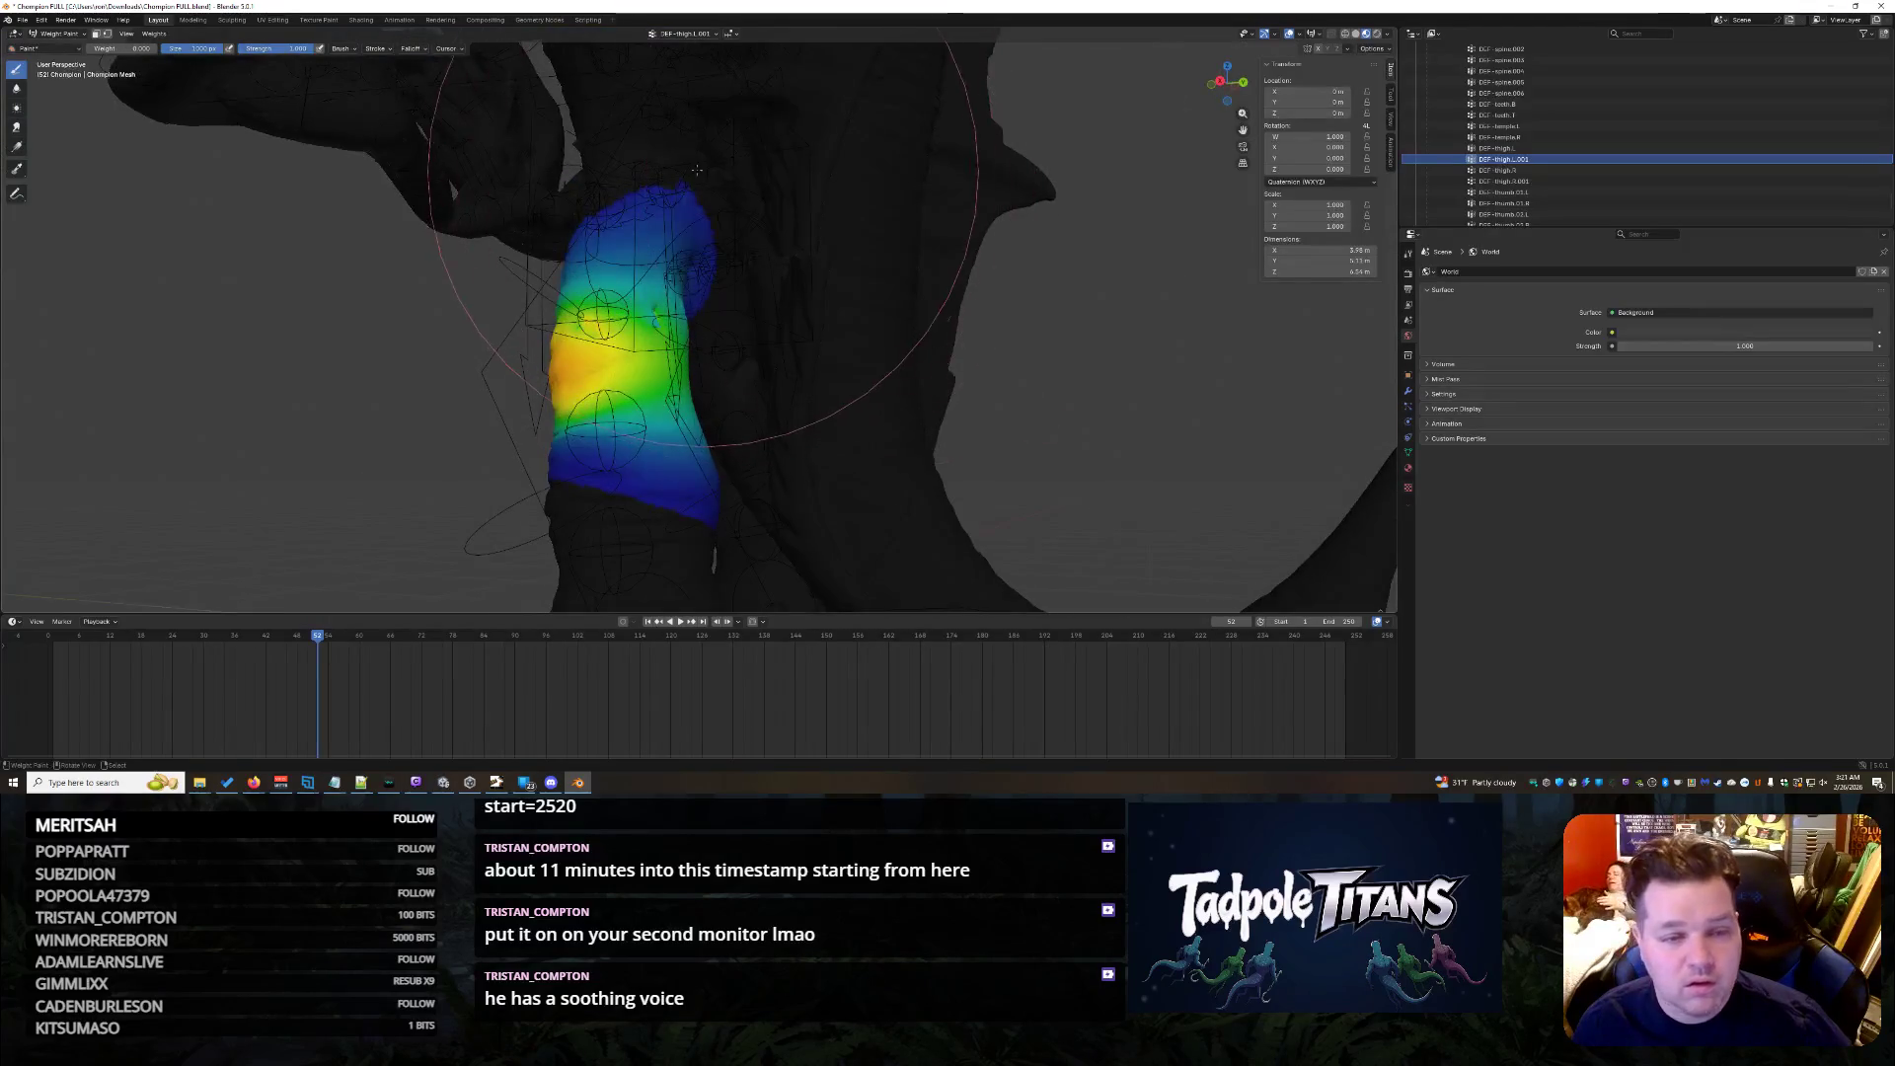
{"action": "scroll", "coordinate": [701, 168], "scroll_direction": "up", "scroll_amount": 2}
{"action": "mouse_move", "coordinate": [701, 168]}
{"action": "middle_mouse_down"}
{"action": "mouse_move", "coordinate": [770, 281]}
{"action": "mouse_move", "coordinate": [697, 274]}
{"action": "middle_mouse_up"}
{"action": "scroll", "coordinate": [635, 270], "scroll_direction": "up", "scroll_amount": 3}
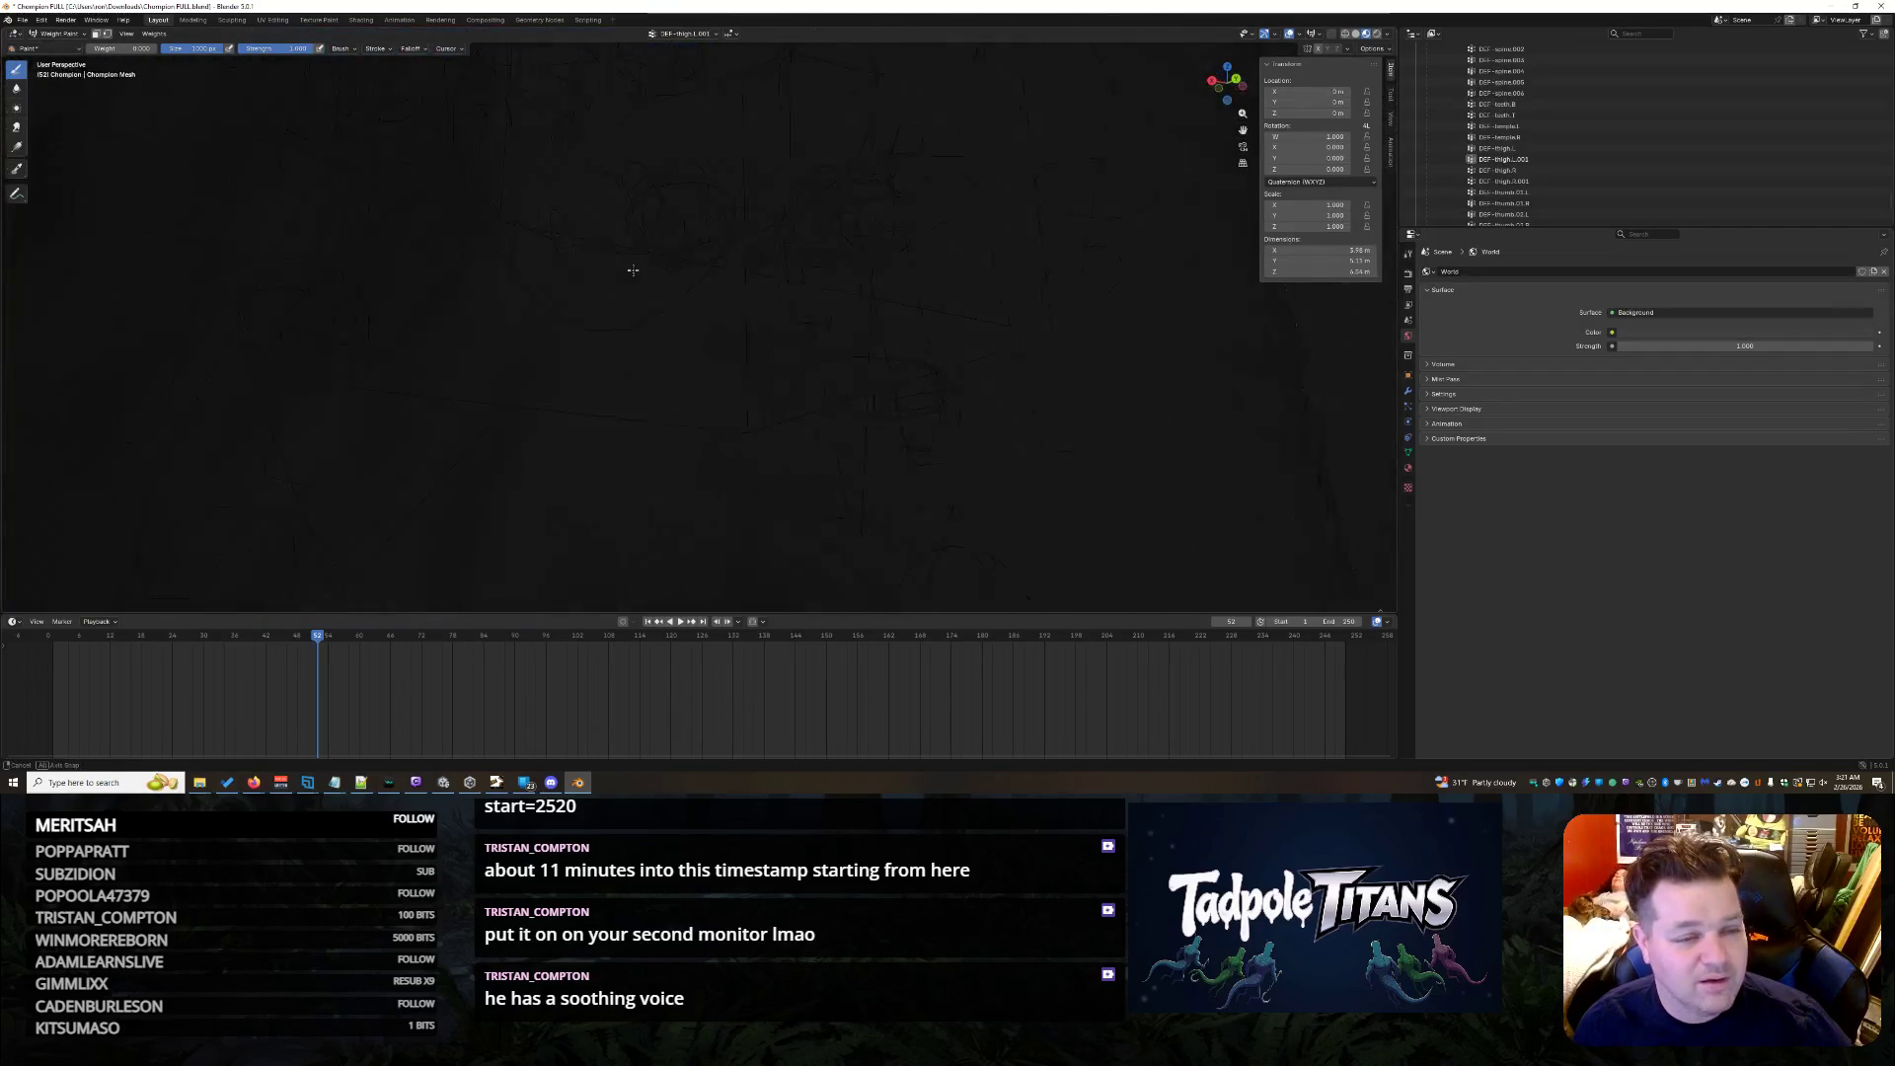
{"action": "scroll", "coordinate": [577, 280], "scroll_direction": "down", "scroll_amount": 3}
- Paint the chest area and its centre so the weights even out to green
{"action": "middle_click_drag", "start_coordinate": [579, 280], "coordinate": [863, 328]}
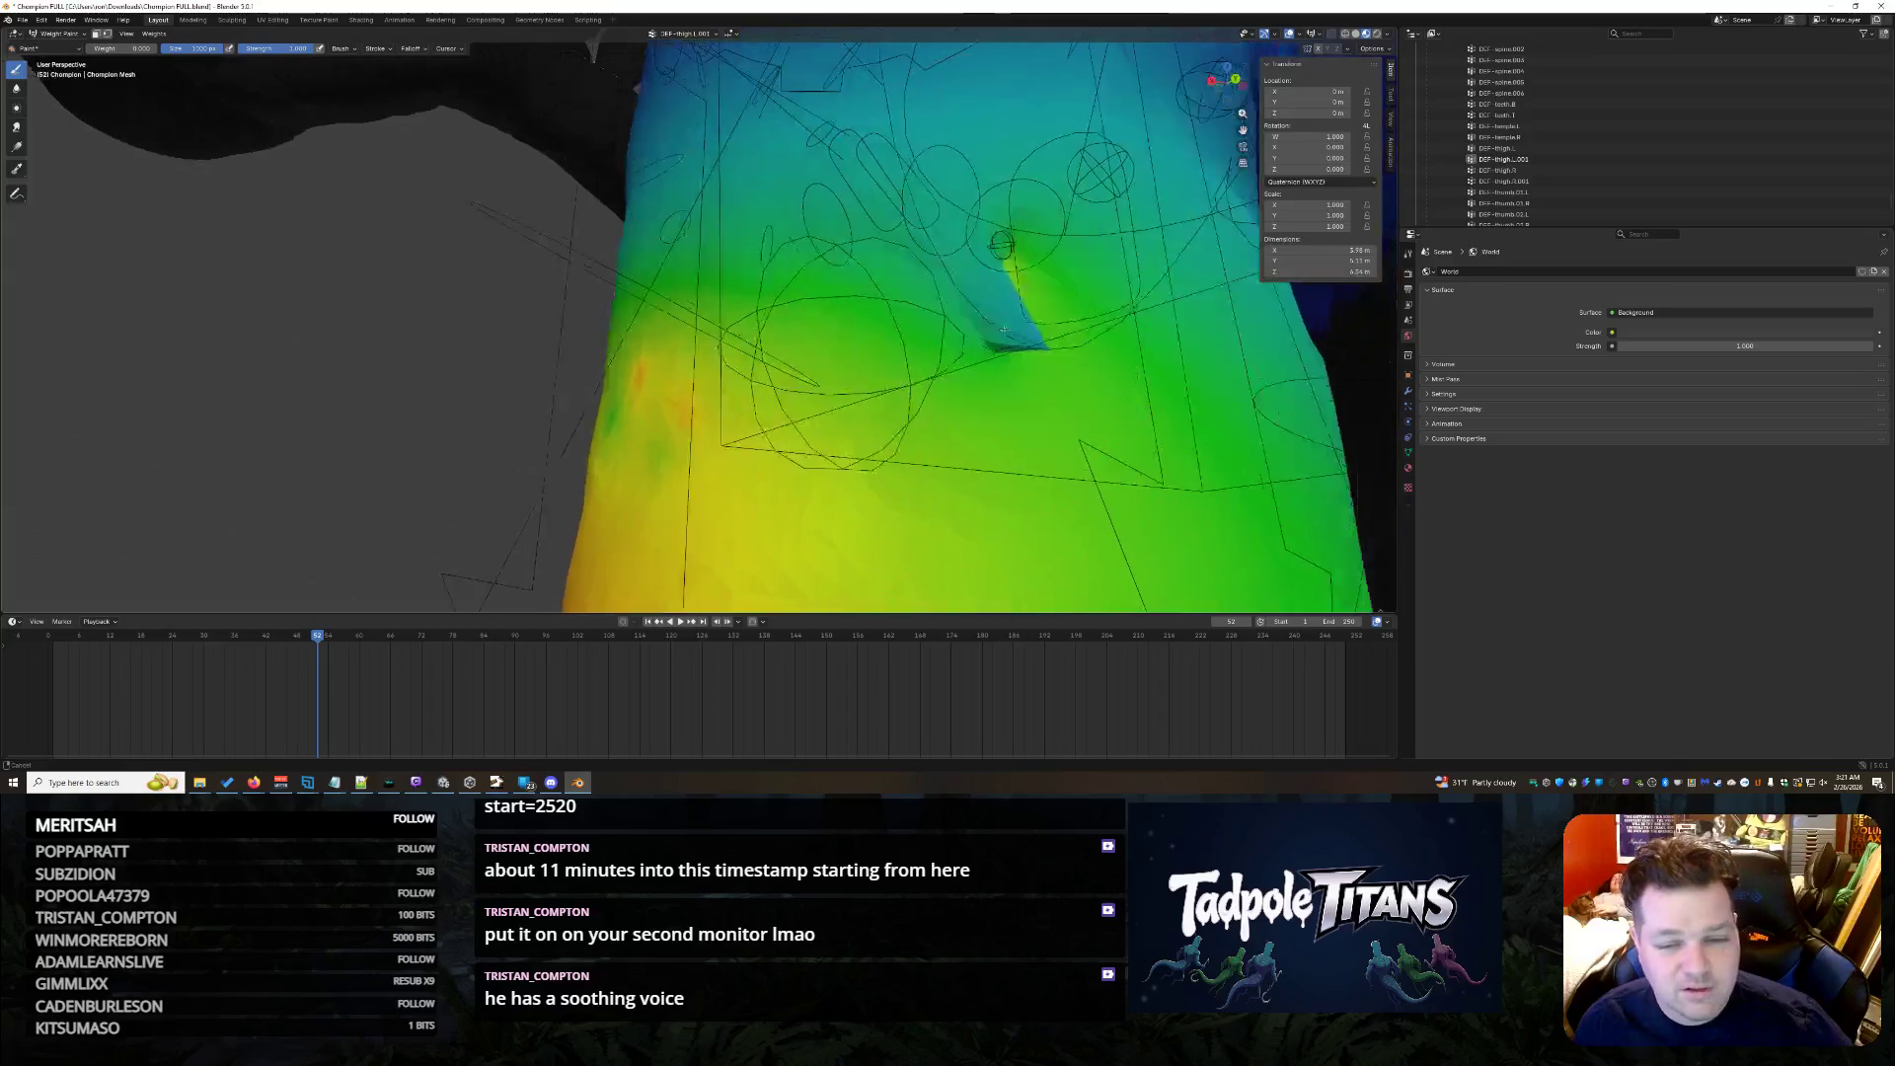
{"action": "middle_click_drag", "start_coordinate": [726, 304], "coordinate": [697, 326]}
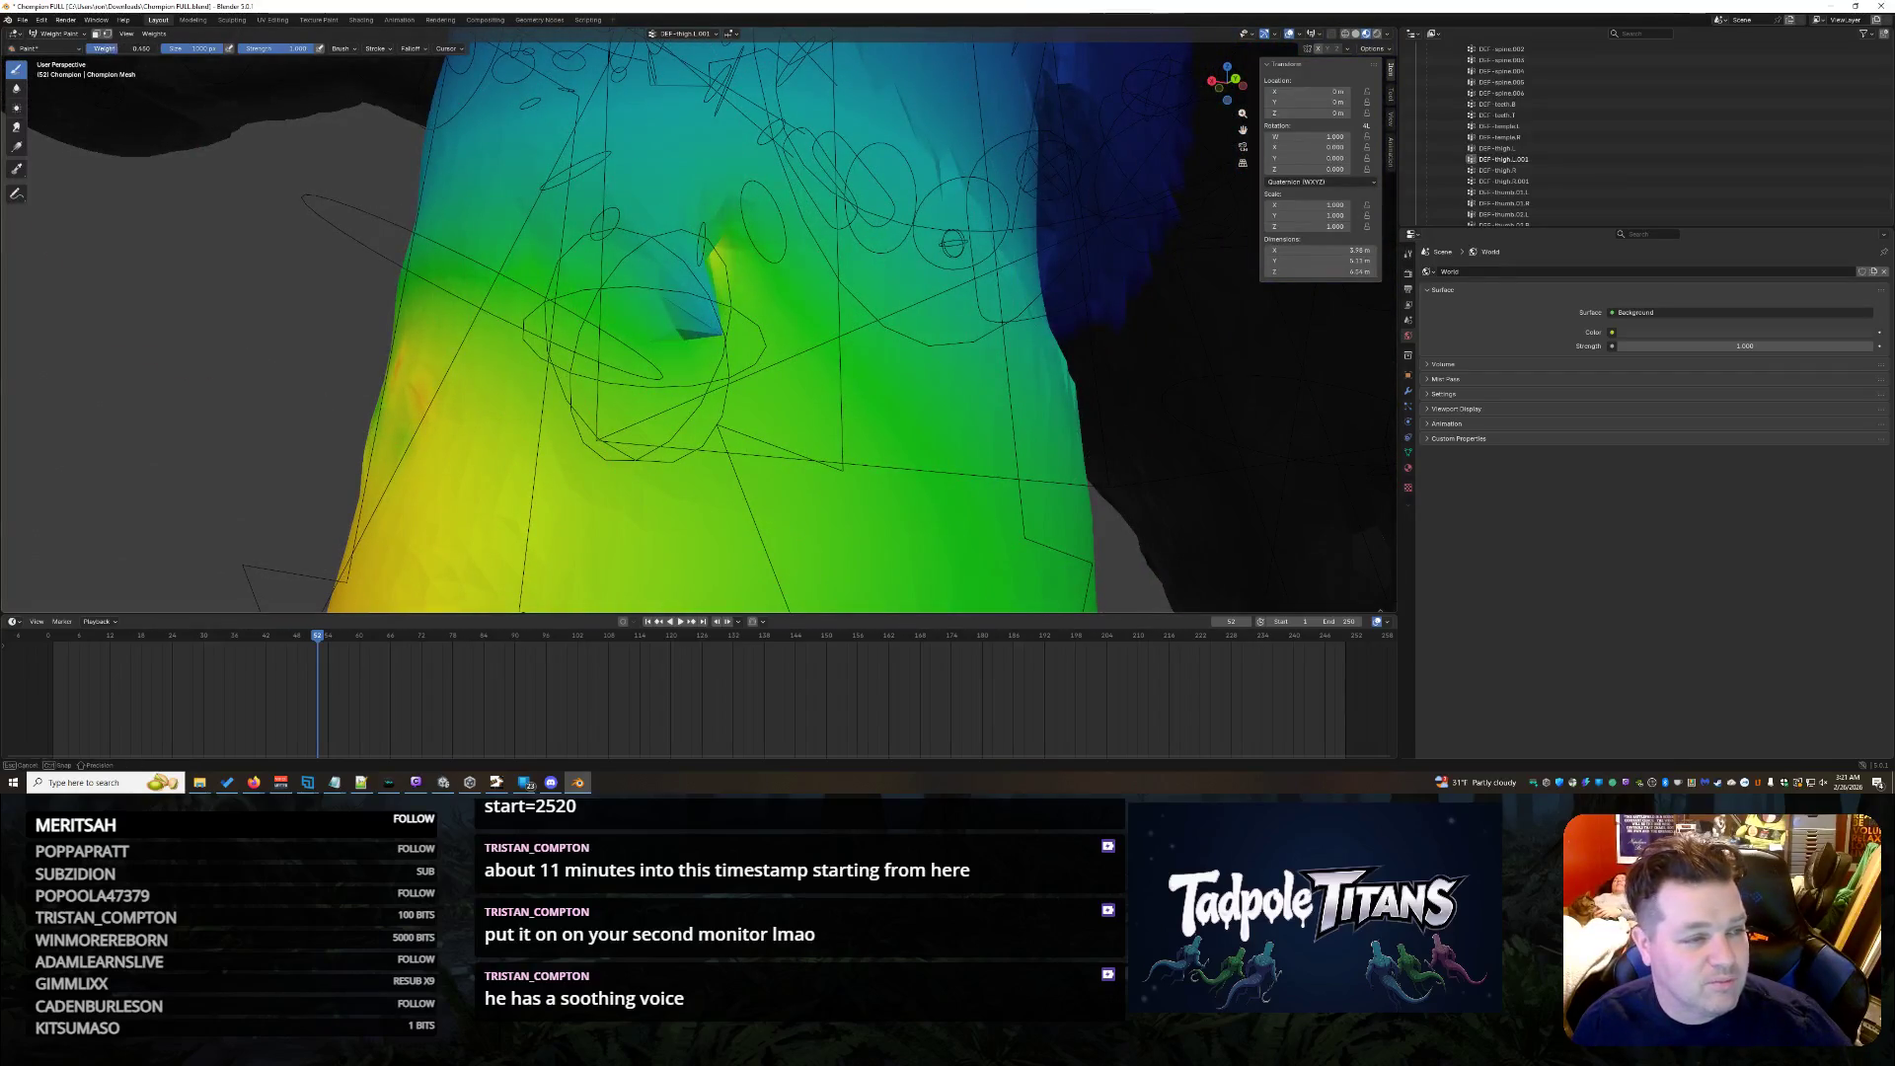
{"action": "left_click_drag", "start_coordinate": [719, 321], "coordinate": [682, 269]}
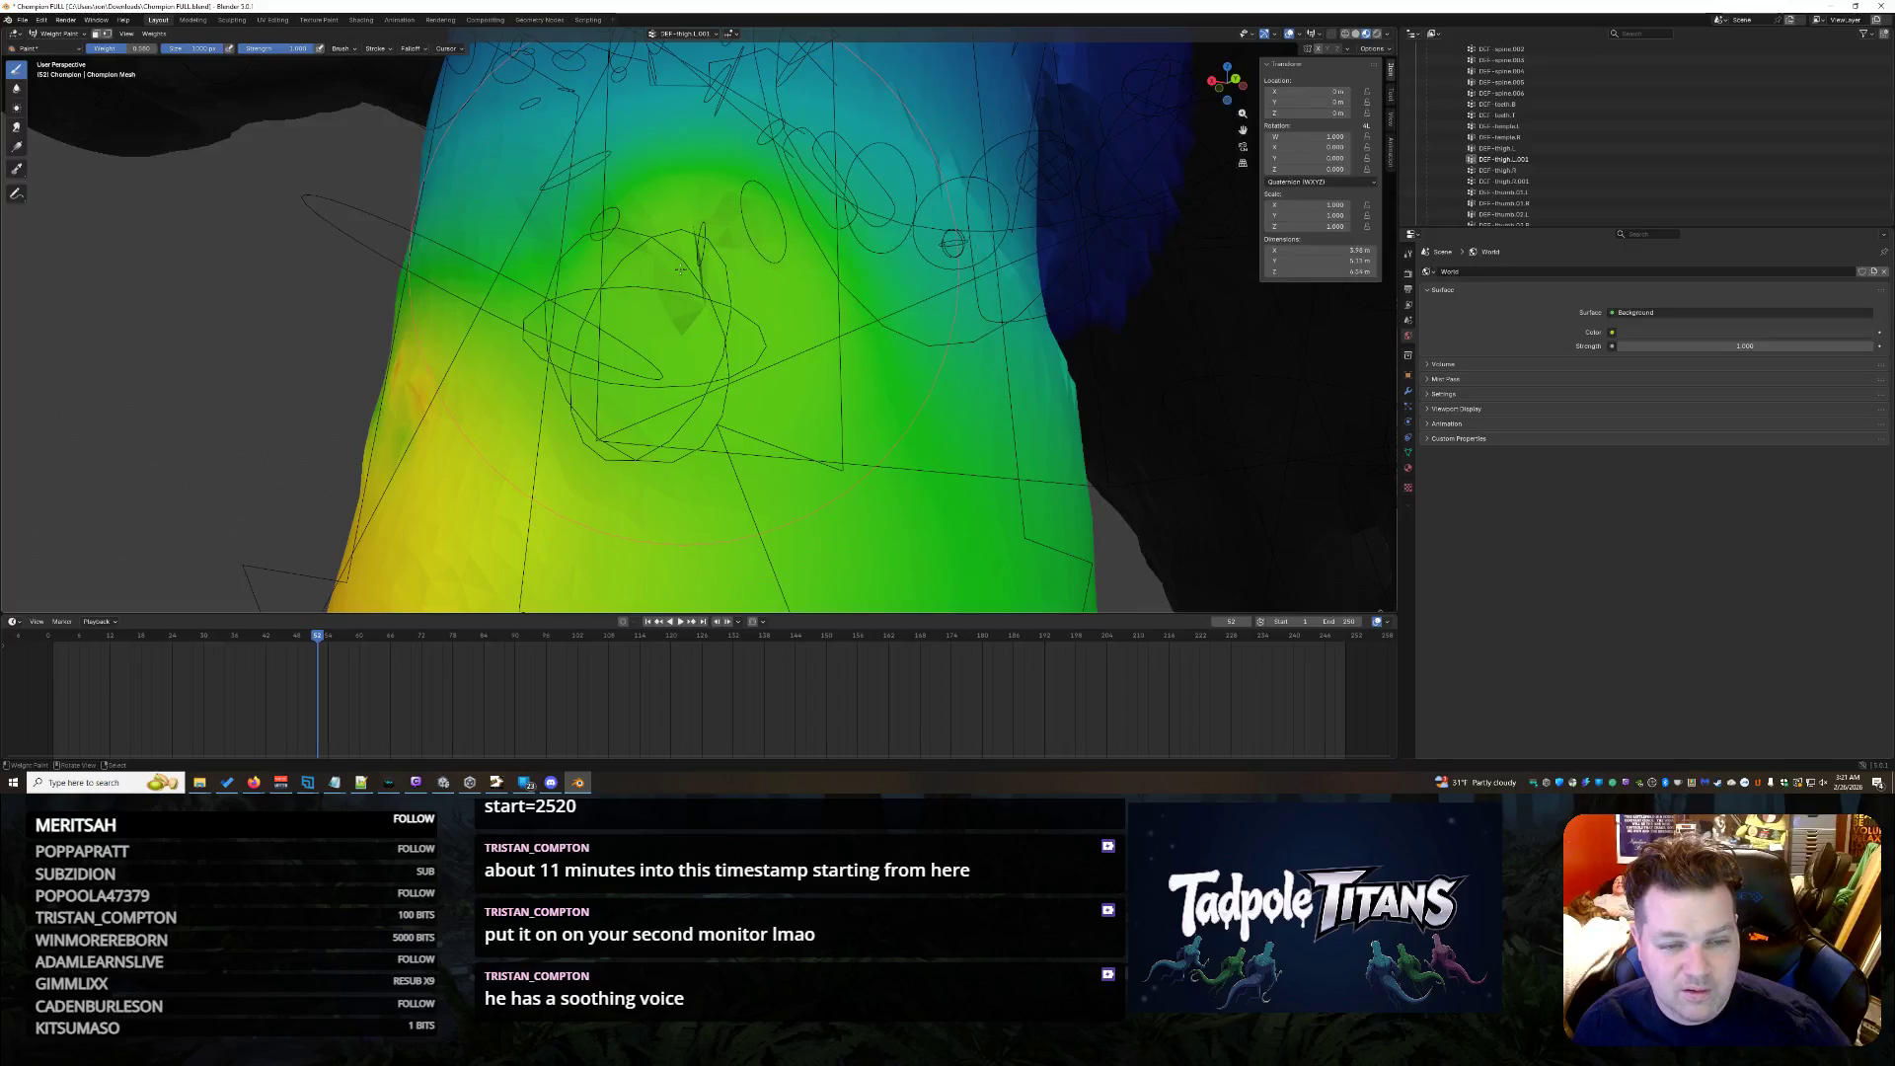
{"action": "mouse_move", "coordinate": [911, 306]}
{"action": "middle_mouse_down"}
{"action": "mouse_move", "coordinate": [961, 308]}
{"action": "mouse_move", "coordinate": [918, 342]}
{"action": "middle_mouse_up"}
{"action": "left_click_drag", "start_coordinate": [1037, 445], "coordinate": [949, 488]}
{"action": "mouse_move", "coordinate": [888, 446]}
{"action": "middle_mouse_down"}
{"action": "mouse_move", "coordinate": [718, 253]}
{"action": "mouse_move", "coordinate": [797, 382]}
{"action": "mouse_move", "coordinate": [753, 363]}
{"action": "mouse_move", "coordinate": [932, 402]}
{"action": "middle_mouse_up"}
{"action": "scroll", "coordinate": [845, 360], "scroll_direction": "down", "scroll_amount": 5}
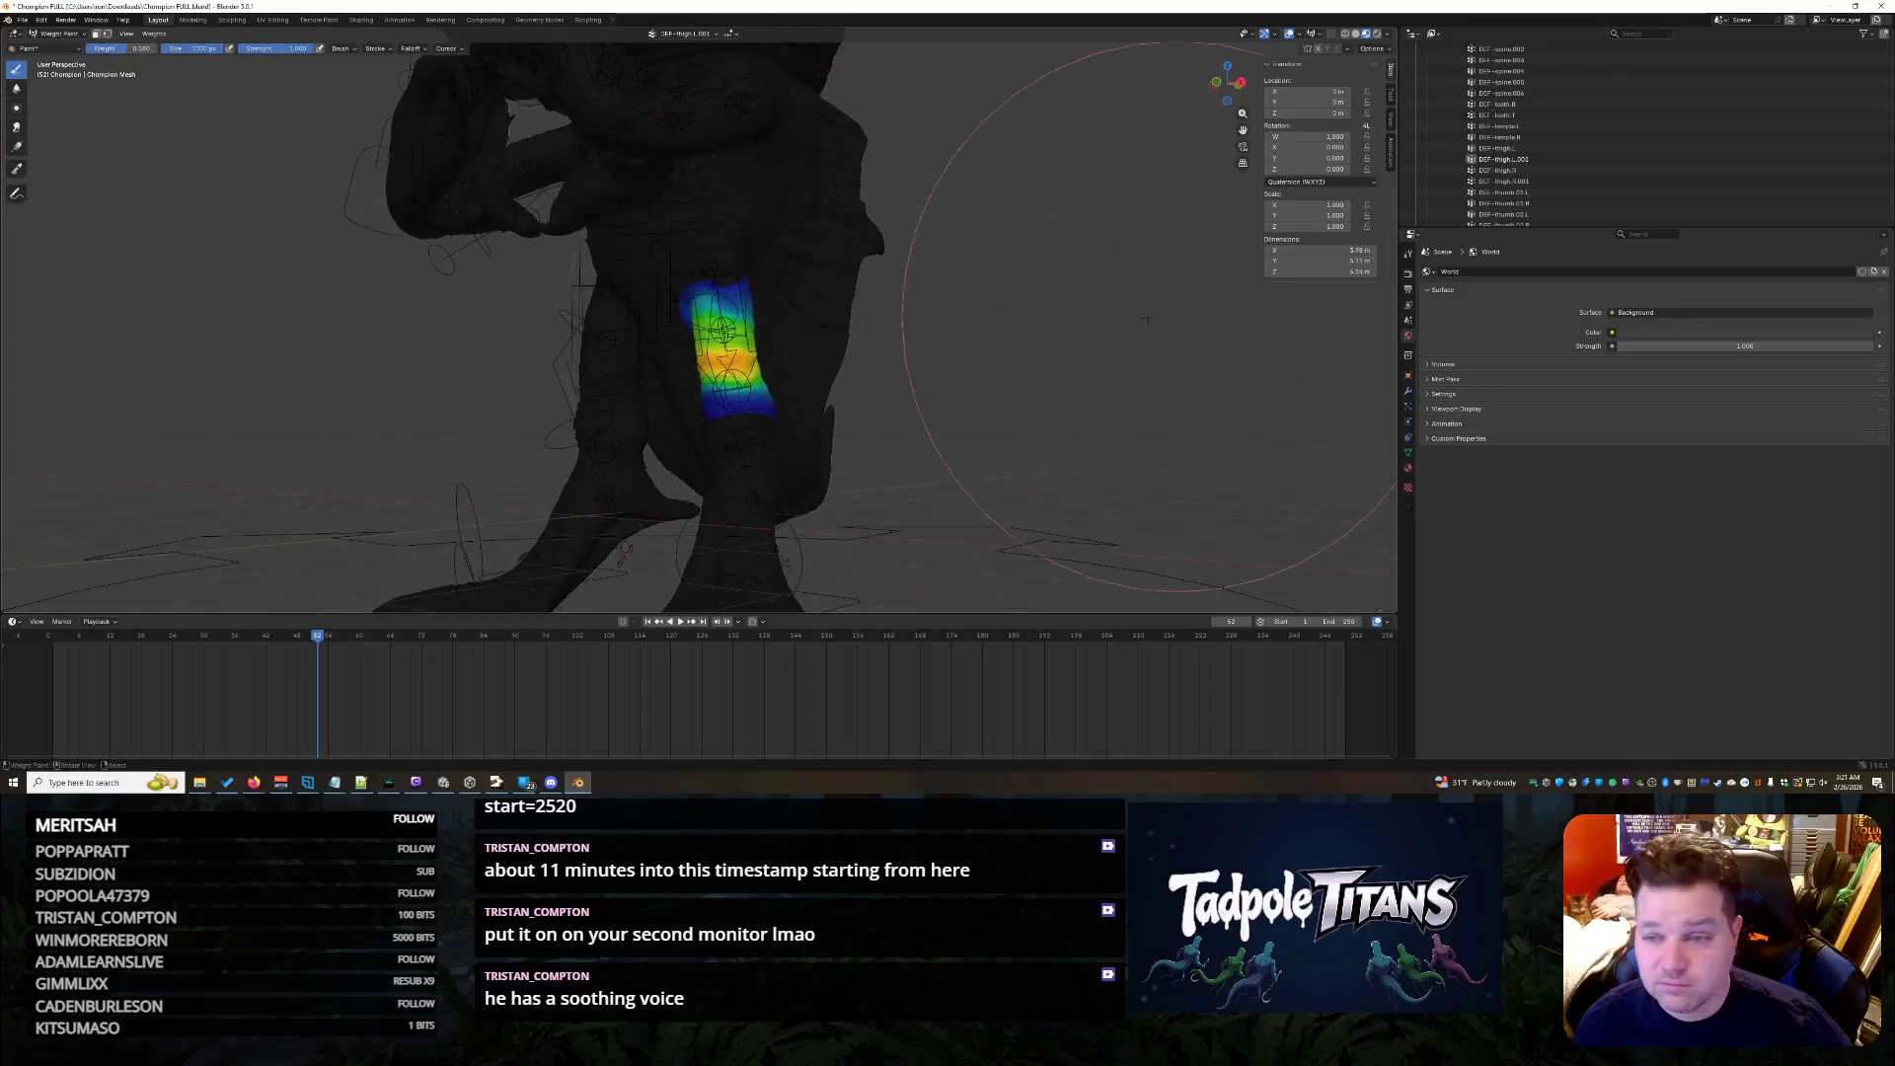
- Check the DEF-thigh.R.001 weights from the front, then select the foot bone's group
{"action": "left_click", "coordinate": [1542, 135]}
{"action": "middle_click_drag", "start_coordinate": [696, 342], "coordinate": [1062, 440]}
{"action": "scroll", "coordinate": [889, 386], "scroll_direction": "up", "scroll_amount": 3}
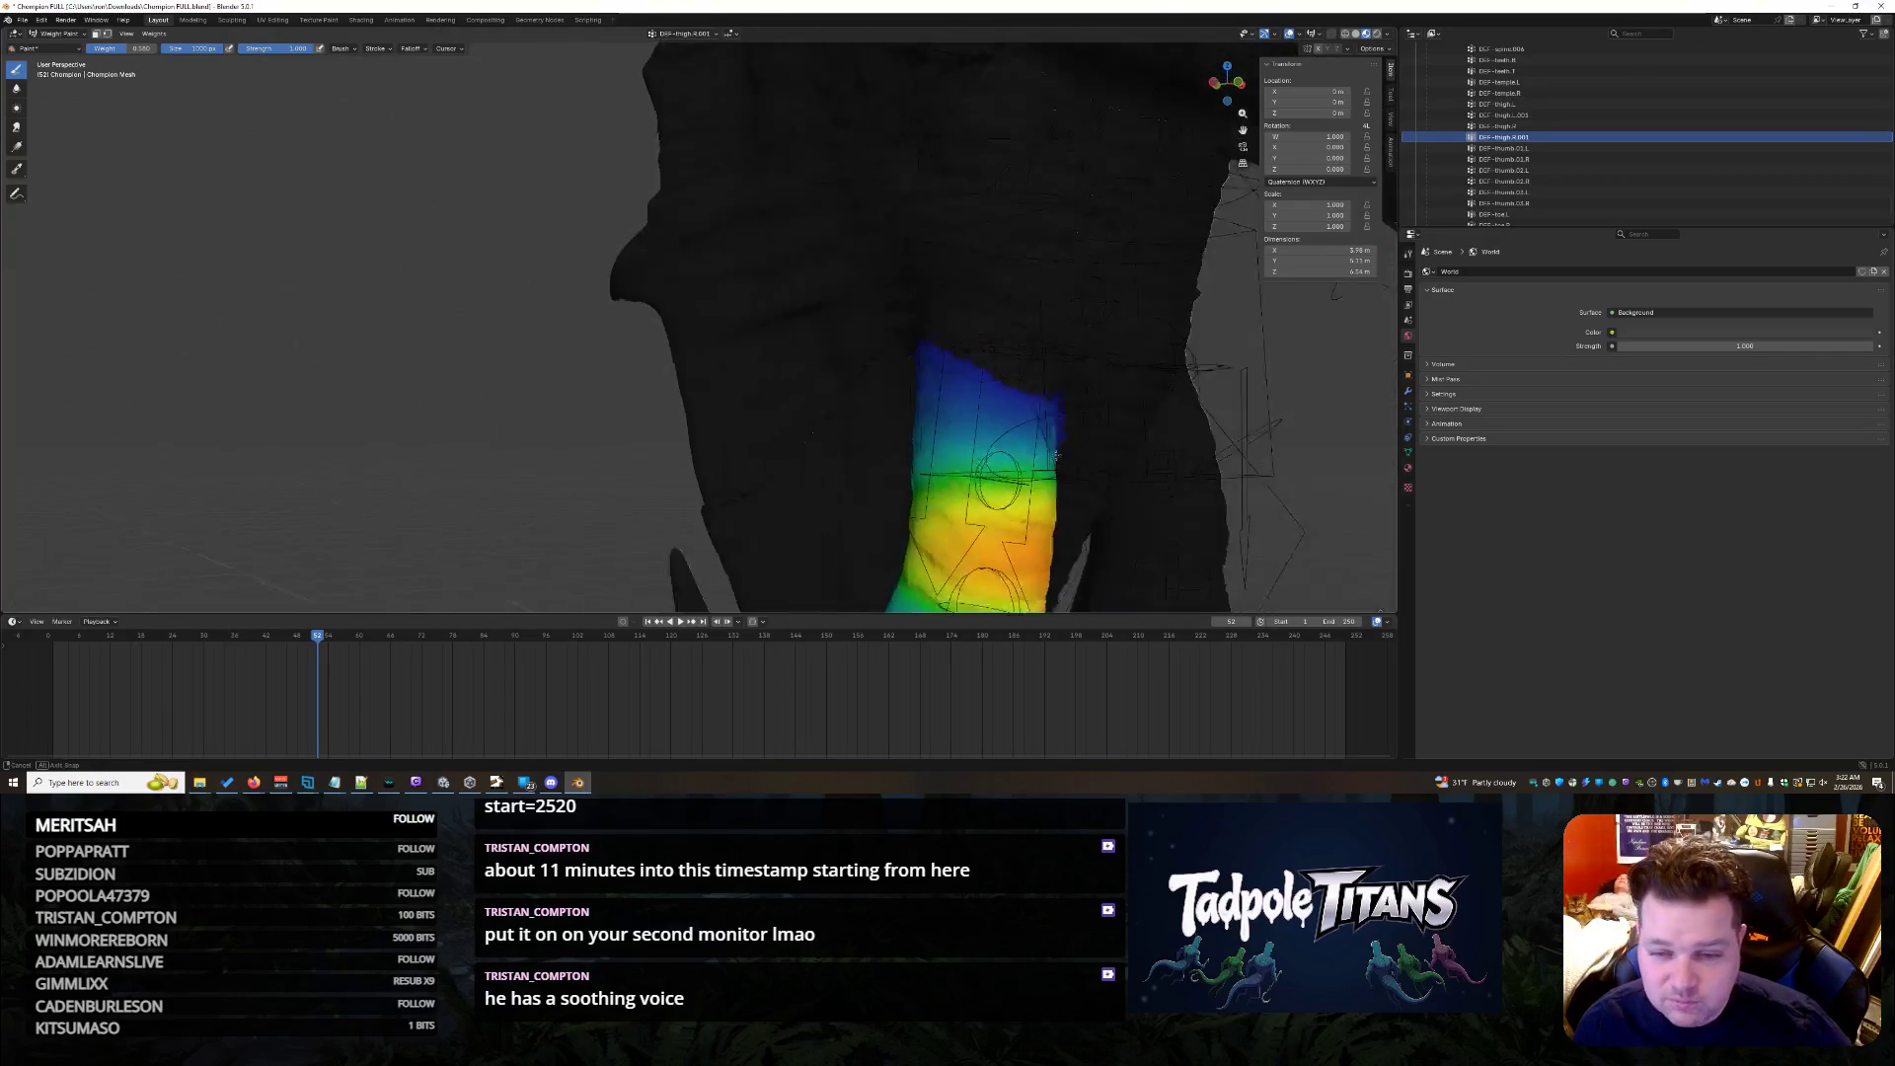
{"action": "scroll", "coordinate": [1066, 437], "scroll_direction": "down", "scroll_amount": 5}
{"action": "scroll", "coordinate": [1556, 145], "scroll_direction": "down", "scroll_amount": 2}
{"action": "scroll", "coordinate": [1557, 145], "scroll_direction": "down", "scroll_amount": 2}
{"action": "left_click", "coordinate": [1561, 138]}
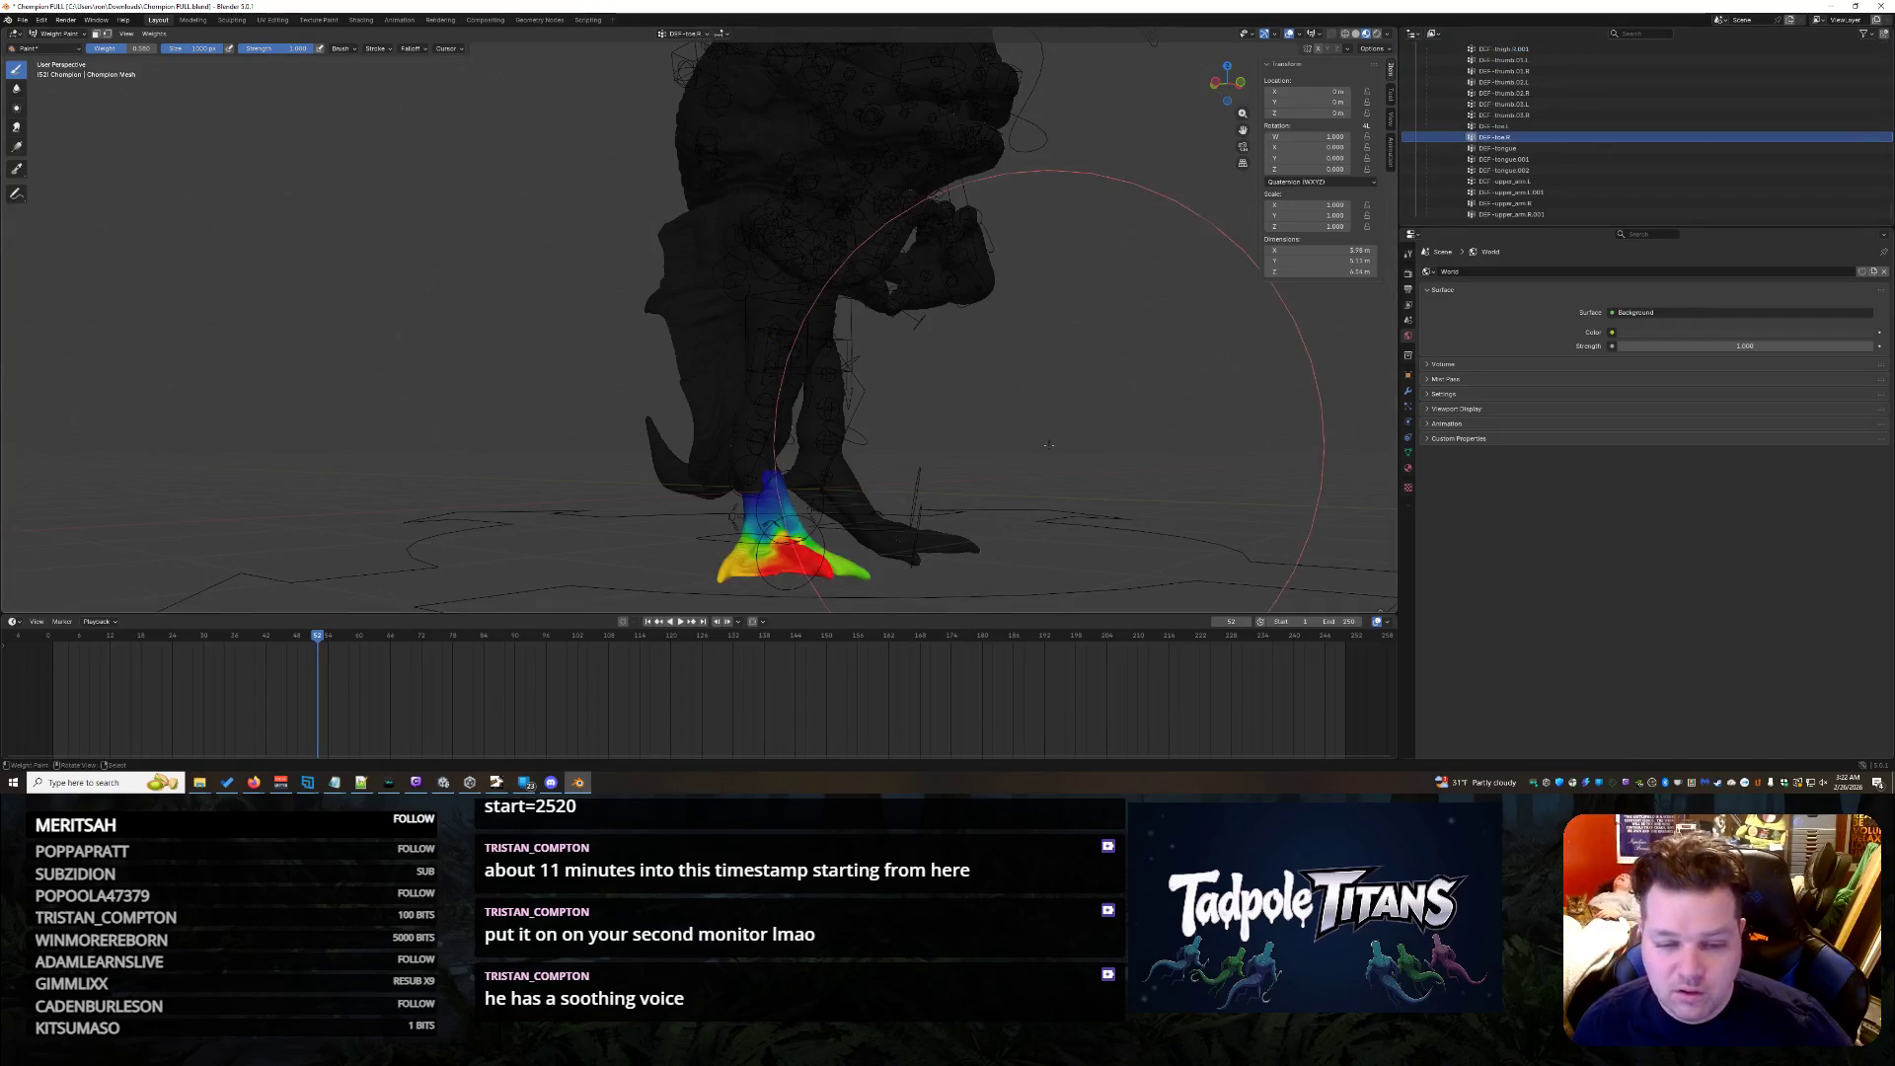
- Leave weight painting for Object Mode and select the character's rig in the outliner
{"action": "middle_click_drag", "start_coordinate": [770, 370], "coordinate": [811, 414]}
{"action": "left_click", "coordinate": [64, 35]}
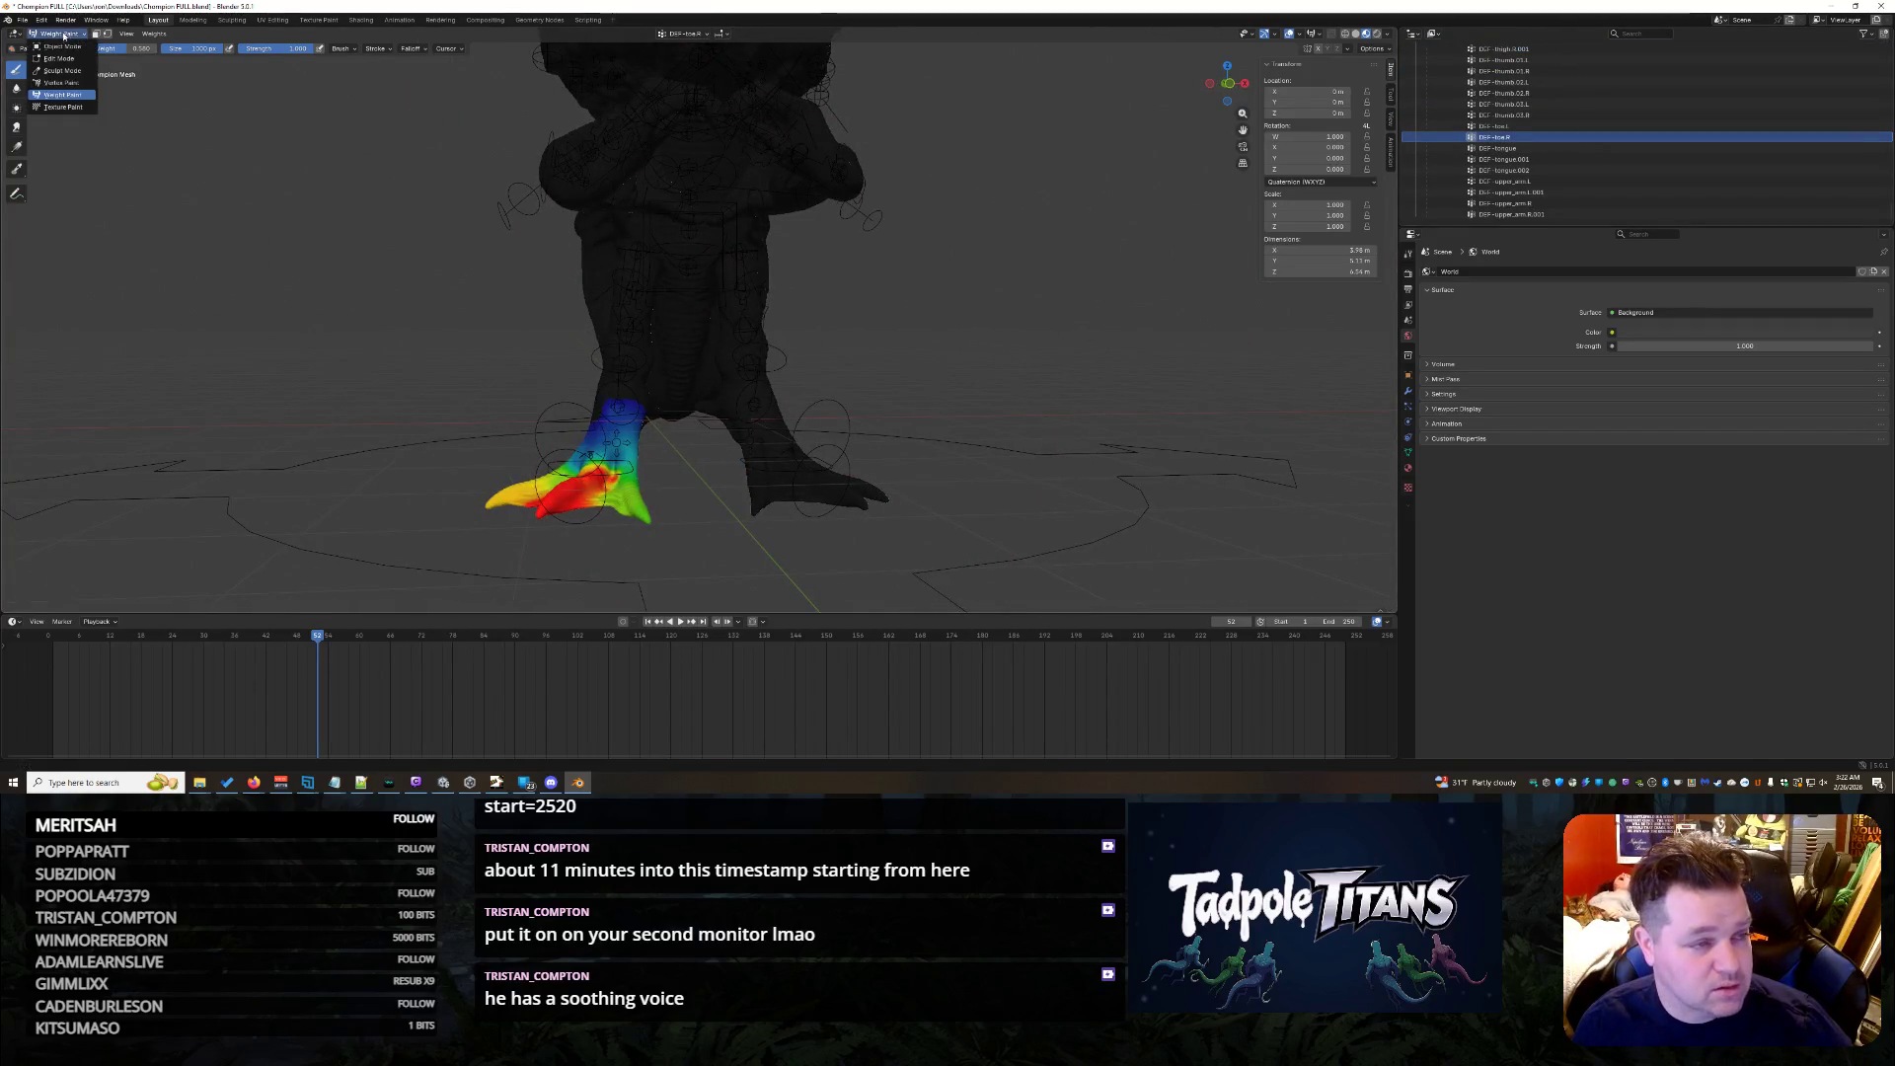
{"action": "left_click", "coordinate": [60, 49]}
{"action": "mouse_move", "coordinate": [829, 296]}
{"action": "middle_mouse_down"}
{"action": "mouse_move", "coordinate": [874, 342]}
{"action": "mouse_move", "coordinate": [906, 310]}
{"action": "mouse_move", "coordinate": [934, 335]}
{"action": "middle_mouse_up"}
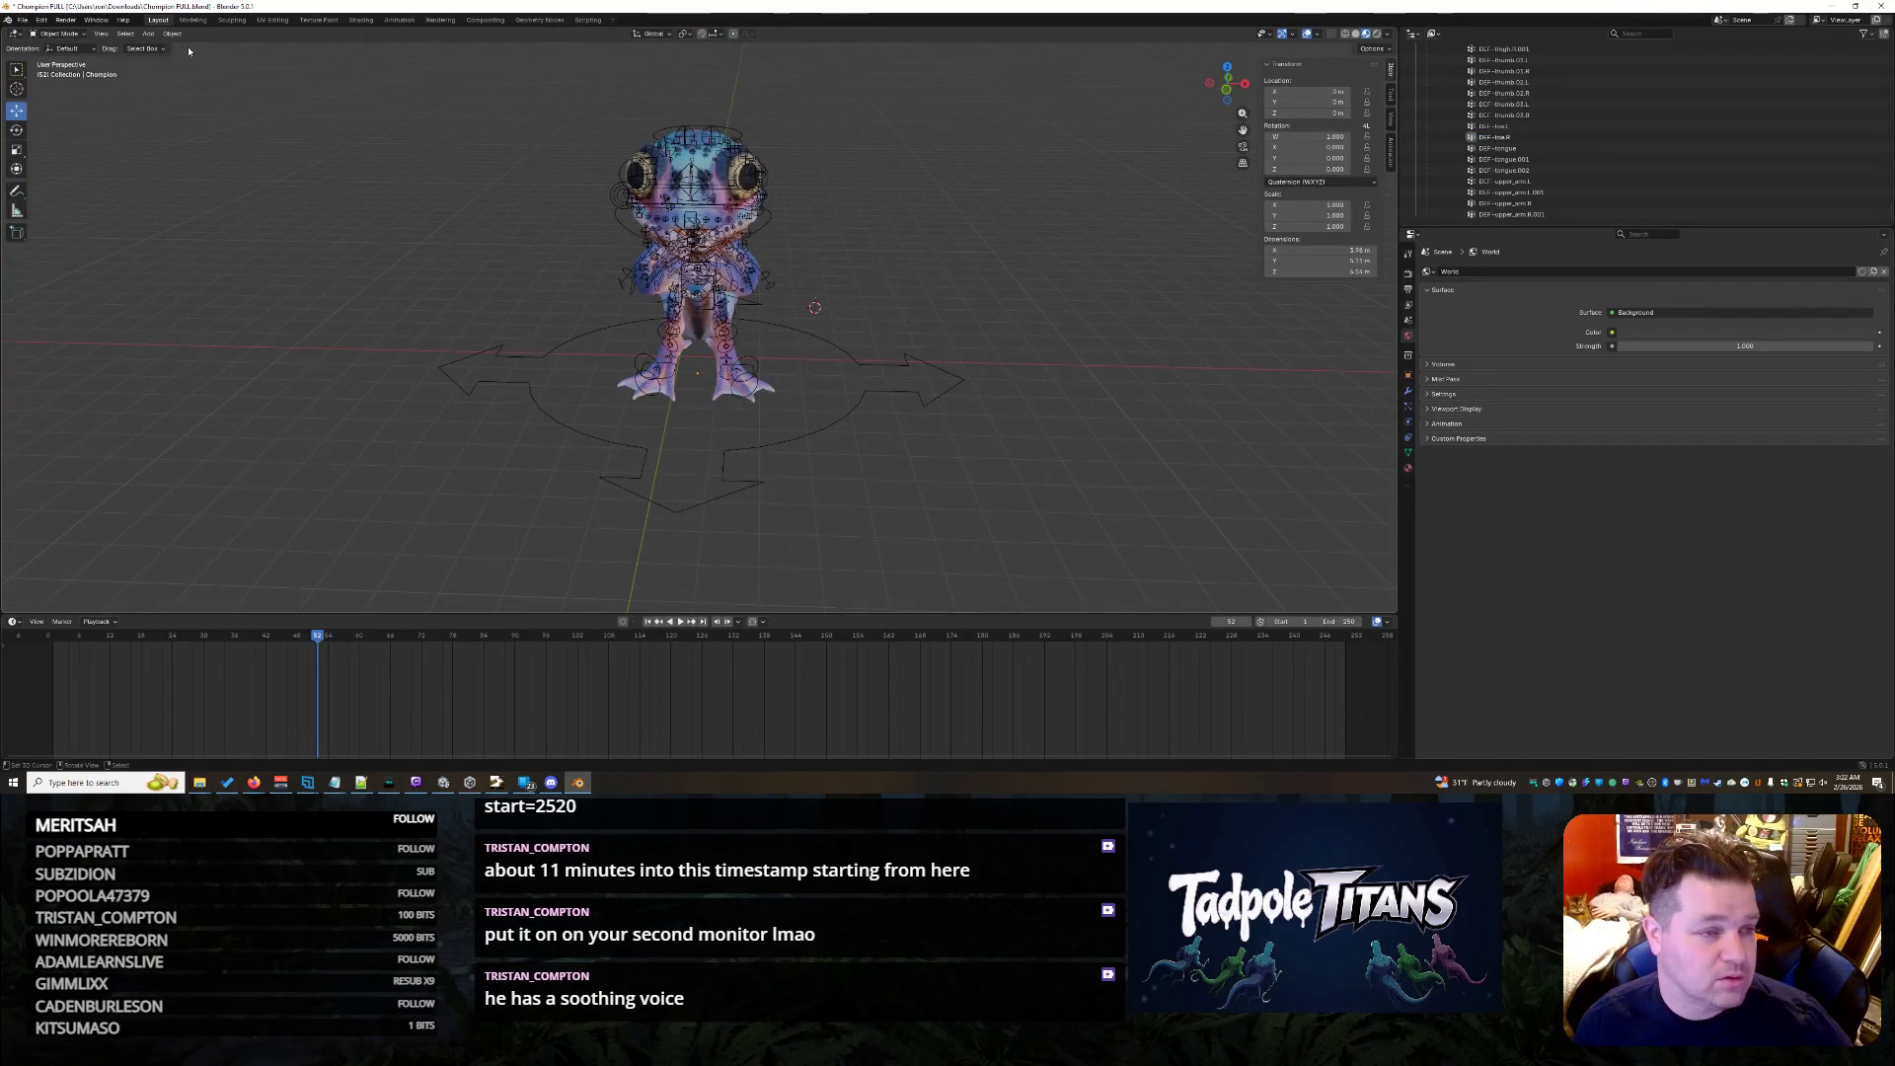
{"action": "scroll", "coordinate": [1630, 177], "scroll_direction": "up", "scroll_amount": 3}
{"action": "scroll", "coordinate": [1609, 189], "scroll_direction": "up", "scroll_amount": 3}
{"action": "scroll", "coordinate": [1600, 170], "scroll_direction": "up", "scroll_amount": 3}
{"action": "scroll", "coordinate": [1581, 140], "scroll_direction": "up", "scroll_amount": 3}
{"action": "left_click", "coordinate": [1726, 94]}
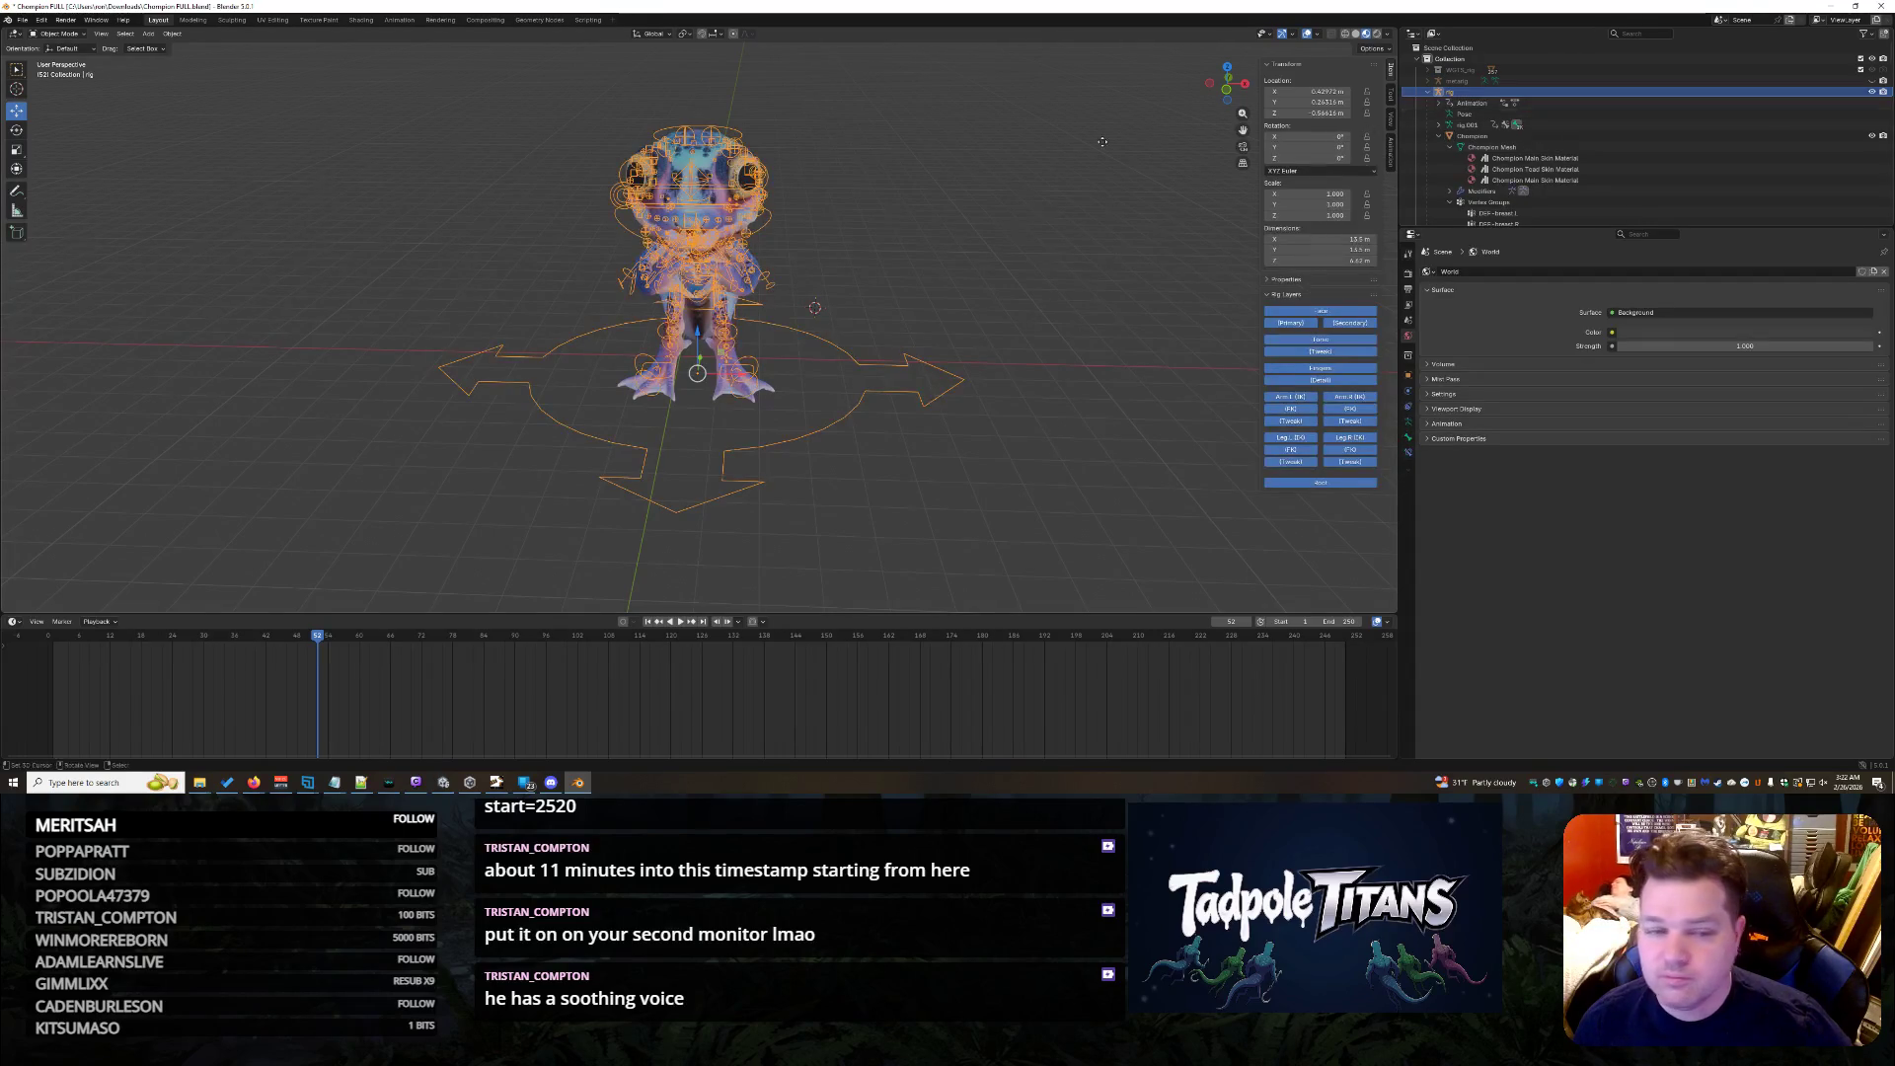
{"action": "left_click", "coordinate": [171, 34]}
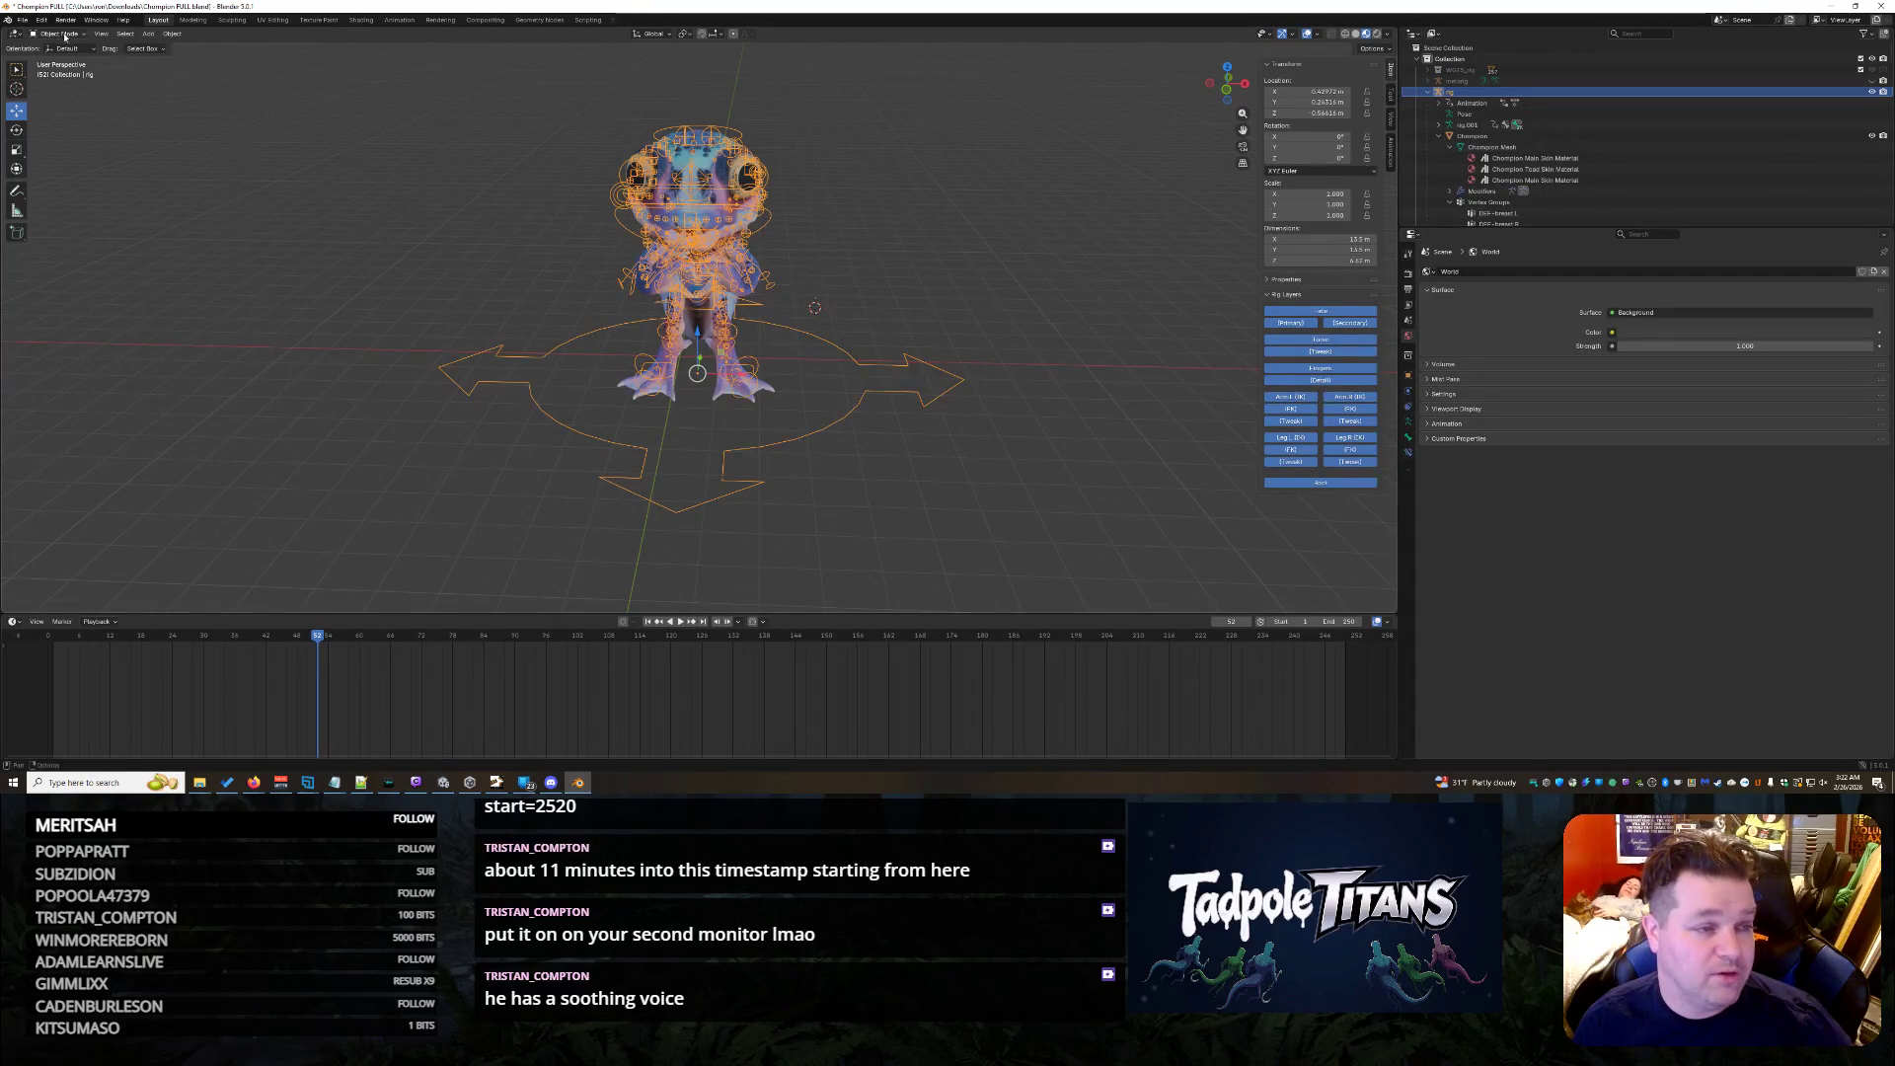
{"action": "left_click", "coordinate": [57, 69]}
{"action": "scroll", "coordinate": [257, 154], "scroll_direction": "up", "scroll_amount": 4}
{"action": "scroll", "coordinate": [250, 159], "scroll_direction": "down", "scroll_amount": 3}
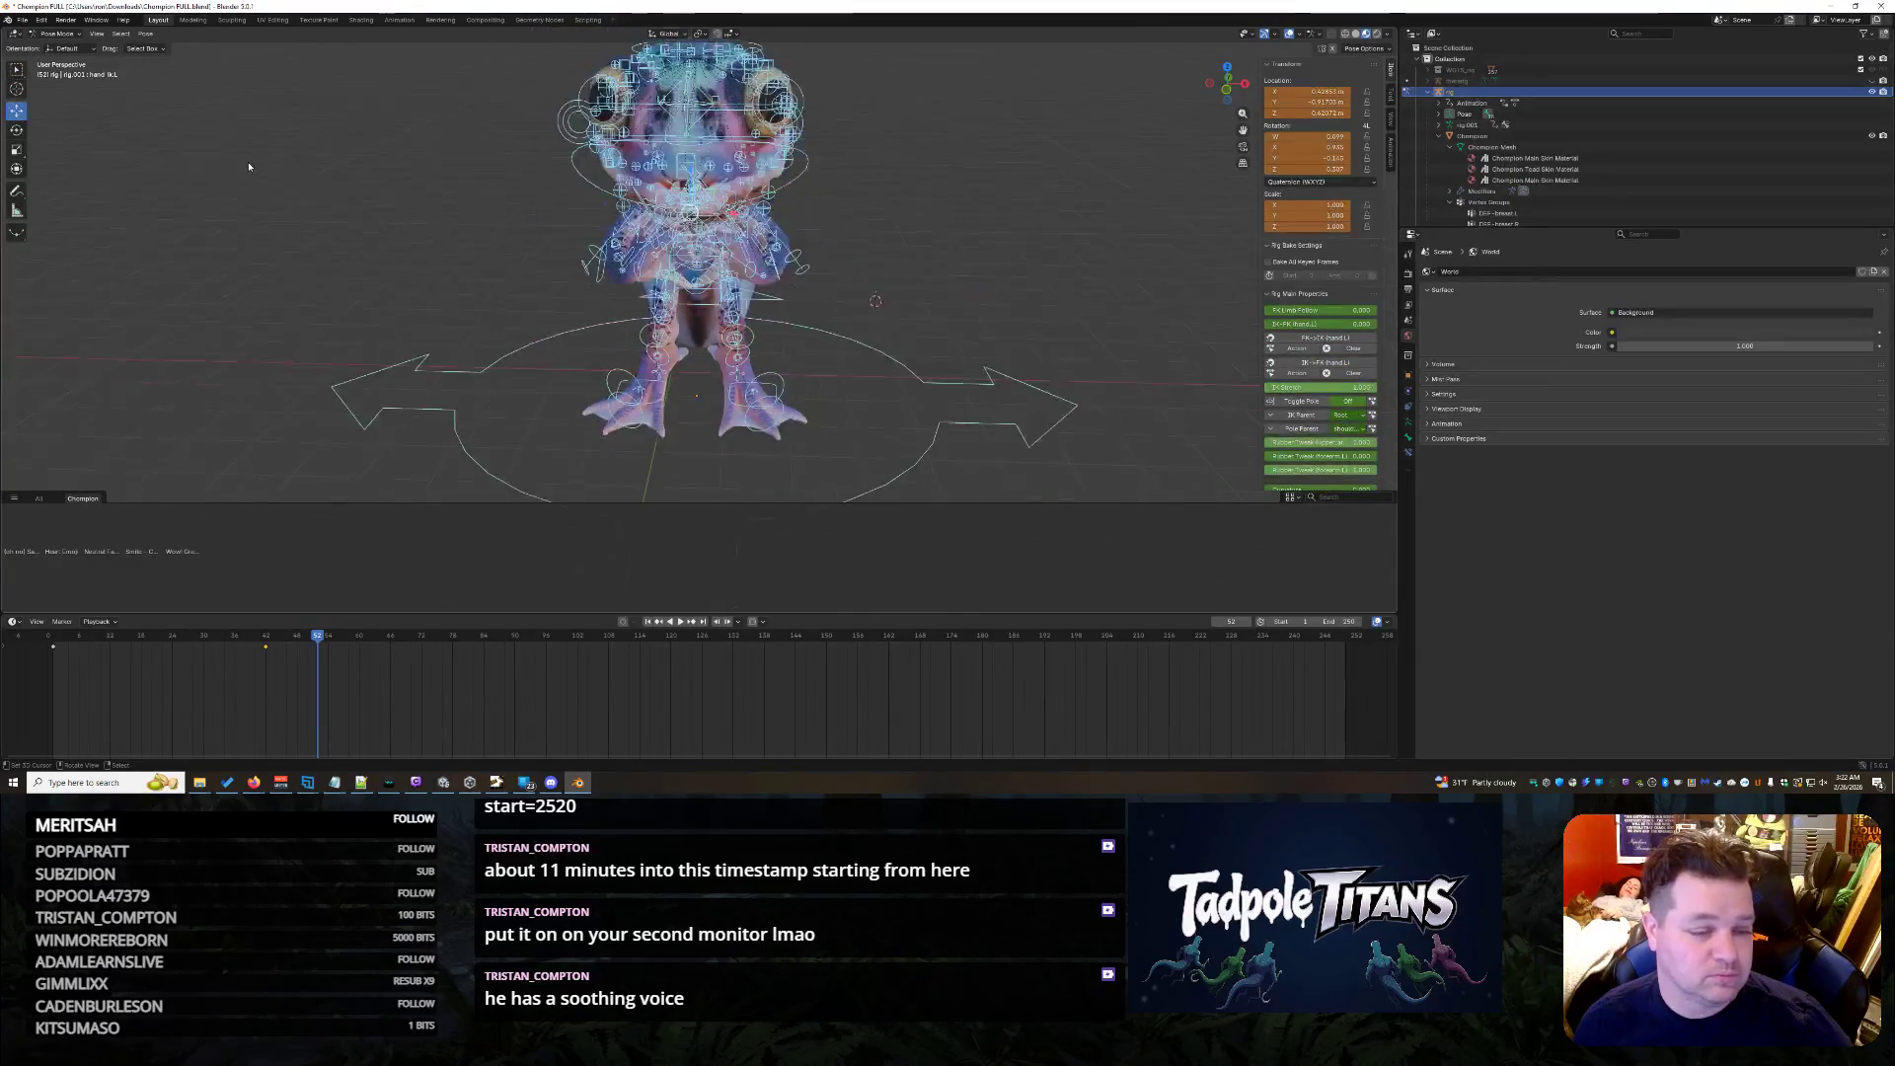
{"action": "right_click", "coordinate": [73, 525]}
{"action": "left_click", "coordinate": [143, 533]}
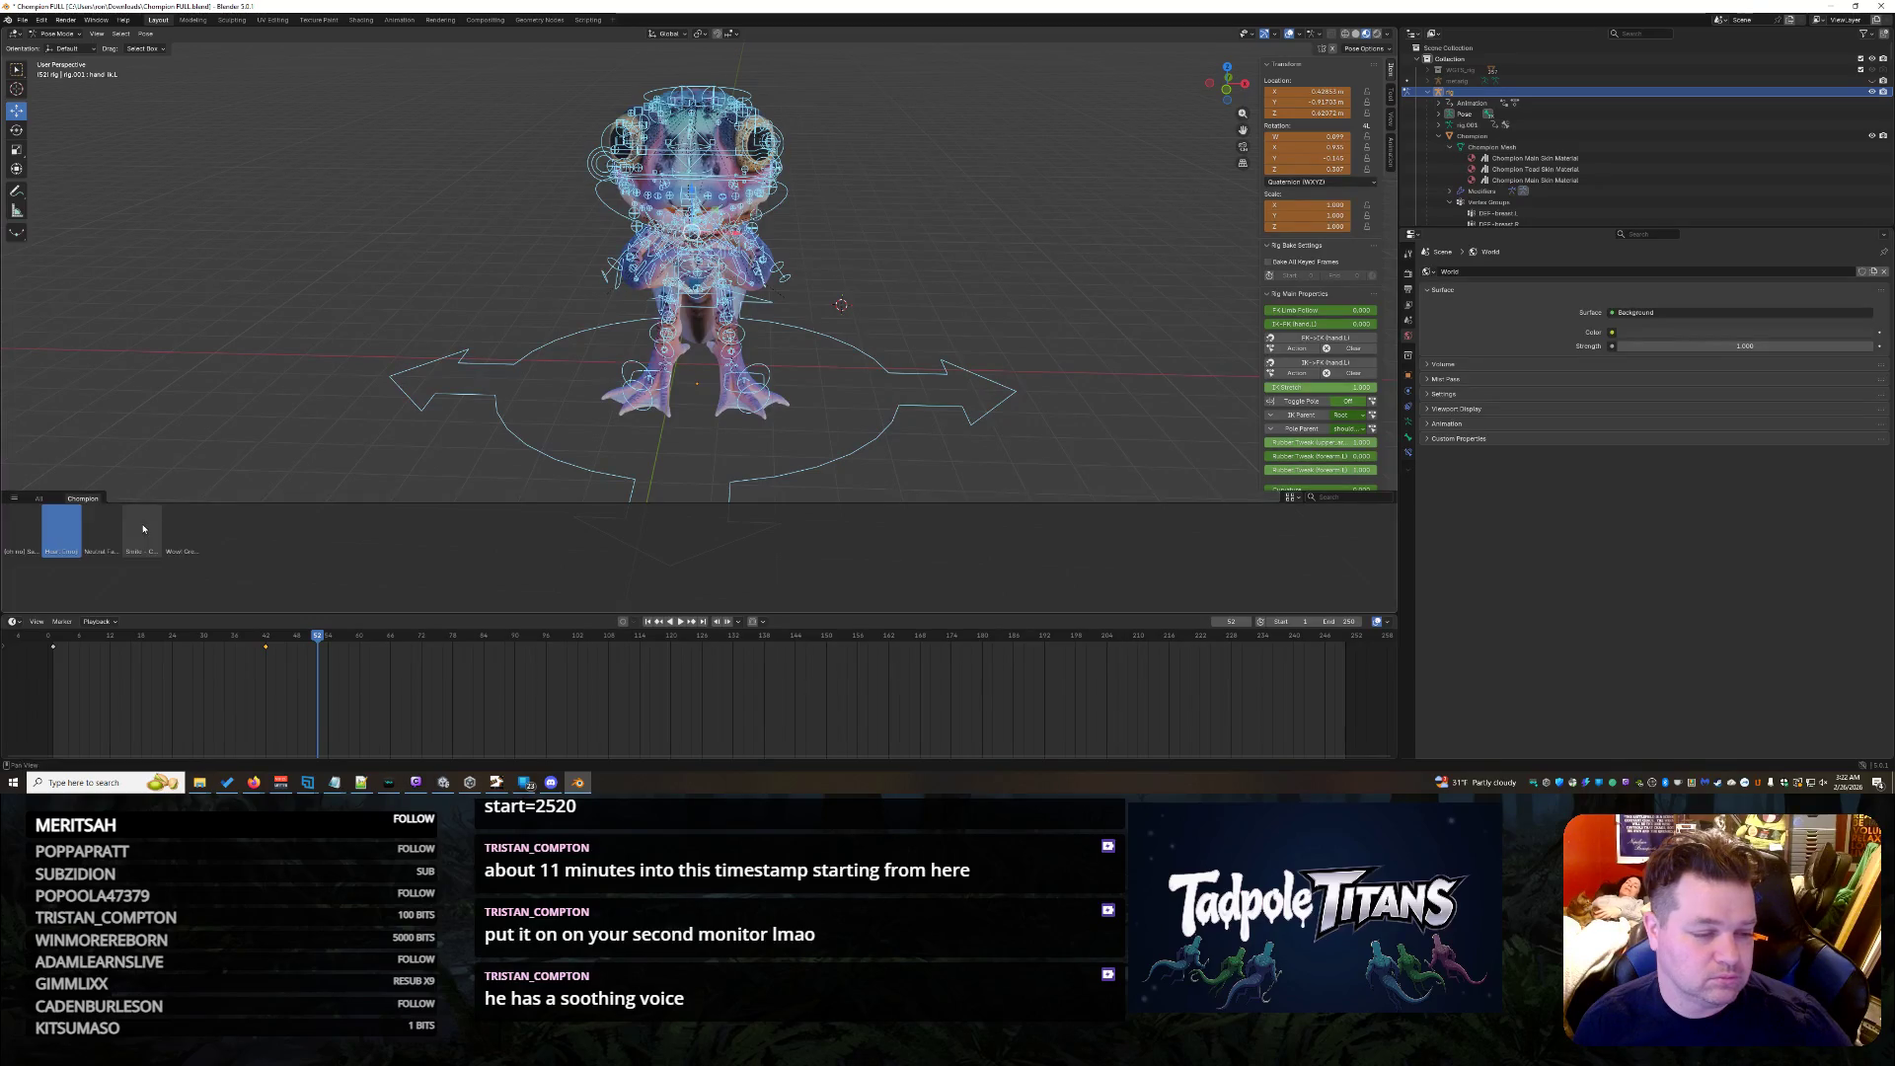
{"action": "key", "text": "ctrl+z"}
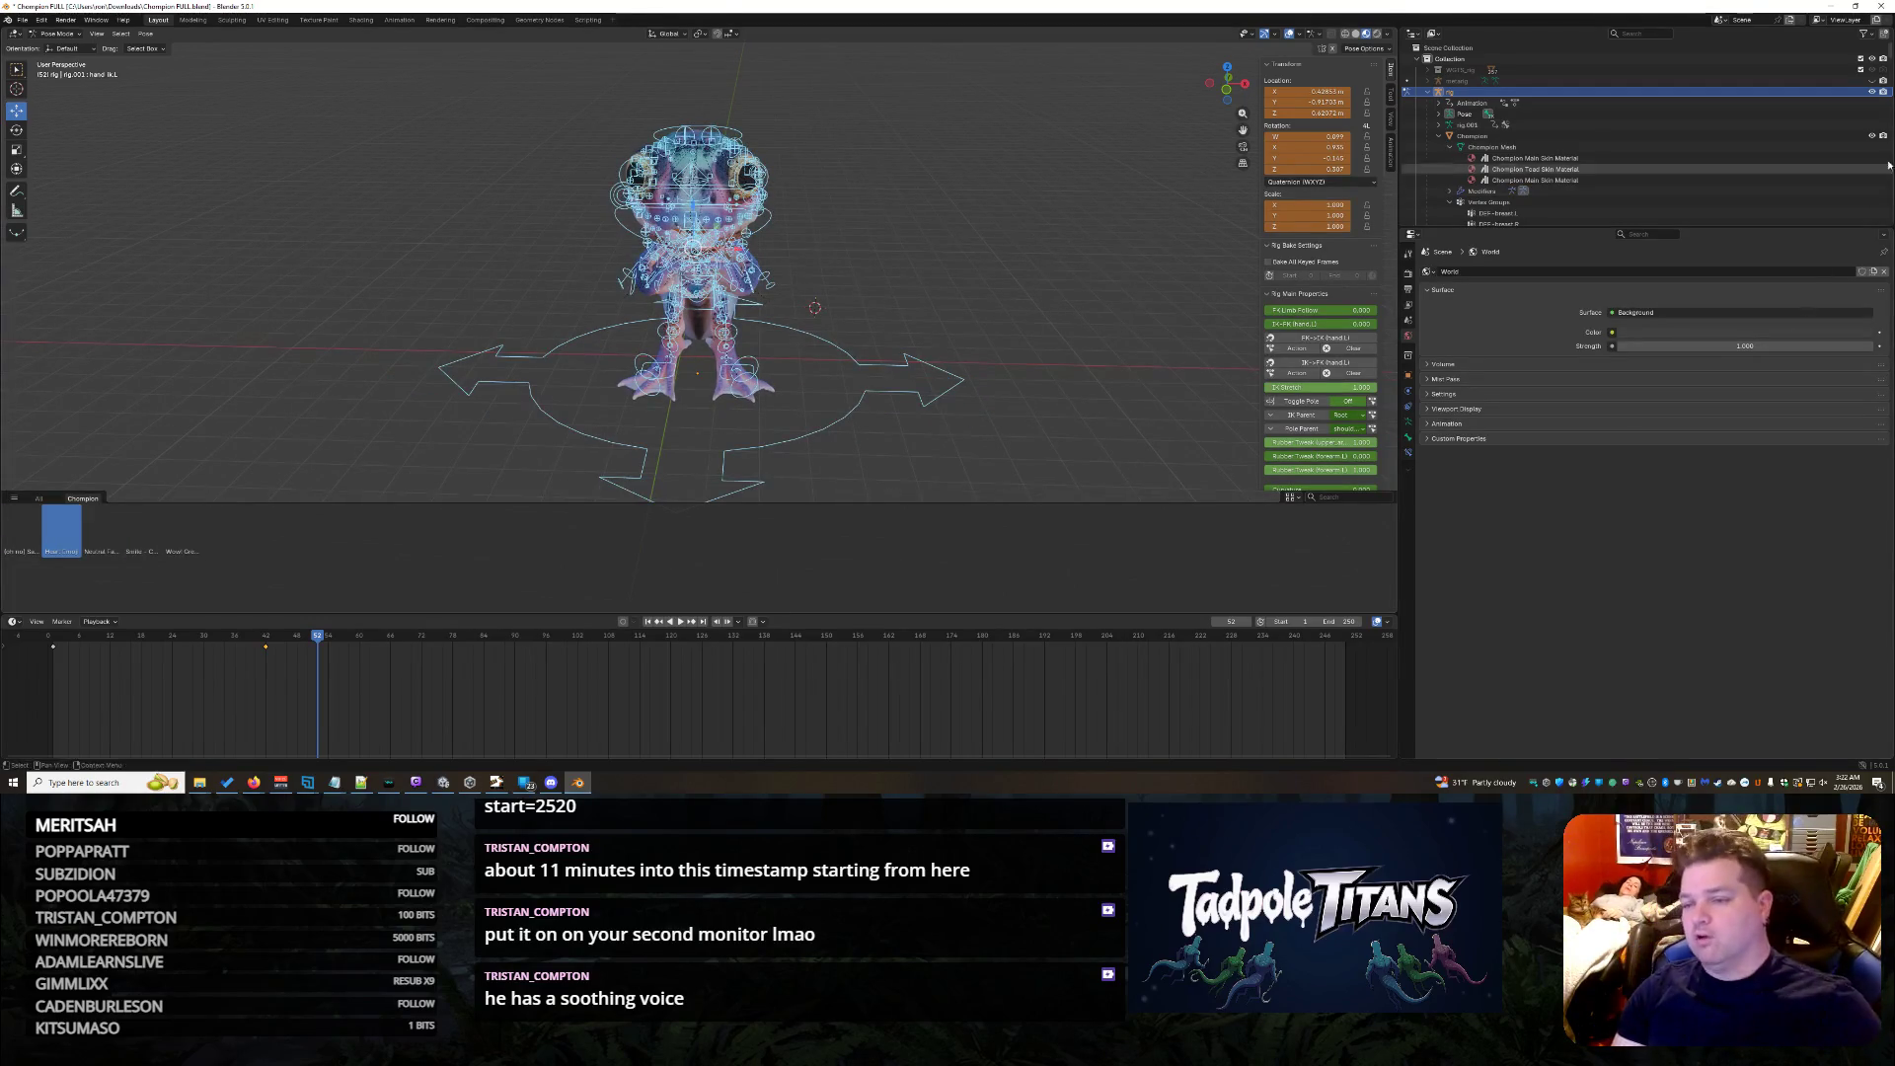
{"action": "left_click", "coordinate": [1872, 102]}
{"action": "scroll", "coordinate": [931, 213], "scroll_direction": "up", "scroll_amount": 4}
{"action": "middle_click_drag", "start_coordinate": [830, 230], "coordinate": [858, 207]}
{"action": "scroll", "coordinate": [858, 196], "scroll_direction": "down", "scroll_amount": 2}
{"action": "scroll", "coordinate": [867, 237], "scroll_direction": "down", "scroll_amount": 3}
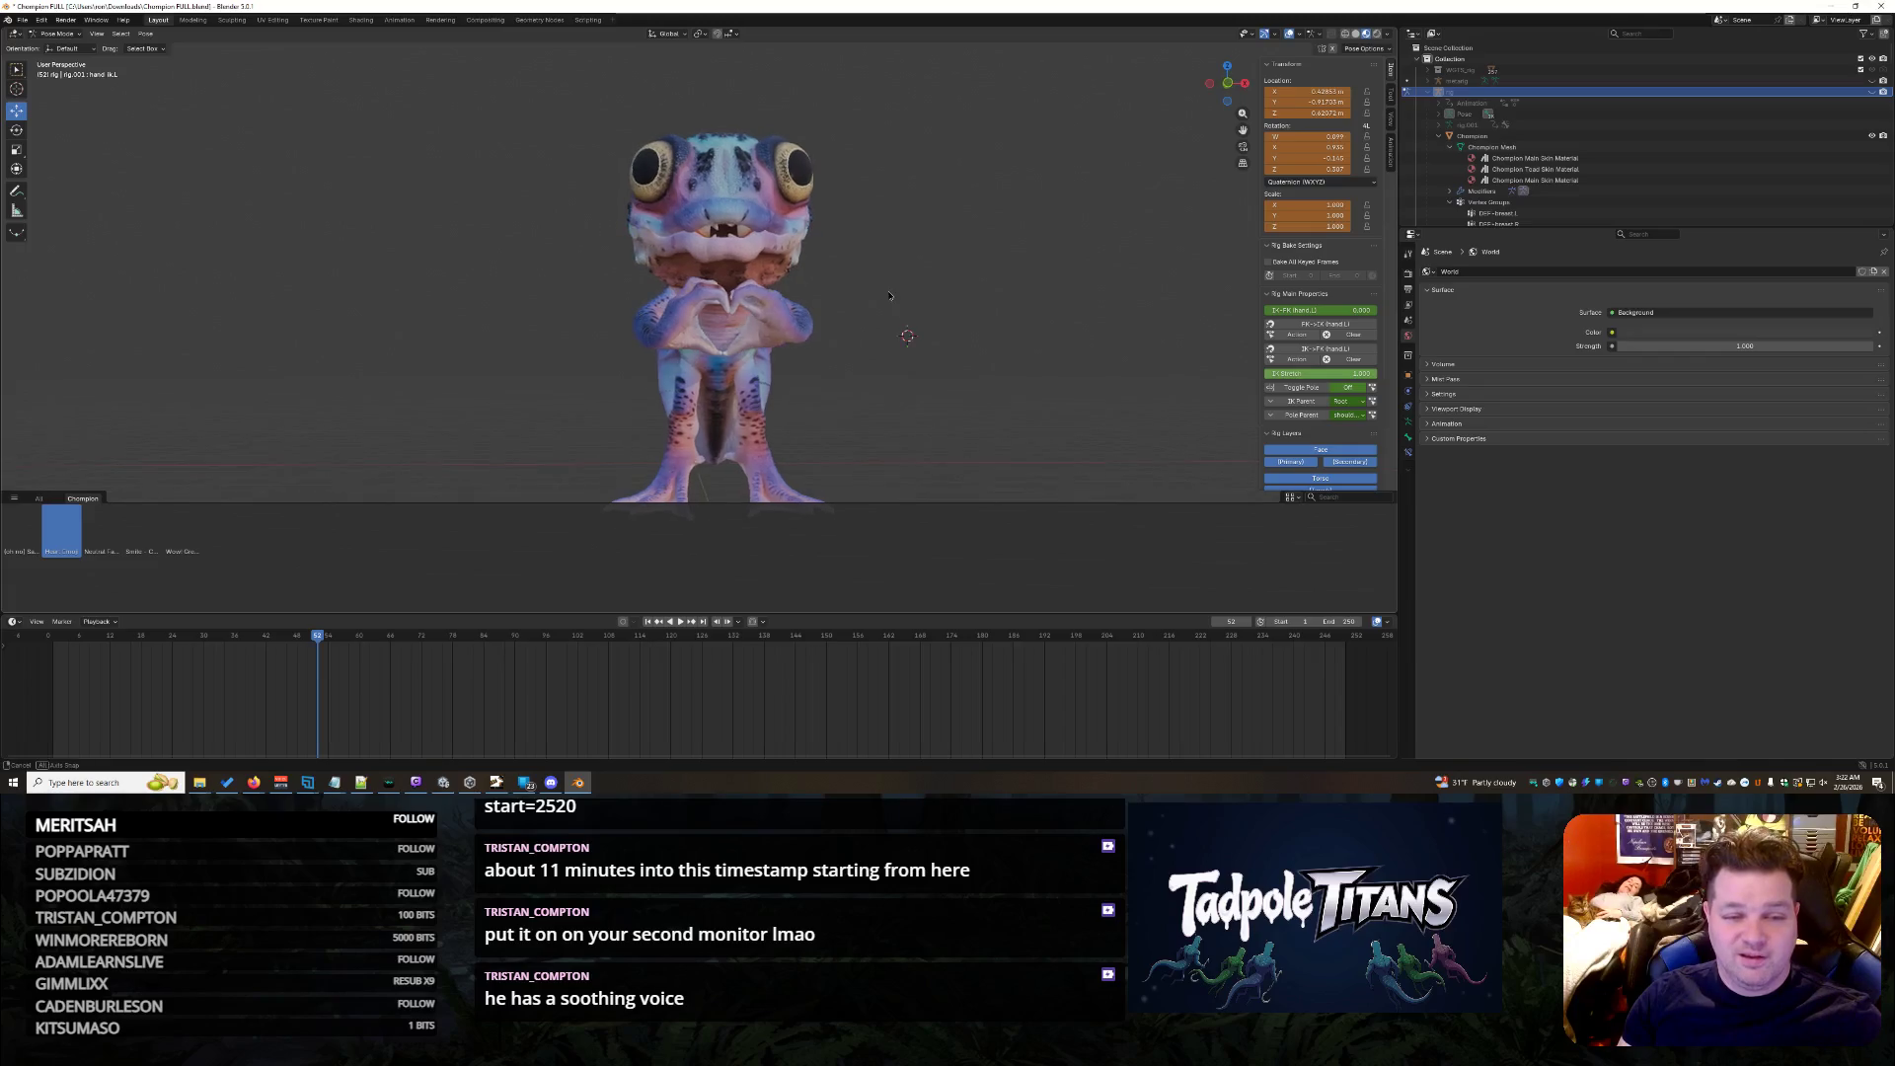
{"action": "scroll", "coordinate": [889, 318], "scroll_direction": "up", "scroll_amount": 3}
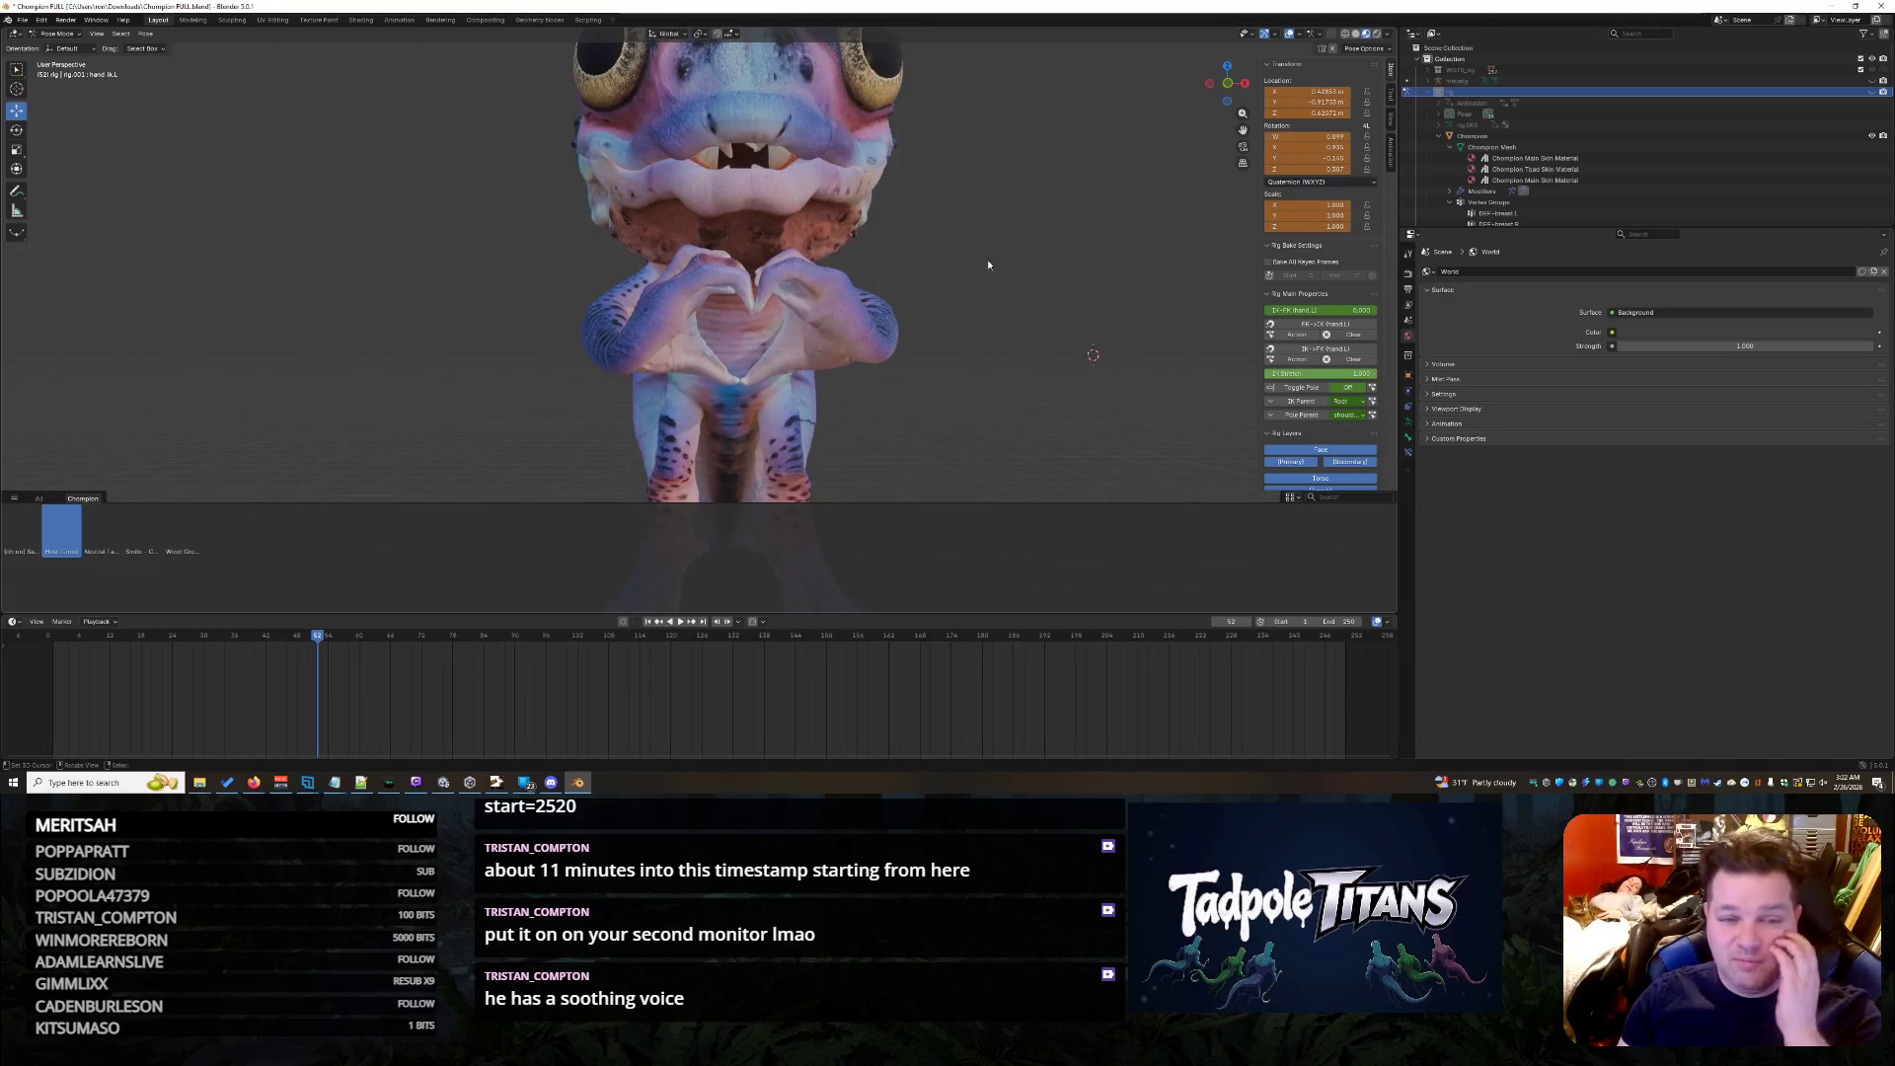
{"action": "middle_click_drag", "start_coordinate": [988, 264], "coordinate": [981, 278]}
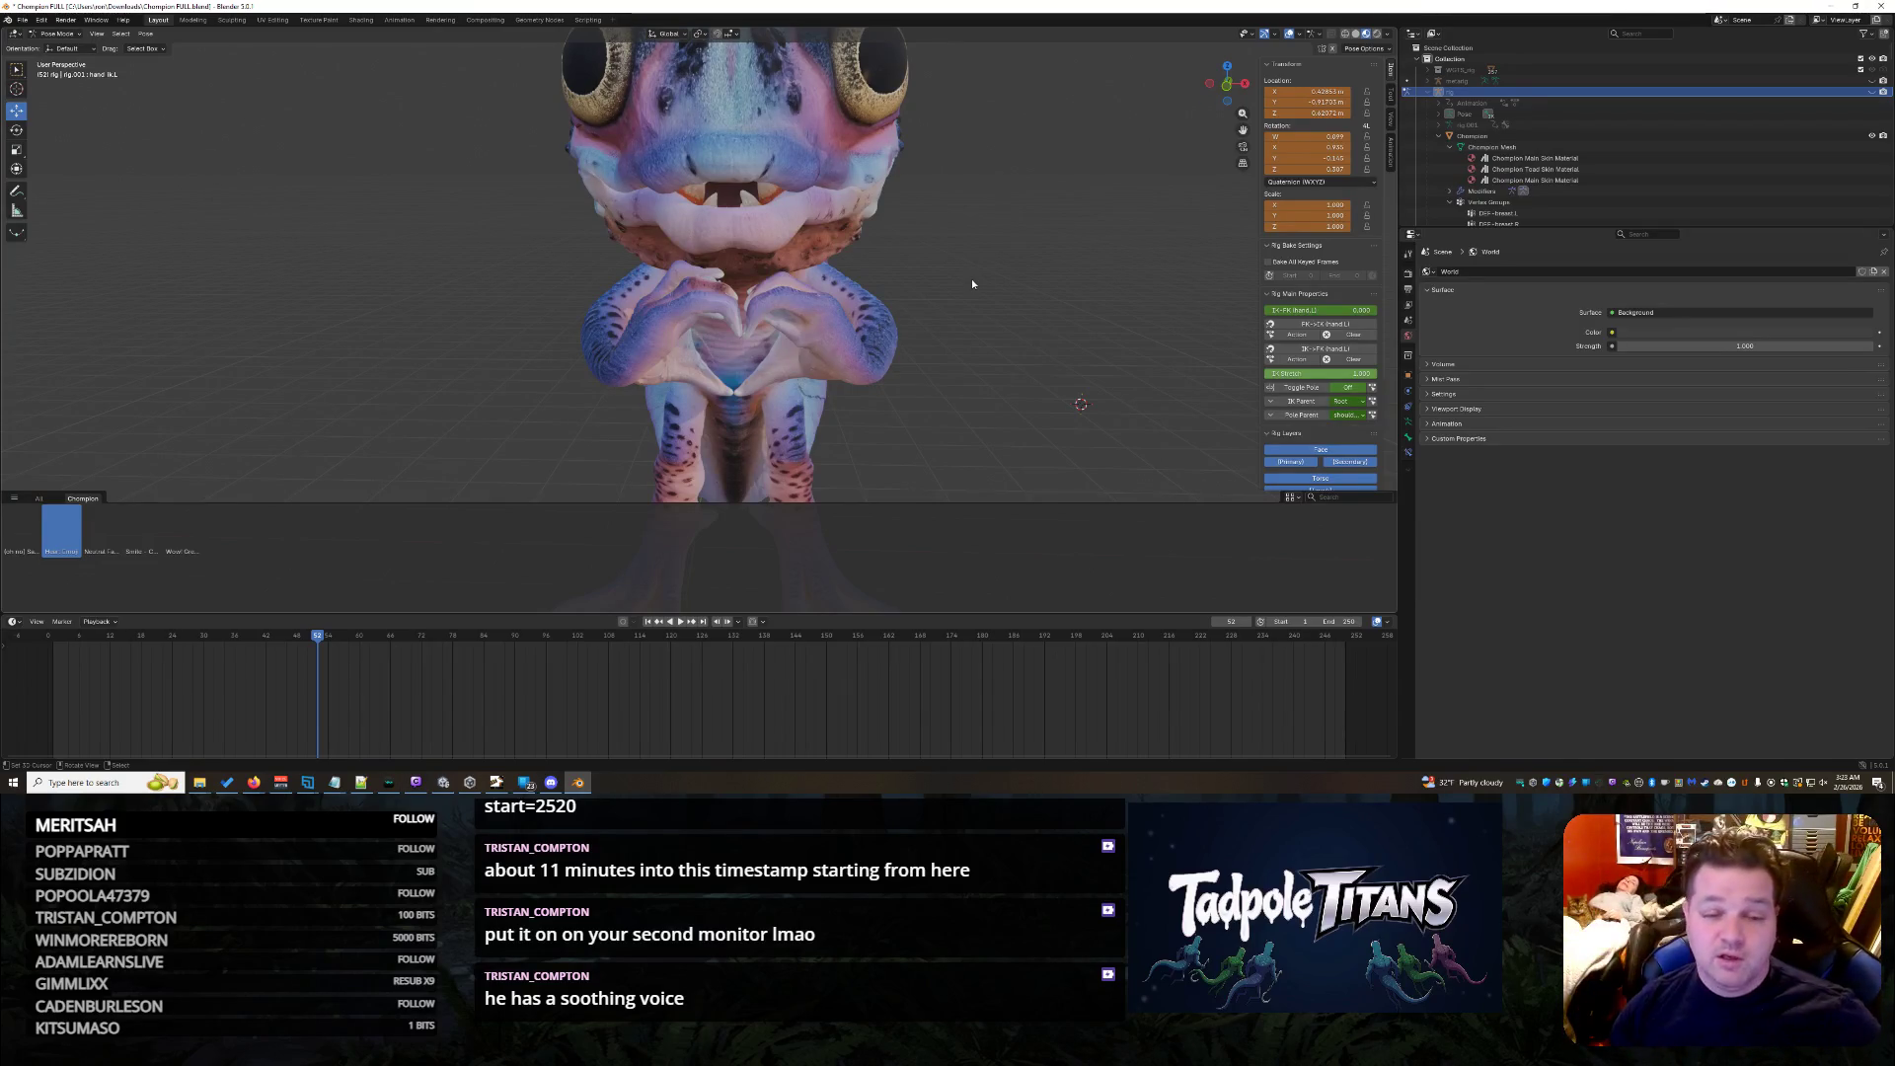
{"action": "scroll", "coordinate": [1023, 264], "scroll_direction": "down", "scroll_amount": 4}
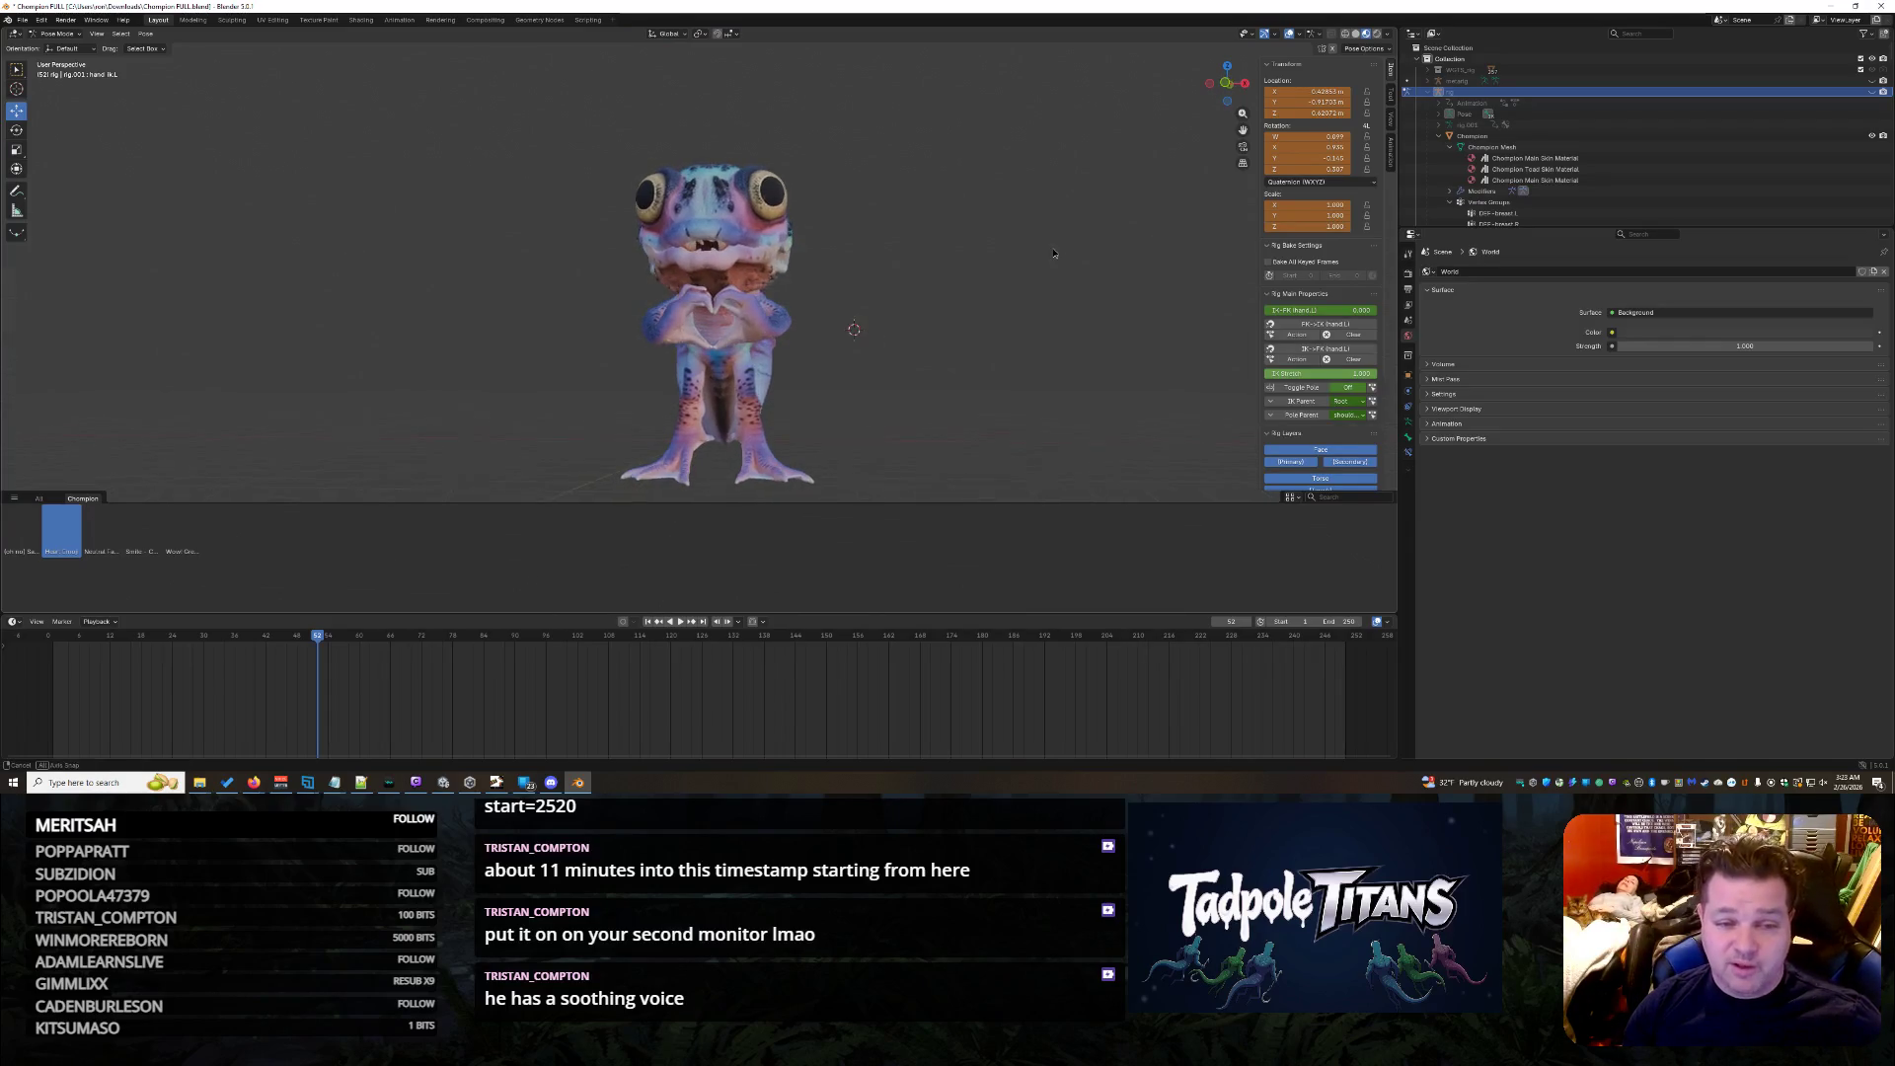
{"action": "scroll", "coordinate": [1053, 247], "scroll_direction": "up", "scroll_amount": 4}
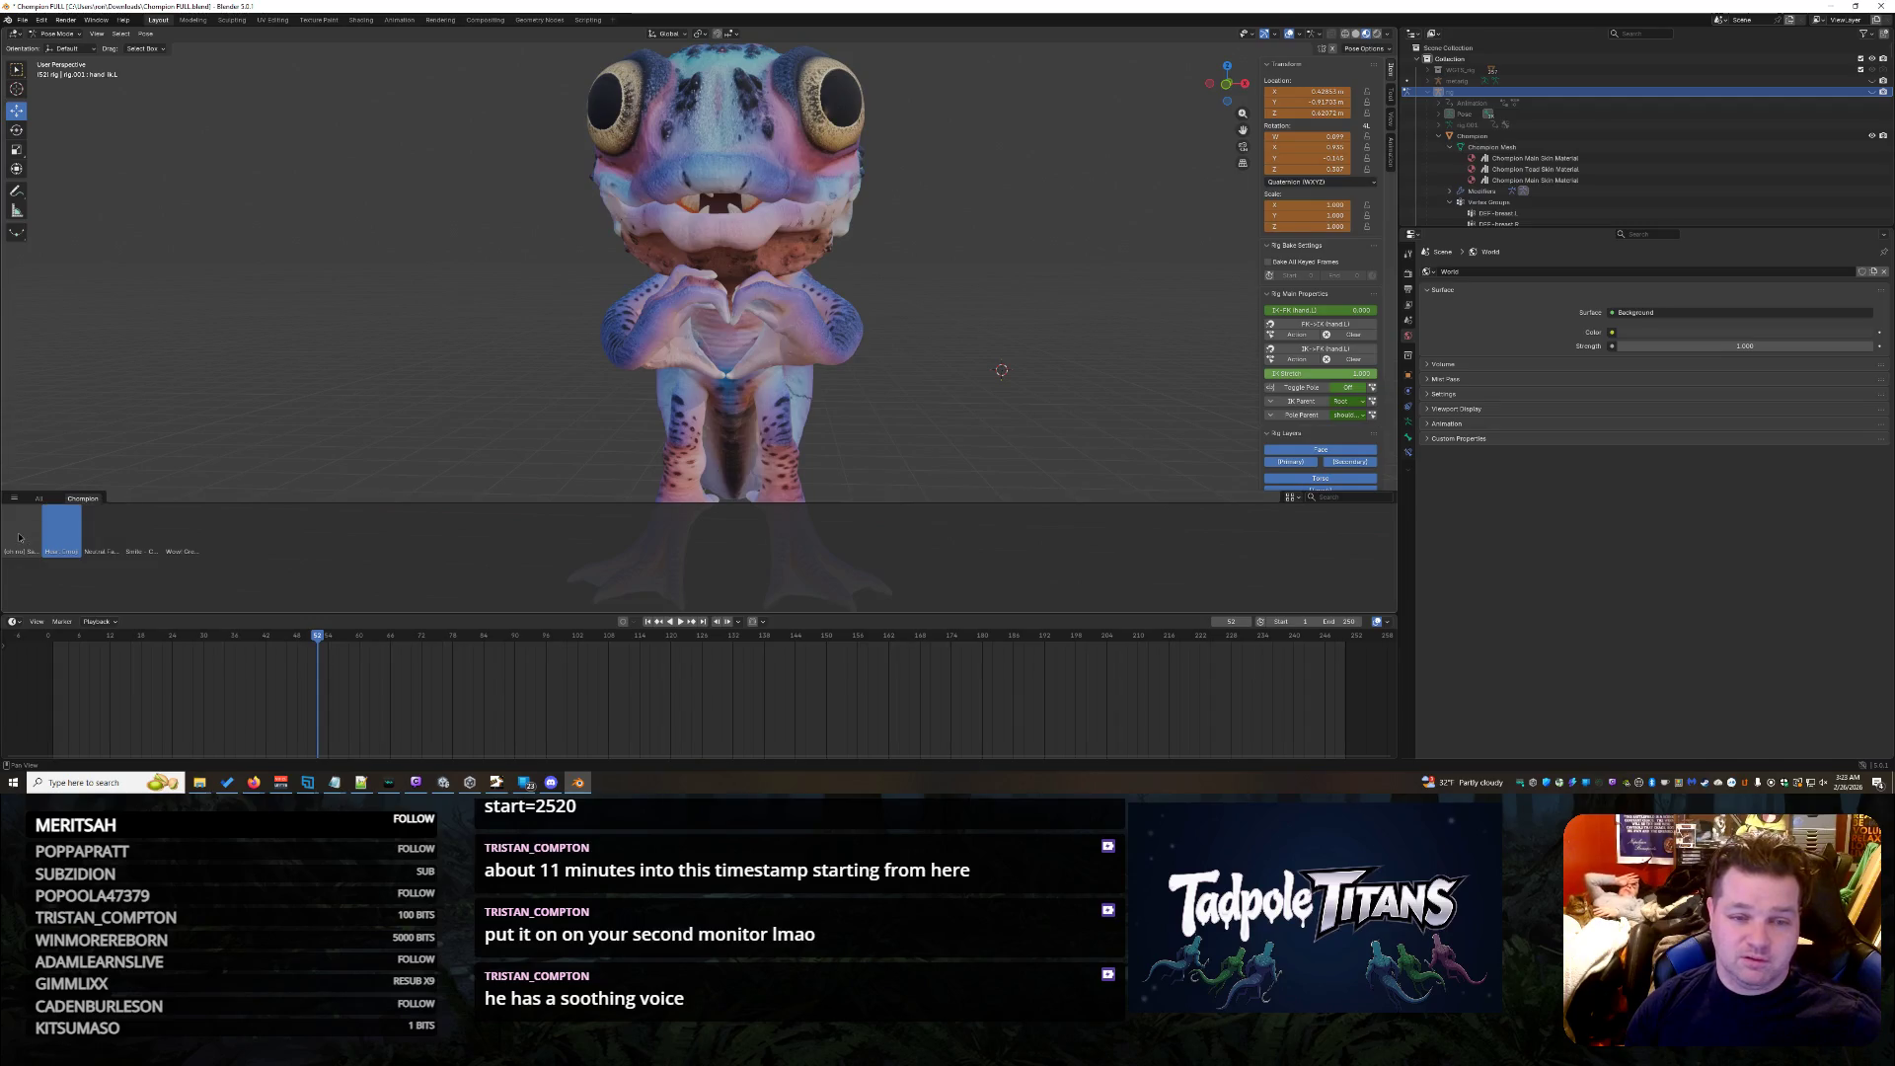
- Apply the arms-raised, heart-hands, neutral and Smile - Cheese poses in turn
{"action": "left_click", "coordinate": [20, 533]}
{"action": "scroll", "coordinate": [414, 380], "scroll_direction": "down", "scroll_amount": 1}
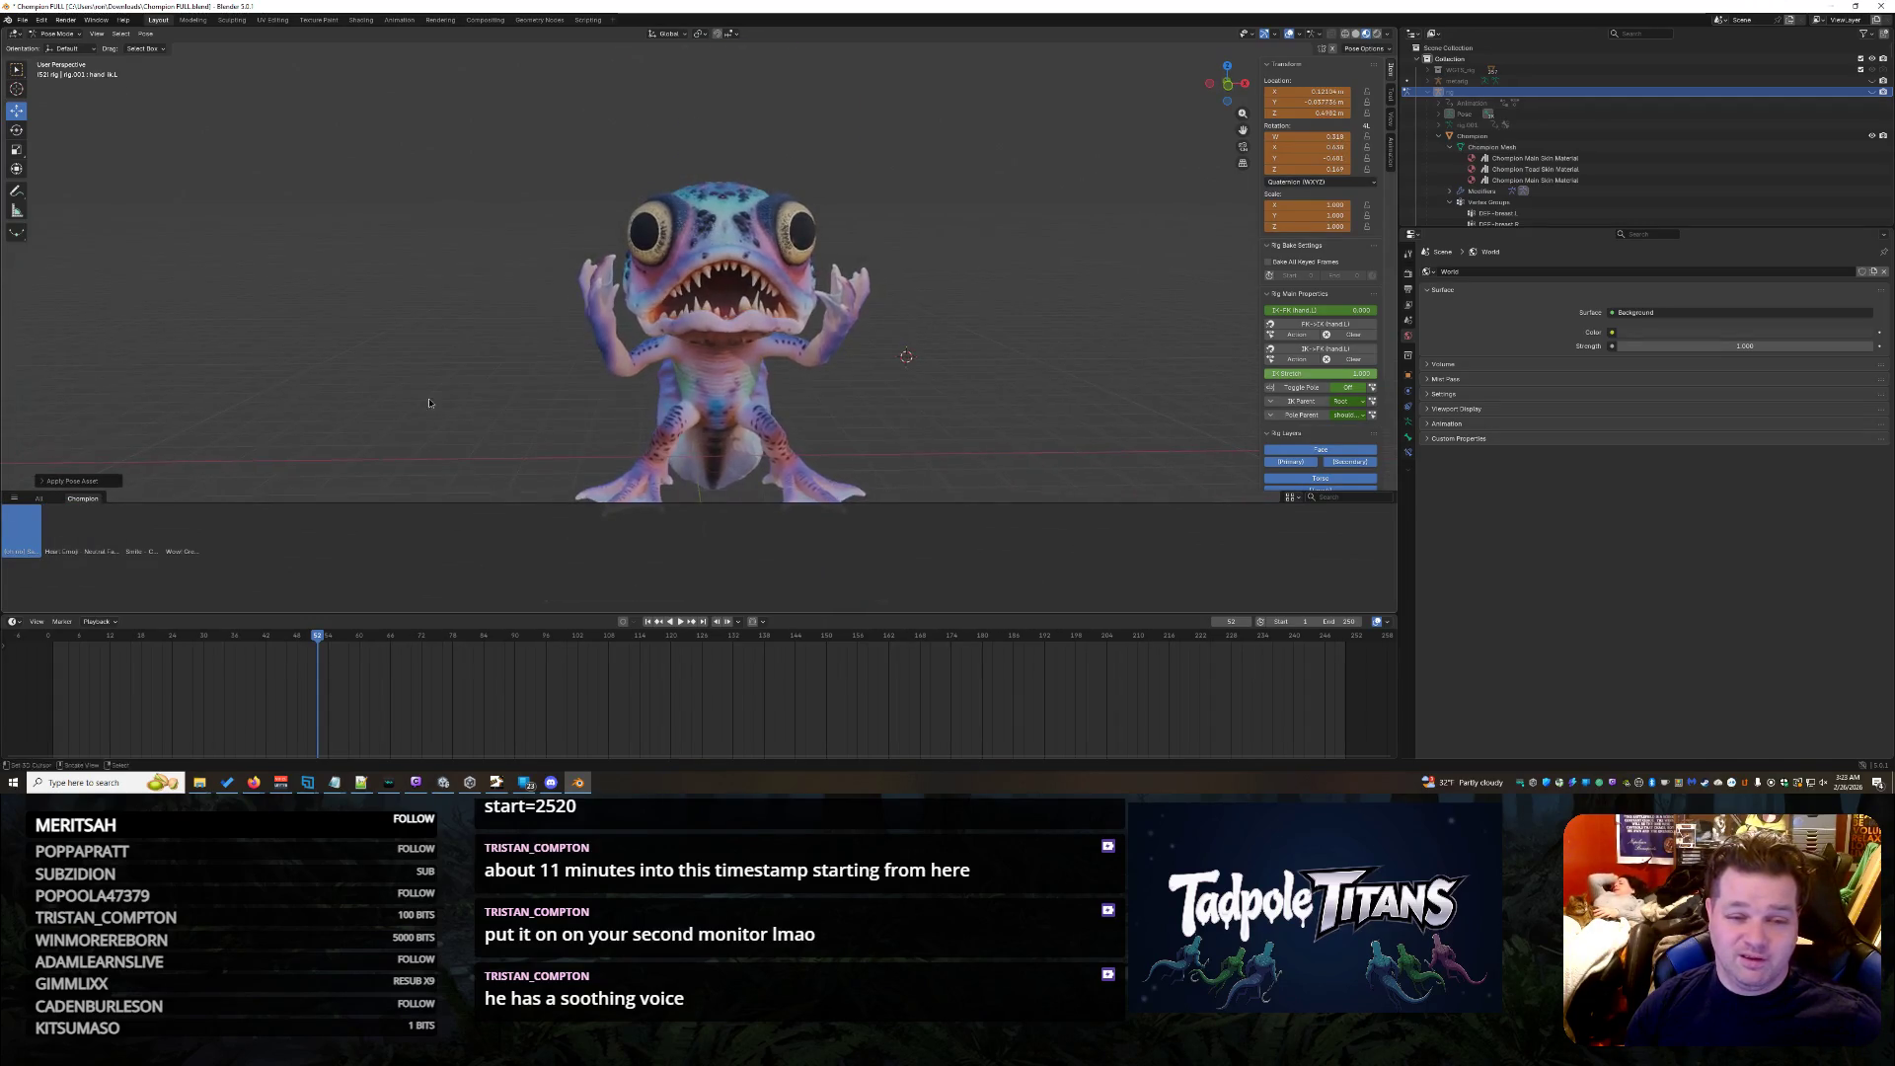
{"action": "scroll", "coordinate": [387, 367], "scroll_direction": "down", "scroll_amount": 1}
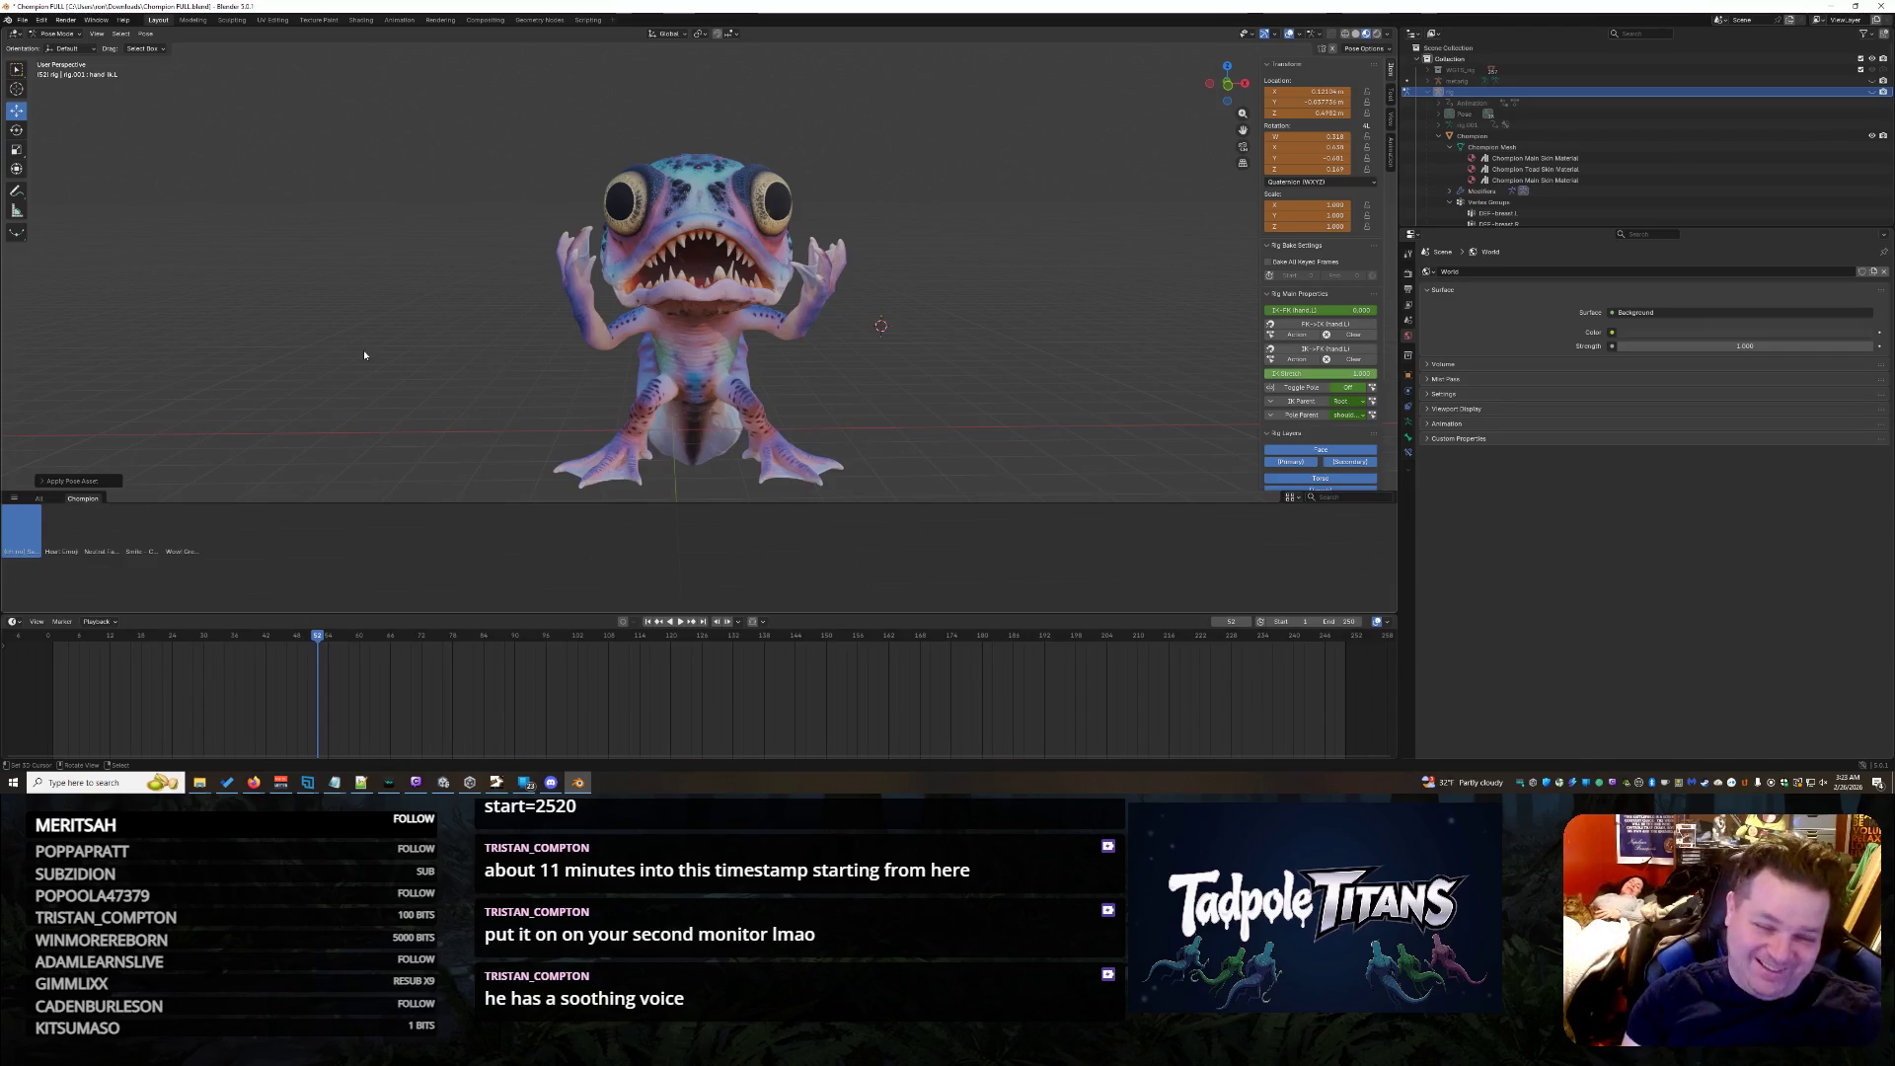
{"action": "scroll", "coordinate": [416, 313], "scroll_direction": "up", "scroll_amount": 3}
{"action": "scroll", "coordinate": [936, 310], "scroll_direction": "down", "scroll_amount": 3}
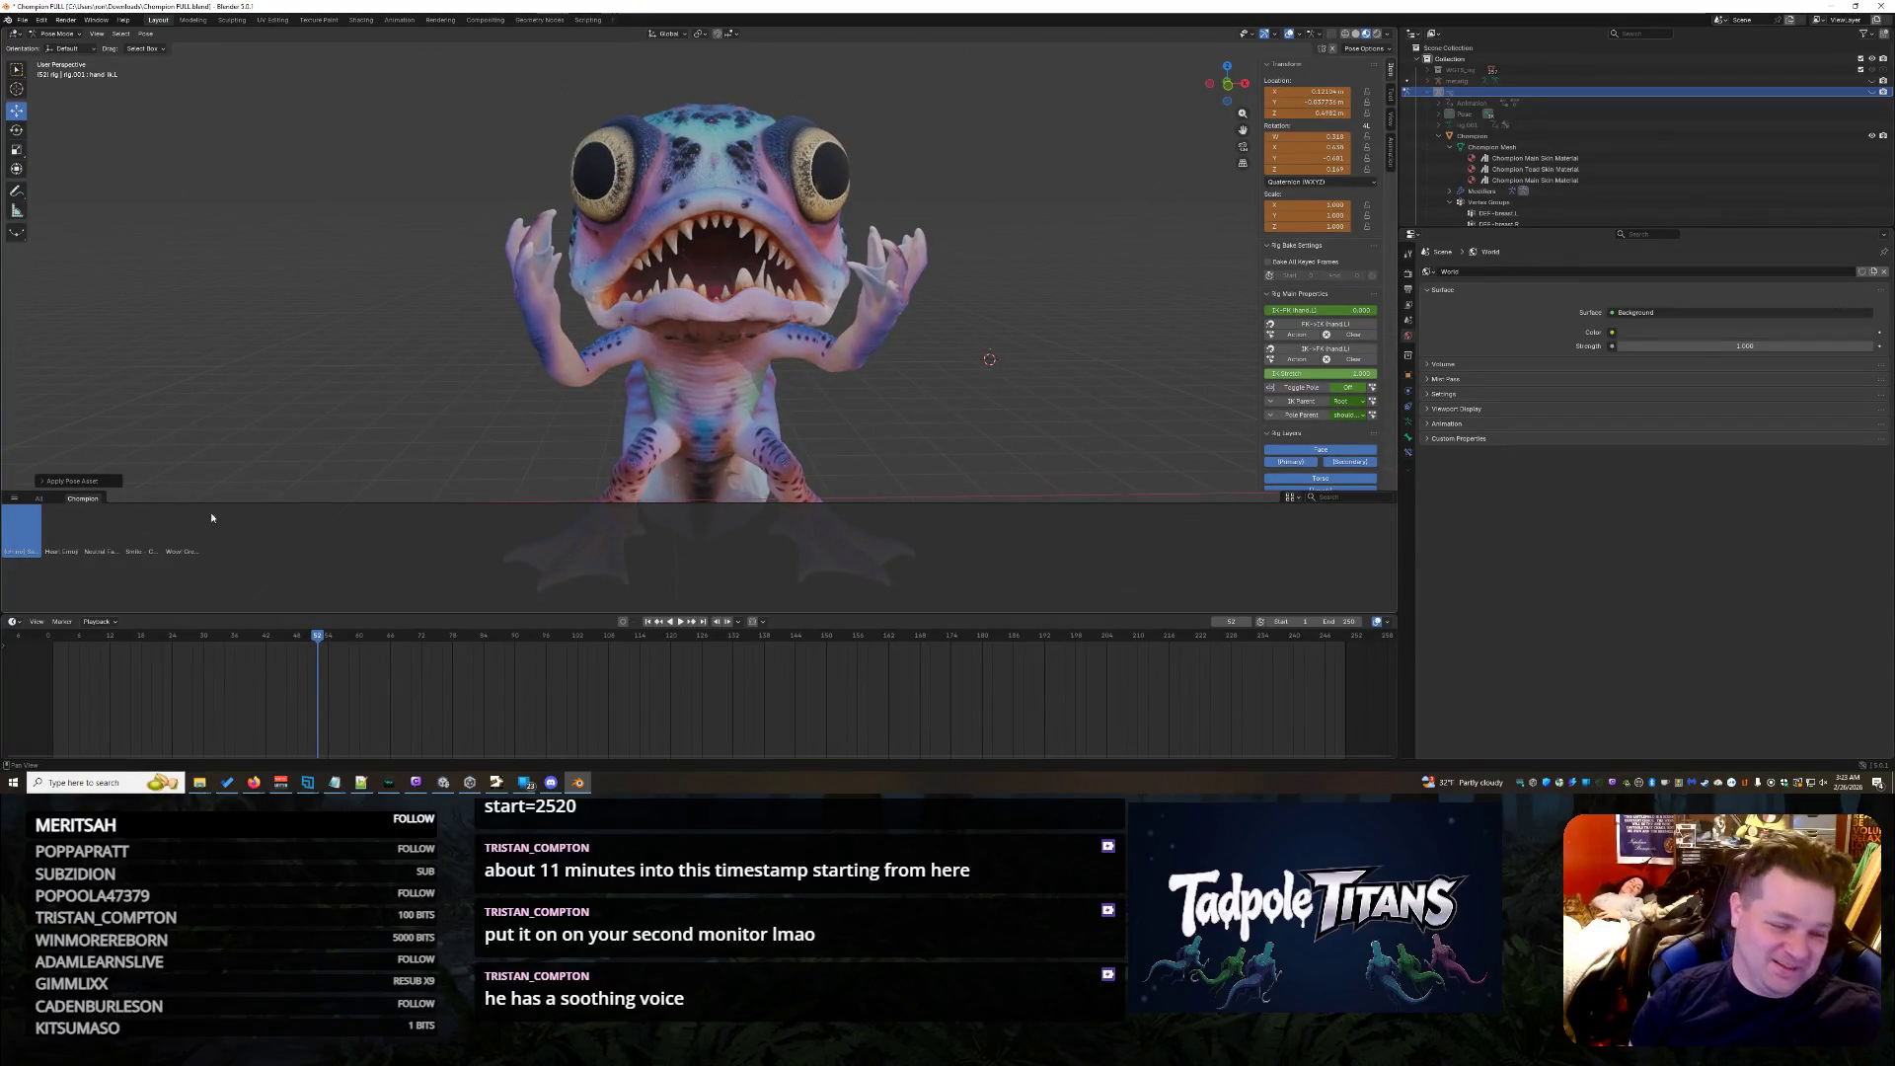
{"action": "left_click", "coordinate": [68, 543]}
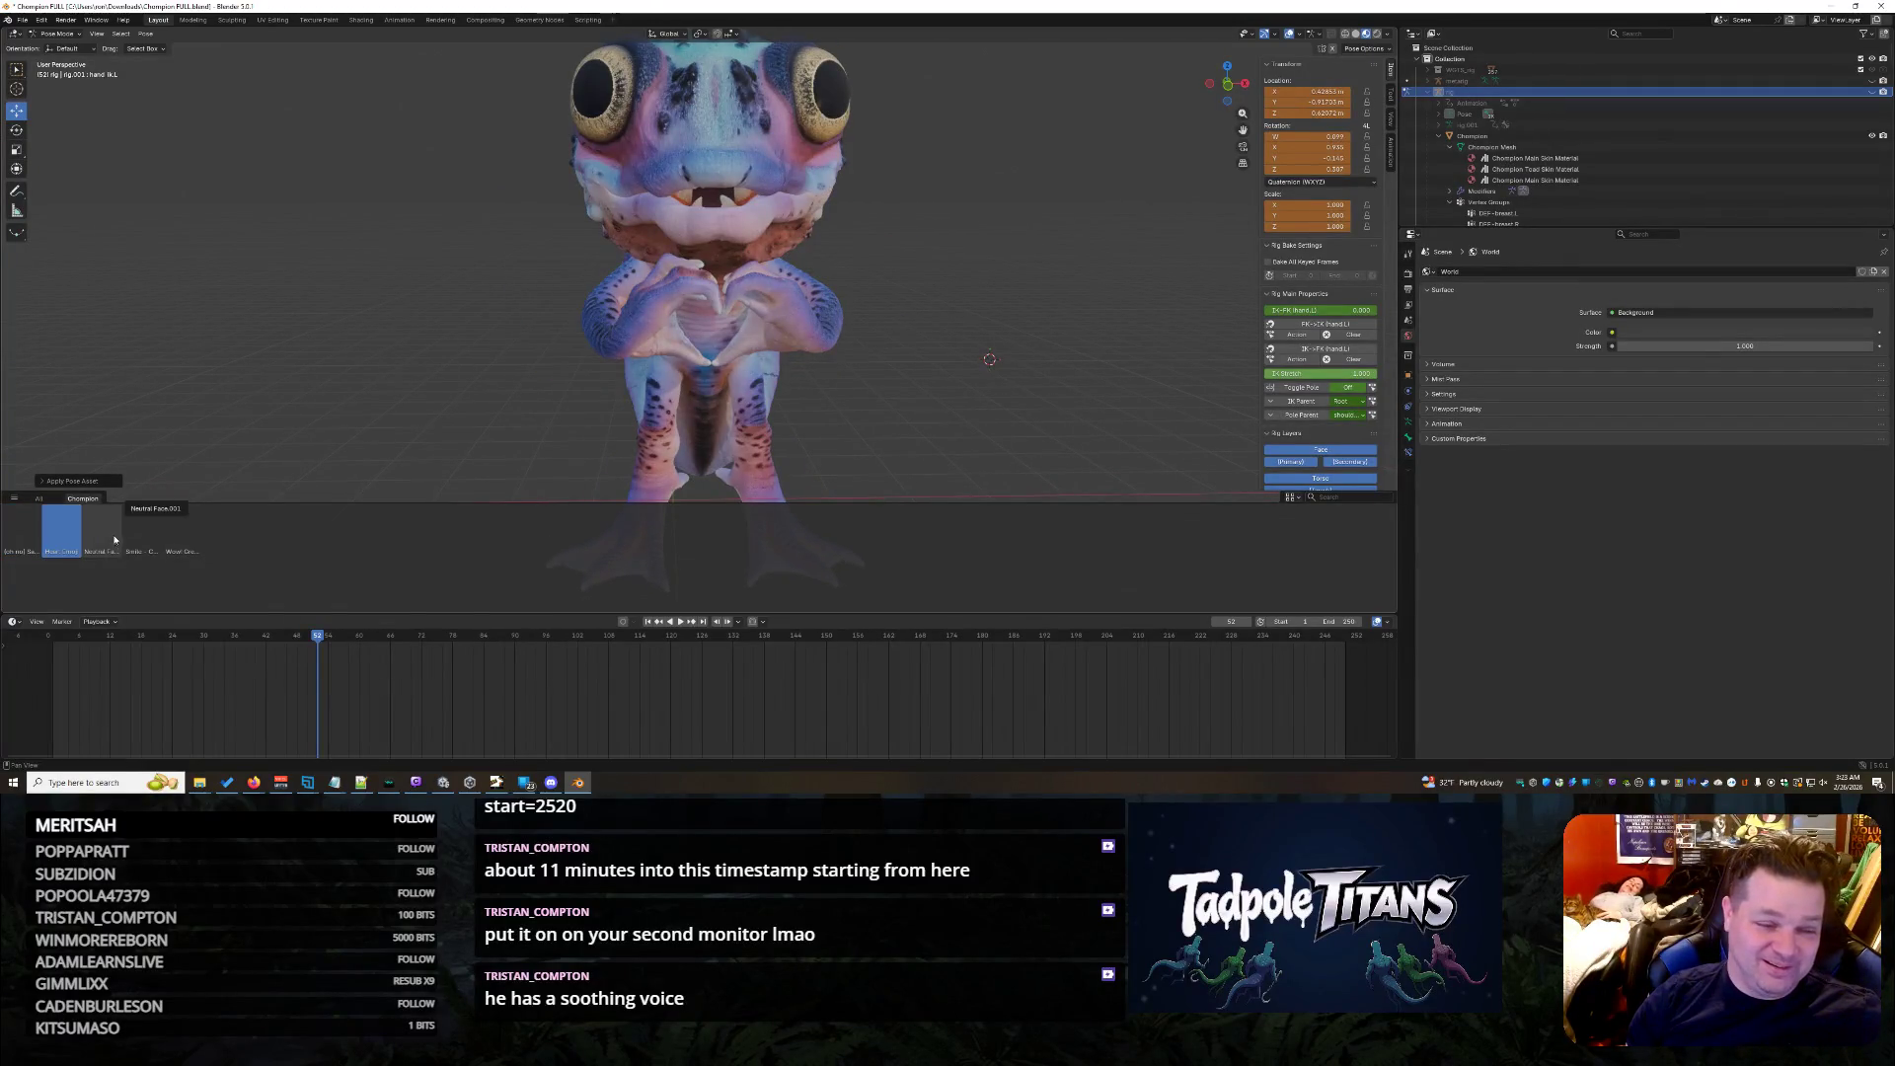
{"action": "left_click", "coordinate": [104, 529]}
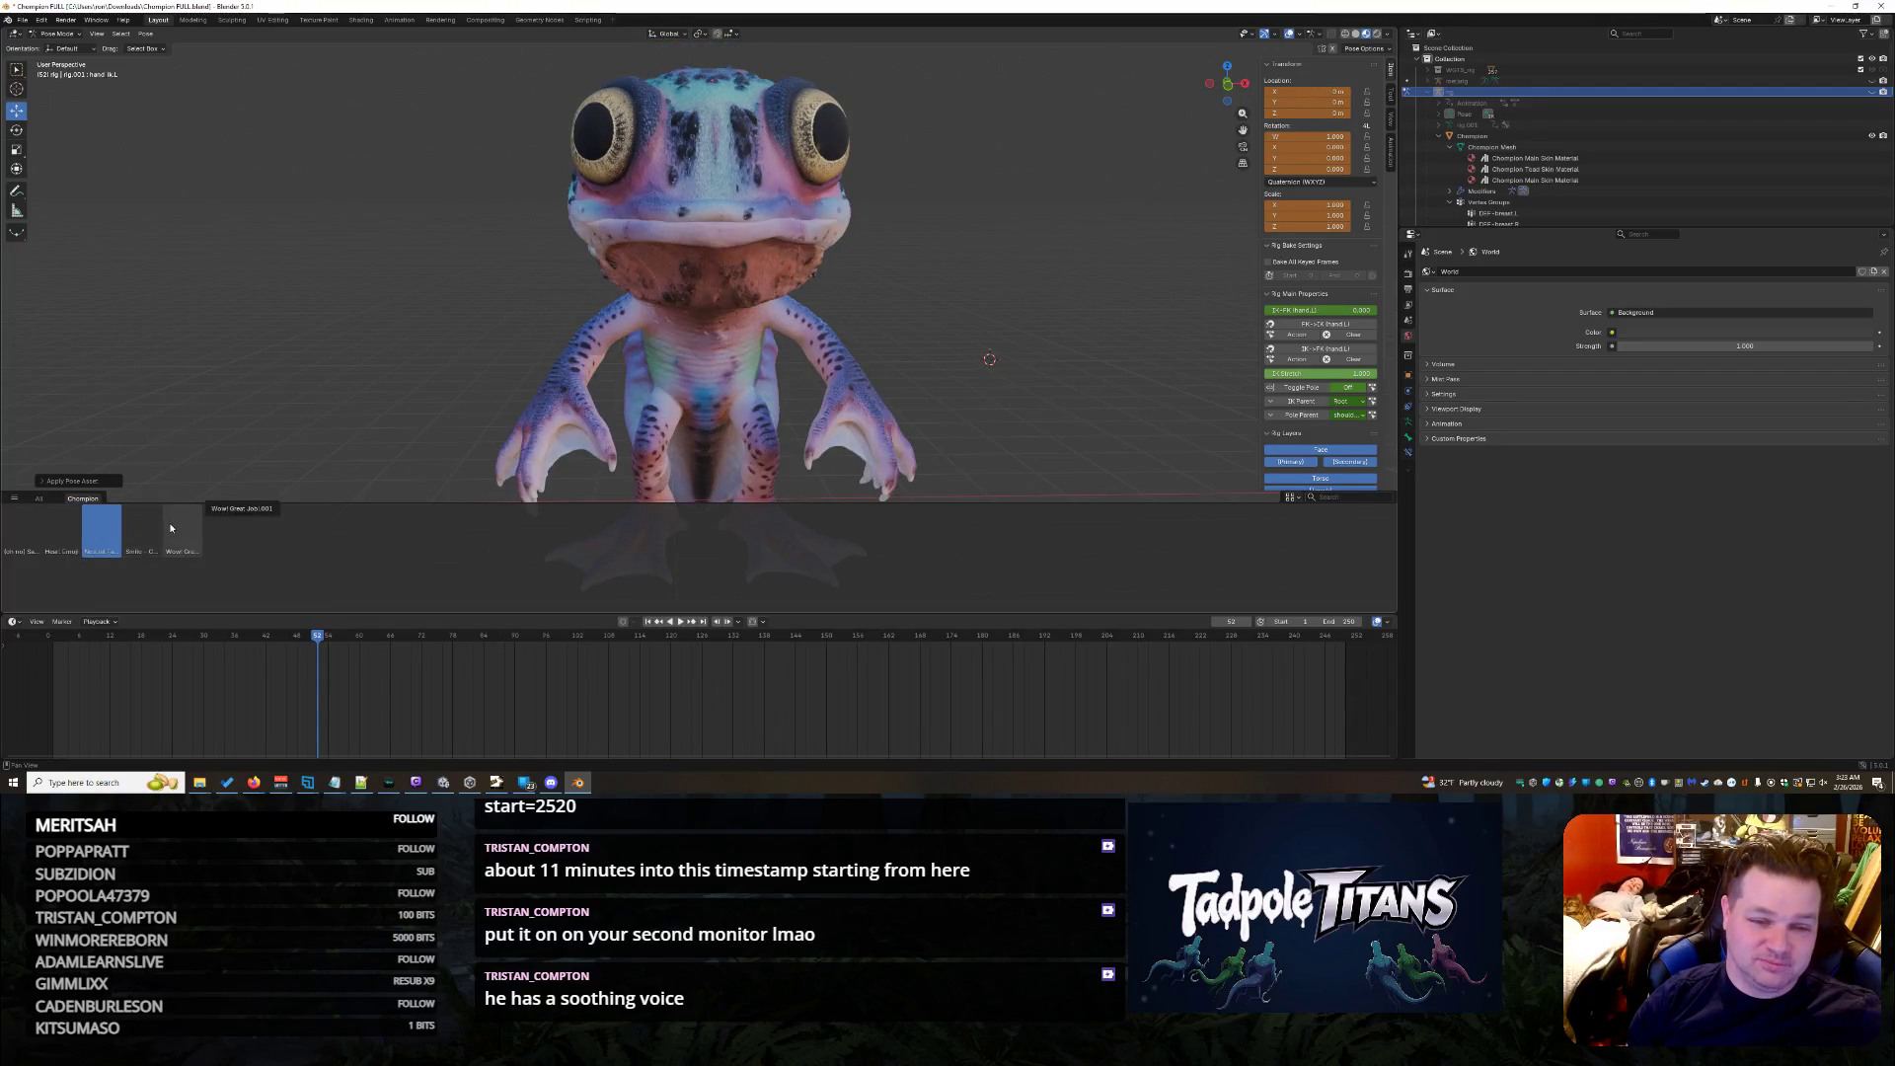
{"action": "left_click", "coordinate": [136, 527]}
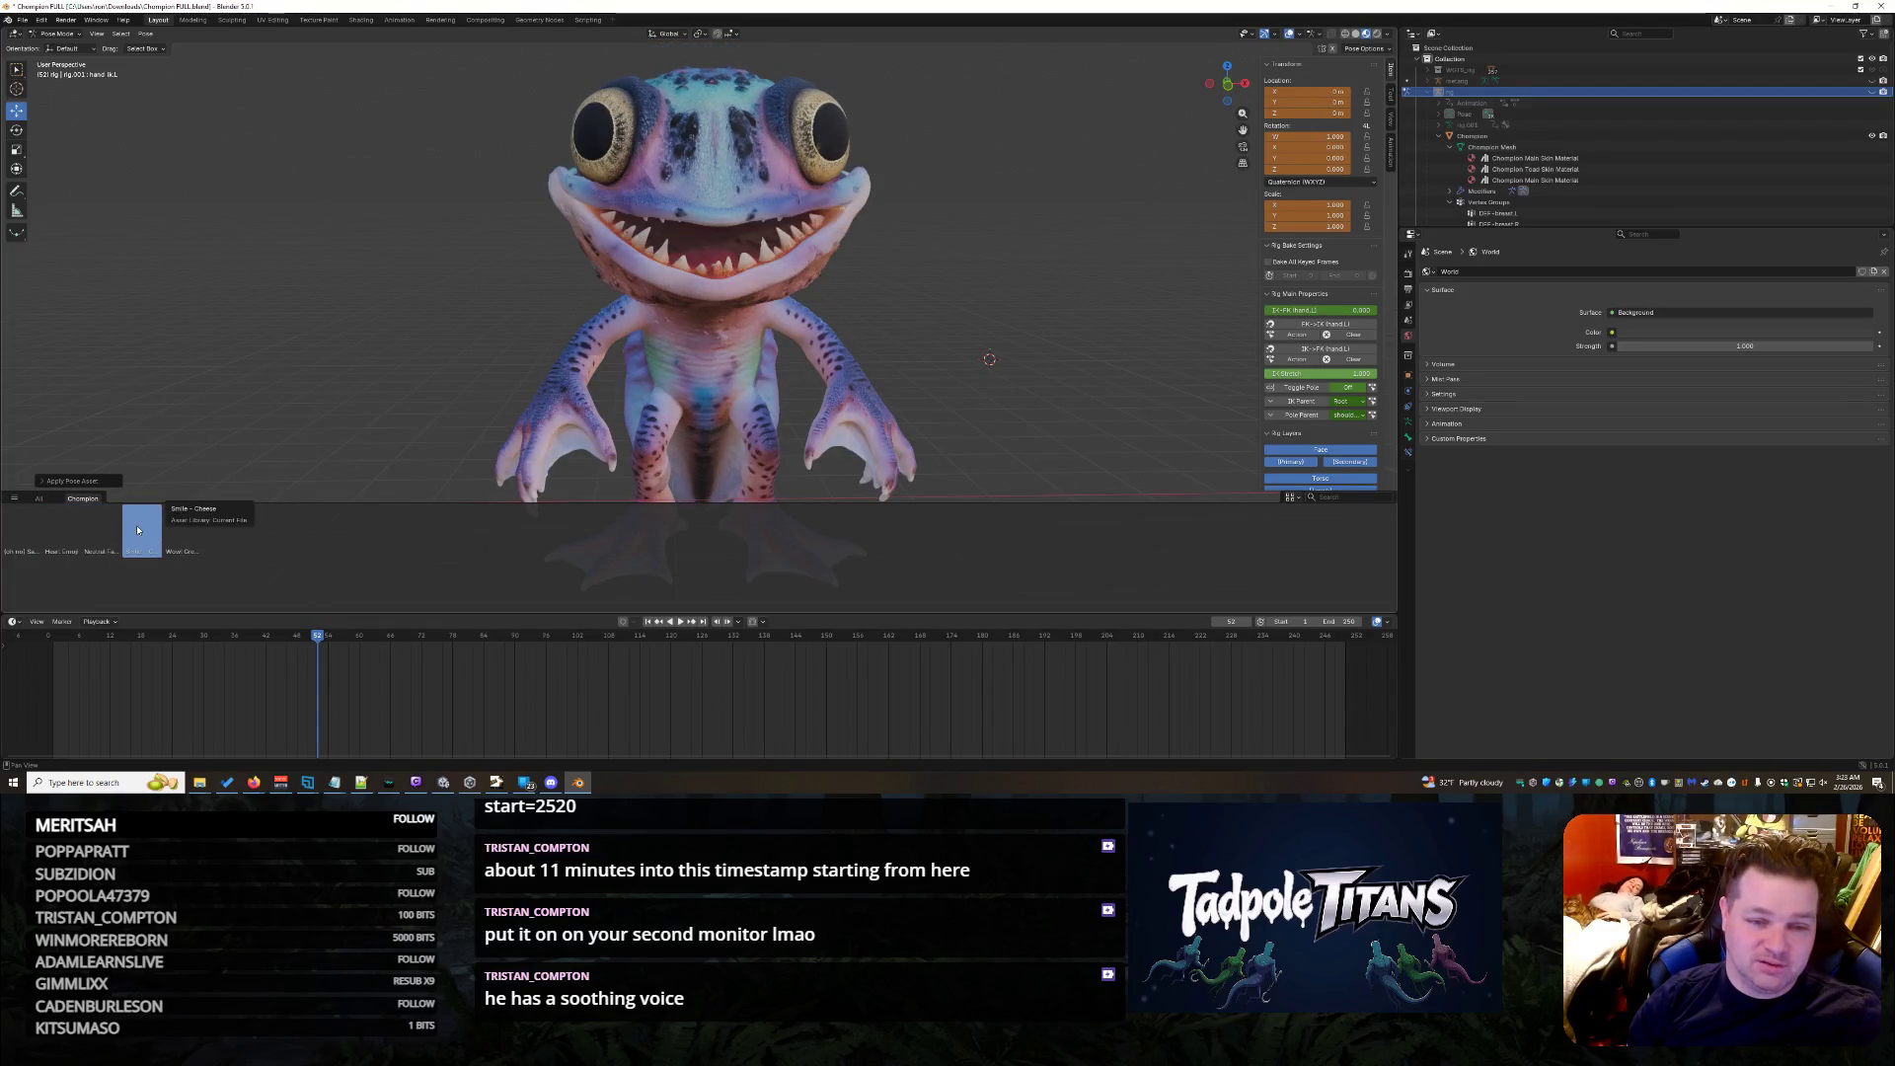
- Check the creature from the side and back, then apply the thumbs-up pose
{"action": "middle_click_drag", "start_coordinate": [667, 327], "coordinate": [1133, 267]}
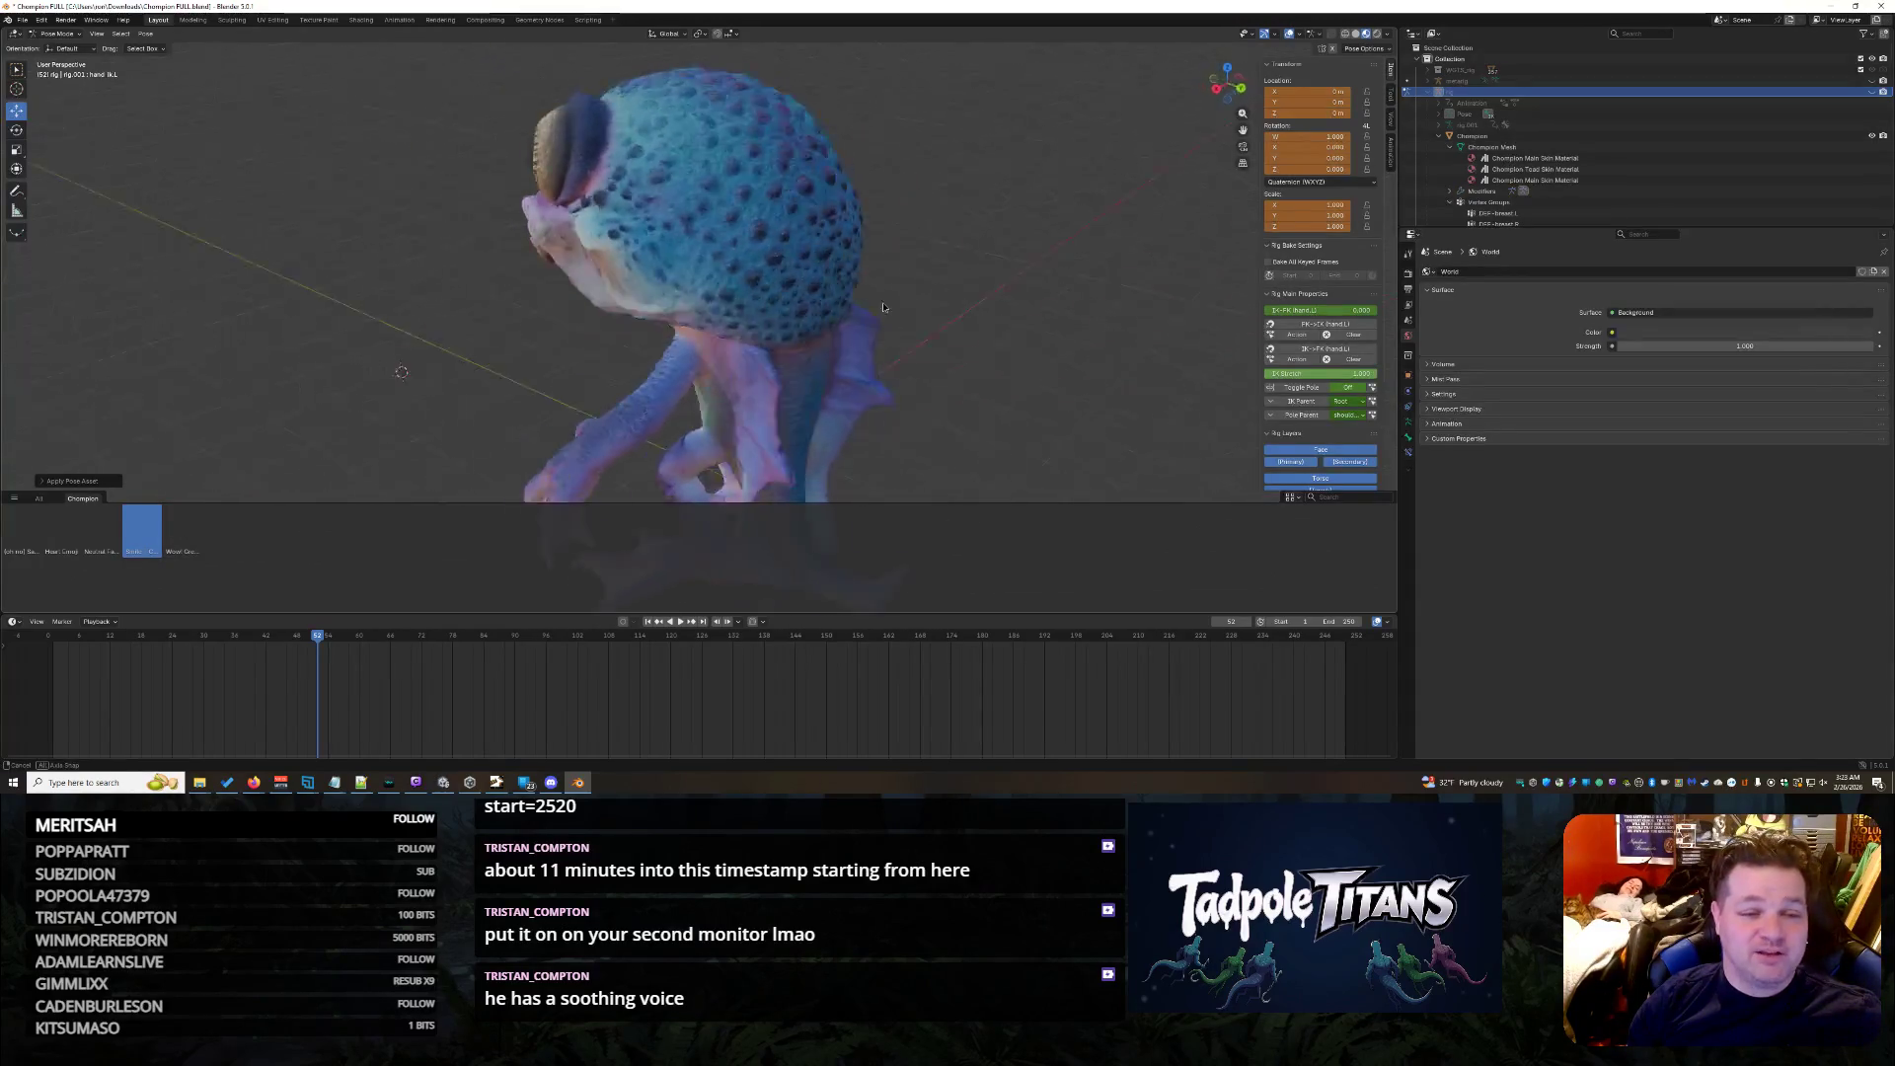
{"action": "middle_click_drag", "start_coordinate": [1134, 267], "coordinate": [1065, 273]}
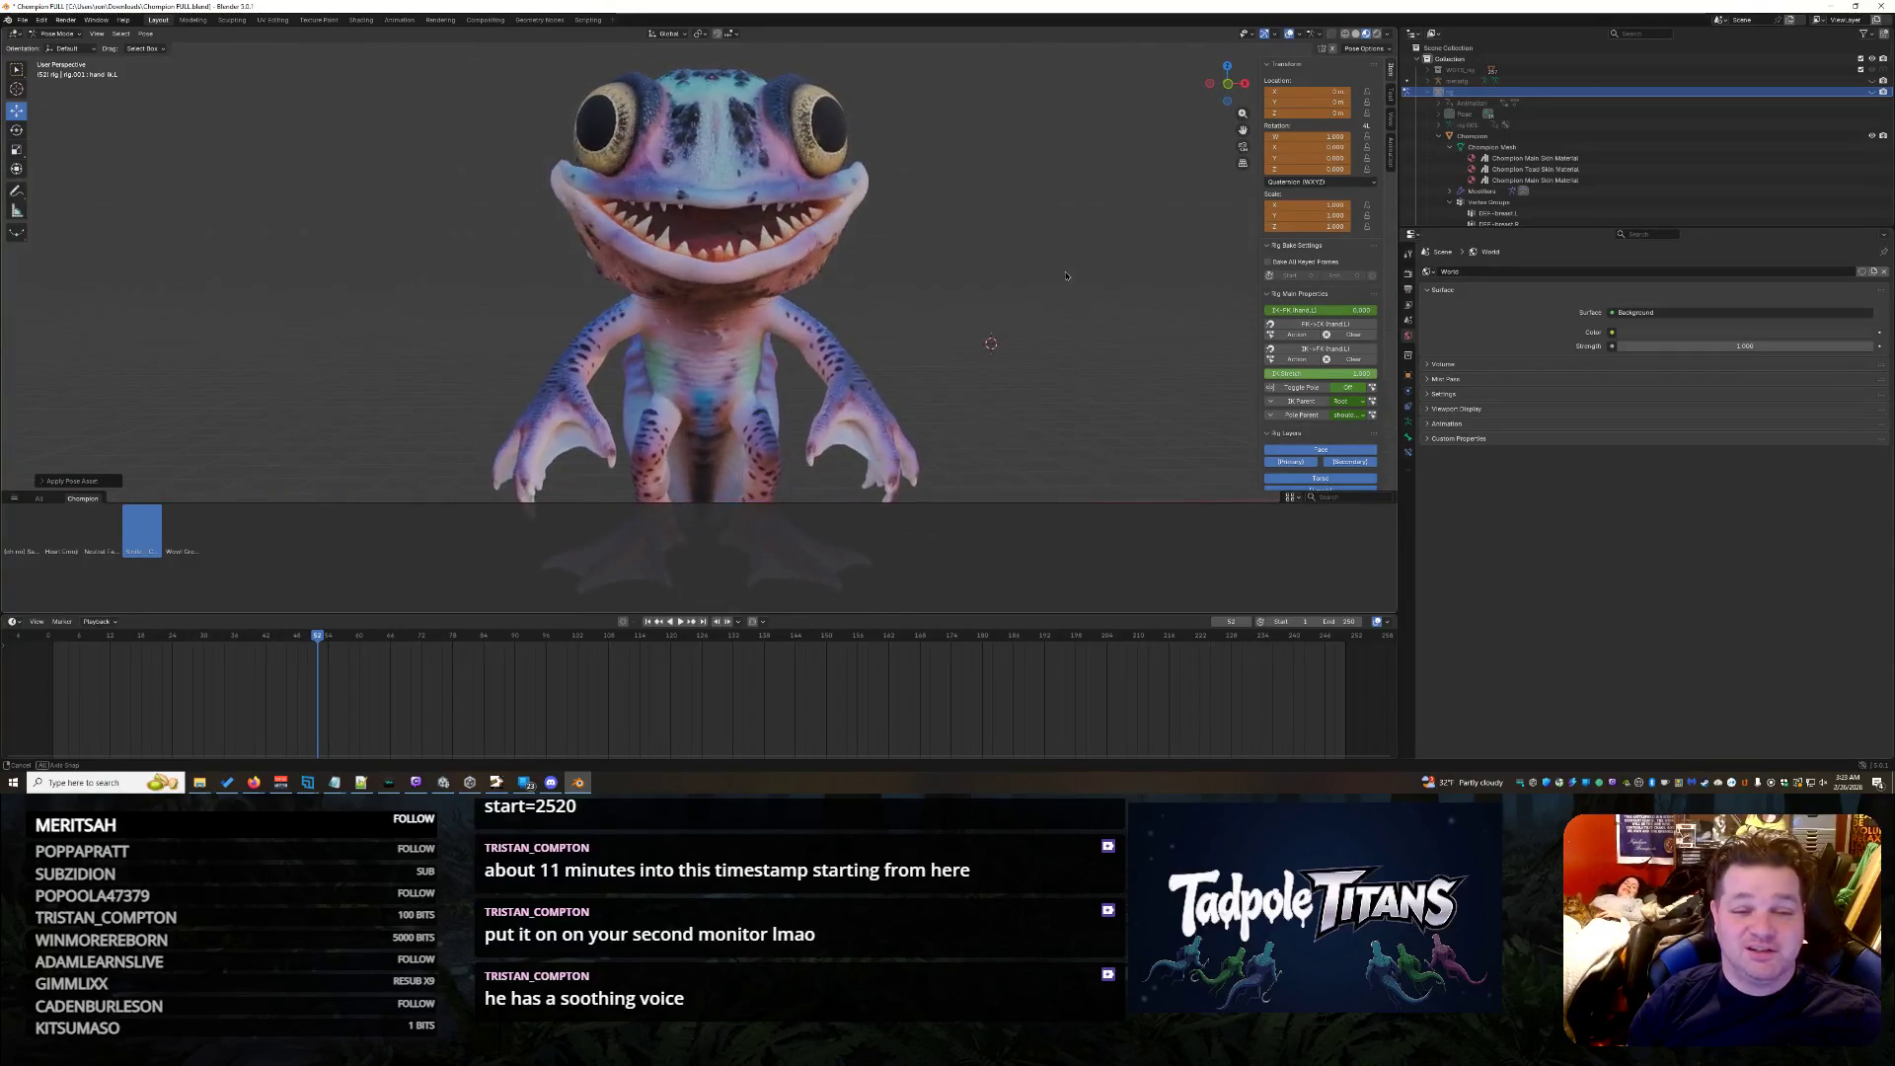
{"action": "left_click", "coordinate": [181, 530]}
{"action": "scroll", "coordinate": [952, 324], "scroll_direction": "down", "scroll_amount": 1}
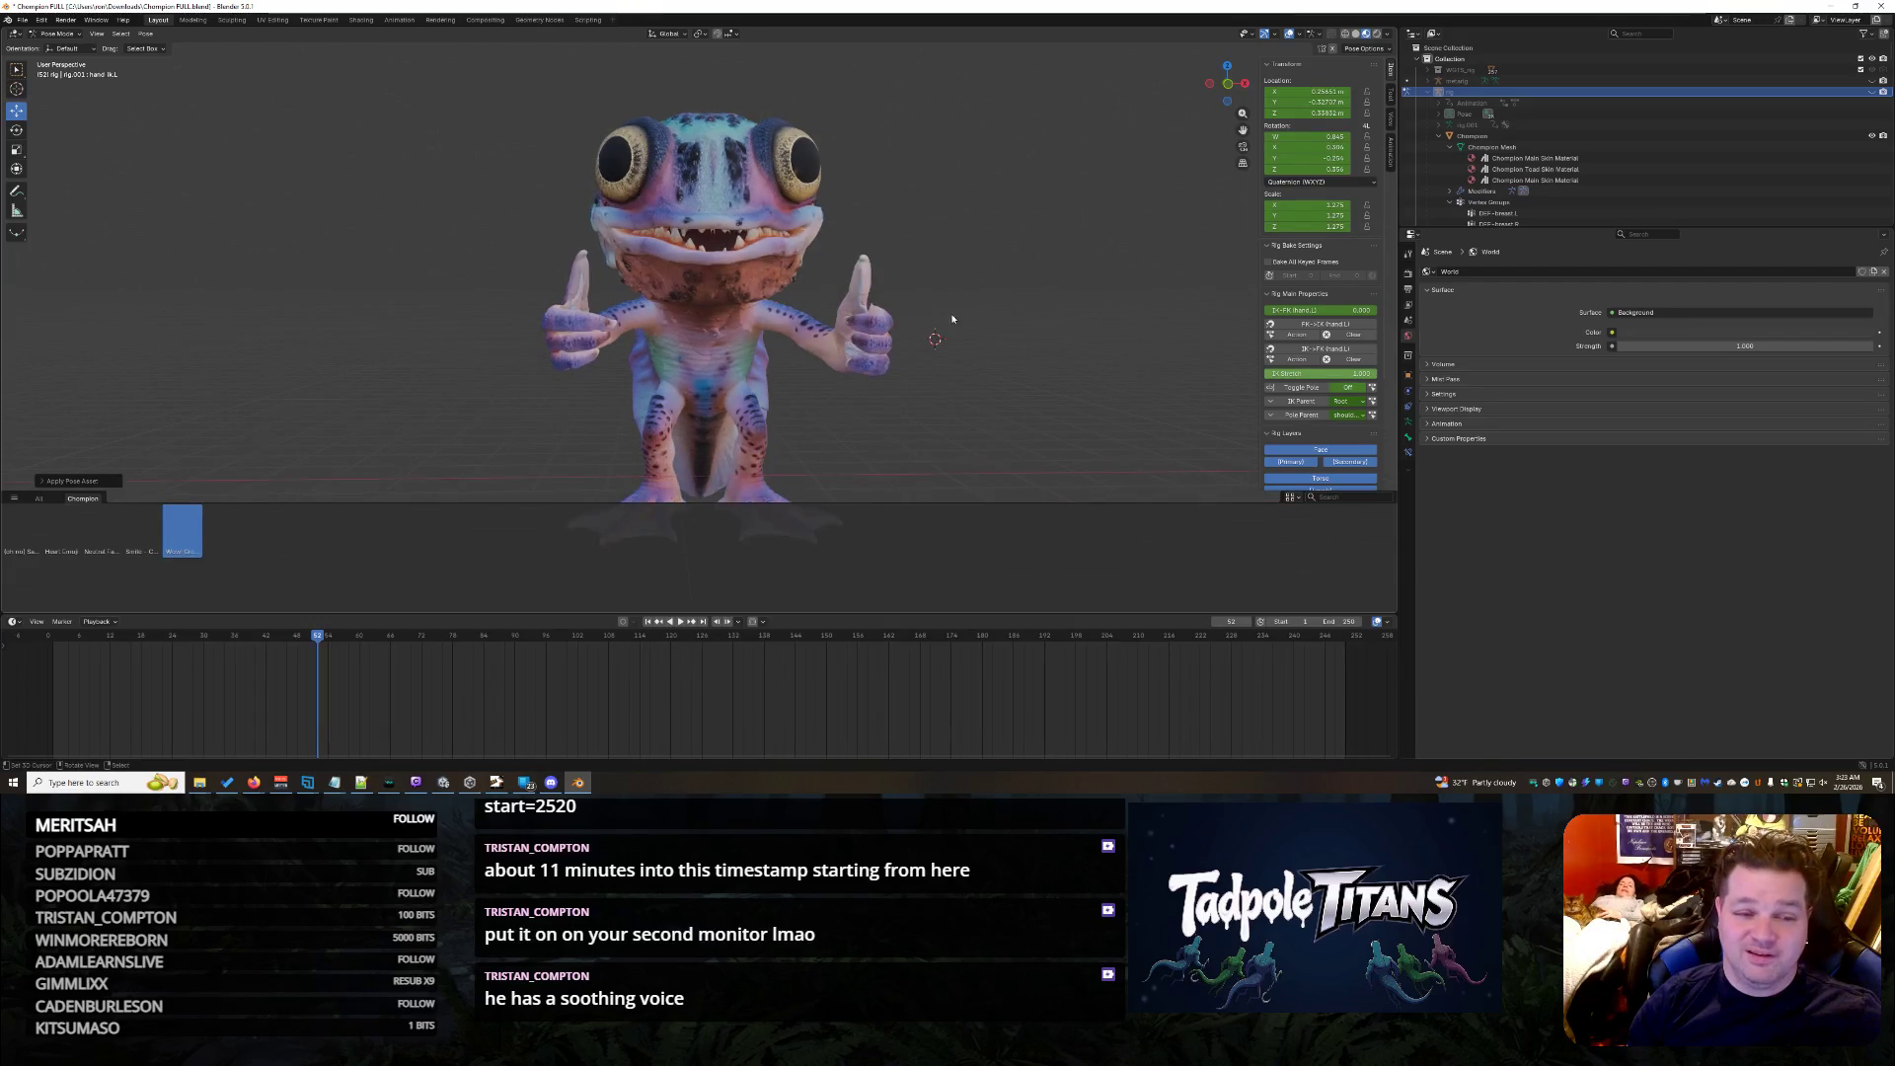
{"action": "mouse_move", "coordinate": [952, 324]}
{"action": "middle_mouse_down"}
{"action": "mouse_move", "coordinate": [1003, 320]}
{"action": "mouse_move", "coordinate": [946, 312]}
{"action": "middle_mouse_up"}
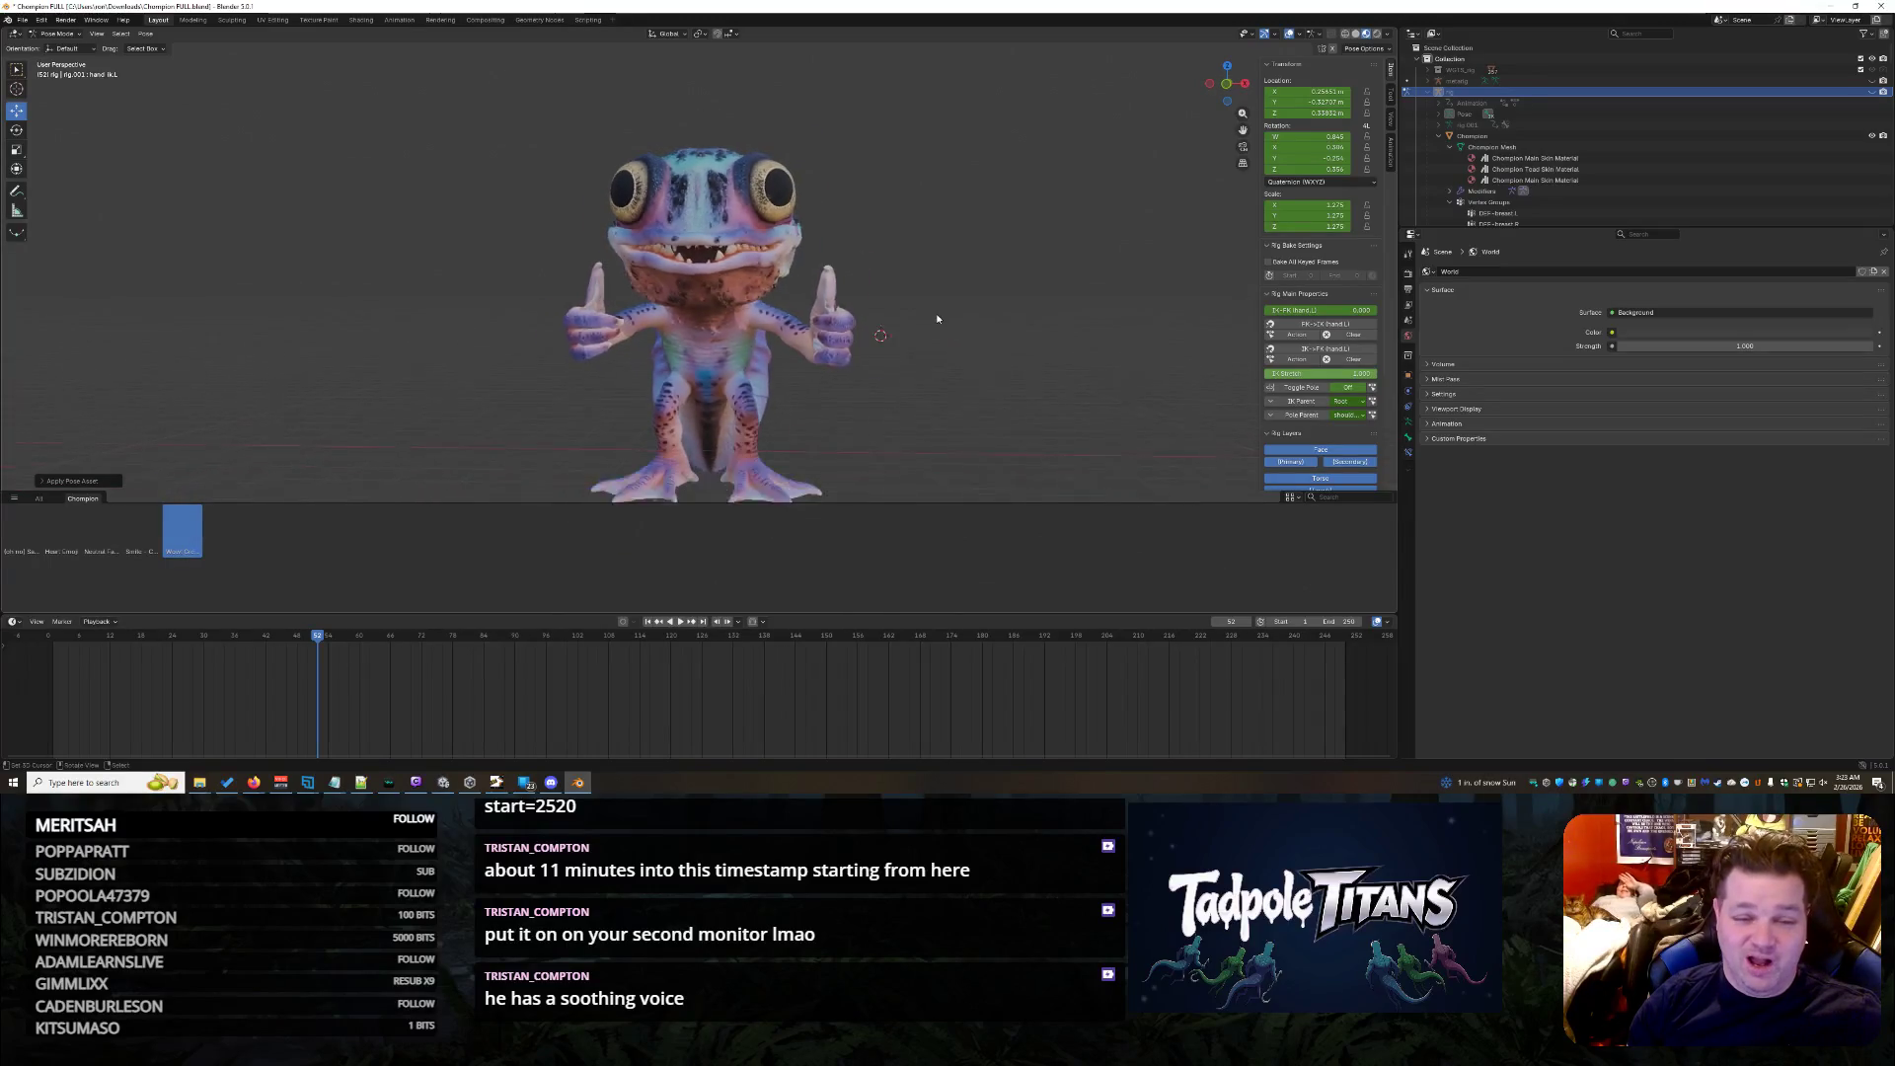
{"action": "scroll", "coordinate": [979, 318], "scroll_direction": "up", "scroll_amount": 3}
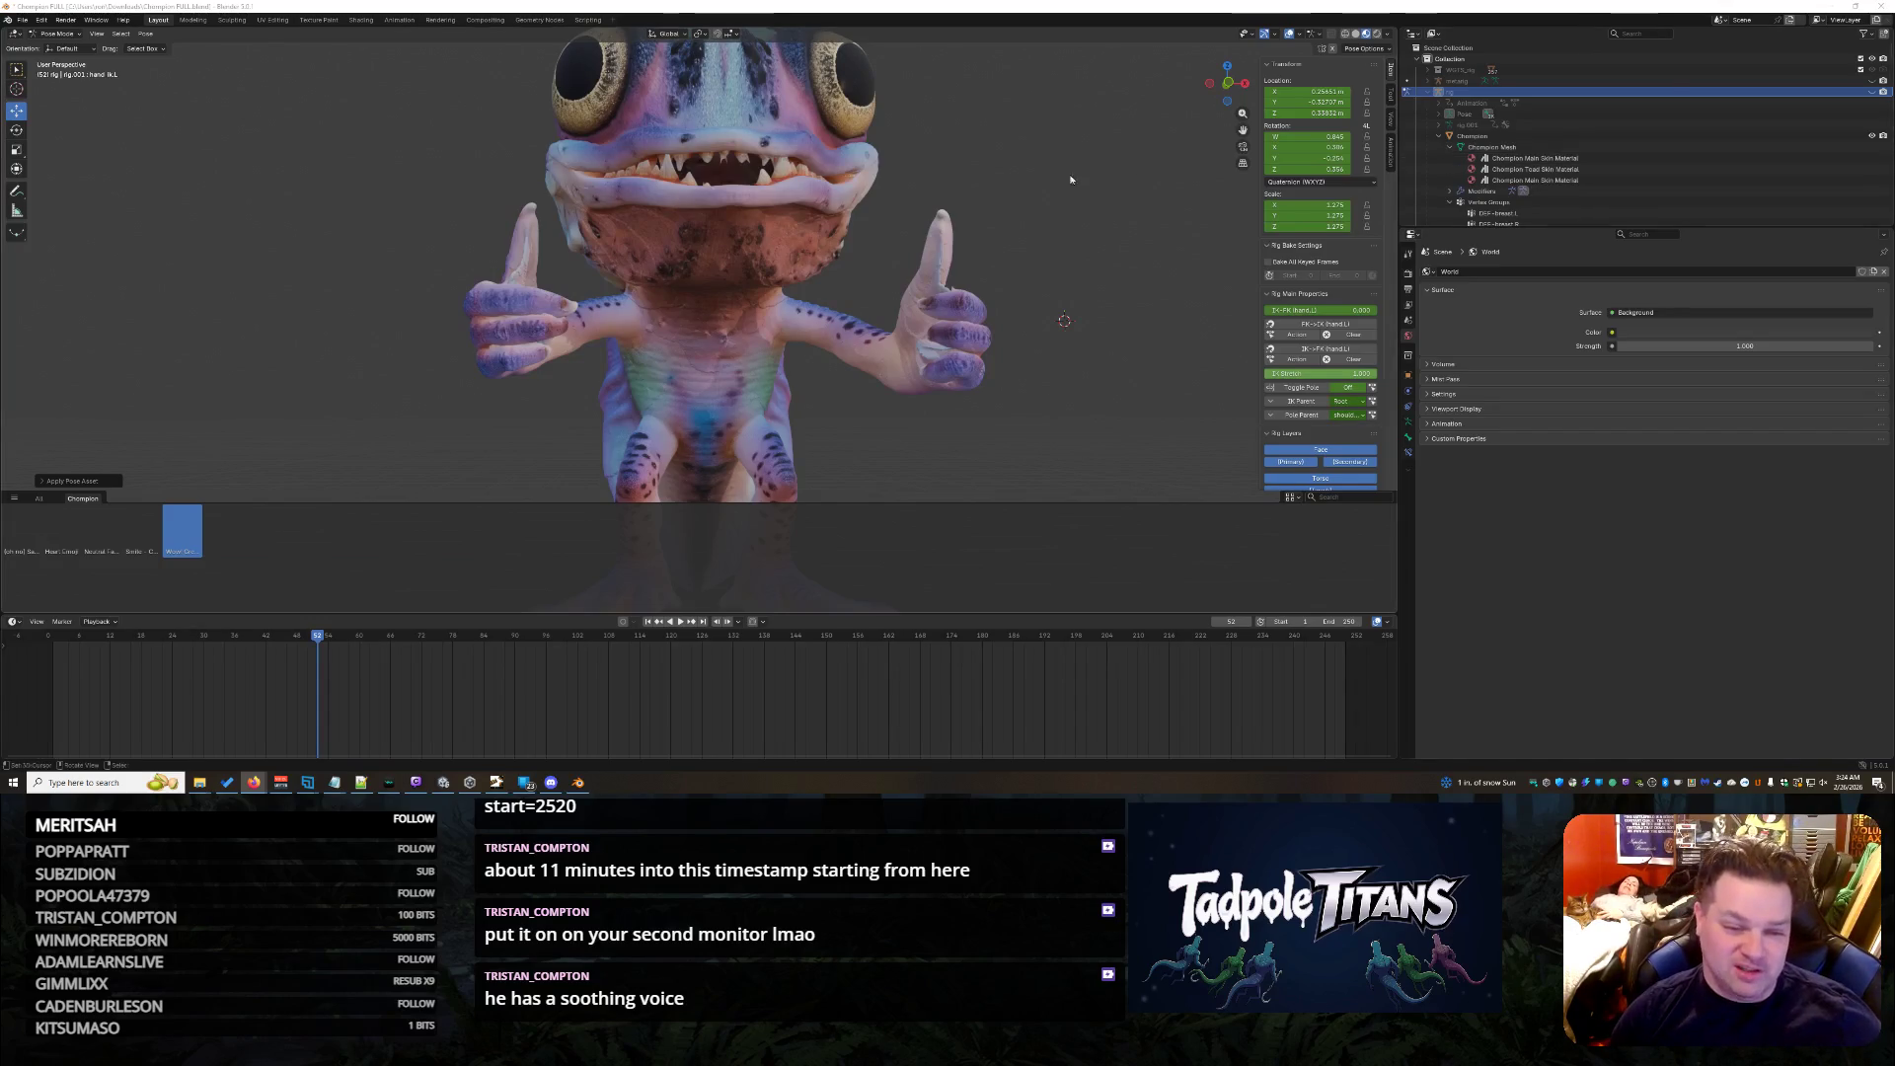
{"action": "middle_click_drag", "start_coordinate": [1031, 290], "coordinate": [978, 304]}
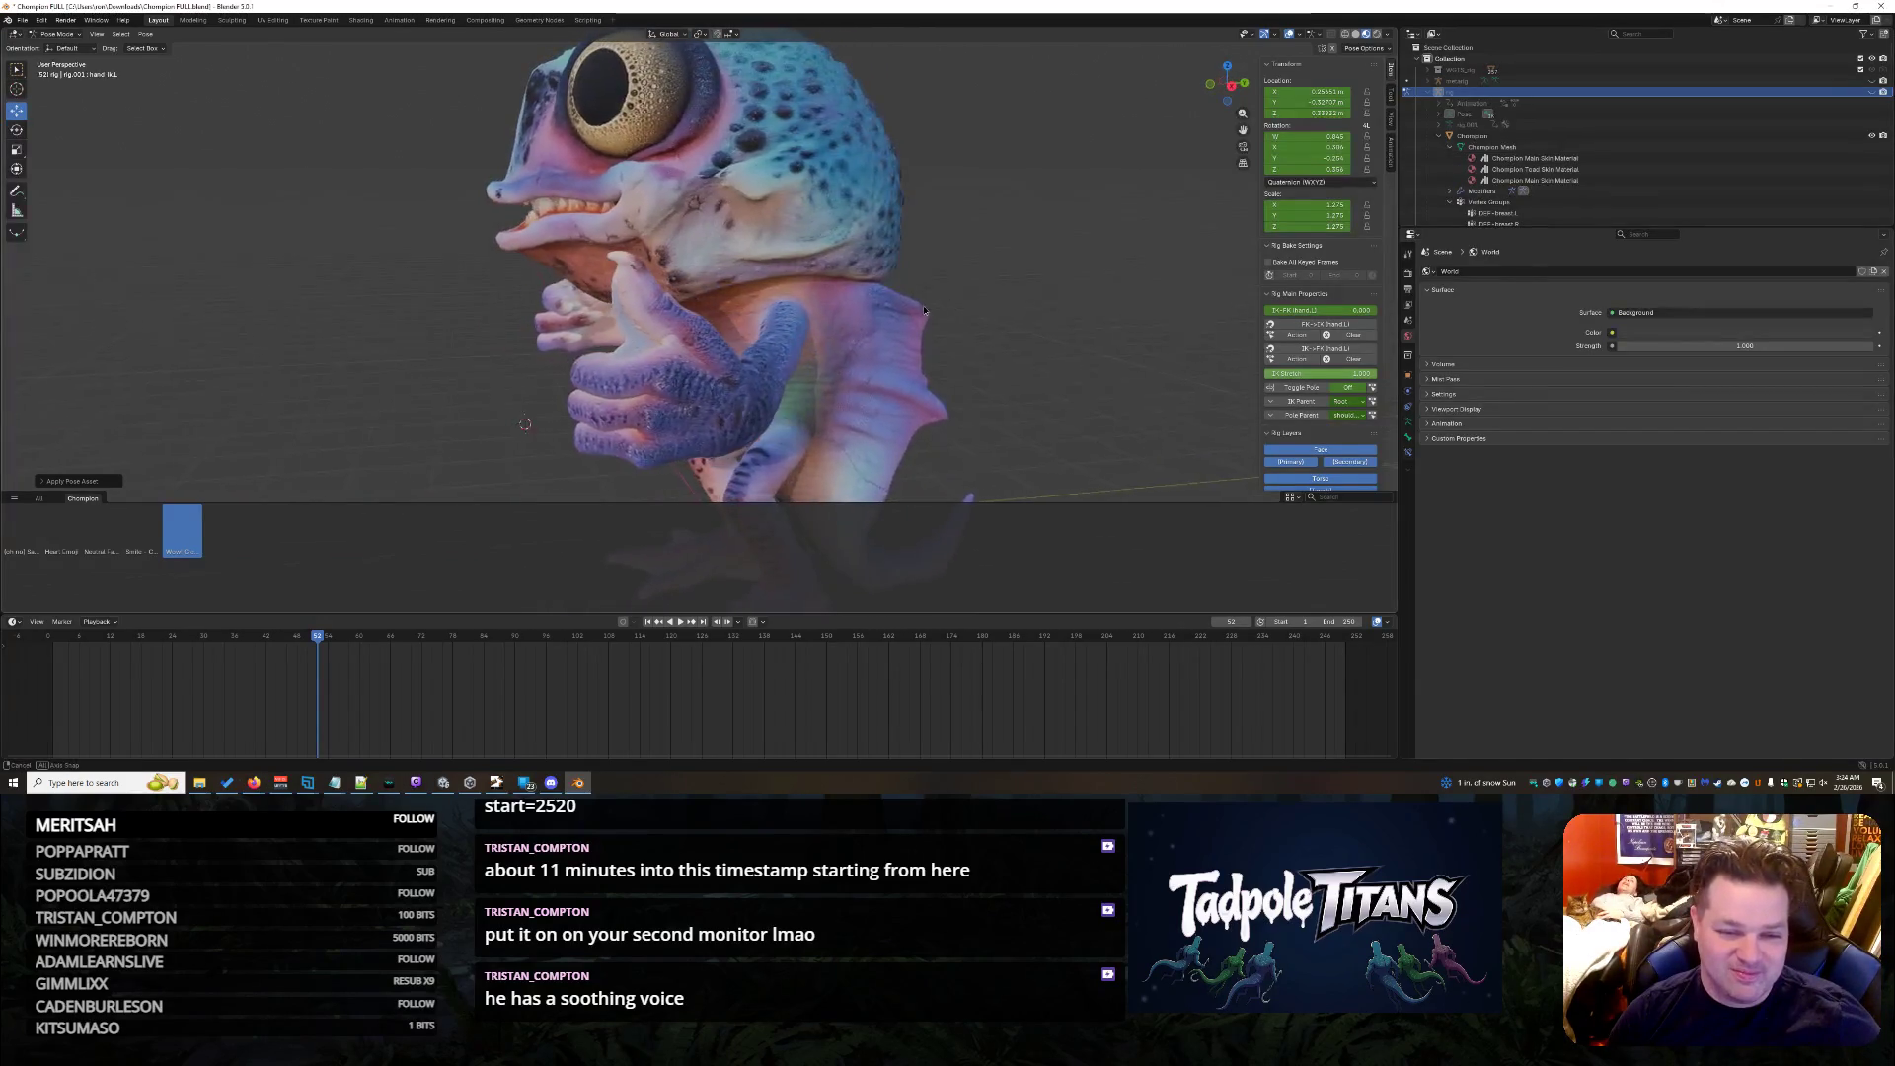
- Reapply the heart-hands pose and show the rig's control shapes in the Outliner
{"action": "left_click", "coordinate": [52, 546]}
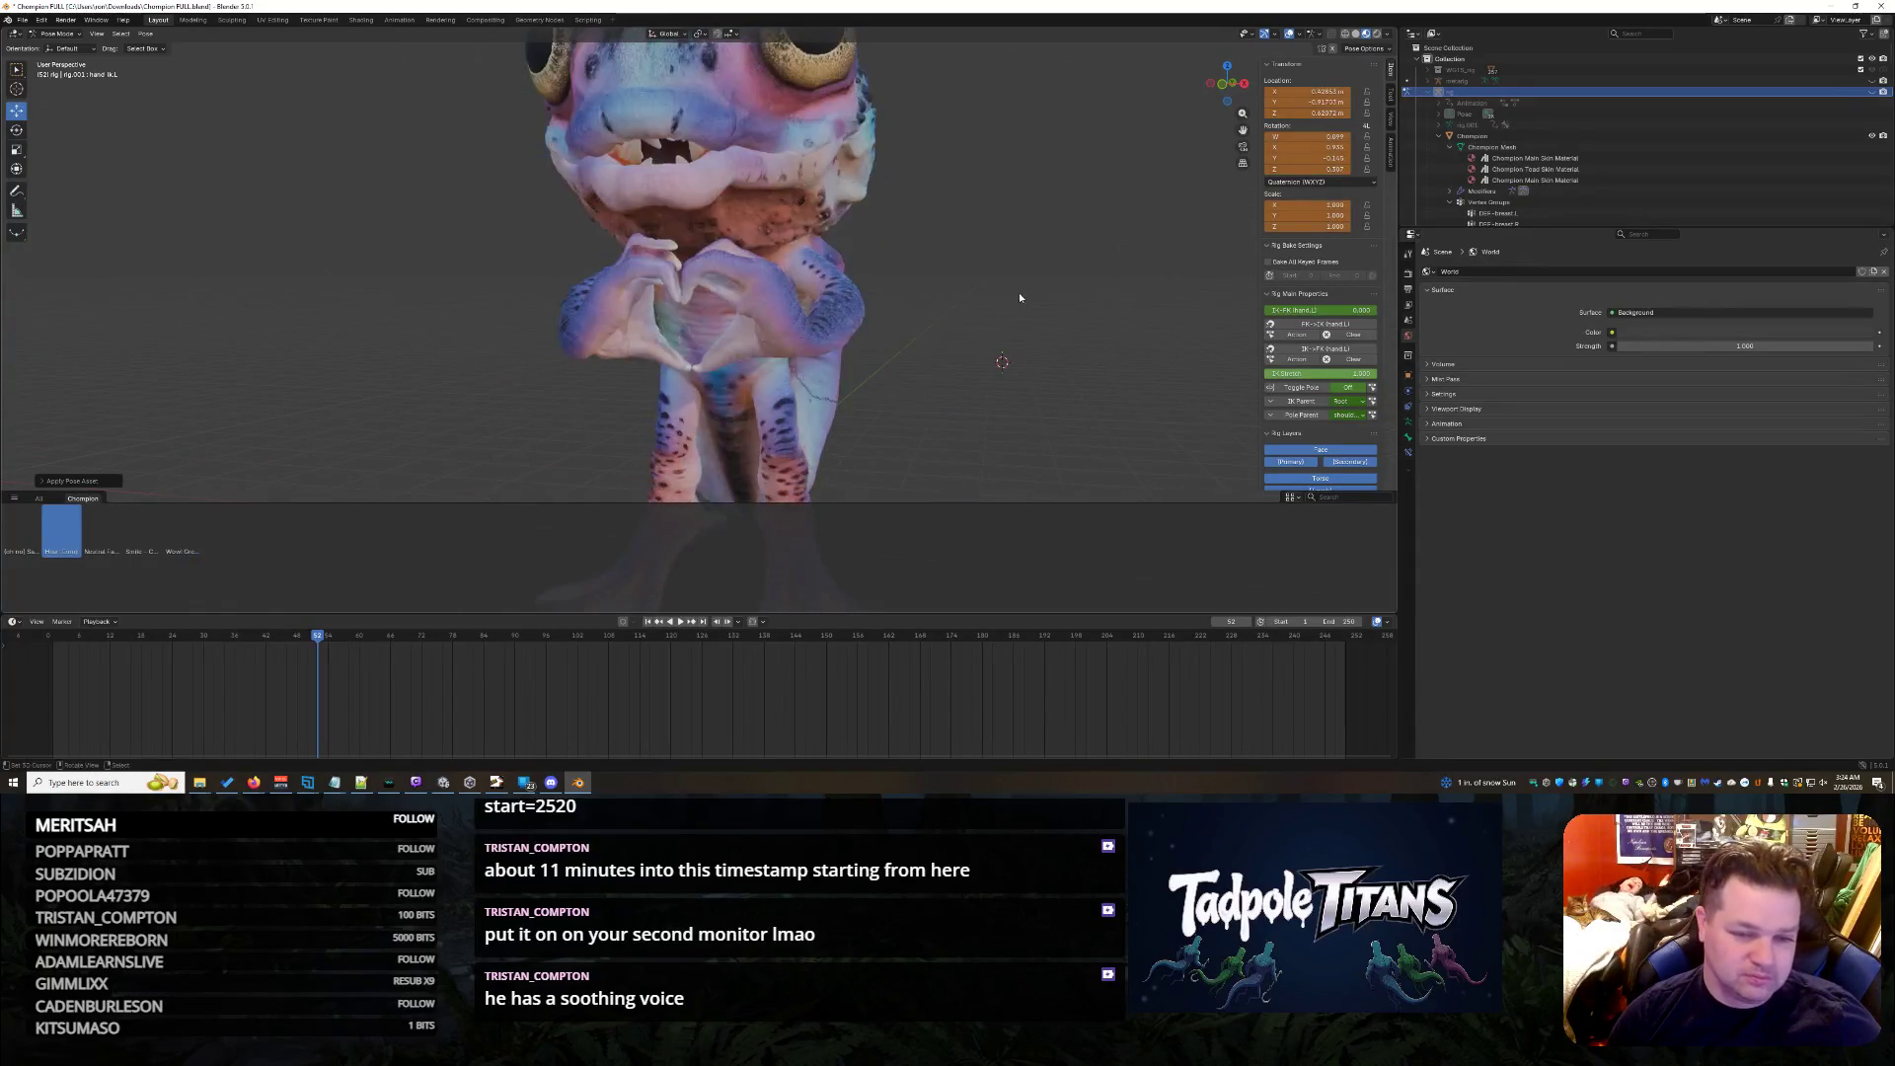
{"action": "scroll", "coordinate": [919, 305], "scroll_direction": "down", "scroll_amount": 3}
{"action": "mouse_move", "coordinate": [919, 307]}
{"action": "middle_mouse_down"}
{"action": "mouse_move", "coordinate": [942, 286]}
{"action": "mouse_move", "coordinate": [911, 322]}
{"action": "mouse_move", "coordinate": [887, 319]}
{"action": "middle_mouse_up"}
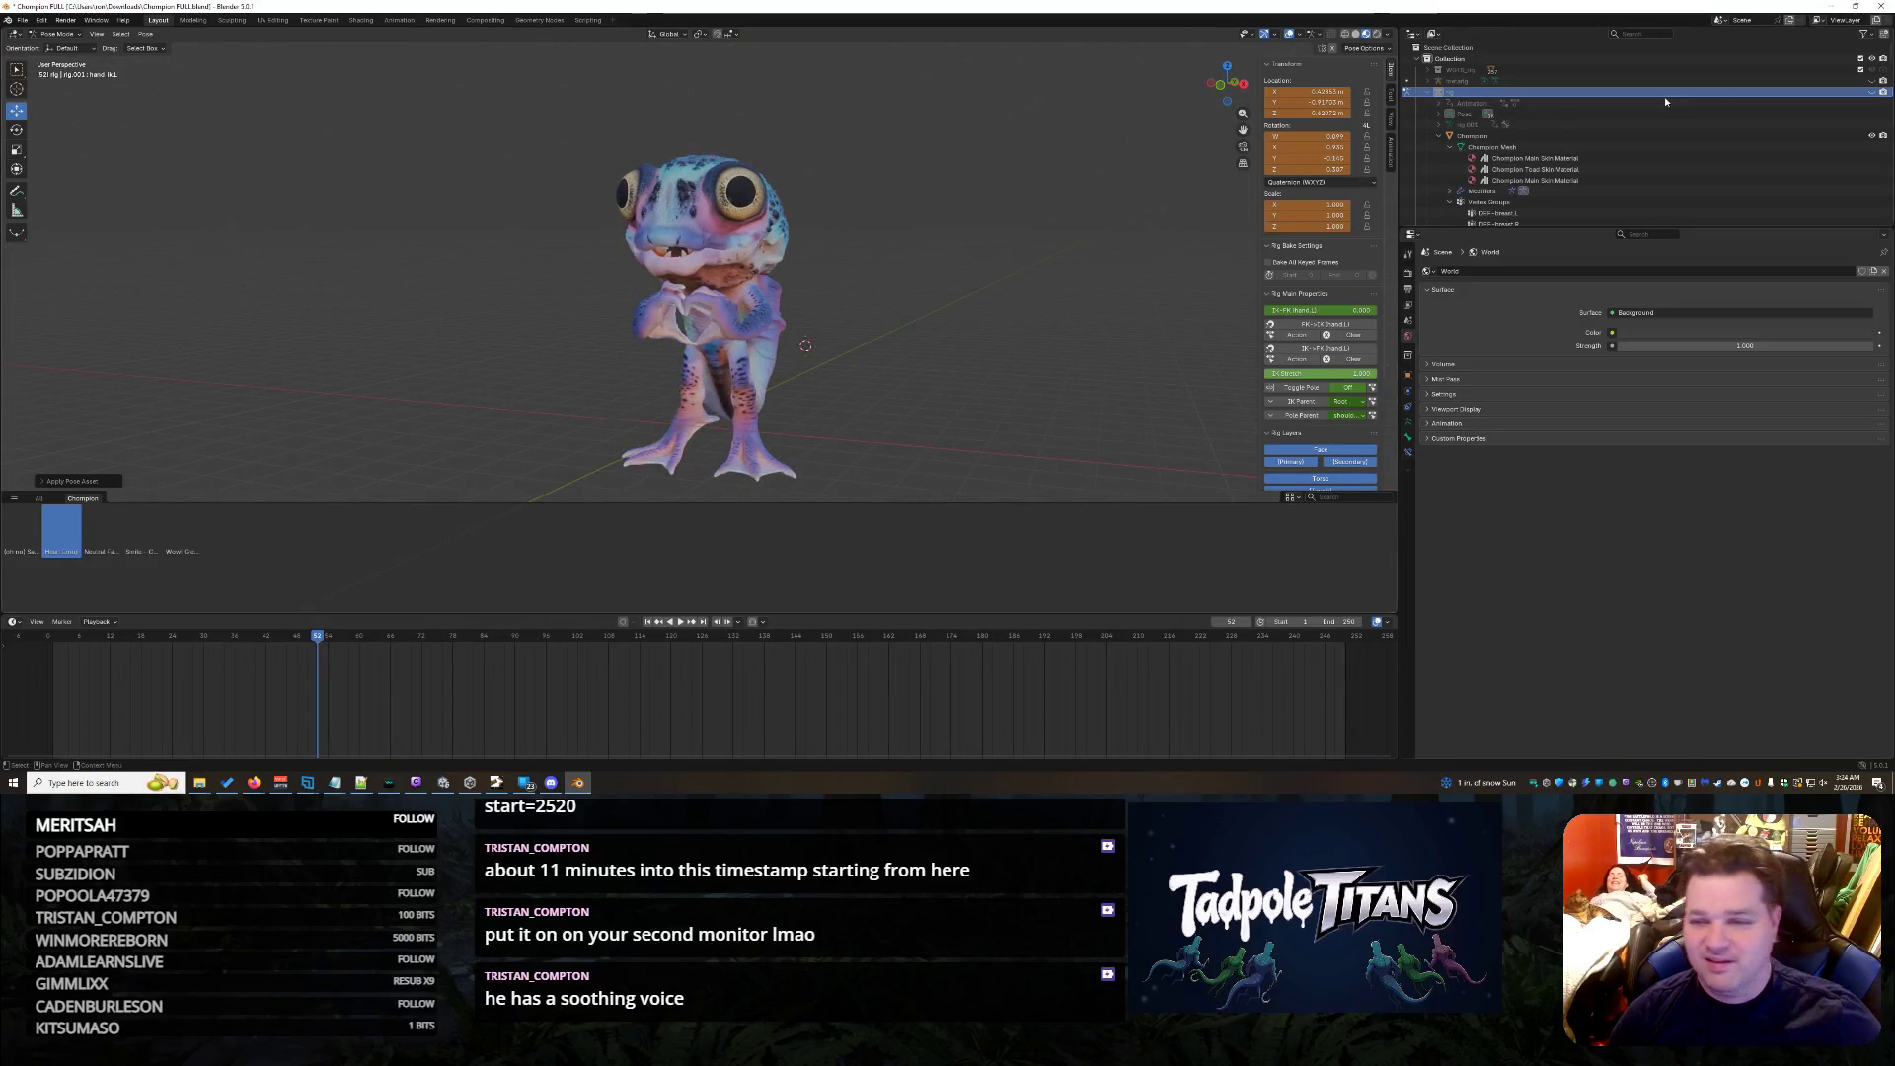
{"action": "left_click", "coordinate": [1872, 92]}
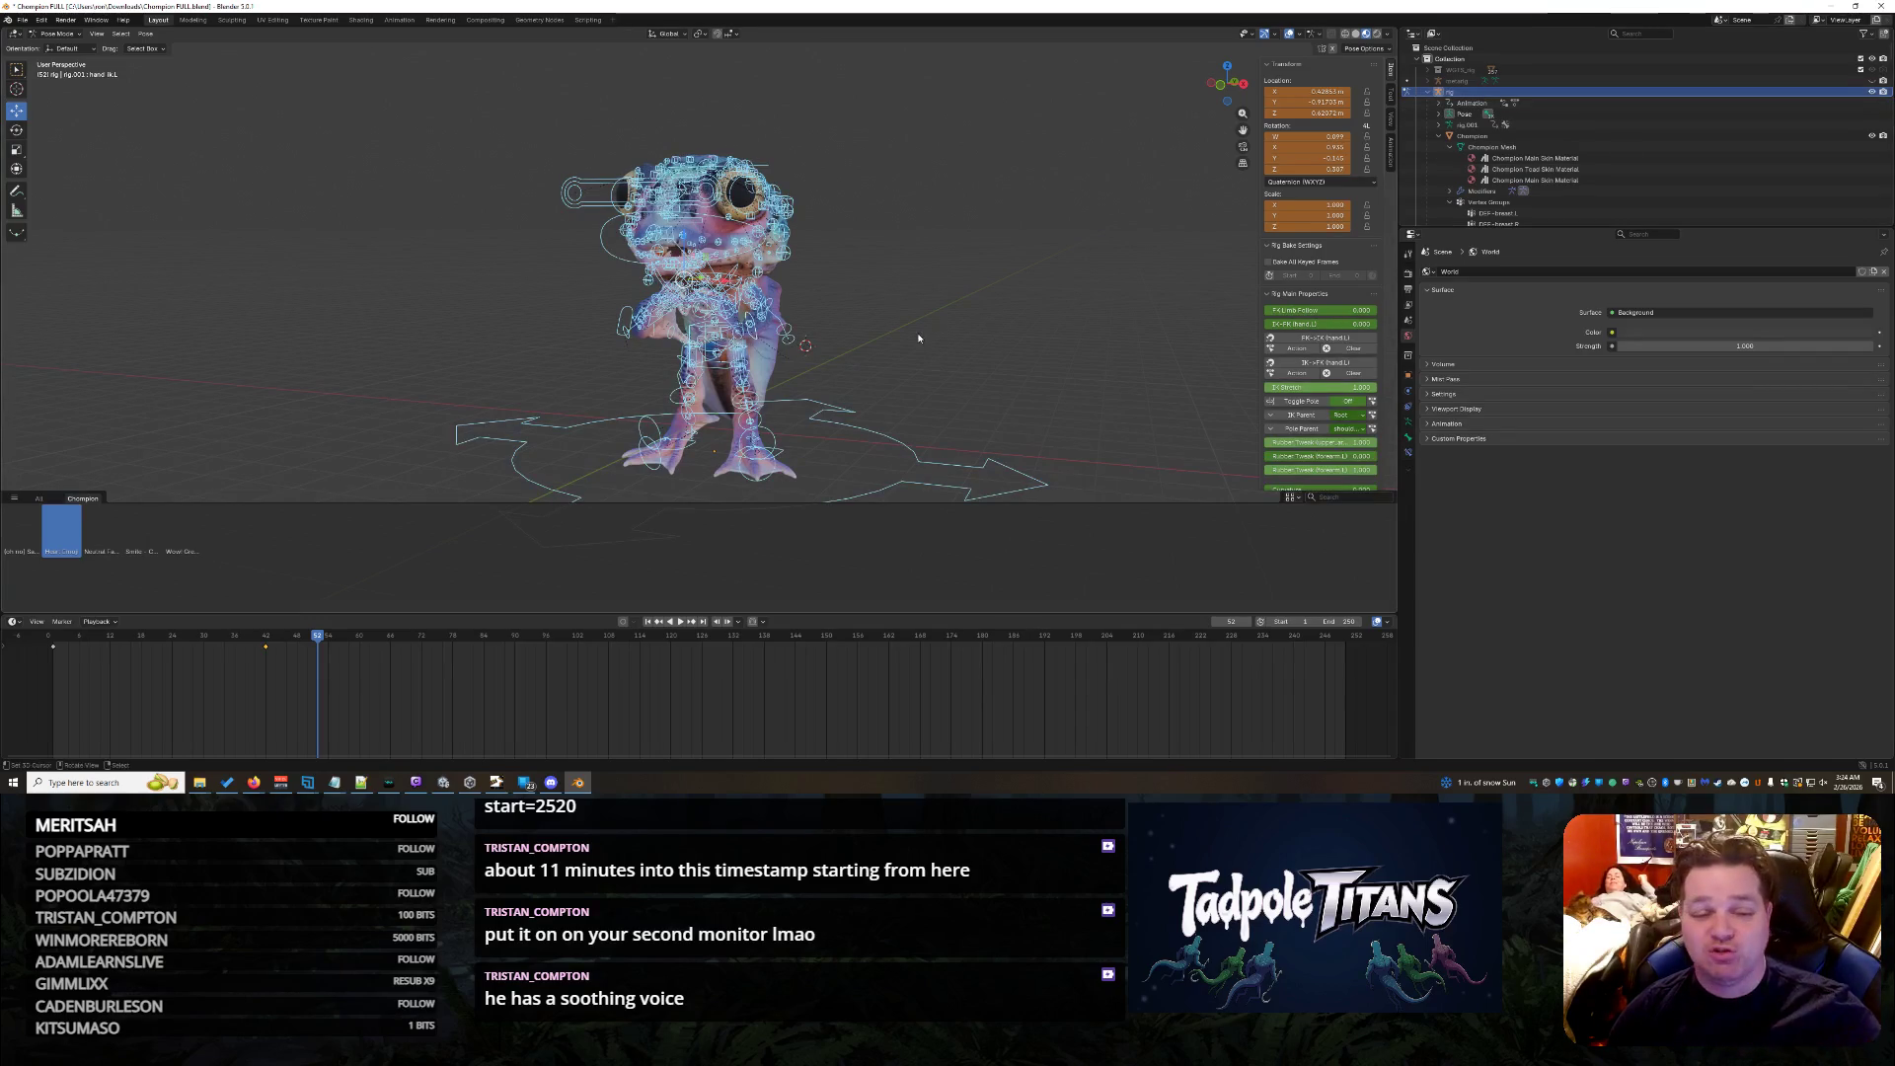
{"action": "mouse_move", "coordinate": [771, 370]}
{"action": "middle_mouse_down"}
{"action": "mouse_move", "coordinate": [915, 368]}
{"action": "mouse_move", "coordinate": [823, 330]}
{"action": "middle_mouse_up"}
{"action": "scroll", "coordinate": [916, 367], "scroll_direction": "up", "scroll_amount": 2}
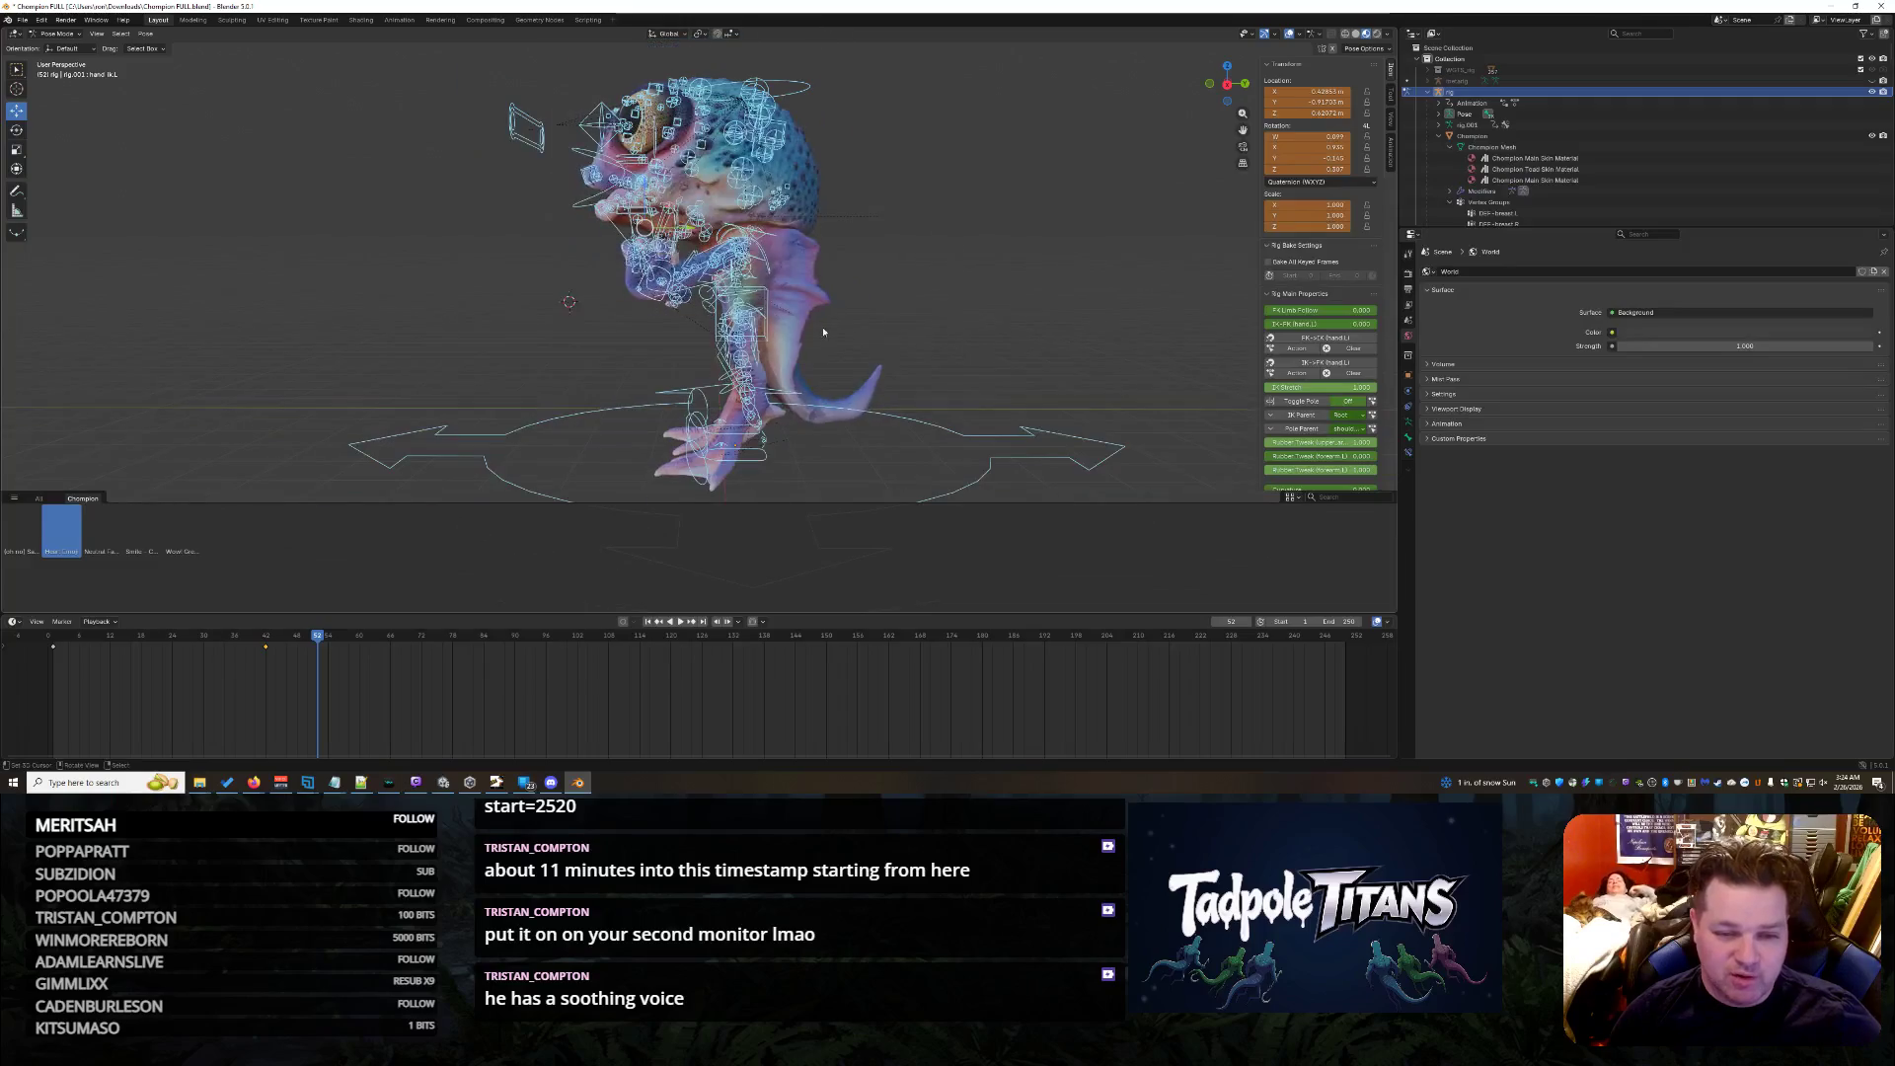
- Move a selected body bone along the Y axis to a new position
{"action": "left_click", "coordinate": [766, 333]}
{"action": "scroll", "coordinate": [766, 334], "scroll_direction": "up", "scroll_amount": 2}
{"action": "key", "text": "g"}
{"action": "key", "text": "y"}
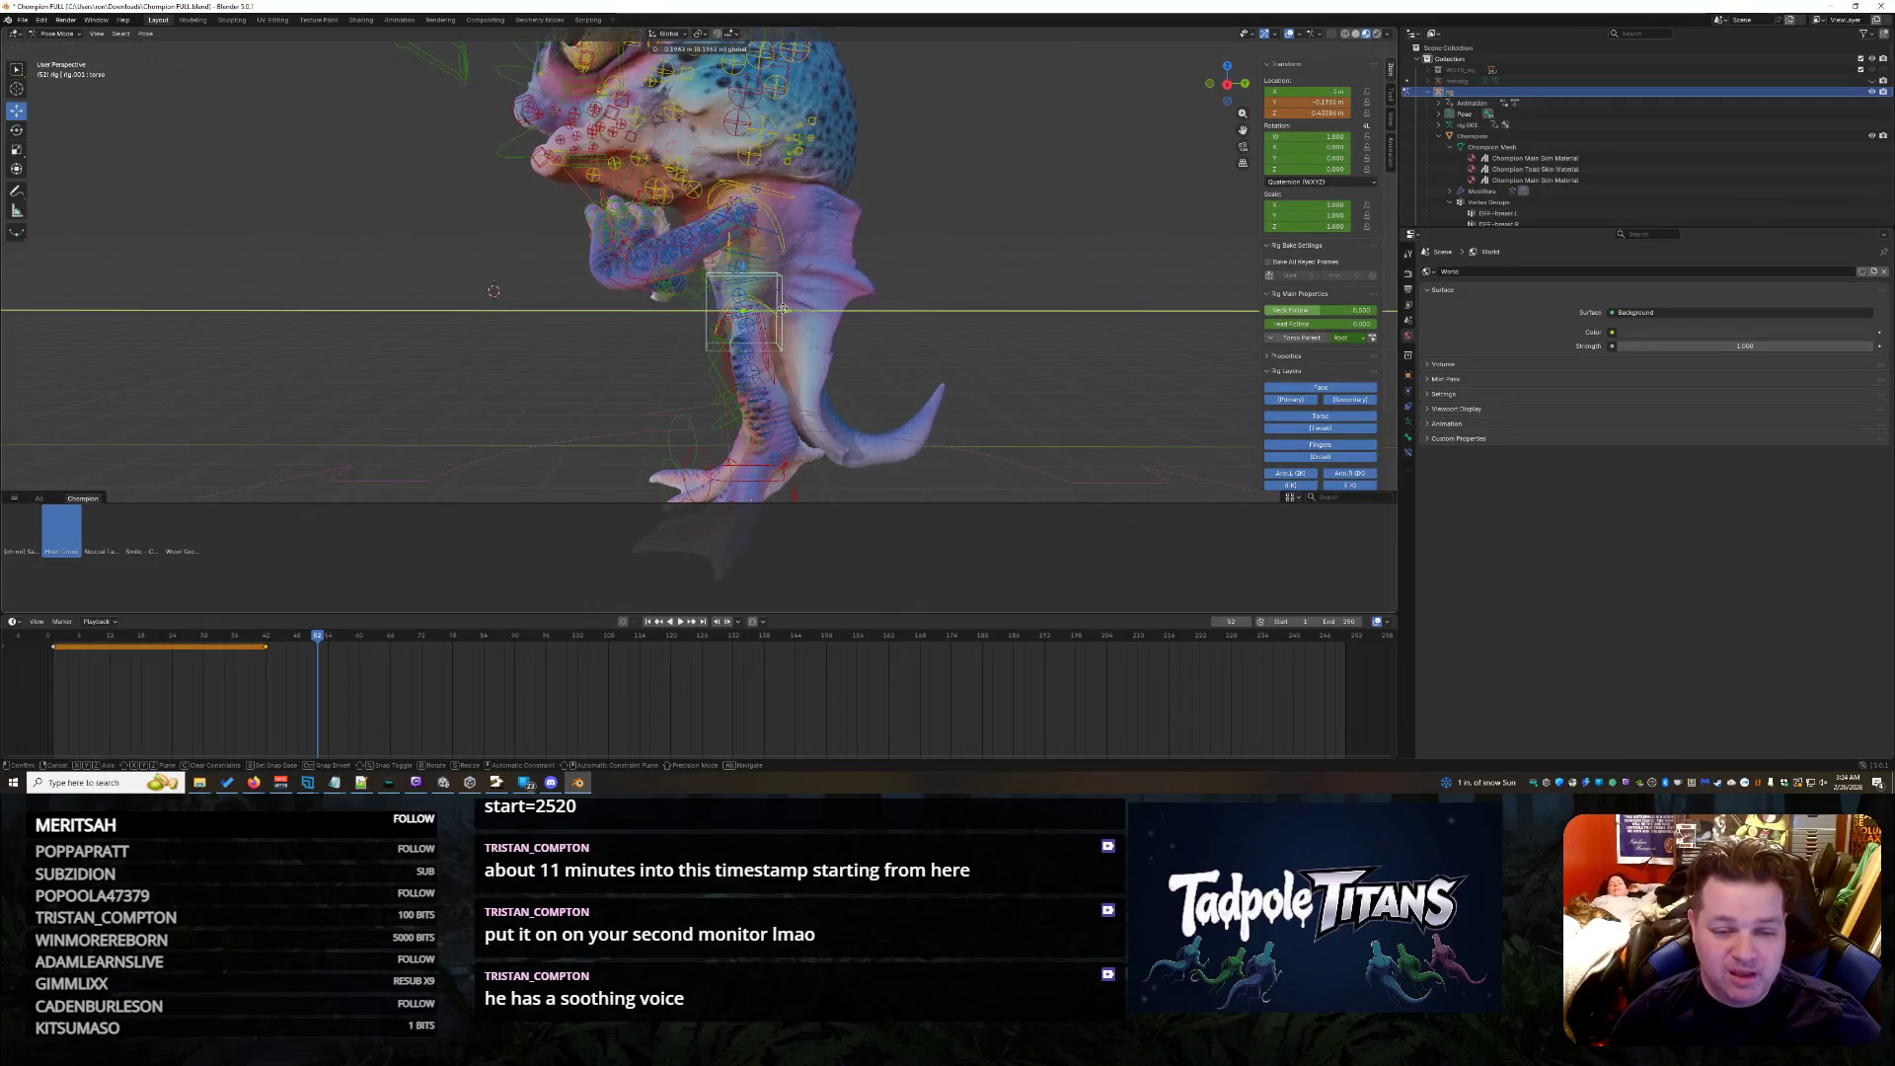
{"action": "left_click", "coordinate": [763, 302]}
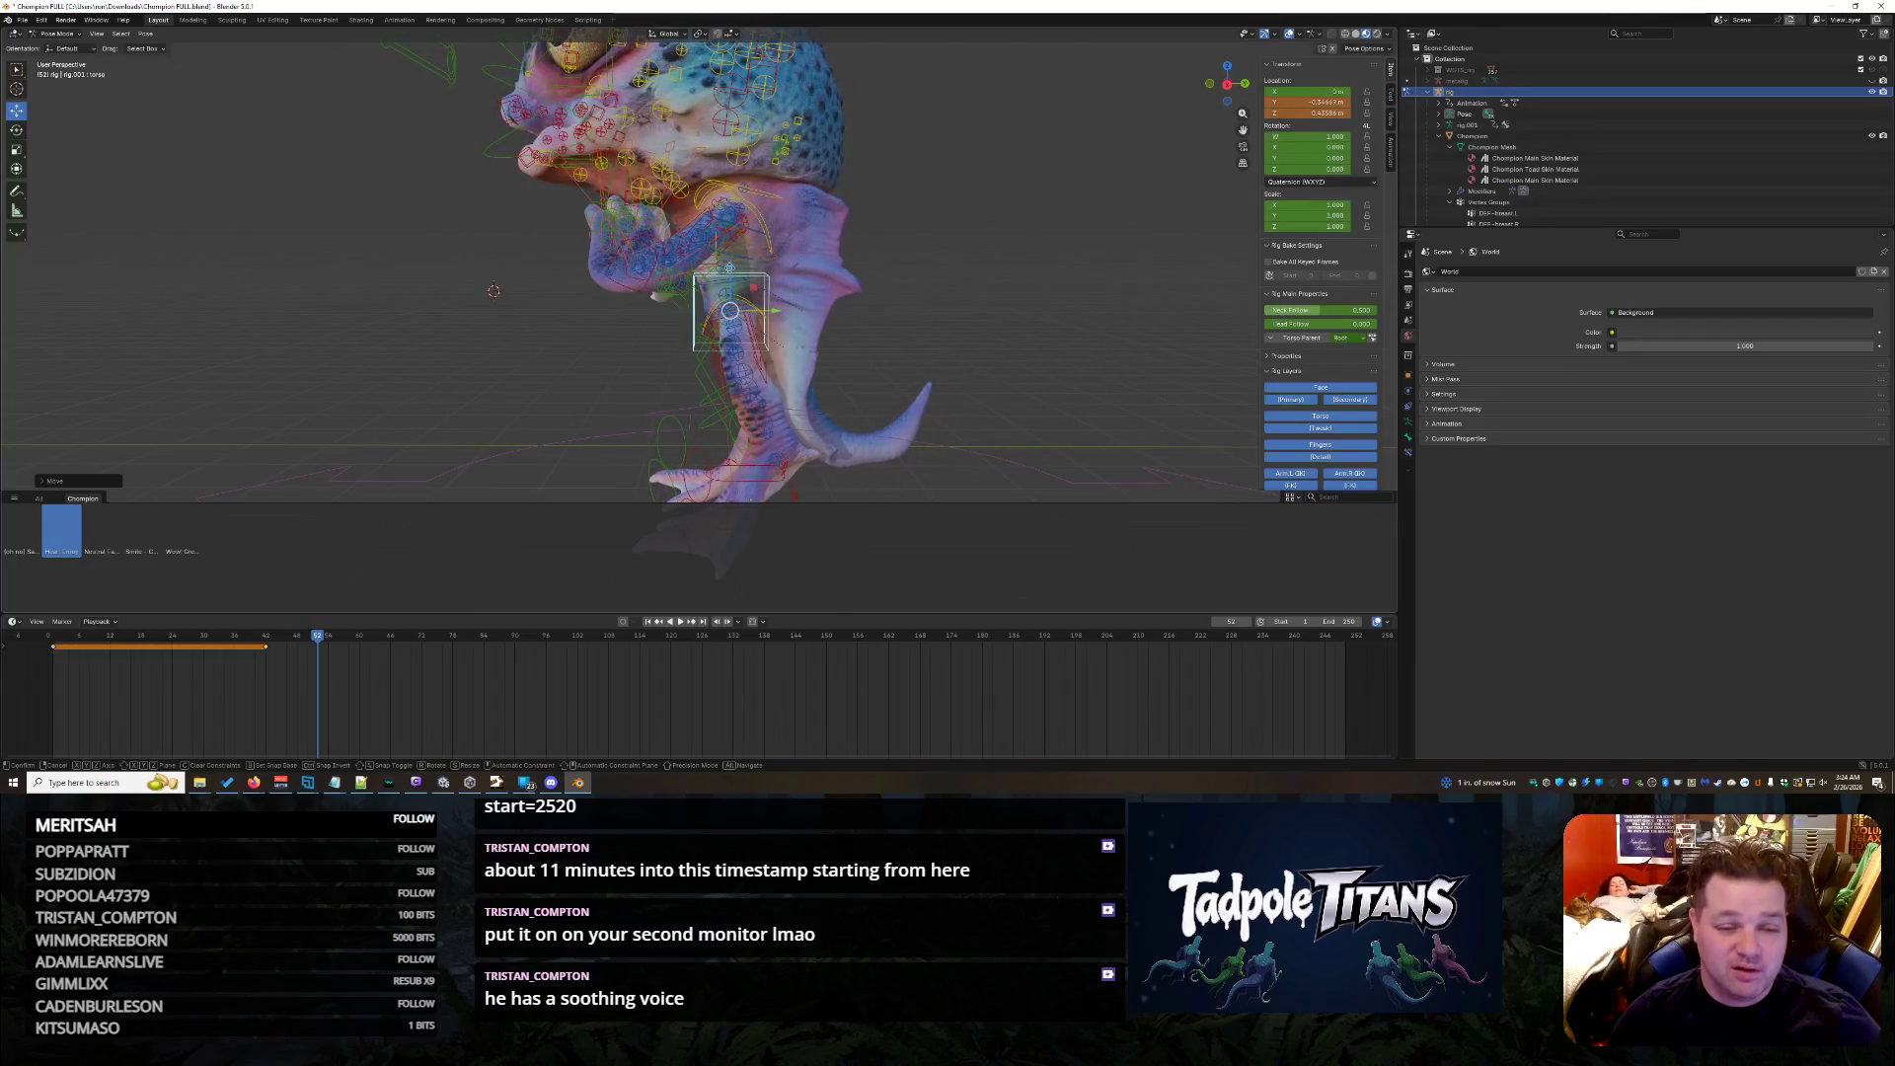
{"action": "mouse_move", "coordinate": [763, 301]}
{"action": "middle_mouse_down"}
{"action": "mouse_move", "coordinate": [1037, 258]}
{"action": "mouse_move", "coordinate": [930, 293]}
{"action": "middle_mouse_up"}
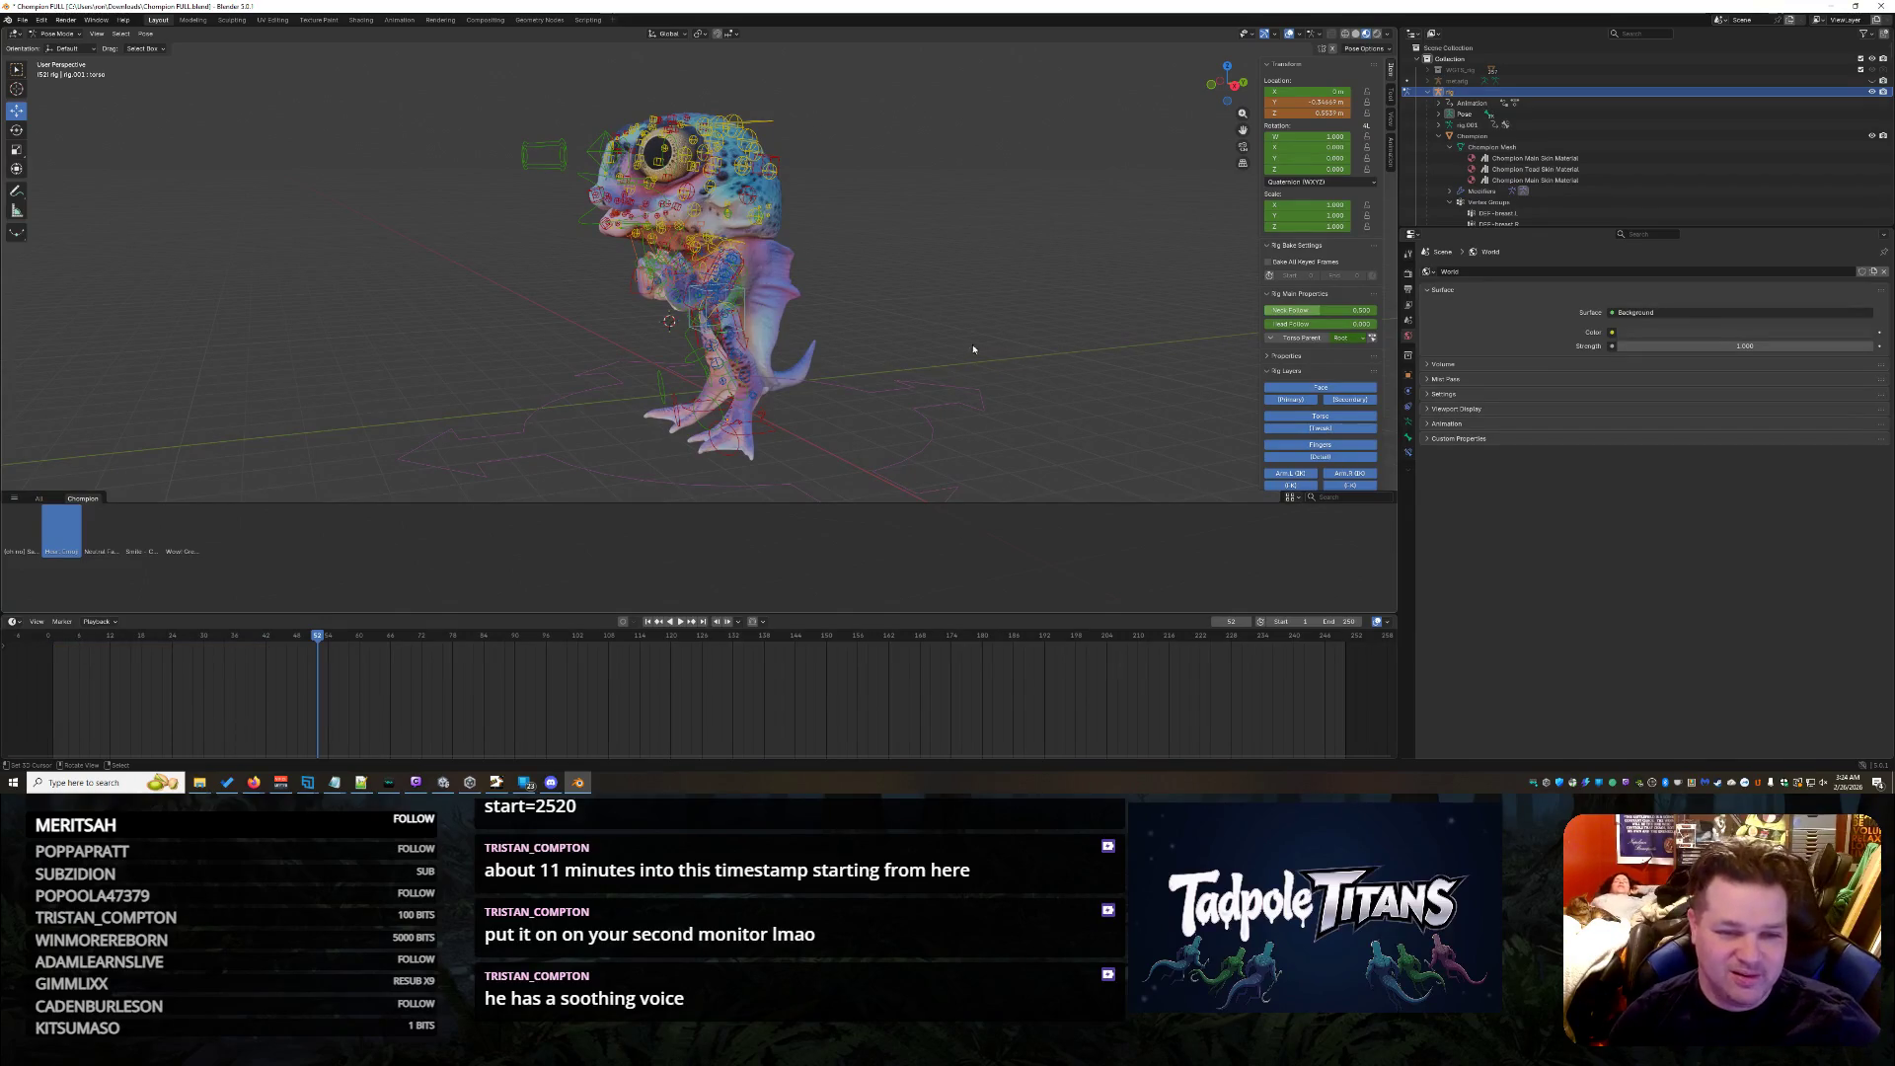
{"action": "middle_click_drag", "start_coordinate": [941, 225], "coordinate": [829, 177]}
- Rotate the head controller bone to a new angle
{"action": "left_click", "coordinate": [775, 145]}
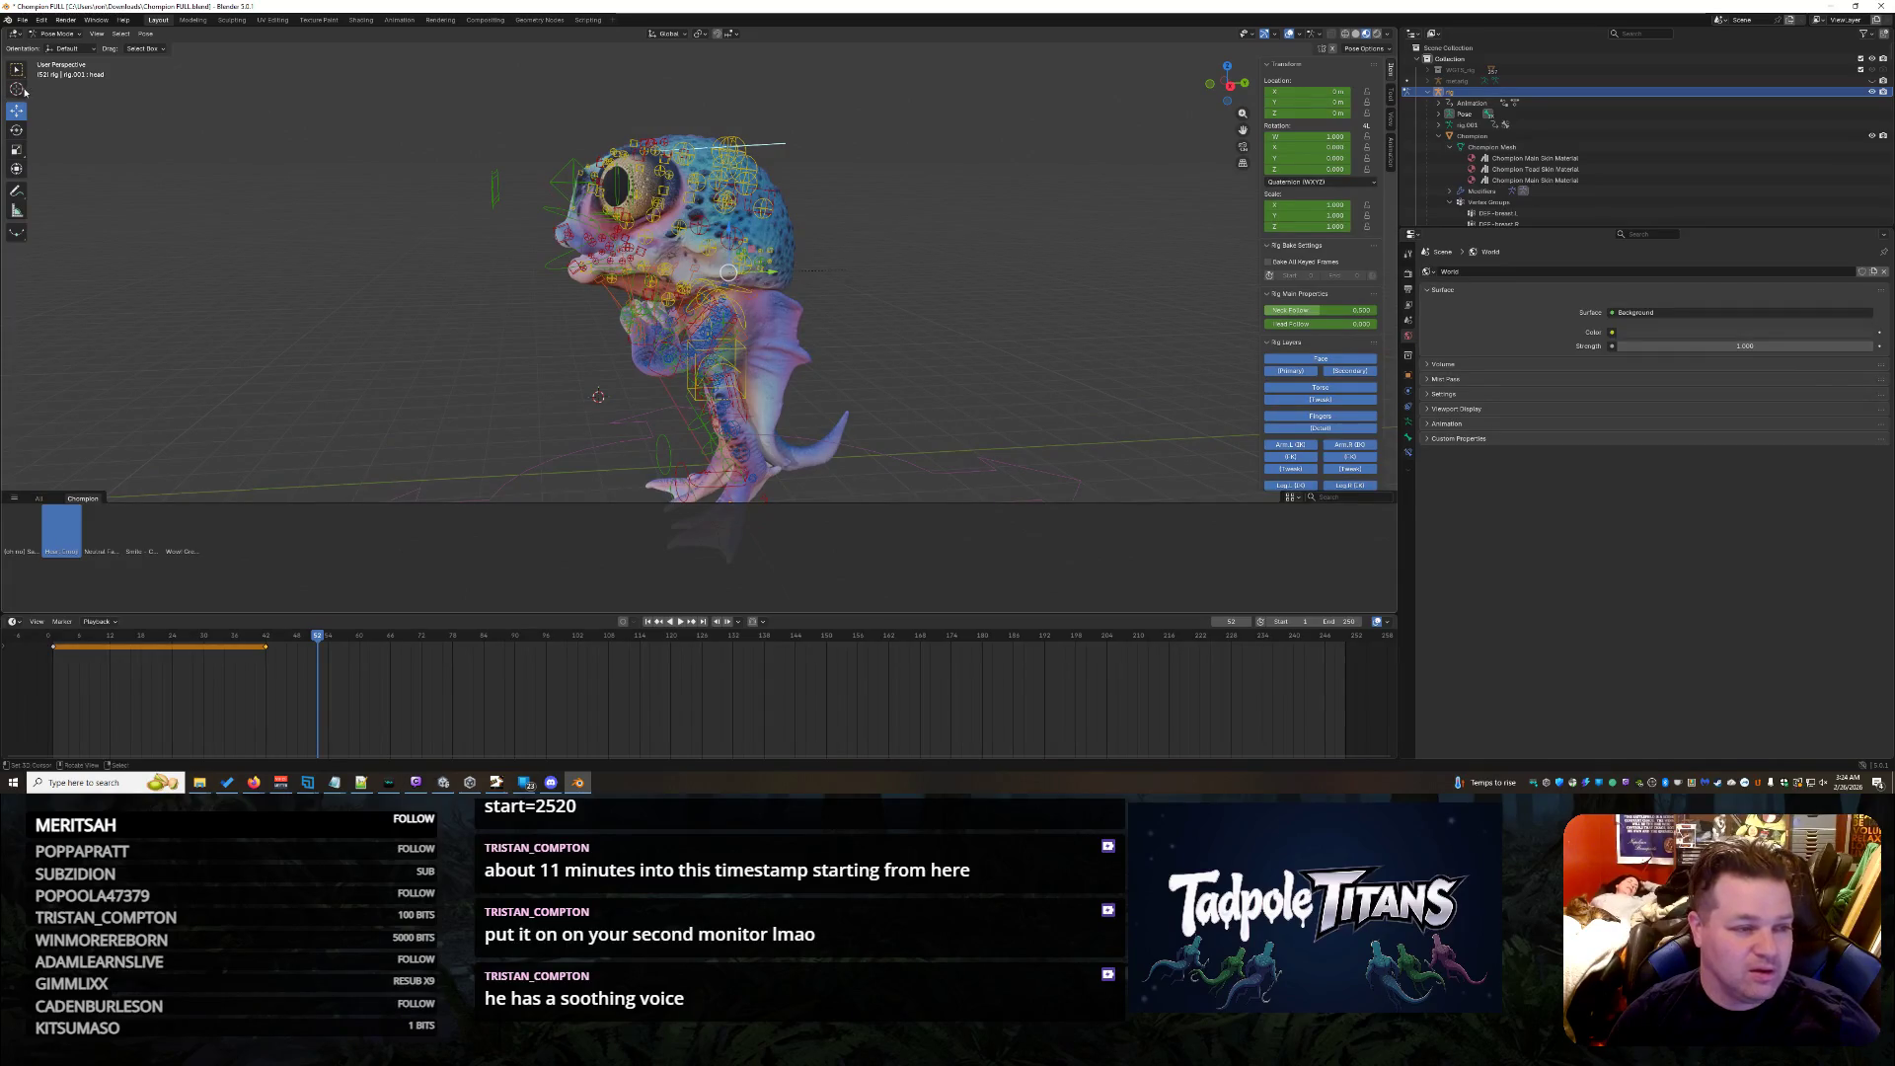
{"action": "key", "text": "r"}
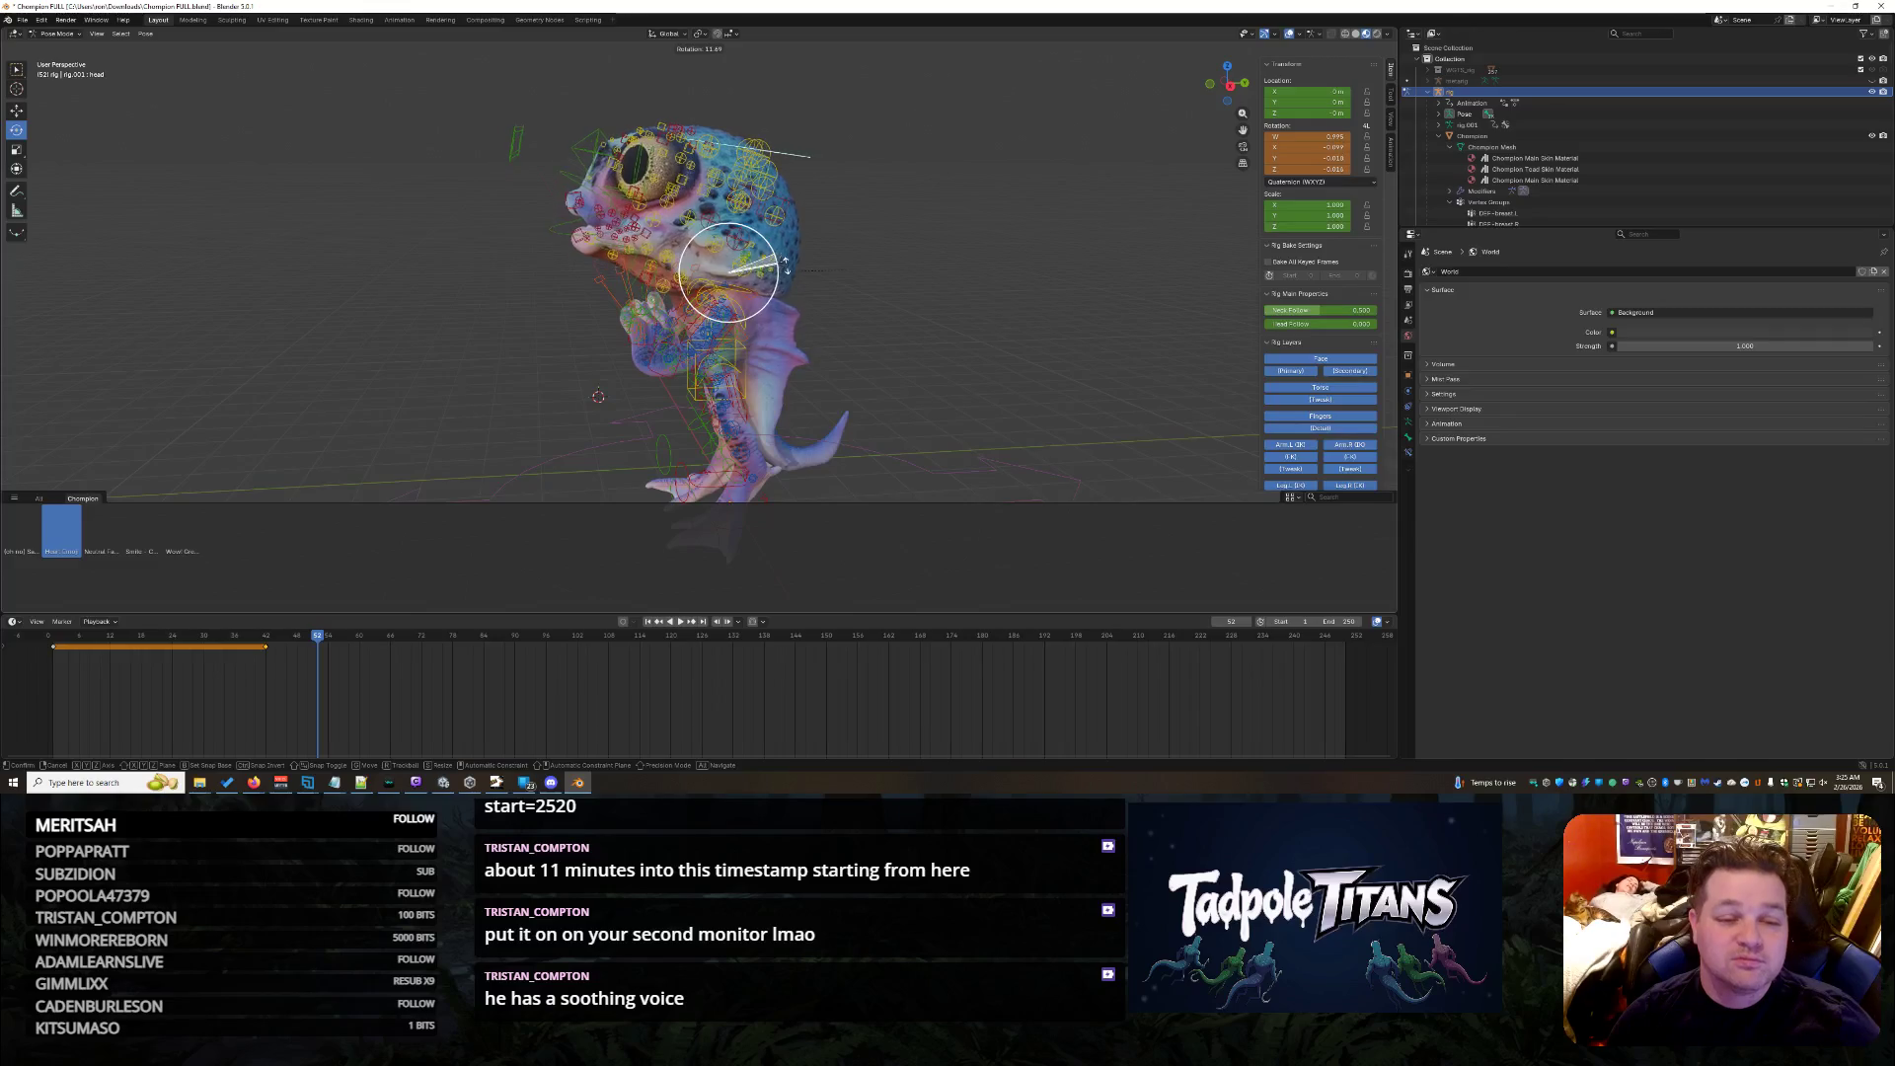
{"action": "left_click", "coordinate": [778, 266]}
{"action": "mouse_move", "coordinate": [986, 302]}
{"action": "middle_mouse_down"}
{"action": "mouse_move", "coordinate": [497, 303]}
{"action": "mouse_move", "coordinate": [955, 319]}
{"action": "mouse_move", "coordinate": [863, 326]}
{"action": "mouse_move", "coordinate": [978, 337]}
{"action": "middle_mouse_up"}
{"action": "scroll", "coordinate": [576, 283], "scroll_direction": "down", "scroll_amount": 3}
{"action": "scroll", "coordinate": [954, 318], "scroll_direction": "up", "scroll_amount": 2}
{"action": "scroll", "coordinate": [862, 326], "scroll_direction": "down", "scroll_amount": 2}
{"action": "scroll", "coordinate": [867, 343], "scroll_direction": "up", "scroll_amount": 2}
{"action": "scroll", "coordinate": [978, 339], "scroll_direction": "down", "scroll_amount": 2}
{"action": "scroll", "coordinate": [973, 326], "scroll_direction": "down", "scroll_amount": 1}
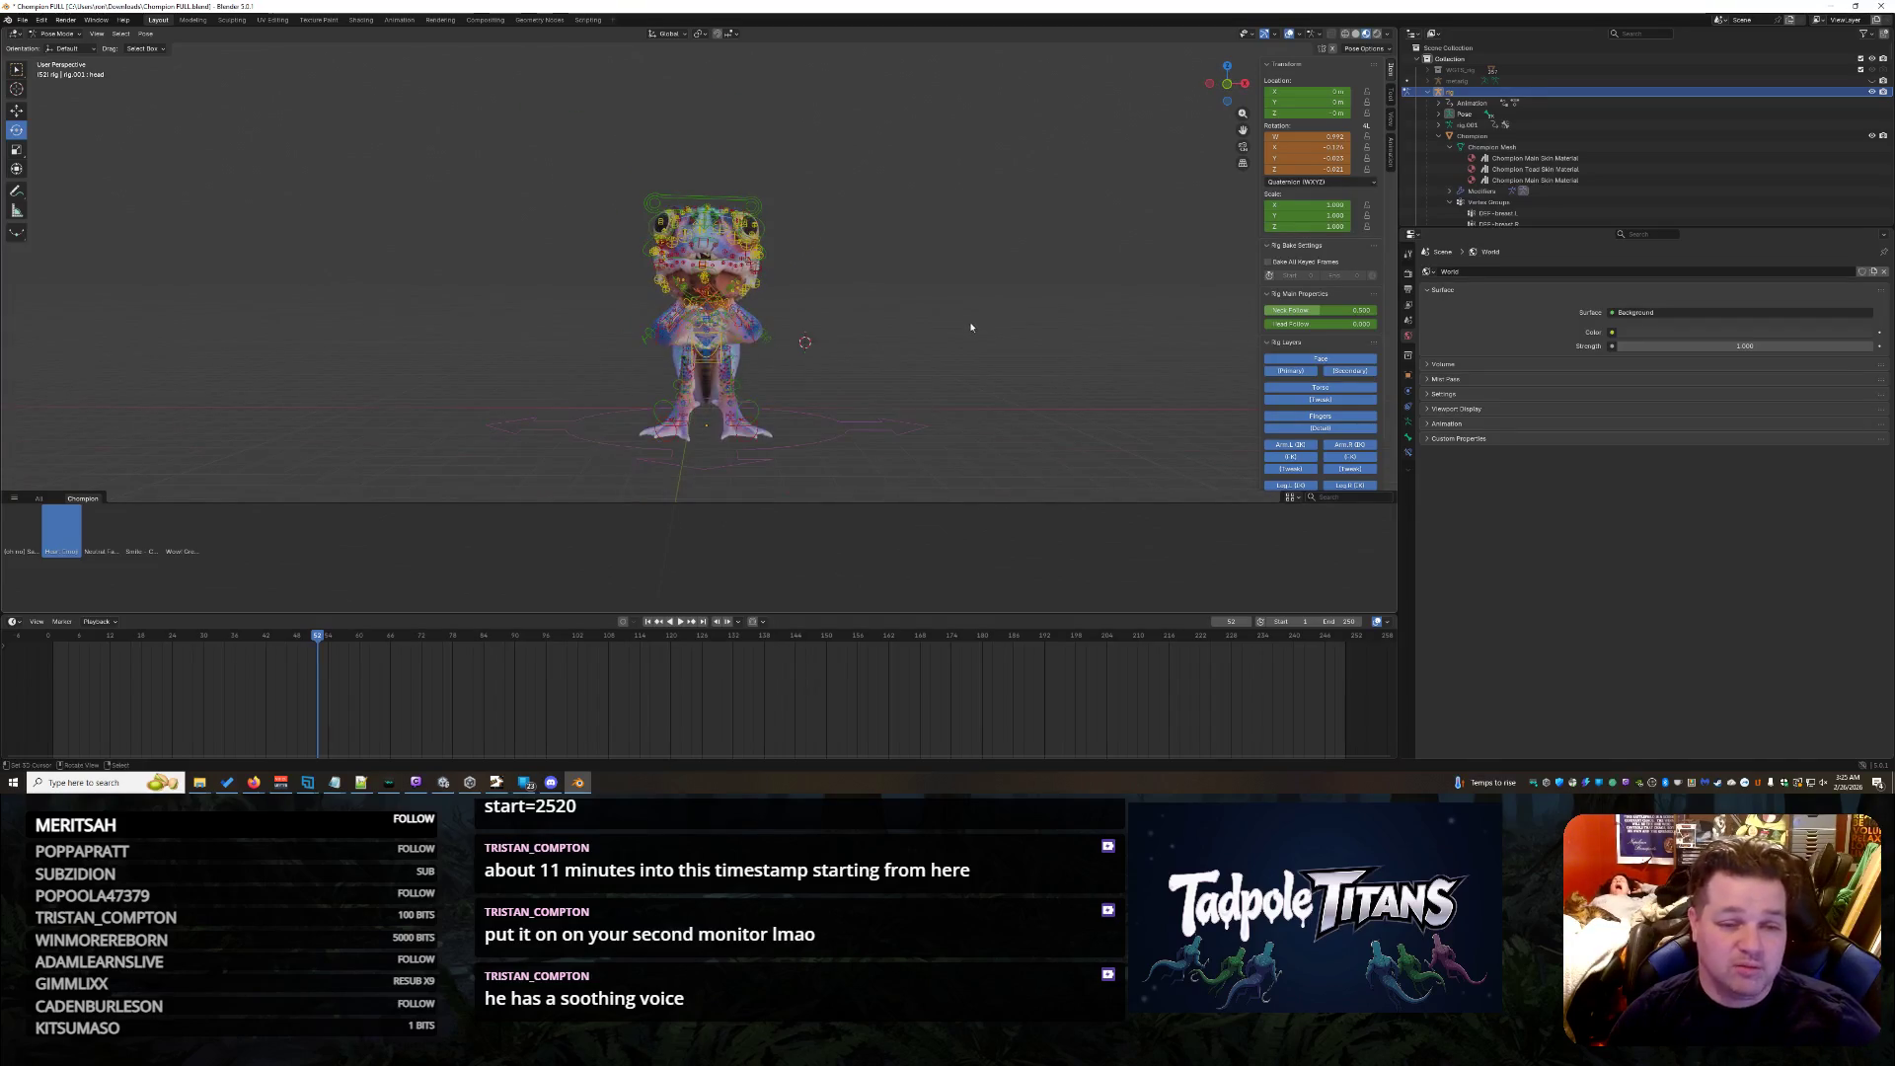
- Select all bones, glance at the heart-hands asset options, and hide the rig controls
{"action": "key", "text": "a"}
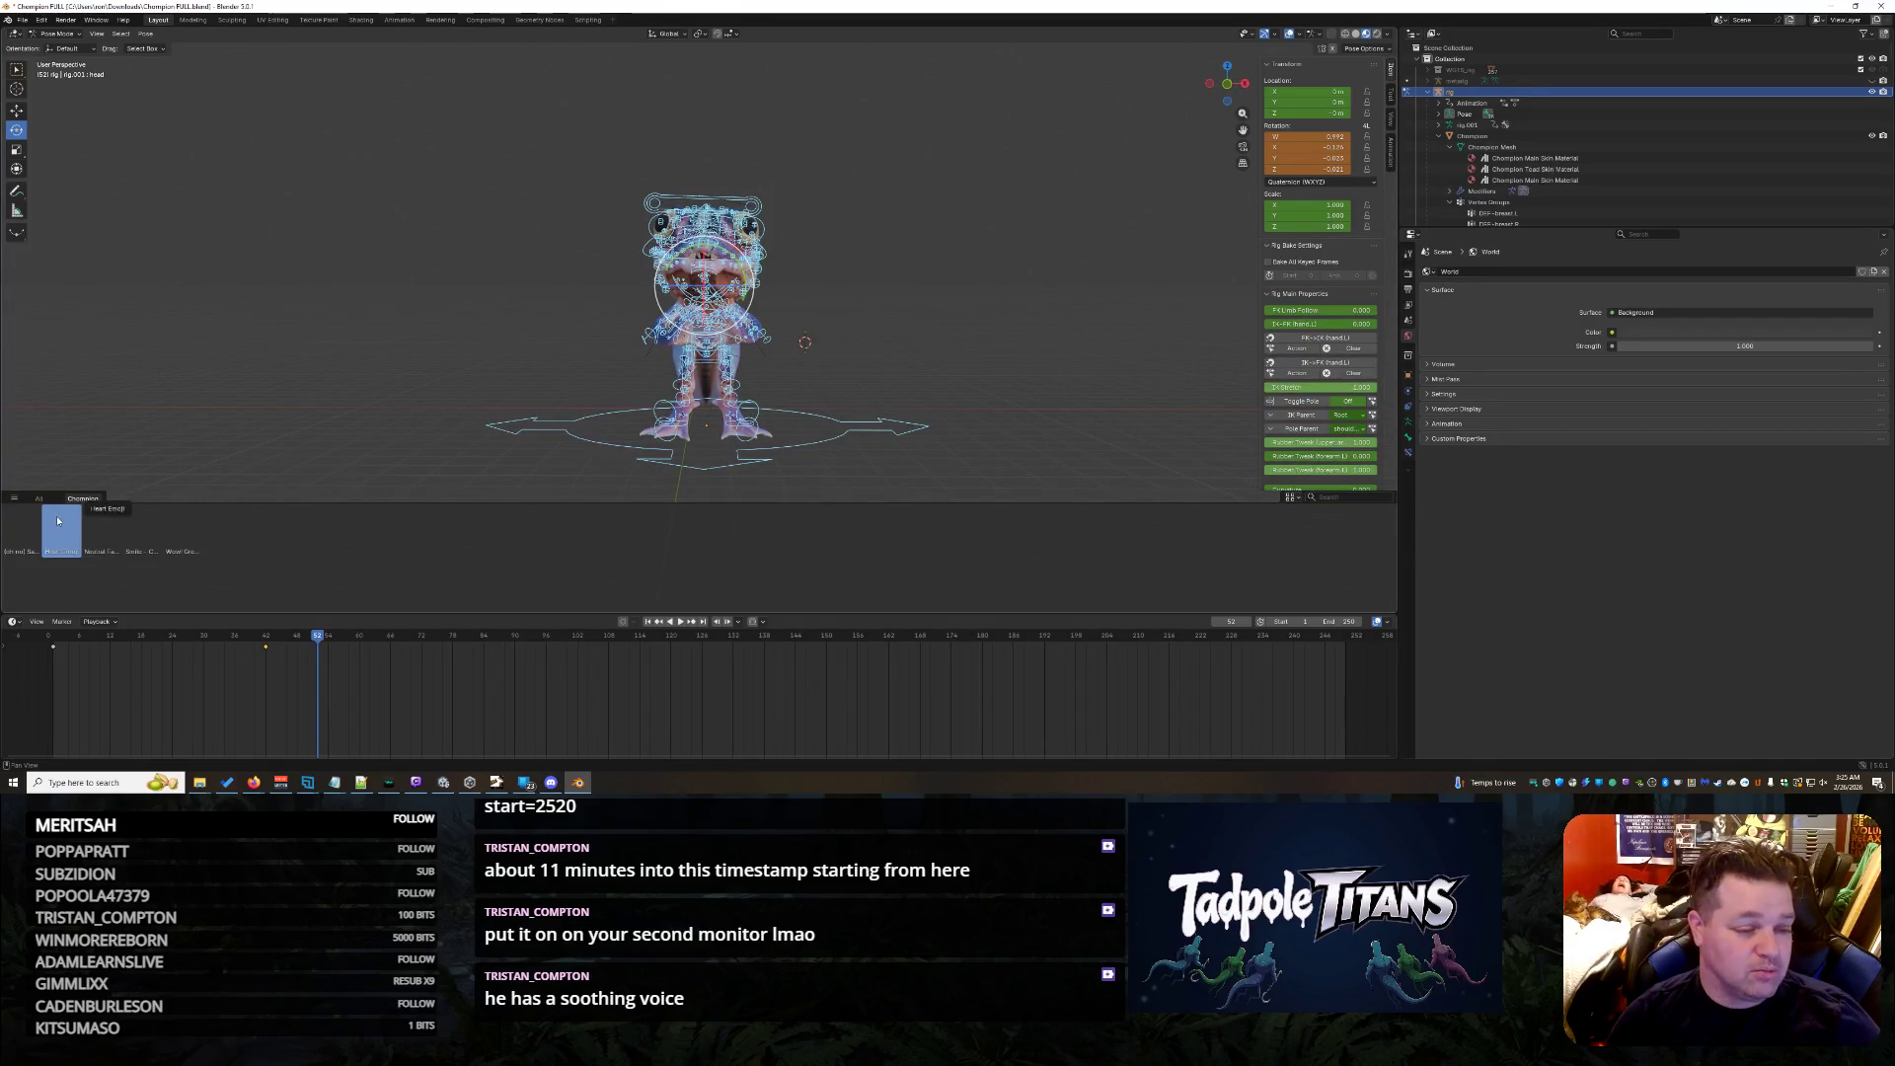
{"action": "right_click", "coordinate": [59, 522]}
{"action": "left_click", "coordinate": [121, 525]}
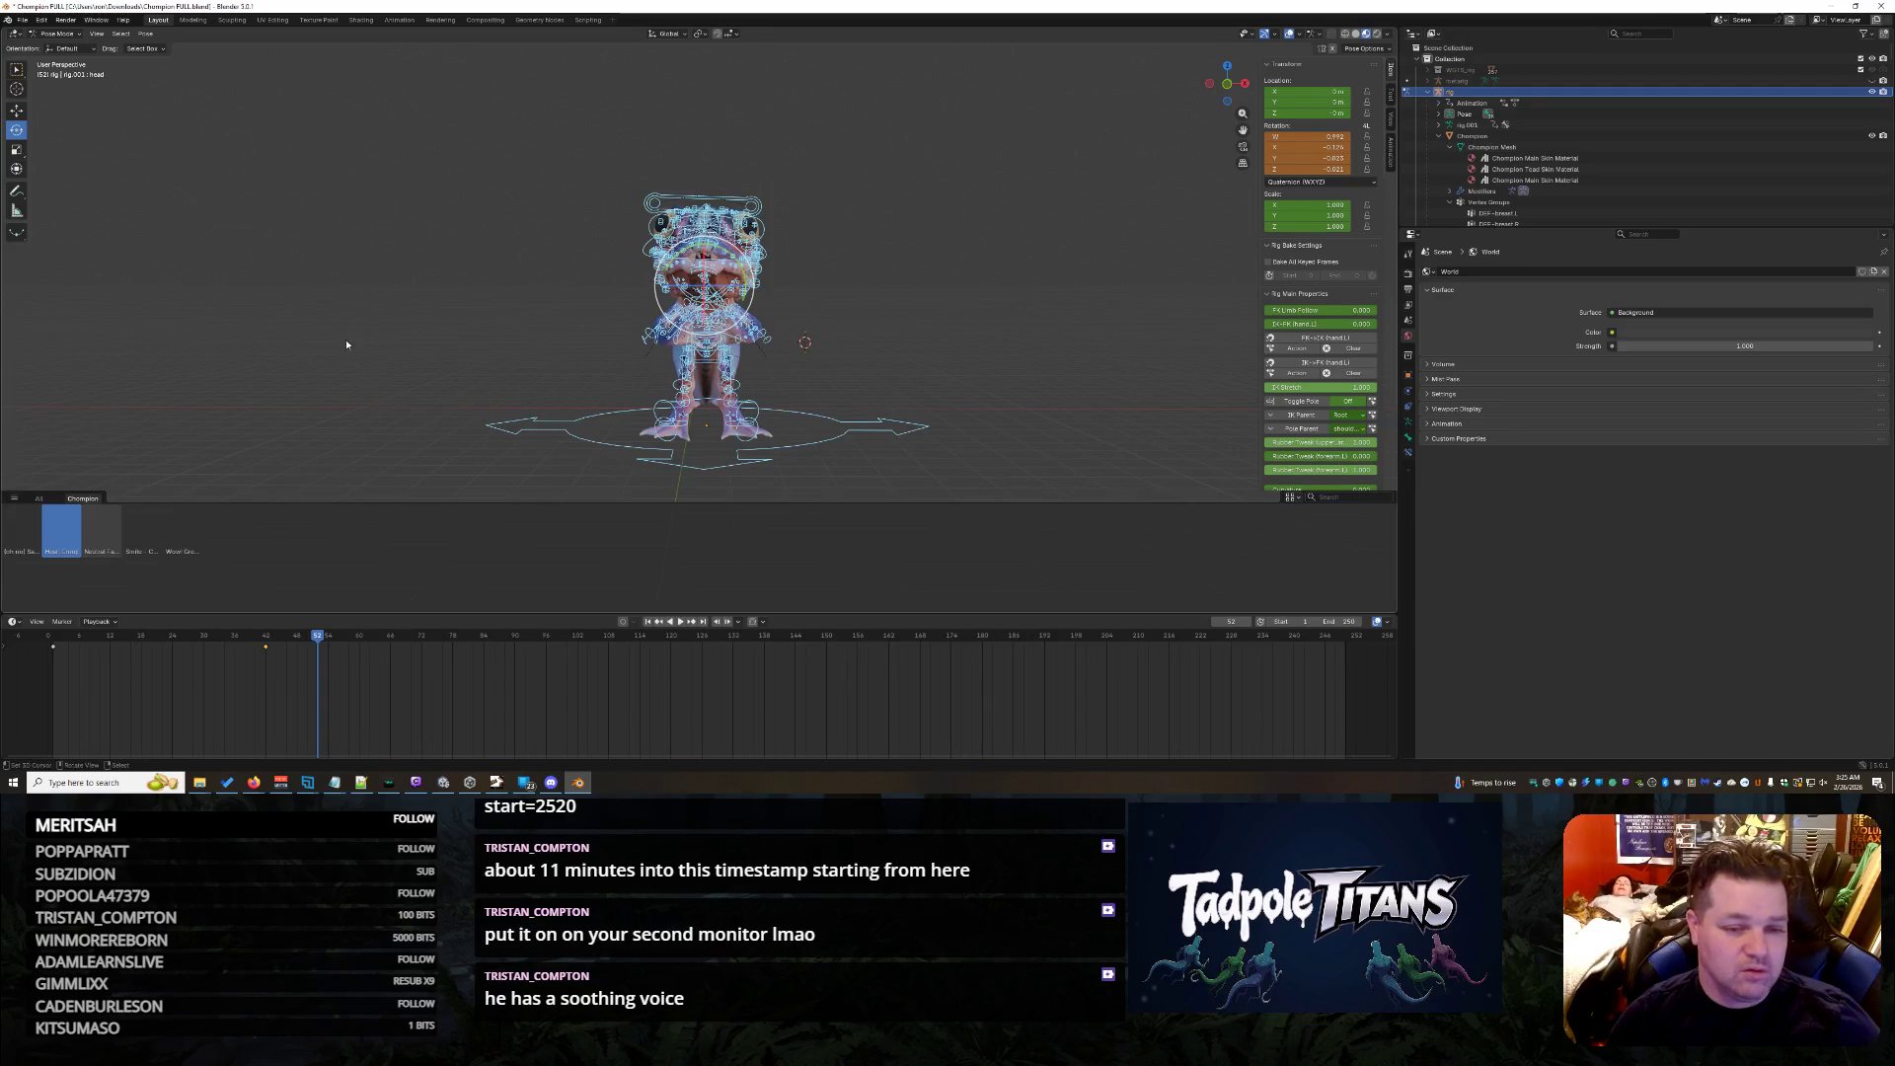
{"action": "key", "text": "h"}
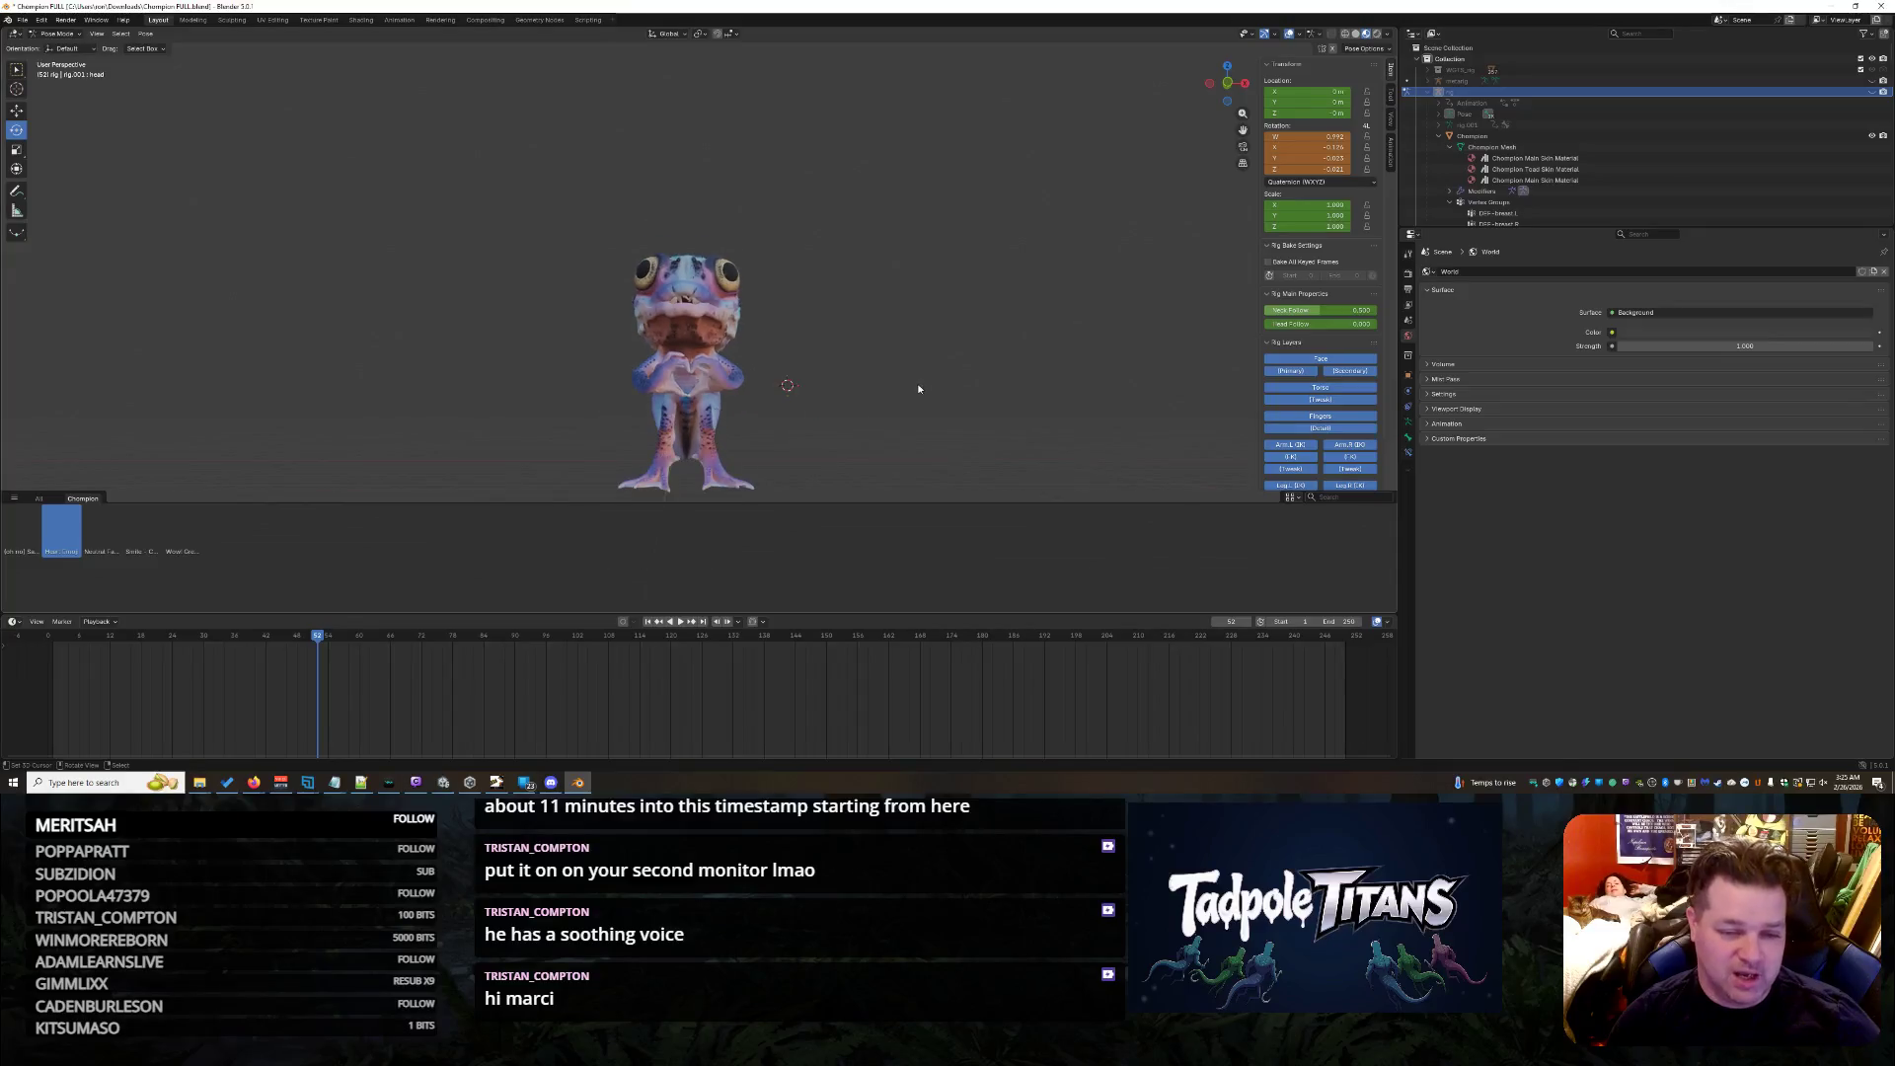
{"action": "scroll", "coordinate": [927, 403], "scroll_direction": "up", "scroll_amount": 3}
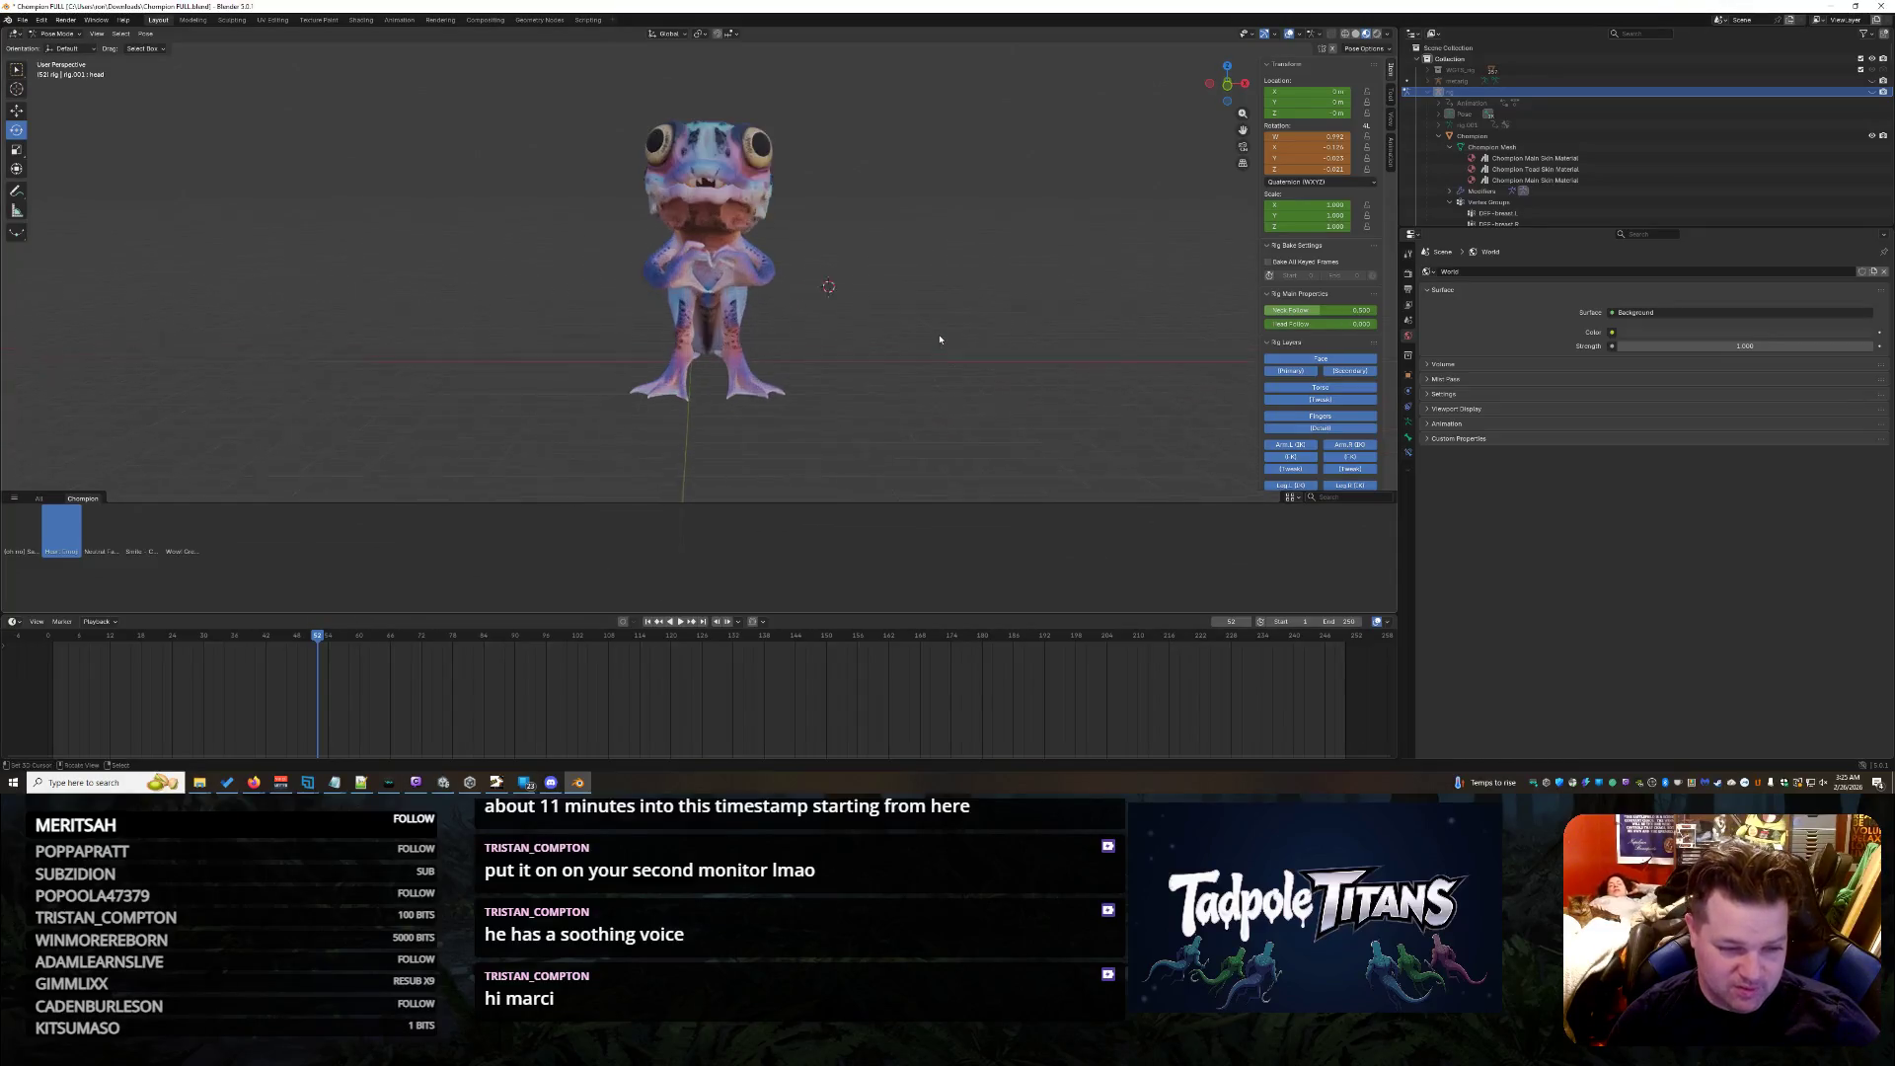
- Preview library poses ending on arms-raised, save the file, and switch to the Animation workspace
{"action": "left_click", "coordinate": [95, 539]}
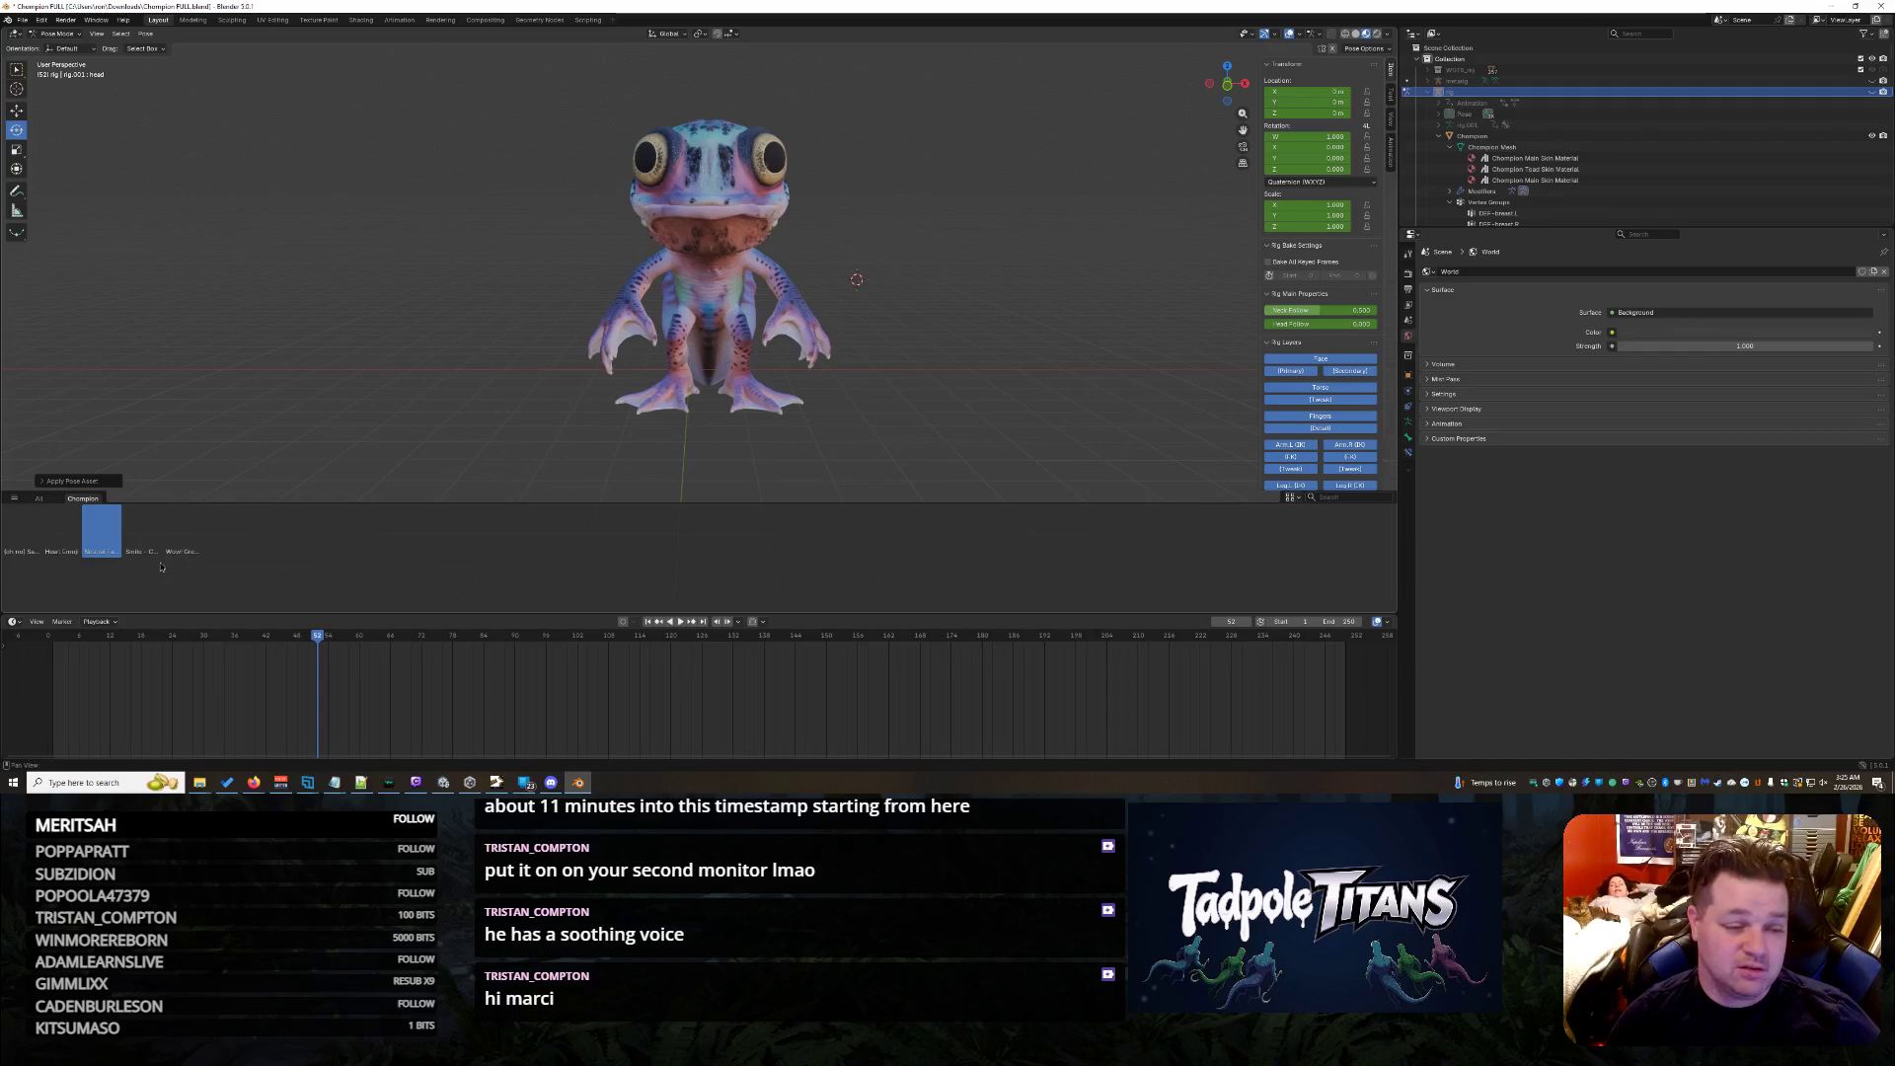
{"action": "left_click", "coordinate": [197, 533]}
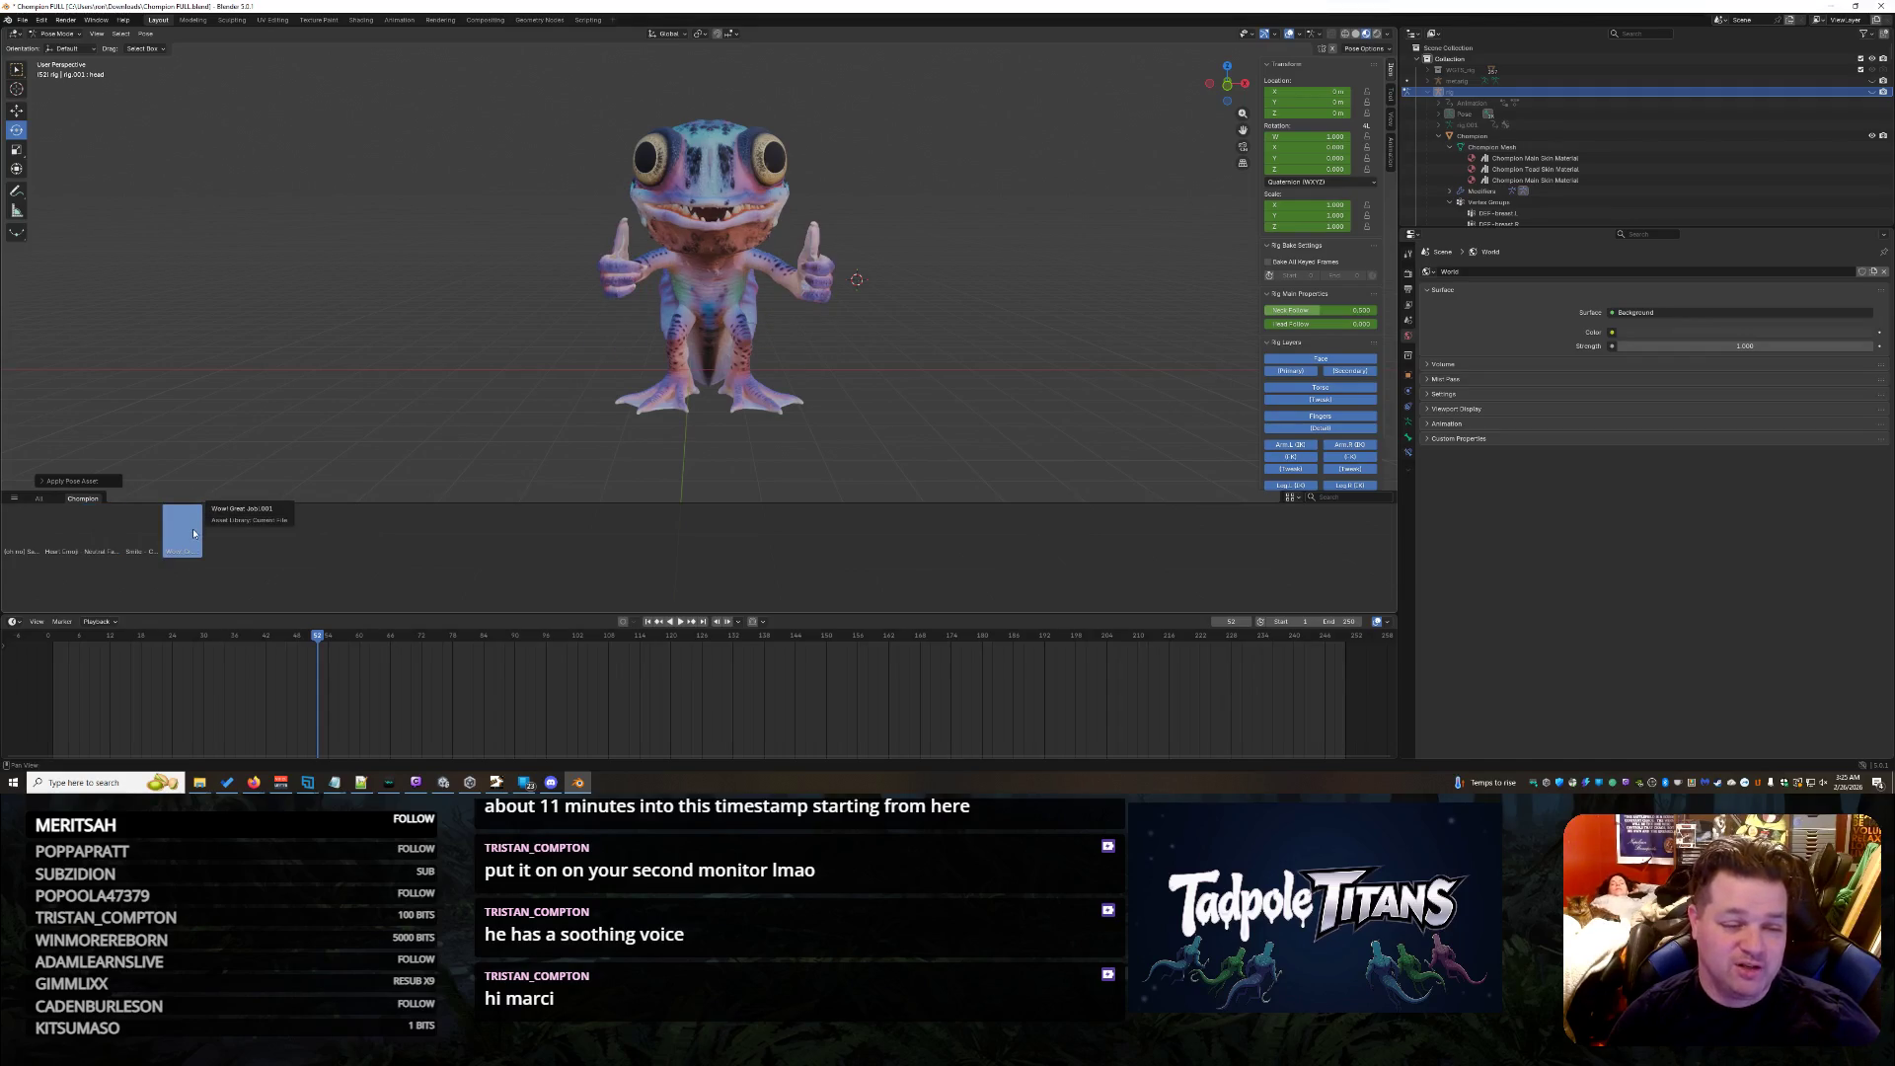
{"action": "left_click", "coordinate": [21, 530]}
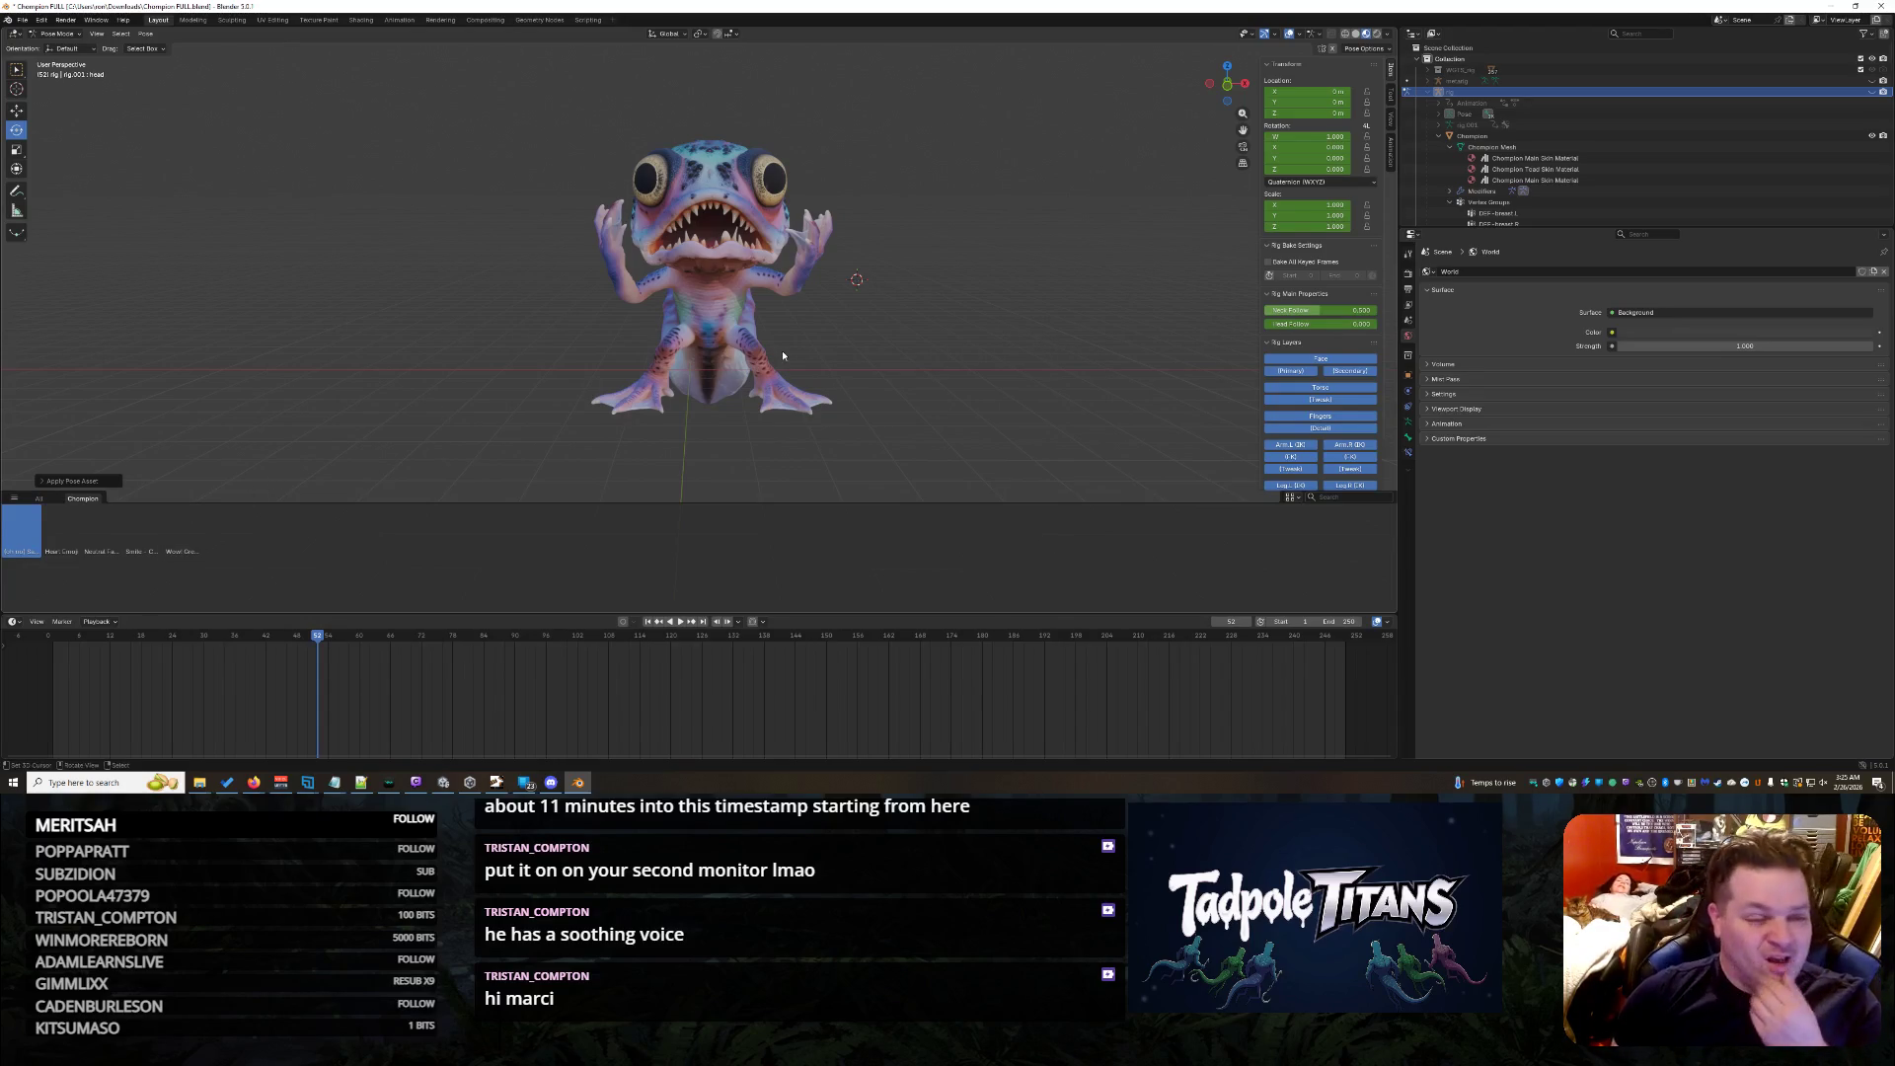
{"action": "key", "text": "ctrl+s"}
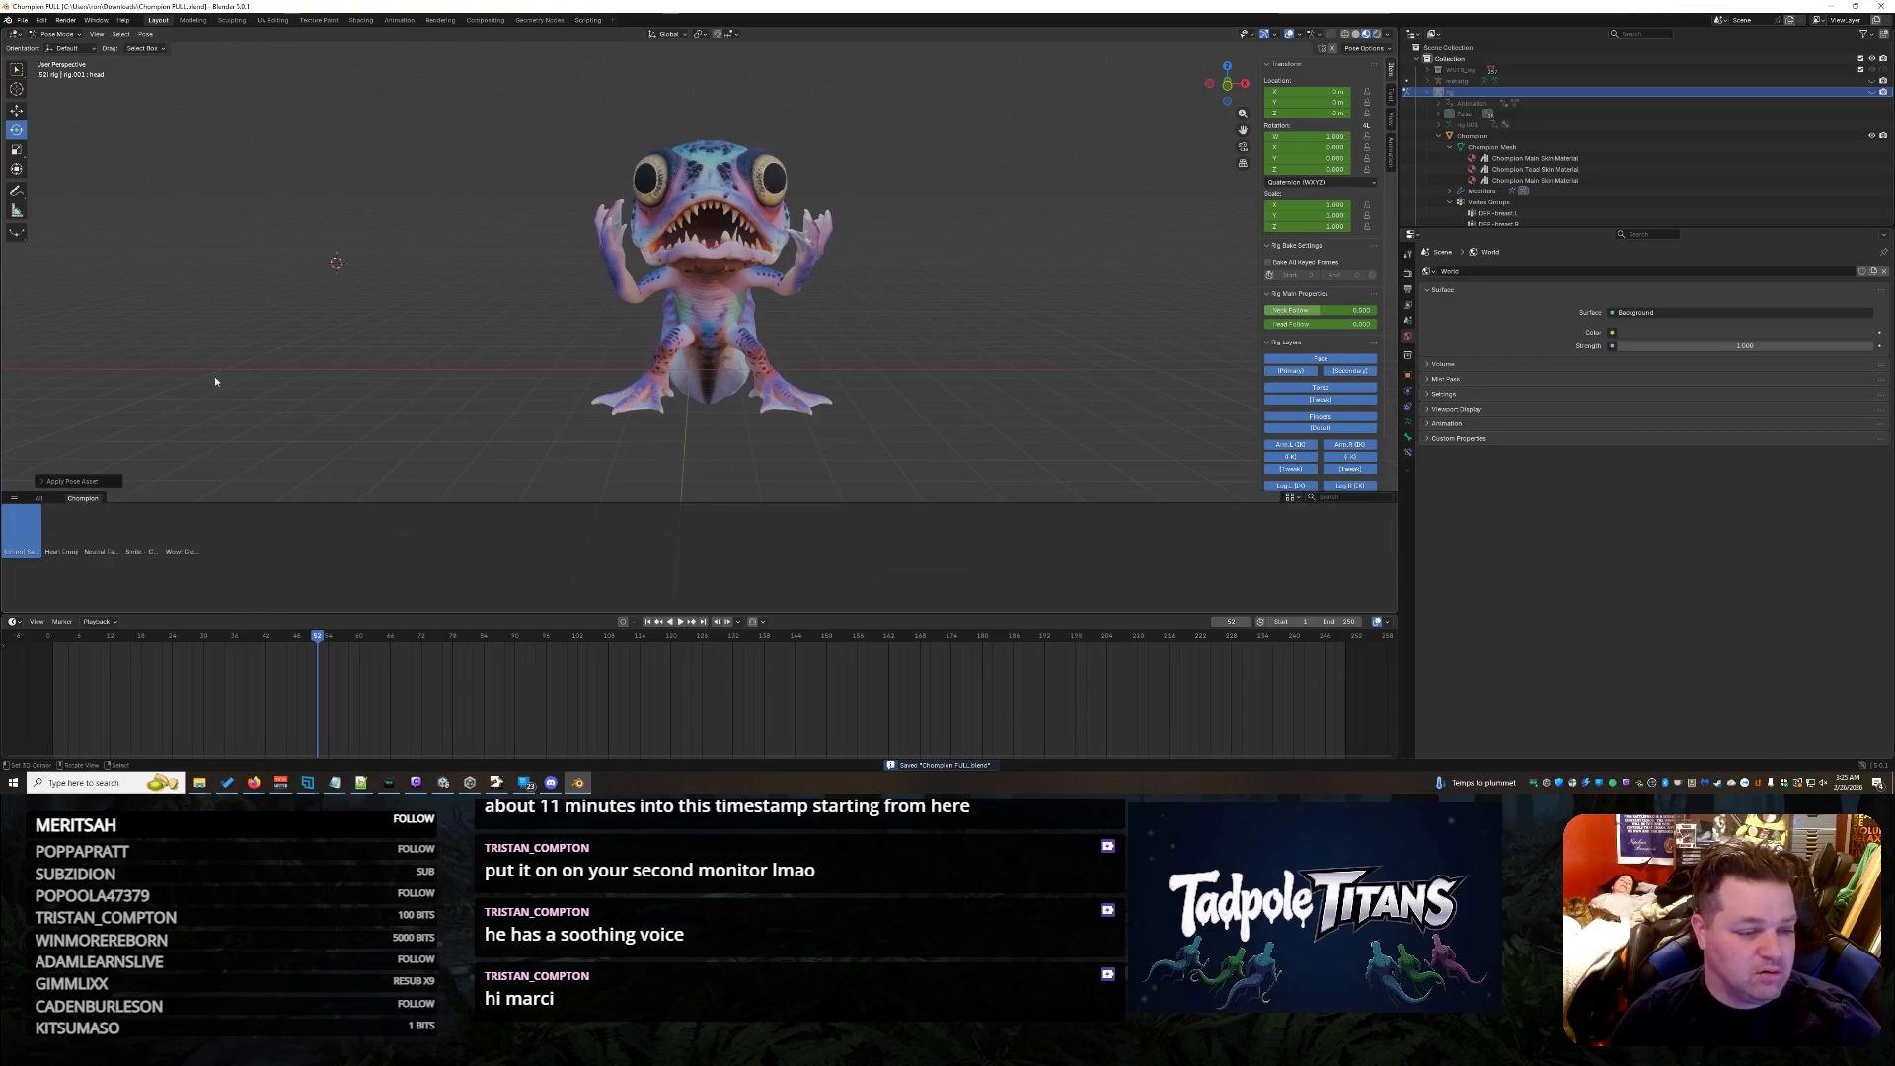
{"action": "left_click", "coordinate": [400, 18]}
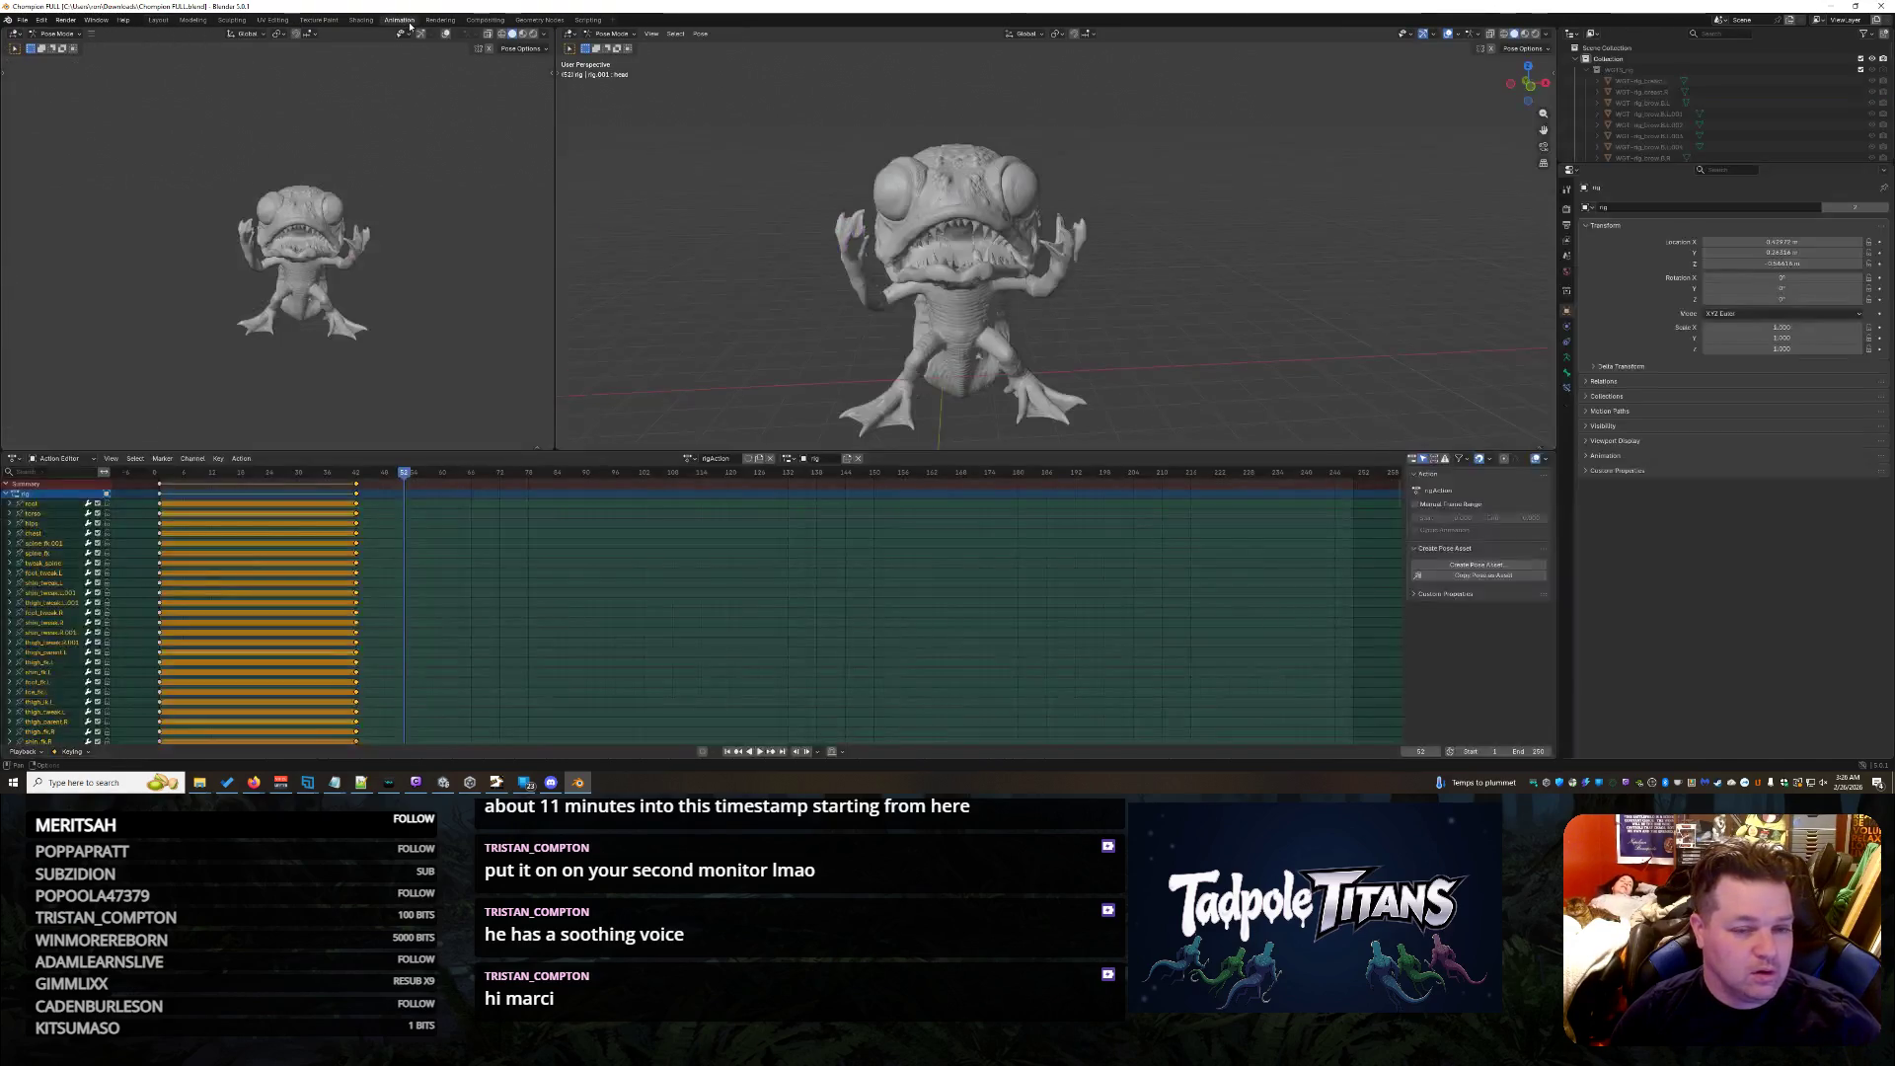
- Scrub past the existing keyframes to set the current frame to about 92
{"action": "mouse_move", "coordinate": [401, 473]}
{"action": "left_mouse_down"}
{"action": "mouse_move", "coordinate": [212, 473]}
{"action": "mouse_move", "coordinate": [397, 481]}
{"action": "left_mouse_up"}
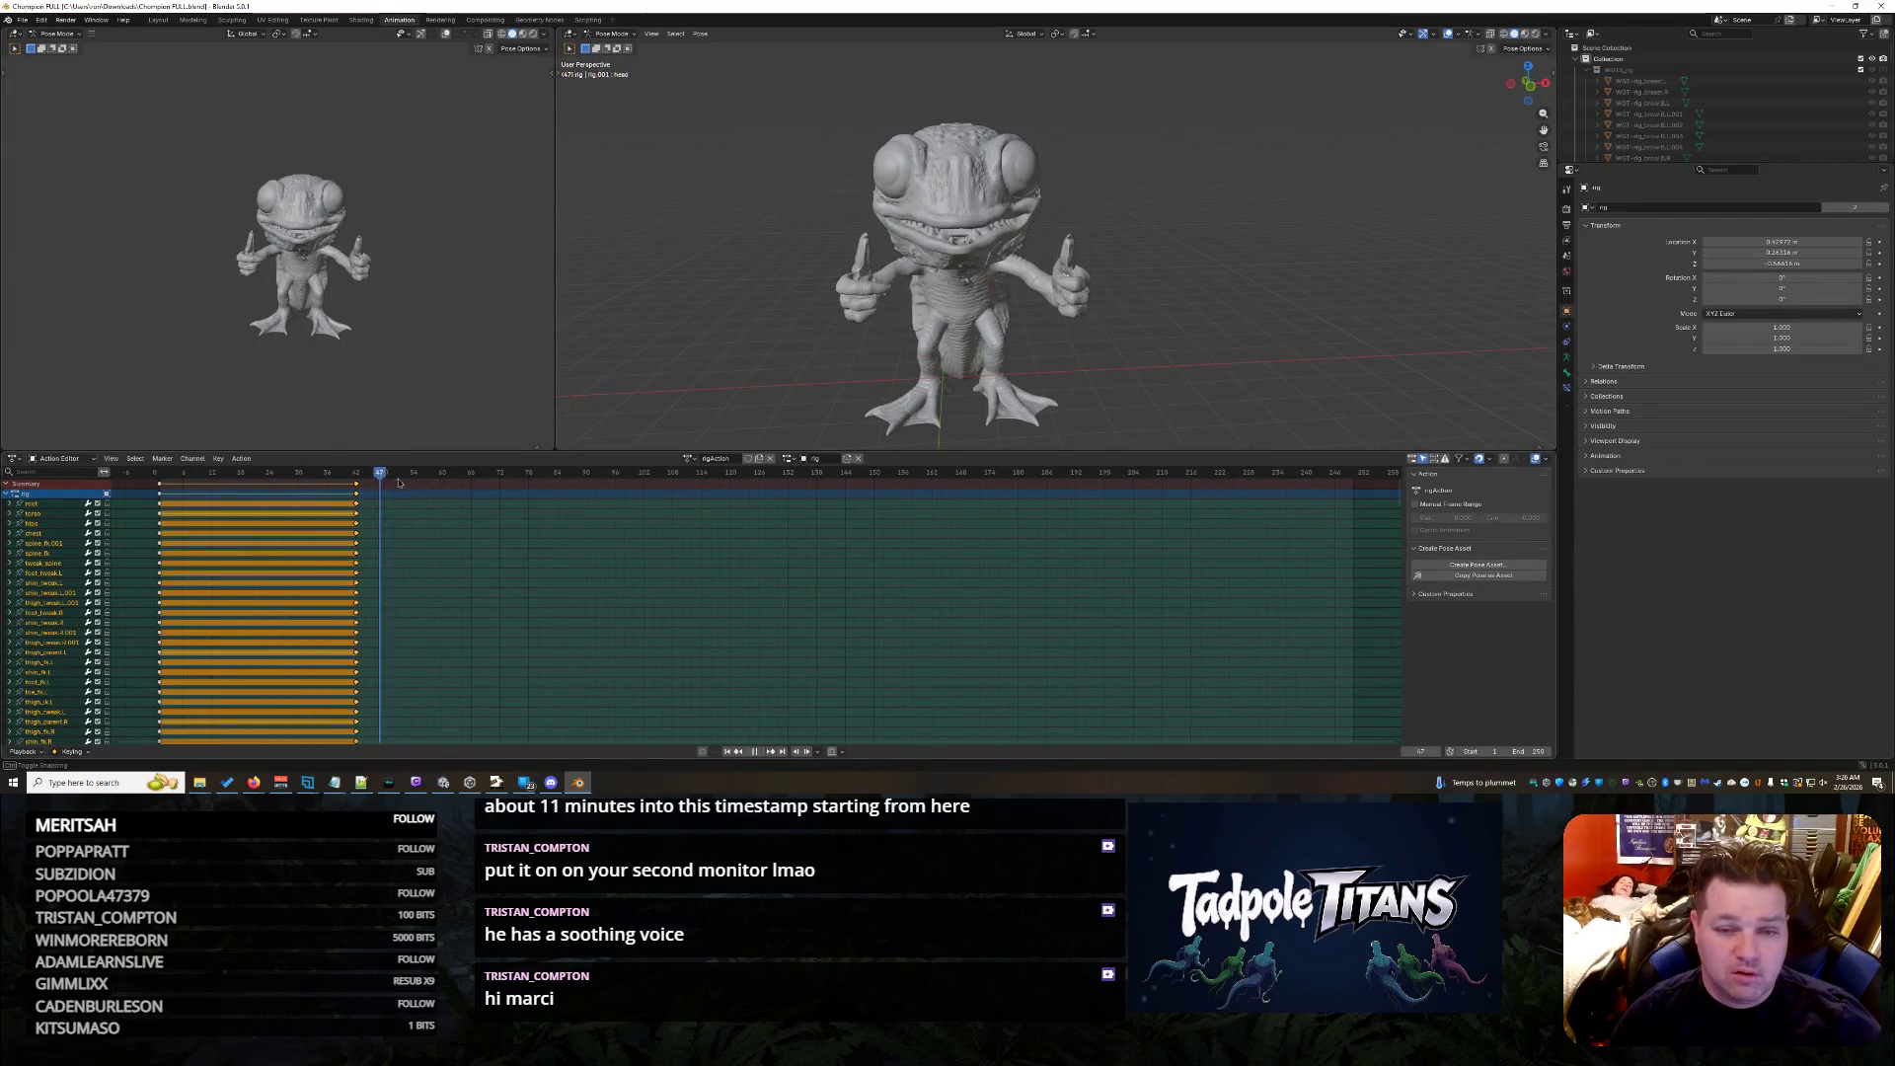
{"action": "key", "text": "shift+Left"}
{"action": "key", "text": "Up"}
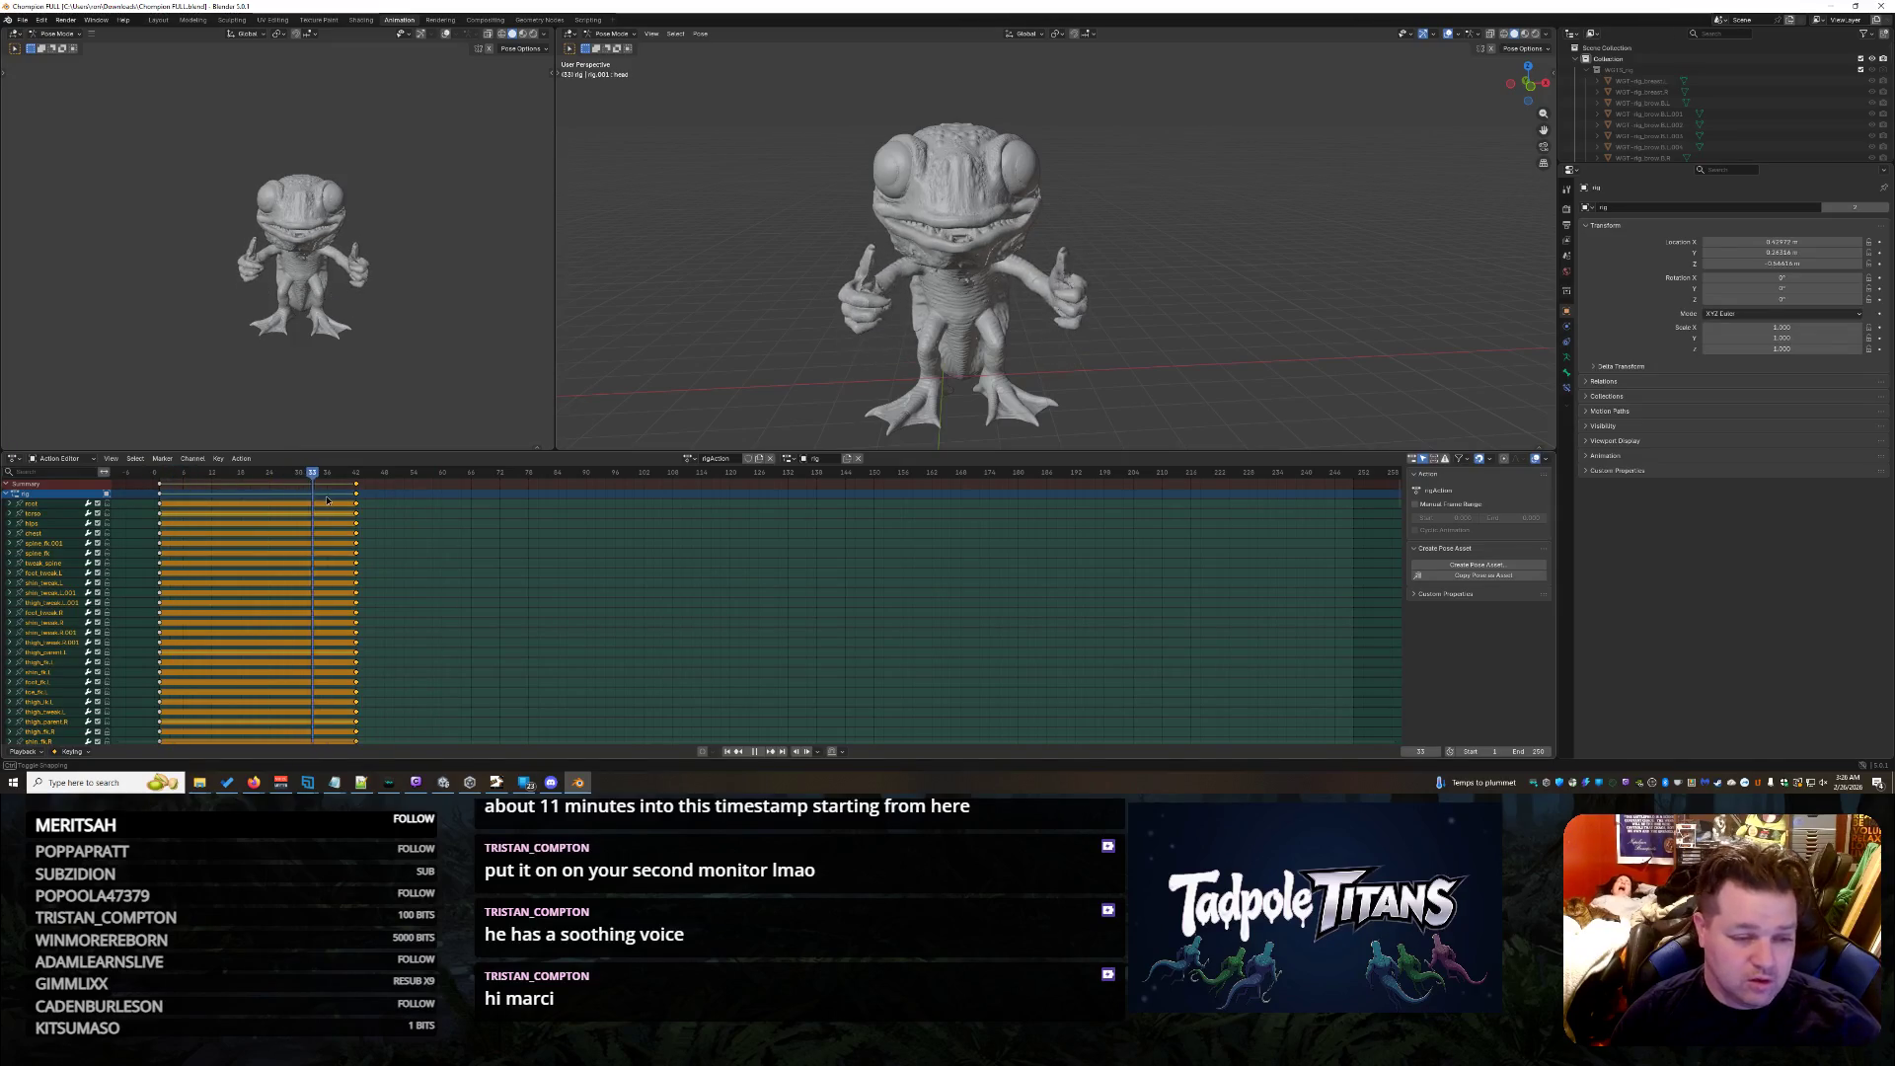
{"action": "left_click", "coordinate": [572, 500]}
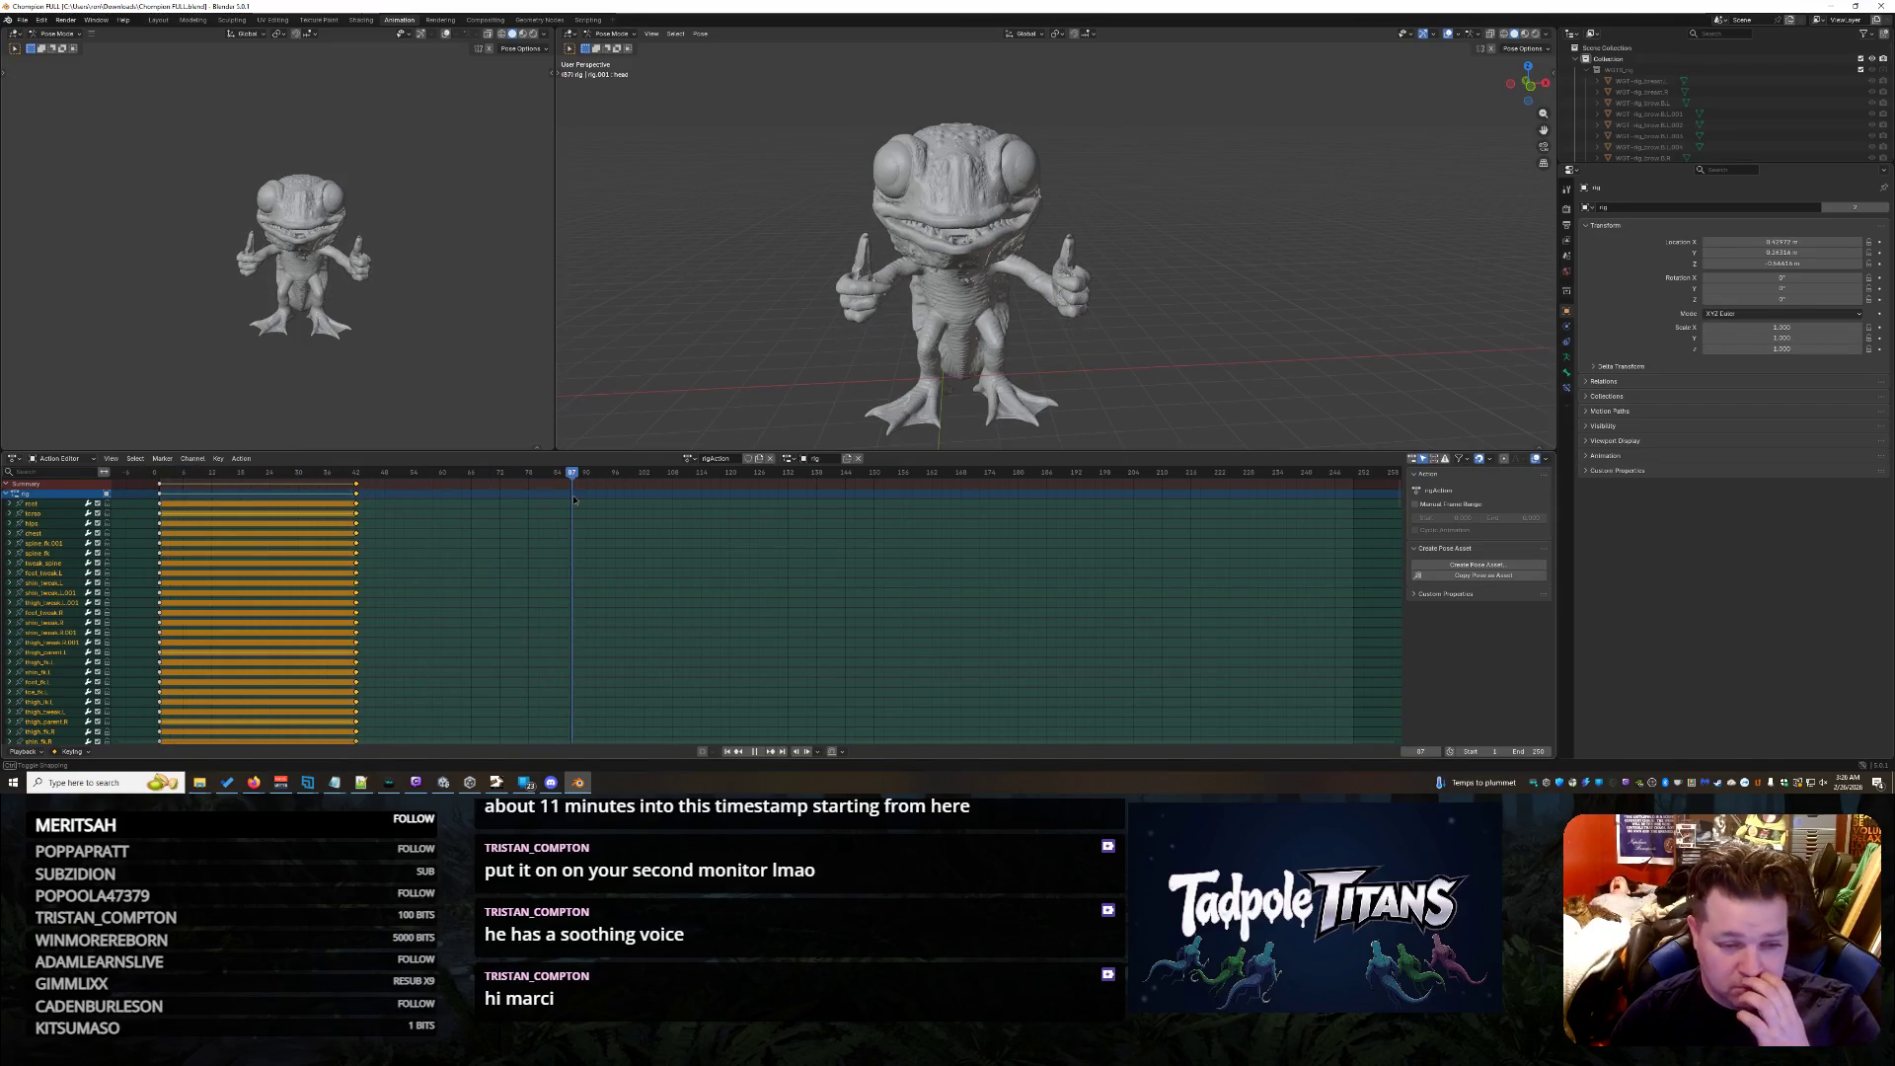
{"action": "left_click_drag", "start_coordinate": [574, 499], "coordinate": [596, 499]}
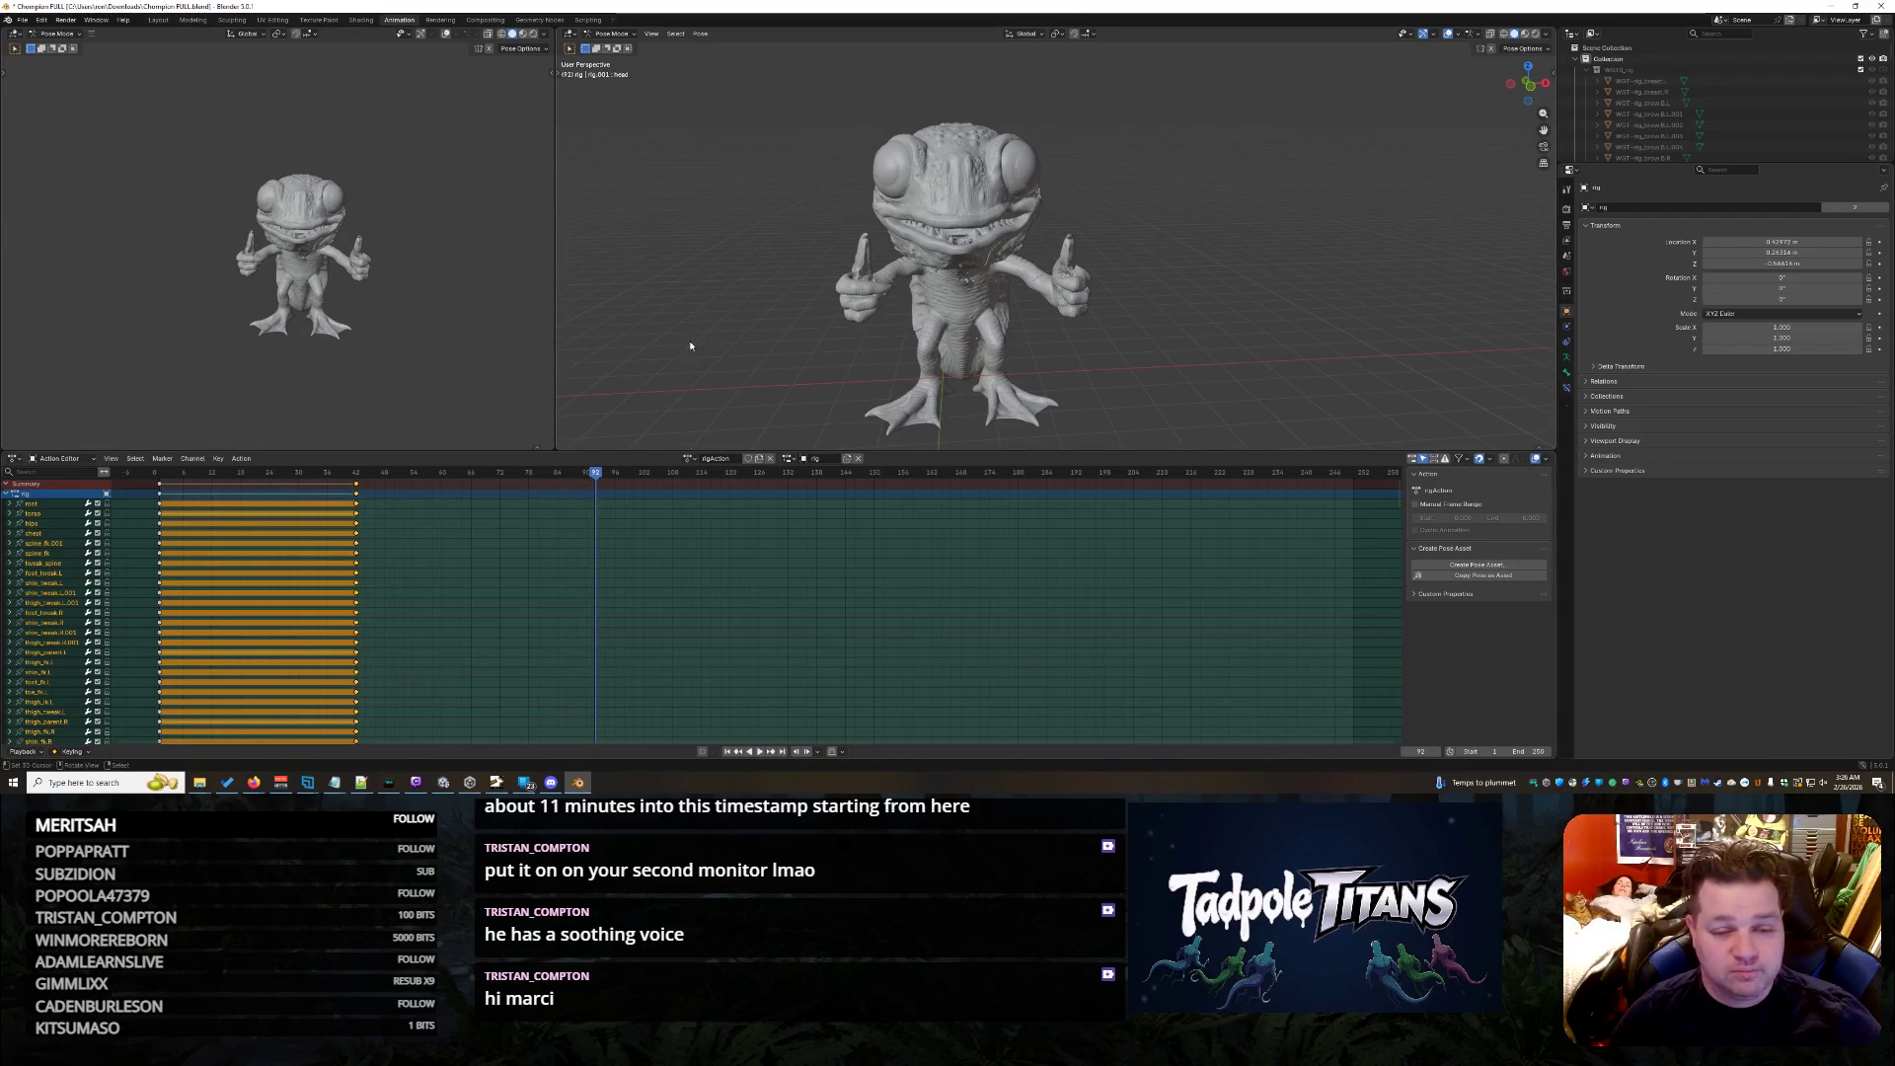
- Turn the second viewport into an Asset Browser on the Chompion catalog and try dragging Animal Dab Pose onto the rig
{"action": "left_click", "coordinate": [19, 32]}
{"action": "left_click", "coordinate": [370, 106]}
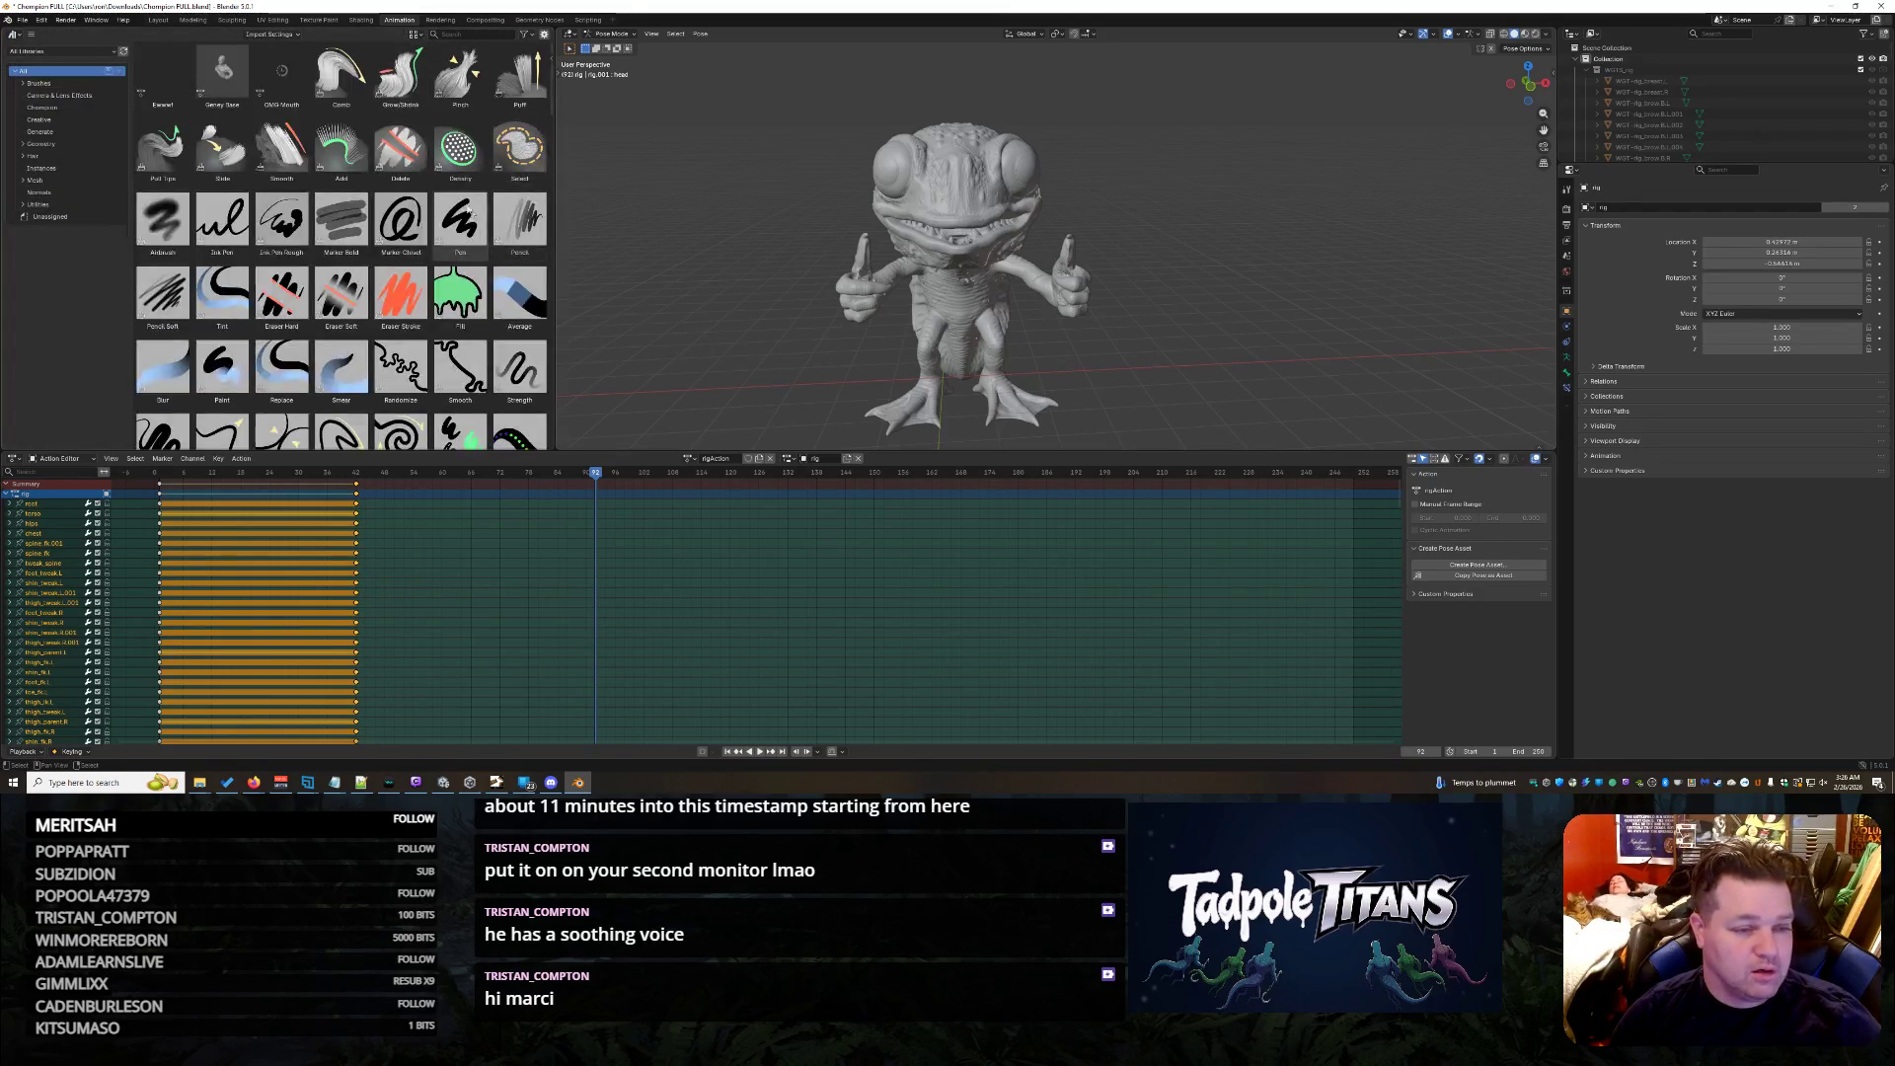
{"action": "left_click", "coordinate": [57, 218]}
{"action": "left_click", "coordinate": [62, 106]}
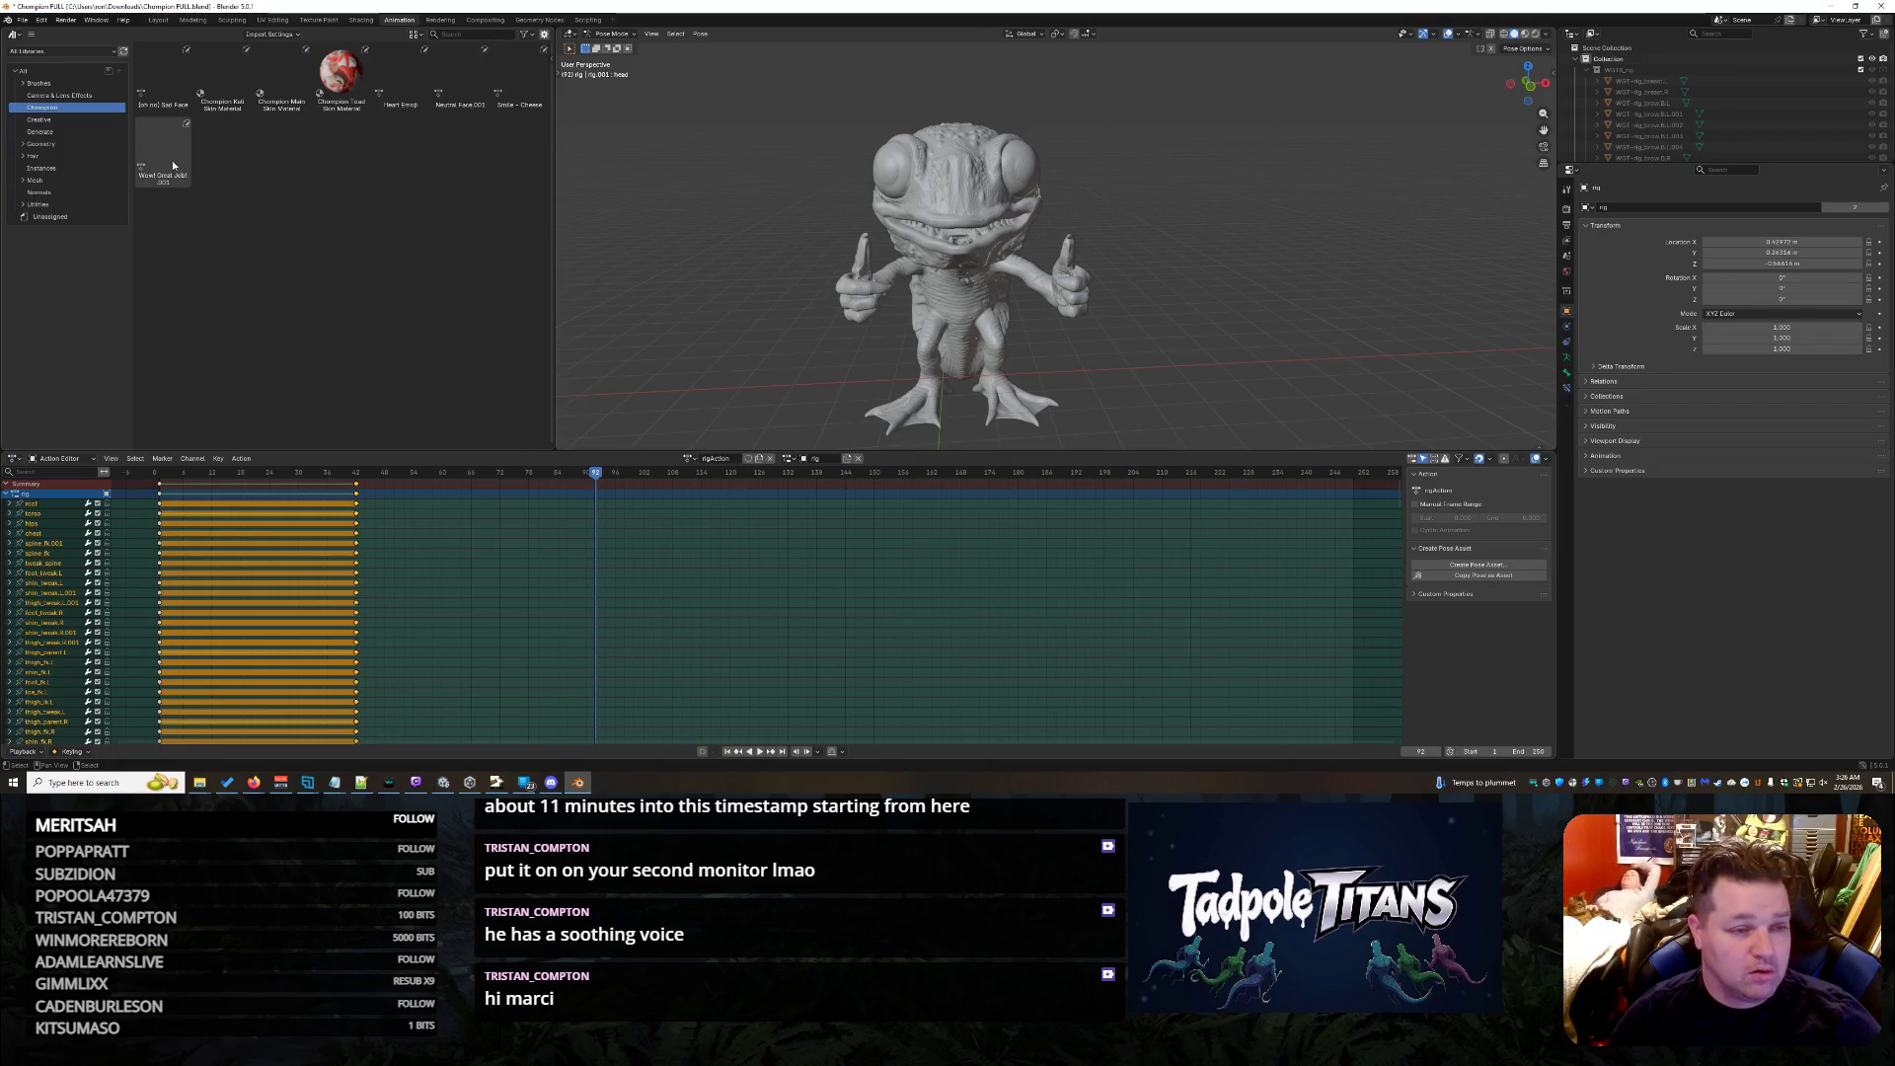
{"action": "left_click", "coordinate": [170, 81]}
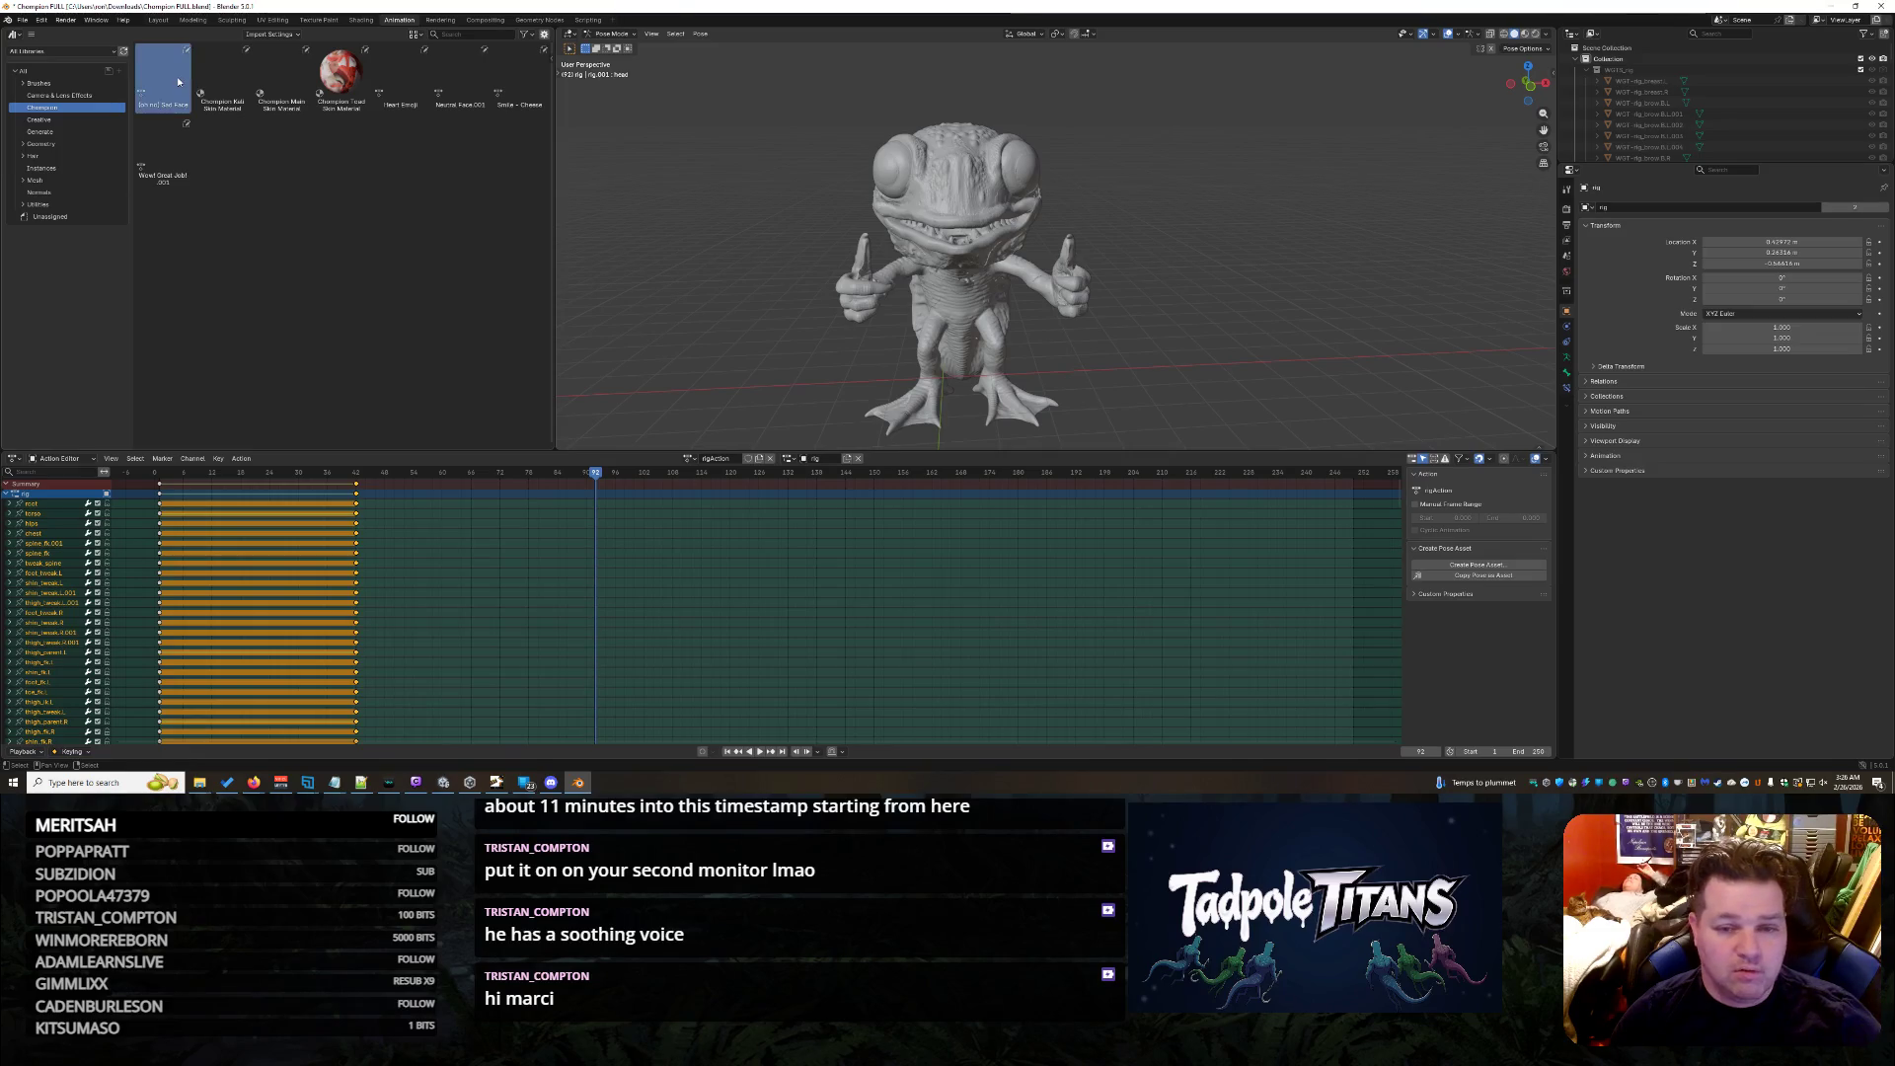
{"action": "left_click_drag", "start_coordinate": [165, 86], "coordinate": [914, 256]}
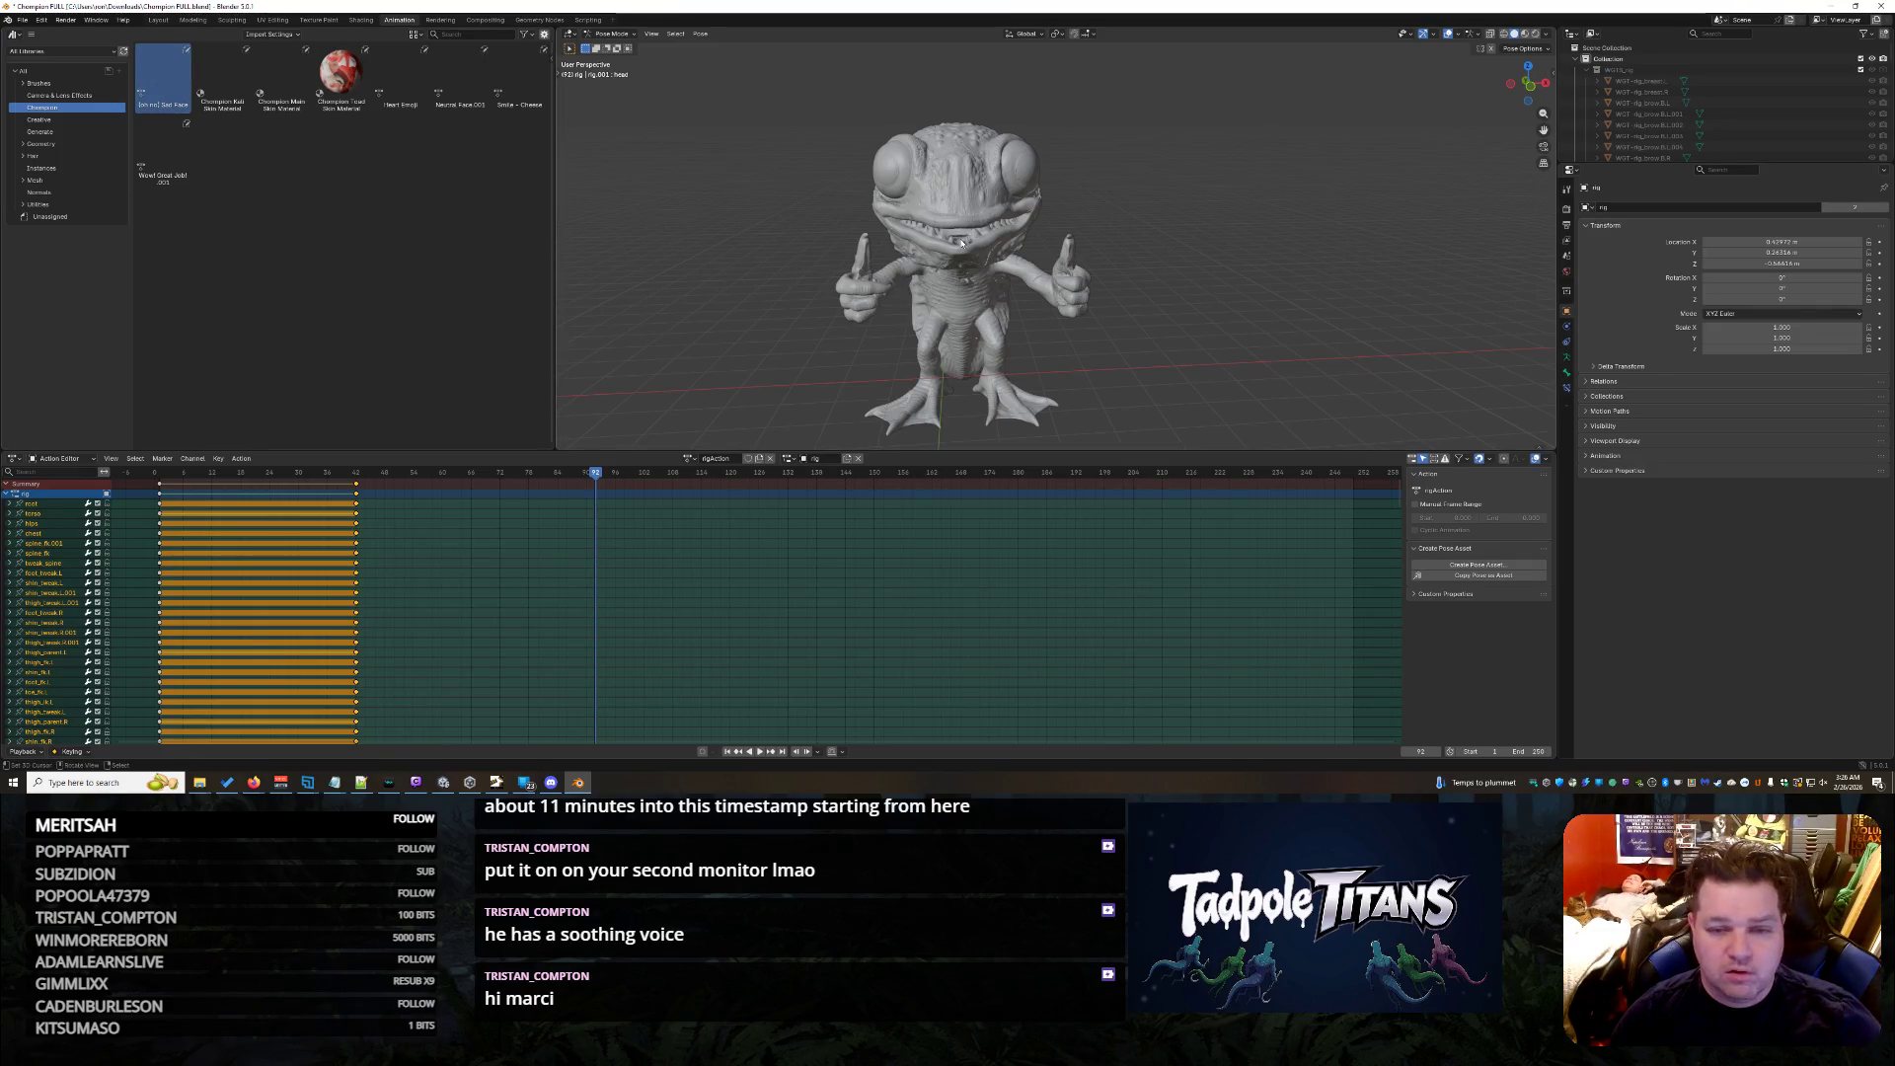
- After failed pose drag-drops, collapse WGTS_rig and toggle the rig's control shapes visible
{"action": "left_click_drag", "start_coordinate": [165, 87], "coordinate": [982, 348]}
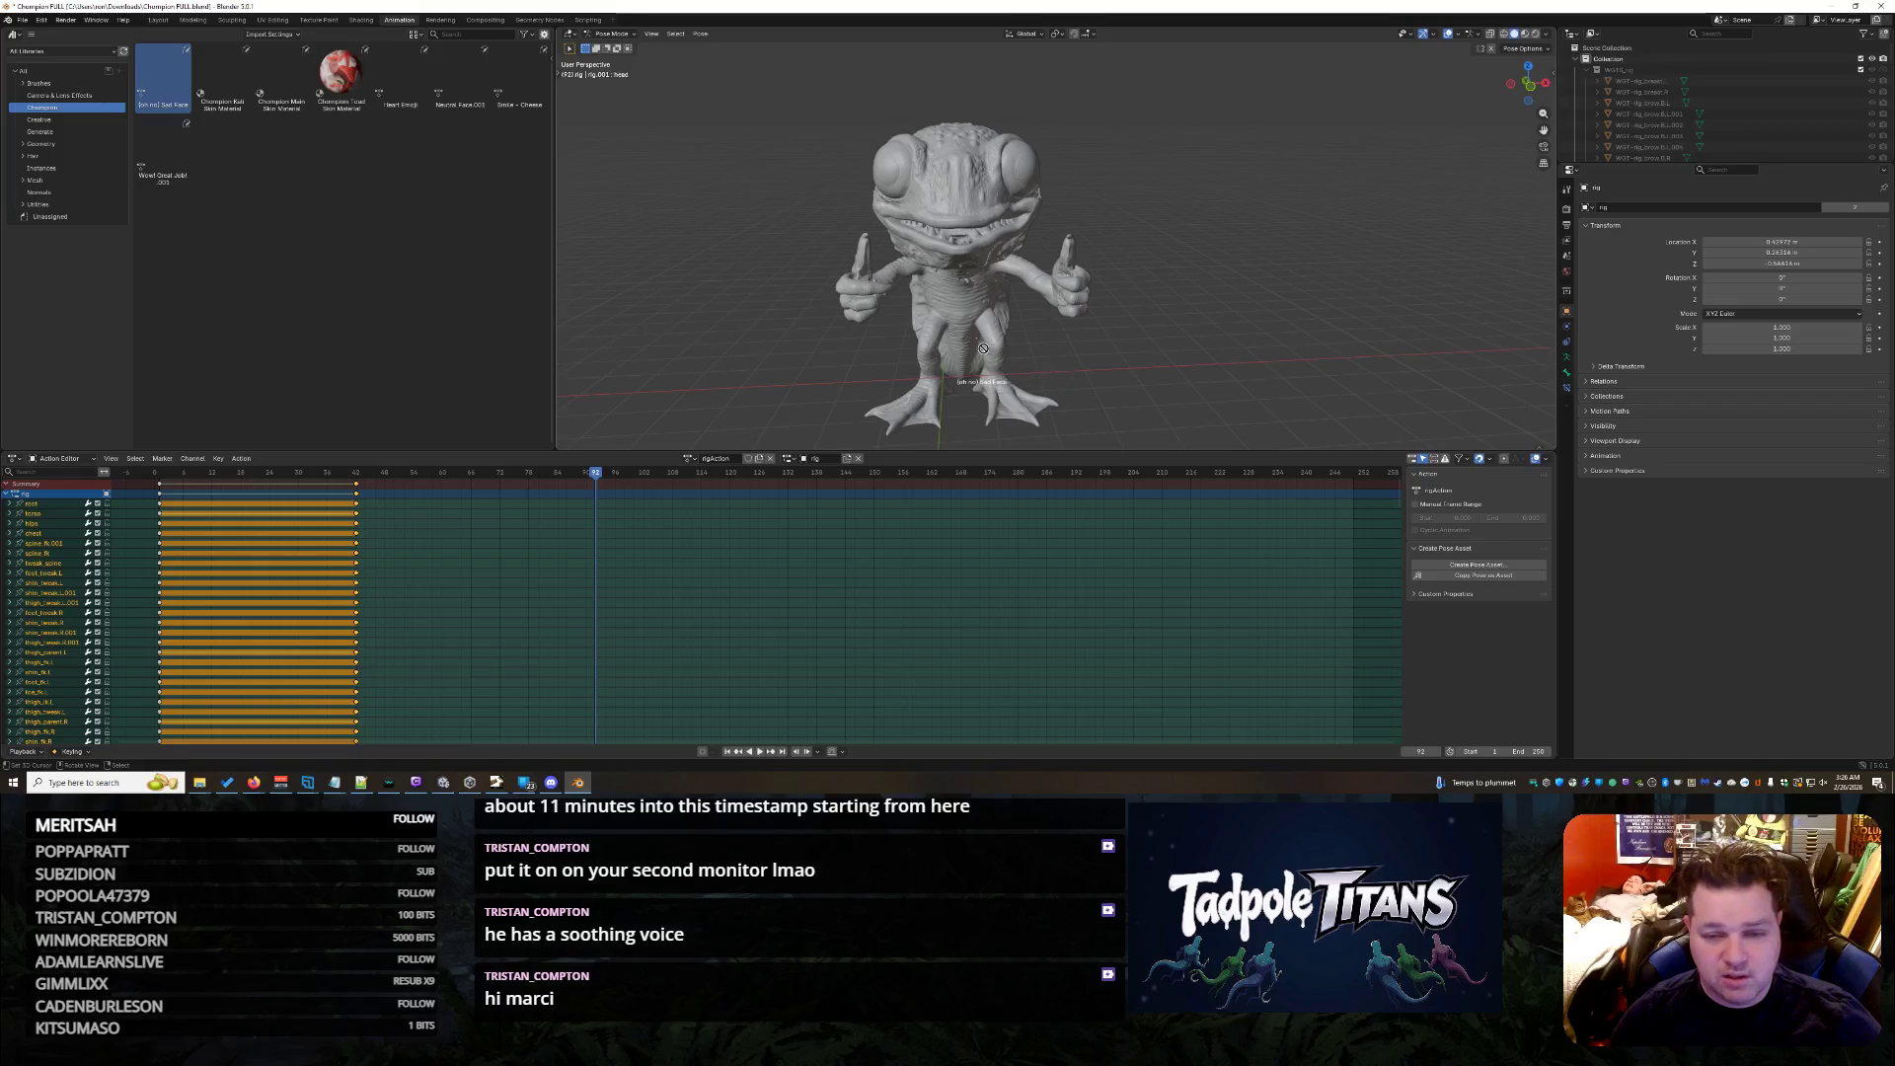
{"action": "scroll", "coordinate": [957, 307], "scroll_direction": "up", "scroll_amount": 3}
{"action": "left_click_drag", "start_coordinate": [164, 86], "coordinate": [605, 490]}
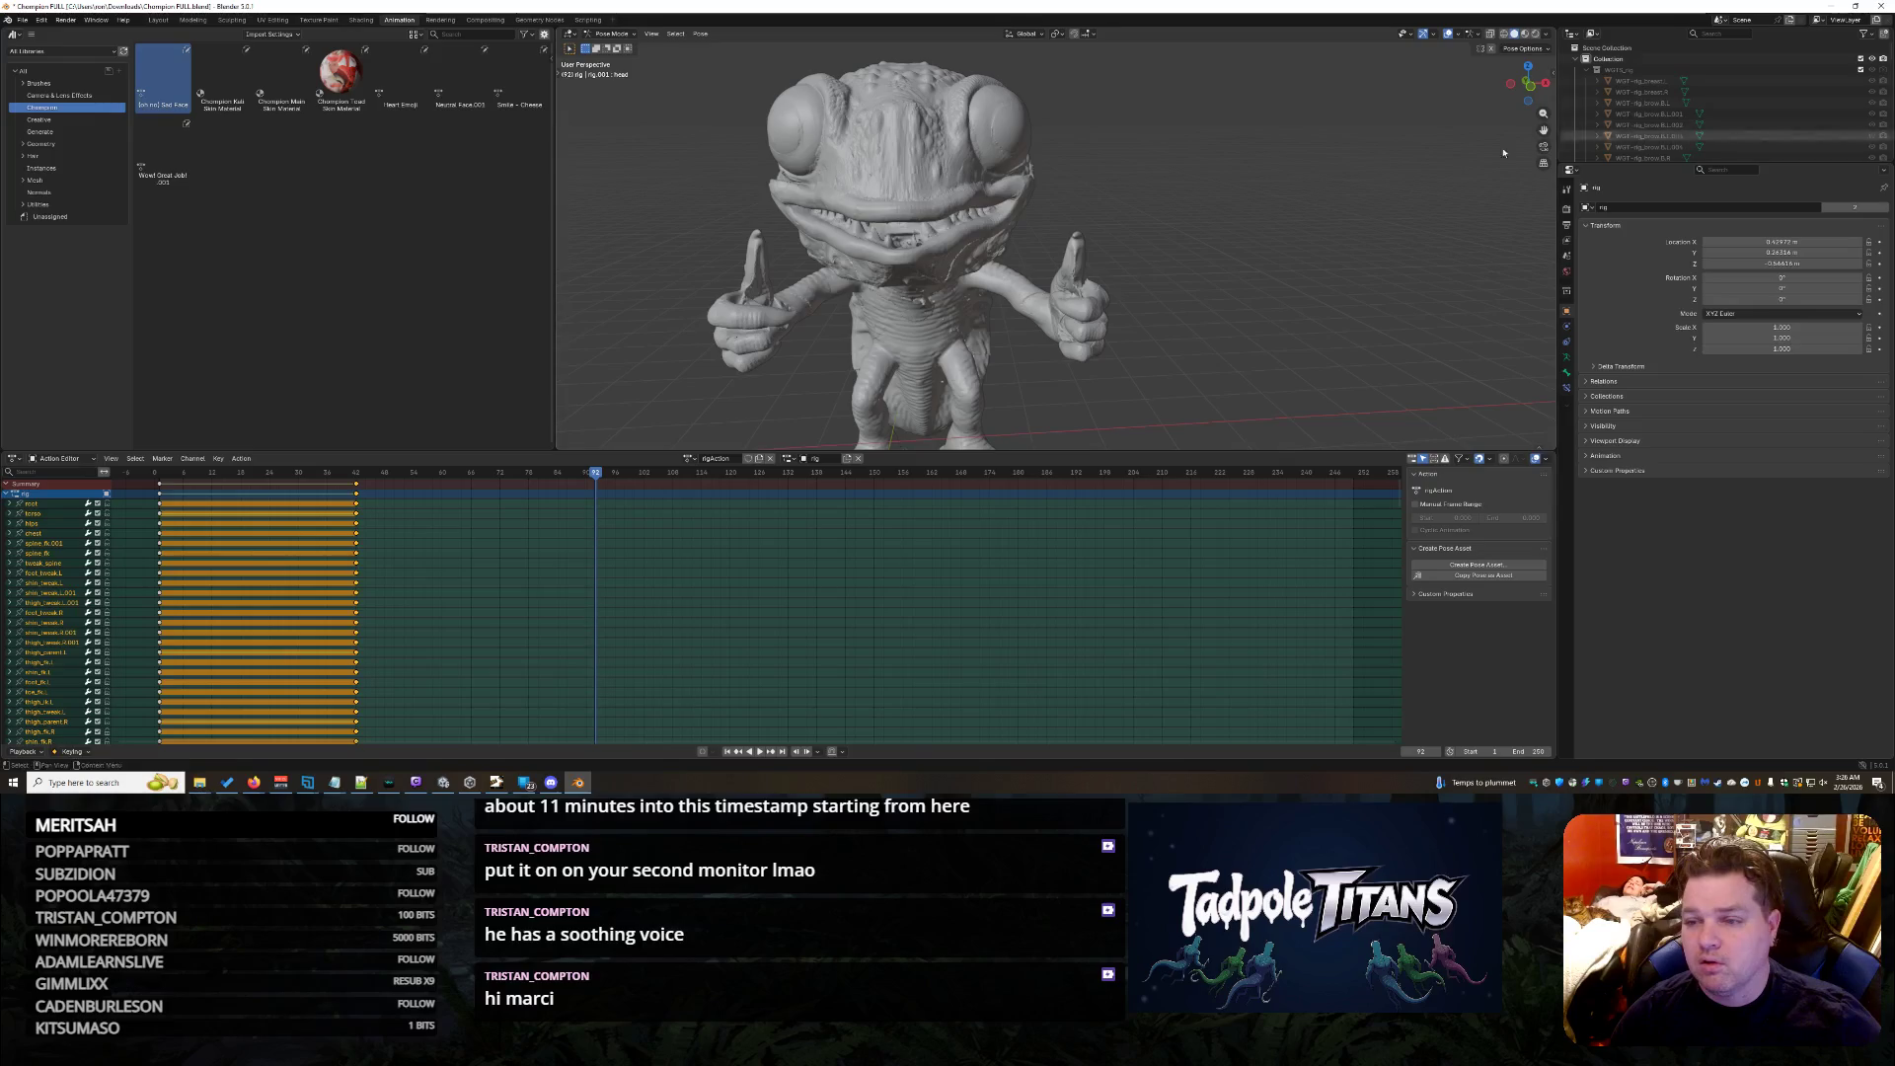
{"action": "left_click", "coordinate": [1590, 71]}
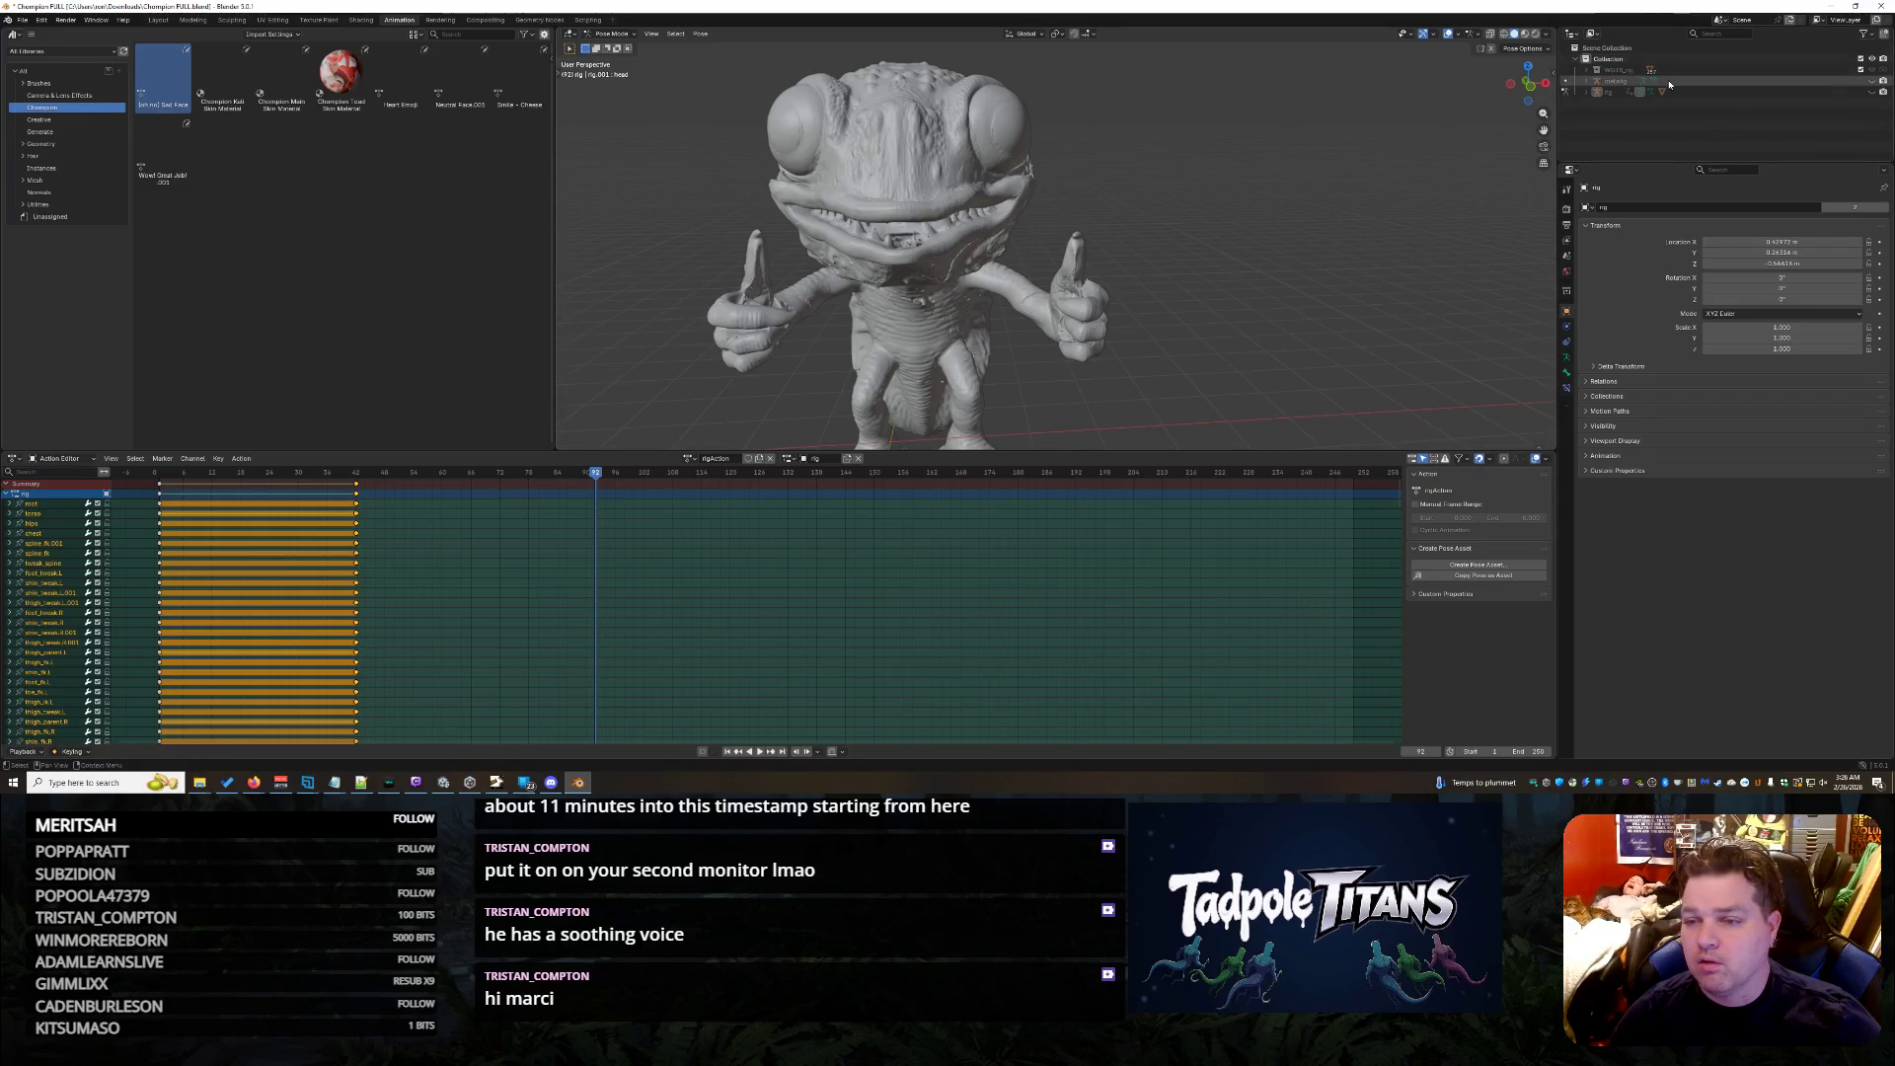
{"action": "left_click", "coordinate": [1882, 89]}
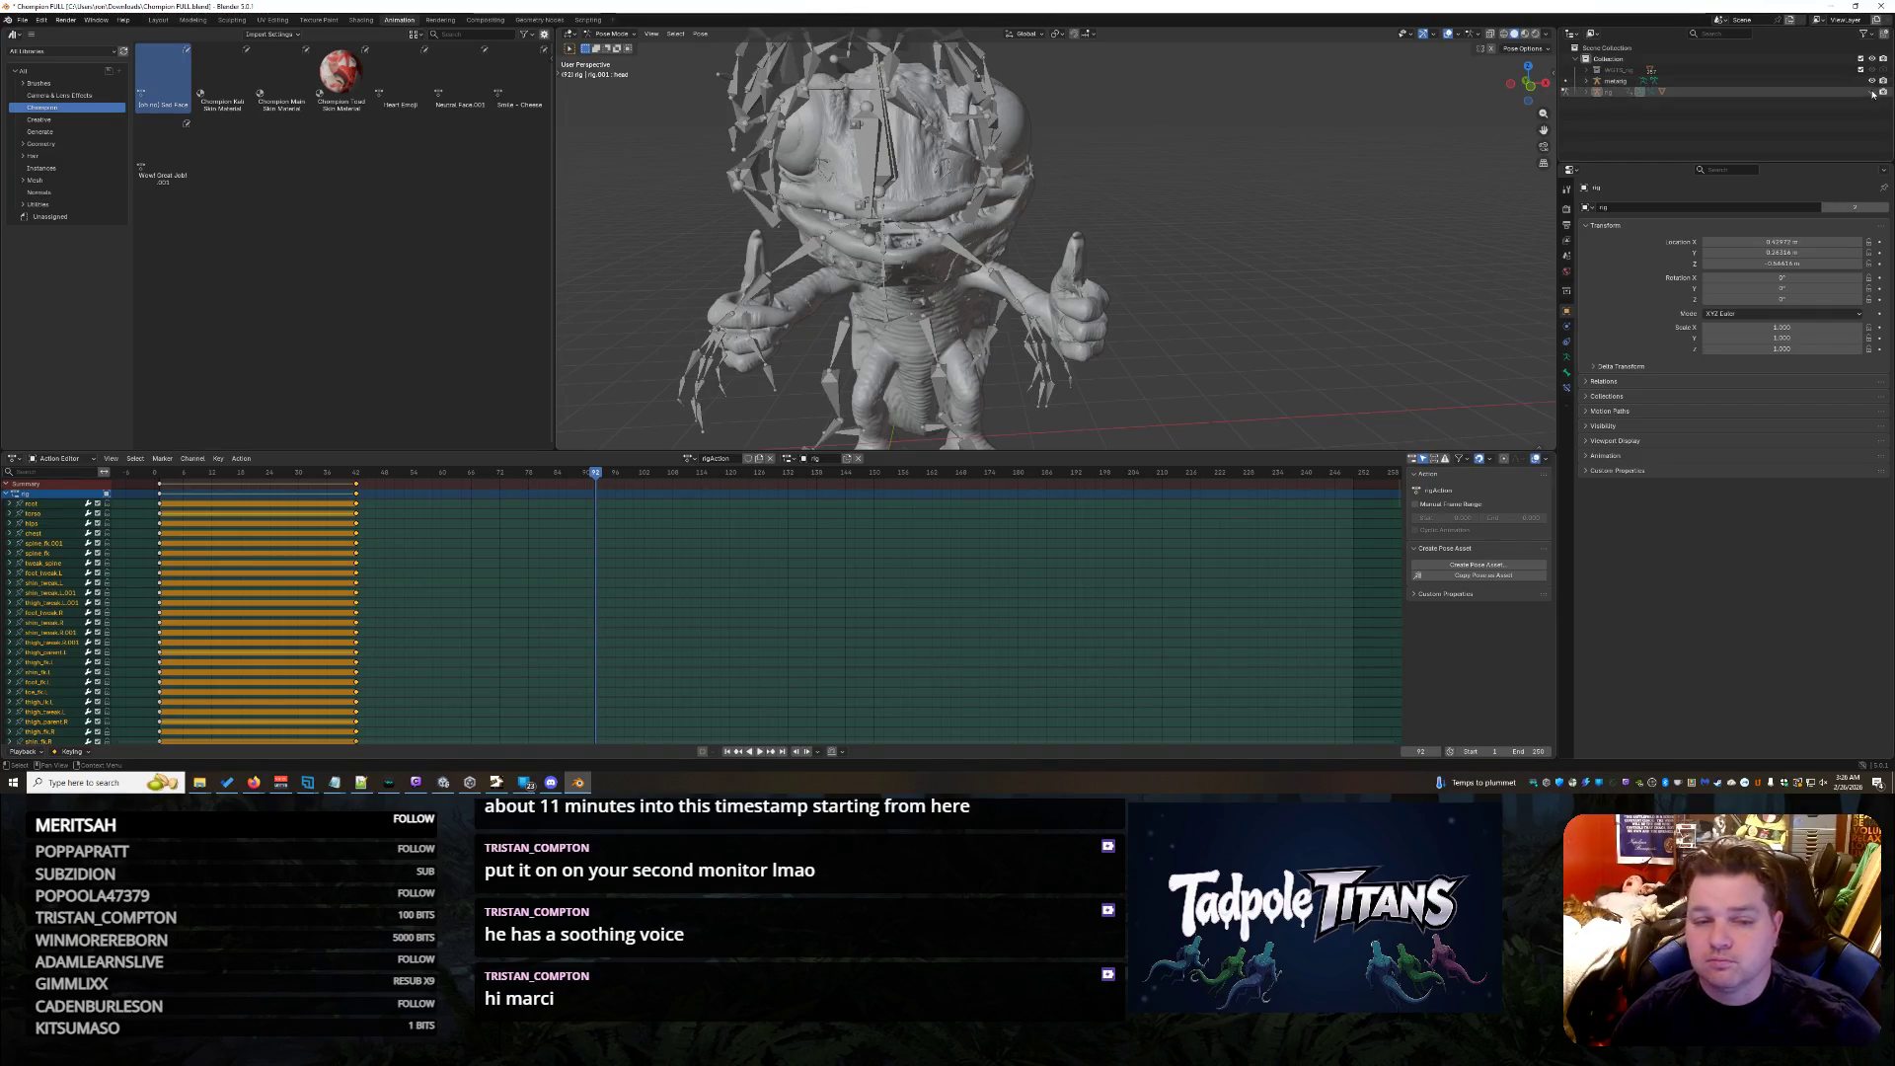
{"action": "left_click", "coordinate": [1877, 92]}
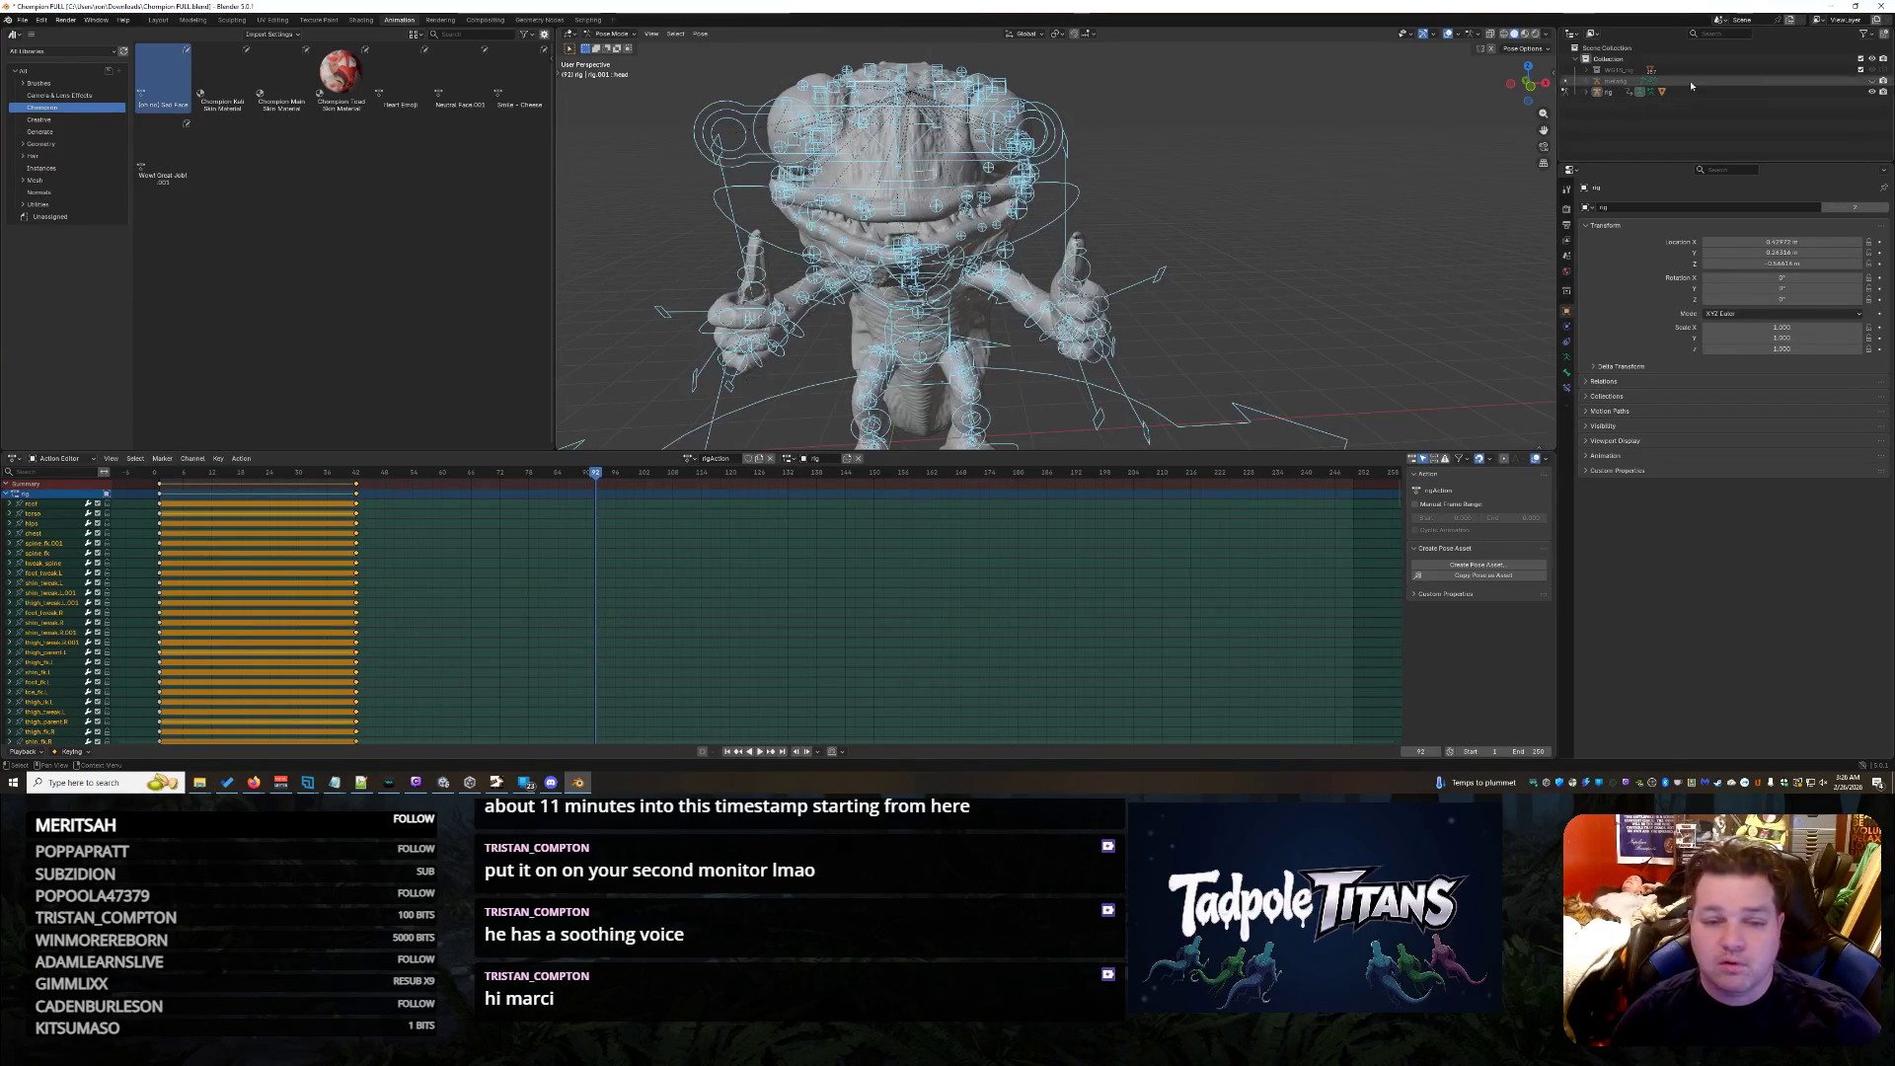
- Apply the raised-hands, open-mouthed pose asset at the current frame and begin inserting keyframes with I
{"action": "left_click_drag", "start_coordinate": [168, 84], "coordinate": [679, 215]}
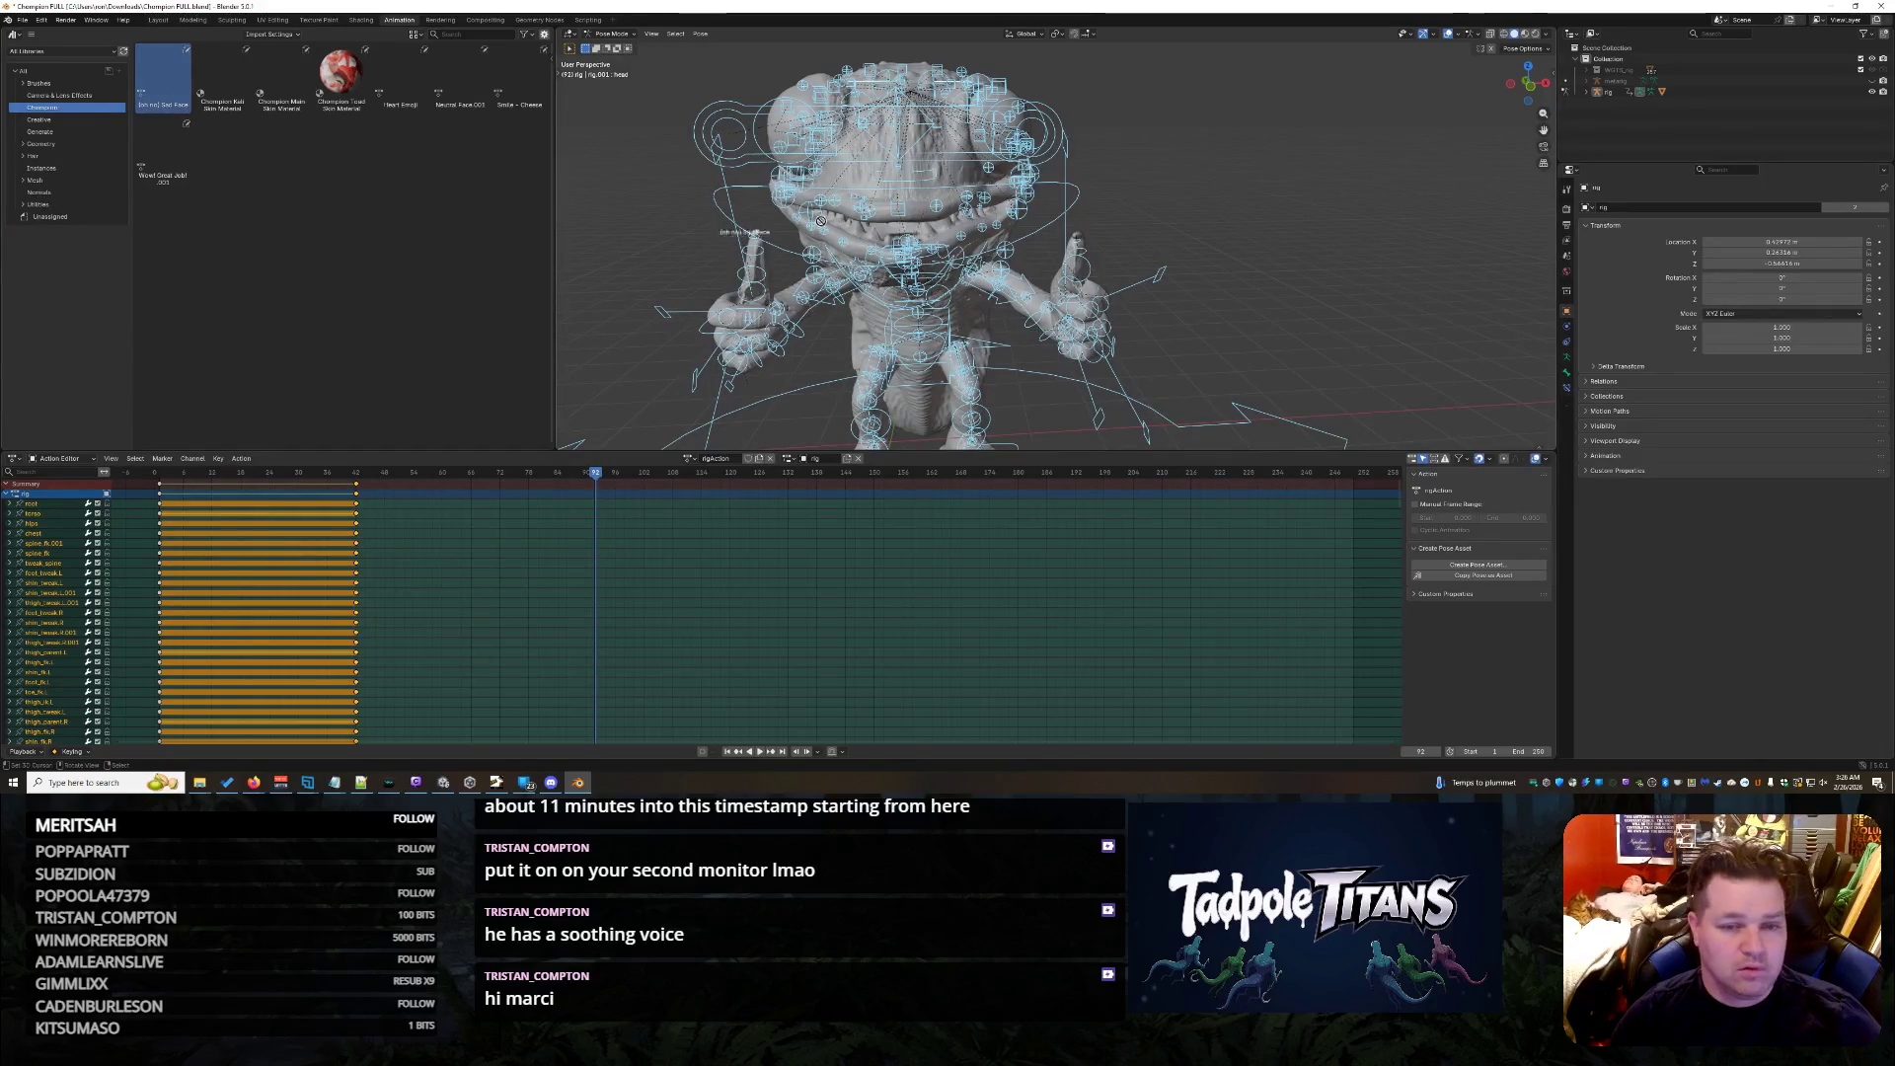
{"action": "double_click", "coordinate": [163, 81]}
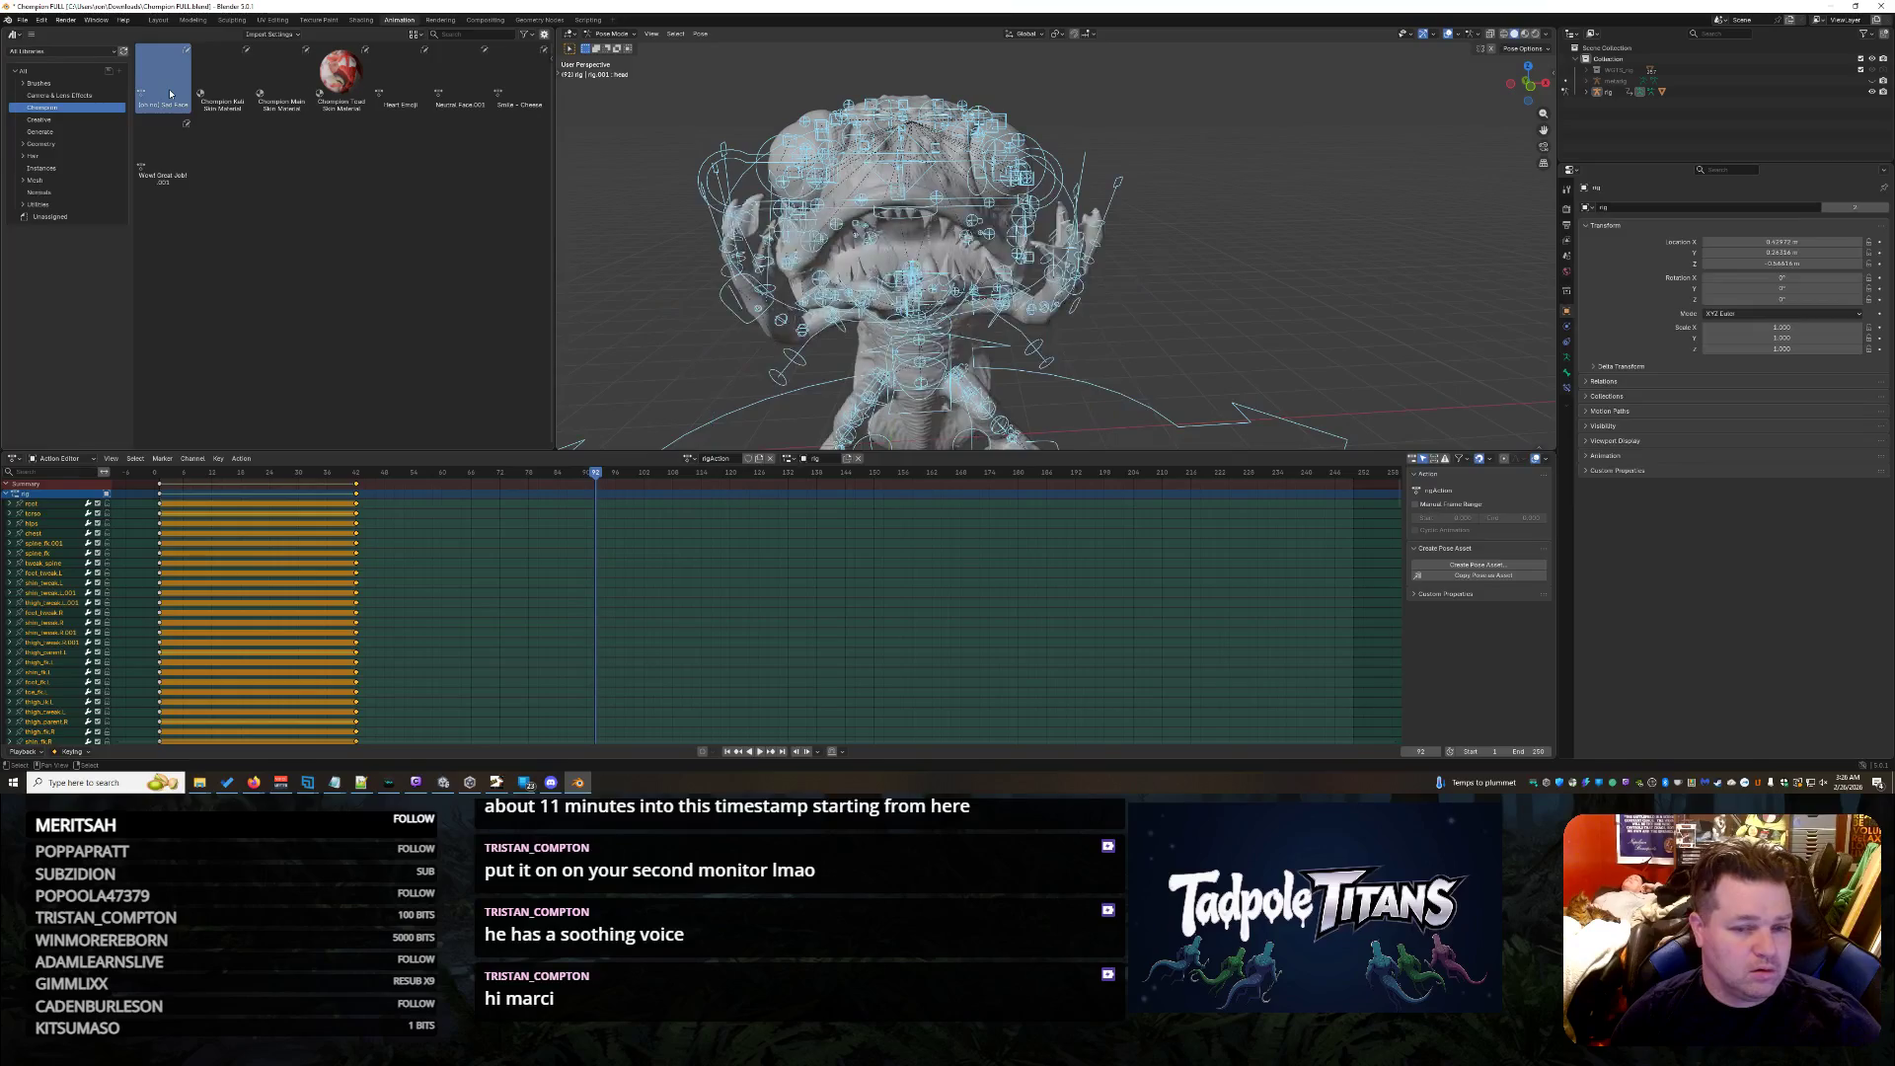
{"action": "left_click", "coordinate": [593, 476]}
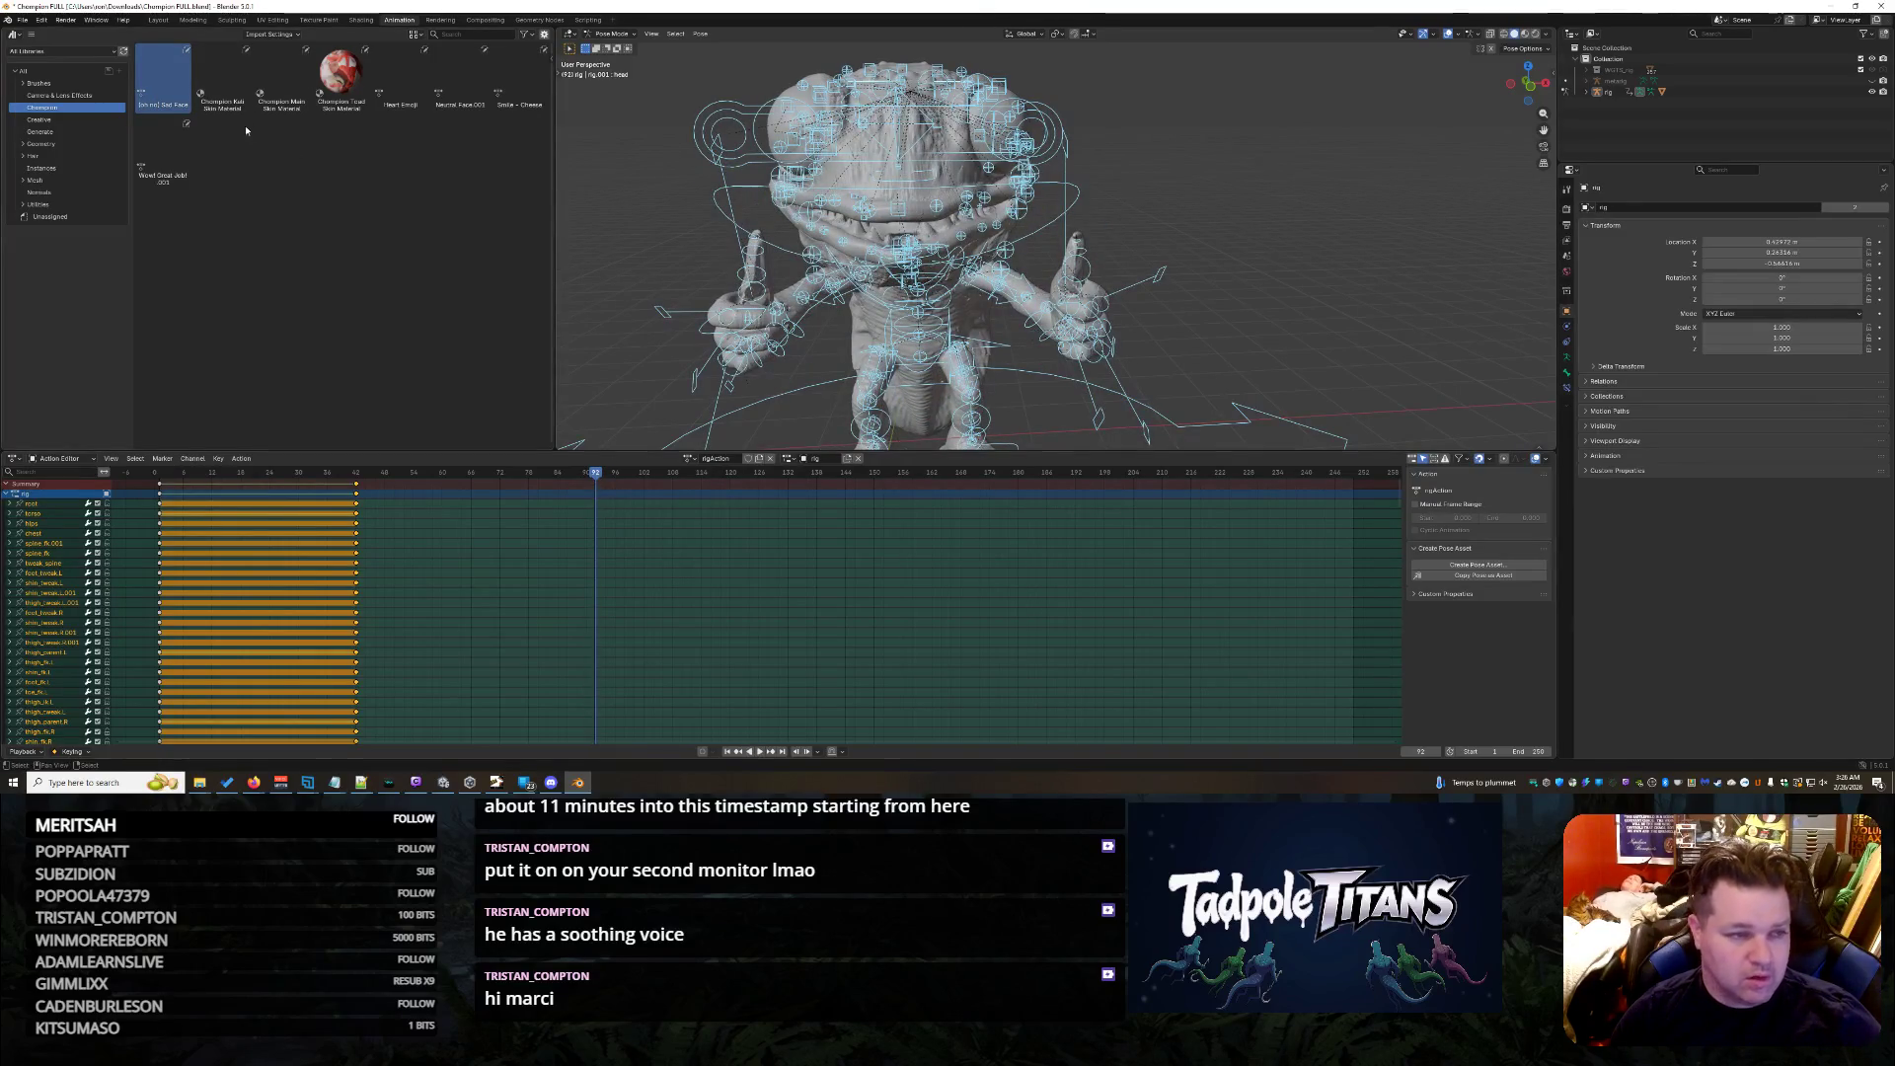
{"action": "double_click", "coordinate": [162, 82]}
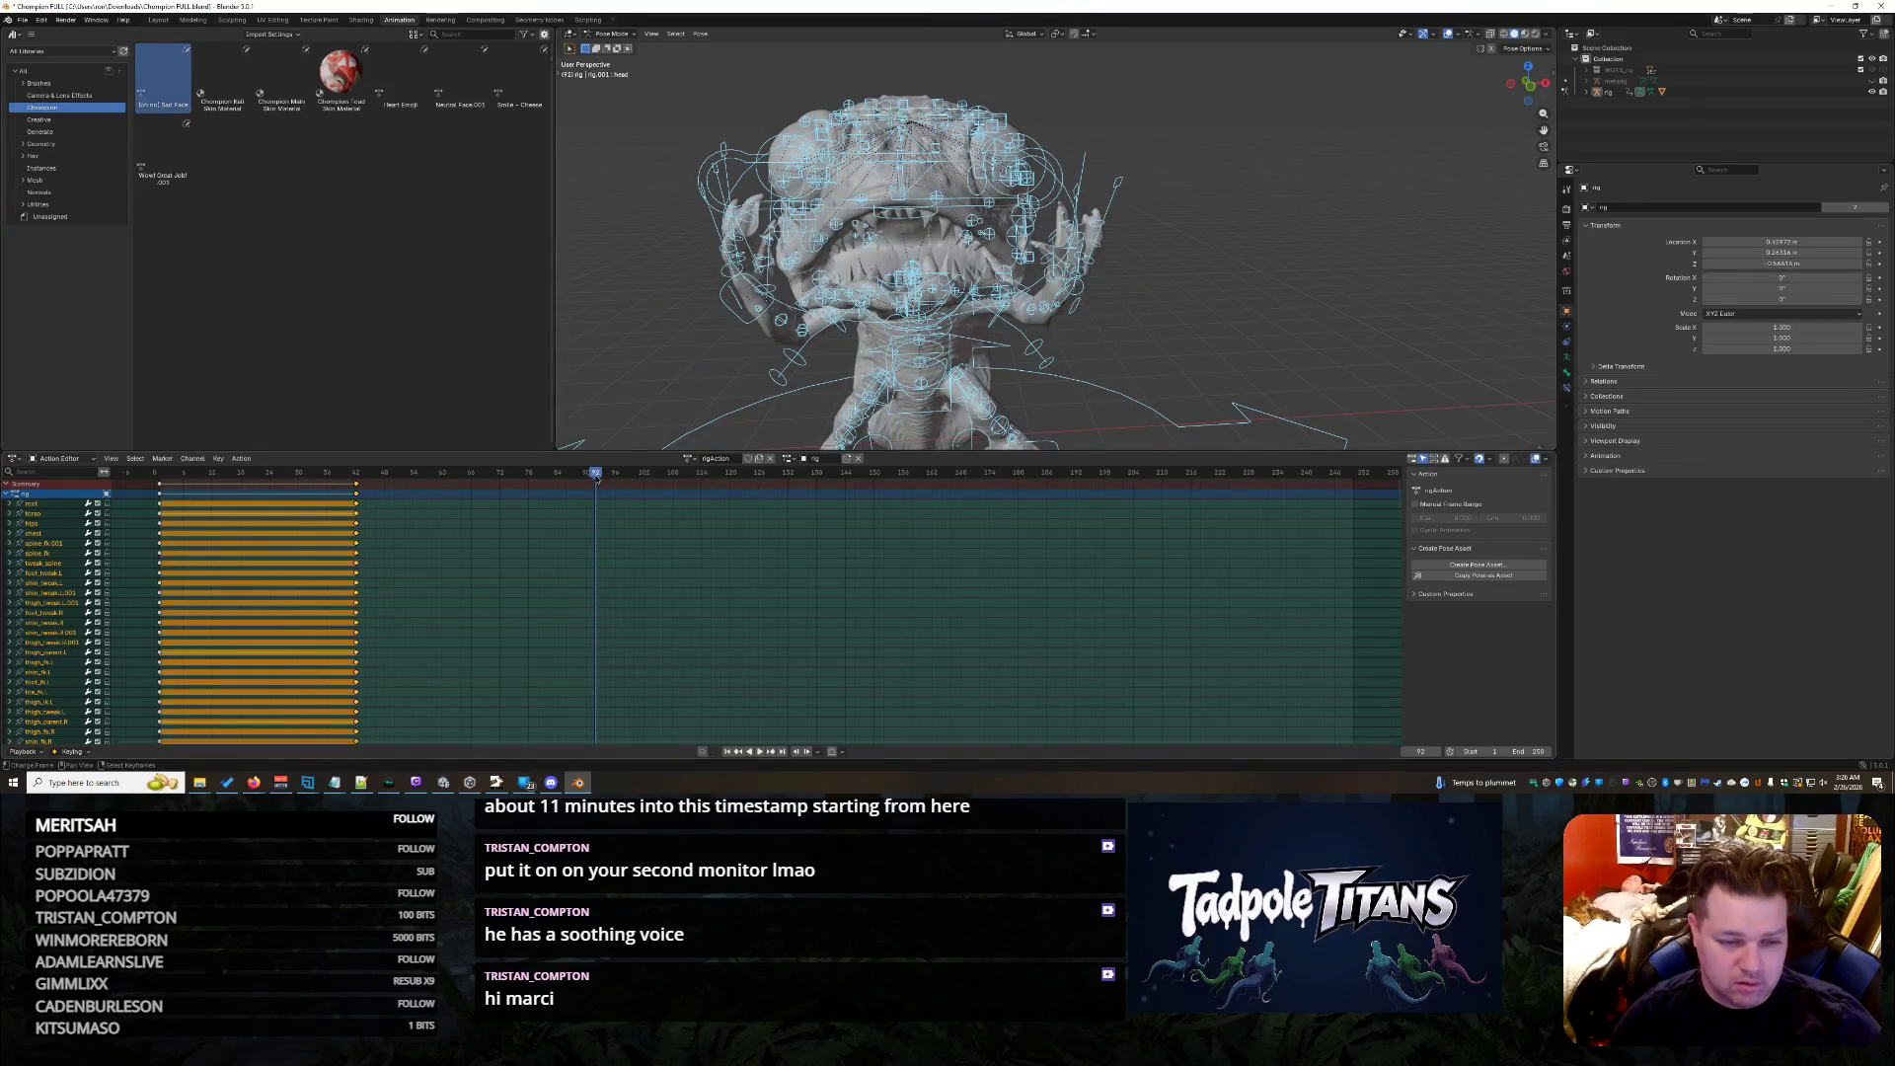
{"action": "left_click", "coordinate": [595, 475]}
{"action": "double_click", "coordinate": [163, 82]}
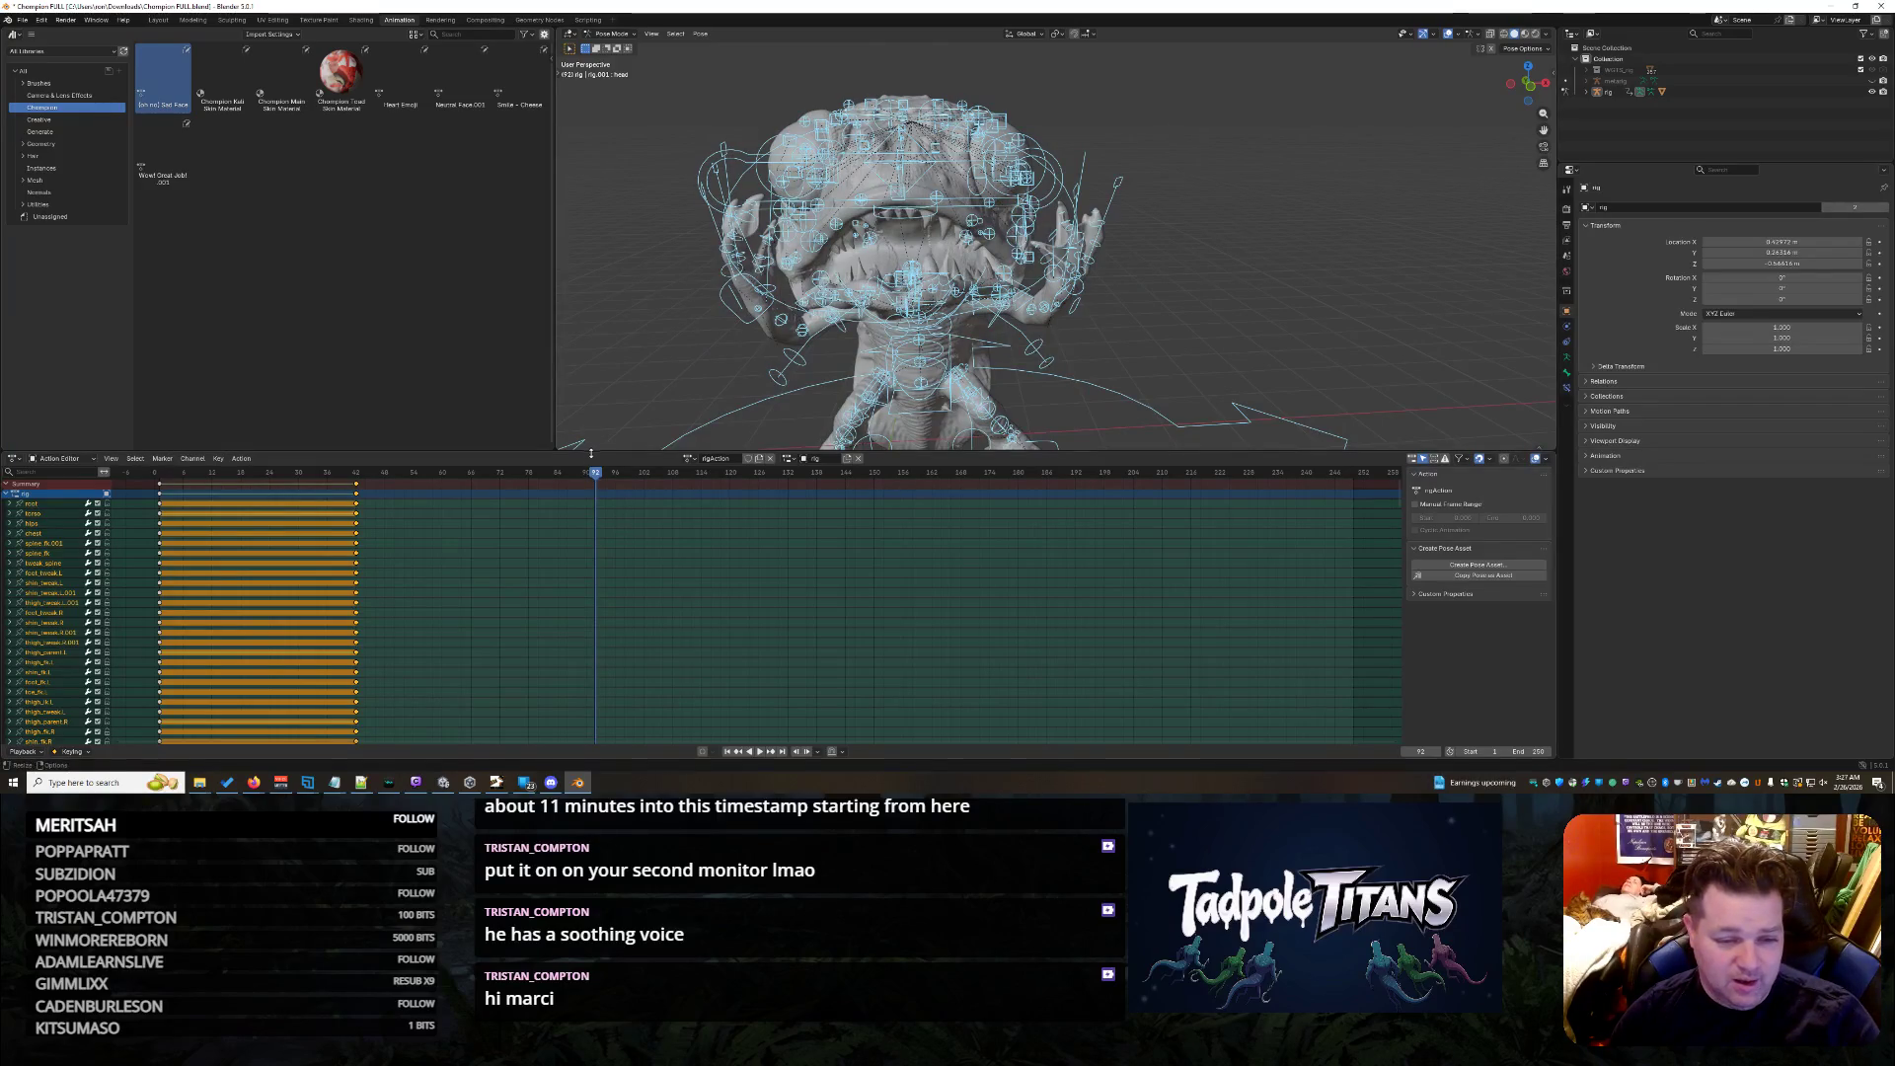
{"action": "key", "text": "i"}
- Key all channels, then apply the Smile - Cheese pose around frame 153 and key it
{"action": "left_click", "coordinate": [596, 484]}
{"action": "left_click_drag", "start_coordinate": [596, 478], "coordinate": [890, 505]}
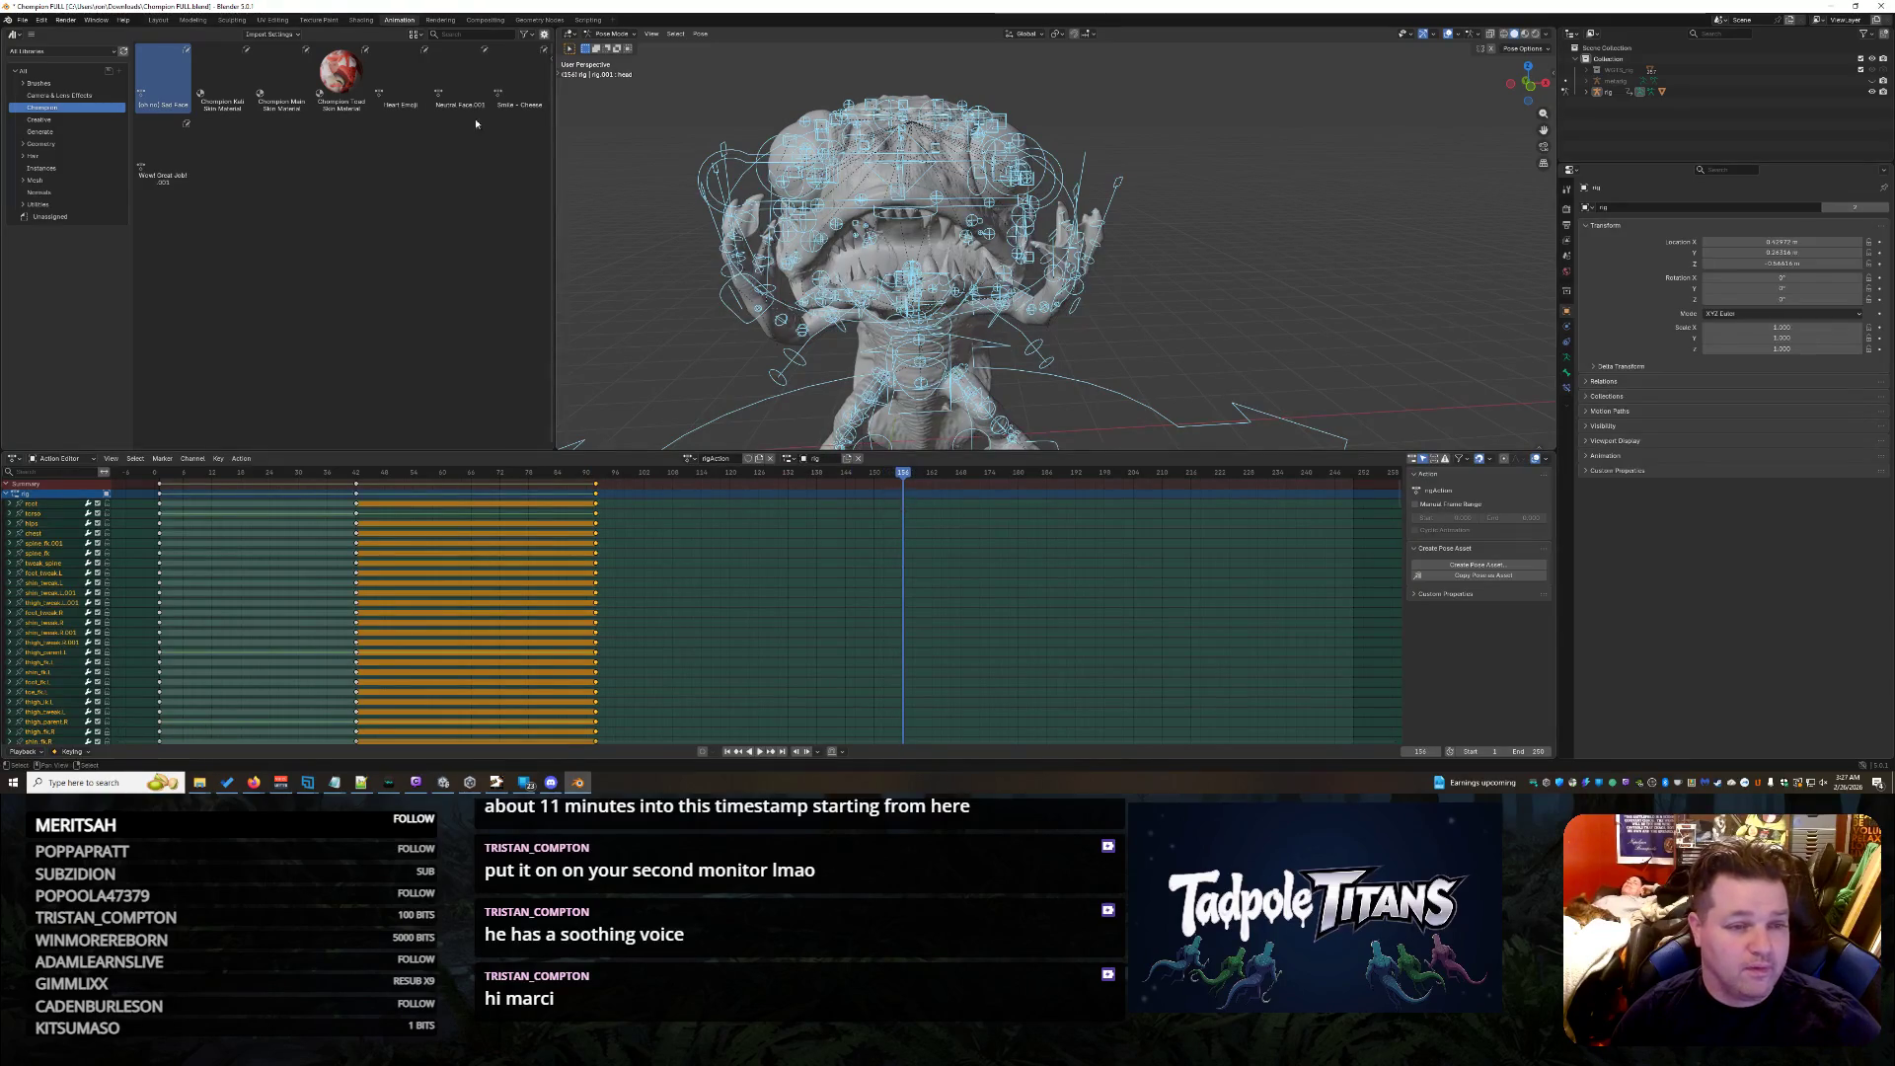
{"action": "double_click", "coordinate": [518, 81]}
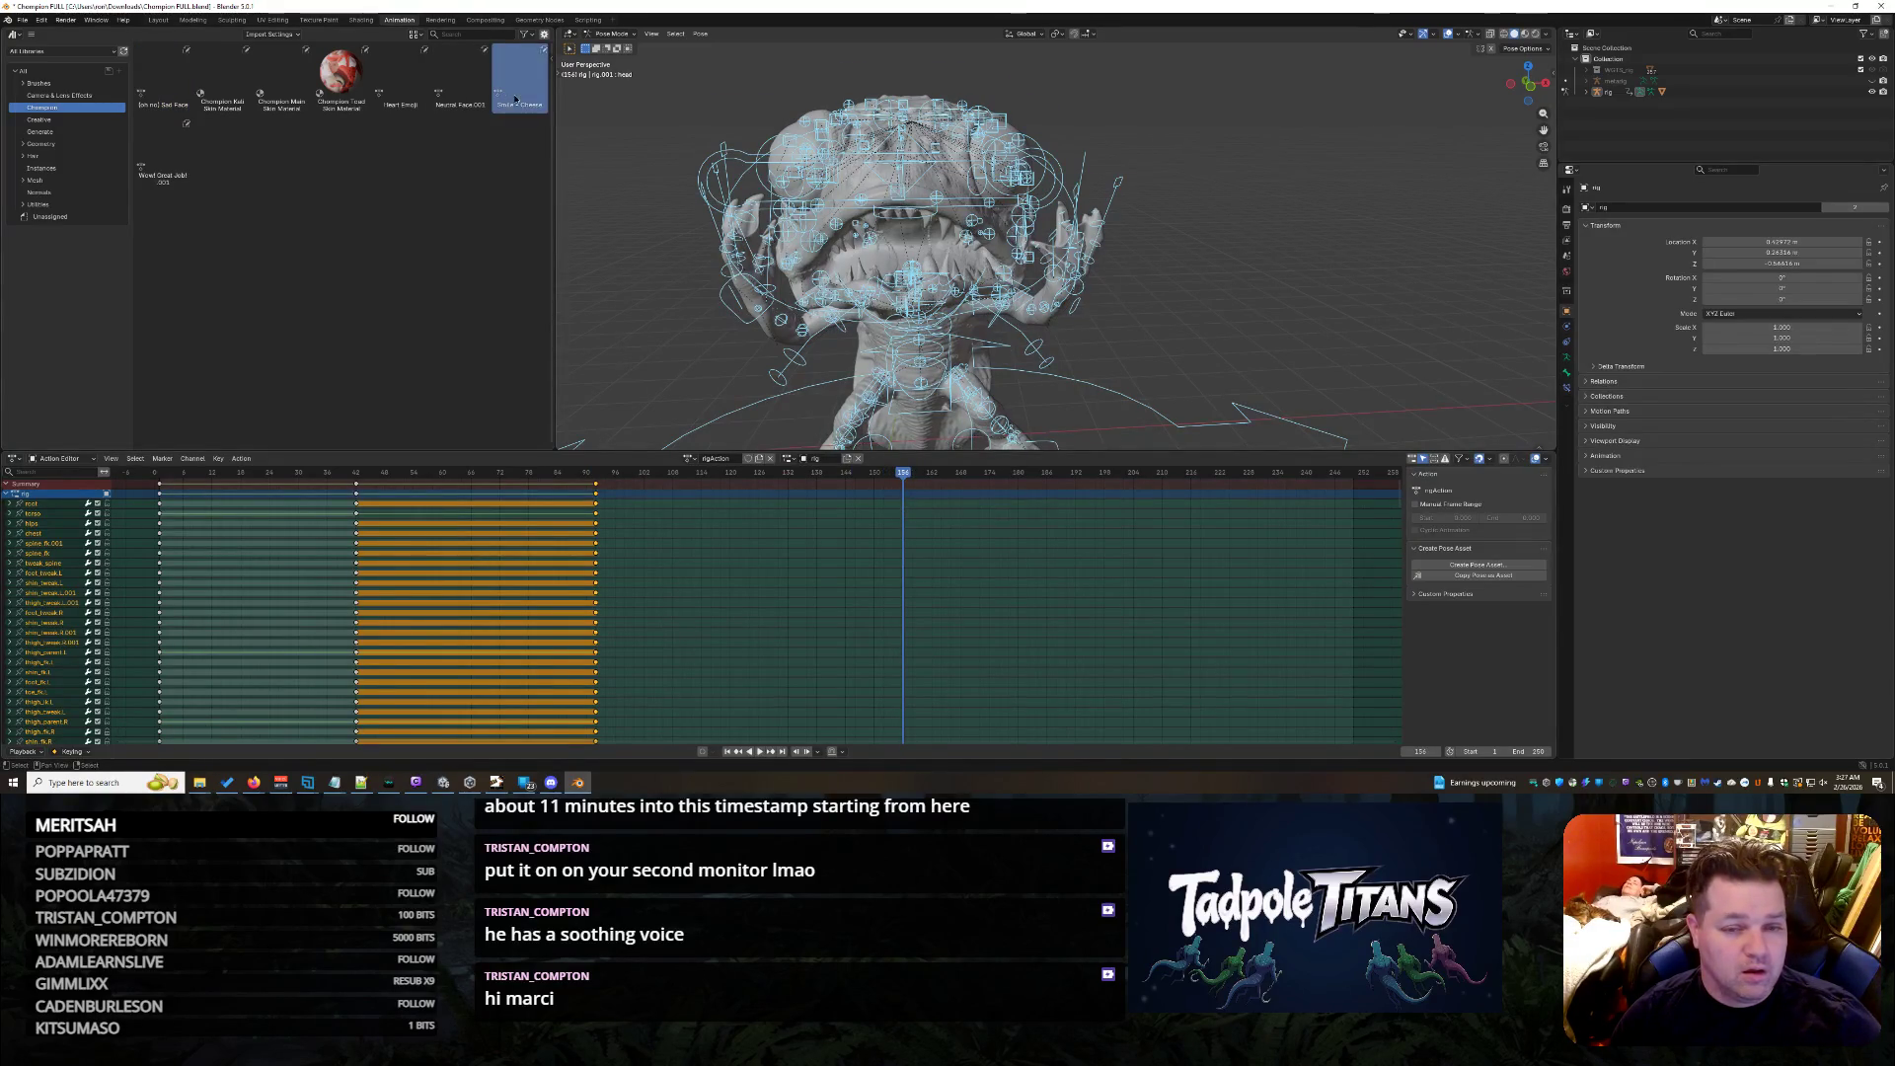
{"action": "key", "text": "i"}
{"action": "left_click", "coordinate": [908, 472]}
- Apply the Heart Emoji pose around frame 206 and key all channels there
{"action": "left_click", "coordinate": [1154, 472]}
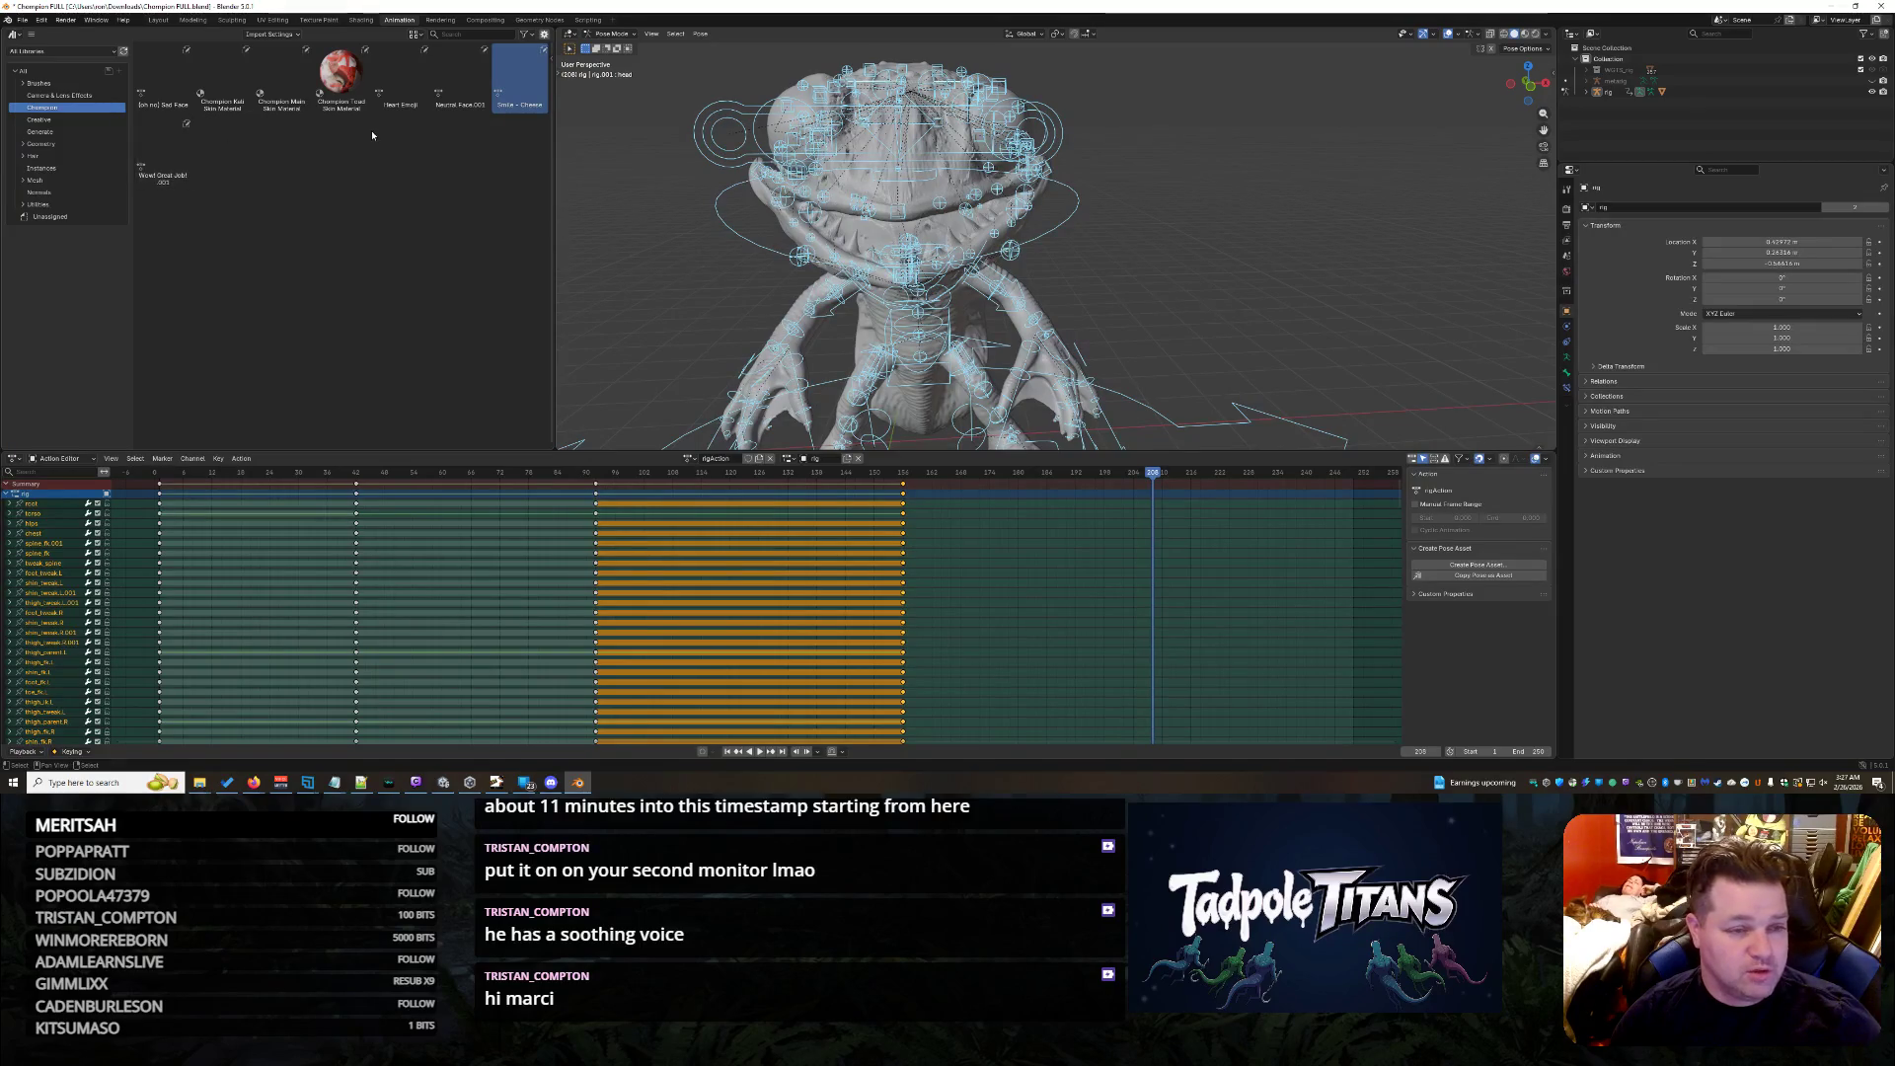
{"action": "double_click", "coordinate": [424, 96]}
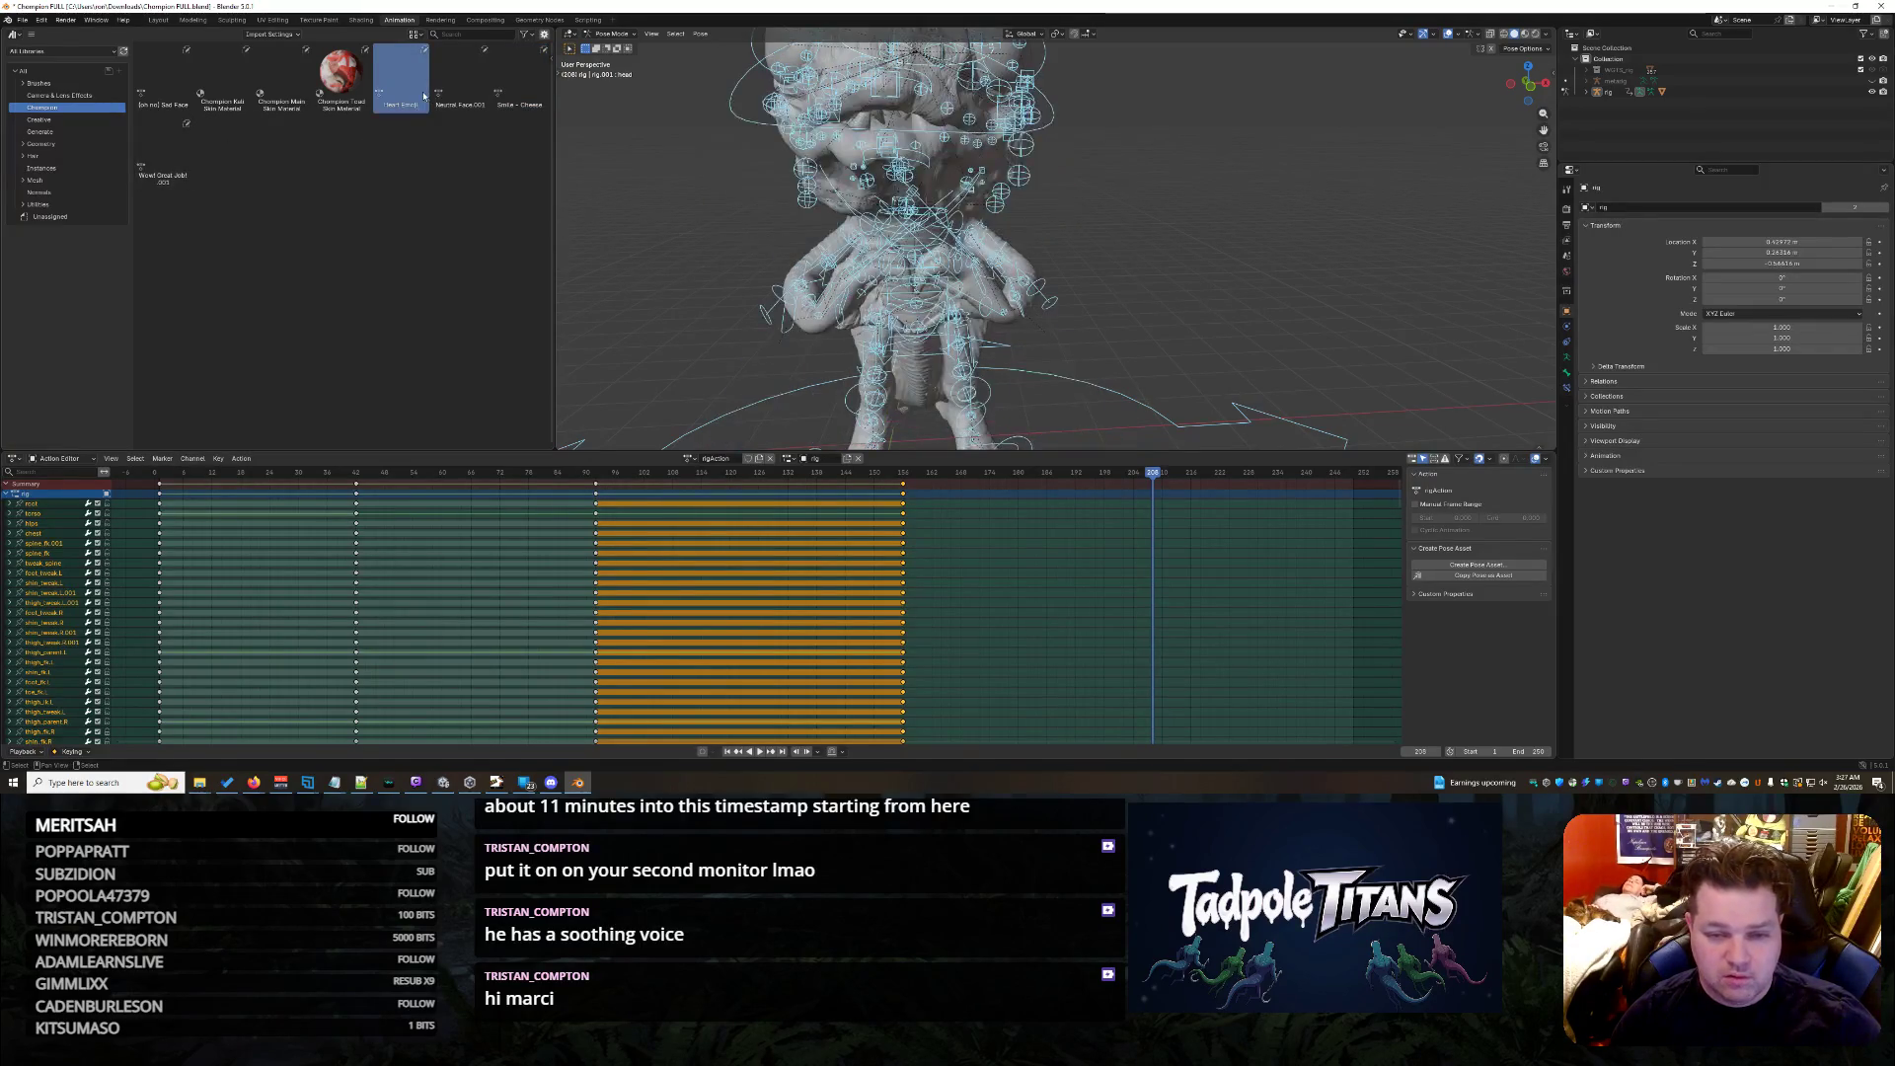
{"action": "key", "text": "i"}
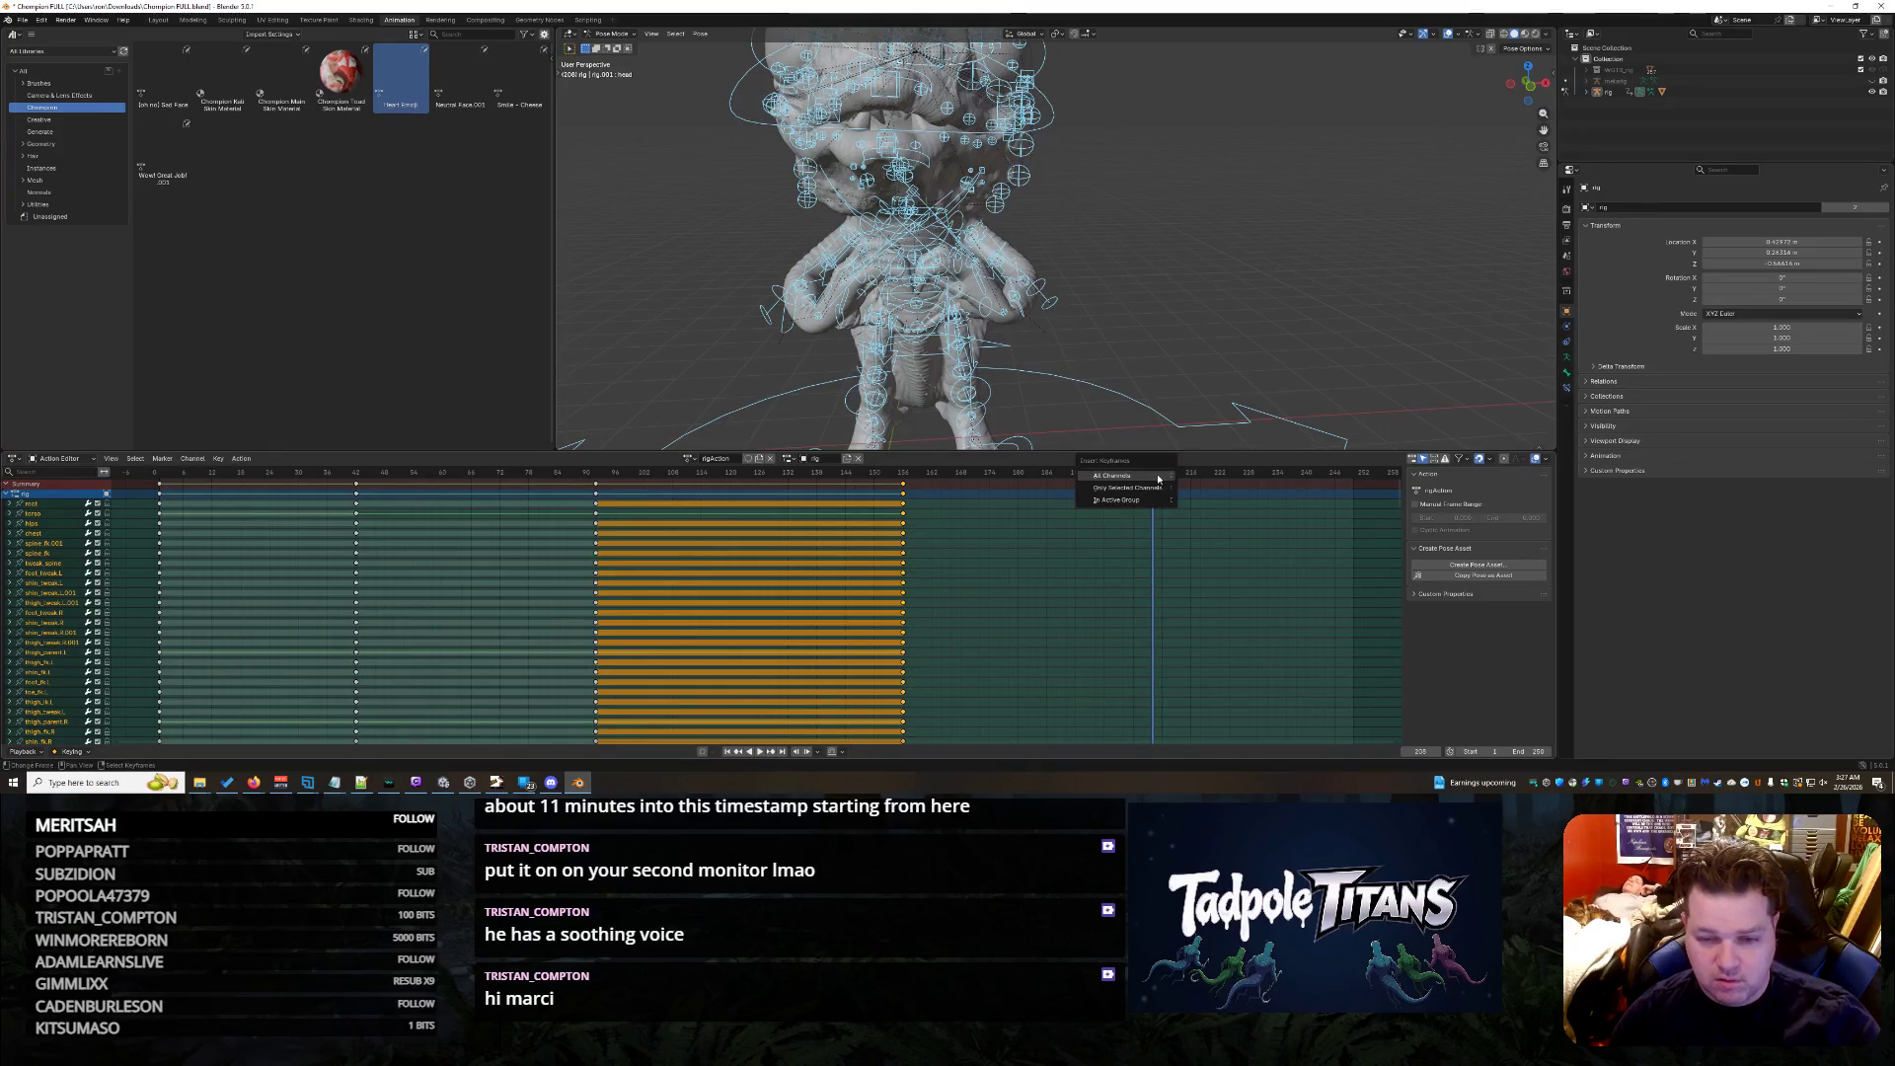
{"action": "left_click", "coordinate": [1159, 479]}
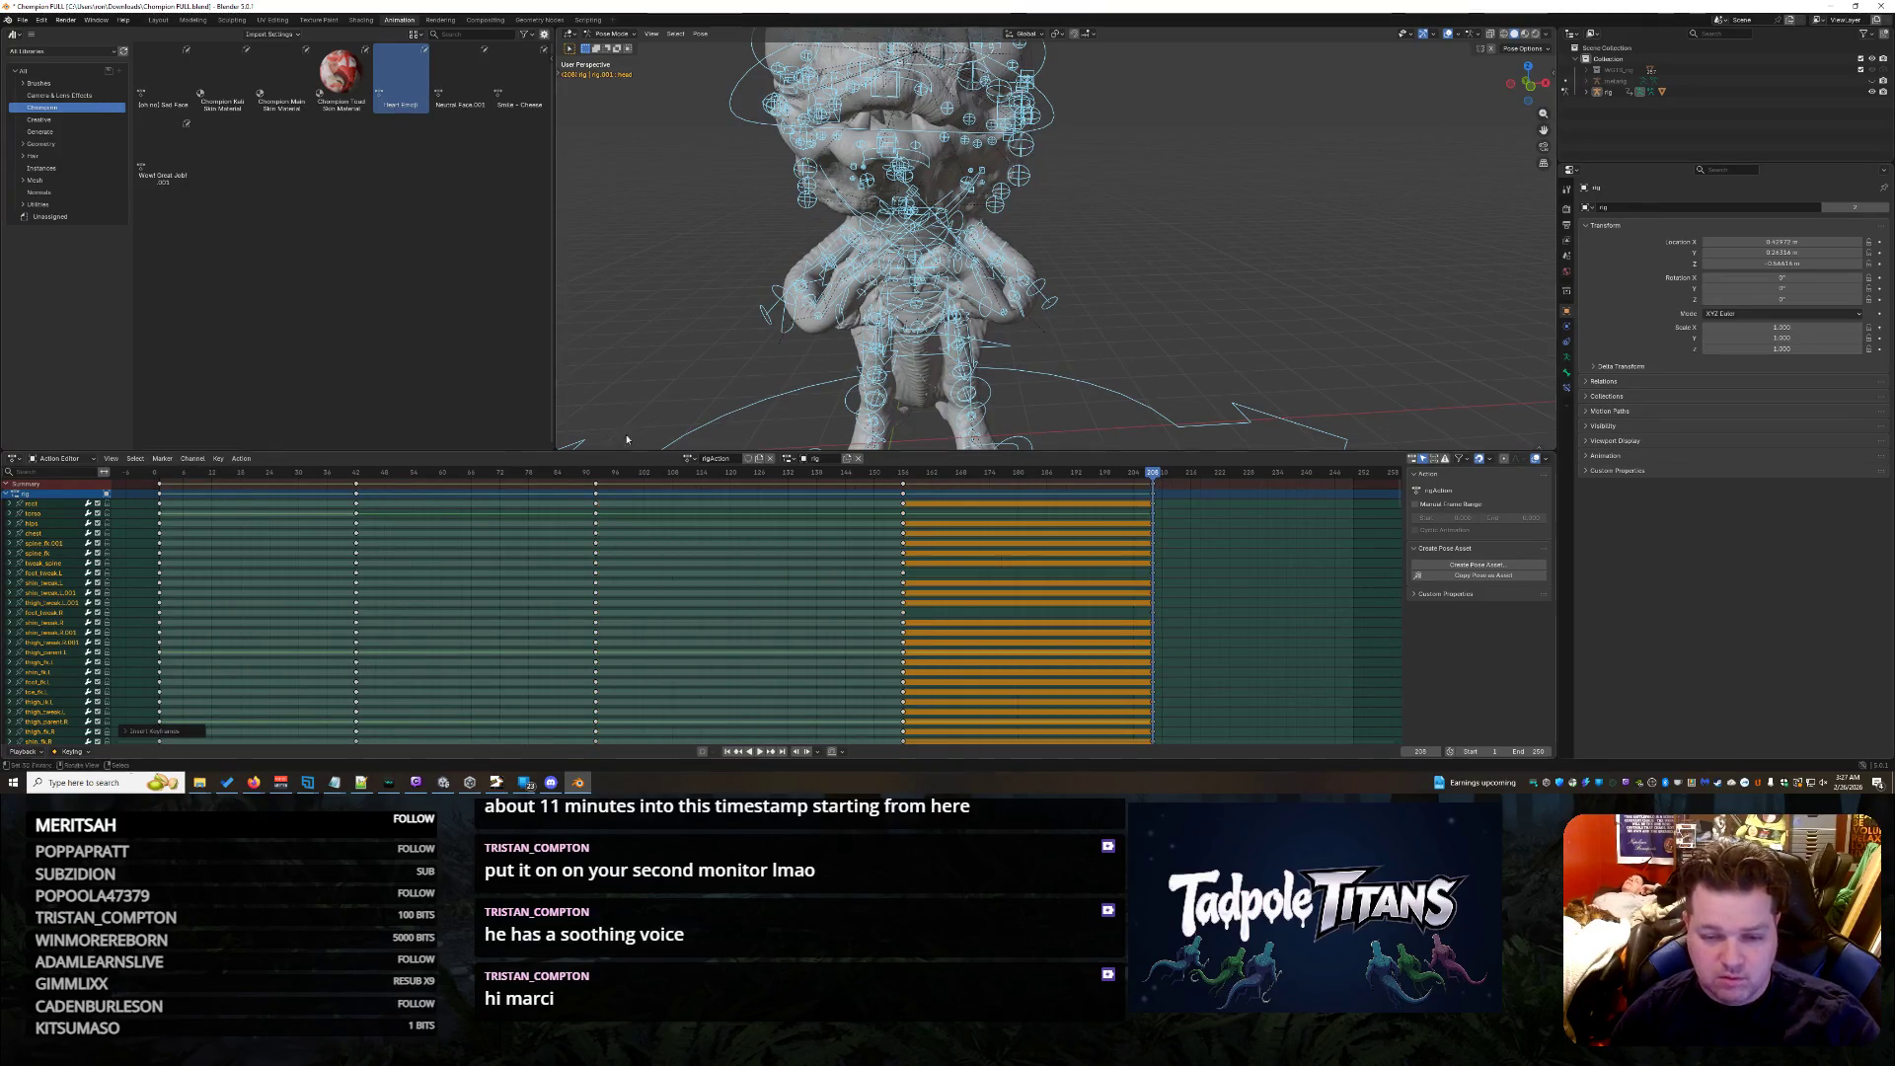
- Return to the first frame, then keyframe the pose at a frame near the timeline's end
{"action": "key", "text": "shift+Left"}
{"action": "left_click", "coordinate": [161, 486]}
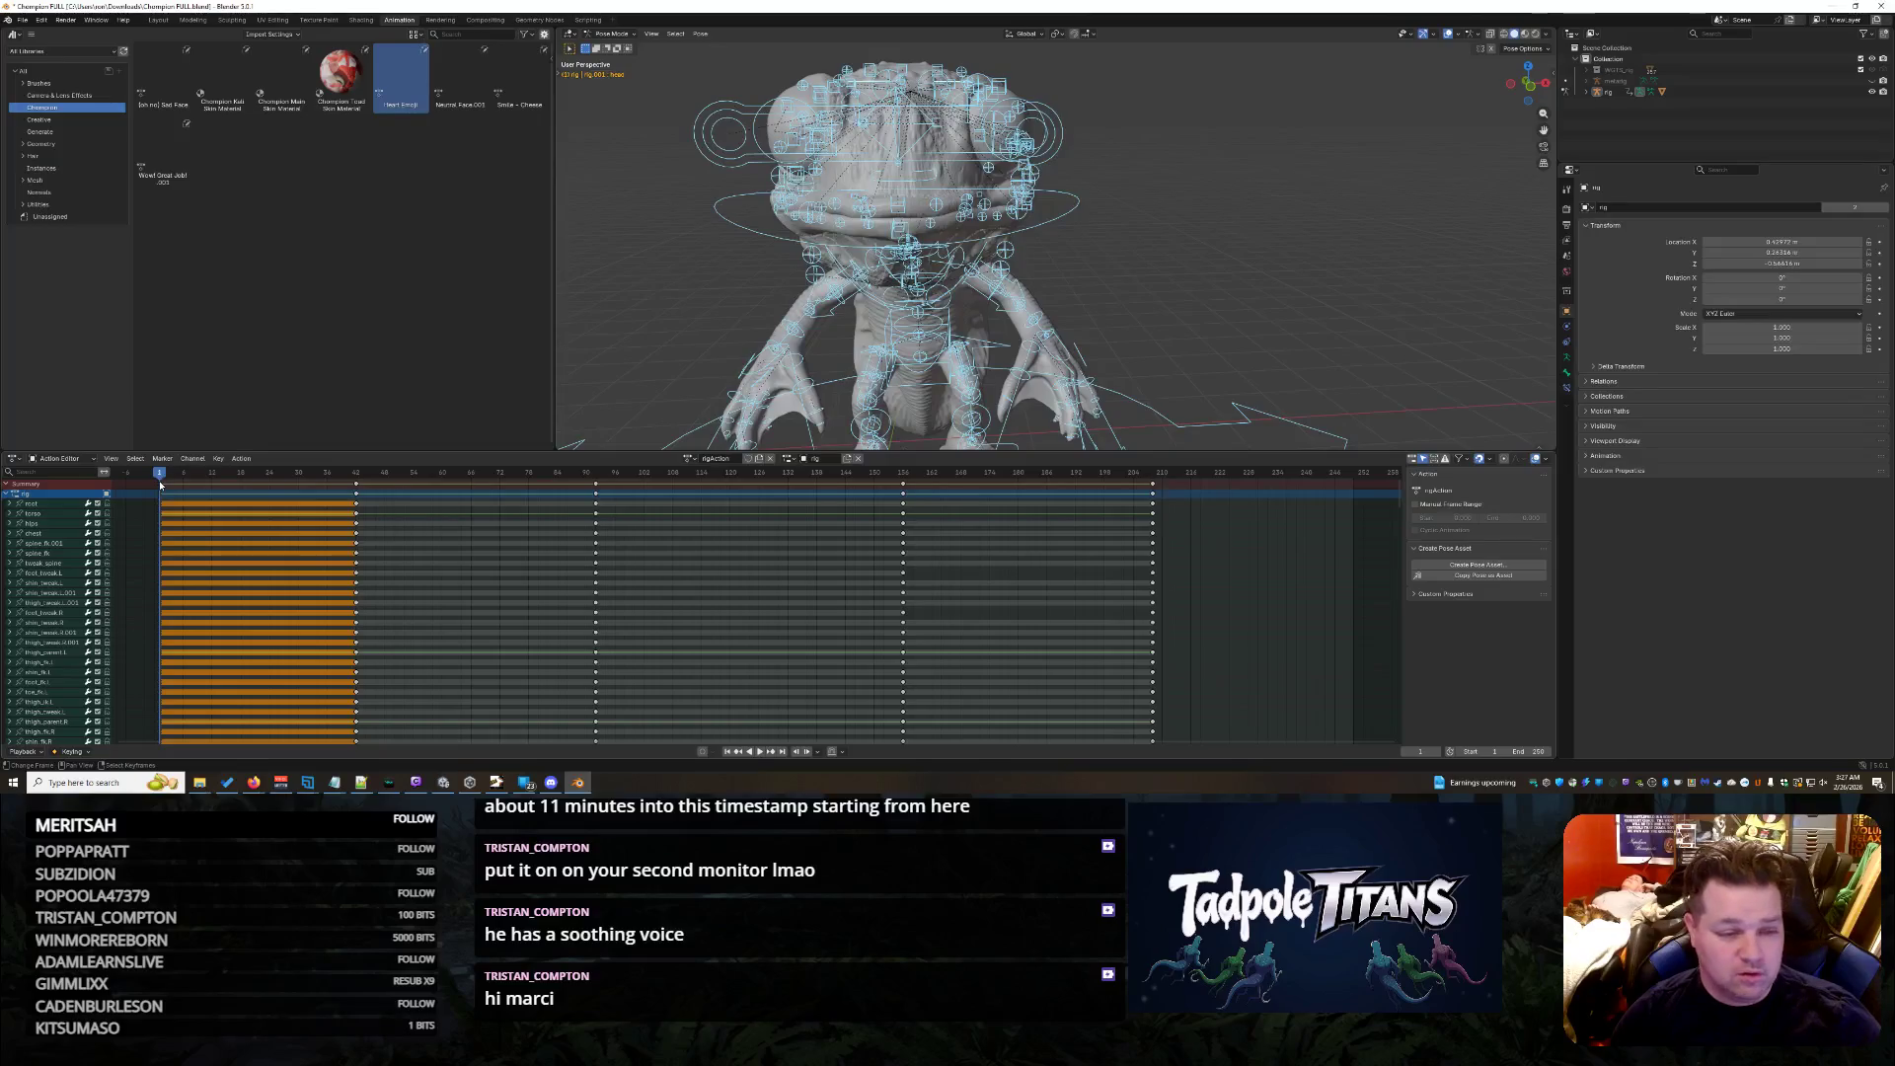
{"action": "left_click", "coordinate": [1334, 475]}
{"action": "key", "text": "i"}
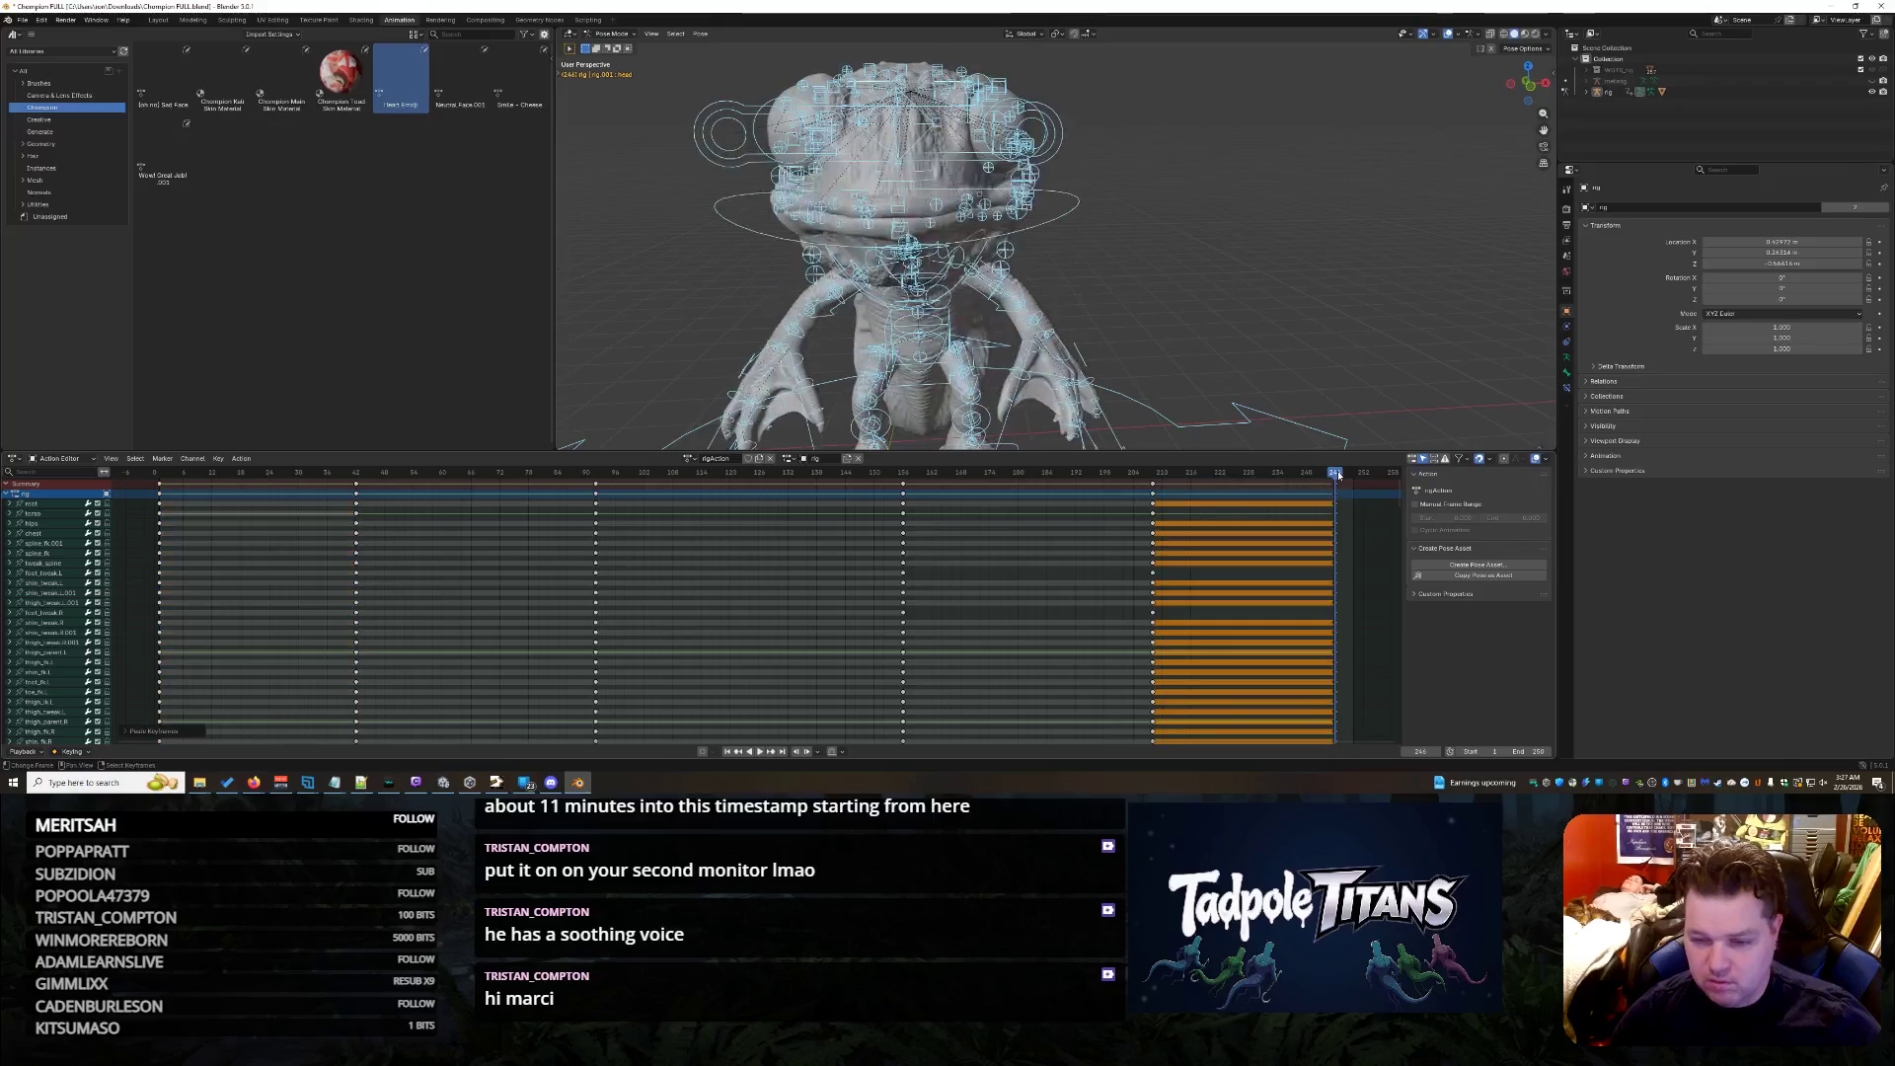
{"action": "scroll", "coordinate": [729, 217], "scroll_direction": "down", "scroll_amount": 3}
{"action": "scroll", "coordinate": [1121, 328], "scroll_direction": "down", "scroll_amount": 2}
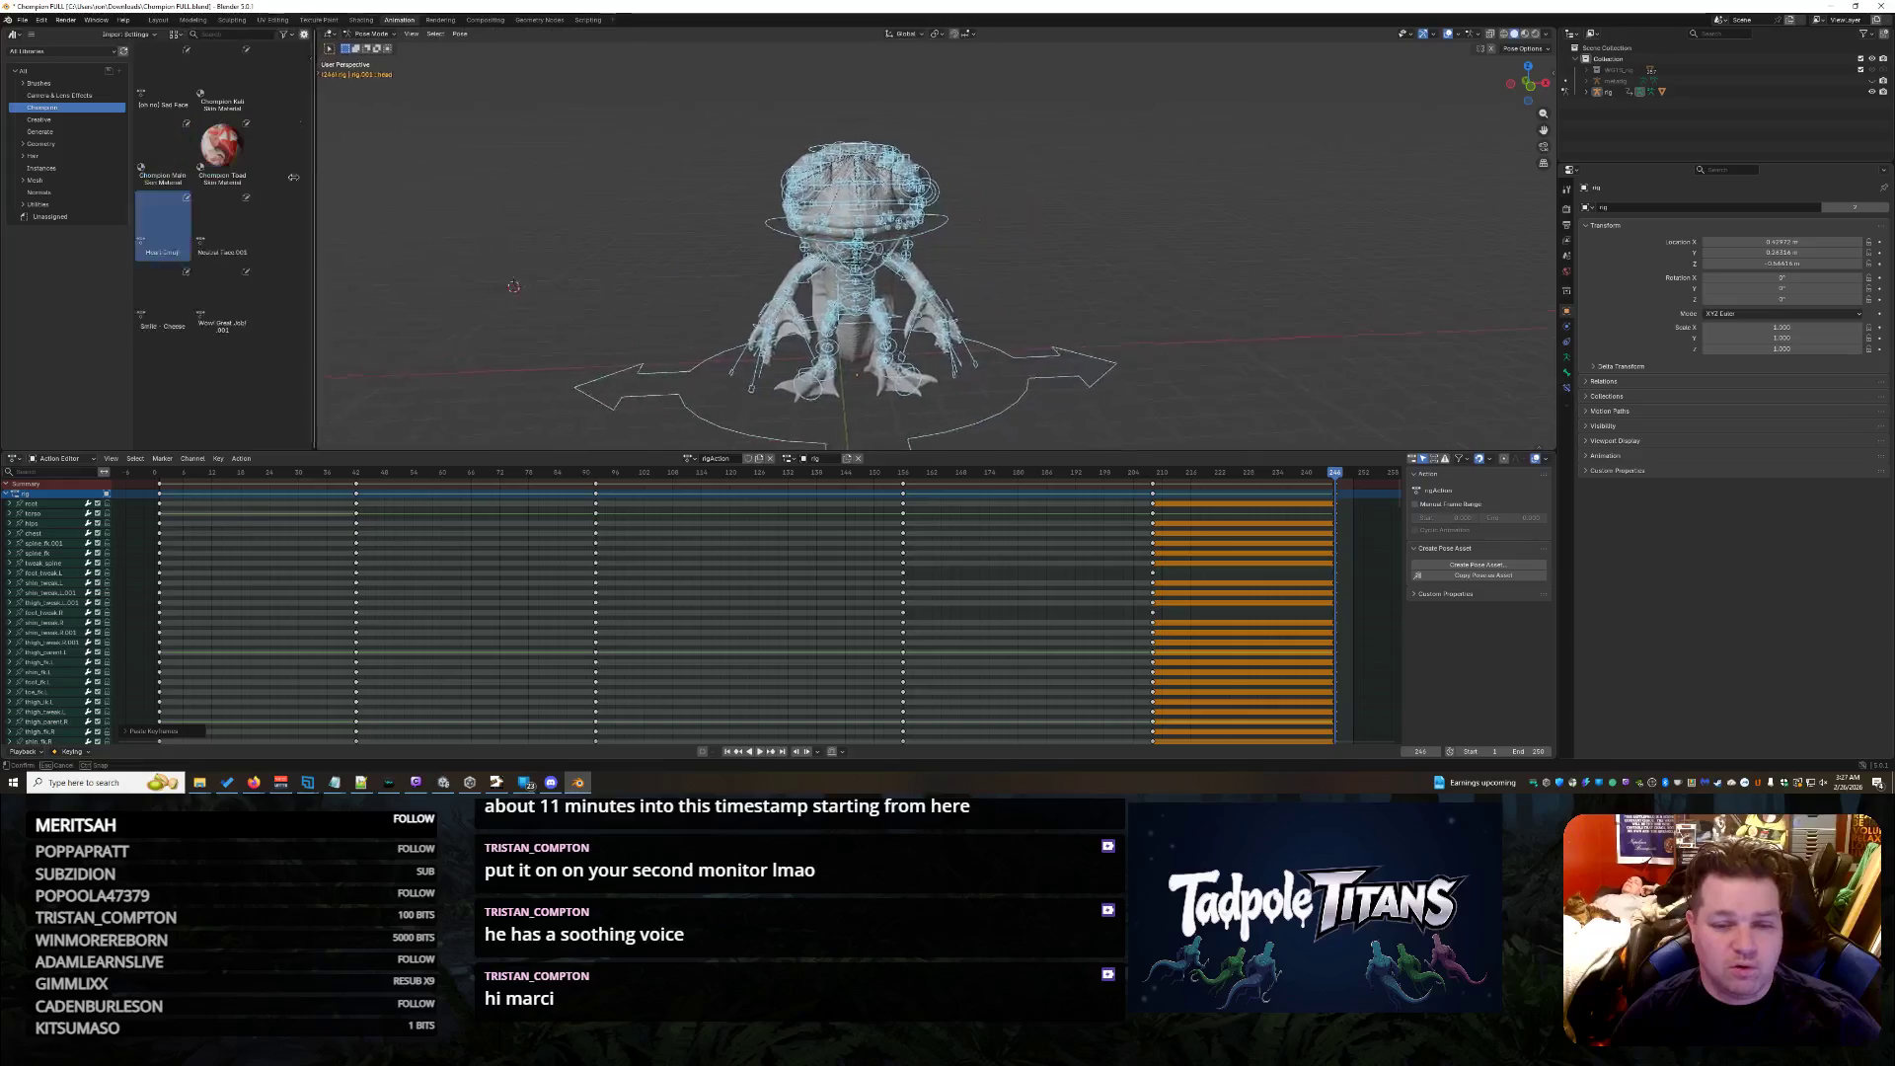
- Widen the 3D view and show the creature in Material Preview with its bones hidden
{"action": "left_click_drag", "start_coordinate": [554, 166], "coordinate": [241, 166]}
{"action": "left_click", "coordinate": [1526, 35]}
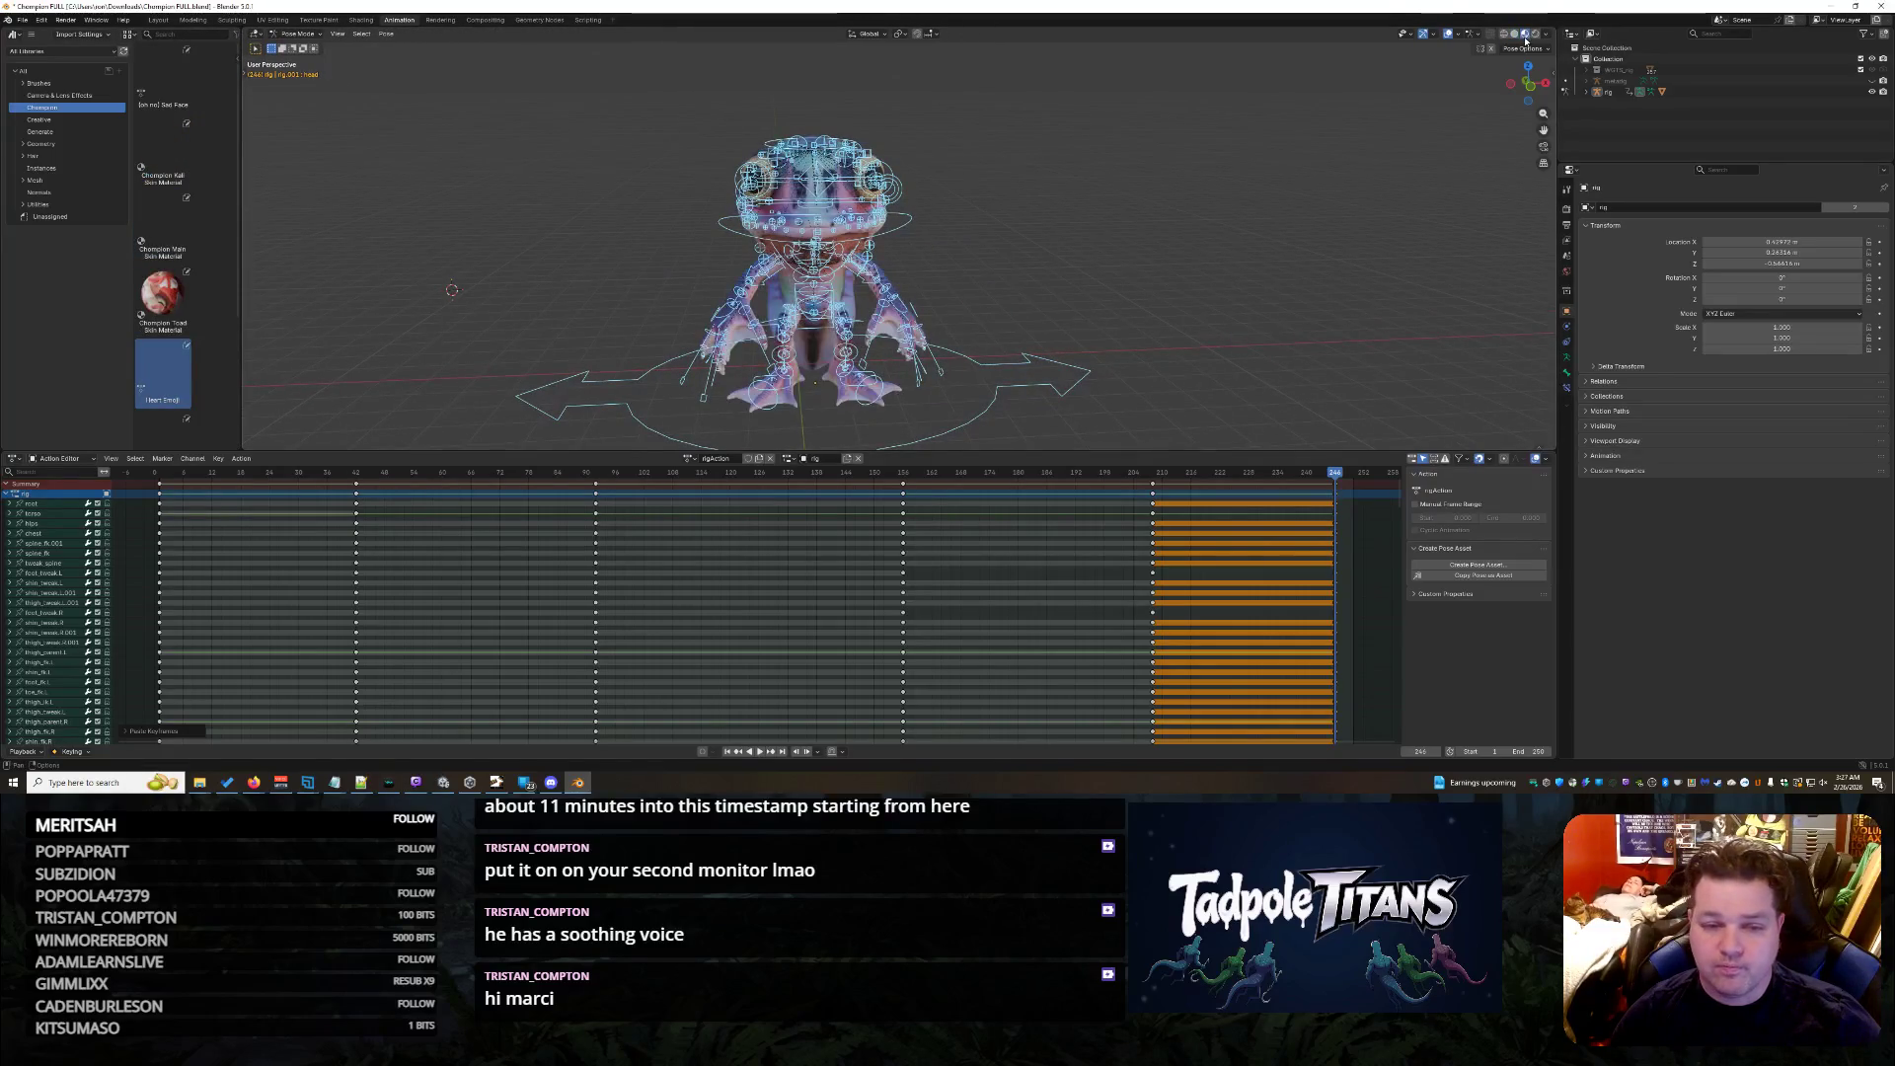
{"action": "left_click", "coordinate": [1873, 93]}
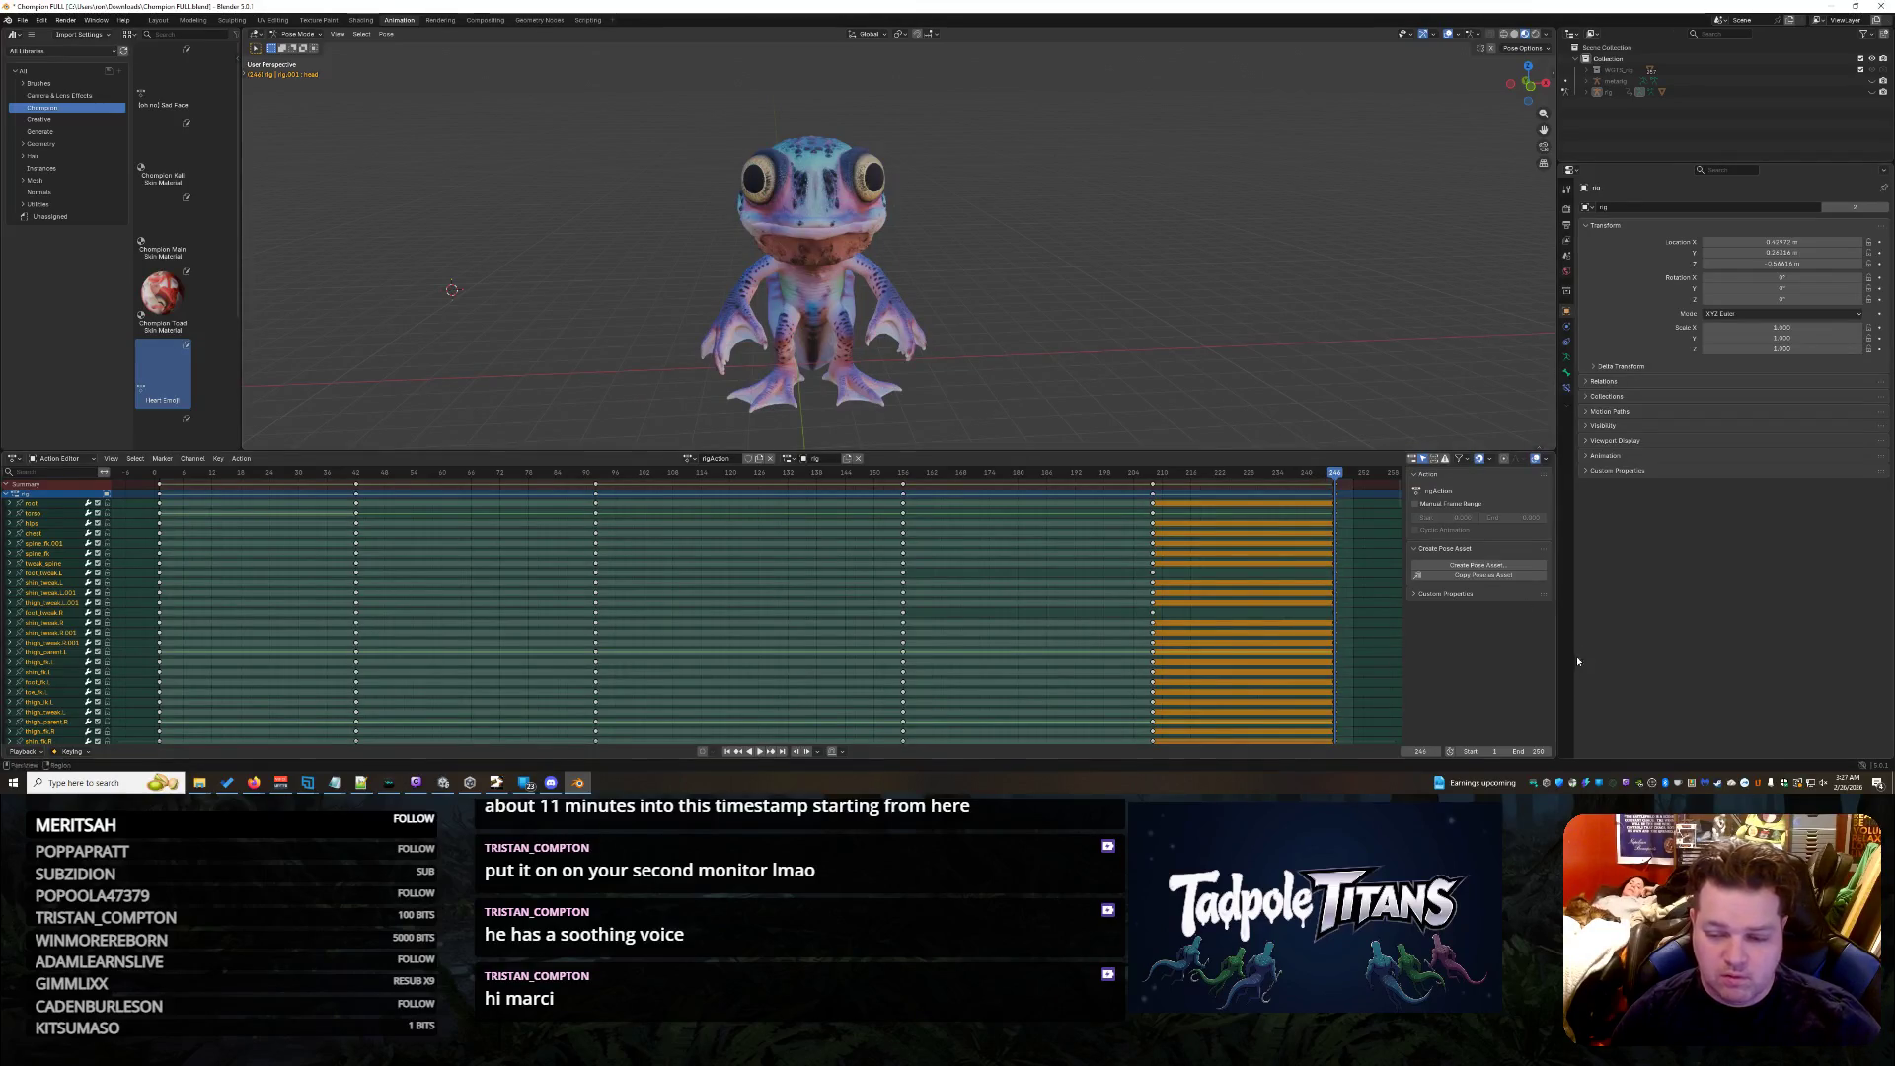
- End the animation at frame 247, key the pose at frame 246 and return to the start
{"action": "left_click_drag", "start_coordinate": [1540, 751], "coordinate": [1531, 751]}
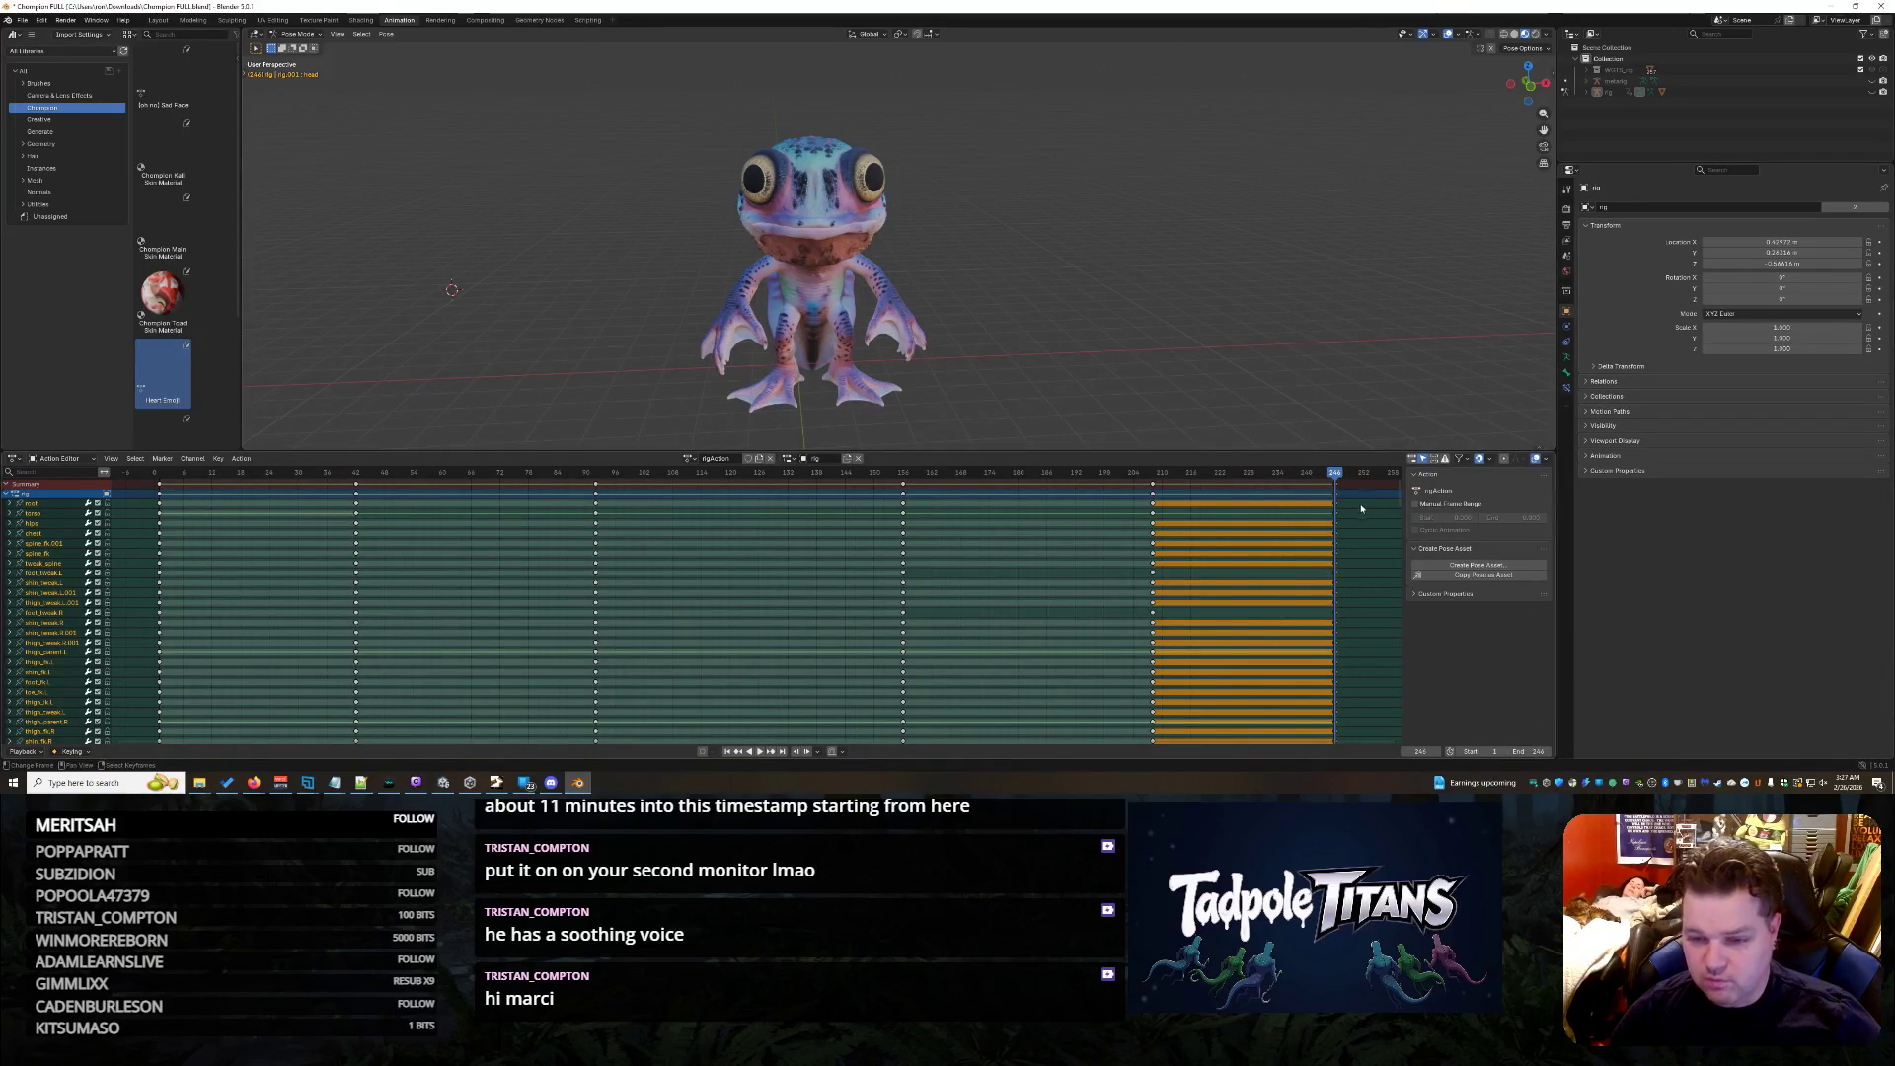
{"action": "key", "text": "i"}
{"action": "key", "text": "shift+Left"}
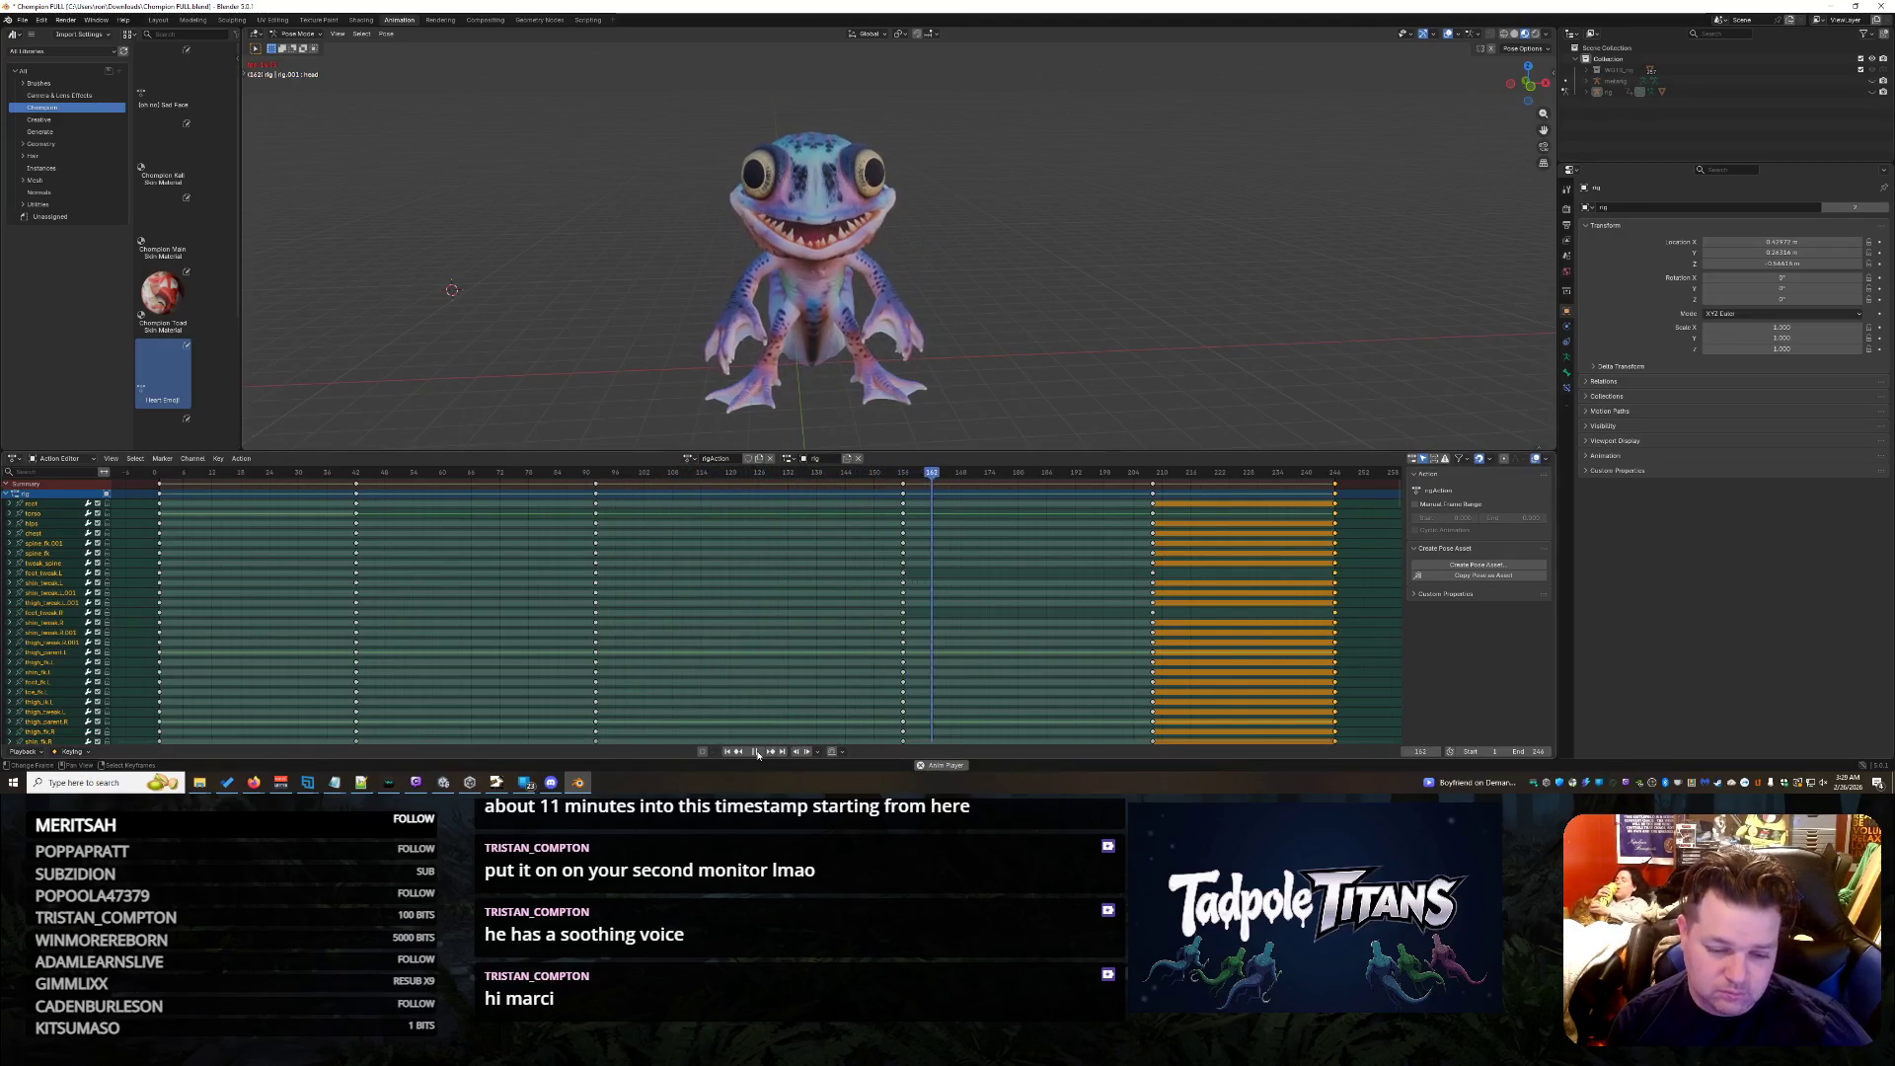
- Stop playback, key the raised-claws pose at frame 70, scrub to about frame 88 and play
{"action": "key", "text": "space"}
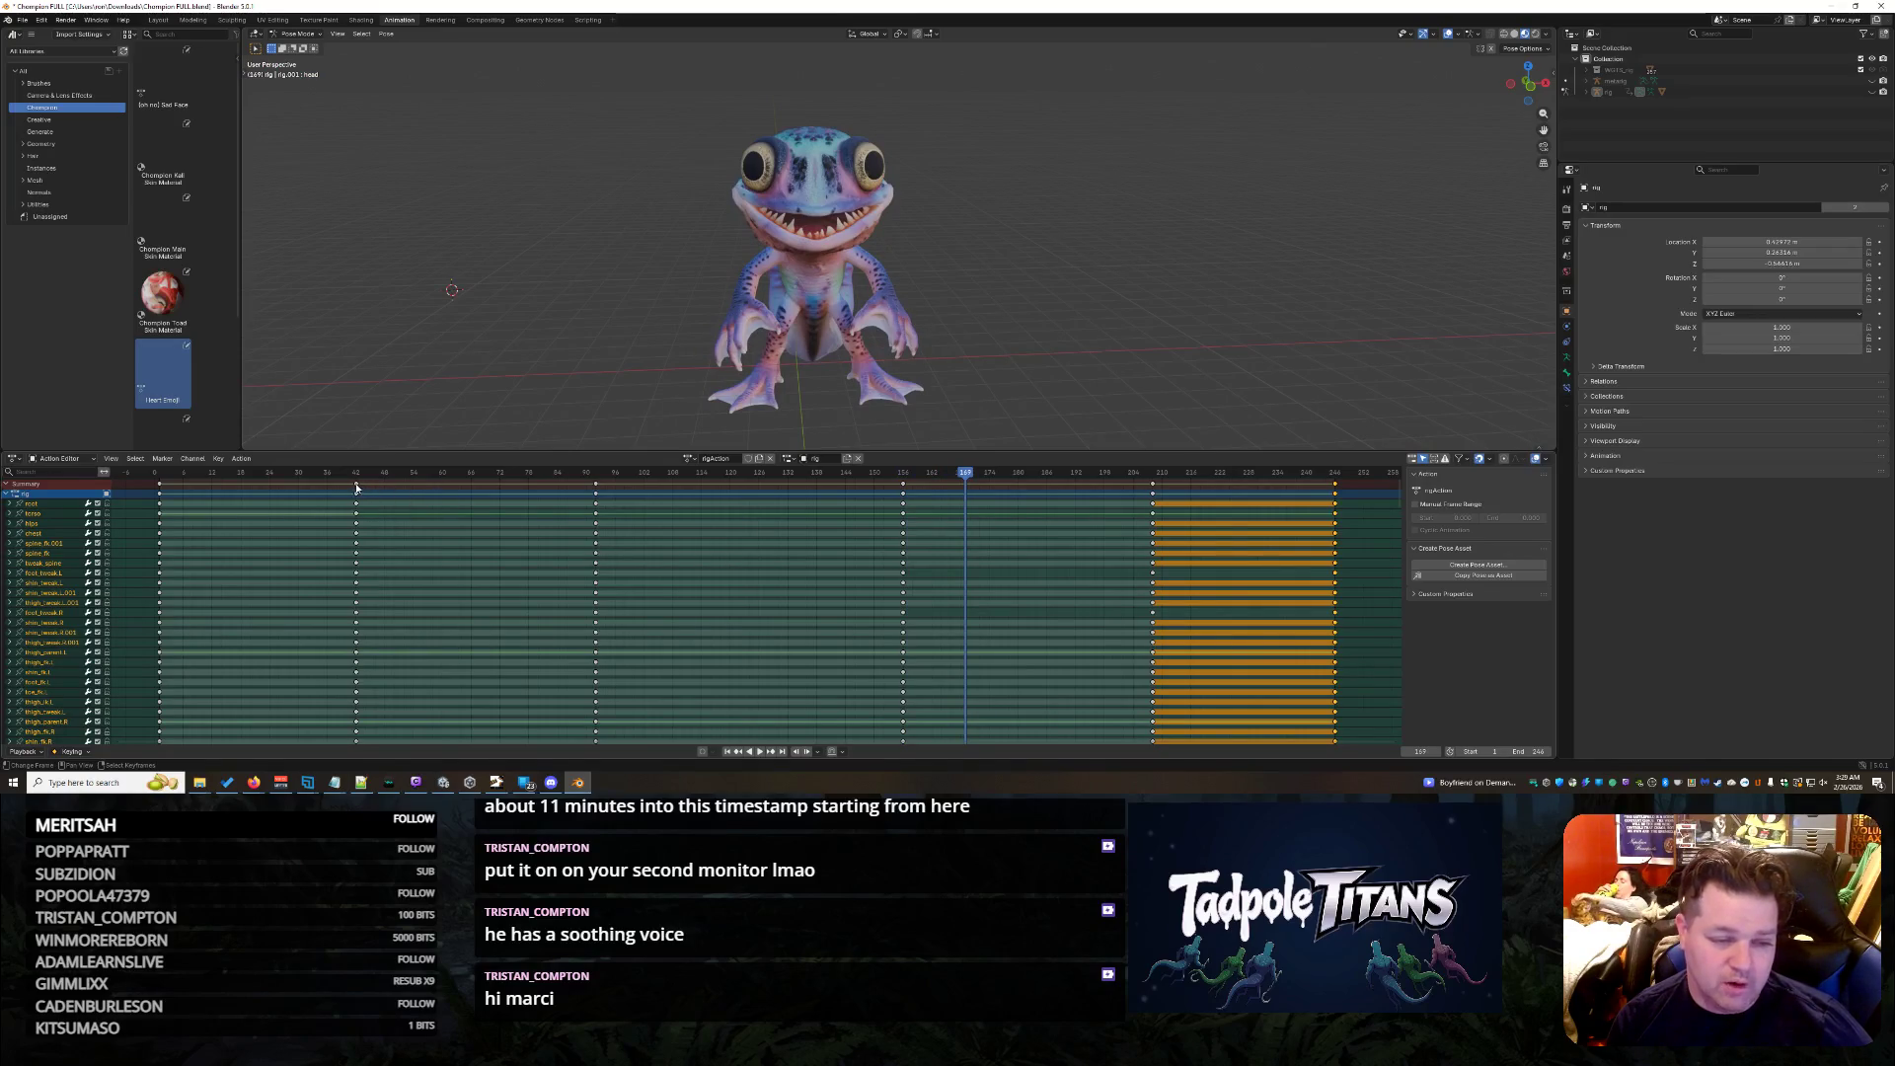
{"action": "left_click", "coordinate": [356, 477]}
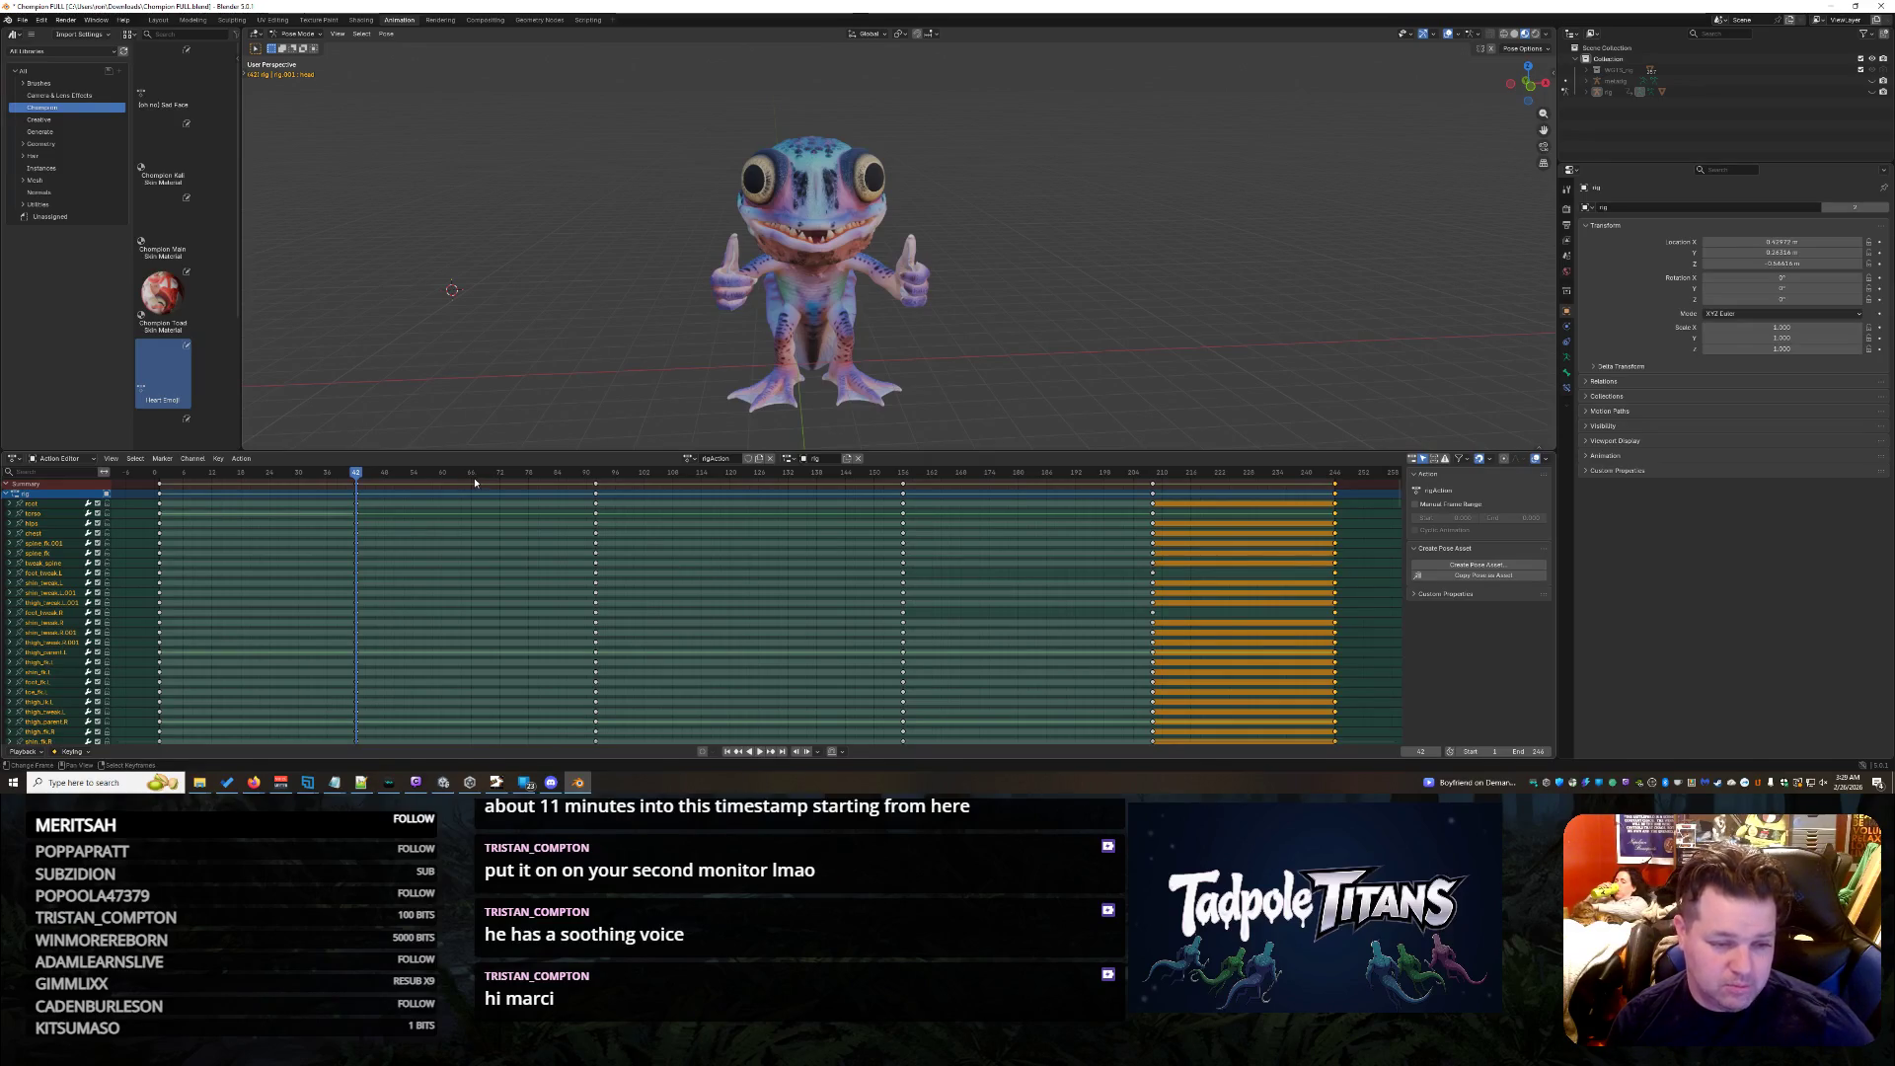
{"action": "left_click", "coordinate": [501, 474]}
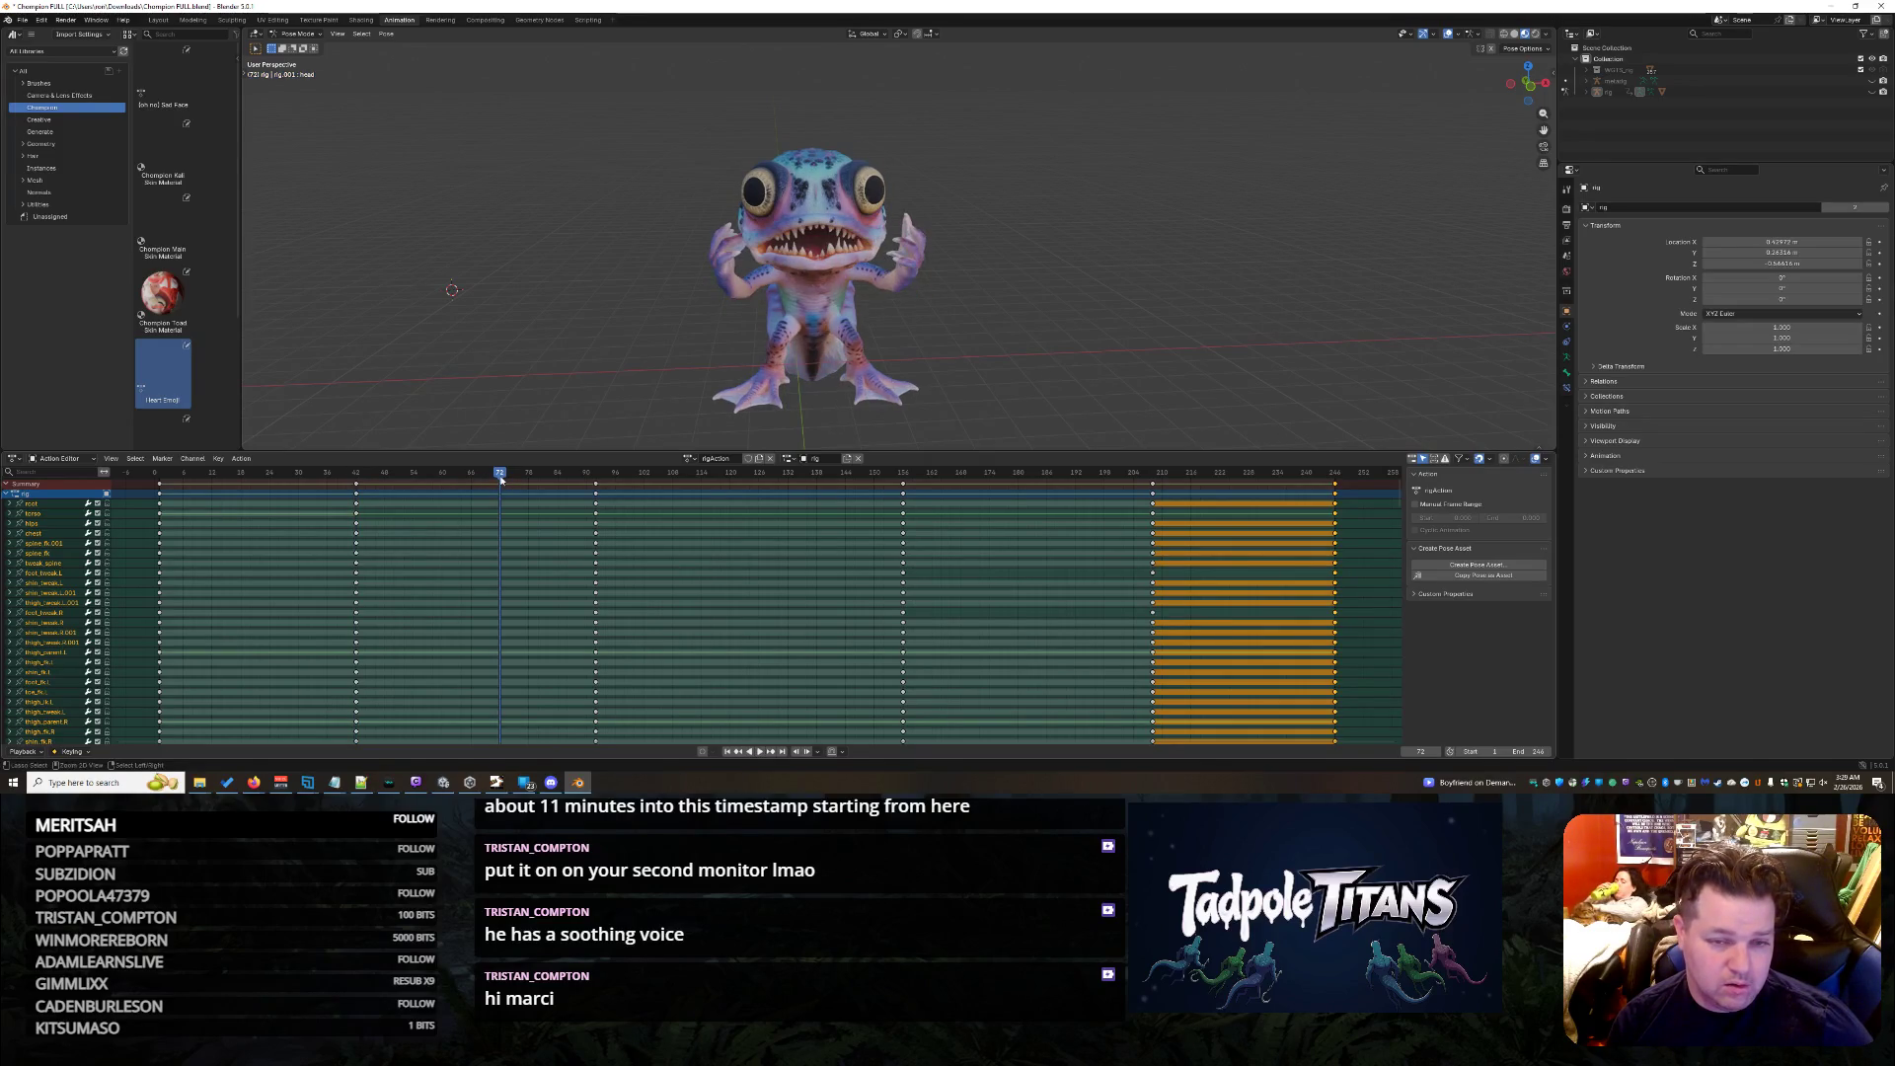
{"action": "key", "text": "ctrl+v"}
{"action": "left_click_drag", "start_coordinate": [502, 475], "coordinate": [582, 477]}
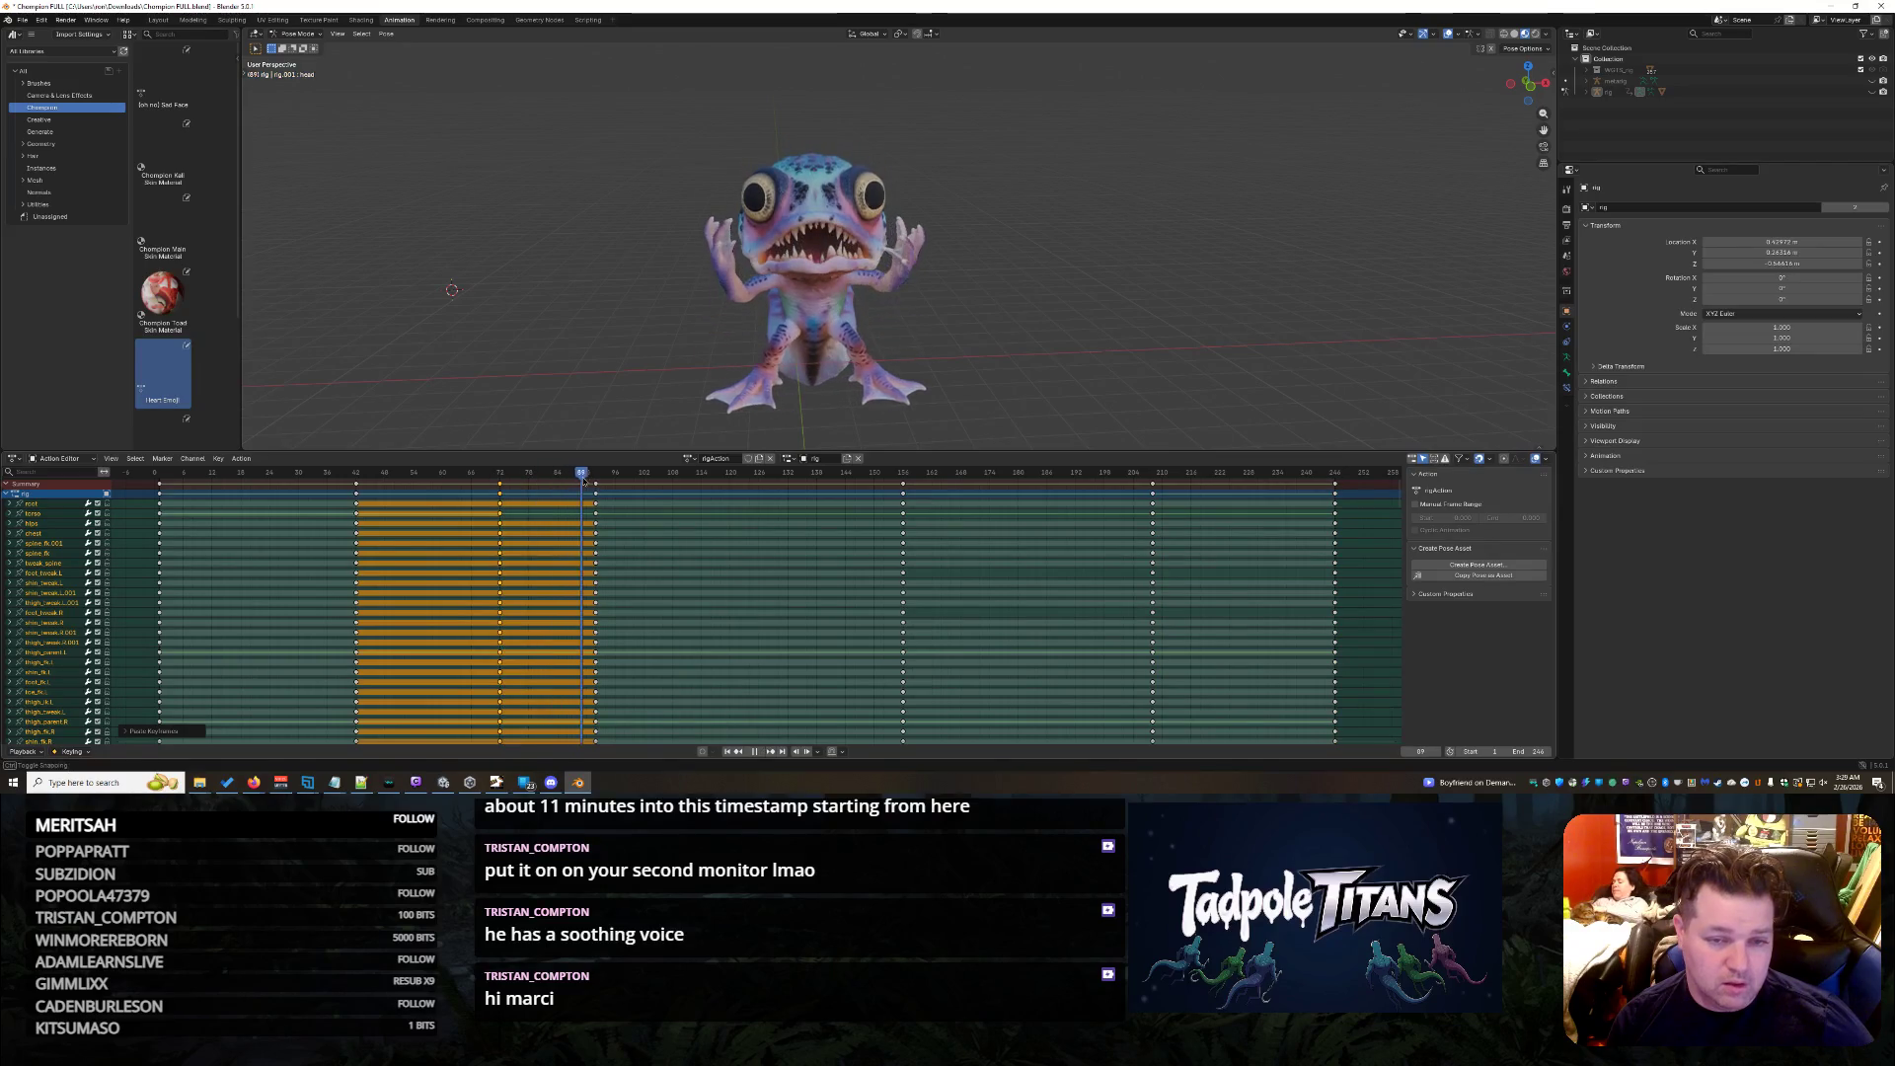
{"action": "key", "text": "space"}
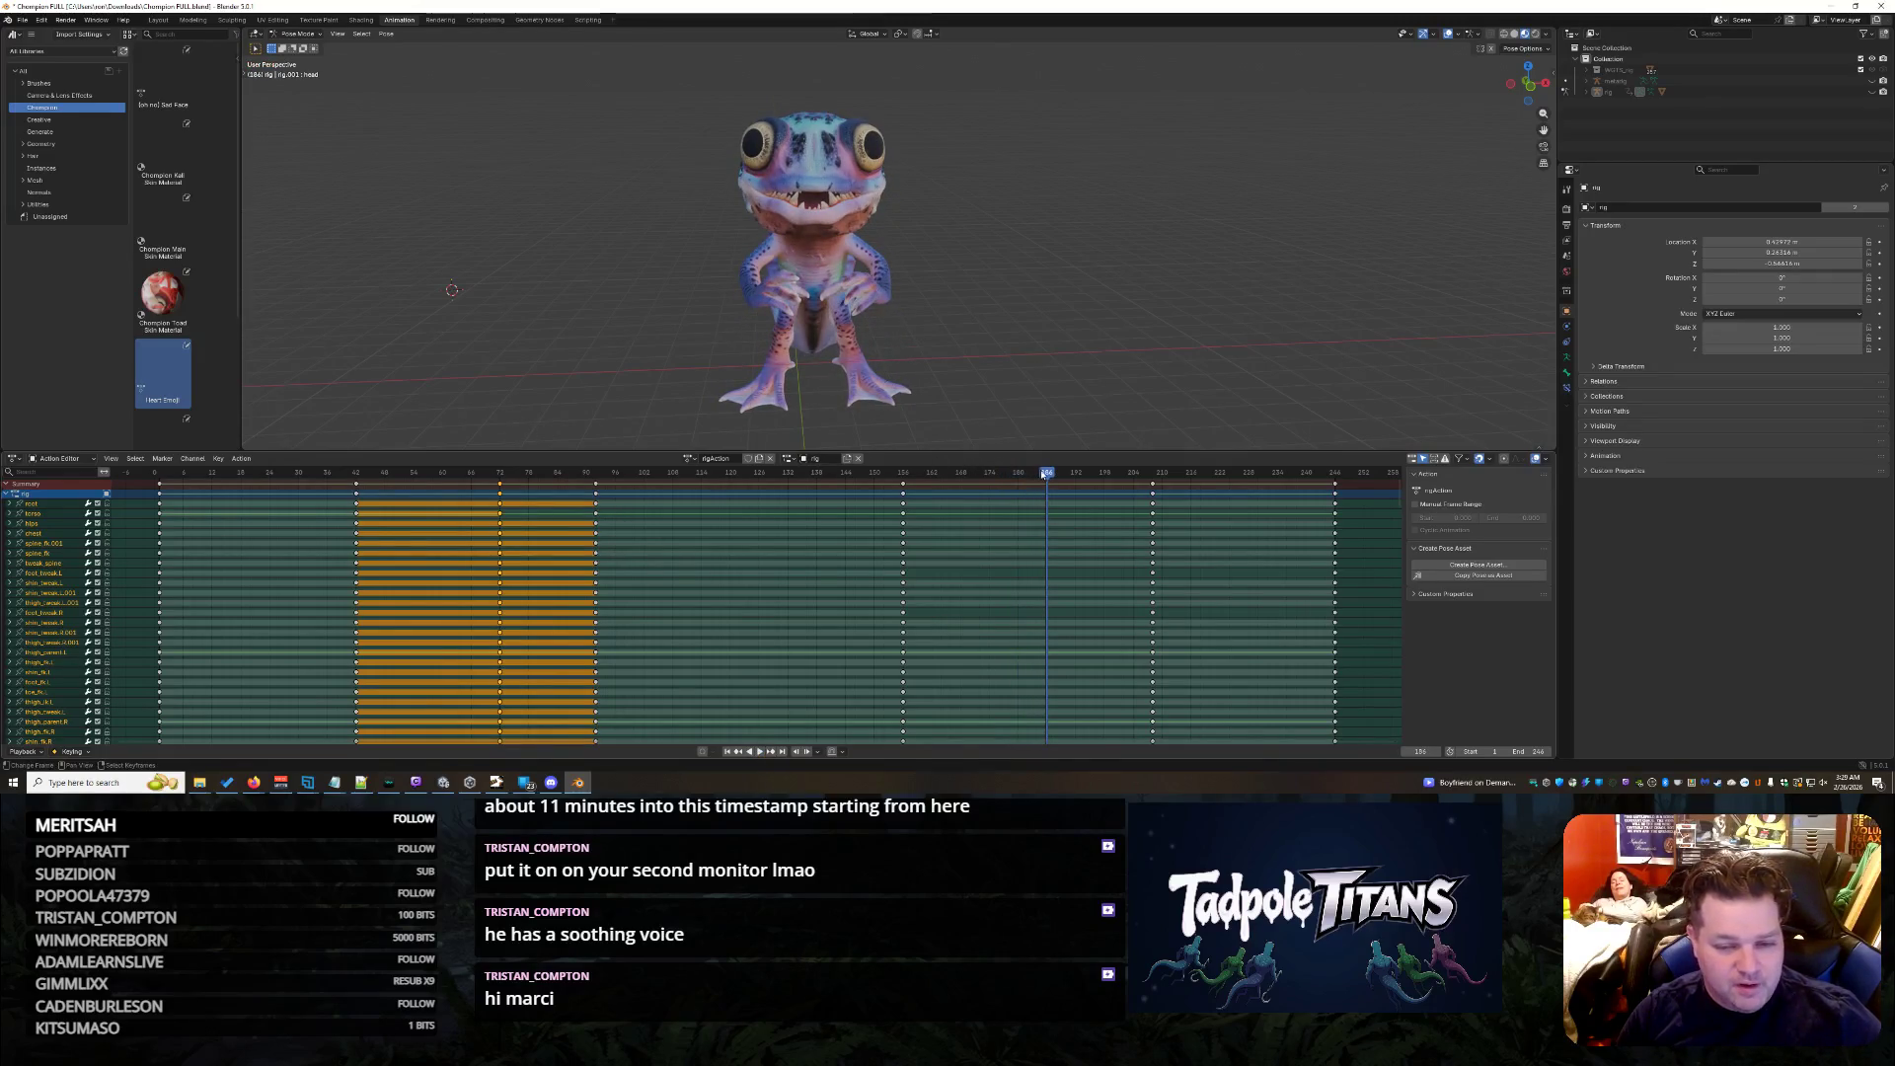
{"action": "key", "text": "Down"}
{"action": "key", "text": "Down"}
{"action": "key", "text": "Down"}
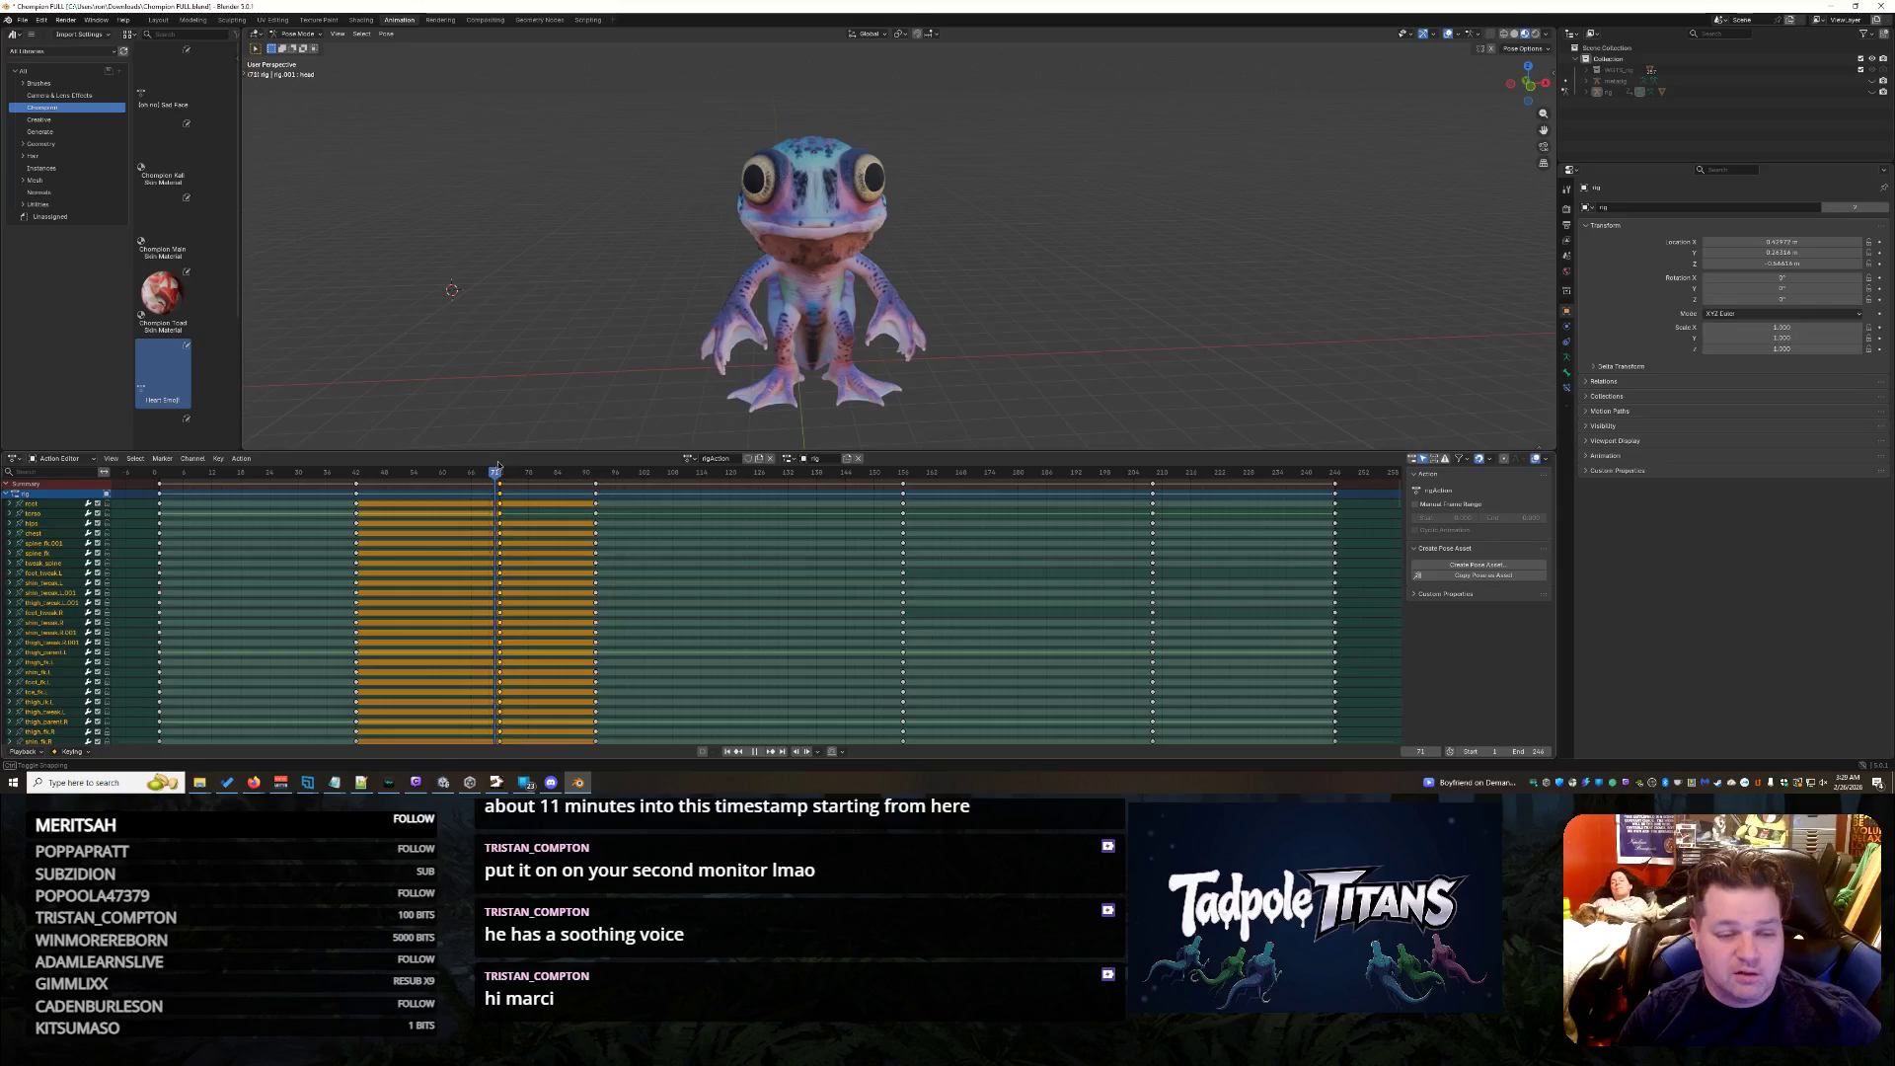
{"action": "left_click", "coordinate": [762, 753]}
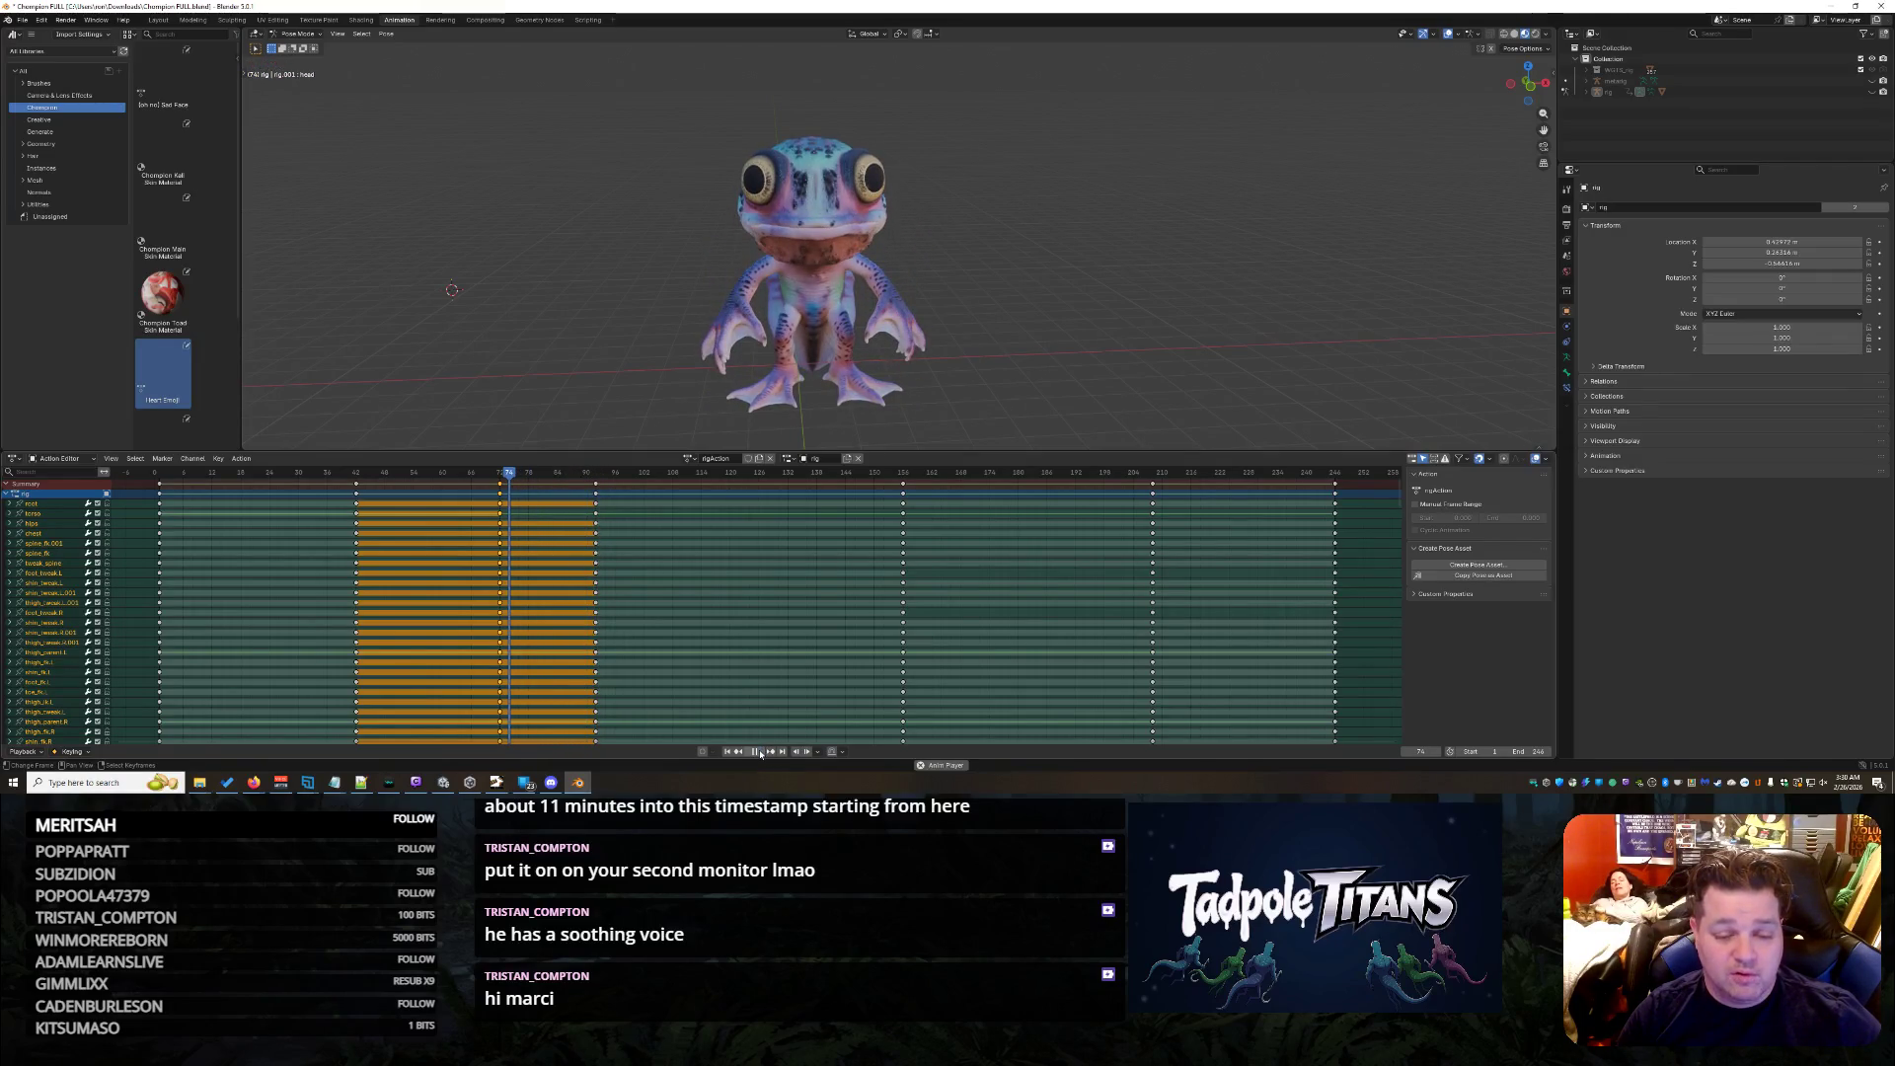
{"action": "key", "text": "space"}
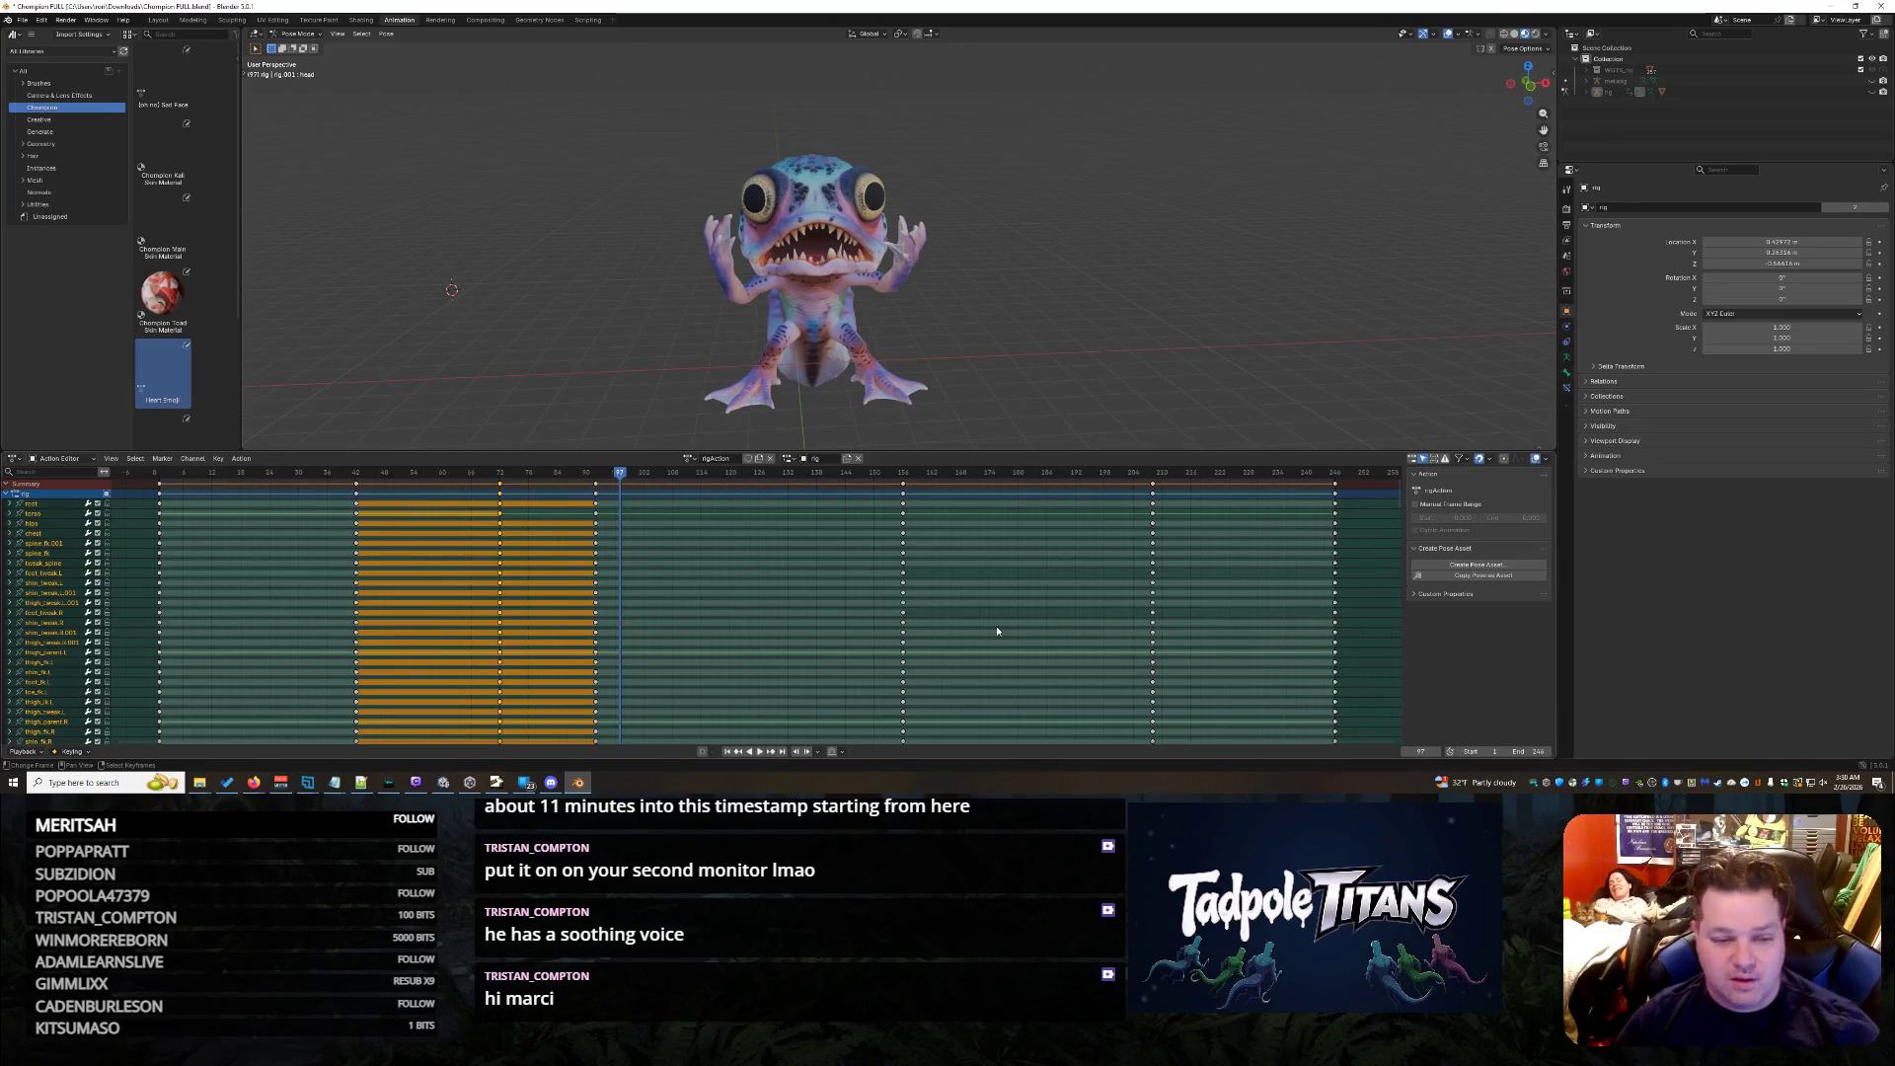
{"action": "mouse_move", "coordinate": [623, 483]}
{"action": "left_mouse_down"}
{"action": "mouse_move", "coordinate": [171, 505]}
{"action": "mouse_move", "coordinate": [743, 567]}
{"action": "mouse_move", "coordinate": [1341, 547]}
{"action": "mouse_move", "coordinate": [617, 564]}
{"action": "mouse_move", "coordinate": [634, 568]}
{"action": "left_mouse_up"}
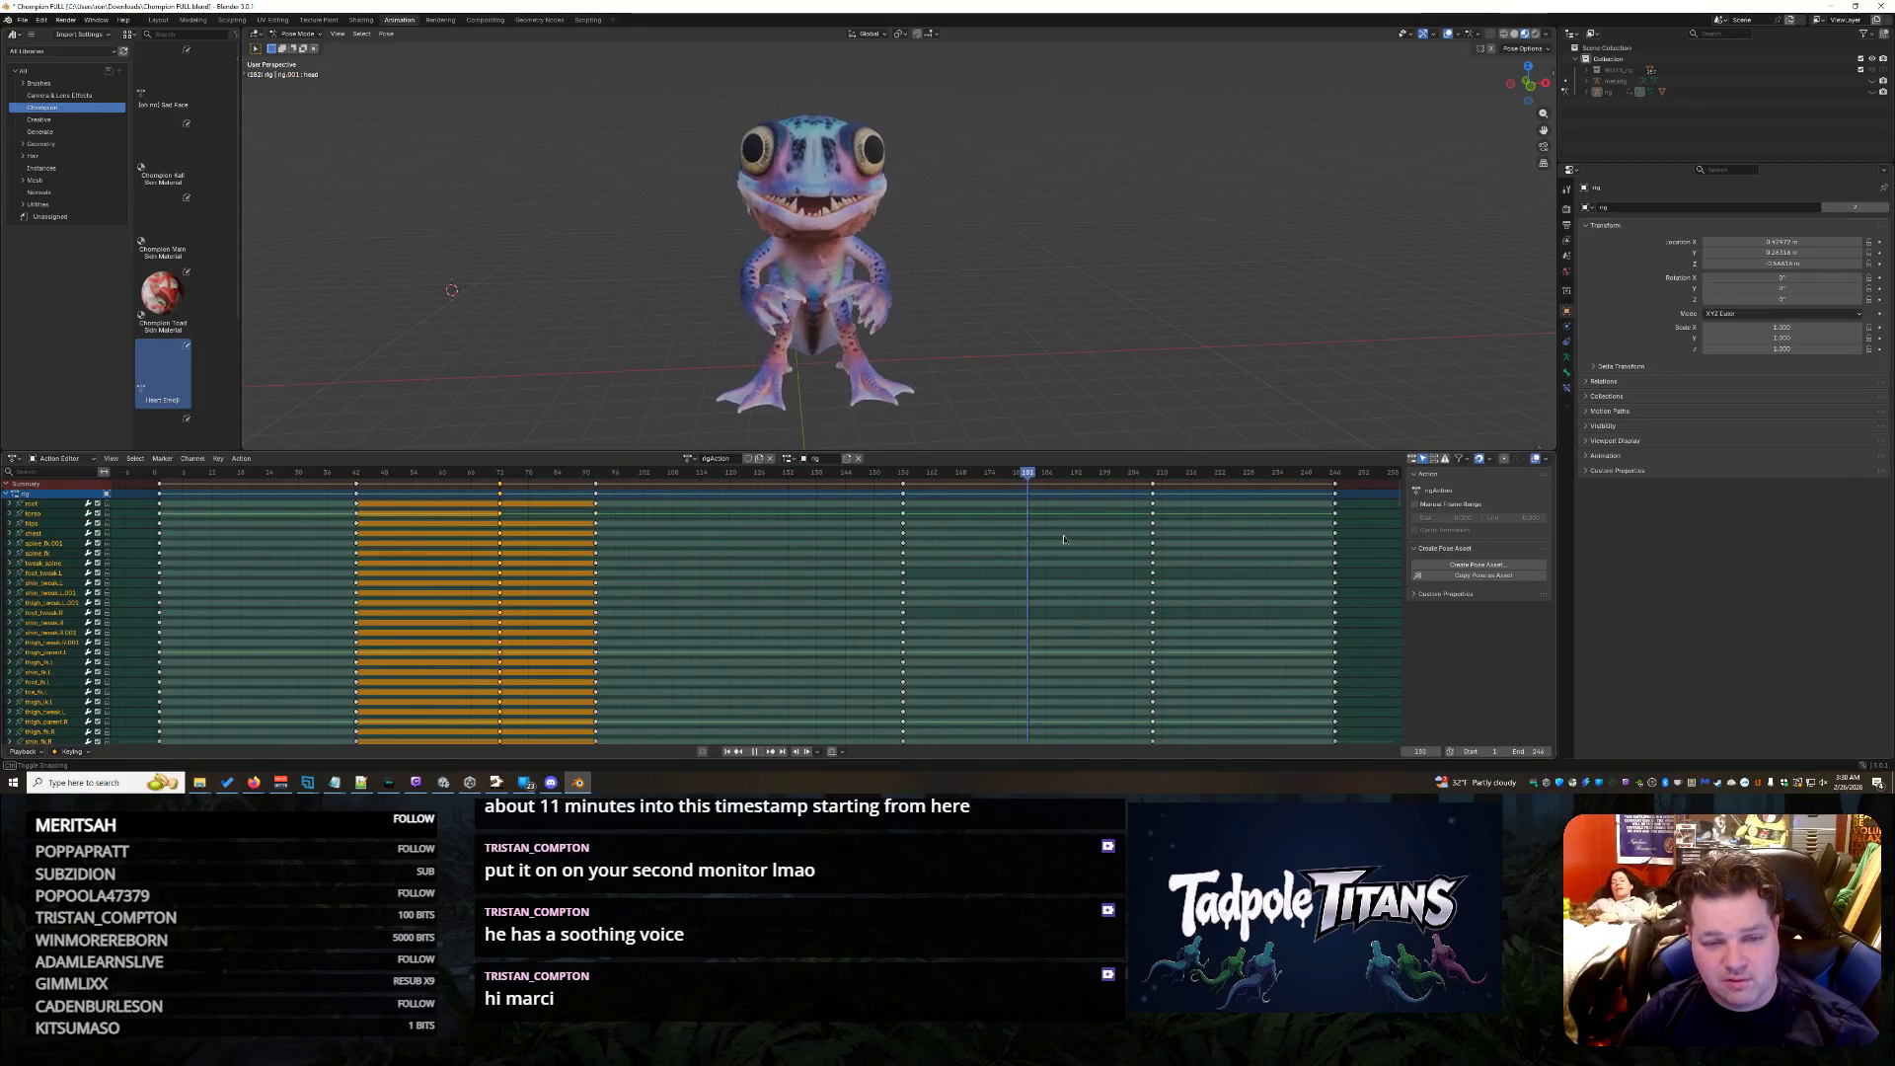
{"action": "mouse_move", "coordinate": [890, 558]}
{"action": "left_mouse_down"}
{"action": "mouse_move", "coordinate": [1038, 540]}
{"action": "mouse_move", "coordinate": [529, 526]}
{"action": "mouse_move", "coordinate": [699, 527]}
{"action": "left_mouse_up"}
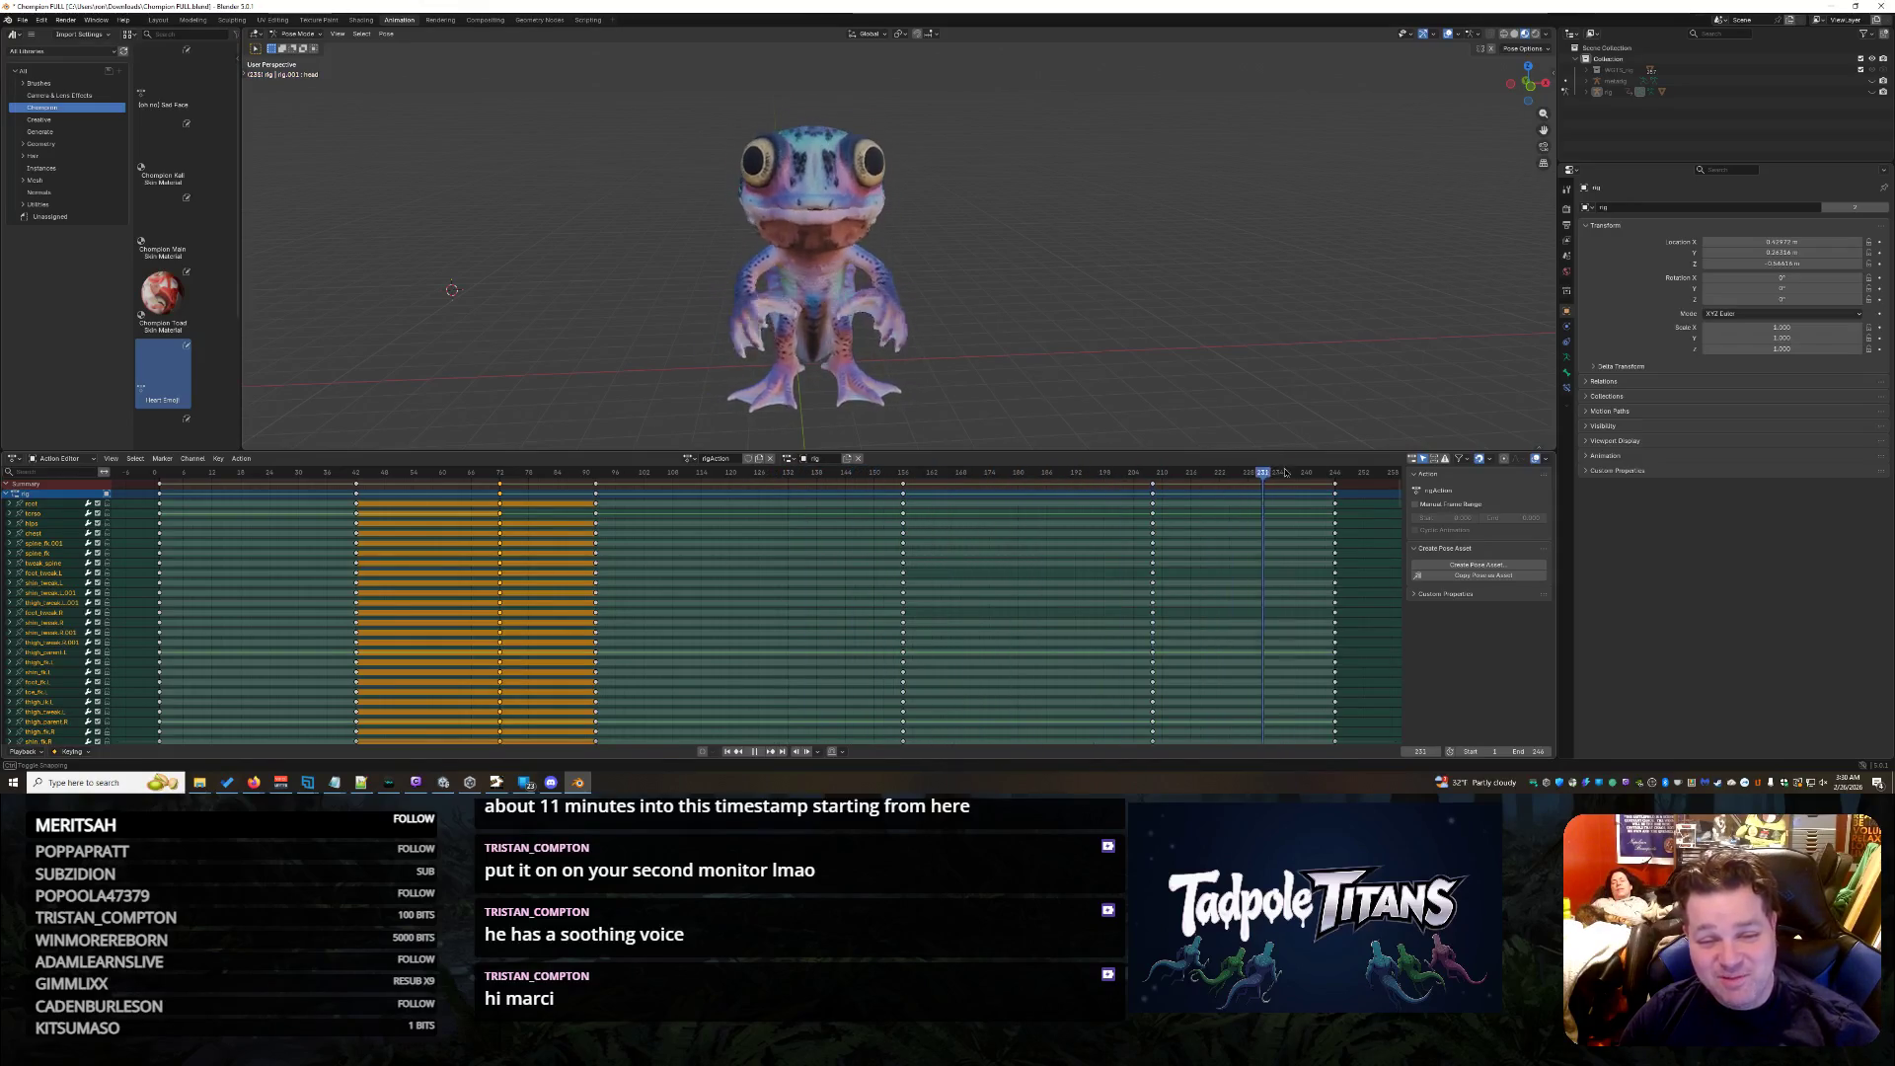
{"action": "left_click", "coordinate": [344, 522]}
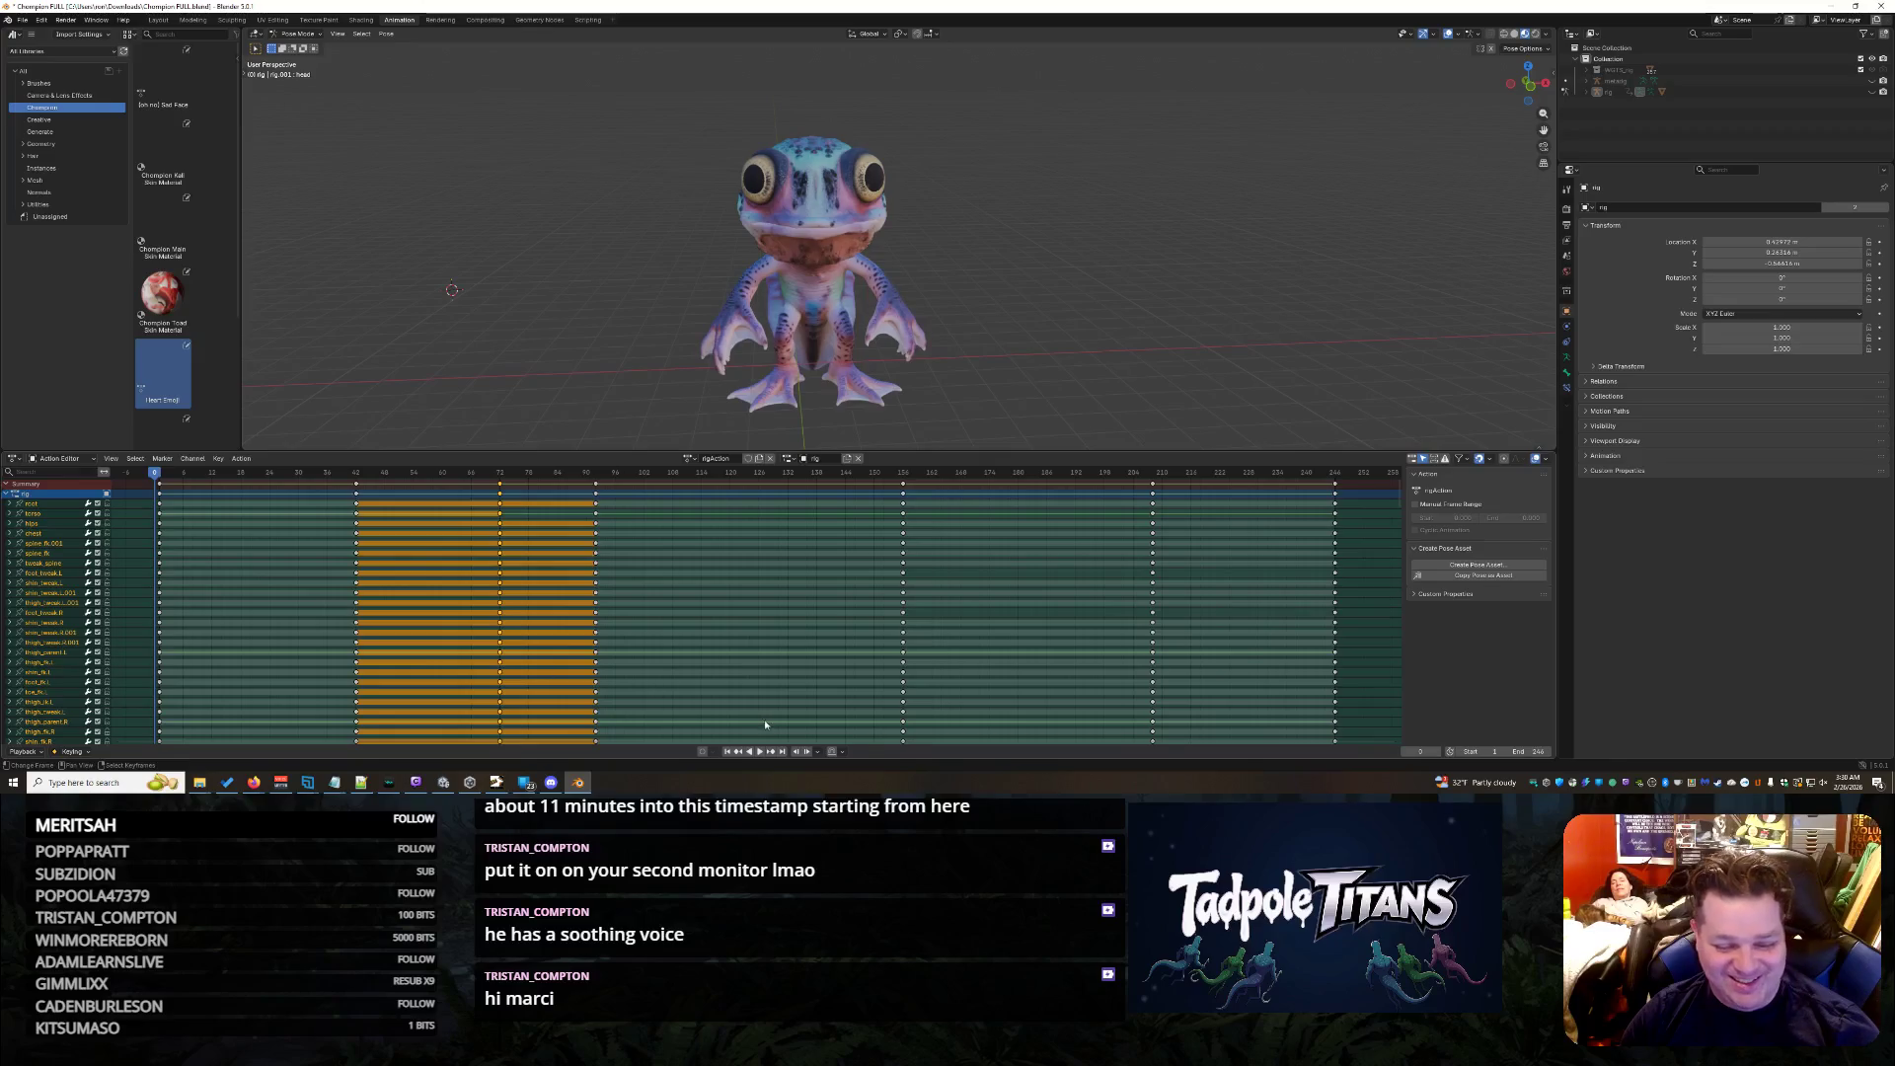
{"action": "key", "text": "space"}
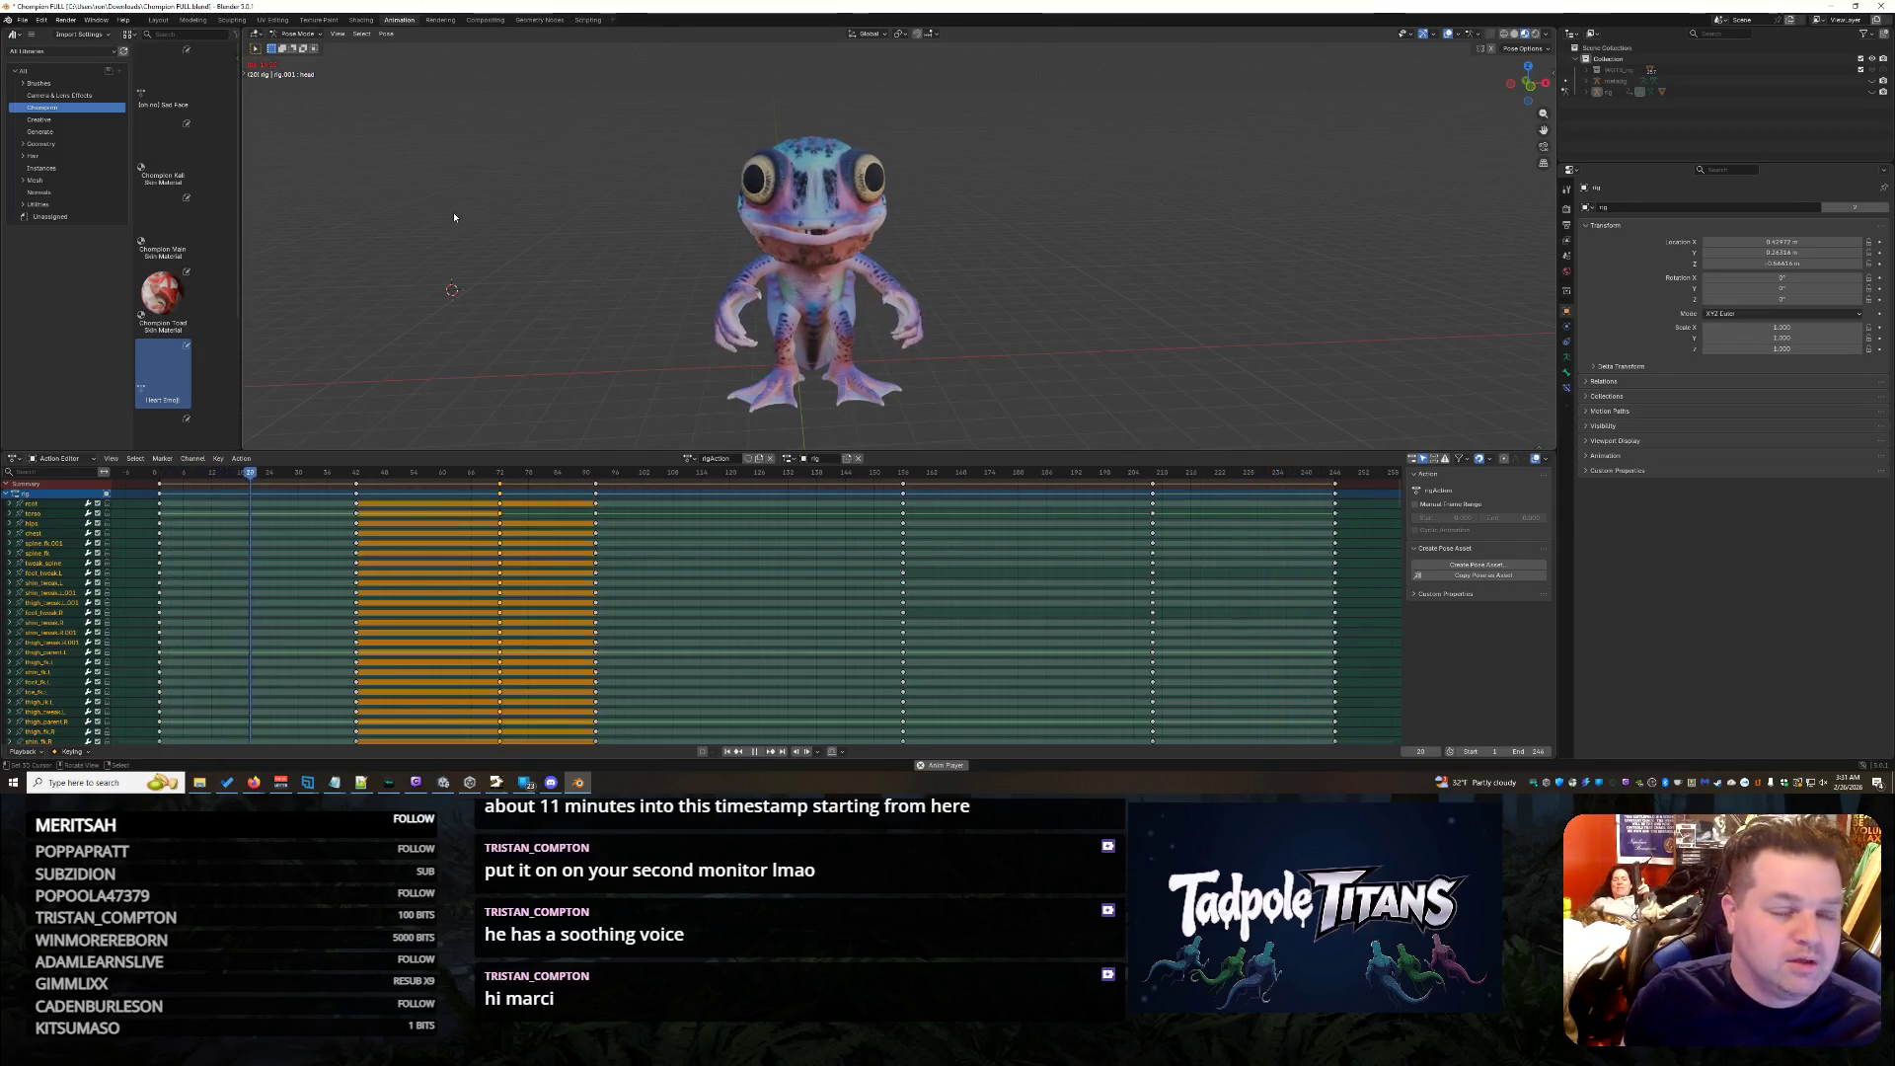
- Pause at frame 97 and try dragging the Champion Kali Skin Material onto the creature
{"action": "left_click", "coordinate": [759, 752]}
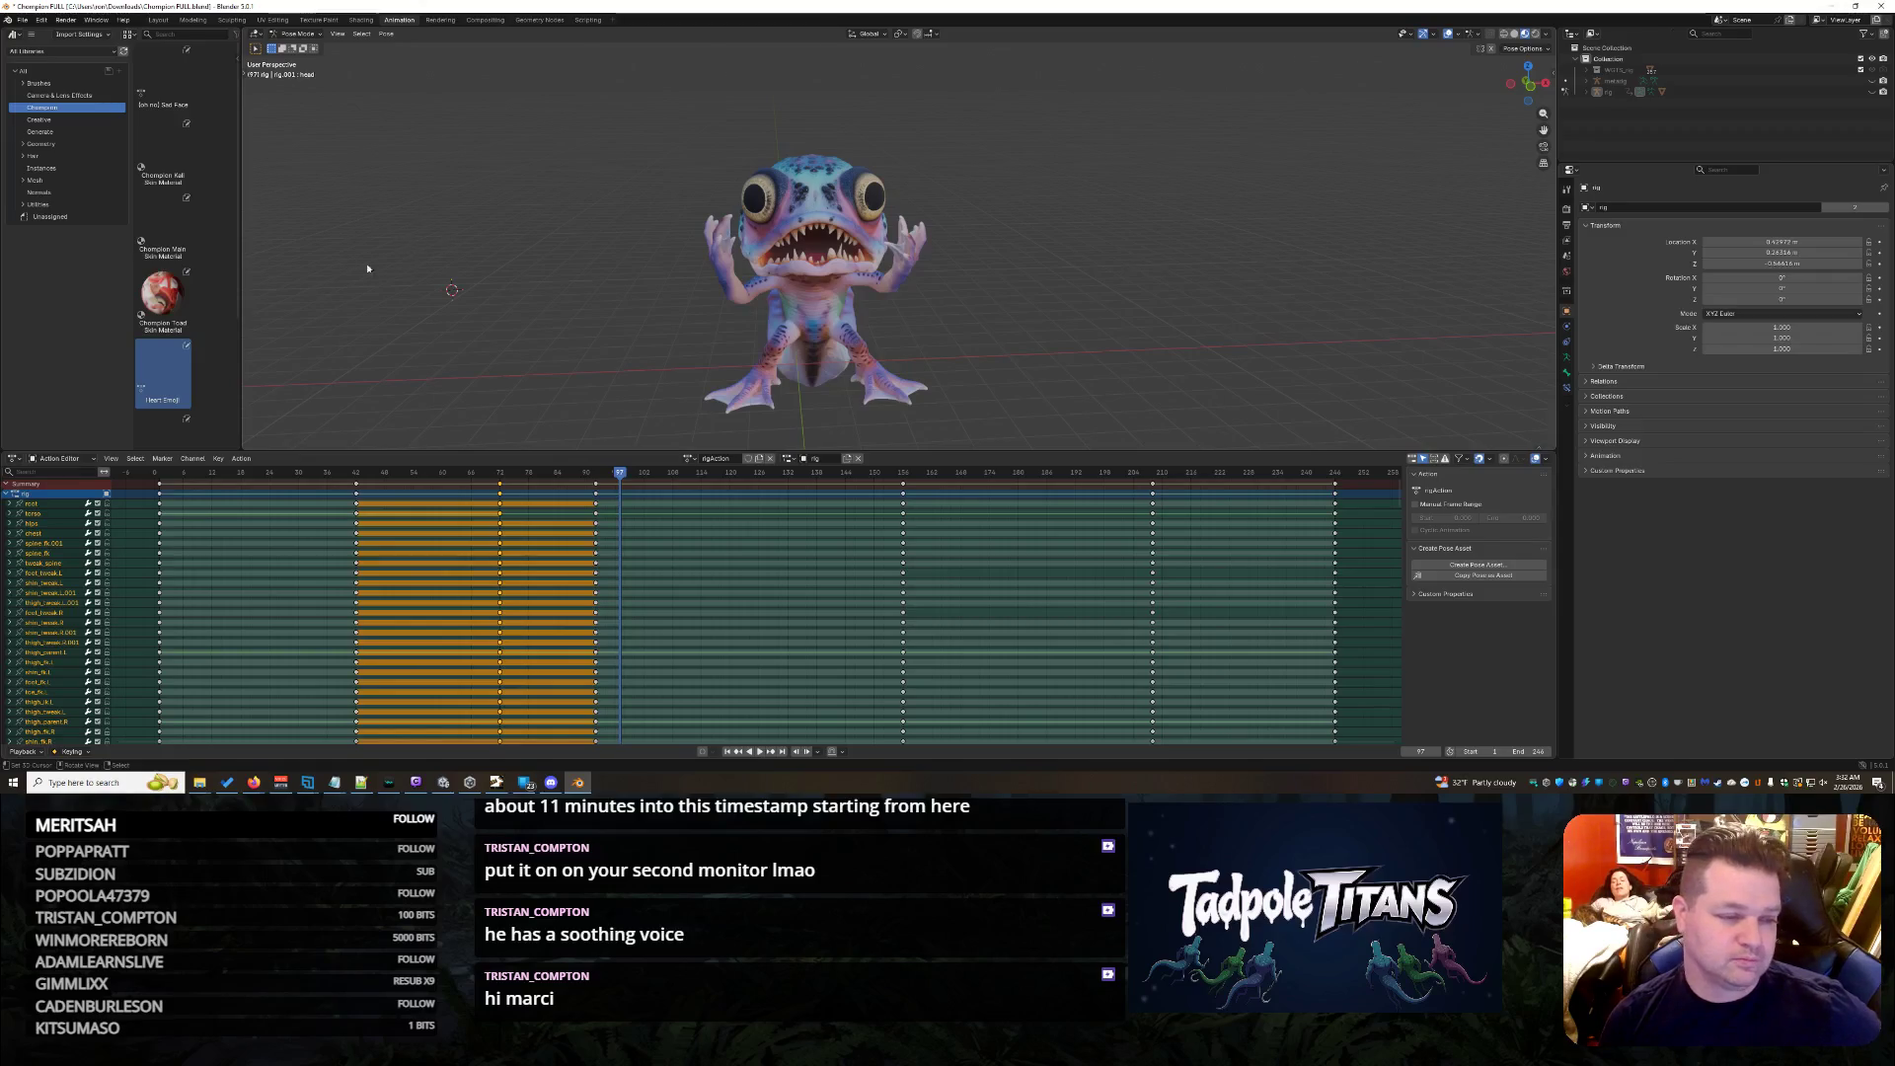
{"action": "left_click", "coordinate": [160, 165]}
{"action": "double_click", "coordinate": [160, 166]}
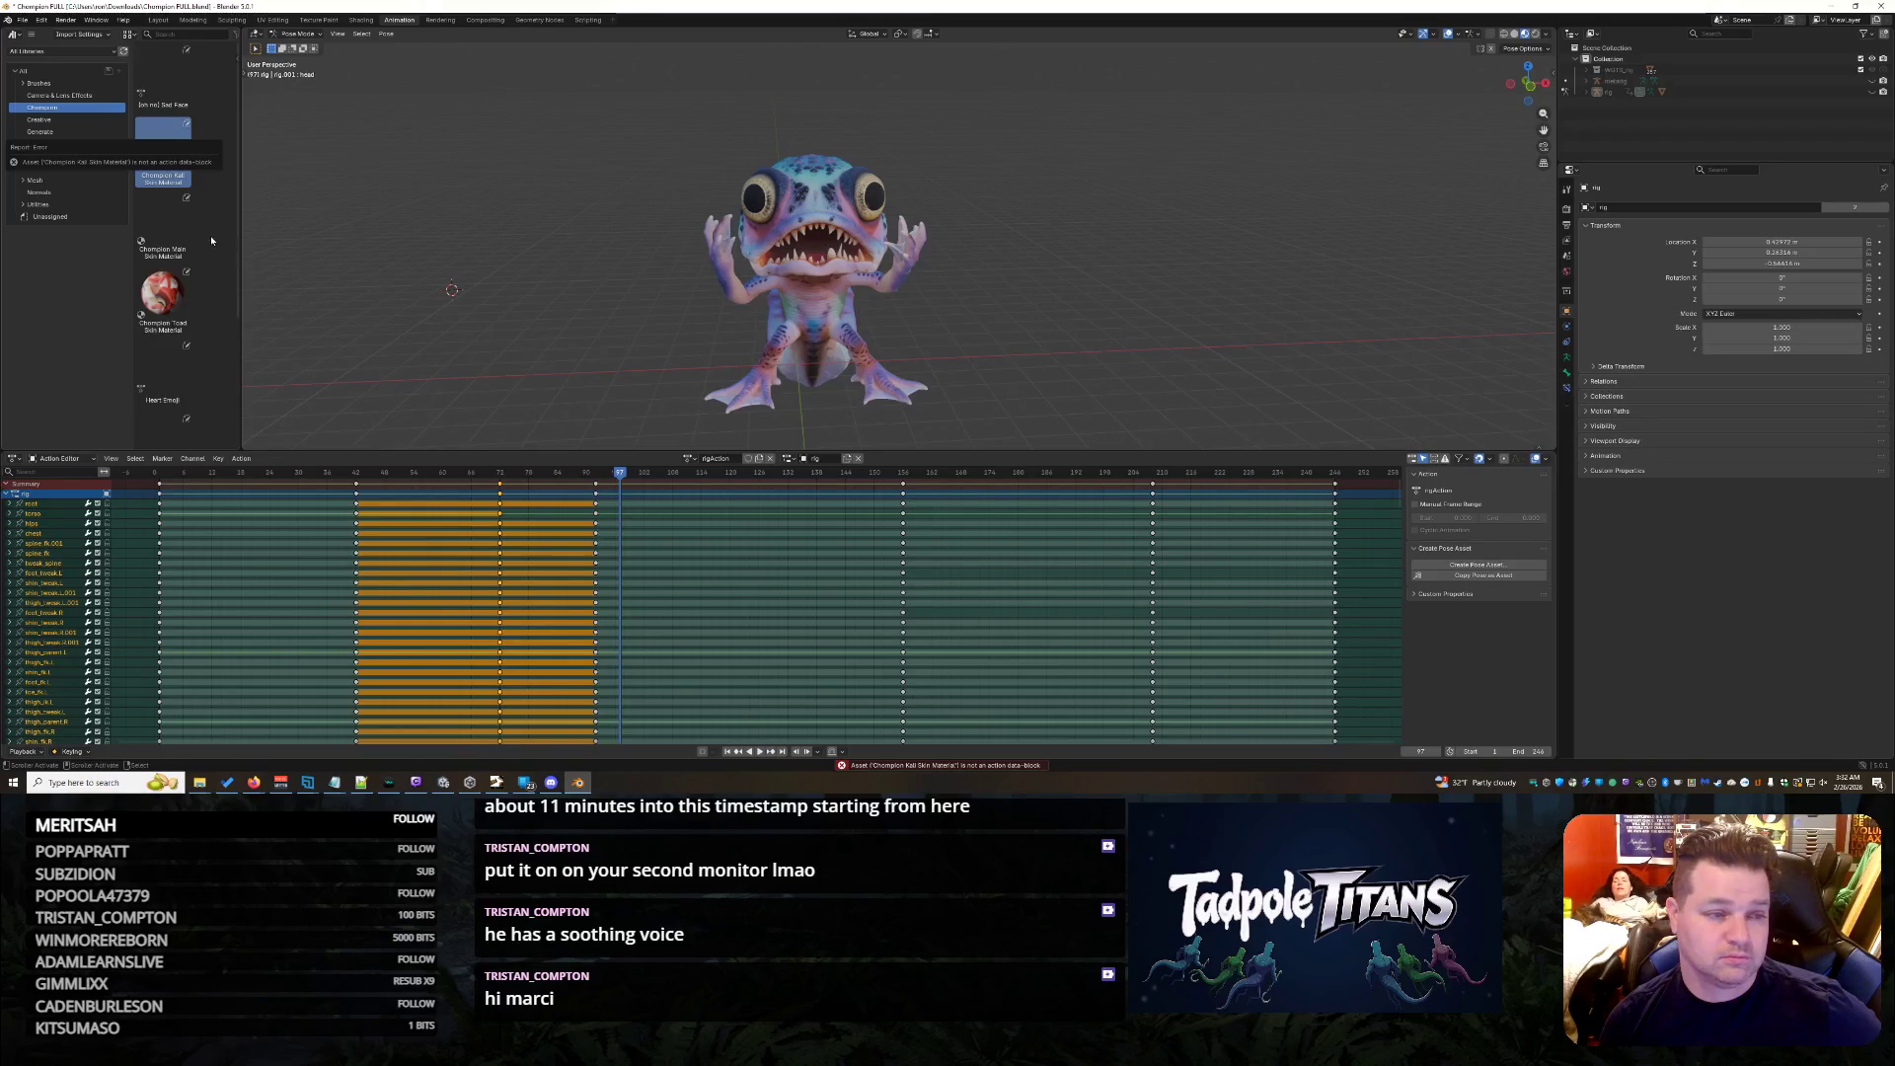
{"action": "left_click_drag", "start_coordinate": [162, 198], "coordinate": [508, 216]}
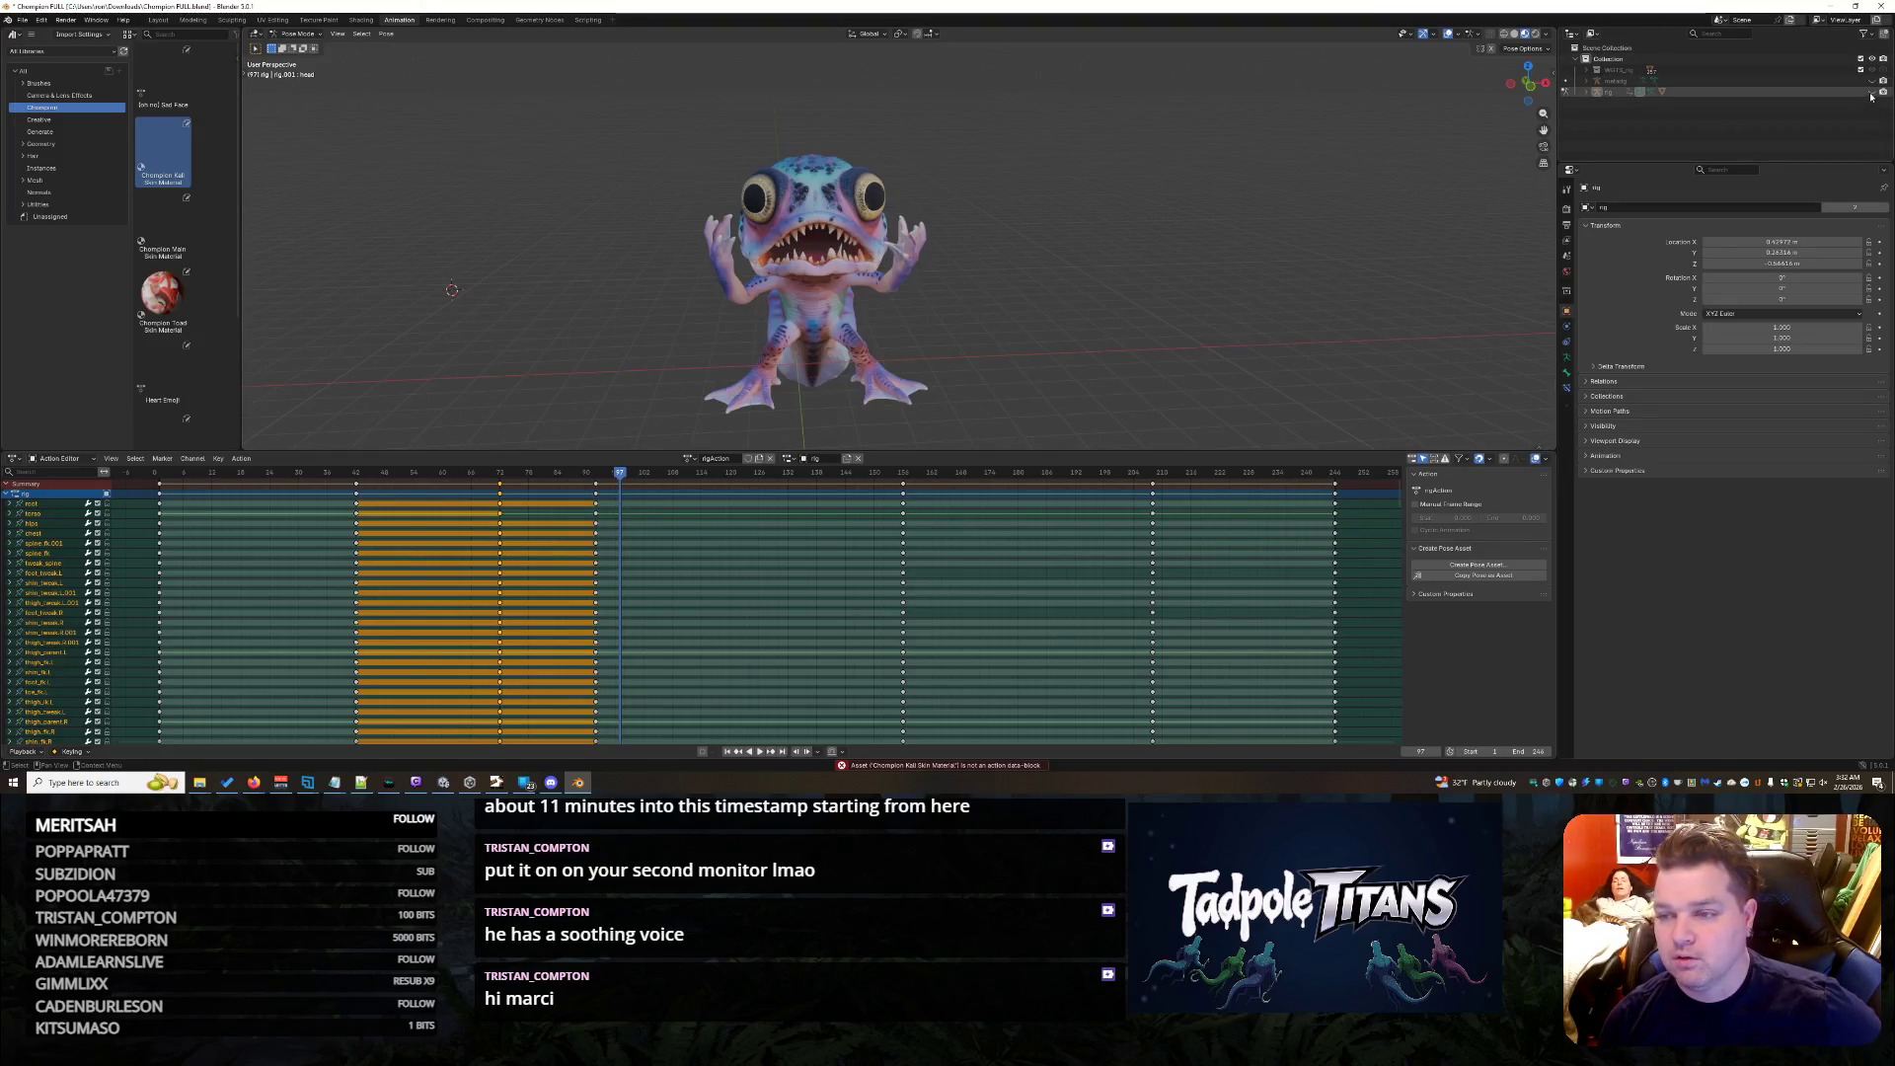
- Select Champion Mesh under the rig and drag Champion Main Skin Material onto it
{"action": "left_click", "coordinate": [1655, 90]}
{"action": "left_click", "coordinate": [1586, 94]}
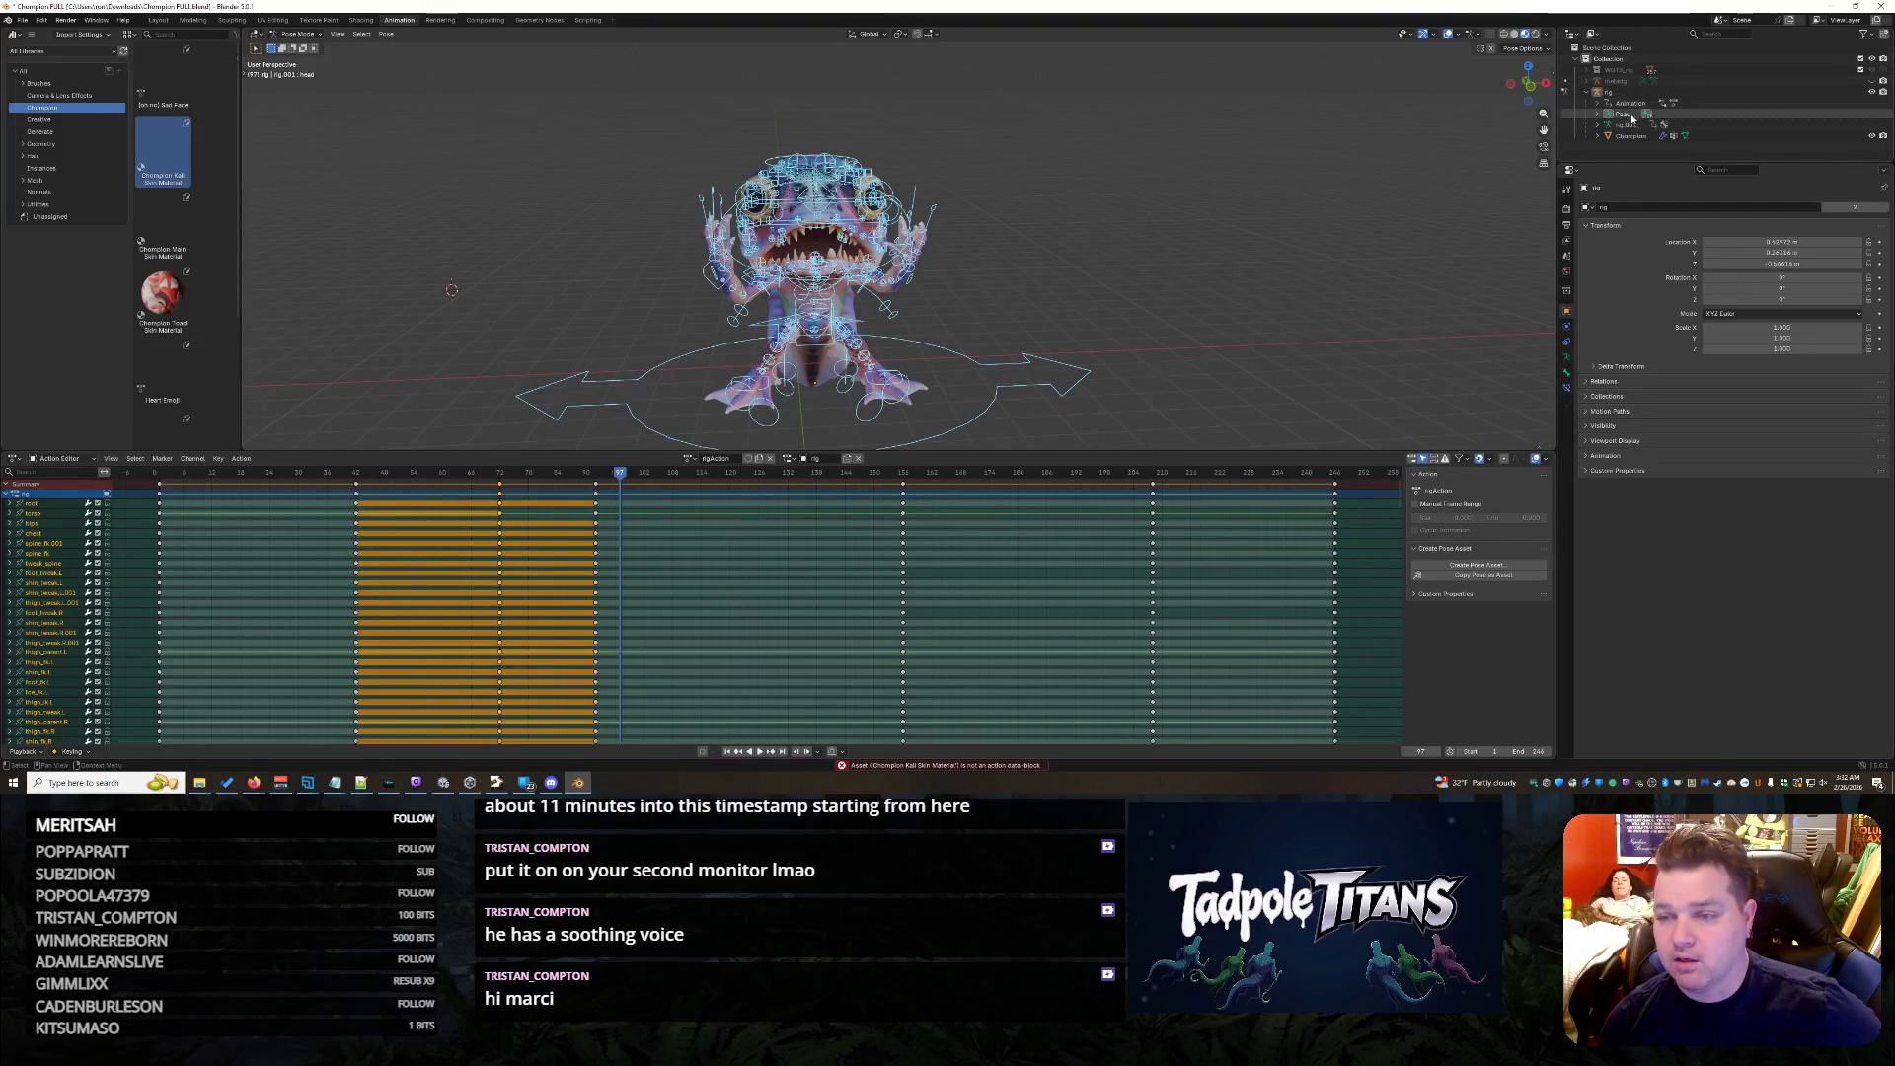
{"action": "scroll", "coordinate": [1688, 111], "scroll_direction": "down", "scroll_amount": 1}
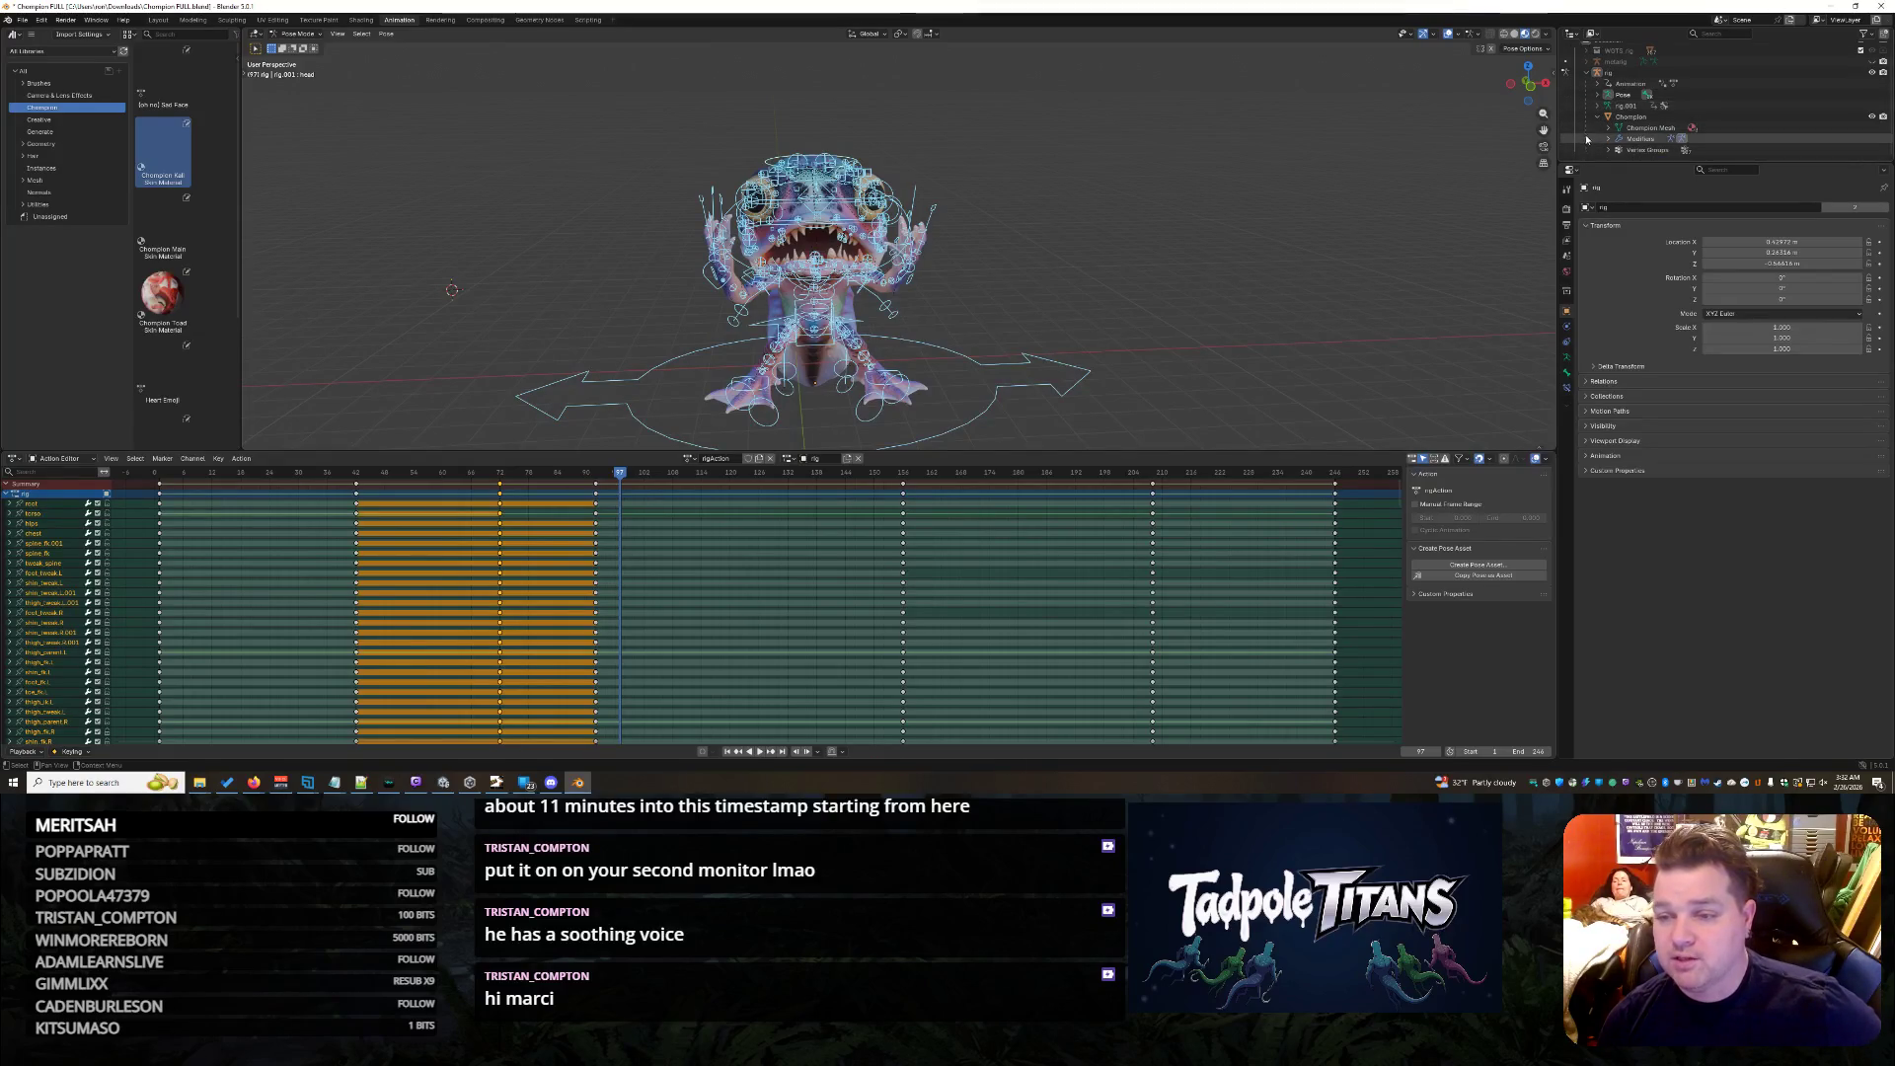
{"action": "left_click", "coordinate": [1654, 129]}
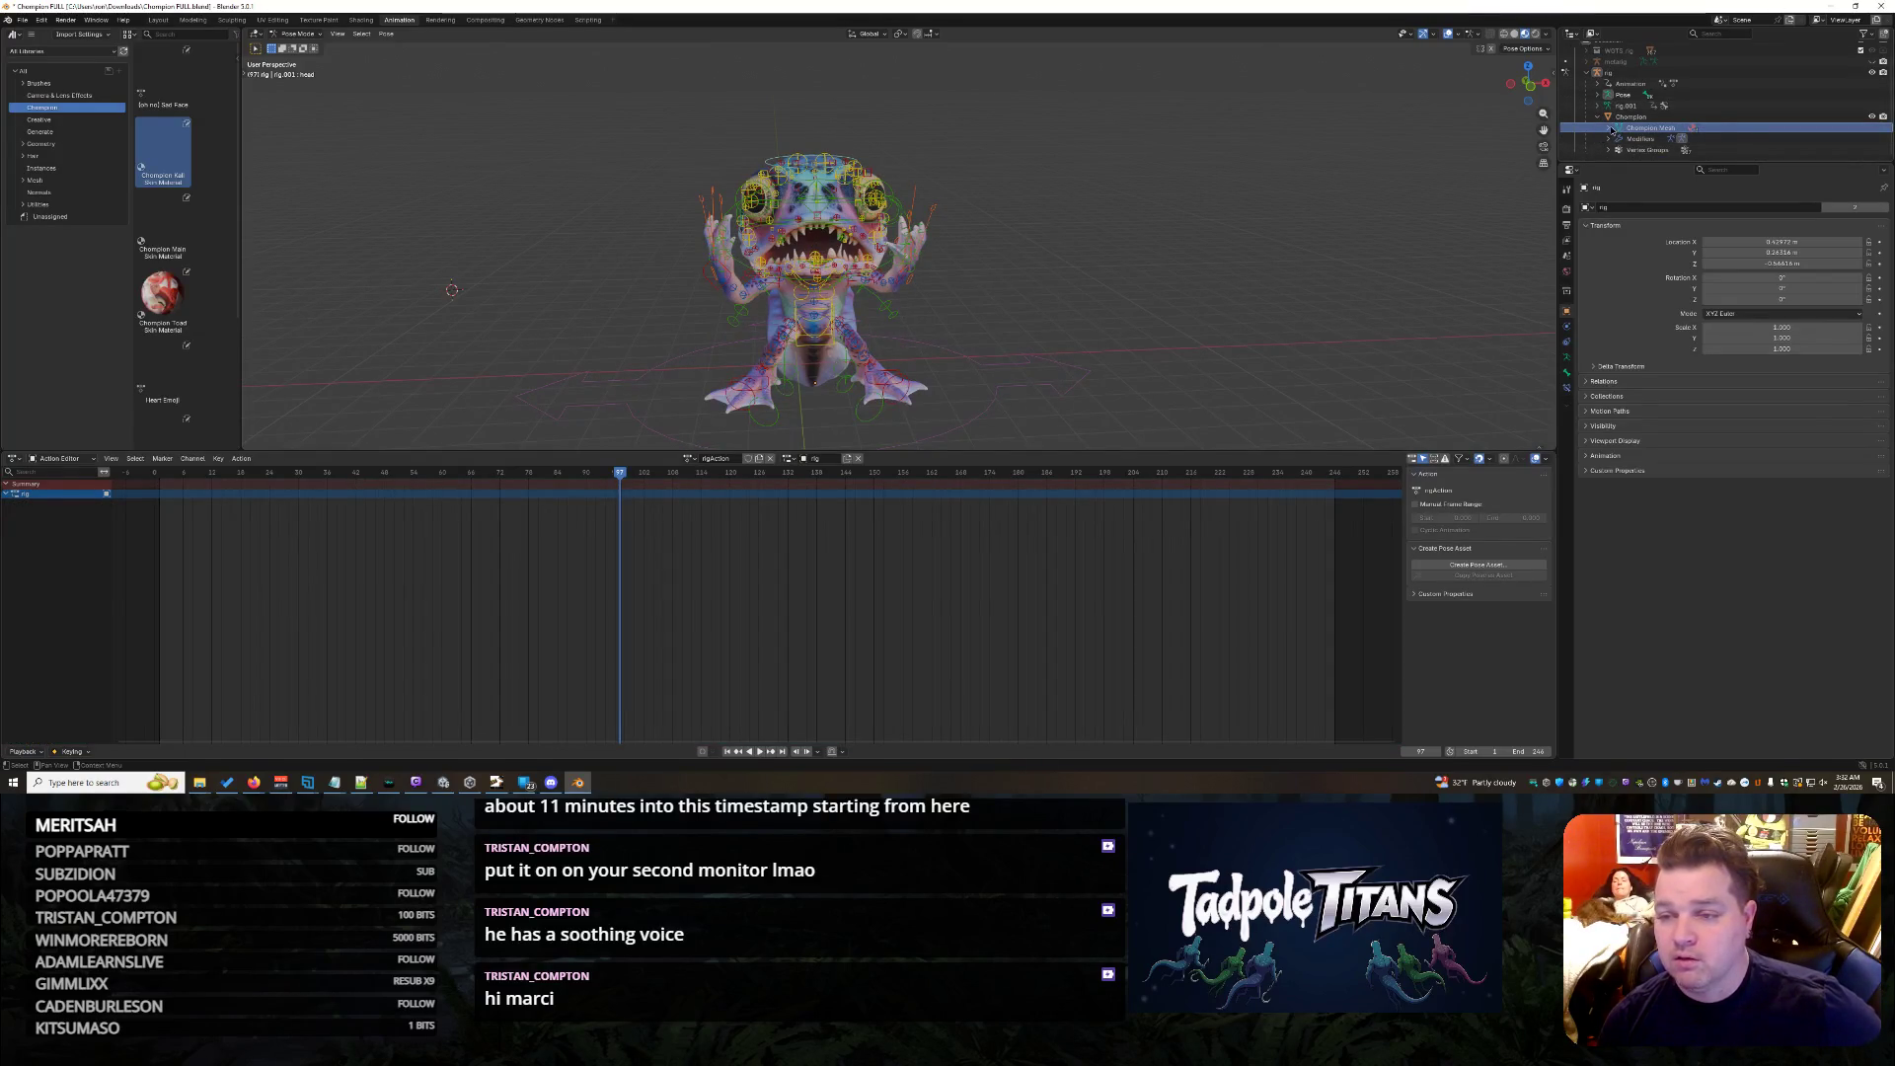
{"action": "left_click_drag", "start_coordinate": [164, 149], "coordinate": [814, 259]}
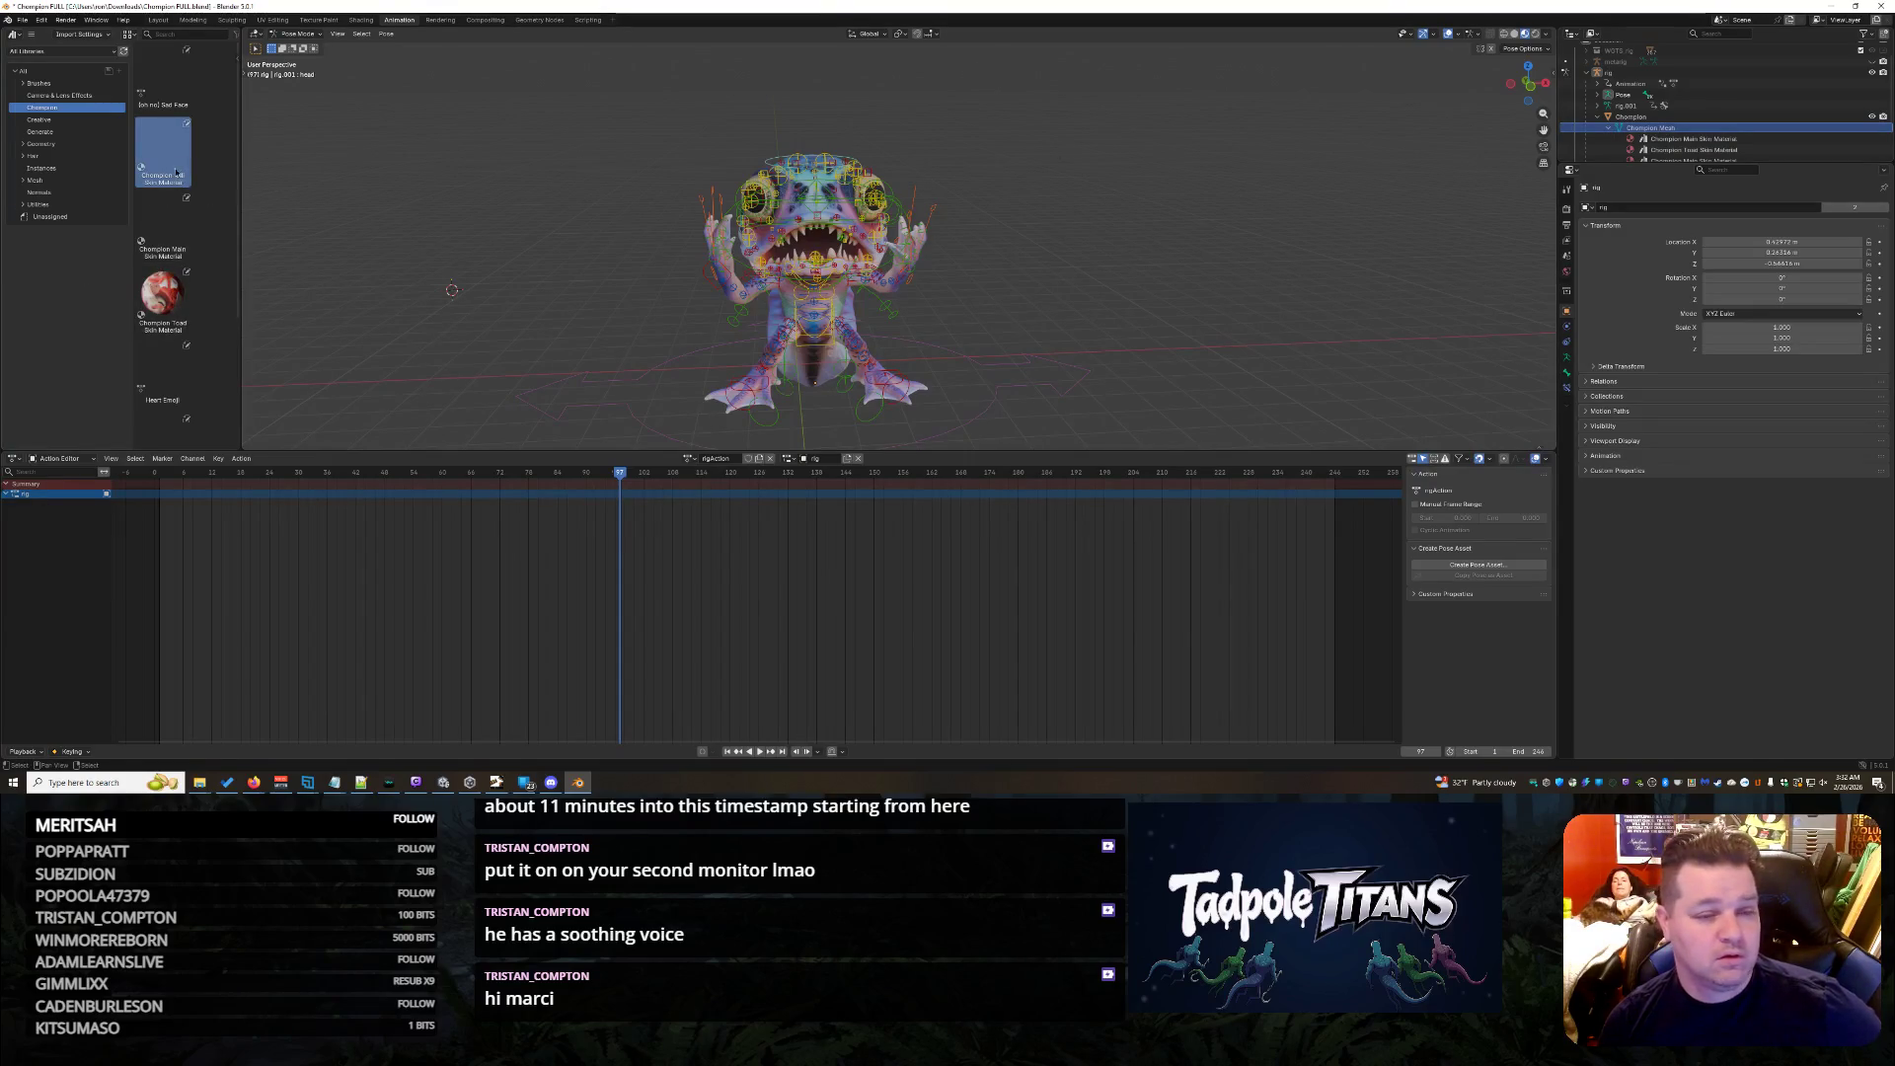